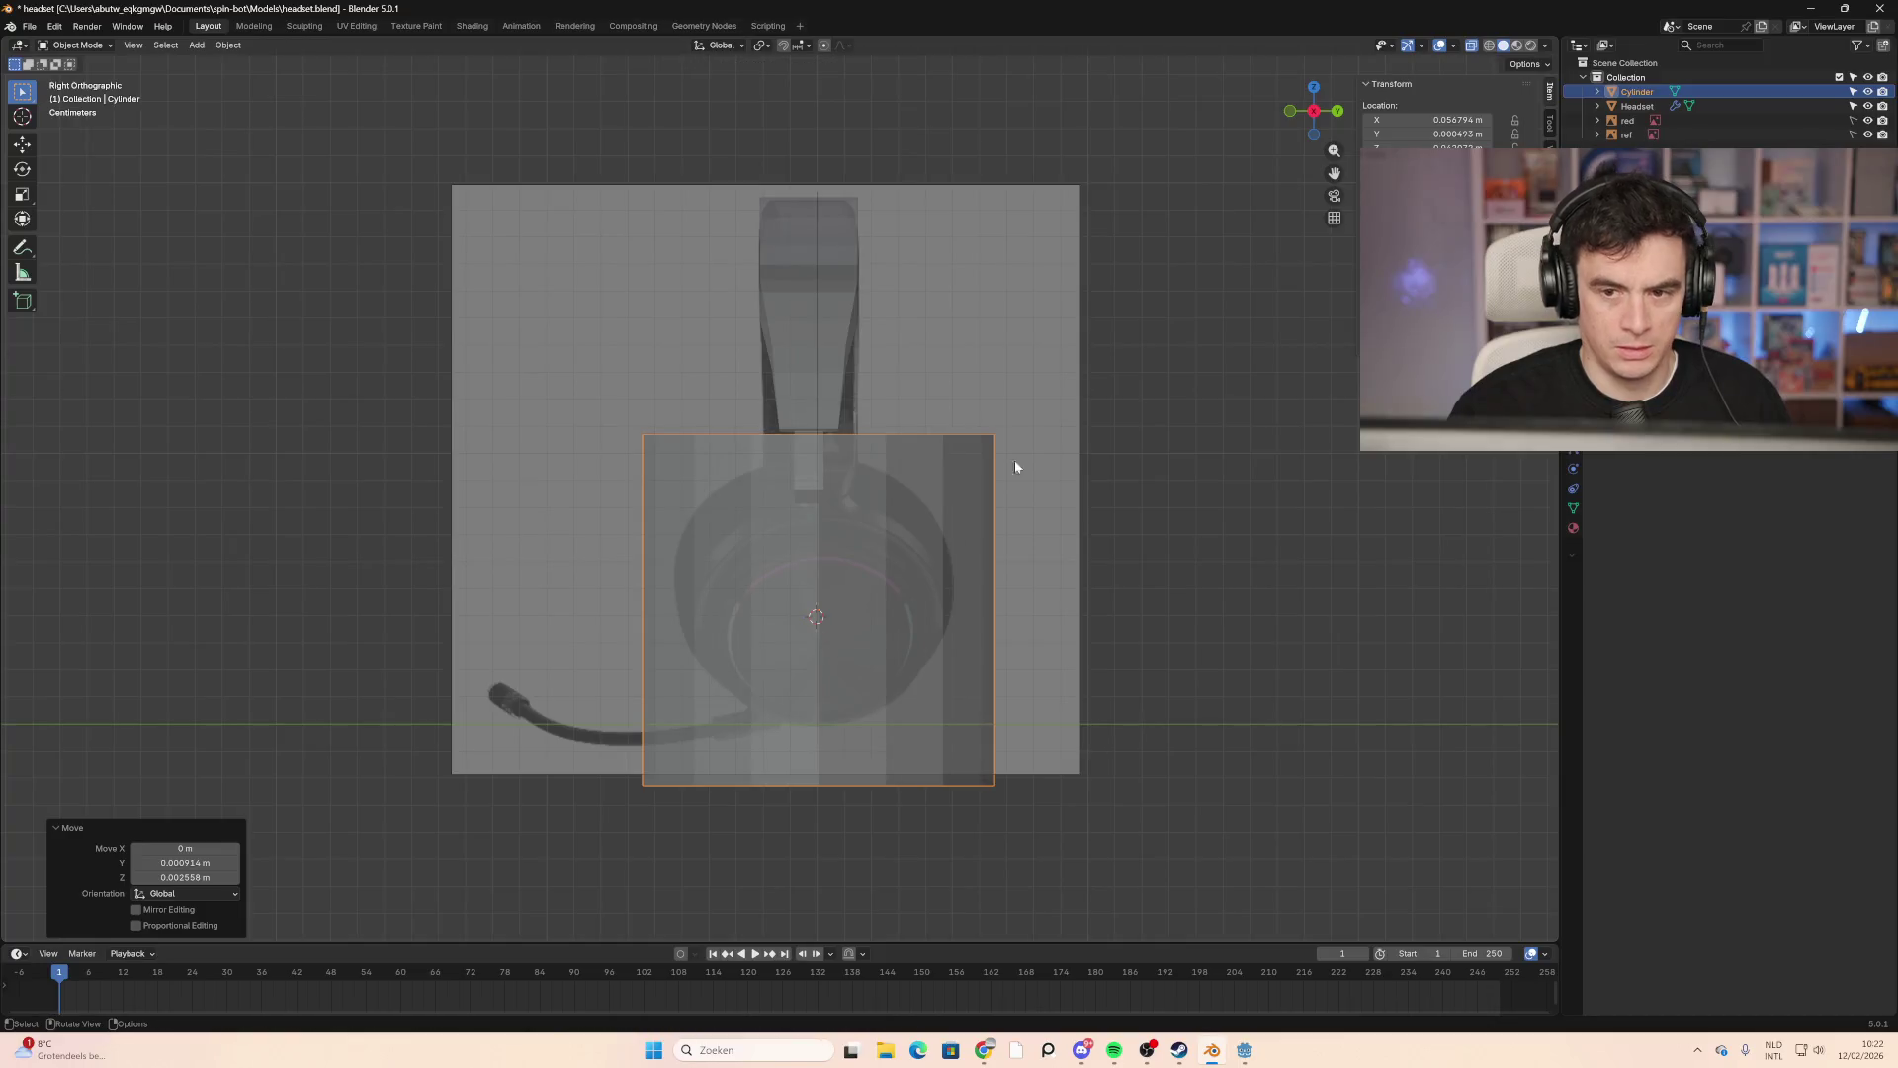
# Step: In front view, shrink the cylinder to 0.632 and tilt it by -59.5°
pyautogui.click(1293, 115)
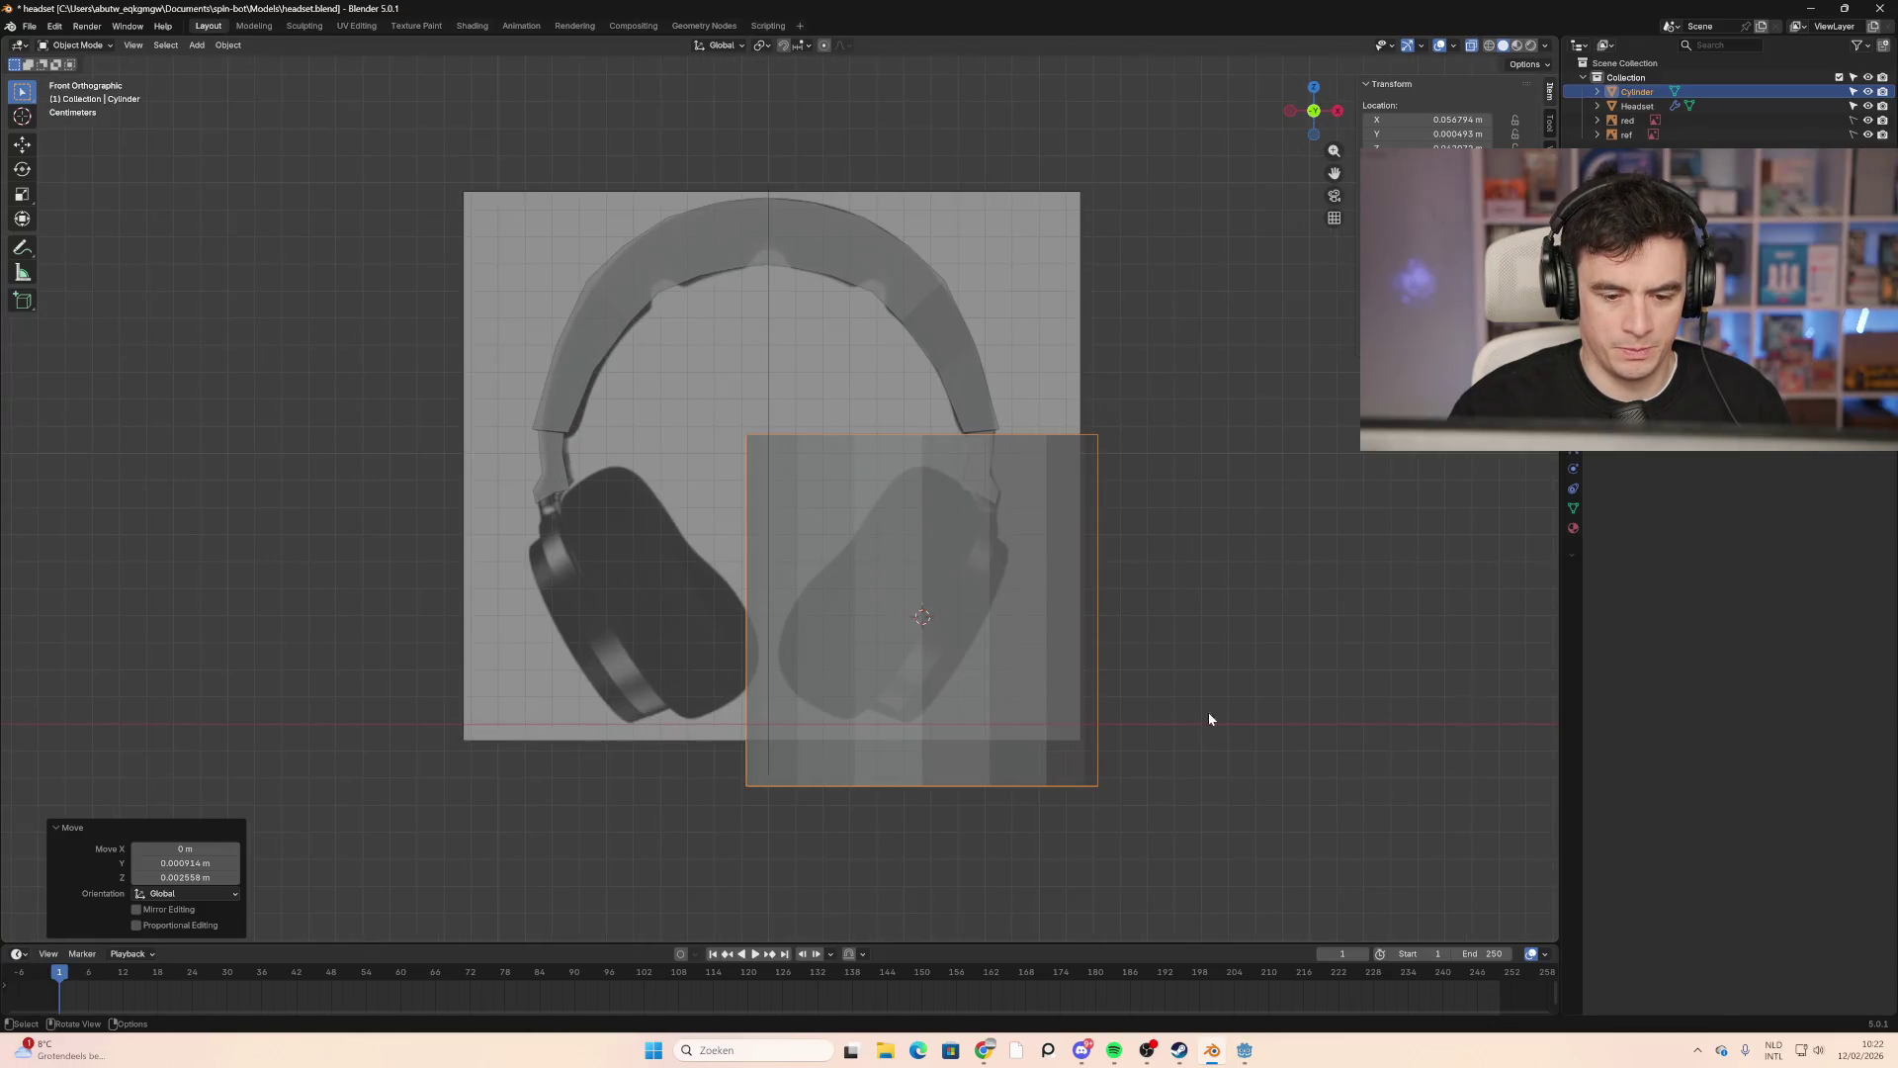
pyautogui.press('s')
pyautogui.click(1090, 685)
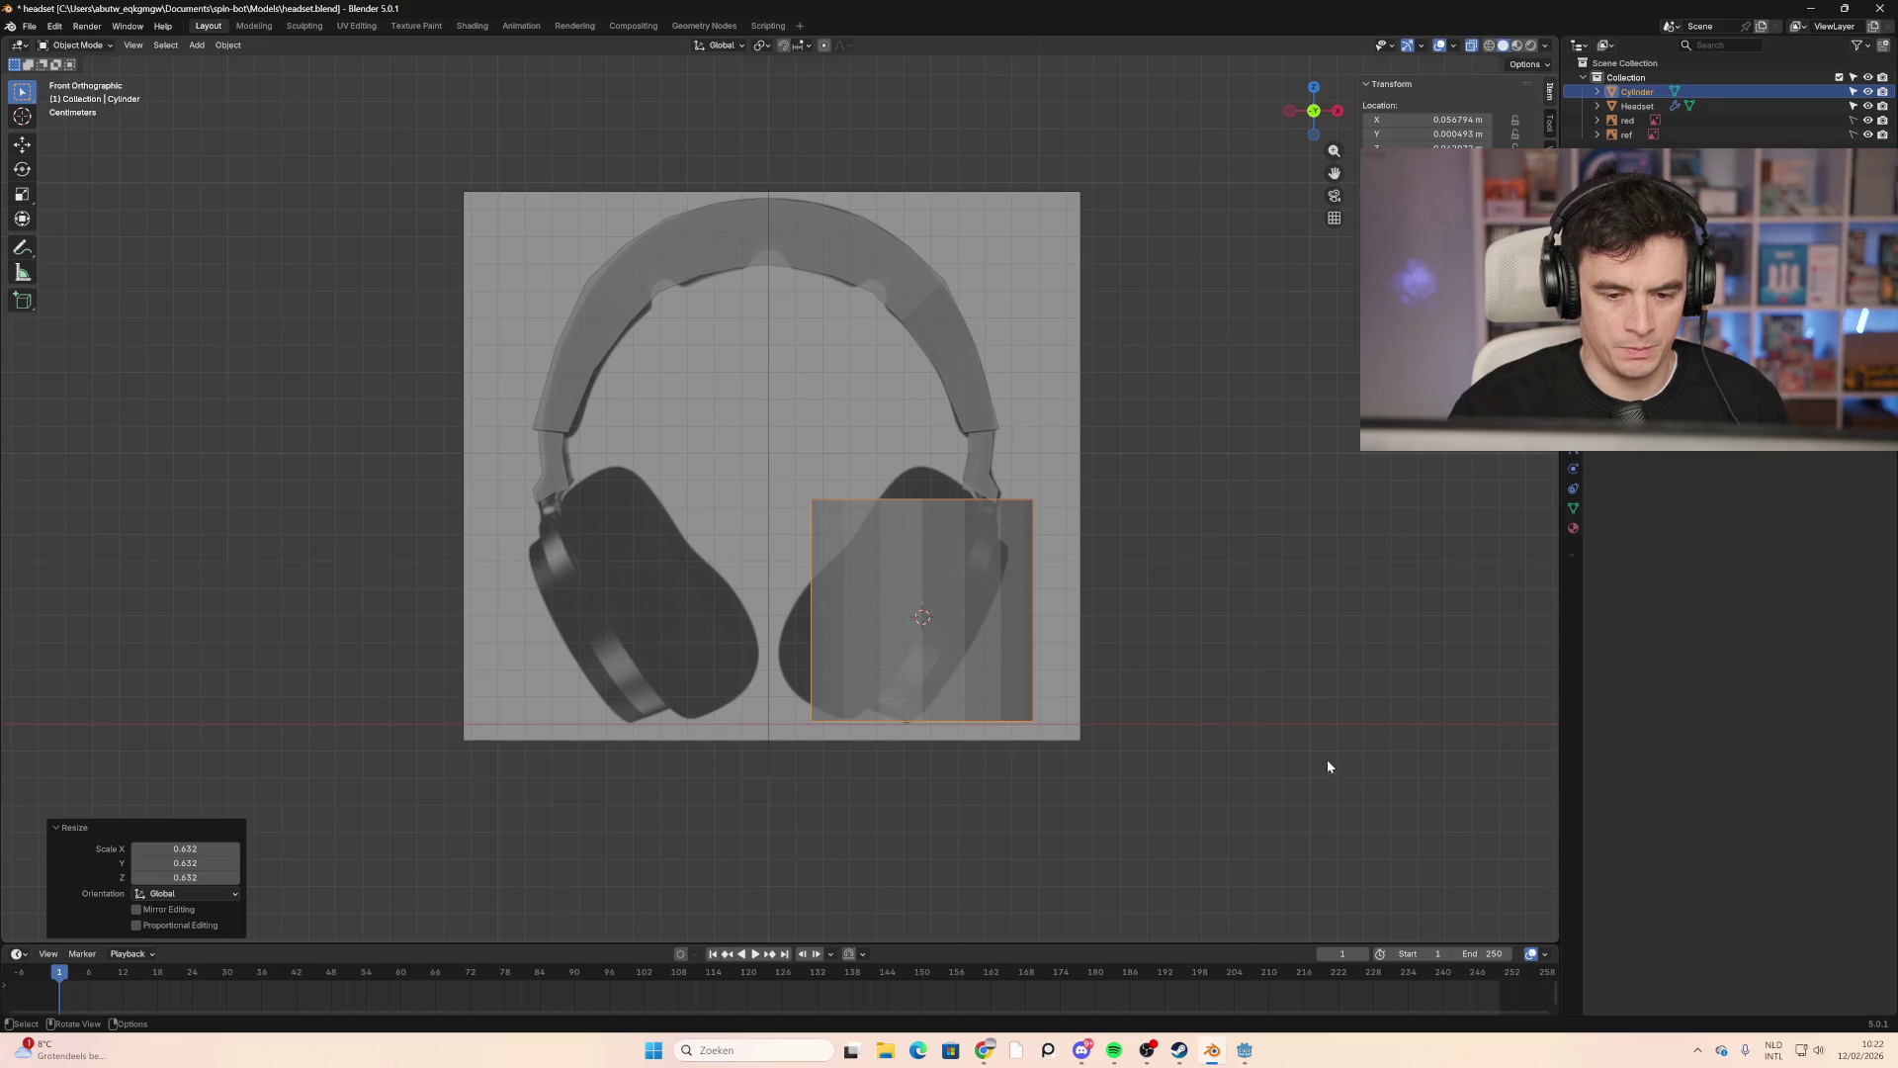
pyautogui.press('r')
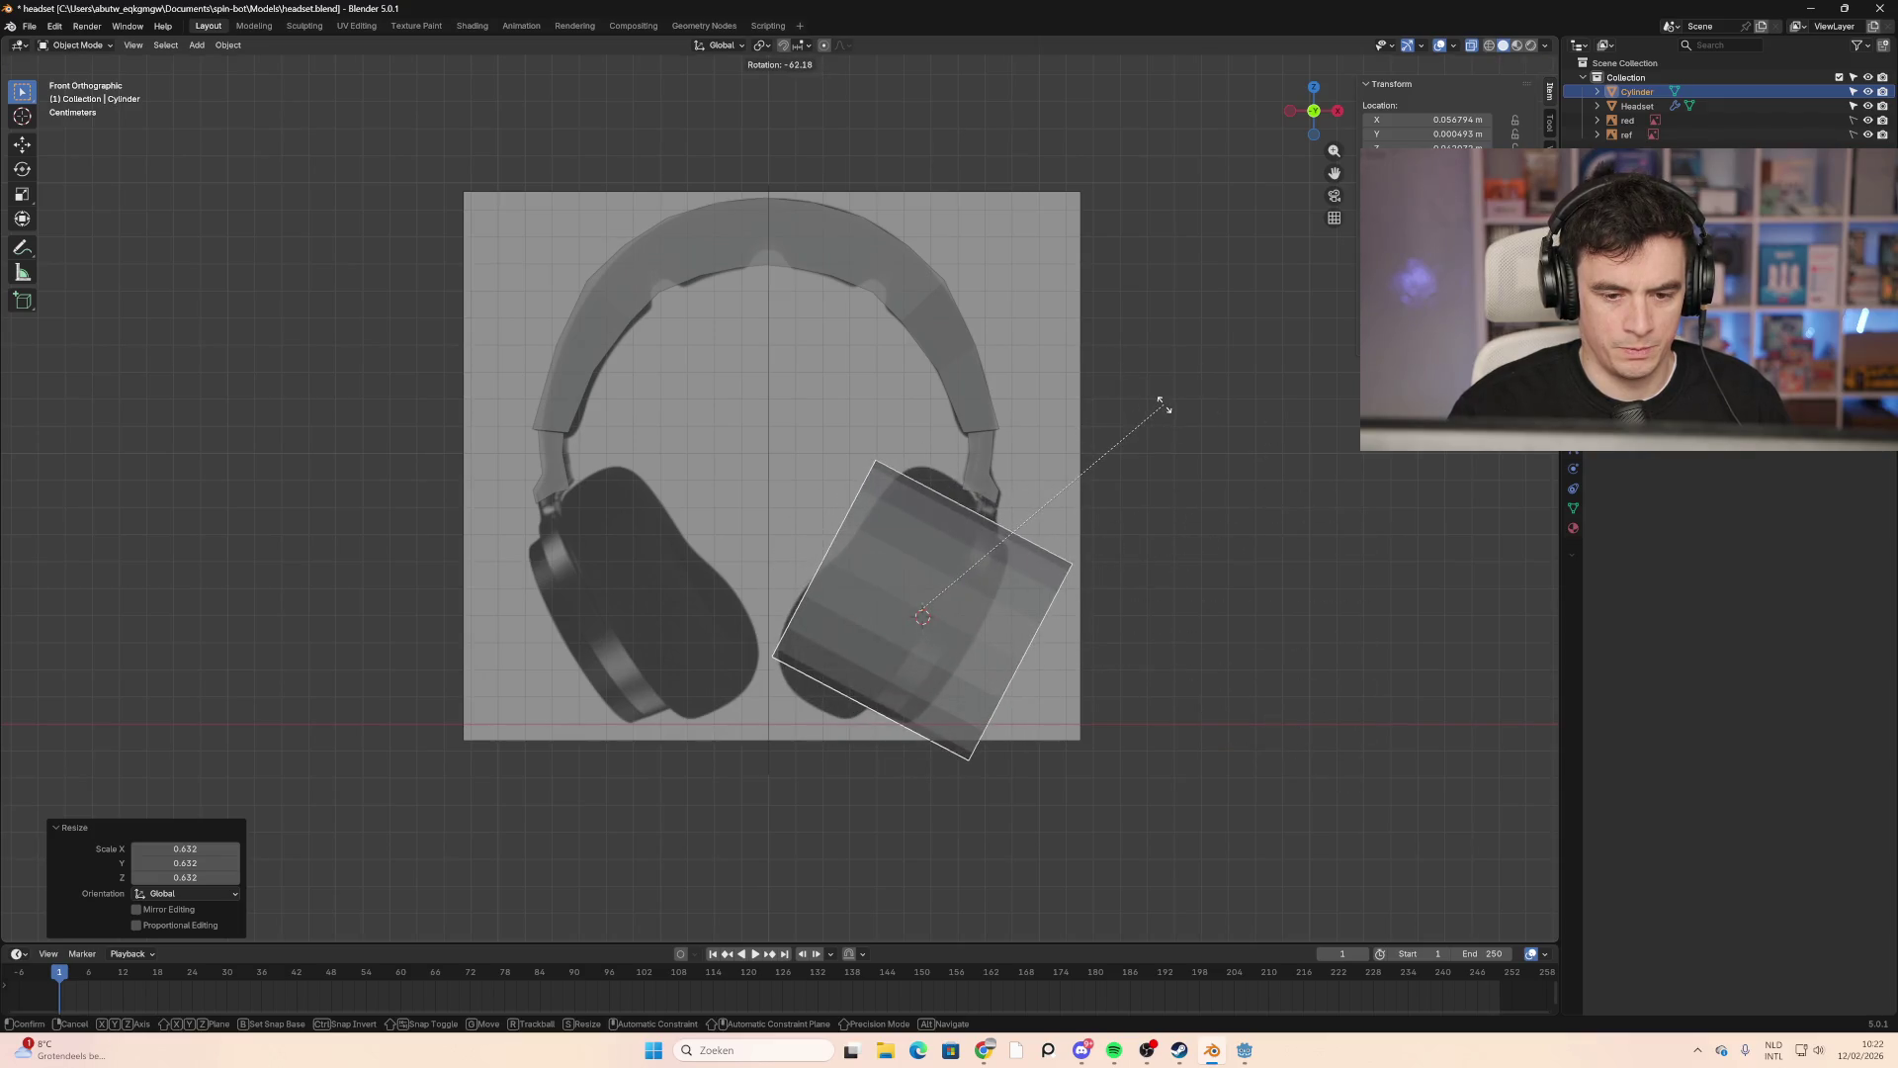
pyautogui.click(1171, 415)
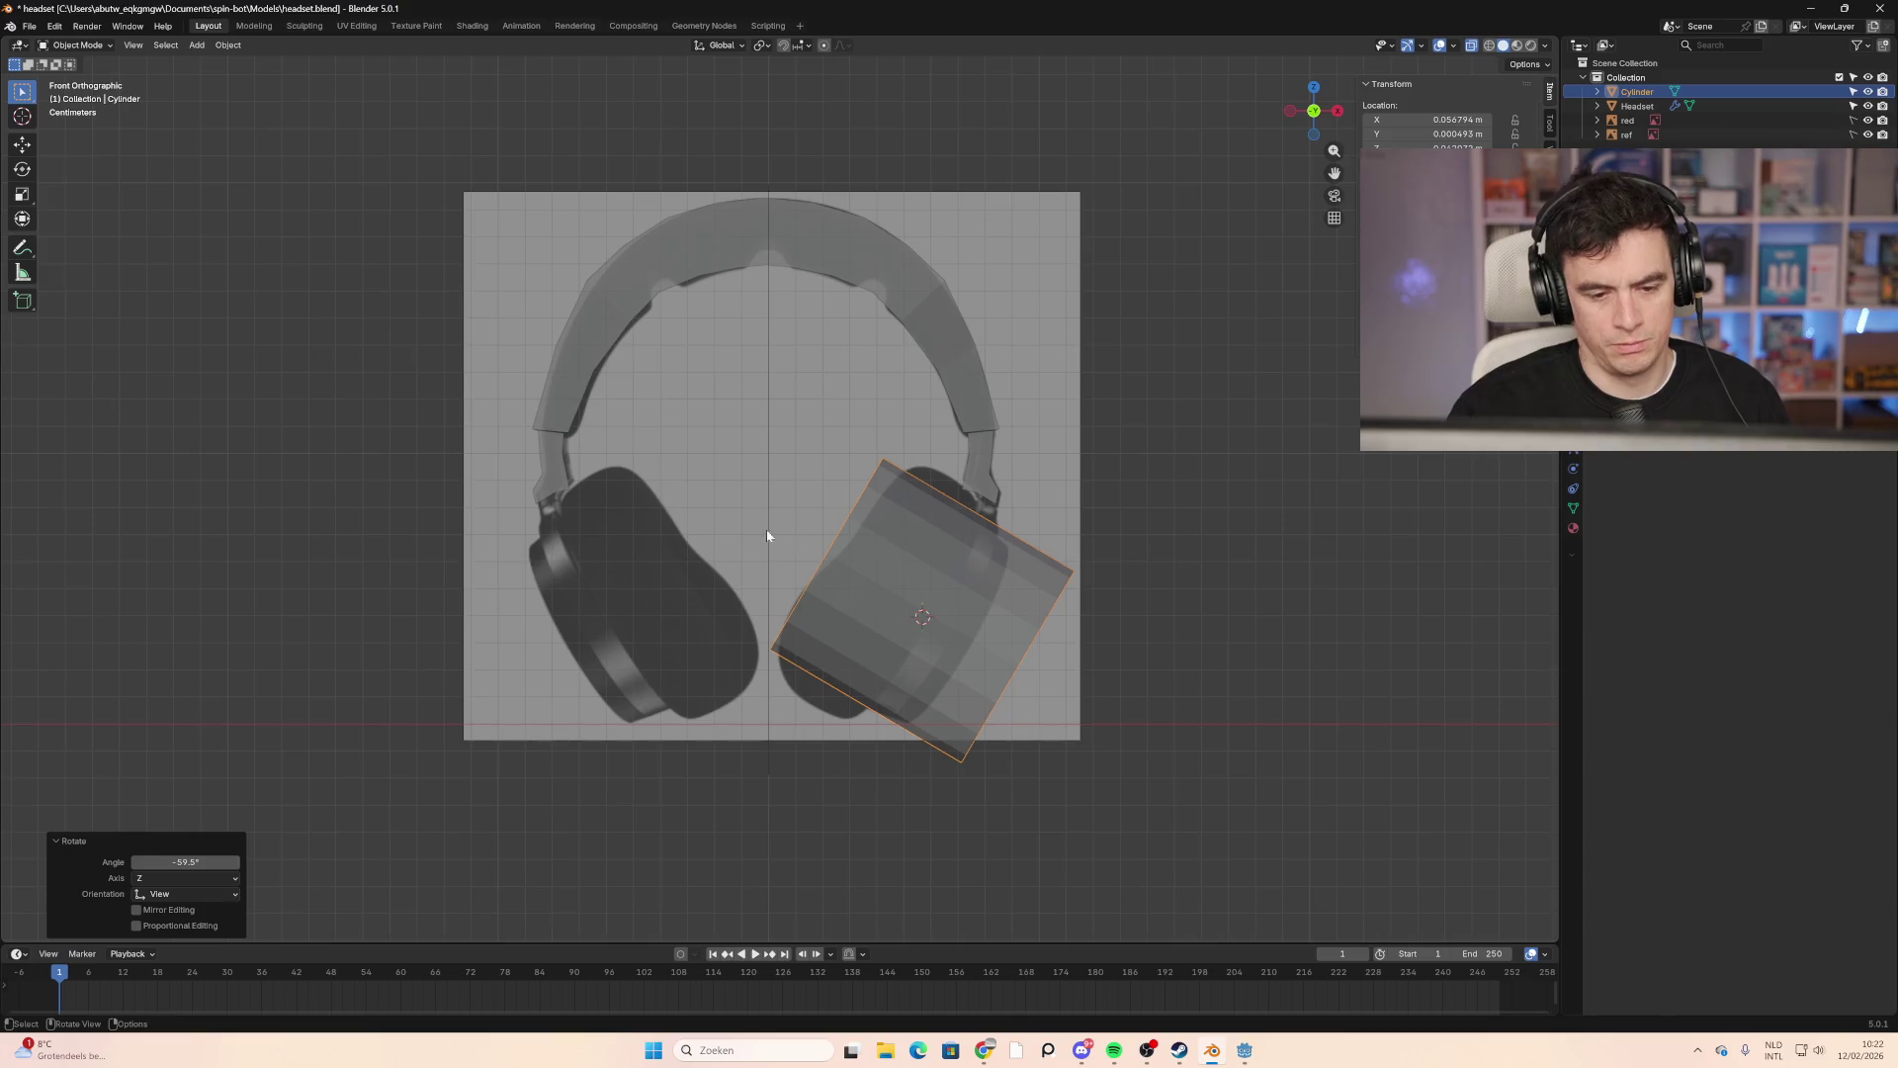
# Step: Flatten the cylinder along its local Z axis to 0.357
pyautogui.click(1338, 110)
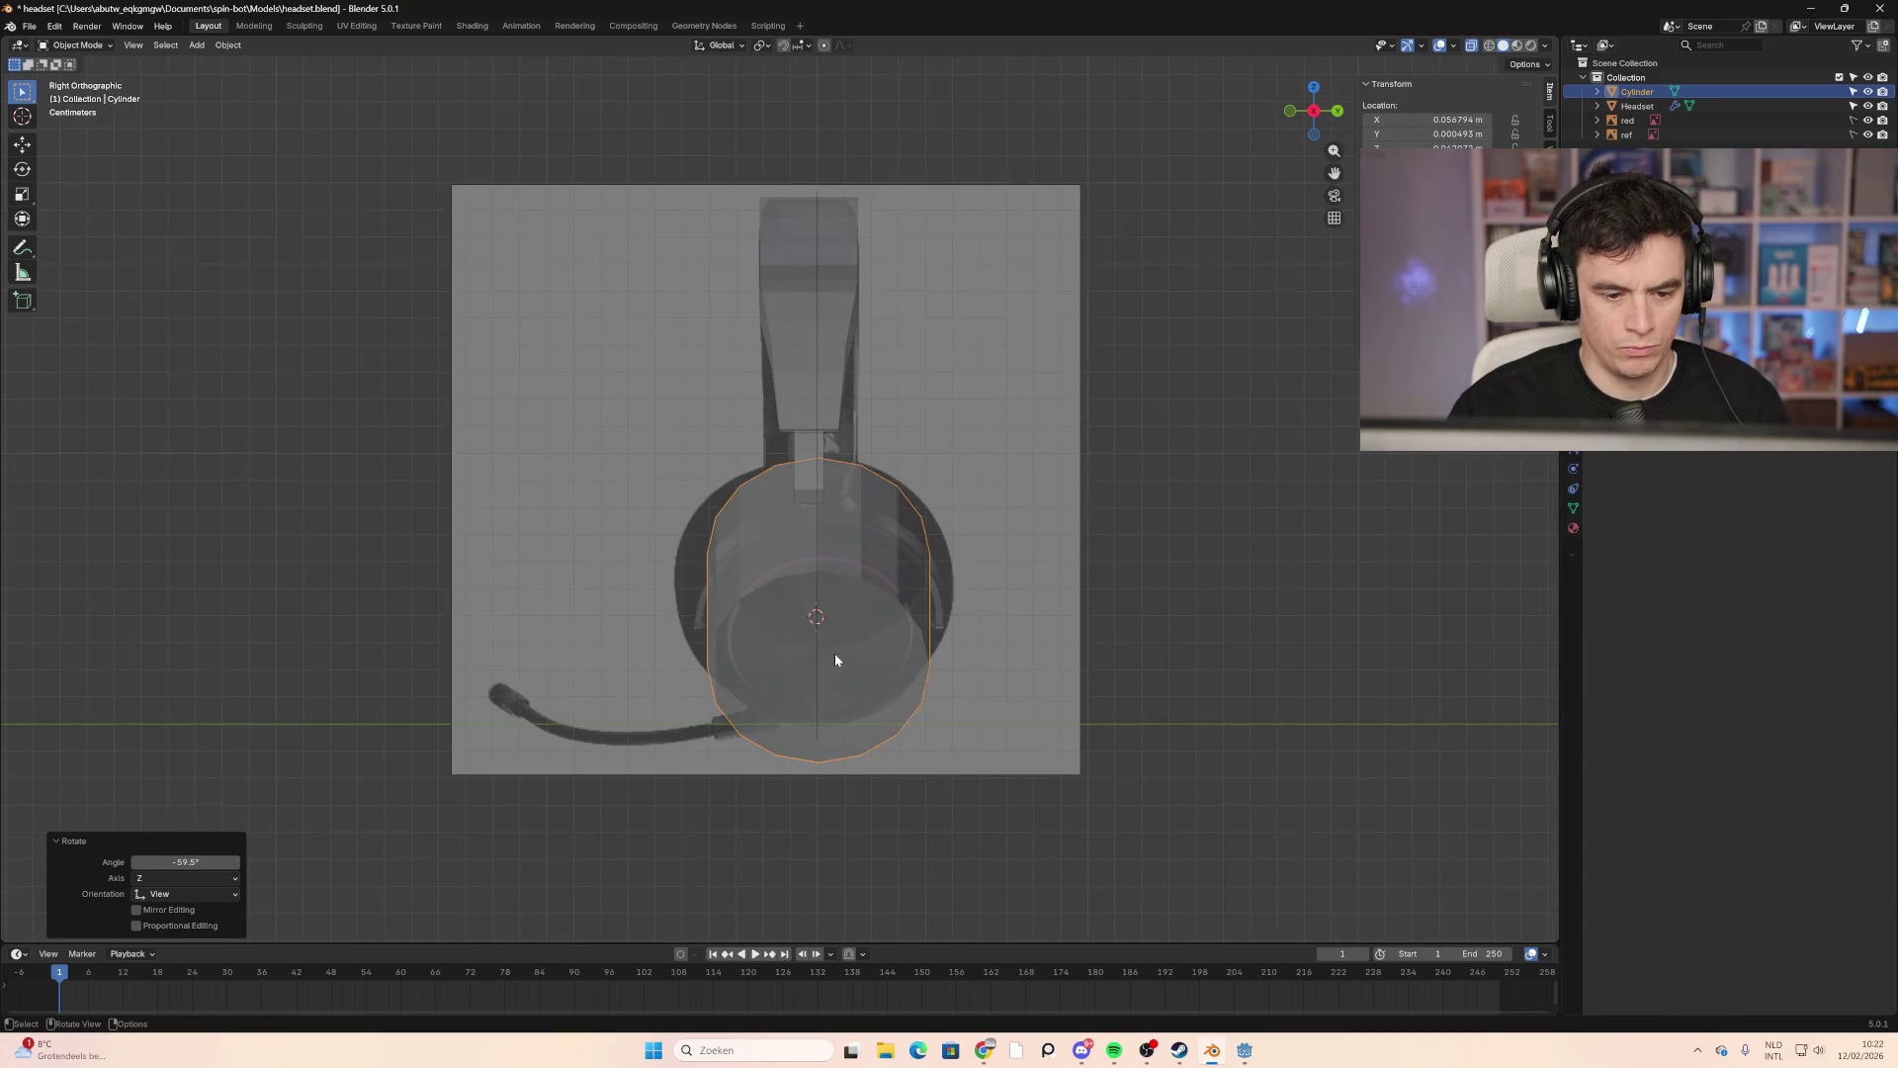
pyautogui.click(1292, 112)
pyautogui.press('s')
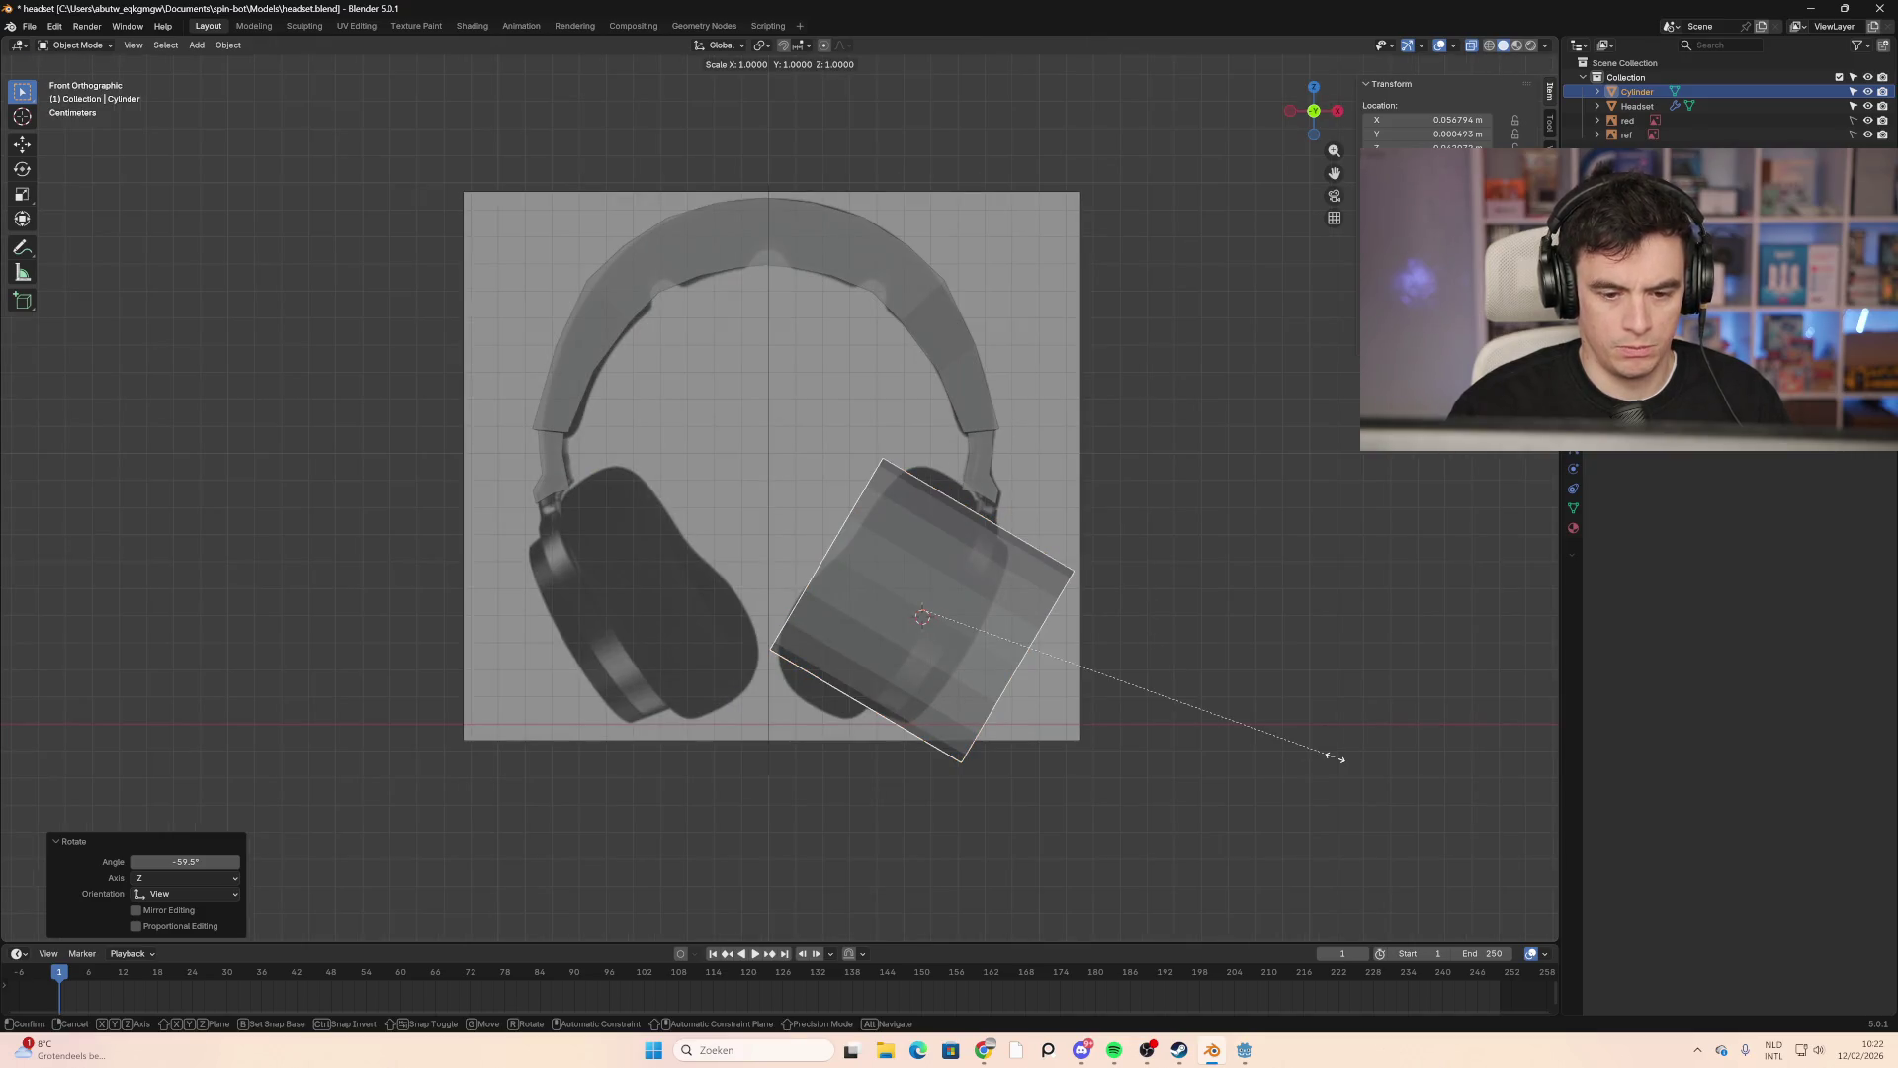
pyautogui.press('x')
pyautogui.press('x')
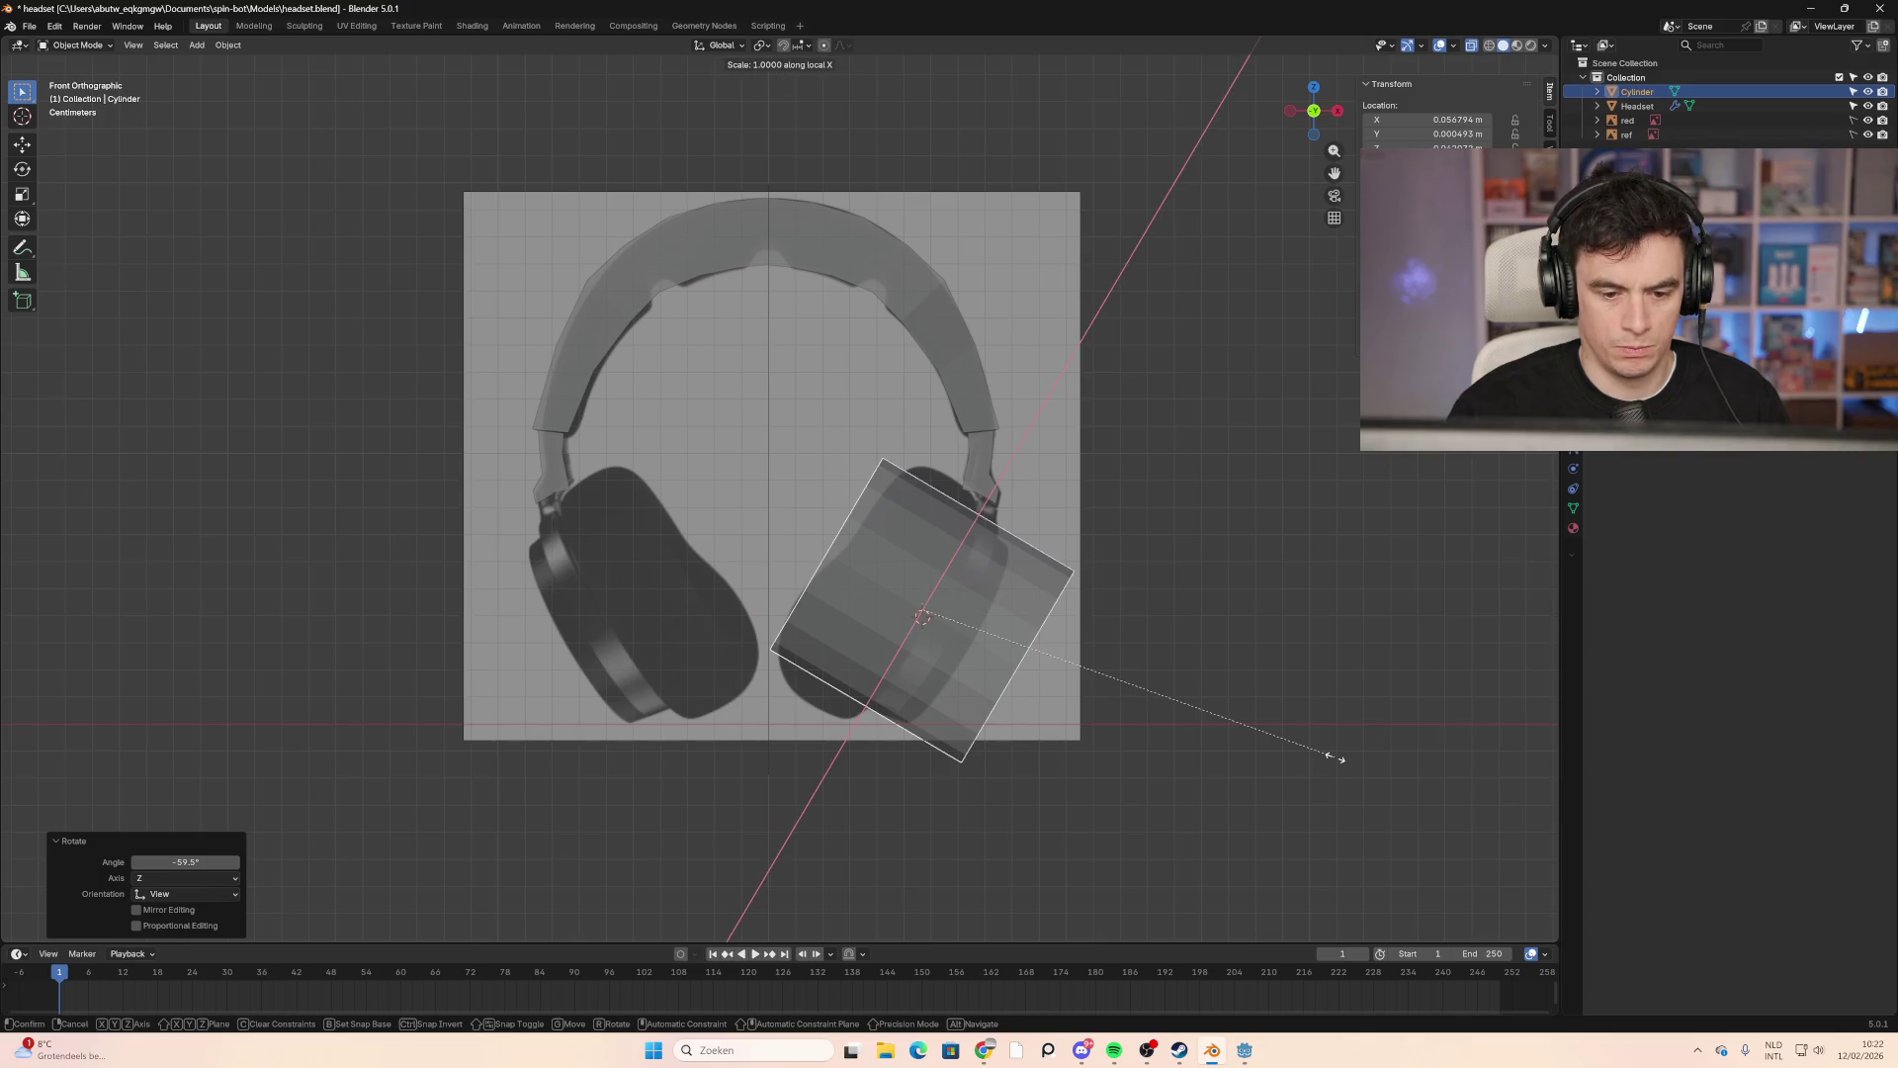
pyautogui.press('x')
pyautogui.press('z')
pyautogui.press('z')
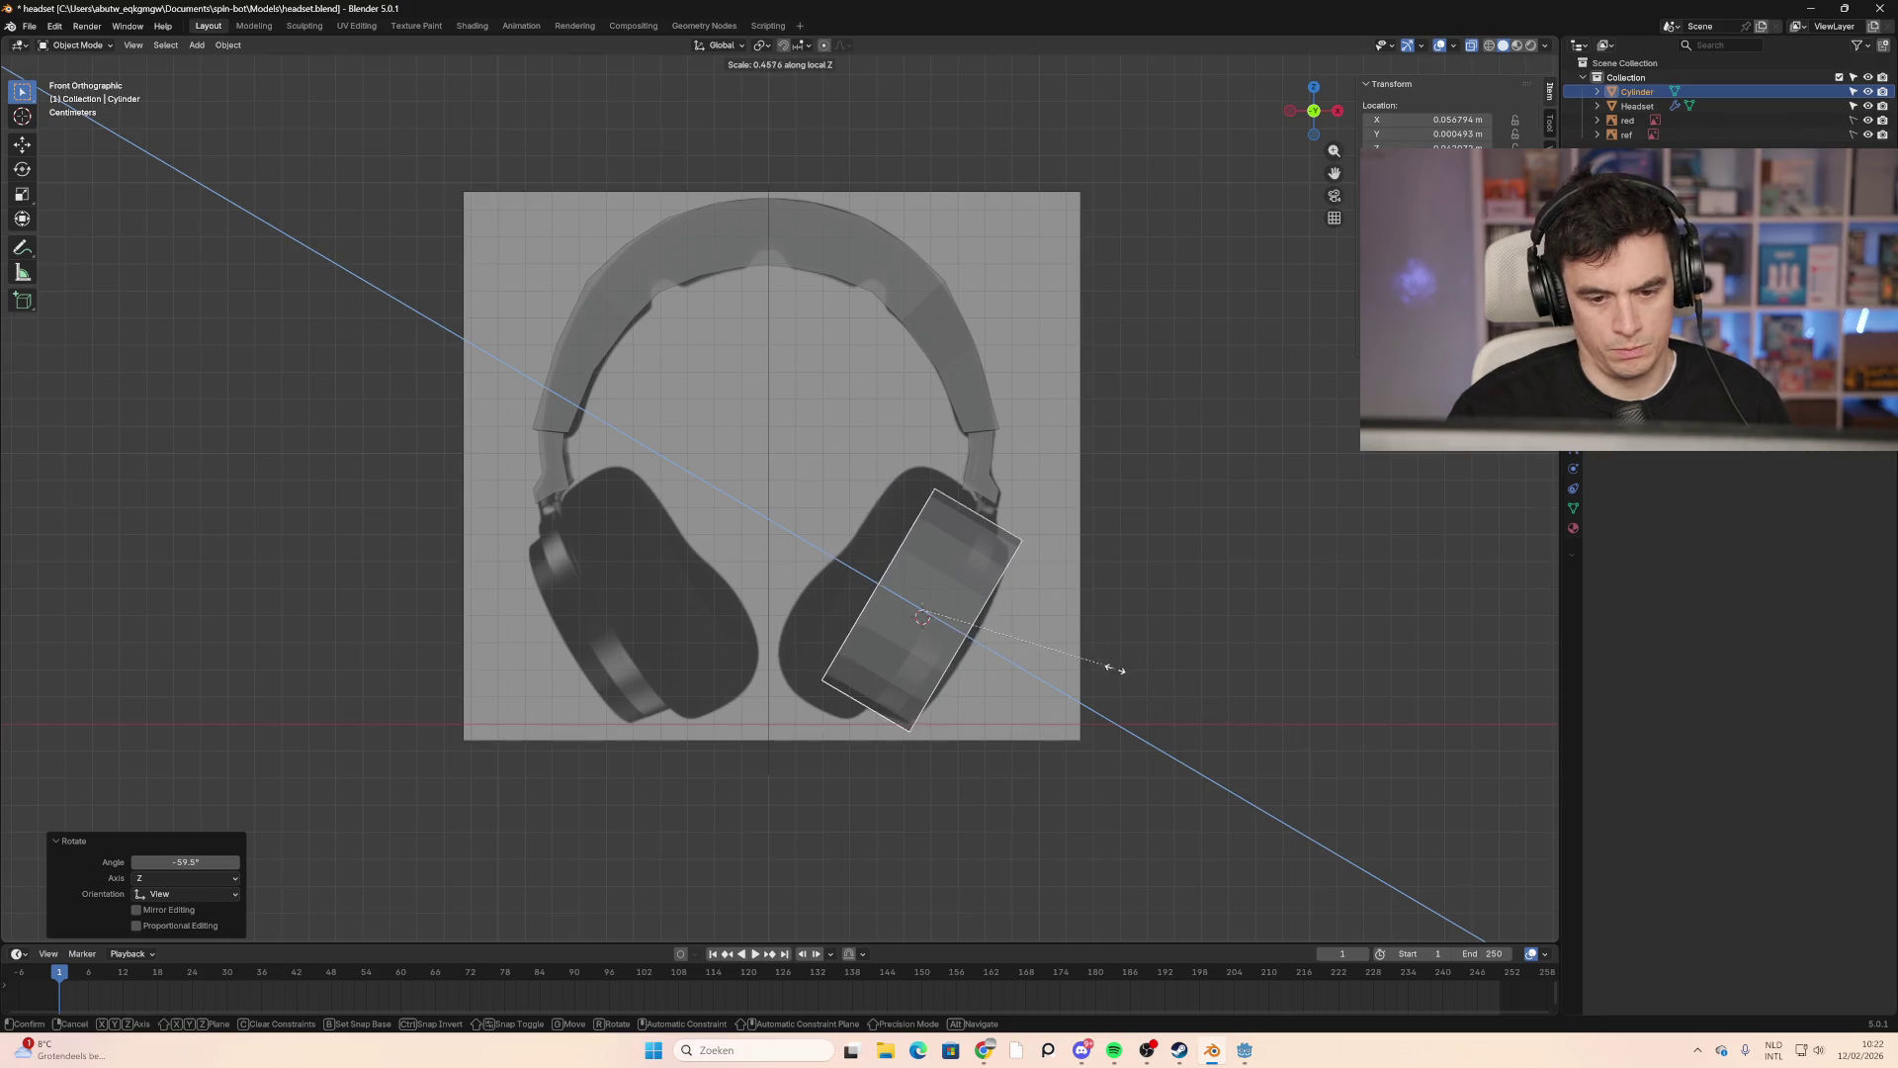
pyautogui.click(1071, 659)
# Step: Move the cylinder over the right ear cup and enlarge it to 1.126
pyautogui.press('g')
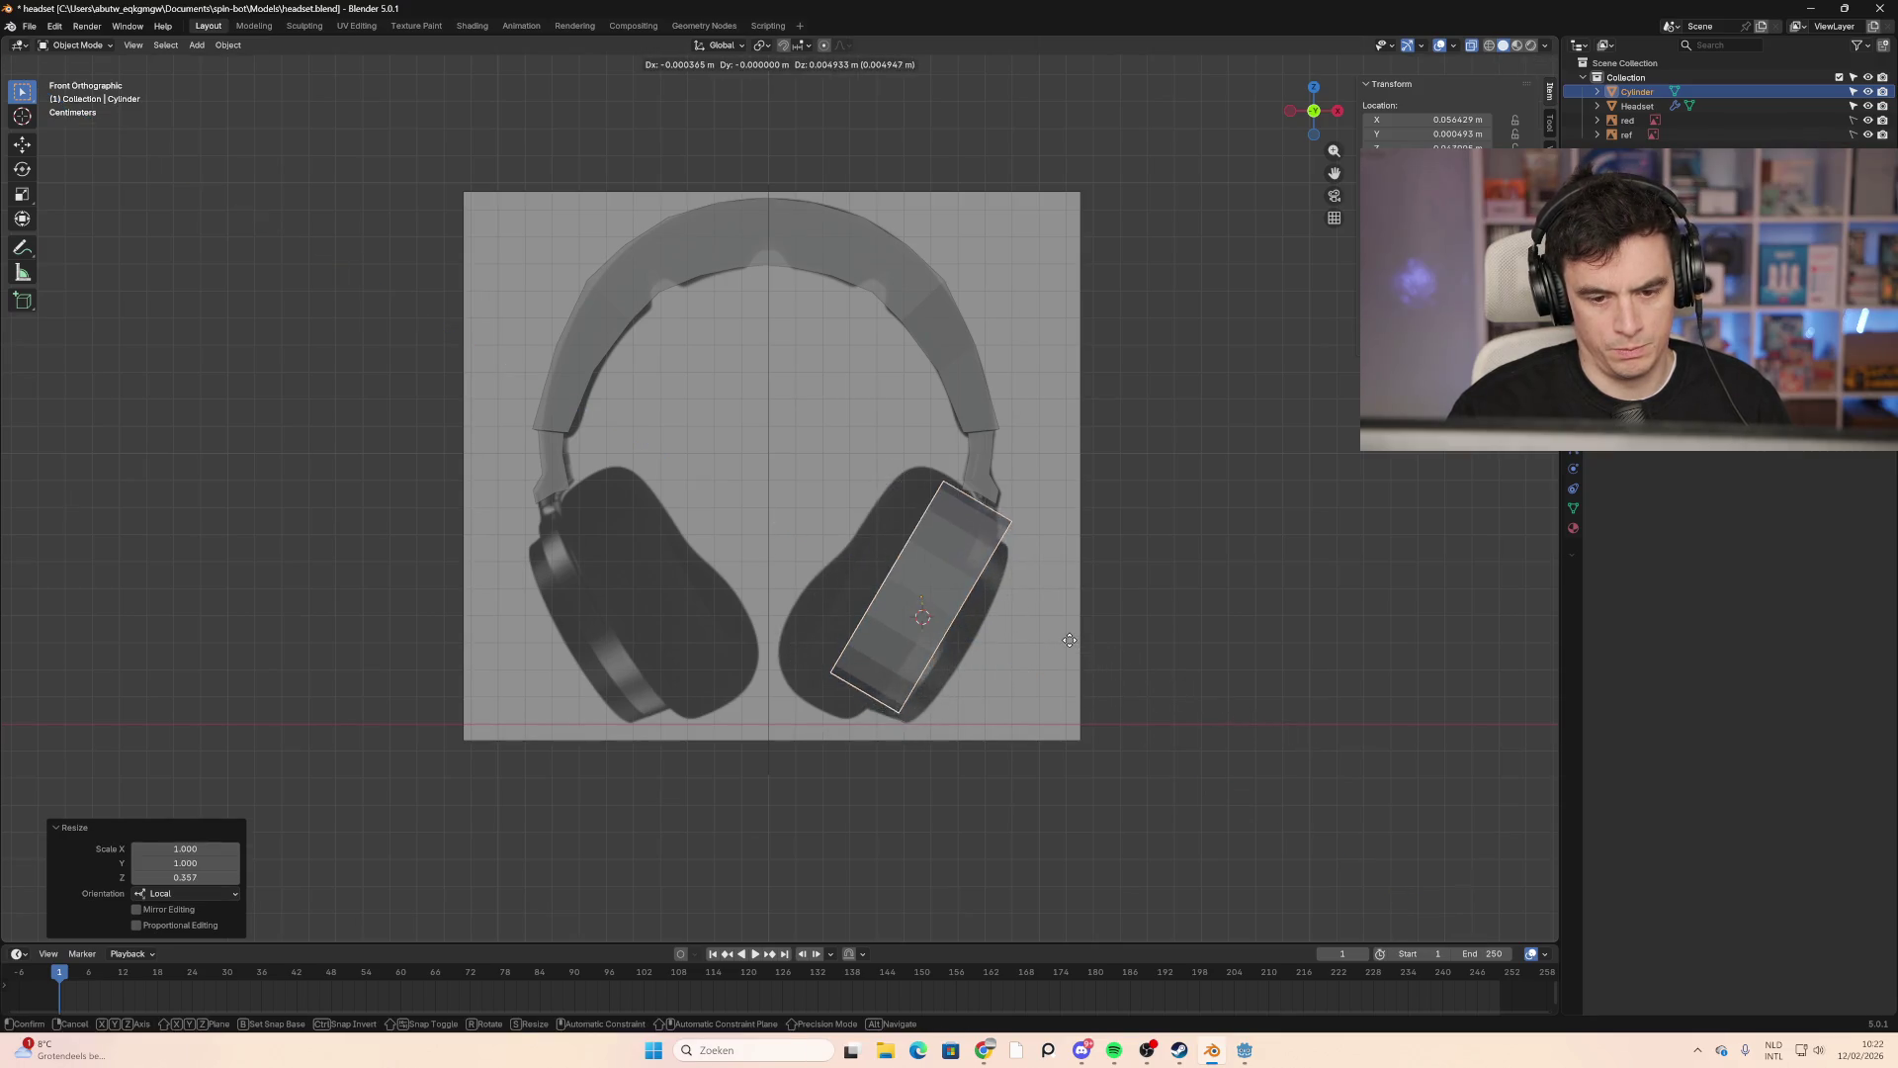
pyautogui.click(1011, 637)
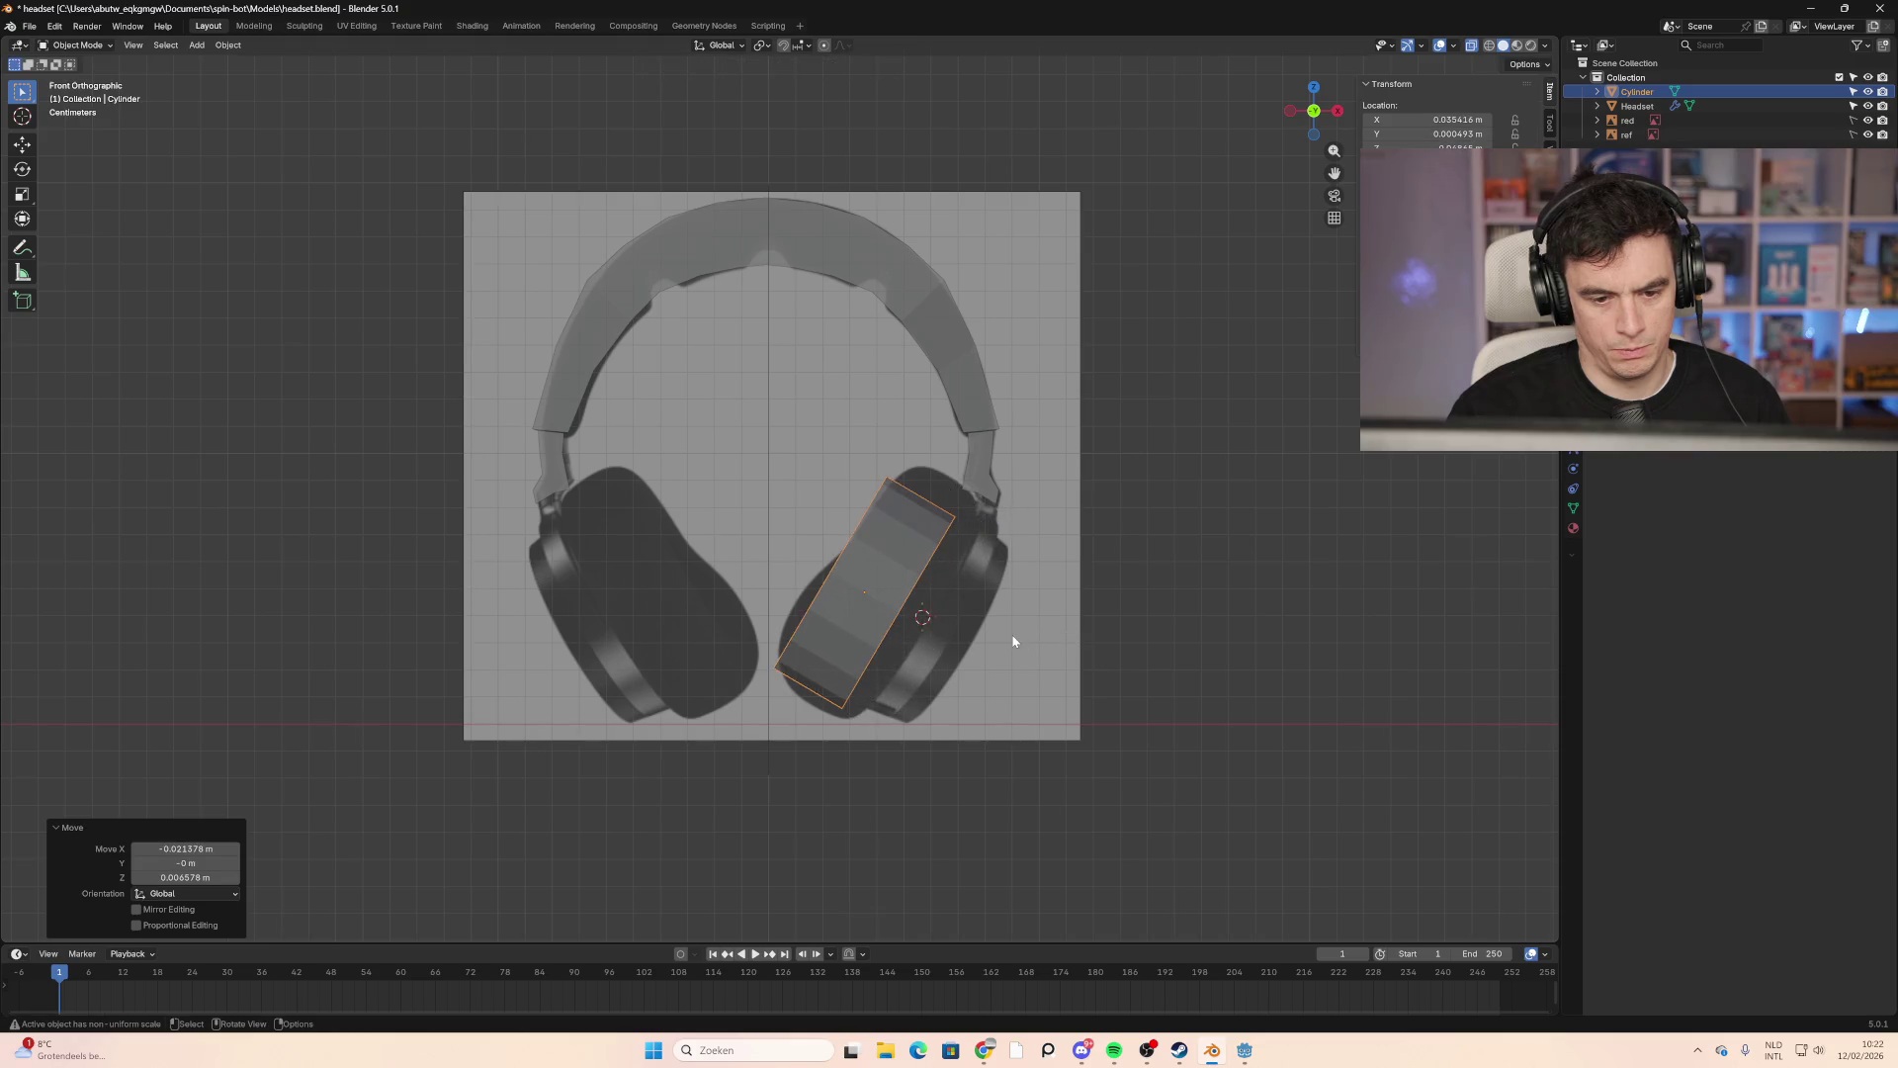
pyautogui.press('g')
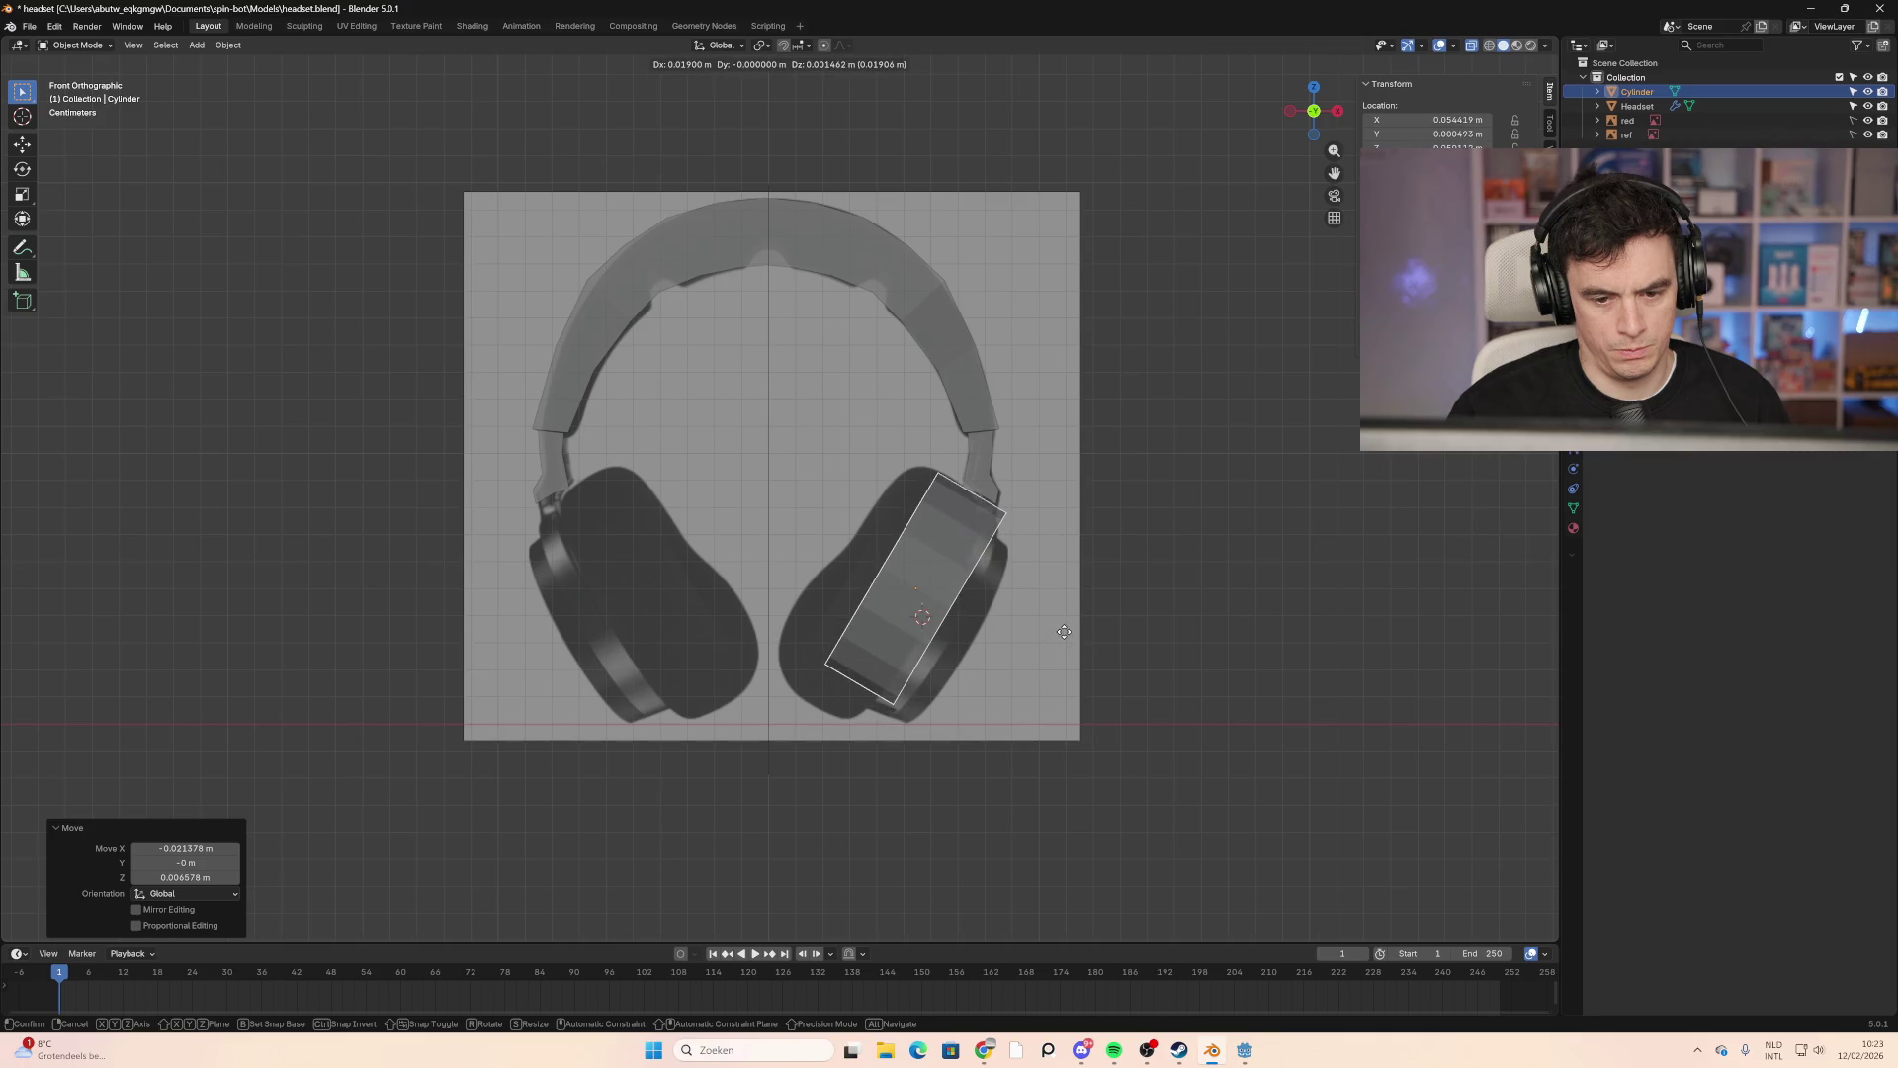
pyautogui.click(1058, 643)
pyautogui.press('s')
pyautogui.click(1069, 652)
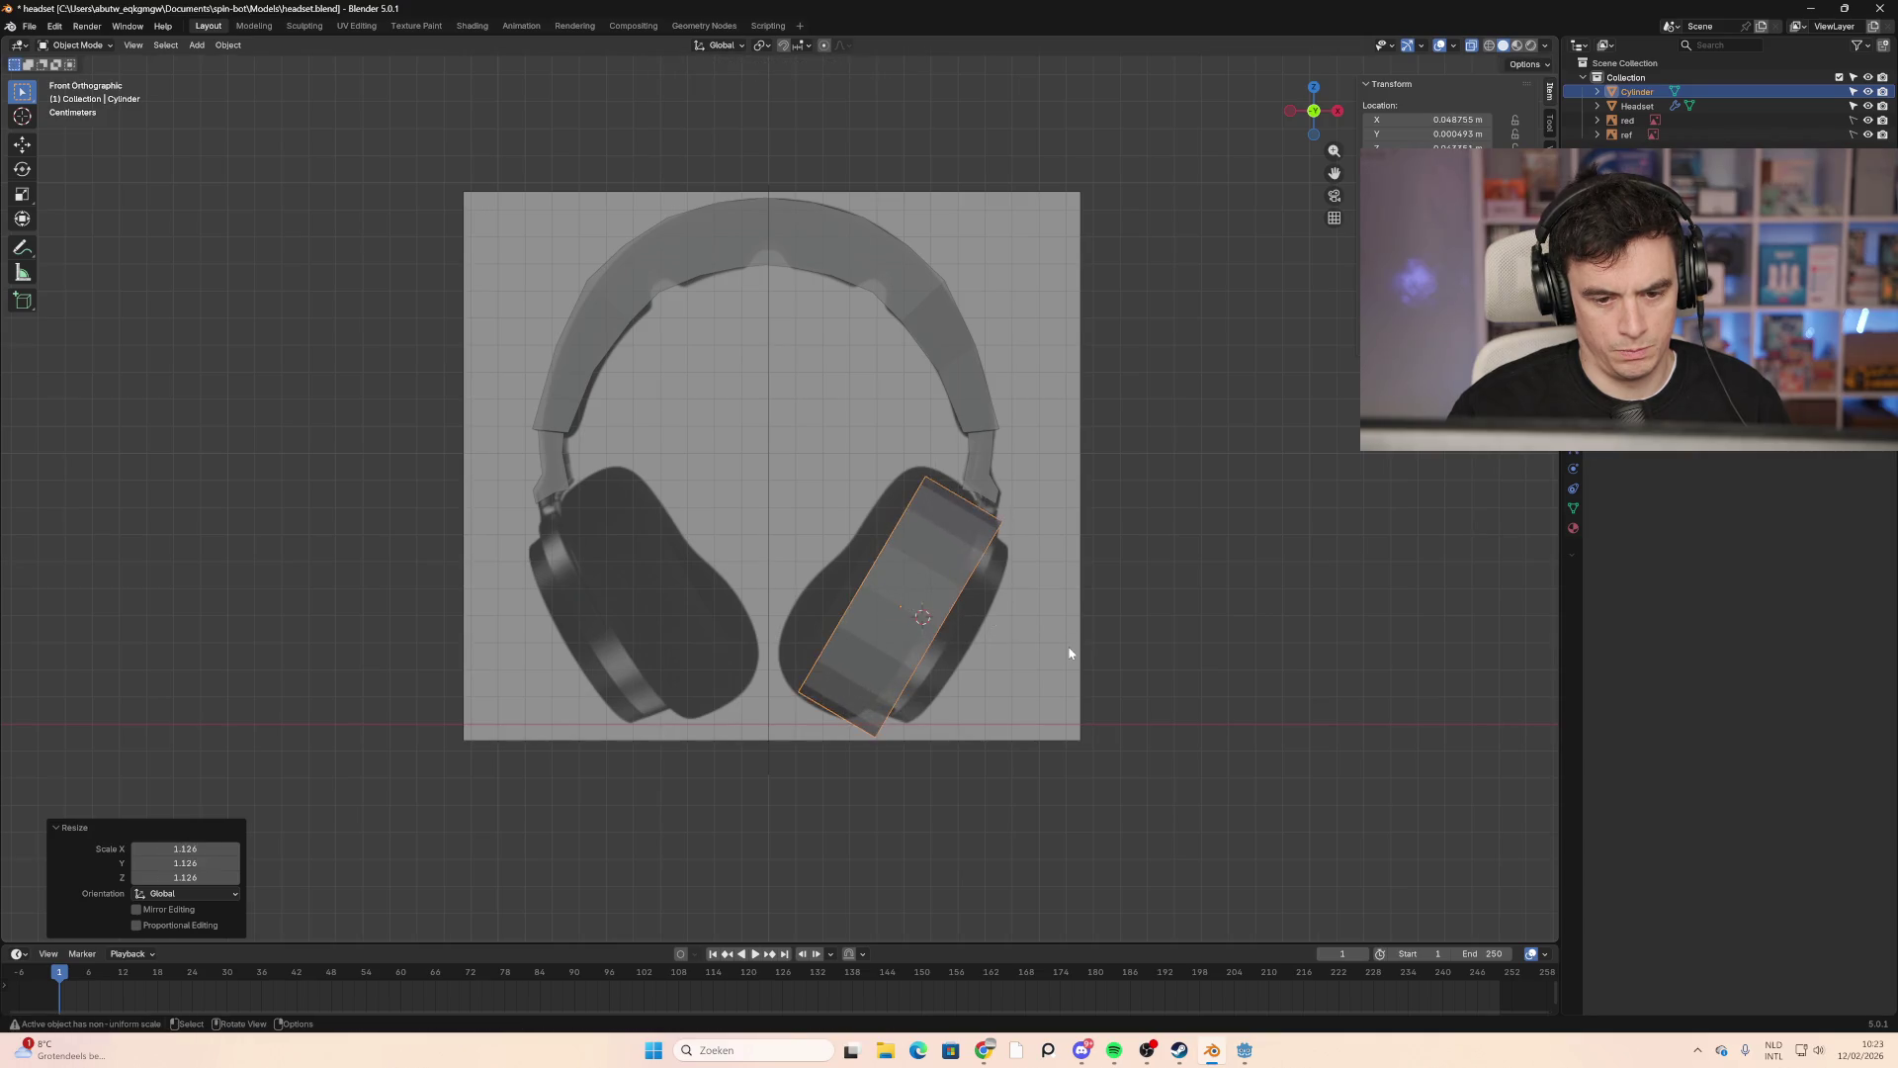
pyautogui.press('g')
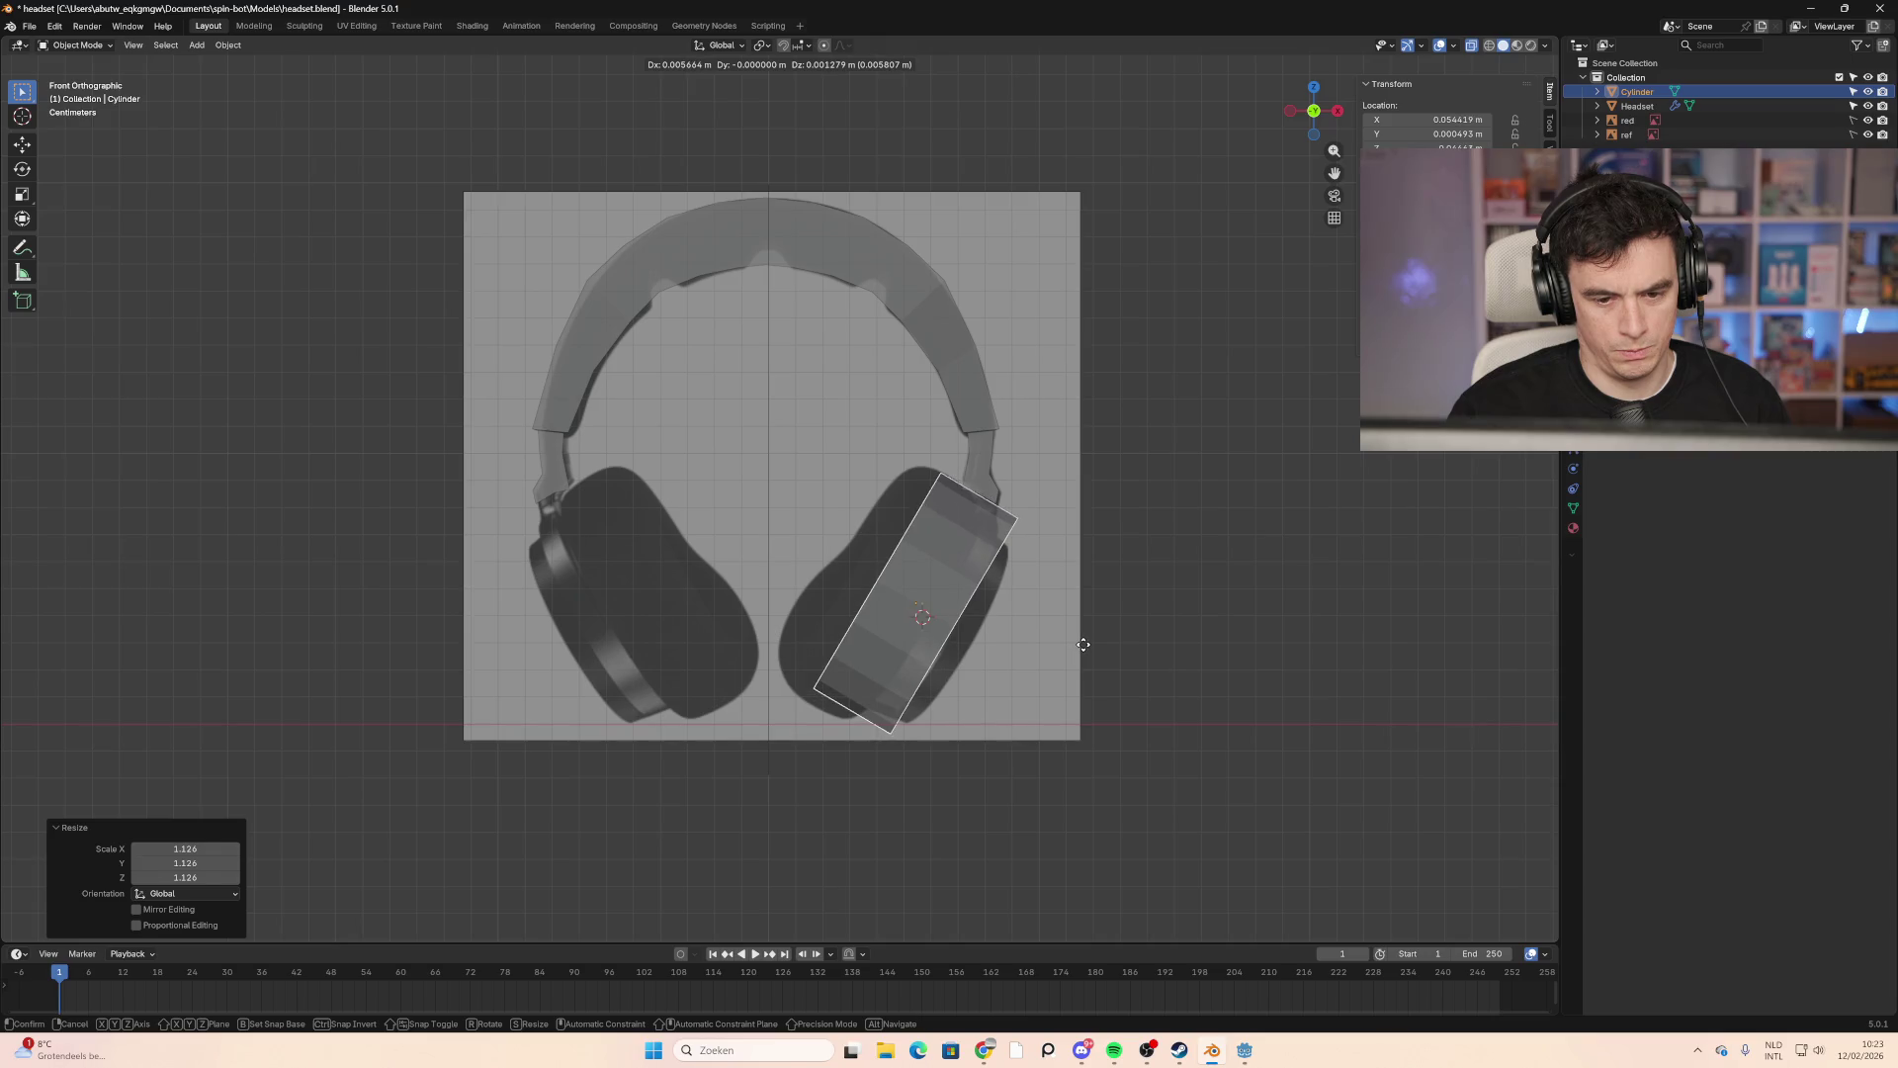
pyautogui.click(1082, 646)
pyautogui.press('s')
pyautogui.rightClick(1064, 646)
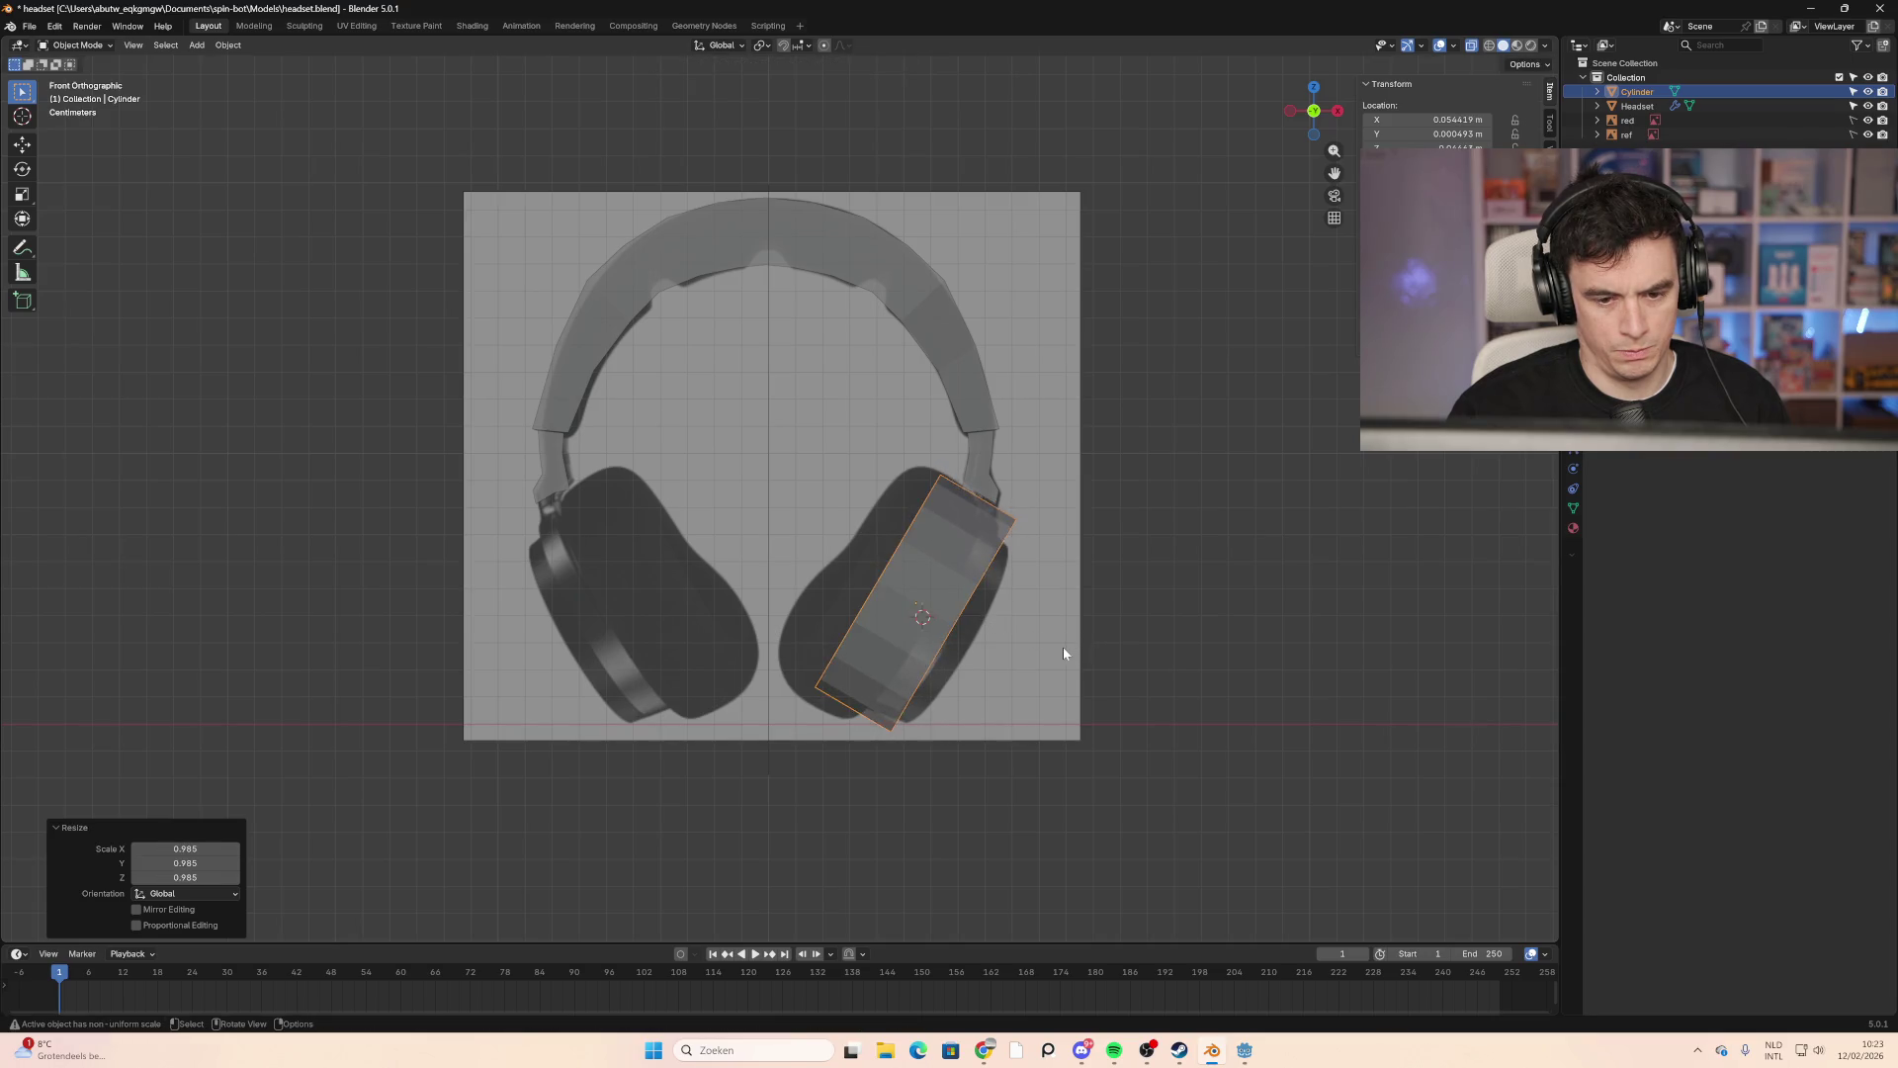
pyautogui.press('g')
pyautogui.click(1074, 650)
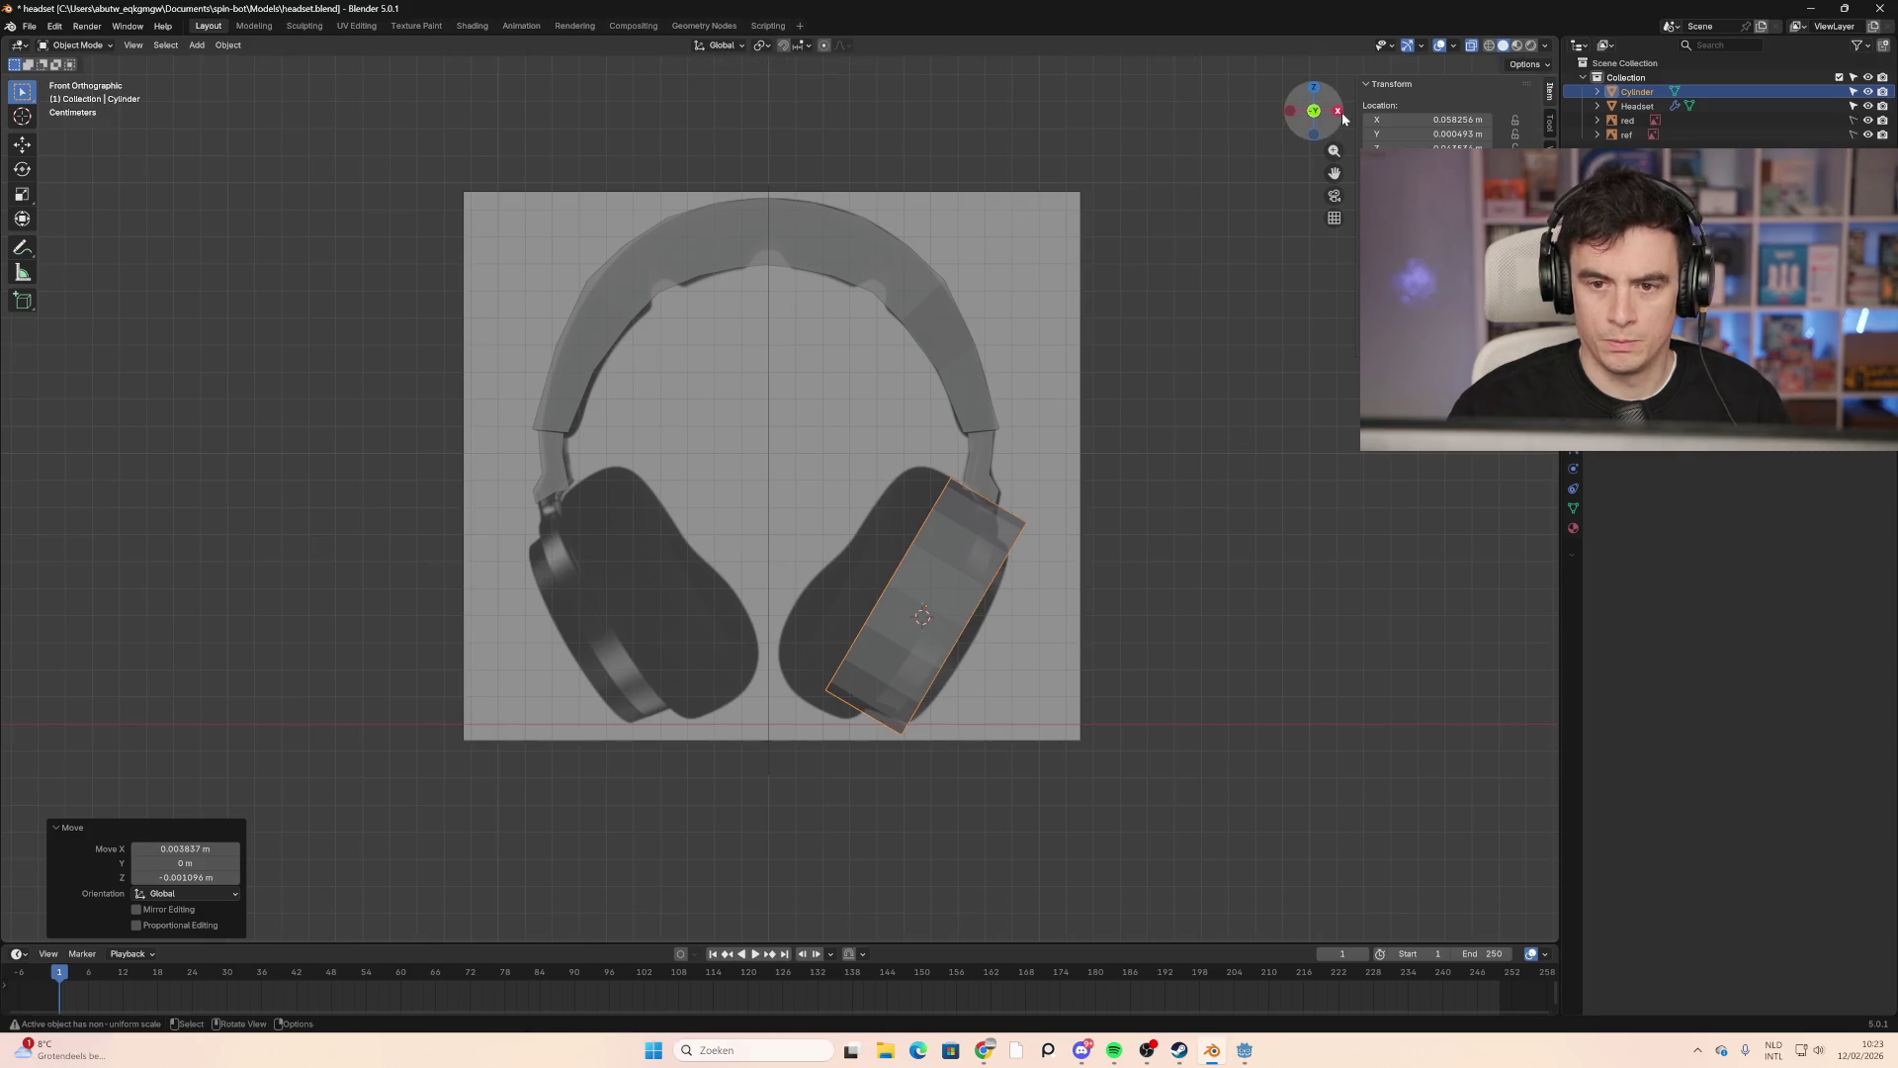
# Step: Check the cylinder's depth from the side and keyframe its location
pyautogui.click(1338, 111)
pyautogui.moveTo(1056, 547)
pyautogui.mouseDown(button='middle')
pyautogui.moveTo(835, 572)
pyautogui.moveTo(1103, 570)
pyautogui.moveTo(1088, 568)
pyautogui.mouseUp(button='middle')
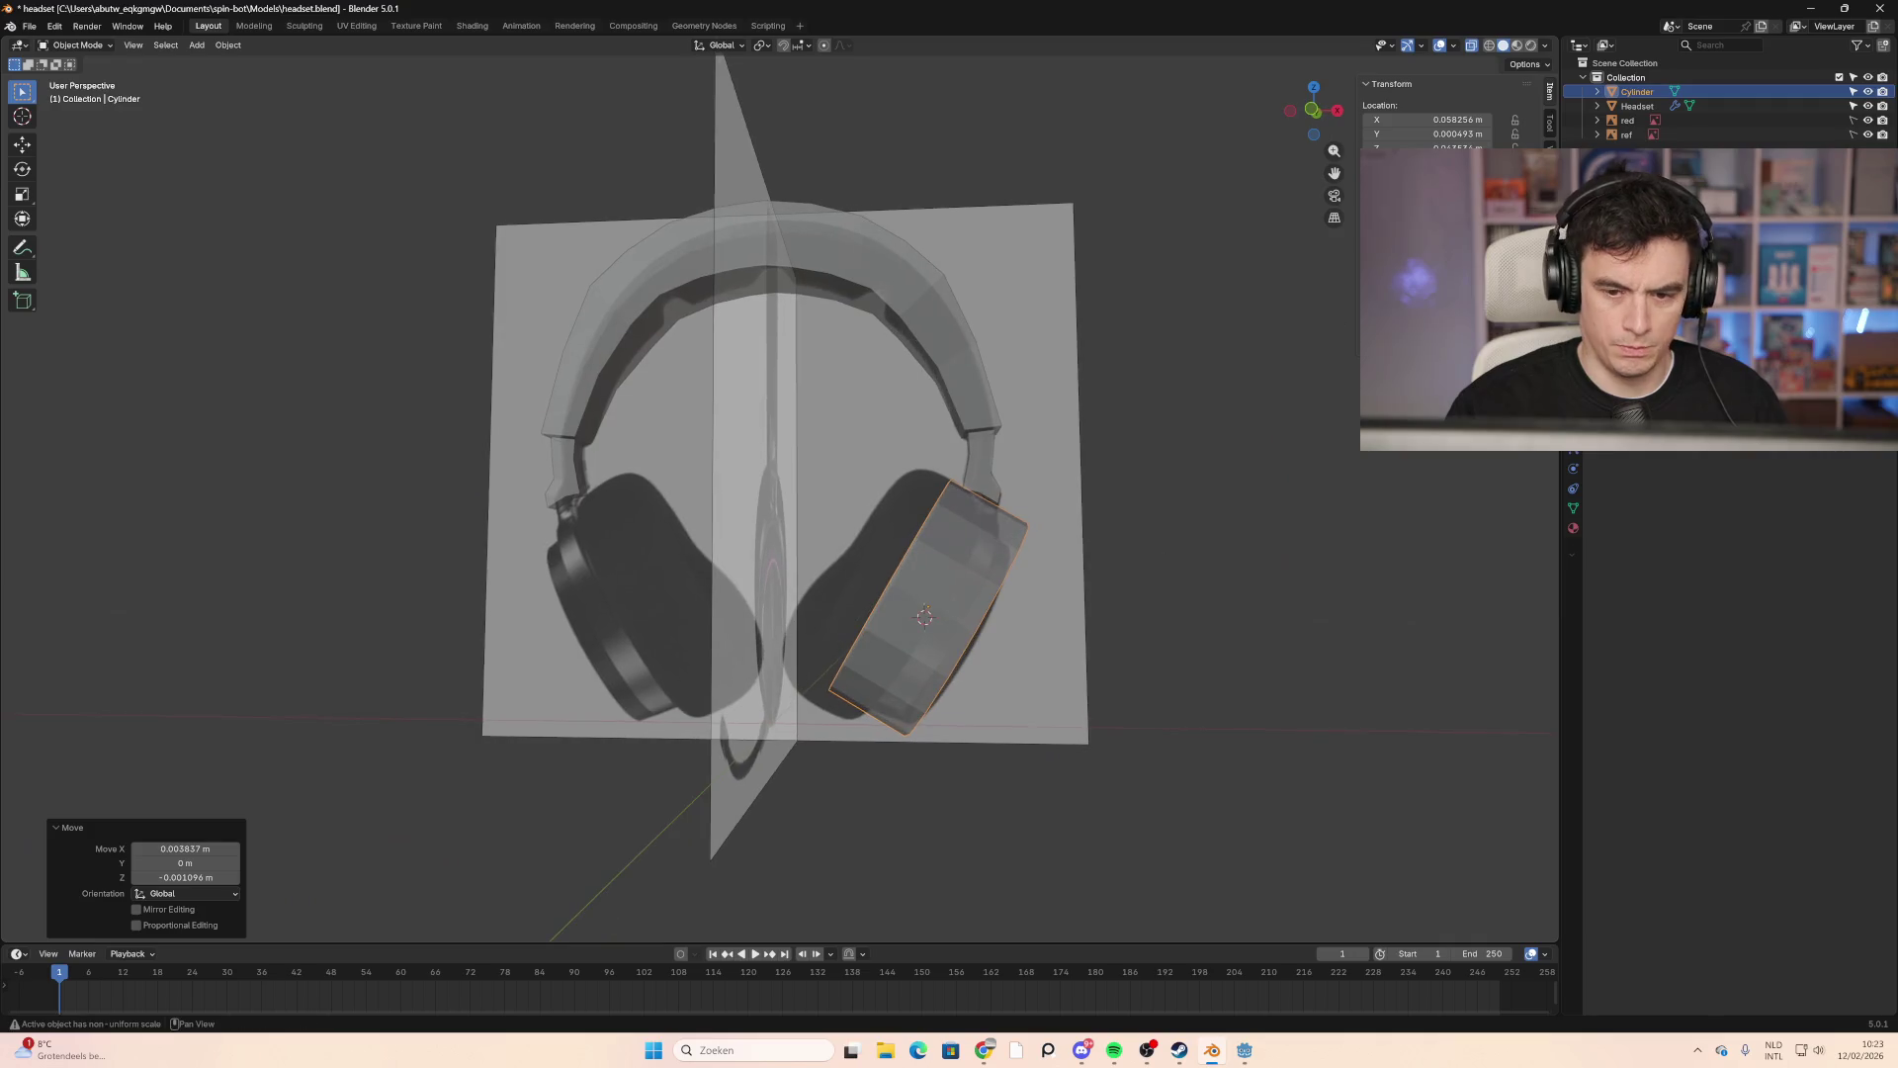
pyautogui.click(1312, 114)
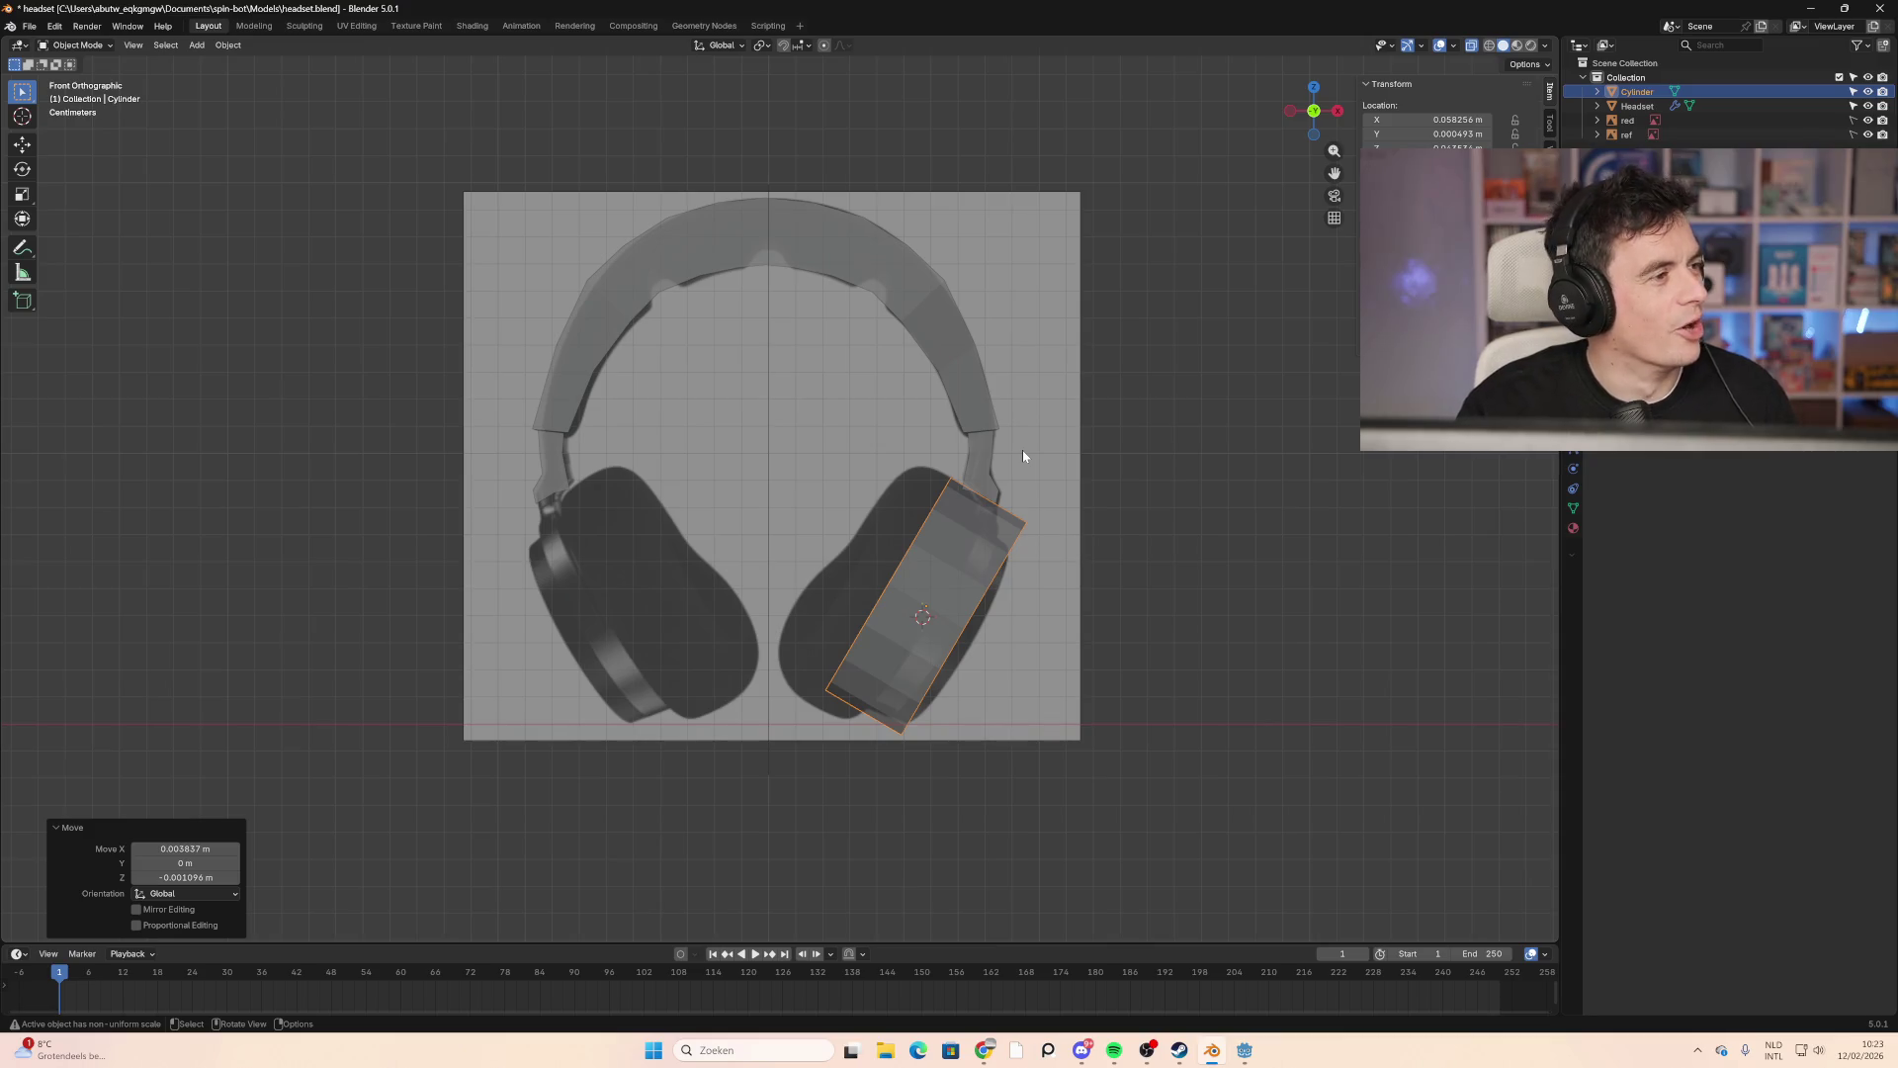
pyautogui.moveTo(1025, 571)
pyautogui.mouseDown(button='middle')
pyautogui.moveTo(1083, 589)
pyautogui.moveTo(959, 549)
pyautogui.moveTo(1037, 578)
pyautogui.moveTo(1038, 596)
pyautogui.moveTo(940, 566)
pyautogui.mouseUp(button='middle')
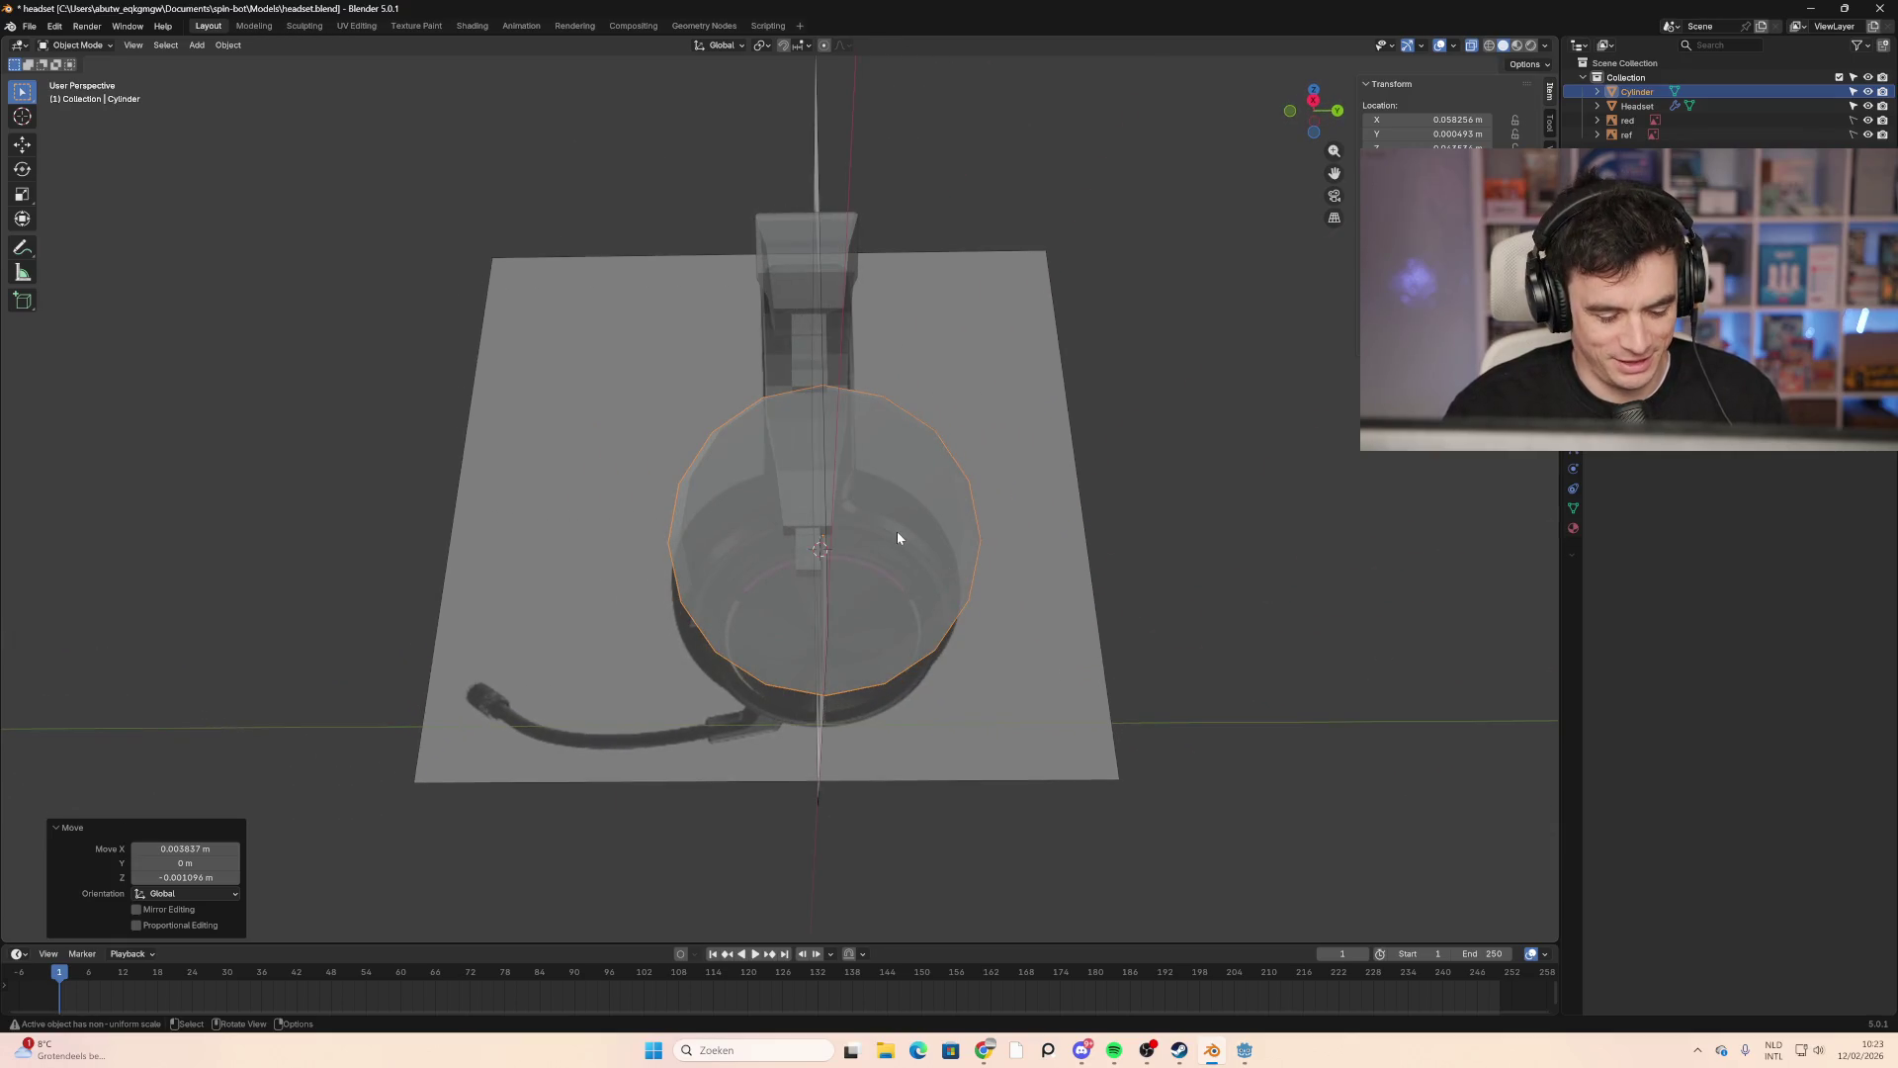
pyautogui.press('i')
pyautogui.click(1123, 455)
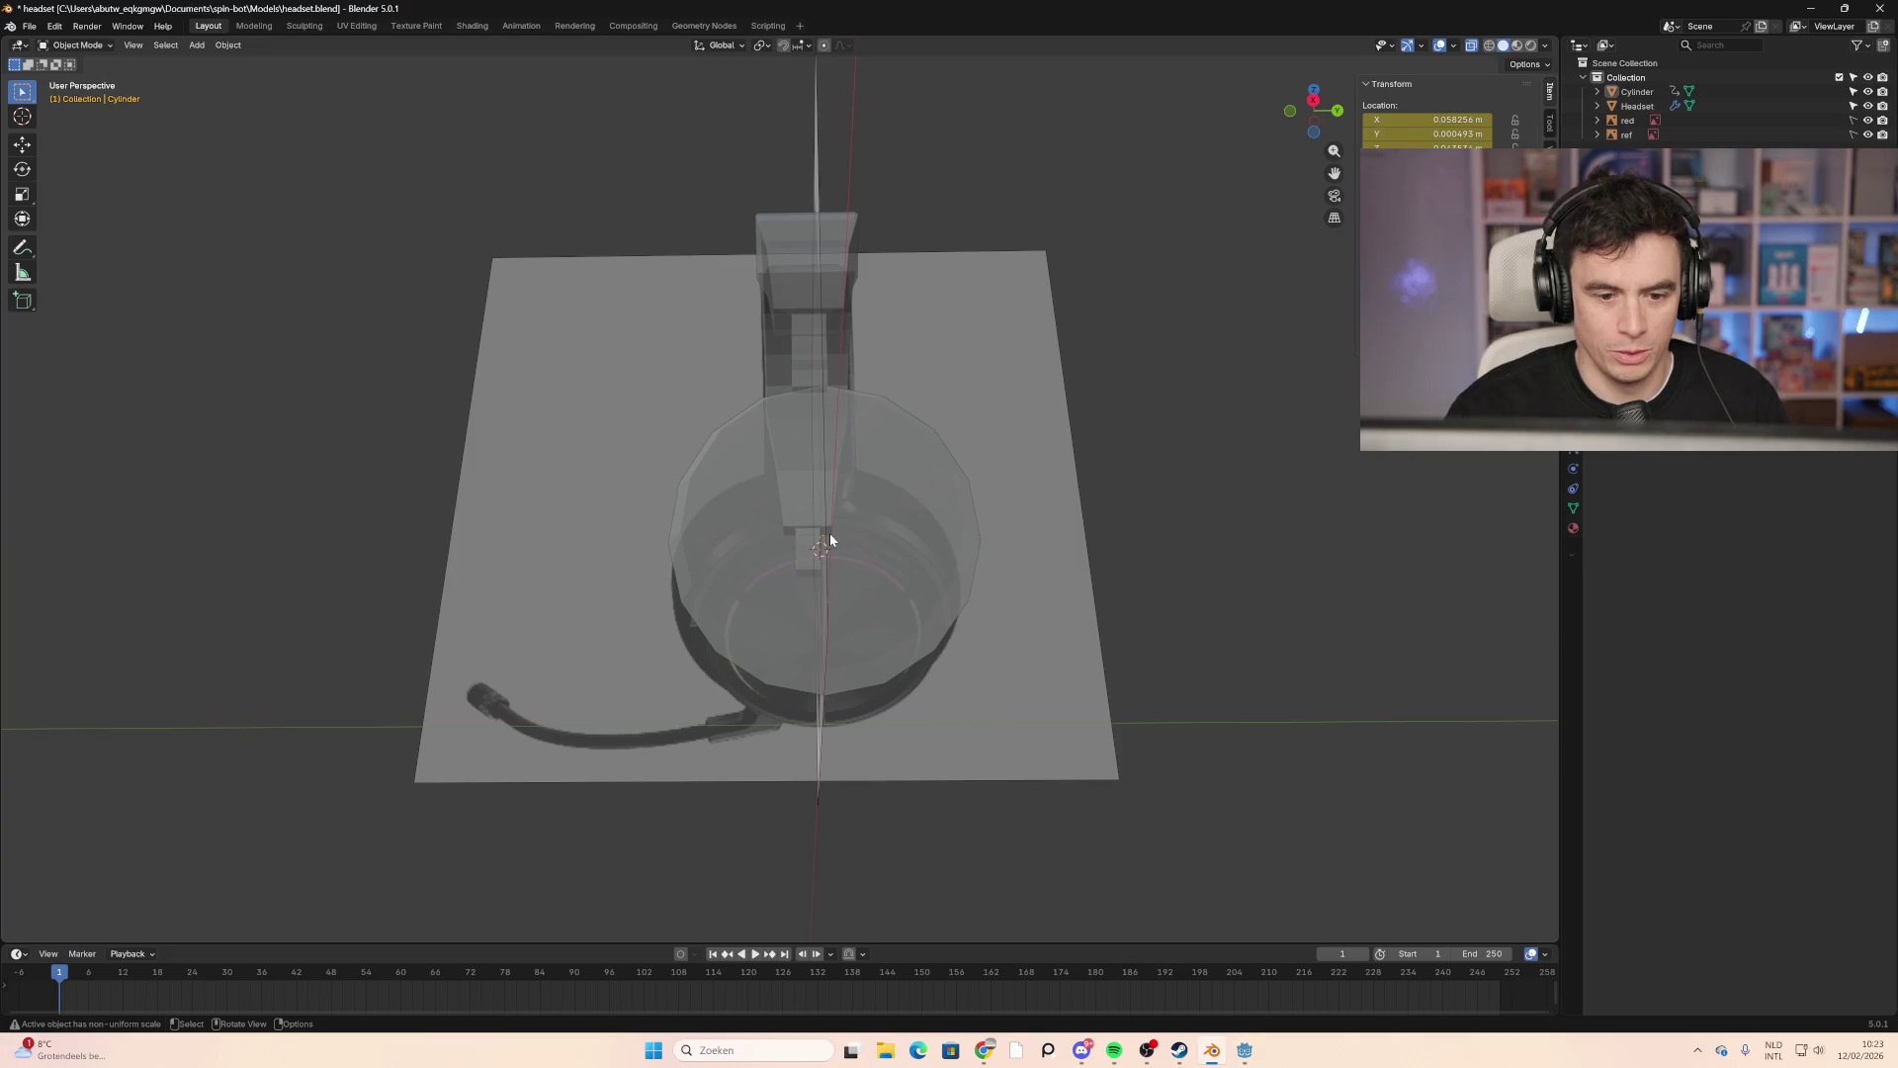
pyautogui.click(828, 532)
pyautogui.moveTo(423, 247)
pyautogui.mouseDown(button='middle')
pyautogui.moveTo(394, 307)
pyautogui.moveTo(480, 378)
pyautogui.mouseUp(button='middle')
# Step: In Edit Mode with face select, select the cylinder's front cap face
pyautogui.press('Tab')
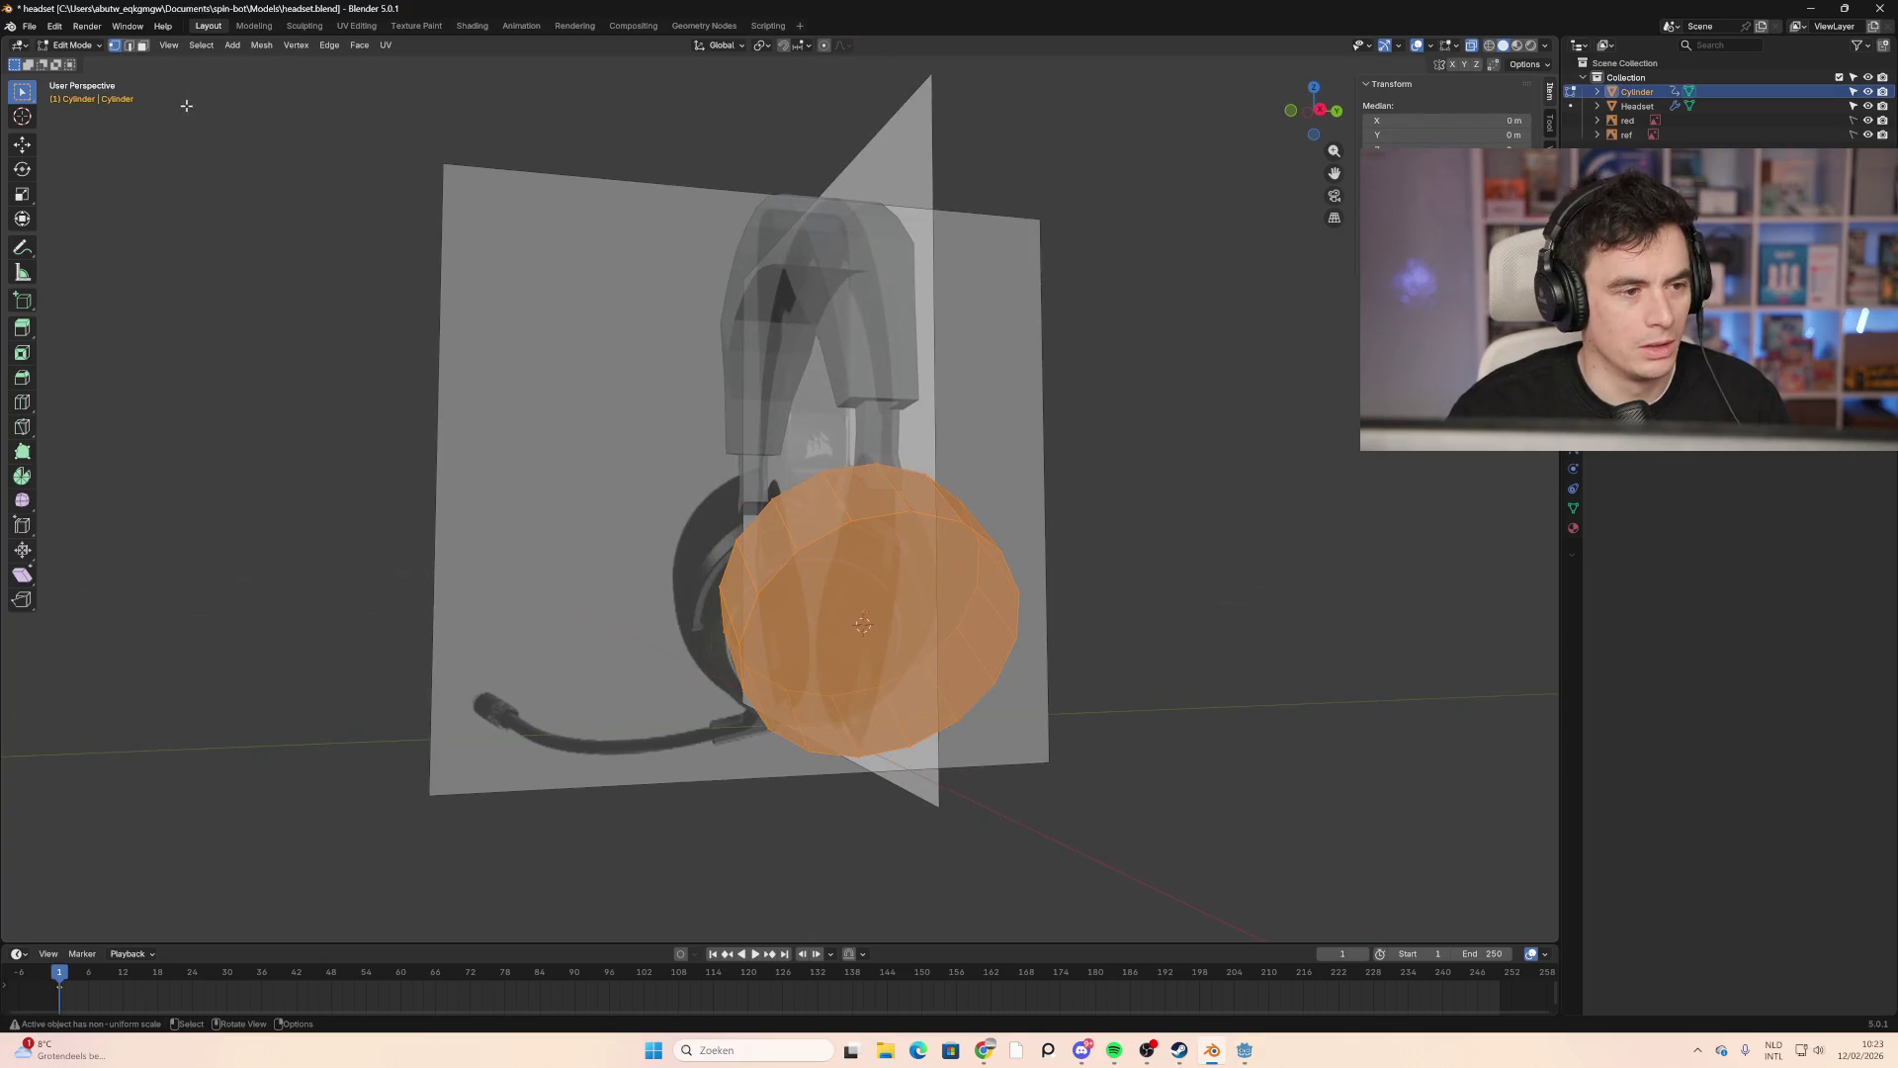
pyautogui.click(84, 47)
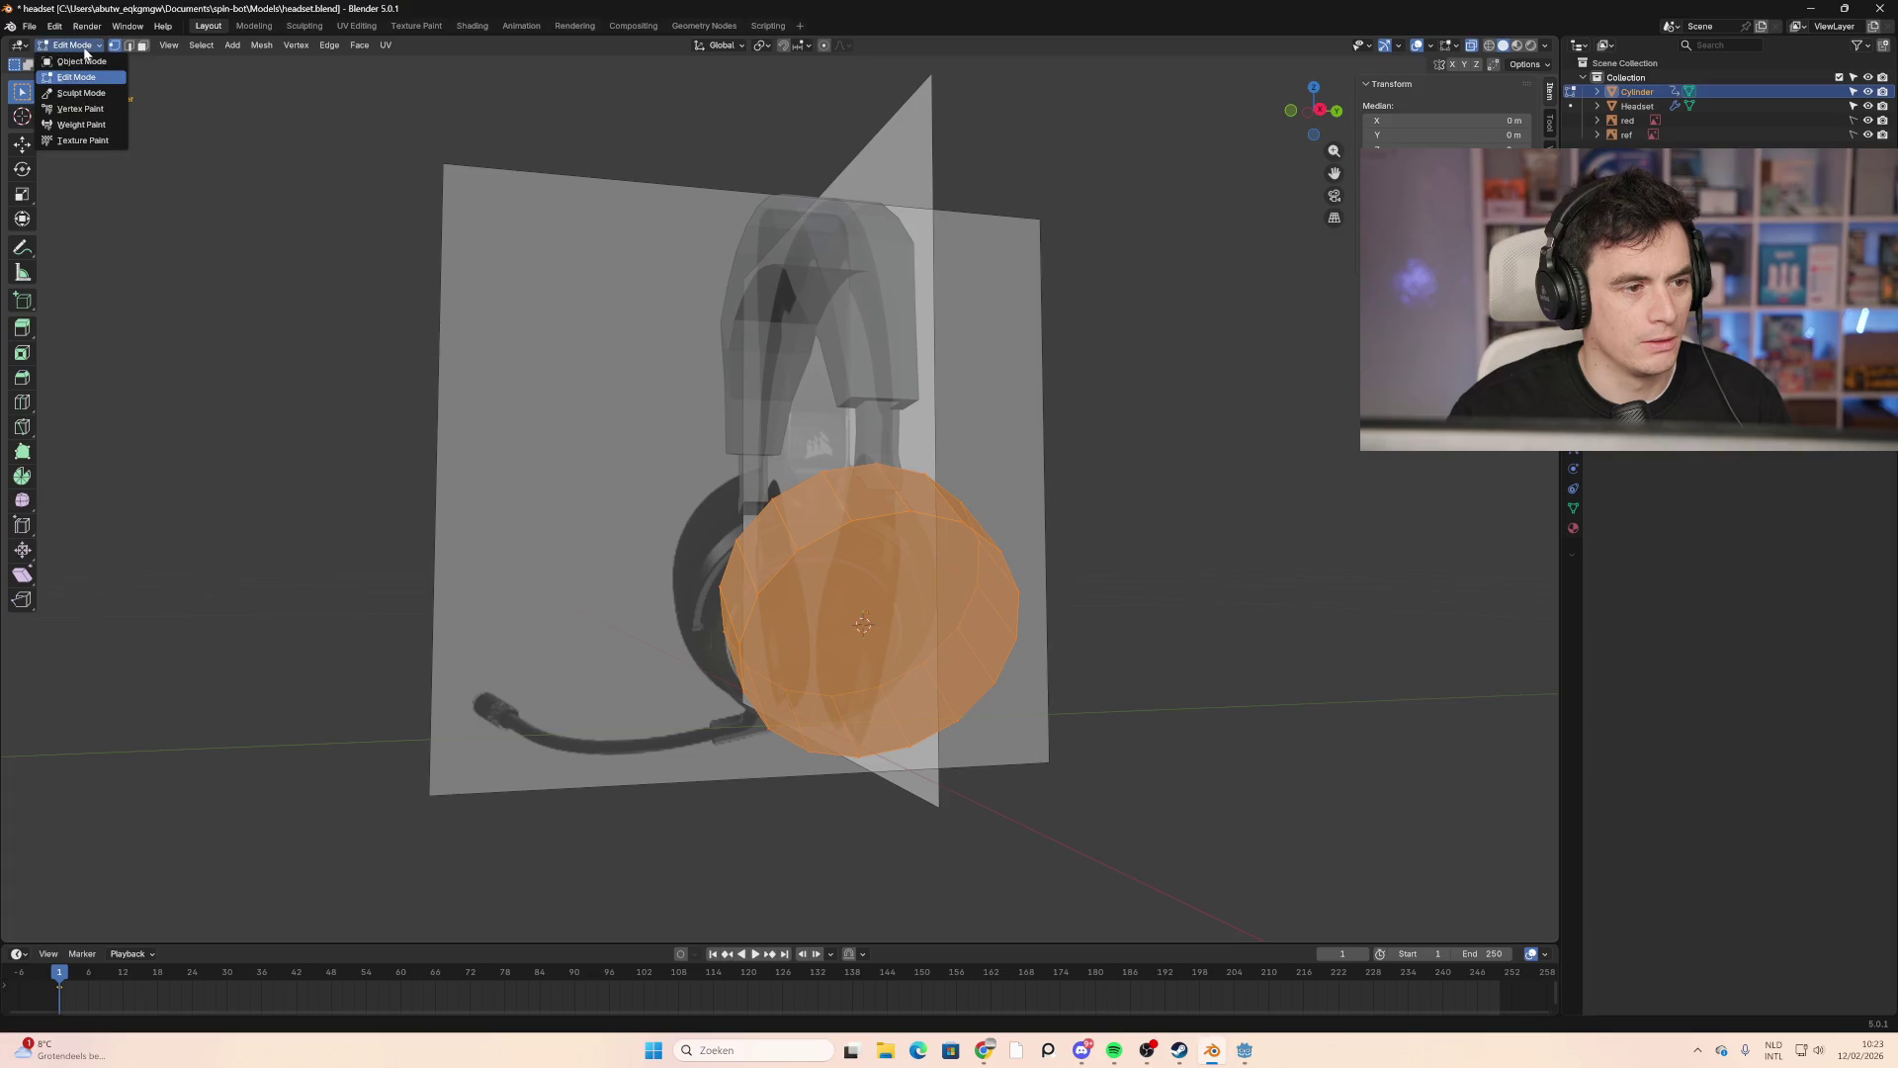
pyautogui.click(143, 46)
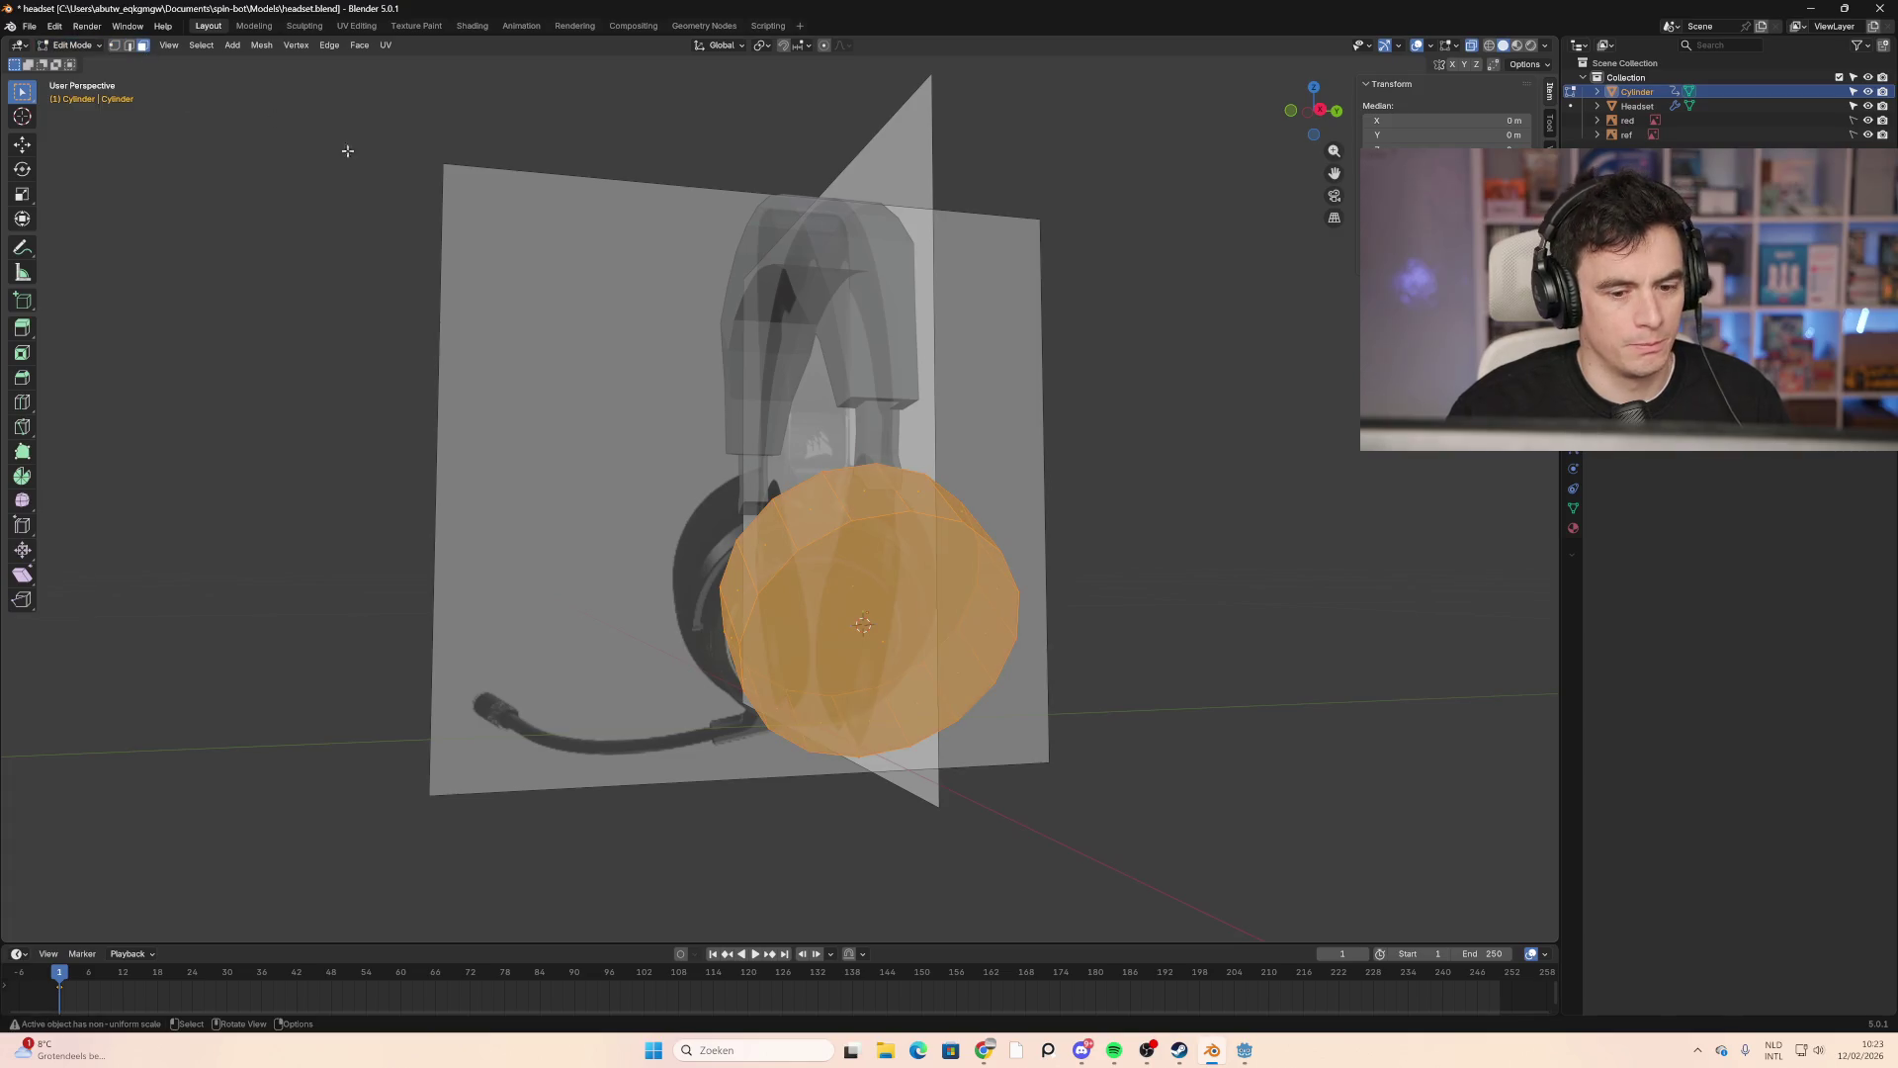
pyautogui.click(895, 644)
pyautogui.moveTo(1175, 643)
pyautogui.mouseDown(button='middle')
pyautogui.moveTo(1067, 597)
pyautogui.moveTo(1220, 678)
pyautogui.moveTo(922, 589)
pyautogui.mouseUp(button='middle')
# Step: Inset the front cap face by 0.2236 m to form an outer ring
pyautogui.press('i')
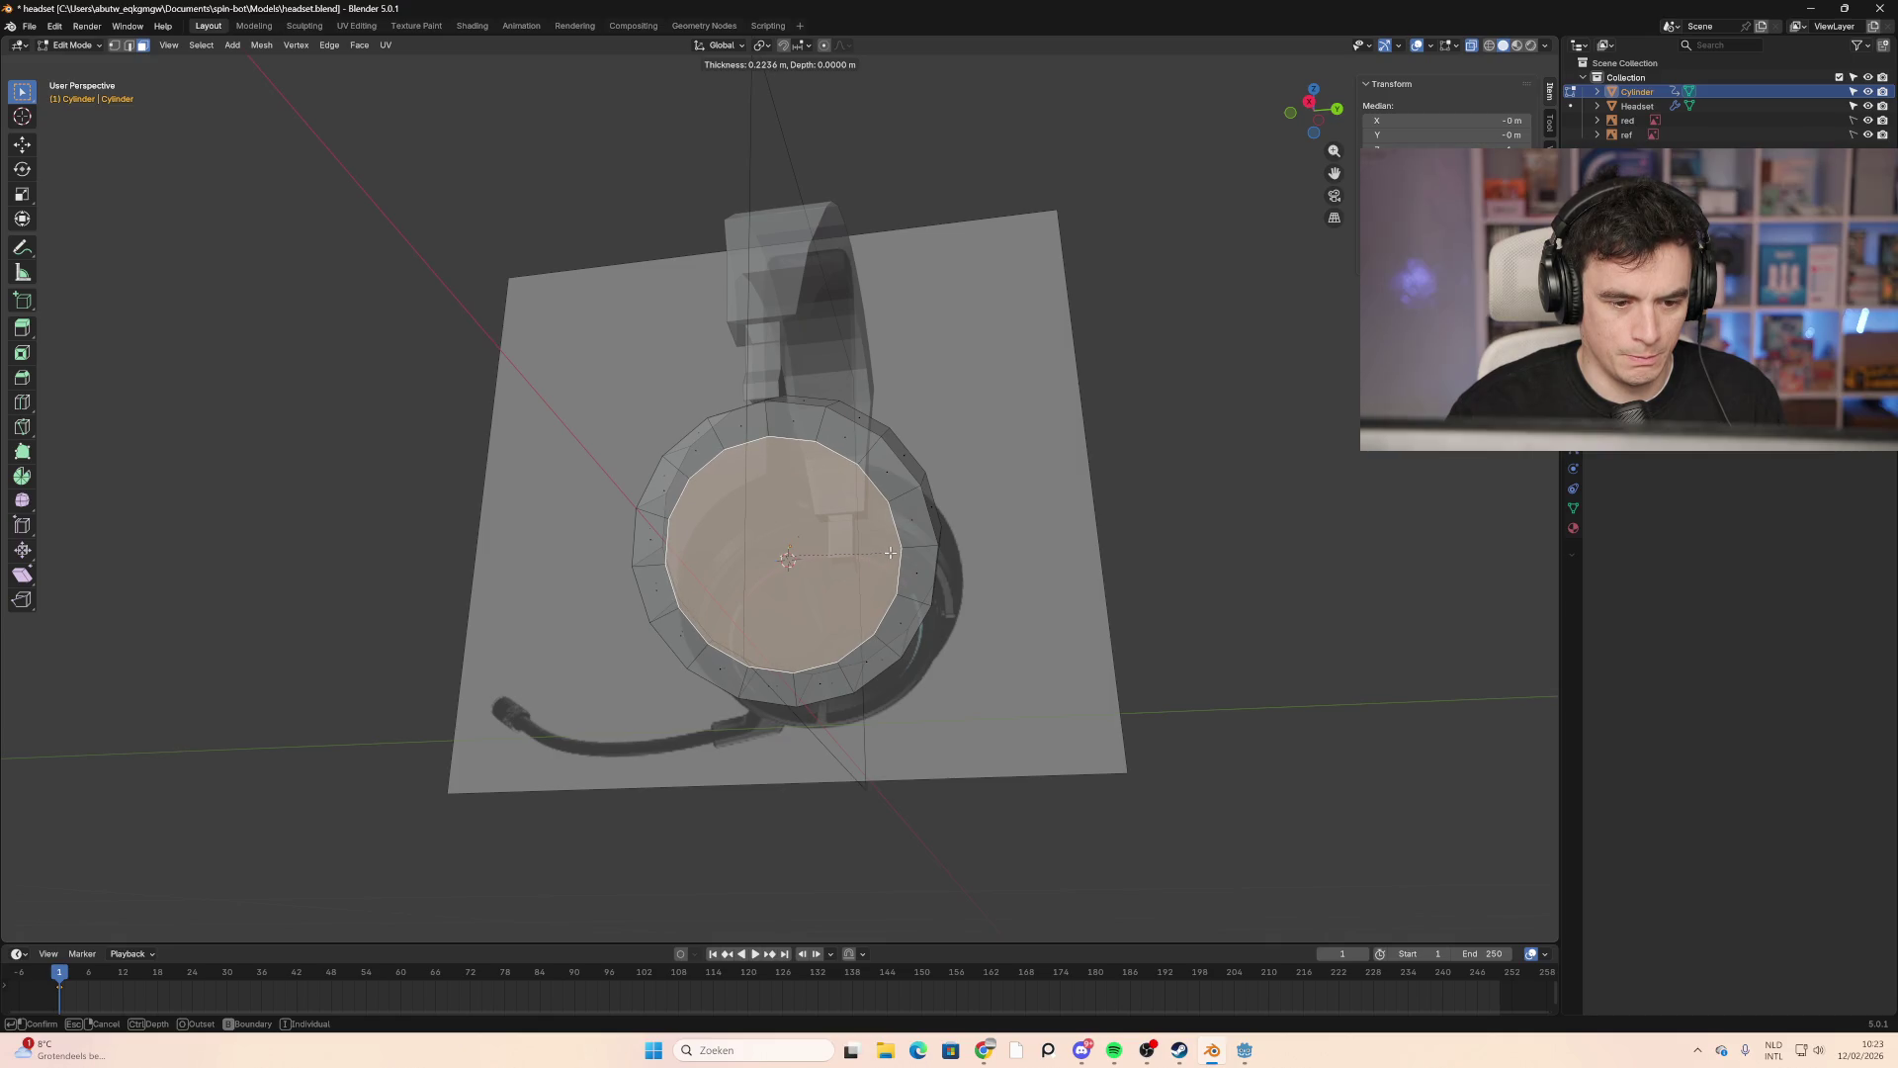
pyautogui.click(890, 552)
pyautogui.moveTo(551, 517); pyautogui.dragTo(737, 578, button='middle')
pyautogui.hotkey('ctrl', 'b')
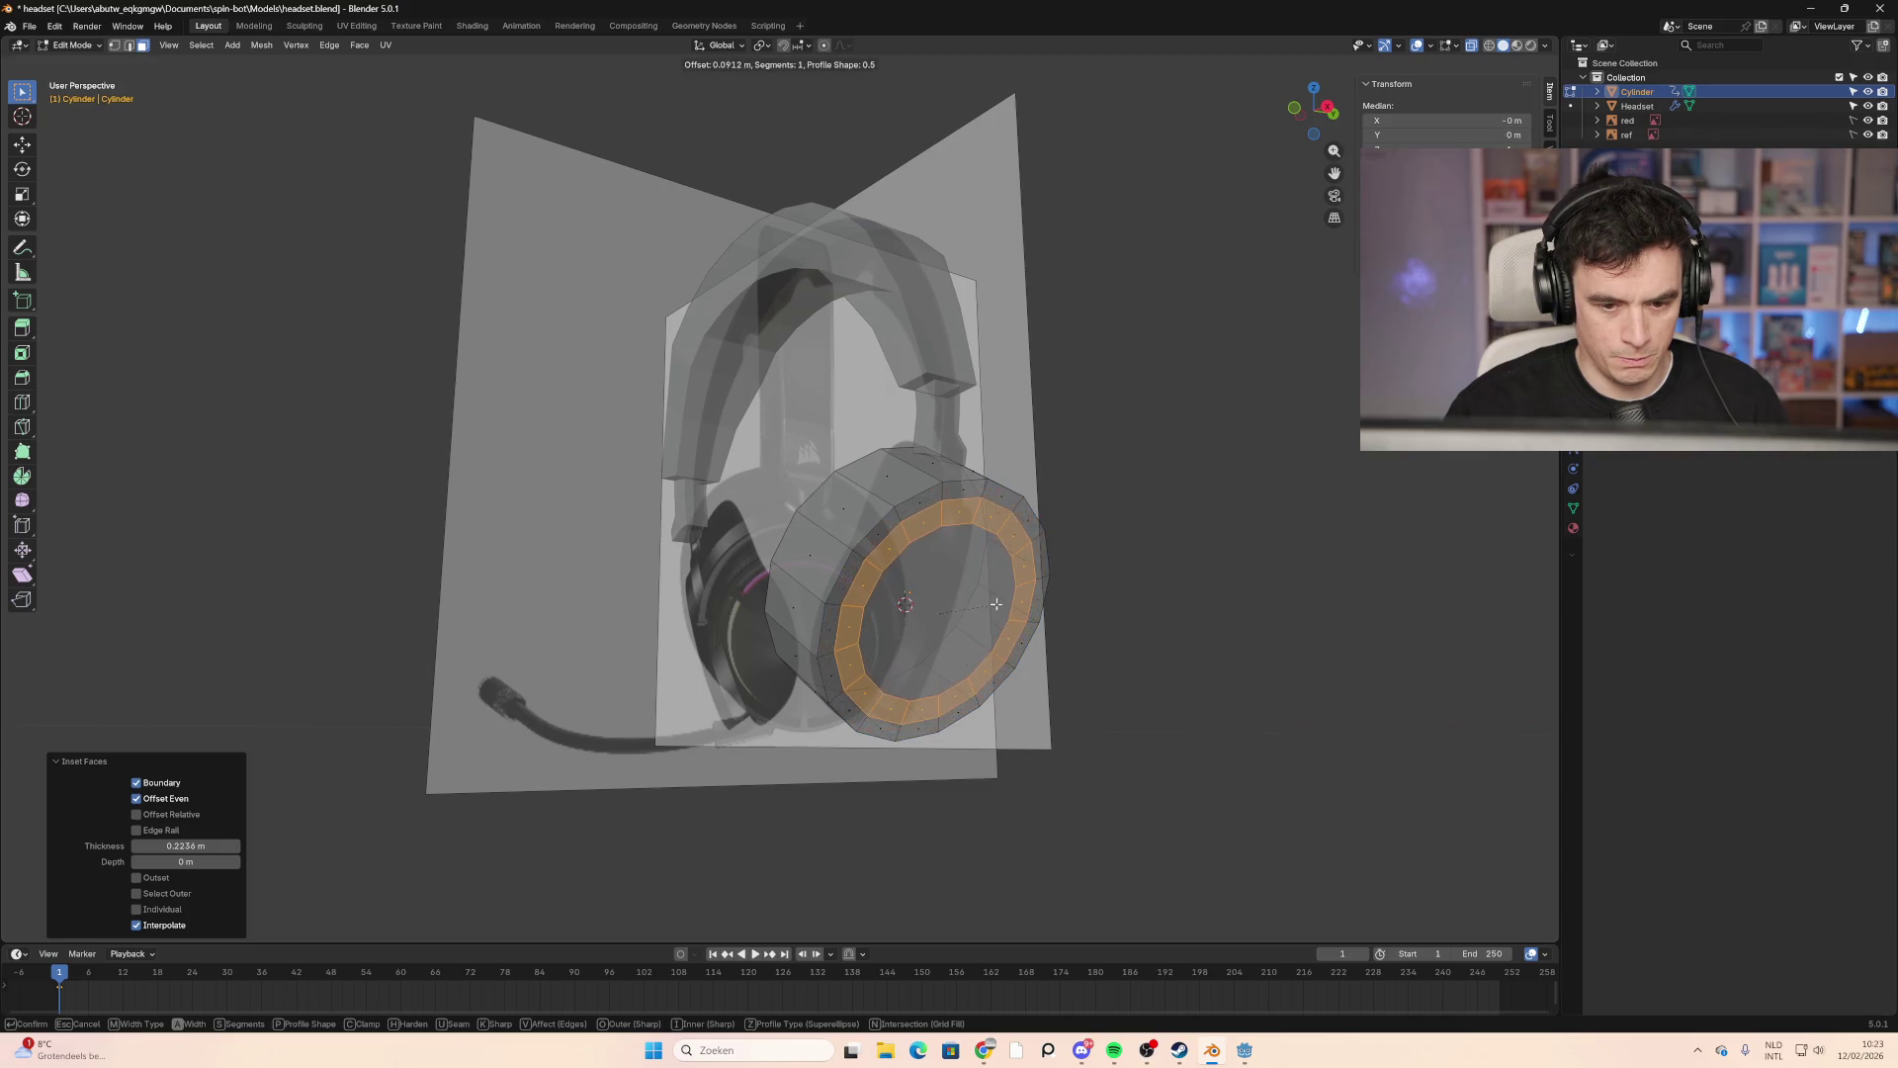
pyautogui.press('Escape')
pyautogui.moveTo(927, 506)
pyautogui.mouseDown(button='middle')
pyautogui.moveTo(986, 577)
pyautogui.moveTo(966, 566)
pyautogui.mouseUp(button='middle')
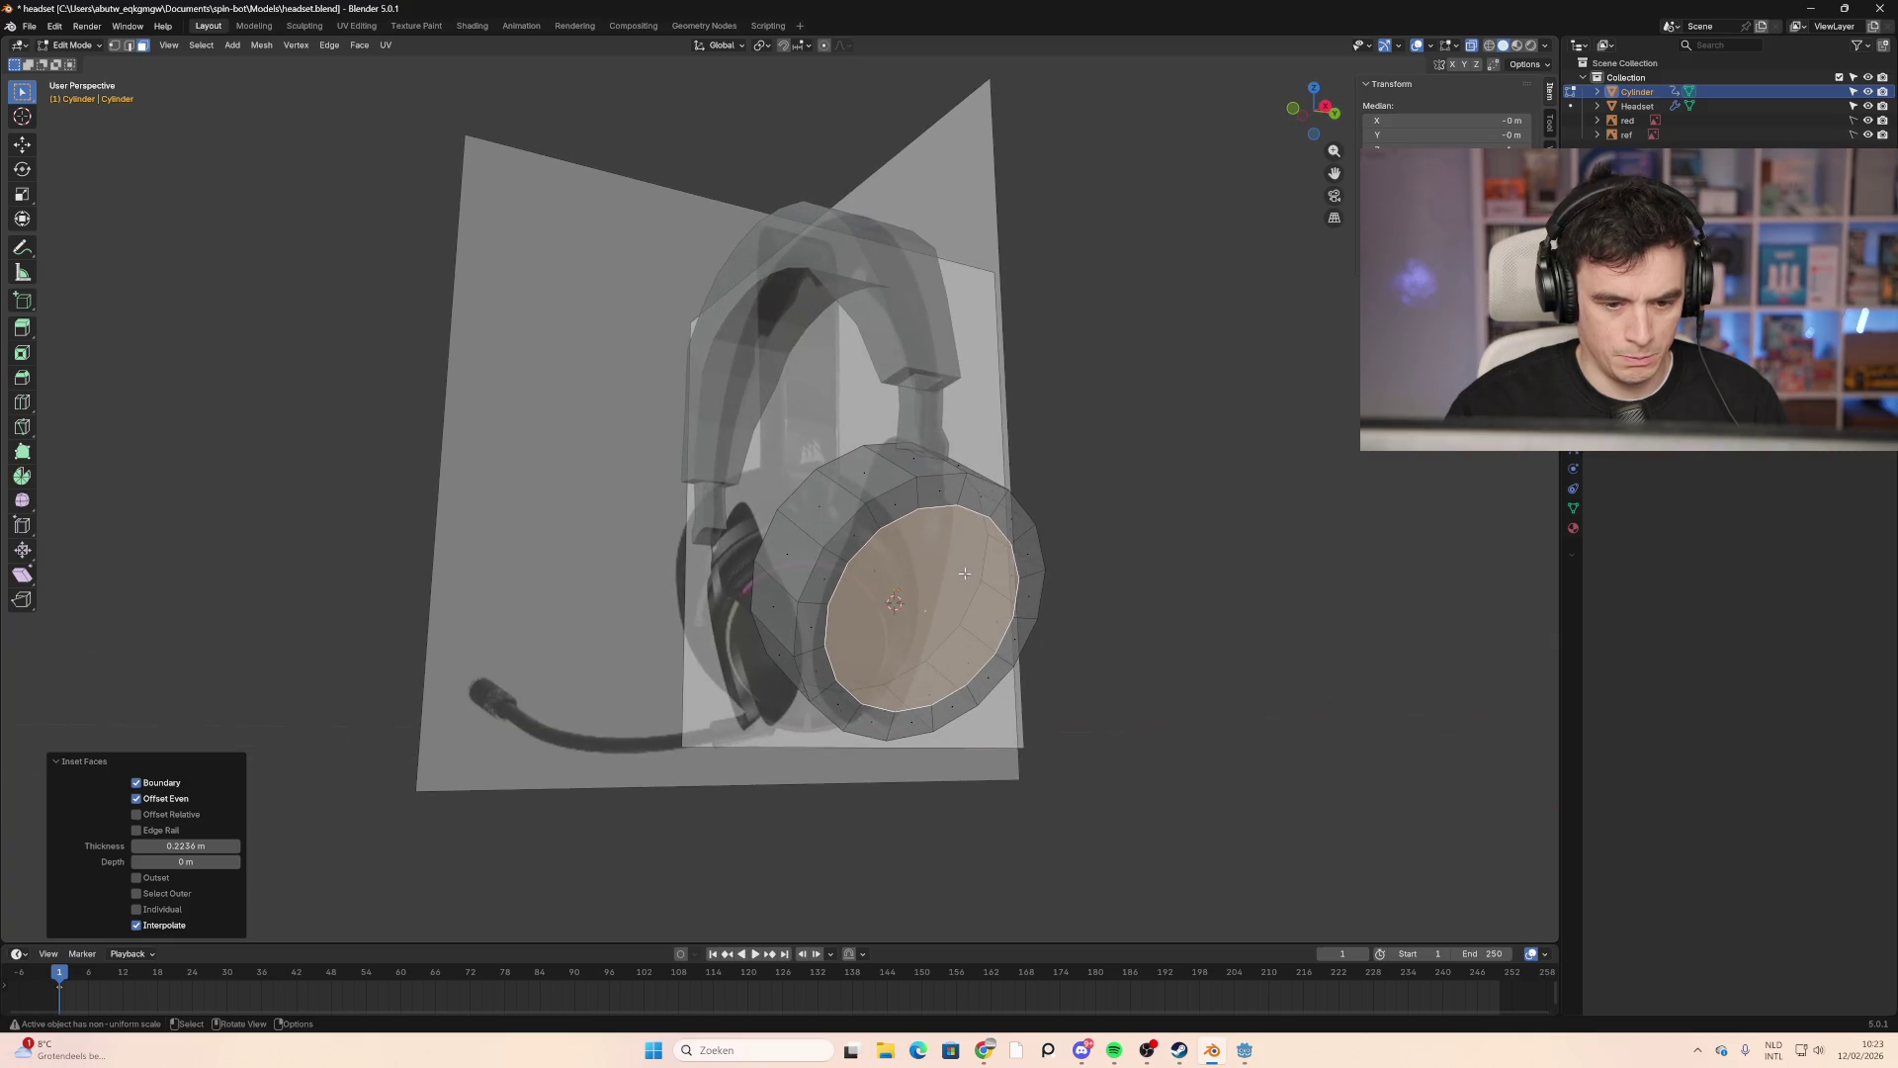
# Step: Extrude the inner face 0.007927 m outward along its normal
pyautogui.press('g')
pyautogui.press('z')
pyautogui.press('z')
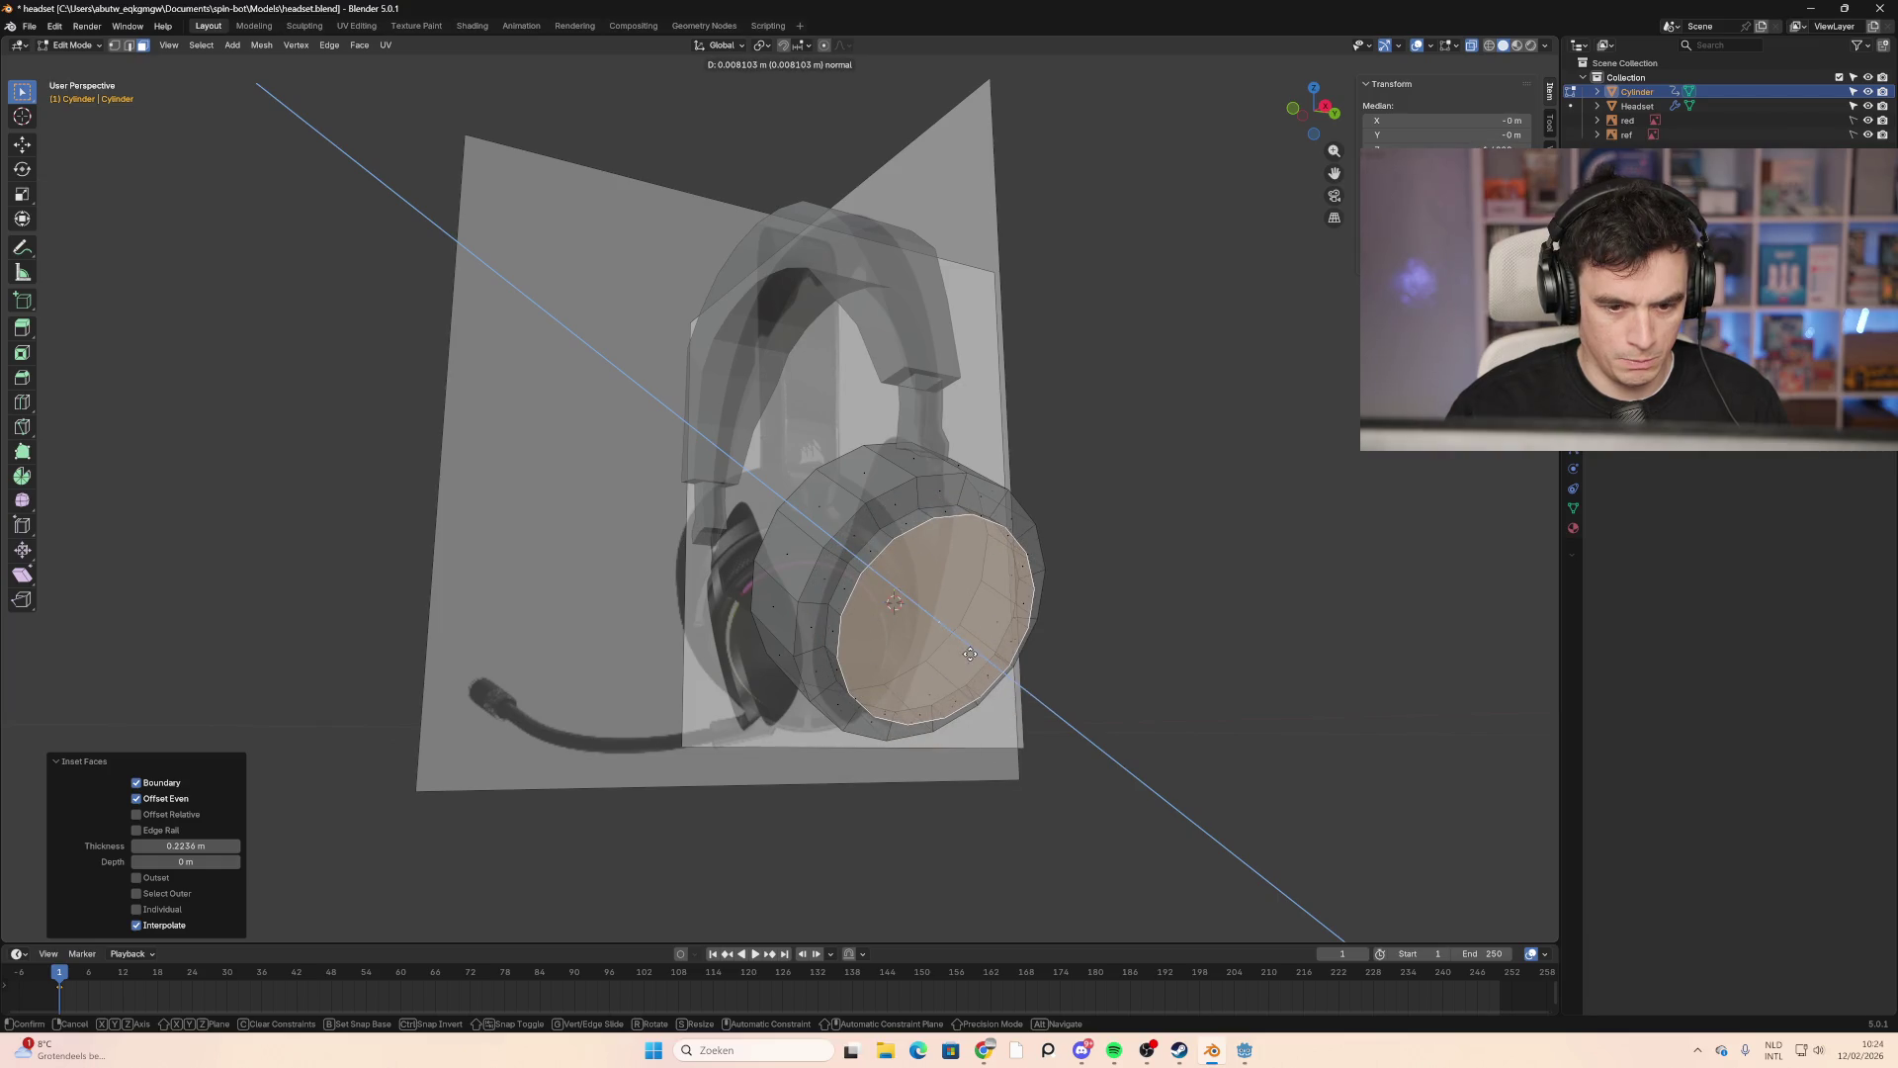
pyautogui.rightClick(970, 654)
pyautogui.moveTo(425, 544)
pyautogui.mouseDown(button='middle')
pyautogui.moveTo(682, 583)
pyautogui.moveTo(582, 575)
pyautogui.moveTo(540, 528)
pyautogui.mouseUp(button='middle')
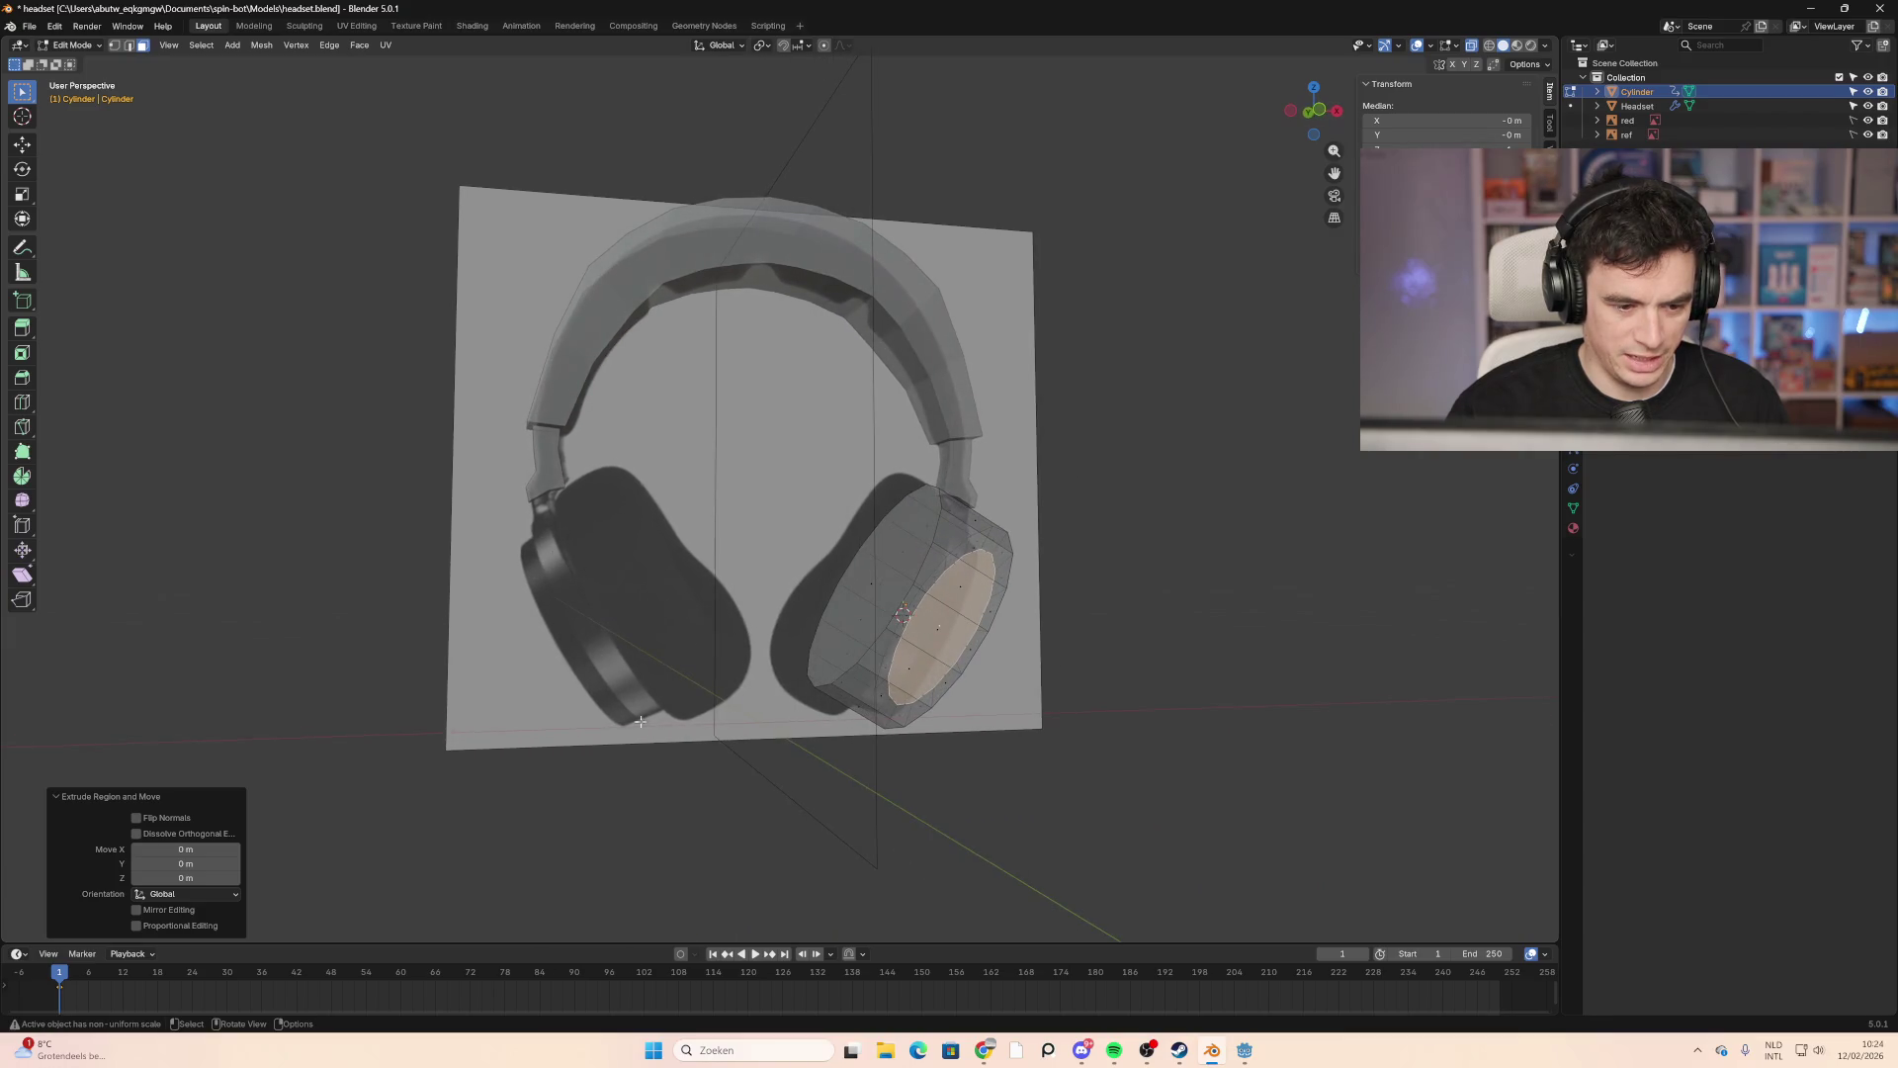
pyautogui.moveTo(633, 591)
pyautogui.mouseDown(button='middle')
pyautogui.moveTo(436, 606)
pyautogui.moveTo(517, 635)
pyautogui.moveTo(475, 589)
pyautogui.moveTo(550, 575)
pyautogui.mouseUp(button='middle')
pyautogui.moveTo(929, 599); pyautogui.dragTo(972, 647, button='middle')
pyautogui.press('e')
pyautogui.click(981, 656)
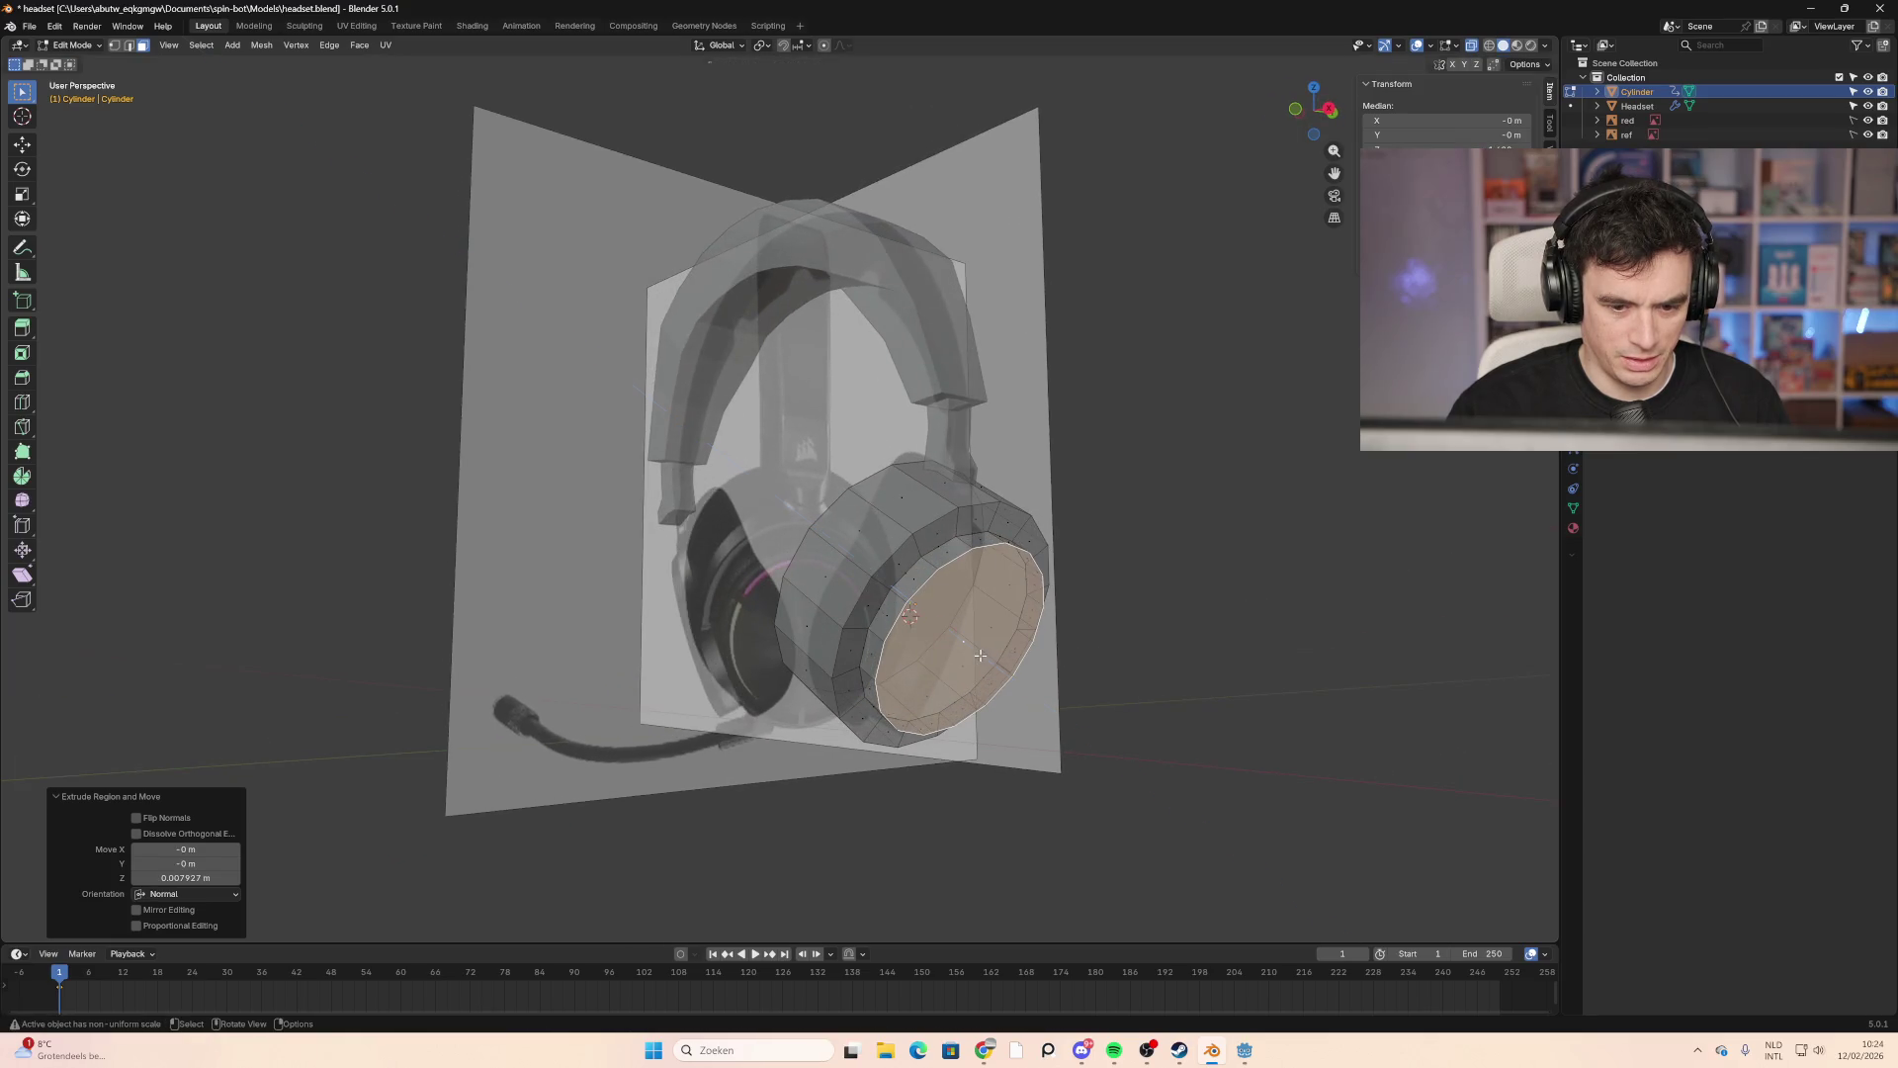
pyautogui.moveTo(1091, 605)
pyautogui.mouseDown(button='middle')
pyautogui.moveTo(1183, 636)
pyautogui.moveTo(1161, 610)
pyautogui.moveTo(1095, 601)
pyautogui.moveTo(1153, 606)
pyautogui.moveTo(1118, 618)
pyautogui.moveTo(1076, 593)
pyautogui.moveTo(1229, 626)
pyautogui.moveTo(1127, 622)
pyautogui.moveTo(1223, 632)
pyautogui.mouseUp(button='middle')
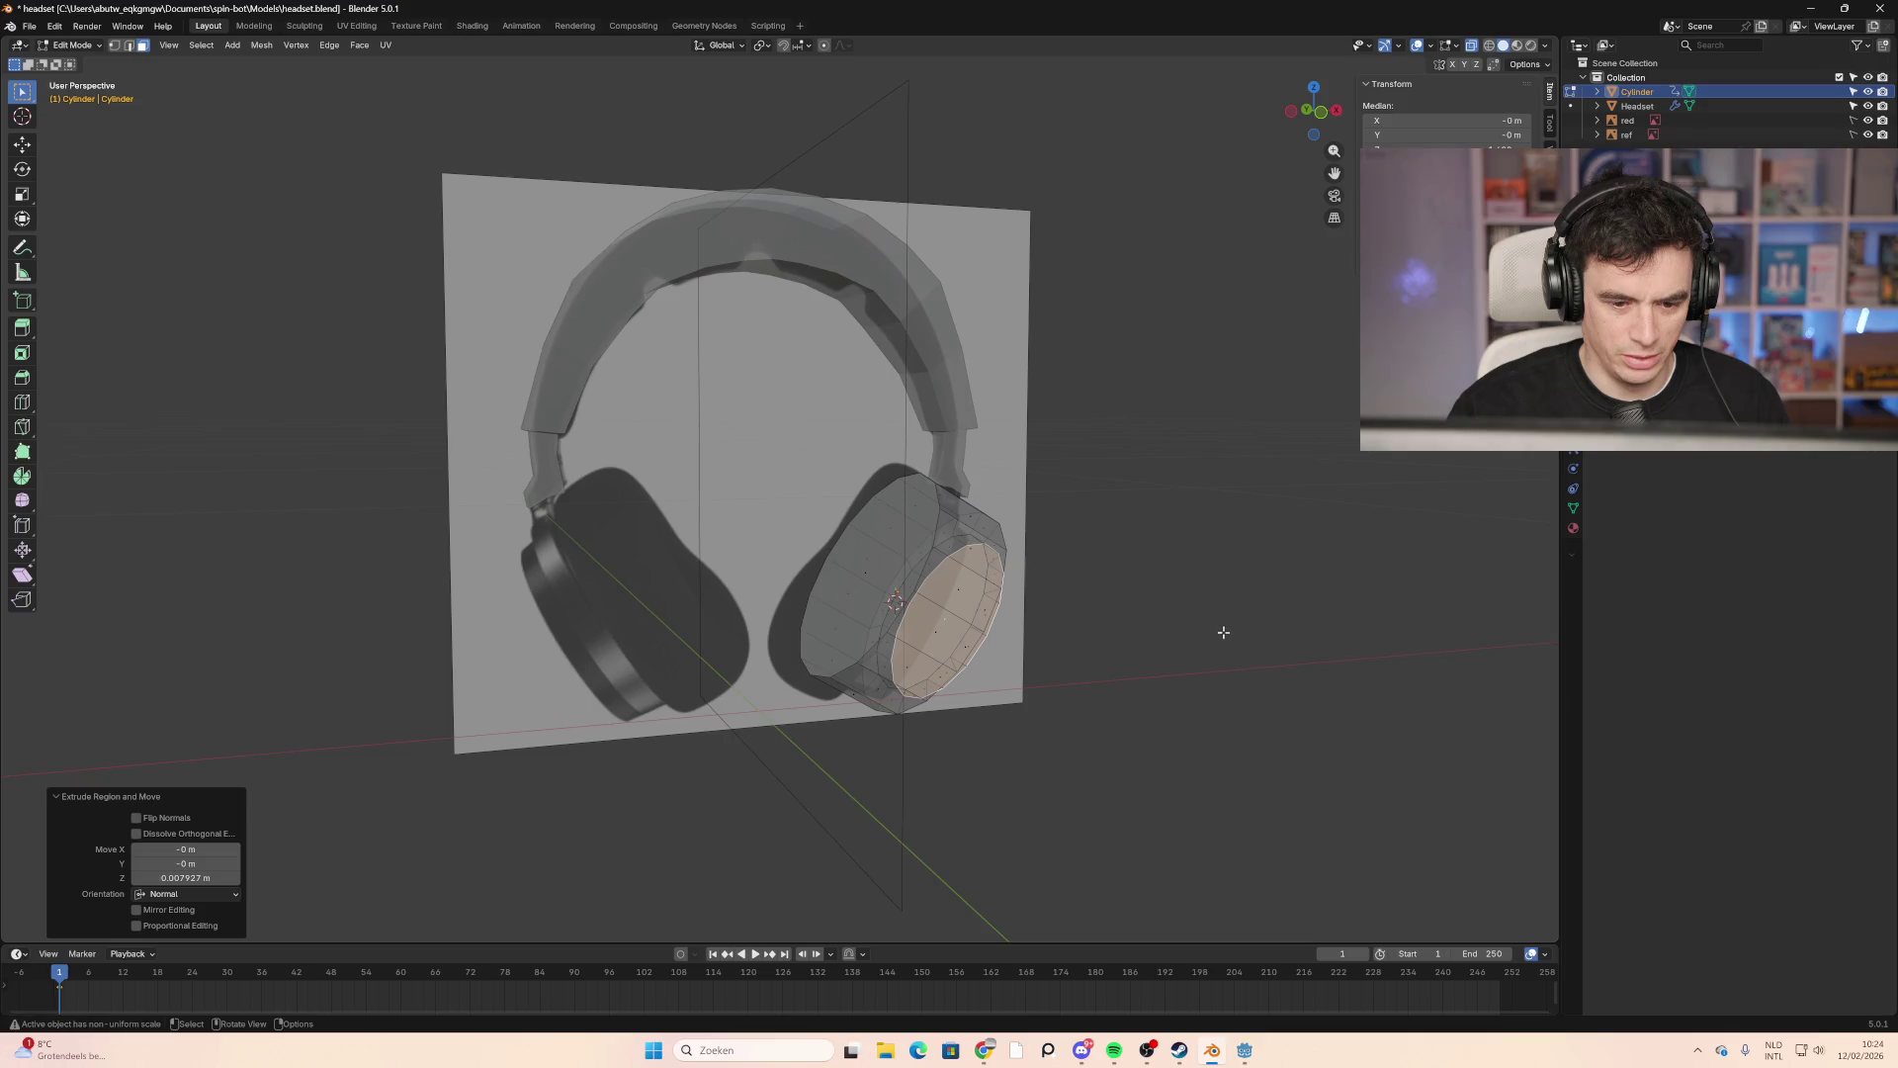
pyautogui.moveTo(948, 567)
pyautogui.mouseDown(button='middle')
pyautogui.moveTo(886, 545)
pyautogui.moveTo(974, 552)
pyautogui.moveTo(1351, 211)
pyautogui.mouseUp(button='middle')
pyautogui.click(974, 552)
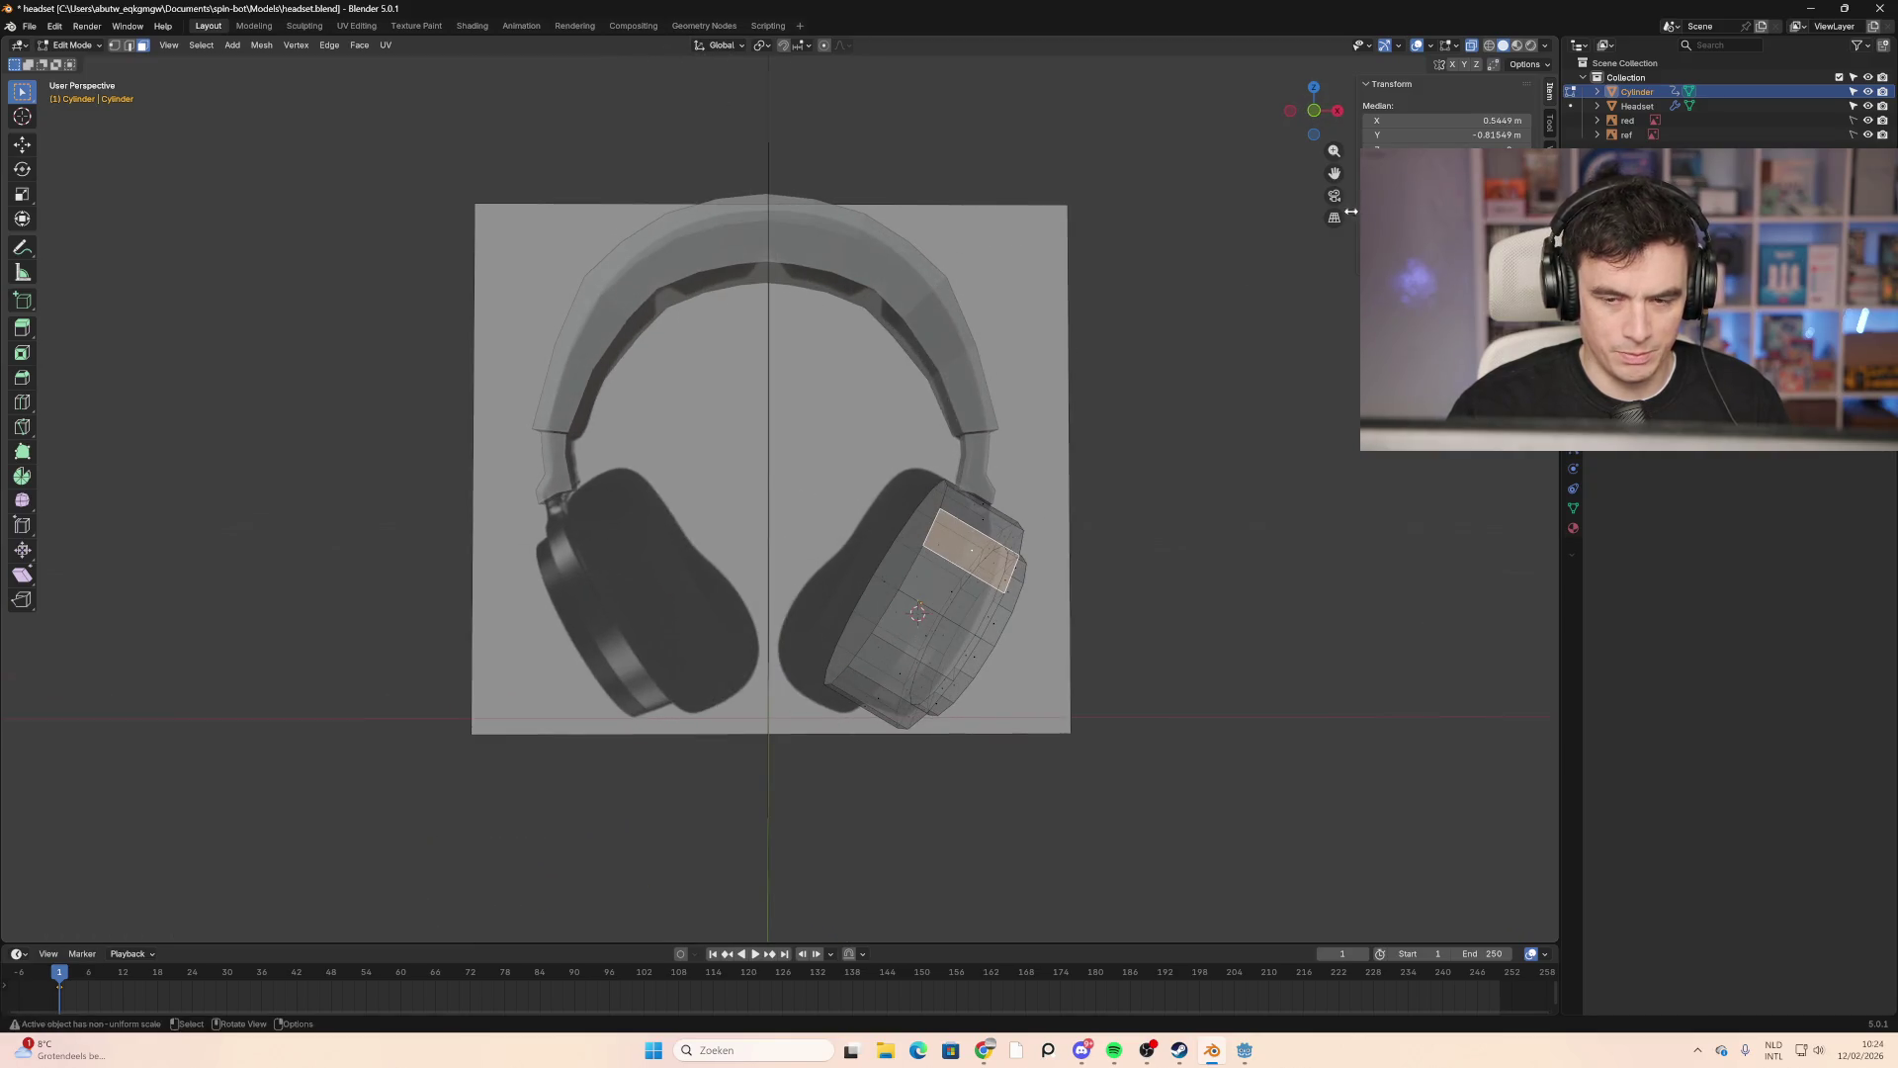
pyautogui.click(1314, 110)
pyautogui.scroll(3, 1175, 636)
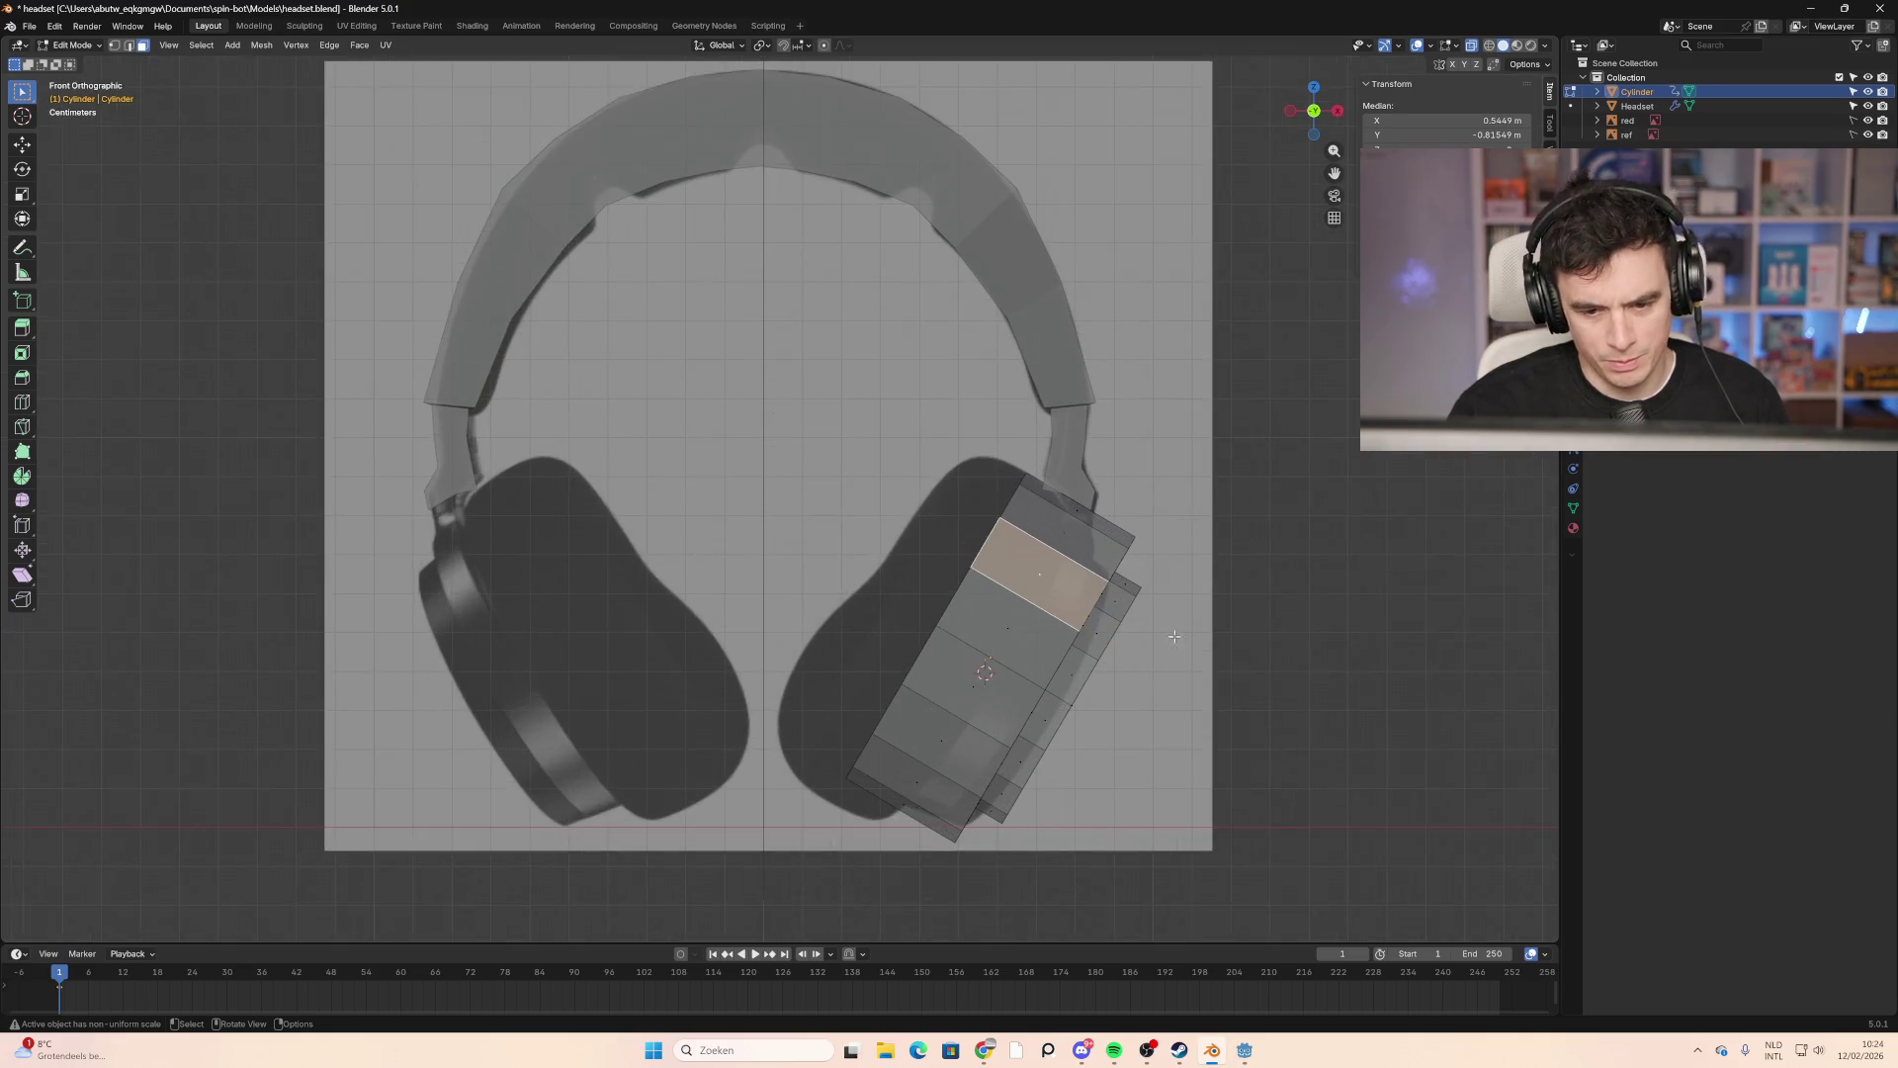
pyautogui.keyDown('shift'); pyautogui.moveTo(1174, 636); pyautogui.dragTo(828, 704, button='middle'); pyautogui.keyUp('shift')
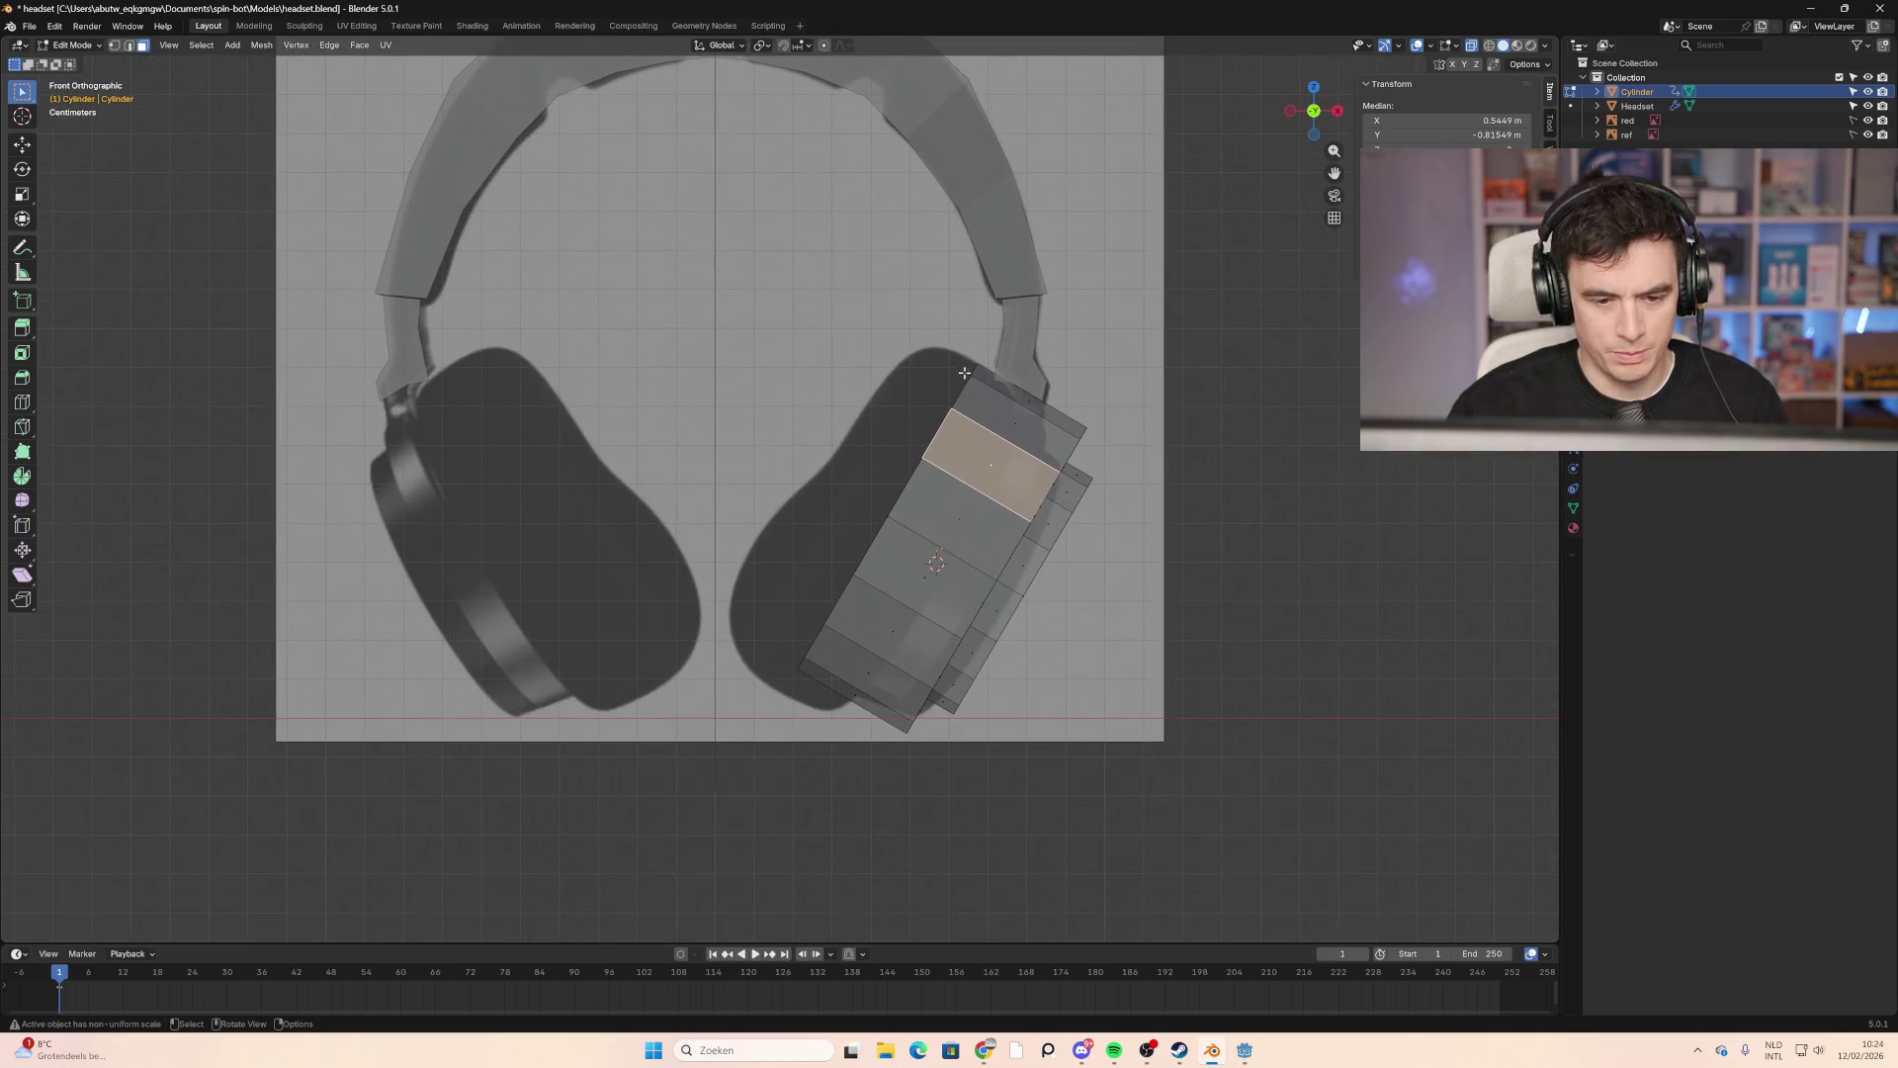
pyautogui.click(837, 697)
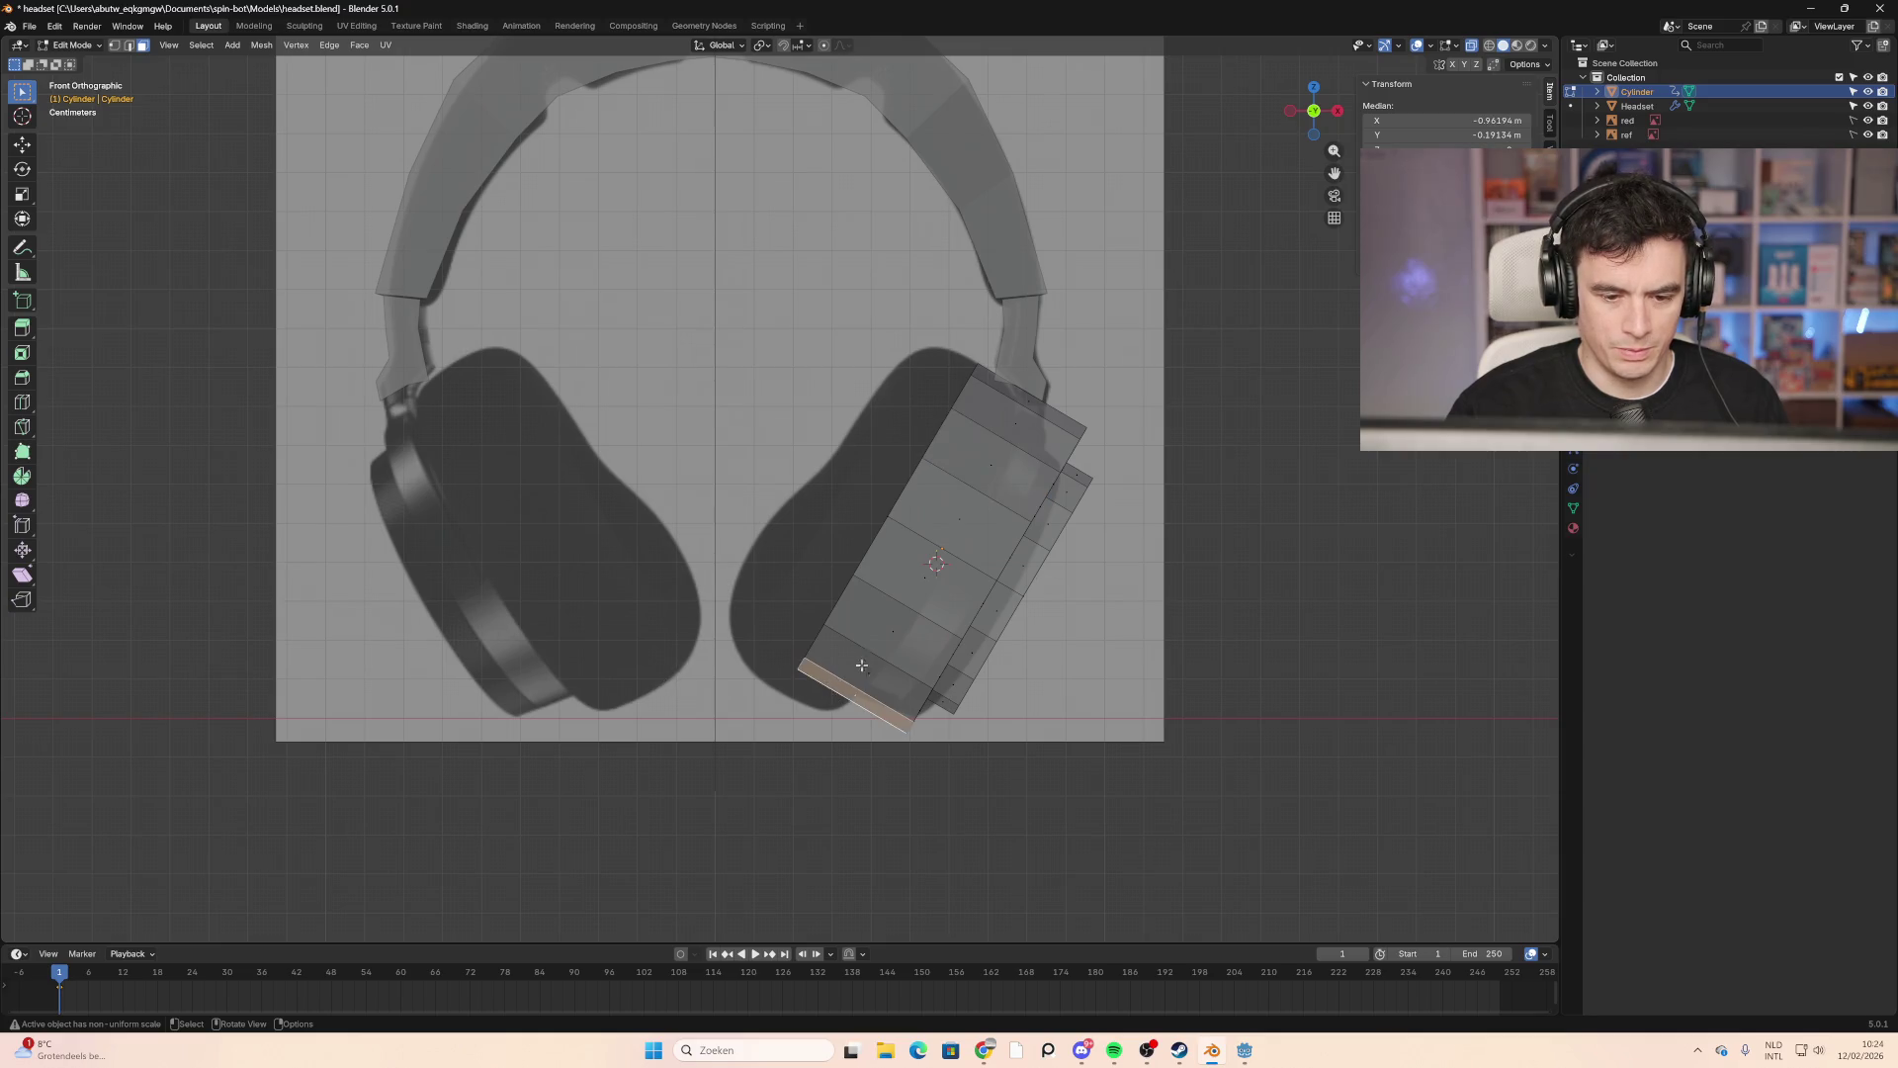
pyautogui.click(1057, 558)
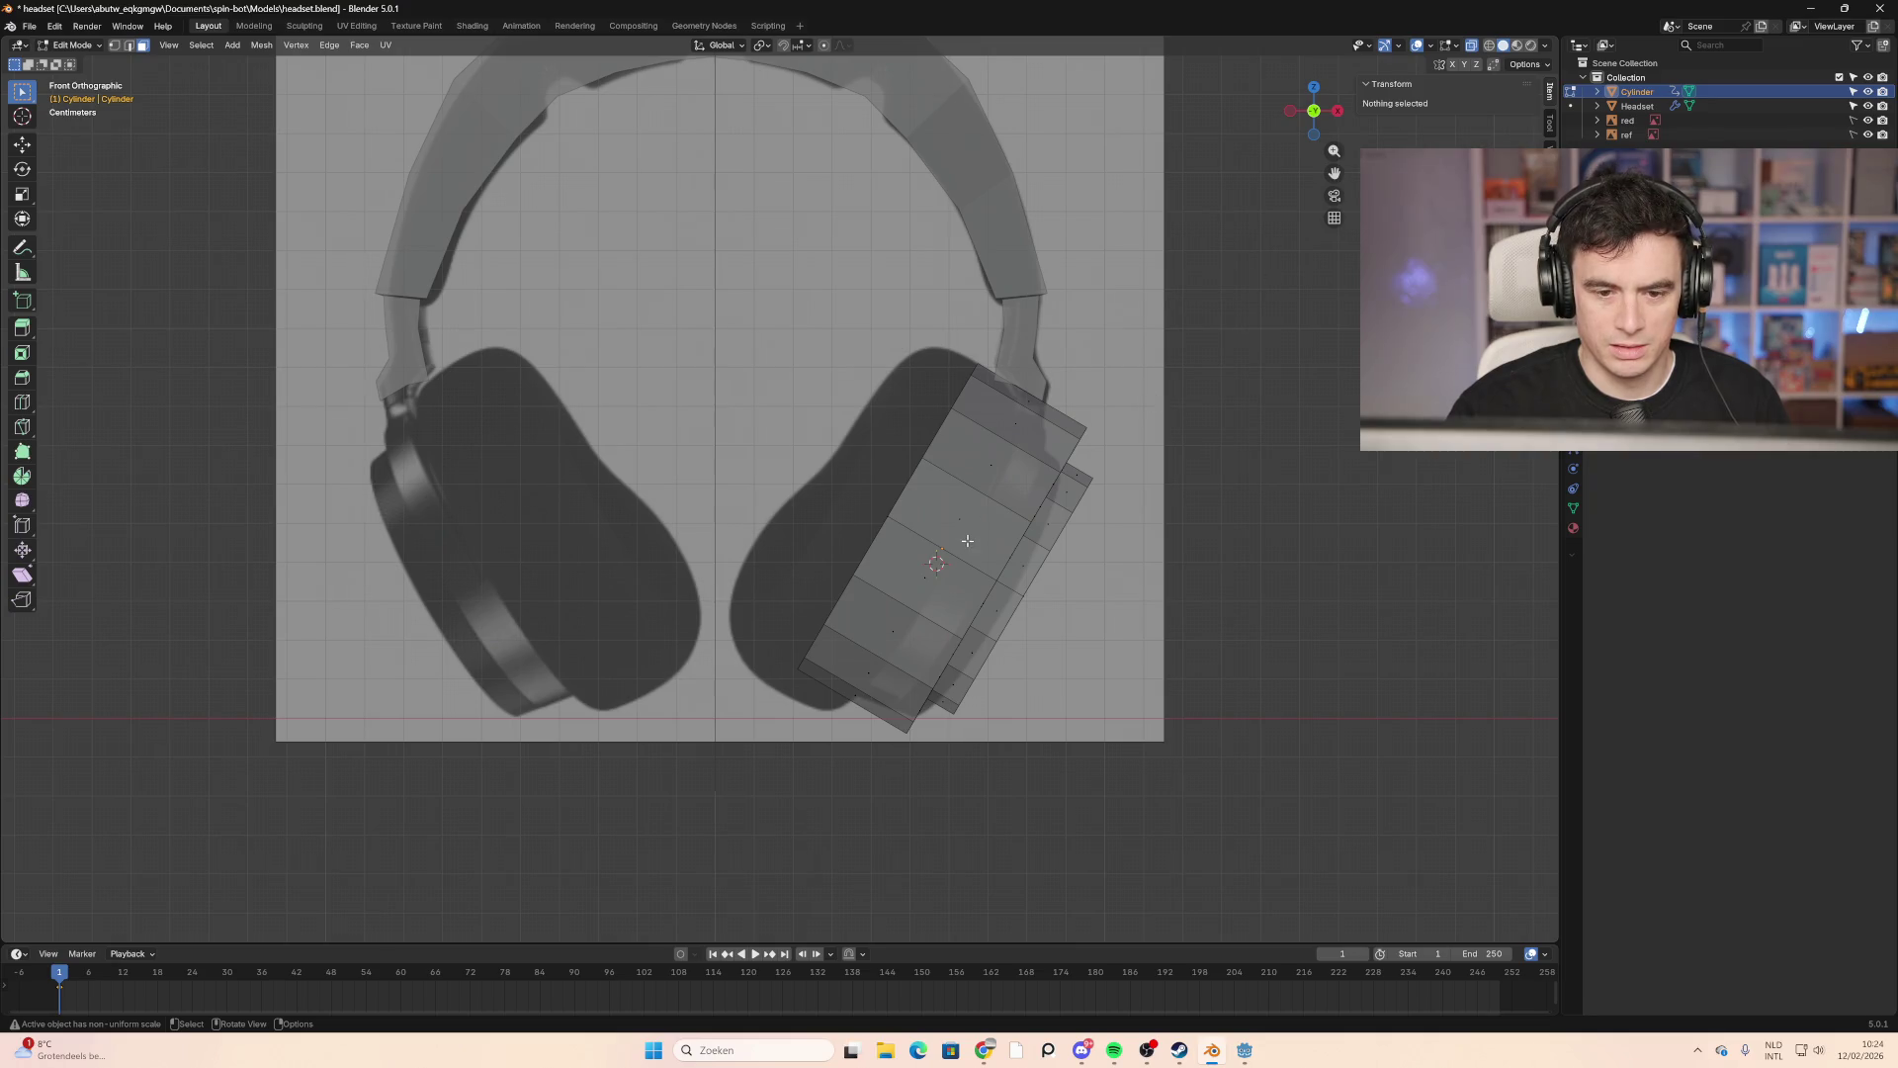
pyautogui.moveTo(819, 555)
pyautogui.mouseDown(button='middle')
pyautogui.moveTo(924, 594)
pyautogui.moveTo(1038, 570)
pyautogui.mouseUp(button='middle')
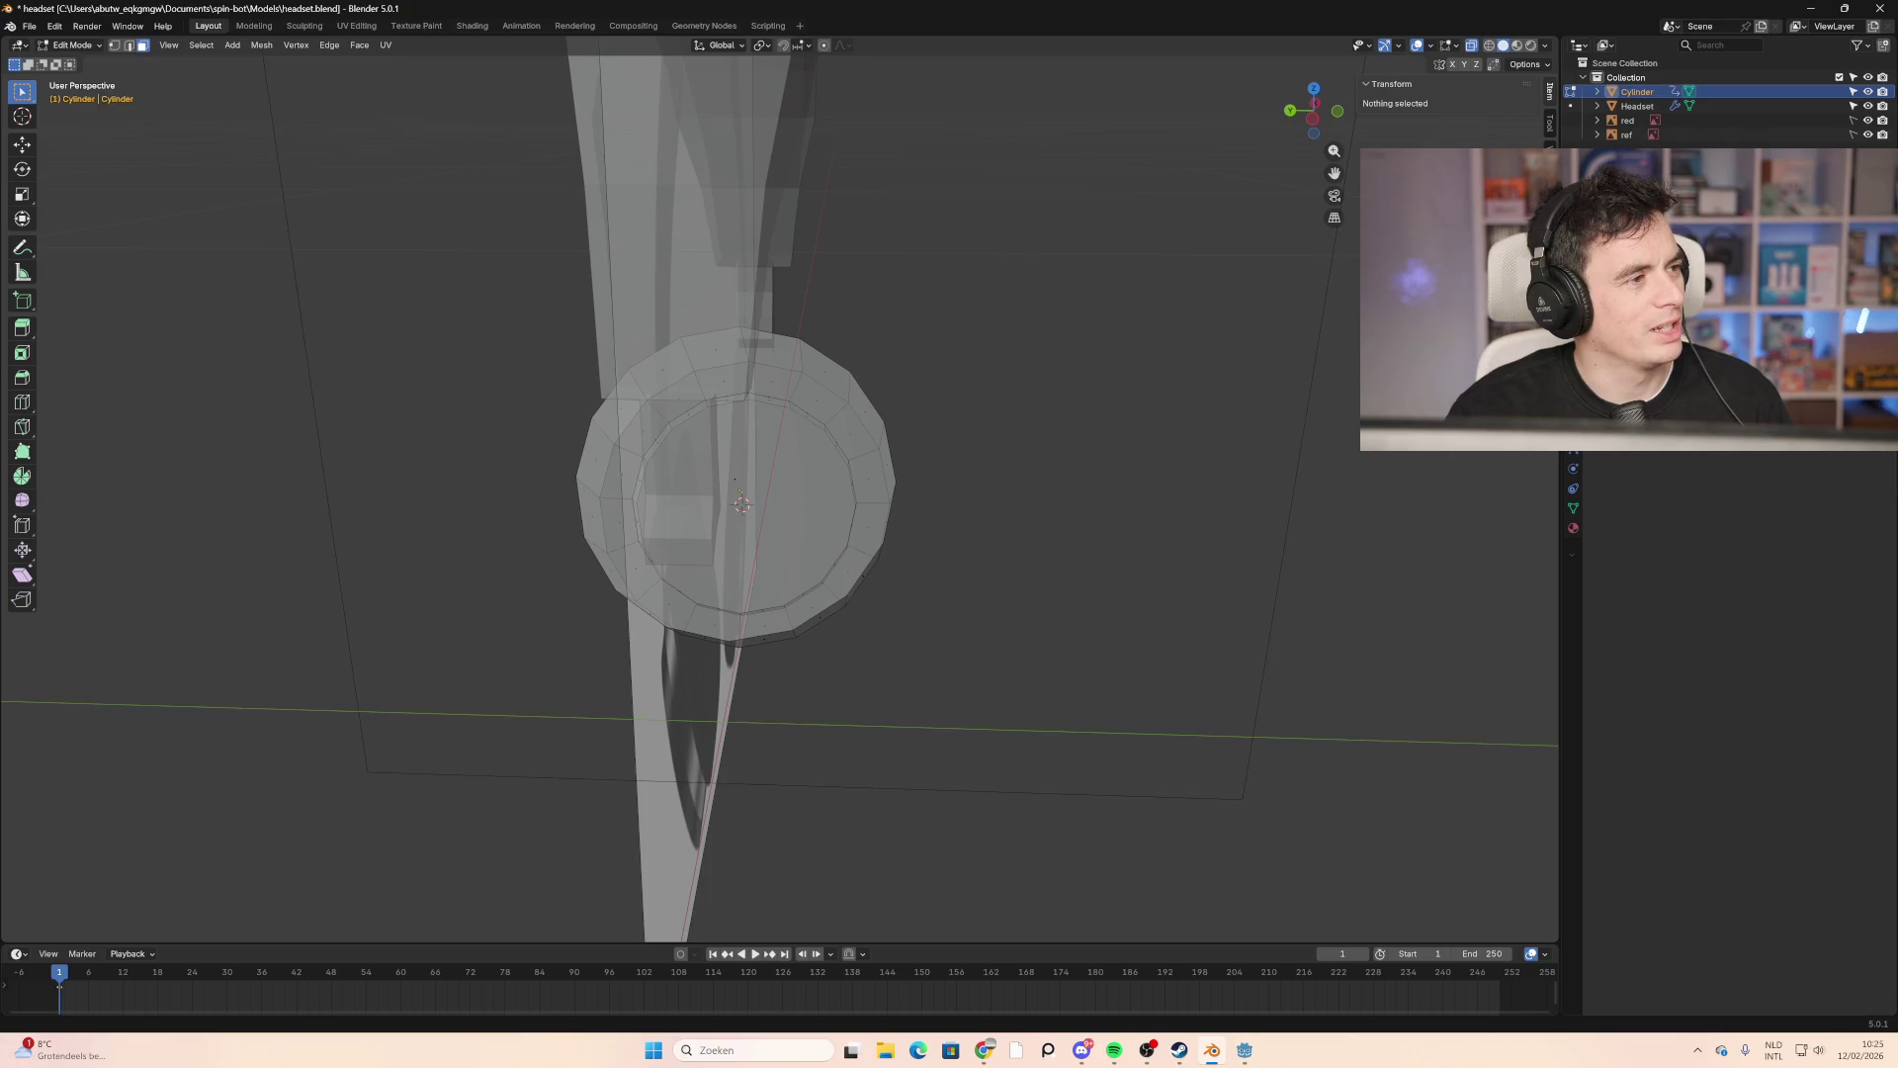
pyautogui.moveTo(1055, 513)
pyautogui.mouseDown(button='middle')
pyautogui.moveTo(895, 511)
pyautogui.moveTo(699, 433)
pyautogui.moveTo(820, 483)
pyautogui.mouseUp(button='middle')
# Step: Bevel the ear cup's inner face into a ring at 0.176 m
pyautogui.click(879, 490)
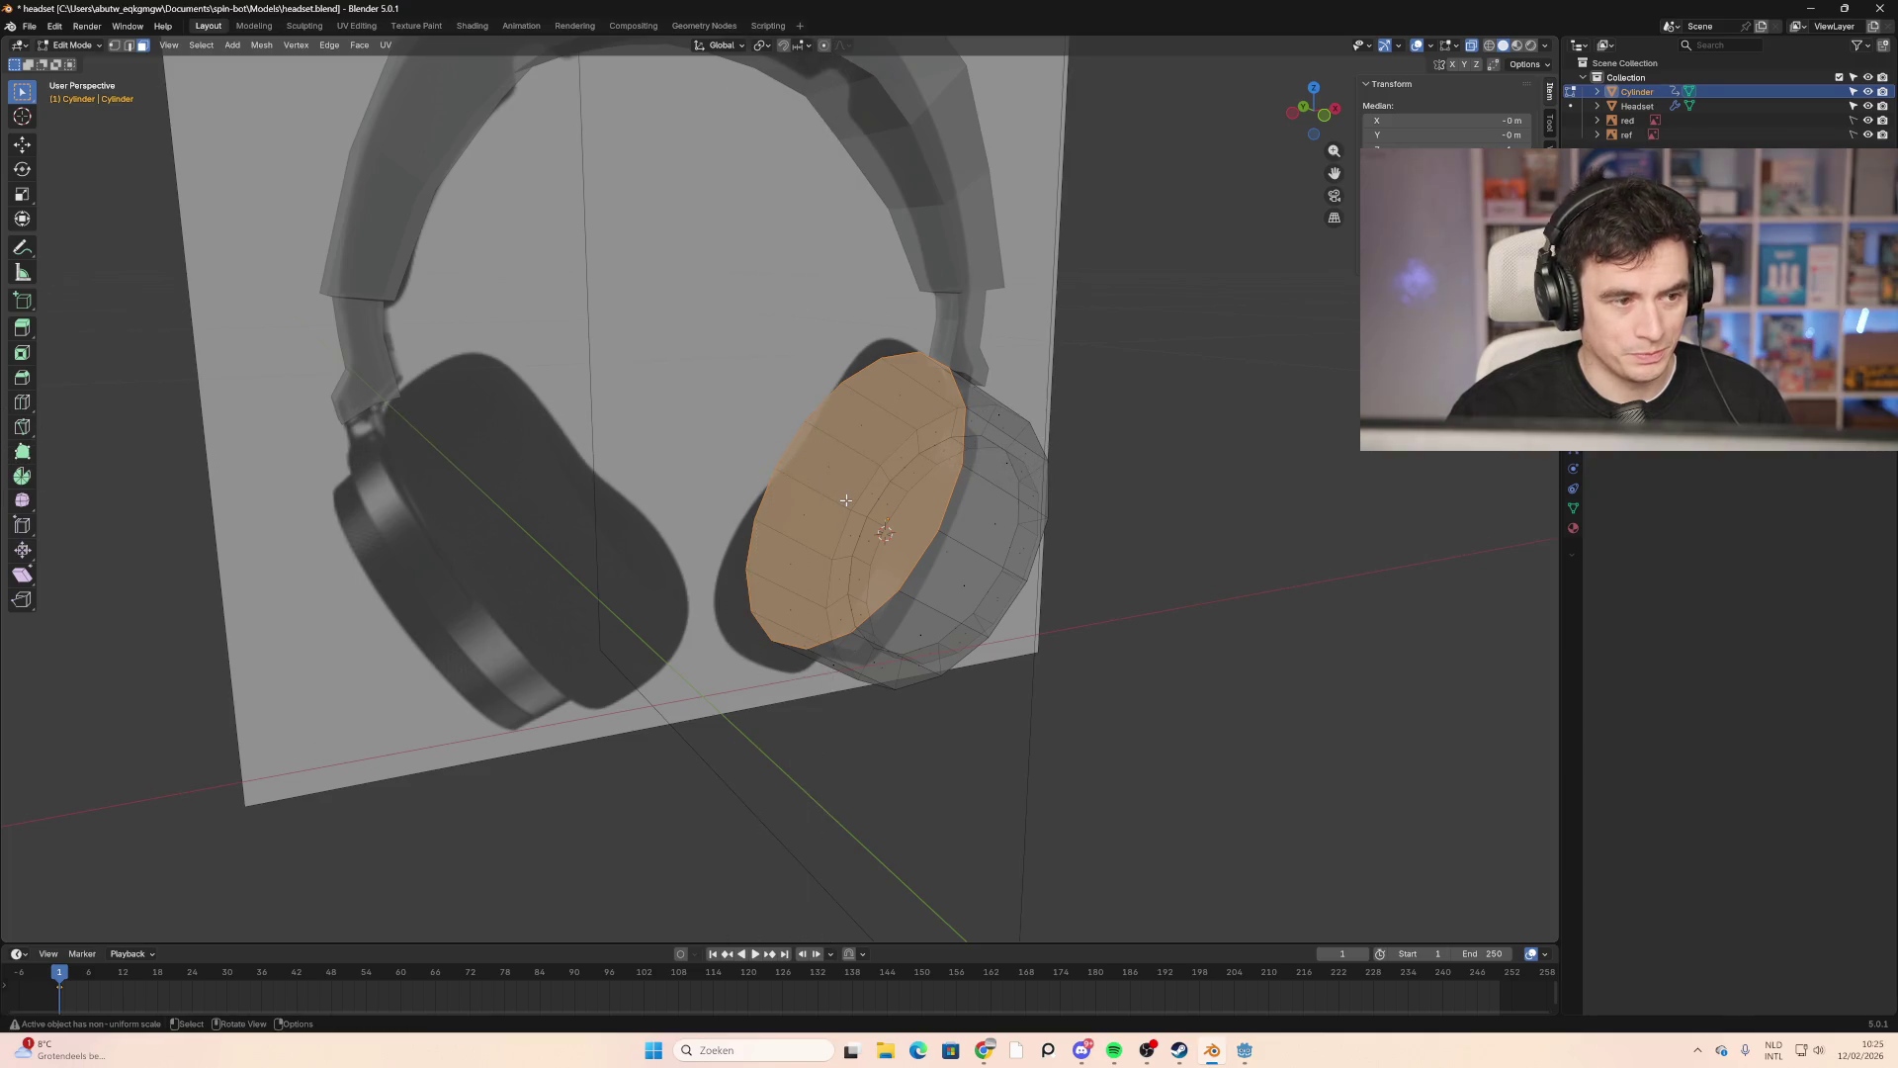
pyautogui.hotkey('ctrl', 'b')
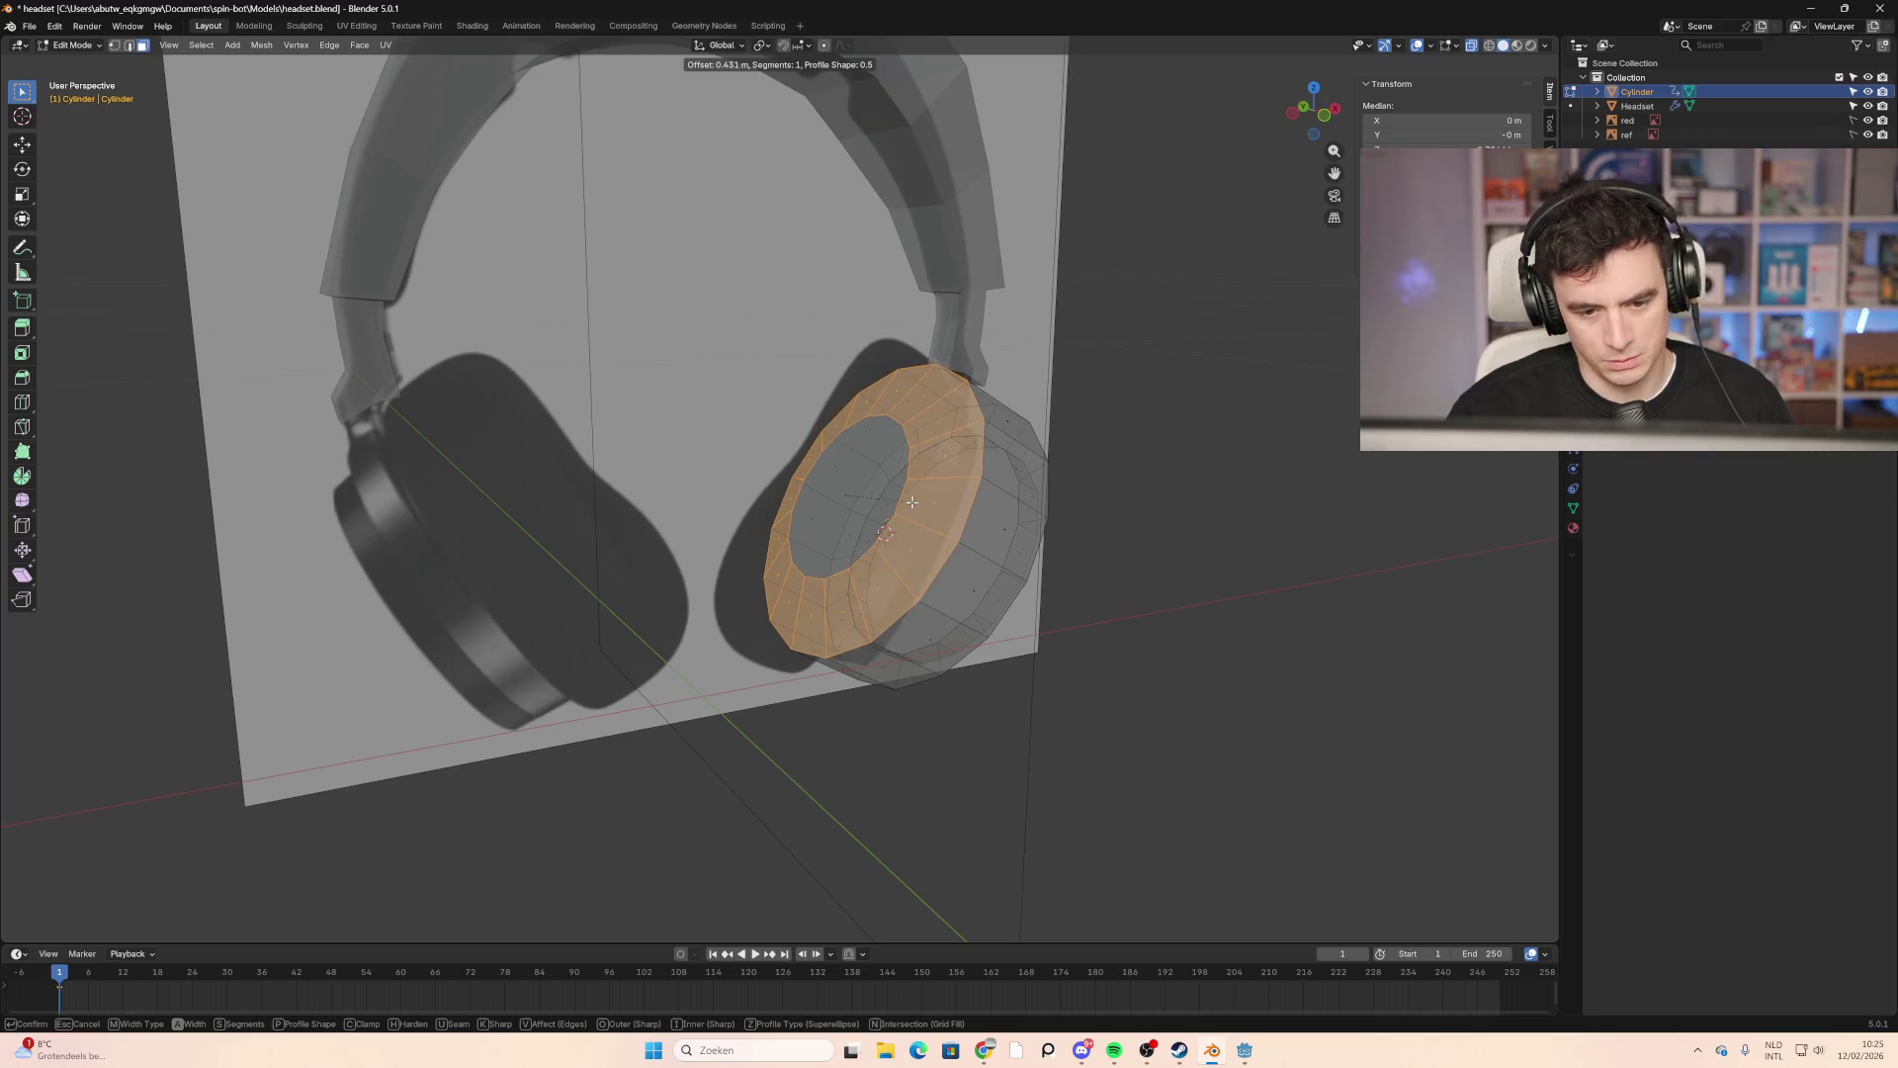
pyautogui.rightClick(912, 502)
pyautogui.moveTo(911, 502); pyautogui.dragTo(1015, 531, button='middle')
pyautogui.hotkey('alt', 'a')
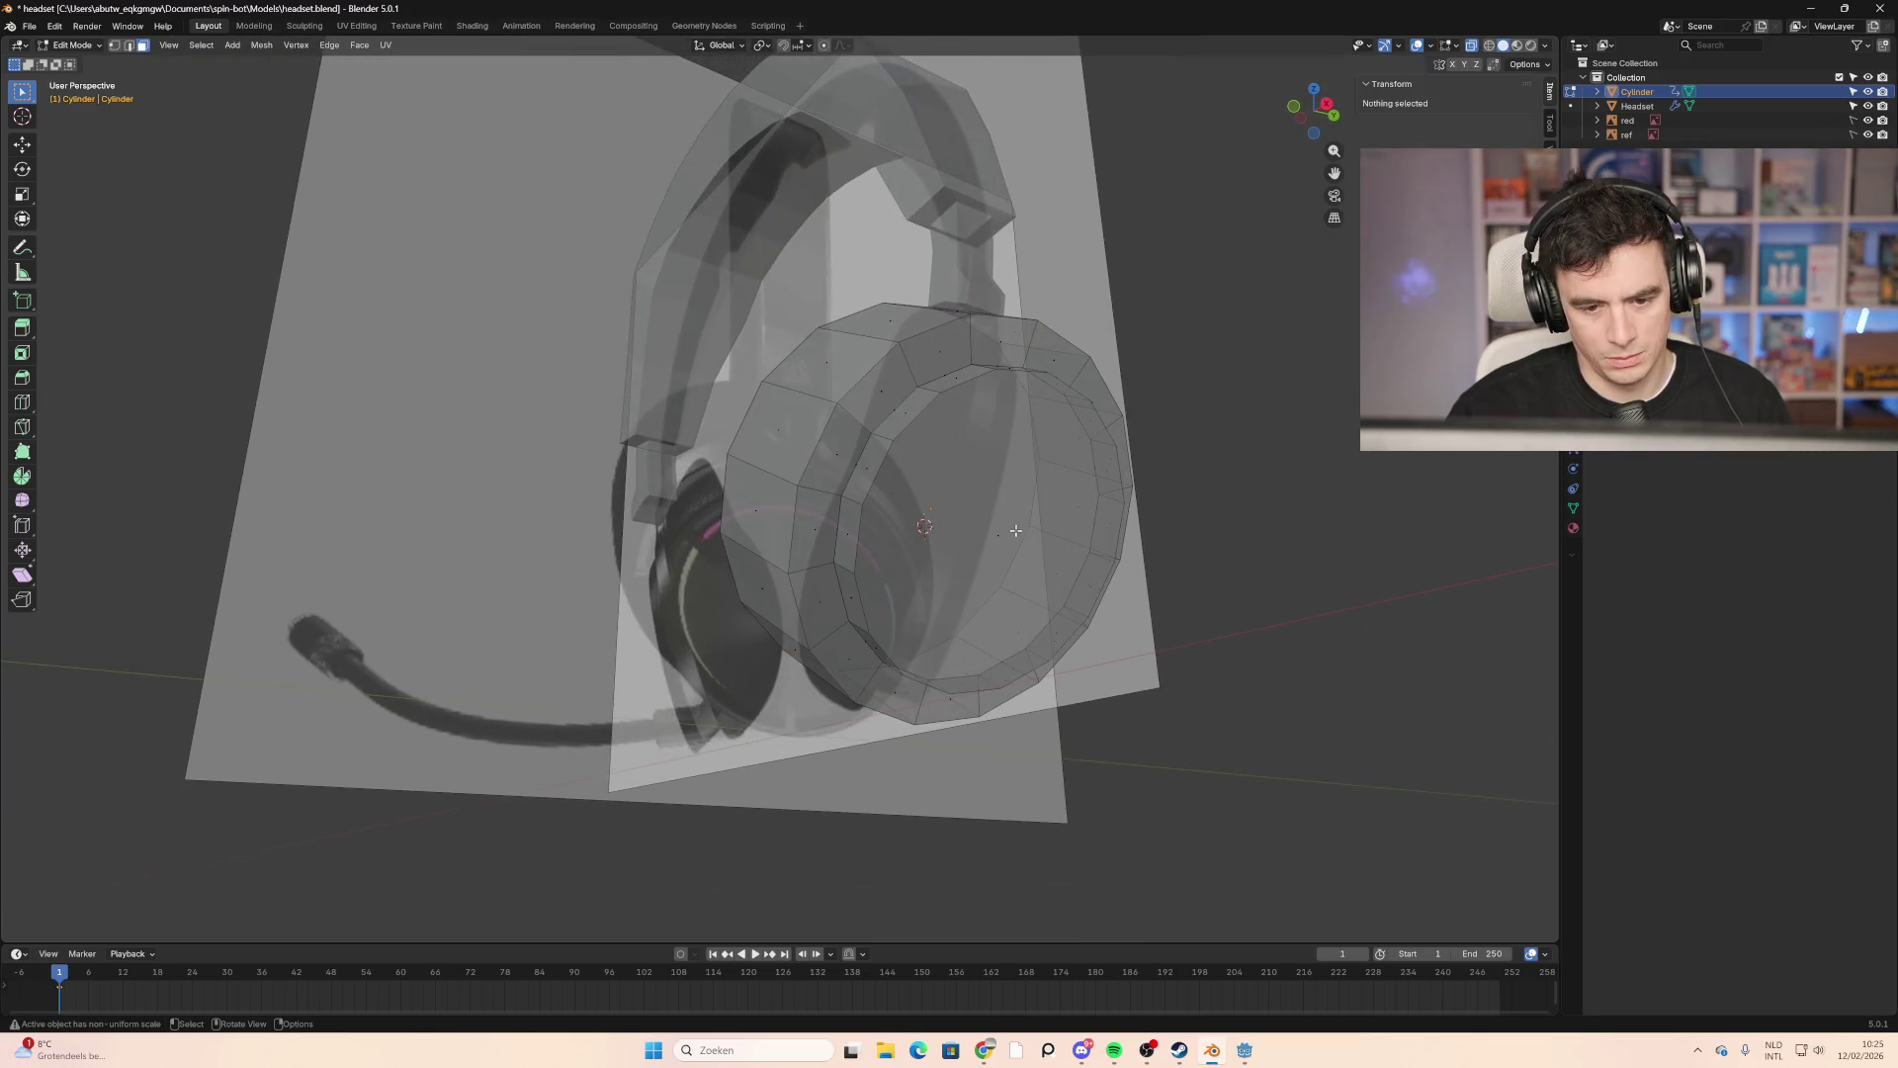
pyautogui.click(1015, 531)
pyautogui.hotkey('ctrl', 'b')
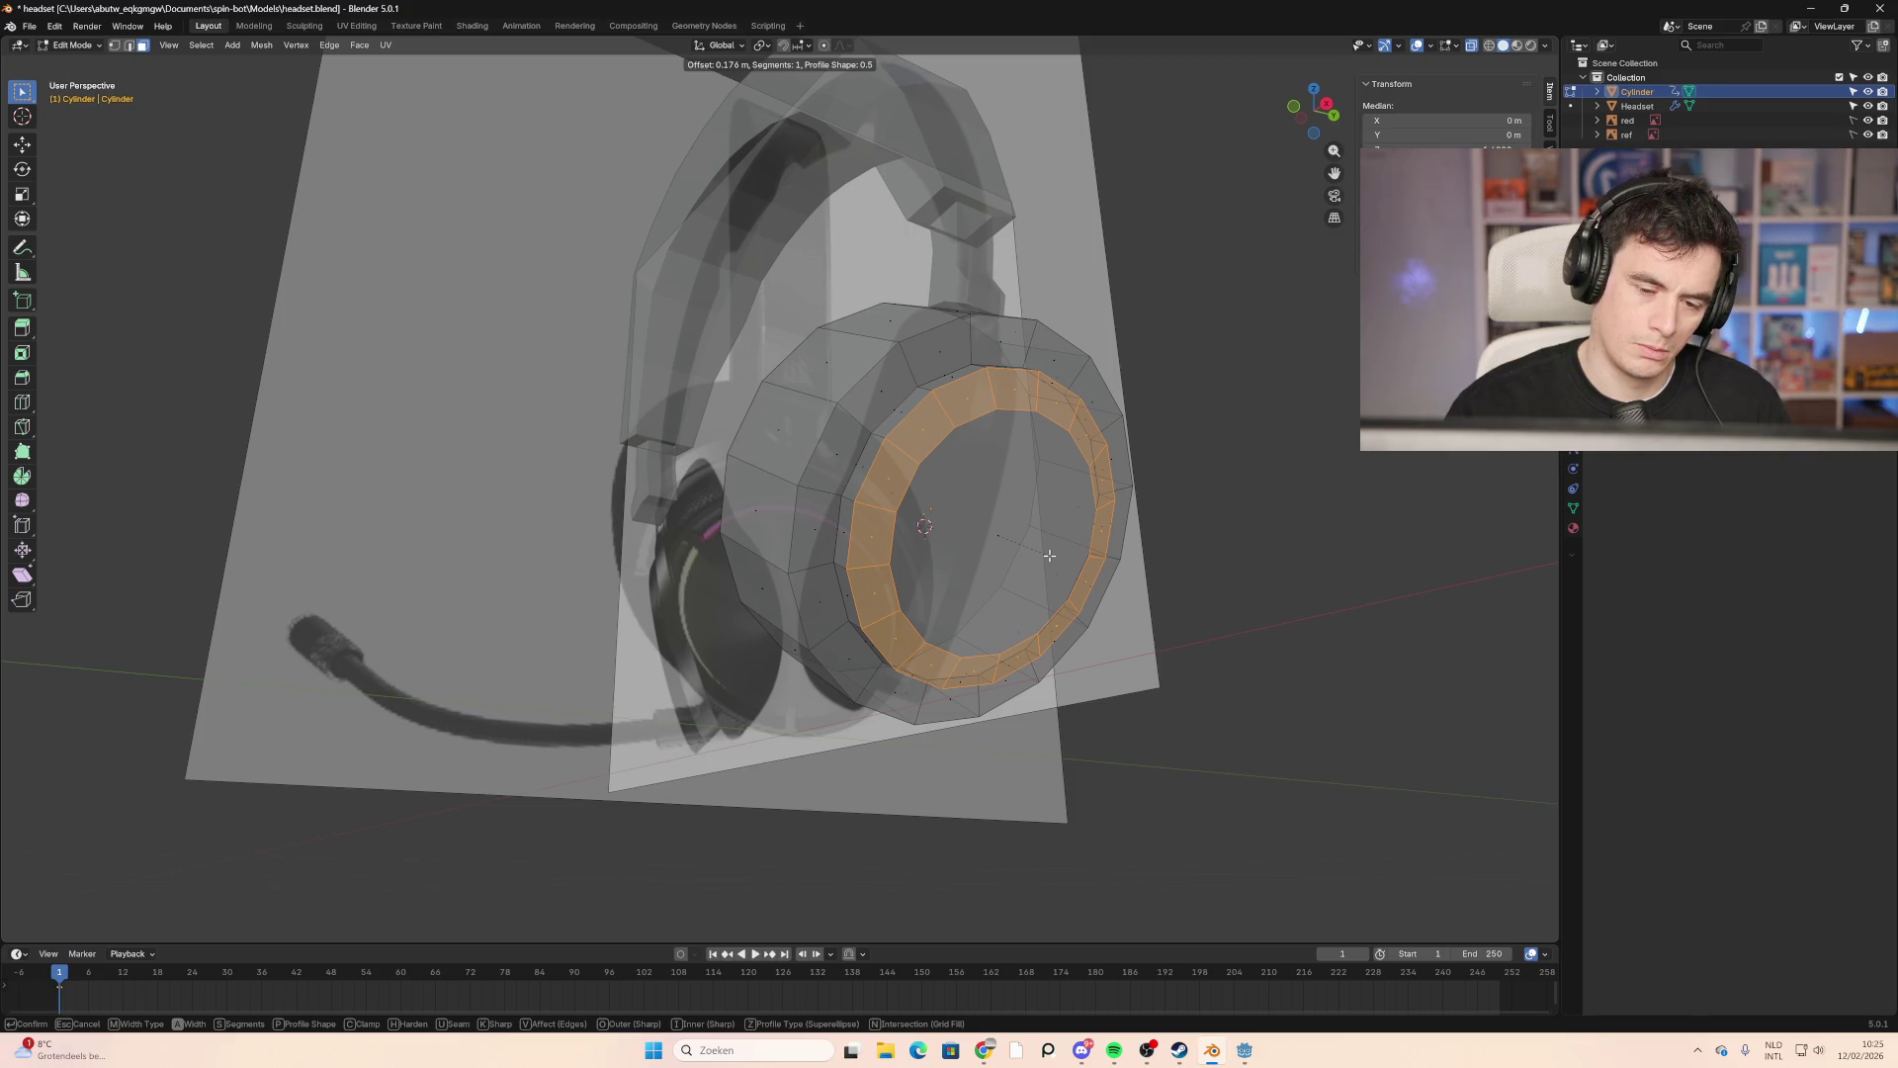
pyautogui.click(1049, 556)
pyautogui.moveTo(1049, 556)
pyautogui.mouseDown(button='middle')
pyautogui.moveTo(870, 589)
pyautogui.moveTo(919, 642)
pyautogui.moveTo(890, 751)
pyautogui.moveTo(874, 550)
pyautogui.mouseUp(button='middle')
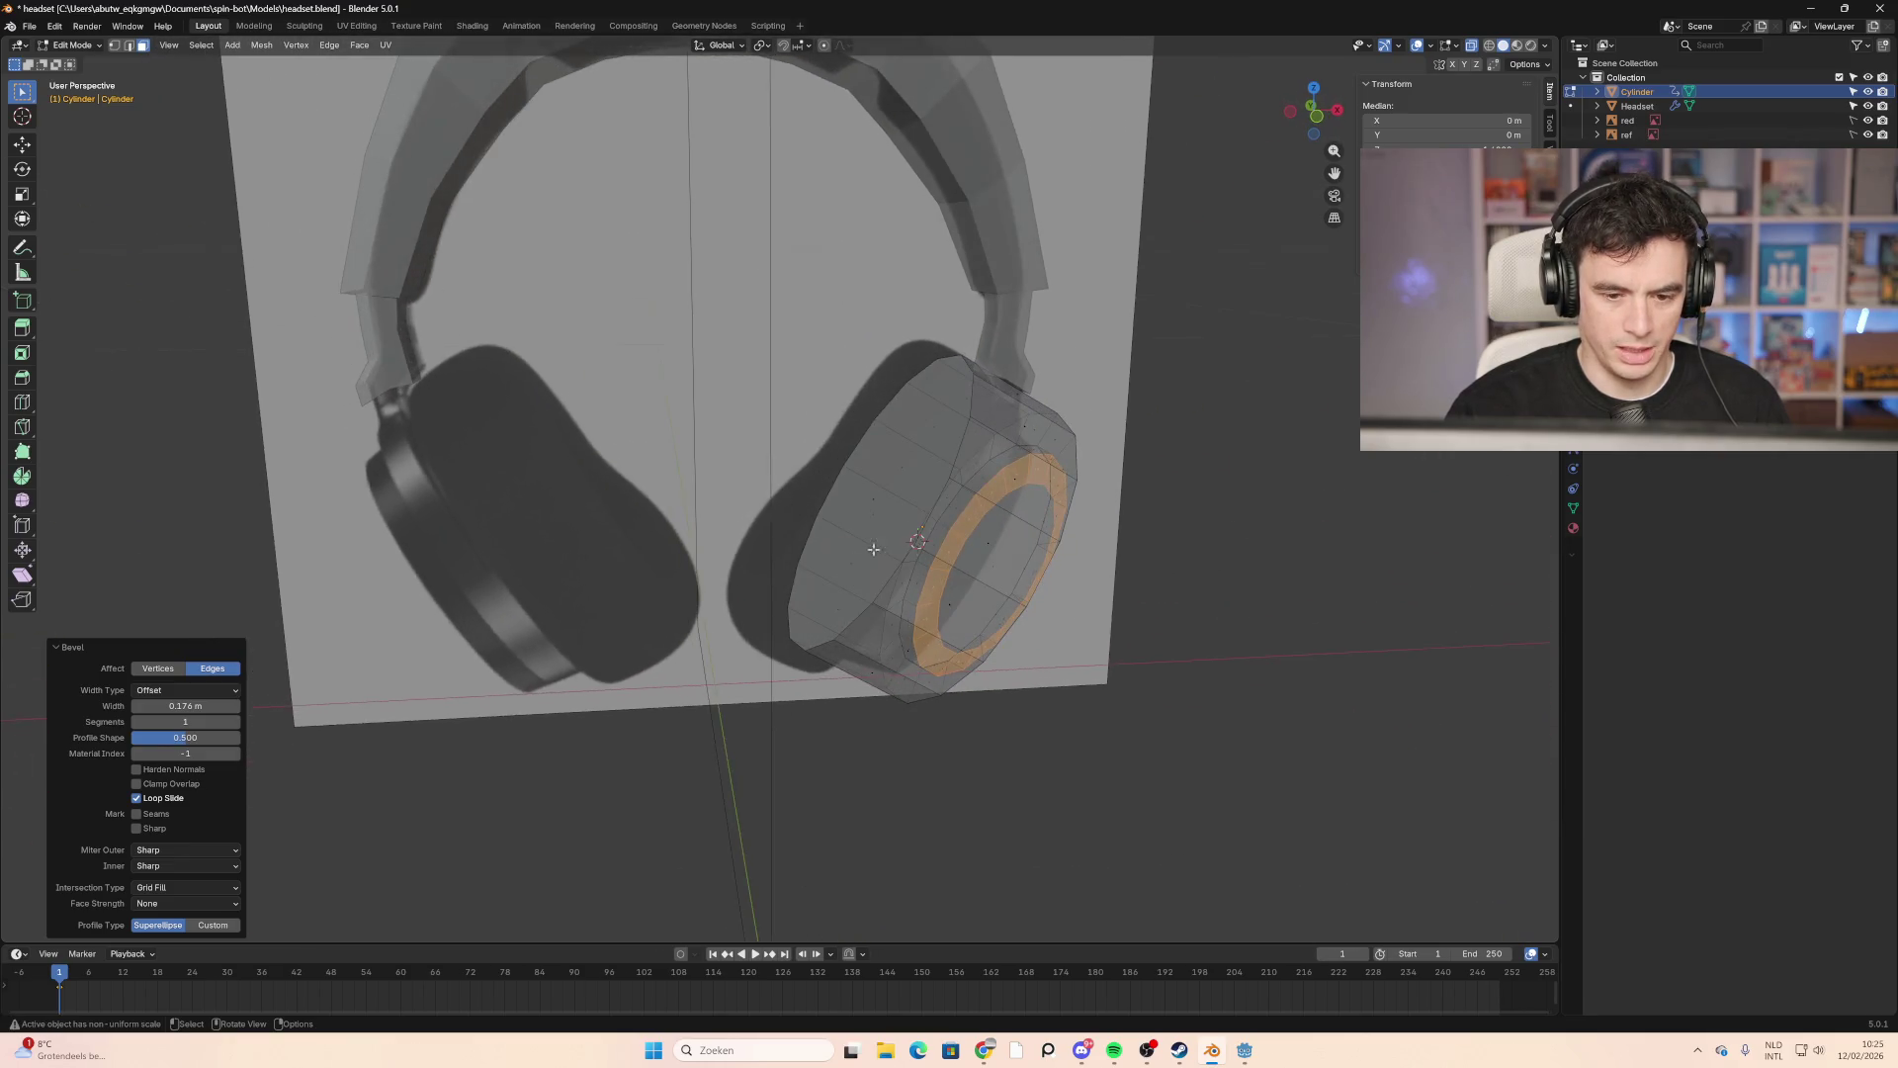
# Step: Extrude the front cap, scale it up to 1.343 and move it along its local Z
pyautogui.click(874, 550)
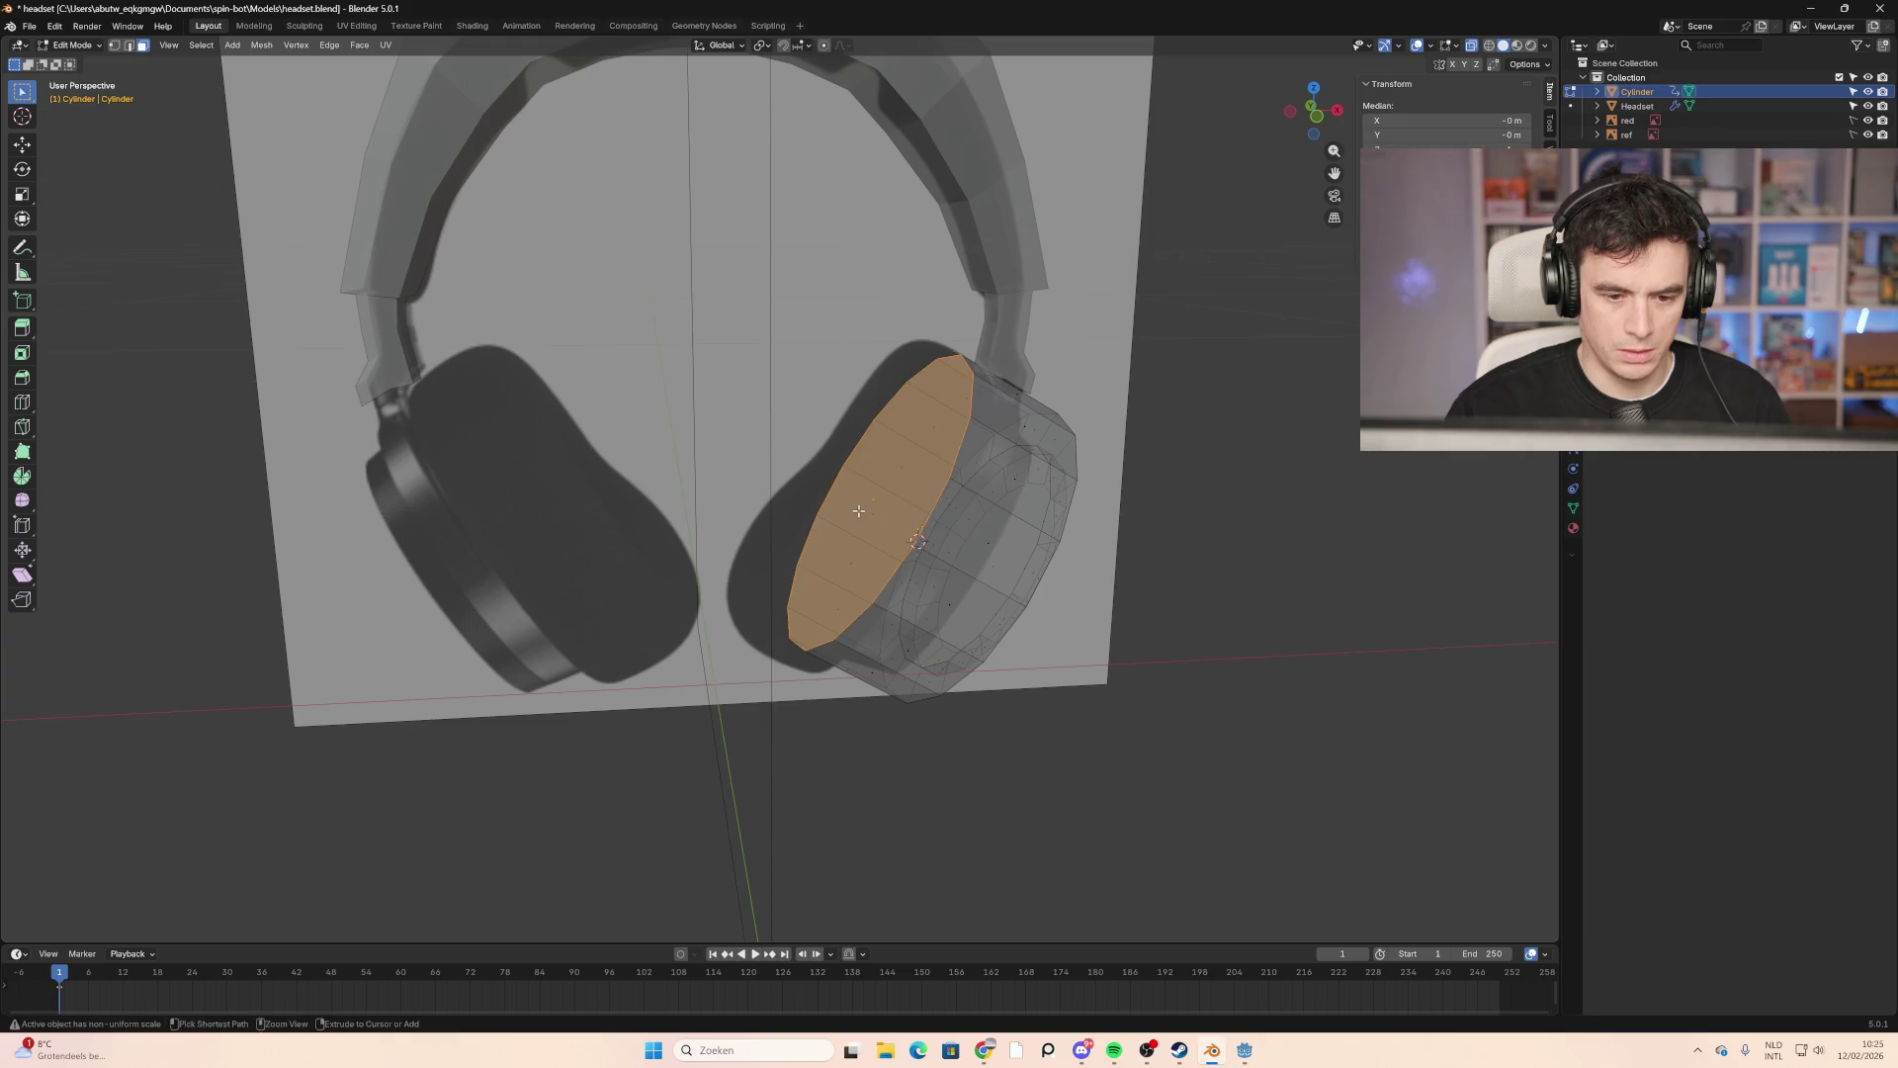
pyautogui.hotkey('ctrl', 'b')
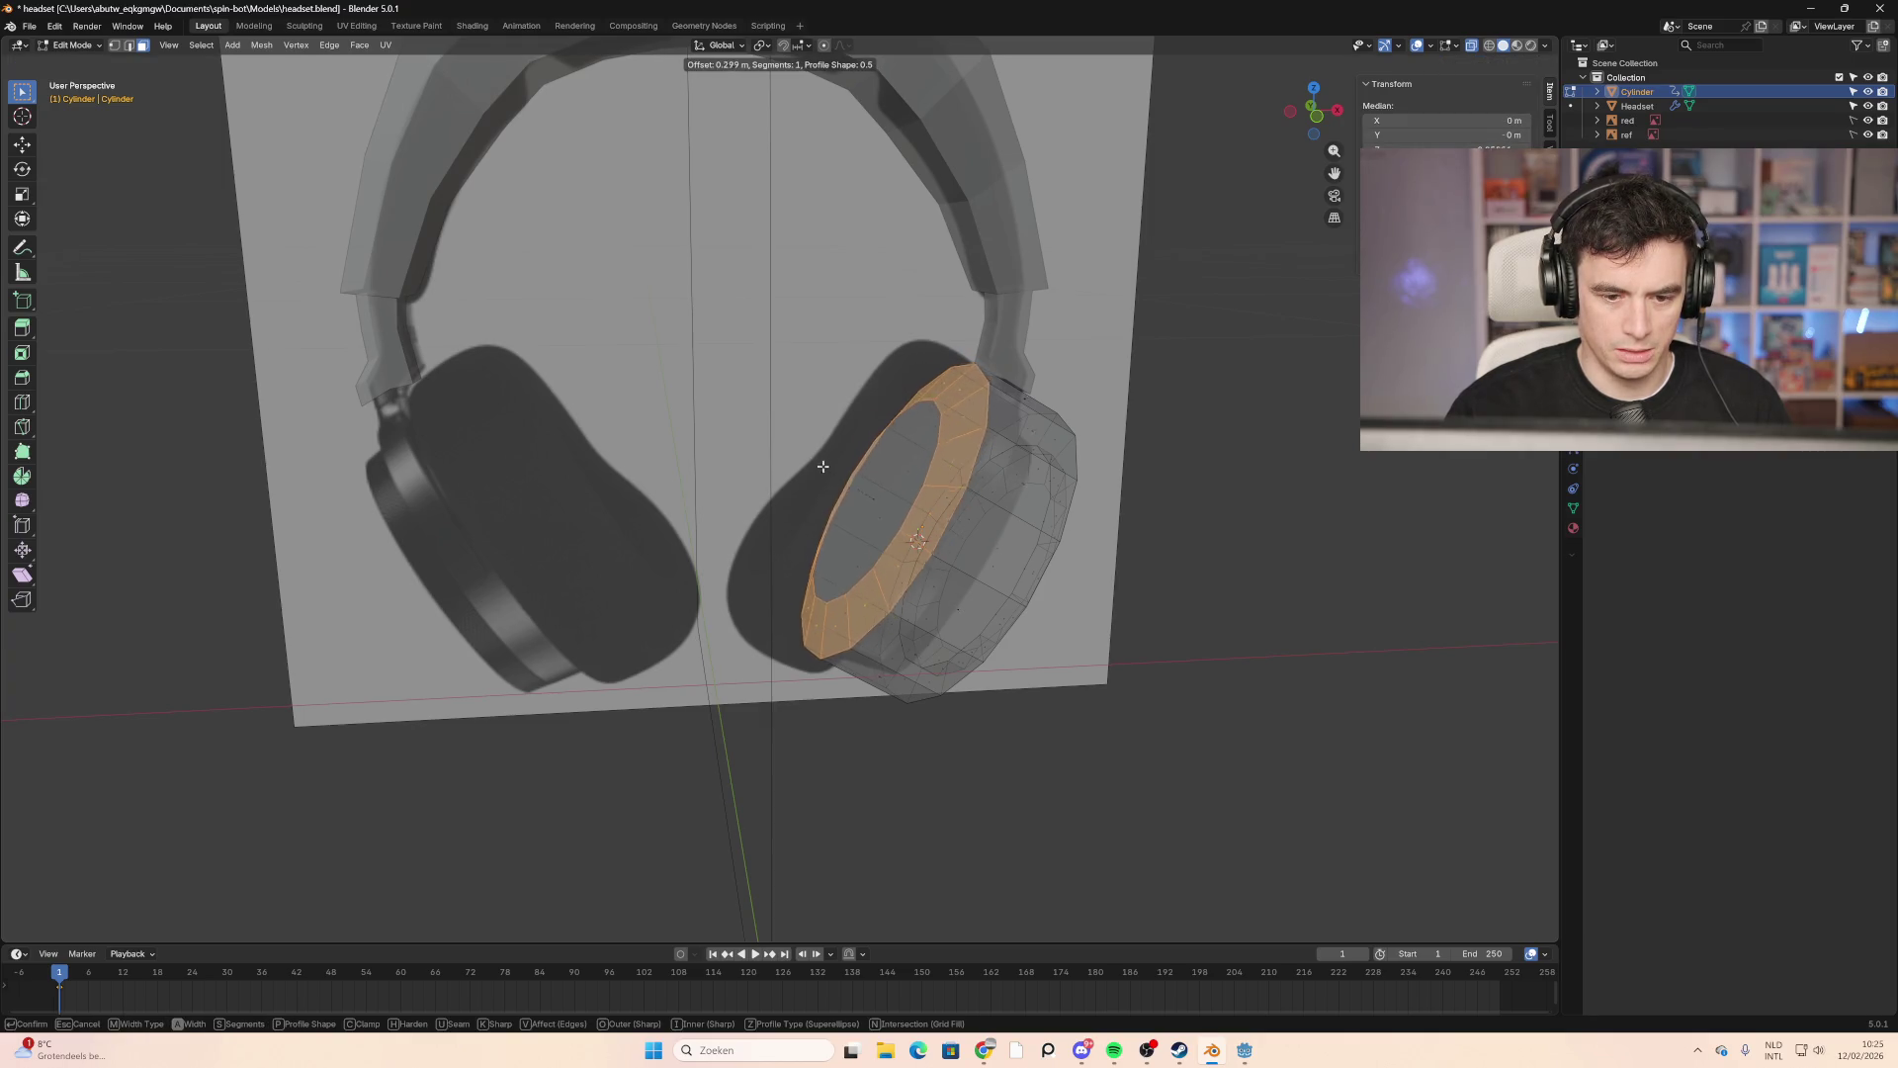
pyautogui.press('Escape')
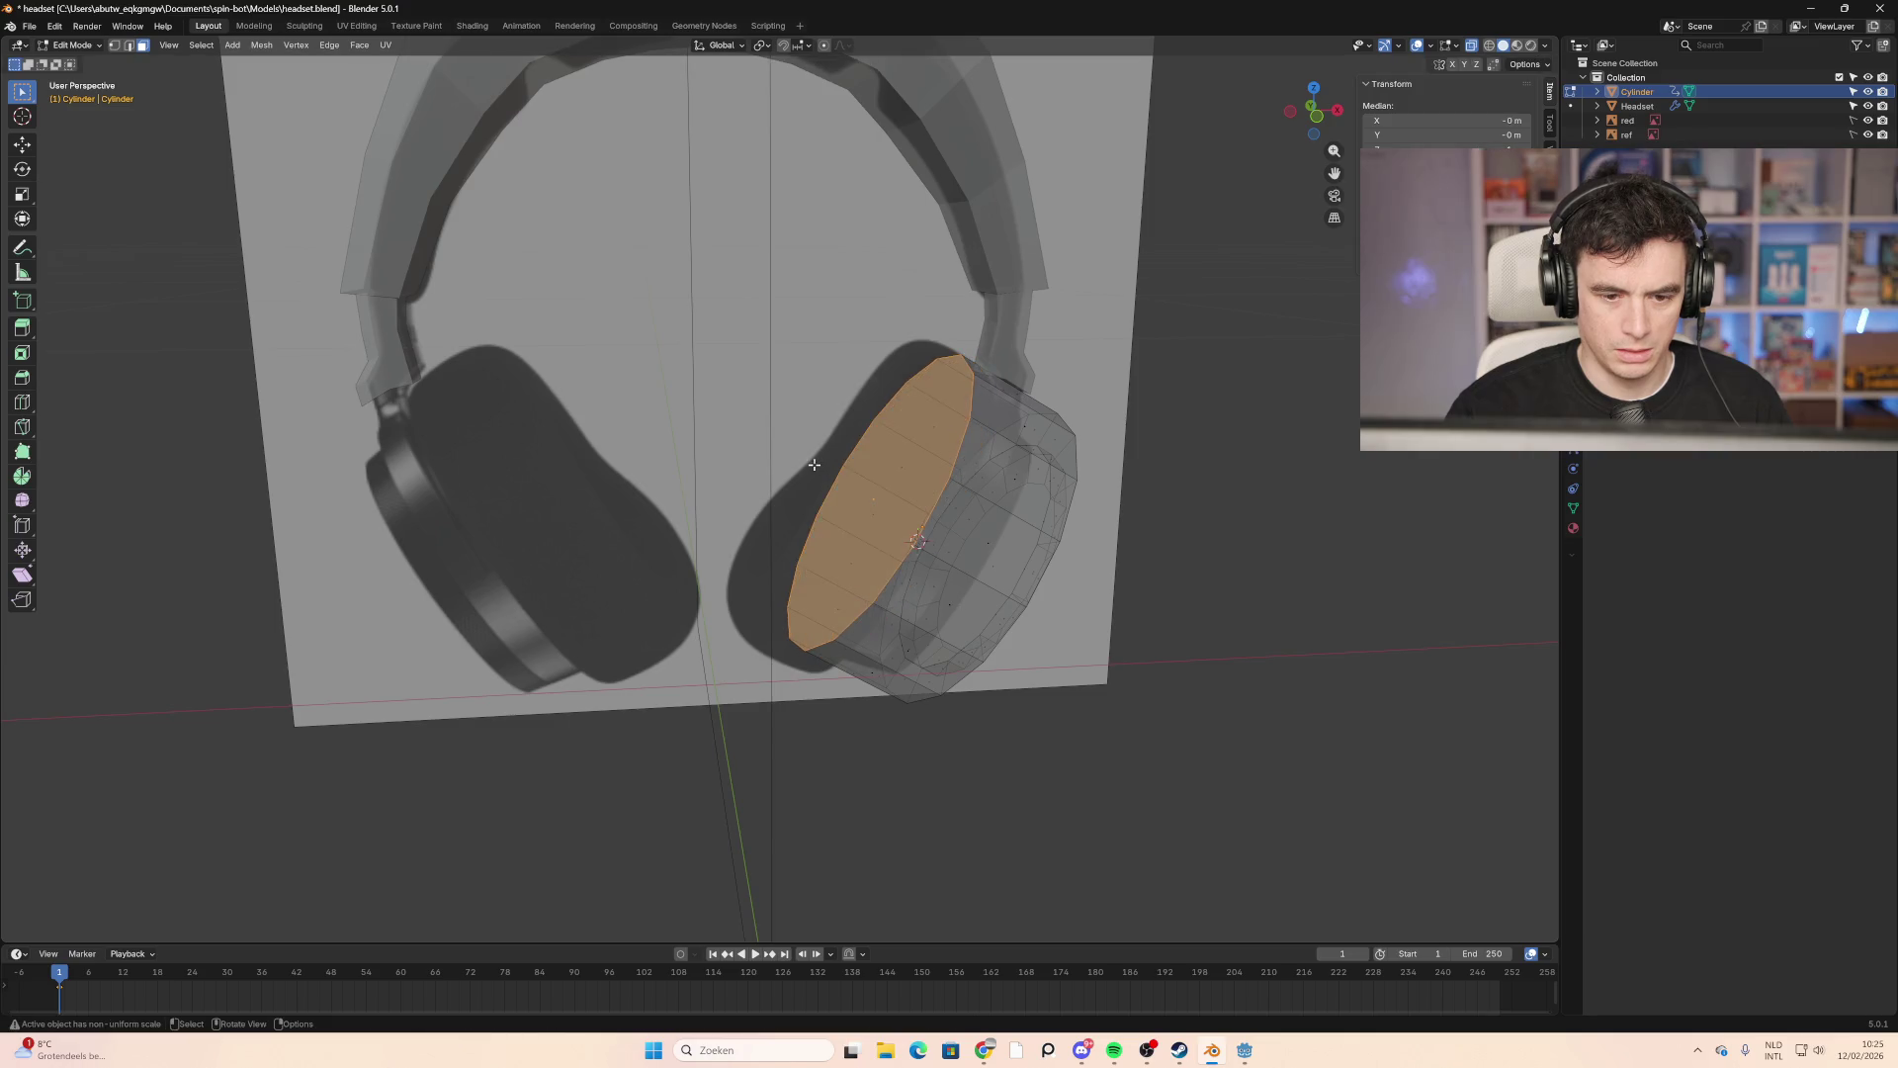
pyautogui.press('e')
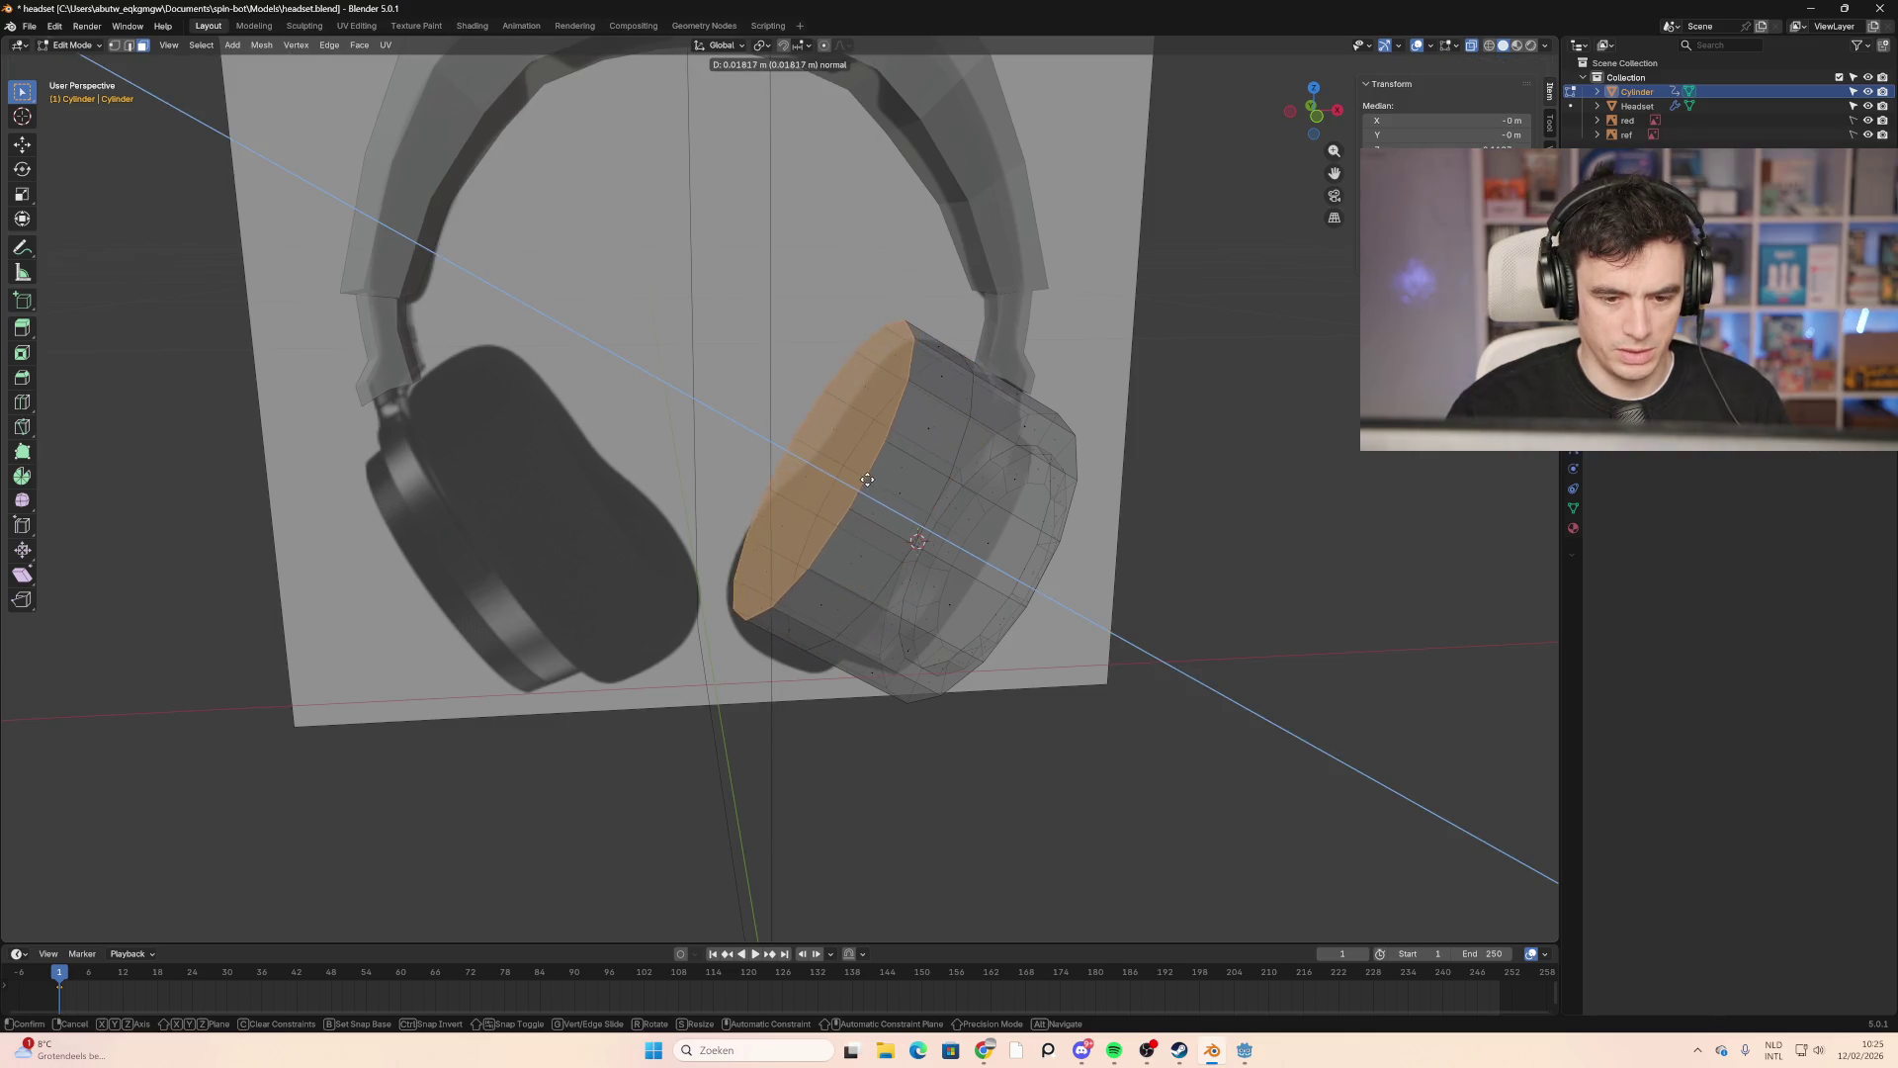
pyautogui.click(887, 499)
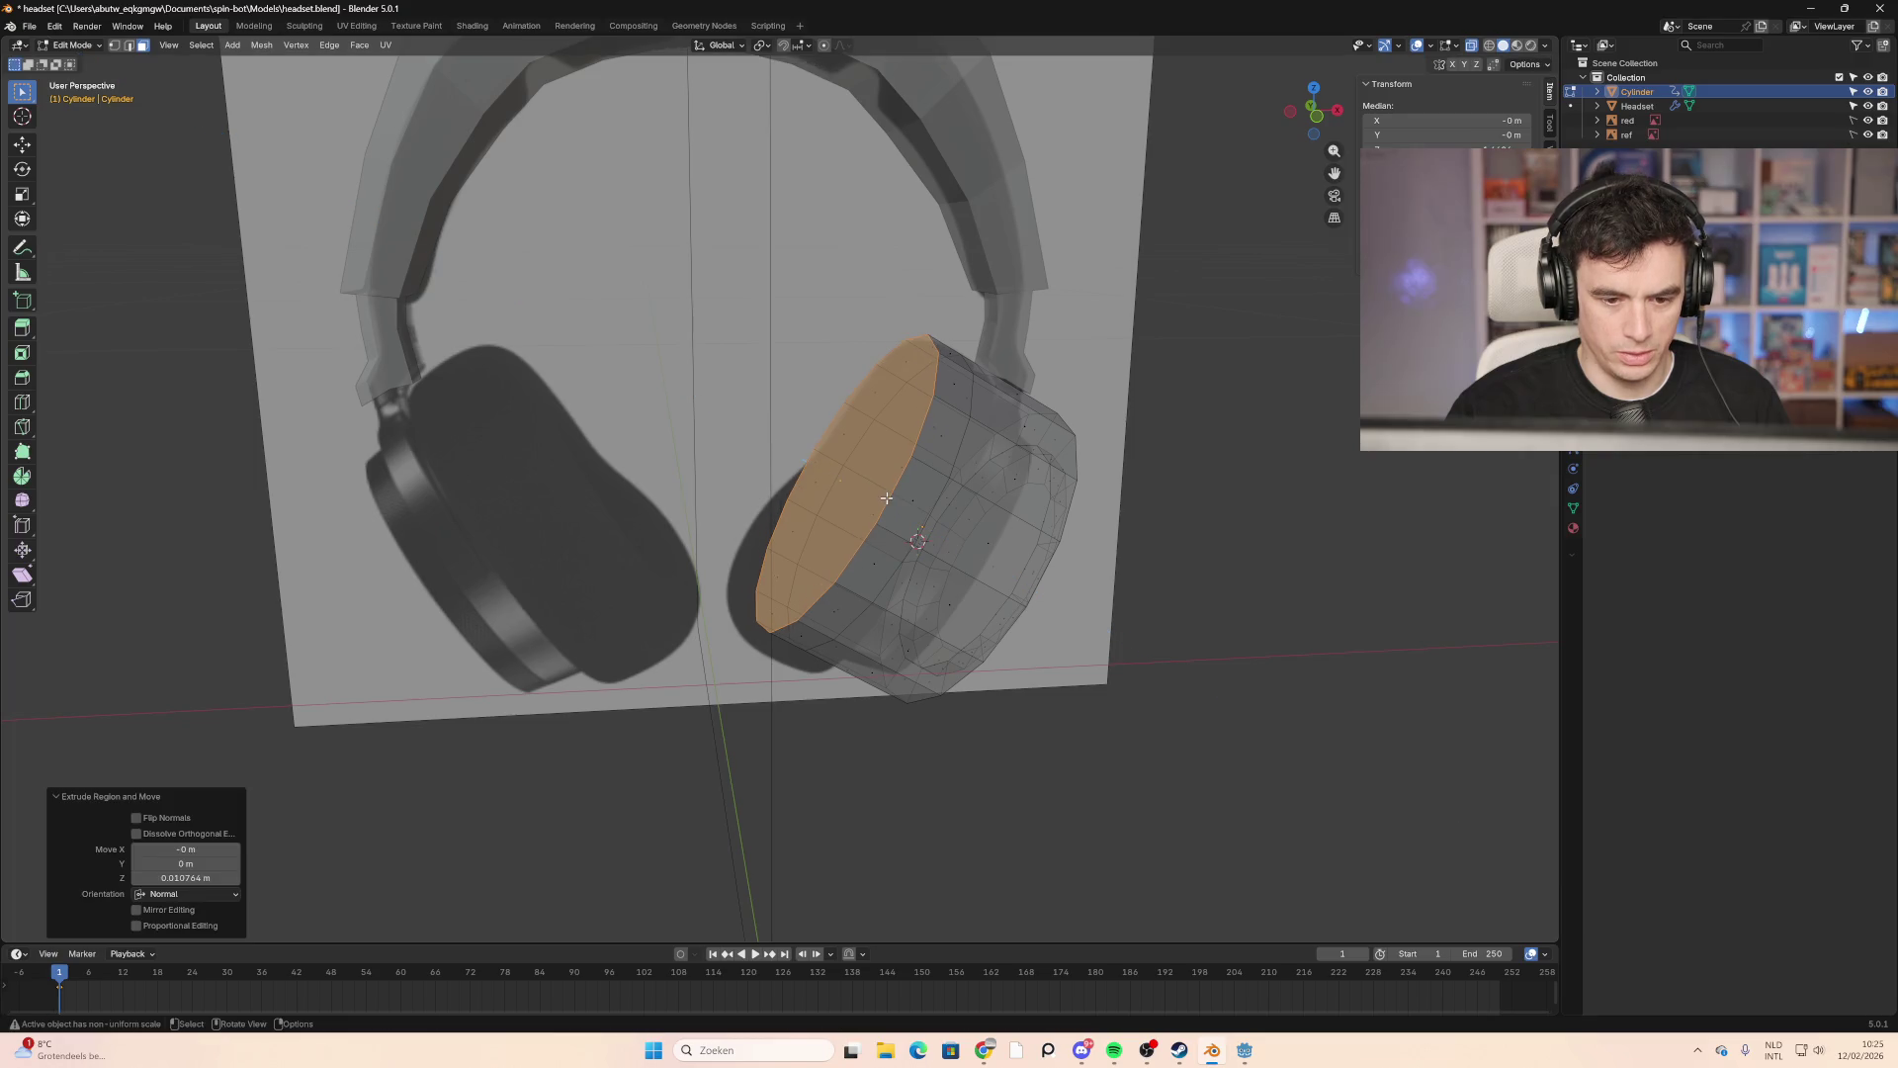
pyautogui.press('s')
pyautogui.click(855, 489)
pyautogui.hotkey('ctrl', 'b')
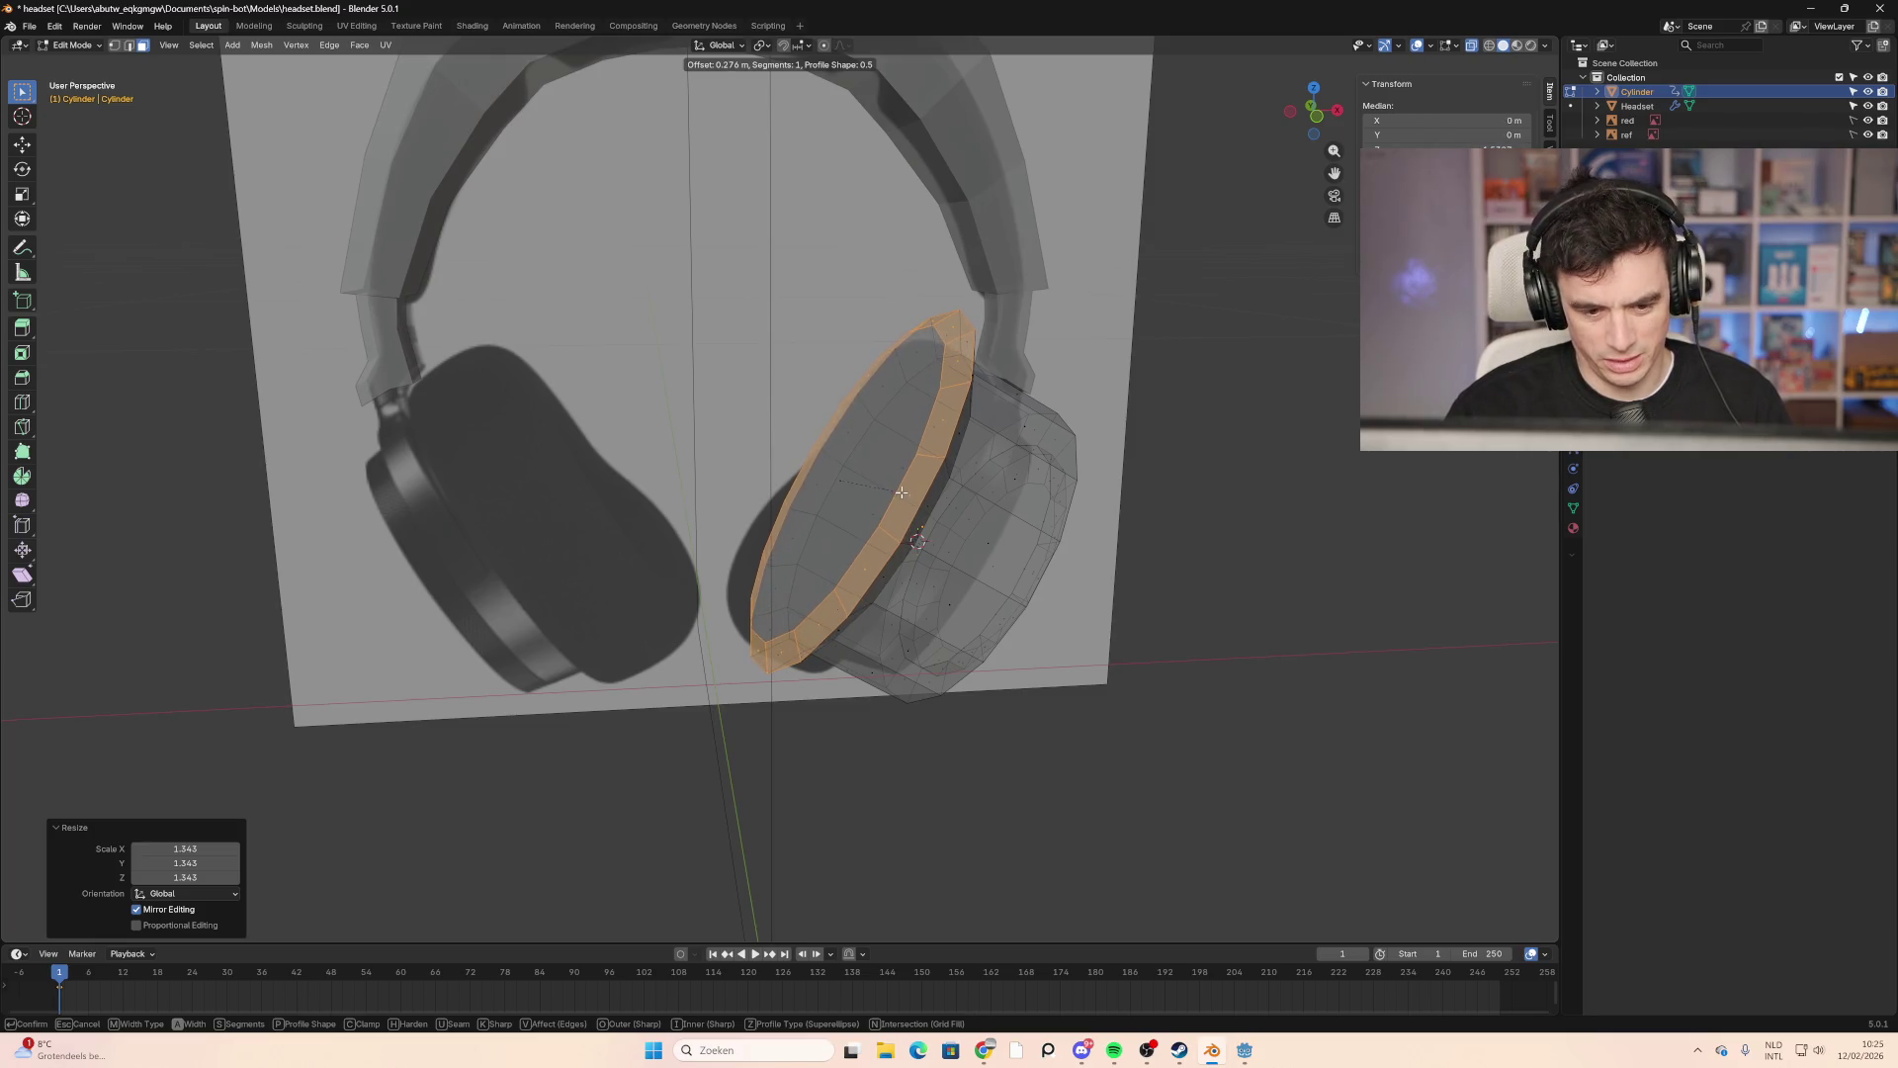
pyautogui.press('Escape')
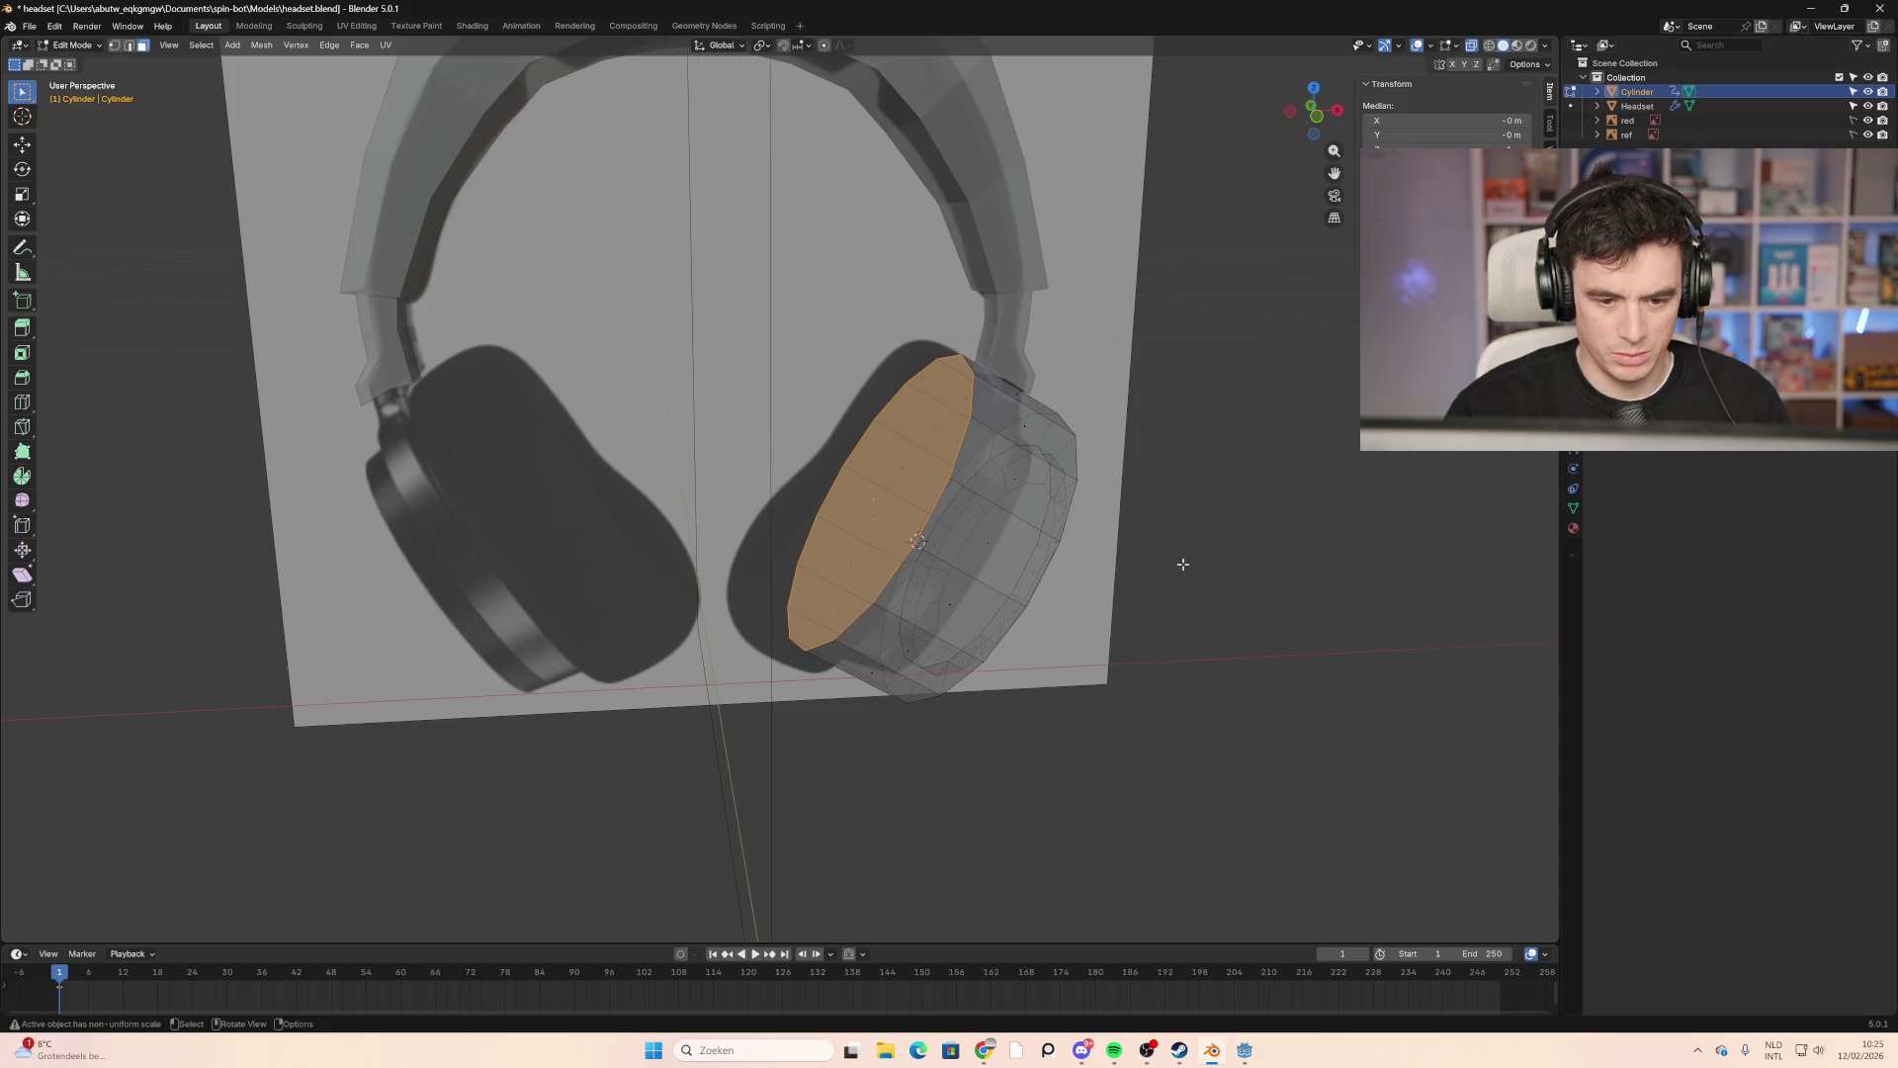
pyautogui.moveTo(1177, 564); pyautogui.dragTo(912, 471, button='middle')
pyautogui.press('g')
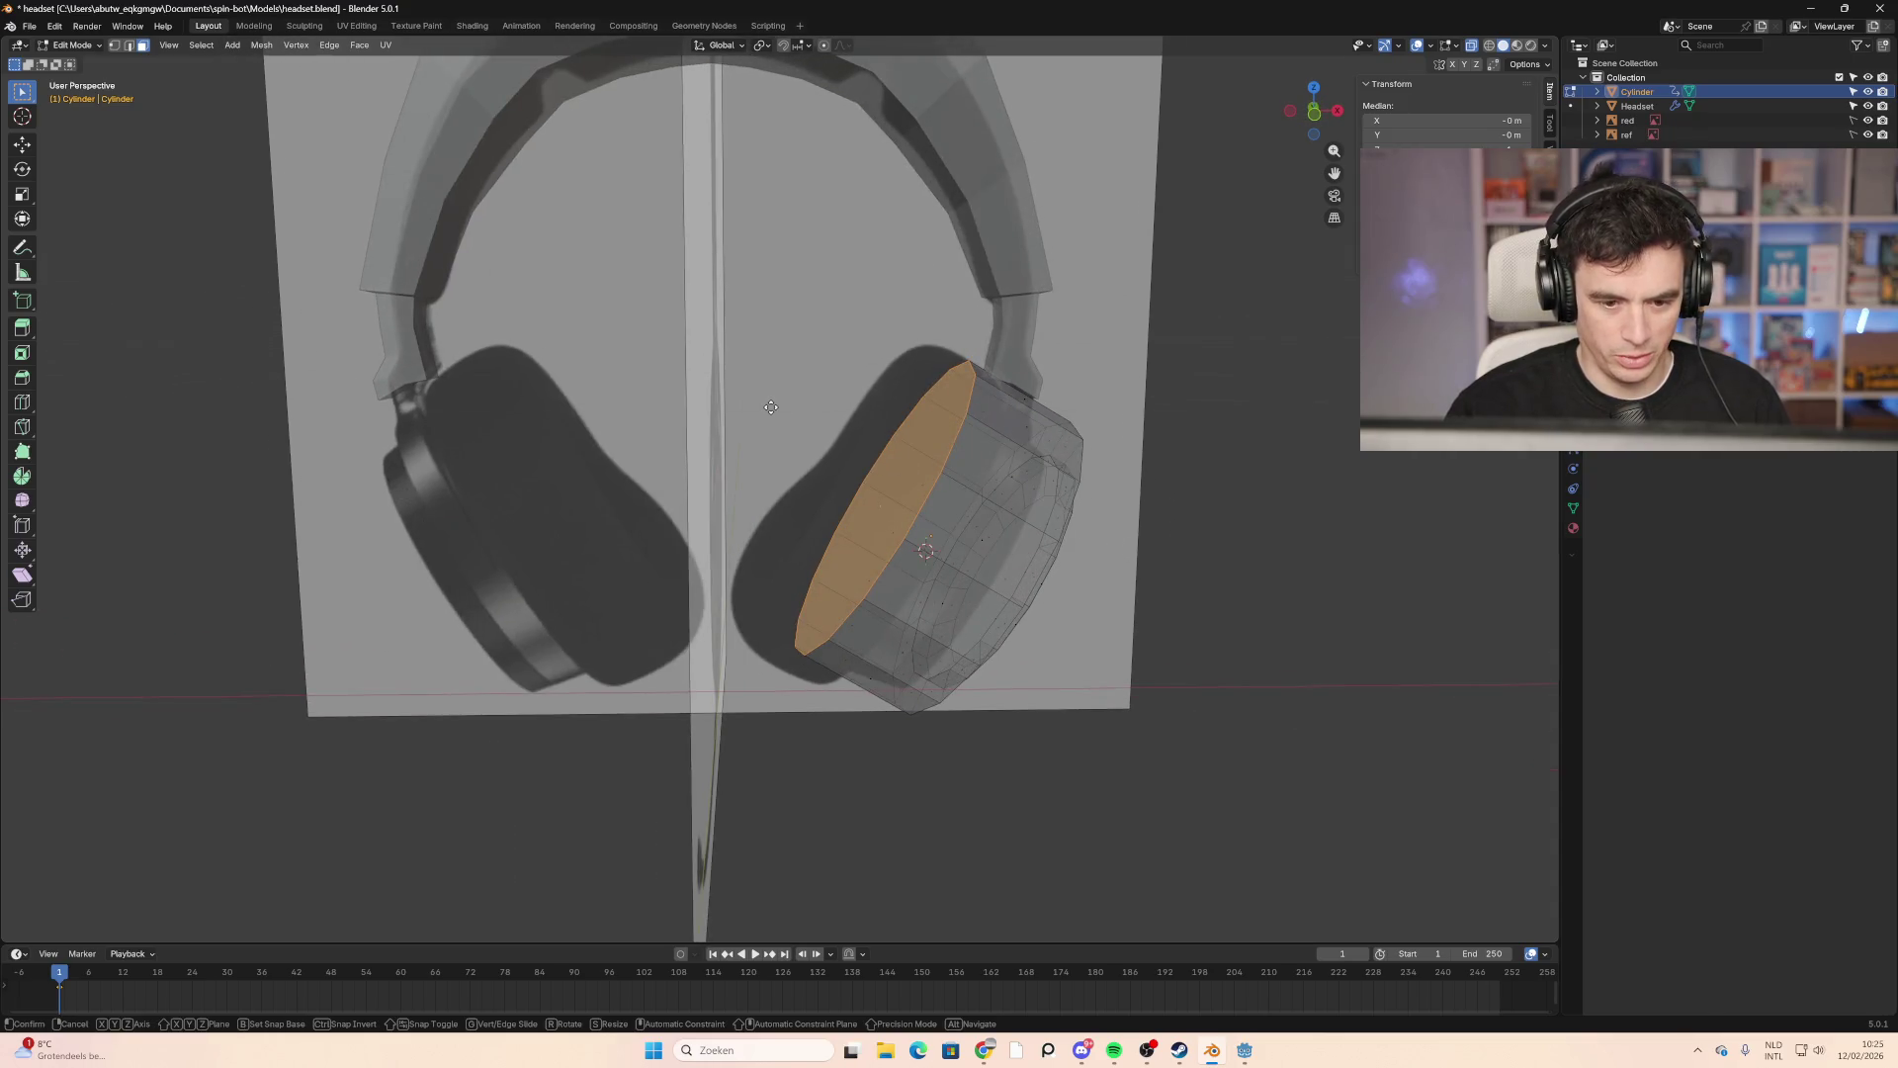
pyautogui.press('z')
pyautogui.press('z')
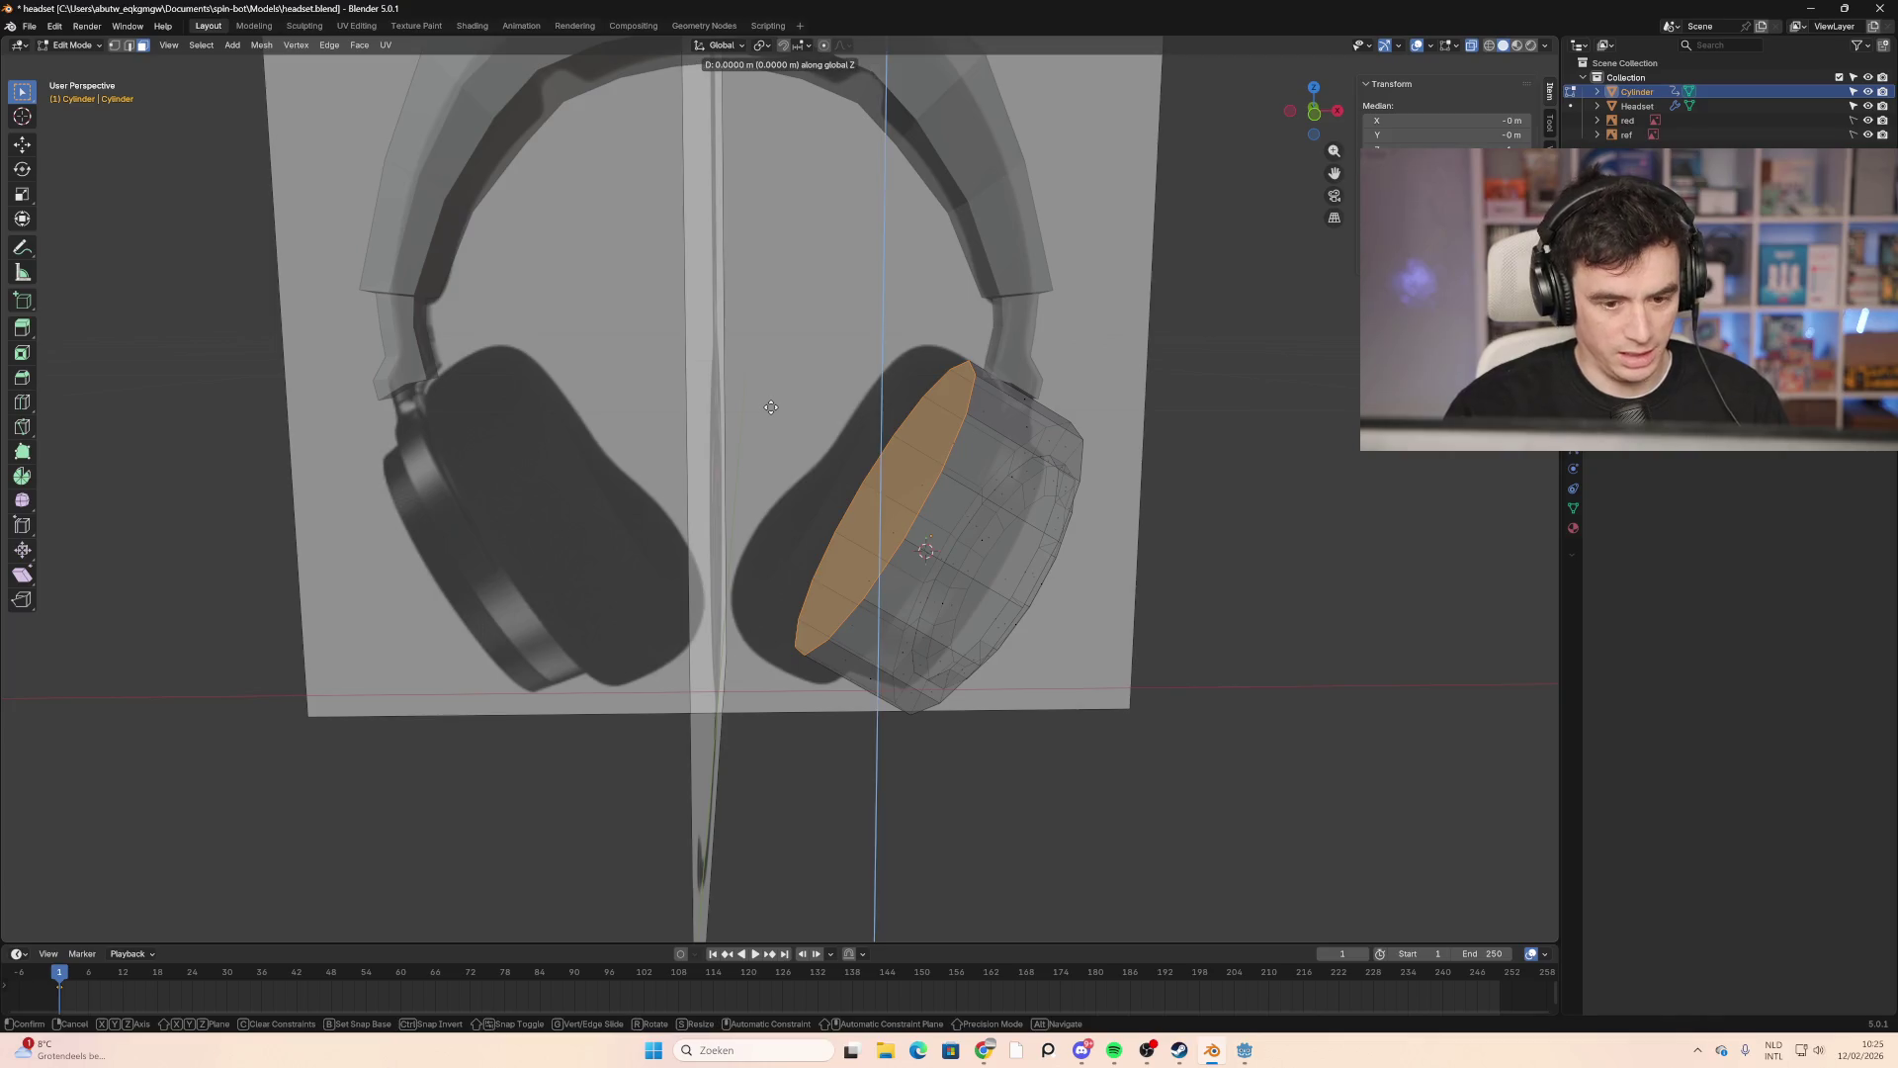
pyautogui.click(816, 432)
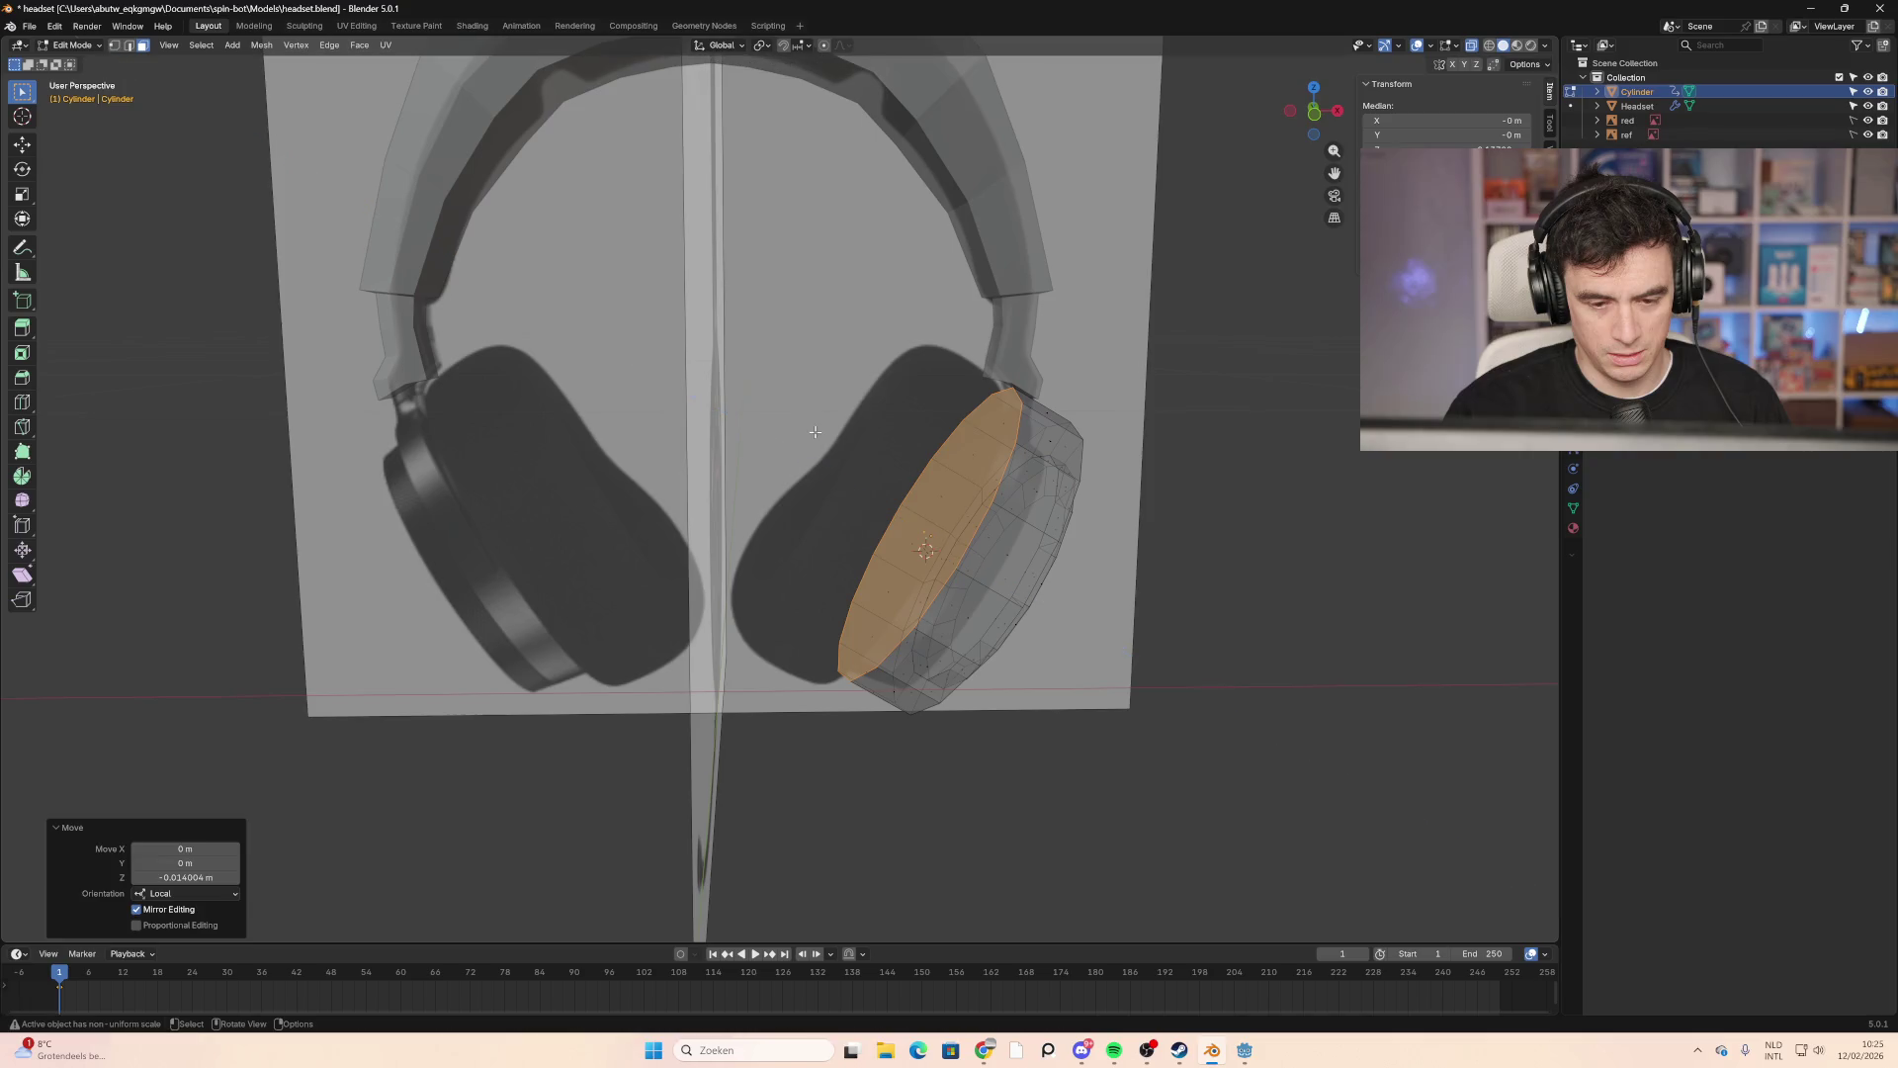
# Step: Extrude the cap 0.025 m again and round it with a three-segment bevel
pyautogui.press('e')
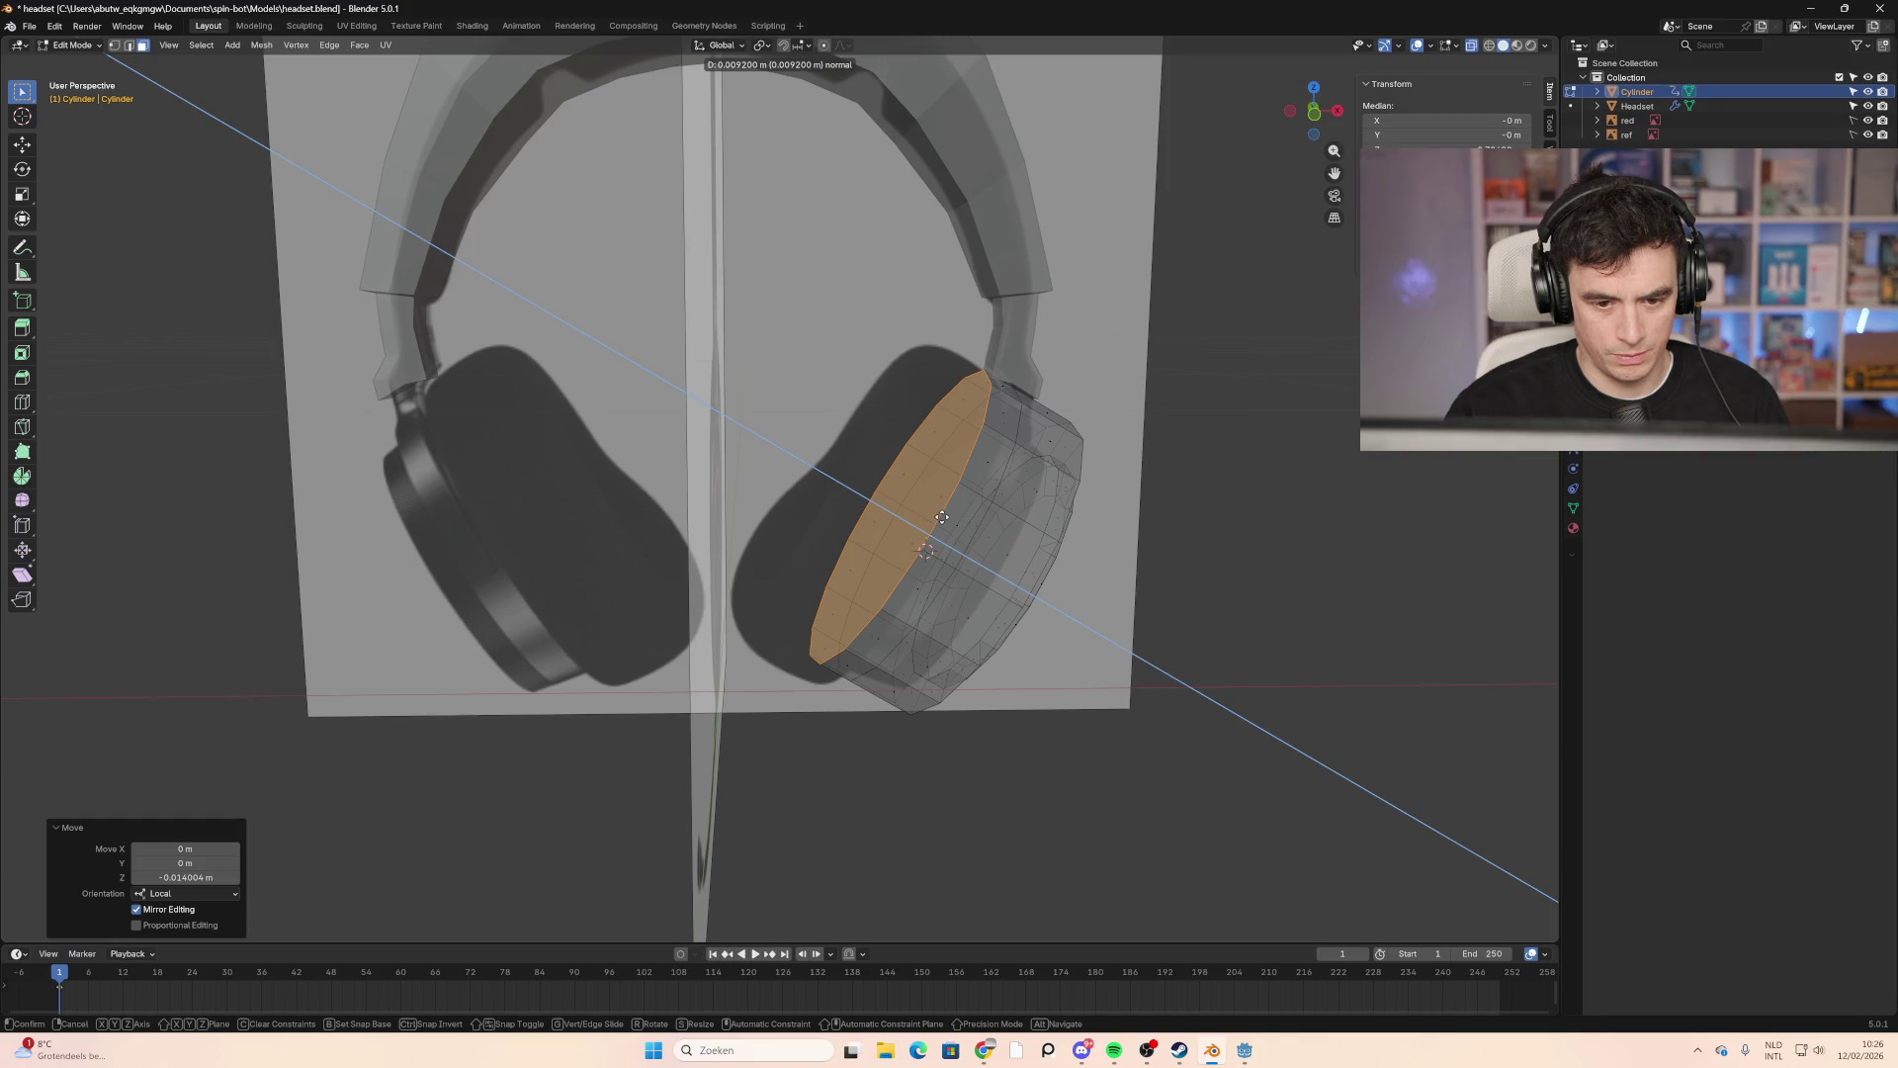
pyautogui.click(887, 496)
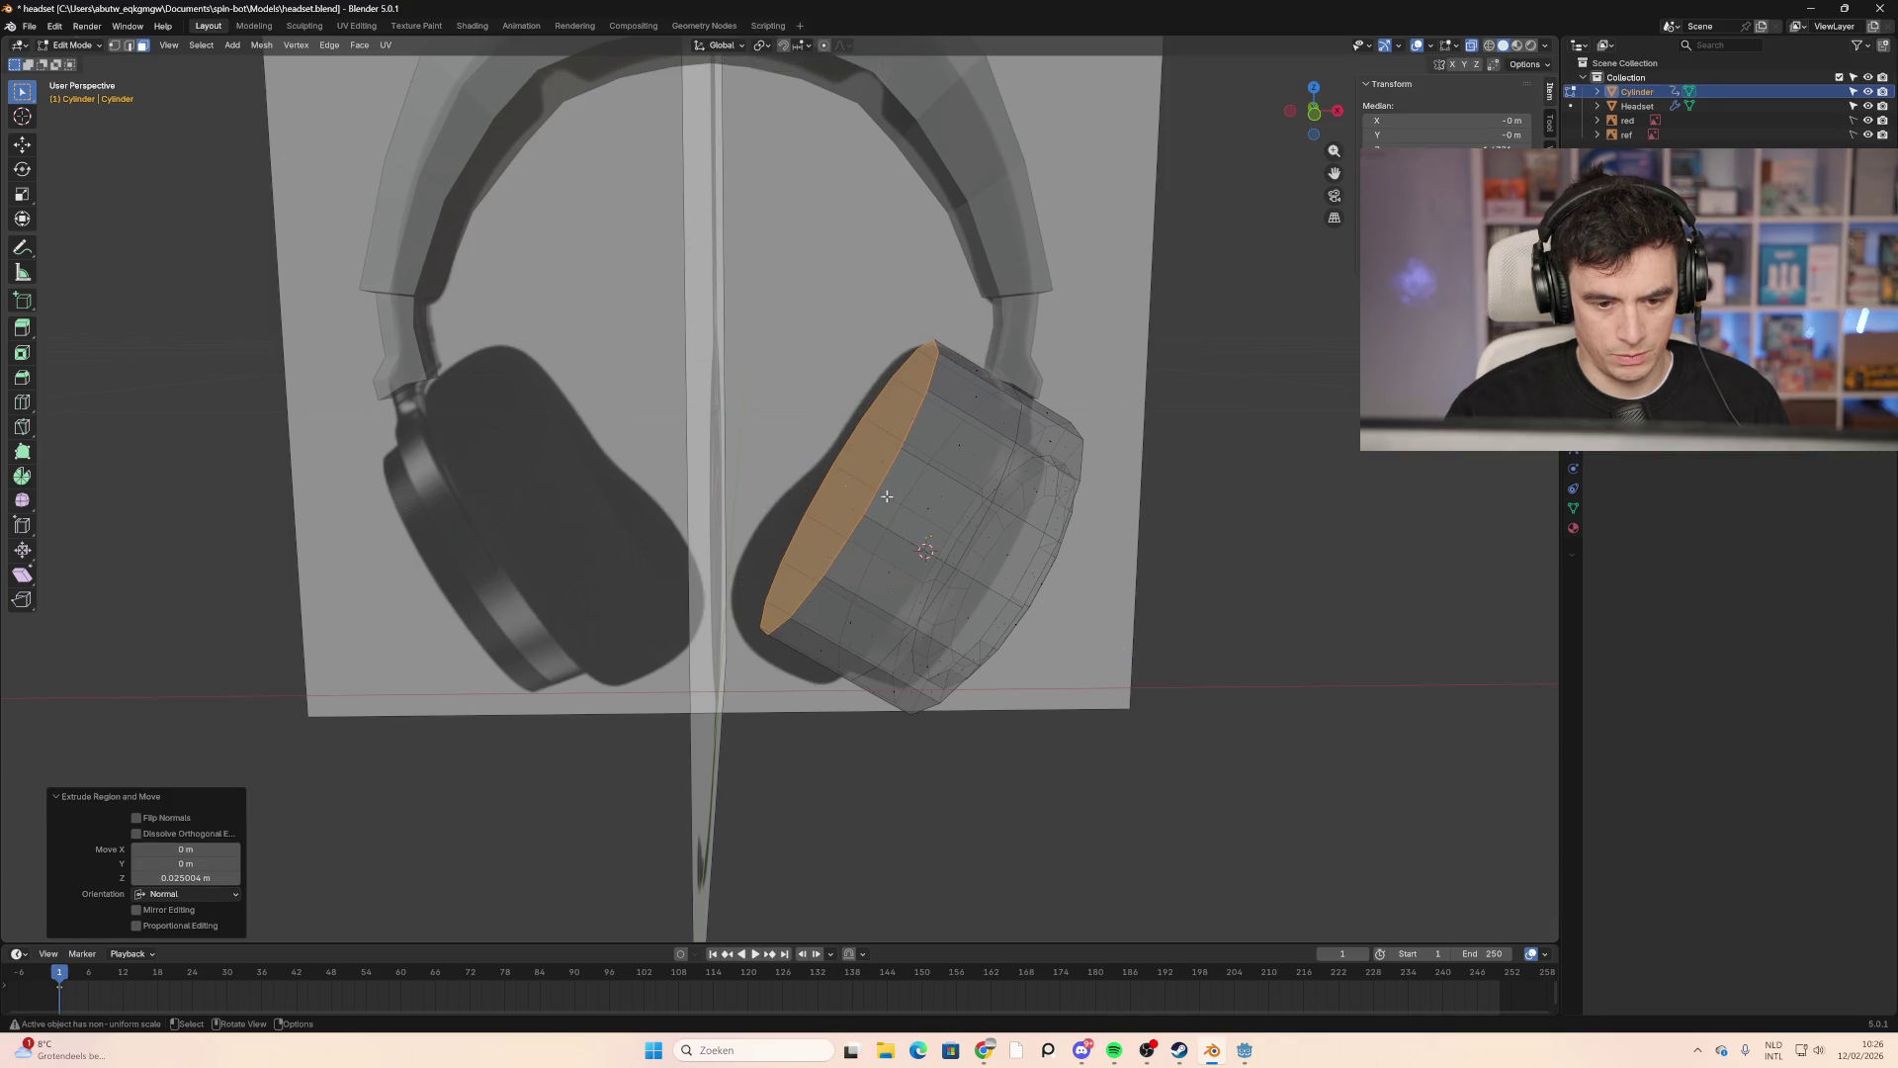
pyautogui.hotkey('ctrl', 'b')
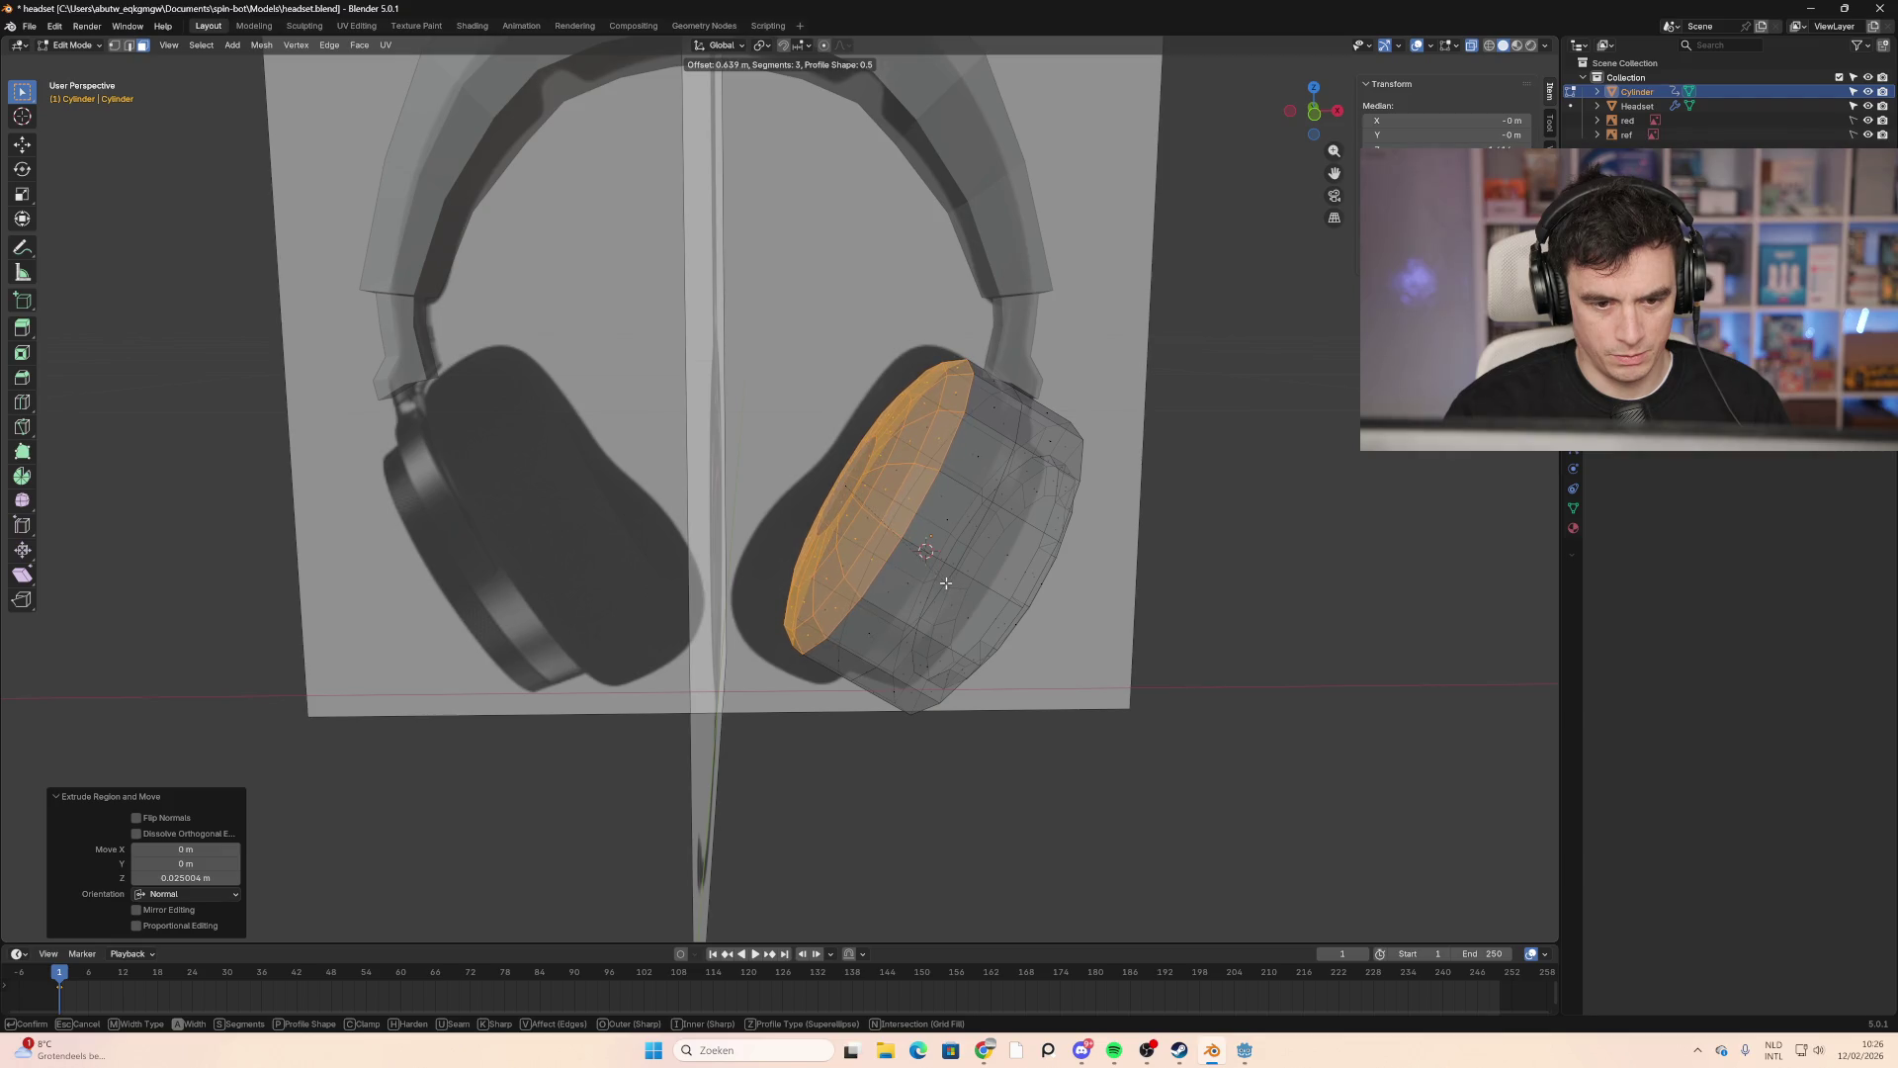
pyautogui.click(944, 583)
pyautogui.moveTo(1138, 643)
pyautogui.mouseDown(button='middle')
pyautogui.moveTo(1099, 636)
pyautogui.moveTo(1136, 636)
pyautogui.moveTo(1106, 602)
pyautogui.moveTo(1137, 630)
pyautogui.moveTo(1183, 765)
pyautogui.moveTo(1090, 625)
pyautogui.mouseUp(button='middle')
pyautogui.click(1517, 45)
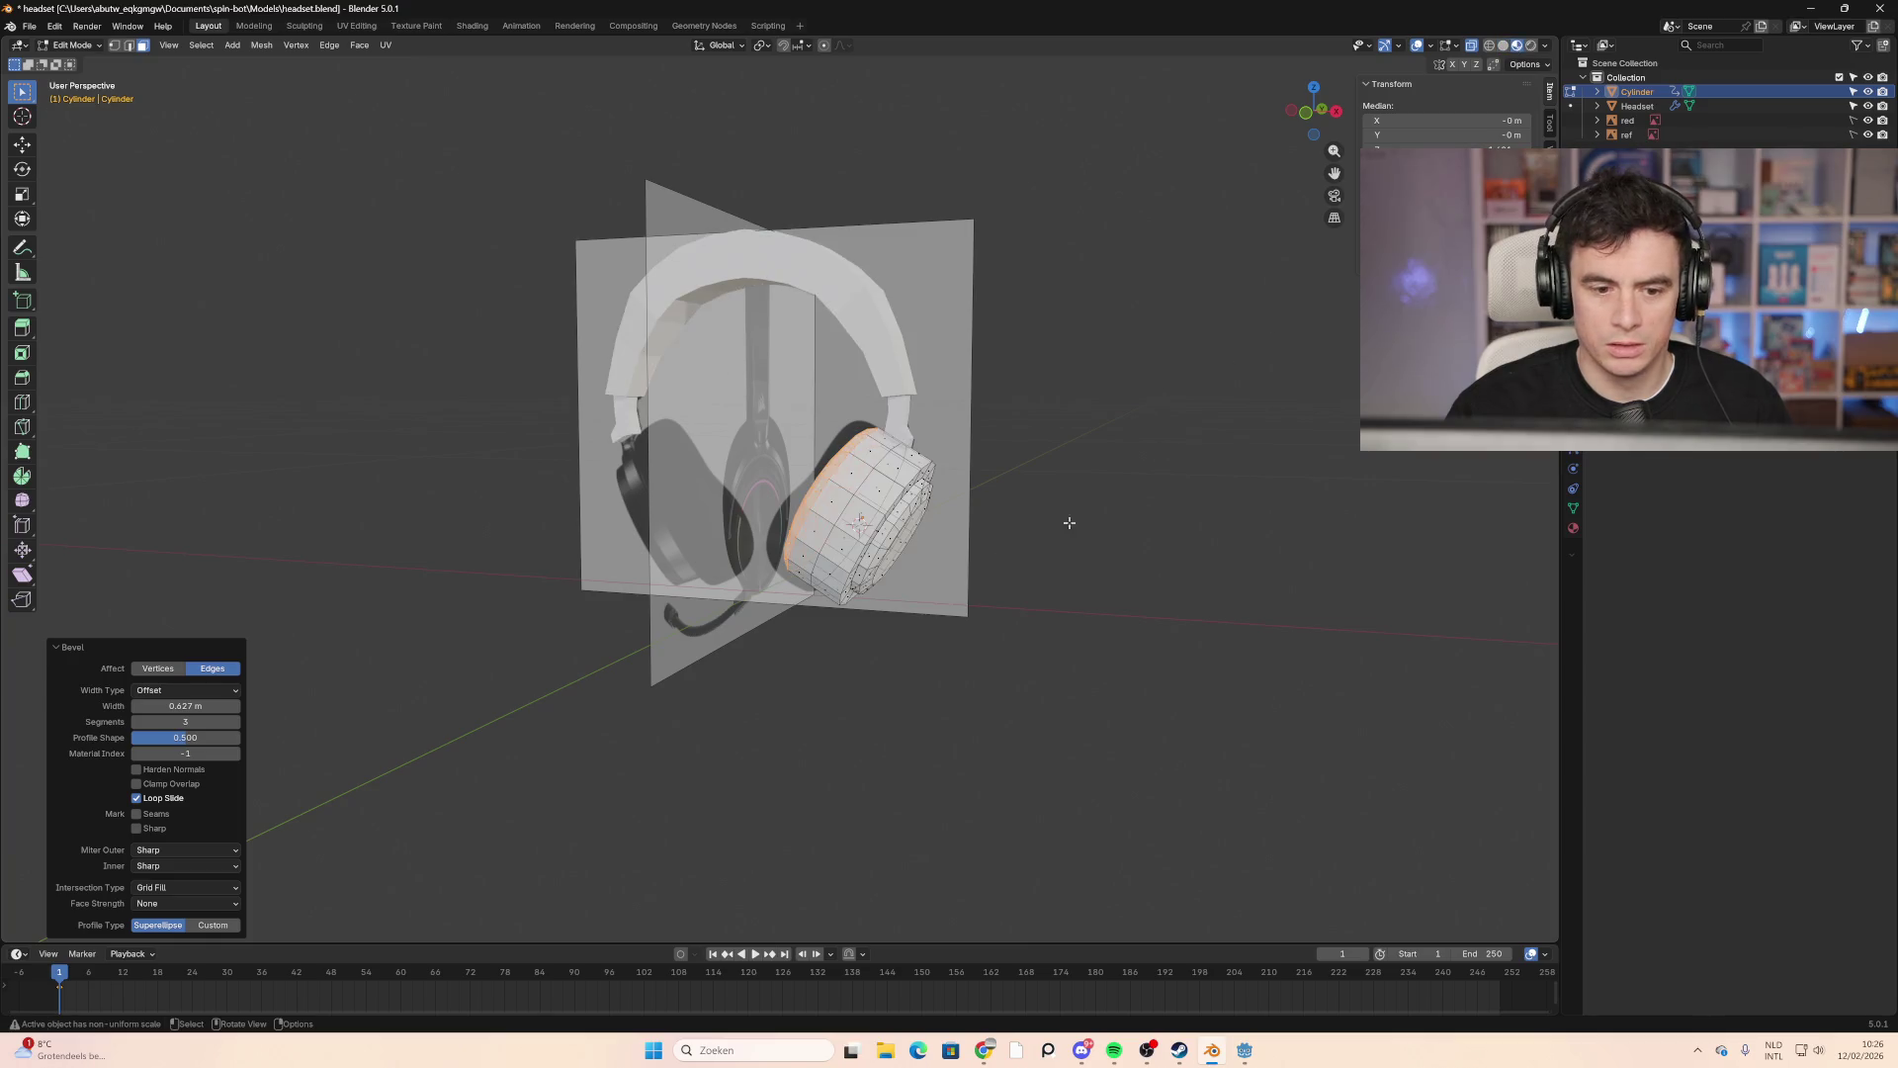
pyautogui.moveTo(1068, 547)
pyautogui.mouseDown(button='middle')
pyautogui.moveTo(1085, 587)
pyautogui.moveTo(964, 522)
pyautogui.moveTo(999, 555)
pyautogui.moveTo(1046, 540)
pyautogui.moveTo(1012, 572)
pyautogui.moveTo(1012, 542)
pyautogui.moveTo(1042, 555)
pyautogui.moveTo(1042, 534)
pyautogui.moveTo(1183, 555)
pyautogui.moveTo(1211, 402)
pyautogui.mouseUp(button='middle')
# Step: Clear the selection and box-select the ear cup faces
pyautogui.hotkey('alt', 'a')
pyautogui.scroll(4, 1095, 521)
pyautogui.moveTo(1202, 396); pyautogui.dragTo(727, 749)
pyautogui.click(1154, 518)
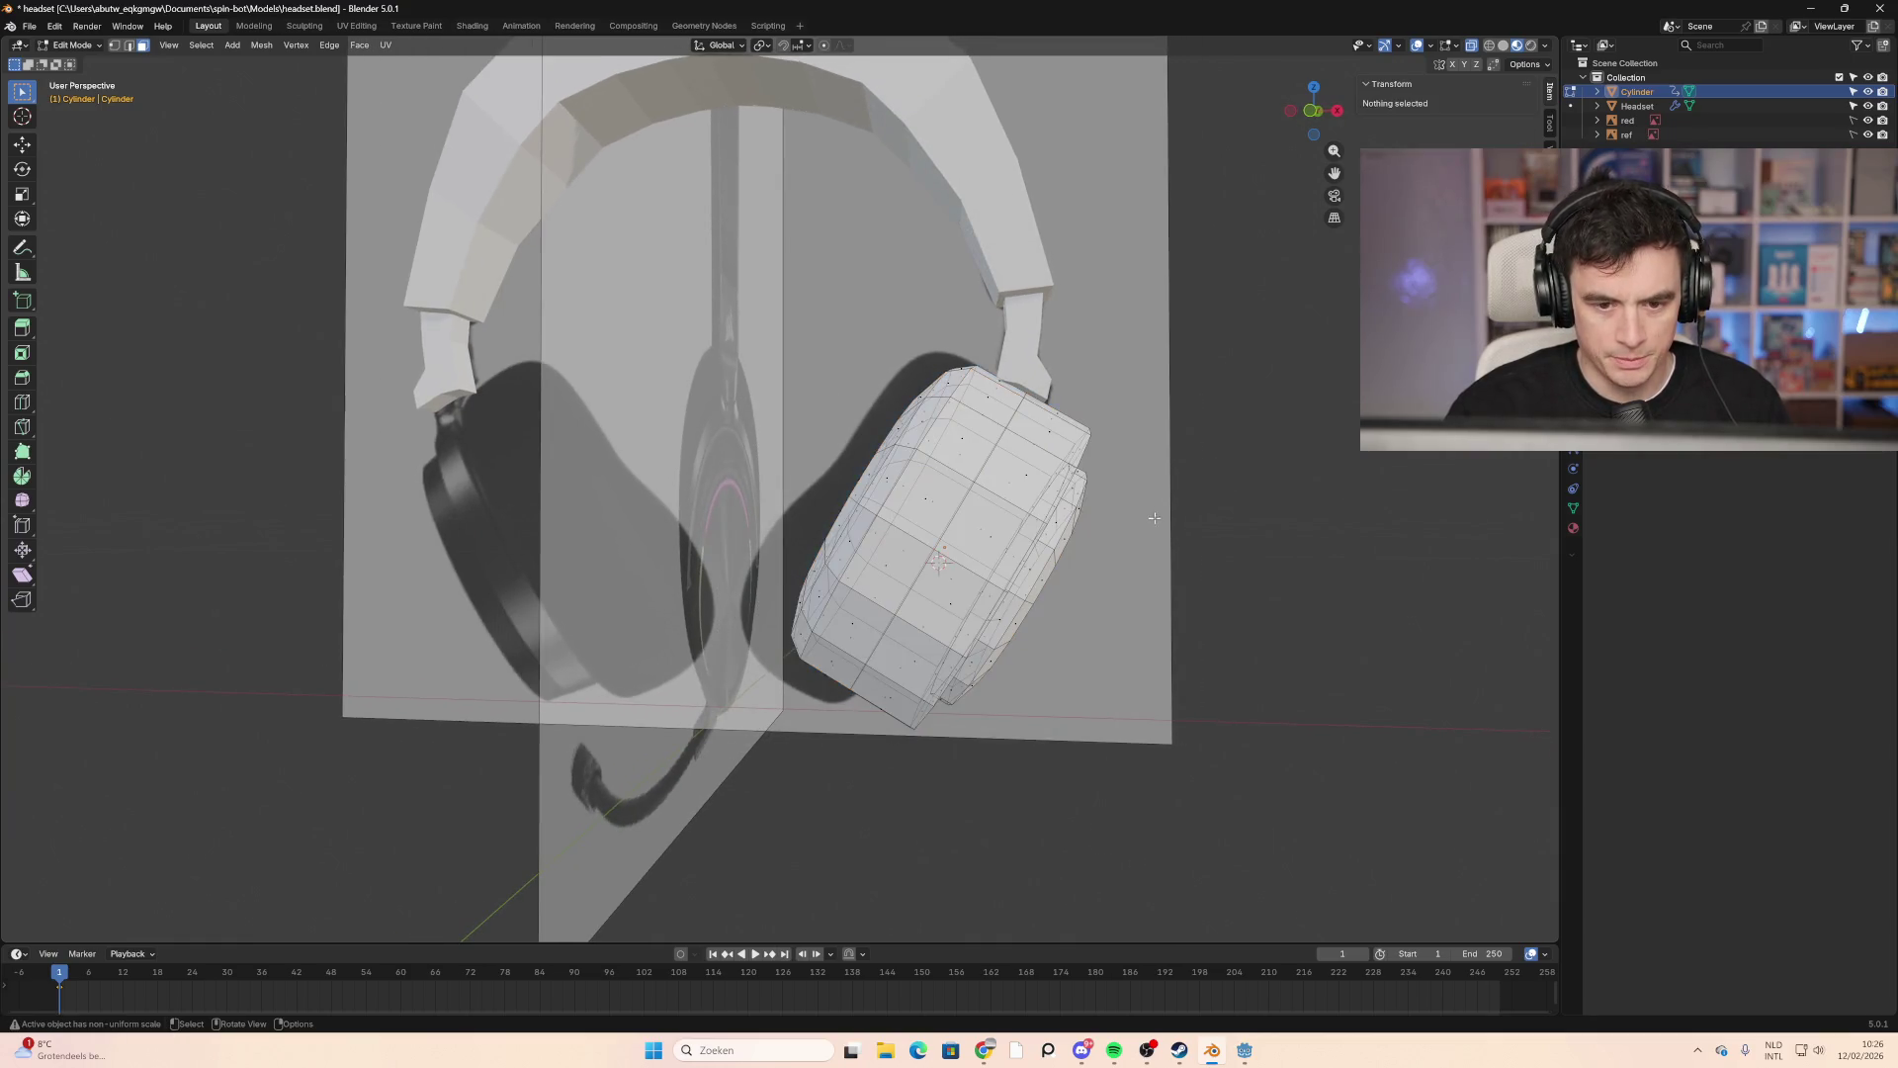
pyautogui.scroll(-2, 1117, 422)
pyautogui.moveTo(1117, 422); pyautogui.dragTo(1010, 405, button='middle')
# Step: Return to Object Mode, select the Headset in front solid view and enter its Edit Mode
pyautogui.press('Tab')
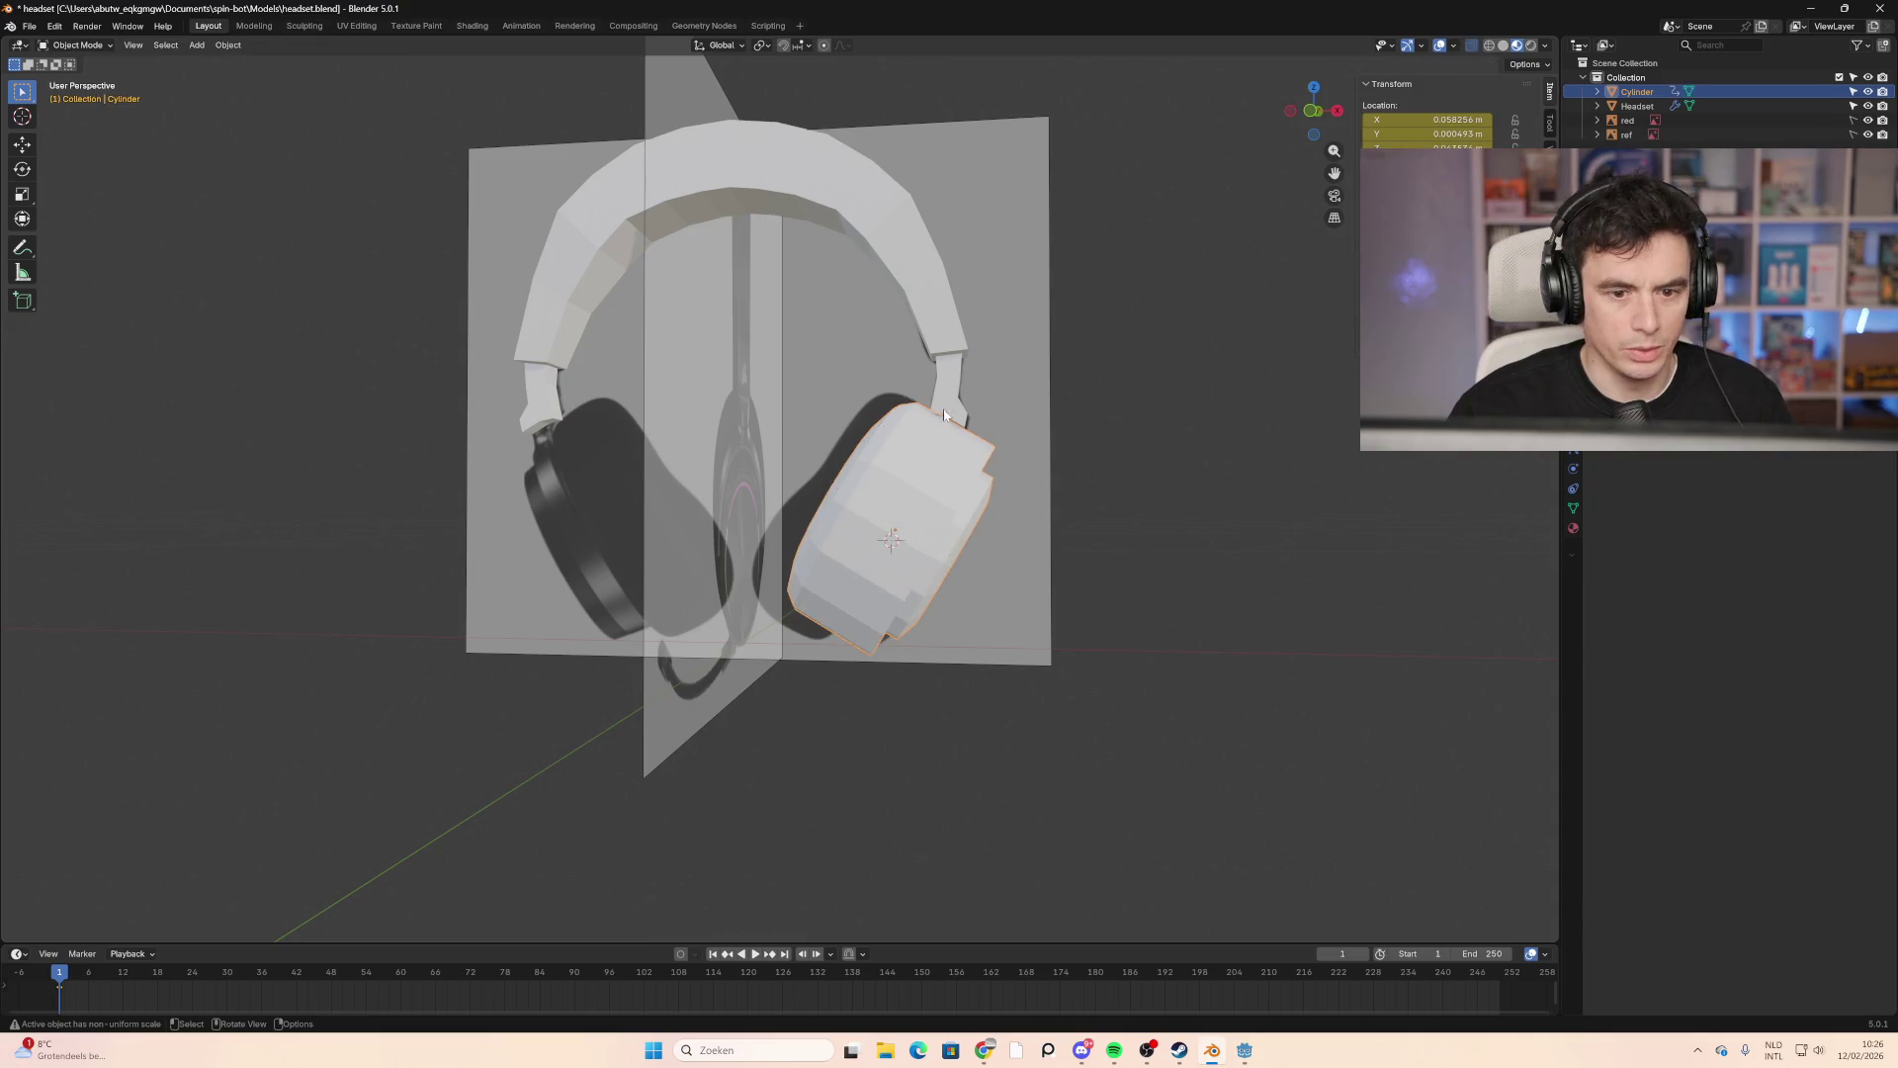
pyautogui.click(957, 406)
pyautogui.moveTo(1075, 506)
pyautogui.mouseDown(button='middle')
pyautogui.moveTo(1111, 542)
pyautogui.moveTo(1076, 462)
pyautogui.moveTo(1114, 342)
pyautogui.mouseUp(button='middle')
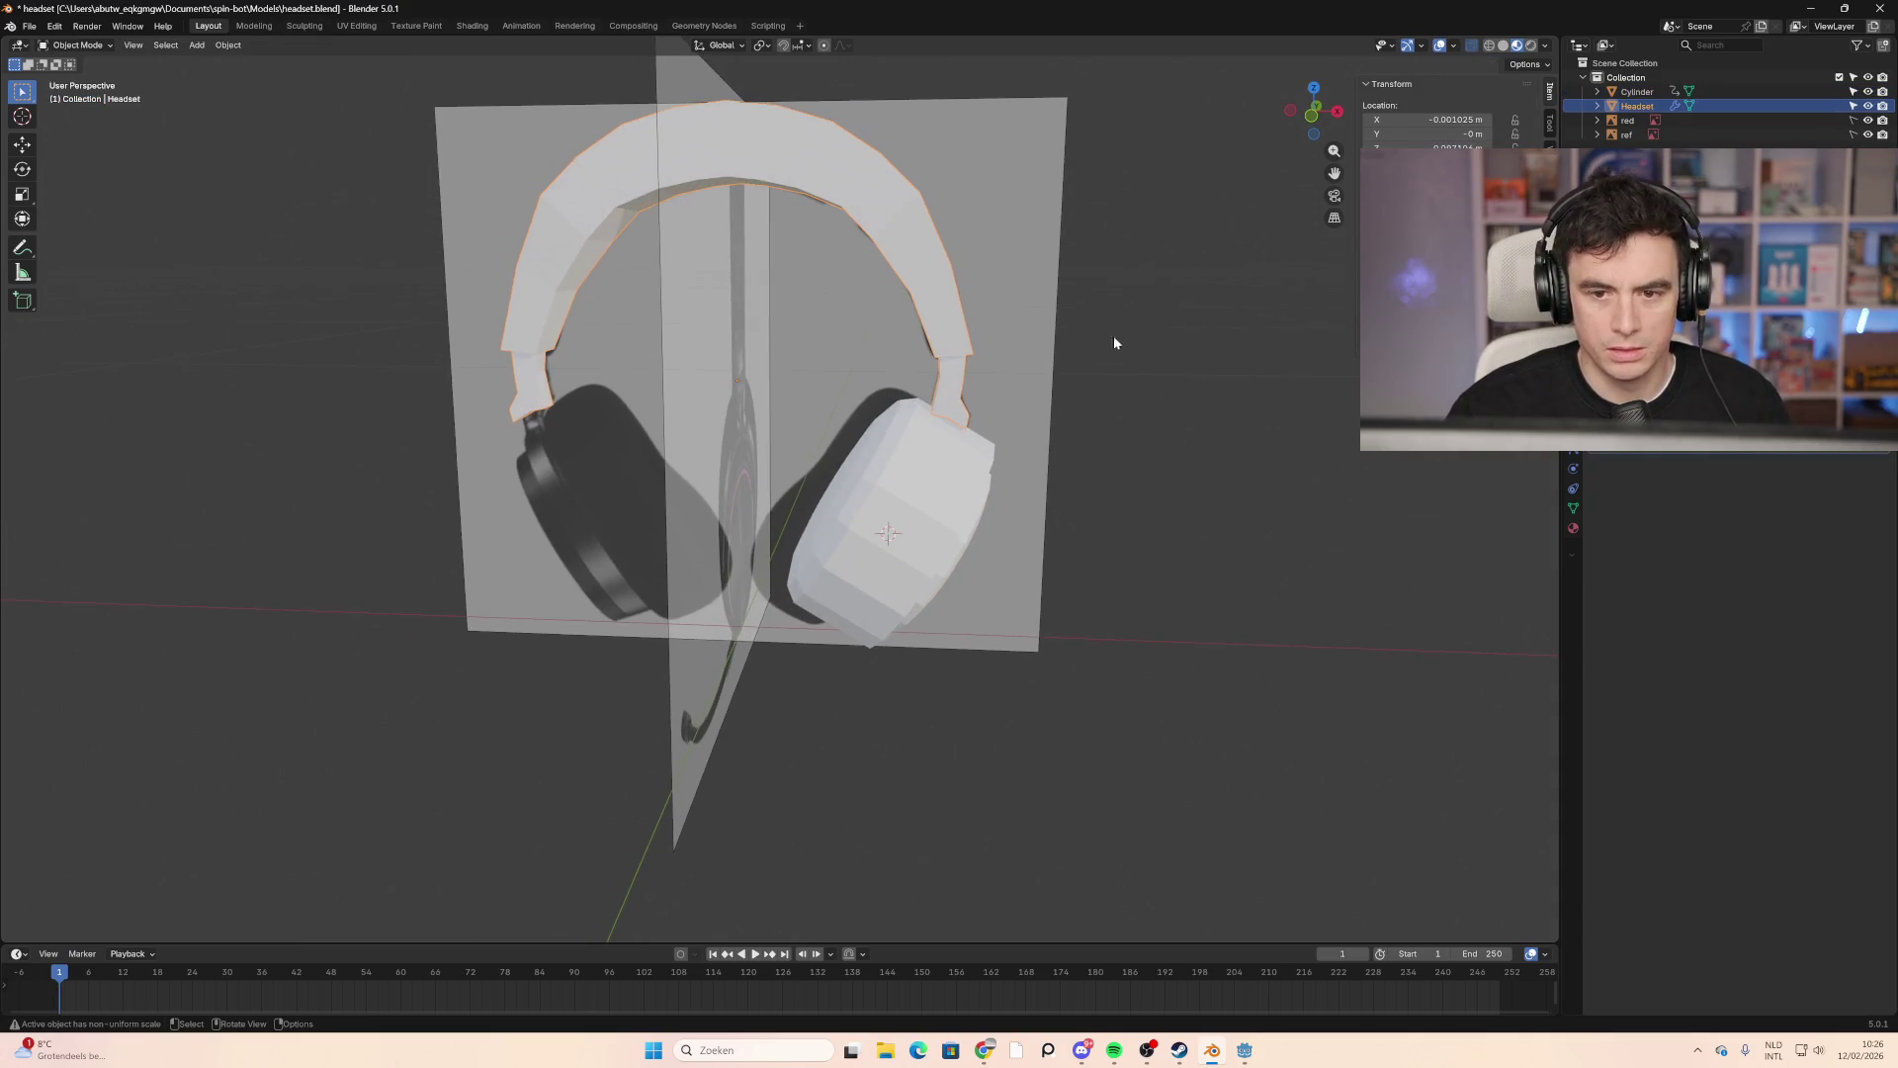
pyautogui.click(1311, 116)
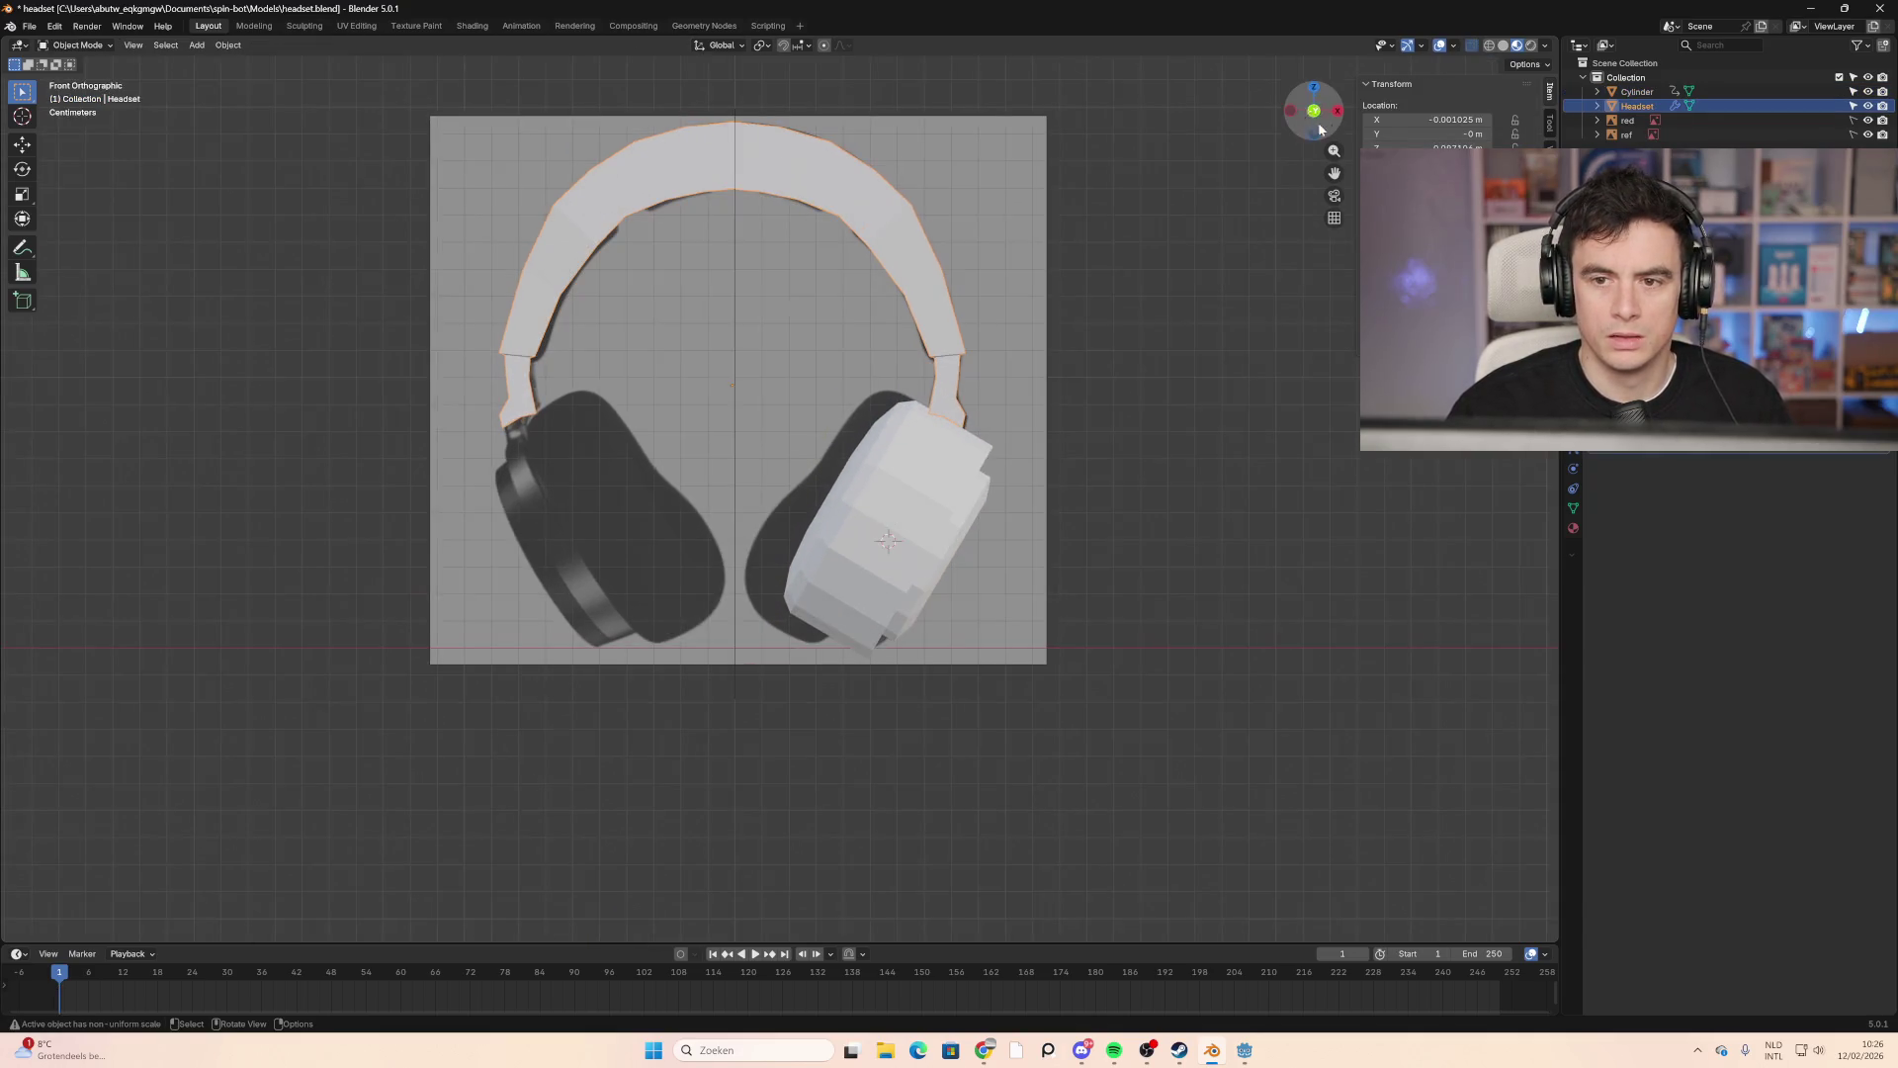
pyautogui.click(1503, 46)
pyautogui.scroll(4, 1016, 369)
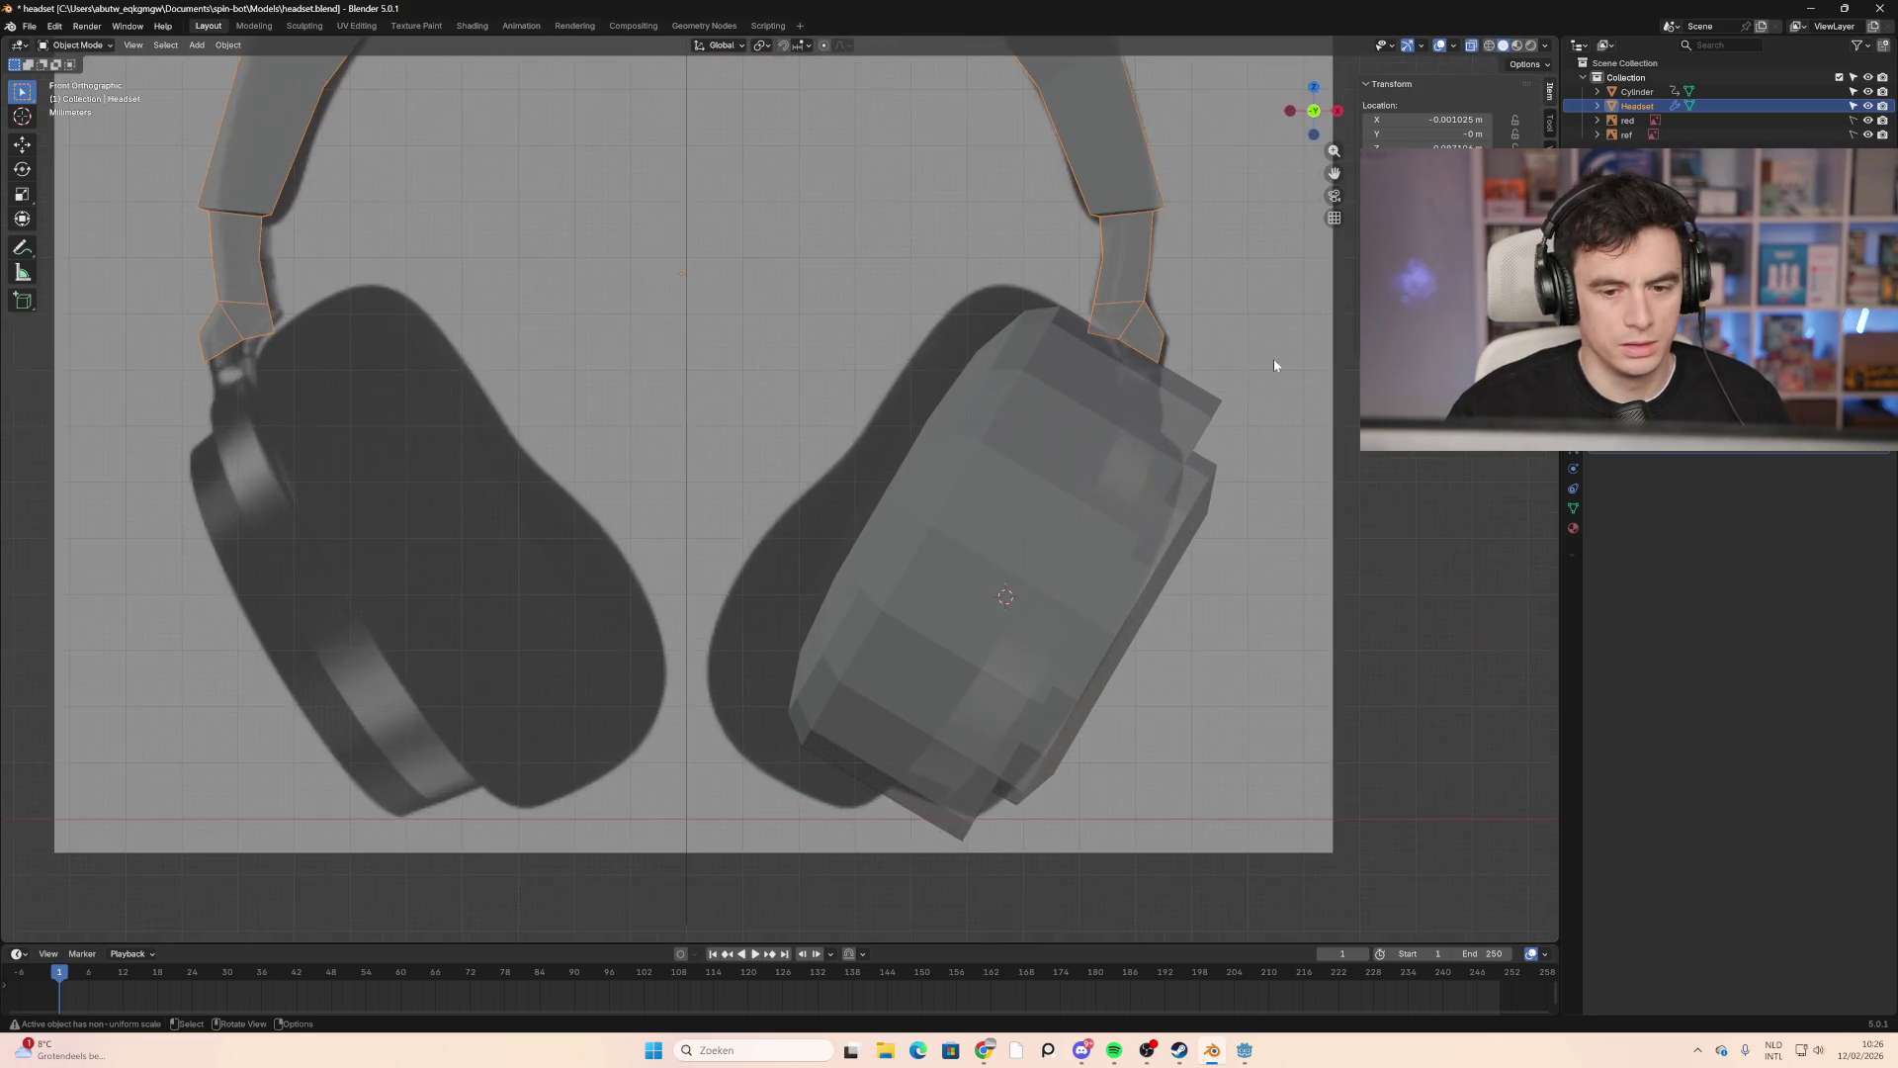
pyautogui.click(76, 46)
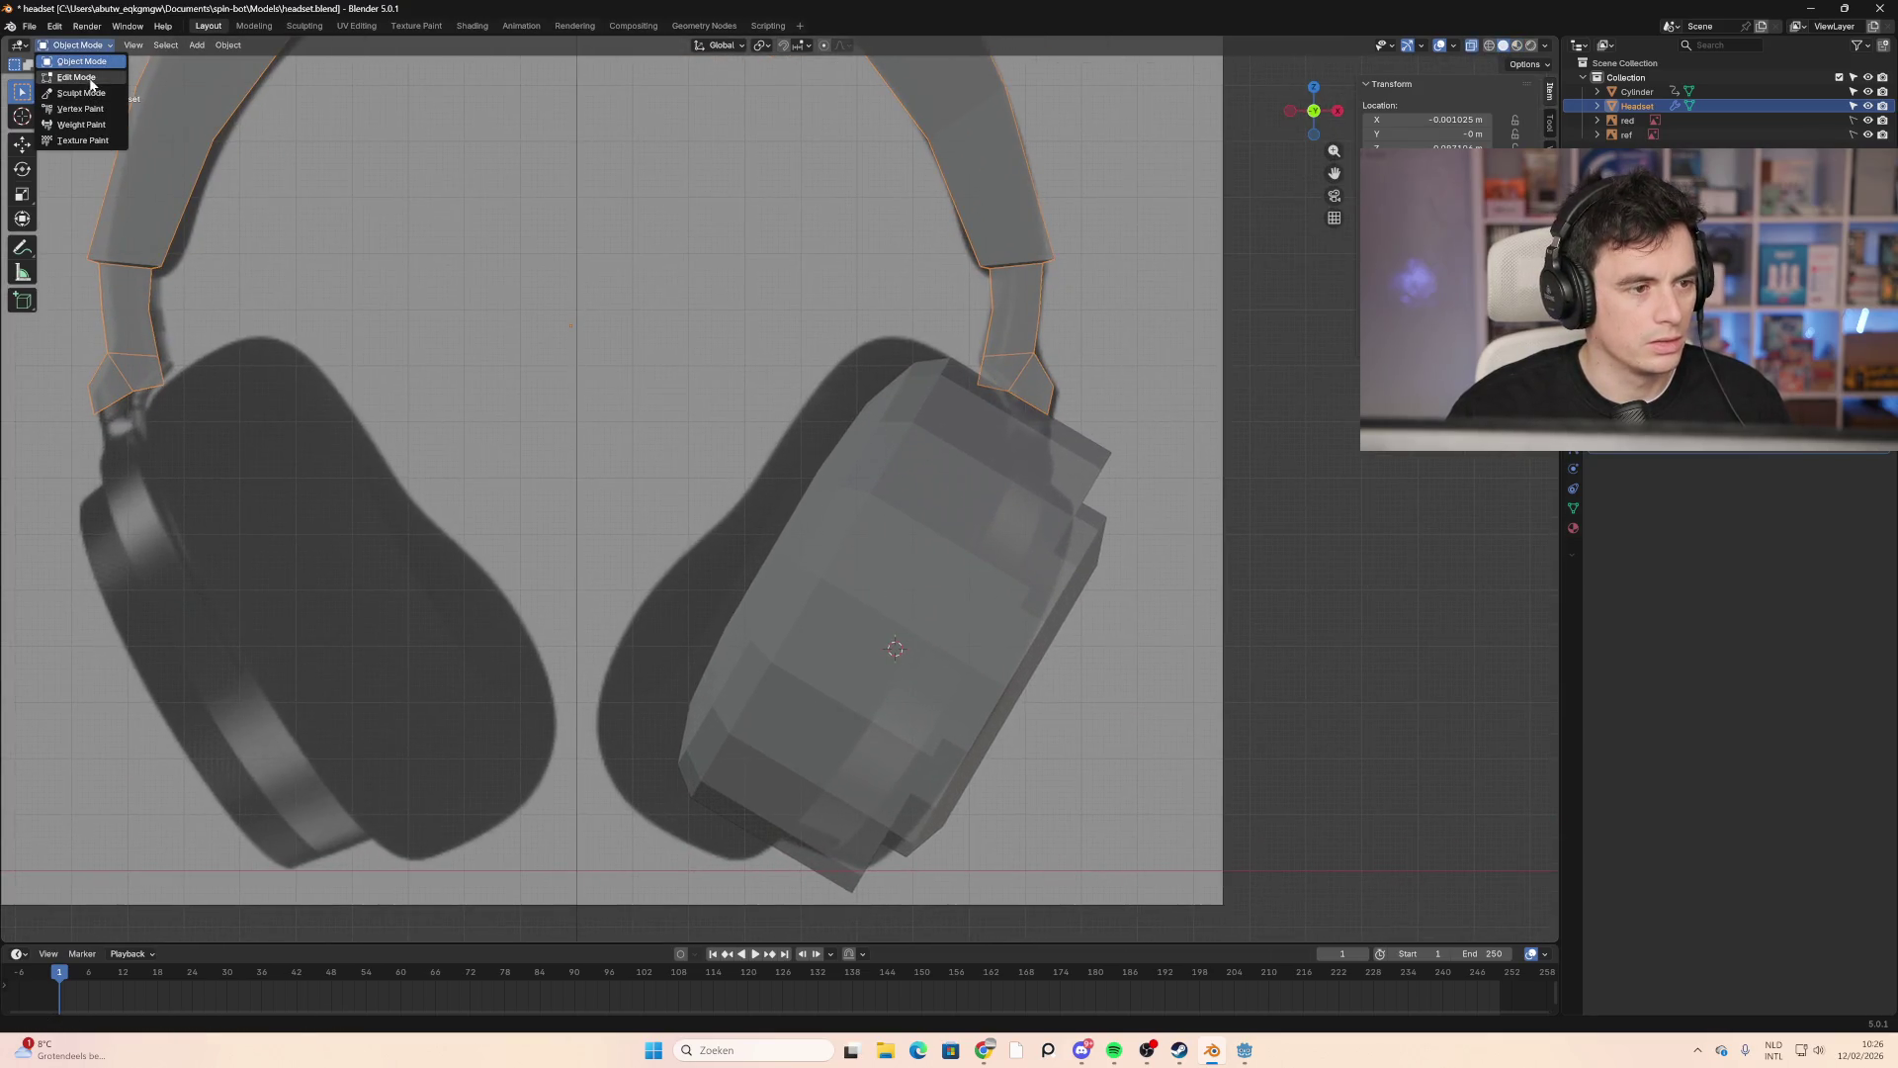
pyautogui.press('Tab')
# Step: Lower the headband connector edge above the right ear cup slightly along Z
pyautogui.click(1004, 391)
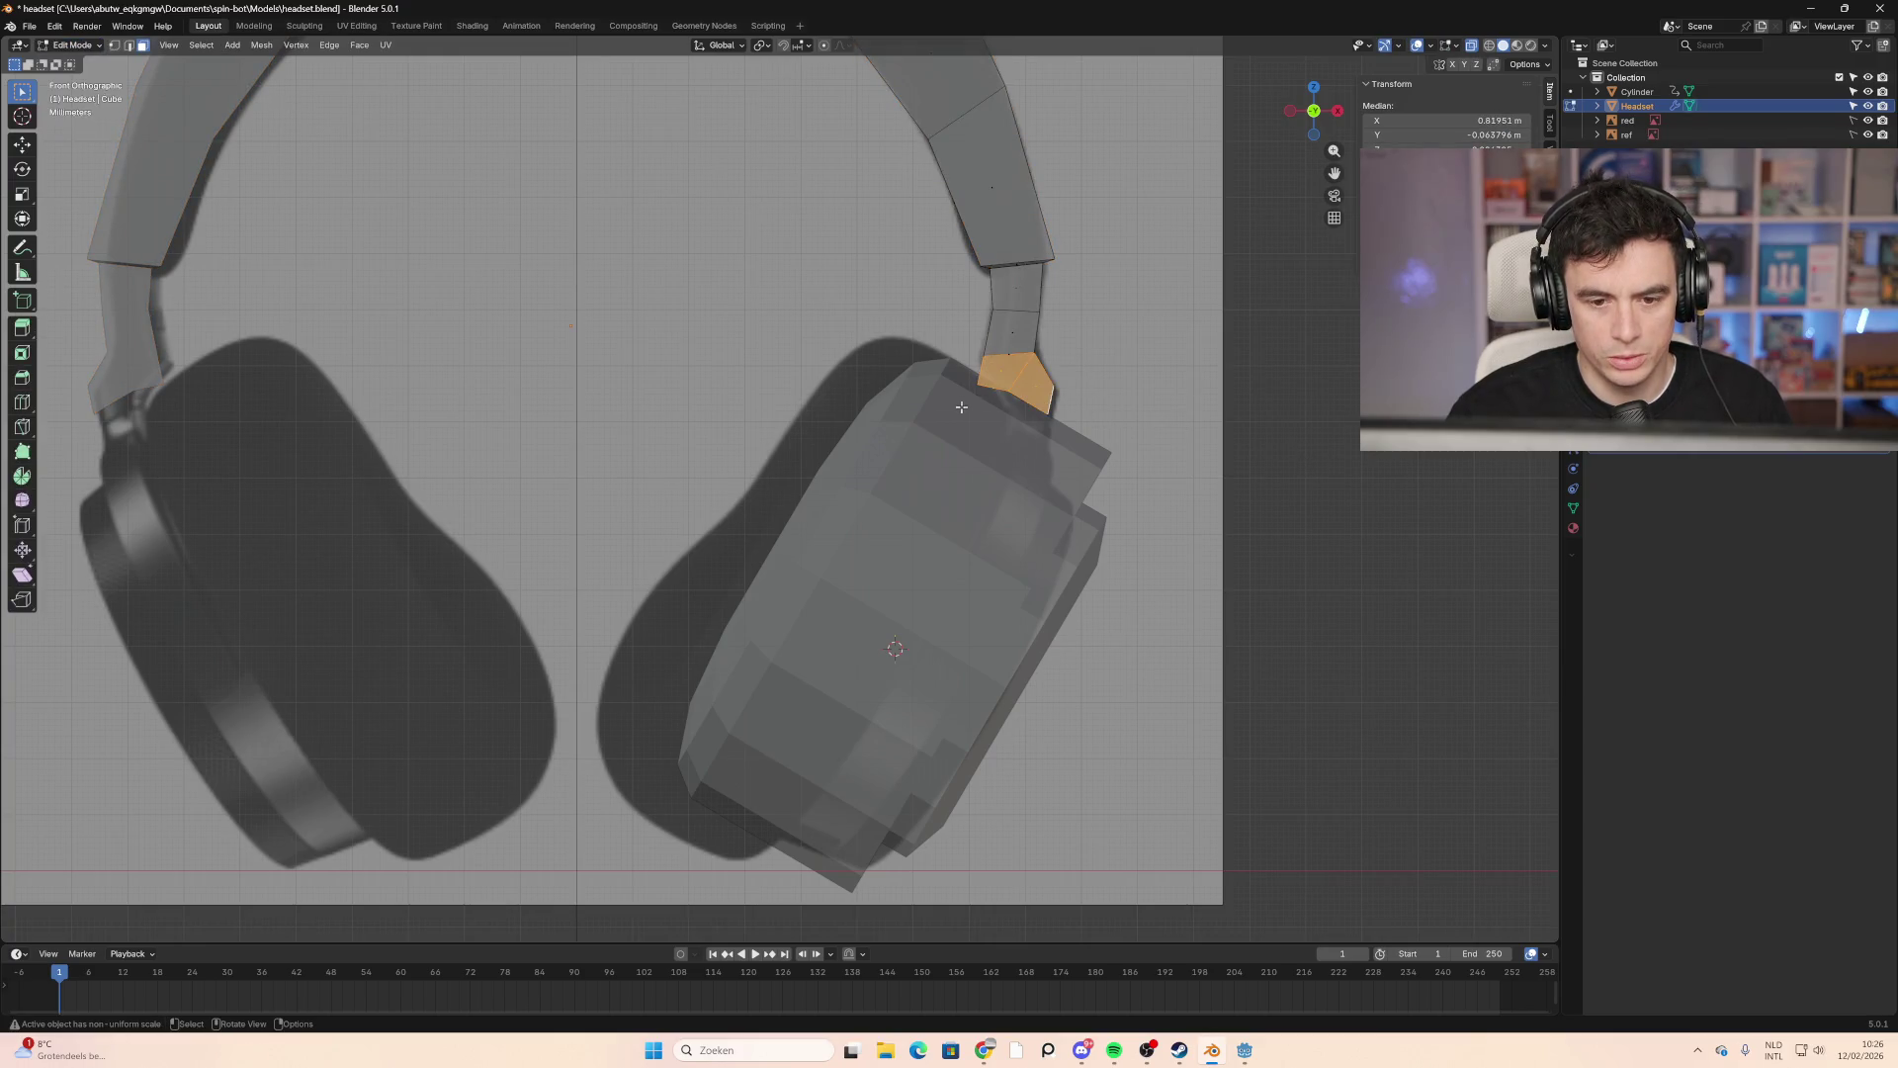
pyautogui.moveTo(1022, 410)
pyautogui.mouseDown(button='middle')
pyautogui.moveTo(1286, 465)
pyautogui.moveTo(1029, 432)
pyautogui.moveTo(995, 374)
pyautogui.moveTo(1099, 464)
pyautogui.mouseUp(button='middle')
pyautogui.keyDown('shift'); pyautogui.click(995, 374); pyautogui.keyUp('shift')
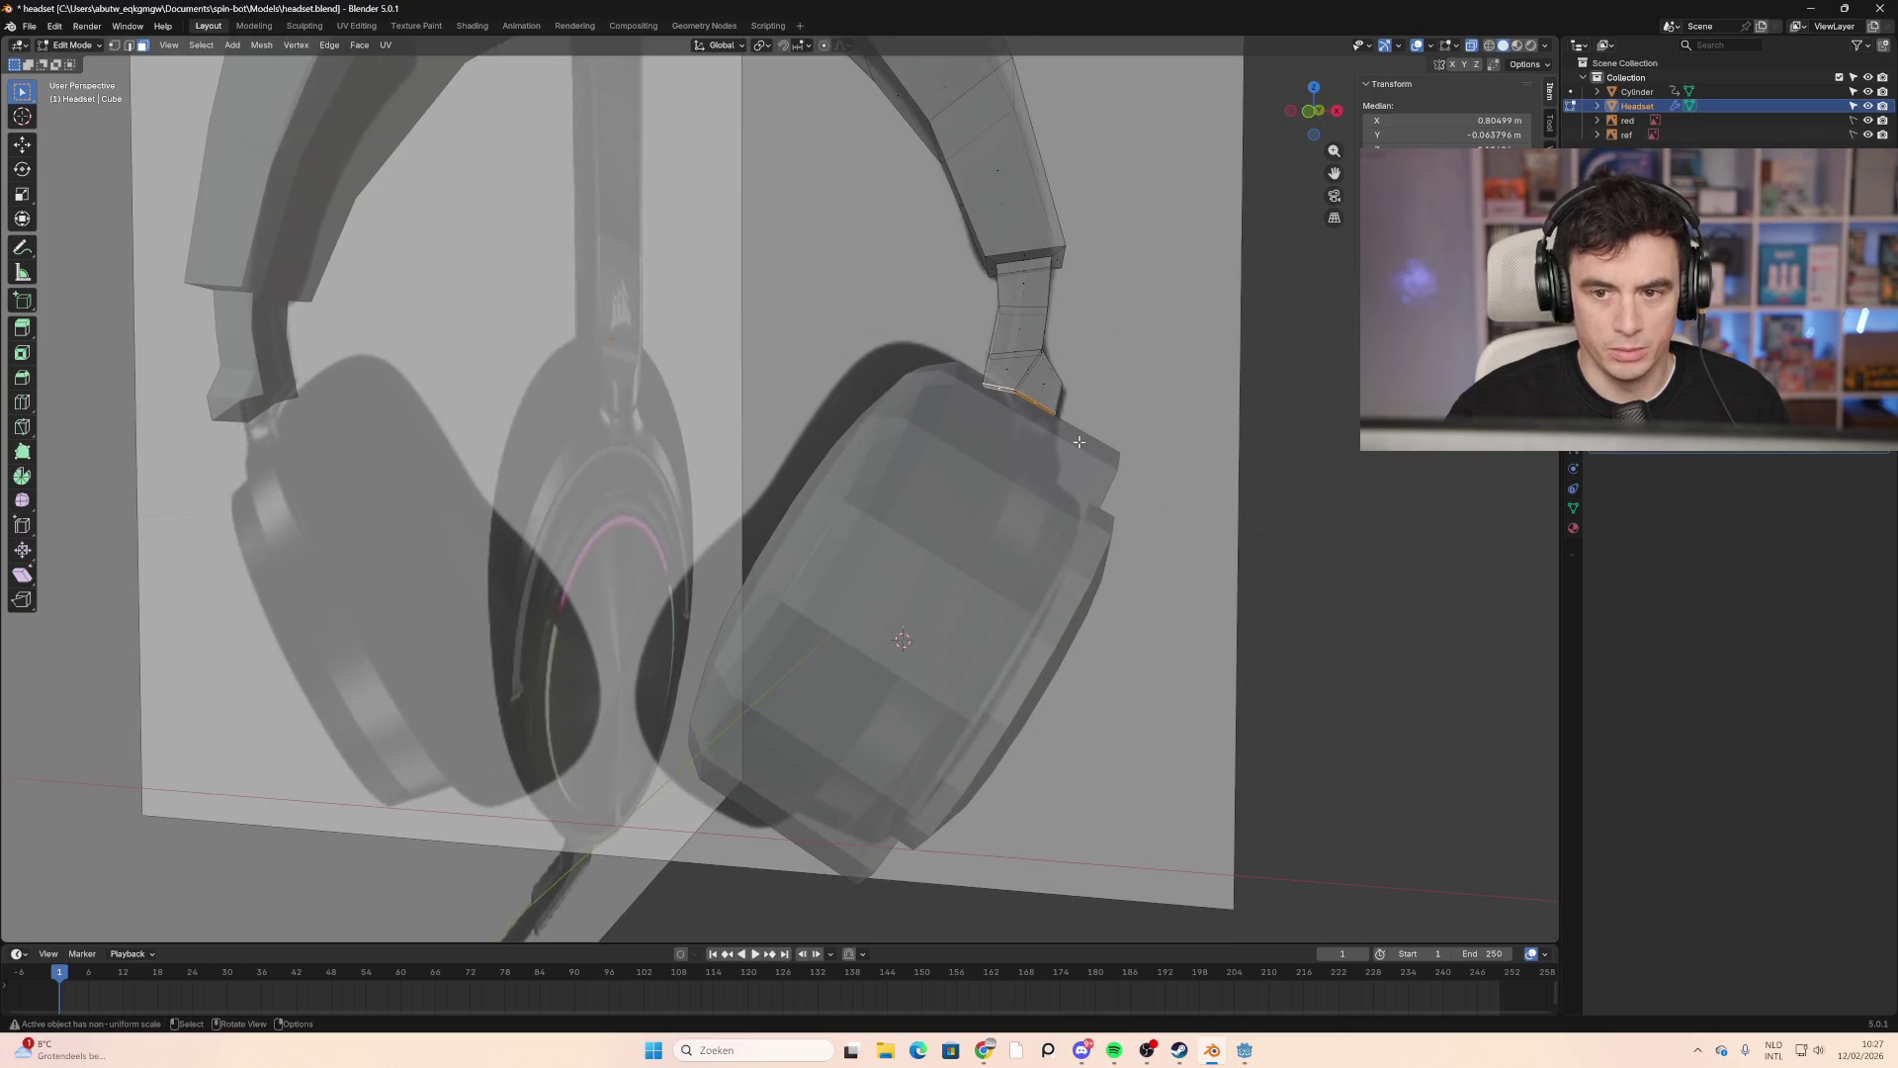
pyautogui.press('g')
pyautogui.press('z')
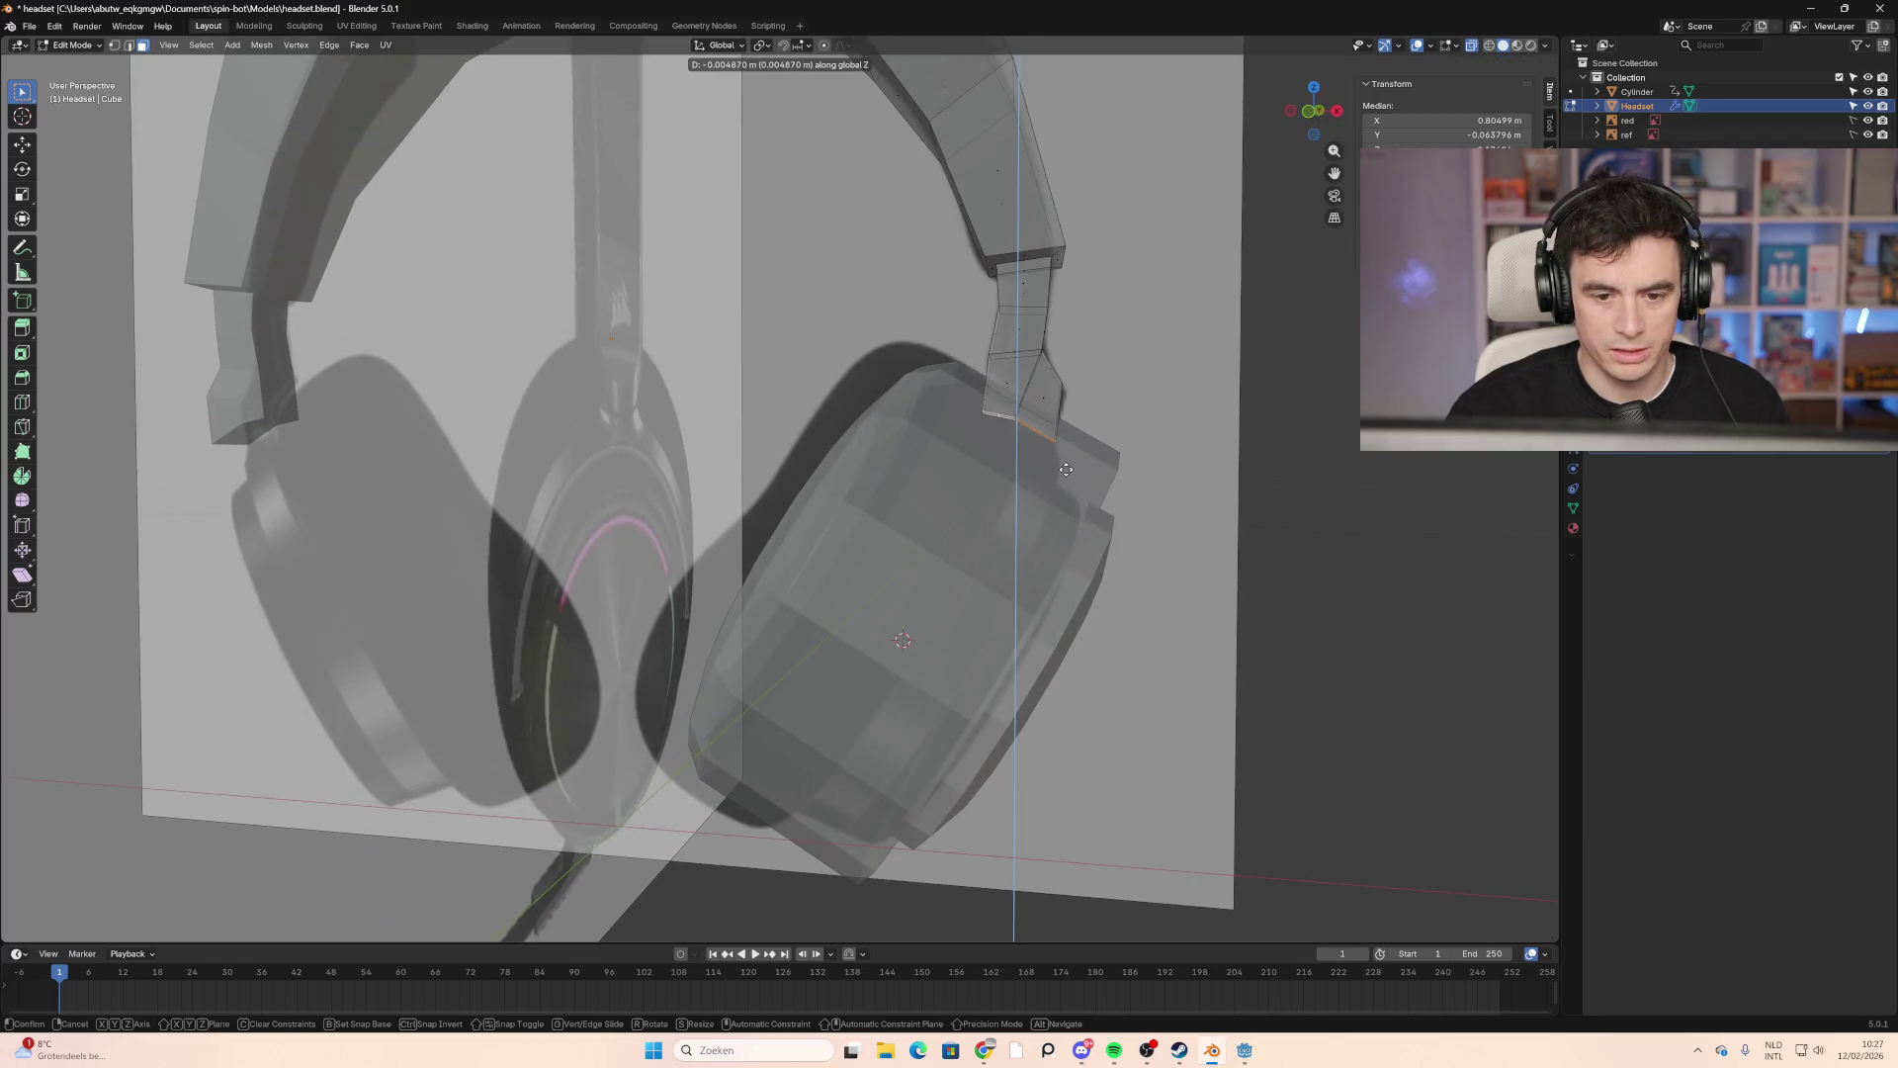
pyautogui.click(1065, 470)
pyautogui.moveTo(1066, 470)
pyautogui.mouseDown(button='middle')
pyautogui.moveTo(1177, 551)
pyautogui.moveTo(1048, 529)
pyautogui.moveTo(1271, 514)
pyautogui.mouseUp(button='middle')
pyautogui.click(1270, 514)
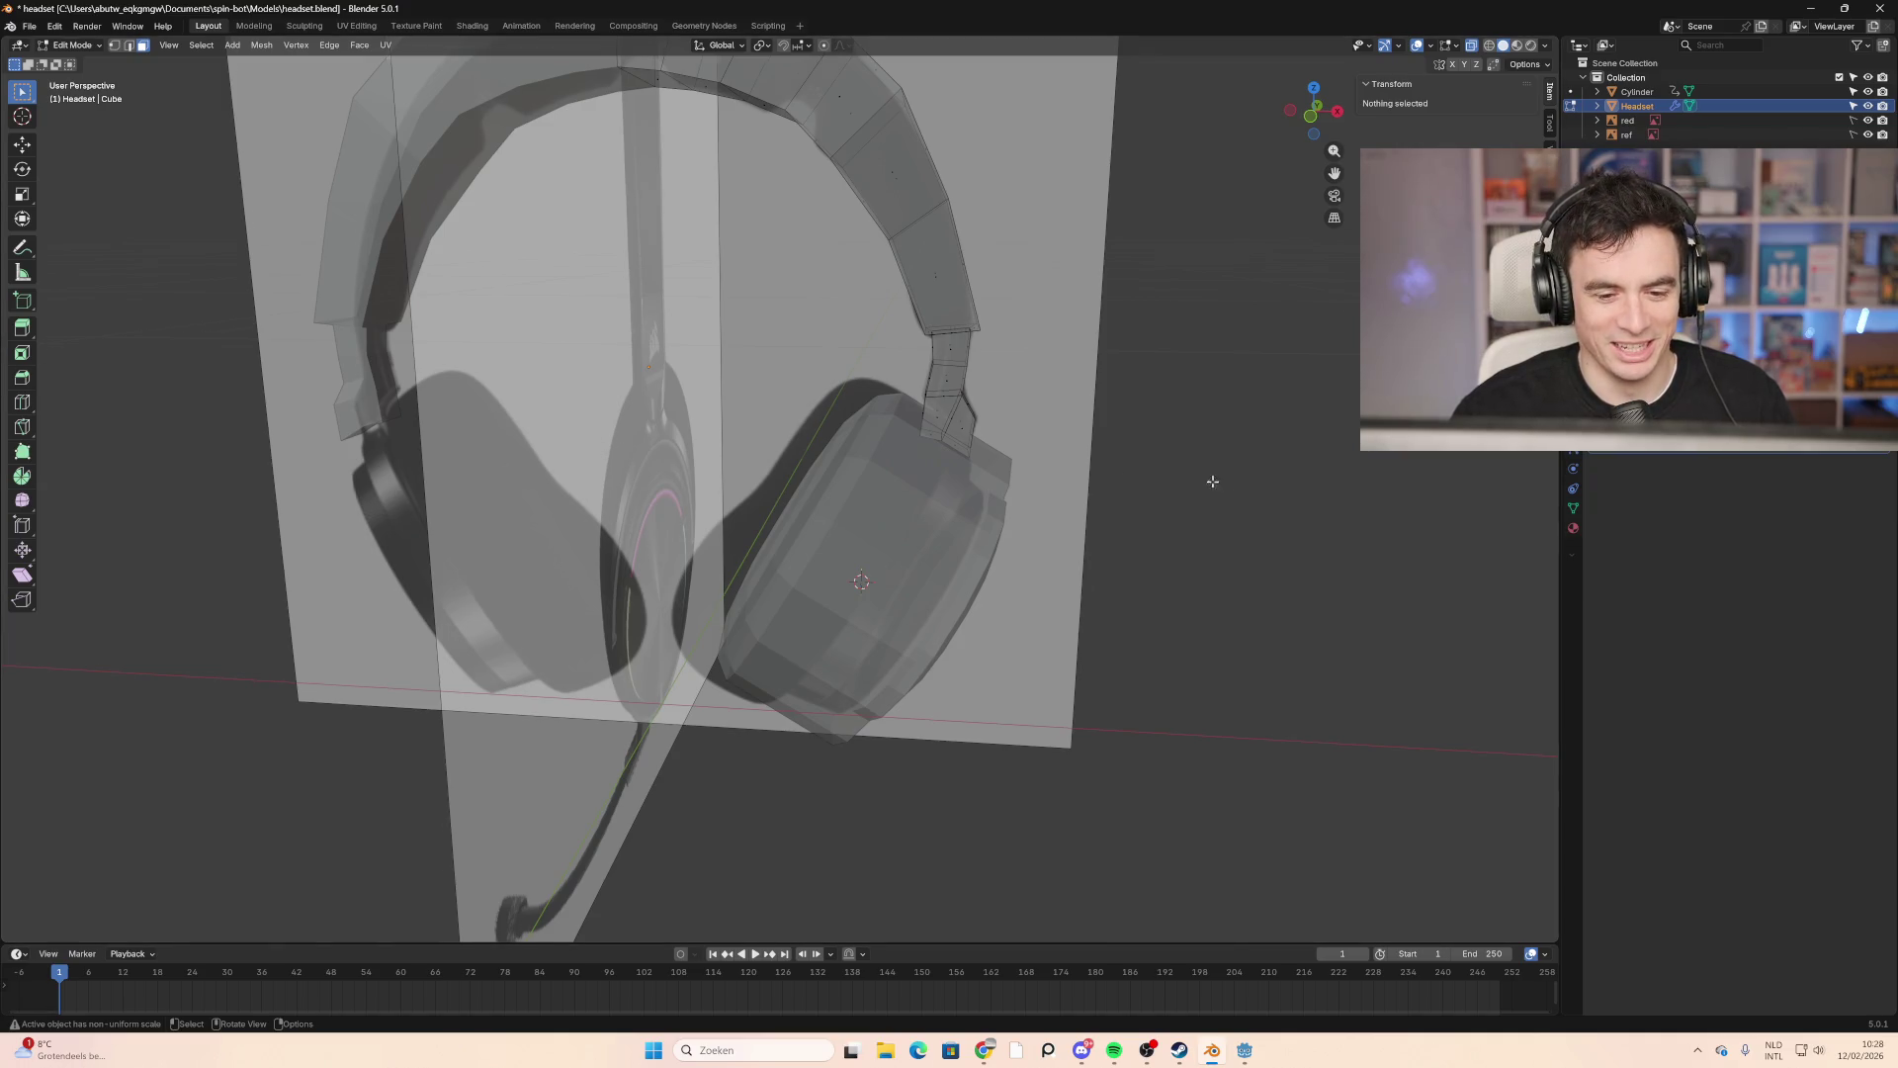
# Step: Return to Object Mode in front view and select the right ear cup
pyautogui.scroll(-5, 1213, 482)
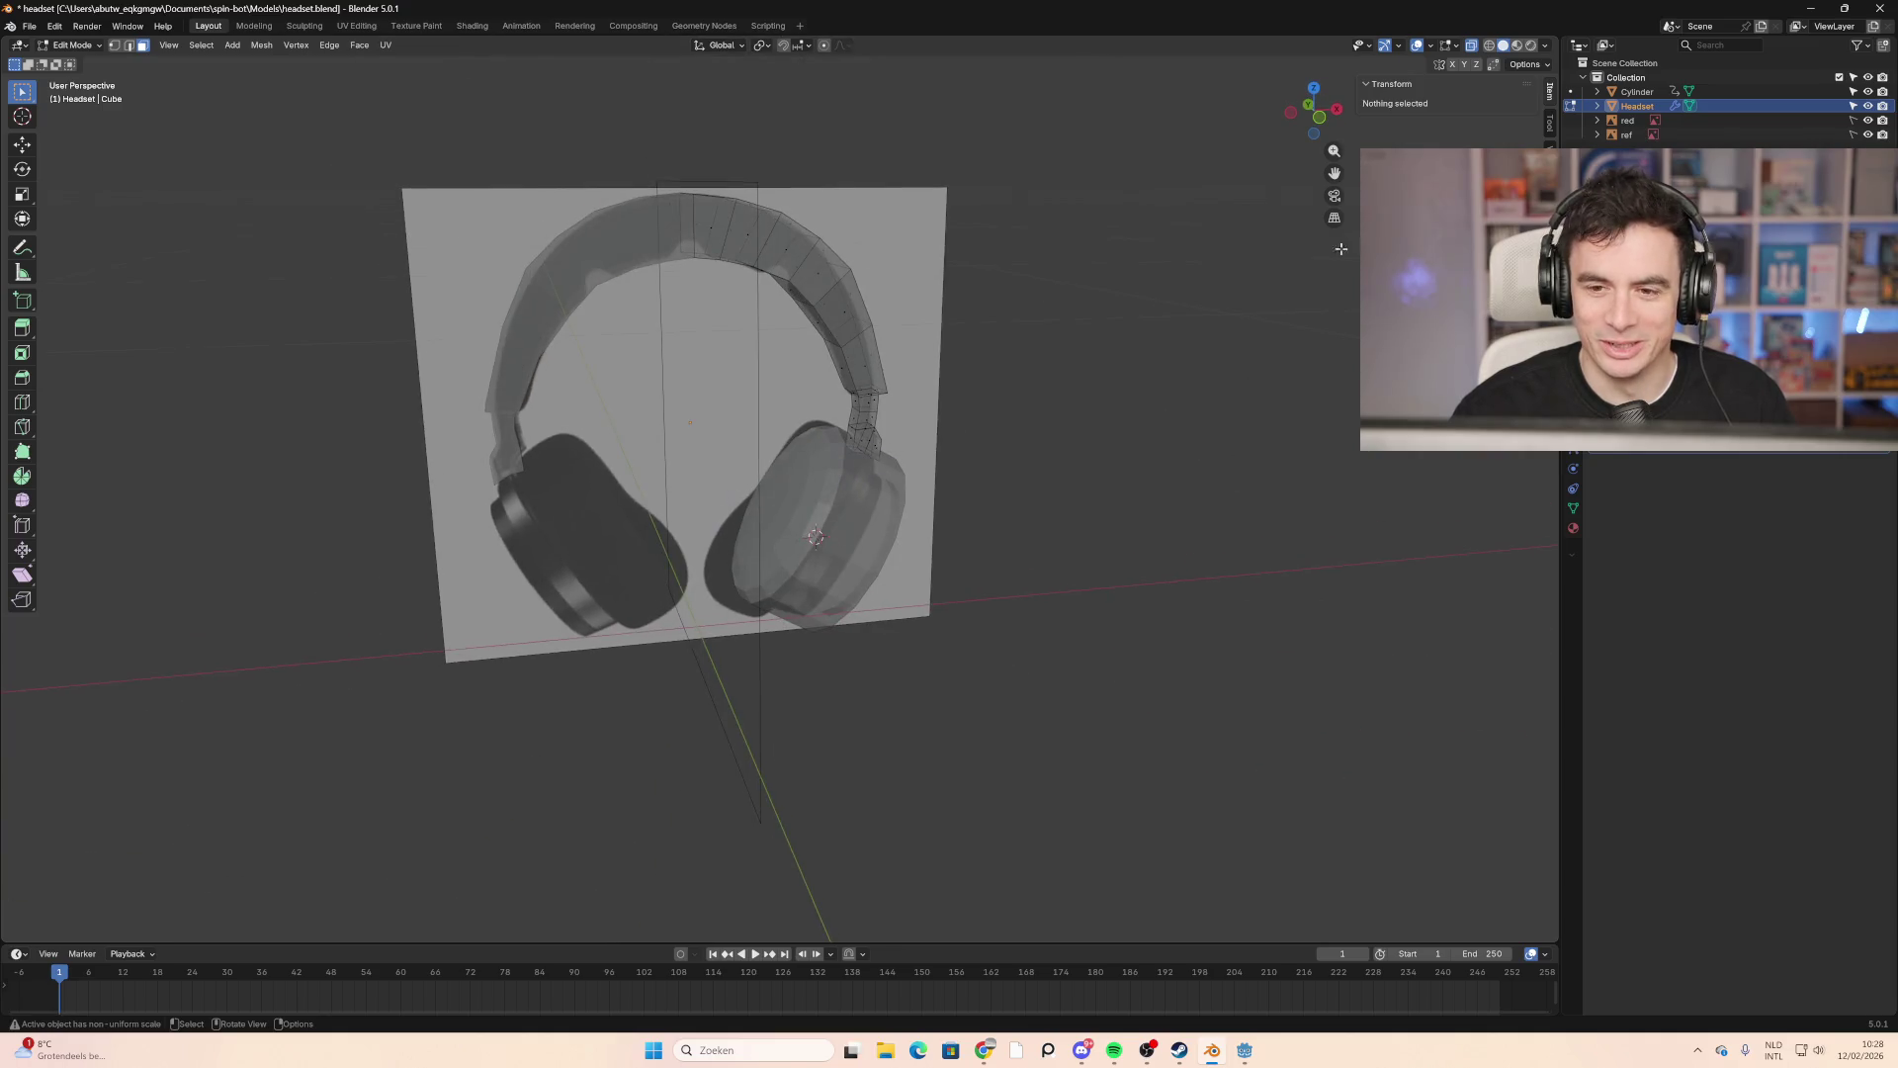
pyautogui.click(1308, 104)
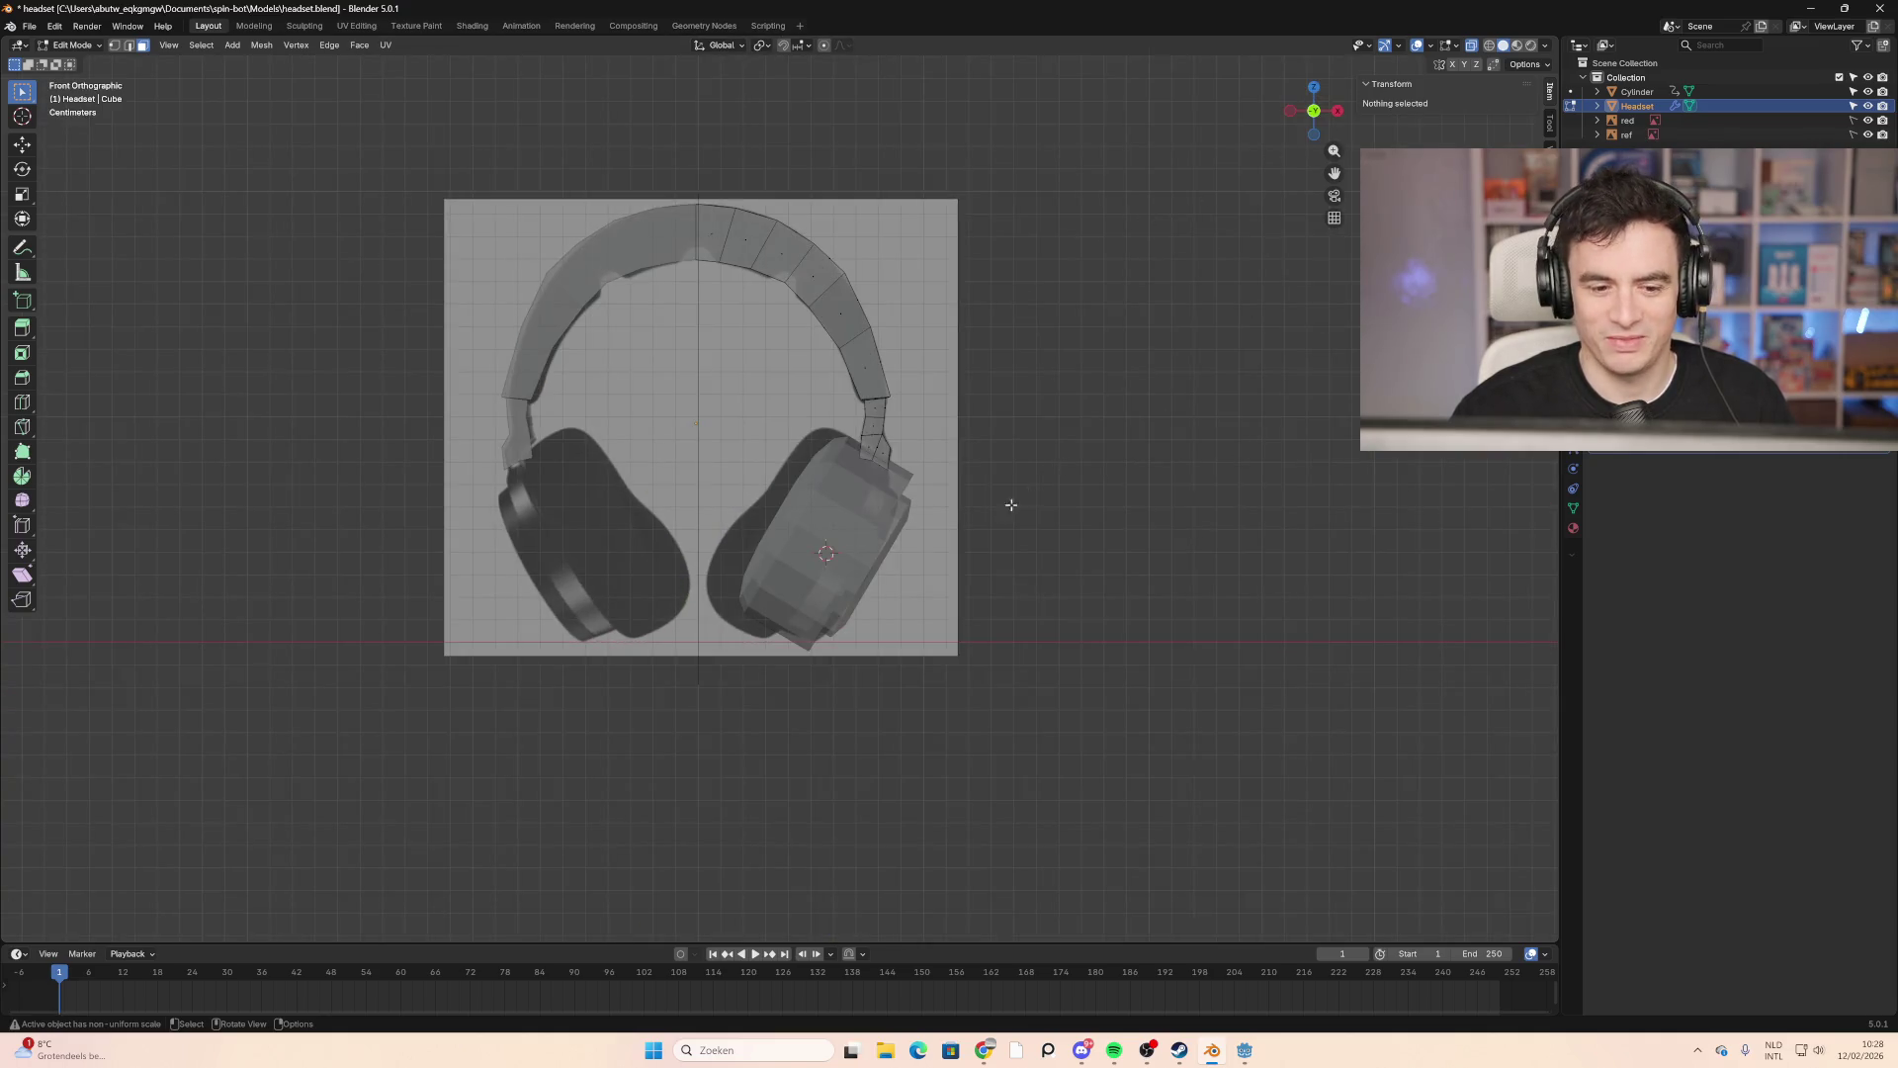
pyautogui.press('Tab')
pyautogui.click(872, 532)
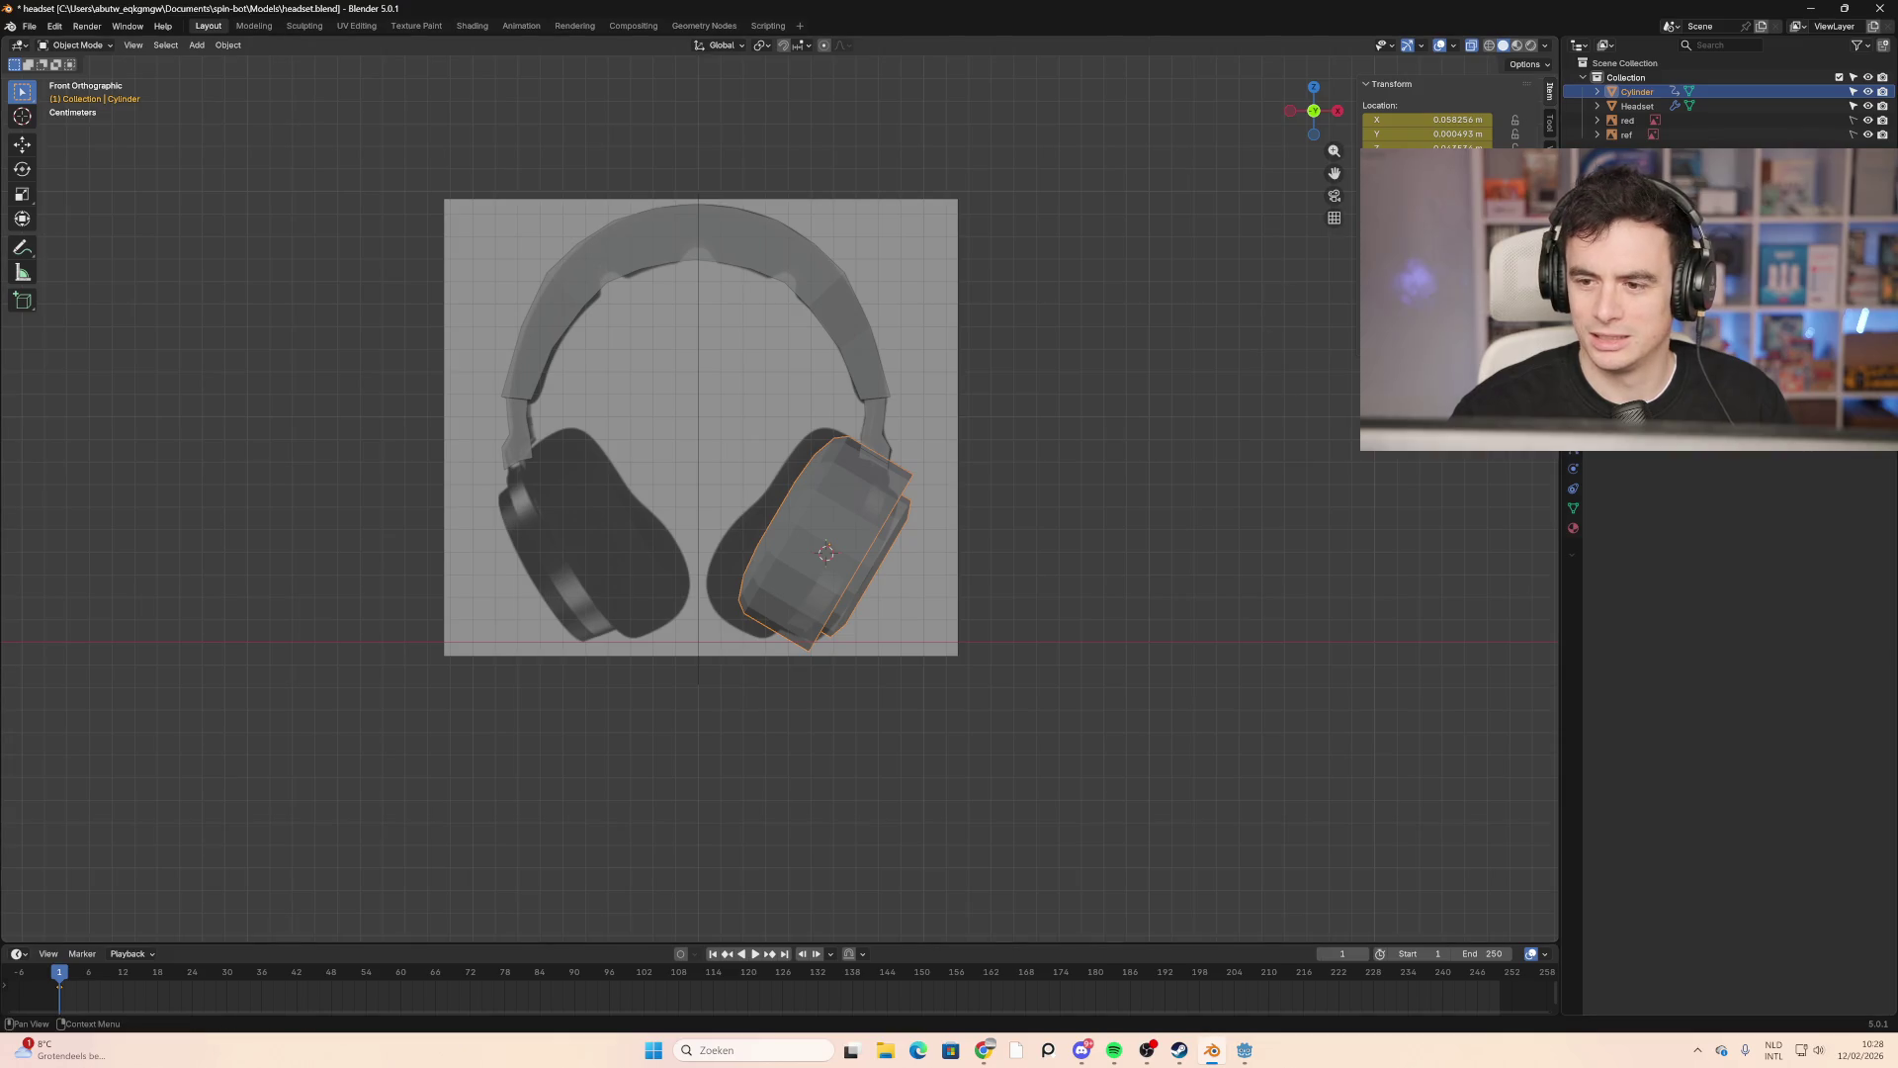
# Step: Add a Mirror modifier to the ear cup with Headset as the mirror object
pyautogui.doubleClick(1716, 460)
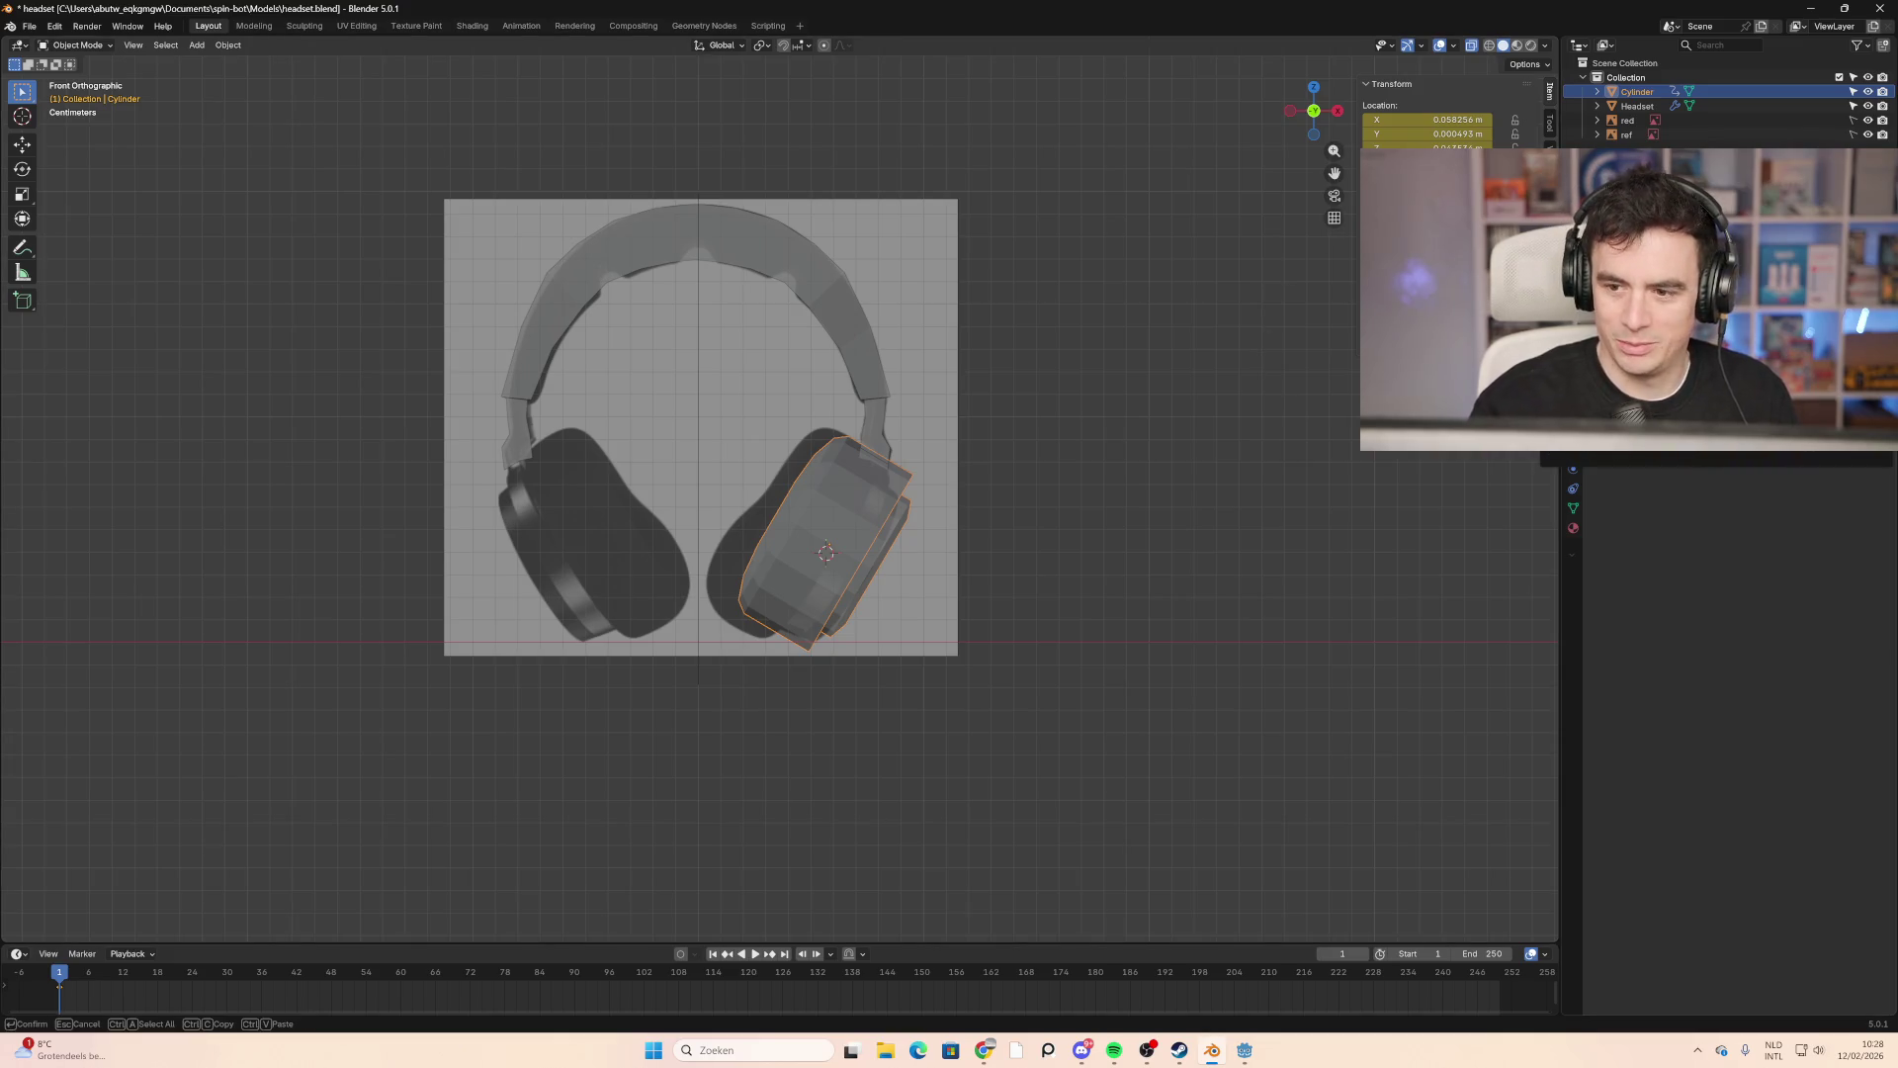
pyautogui.press('Return')
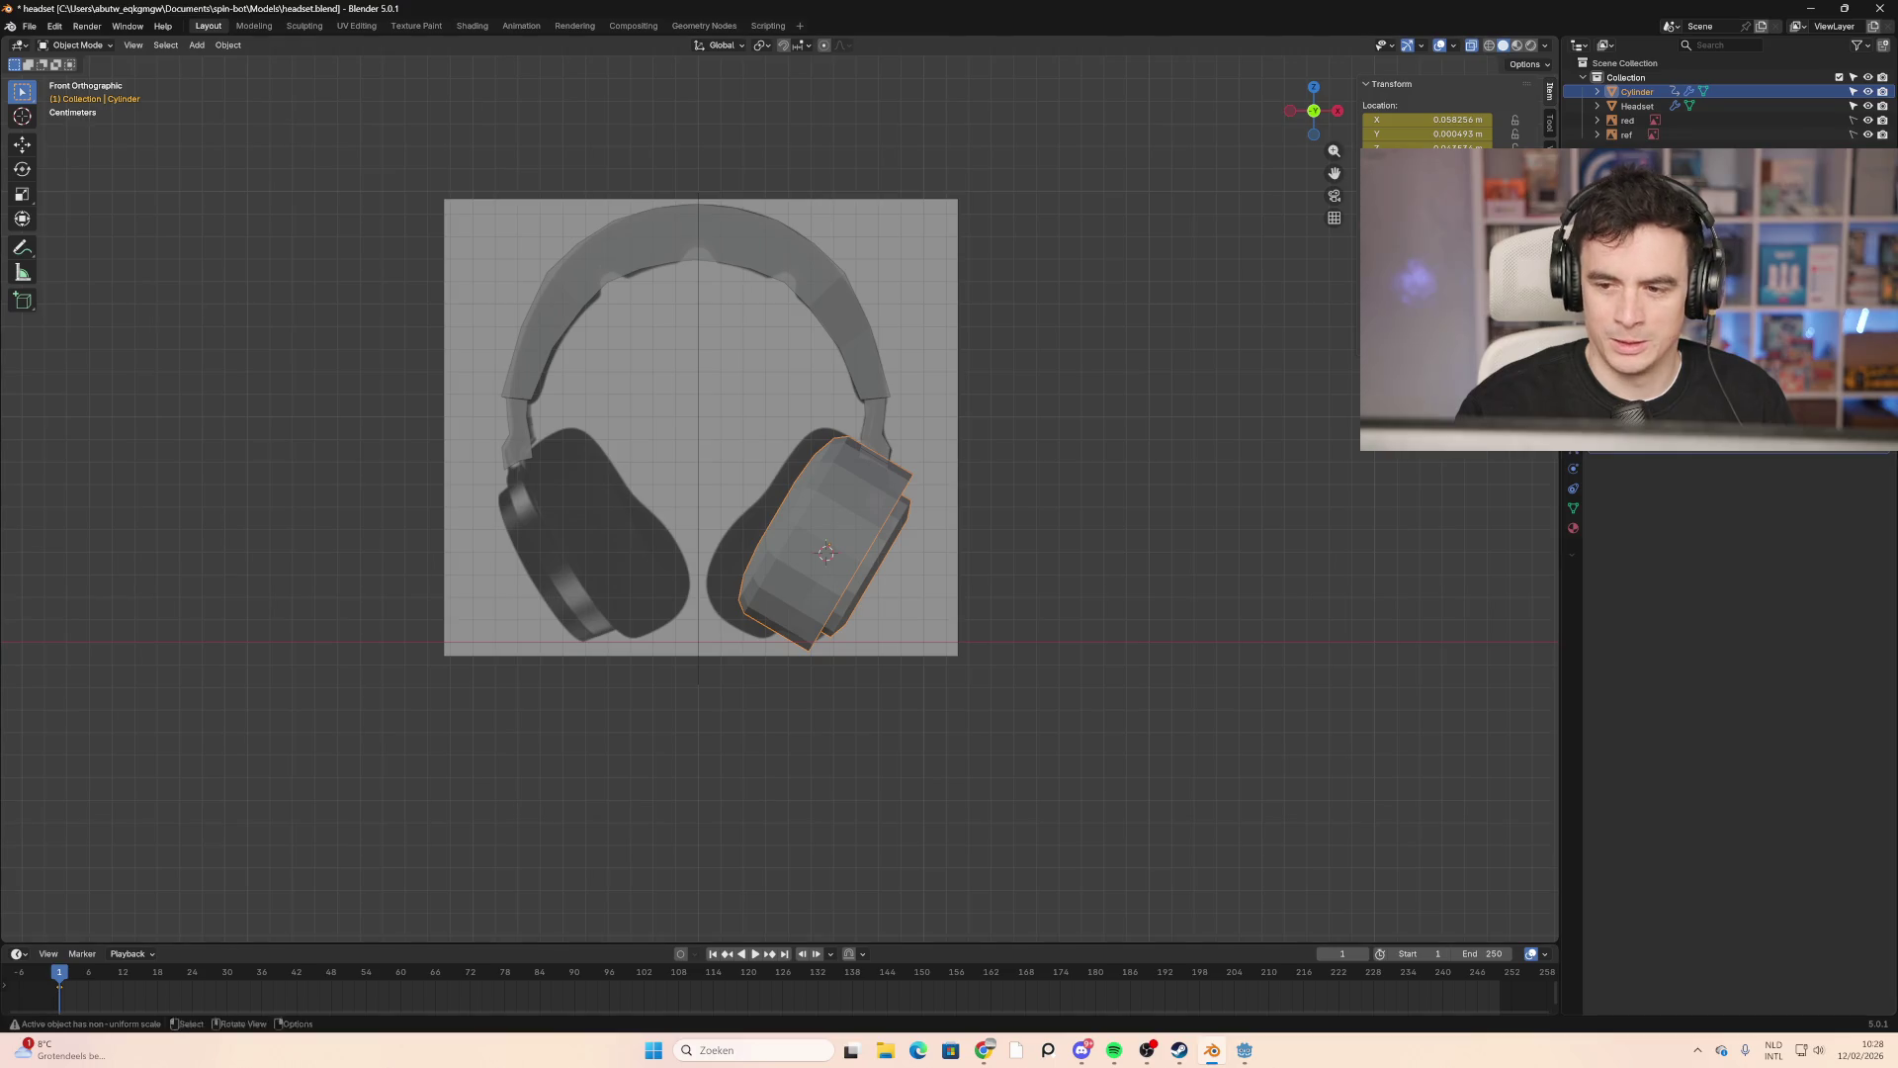
pyautogui.click(1858, 296)
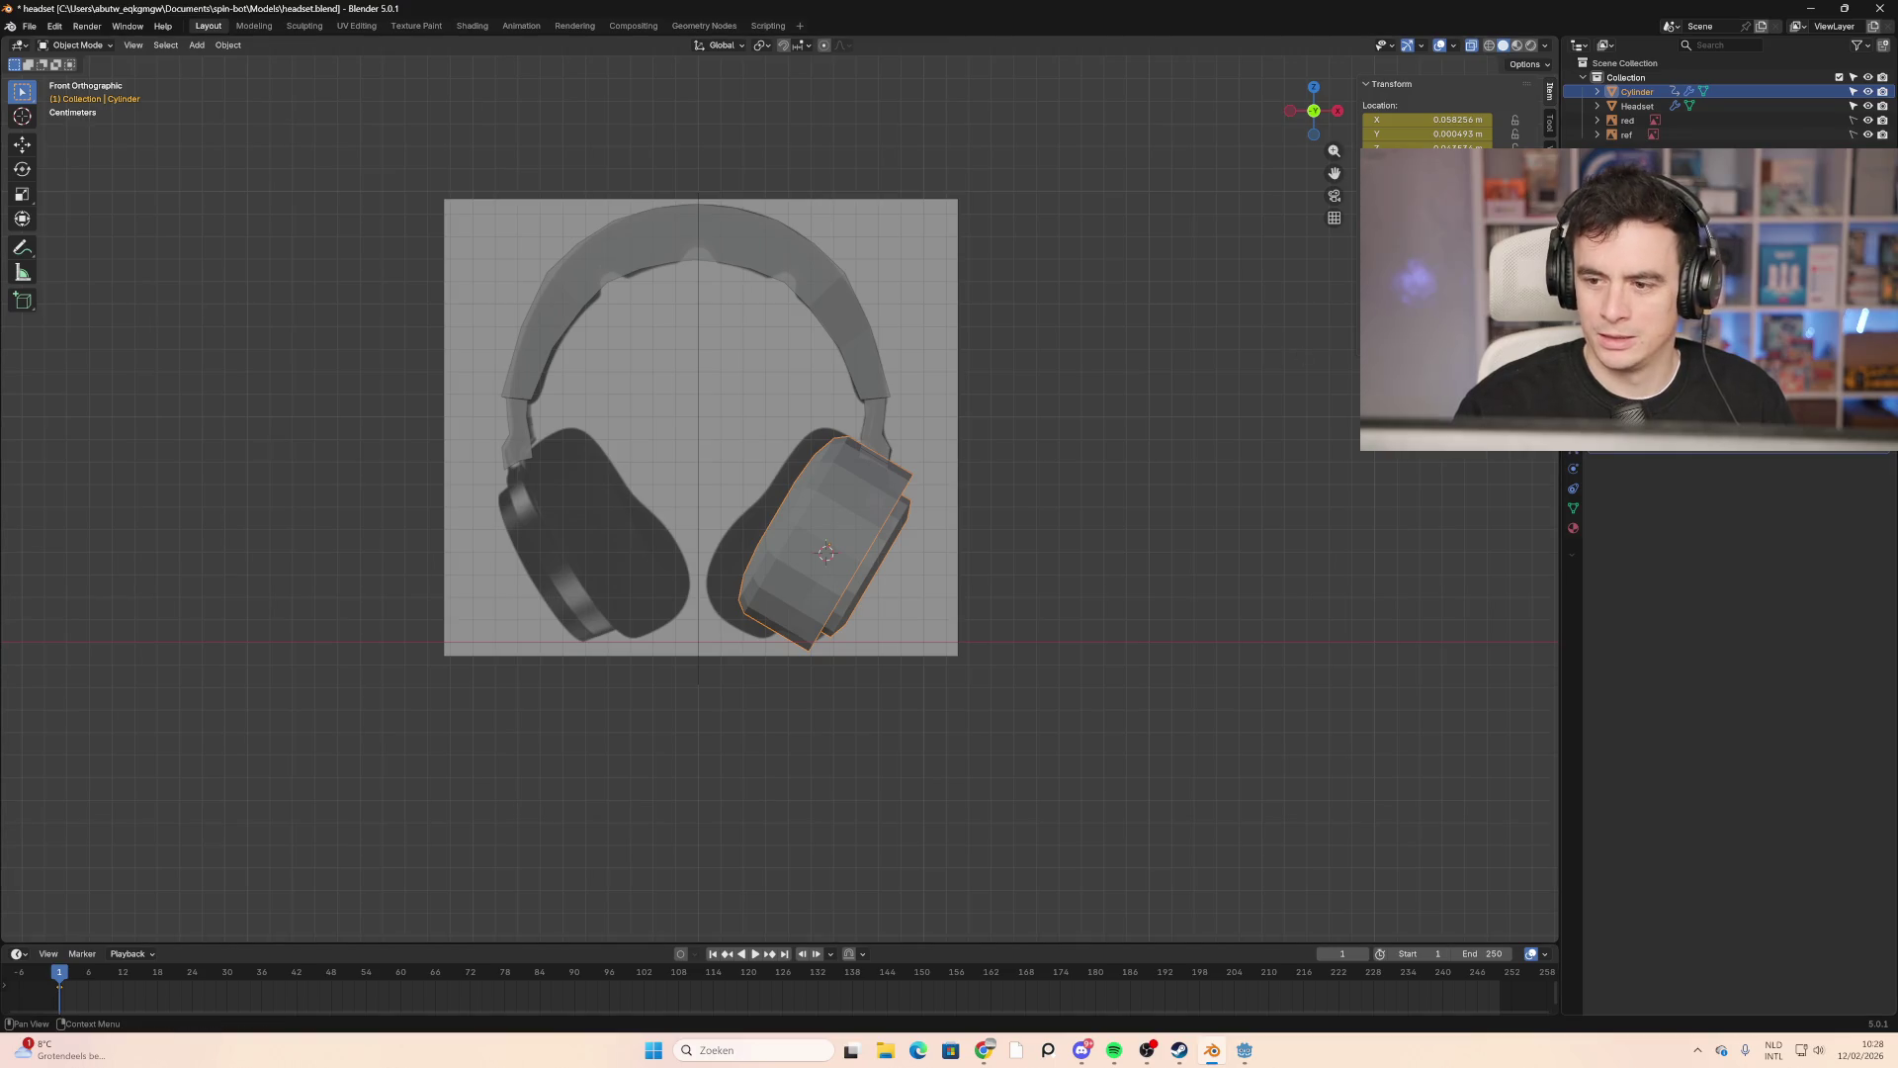
pyautogui.click(698, 224)
pyautogui.click(1056, 437)
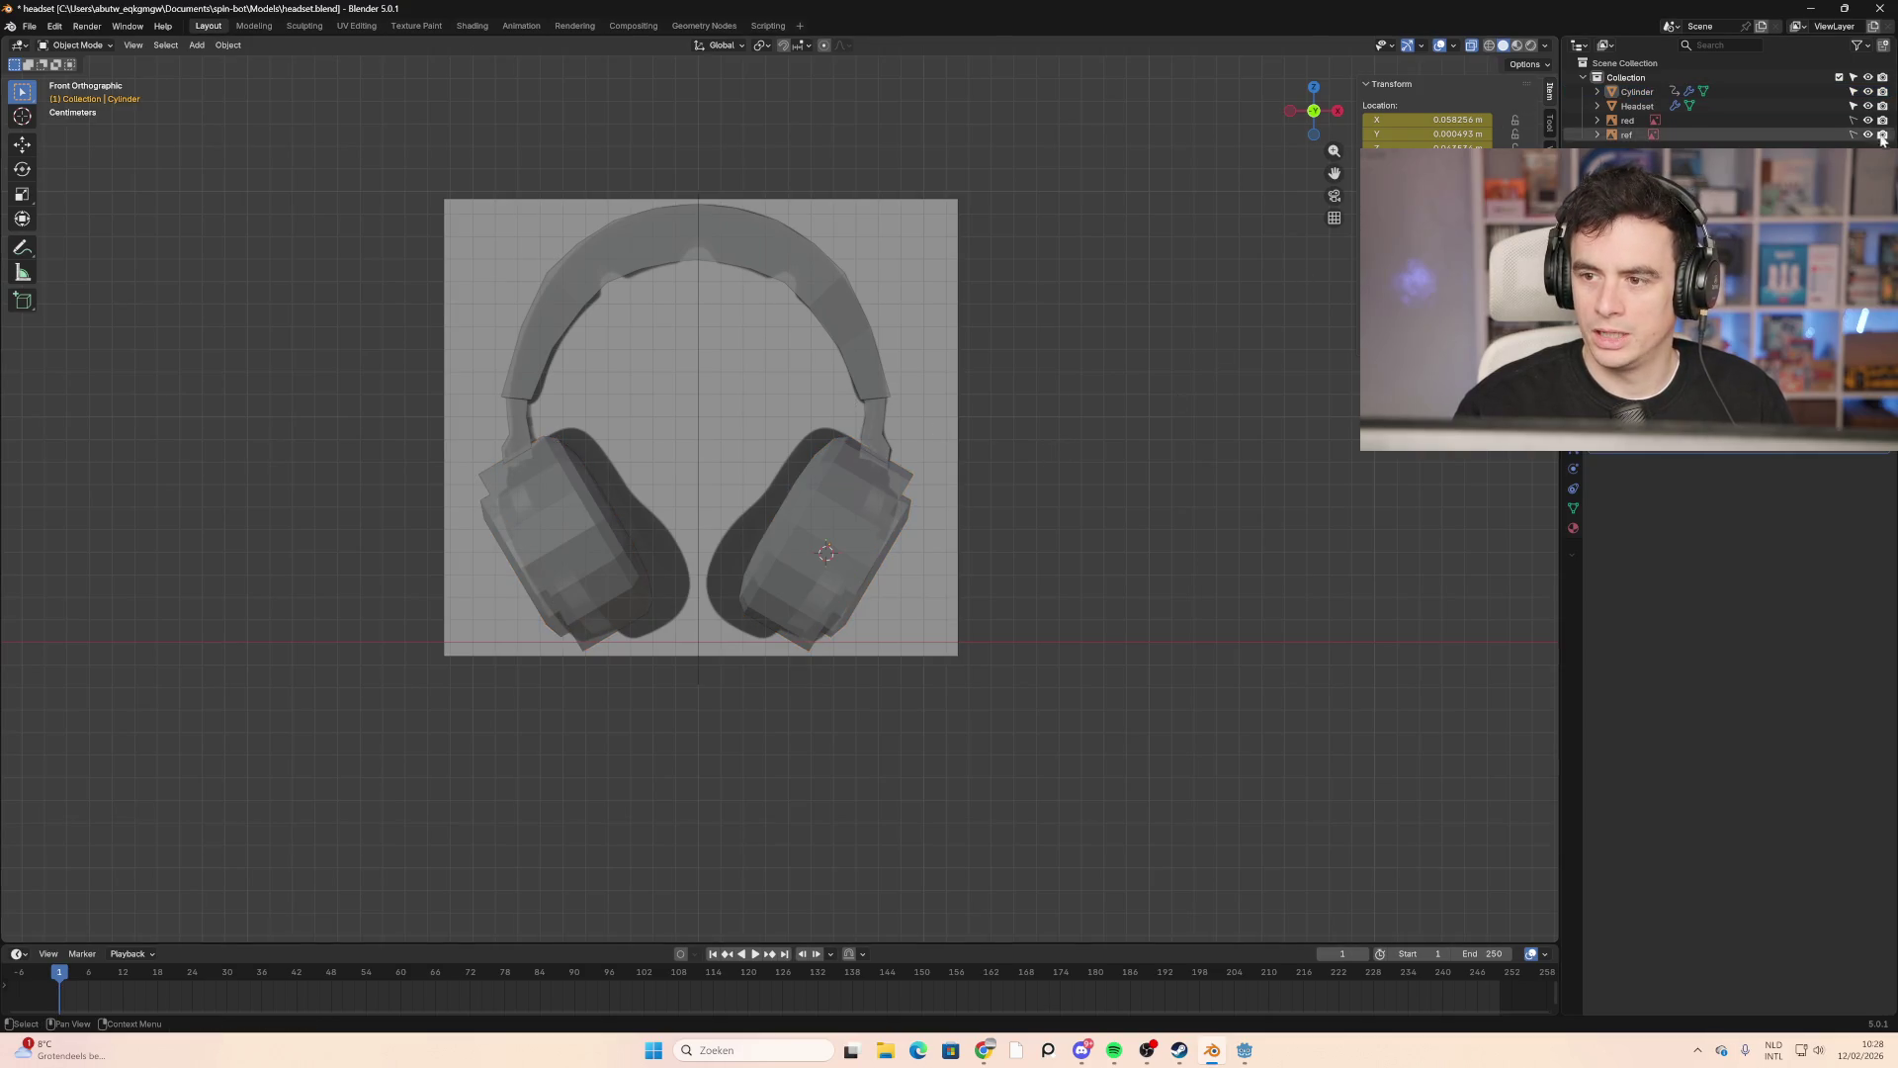
# Step: Hide the reference image and red objects and view the headset in perspective
pyautogui.moveTo(1867, 134); pyautogui.dragTo(1867, 119)
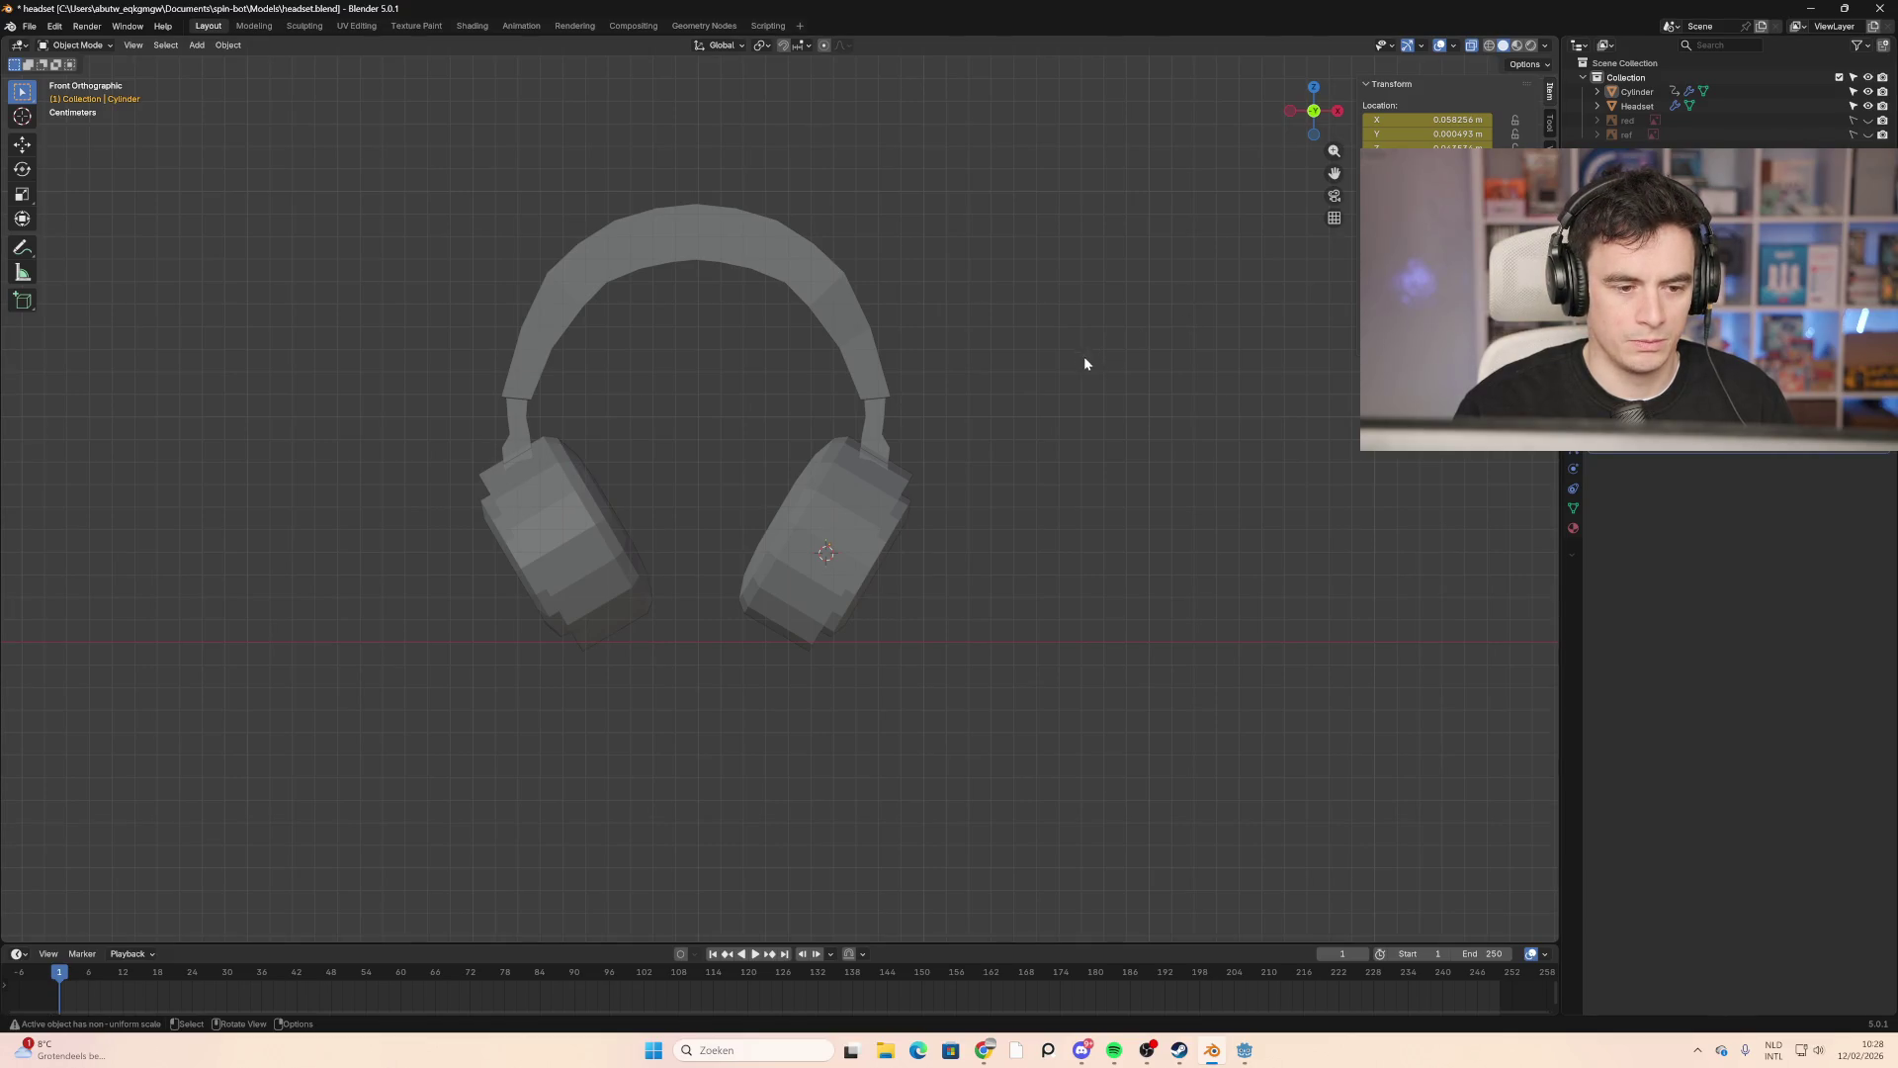
pyautogui.moveTo(1085, 360)
pyautogui.mouseDown(button='middle')
pyautogui.moveTo(1014, 368)
pyautogui.moveTo(1109, 371)
pyautogui.moveTo(1086, 378)
pyautogui.moveTo(1070, 327)
pyautogui.moveTo(747, 329)
pyautogui.moveTo(757, 380)
pyautogui.moveTo(796, 368)
pyautogui.moveTo(754, 340)
pyautogui.moveTo(760, 379)
pyautogui.moveTo(1097, 400)
pyautogui.moveTo(1079, 364)
pyautogui.moveTo(1182, 392)
pyautogui.moveTo(1016, 363)
pyautogui.moveTo(1083, 370)
pyautogui.moveTo(589, 483)
pyautogui.moveTo(712, 402)
pyautogui.moveTo(1095, 486)
pyautogui.moveTo(949, 513)
pyautogui.moveTo(1028, 484)
pyautogui.mouseUp(button='middle')
pyautogui.scroll(3, 472, 198)
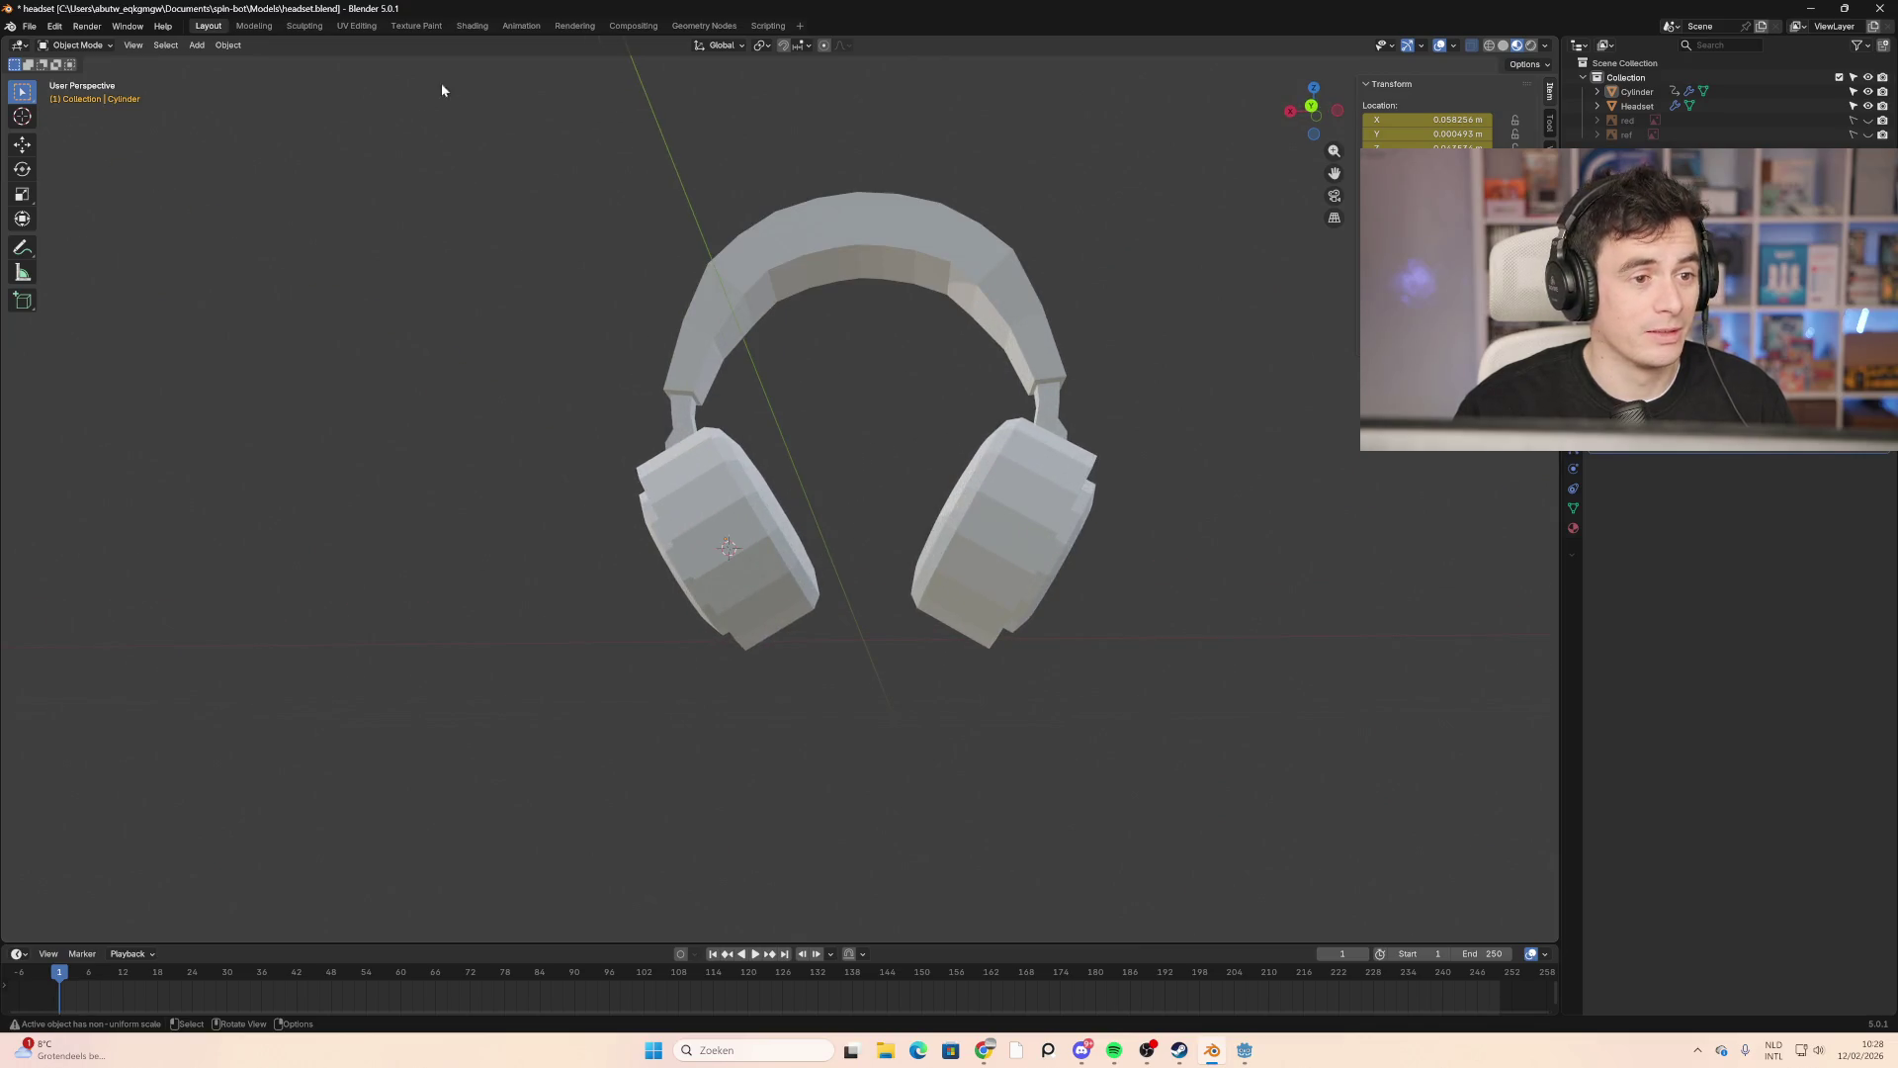
# Step: Preview the headset in the Shading workspace from several angles, then select the ear cups
pyautogui.click(476, 27)
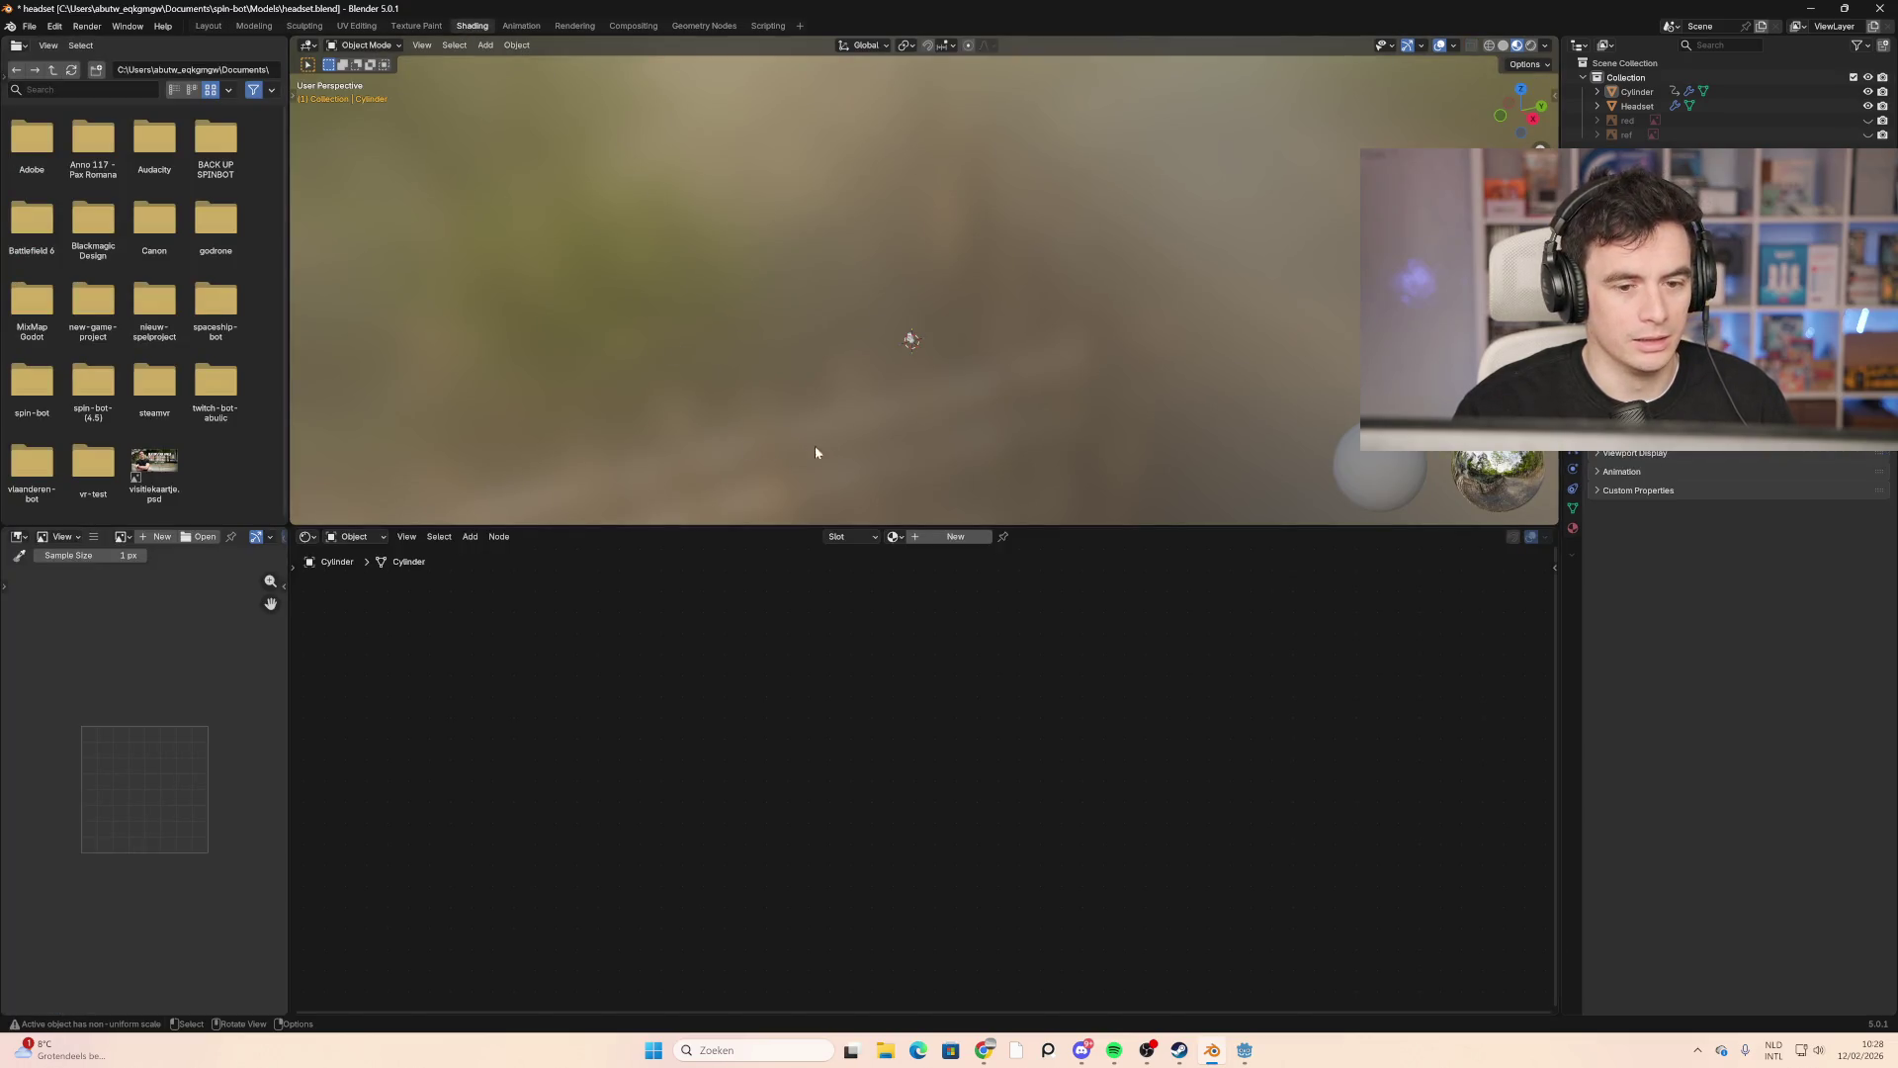
pyautogui.moveTo(915, 387)
pyautogui.mouseDown(button='middle')
pyautogui.moveTo(880, 466)
pyautogui.moveTo(927, 182)
pyautogui.moveTo(895, 448)
pyautogui.mouseUp(button='middle')
pyautogui.scroll(2, 928, 190)
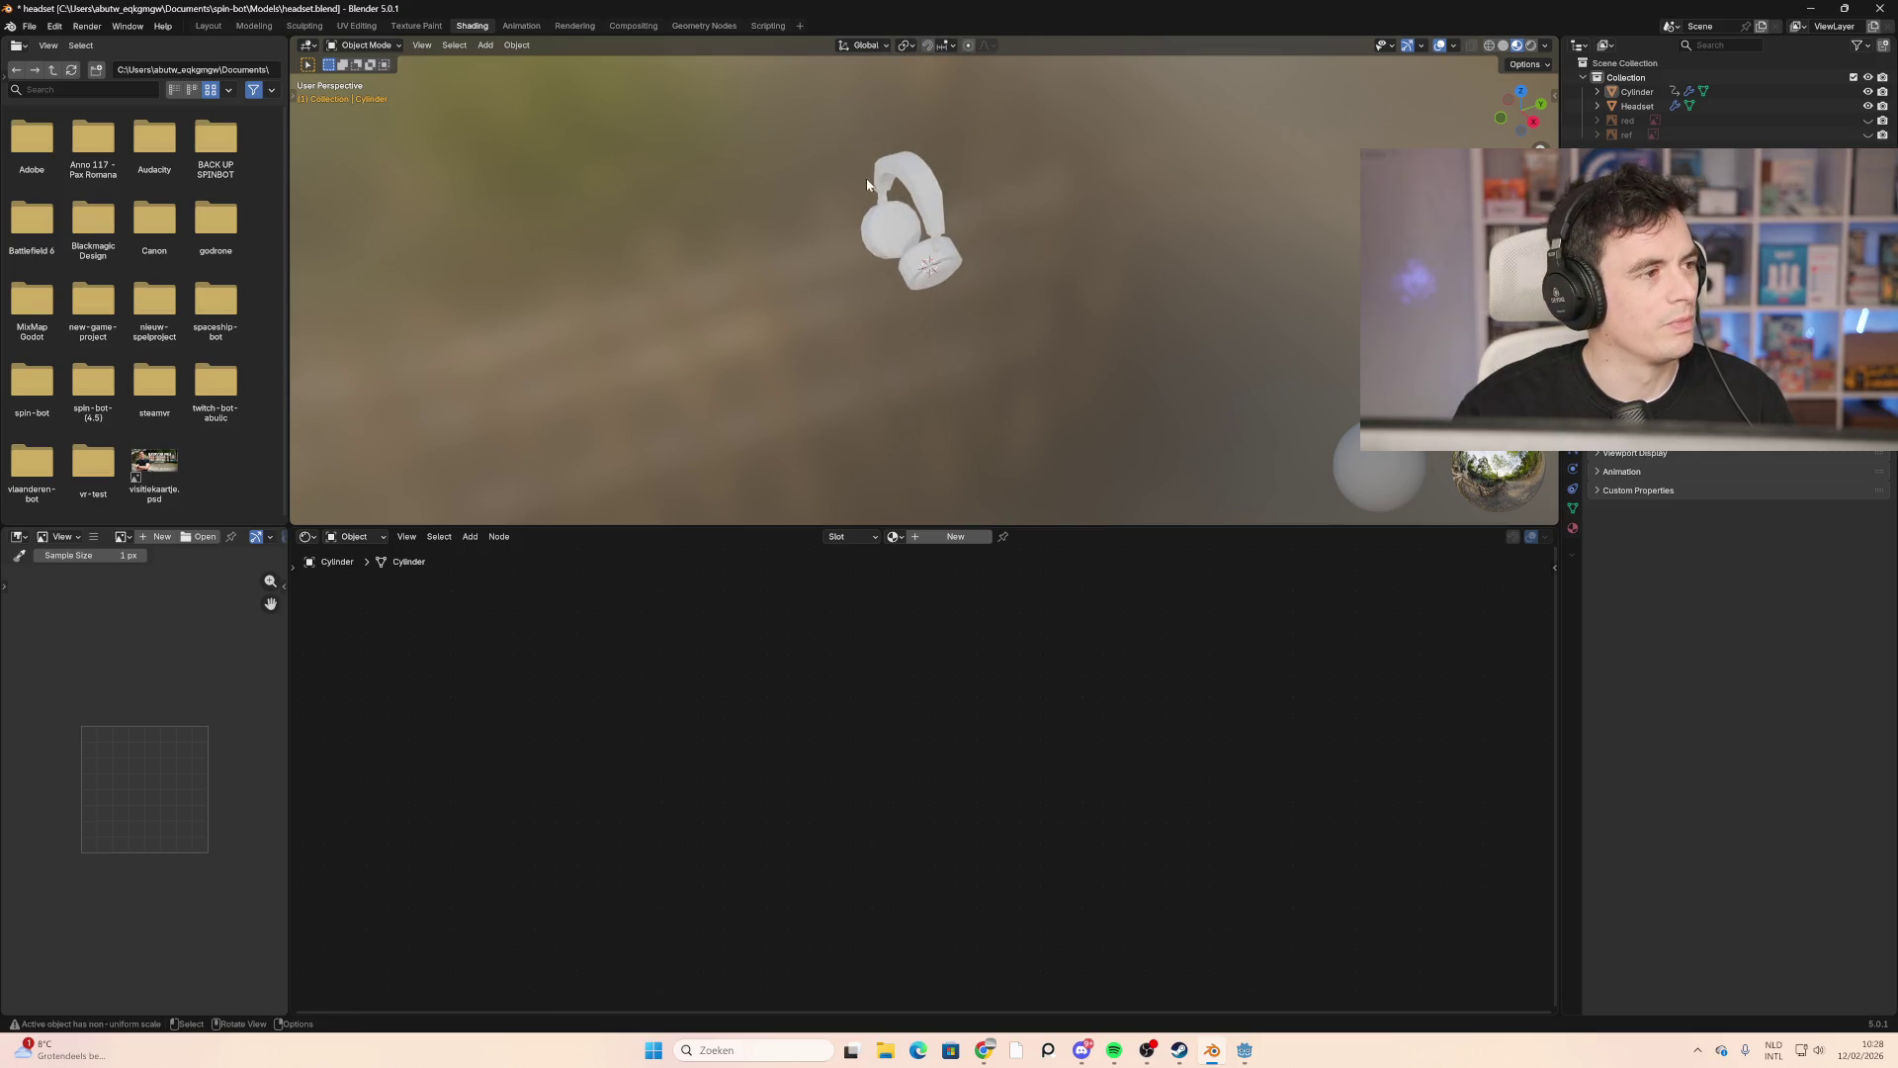
pyautogui.scroll(4, 873, 140)
pyautogui.moveTo(873, 140)
pyautogui.mouseDown(button='middle')
pyautogui.moveTo(755, 332)
pyautogui.moveTo(1022, 247)
pyautogui.moveTo(870, 220)
pyautogui.mouseUp(button='middle')
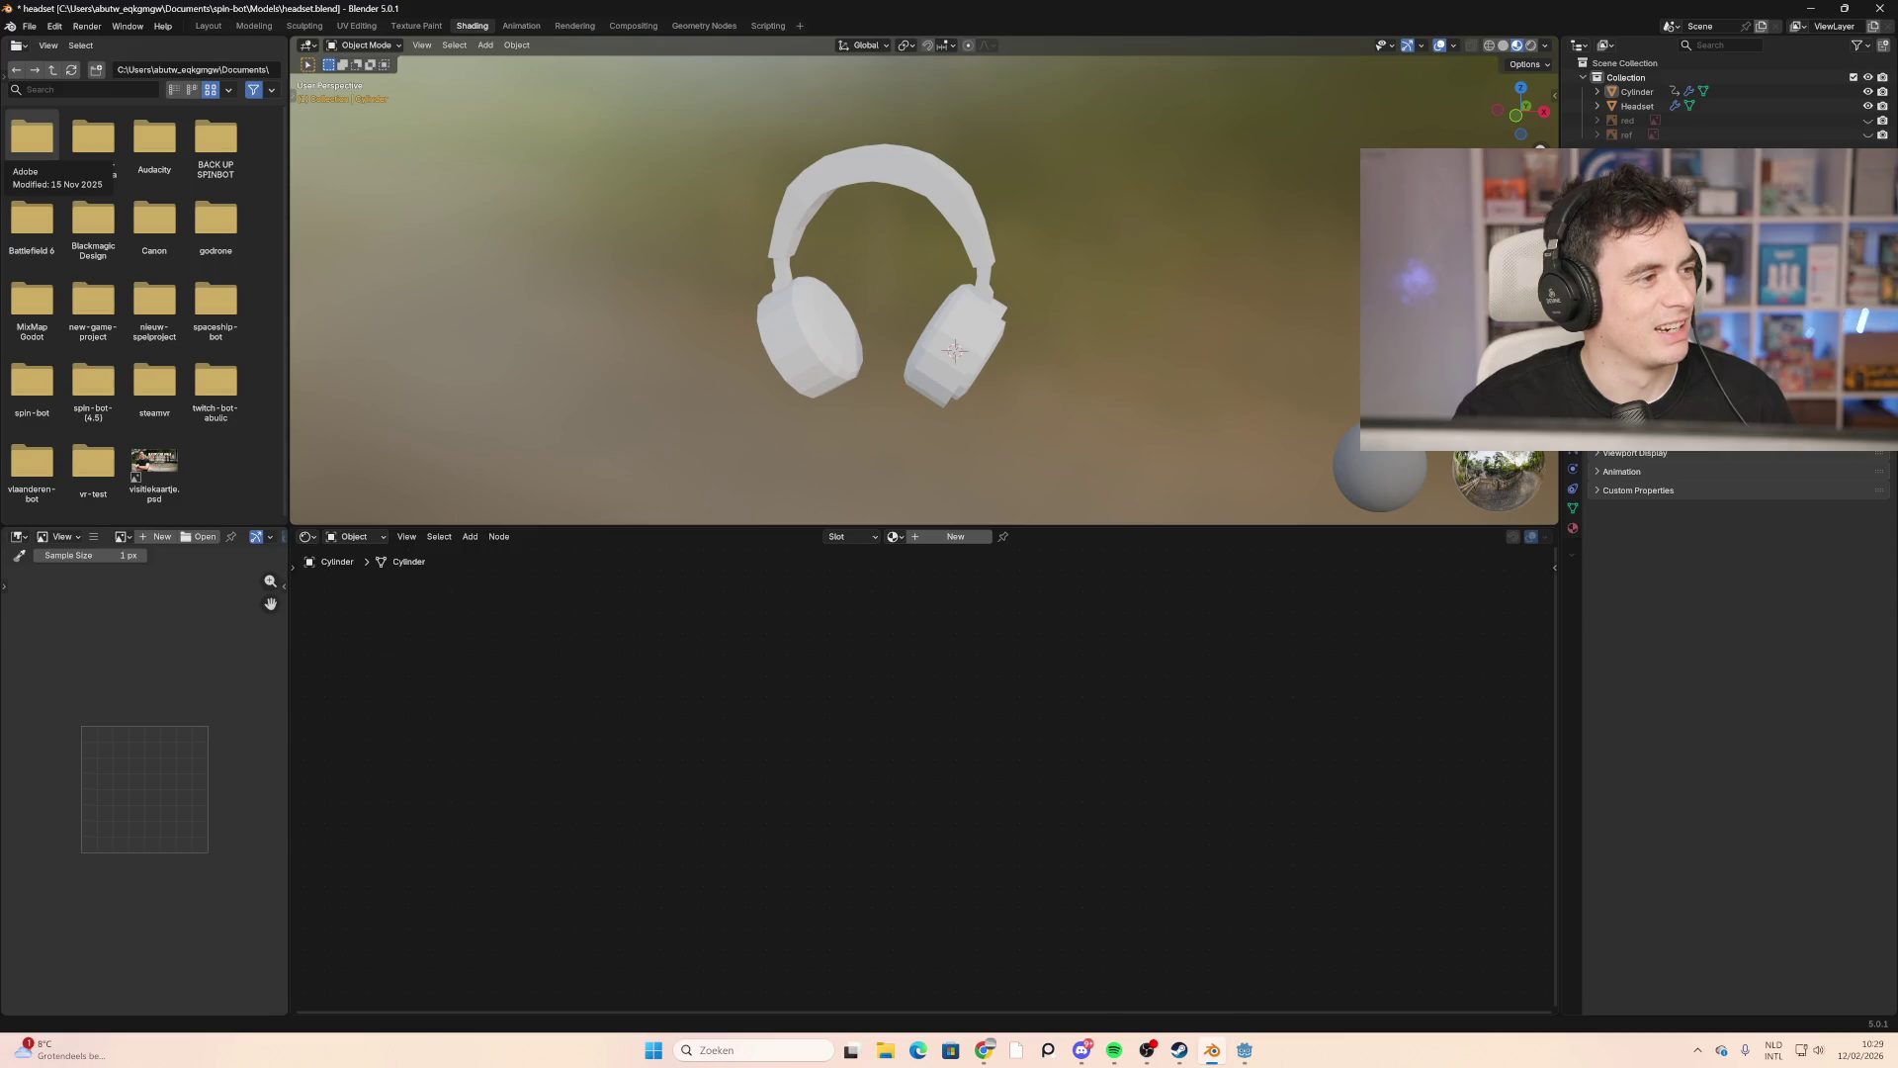
pyautogui.moveTo(892, 361)
pyautogui.mouseDown(button='middle')
pyautogui.moveTo(962, 330)
pyautogui.moveTo(903, 369)
pyautogui.moveTo(902, 339)
pyautogui.moveTo(857, 368)
pyautogui.moveTo(940, 169)
pyautogui.moveTo(789, 285)
pyautogui.moveTo(816, 277)
pyautogui.moveTo(787, 265)
pyautogui.moveTo(834, 283)
pyautogui.mouseUp(button='middle')
pyautogui.click(705, 334)
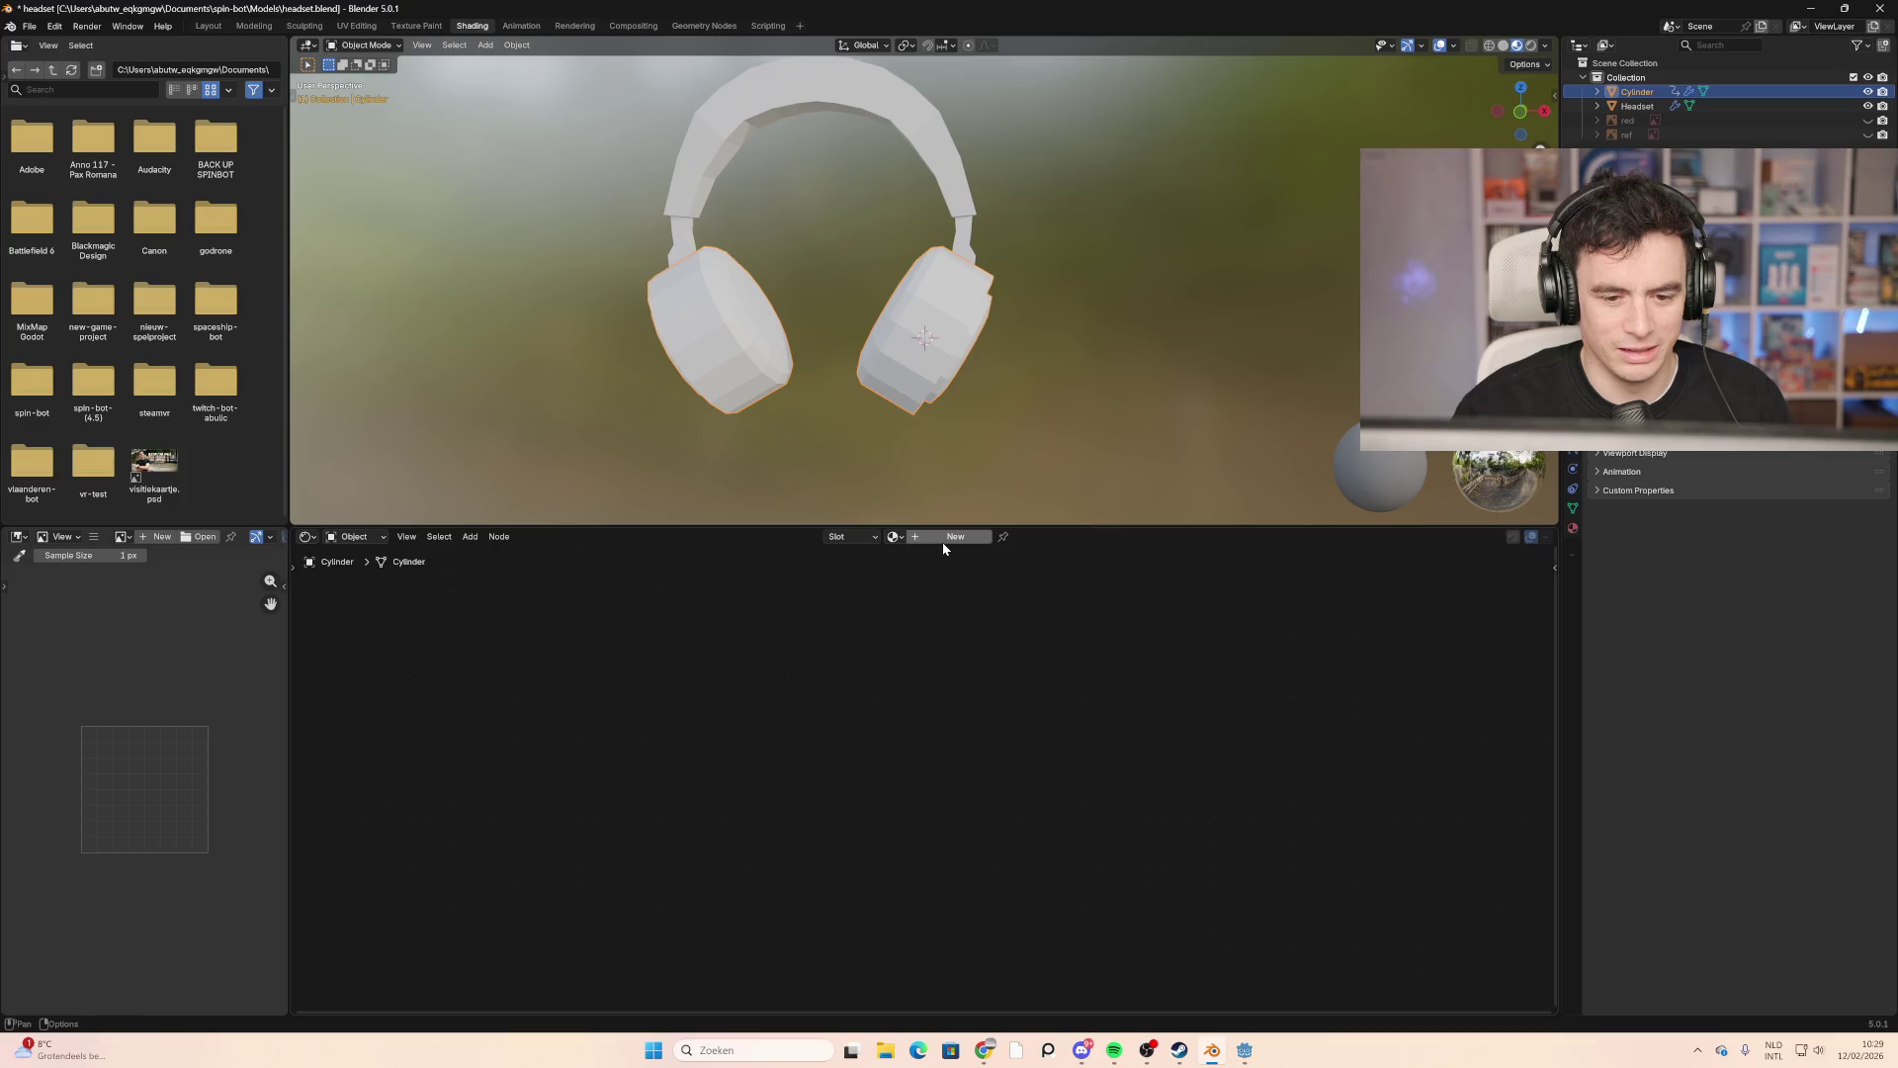
# Step: Set the headband material's base colour to black and name the material 'black'
pyautogui.click(716, 170)
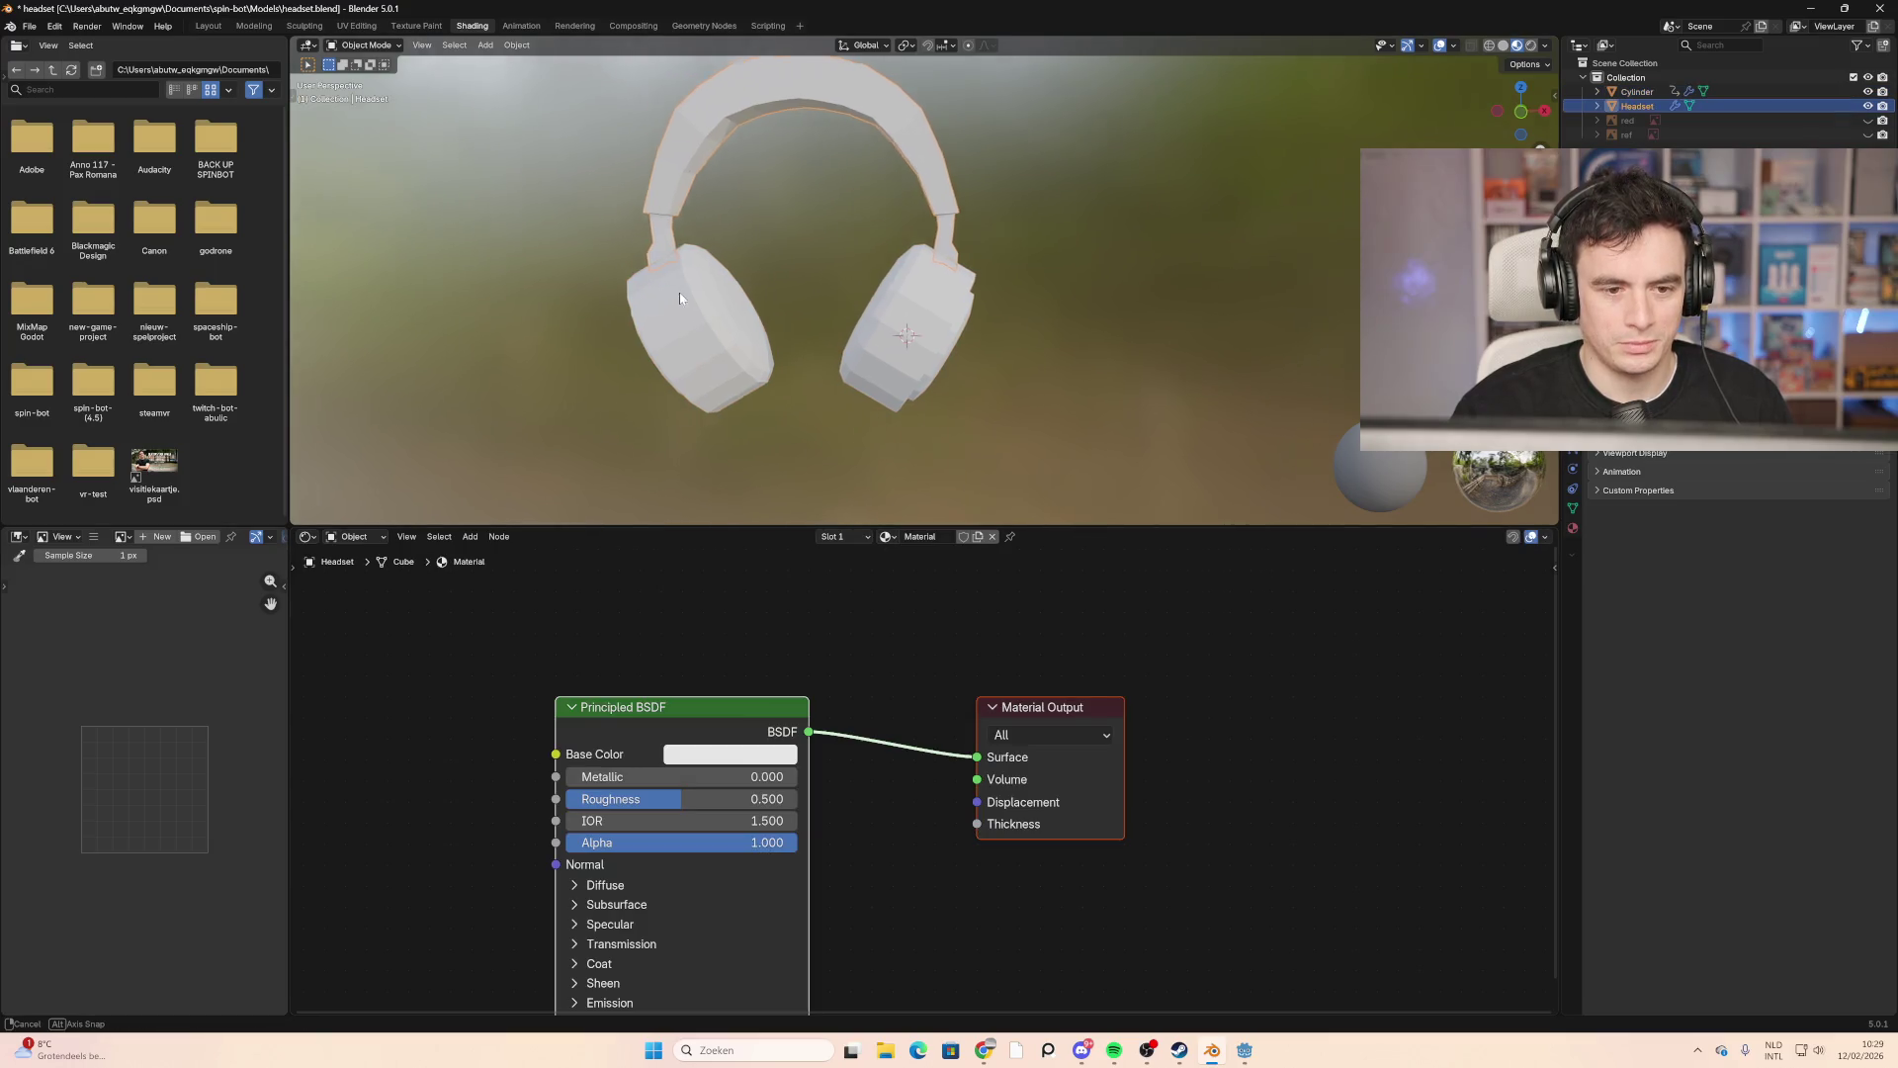
pyautogui.moveTo(690, 288)
pyautogui.mouseDown(button='middle')
pyautogui.moveTo(756, 296)
pyautogui.moveTo(837, 372)
pyautogui.moveTo(870, 327)
pyautogui.mouseUp(button='middle')
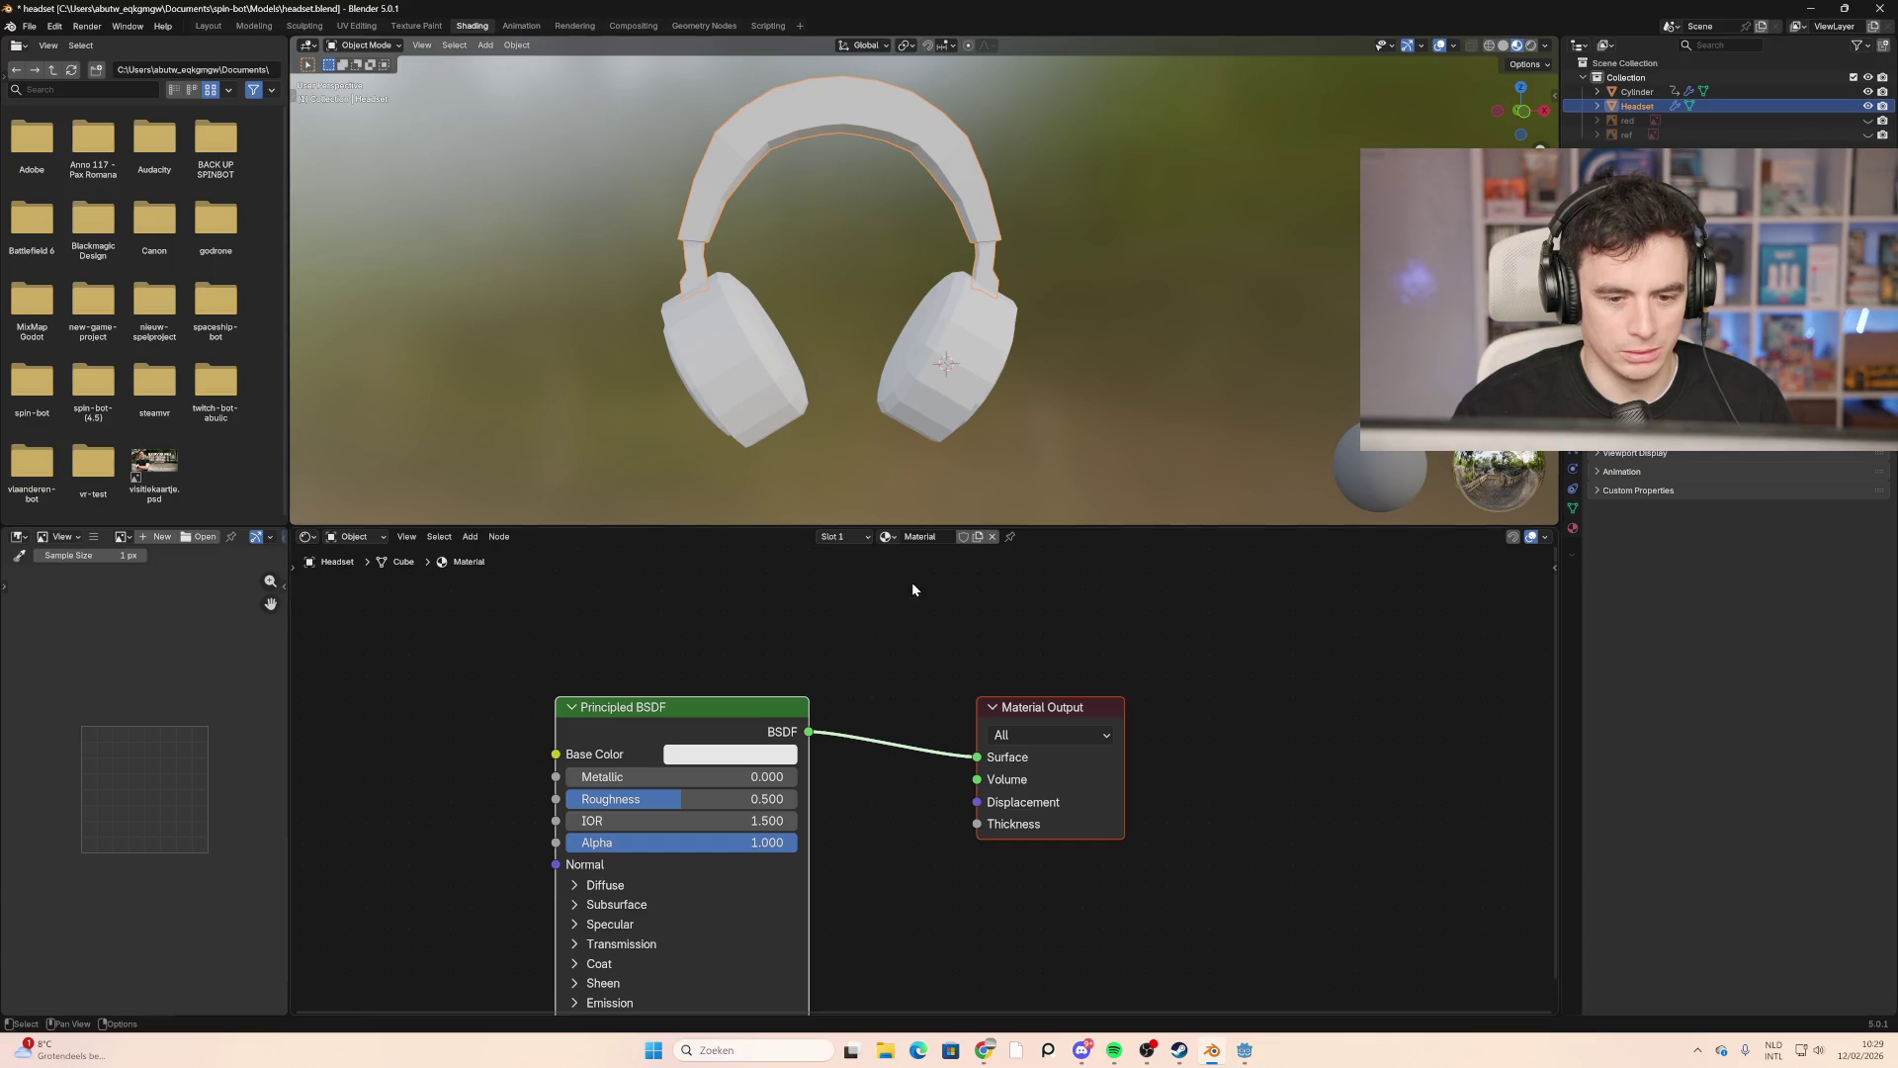
pyautogui.click(753, 763)
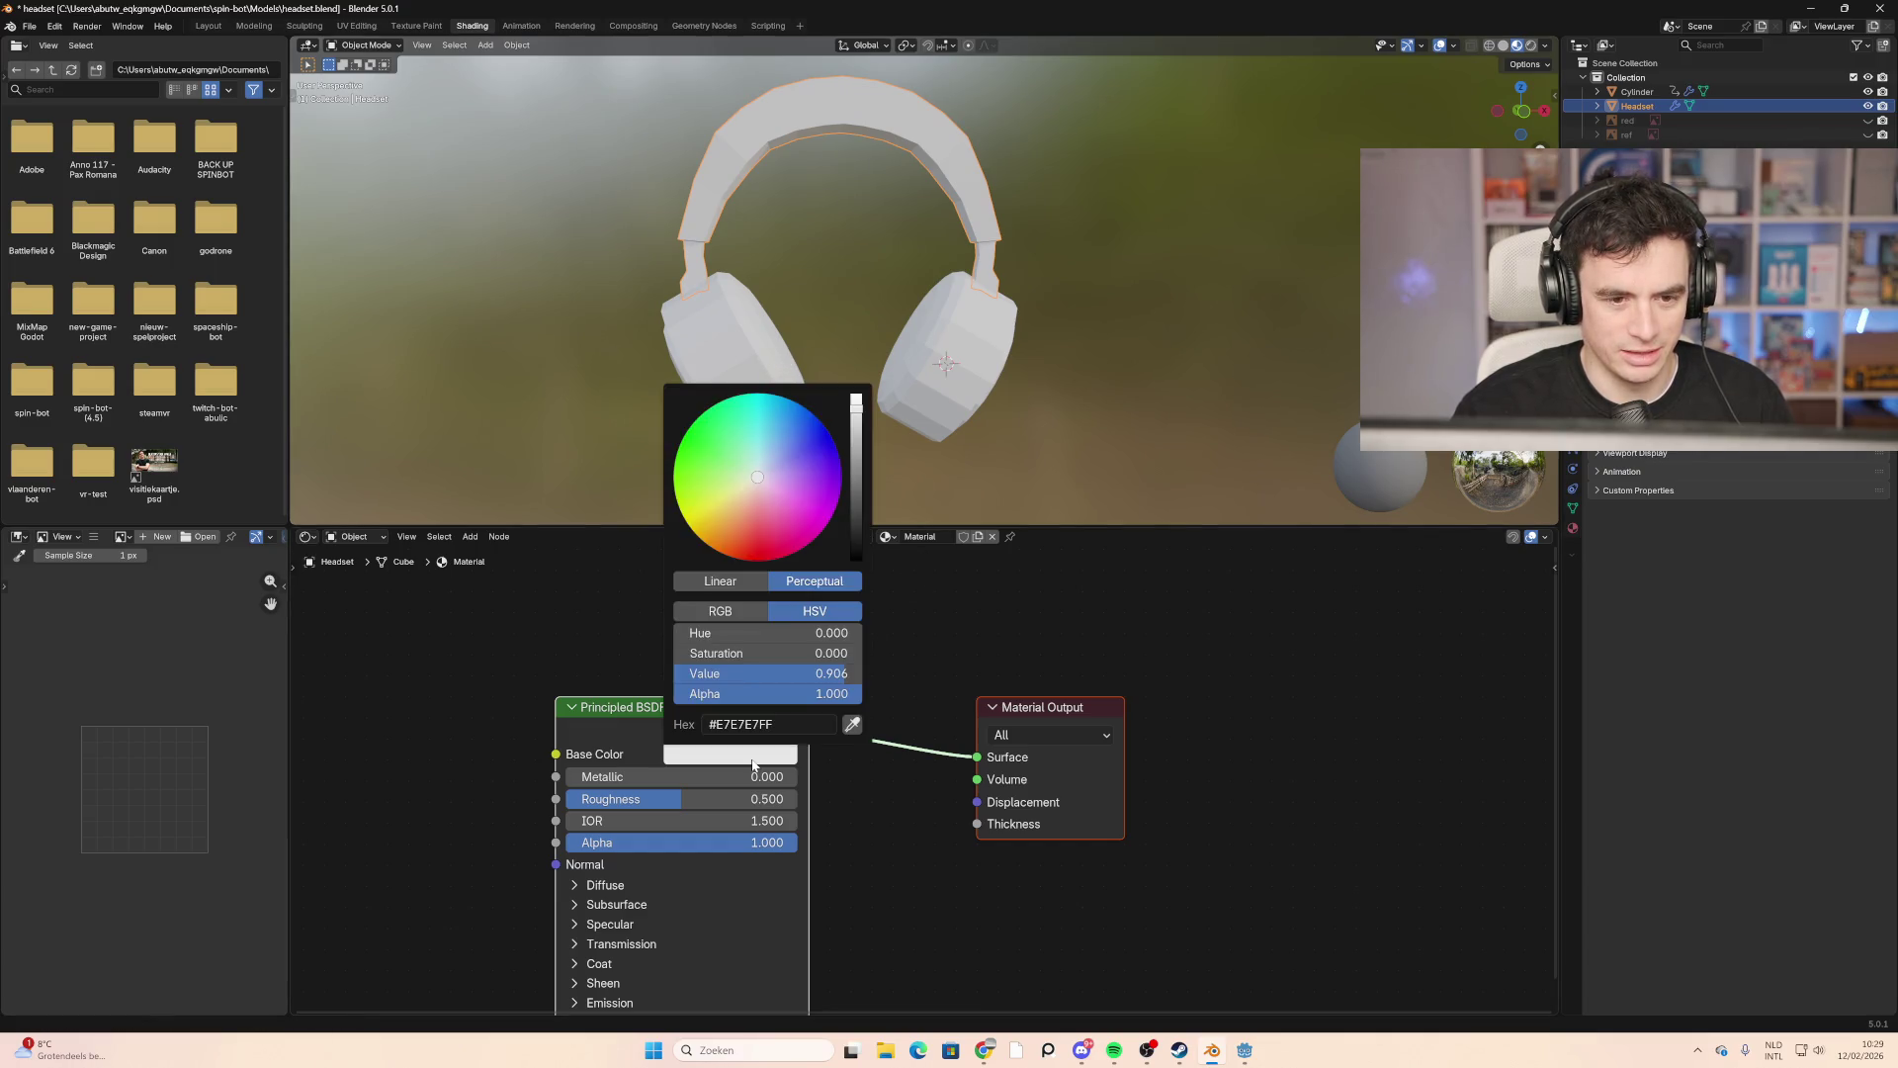
pyautogui.click(796, 524)
pyautogui.moveTo(854, 520); pyautogui.dragTo(856, 560)
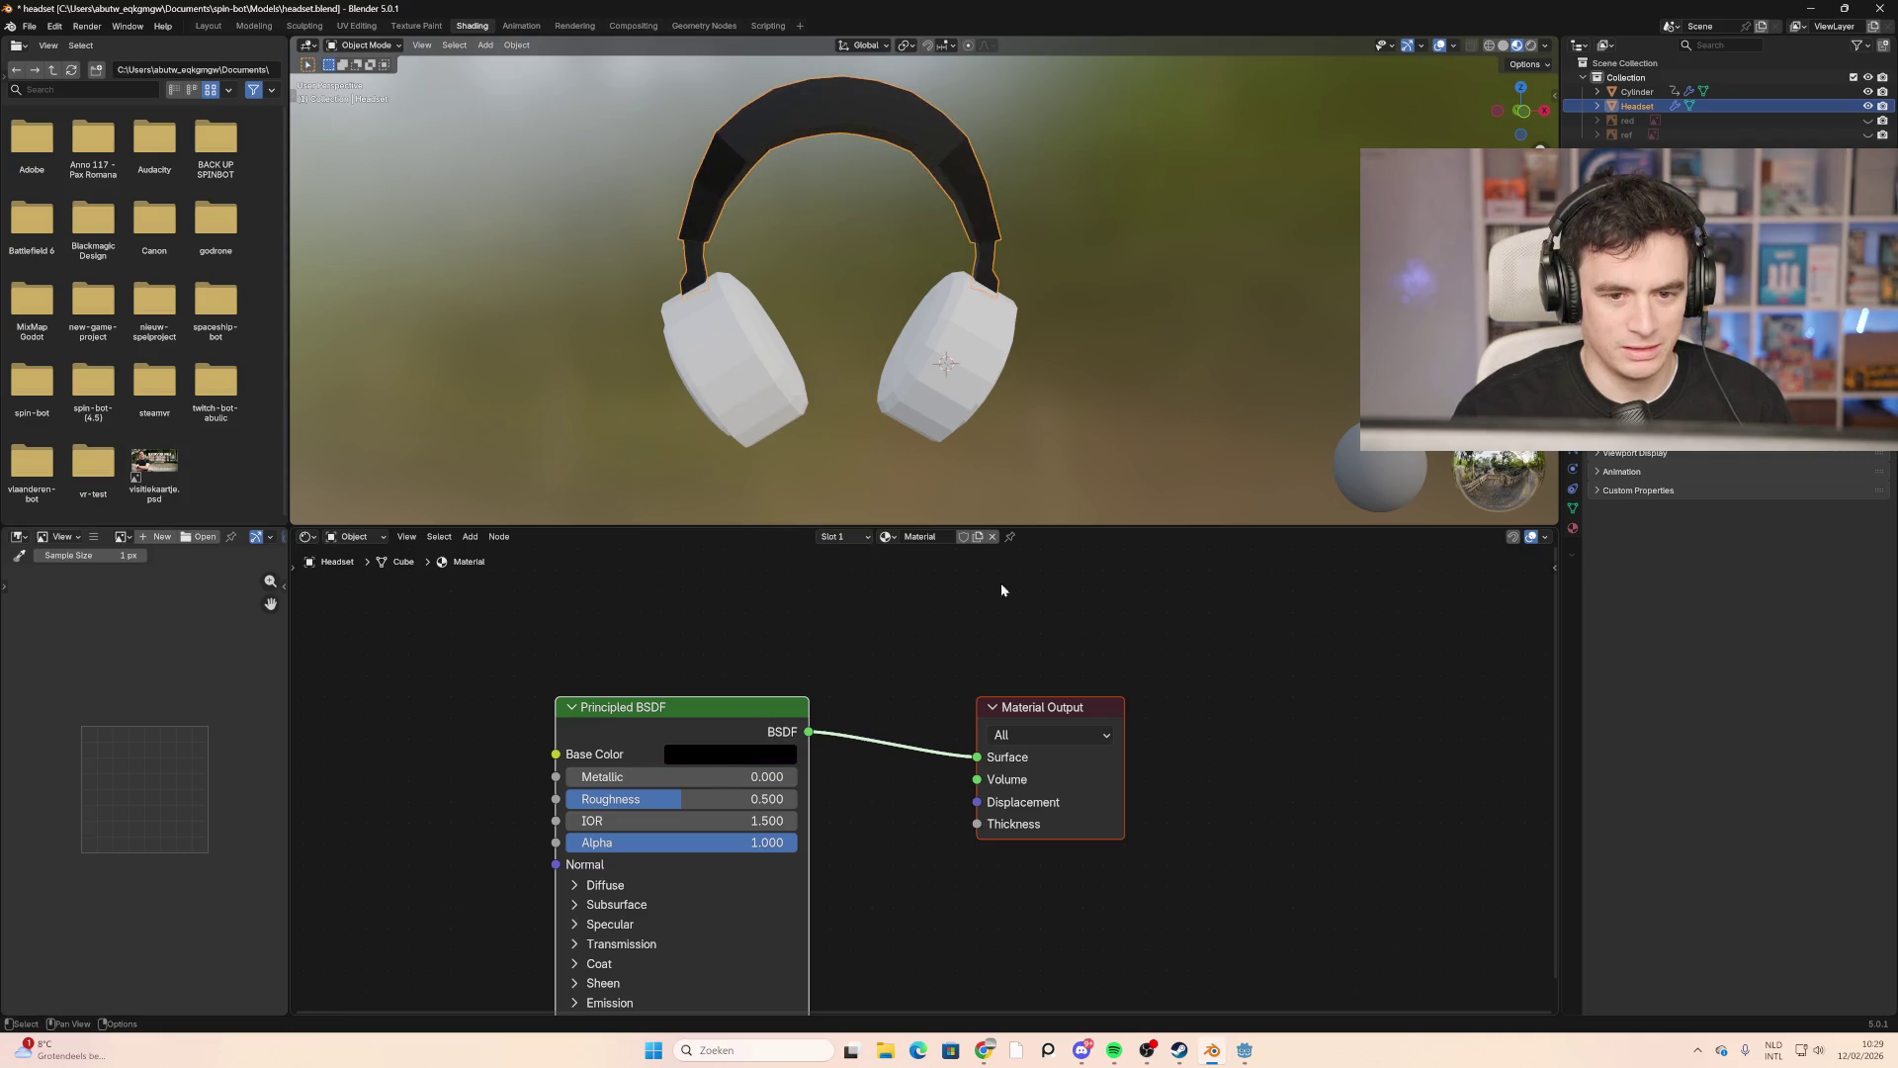
pyautogui.click(924, 401)
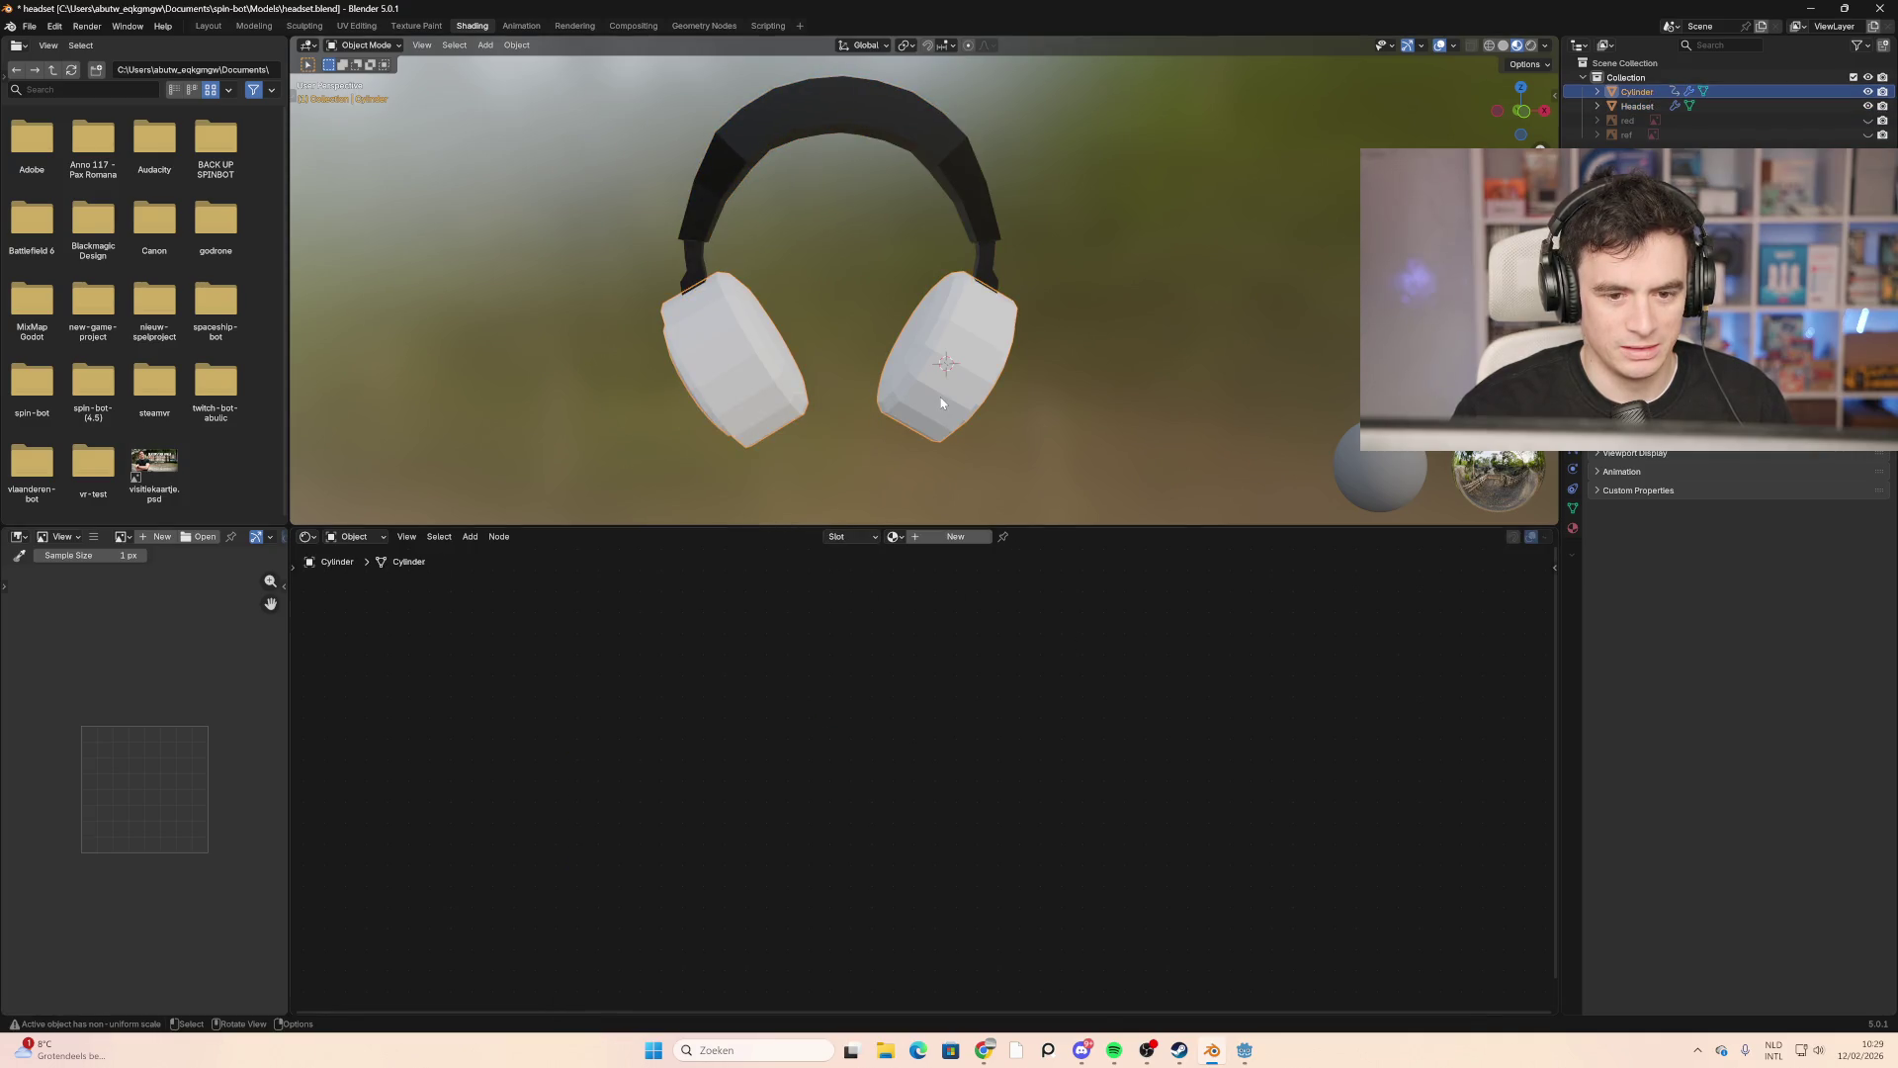
pyautogui.click(731, 163)
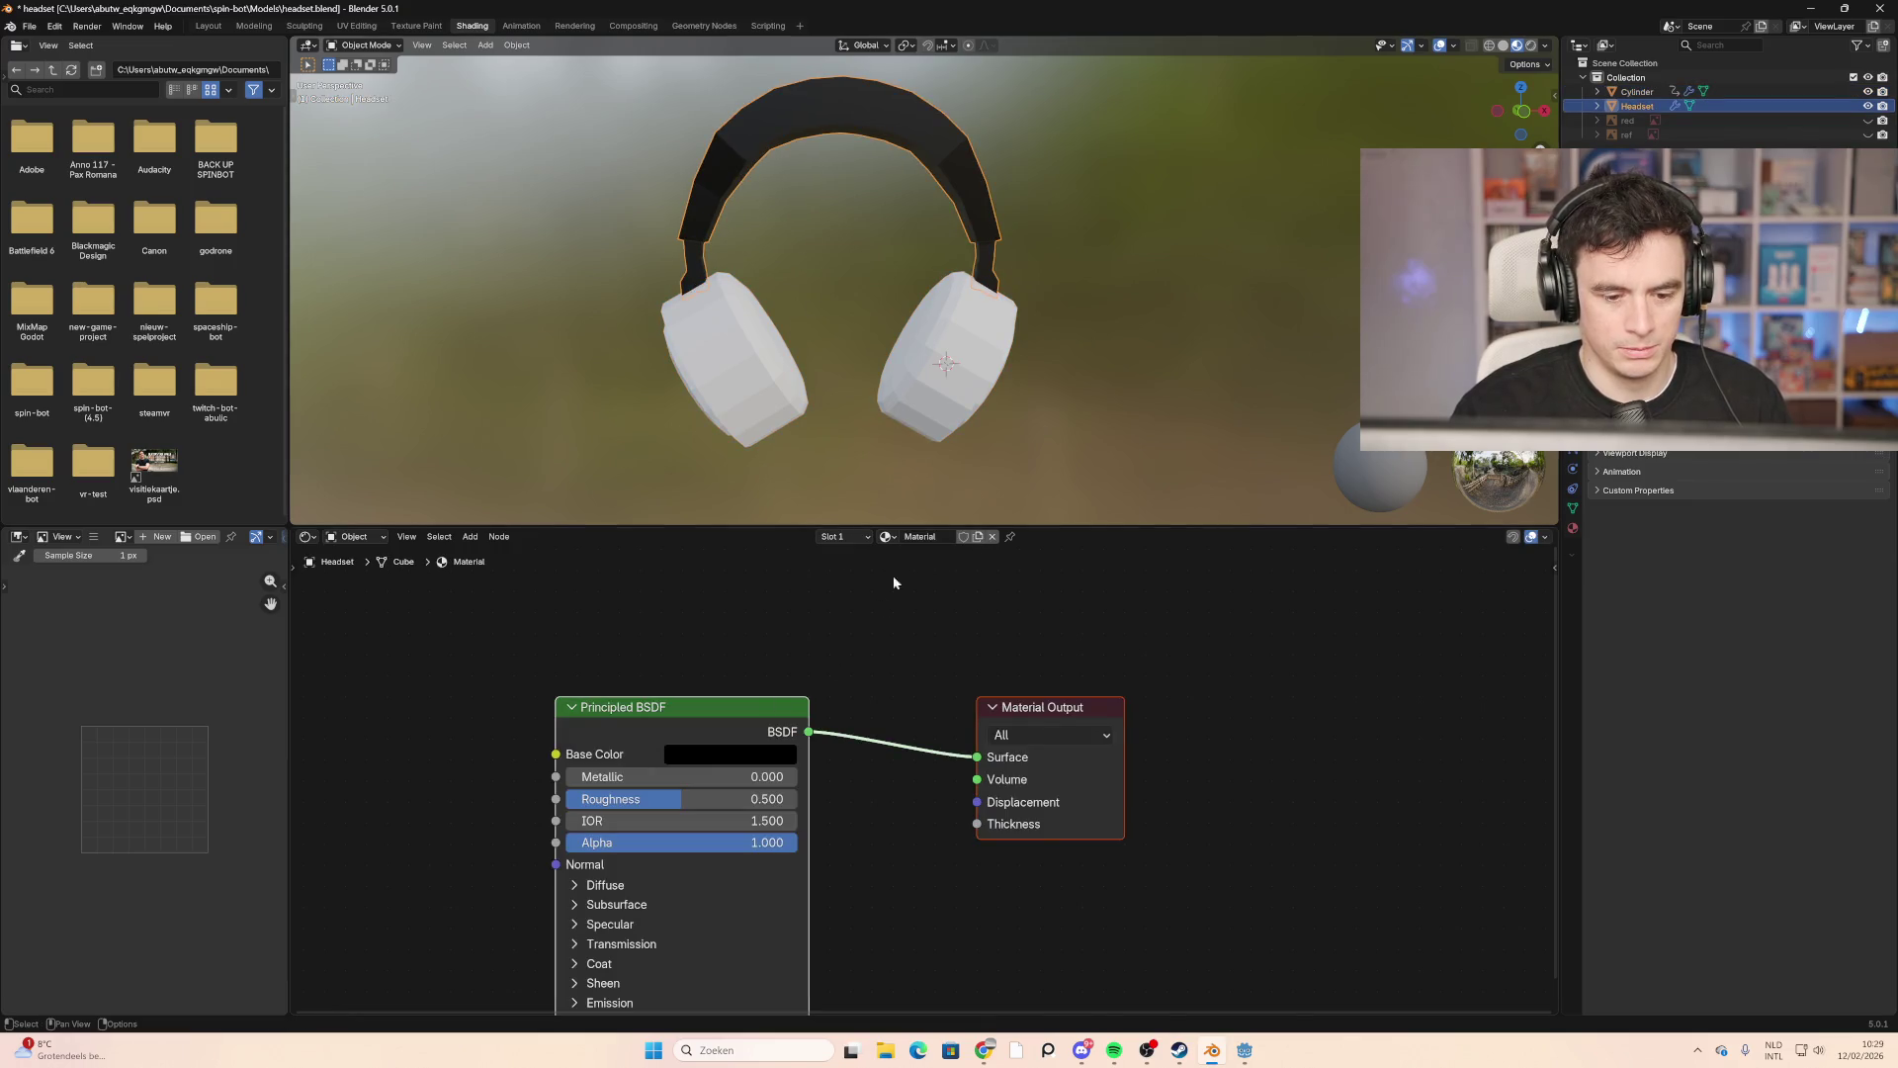
pyautogui.click(920, 536)
pyautogui.write('Mesh')
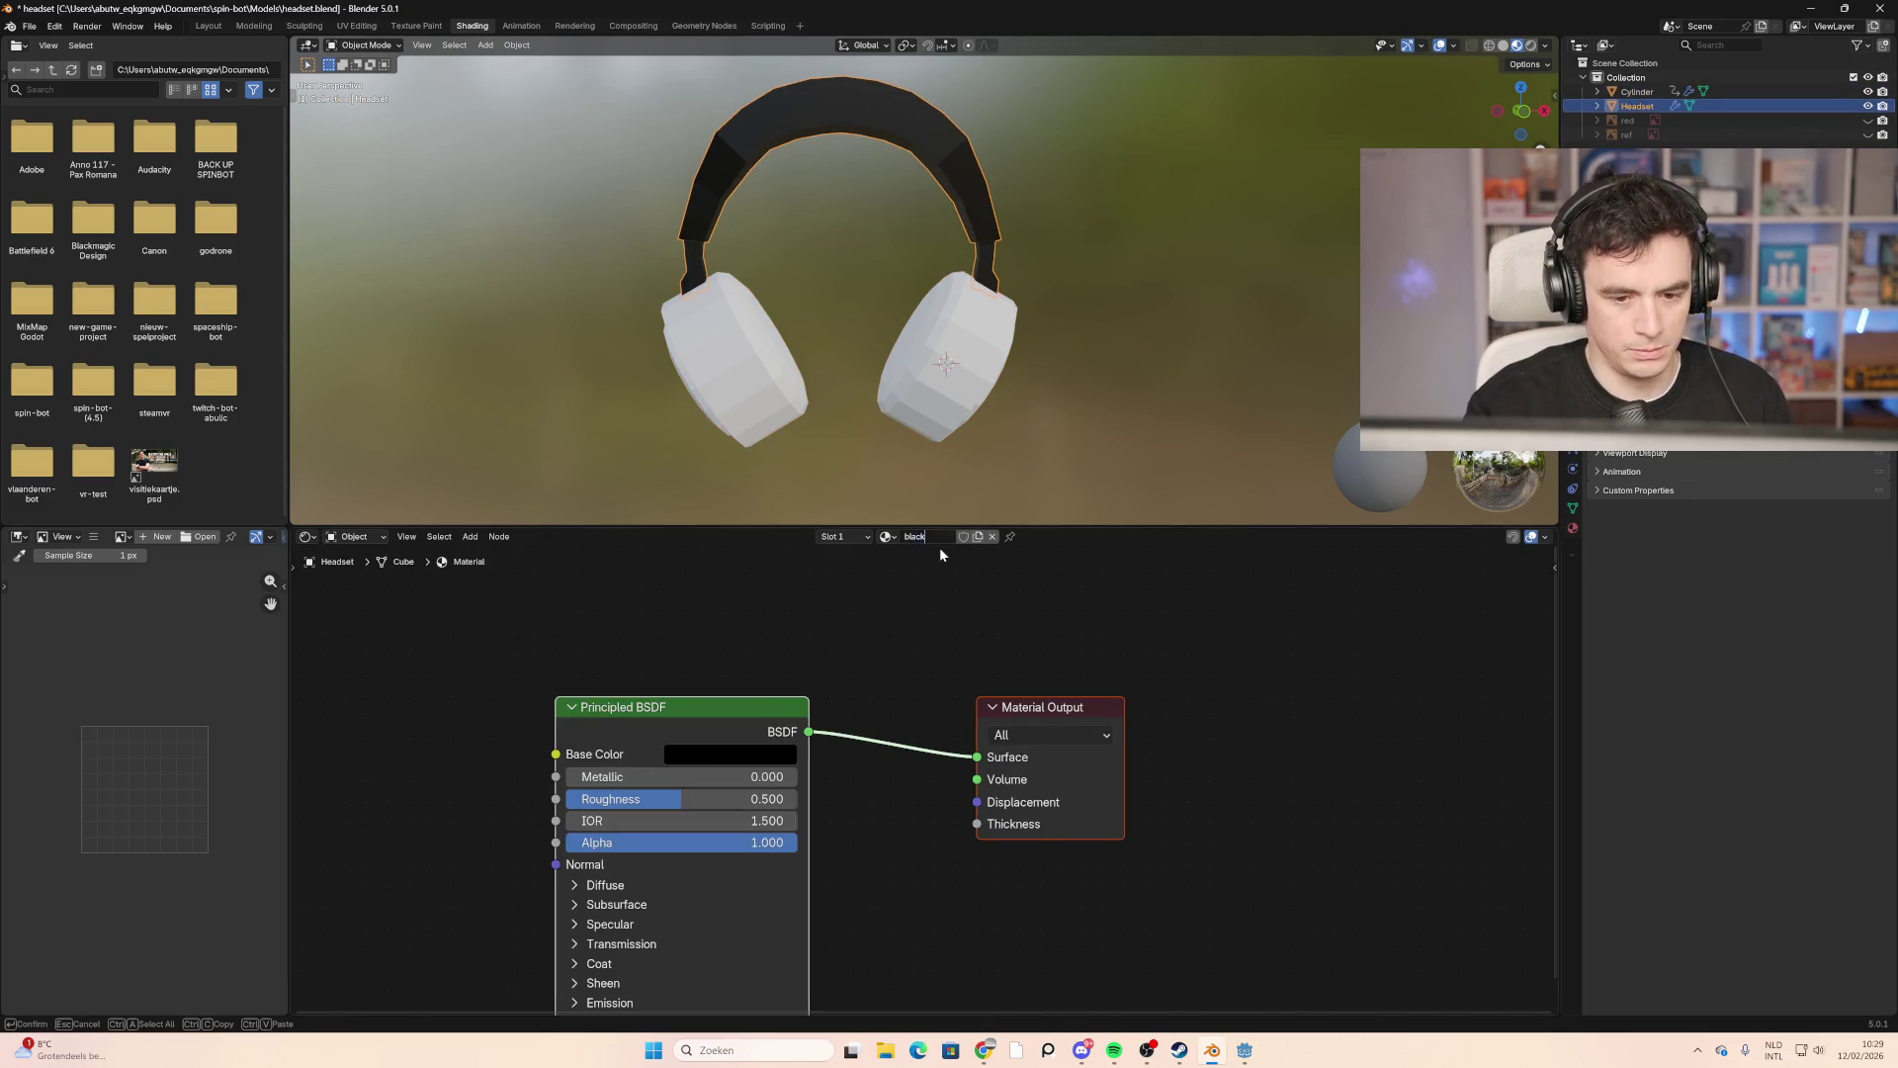
pyautogui.press('Return')
# Step: Assign the black material to the ear cups, with metallic 0 and roughness 1.000
pyautogui.click(761, 363)
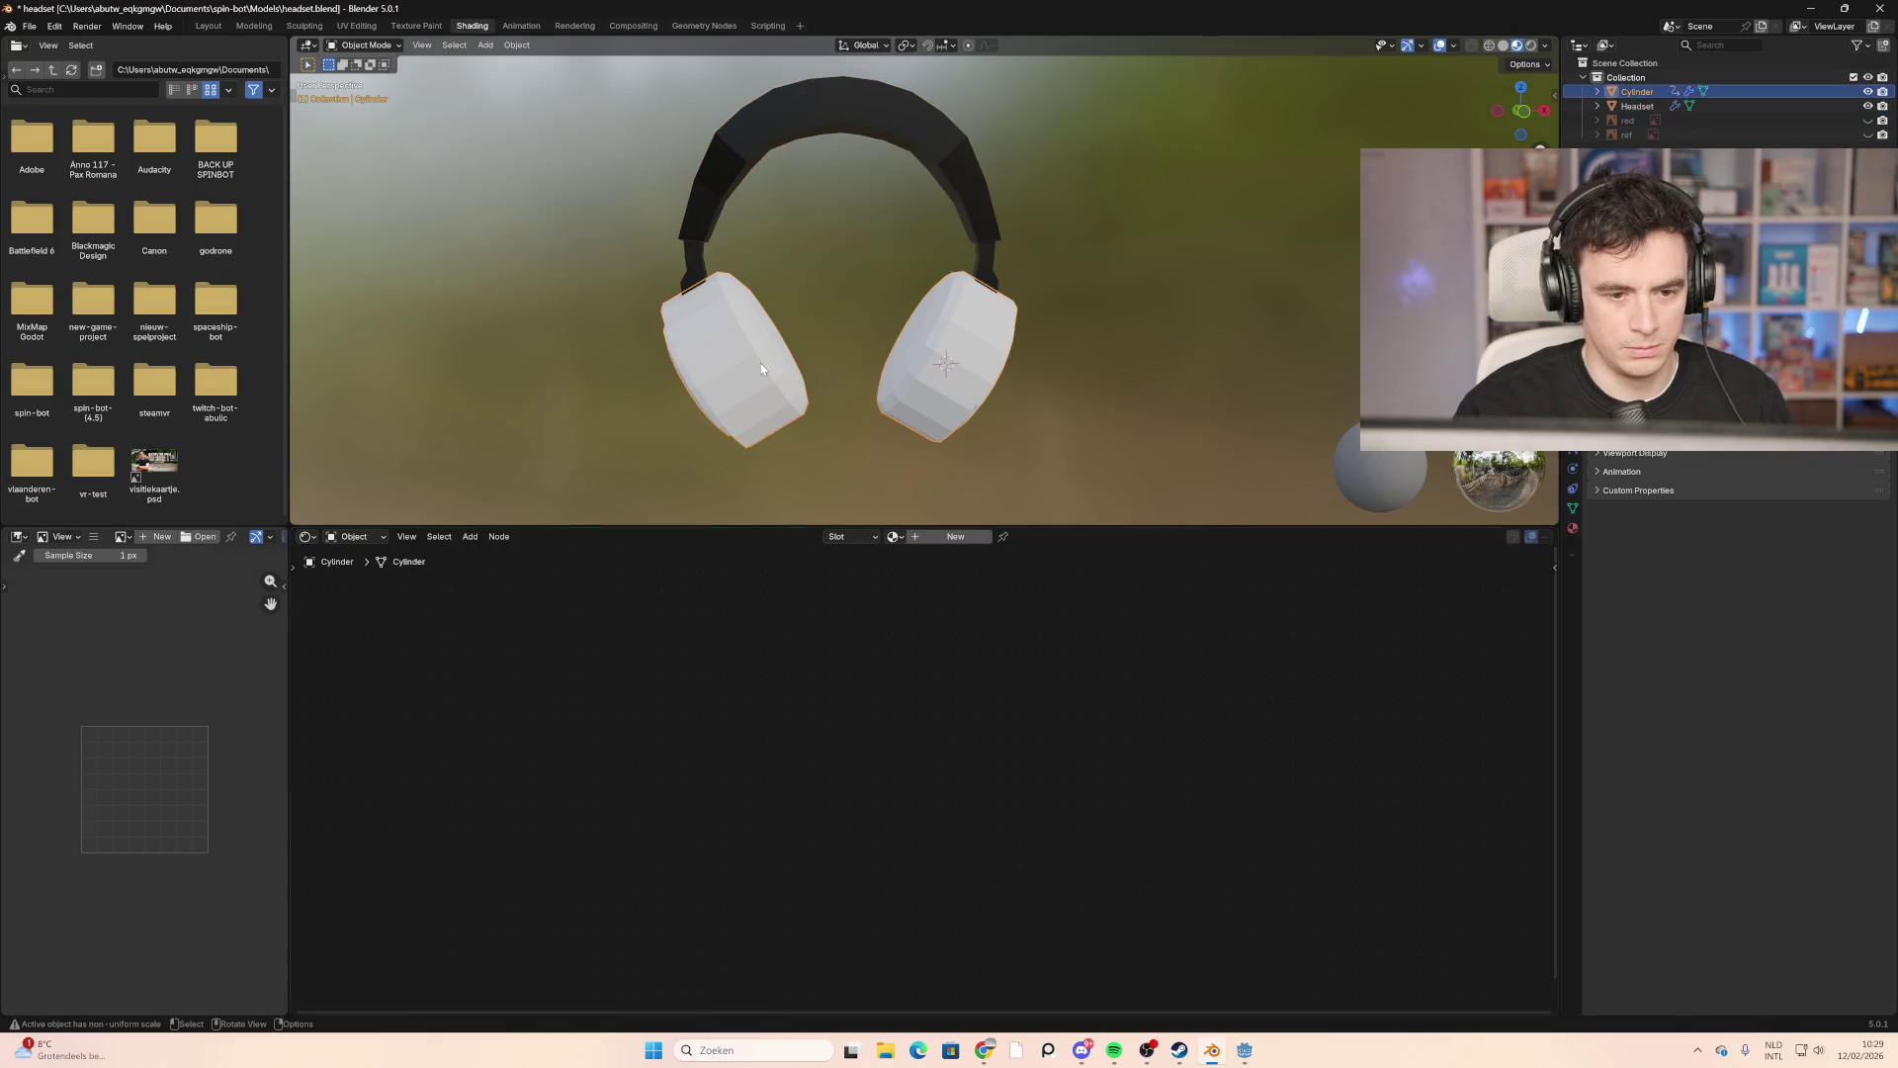
pyautogui.click(895, 537)
pyautogui.click(921, 560)
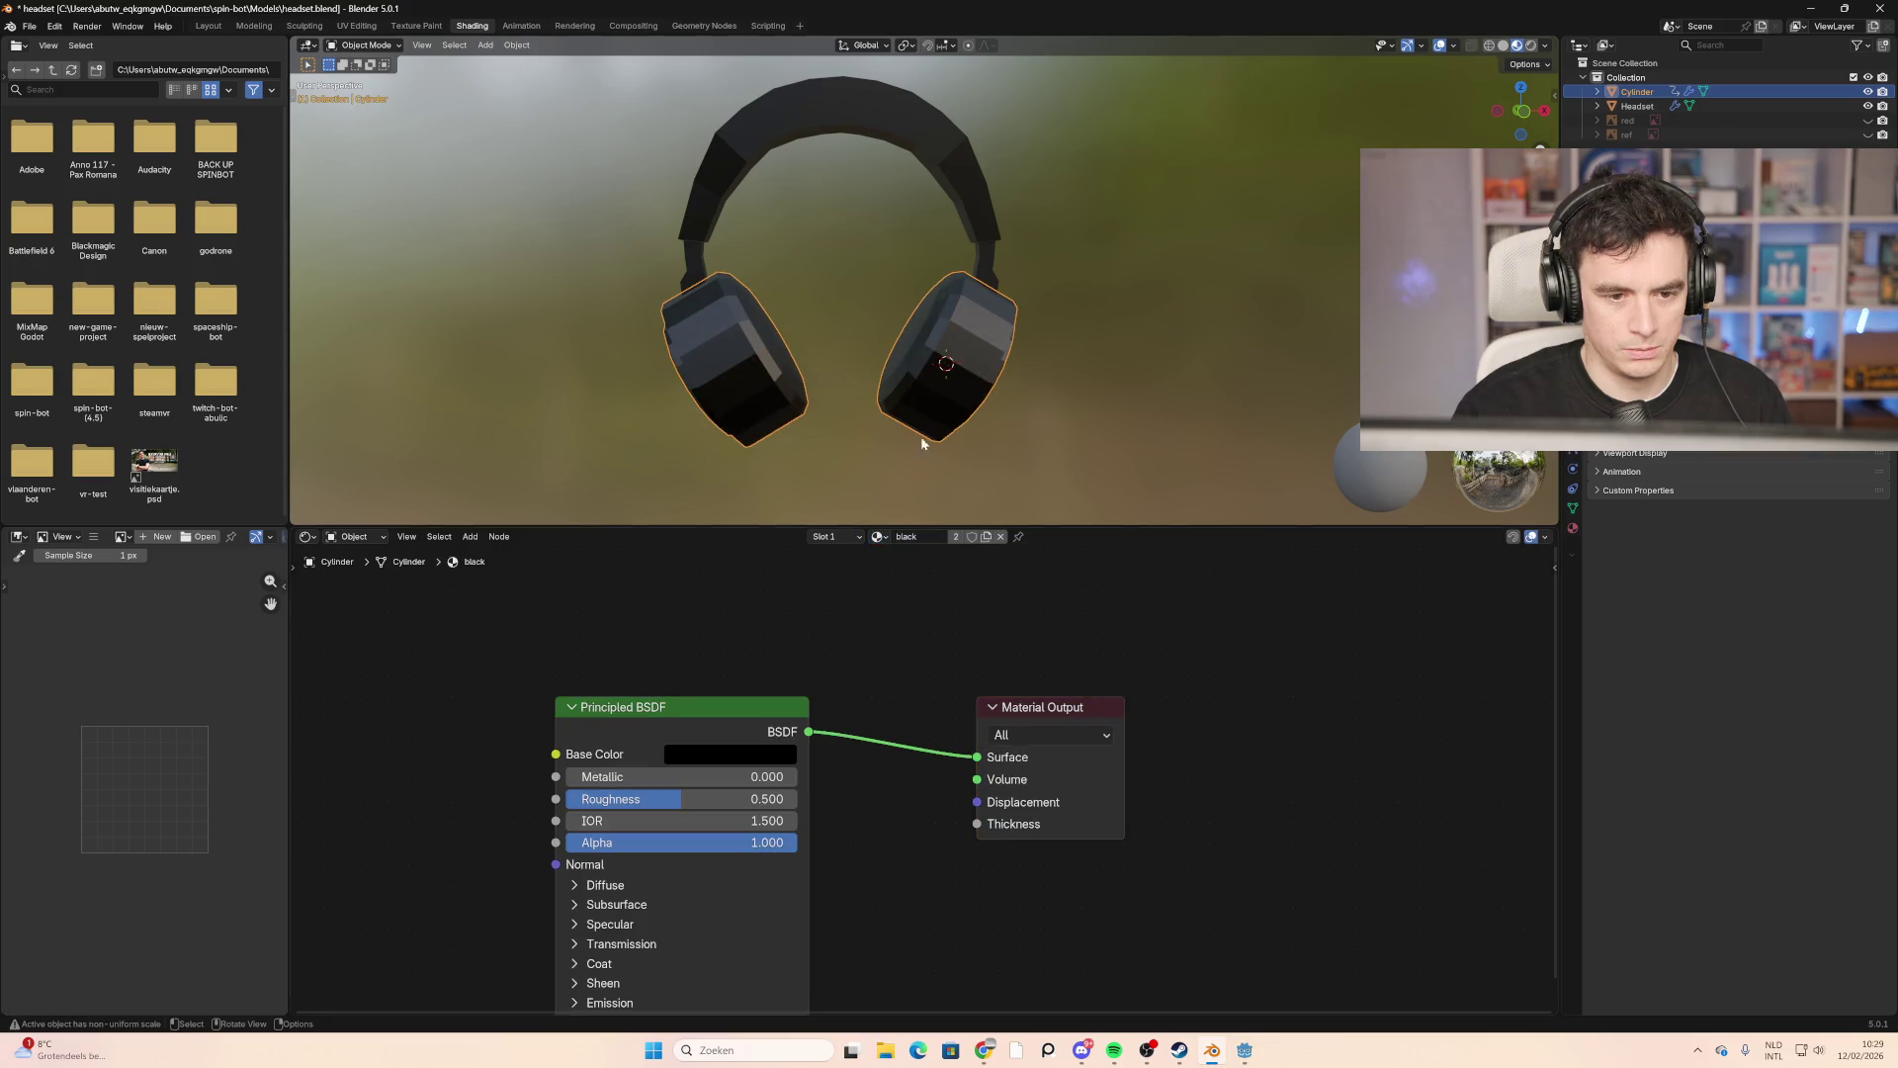
pyautogui.click(713, 206)
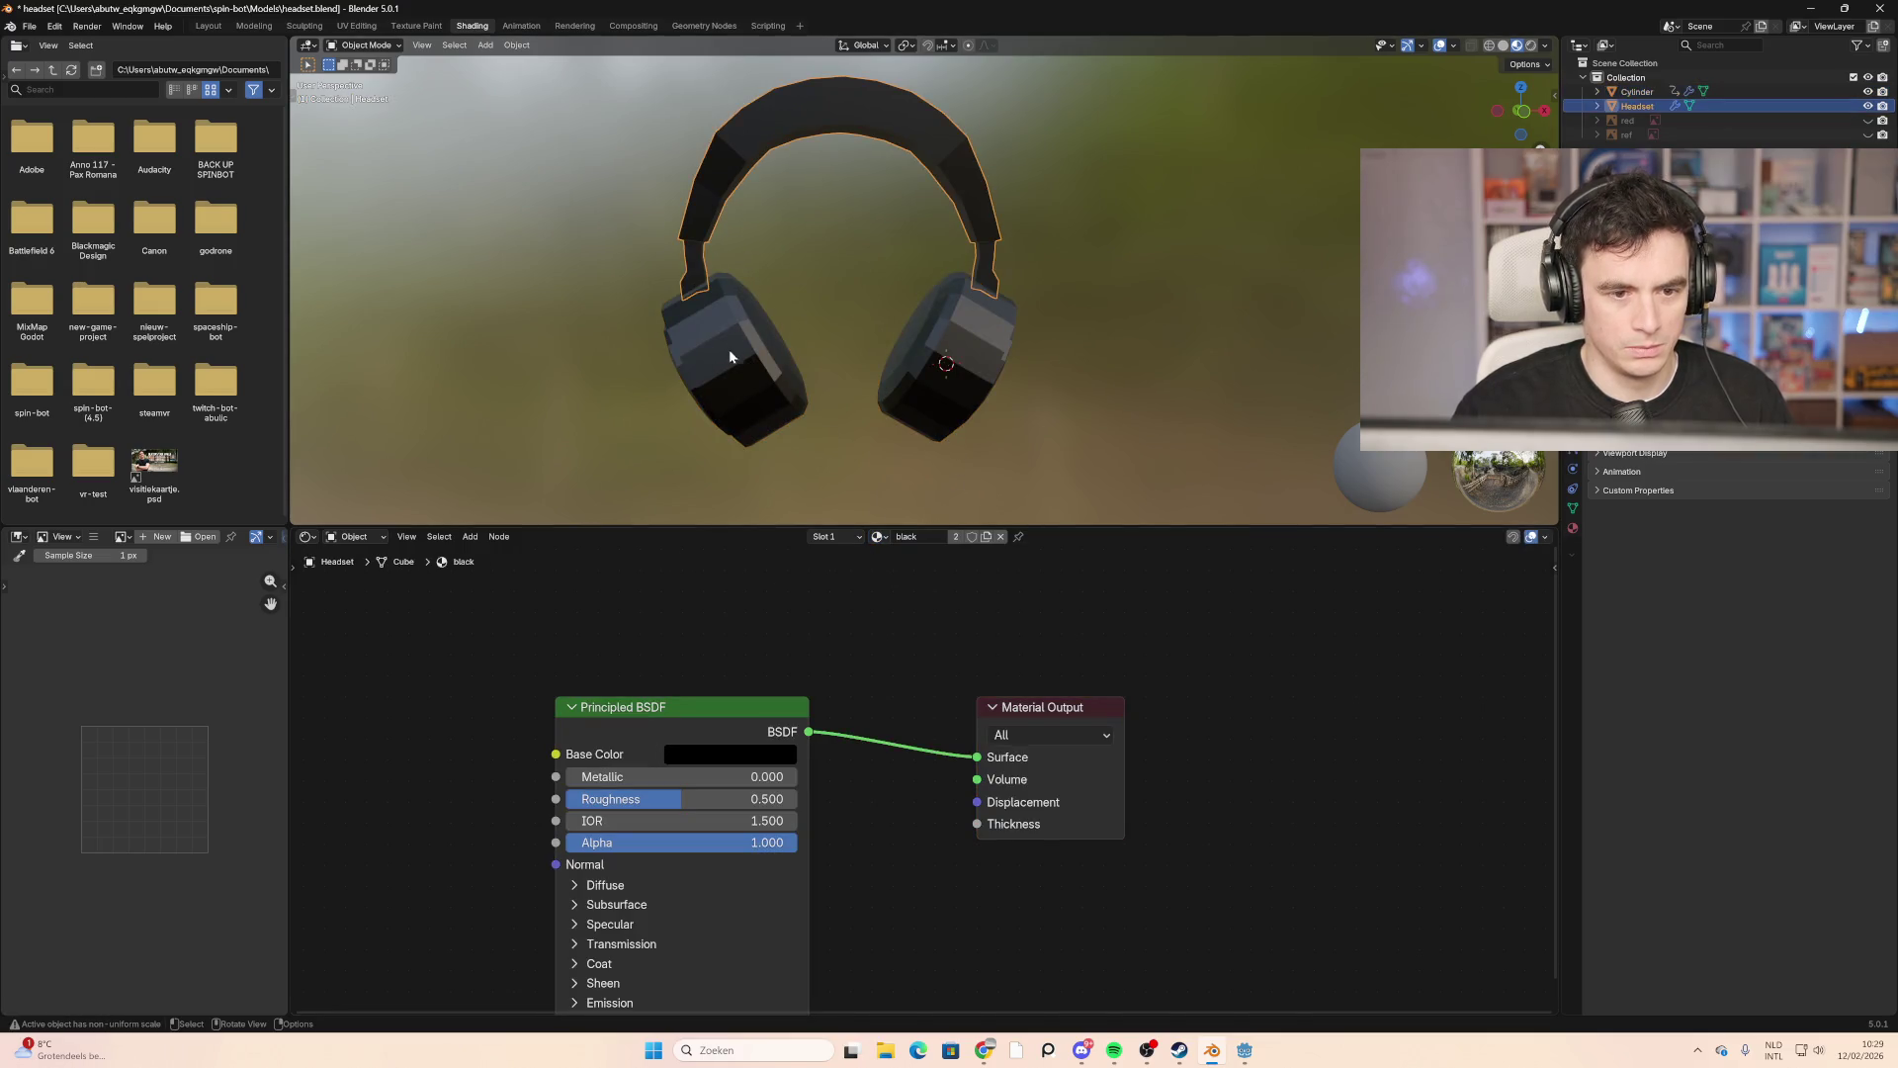
pyautogui.moveTo(657, 776); pyautogui.dragTo(810, 776)
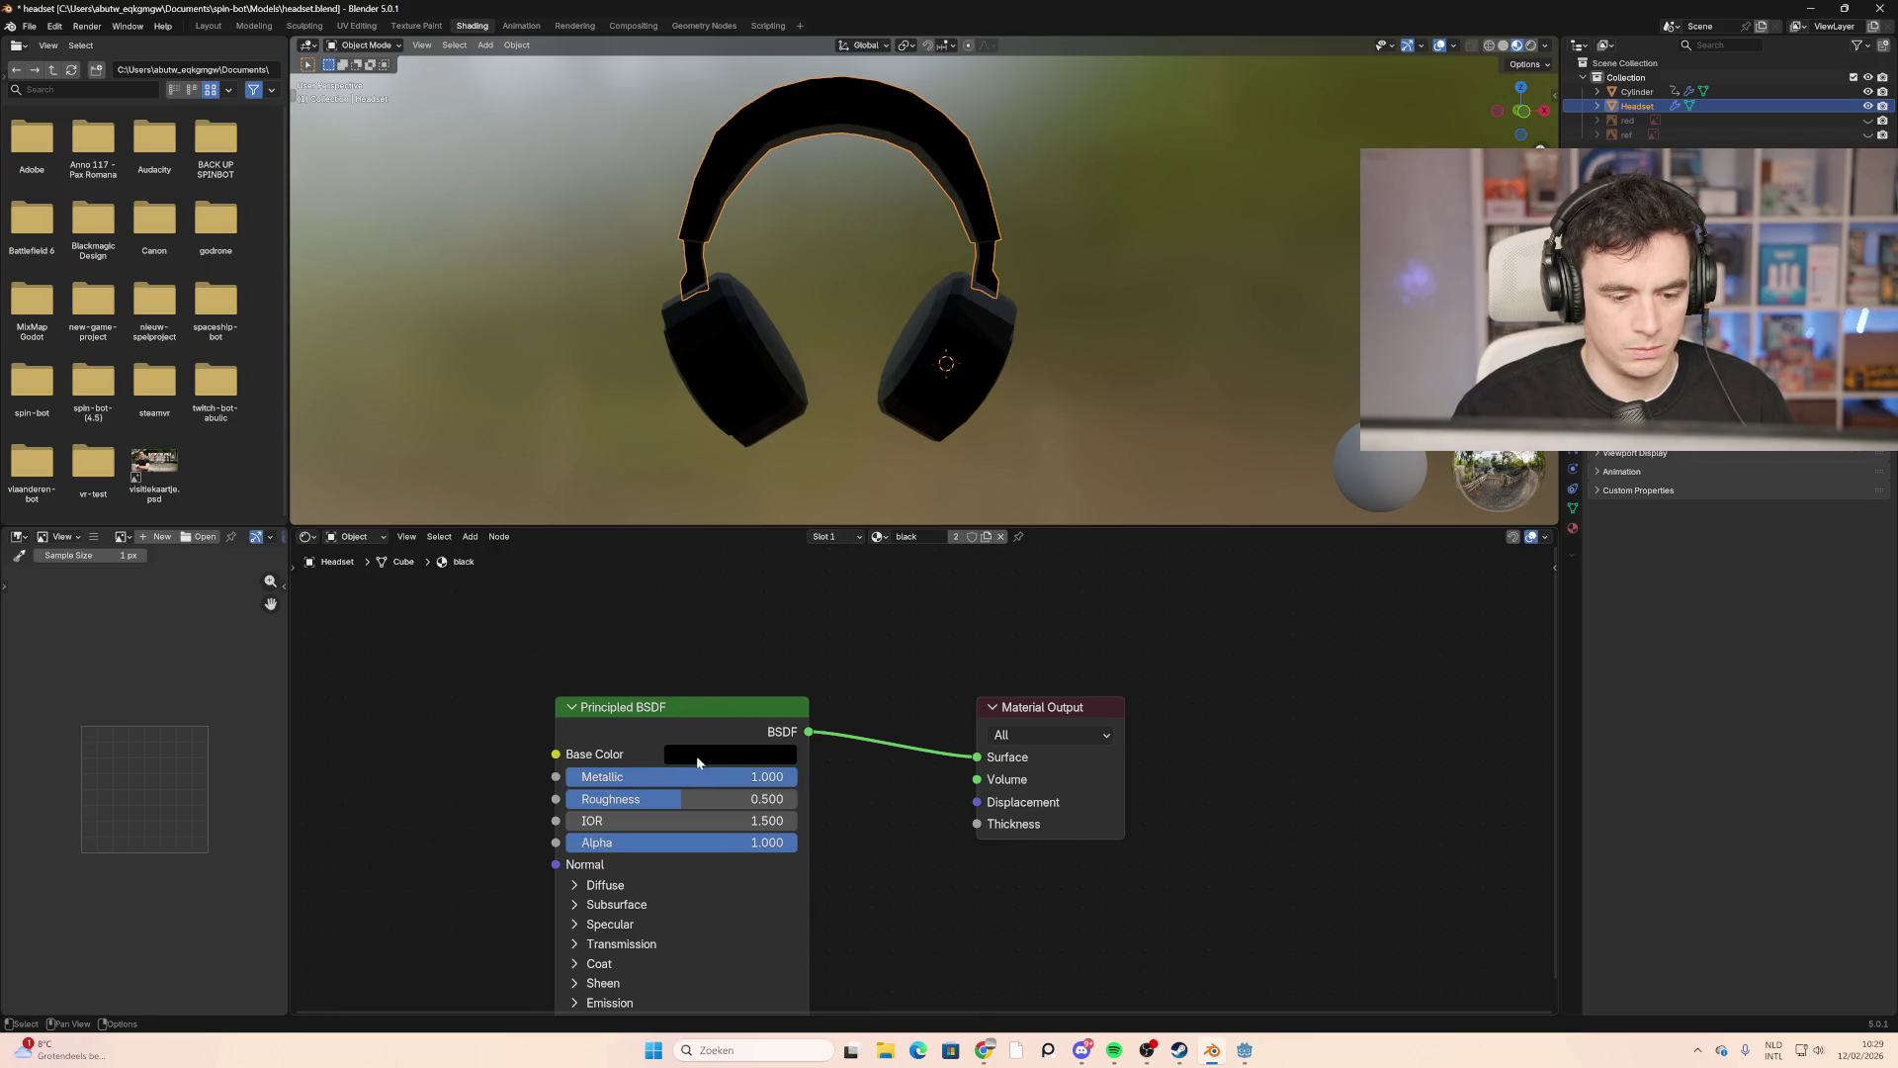
pyautogui.moveTo(675, 785)
pyautogui.mouseDown()
pyautogui.moveTo(495, 785)
pyautogui.moveTo(791, 799)
pyautogui.mouseUp()
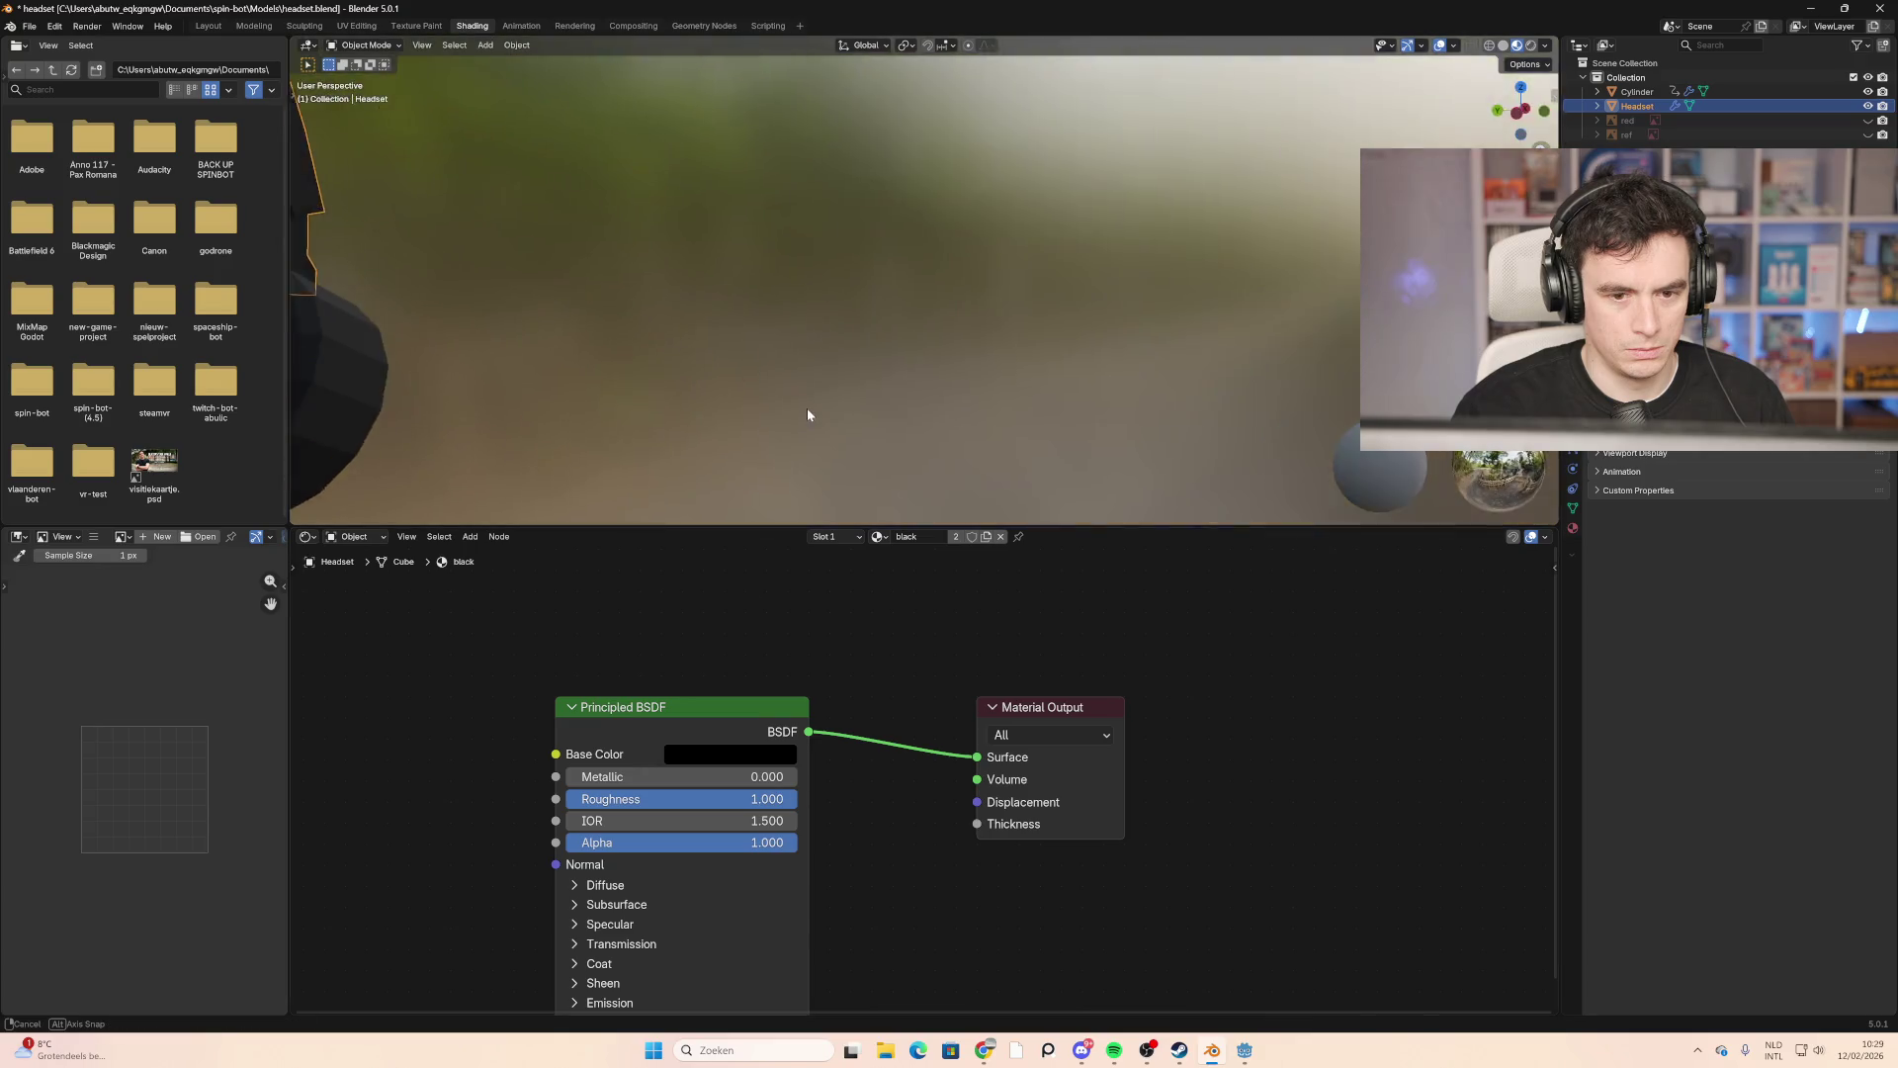
pyautogui.moveTo(807, 407)
pyautogui.mouseDown(button='middle')
pyautogui.moveTo(679, 374)
pyautogui.moveTo(976, 362)
pyautogui.moveTo(788, 263)
pyautogui.moveTo(894, 361)
pyautogui.moveTo(1028, 358)
pyautogui.moveTo(834, 330)
pyautogui.moveTo(1153, 347)
pyautogui.moveTo(956, 301)
pyautogui.moveTo(999, 299)
pyautogui.moveTo(798, 293)
pyautogui.moveTo(989, 339)
pyautogui.moveTo(985, 425)
pyautogui.mouseUp(button='middle')
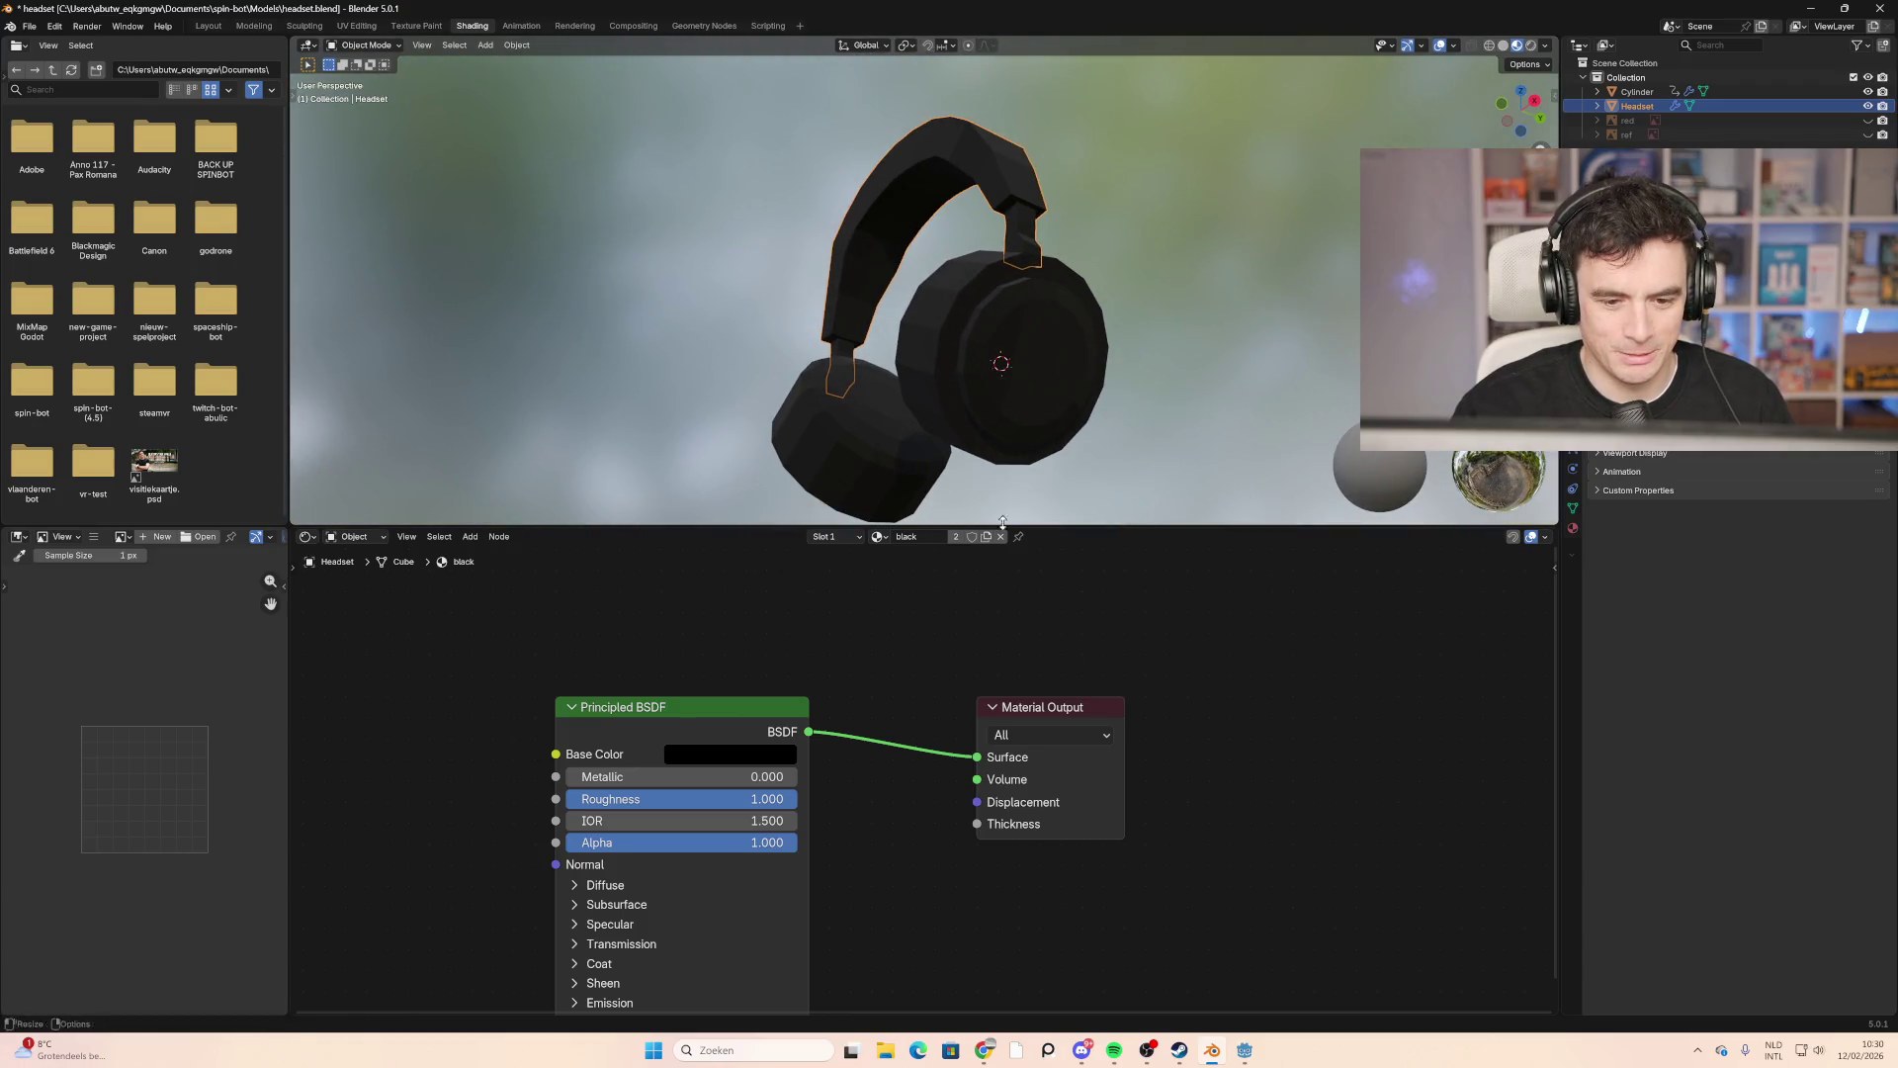
# Step: Orbit around the headset, select the ear-cup Cylinder and switch it into Edit Mode
pyautogui.moveTo(906, 324); pyautogui.dragTo(951, 362, button='middle')
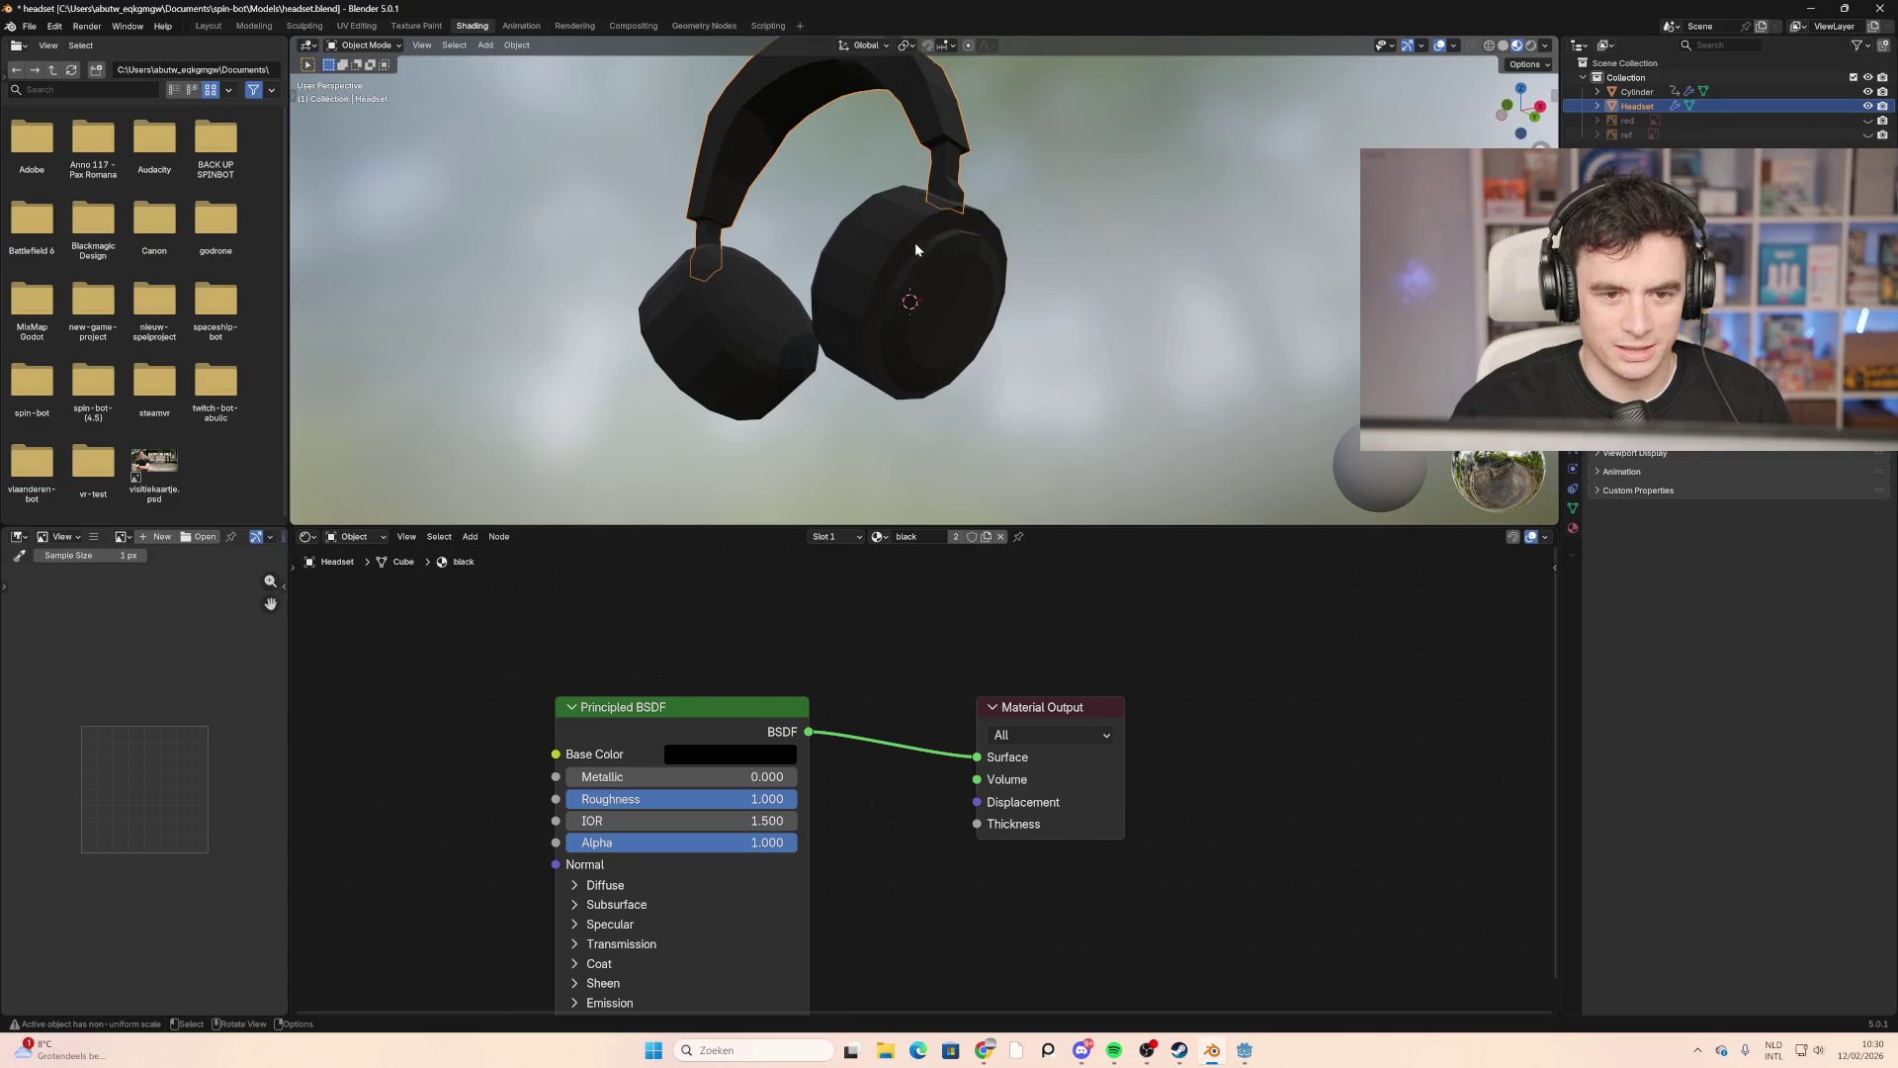
pyautogui.moveTo(915, 241)
pyautogui.mouseDown(button='middle')
pyautogui.moveTo(875, 219)
pyautogui.moveTo(967, 403)
pyautogui.moveTo(878, 216)
pyautogui.mouseUp(button='middle')
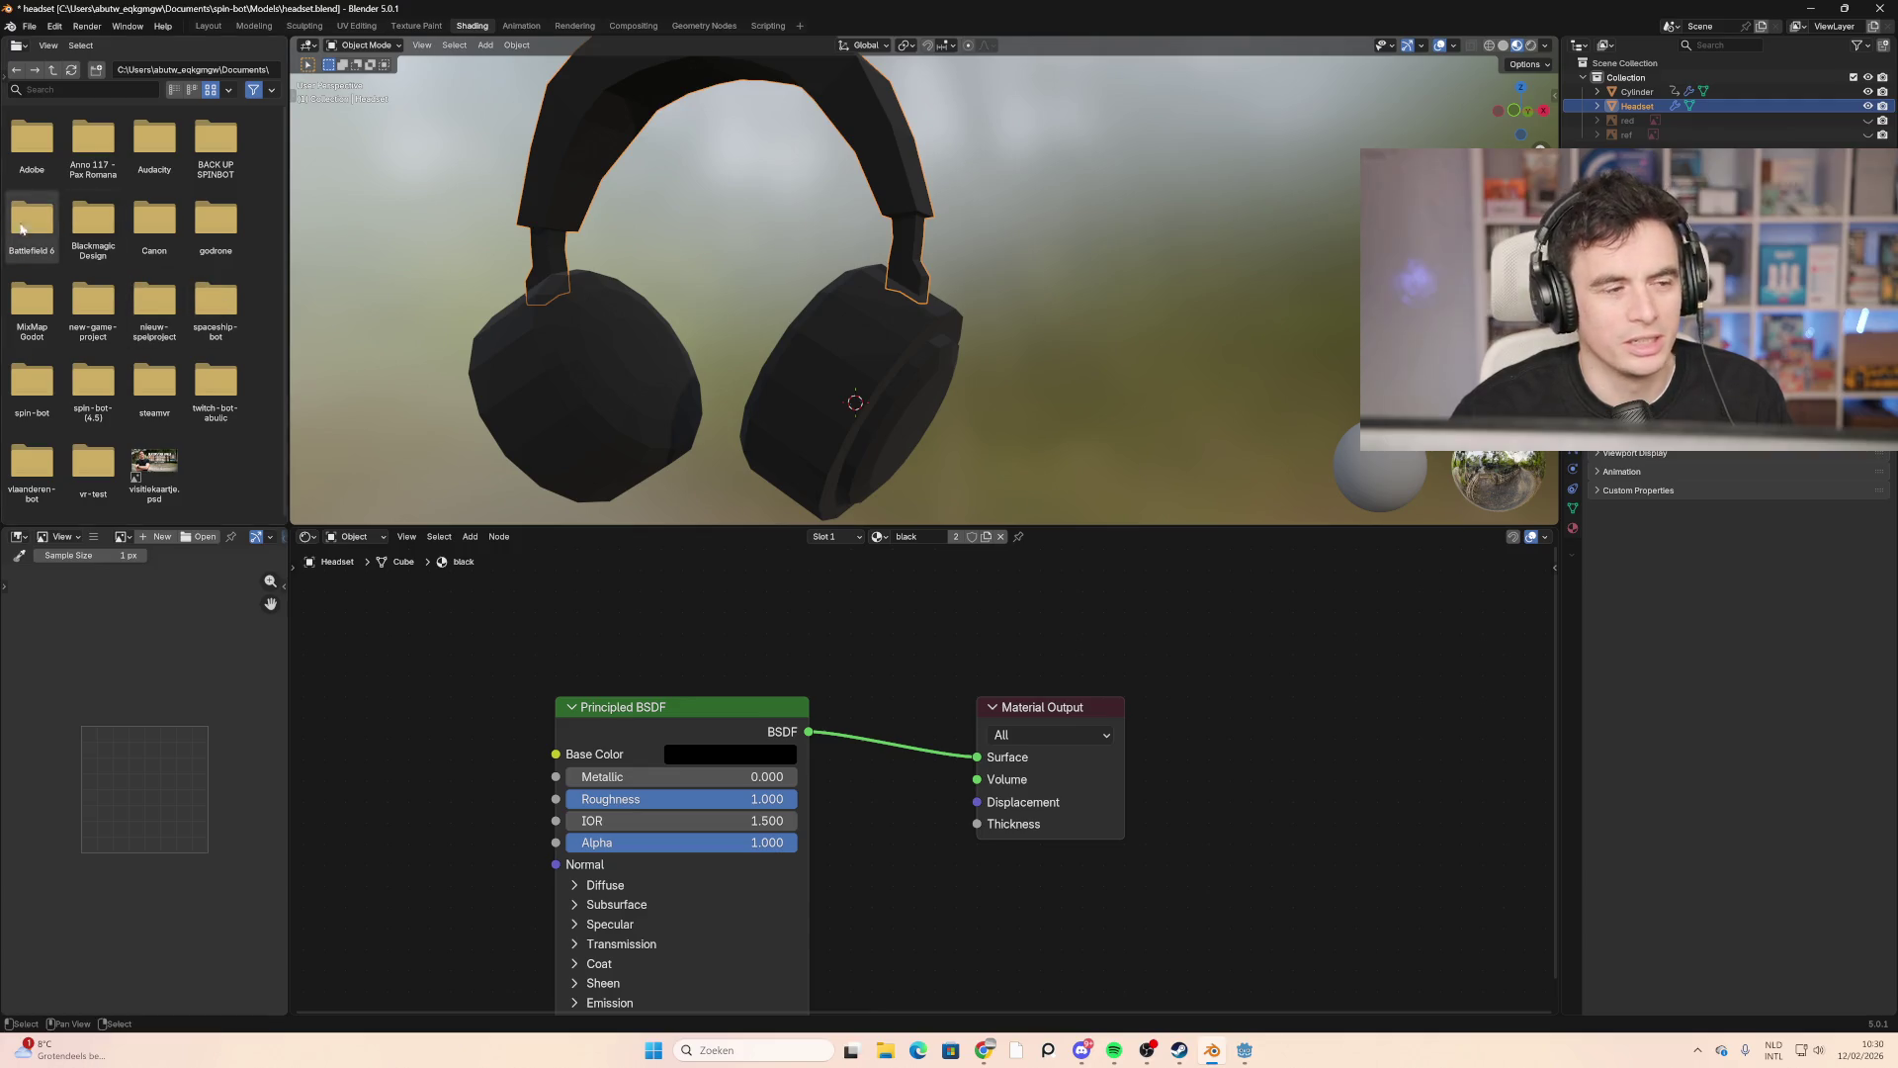
pyautogui.moveTo(1026, 396)
pyautogui.mouseDown(button='middle')
pyautogui.moveTo(995, 371)
pyautogui.moveTo(1105, 421)
pyautogui.moveTo(906, 264)
pyautogui.moveTo(860, 389)
pyautogui.moveTo(766, 287)
pyautogui.mouseUp(button='middle')
pyautogui.click(766, 292)
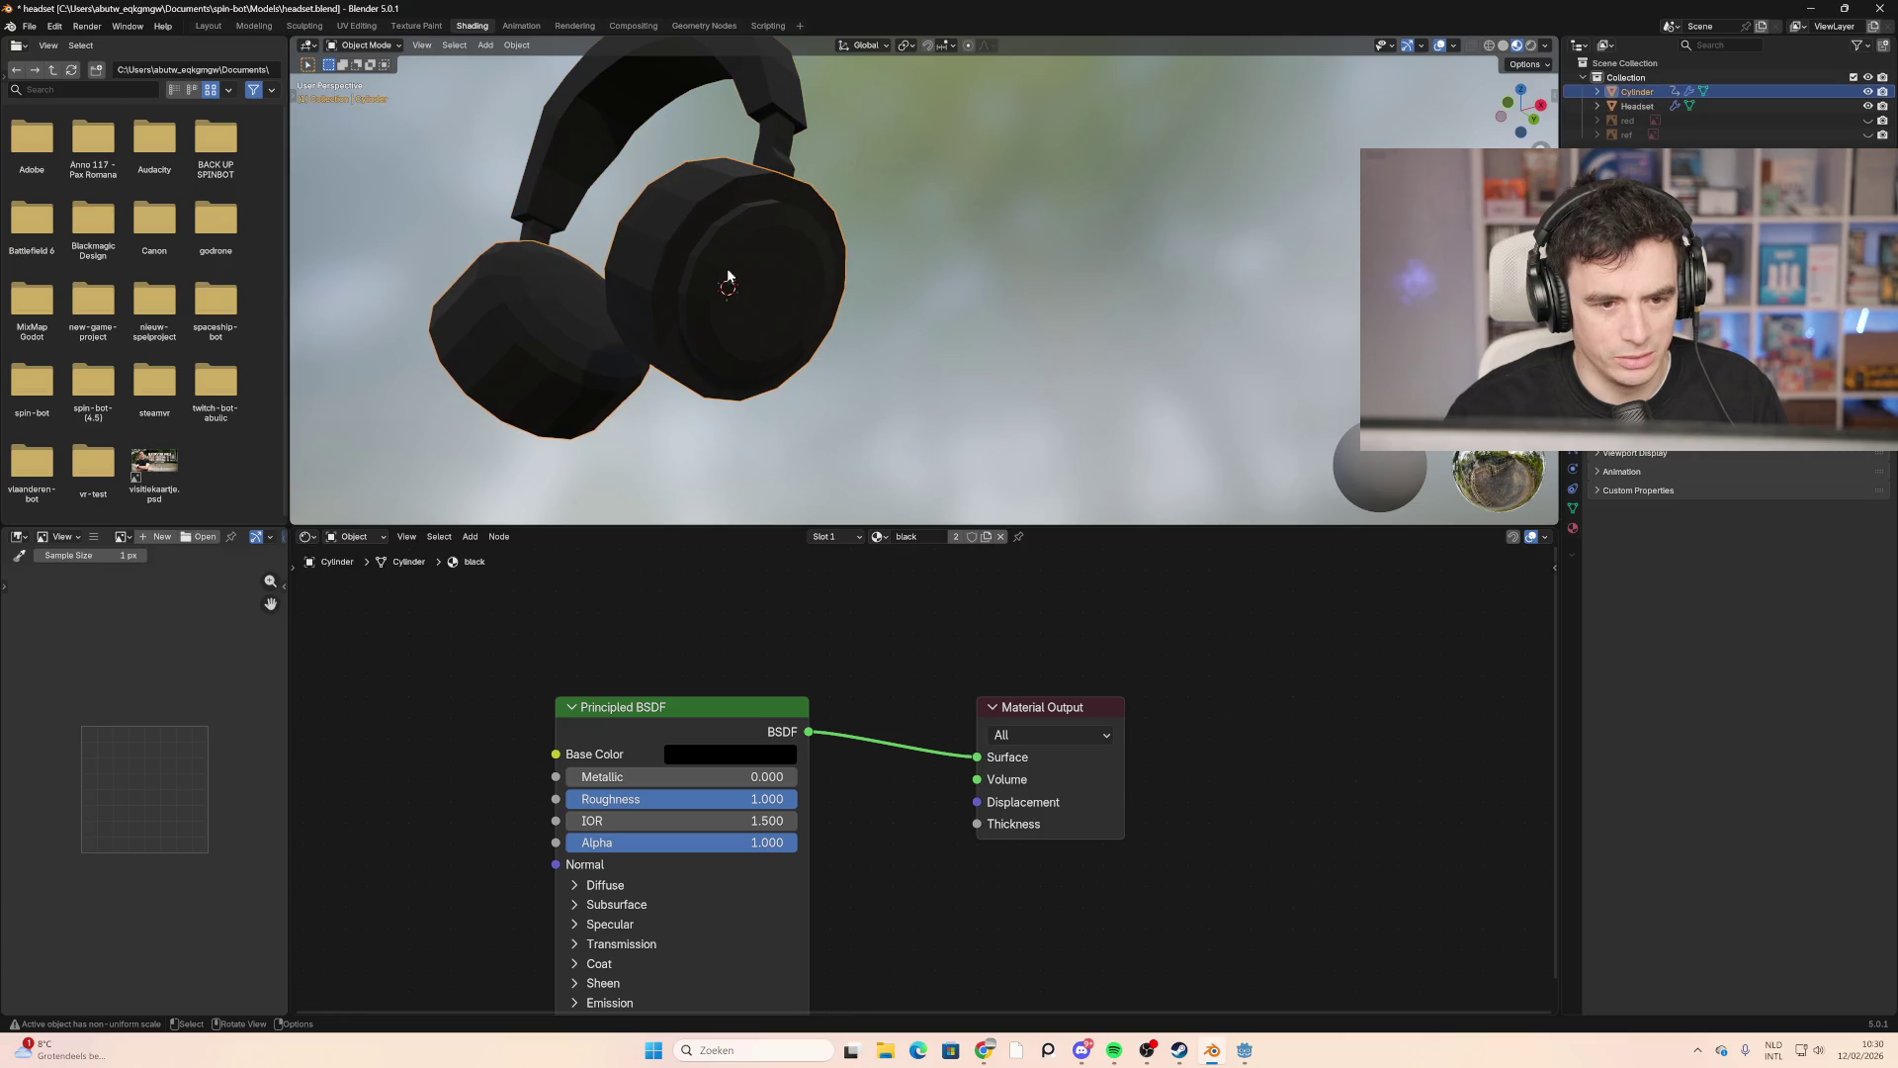
pyautogui.click(394, 45)
pyautogui.click(400, 83)
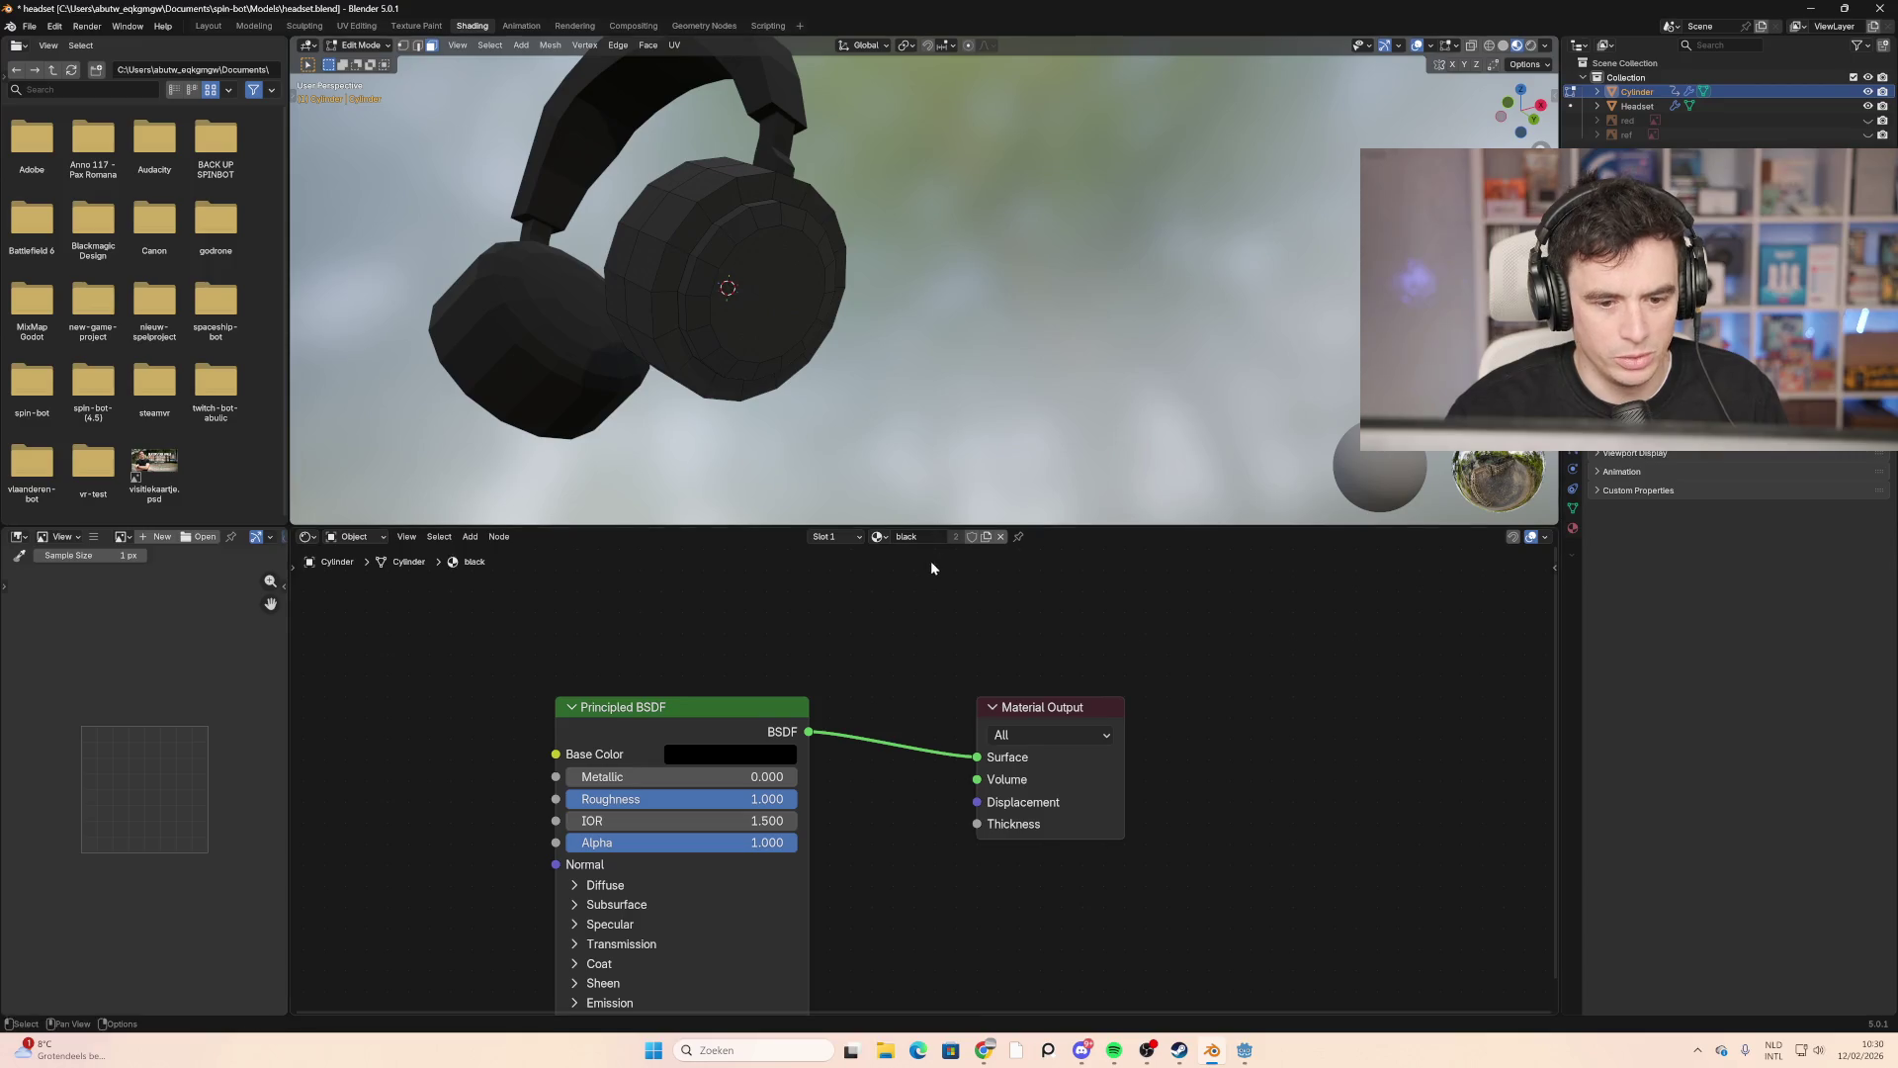
# Step: Add a second material slot and assign the ear cup's inner face to it
pyautogui.click(857, 537)
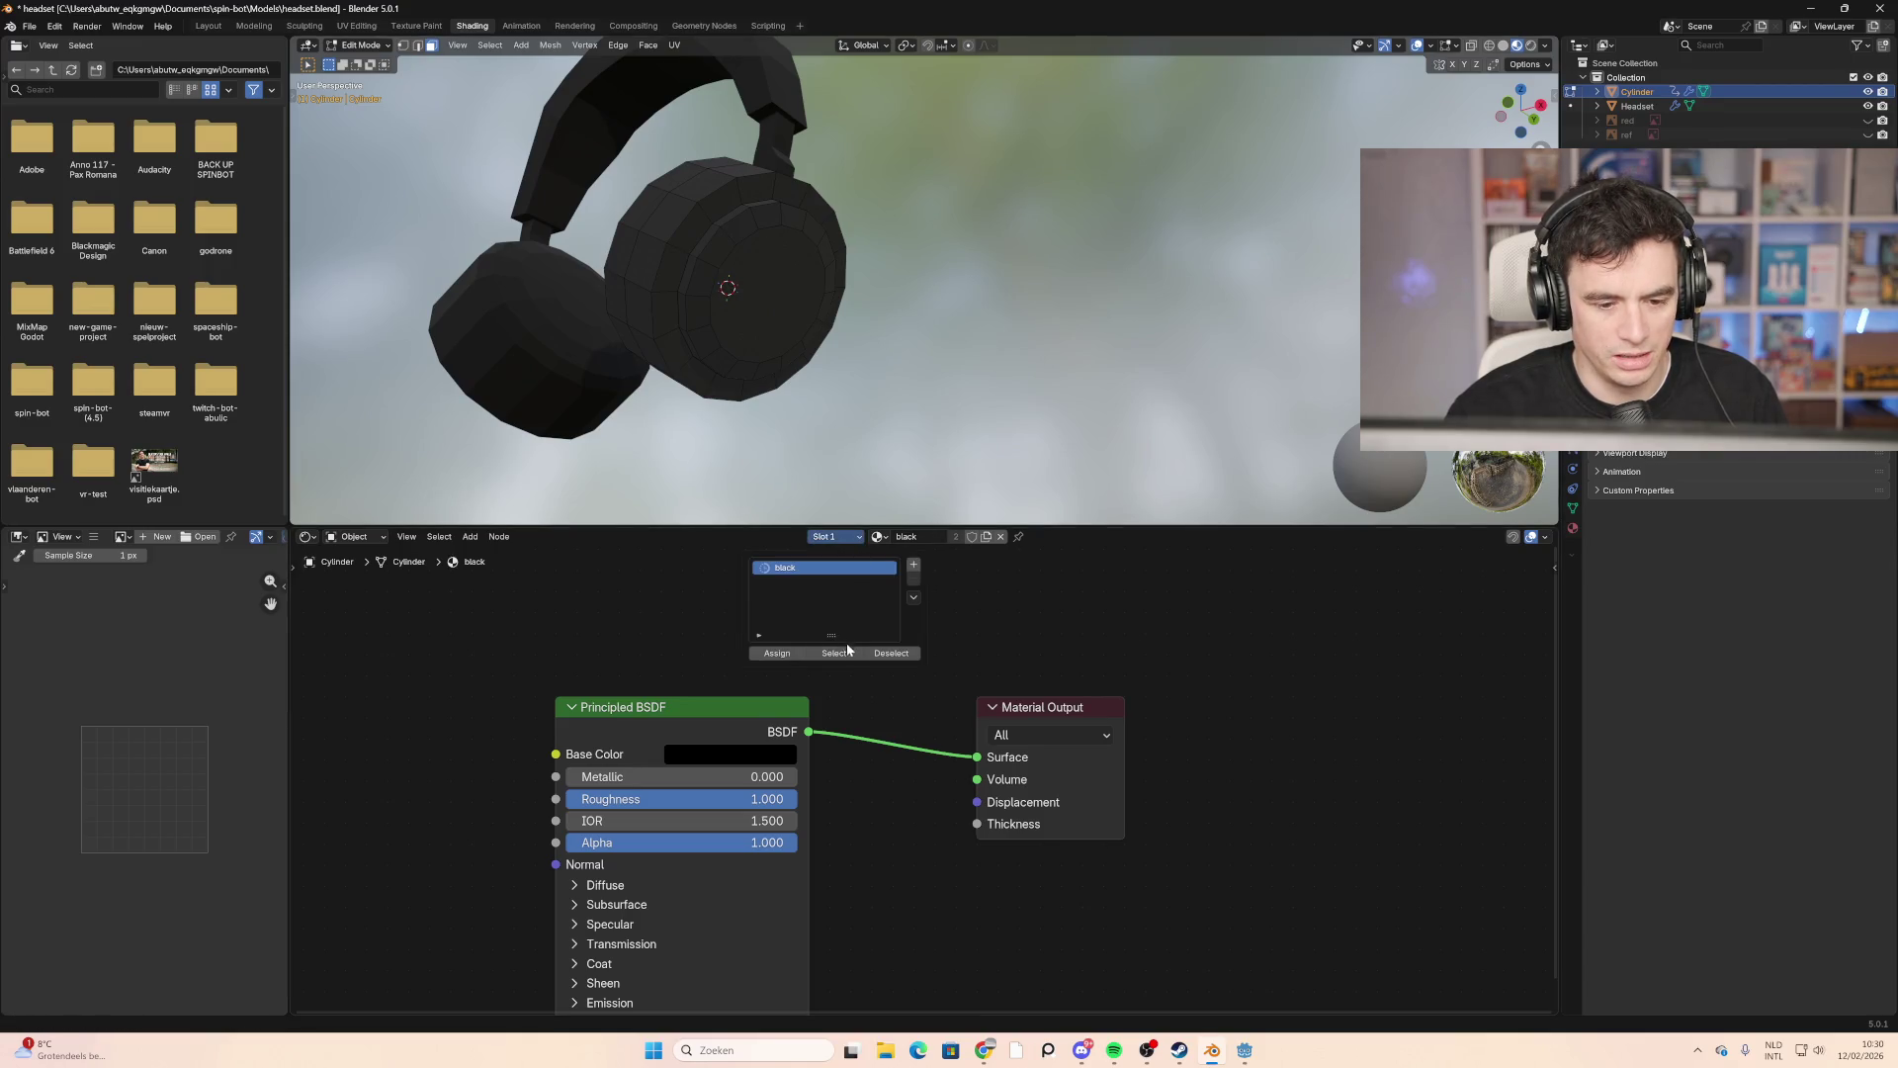
pyautogui.click(914, 567)
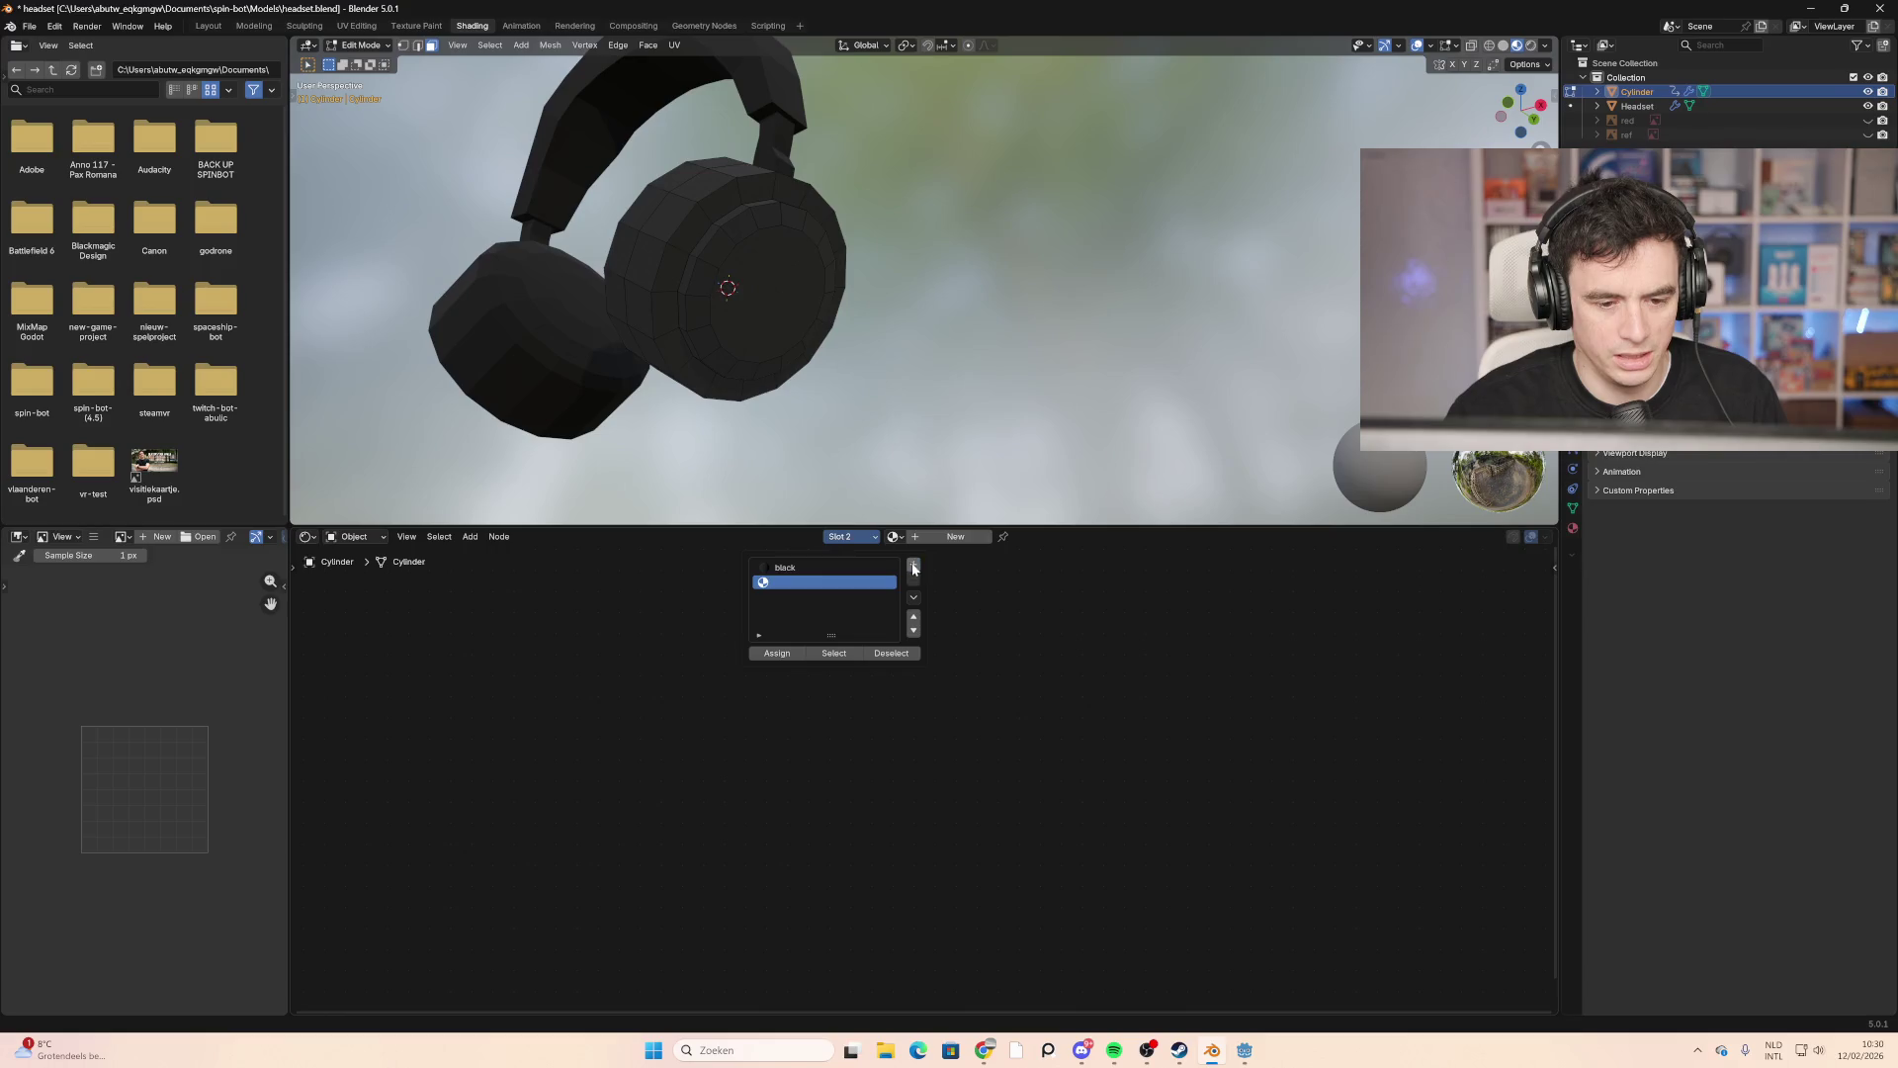
pyautogui.click(766, 299)
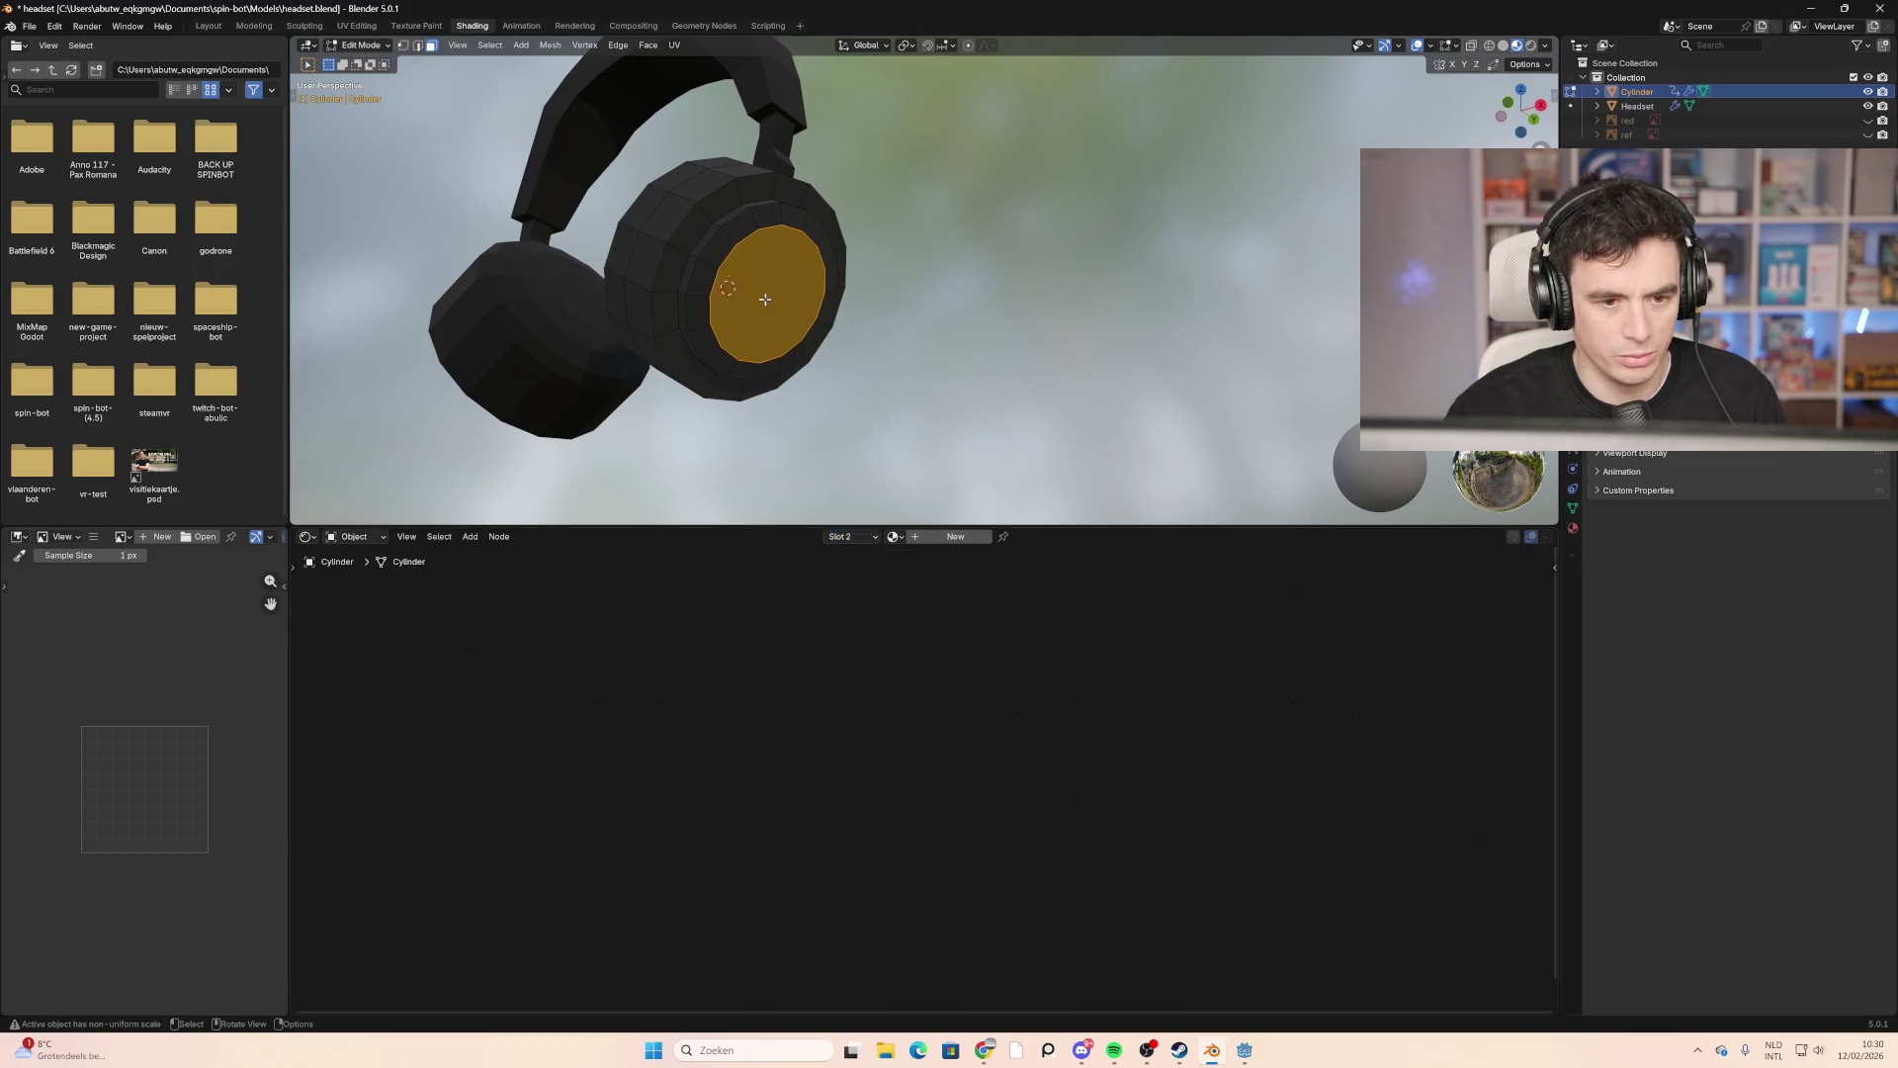
pyautogui.click(852, 537)
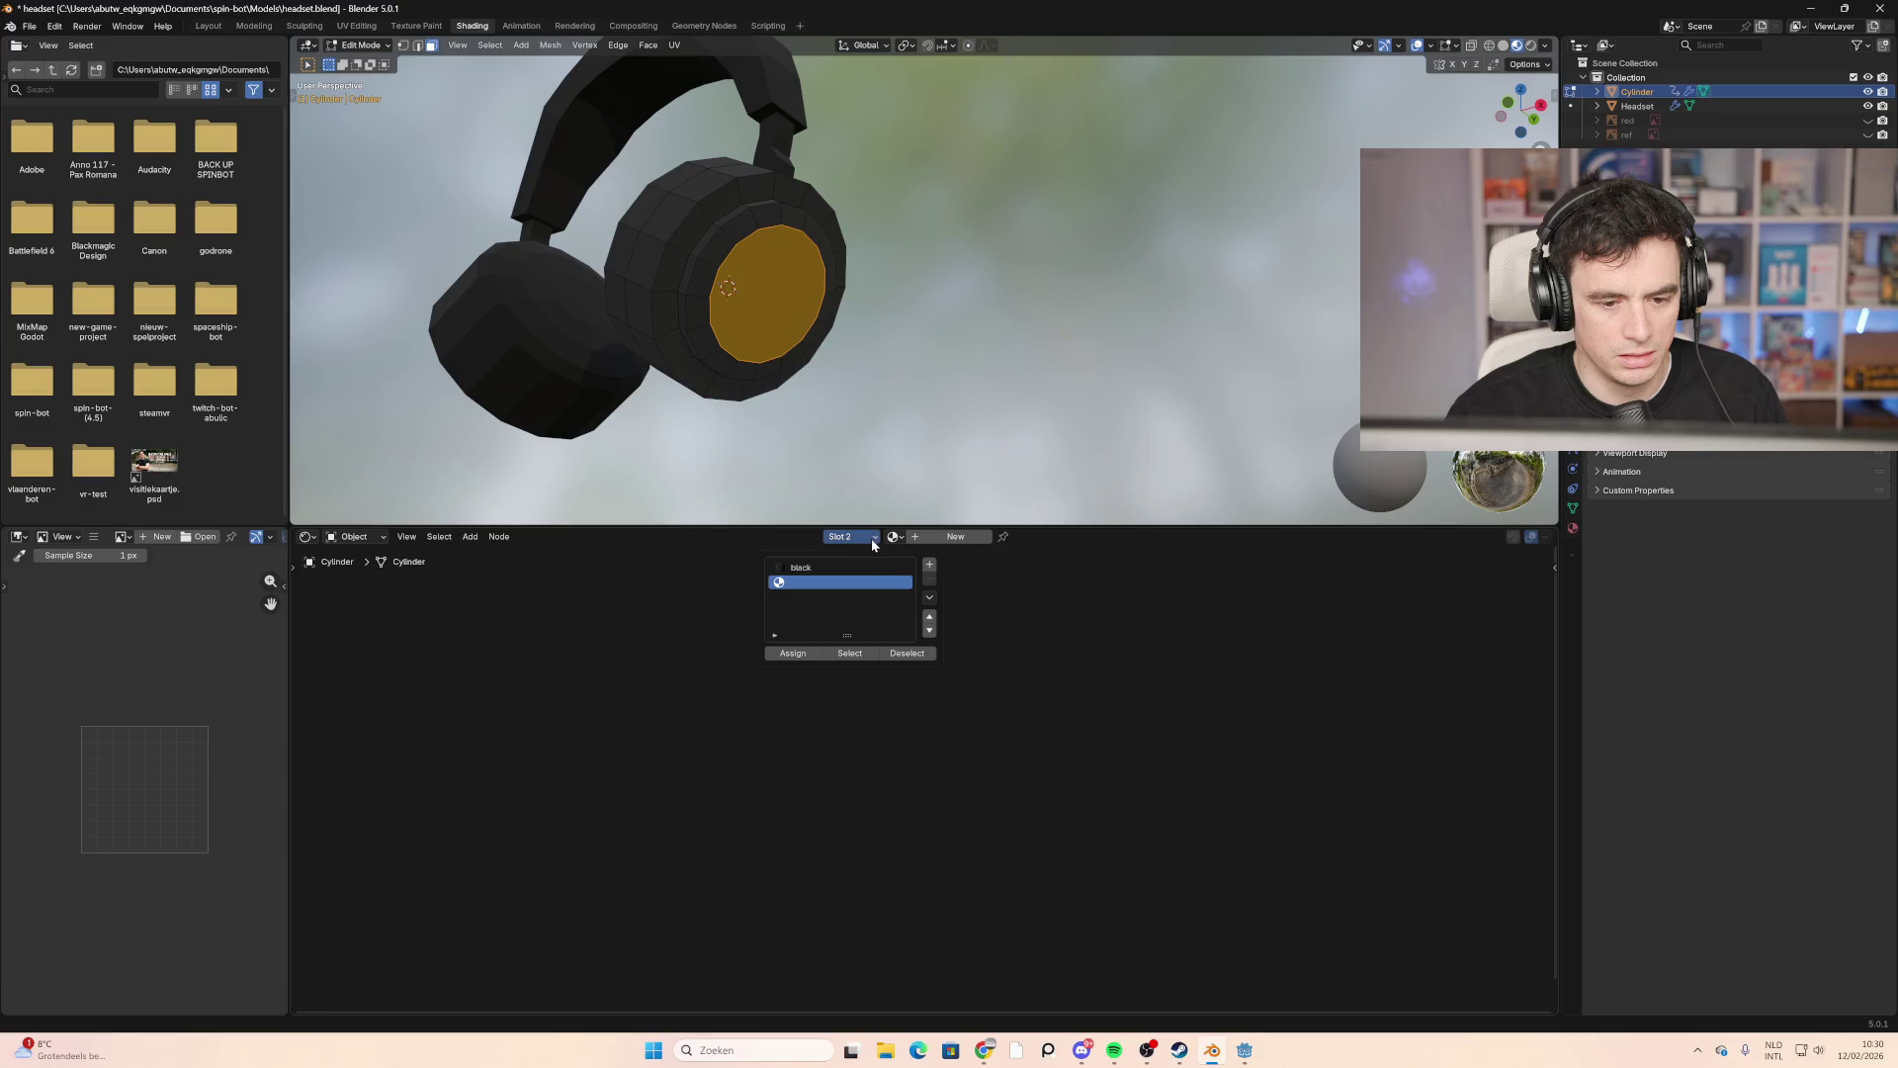
pyautogui.click(798, 654)
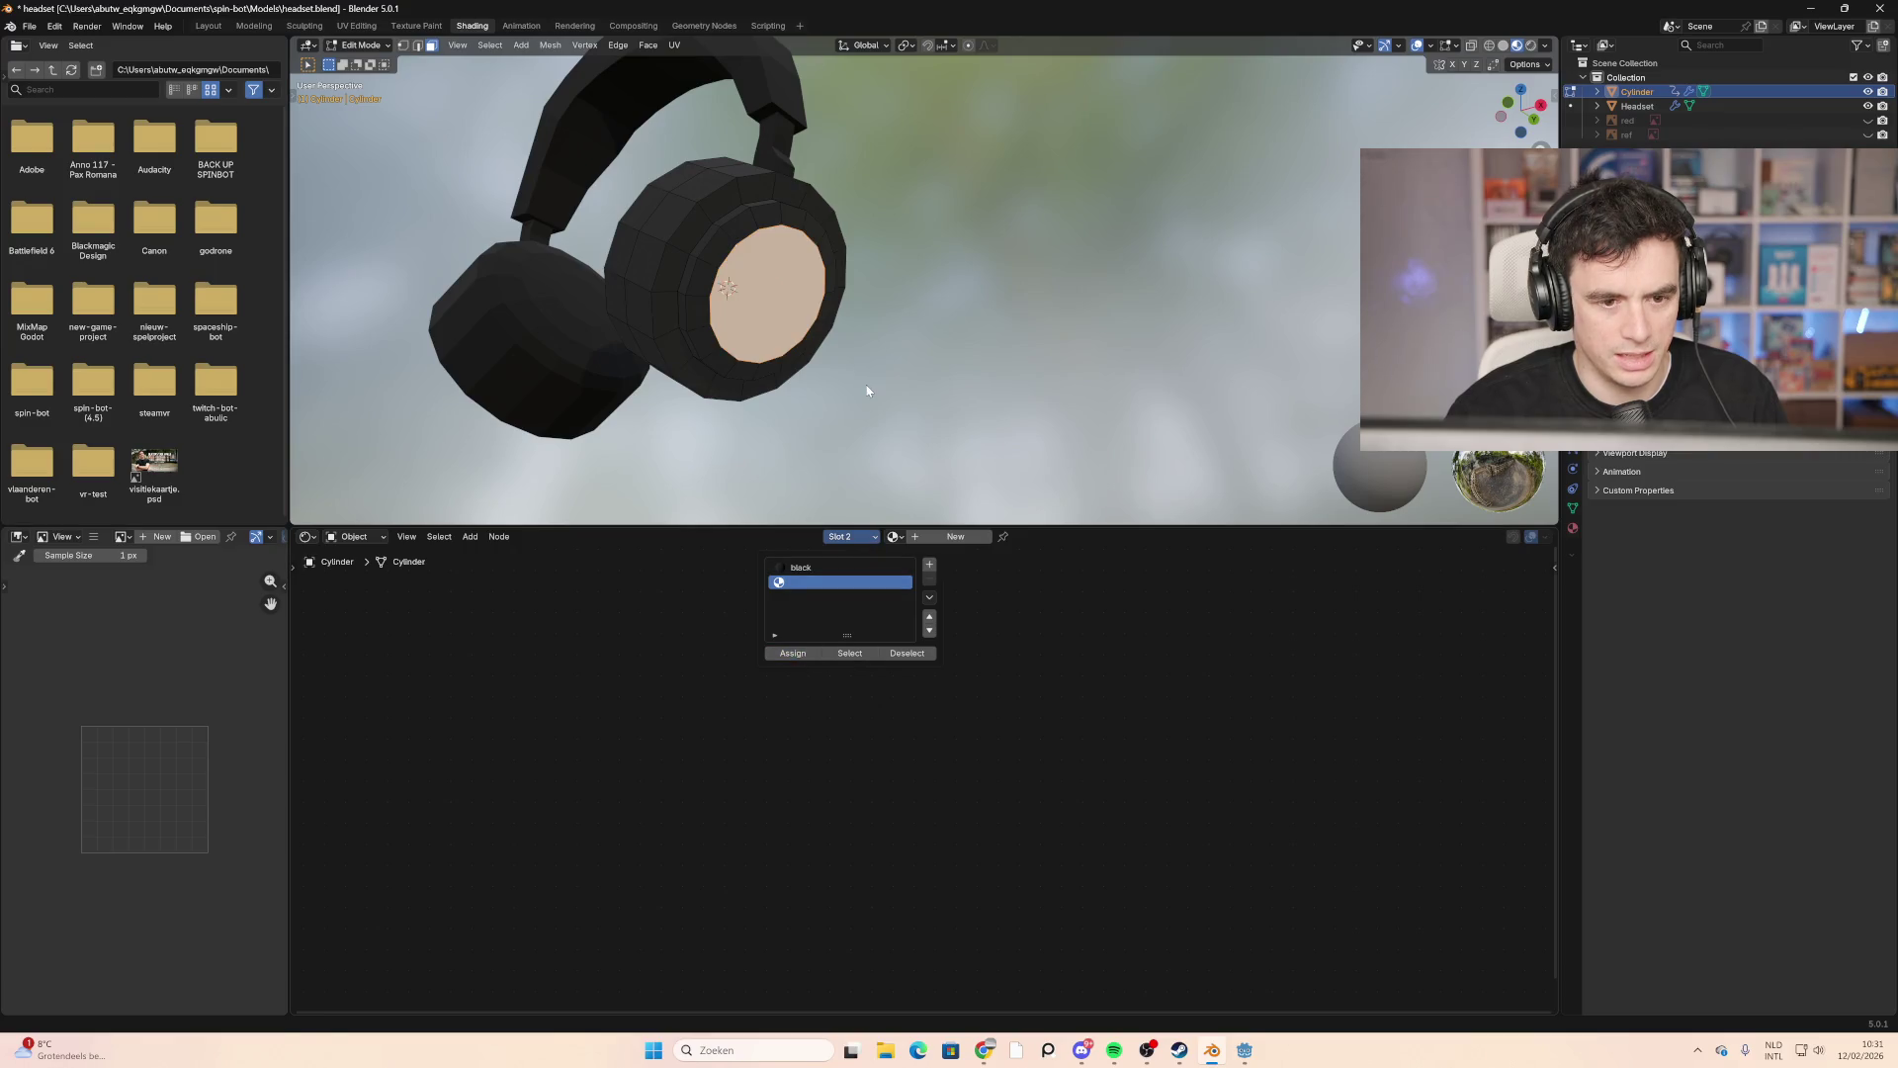
# Step: Create a new material for that slot with a red base colour (#E72E41)
pyautogui.click(955, 536)
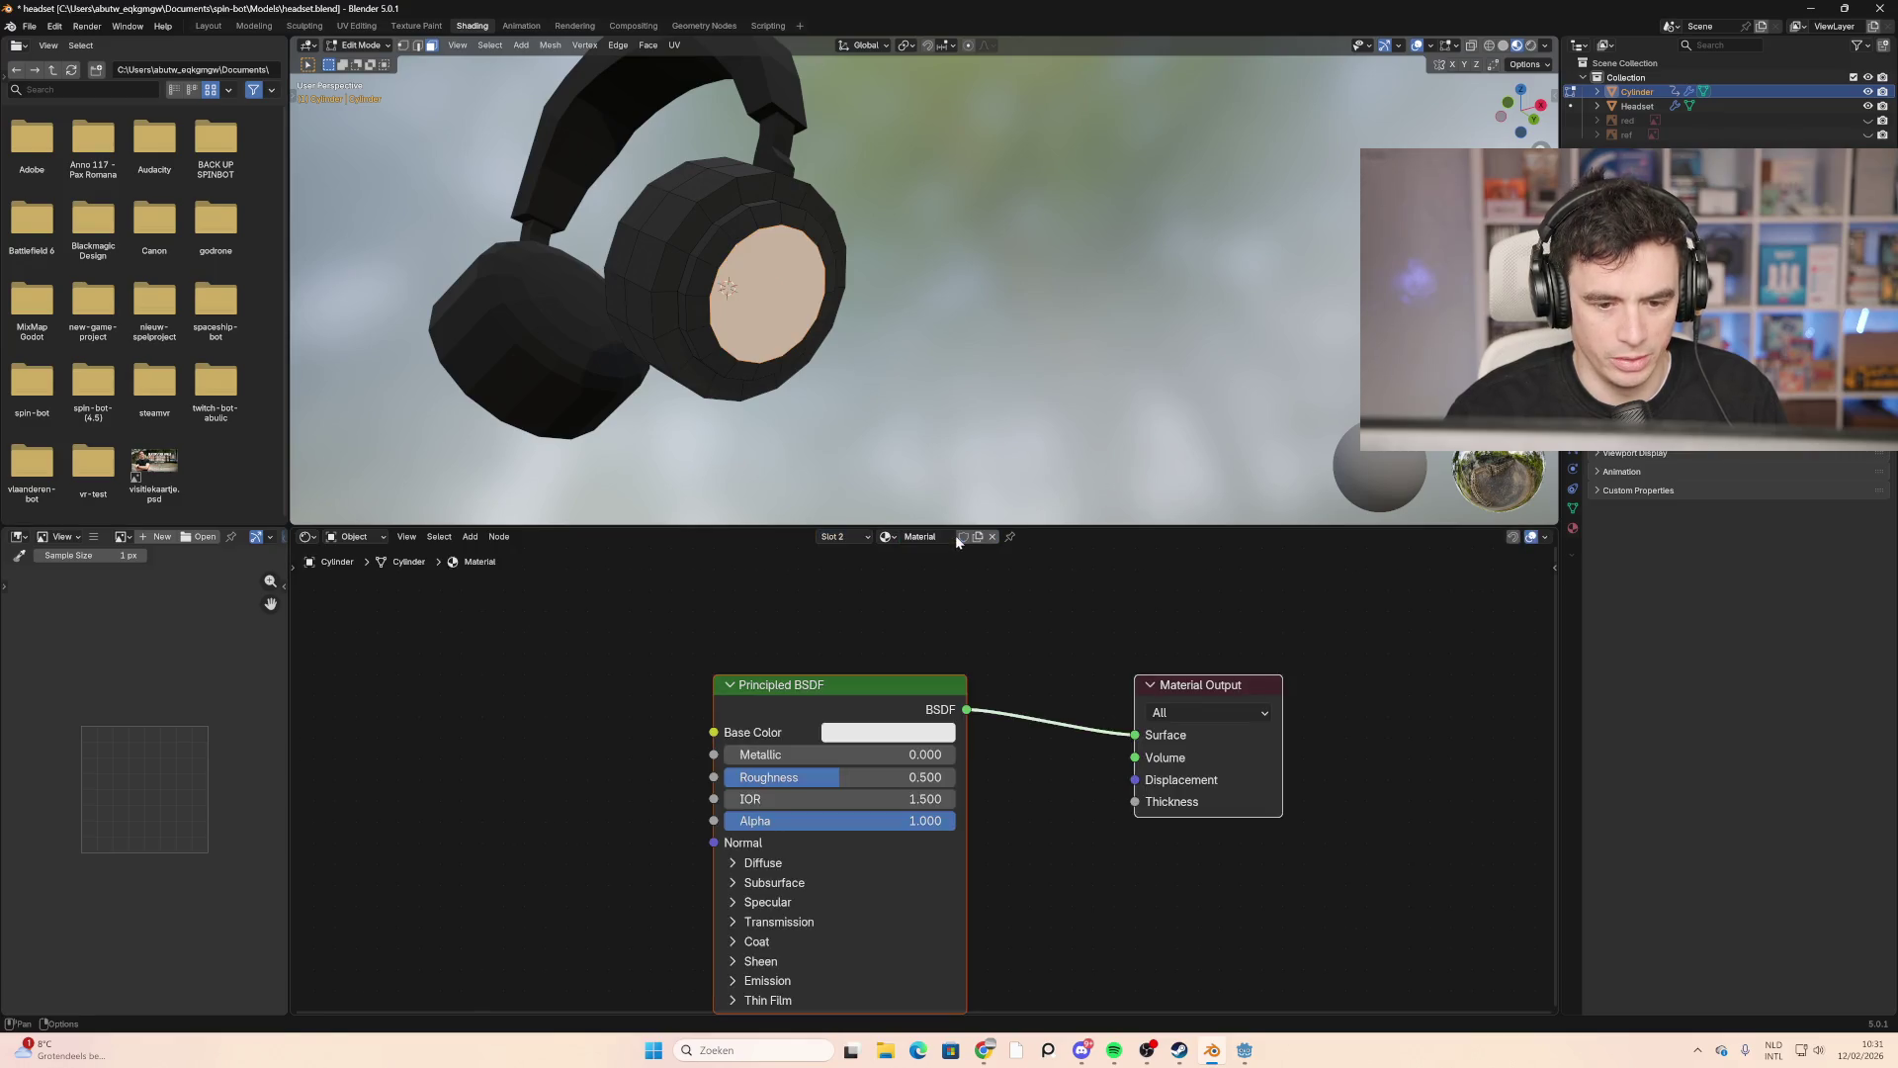
pyautogui.click(866, 737)
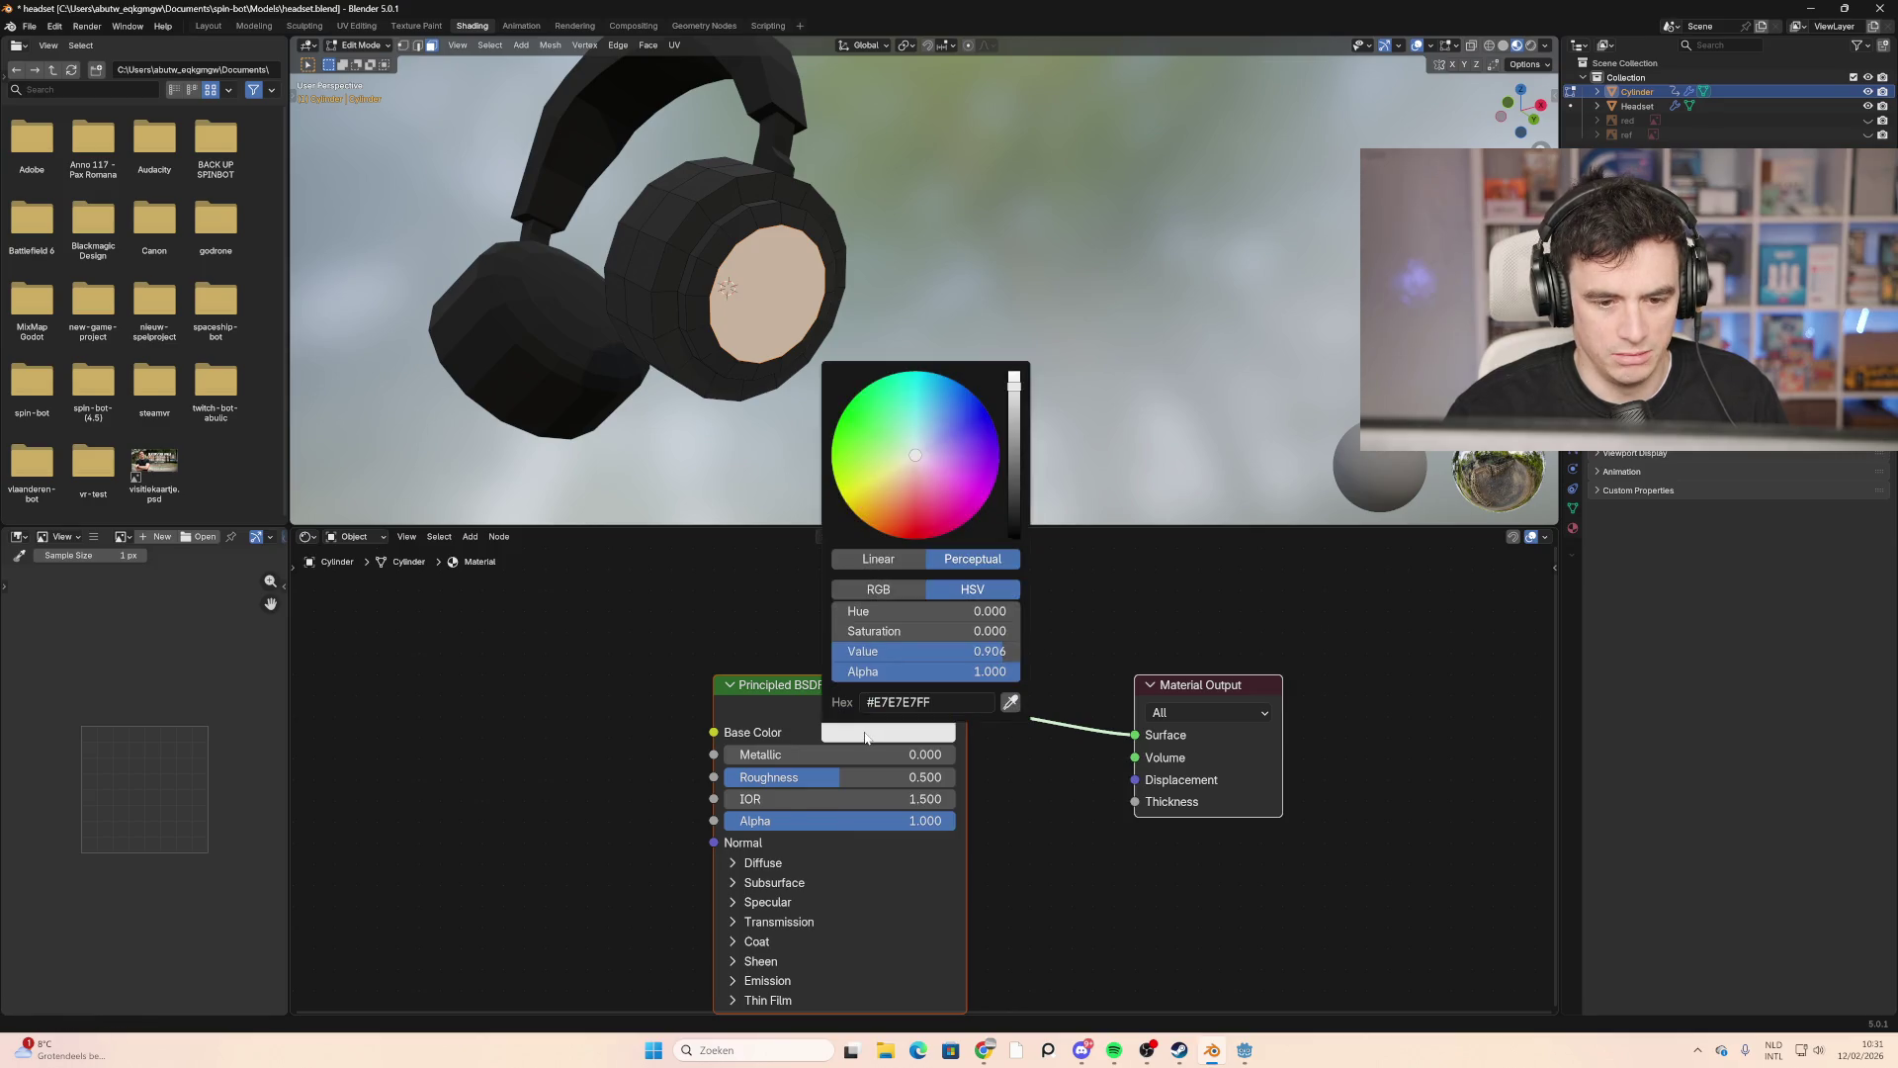
pyautogui.moveTo(946, 501)
pyautogui.mouseDown()
pyautogui.moveTo(955, 467)
pyautogui.moveTo(884, 465)
pyautogui.moveTo(918, 390)
pyautogui.moveTo(991, 435)
pyautogui.moveTo(993, 465)
pyautogui.moveTo(967, 519)
pyautogui.moveTo(913, 539)
pyautogui.moveTo(927, 525)
pyautogui.mouseUp()
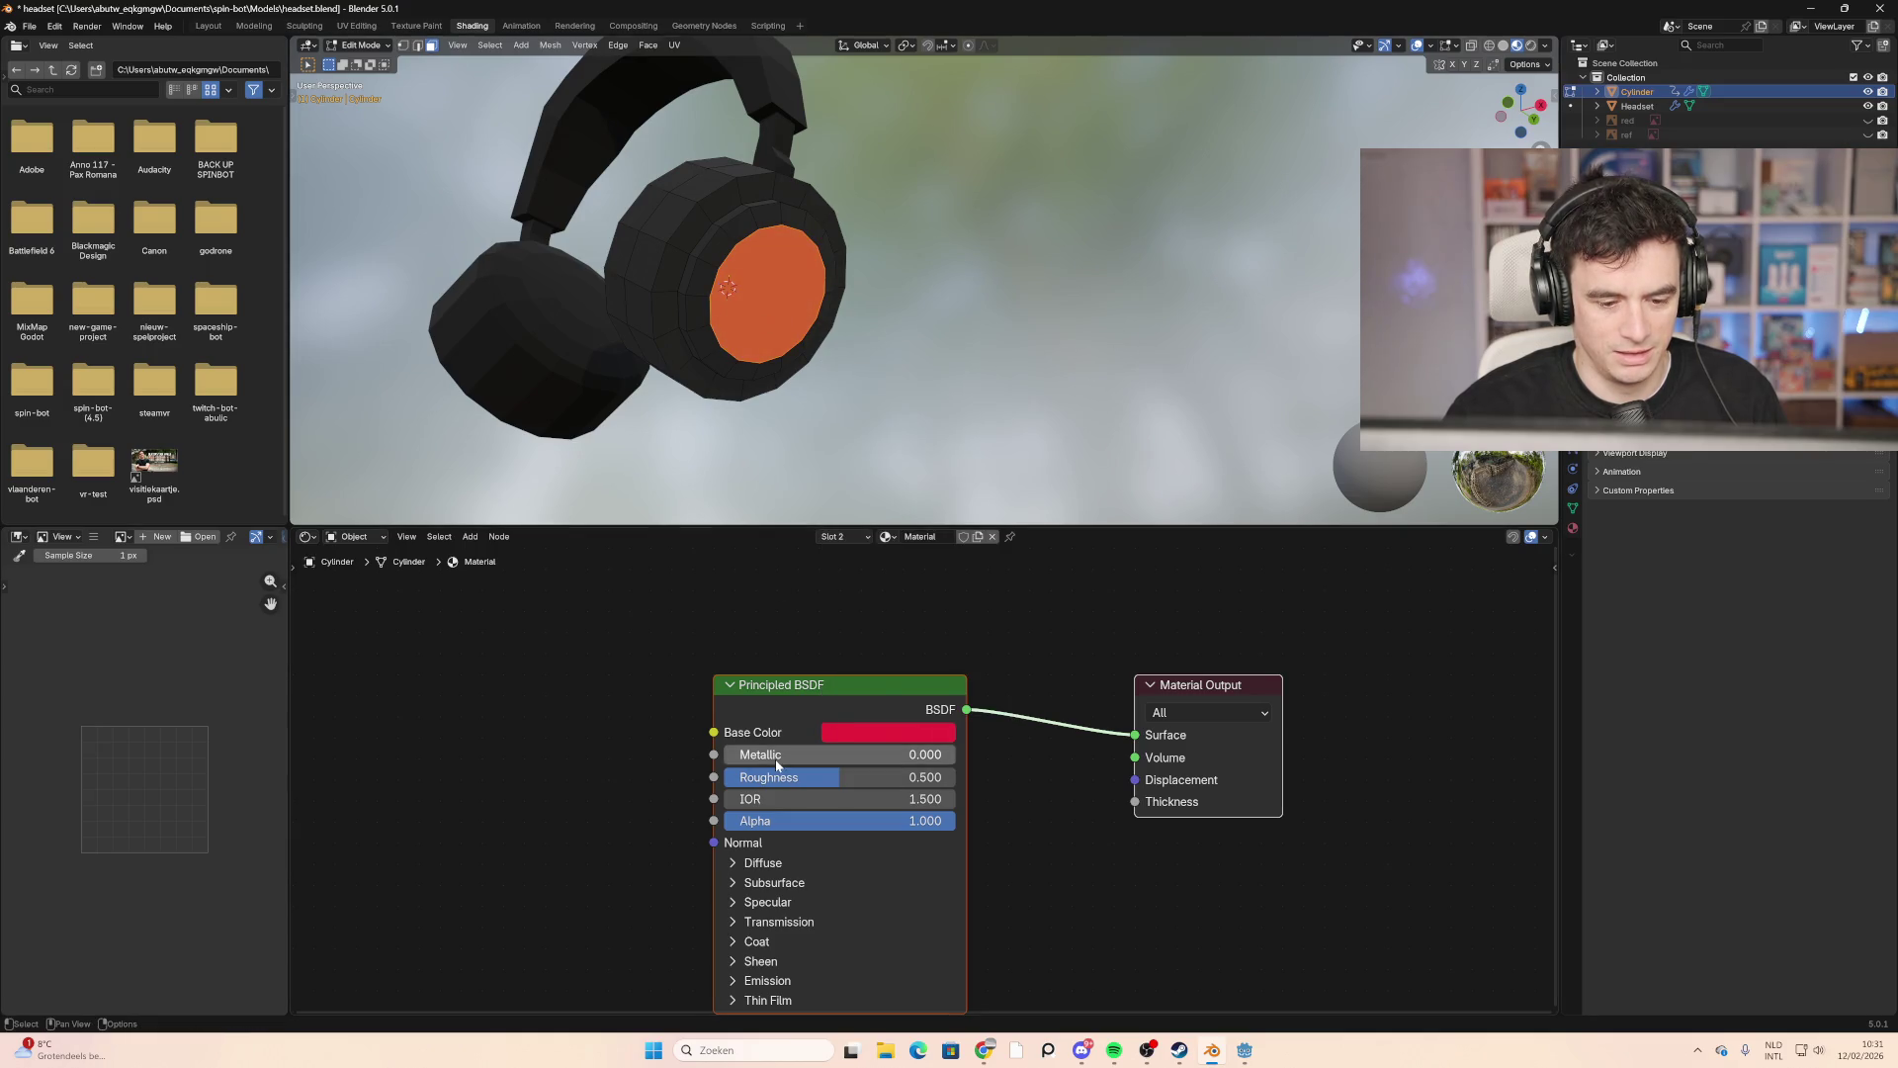
pyautogui.click(776, 981)
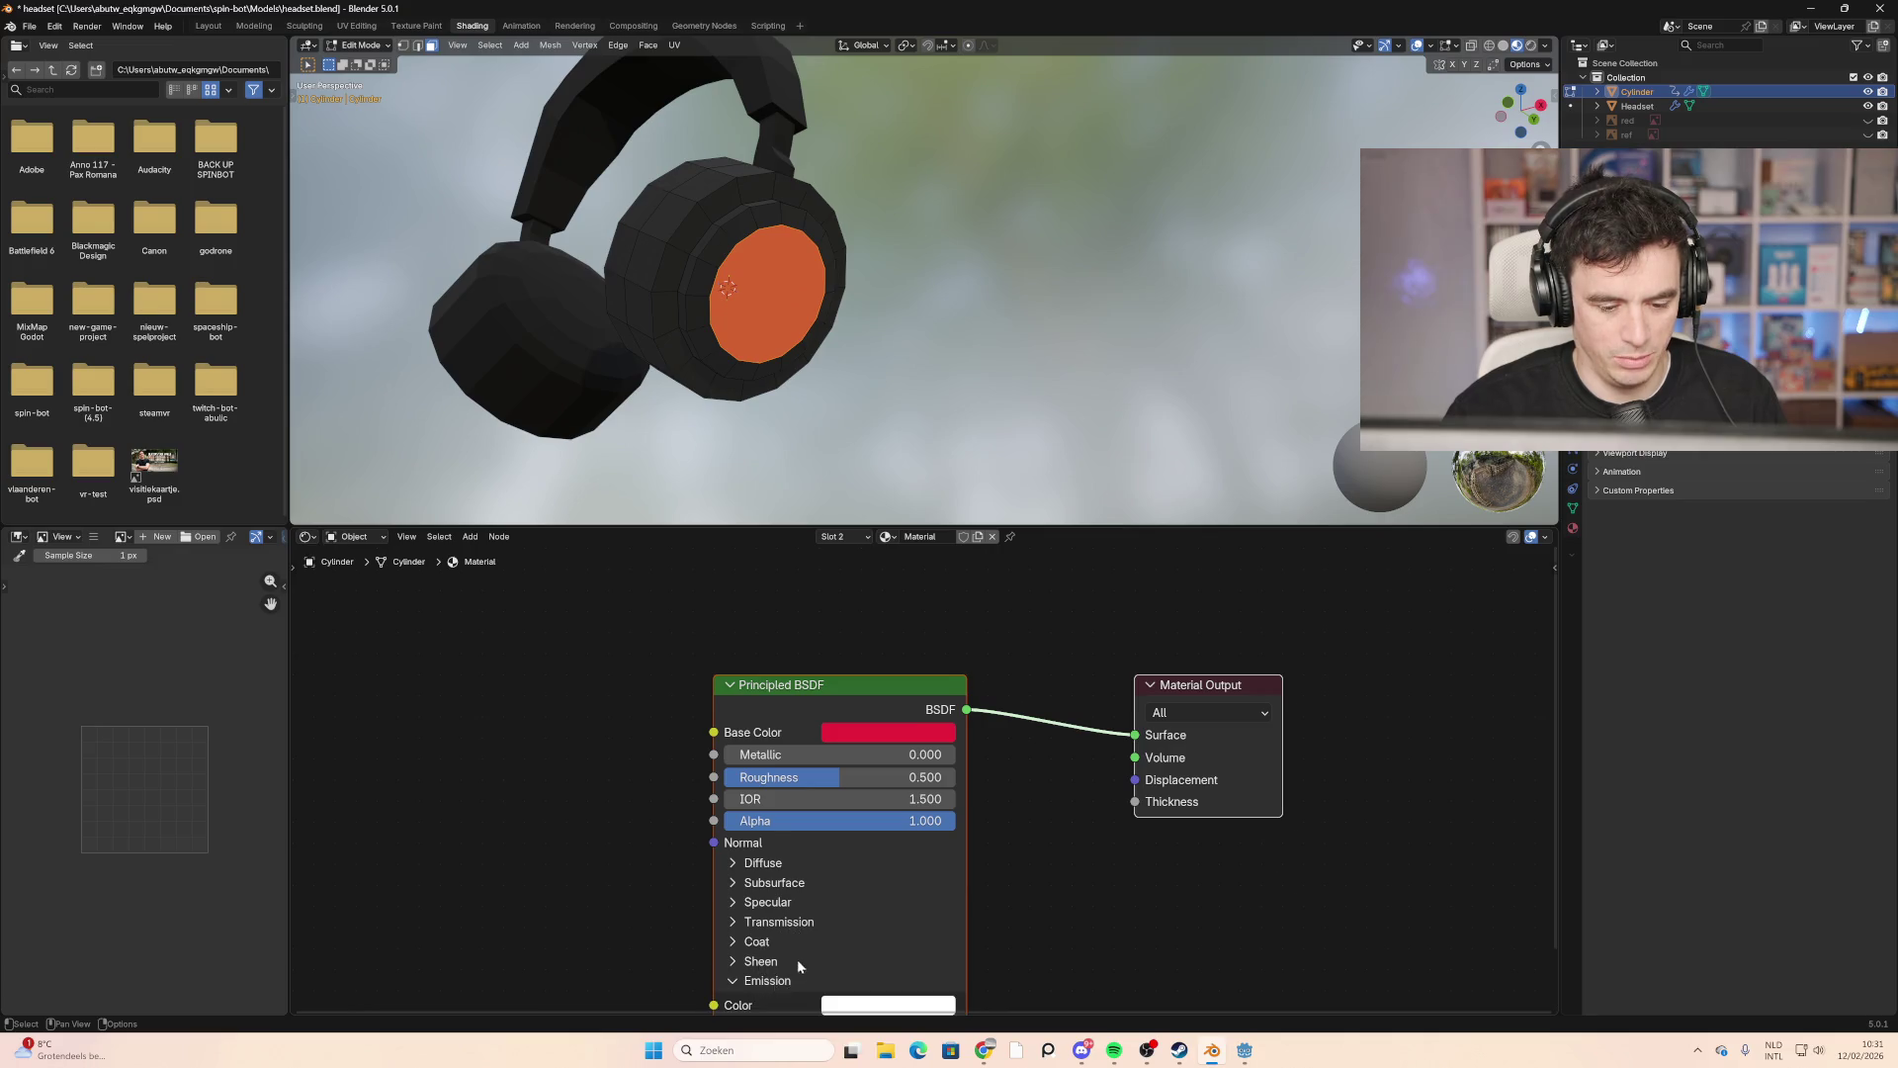
# Step: Set the red material's Emission Color to red and its Strength to 2.4
pyautogui.scroll(-1, 797, 970)
pyautogui.moveTo(1038, 944); pyautogui.dragTo(997, 712, button='middle')
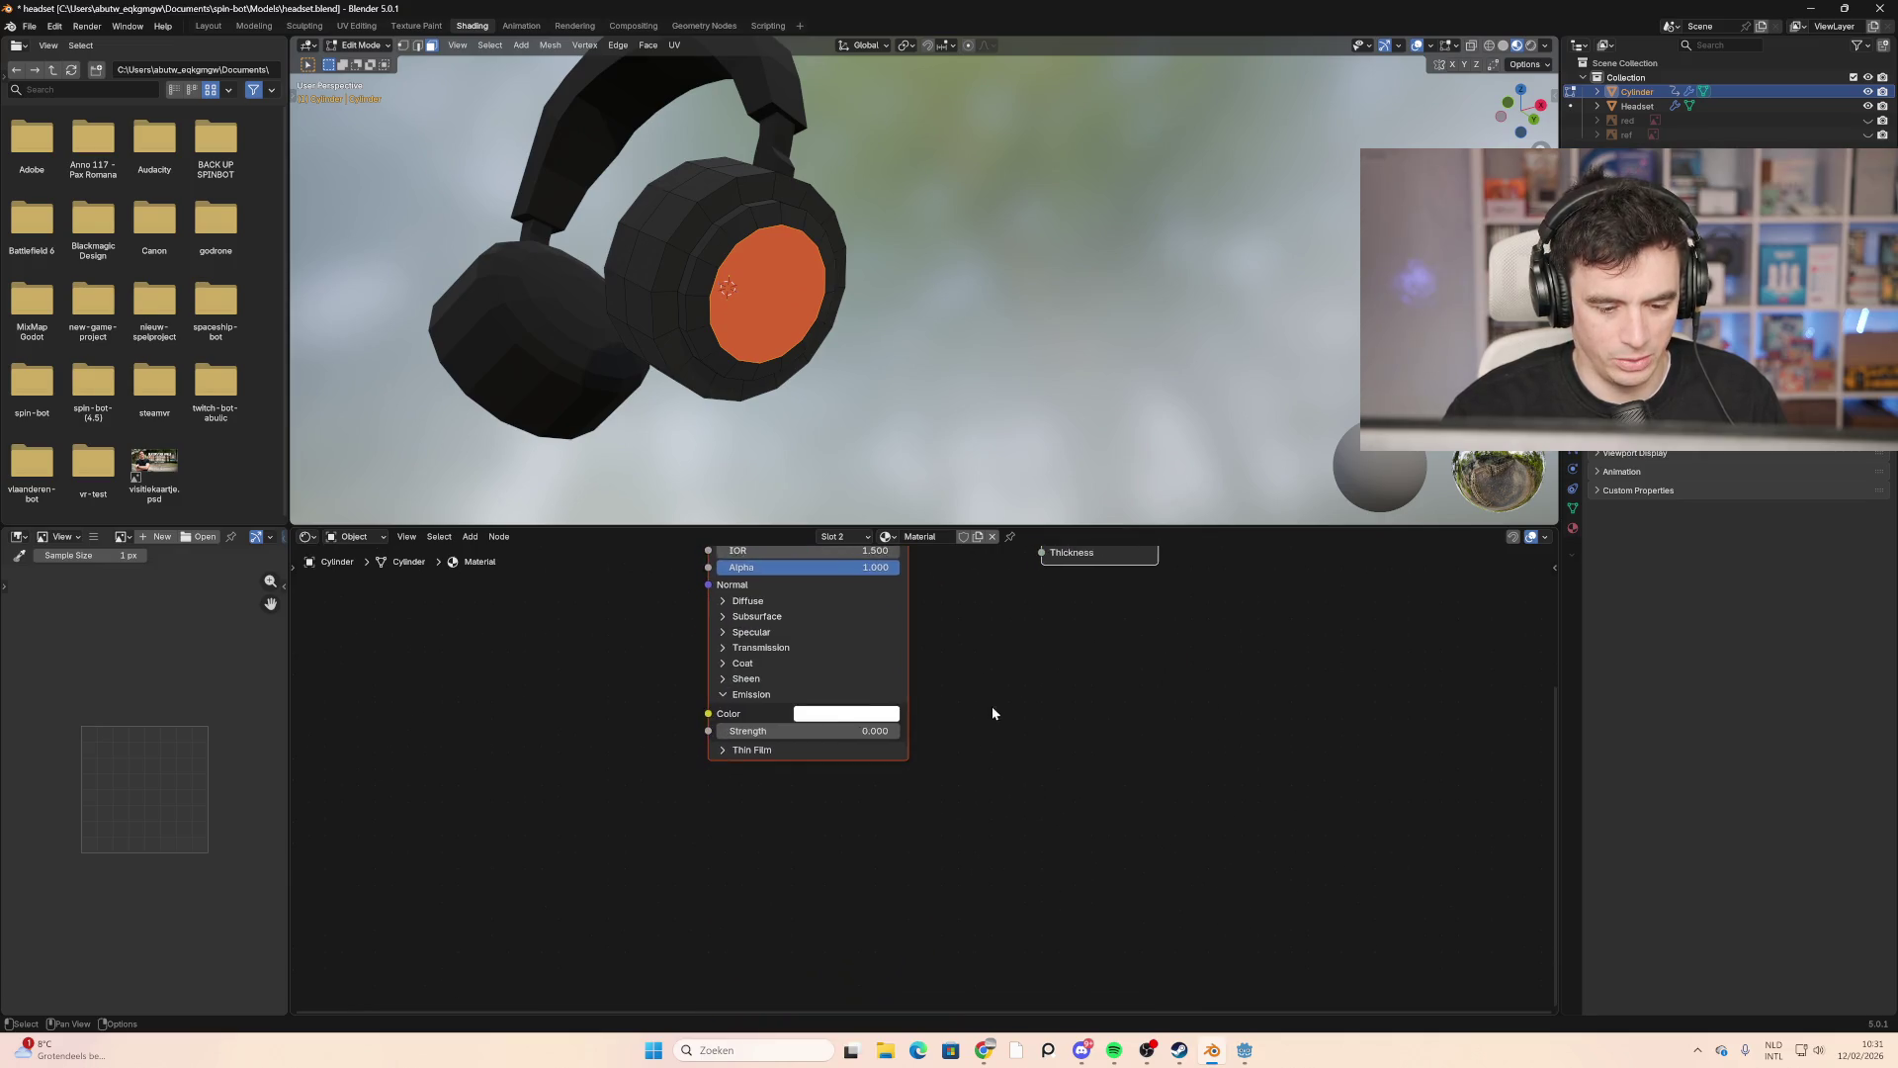
pyautogui.click(856, 714)
pyautogui.click(871, 557)
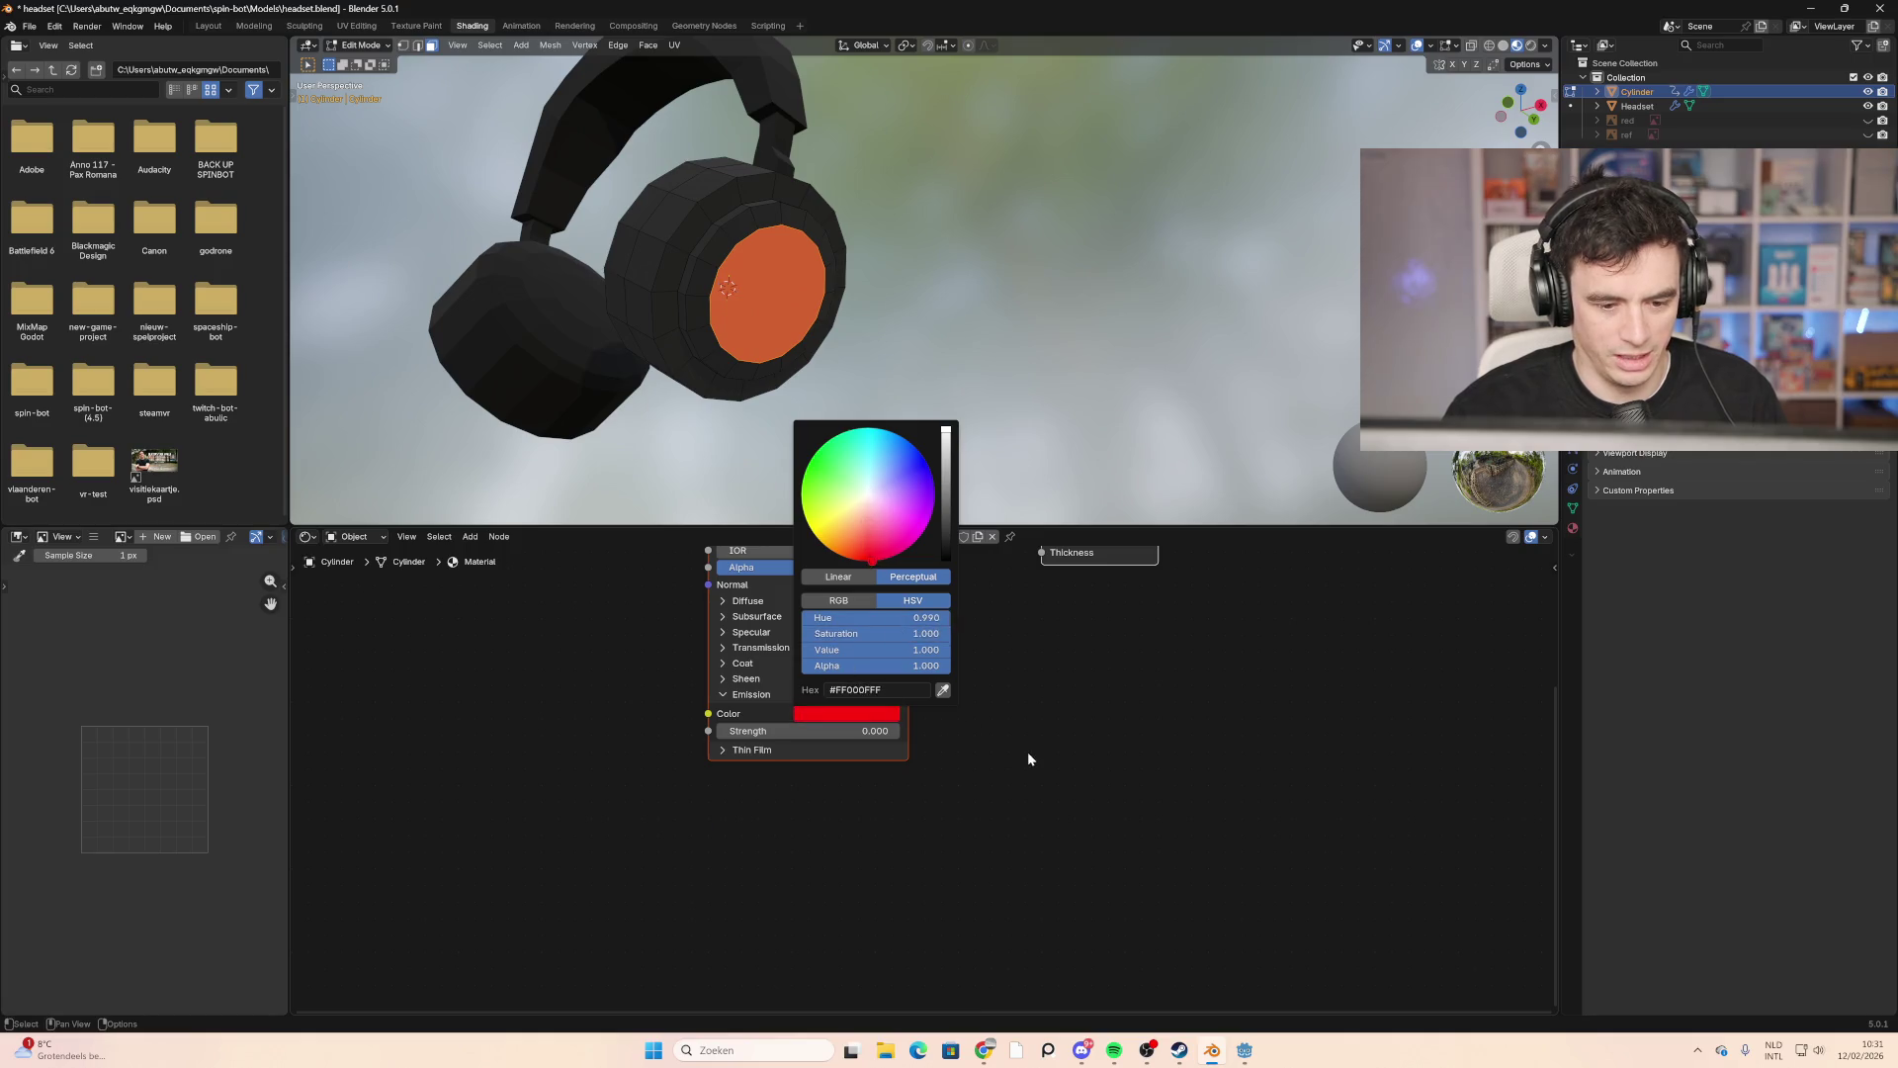
pyautogui.moveTo(850, 731)
pyautogui.mouseDown()
pyautogui.moveTo(929, 731)
pyautogui.moveTo(858, 731)
pyautogui.mouseUp()
pyautogui.moveTo(791, 375); pyautogui.dragTo(653, 421, button='middle')
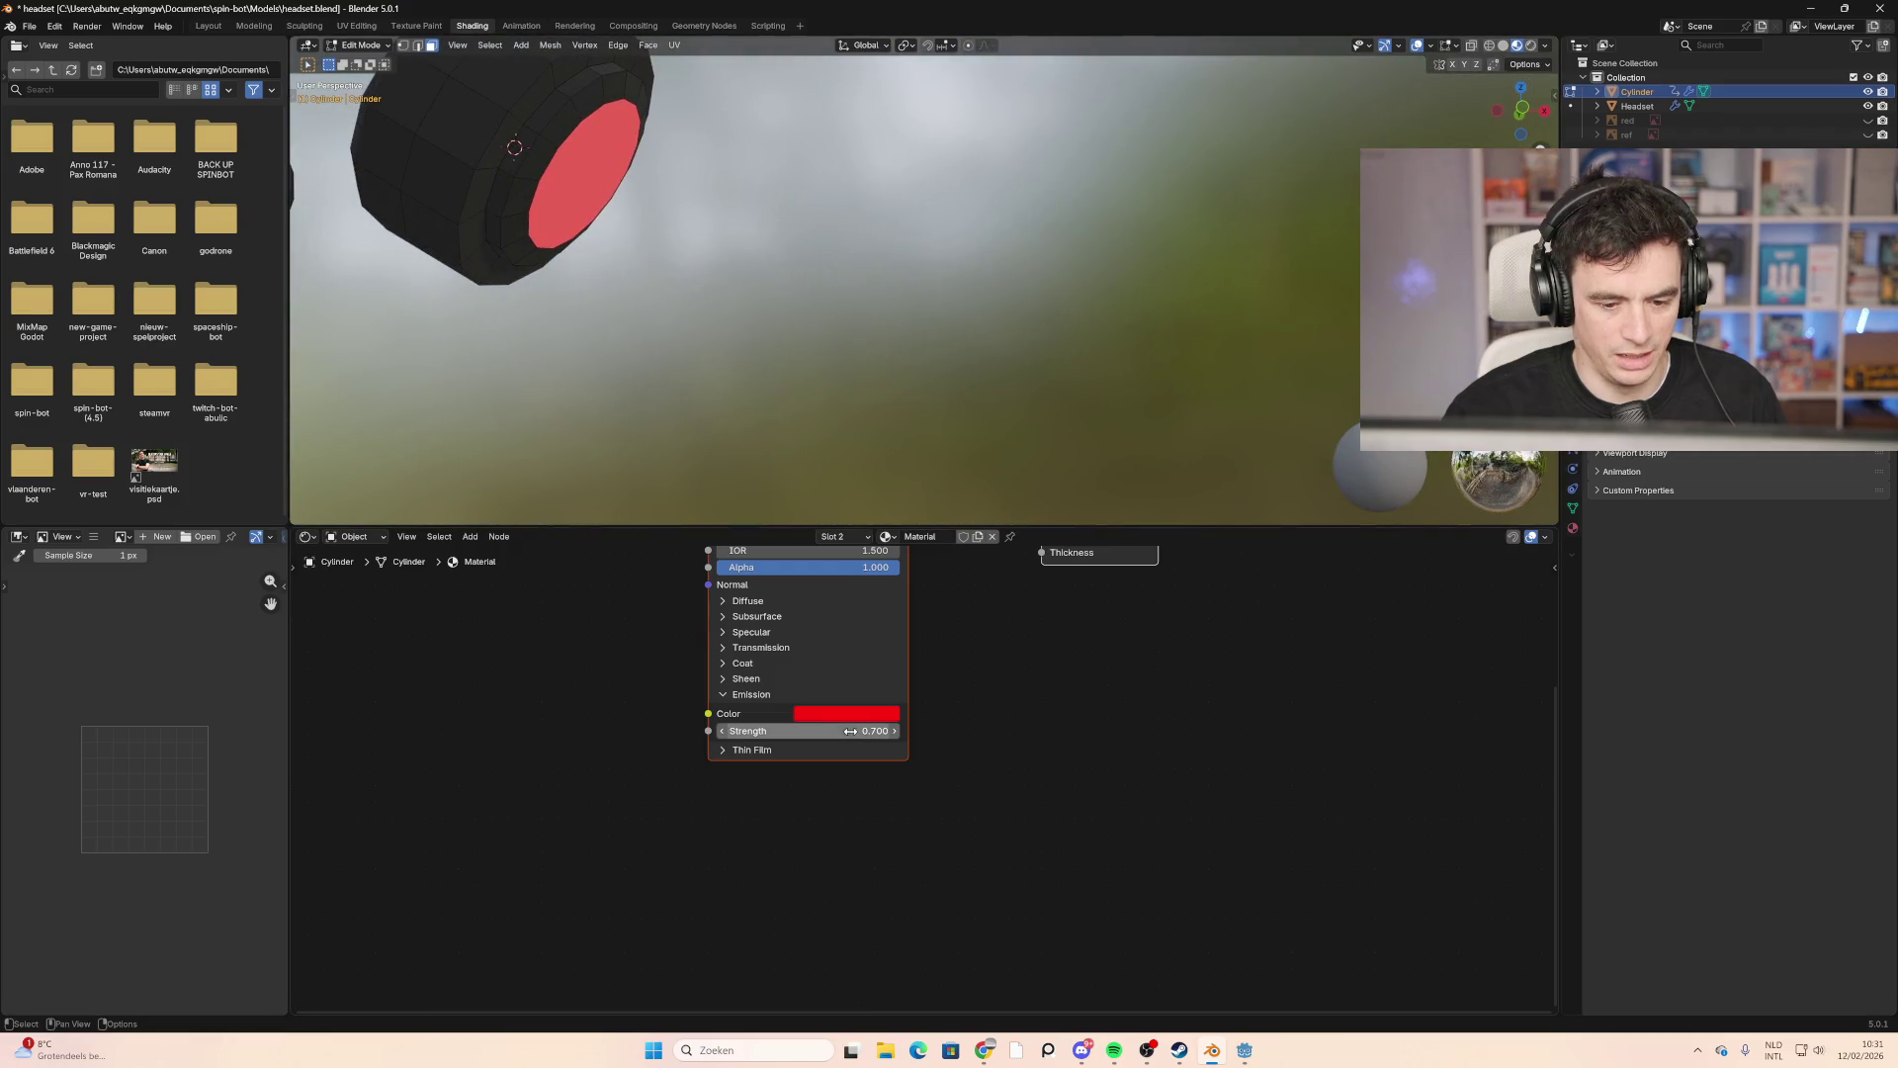
pyautogui.moveTo(858, 730)
pyautogui.mouseDown()
pyautogui.moveTo(825, 731)
pyautogui.moveTo(870, 731)
pyautogui.mouseUp()
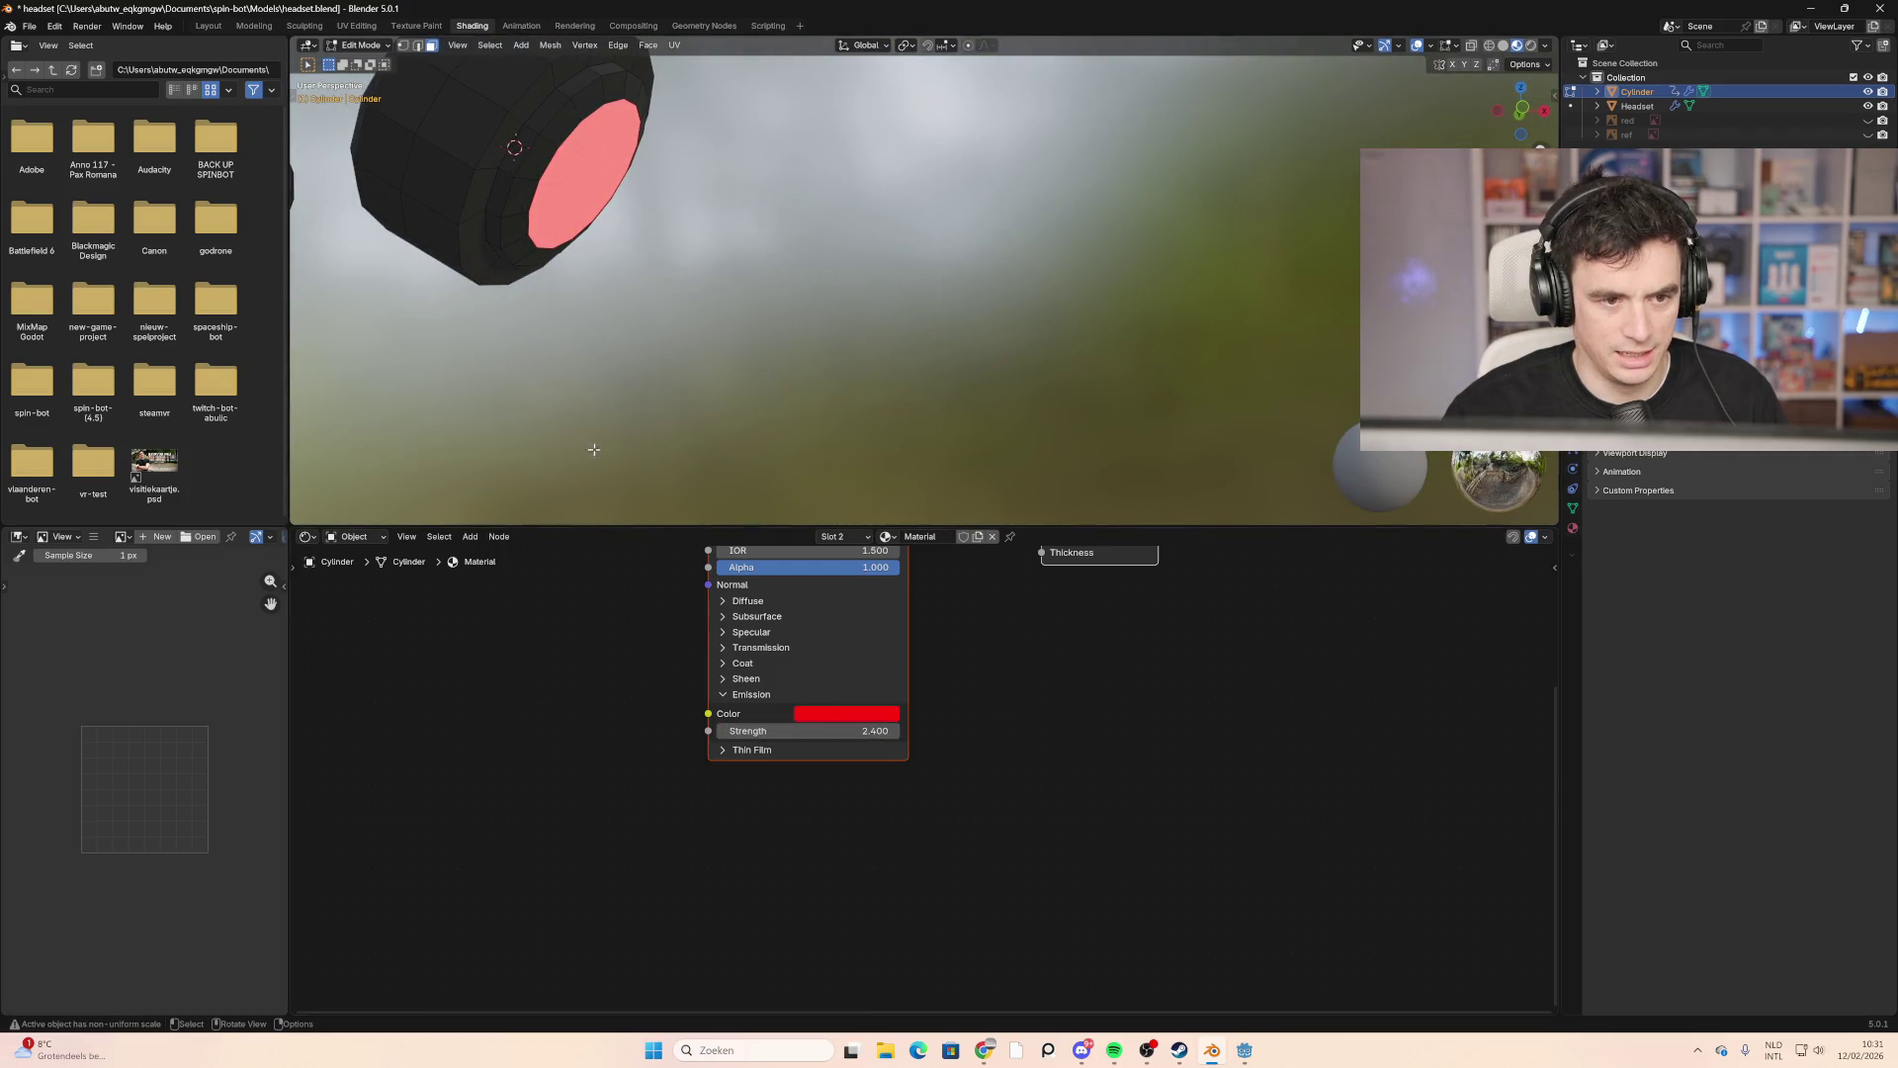
# Step: Orbit to inspect the glowing ear cup and select a face on its rim
pyautogui.moveTo(635, 402)
pyautogui.mouseDown(button='middle')
pyautogui.moveTo(827, 525)
pyautogui.moveTo(751, 464)
pyautogui.mouseUp(button='middle')
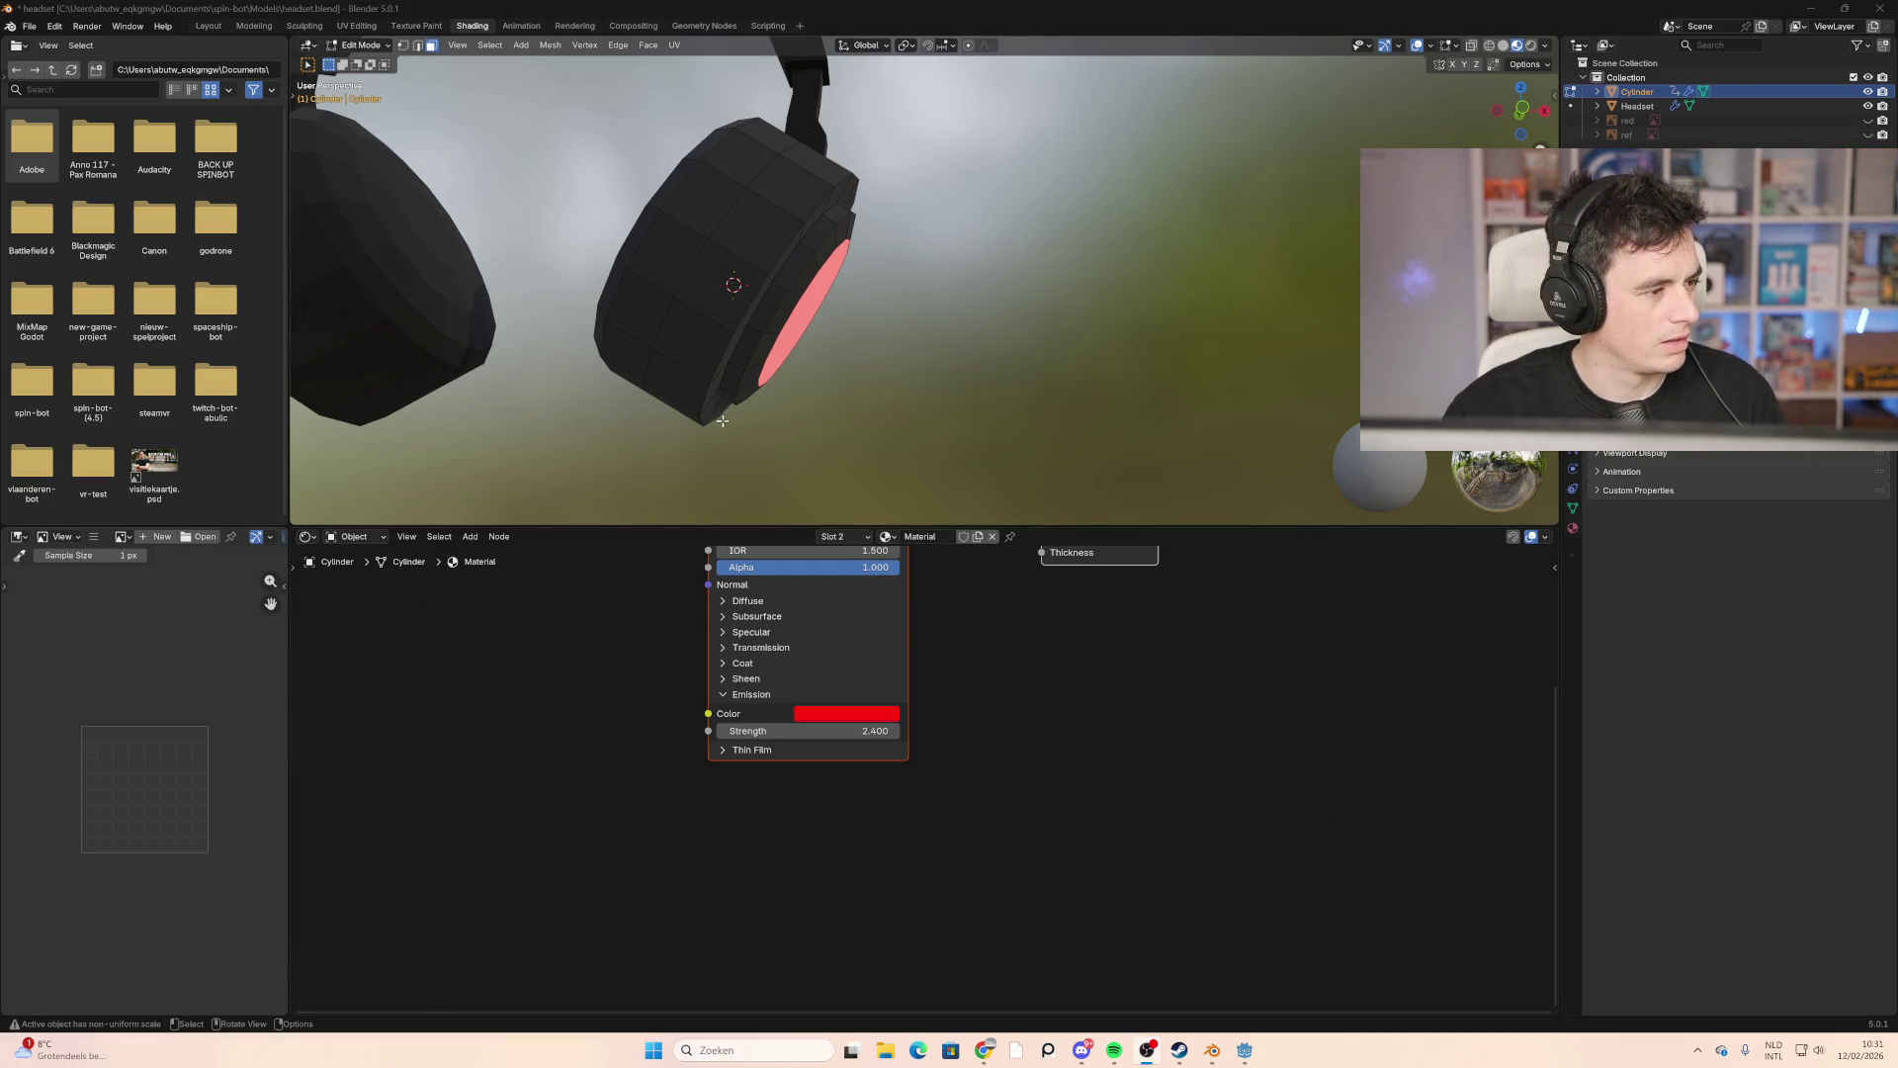
pyautogui.moveTo(941, 402)
pyautogui.mouseDown(button='middle')
pyautogui.moveTo(1247, 279)
pyautogui.moveTo(890, 317)
pyautogui.moveTo(1095, 339)
pyautogui.moveTo(908, 382)
pyautogui.moveTo(826, 247)
pyautogui.mouseUp(button='middle')
pyautogui.click(849, 258)
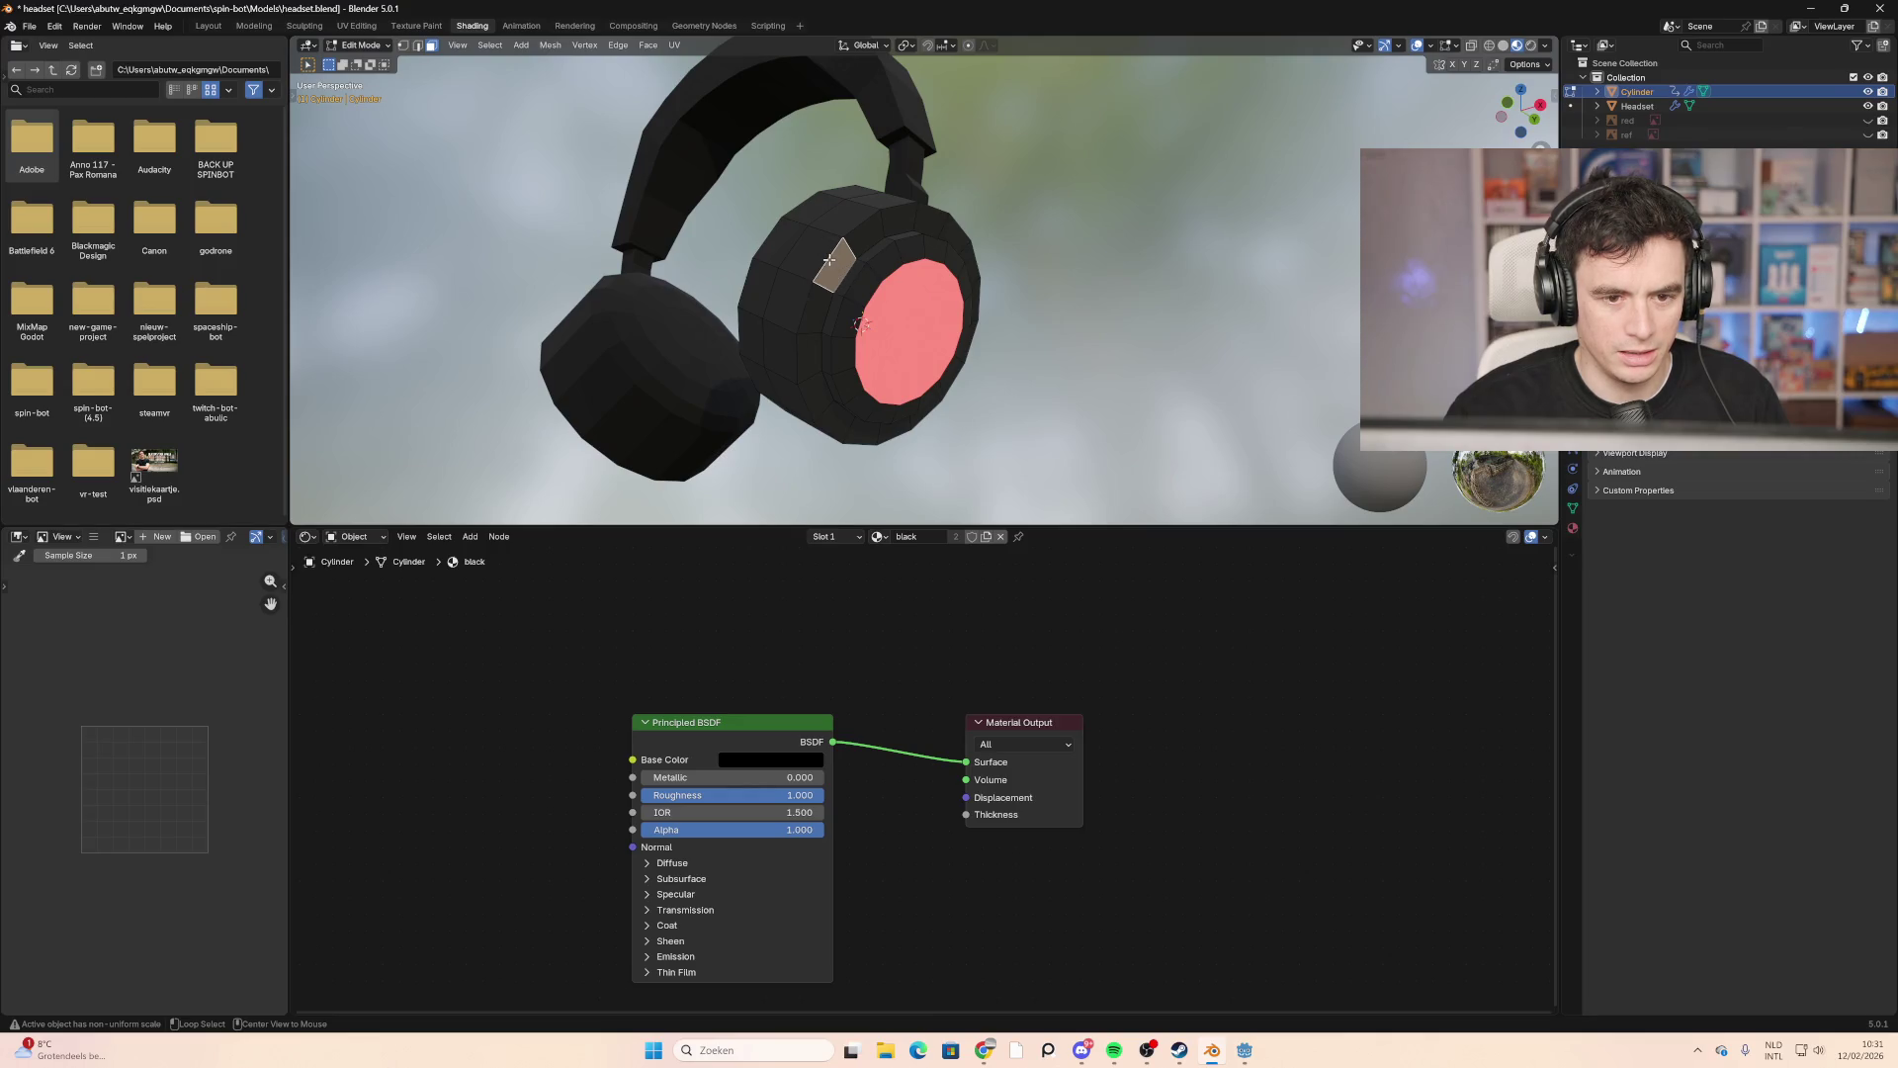
# Step: Select the full ring of faces around the ear-cup rim
pyautogui.keyDown('alt'); pyautogui.click(832, 262); pyautogui.keyUp('alt')
pyautogui.keyDown('alt'); pyautogui.keyDown('shift'); pyautogui.click(840, 267); pyautogui.keyUp('shift'); pyautogui.keyUp('alt')
pyautogui.keyDown('alt'); pyautogui.click(846, 271); pyautogui.keyUp('alt')
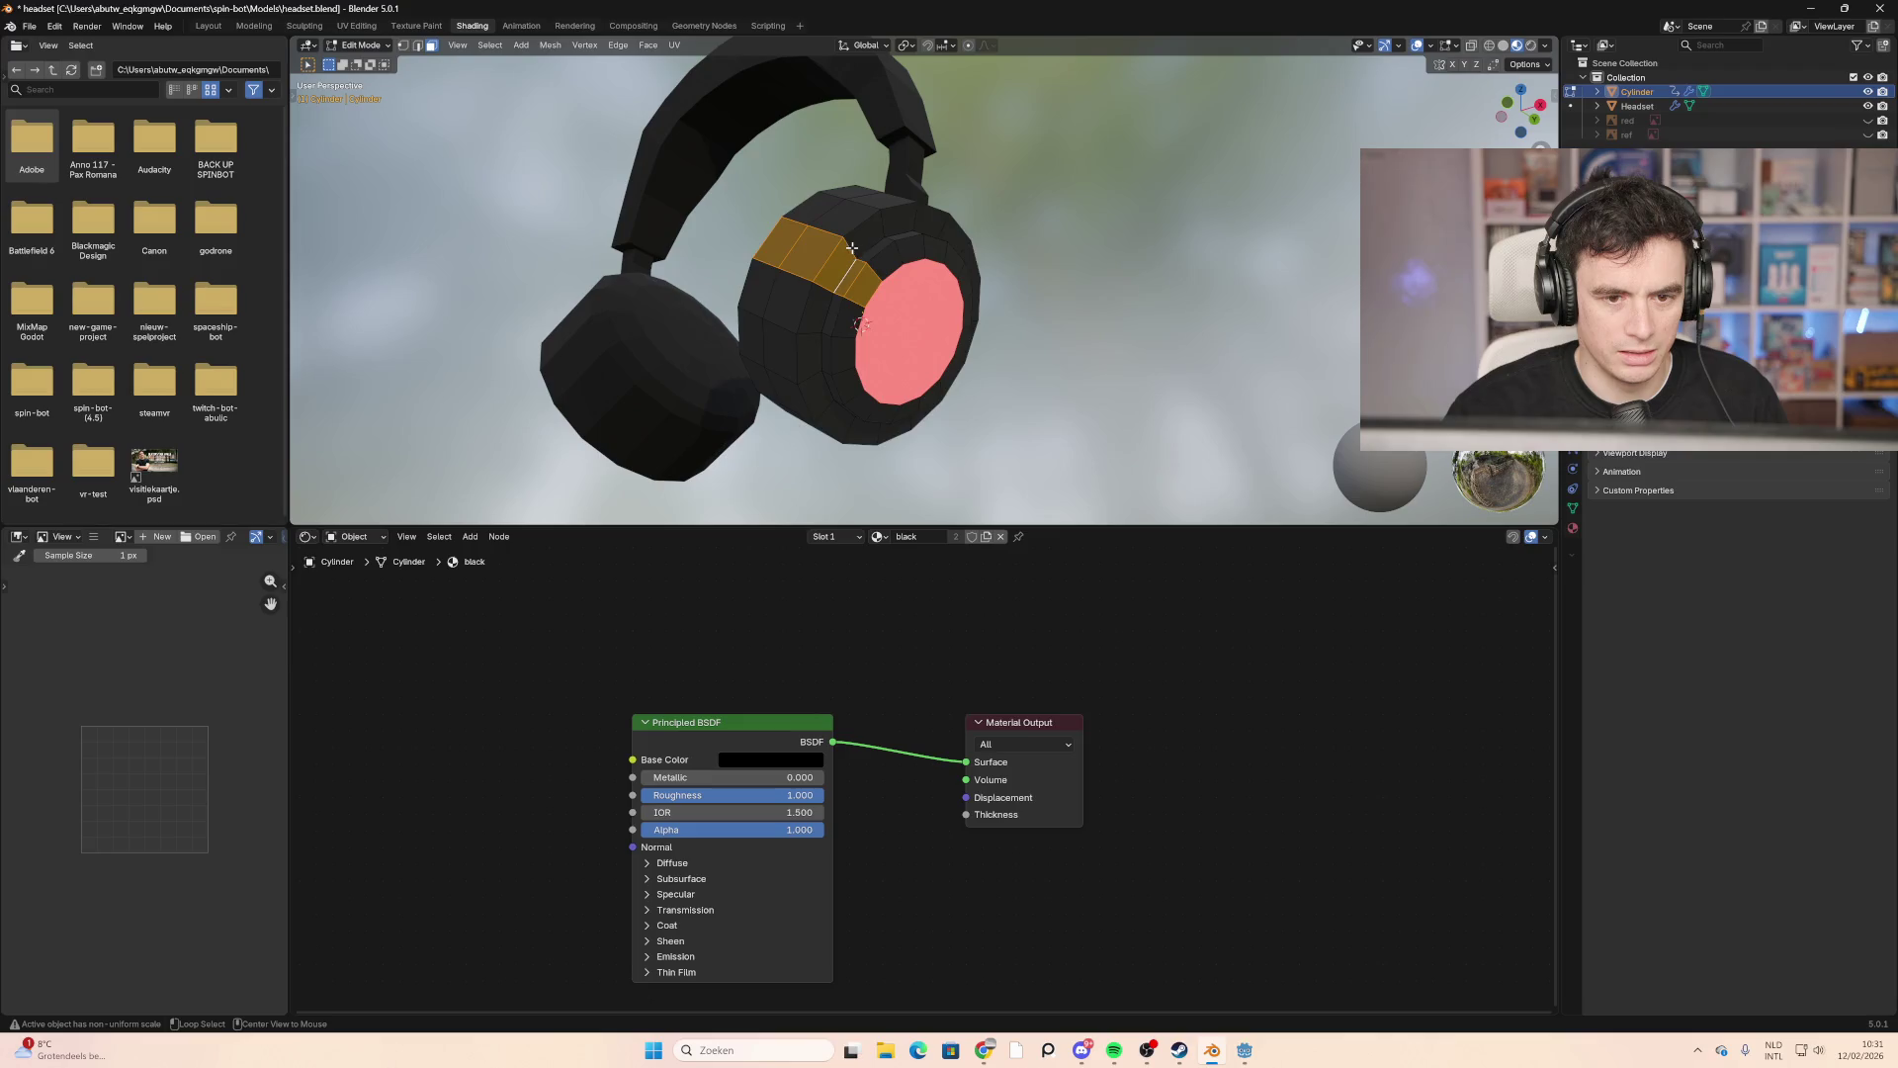
pyautogui.keyDown('alt'); pyautogui.click(855, 251); pyautogui.keyUp('alt')
pyautogui.moveTo(854, 252); pyautogui.dragTo(930, 308, button='middle')
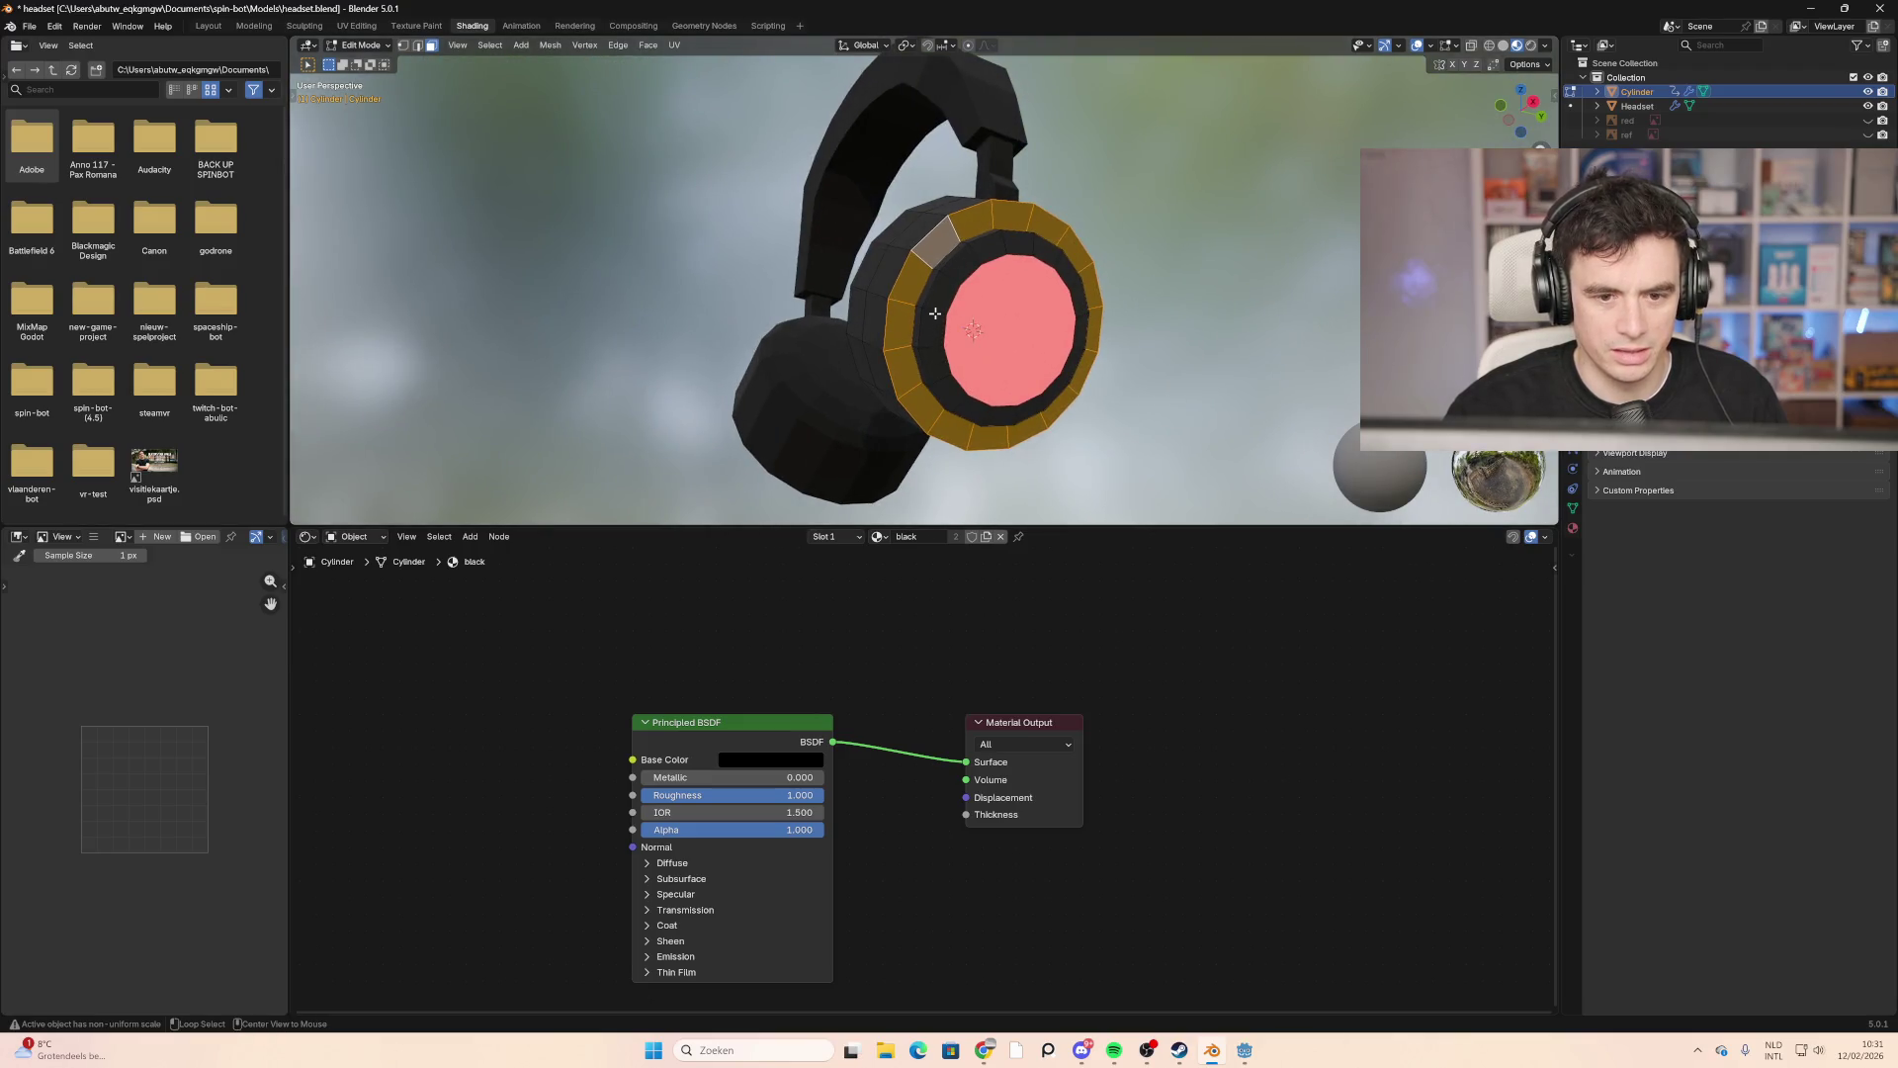
# Step: Lighten the black material's base colour slightly toward grey and clear the trial face selections
pyautogui.click(786, 761)
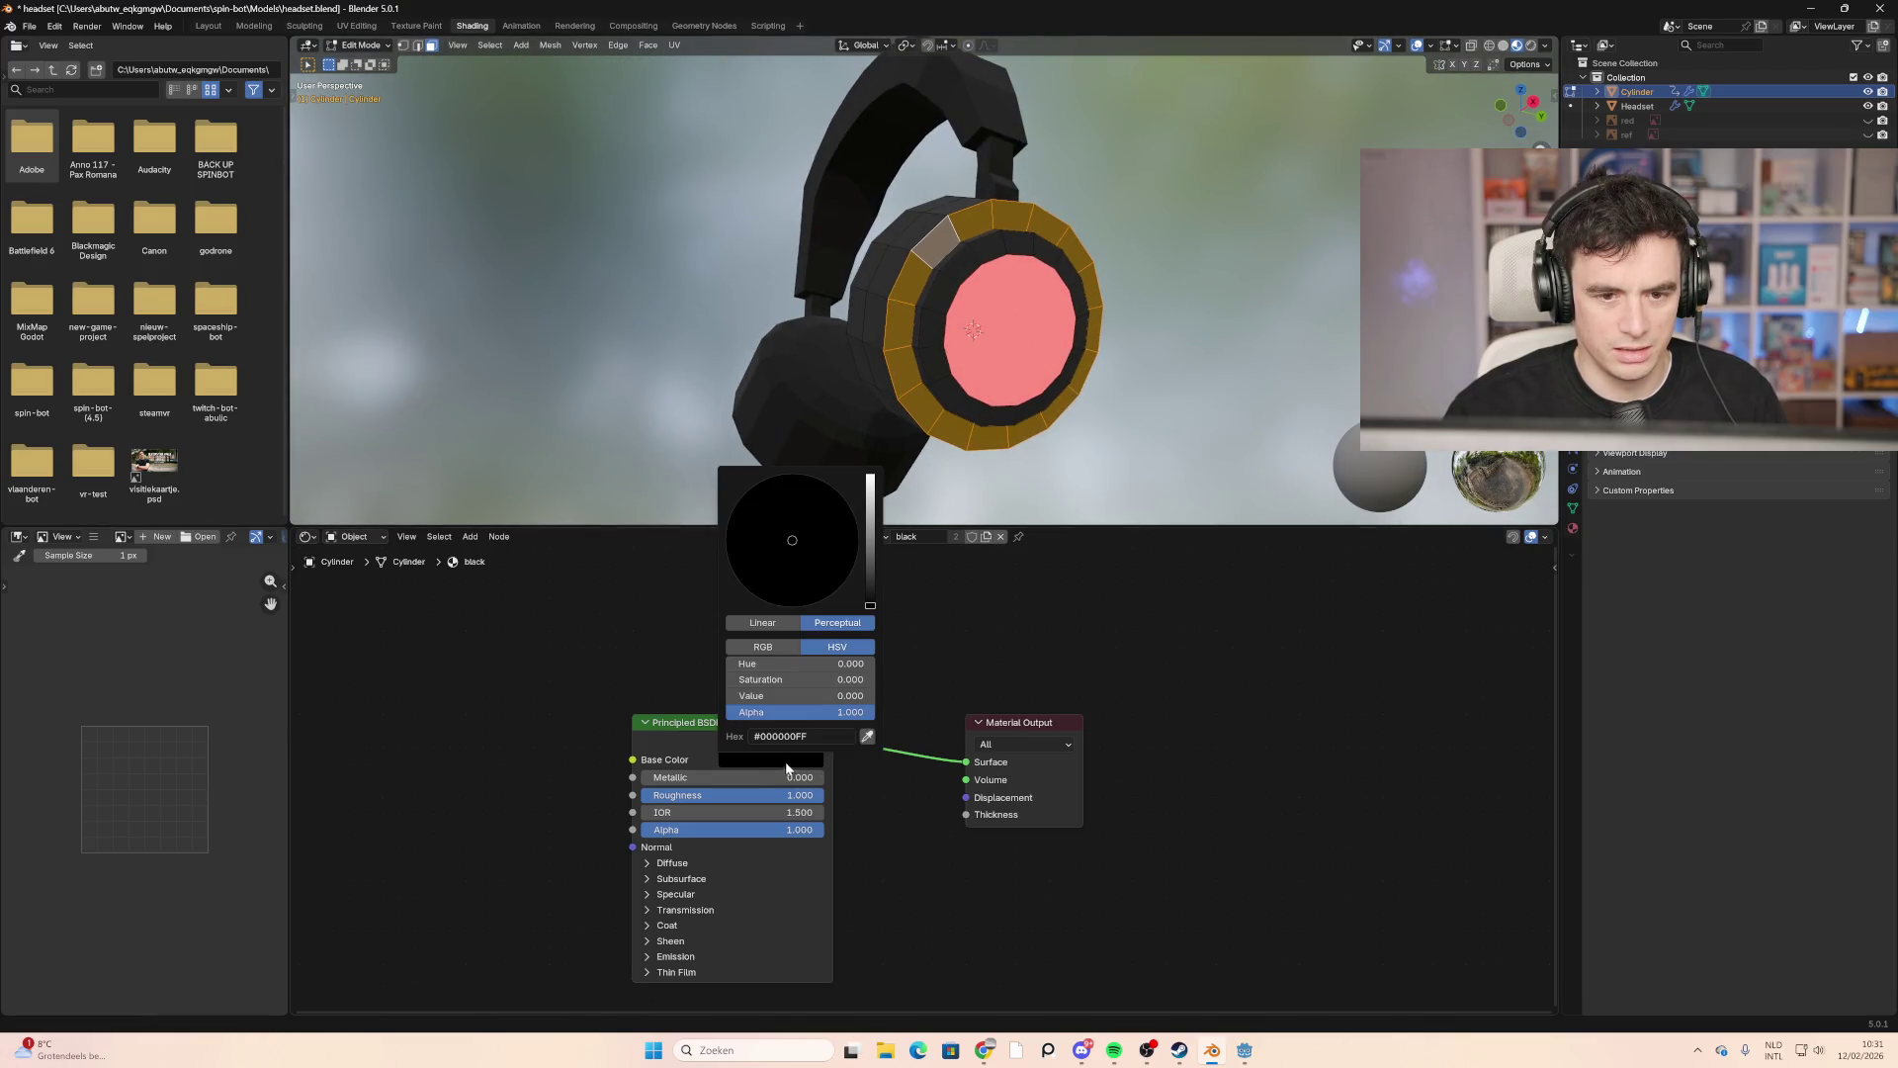
pyautogui.moveTo(870, 583)
pyautogui.mouseDown()
pyautogui.moveTo(870, 541)
pyautogui.moveTo(871, 611)
pyautogui.mouseUp()
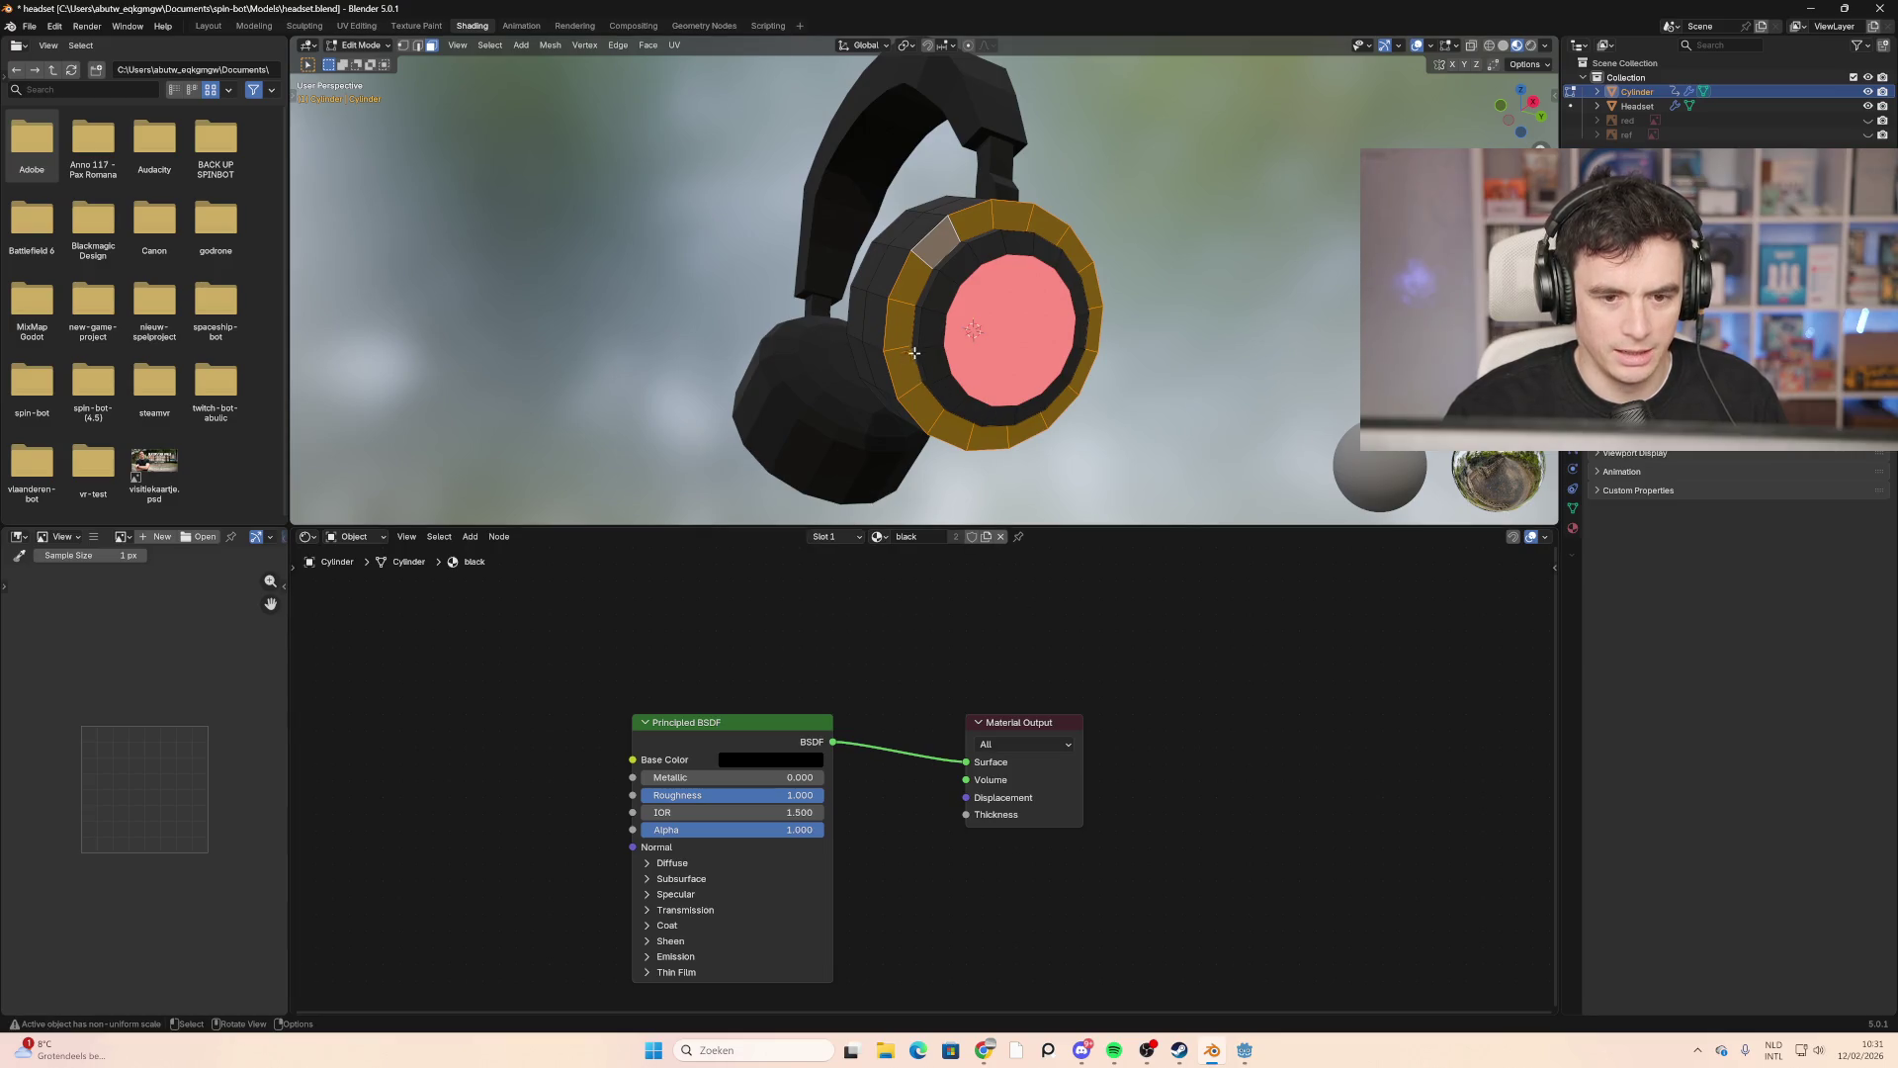
pyautogui.click(1009, 348)
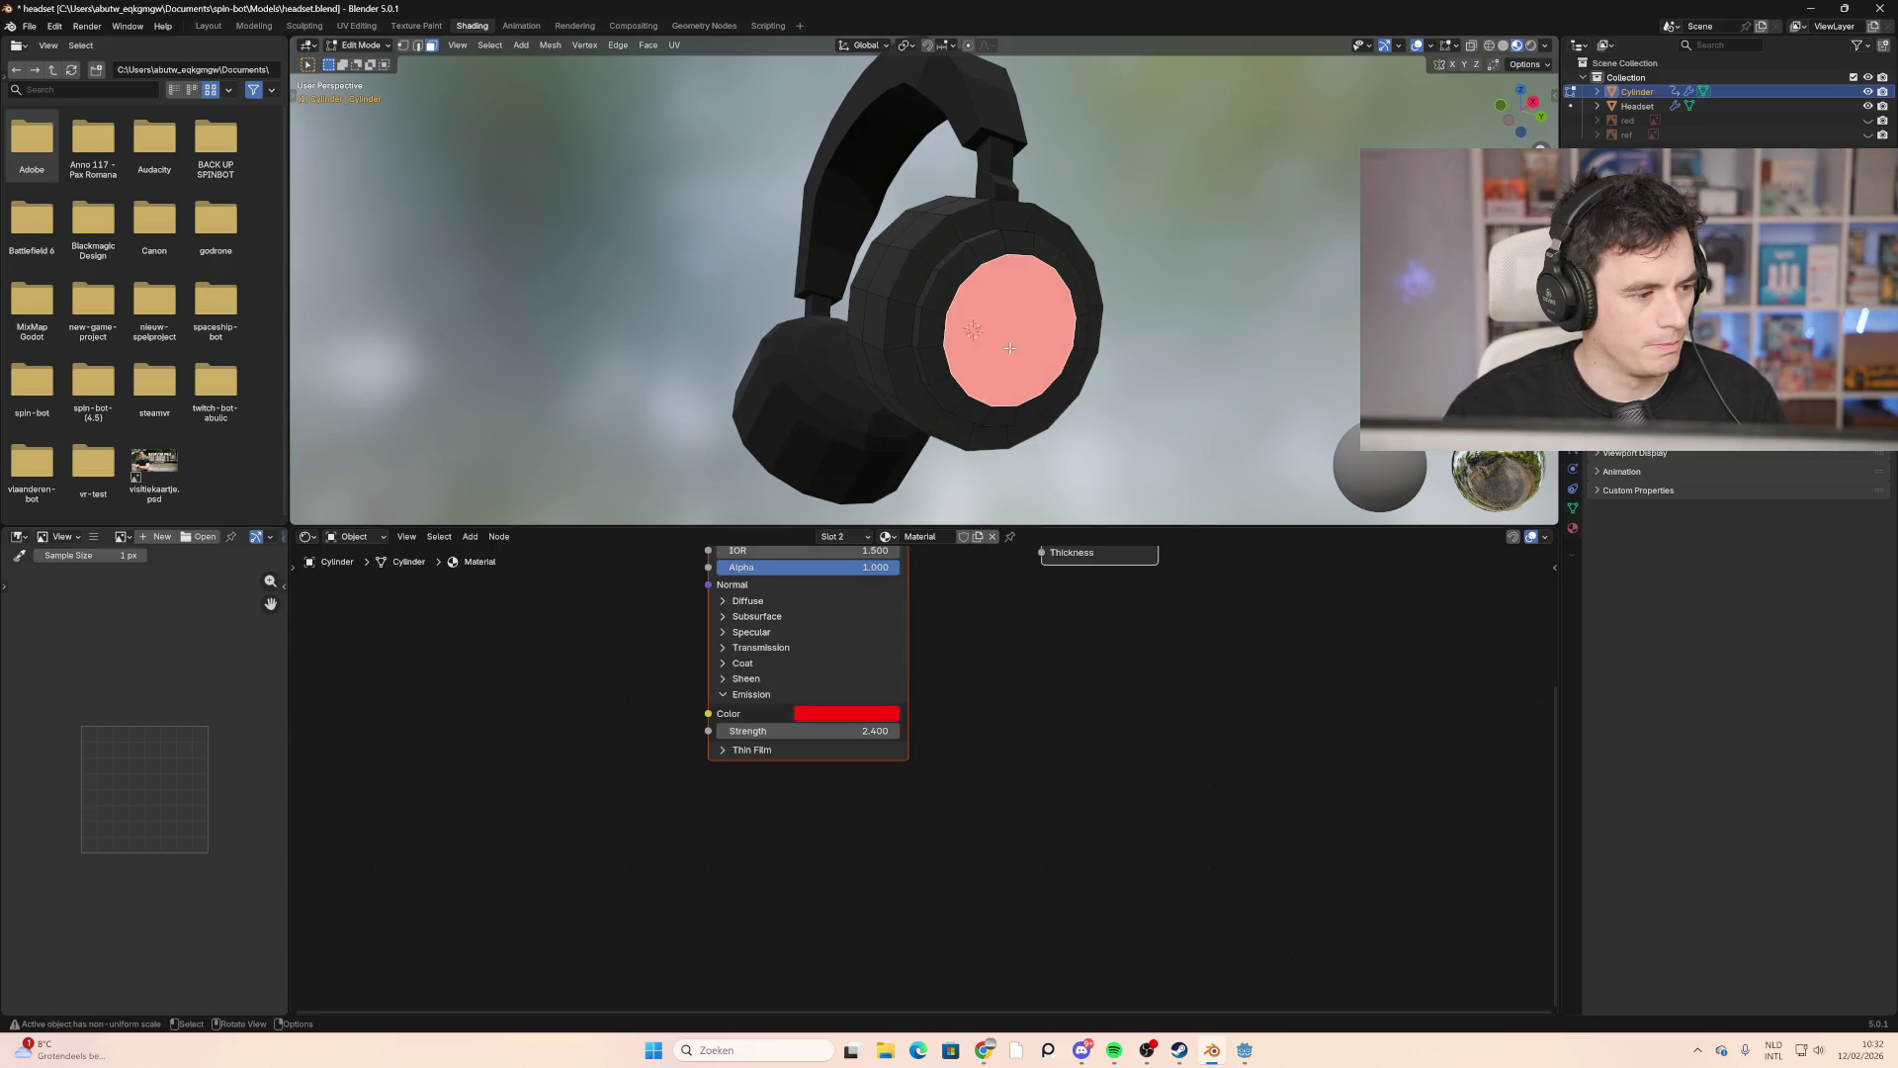
pyautogui.scroll(2, 1066, 386)
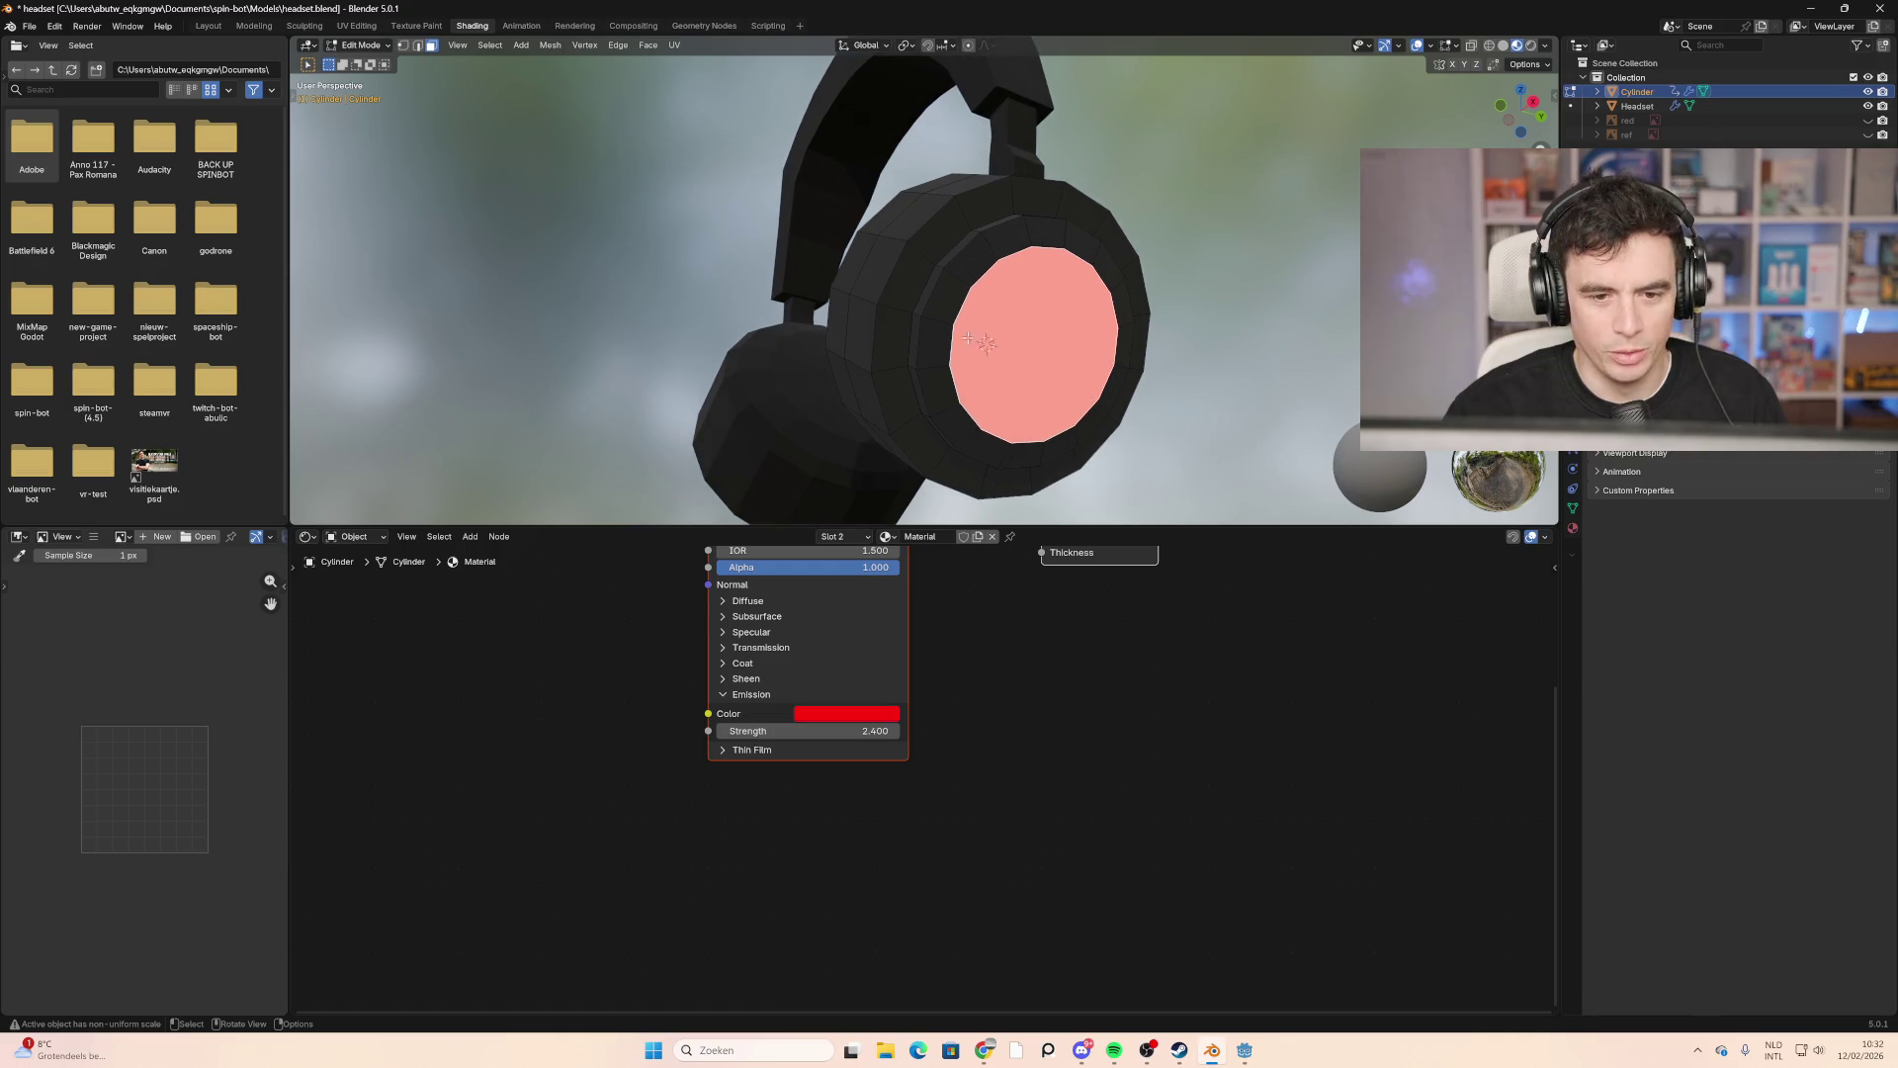
pyautogui.keyDown('alt'); pyautogui.click(929, 296); pyautogui.keyUp('alt')
pyautogui.keyDown('alt'); pyautogui.click(939, 321); pyautogui.keyUp('alt')
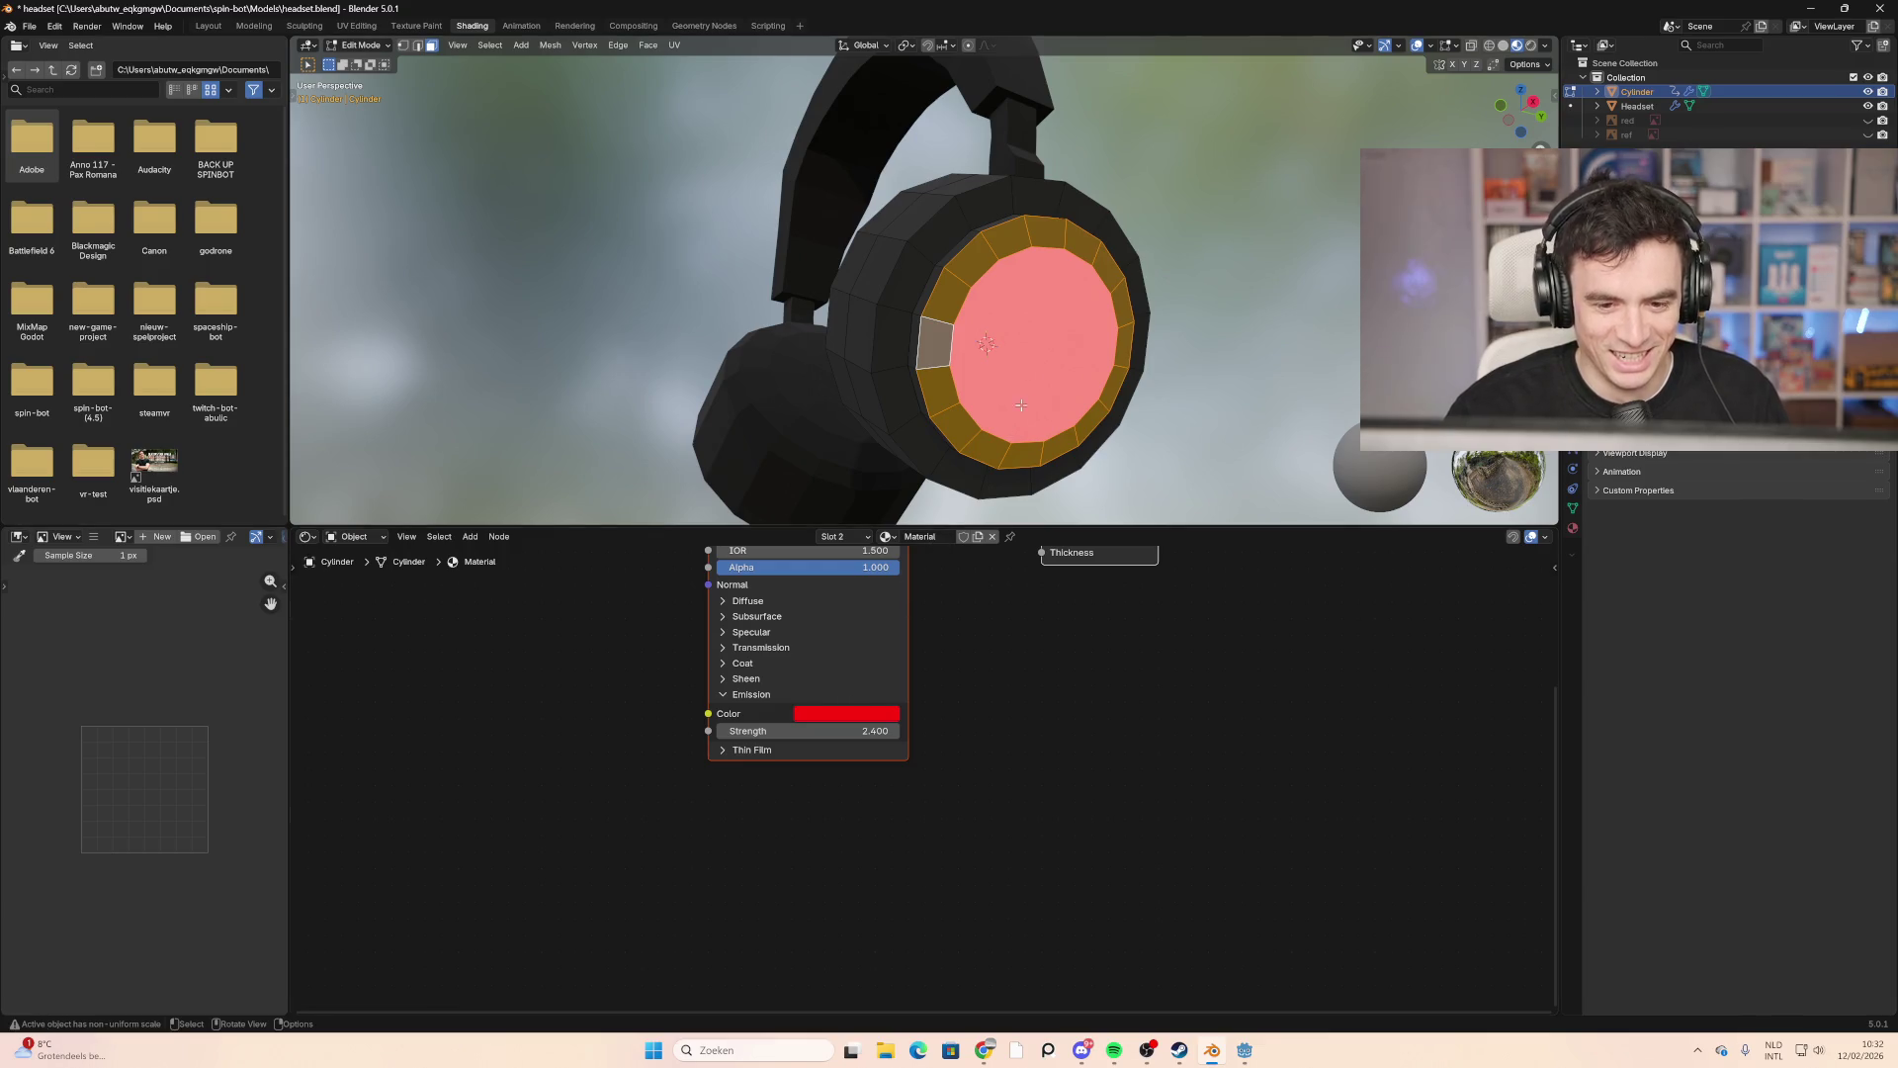
pyautogui.click(1024, 457)
# Step: Rename the glowing material to 'red'
pyautogui.click(931, 537)
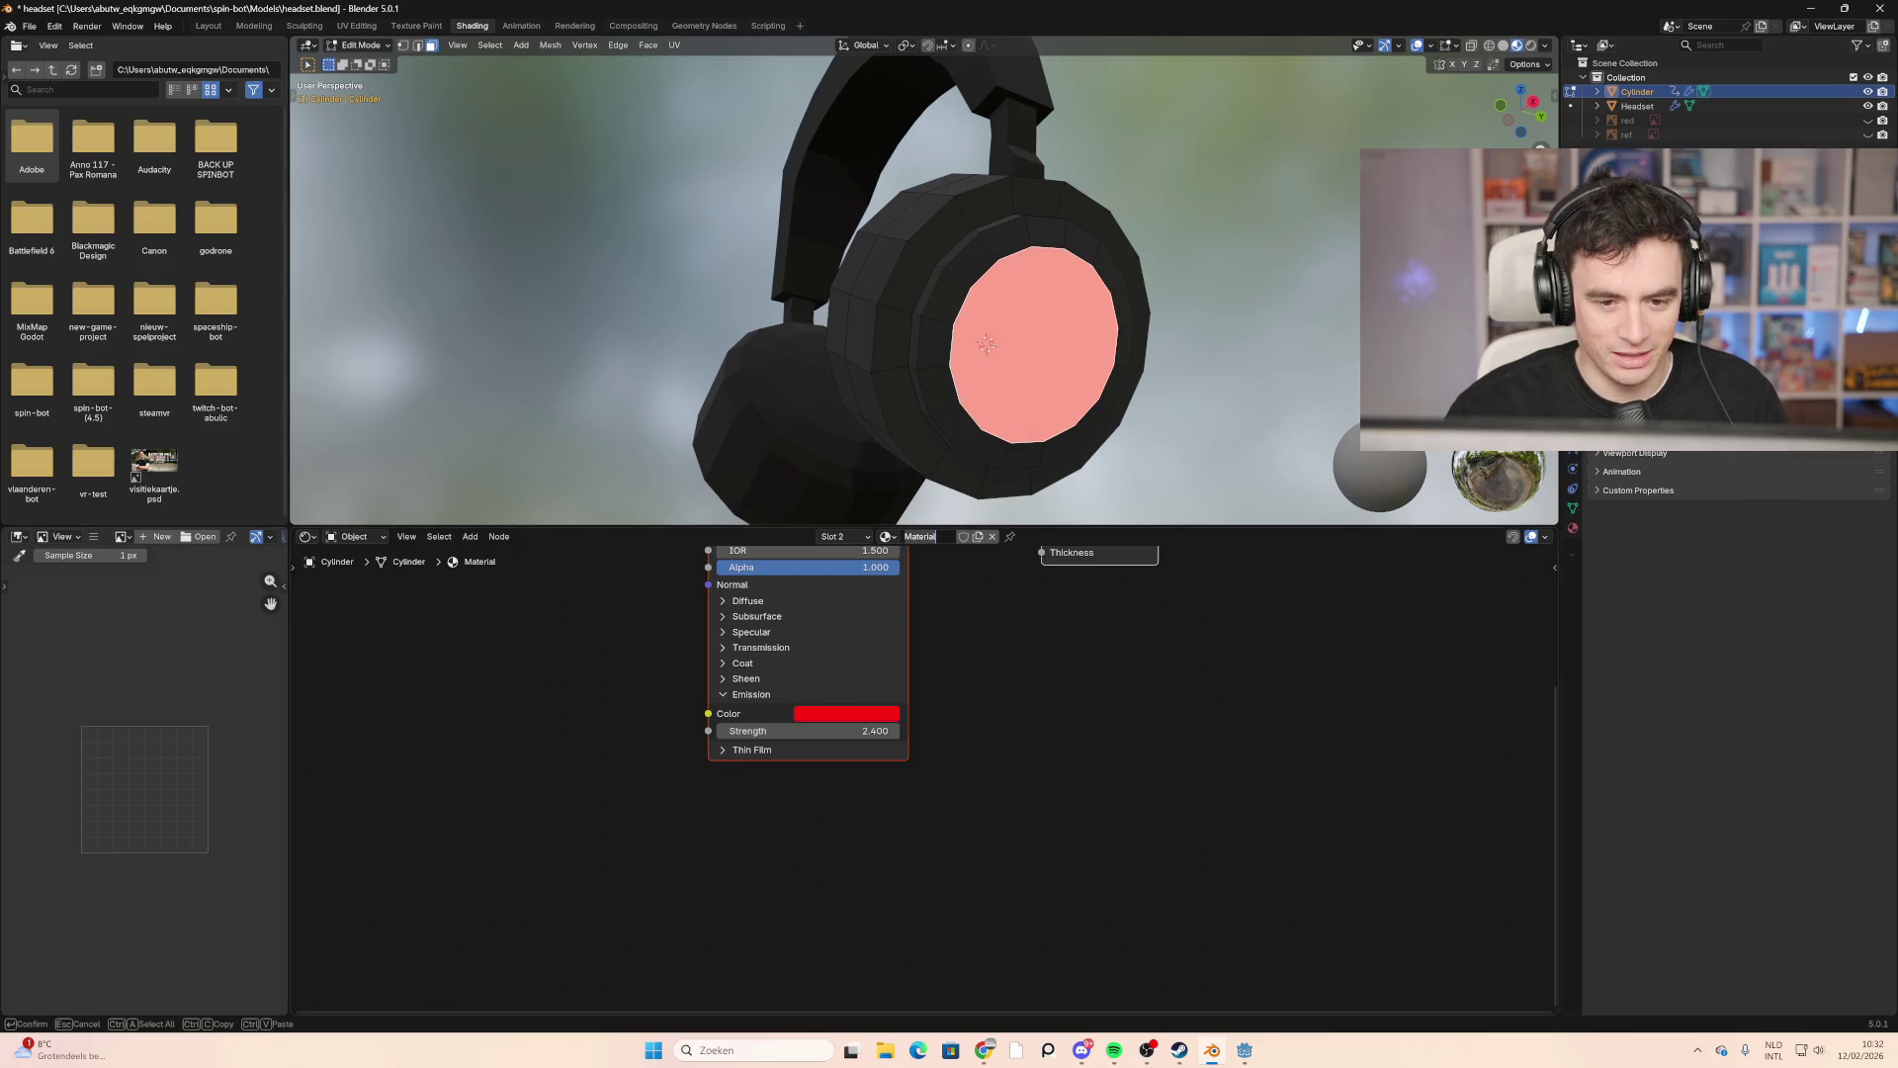
pyautogui.write('red')
pyautogui.press('Return')
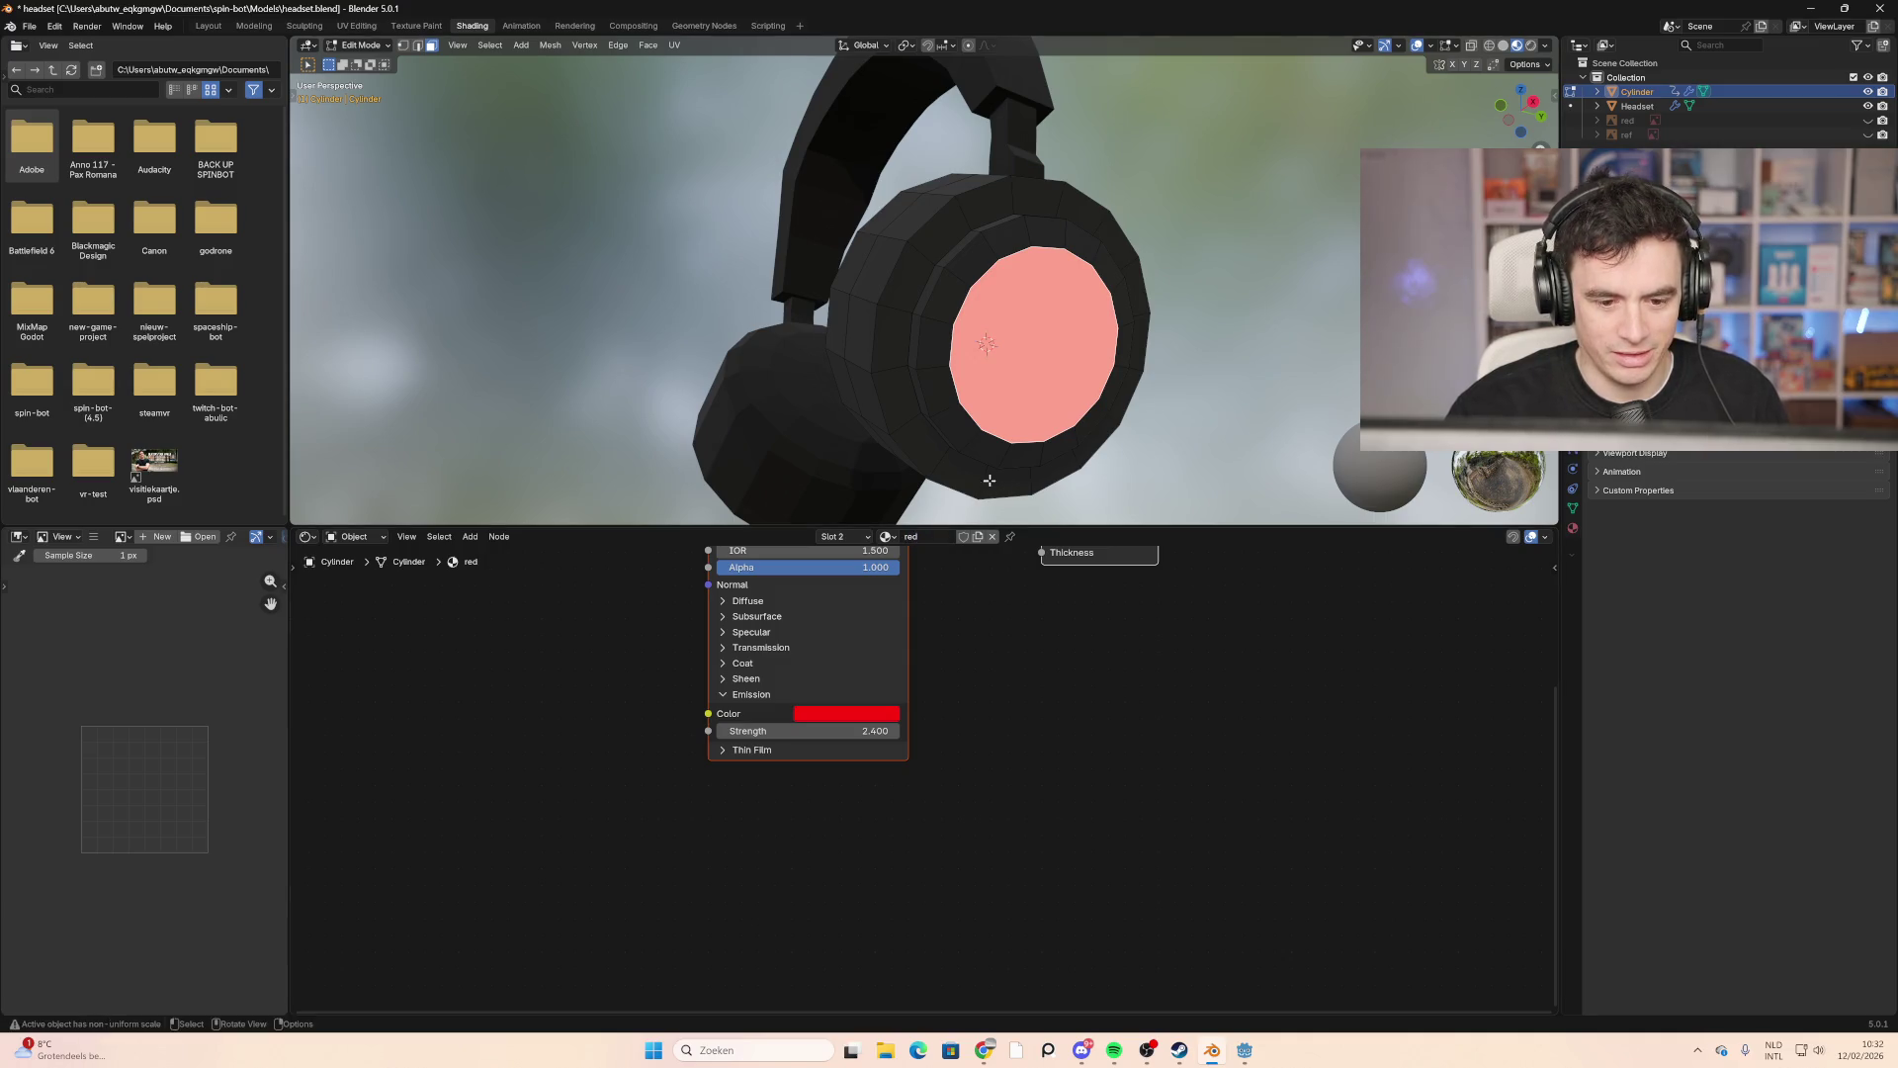
# Step: Switch the slot back to the black material and select the ring of faces around the ear cup
pyautogui.click(888, 537)
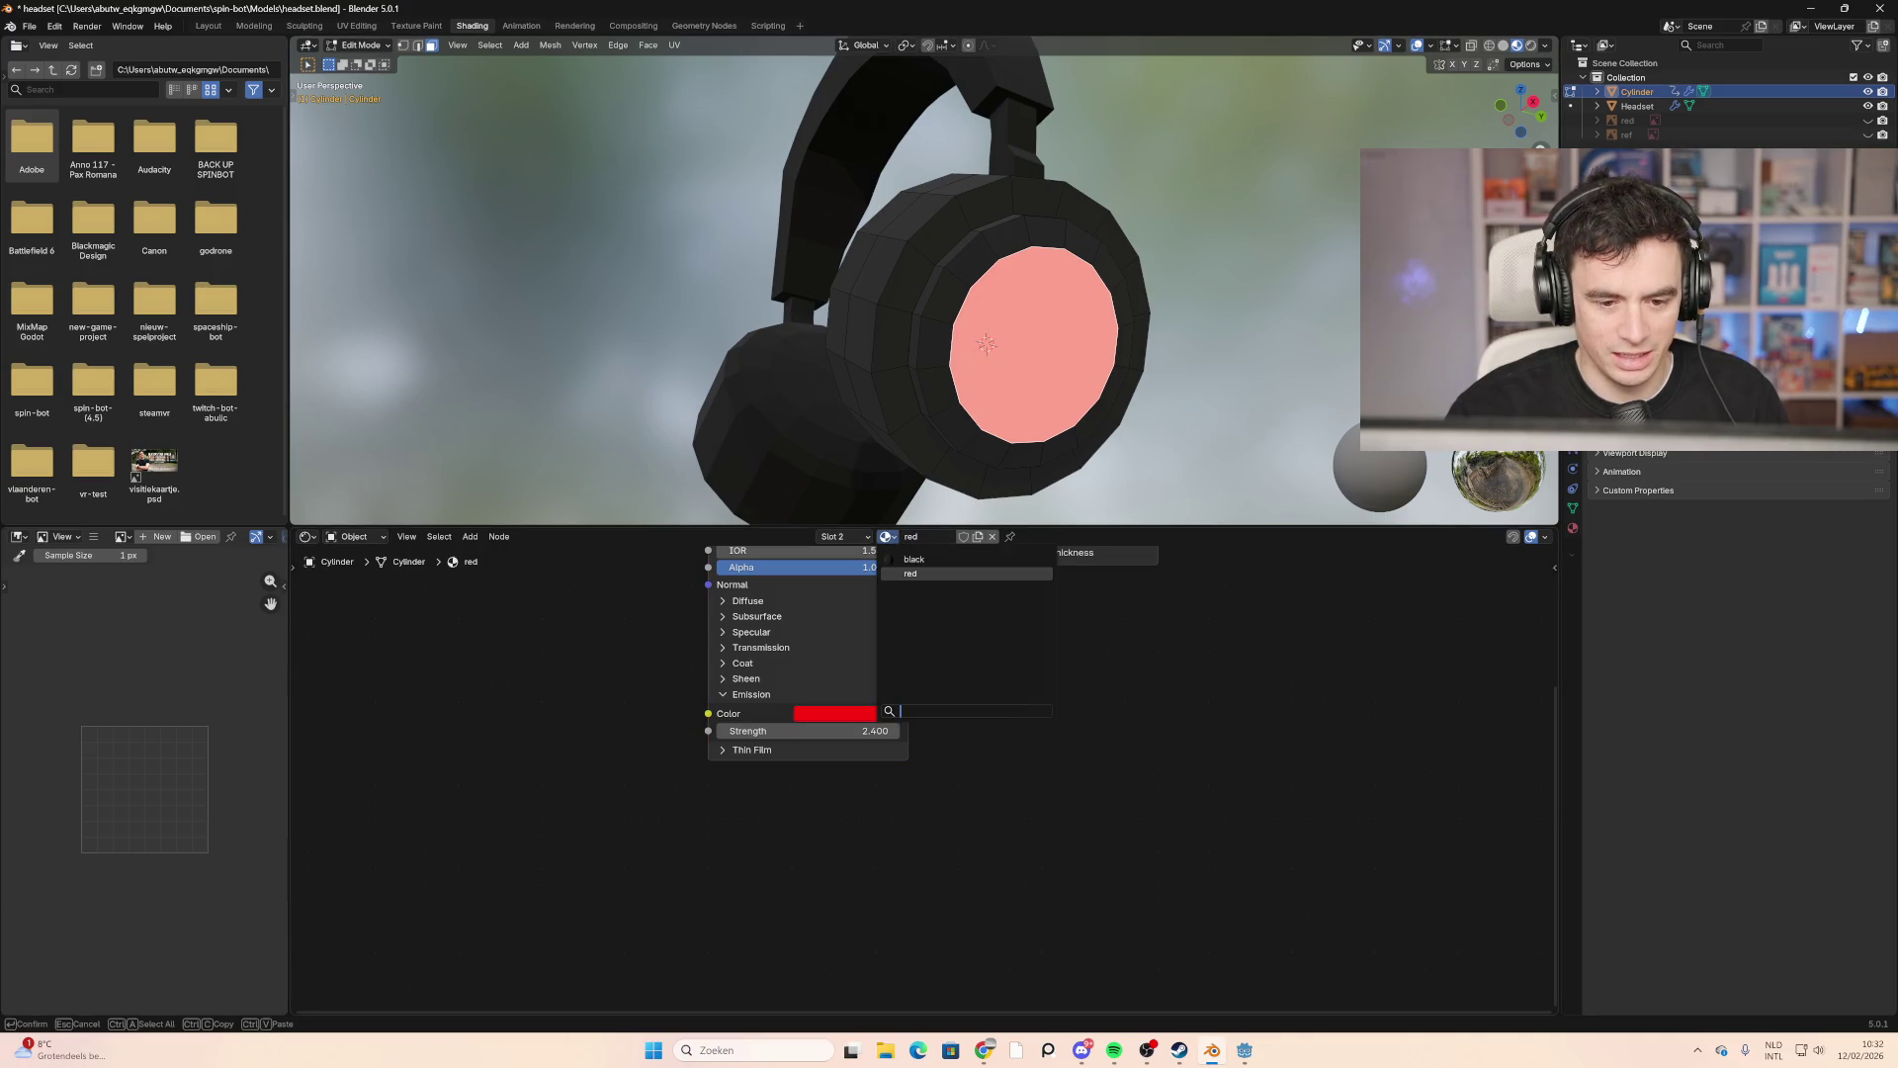
pyautogui.click(913, 559)
pyautogui.click(937, 388)
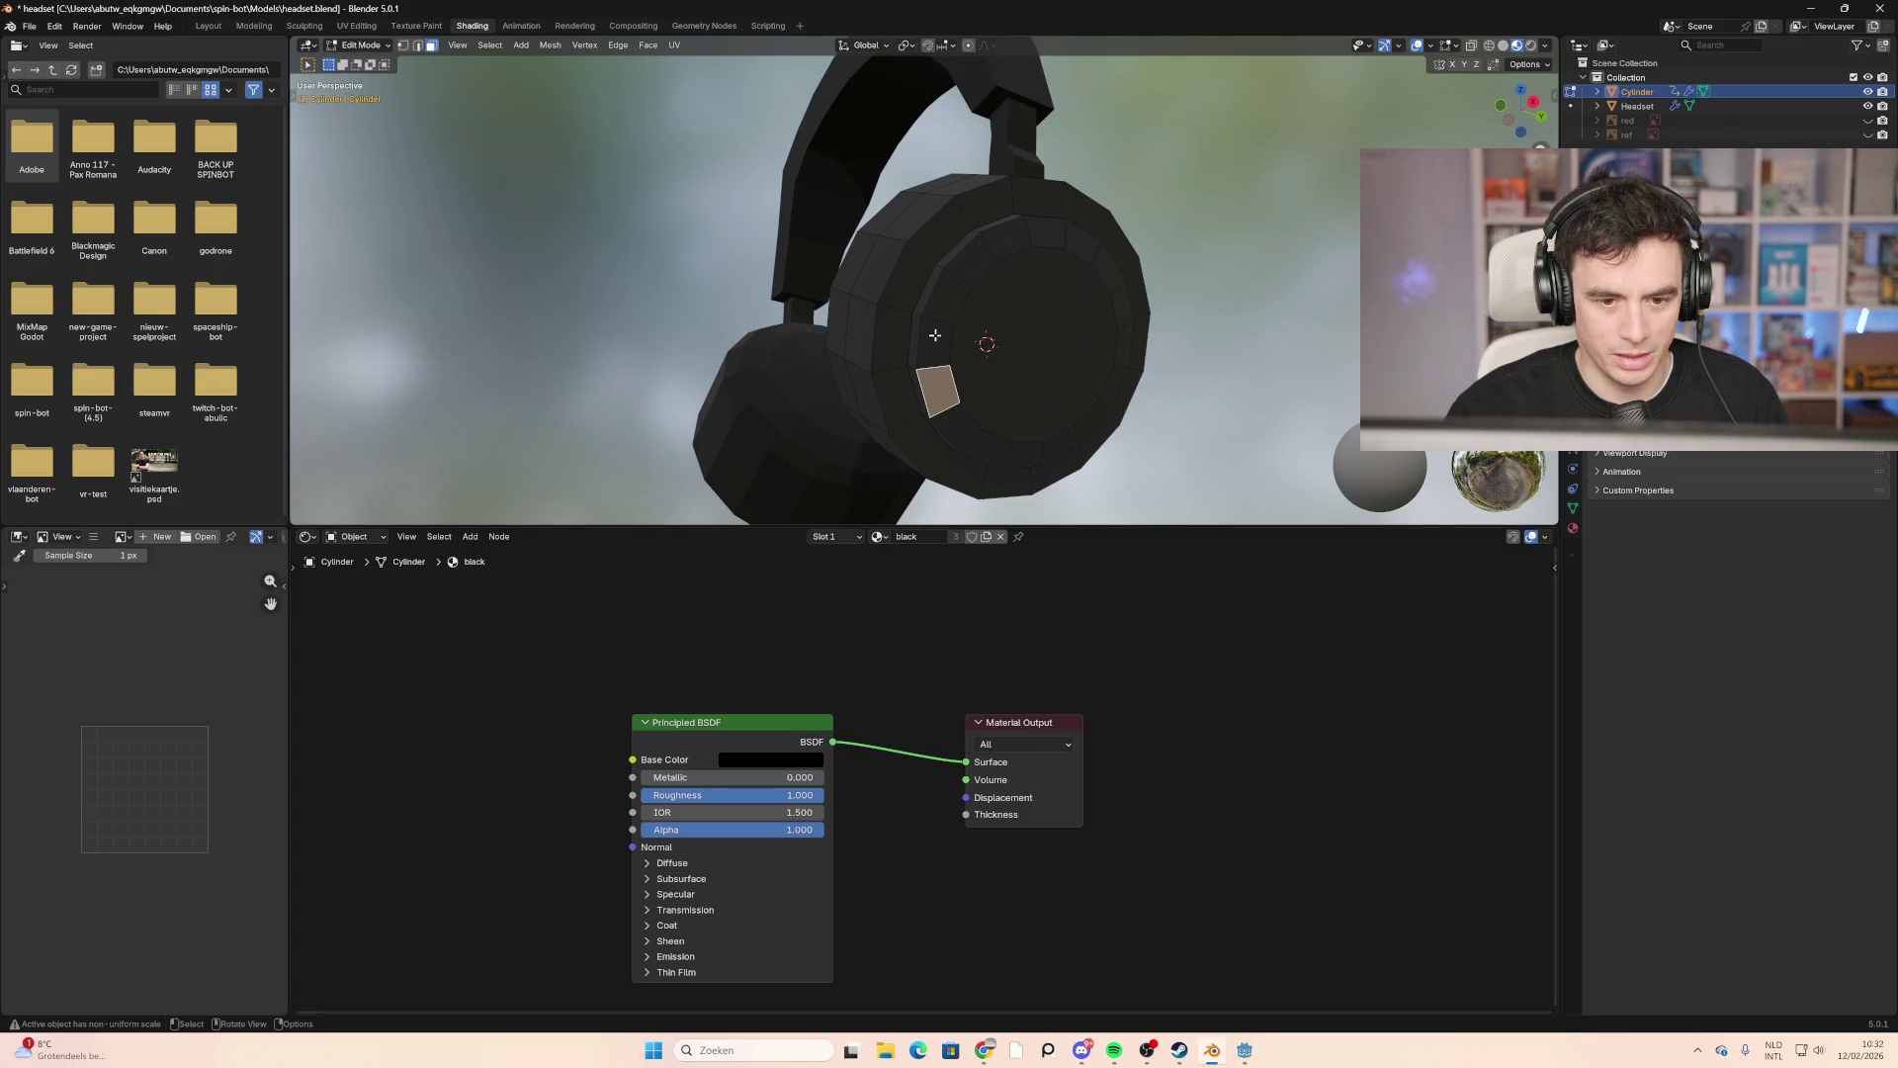
pyautogui.keyDown('alt'); pyautogui.click(934, 328); pyautogui.keyUp('alt')
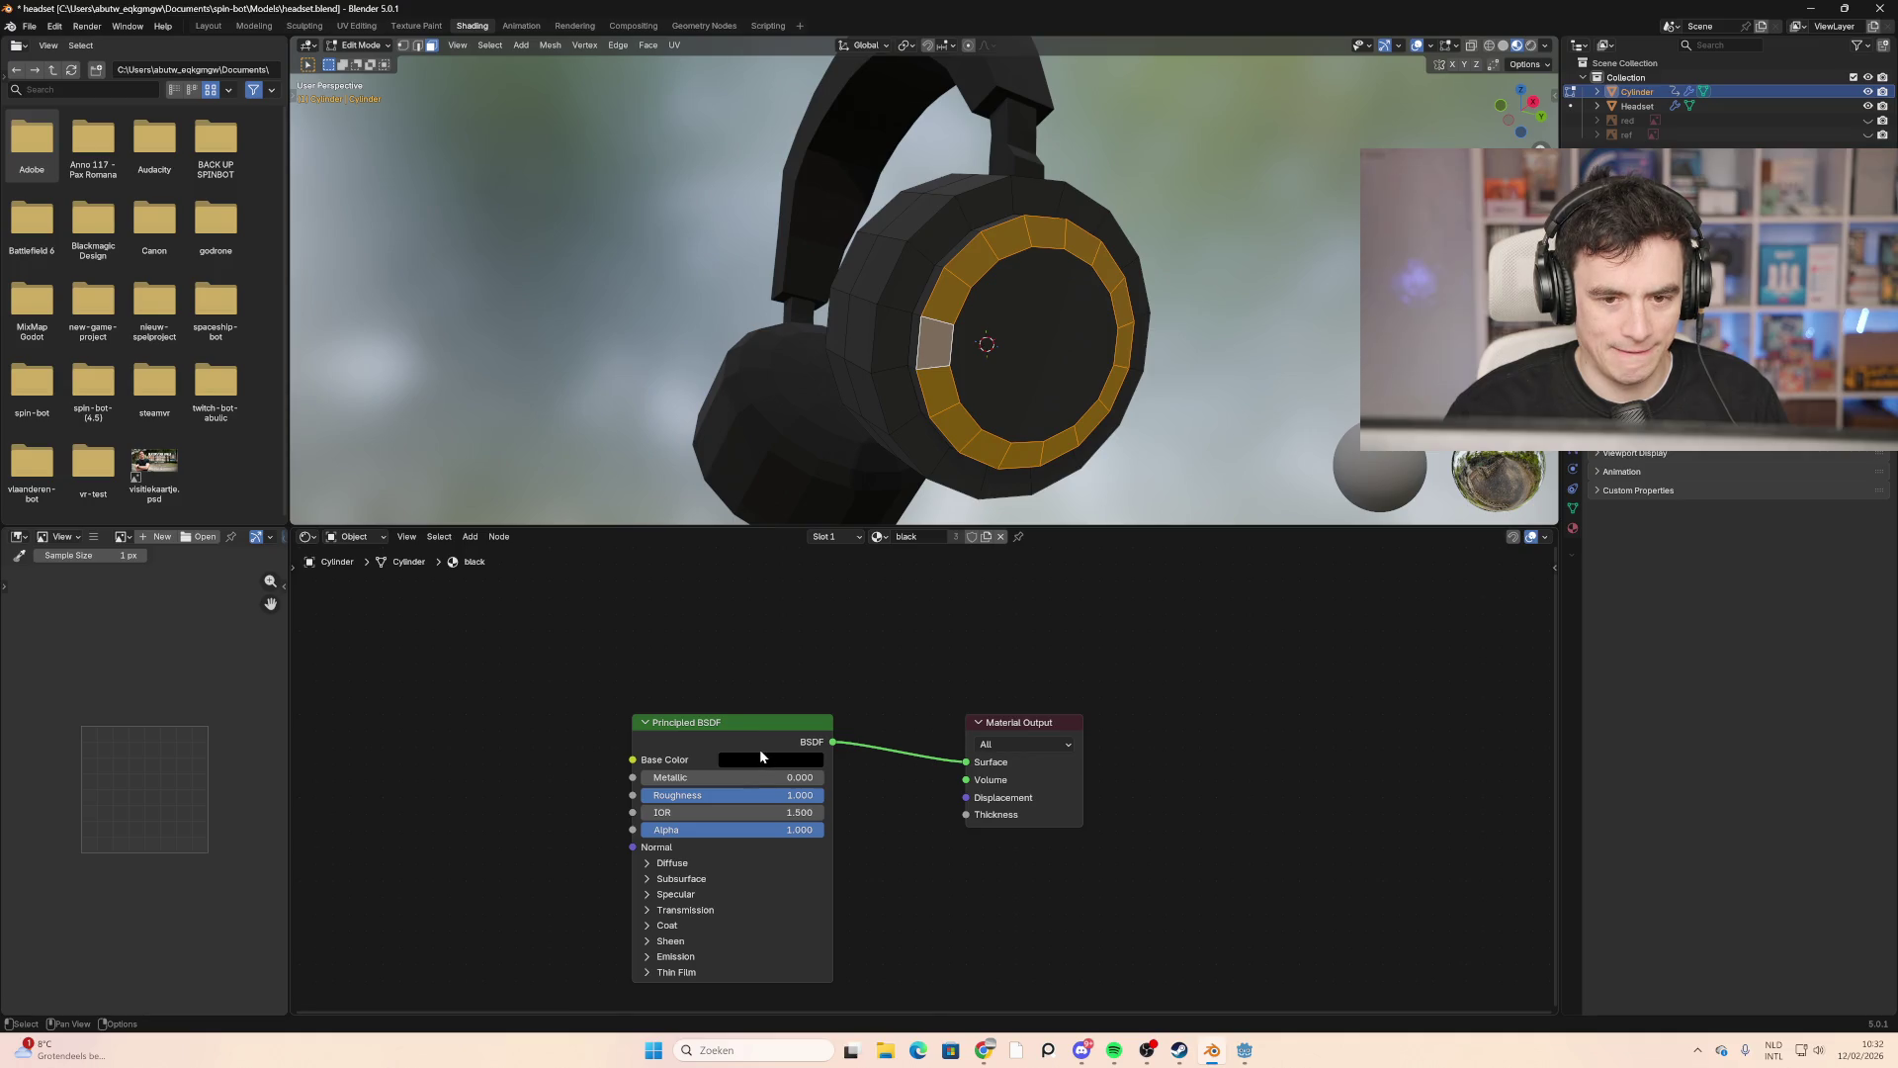
# Step: Assign the ring faces to a new slot using the 'red' material, then check it from the side
pyautogui.click(846, 537)
pyautogui.click(810, 584)
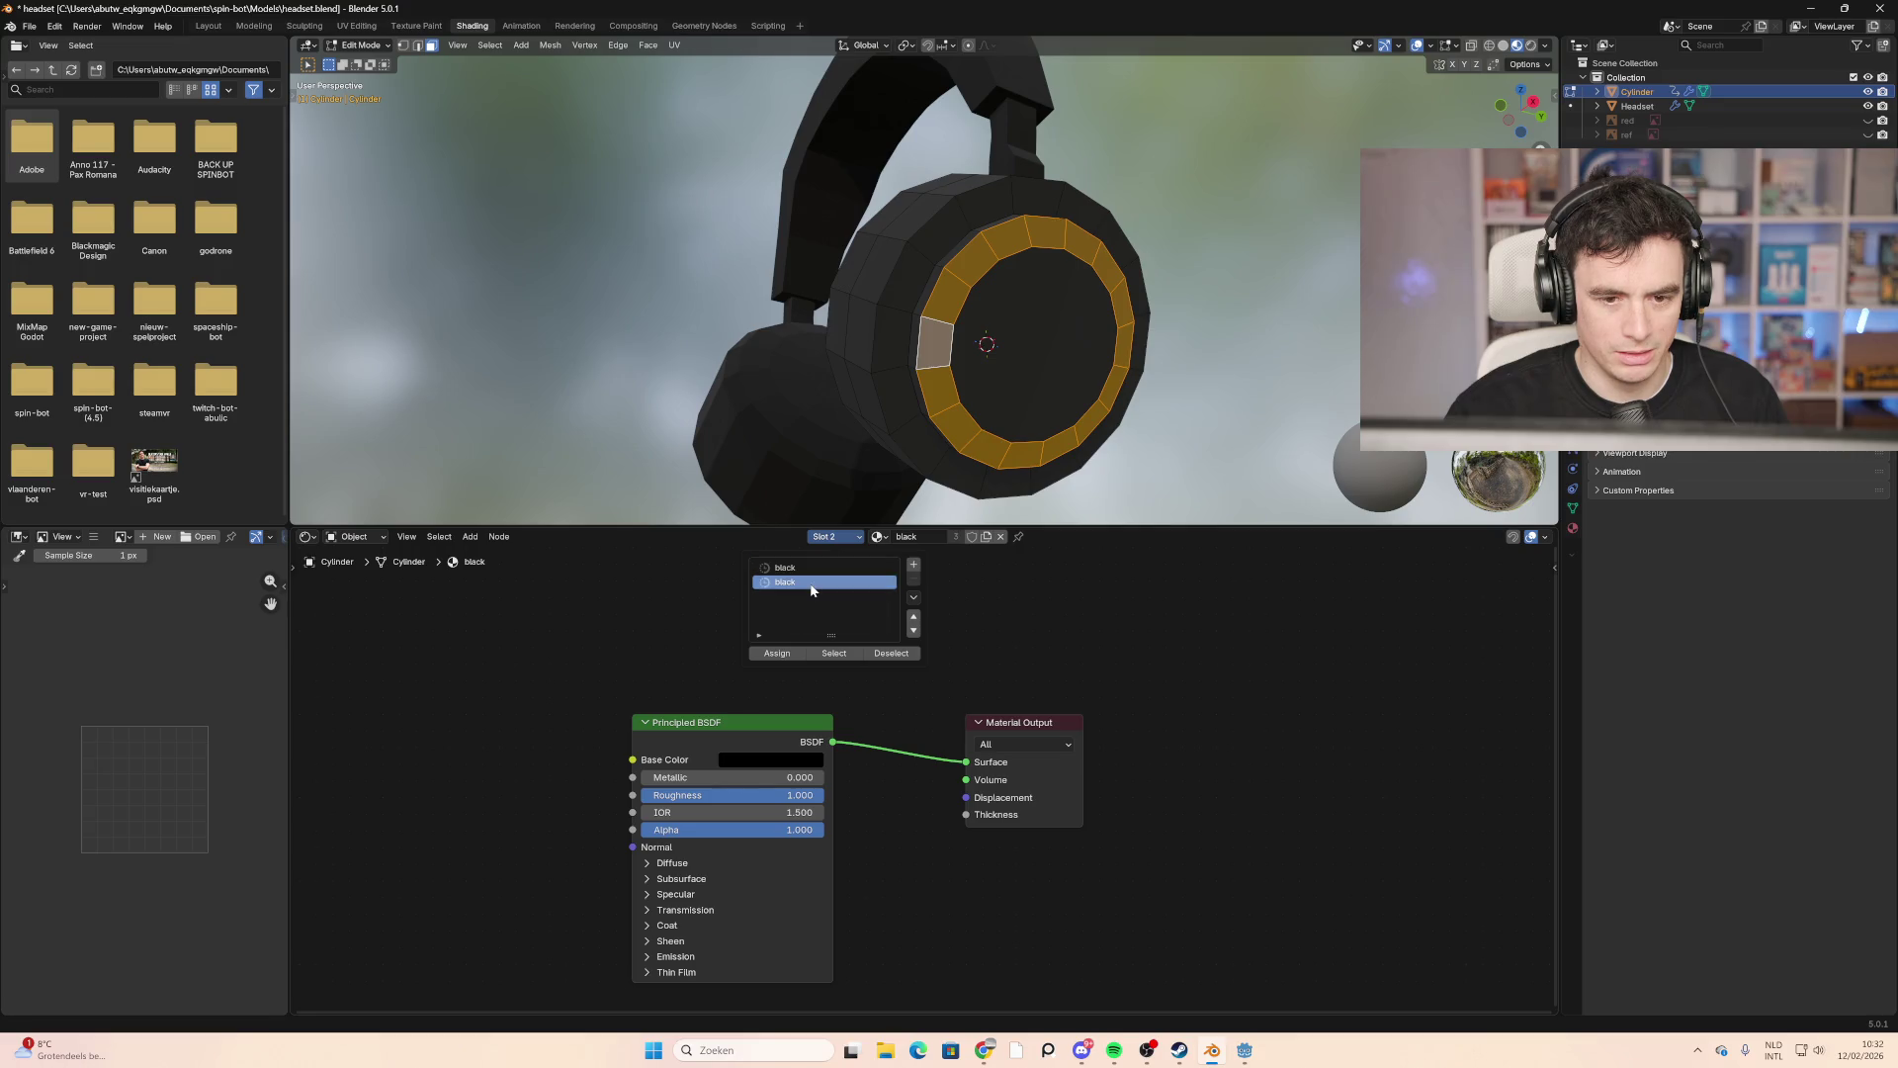
pyautogui.click(820, 568)
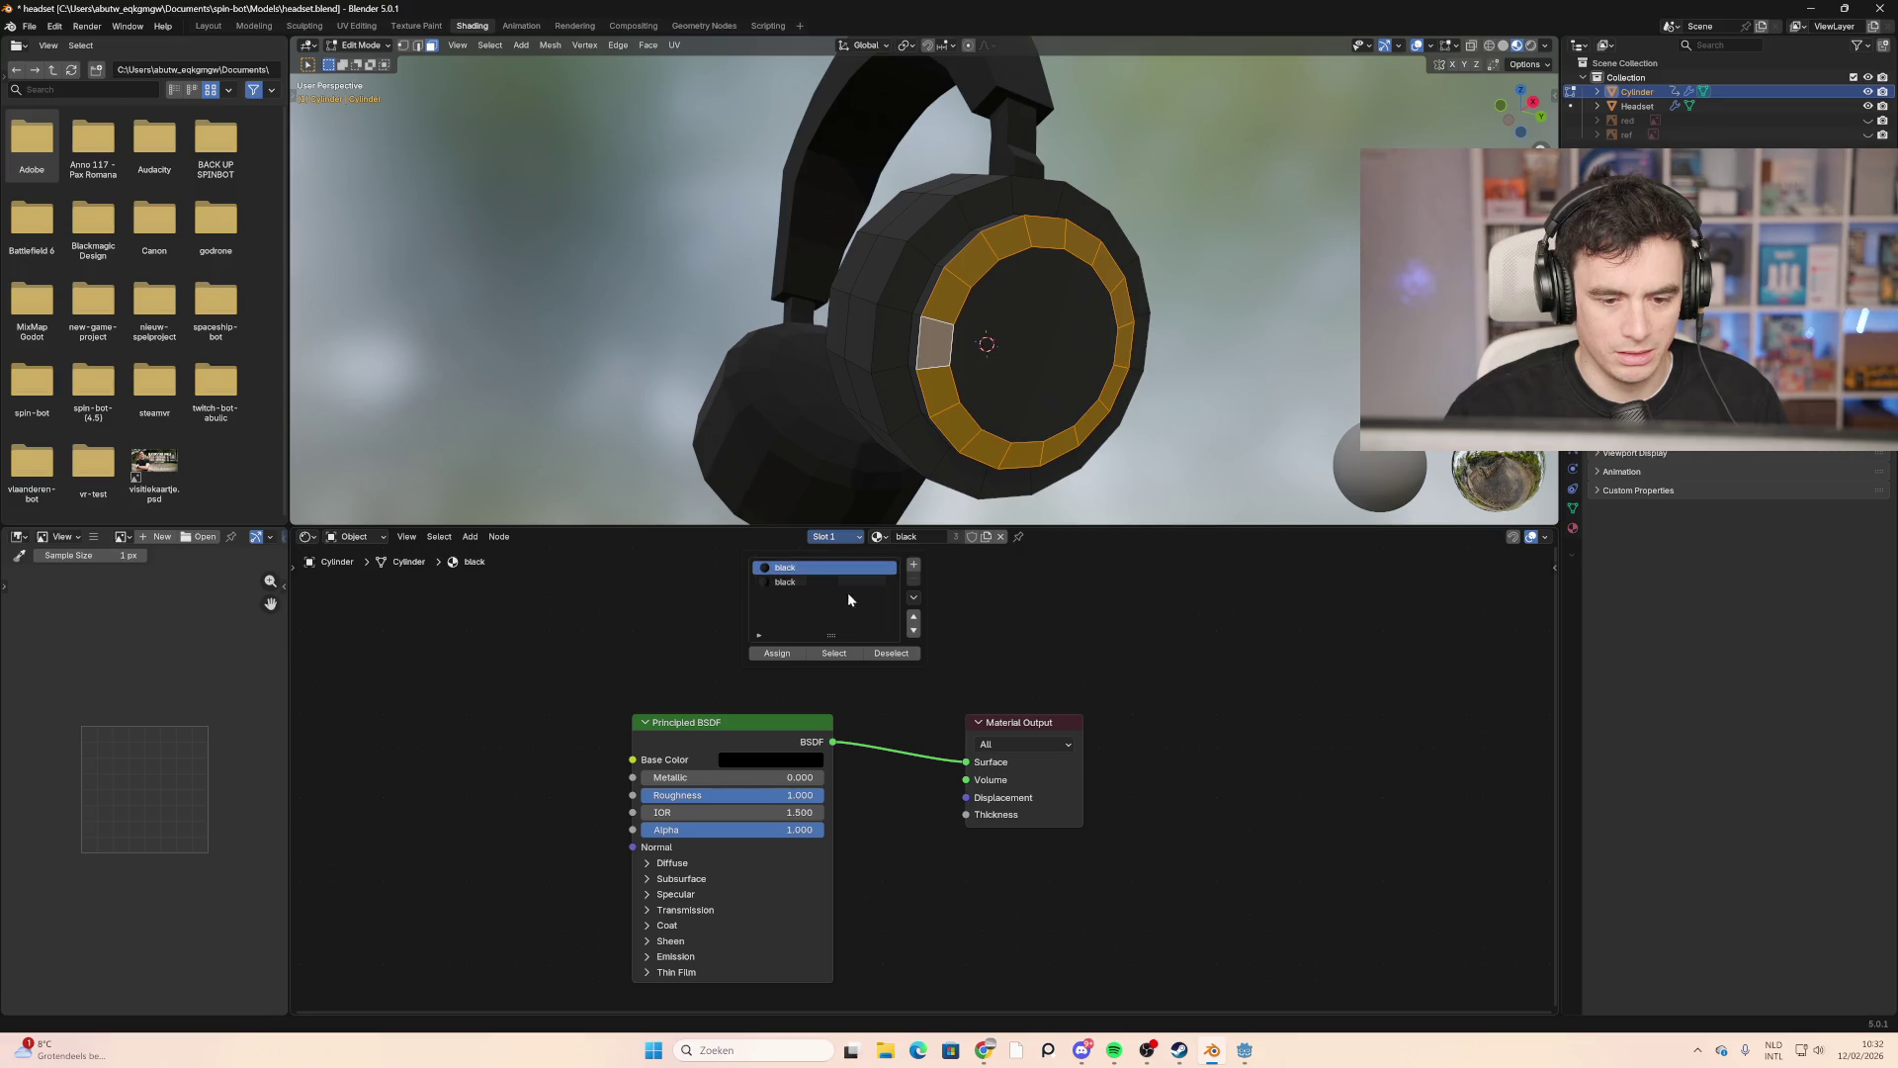
pyautogui.click(914, 564)
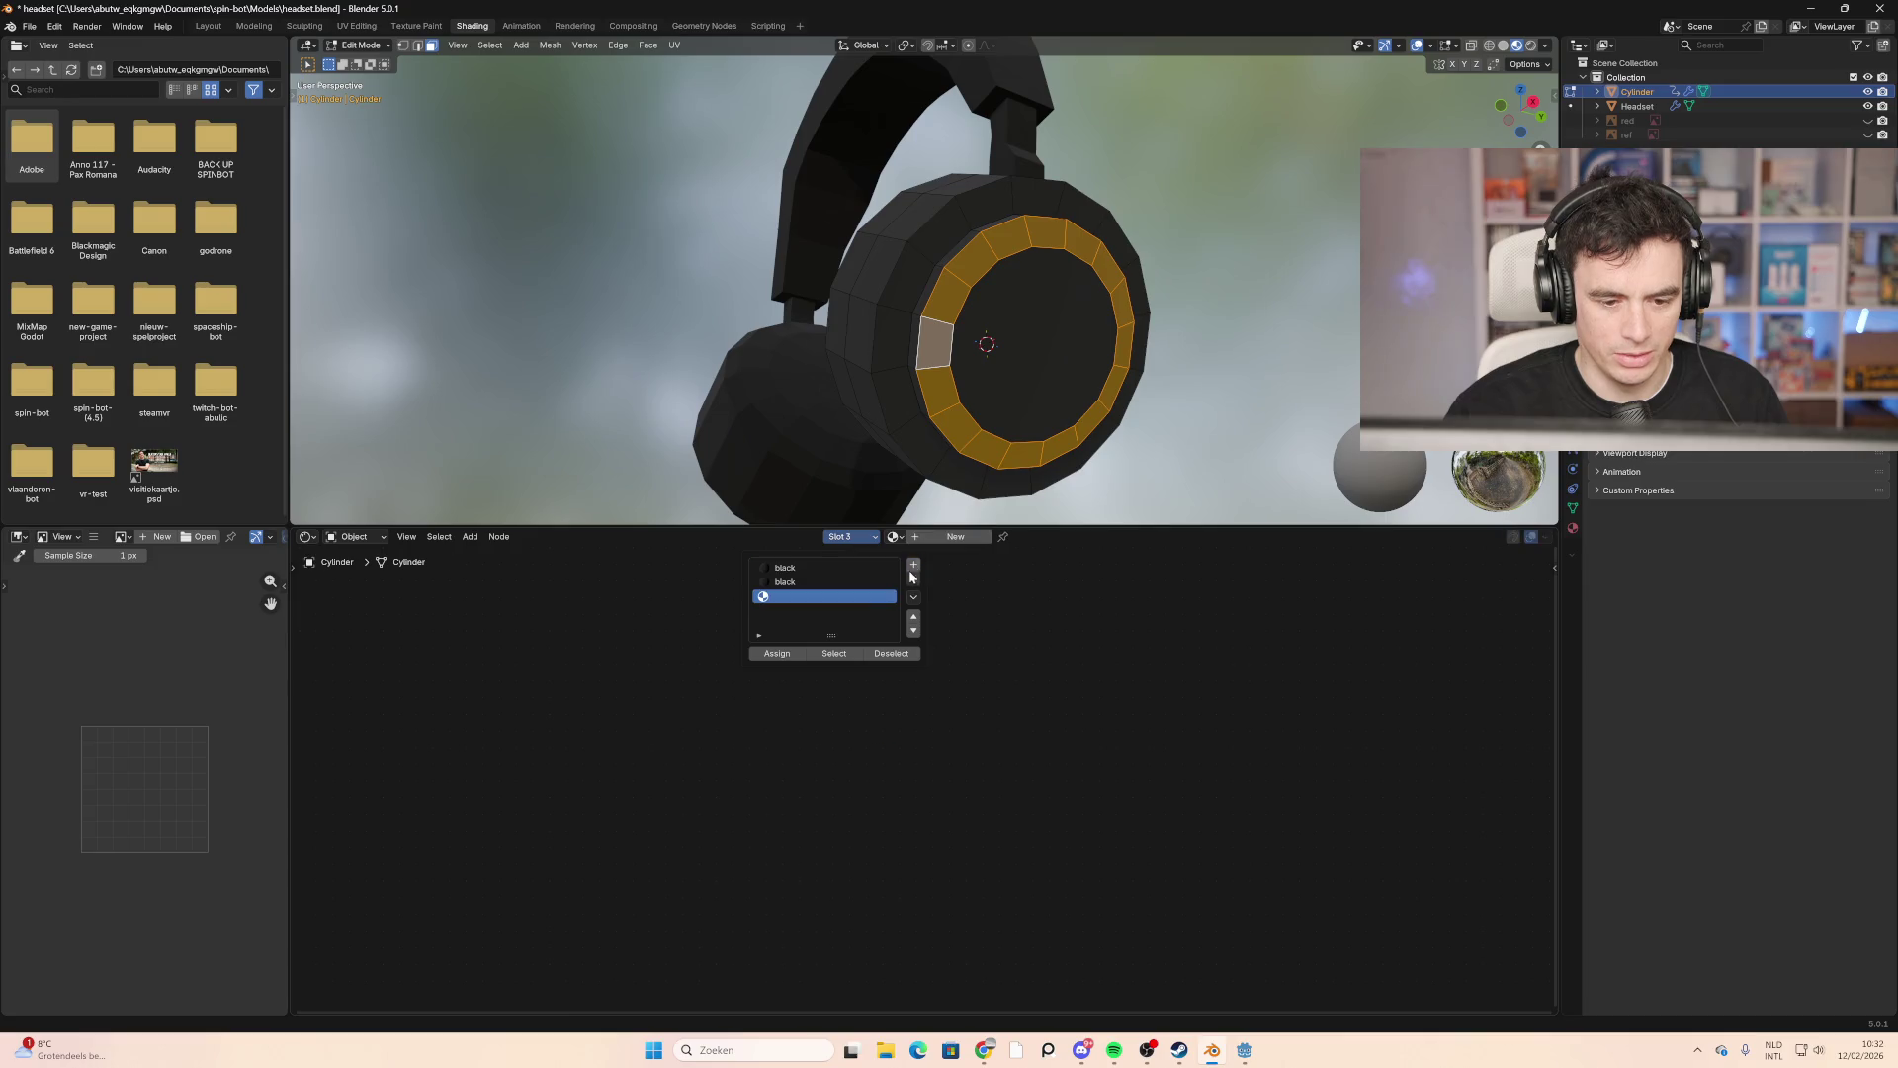
pyautogui.click(777, 653)
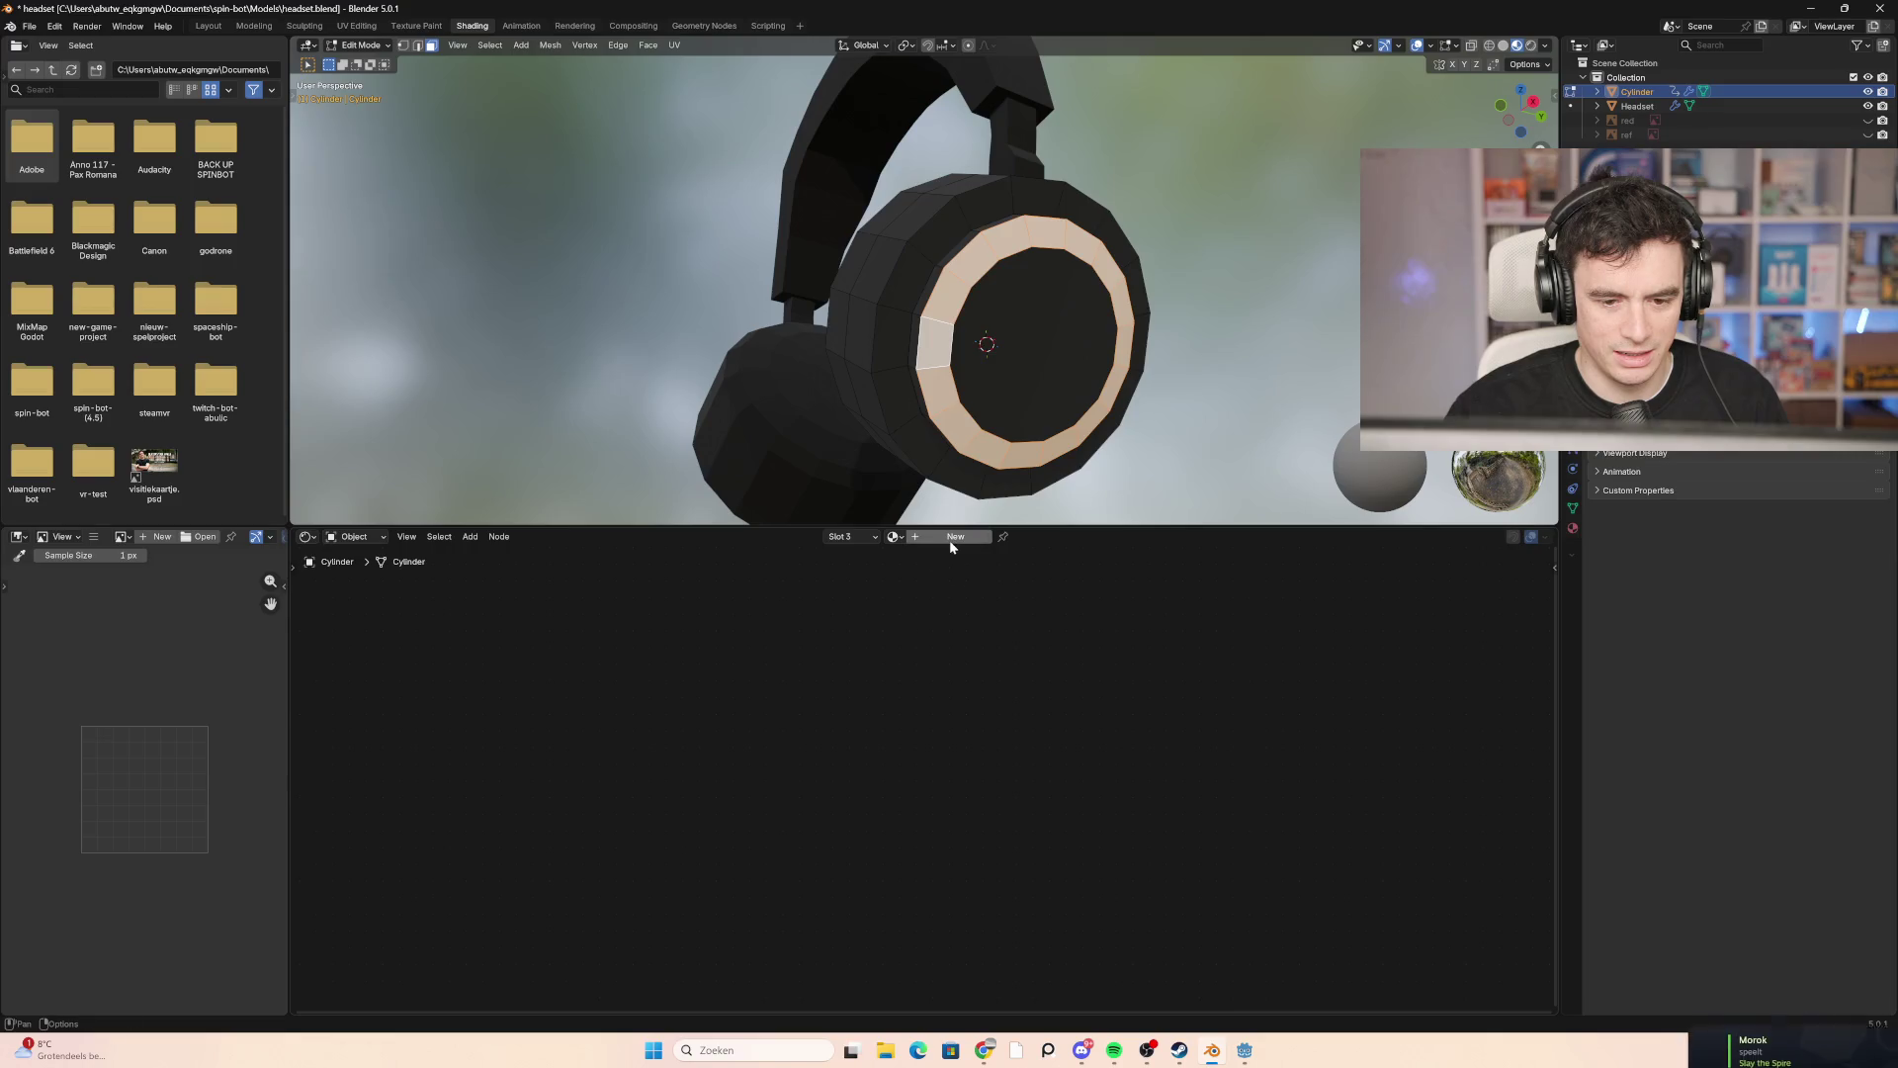
pyautogui.click(893, 536)
pyautogui.click(920, 580)
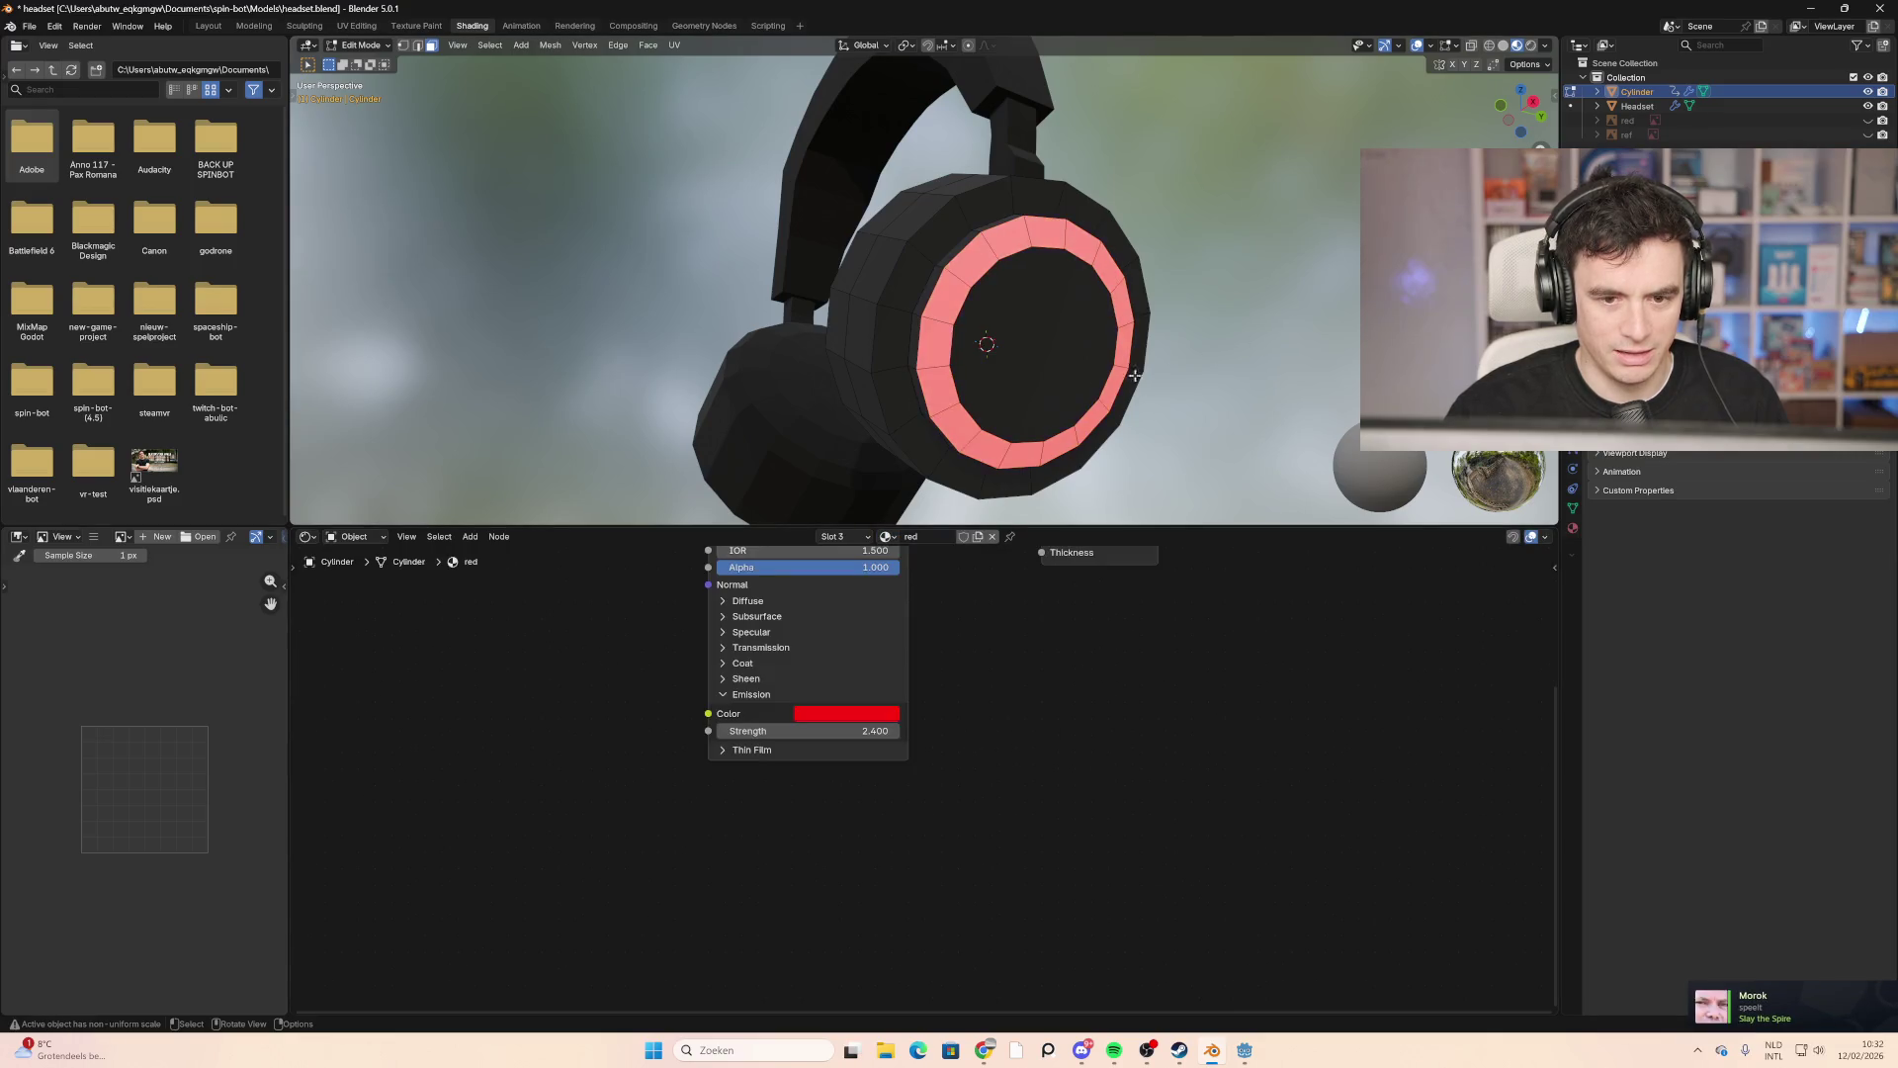
pyautogui.moveTo(1213, 357)
pyautogui.mouseDown(button='middle')
pyautogui.moveTo(663, 383)
pyautogui.moveTo(970, 395)
pyautogui.moveTo(921, 391)
pyautogui.moveTo(1047, 369)
pyautogui.moveTo(860, 373)
pyautogui.moveTo(989, 316)
pyautogui.moveTo(891, 281)
pyautogui.moveTo(1034, 300)
pyautogui.moveTo(1008, 267)
pyautogui.moveTo(949, 252)
pyautogui.moveTo(769, 337)
pyautogui.mouseUp(button='middle')
pyautogui.press('KP_3')
# Step: Leave the ear cup and select the first faces of the headband's side slider strip
pyautogui.scroll(5, 839, 329)
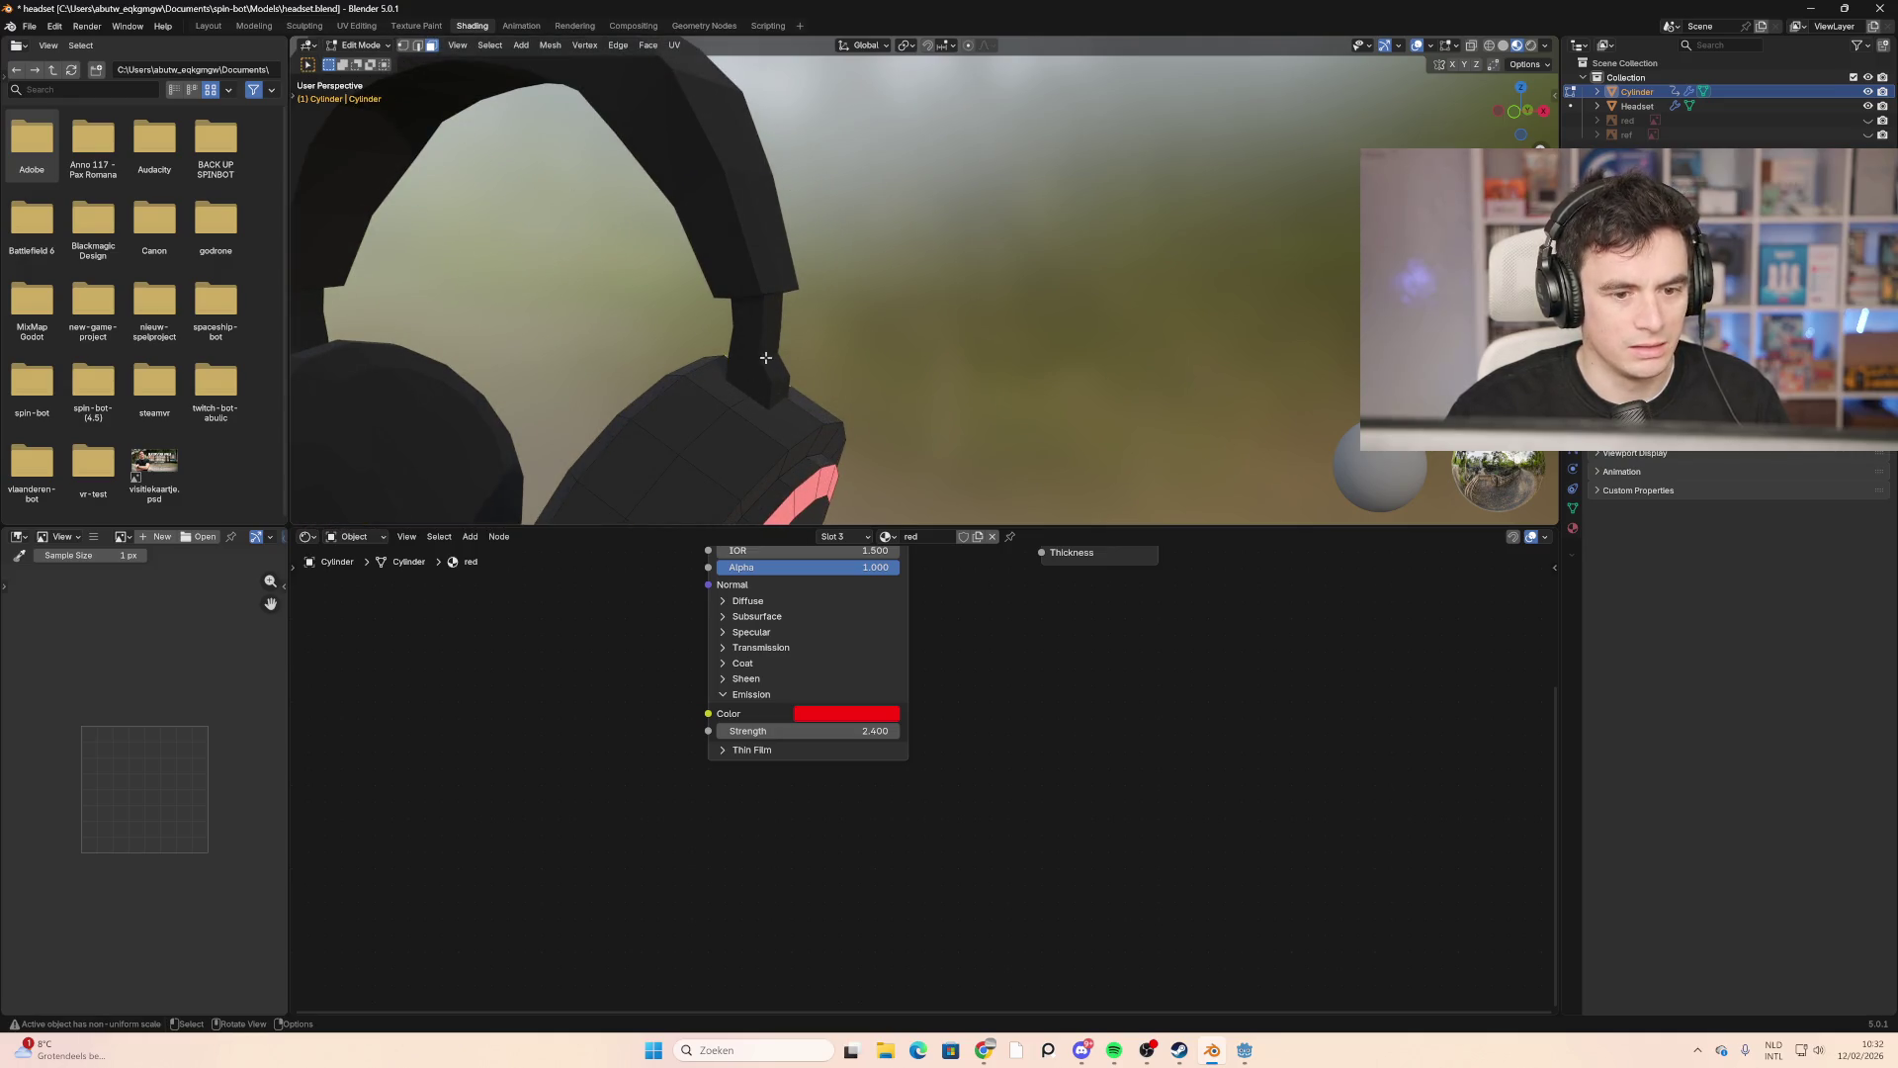
pyautogui.hotkey('alt', 'q')
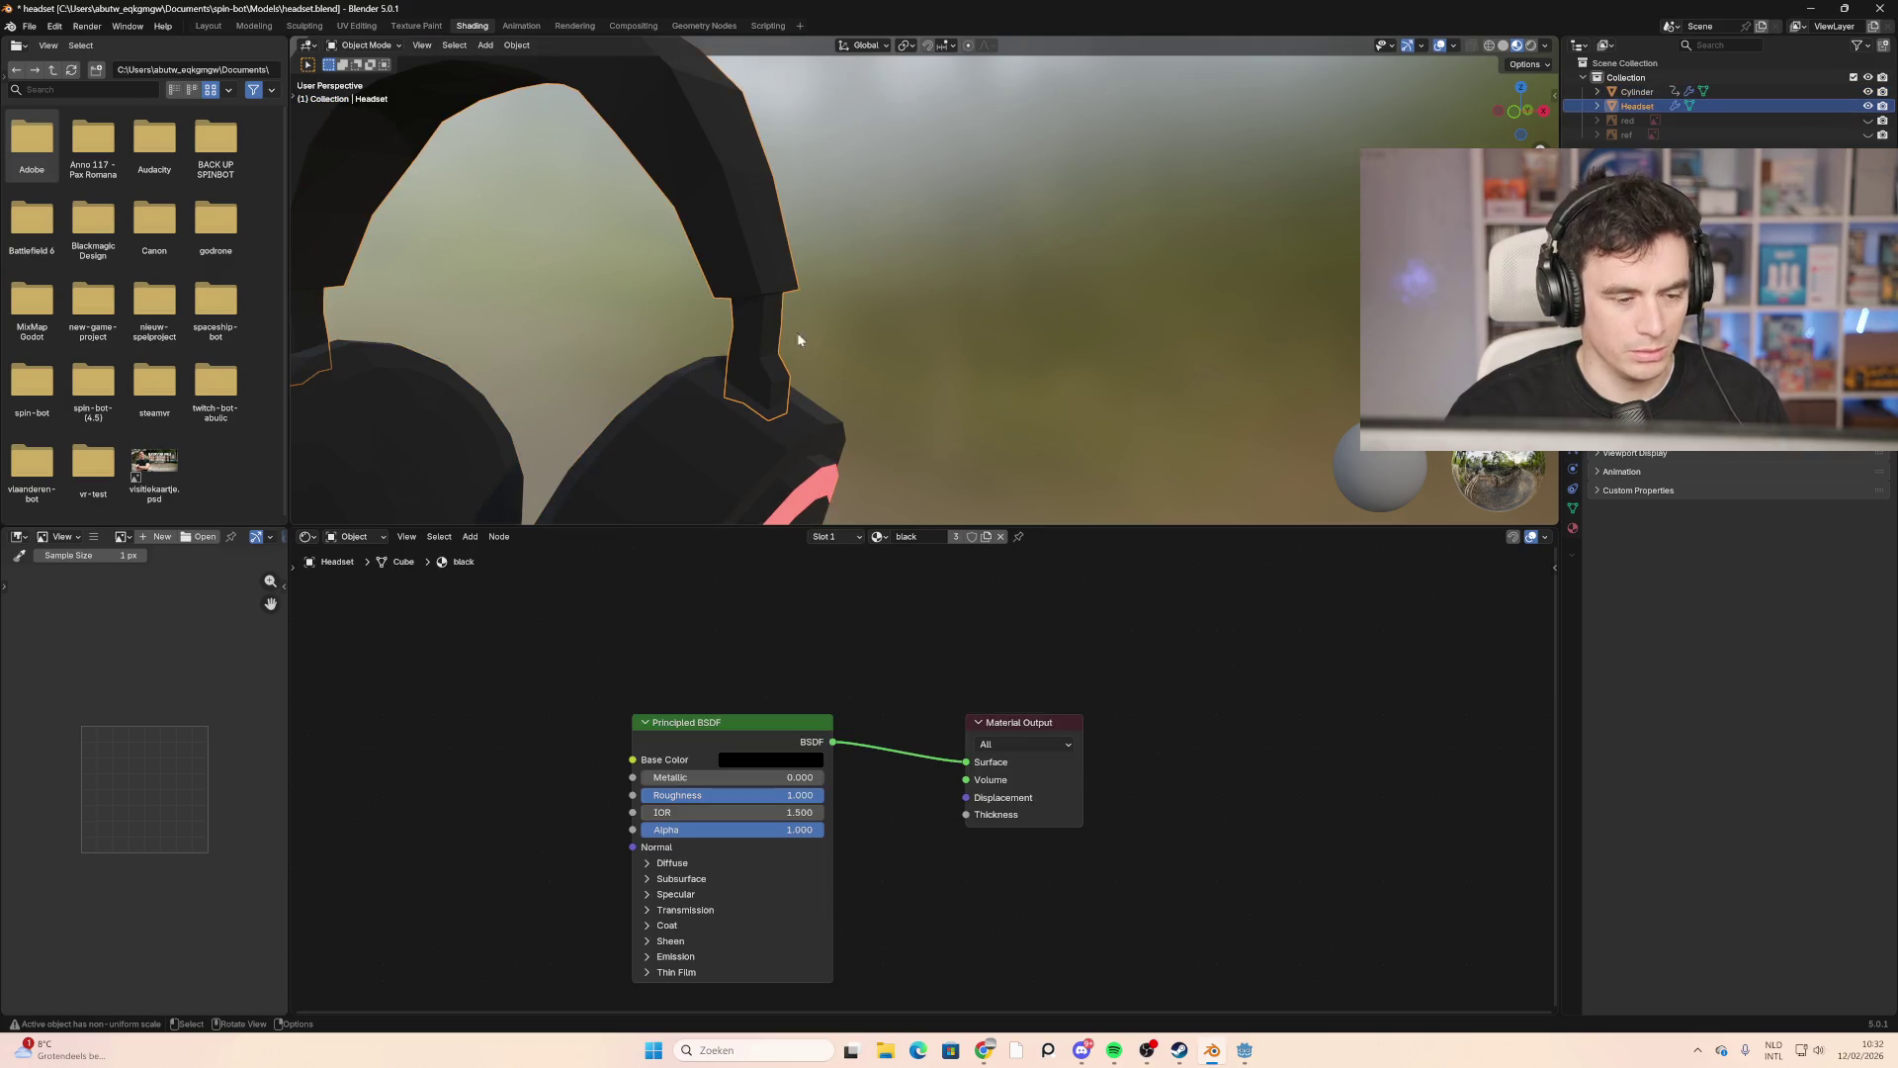
pyautogui.moveTo(797, 332); pyautogui.dragTo(836, 340, button='middle')
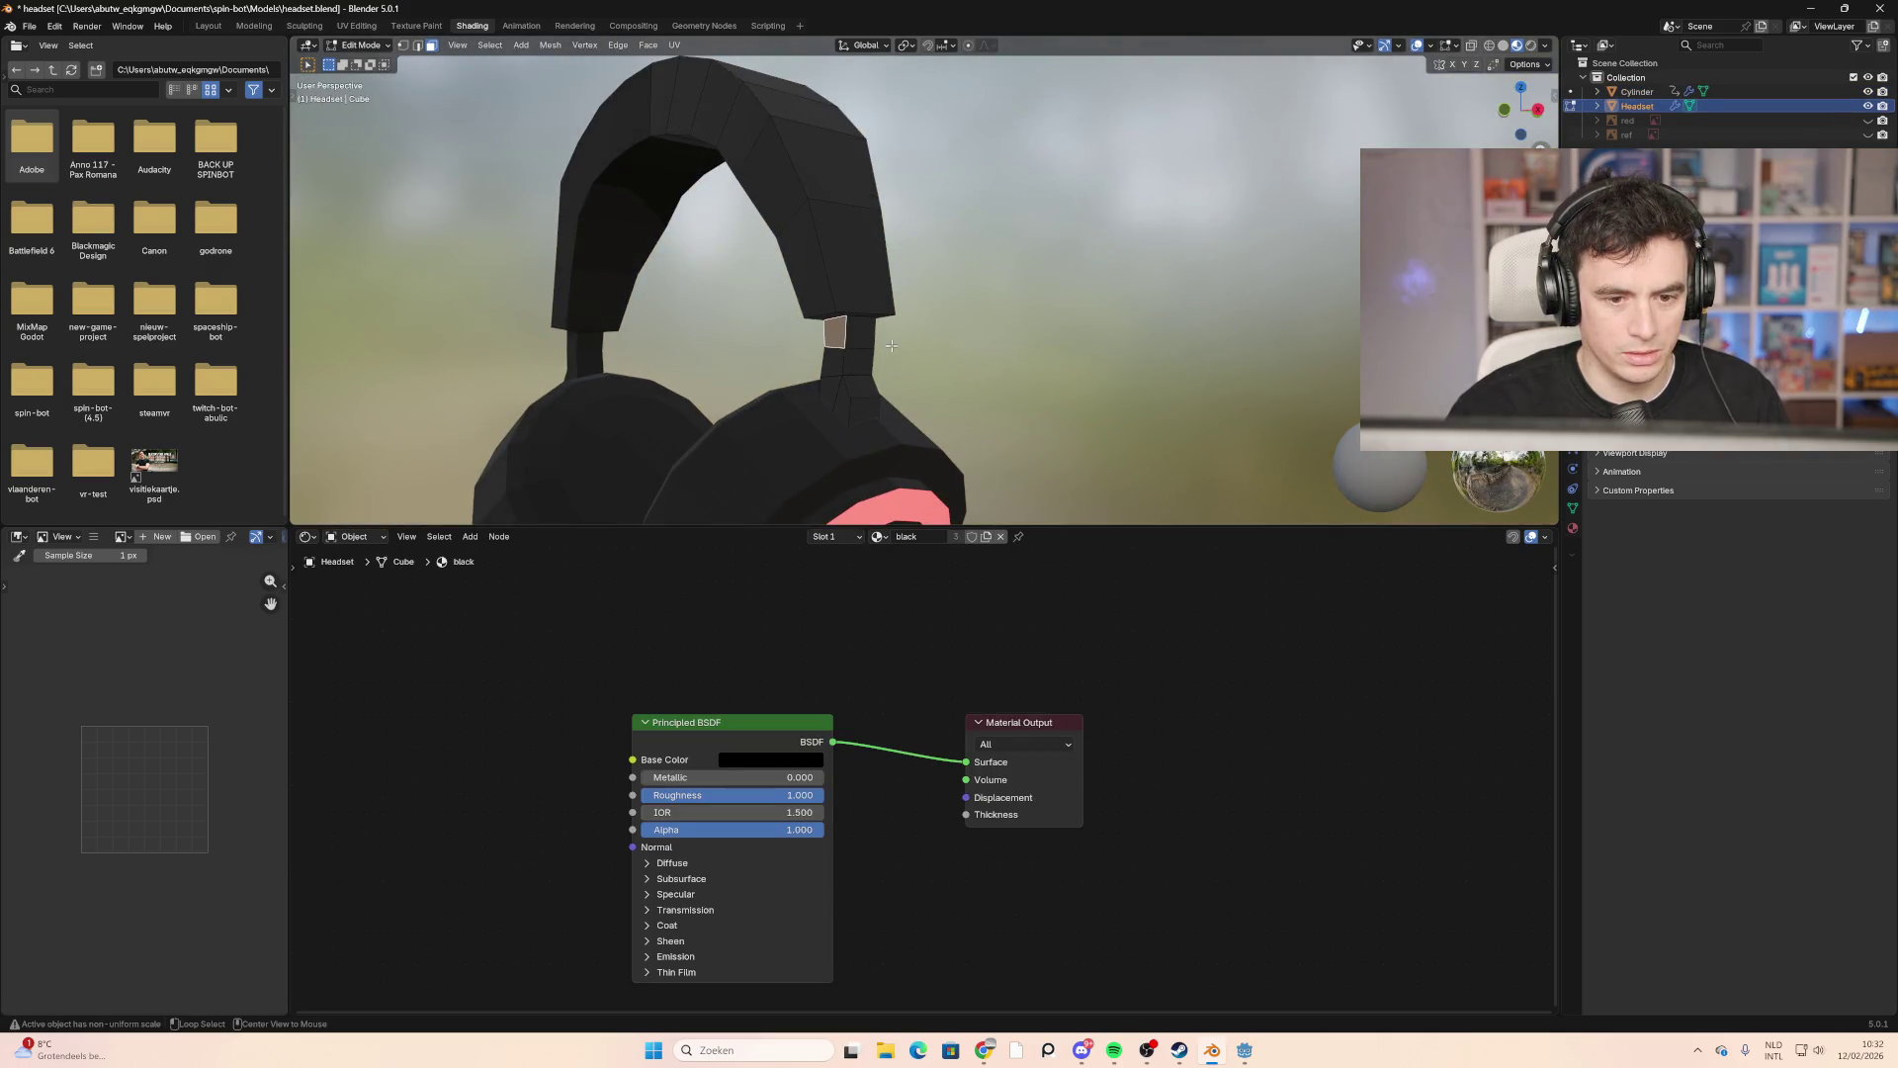
pyautogui.click(841, 343)
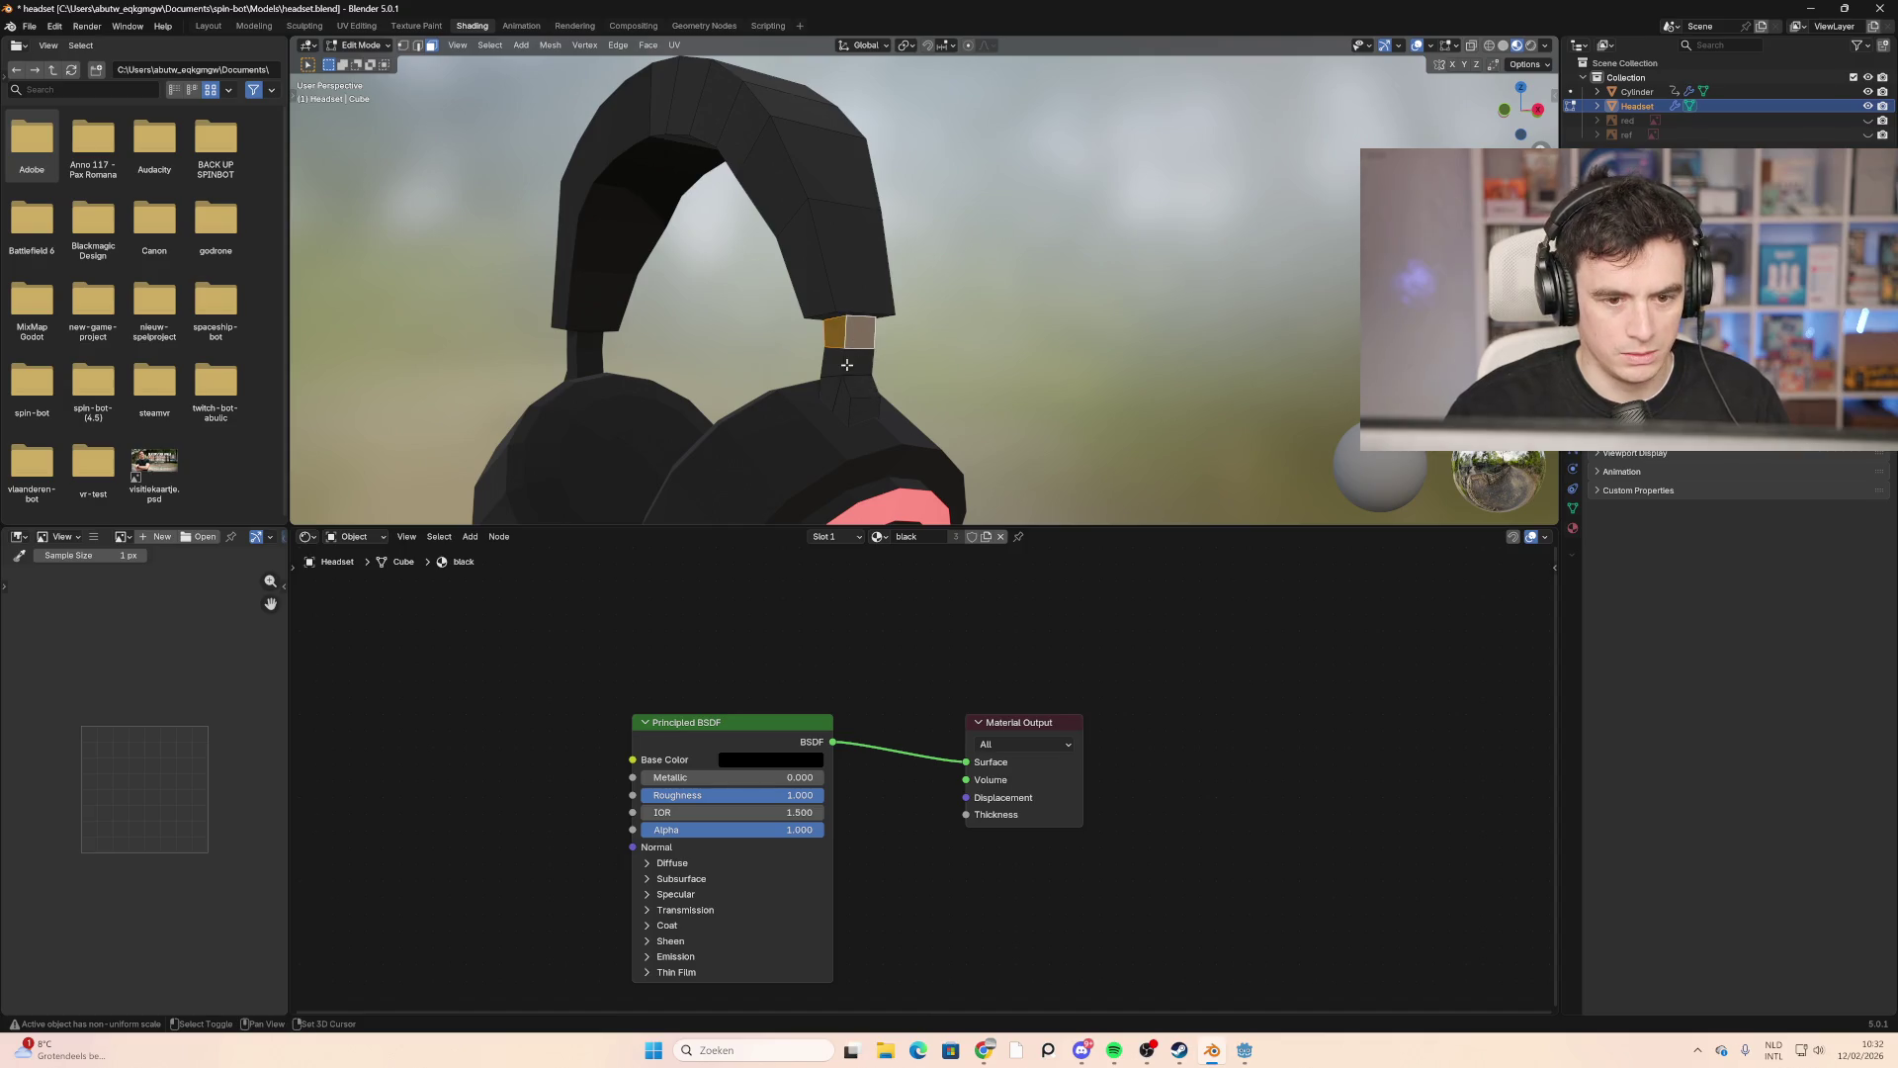
pyautogui.keyDown('shift'); pyautogui.click(860, 331); pyautogui.keyUp('shift')
pyautogui.keyDown('shift'); pyautogui.click(858, 361); pyautogui.keyUp('shift')
pyautogui.keyDown('shift'); pyautogui.click(834, 361); pyautogui.keyUp('shift')
pyautogui.keyDown('shift'); pyautogui.click(832, 393); pyautogui.keyUp('shift')
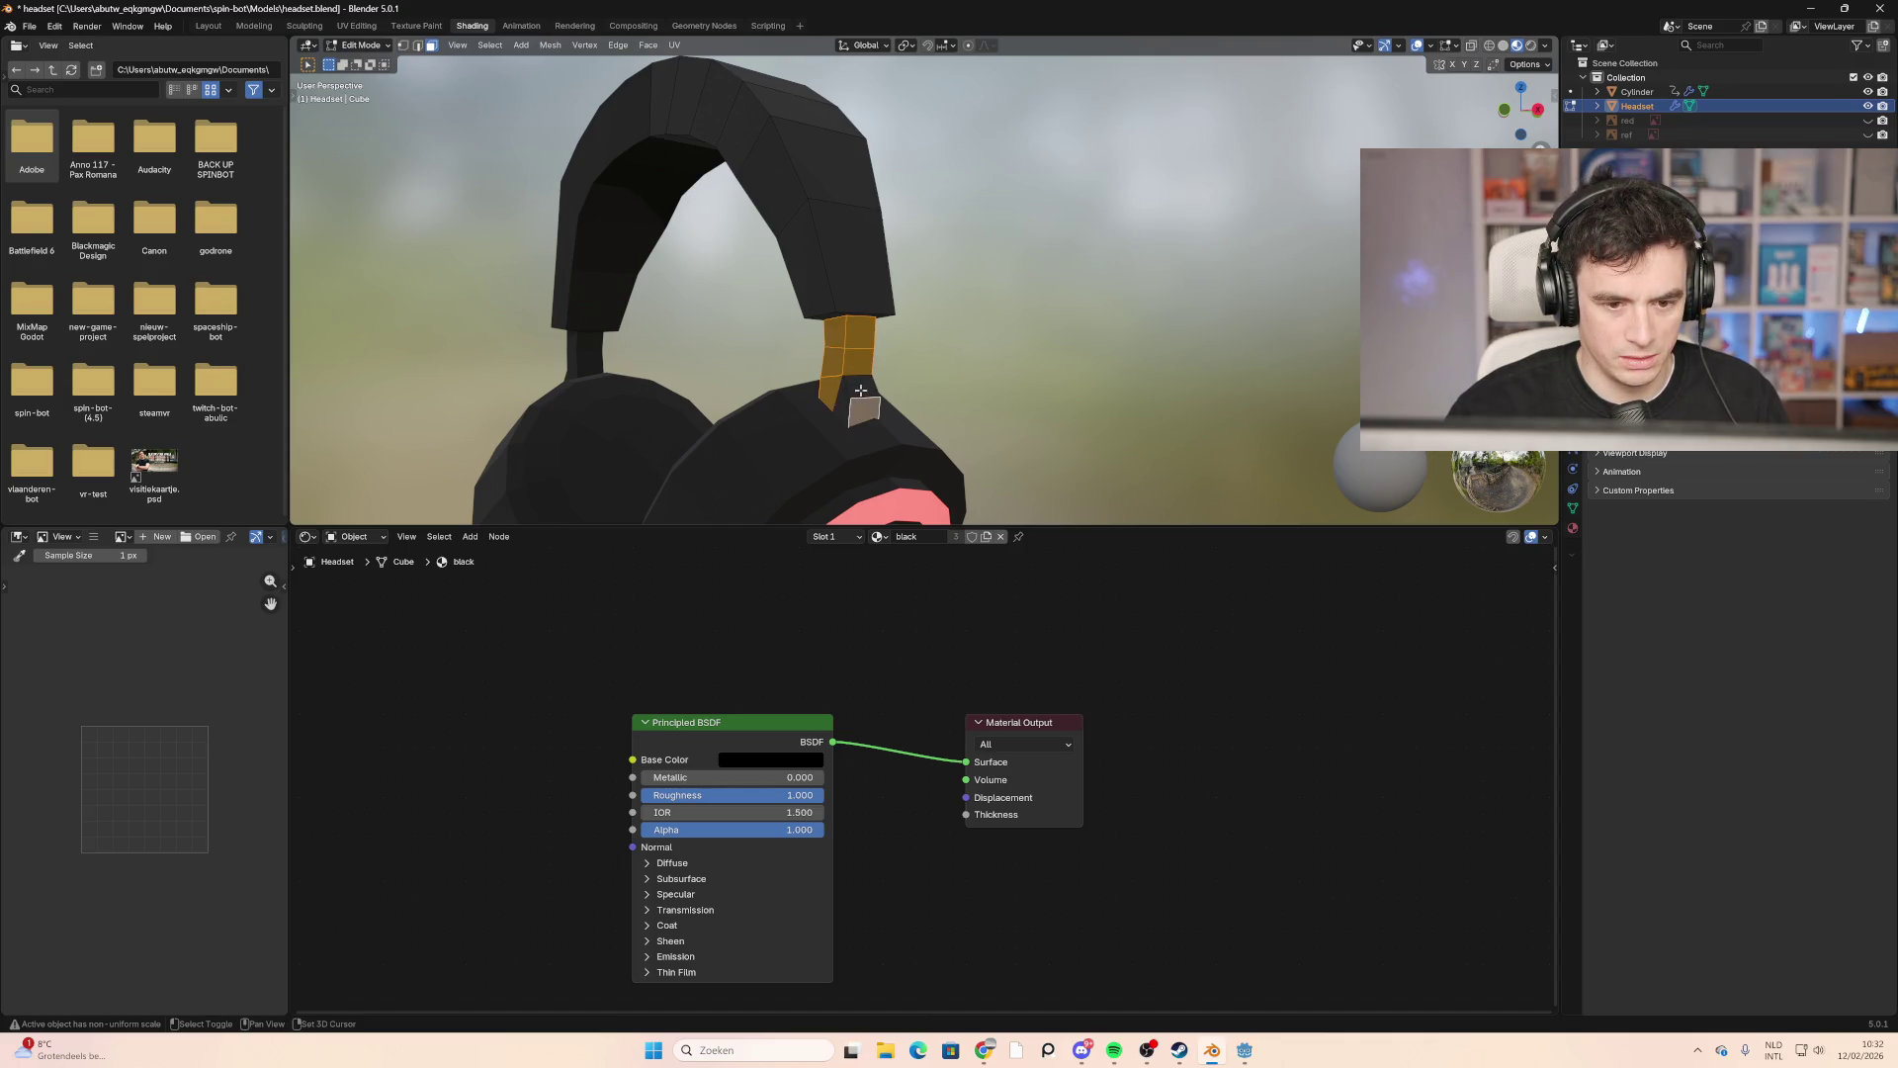
# Step: Orbit around and add the remaining slider faces, including the lower ones, to the selection
pyautogui.moveTo(850, 401)
pyautogui.mouseDown(button='middle')
pyautogui.moveTo(901, 410)
pyautogui.moveTo(777, 373)
pyautogui.mouseUp(button='middle')
pyautogui.keyDown('shift'); pyautogui.click(773, 367); pyautogui.keyUp('shift')
pyautogui.keyDown('shift'); pyautogui.click(772, 410); pyautogui.keyUp('shift')
pyautogui.keyDown('shift'); pyautogui.click(779, 450); pyautogui.keyUp('shift')
pyautogui.moveTo(779, 450)
pyautogui.mouseDown(button='middle')
pyautogui.moveTo(721, 415)
pyautogui.moveTo(1064, 407)
pyautogui.moveTo(996, 389)
pyautogui.moveTo(1085, 386)
pyautogui.moveTo(1056, 383)
pyautogui.mouseUp(button='middle')
pyautogui.keyDown('shift'); pyautogui.click(1098, 370); pyautogui.keyUp('shift')
pyautogui.keyDown('shift'); pyautogui.click(1098, 427); pyautogui.keyUp('shift')
pyautogui.keyDown('shift'); pyautogui.click(1093, 443); pyautogui.keyUp('shift')
pyautogui.keyDown('shift'); pyautogui.click(1073, 451); pyautogui.keyUp('shift')
pyautogui.scroll(-8, 1055, 383)
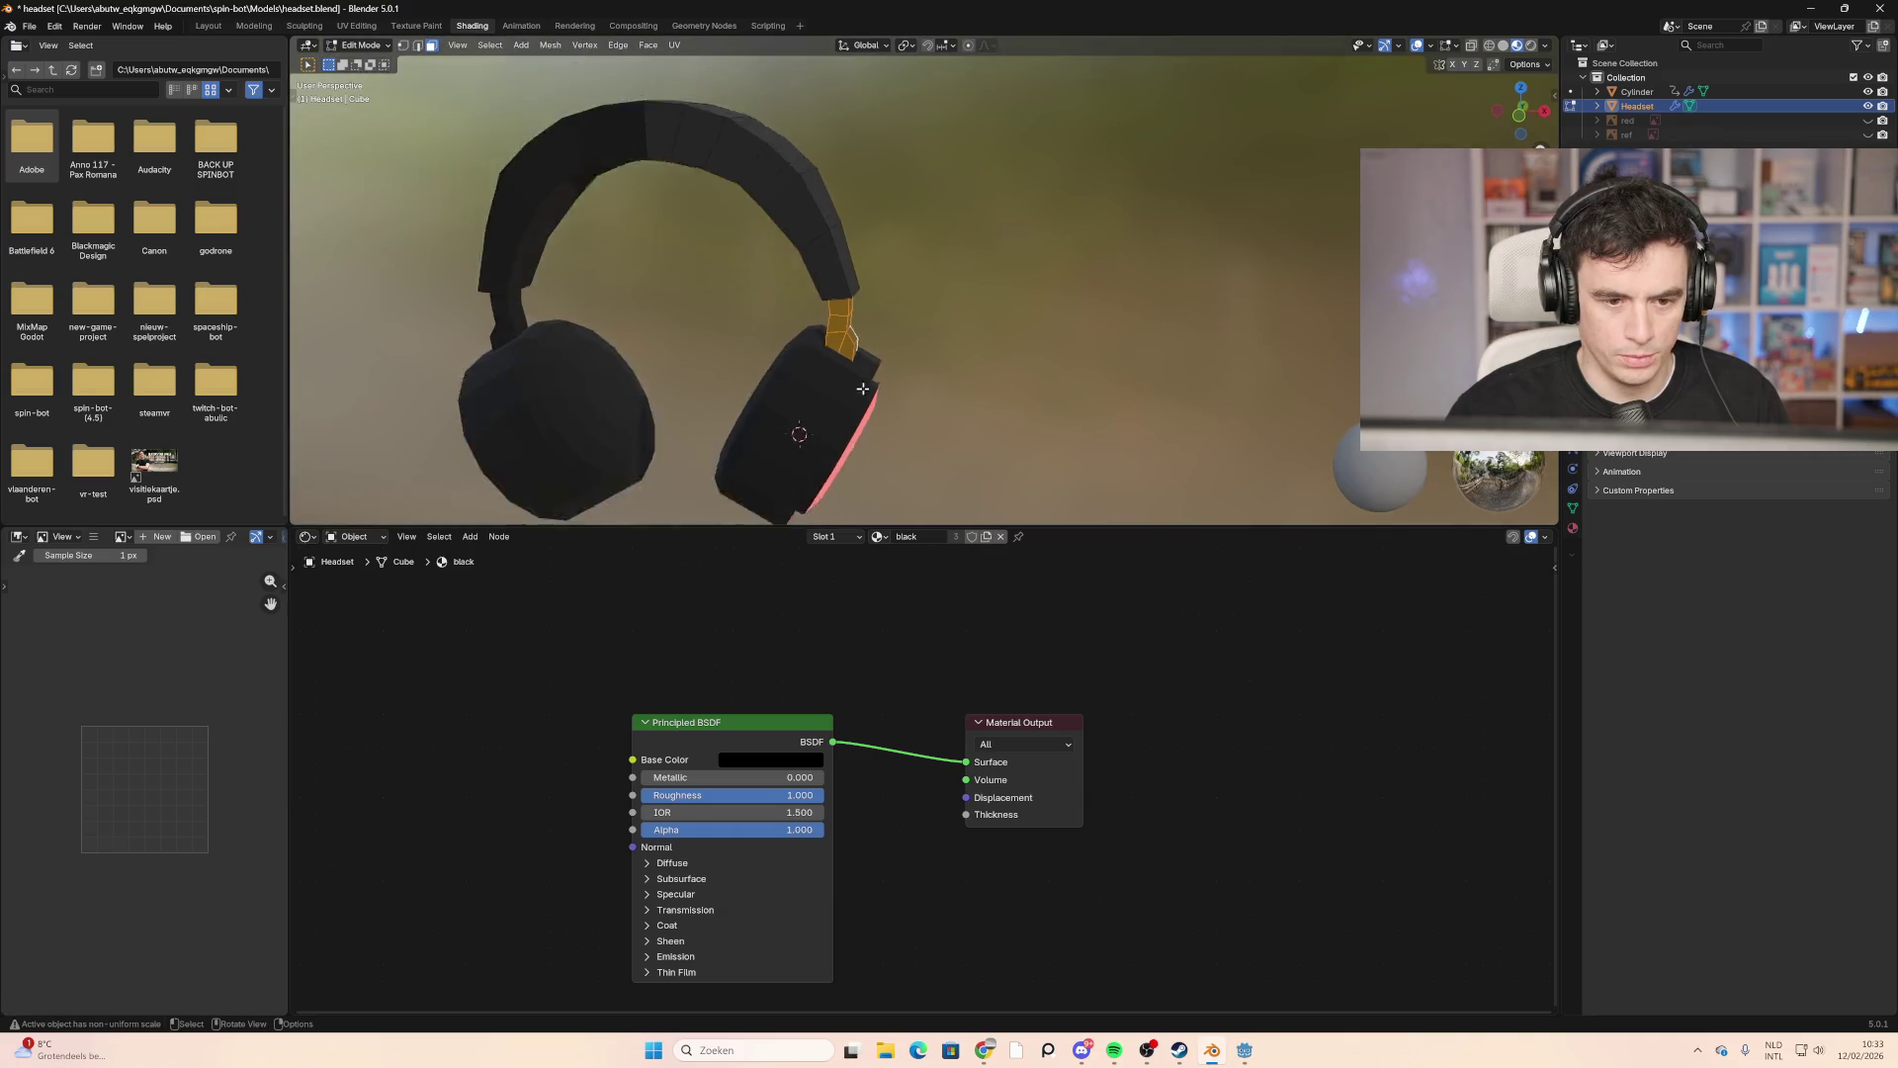
pyautogui.click(852, 538)
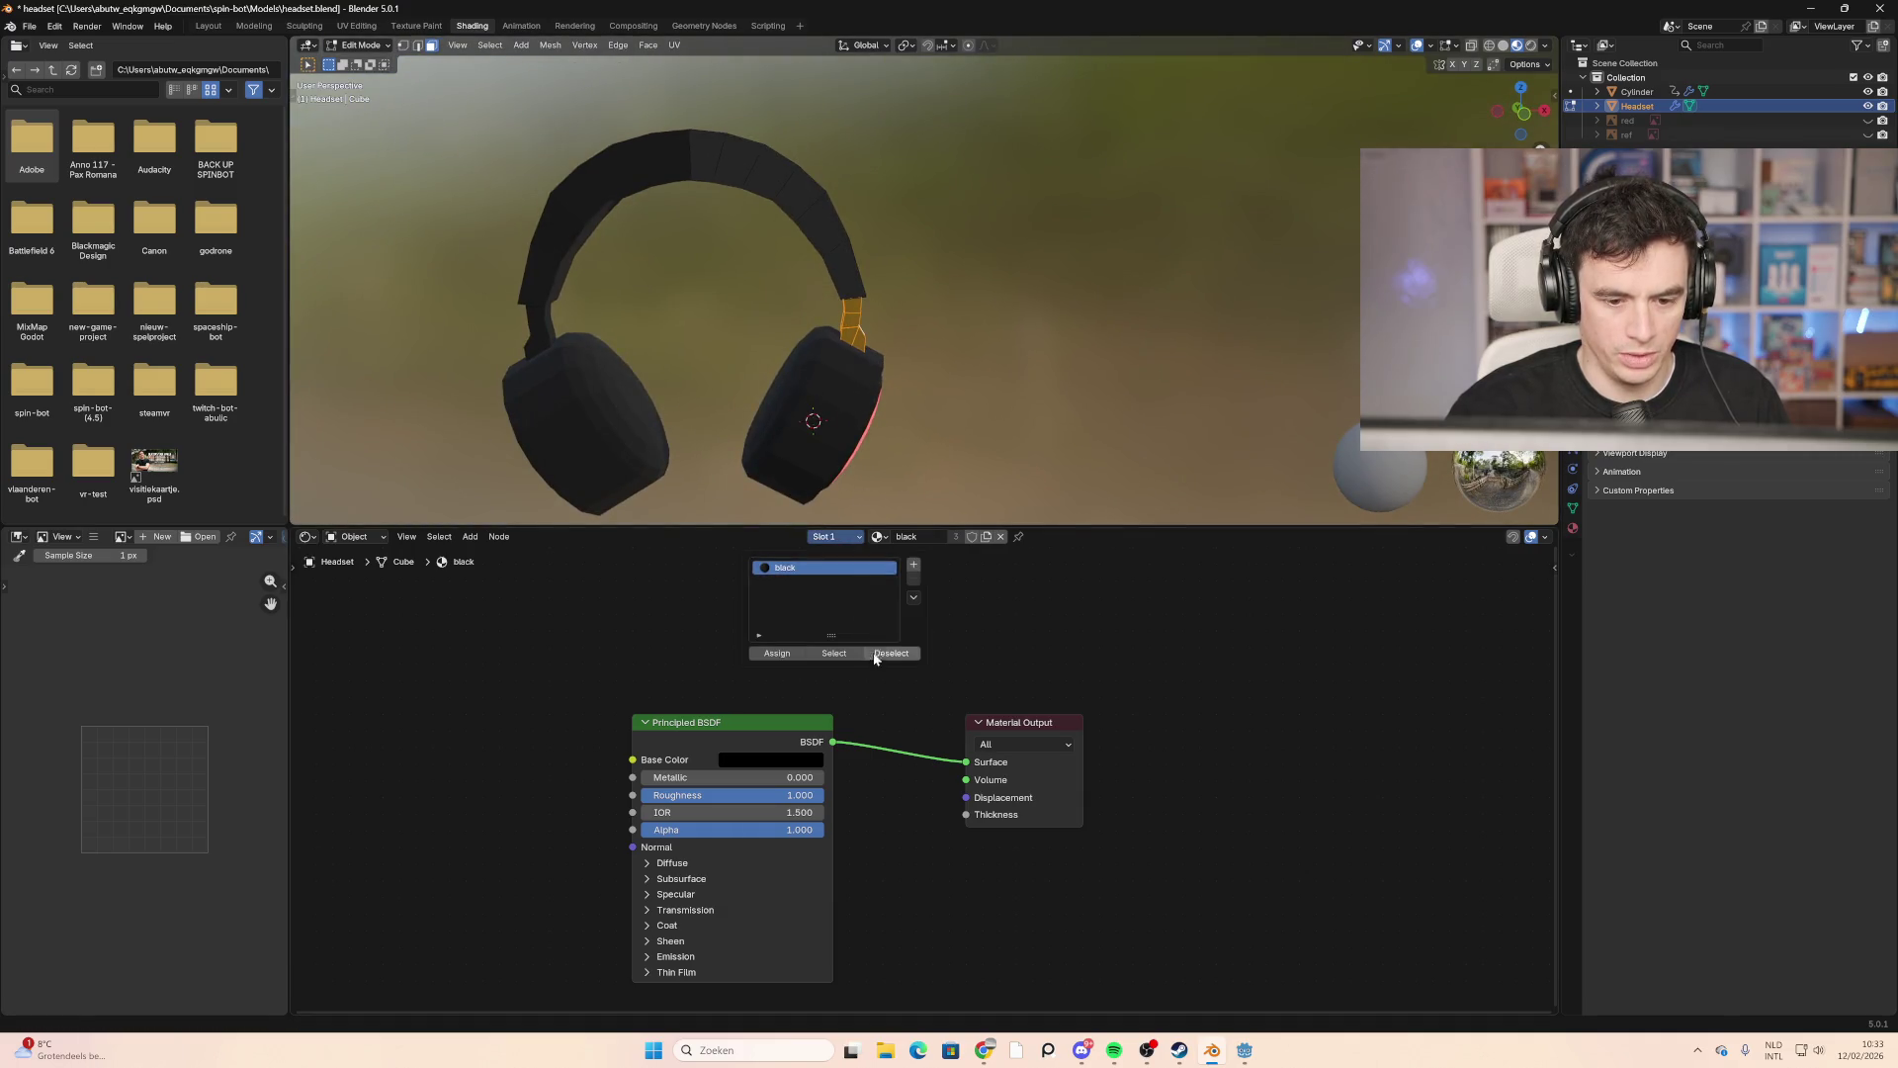
# Step: Assign the slider faces a new material with Metallic 1.0 and a mid-grey base colour
pyautogui.click(914, 565)
pyautogui.click(778, 653)
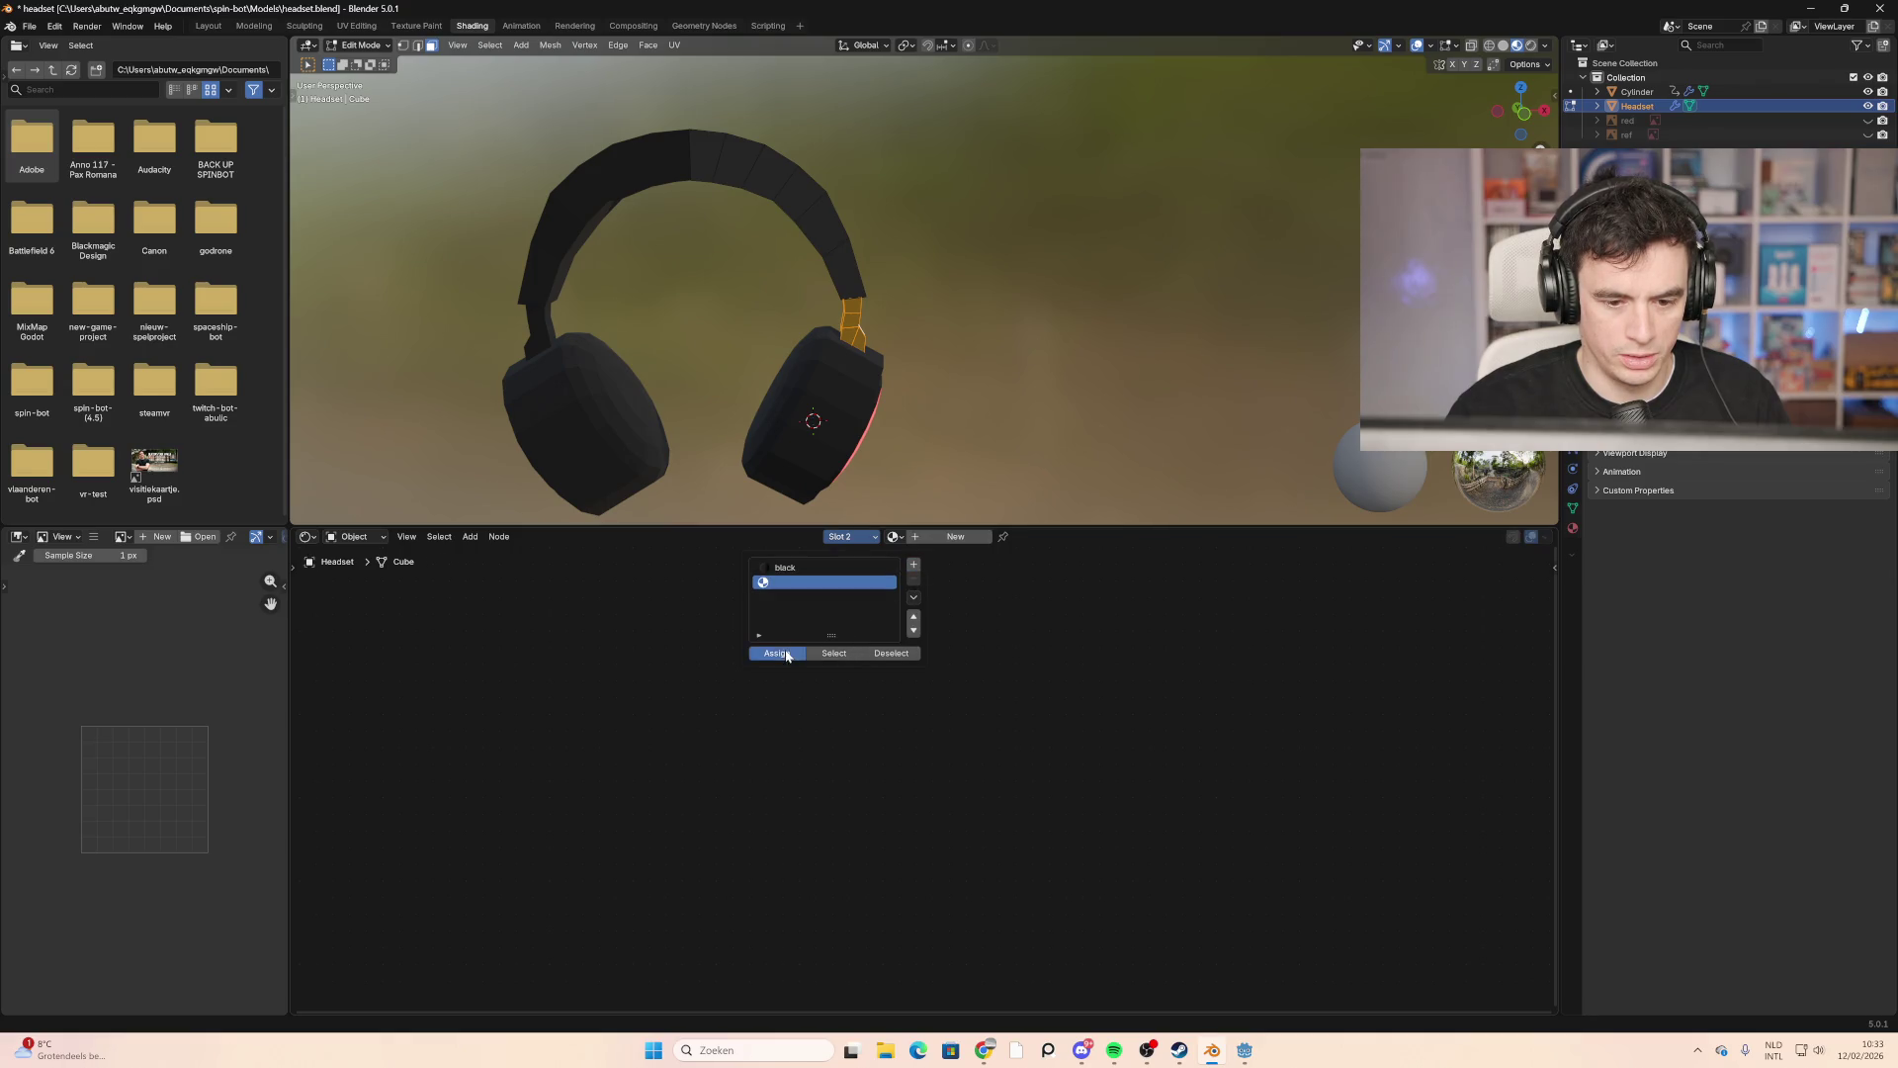
pyautogui.click(952, 538)
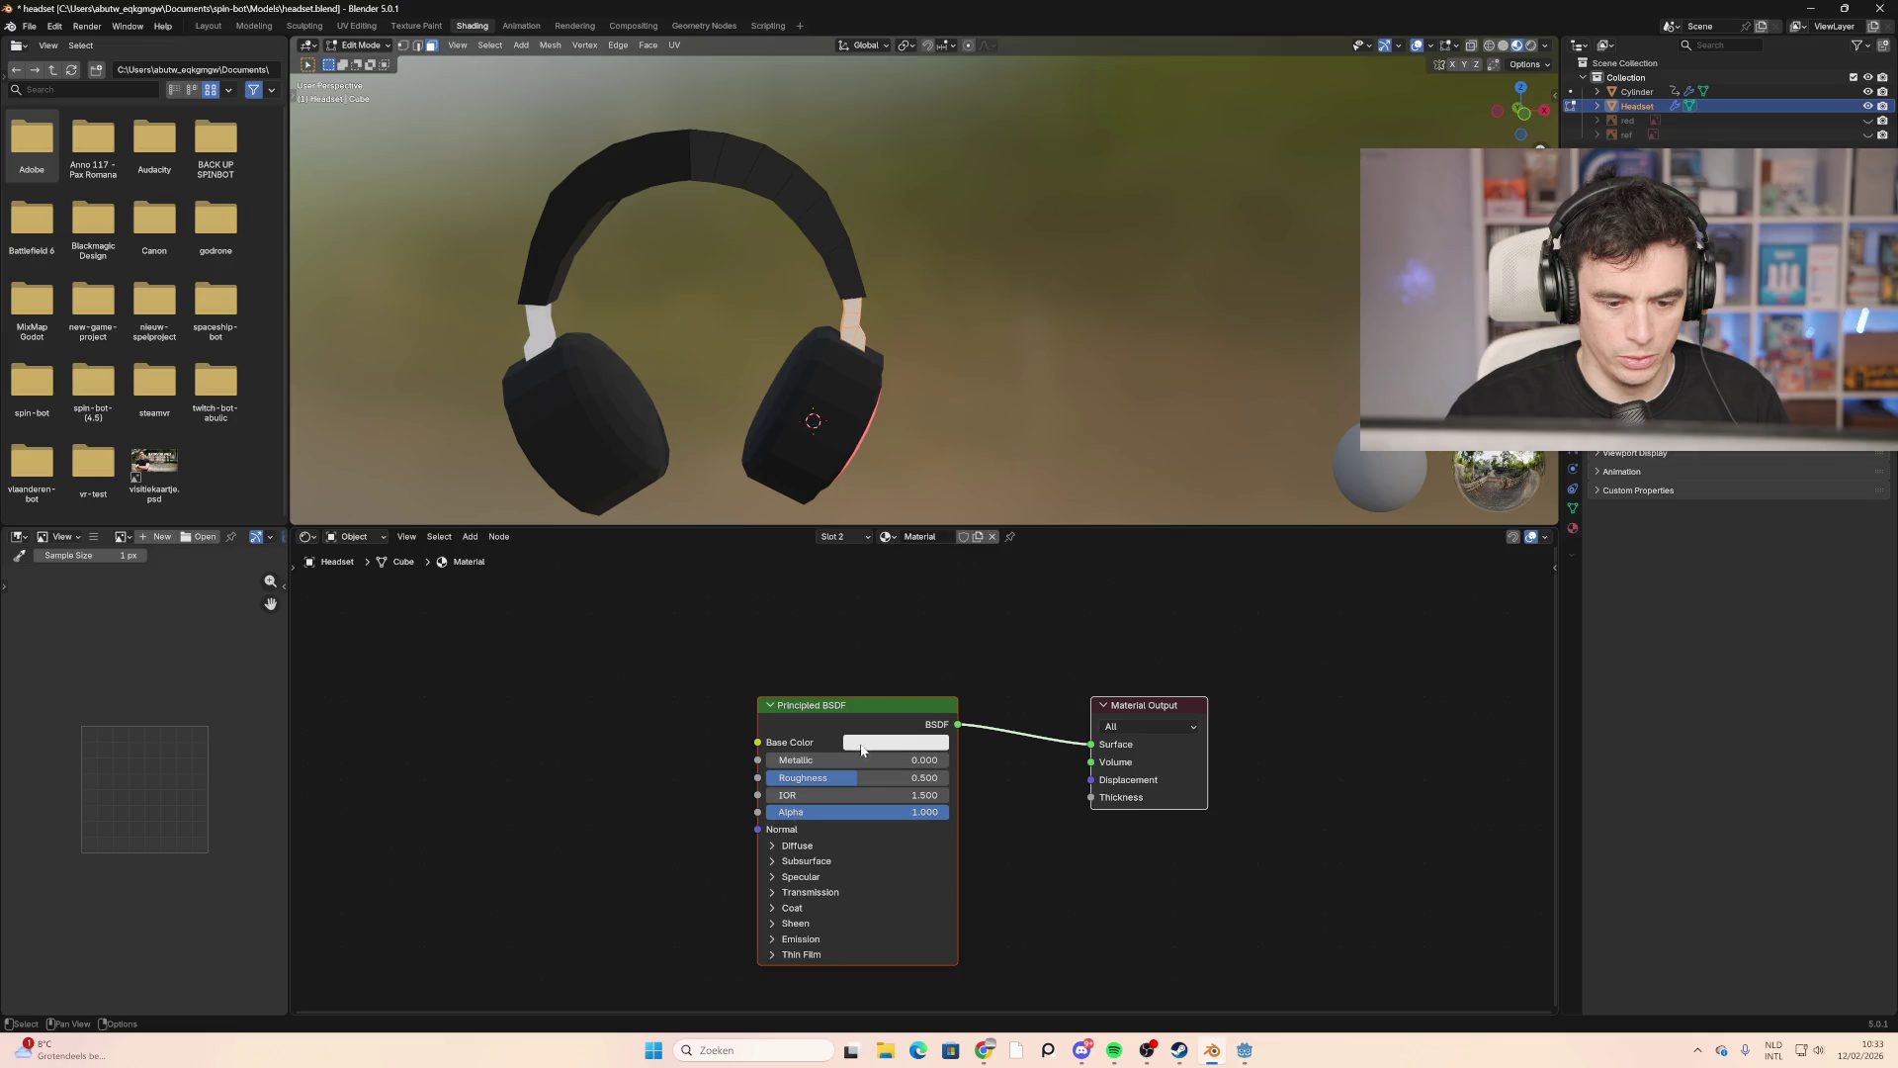
pyautogui.click(895, 742)
pyautogui.moveTo(871, 761); pyautogui.dragTo(976, 768)
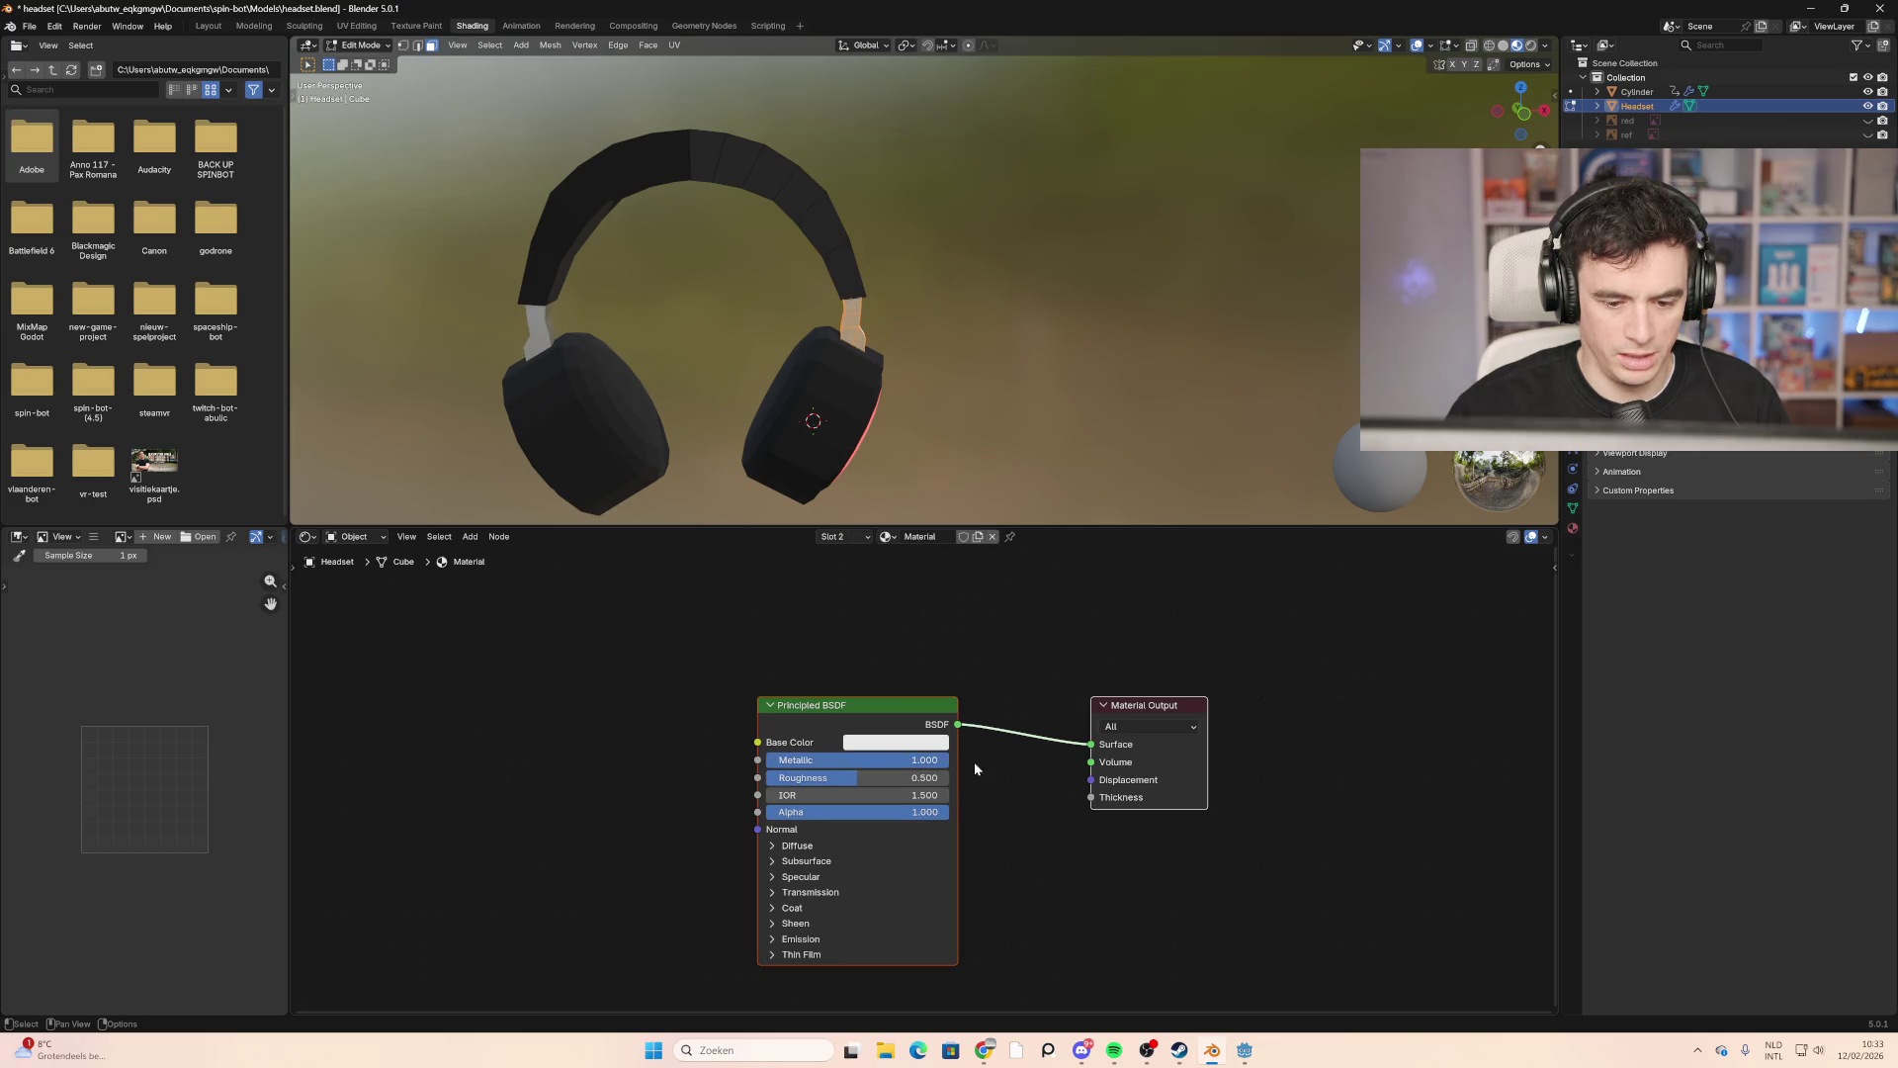
pyautogui.click(886, 743)
pyautogui.moveTo(995, 540); pyautogui.dragTo(996, 528)
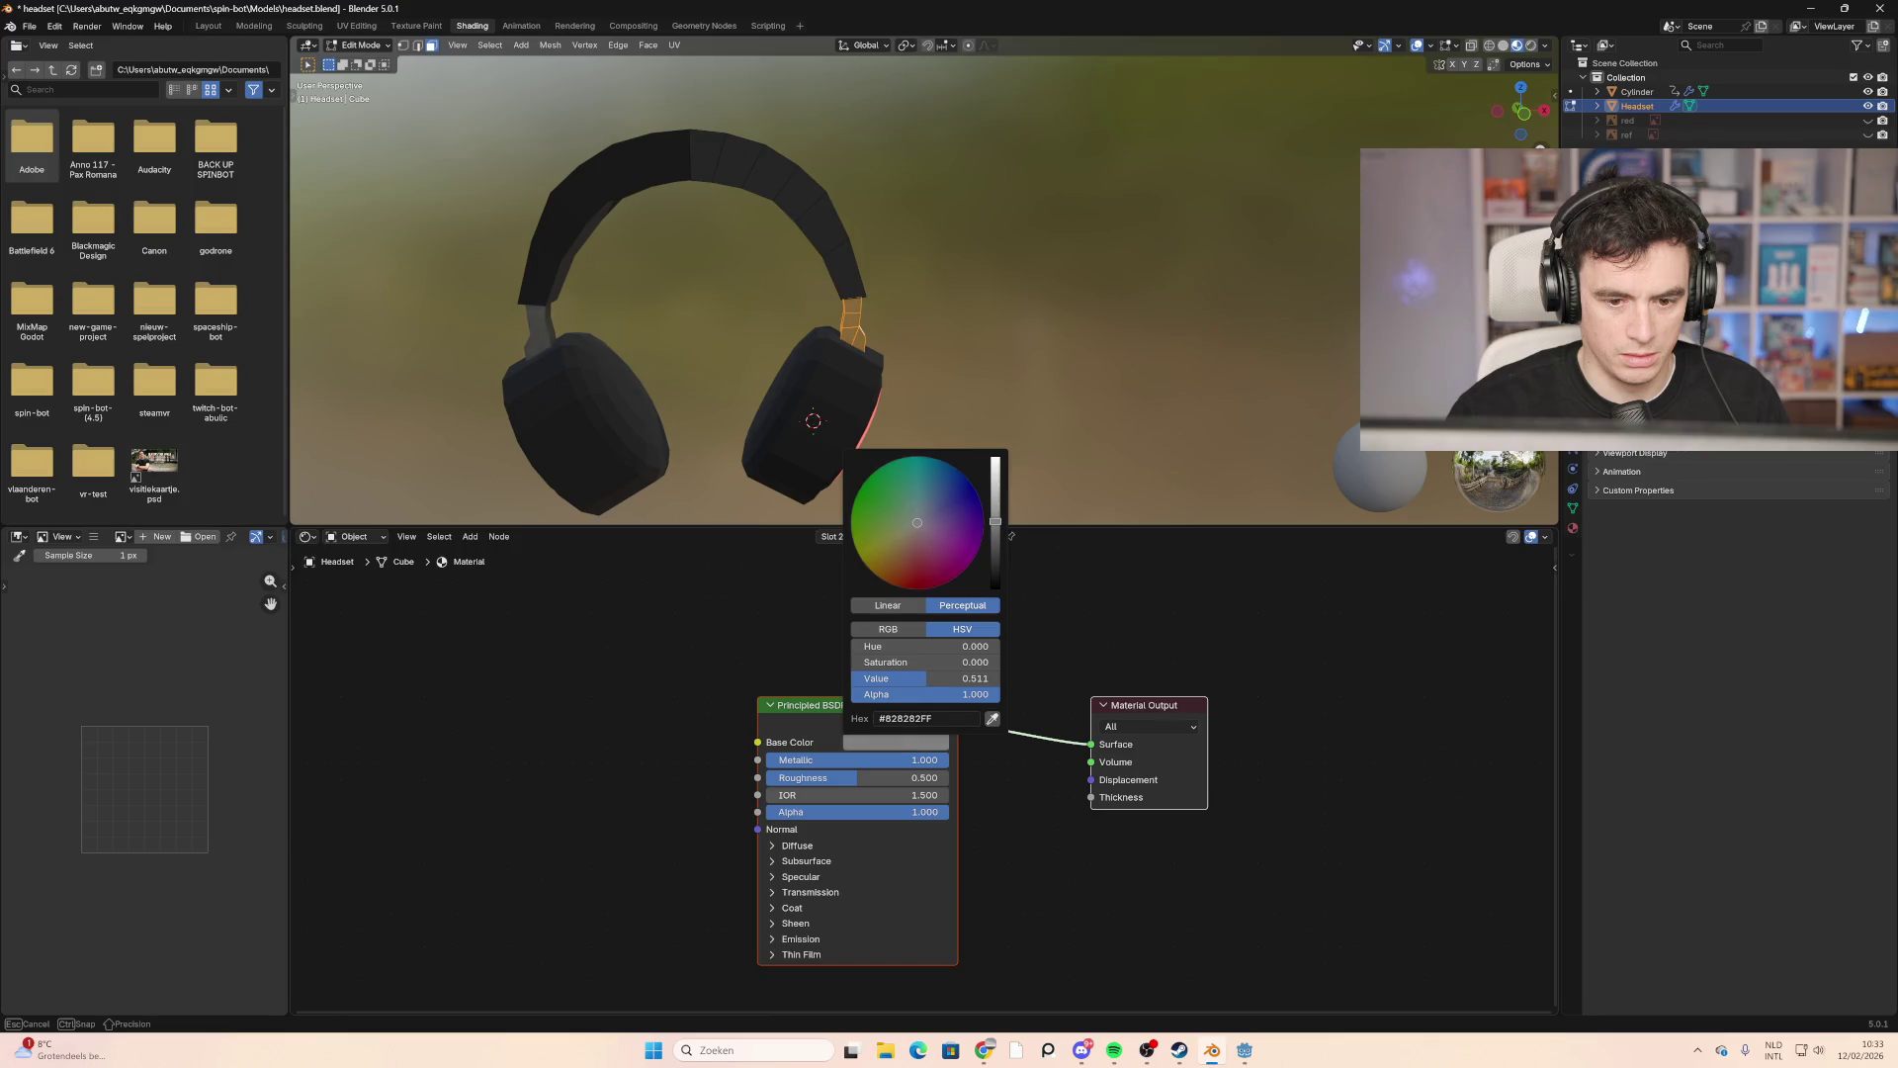
# Step: Inspect the grey sliders and red rings from several angles, then deselect all and open the Modeling workspace
pyautogui.moveTo(781, 346)
pyautogui.mouseDown(button='middle')
pyautogui.moveTo(754, 350)
pyautogui.moveTo(1168, 338)
pyautogui.moveTo(758, 339)
pyautogui.mouseUp(button='middle')
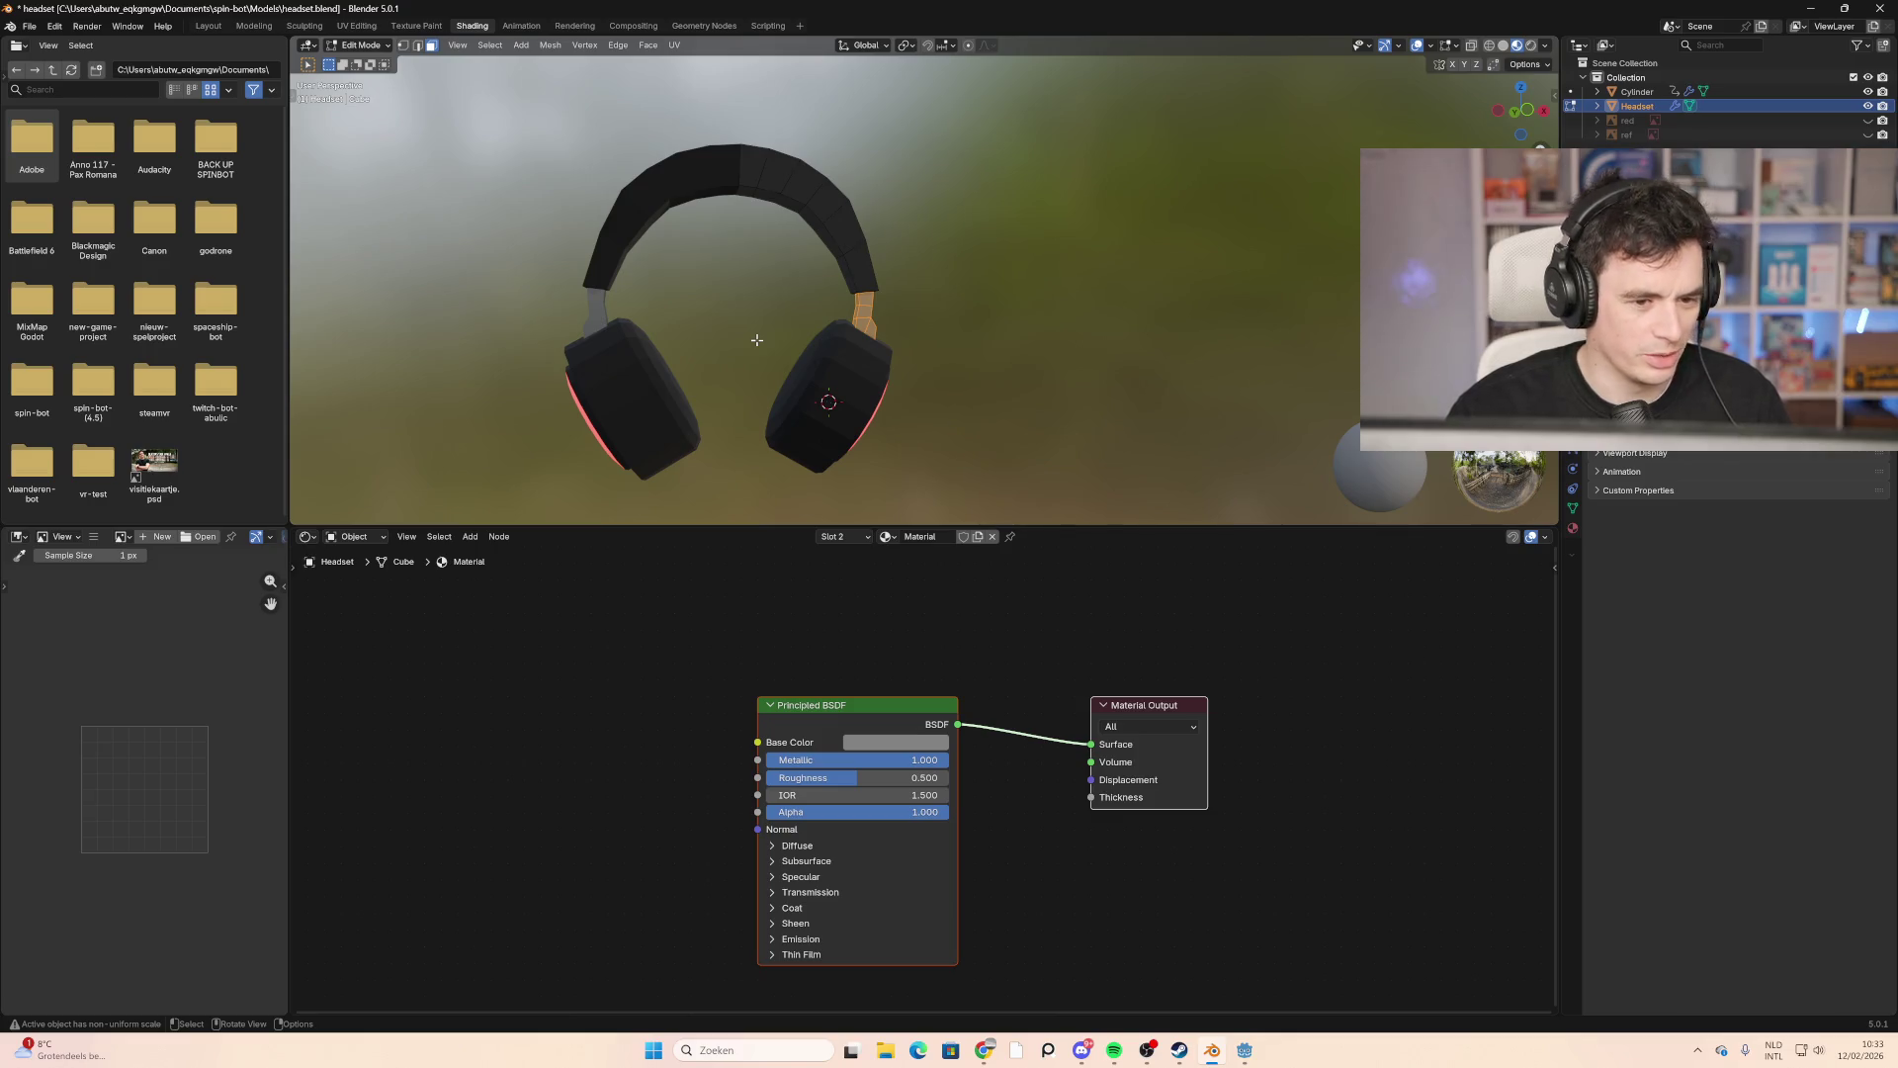
pyautogui.moveTo(757, 339)
pyautogui.mouseDown(button='middle')
pyautogui.moveTo(700, 347)
pyautogui.moveTo(917, 299)
pyautogui.moveTo(1272, 309)
pyautogui.moveTo(898, 281)
pyautogui.mouseUp(button='middle')
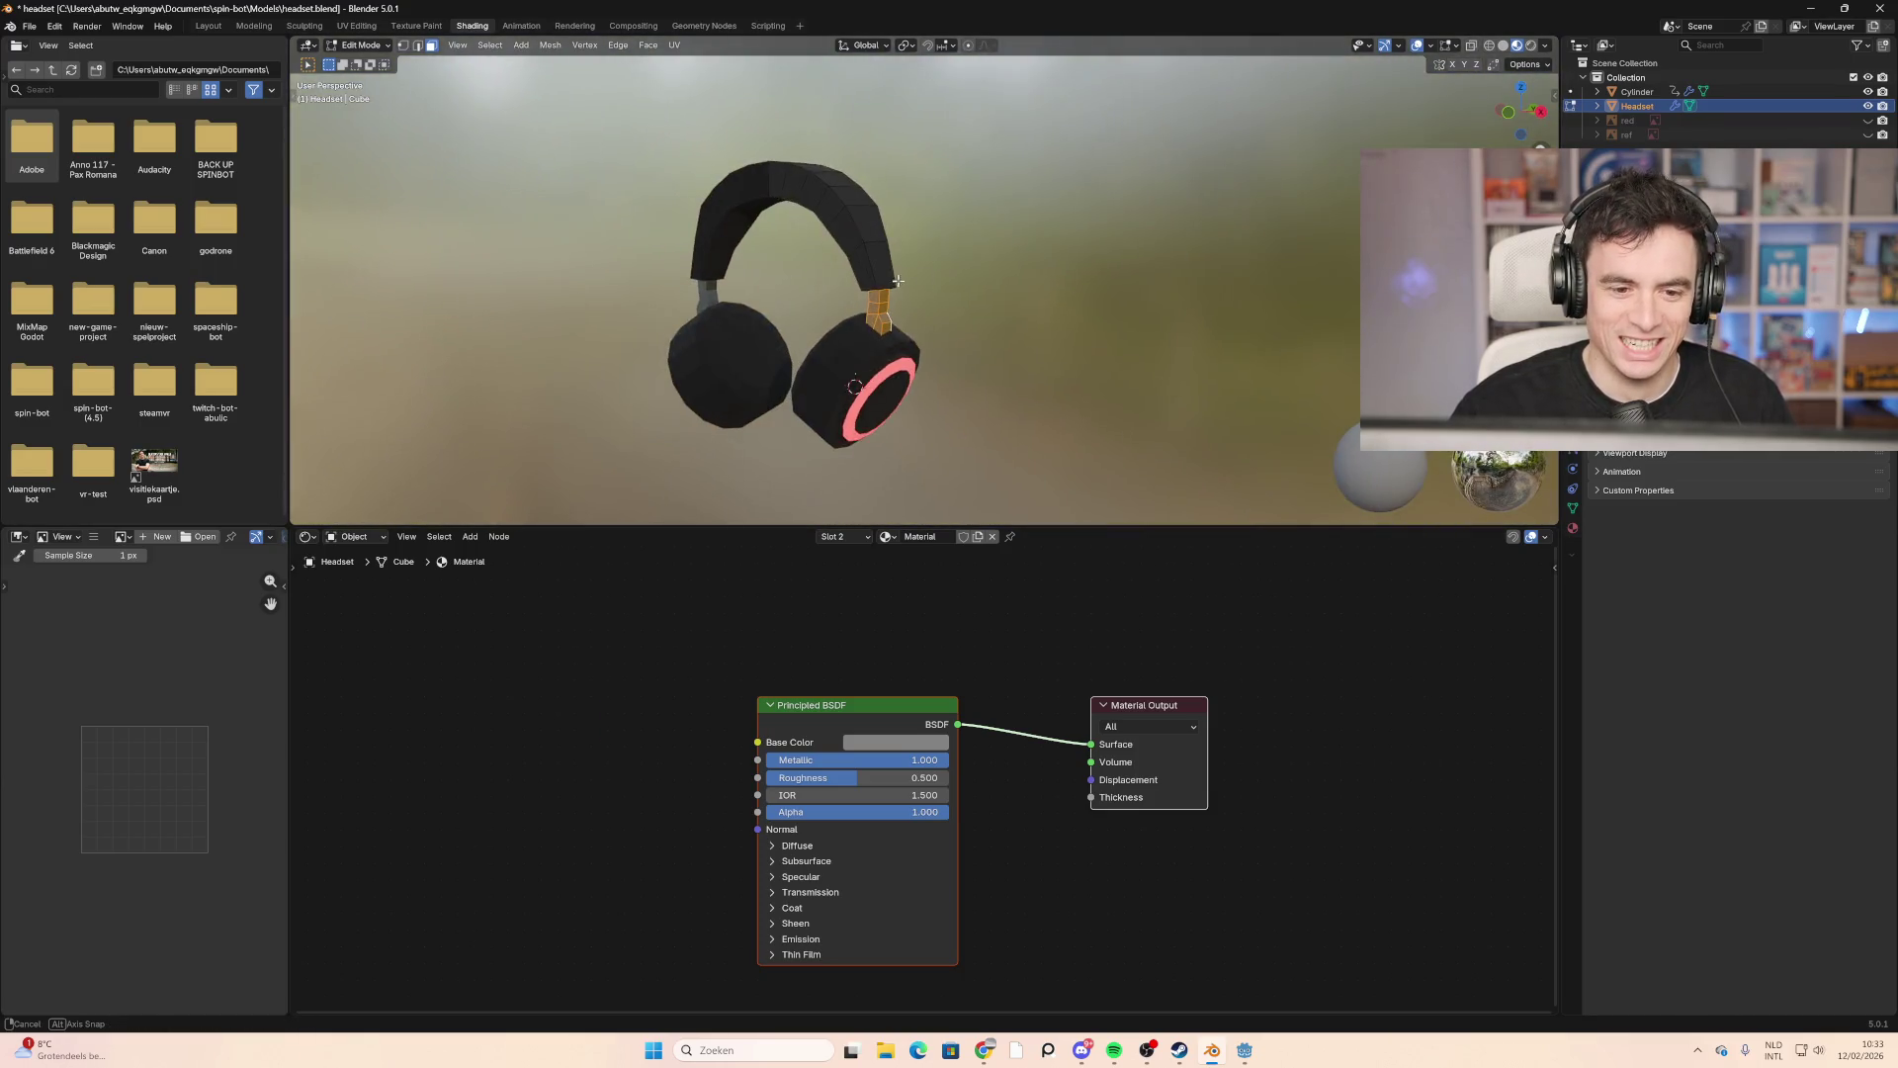
pyautogui.moveTo(1247, 272); pyautogui.dragTo(1125, 217, button='middle')
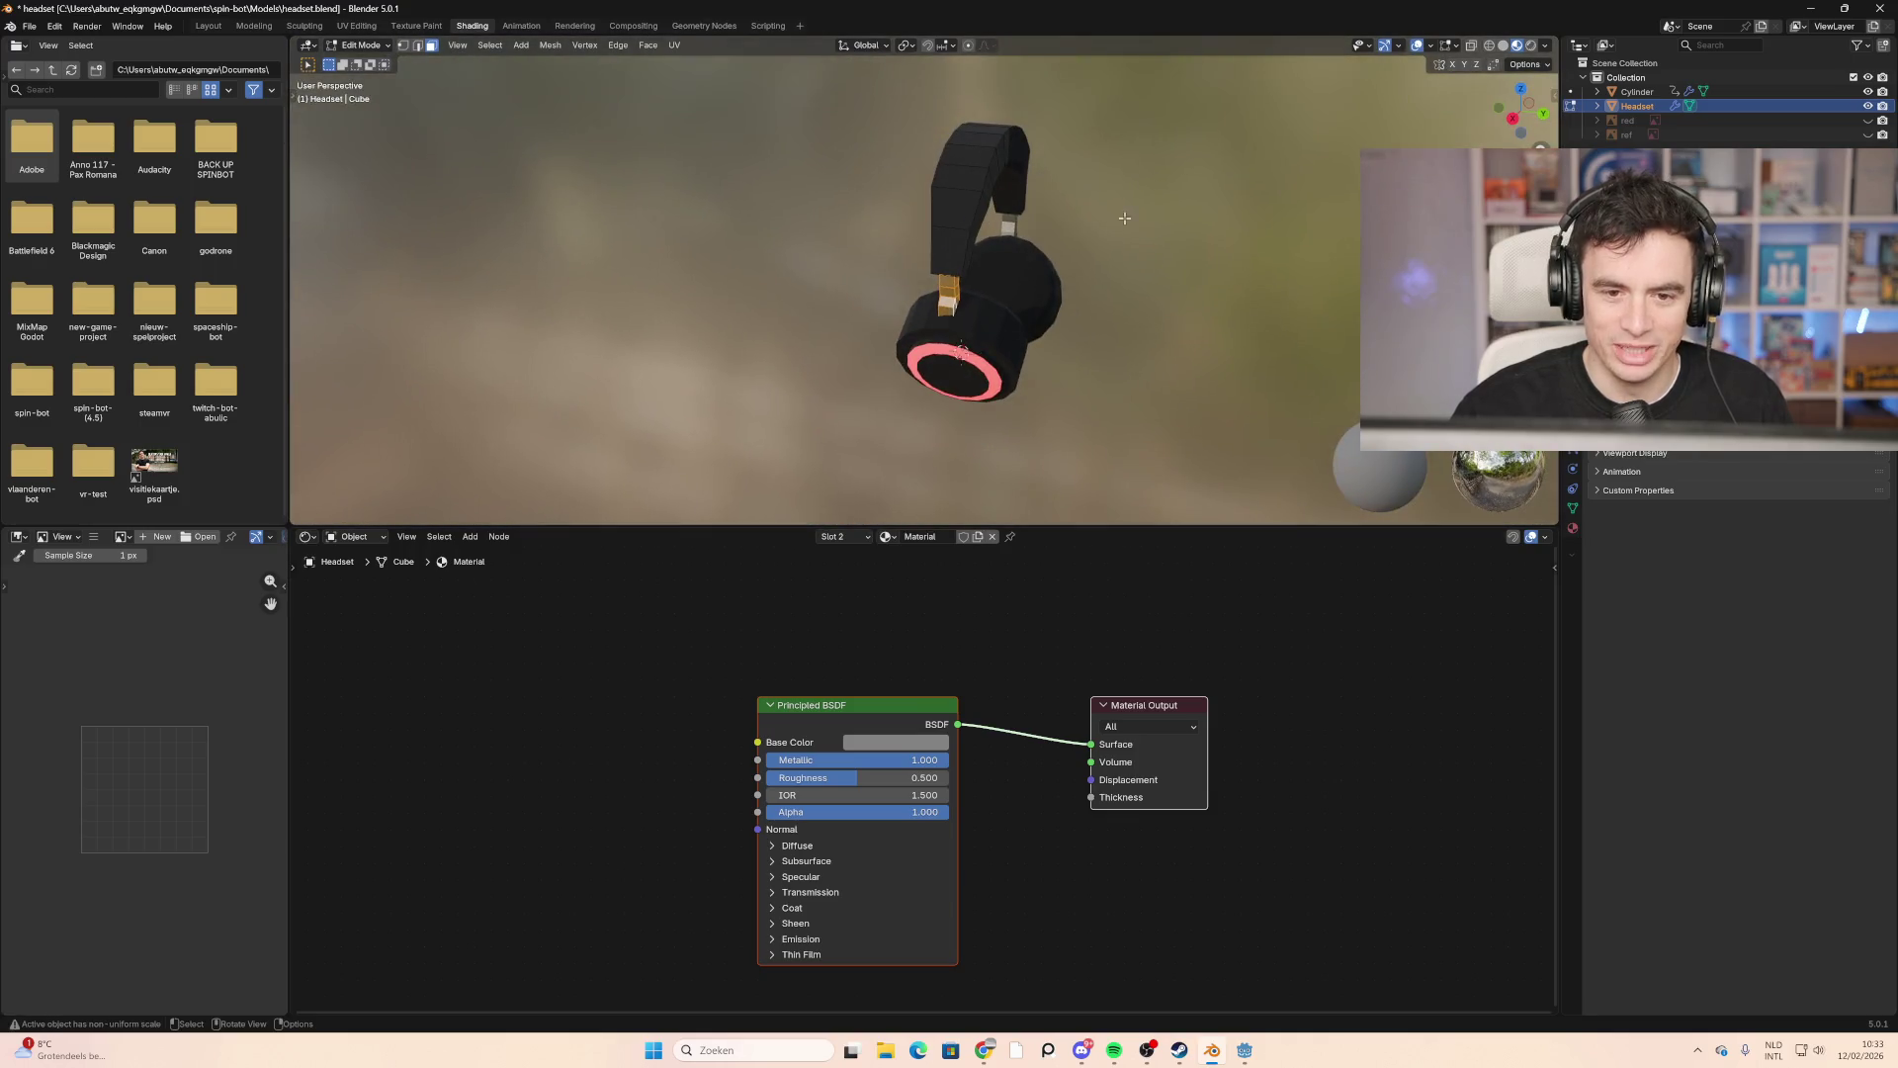
pyautogui.moveTo(982, 163); pyautogui.dragTo(1024, 173, button='middle')
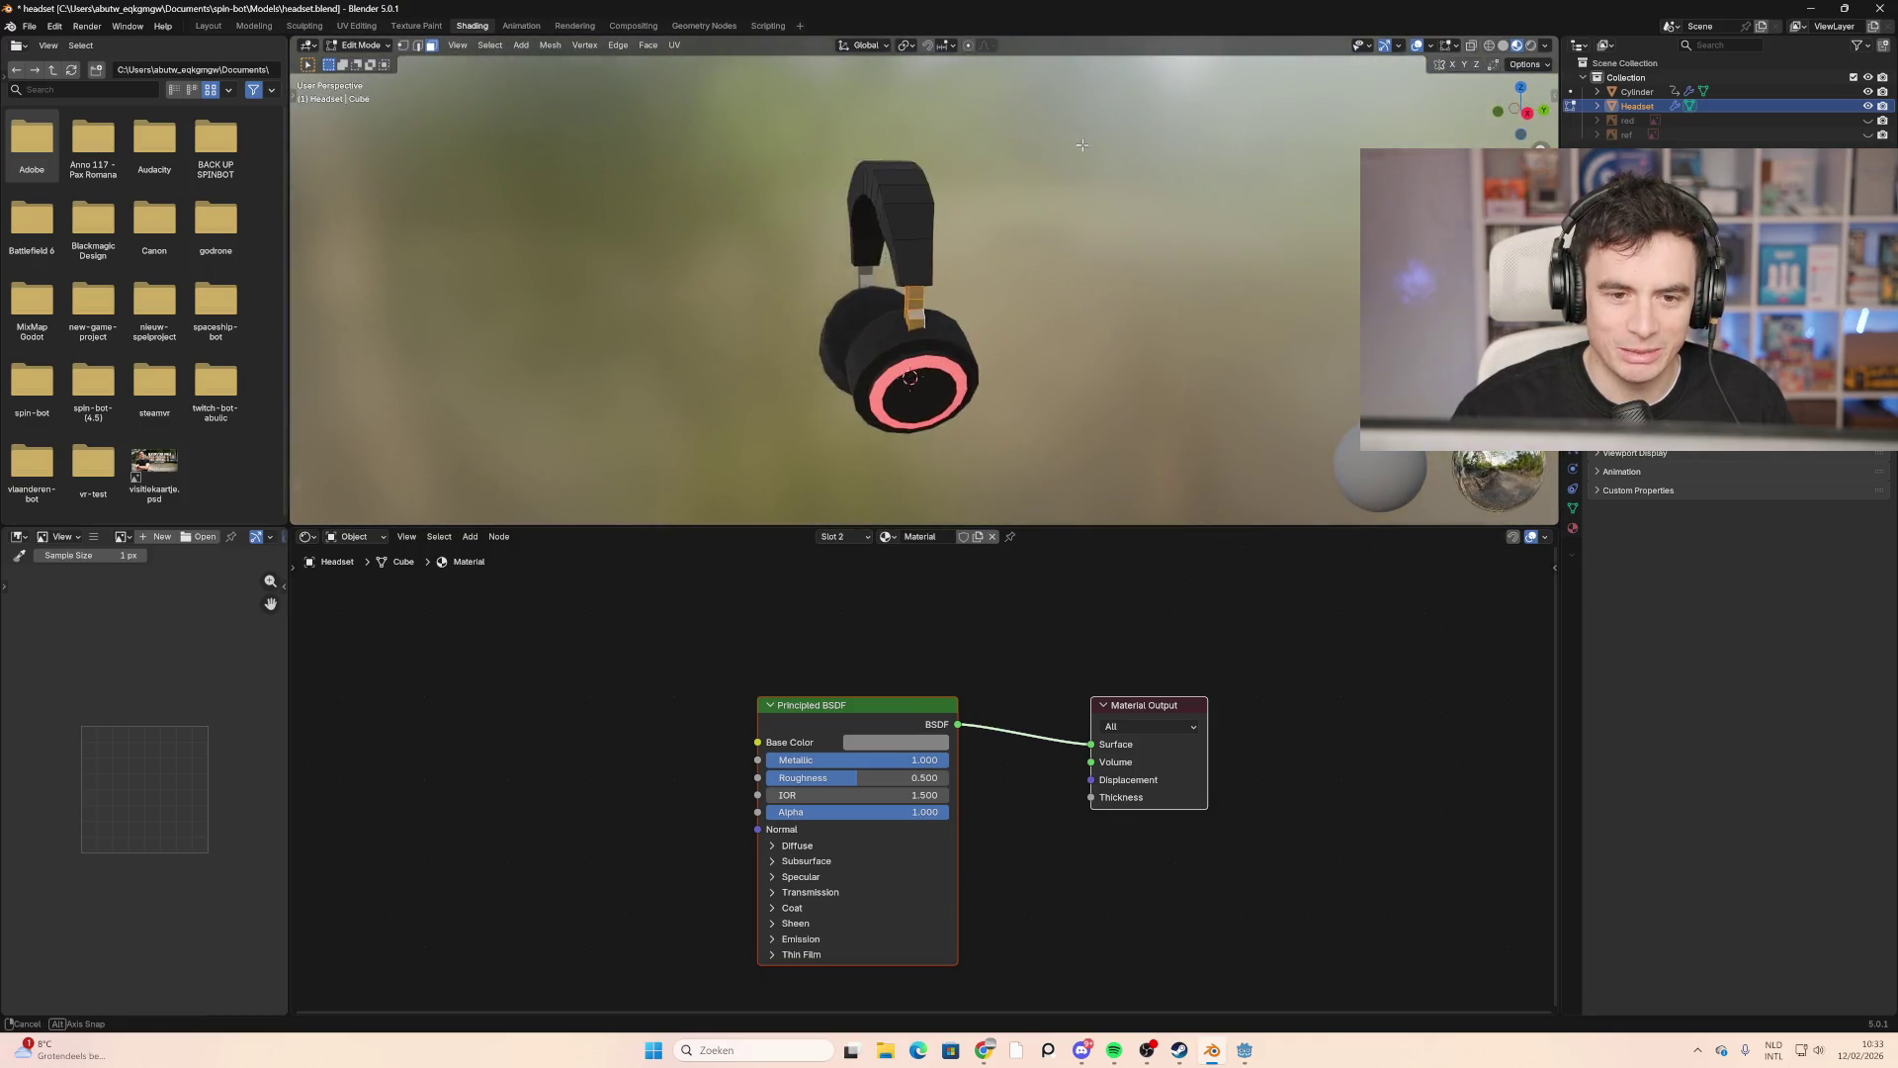
pyautogui.moveTo(1055, 145); pyautogui.dragTo(918, 238, button='middle')
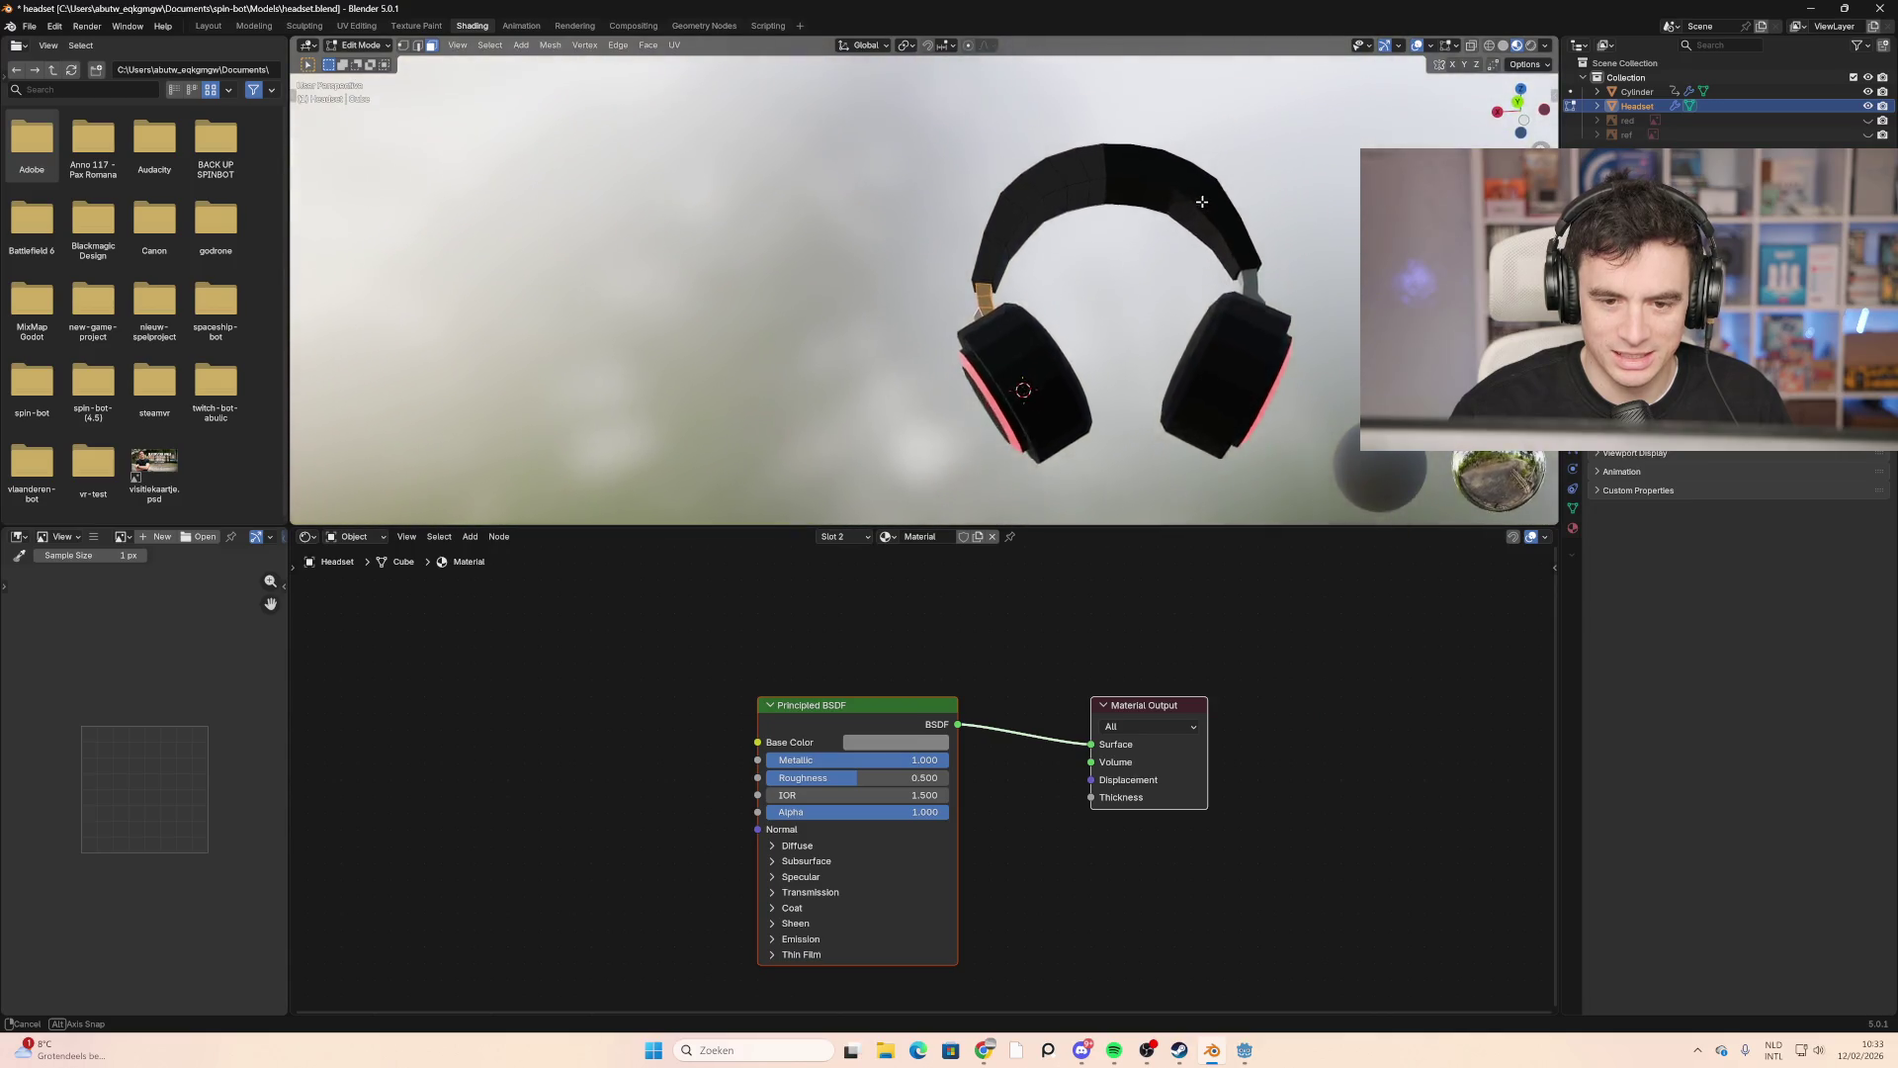
pyautogui.moveTo(1296, 206); pyautogui.dragTo(1276, 210, button='middle')
pyautogui.moveTo(1107, 247); pyautogui.dragTo(947, 311, button='middle')
pyautogui.scroll(5, 947, 311)
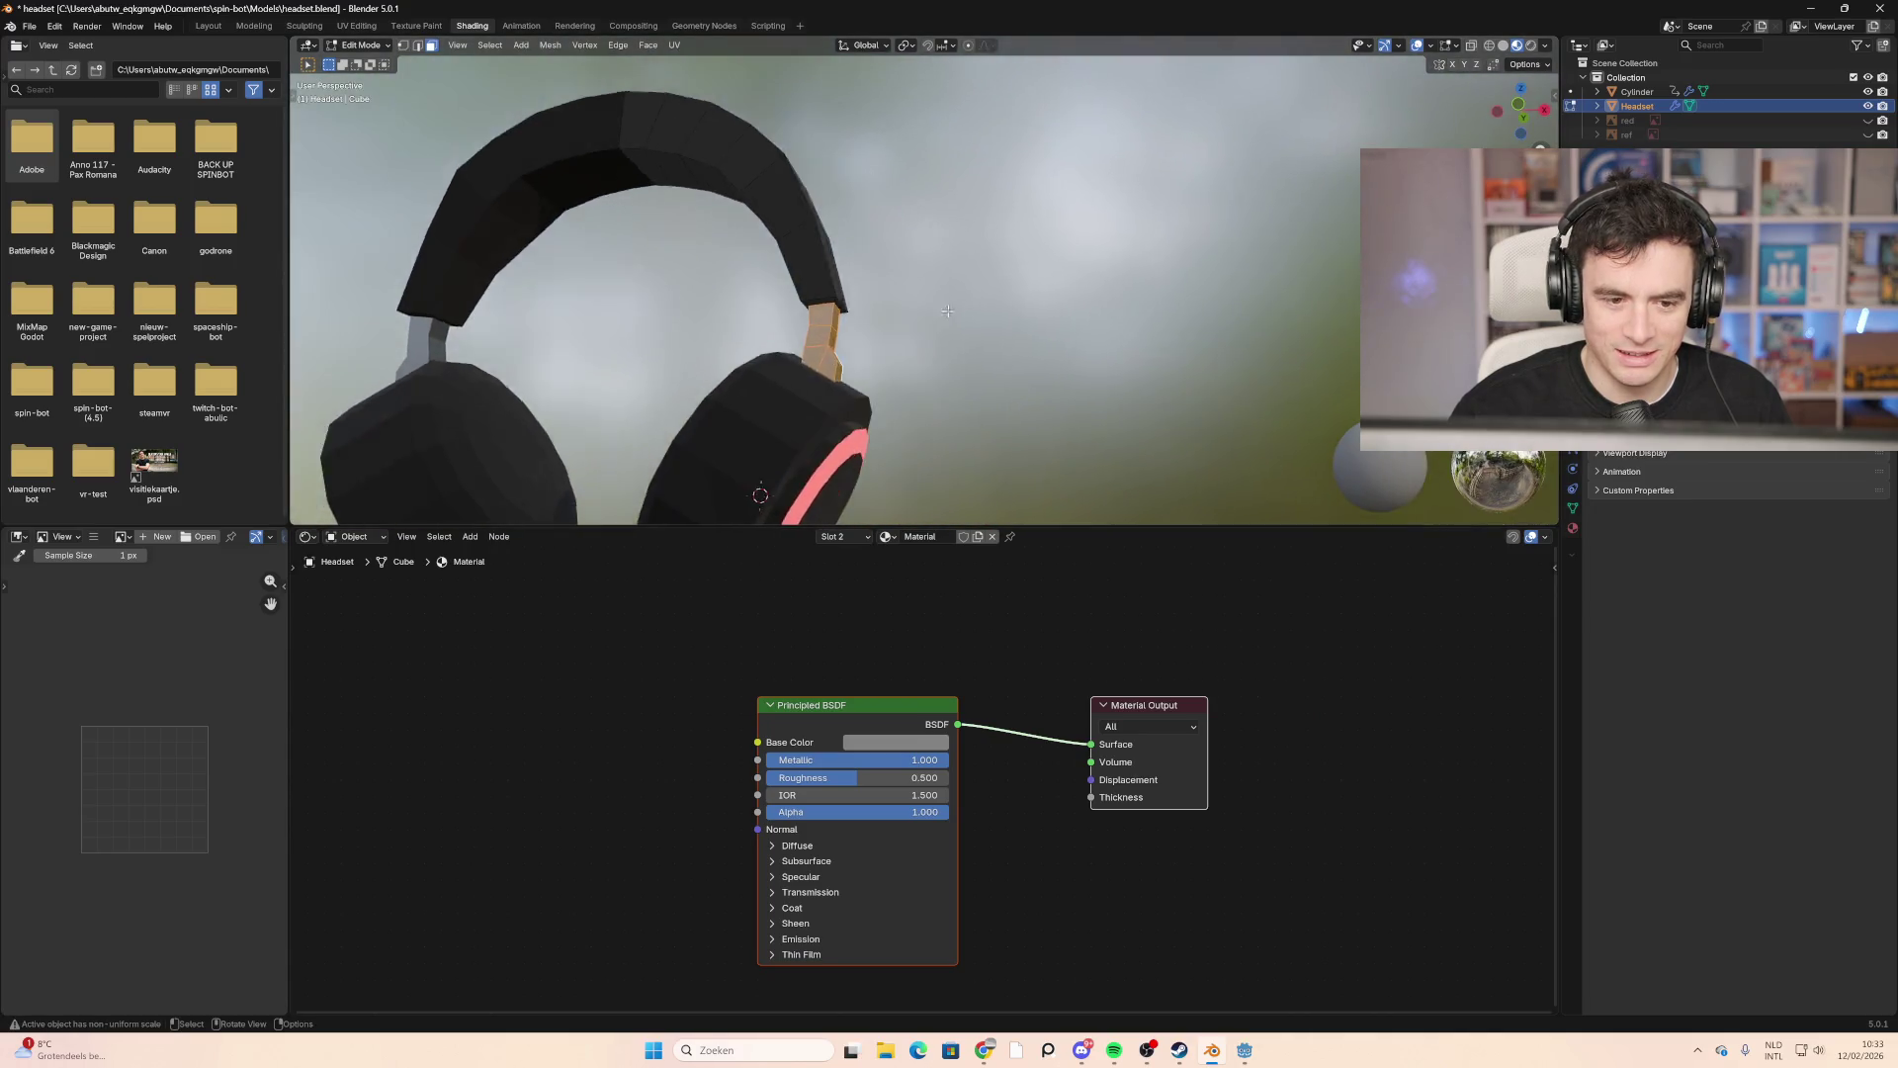
pyautogui.moveTo(755, 299)
pyautogui.mouseDown(button='middle')
pyautogui.moveTo(837, 276)
pyautogui.moveTo(652, 284)
pyautogui.moveTo(1195, 378)
pyautogui.moveTo(1034, 309)
pyautogui.mouseUp(button='middle')
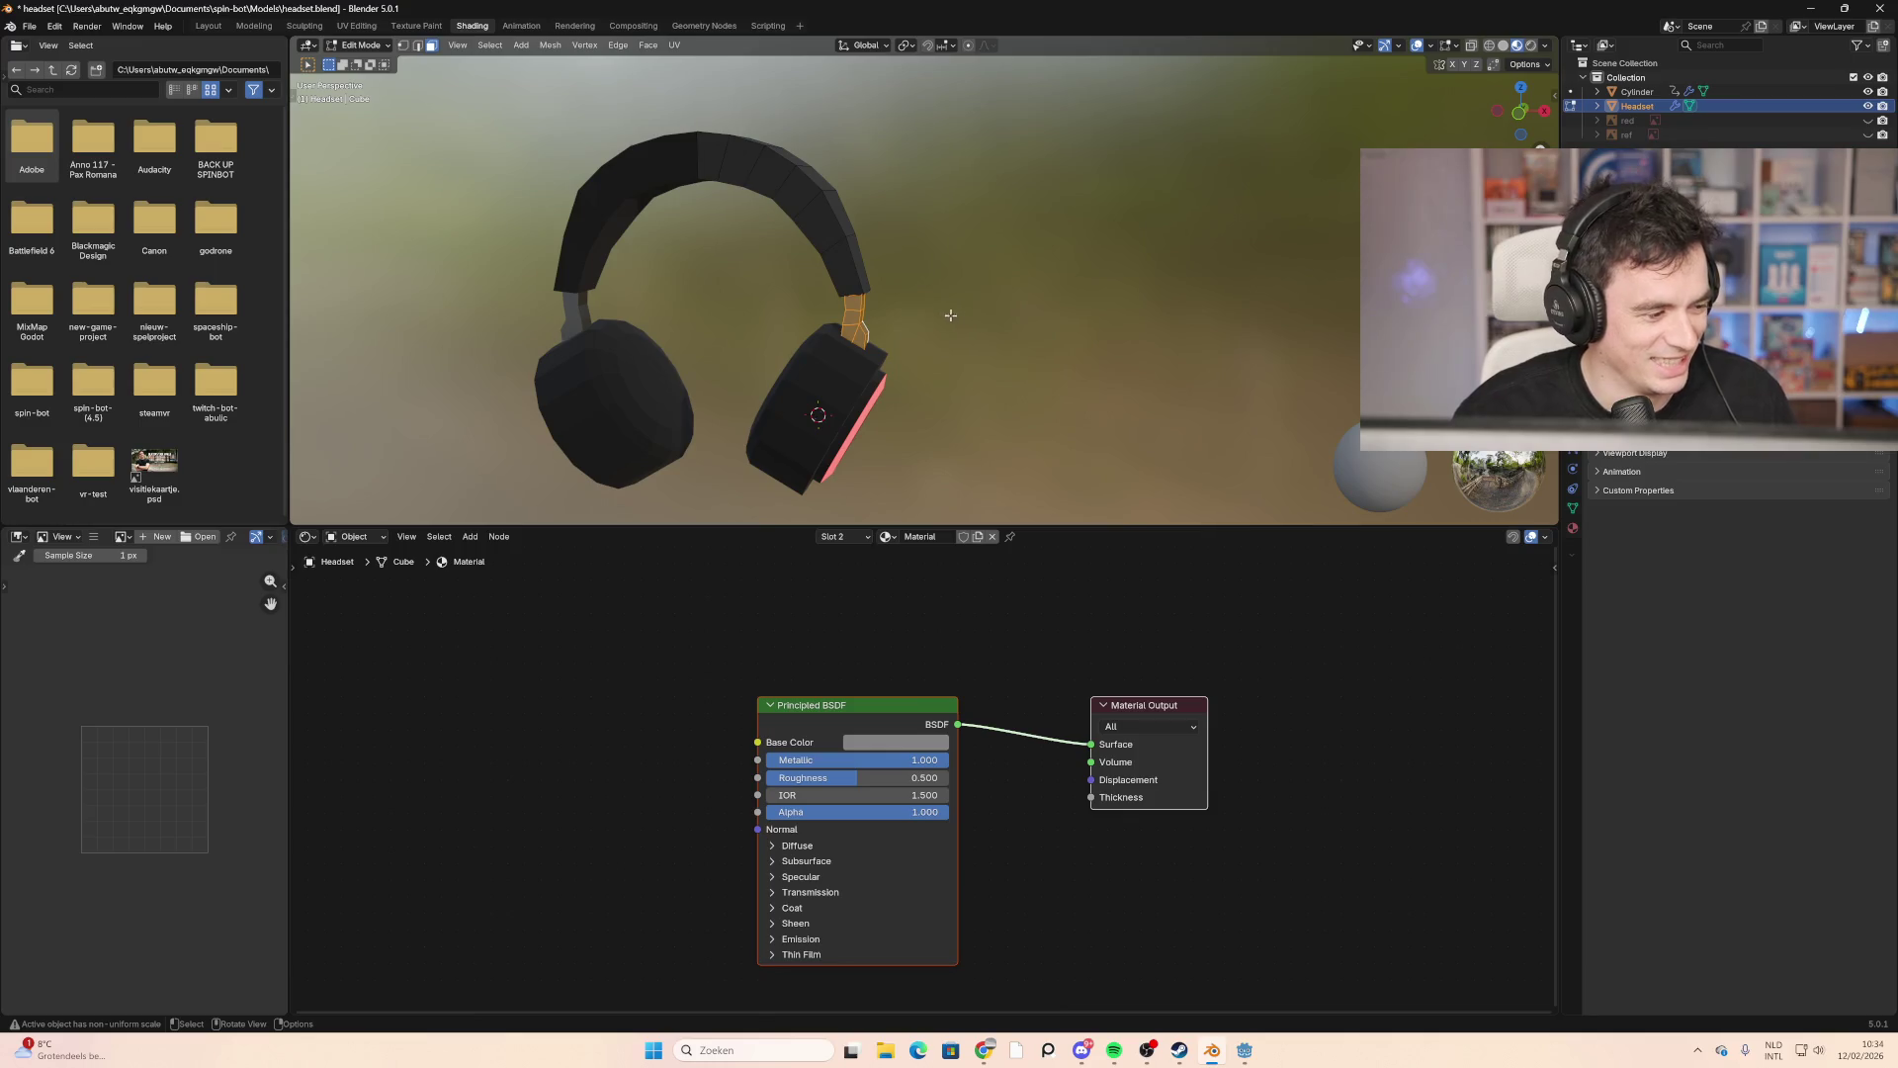
pyautogui.moveTo(950, 314)
pyautogui.mouseDown(button='middle')
pyautogui.moveTo(931, 349)
pyautogui.moveTo(975, 326)
pyautogui.moveTo(1009, 341)
pyautogui.mouseUp(button='middle')
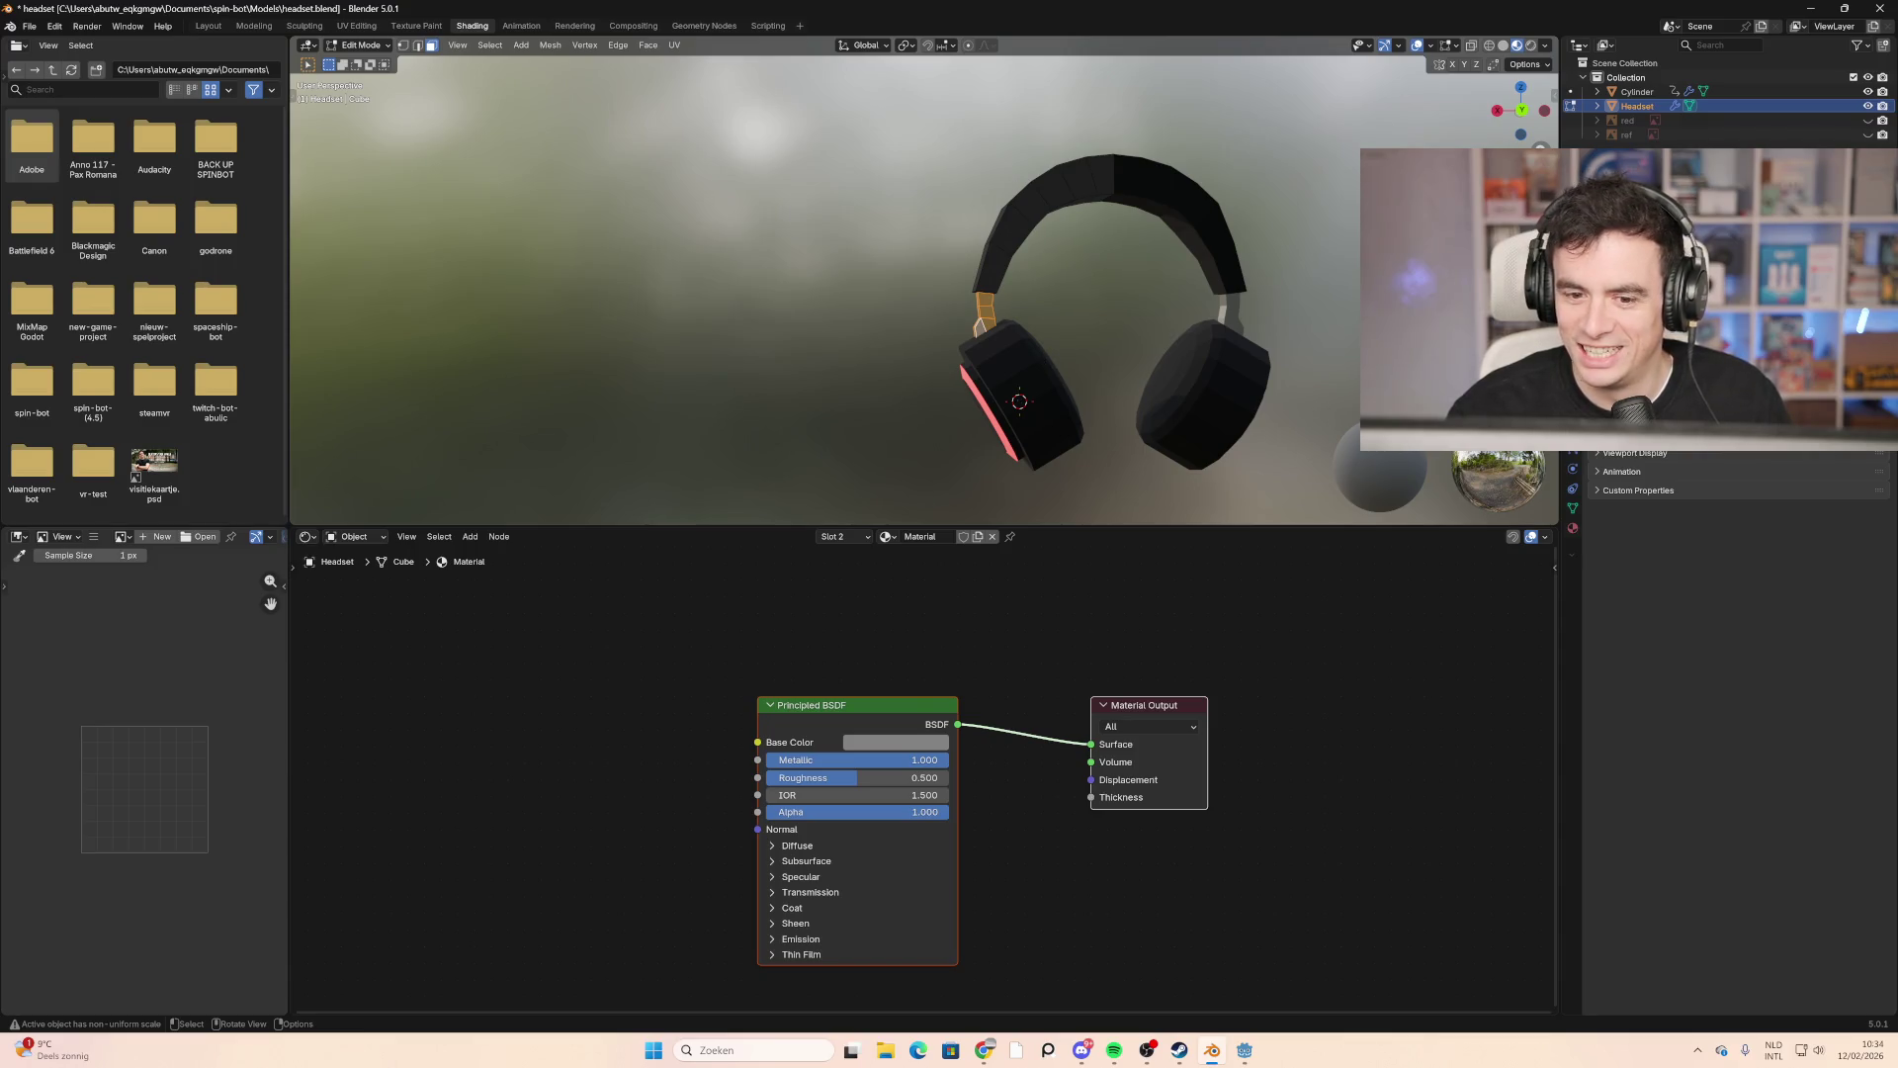
pyautogui.moveTo(1353, 301); pyautogui.dragTo(983, 305, button='middle')
pyautogui.scroll(-2, 825, 321)
pyautogui.scroll(3, 825, 321)
pyautogui.moveTo(826, 321)
pyautogui.mouseDown(button='middle')
pyautogui.moveTo(898, 282)
pyautogui.moveTo(1314, 293)
pyautogui.moveTo(1107, 289)
pyautogui.moveTo(1203, 283)
pyautogui.moveTo(1136, 282)
pyautogui.mouseUp(button='middle')
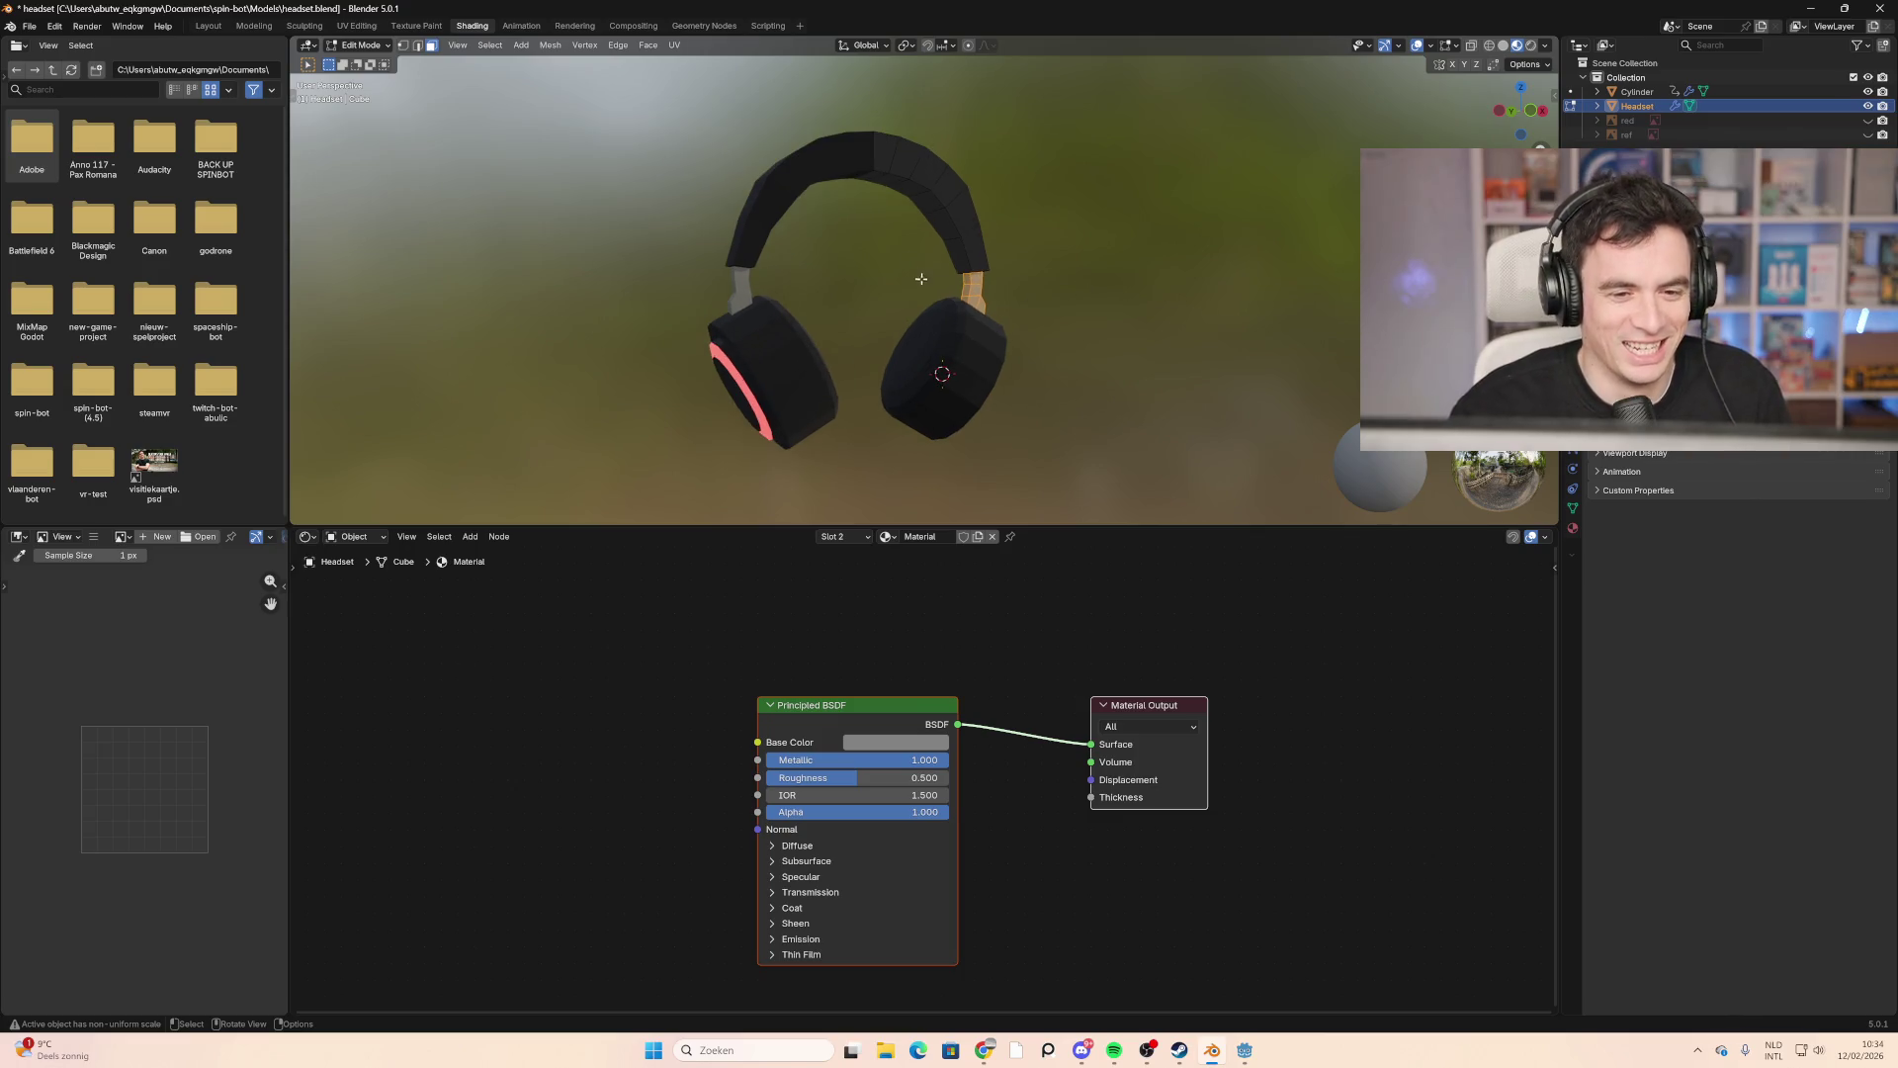
pyautogui.scroll(2, 877, 184)
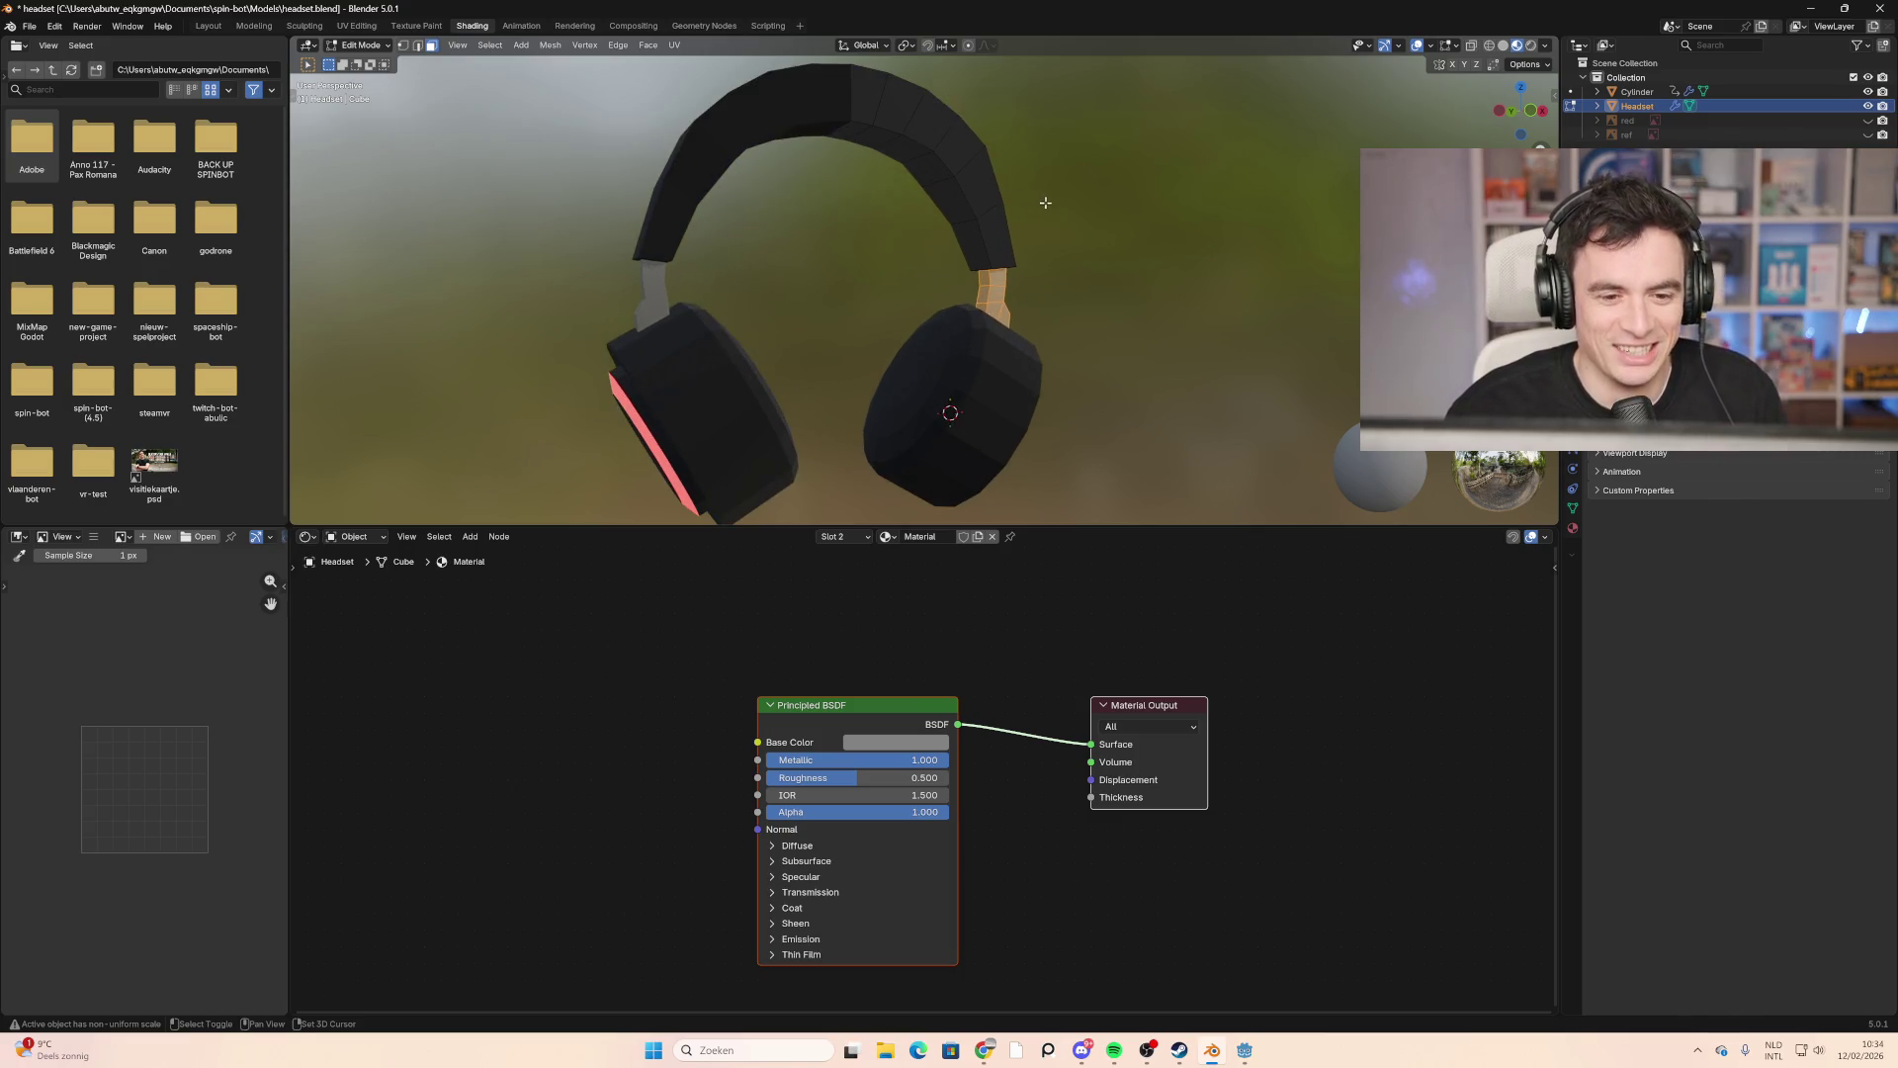
pyautogui.moveTo(1069, 224)
pyautogui.mouseDown(button='middle')
pyautogui.moveTo(801, 284)
pyautogui.moveTo(806, 263)
pyautogui.mouseUp(button='middle')
pyautogui.moveTo(862, 140)
pyautogui.mouseDown(button='middle')
pyautogui.moveTo(869, 172)
pyautogui.moveTo(829, 108)
pyautogui.moveTo(890, 163)
pyautogui.moveTo(953, 178)
pyautogui.moveTo(703, 287)
pyautogui.moveTo(940, 206)
pyautogui.moveTo(920, 267)
pyautogui.moveTo(991, 339)
pyautogui.moveTo(920, 311)
pyautogui.mouseUp(button='middle')
pyautogui.hotkey('alt', 'a')
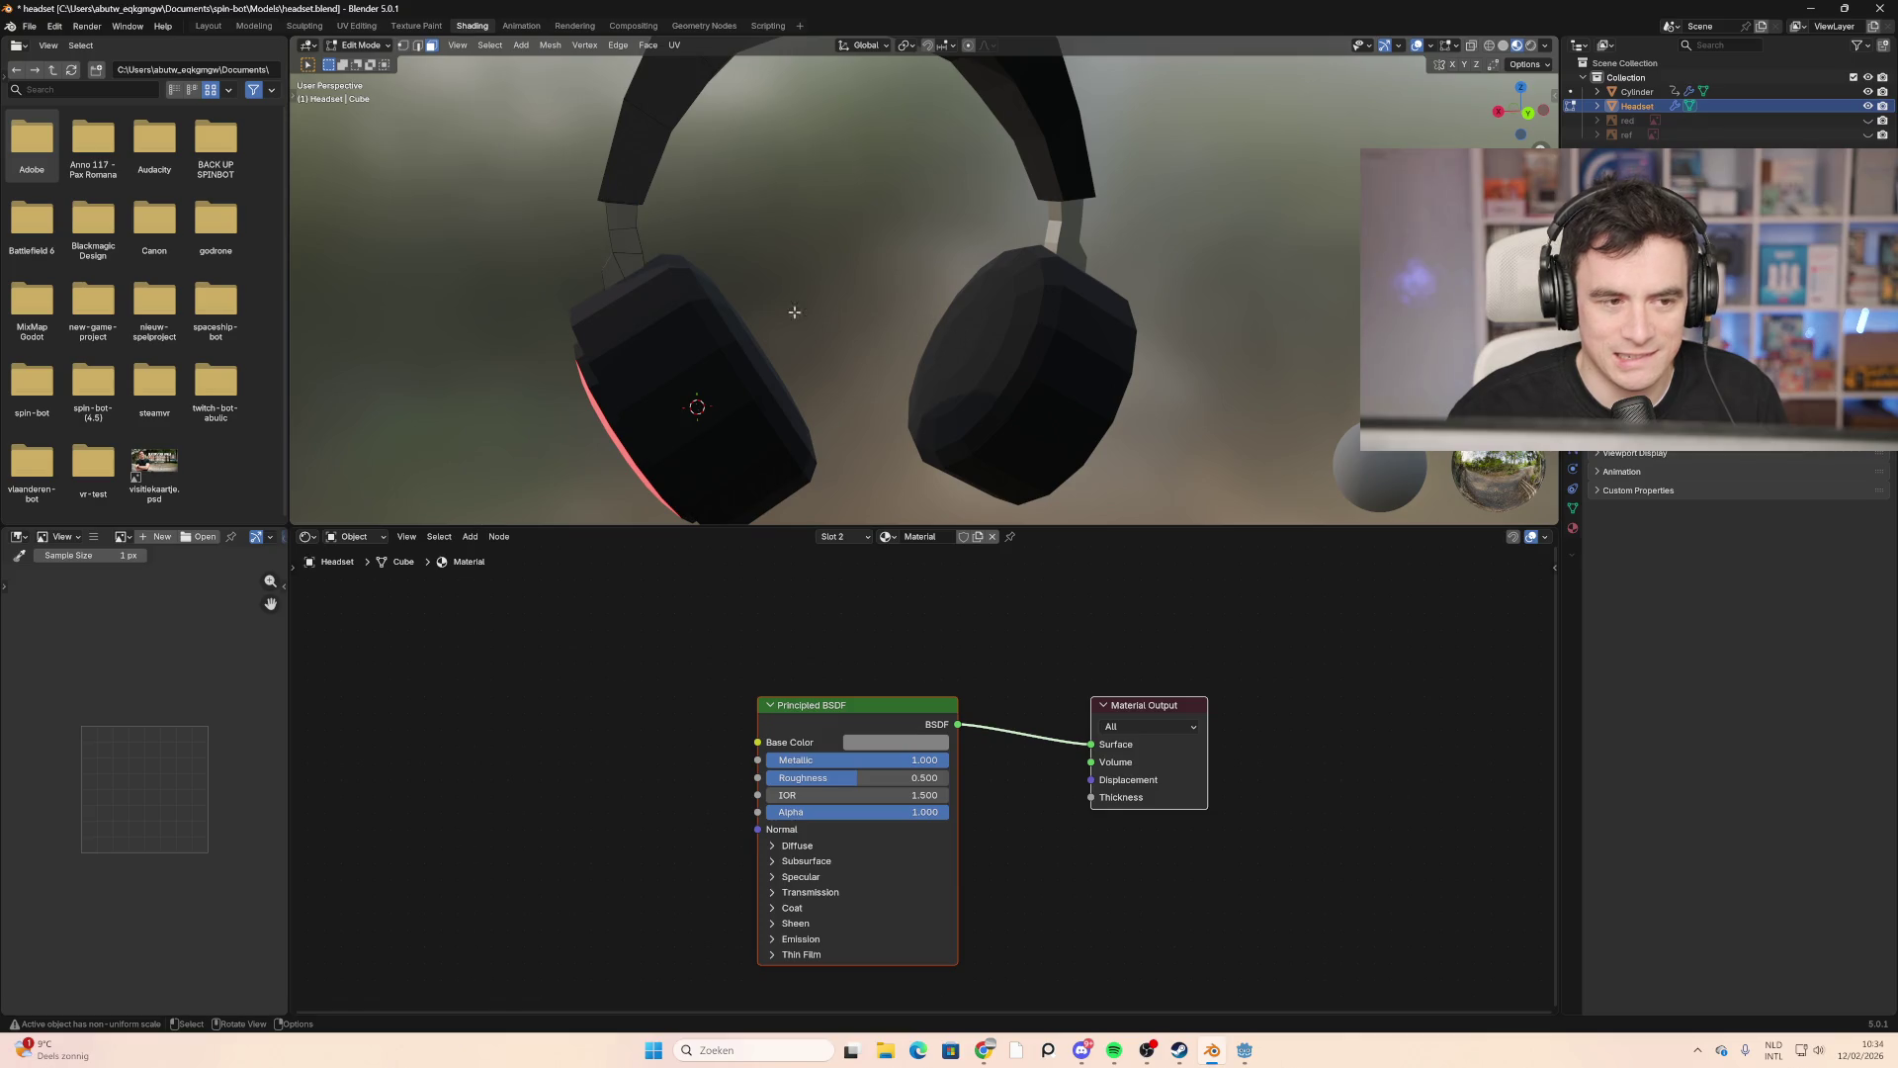
pyautogui.click(268, 27)
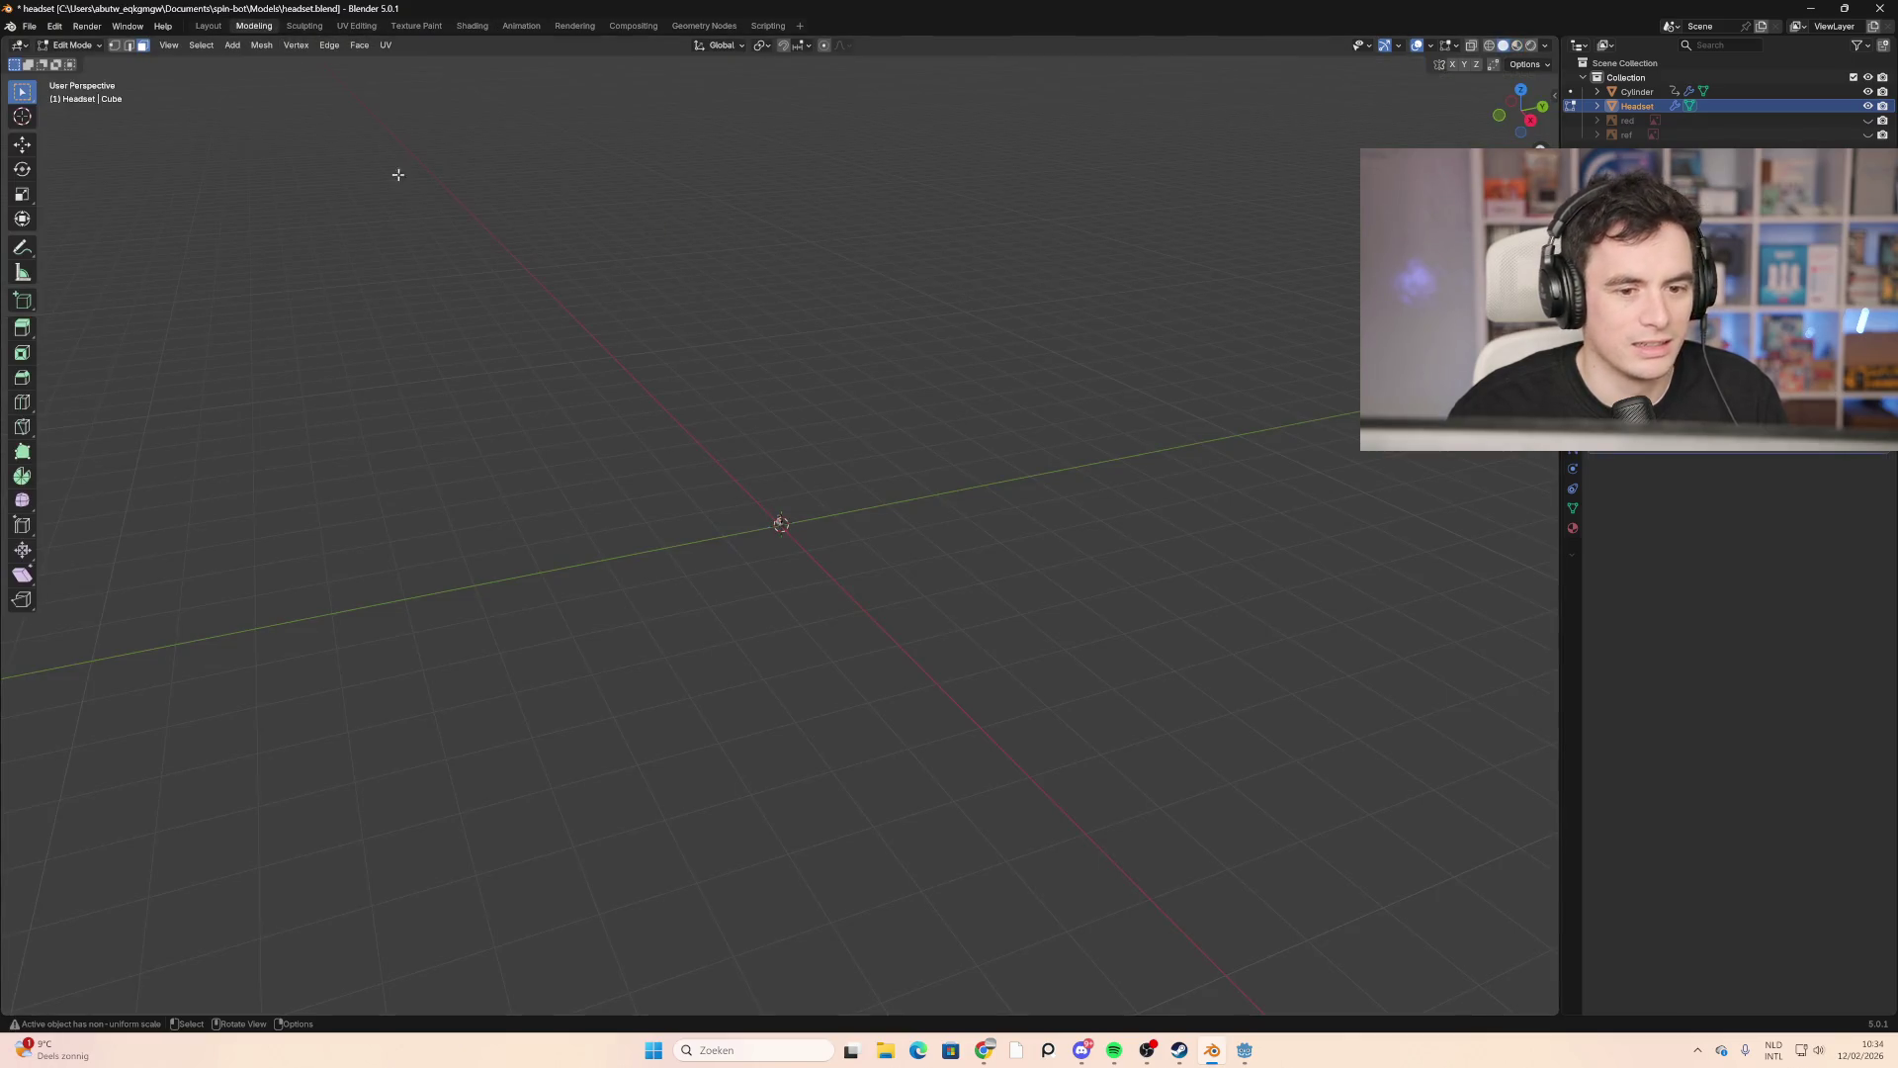
# Step: Turn on X-ray and orbit to a front-top view of the headset
pyautogui.scroll(6, 729, 587)
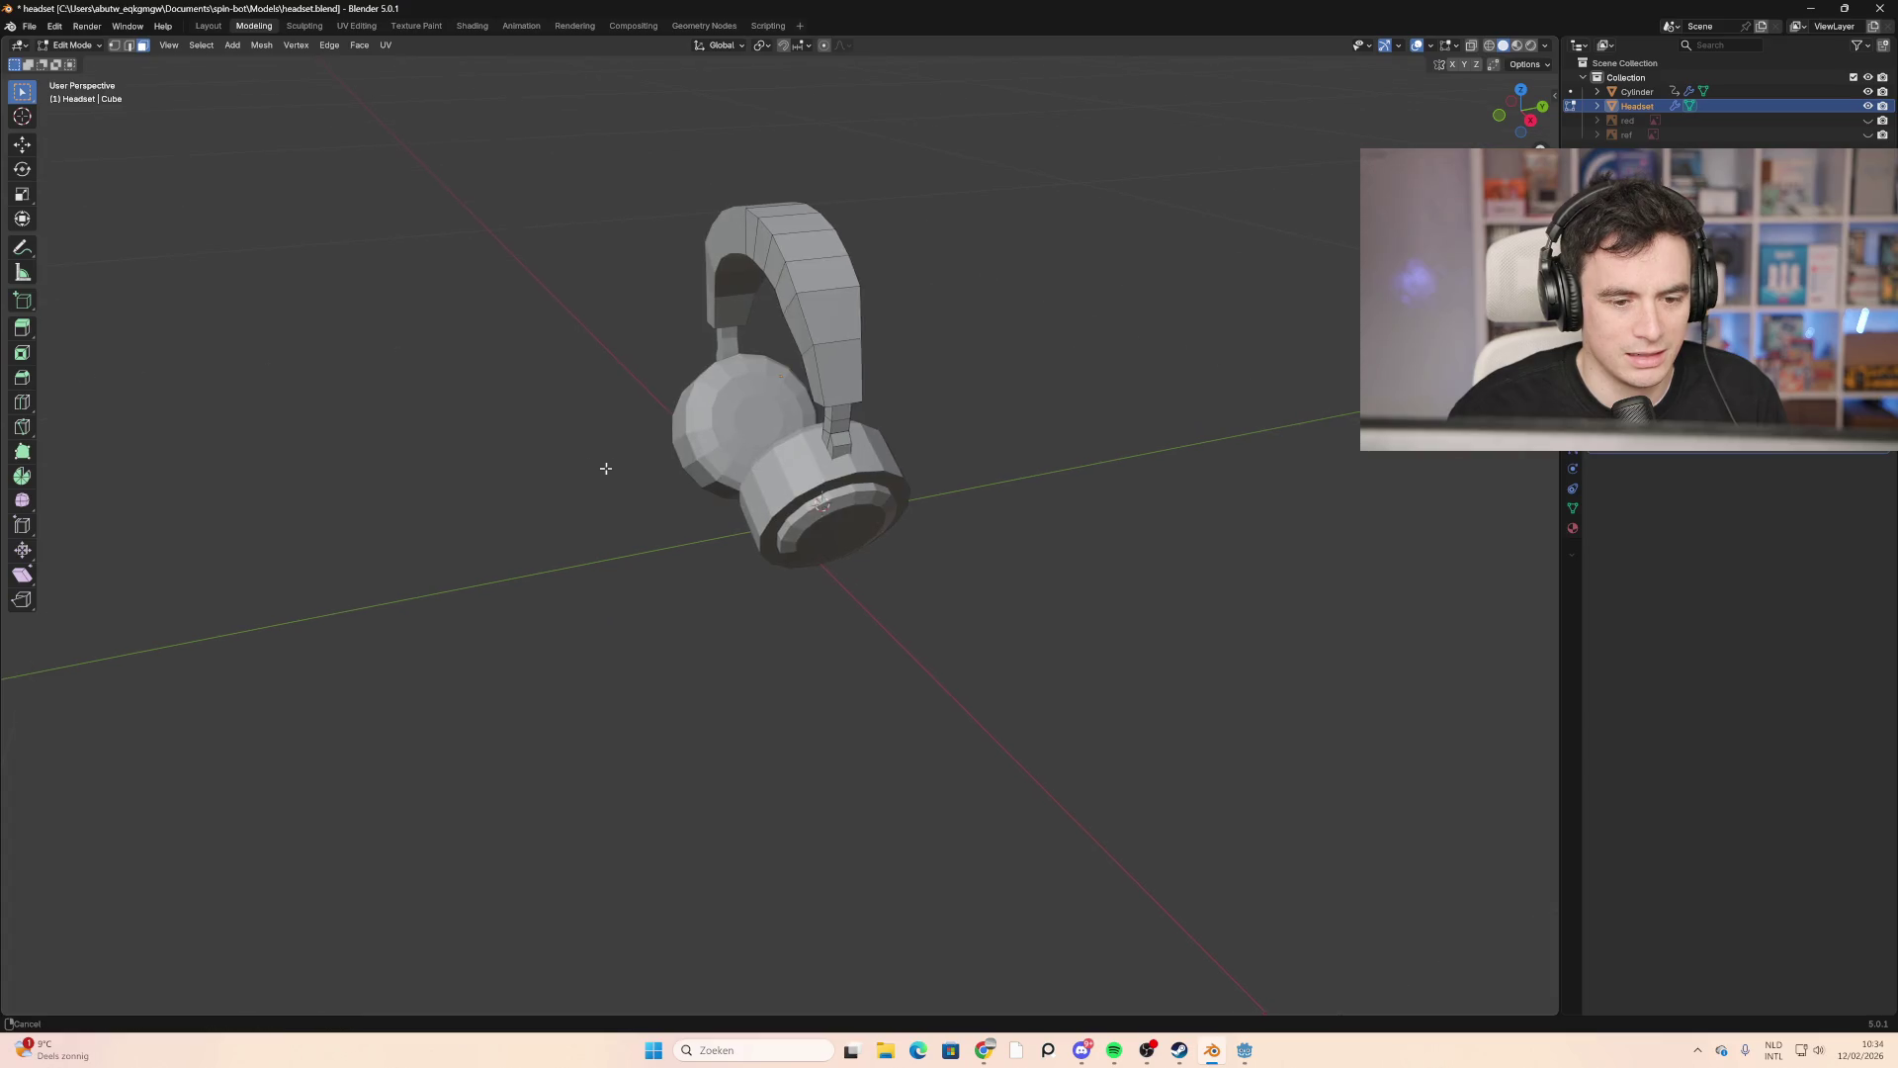
pyautogui.moveTo(606, 470)
pyautogui.mouseDown(button='middle')
pyautogui.moveTo(892, 393)
pyautogui.moveTo(1241, 415)
pyautogui.mouseUp(button='middle')
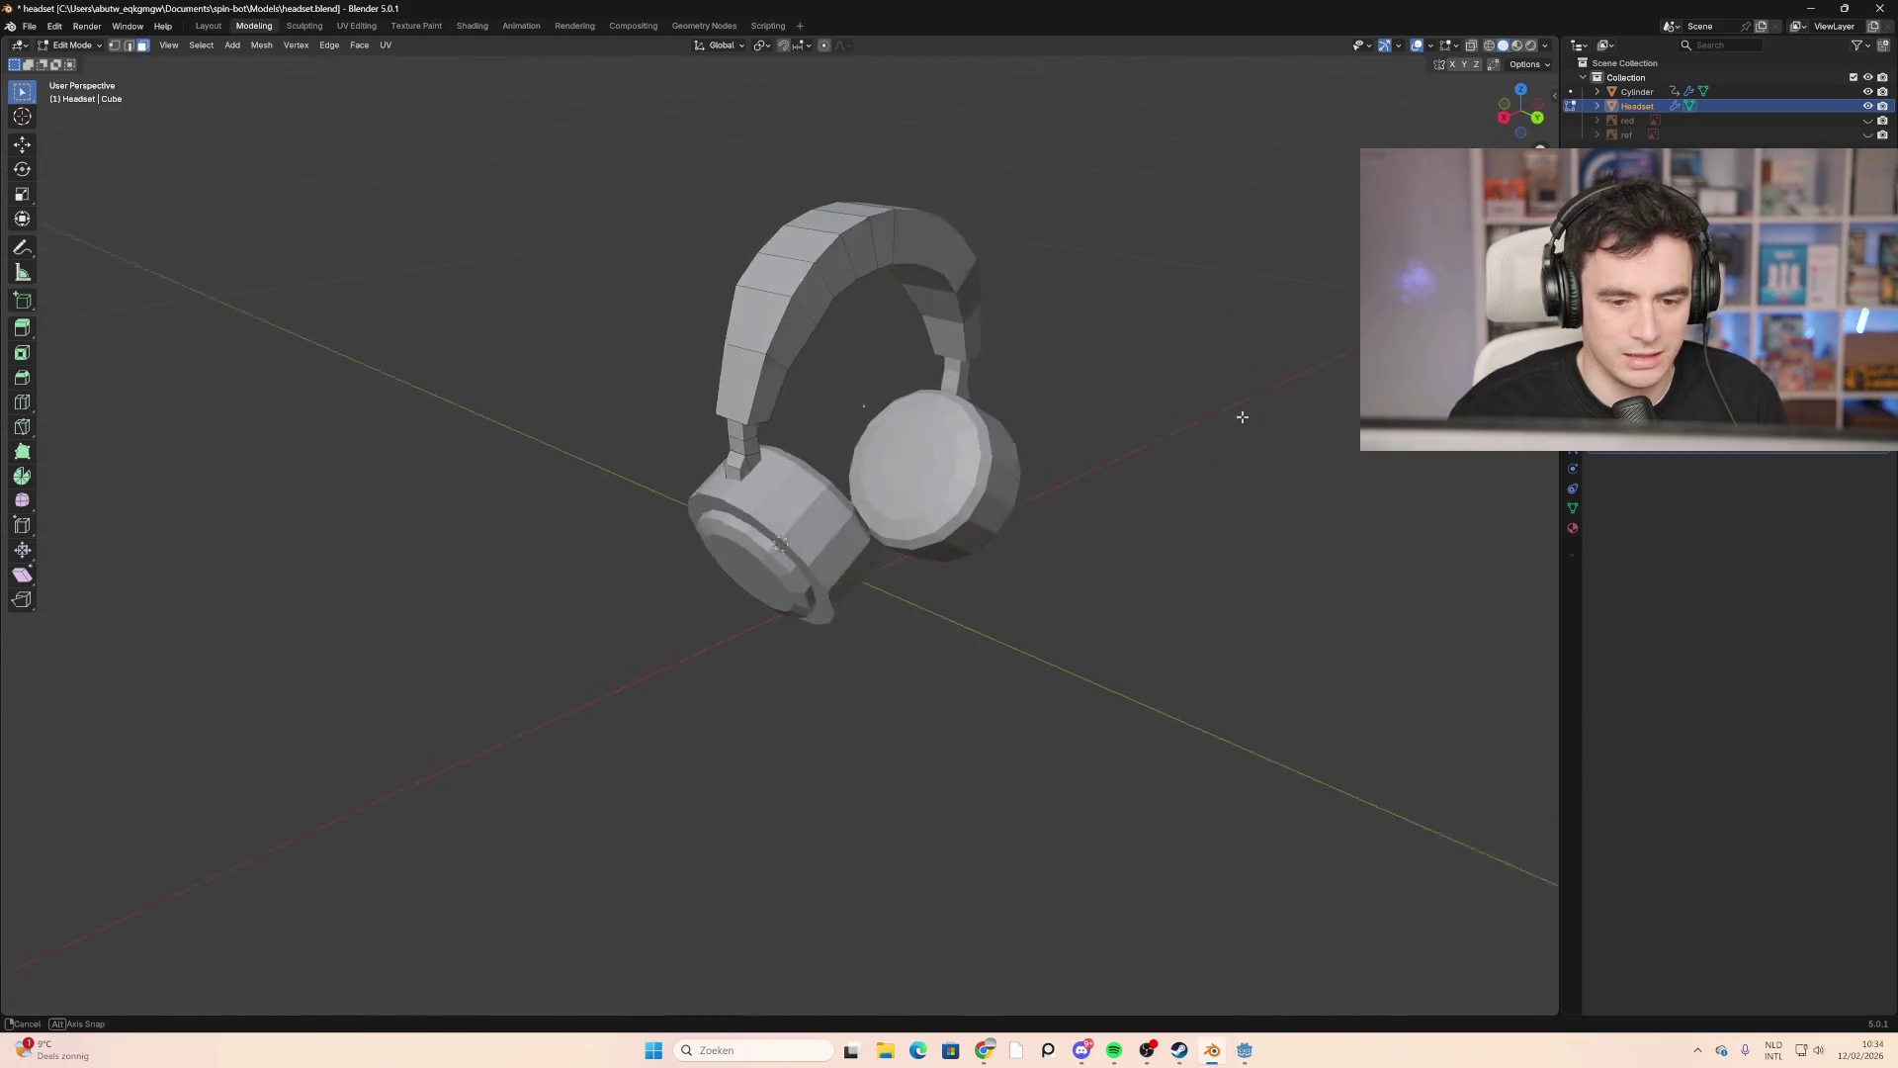
pyautogui.scroll(2, 1242, 415)
pyautogui.hotkey('alt', 'z')
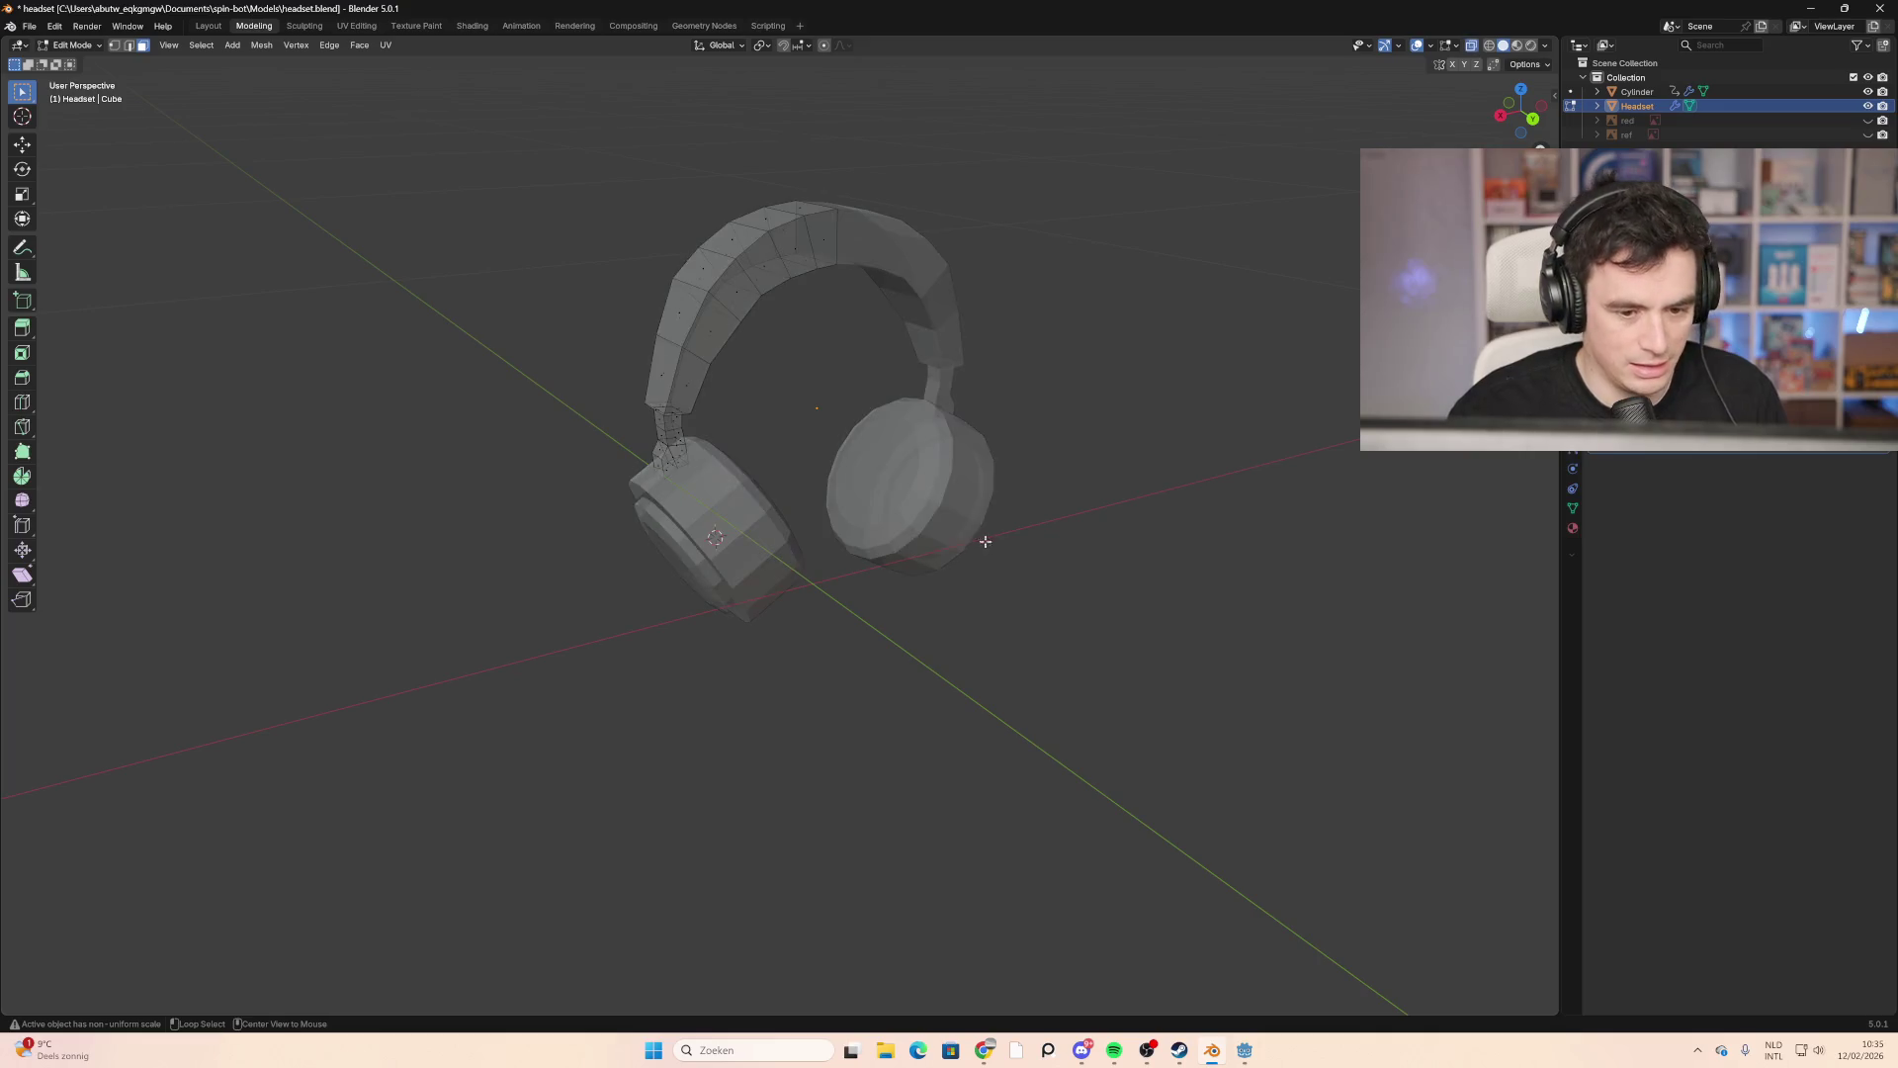
pyautogui.moveTo(1029, 521); pyautogui.dragTo(930, 505, button='middle')
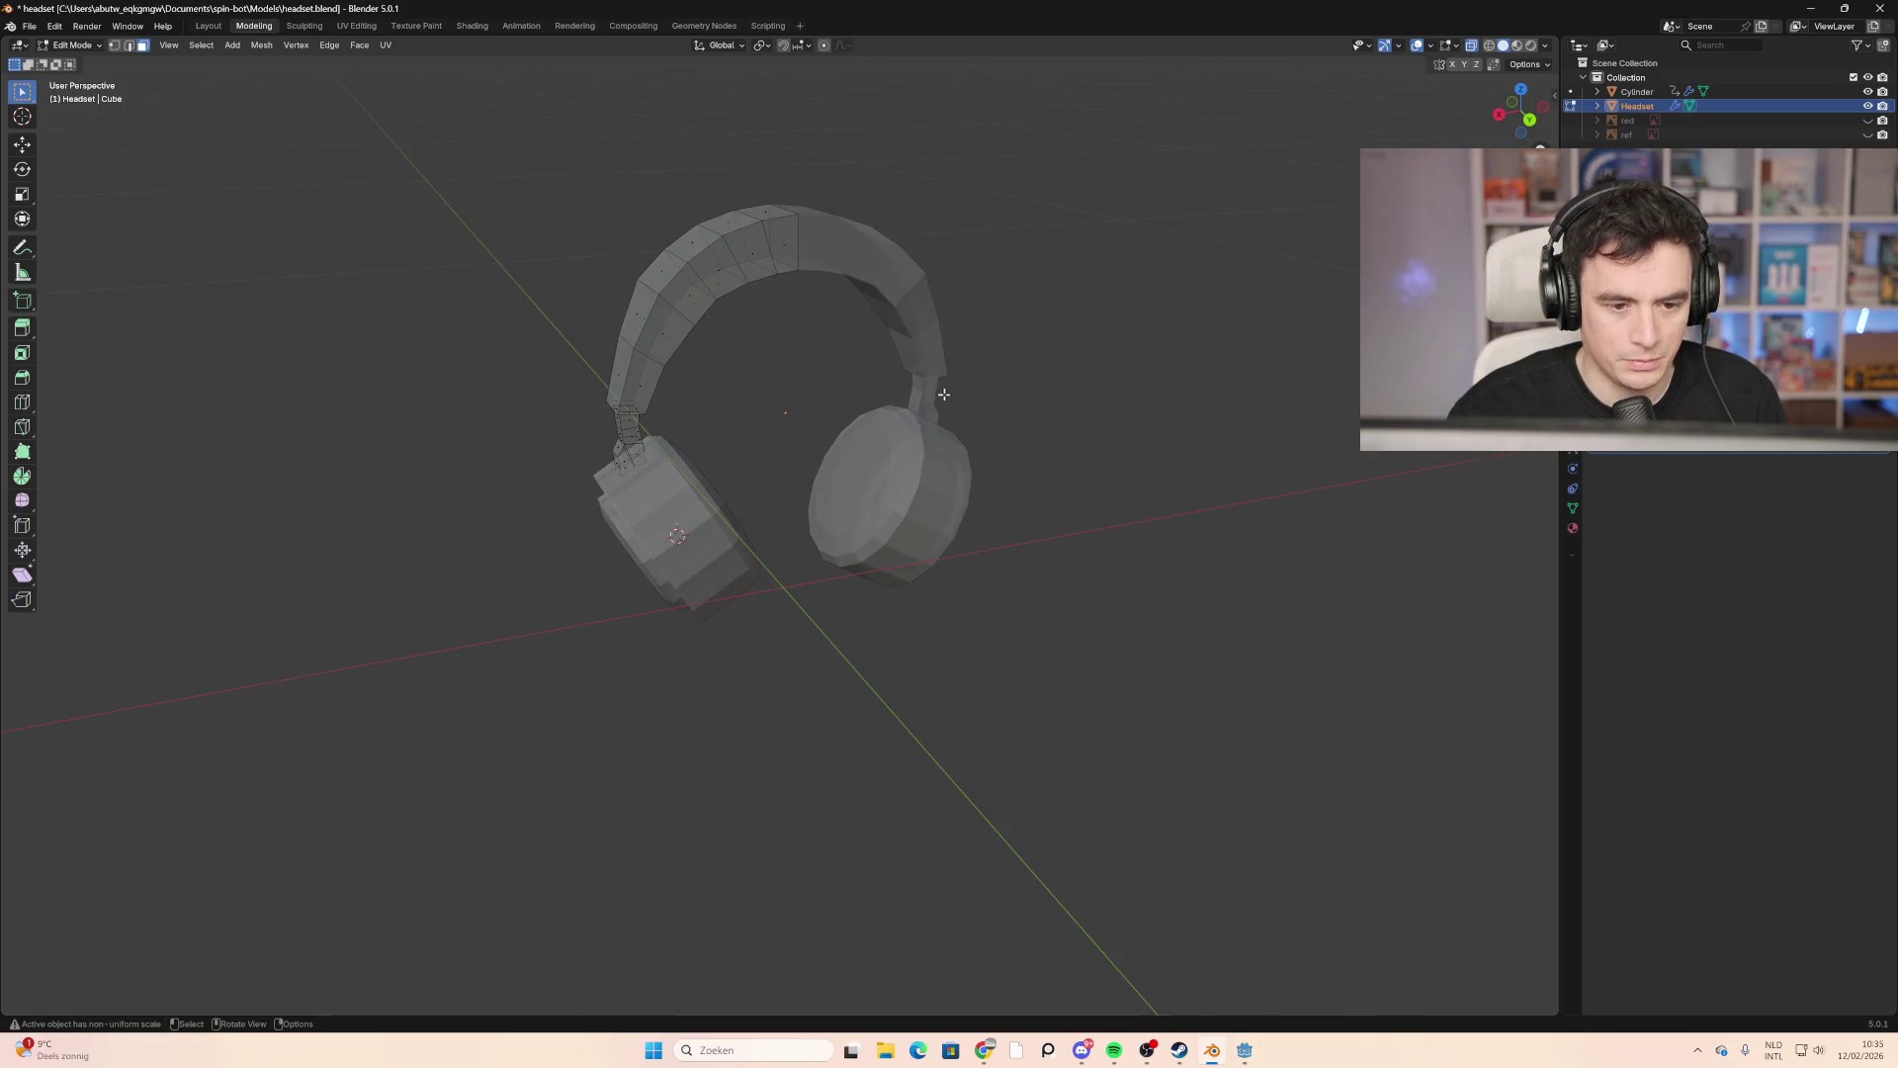
pyautogui.moveTo(902, 423)
pyautogui.mouseDown(button='middle')
pyautogui.moveTo(1039, 386)
pyautogui.moveTo(890, 678)
pyautogui.mouseUp(button='middle')
pyautogui.click(1520, 111)
pyautogui.scroll(5, 936, 386)
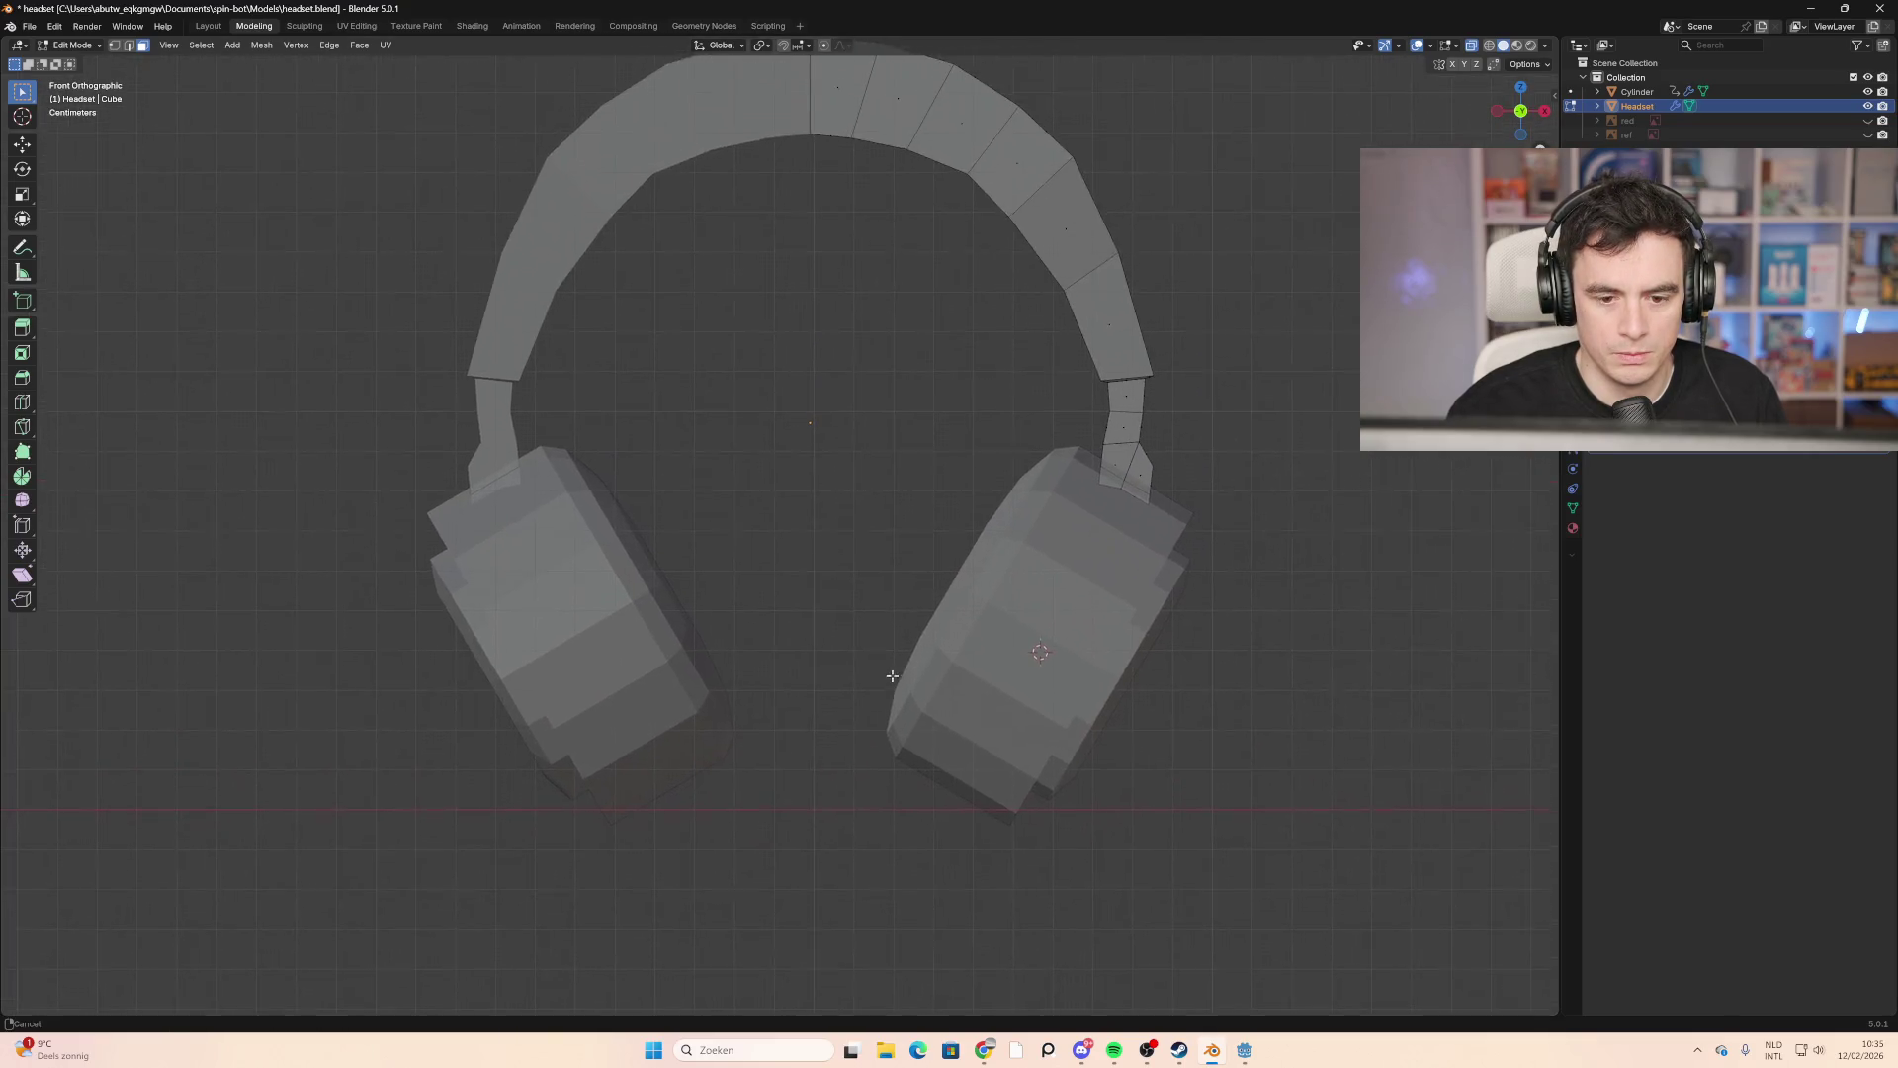
pyautogui.scroll(-2, 804, 572)
pyautogui.moveTo(804, 572); pyautogui.dragTo(806, 523, button='middle')
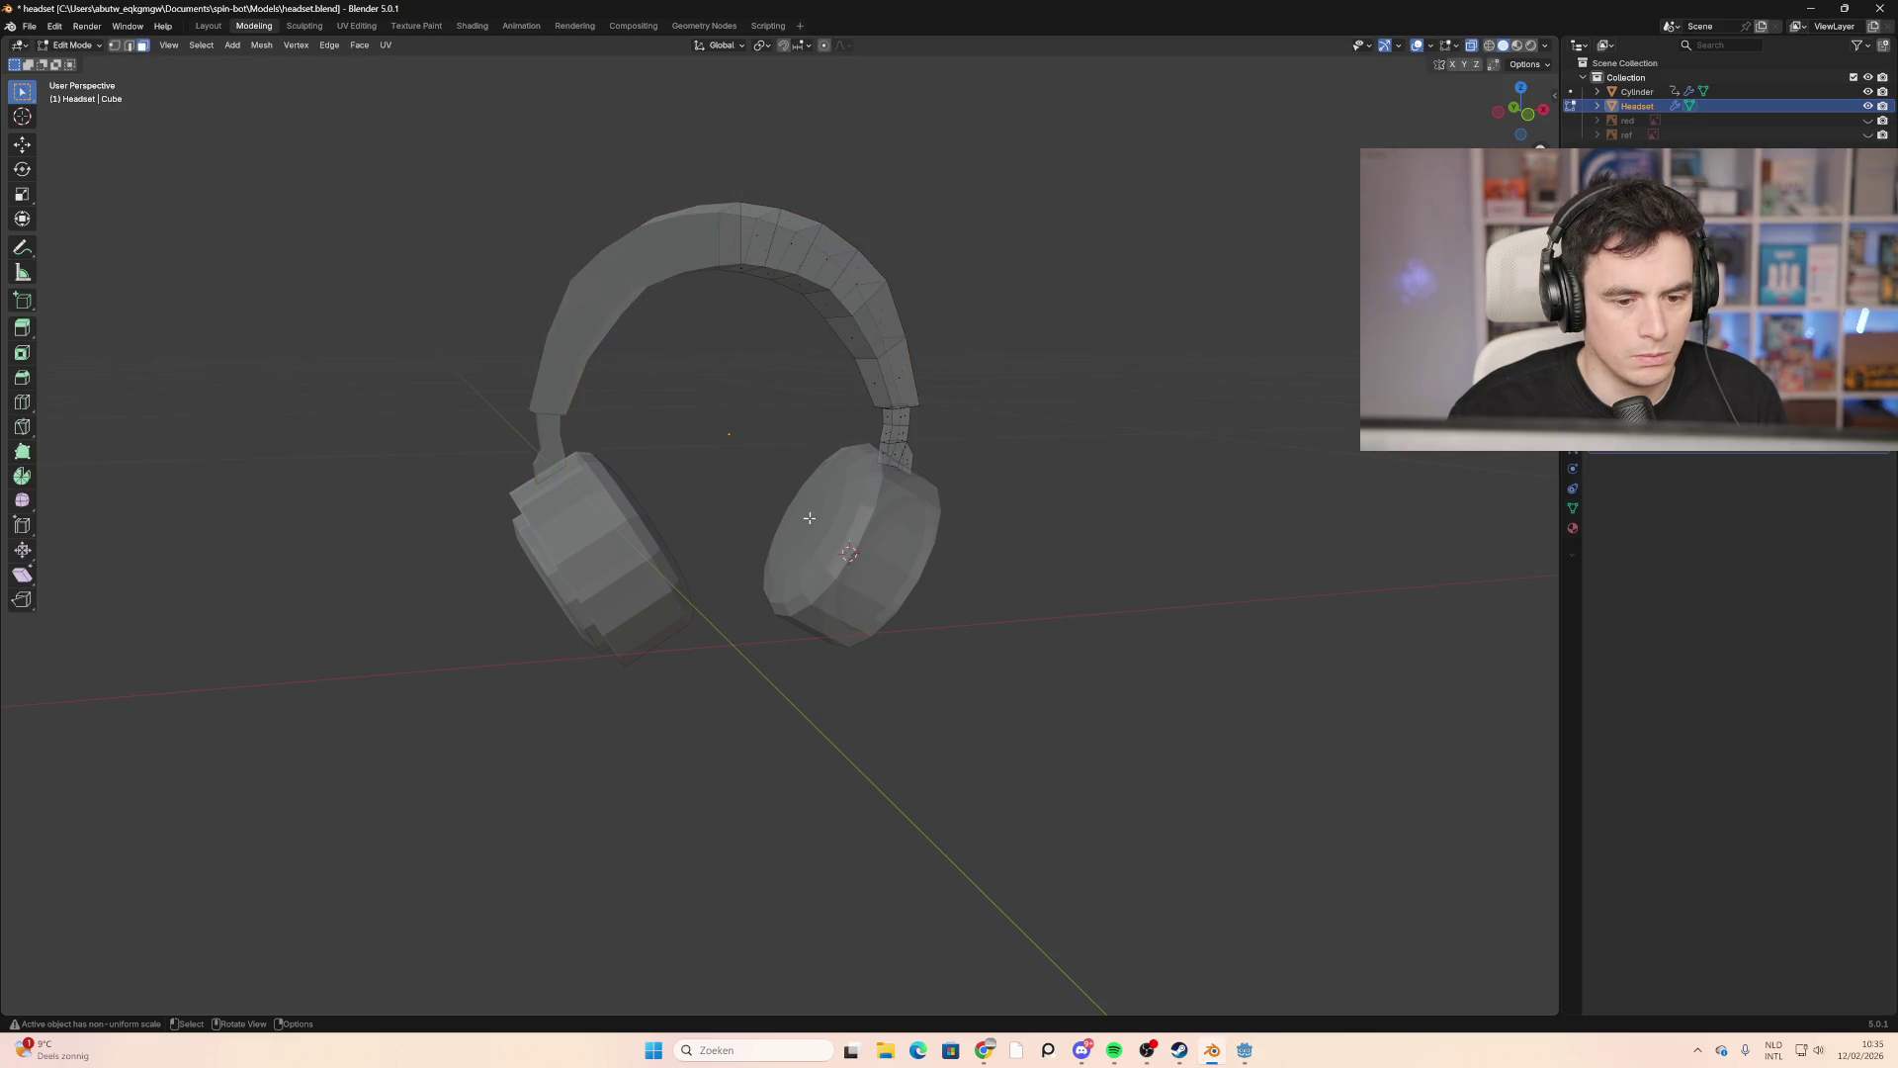
# Step: Switch to the Cylinder mesh and select the right ear cup's round cap face
pyautogui.hotkey('alt', 'q')
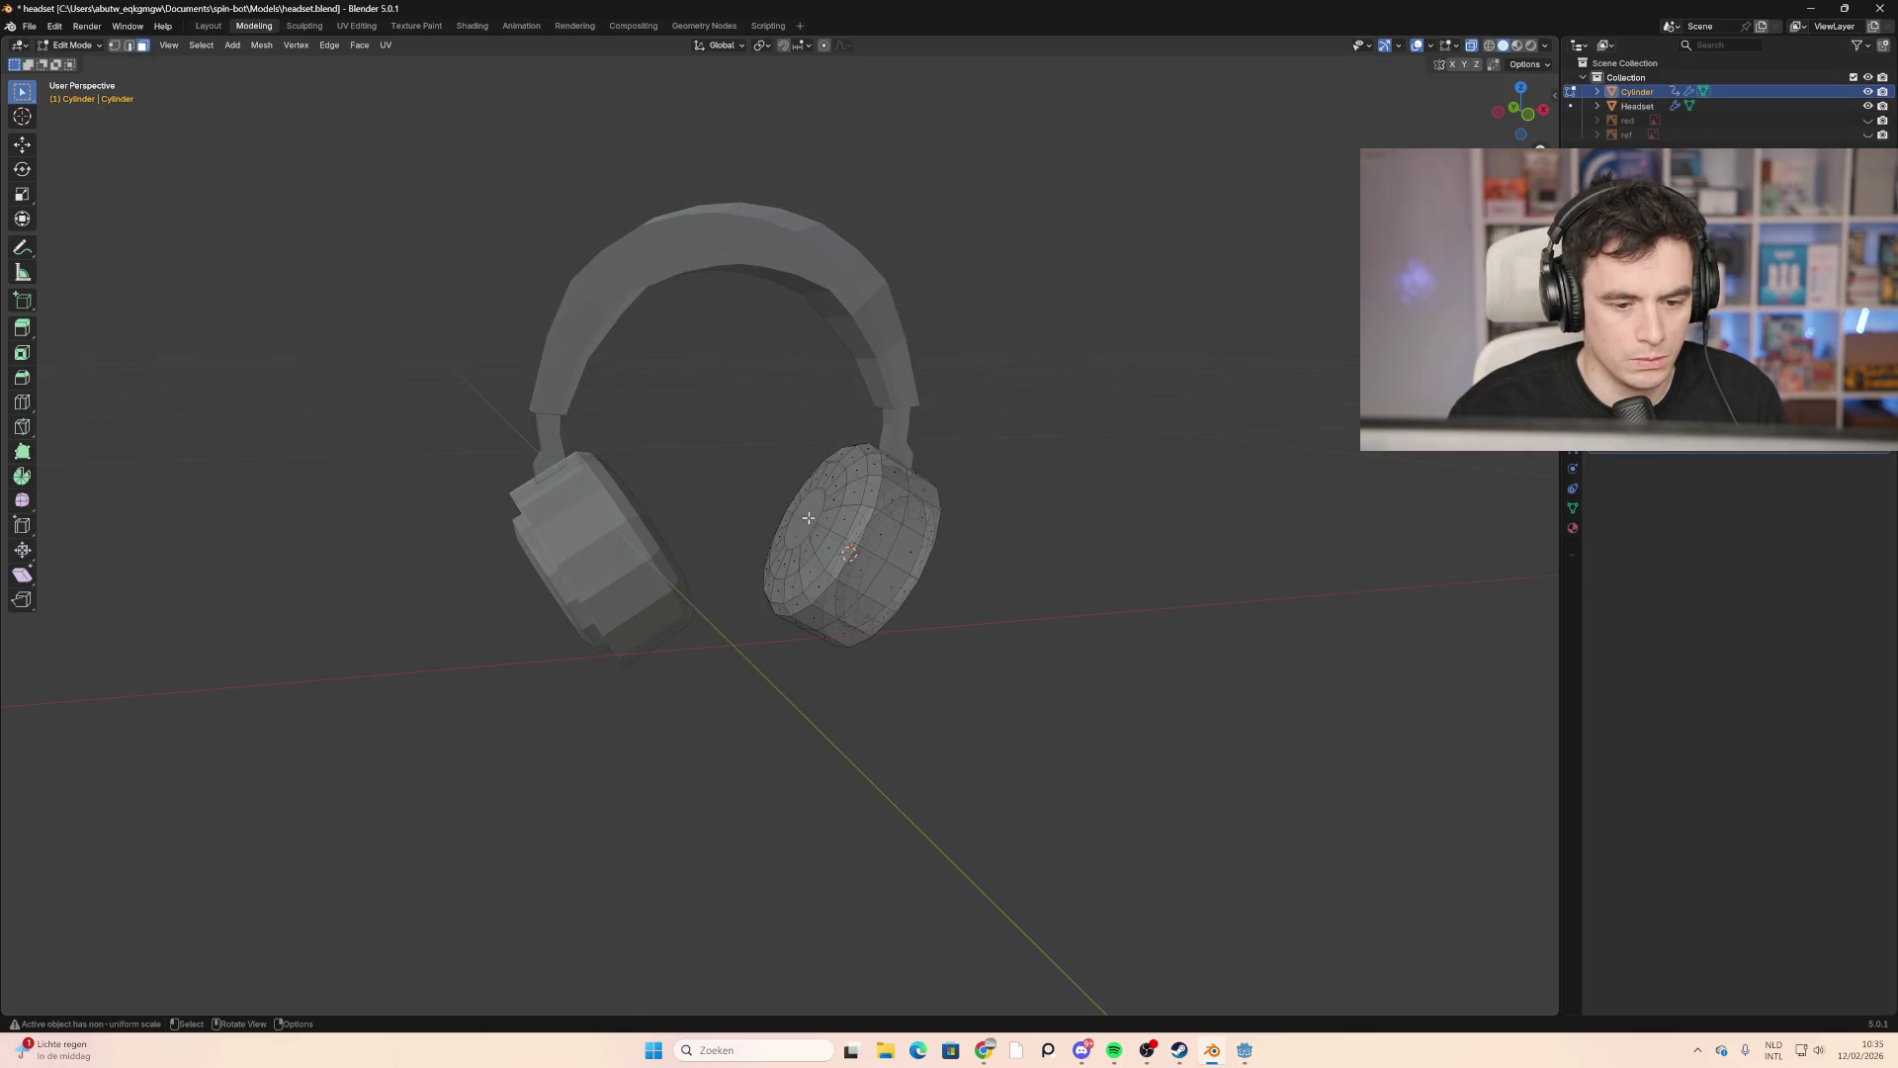
pyautogui.click(809, 517)
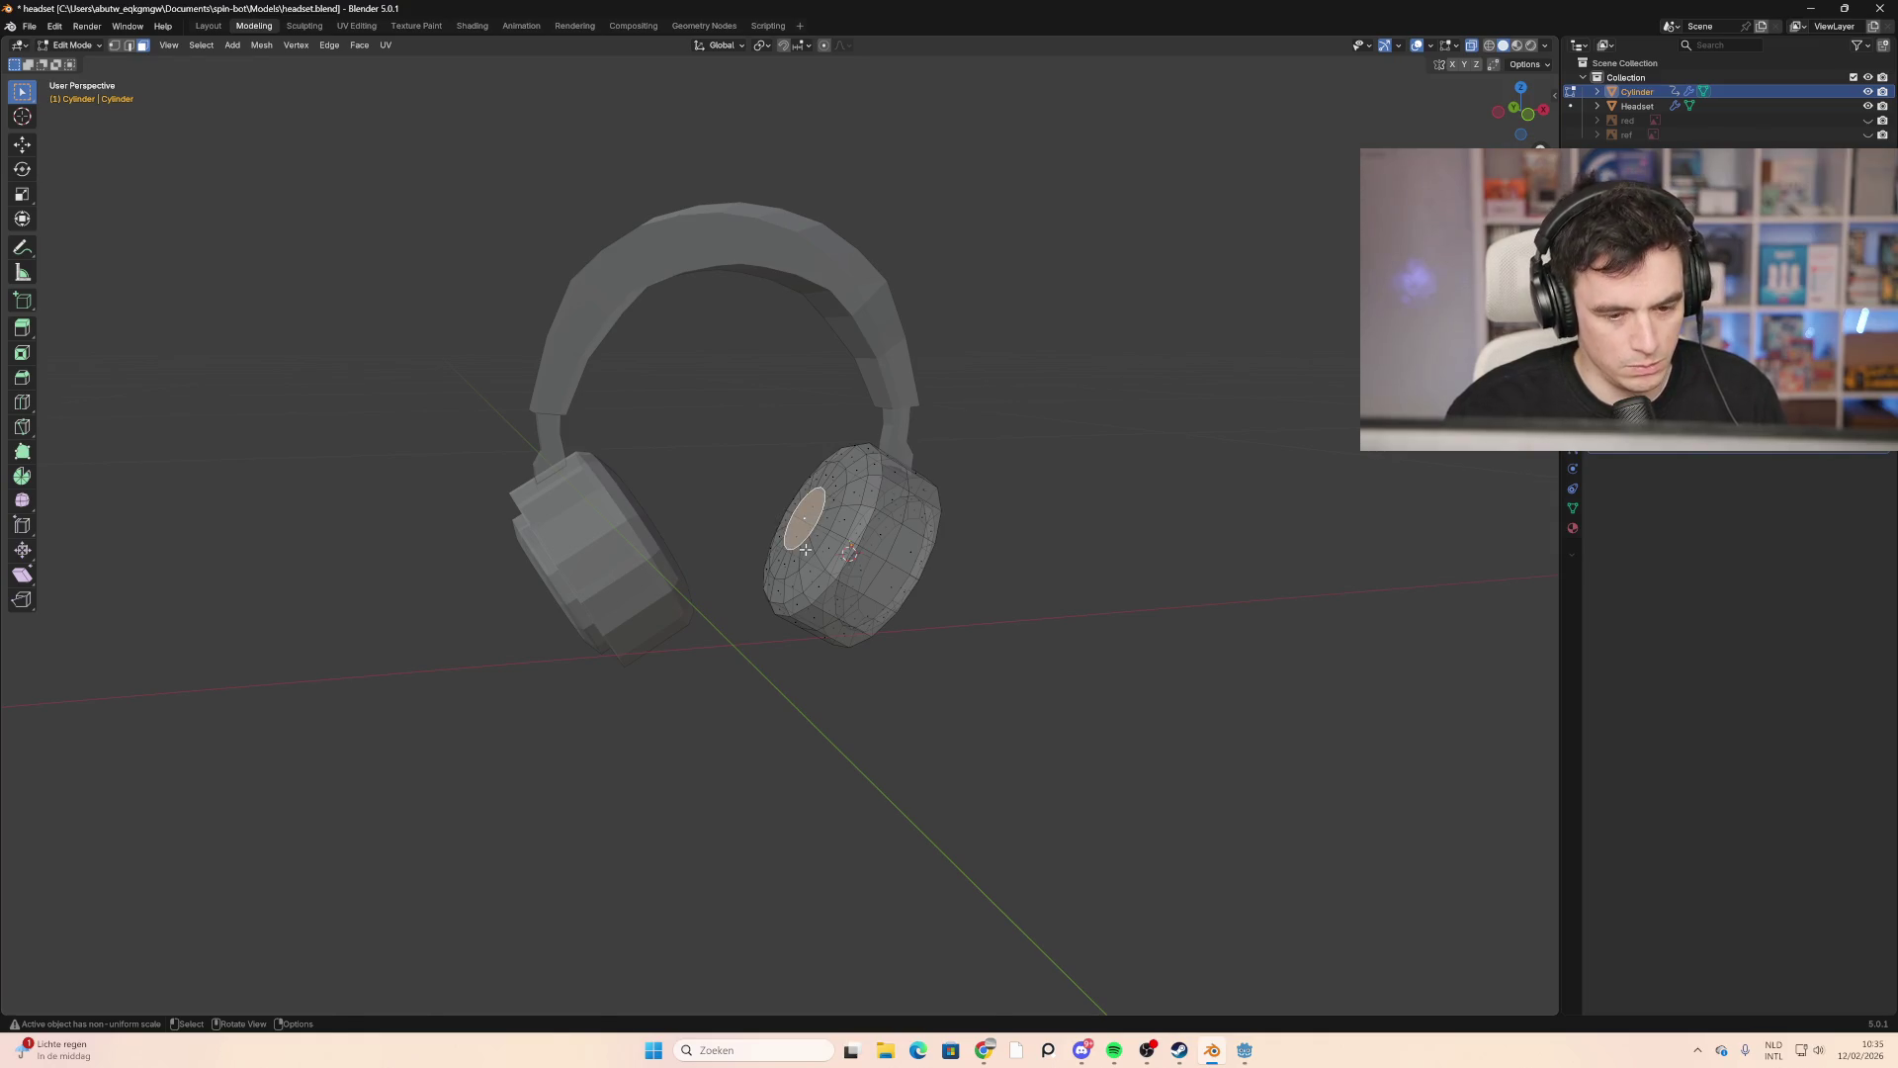
pyautogui.press('g')
pyautogui.rightClick(839, 562)
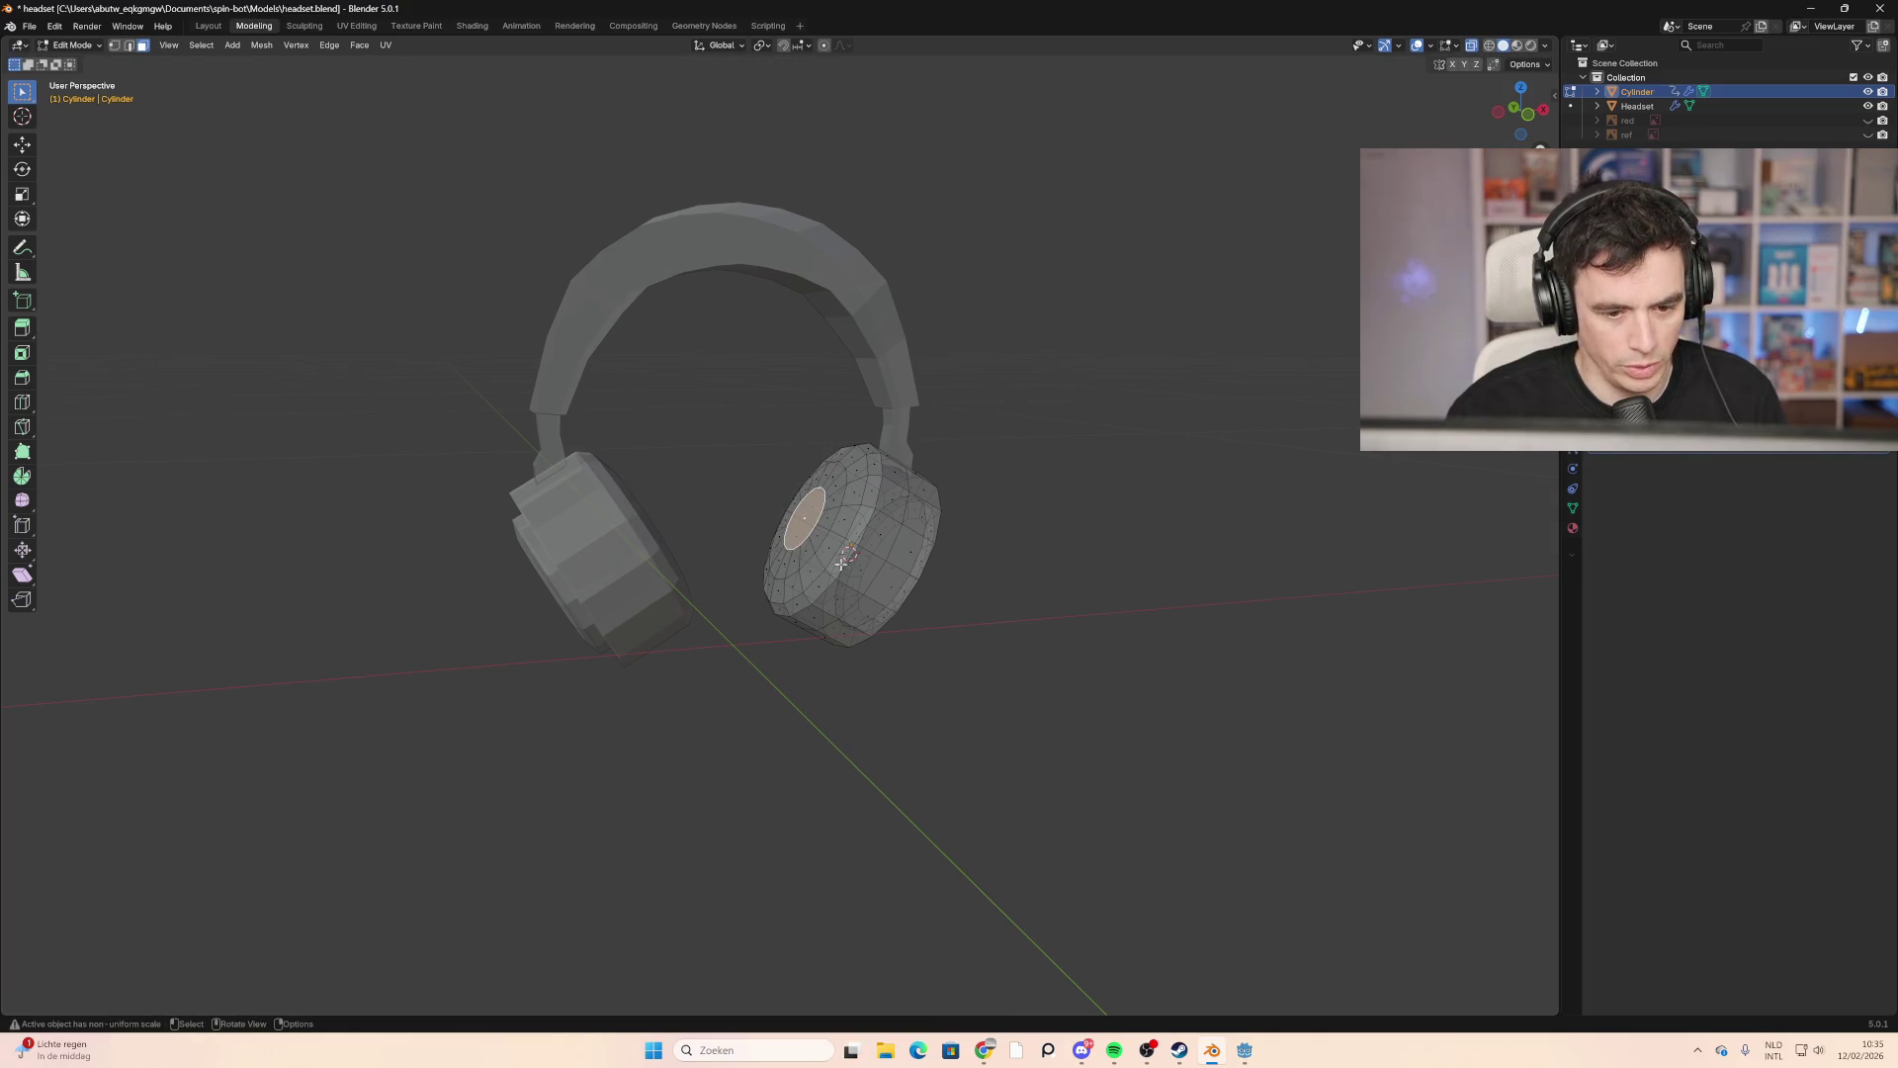
pyautogui.moveTo(1187, 370); pyautogui.dragTo(1110, 369, button='middle')
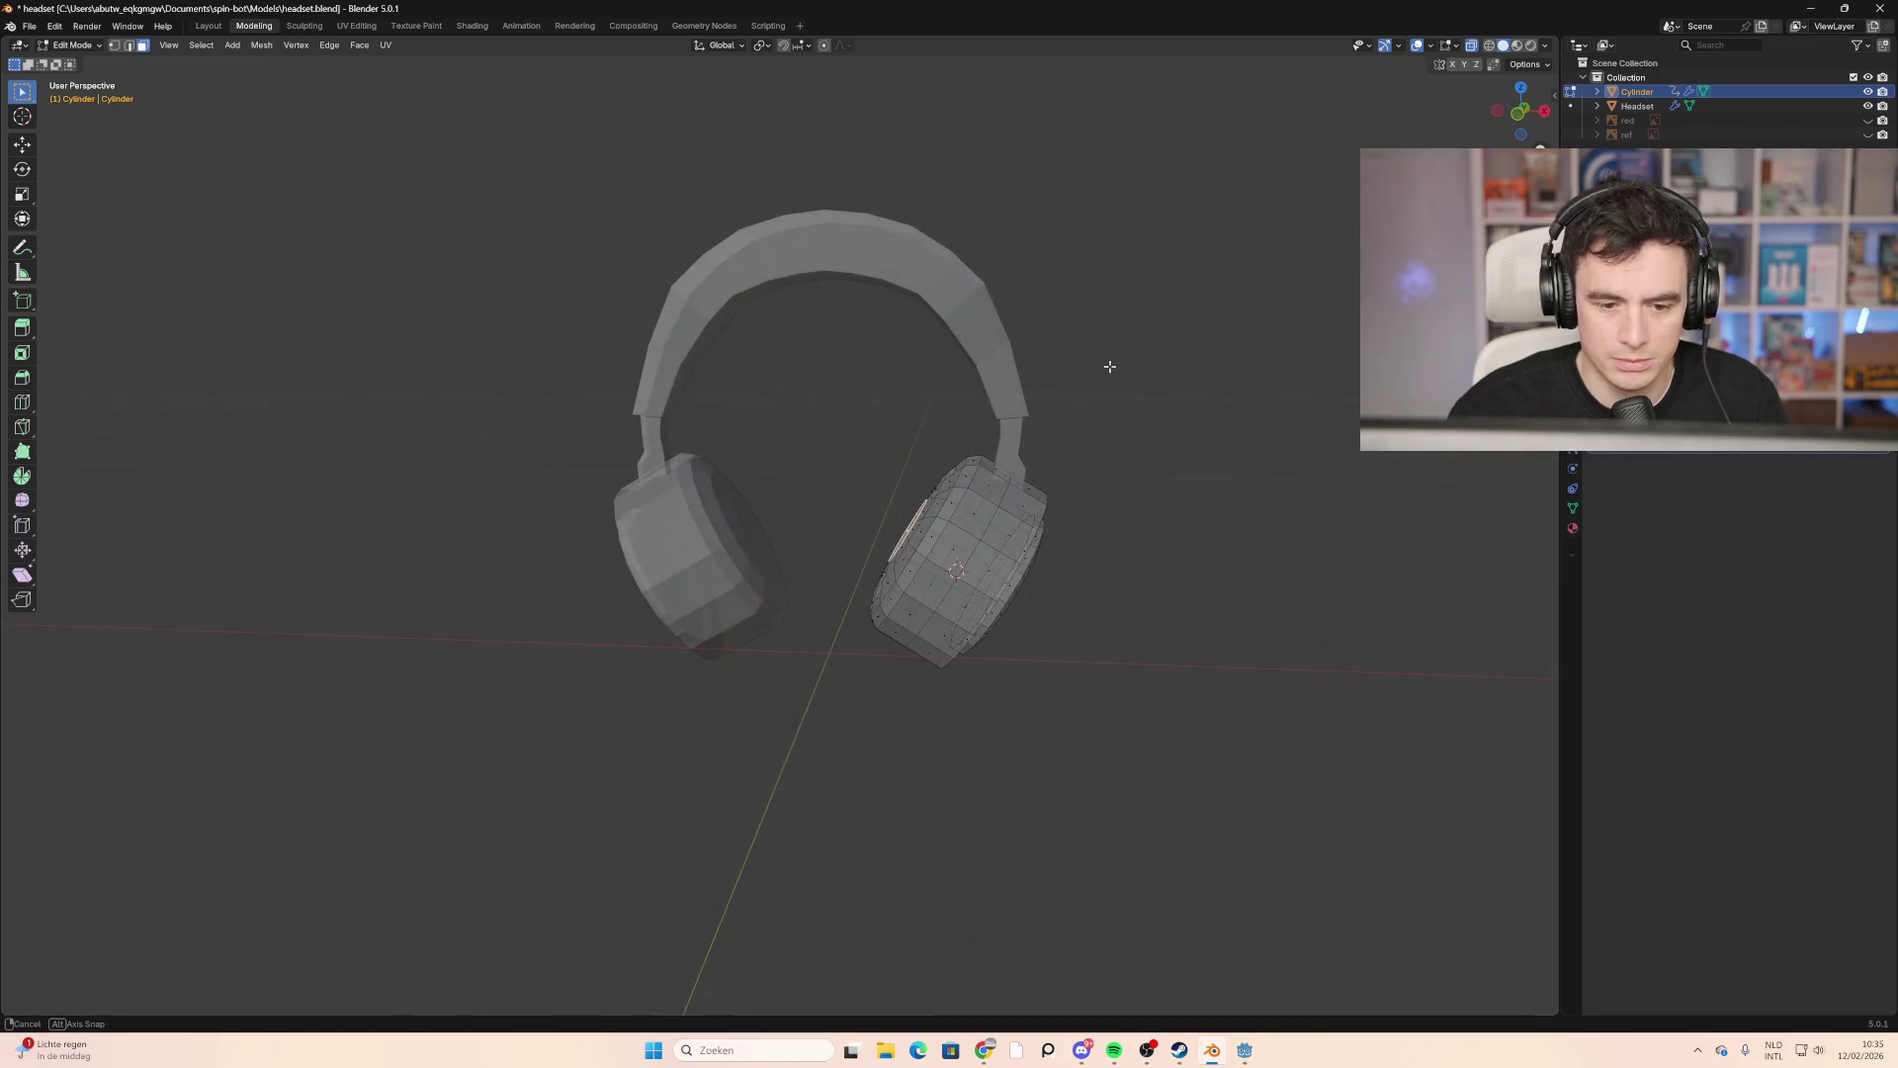
pyautogui.click(1524, 129)
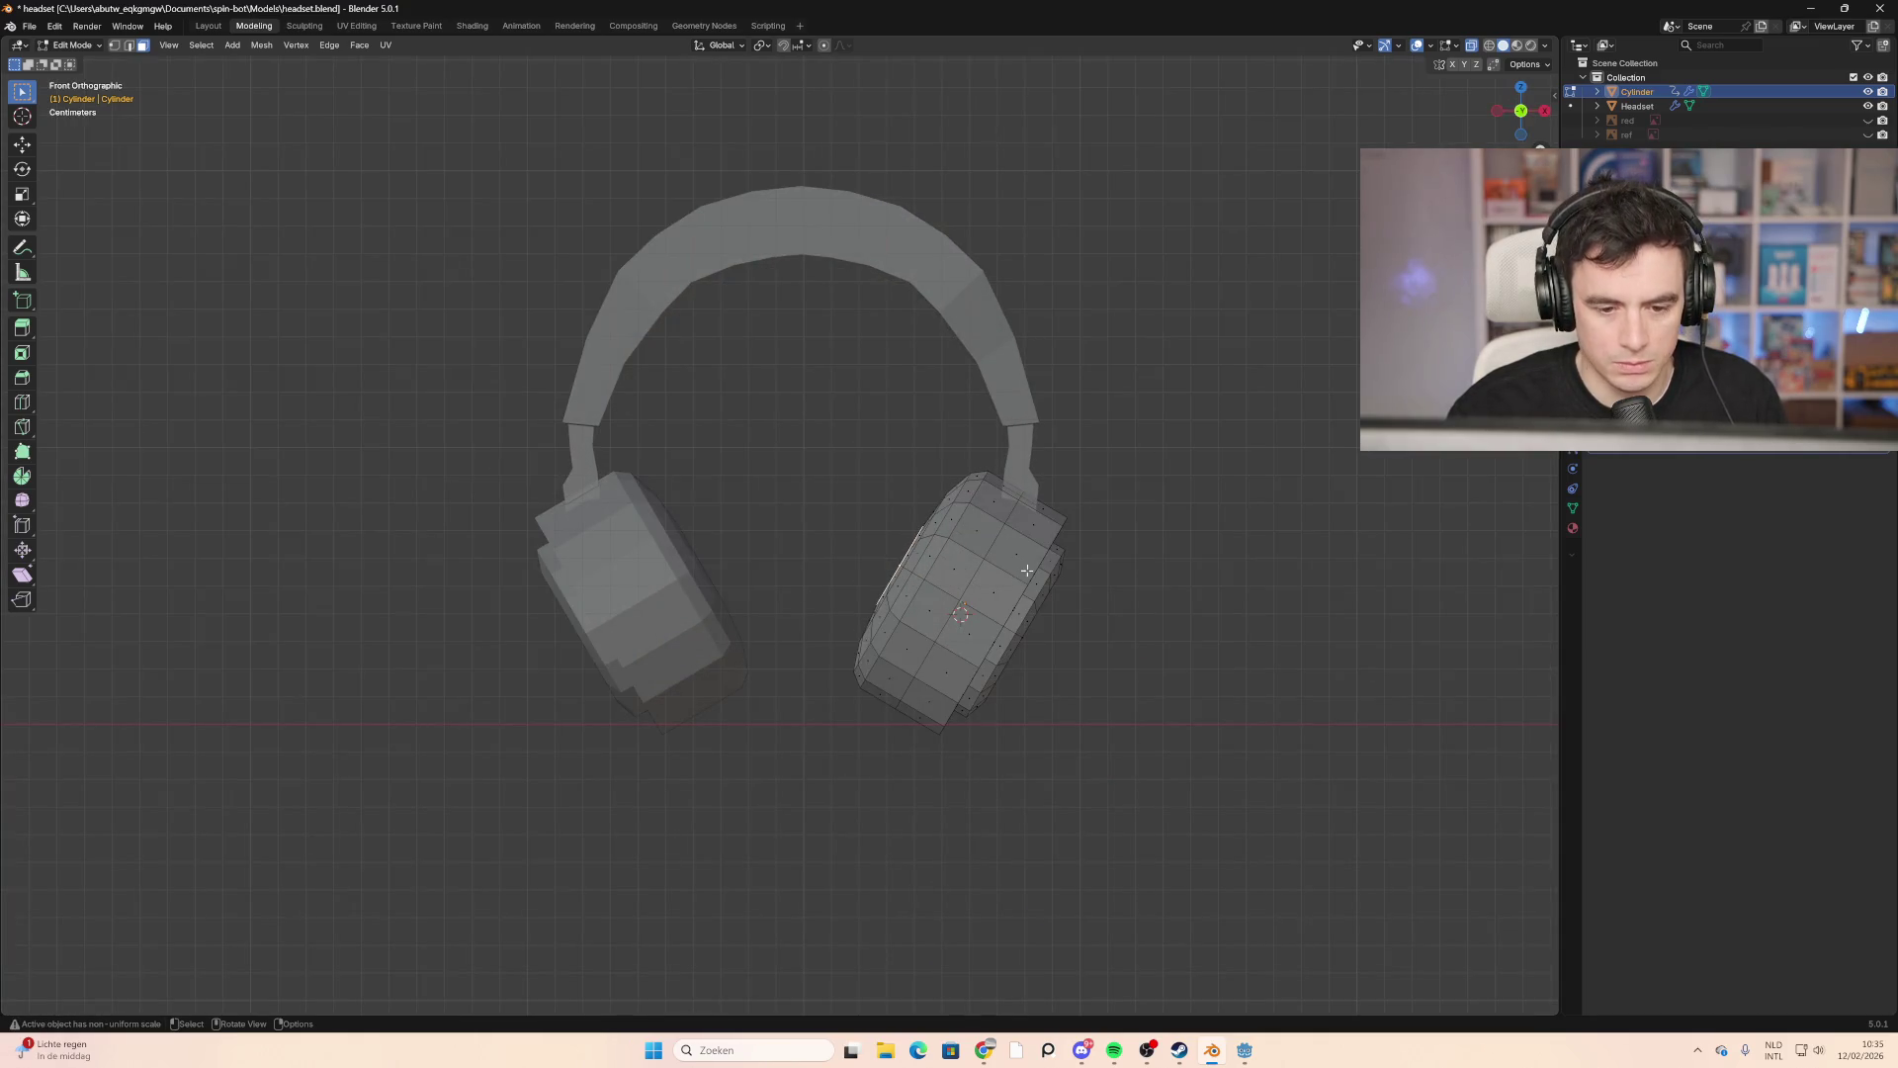
pyautogui.press('g')
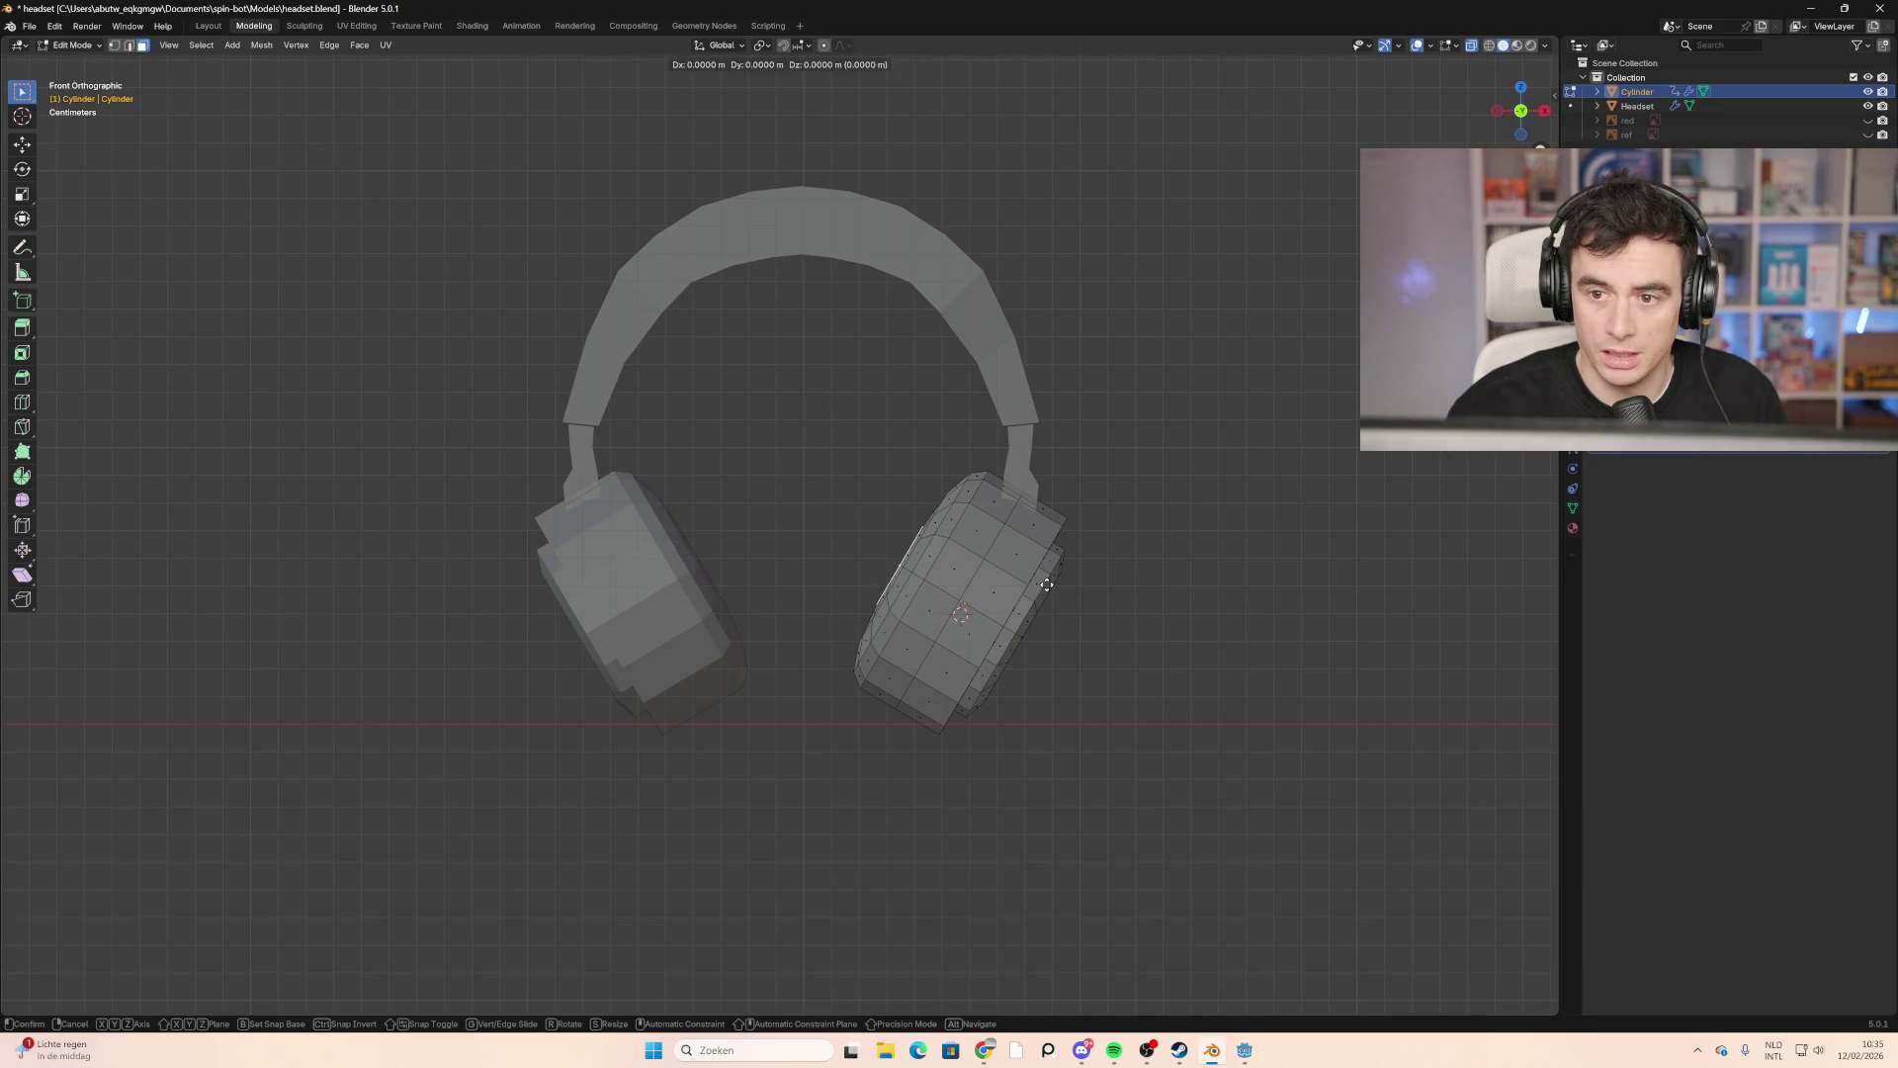
pyautogui.press('x')
pyautogui.press('x')
pyautogui.press('Escape')
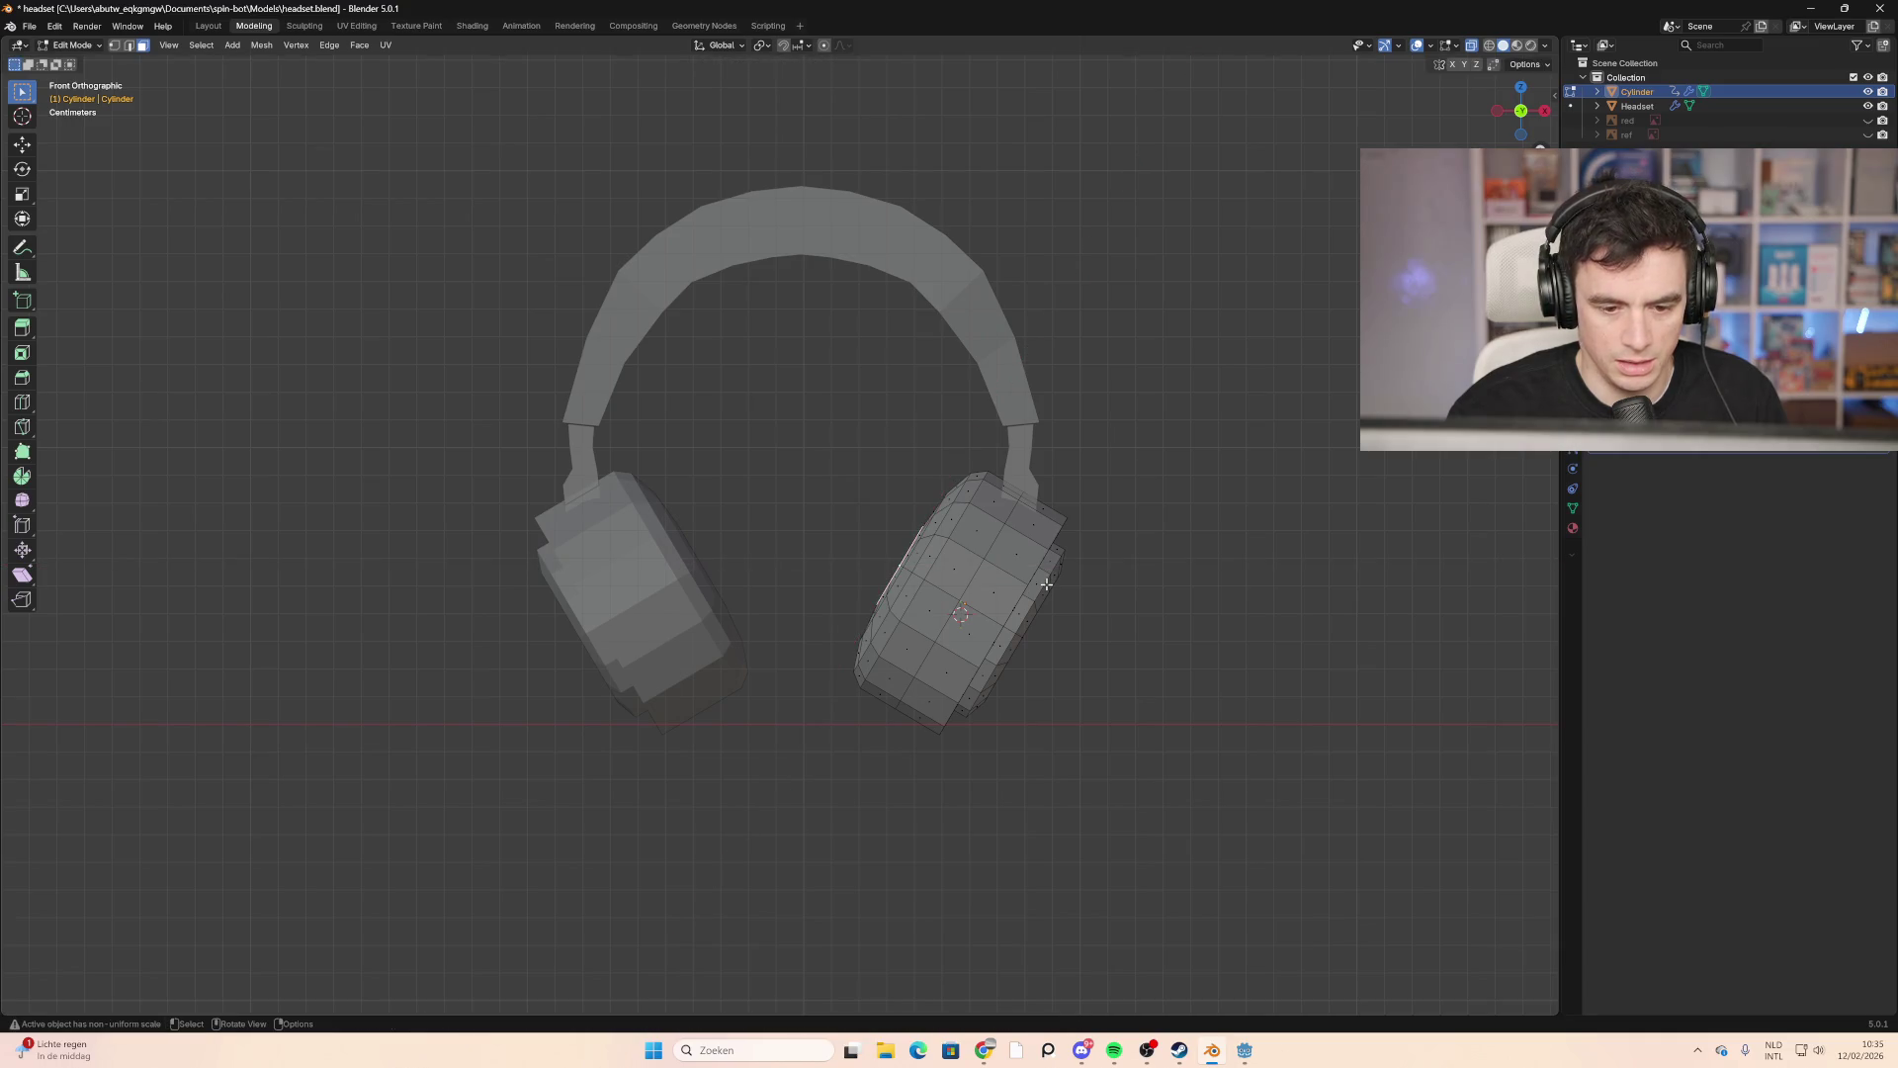
# Step: Move the cap face slightly along the cup's local Z axis and confirm
pyautogui.press('z')
pyautogui.press('Escape')
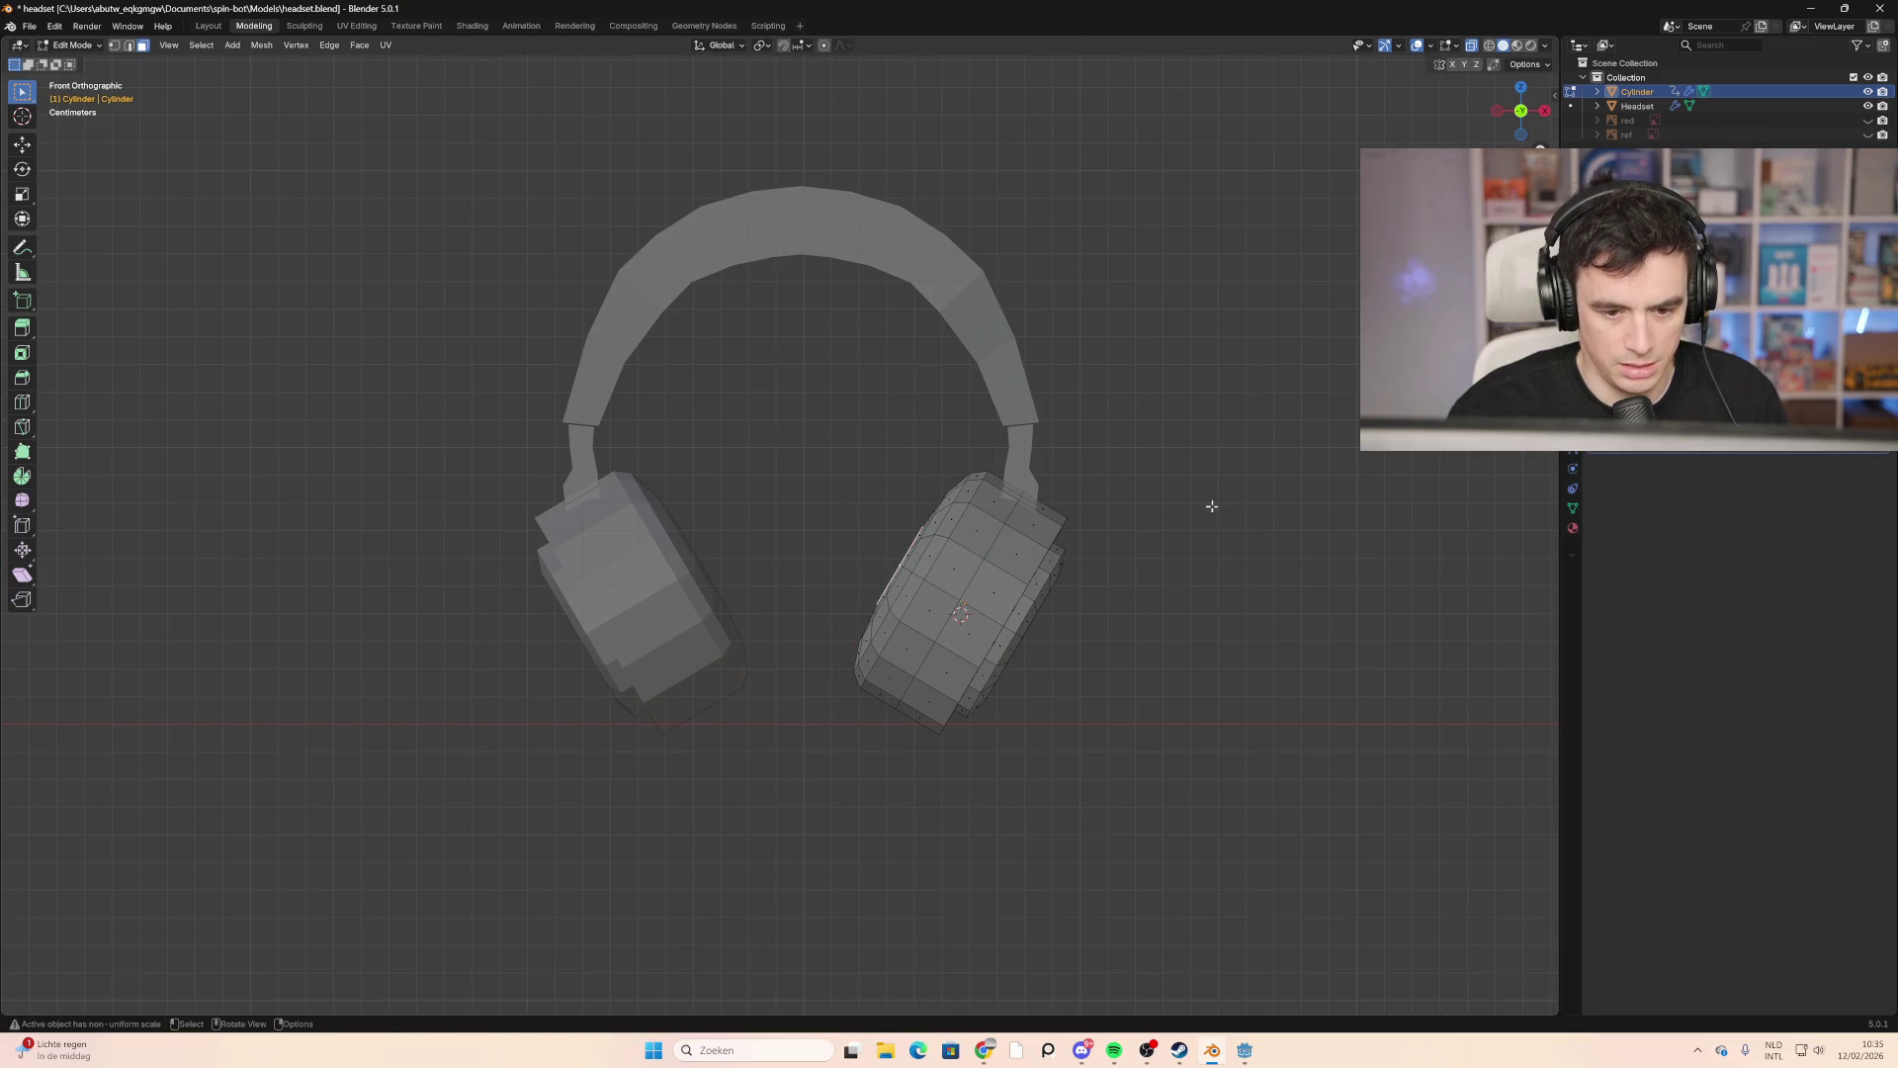
pyautogui.press('g')
pyautogui.press('z')
pyautogui.press('z')
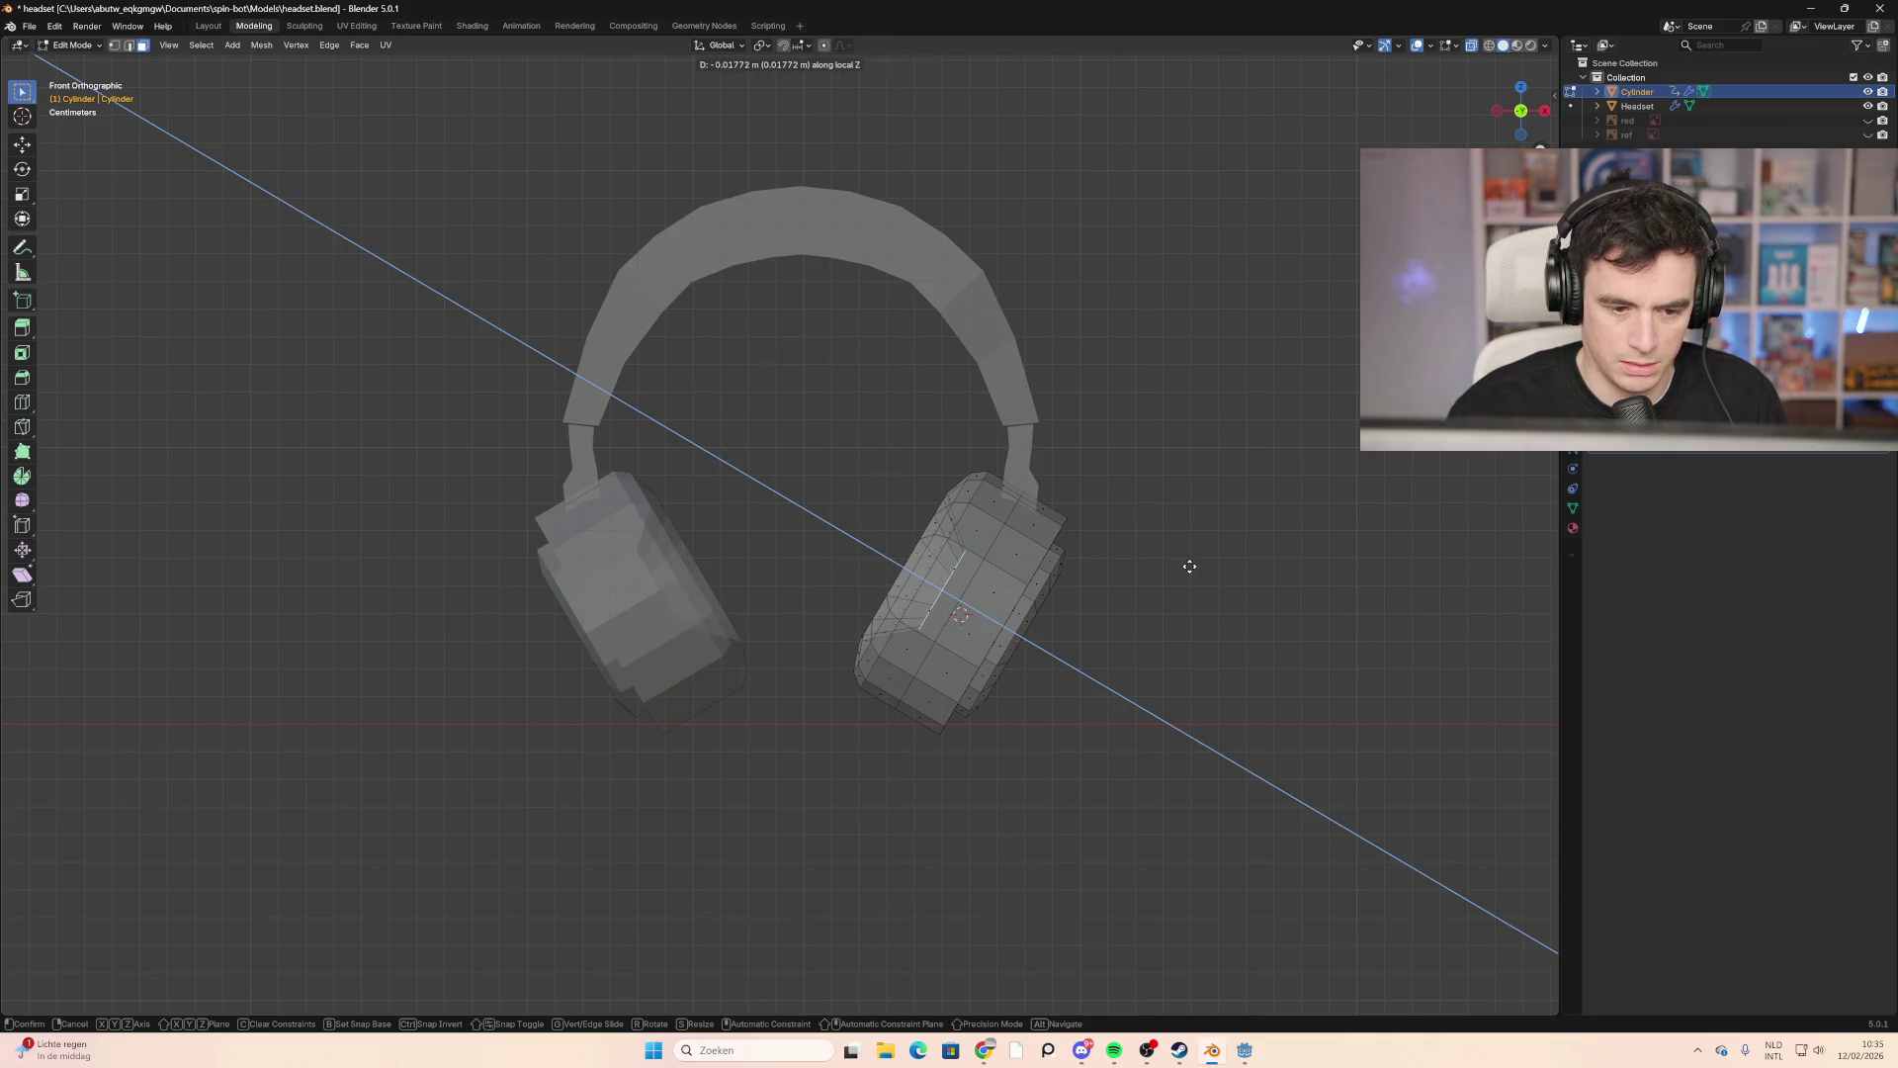
pyautogui.click(1189, 566)
pyautogui.moveTo(1187, 559)
pyautogui.mouseDown(button='middle')
pyautogui.moveTo(788, 572)
pyautogui.moveTo(904, 598)
pyautogui.moveTo(1433, 576)
pyautogui.moveTo(1153, 556)
pyautogui.moveTo(1189, 556)
pyautogui.mouseUp(button='middle')
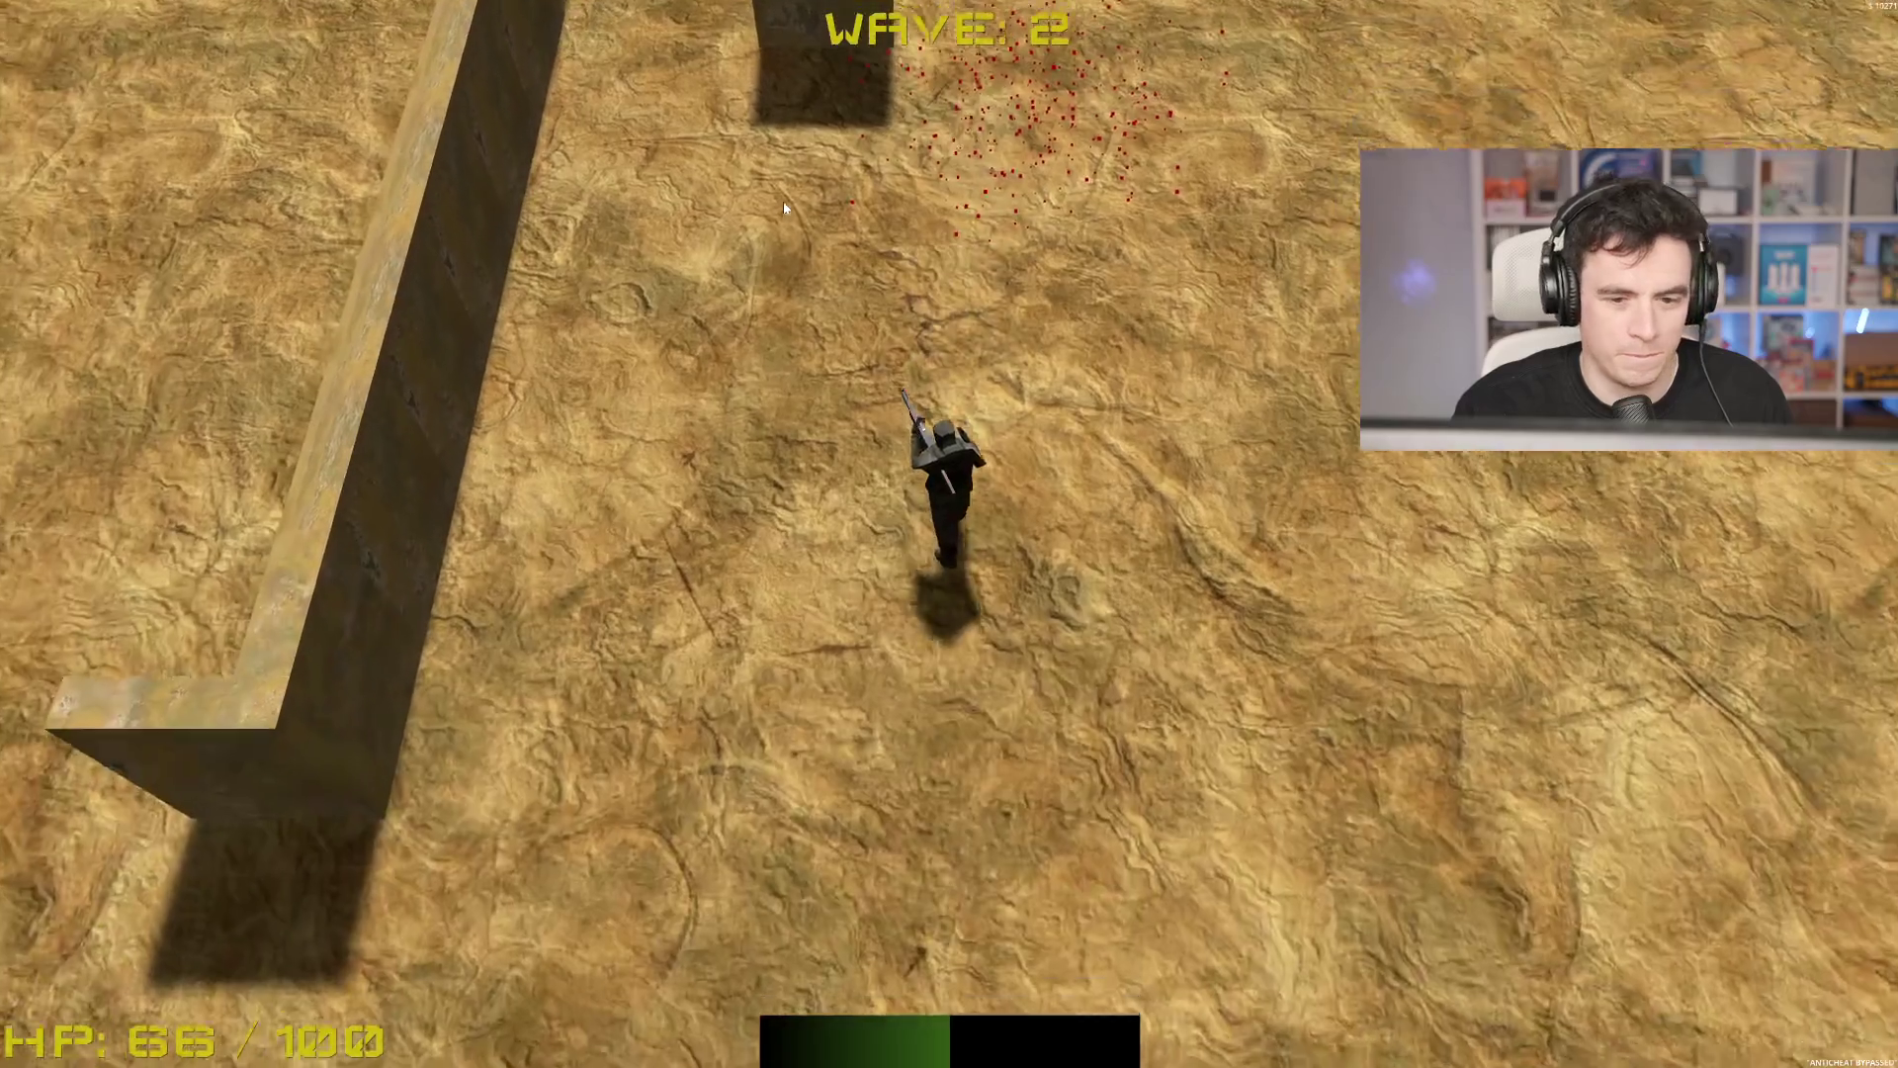
# Step: At the shop pad, buy Spinbot, penetration, full heal, Triggerbot, 3% aim and squad upgrades
pyautogui.press('s')
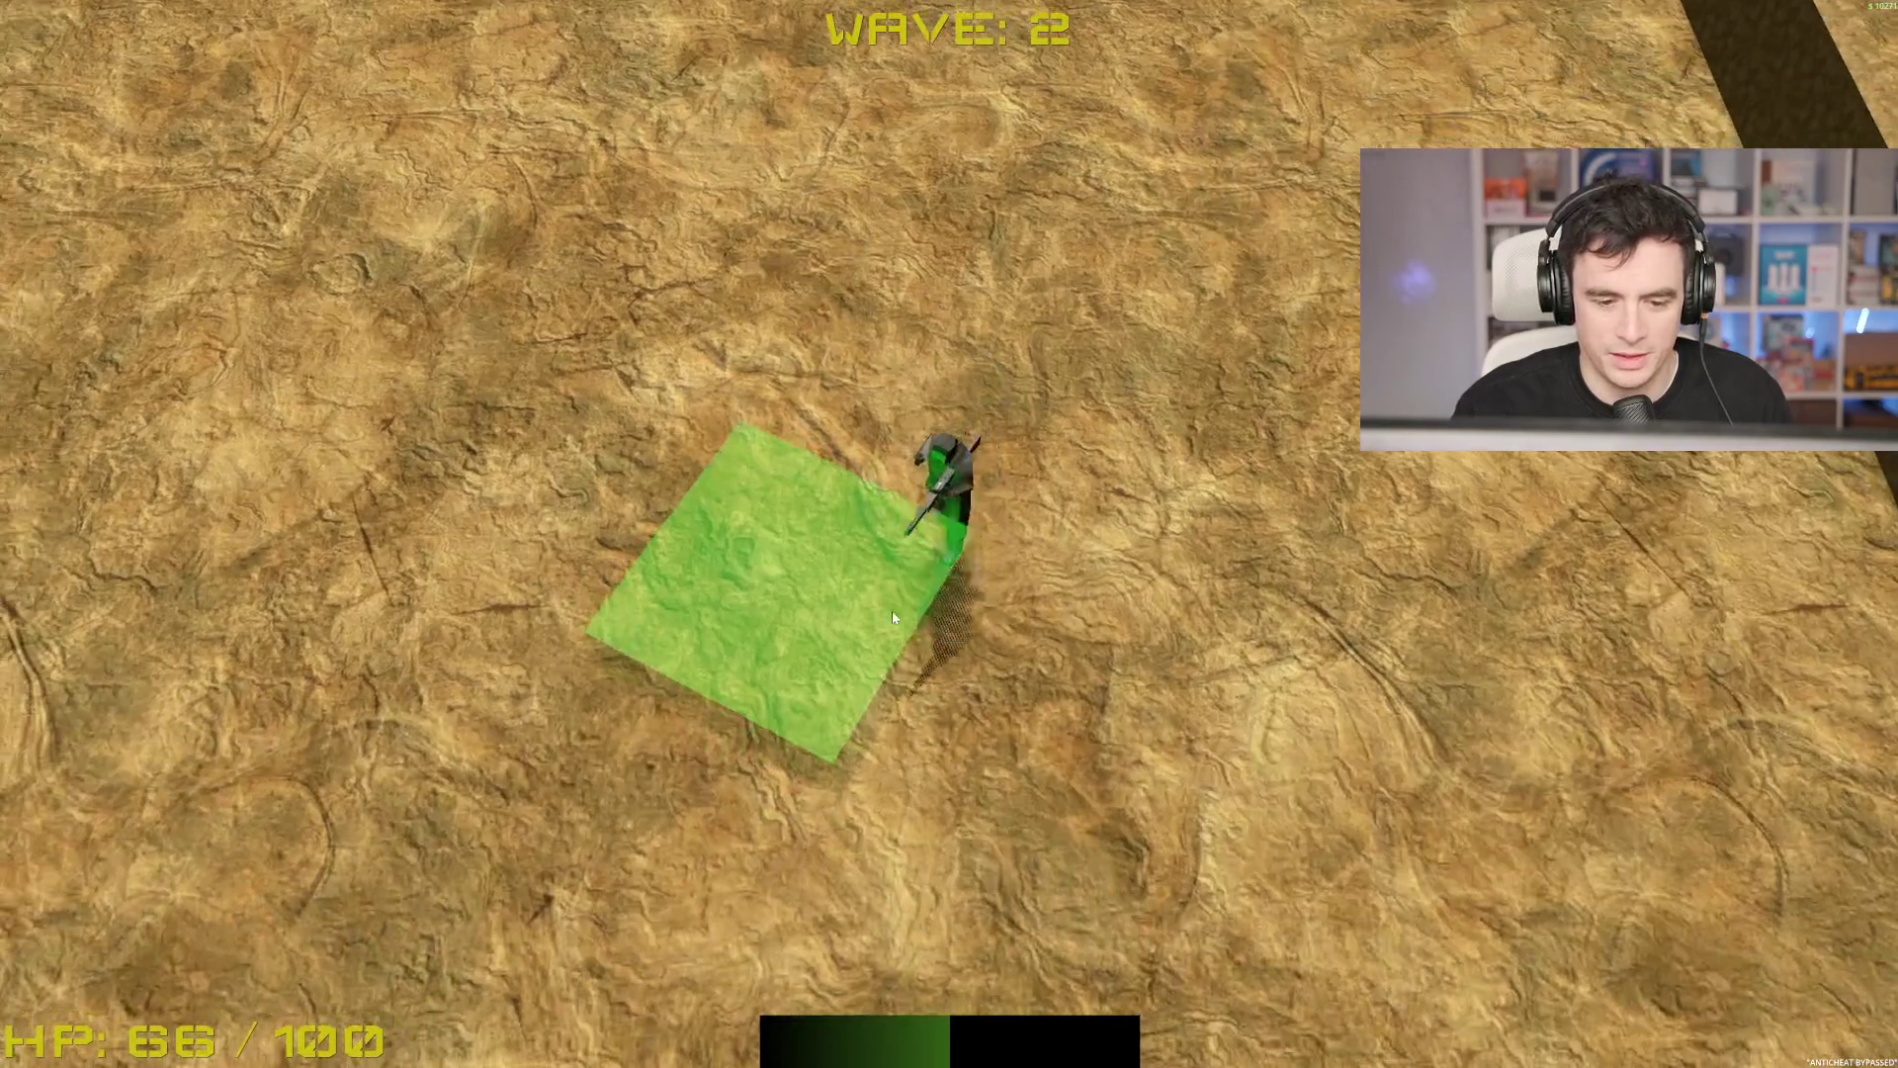
pyautogui.press('b')
pyautogui.click(972, 529)
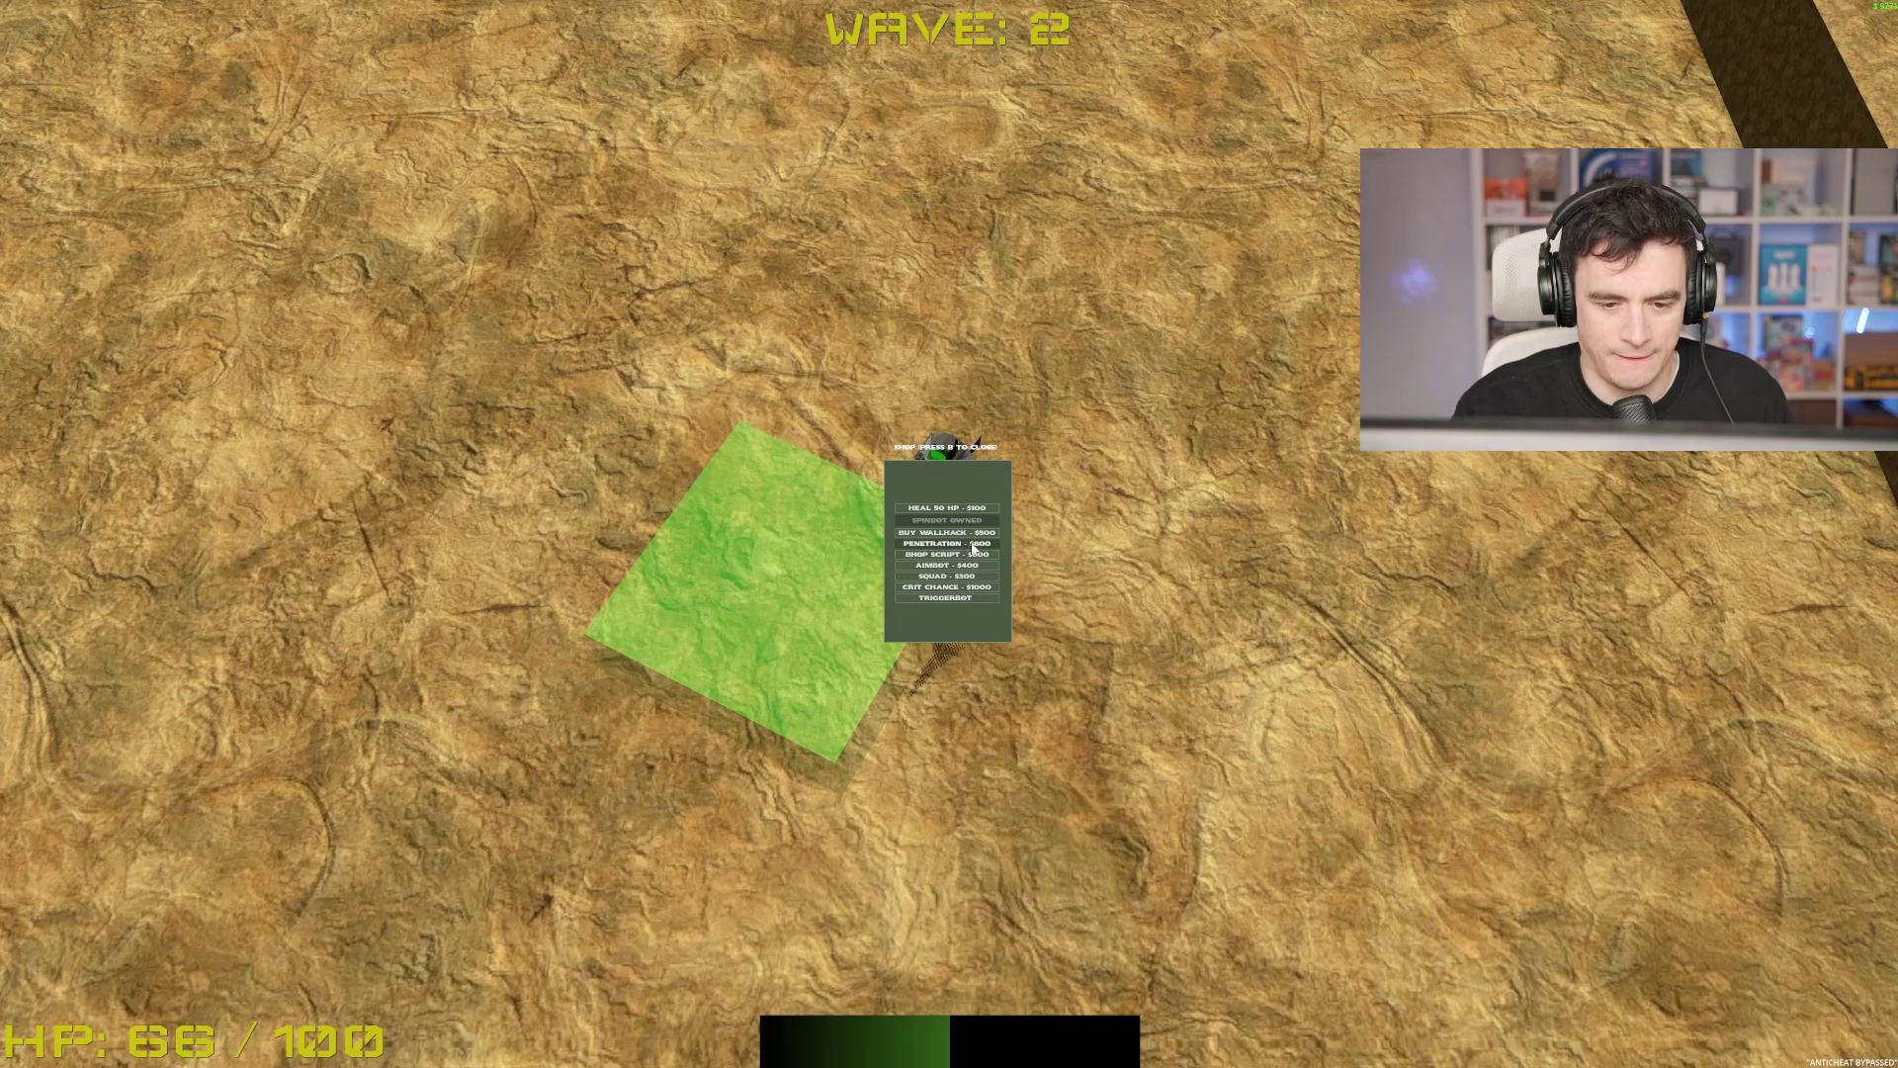
pyautogui.click(972, 544)
pyautogui.click(977, 509)
pyautogui.click(963, 599)
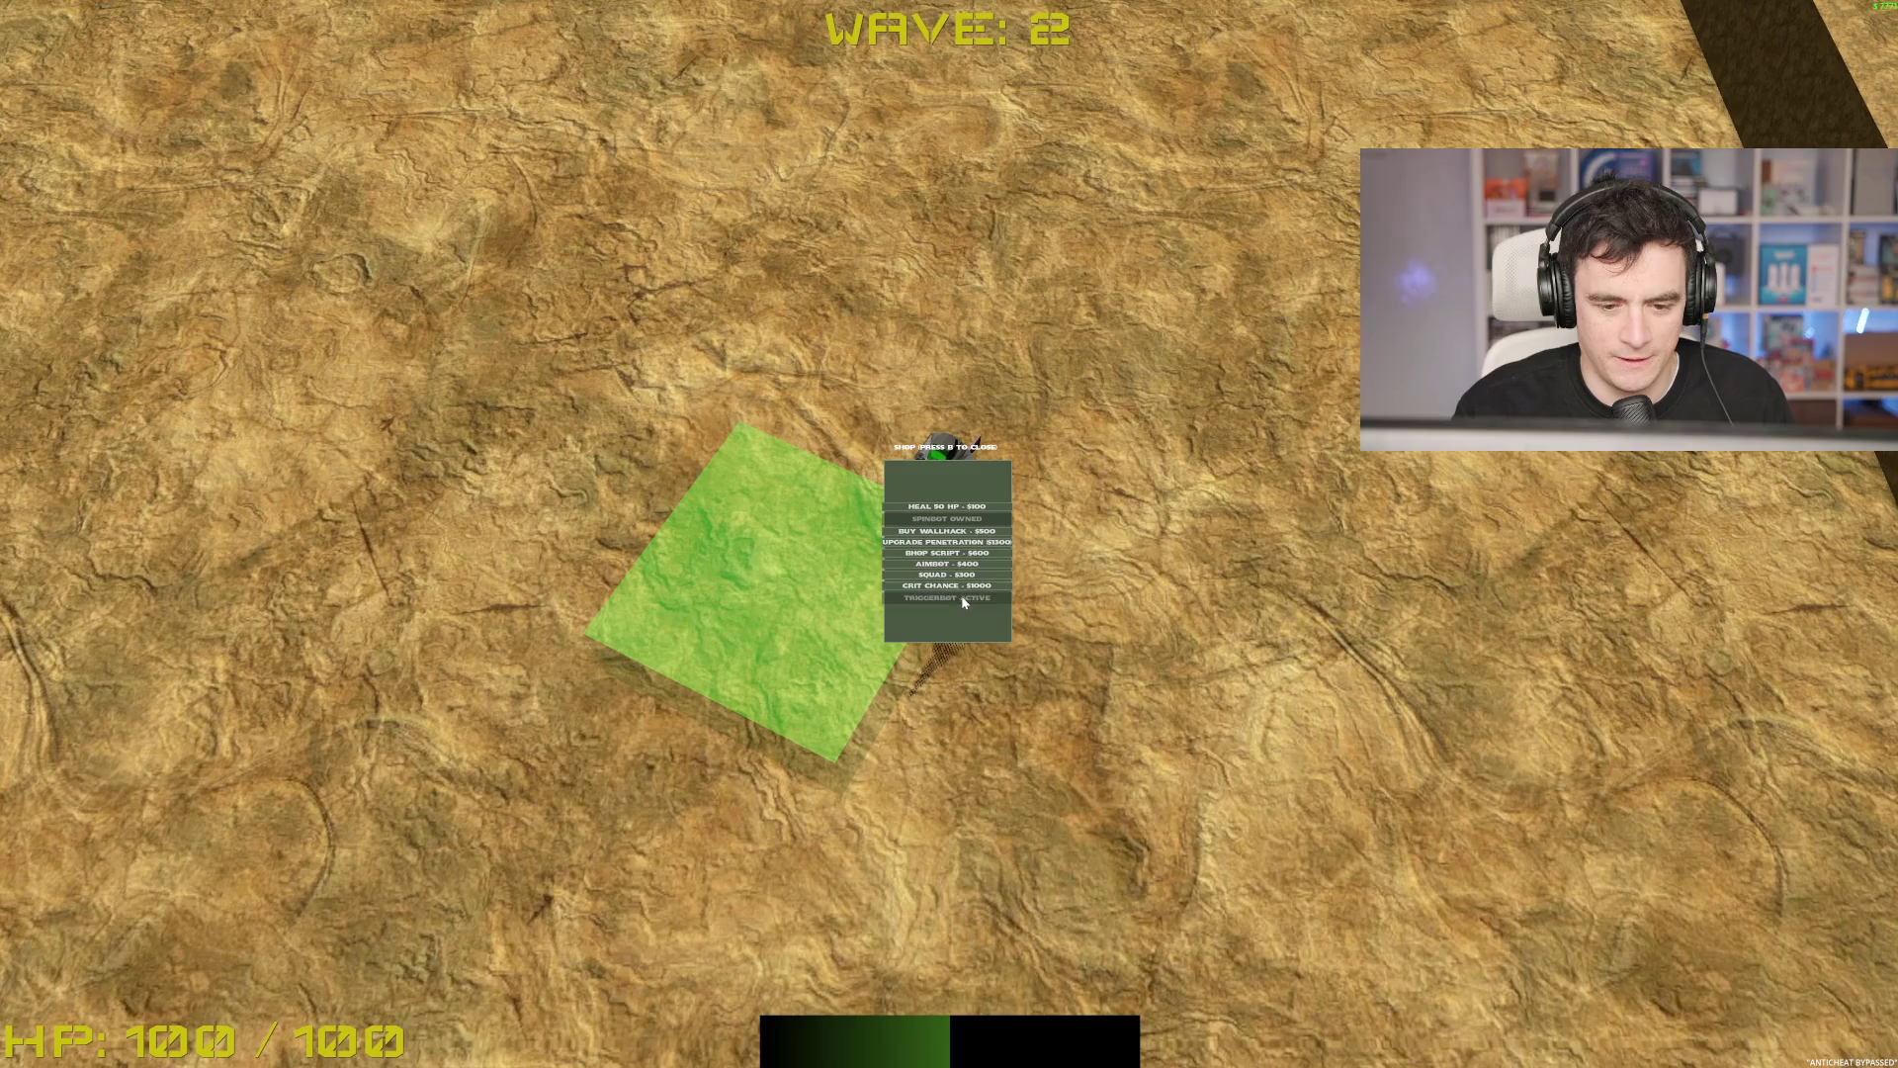
pyautogui.click(964, 589)
pyautogui.click(964, 578)
pyautogui.press('b')
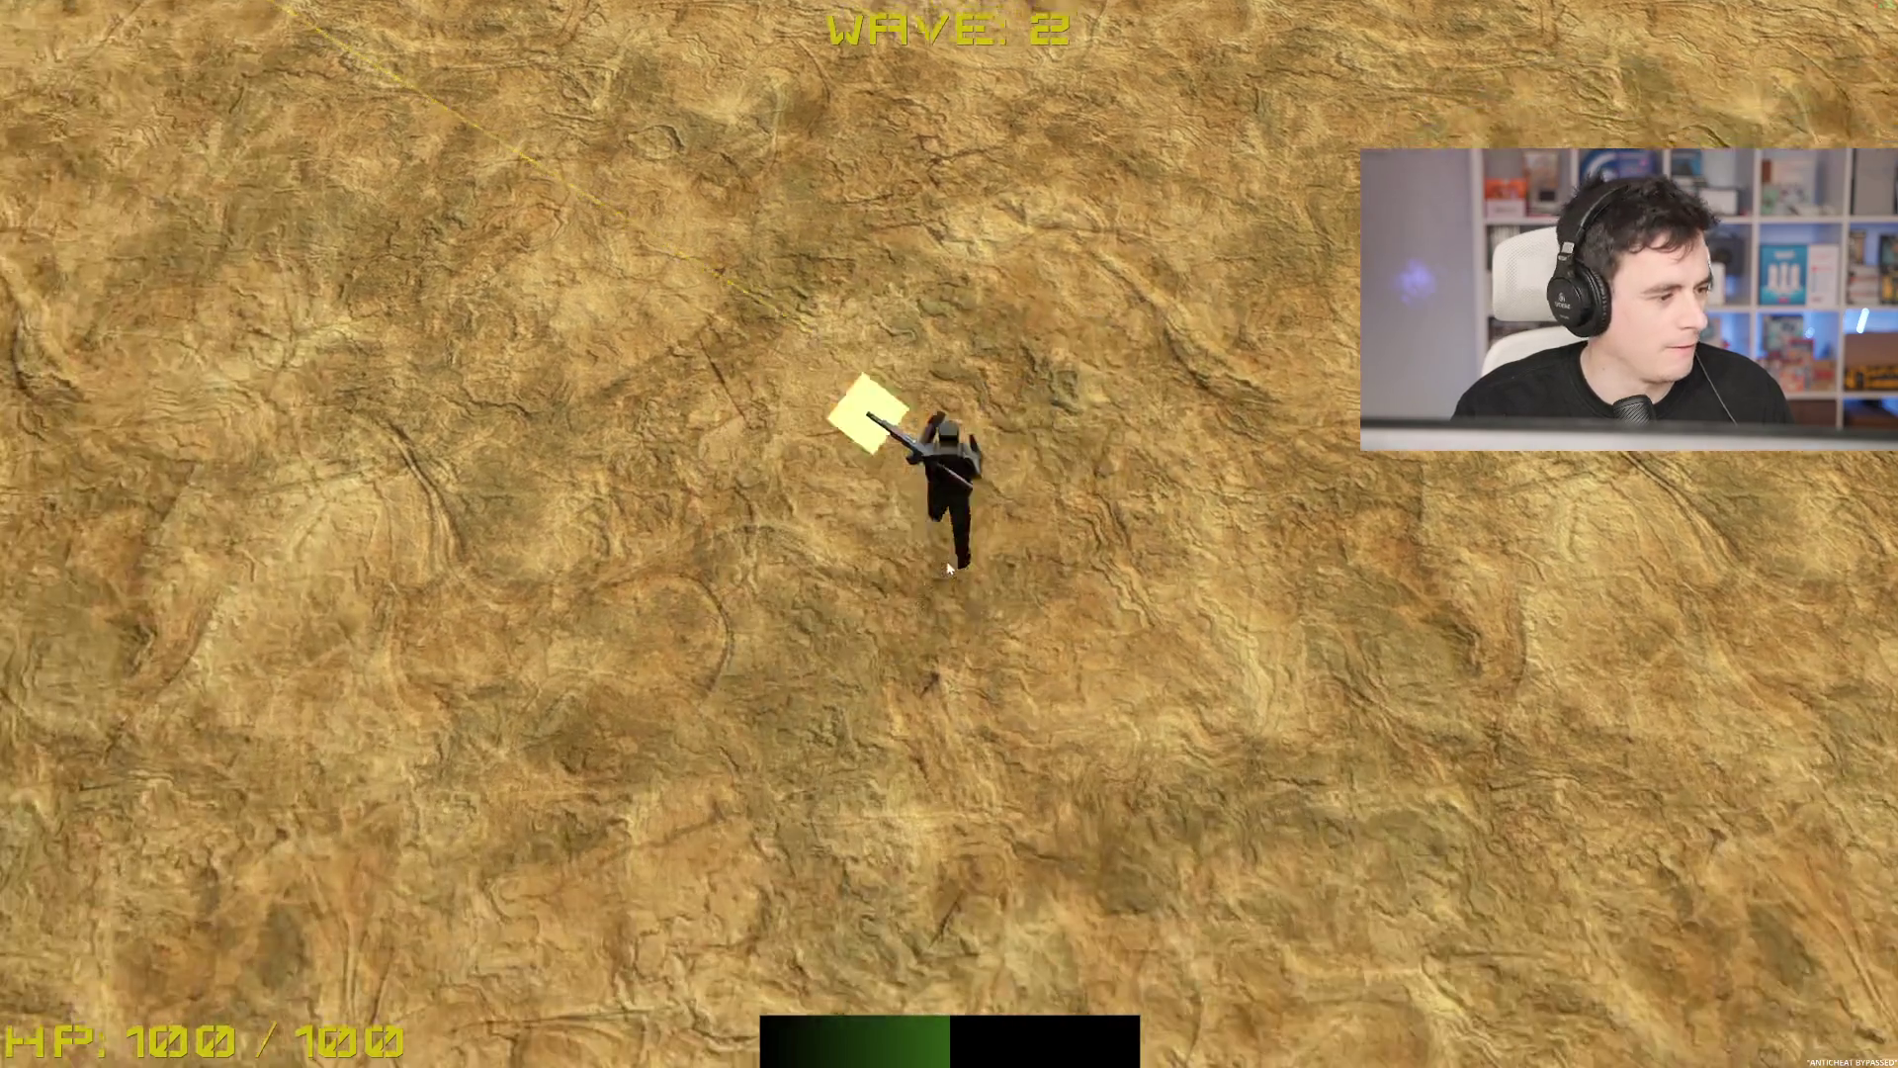
# Step: Walk north across the map, shooting the enemies on the left and at the top
pyautogui.press('w')
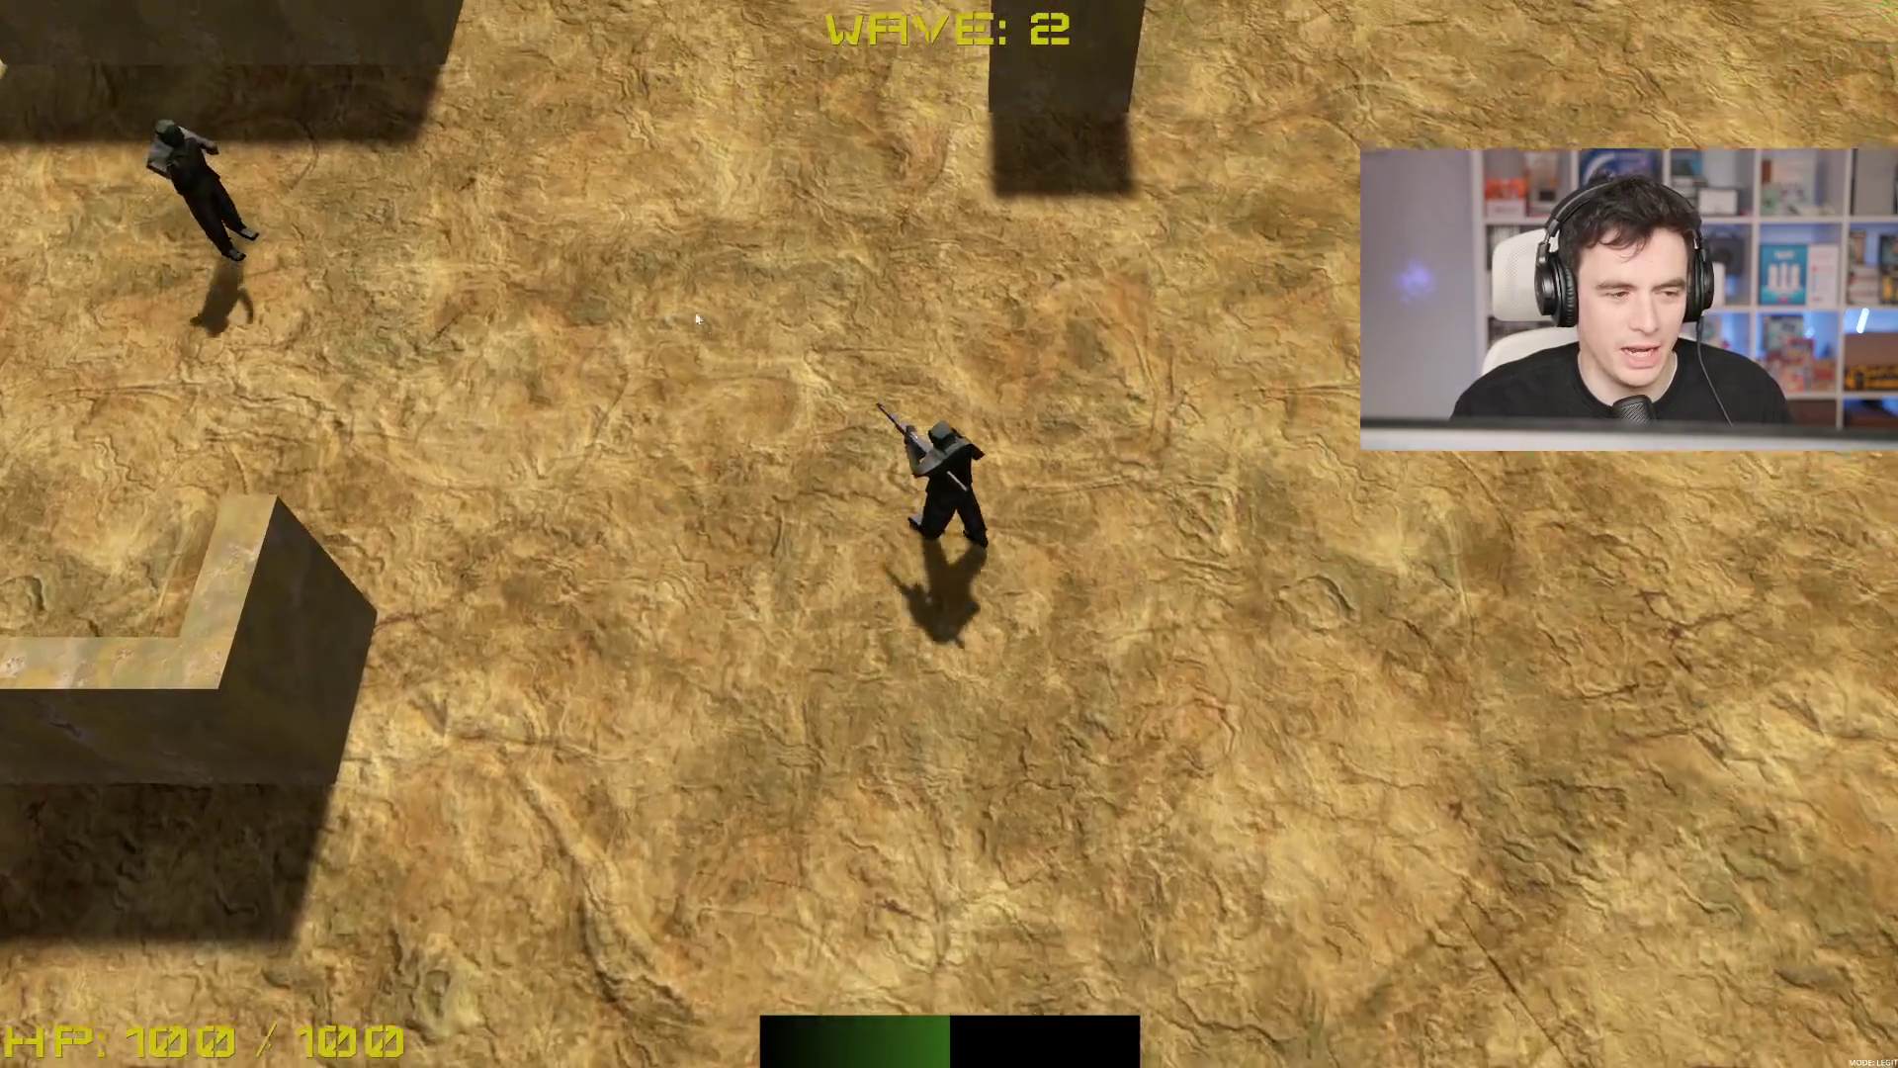
pyautogui.click(277, 395)
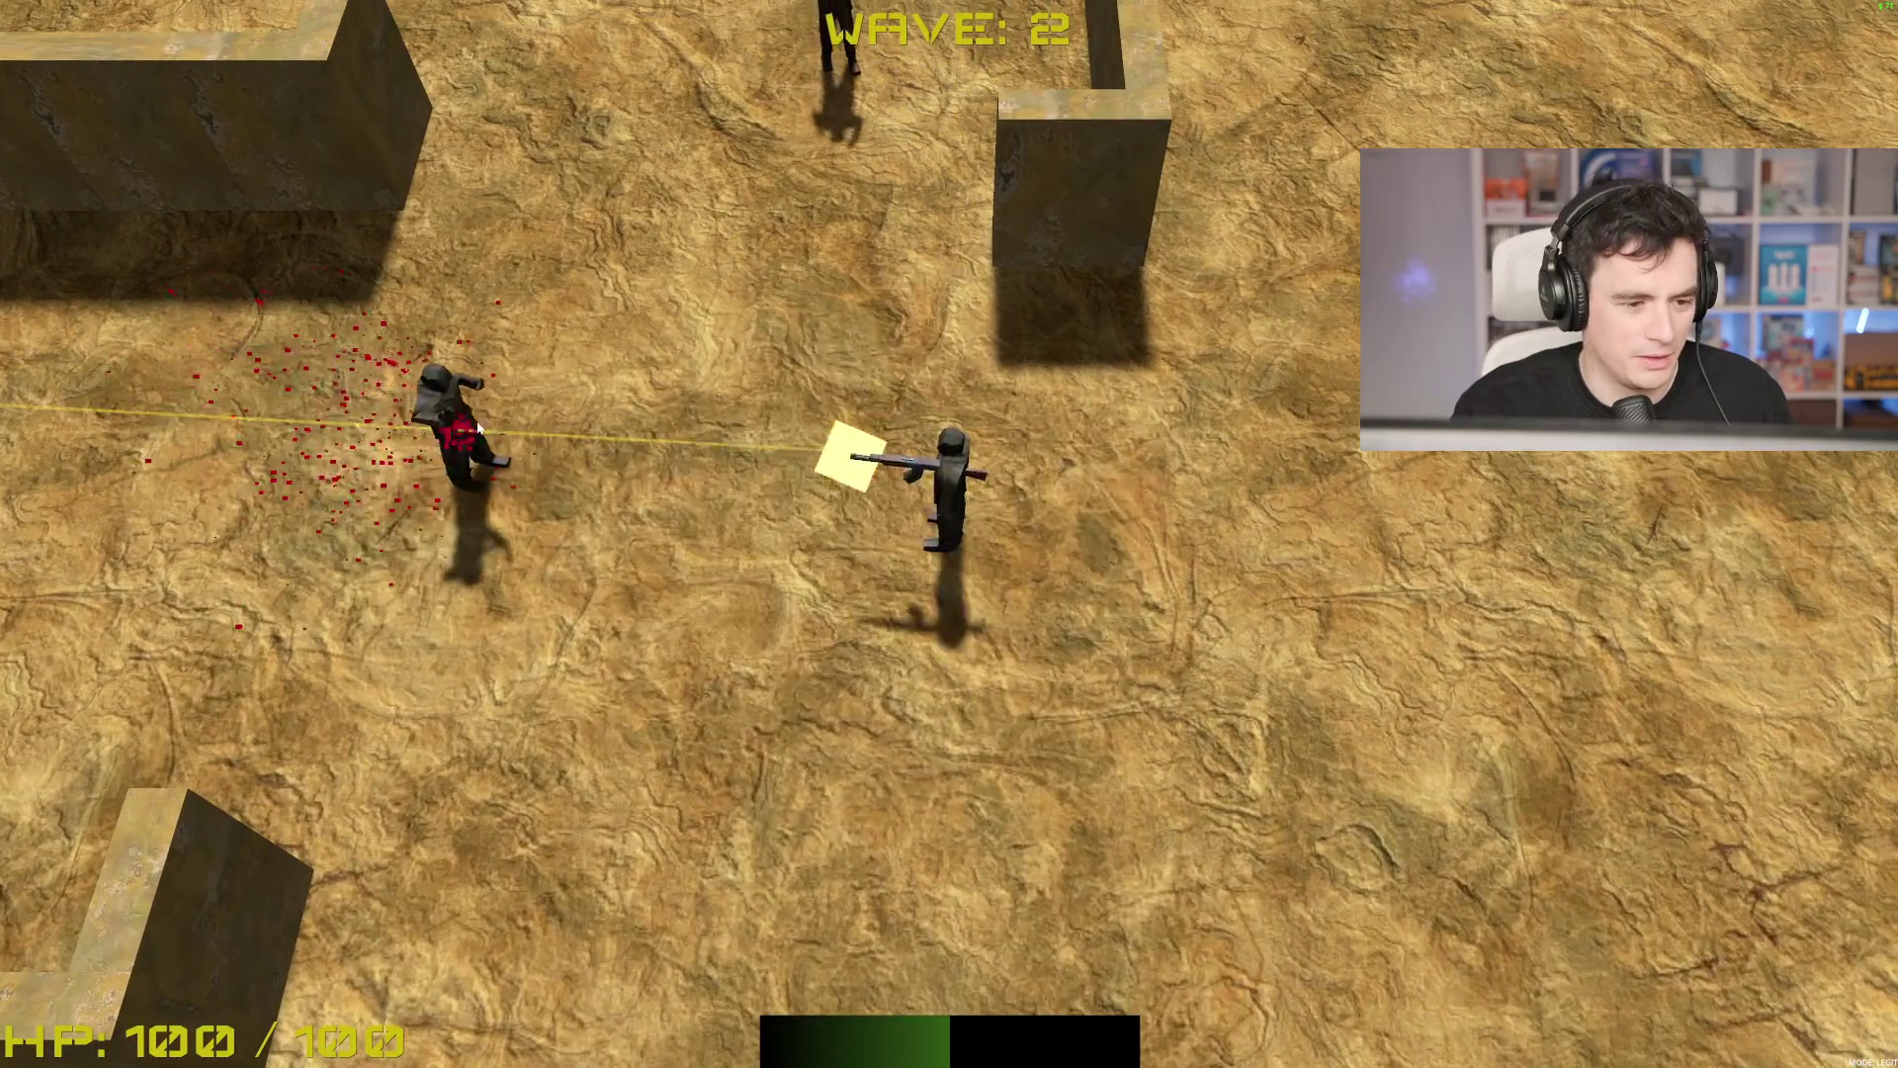
pyautogui.press('w')
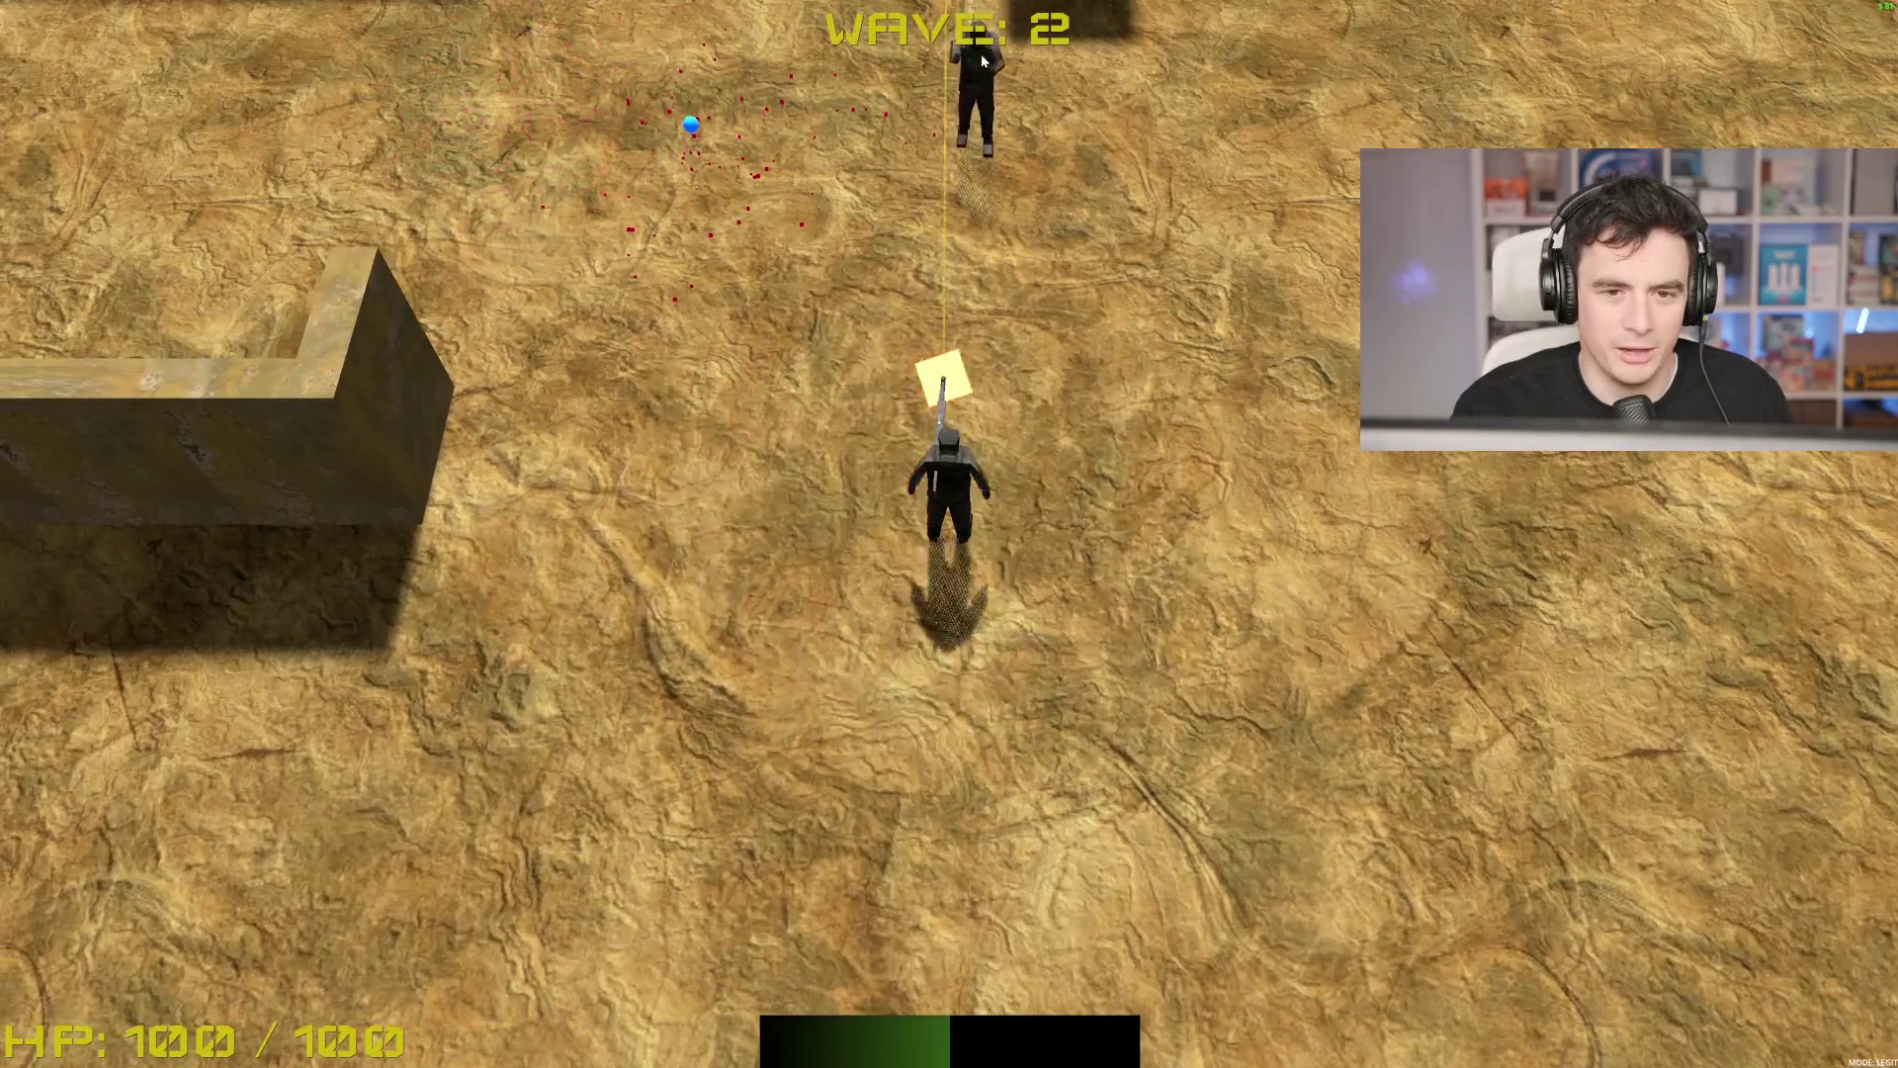
pyautogui.click(981, 54)
pyautogui.press('w')
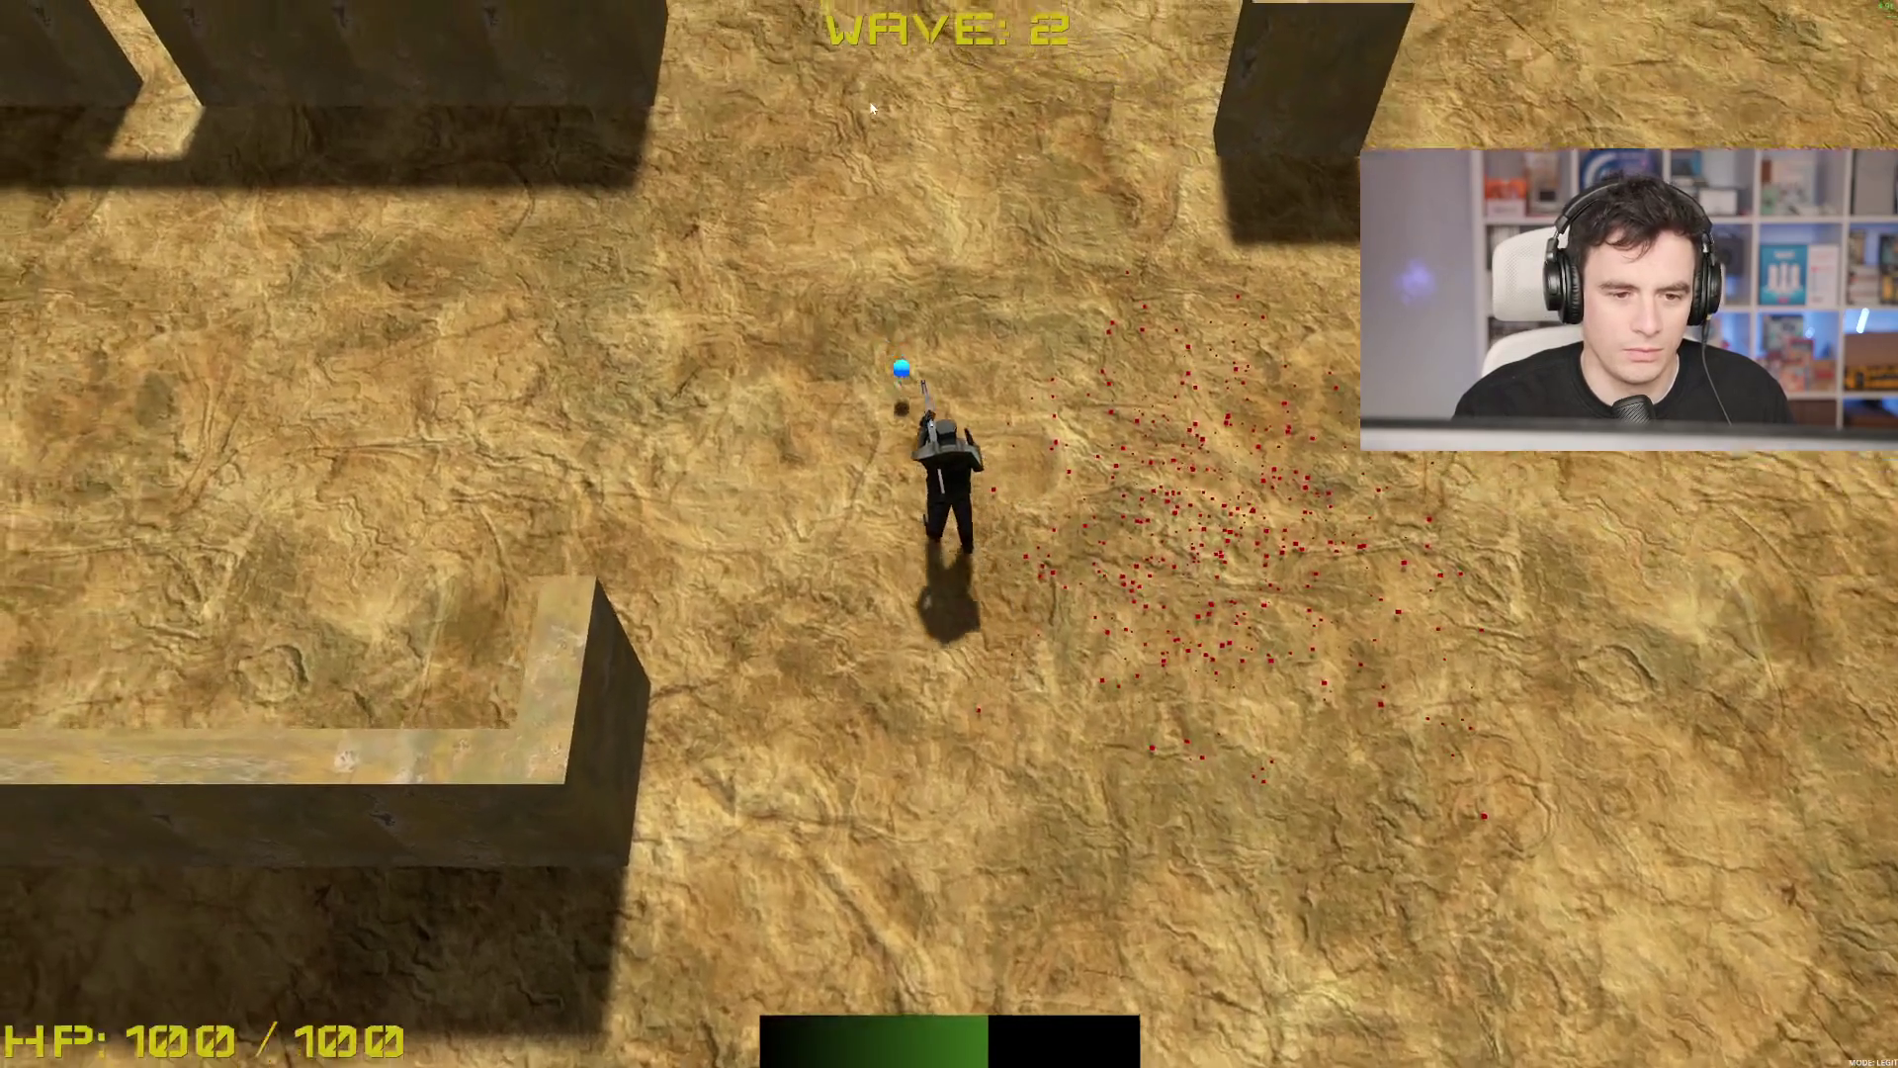
pyautogui.press('a')
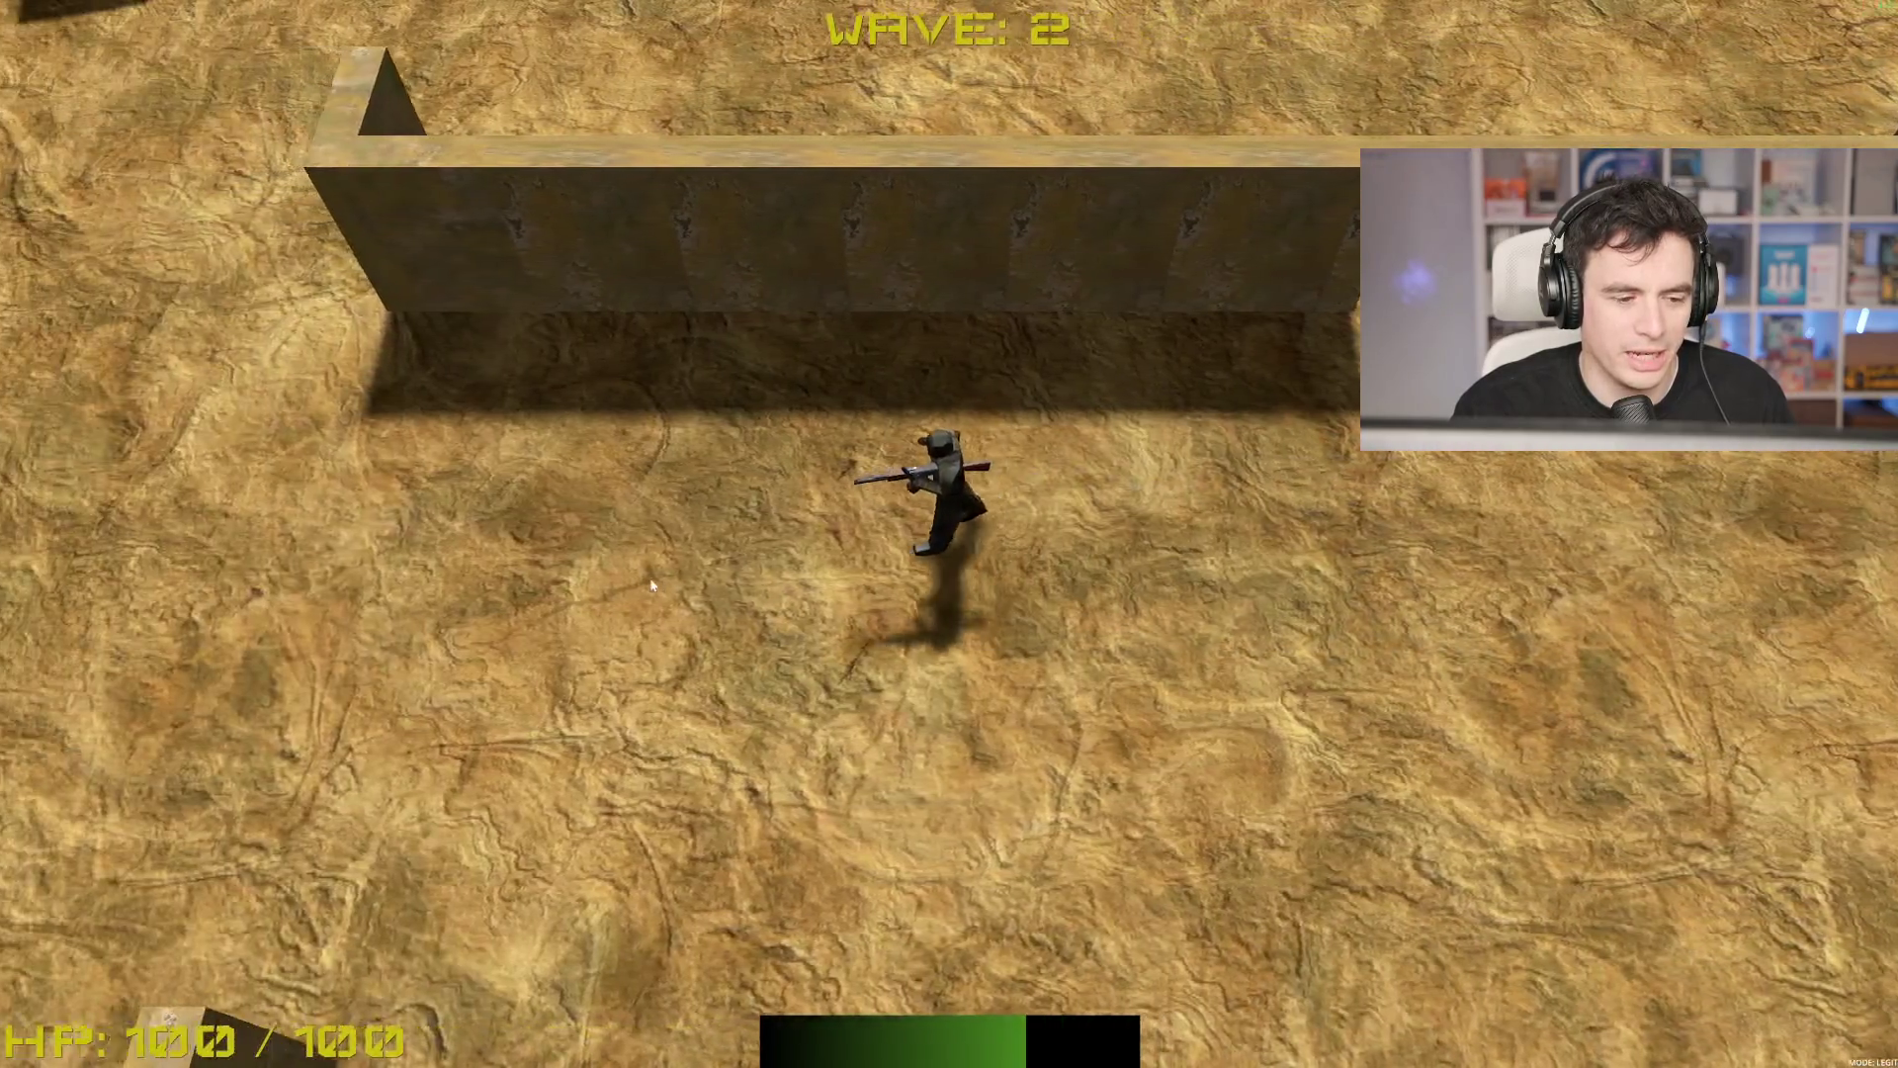
pyautogui.press('w')
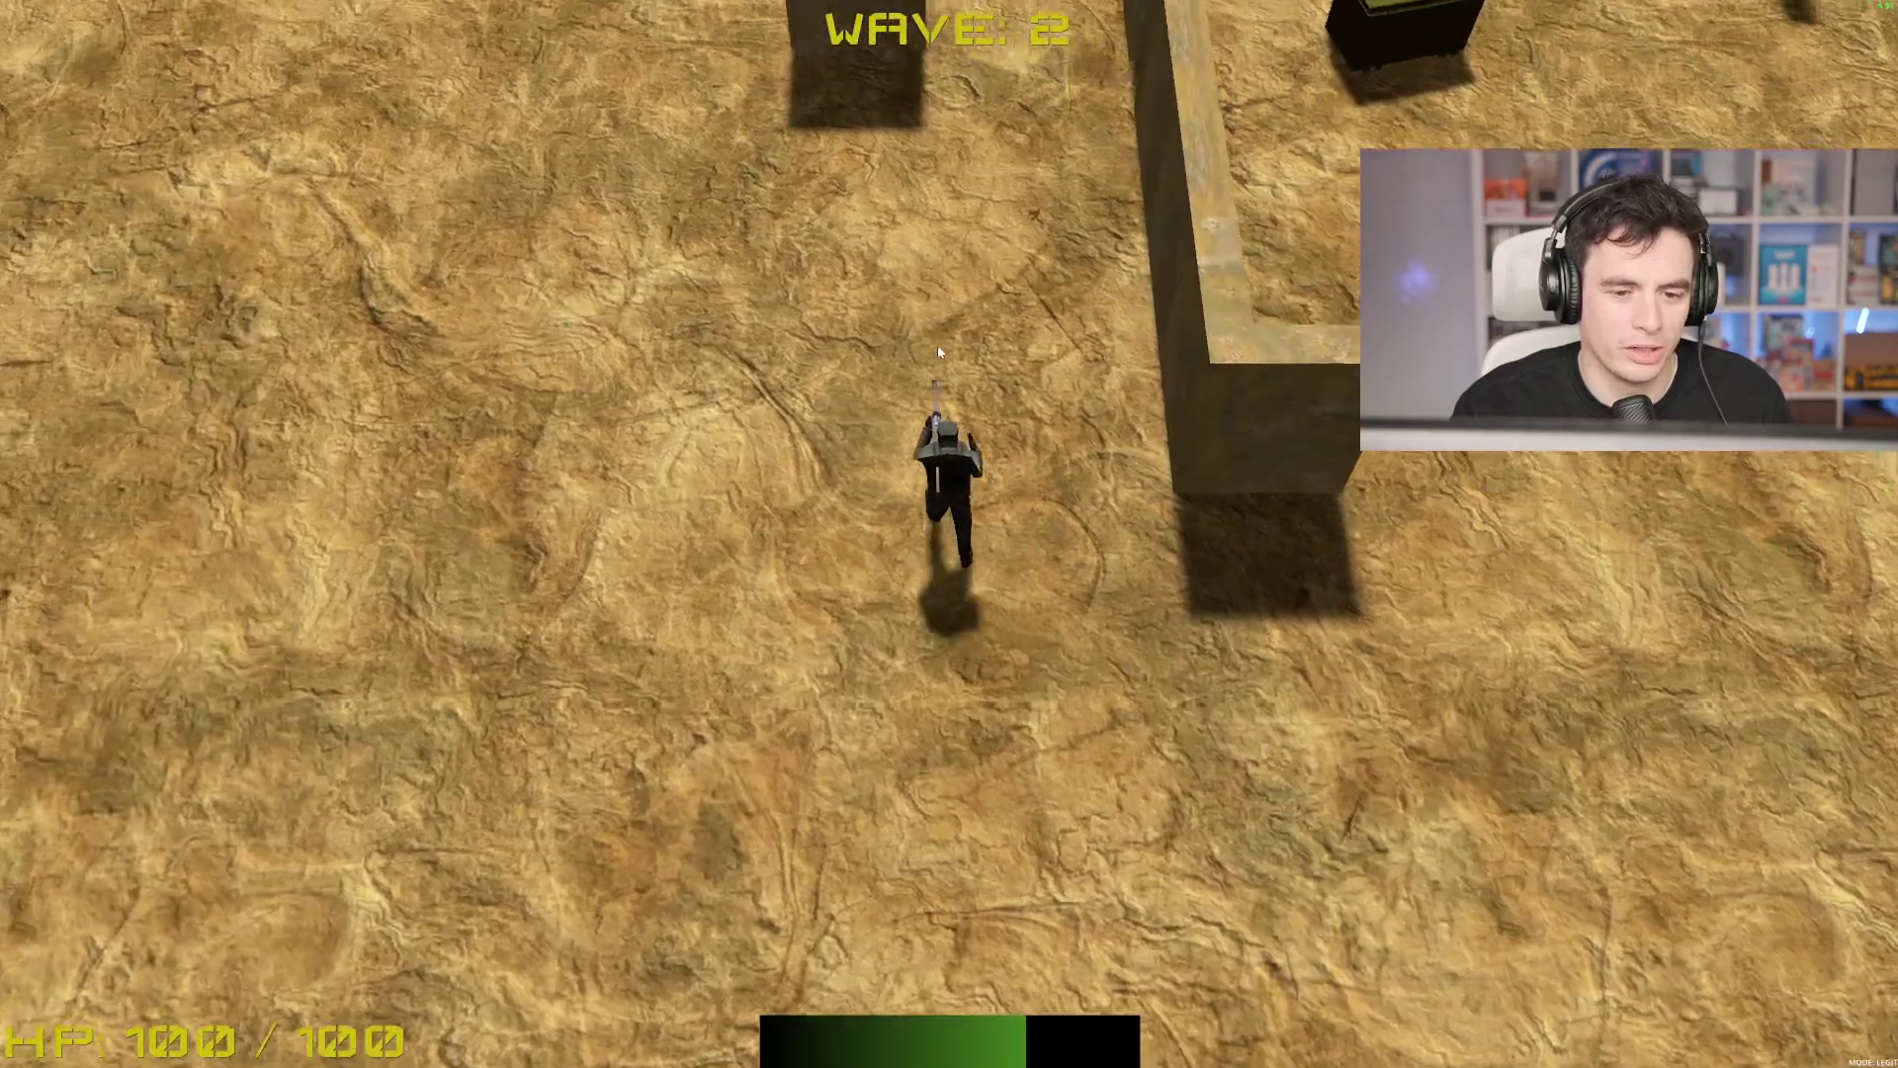
pyautogui.press('w')
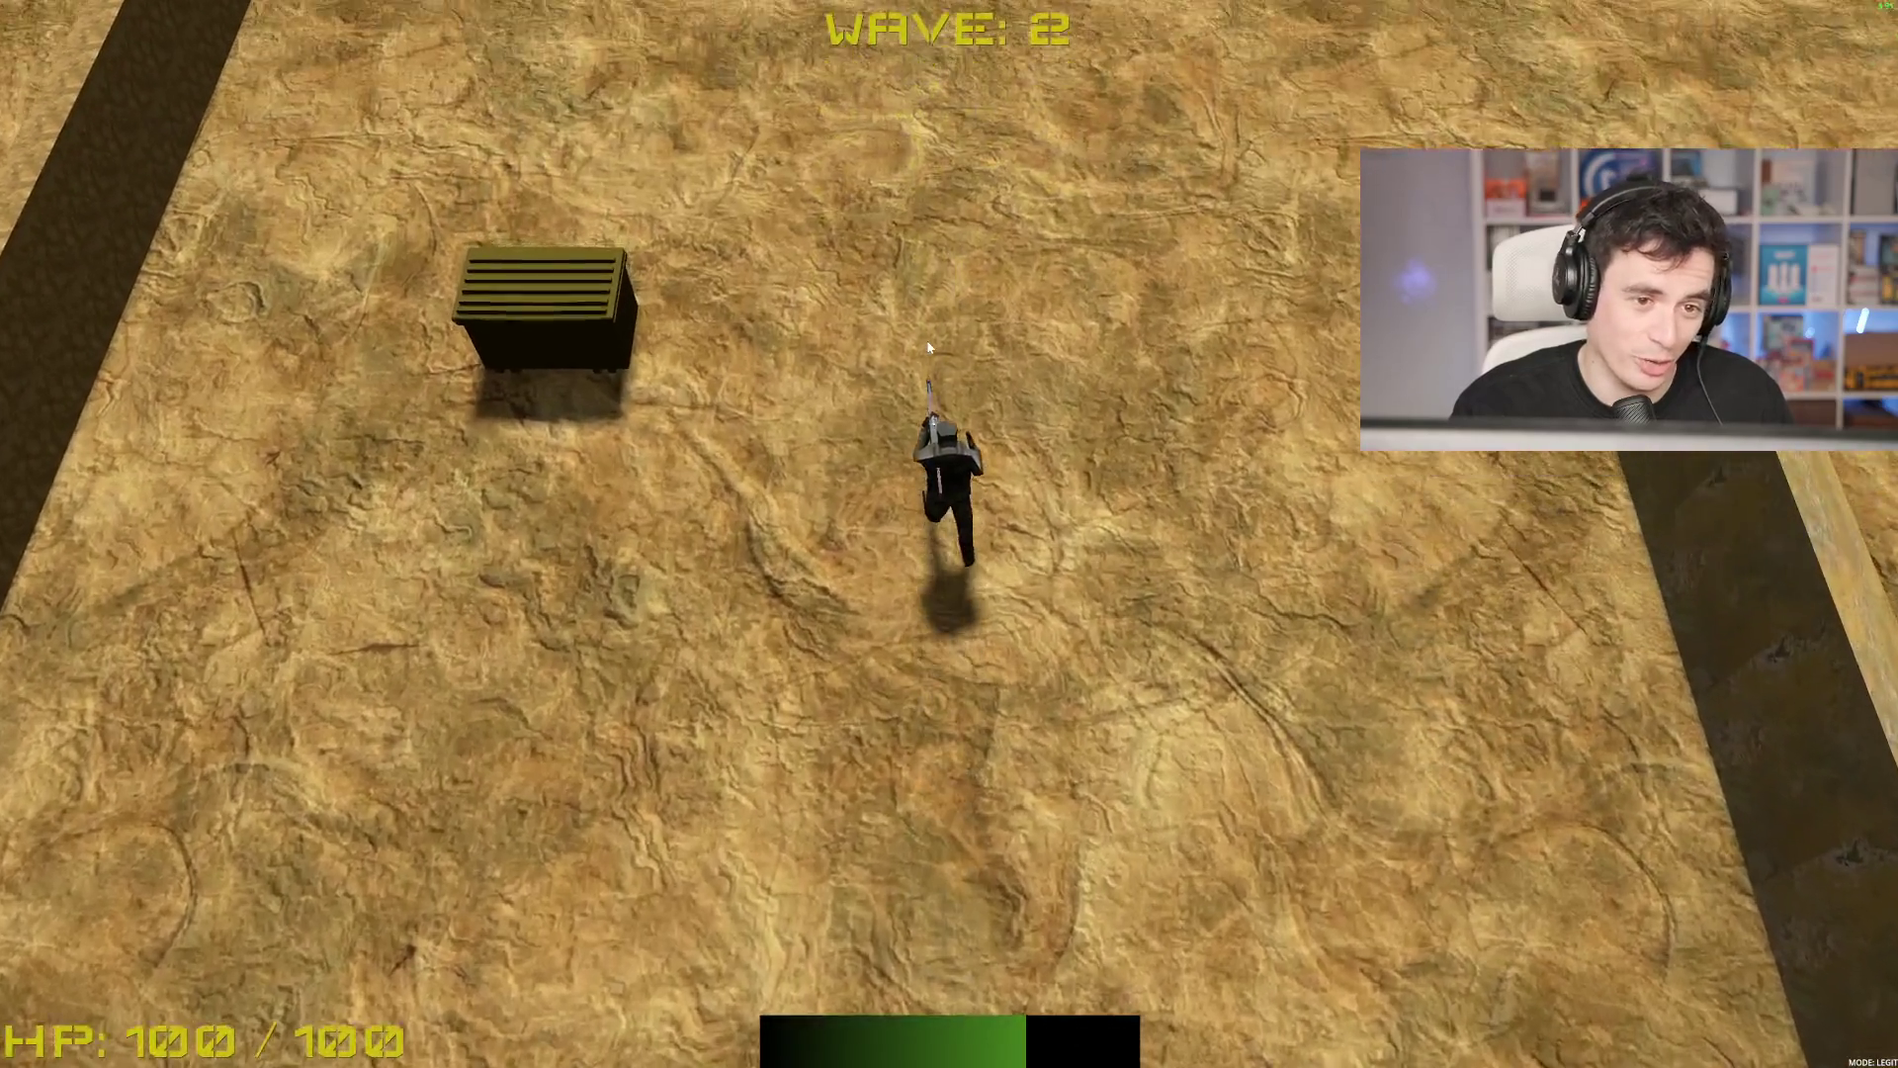
pyautogui.press('d')
pyautogui.press('w')
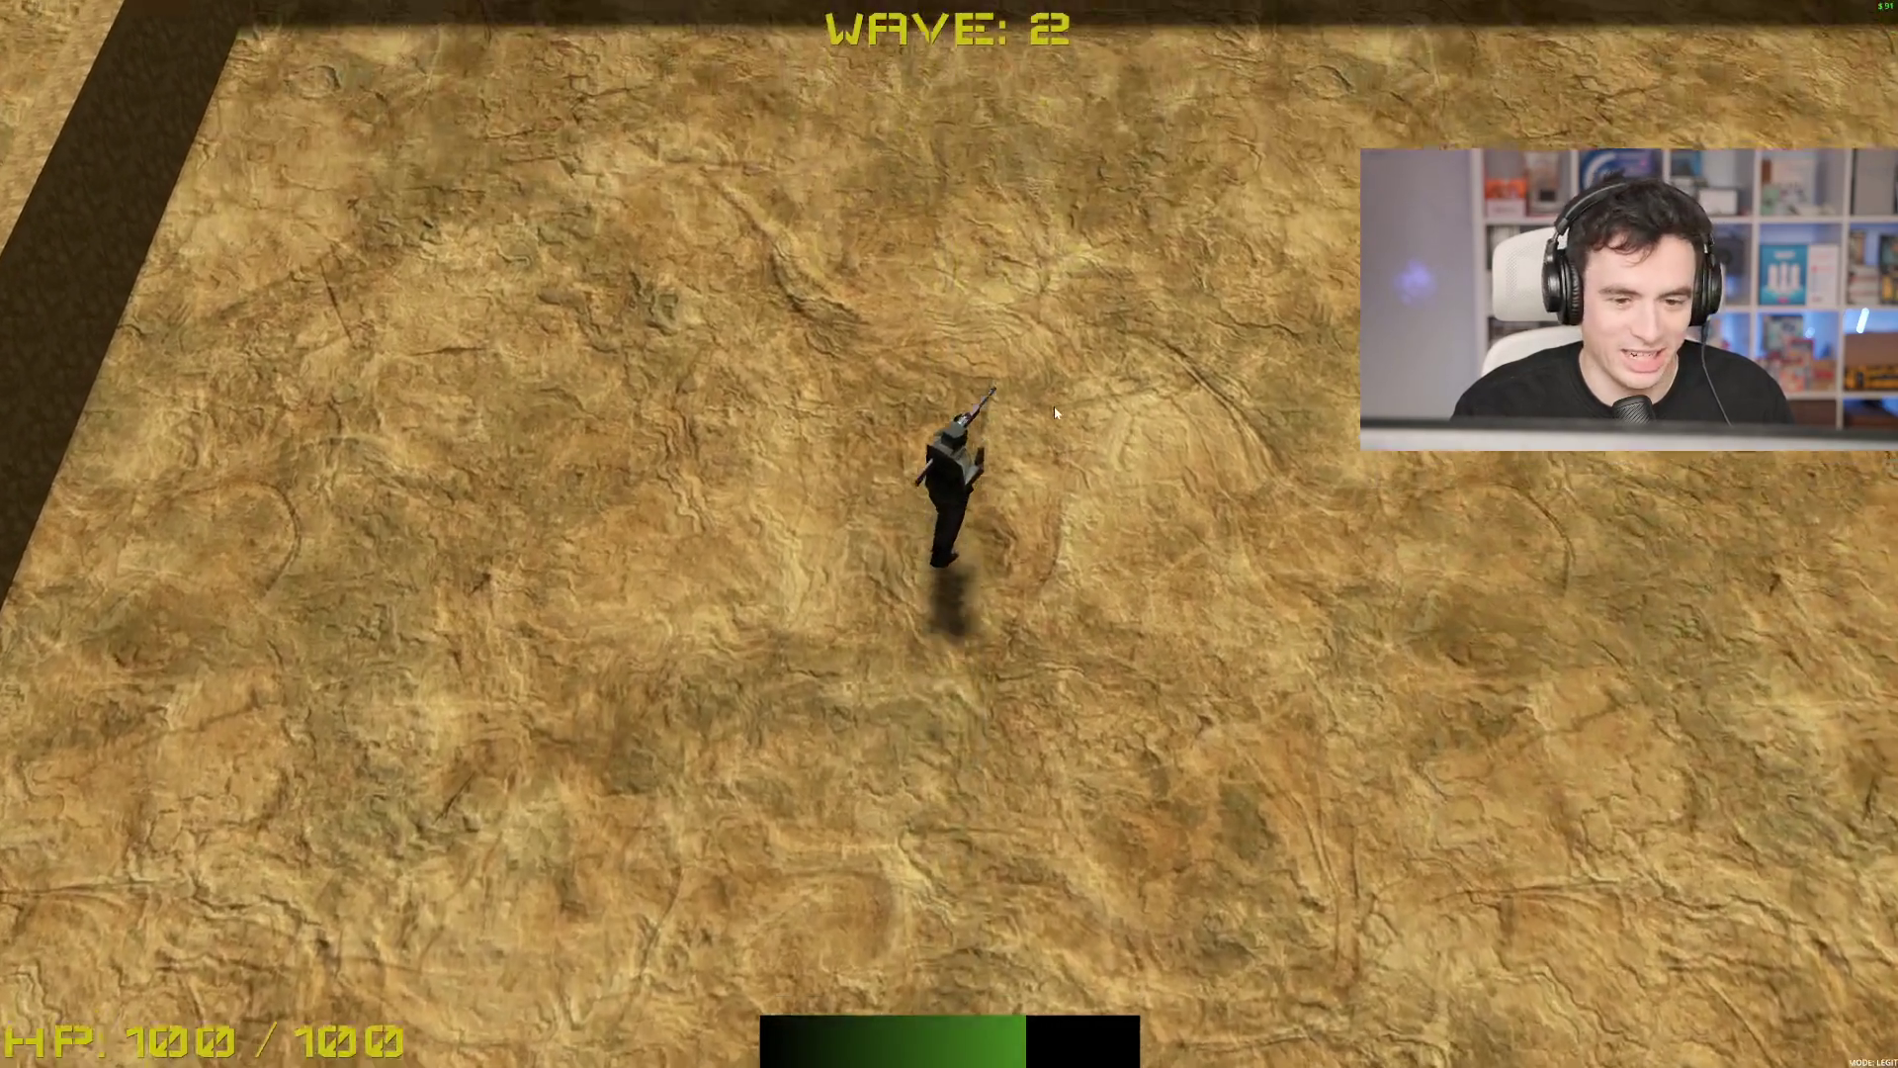
pyautogui.press('s')
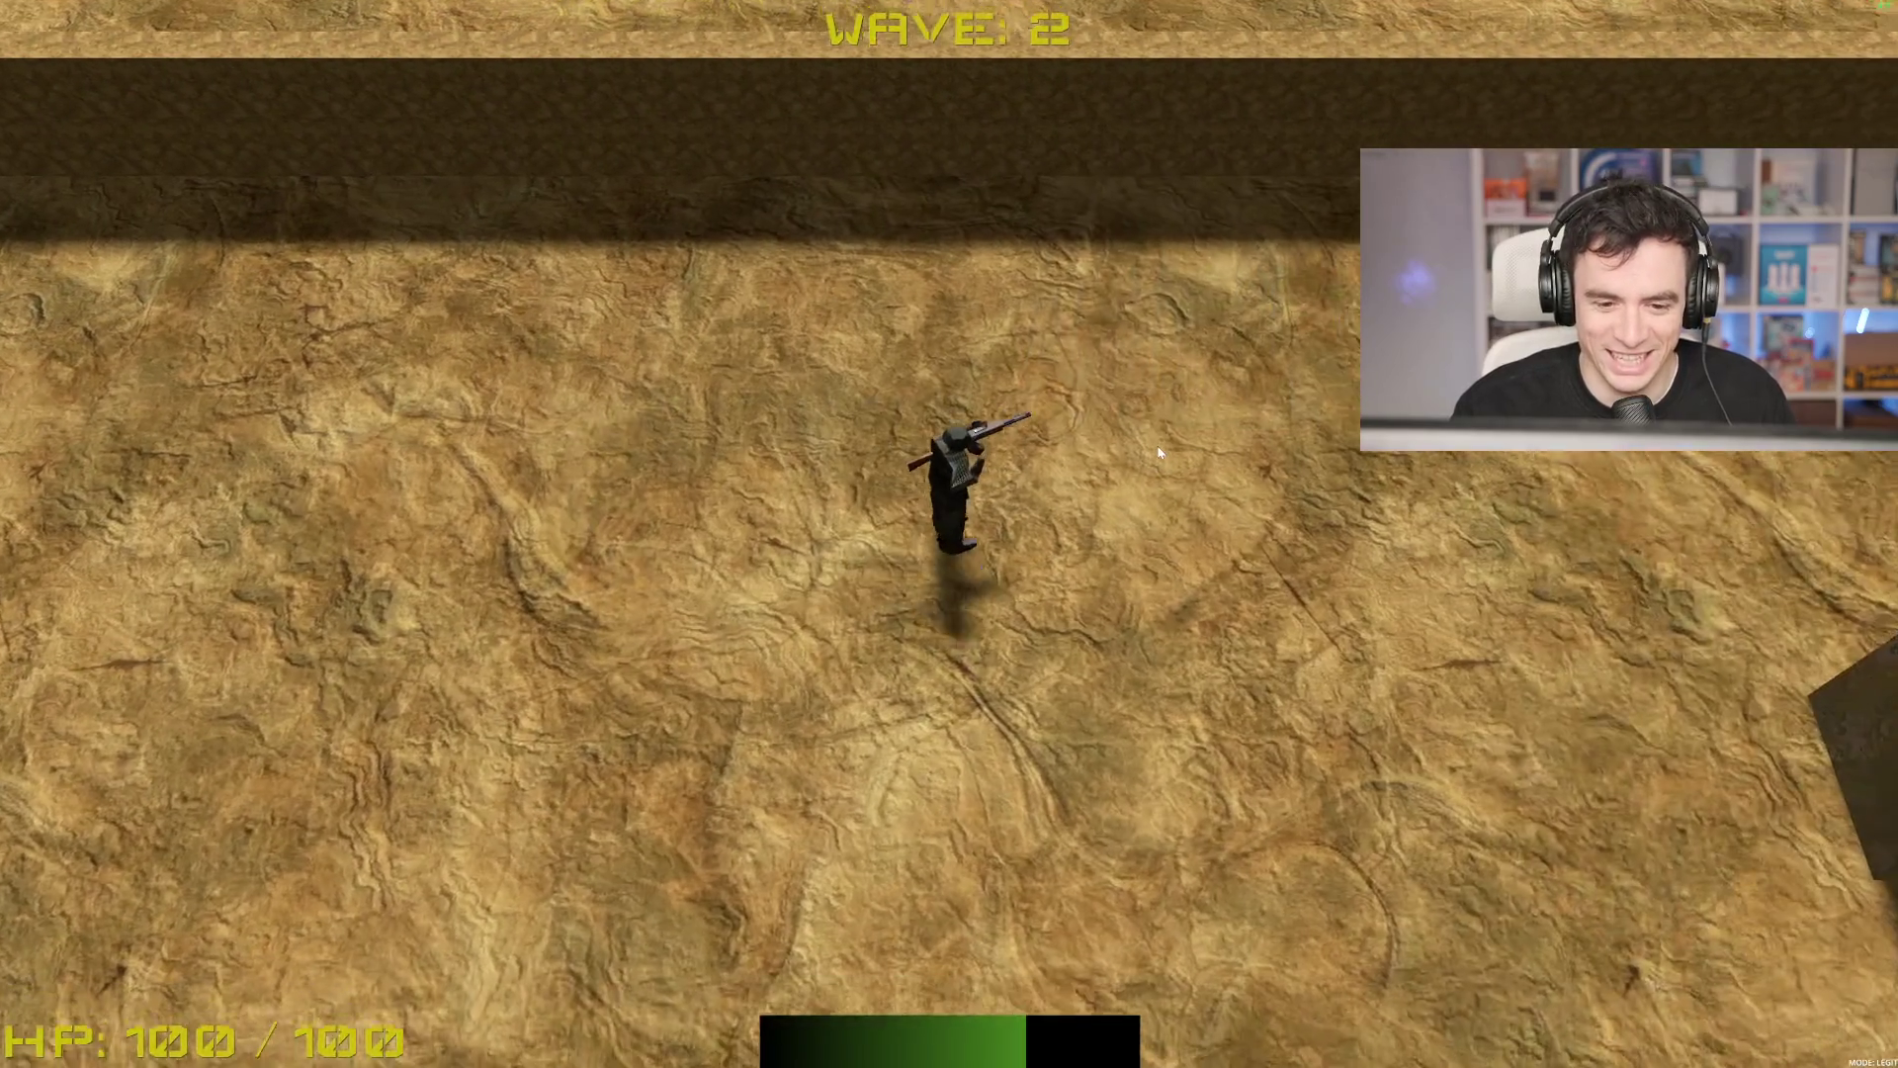
pyautogui.press('w')
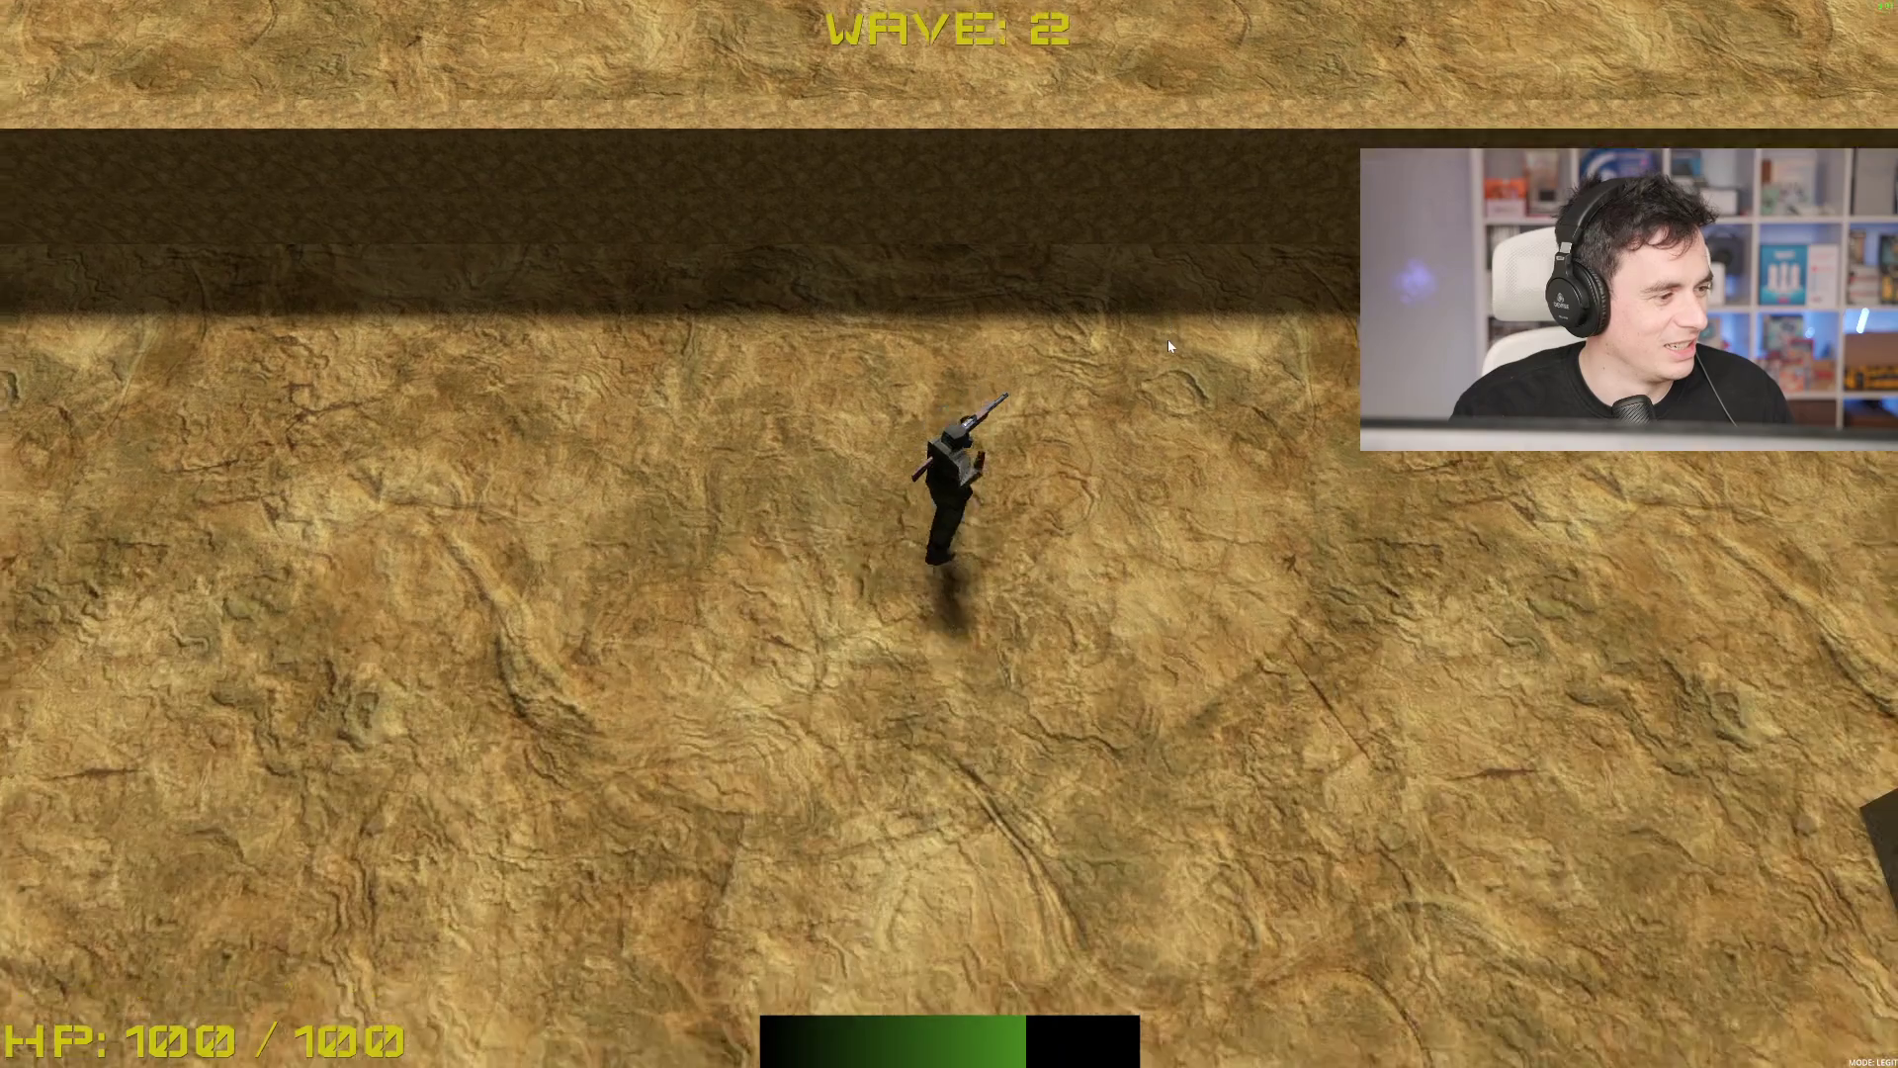
# Step: Fight the attacking enemies while moving south-east, then take one of the offered upgrades
pyautogui.press('w')
pyautogui.click(1169, 345)
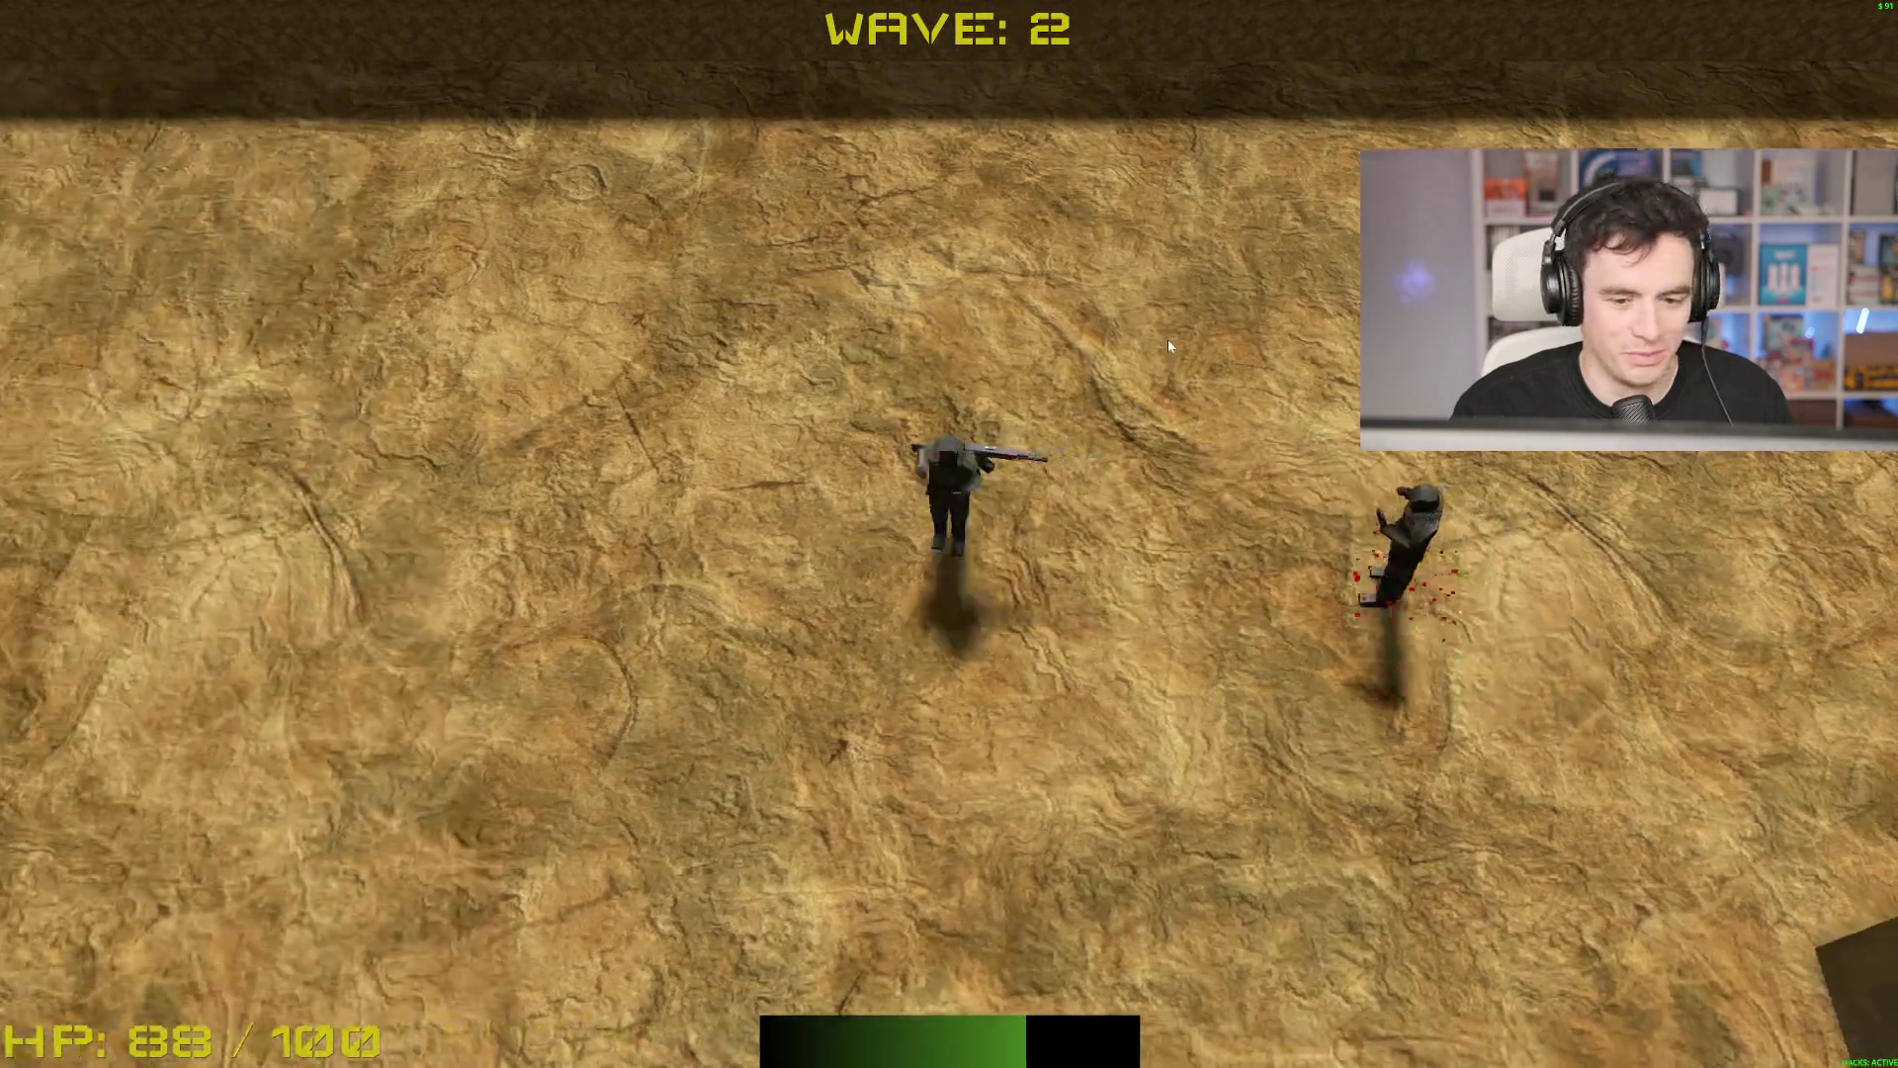
pyautogui.press('s')
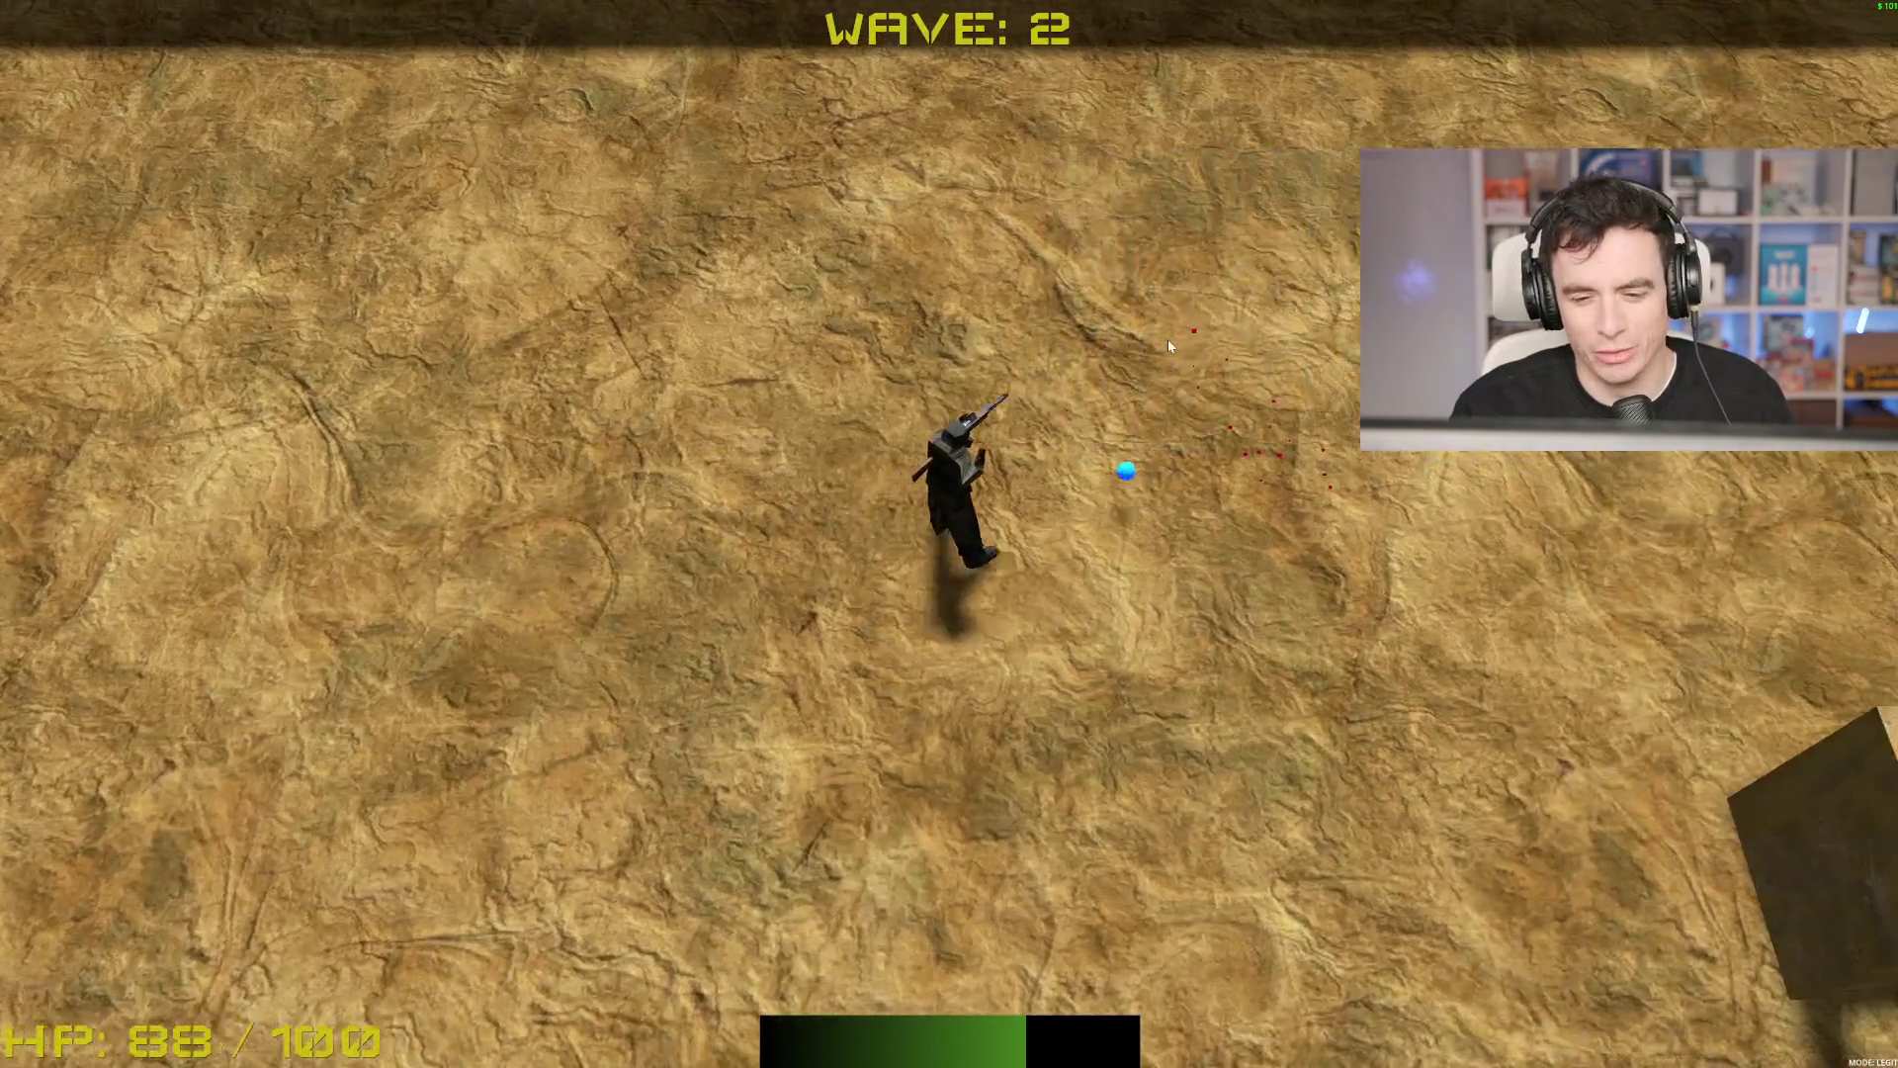
pyautogui.press('w')
pyautogui.press('s')
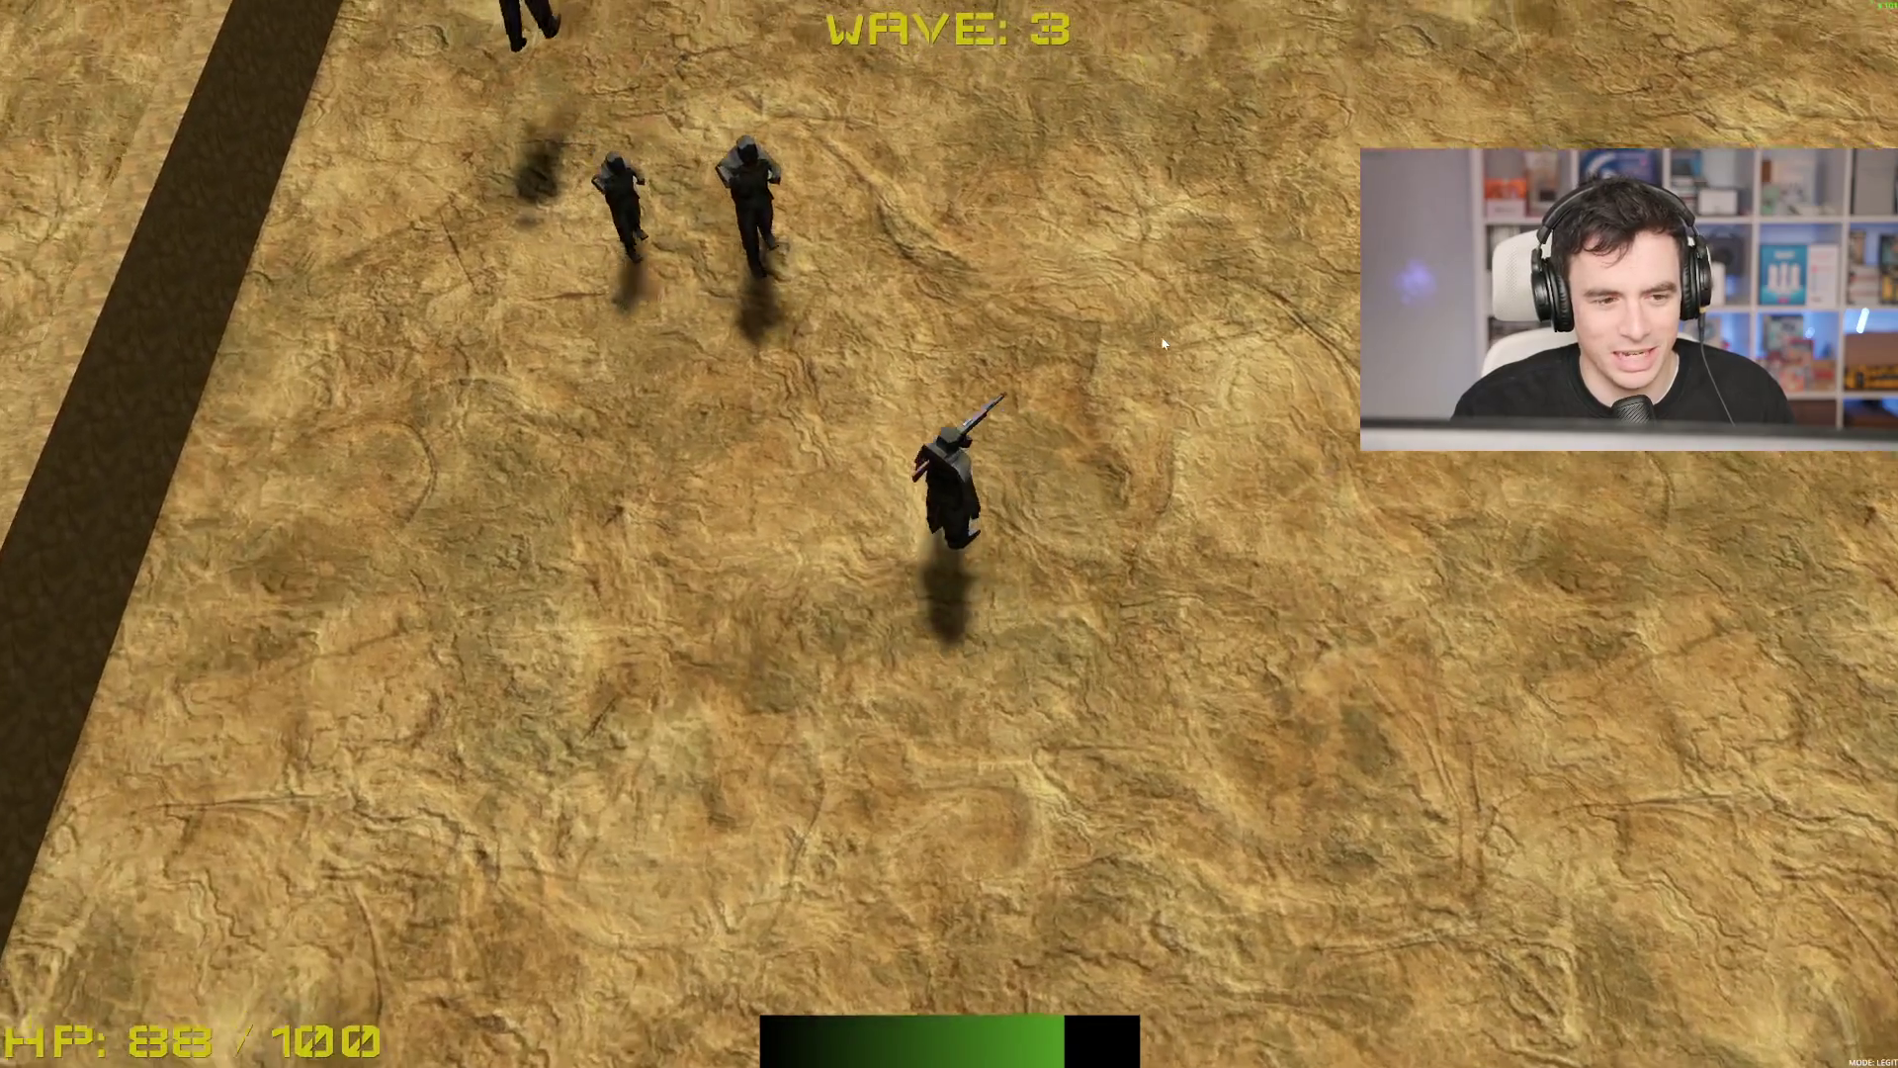
pyautogui.press('d')
pyautogui.press('s')
pyautogui.press('a')
pyautogui.click(1162, 342)
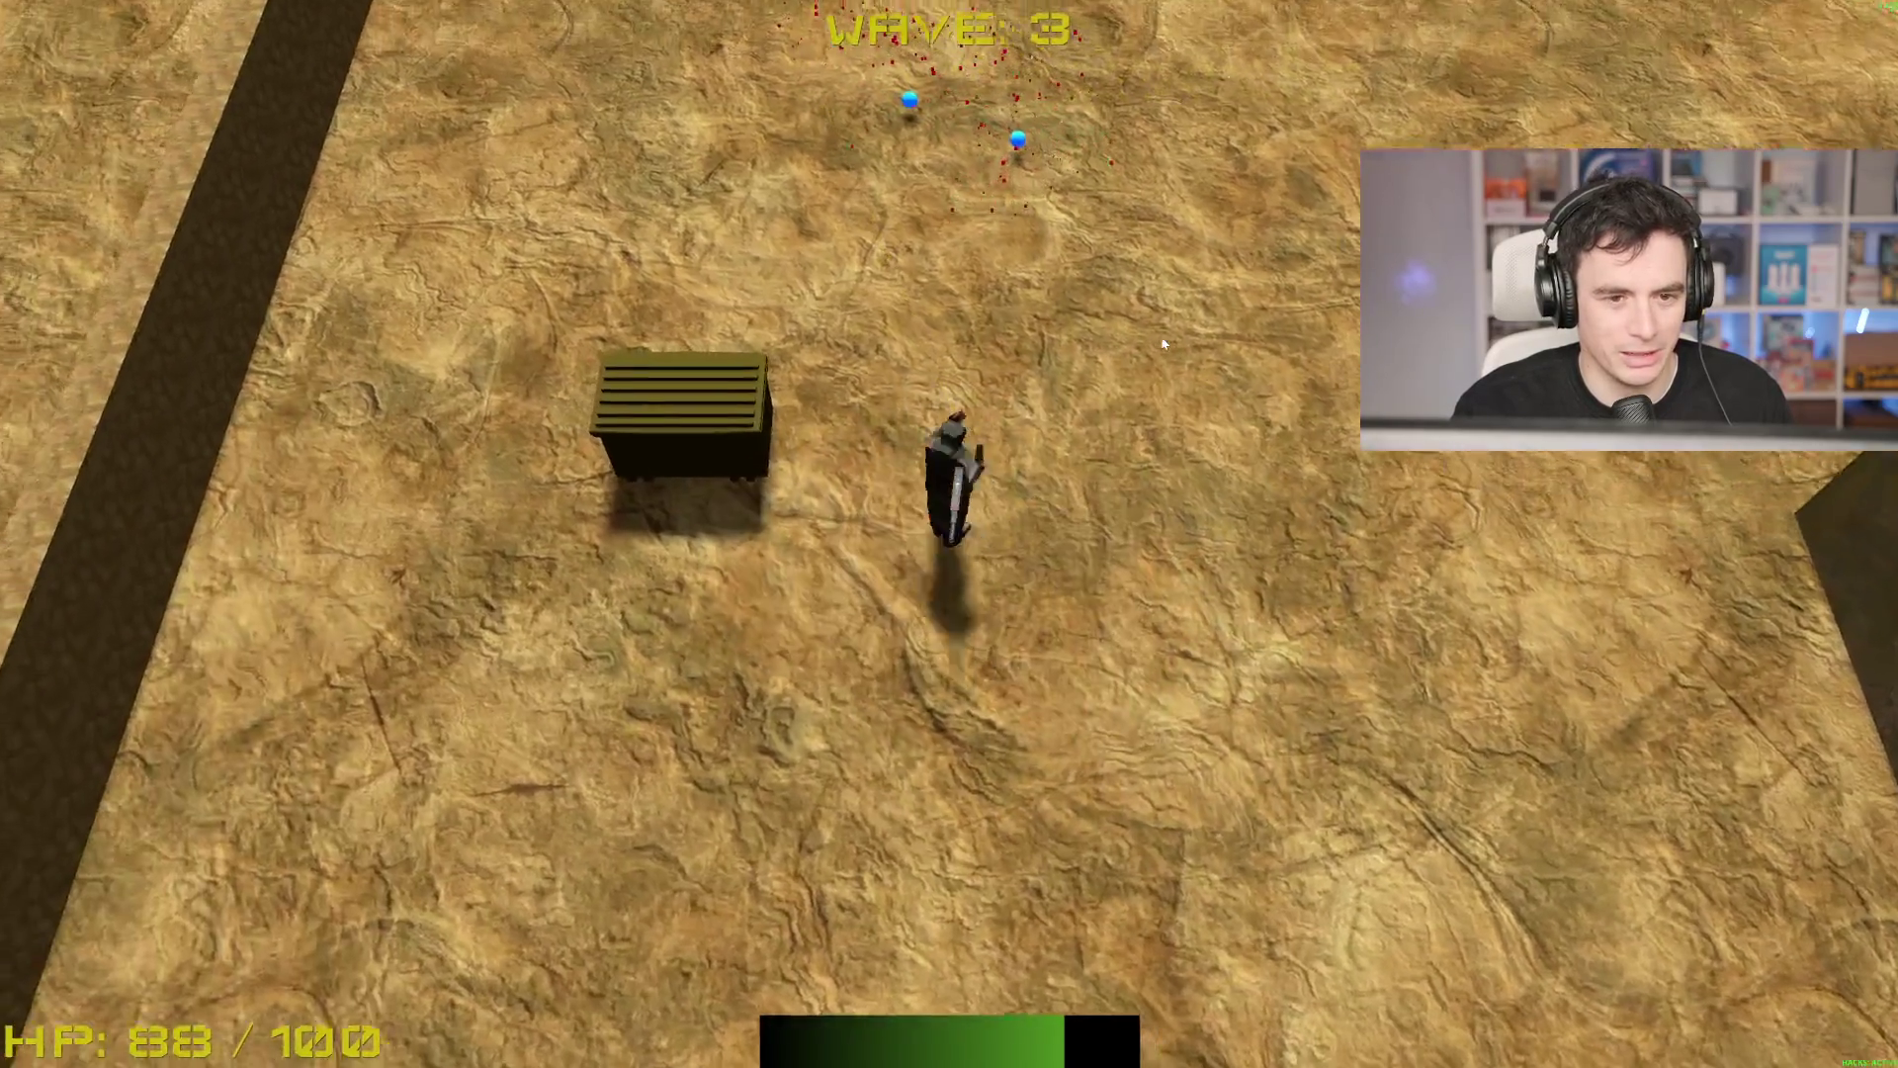
pyautogui.press('w')
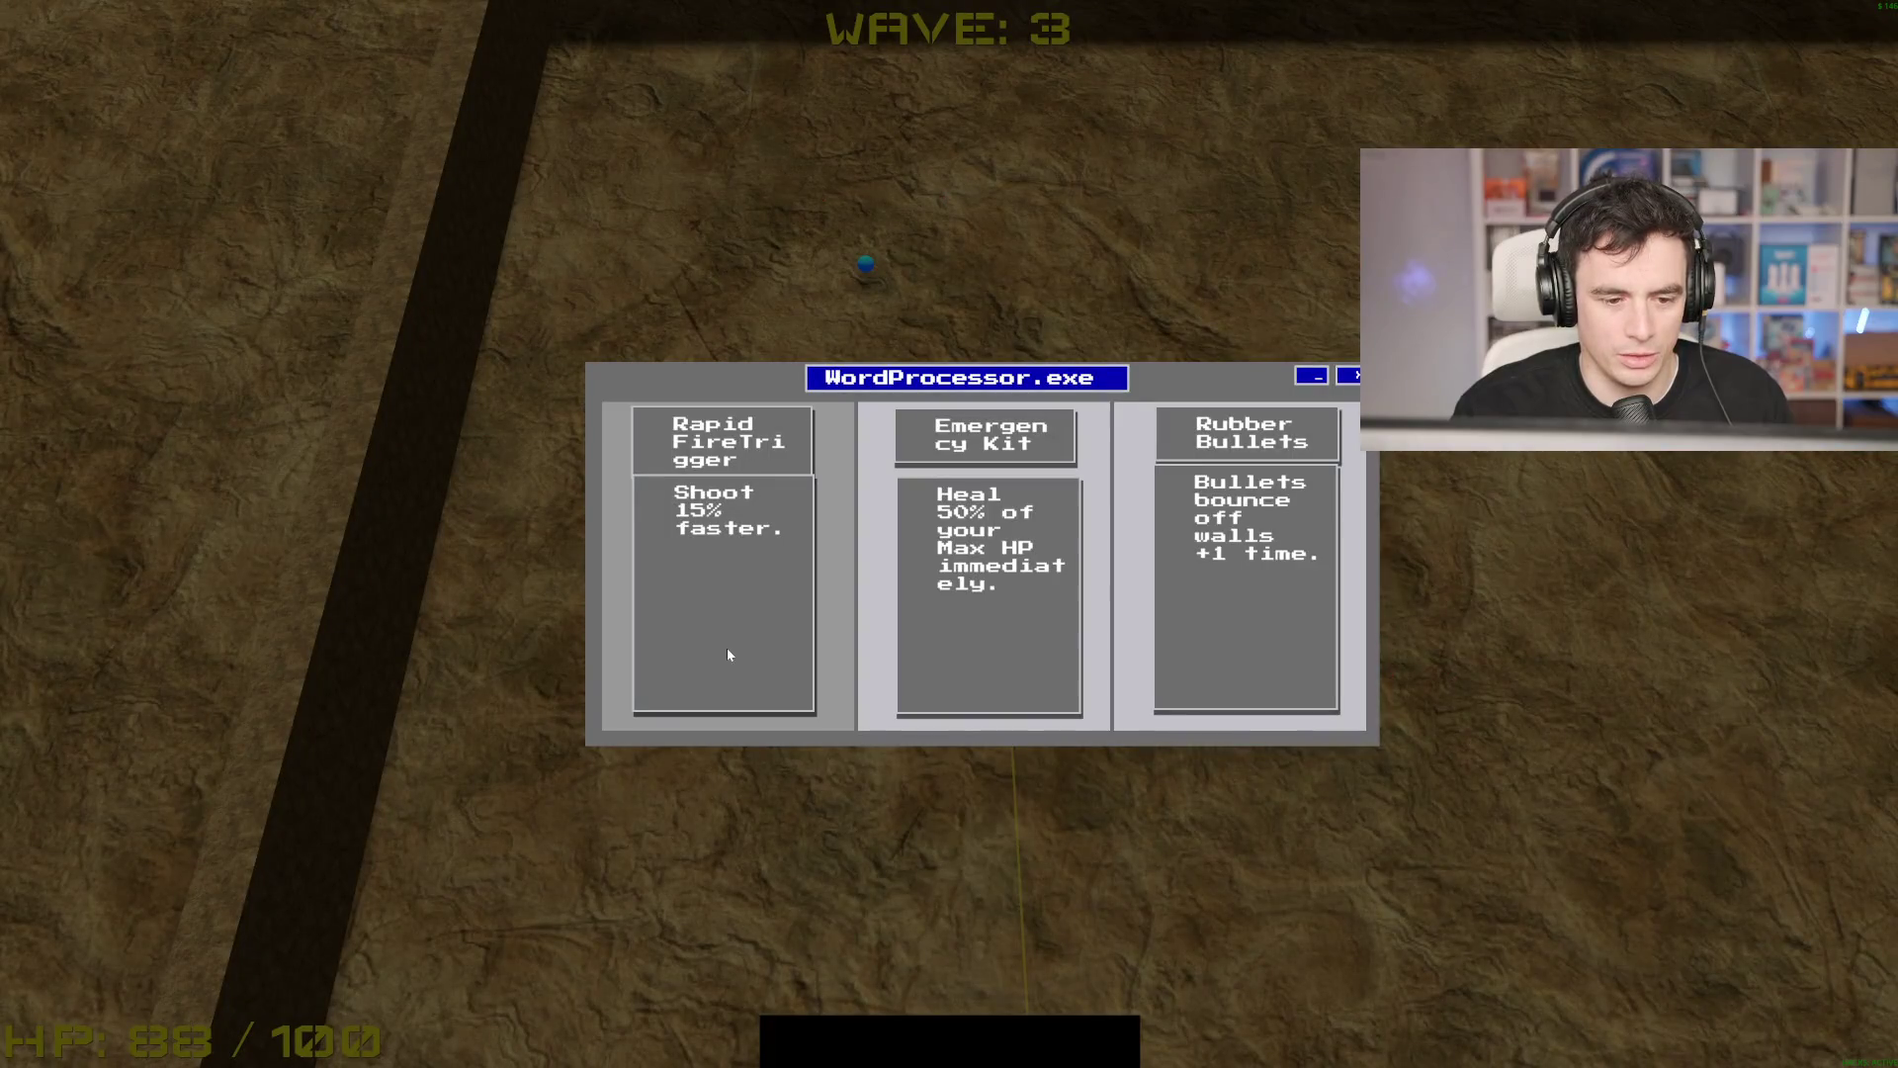
pyautogui.click(716, 641)
# Step: Run north through the level shooting enemies ahead, then turn back south
pyautogui.press('s')
pyautogui.click(1083, 524)
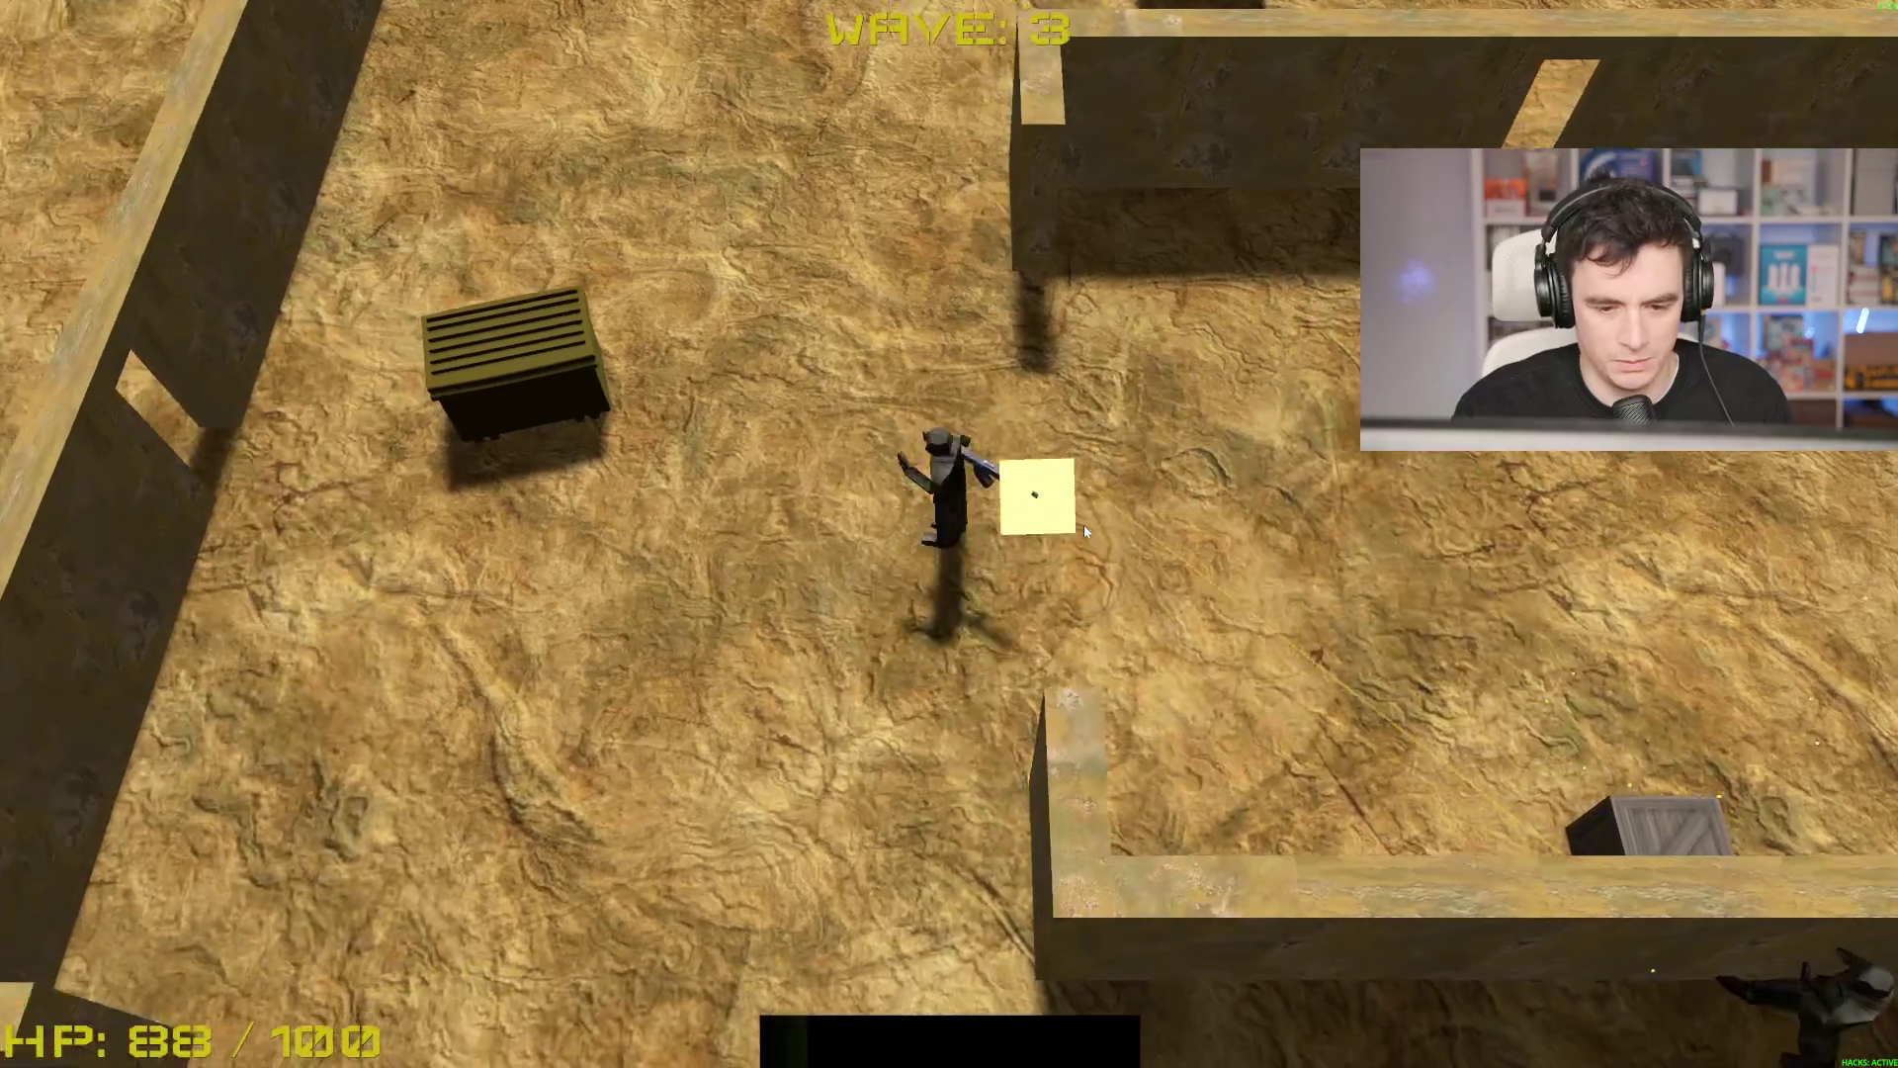
pyautogui.press('w')
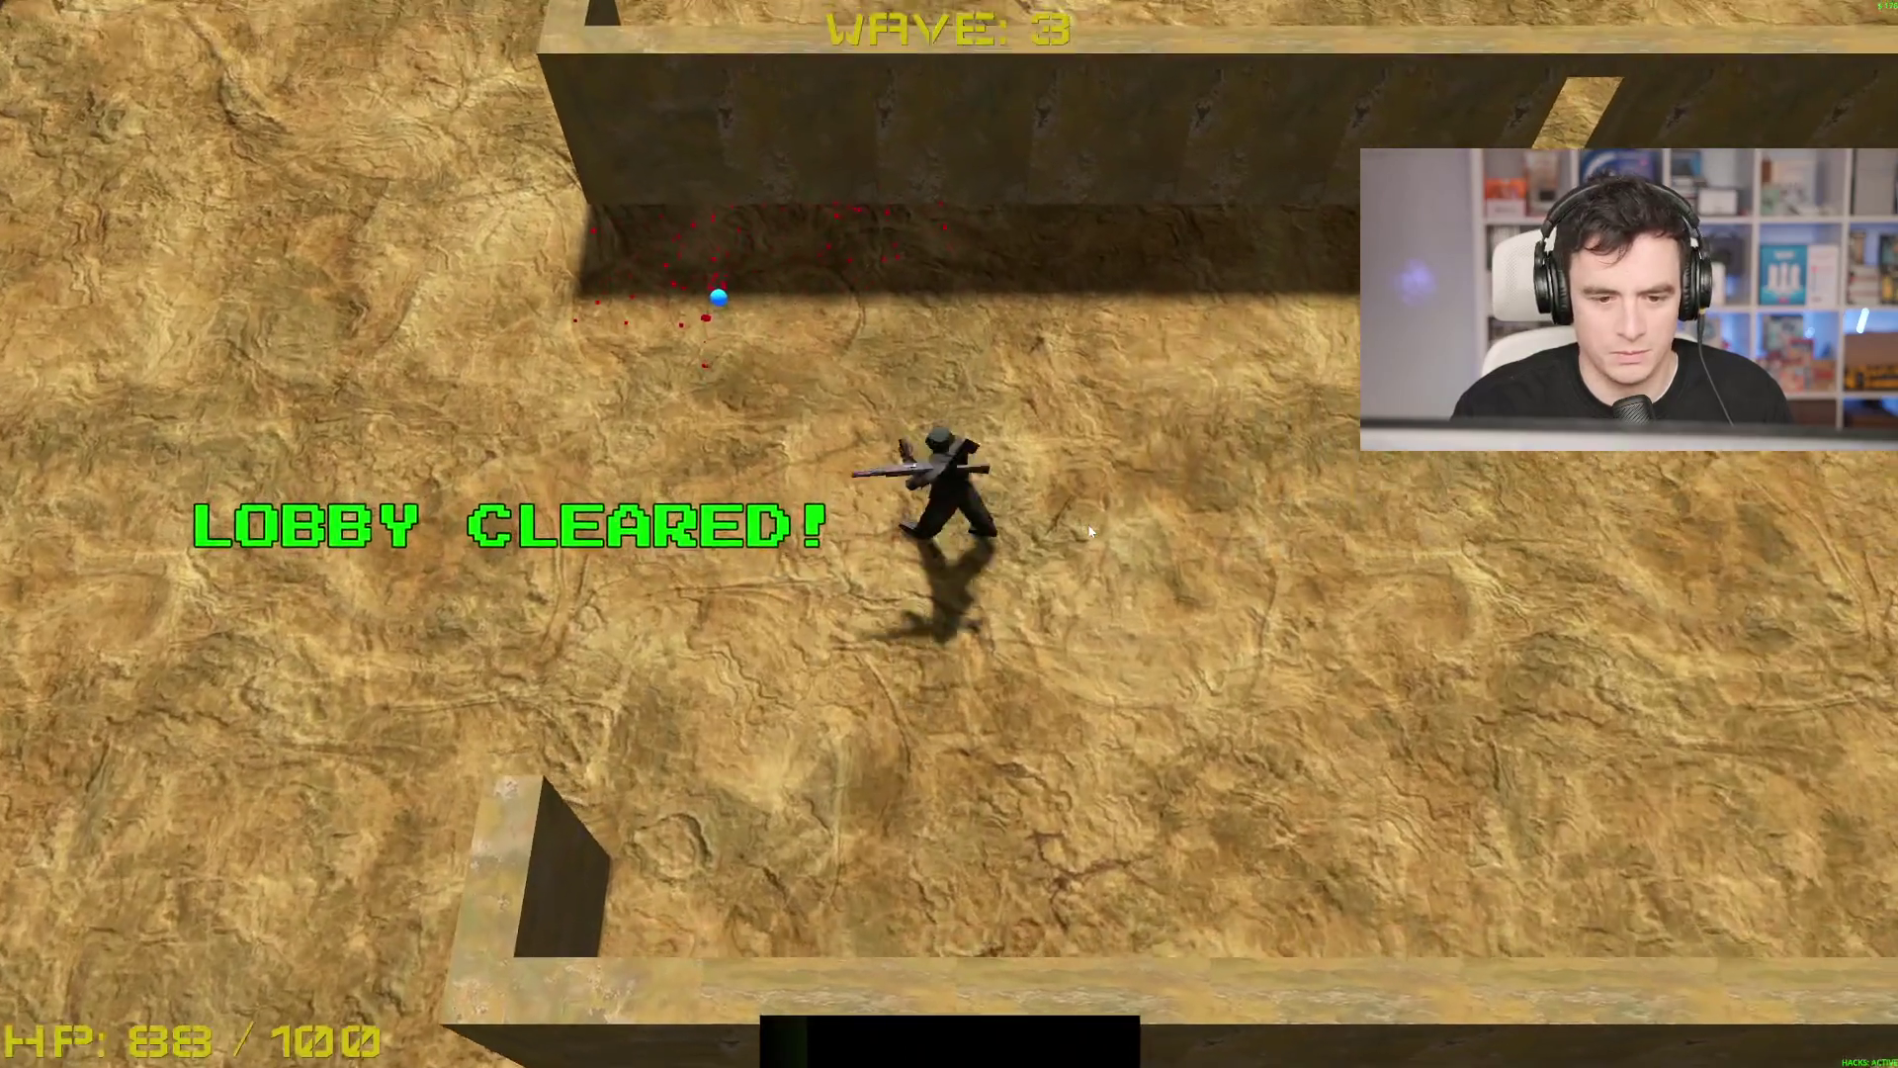
pyautogui.press('a')
pyautogui.press('w')
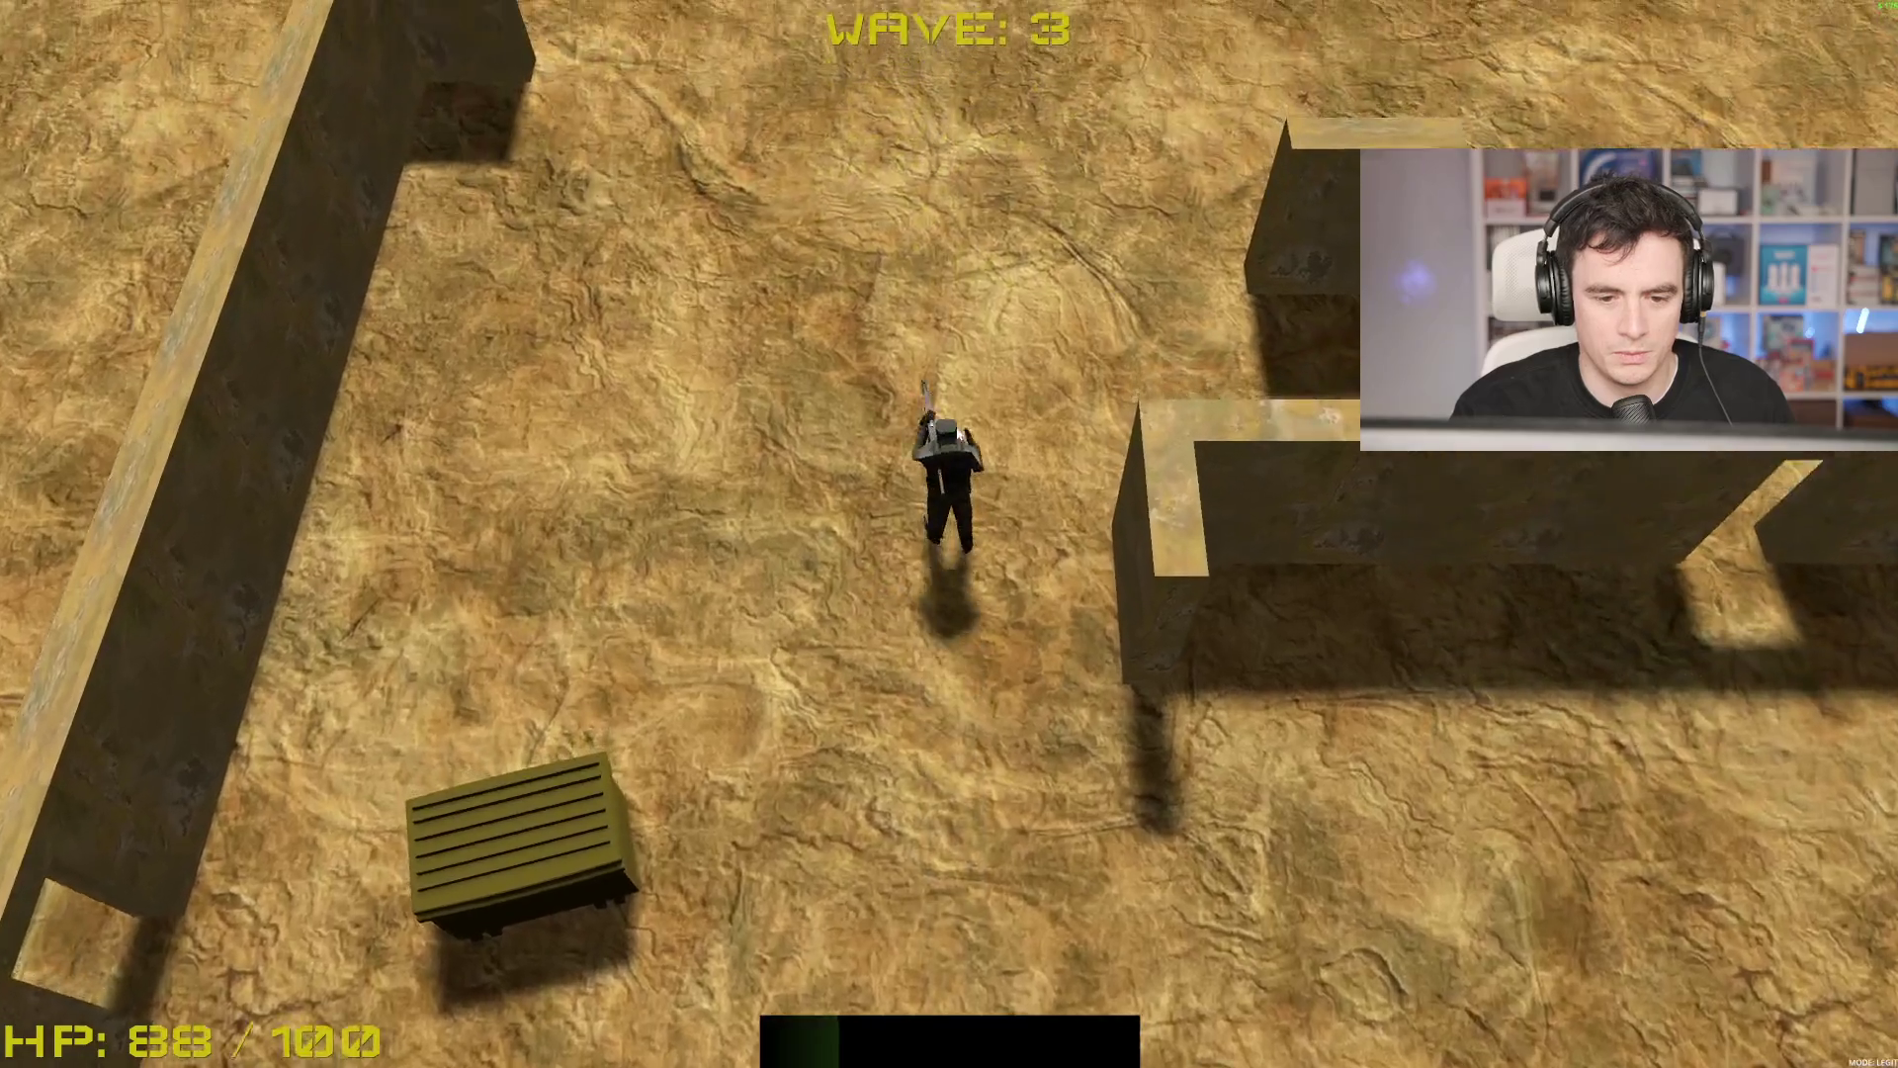
pyautogui.press('w')
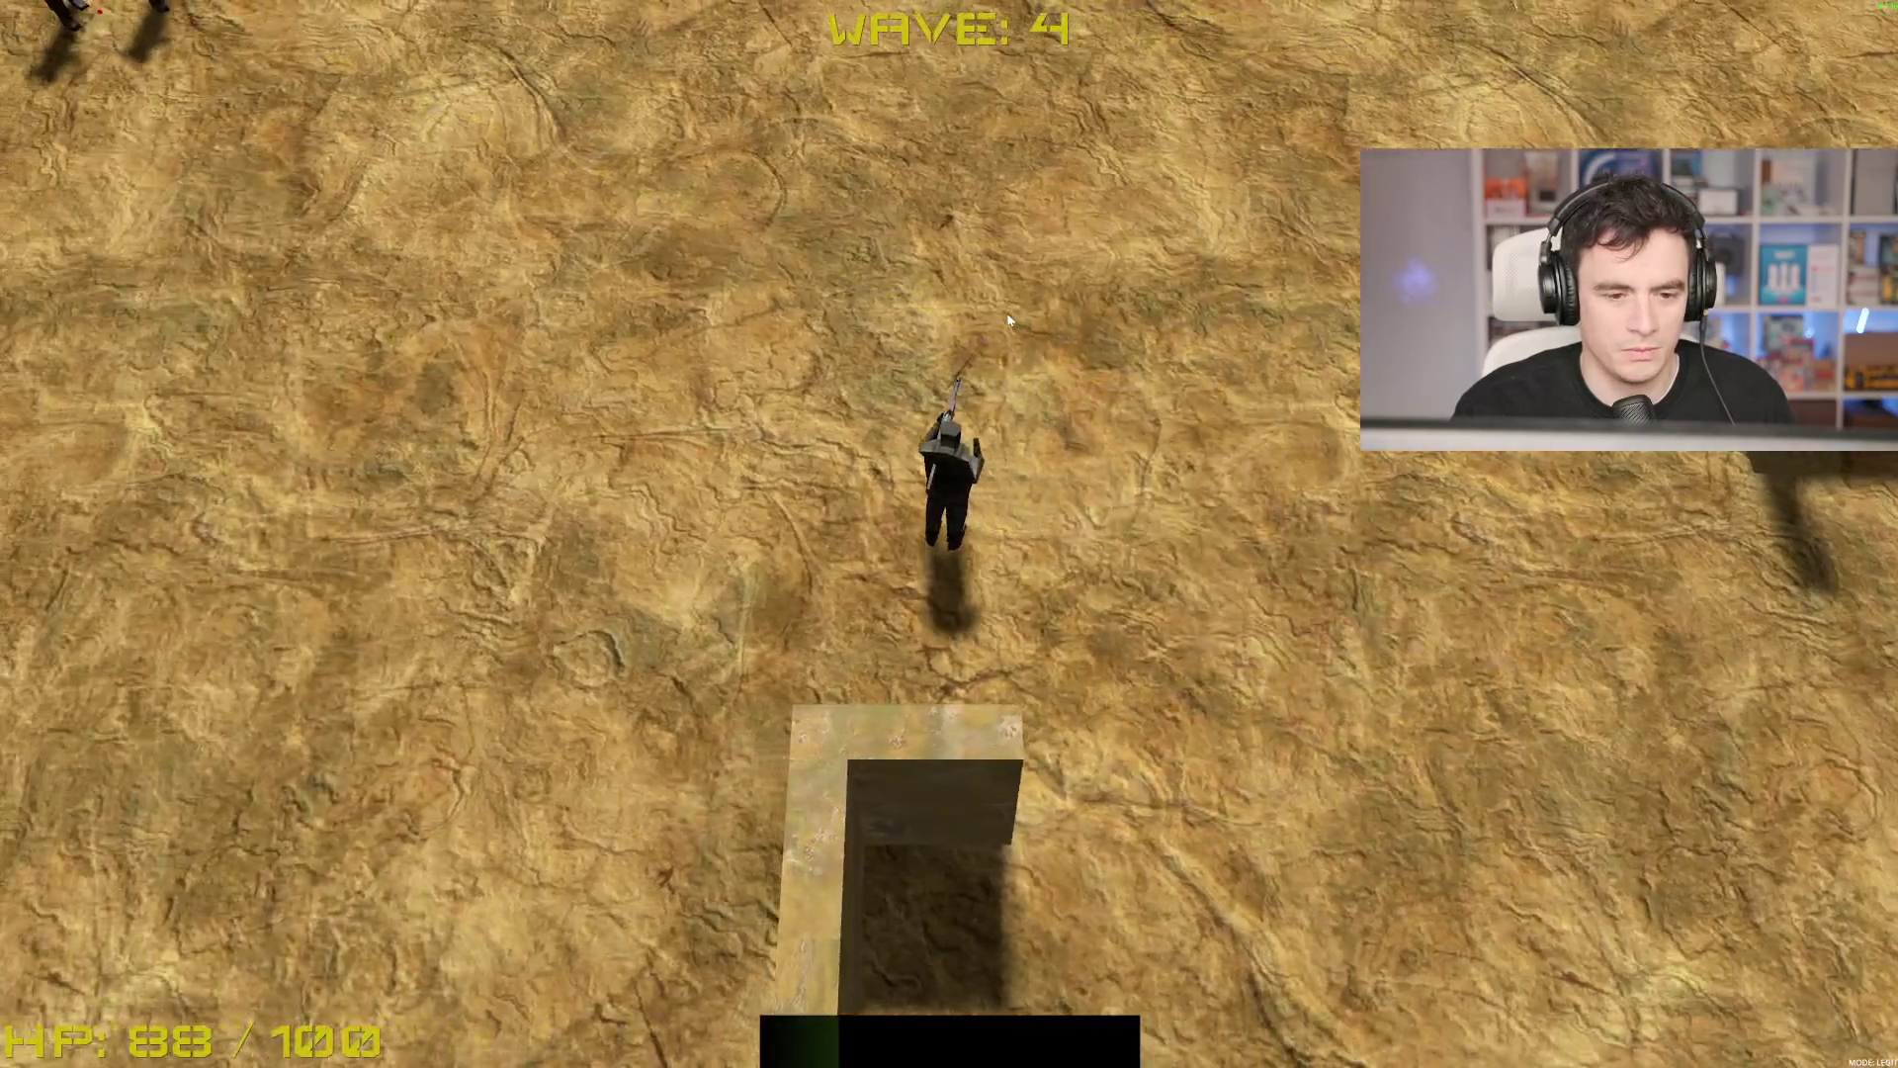
pyautogui.click(905, 304)
pyautogui.press('w')
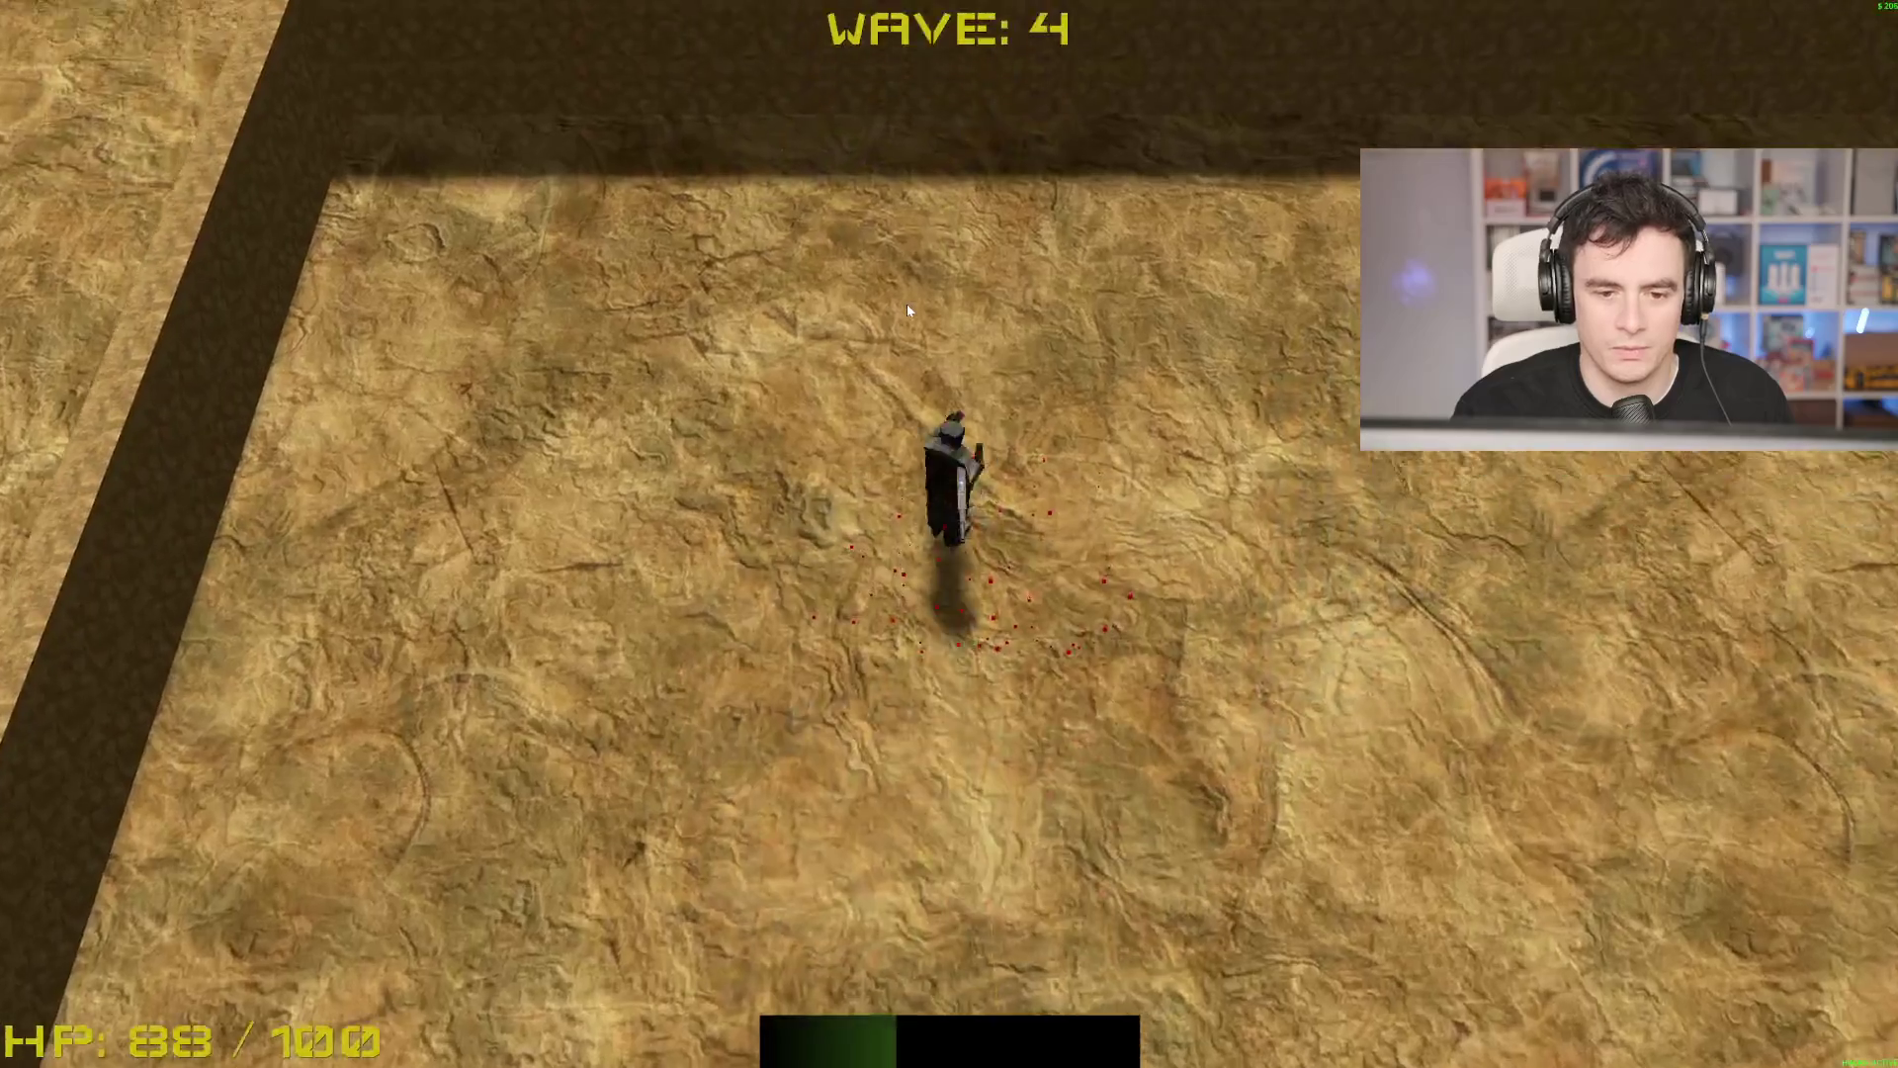
pyautogui.press('s')
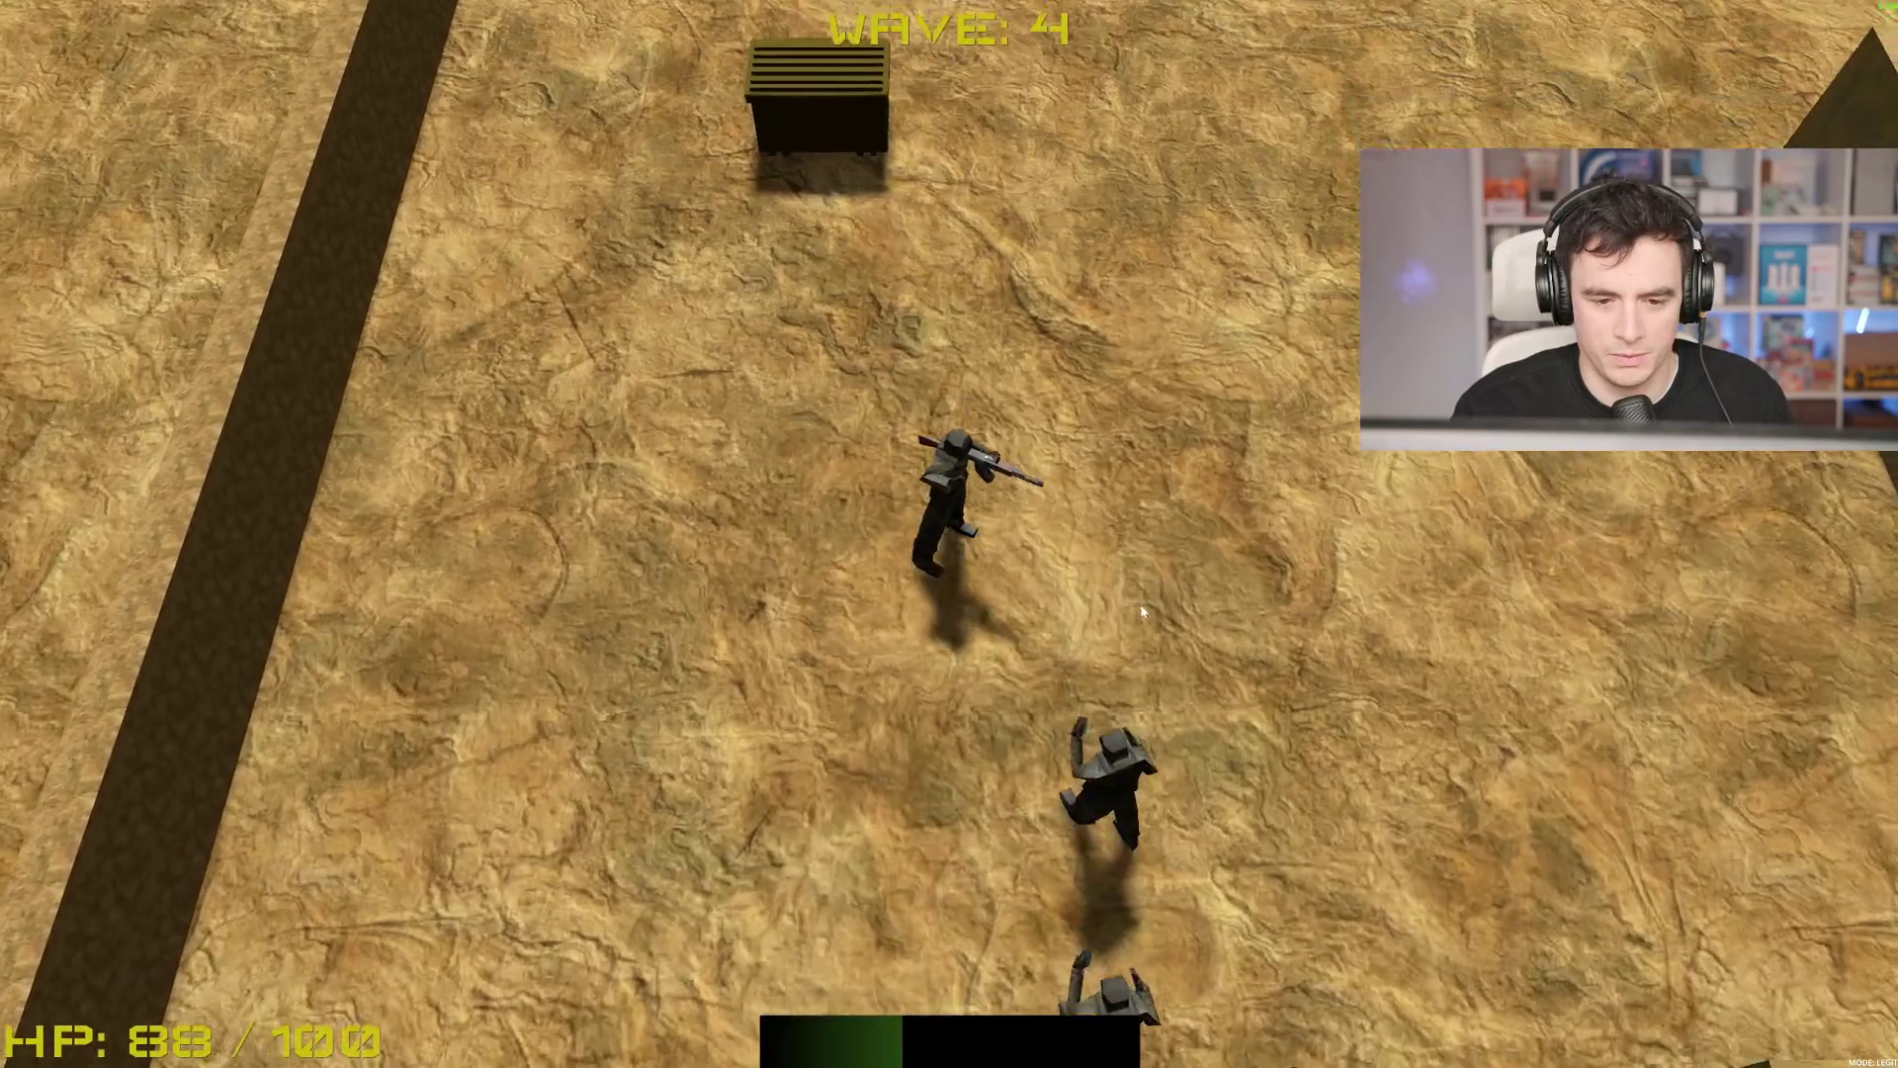
# Step: Shoot the approaching enemies, collect the blue orb and pick the Double Barrel upgrade
pyautogui.click(1186, 554)
pyautogui.click(1145, 327)
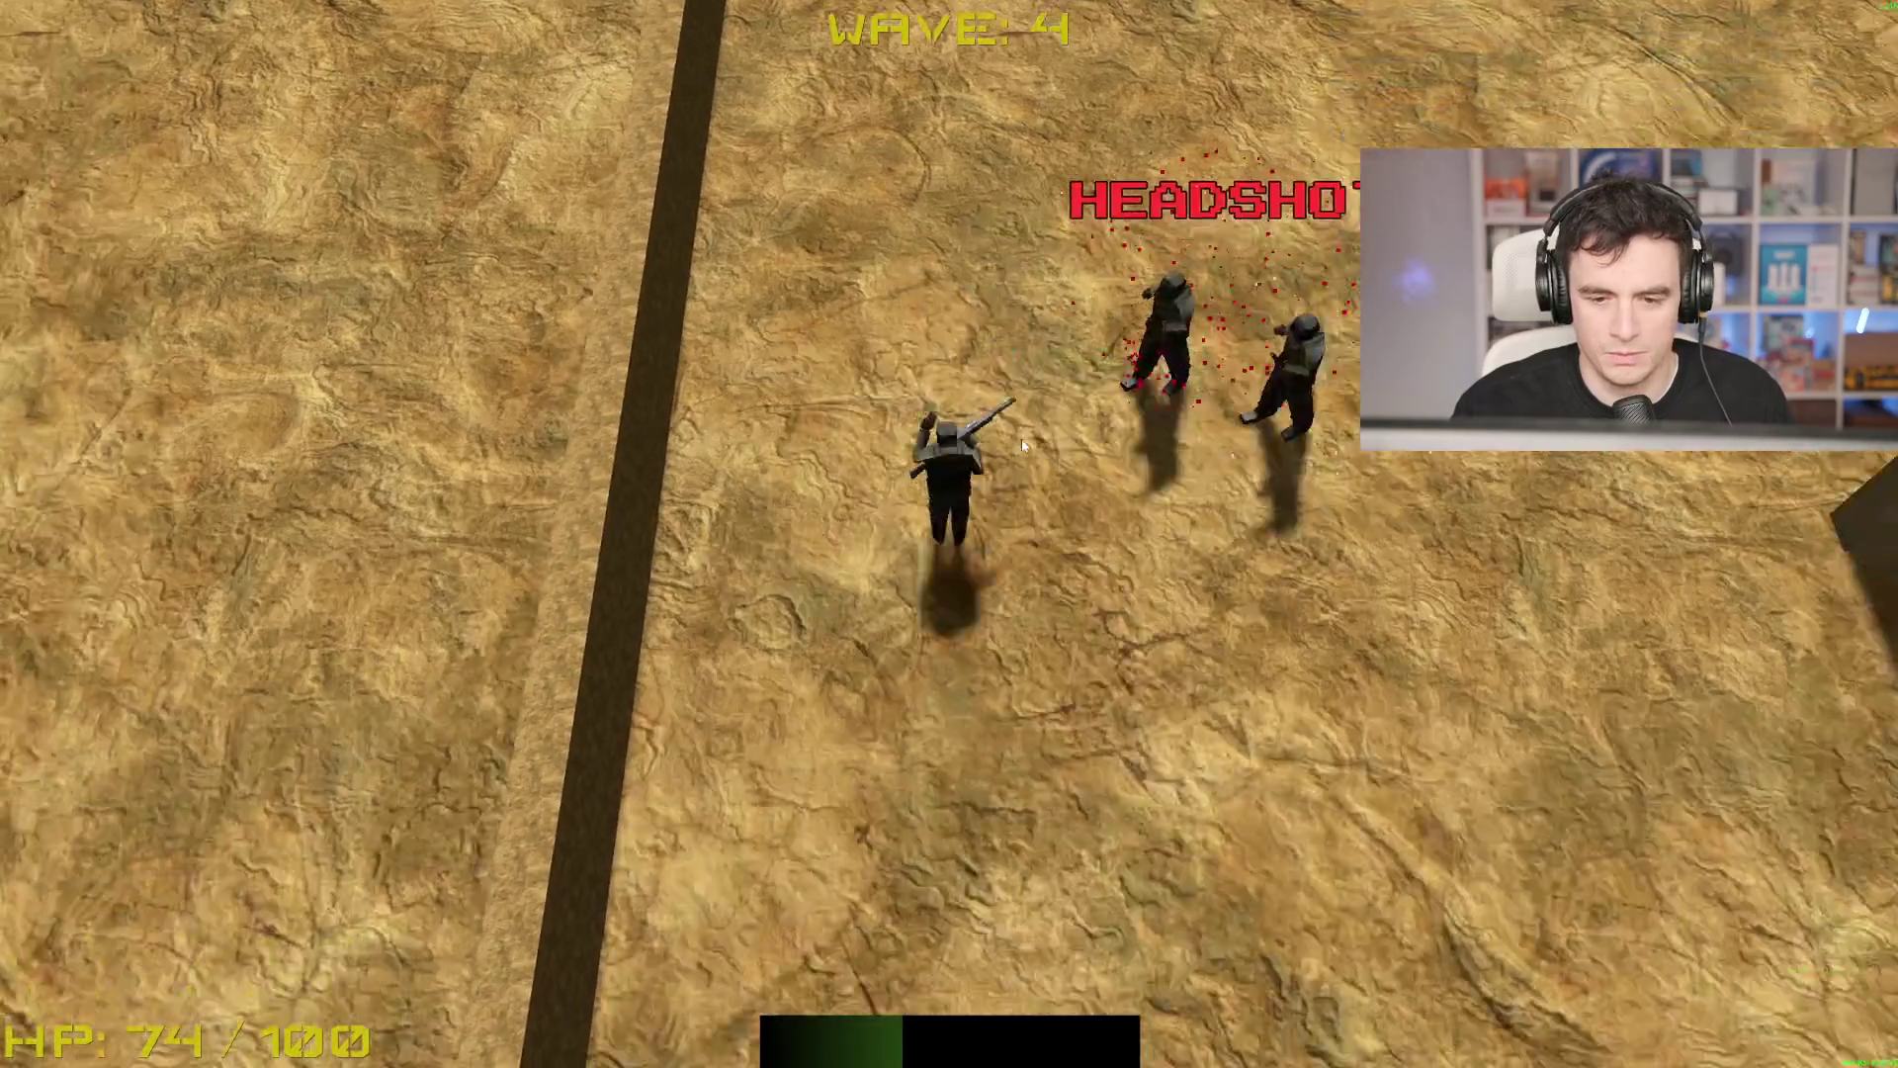
pyautogui.click(903, 217)
pyautogui.click(1025, 447)
pyautogui.click(1129, 441)
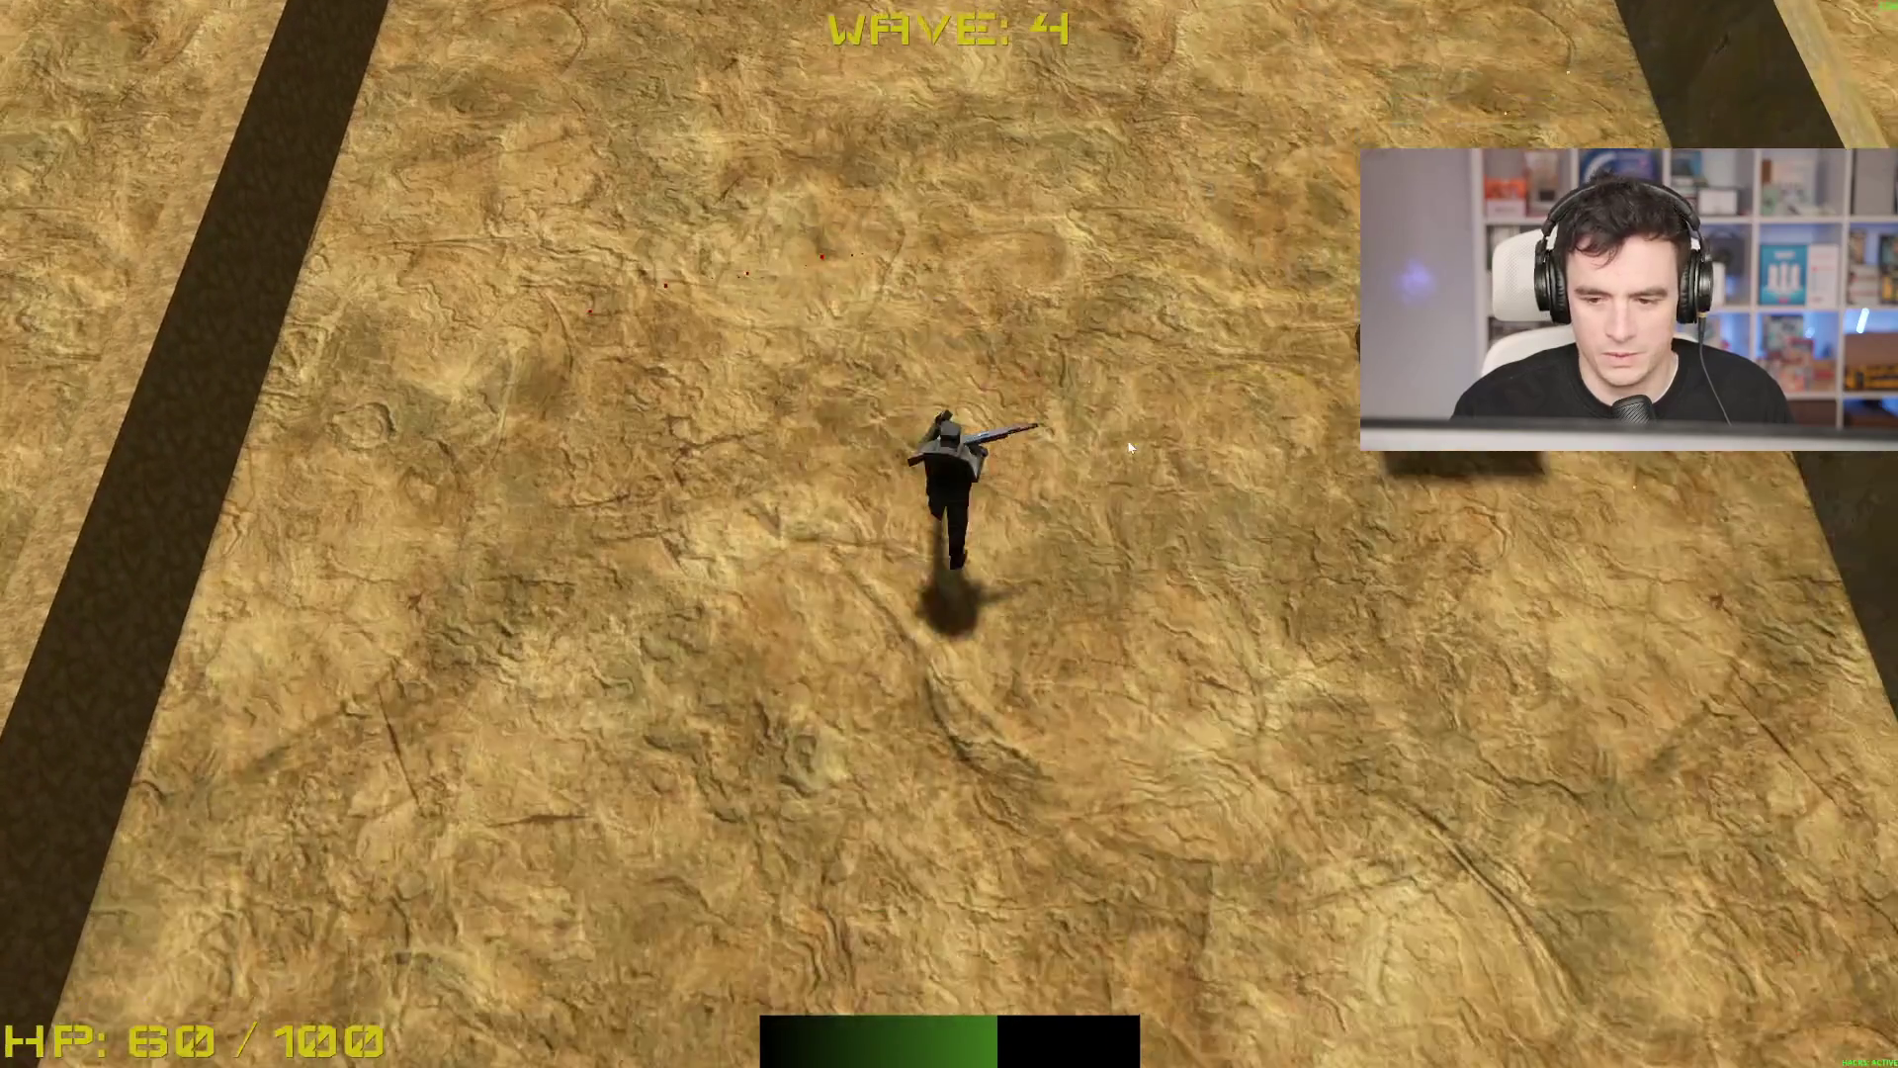
pyautogui.press('w')
pyautogui.click(1129, 441)
pyautogui.click(1129, 441)
pyautogui.press('w')
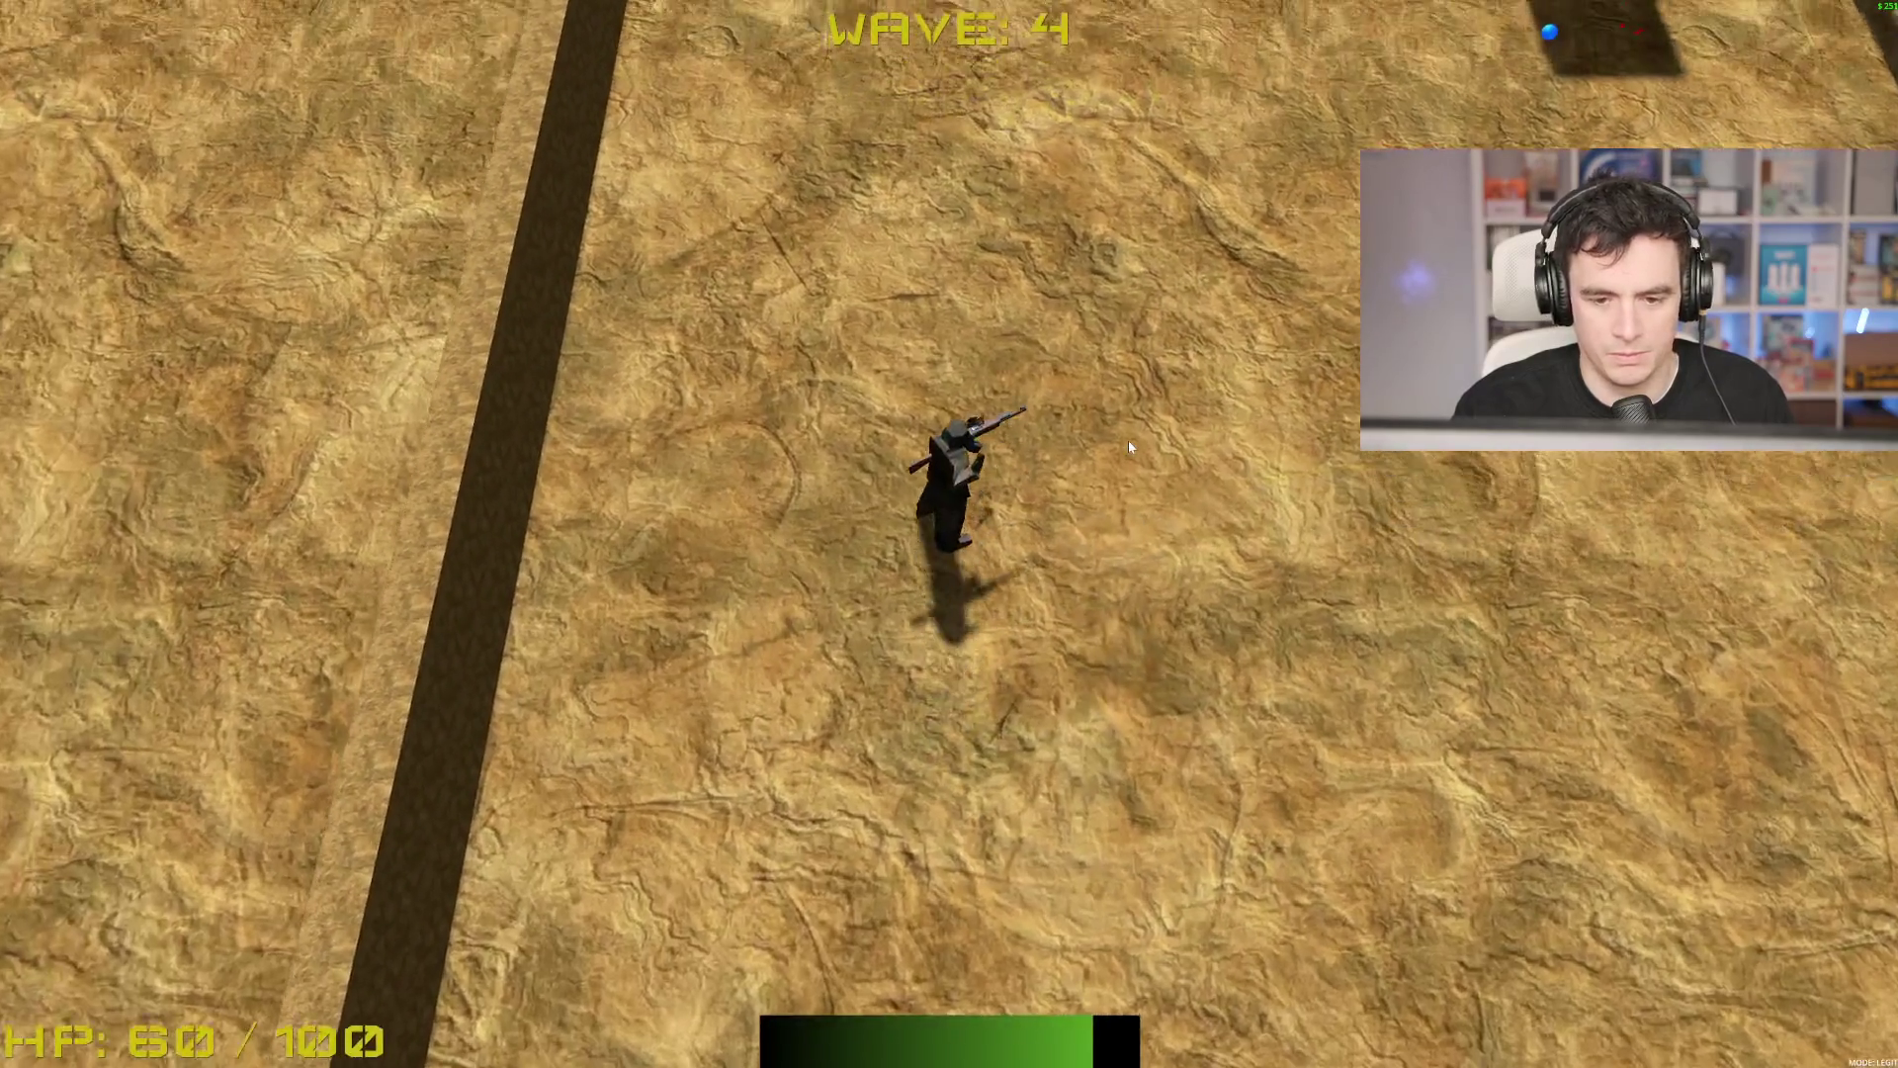
pyautogui.press('d')
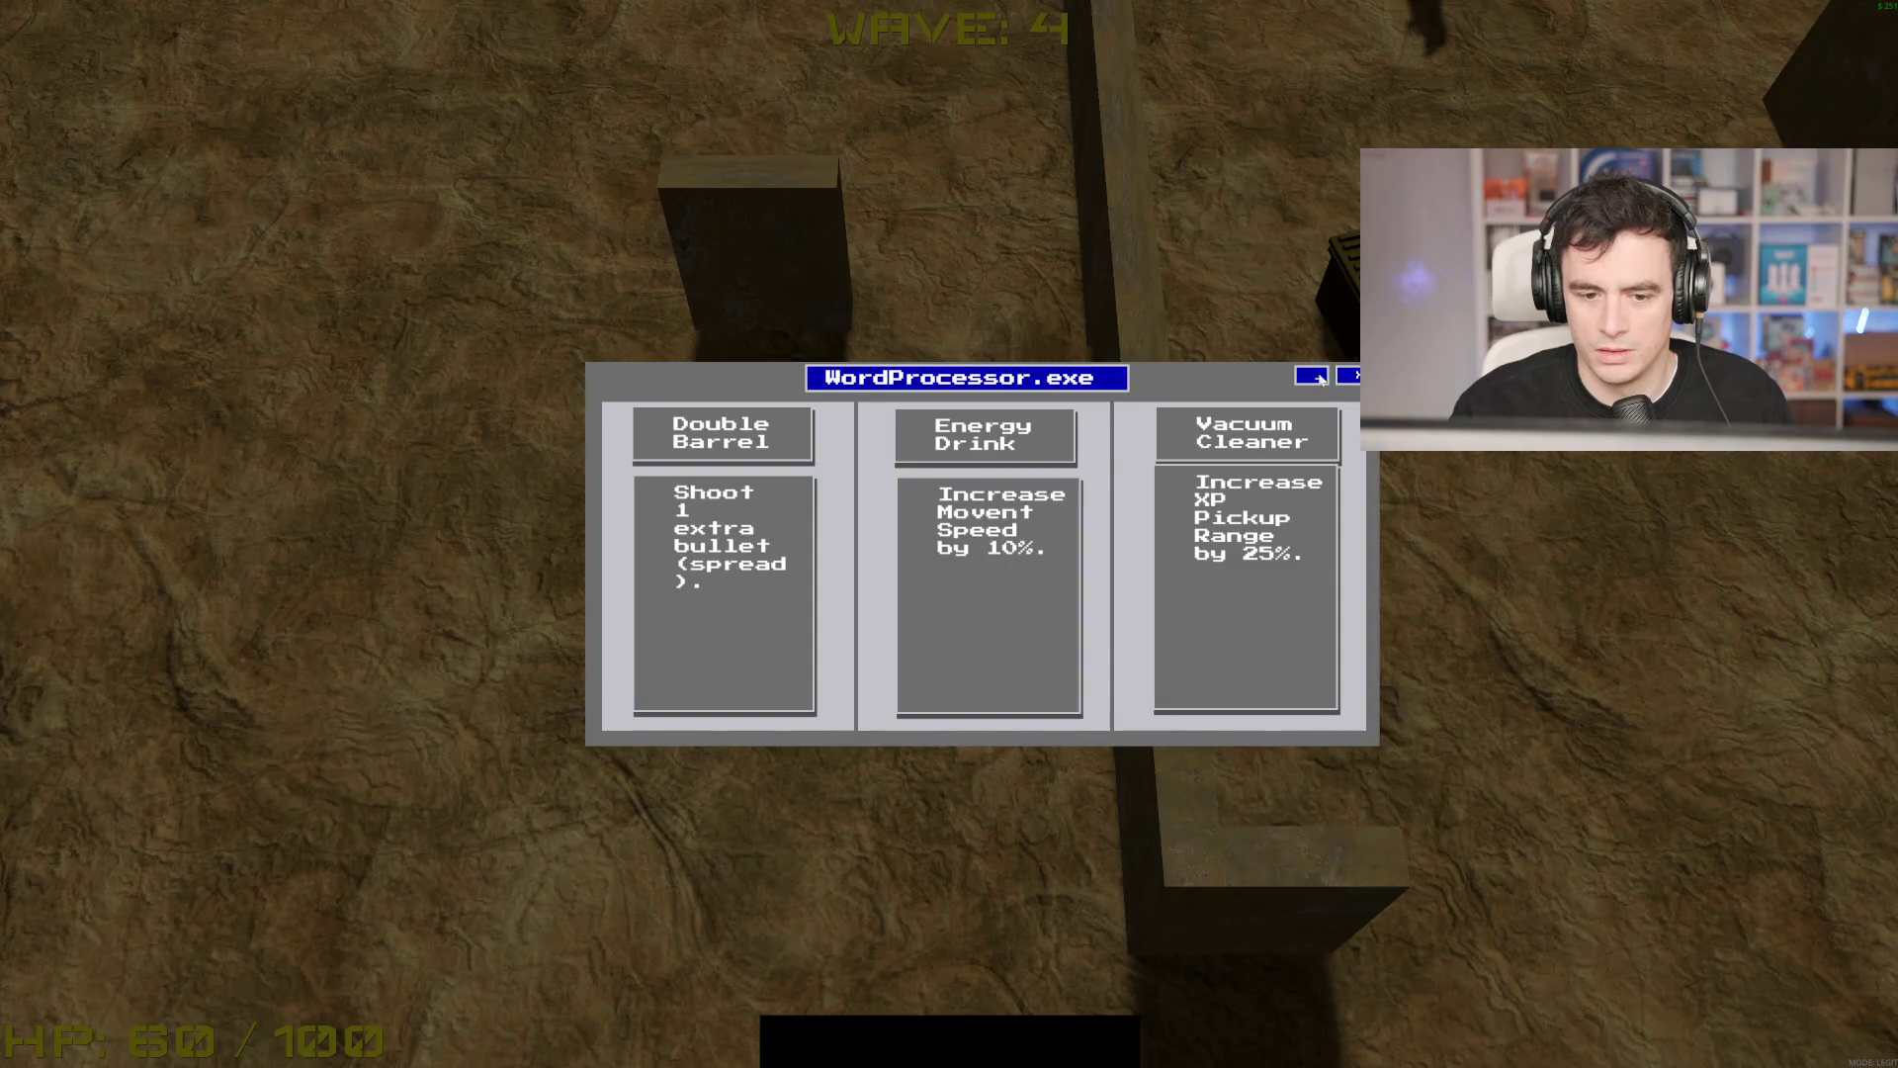
pyautogui.click(765, 586)
# Step: Clear the enemies right and upper left, enter the next wave and grab the loot crate
pyautogui.press('s')
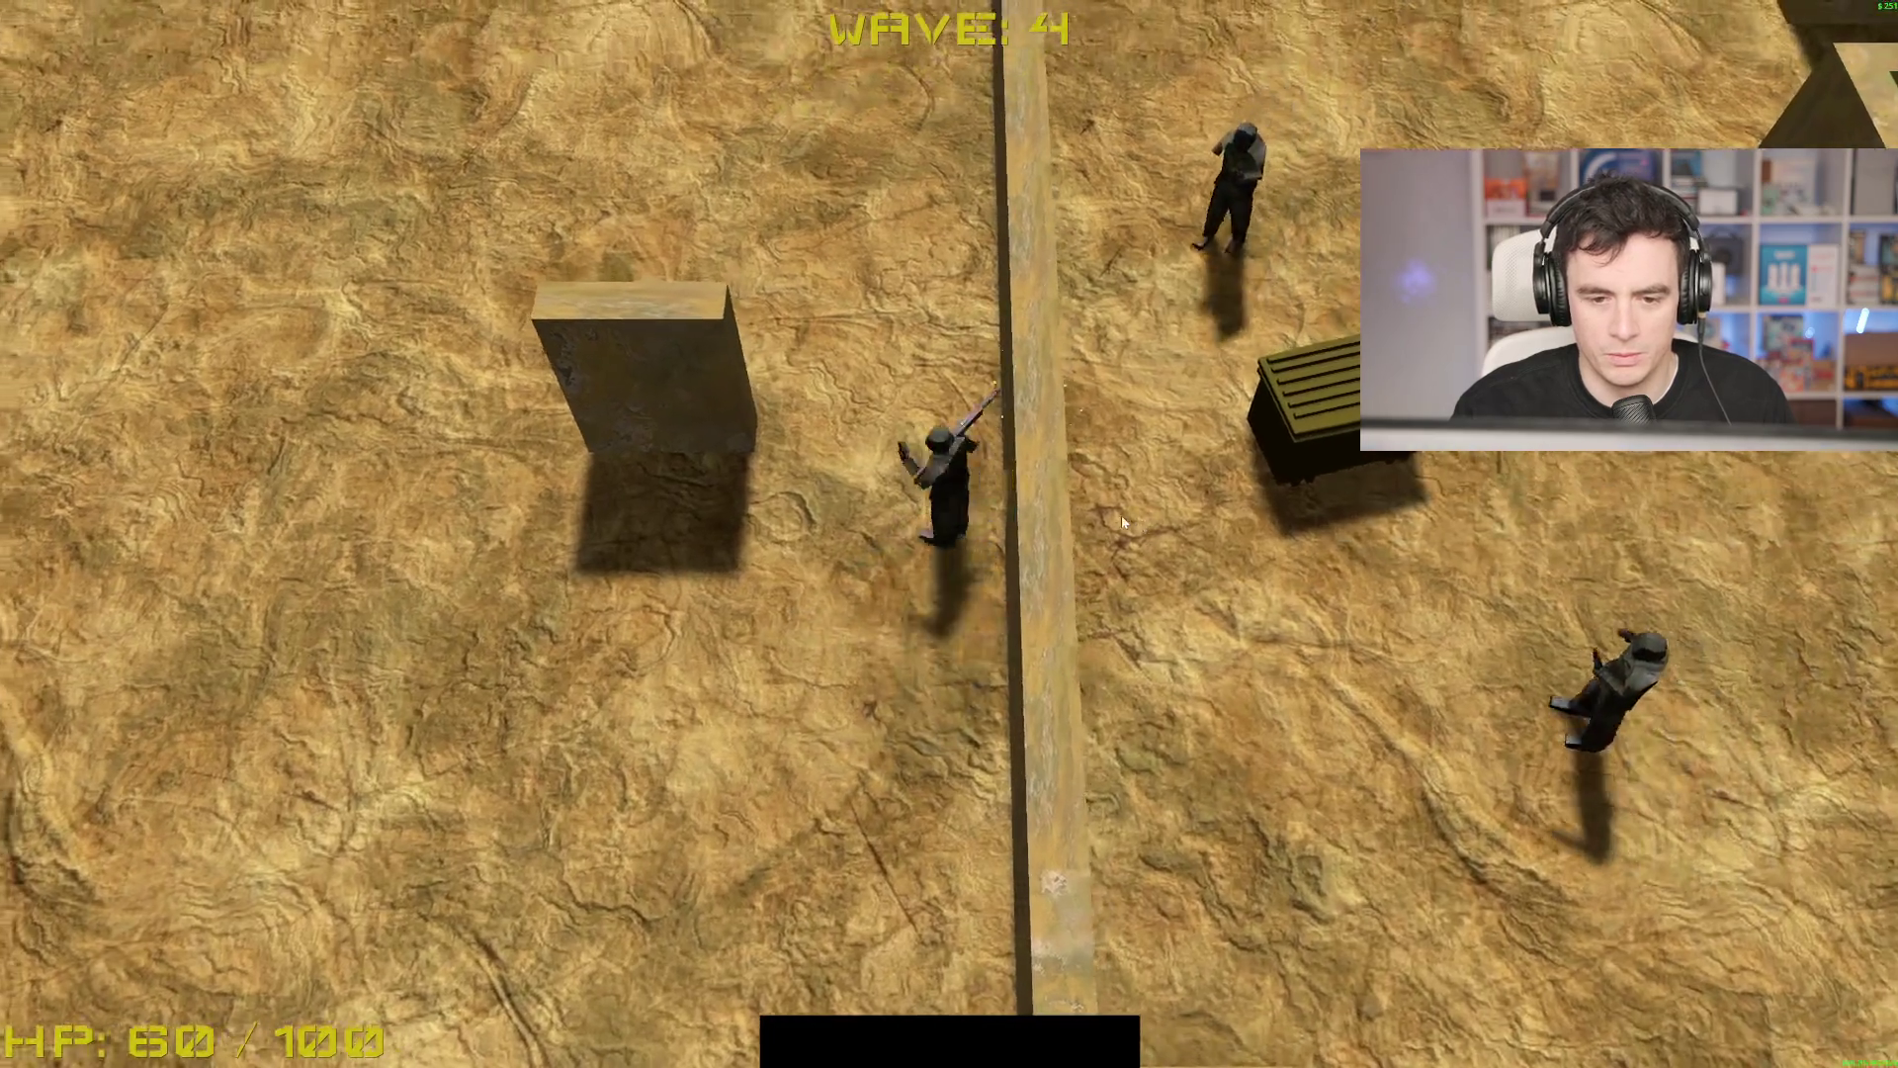
pyautogui.click(1121, 514)
pyautogui.press('d')
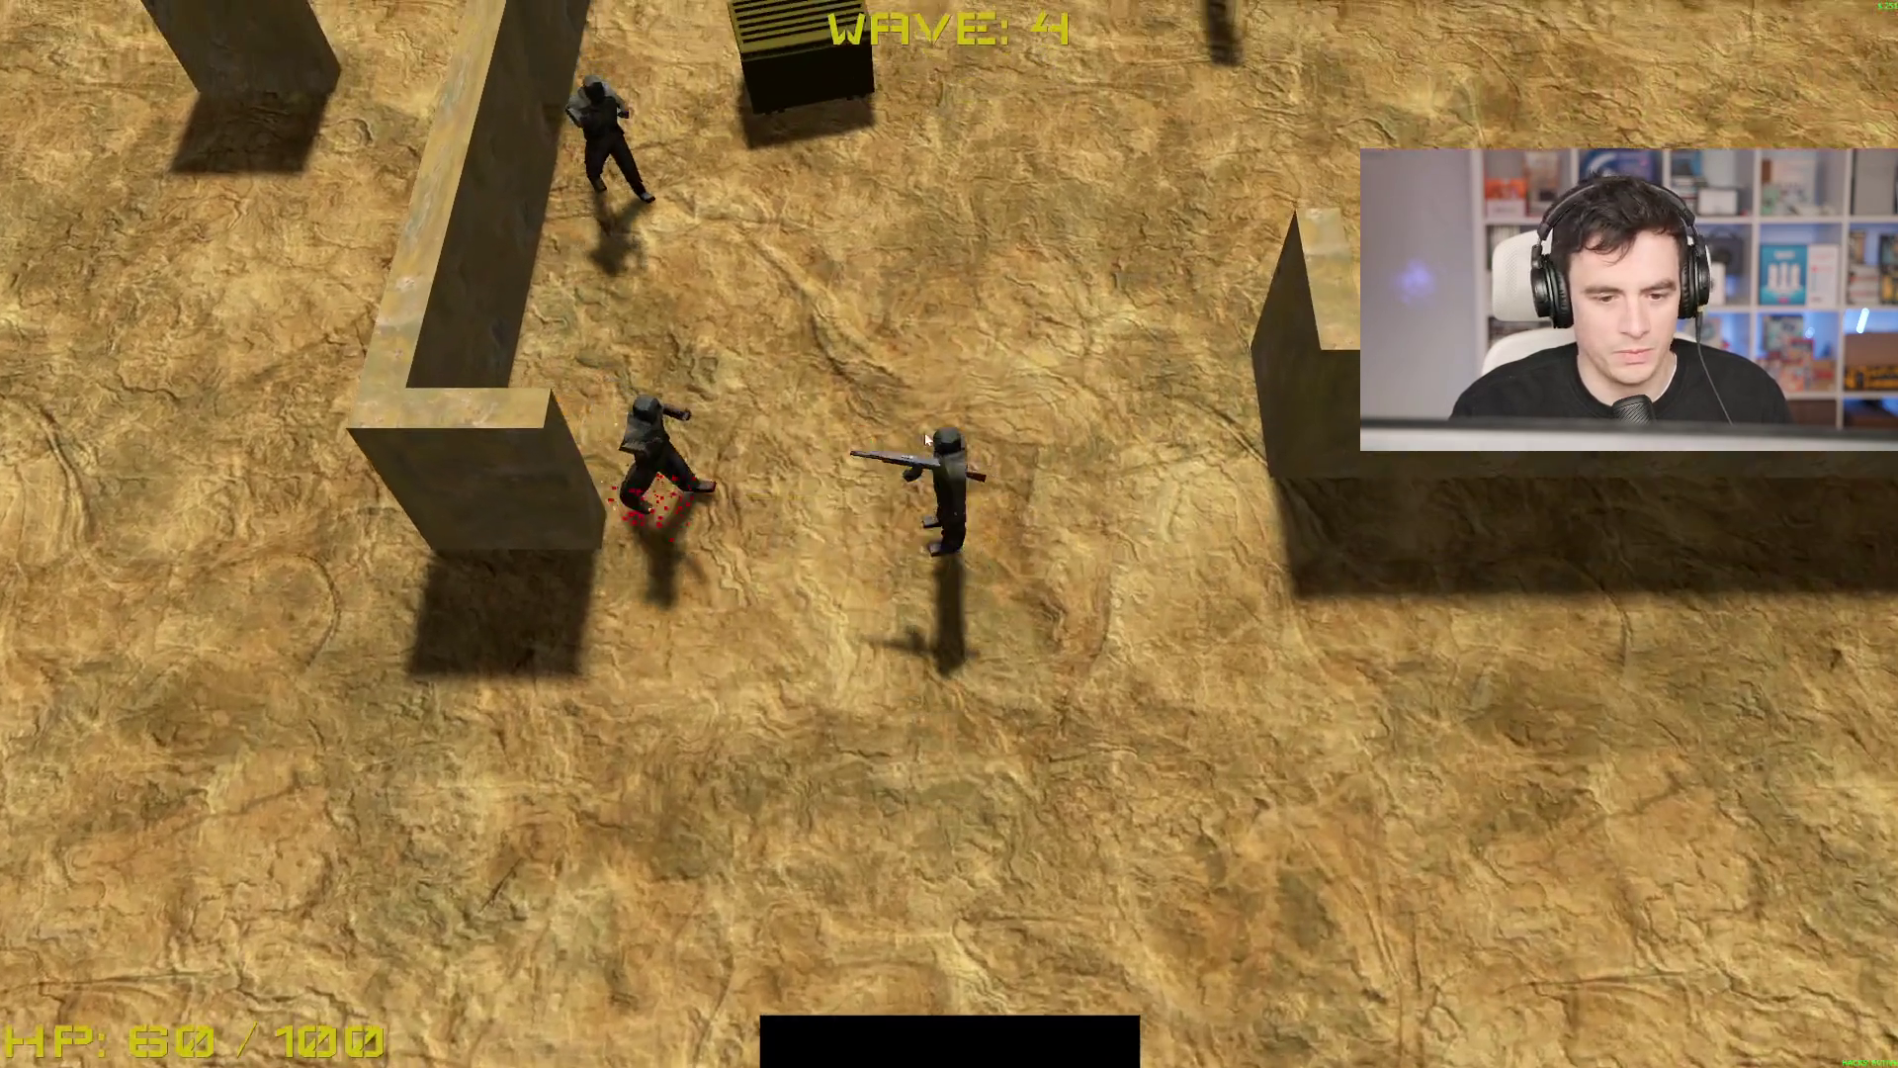
pyautogui.click(642, 425)
pyautogui.press('w')
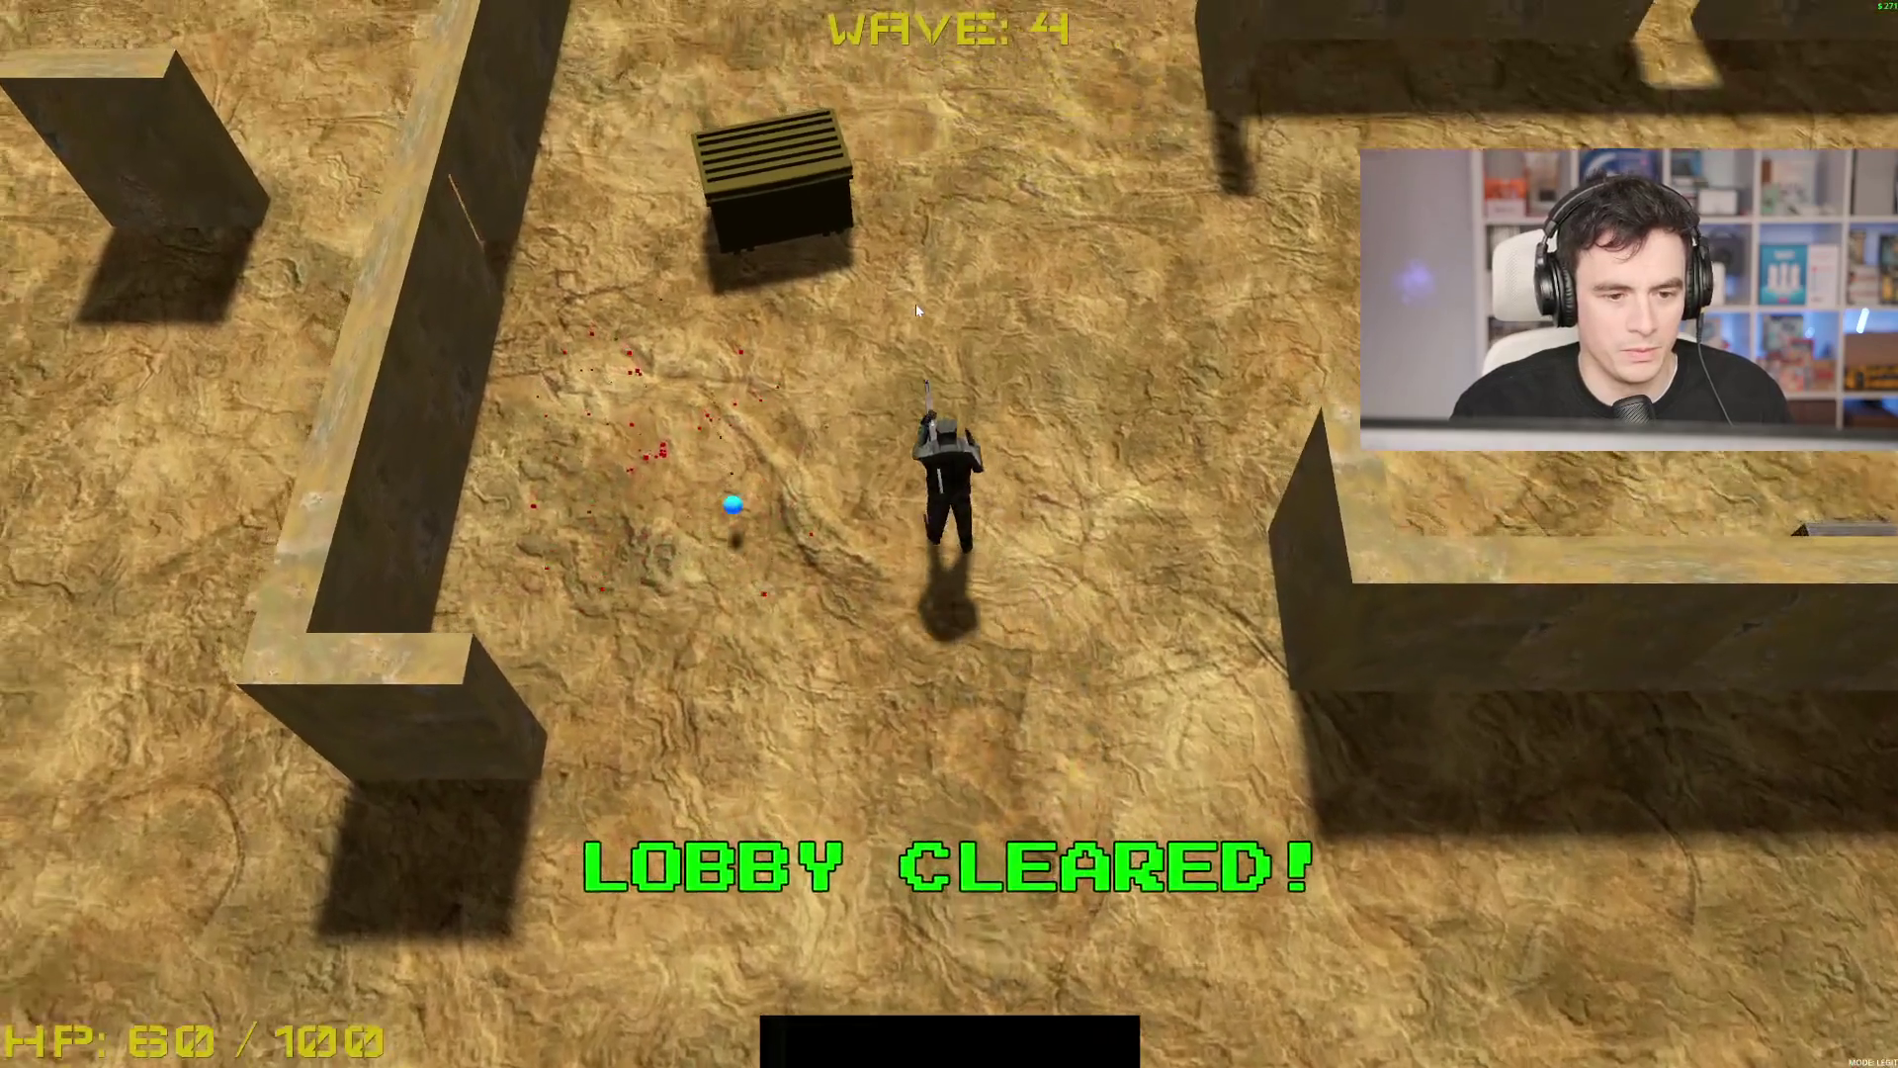
pyautogui.press('w')
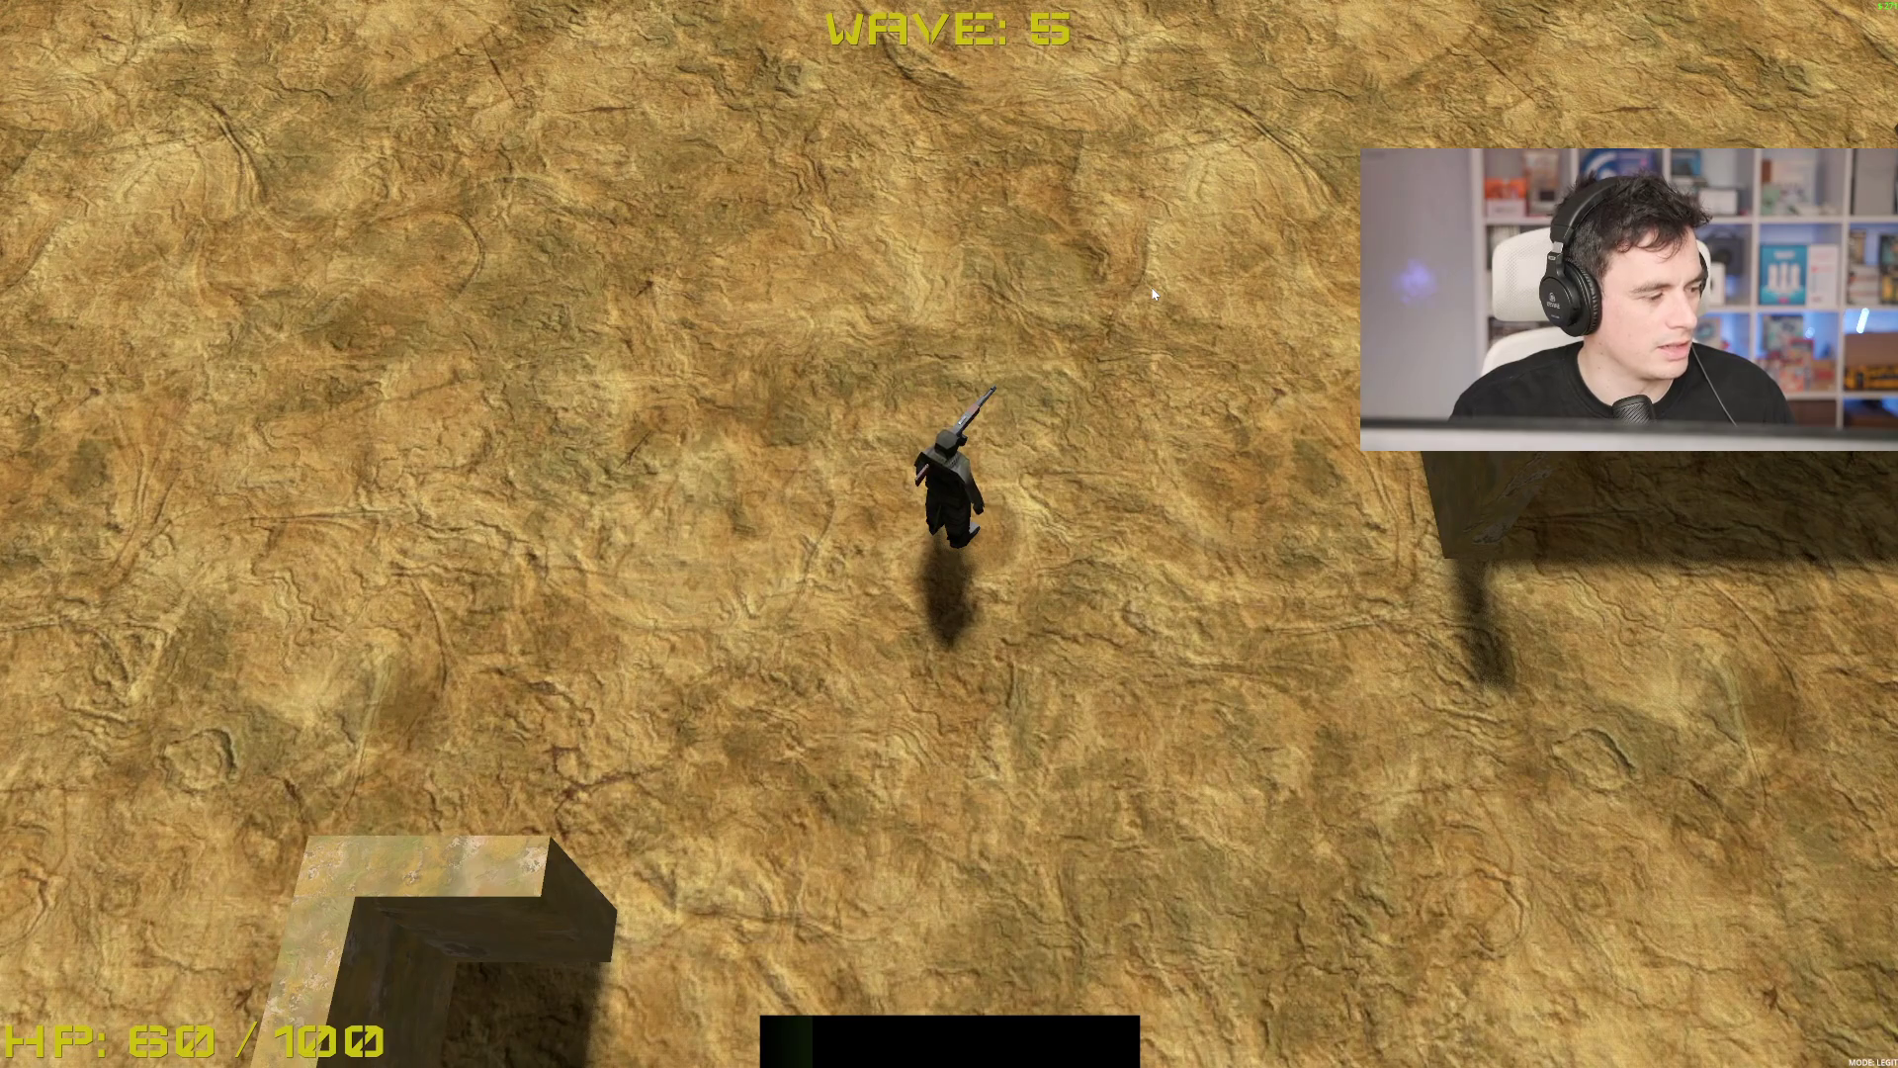
pyautogui.press('s')
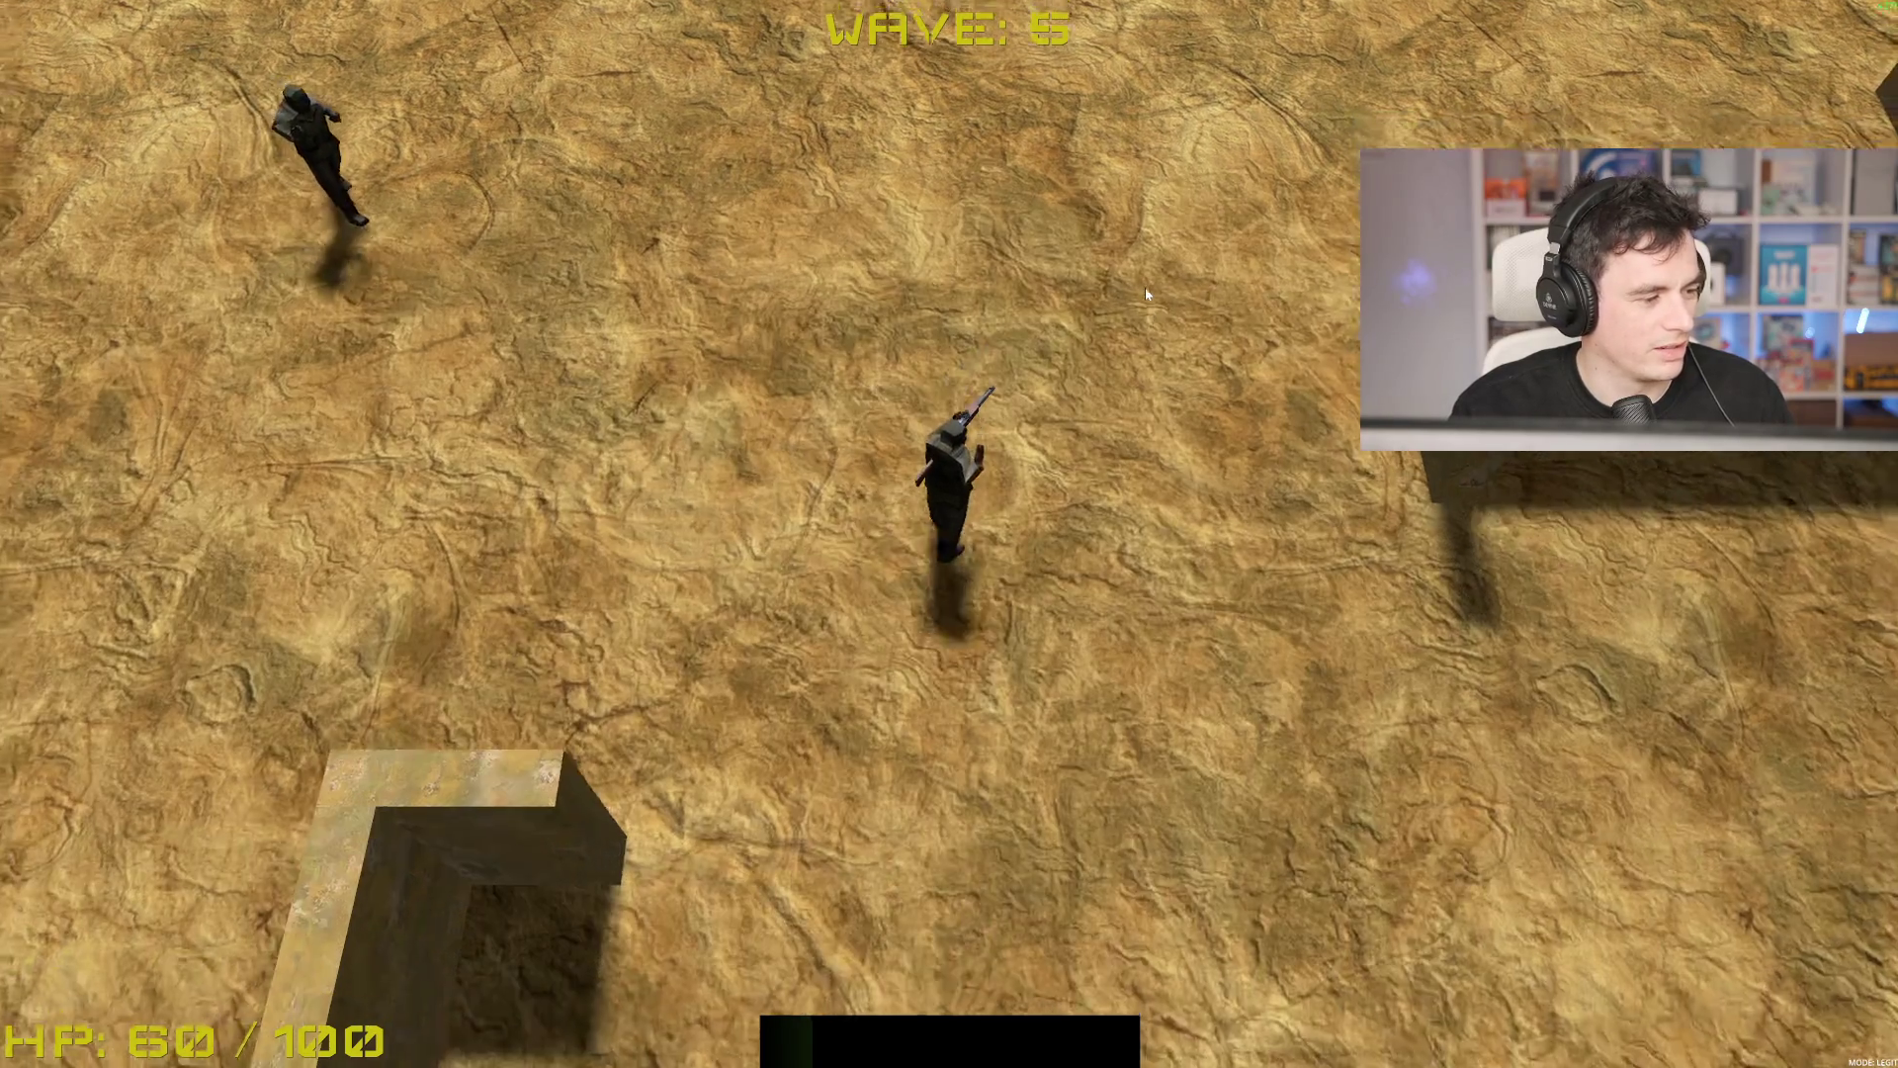
pyautogui.press('s')
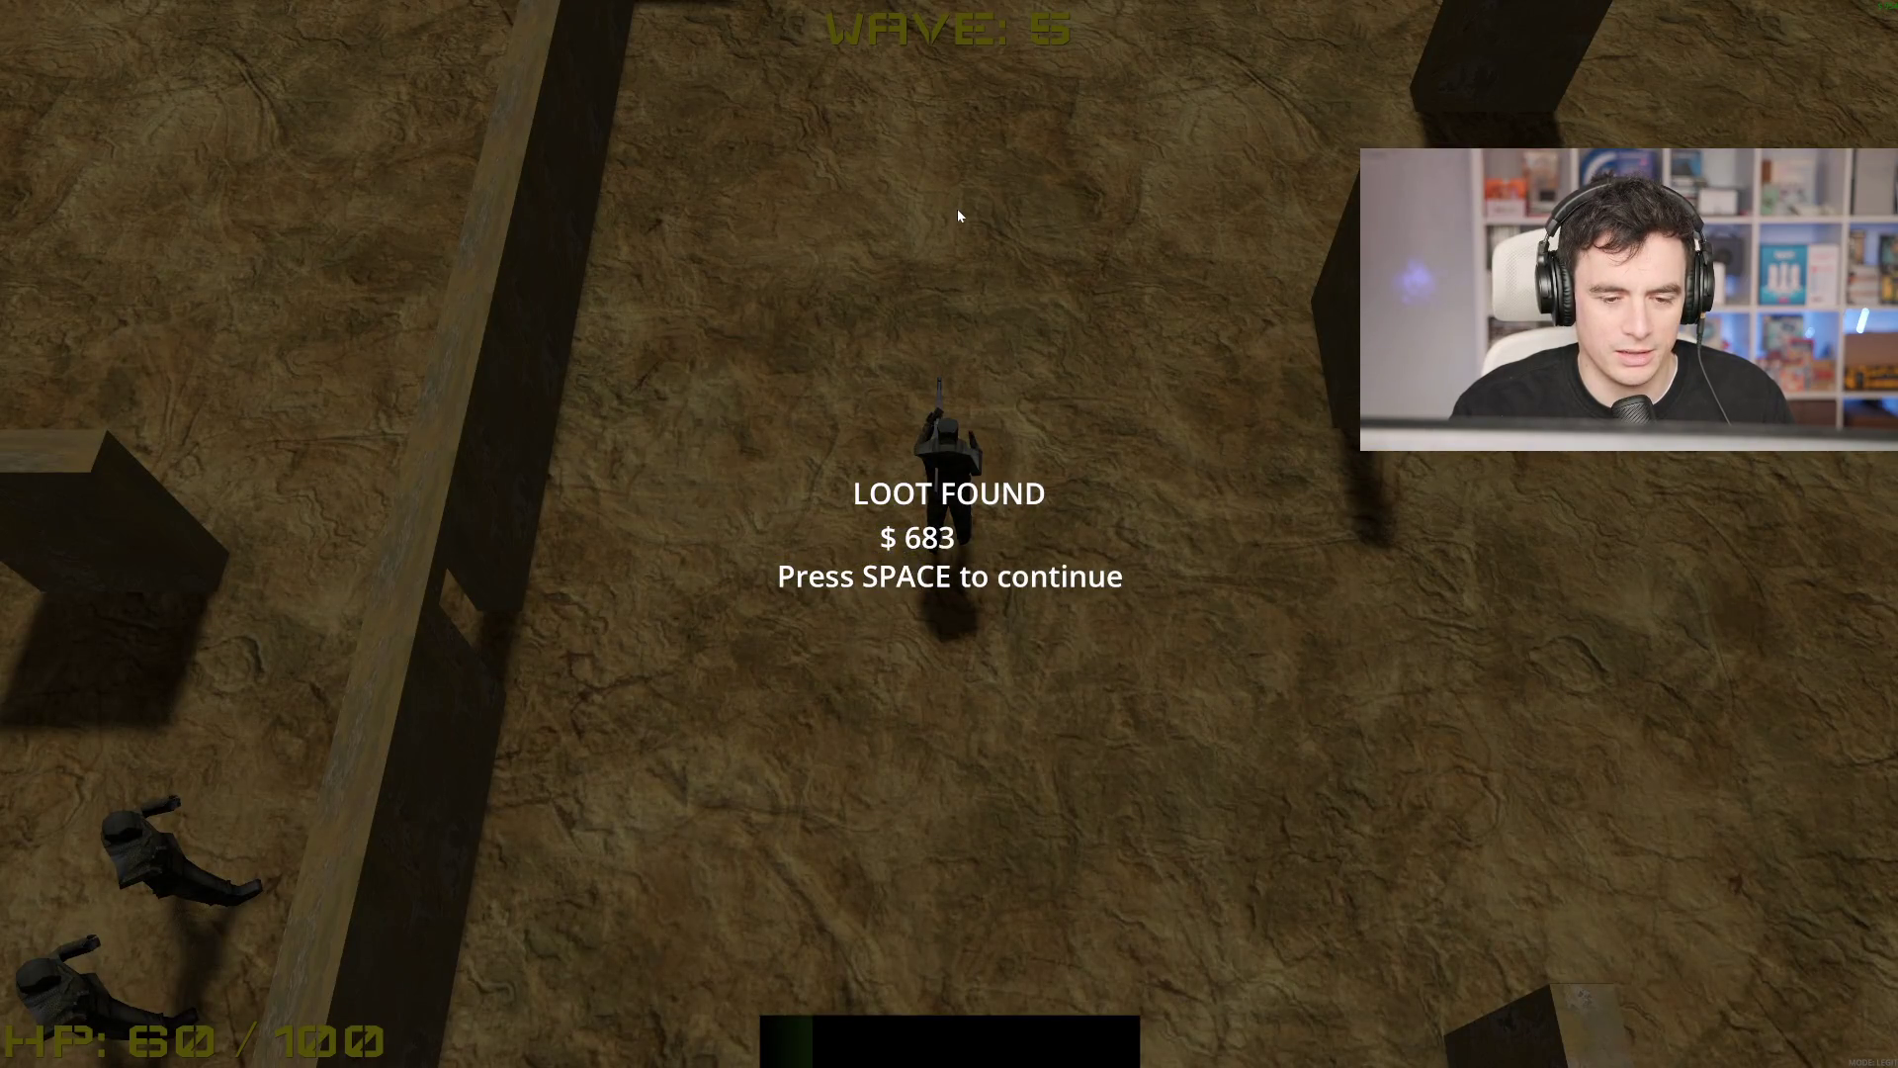
pyautogui.press('space')
# Step: Walk south-west through the level, then circle back north toward the enemies
pyautogui.press('s')
pyautogui.press('a')
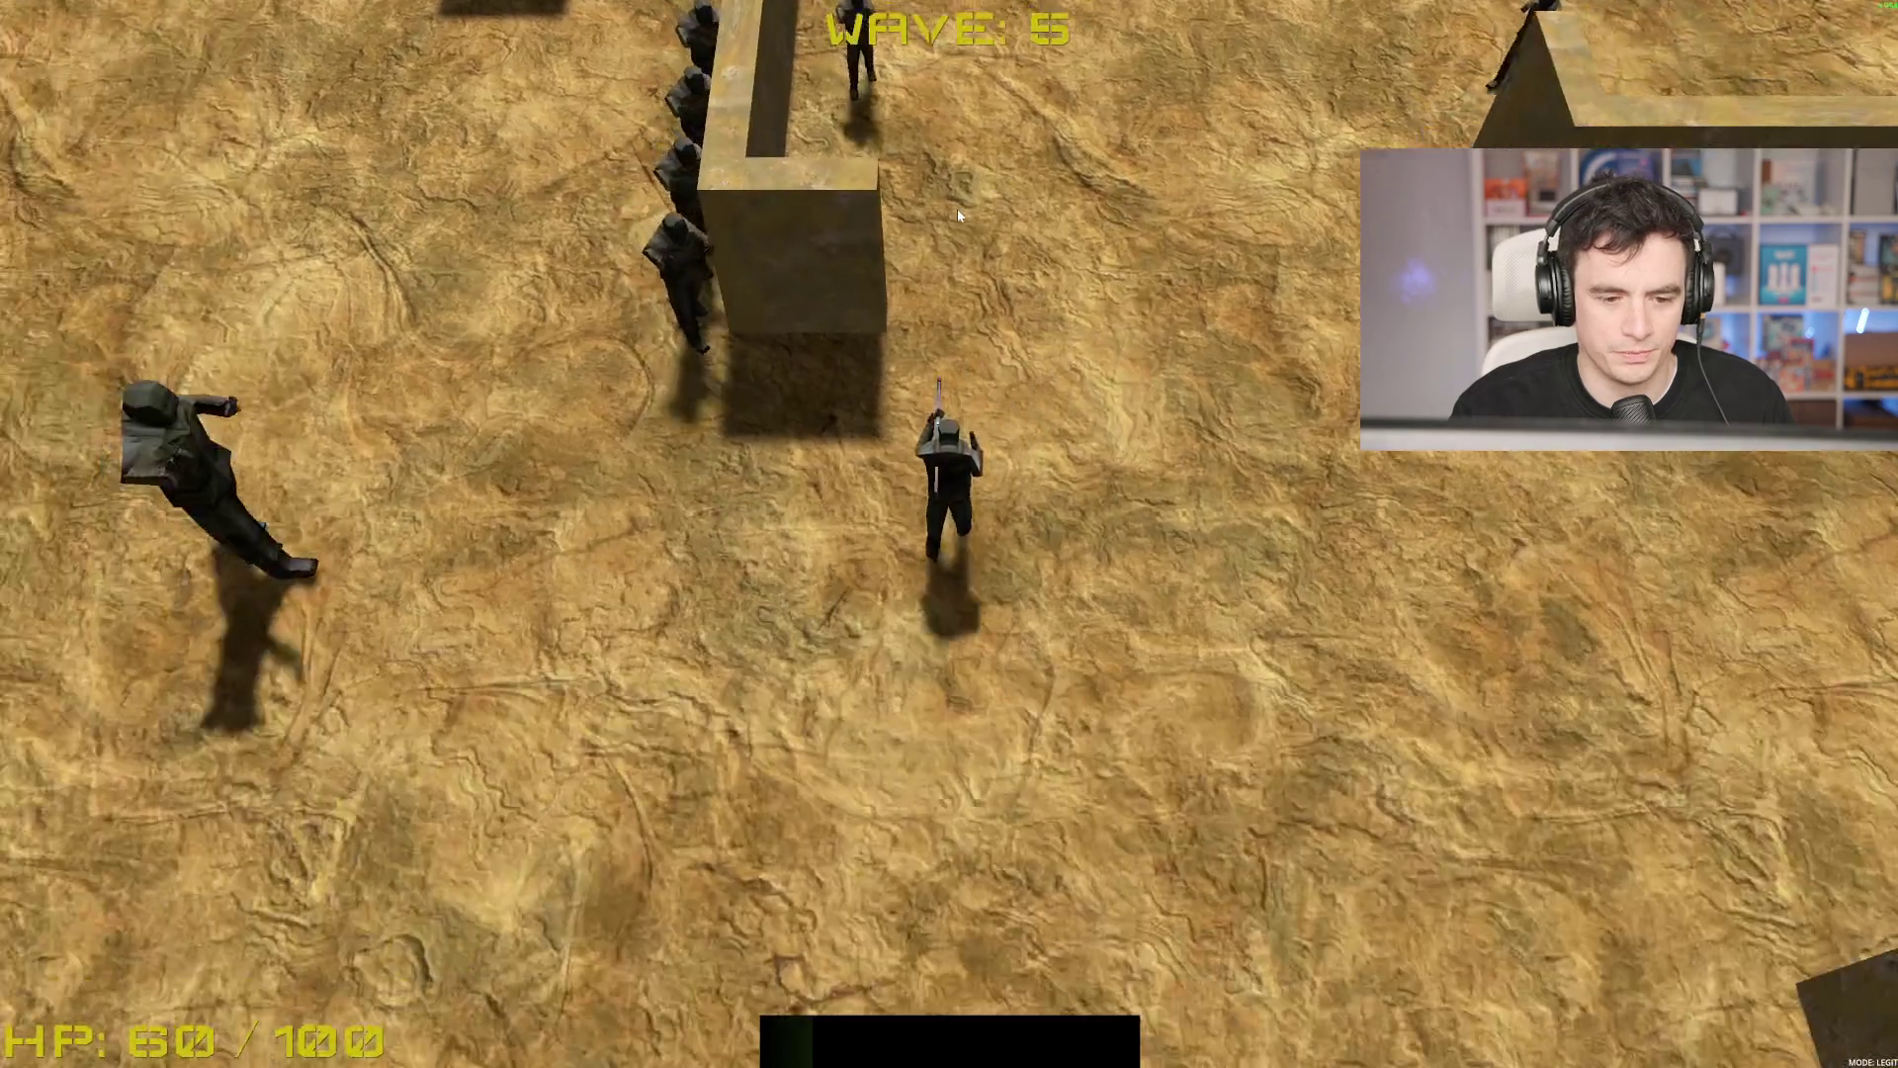
pyautogui.press('s')
pyautogui.press('a')
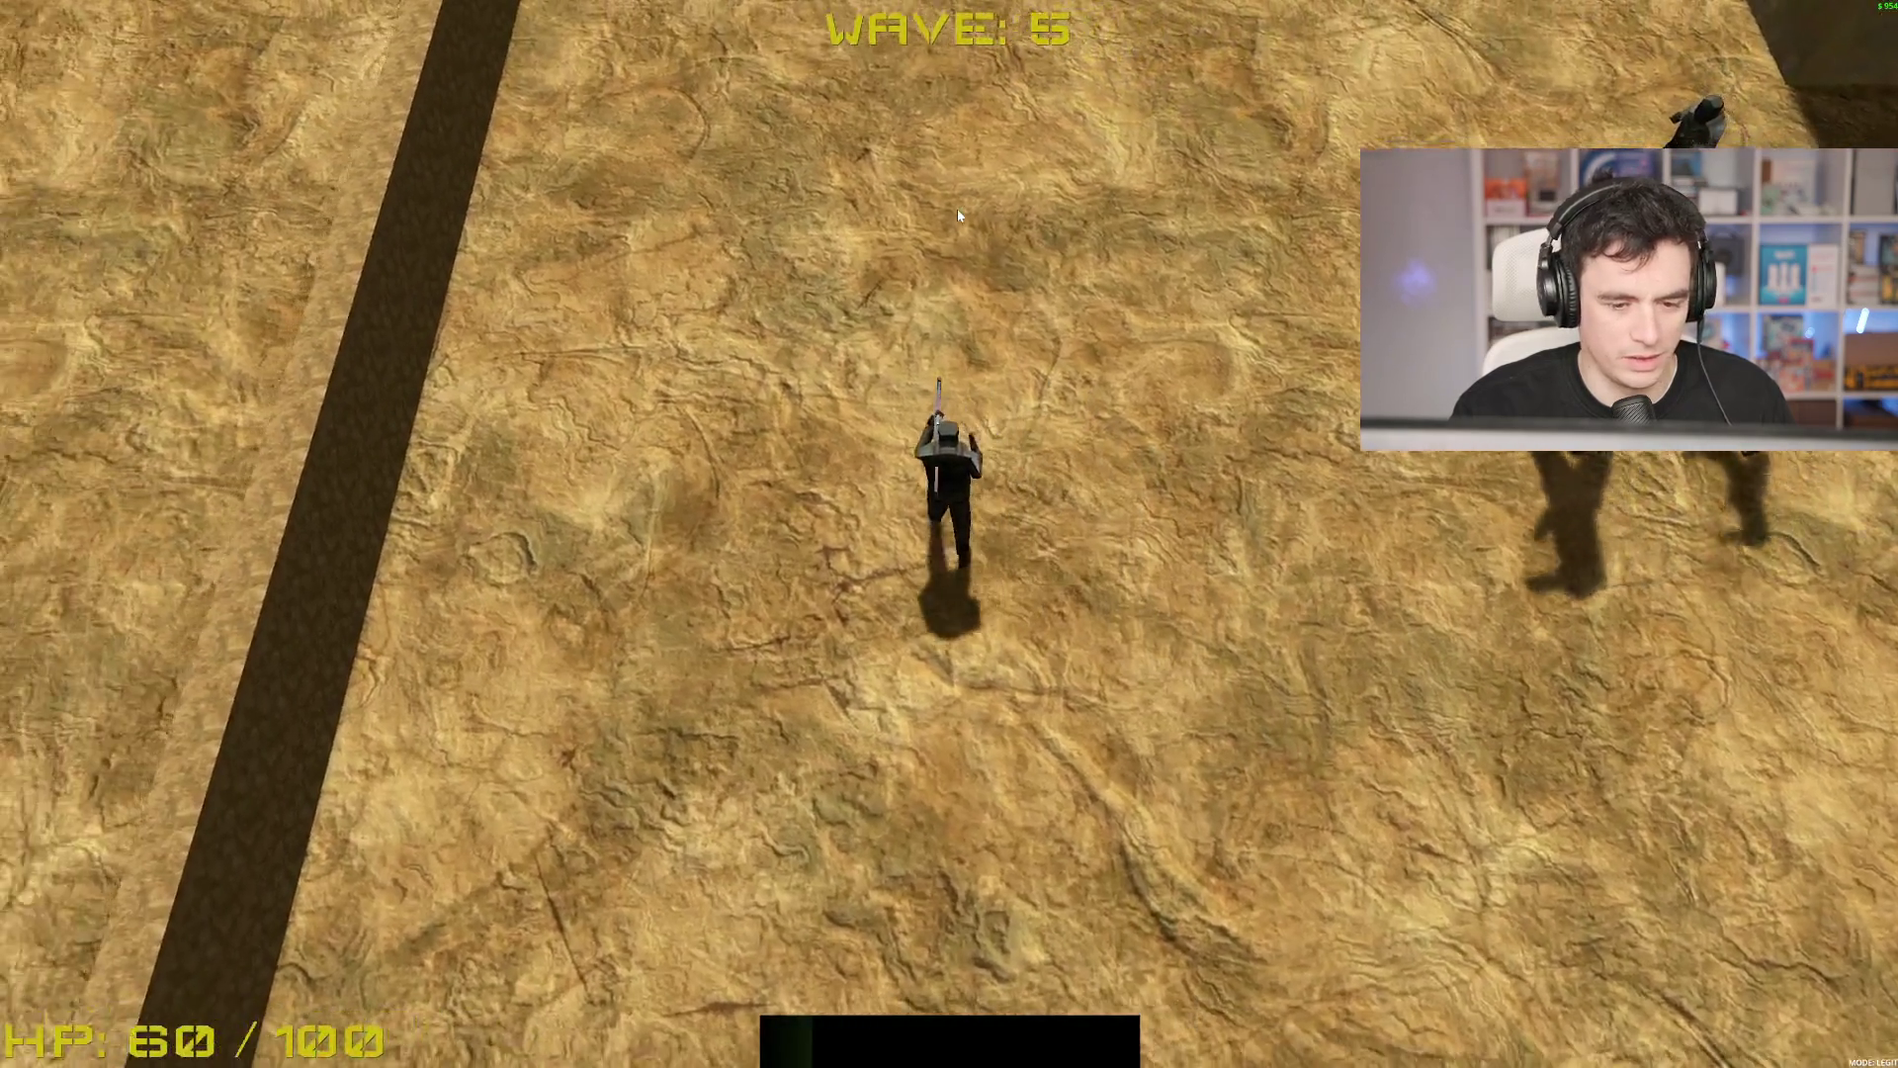
pyautogui.press('s')
pyautogui.press('a')
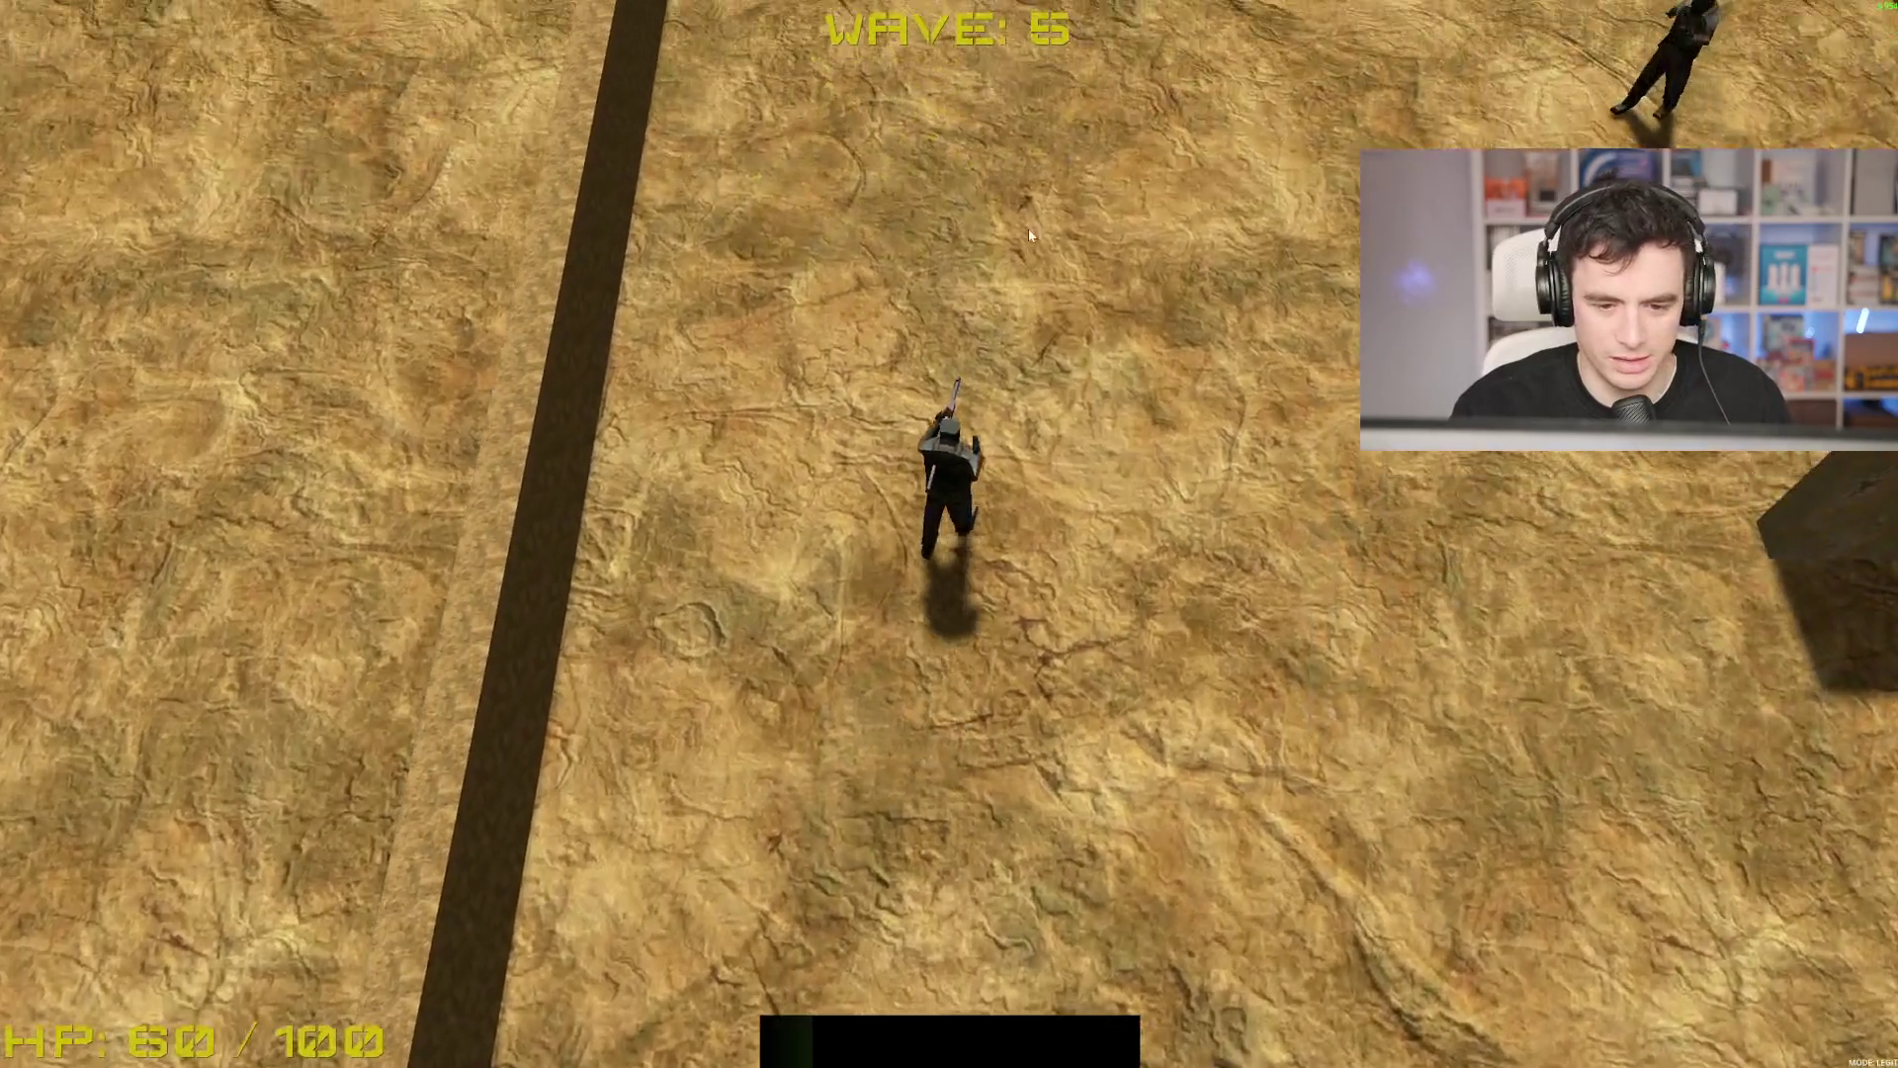
pyautogui.press('w')
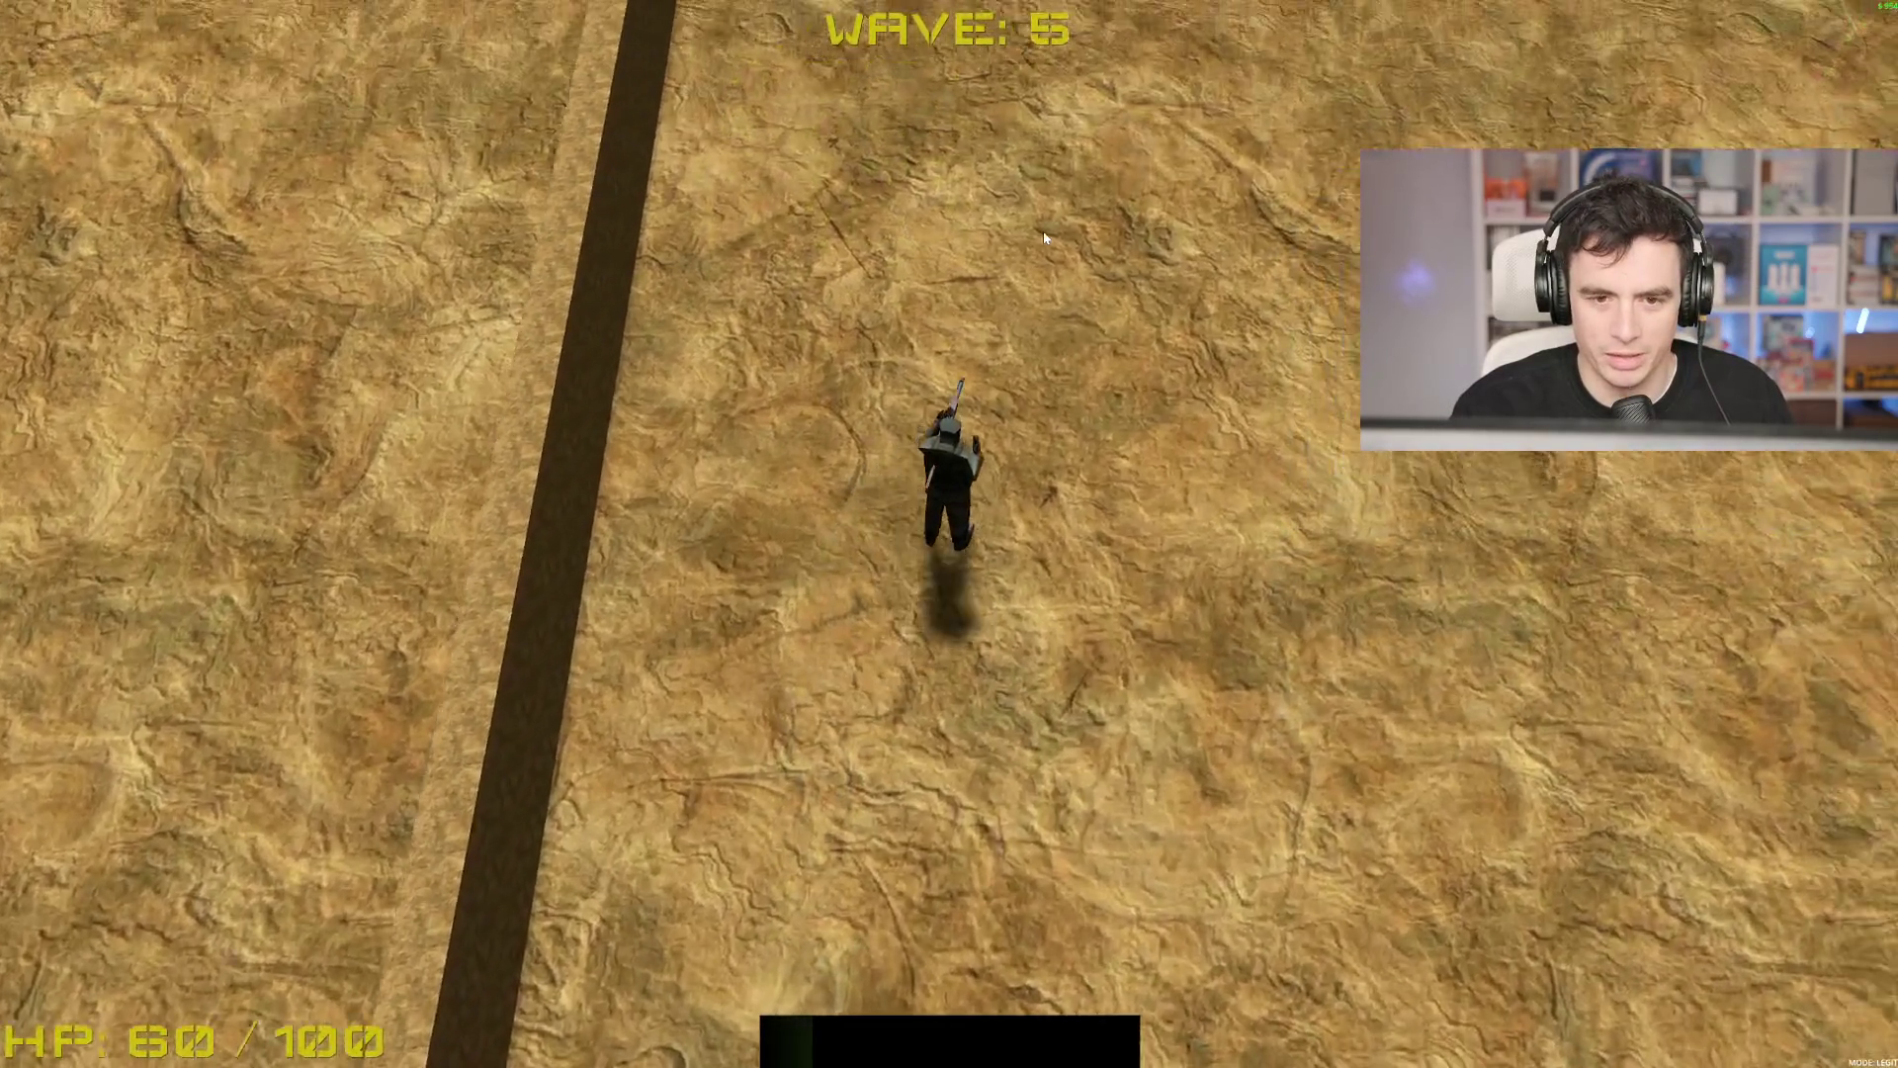
pyautogui.press('w')
pyautogui.press('d')
pyautogui.press('s')
# Step: Keep dodging and shooting the nearby enemies until the run ends in Game Over
pyautogui.click(1041, 238)
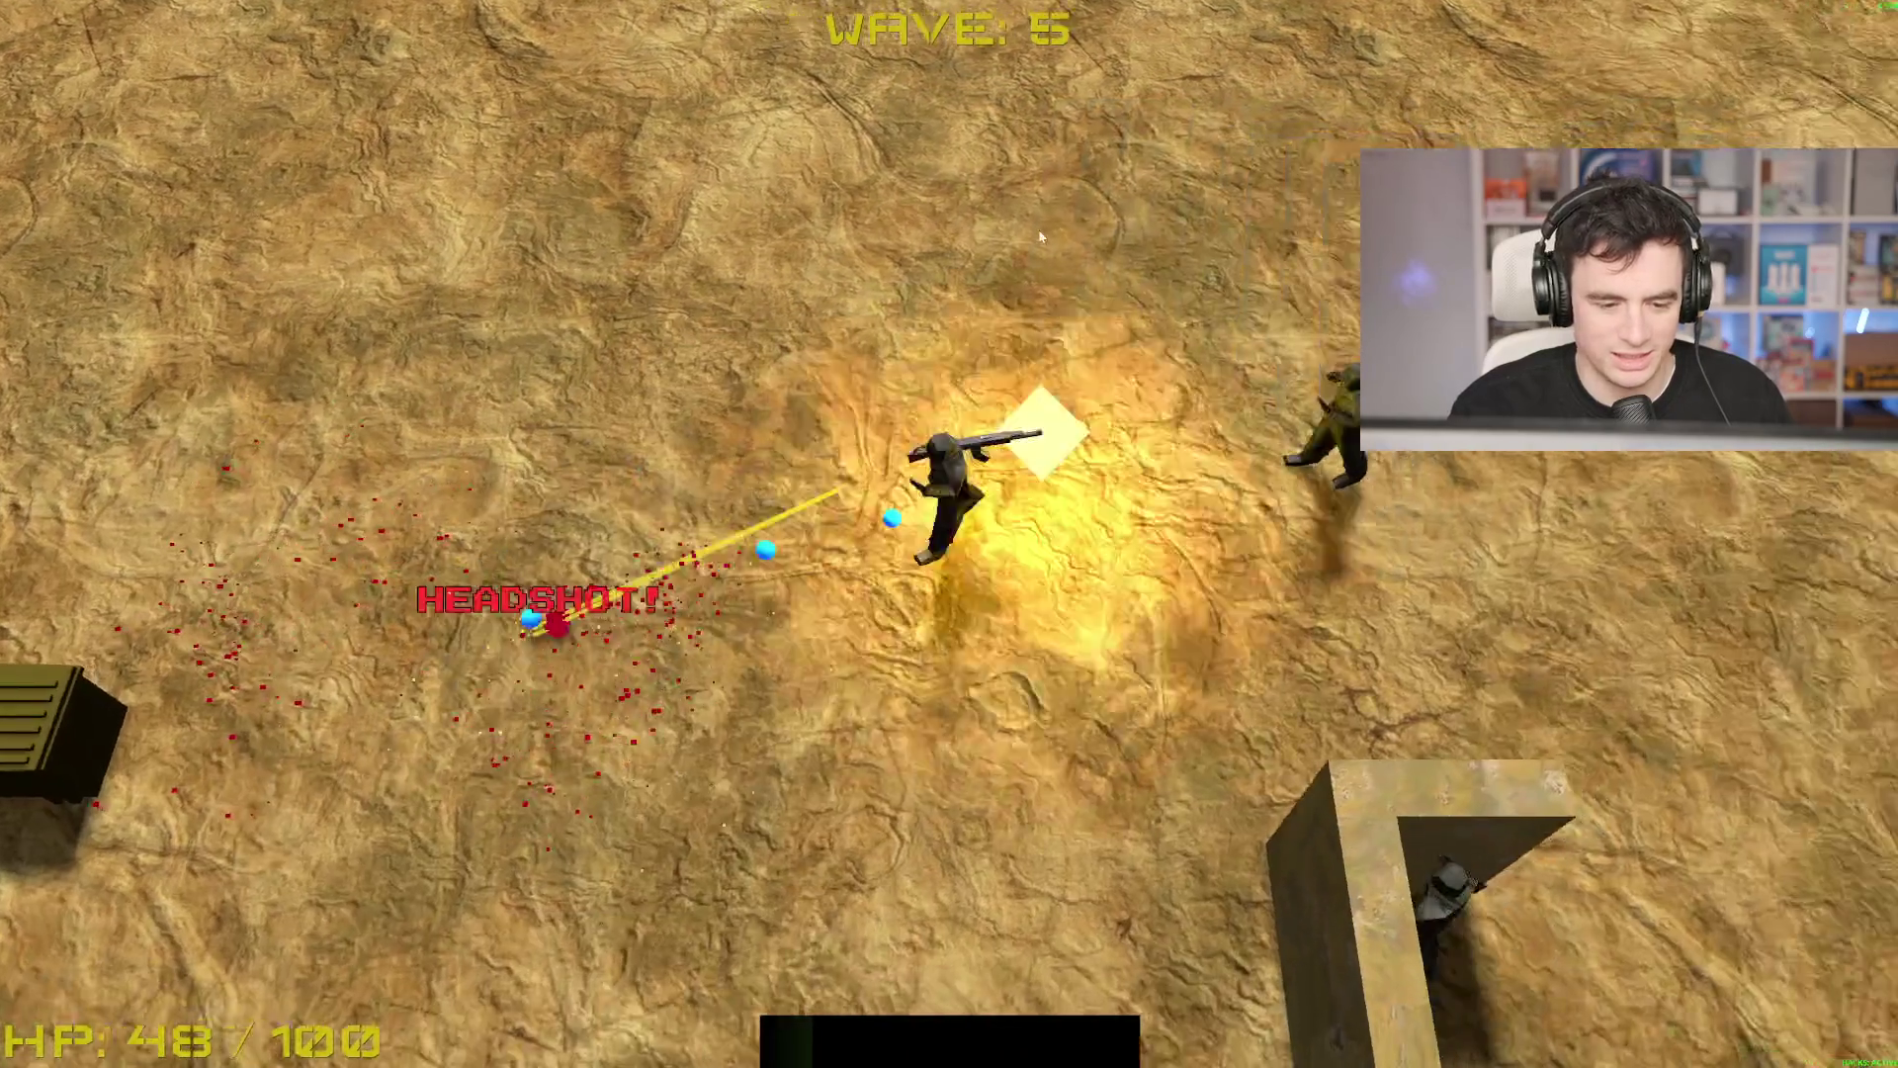
pyautogui.press('s')
pyautogui.press('a')
pyautogui.press('d')
pyautogui.click(1038, 236)
pyautogui.press('s')
pyautogui.click(1038, 235)
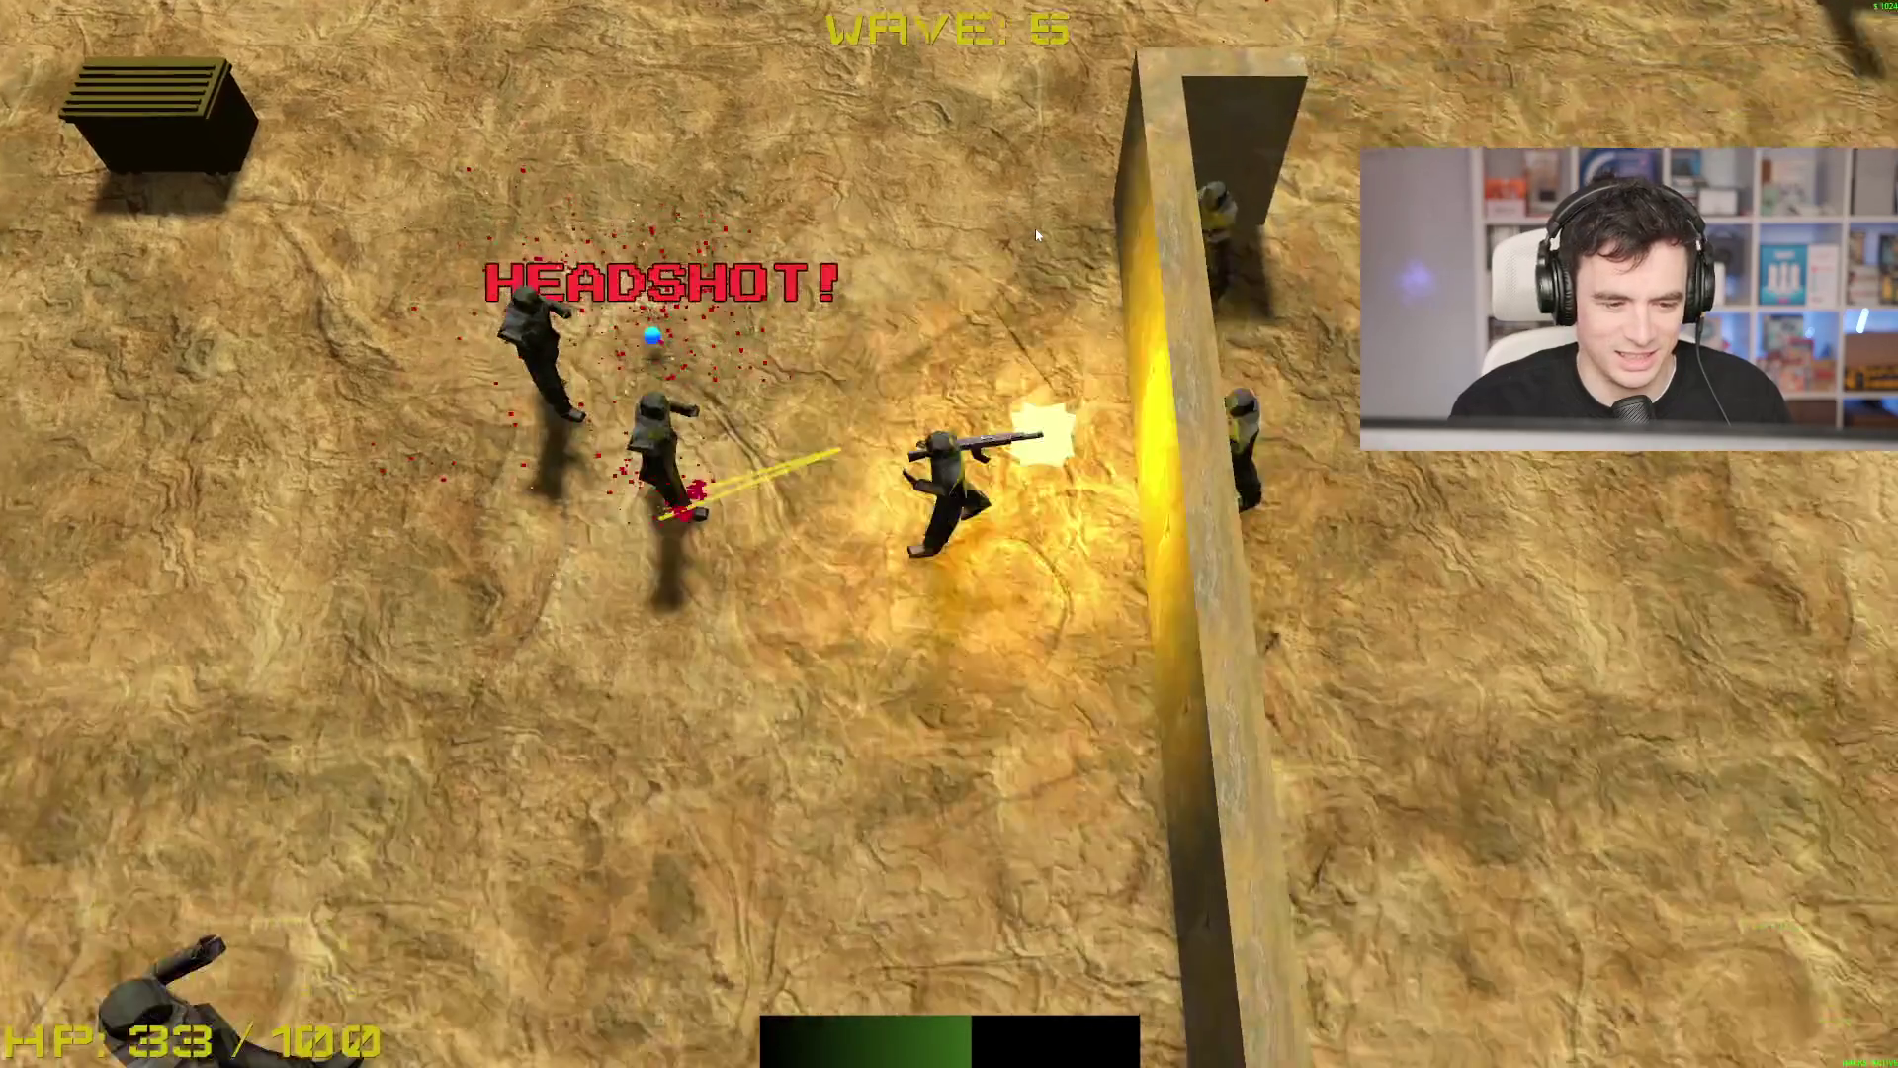
pyautogui.press('s')
pyautogui.press('a')
pyautogui.press('d')
pyautogui.click(1038, 236)
pyautogui.press('w')
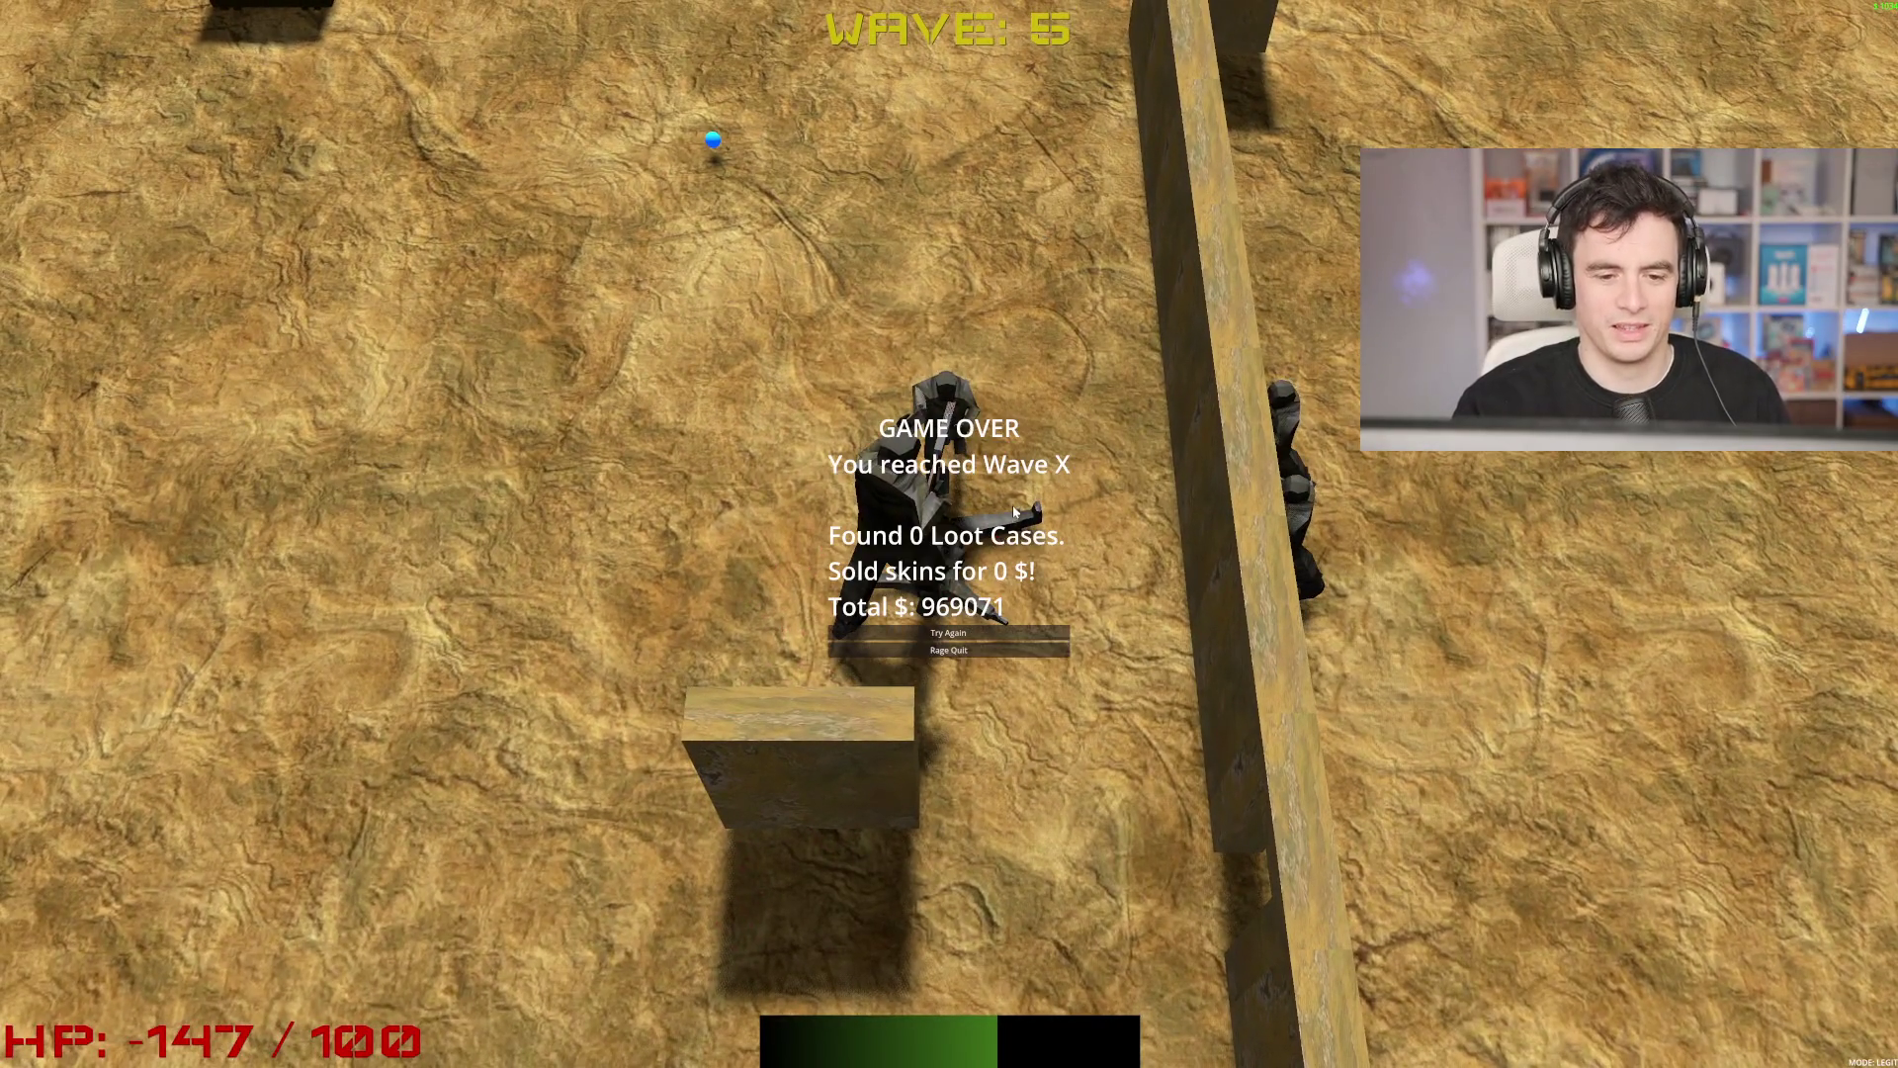
# Step: Quit the run to the main menu and buy two headset upgrade levels
pyautogui.click(964, 653)
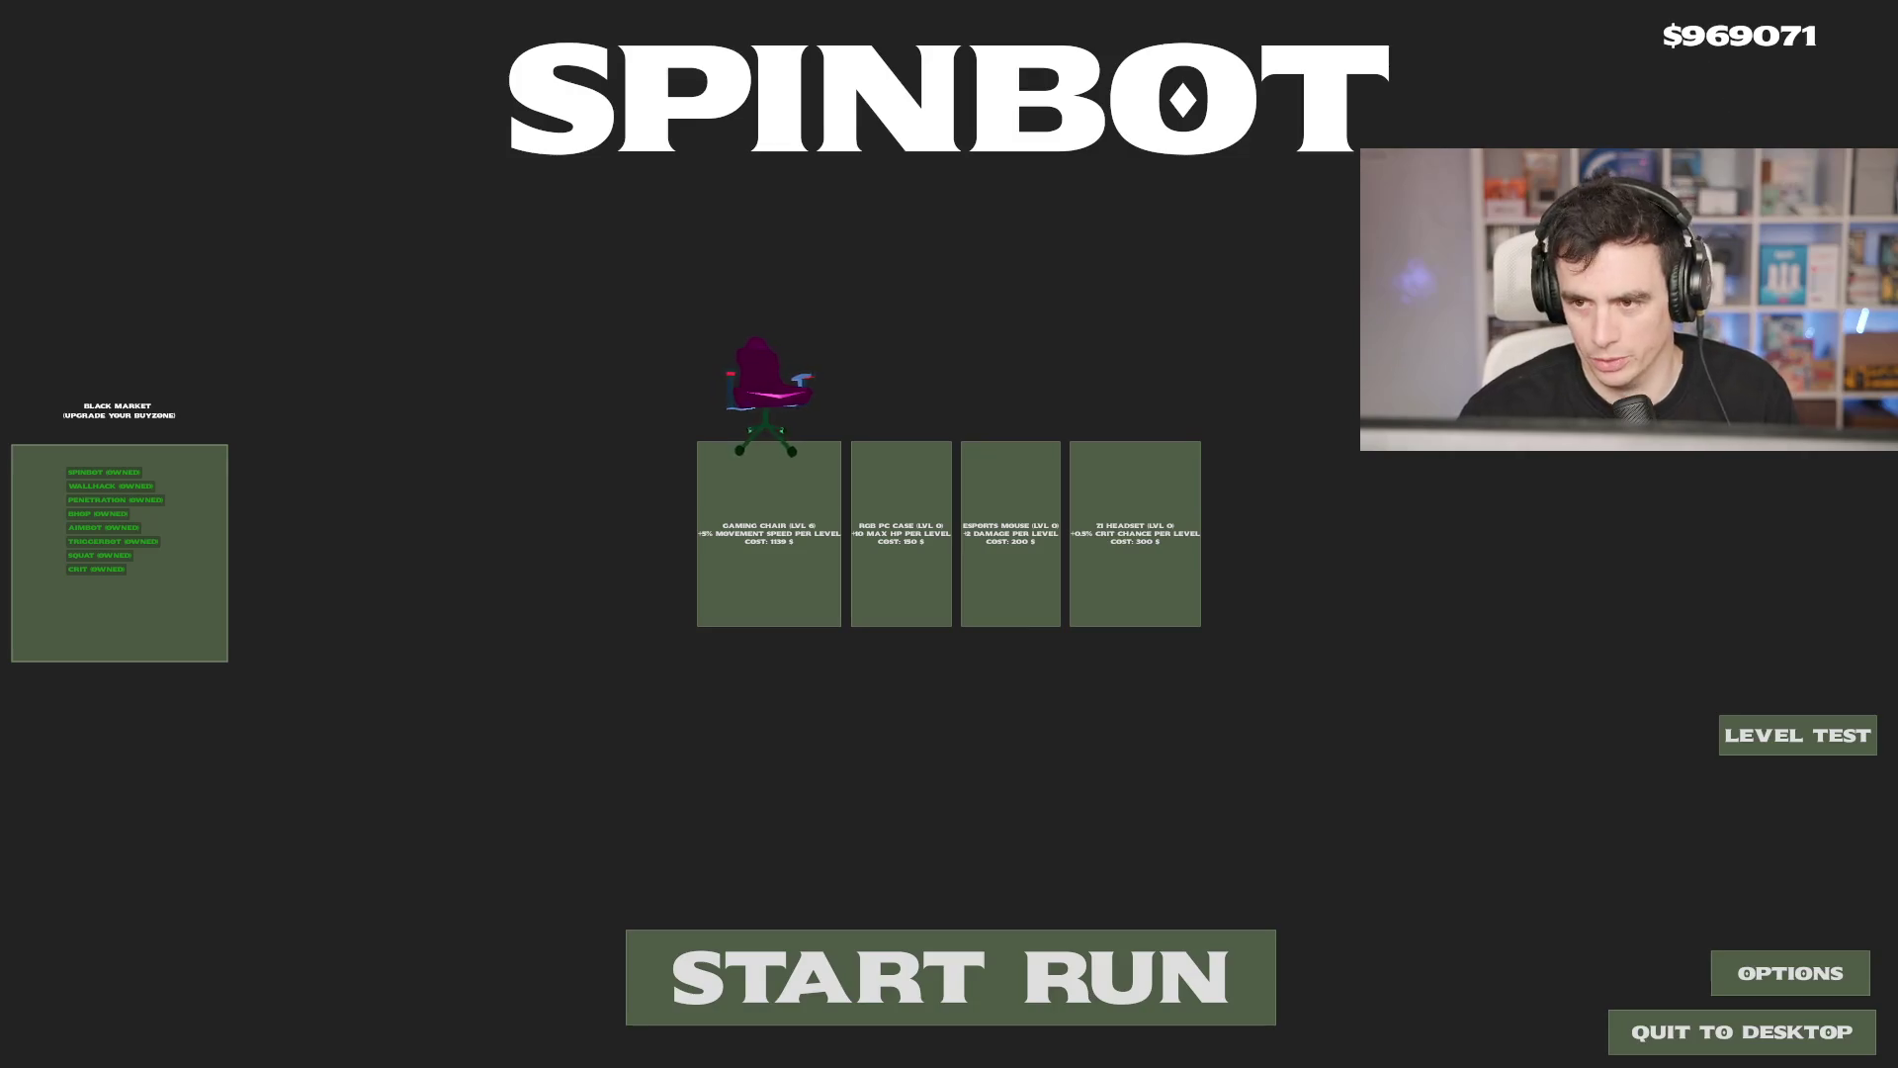
pyautogui.click(1135, 587)
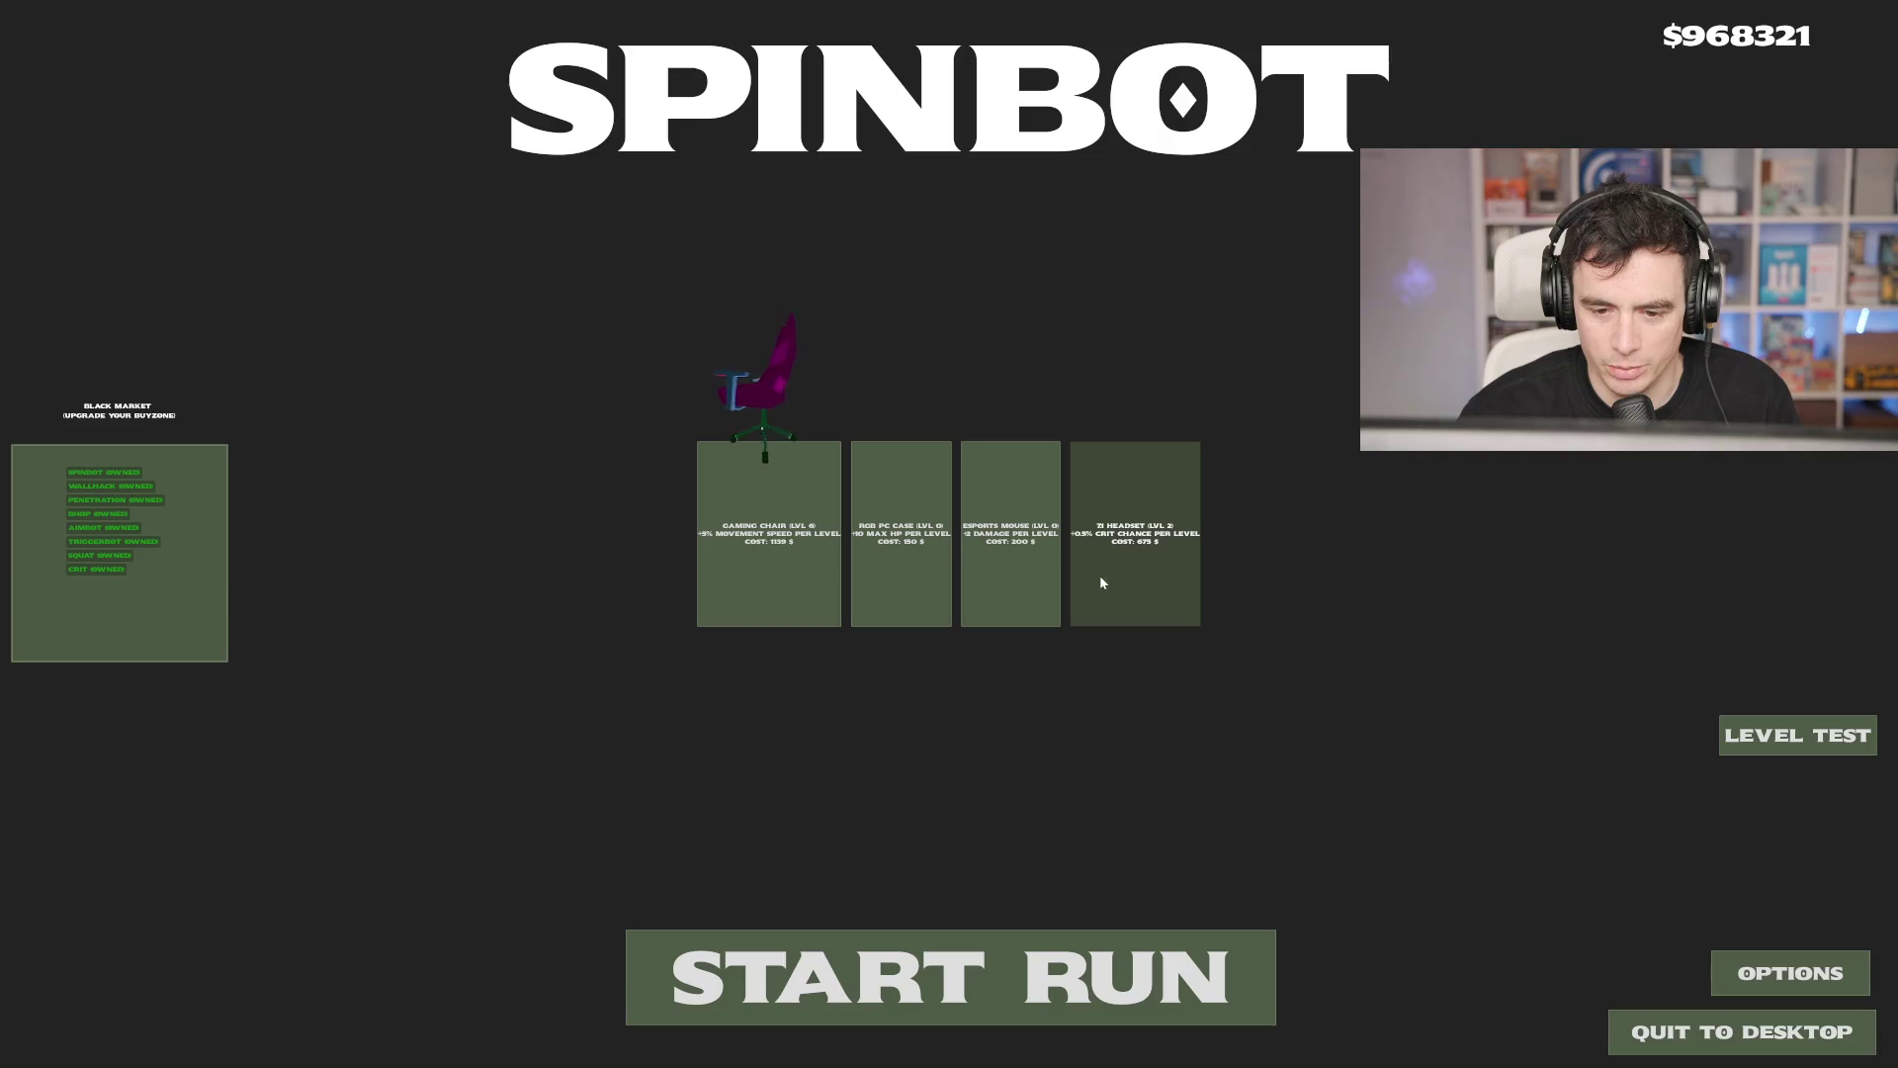
pyautogui.click(1170, 581)
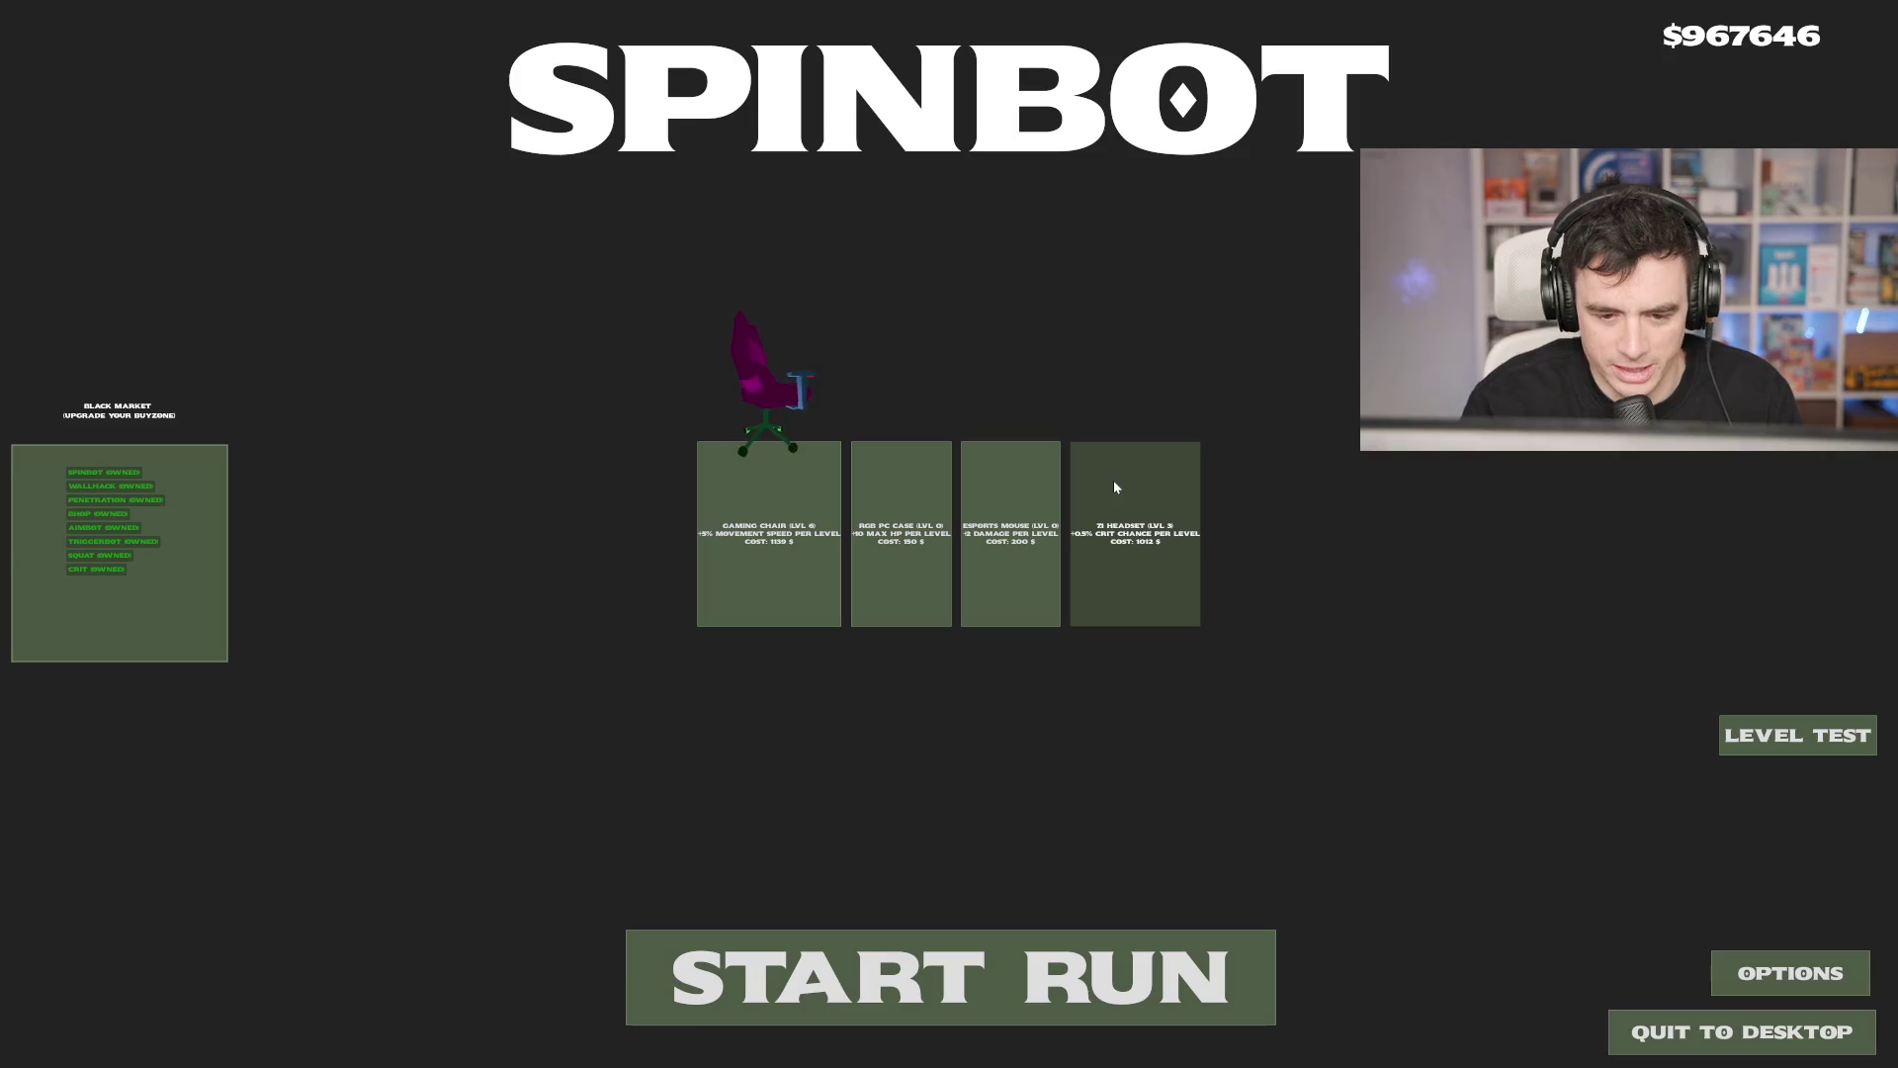
# Step: Buy Esports Mouse twice, RGB PC Case once and Gaming Chair twice, then reset saved progress
pyautogui.click(1004, 562)
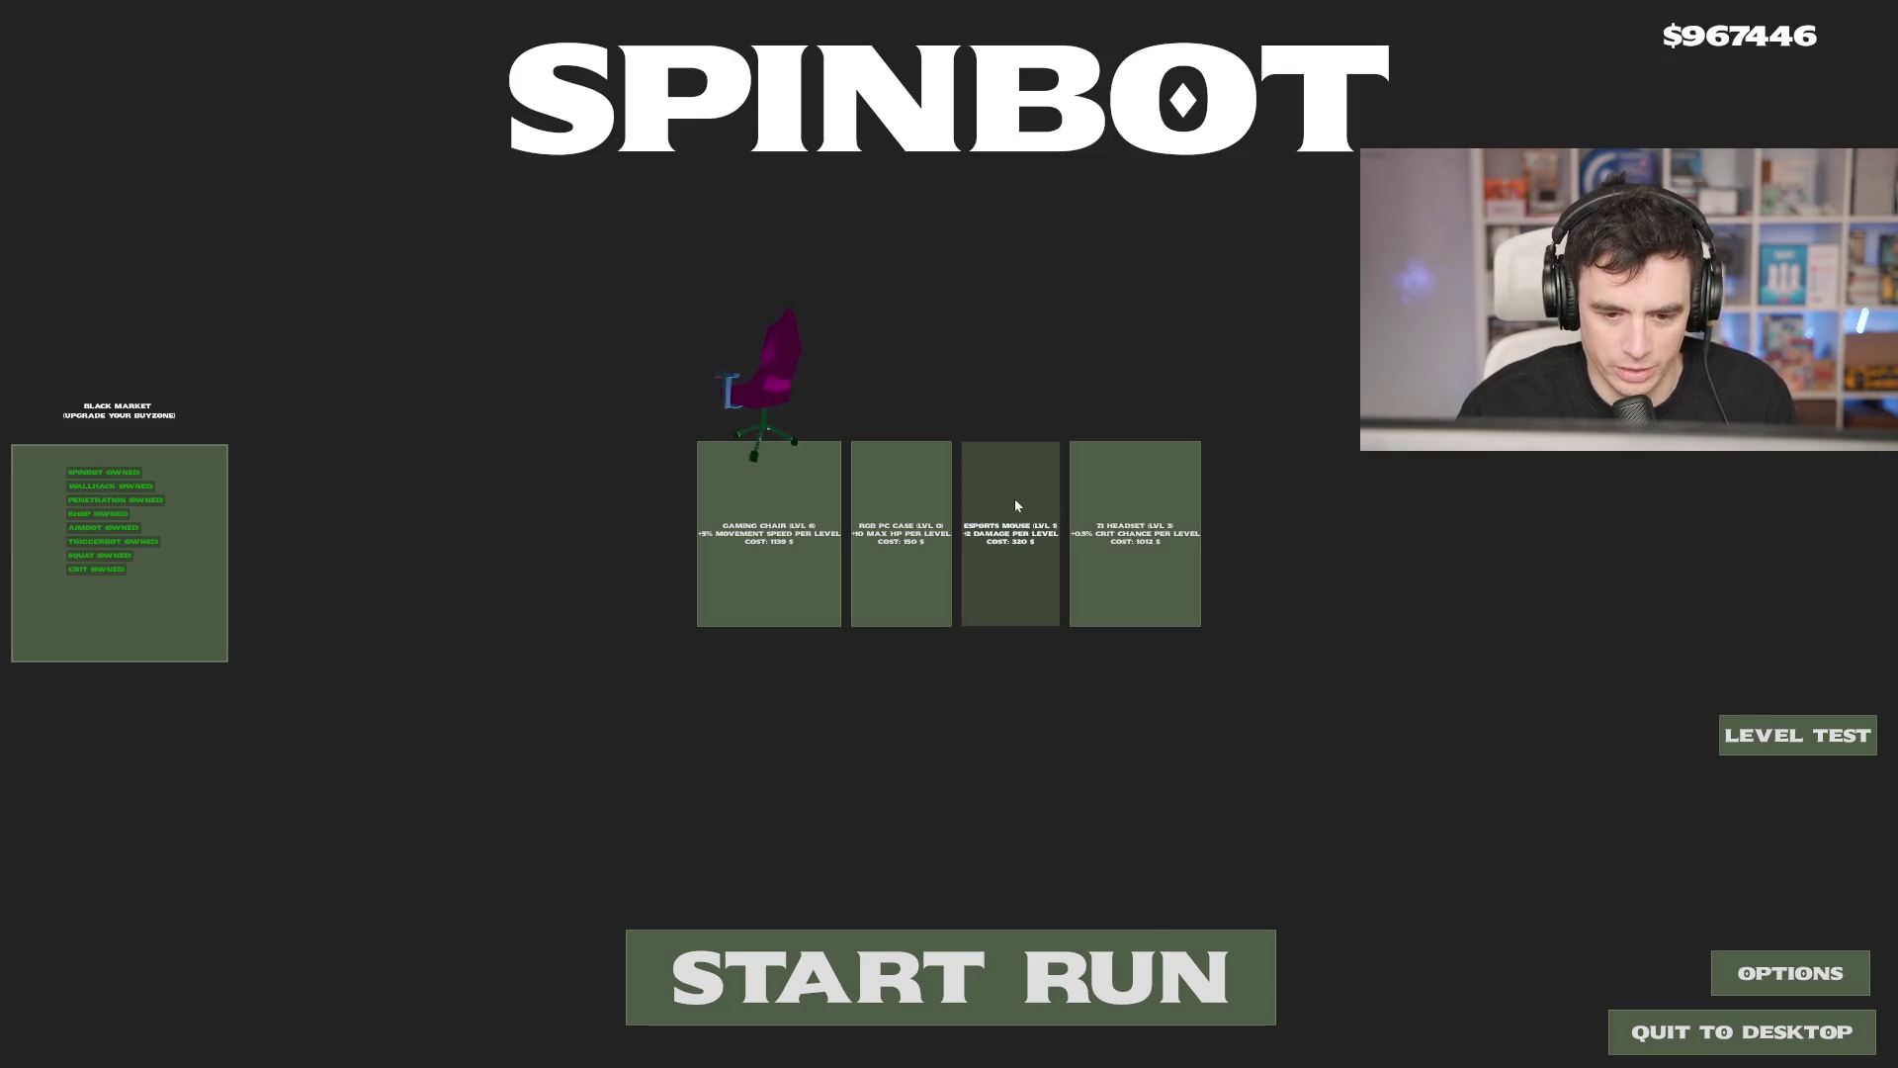
pyautogui.click(1015, 501)
pyautogui.click(870, 573)
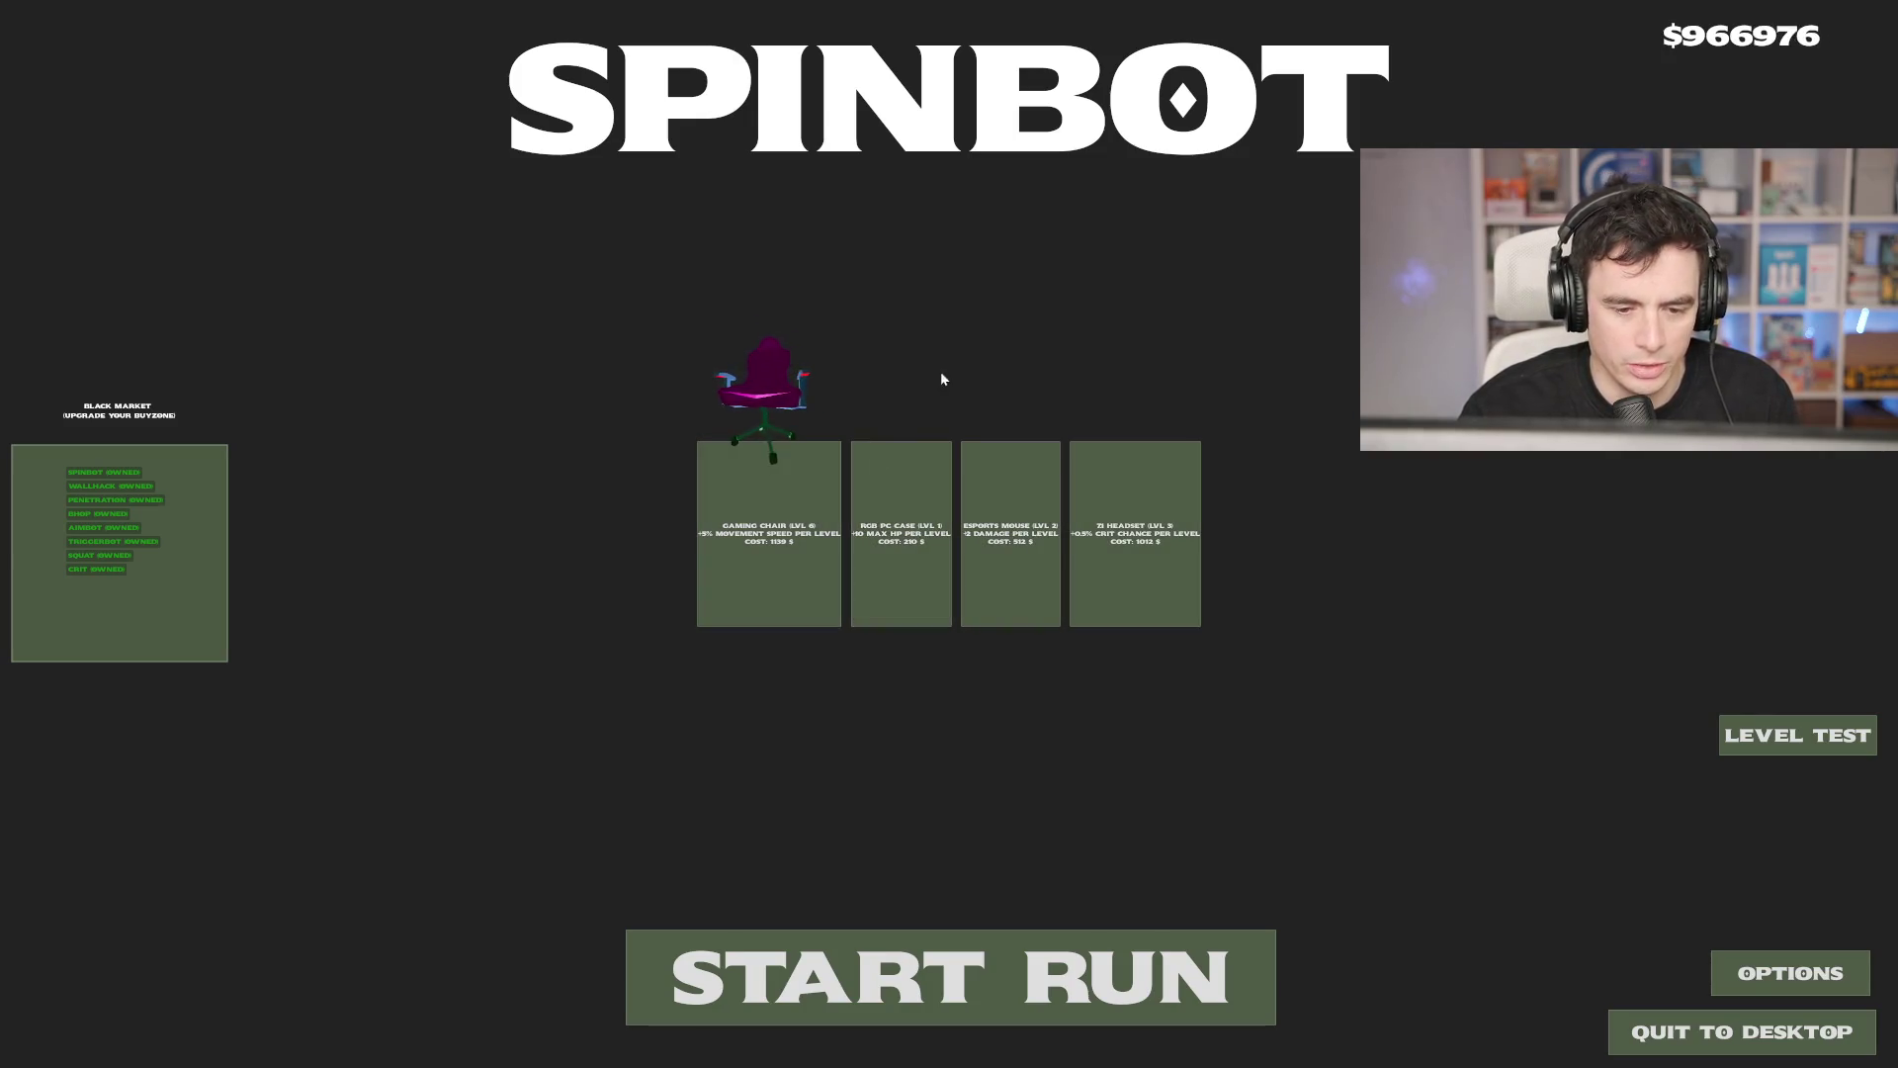
pyautogui.click(734, 568)
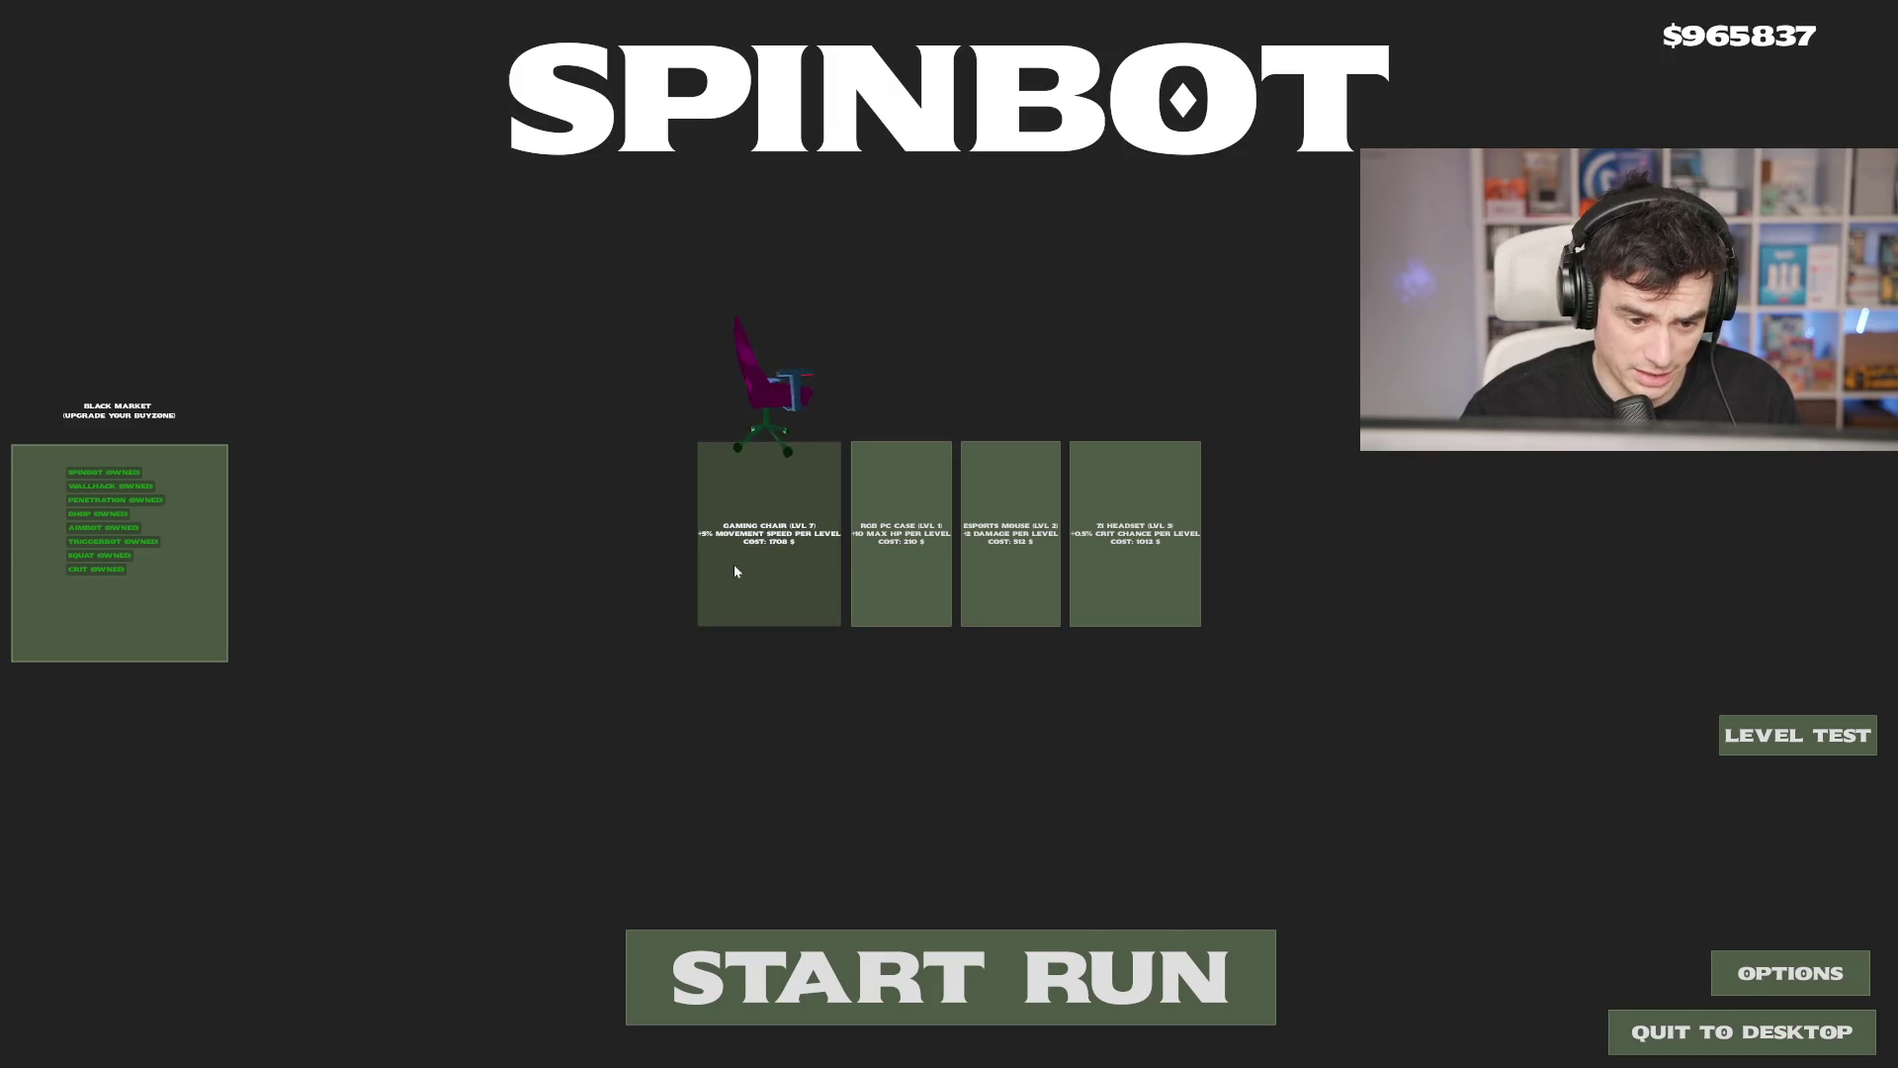
pyautogui.click(735, 569)
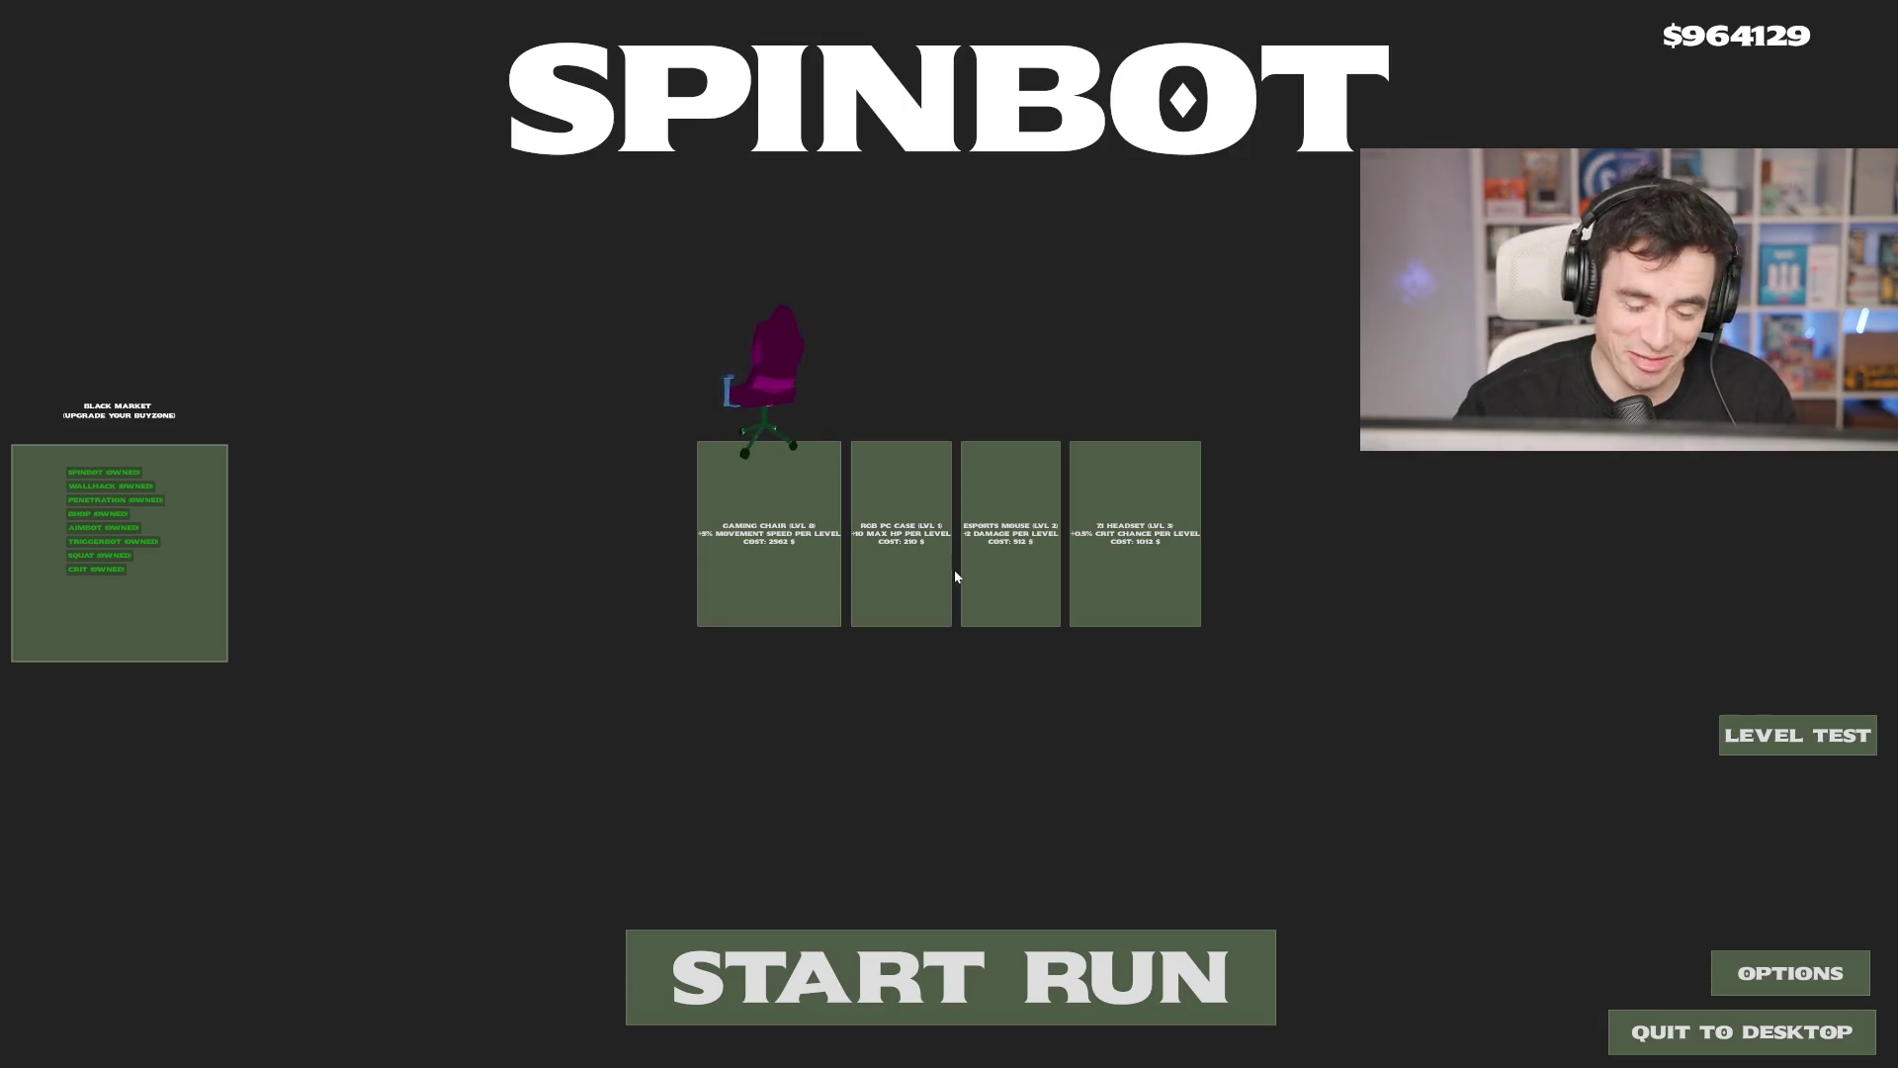
pyautogui.press('r')
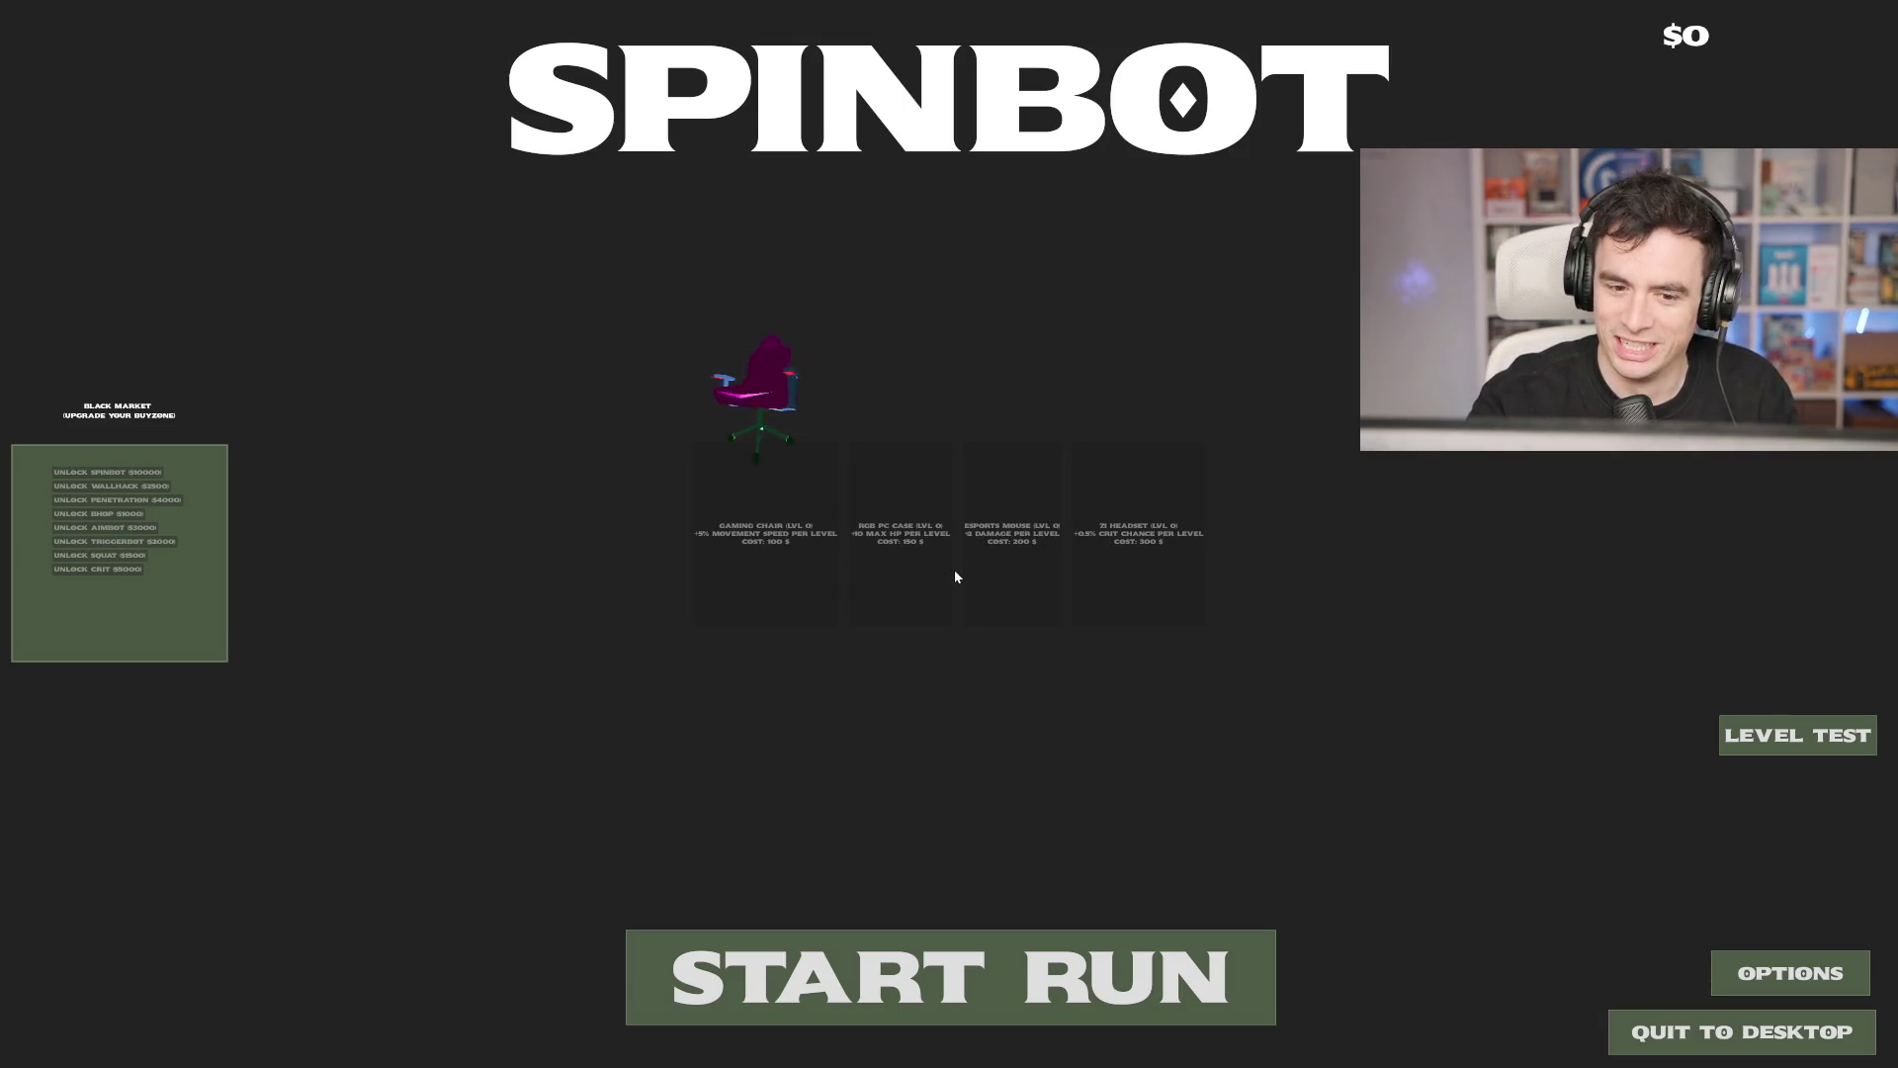
# Step: Grant $1000000 with the money key, then quit the game back to the Godot editor
pyautogui.press('m')
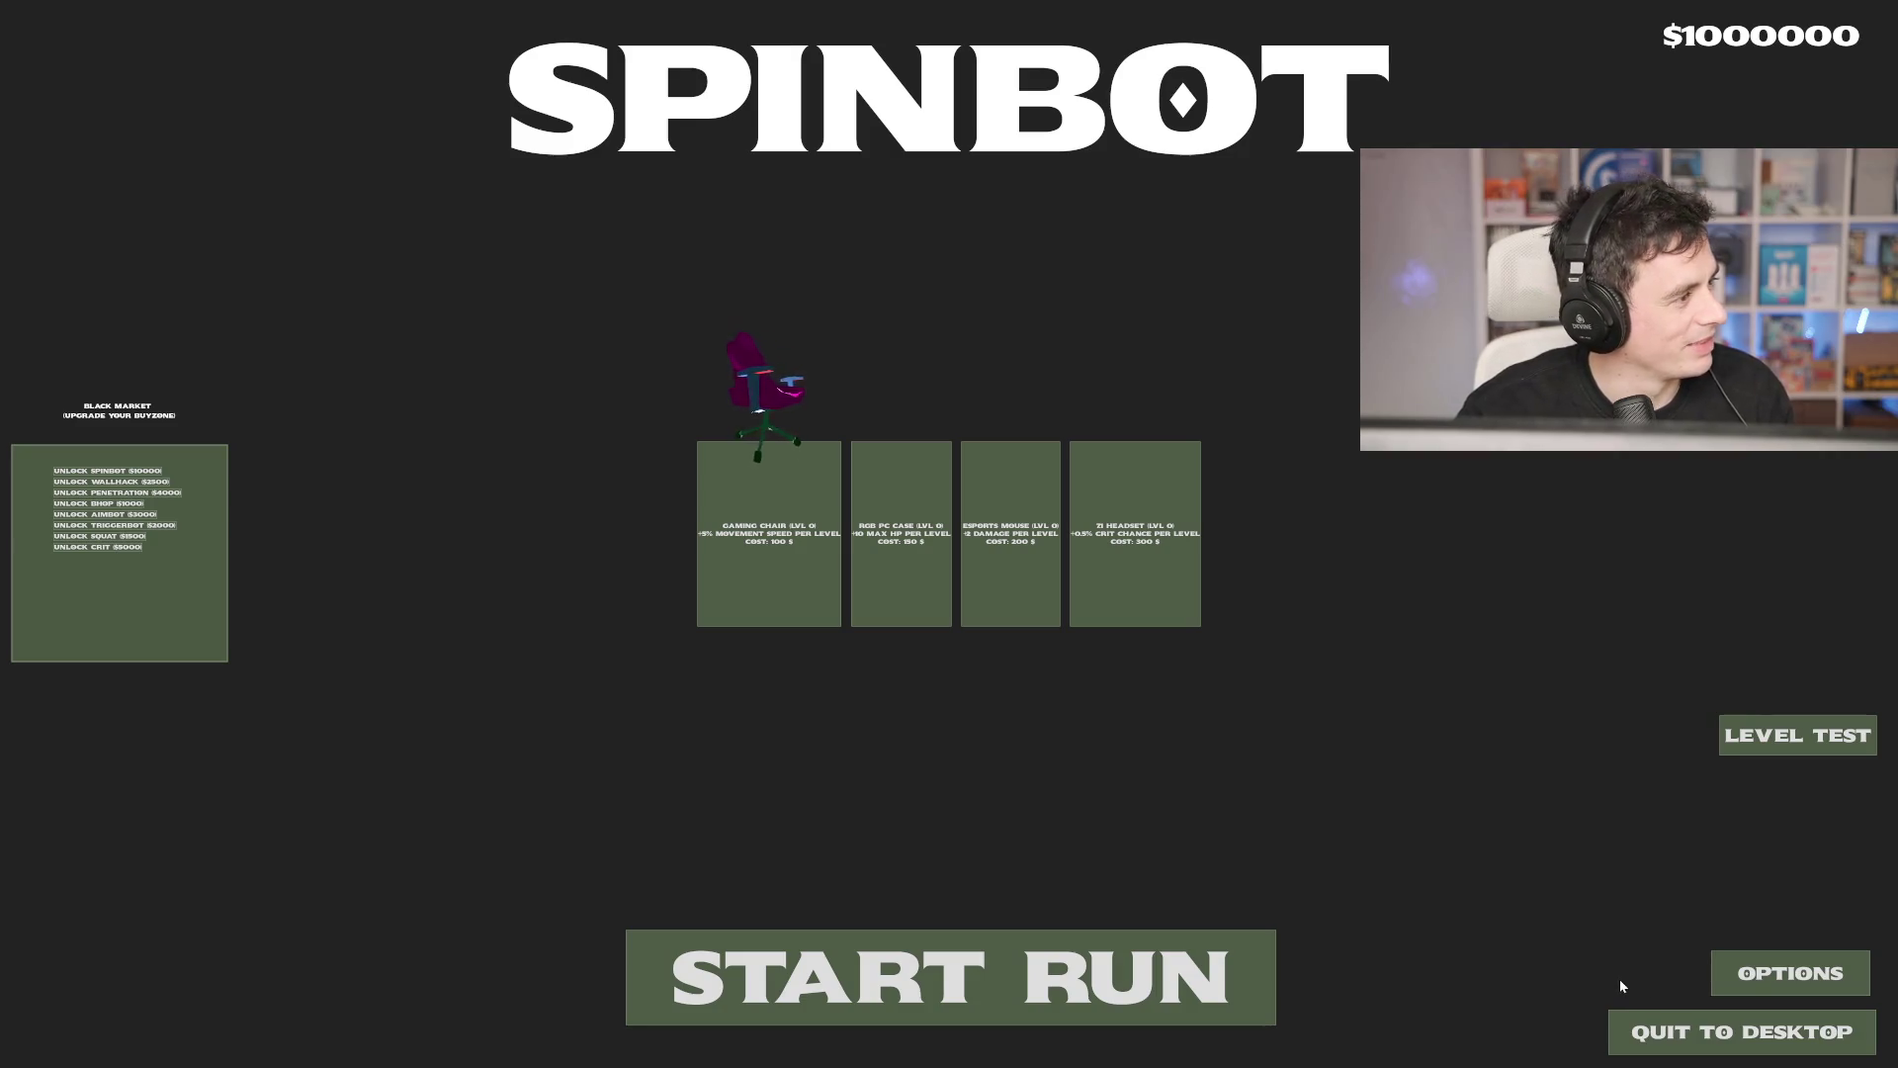
pyautogui.click(1690, 1034)
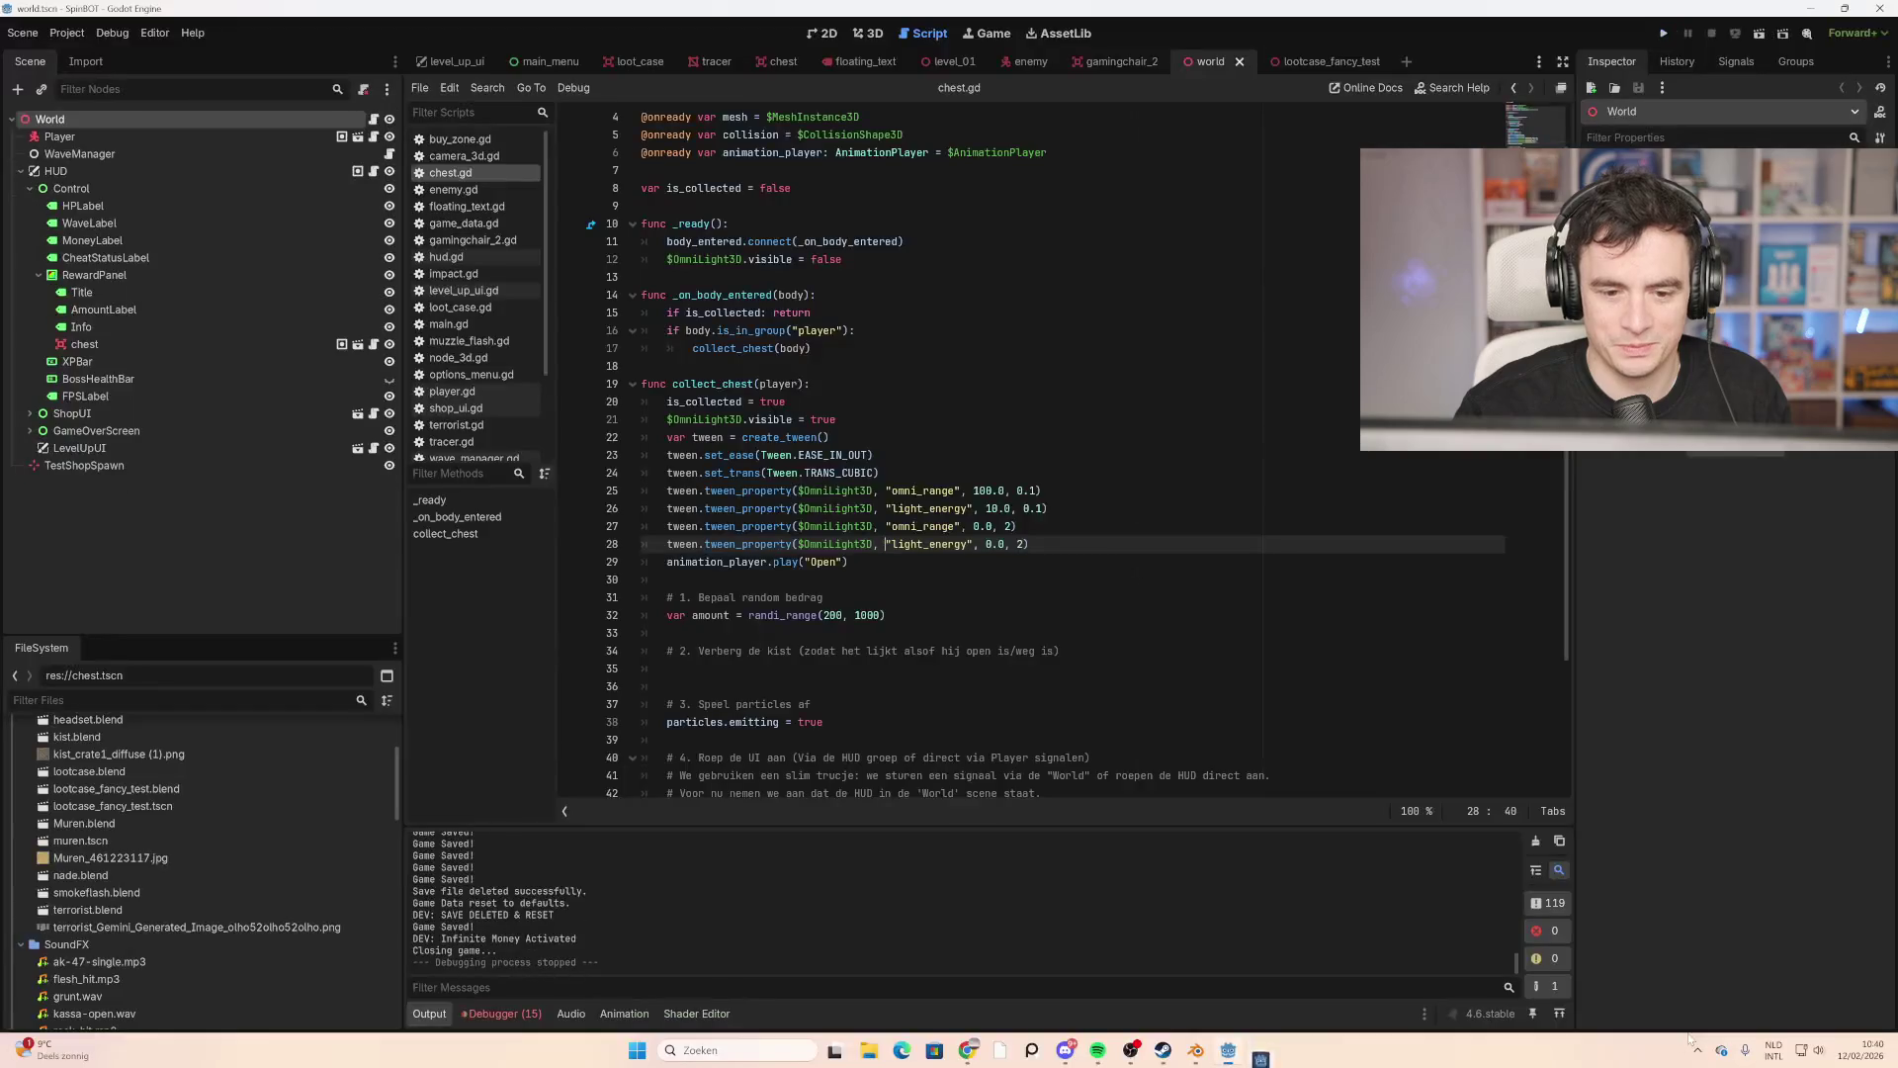
# Step: Switch back to the Blender headset.blend window and orbit the view around the model
pyautogui.moveTo(1224, 1053)
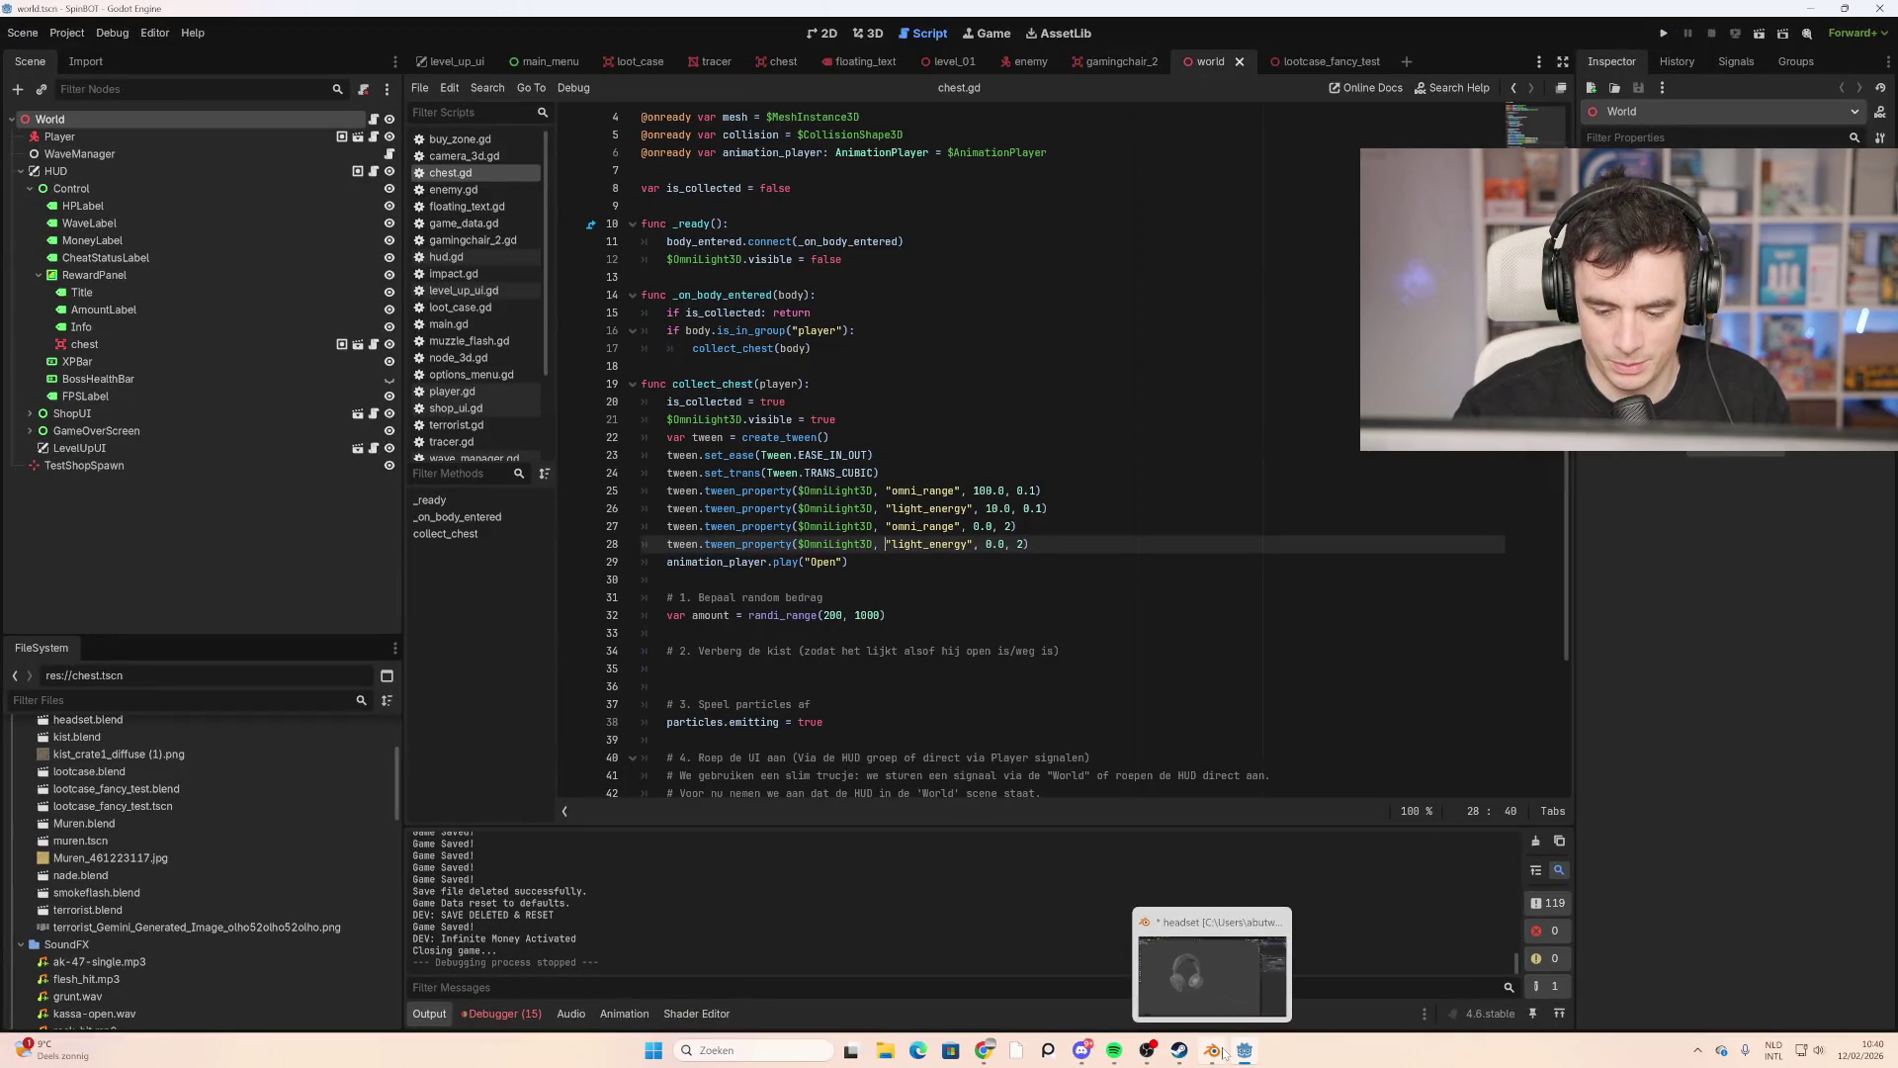
pyautogui.click(1228, 959)
pyautogui.moveTo(1238, 703)
pyautogui.mouseDown(button='middle')
pyautogui.moveTo(1178, 708)
pyautogui.moveTo(1132, 643)
pyautogui.moveTo(958, 665)
pyautogui.moveTo(1104, 642)
pyautogui.moveTo(1094, 669)
pyautogui.moveTo(938, 603)
pyautogui.mouseUp(button='middle')
pyautogui.hotkey('ctrl', 'r')
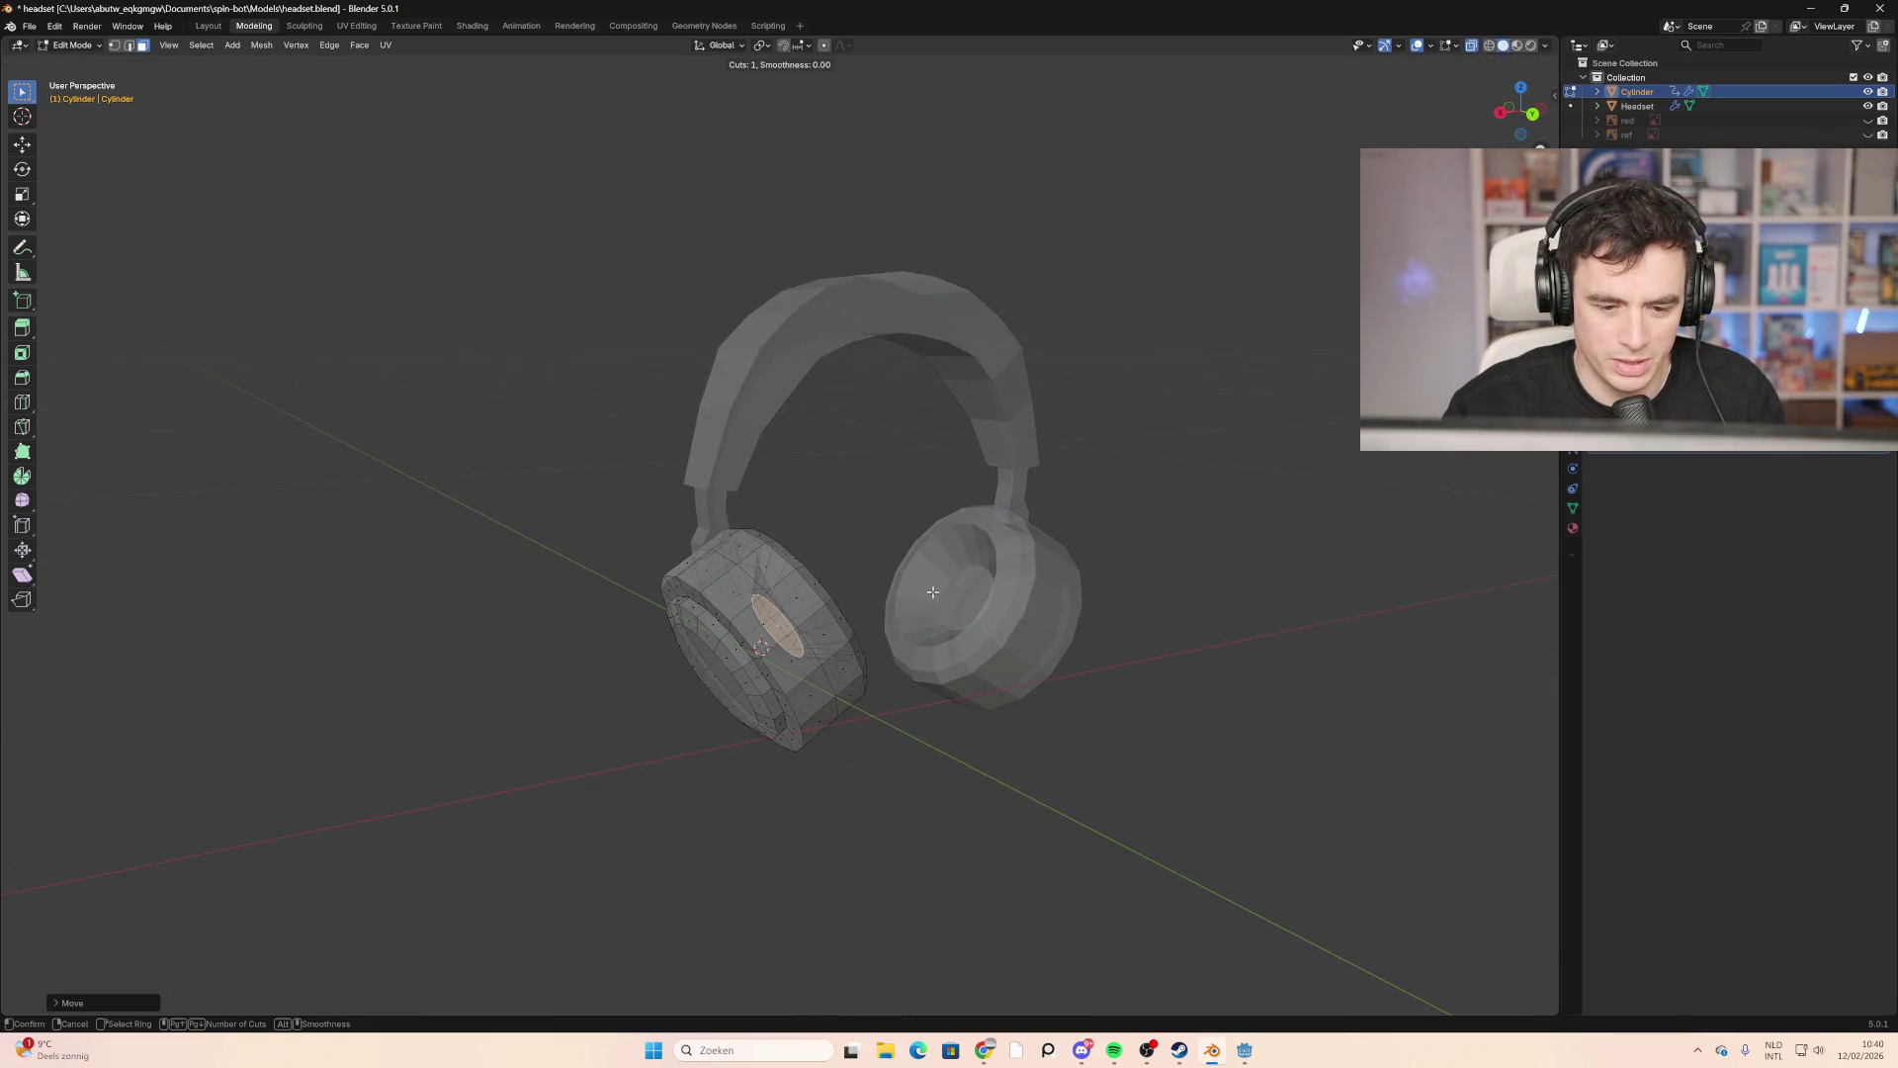
# Step: Cancel the stray loop cut and add a new edge loop on the right ear cup face
pyautogui.rightClick(1138, 649)
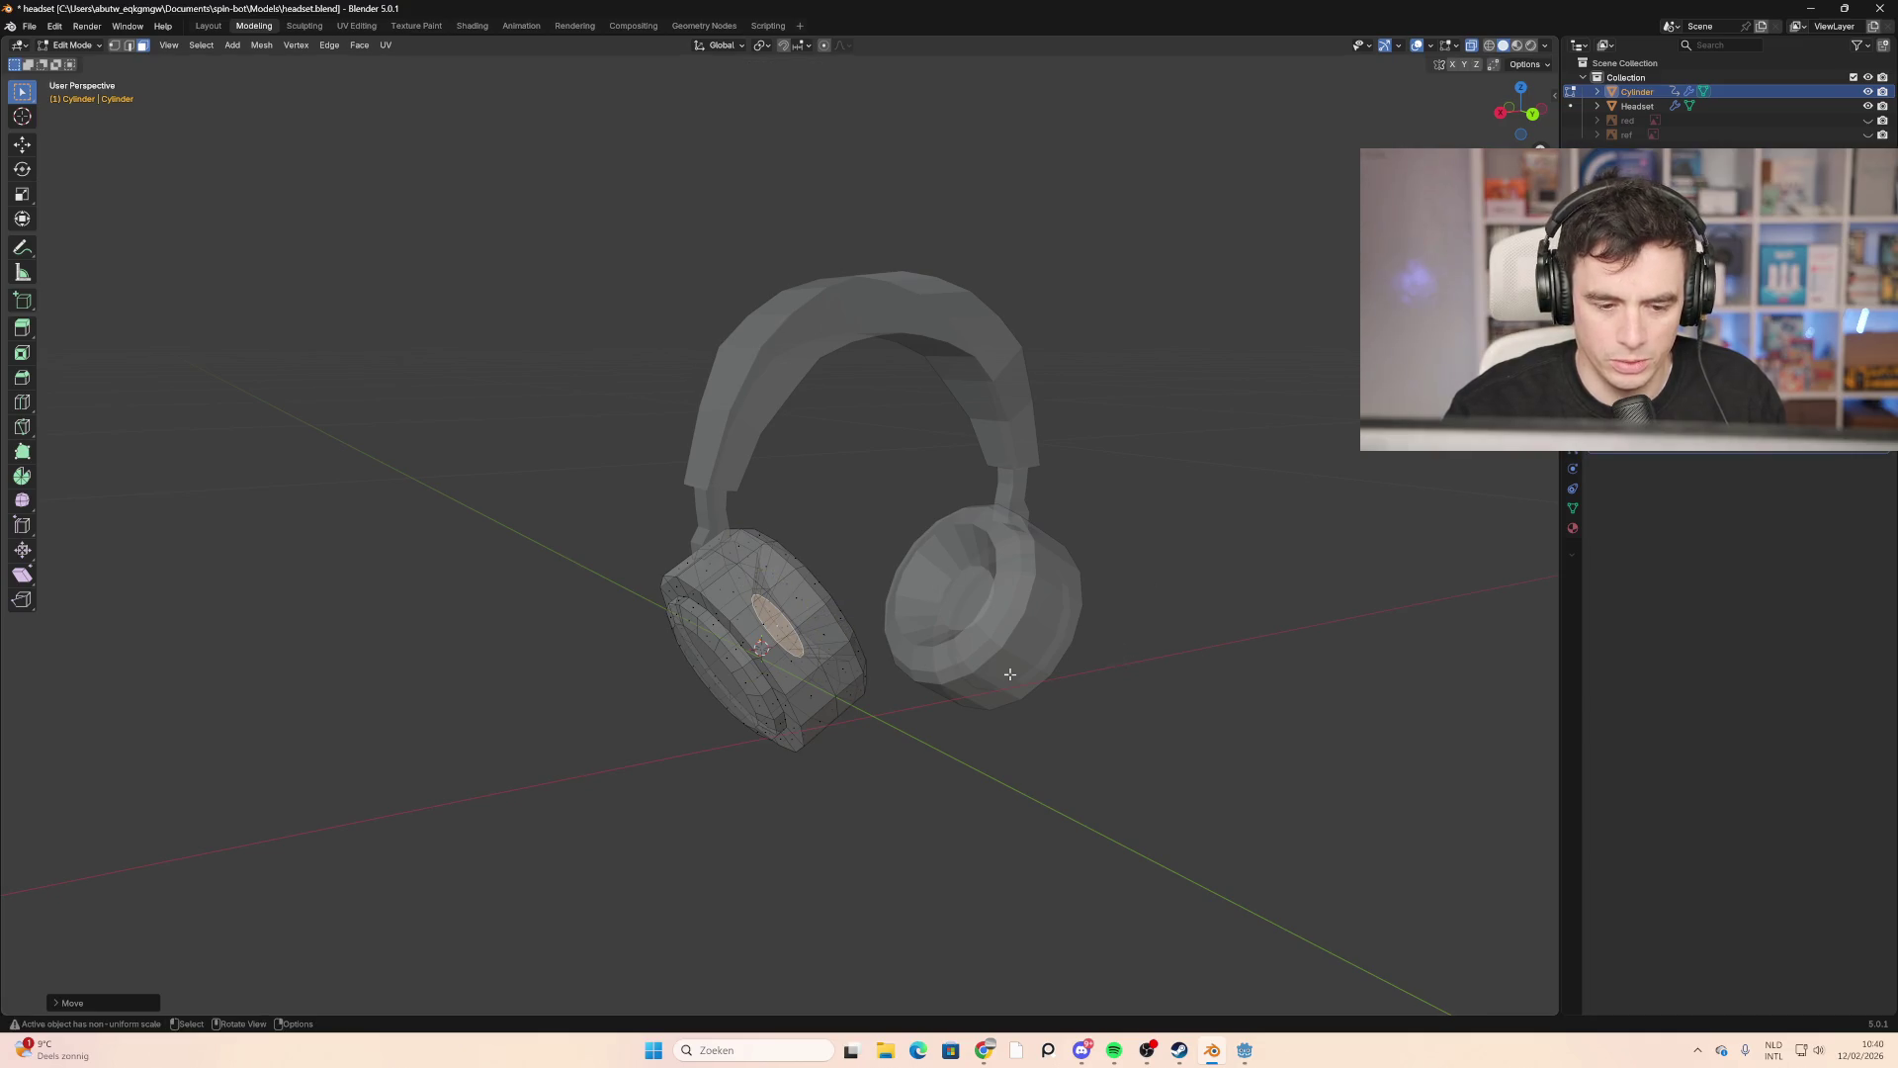
pyautogui.moveTo(1138, 650)
pyautogui.mouseDown(button='middle')
pyautogui.moveTo(1081, 661)
pyautogui.moveTo(788, 626)
pyautogui.moveTo(941, 678)
pyautogui.moveTo(836, 551)
pyautogui.mouseUp(button='middle')
pyautogui.hotkey('ctrl', 'r')
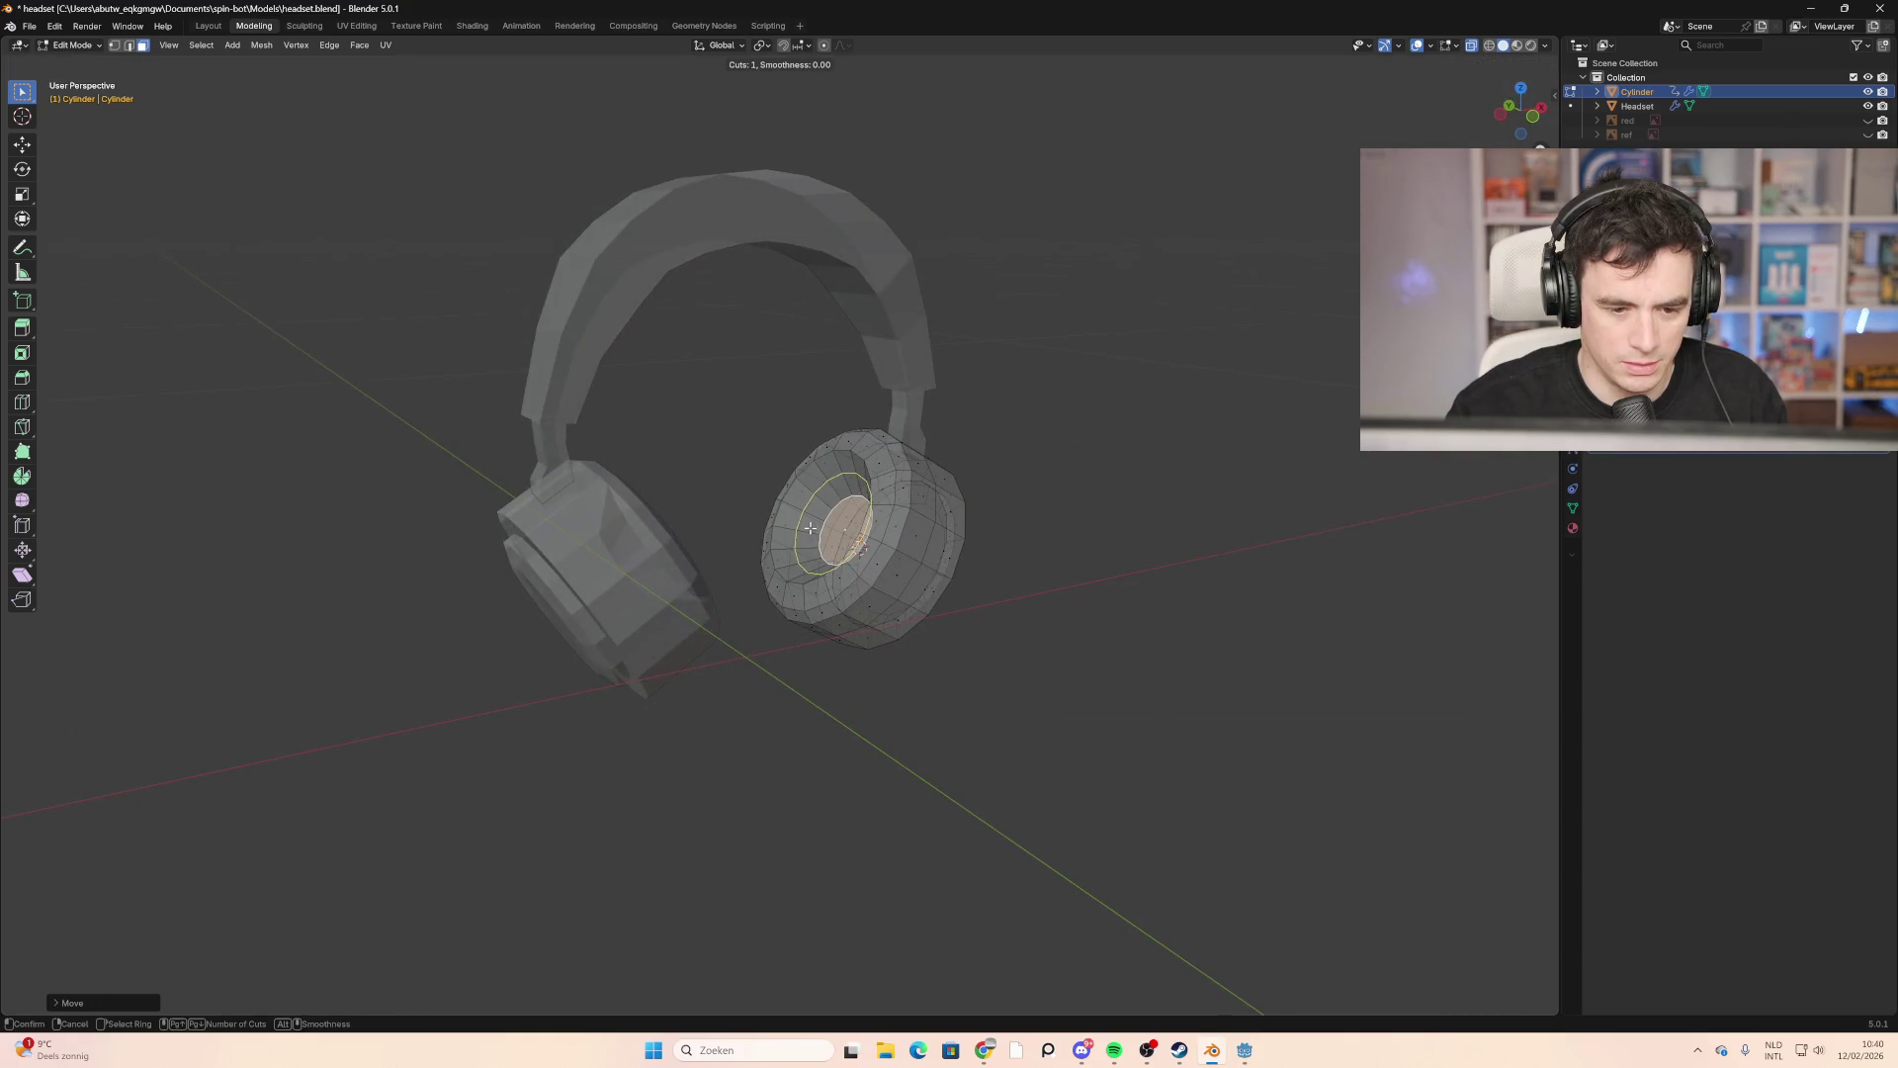
pyautogui.click(811, 528)
pyautogui.click(799, 529)
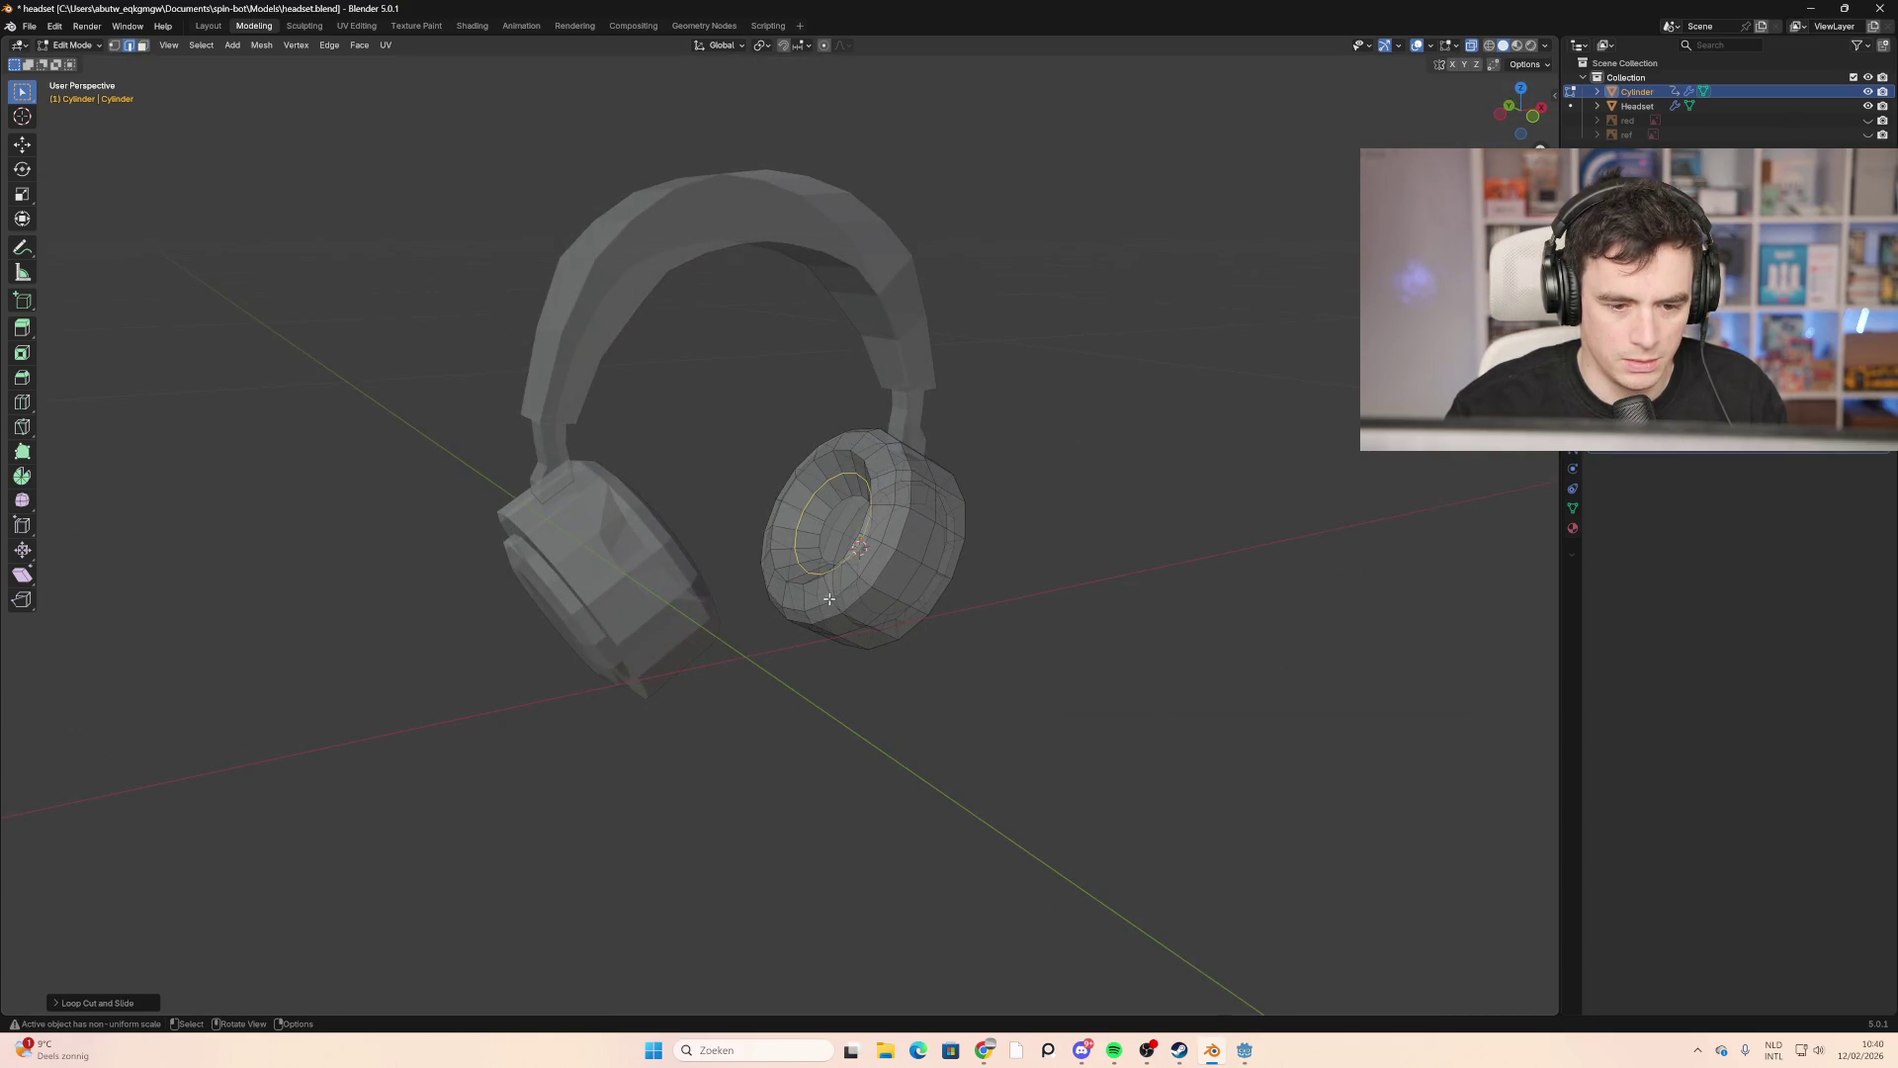
pyautogui.scroll(4, 829, 599)
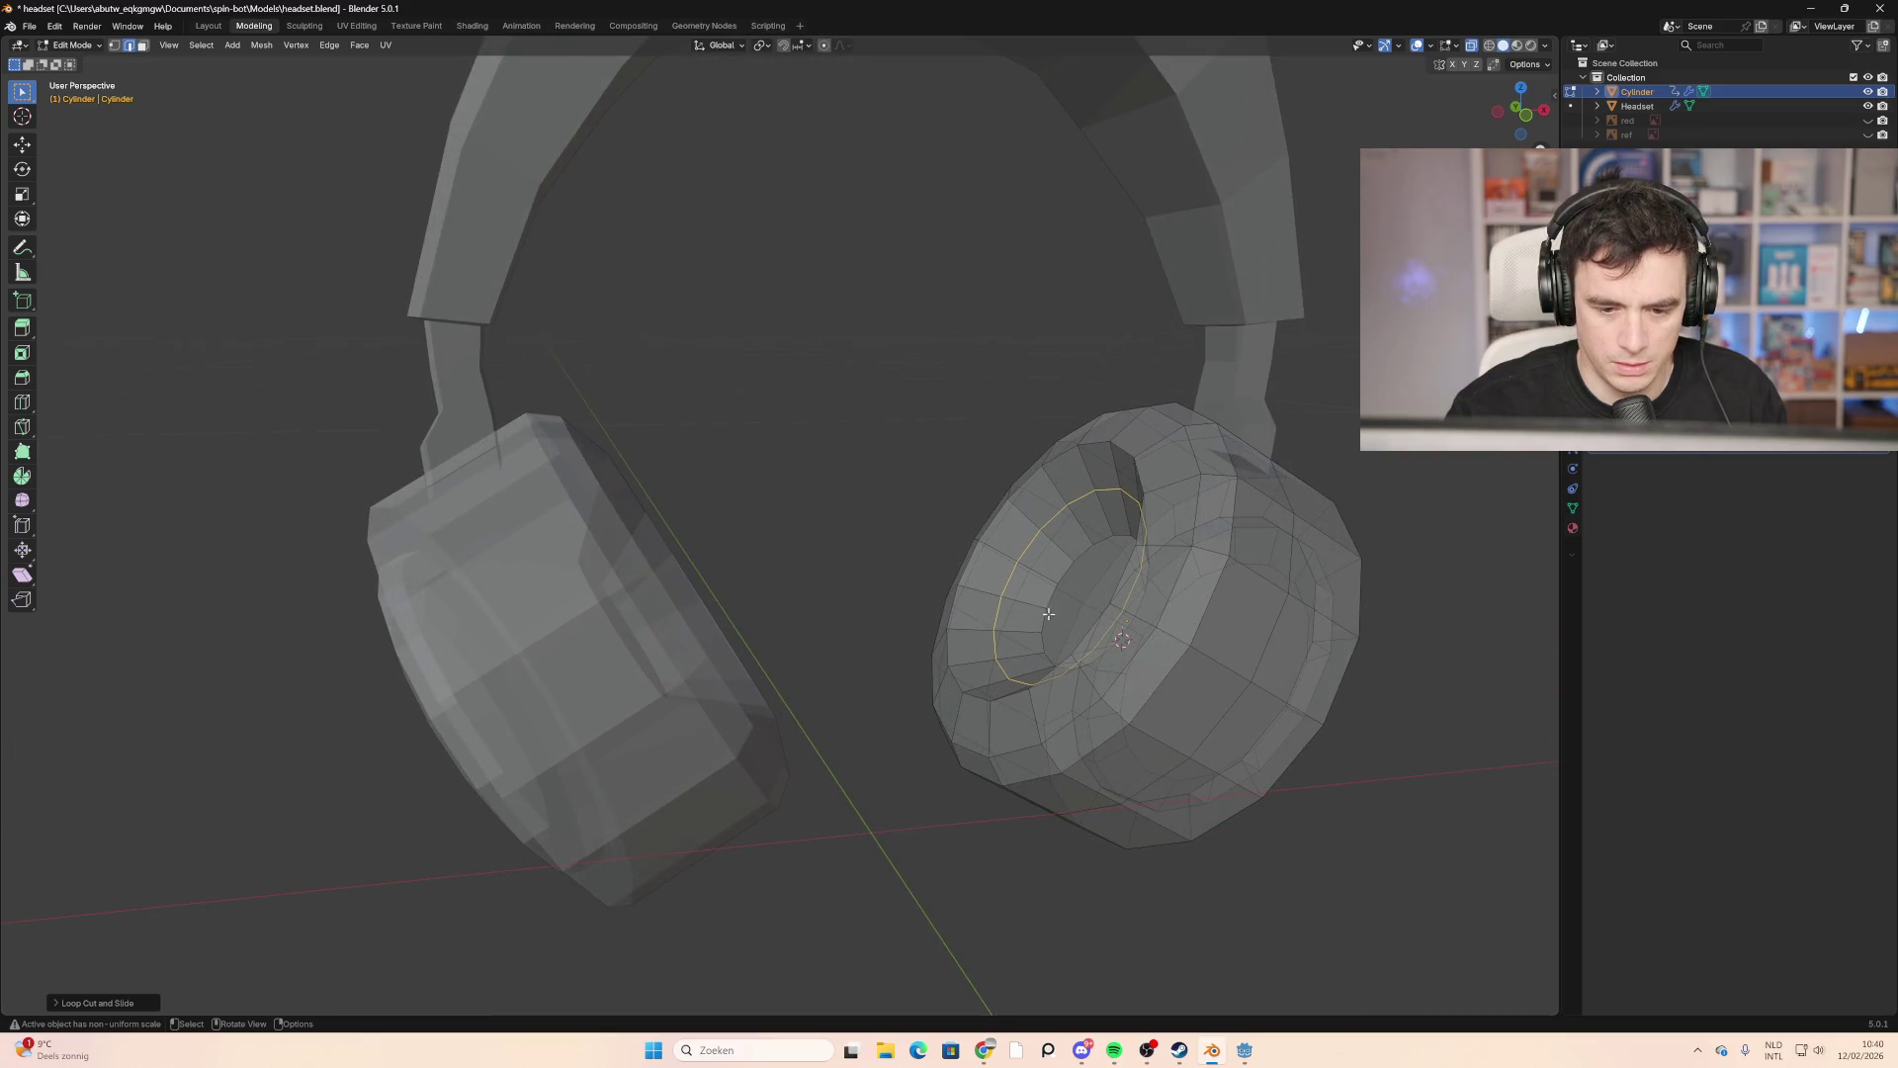
# Step: In front orthographic view, scale the new edge loop up to about 1.23
pyautogui.click(1526, 116)
pyautogui.keyDown('shift'); pyautogui.moveTo(1112, 705); pyautogui.dragTo(1043, 708, button='middle'); pyautogui.keyUp('shift')
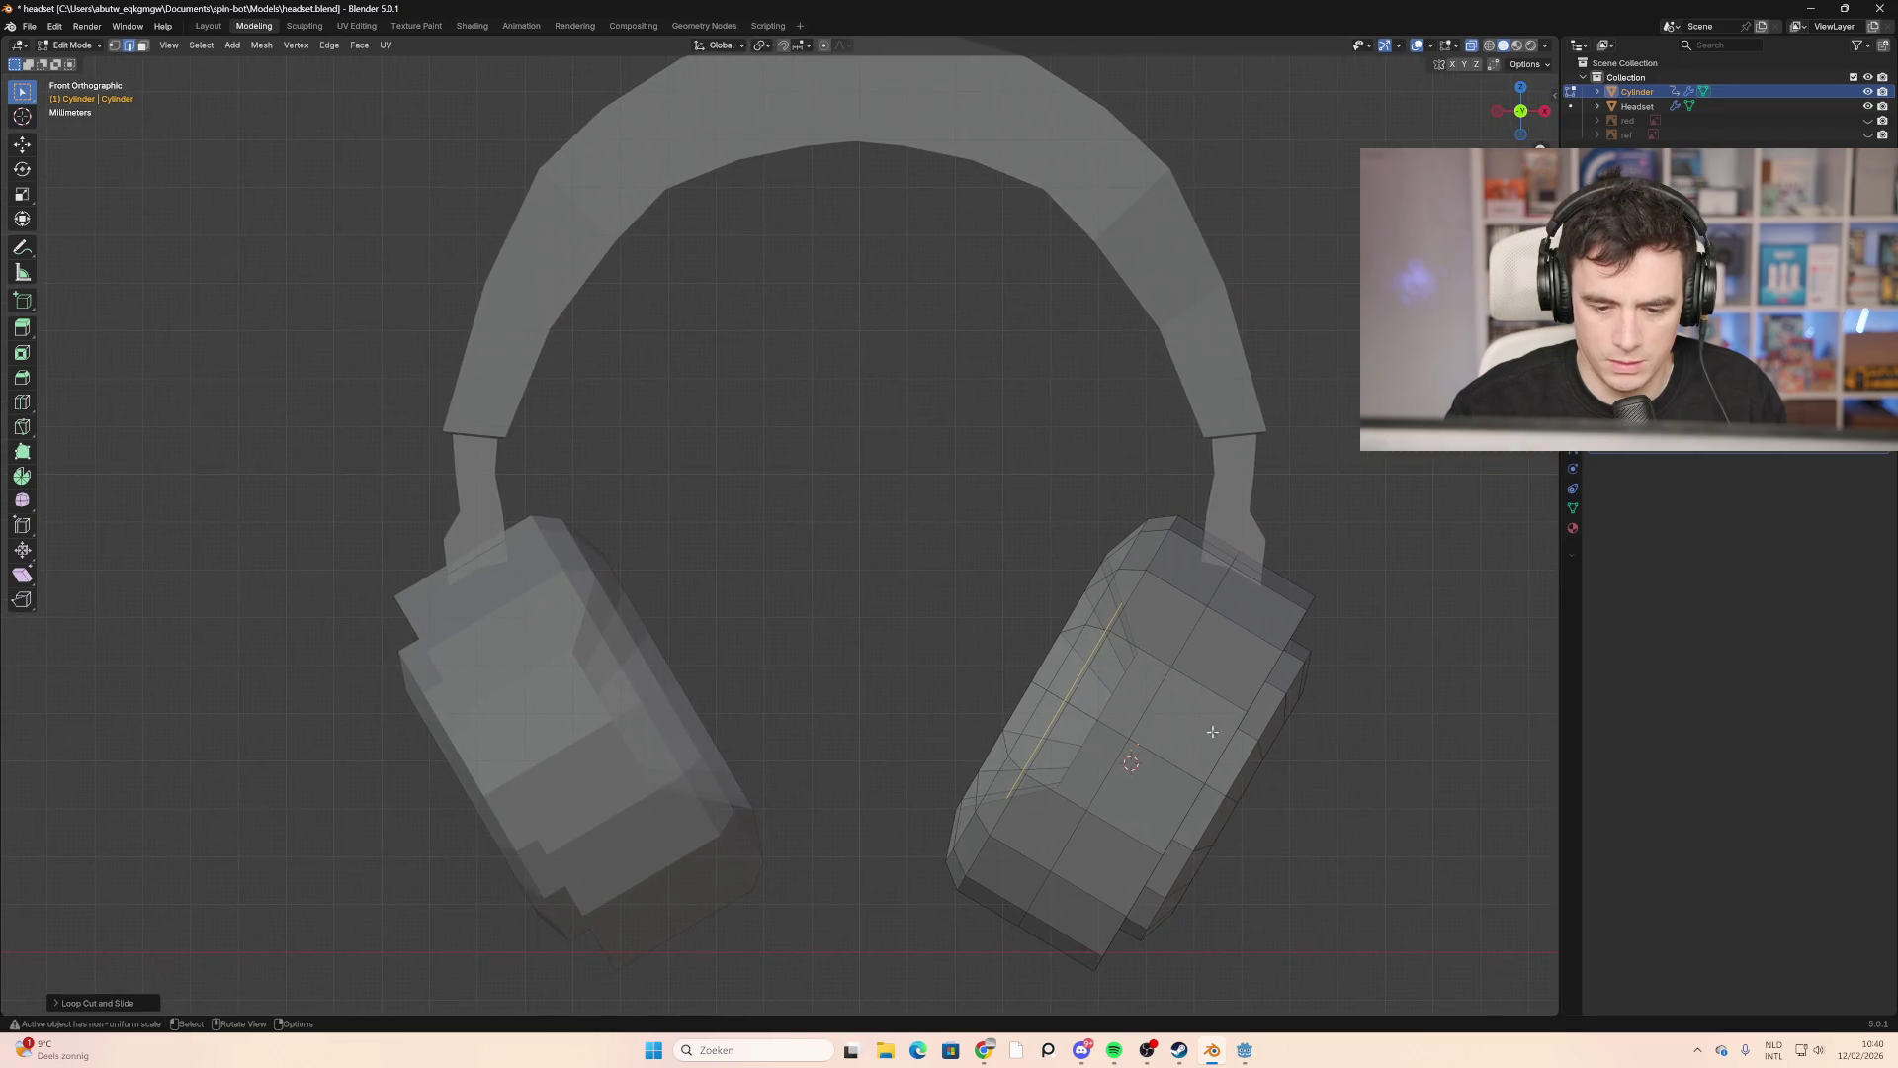
pyautogui.press('s')
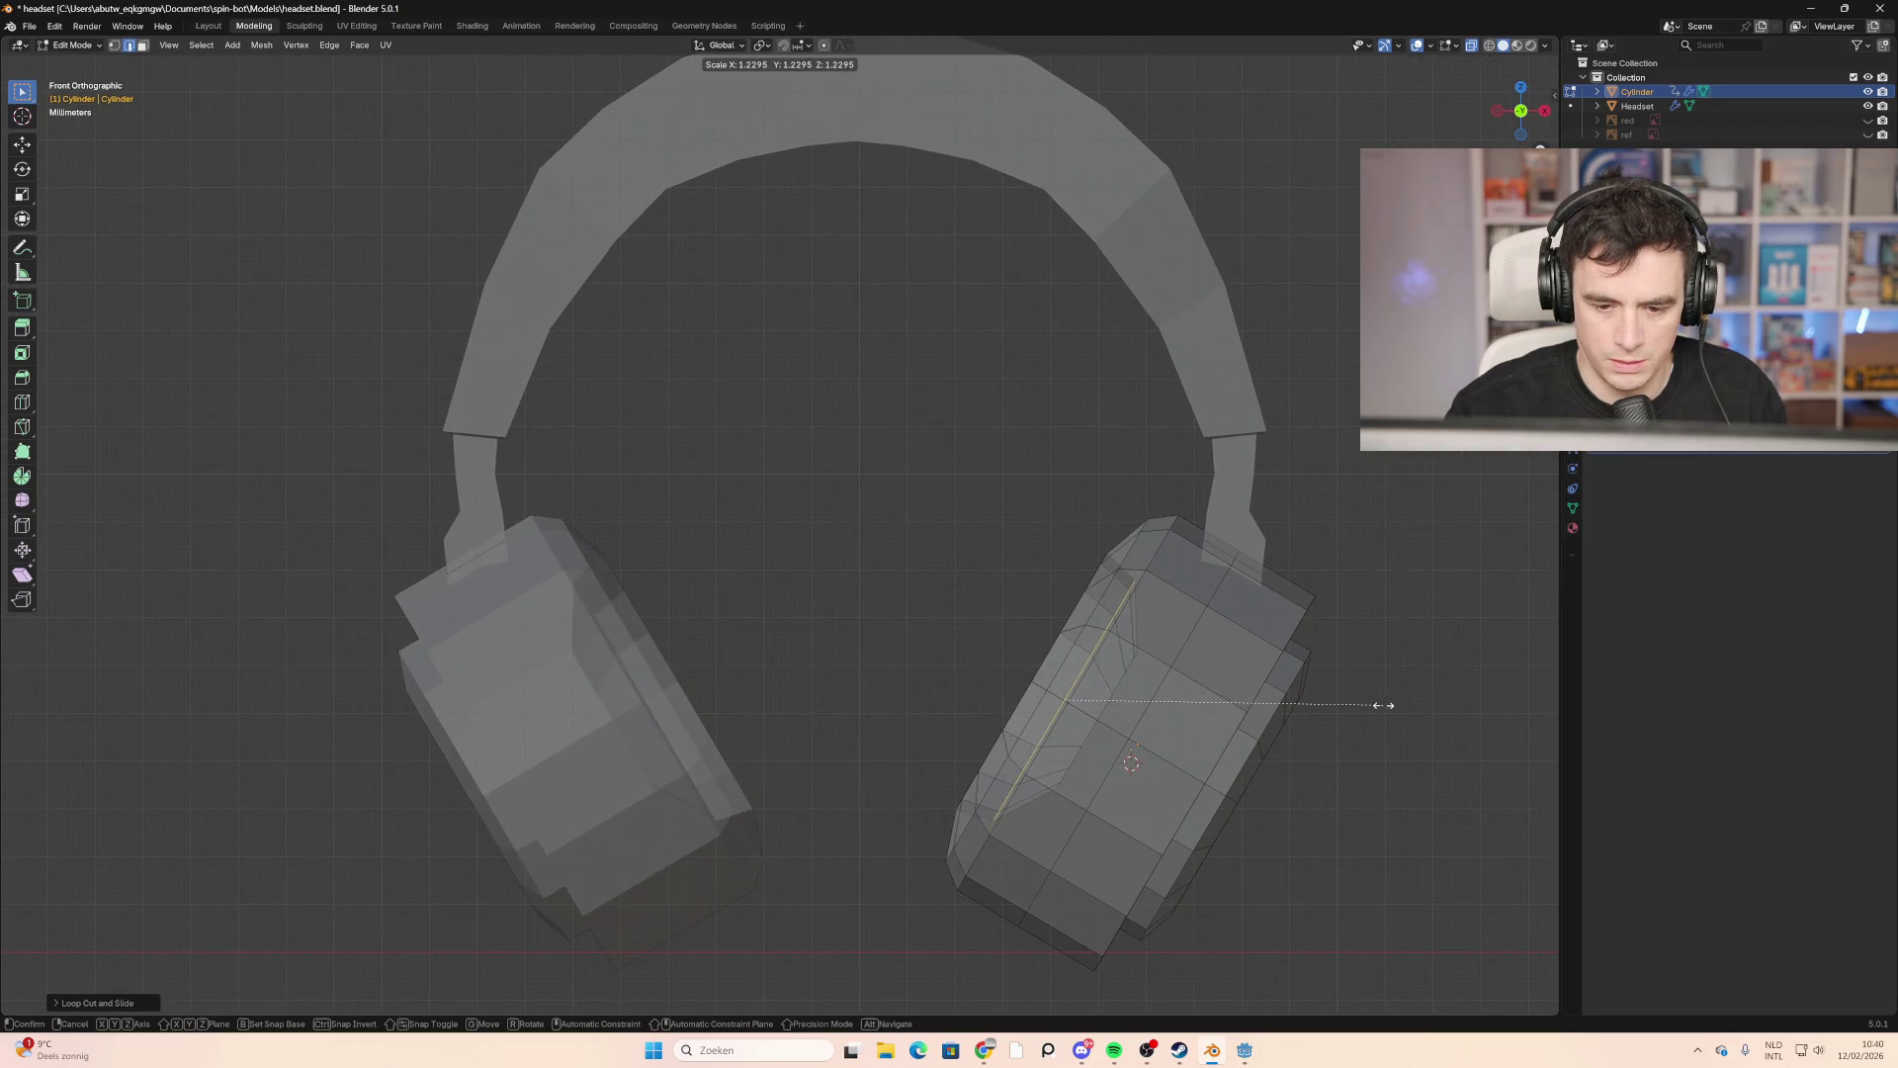
pyautogui.click(1384, 705)
pyautogui.moveTo(1383, 705); pyautogui.dragTo(862, 671, button='middle')
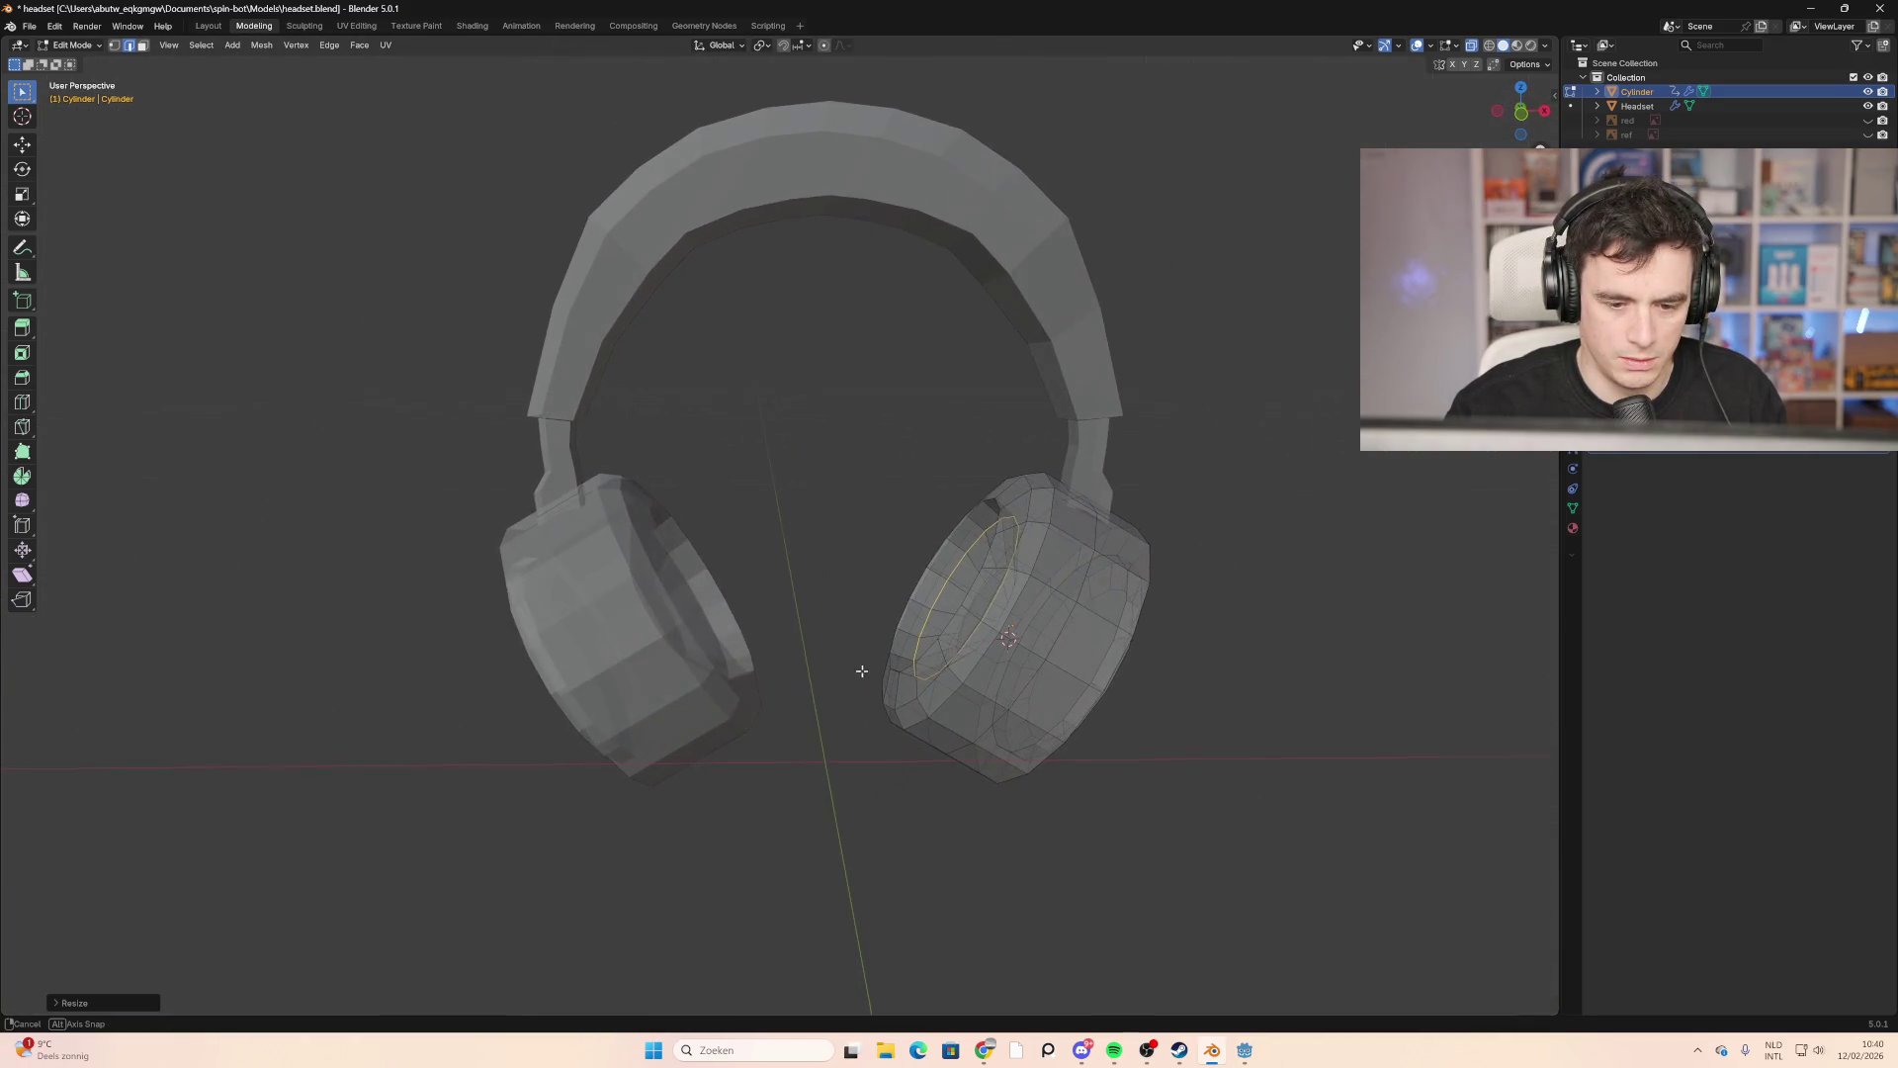
# Step: Move the loop 0.001293 m along its local Z axis, then inspect it in Material Preview
pyautogui.press('g')
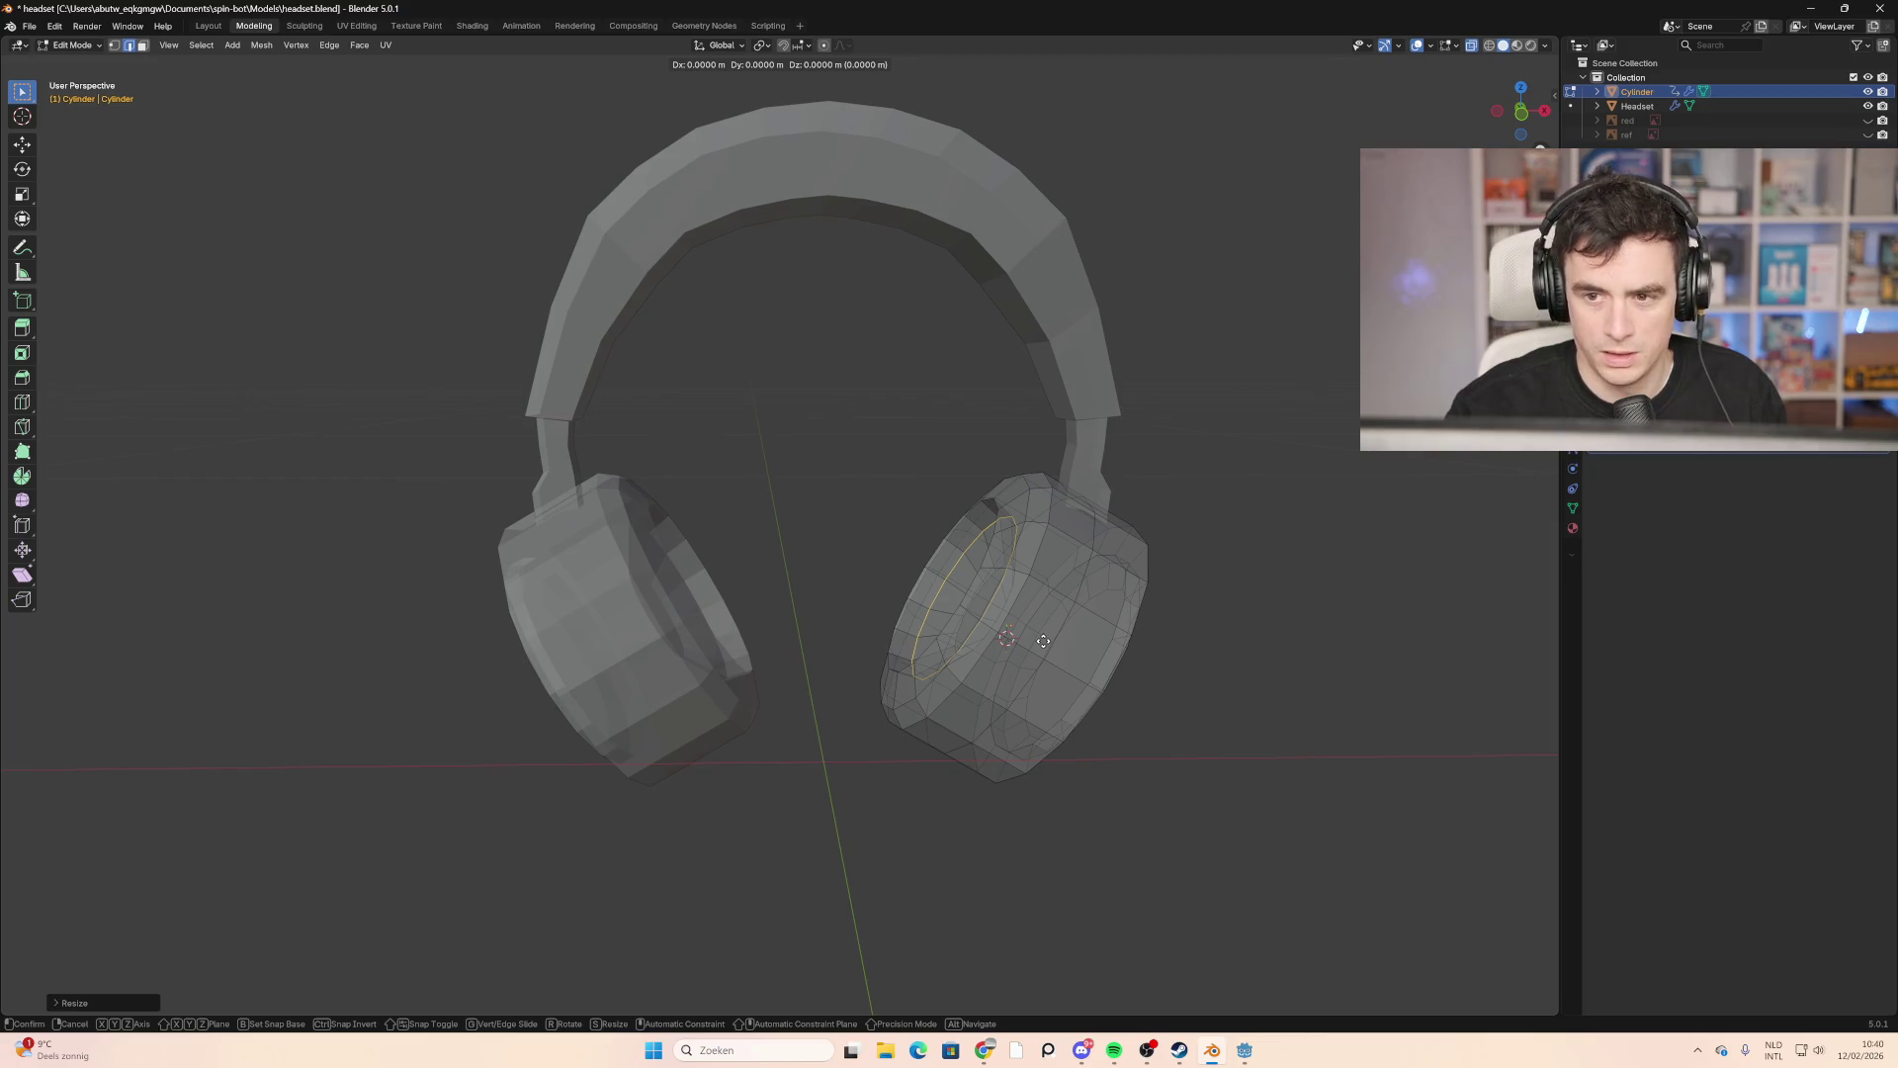
pyautogui.press('x')
pyautogui.press('y')
pyautogui.press('y')
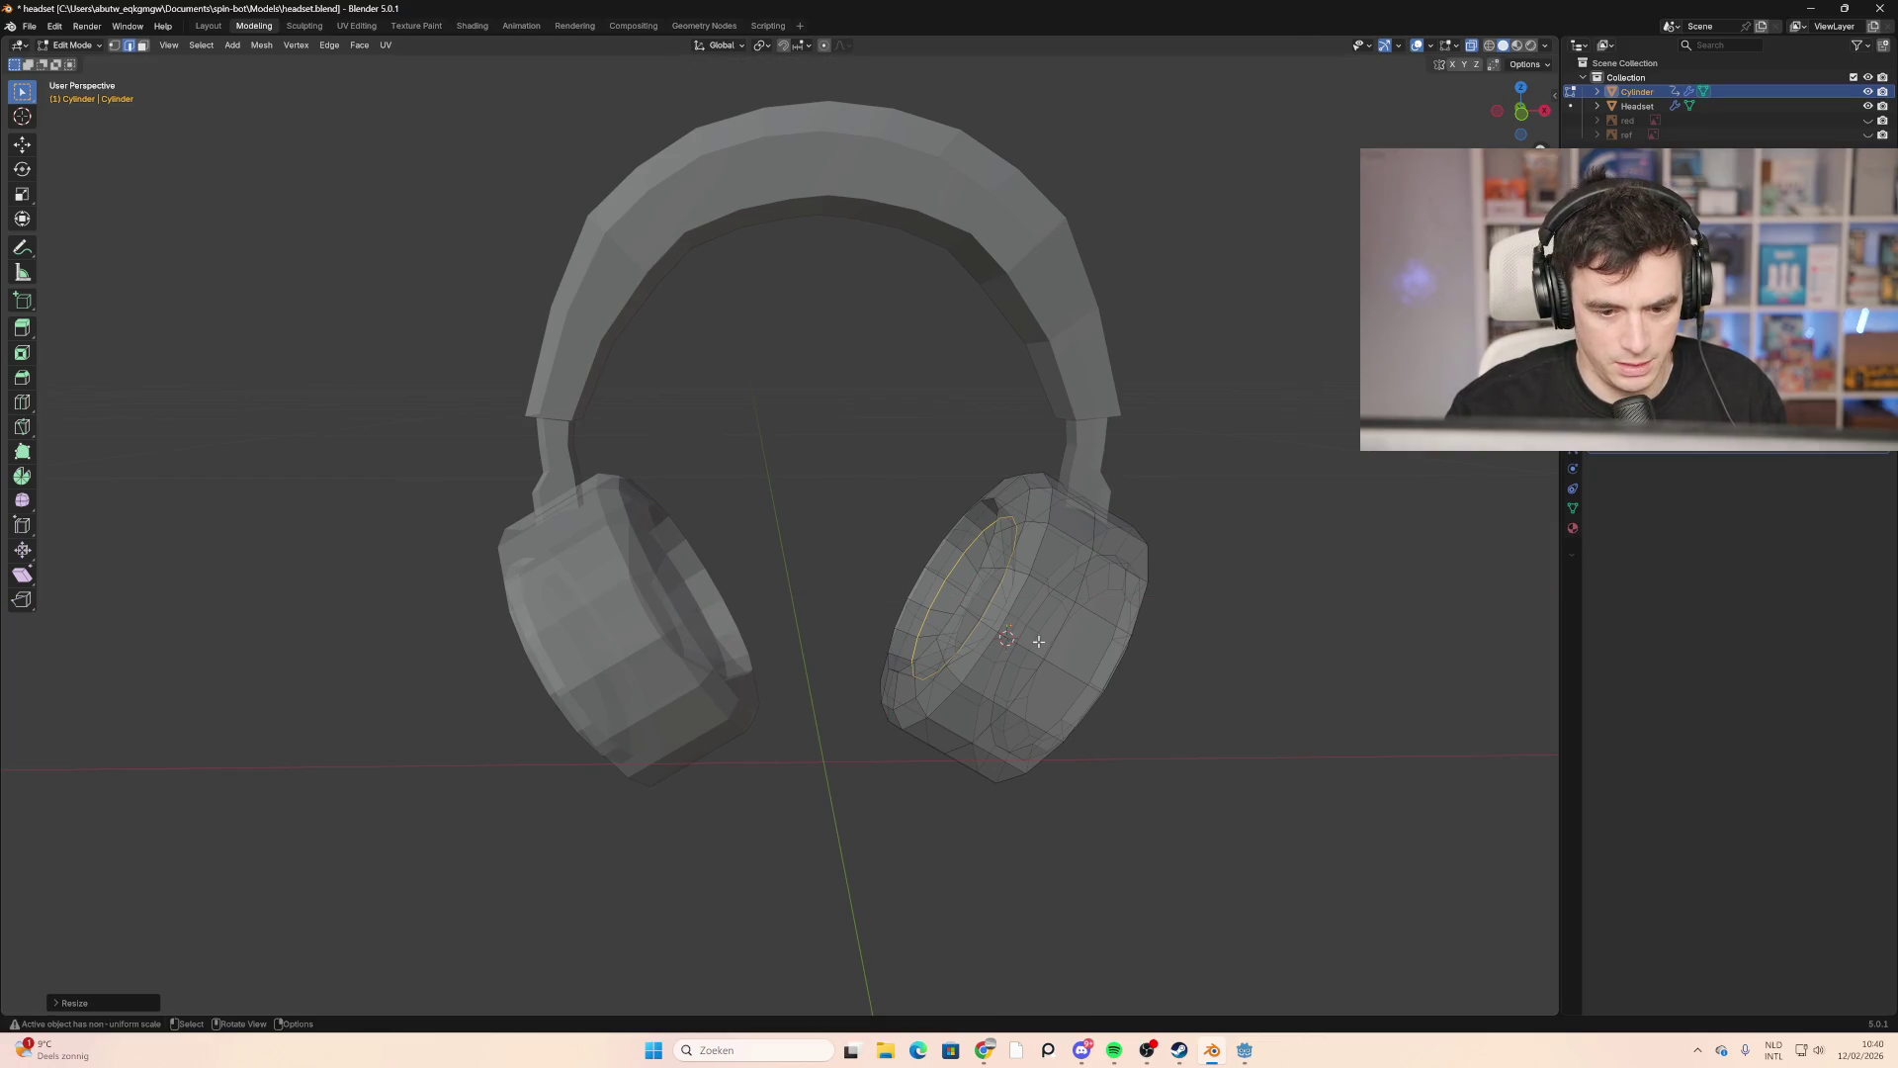
pyautogui.press('z')
pyautogui.press('z')
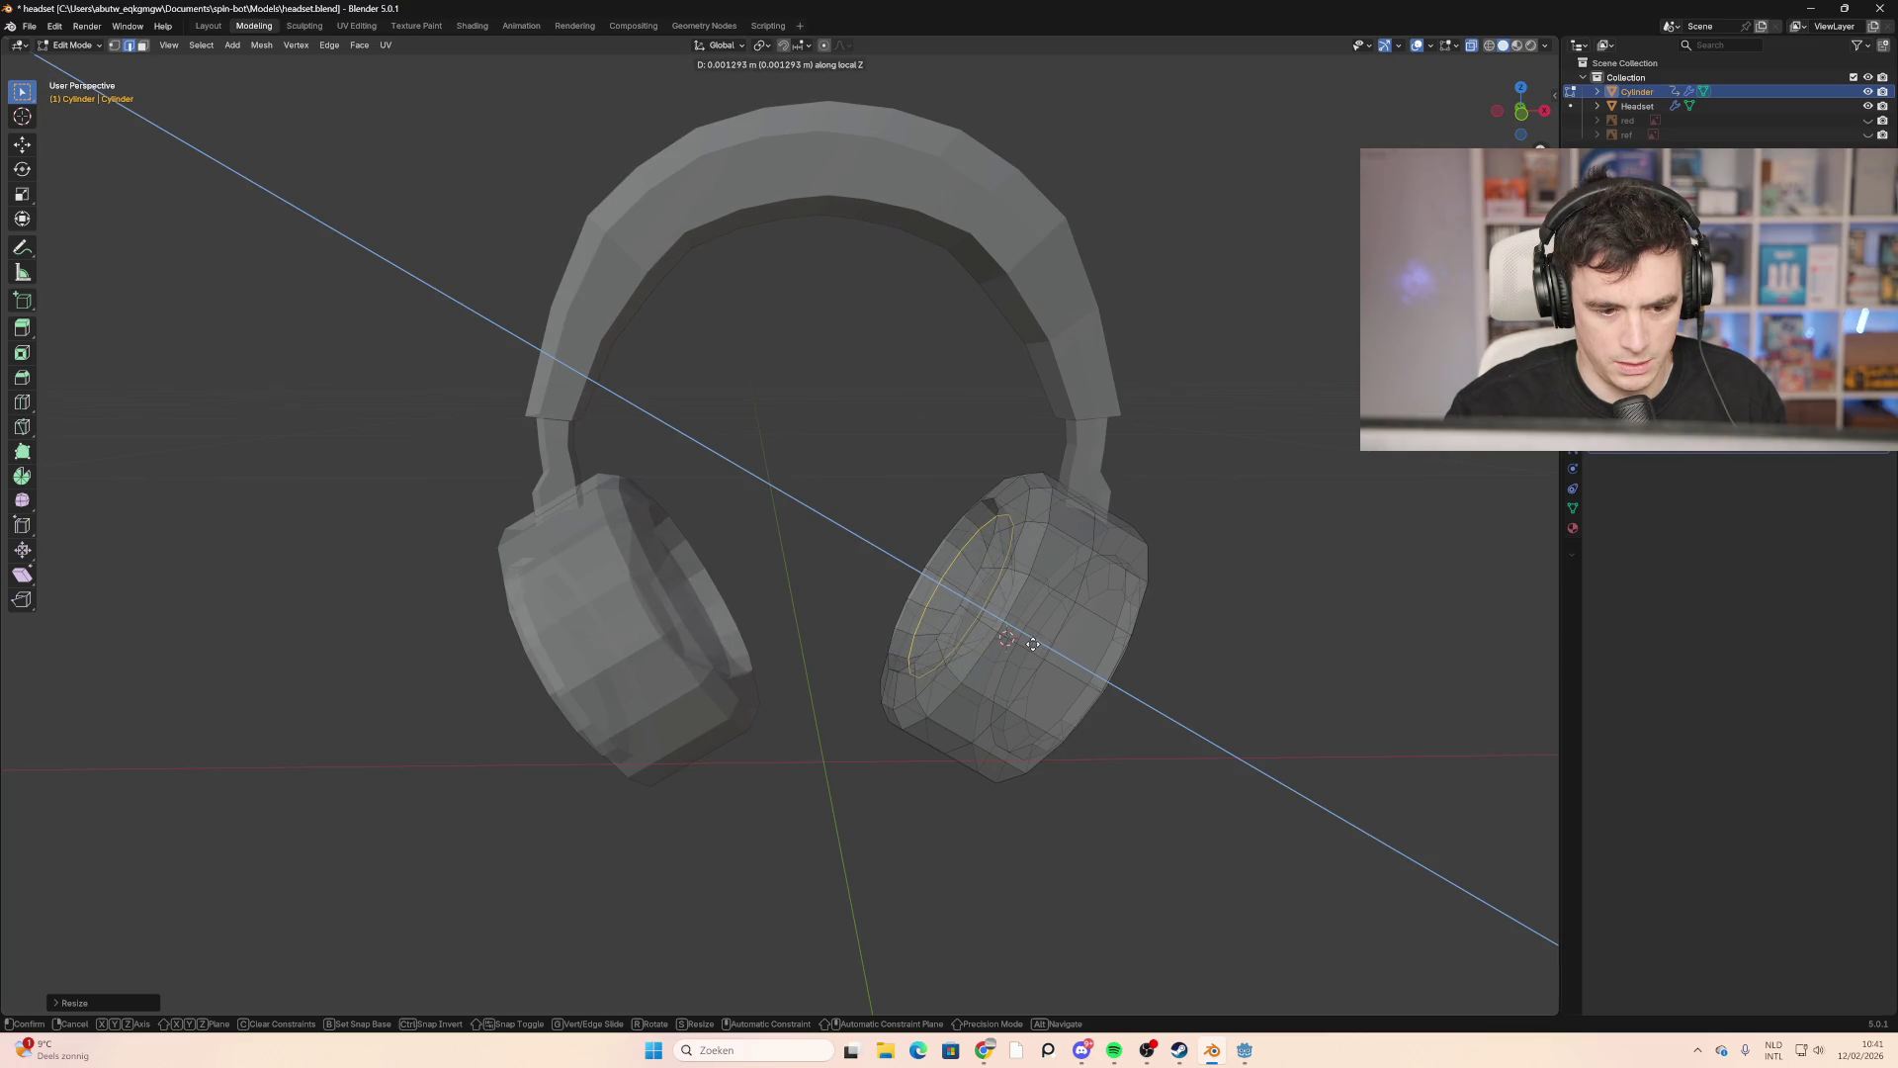
pyautogui.click(1032, 644)
pyautogui.scroll(5, 770, 668)
pyautogui.moveTo(770, 668); pyautogui.dragTo(1013, 673, button='middle')
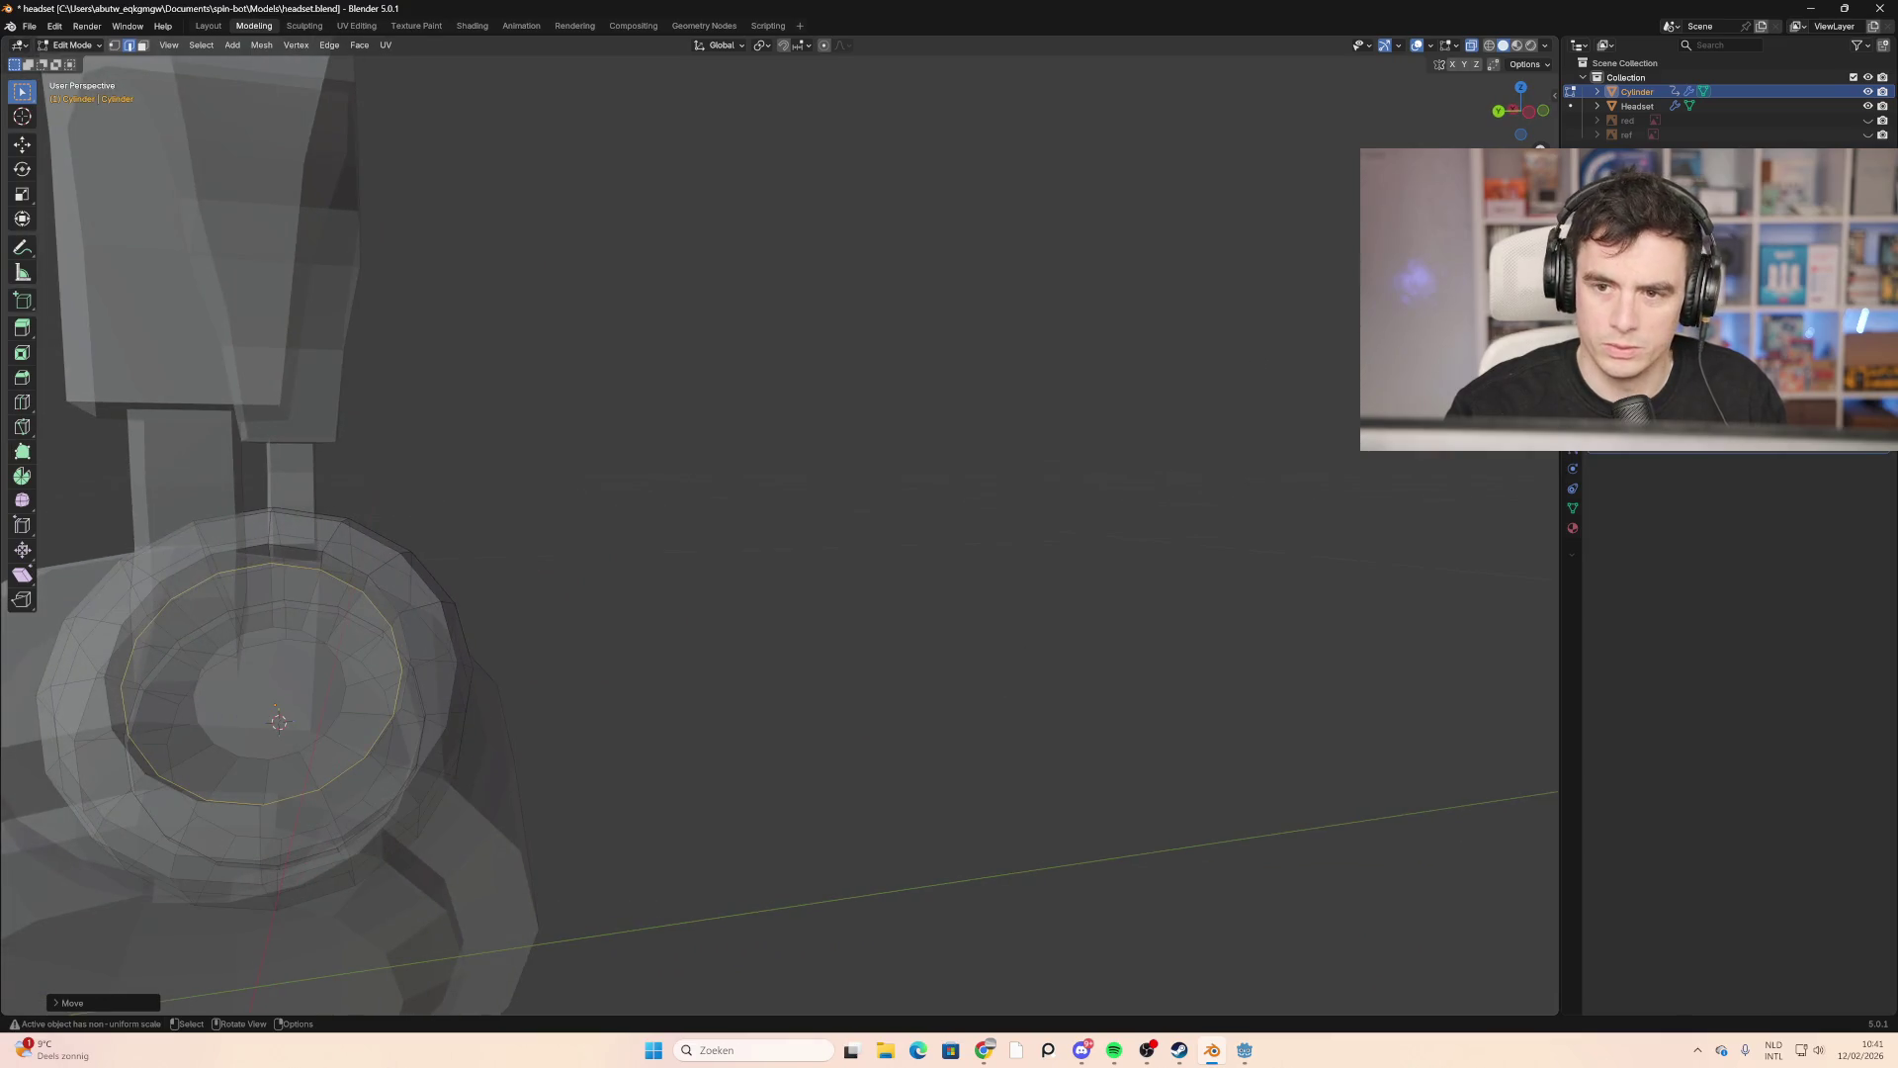
pyautogui.scroll(-3, 989, 594)
pyautogui.click(1517, 45)
pyautogui.moveTo(953, 559)
pyautogui.mouseDown(button='middle')
pyautogui.moveTo(885, 600)
pyautogui.moveTo(746, 623)
pyautogui.moveTo(644, 606)
pyautogui.moveTo(1335, 606)
pyautogui.moveTo(1398, 551)
pyautogui.moveTo(1137, 583)
pyautogui.moveTo(1098, 639)
pyautogui.moveTo(1242, 636)
pyautogui.moveTo(1134, 660)
pyautogui.moveTo(1296, 678)
pyautogui.moveTo(1311, 632)
pyautogui.mouseUp(button='middle')
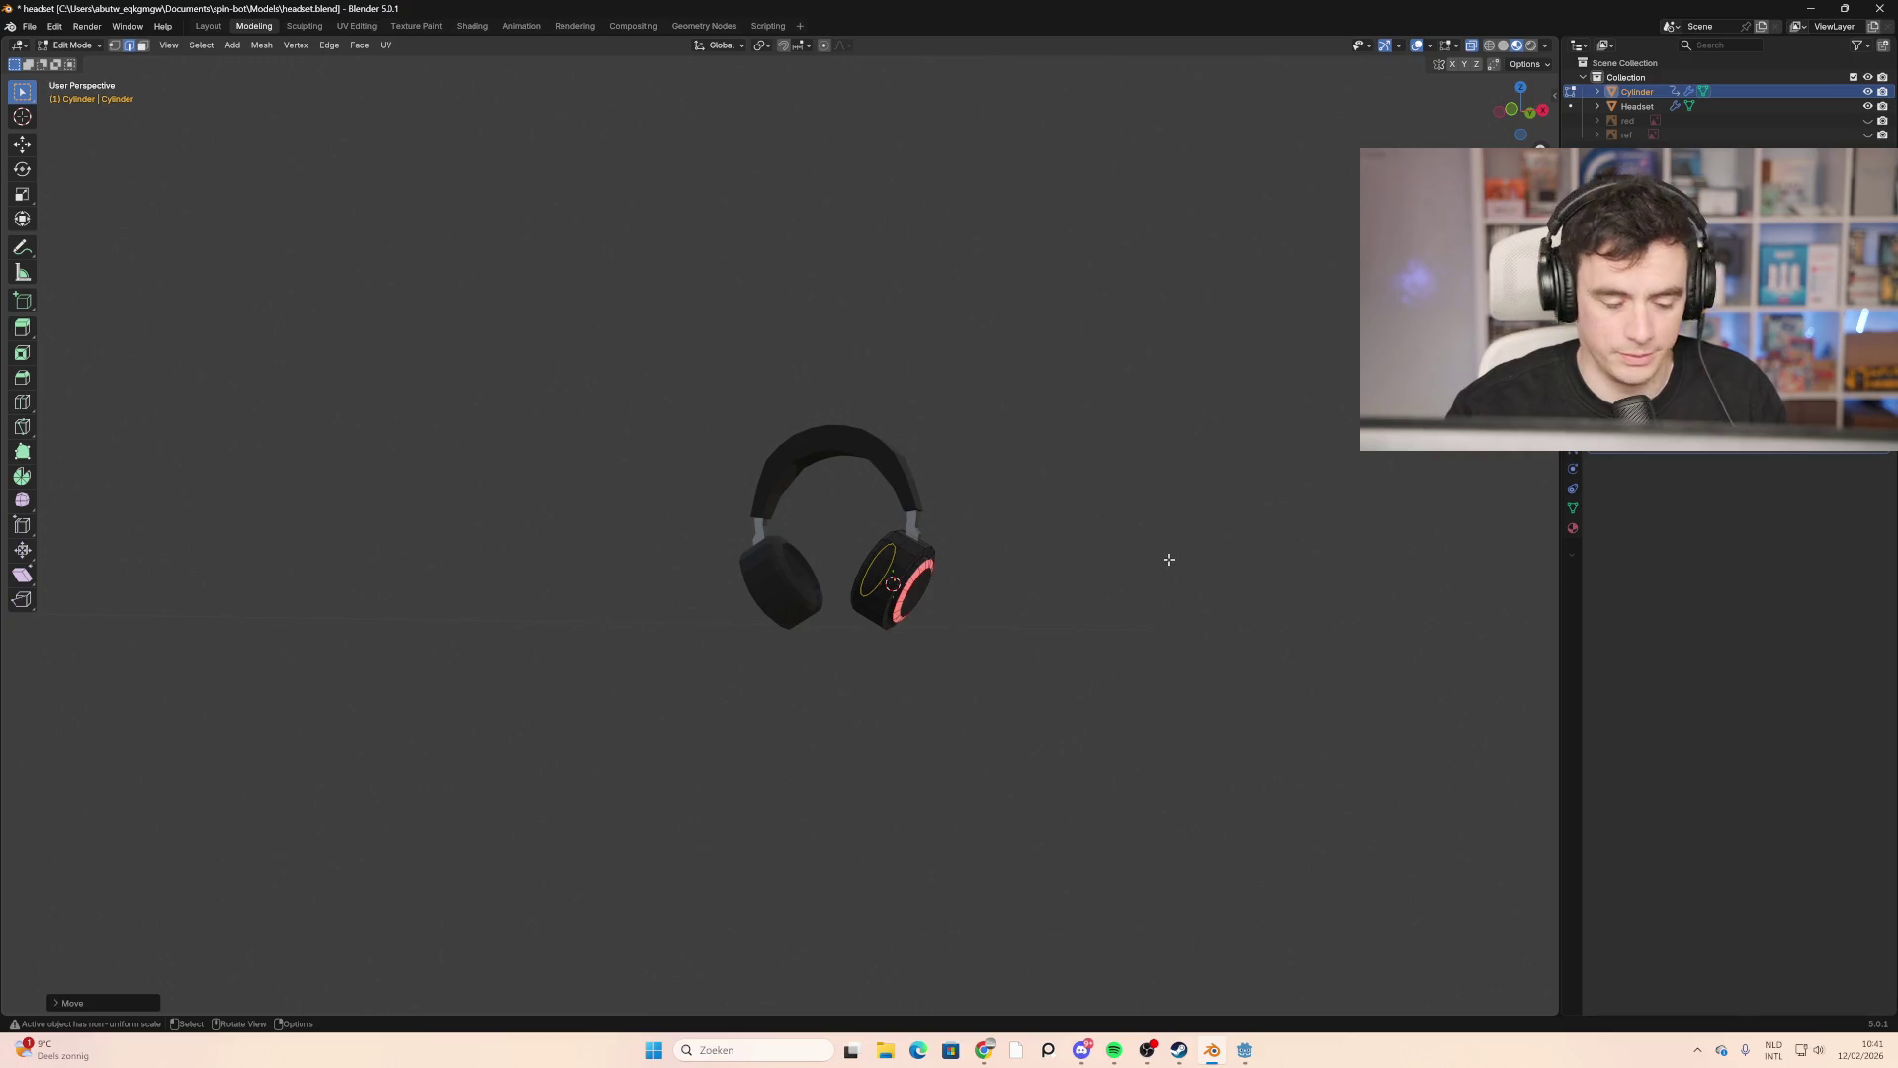
# Step: Save headset.blend with Ctrl+S and orbit to a side view of the ear cup
pyautogui.hotkey('ctrl', 's')
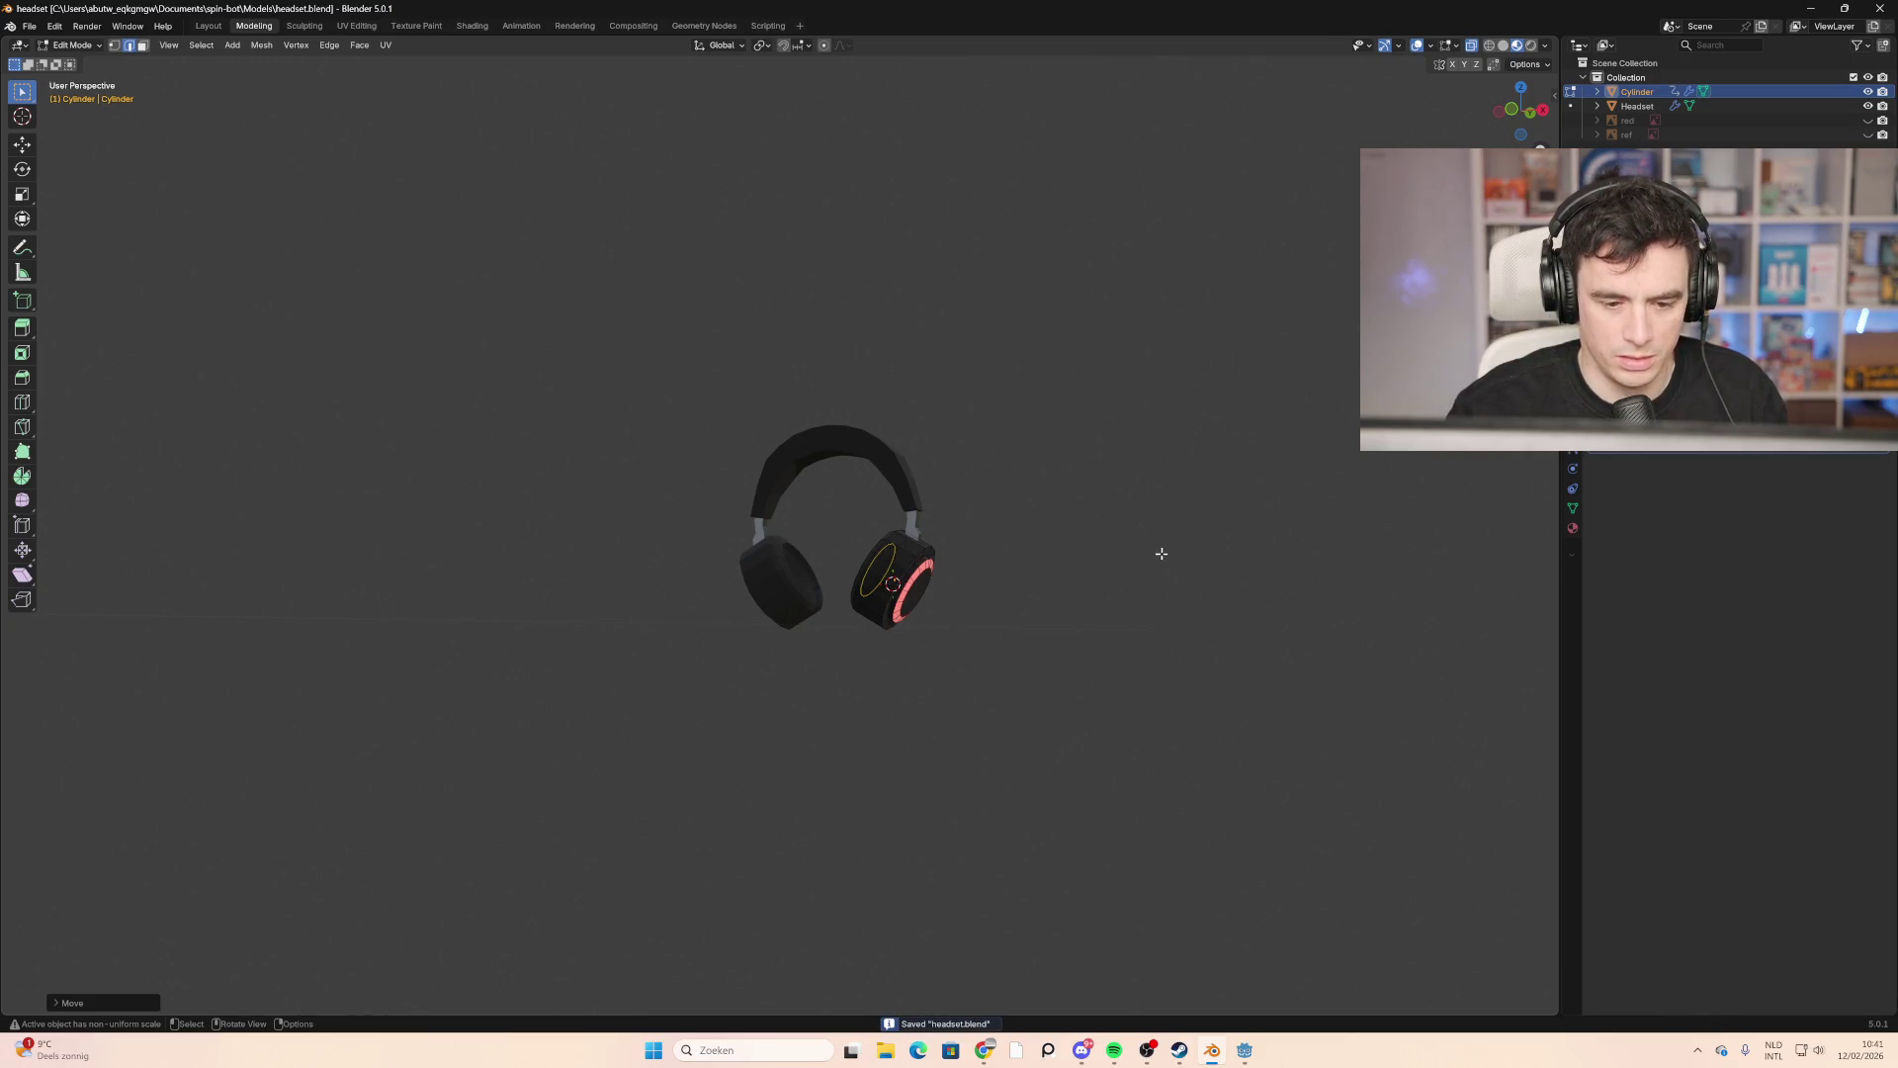
pyautogui.scroll(10, 699, 589)
pyautogui.moveTo(699, 593)
pyautogui.mouseDown(button='middle')
pyautogui.moveTo(708, 627)
pyautogui.moveTo(894, 597)
pyautogui.mouseUp(button='middle')
pyautogui.scroll(-6, 894, 597)
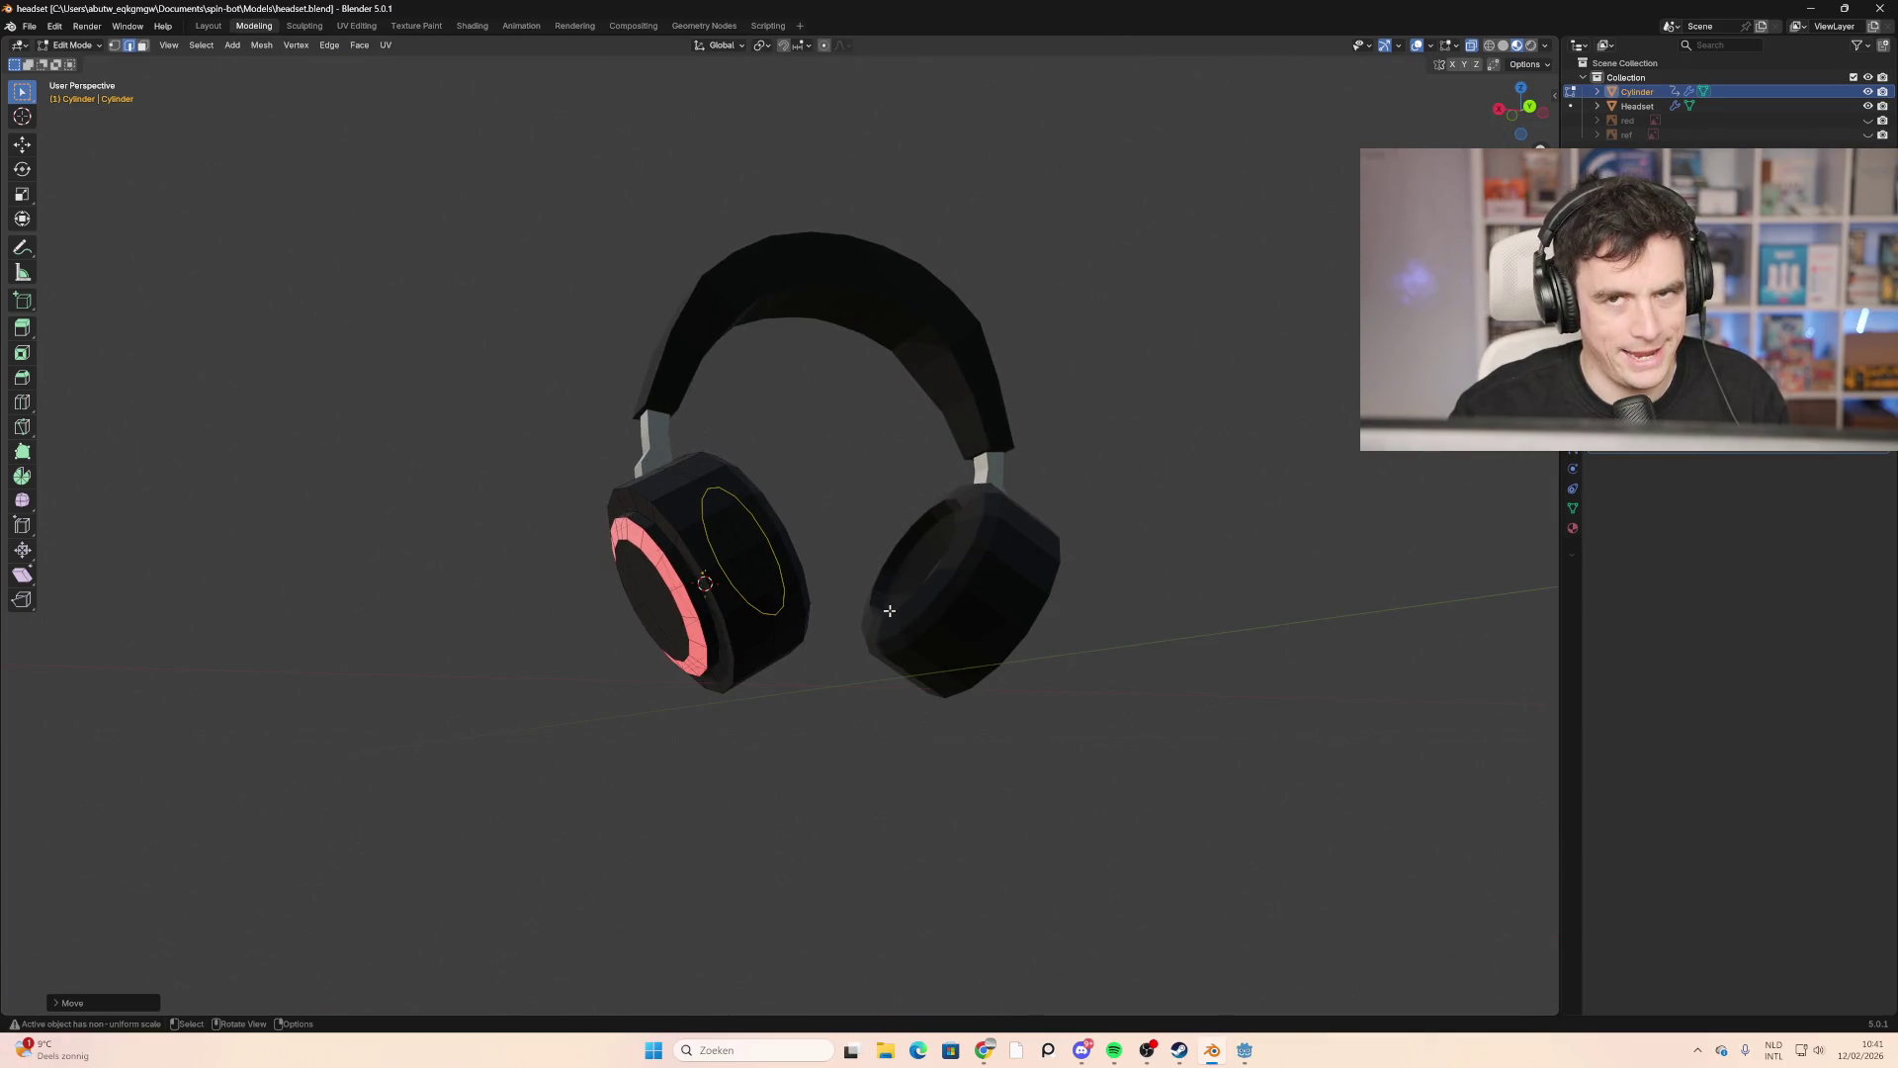
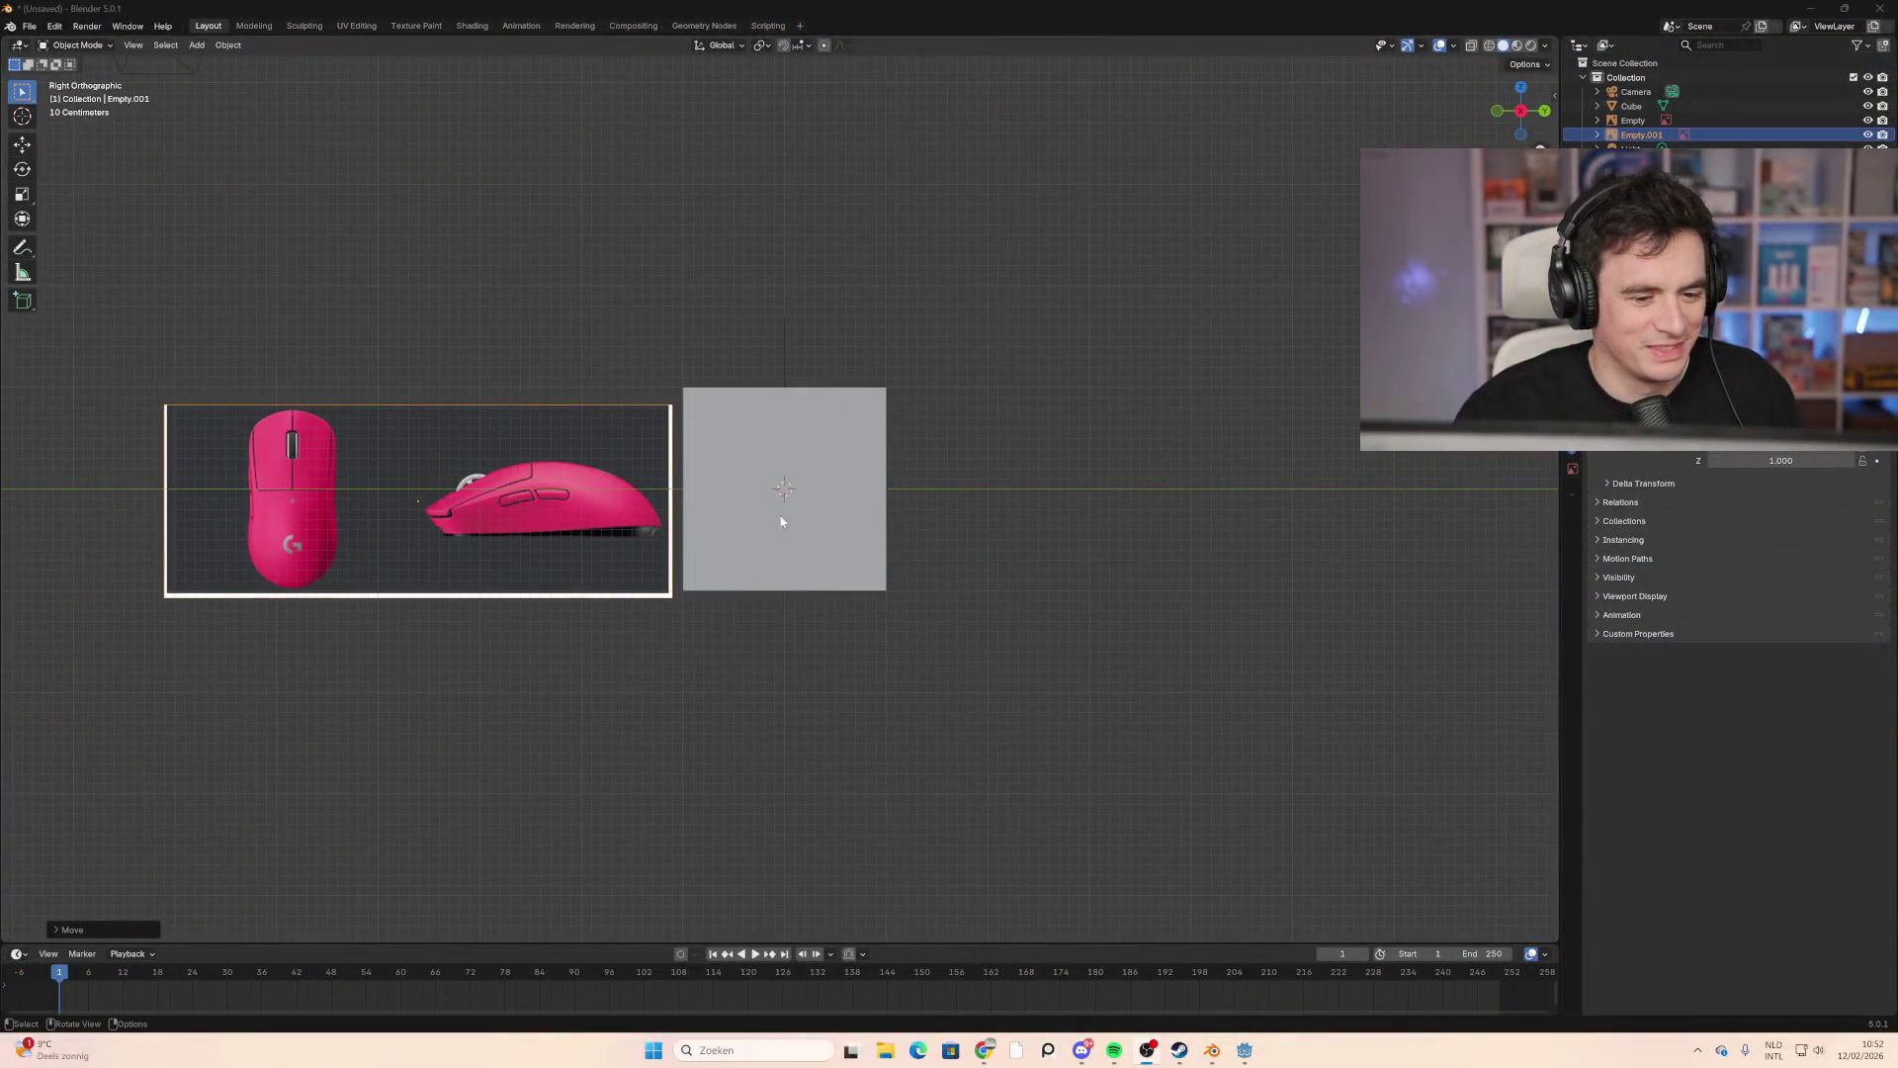
# Step: Select the grey cube and show its Transform values in the N sidebar
pyautogui.click(798, 518)
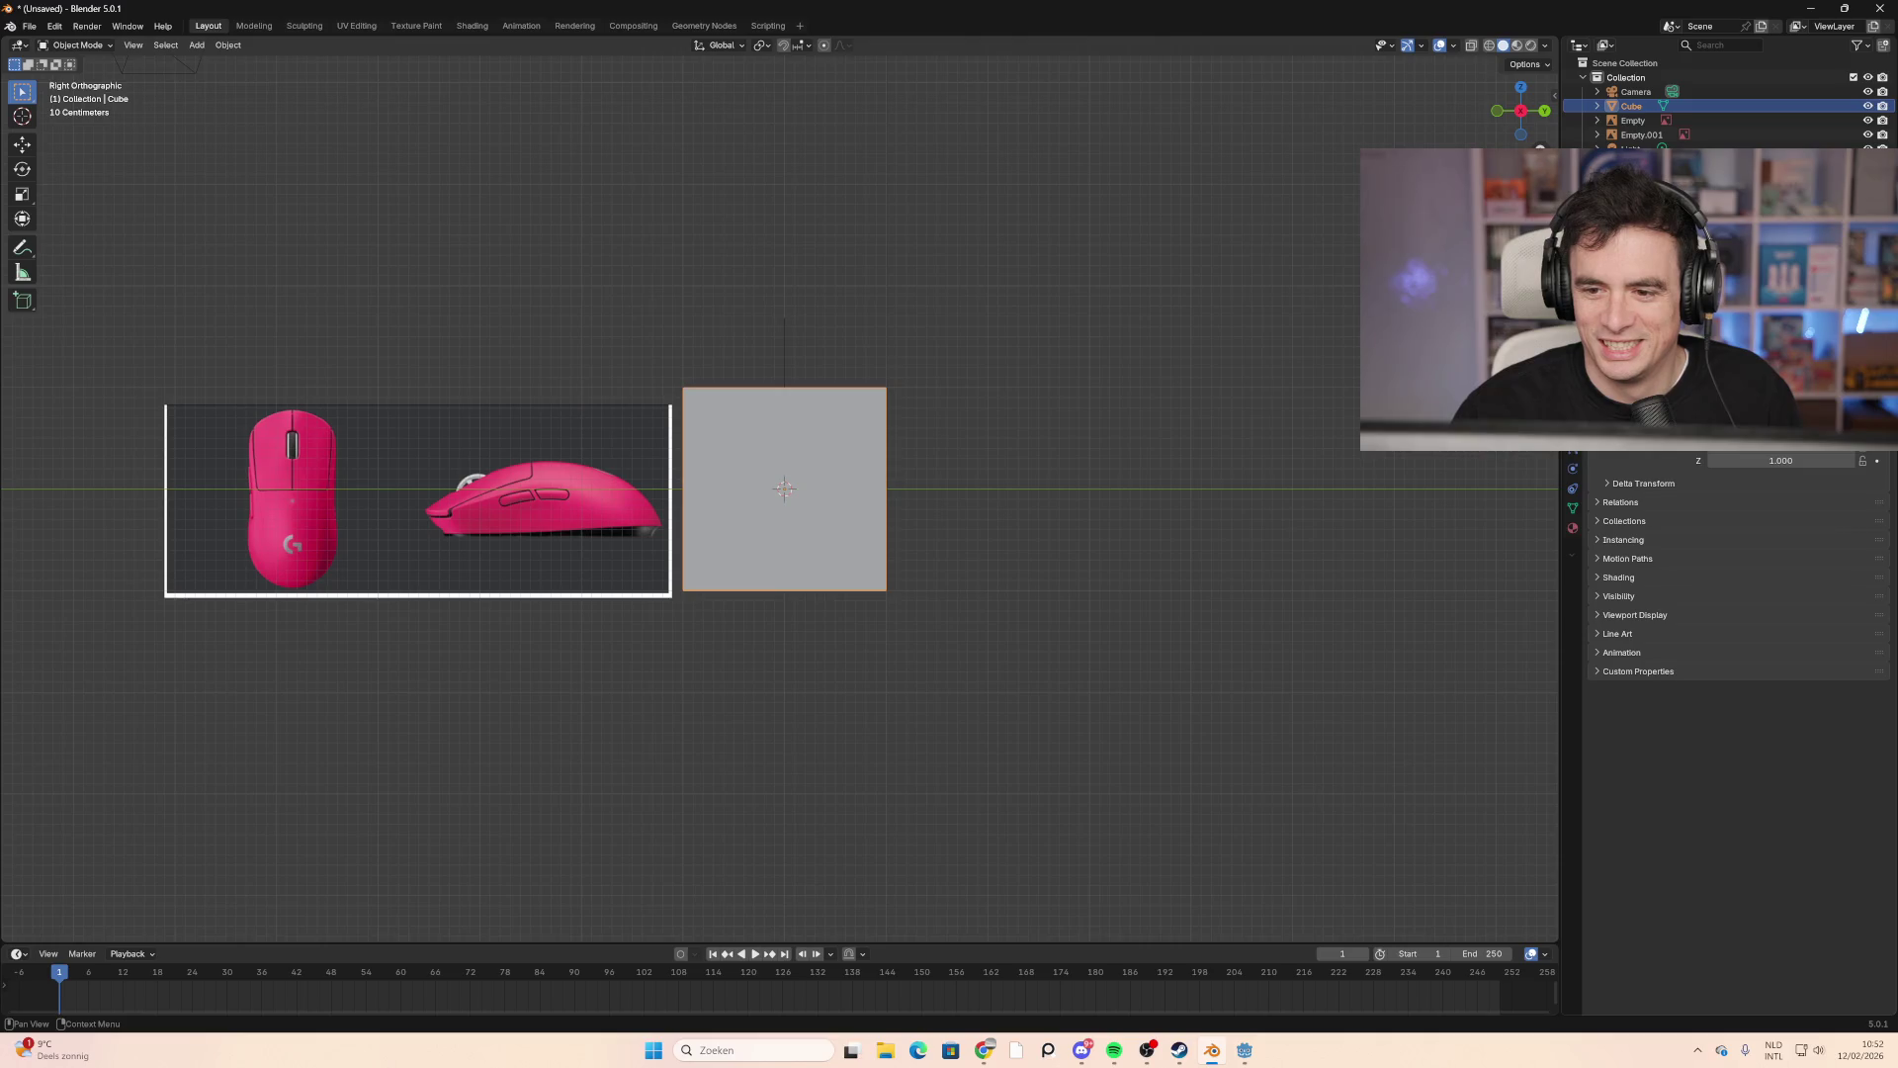
pyautogui.press('n')
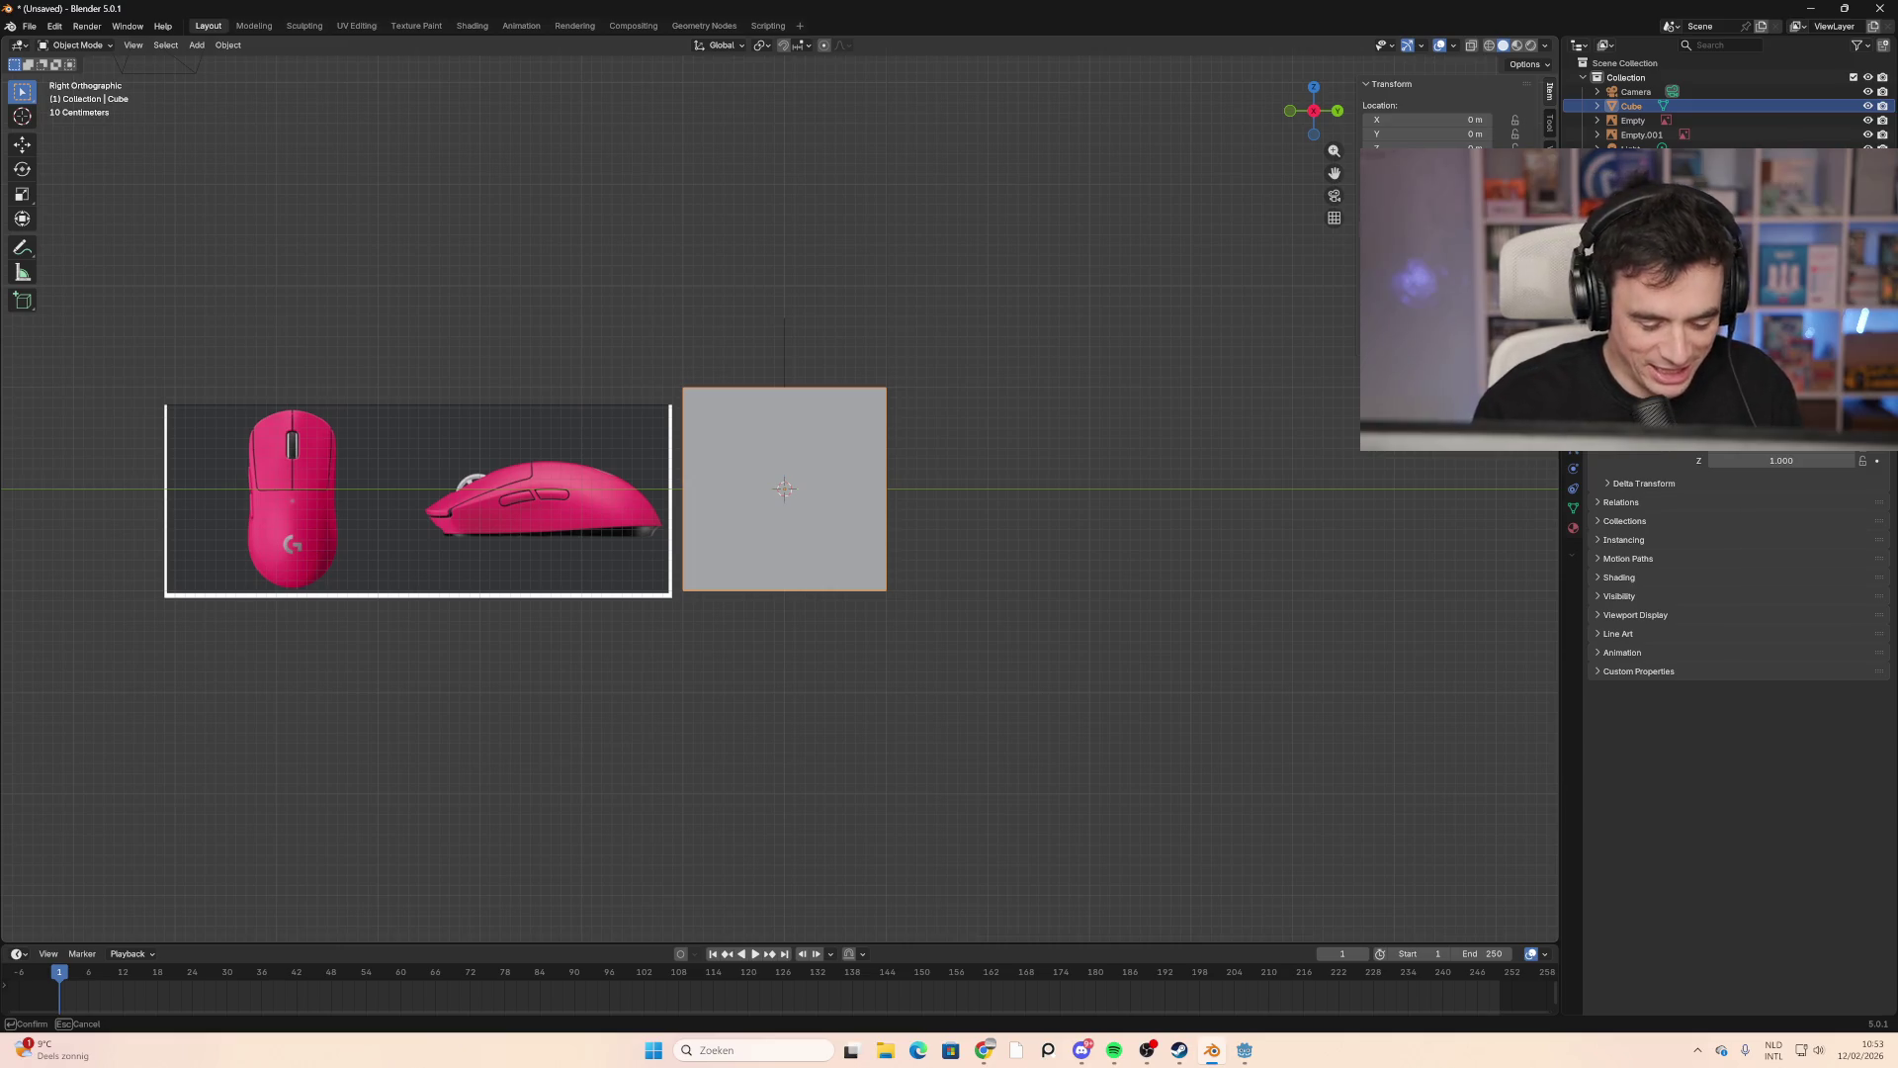
pyautogui.press('Escape')
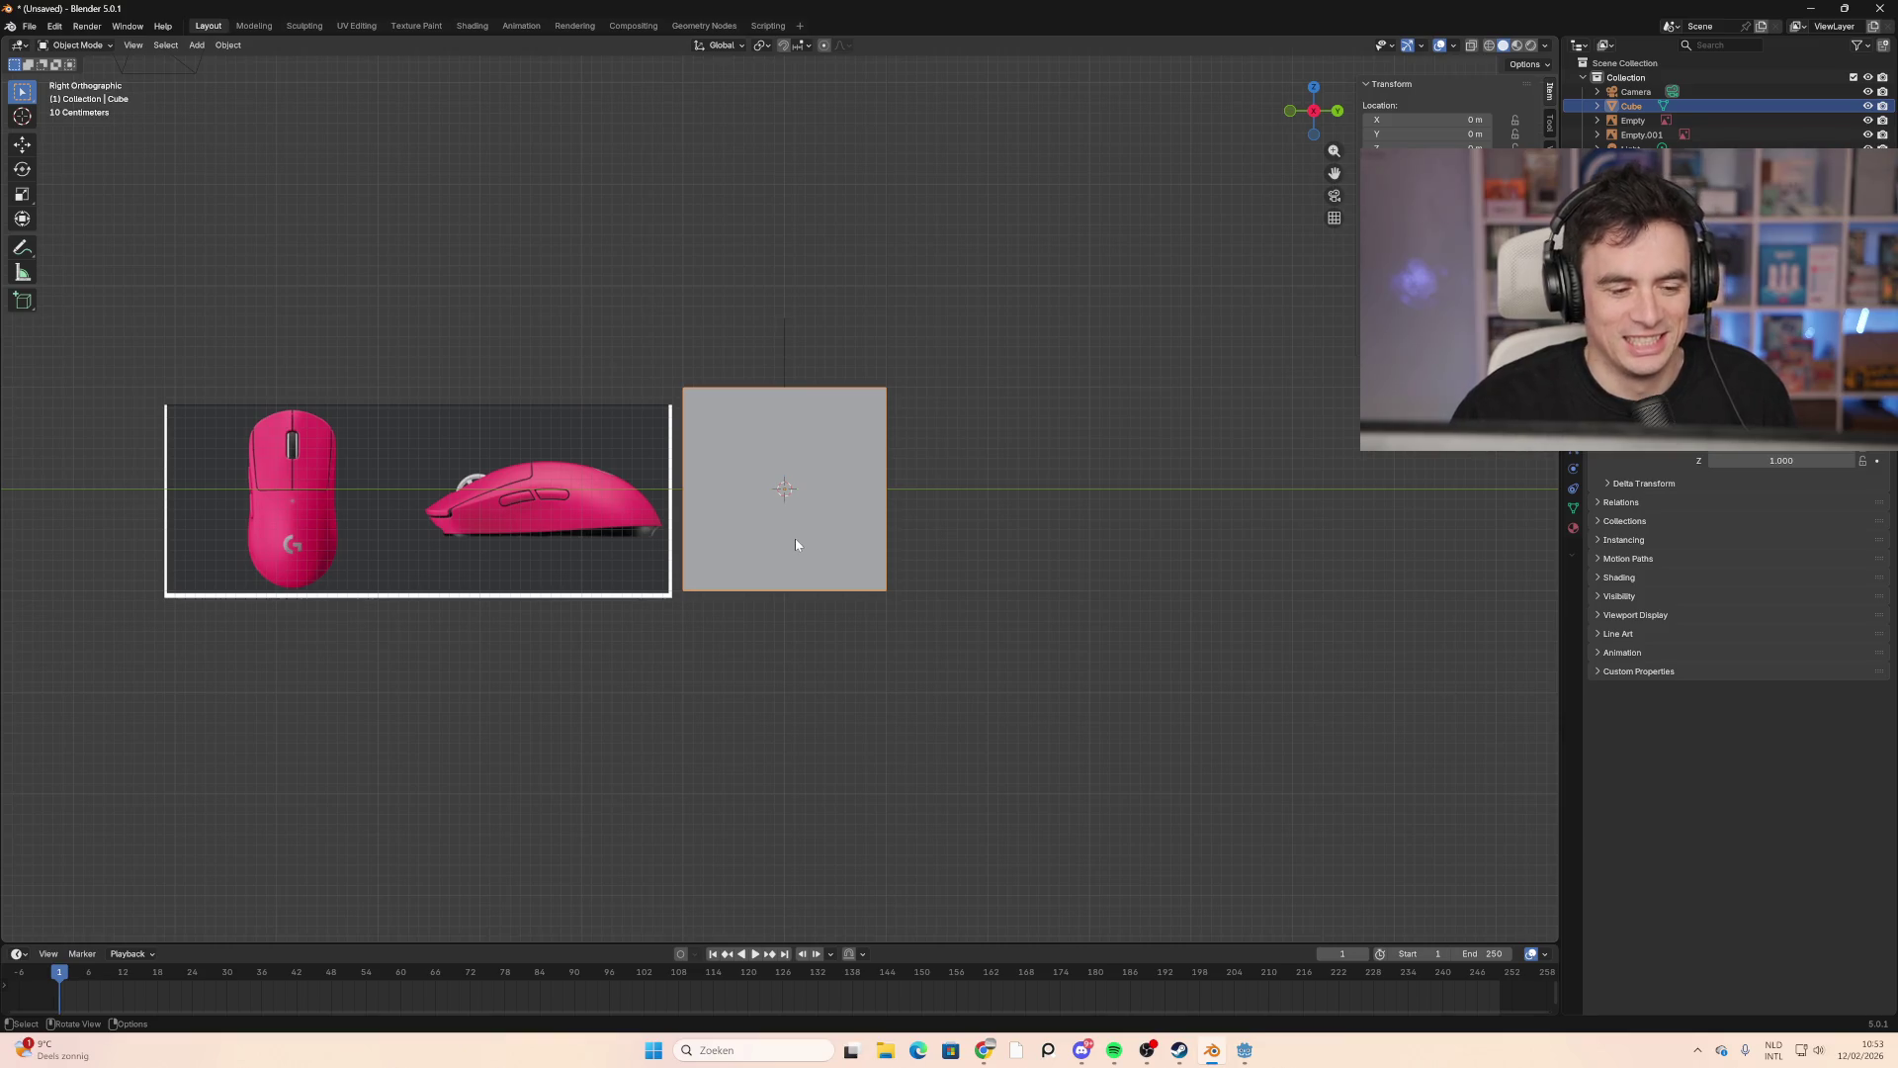
# Step: Select Empty.001, try rotating it 90° about Z, then undo the rotation
pyautogui.click(416, 552)
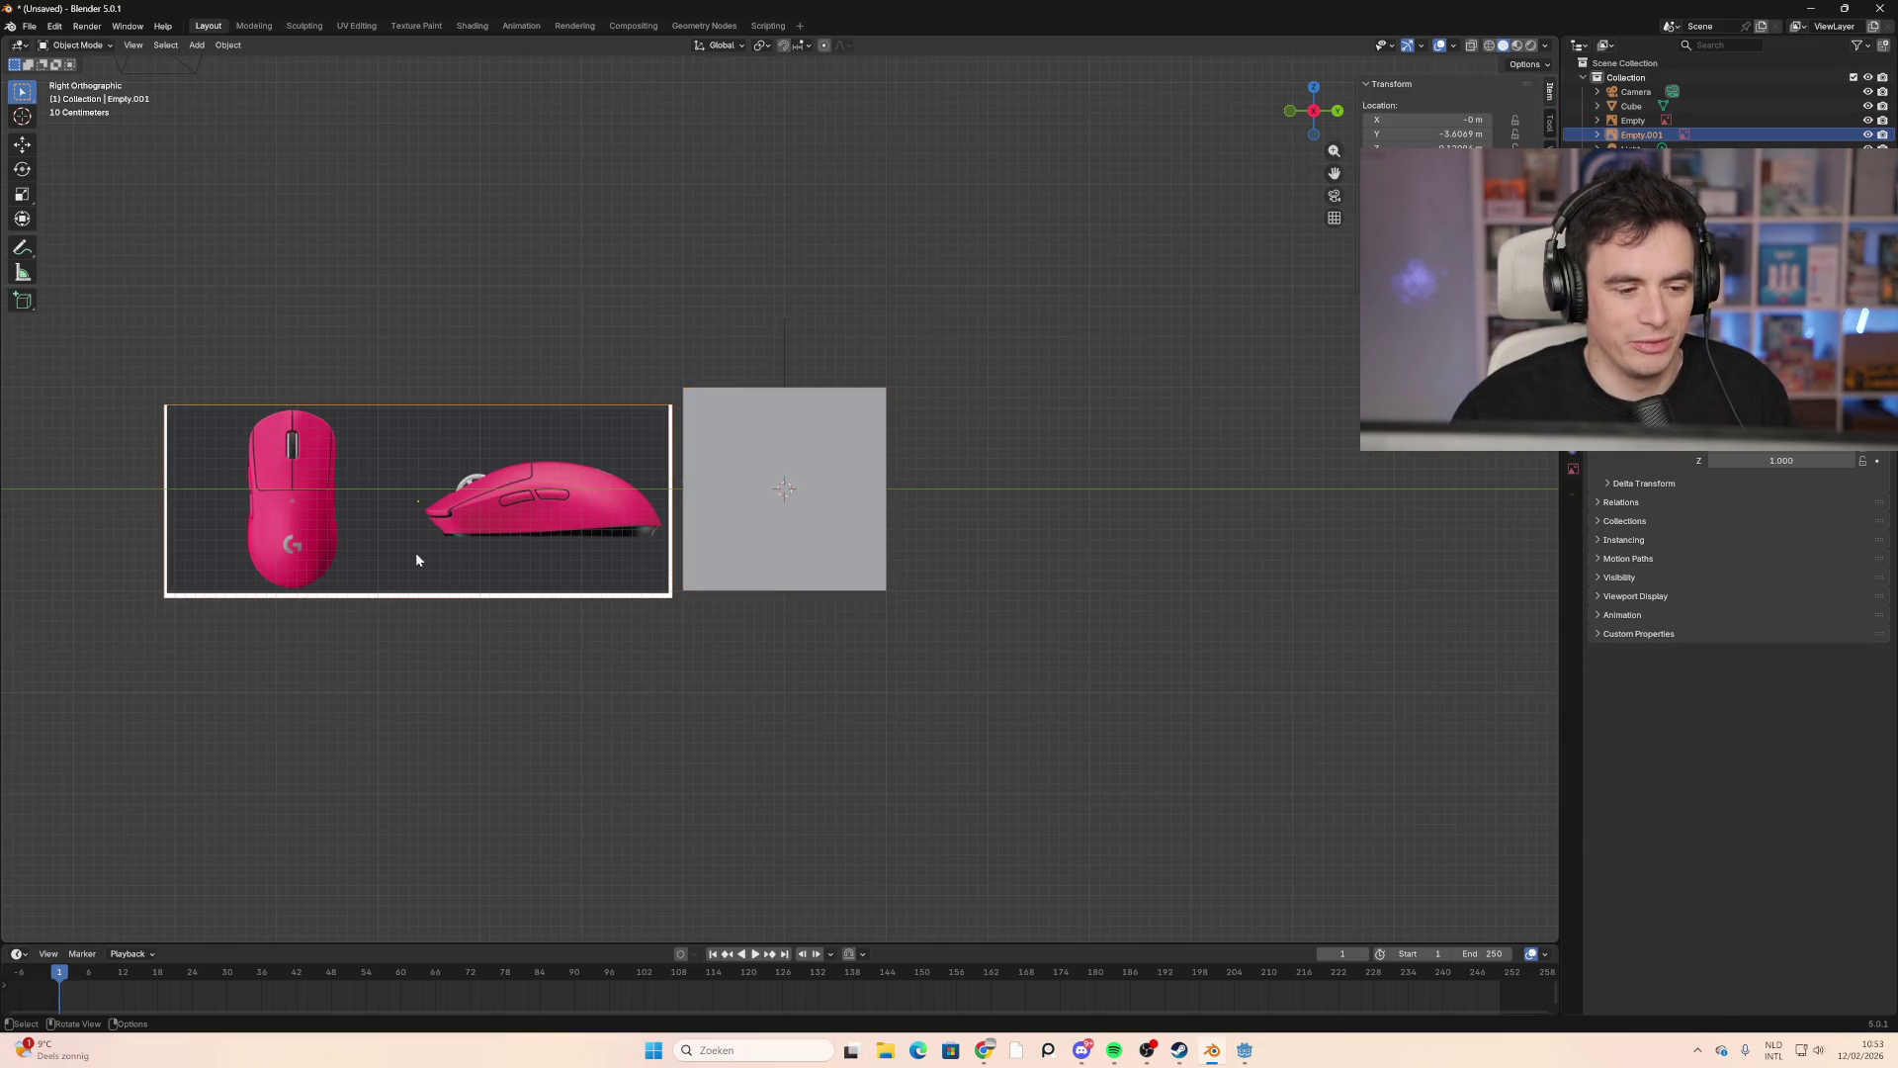
pyautogui.write('r')
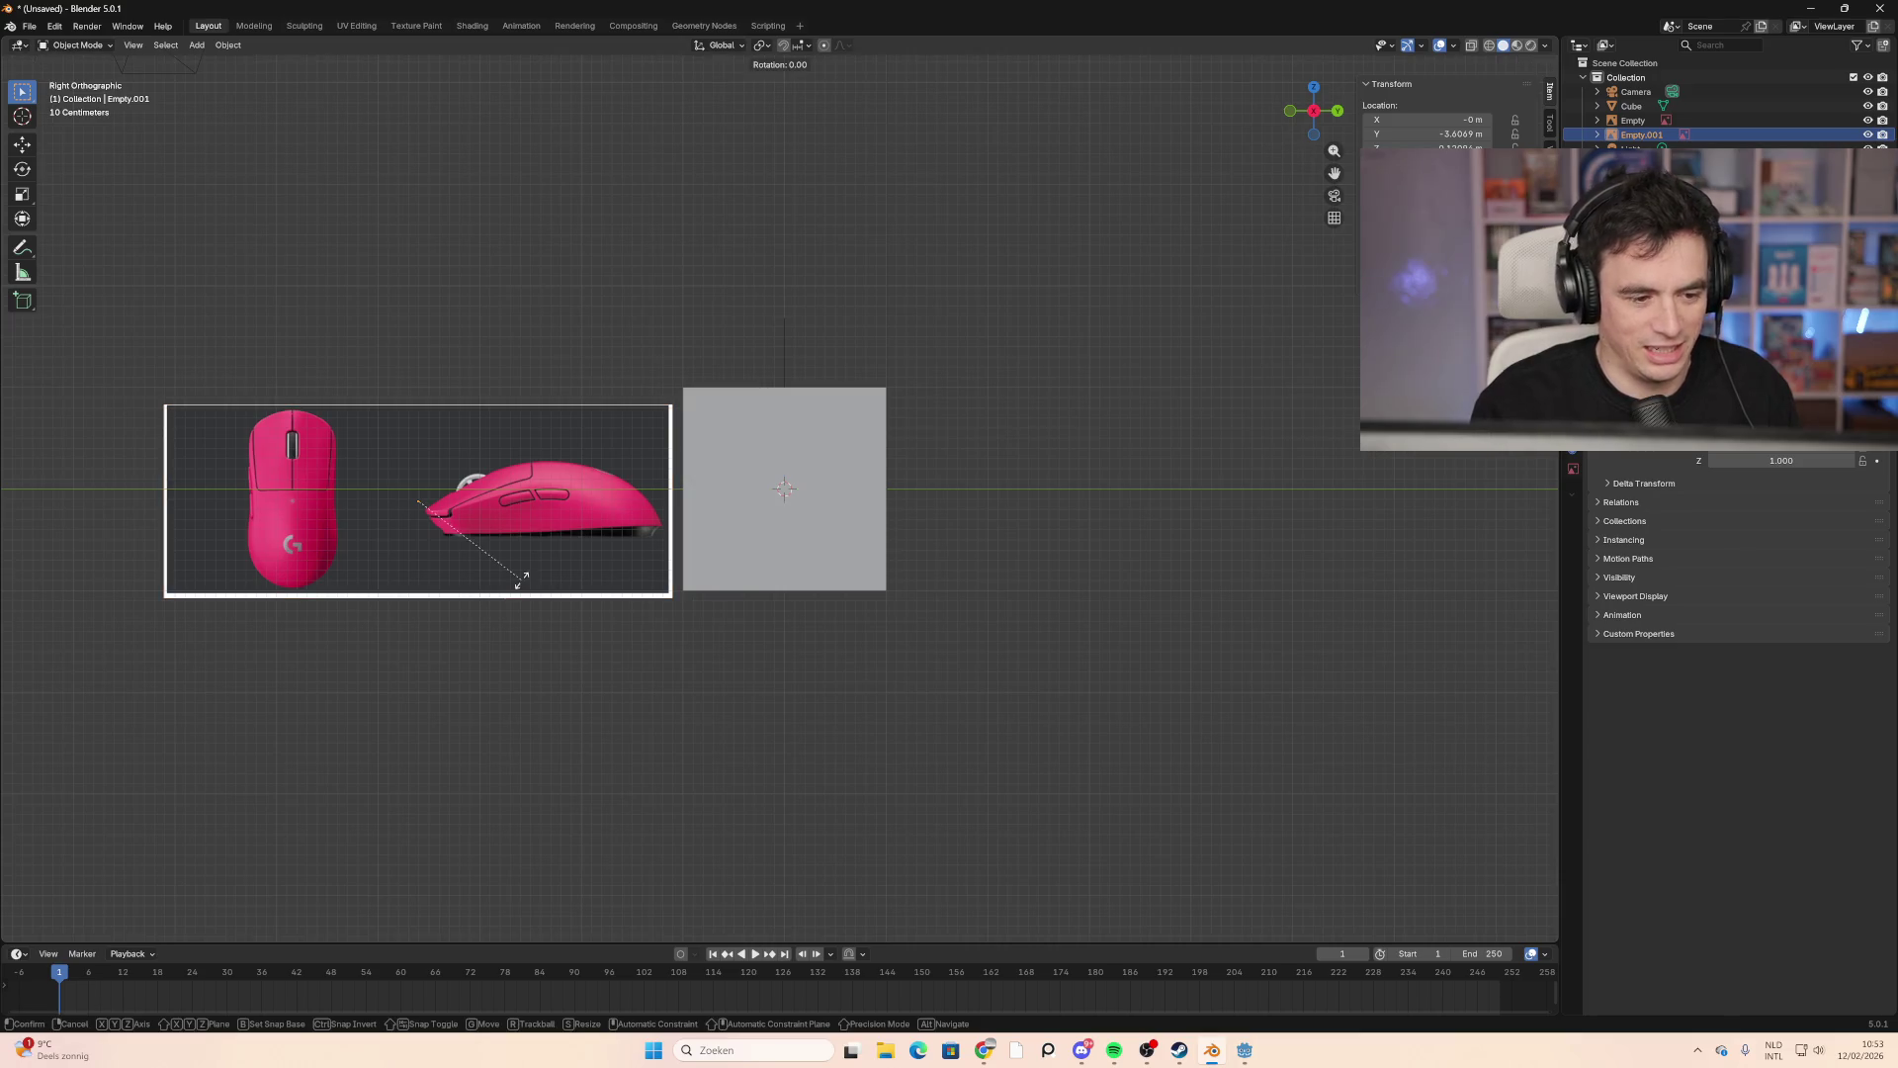
pyautogui.write('90')
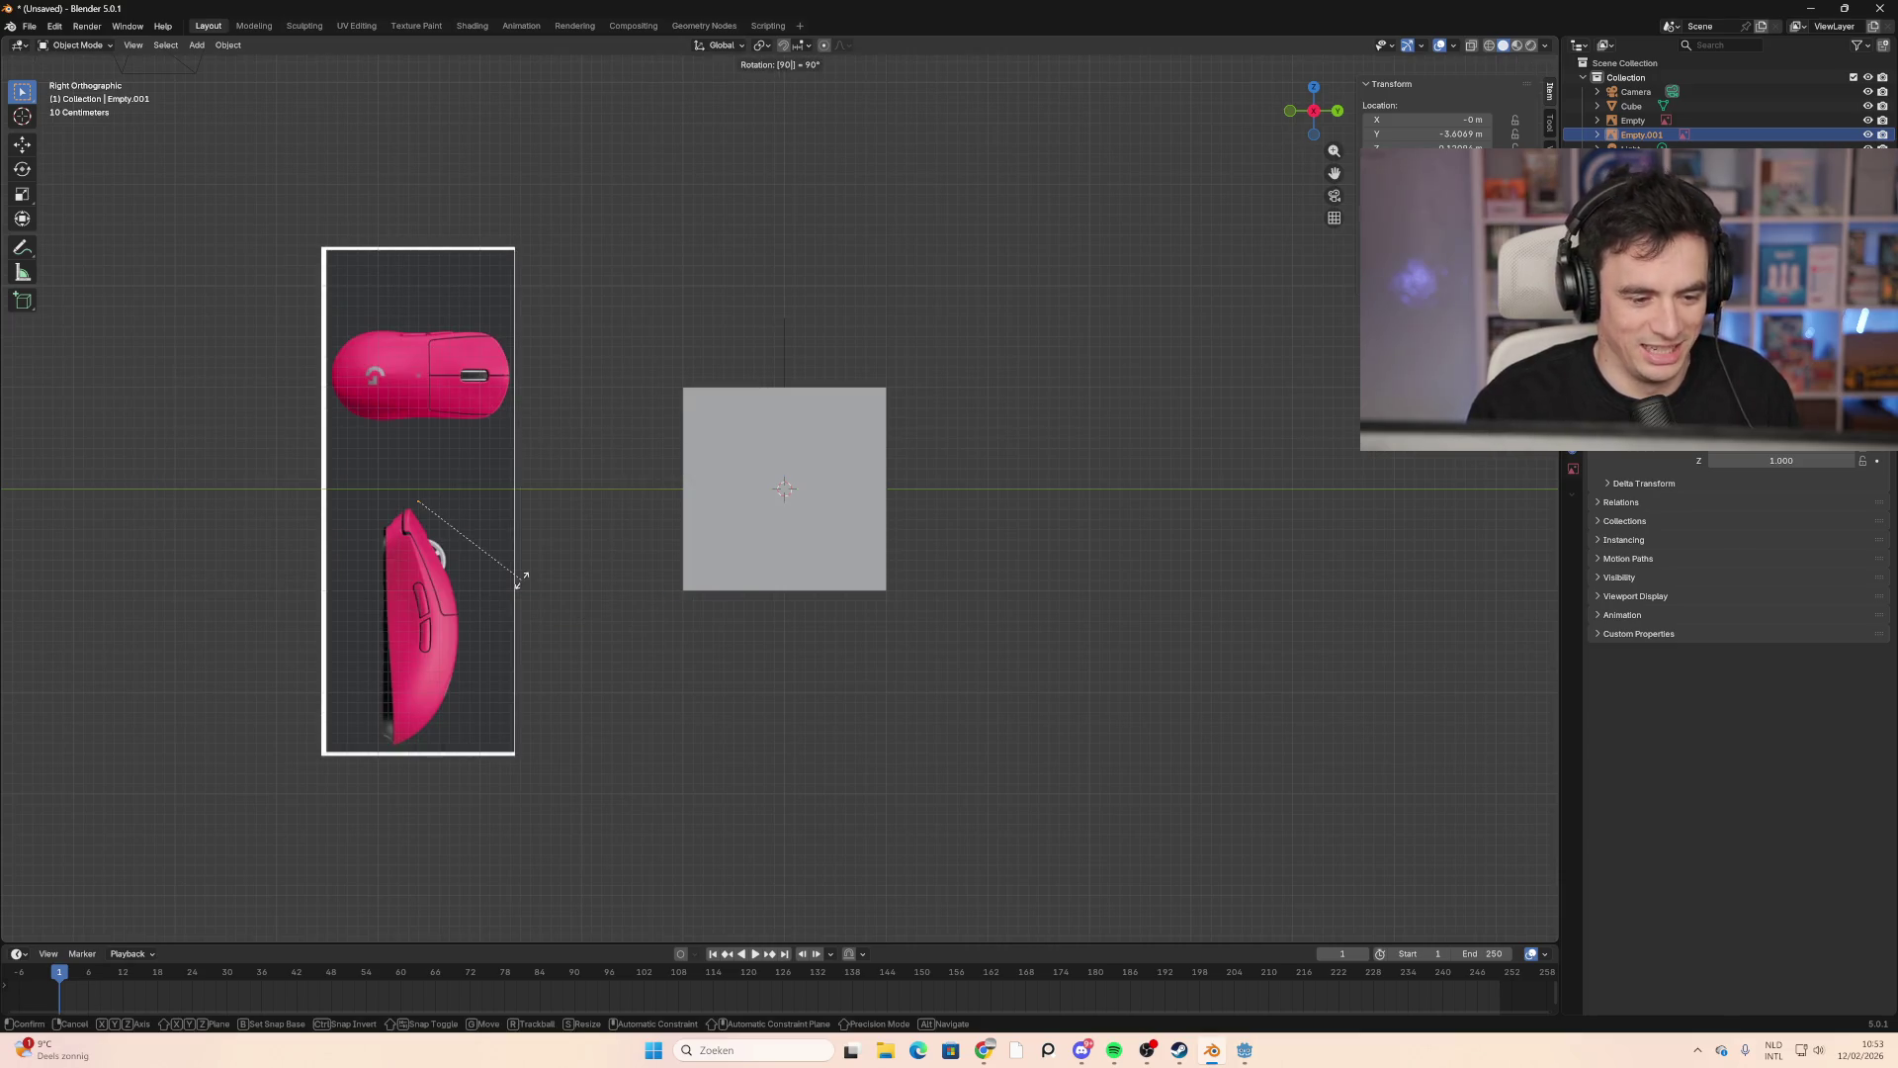
pyautogui.press('Escape')
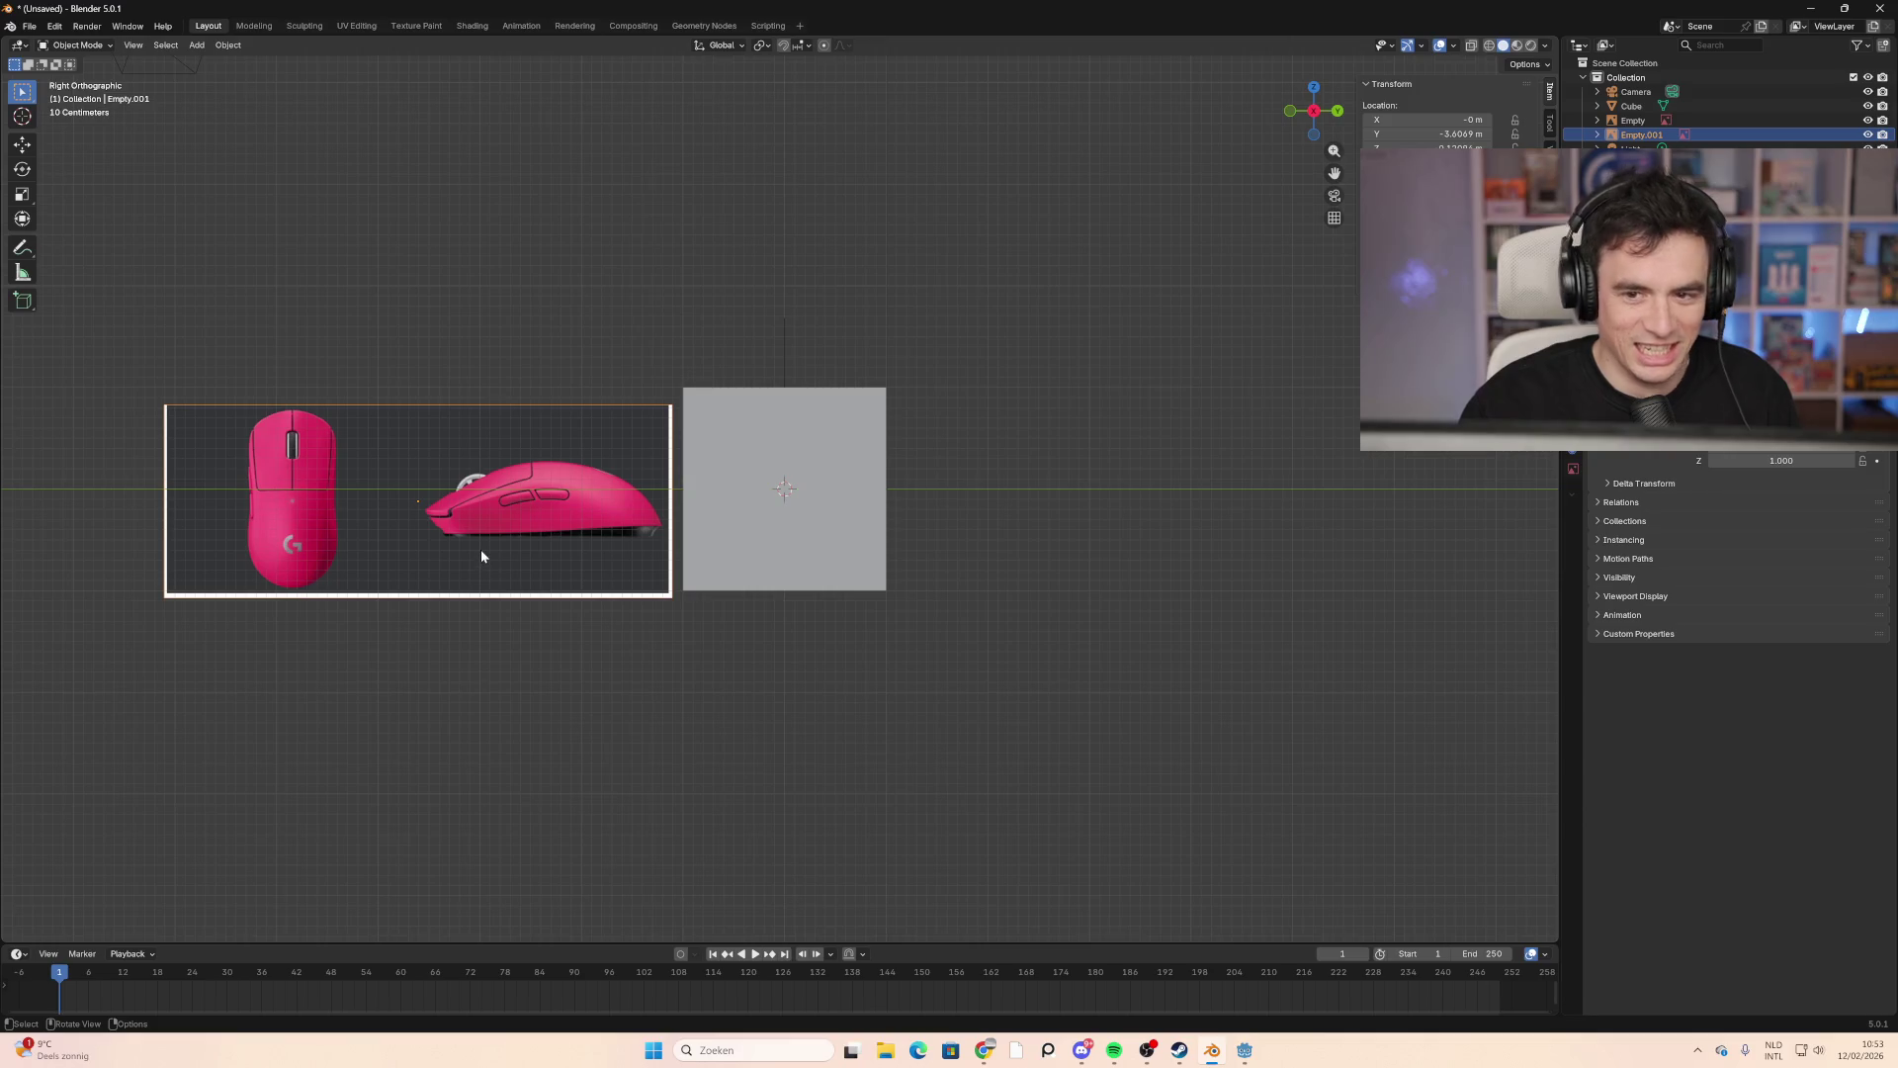
pyautogui.write('r')
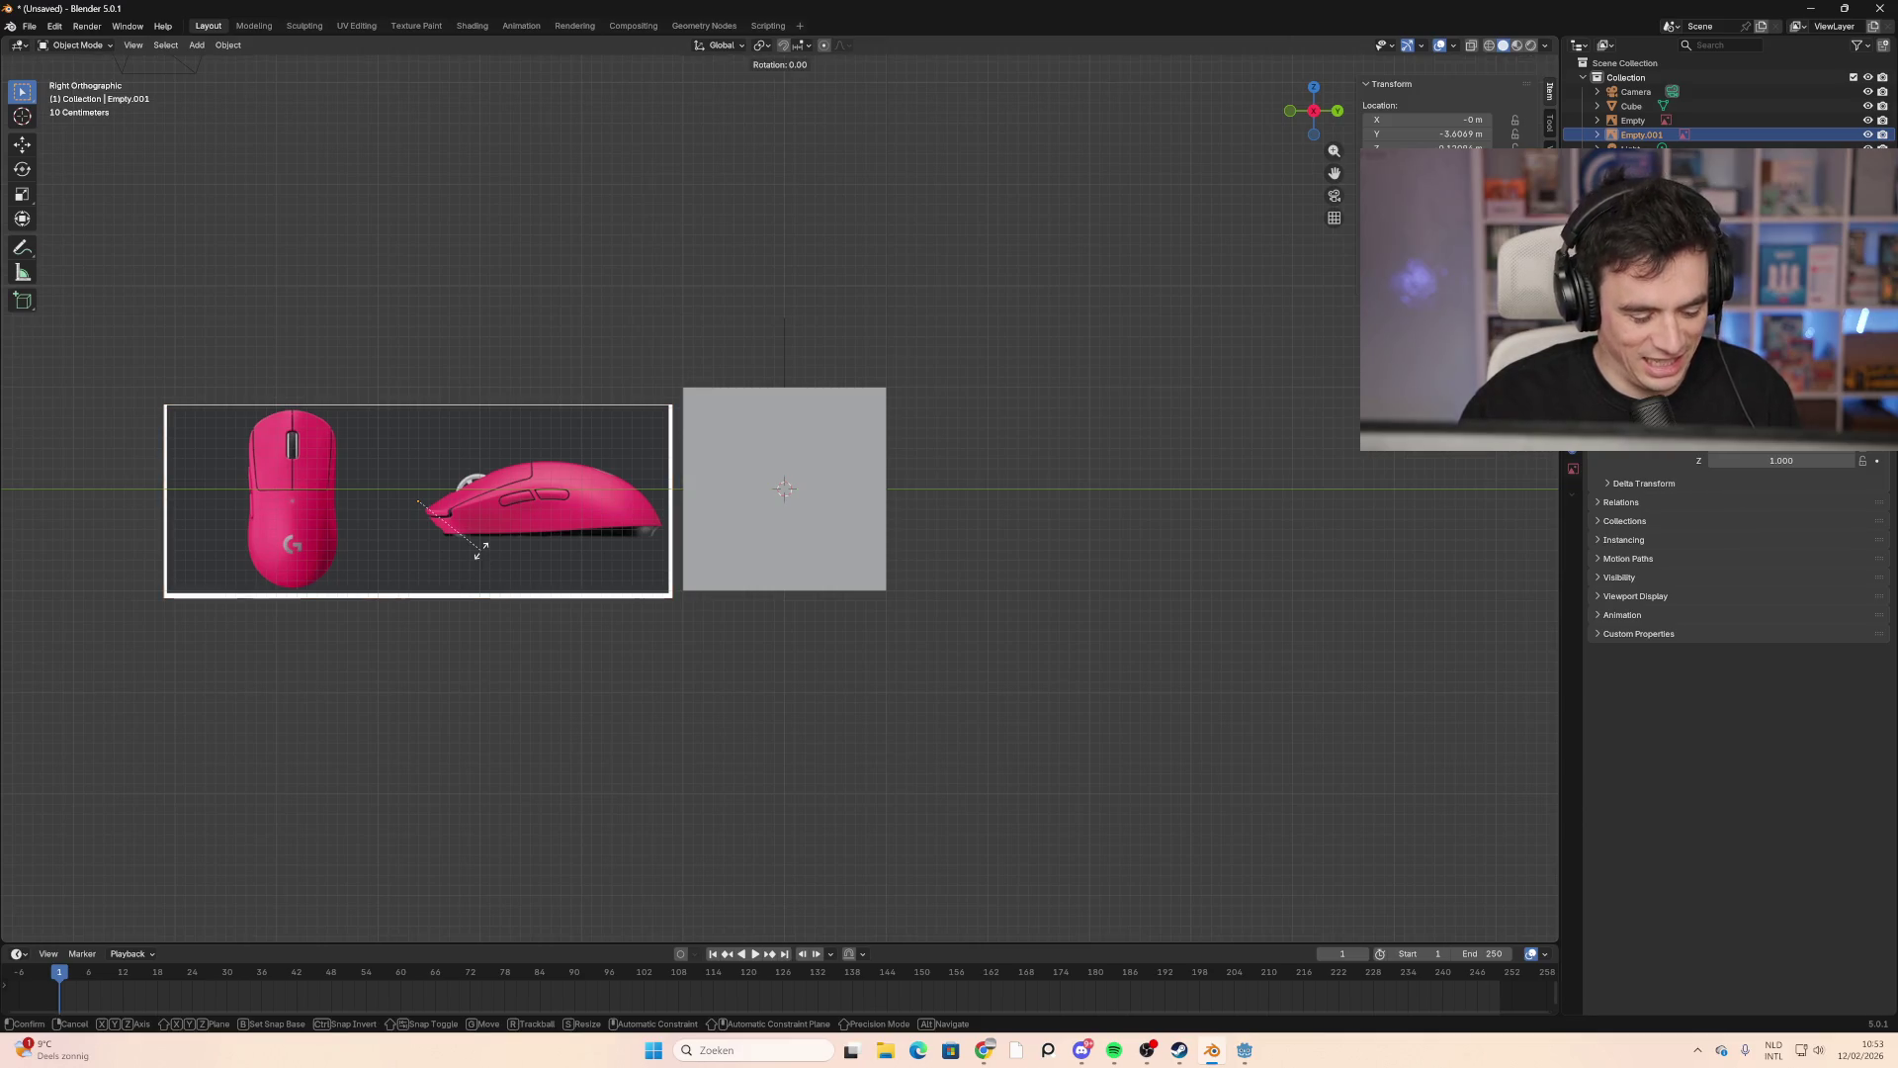
pyautogui.write('z90')
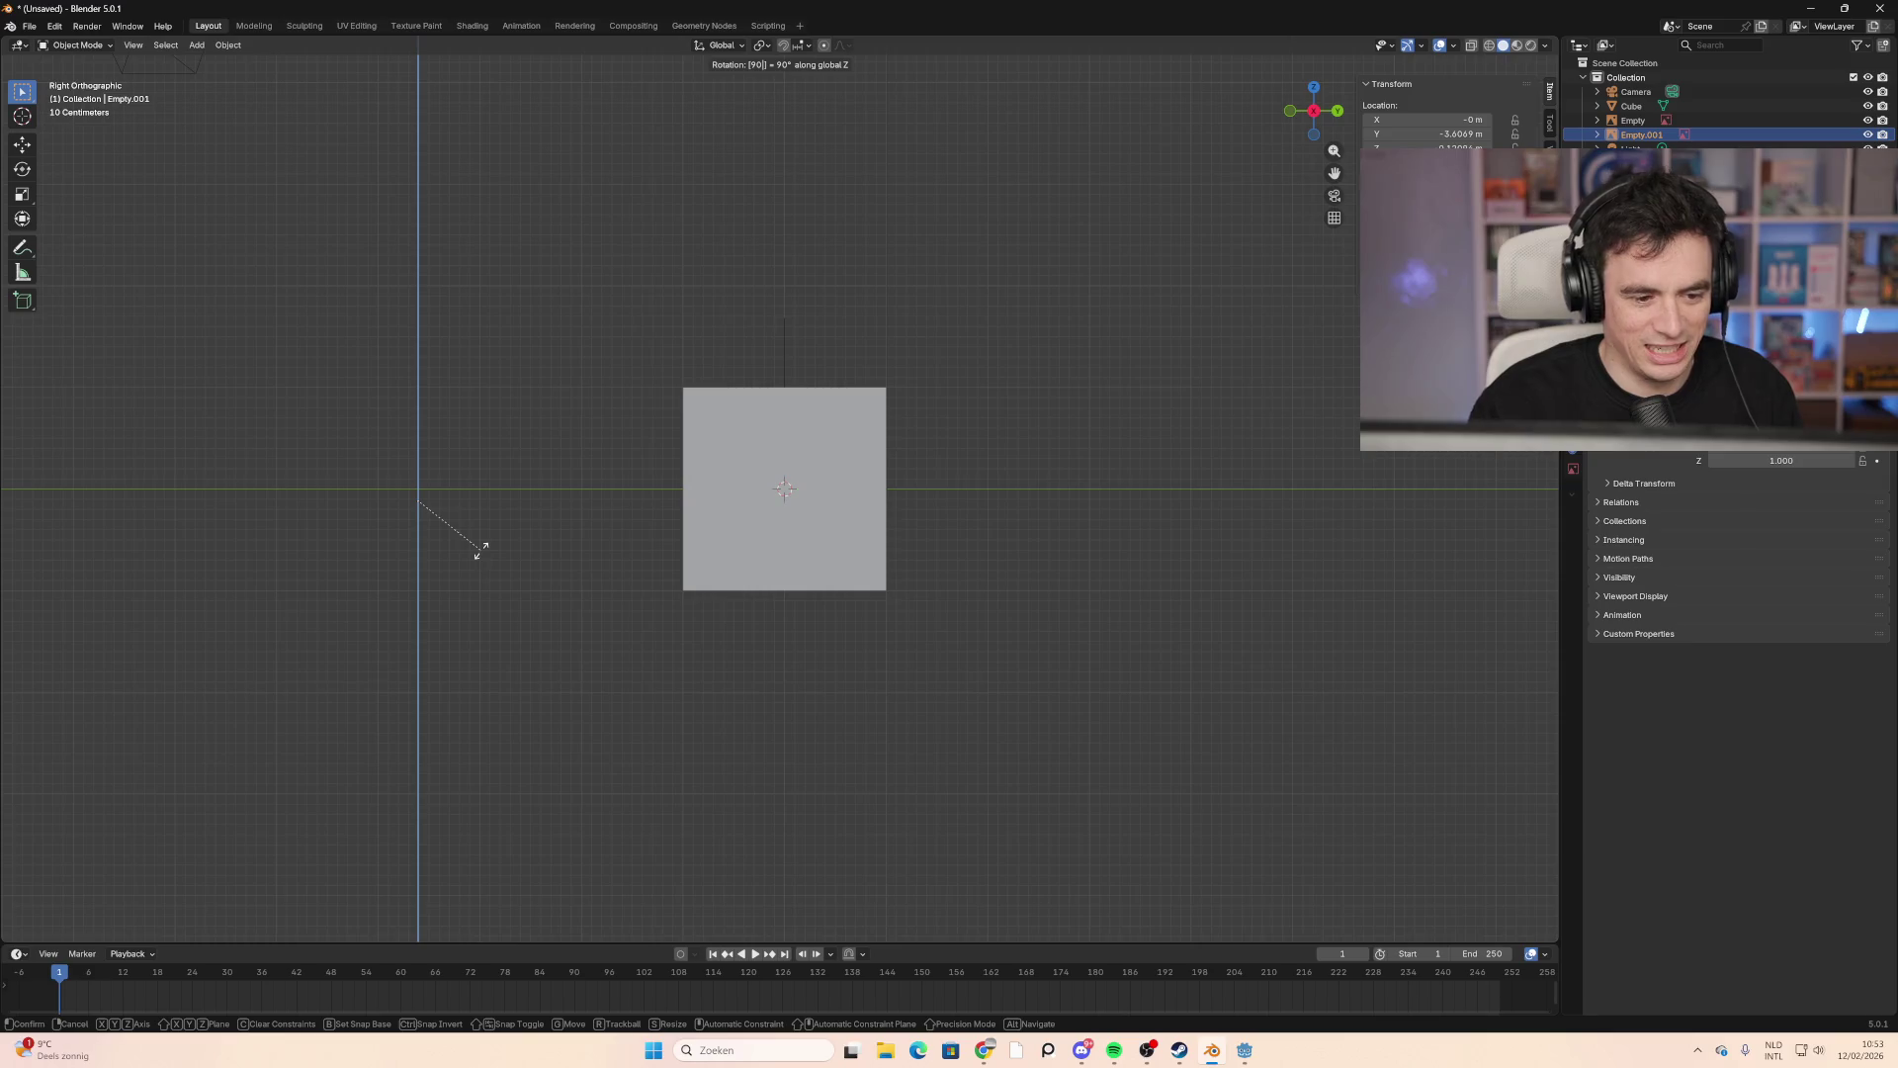
pyautogui.press('Return')
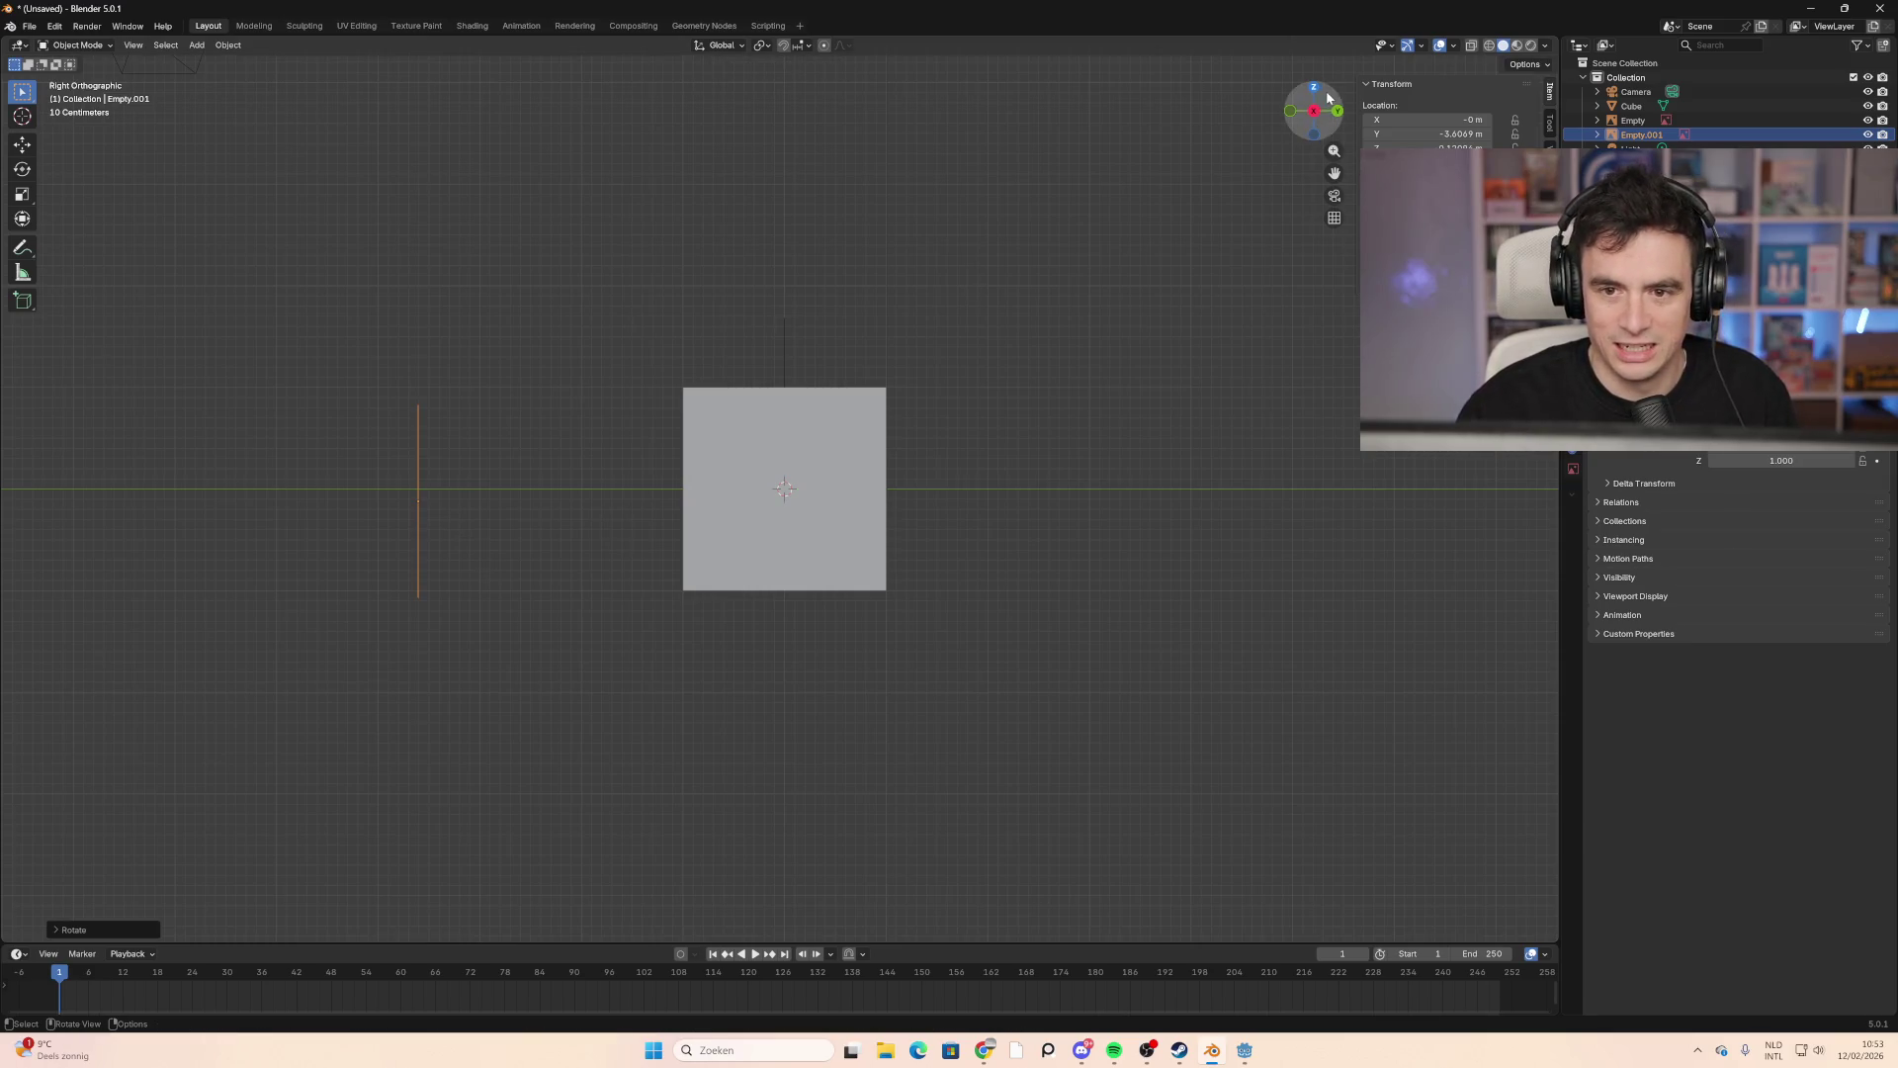
pyautogui.click(1315, 91)
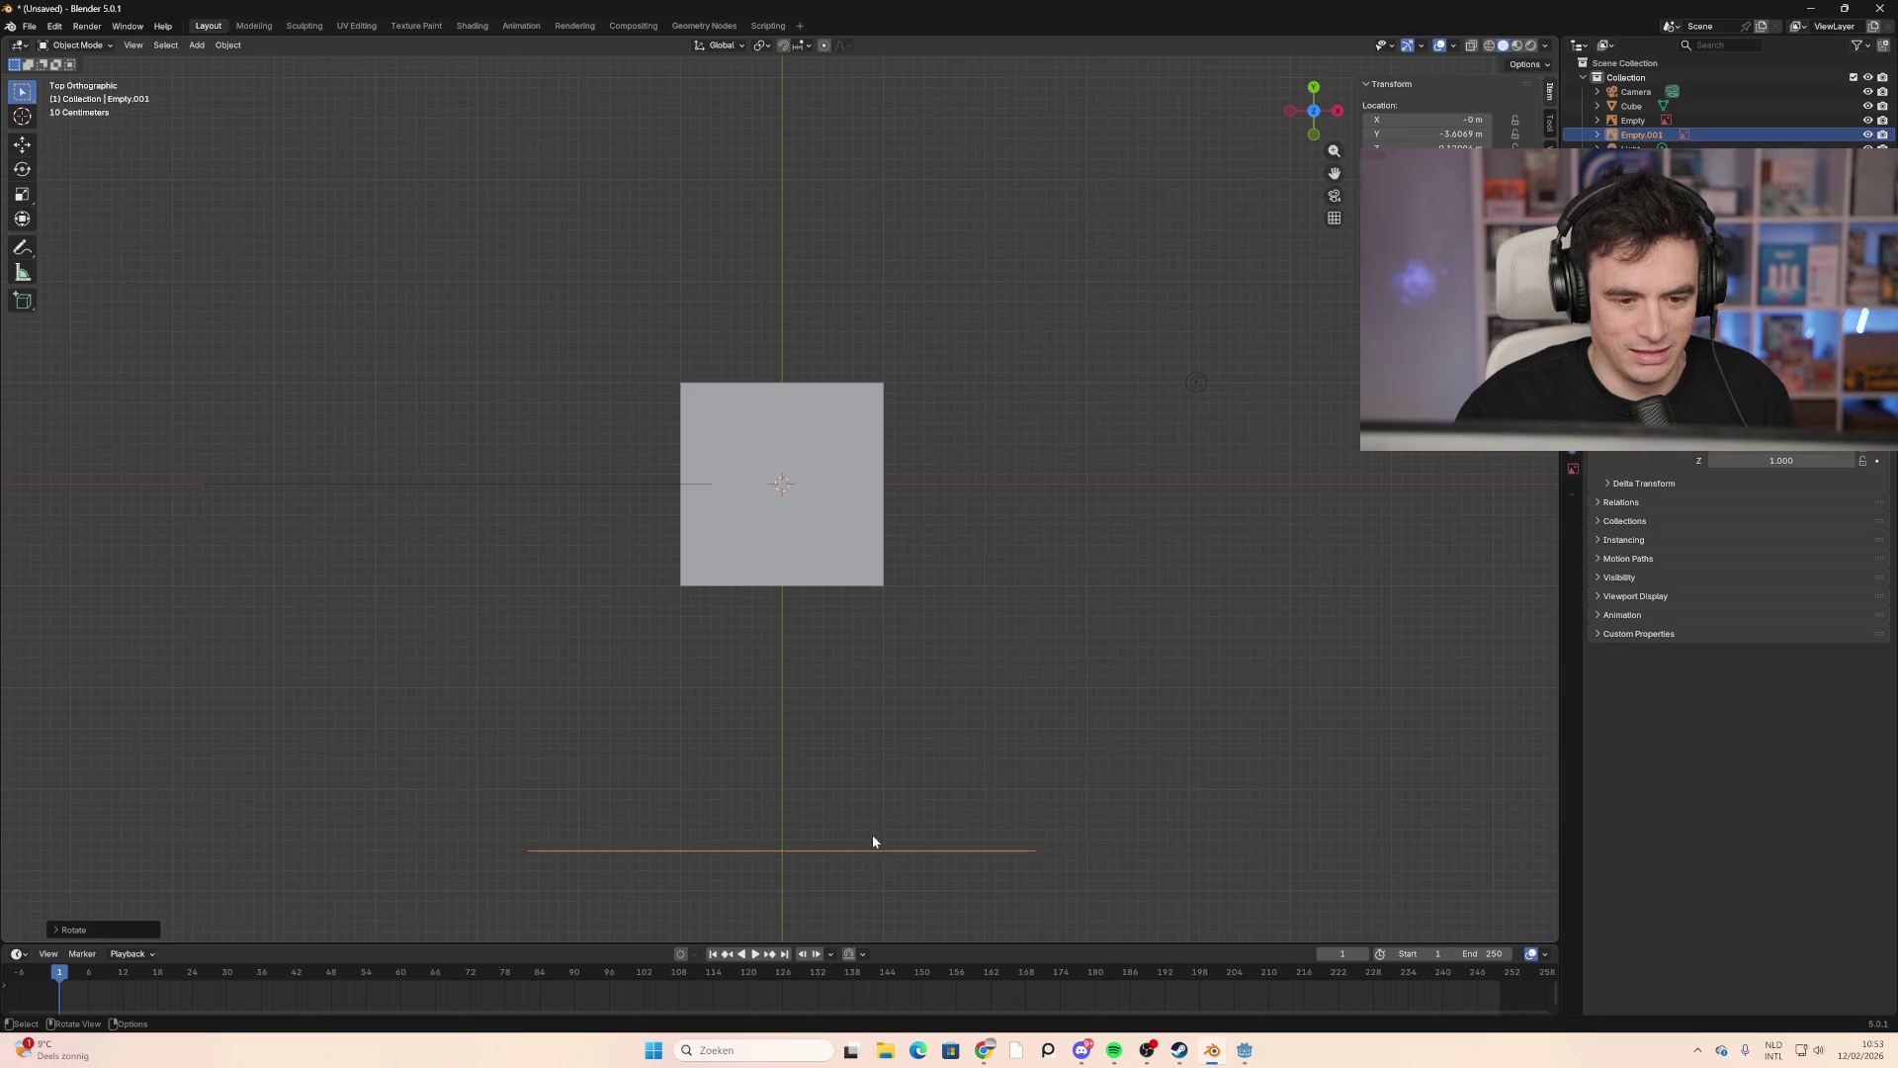
pyautogui.press('g')
pyautogui.press('Escape')
pyautogui.press('r')
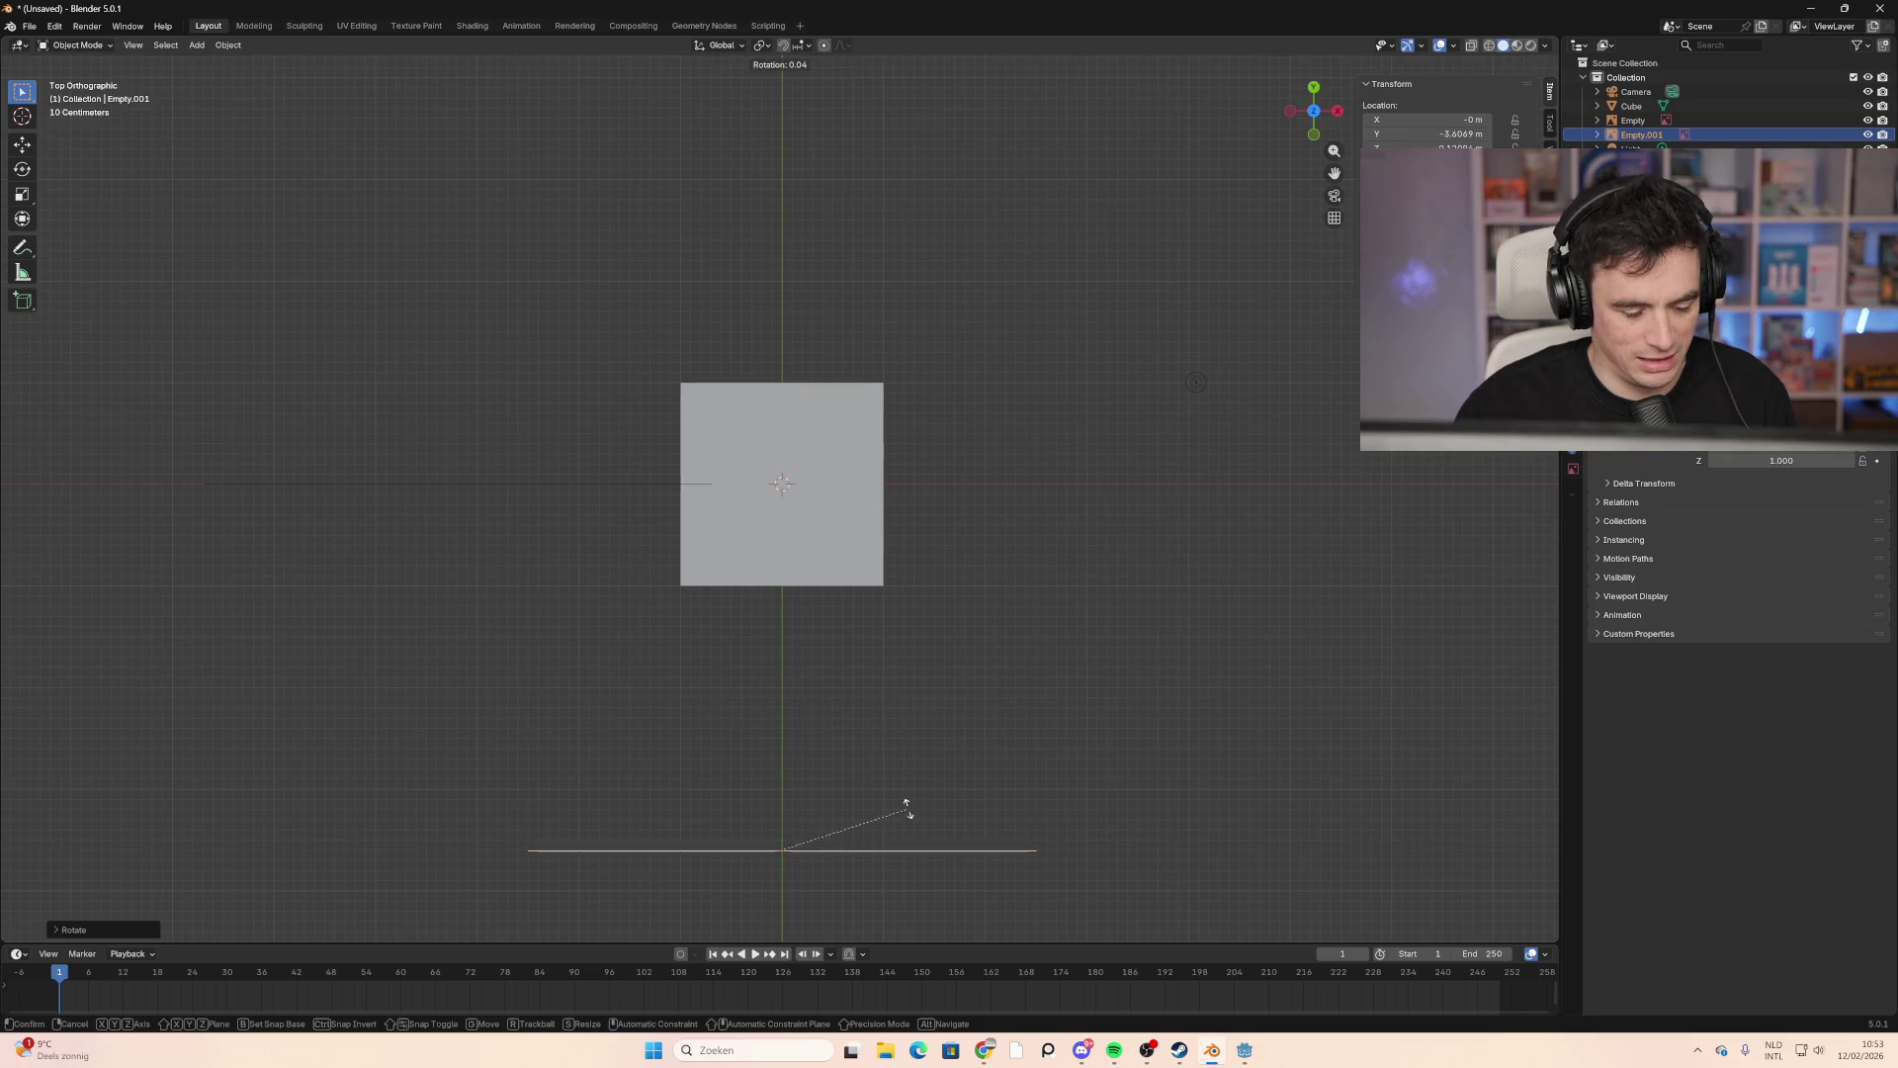
pyautogui.press('Escape')
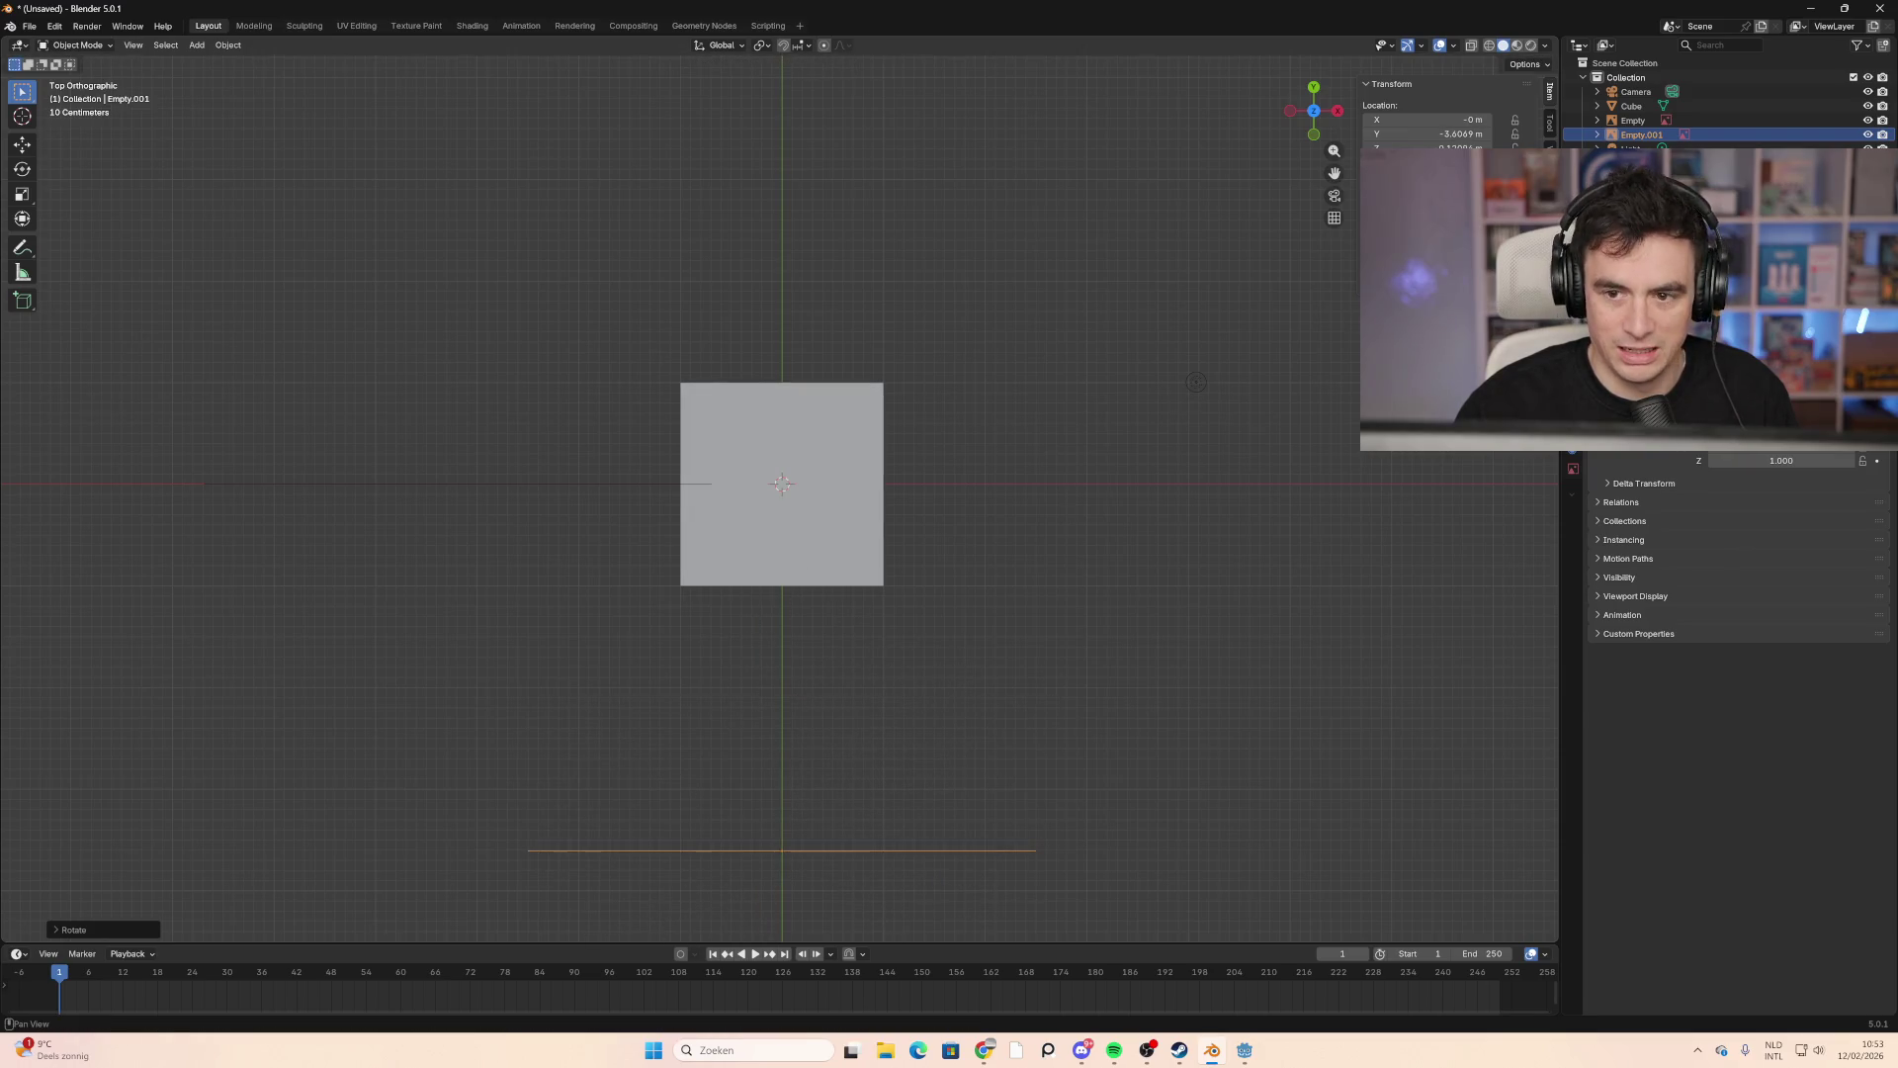
pyautogui.hotkey('ctrl', 'z')
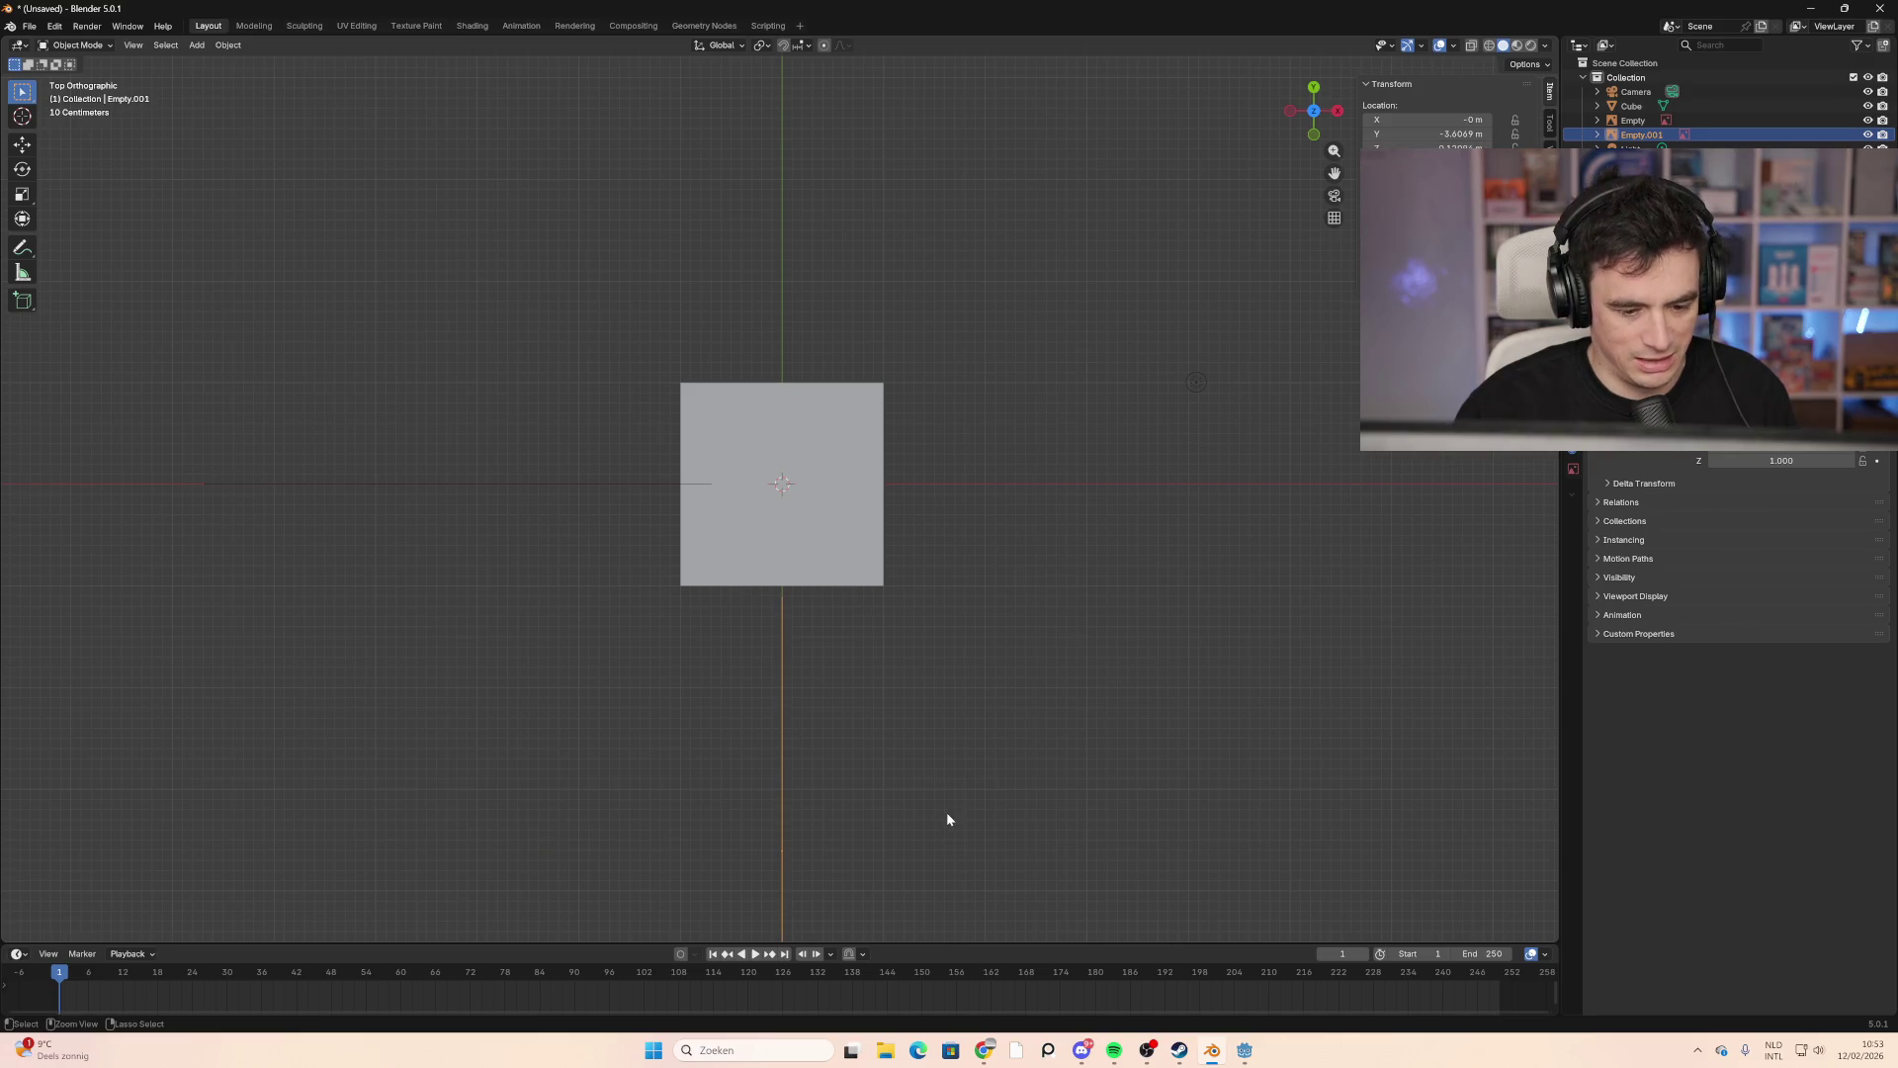
pyautogui.scroll(-5, 935, 785)
pyautogui.scroll(4, 918, 765)
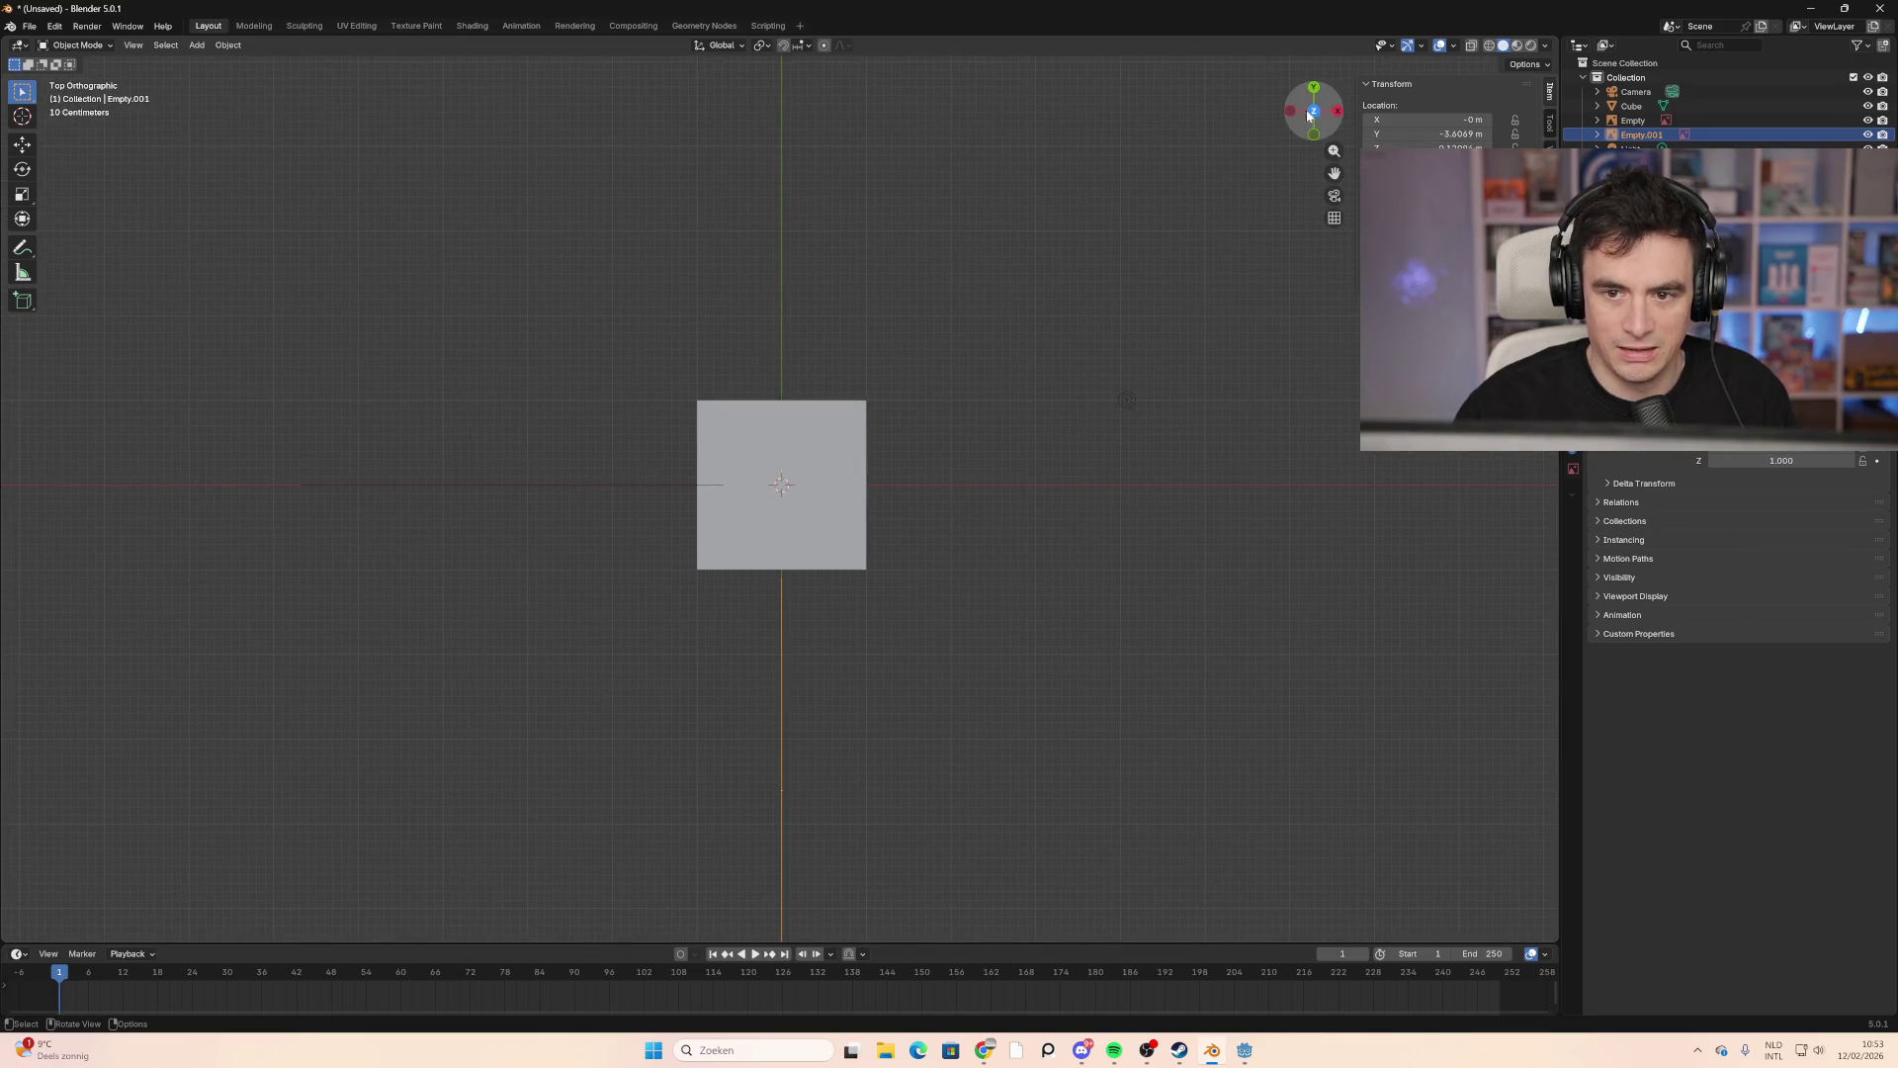
# Step: In front view, move the reference image left and down to X -3.9931 m, level with the cube
pyautogui.click(1313, 135)
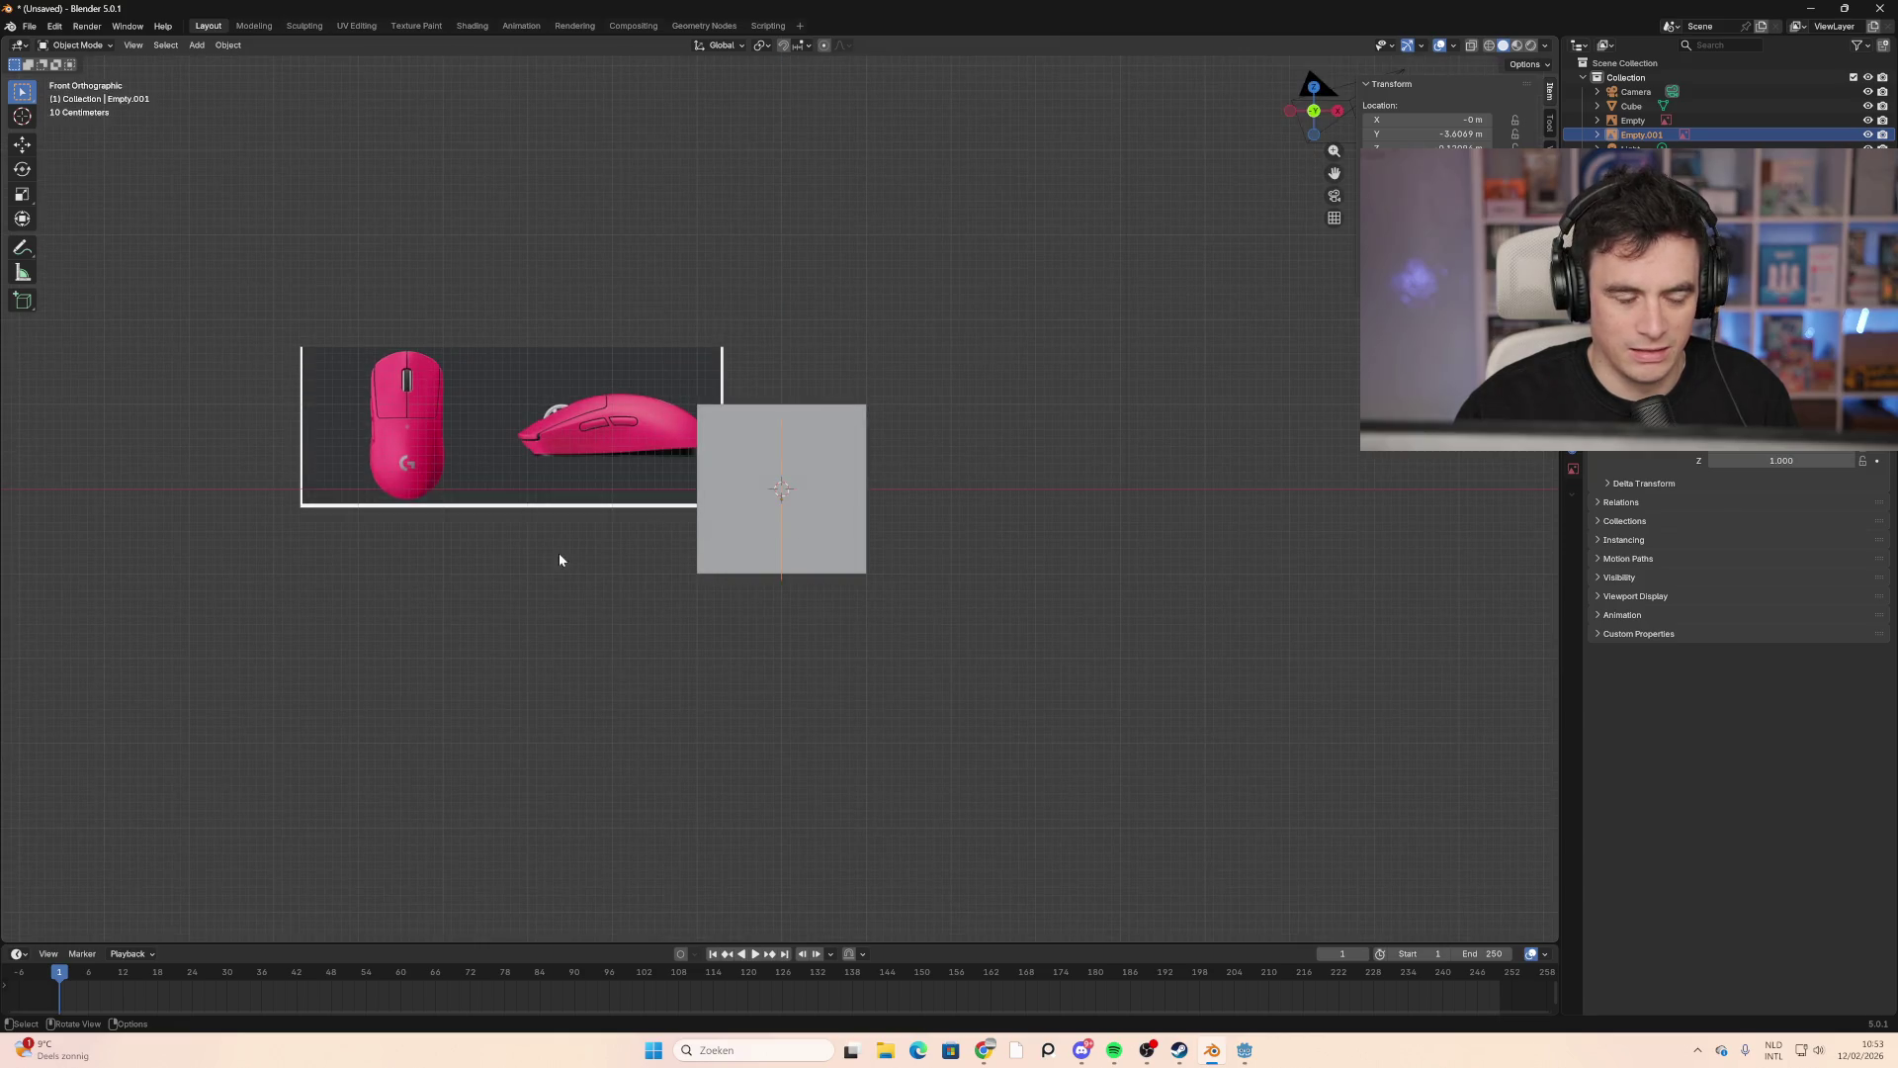
pyautogui.moveTo(560, 560); pyautogui.dragTo(635, 561, button='middle')
pyautogui.click(1298, 110)
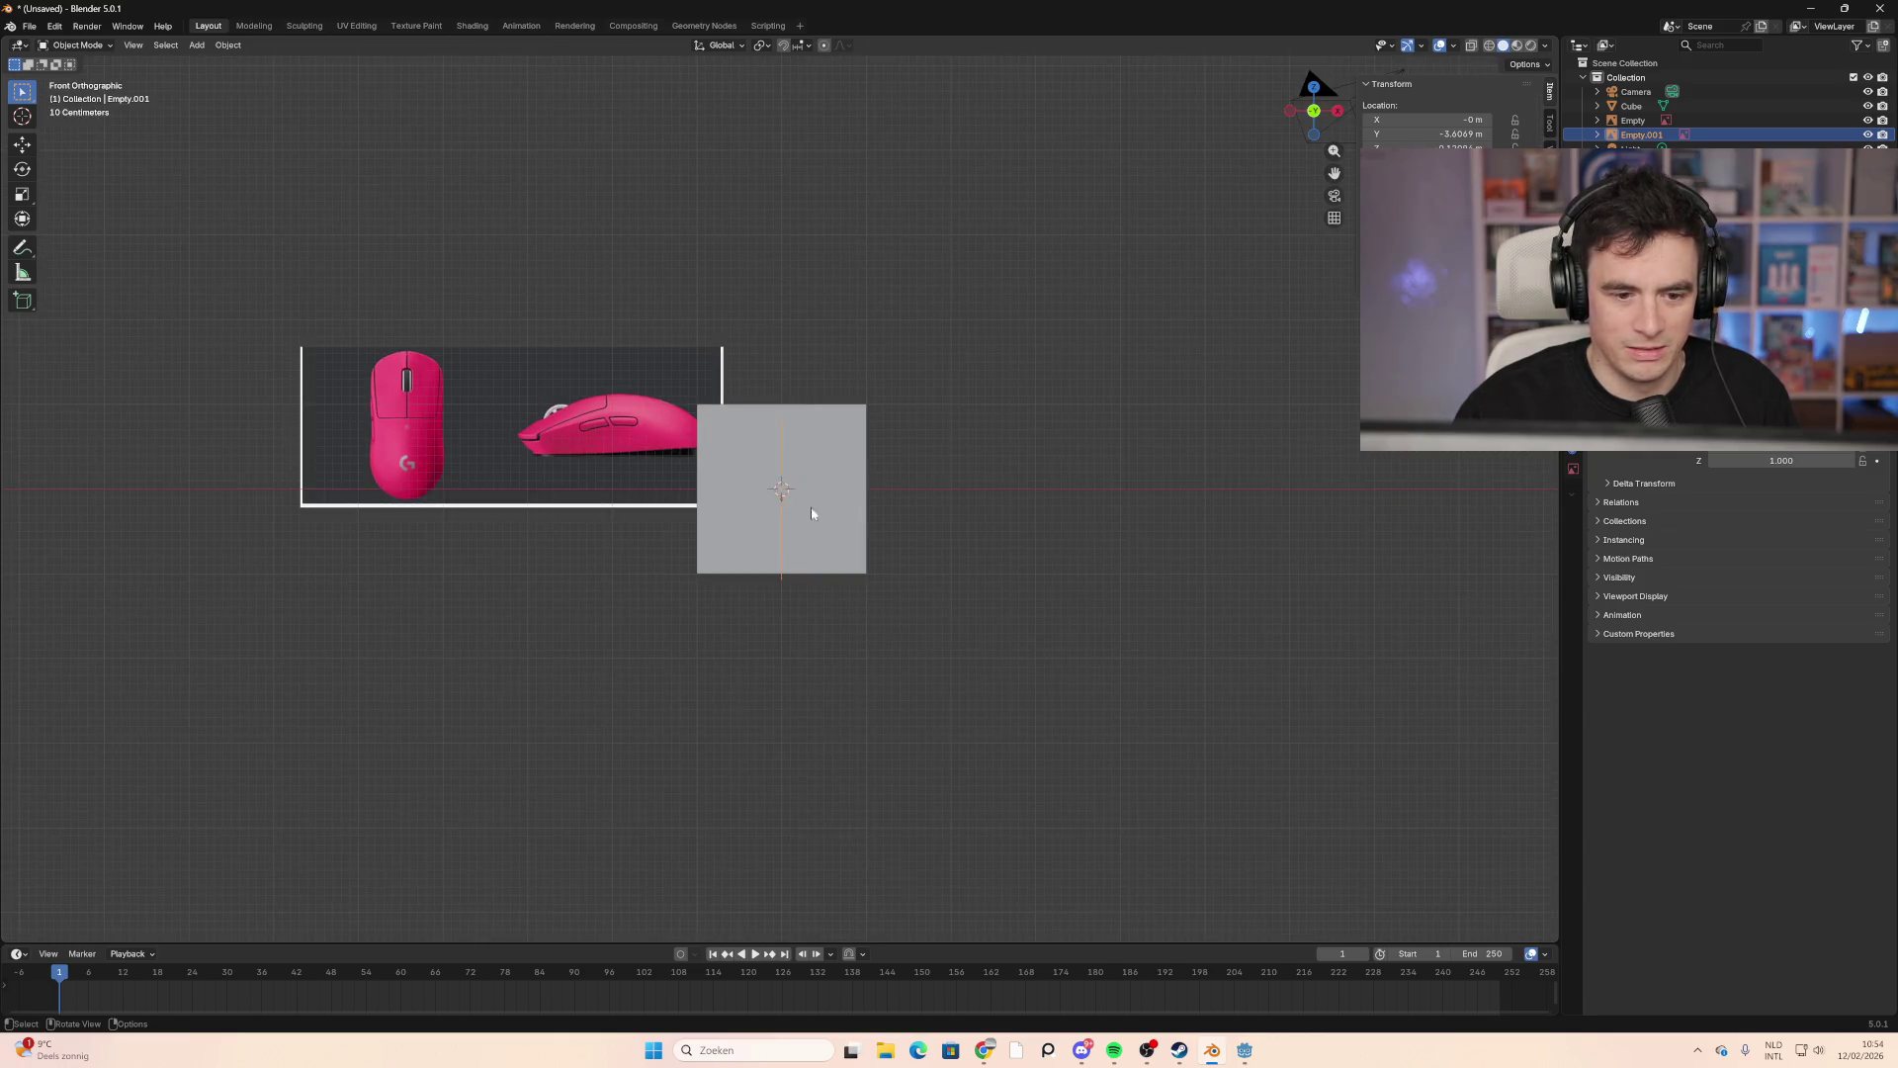
pyautogui.moveTo(567, 456); pyautogui.dragTo(524, 525)
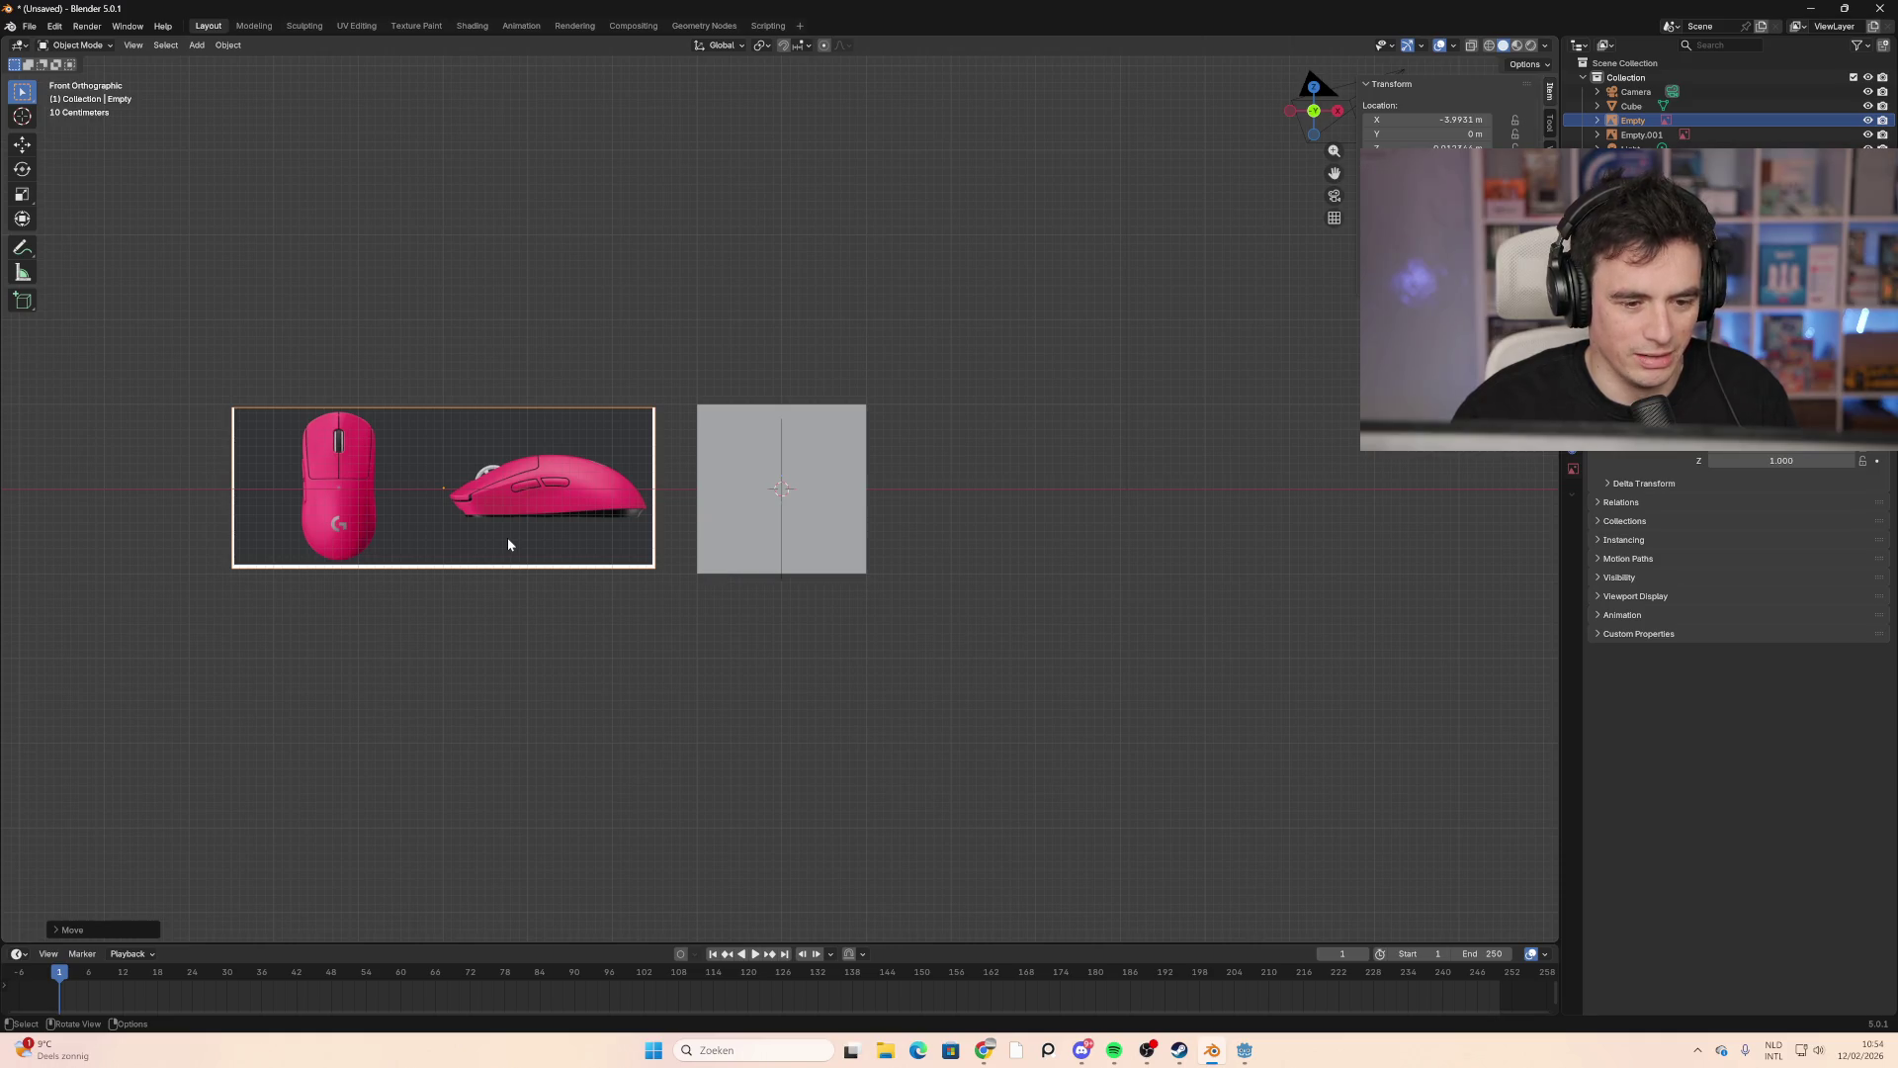
pyautogui.click(507, 530)
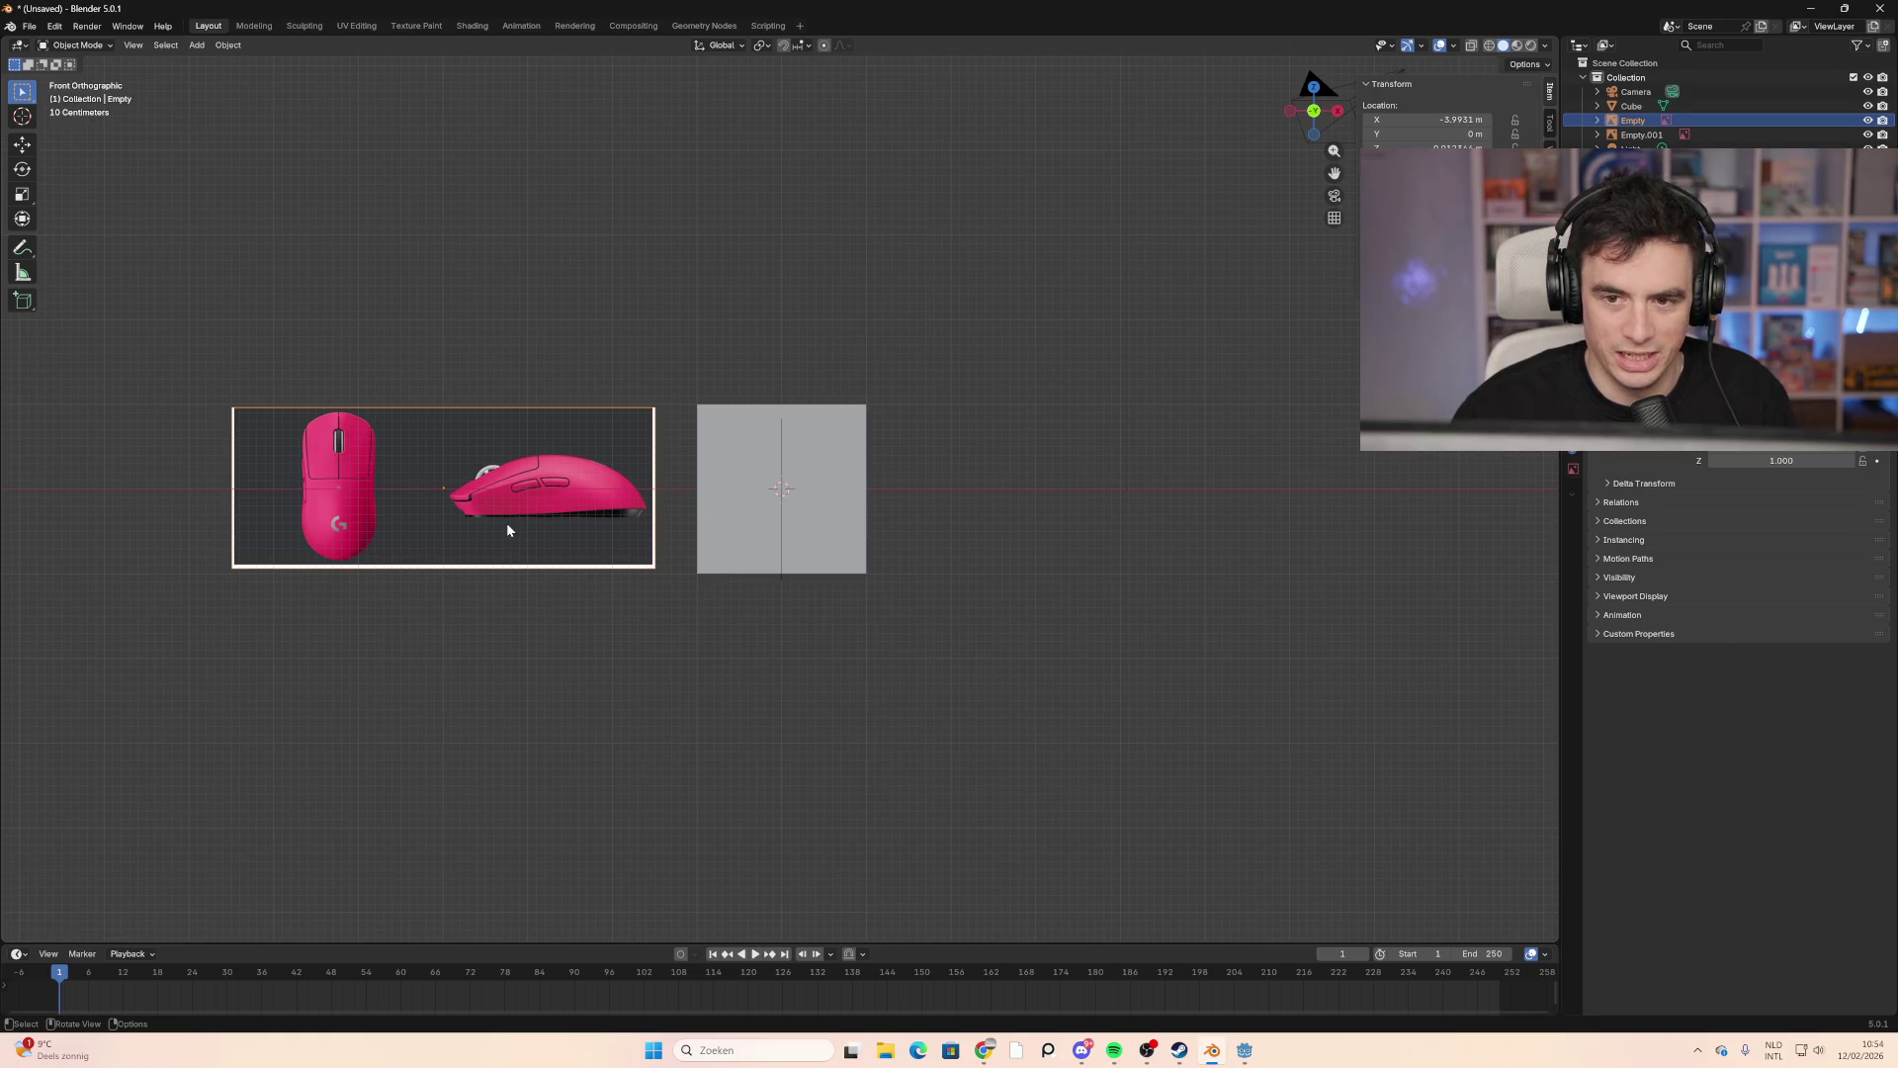
# Step: Rotate the reference image 90° about X and check it from top, side and bottom views
pyautogui.press('r')
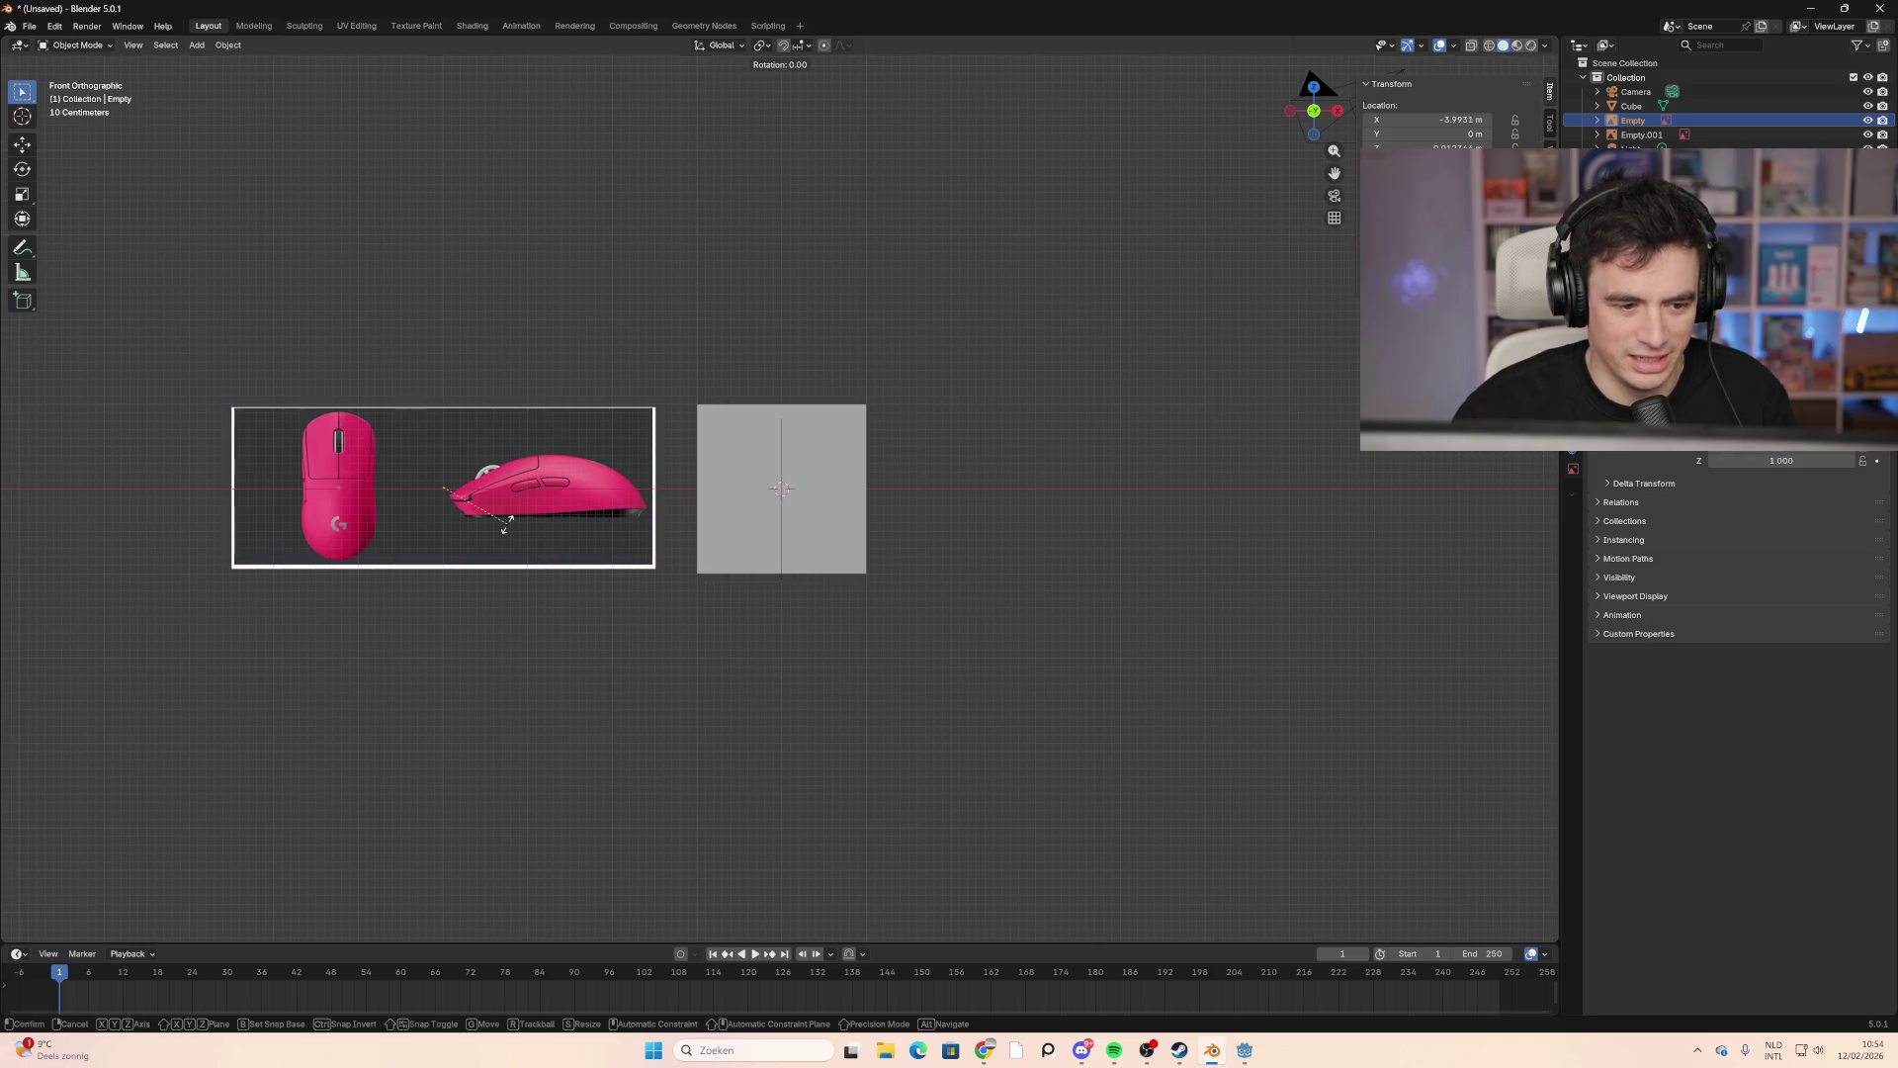
pyautogui.press('x')
pyautogui.press('9')
pyautogui.press('0')
pyautogui.press('Return')
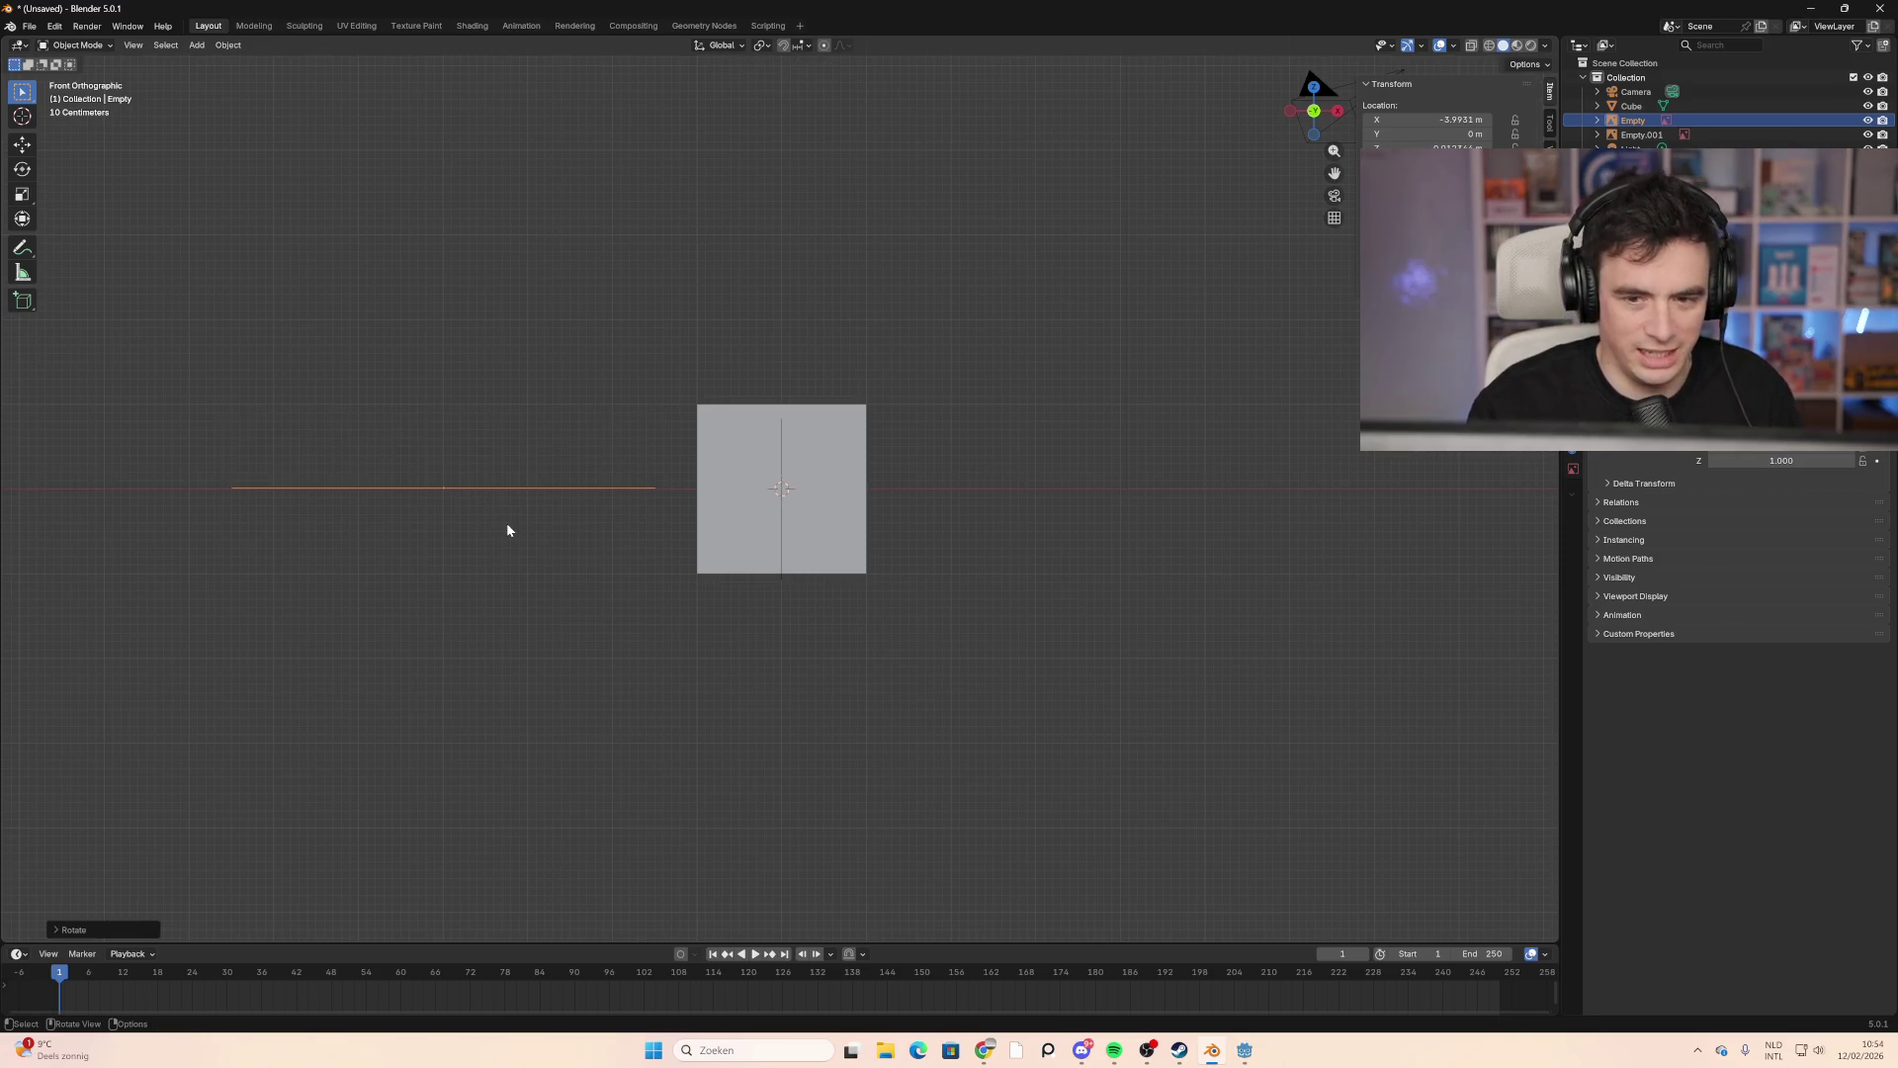
pyautogui.click(1316, 86)
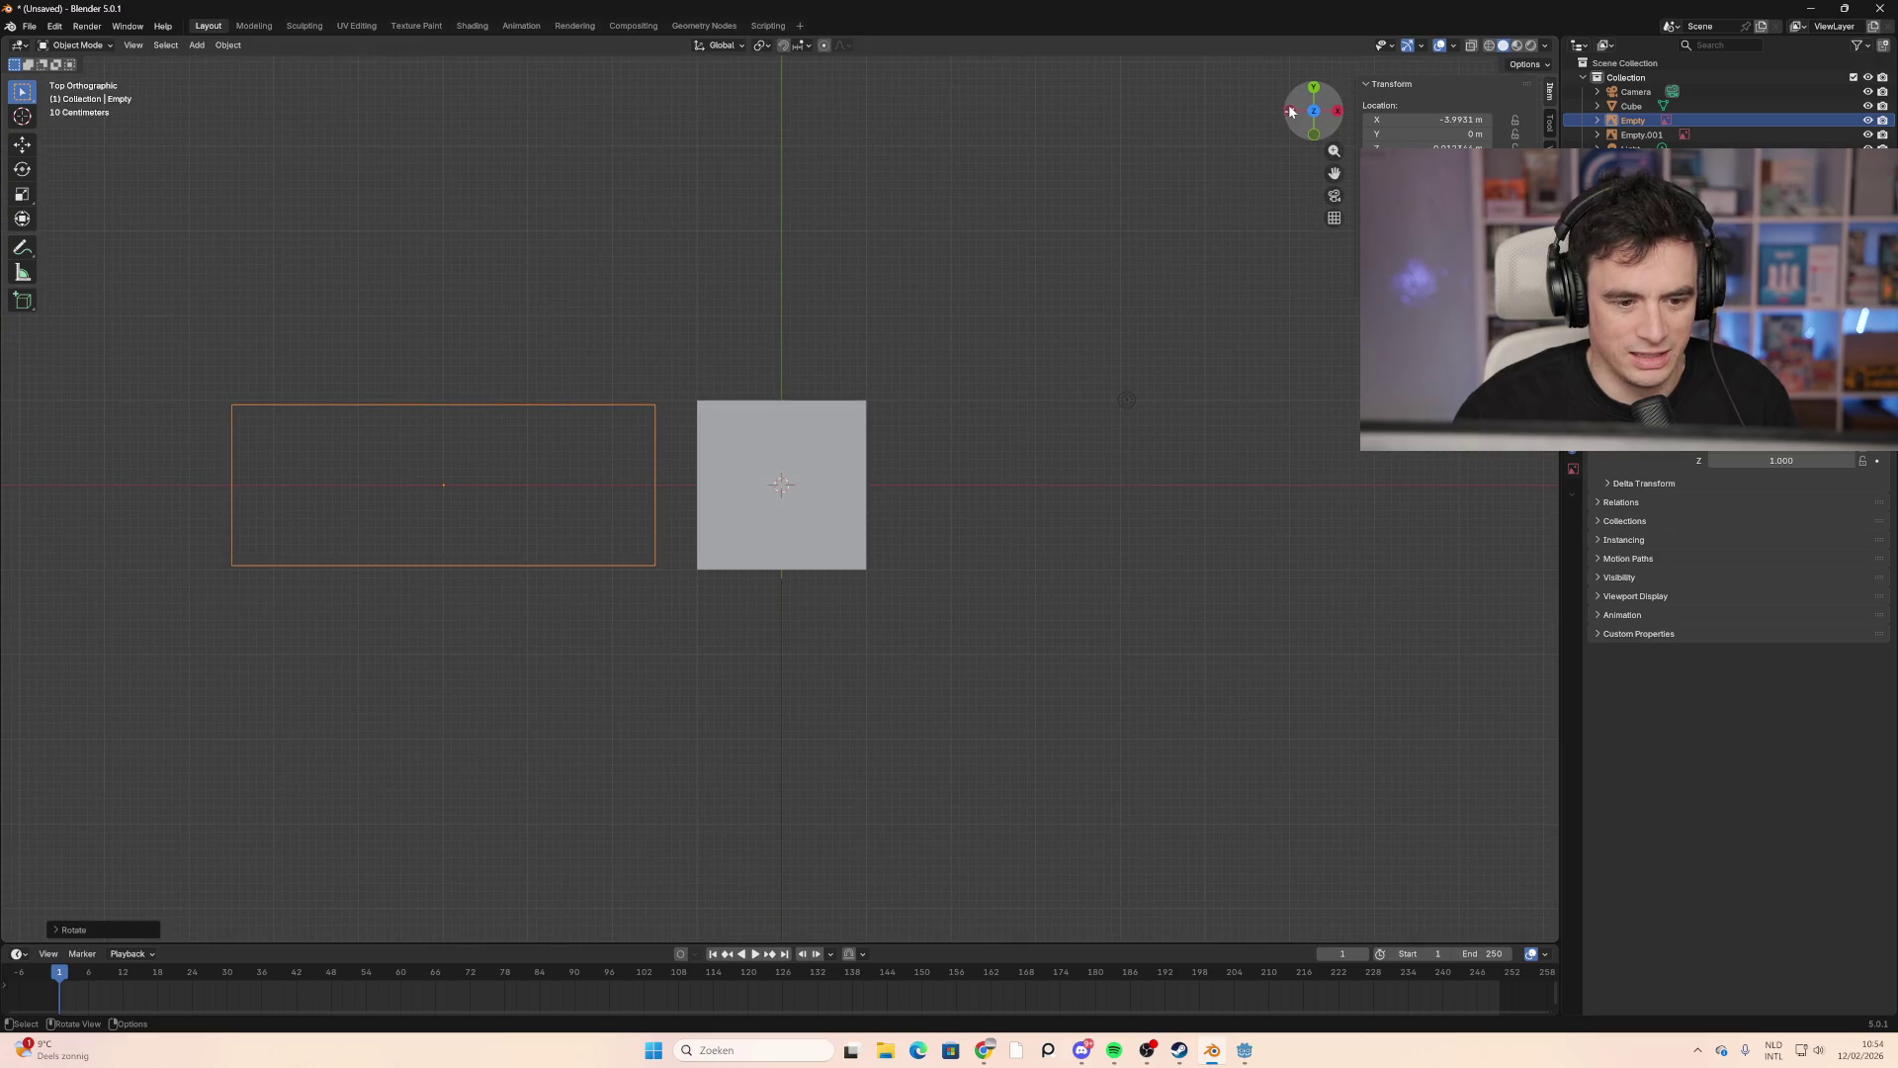
pyautogui.click(1314, 136)
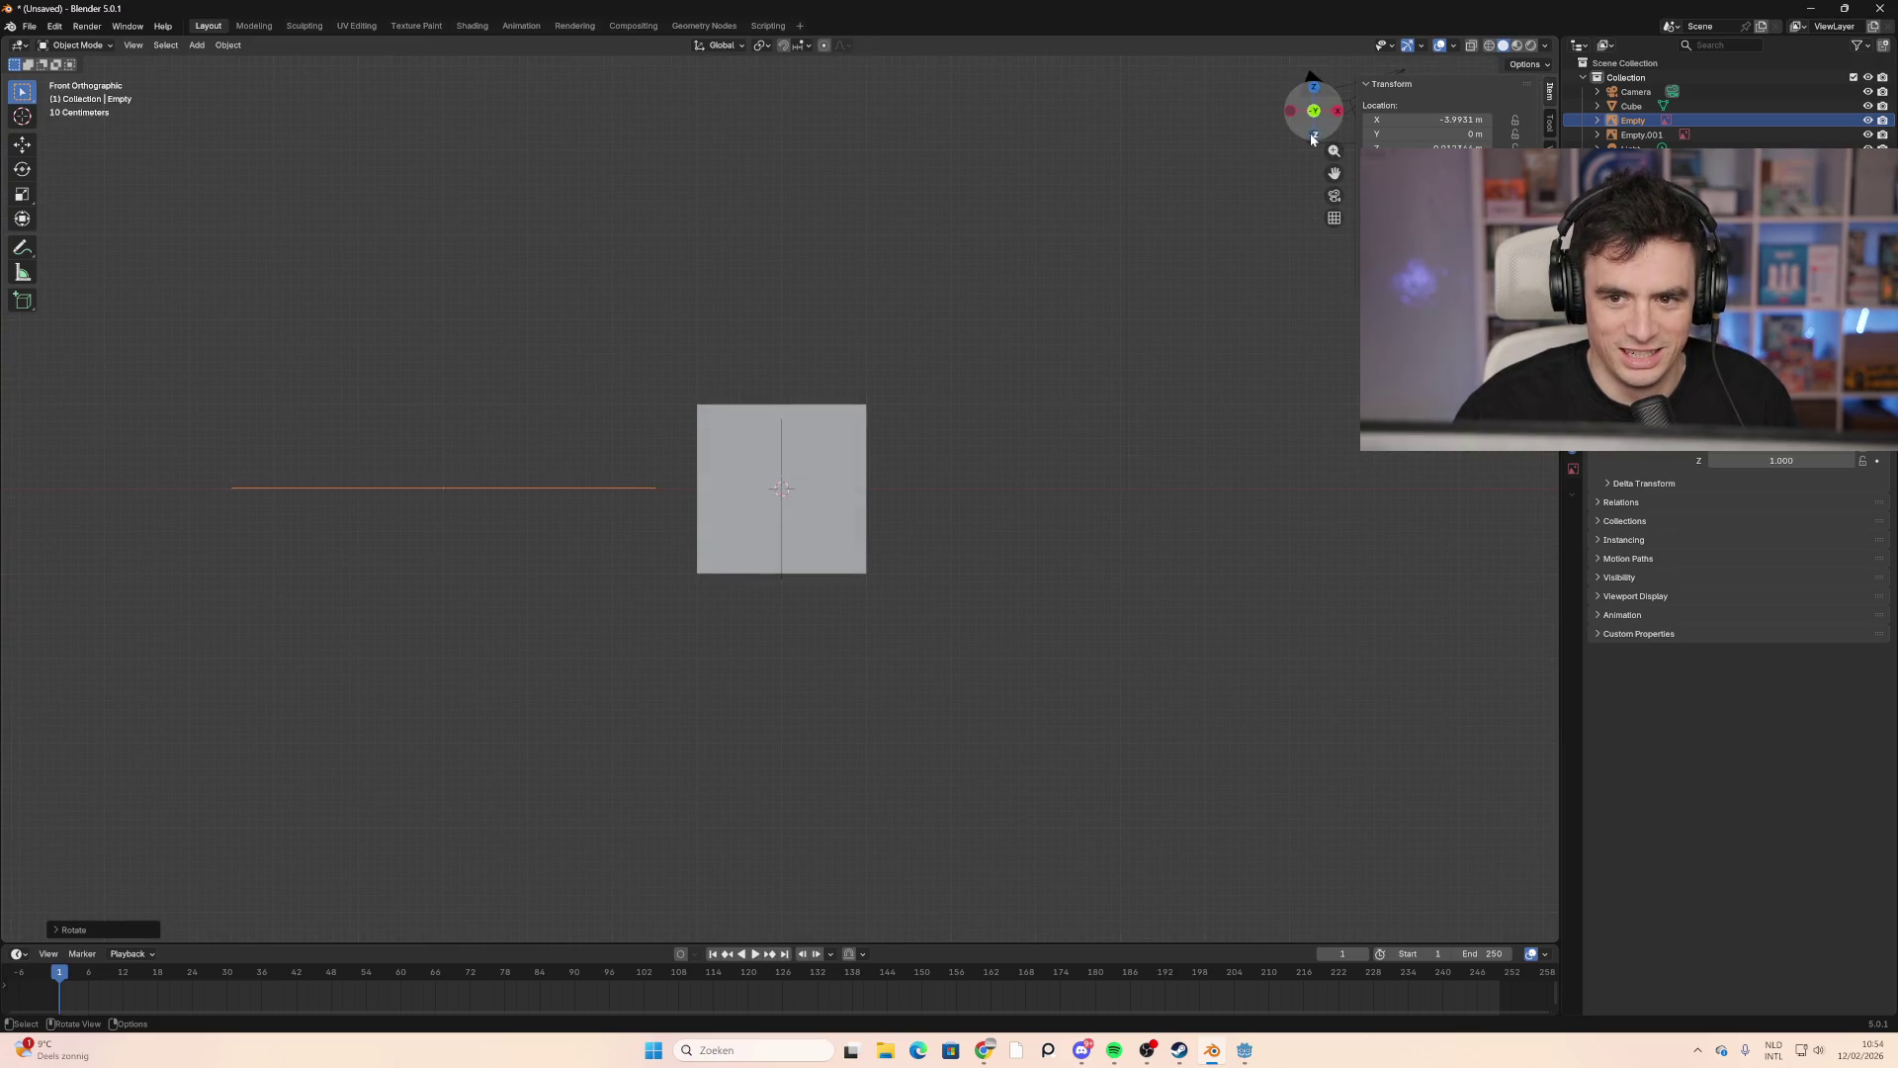
pyautogui.click(1314, 135)
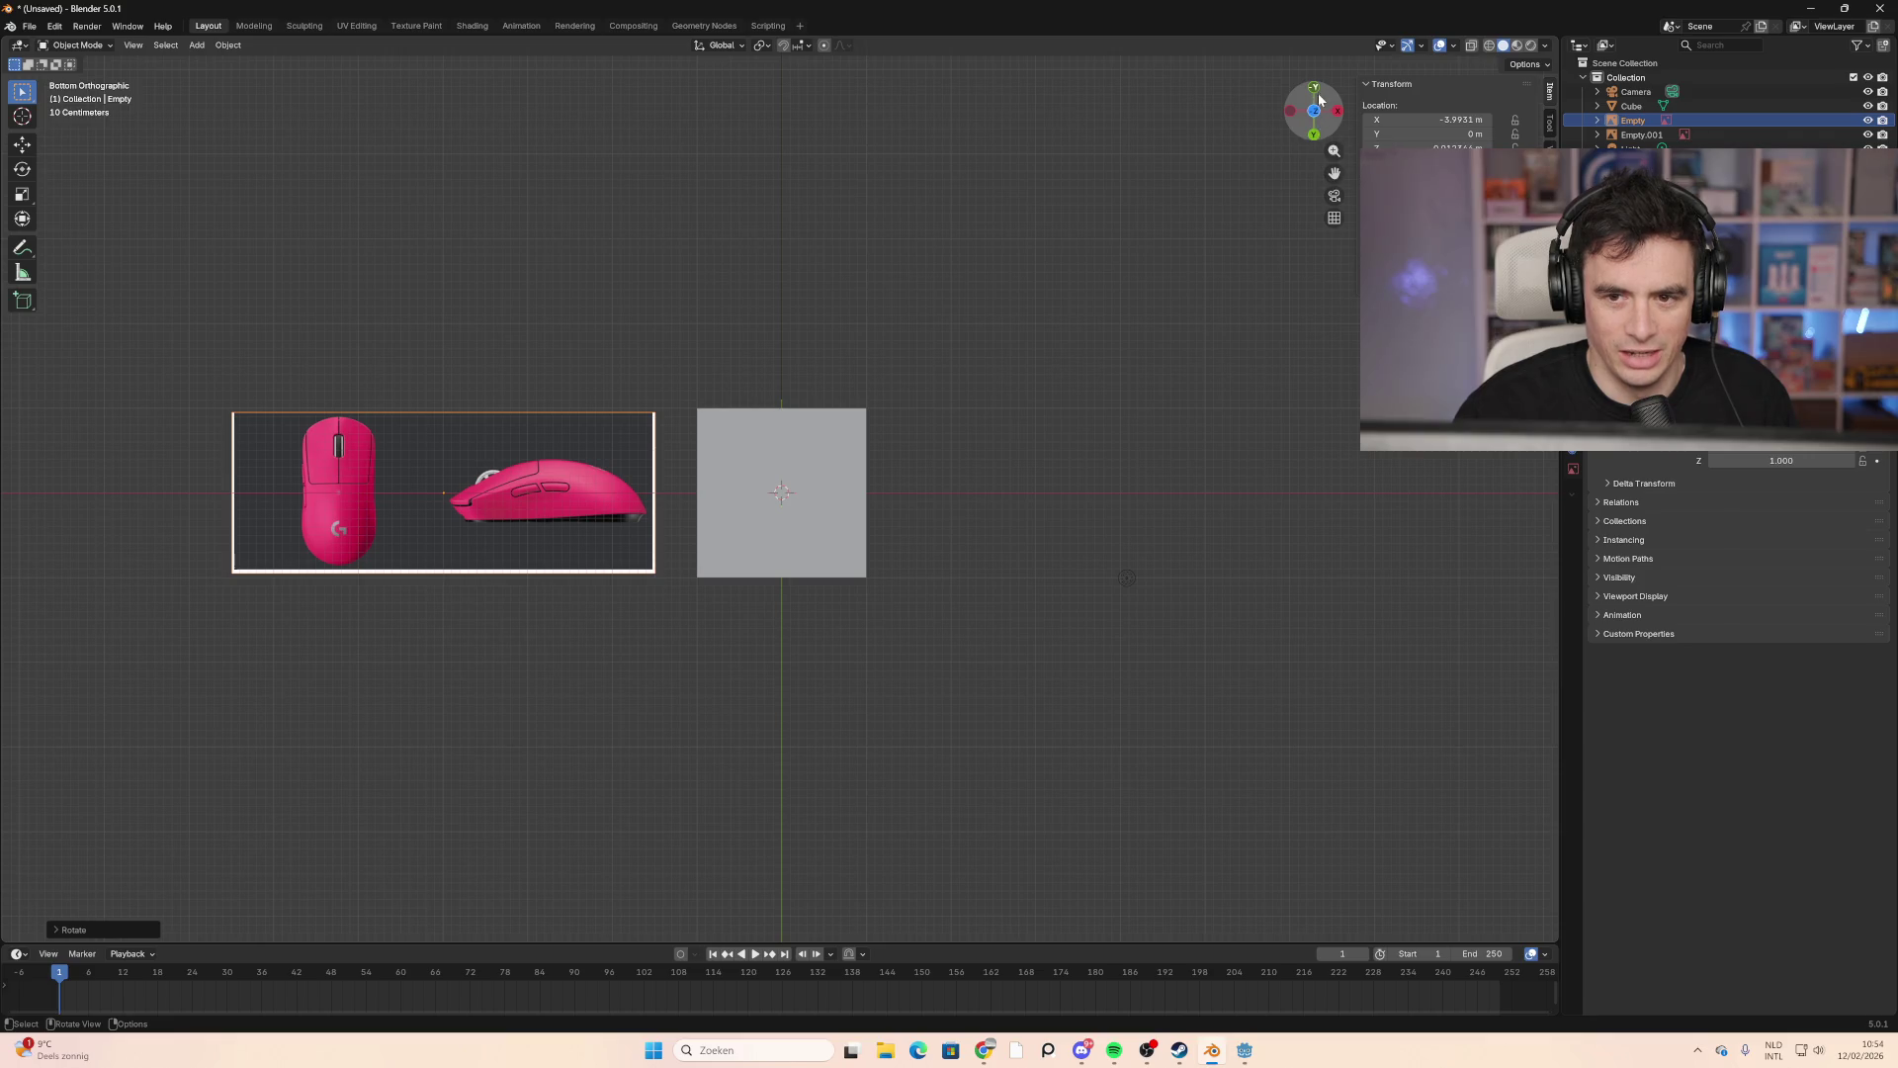
pyautogui.click(508, 534)
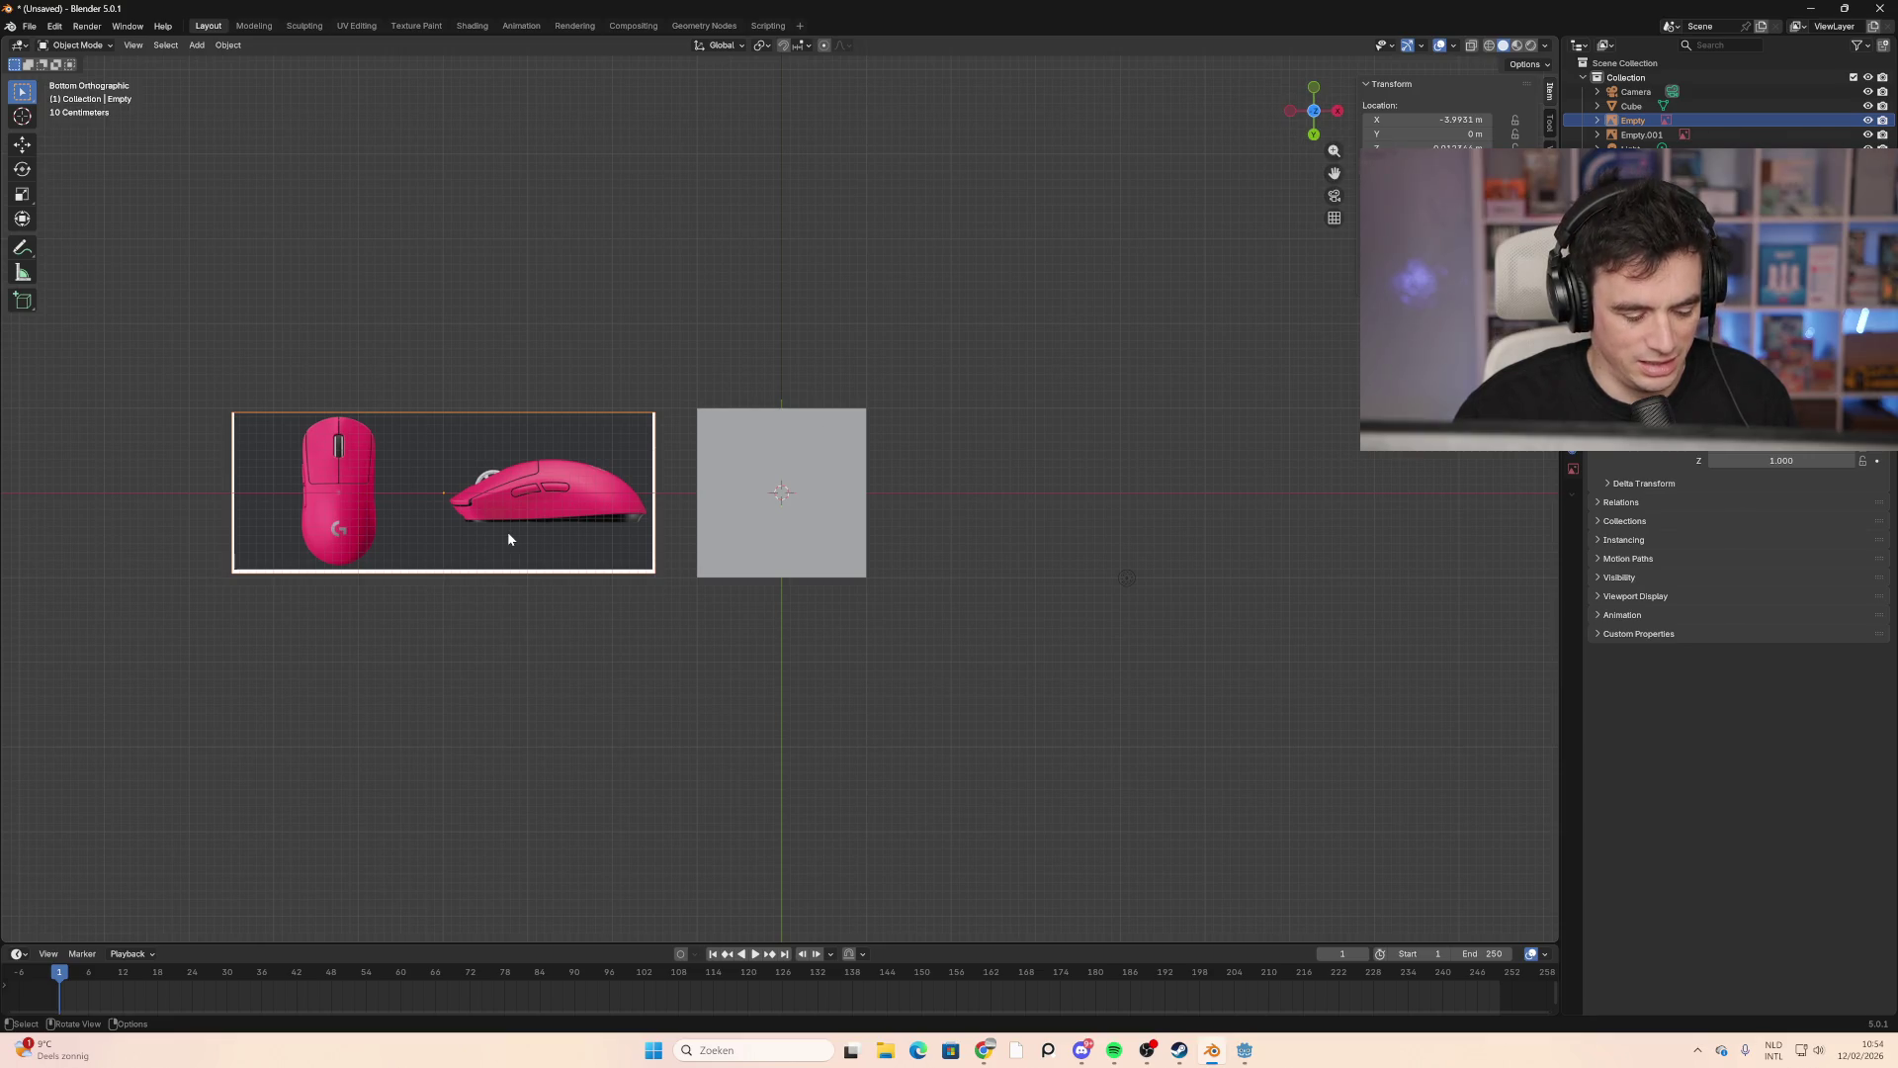
# Step: Apply further 90° X rotations until the image sits level beside the cube in right view
pyautogui.press('r')
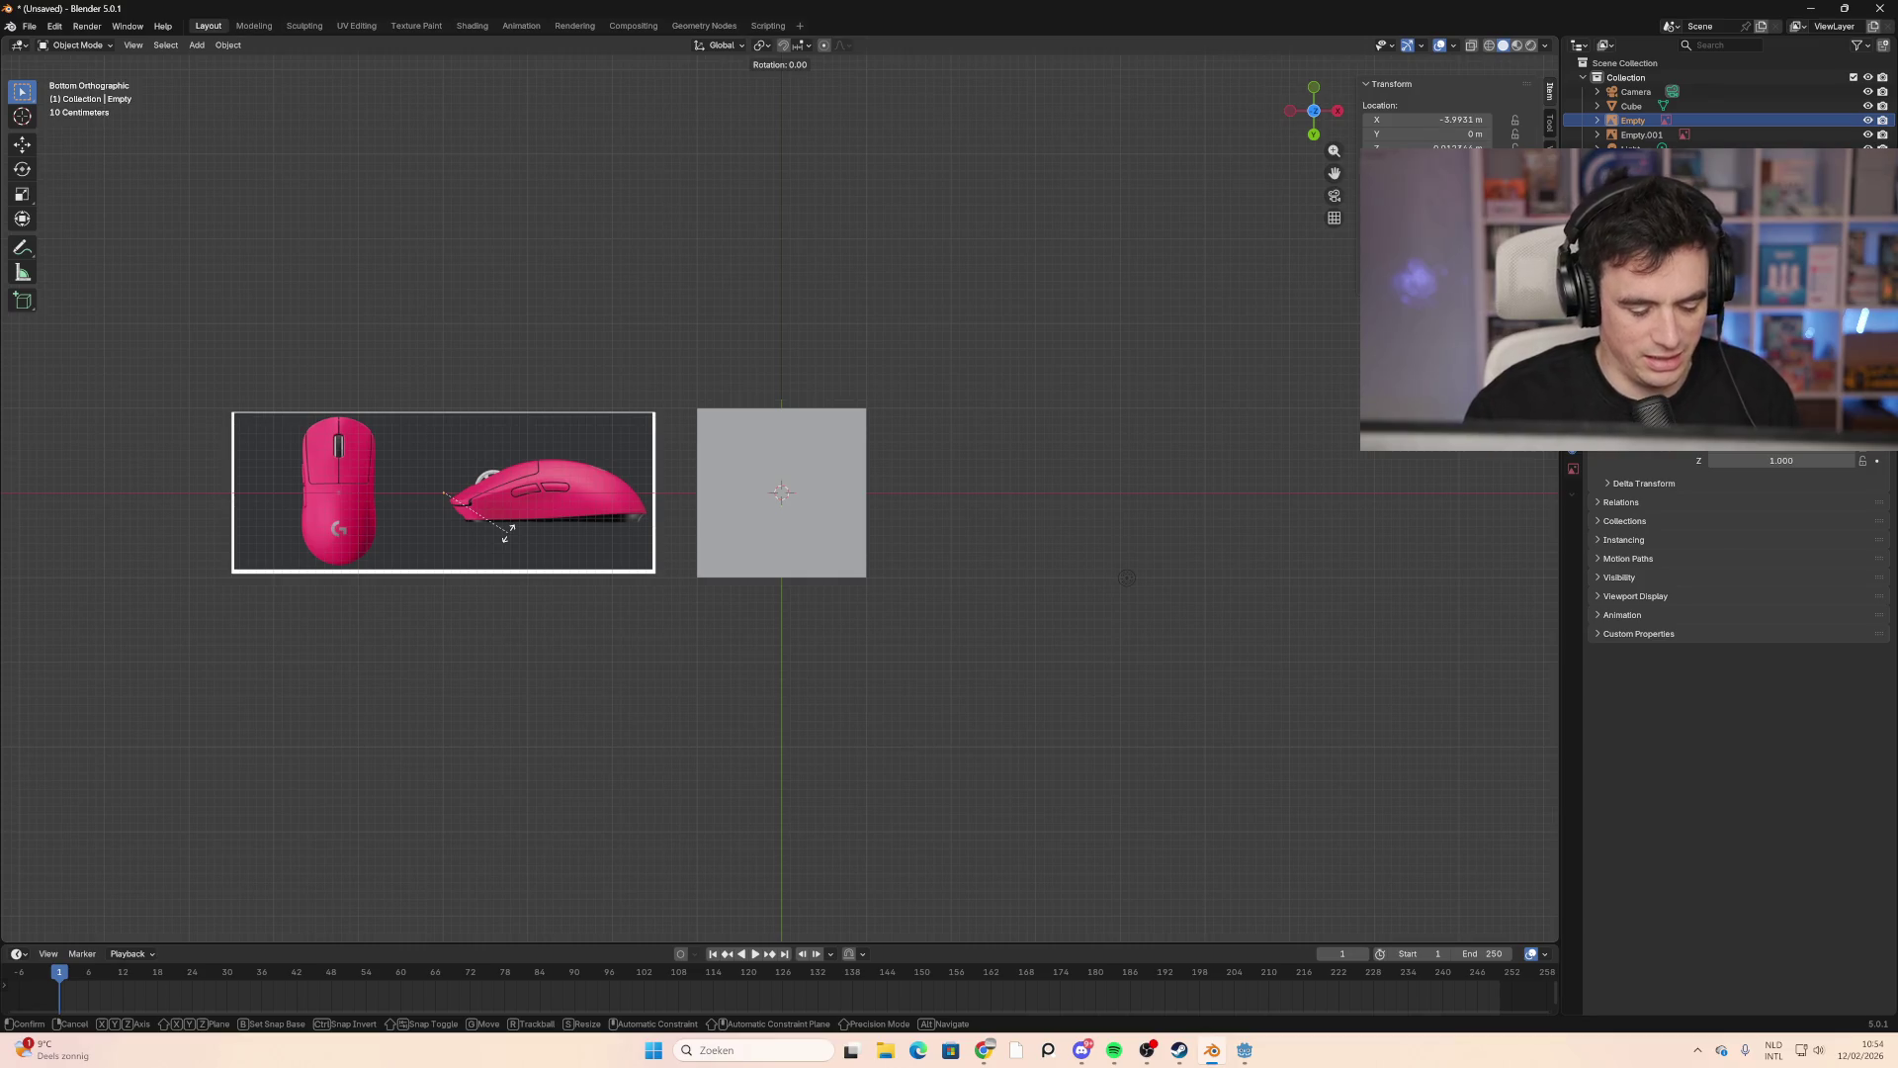
pyautogui.press('x')
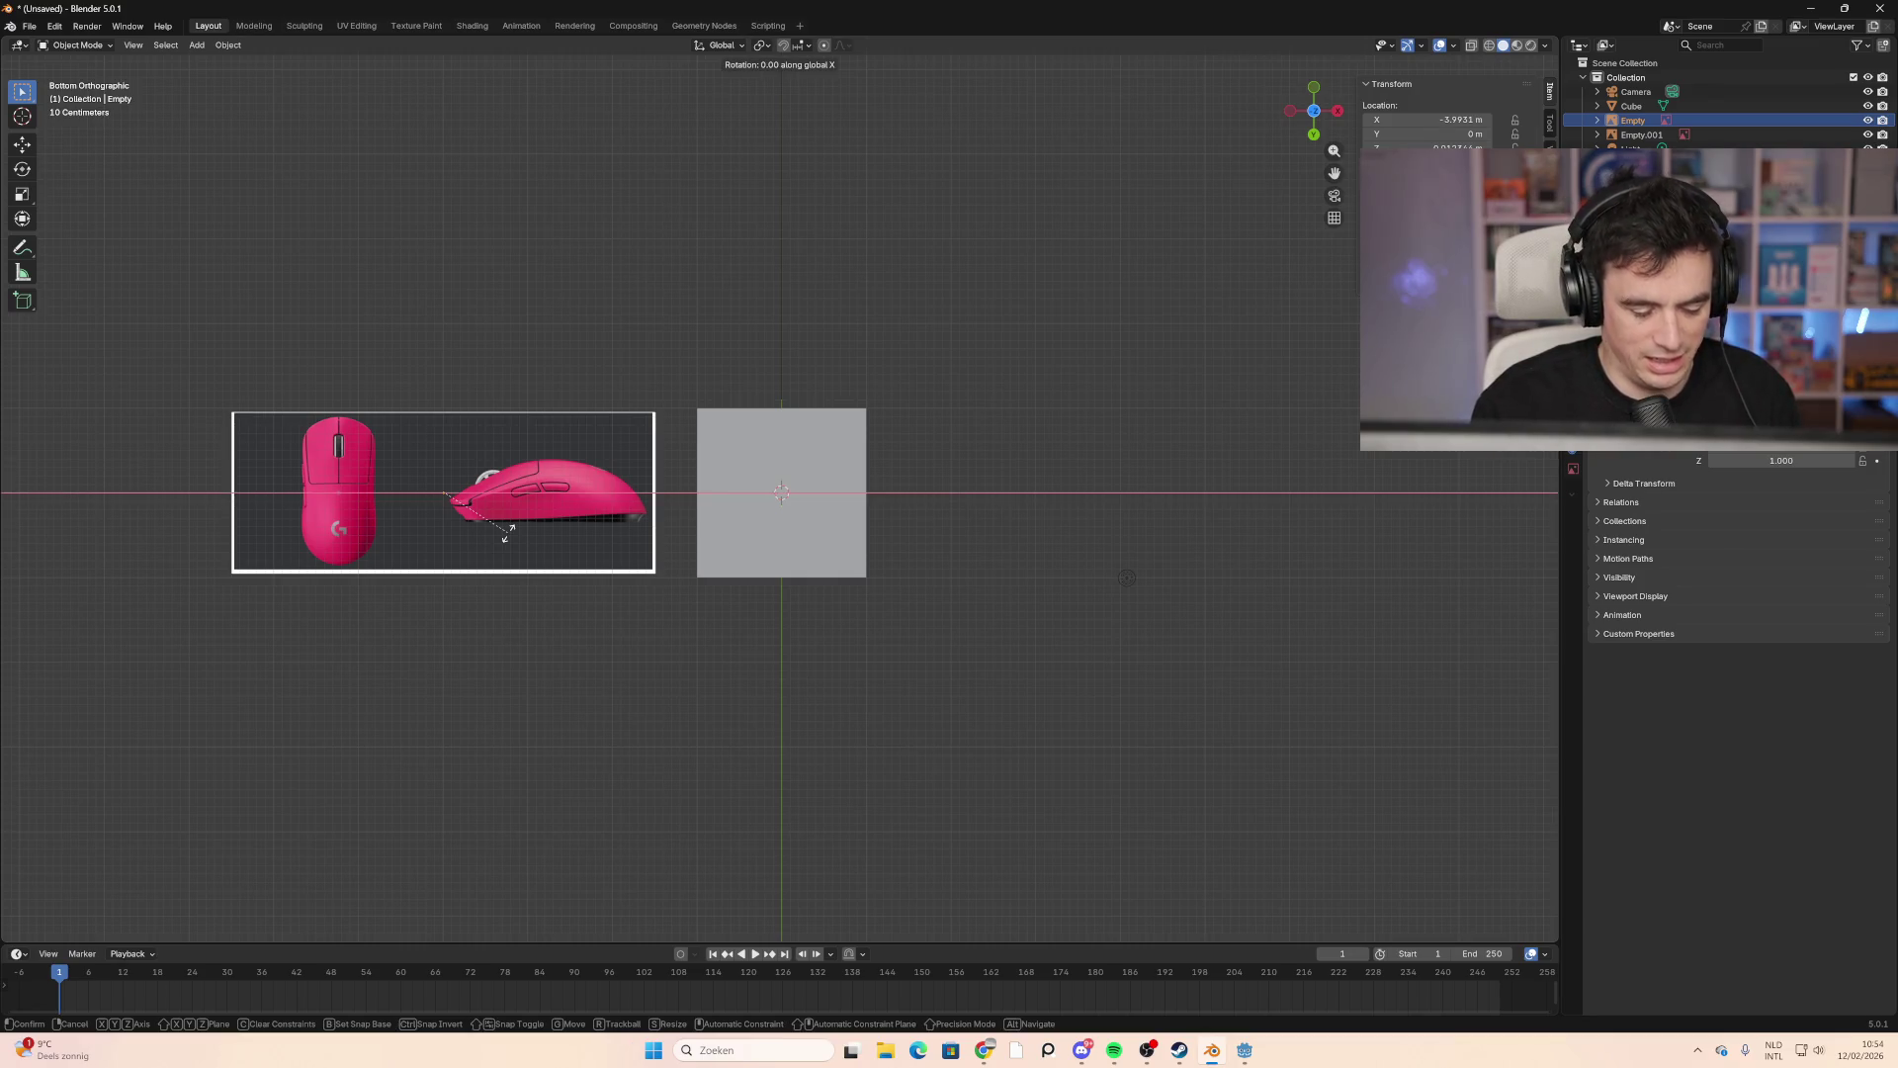
pyautogui.press('9')
pyautogui.press('0')
pyautogui.press('Return')
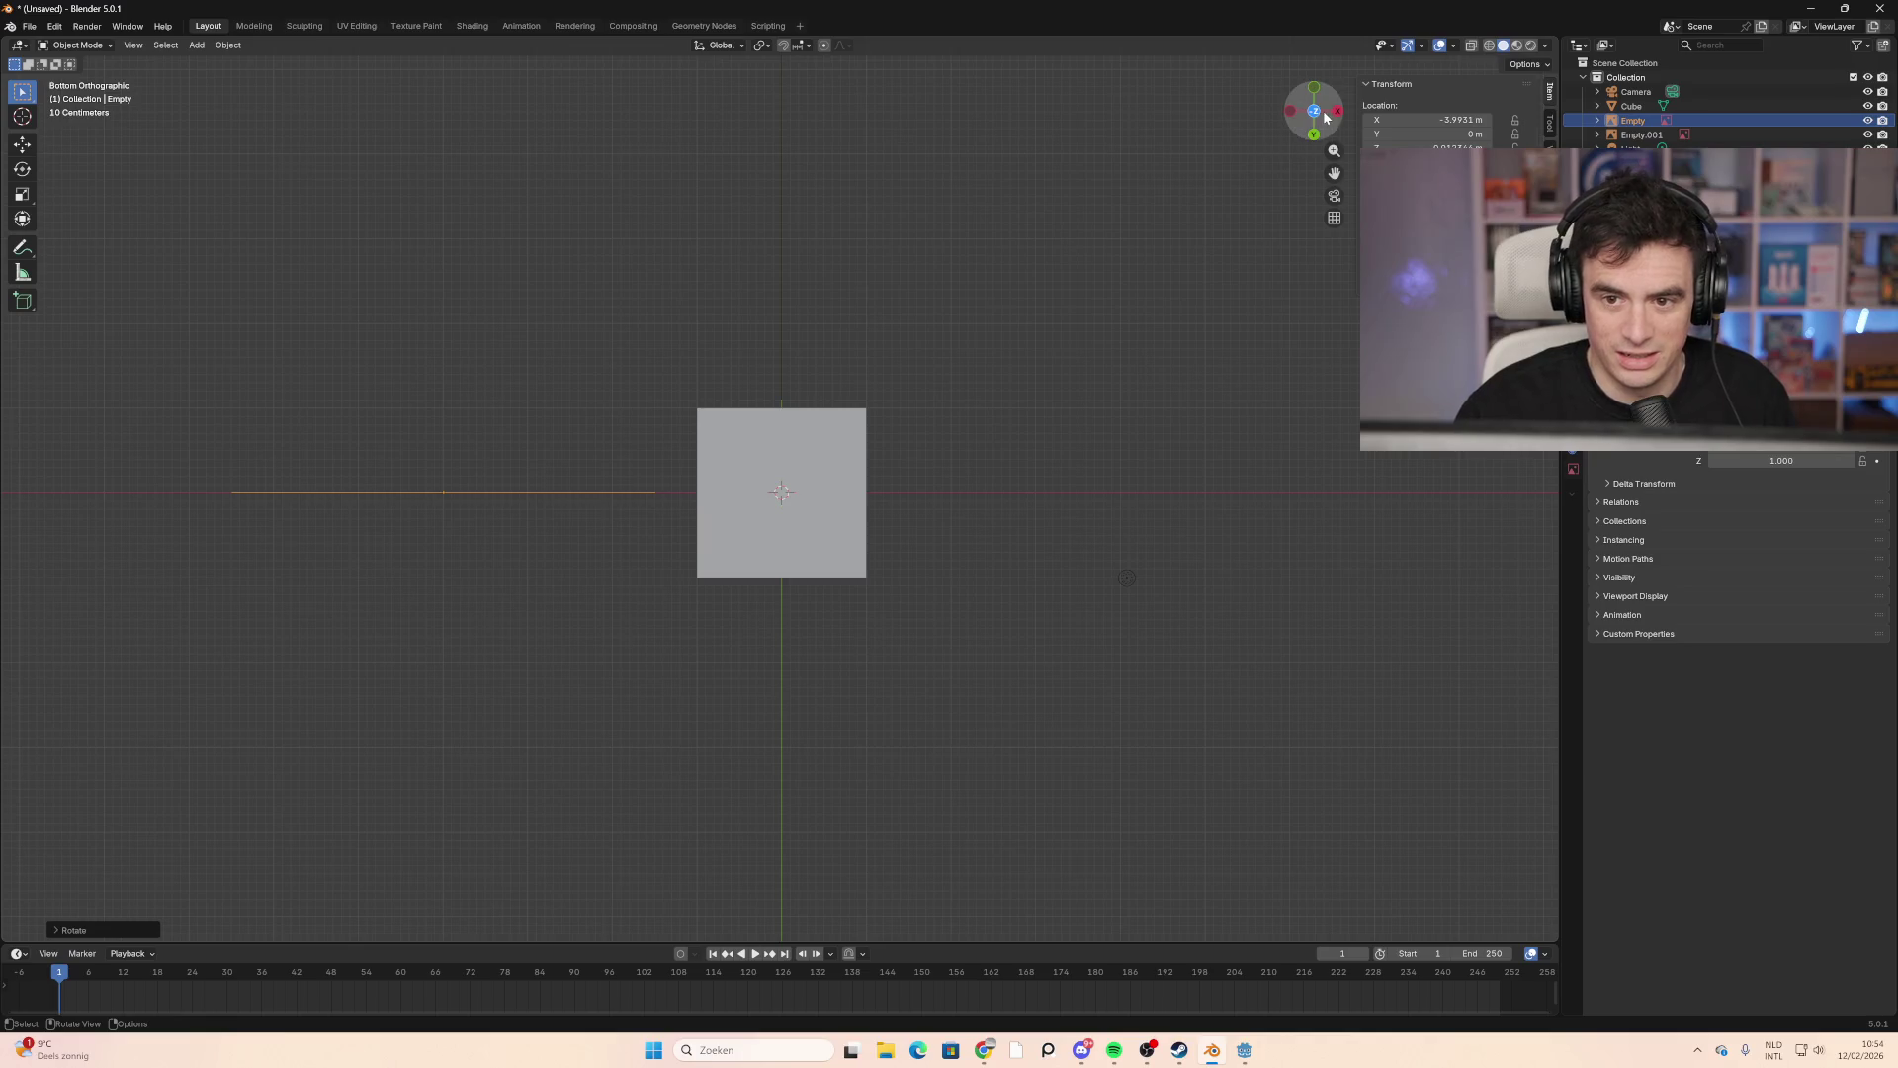
pyautogui.click(1314, 111)
pyautogui.click(1315, 111)
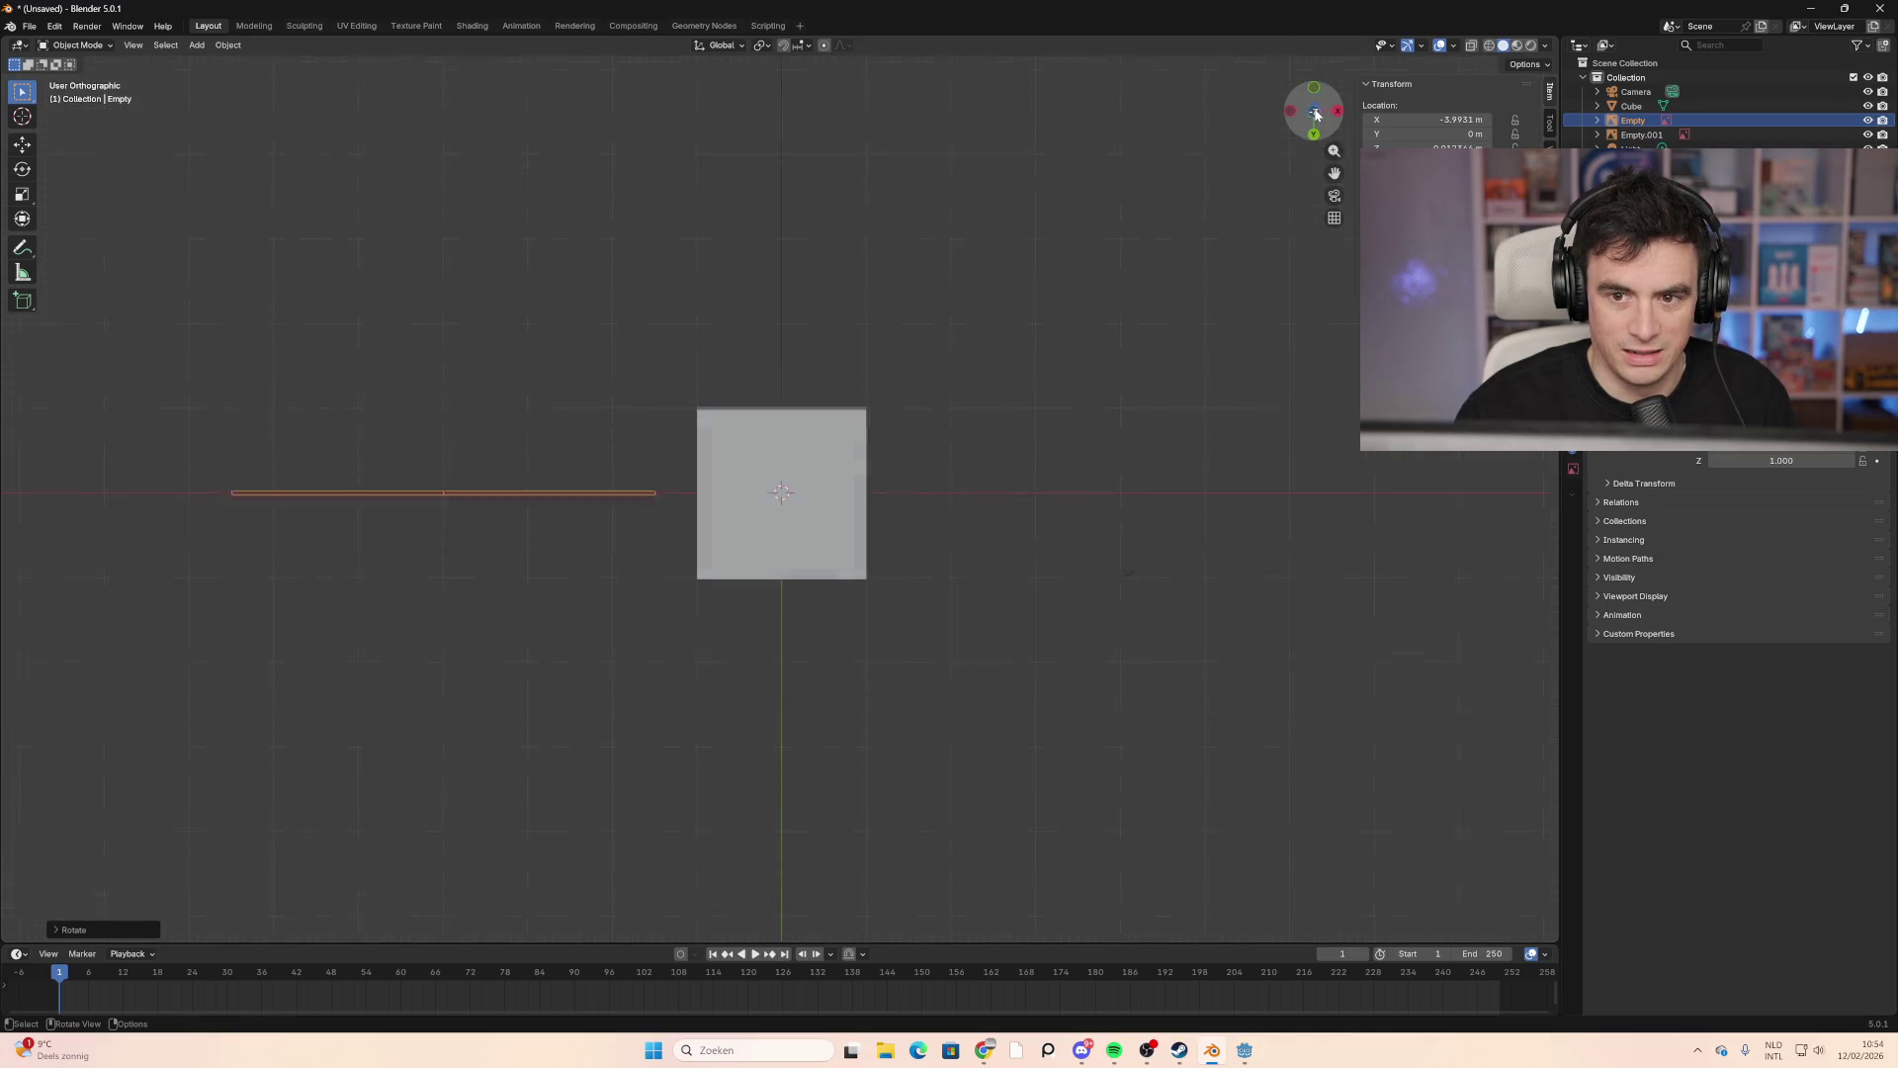
pyautogui.click(1316, 113)
pyautogui.press('r')
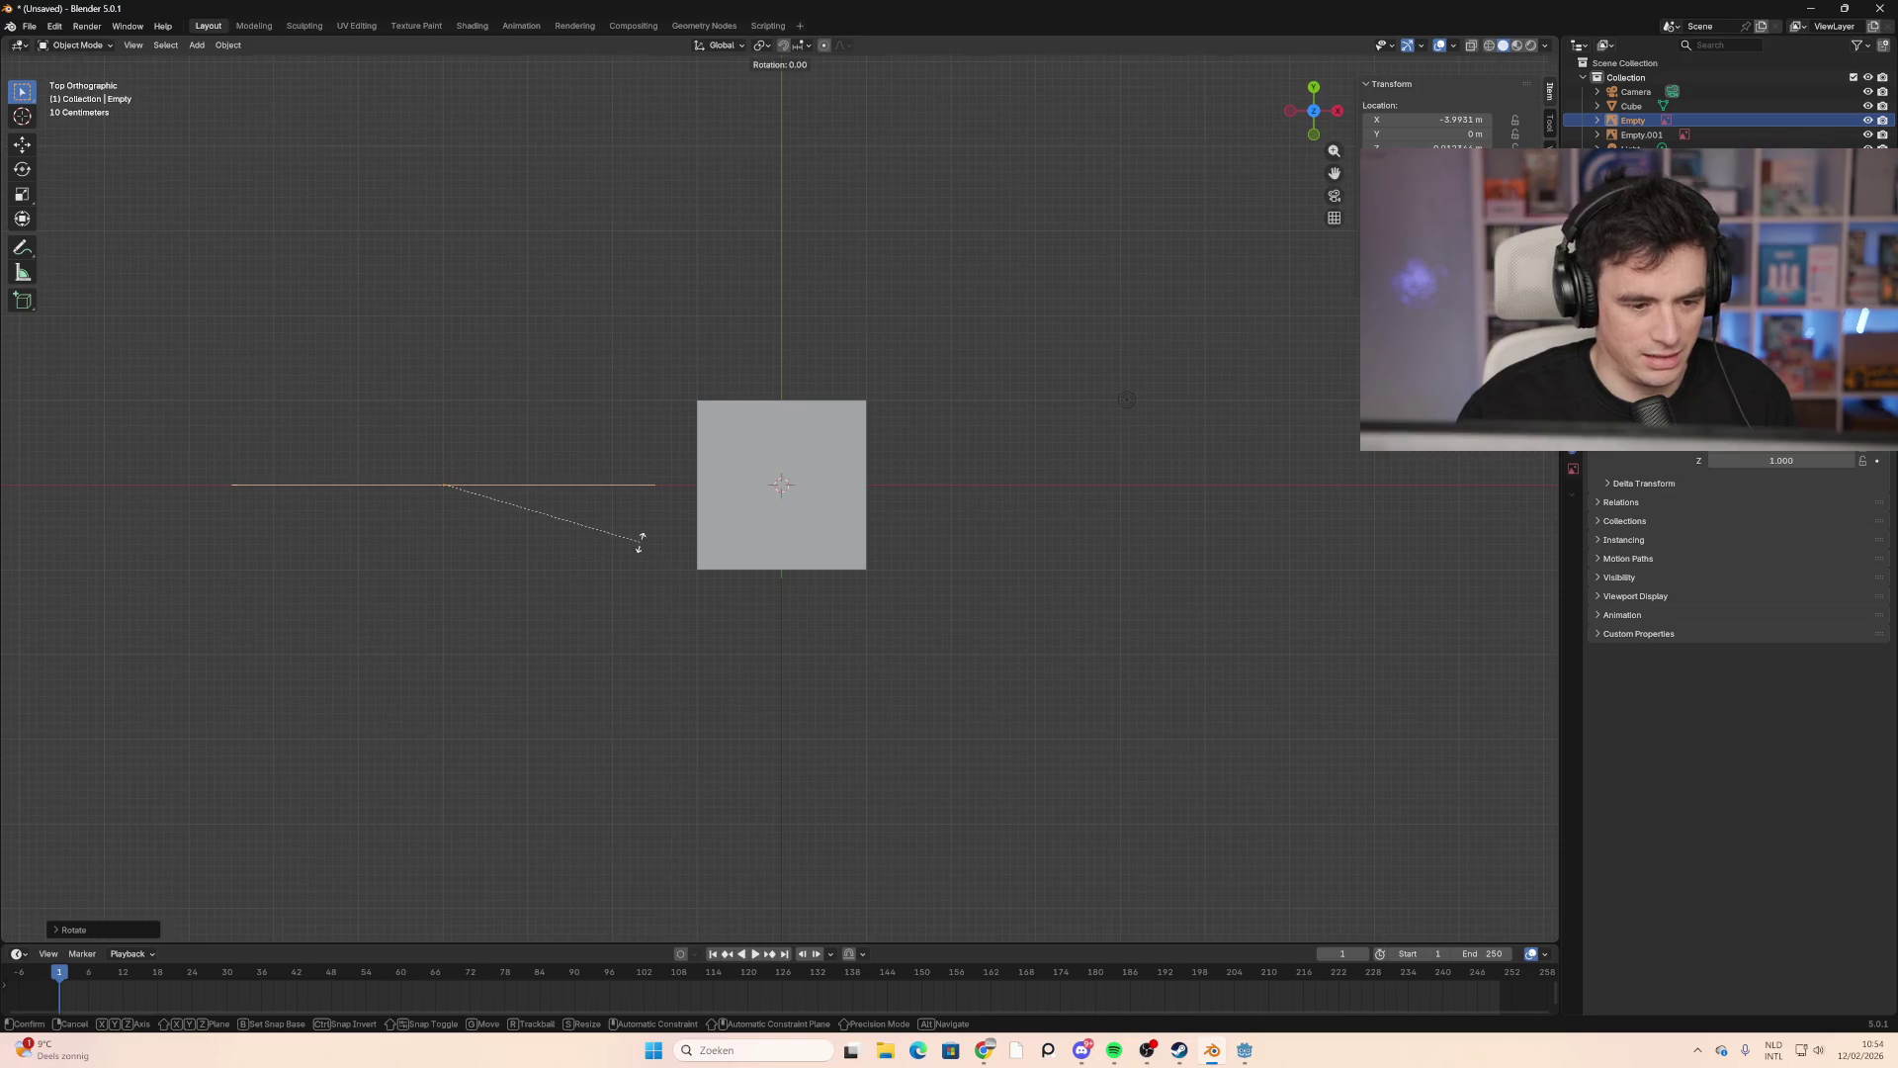
pyautogui.write('x90')
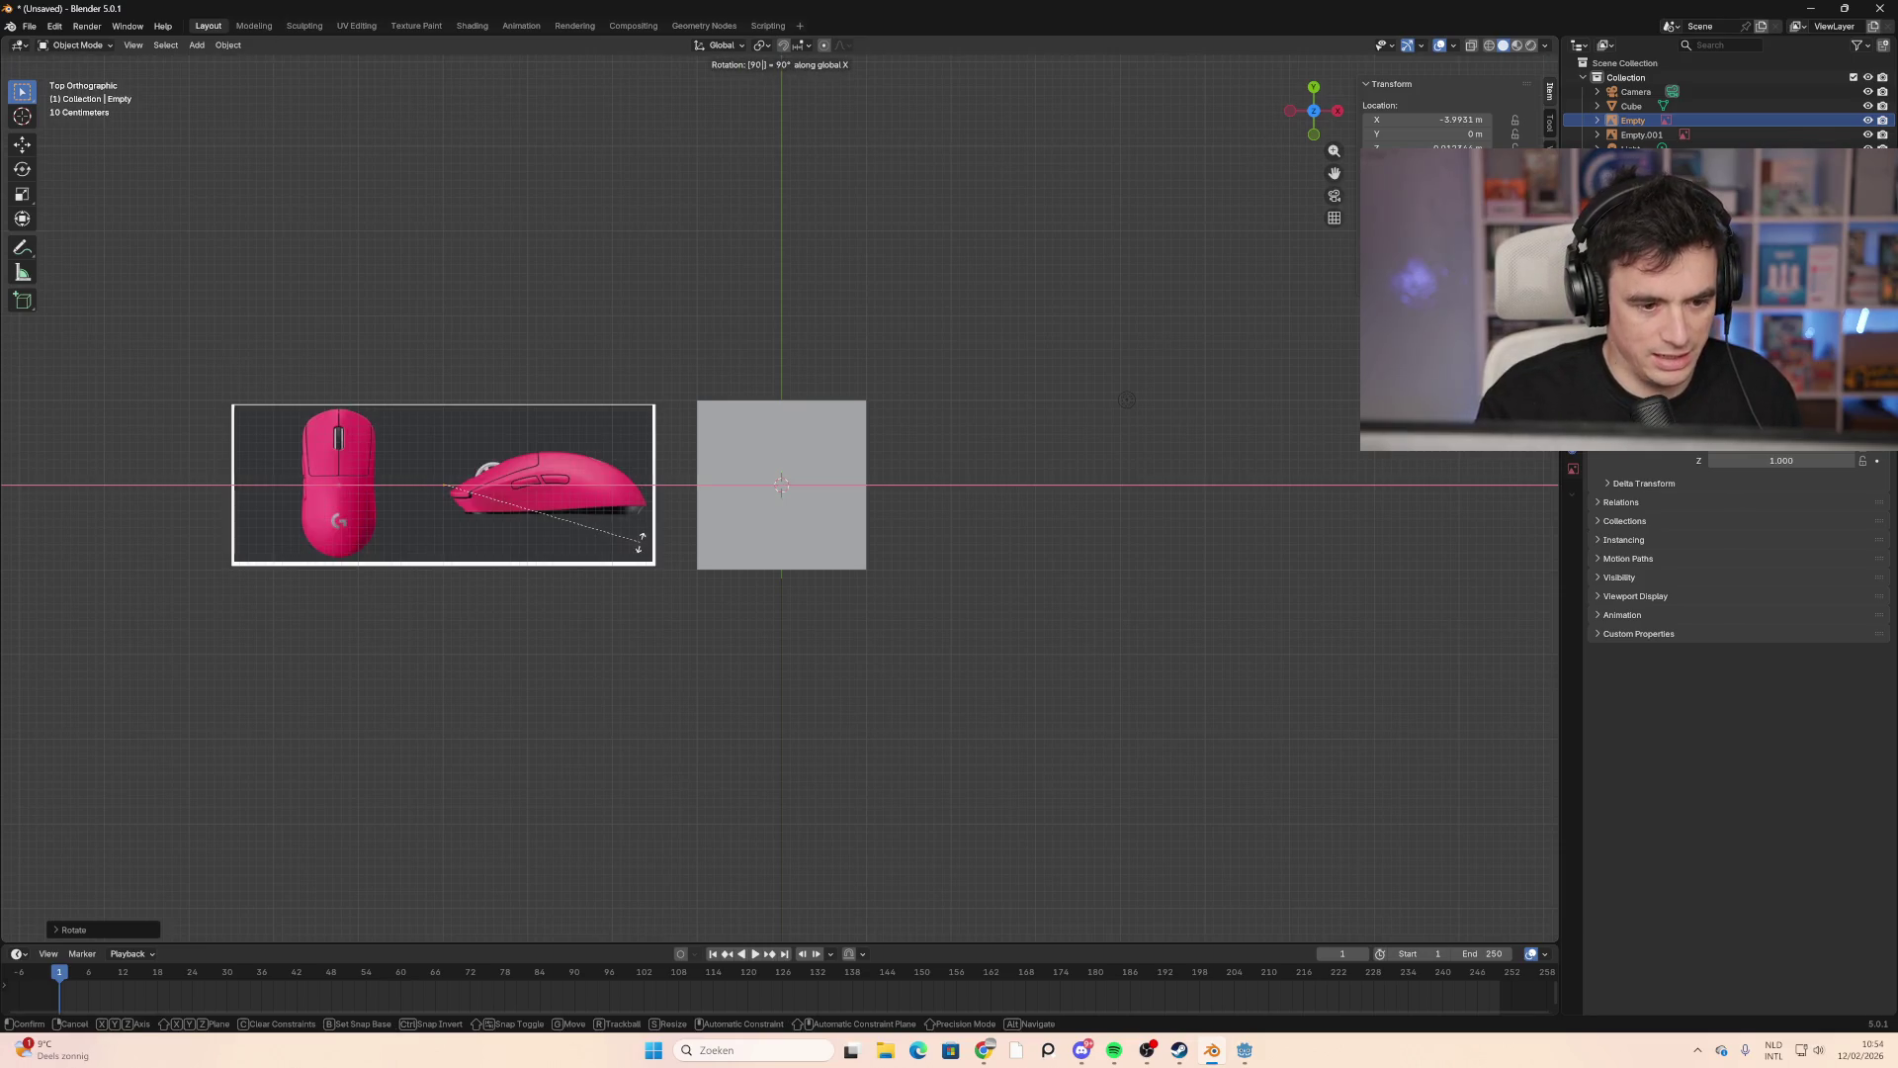
pyautogui.press('Return')
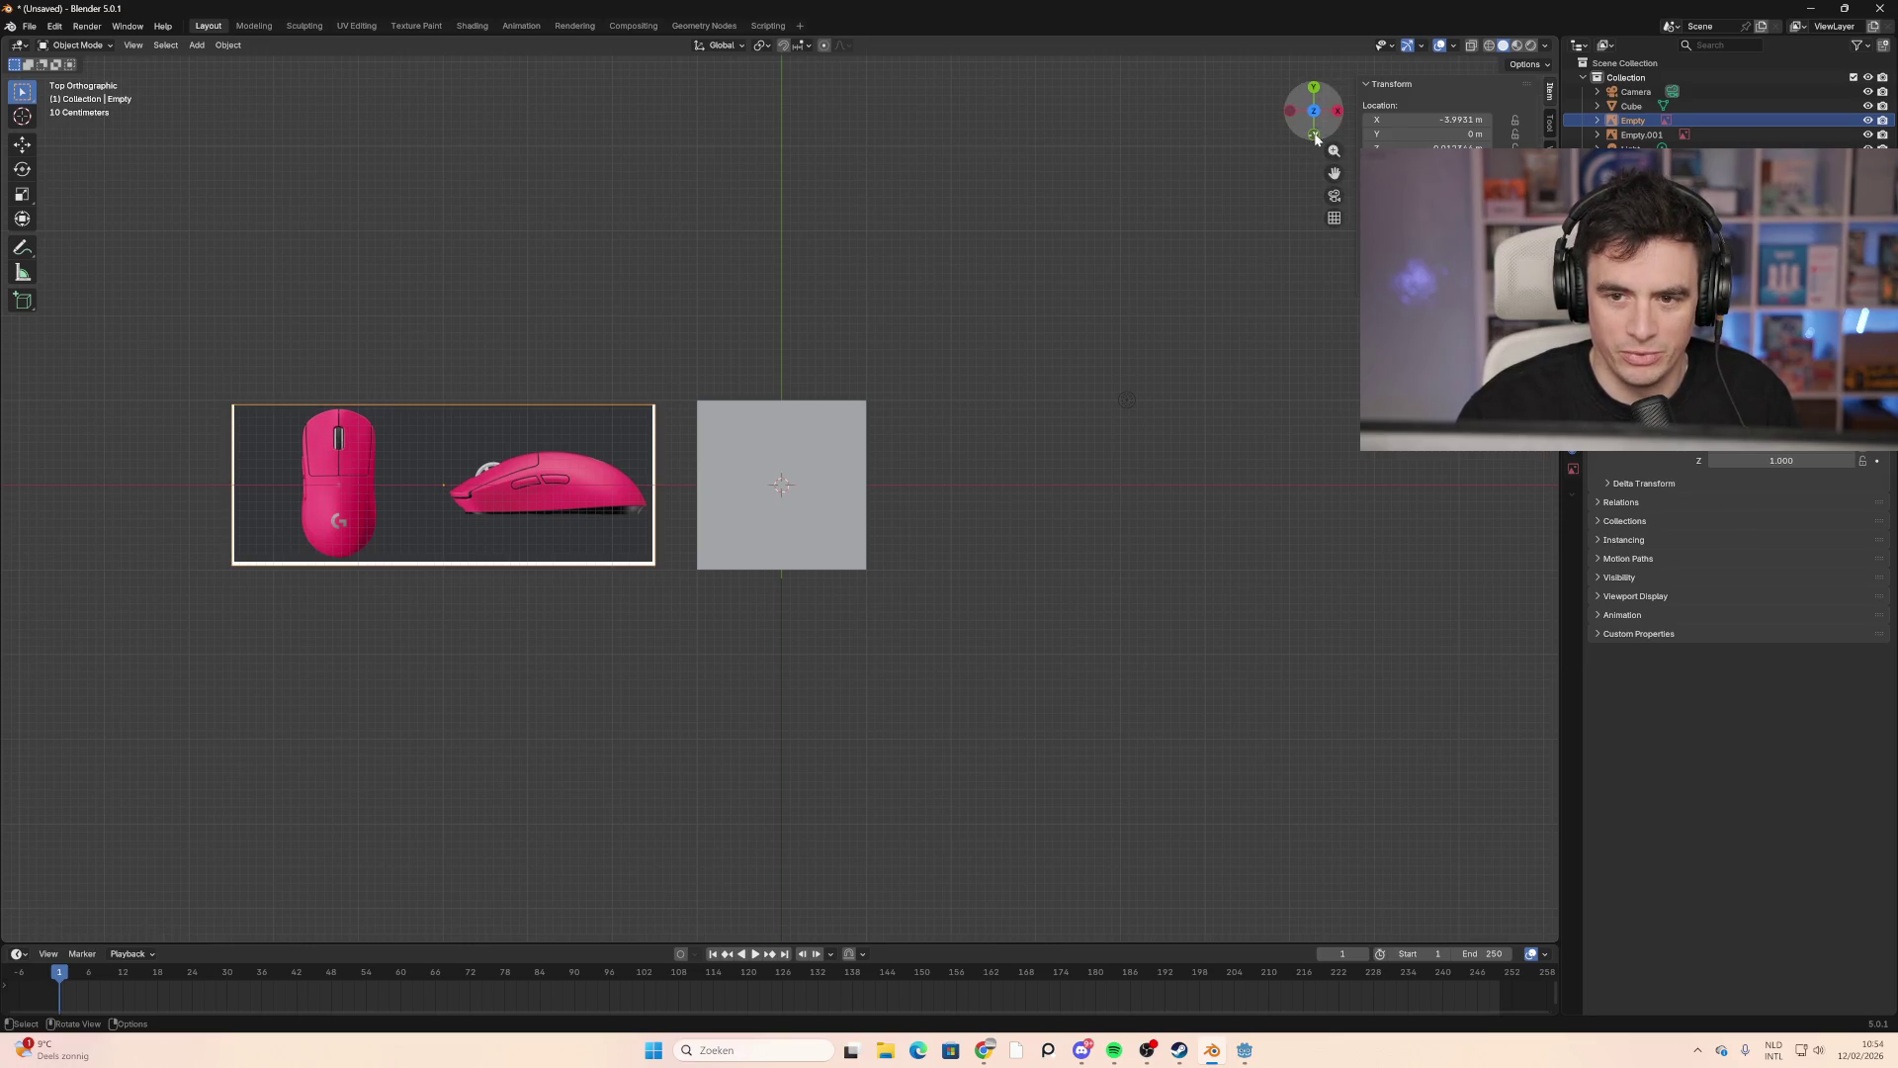
pyautogui.click(1336, 117)
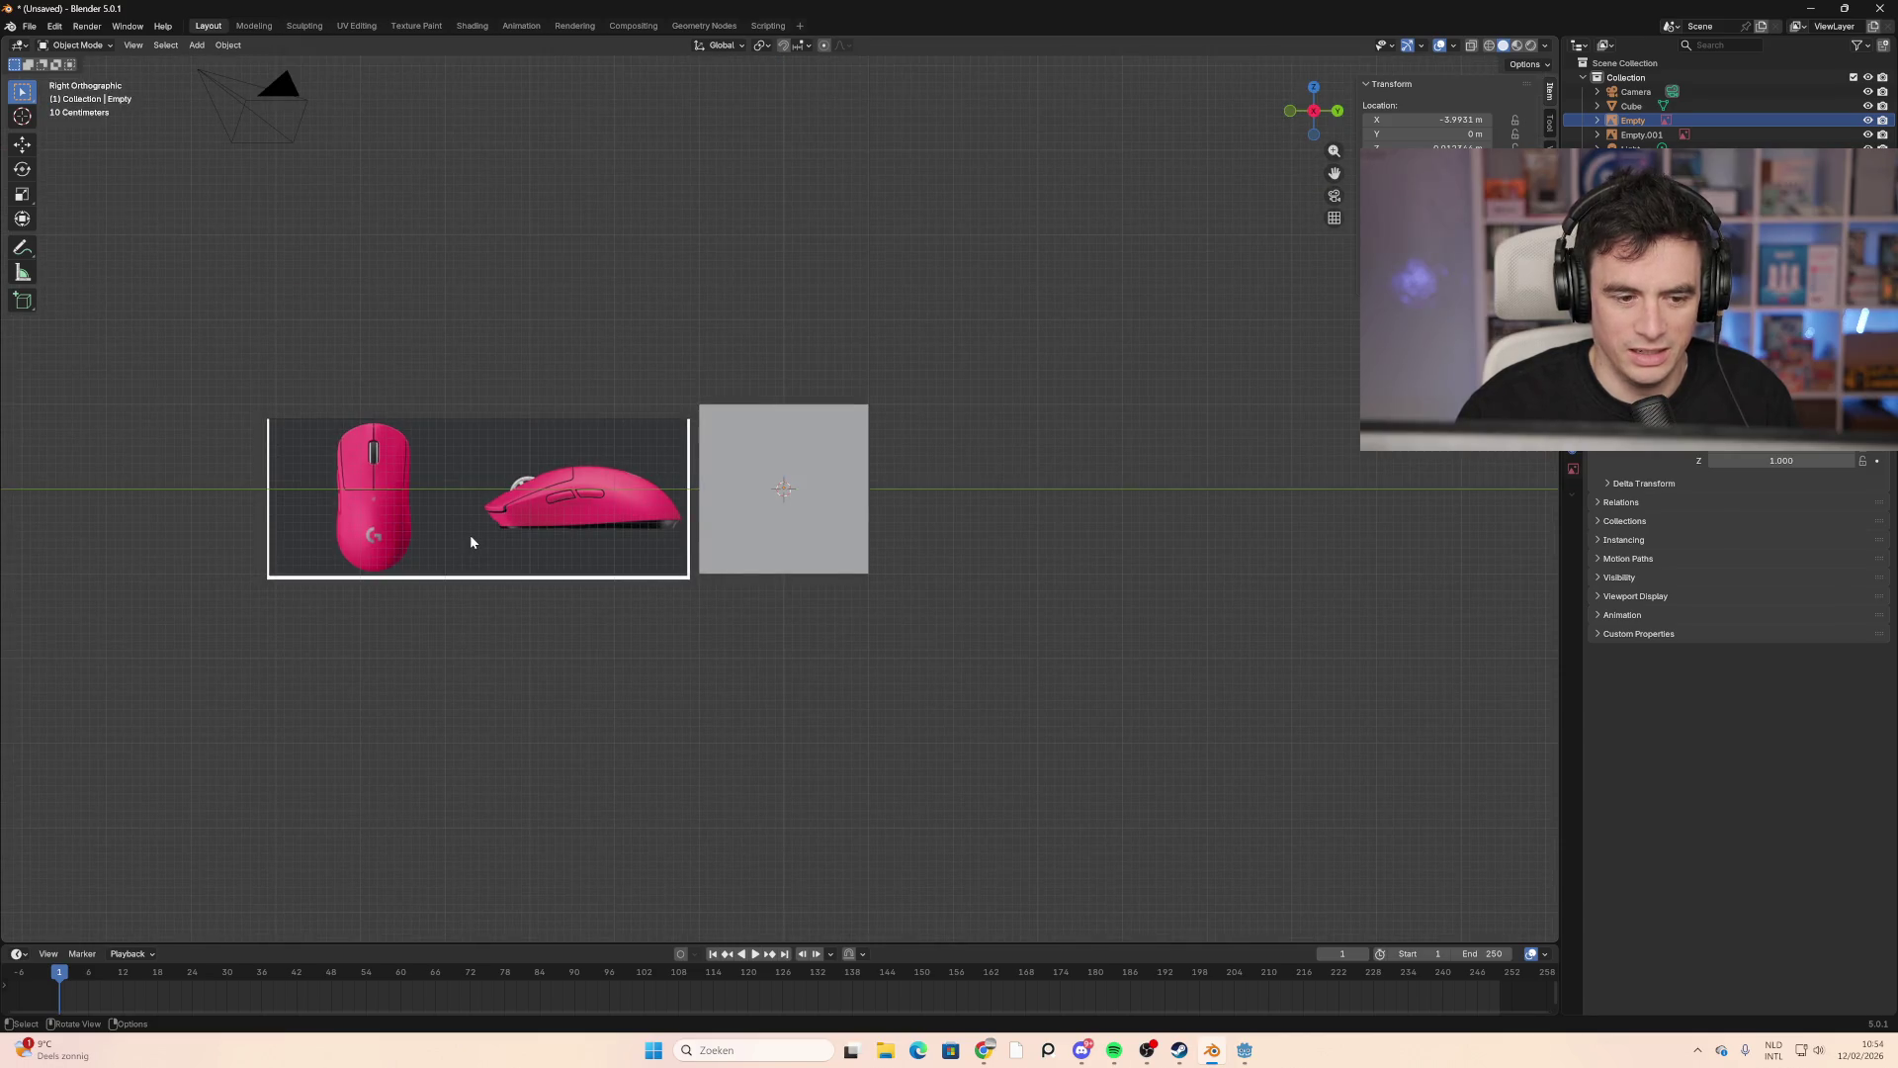
pyautogui.click(826, 481)
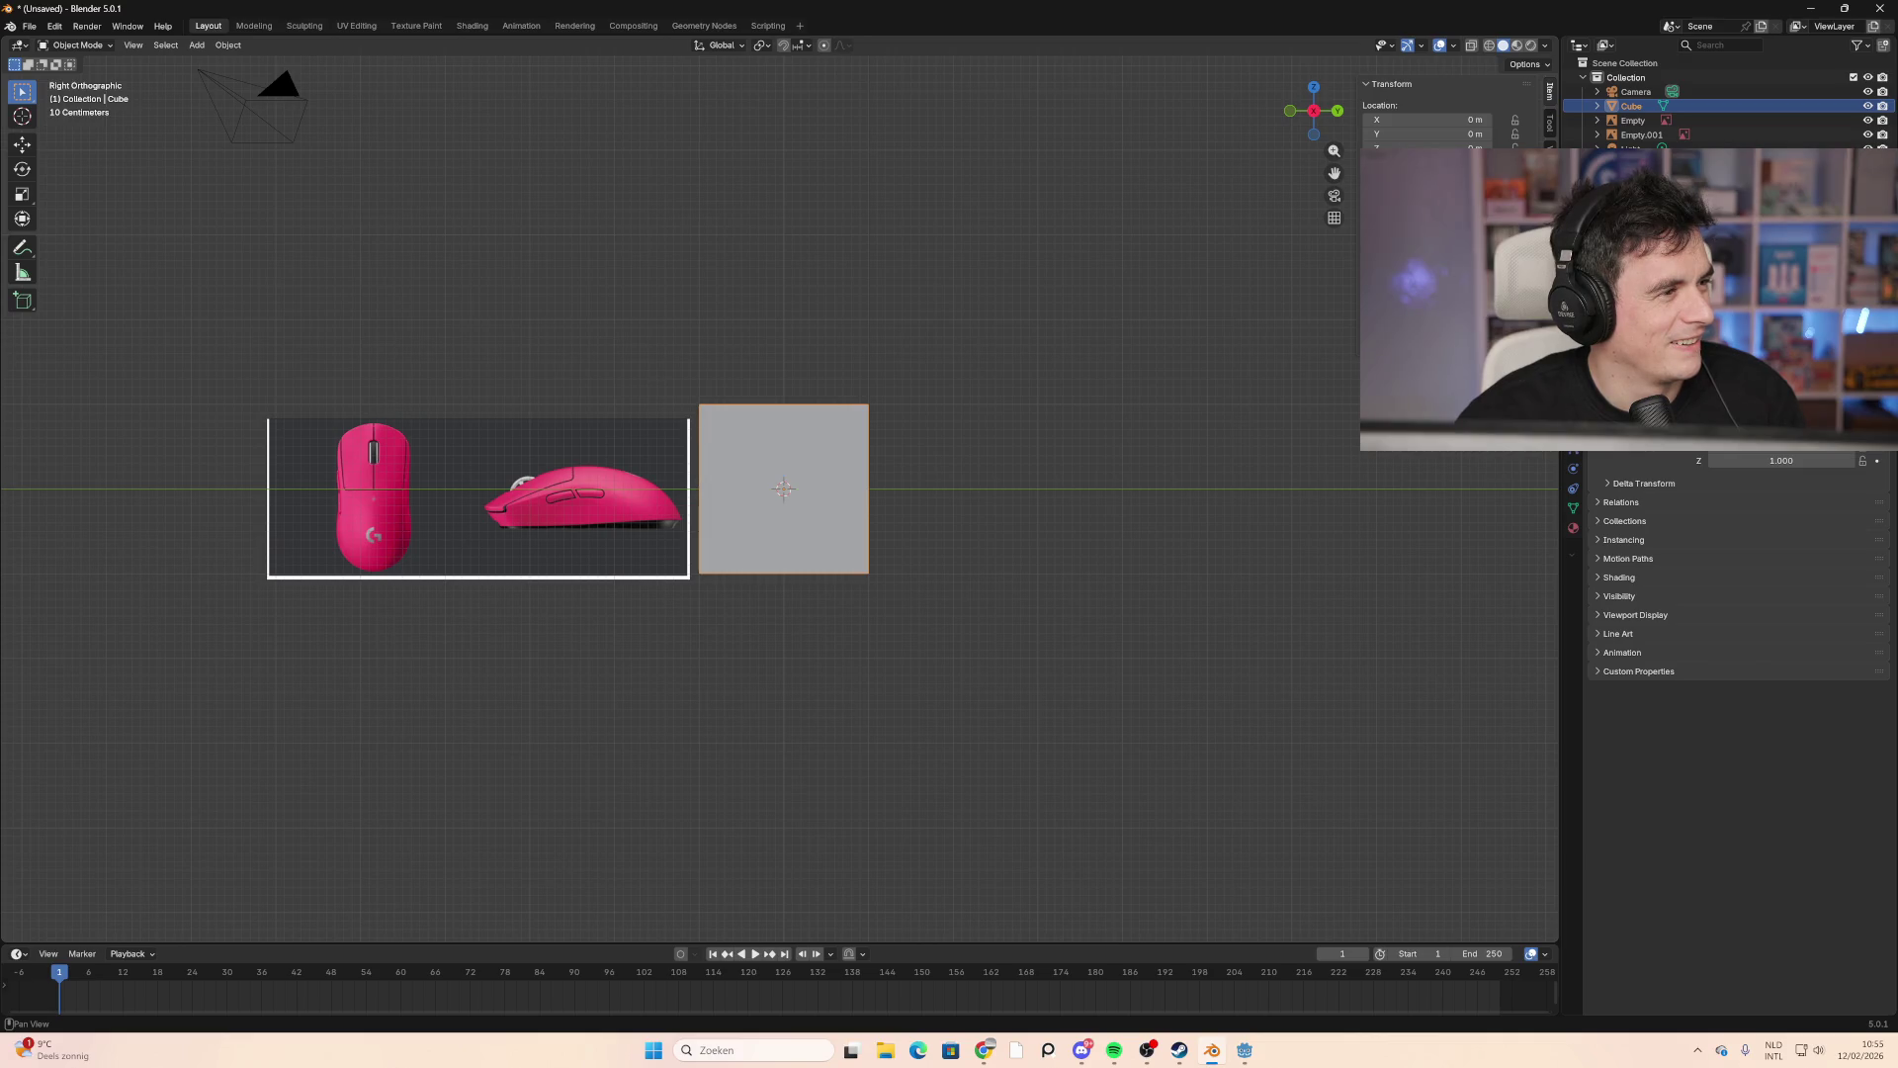
# Step: In top view, slide the reference Empty along X to 1.2373 m, centring the top photo over the cube
pyautogui.keyDown('shift'); pyautogui.moveTo(971, 416); pyautogui.dragTo(971, 417, button='middle'); pyautogui.keyUp('shift')
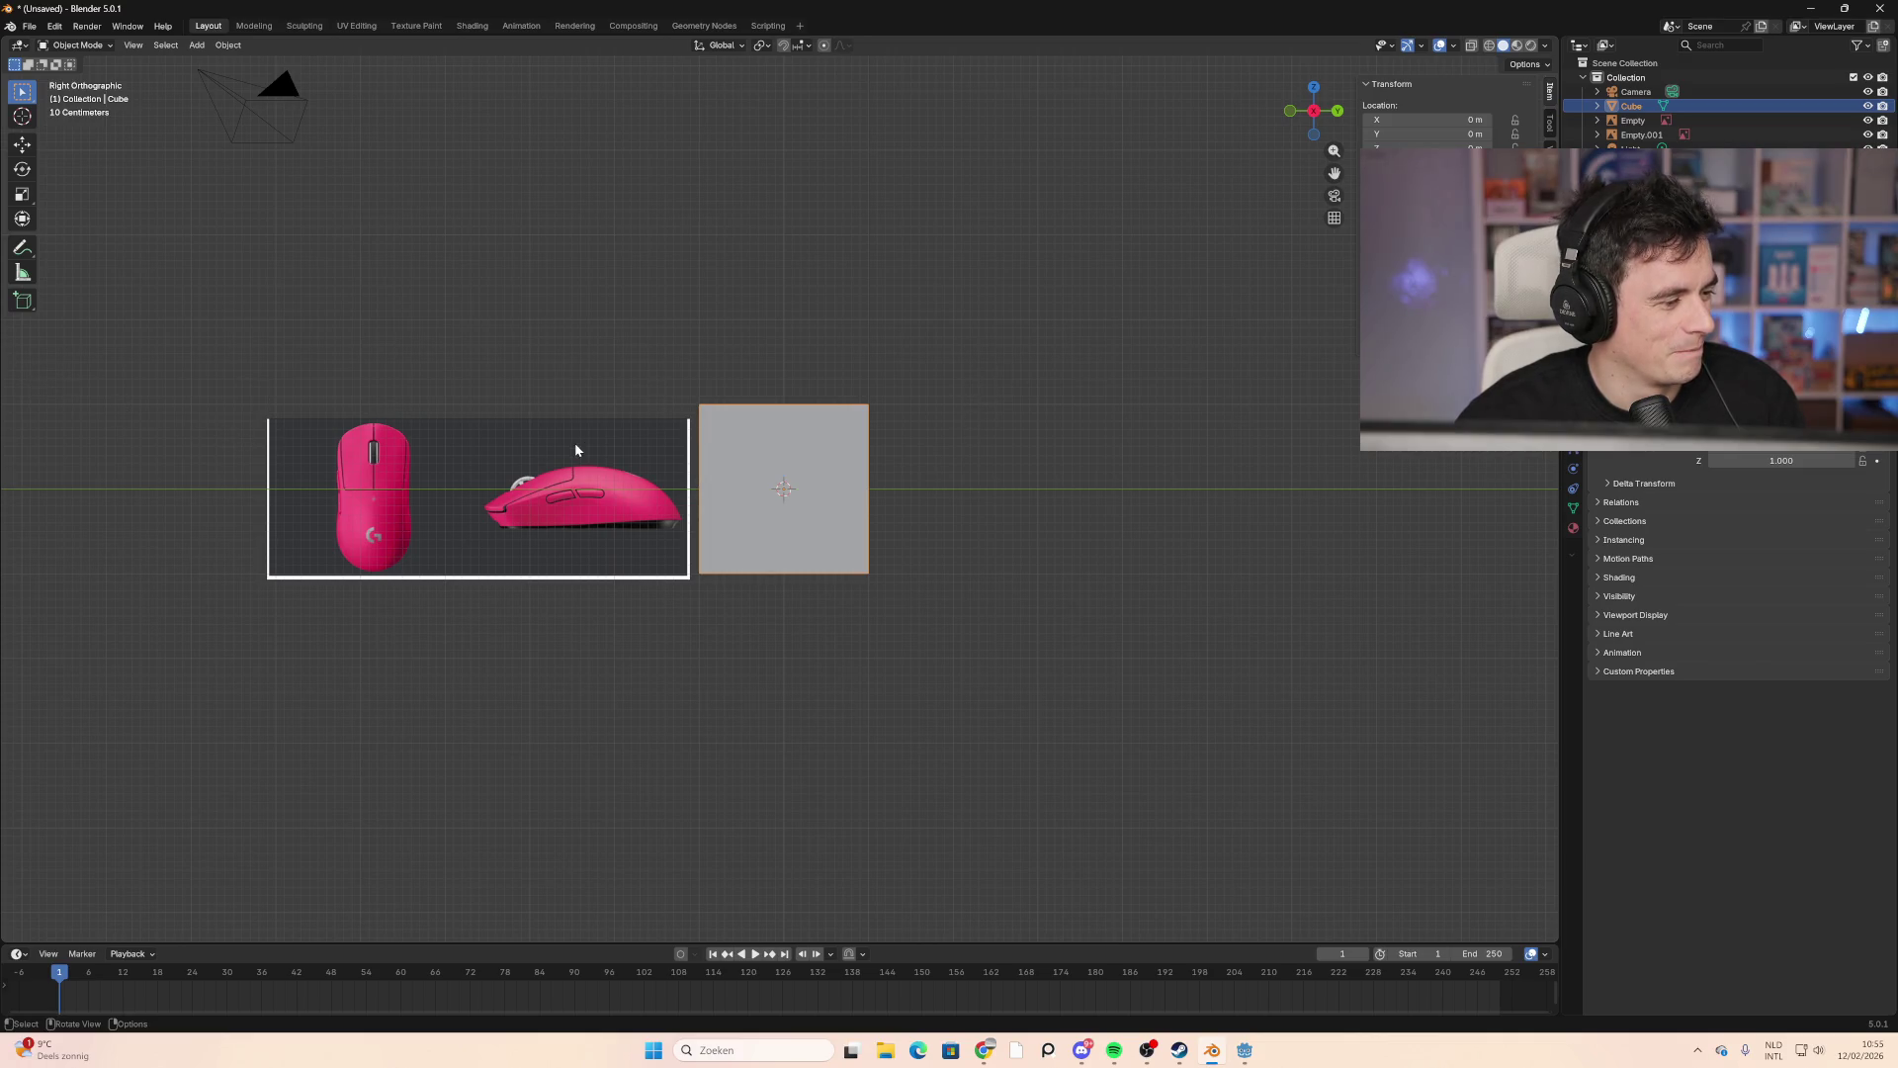
pyautogui.keyDown('shift'); pyautogui.moveTo(1182, 407); pyautogui.dragTo(1182, 406, button='middle'); pyautogui.keyUp('shift')
pyautogui.click(1314, 87)
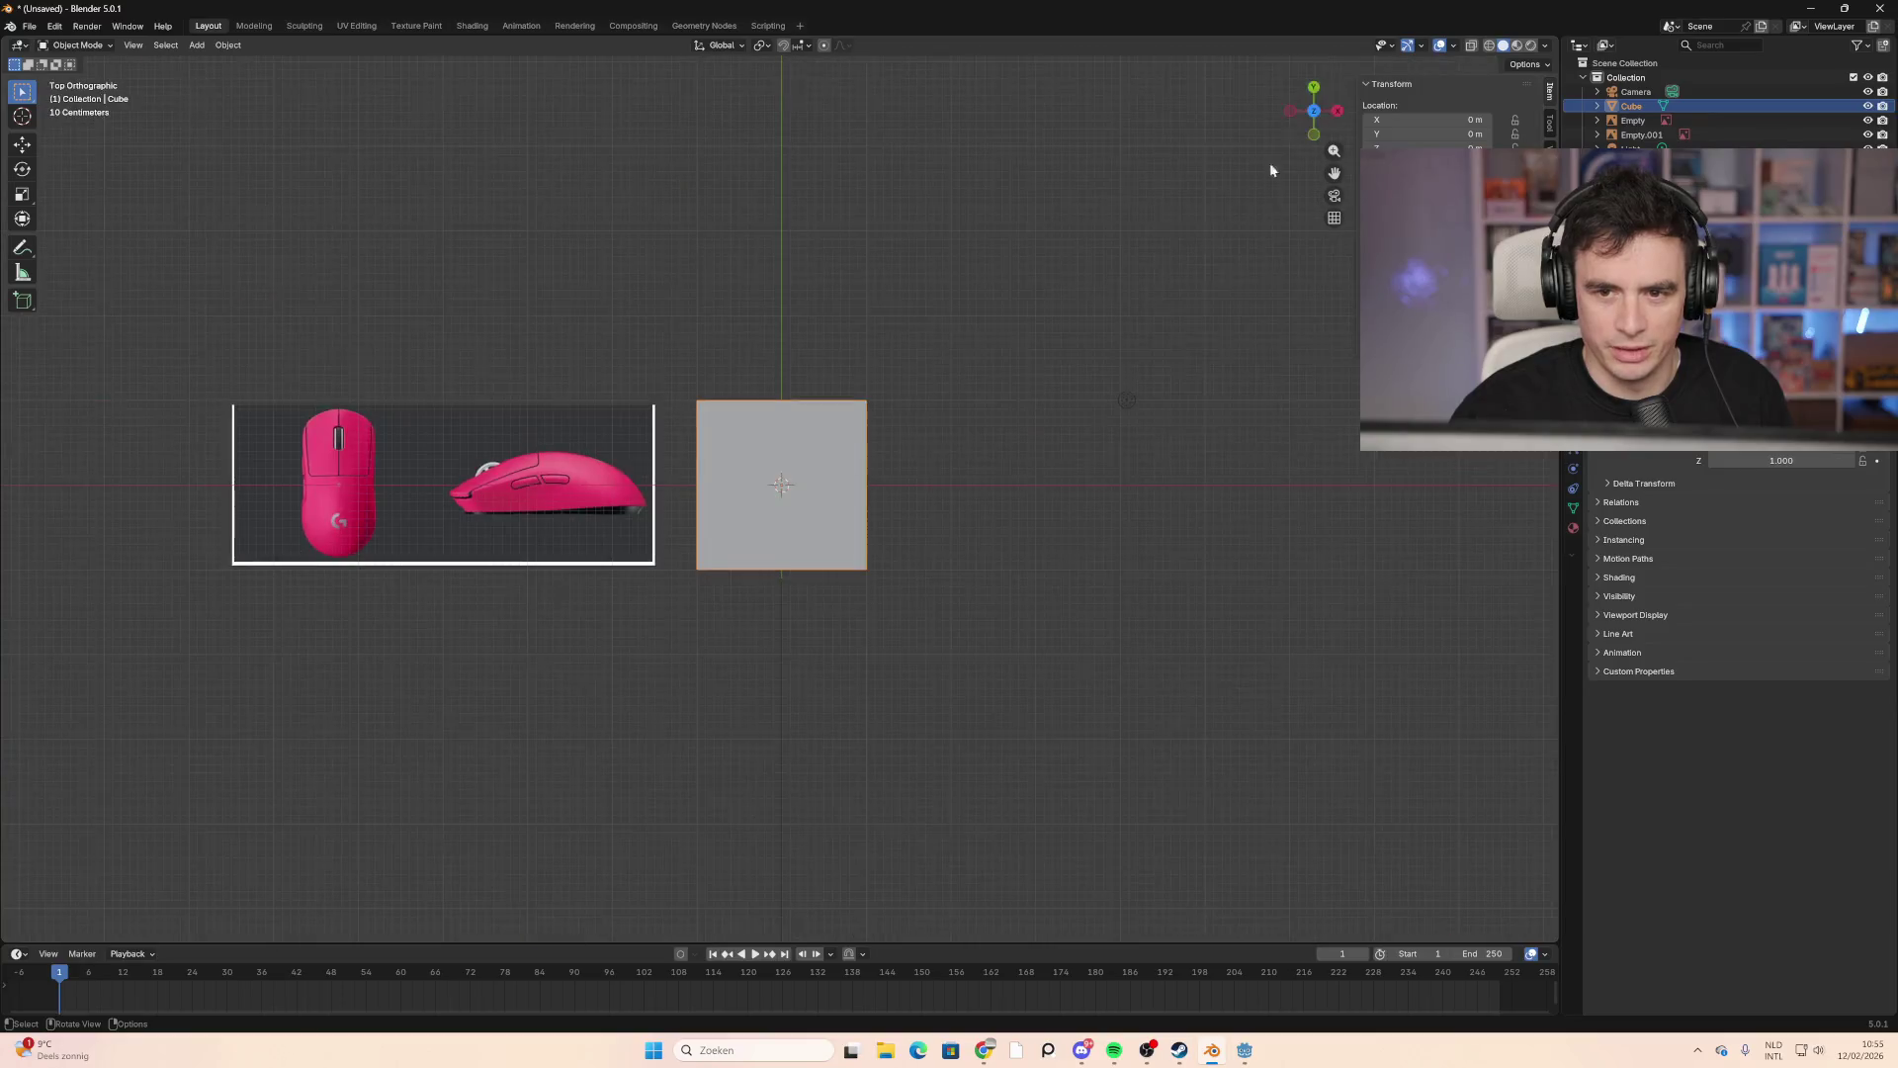
pyautogui.click(524, 491)
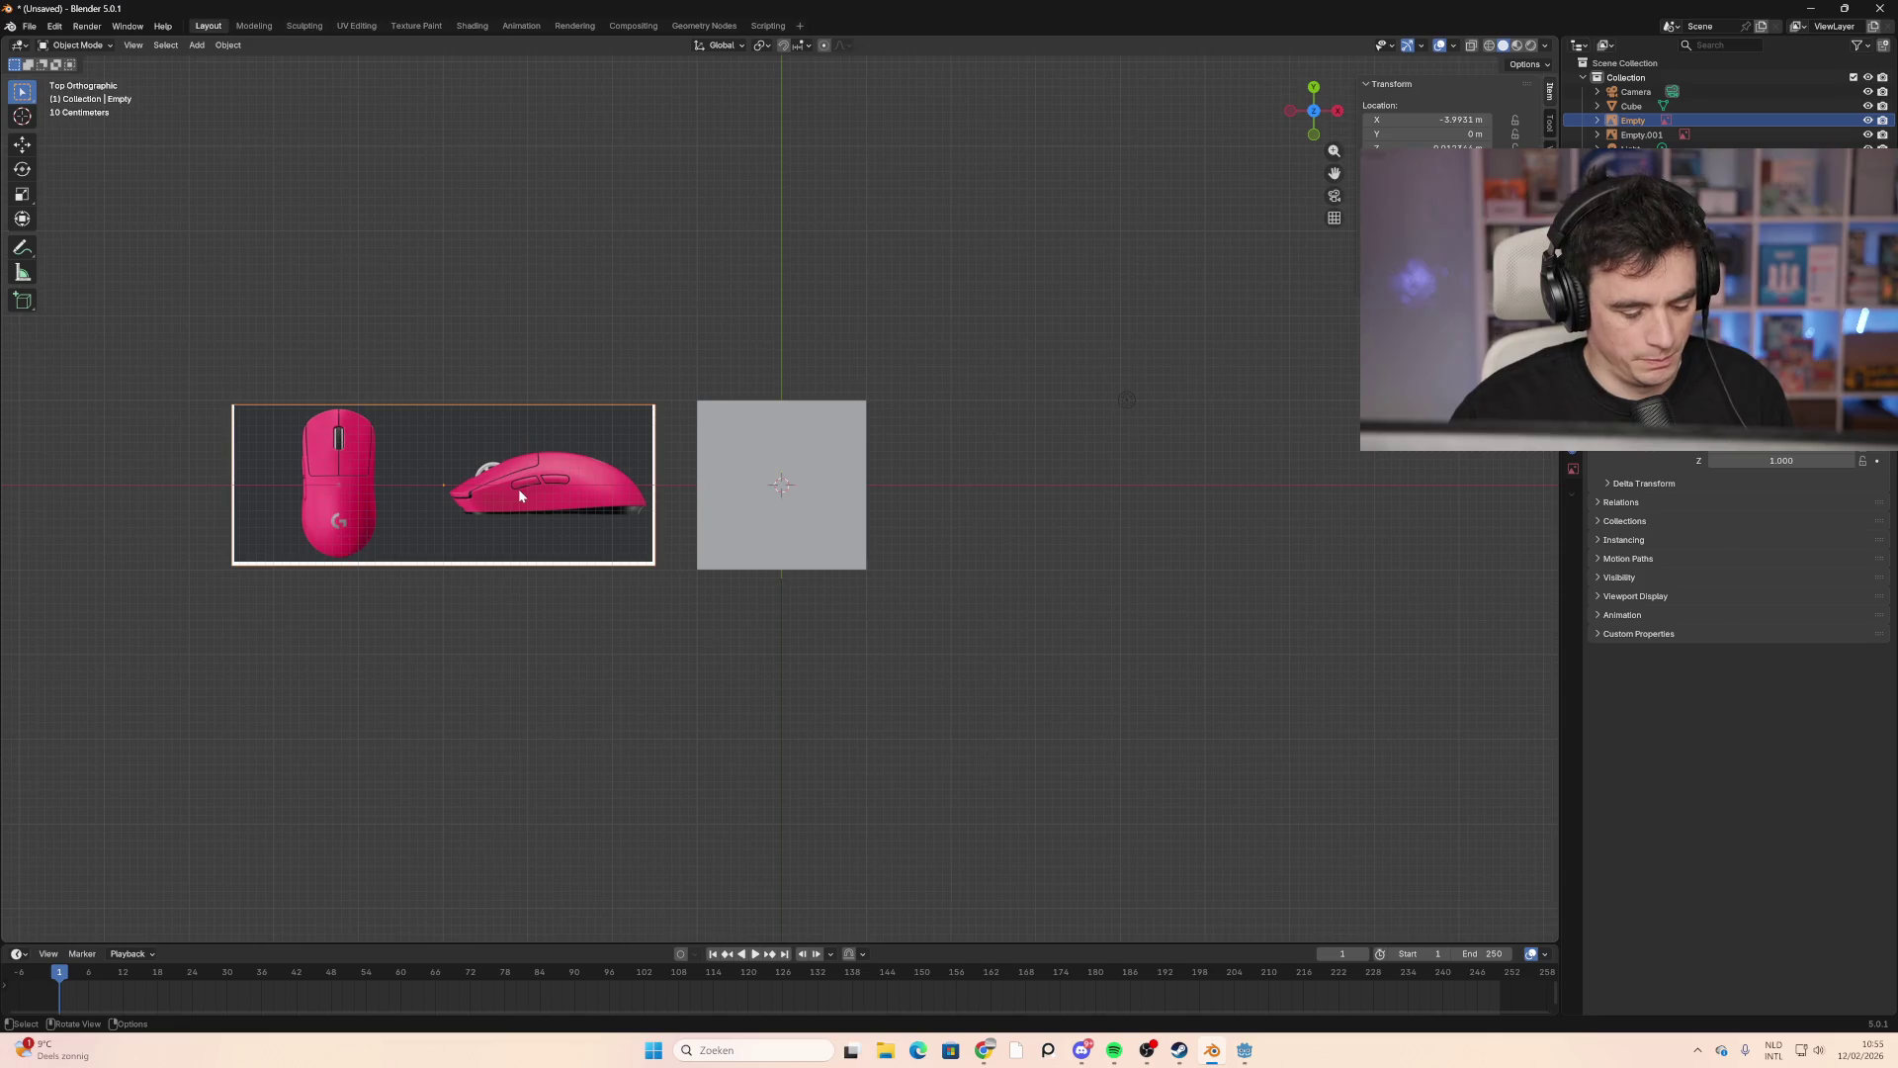
pyautogui.press('g')
pyautogui.press('x')
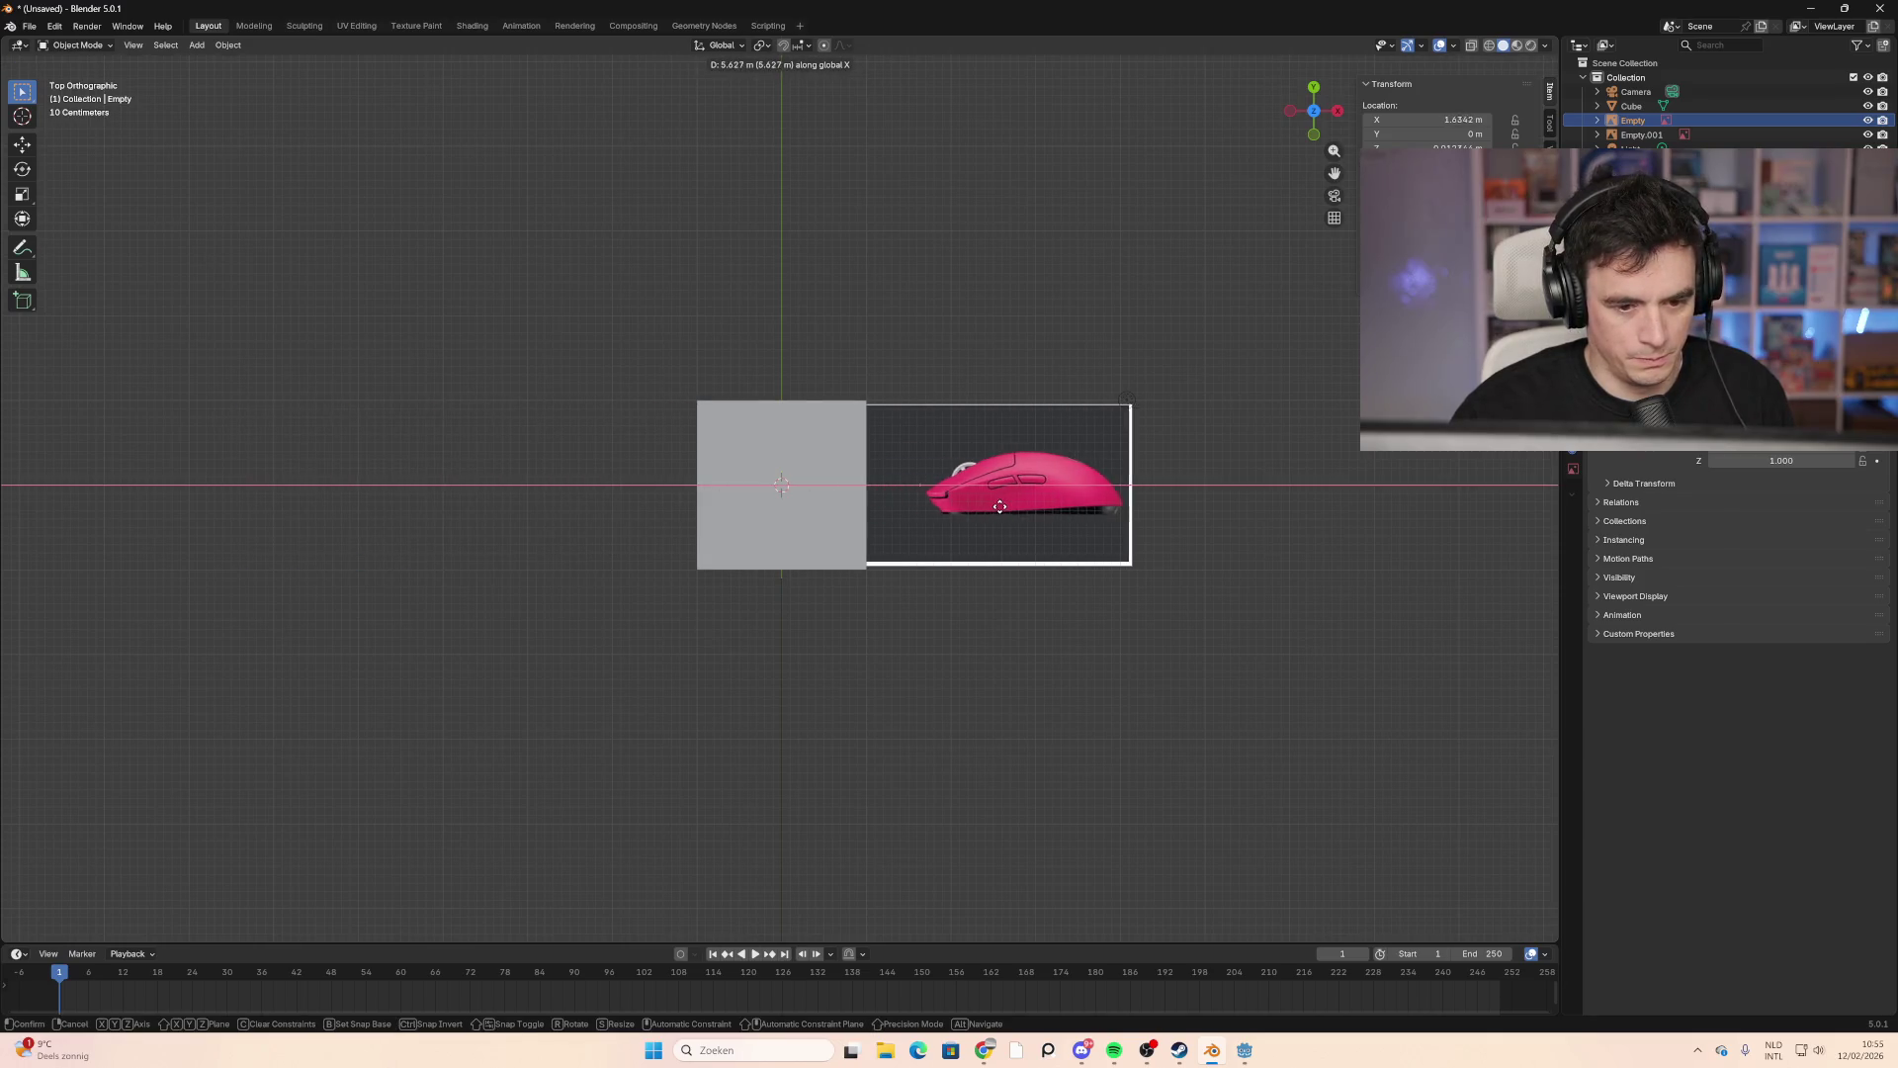
pyautogui.click(977, 506)
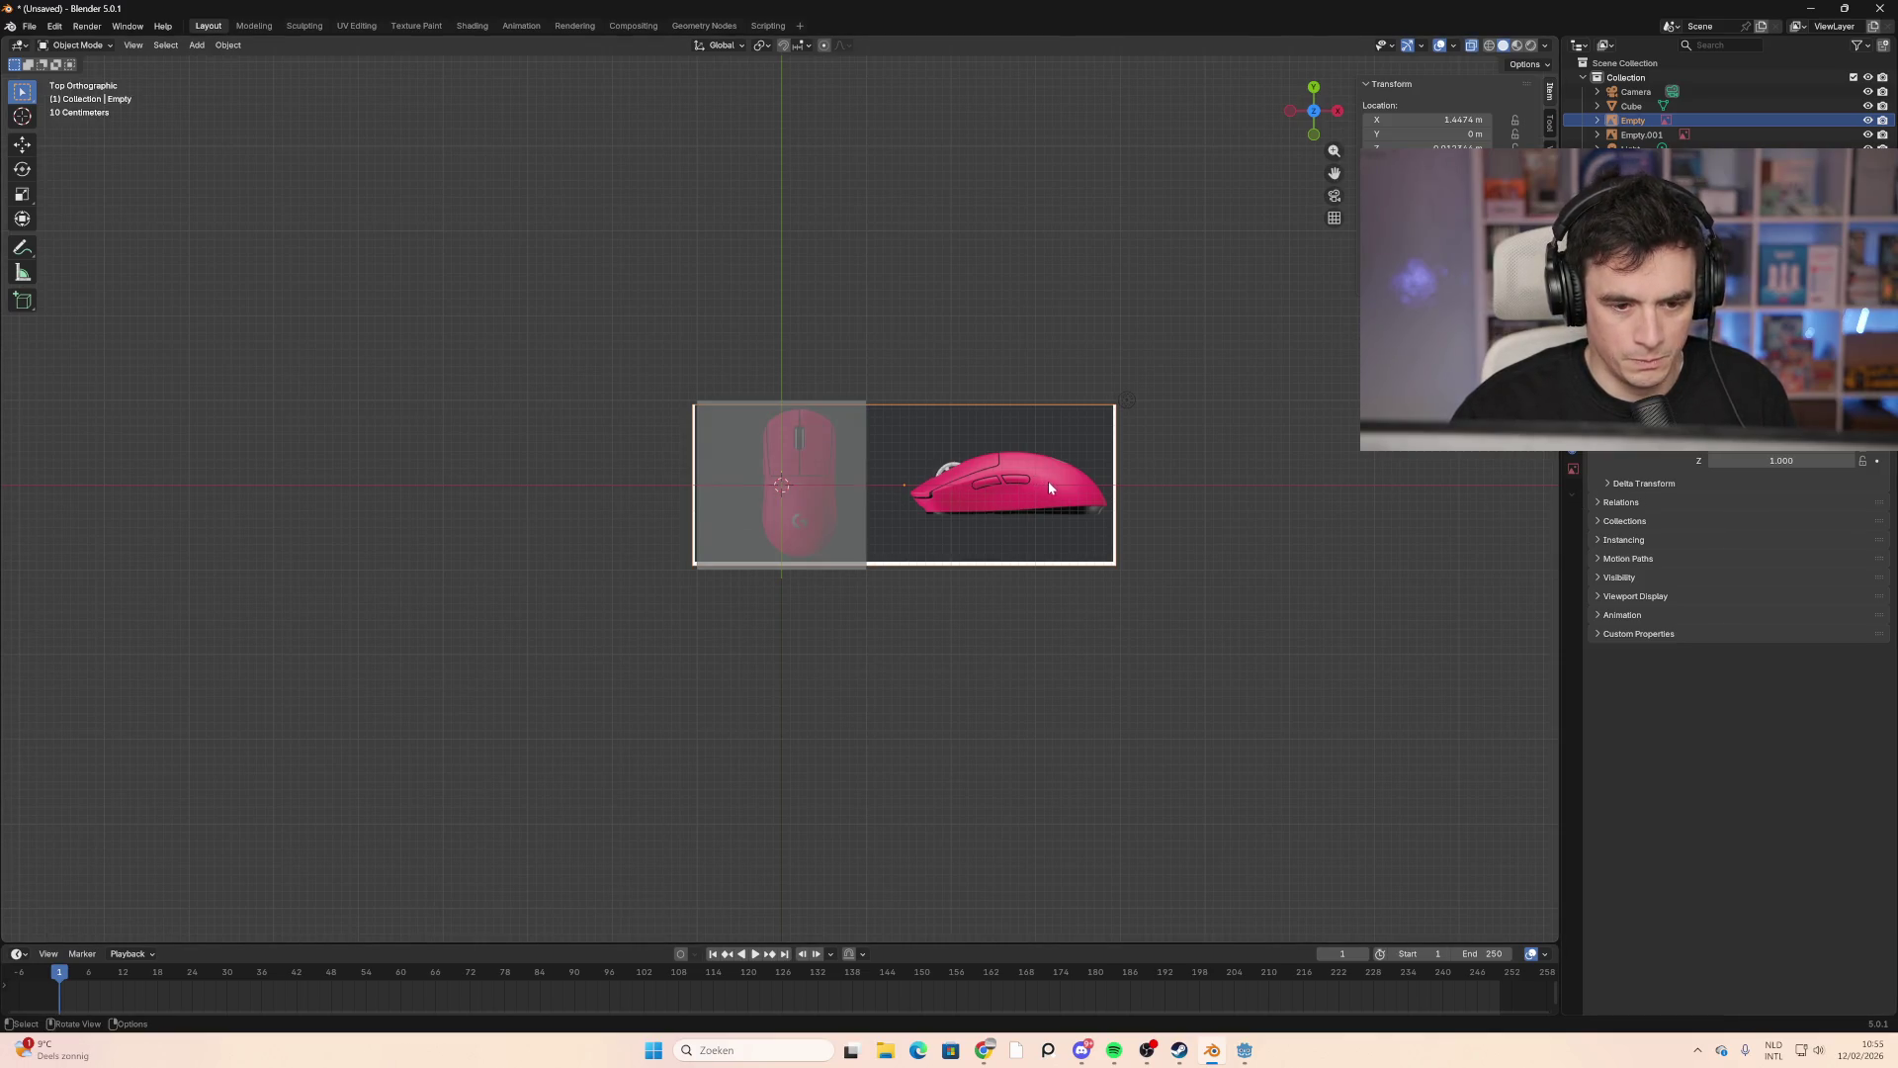
pyautogui.press('g')
pyautogui.press('x')
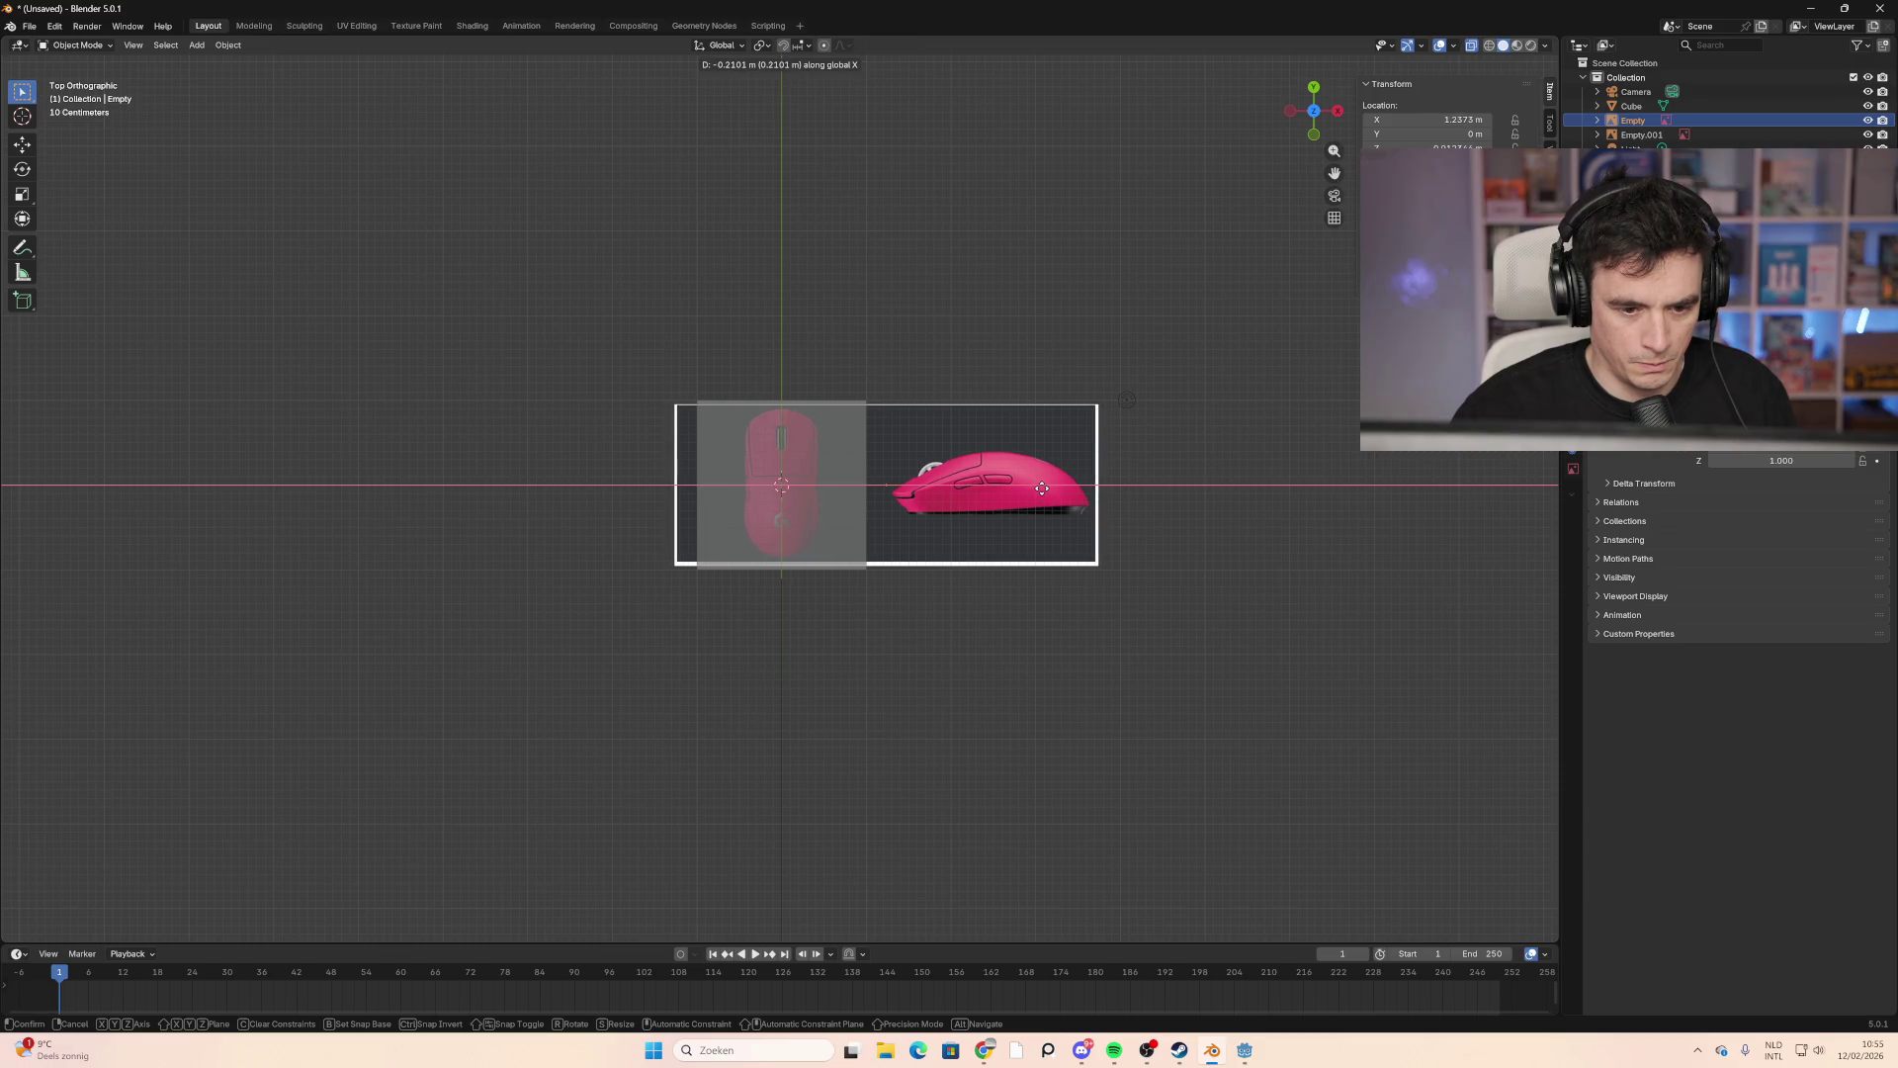
pyautogui.click(1041, 487)
pyautogui.scroll(5, 918, 486)
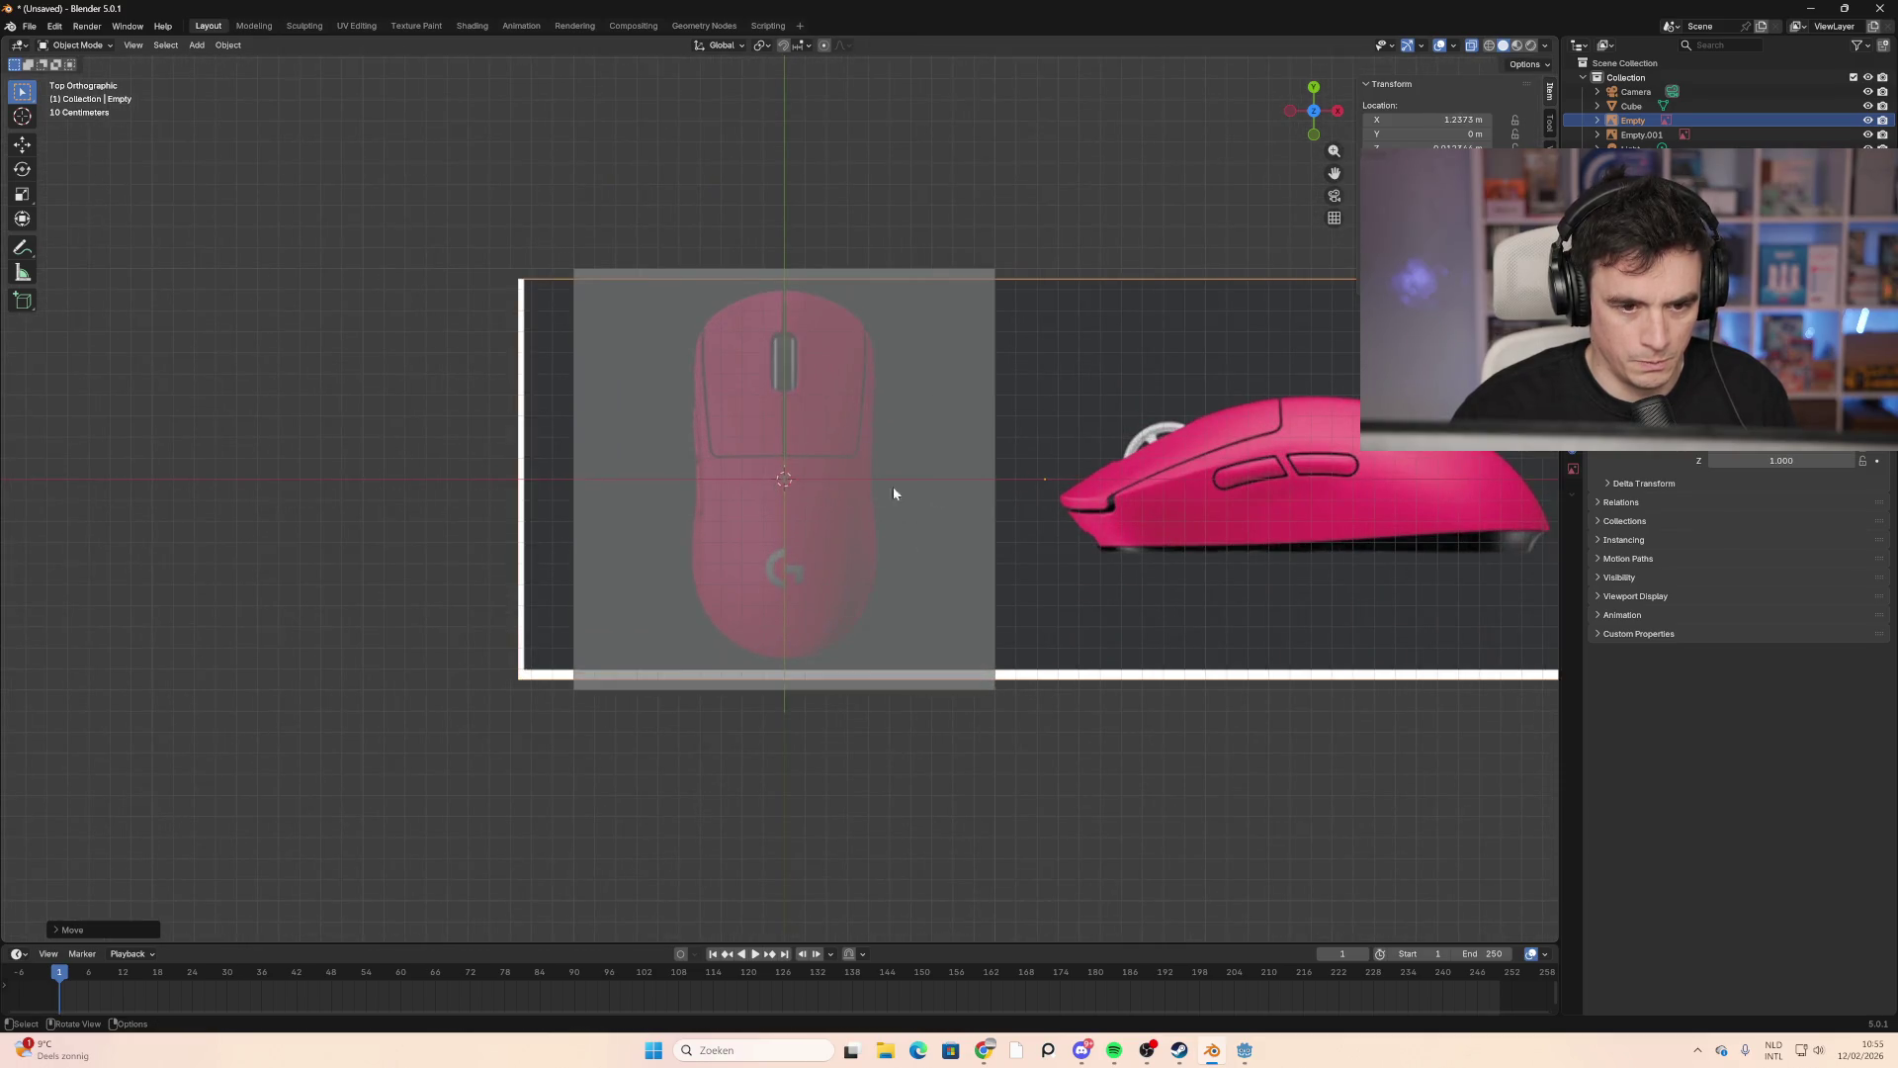
pyautogui.click(946, 430)
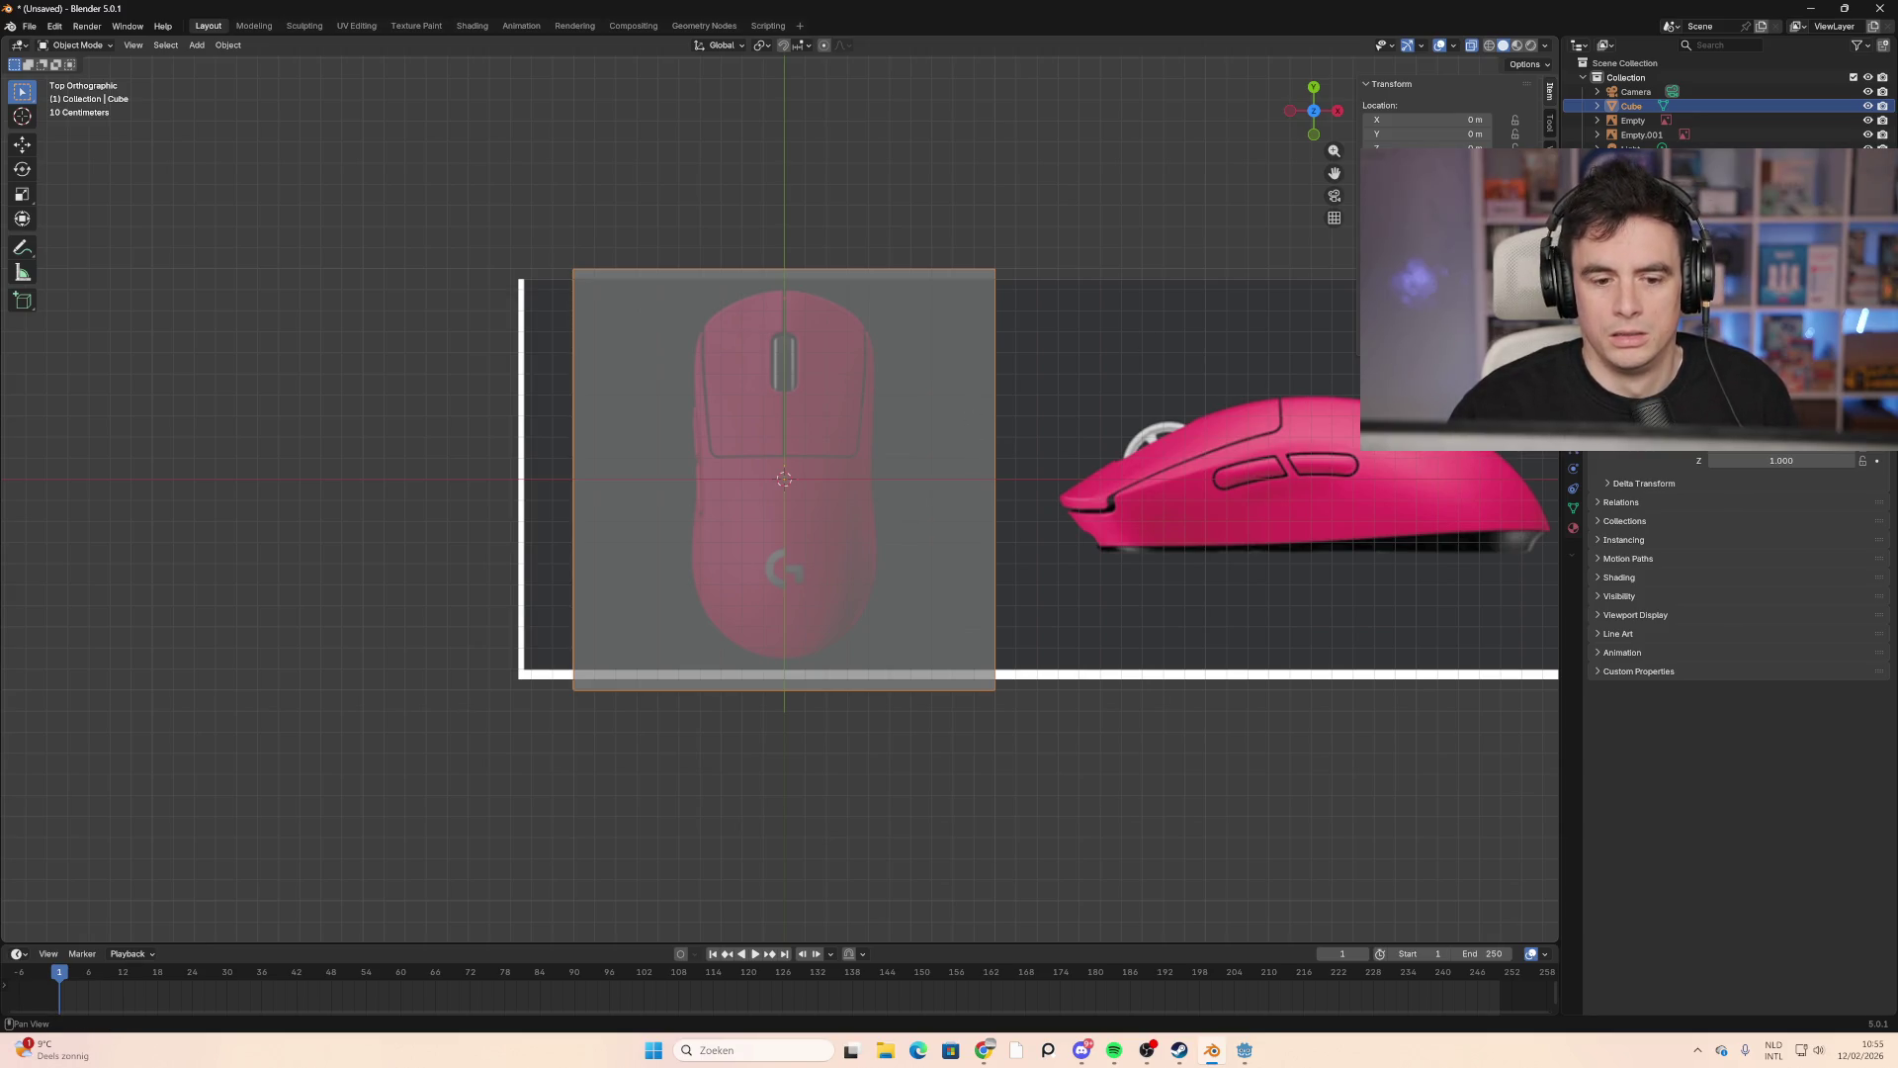
# Step: Scale the cube along Y, X and Z into a small flat block with Z scale 0.025
pyautogui.press('s')
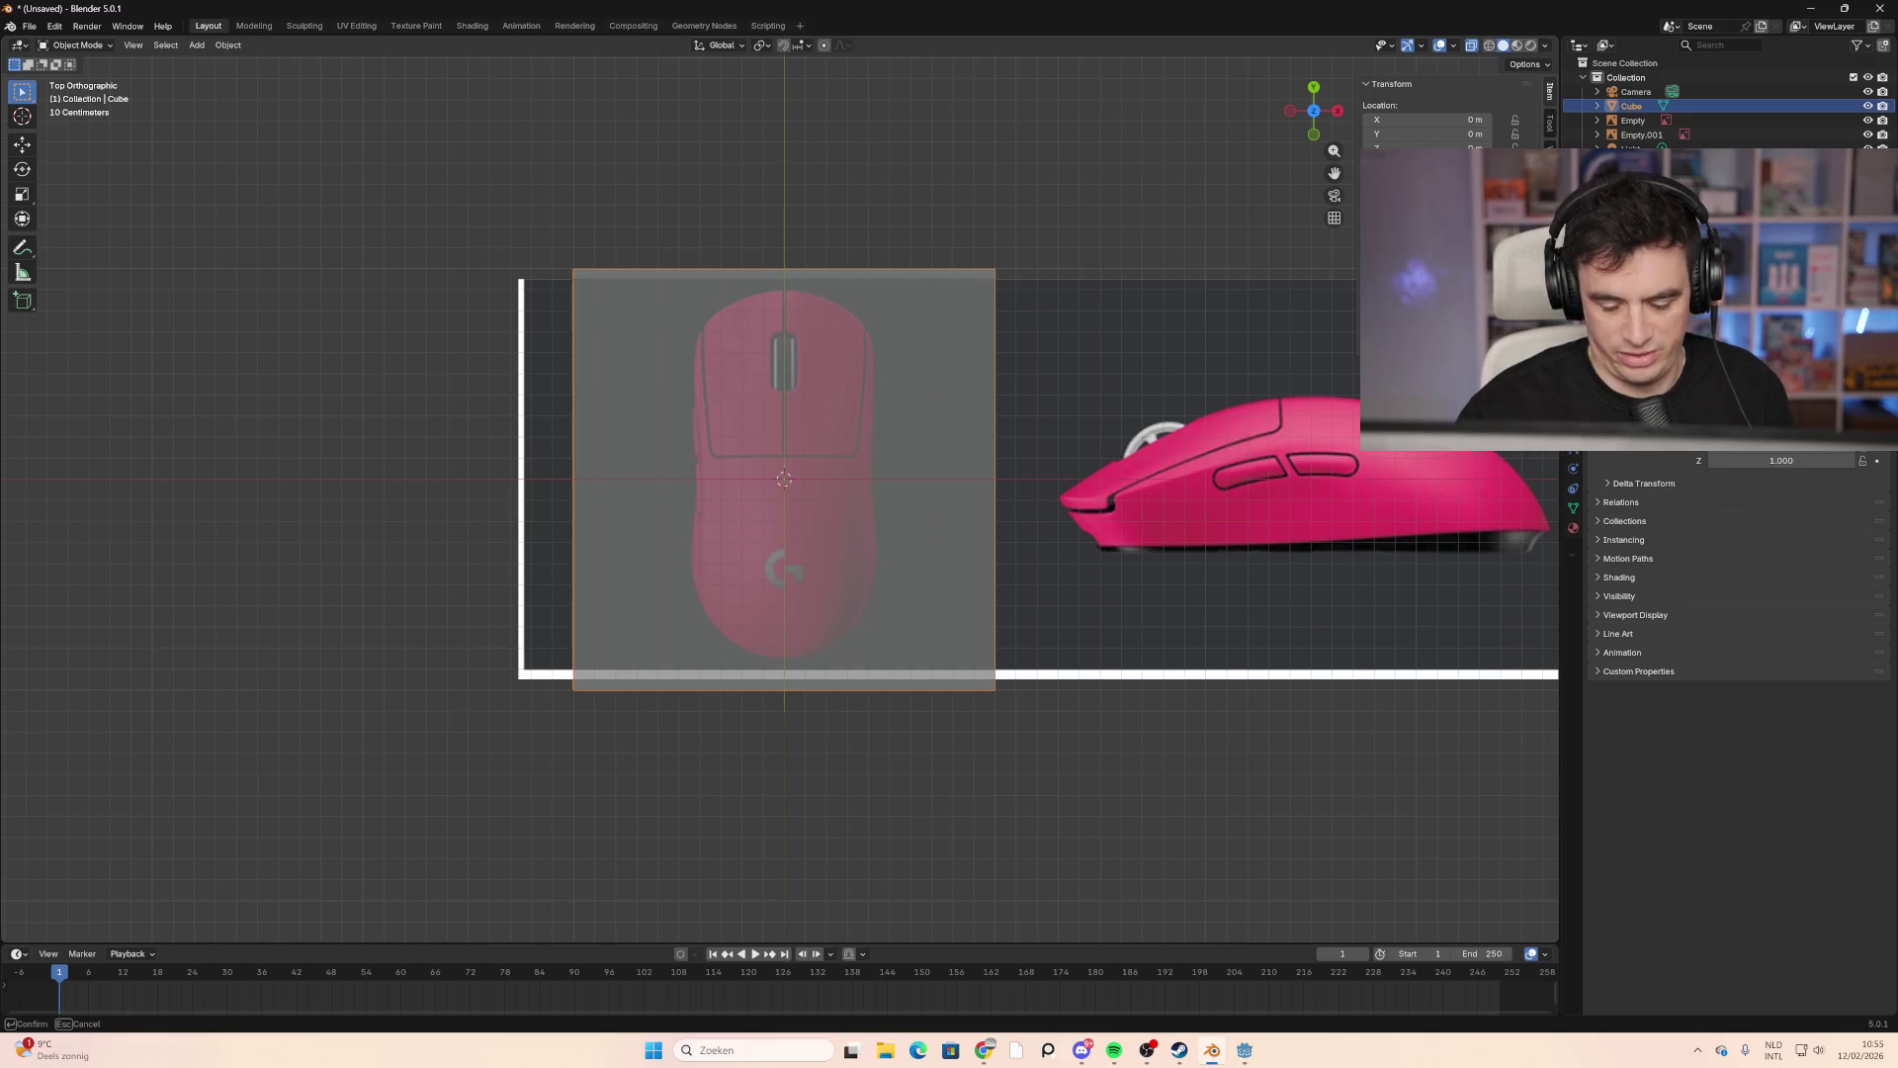
pyautogui.press('y')
pyautogui.press('Return')
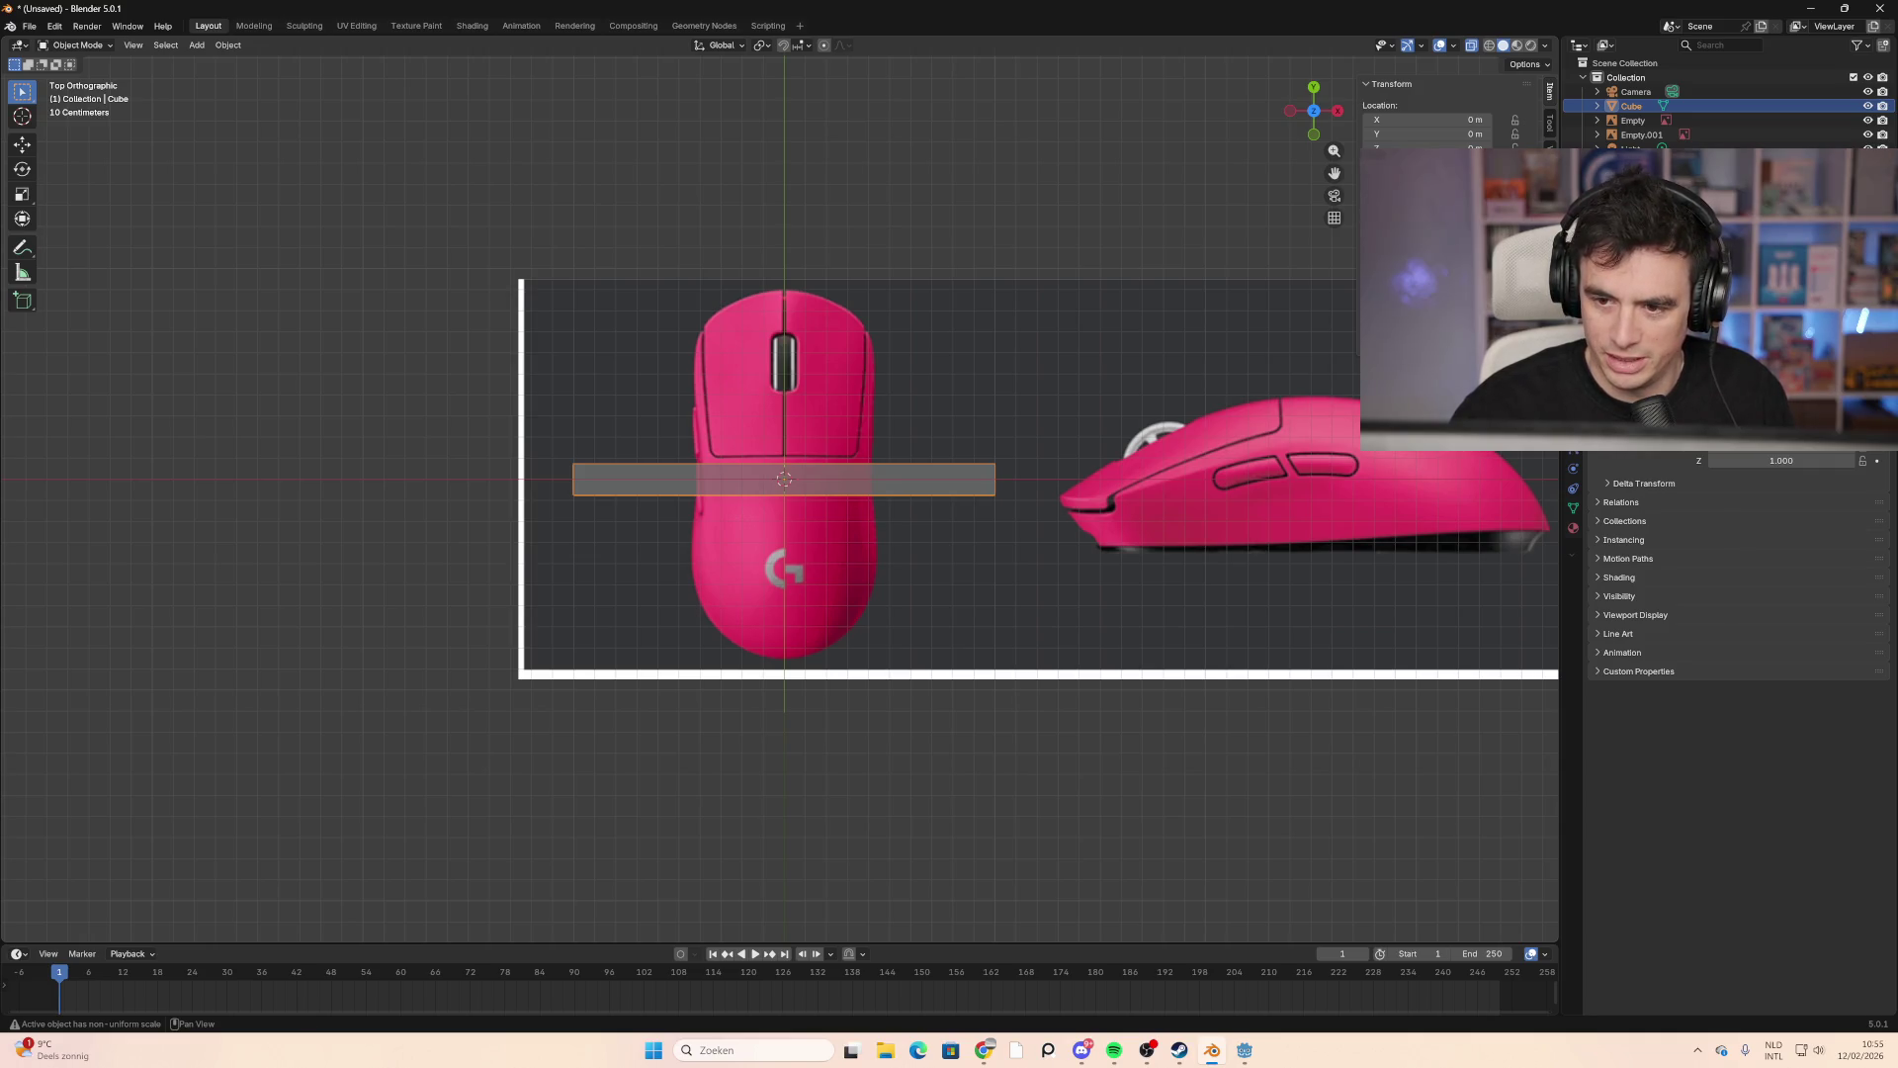
pyautogui.press('s')
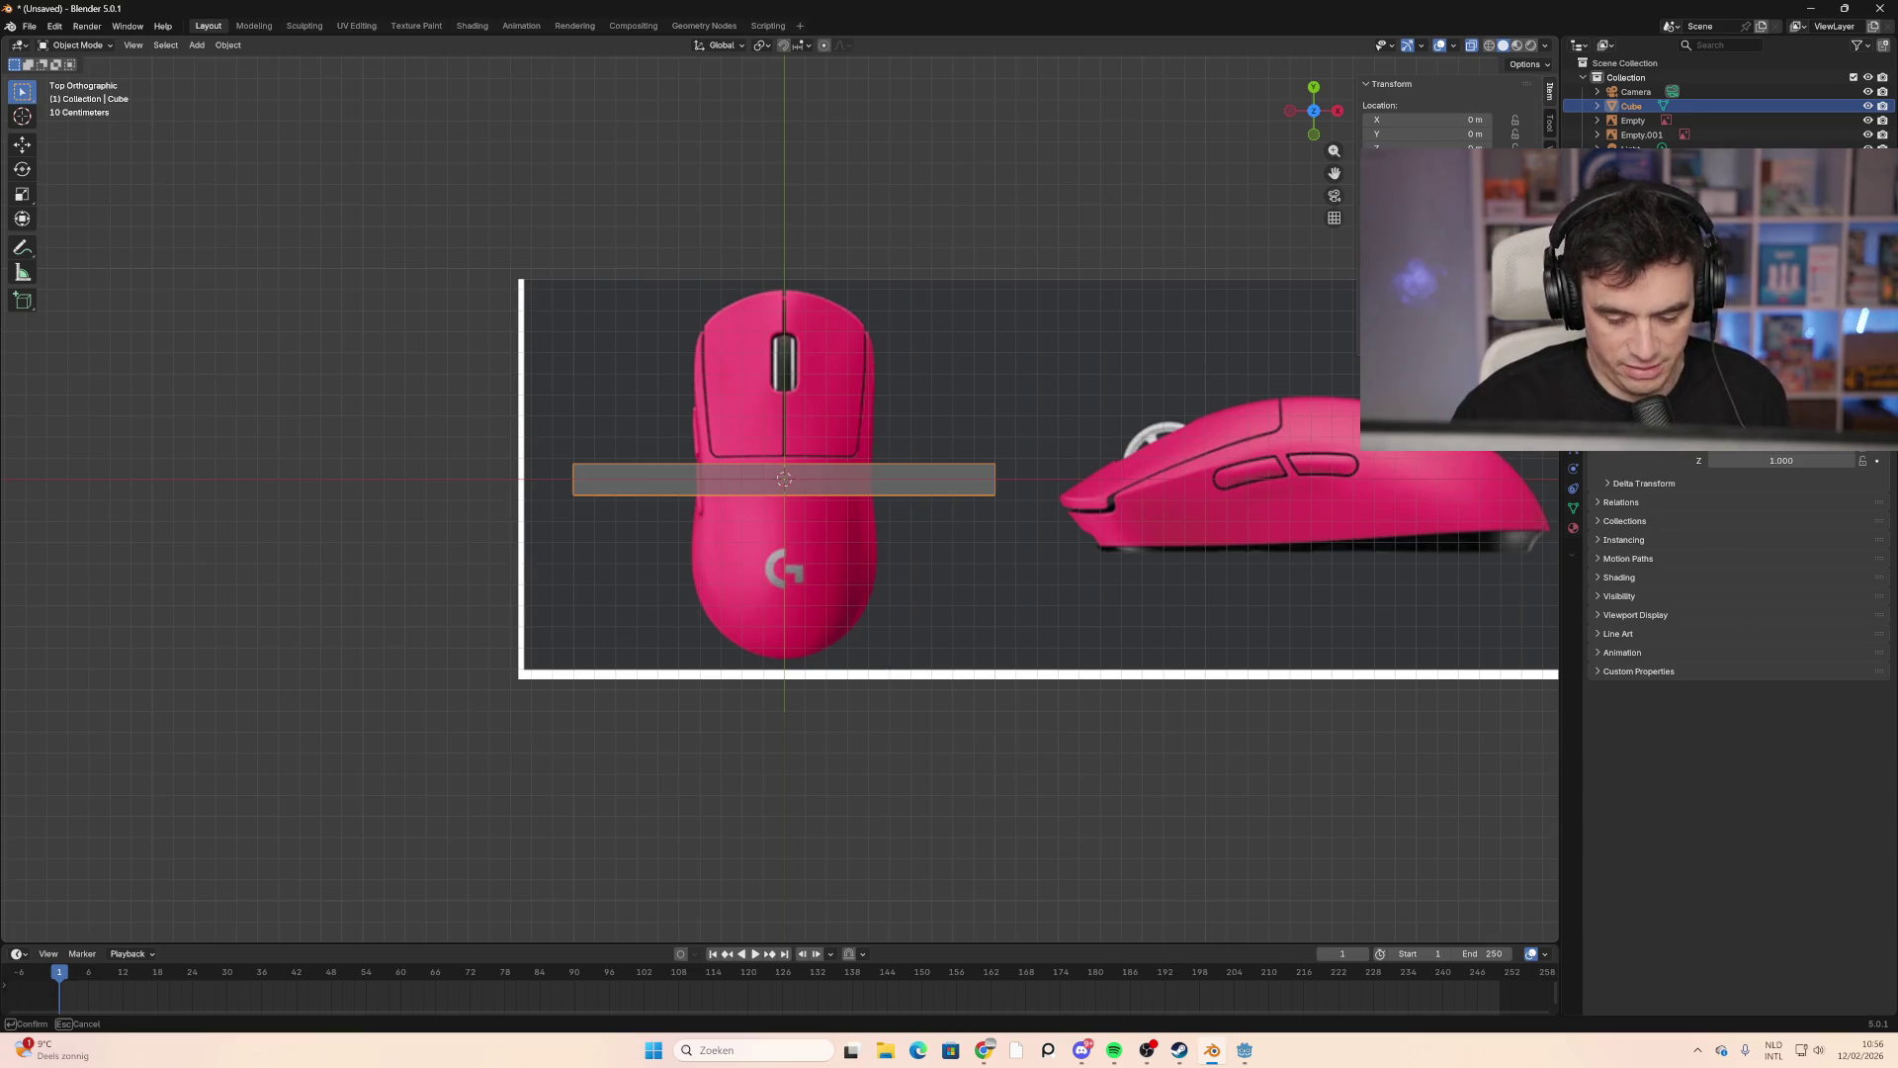
pyautogui.press('Return')
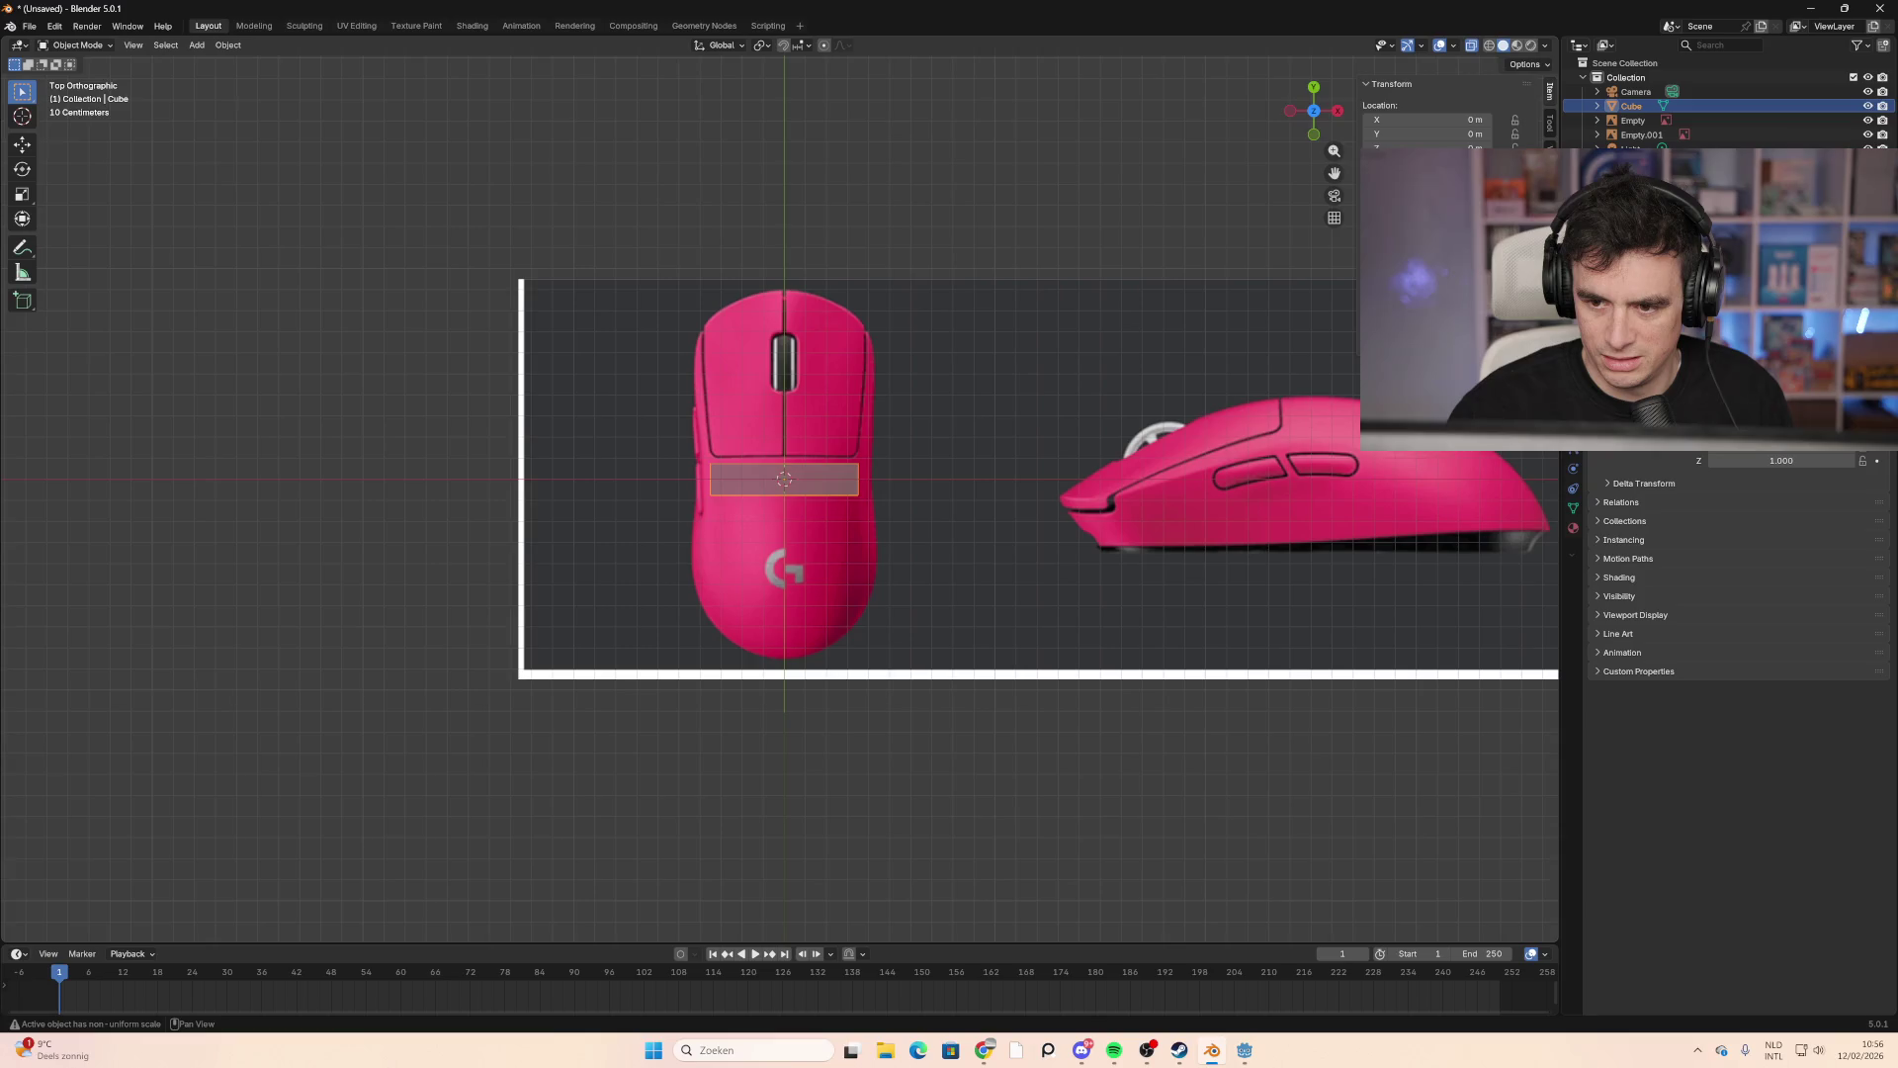
pyautogui.press('s')
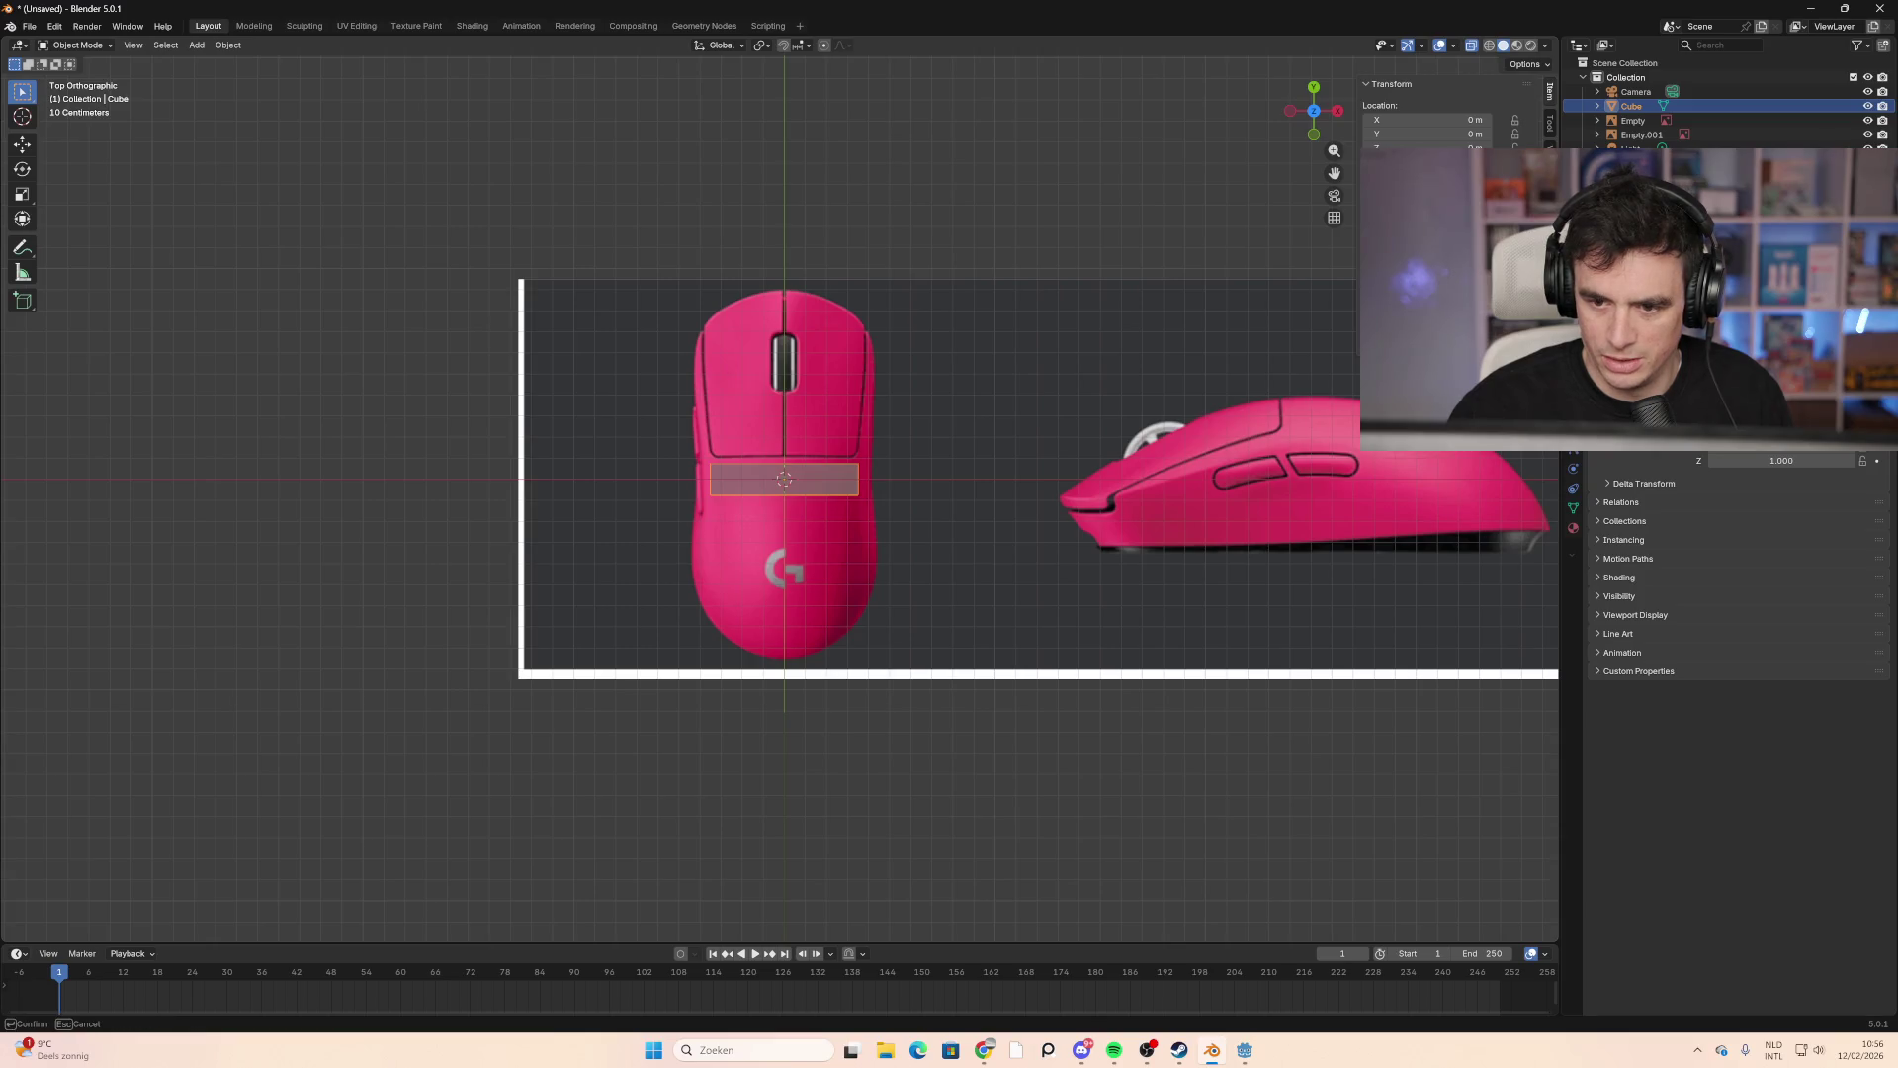
pyautogui.press('Escape')
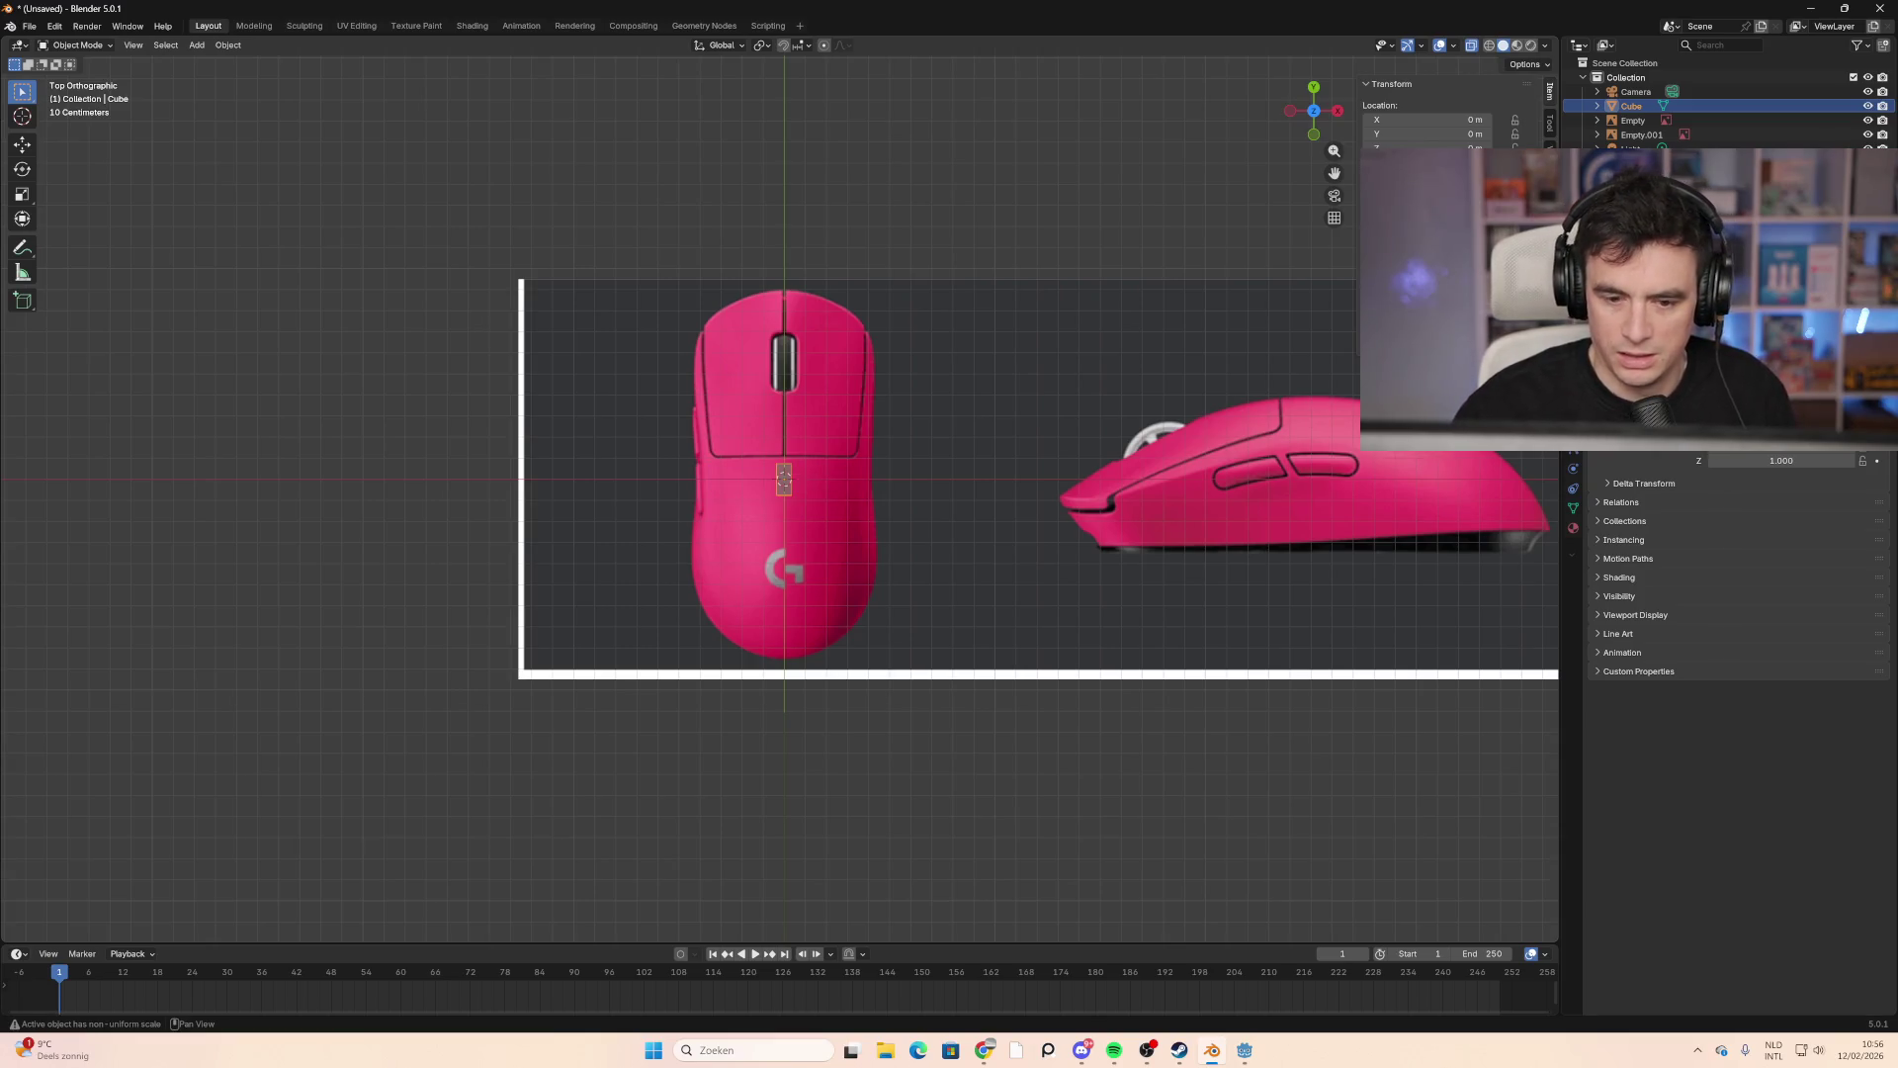
pyautogui.press('s')
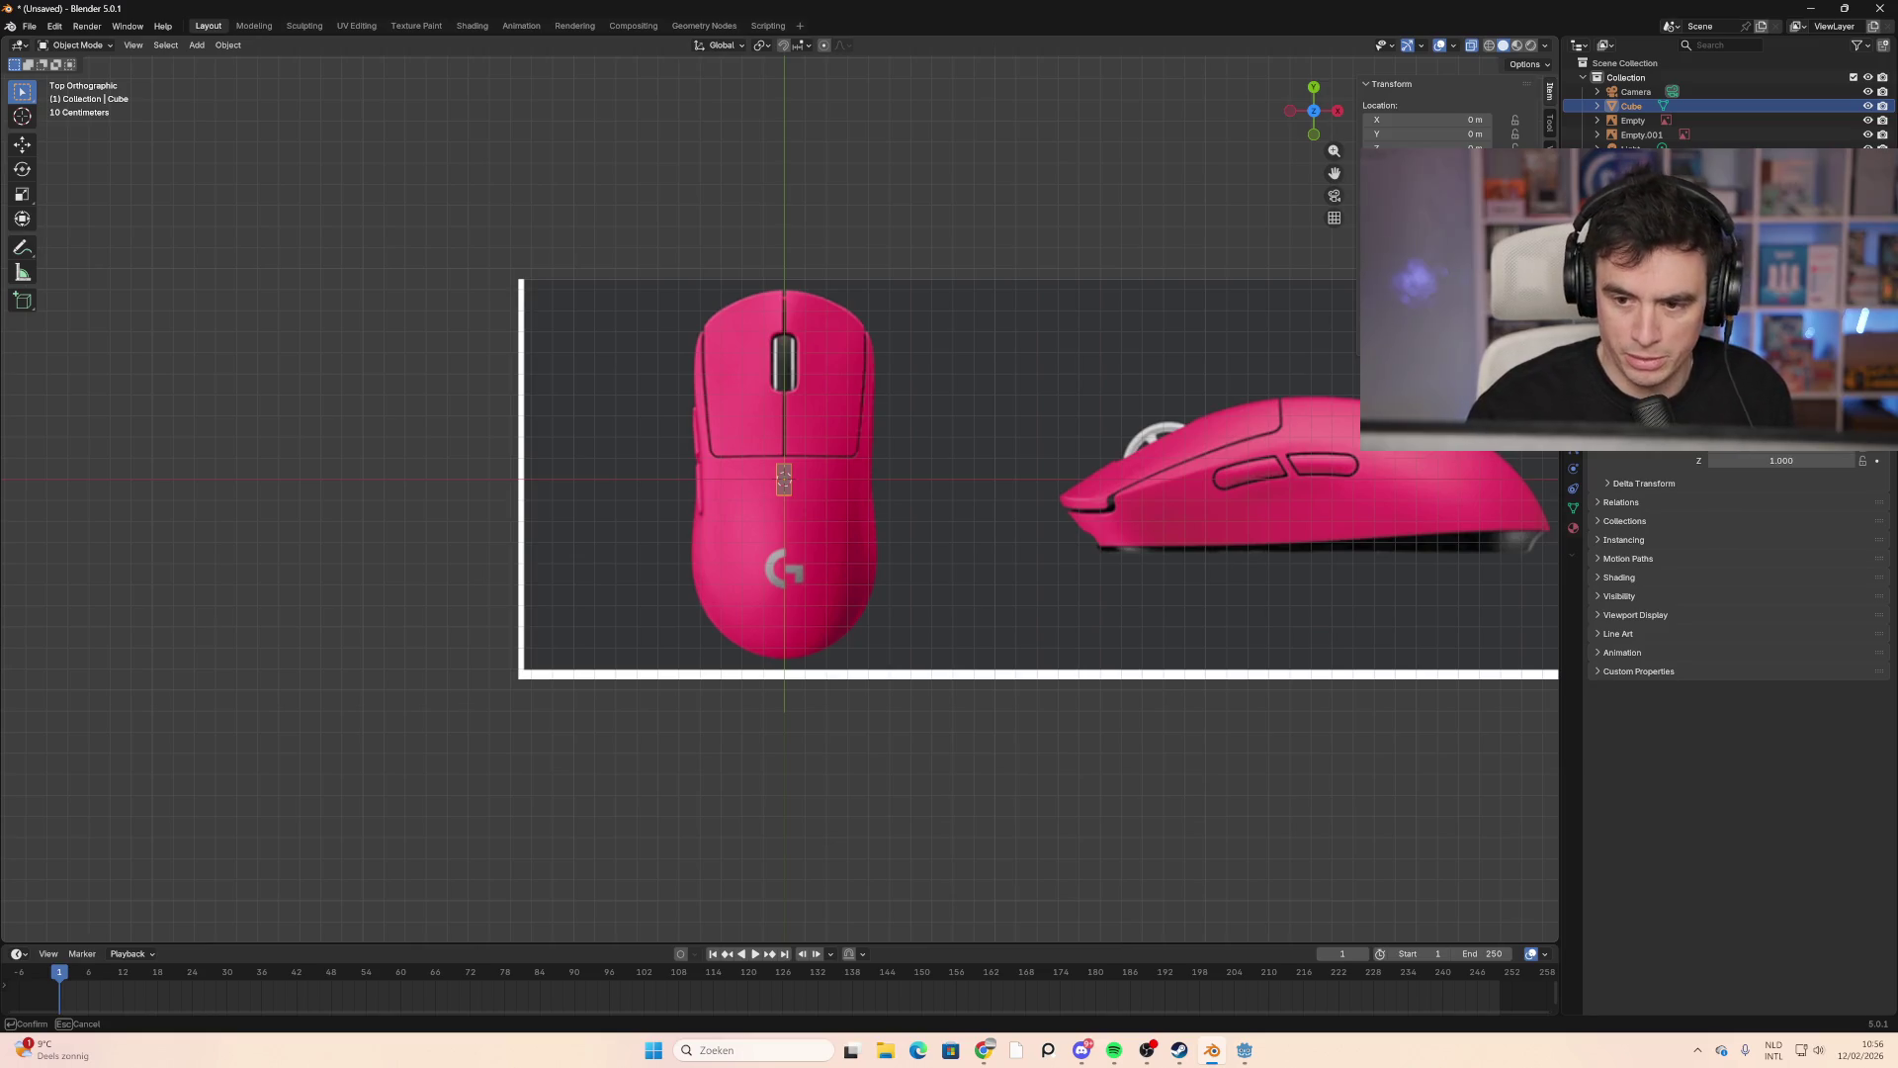
pyautogui.press('Return')
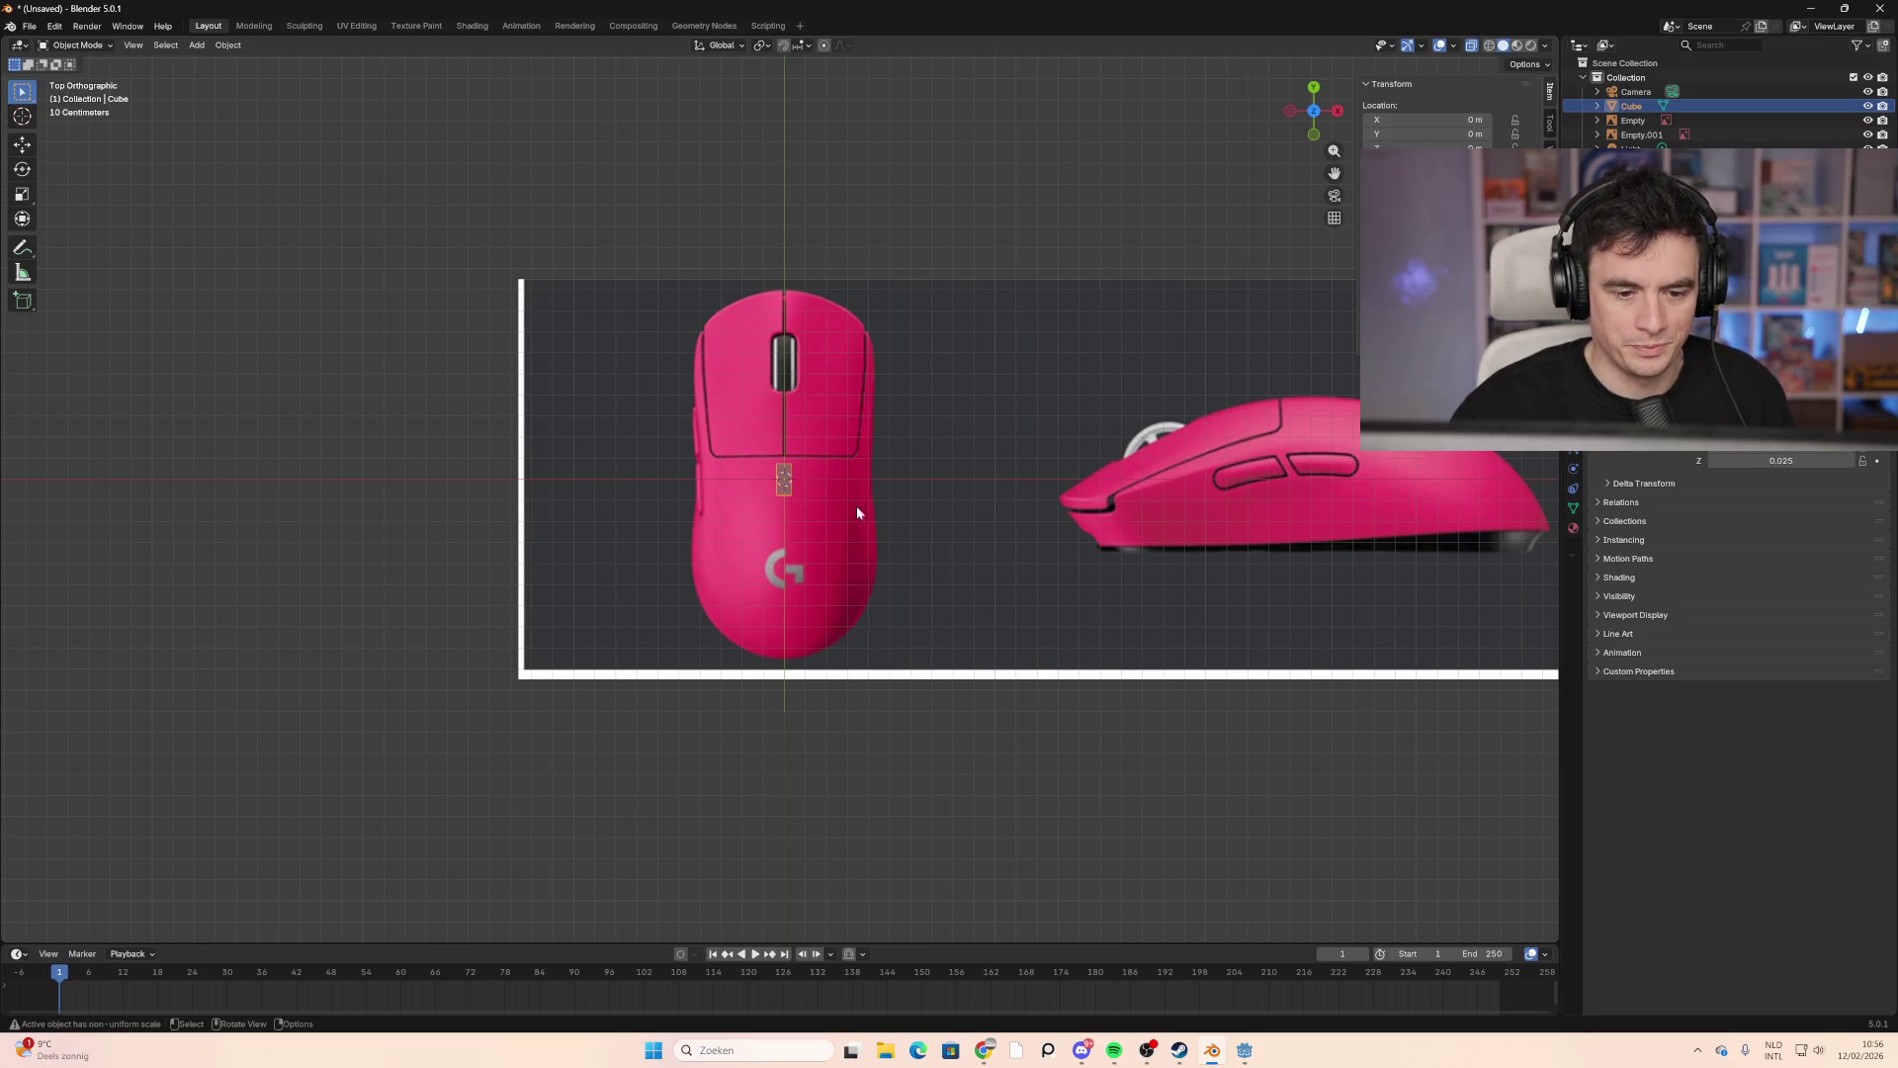
pyautogui.click(917, 502)
# Step: Change the pivot point and scale the reference image down
pyautogui.press('s')
pyautogui.press('Escape')
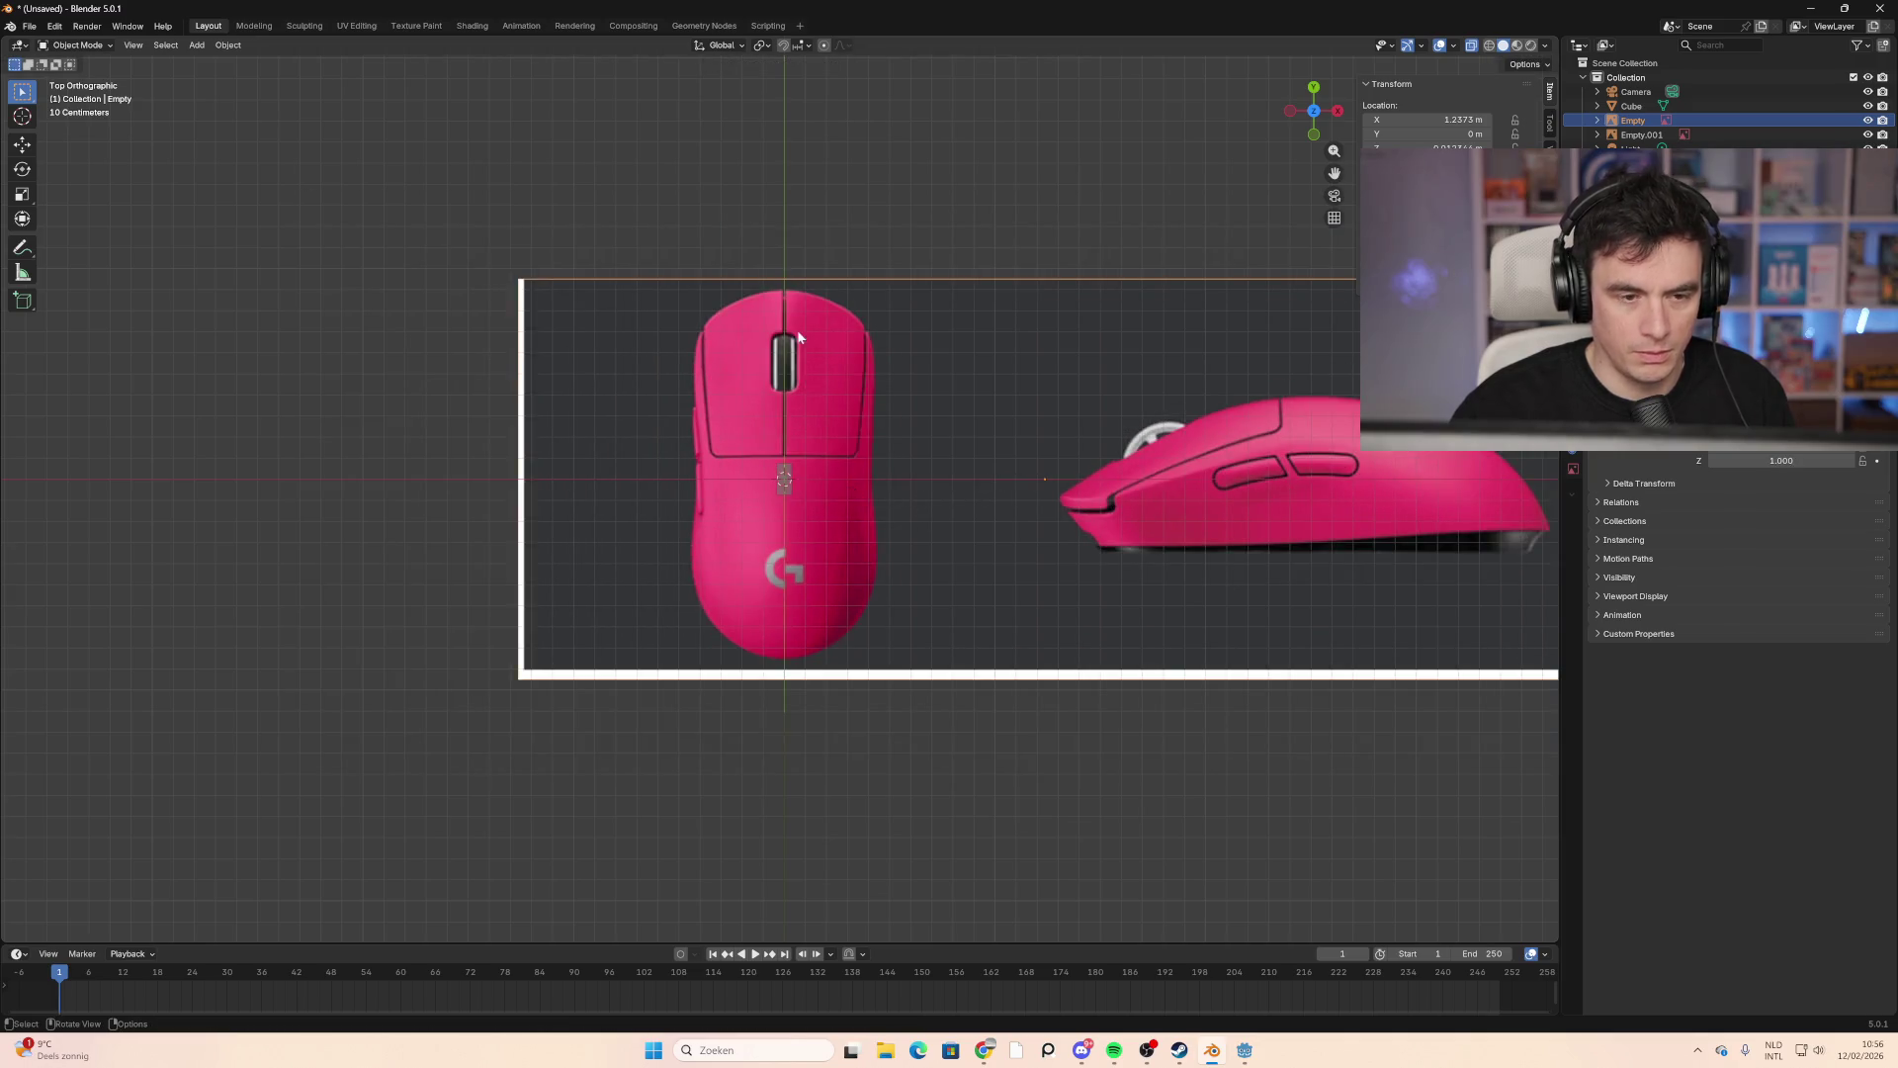
pyautogui.scroll(5, 757, 488)
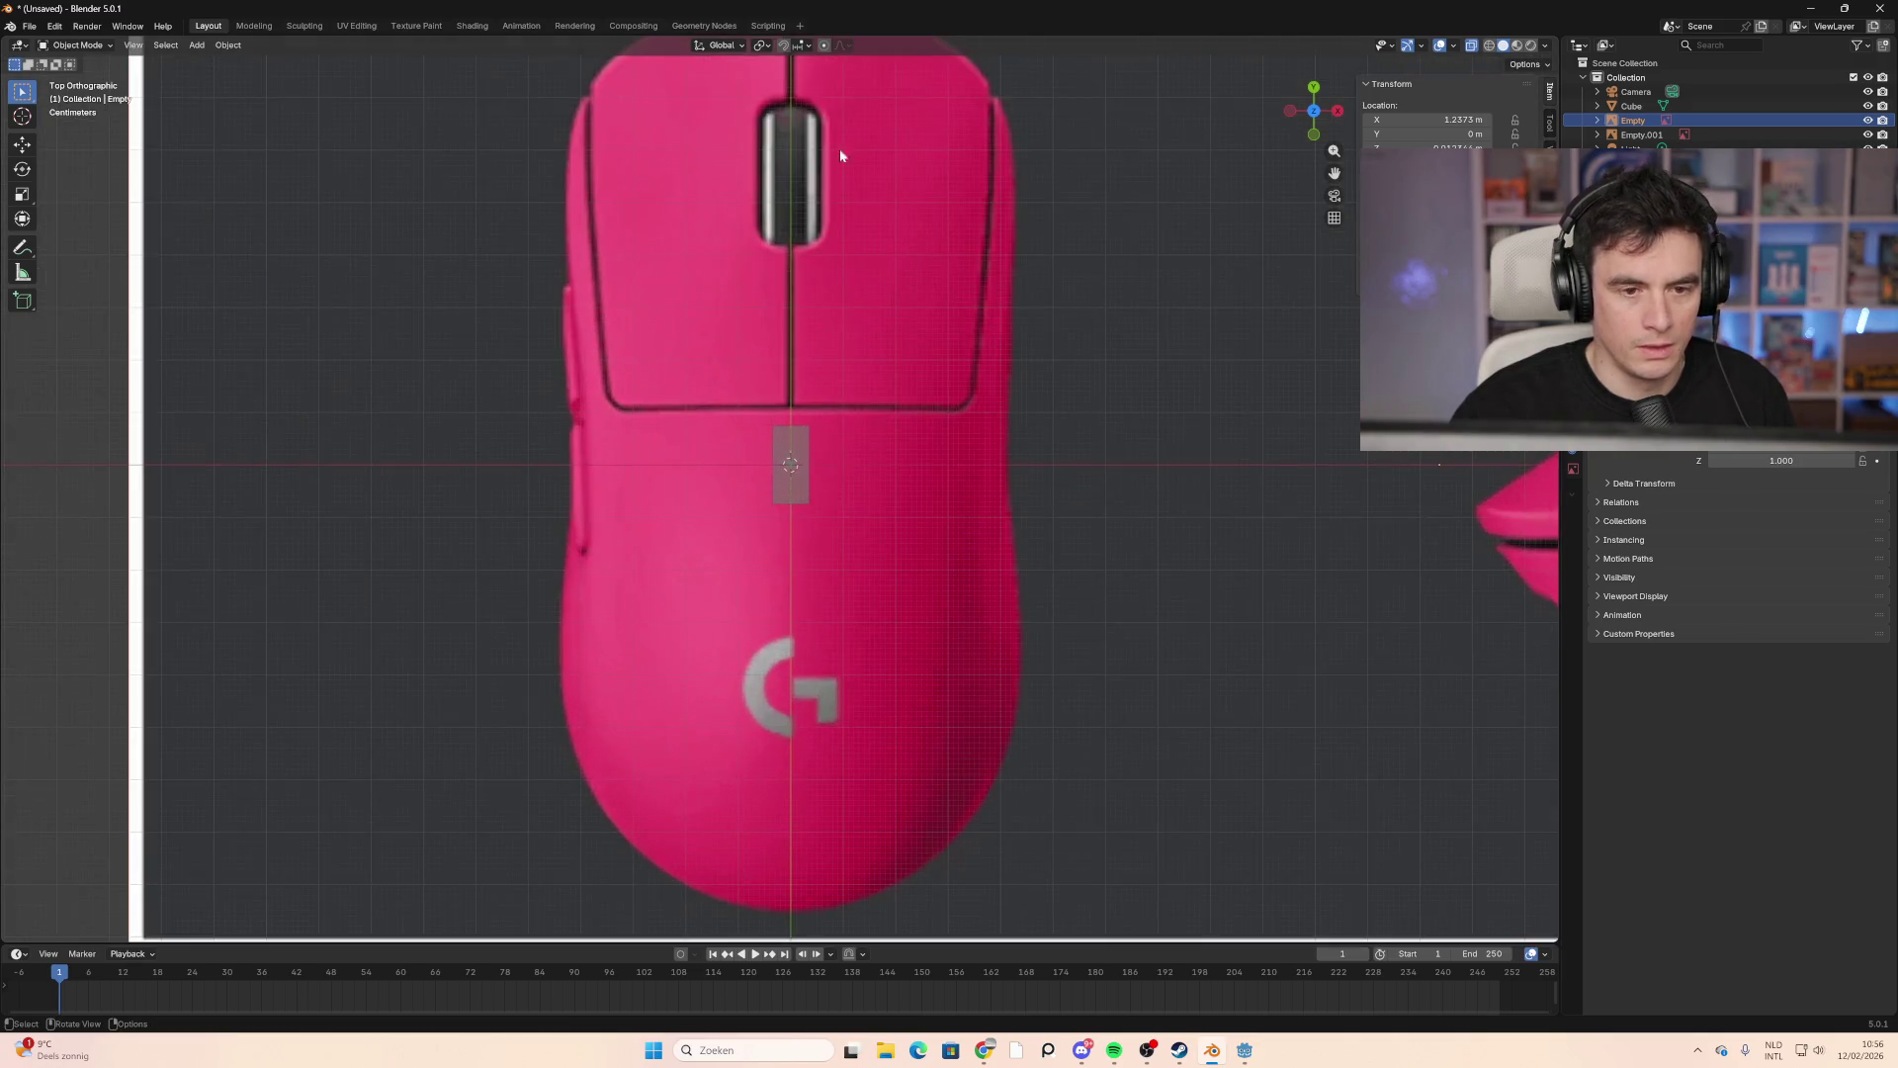
pyautogui.click(773, 47)
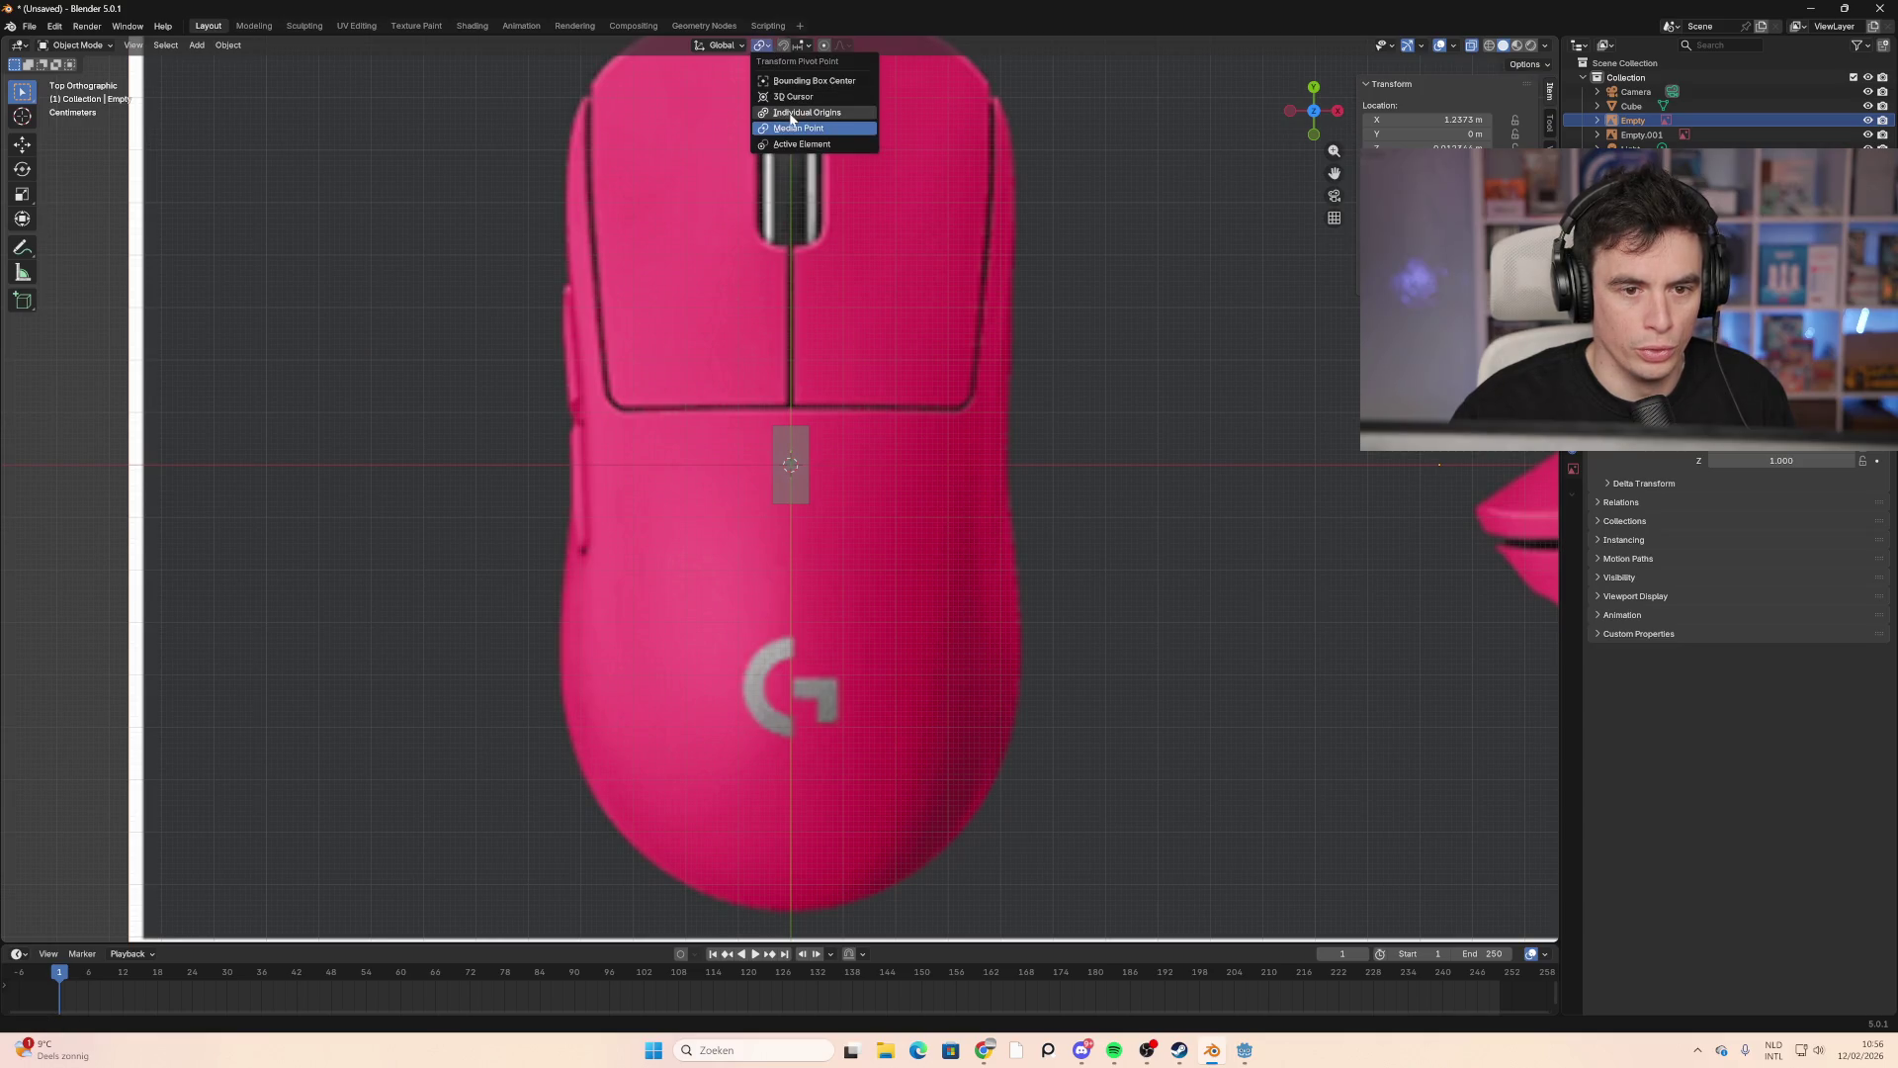
pyautogui.click(814, 97)
pyautogui.press('s')
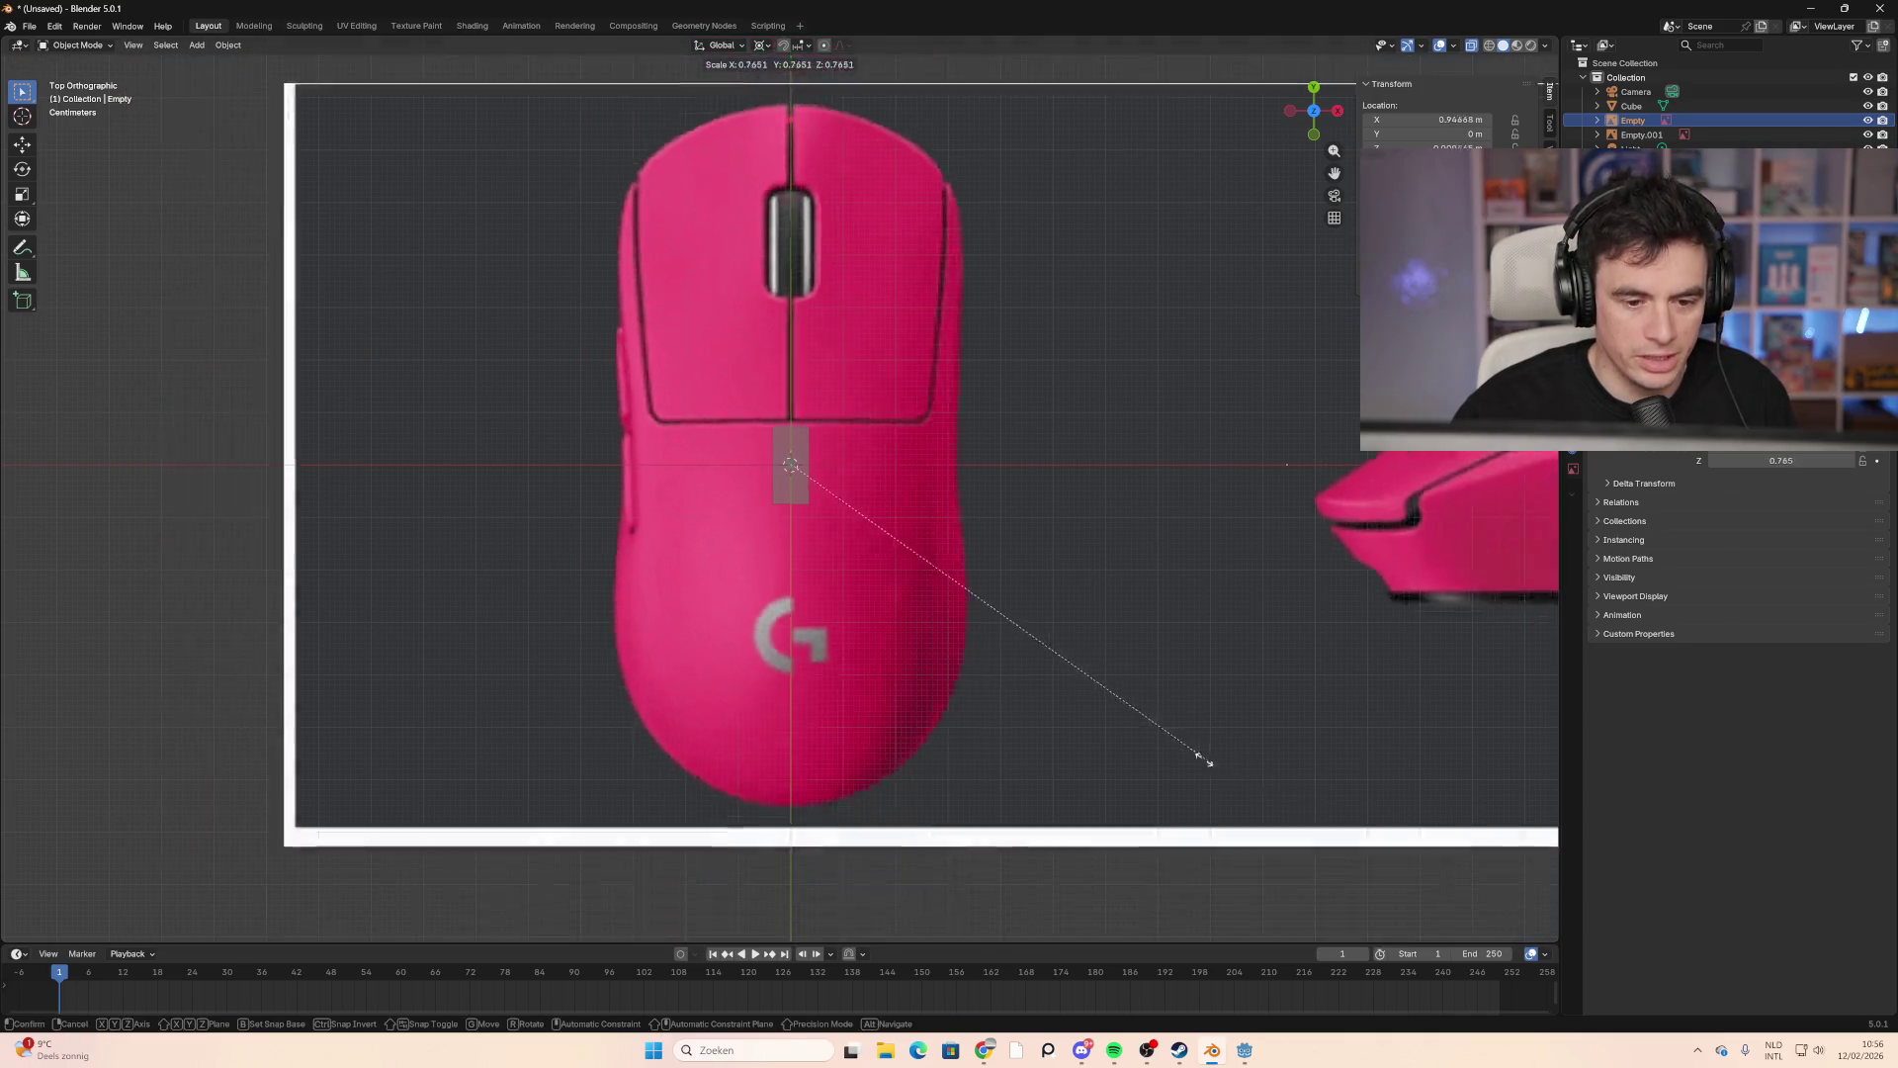
pyautogui.click(772, 483)
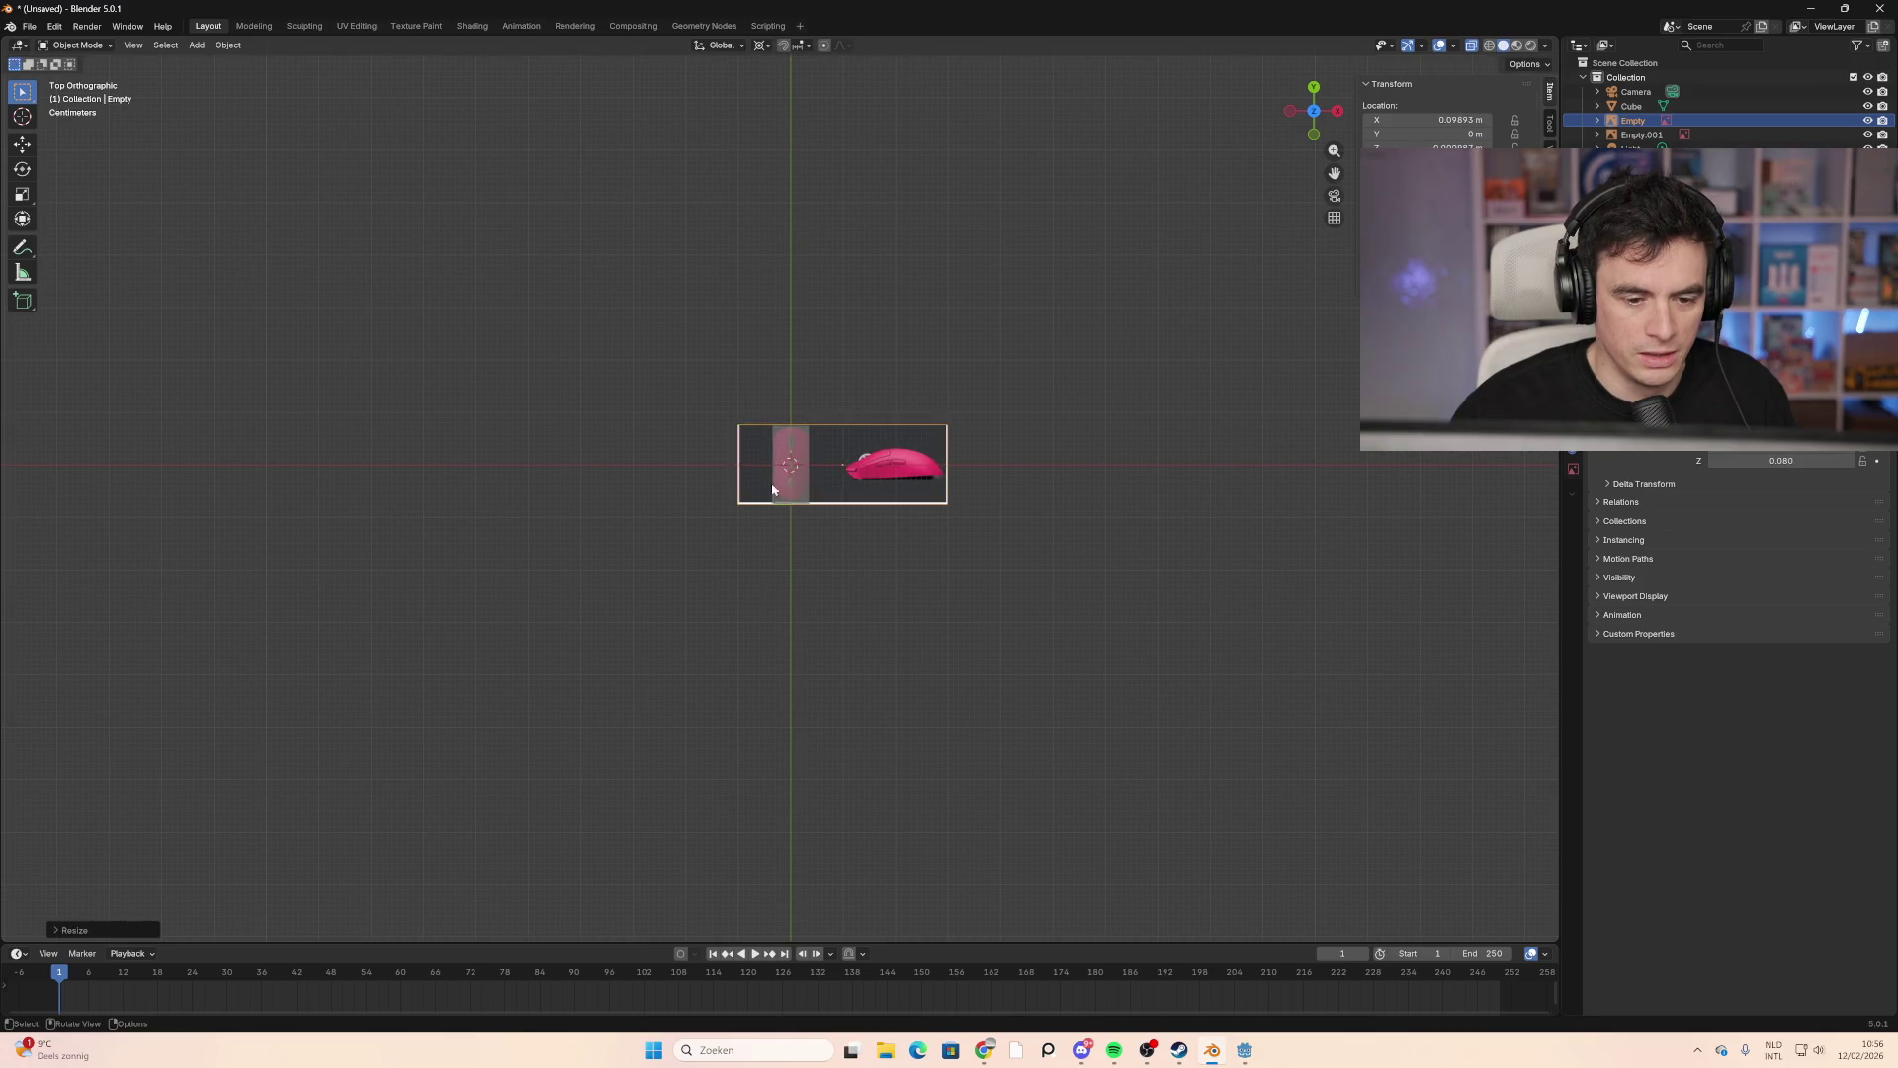
pyautogui.scroll(12, 773, 484)
pyautogui.scroll(-3, 889, 337)
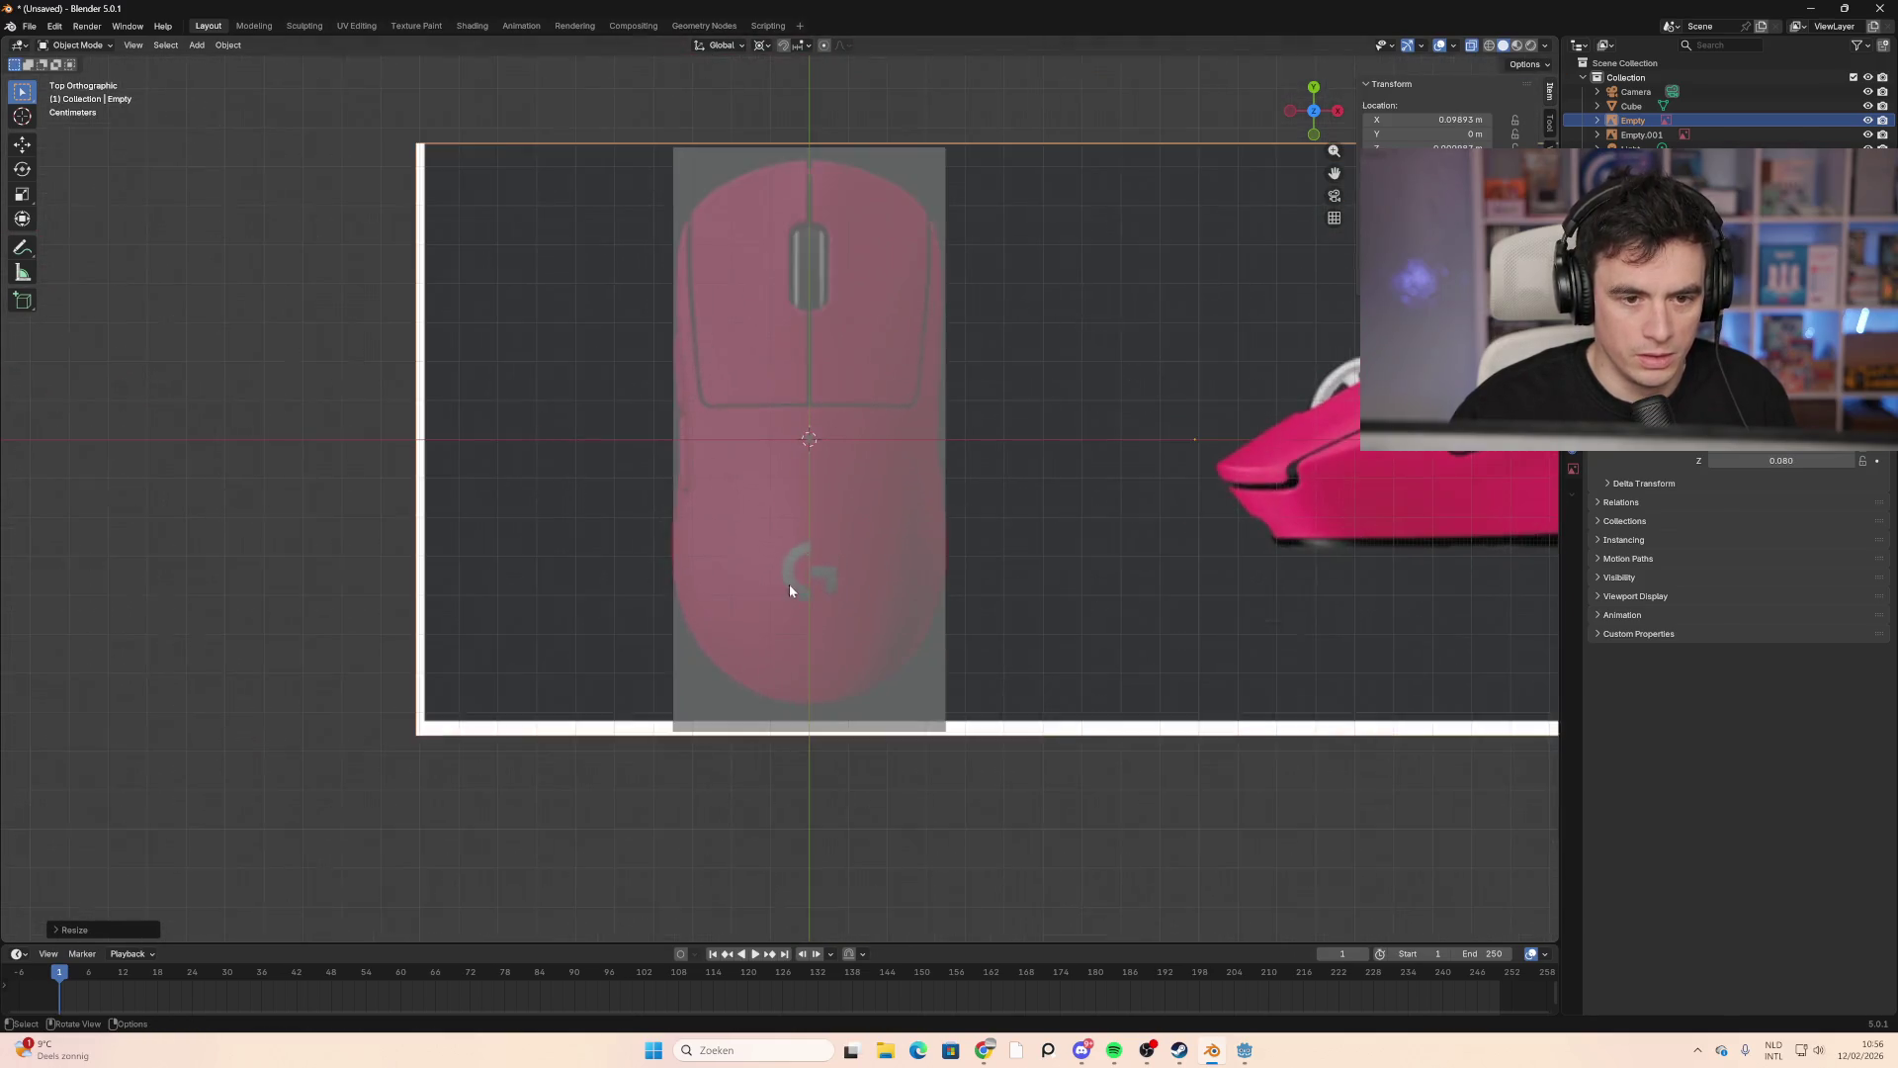
# Step: Move the reference image to X 0.1047 m so its top photo matches the cube
pyautogui.press('s')
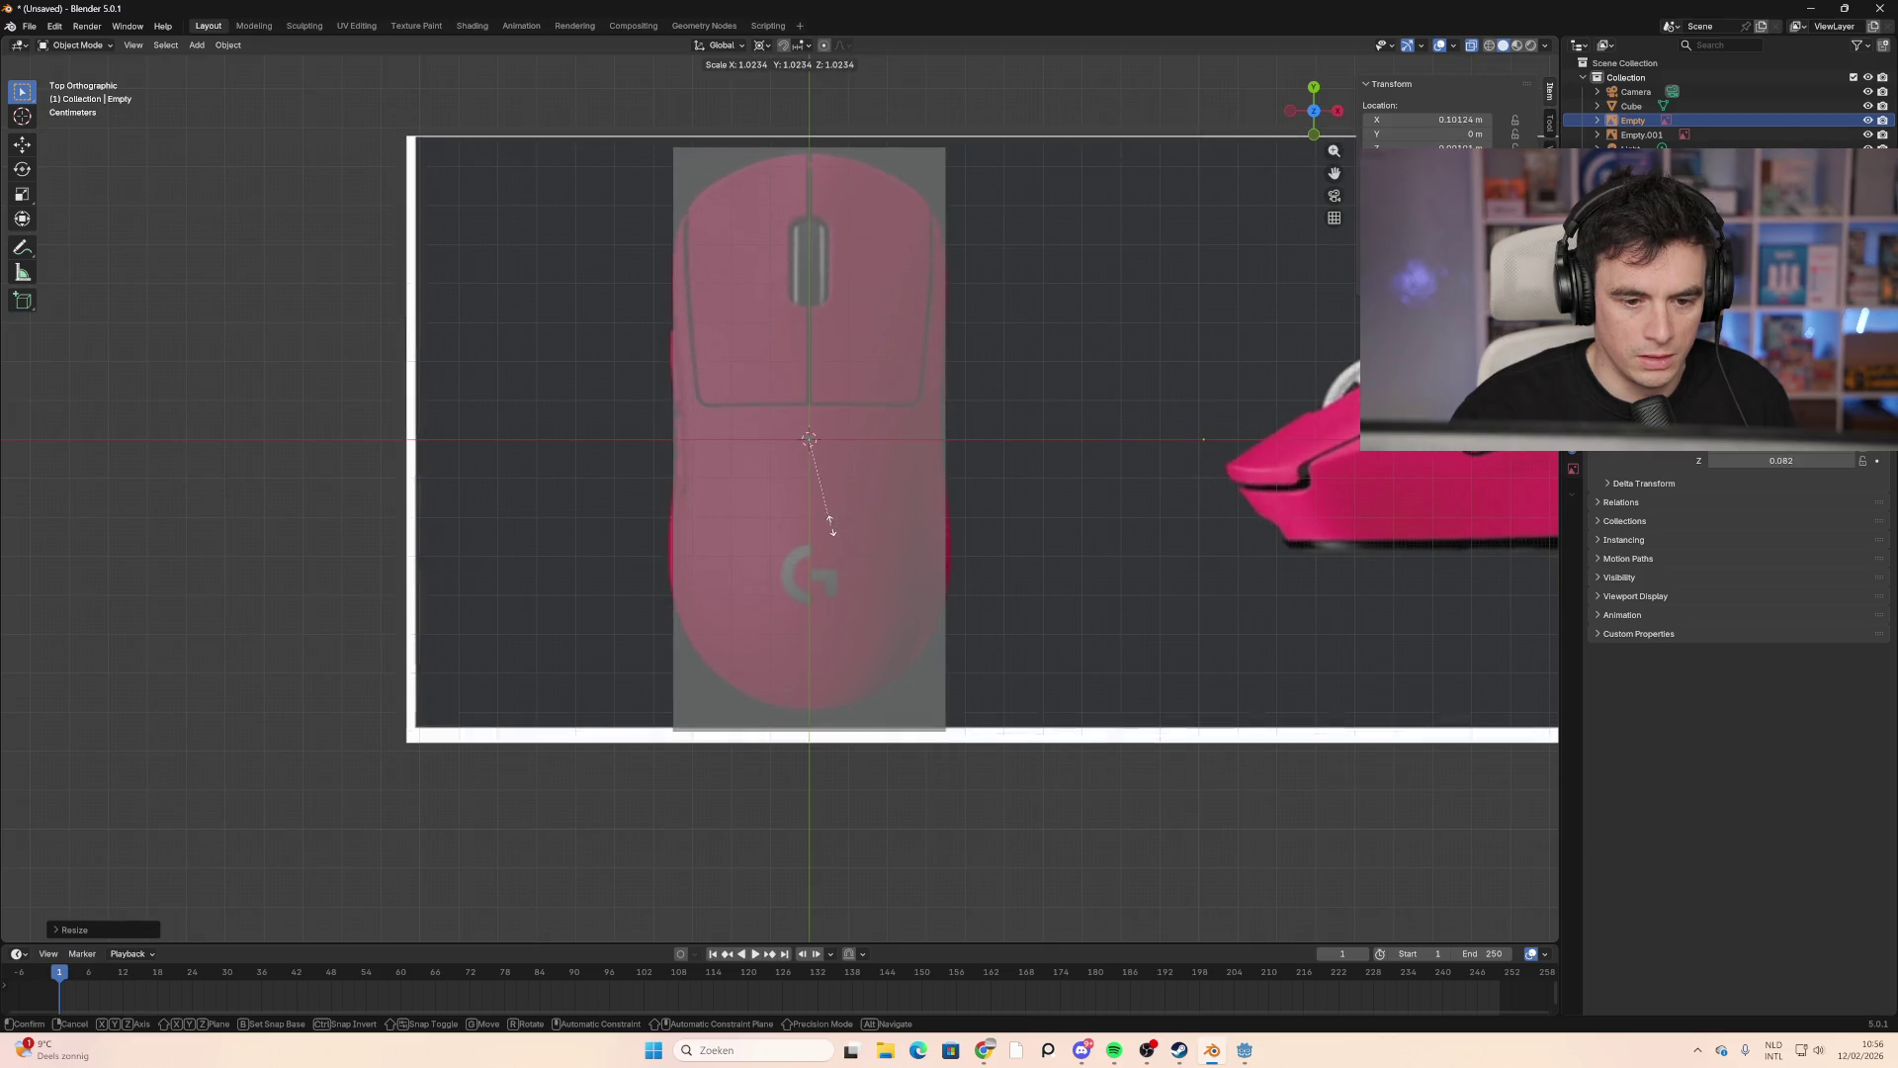
pyautogui.press('g')
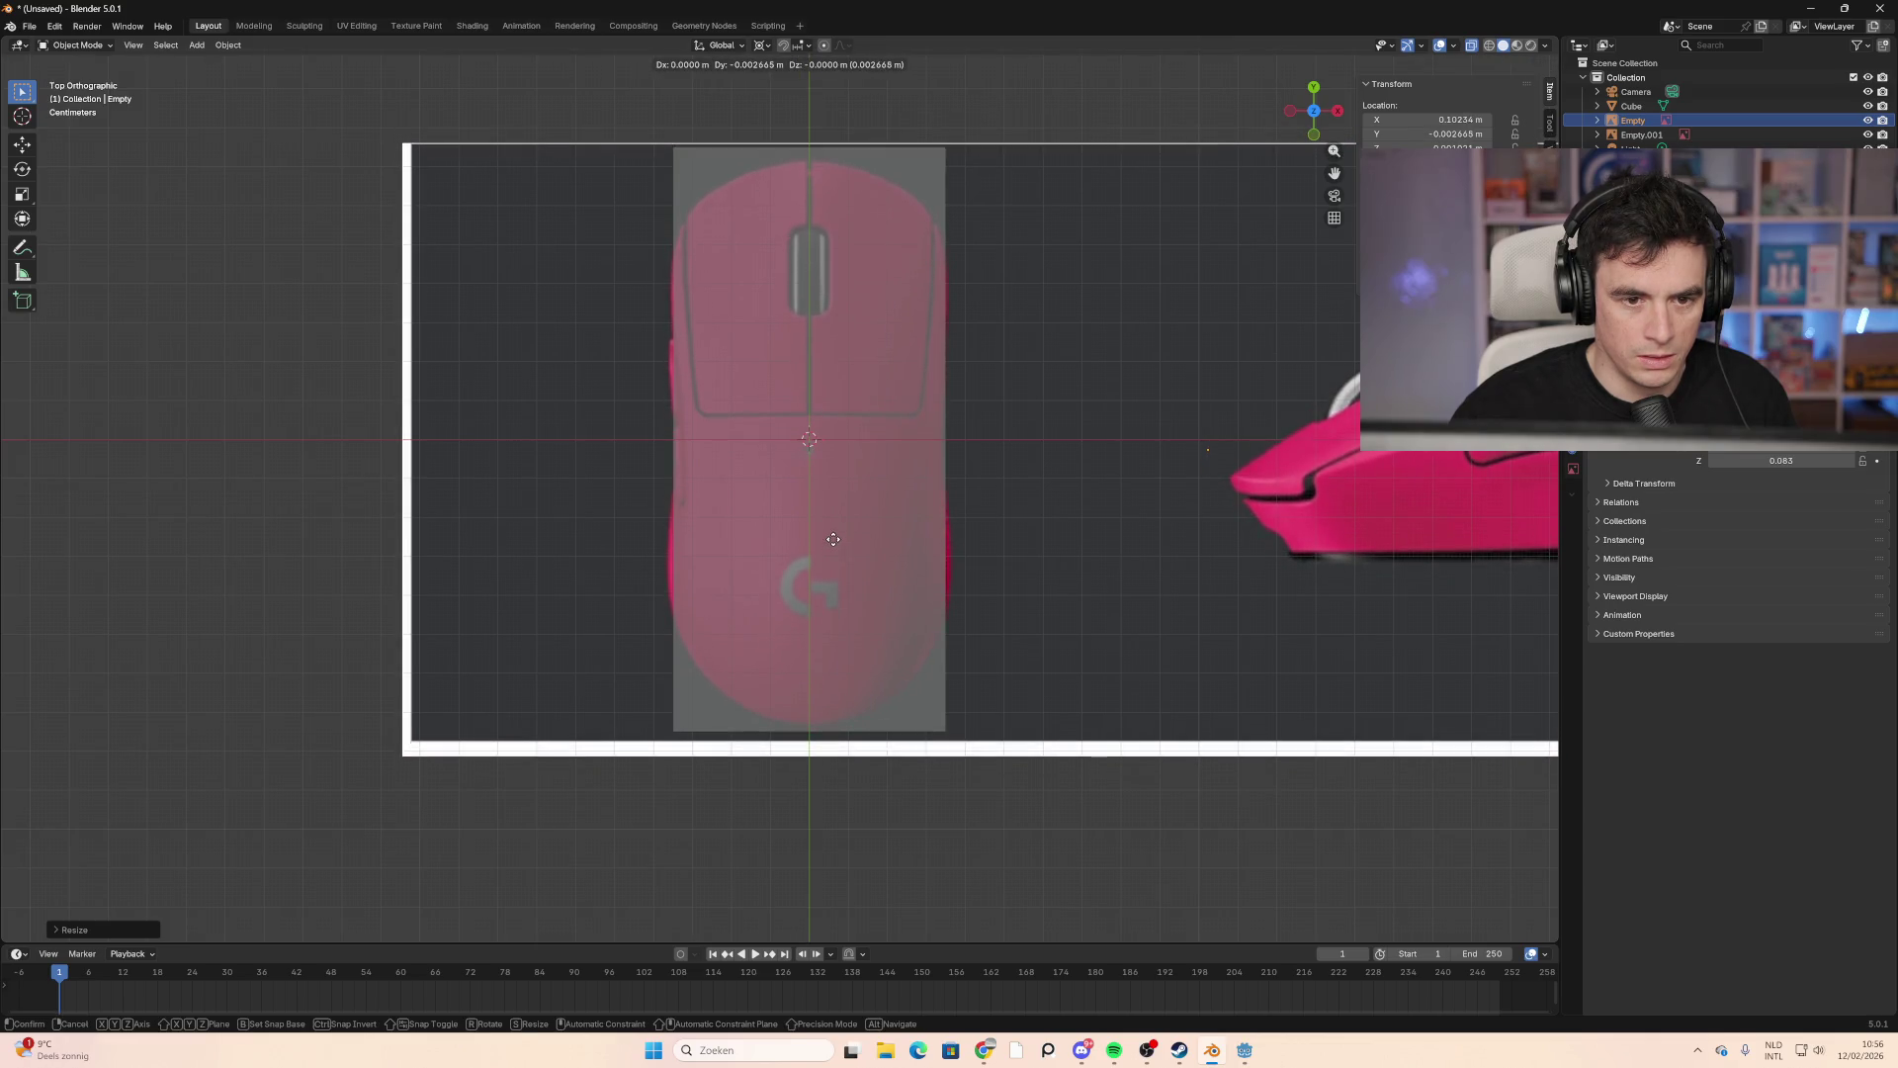
pyautogui.click(833, 544)
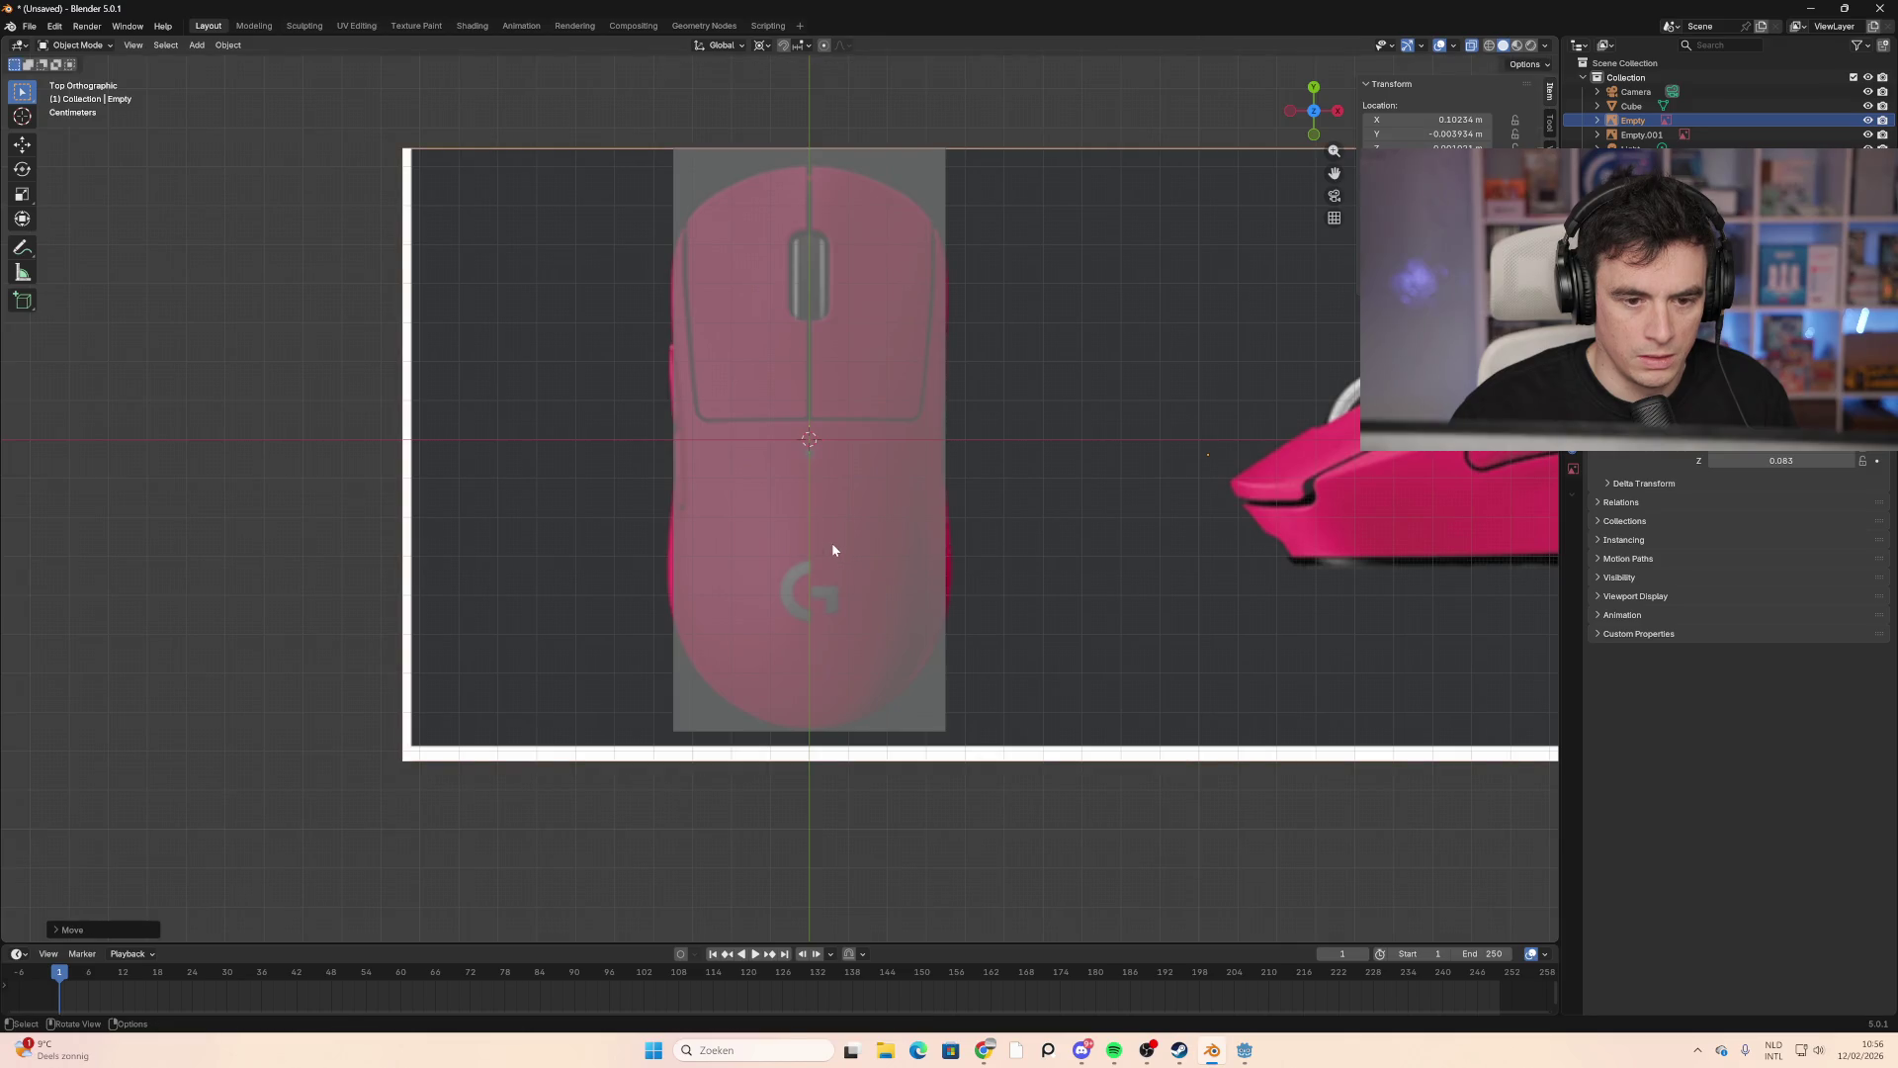
pyautogui.press('g')
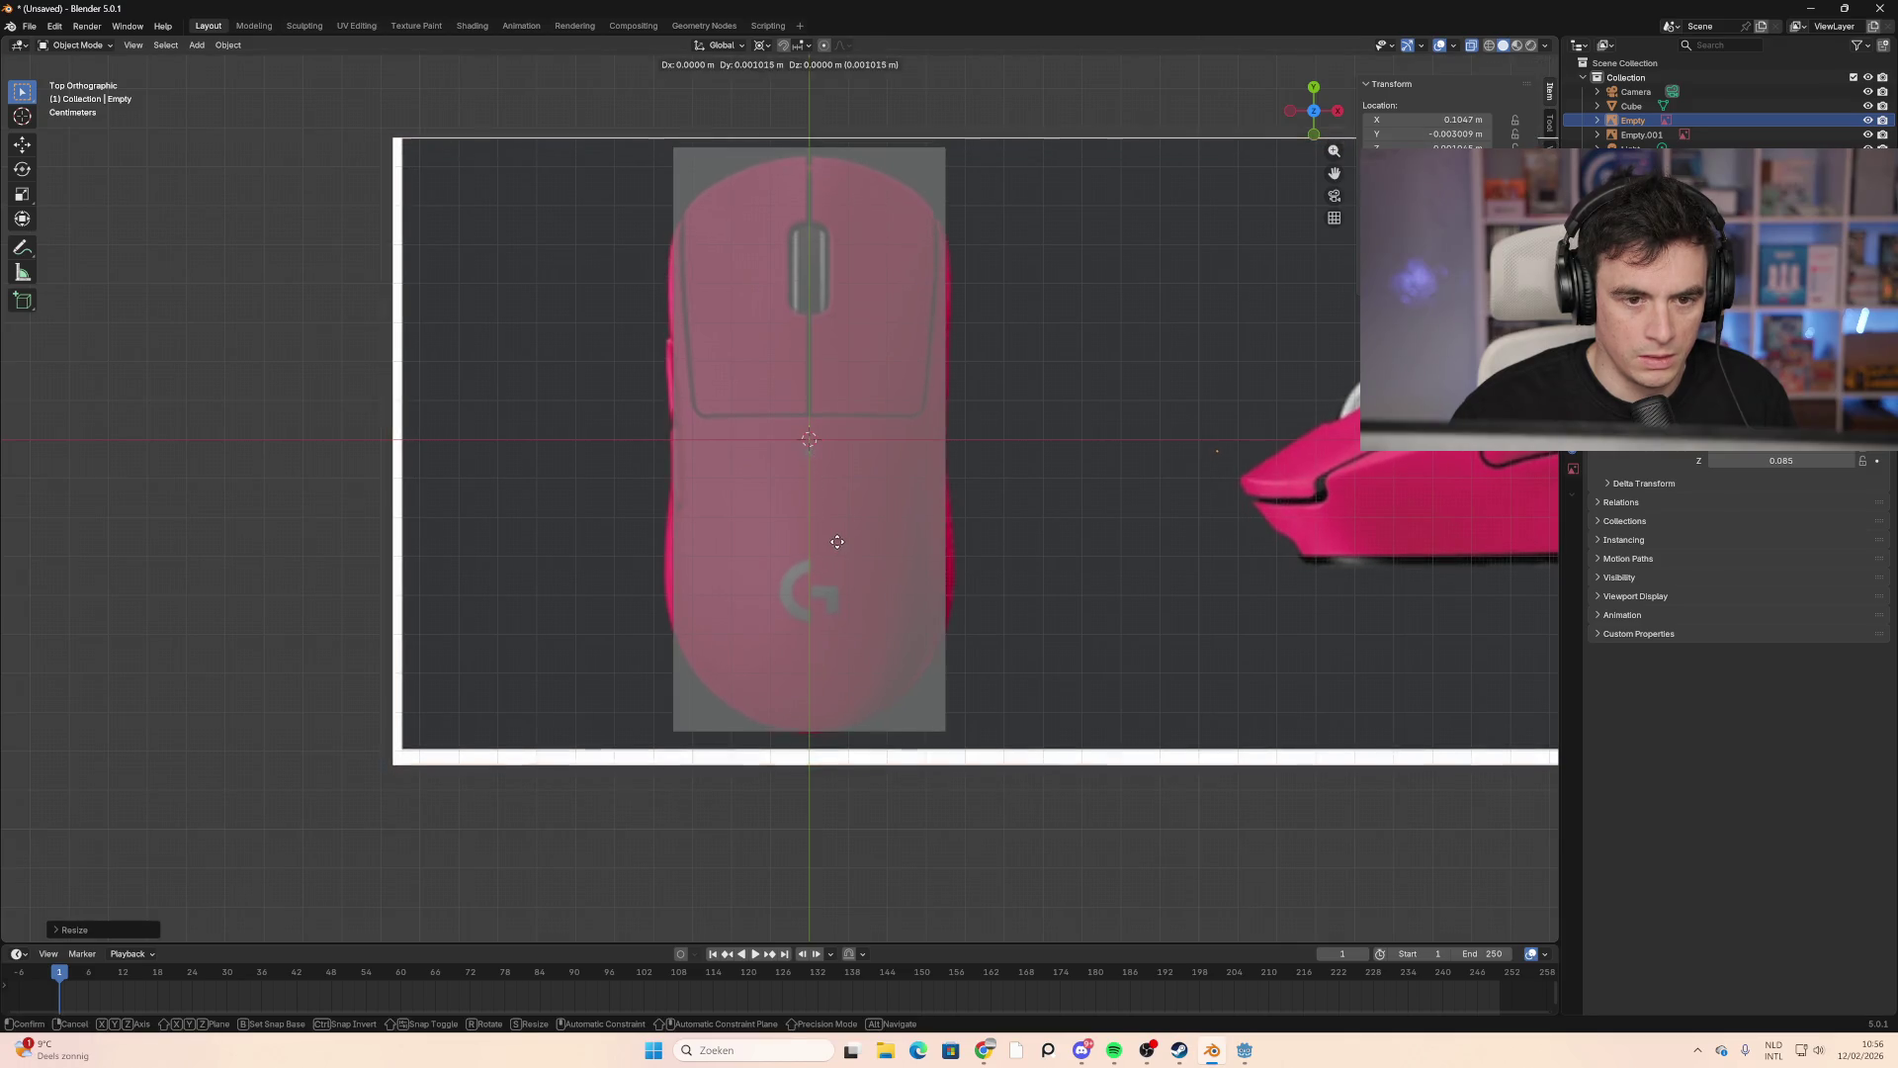
pyautogui.click(837, 535)
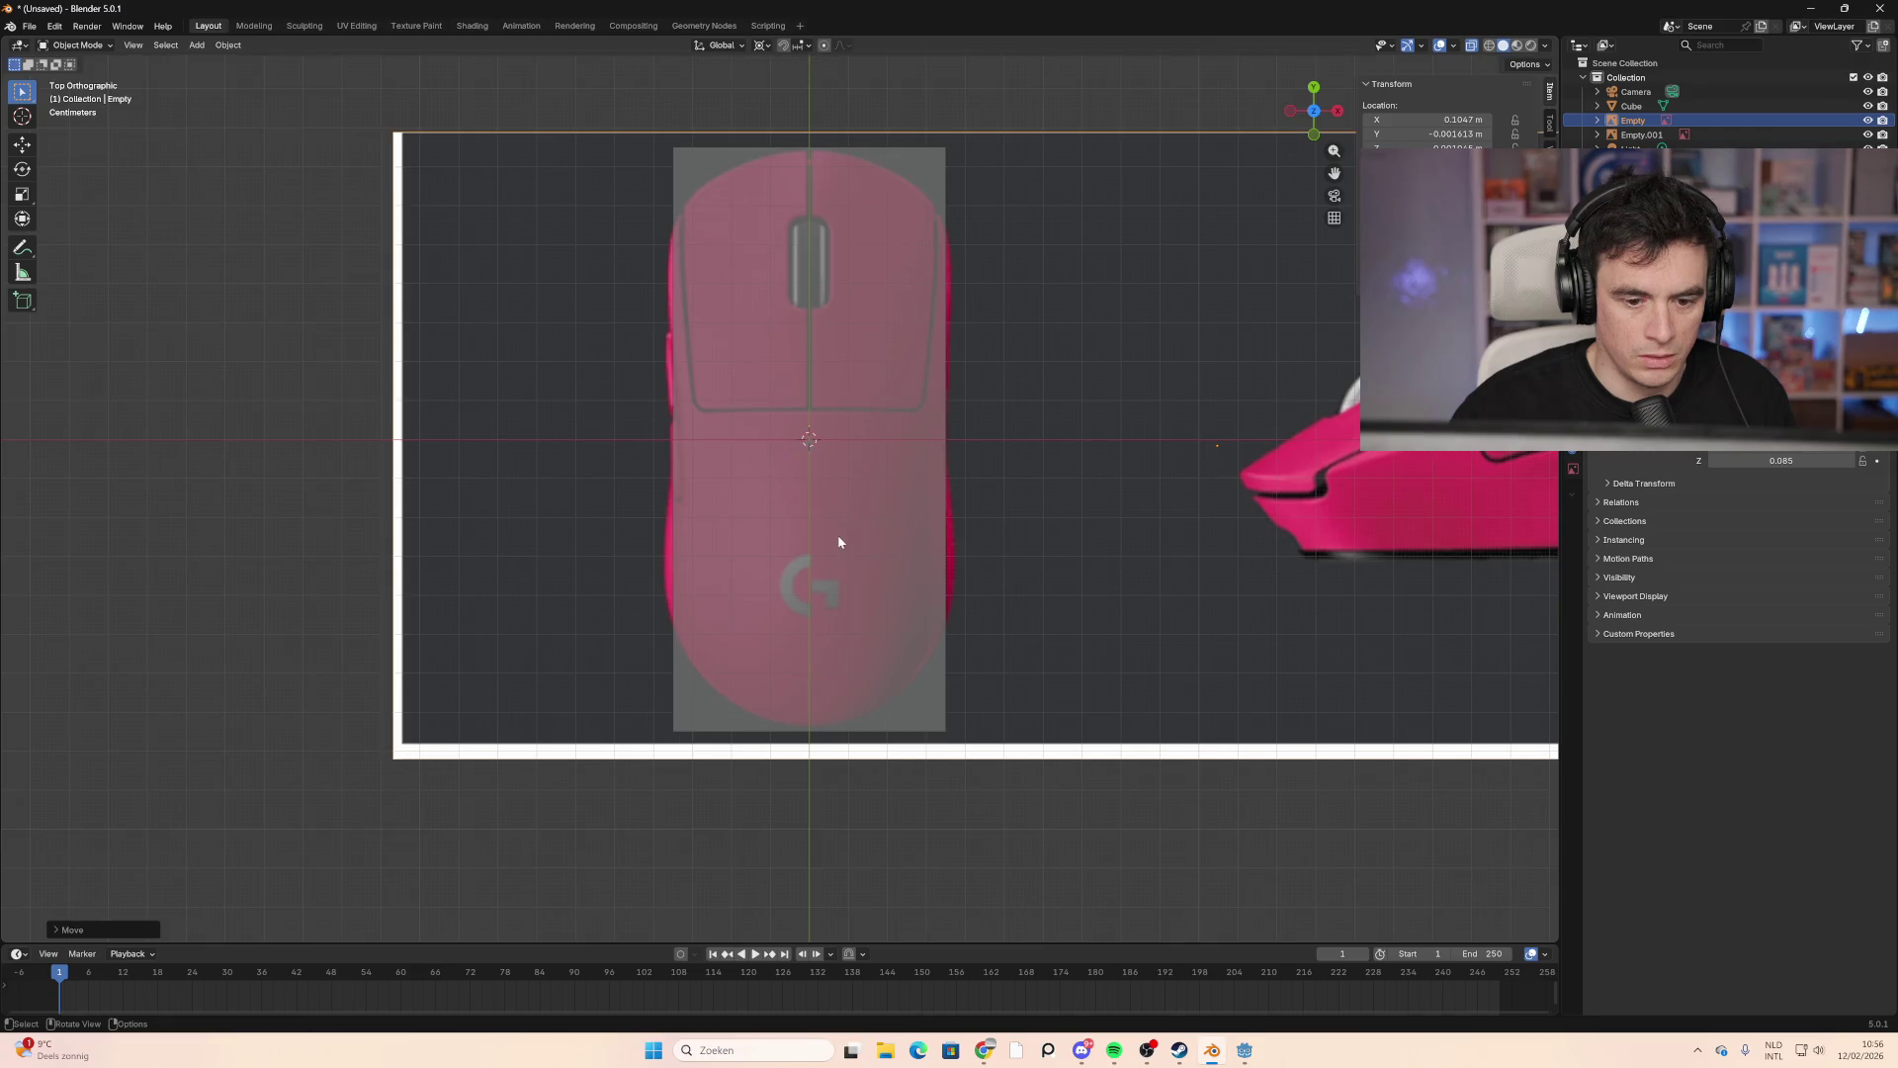
pyautogui.scroll(-5, 1201, 613)
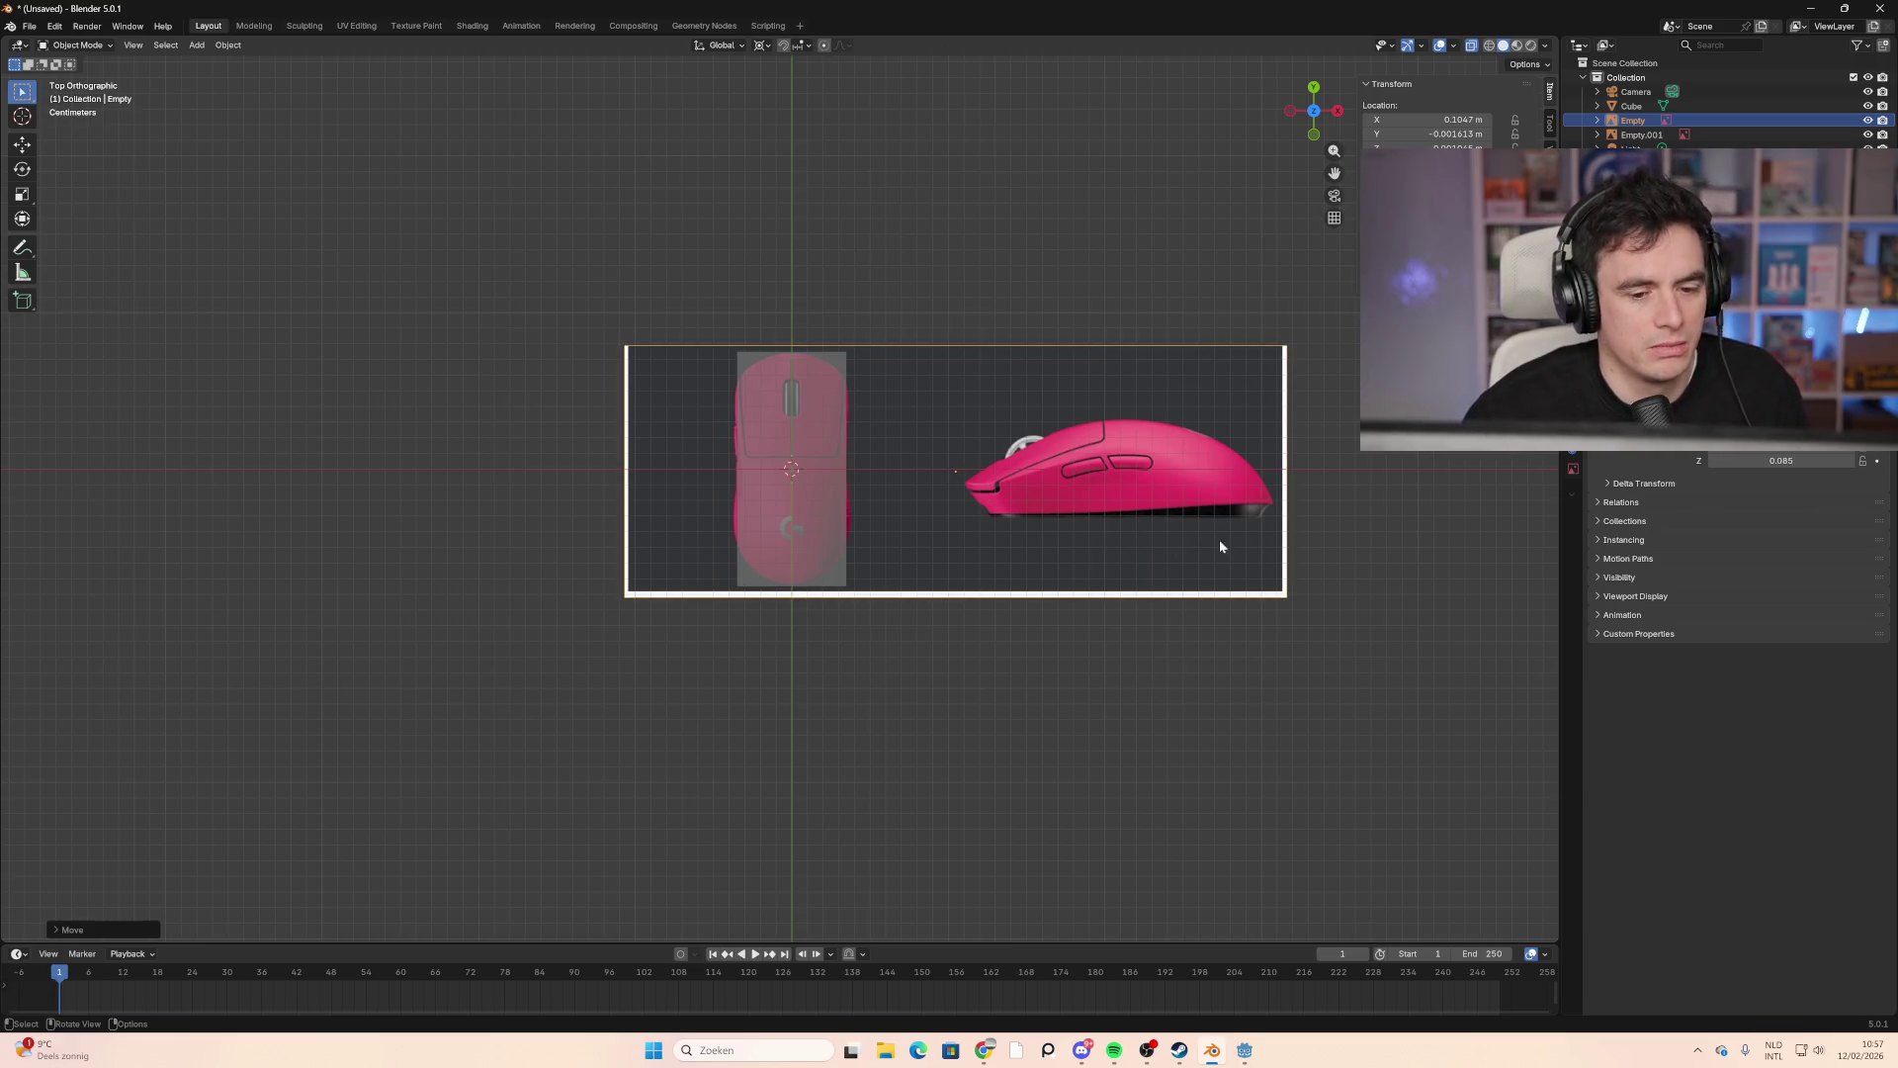
# Step: Lower the reference image's Opacity in its Image properties so the block shows through
pyautogui.click(1339, 111)
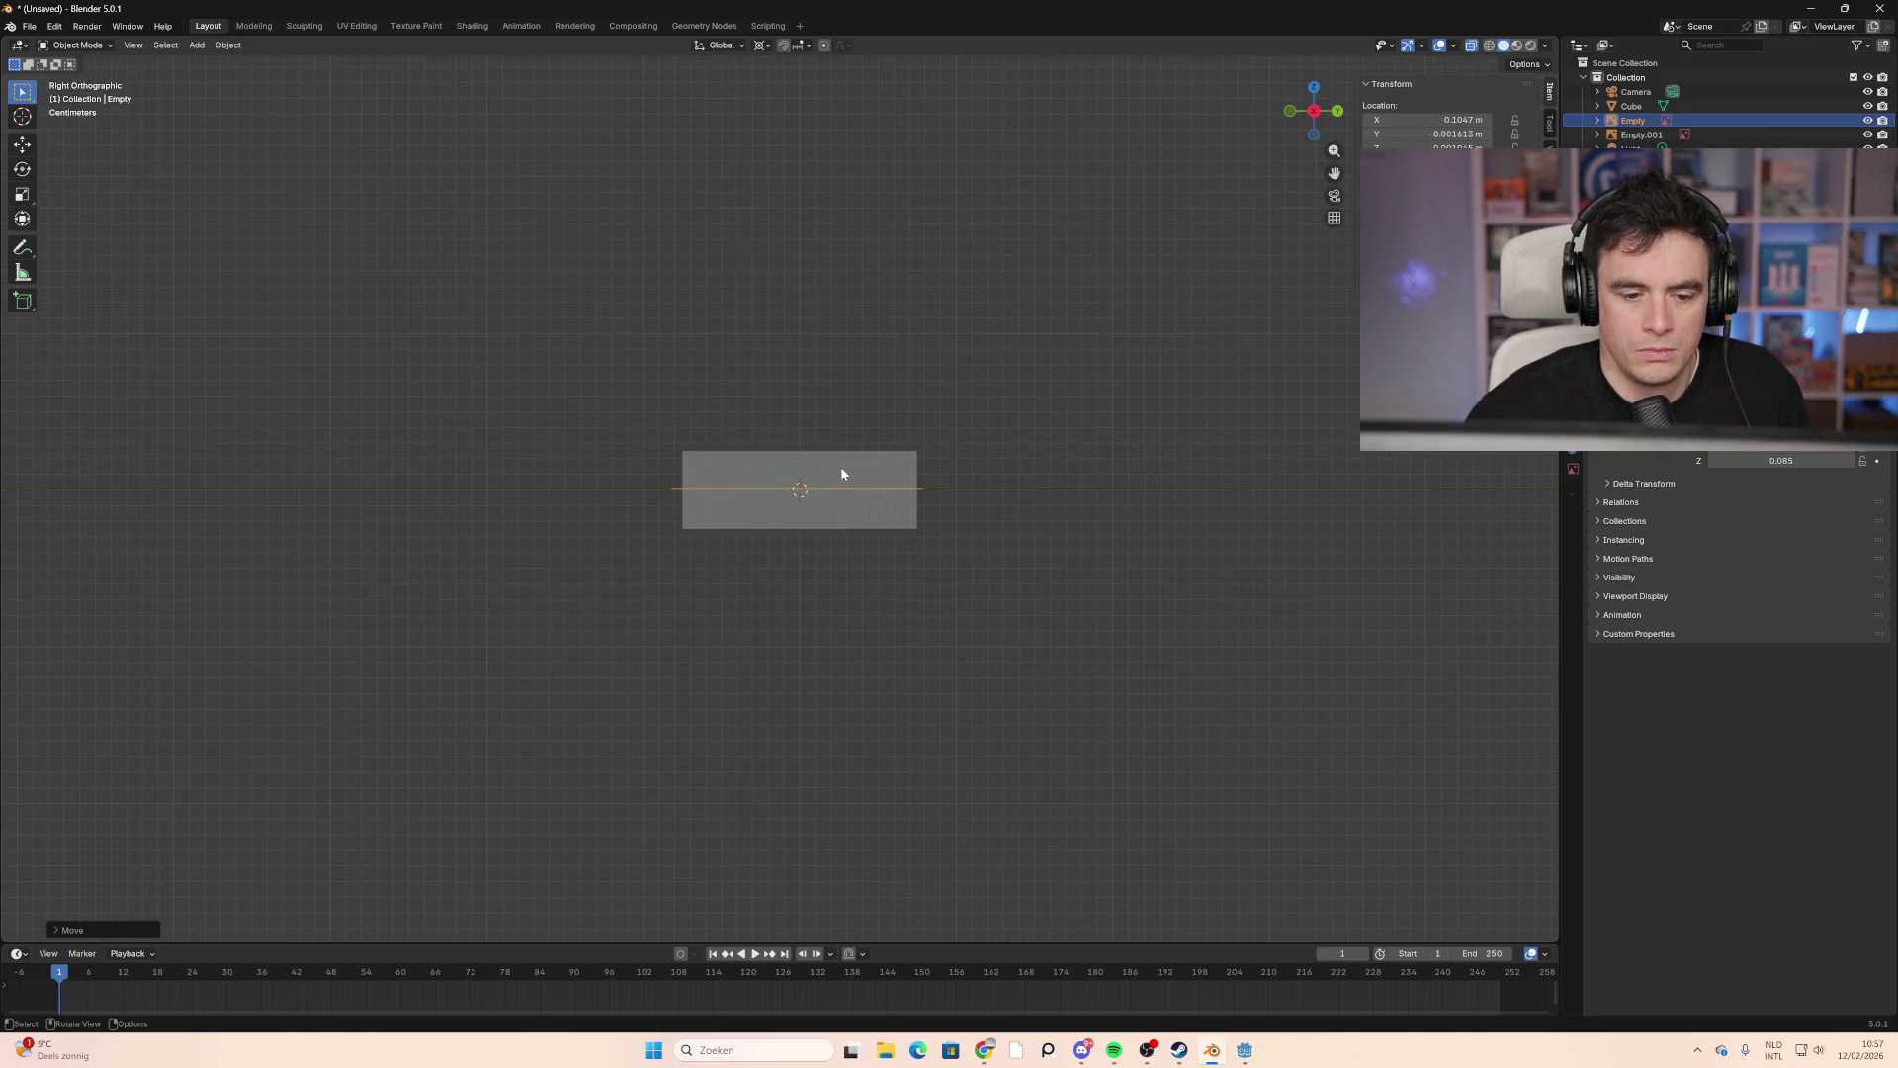
pyautogui.scroll(2, 842, 473)
pyautogui.click(1313, 111)
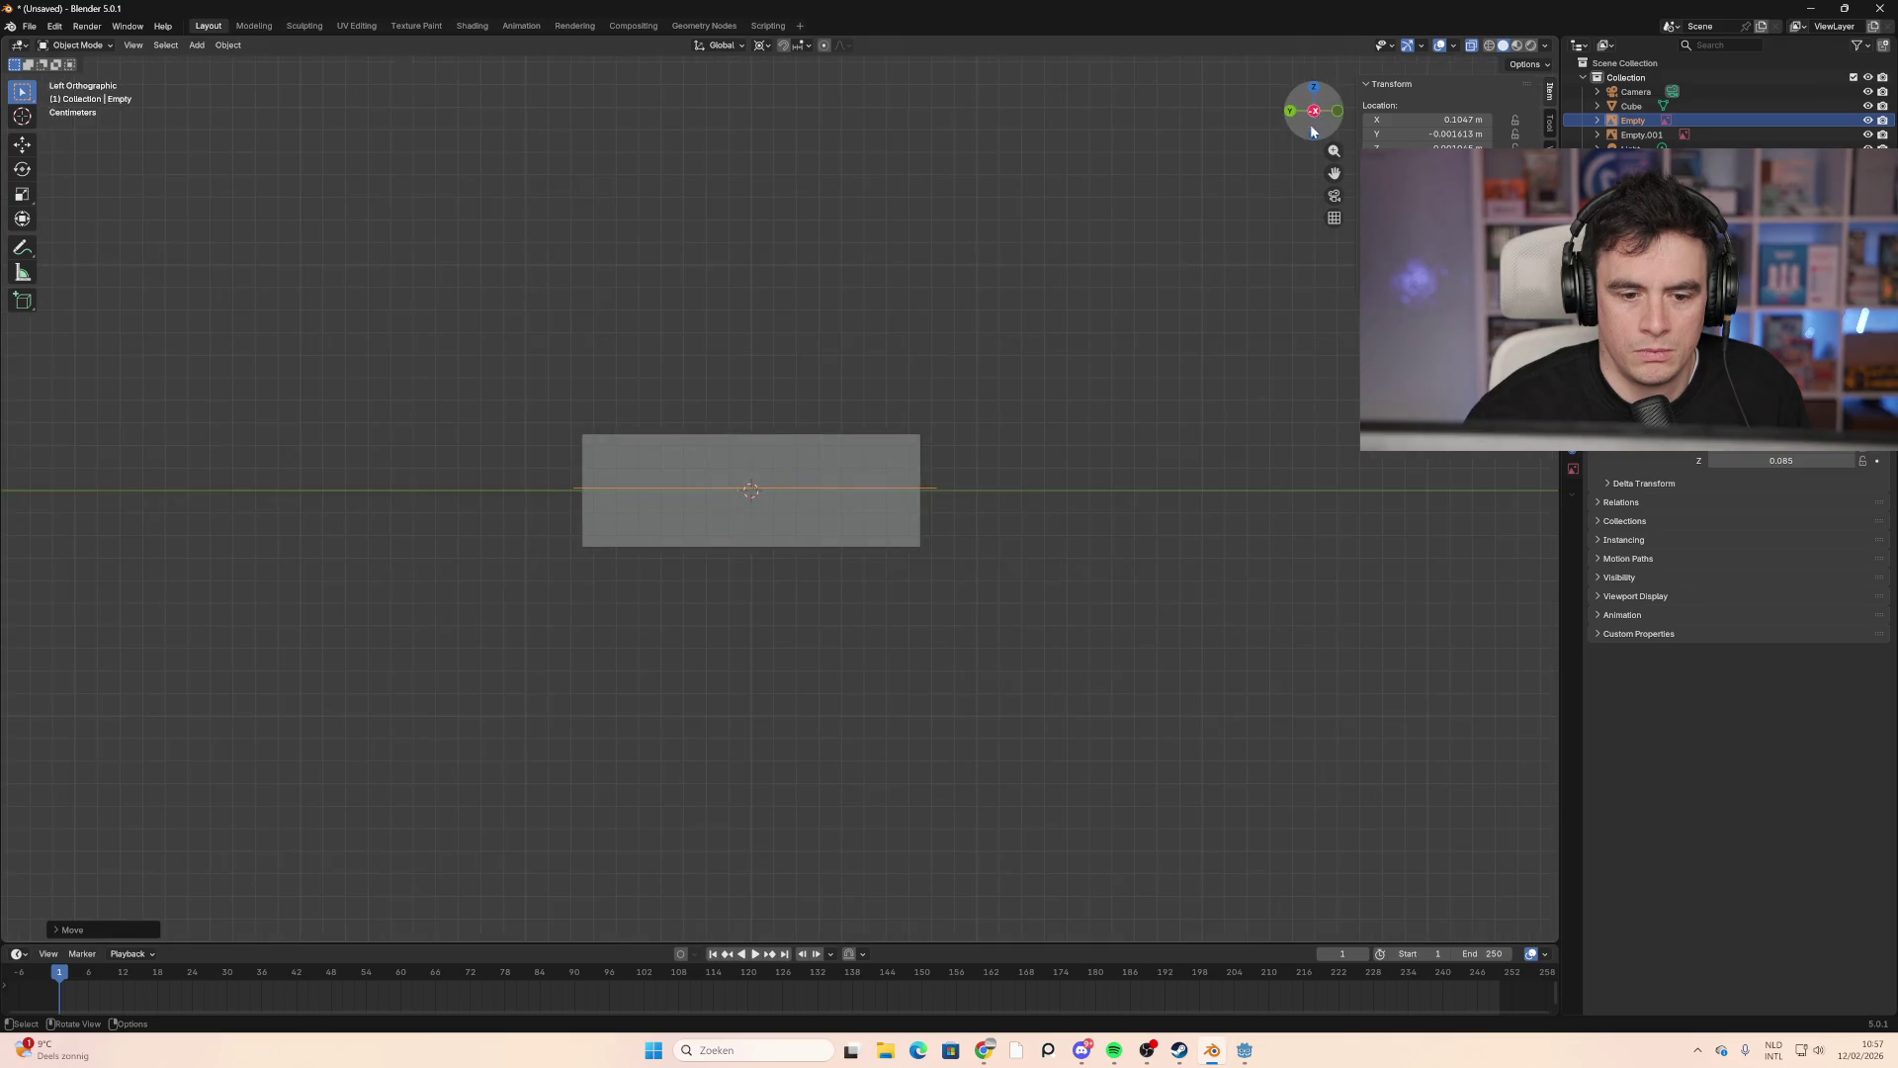
pyautogui.moveTo(672, 544)
pyautogui.mouseDown(button='middle')
pyautogui.moveTo(853, 621)
pyautogui.moveTo(1105, 591)
pyautogui.moveTo(1002, 593)
pyautogui.moveTo(1302, 141)
pyautogui.mouseUp(button='middle')
pyautogui.click(1312, 90)
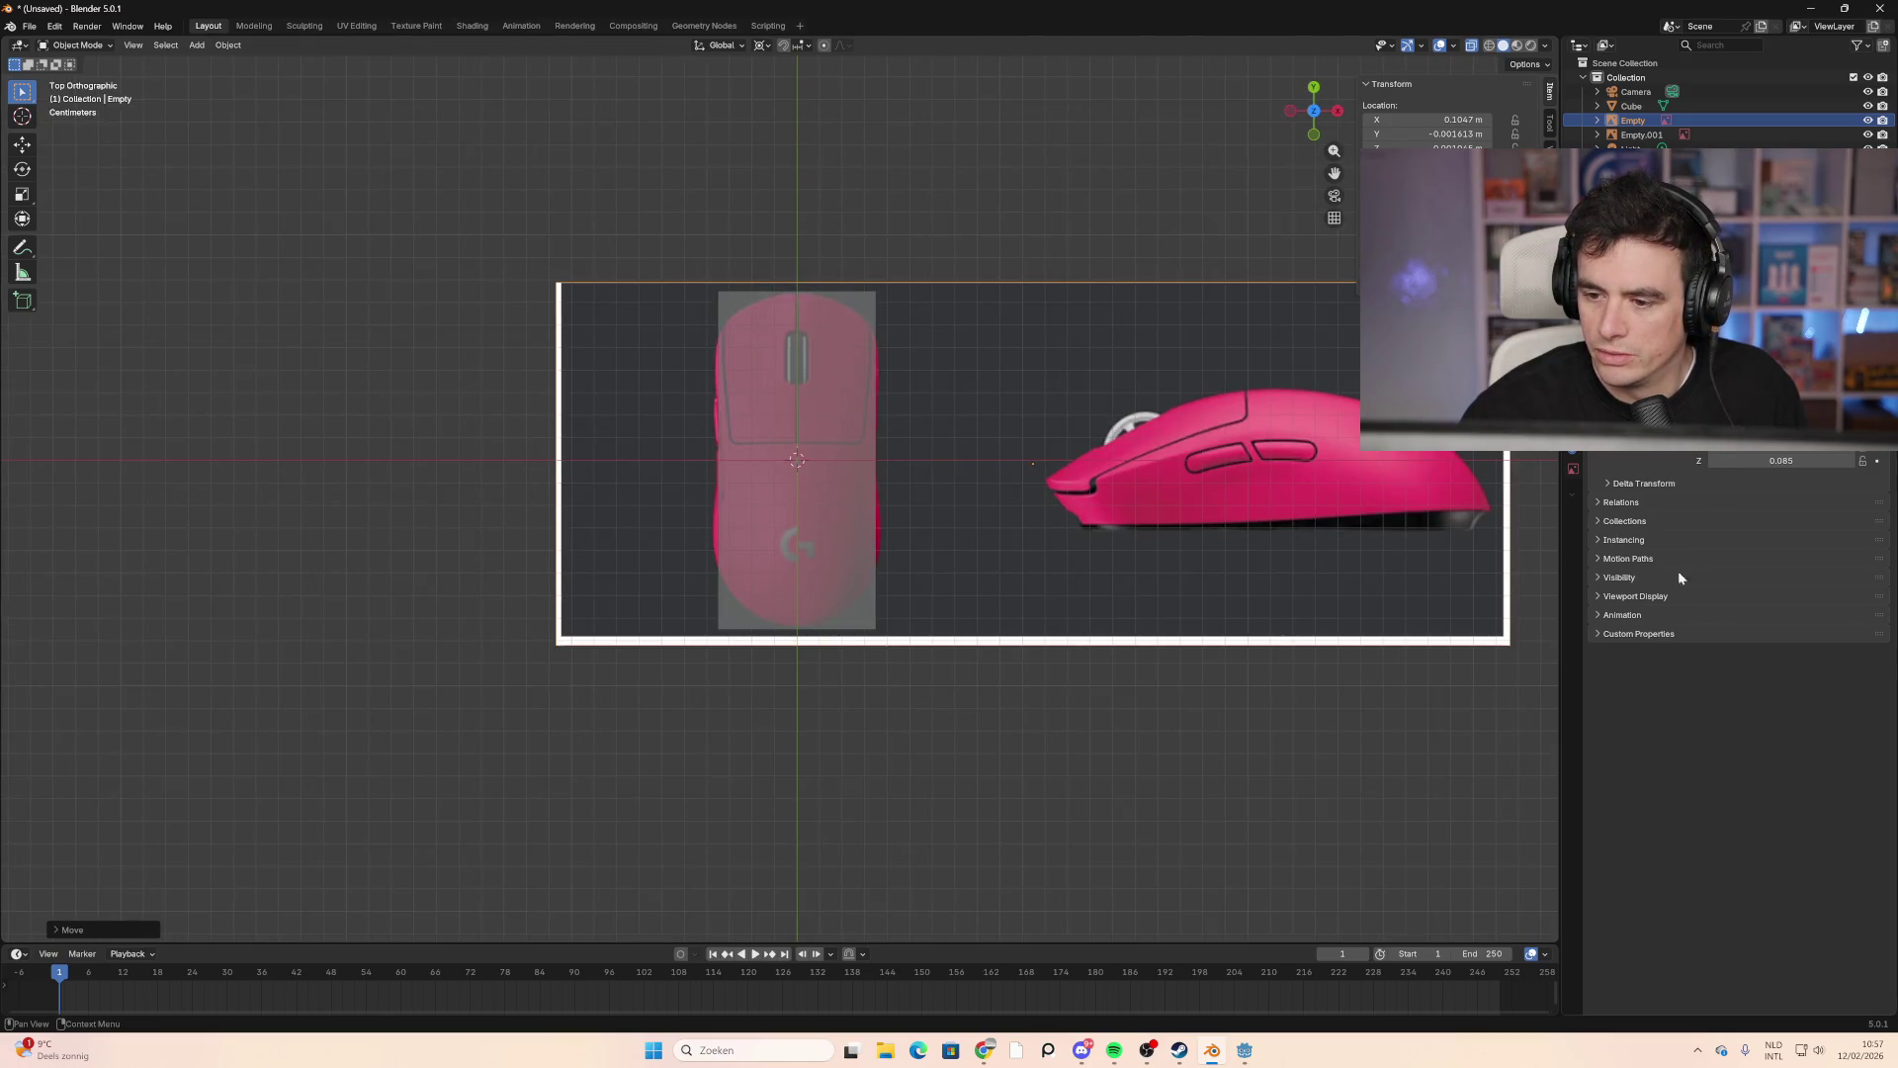
pyautogui.click(1571, 469)
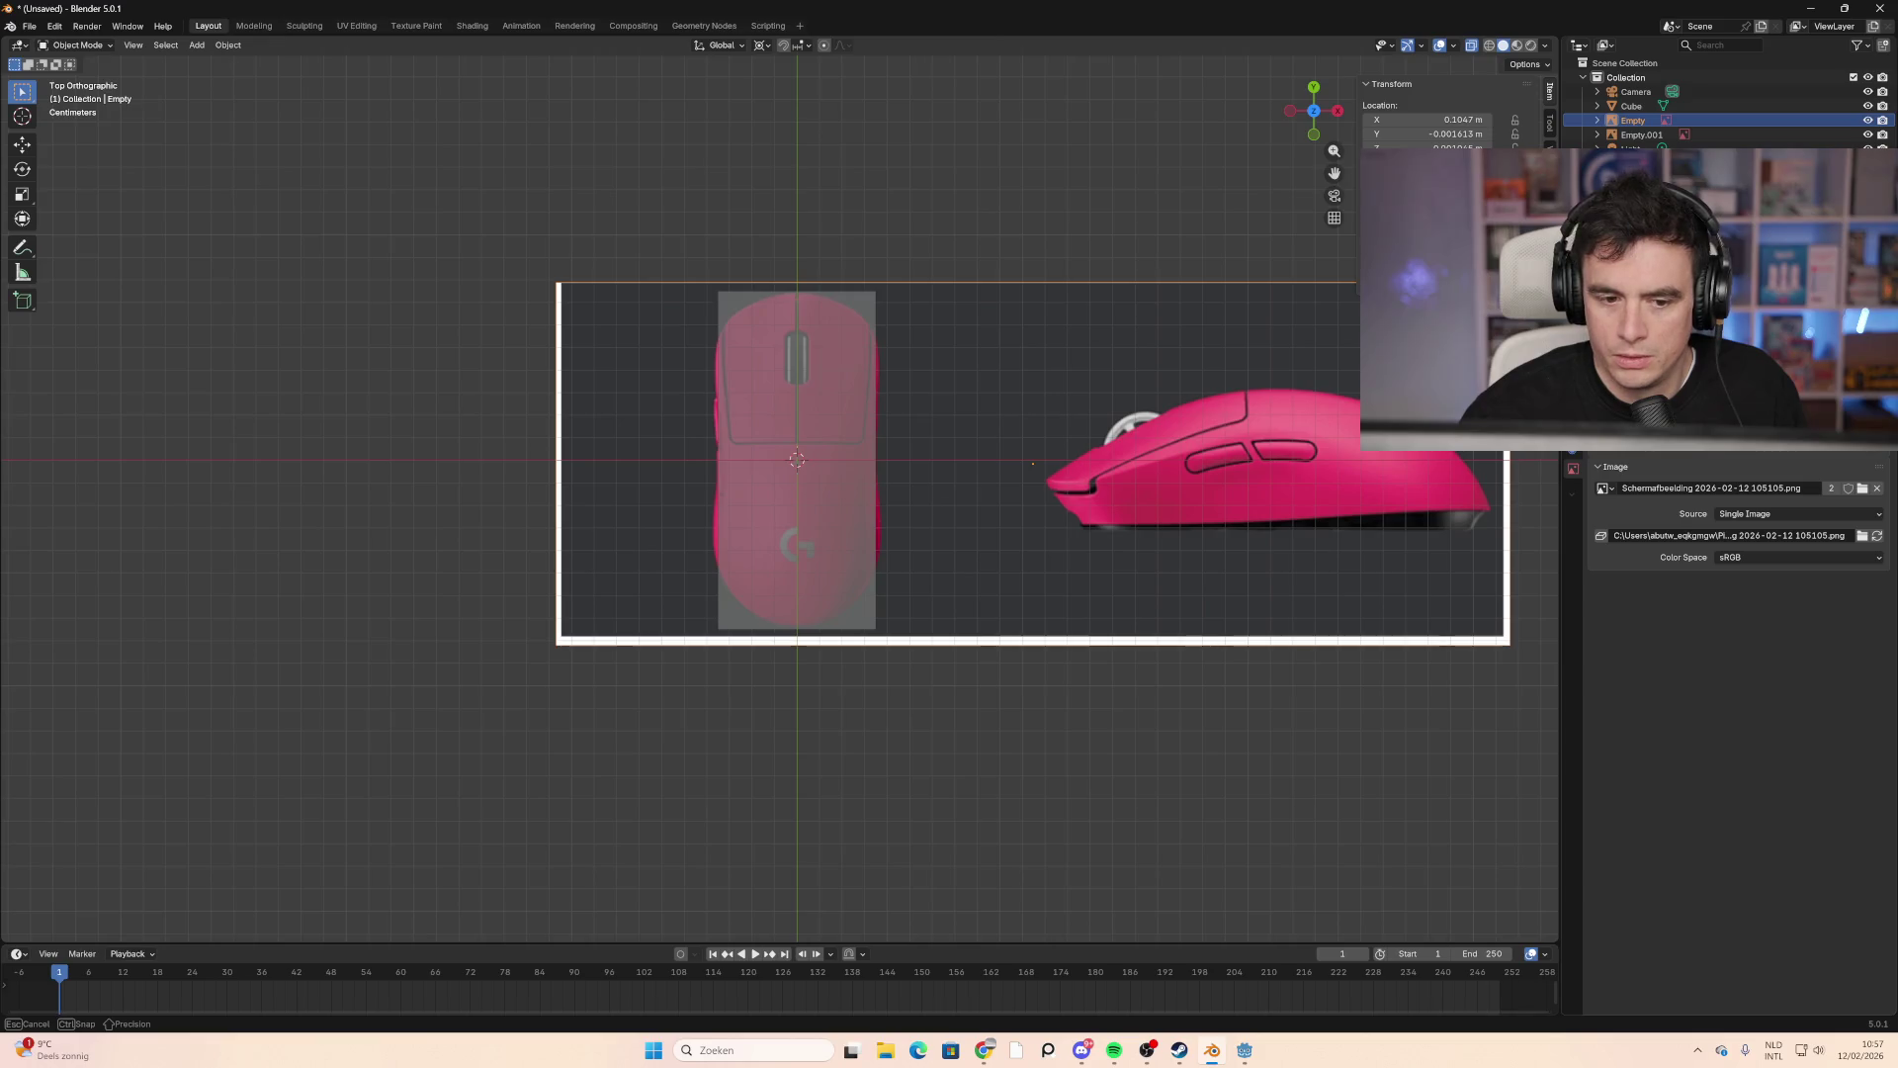
pyautogui.press('Escape')
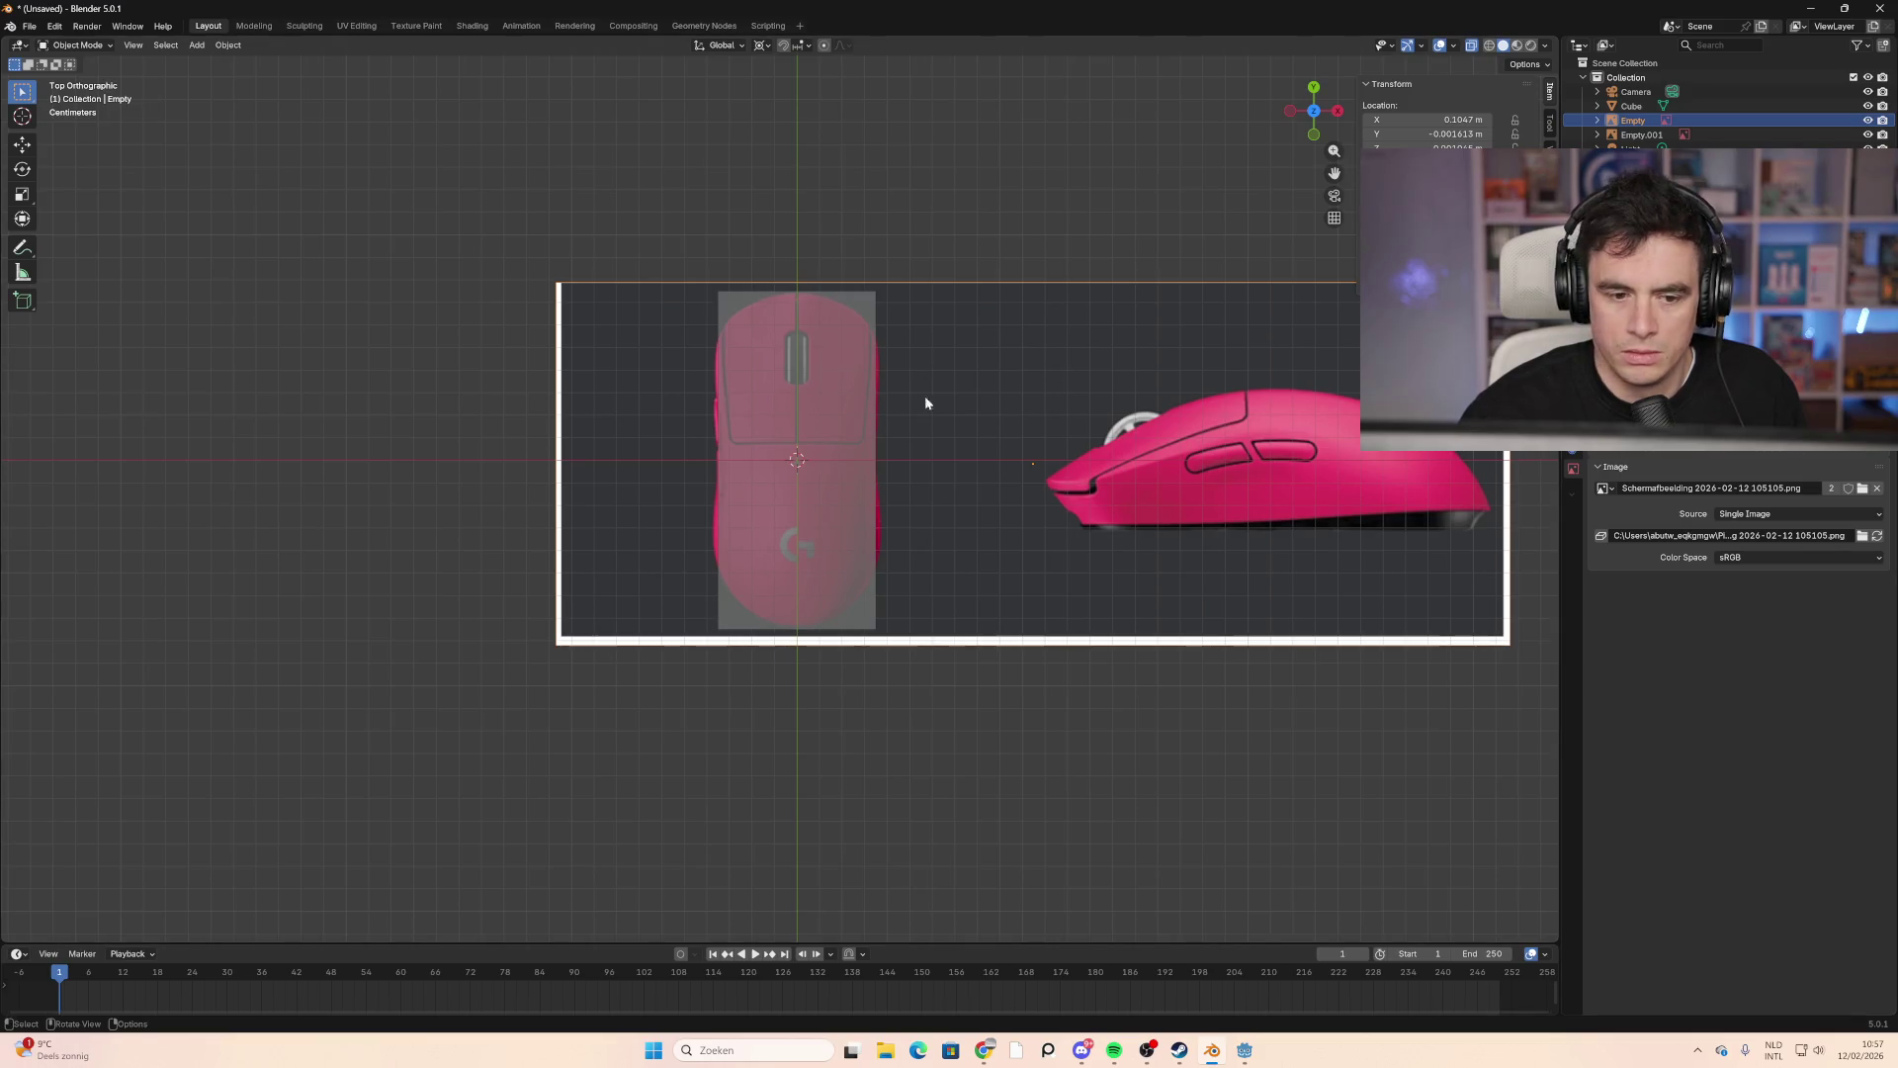
pyautogui.click(1018, 249)
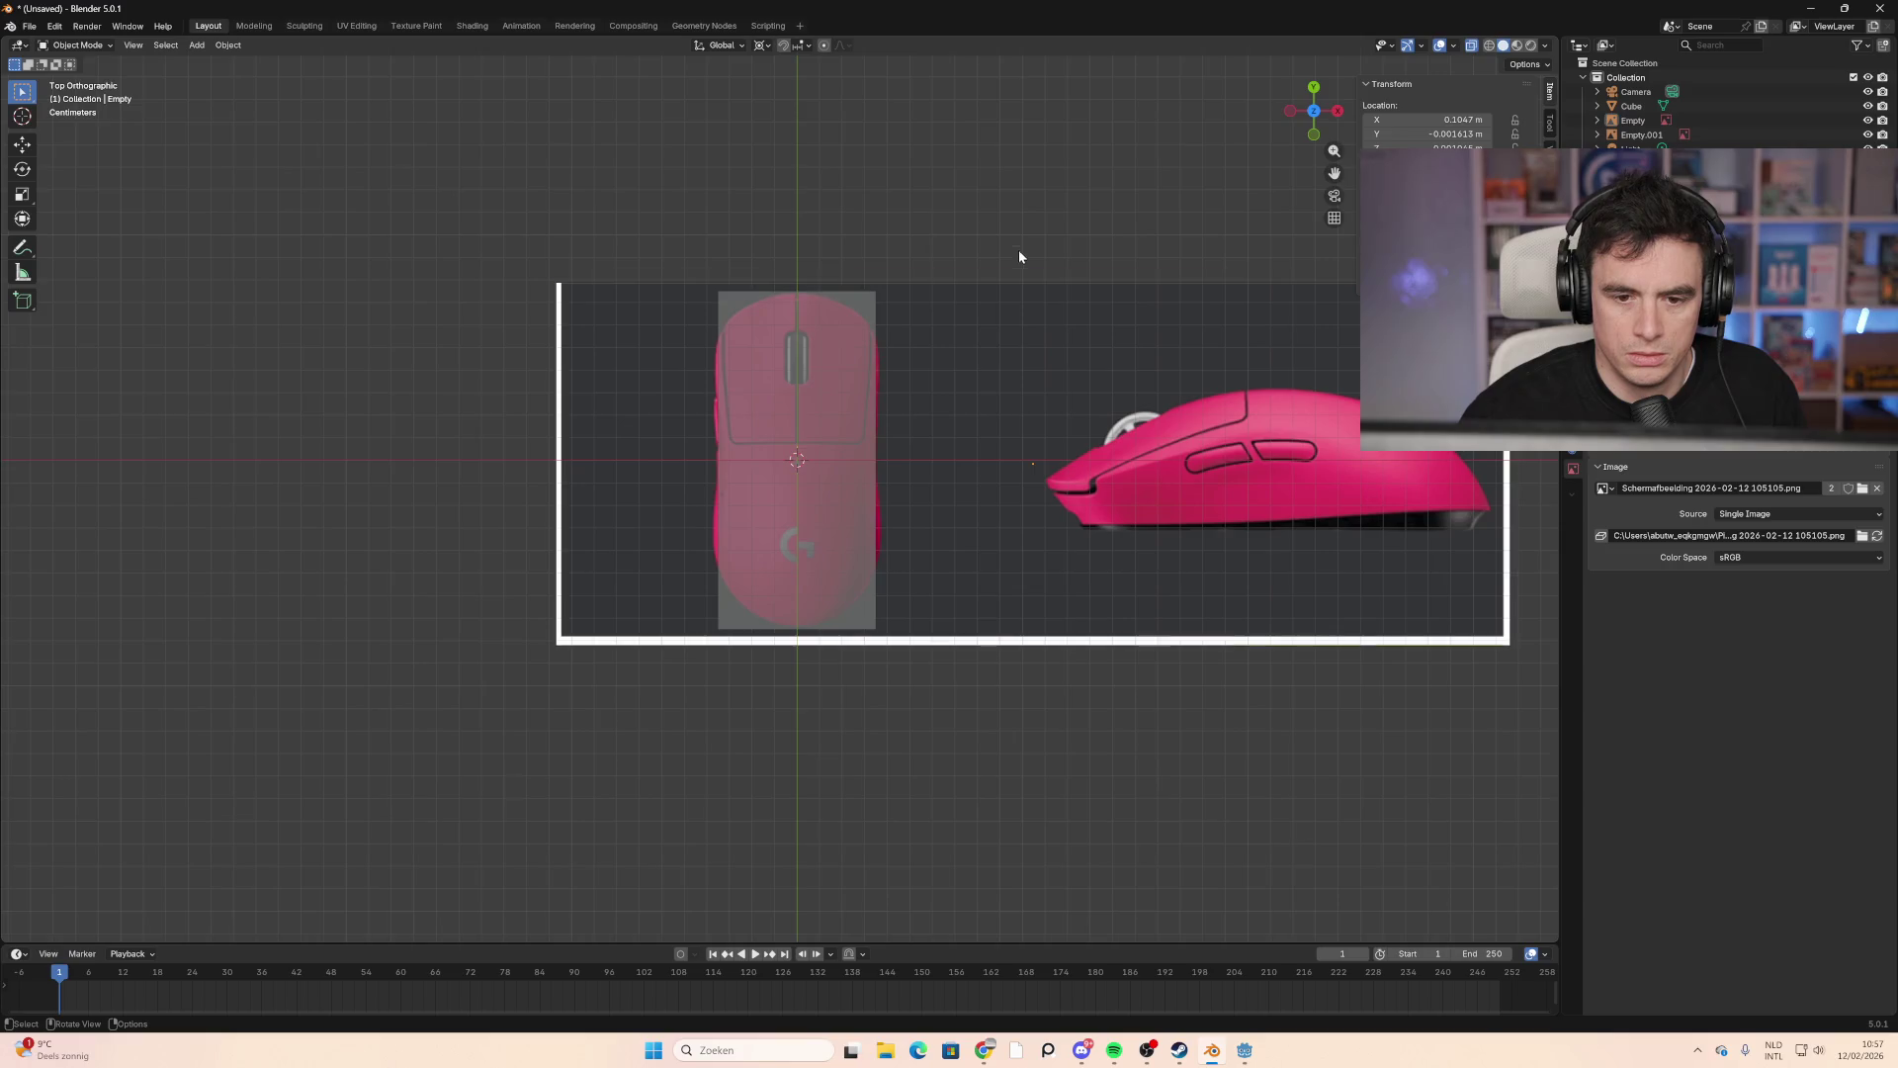
pyautogui.click(1012, 359)
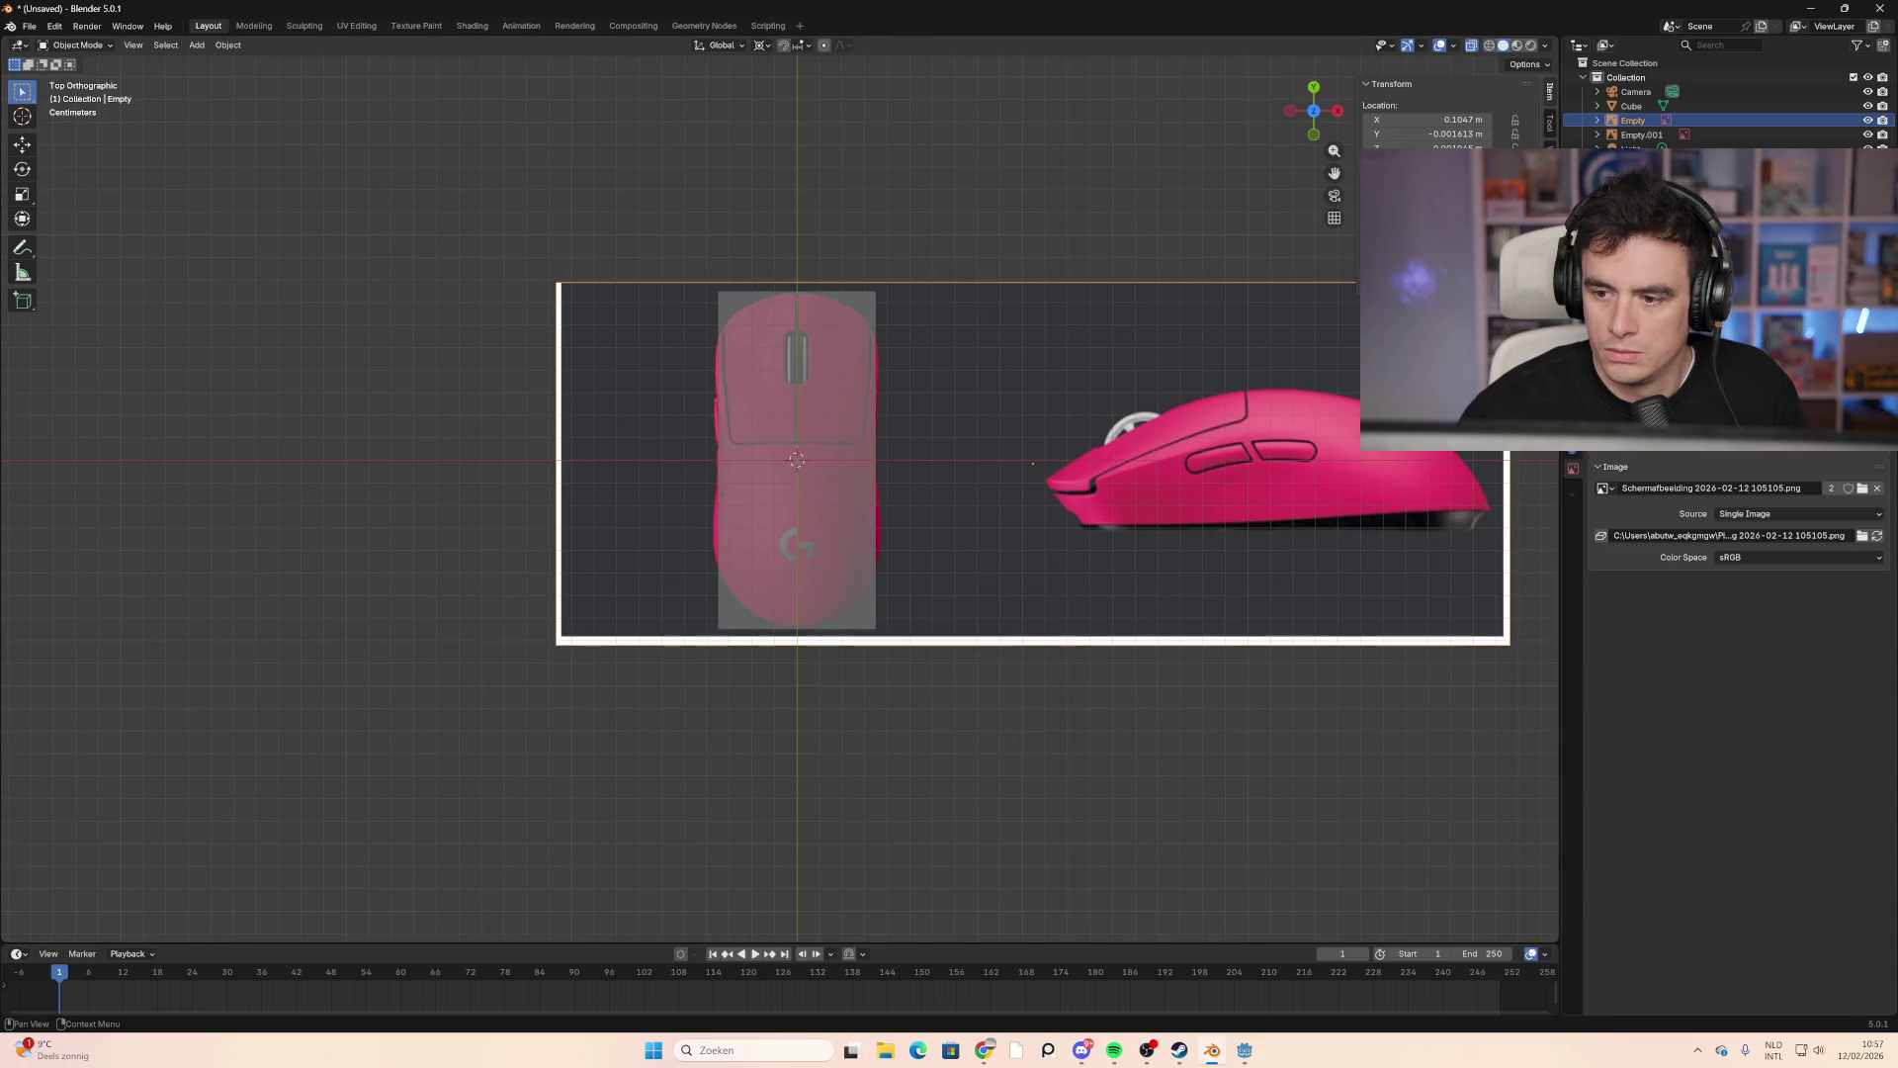
pyautogui.moveTo(1708, 452); pyautogui.dragTo(1714, 452)
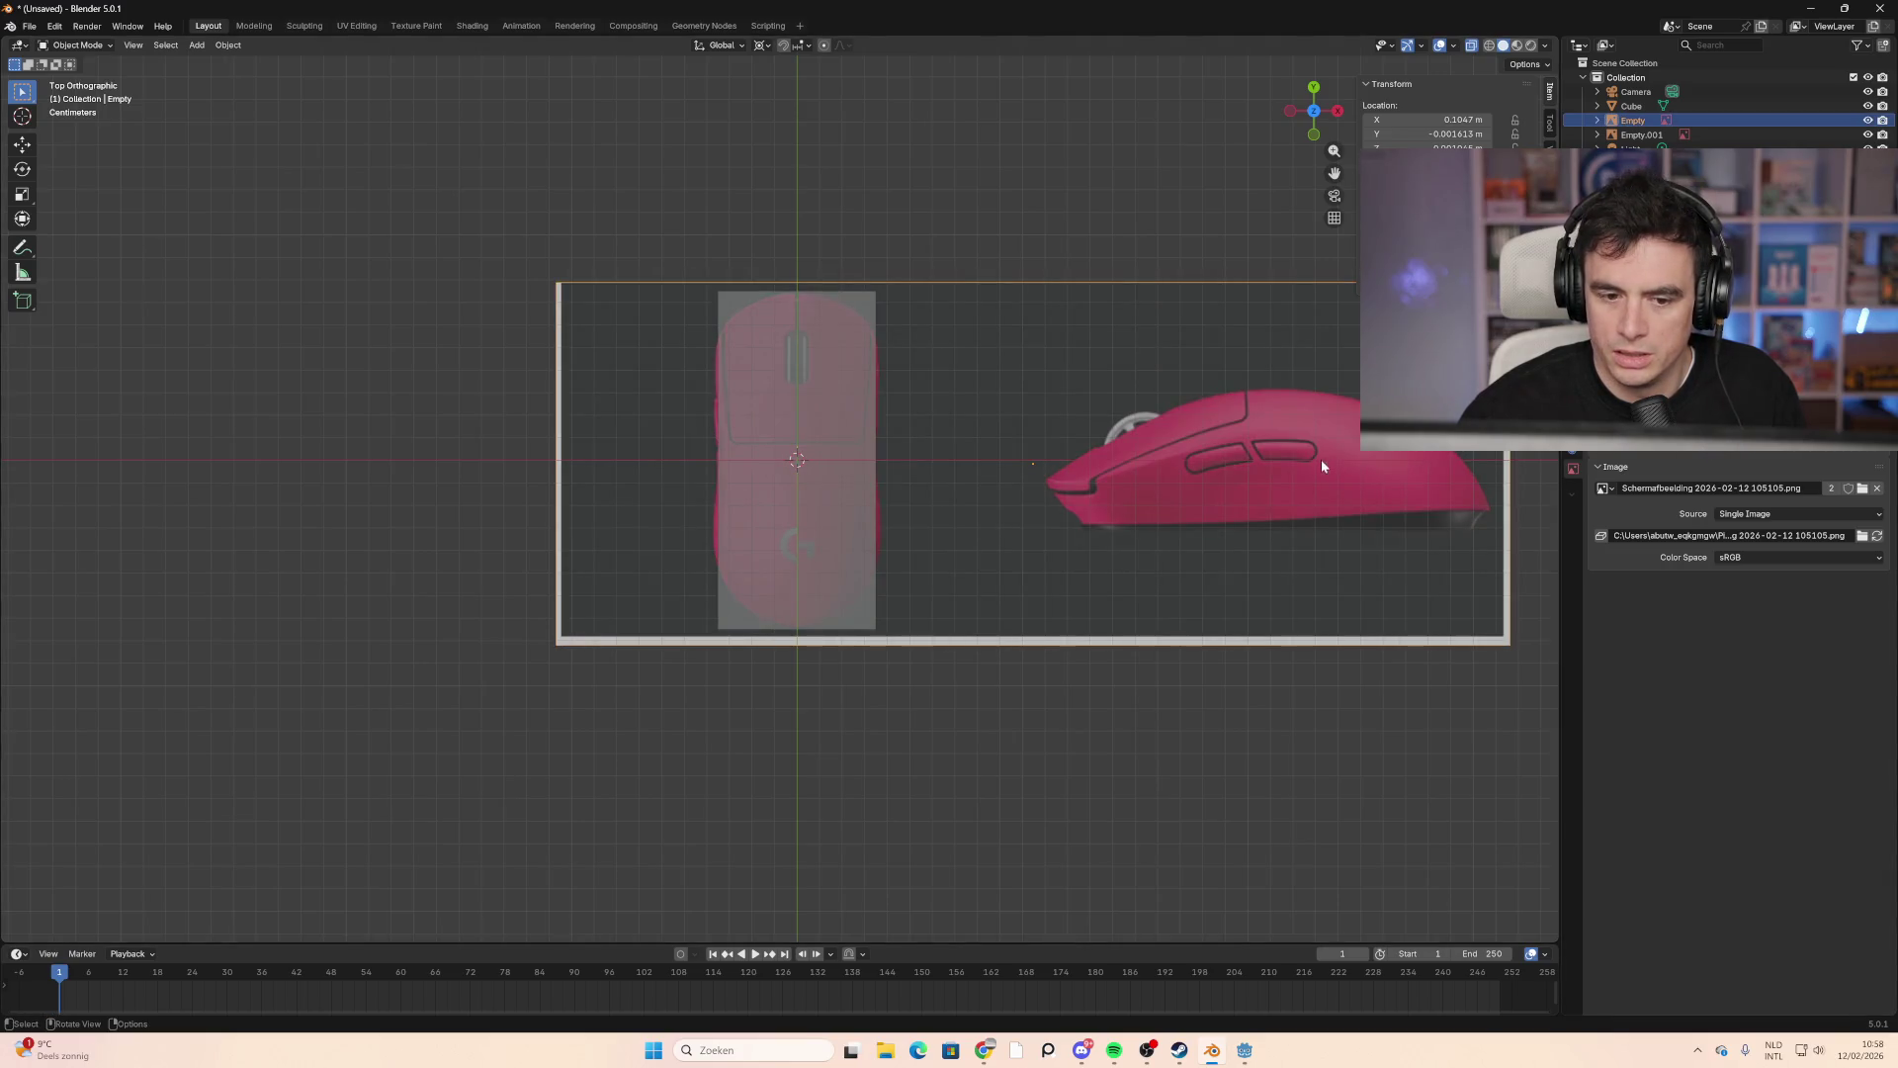
pyautogui.moveTo(1325, 458)
pyautogui.mouseDown(button='middle')
pyautogui.moveTo(1194, 686)
pyautogui.moveTo(1126, 583)
pyautogui.moveTo(1173, 547)
pyautogui.moveTo(1301, 652)
pyautogui.moveTo(1320, 620)
pyautogui.moveTo(1214, 508)
pyautogui.moveTo(1212, 633)
pyautogui.moveTo(1166, 561)
pyautogui.mouseUp(button='middle')
pyautogui.click(1663, 132)
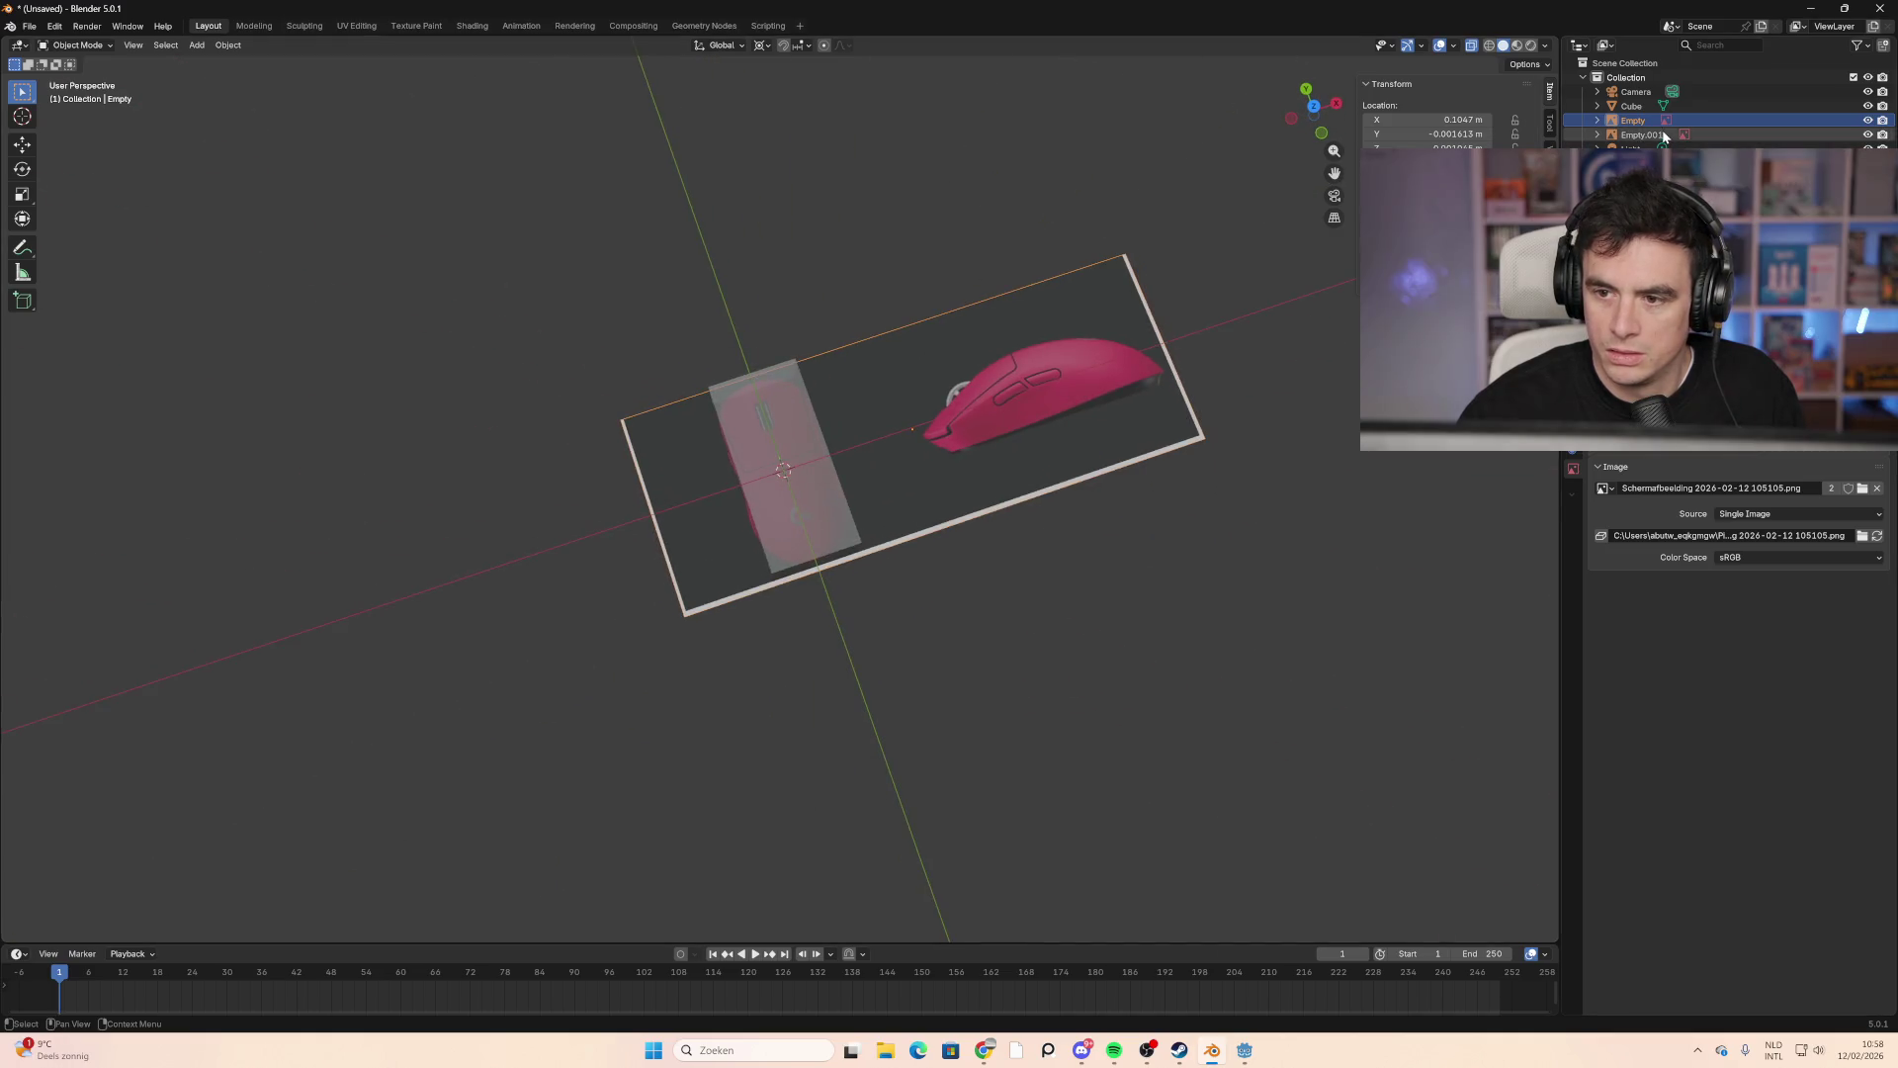
# Step: In the right side view, move and shrink the Empty.001 side image toward the cube
pyautogui.moveTo(1351, 542)
pyautogui.mouseDown(button='middle')
pyautogui.moveTo(1266, 537)
pyautogui.moveTo(1315, 554)
pyautogui.mouseUp(button='middle')
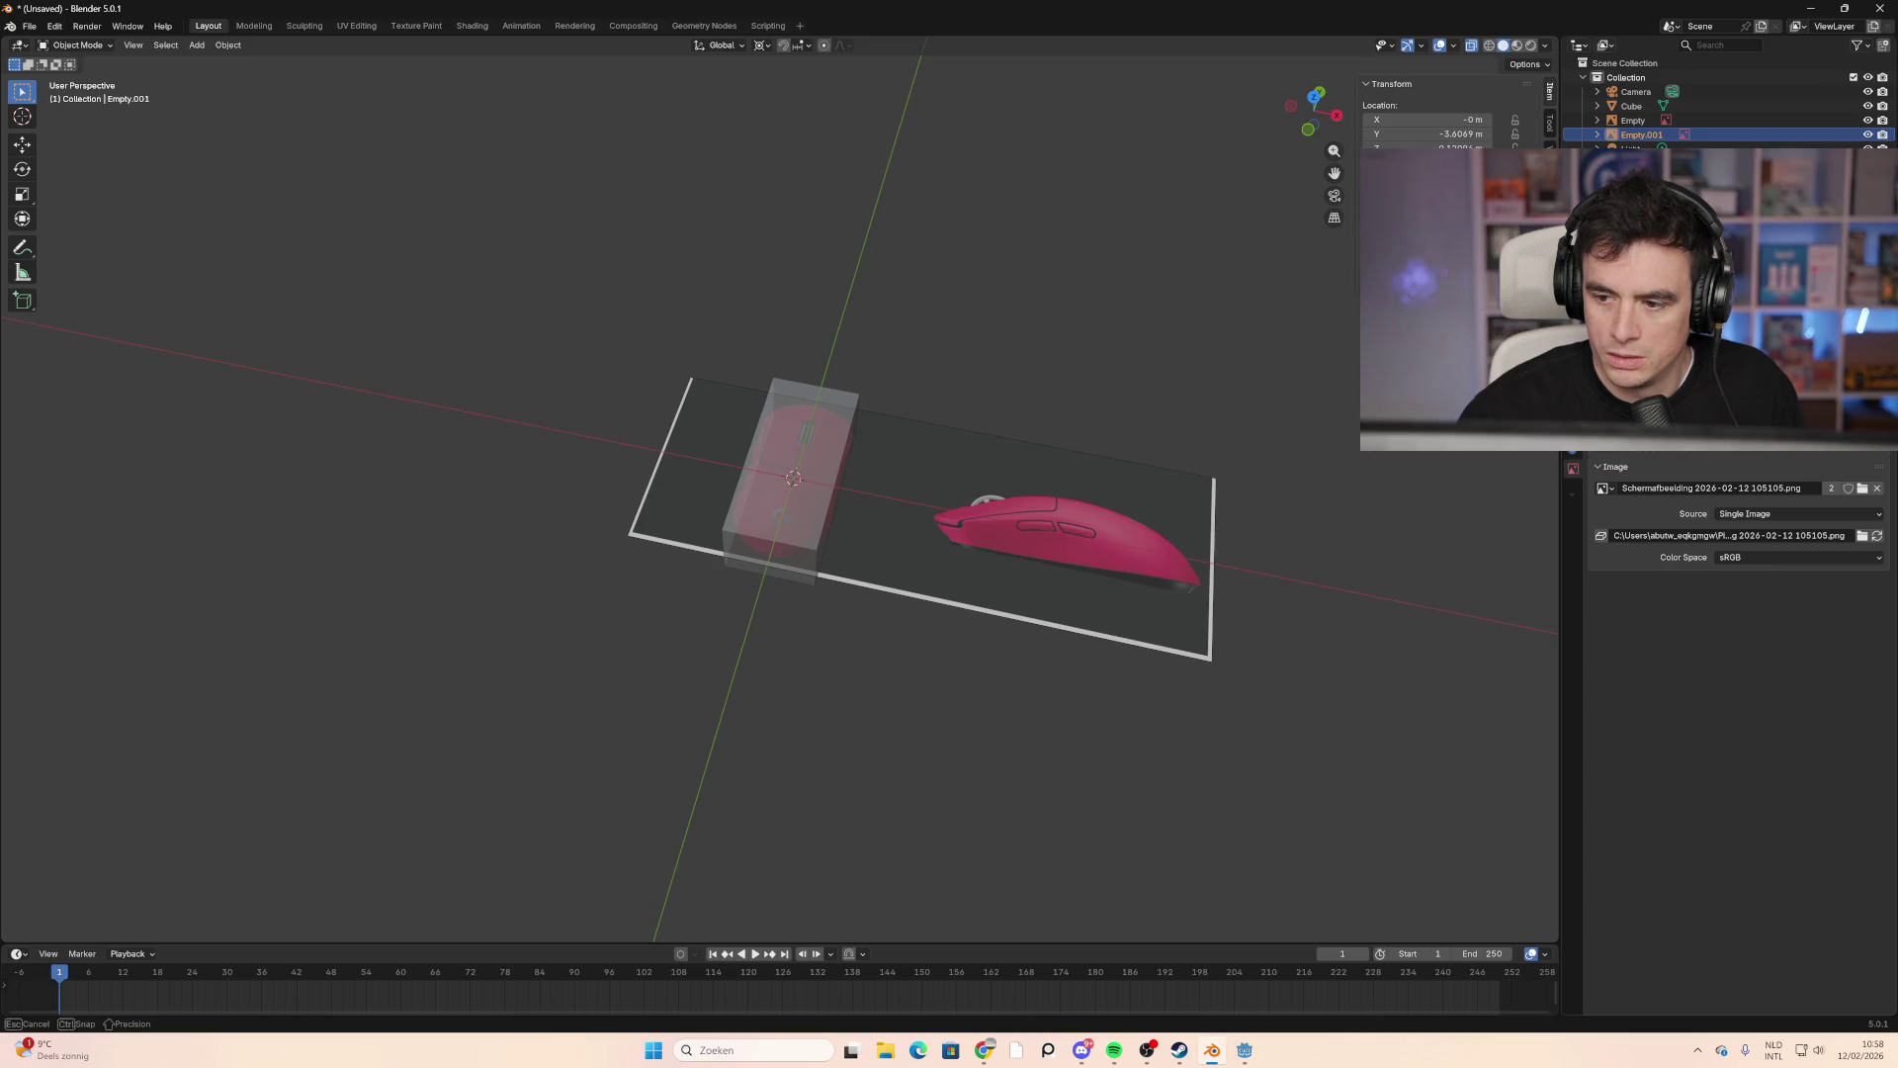
pyautogui.moveTo(1315, 554)
pyautogui.mouseDown(button='middle')
pyautogui.moveTo(1248, 519)
pyautogui.moveTo(1246, 421)
pyautogui.moveTo(1339, 555)
pyautogui.mouseUp(button='middle')
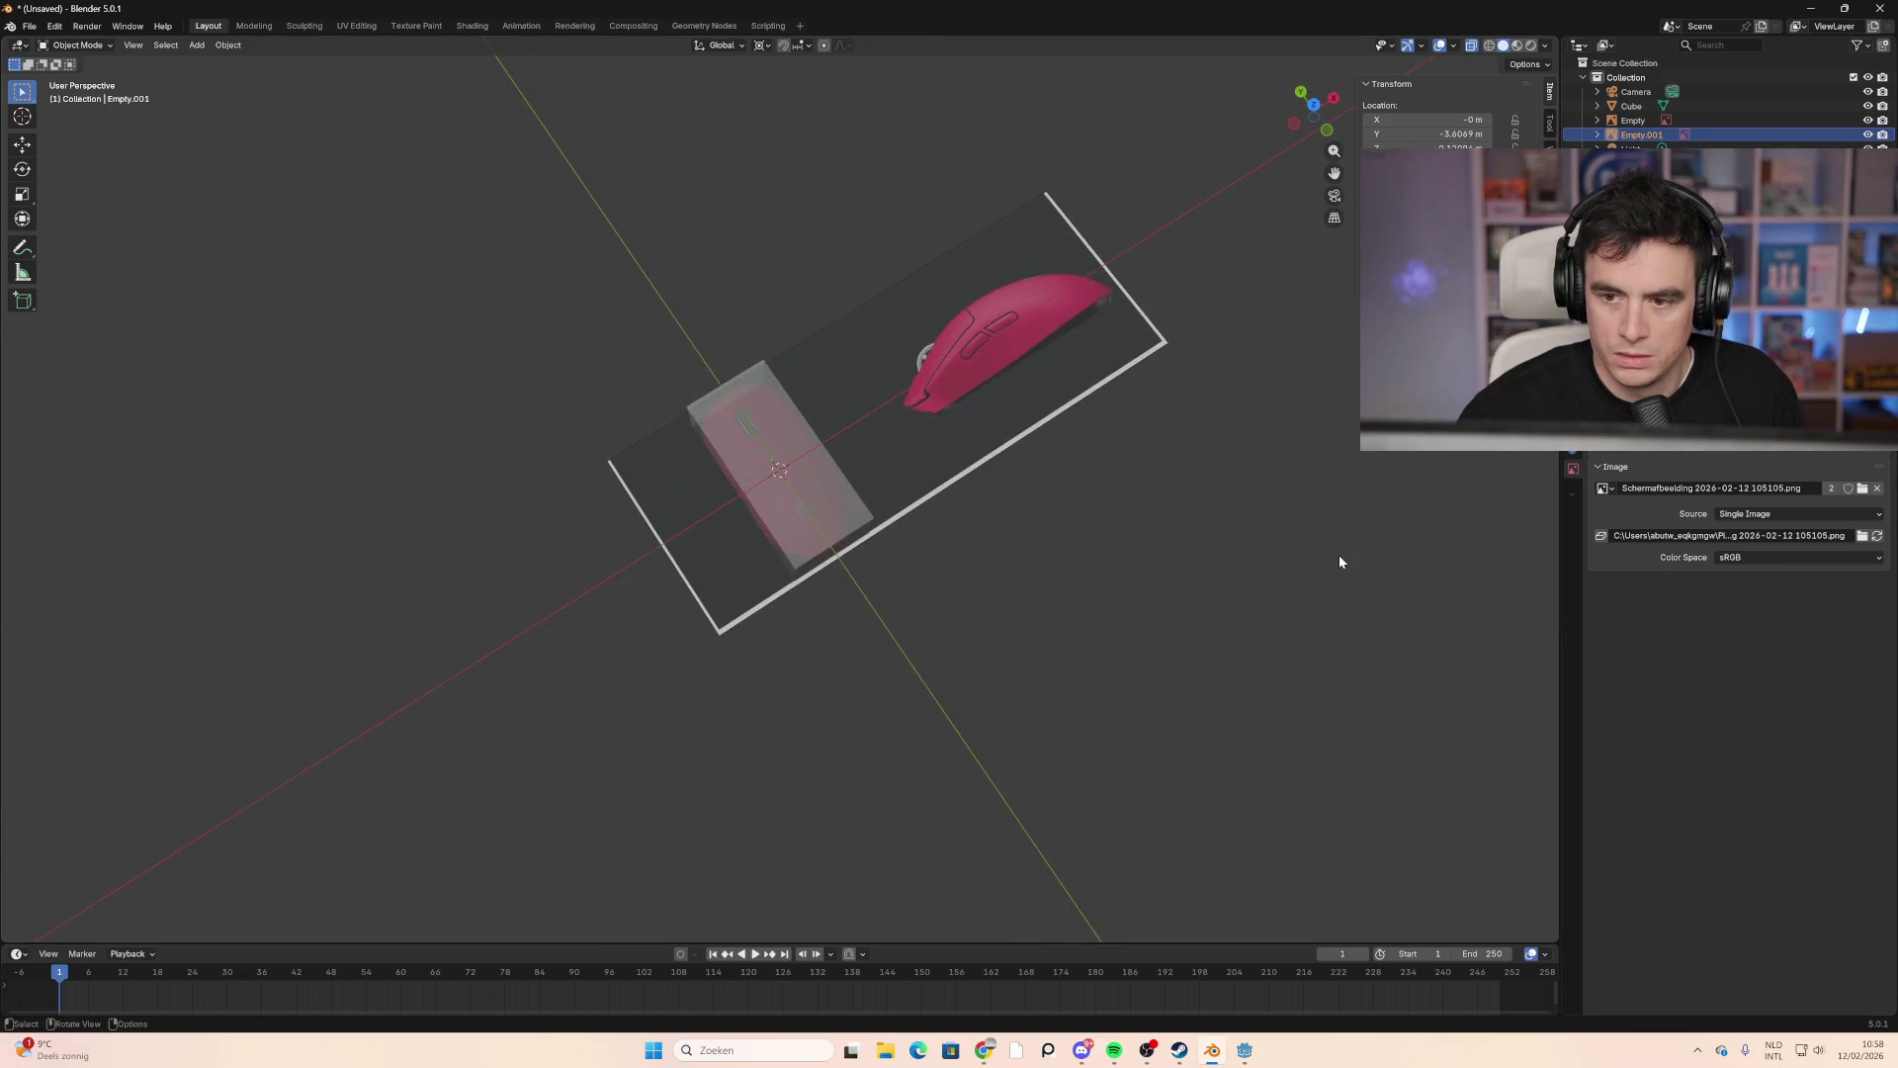
pyautogui.scroll(-6, 1191, 593)
pyautogui.moveTo(1191, 593)
pyautogui.mouseDown(button='middle')
pyautogui.moveTo(1122, 561)
pyautogui.moveTo(1087, 641)
pyautogui.mouseUp(button='middle')
pyautogui.moveTo(1119, 886)
pyautogui.mouseDown(button='middle')
pyautogui.moveTo(1025, 619)
pyautogui.moveTo(1157, 500)
pyautogui.moveTo(1036, 444)
pyautogui.moveTo(1159, 389)
pyautogui.moveTo(1179, 430)
pyautogui.mouseUp(button='middle')
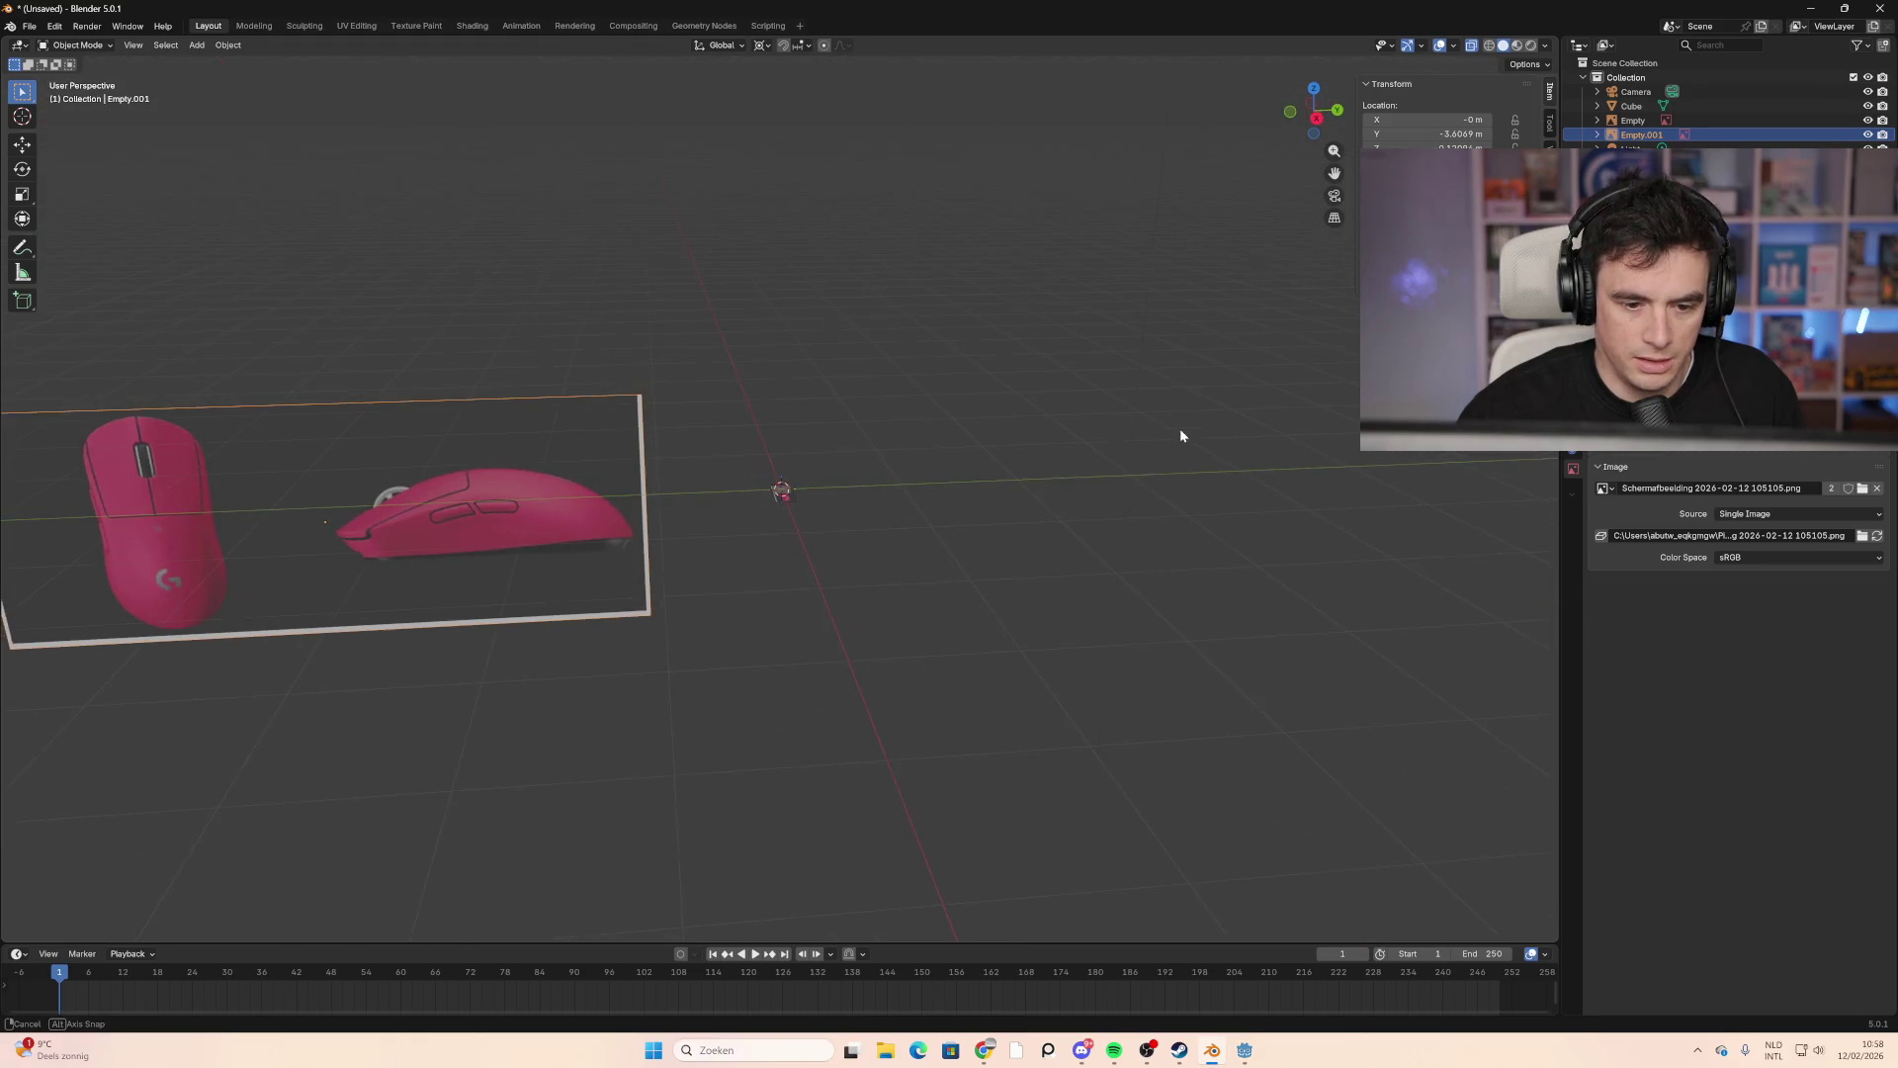
pyautogui.click(1316, 117)
pyautogui.press('g')
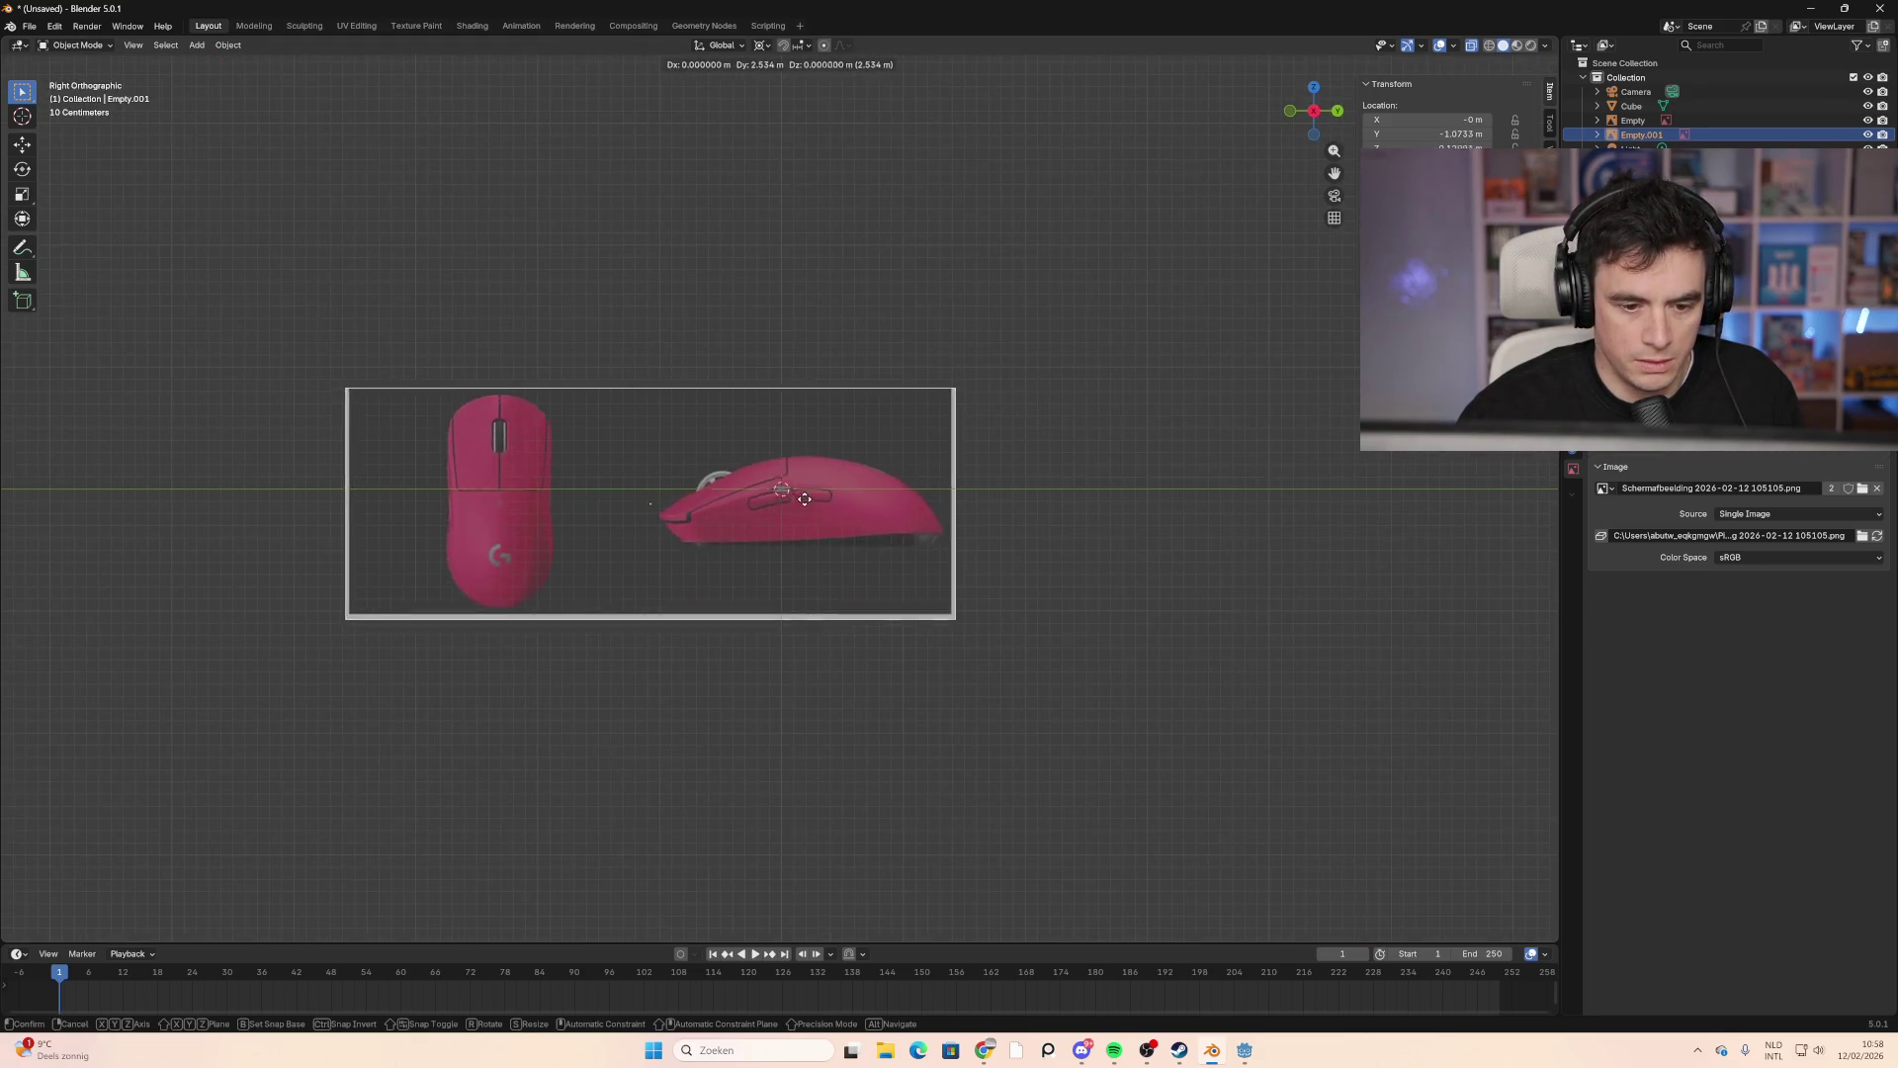
pyautogui.click(938, 491)
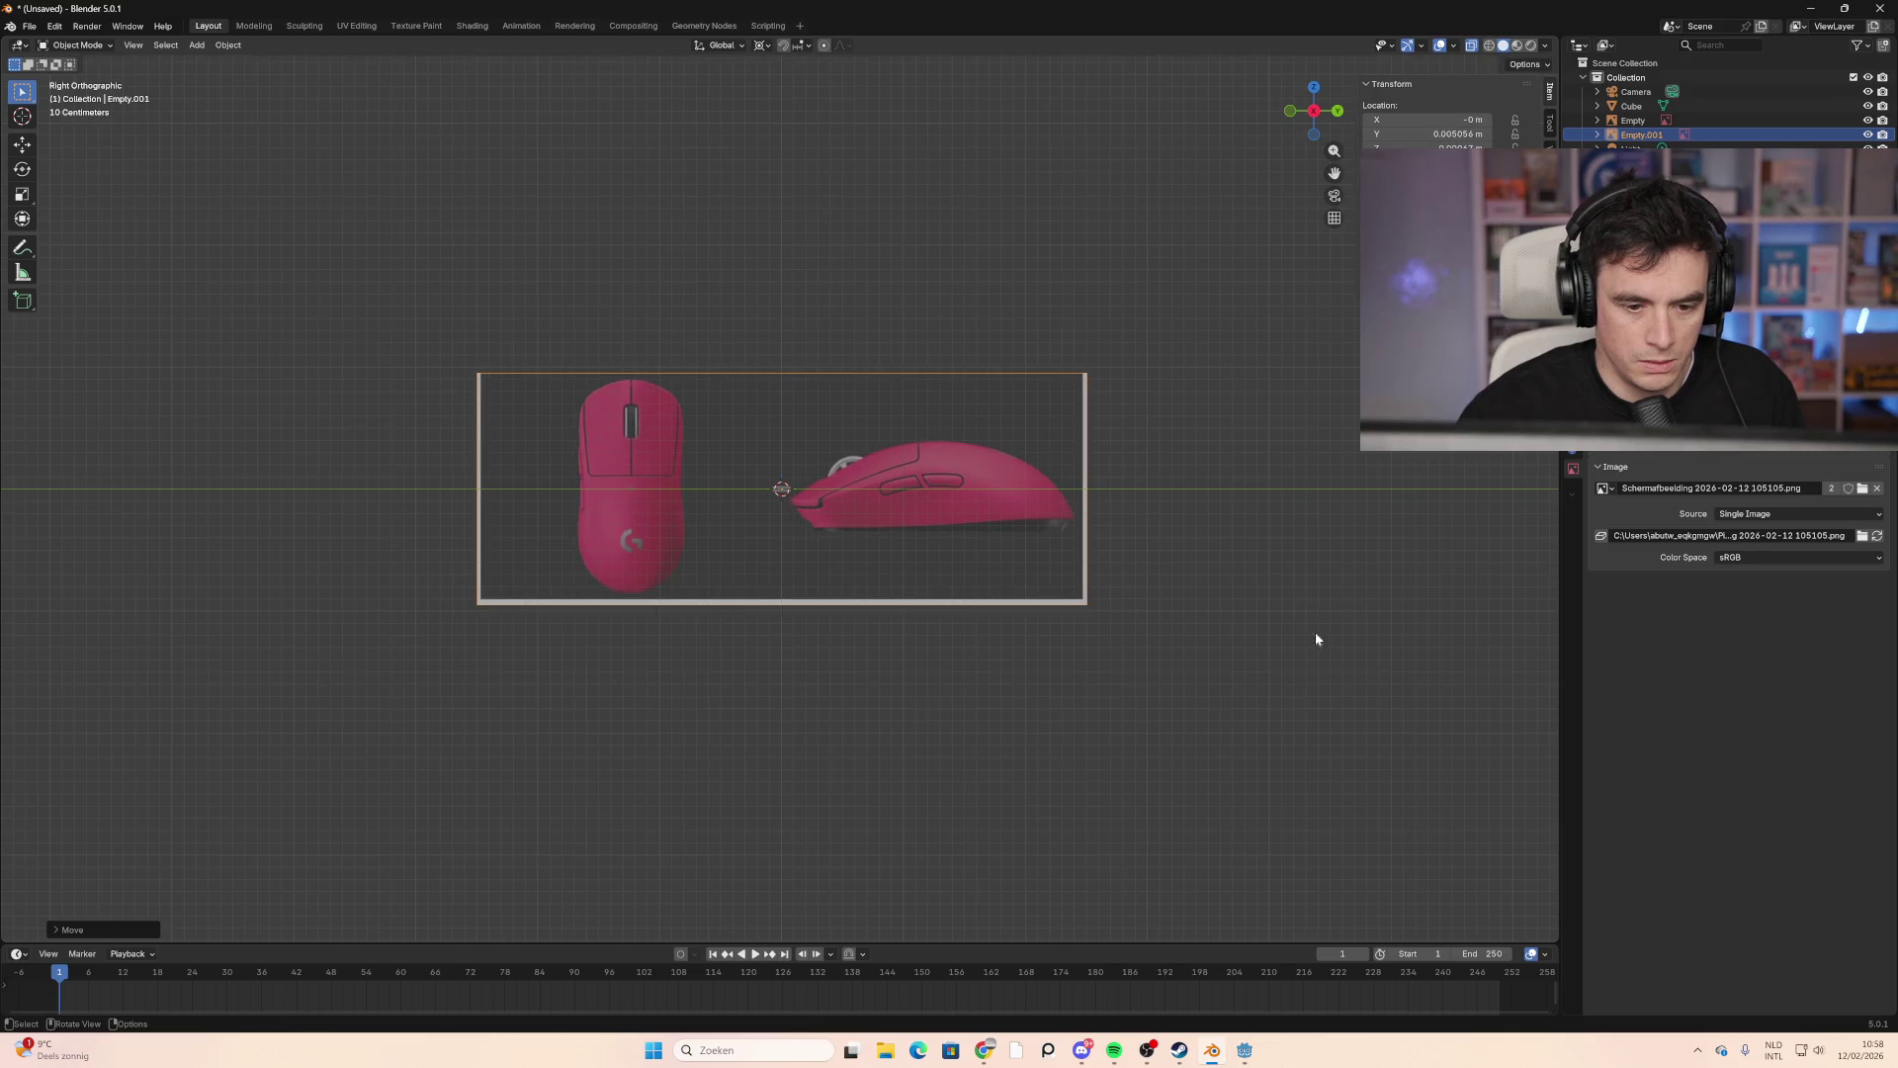
pyautogui.press('s')
pyautogui.click(795, 524)
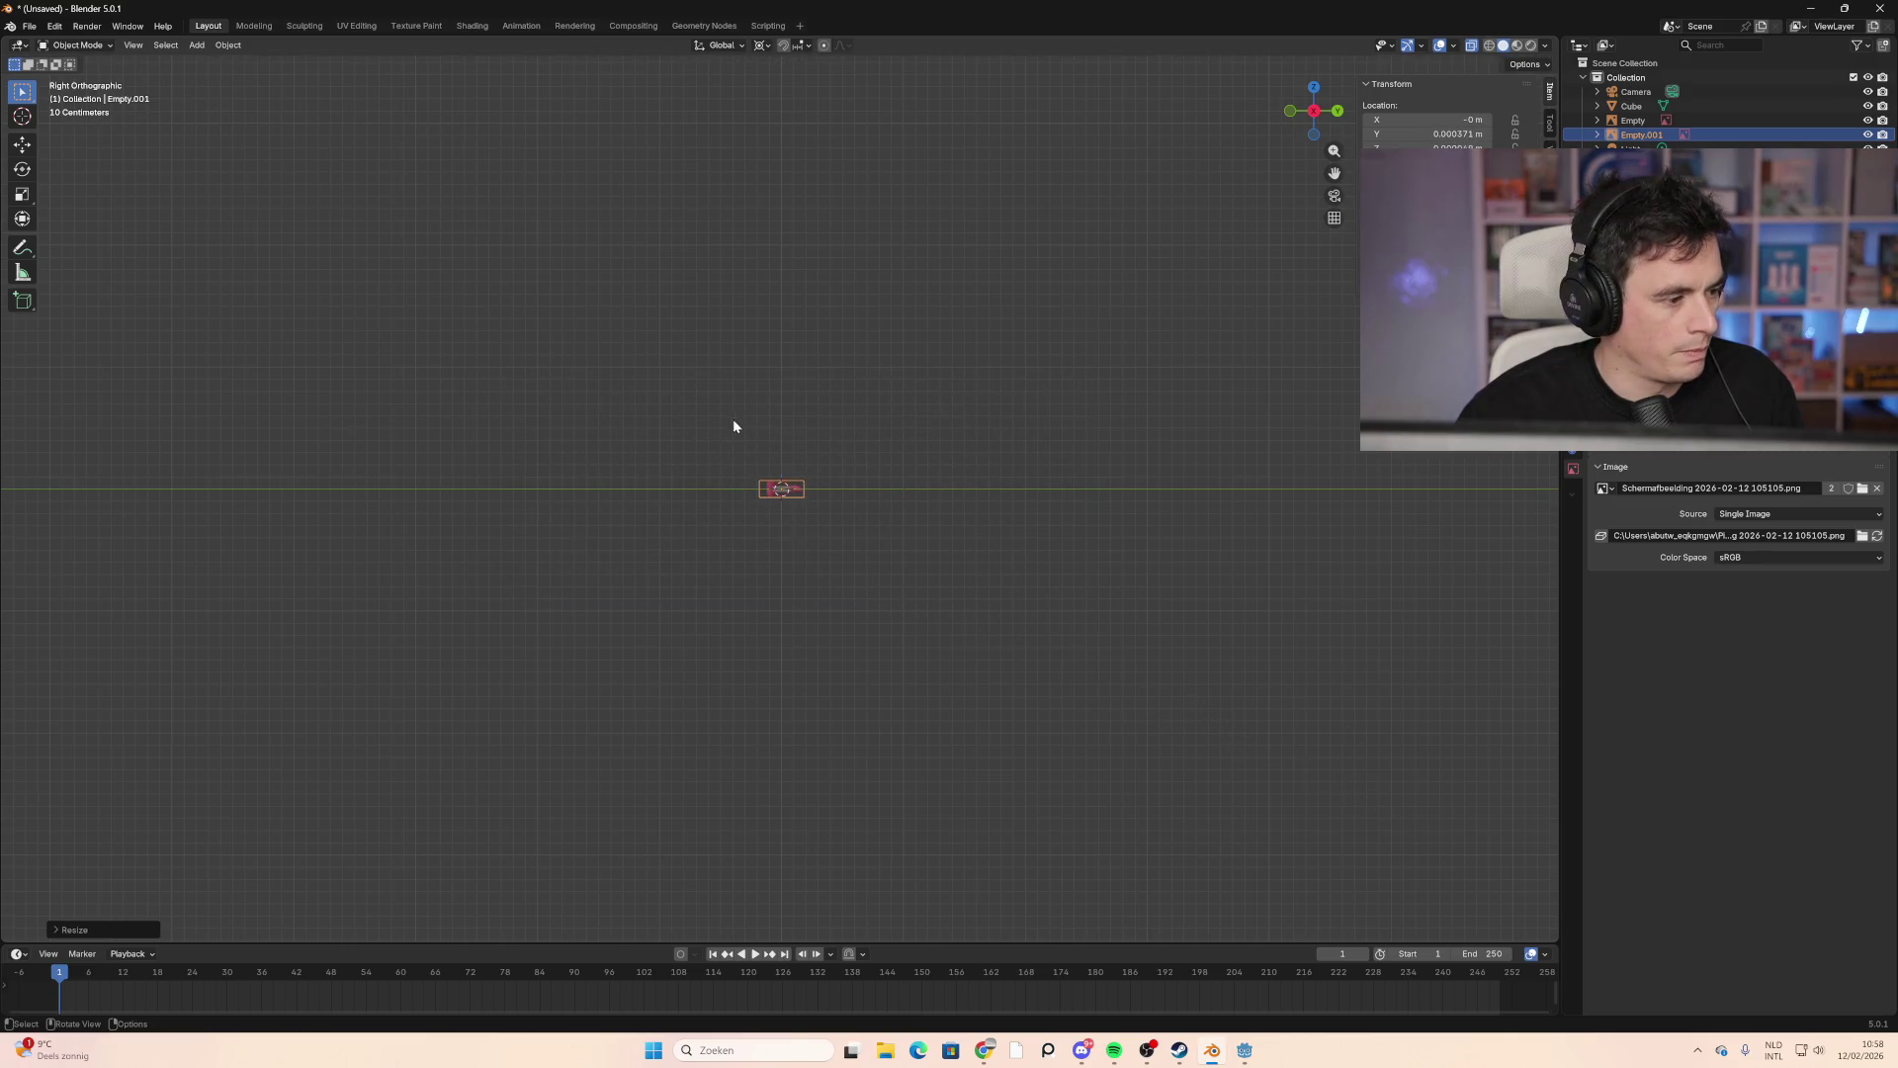
pyautogui.scroll(8, 750, 476)
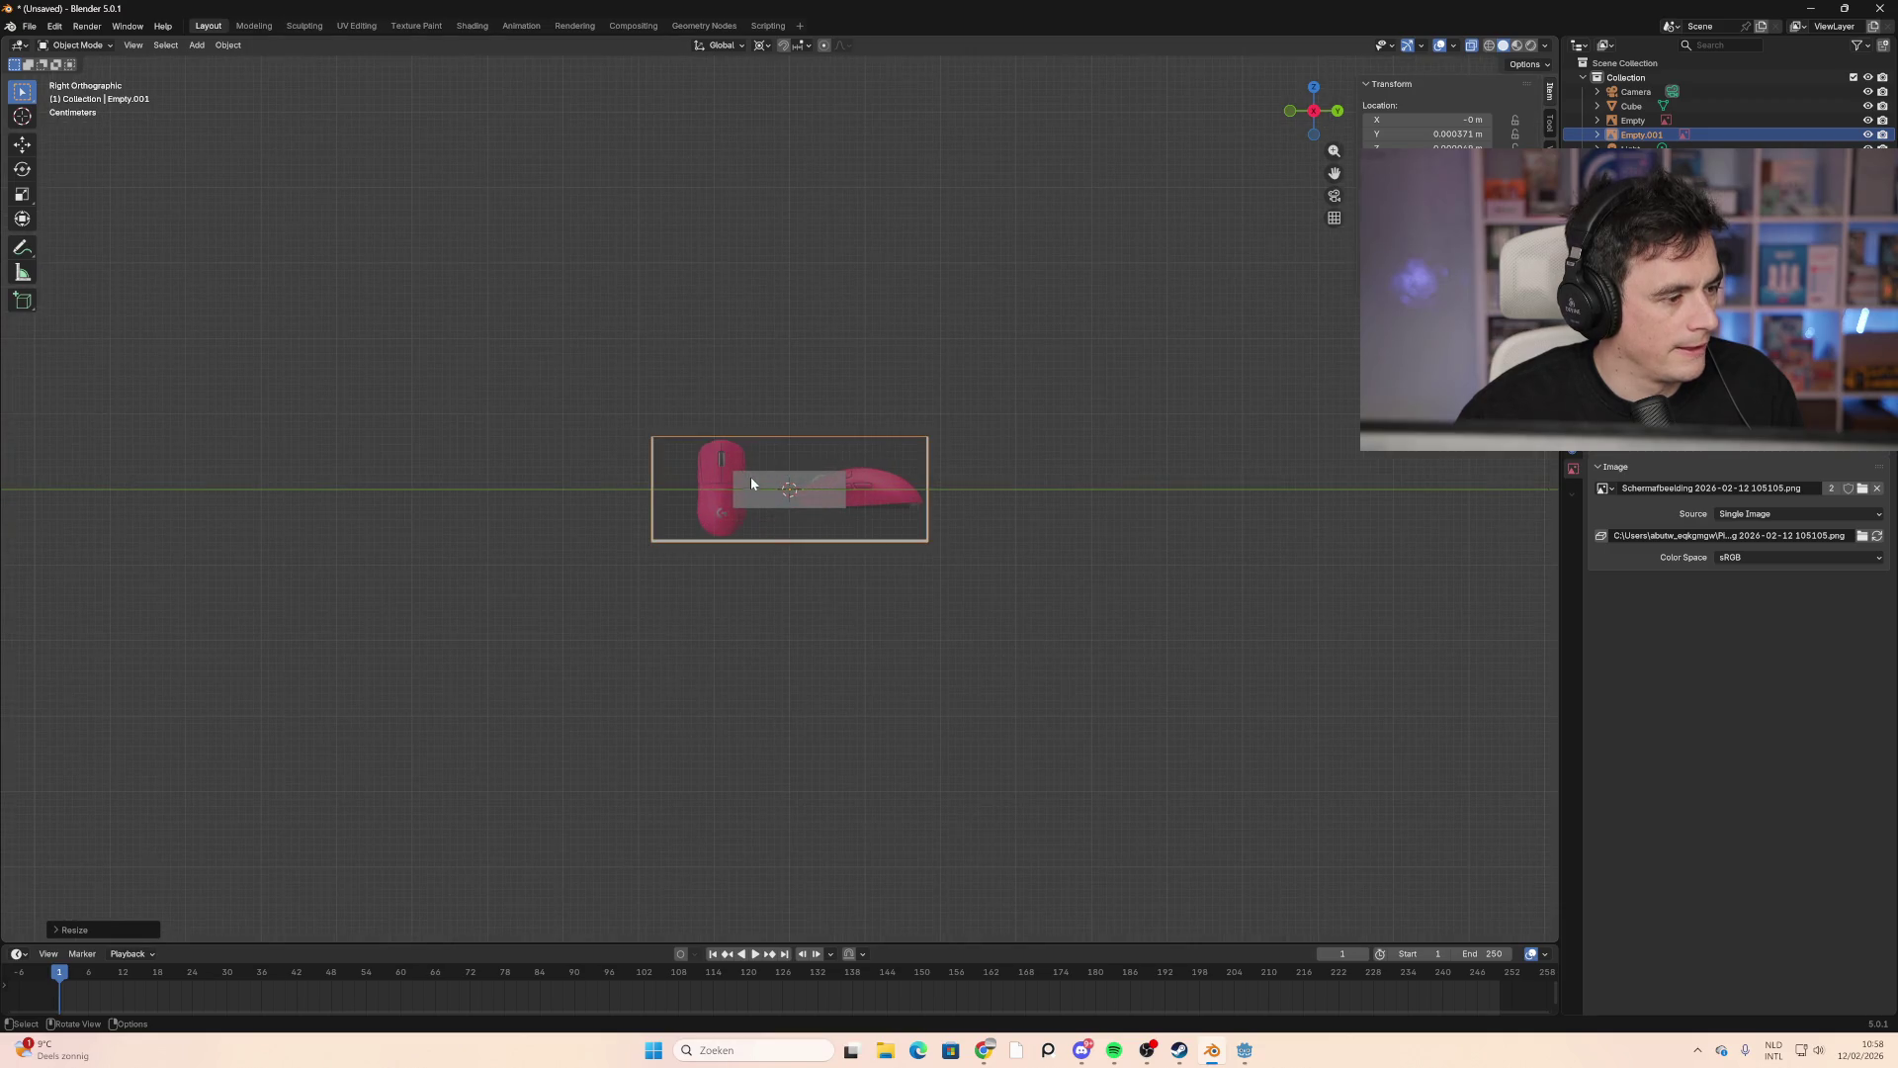
pyautogui.scroll(1, 751, 484)
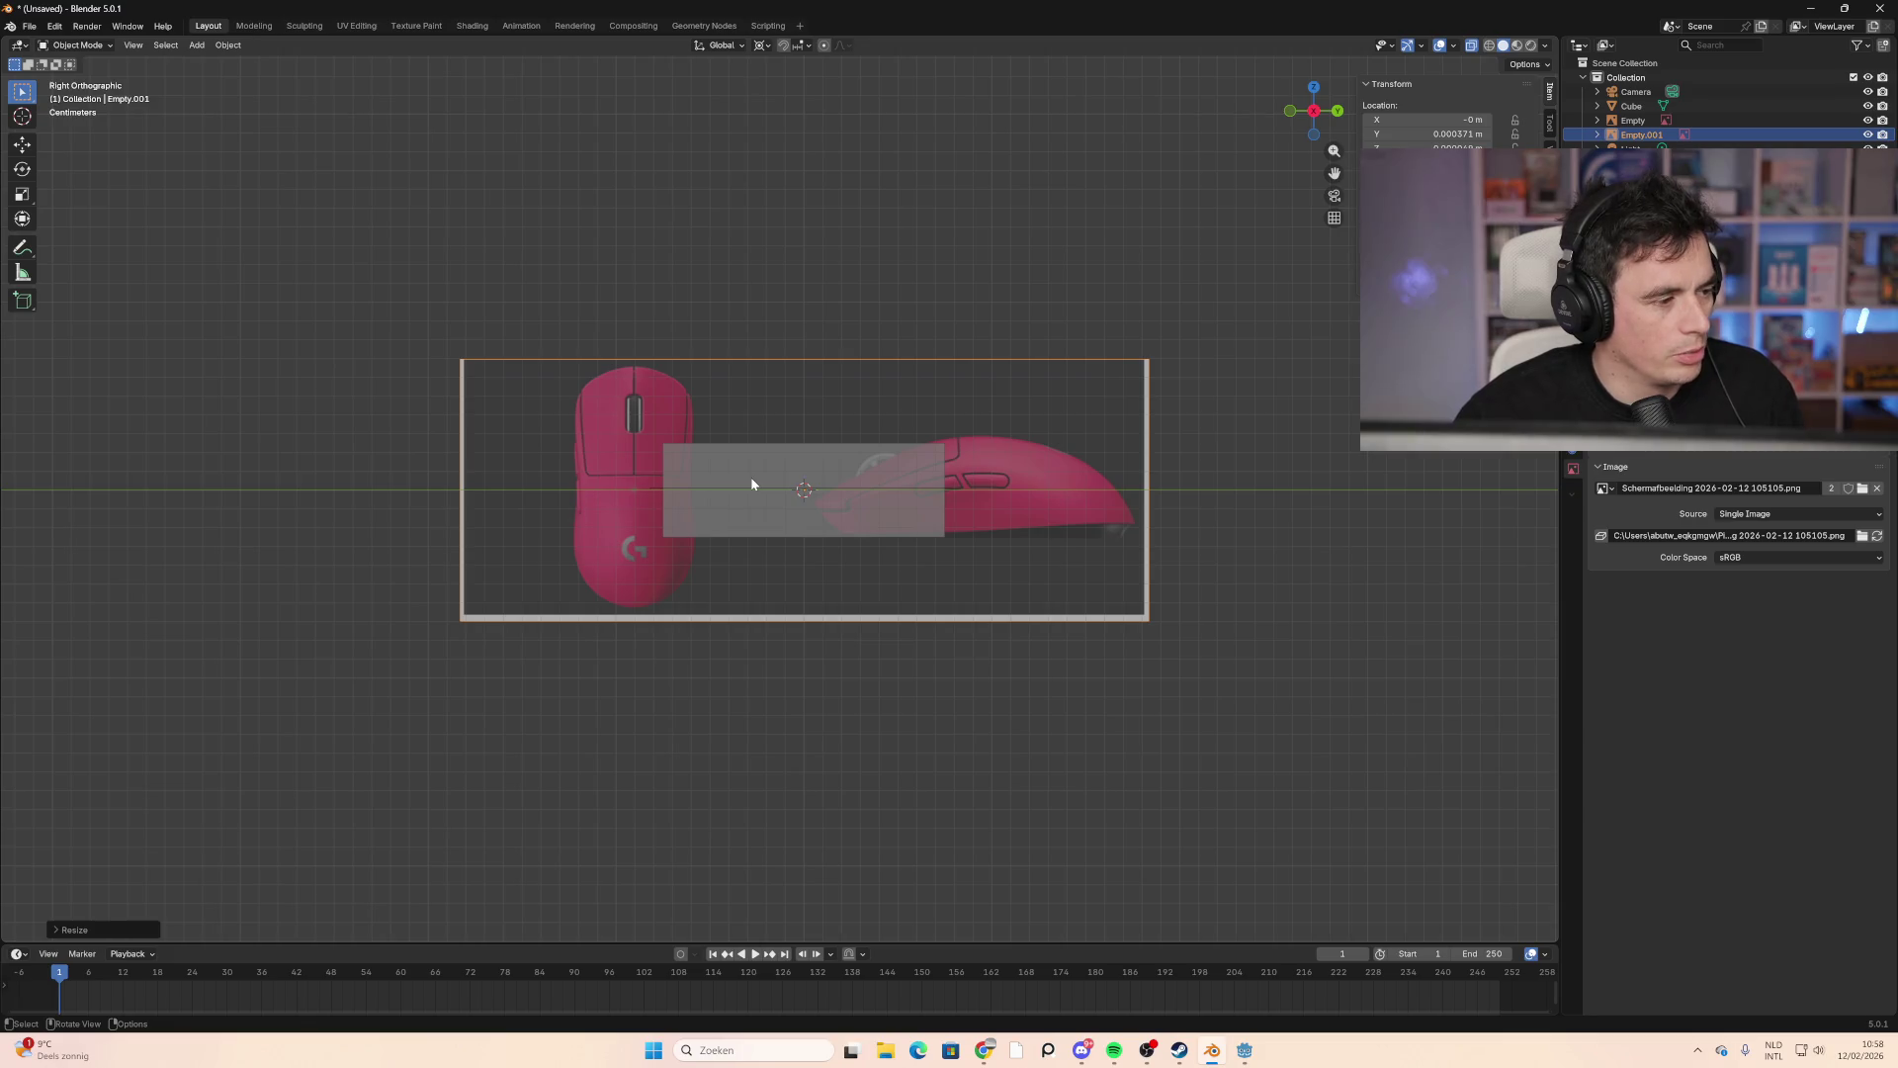
pyautogui.scroll(2, 781, 489)
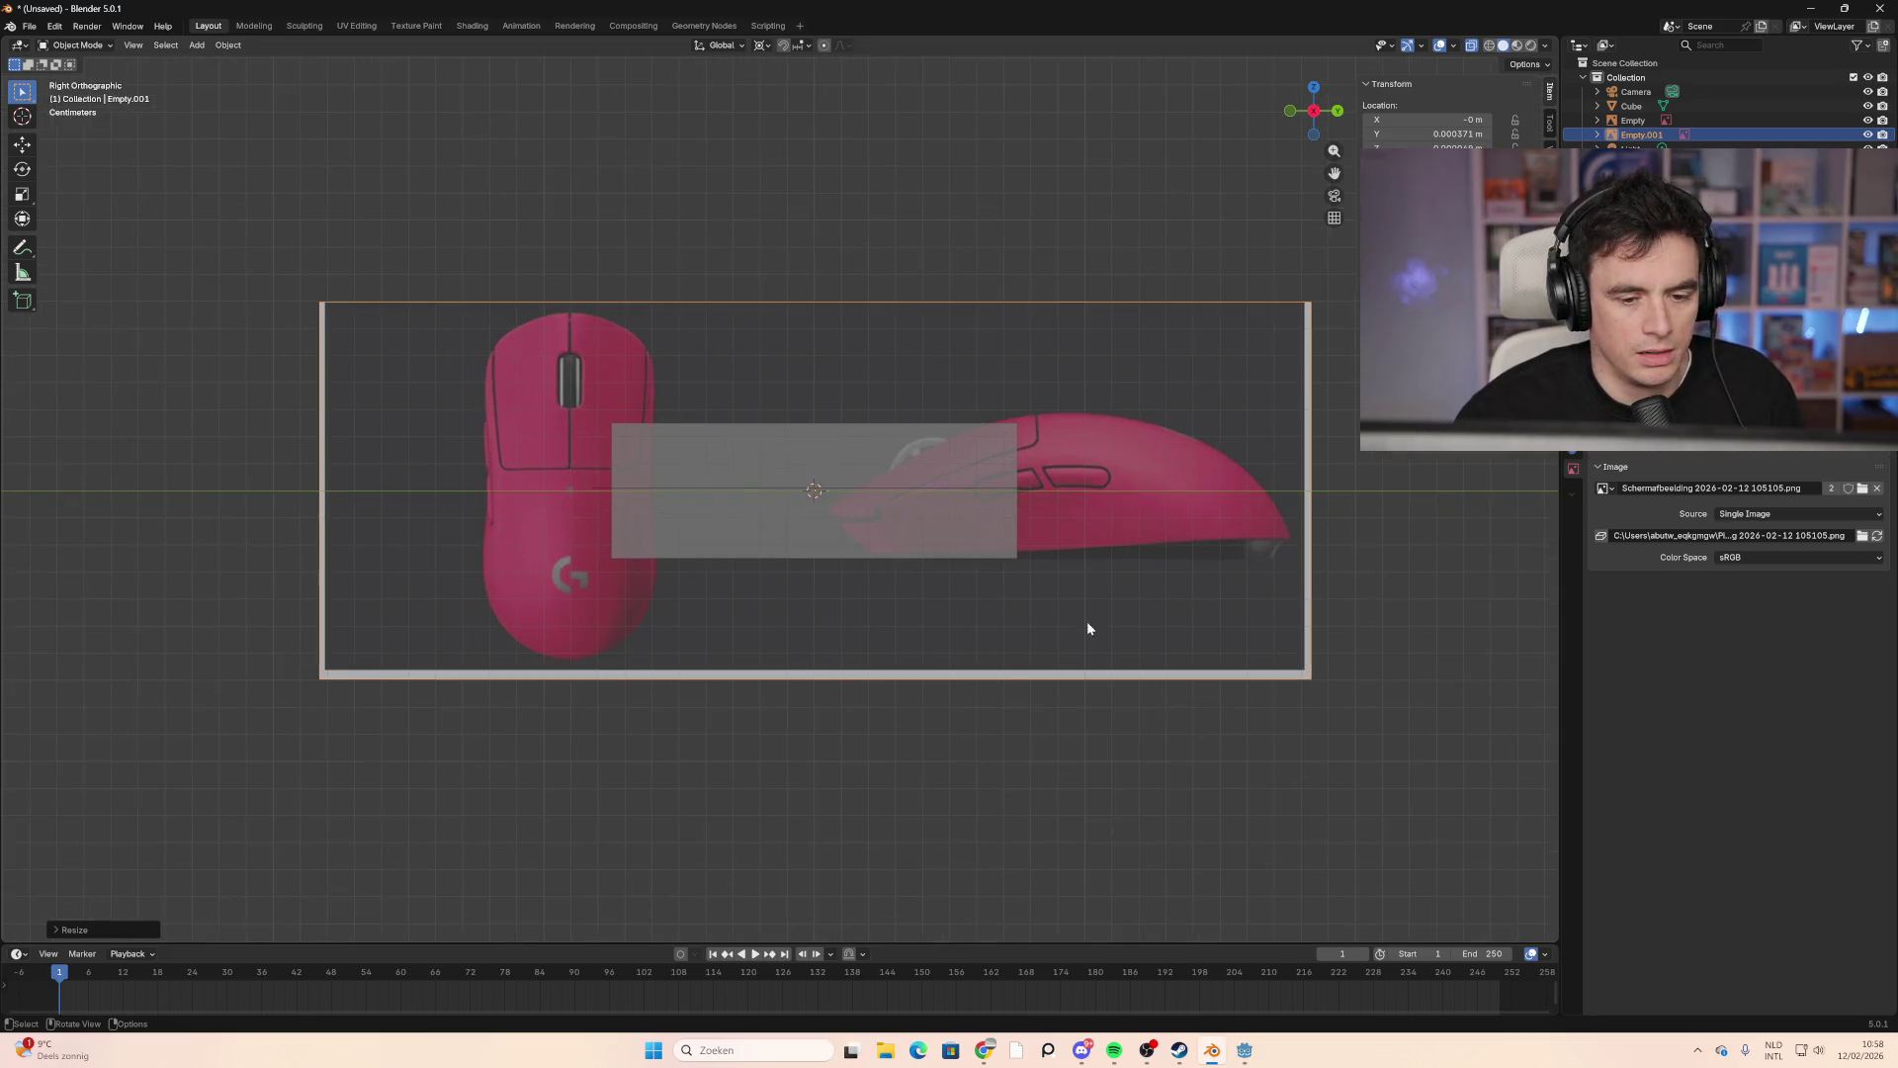
# Step: Fine-tune the side image's position and size until its profile lines up with the block
pyautogui.press('g')
pyautogui.click(1493, 788)
pyautogui.press('s')
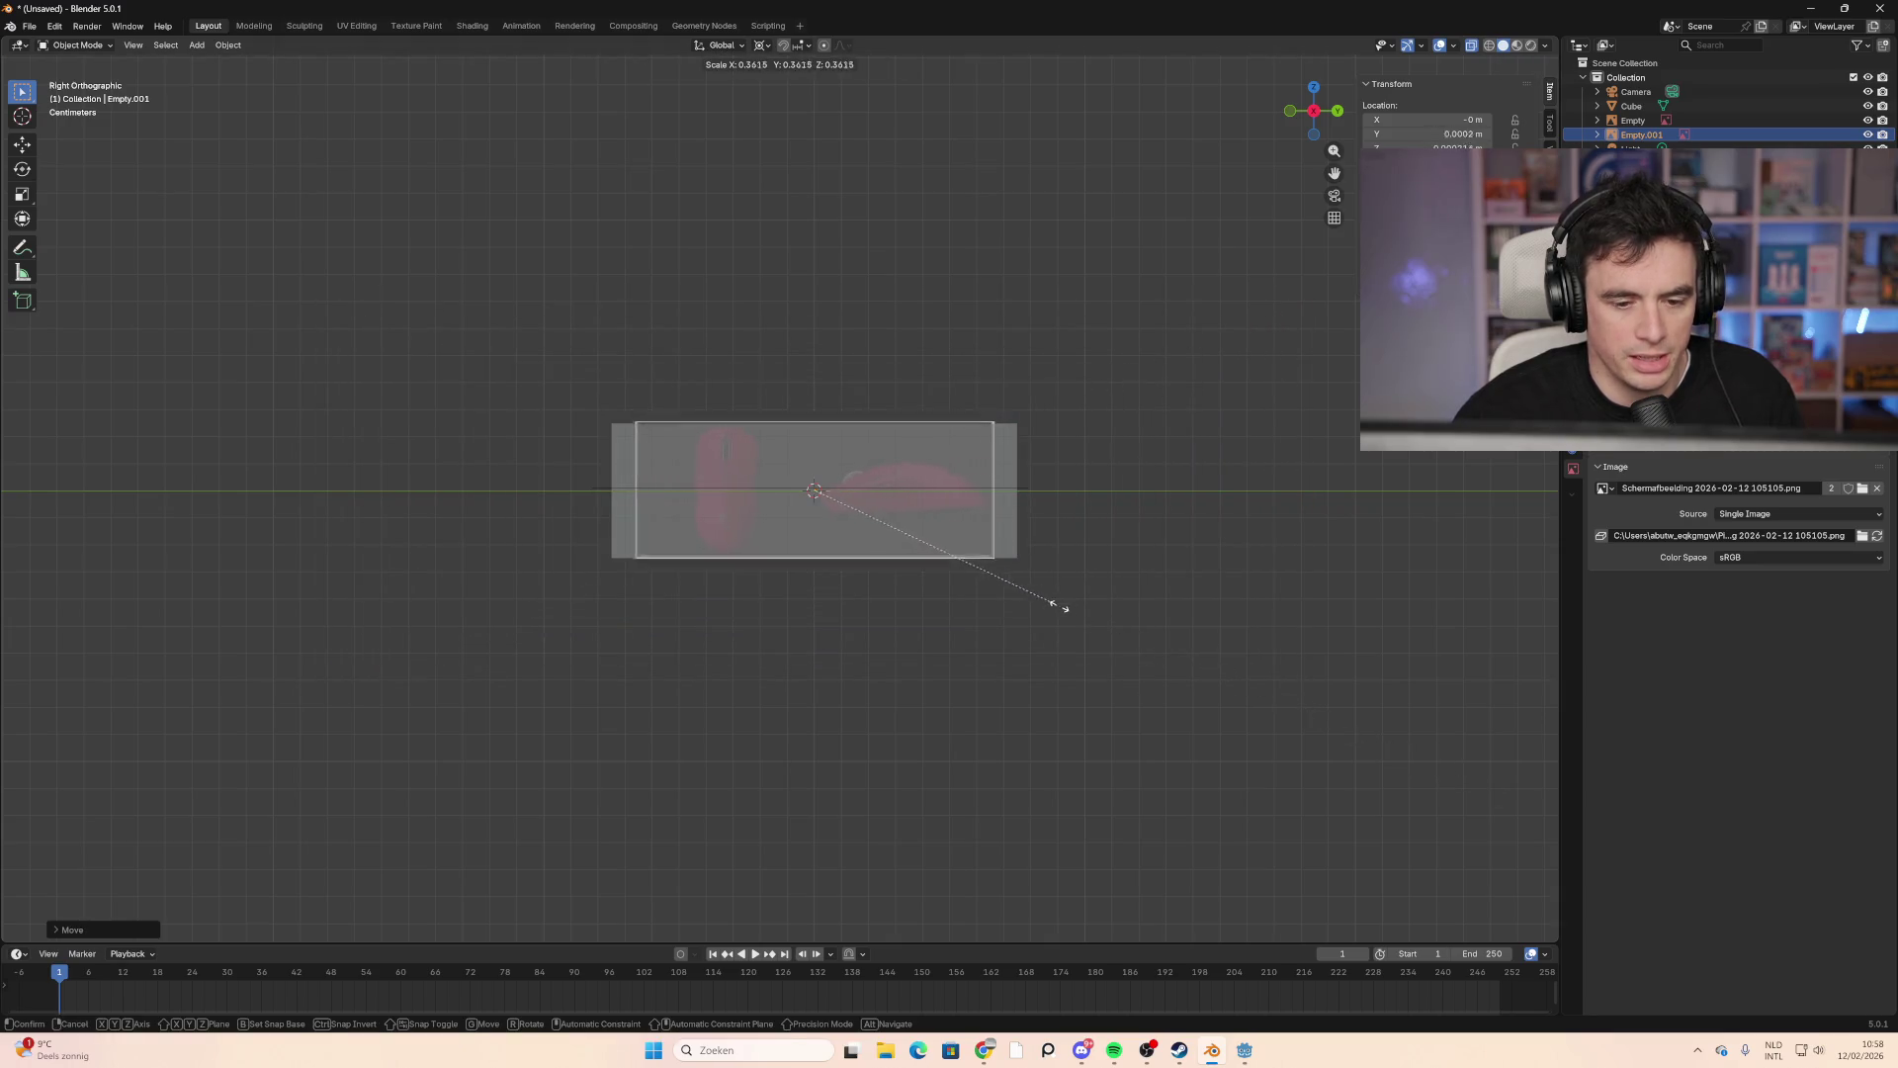
pyautogui.click(1190, 652)
pyautogui.scroll(3, 846, 483)
pyautogui.press('g')
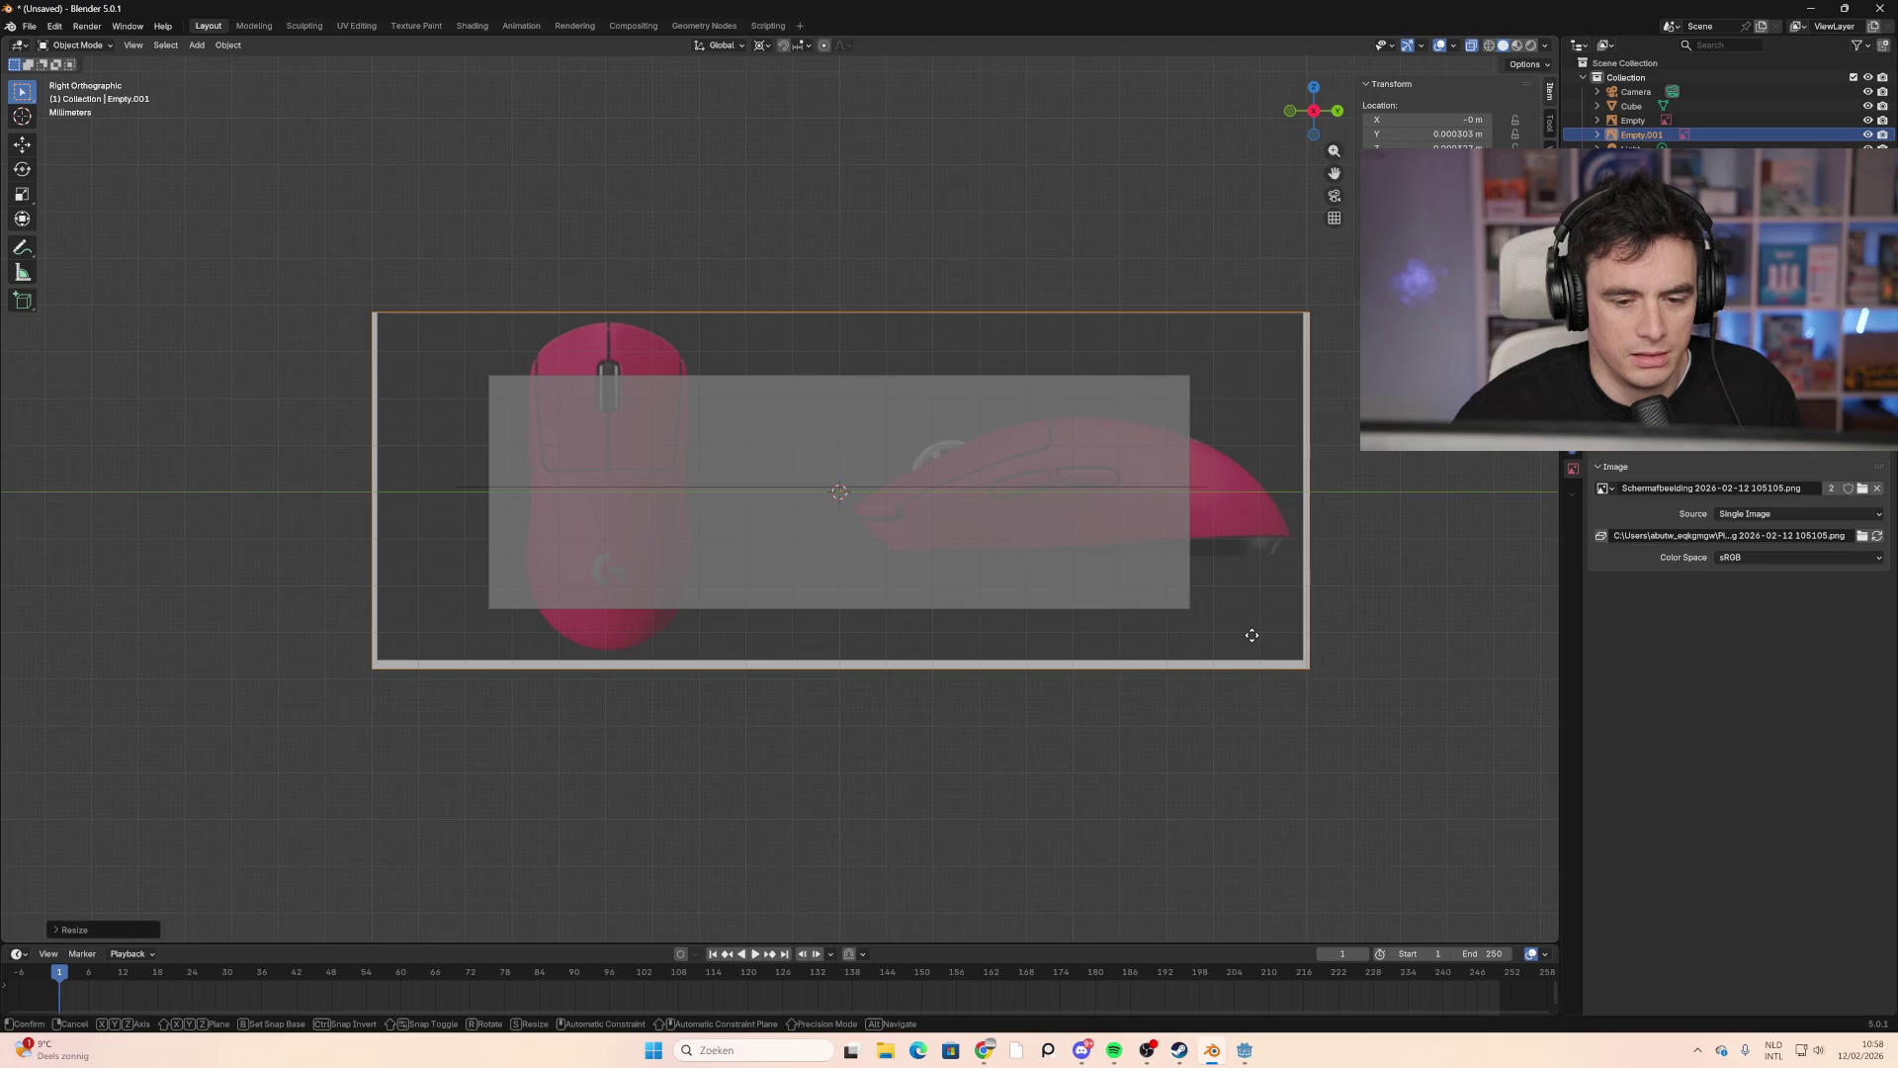
pyautogui.click(1022, 649)
pyautogui.press('s')
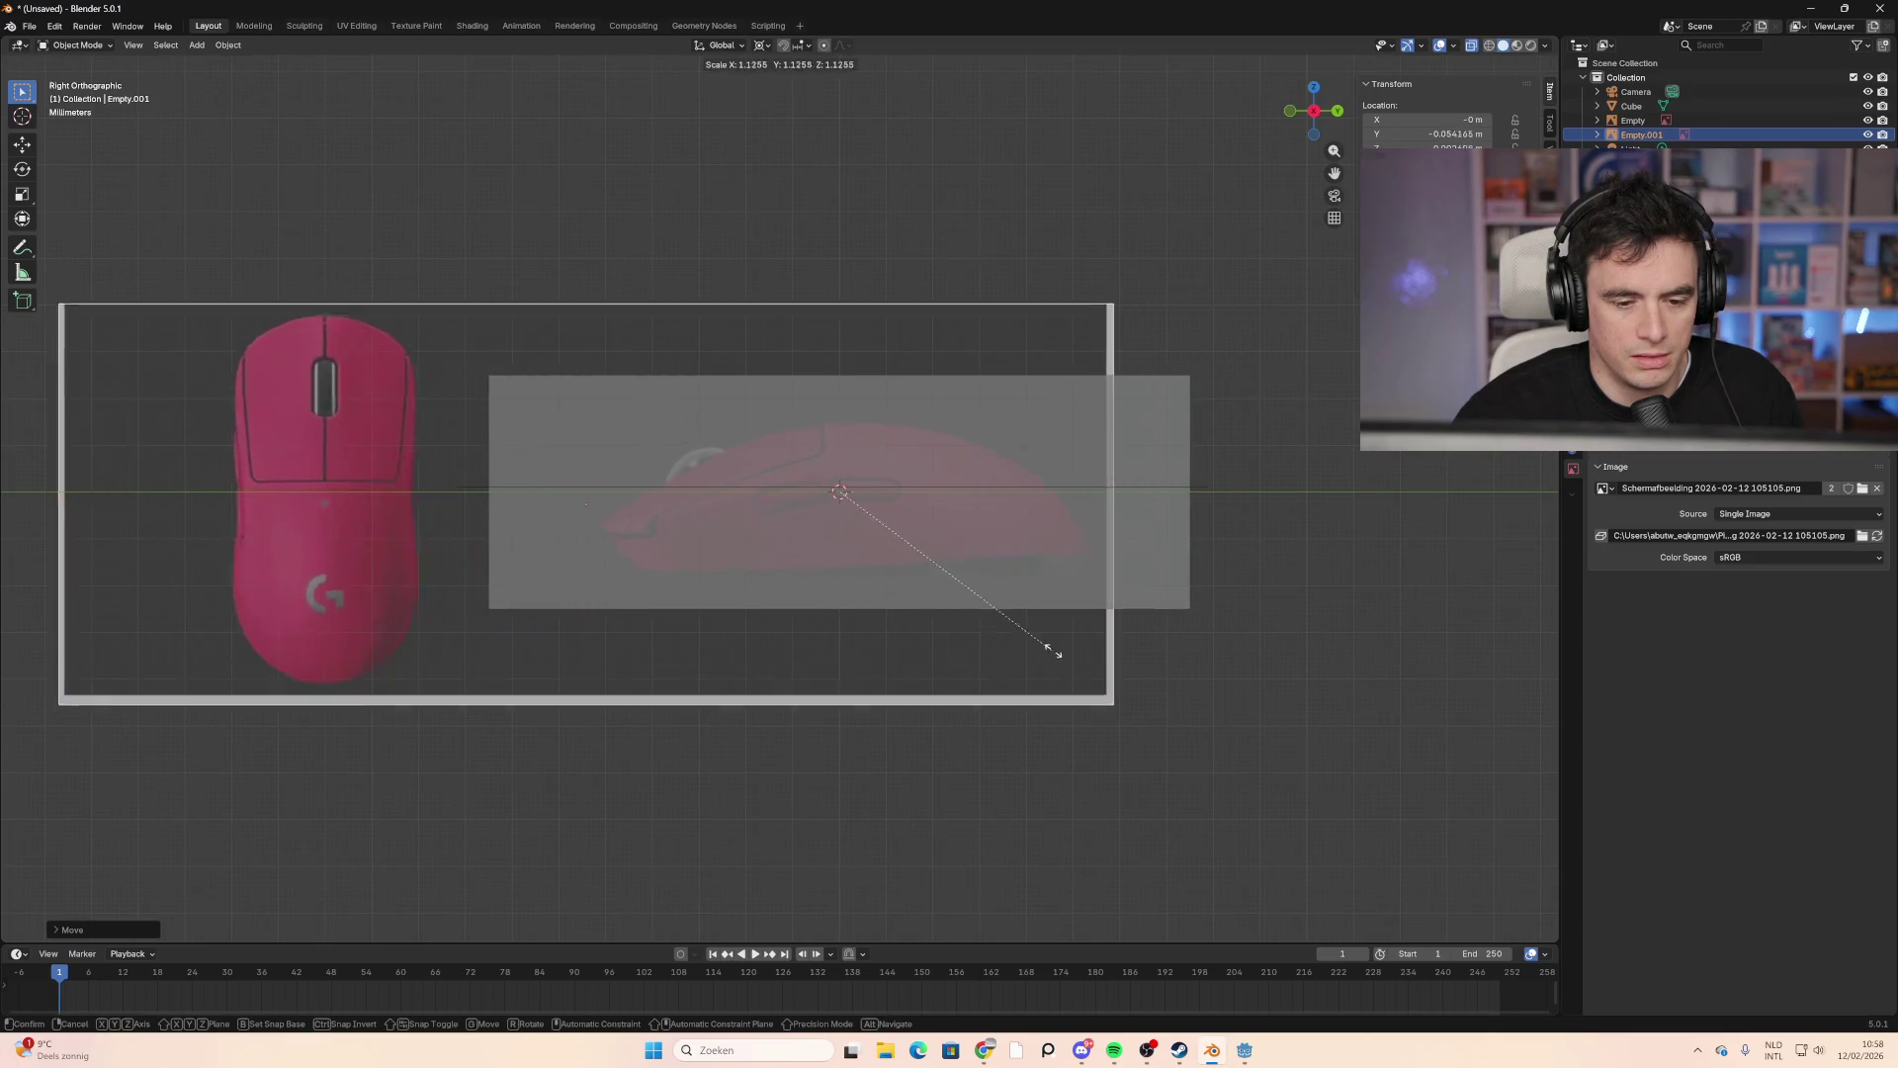
pyautogui.click(1171, 670)
pyautogui.press('g')
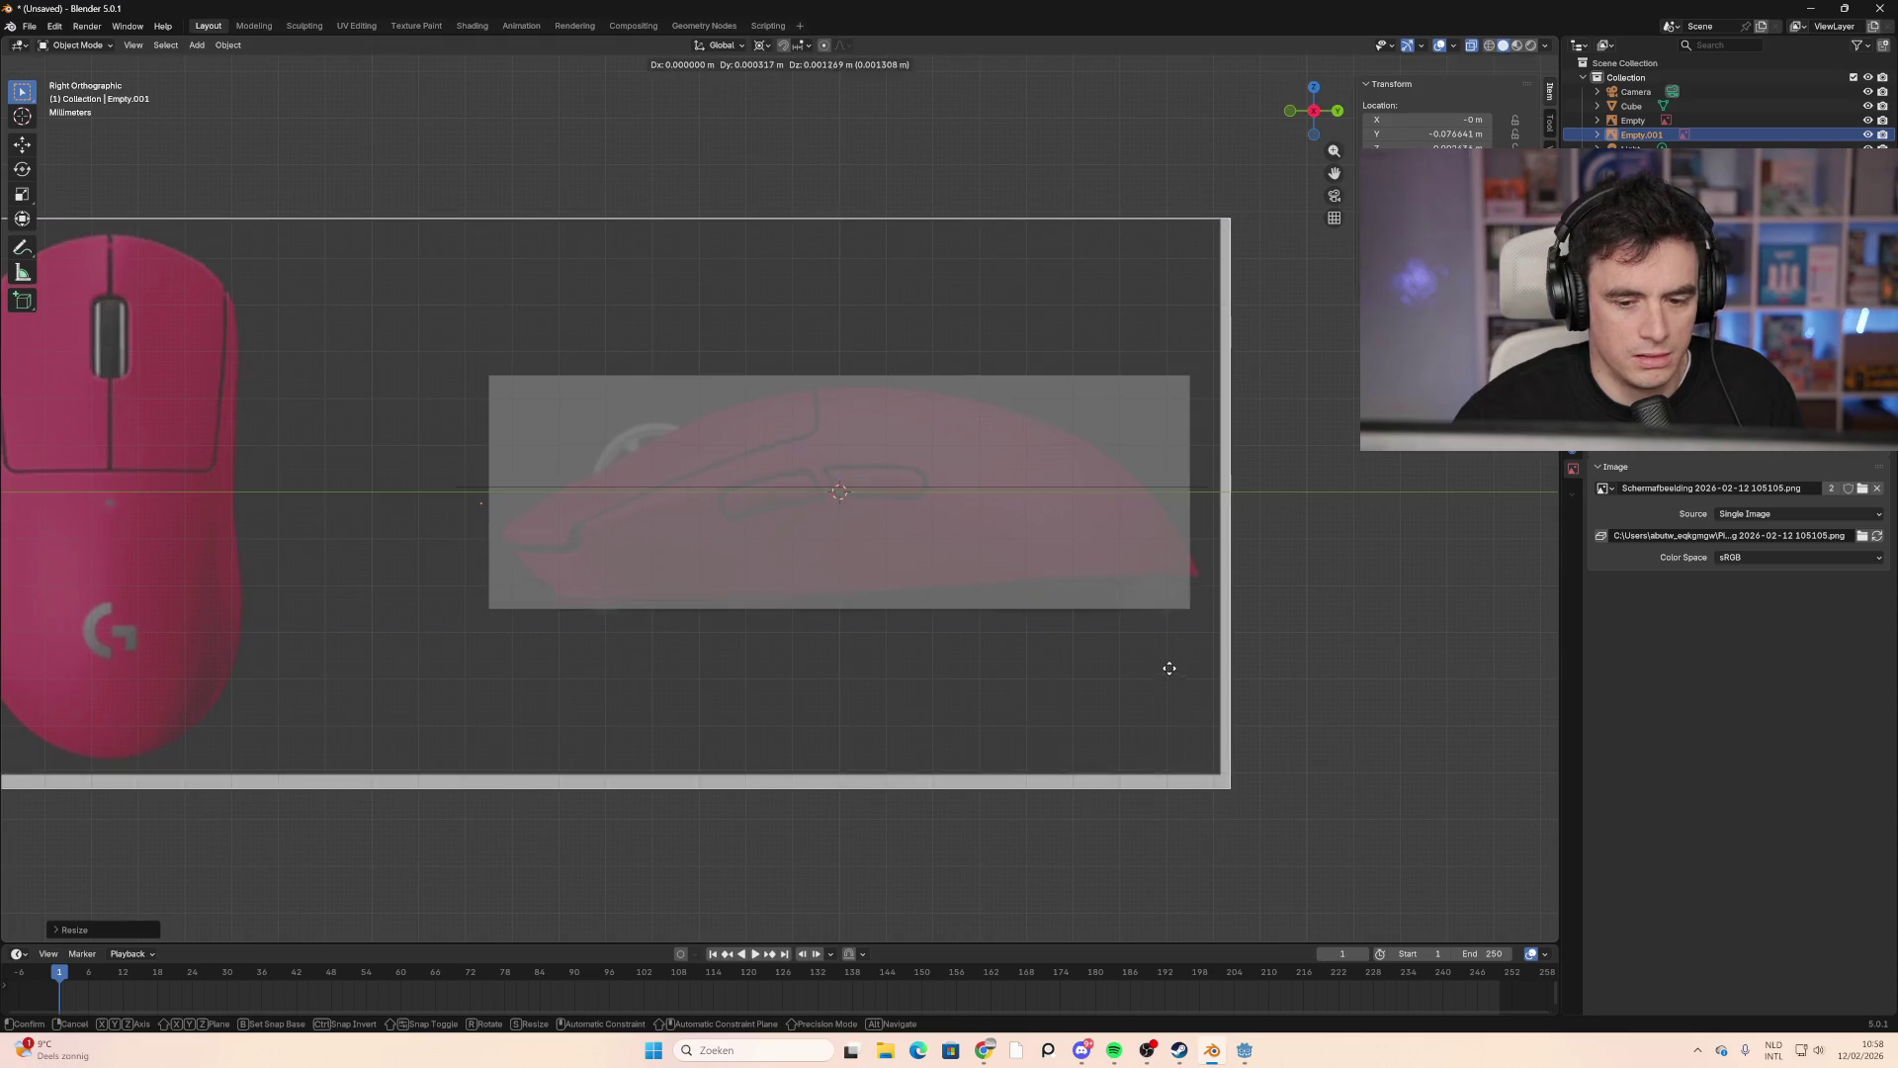
pyautogui.click(1164, 662)
pyautogui.press('s')
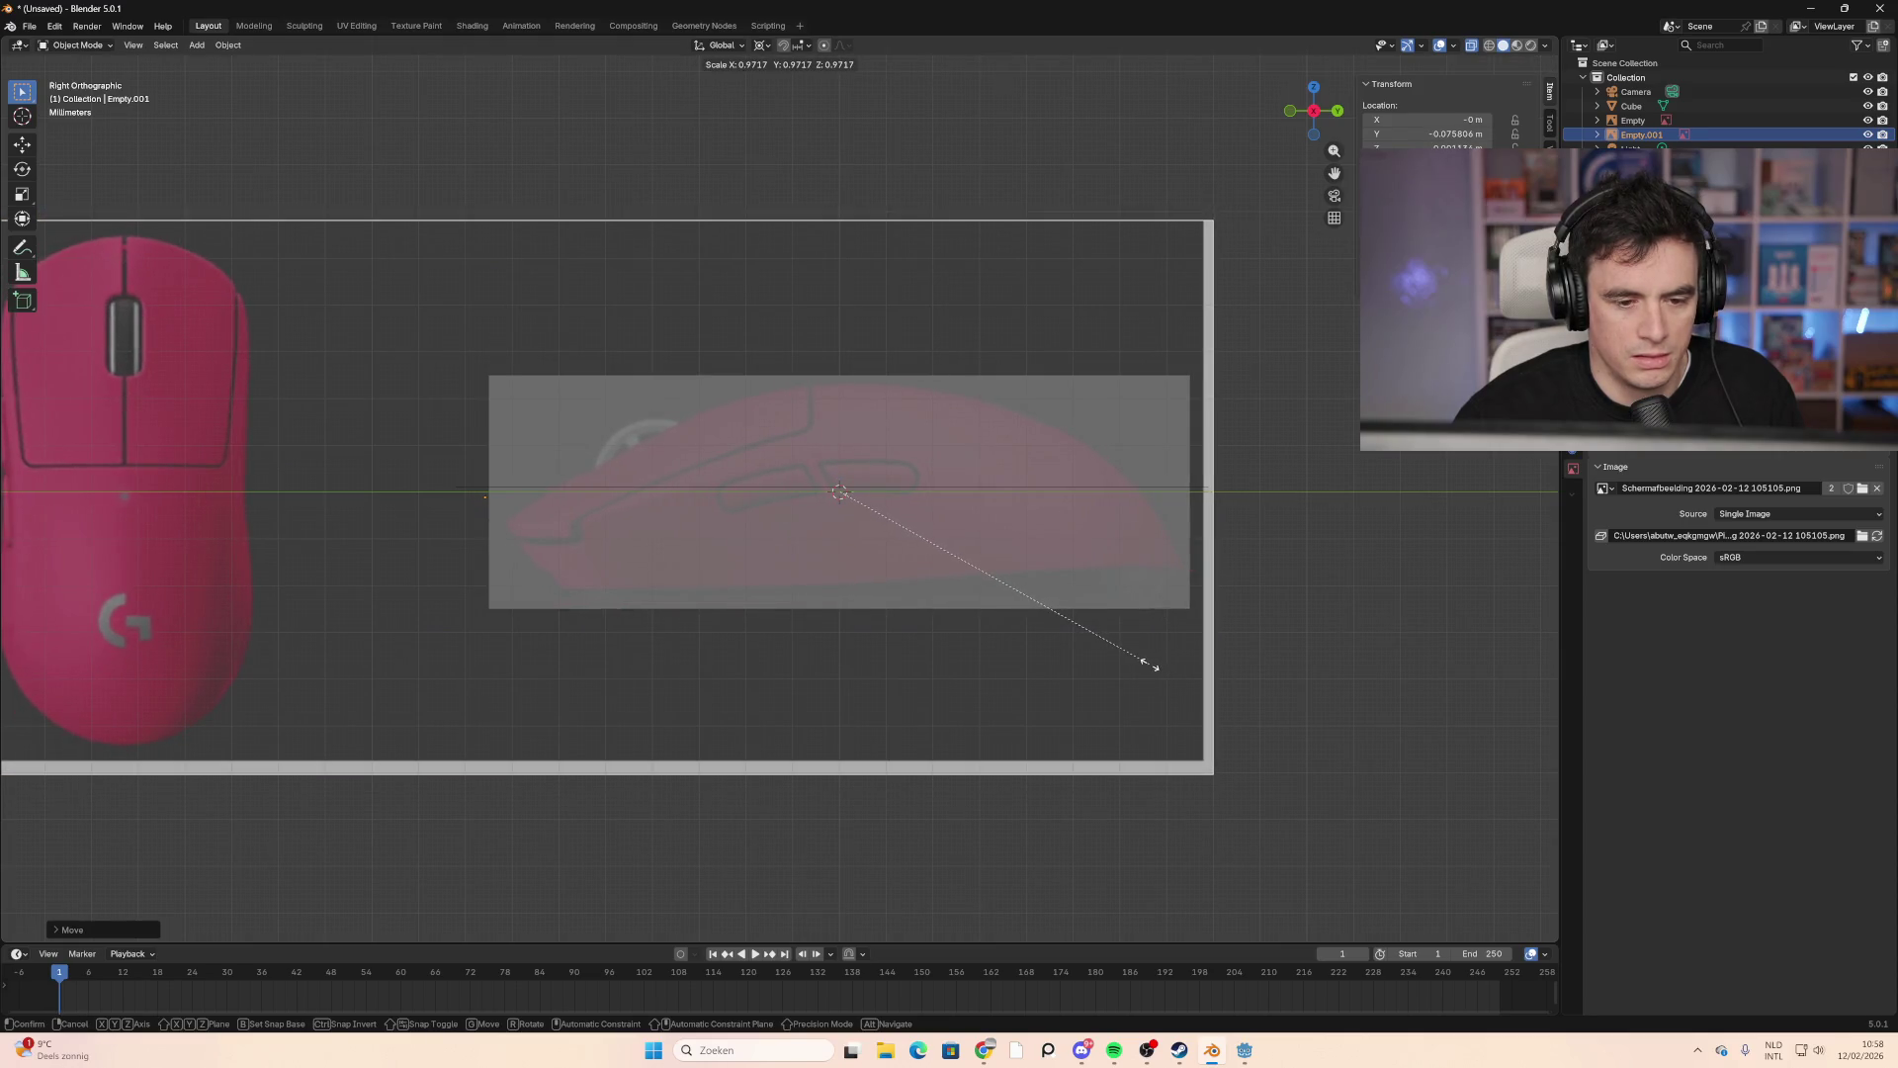
pyautogui.rightClick(1152, 666)
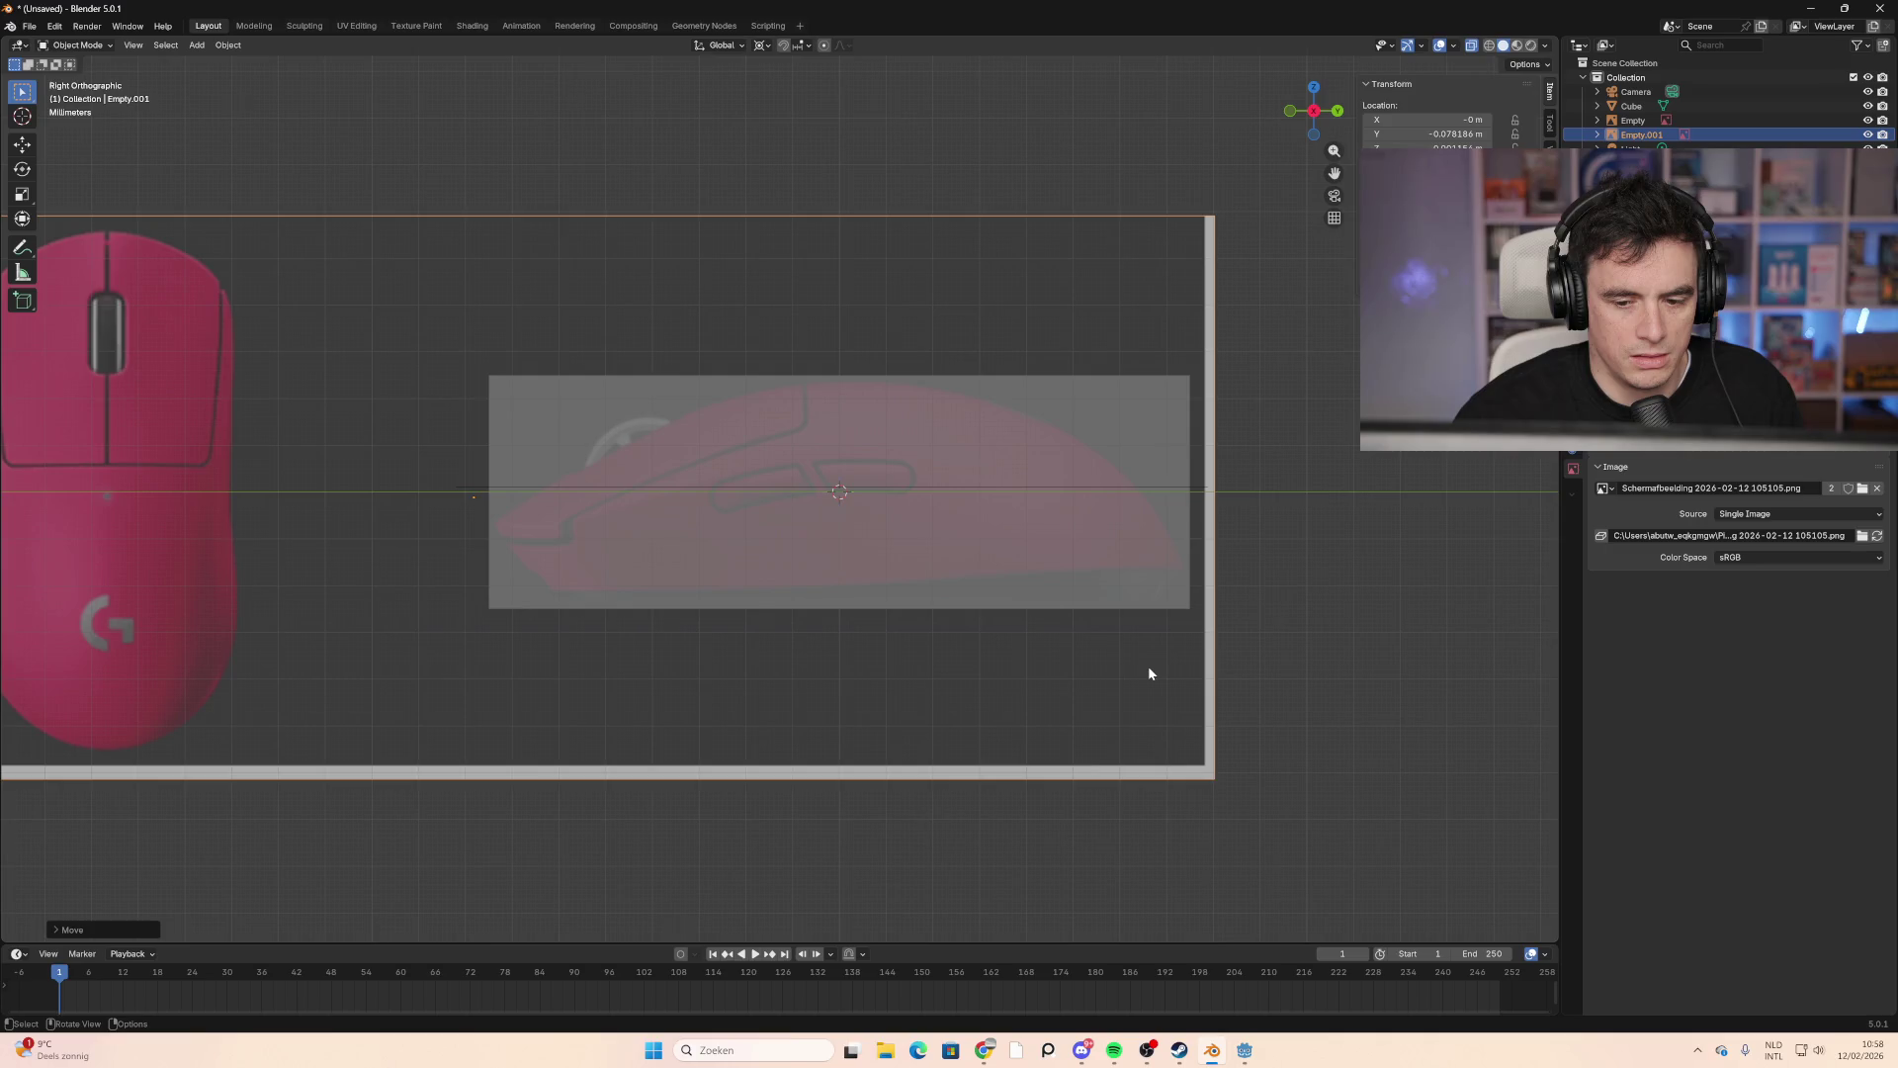
pyautogui.press('s')
pyautogui.rightClick(1149, 667)
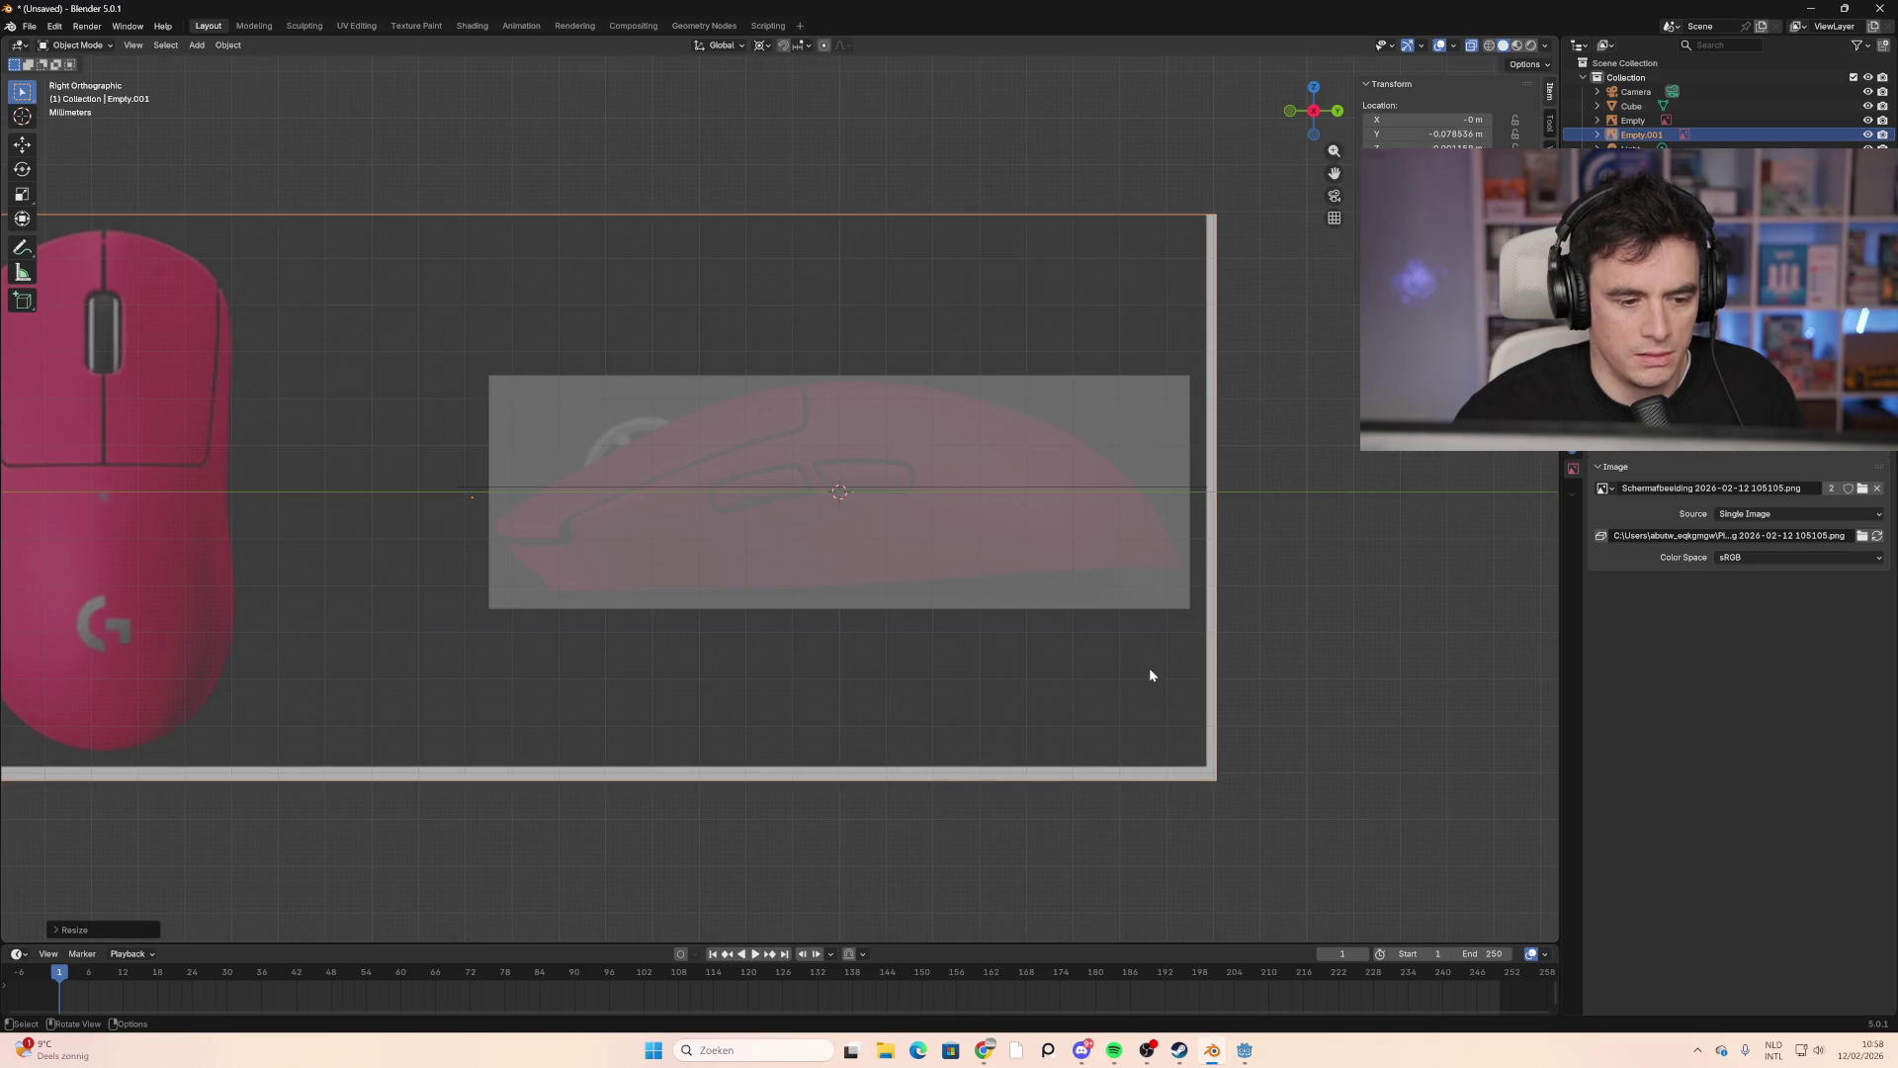
pyautogui.click(1390, 728)
pyautogui.scroll(-3, 1345, 682)
pyautogui.moveTo(1313, 647)
pyautogui.mouseDown(button='middle')
pyautogui.moveTo(1055, 597)
pyautogui.moveTo(974, 636)
pyautogui.moveTo(1131, 517)
pyautogui.mouseUp(button='middle')
pyautogui.moveTo(478, 546)
pyautogui.mouseDown(button='middle')
pyautogui.moveTo(751, 628)
pyautogui.moveTo(911, 643)
pyautogui.moveTo(605, 583)
pyautogui.moveTo(581, 667)
pyautogui.moveTo(881, 617)
pyautogui.mouseUp(button='middle')
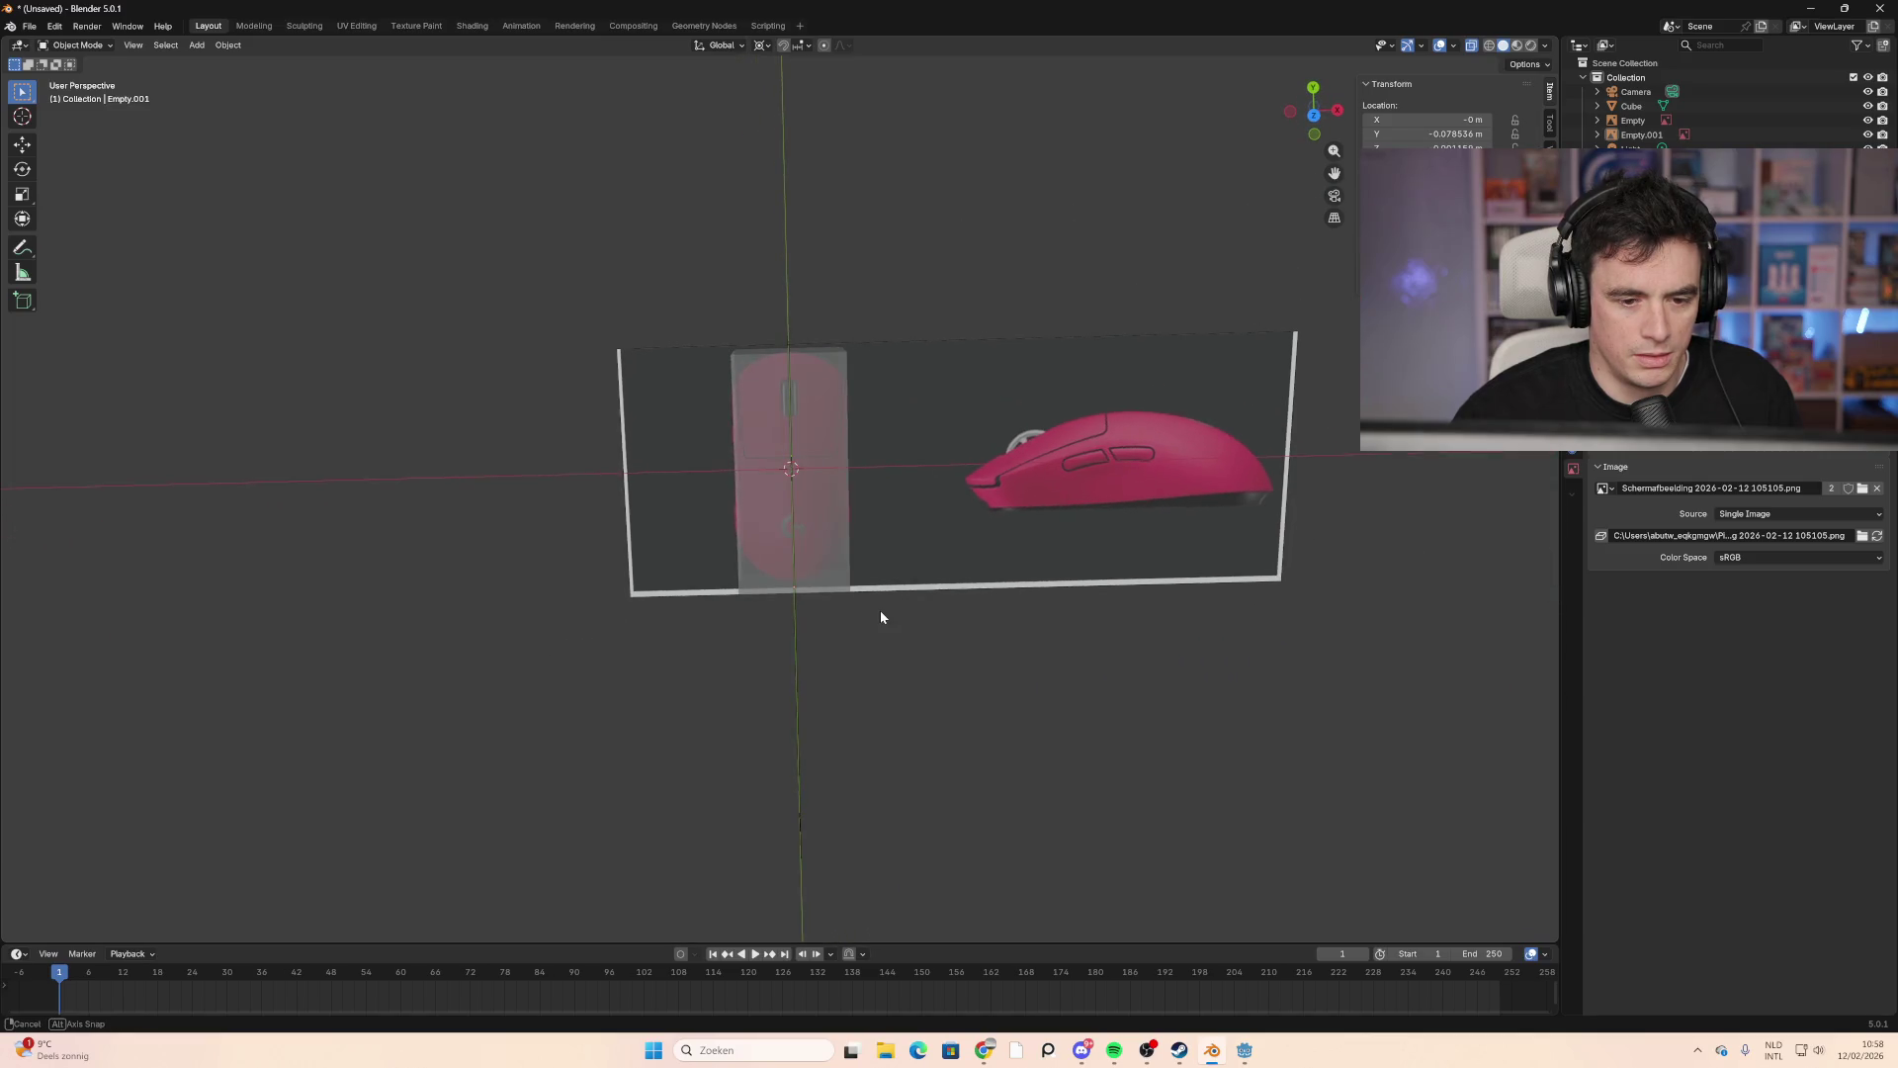
# Step: From the top view, orbit slightly and open the object context menu for Empty.001
pyautogui.click(1320, 116)
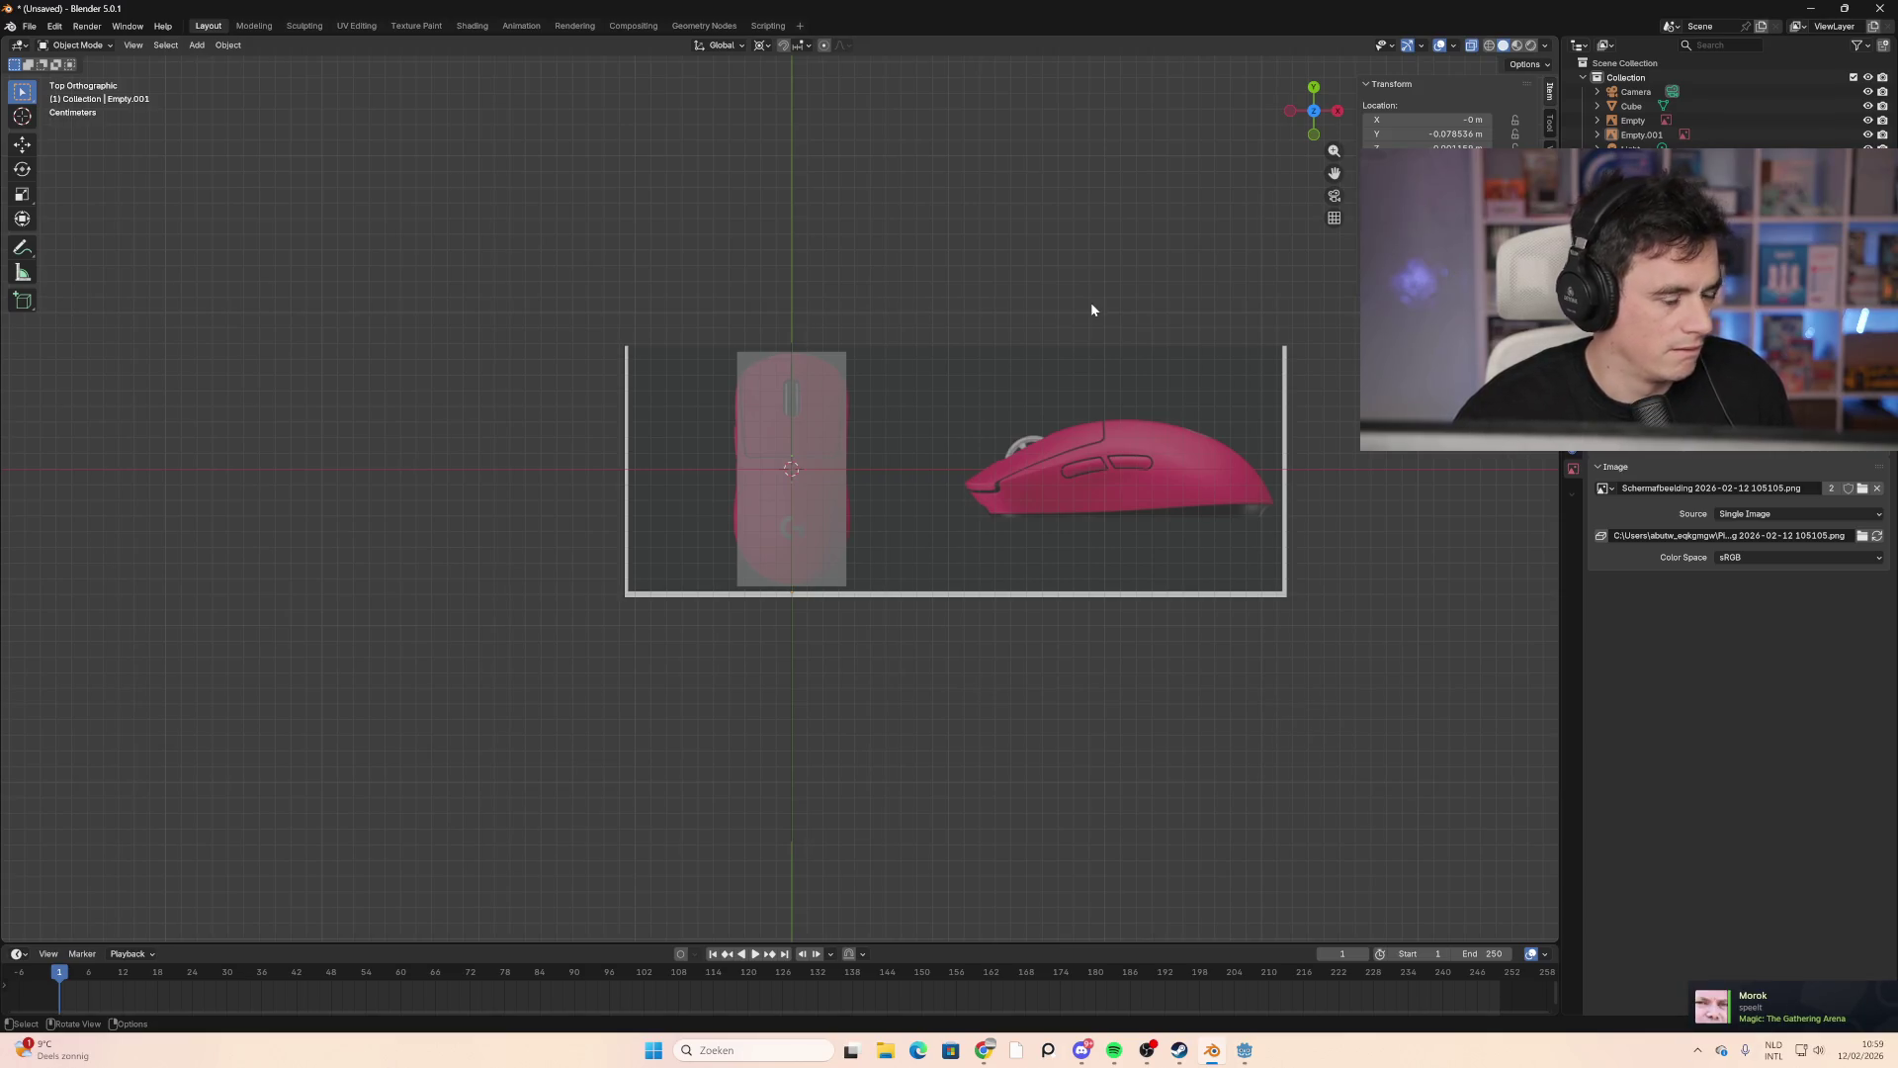
pyautogui.moveTo(945, 386)
pyautogui.mouseDown(button='middle')
pyautogui.moveTo(1136, 495)
pyautogui.moveTo(962, 415)
pyautogui.moveTo(966, 327)
pyautogui.moveTo(1031, 413)
pyautogui.moveTo(945, 317)
pyautogui.moveTo(991, 432)
pyautogui.moveTo(949, 323)
pyautogui.moveTo(964, 340)
pyautogui.mouseUp(button='middle')
pyautogui.click(589, 460)
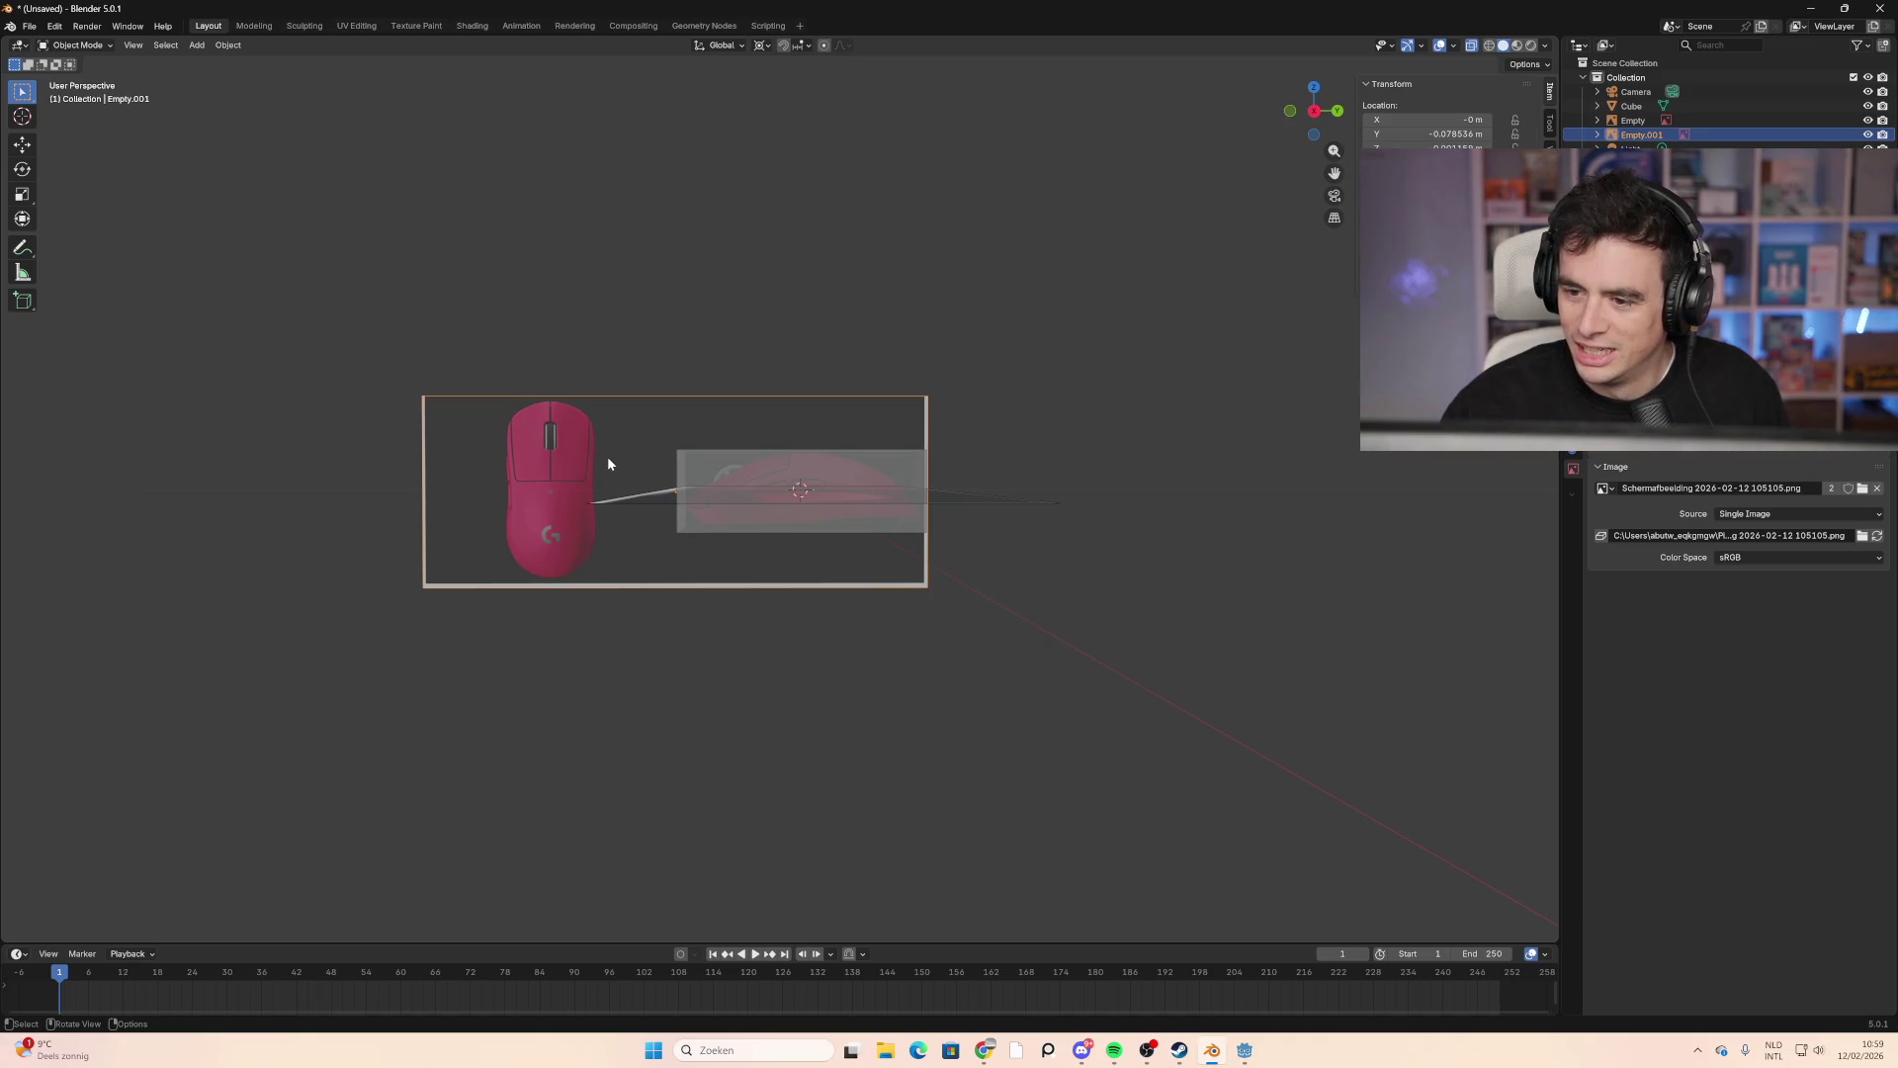
pyautogui.rightClick(619, 459)
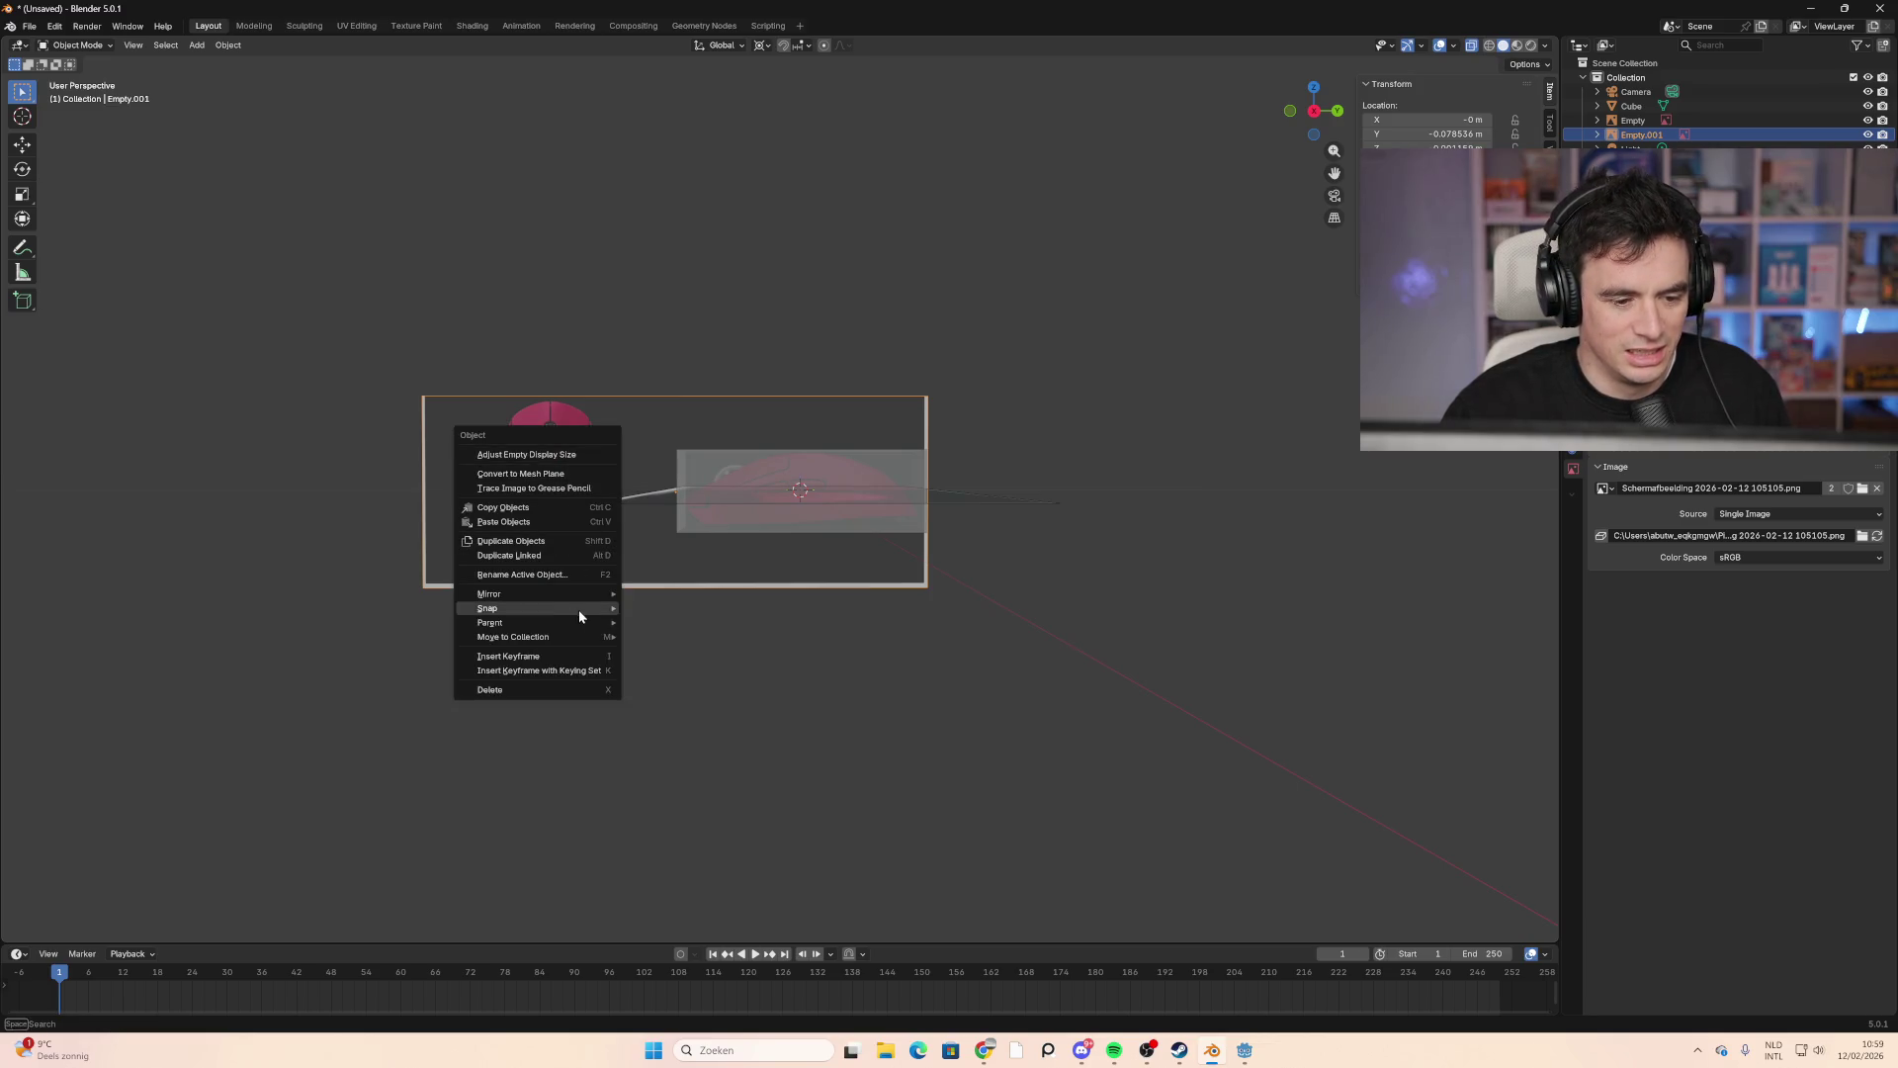
# Step: Undo a Z Local mirror and mirror the reference image along X Local instead
pyautogui.moveTo(589, 593)
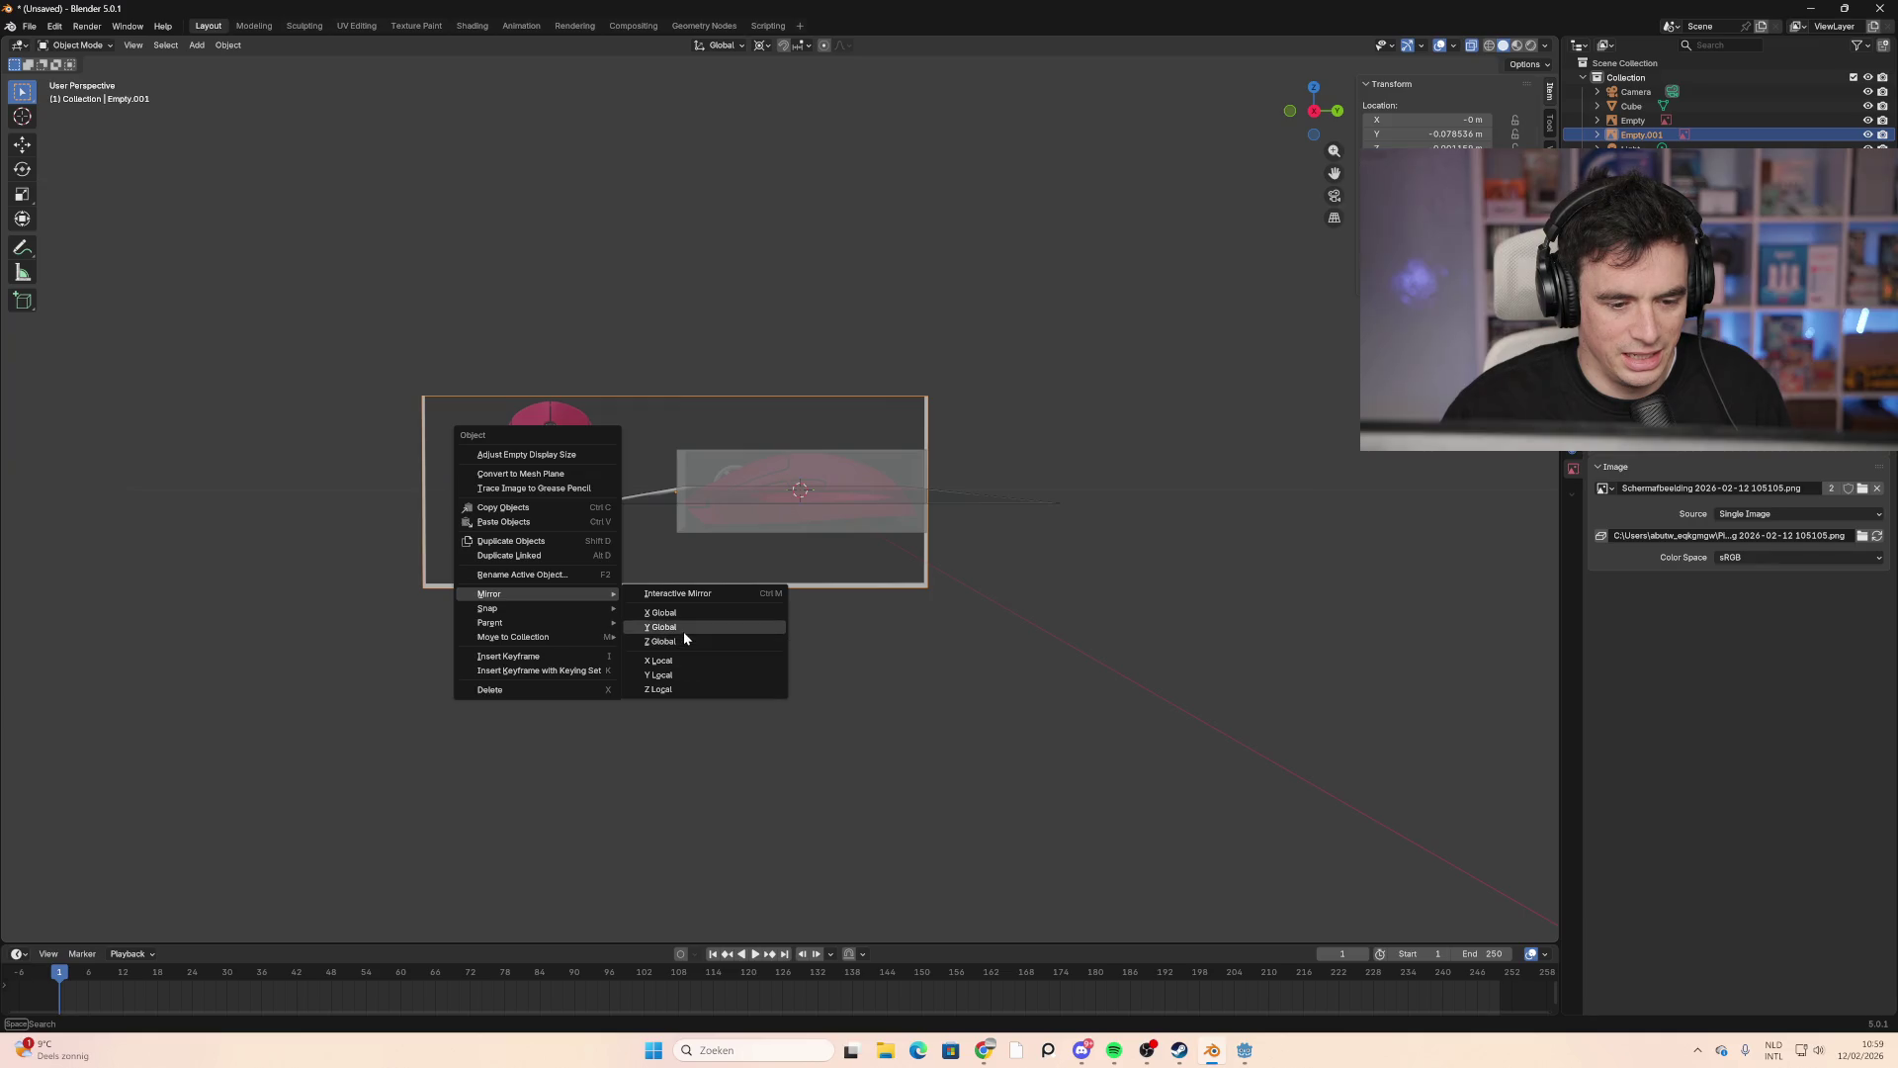
pyautogui.click(687, 684)
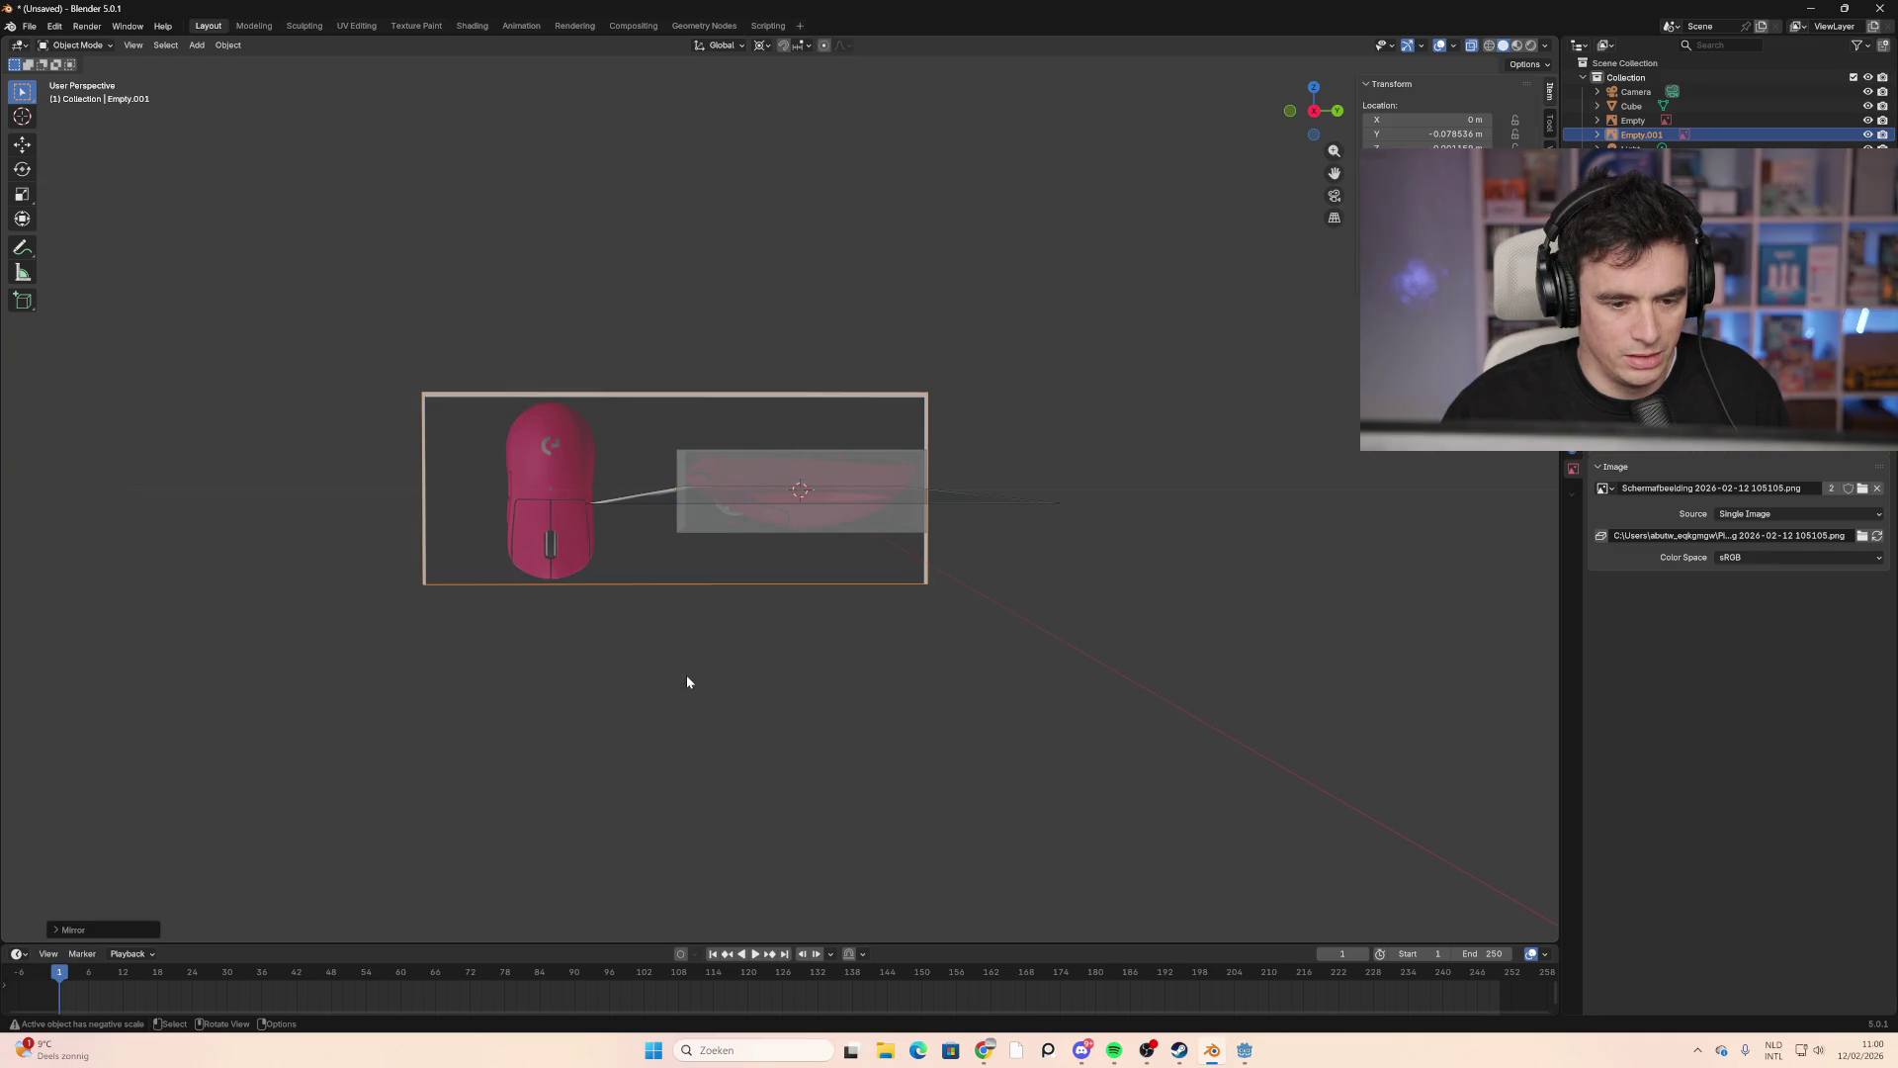
pyautogui.hotkey('ctrl', 'z')
pyautogui.rightClick(626, 526)
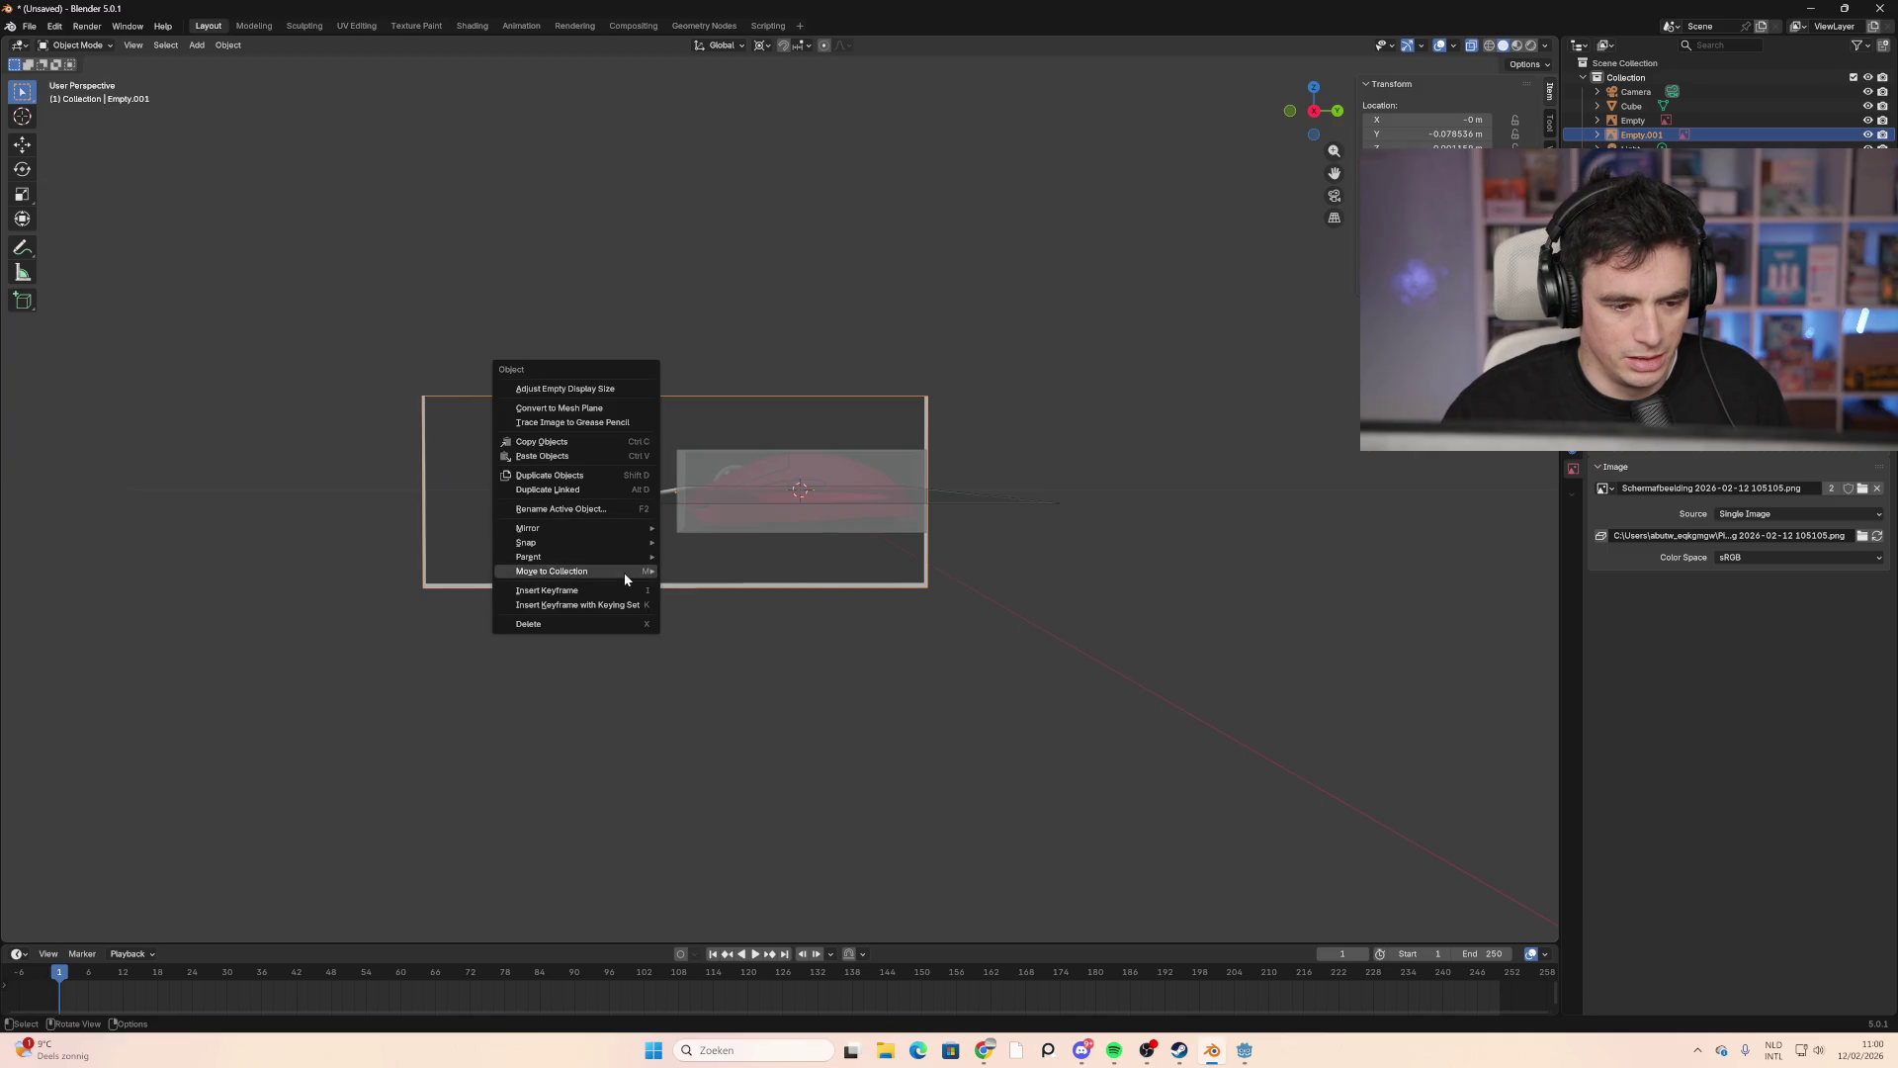
pyautogui.moveTo(623, 525)
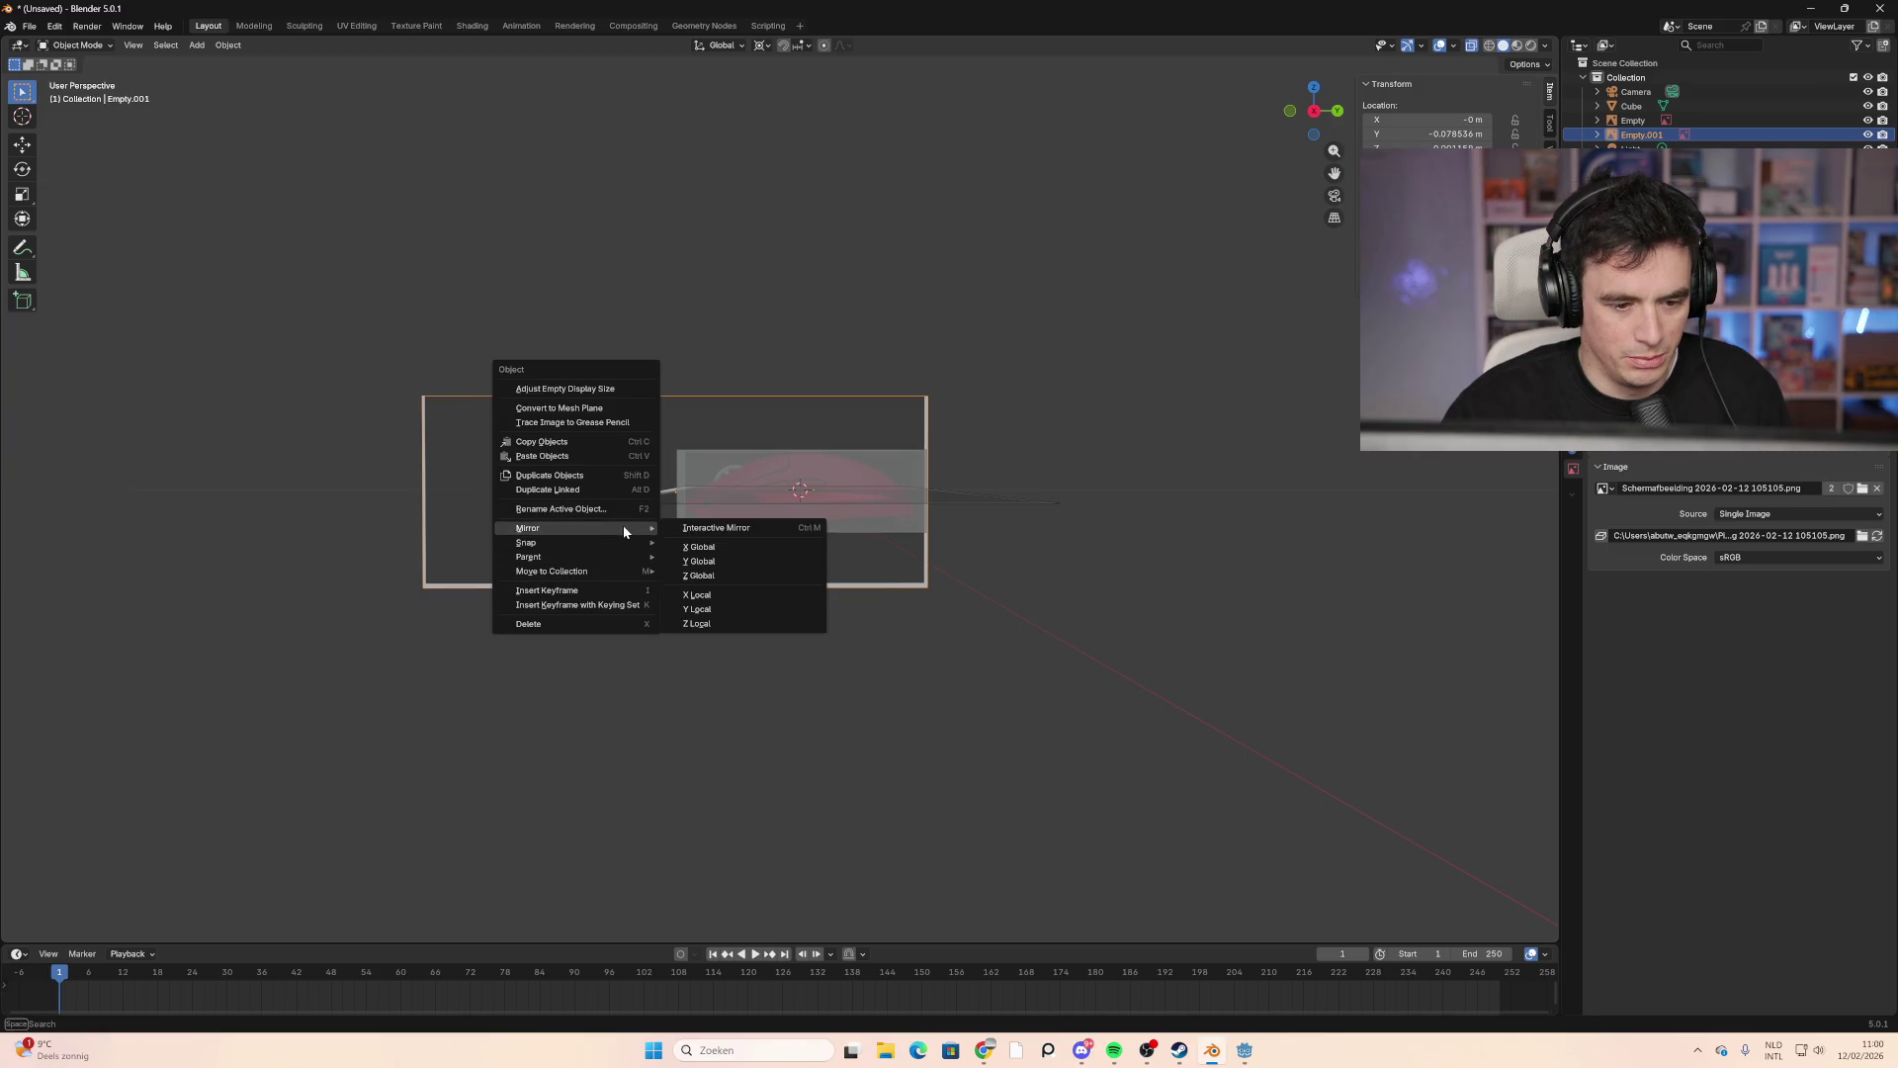
pyautogui.click(738, 598)
pyautogui.moveTo(738, 598)
pyautogui.mouseDown(button='middle')
pyautogui.moveTo(606, 506)
pyautogui.moveTo(800, 605)
pyautogui.moveTo(608, 475)
pyautogui.moveTo(697, 578)
pyautogui.moveTo(851, 644)
pyautogui.moveTo(834, 640)
pyautogui.mouseUp(button='middle')
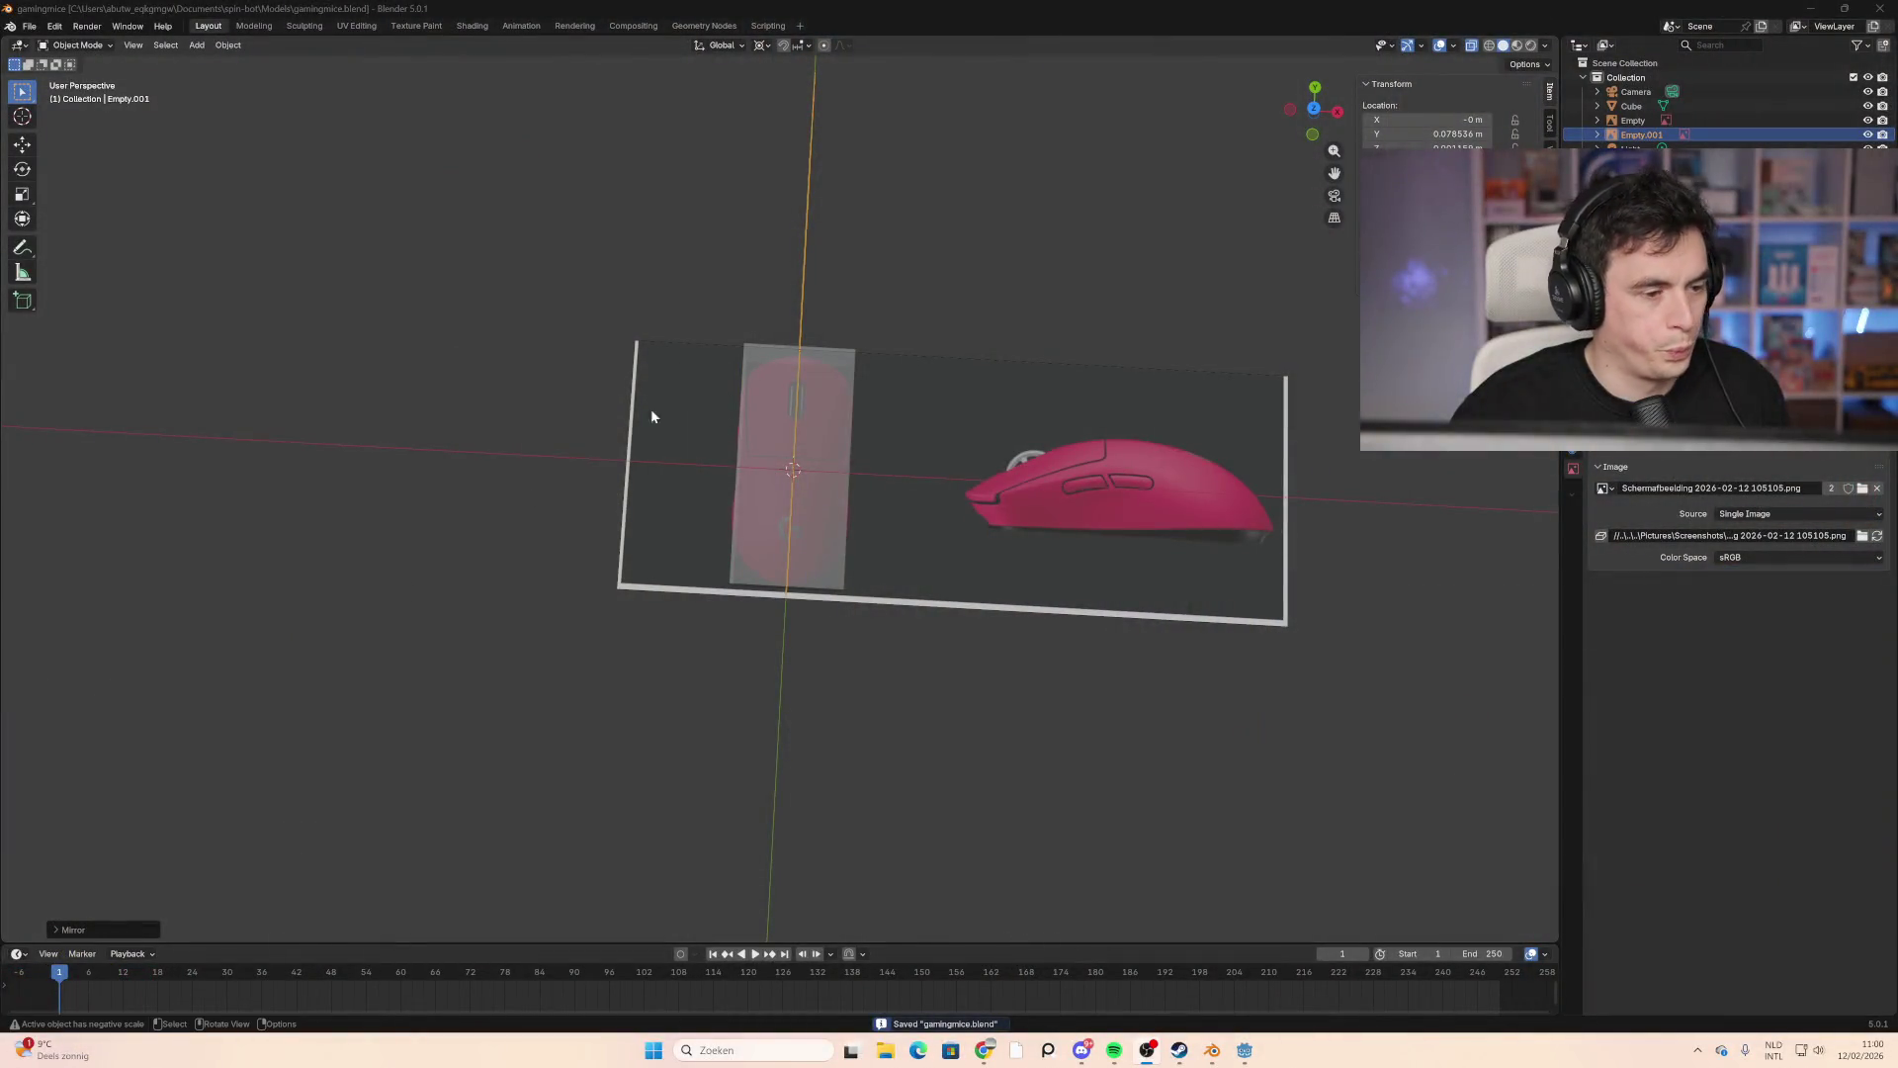
# Step: Switch to Top Orthographic view, centre the top reference, and select the Cube
pyautogui.press('KP_7')
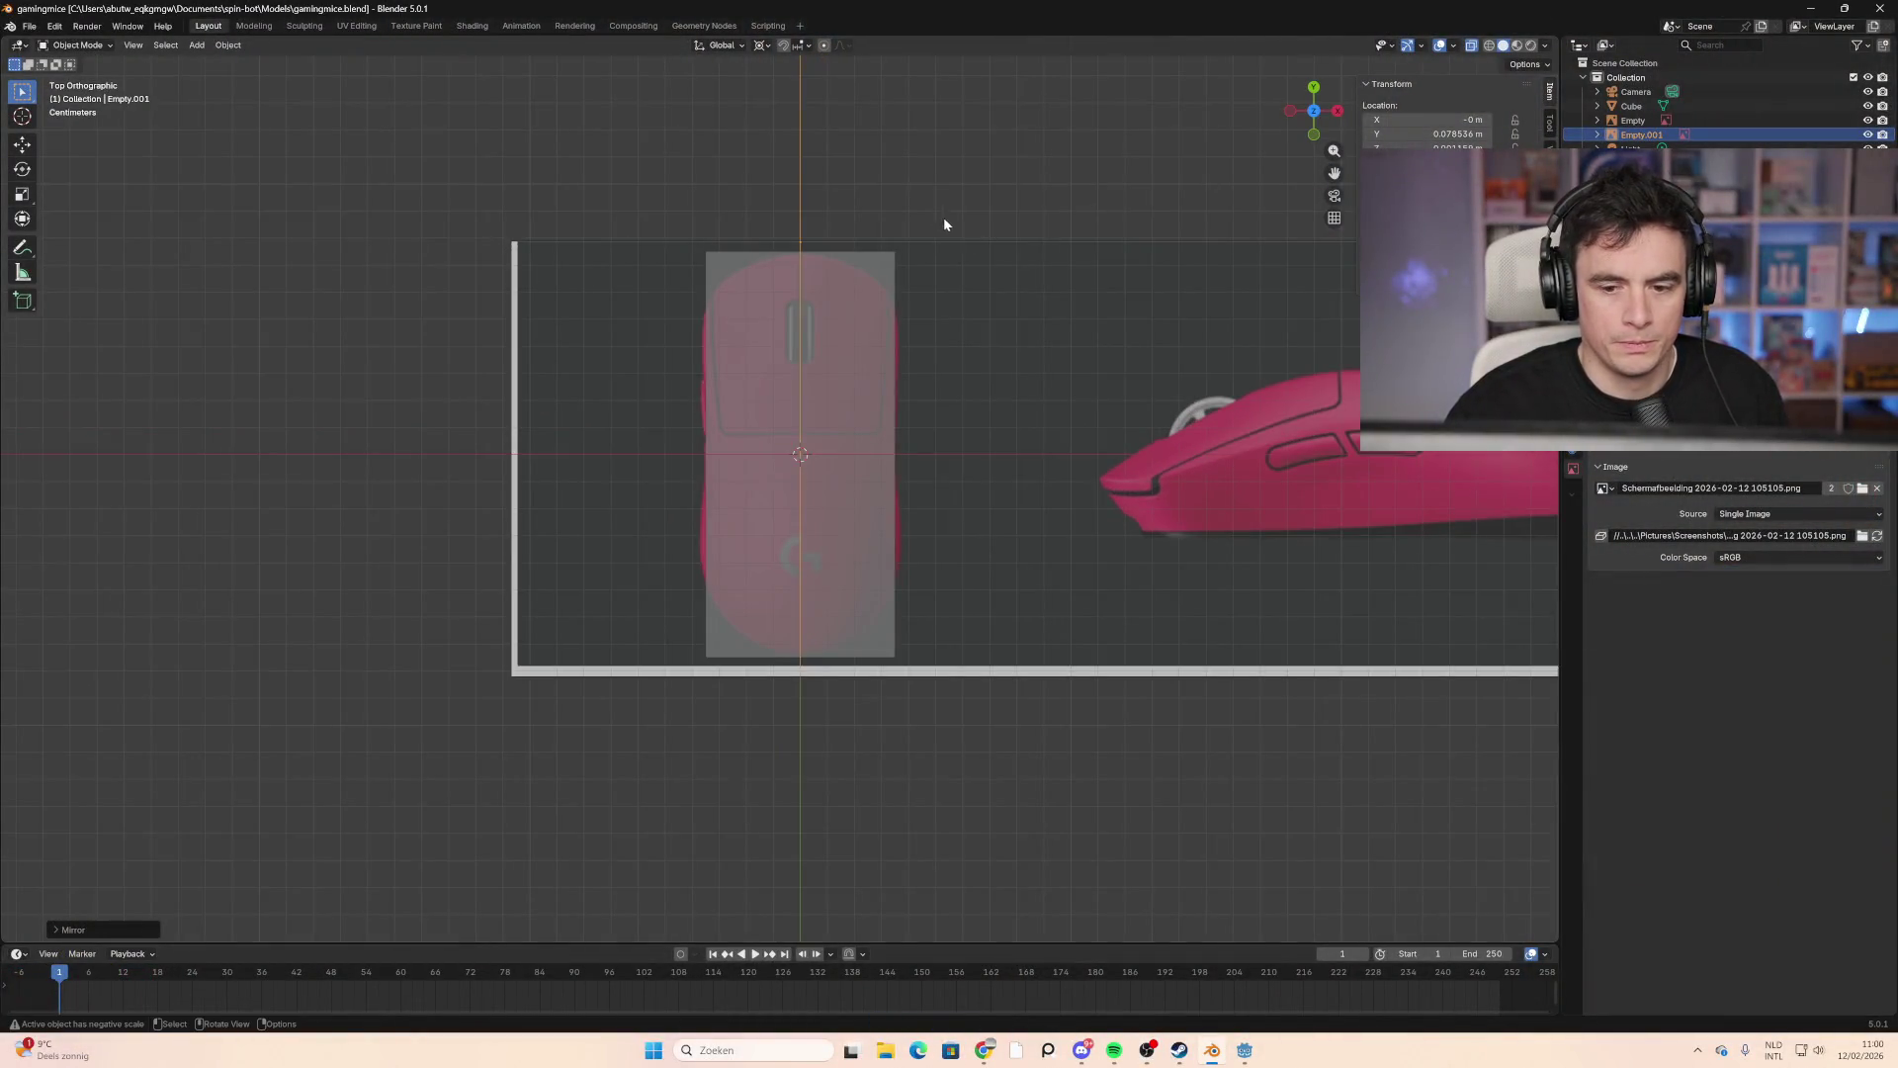
pyautogui.keyDown('shift'); pyautogui.moveTo(944, 217); pyautogui.dragTo(930, 342, button='middle'); pyautogui.keyUp('shift')
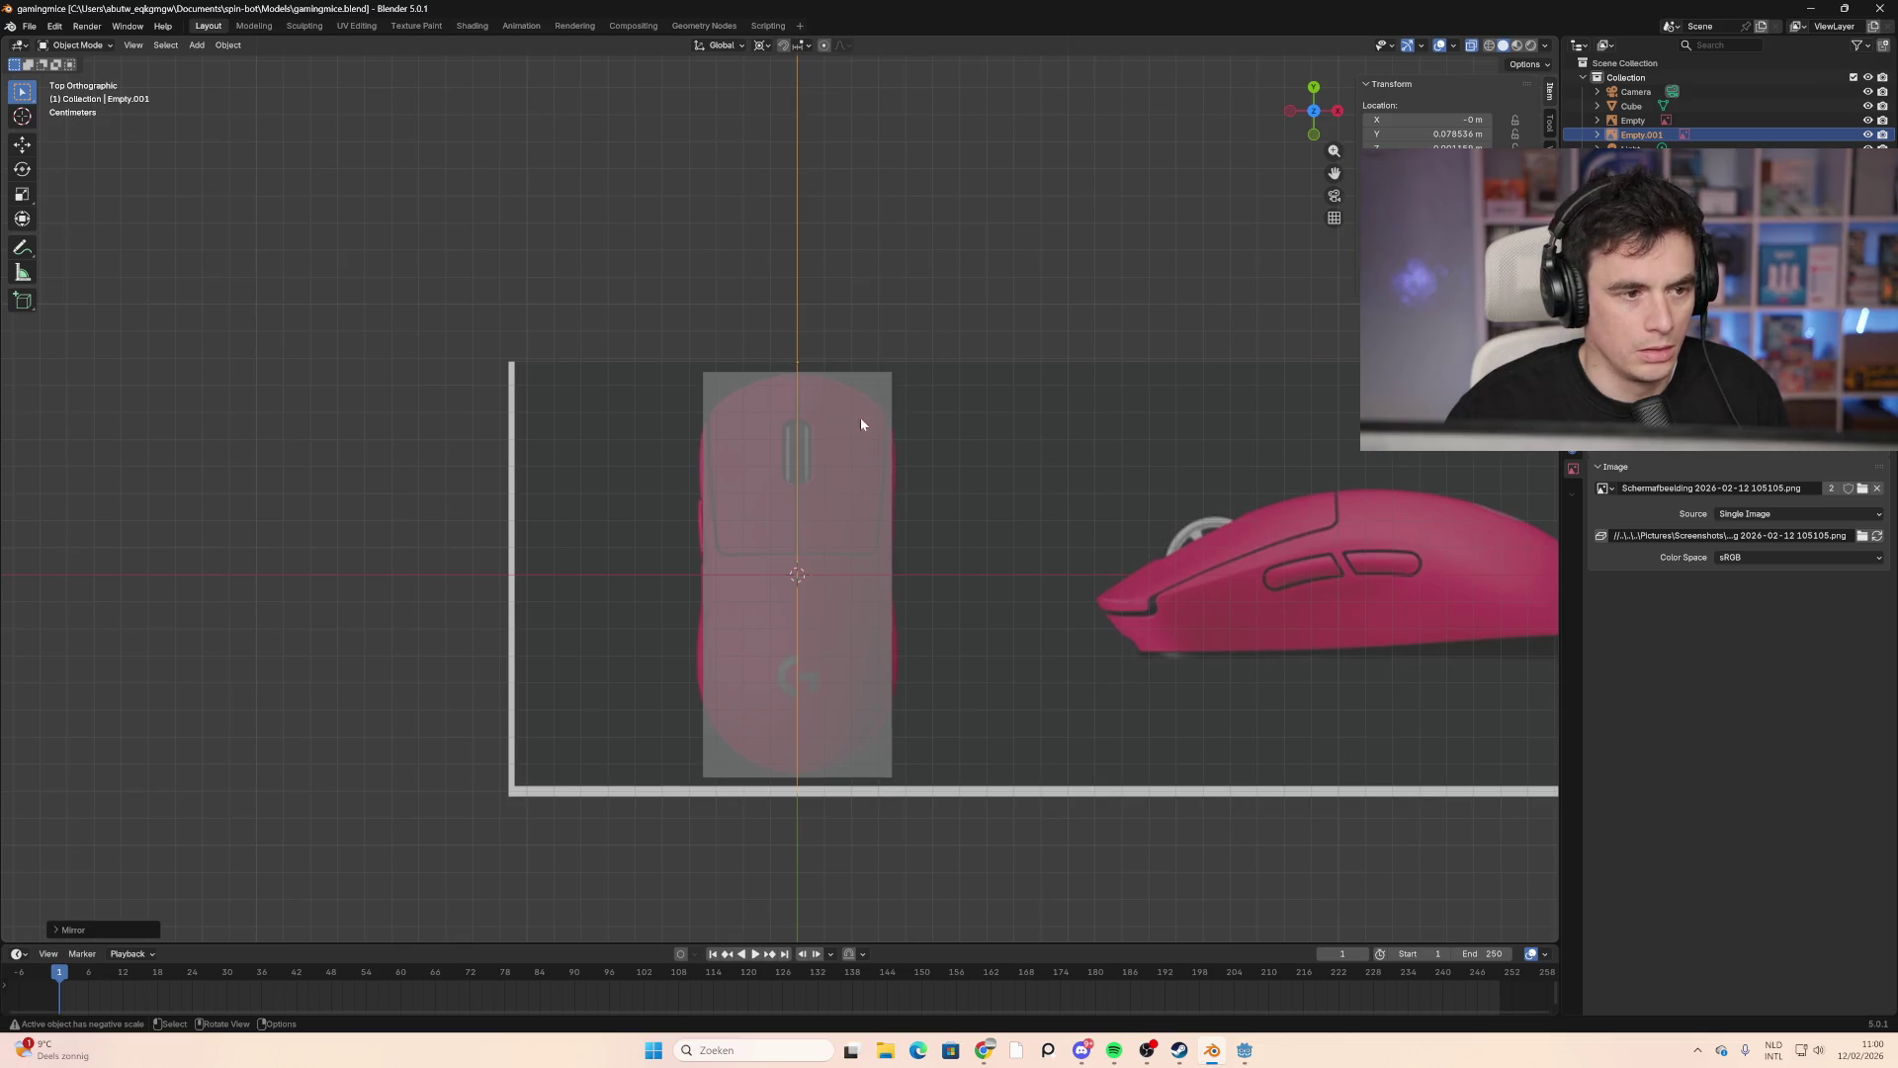
pyautogui.scroll(-1, 1119, 553)
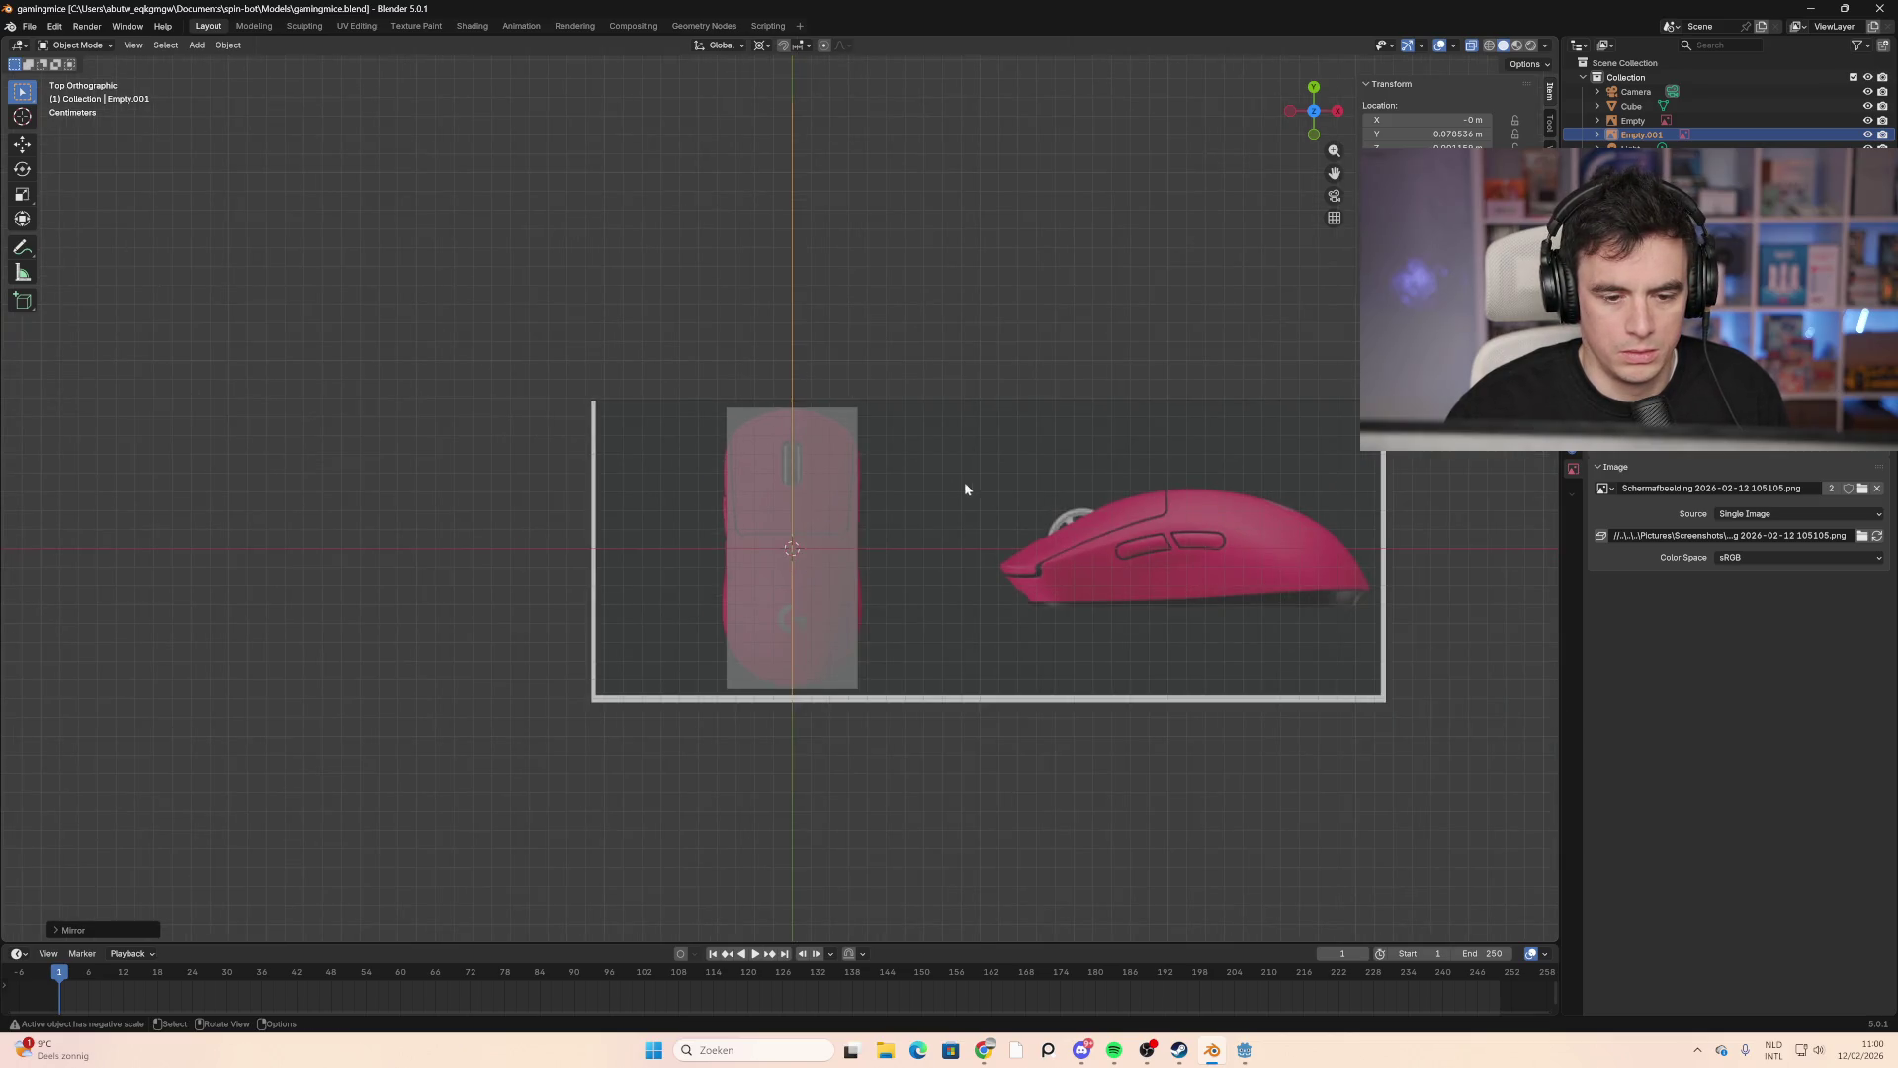
pyautogui.scroll(1, 858, 532)
pyautogui.scroll(2, 857, 532)
pyautogui.click(889, 602)
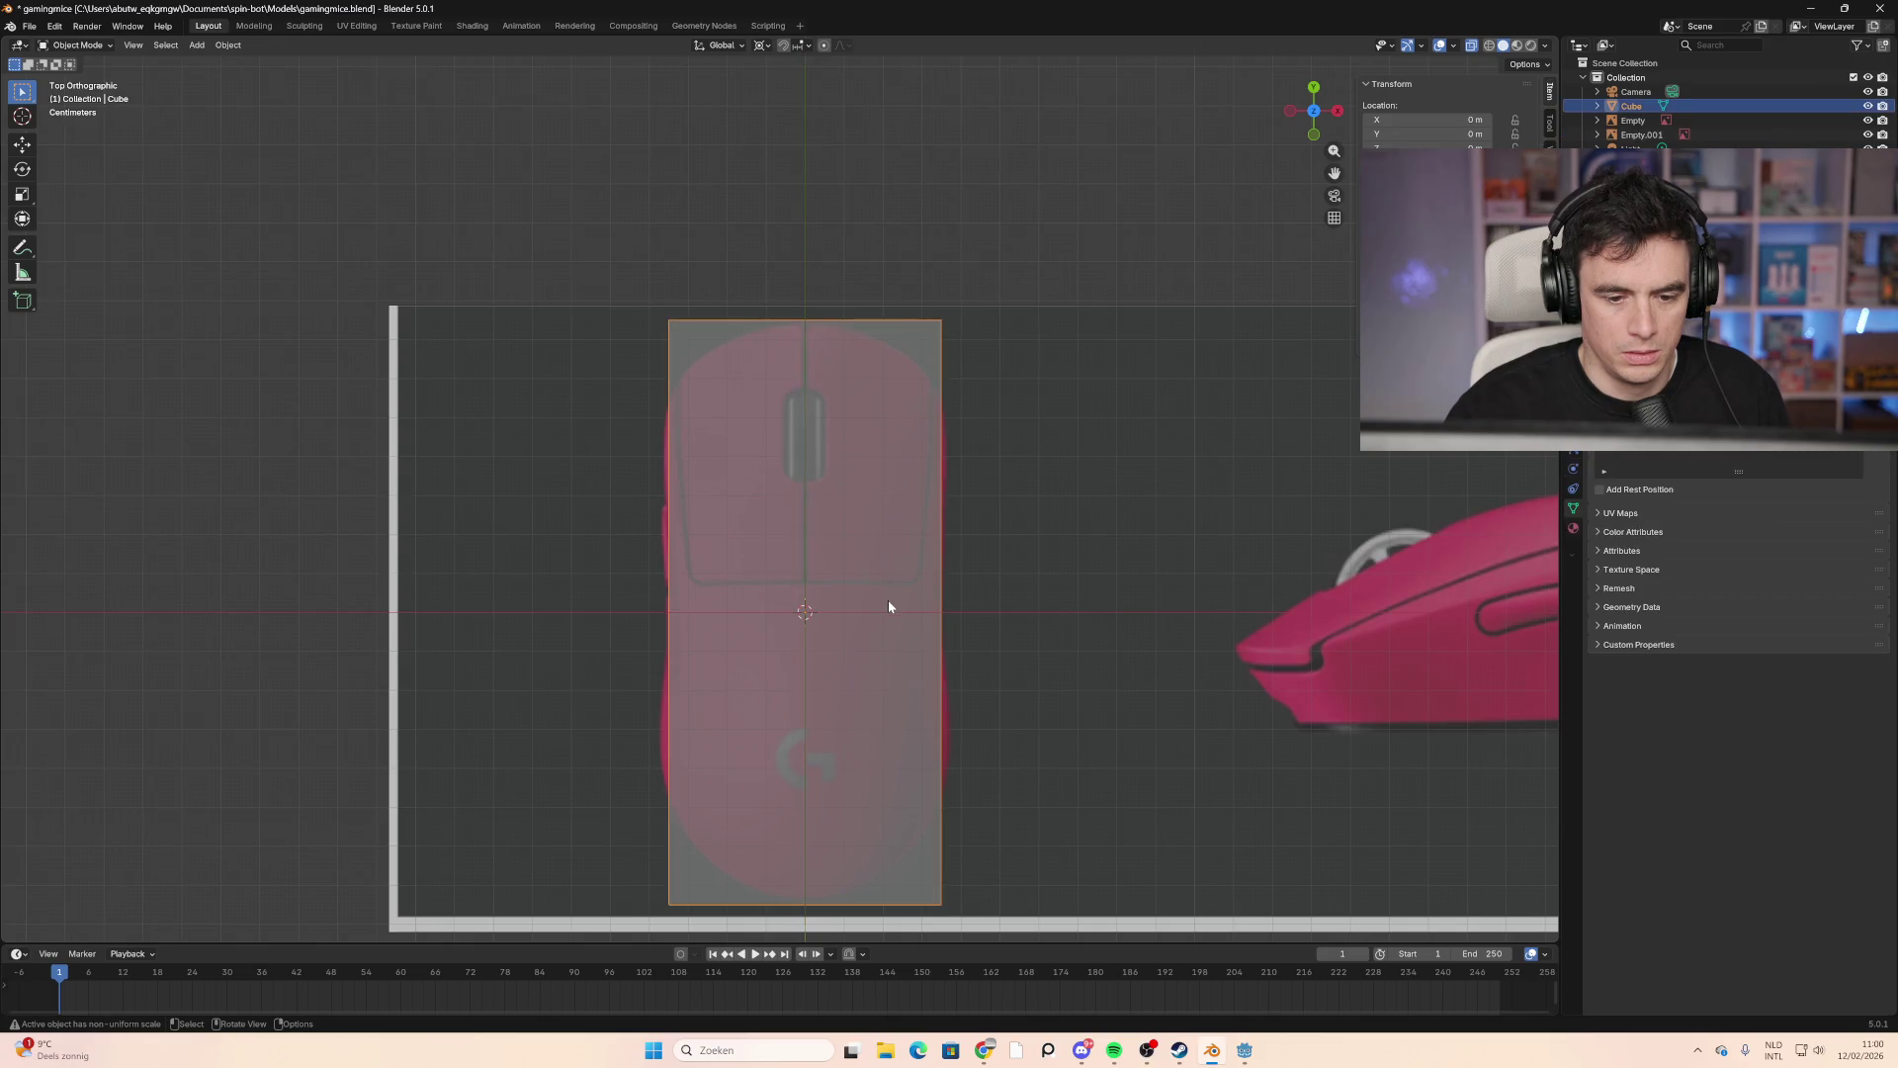
# Step: In Edit Mode, add a vertical loop cut exactly down the cube plane's centre
pyautogui.scroll(-2, 952, 598)
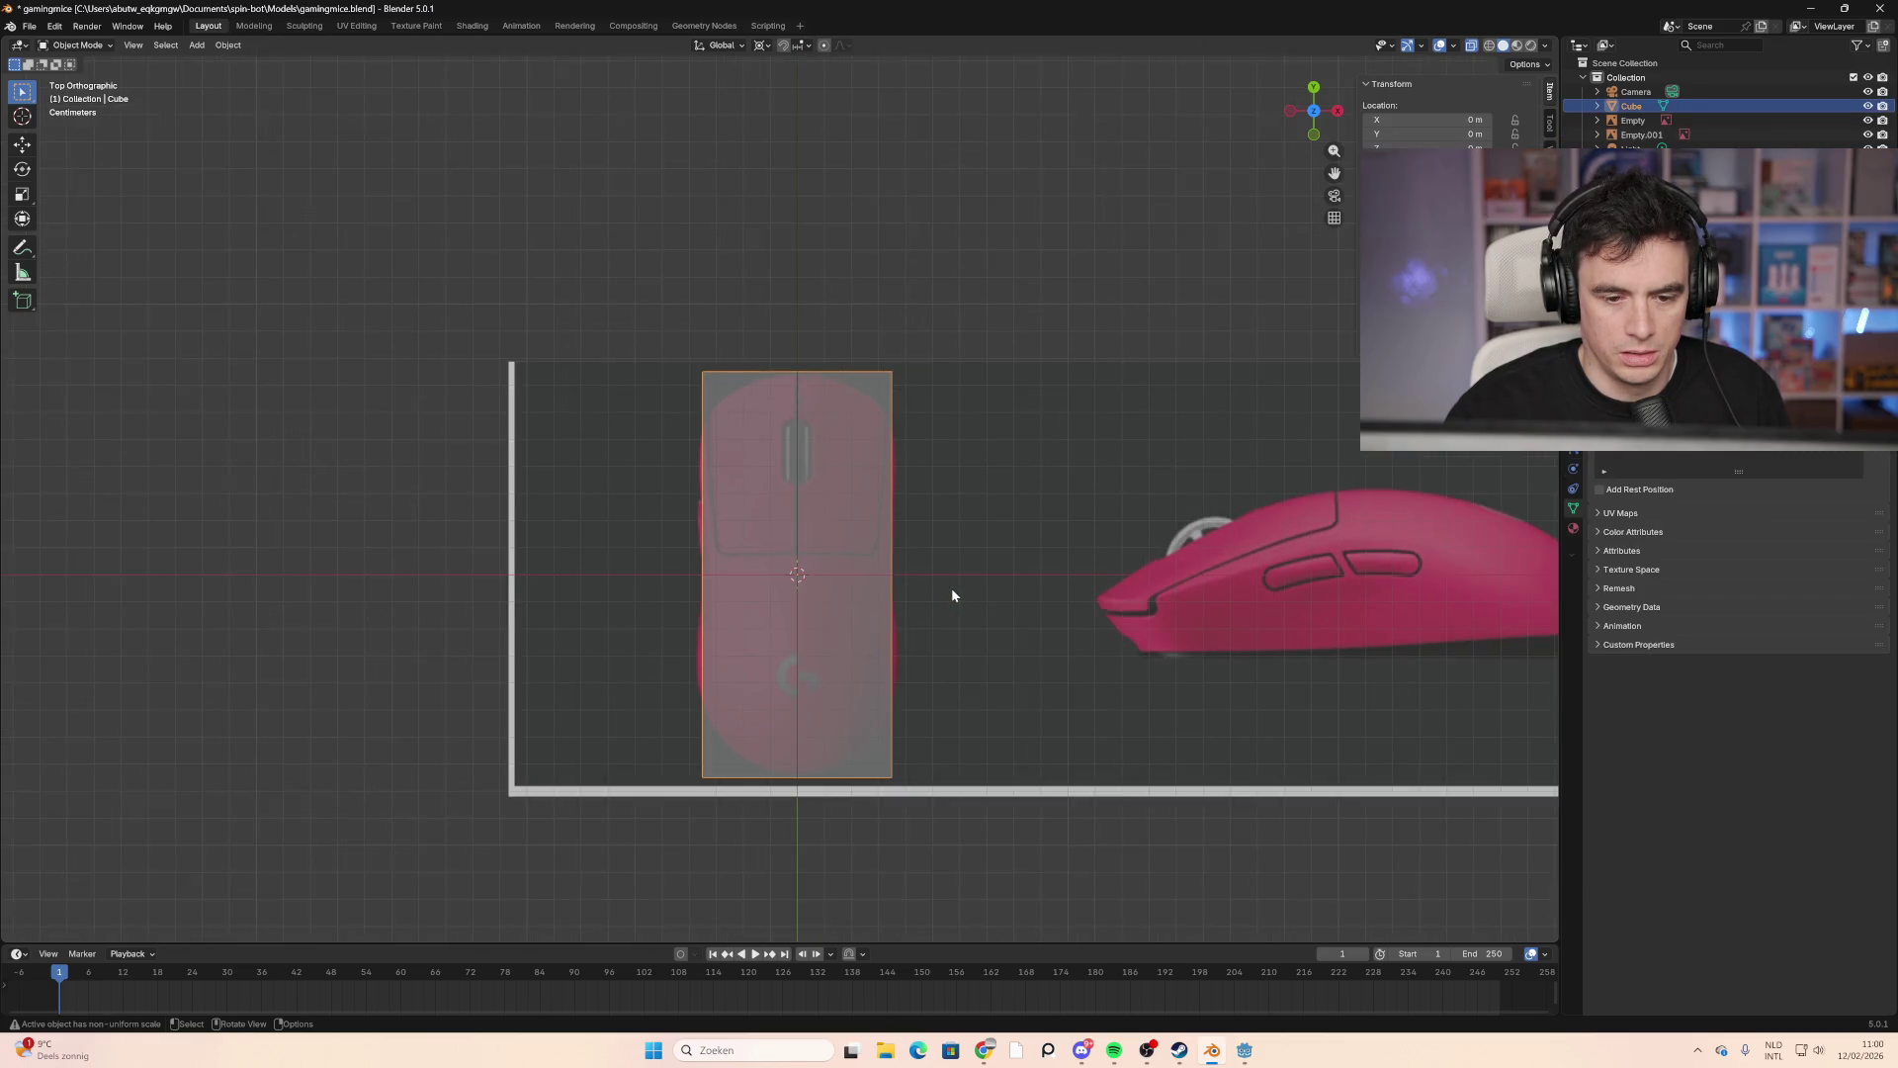
pyautogui.scroll(2, 951, 567)
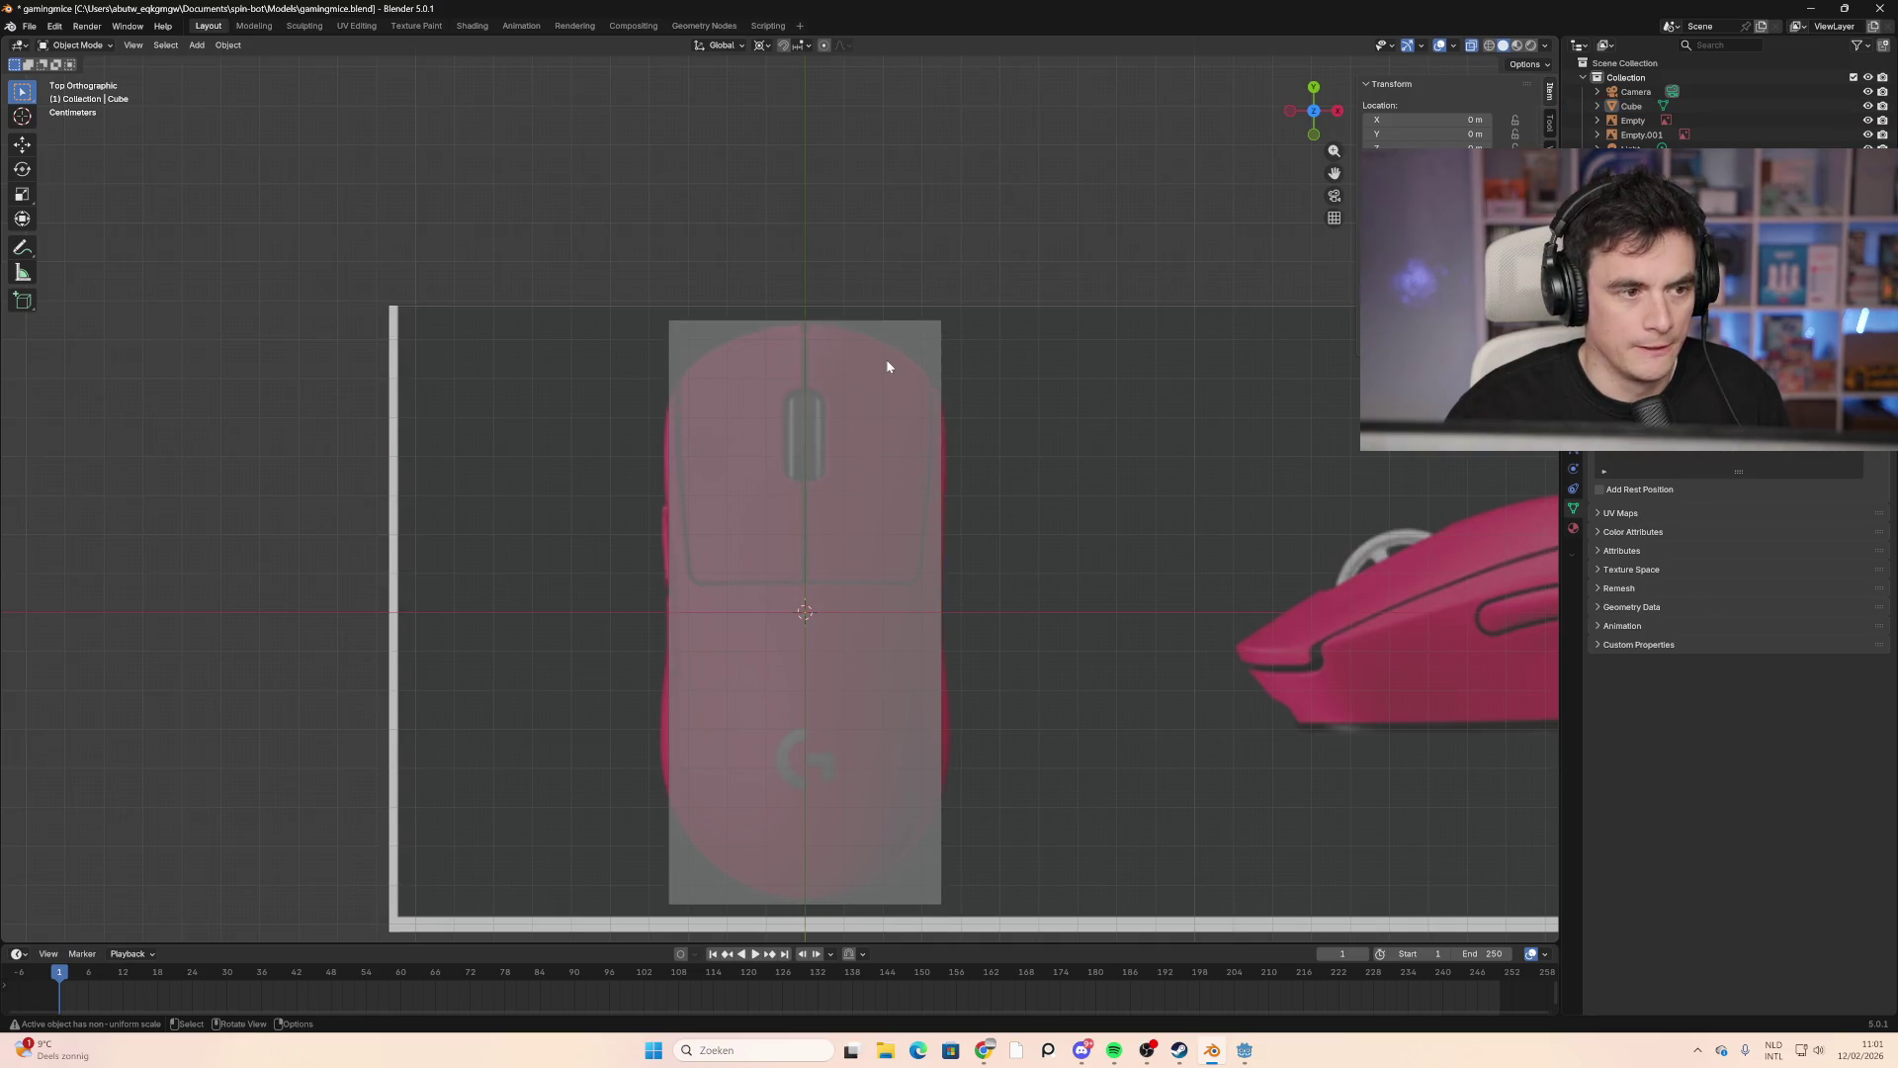
pyautogui.press('Tab')
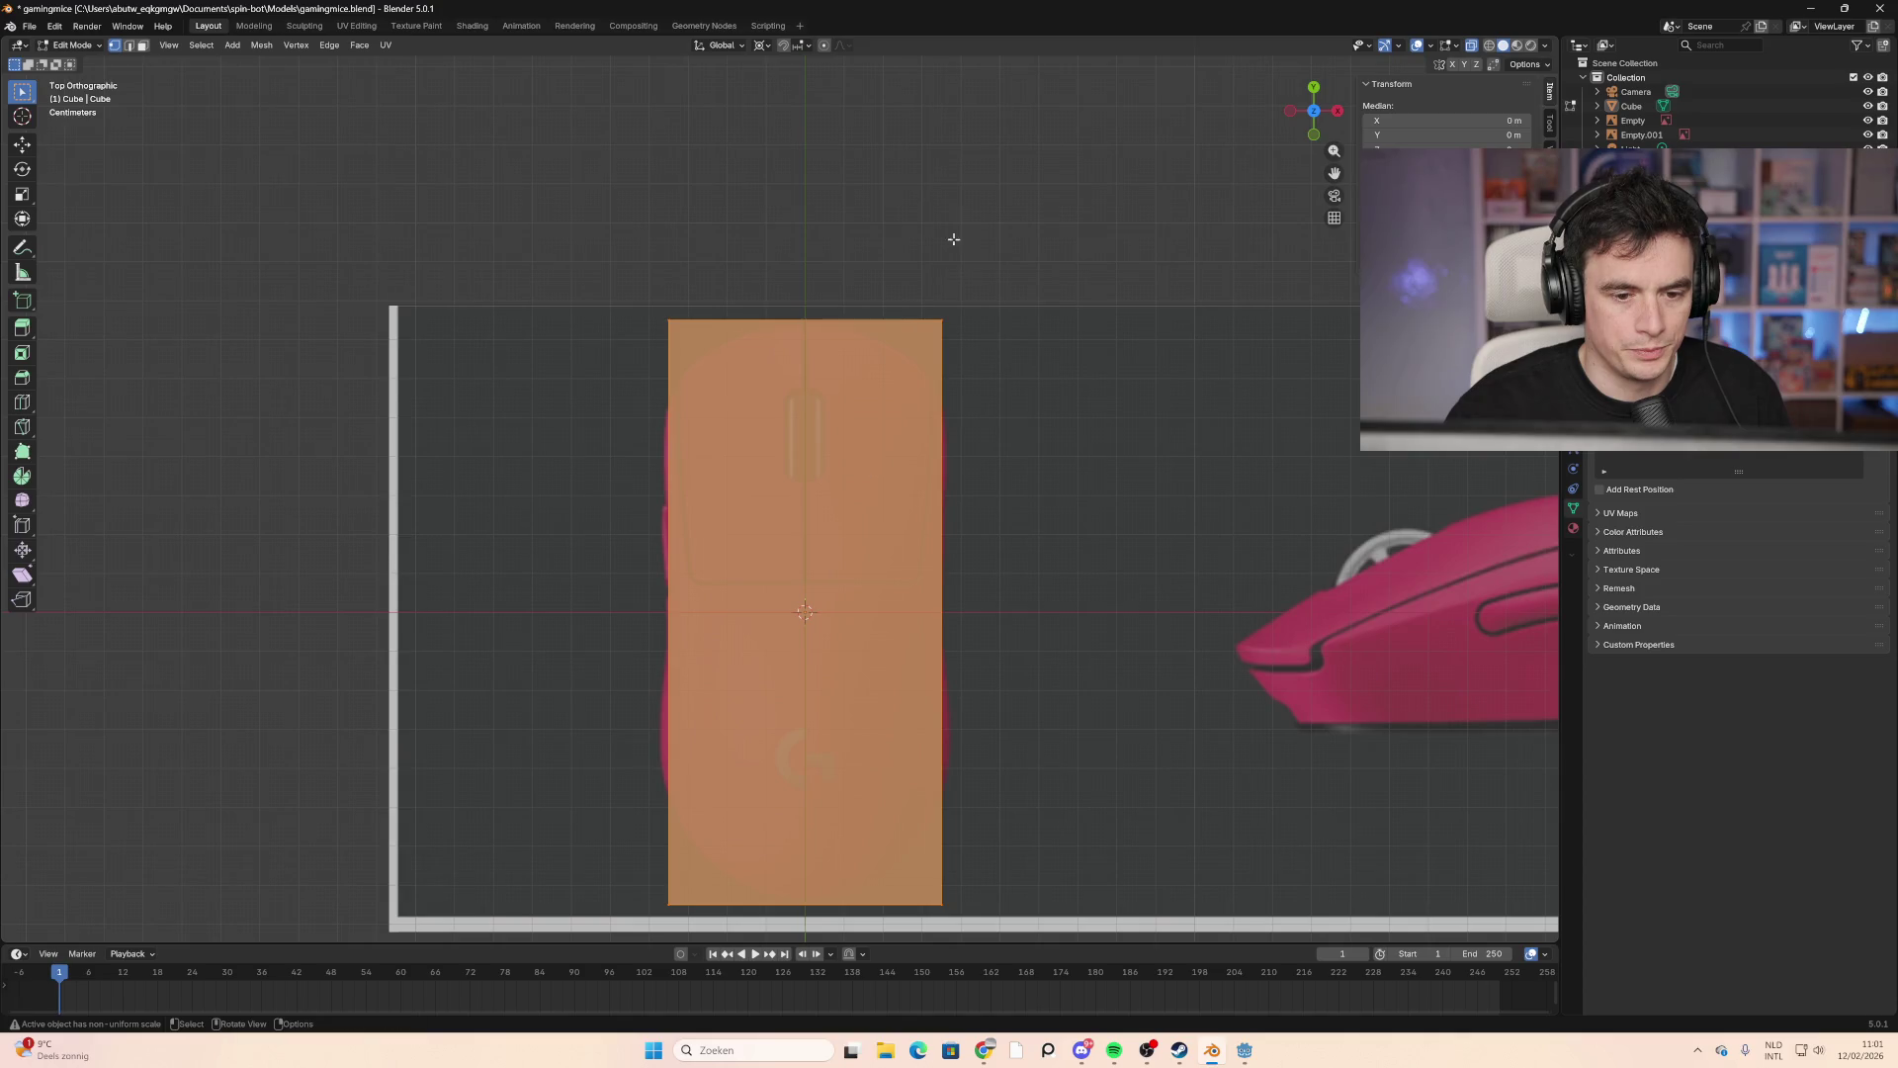
pyautogui.hotkey('alt', 'a')
pyautogui.hotkey('ctrl', 'r')
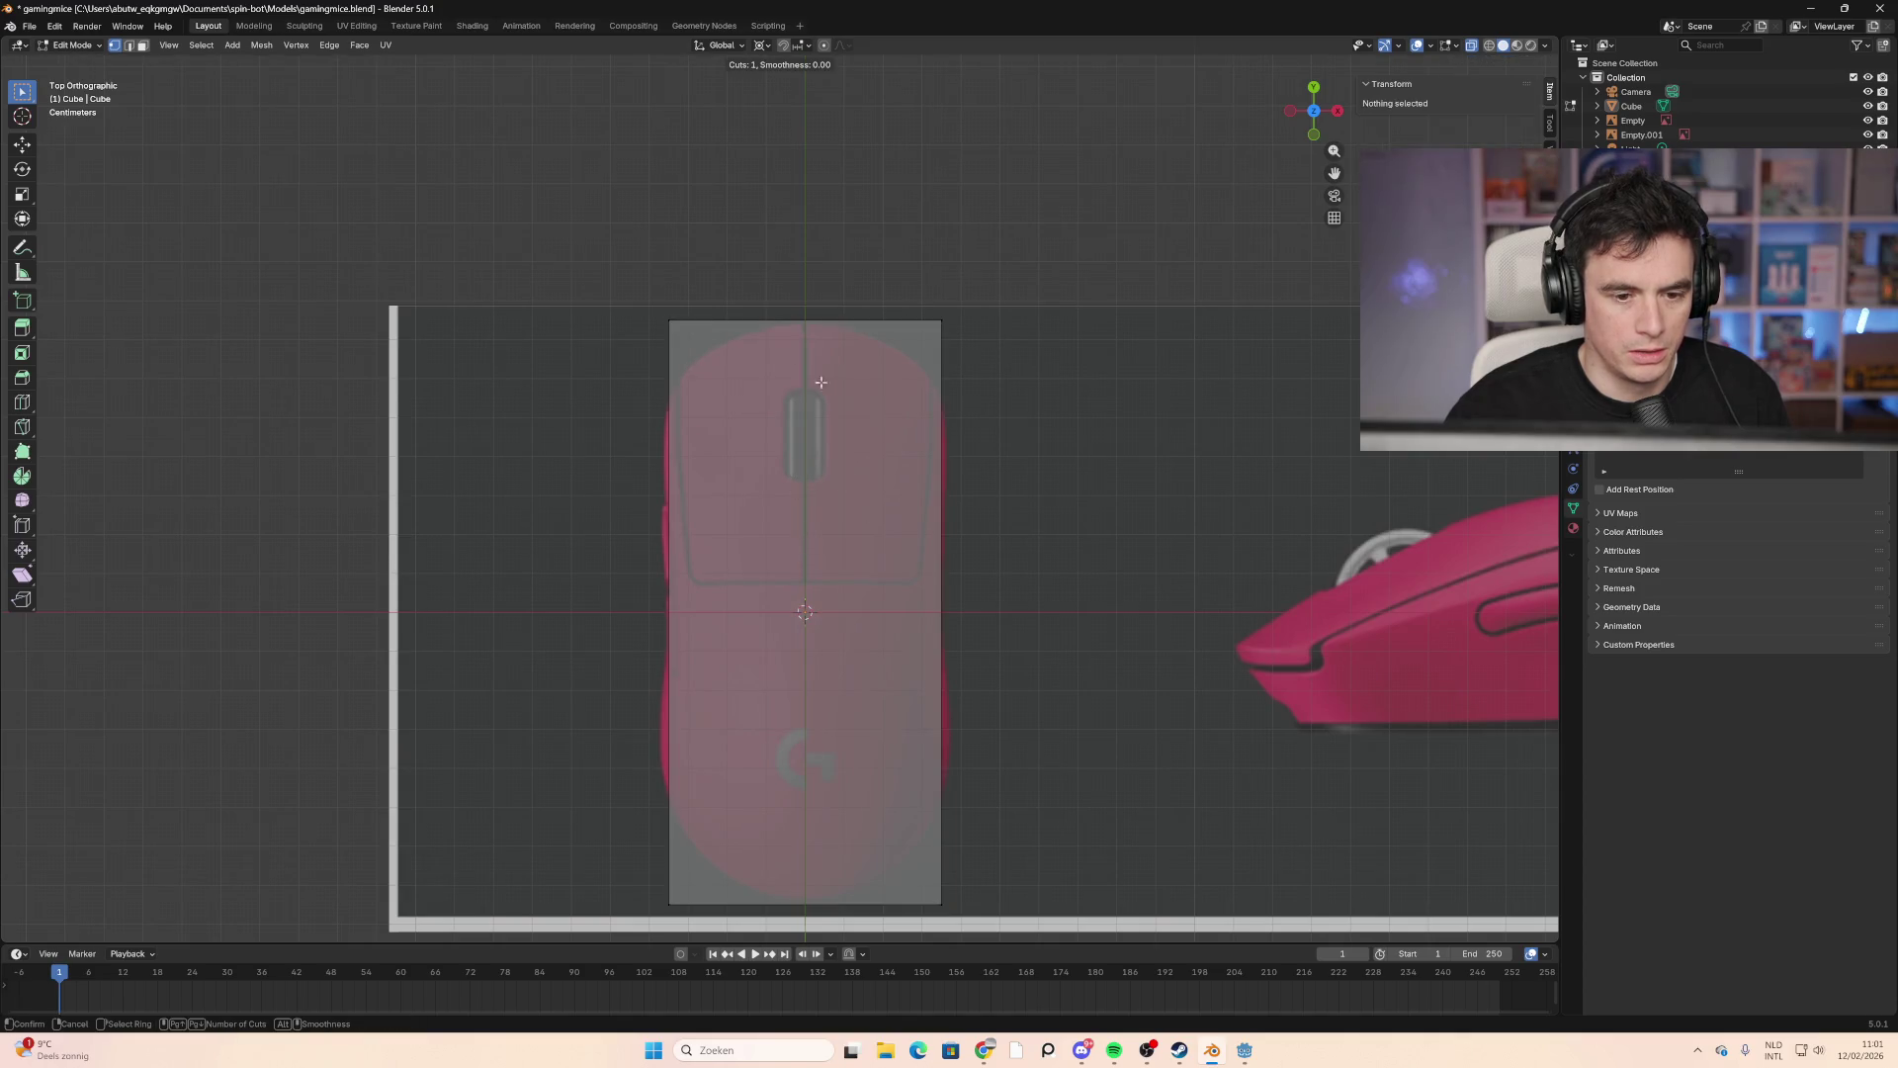
pyautogui.press('Escape')
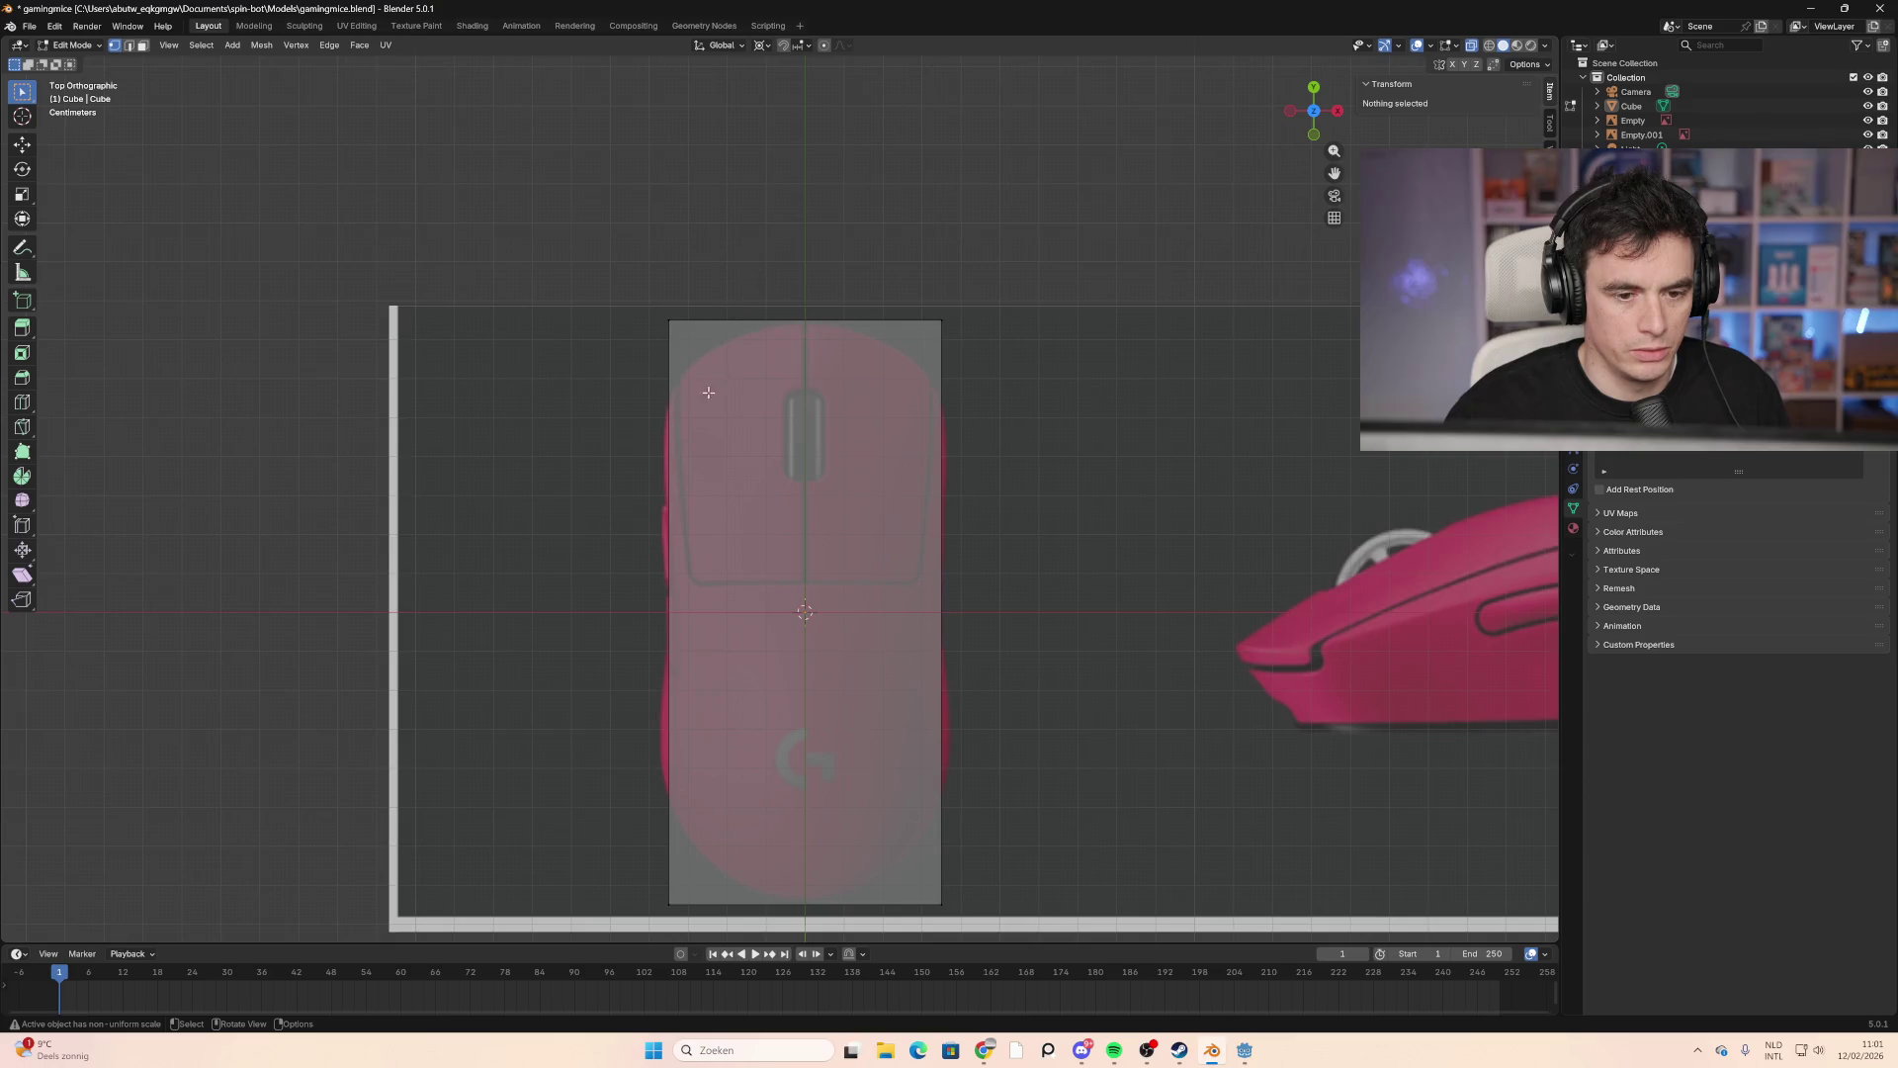
pyautogui.hotkey('ctrl', 'r')
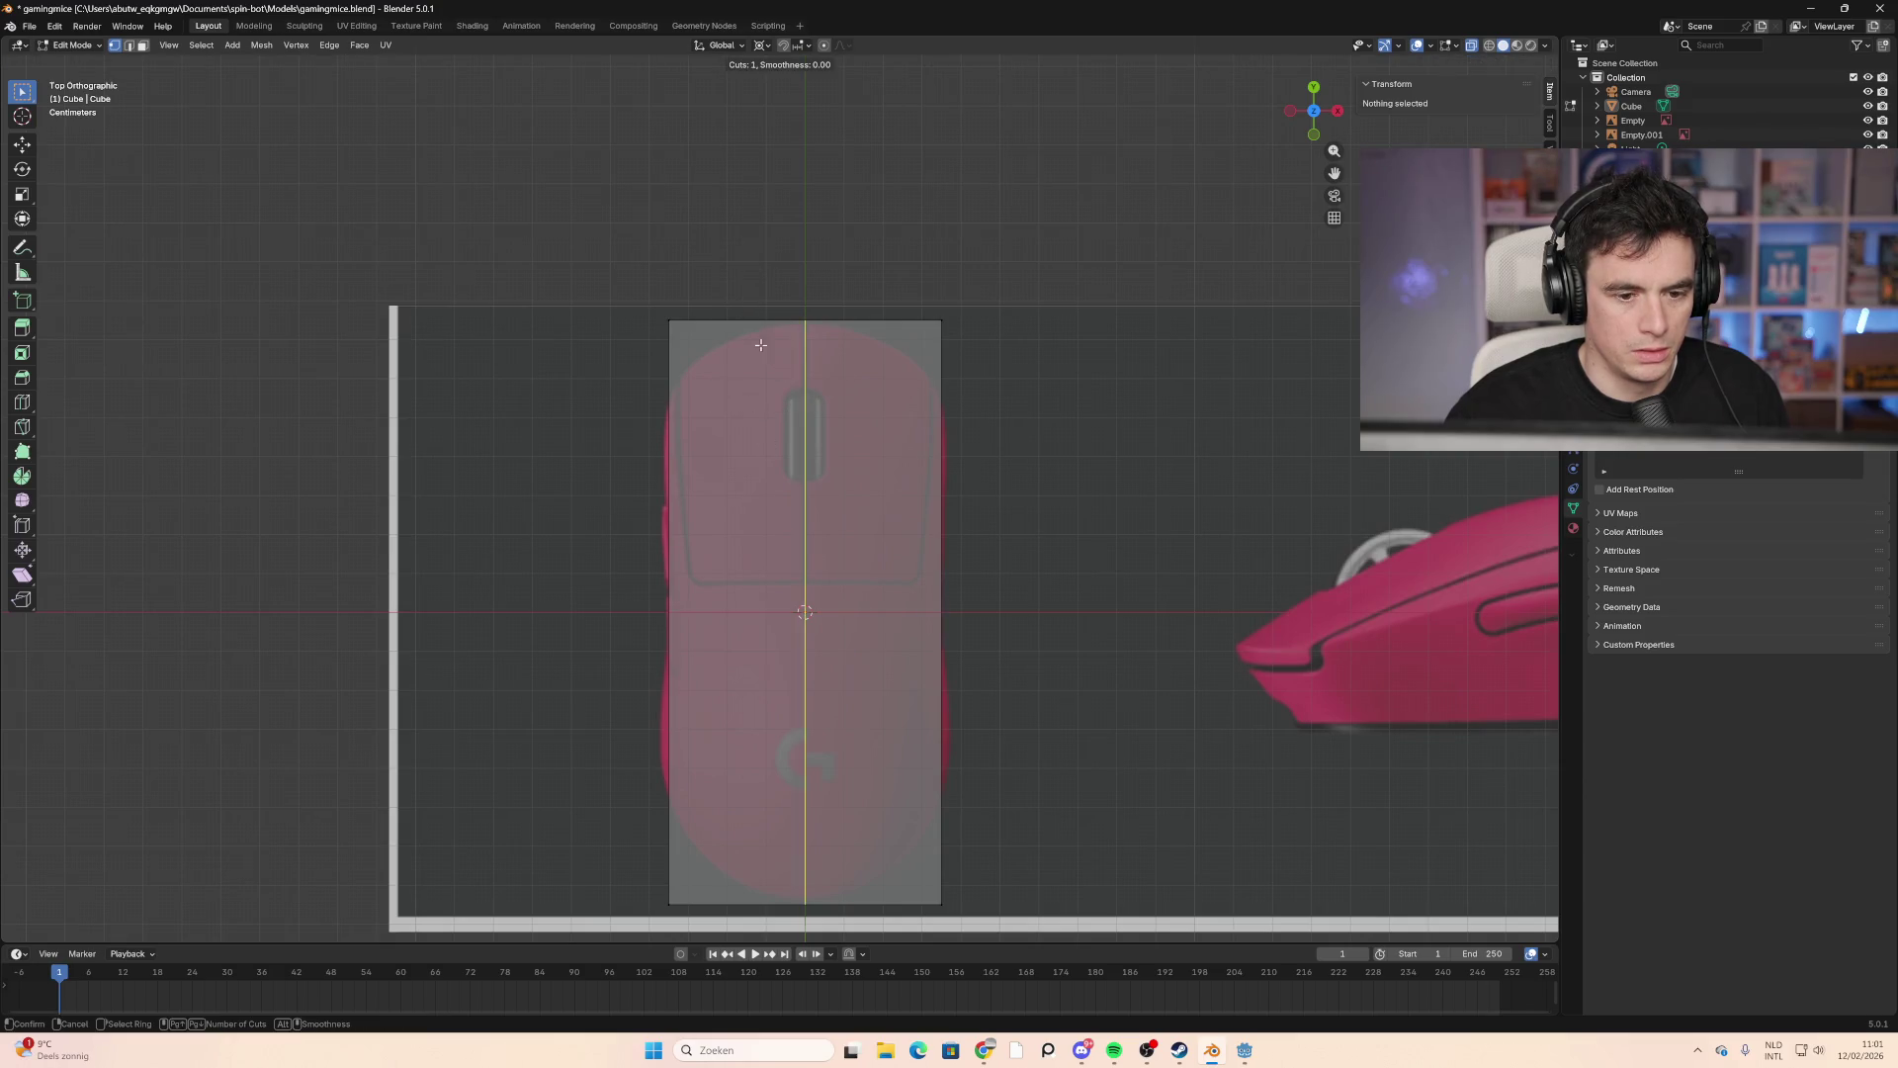
pyautogui.click(757, 340)
pyautogui.rightClick(737, 346)
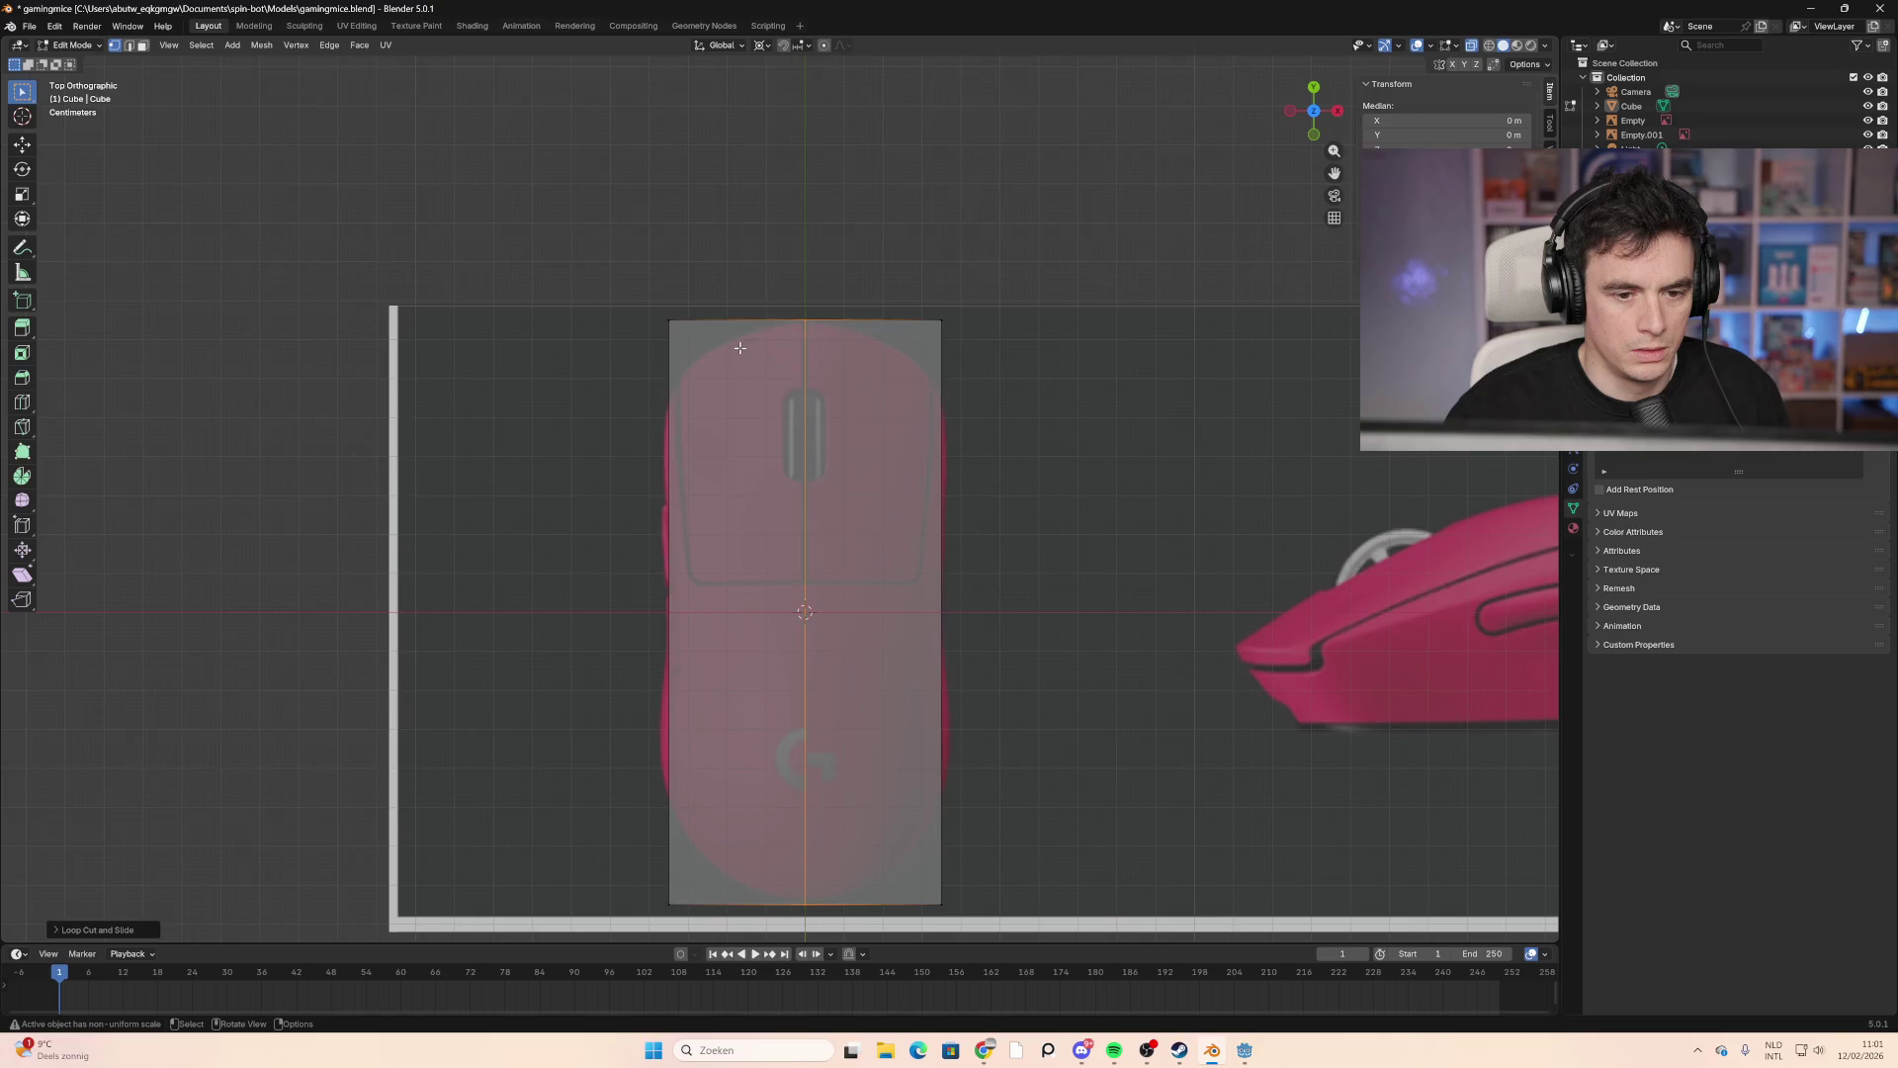
# Step: Delete the plane's left half face and add a Mirror modifier to the remaining half
pyautogui.hotkey('alt', 'a')
pyautogui.click(144, 45)
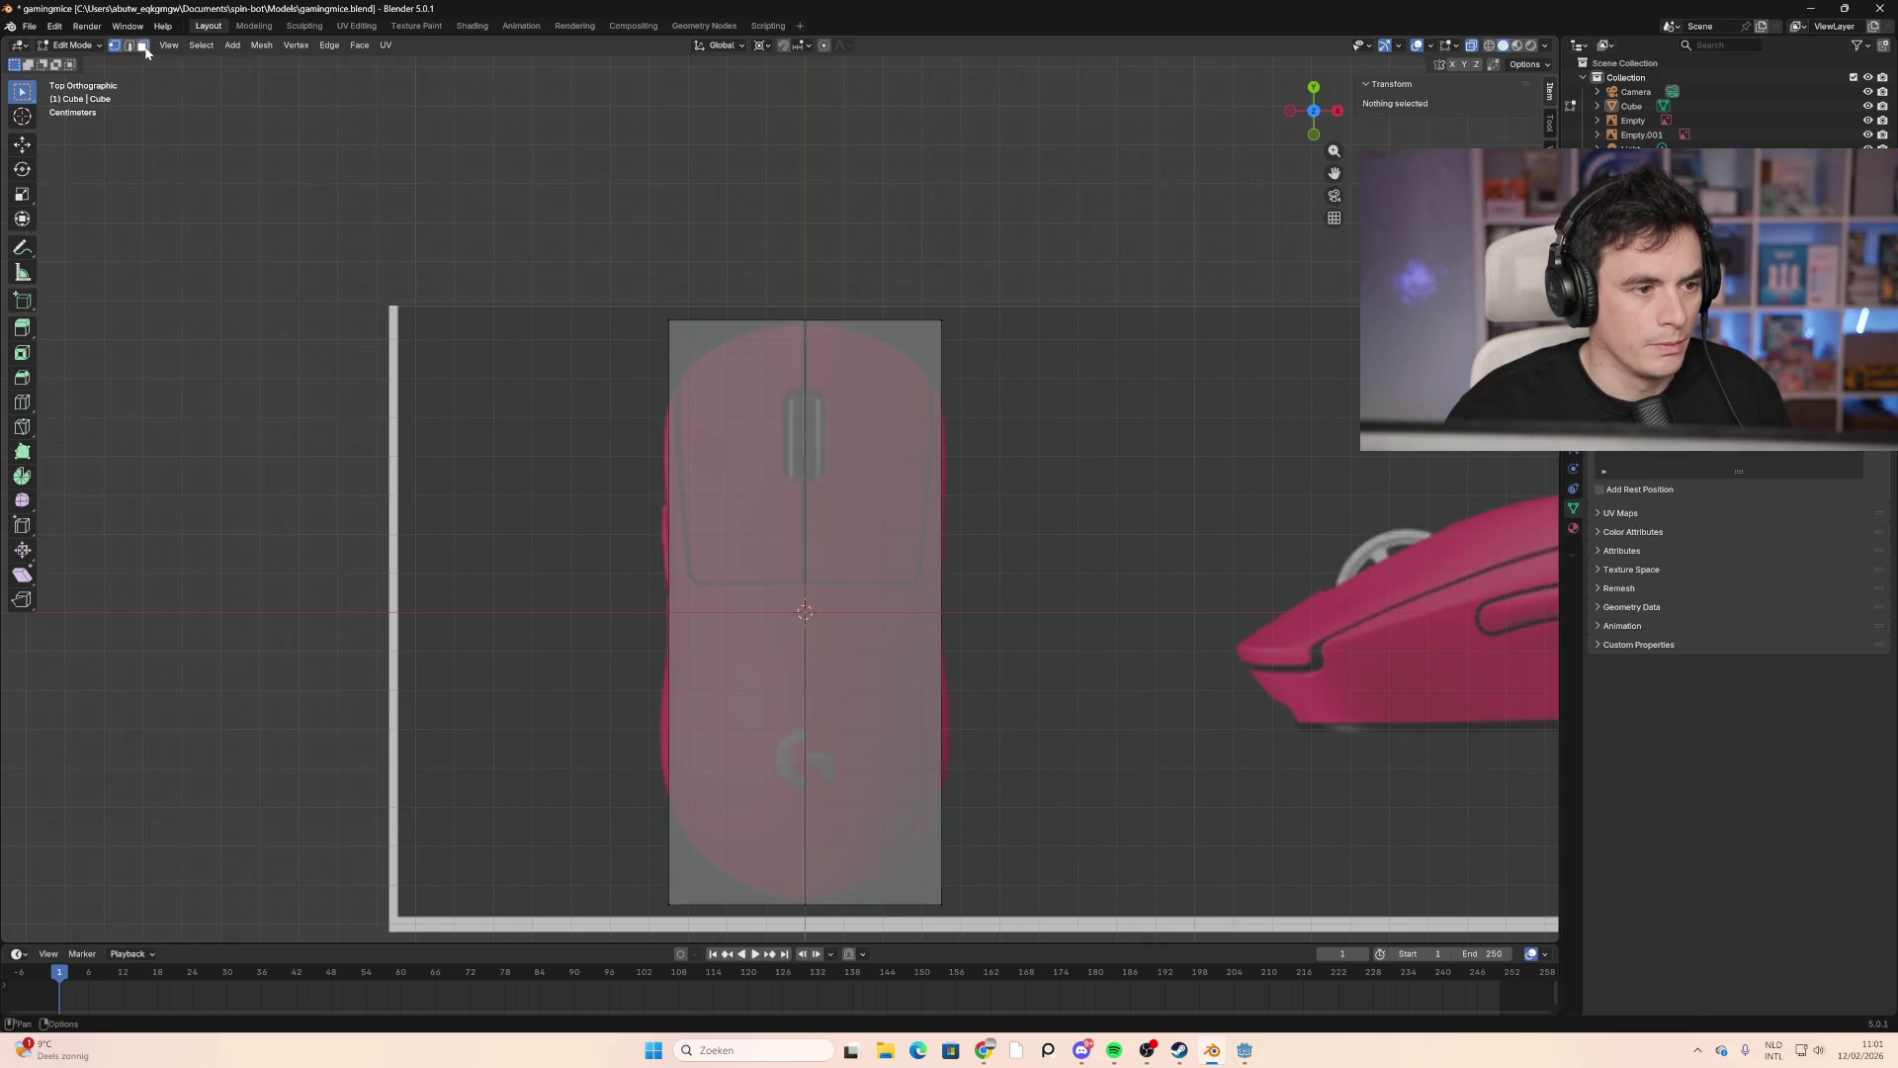
pyautogui.moveTo(743, 269); pyautogui.dragTo(666, 867)
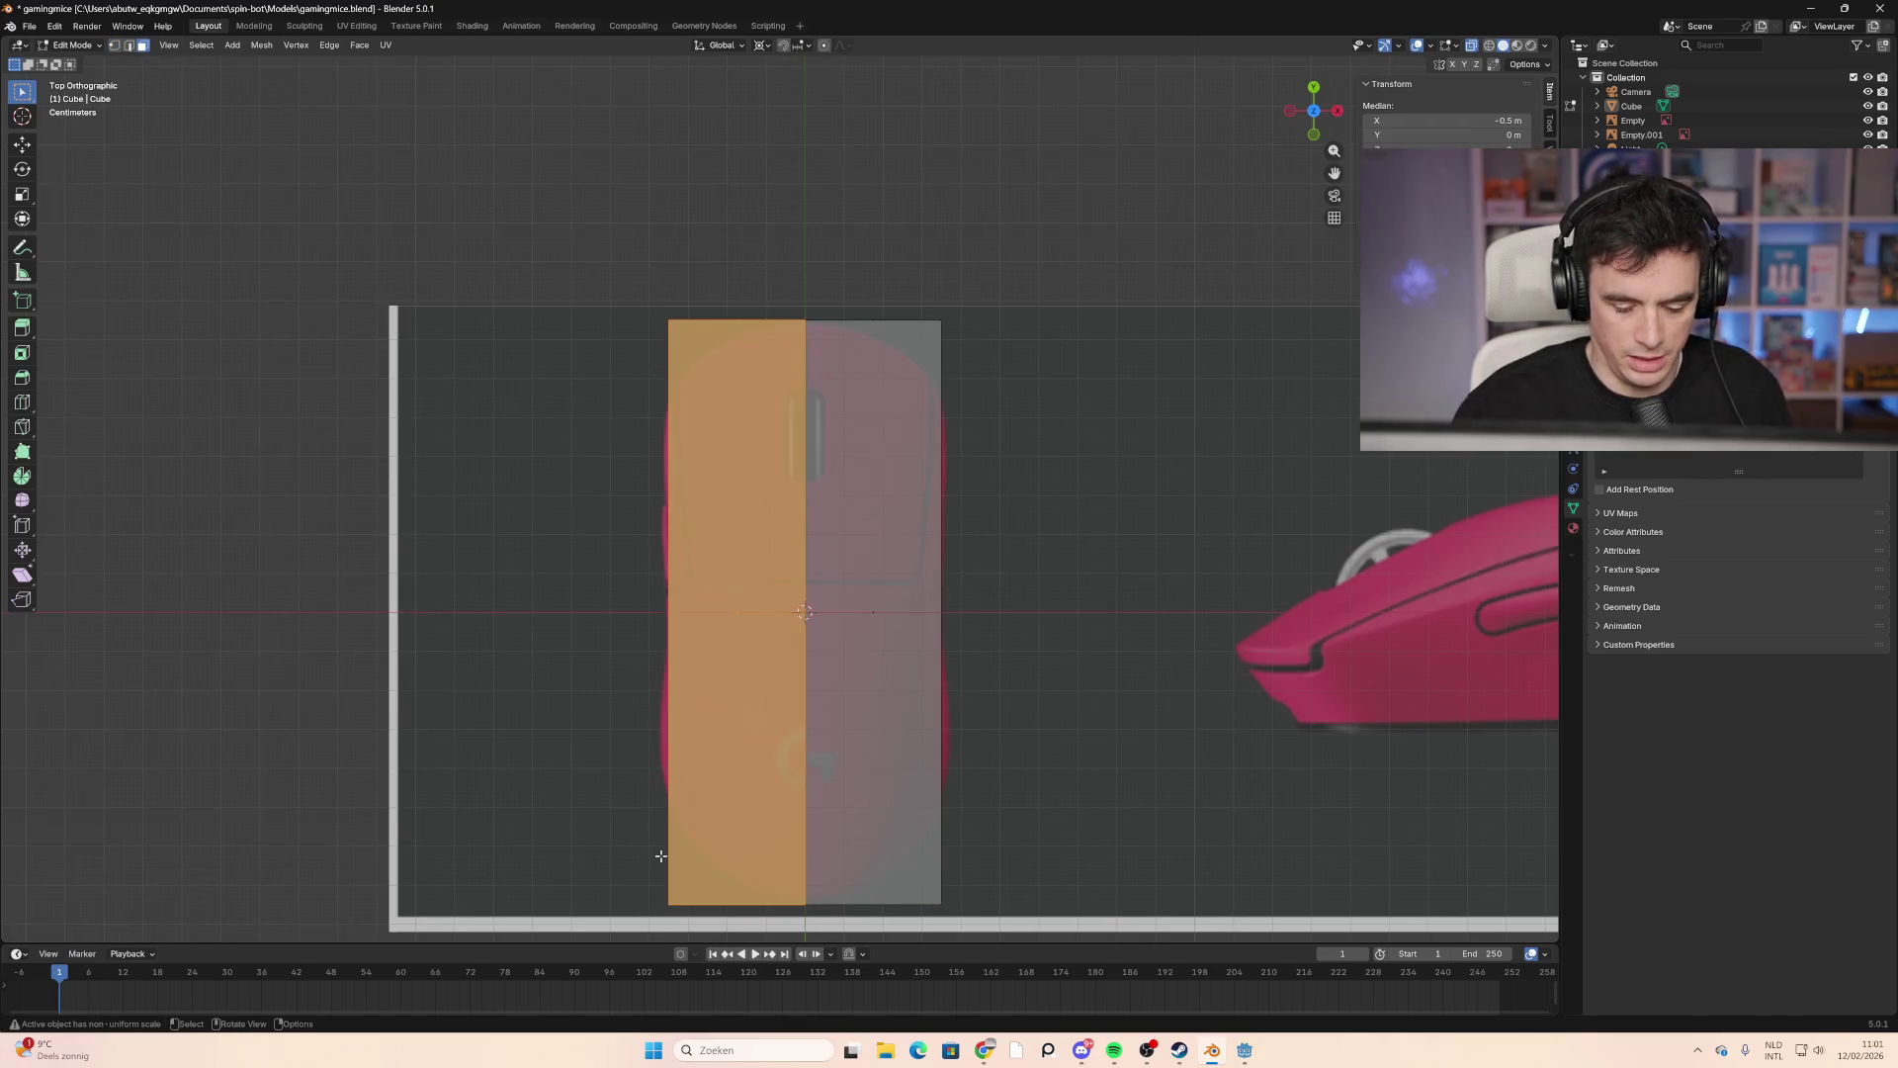
pyautogui.press('x')
pyautogui.click(672, 851)
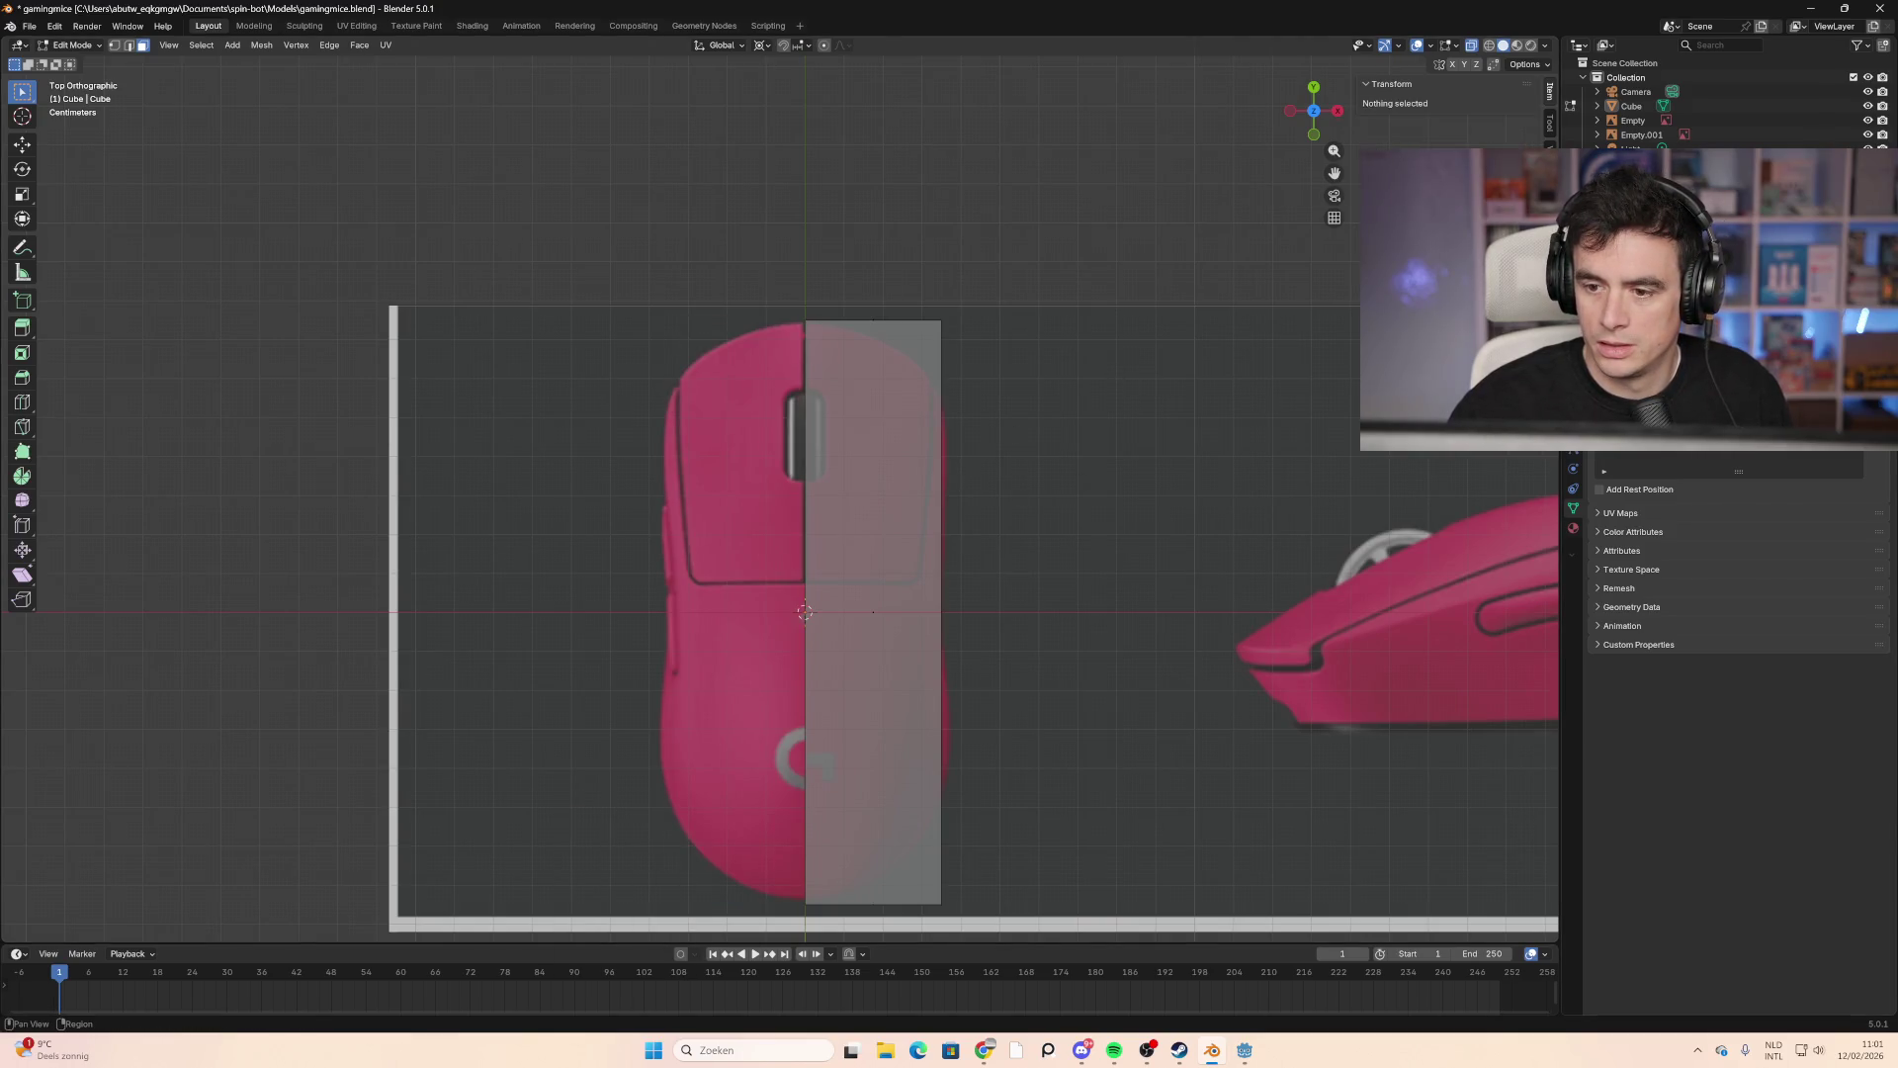
pyautogui.scroll(-5, 1738, 553)
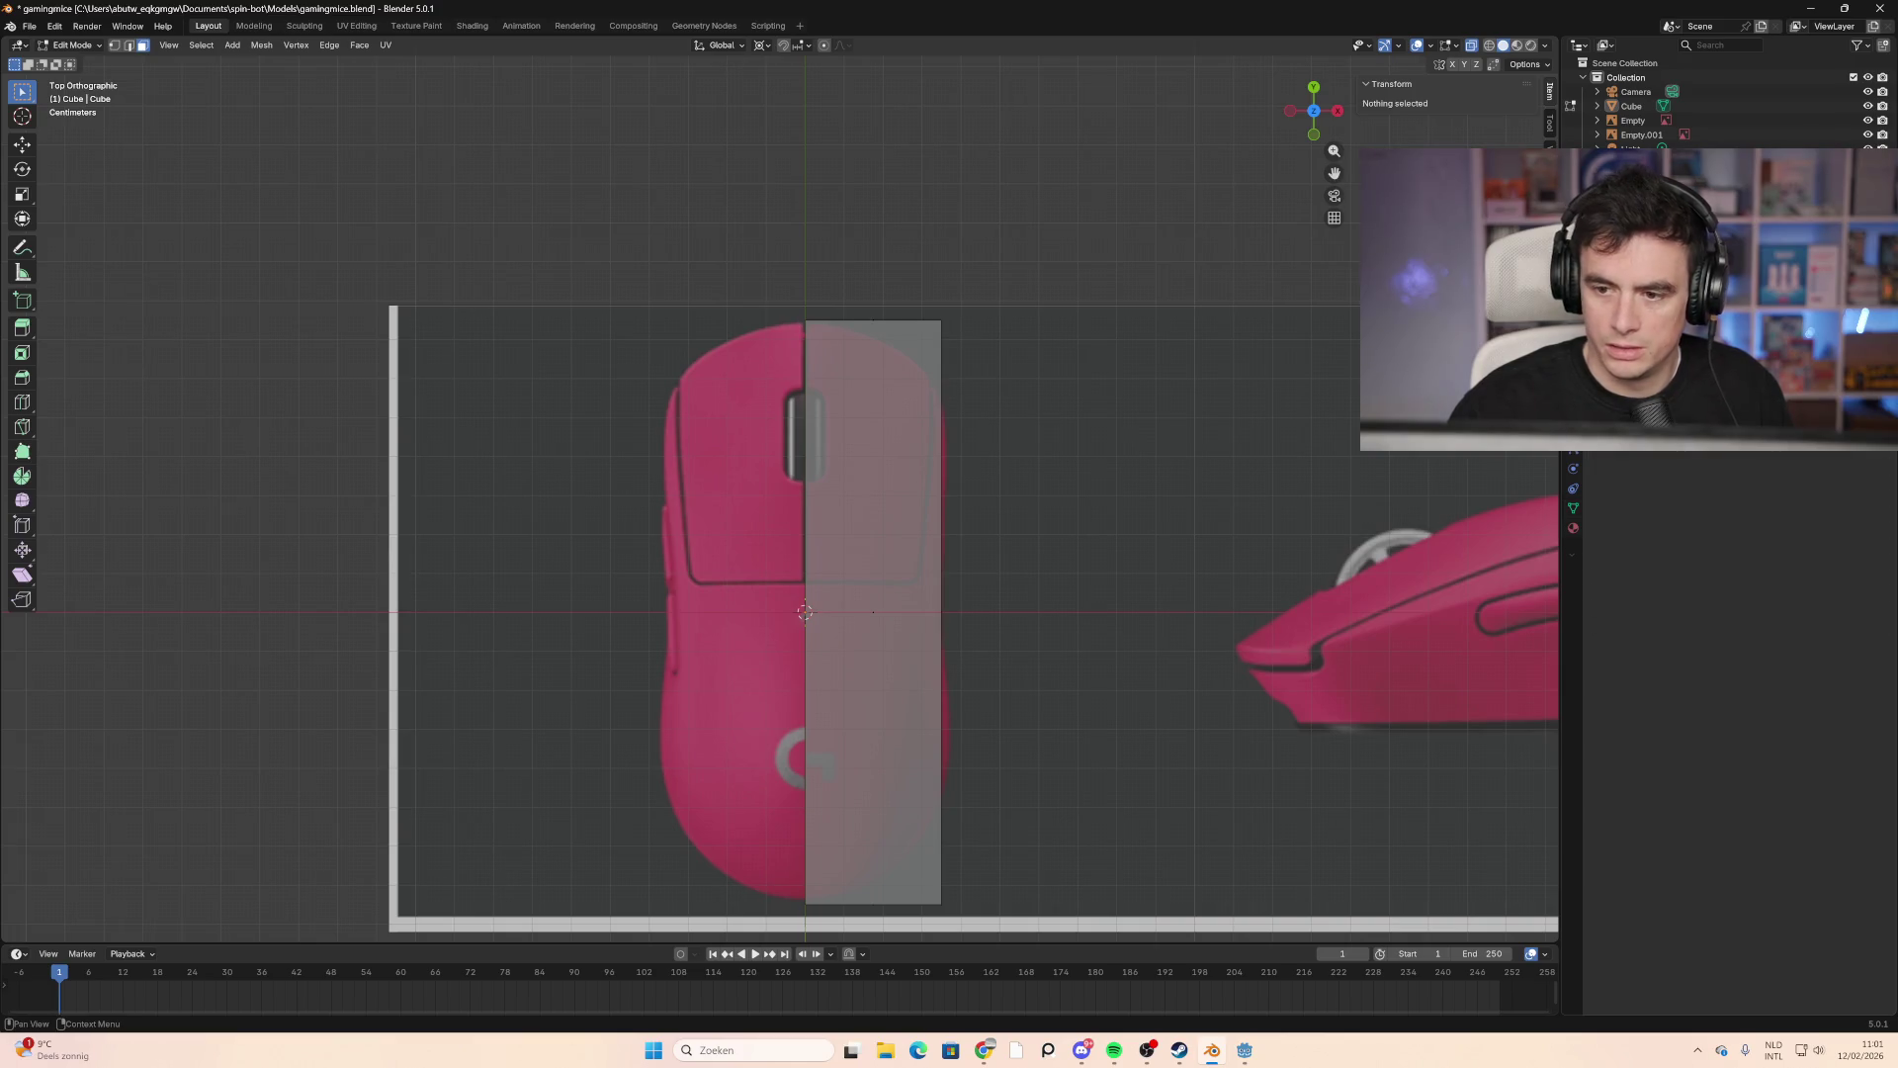
pyautogui.hotkey('ctrl', 'f')
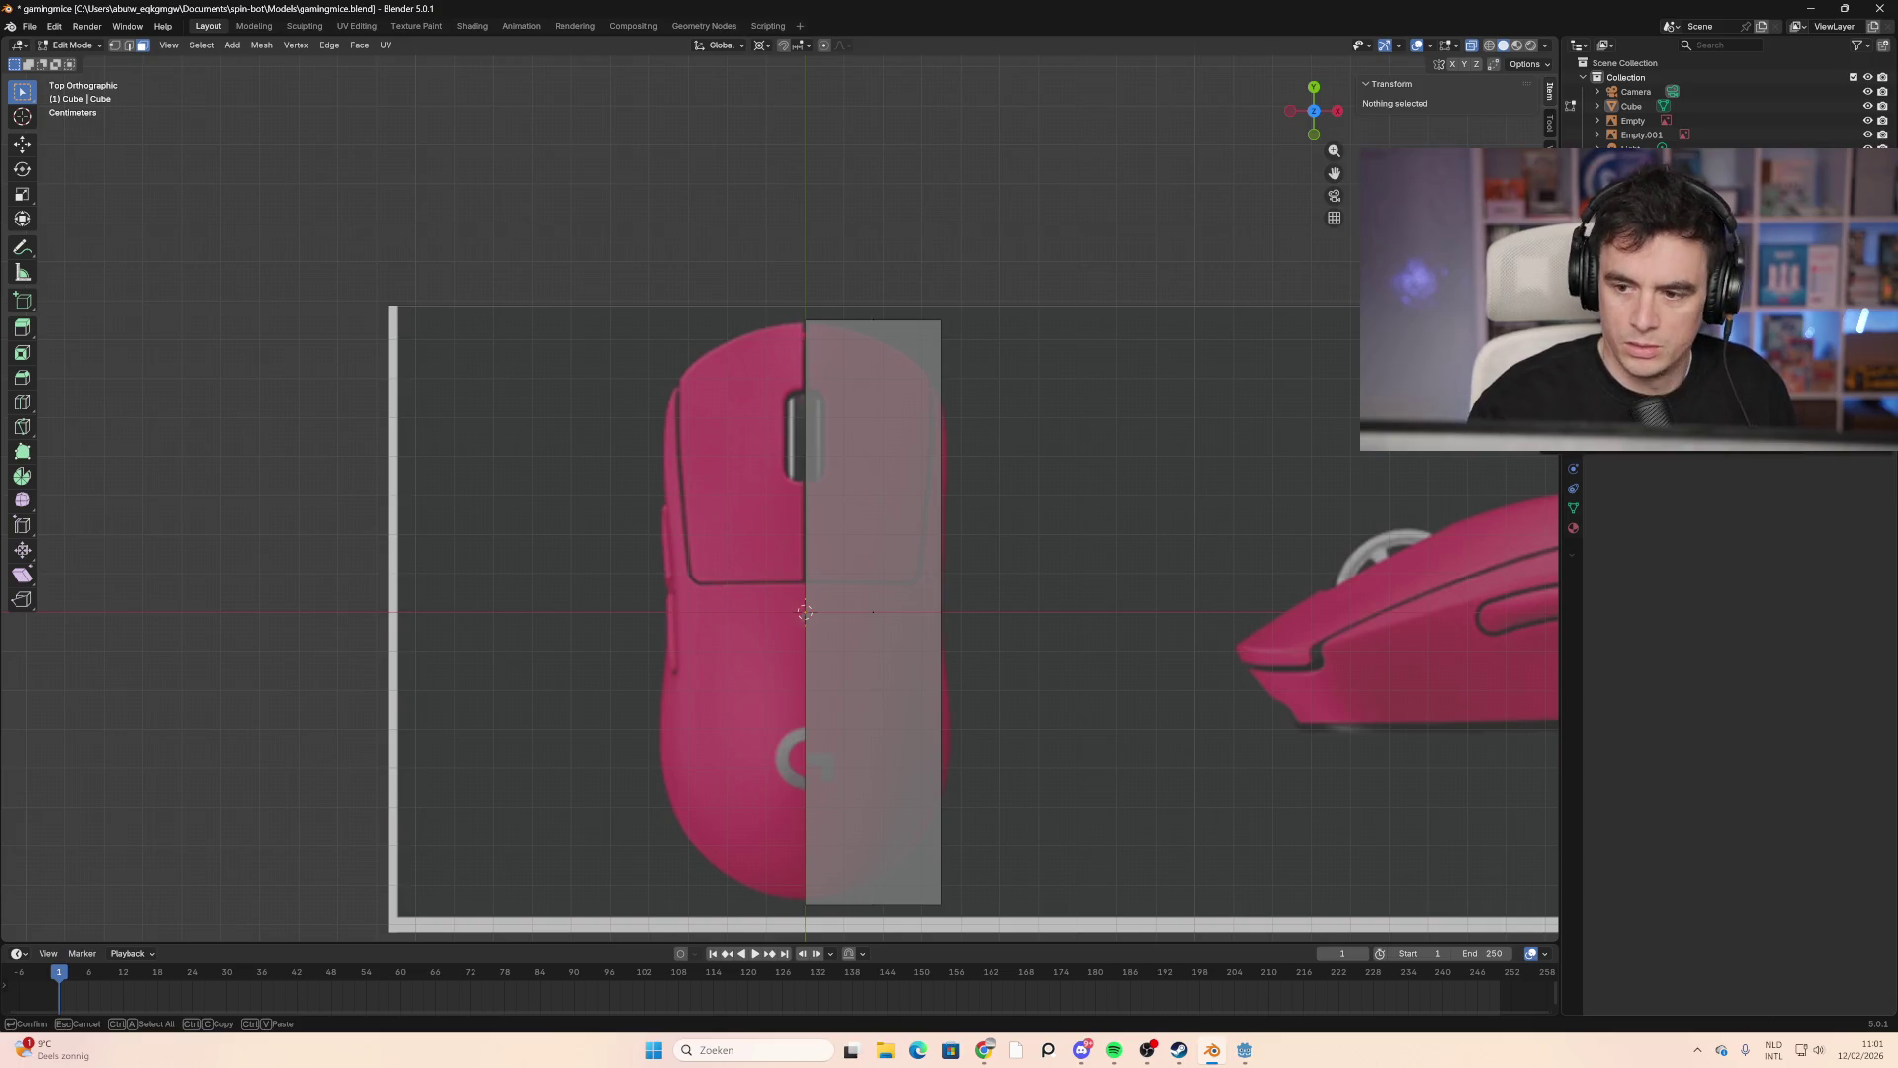
pyautogui.press('Return')
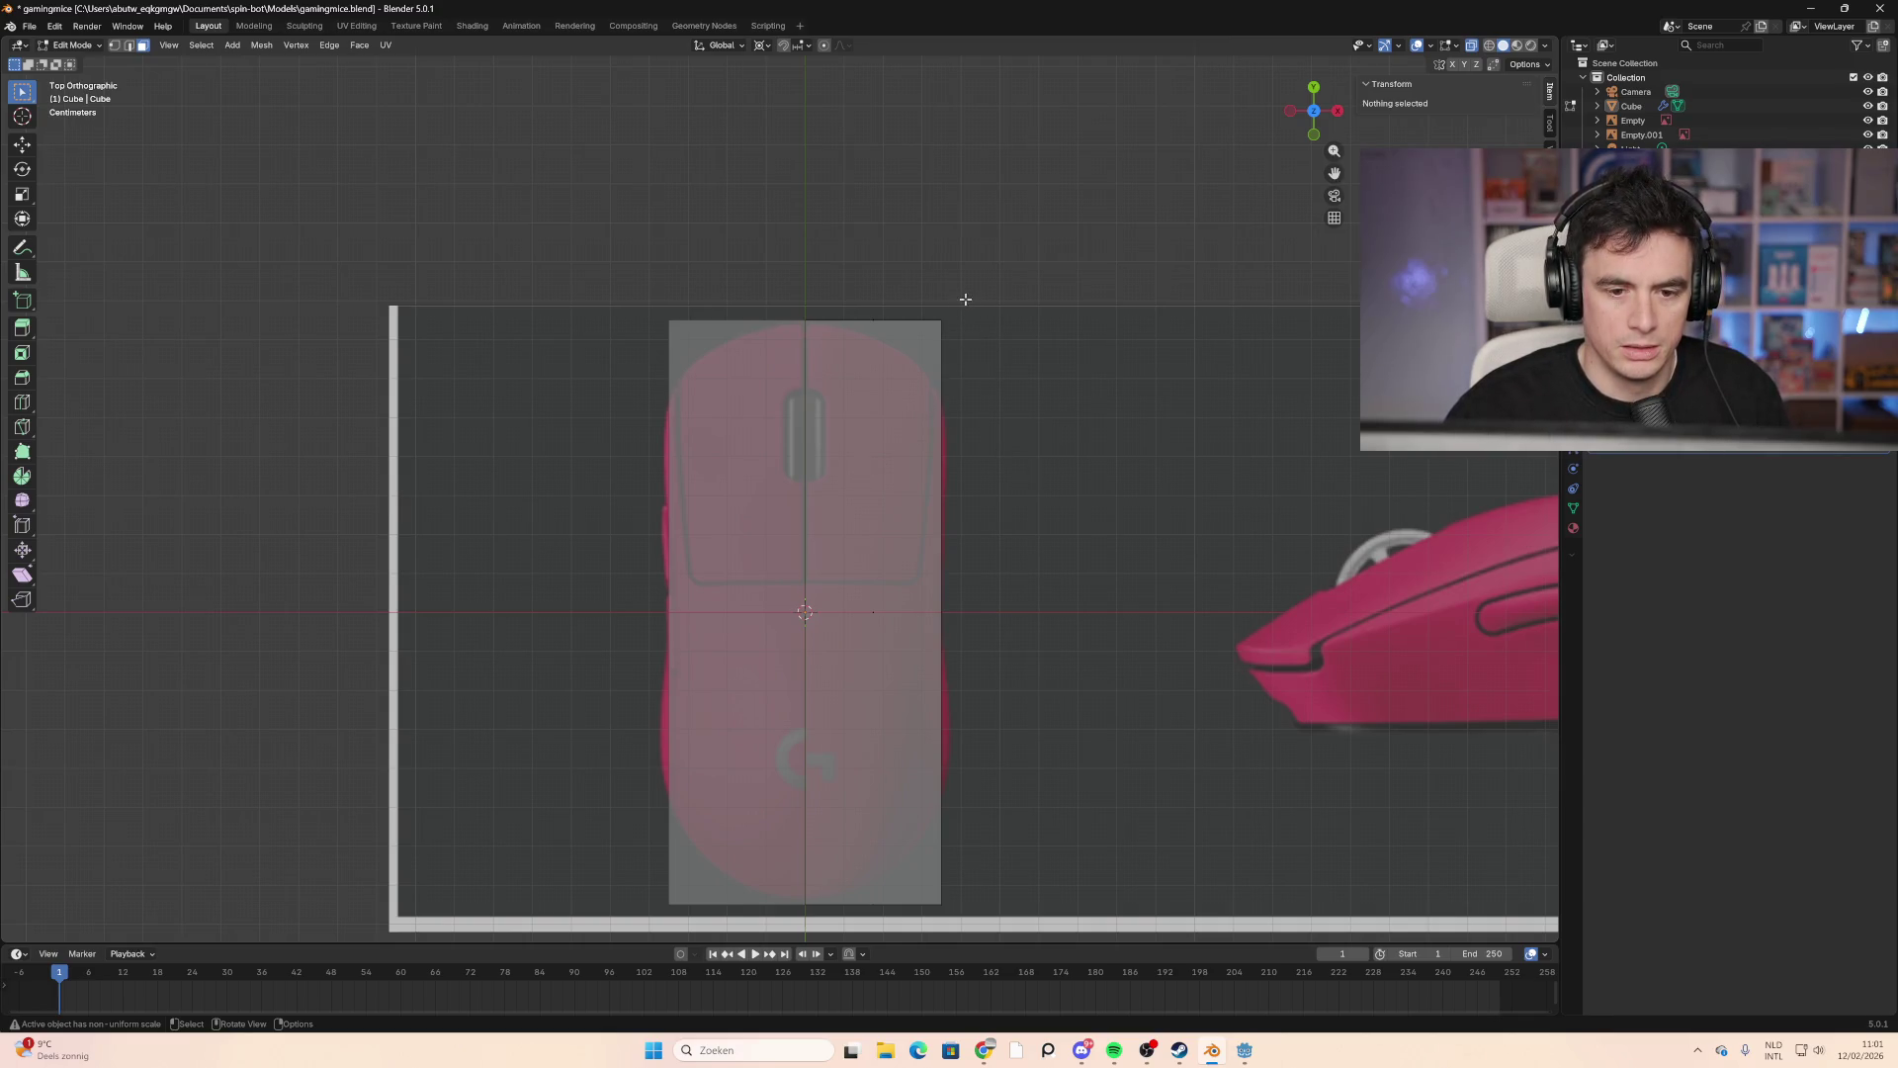
# Step: Move the top-right and bottom-right corner vertices to taper the front and back
pyautogui.click(128, 46)
pyautogui.click(915, 352)
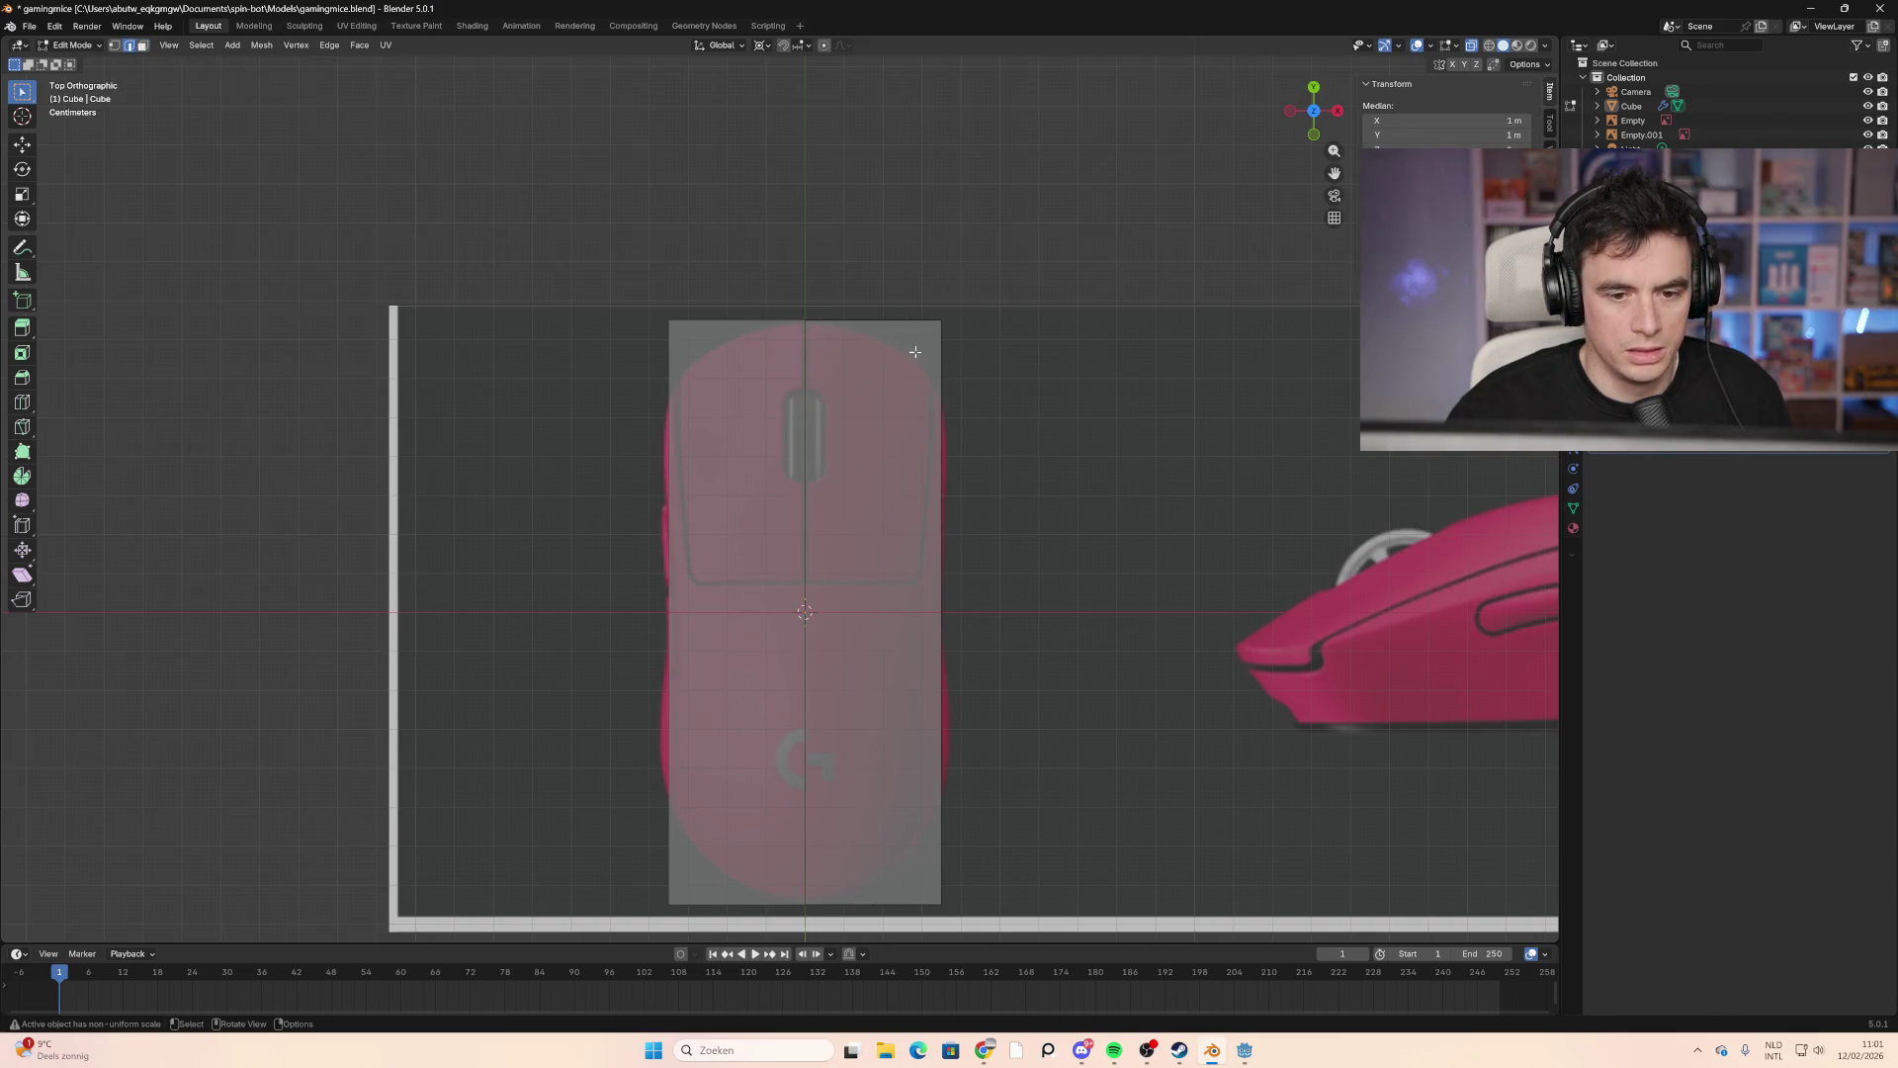
pyautogui.click(942, 310)
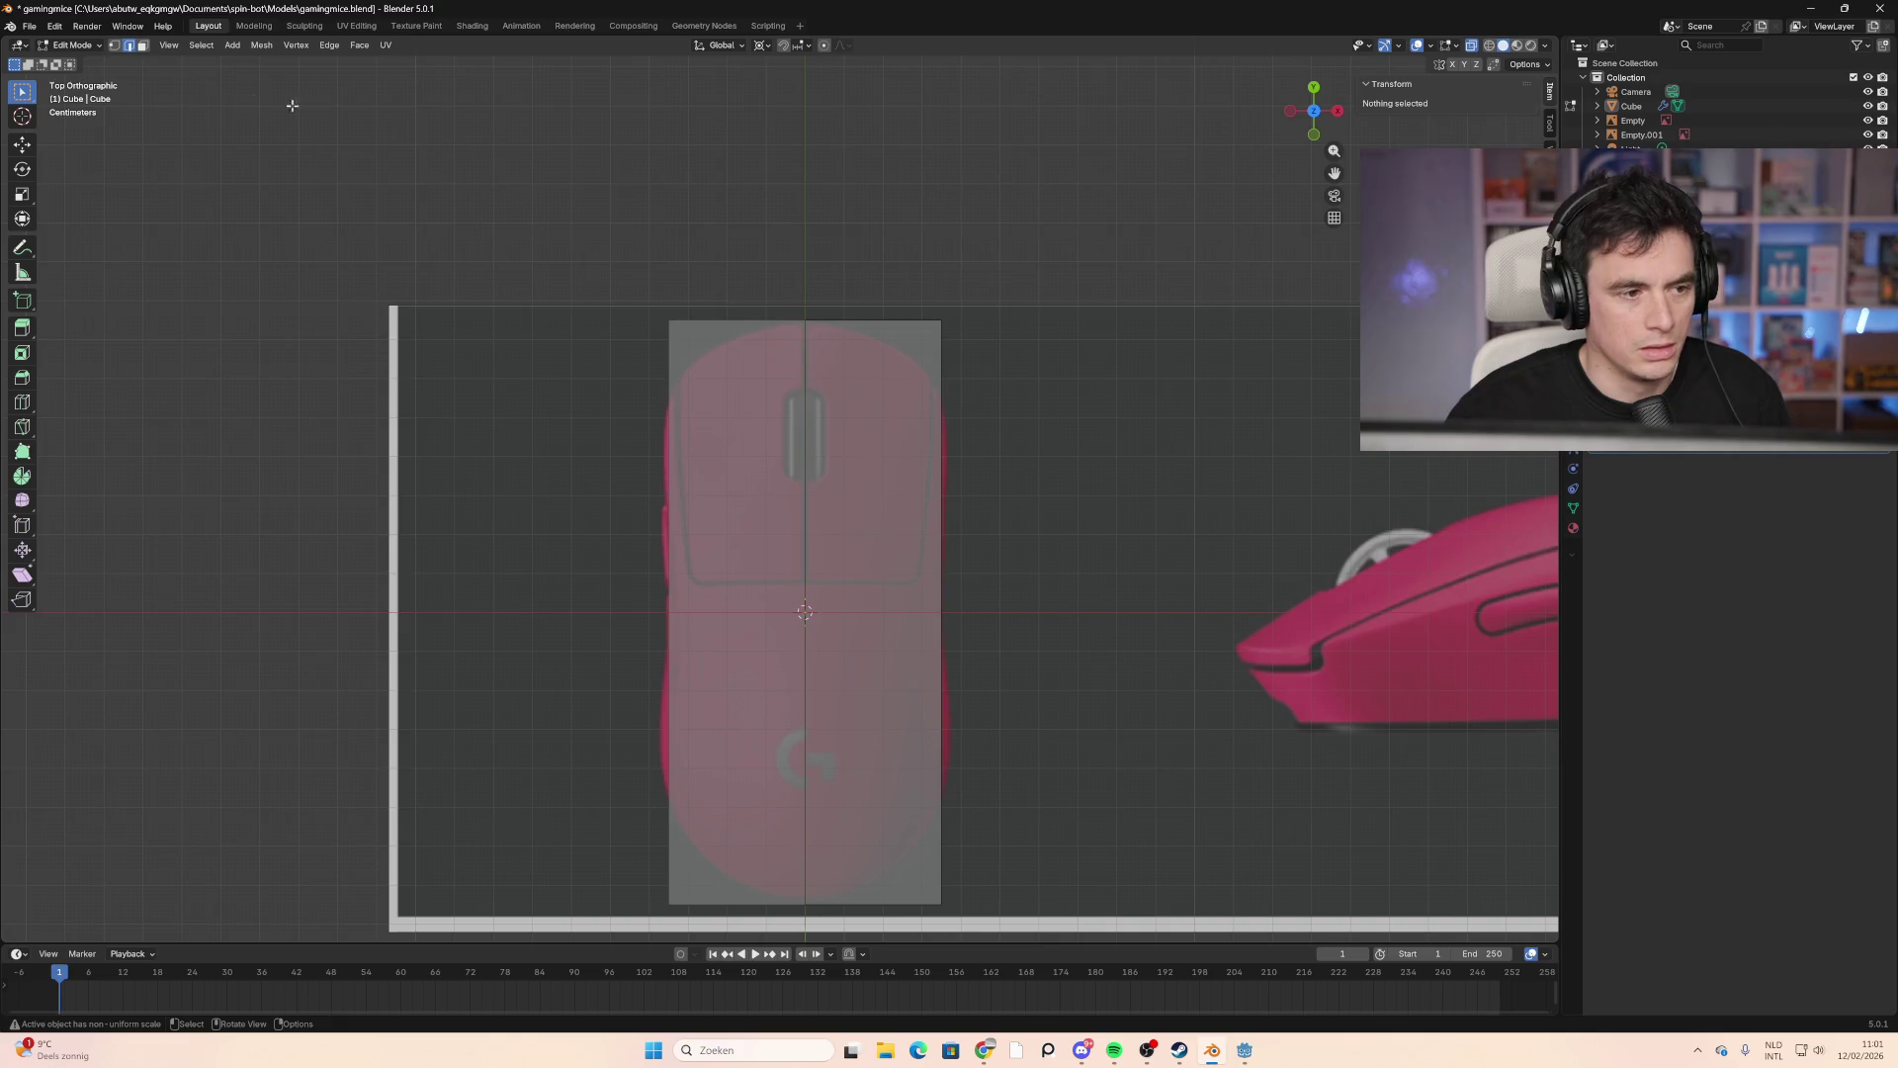
pyautogui.click(118, 46)
pyautogui.moveTo(961, 301); pyautogui.dragTo(902, 338)
pyautogui.press('g')
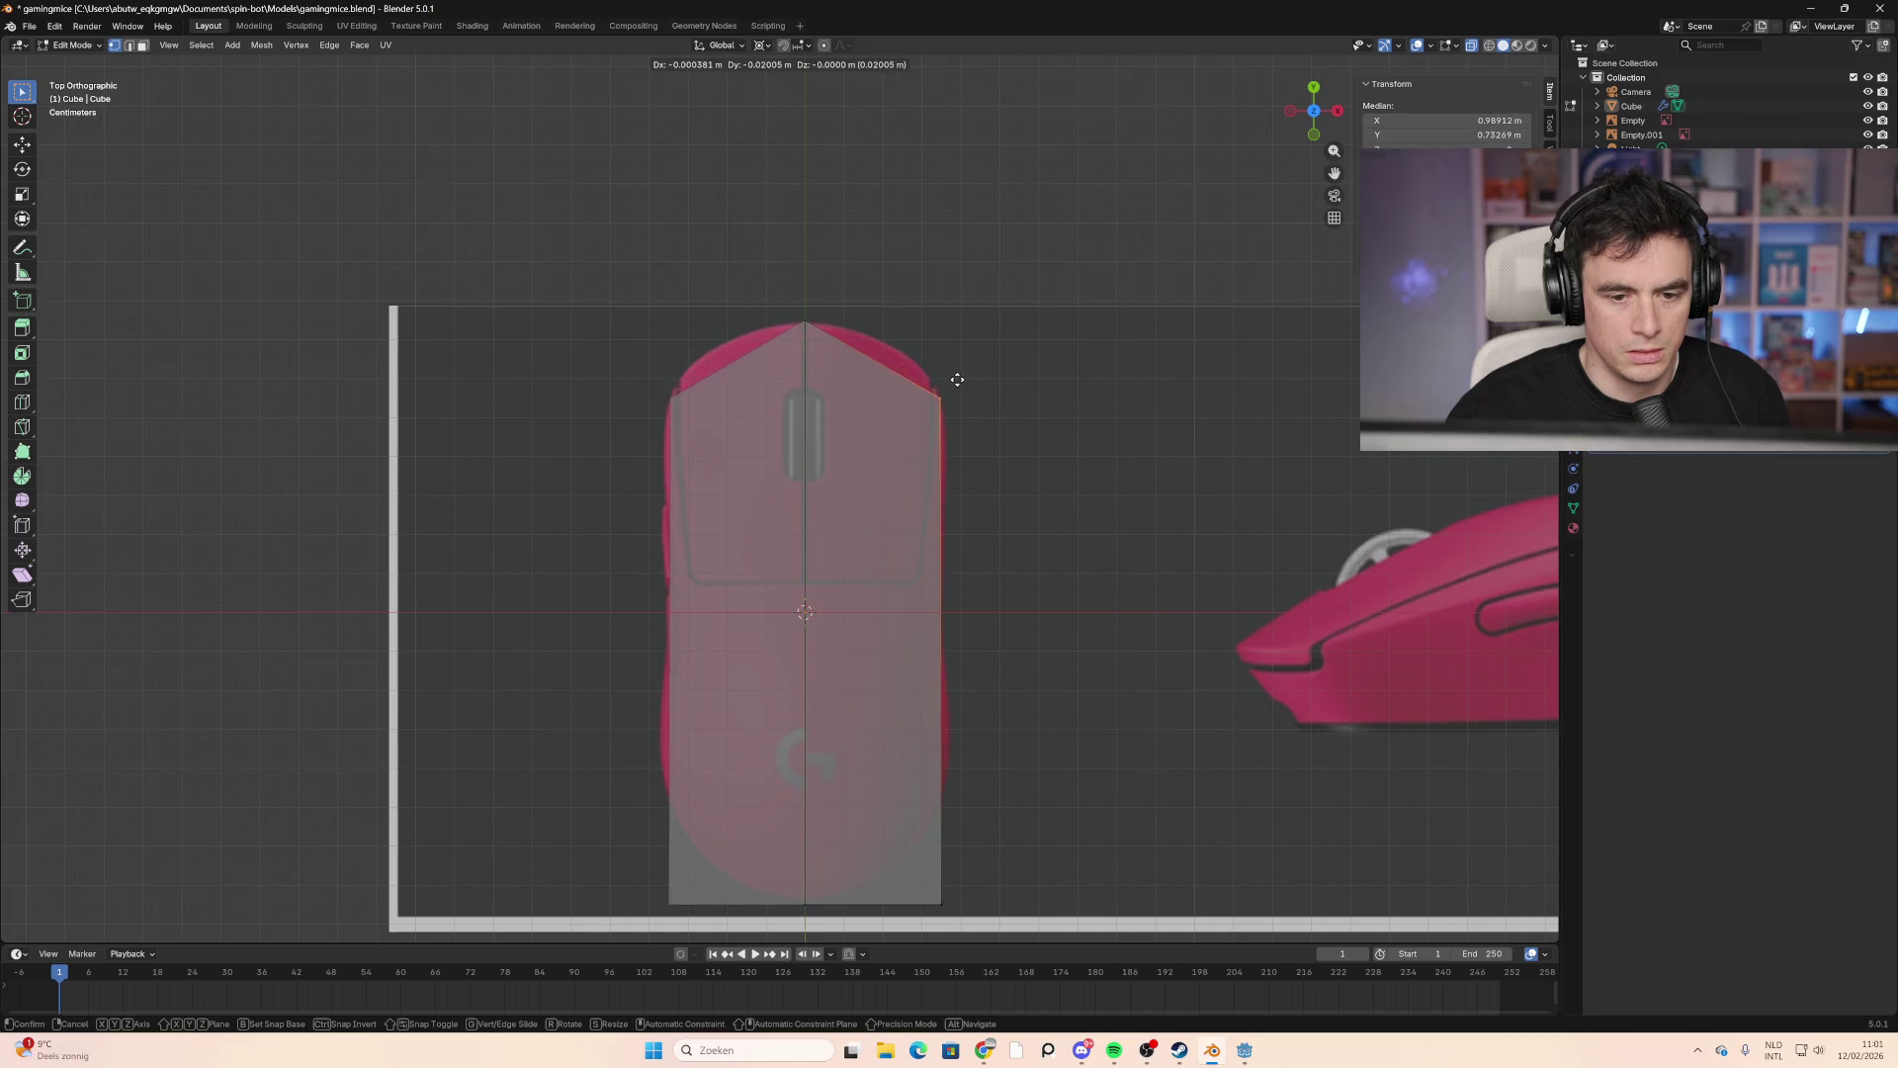
pyautogui.click(952, 366)
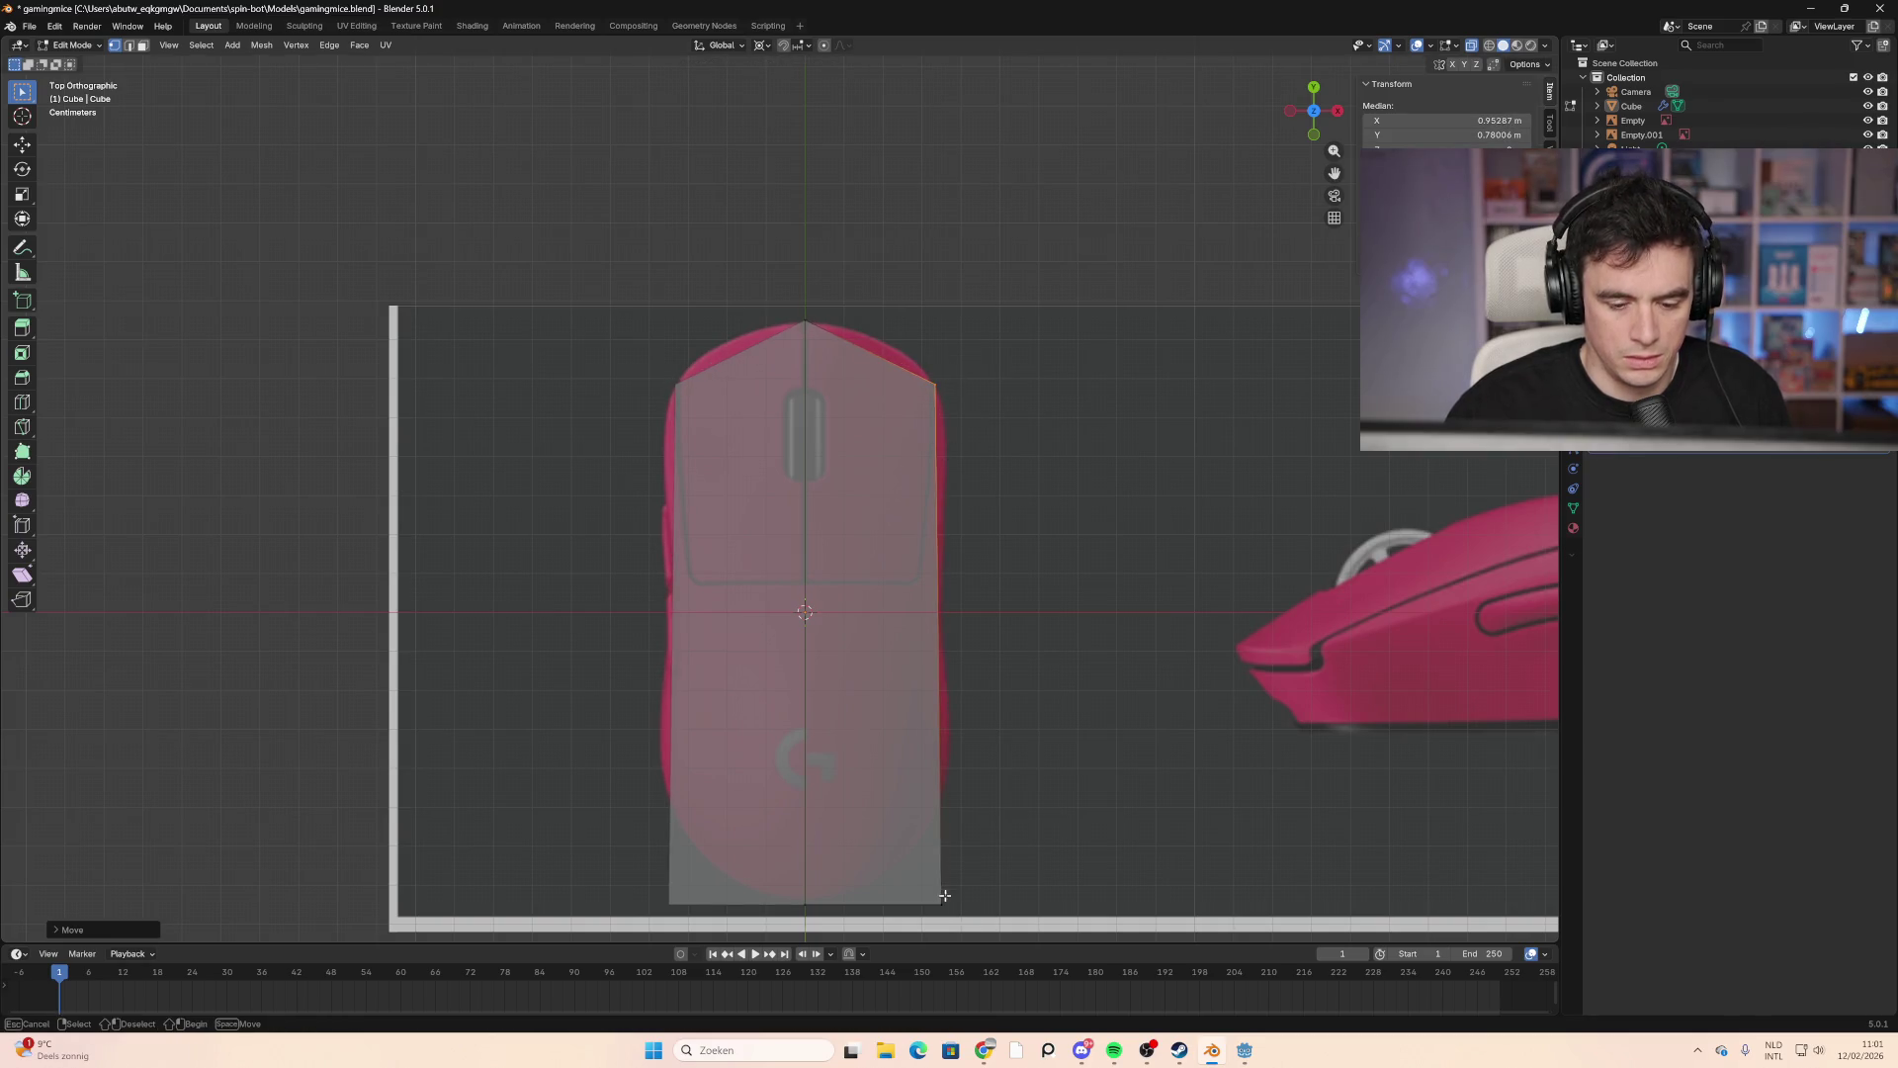
pyautogui.click(942, 903)
pyautogui.press('g')
pyautogui.click(930, 764)
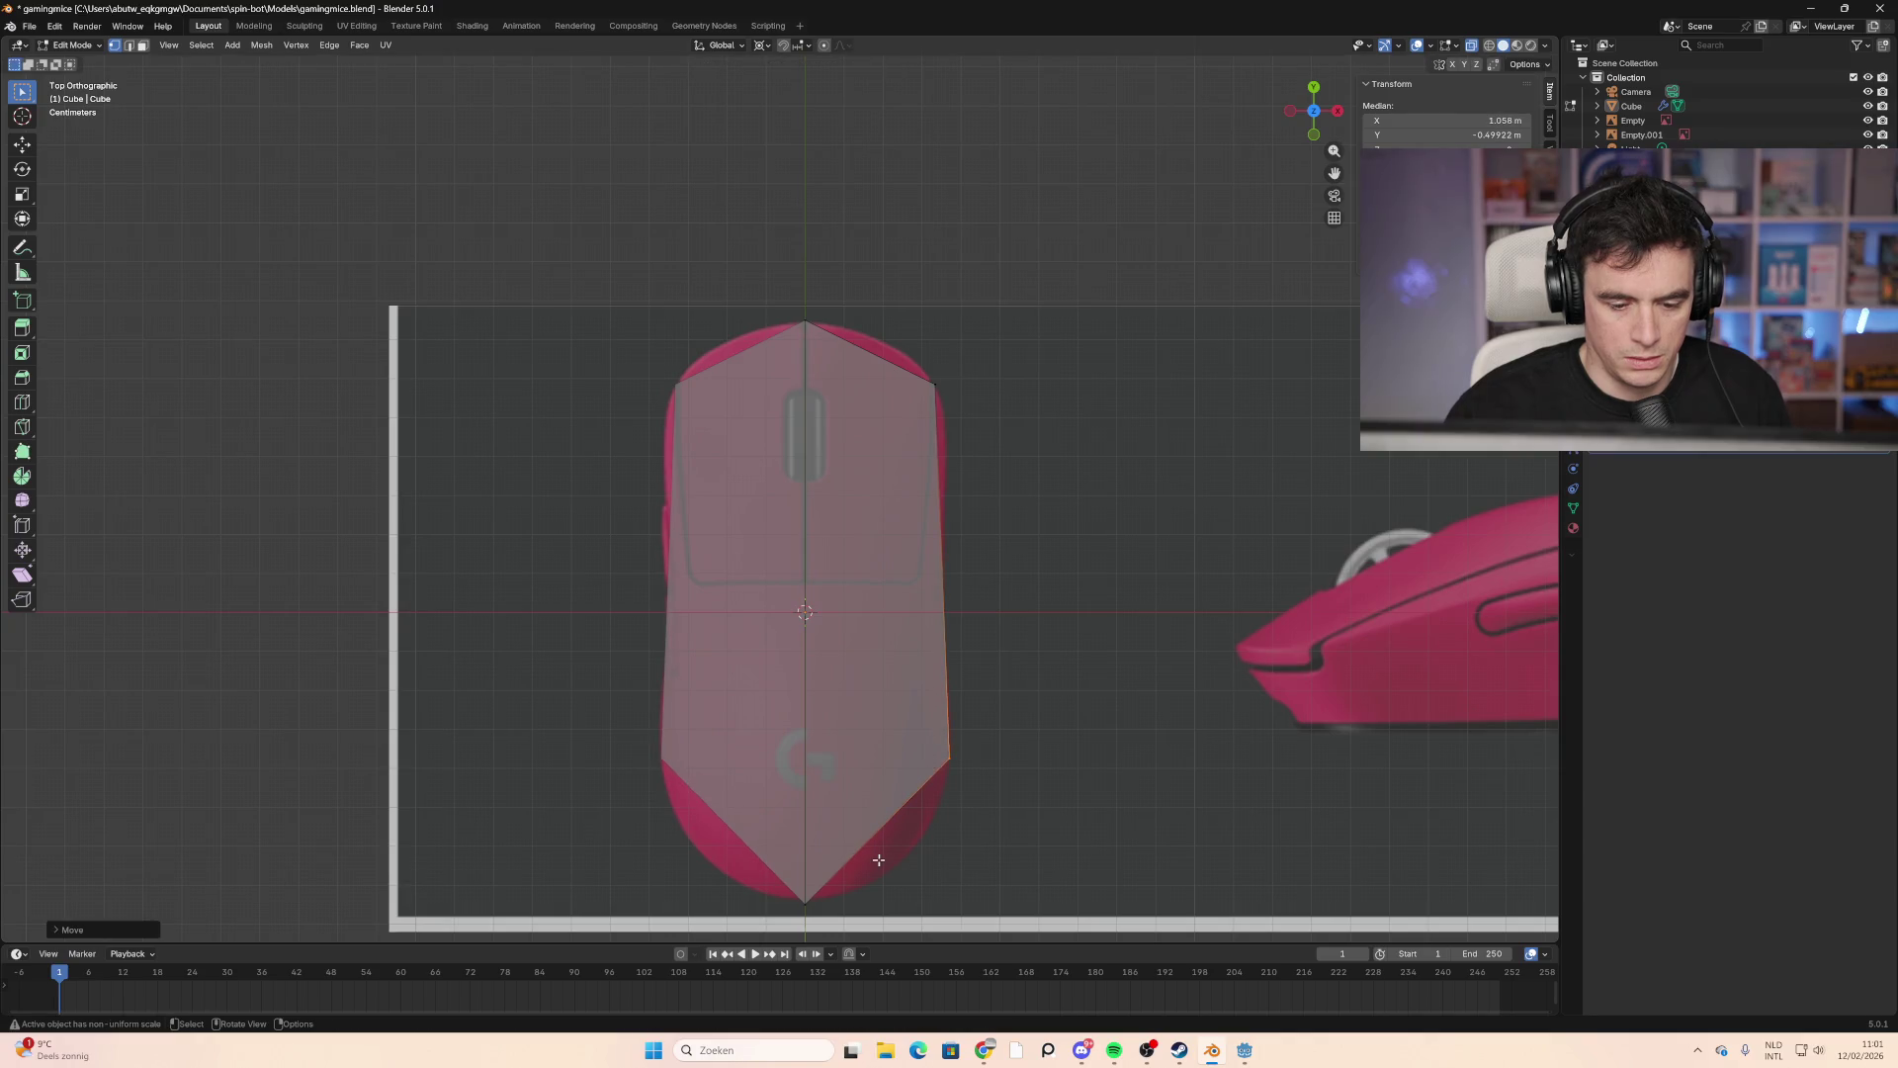
# Step: Add a vertical edge loop and place its top and bottom vertices on the outline
pyautogui.hotkey('ctrl', 'r')
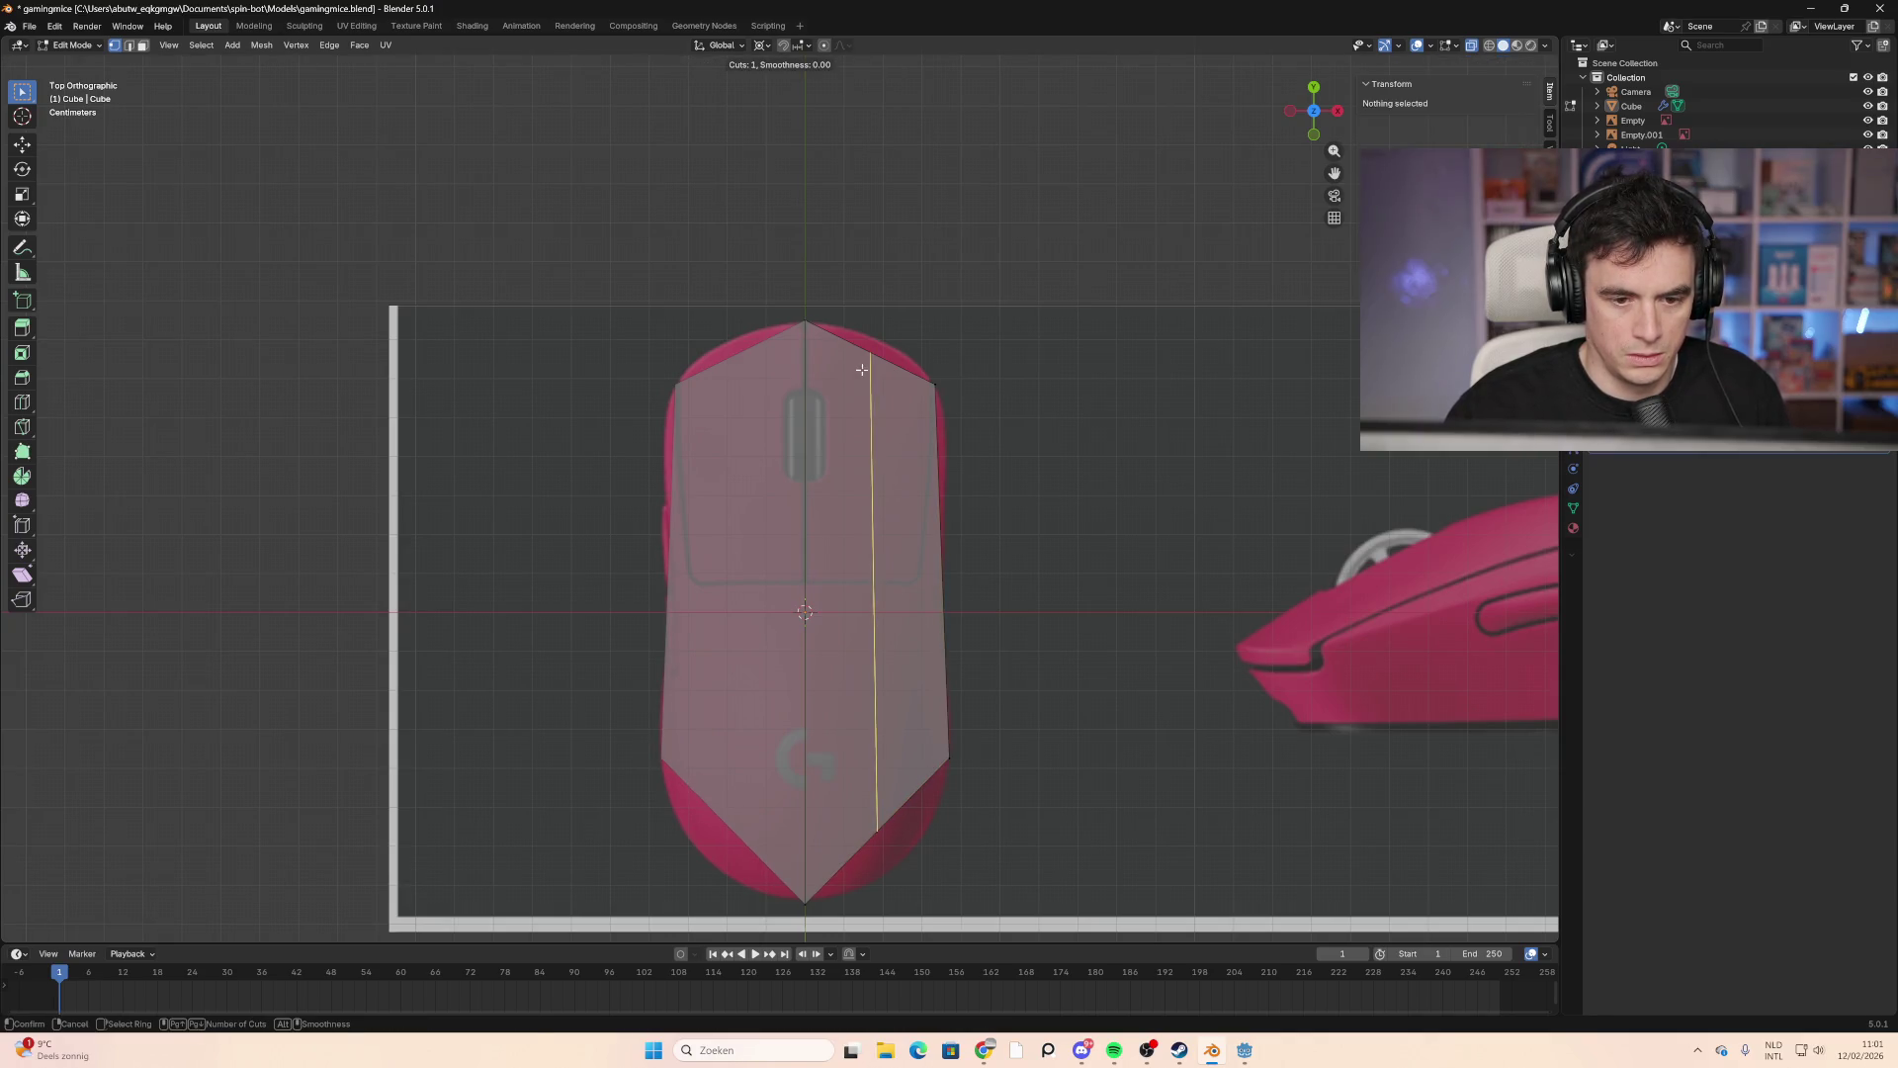
pyautogui.click(860, 366)
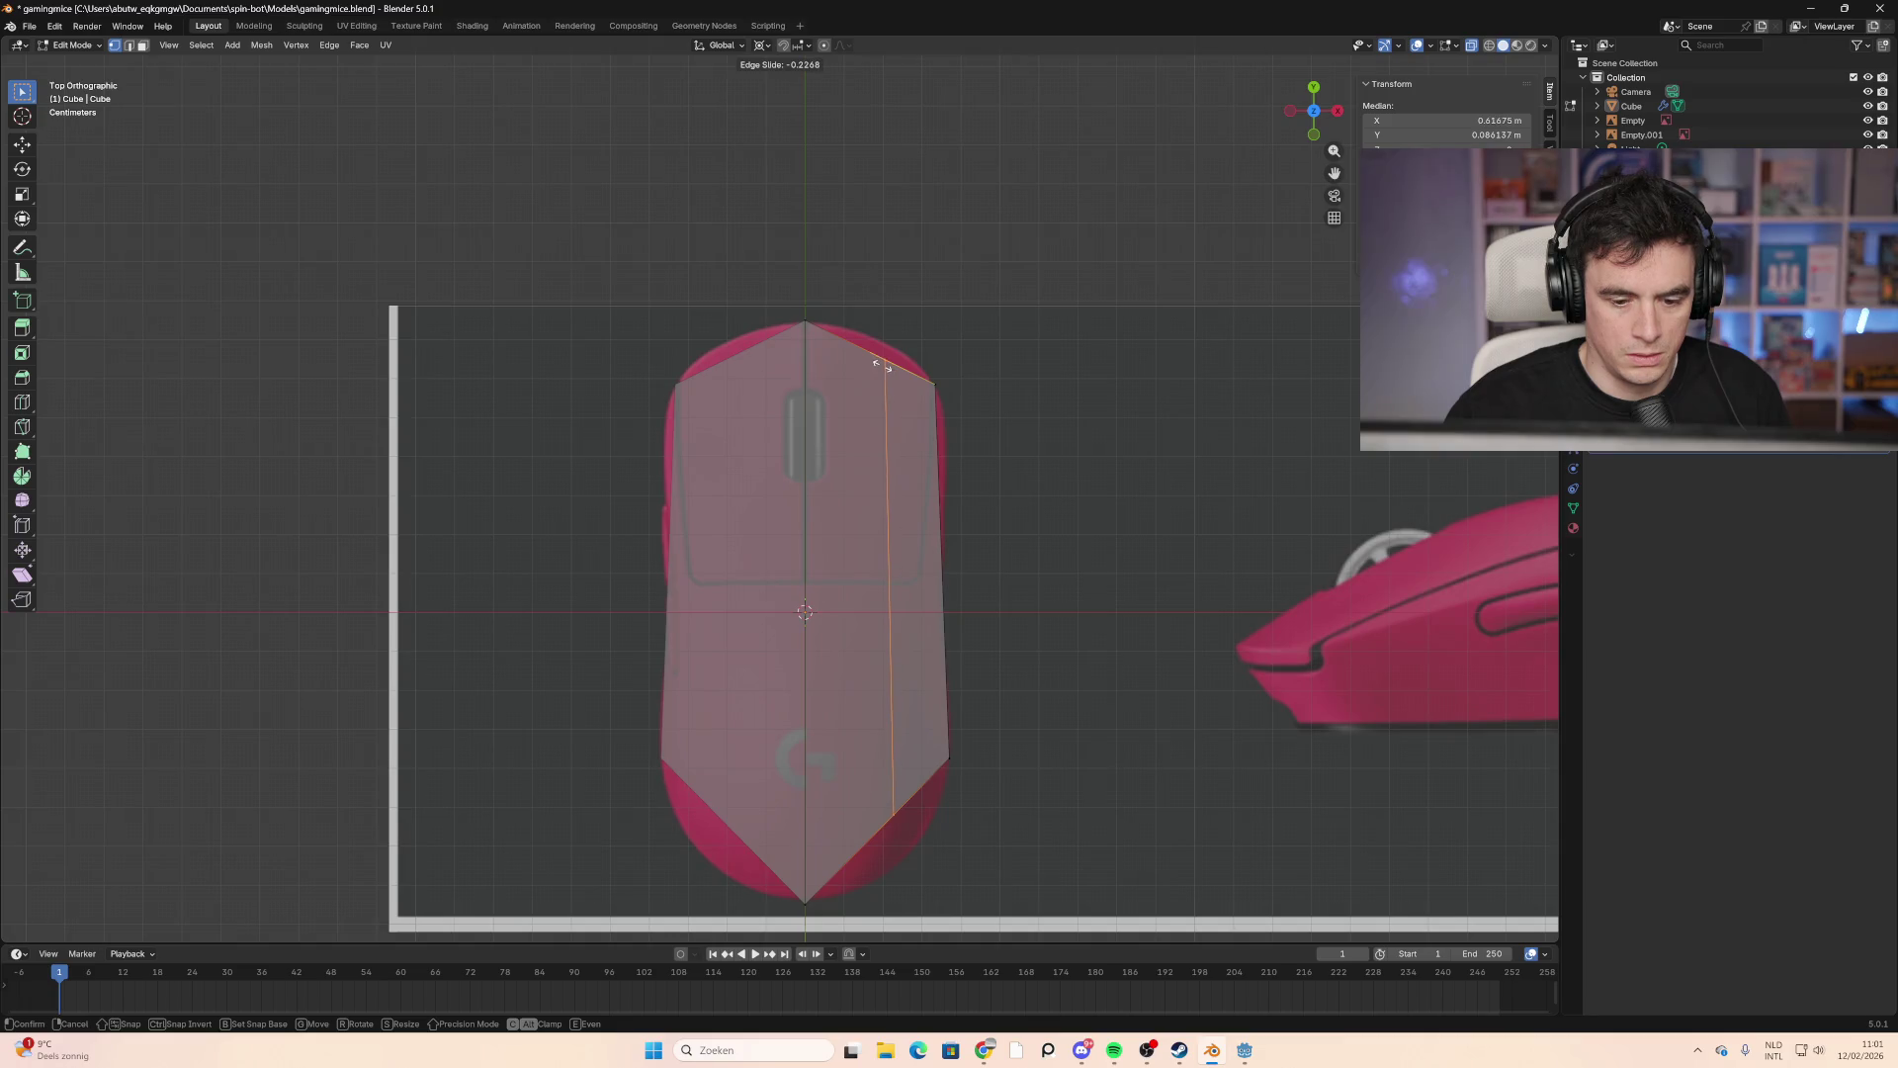
pyautogui.click(892, 362)
pyautogui.hotkey('alt', 'a')
pyautogui.press('b')
pyautogui.moveTo(892, 362); pyautogui.dragTo(884, 370)
pyautogui.press('g')
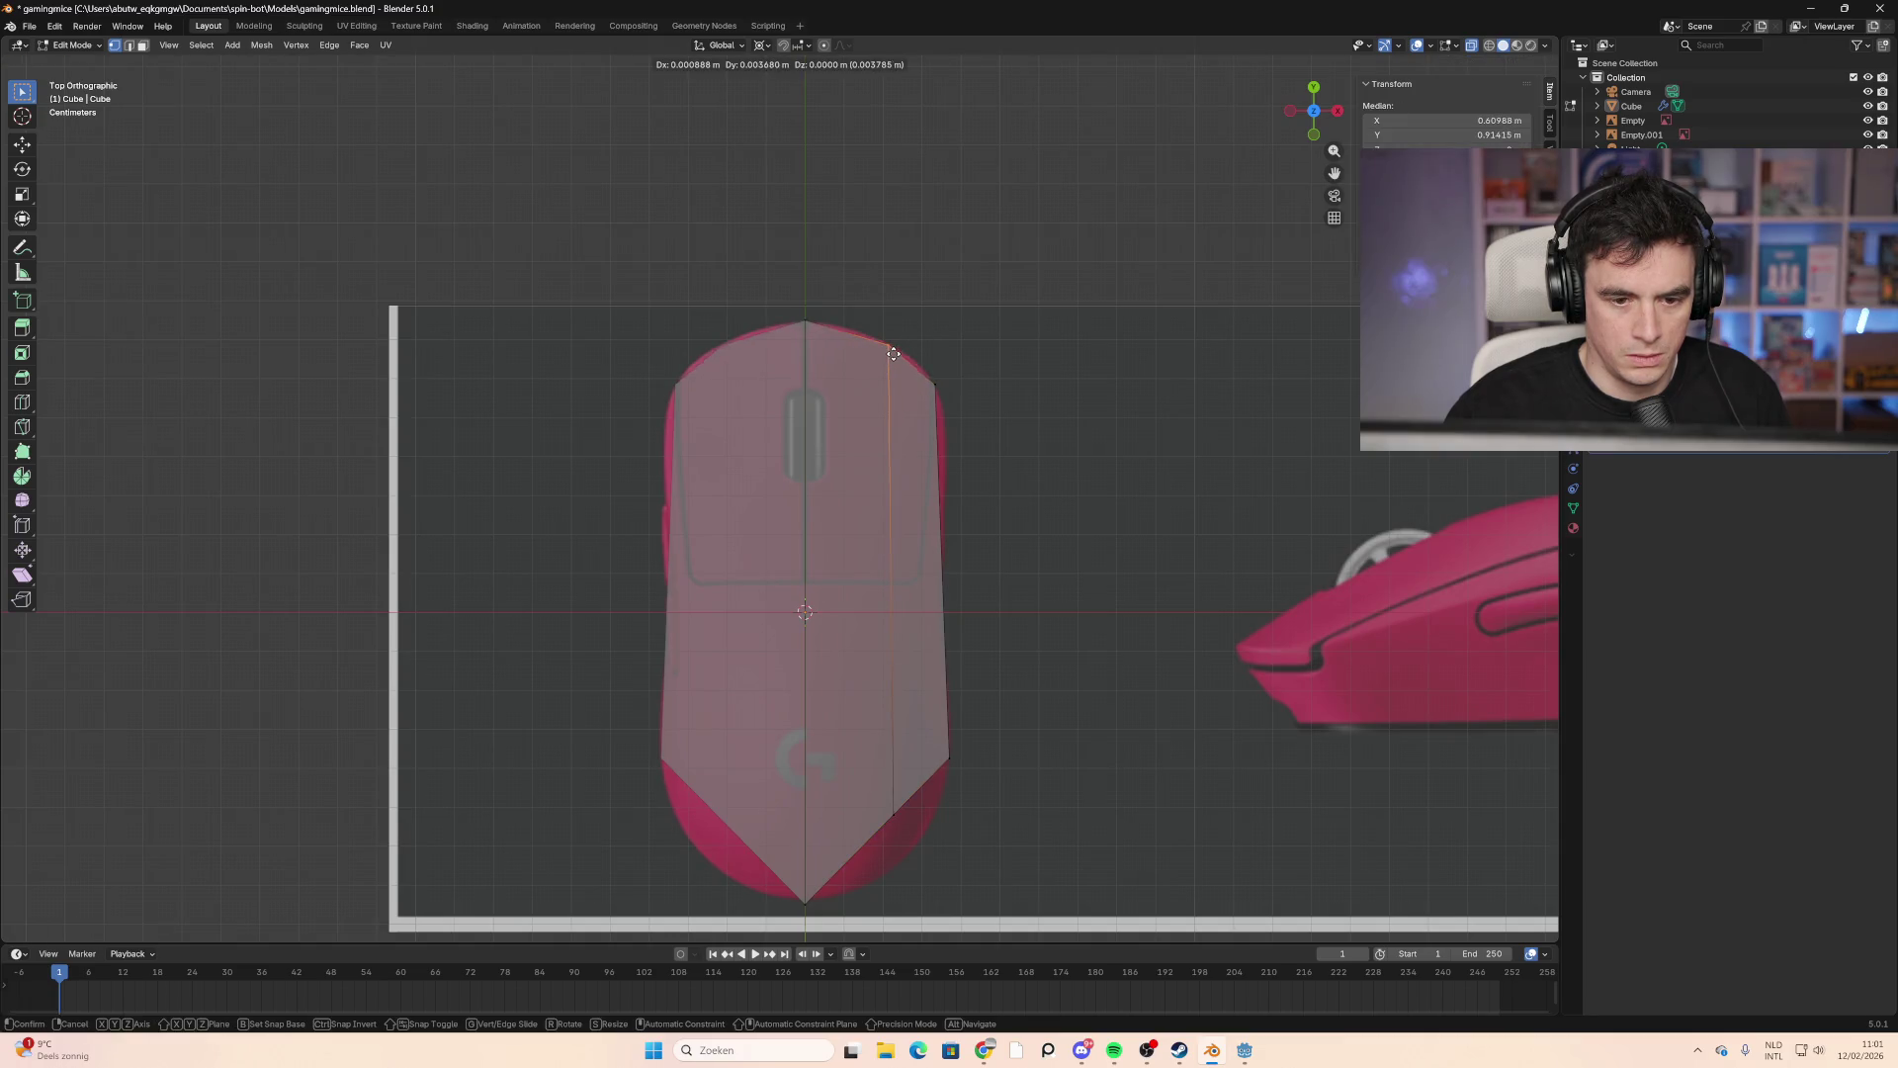
pyautogui.click(893, 353)
pyautogui.click(899, 799)
pyautogui.press('g')
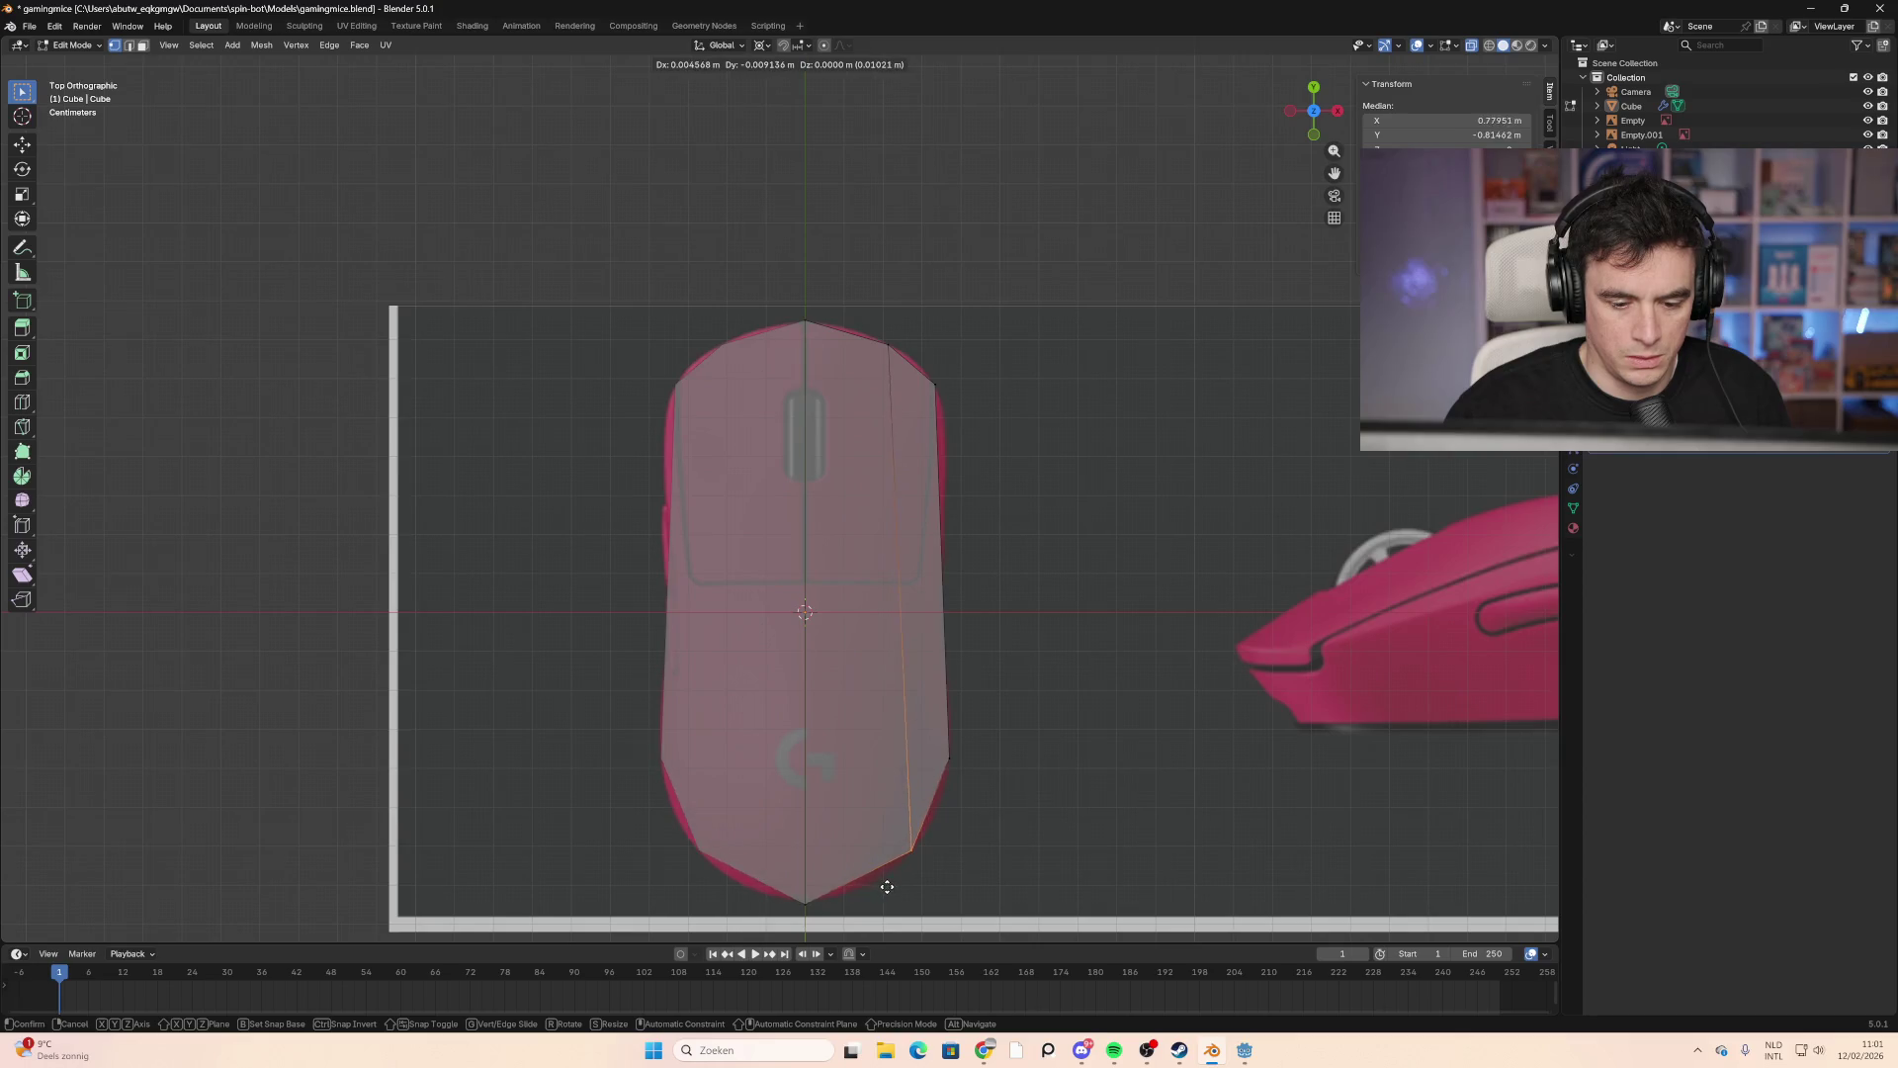
pyautogui.click(899, 874)
# Step: Add another vertical edge loop and set its bottom vertex onto the reference outline
pyautogui.hotkey('alt', 'a')
pyautogui.hotkey('ctrl', 'r')
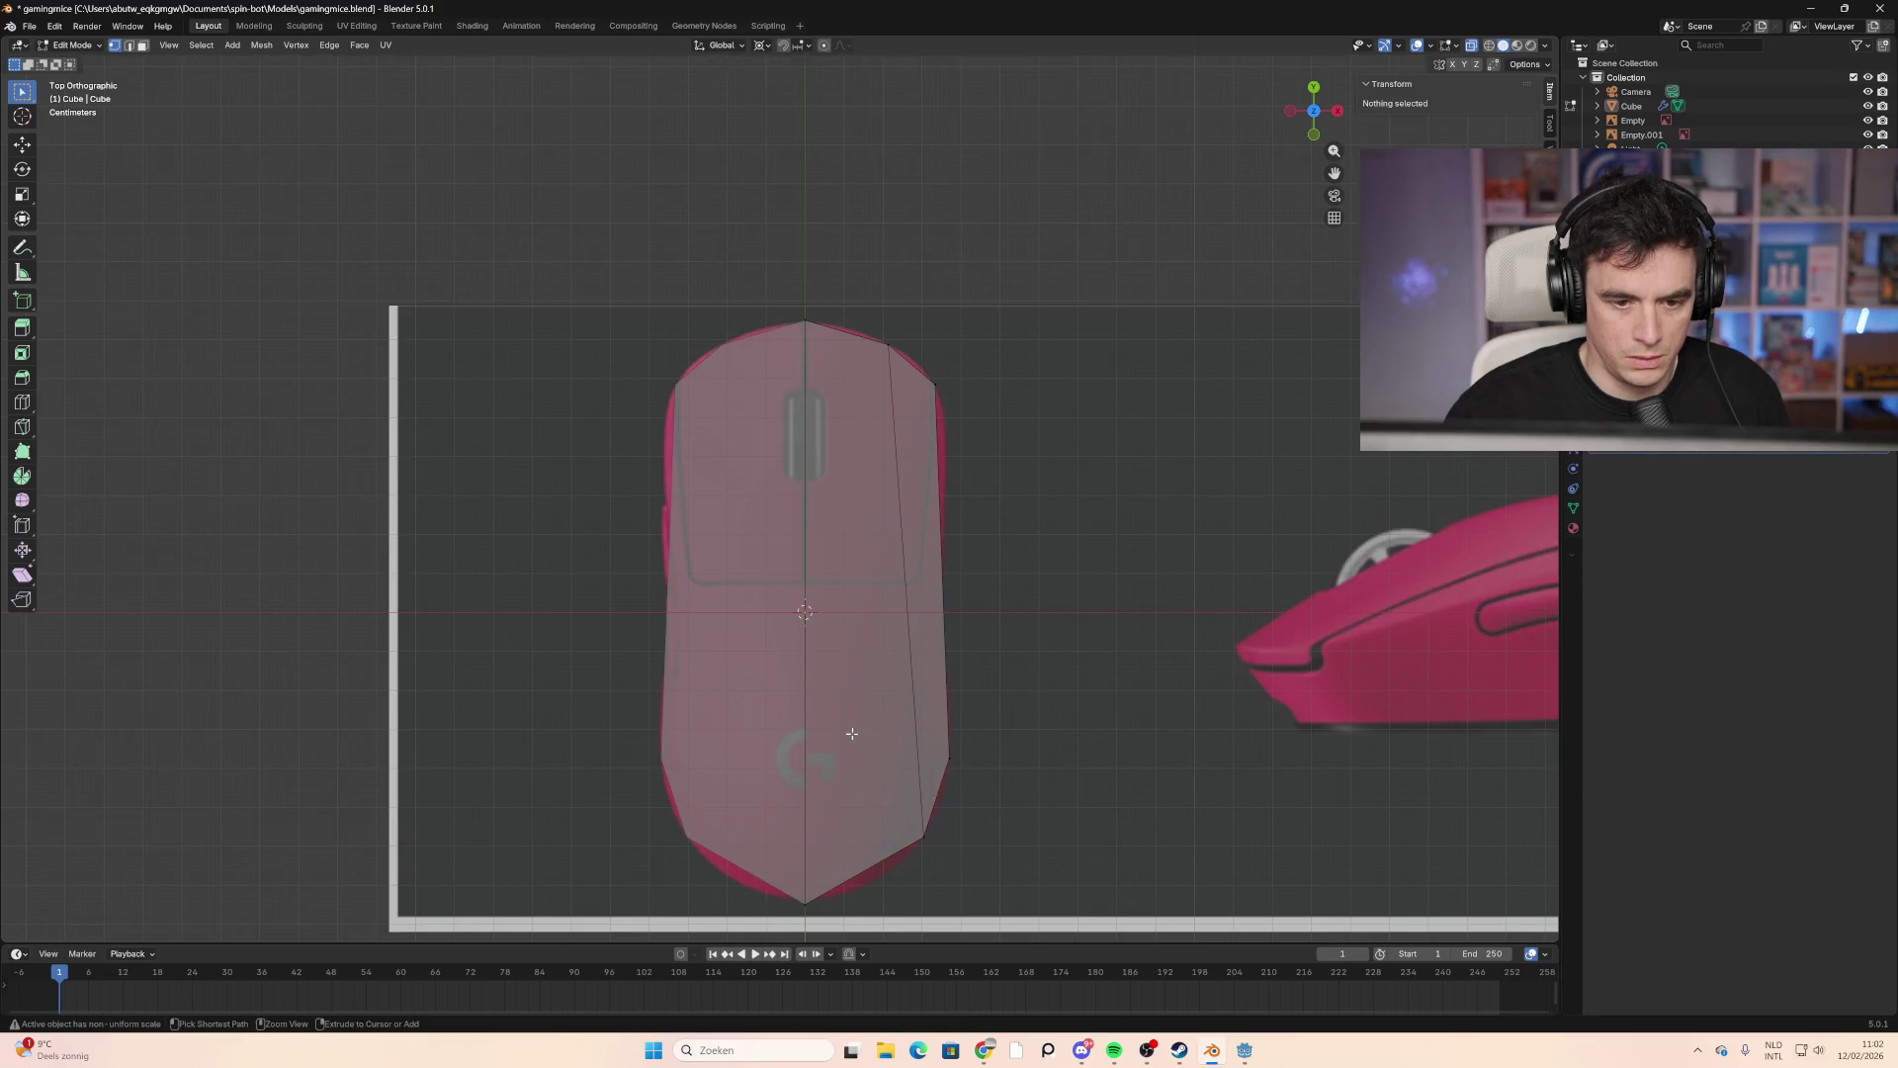
pyautogui.click(857, 826)
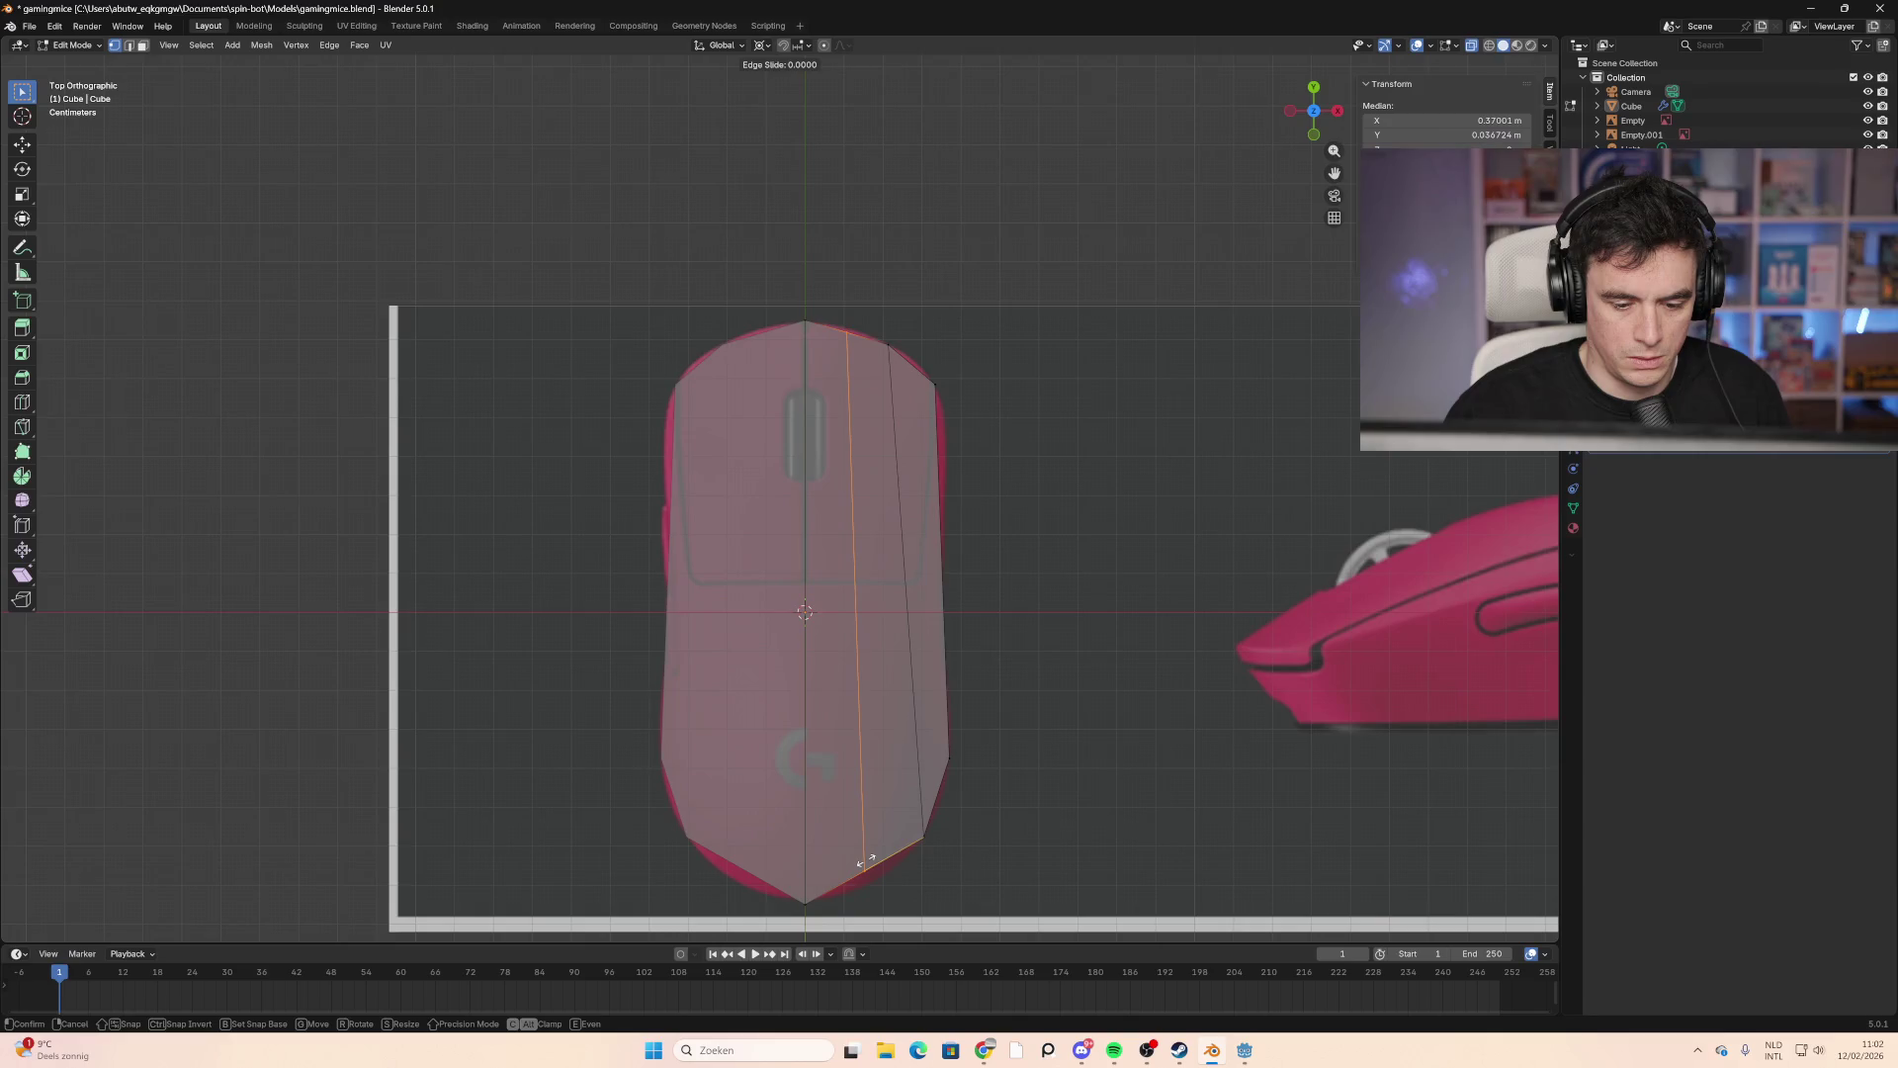
pyautogui.click(872, 872)
pyautogui.click(870, 883)
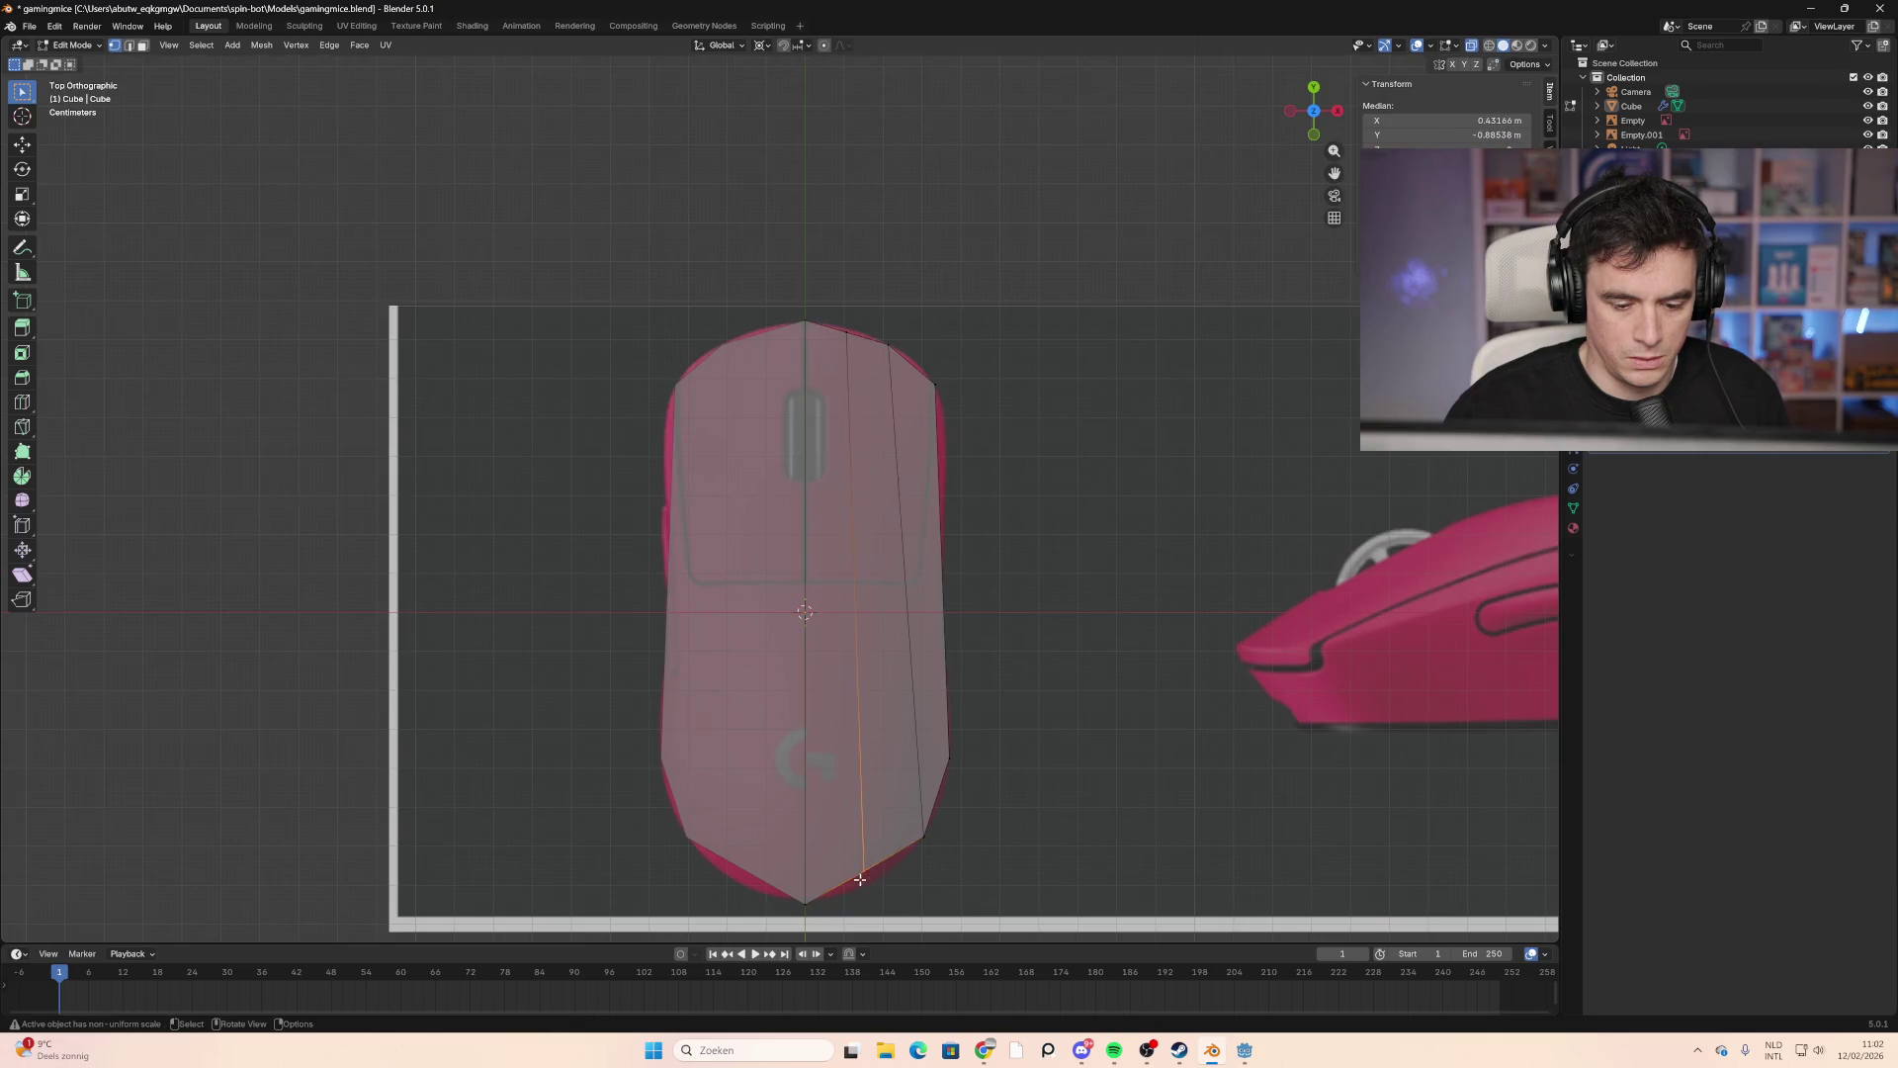
pyautogui.press('g')
pyautogui.click(870, 894)
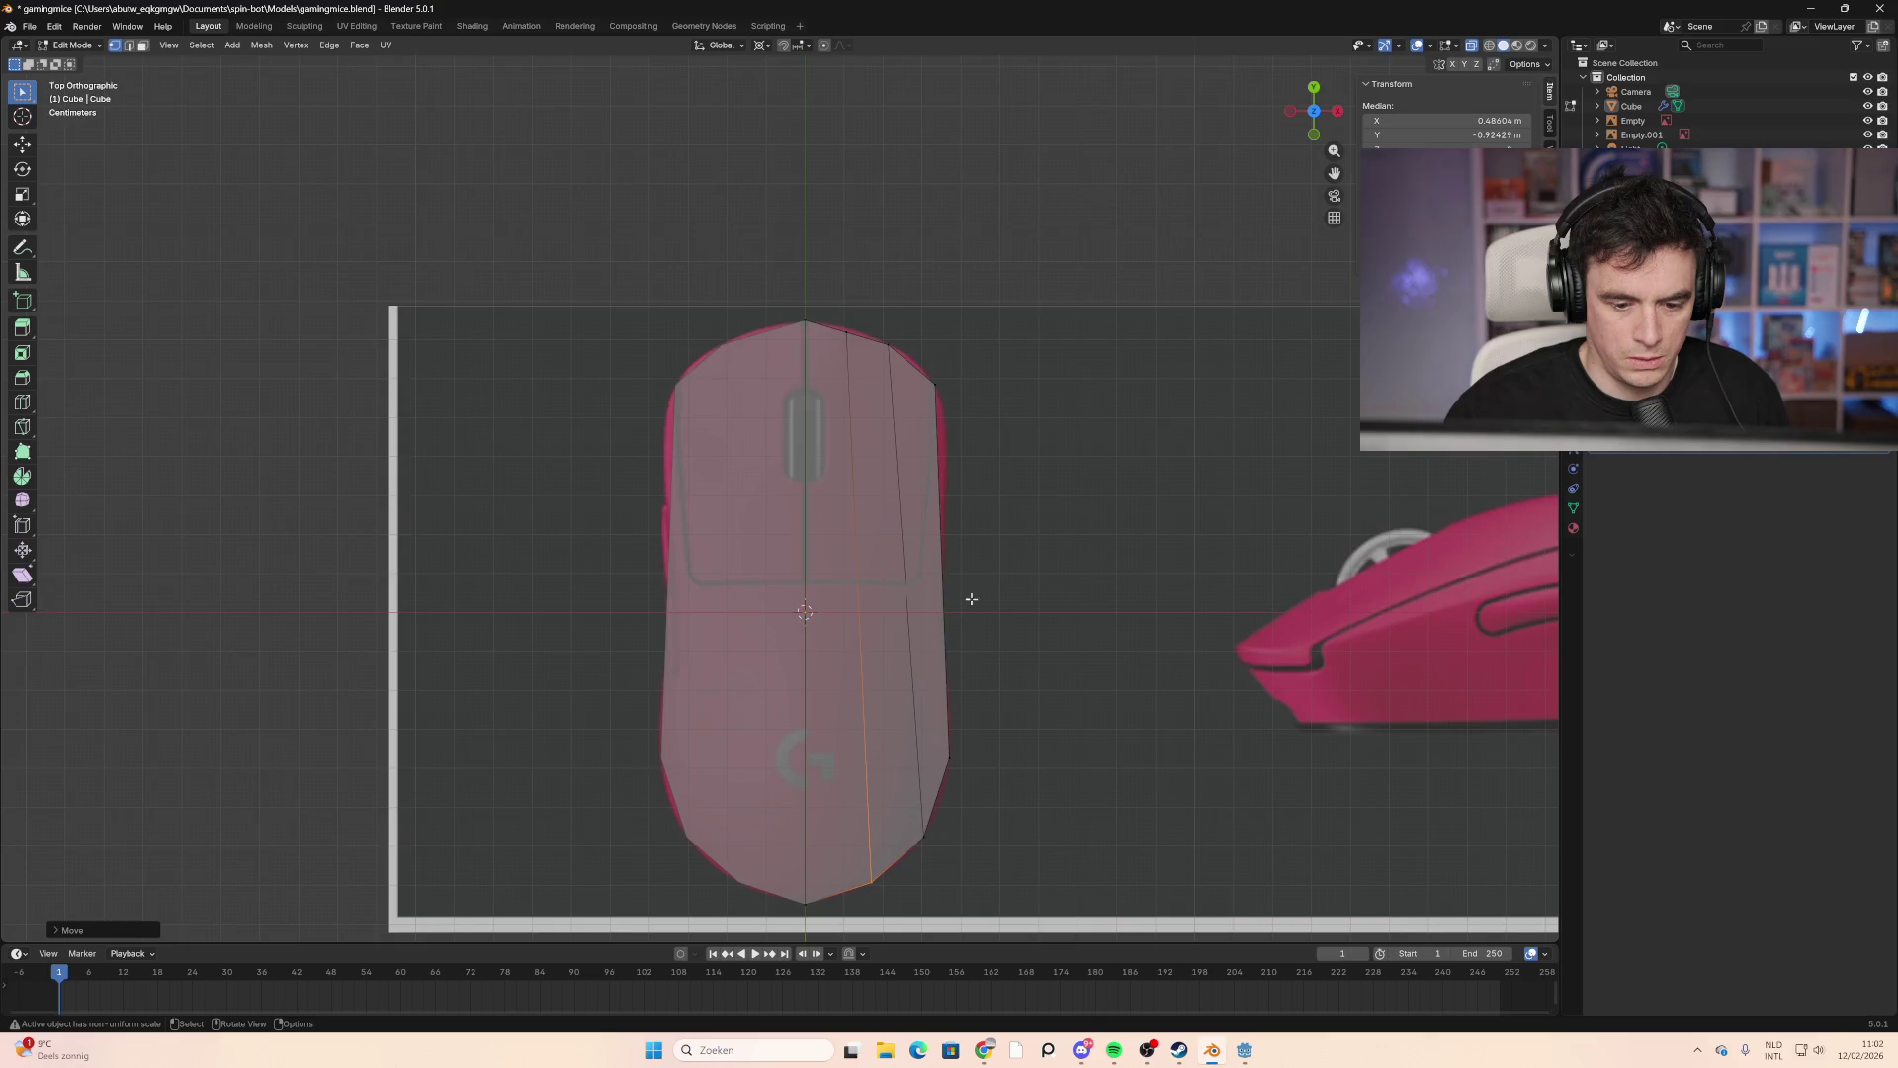
pyautogui.click(965, 489)
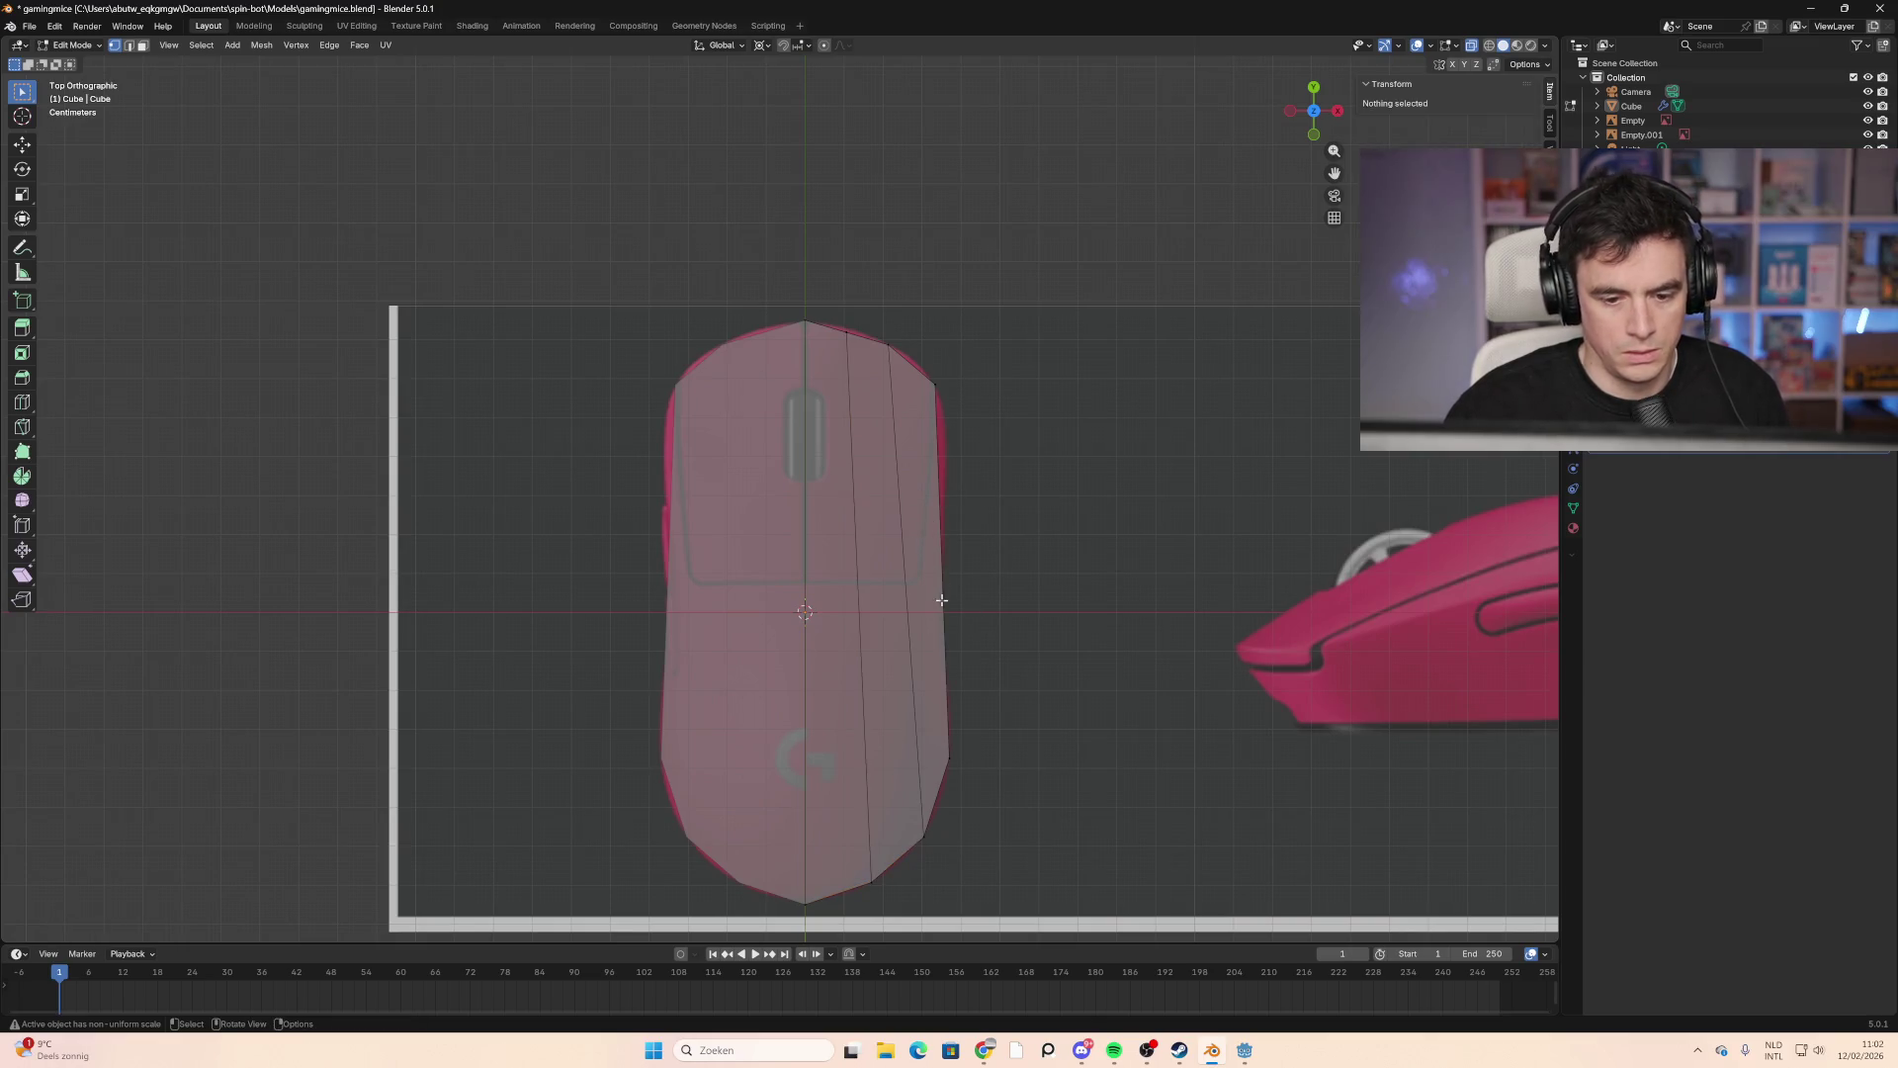
# Step: Cut a loop across the body's middle and fit the upper-right and top vertices to the outline
pyautogui.hotkey('ctrl', 'r')
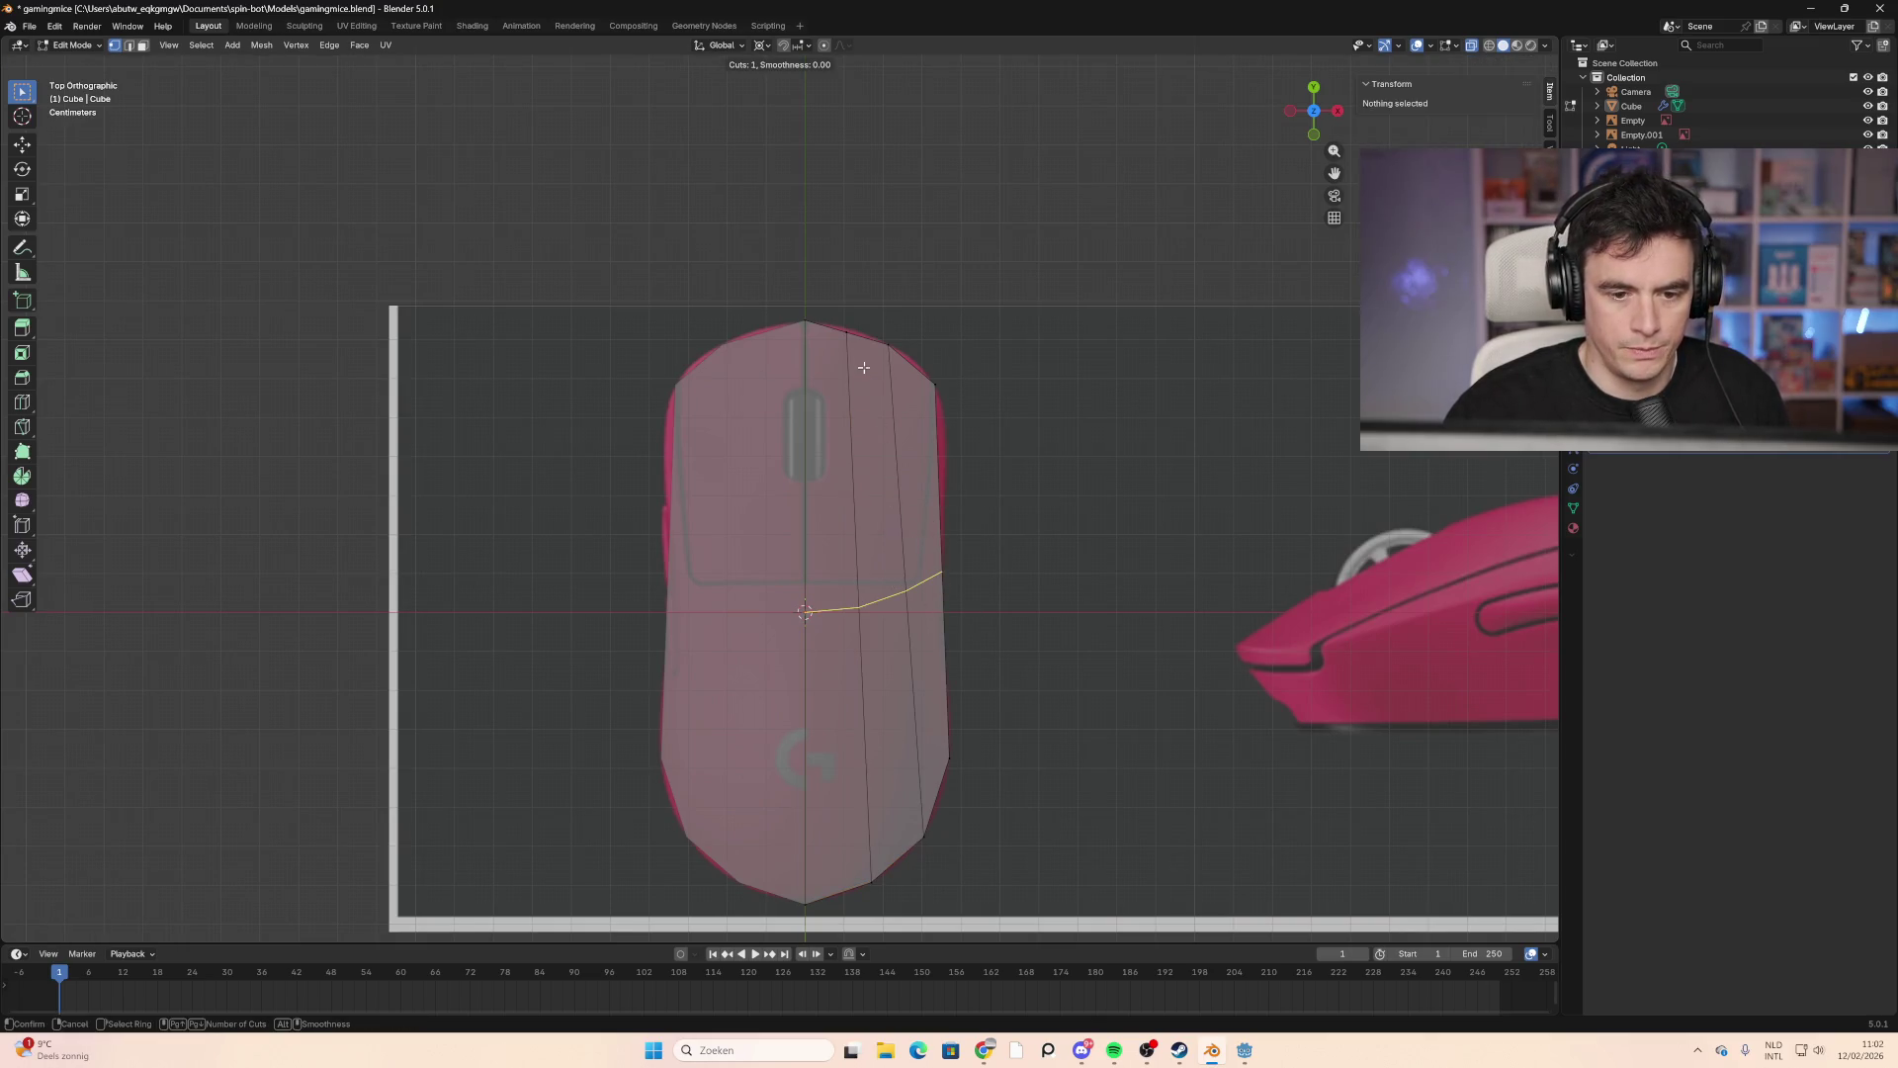
pyautogui.click(899, 583)
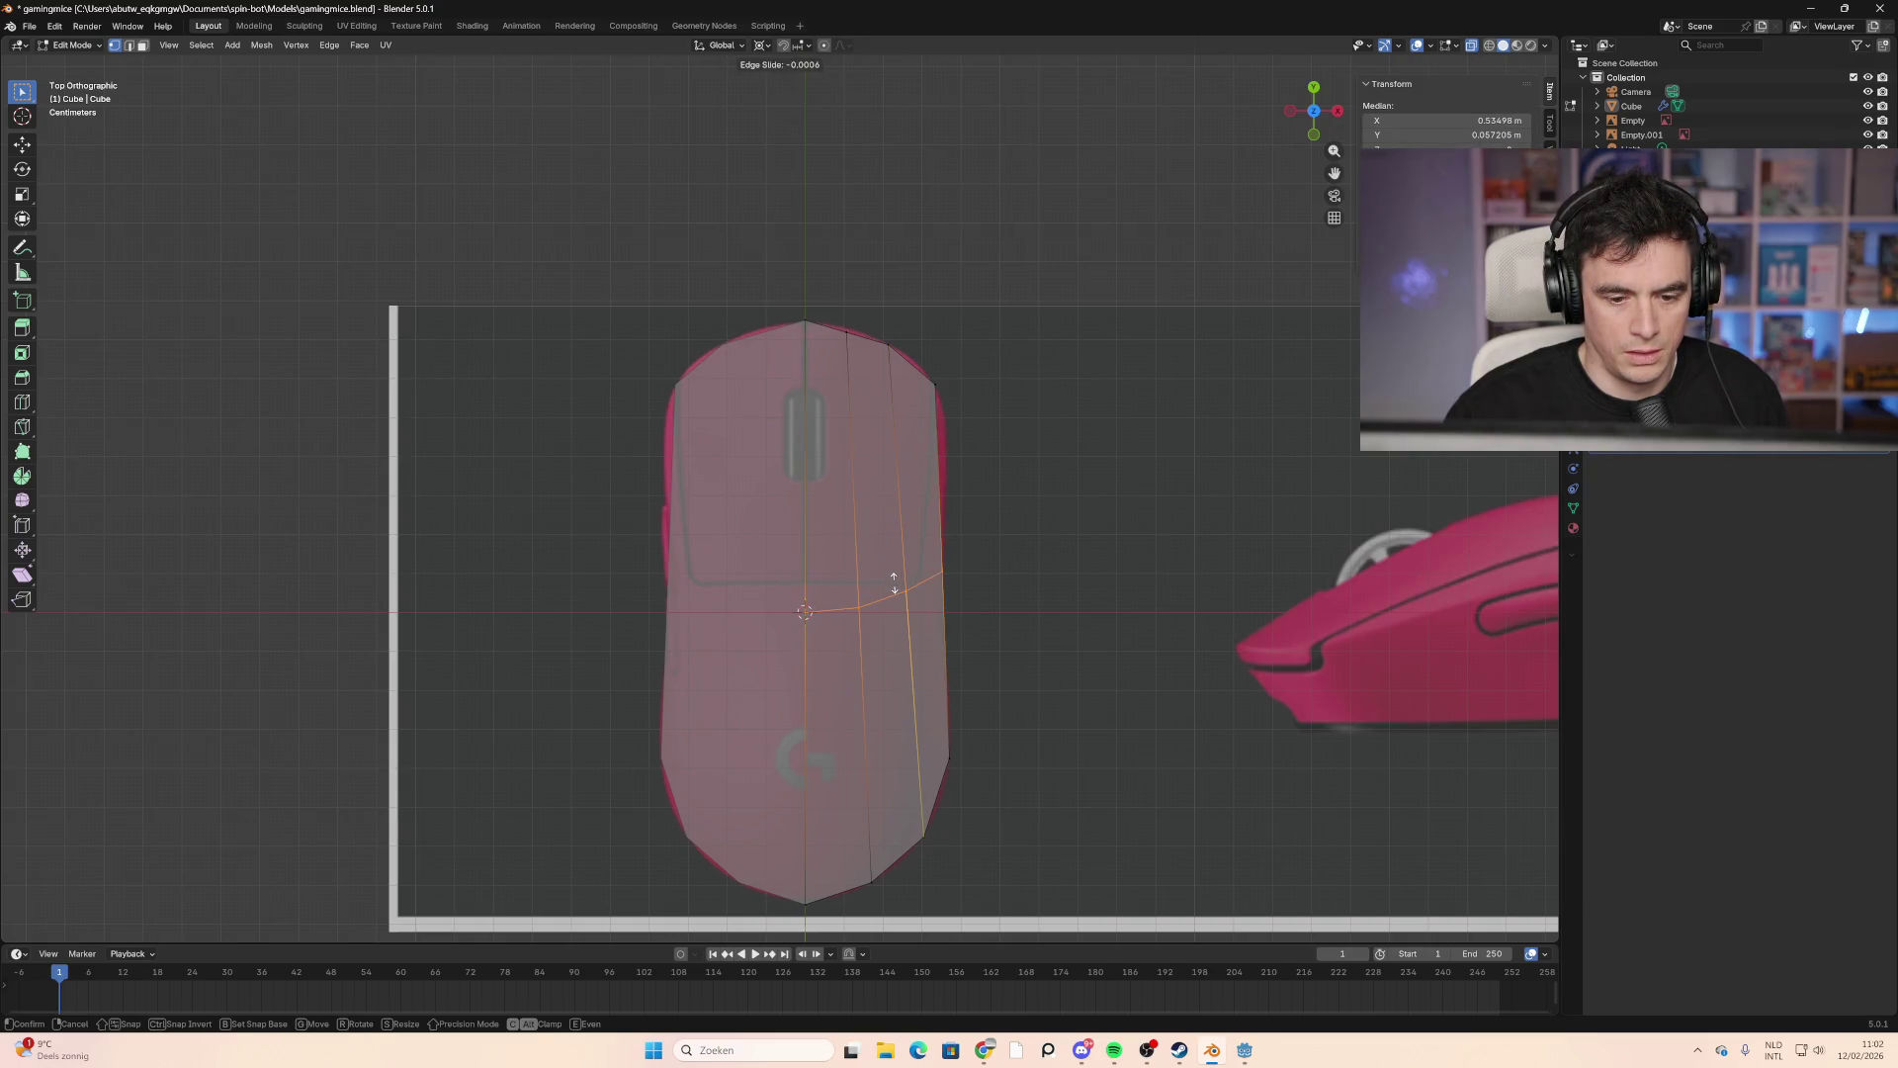
pyautogui.click(894, 582)
pyautogui.rightClick(893, 583)
pyautogui.press('Escape')
pyautogui.click(935, 586)
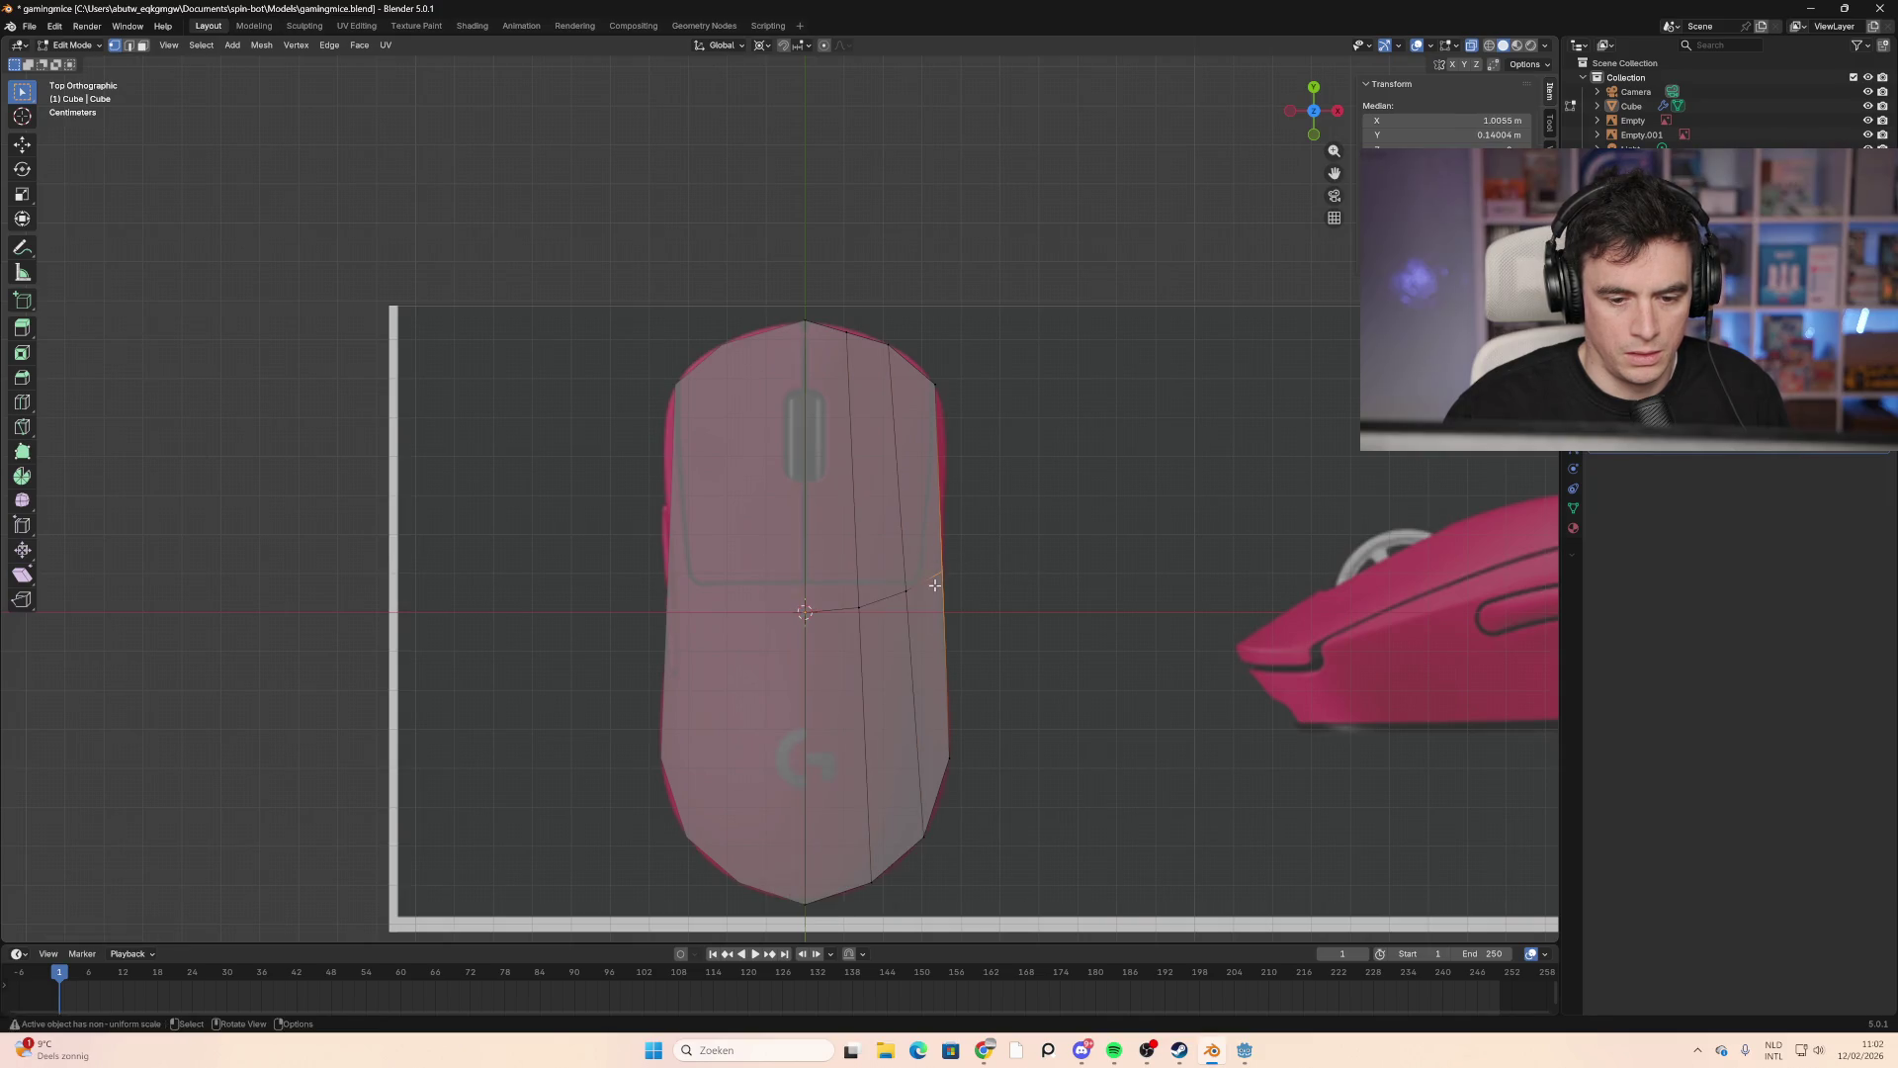
pyautogui.click(930, 396)
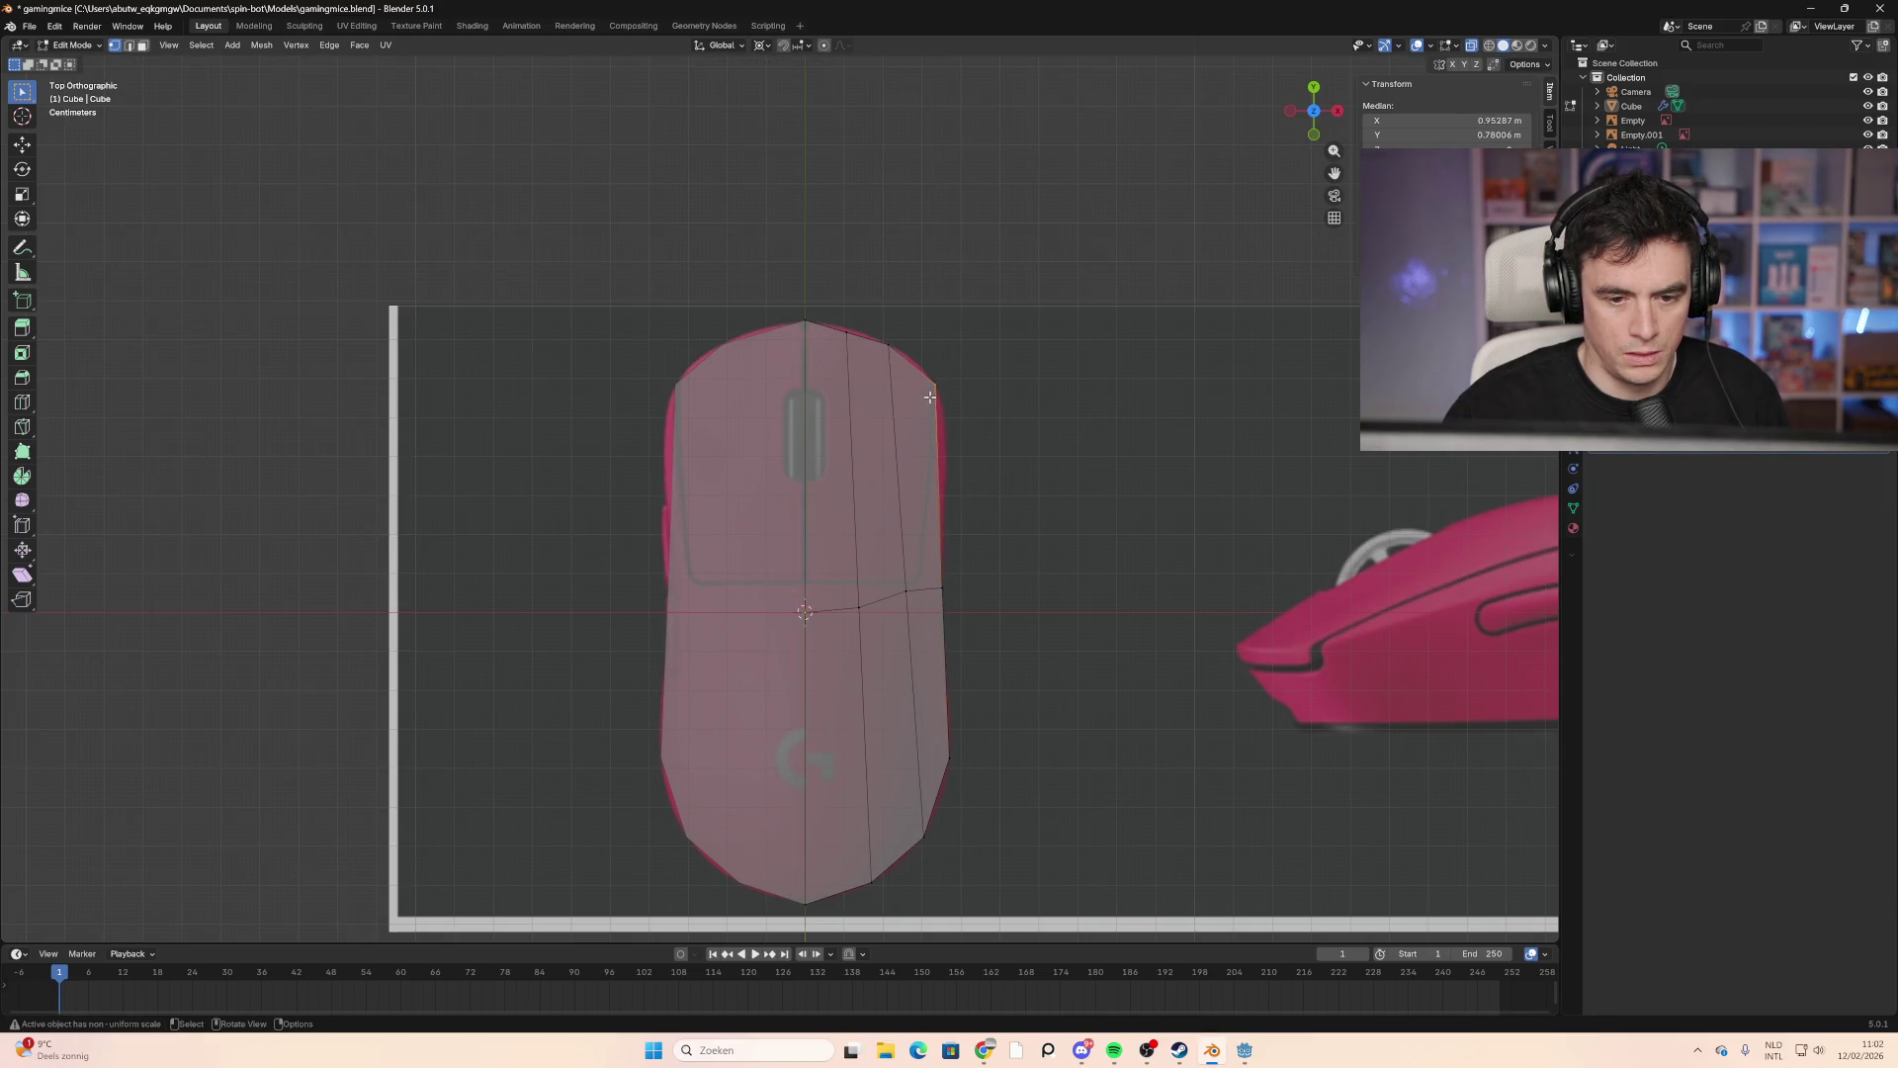
pyautogui.press('g')
pyautogui.click(900, 344)
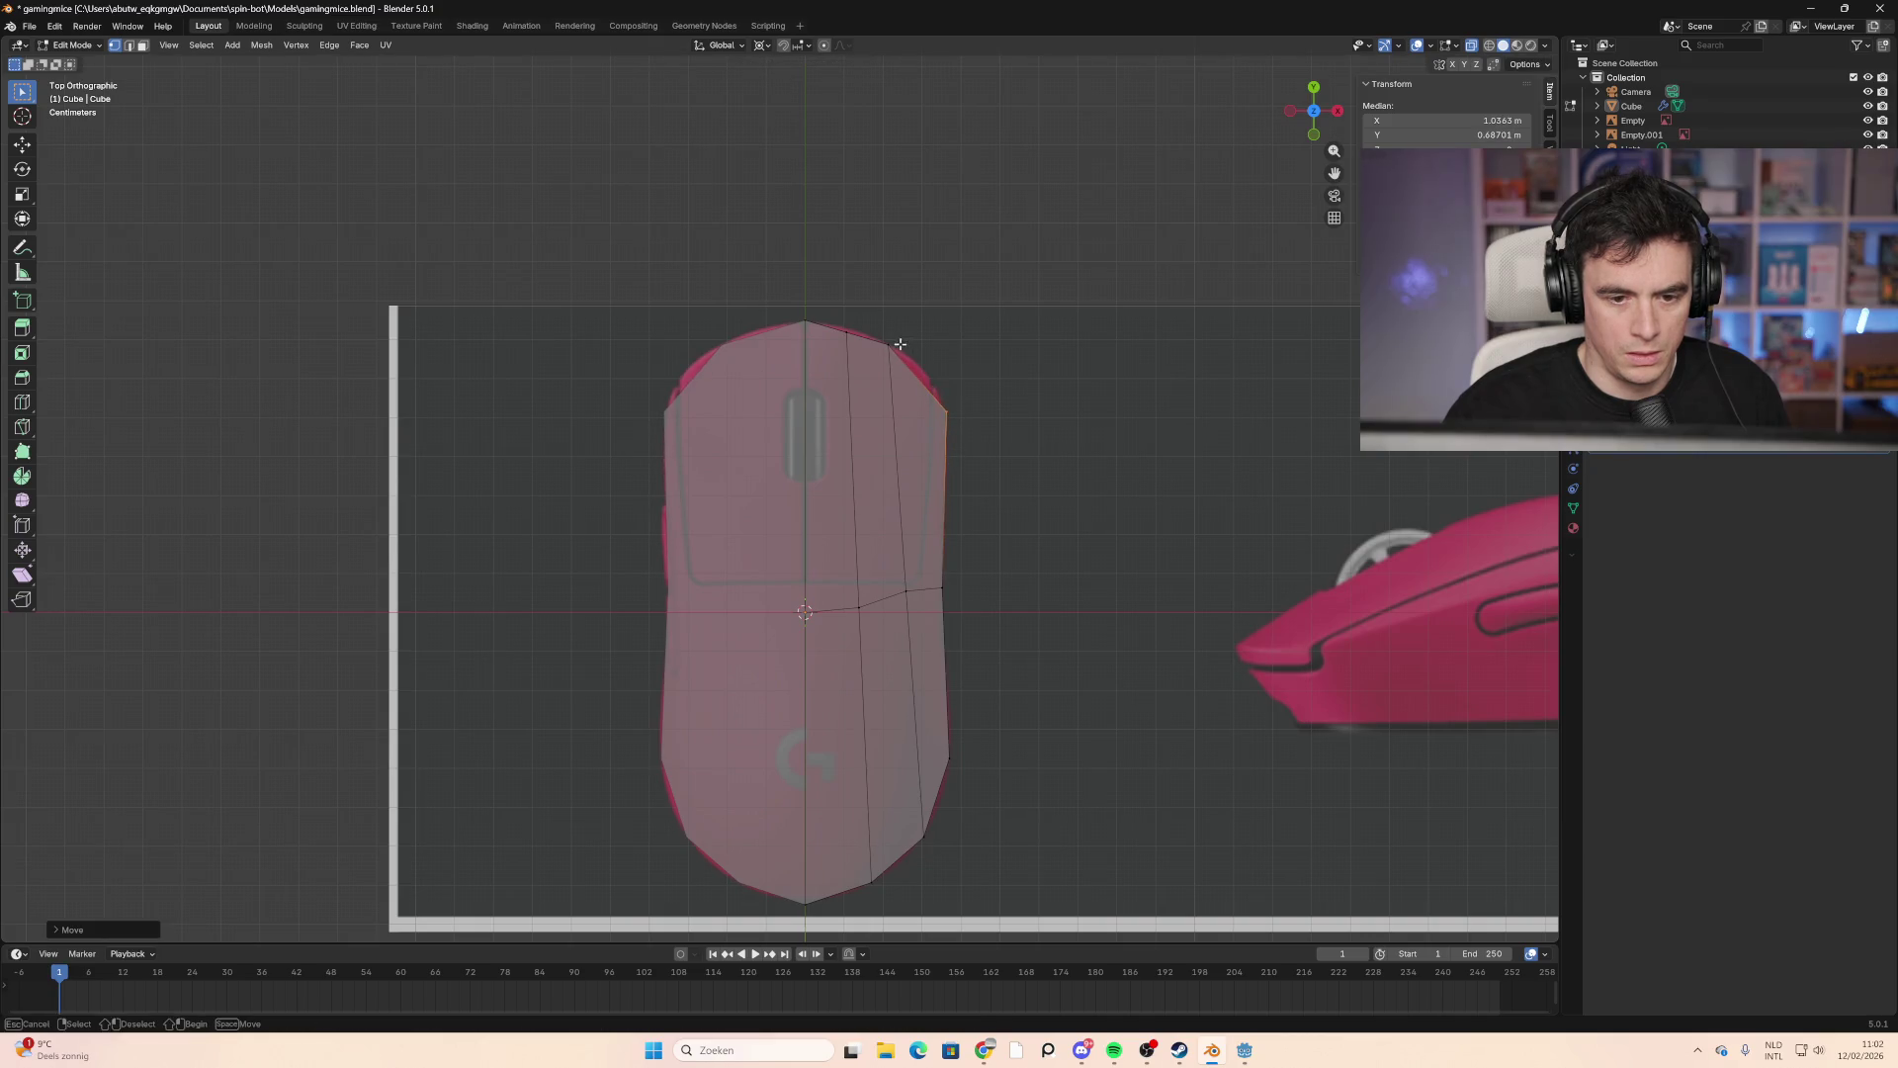
pyautogui.moveTo(900, 344)
pyautogui.mouseDown()
pyautogui.moveTo(918, 366)
pyautogui.moveTo(836, 342)
pyautogui.mouseUp()
pyautogui.press('g')
pyautogui.click(865, 359)
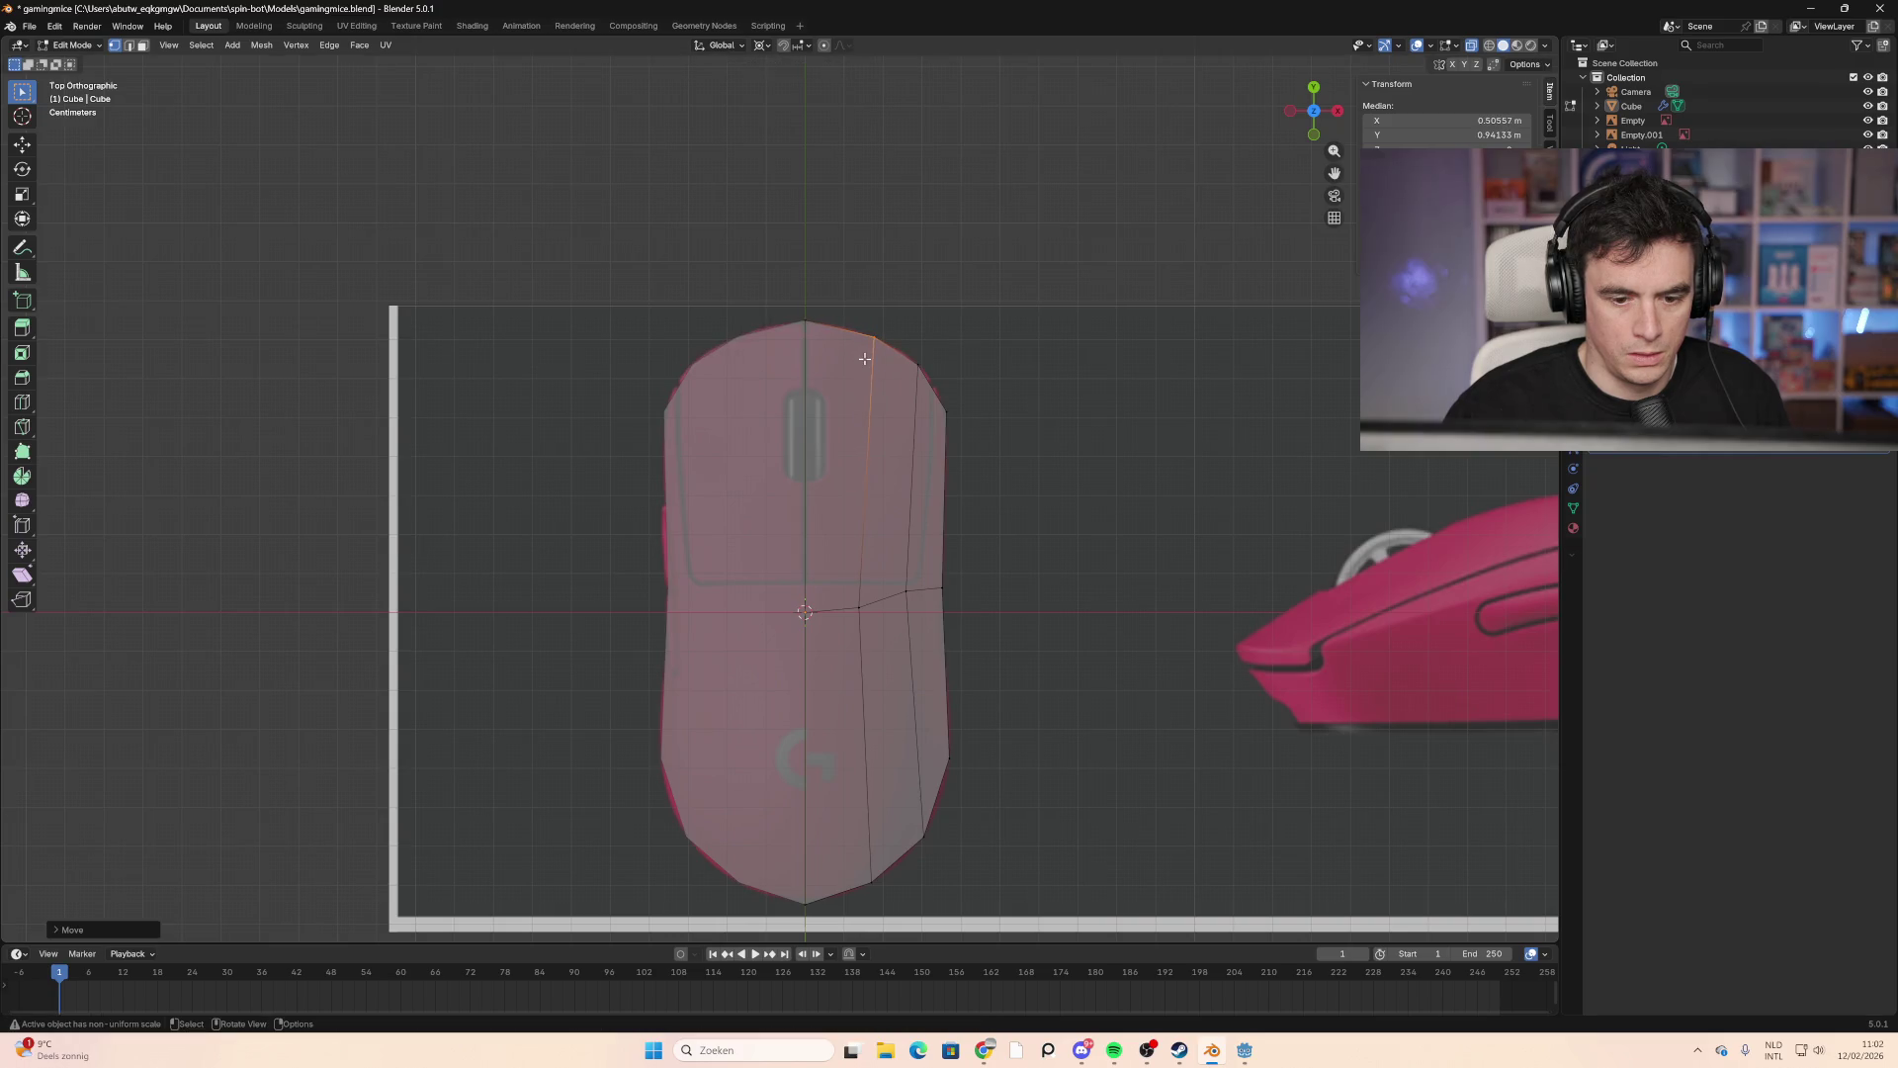
pyautogui.click(986, 393)
pyautogui.moveTo(1178, 653)
pyautogui.mouseDown(button='middle')
pyautogui.moveTo(1094, 627)
pyautogui.moveTo(975, 517)
pyautogui.moveTo(1071, 448)
pyautogui.mouseUp(button='middle')
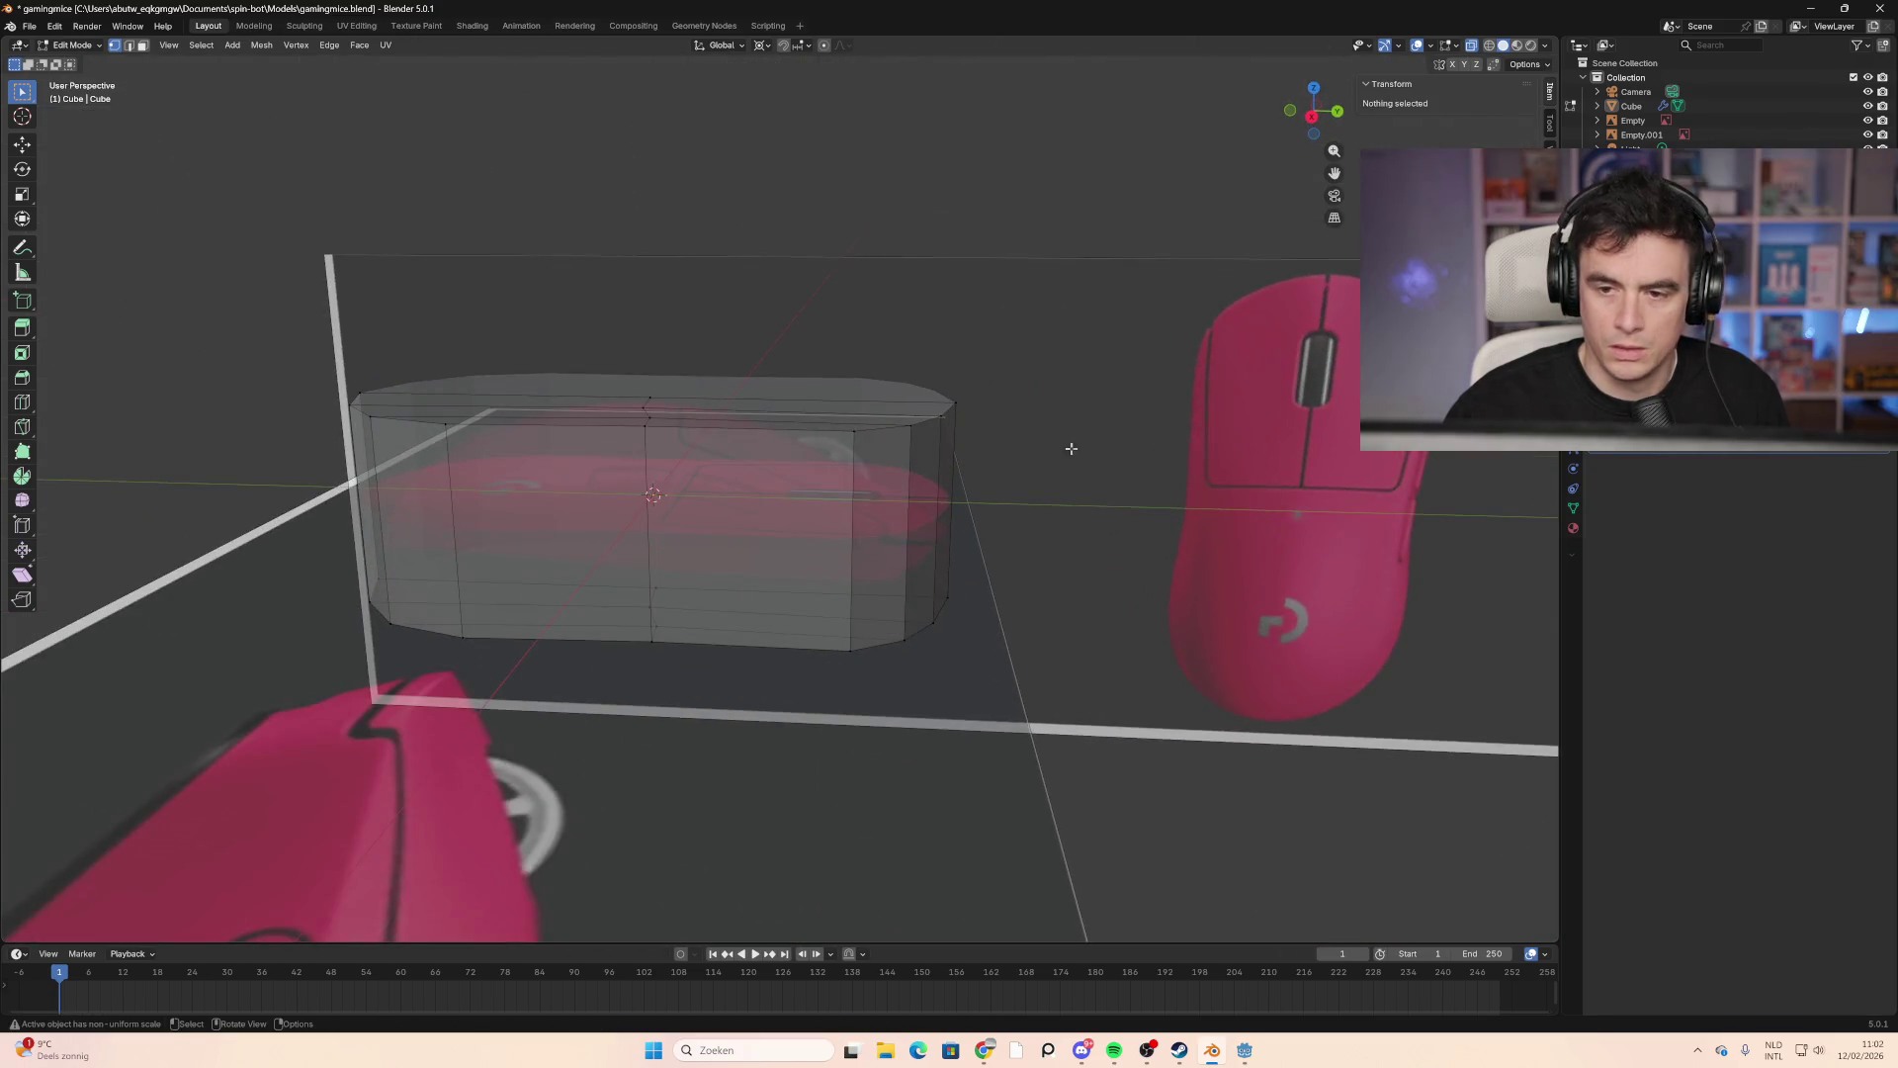
# Step: In Right Orthographic view, lower the top vertices onto the side profile
pyautogui.click(1311, 116)
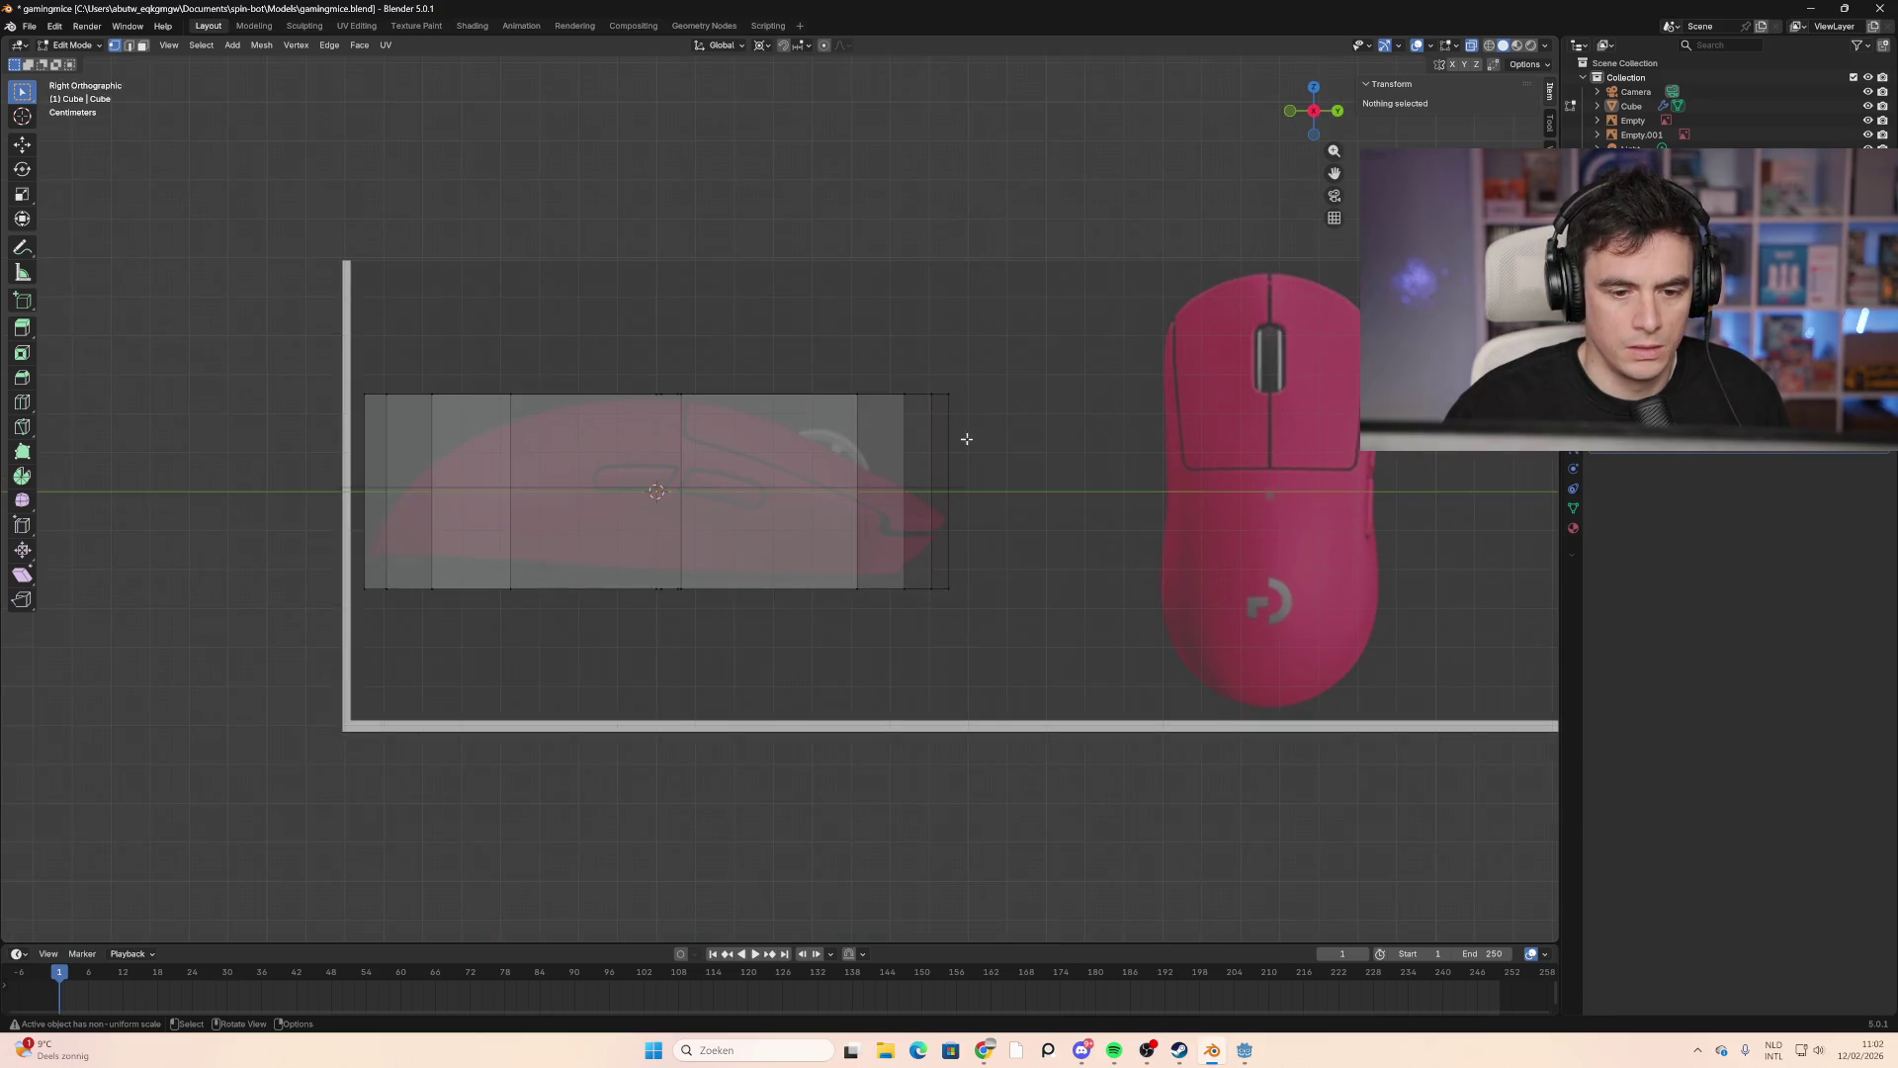
pyautogui.moveTo(905, 383); pyautogui.dragTo(843, 419)
pyautogui.press('g')
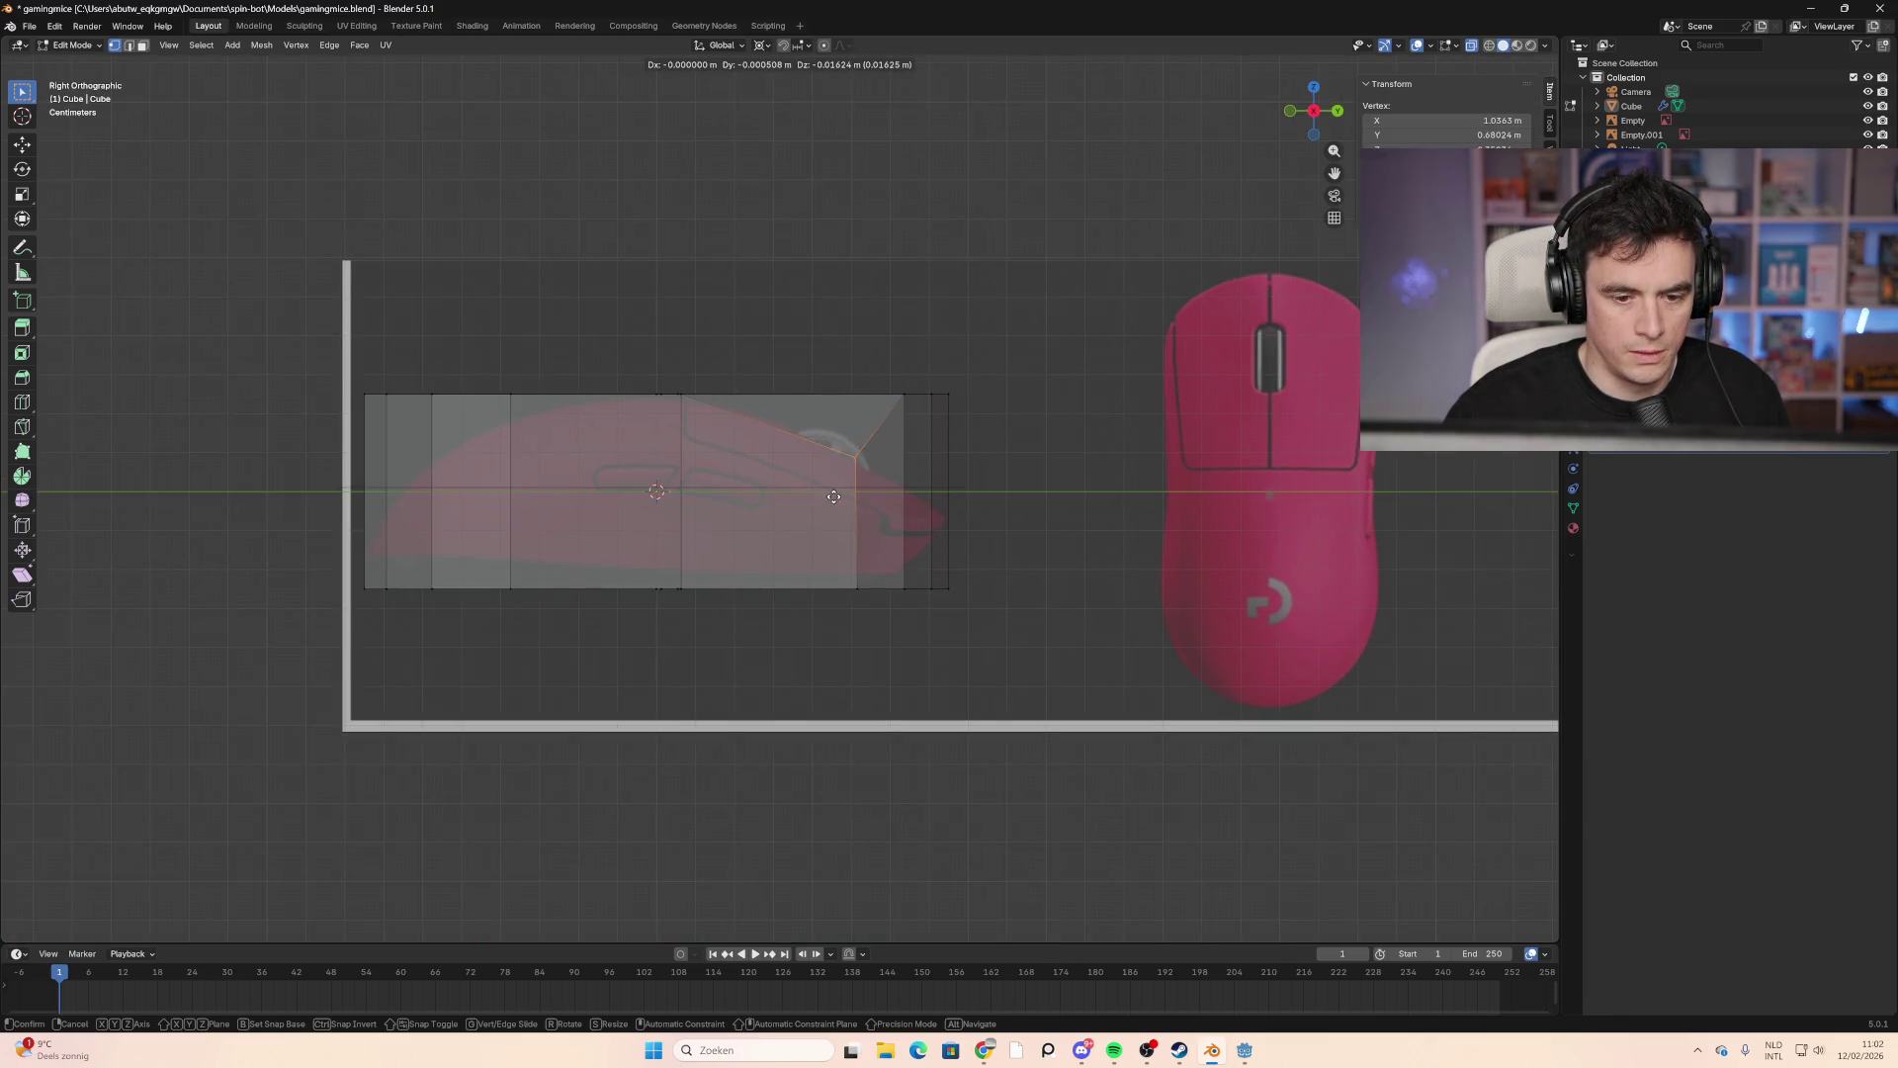
pyautogui.click(833, 502)
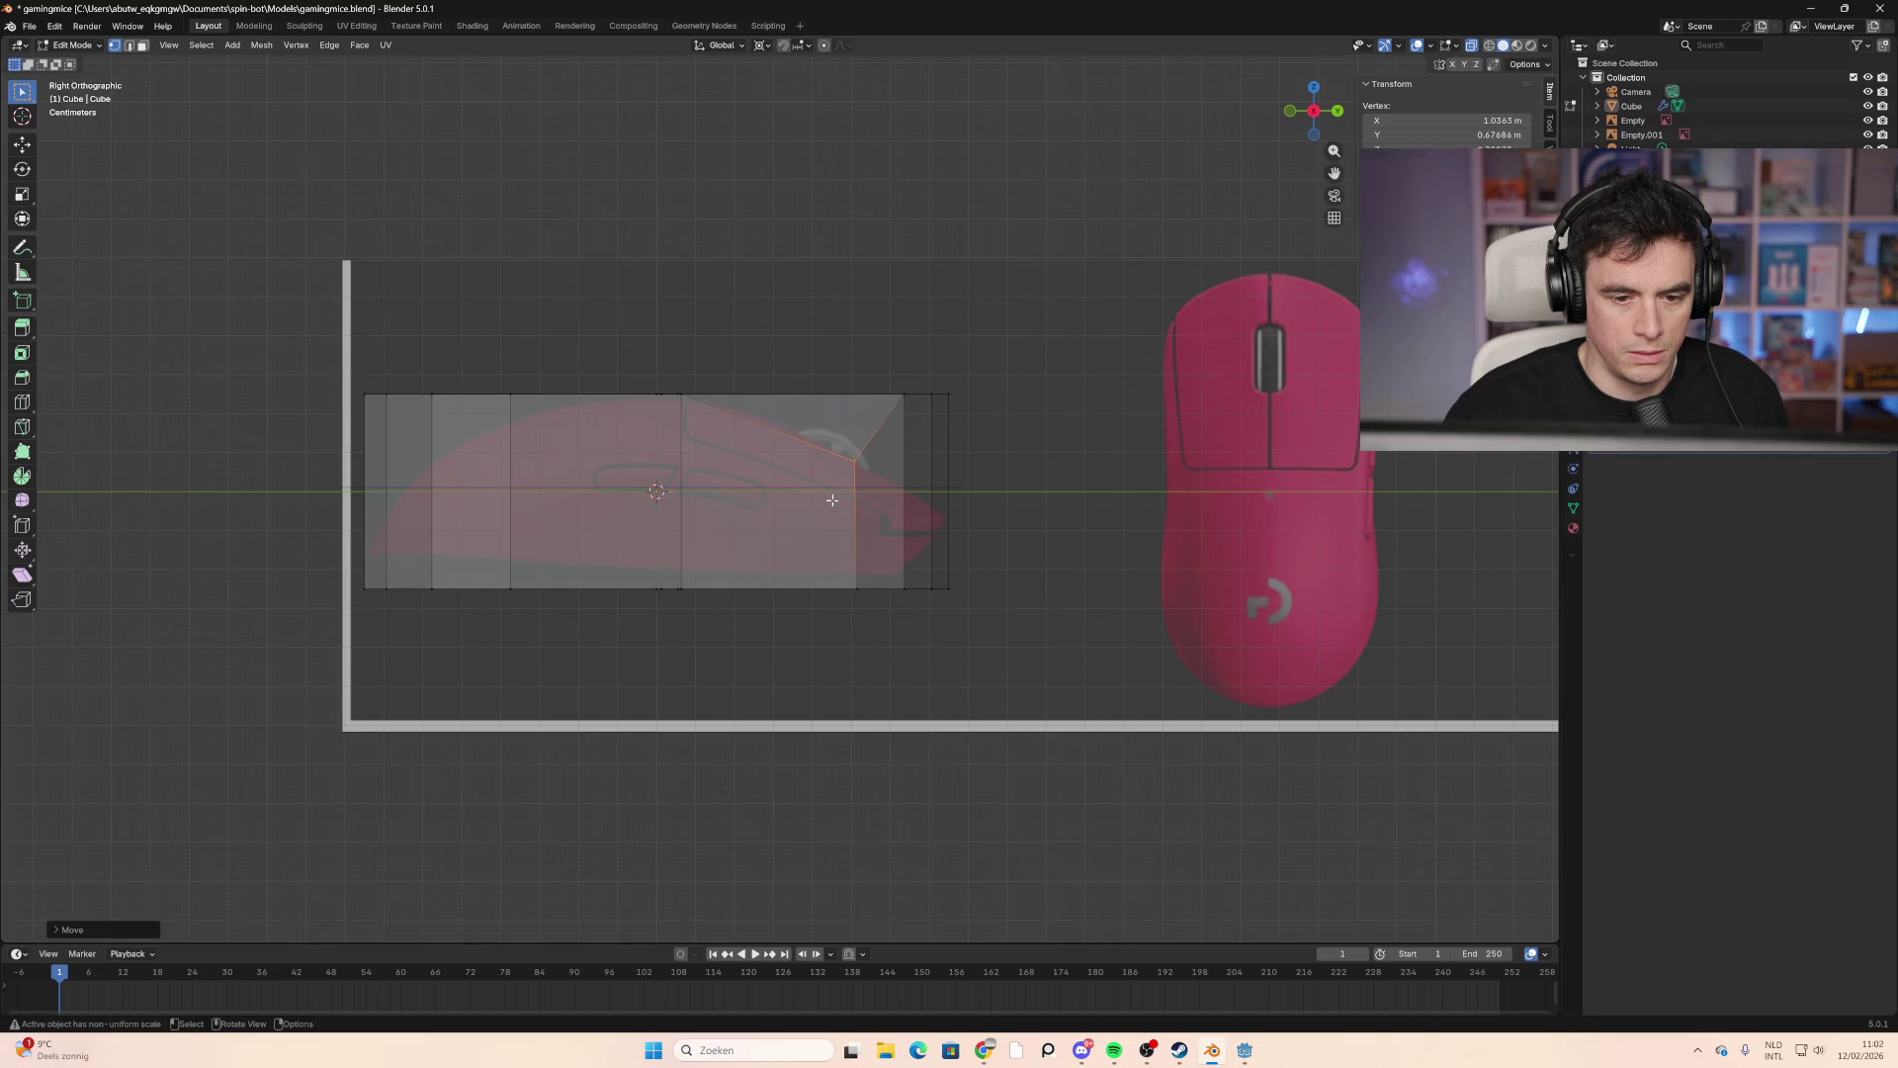
pyautogui.press('g')
pyautogui.press('Escape')
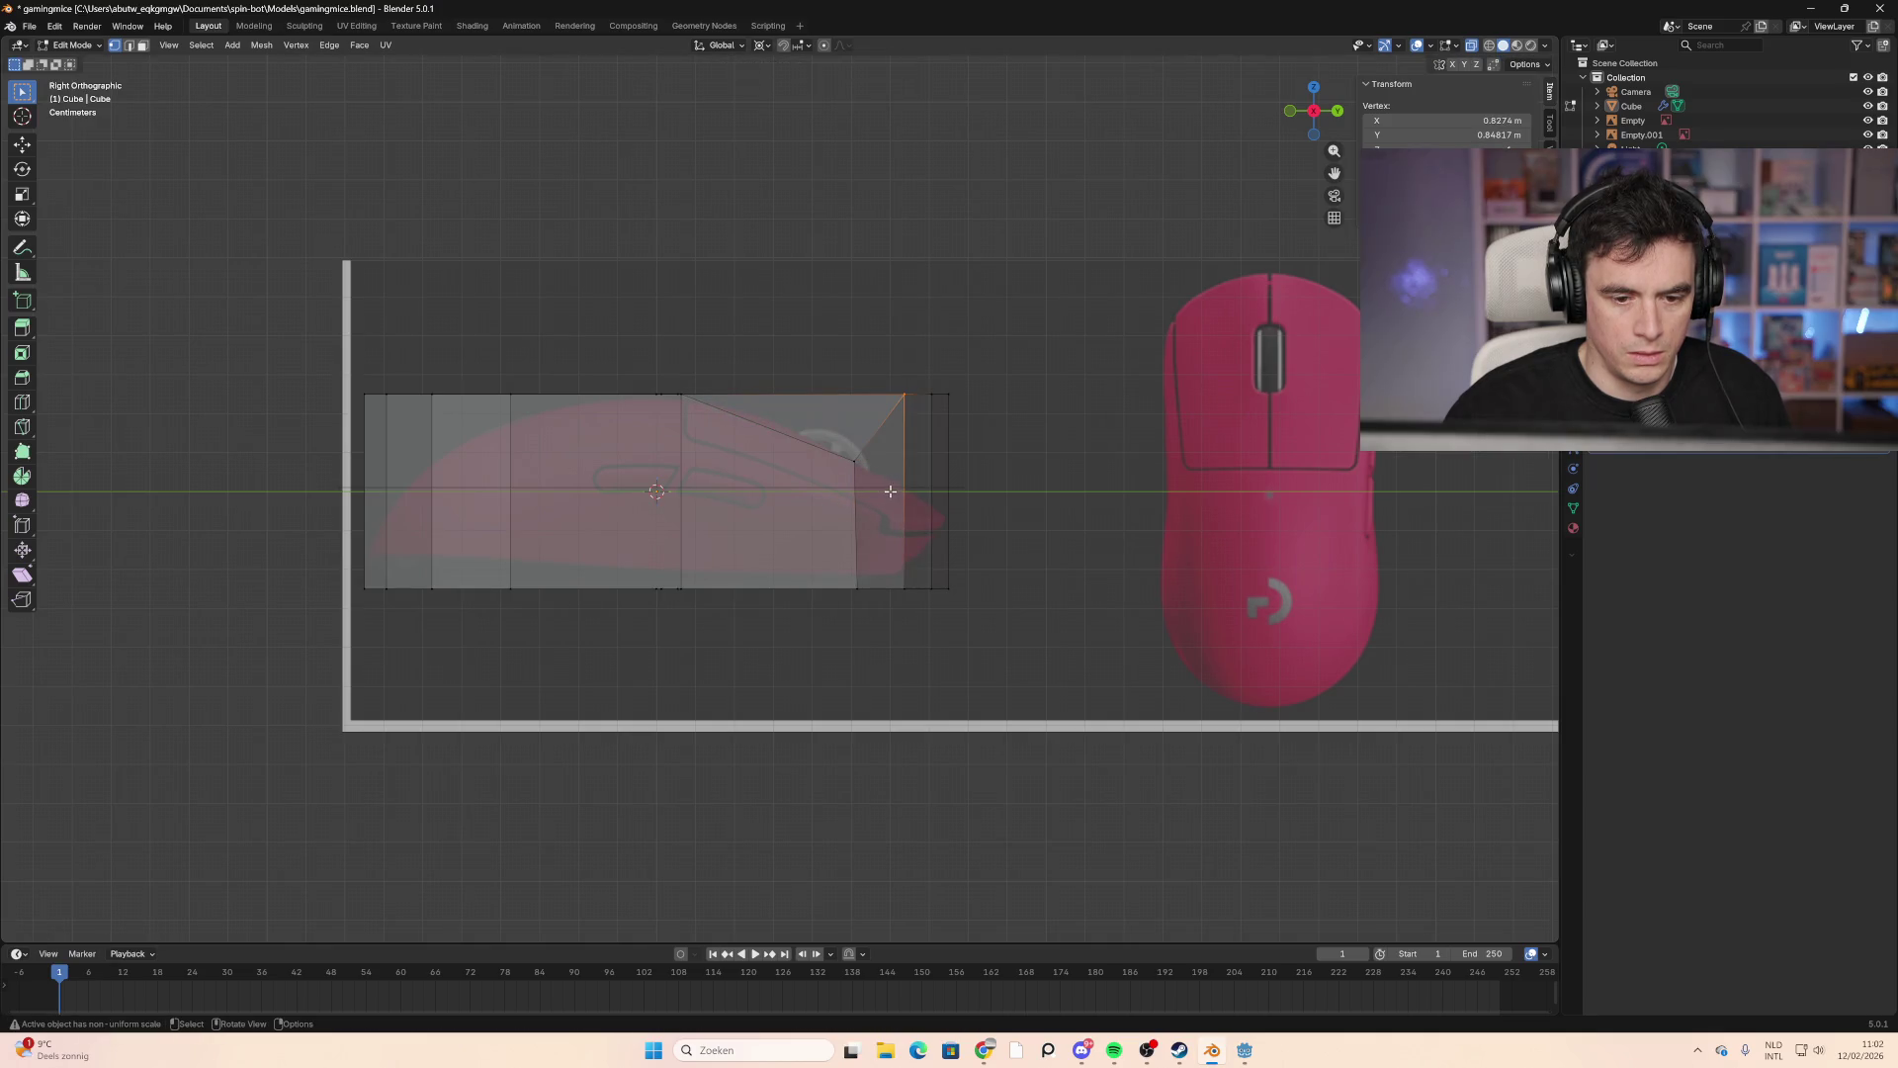
pyautogui.moveTo(881, 471)
pyautogui.mouseDown(button='middle')
pyautogui.moveTo(841, 465)
pyautogui.moveTo(883, 487)
pyautogui.moveTo(831, 455)
pyautogui.moveTo(794, 499)
pyautogui.moveTo(860, 485)
pyautogui.mouseUp(button='middle')
pyautogui.press('g')
pyautogui.click(842, 488)
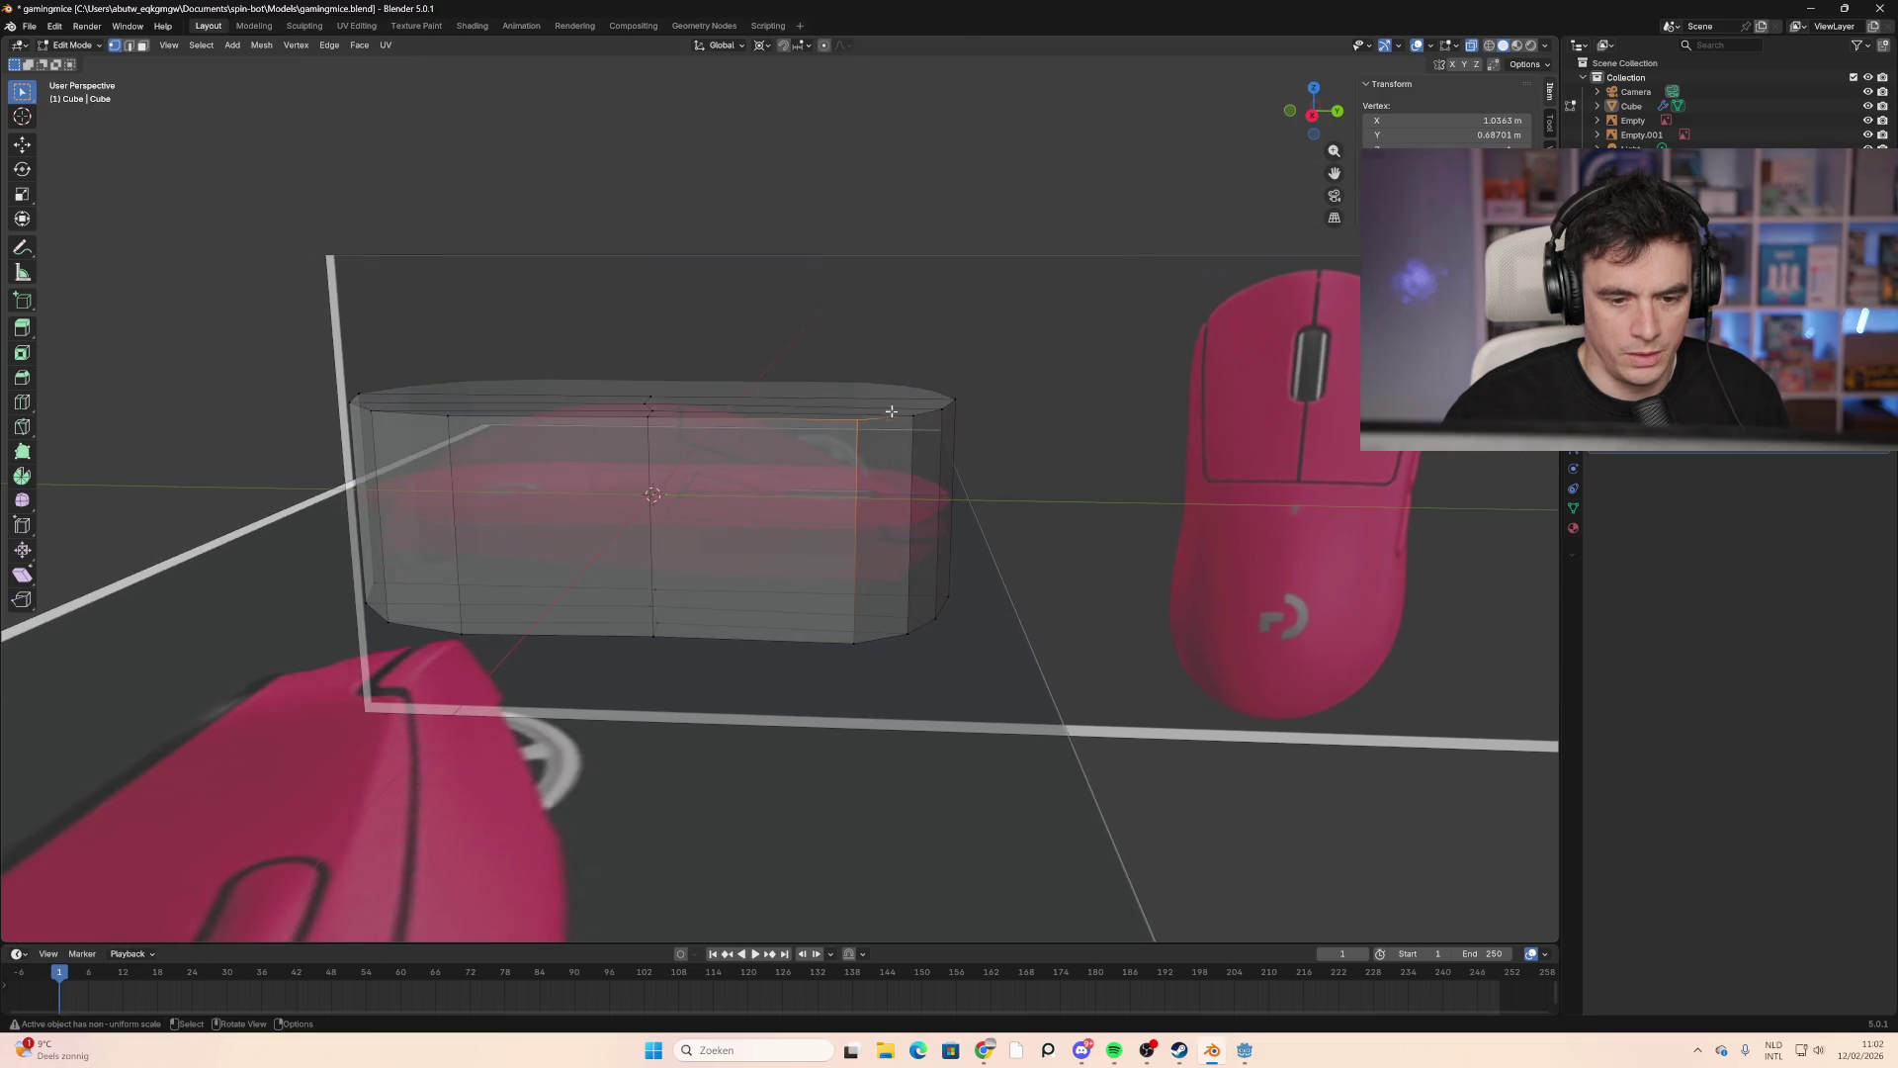
pyautogui.click(1313, 114)
pyautogui.press('g')
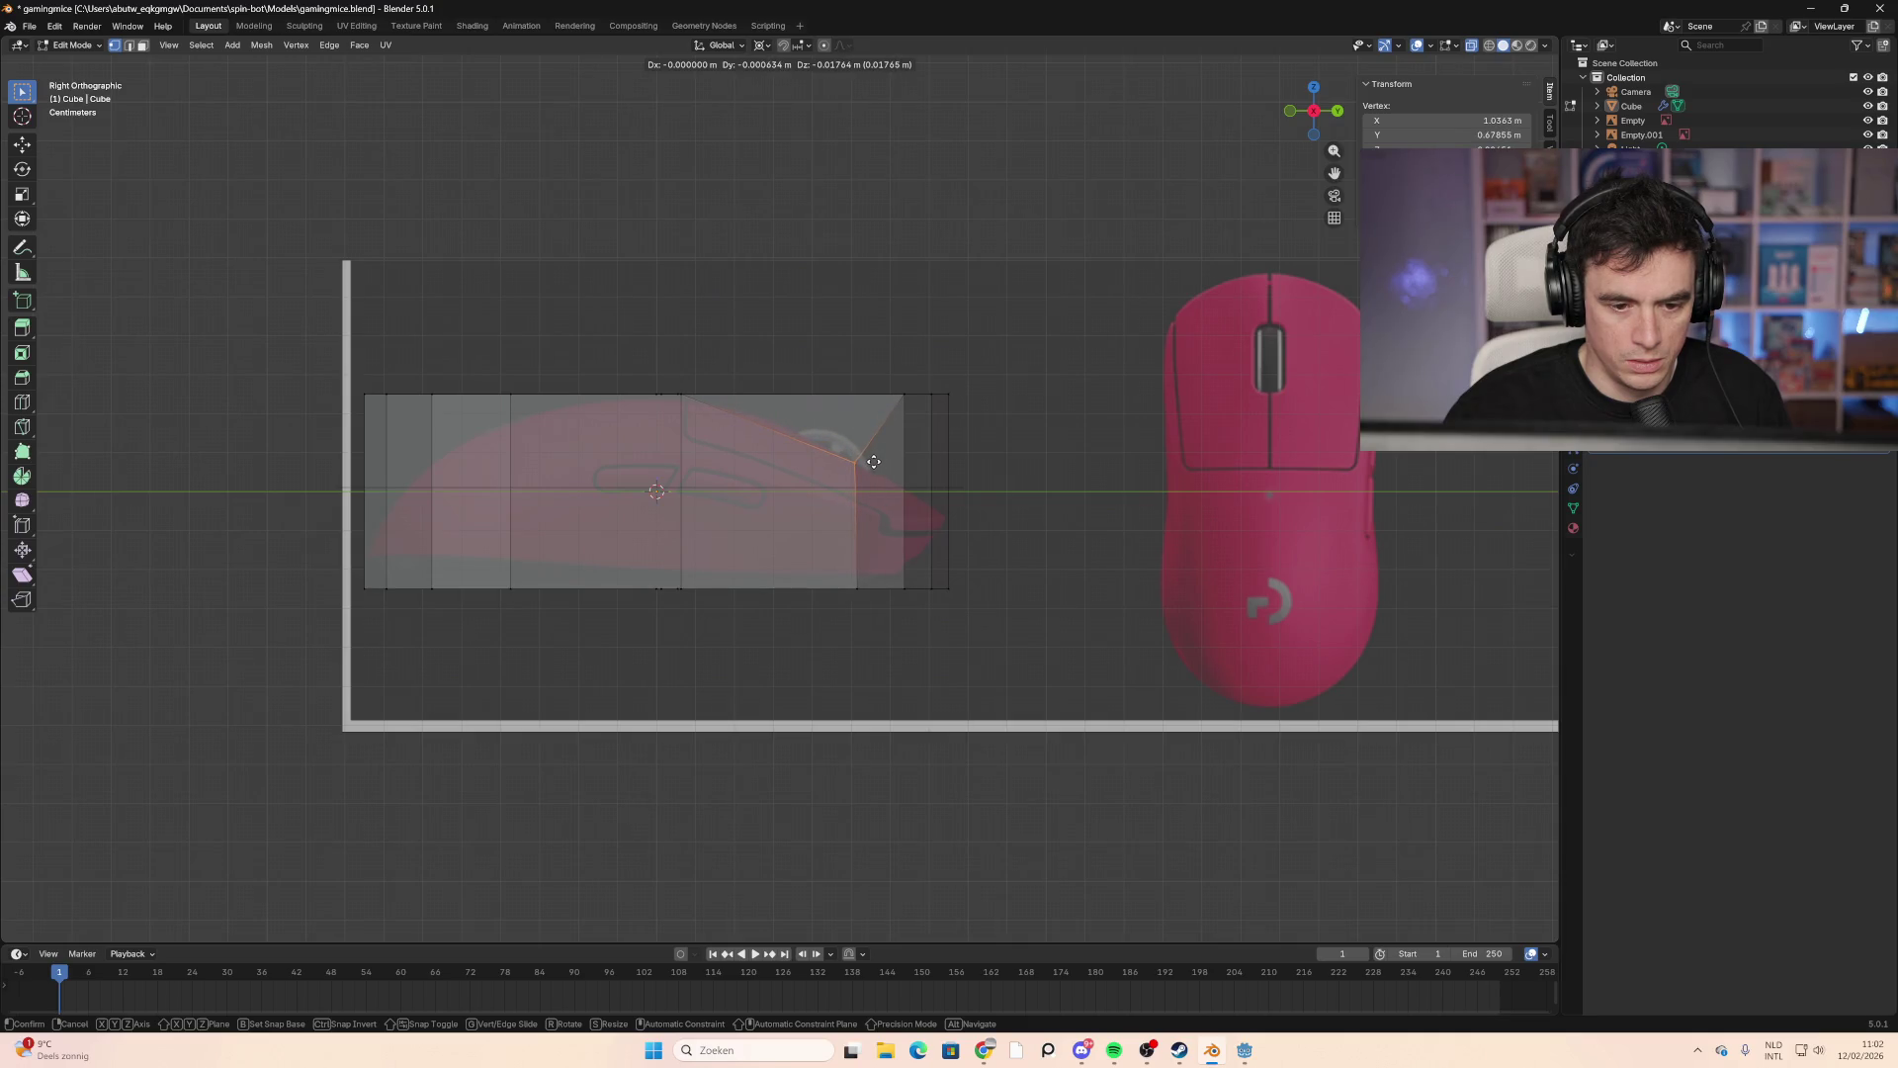
pyautogui.click(874, 462)
# Step: Bring the front corner and front-edge vertices down to the front slope and tip height
pyautogui.click(905, 395)
pyautogui.press('g')
pyautogui.click(887, 525)
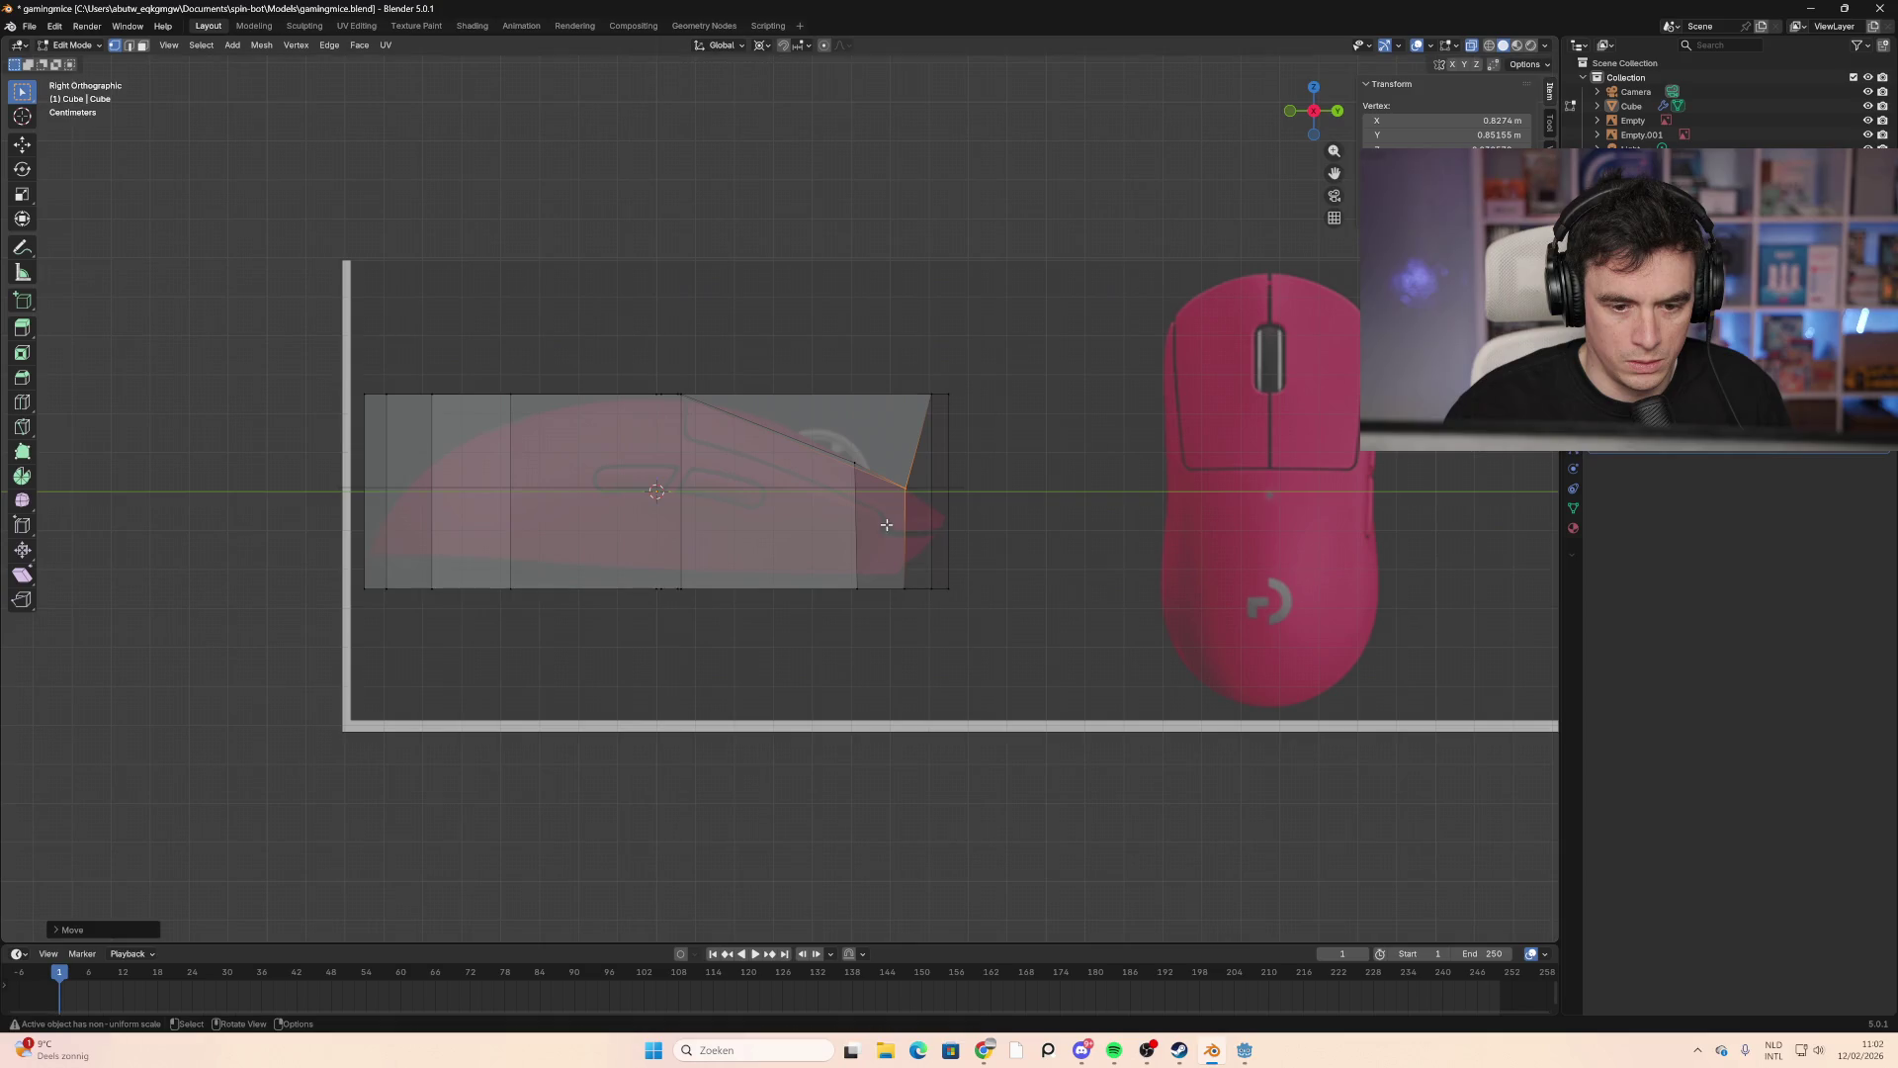
pyautogui.click(939, 491)
pyautogui.press('g')
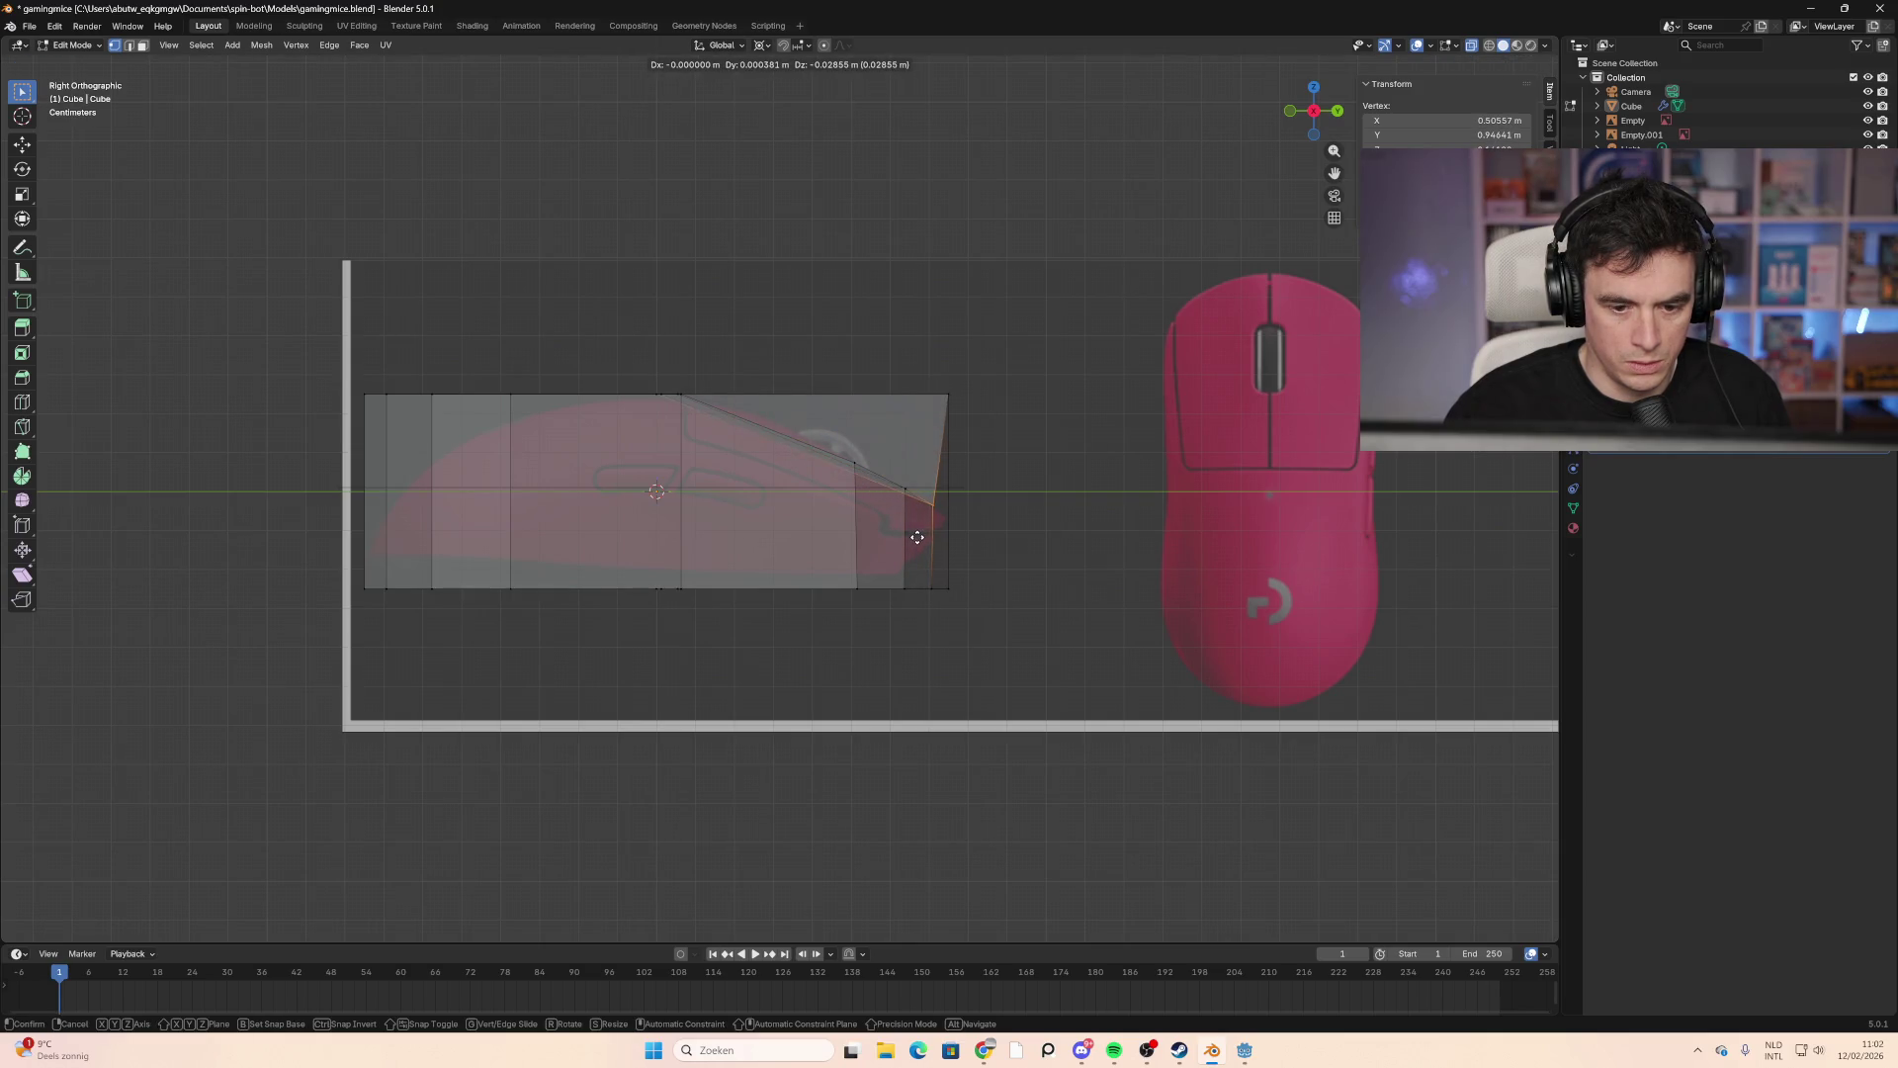
pyautogui.click(917, 537)
pyautogui.click(934, 401)
pyautogui.press('g')
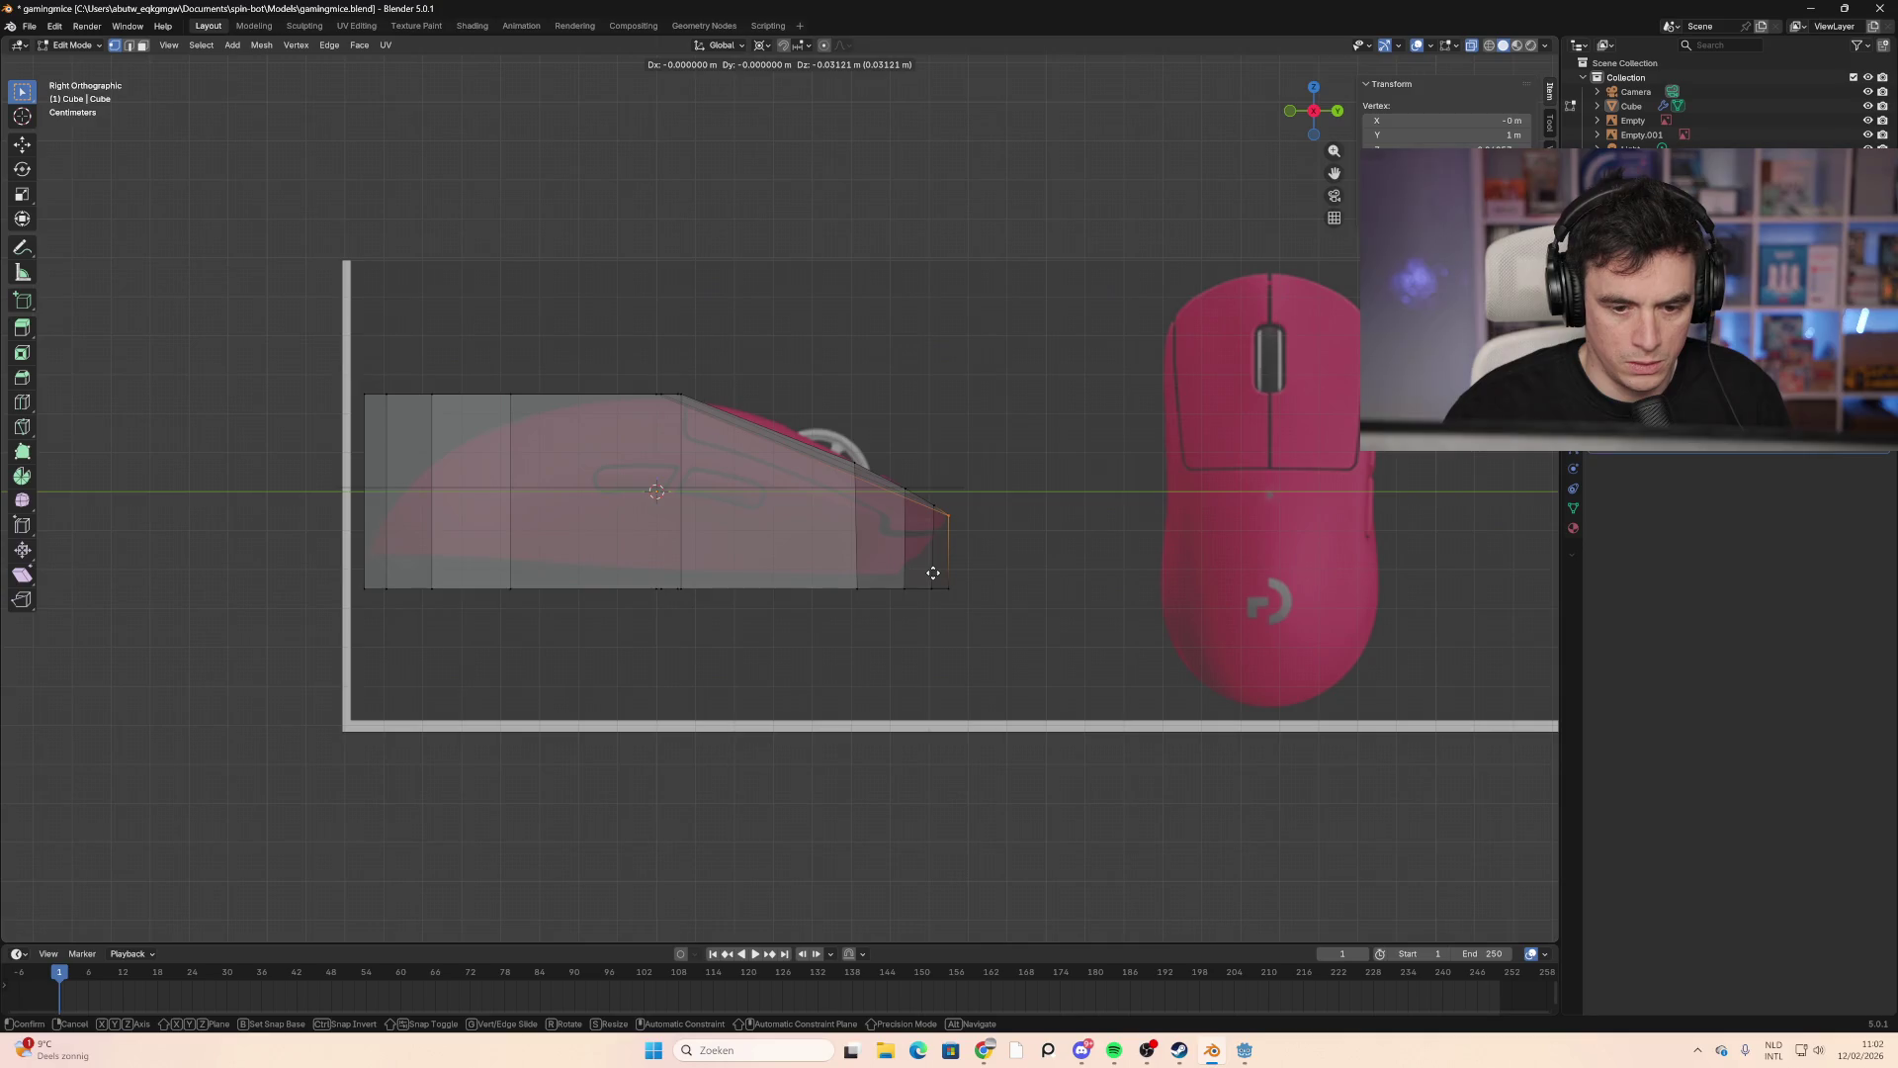
pyautogui.click(933, 572)
# Step: Move the front bottom vertices along the reference's underside curve
pyautogui.click(945, 589)
pyautogui.press('g')
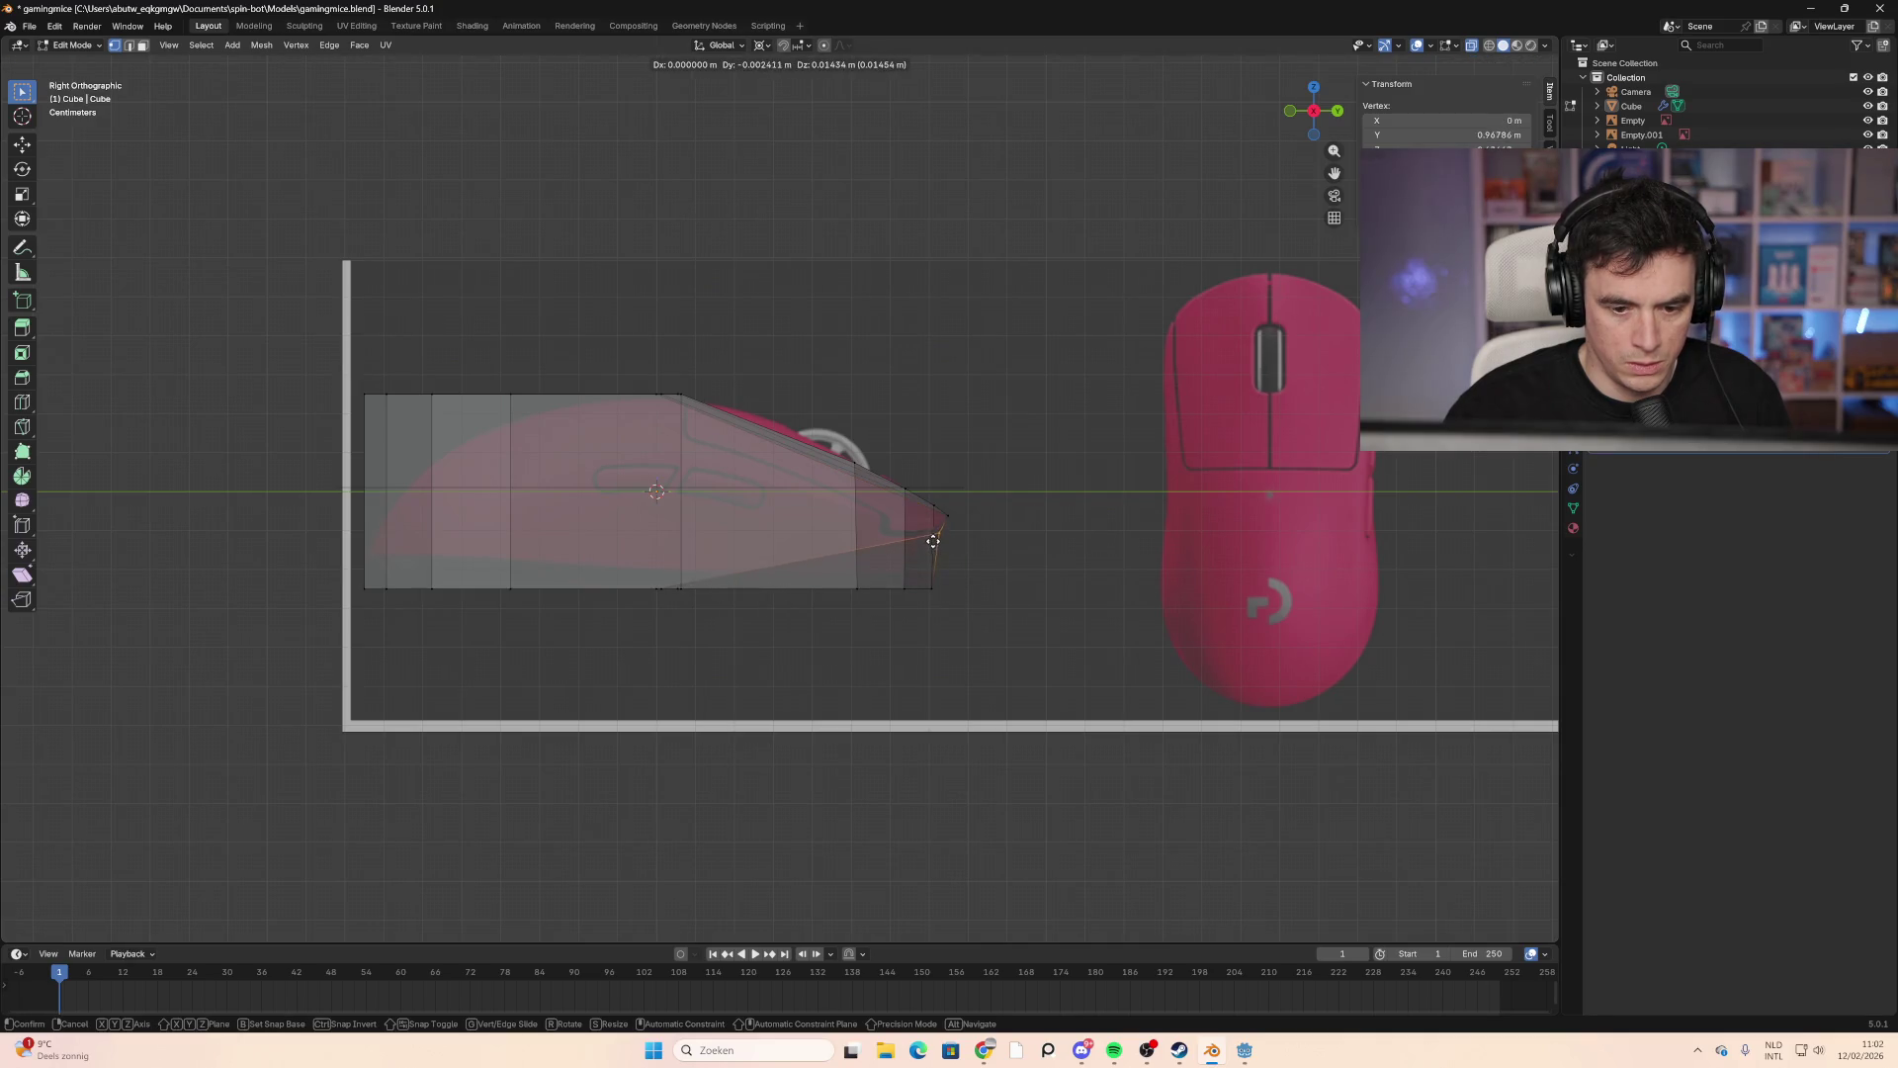
pyautogui.click(933, 541)
pyautogui.press('g')
pyautogui.click(900, 578)
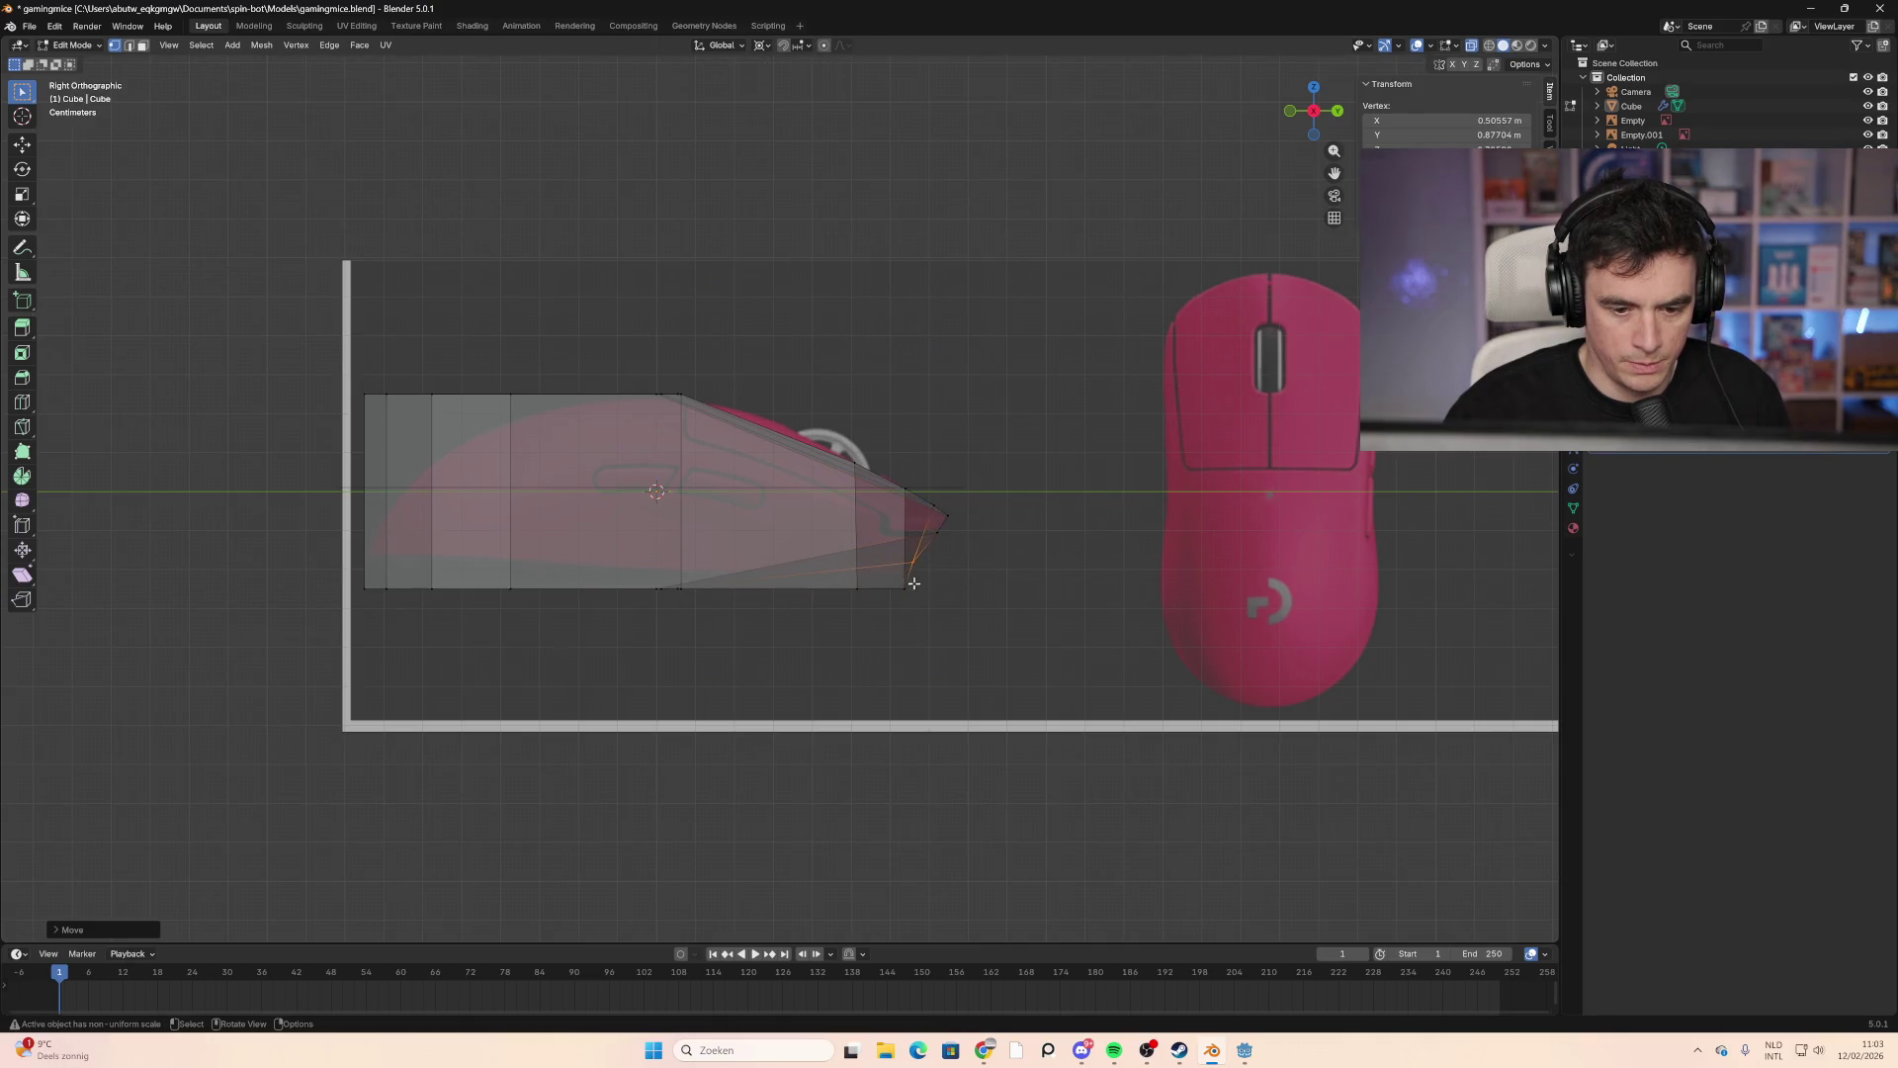
pyautogui.click(908, 587)
pyautogui.press('g')
pyautogui.click(880, 588)
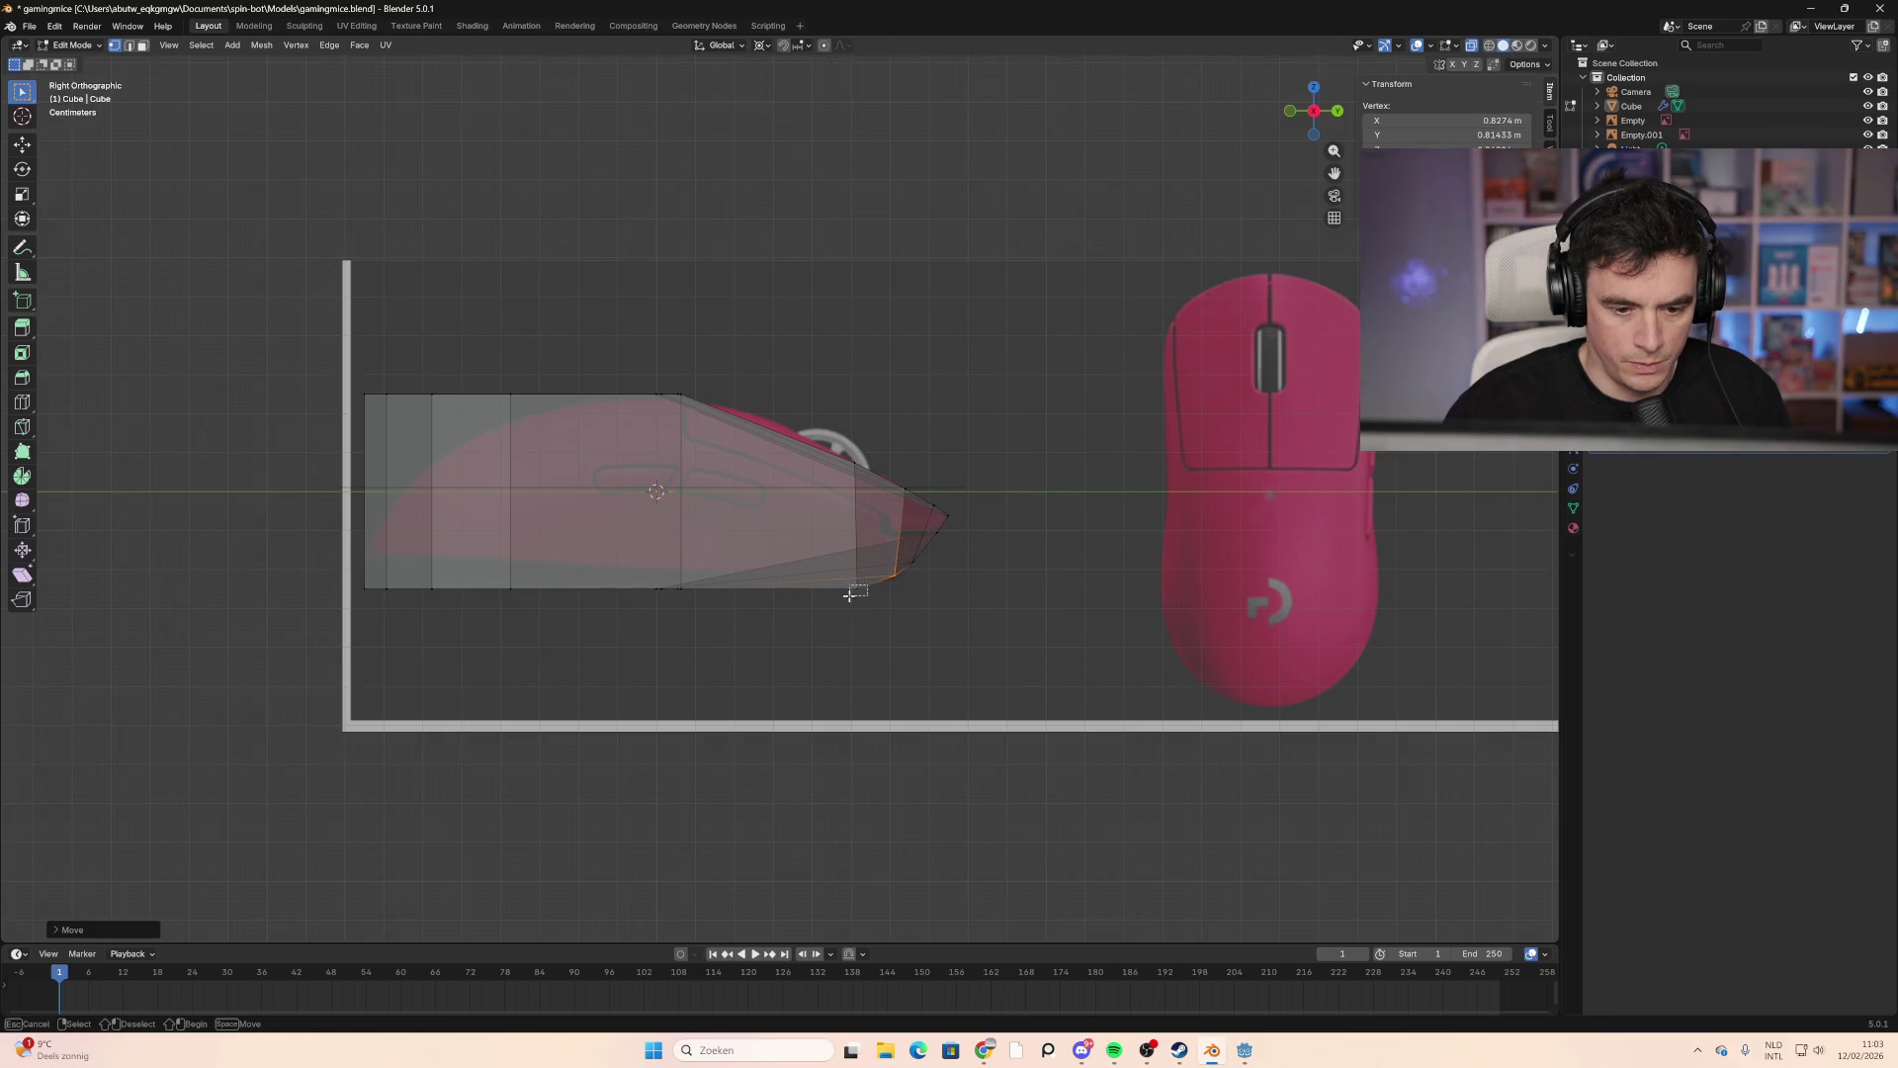
pyautogui.click(869, 587)
pyautogui.press('g')
pyautogui.click(831, 587)
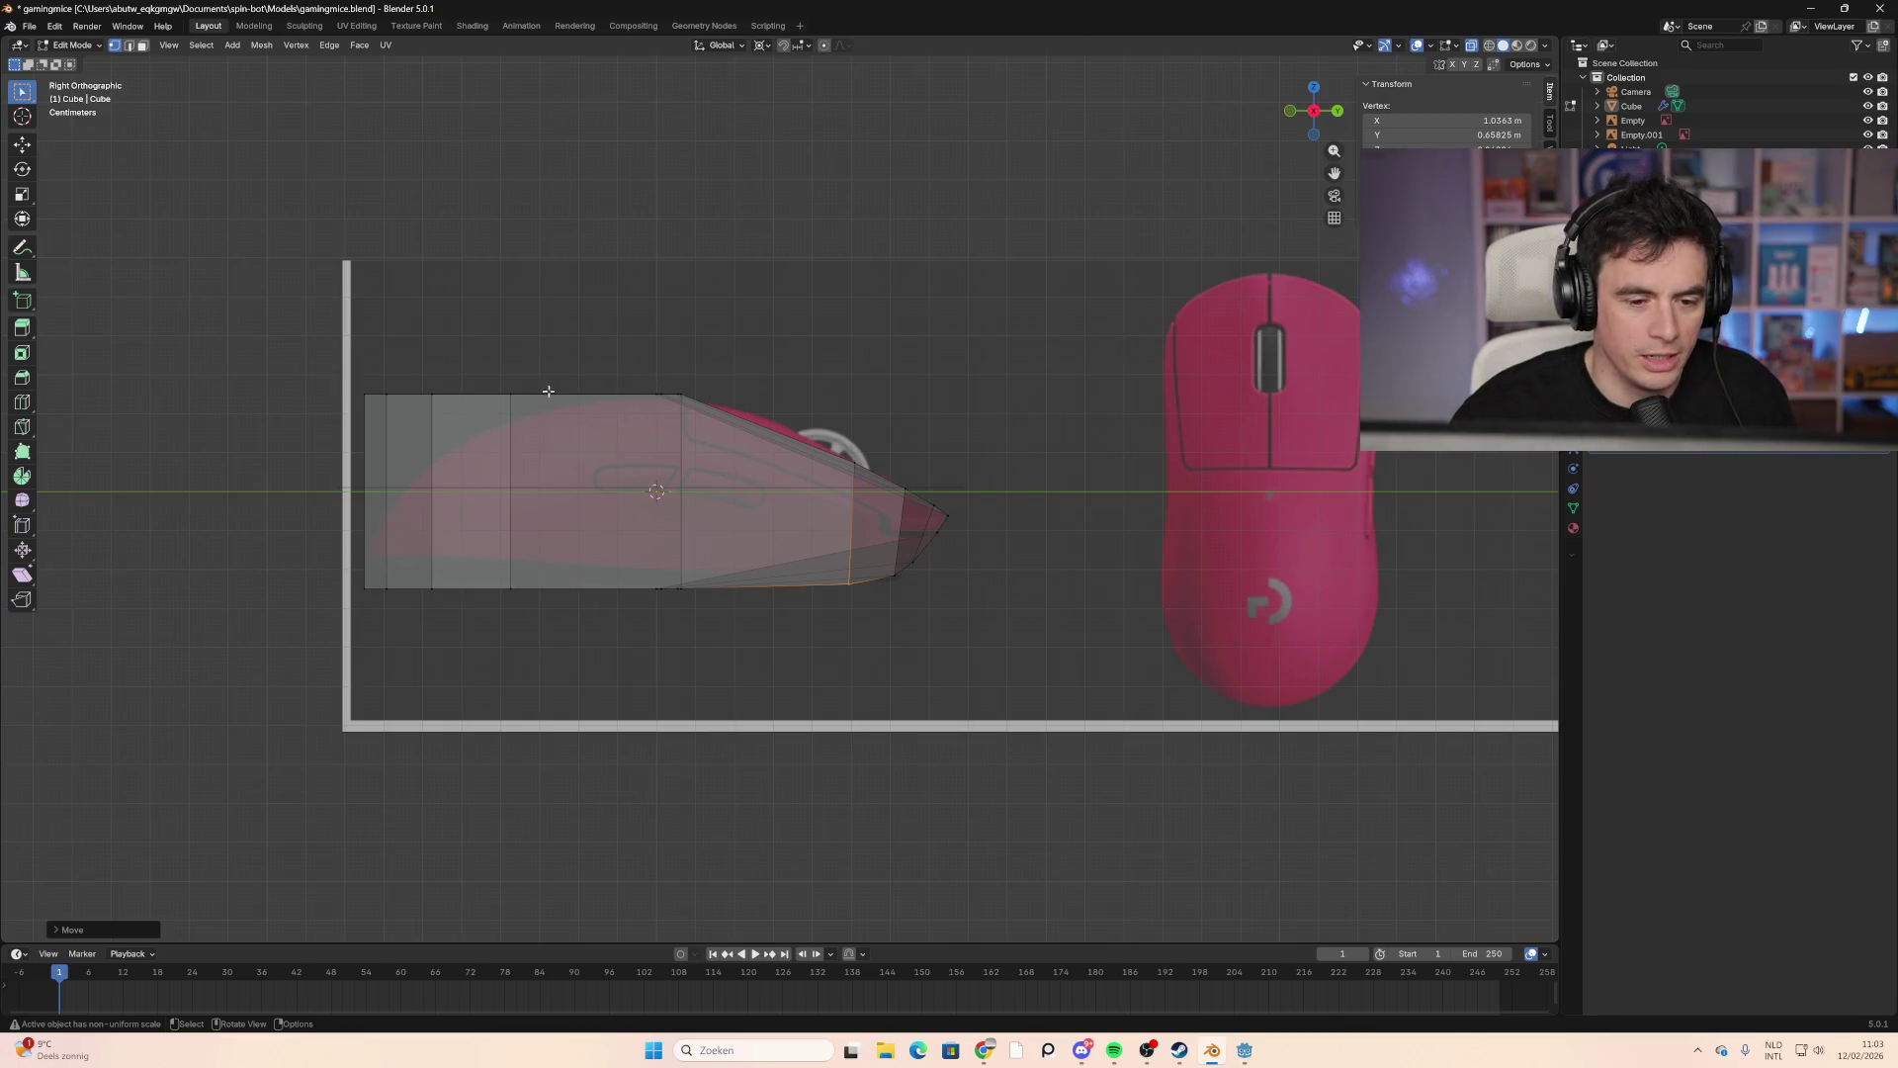
# Step: Lower the rear top vertices onto the back slope of the side profile
pyautogui.click(510, 394)
pyautogui.press('g')
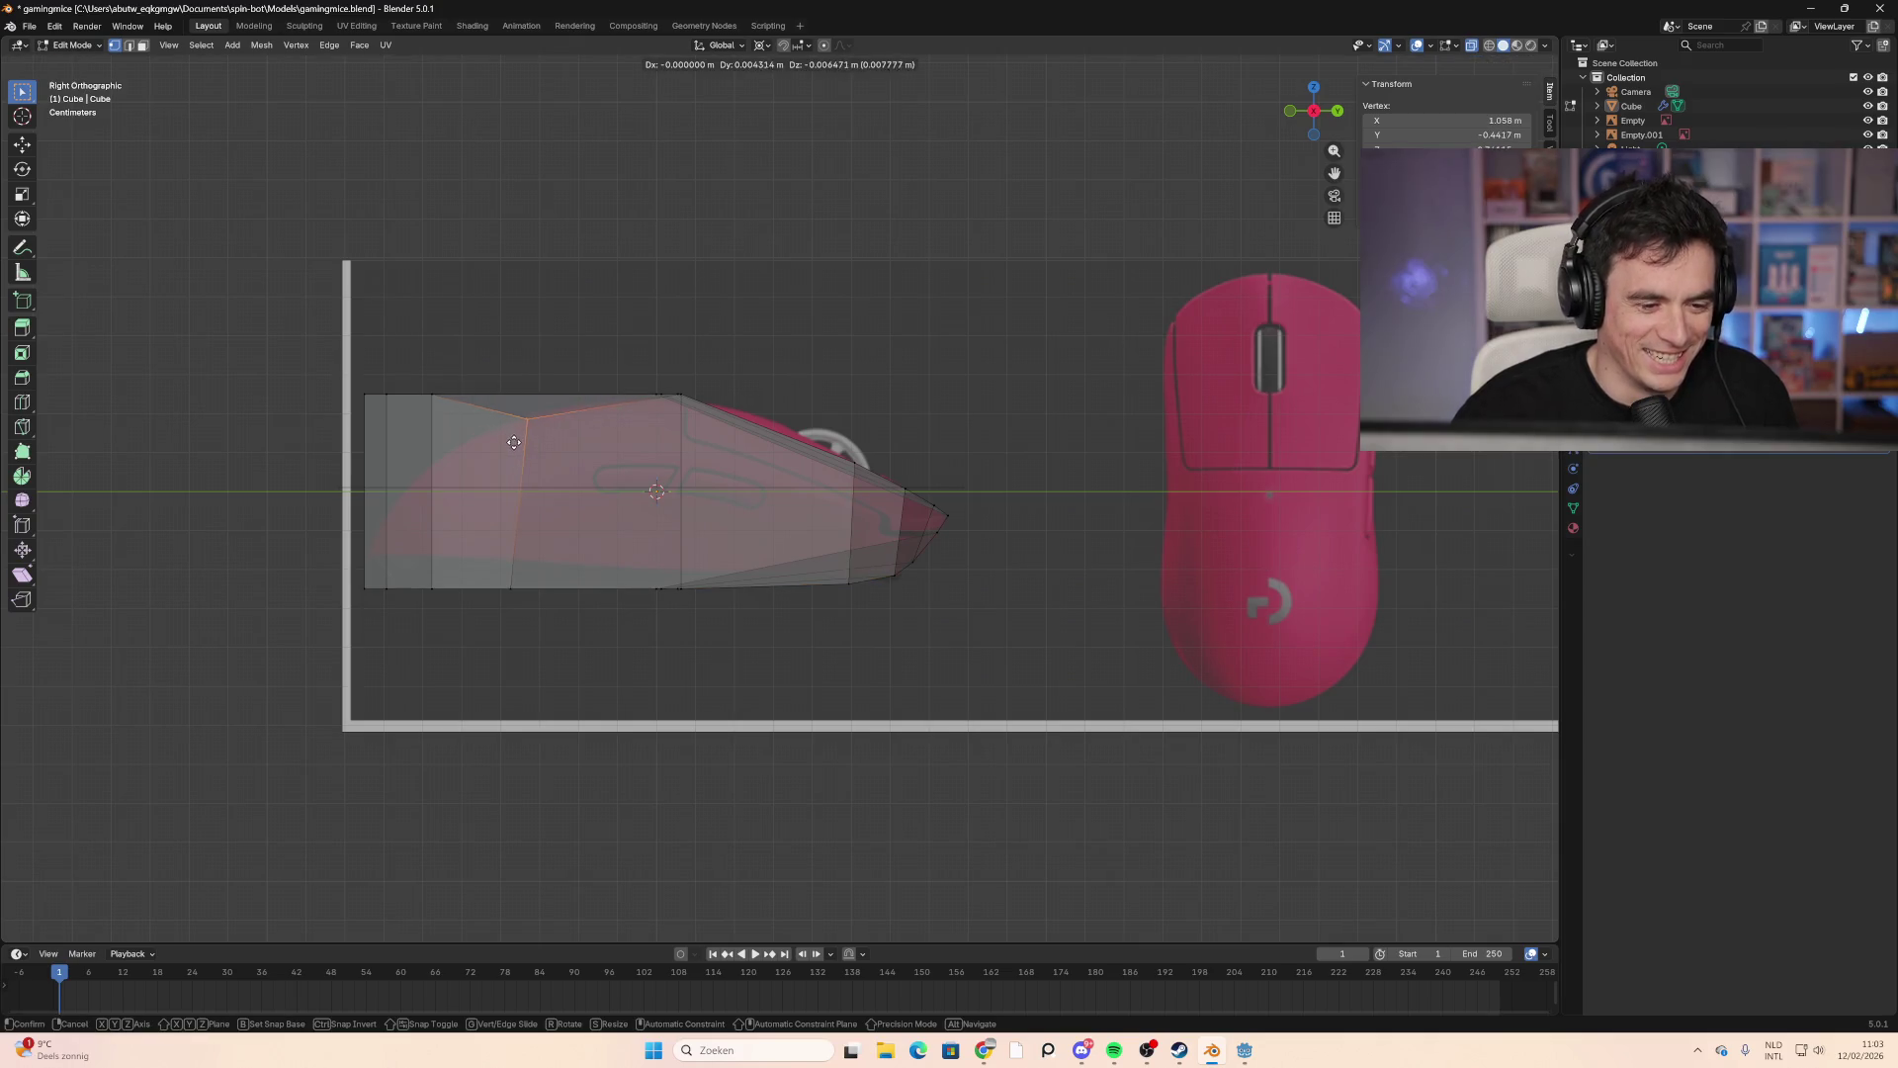
pyautogui.click(510, 438)
pyautogui.click(432, 395)
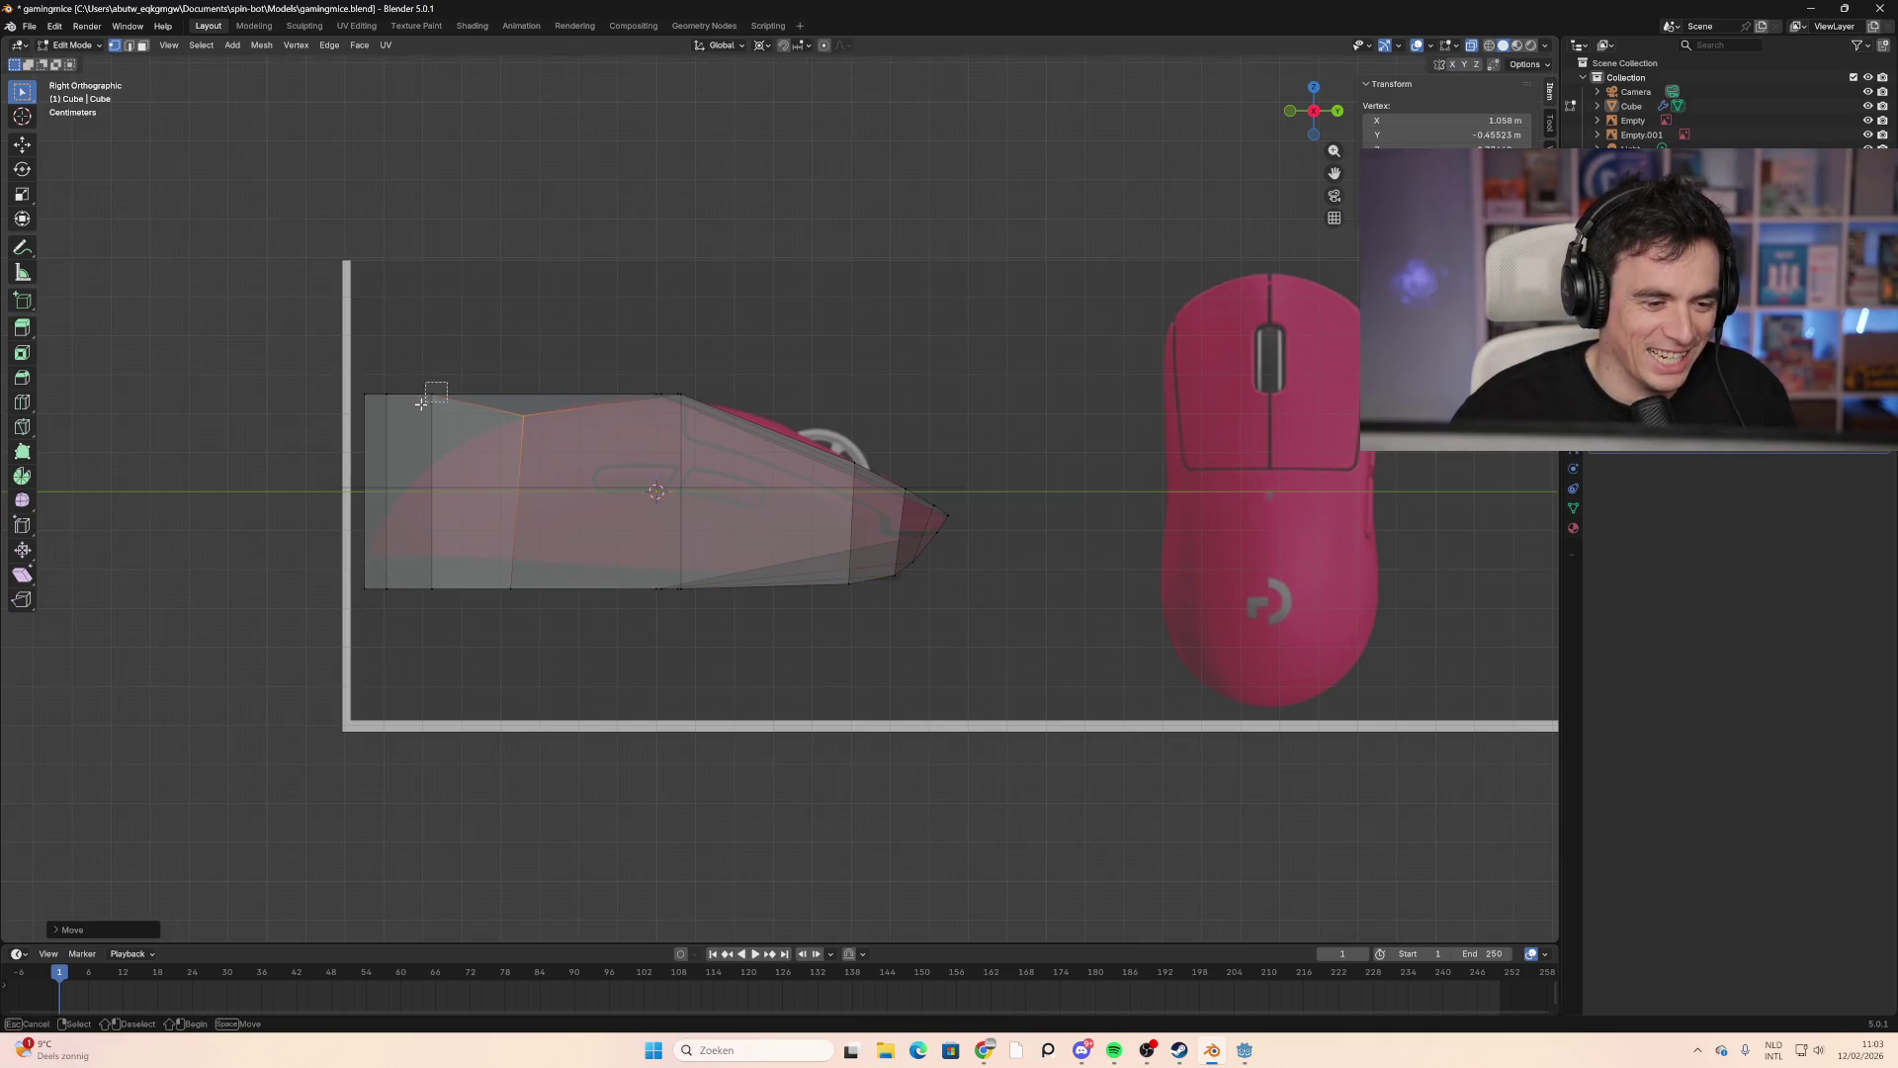
pyautogui.press('g')
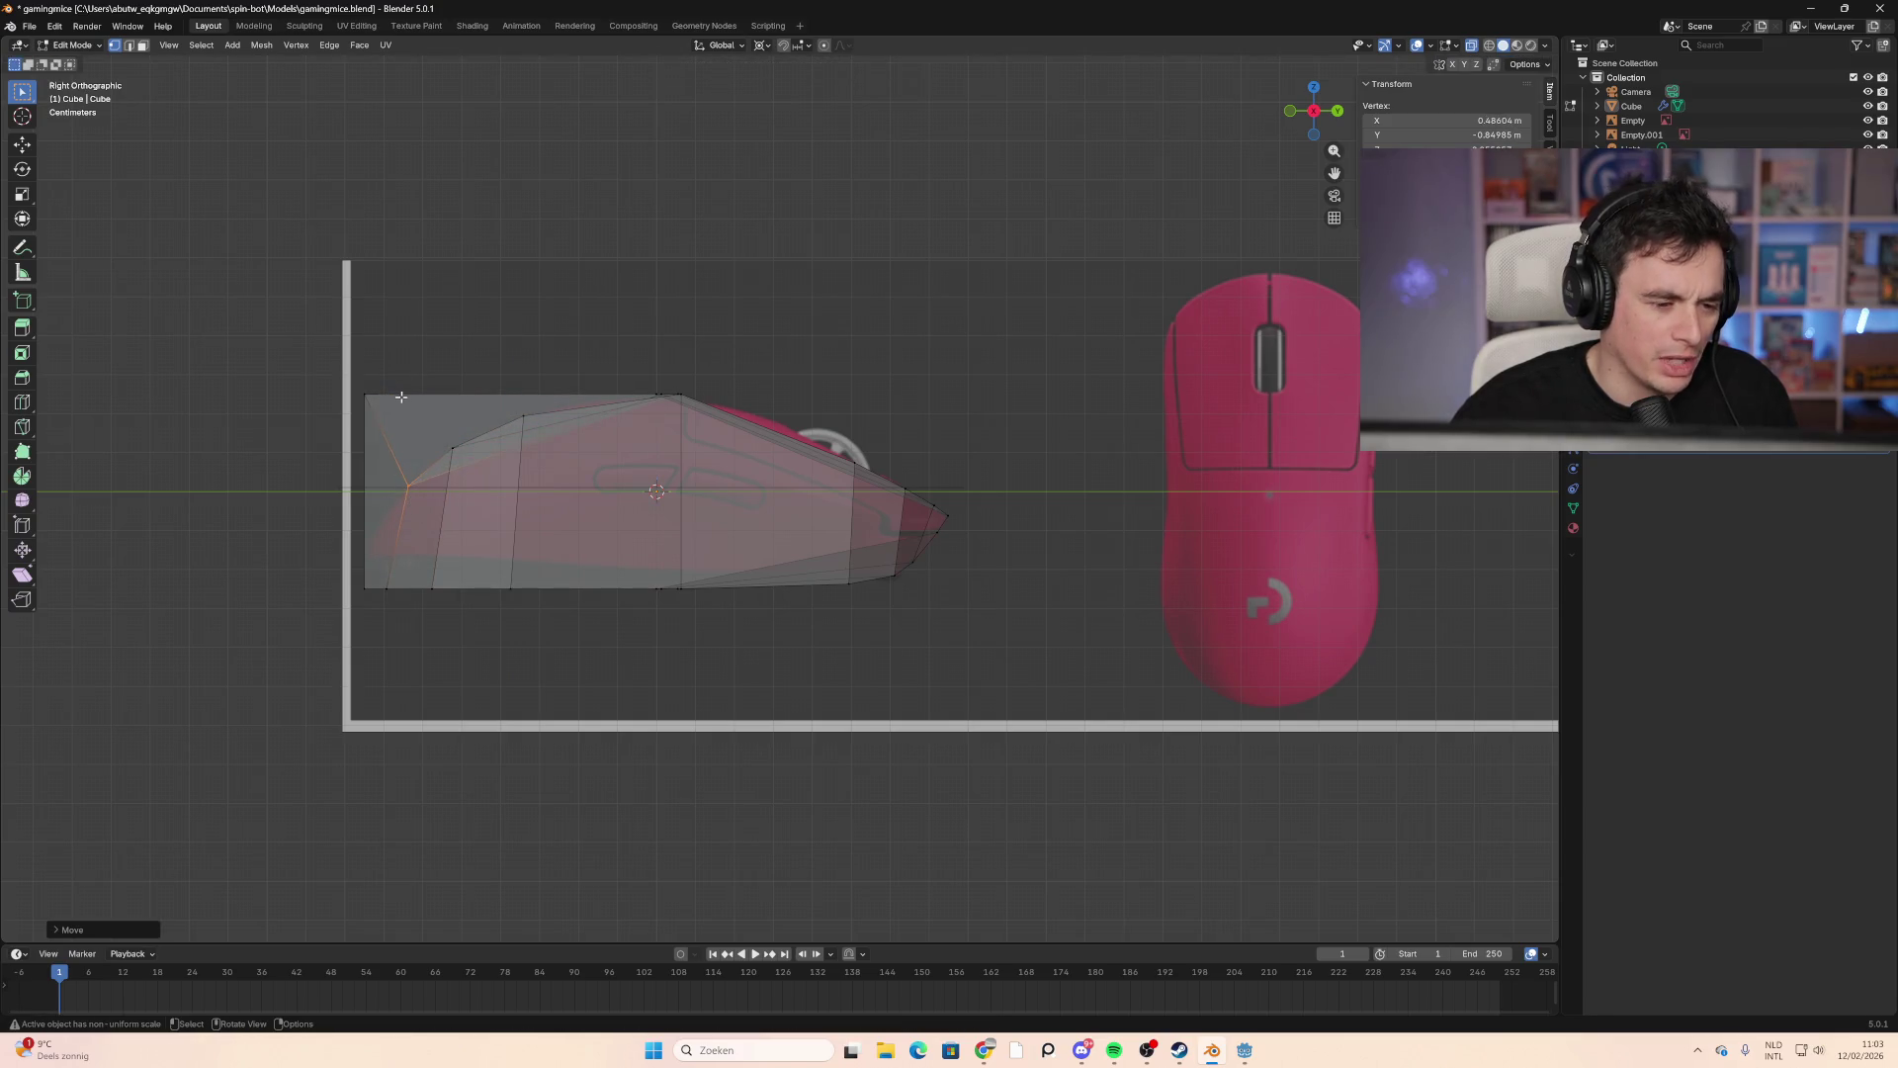
pyautogui.click(368, 568)
# Step: Place the rear bottom vertices on the reference's underside outline
pyautogui.click(393, 584)
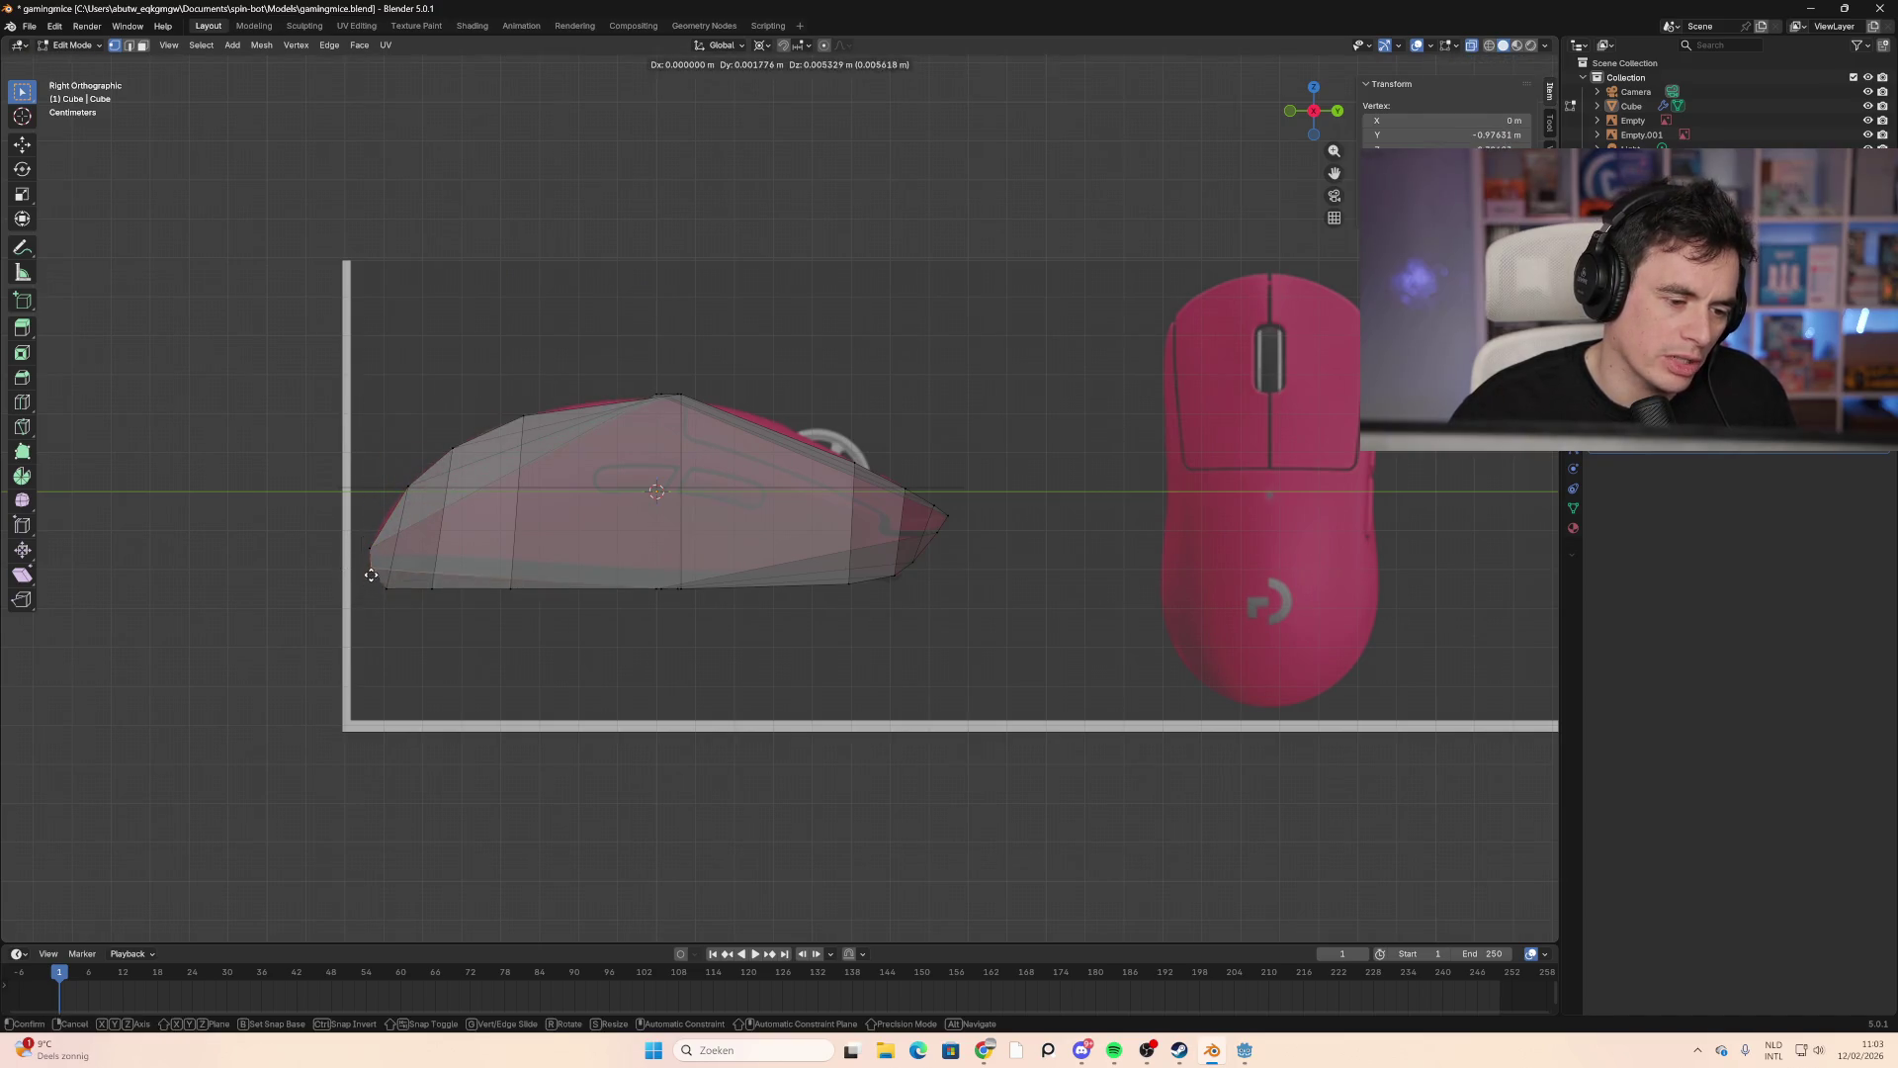
pyautogui.press('g')
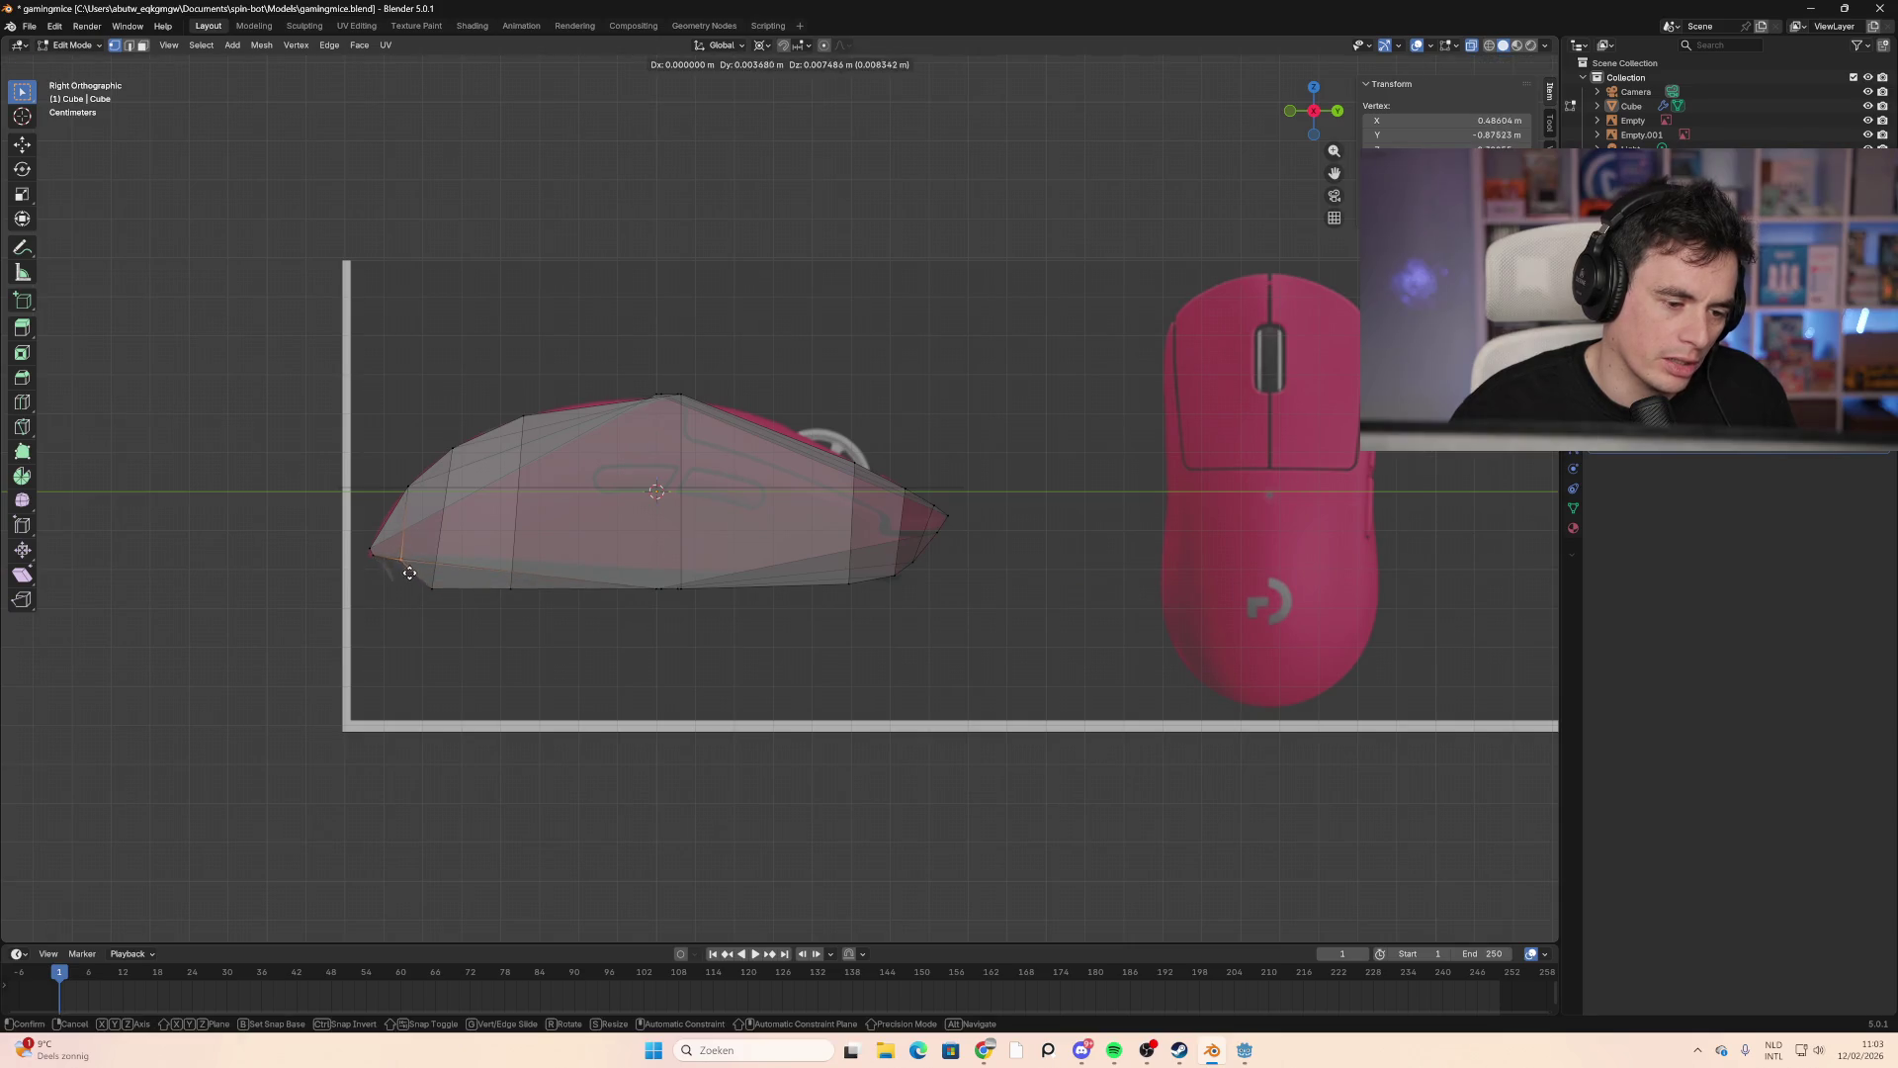
pyautogui.click(396, 586)
pyautogui.click(448, 568)
pyautogui.press('g')
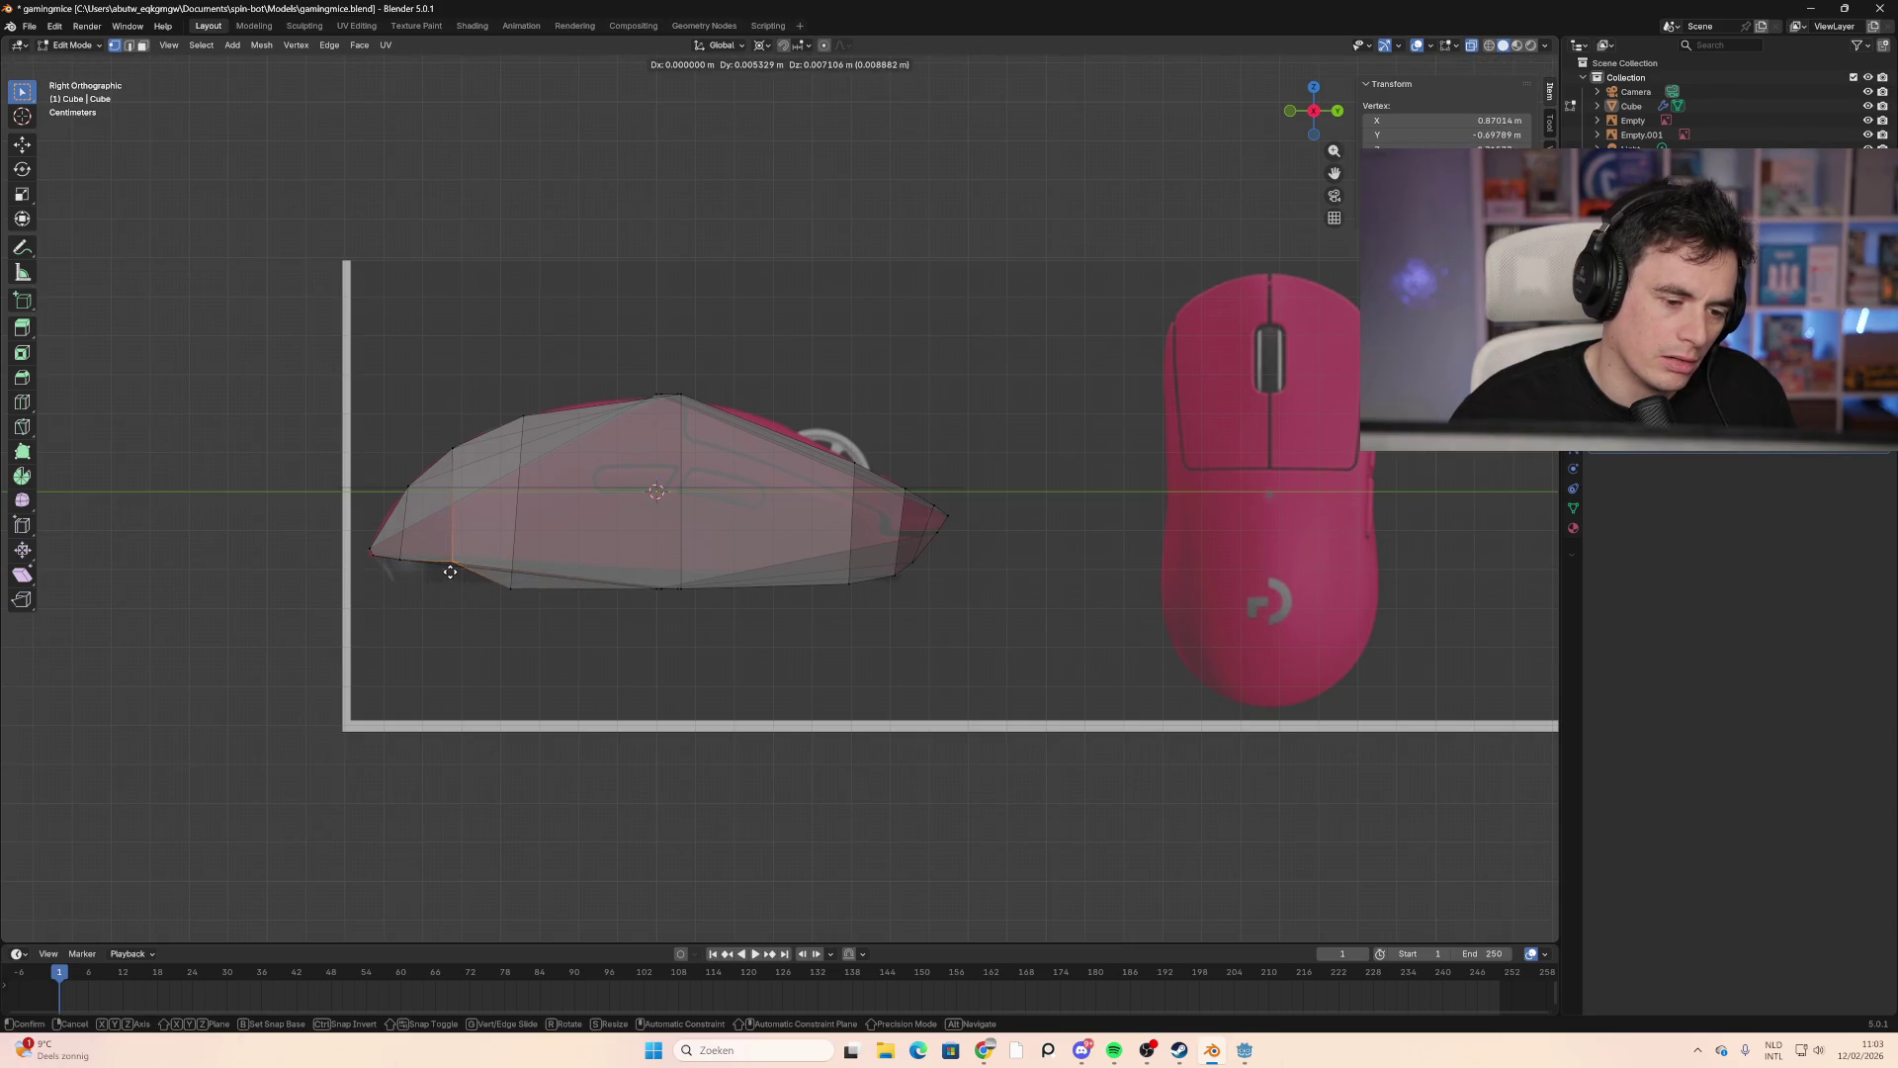
pyautogui.click(445, 589)
pyautogui.press('b')
pyautogui.moveTo(394, 565)
pyautogui.keyDown('shift'); pyautogui.mouseDown()
pyautogui.moveTo(394, 589)
pyautogui.moveTo(449, 583)
pyautogui.mouseUp(); pyautogui.keyUp('shift')
pyautogui.click(500, 598)
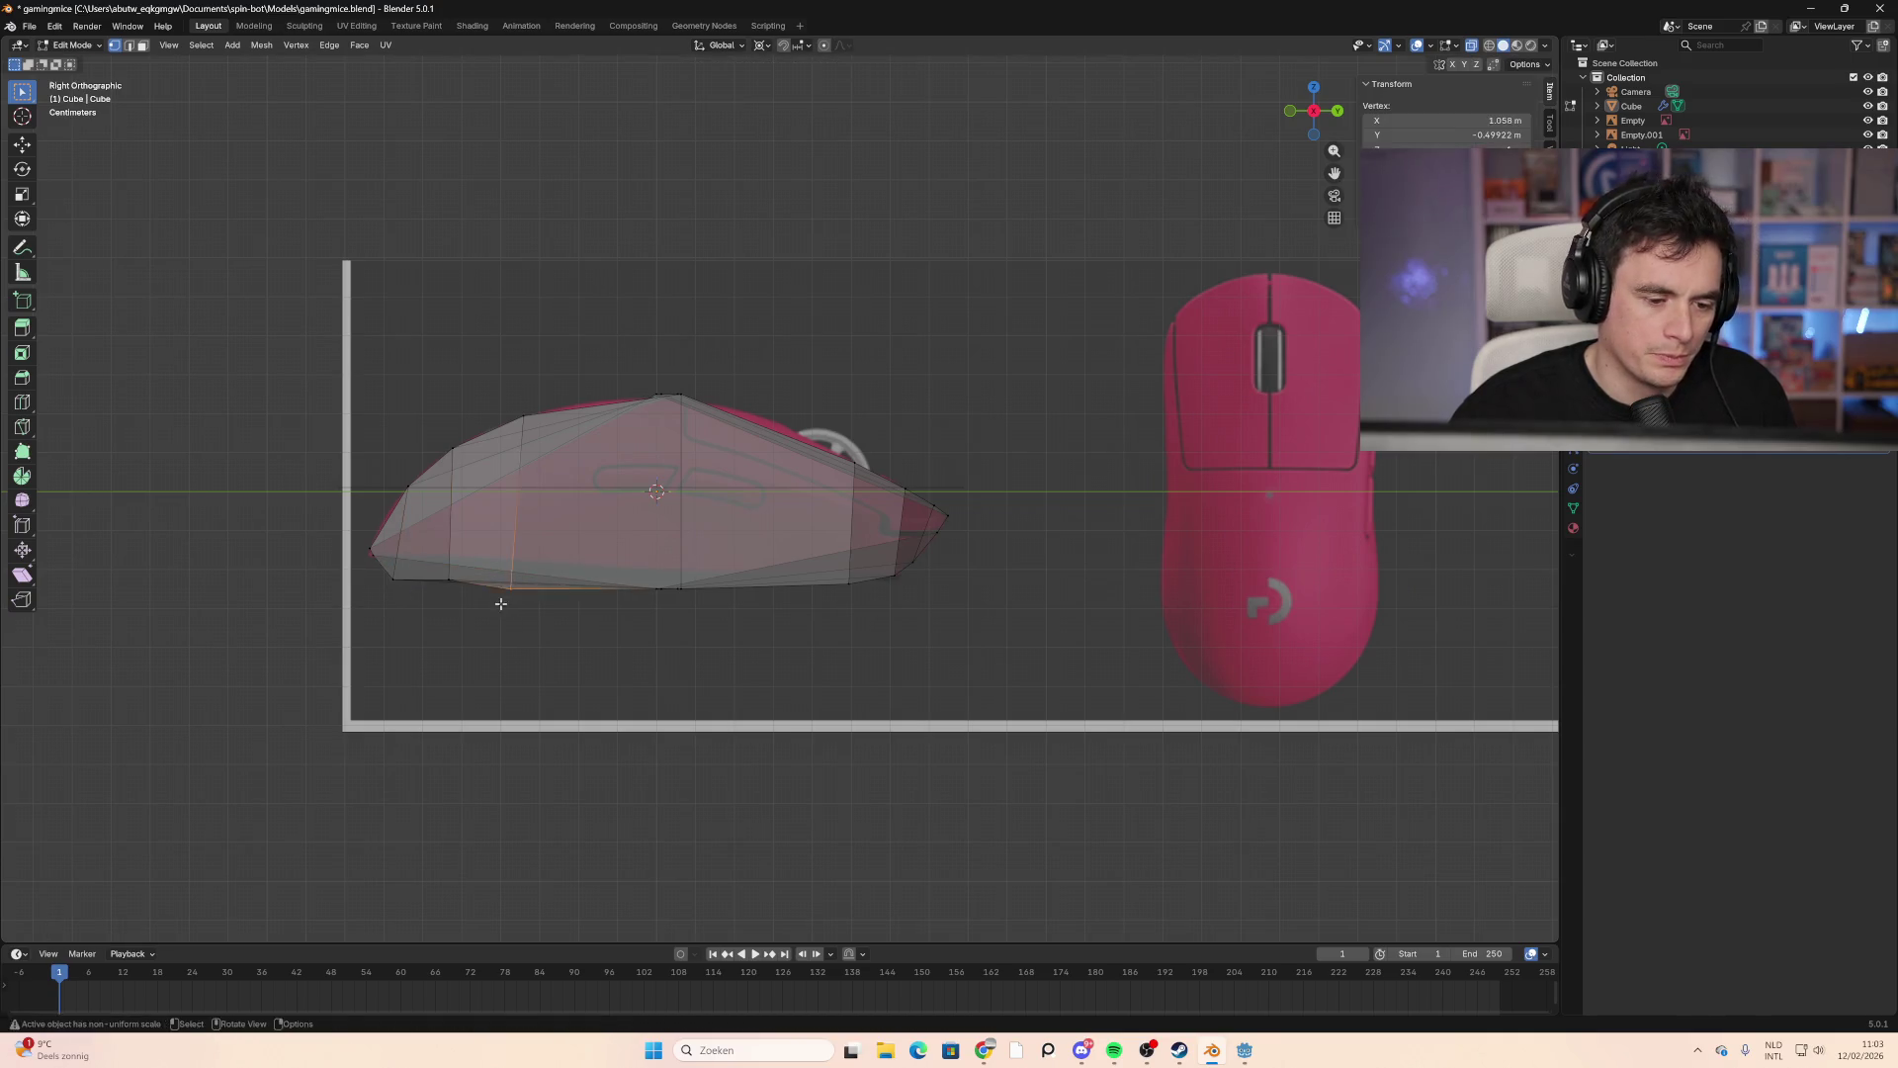
pyautogui.press('g')
pyautogui.click(519, 597)
pyautogui.moveTo(920, 661)
pyautogui.mouseDown(button='middle')
pyautogui.moveTo(775, 686)
pyautogui.moveTo(805, 708)
pyautogui.moveTo(904, 656)
pyautogui.moveTo(1250, 754)
pyautogui.moveTo(1355, 614)
pyautogui.moveTo(1430, 629)
pyautogui.moveTo(1448, 601)
pyautogui.mouseUp(button='middle')
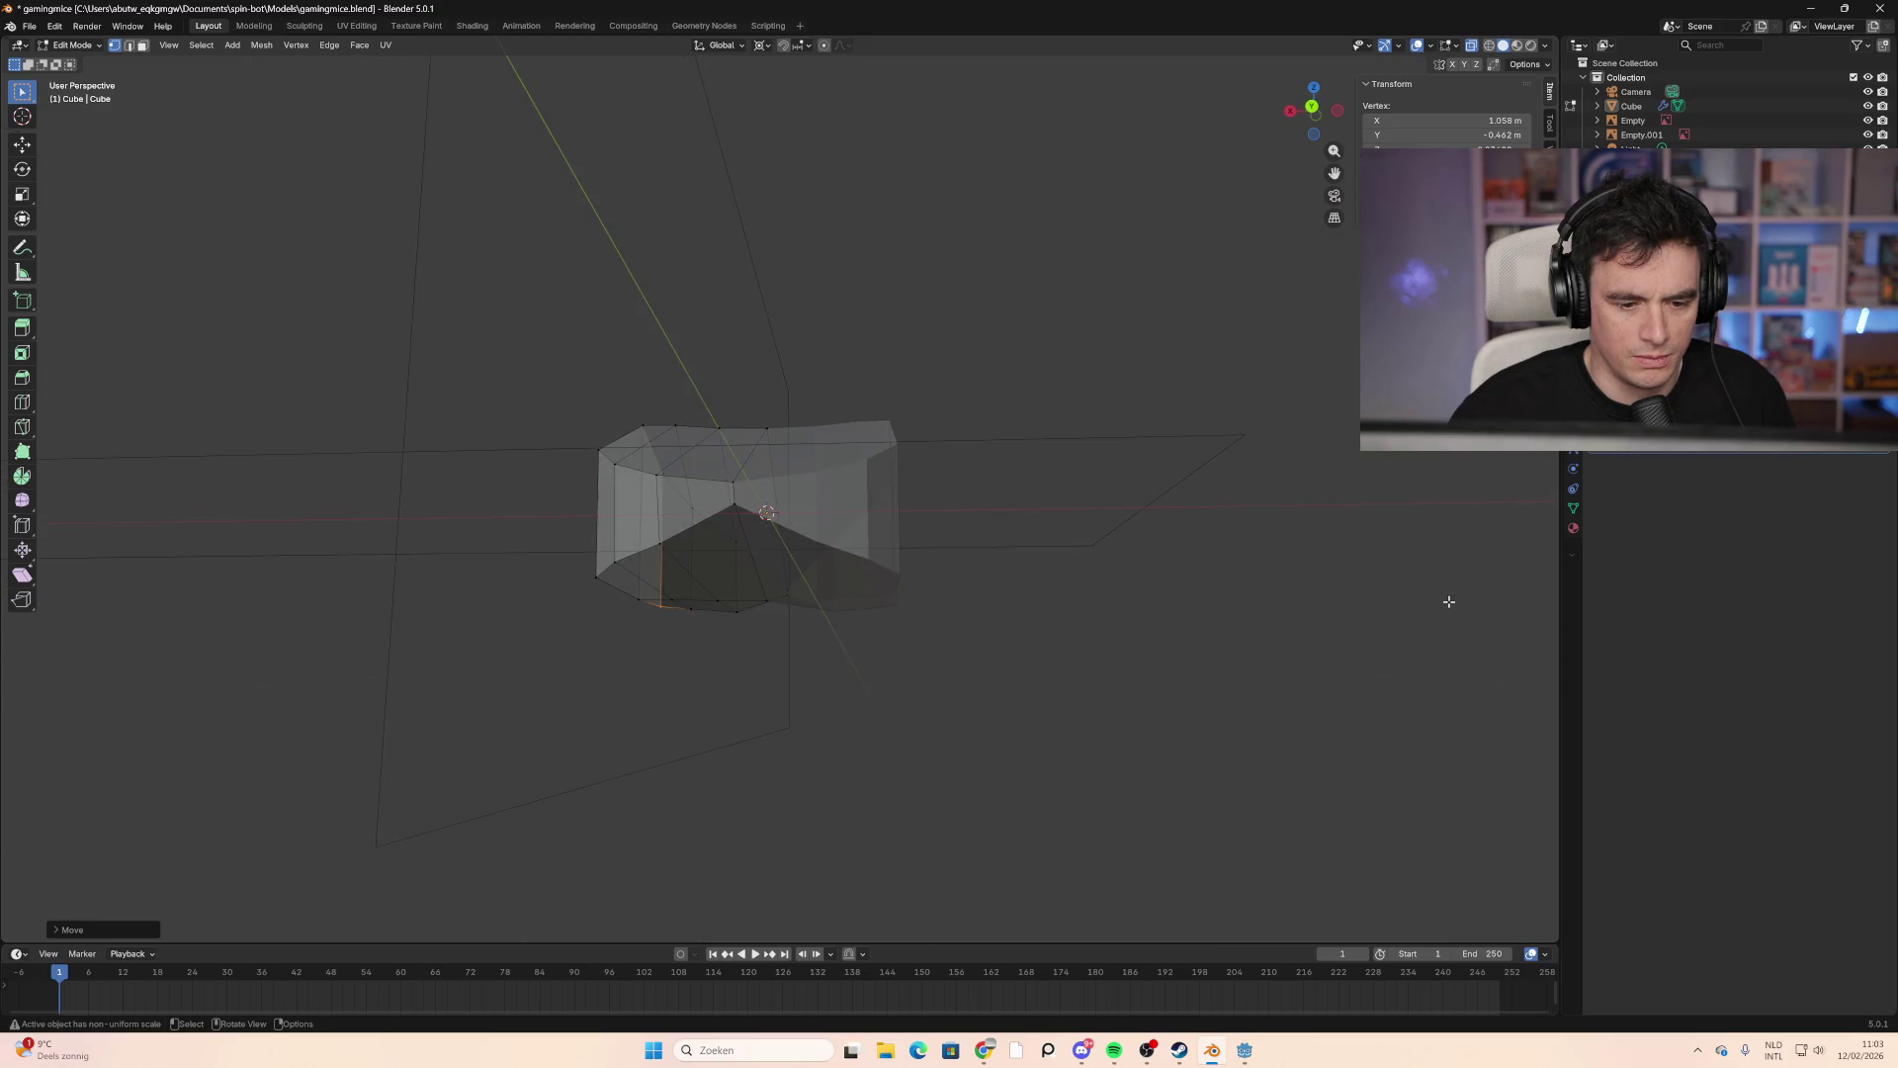
# Step: In Back Orthographic view, raise two bottom vertices to flatten the underside notch
pyautogui.click(1304, 111)
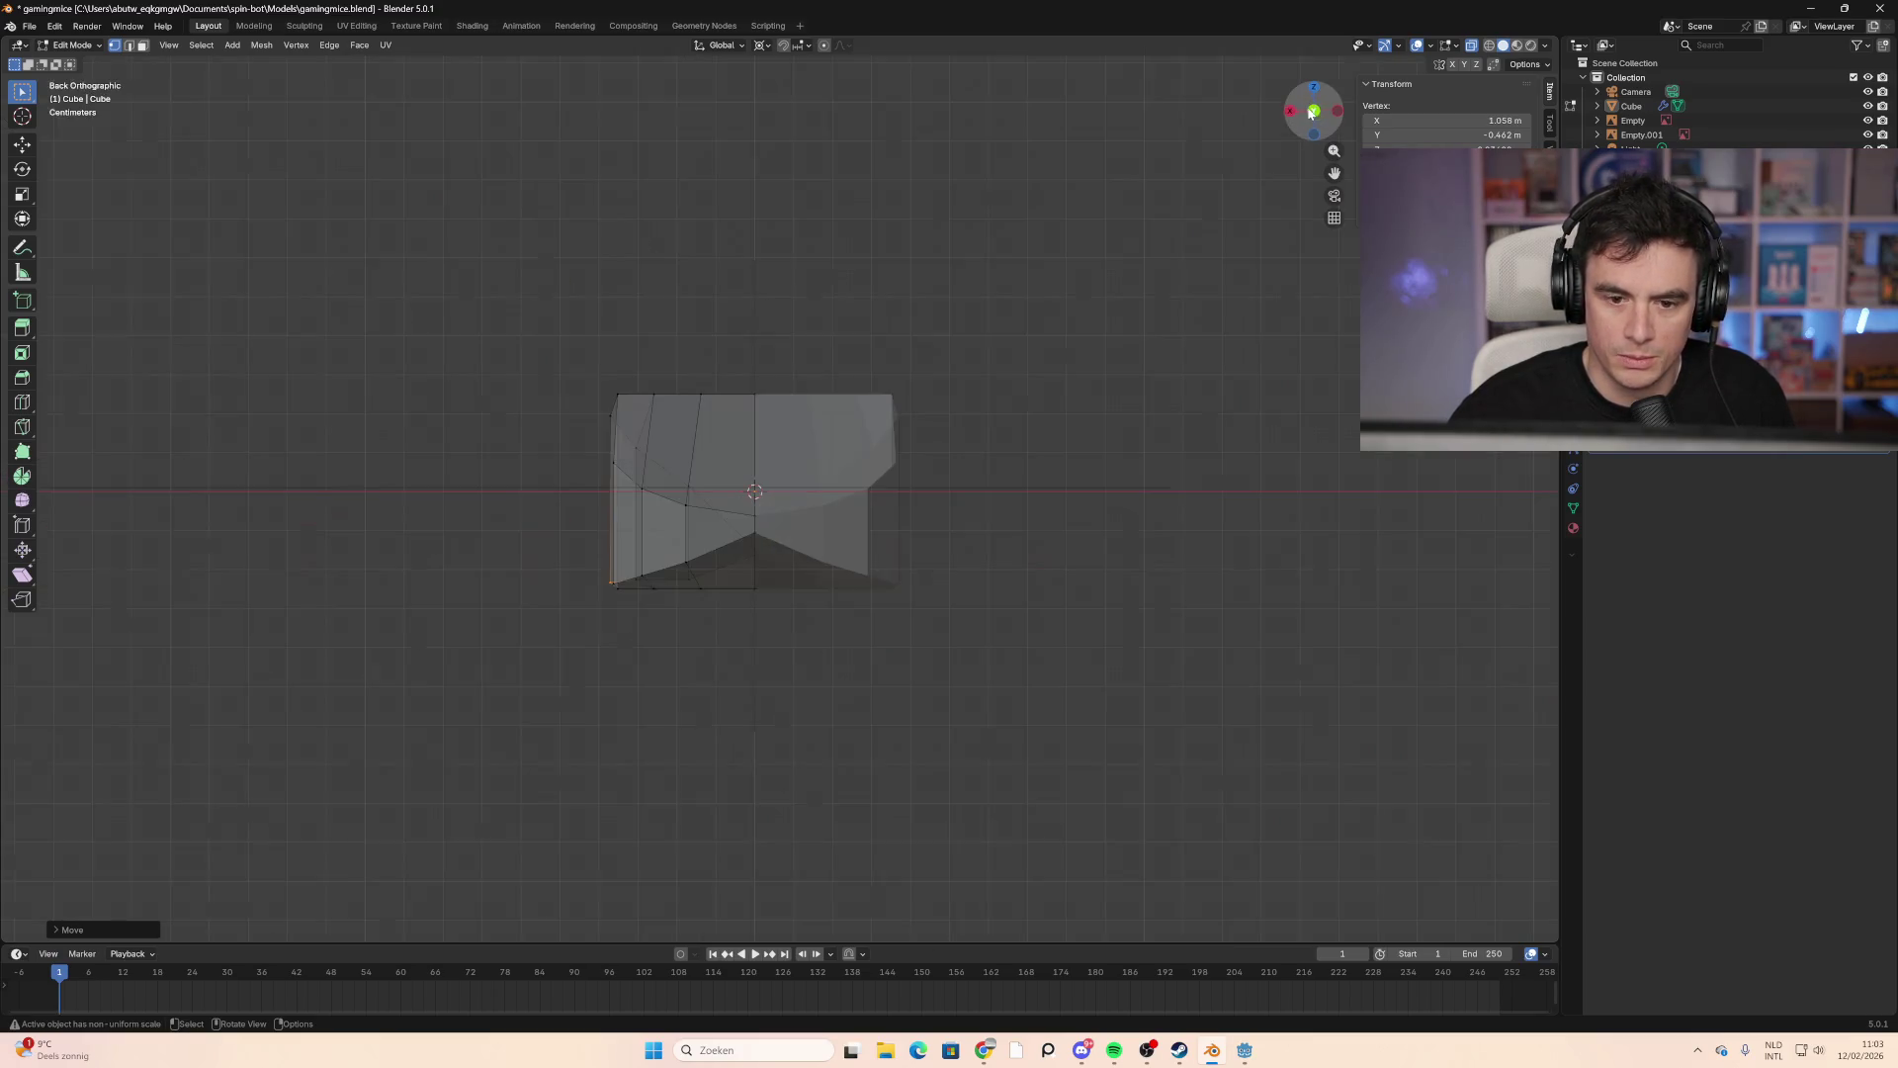
pyautogui.click(756, 579)
pyautogui.press('g')
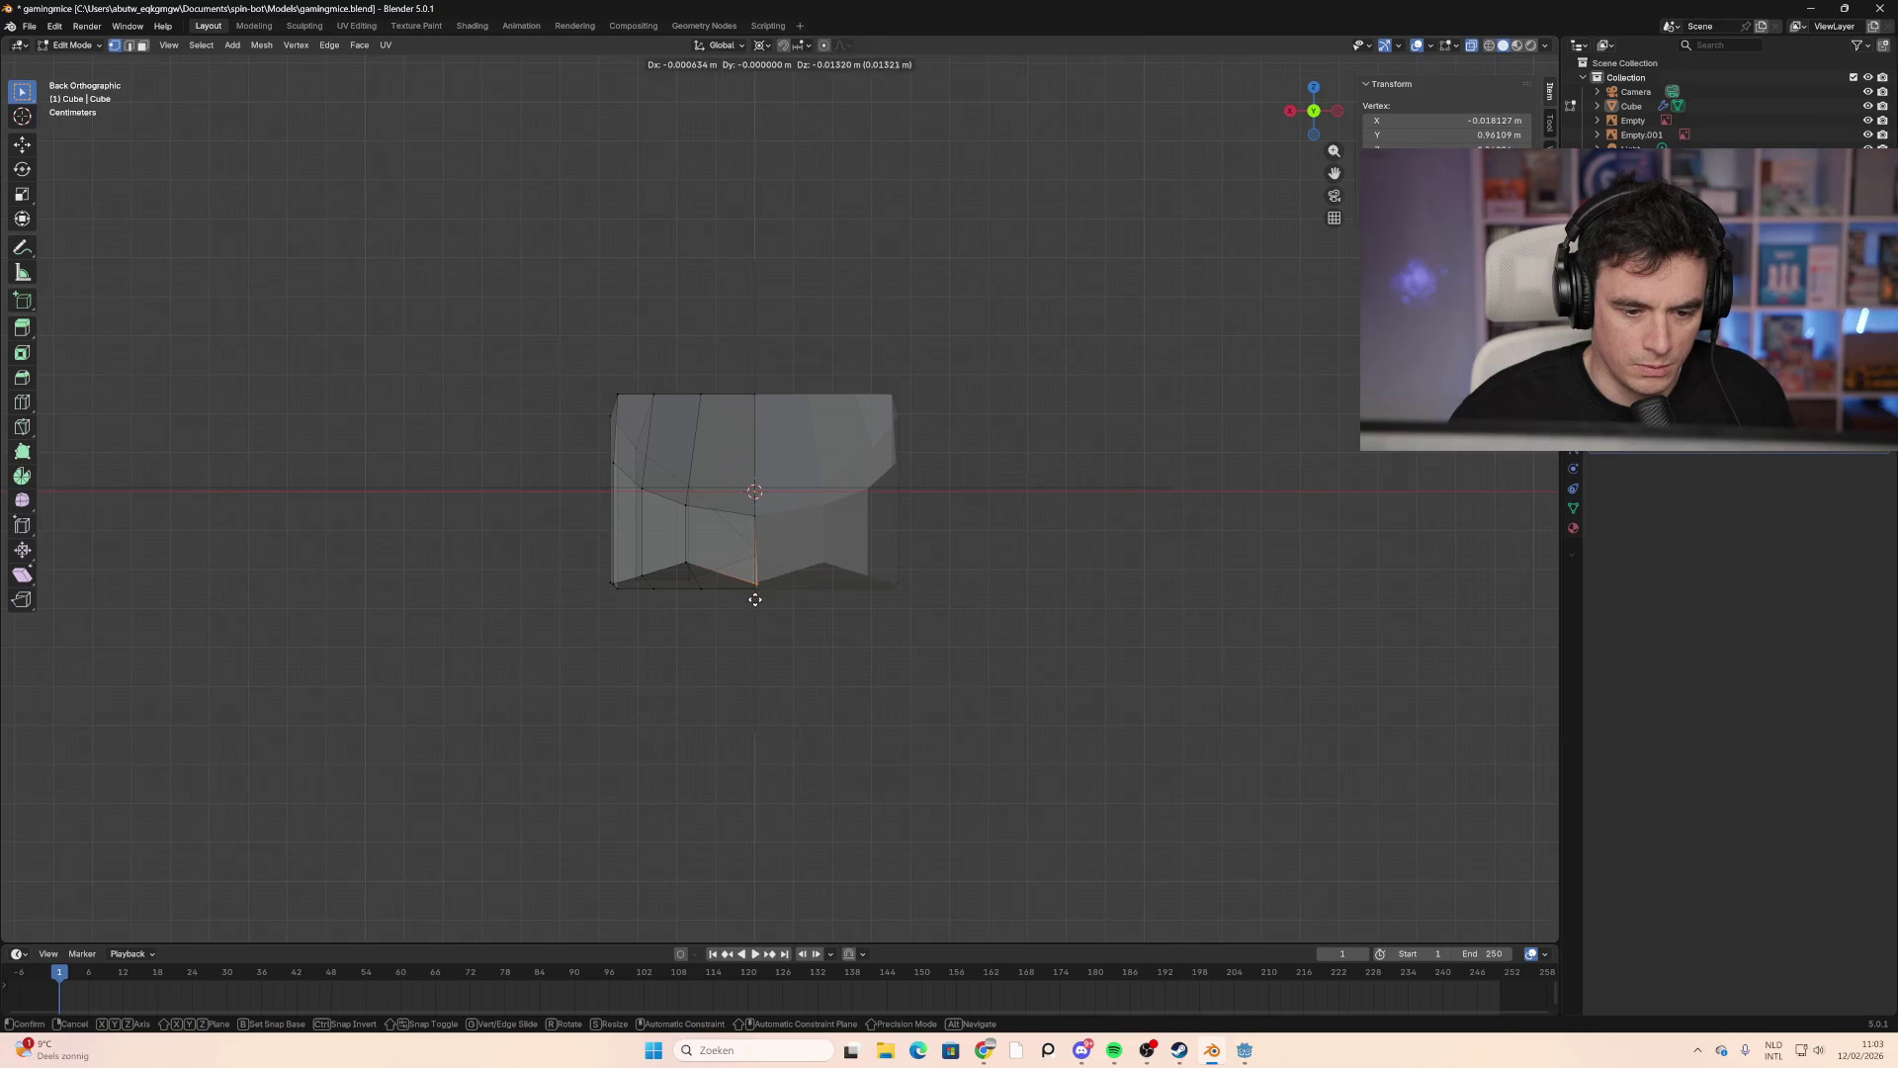
pyautogui.click(752, 583)
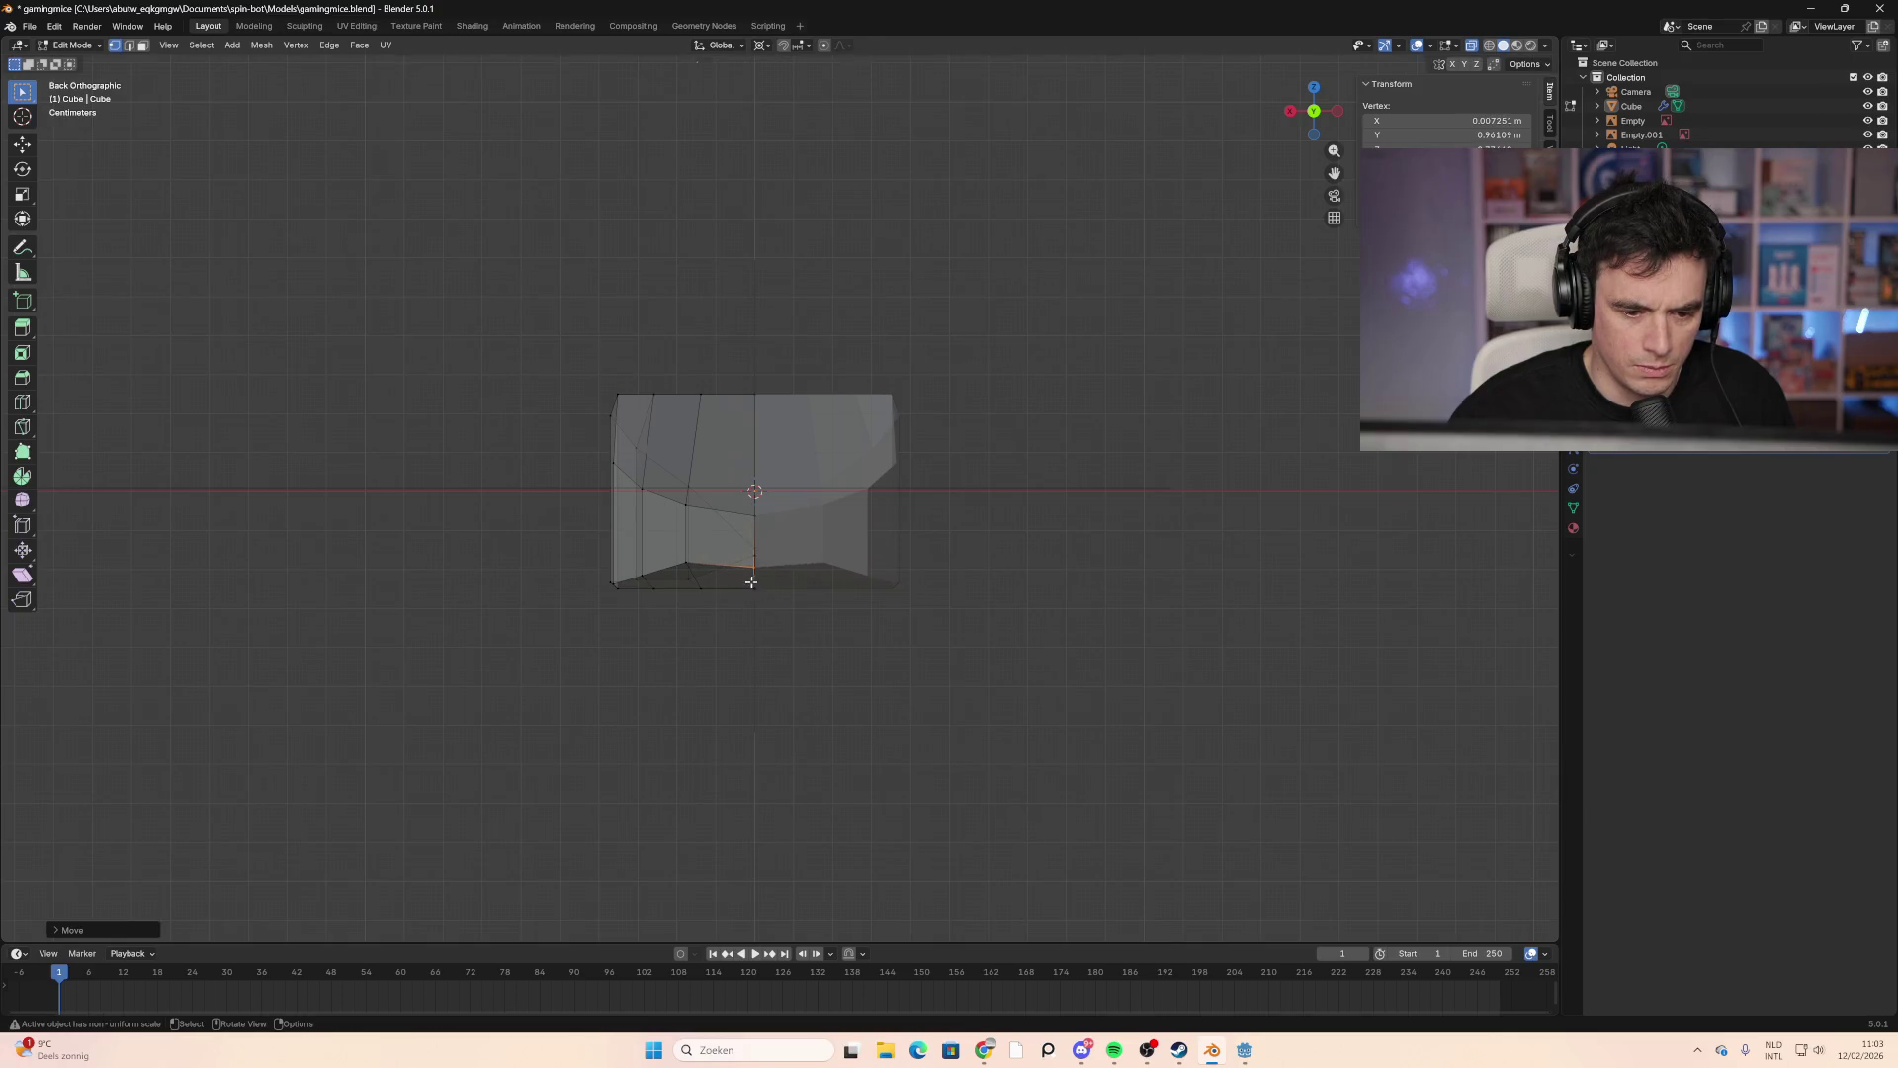
pyautogui.click(686, 570)
pyautogui.click(691, 586)
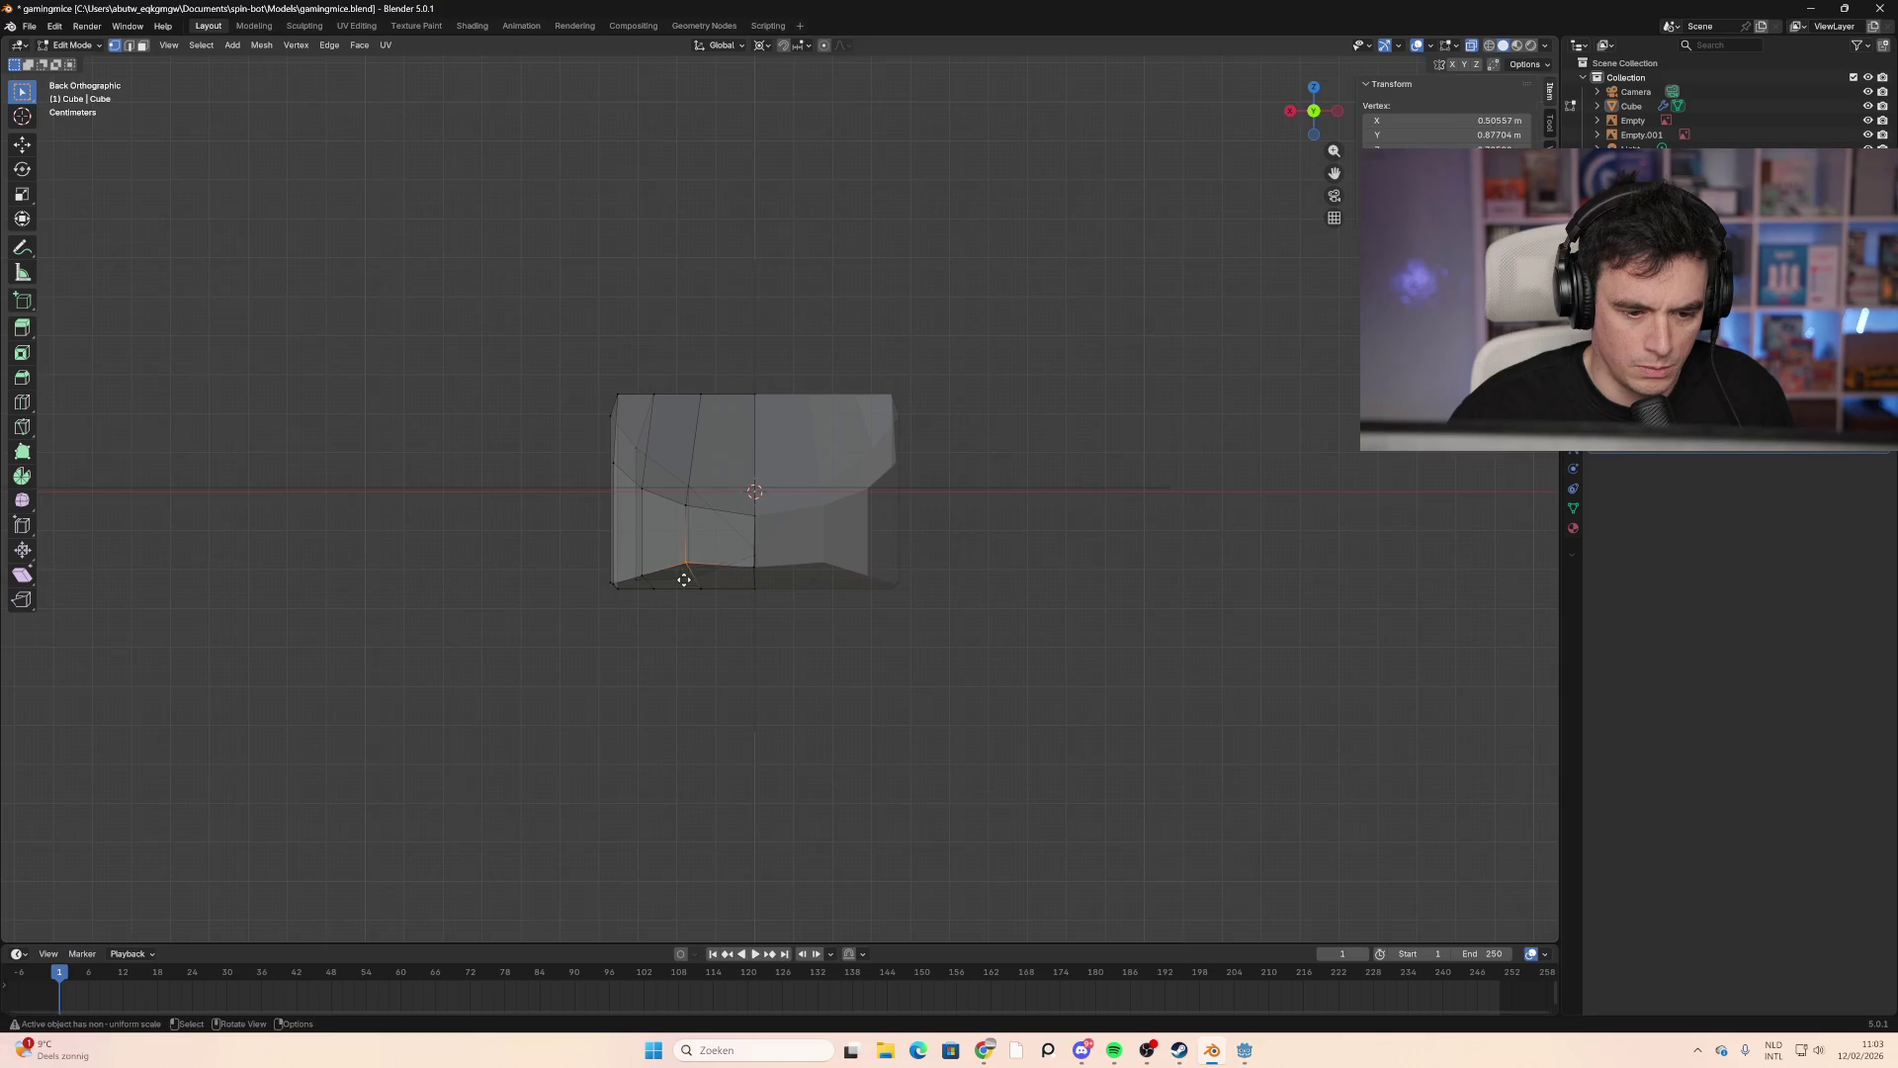
pyautogui.press('g')
pyautogui.click(684, 584)
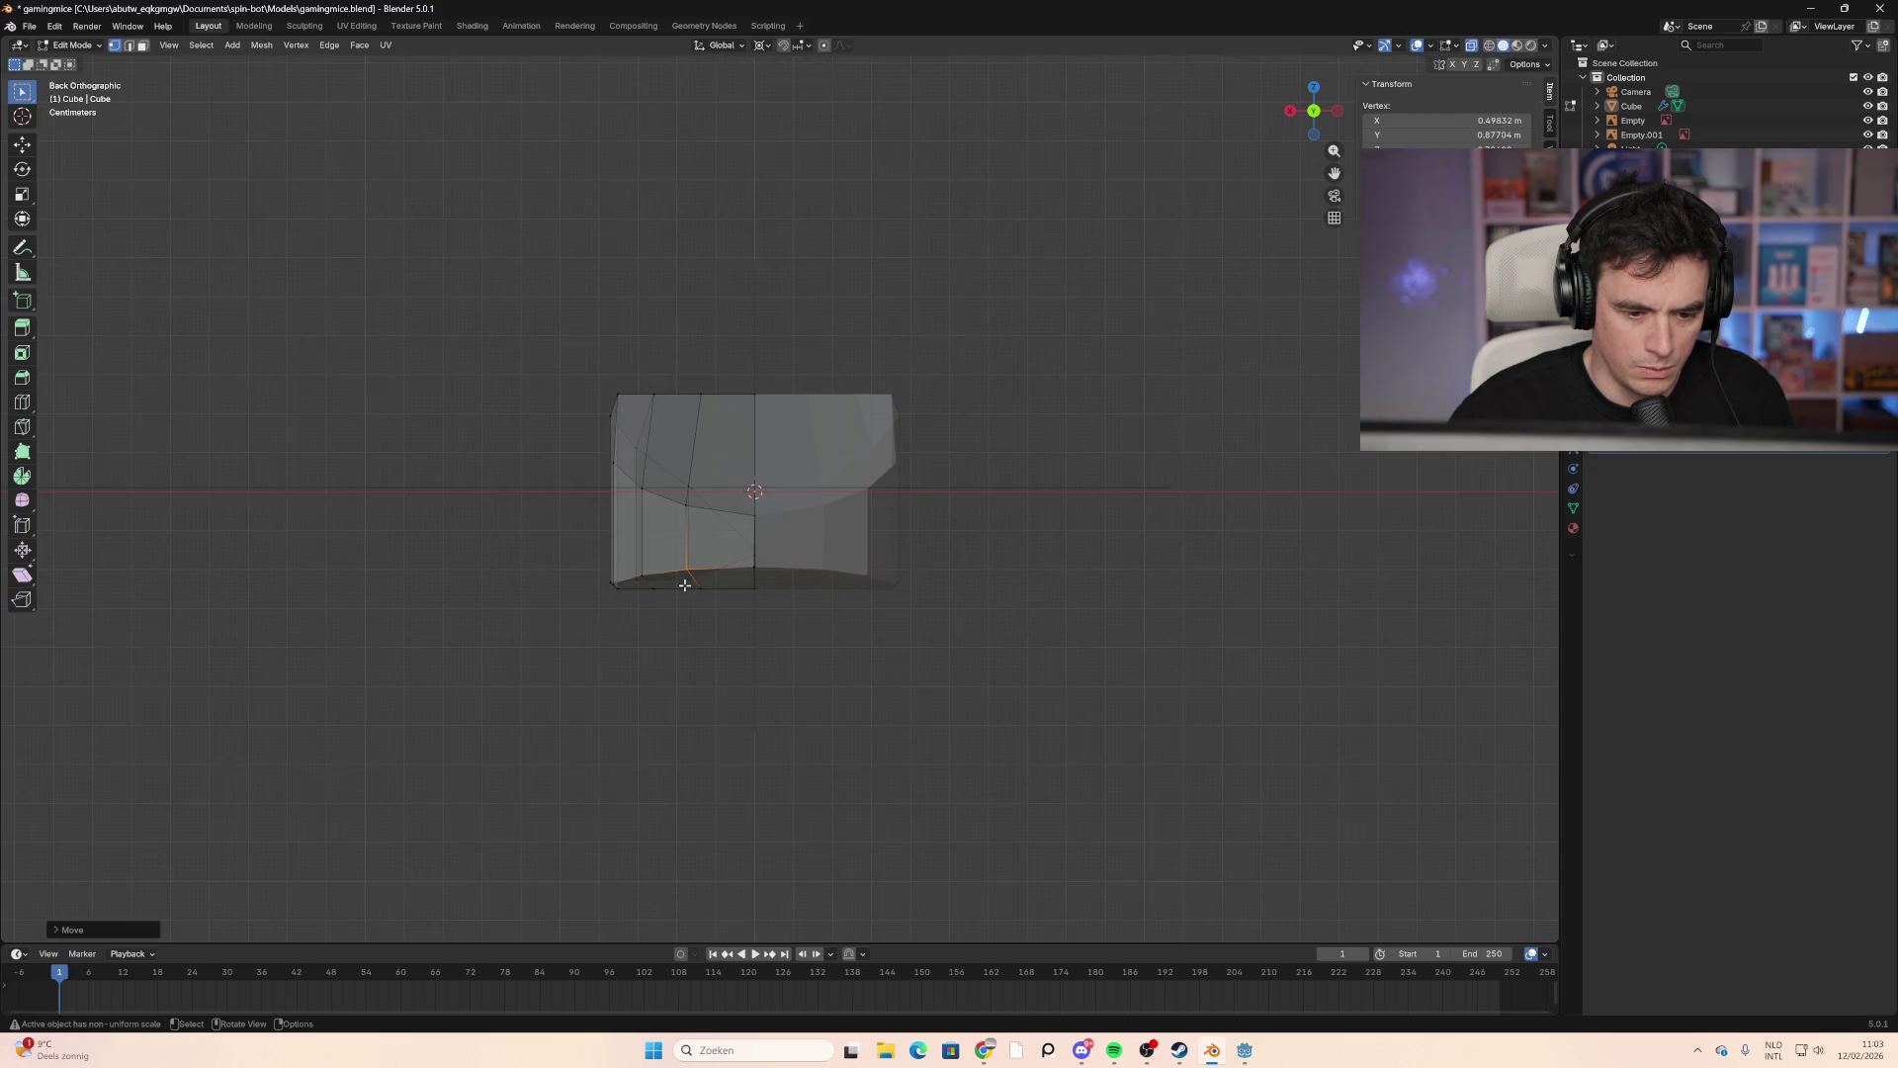
pyautogui.click(450, 588)
pyautogui.moveTo(450, 588)
pyautogui.mouseDown(button='middle')
pyautogui.moveTo(478, 533)
pyautogui.moveTo(733, 584)
pyautogui.moveTo(875, 465)
pyautogui.mouseUp(button='middle')
pyautogui.moveTo(875, 462); pyautogui.dragTo(844, 484)
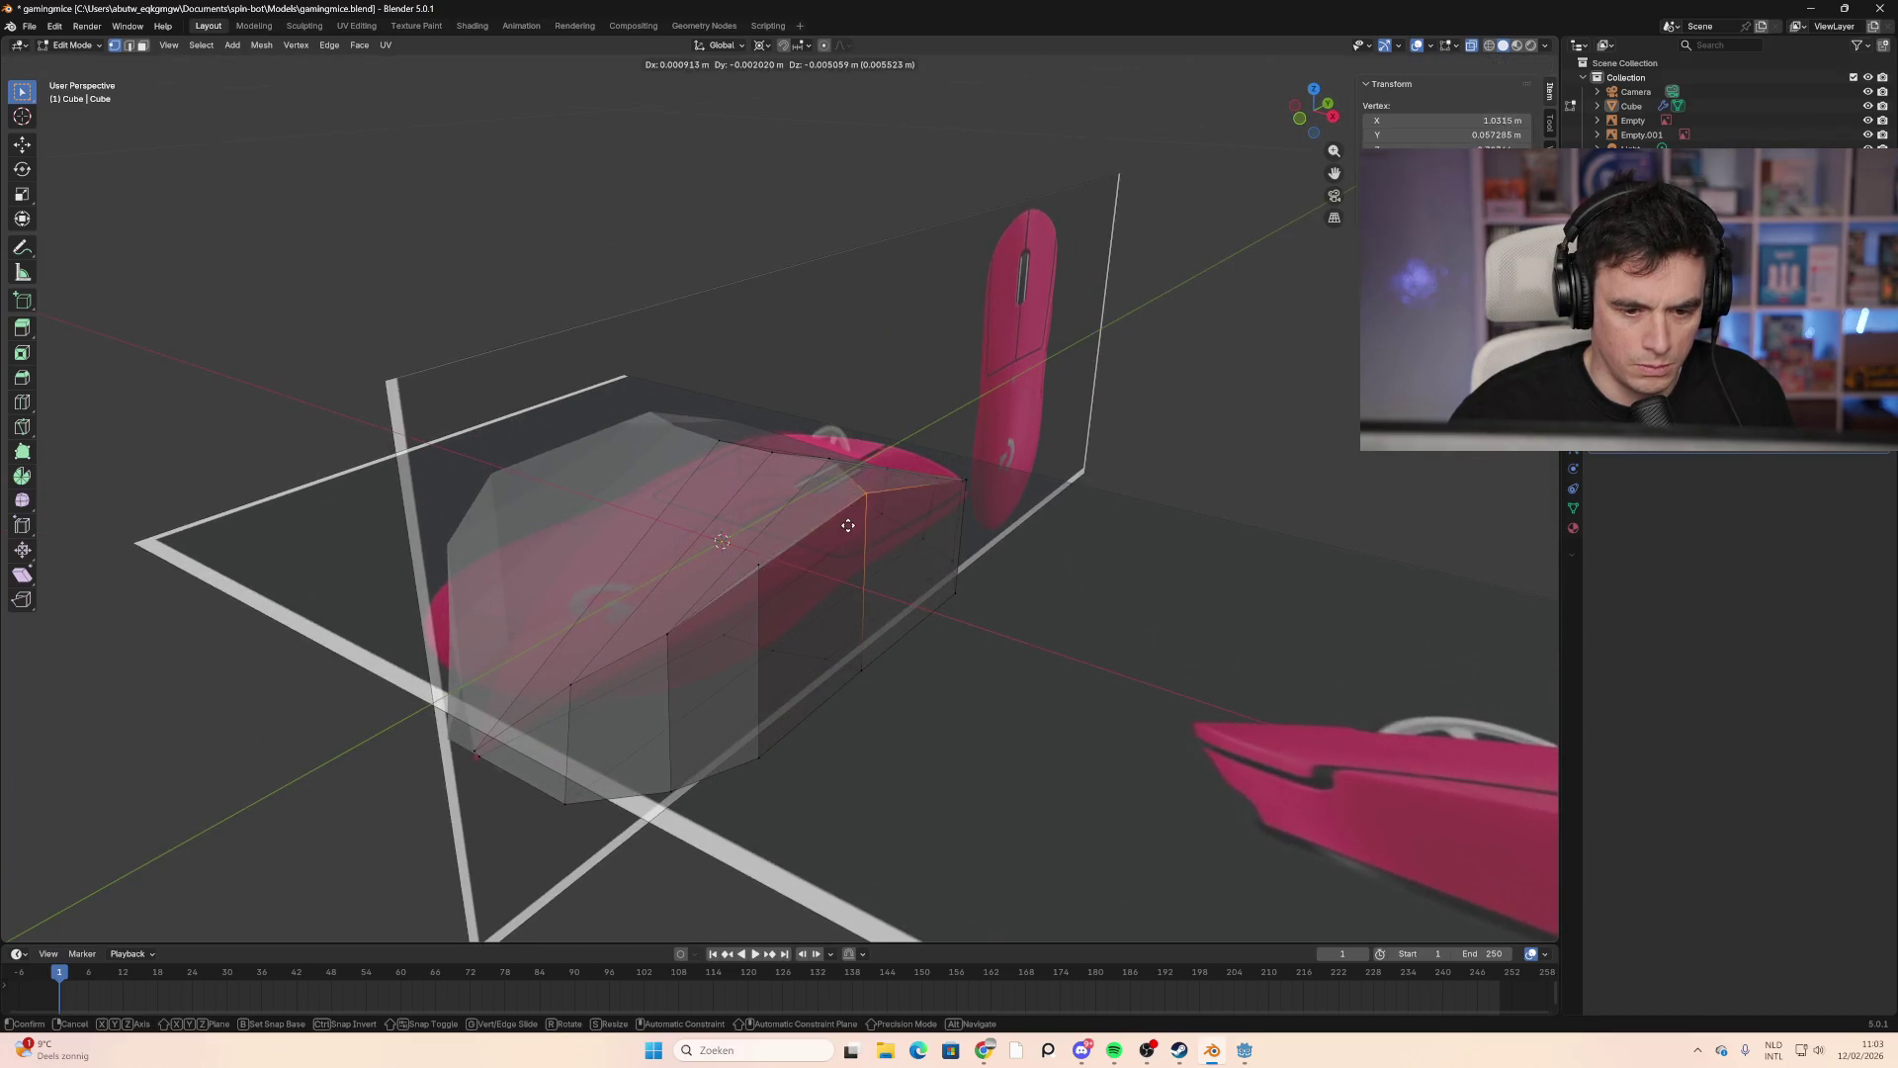
# Step: Move a vertex at the mesh's end onto the reference outline
pyautogui.moveTo(1034, 617); pyautogui.dragTo(797, 573, button='middle')
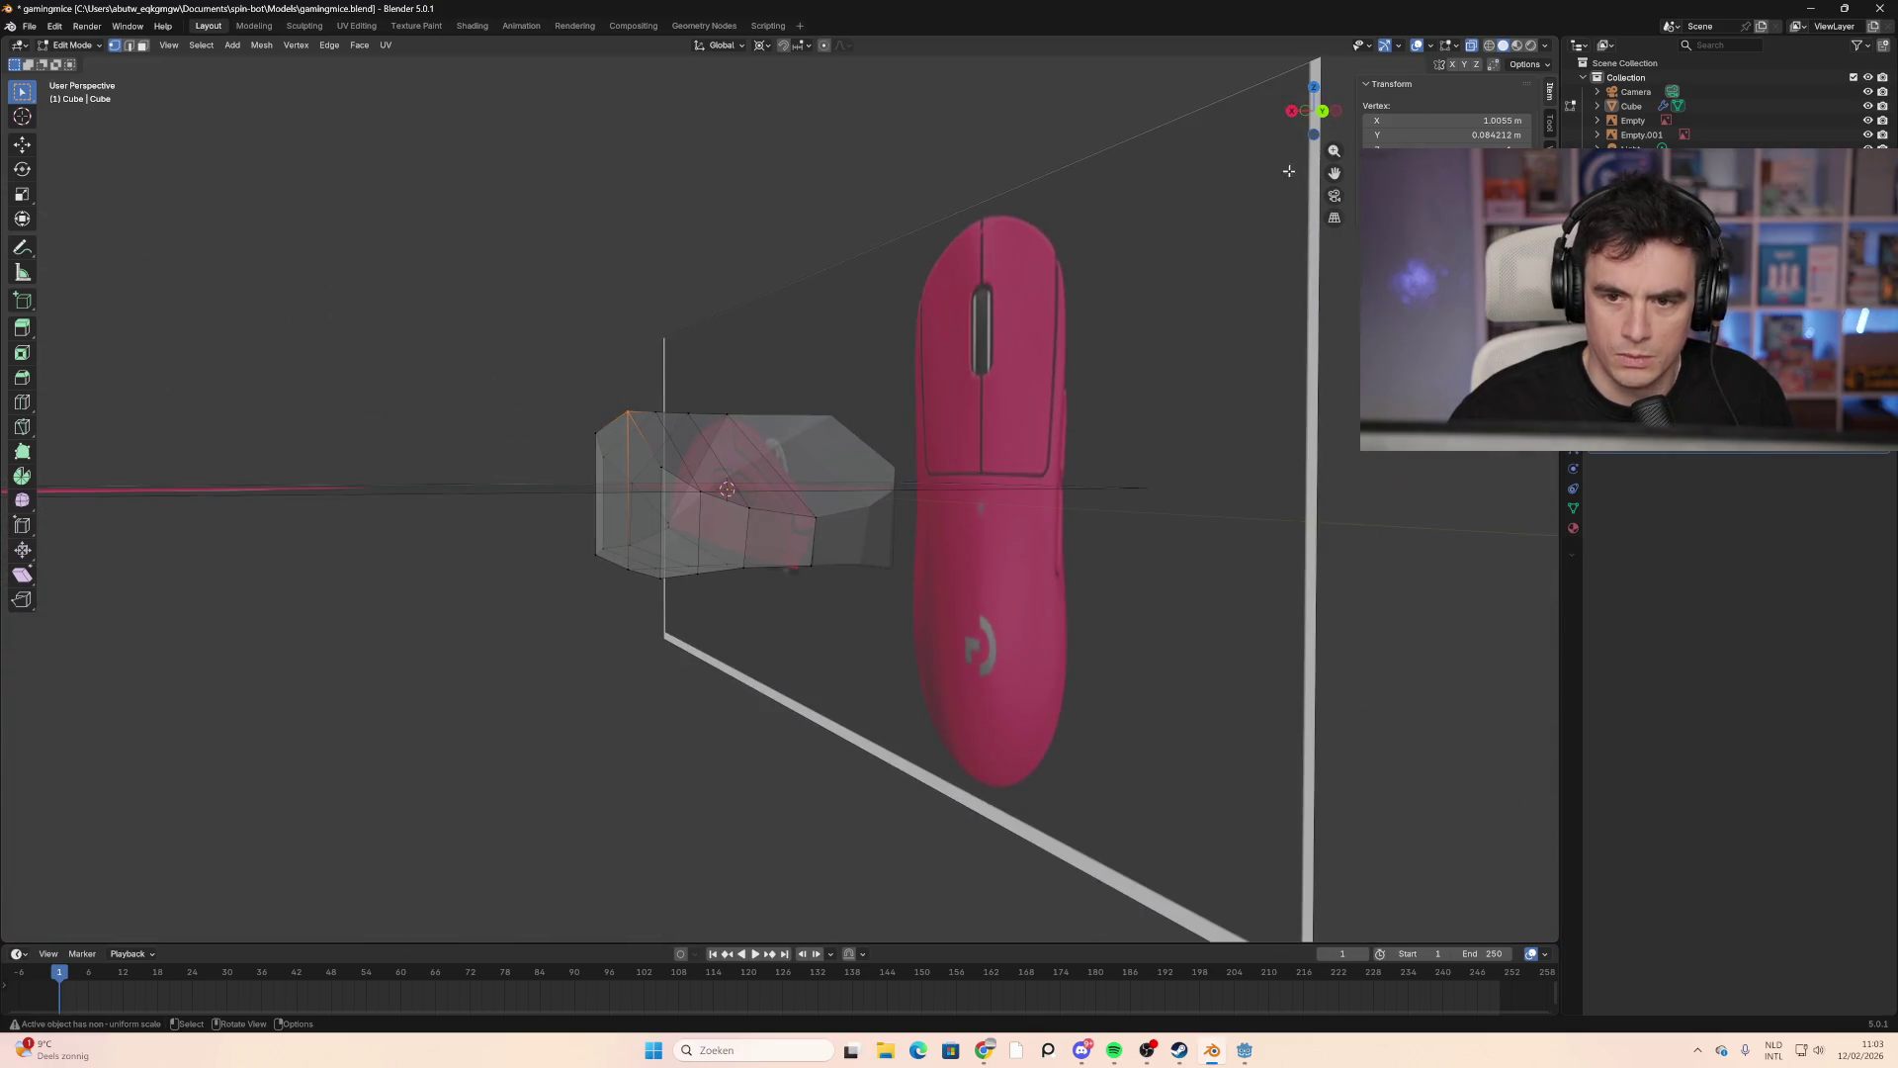
pyautogui.click(1299, 117)
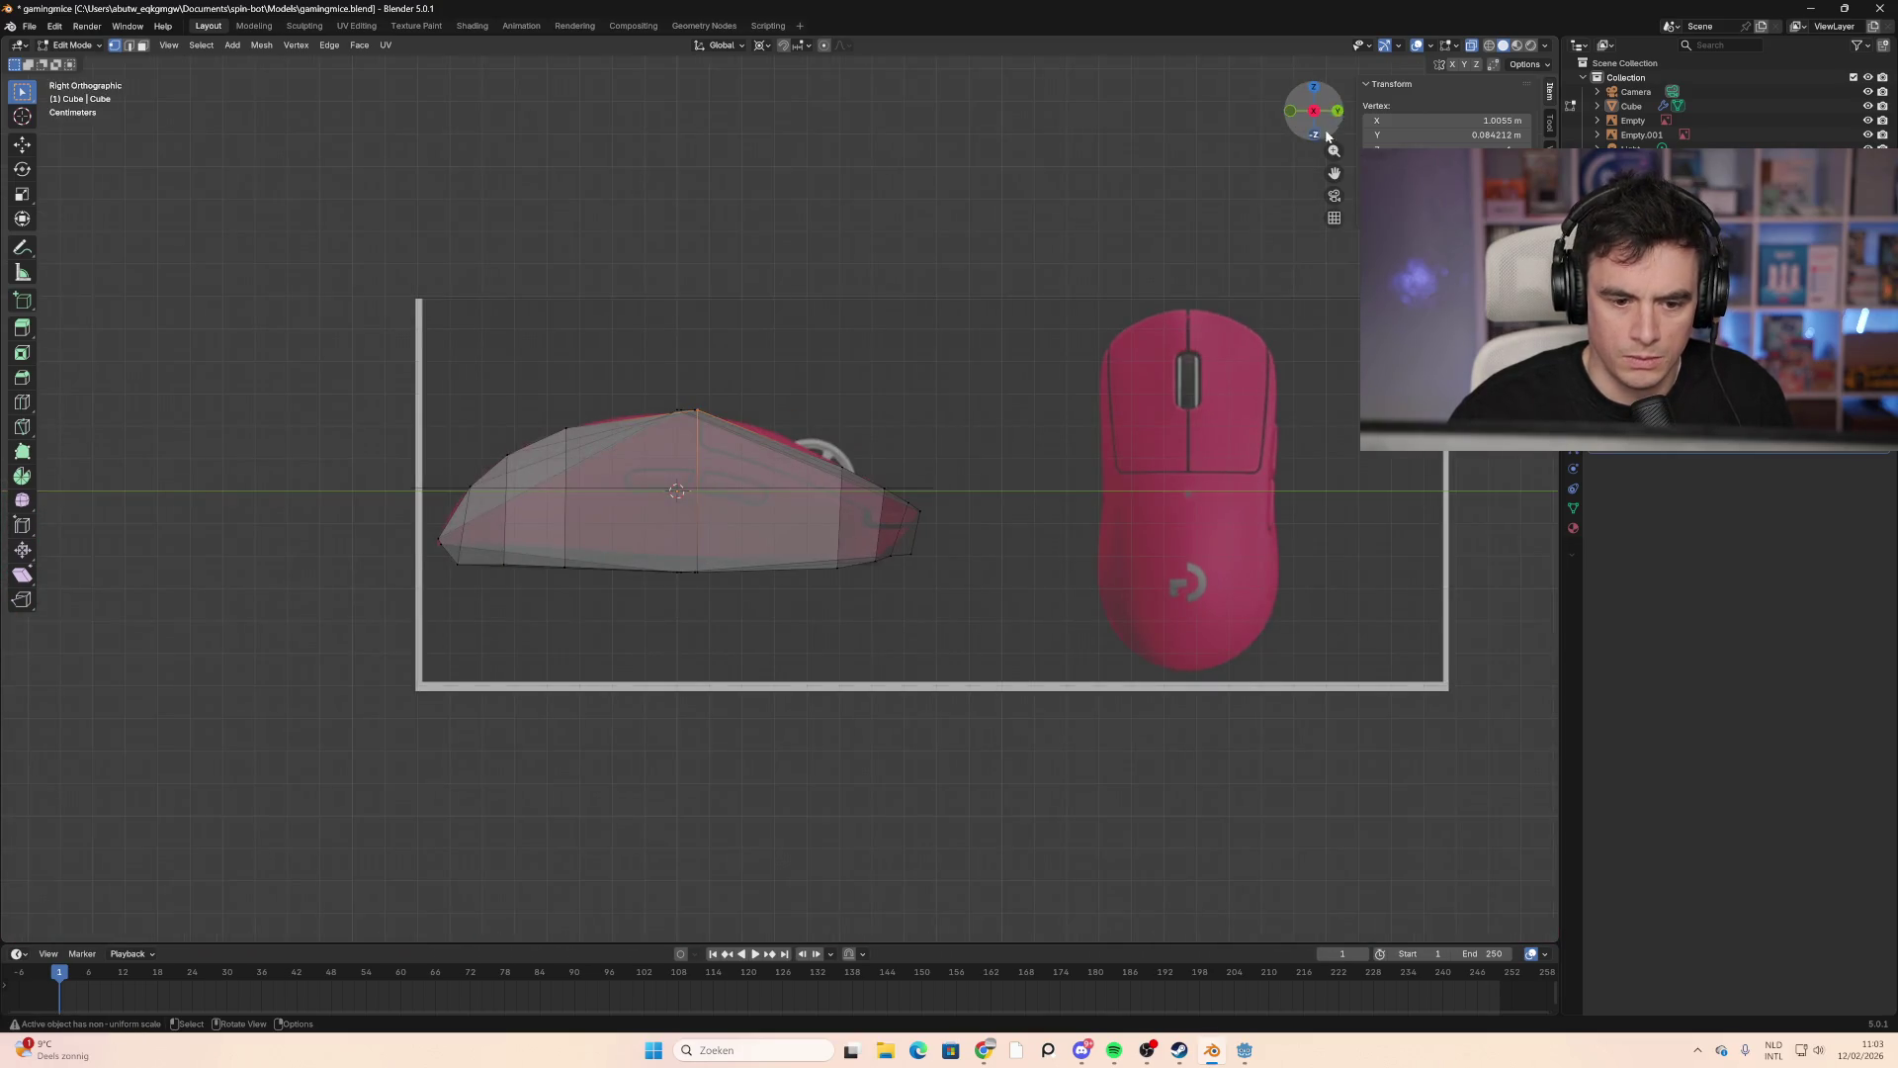
pyautogui.moveTo(982, 415)
pyautogui.mouseDown(button='middle')
pyautogui.moveTo(949, 441)
pyautogui.moveTo(967, 434)
pyautogui.moveTo(953, 445)
pyautogui.moveTo(970, 454)
pyautogui.moveTo(939, 465)
pyautogui.moveTo(1125, 449)
pyautogui.mouseUp(button='middle')
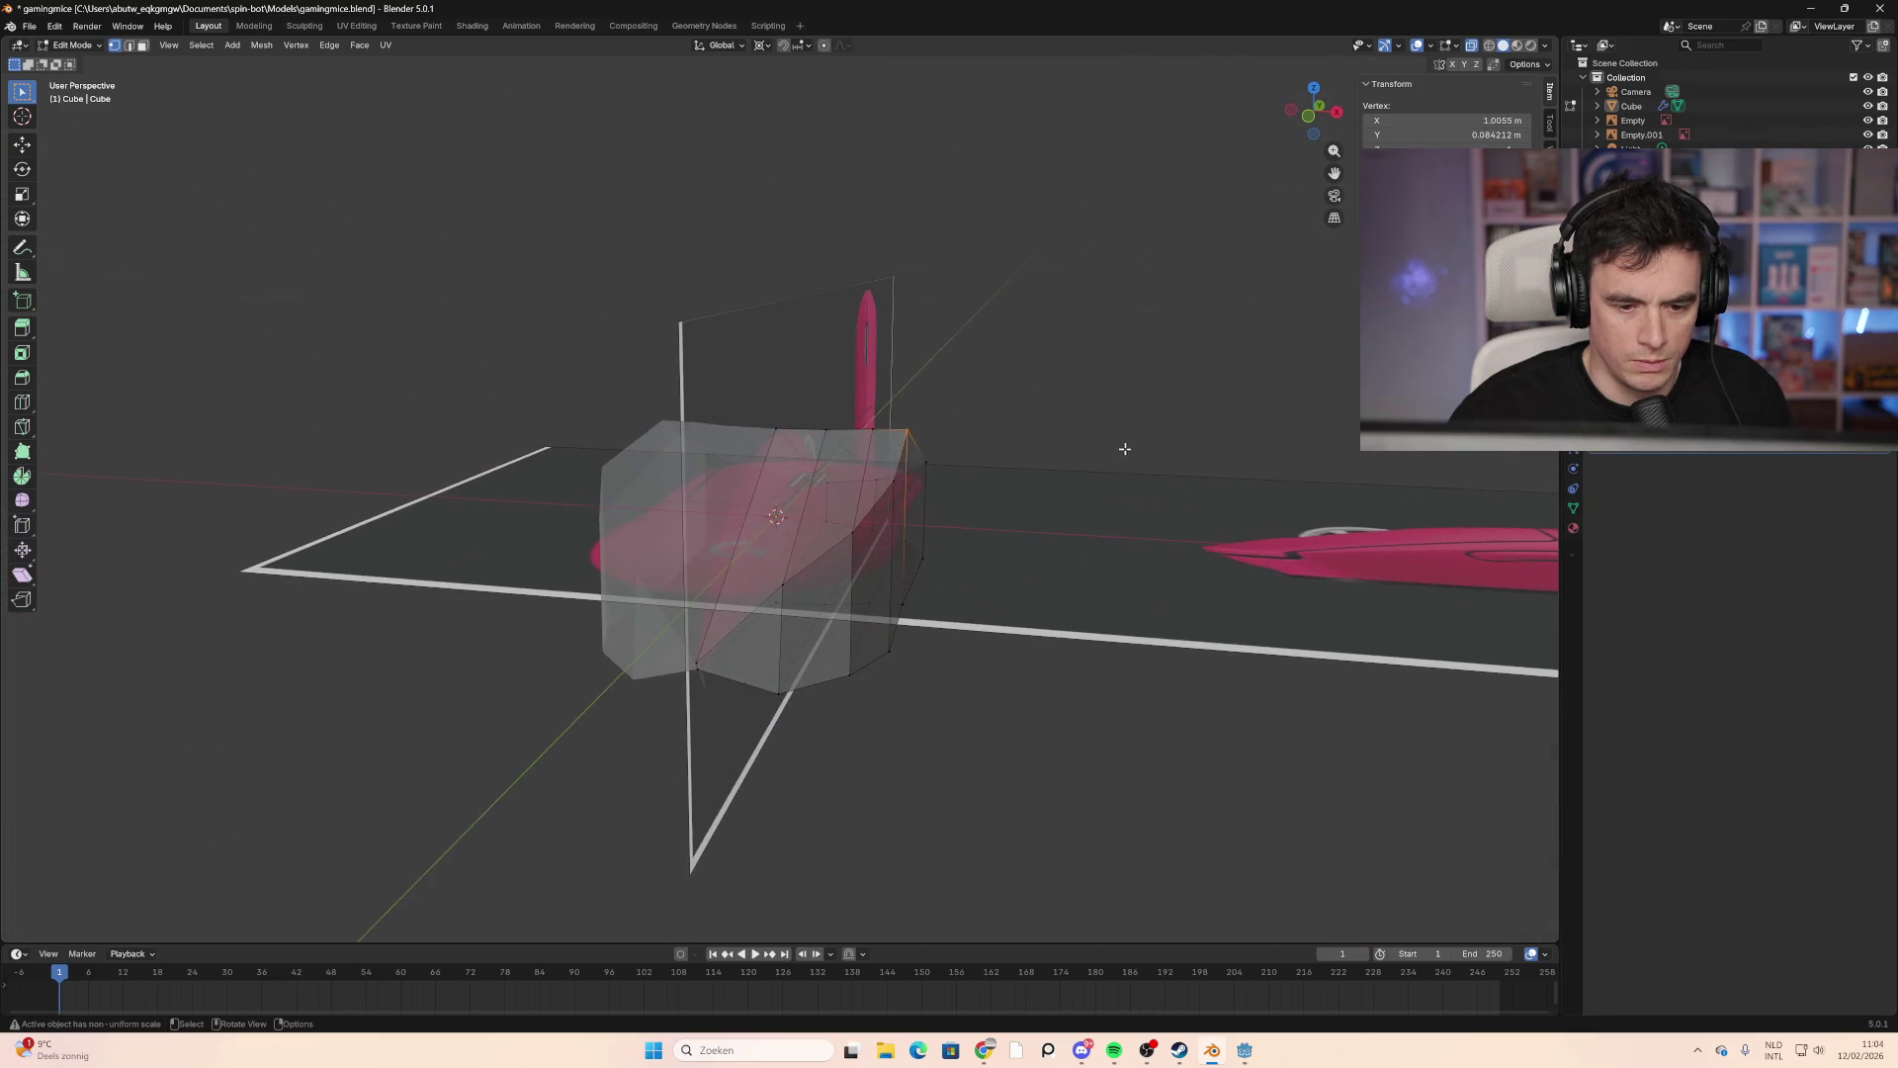
pyautogui.click(888, 501)
pyautogui.moveTo(901, 476); pyautogui.dragTo(891, 460)
pyautogui.press('g')
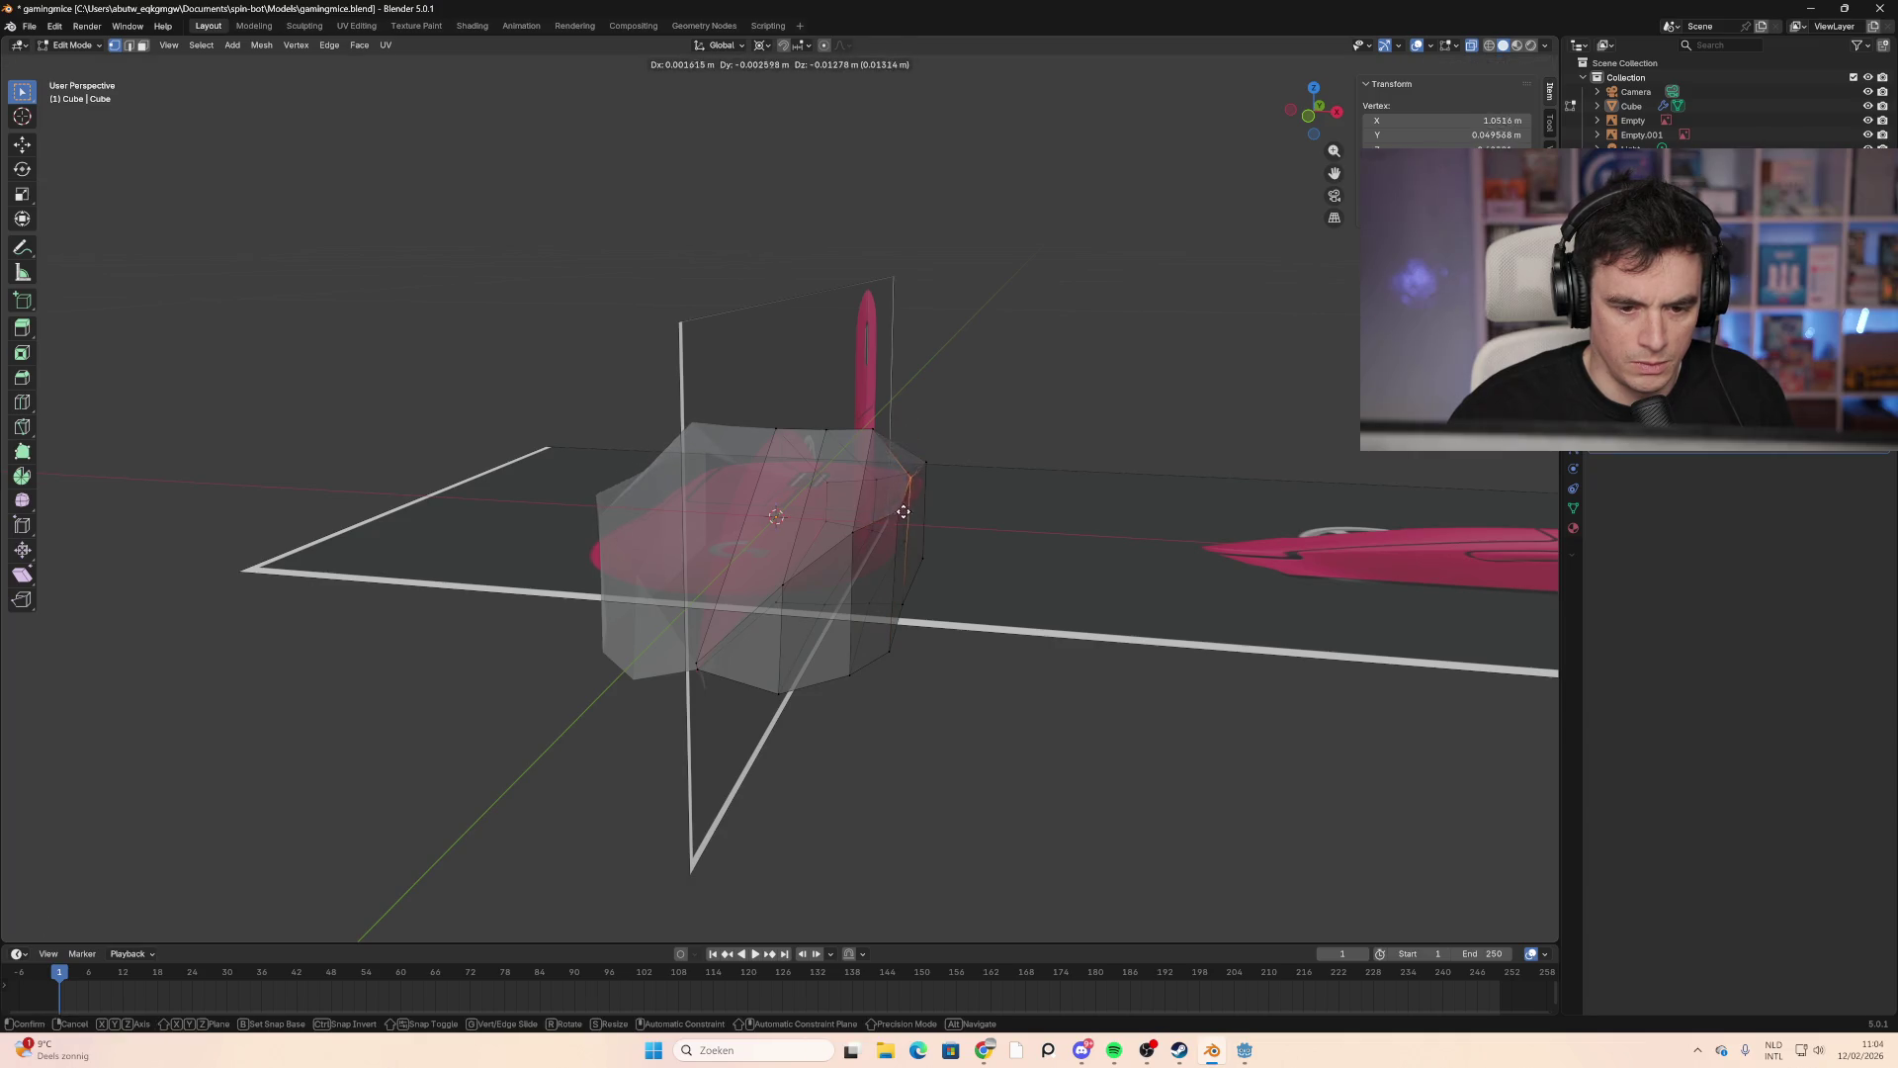
pyautogui.click(867, 472)
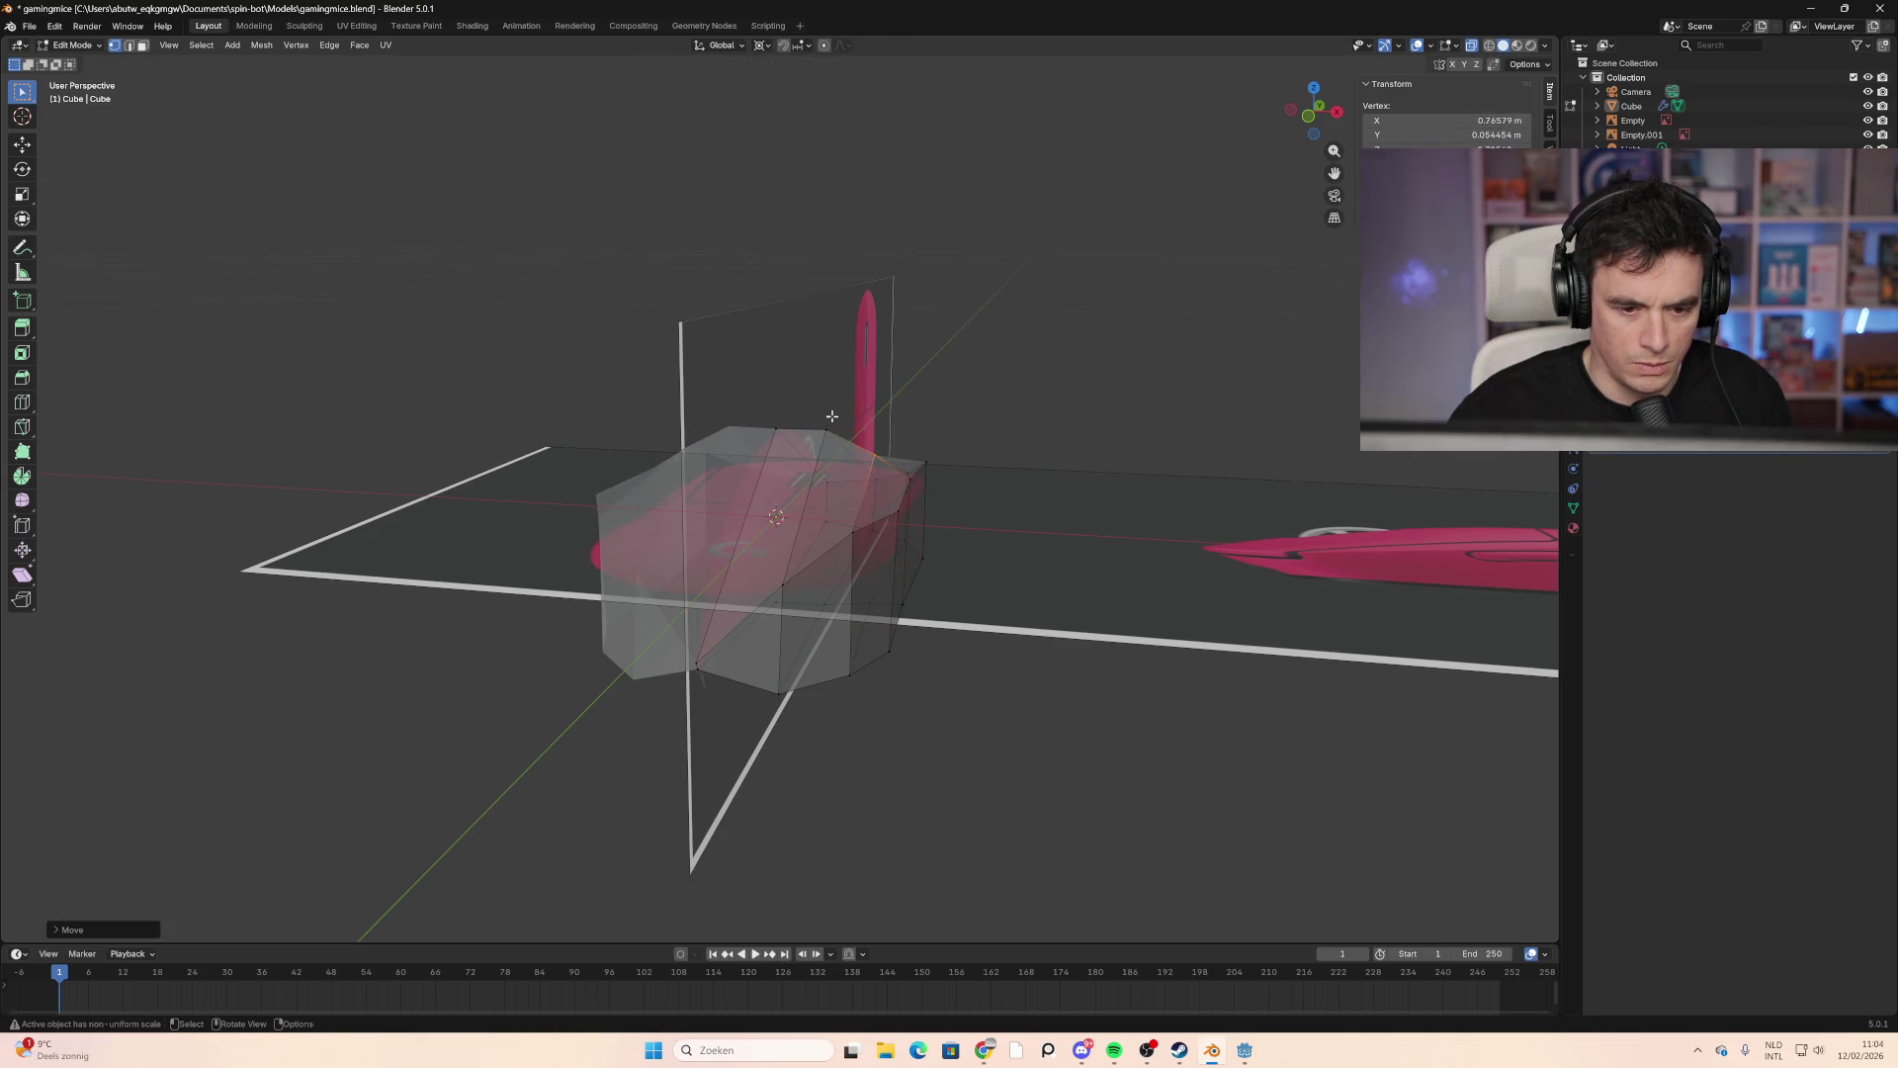
# Step: Pull another end vertex onto the reference outline and check the fit
pyautogui.moveTo(848, 436)
pyautogui.mouseDown(button='middle')
pyautogui.moveTo(810, 440)
pyautogui.moveTo(707, 517)
pyautogui.moveTo(895, 501)
pyautogui.mouseUp(button='middle')
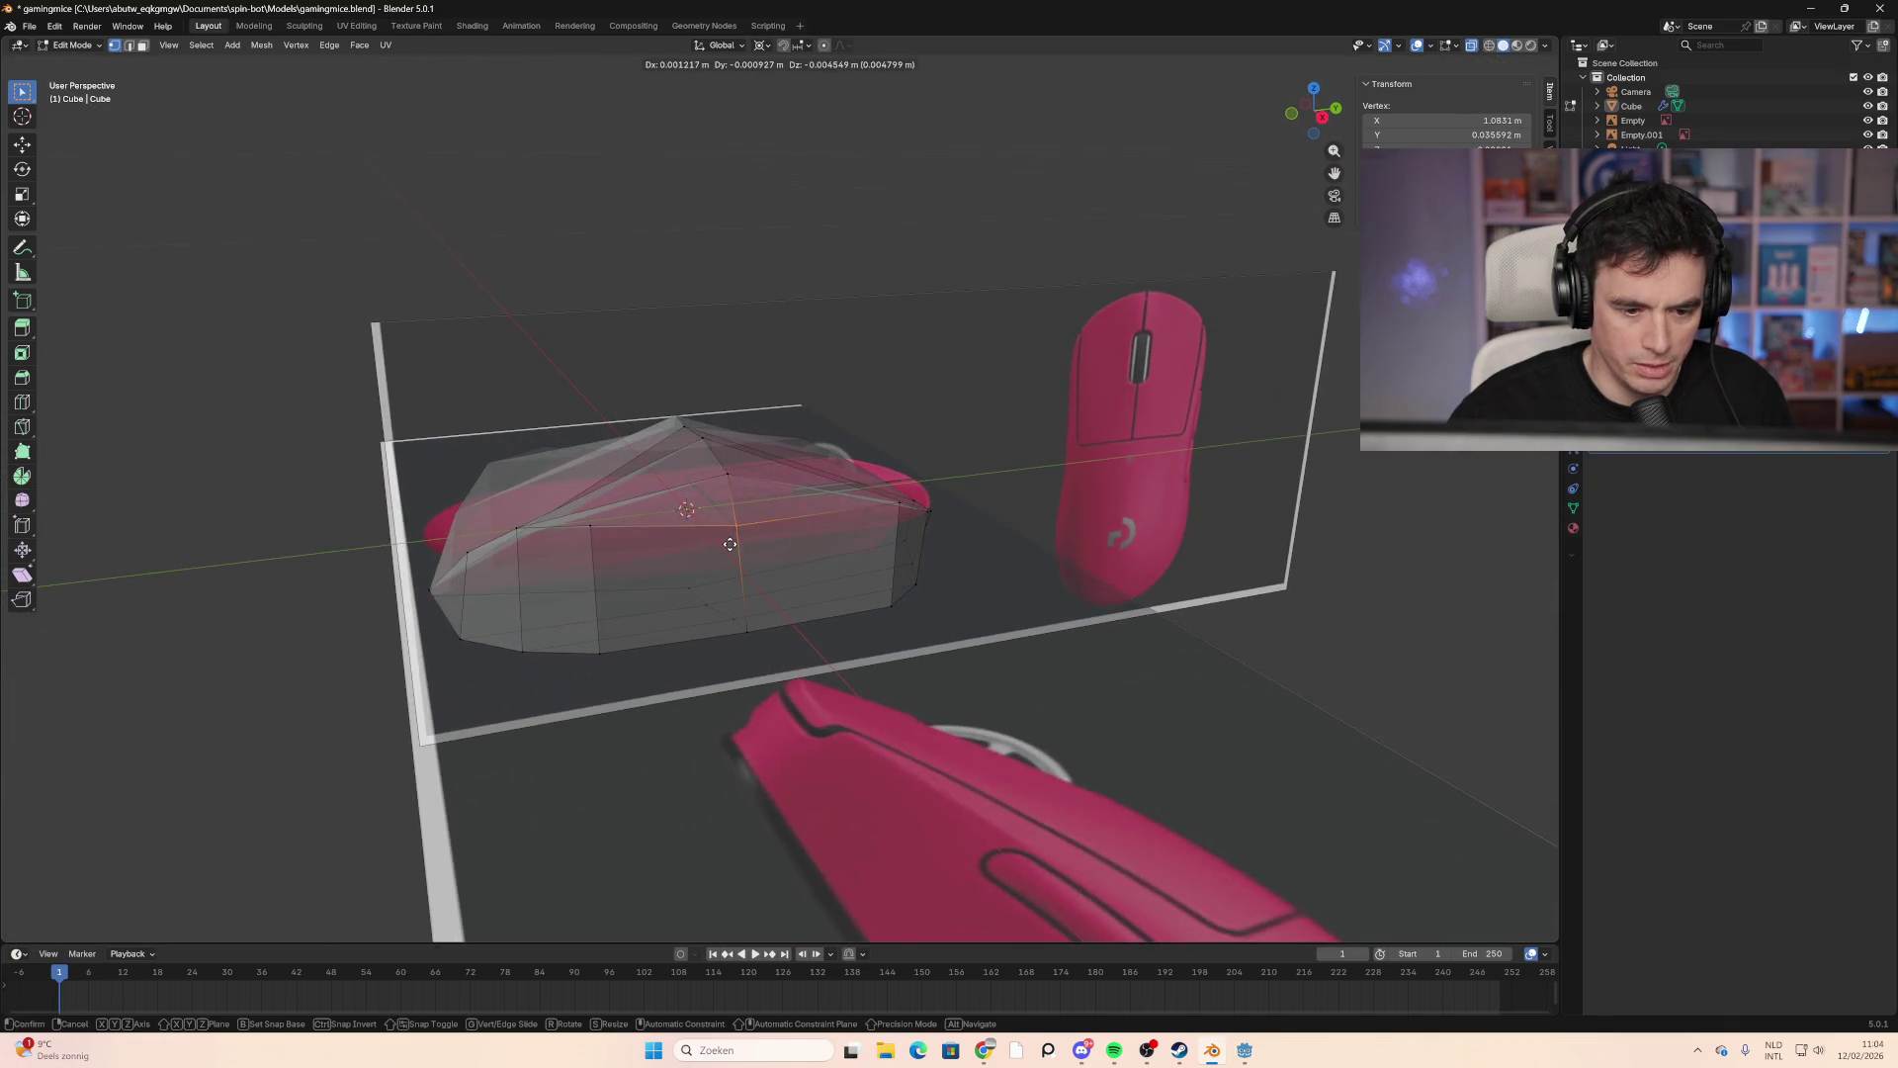
pyautogui.moveTo(726, 534); pyautogui.dragTo(825, 550, button='middle')
pyautogui.click(877, 483)
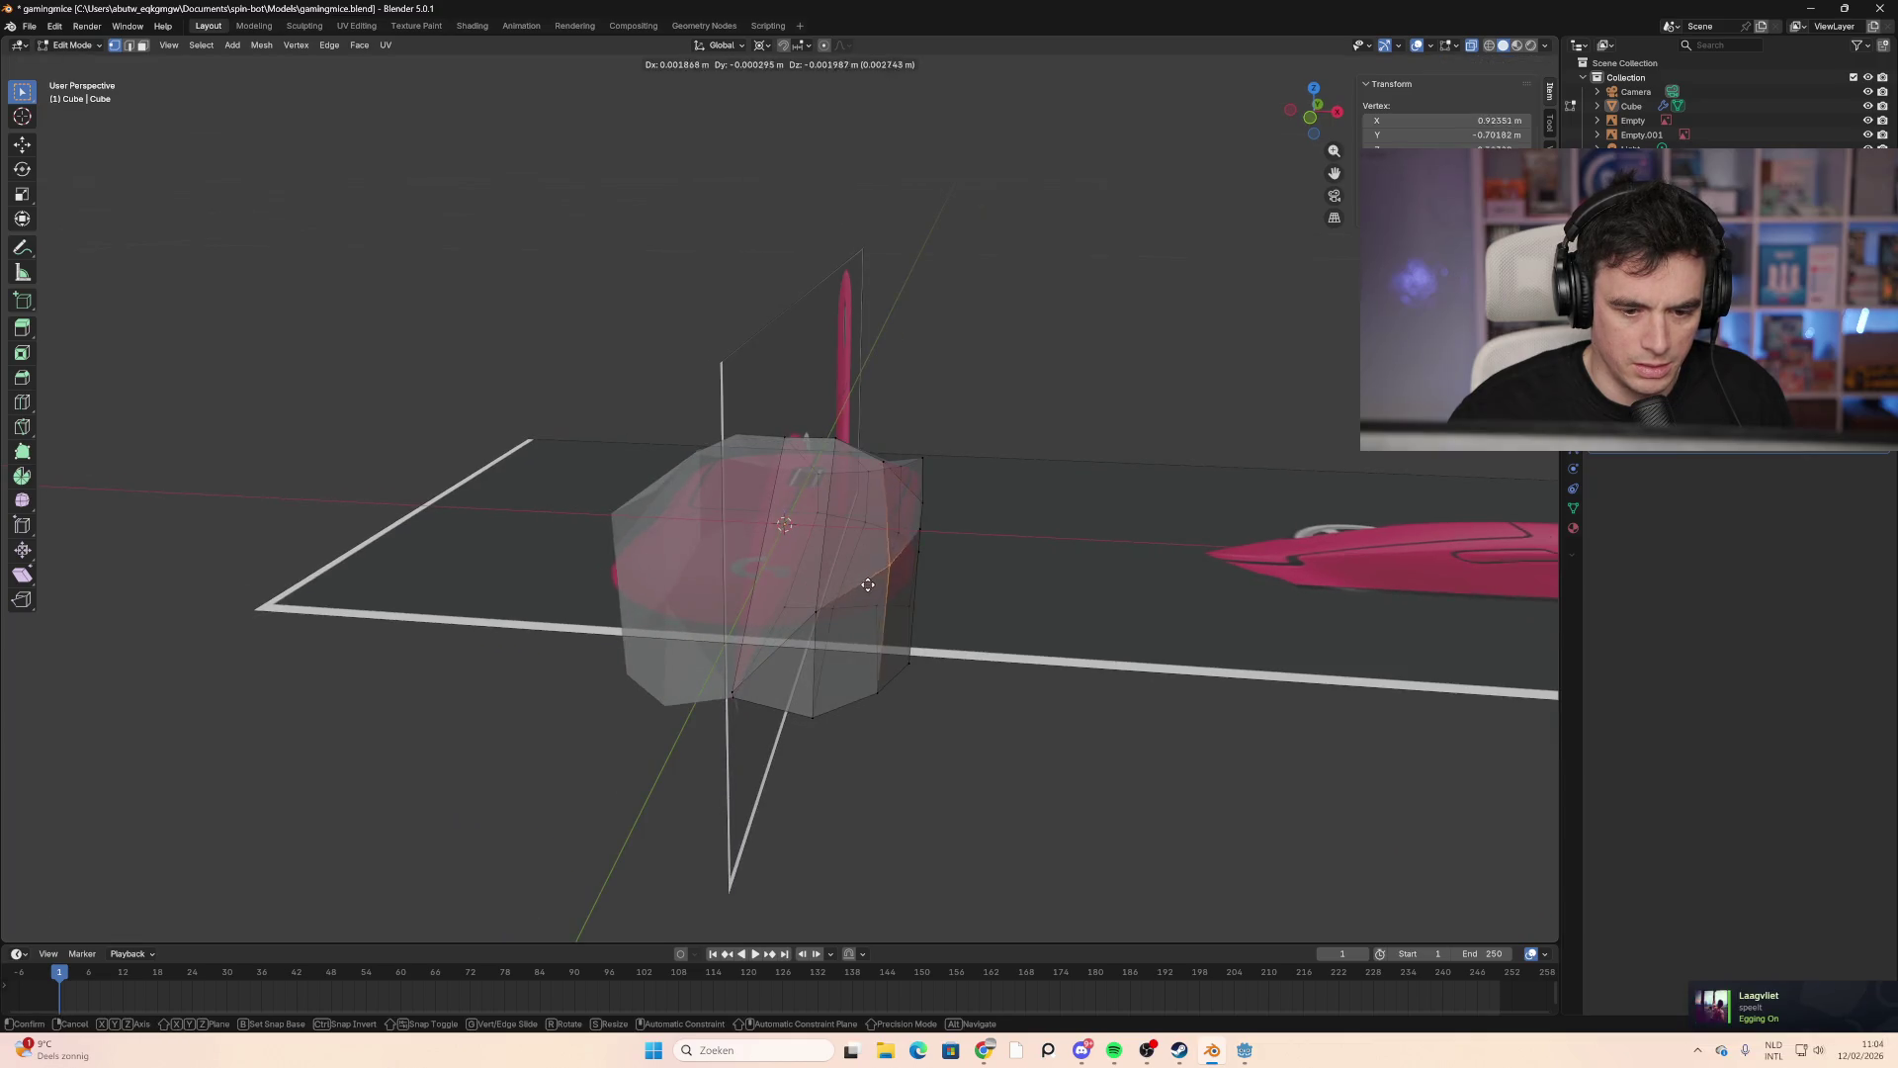
pyautogui.moveTo(876, 484)
pyautogui.mouseDown()
pyautogui.moveTo(875, 501)
pyautogui.moveTo(890, 485)
pyautogui.mouseUp()
pyautogui.moveTo(890, 485)
pyautogui.mouseDown(button='middle')
pyautogui.moveTo(898, 526)
pyautogui.moveTo(840, 514)
pyautogui.mouseUp(button='middle')
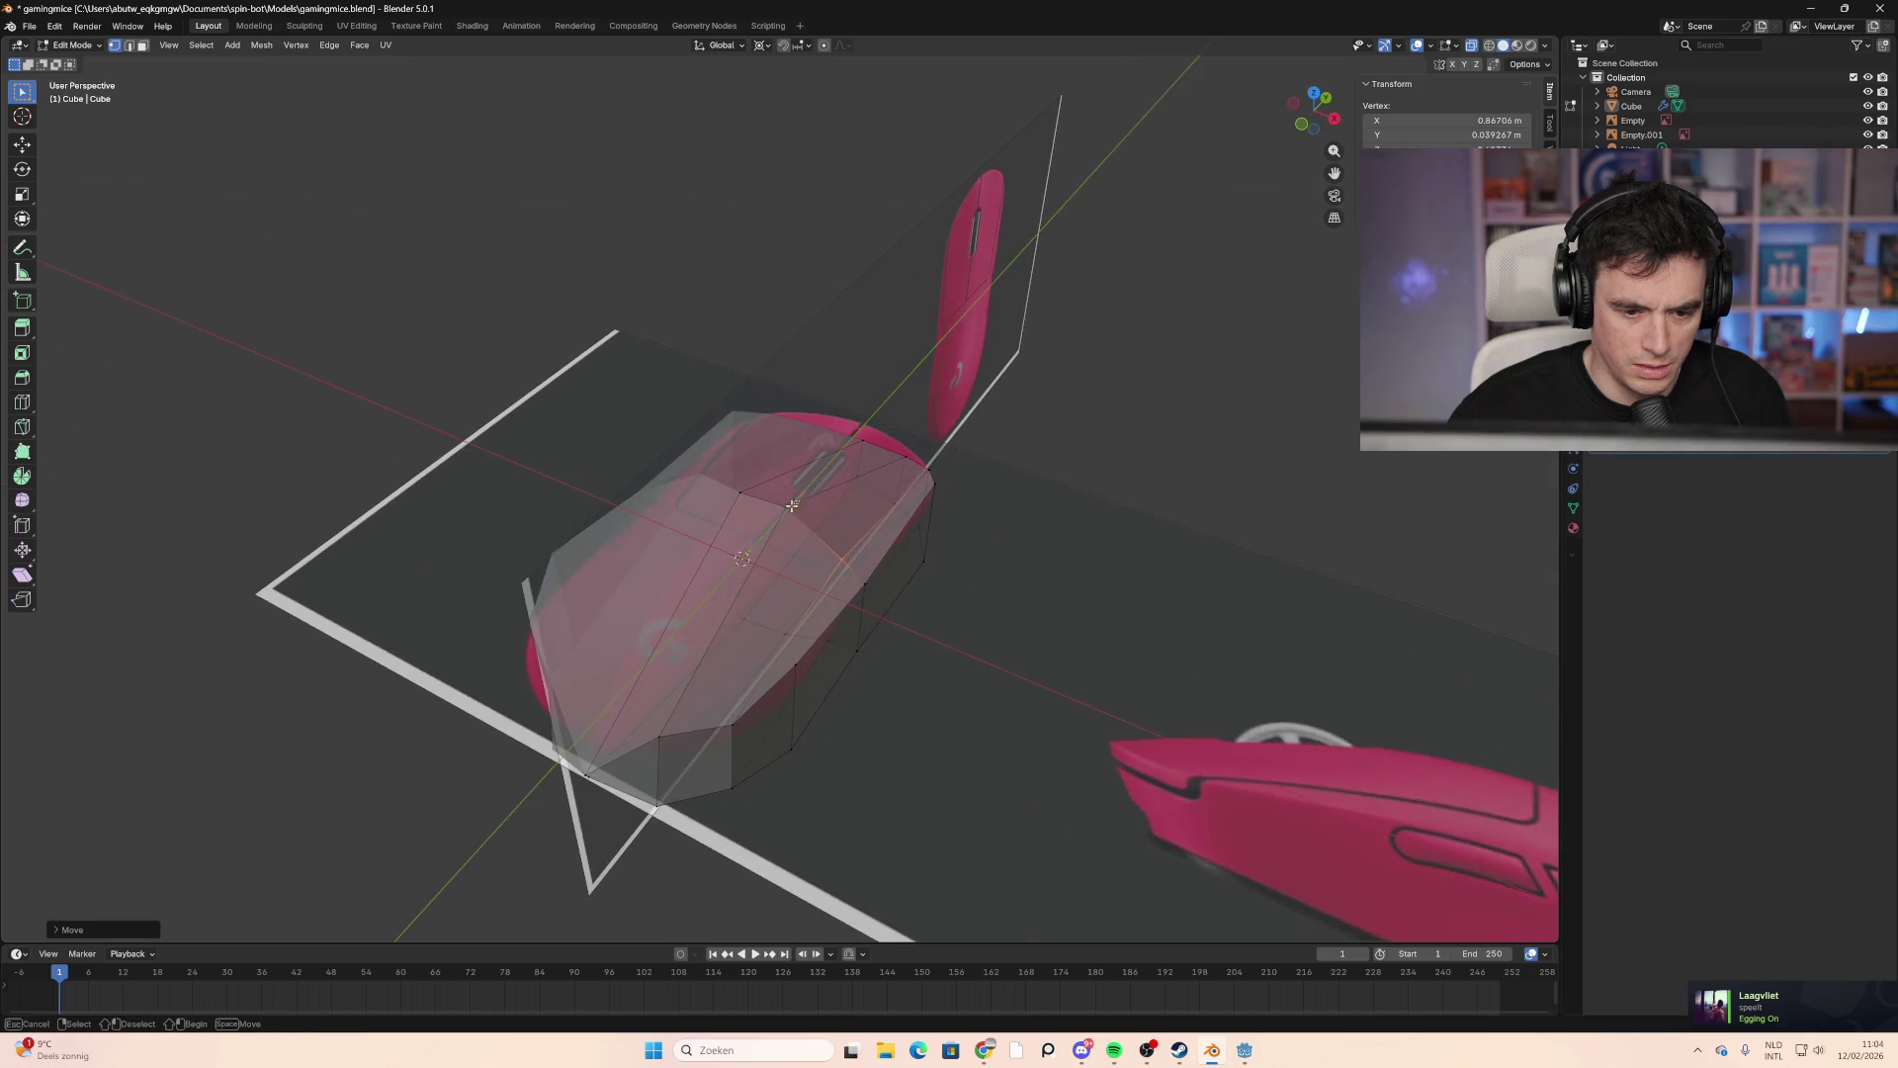
pyautogui.click(786, 507)
pyautogui.click(1299, 153)
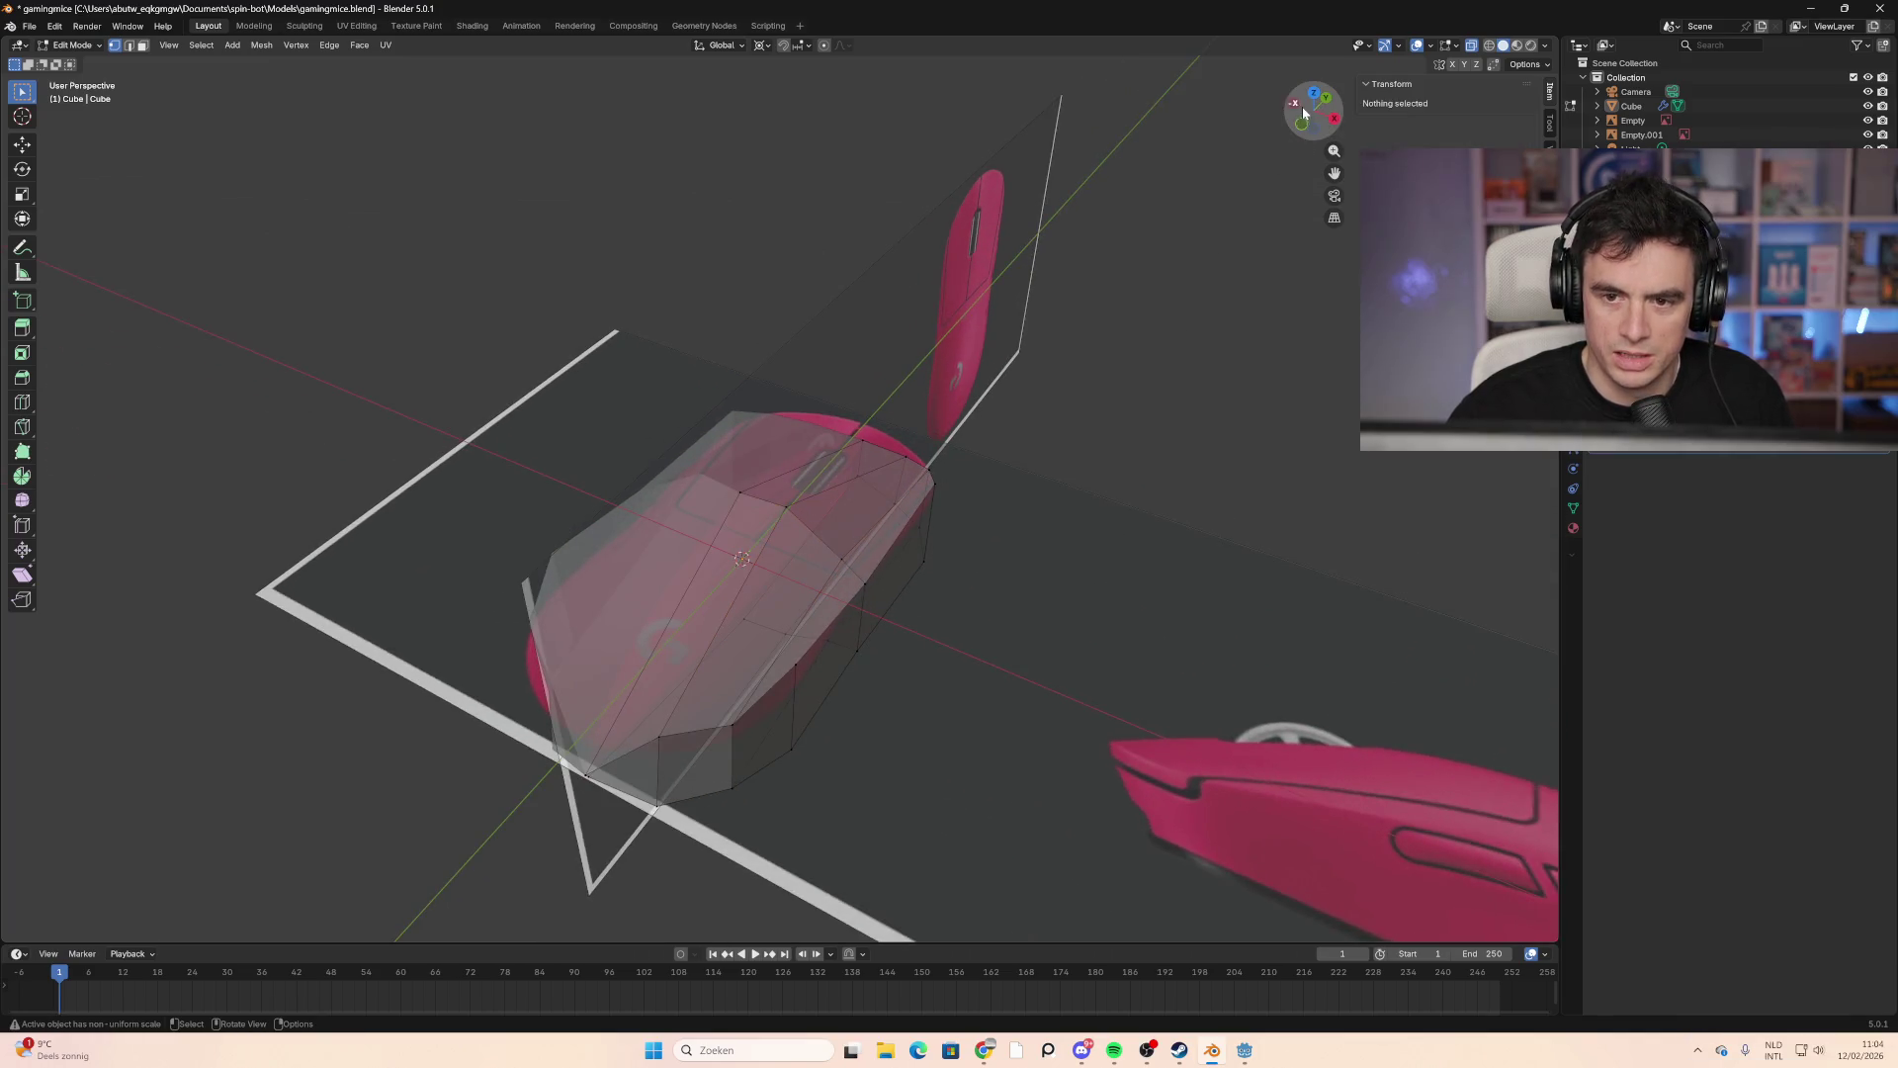
pyautogui.click(1334, 118)
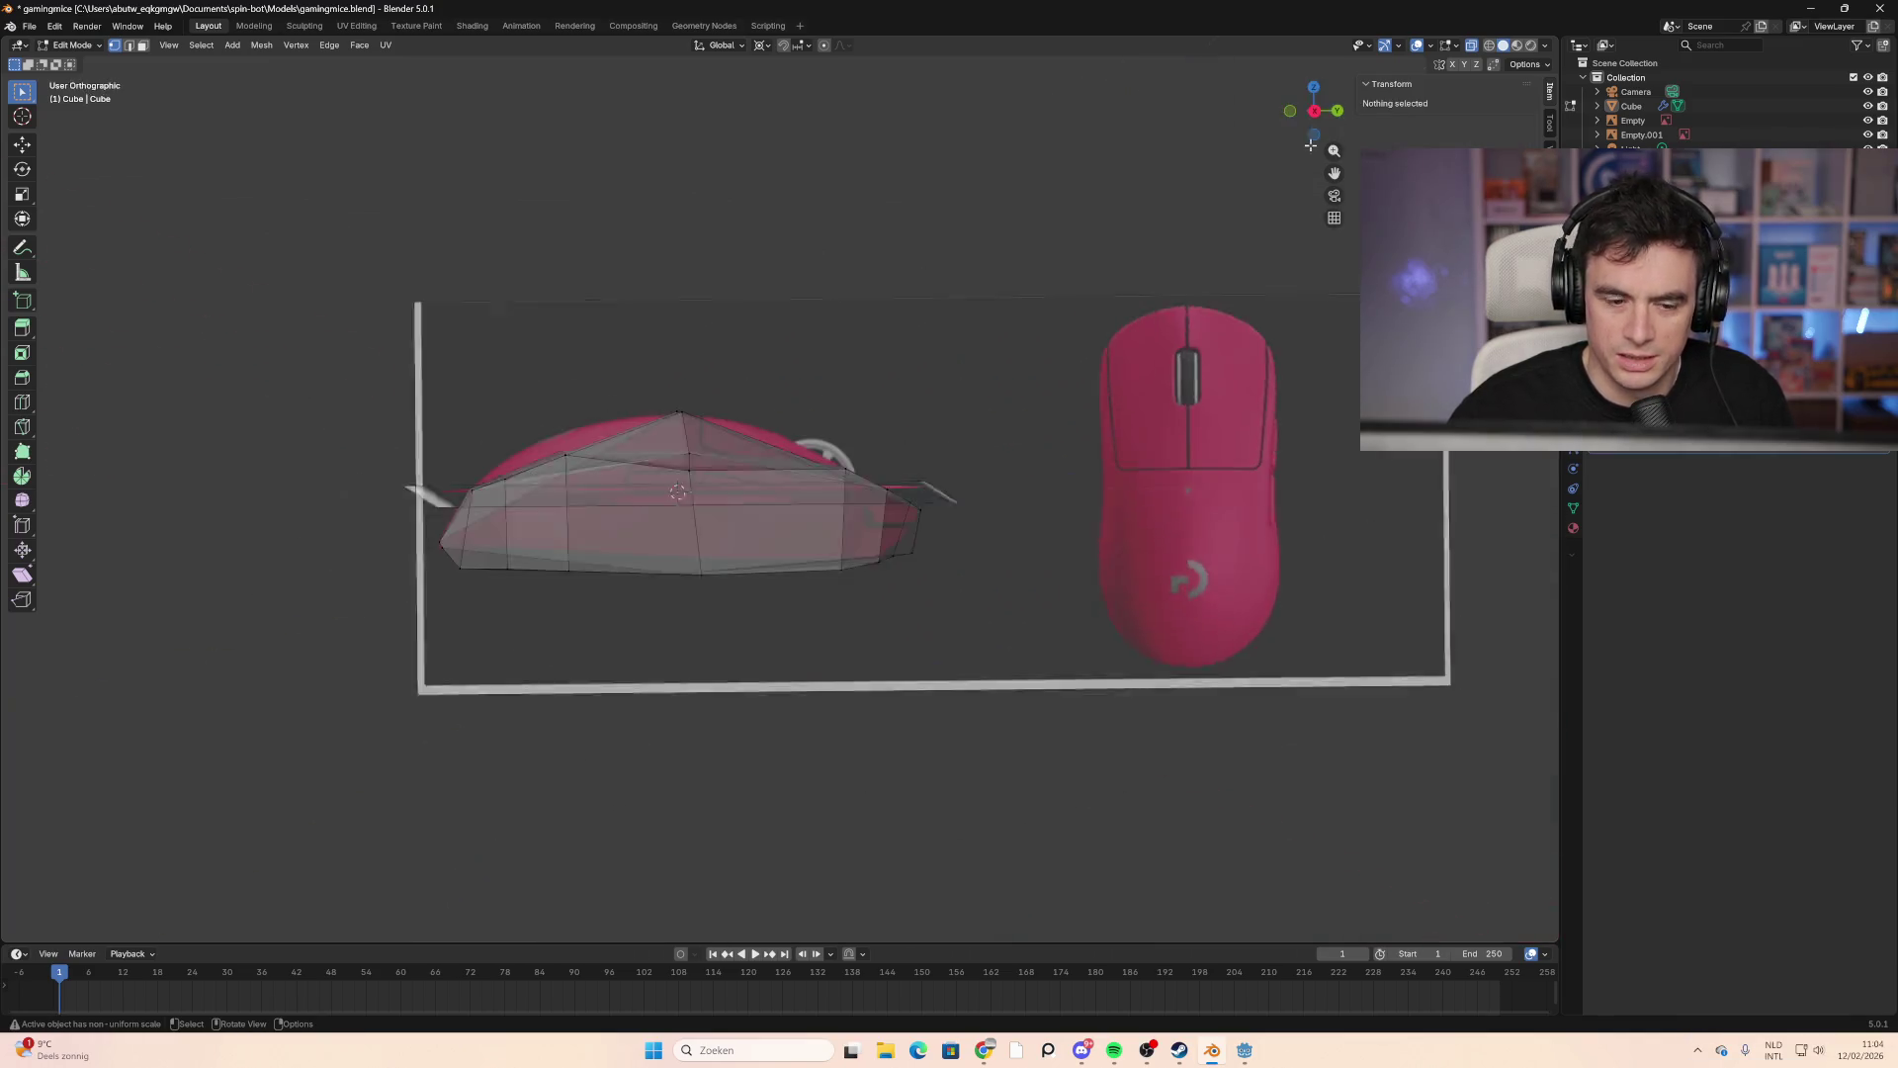
# Step: Move a vertical edge loop to a new position in Right Orthographic view
pyautogui.keyDown('alt'); pyautogui.click(776, 486); pyautogui.keyUp('alt')
pyautogui.press('g')
pyautogui.press('g')
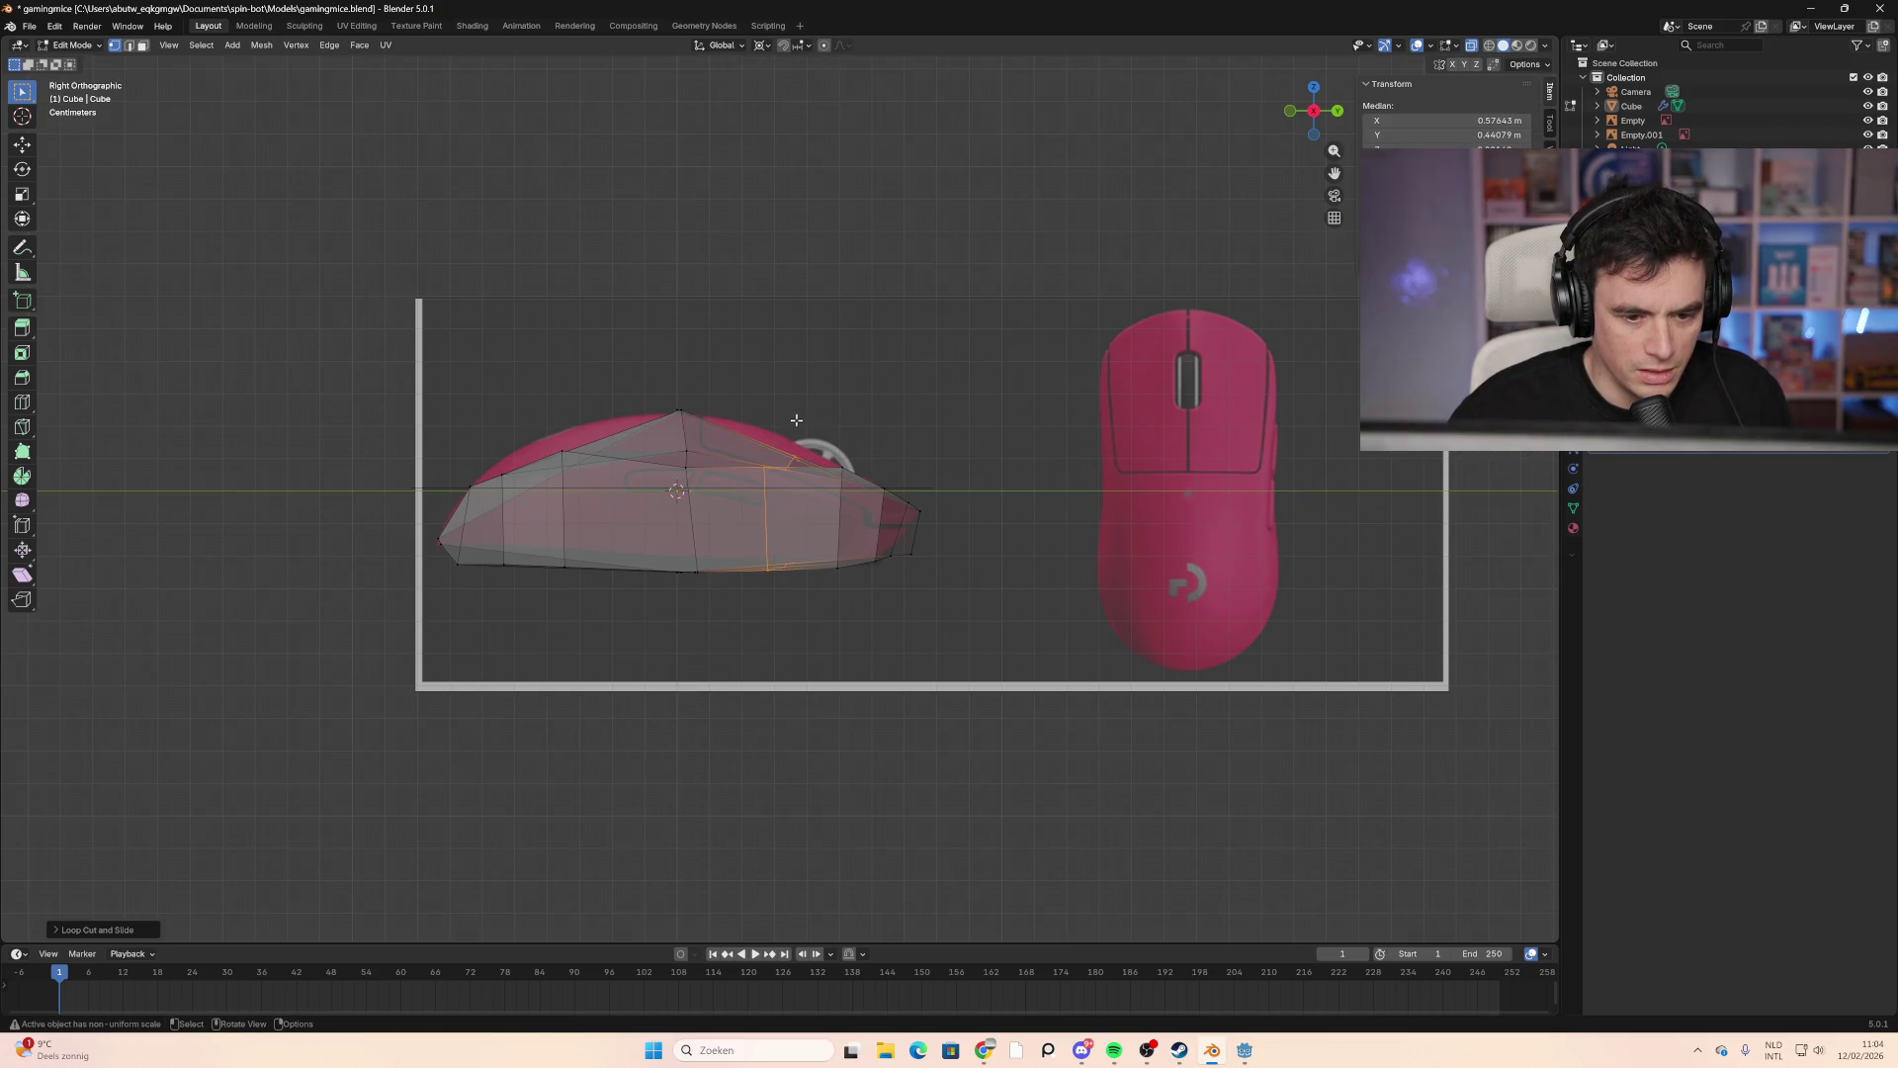
pyautogui.press('Escape')
pyautogui.press('g')
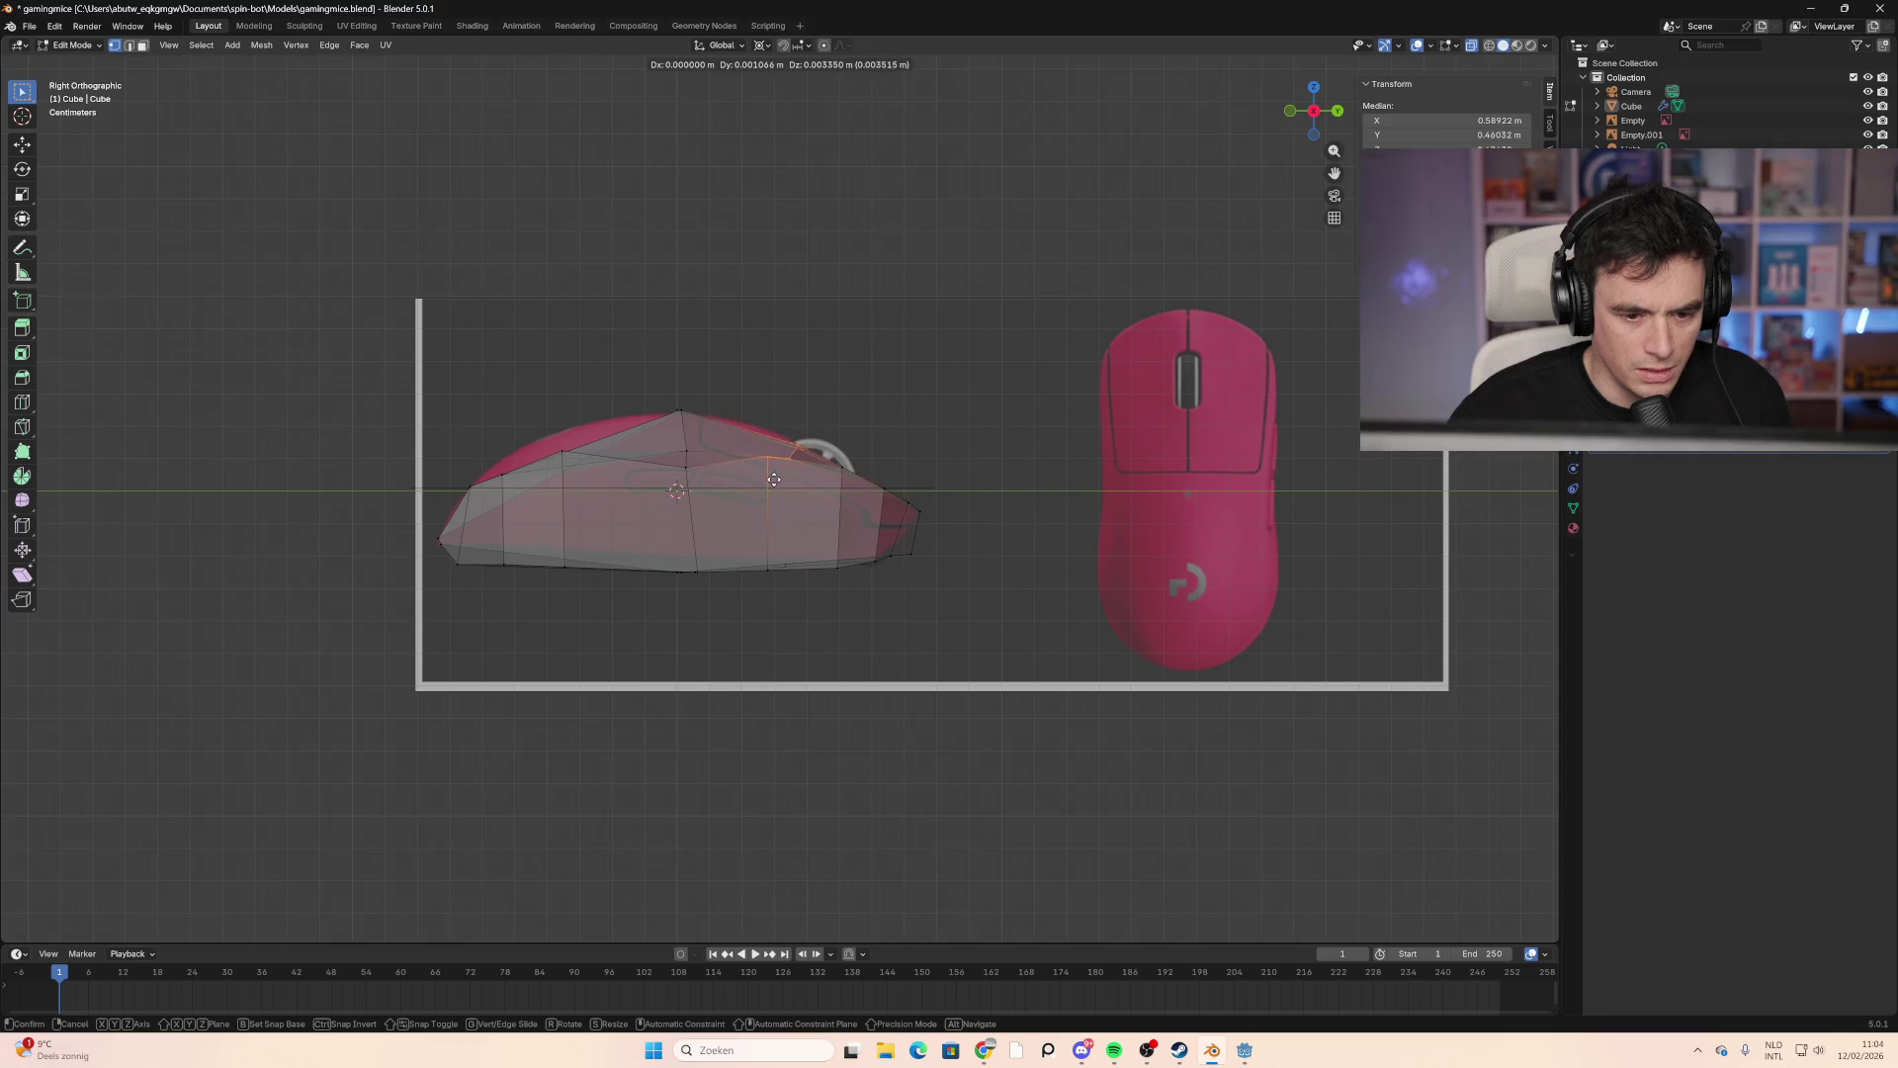
pyautogui.click(763, 473)
pyautogui.press('g')
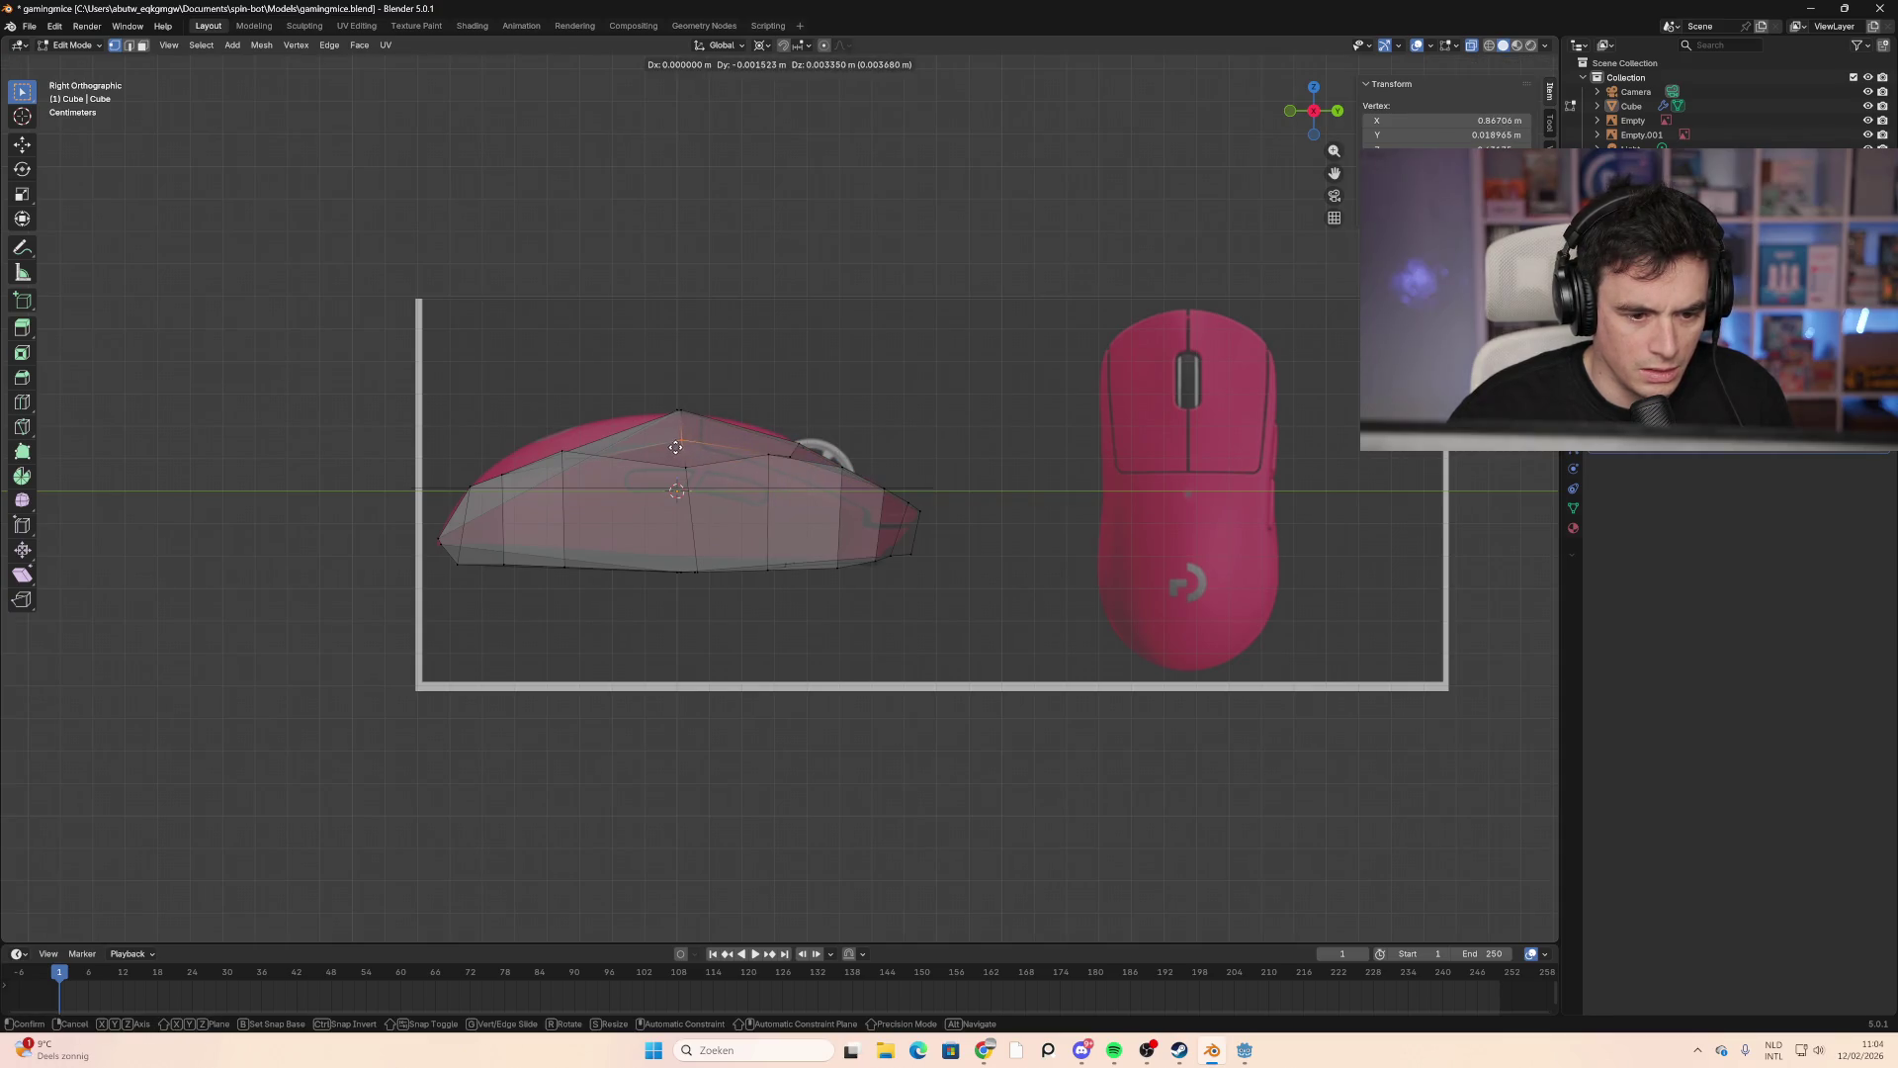
pyautogui.press('Escape')
# Step: Raise three top vertices onto the side reference's hump and upper outline
pyautogui.click(678, 478)
pyautogui.press('g')
pyautogui.click(686, 463)
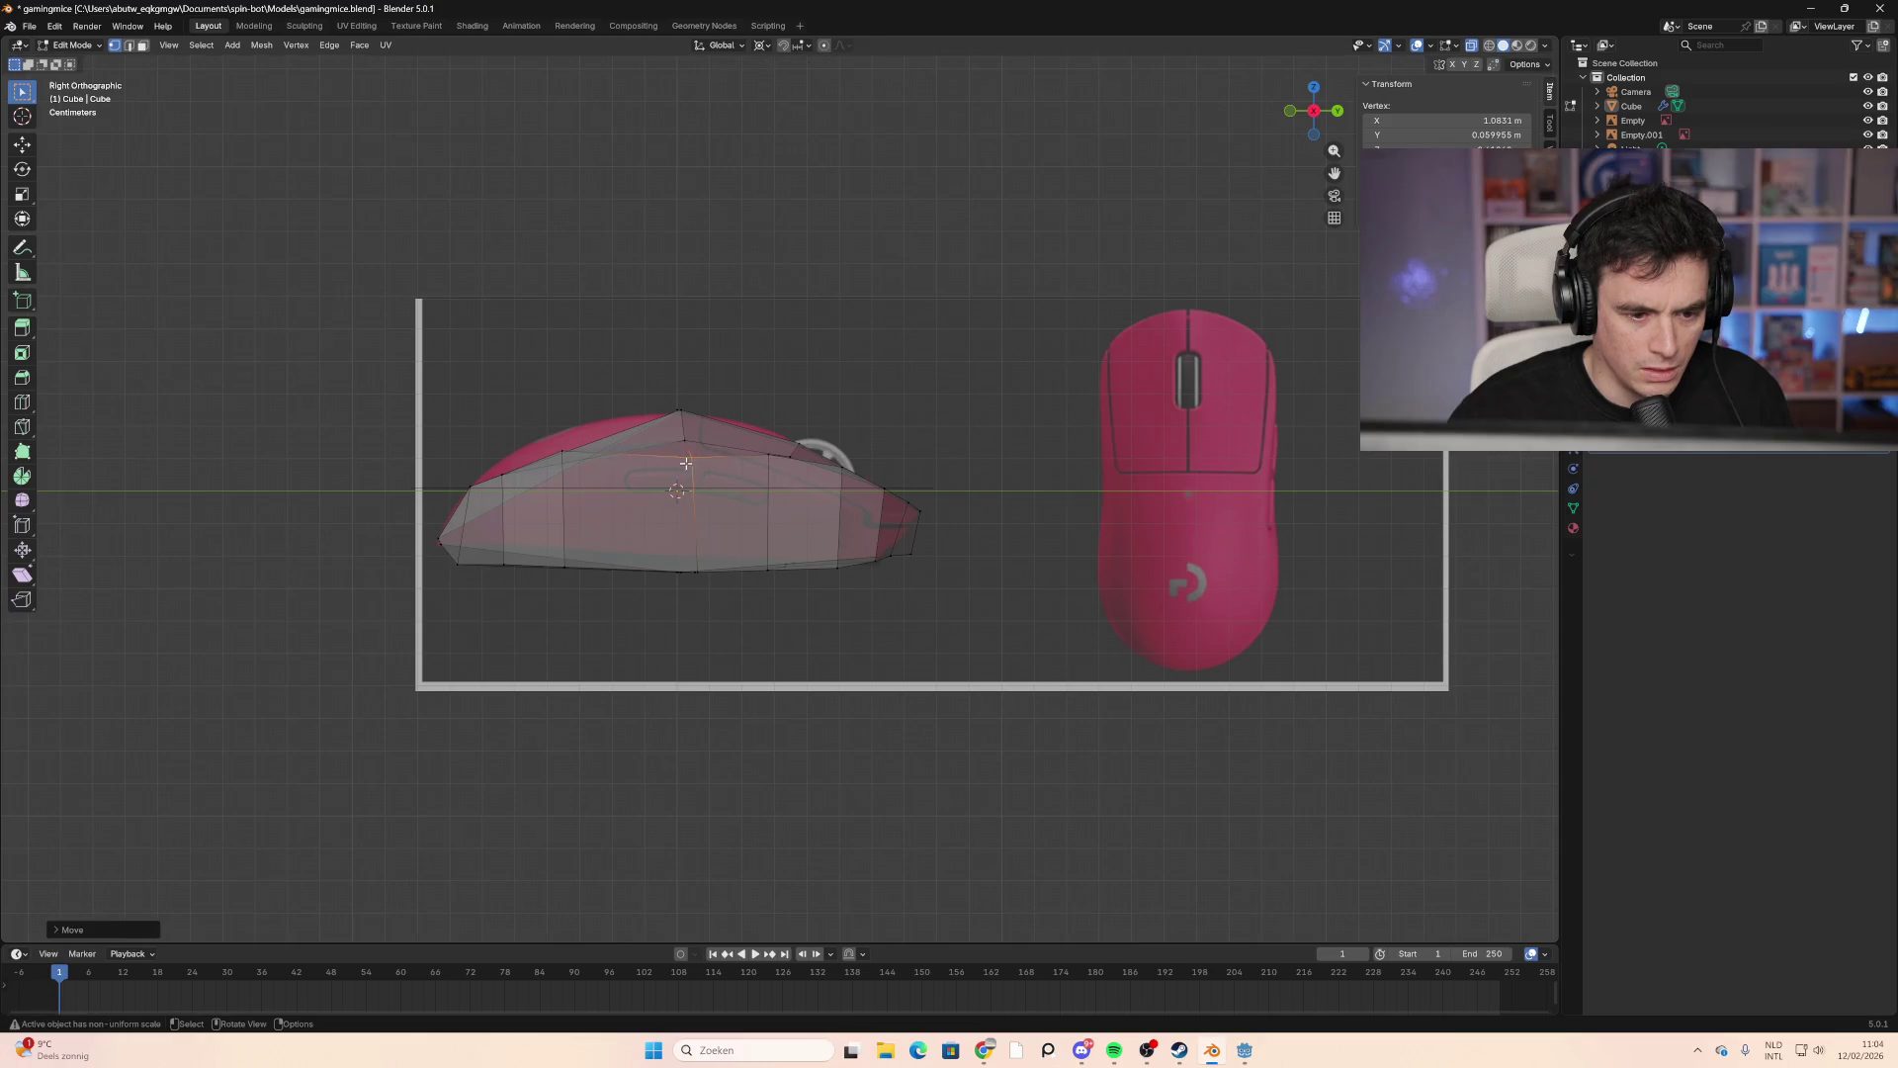
pyautogui.click(566, 441)
pyautogui.press('g')
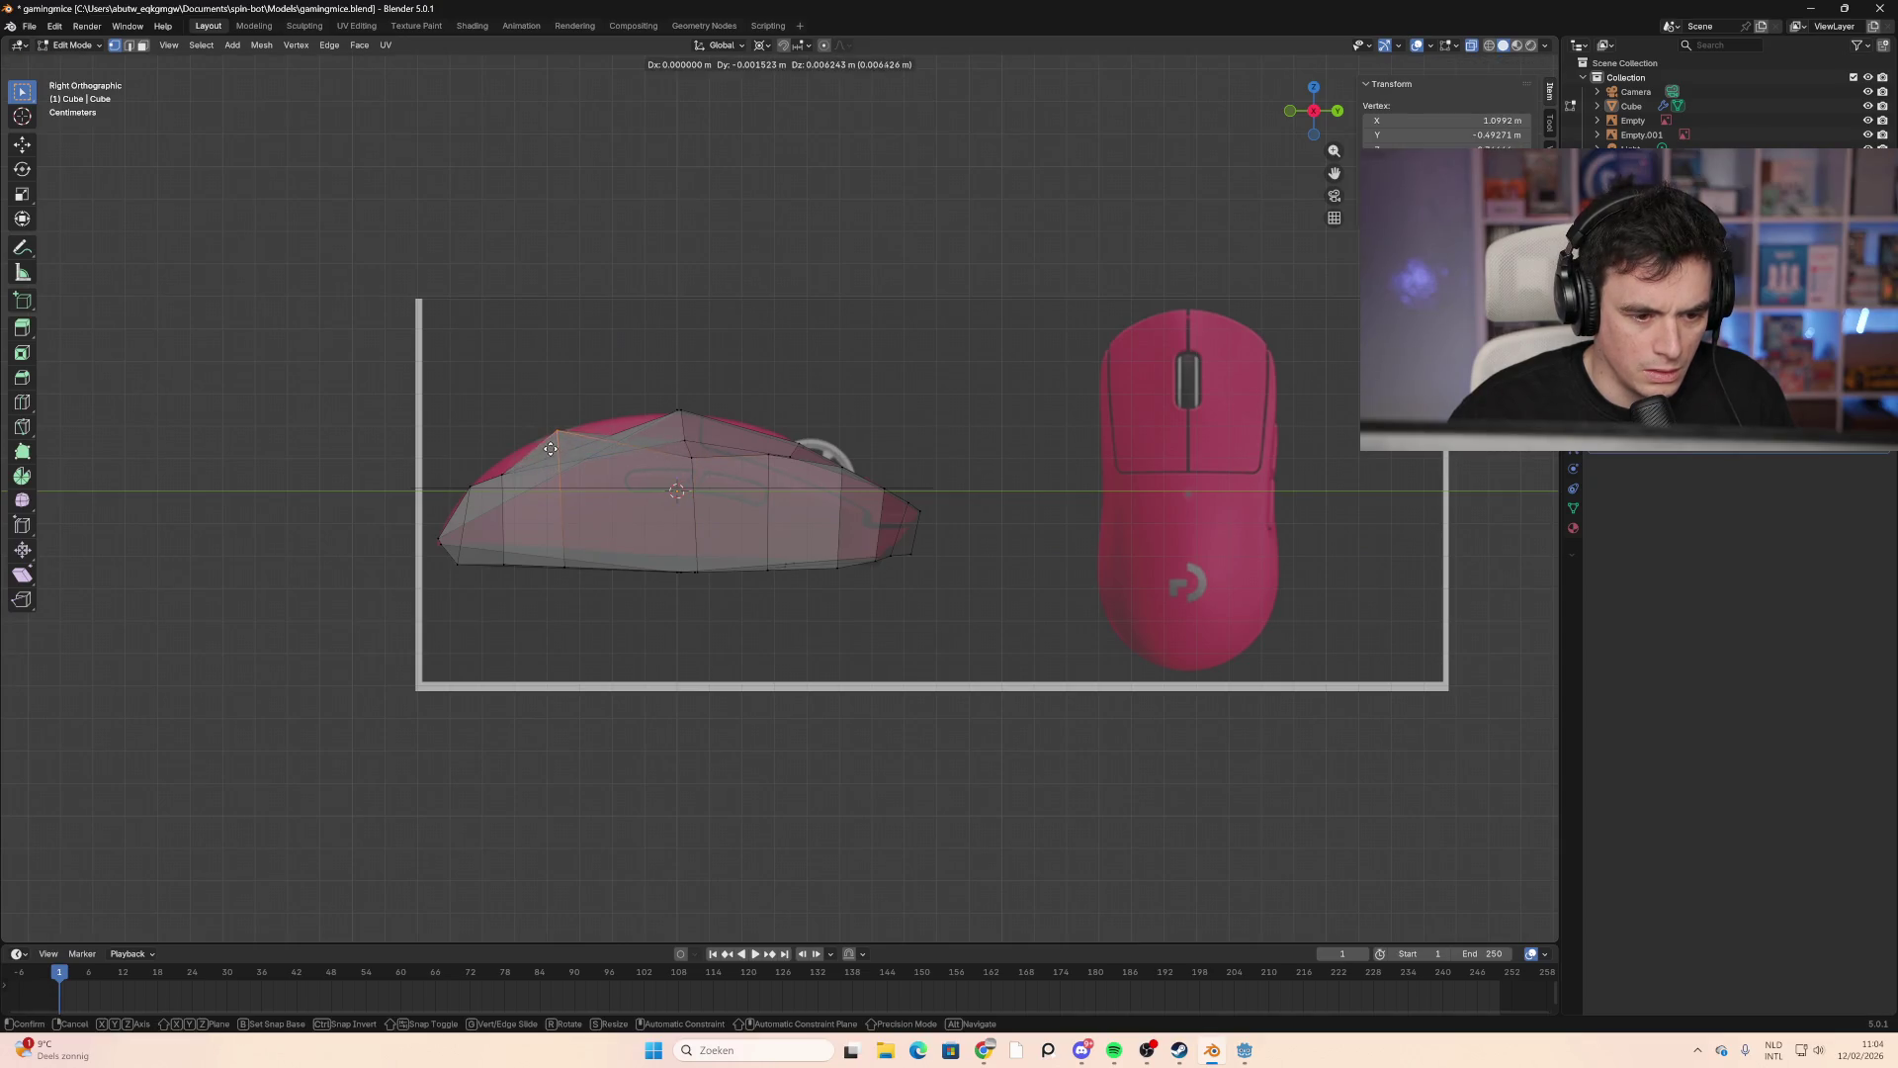
pyautogui.click(550, 450)
pyautogui.click(501, 475)
pyautogui.press('g')
pyautogui.click(483, 478)
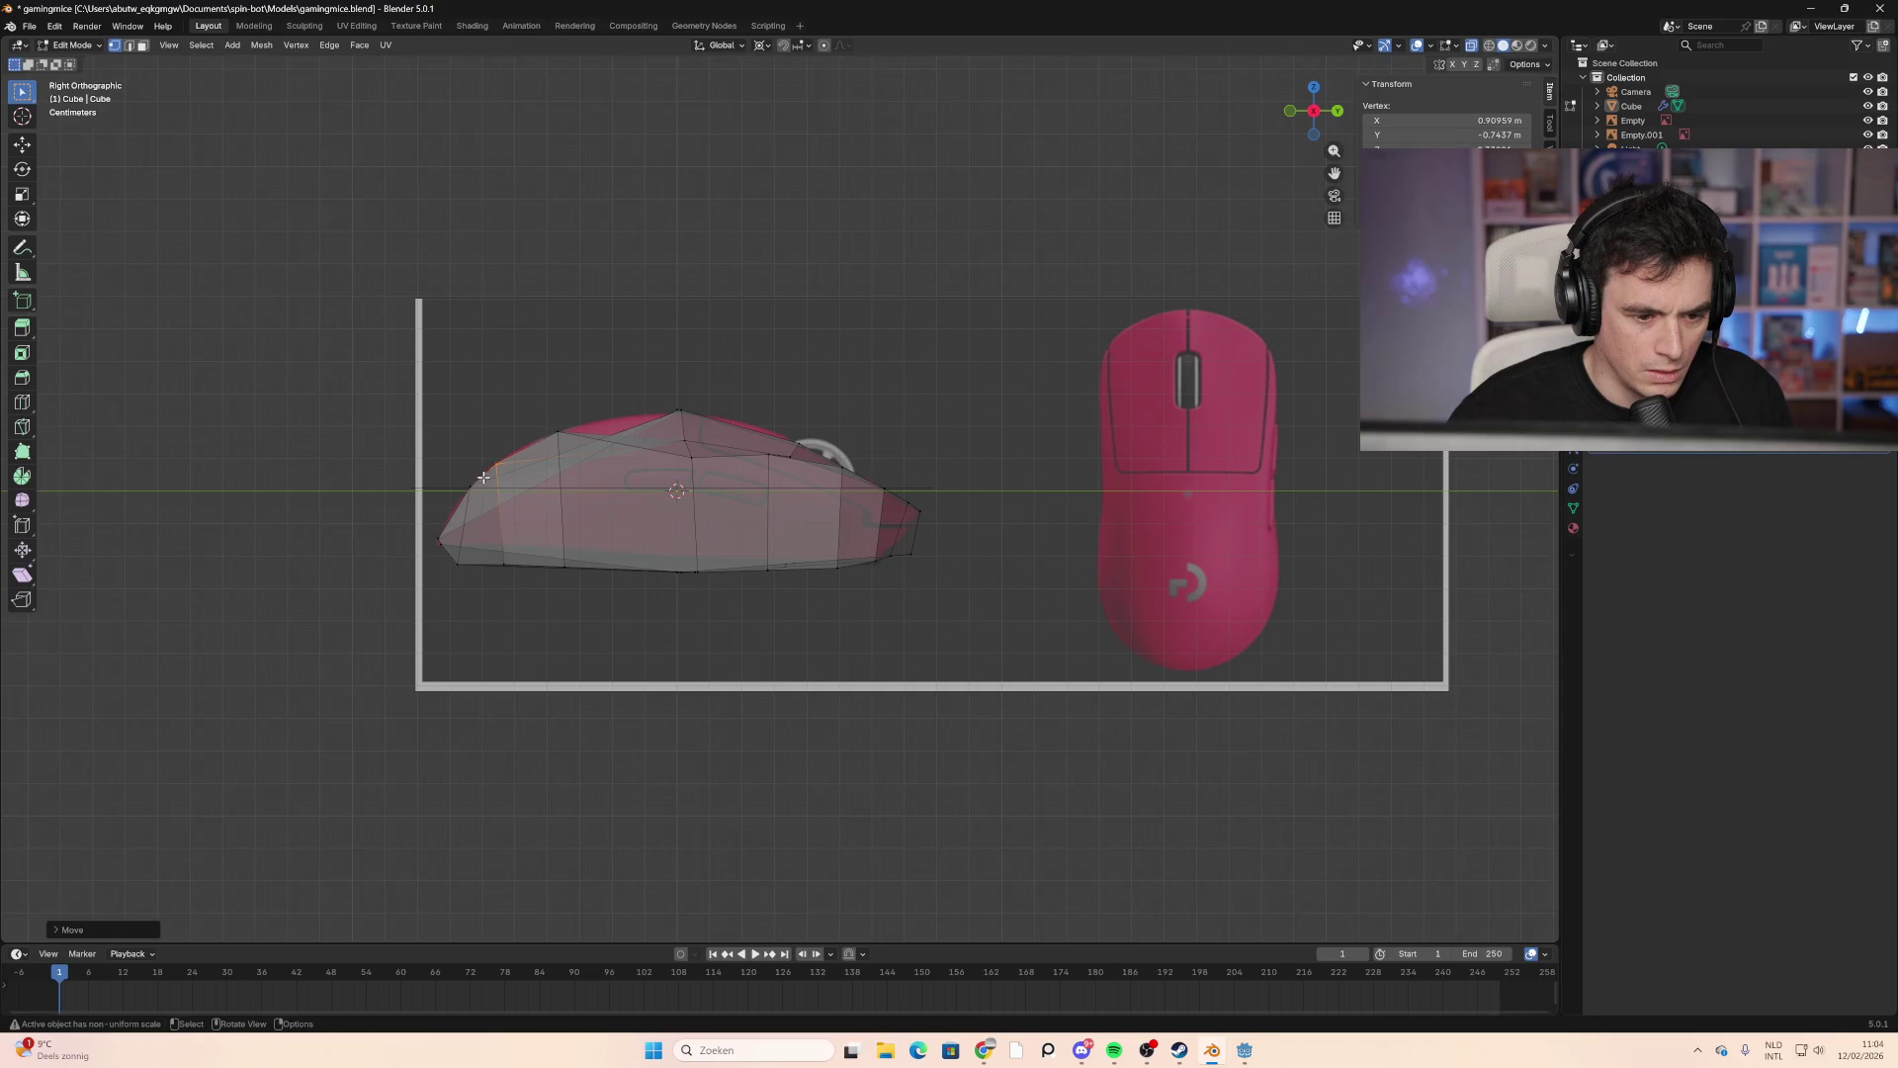
pyautogui.hotkey('alt', 'a')
pyautogui.moveTo(594, 473)
pyautogui.mouseDown(button='middle')
pyautogui.moveTo(690, 526)
pyautogui.moveTo(593, 477)
pyautogui.mouseUp(button='middle')
# Step: Pull a vertex on the mesh's side down toward the side reference
pyautogui.hotkey('ctrl', 'r')
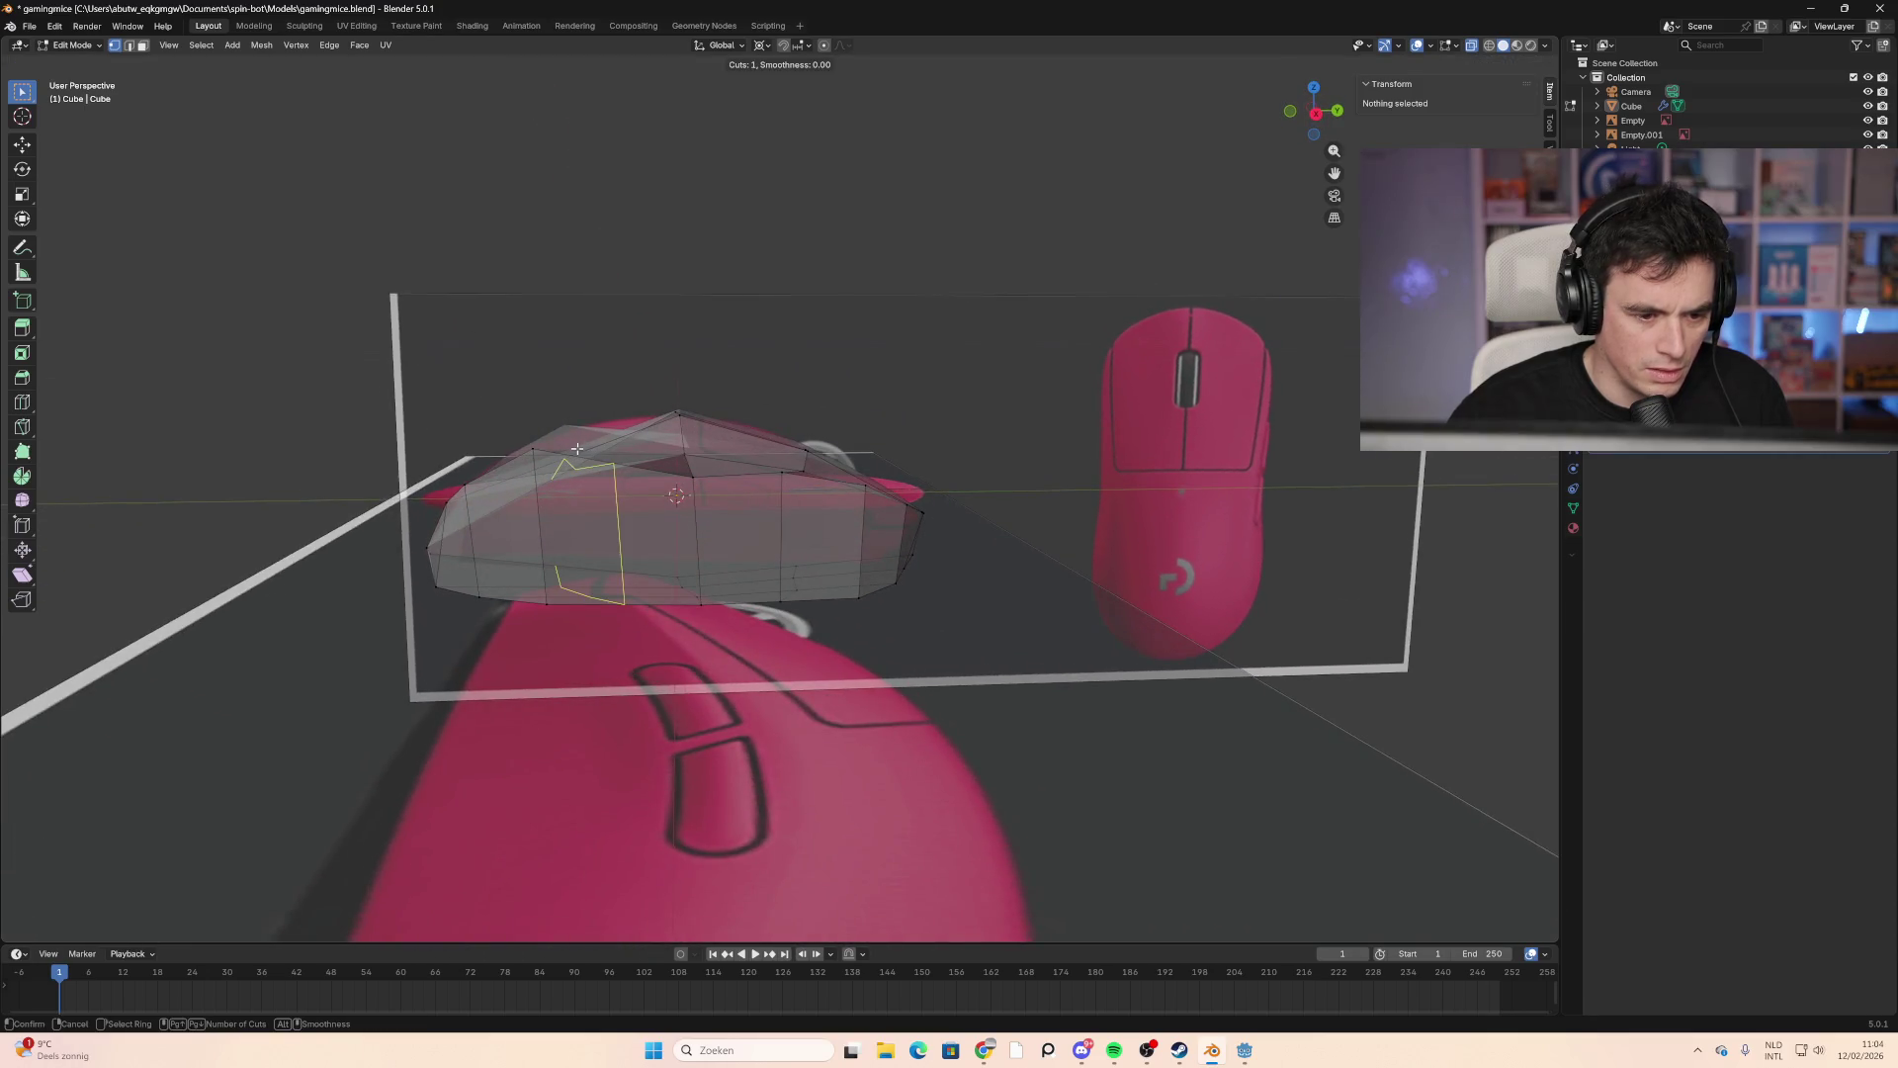
pyautogui.press('Escape')
pyautogui.moveTo(609, 490); pyautogui.dragTo(646, 475, button='middle')
pyautogui.click(647, 476)
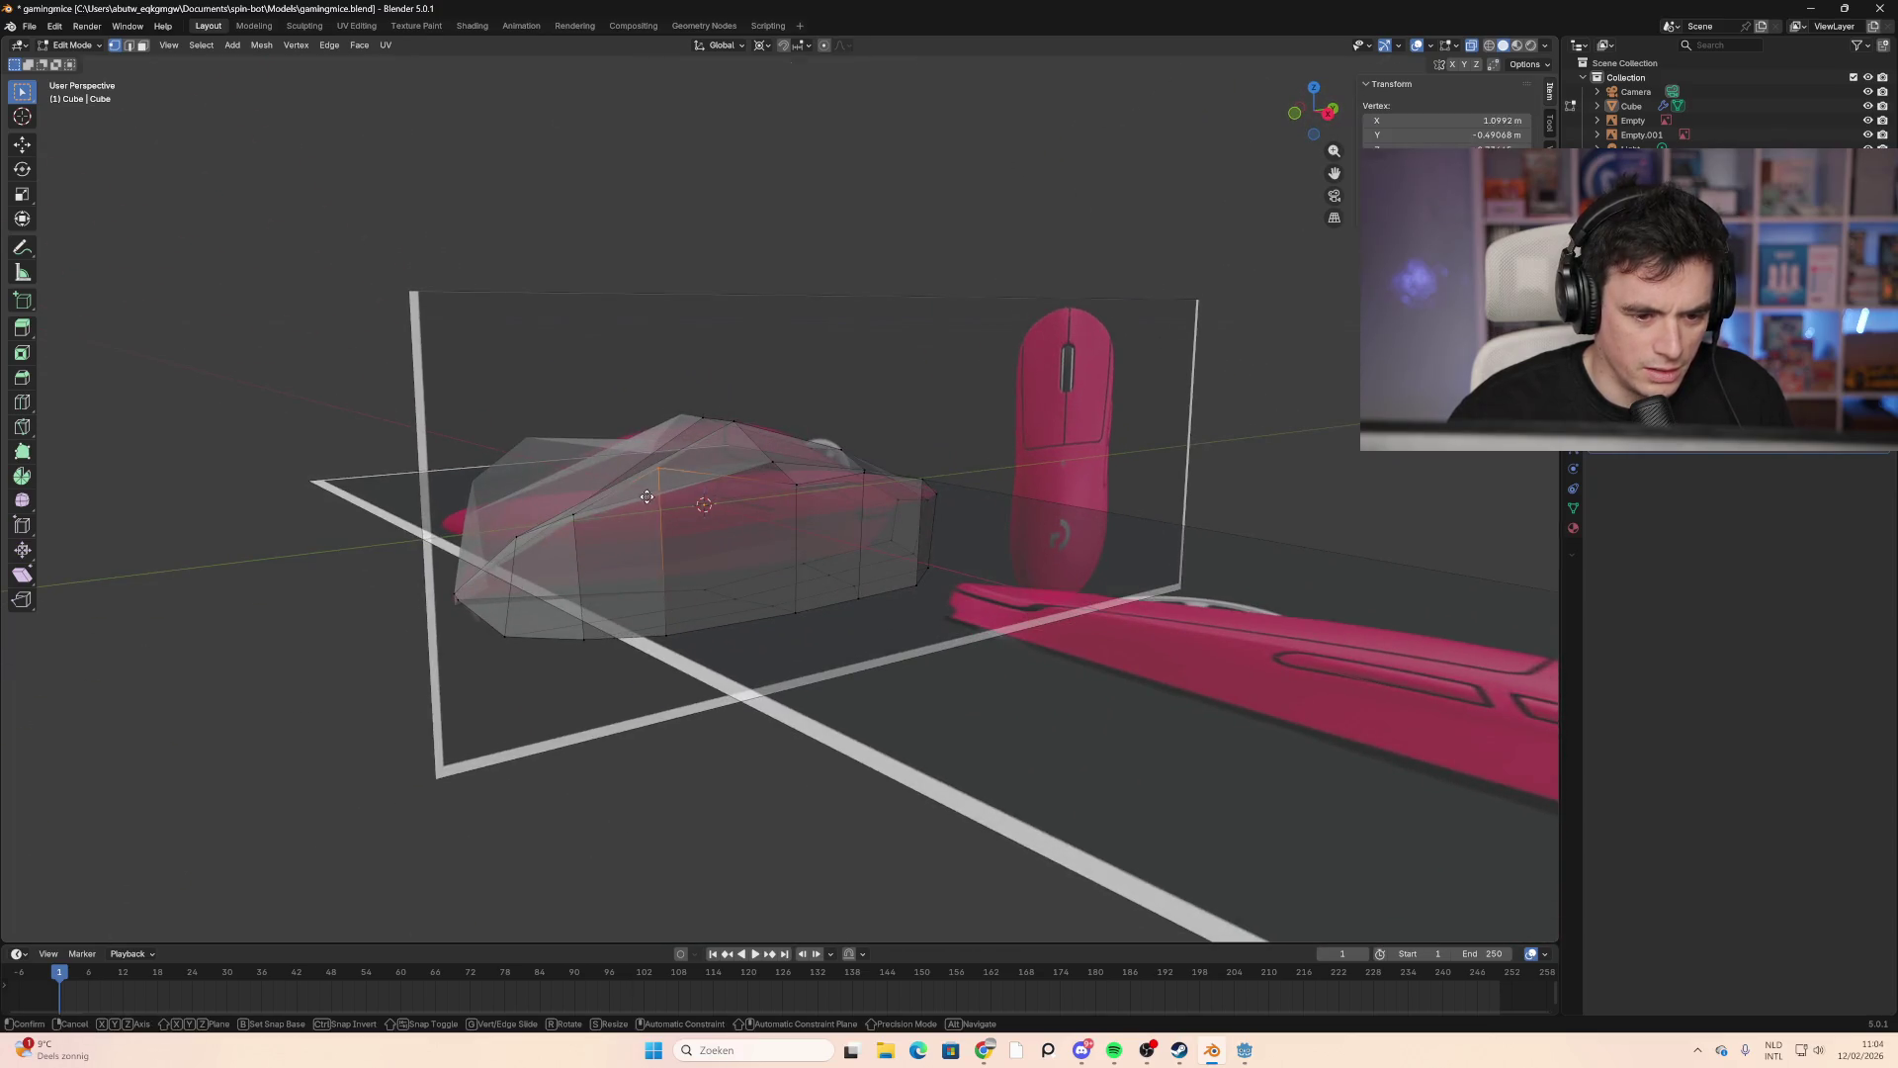
pyautogui.press('g')
pyautogui.click(657, 526)
pyautogui.press('g')
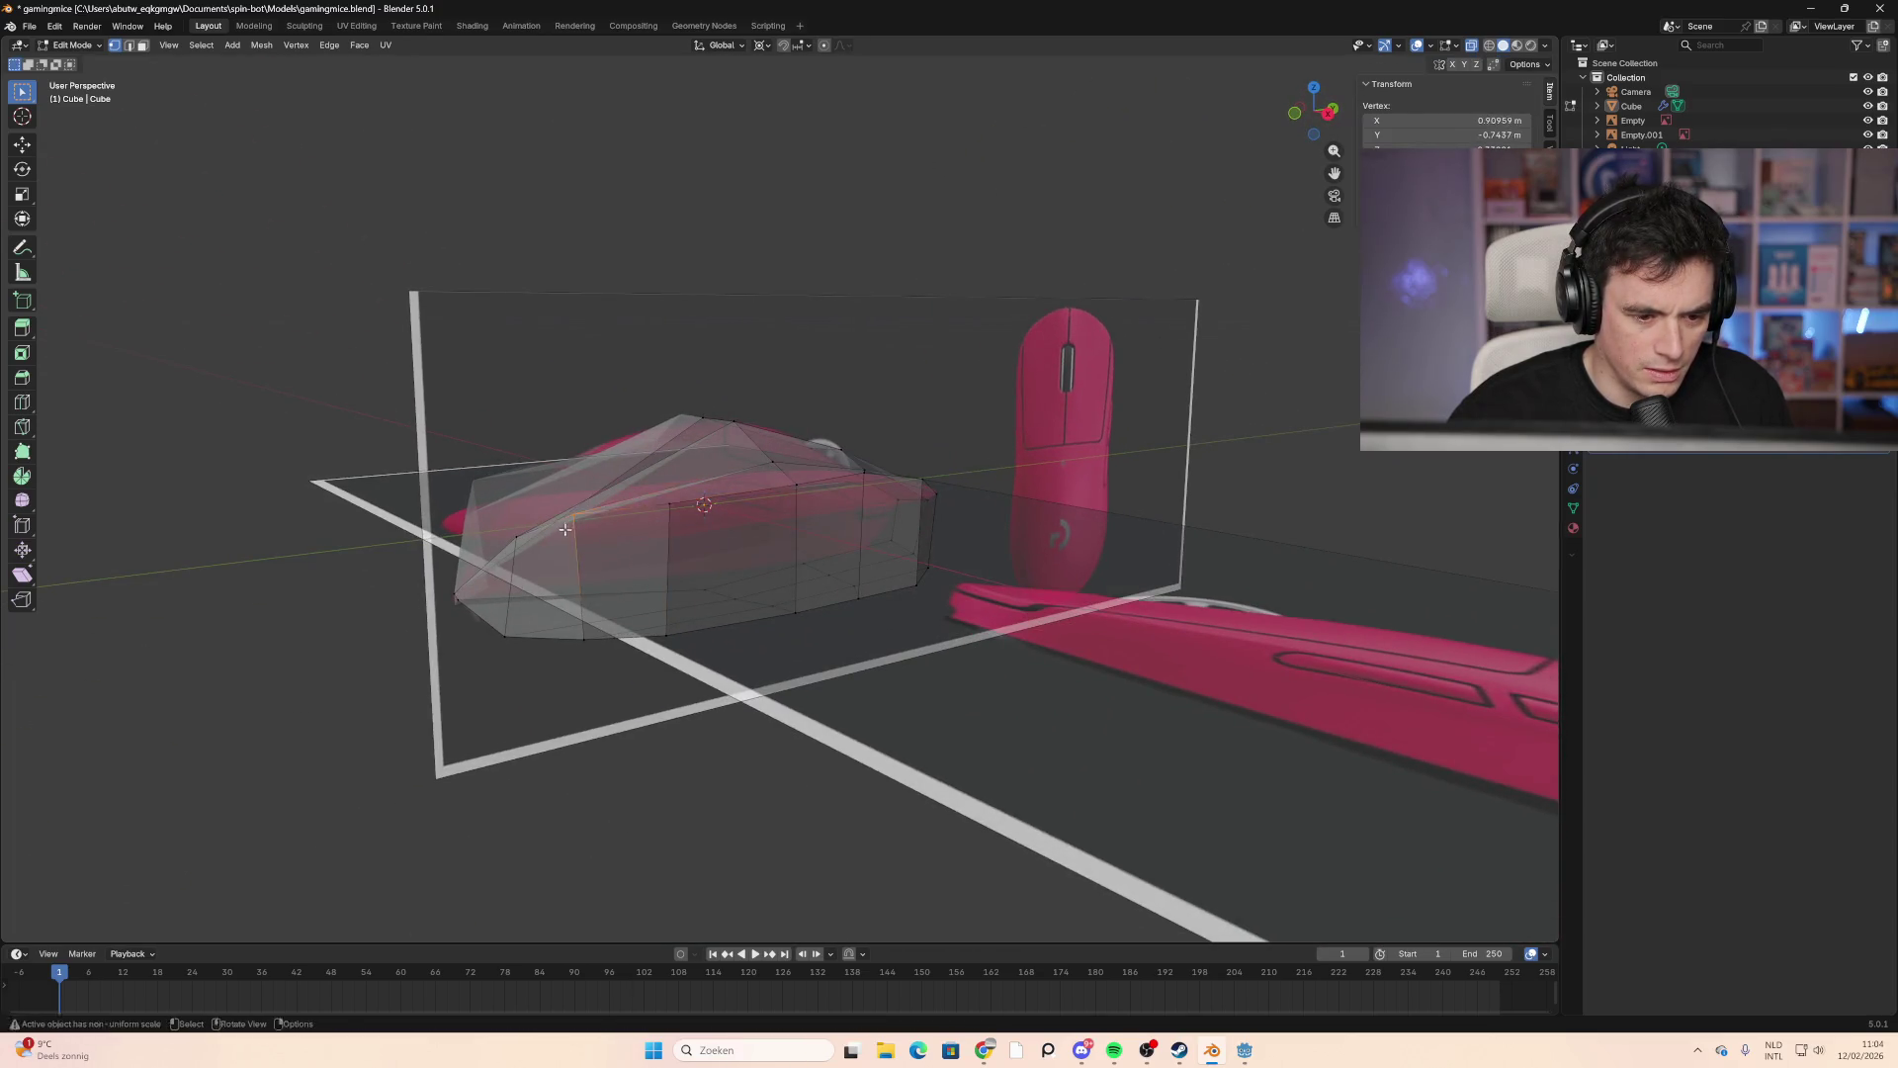
pyautogui.click(726, 553)
pyautogui.moveTo(727, 552)
pyautogui.mouseDown(button='middle')
pyautogui.moveTo(649, 626)
pyautogui.moveTo(564, 580)
pyautogui.moveTo(636, 538)
pyautogui.moveTo(612, 508)
pyautogui.mouseUp(button='middle')
# Step: Insert a loop cut across the front half and slide it into place
pyautogui.hotkey('ctrl', 'r')
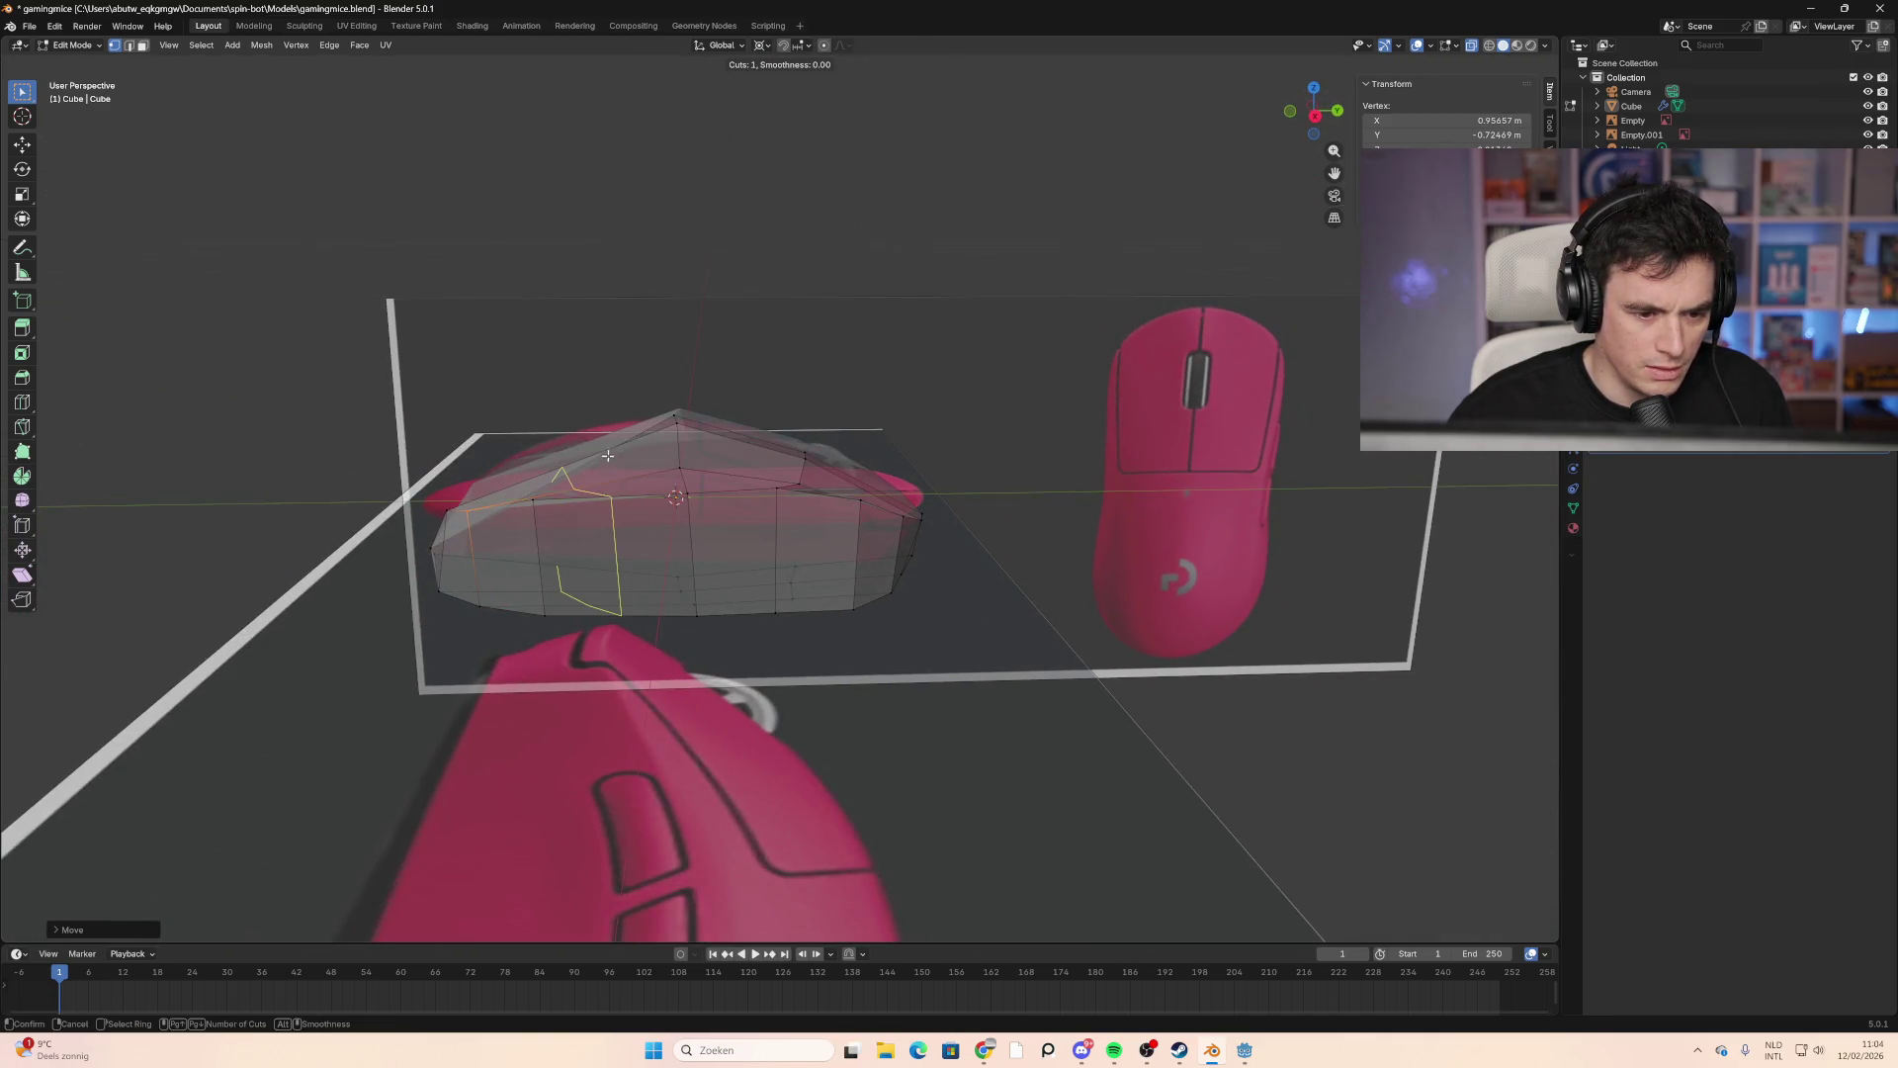
pyautogui.click(605, 475)
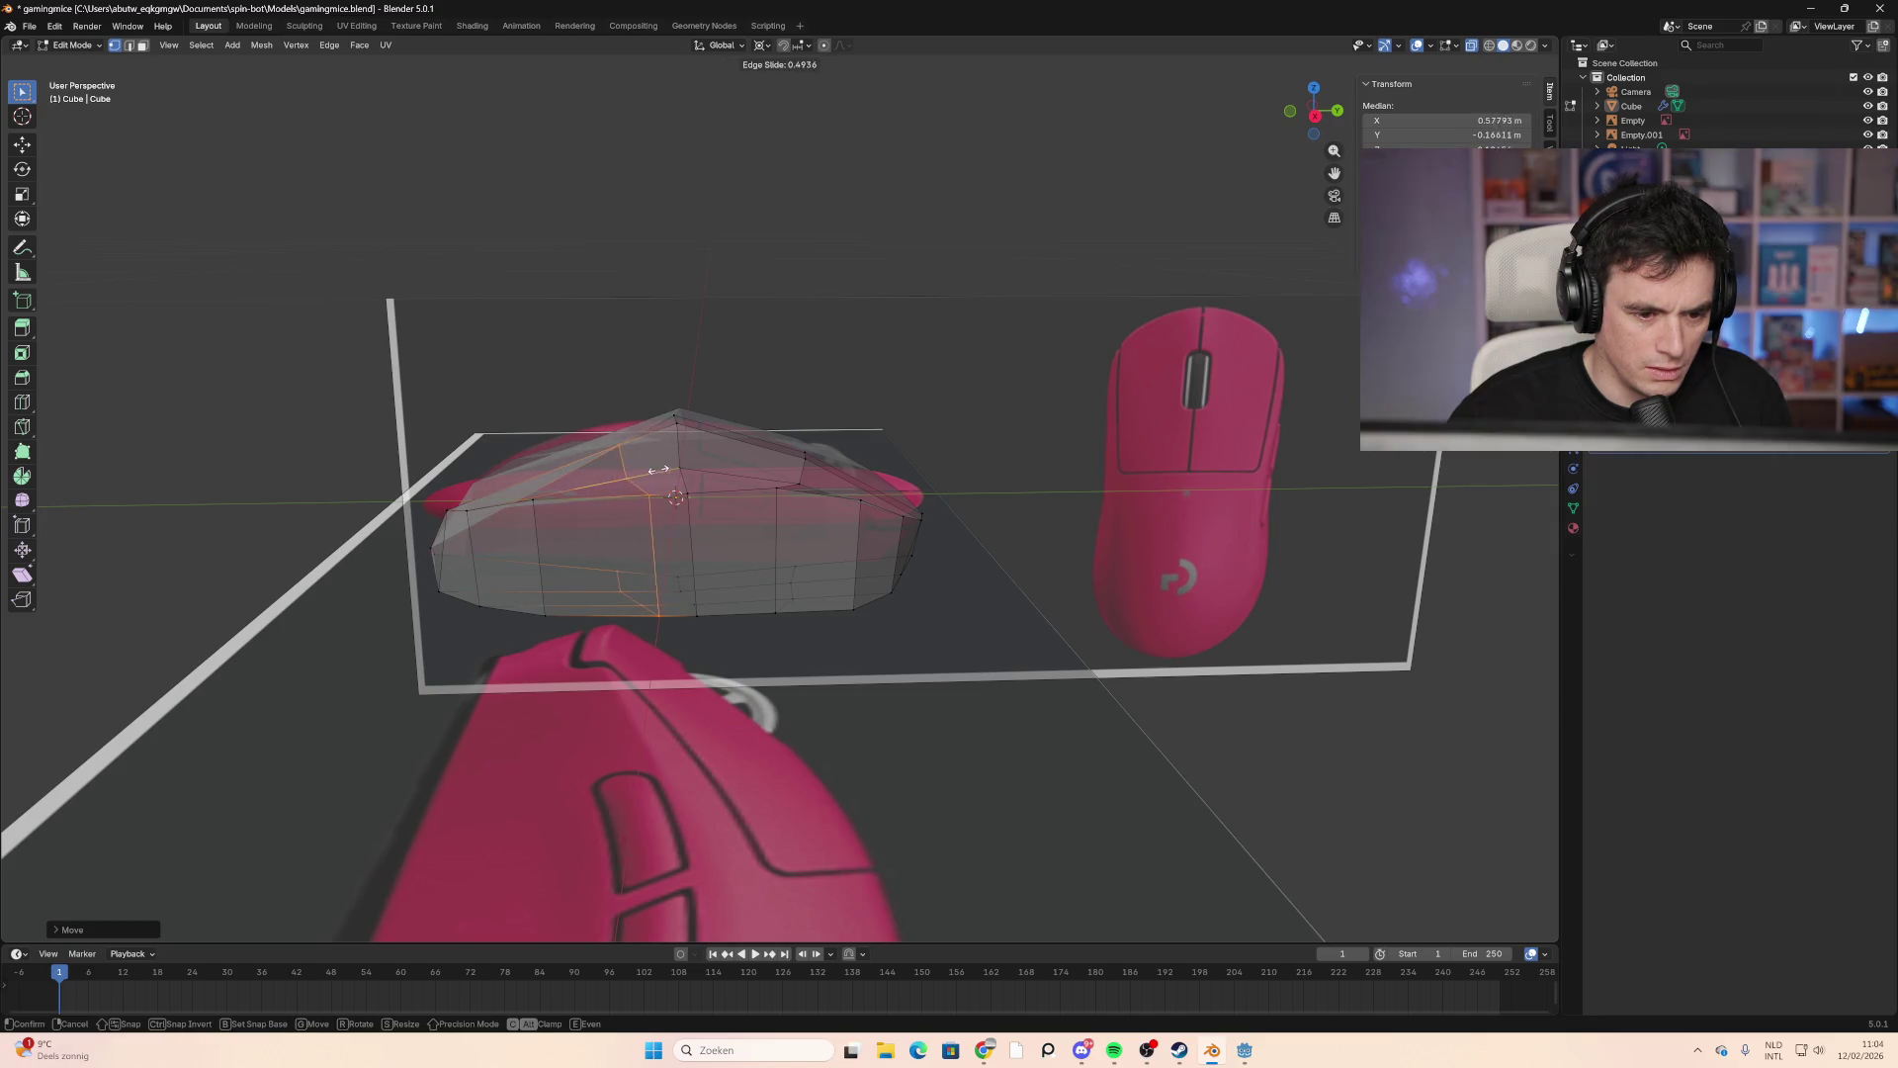
pyautogui.click(633, 476)
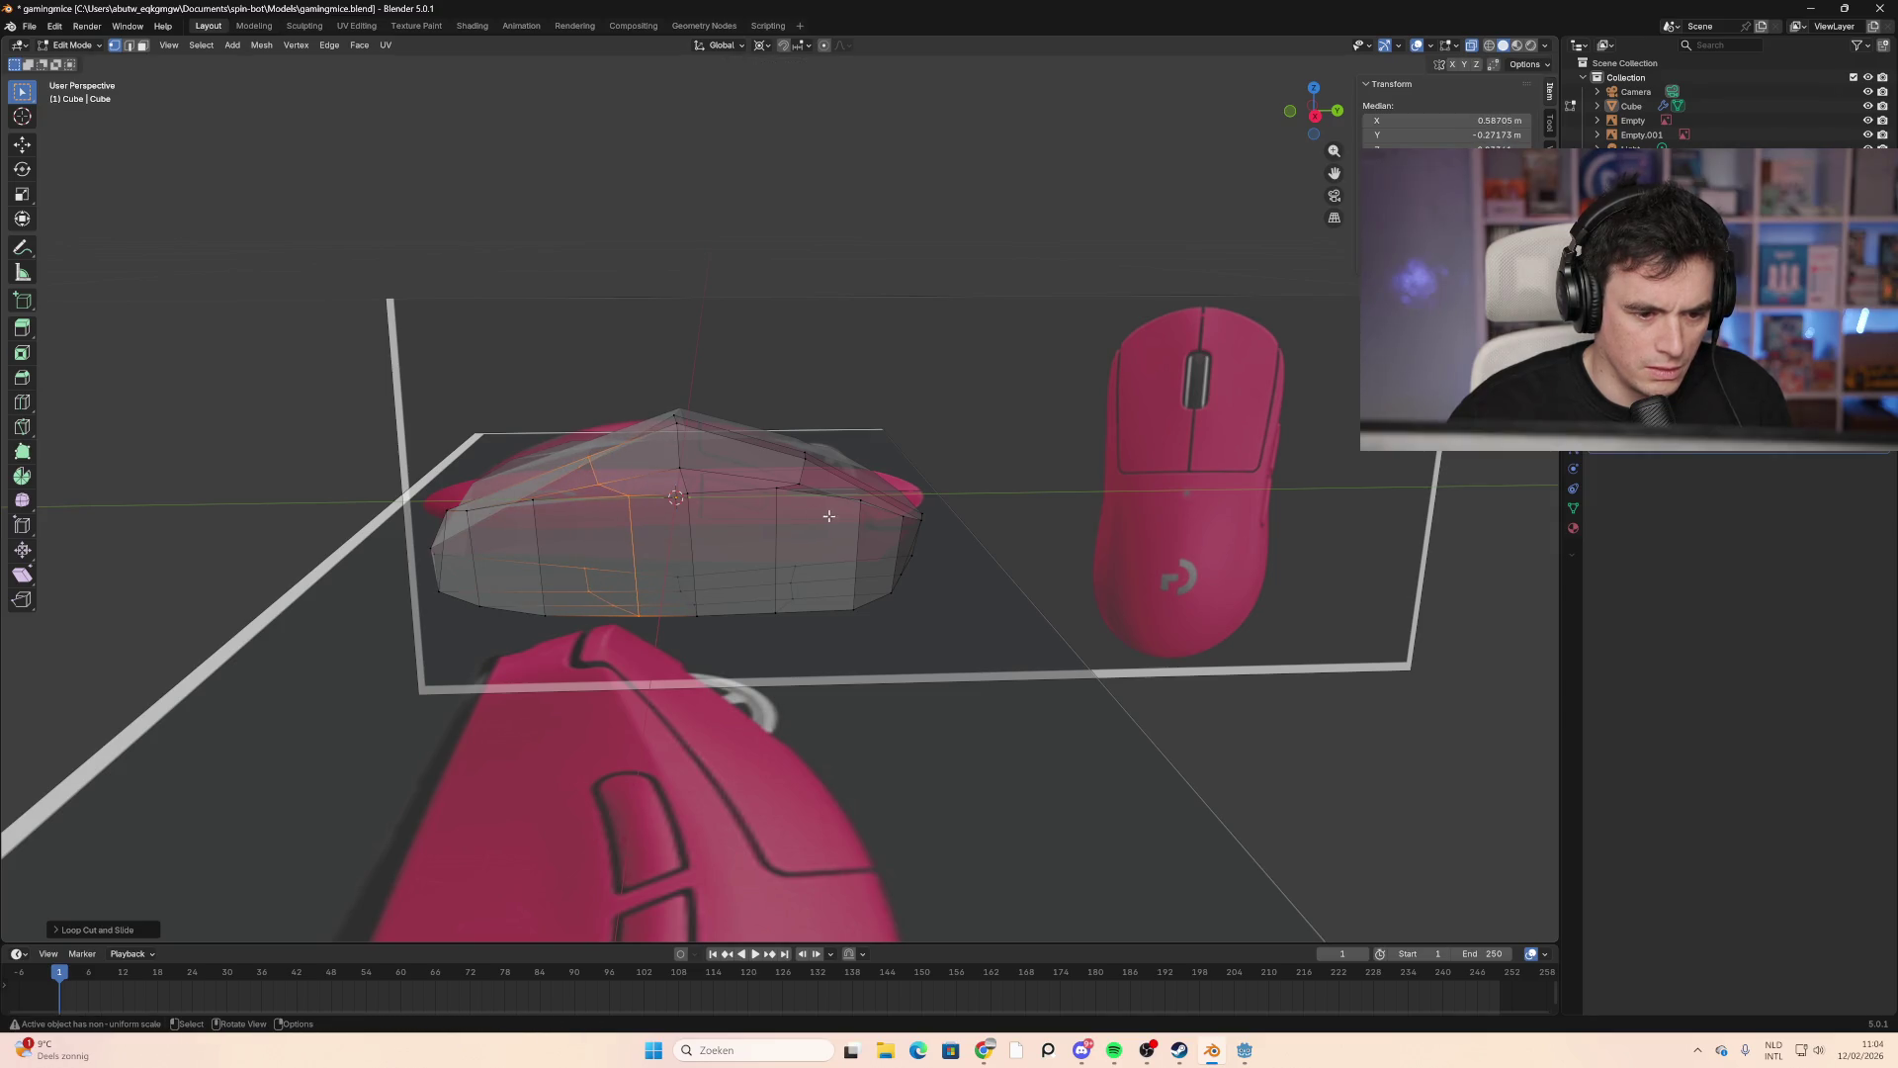
pyautogui.click(775, 509)
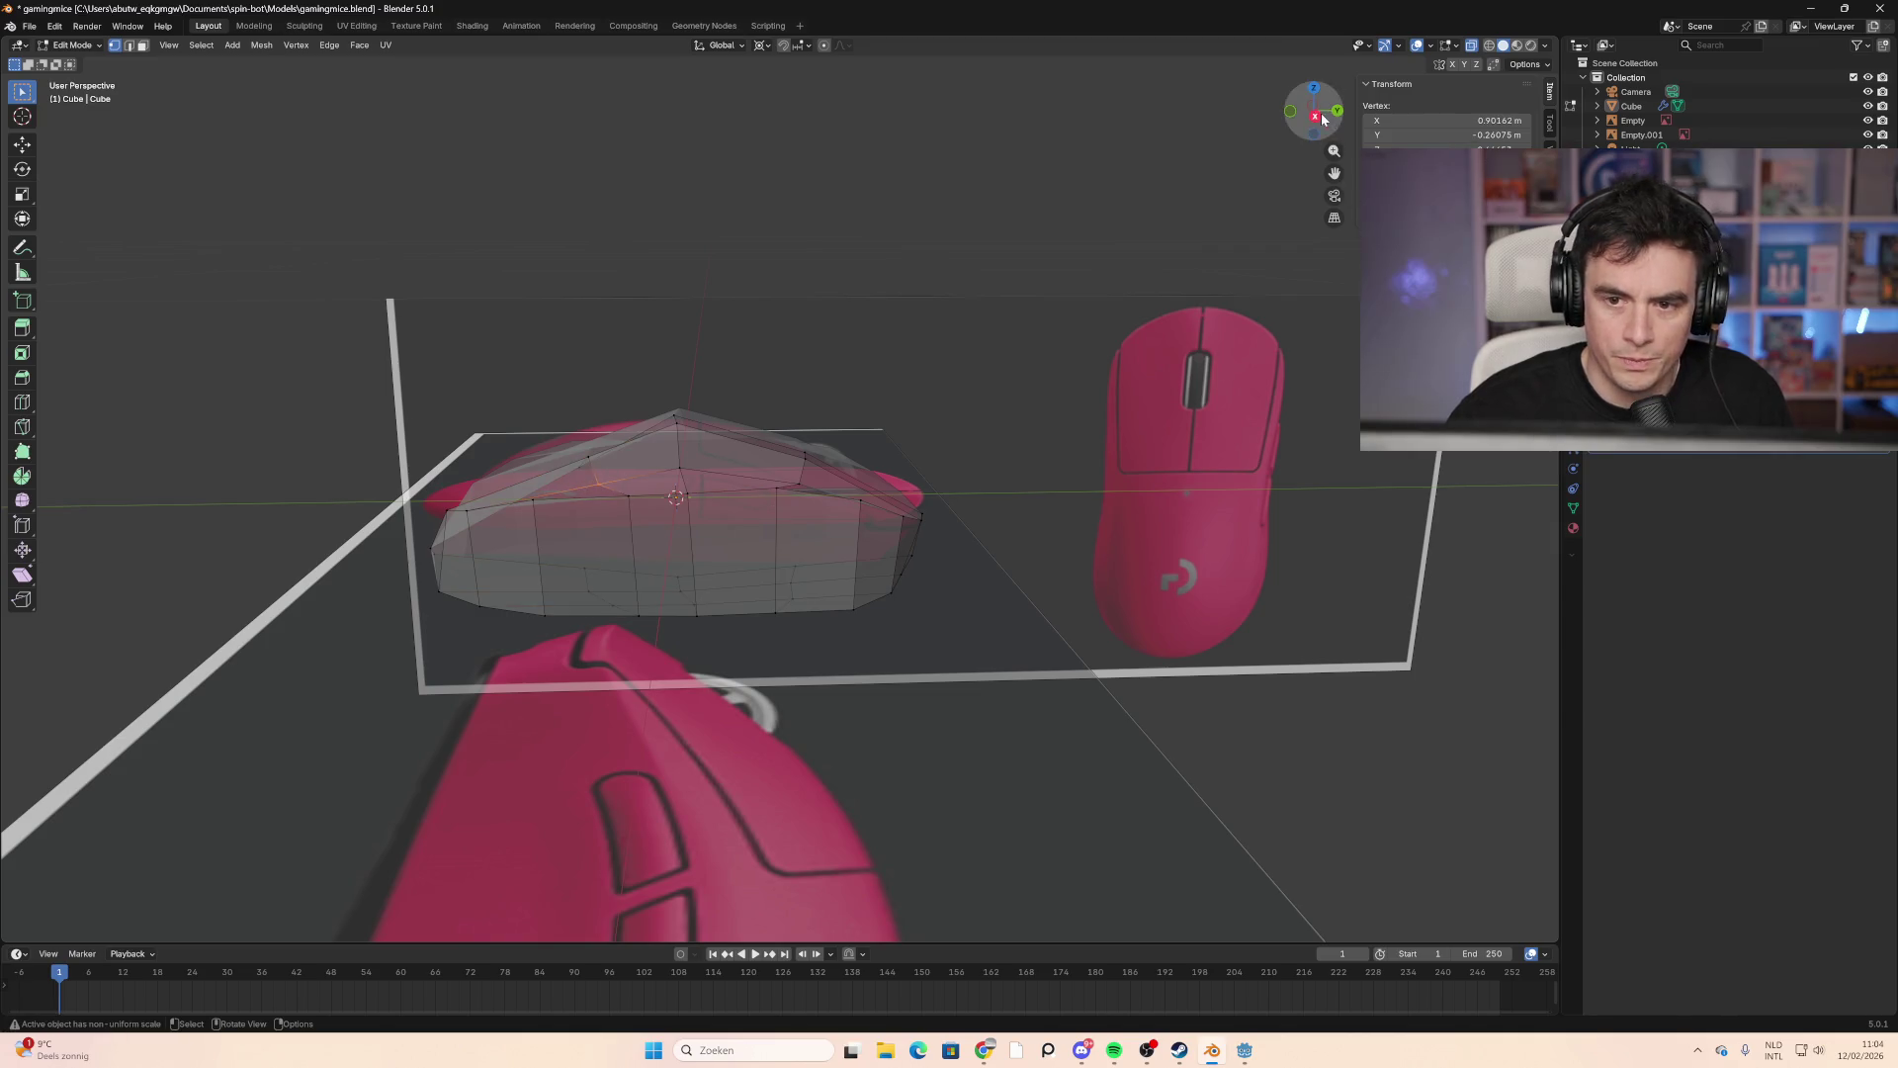
pyautogui.press('KP_3')
# Step: Shift the first selected top-profile vertices onto the side reference outline
pyautogui.press('g')
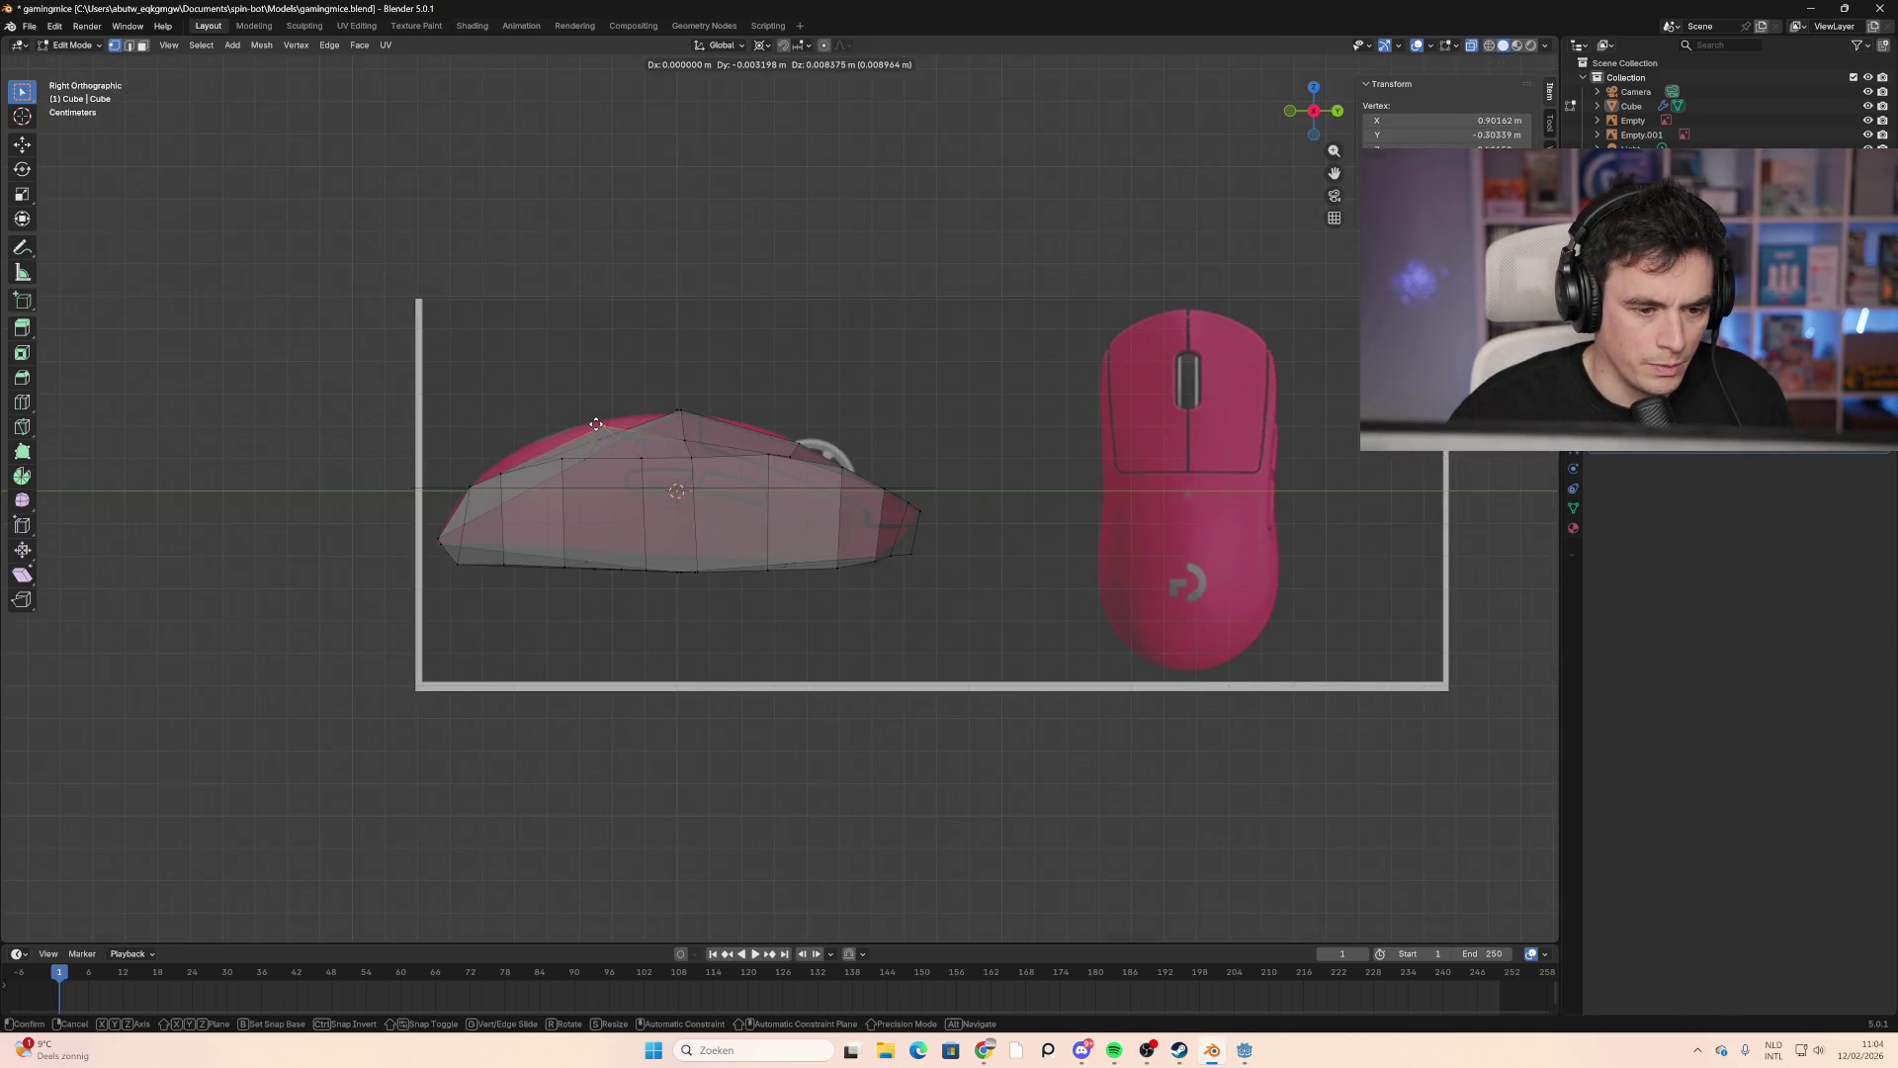
pyautogui.click(595, 424)
pyautogui.keyDown('shift'); pyautogui.click(583, 460); pyautogui.keyUp('shift')
pyautogui.press('g')
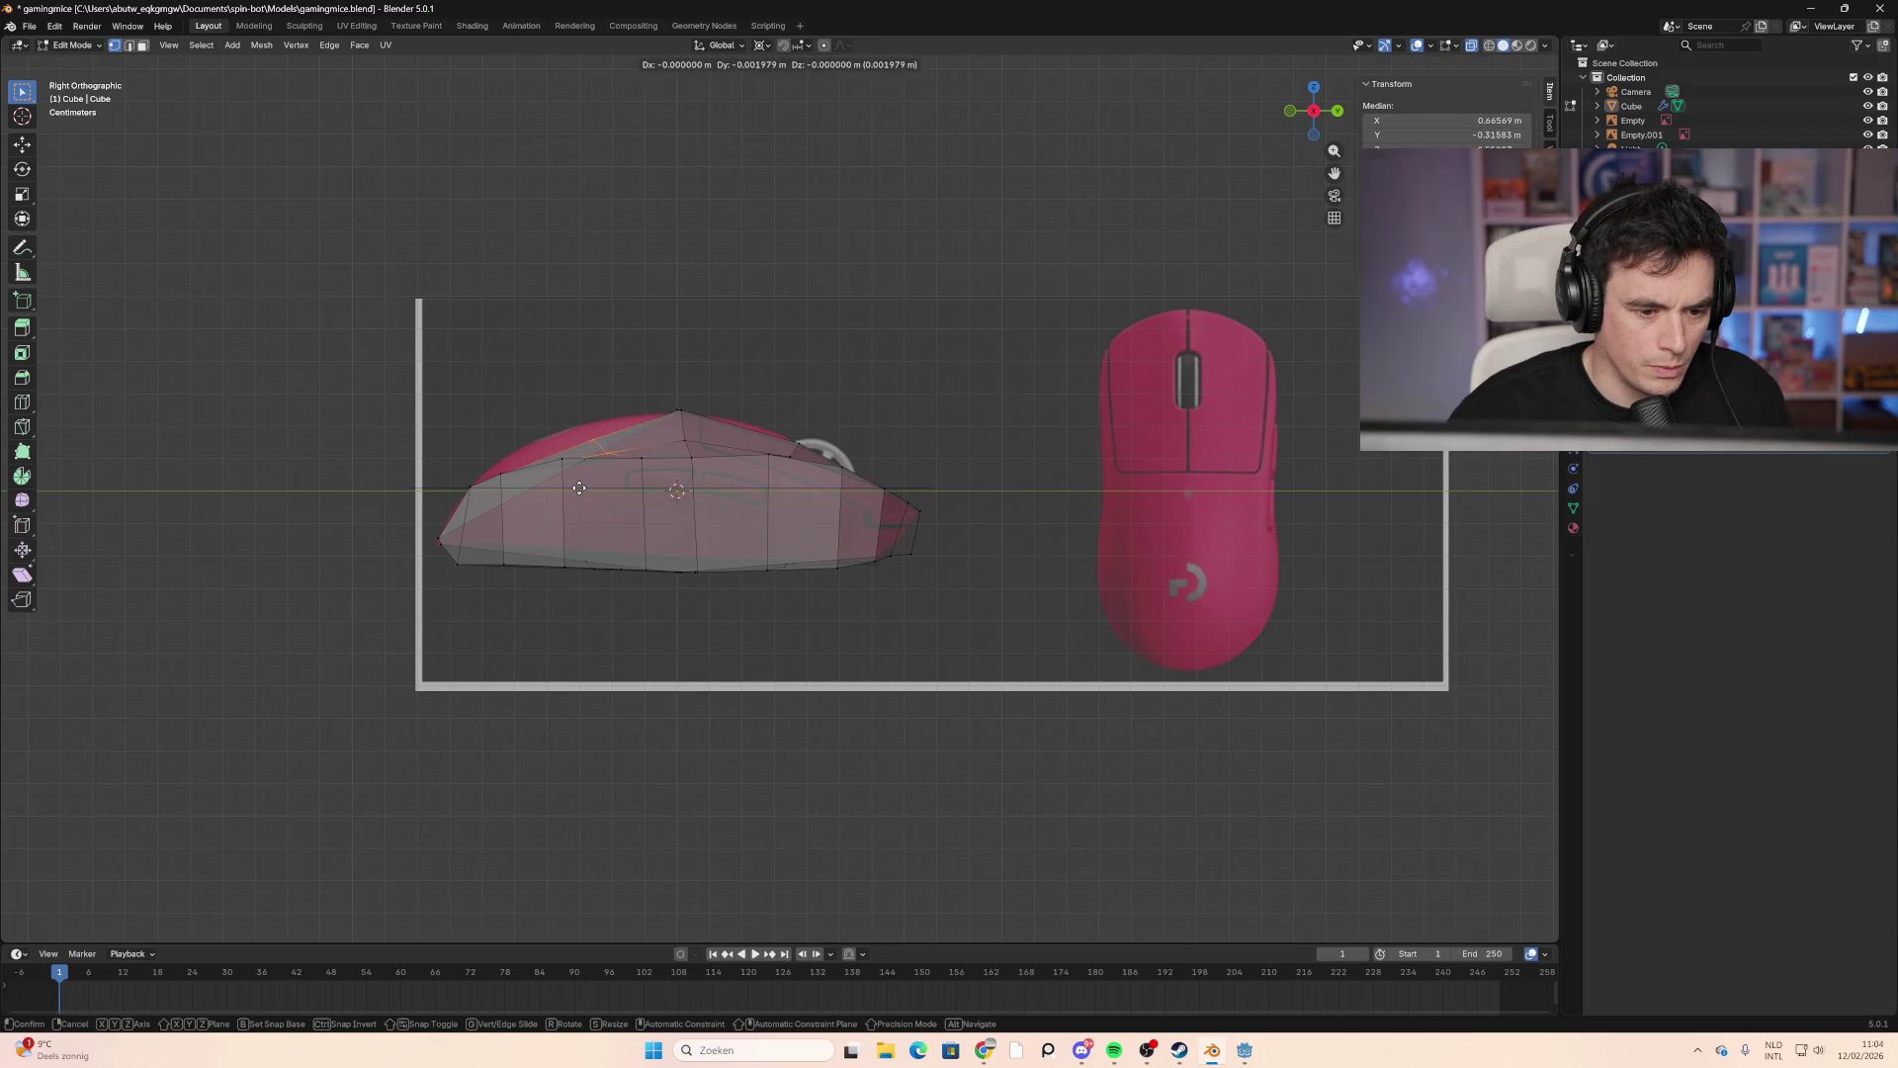
pyautogui.click(581, 478)
pyautogui.press('g')
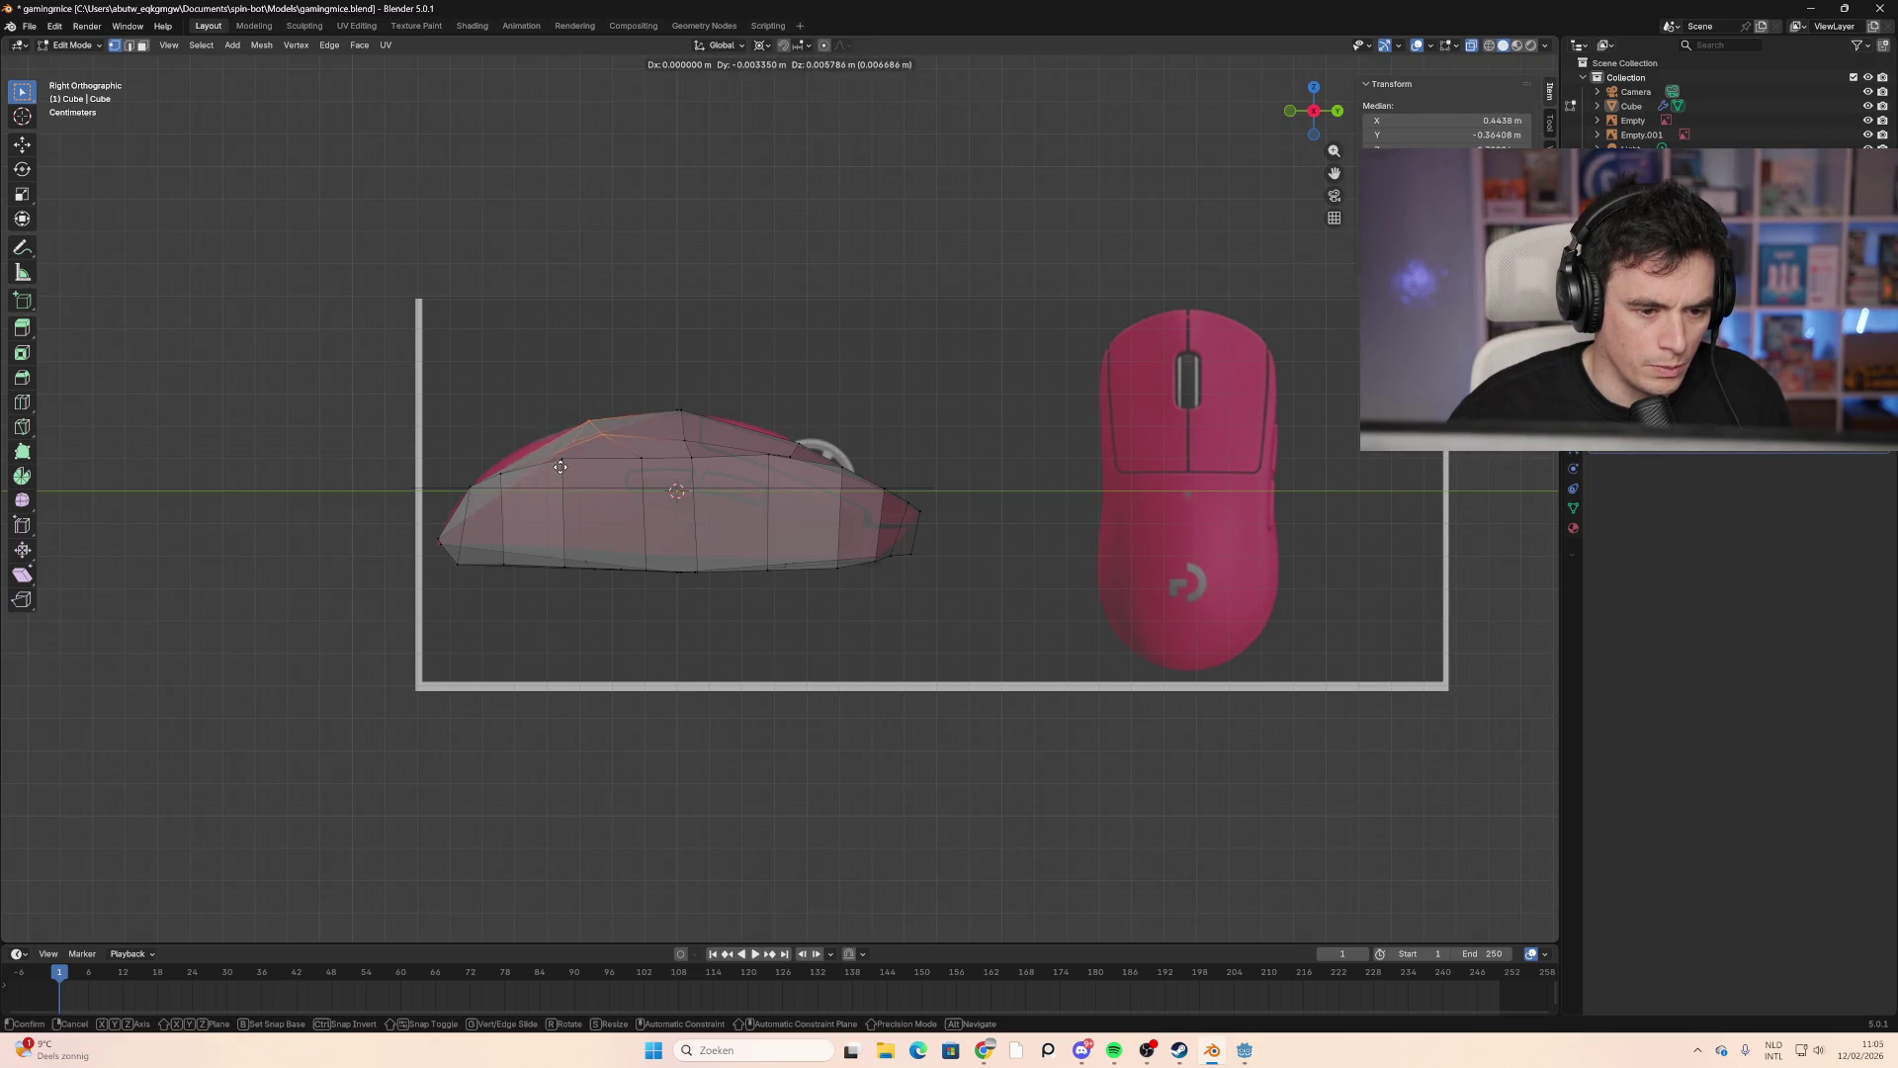
pyautogui.click(560, 471)
pyautogui.click(579, 487)
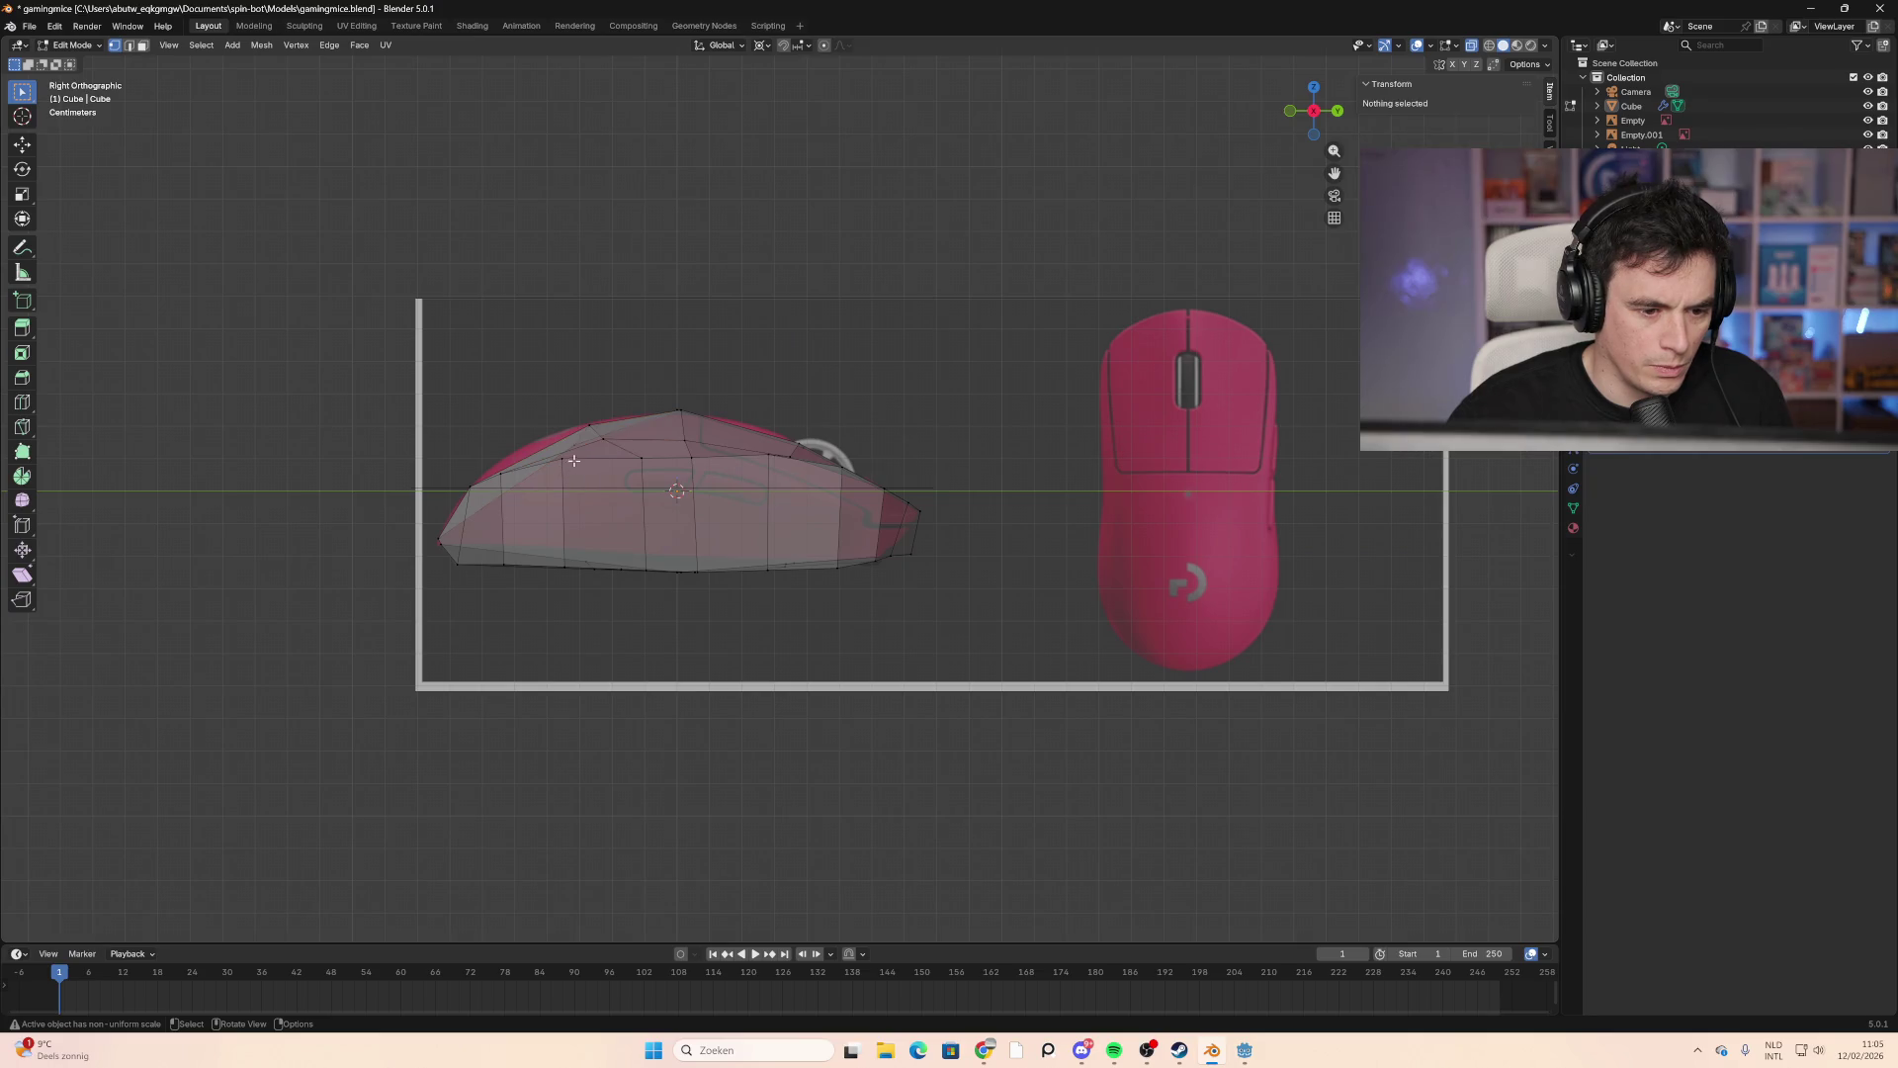
# Step: Adjust three more top-curve and front-slope vertices onto the outline
pyautogui.click(596, 439)
pyautogui.press('g')
pyautogui.click(596, 439)
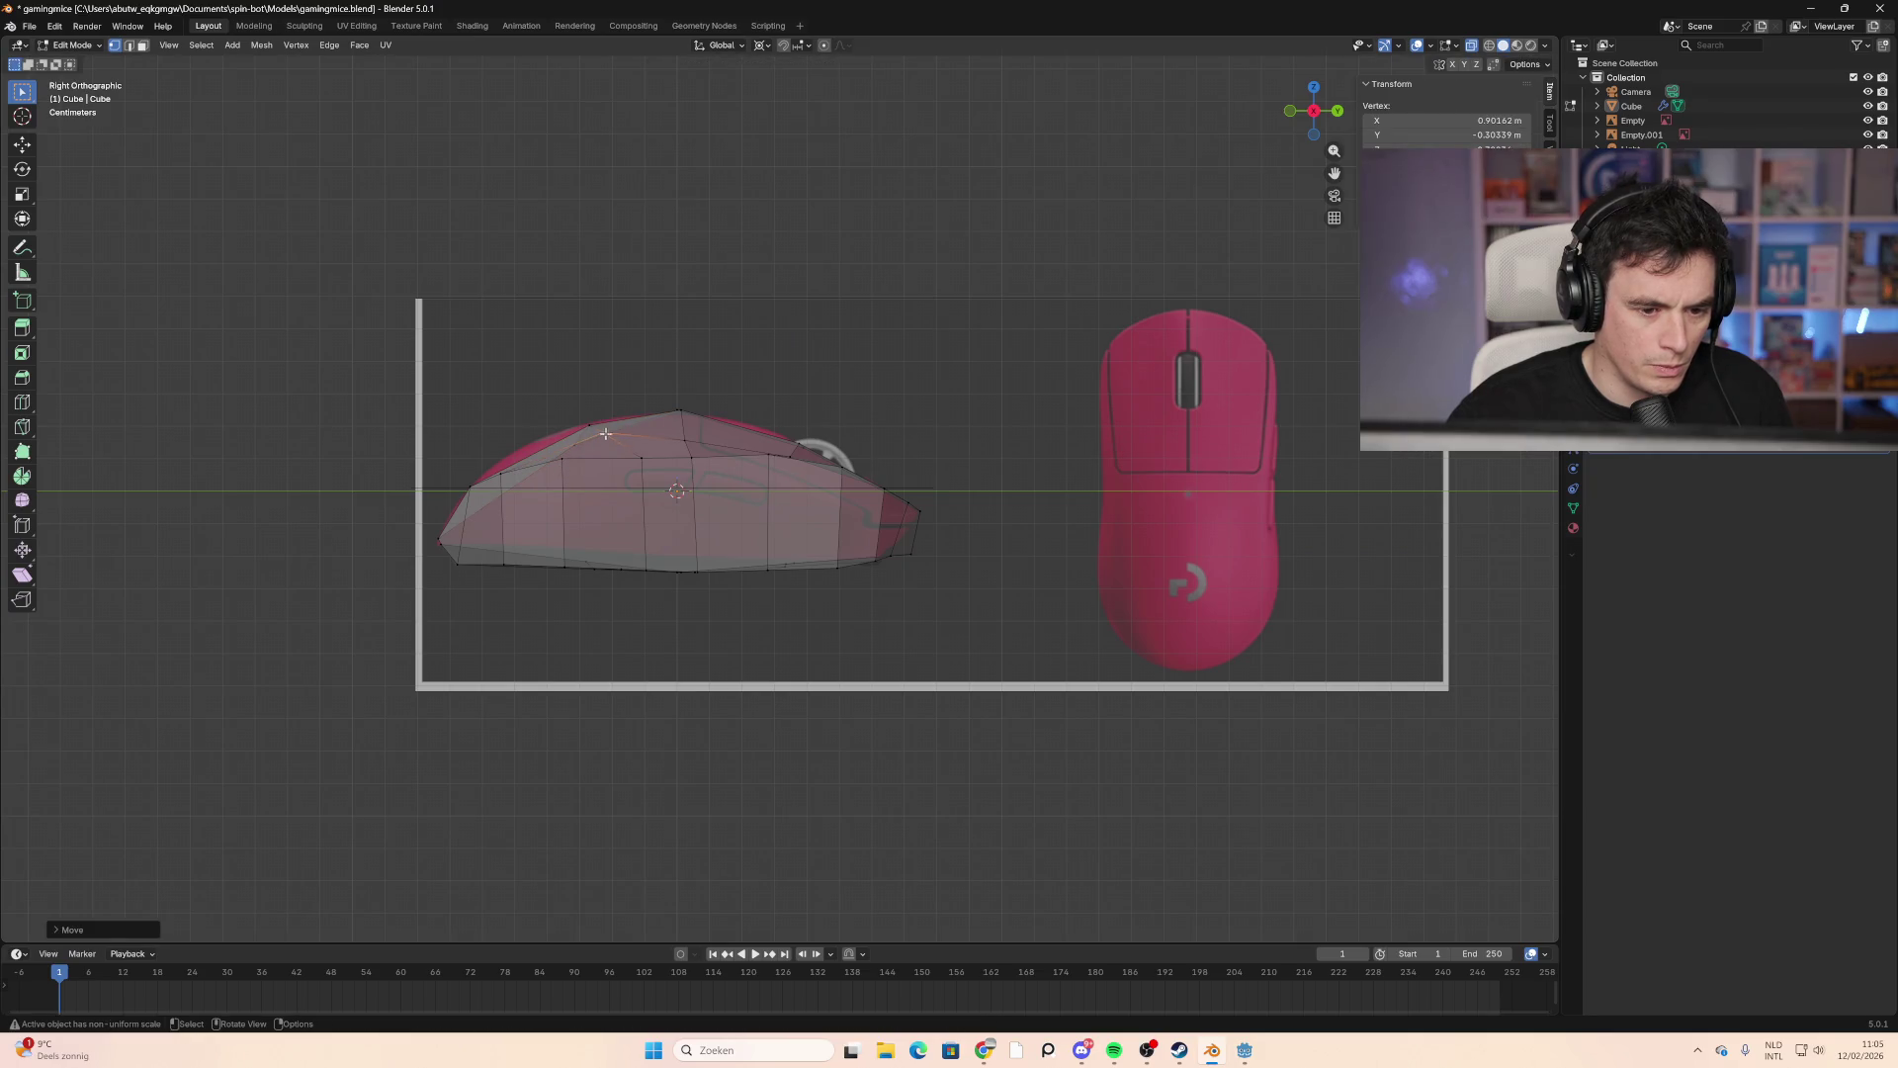
pyautogui.click(684, 440)
pyautogui.press('g')
pyautogui.click(678, 442)
pyautogui.click(574, 446)
pyautogui.press('g')
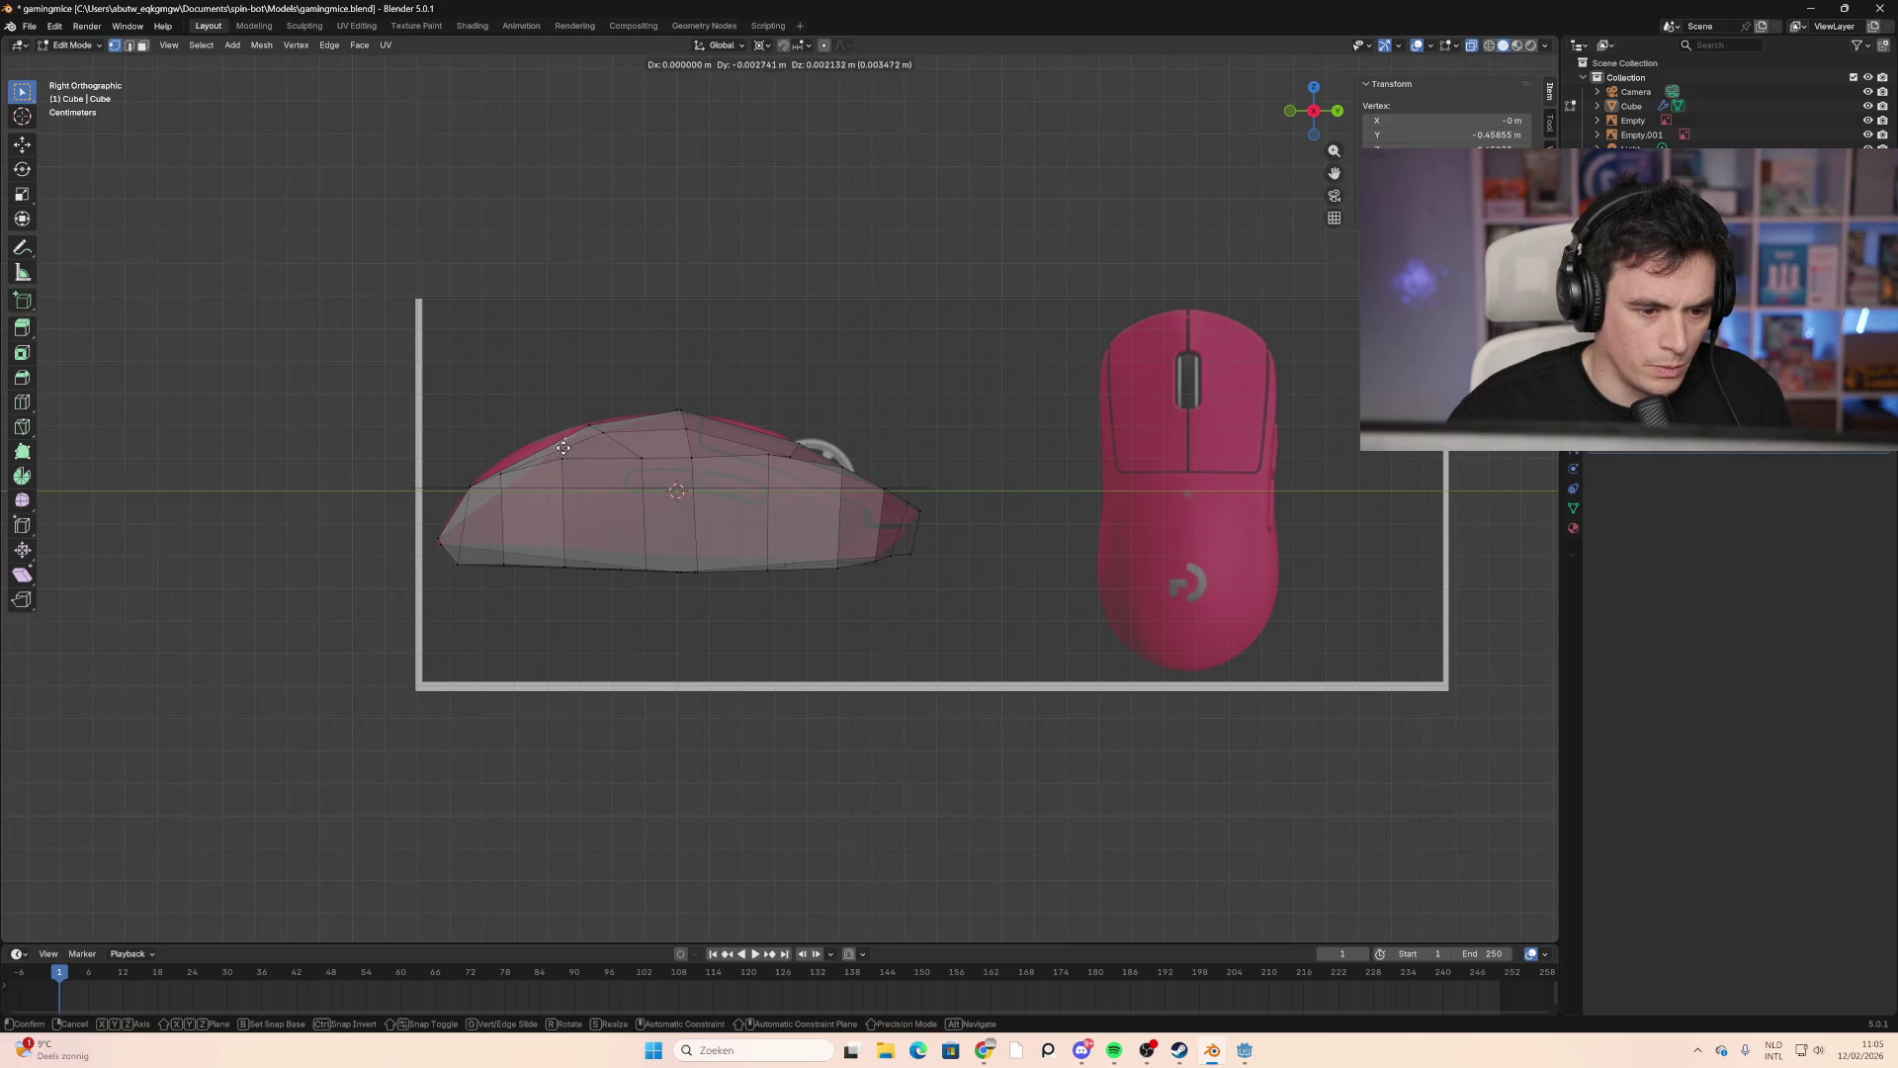
pyautogui.click(554, 446)
pyautogui.click(526, 492)
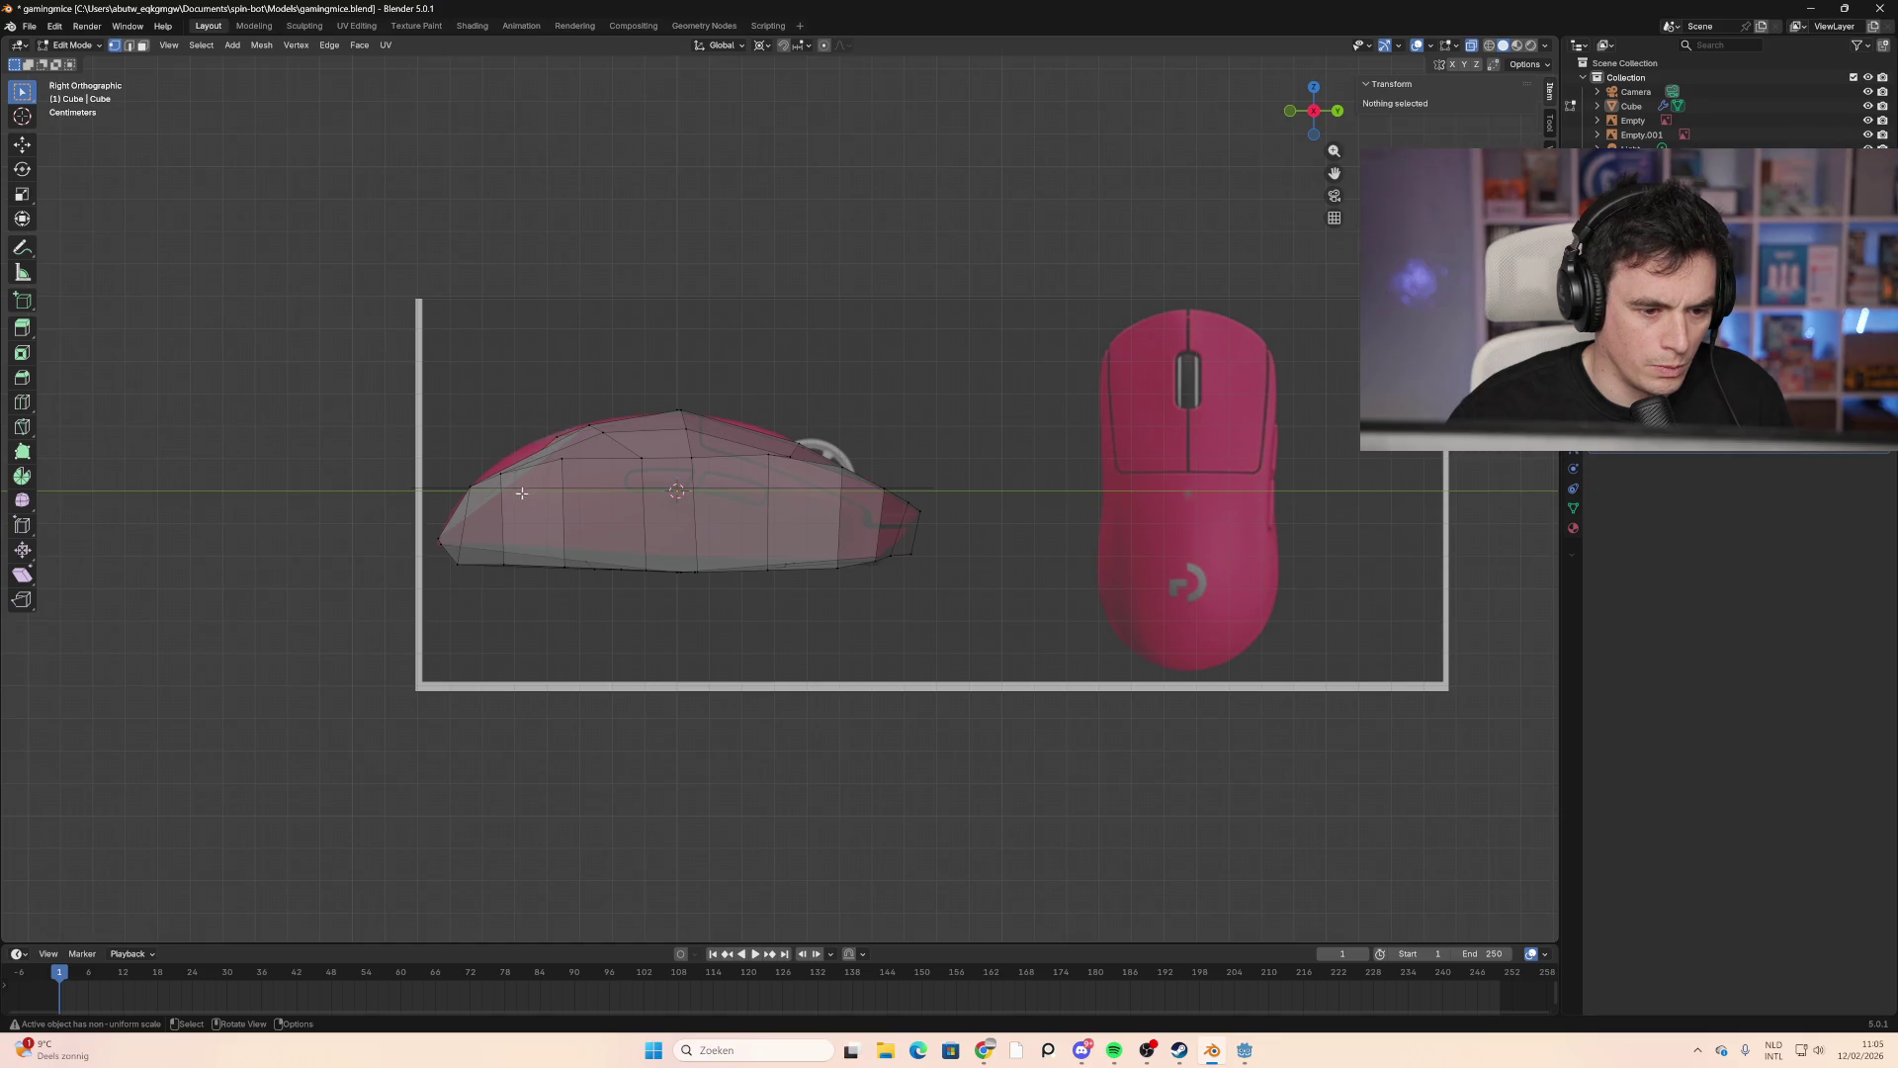
pyautogui.moveTo(526, 493)
pyautogui.mouseDown(button='middle')
pyautogui.moveTo(684, 574)
pyautogui.moveTo(395, 525)
pyautogui.moveTo(446, 523)
pyautogui.moveTo(449, 594)
pyautogui.mouseUp(button='middle')
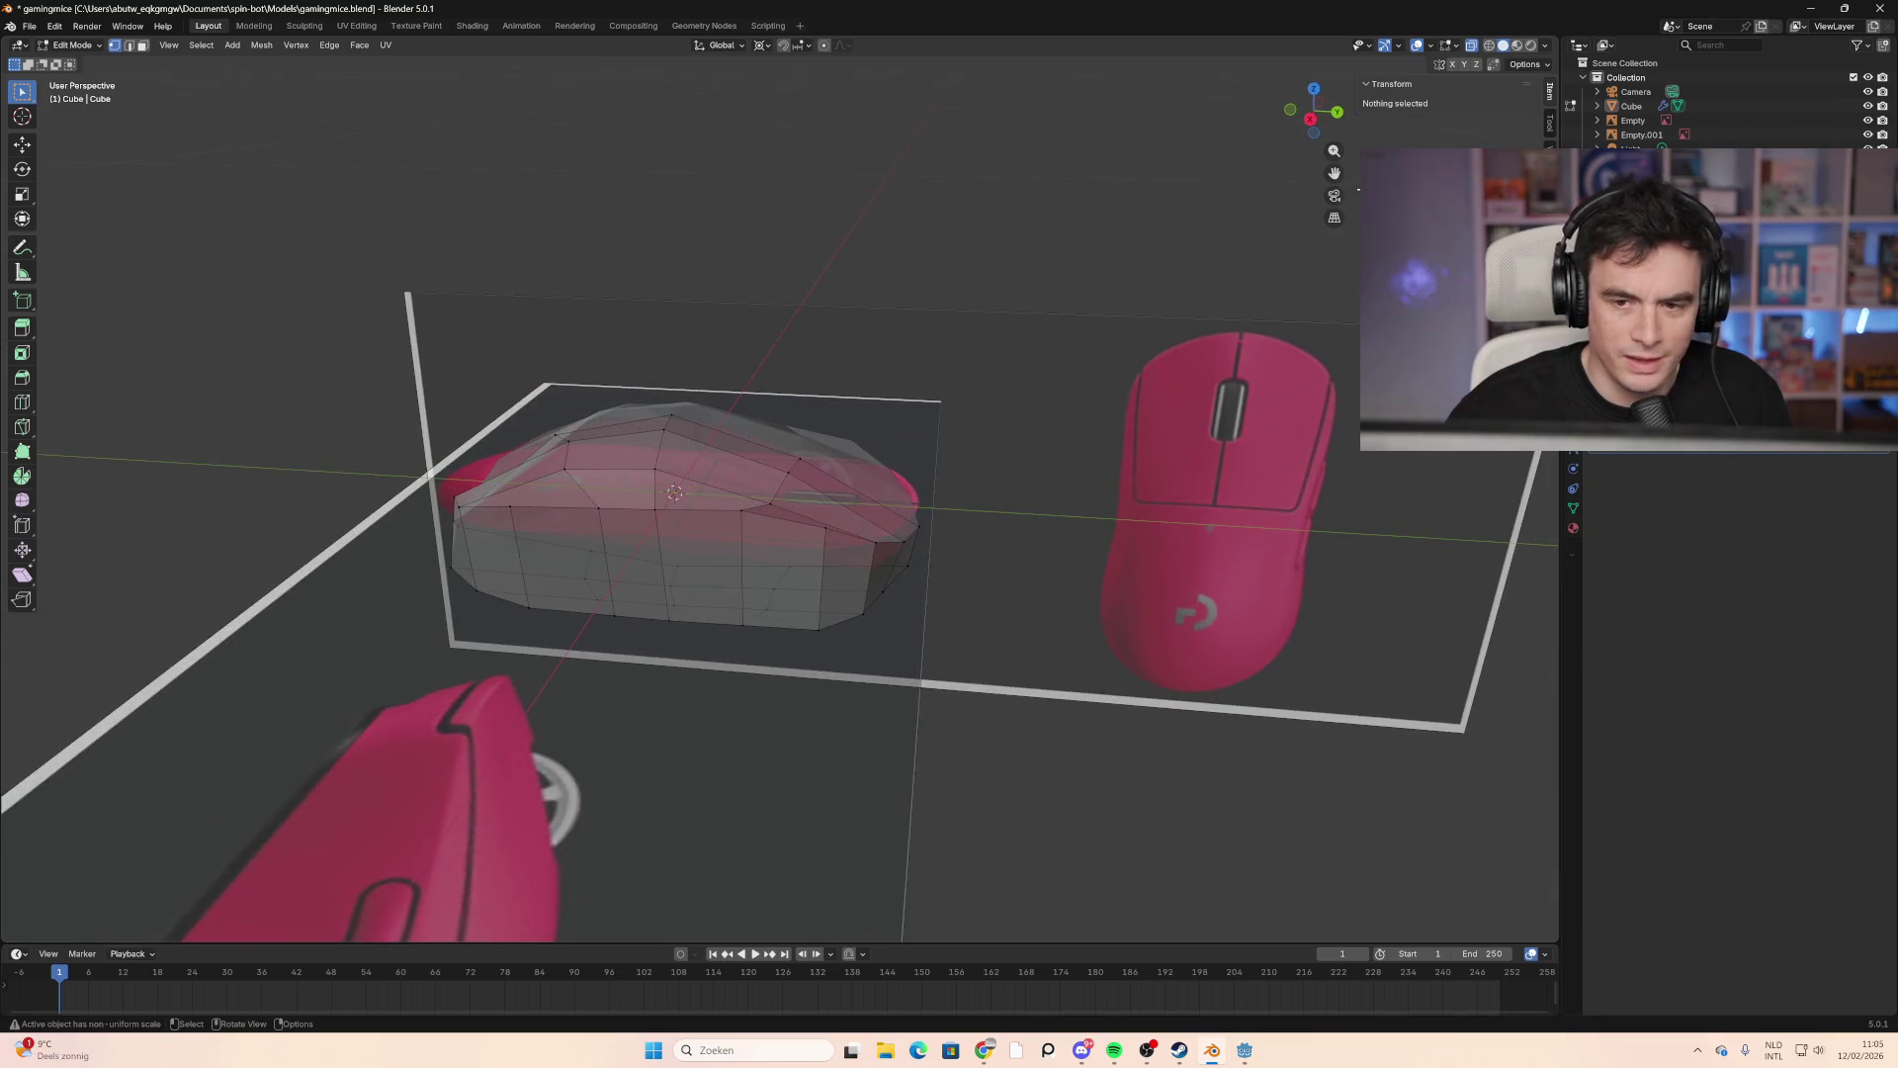
pyautogui.click(1330, 113)
# Step: Pull the rear top vertices and another front-slope vertex onto the outline
pyautogui.click(791, 451)
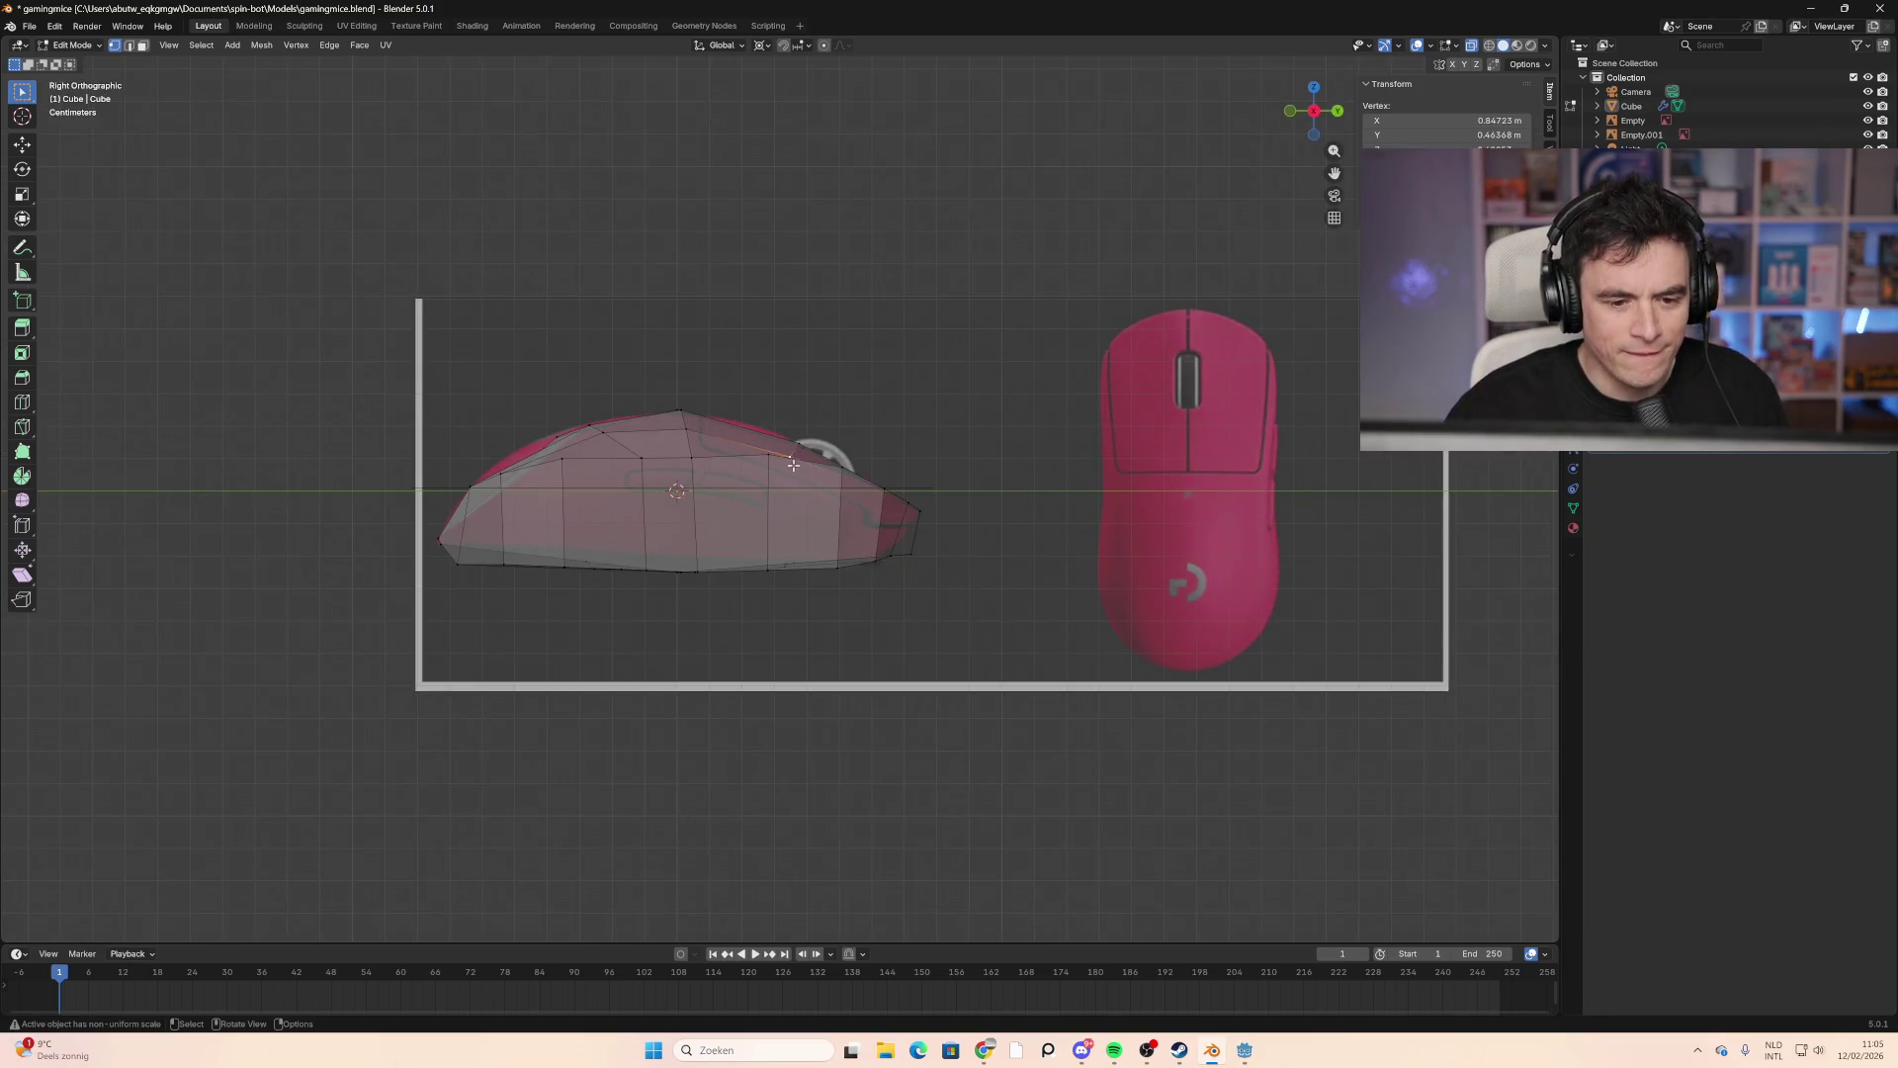
pyautogui.press('g')
pyautogui.click(794, 457)
pyautogui.click(763, 470)
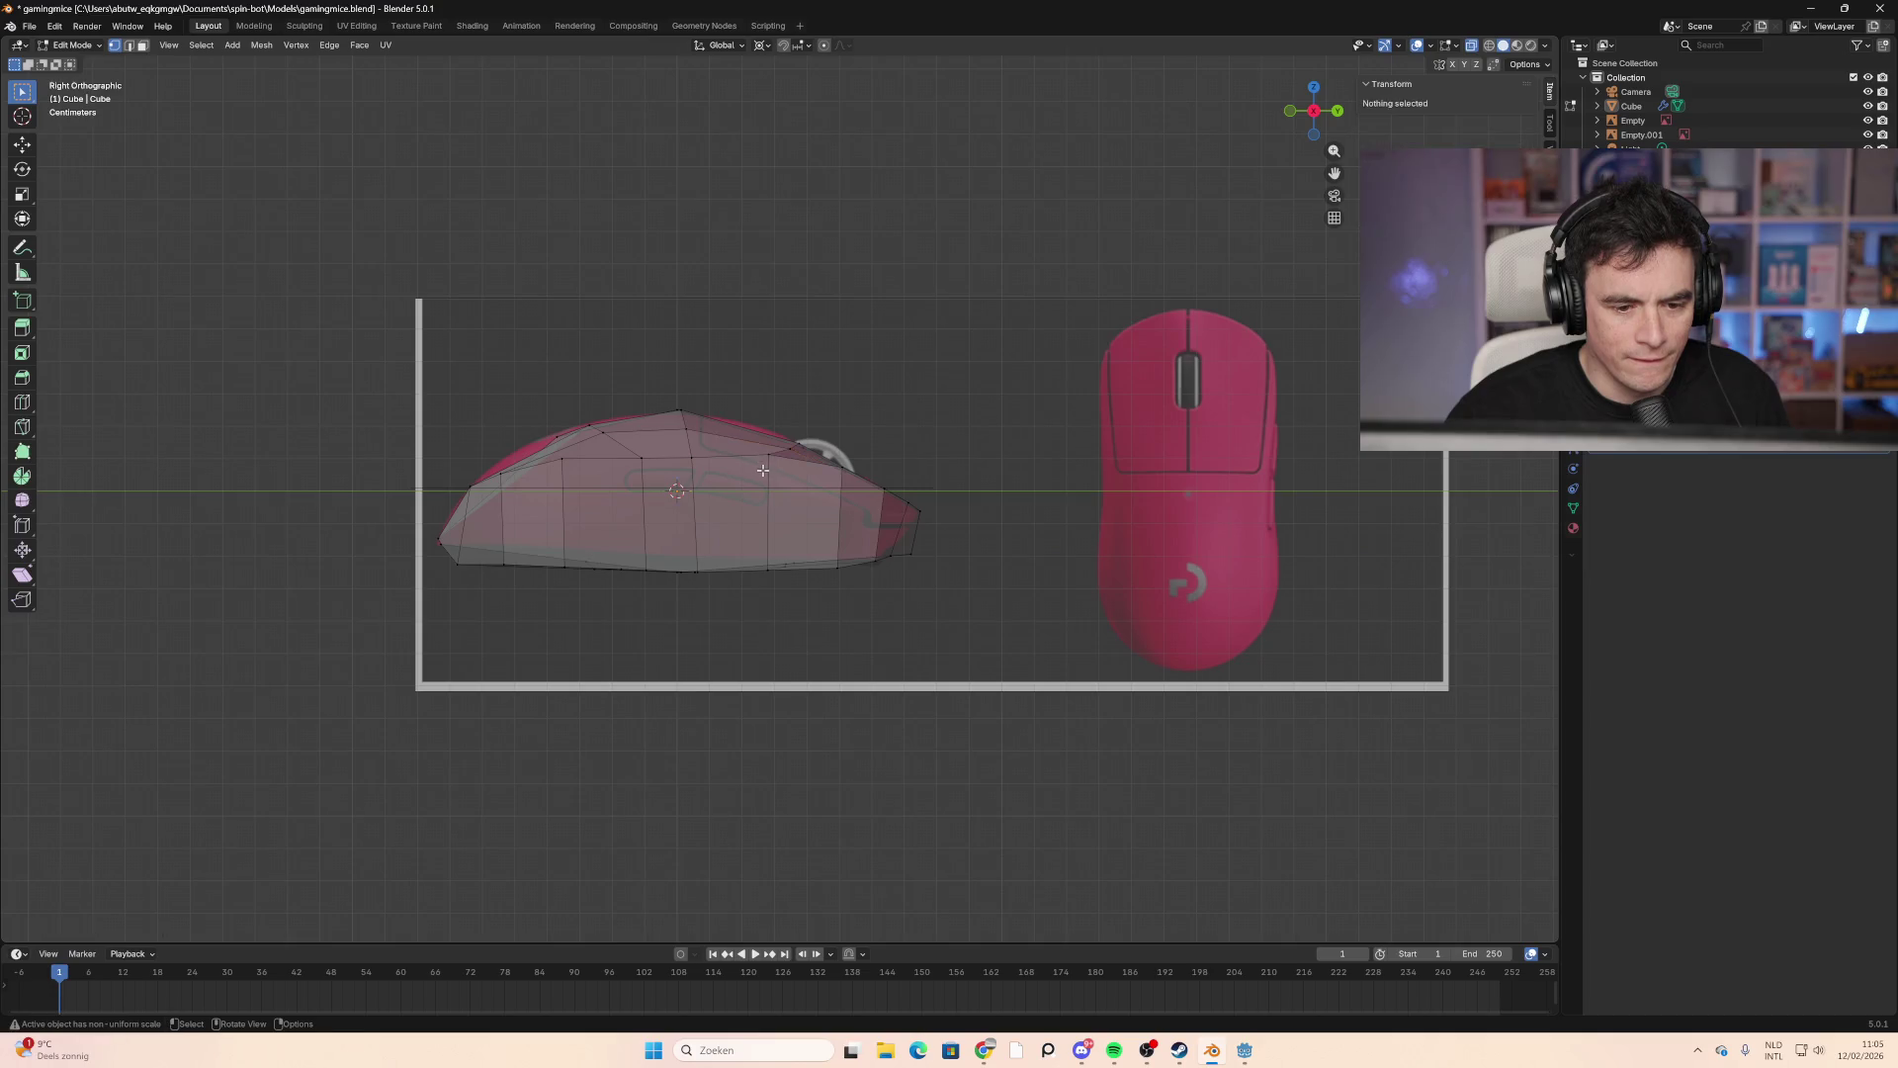
pyautogui.click(772, 452)
pyautogui.press('g')
pyautogui.click(836, 467)
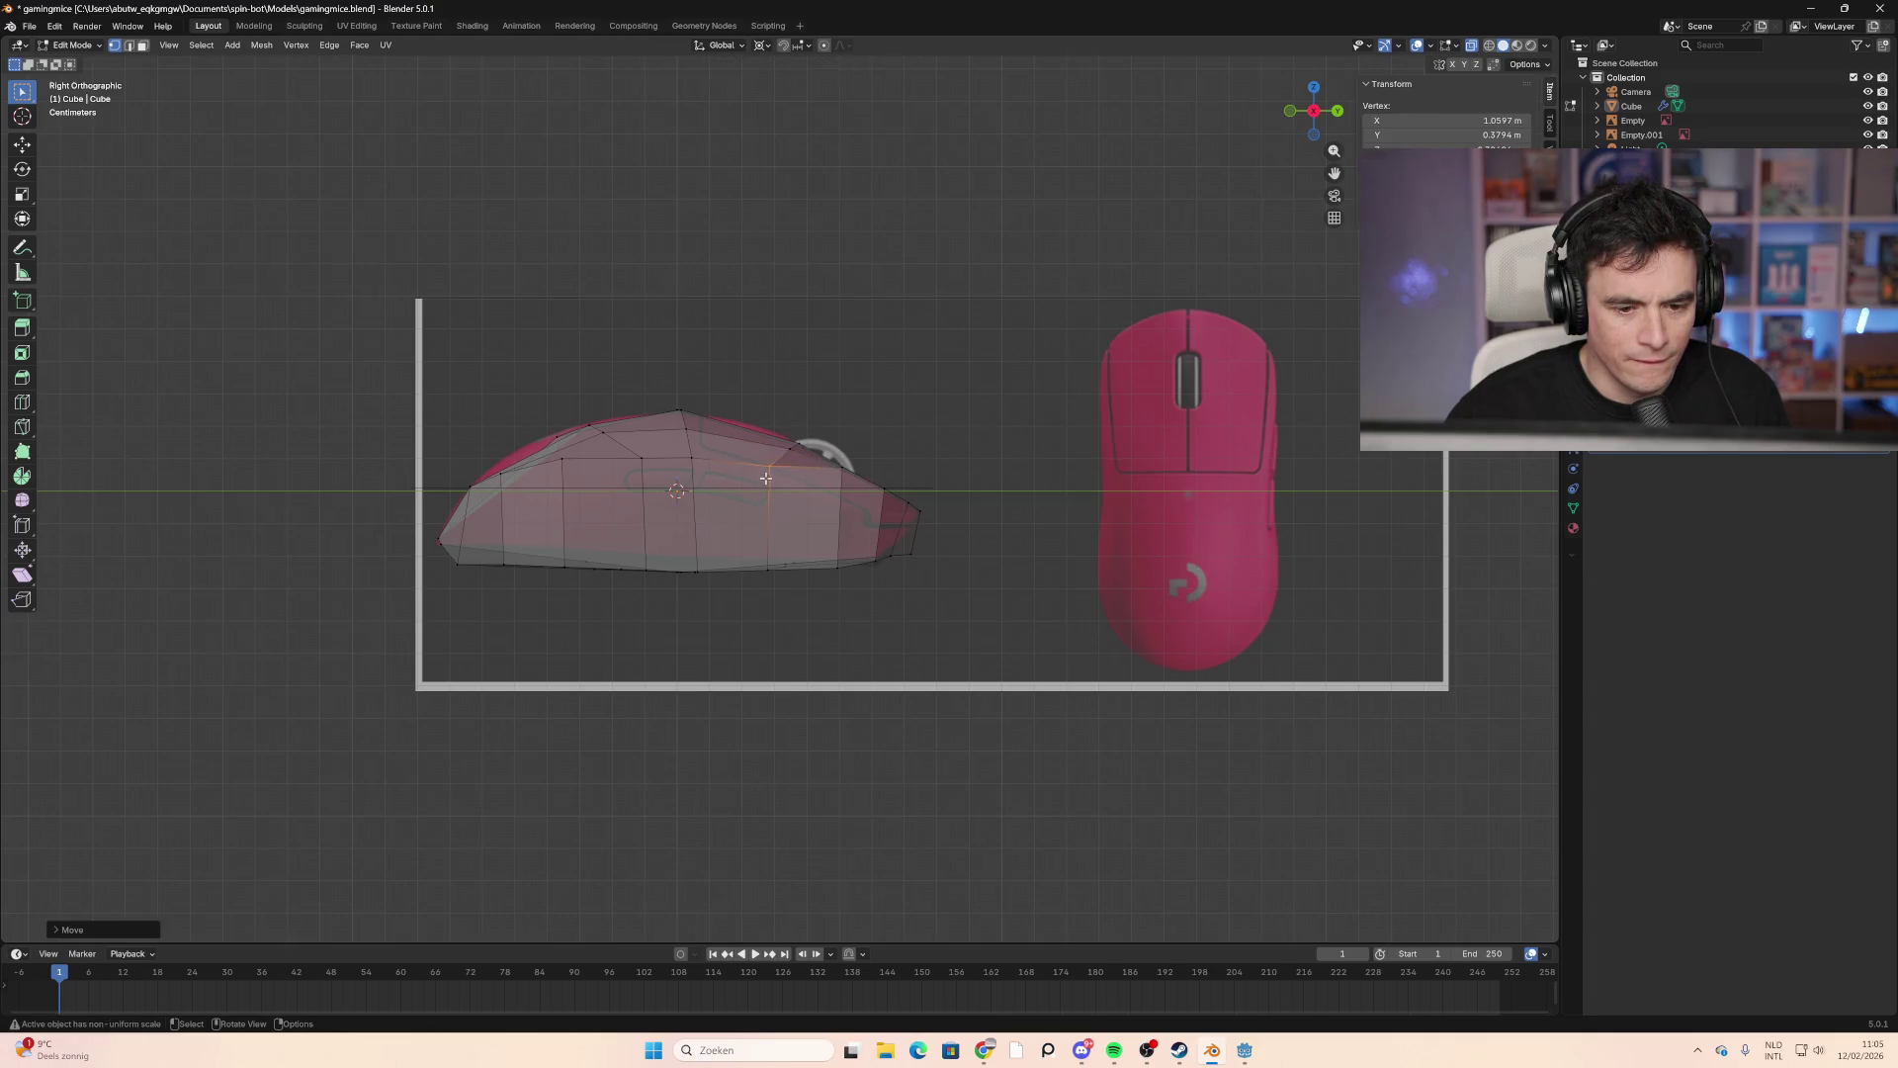
pyautogui.moveTo(838, 468); pyautogui.dragTo(829, 484)
pyautogui.click(564, 467)
pyautogui.press('g')
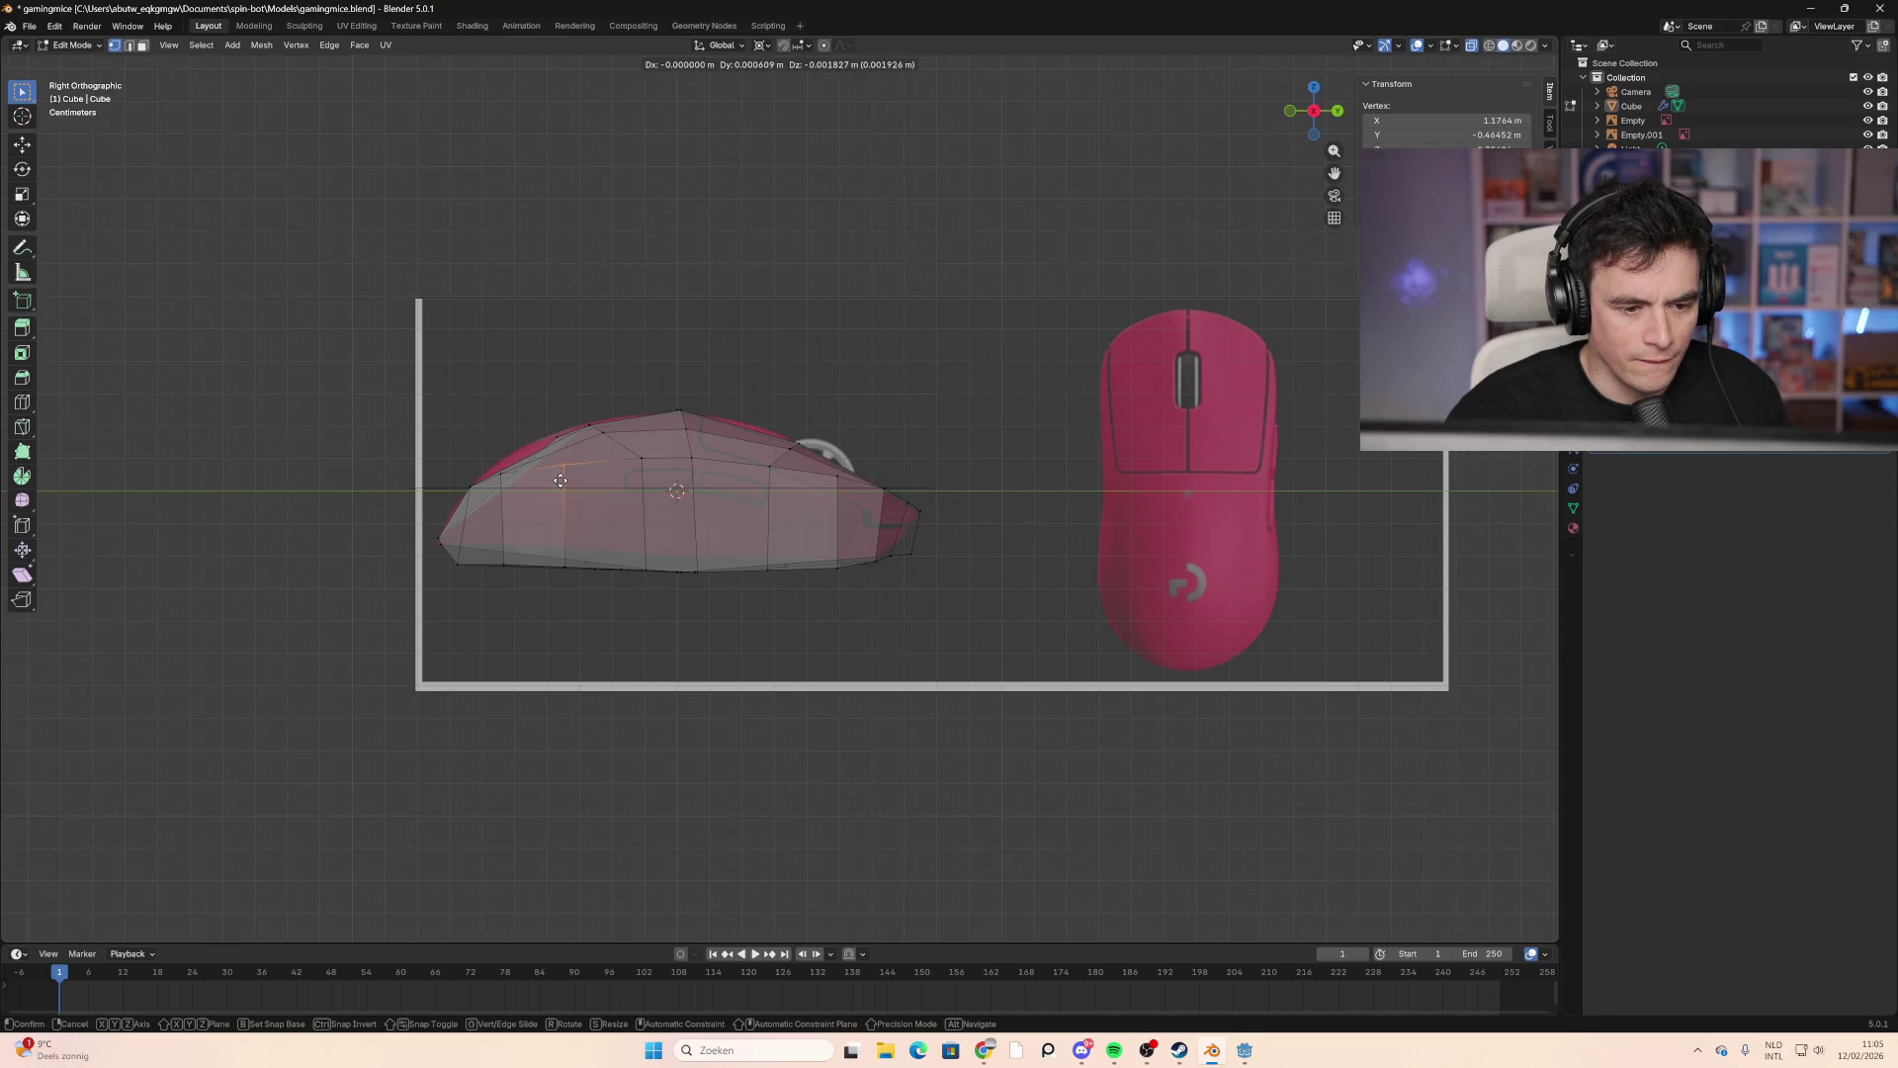
pyautogui.click(560, 481)
pyautogui.click(676, 629)
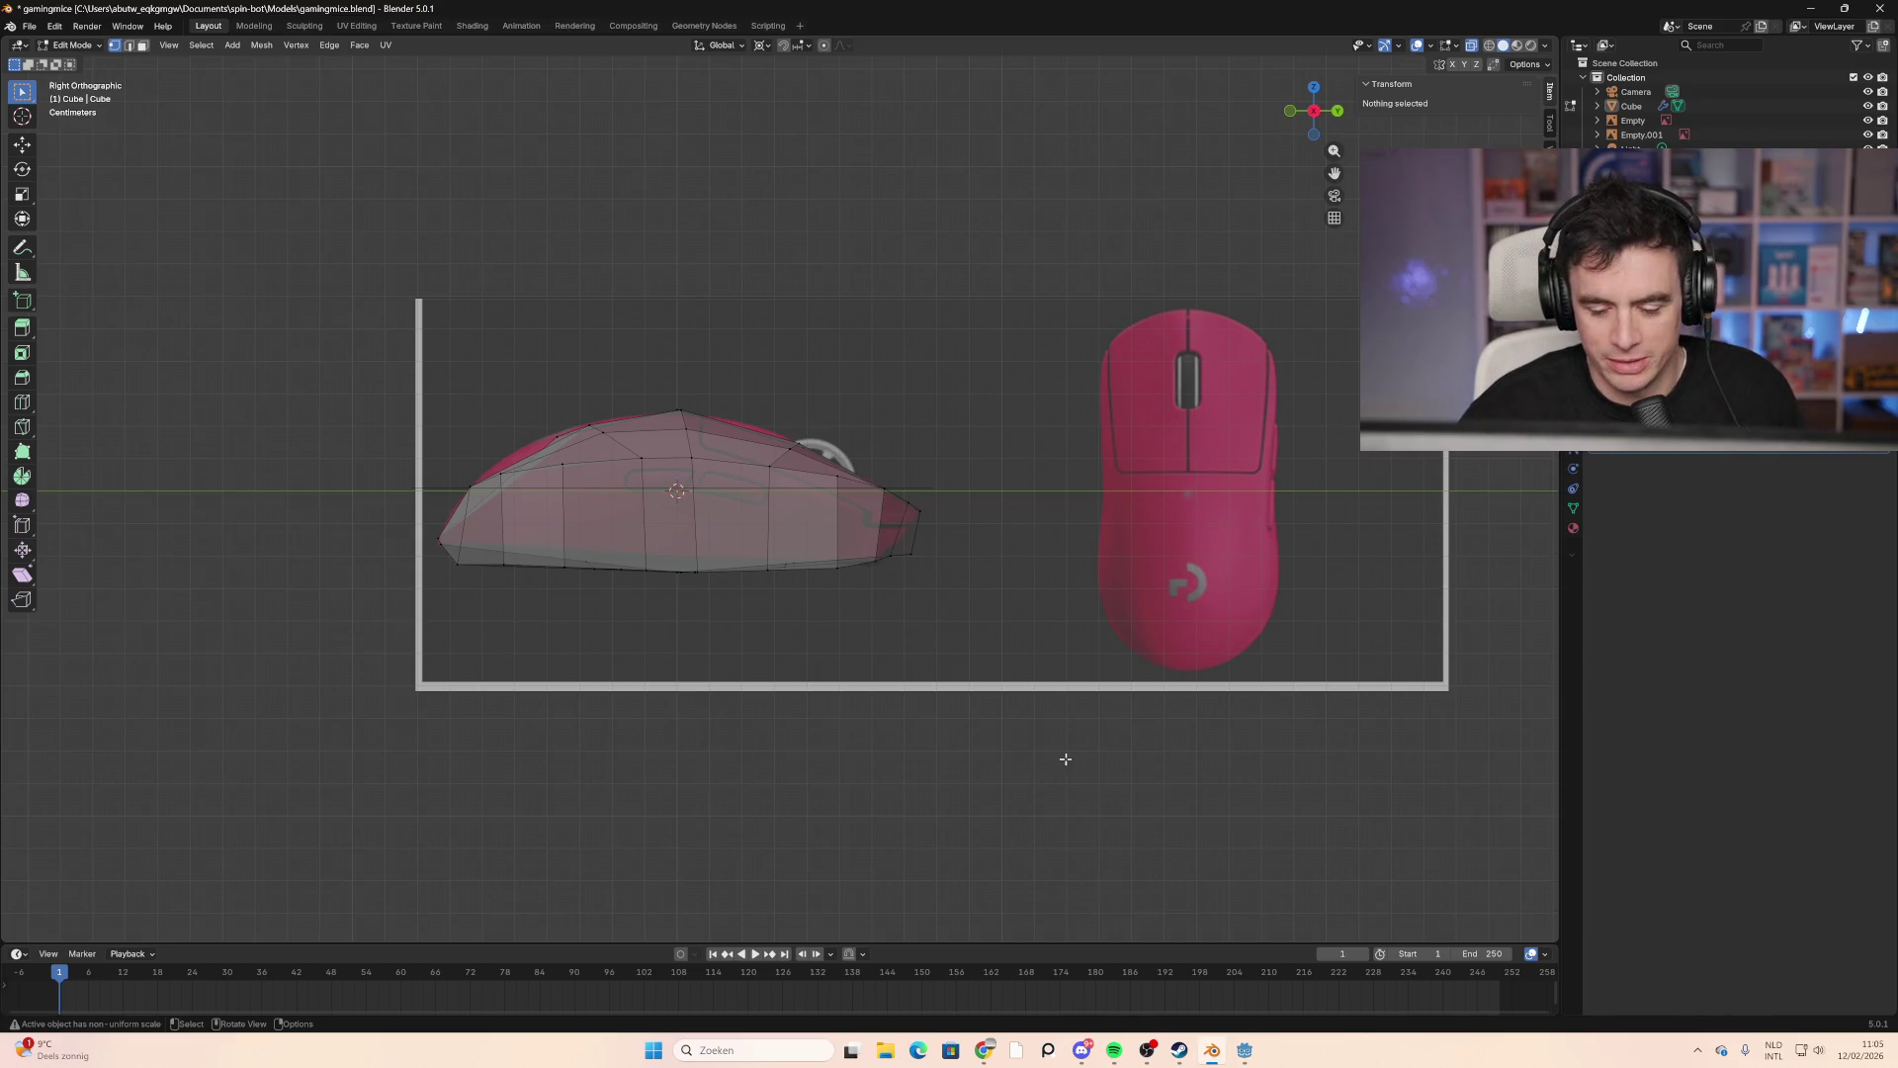
pyautogui.moveTo(1078, 745)
pyautogui.mouseDown(button='middle')
pyautogui.moveTo(619, 580)
pyautogui.moveTo(577, 591)
pyautogui.moveTo(842, 625)
pyautogui.moveTo(924, 593)
pyautogui.mouseUp(button='middle')
pyautogui.click(1317, 92)
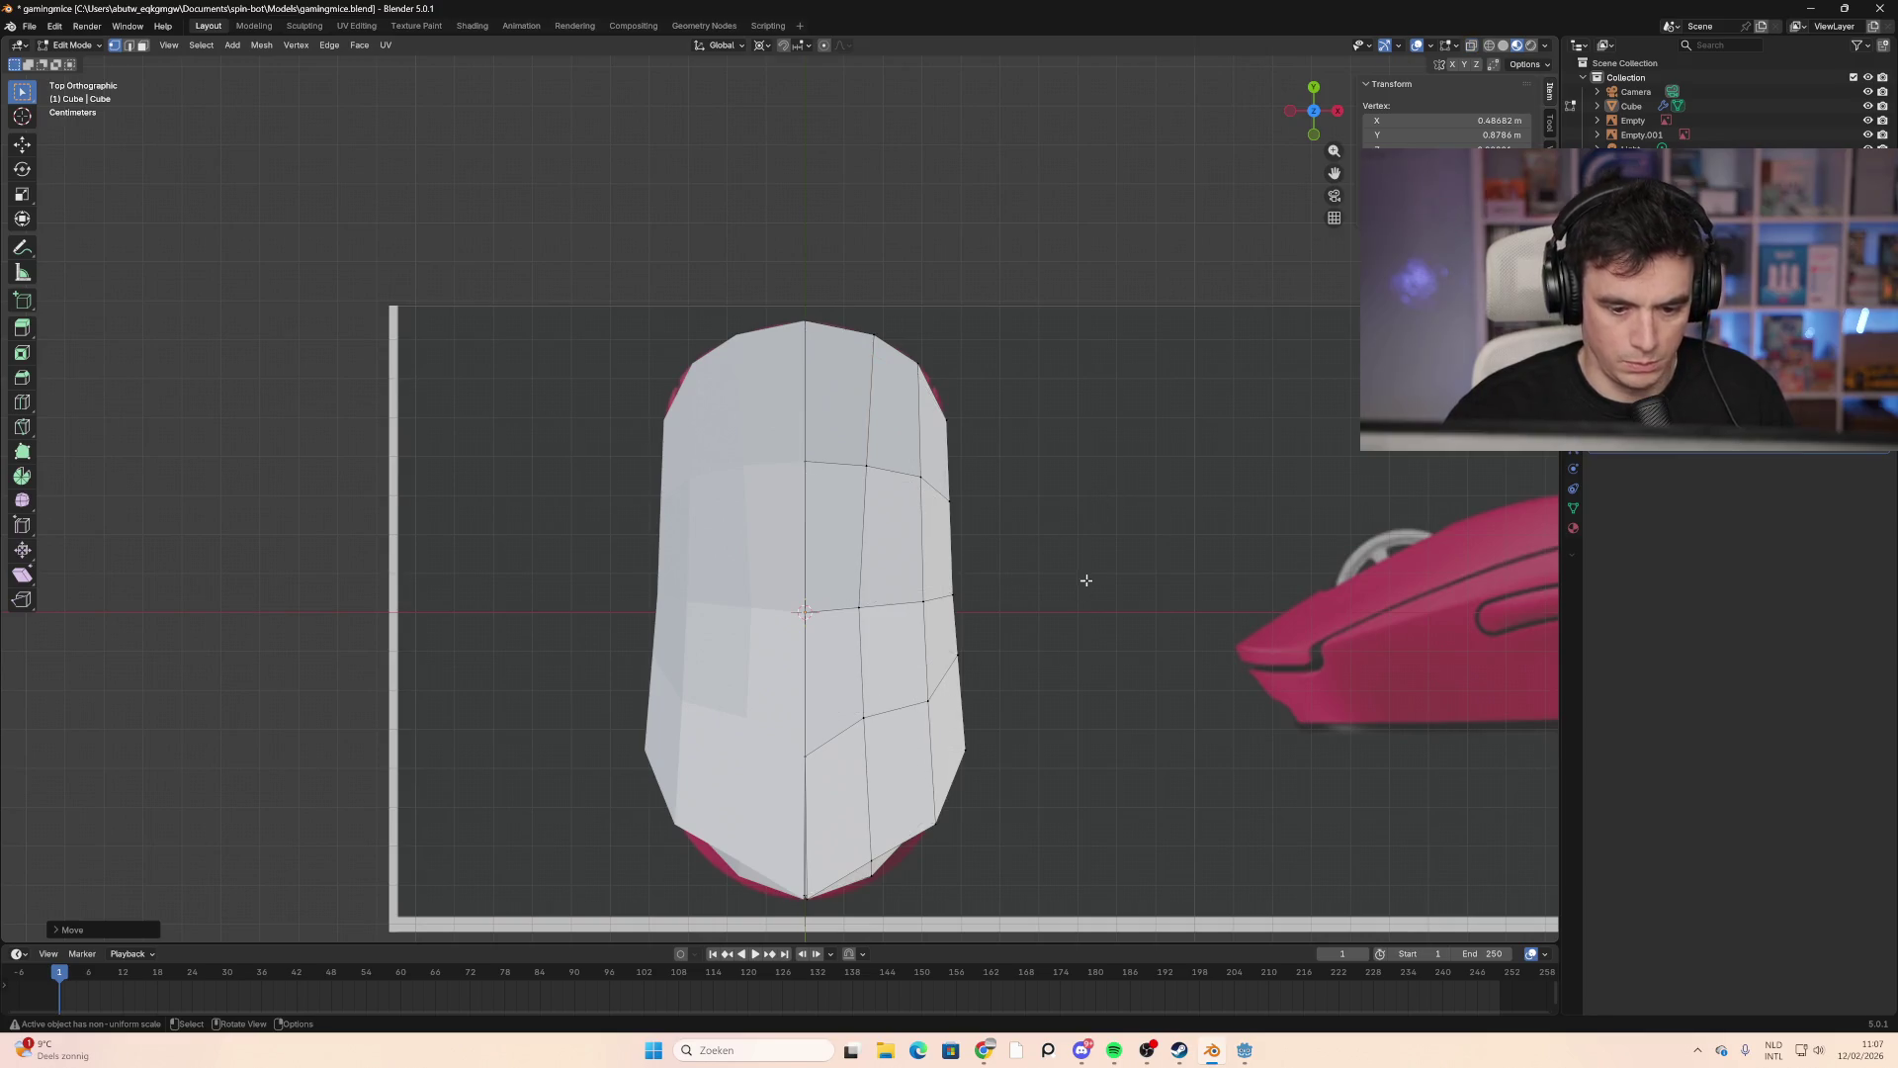
# Step: Enable X-ray in Top view and move the lower-right vertex onto the photo's outline
pyautogui.click(1471, 44)
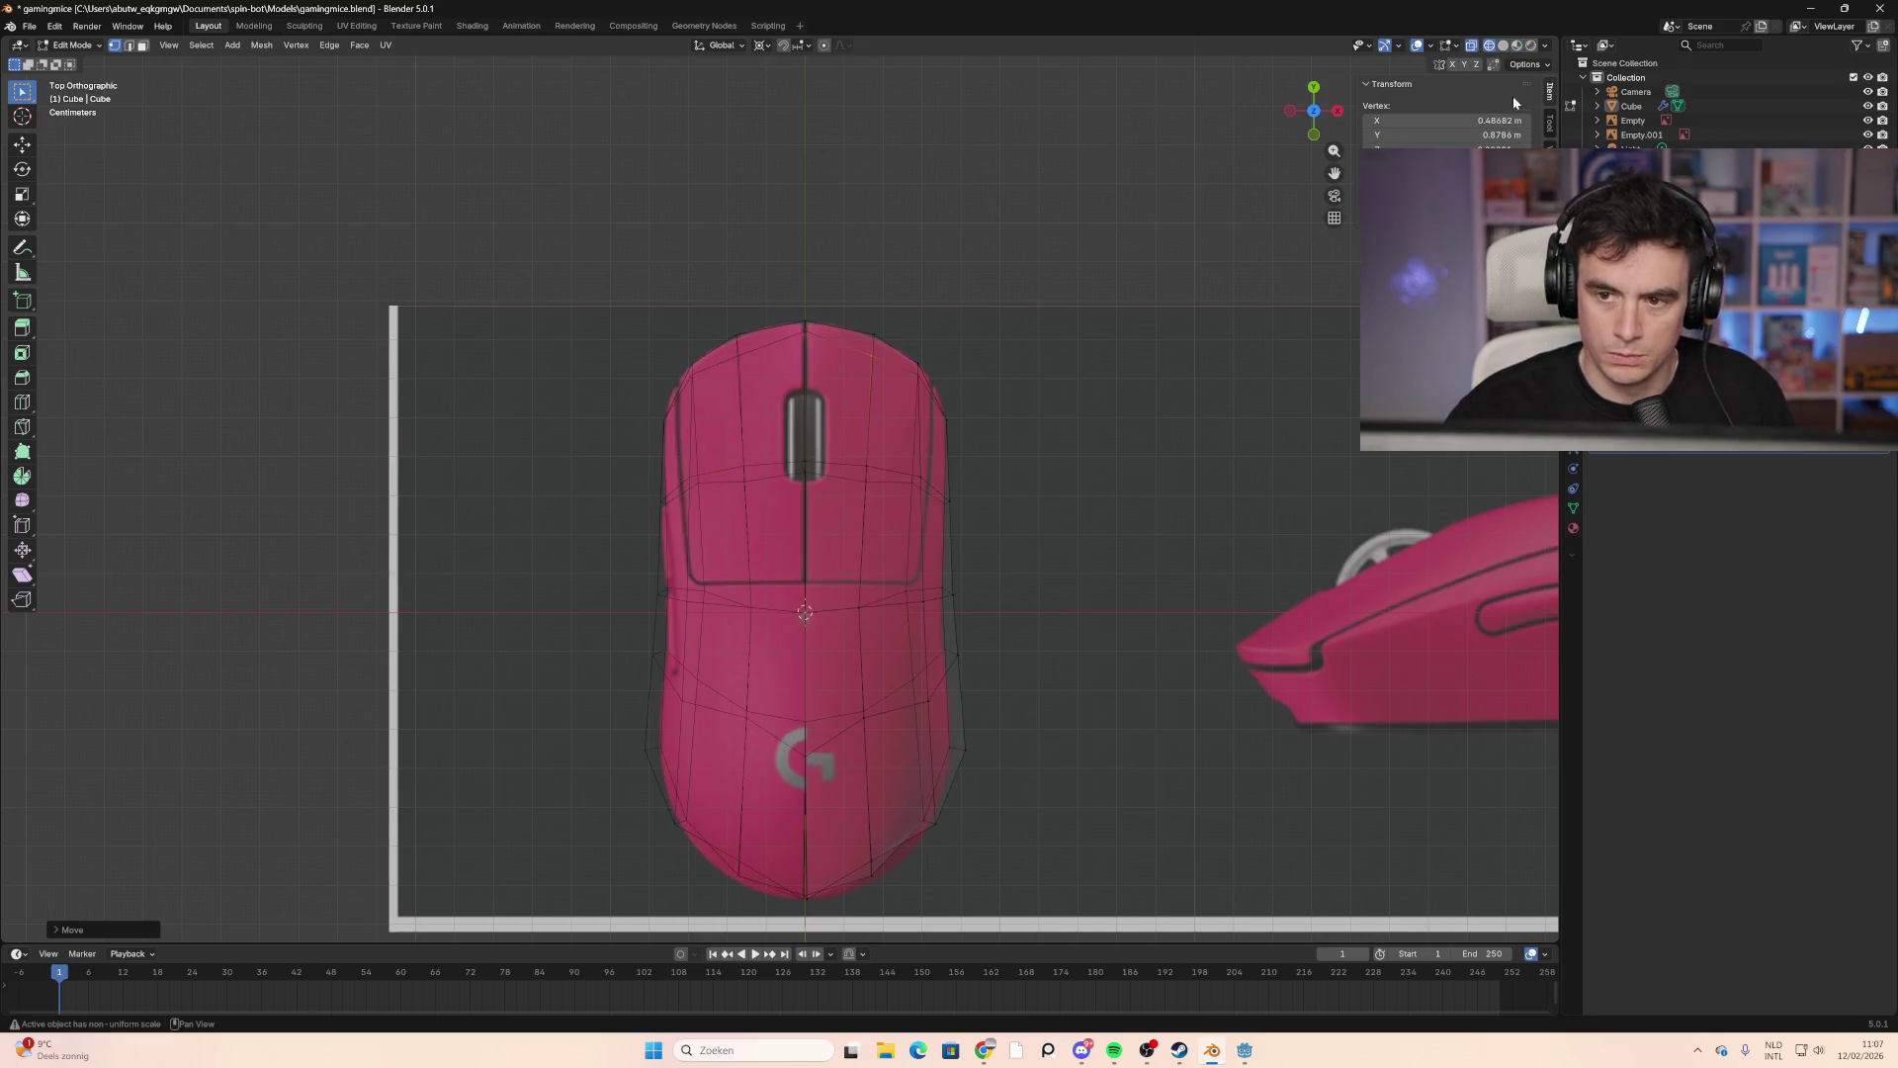
pyautogui.keyDown('shift'); pyautogui.moveTo(950, 838); pyautogui.dragTo(977, 650, button='middle'); pyautogui.keyUp('shift')
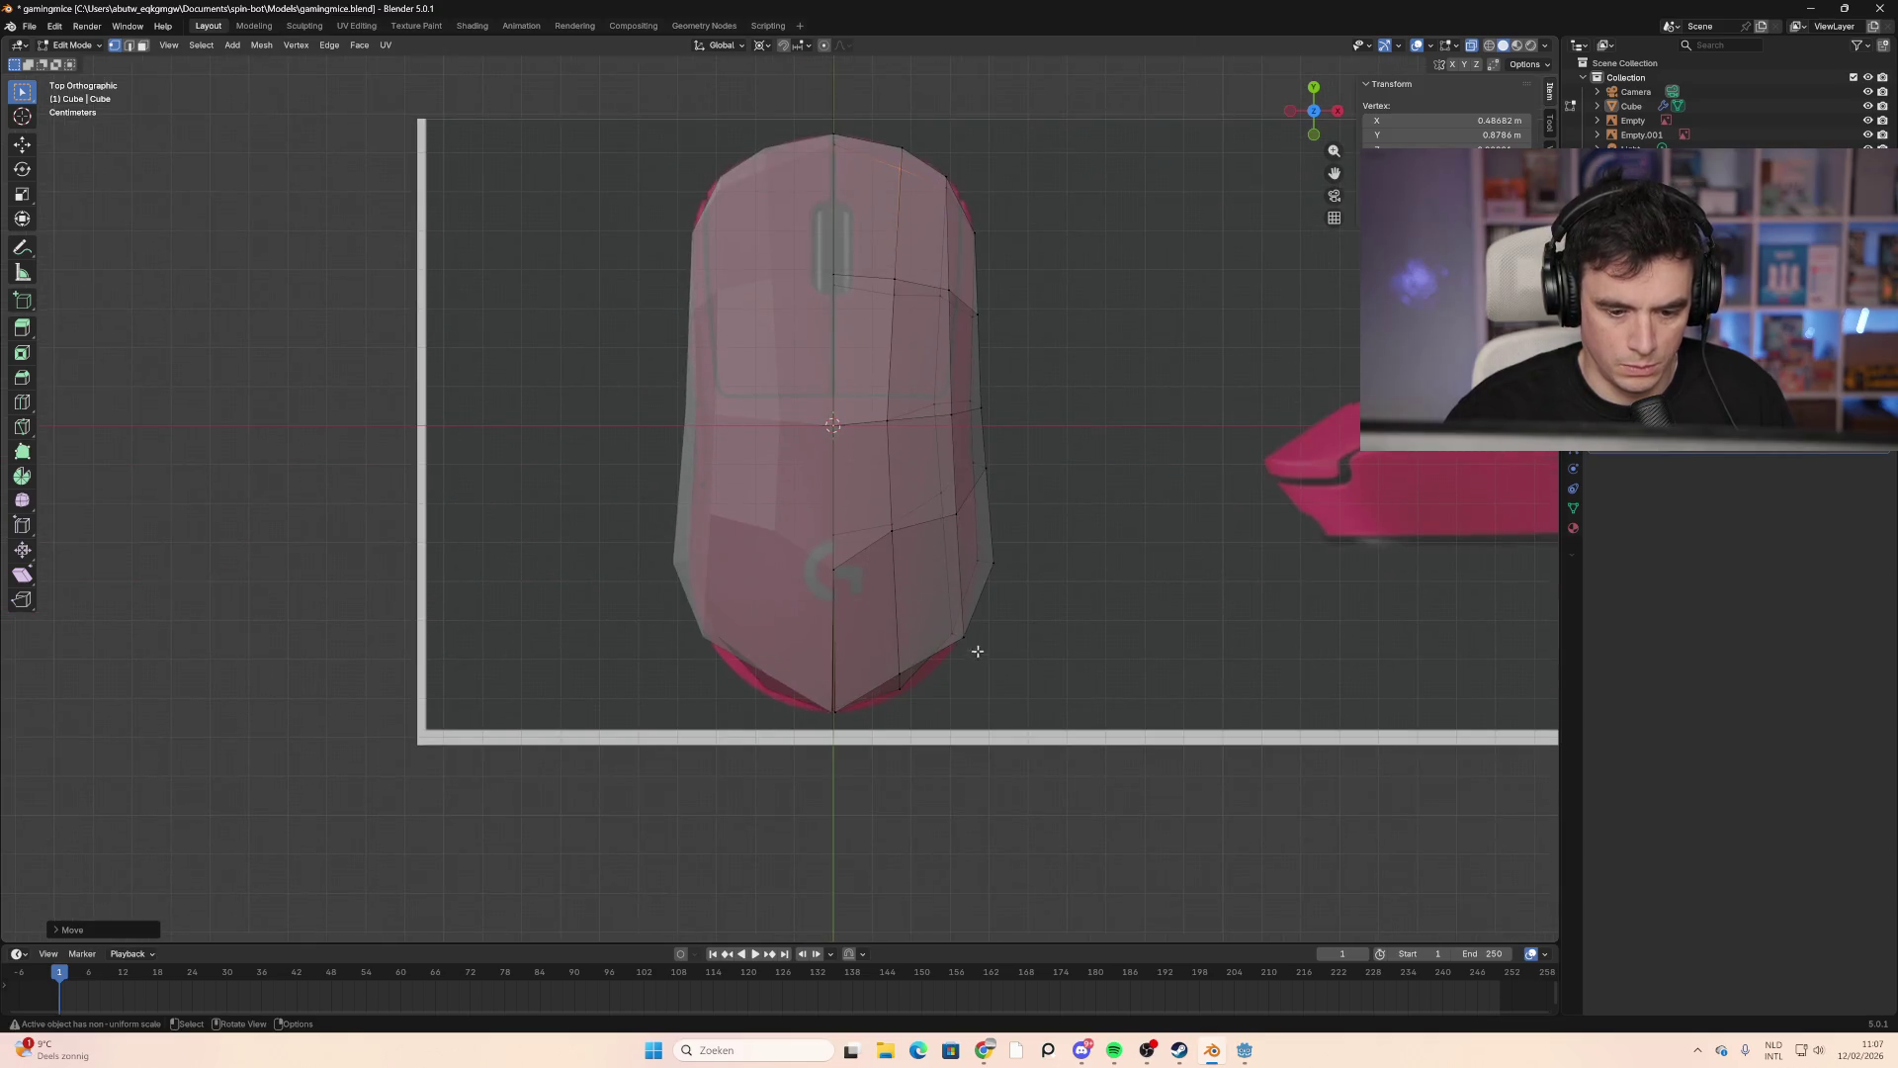
pyautogui.click(901, 684)
pyautogui.press('g')
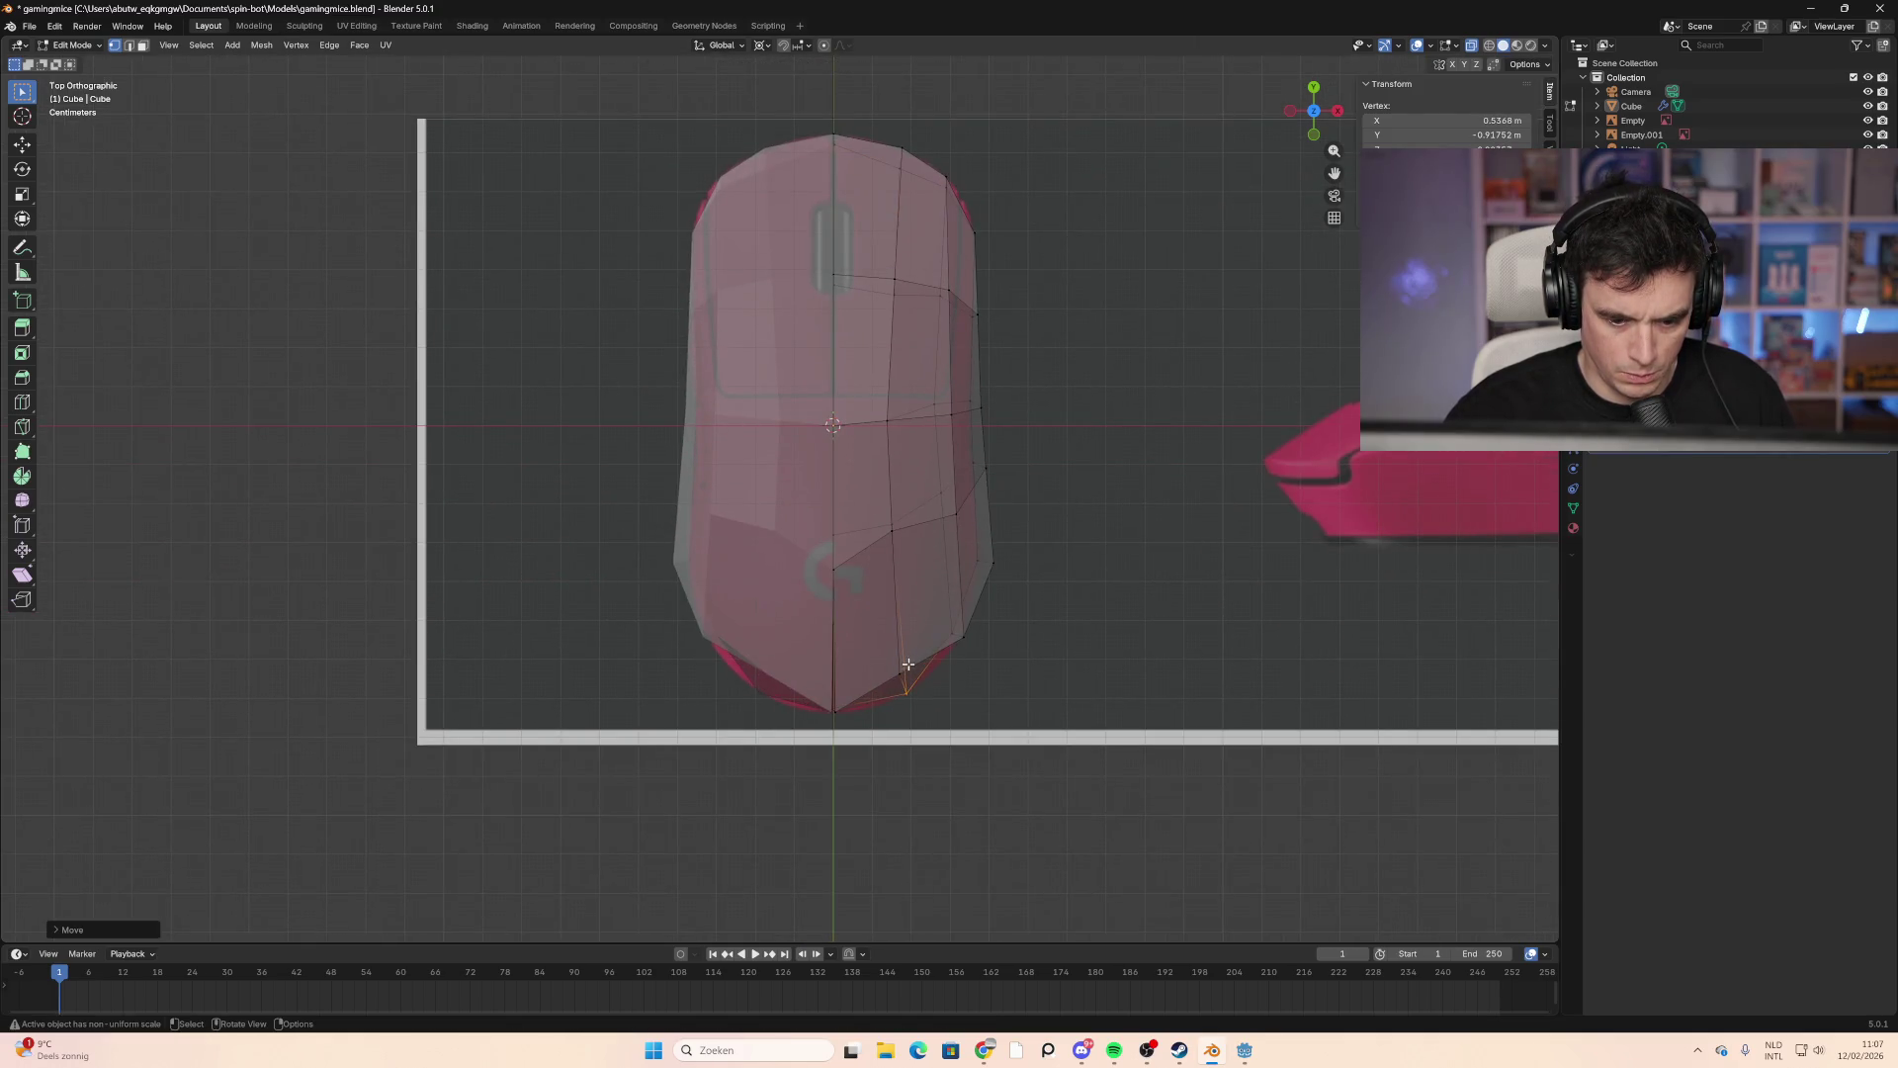
pyautogui.click(906, 701)
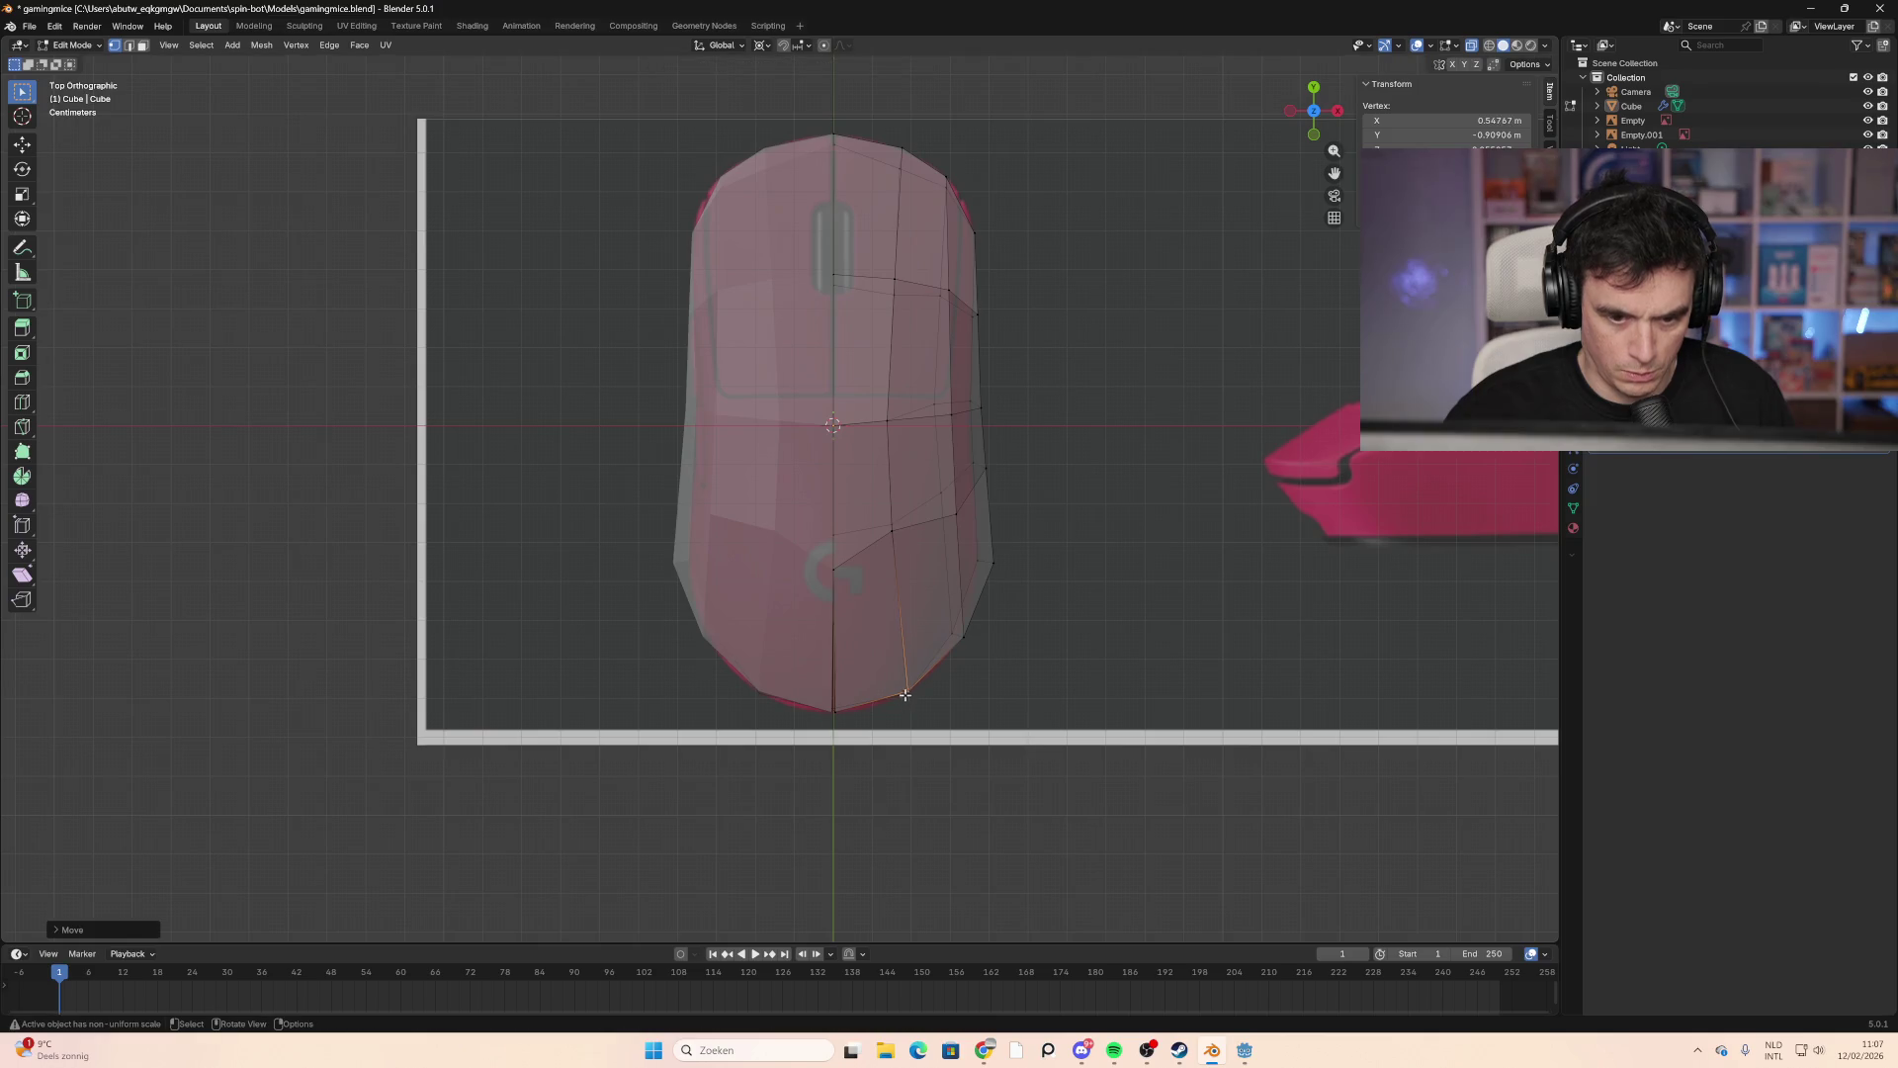
pyautogui.click(1064, 590)
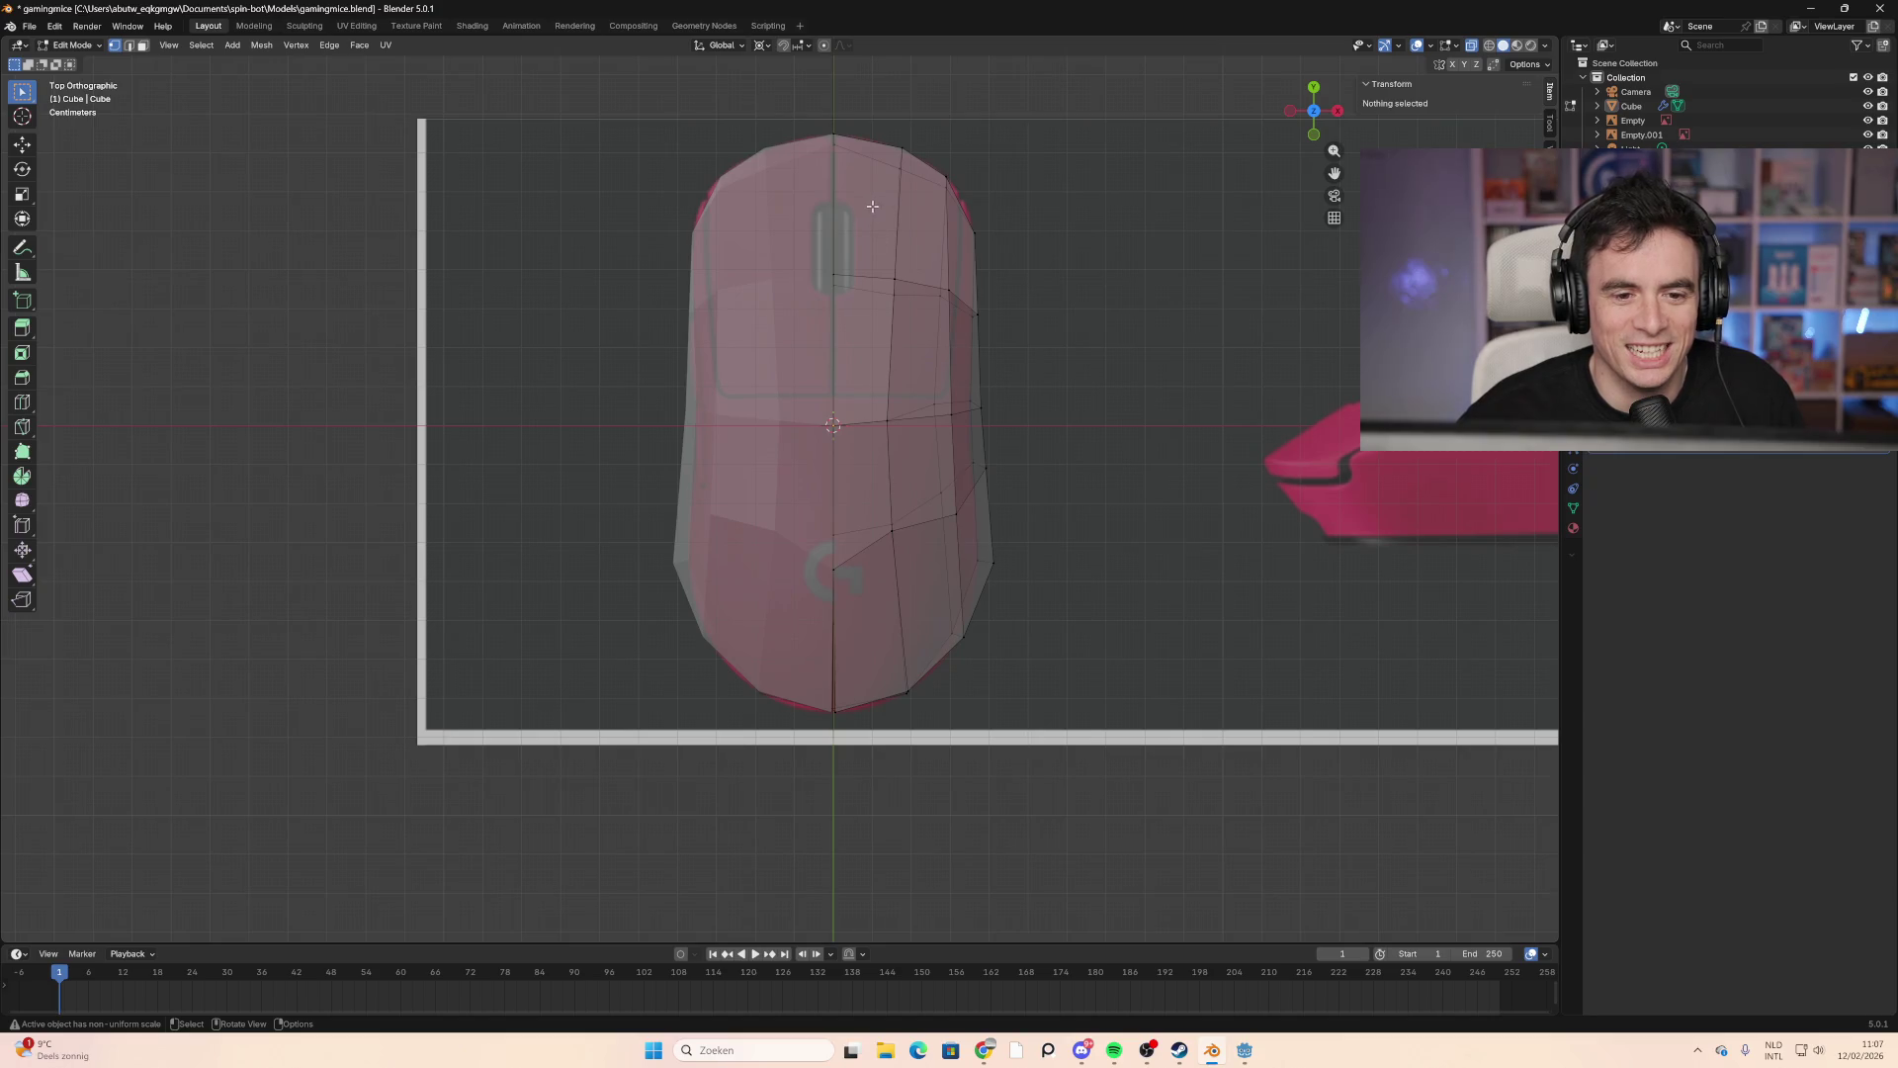
pyautogui.scroll(1, 806, 177)
pyautogui.hotkey('ctrl', 'r')
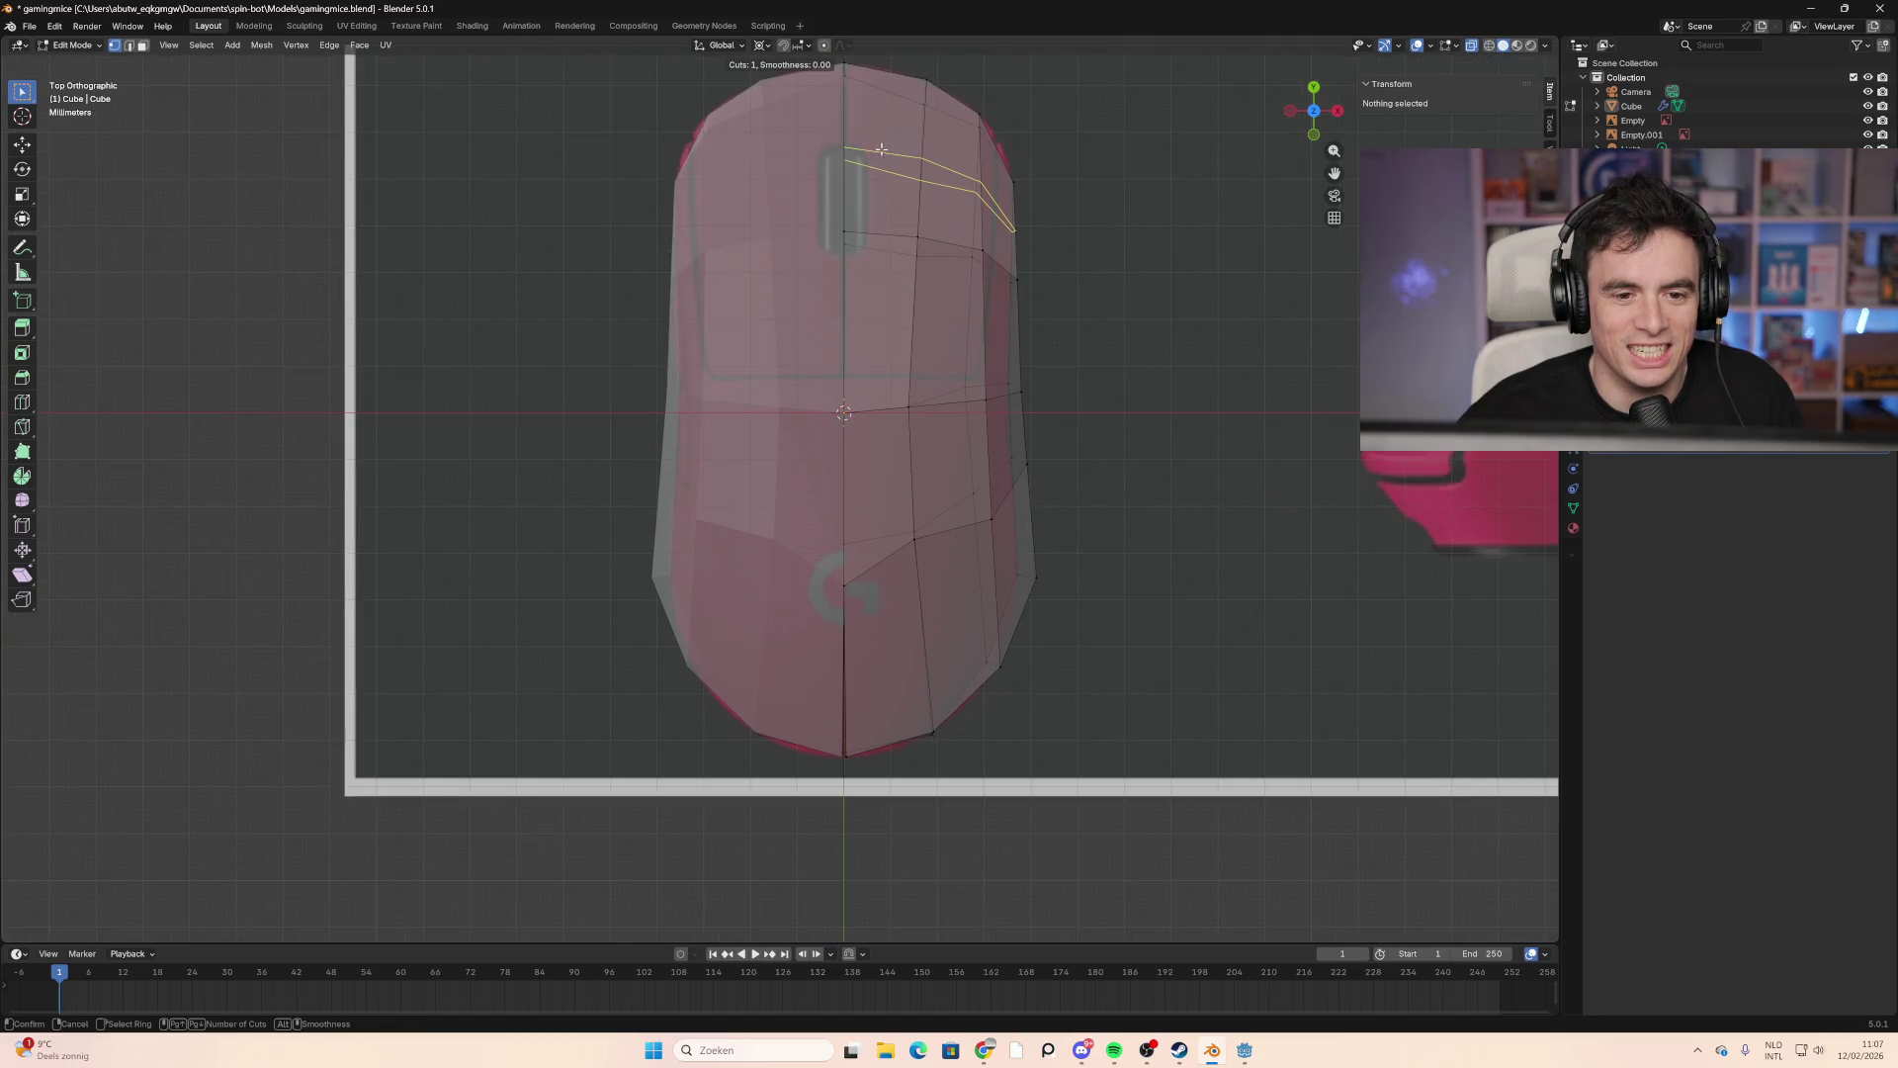
pyautogui.press('Escape')
pyautogui.moveTo(1064, 211)
pyautogui.mouseDown(button='middle')
pyautogui.moveTo(911, 287)
pyautogui.moveTo(982, 382)
pyautogui.moveTo(715, 402)
pyautogui.moveTo(995, 394)
pyautogui.moveTo(869, 398)
pyautogui.moveTo(827, 369)
pyautogui.moveTo(679, 482)
pyautogui.moveTo(543, 509)
pyautogui.moveTo(1220, 488)
pyautogui.moveTo(1266, 512)
pyautogui.moveTo(1246, 517)
pyautogui.moveTo(1292, 478)
pyautogui.moveTo(1353, 472)
pyautogui.moveTo(1317, 508)
pyautogui.mouseUp(button='middle')
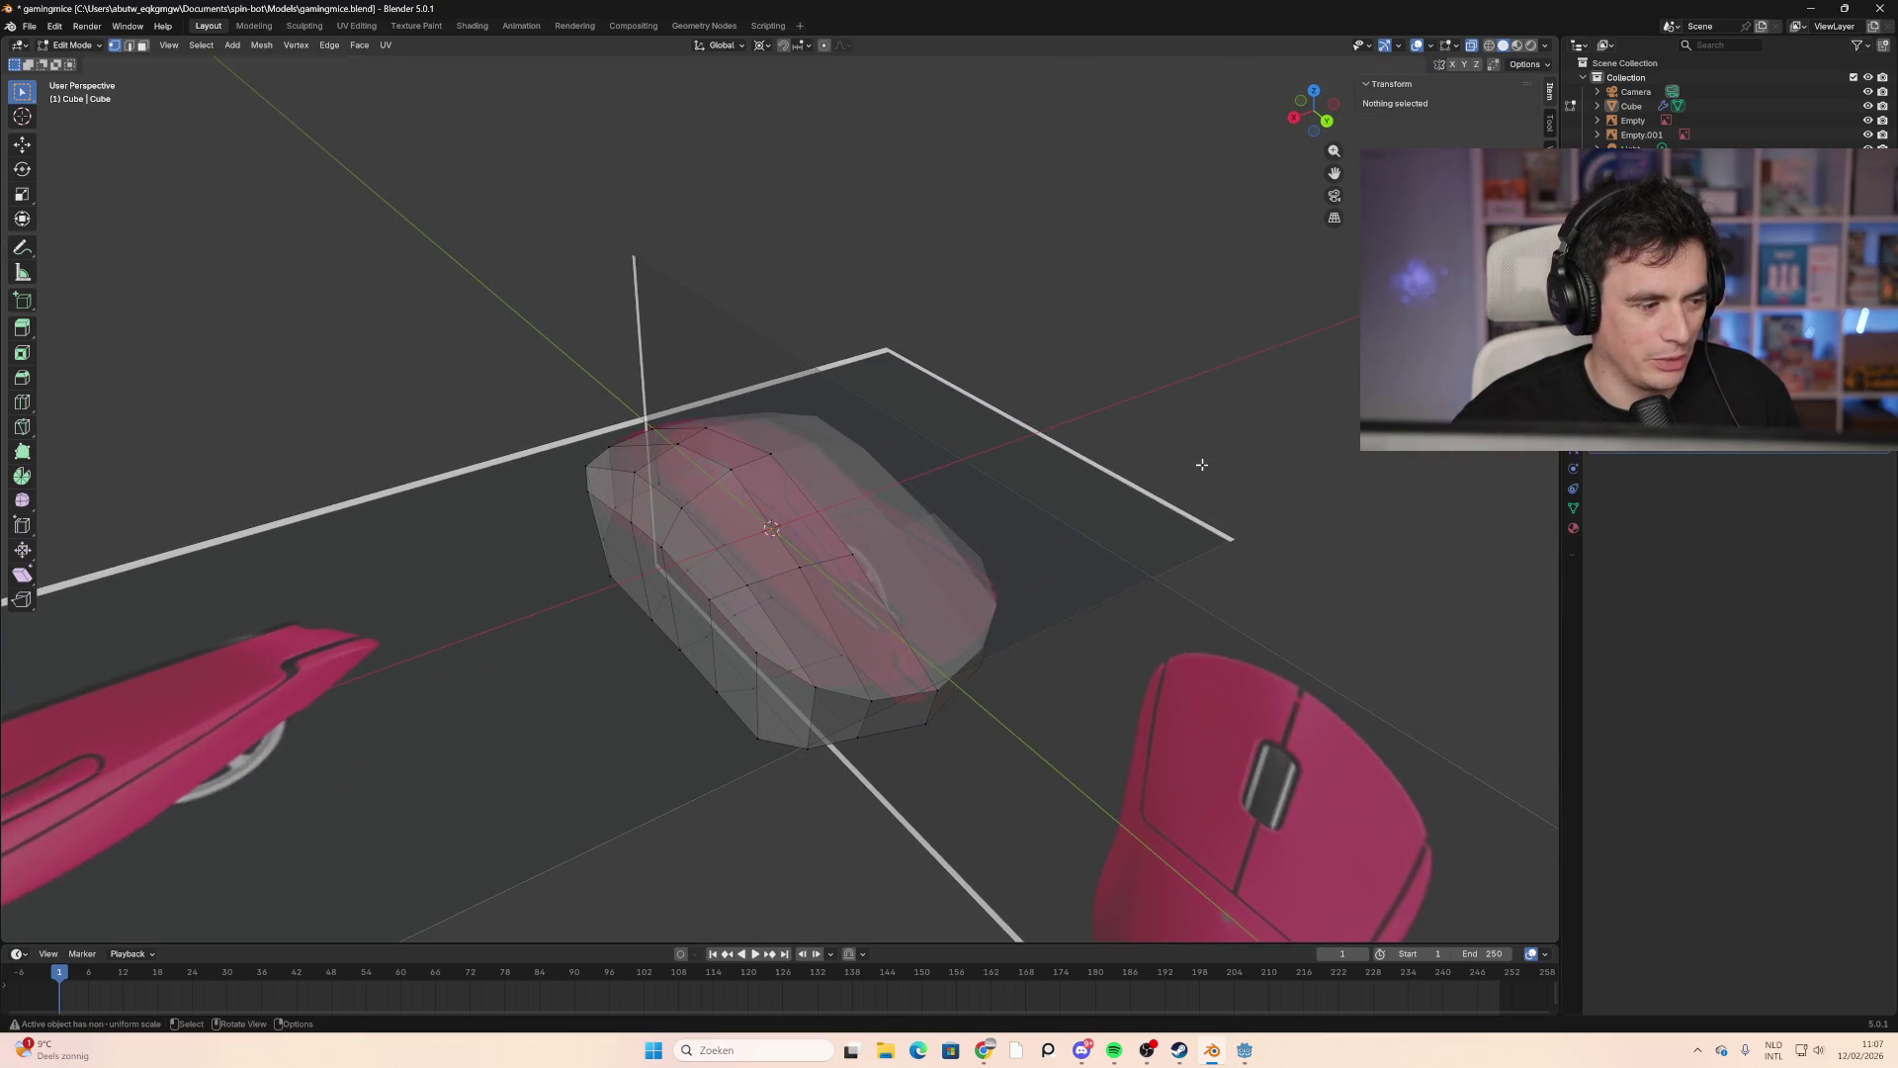
pyautogui.moveTo(1157, 462)
pyautogui.mouseDown(button='middle')
pyautogui.moveTo(592, 392)
pyautogui.moveTo(723, 475)
pyautogui.moveTo(877, 495)
pyautogui.moveTo(881, 428)
pyautogui.moveTo(805, 441)
pyautogui.moveTo(707, 405)
pyautogui.mouseUp(button='middle')
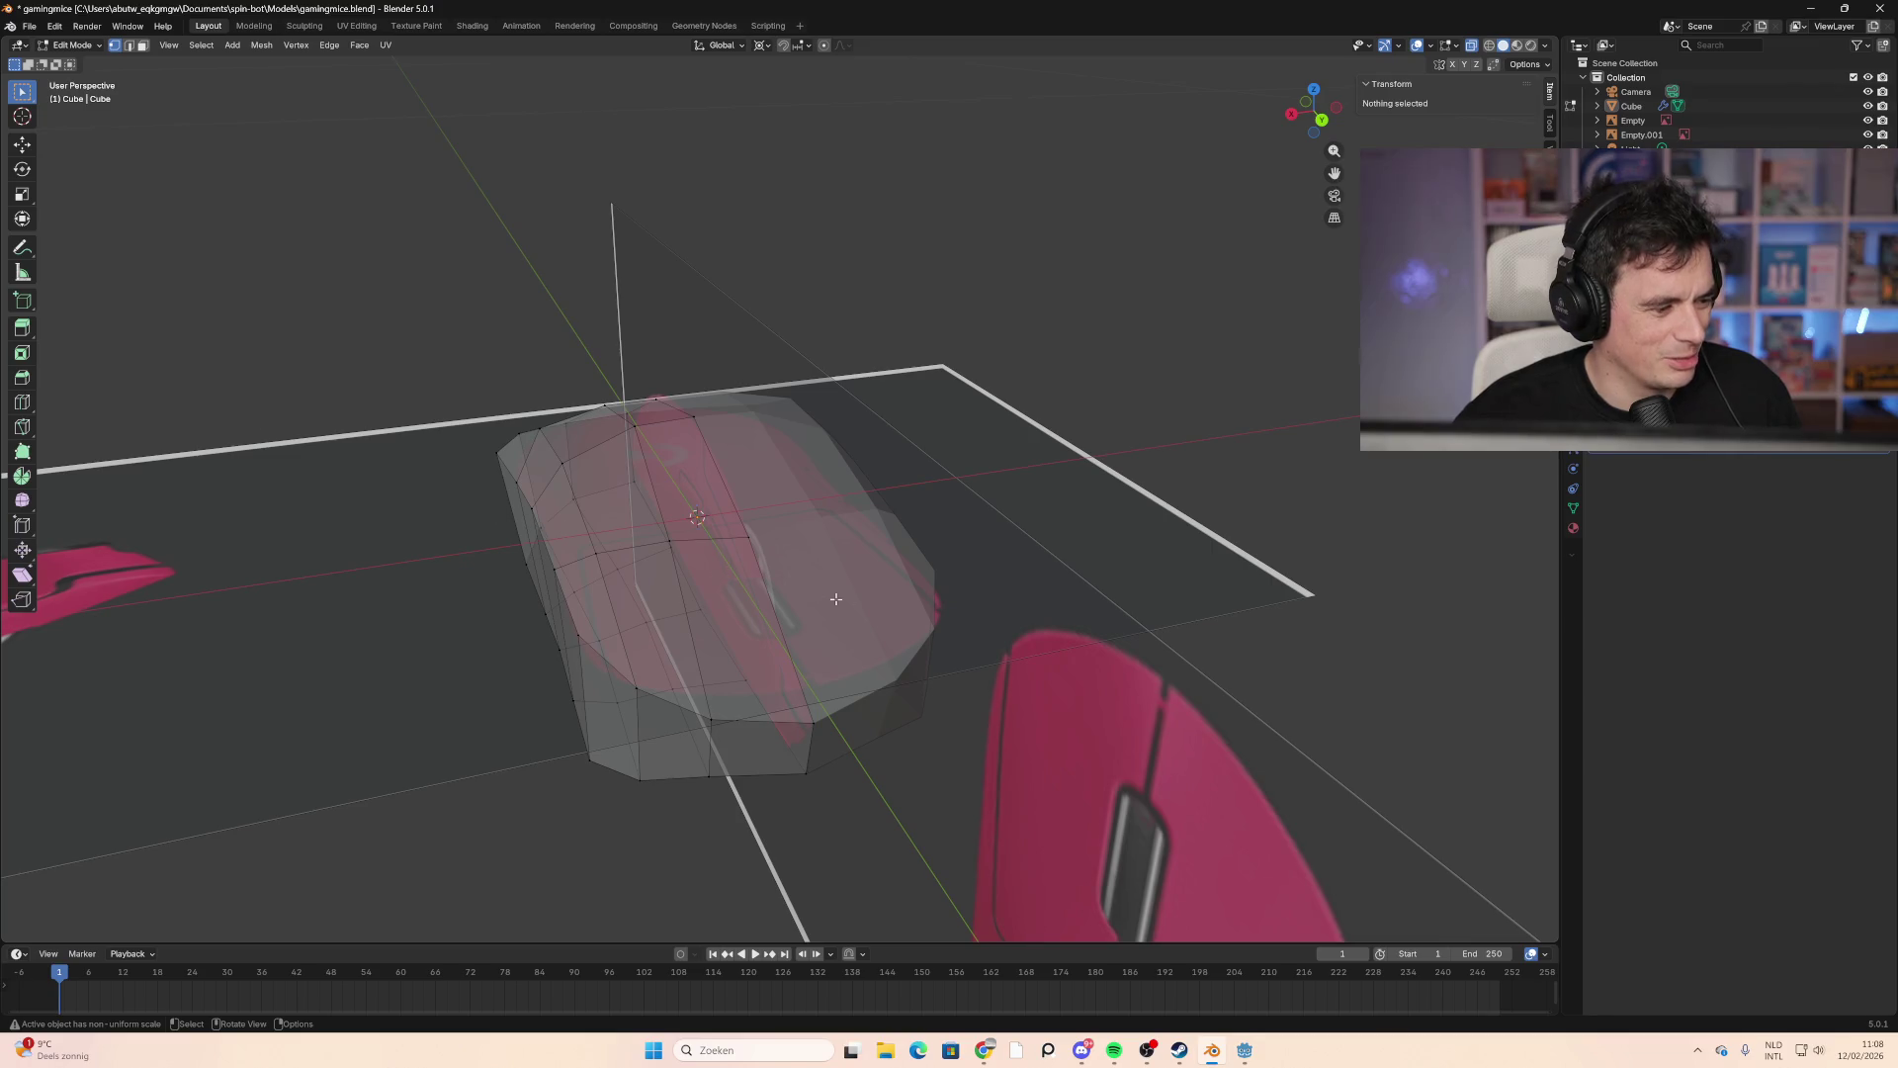
pyautogui.scroll(-3, 891, 612)
pyautogui.scroll(3, 860, 584)
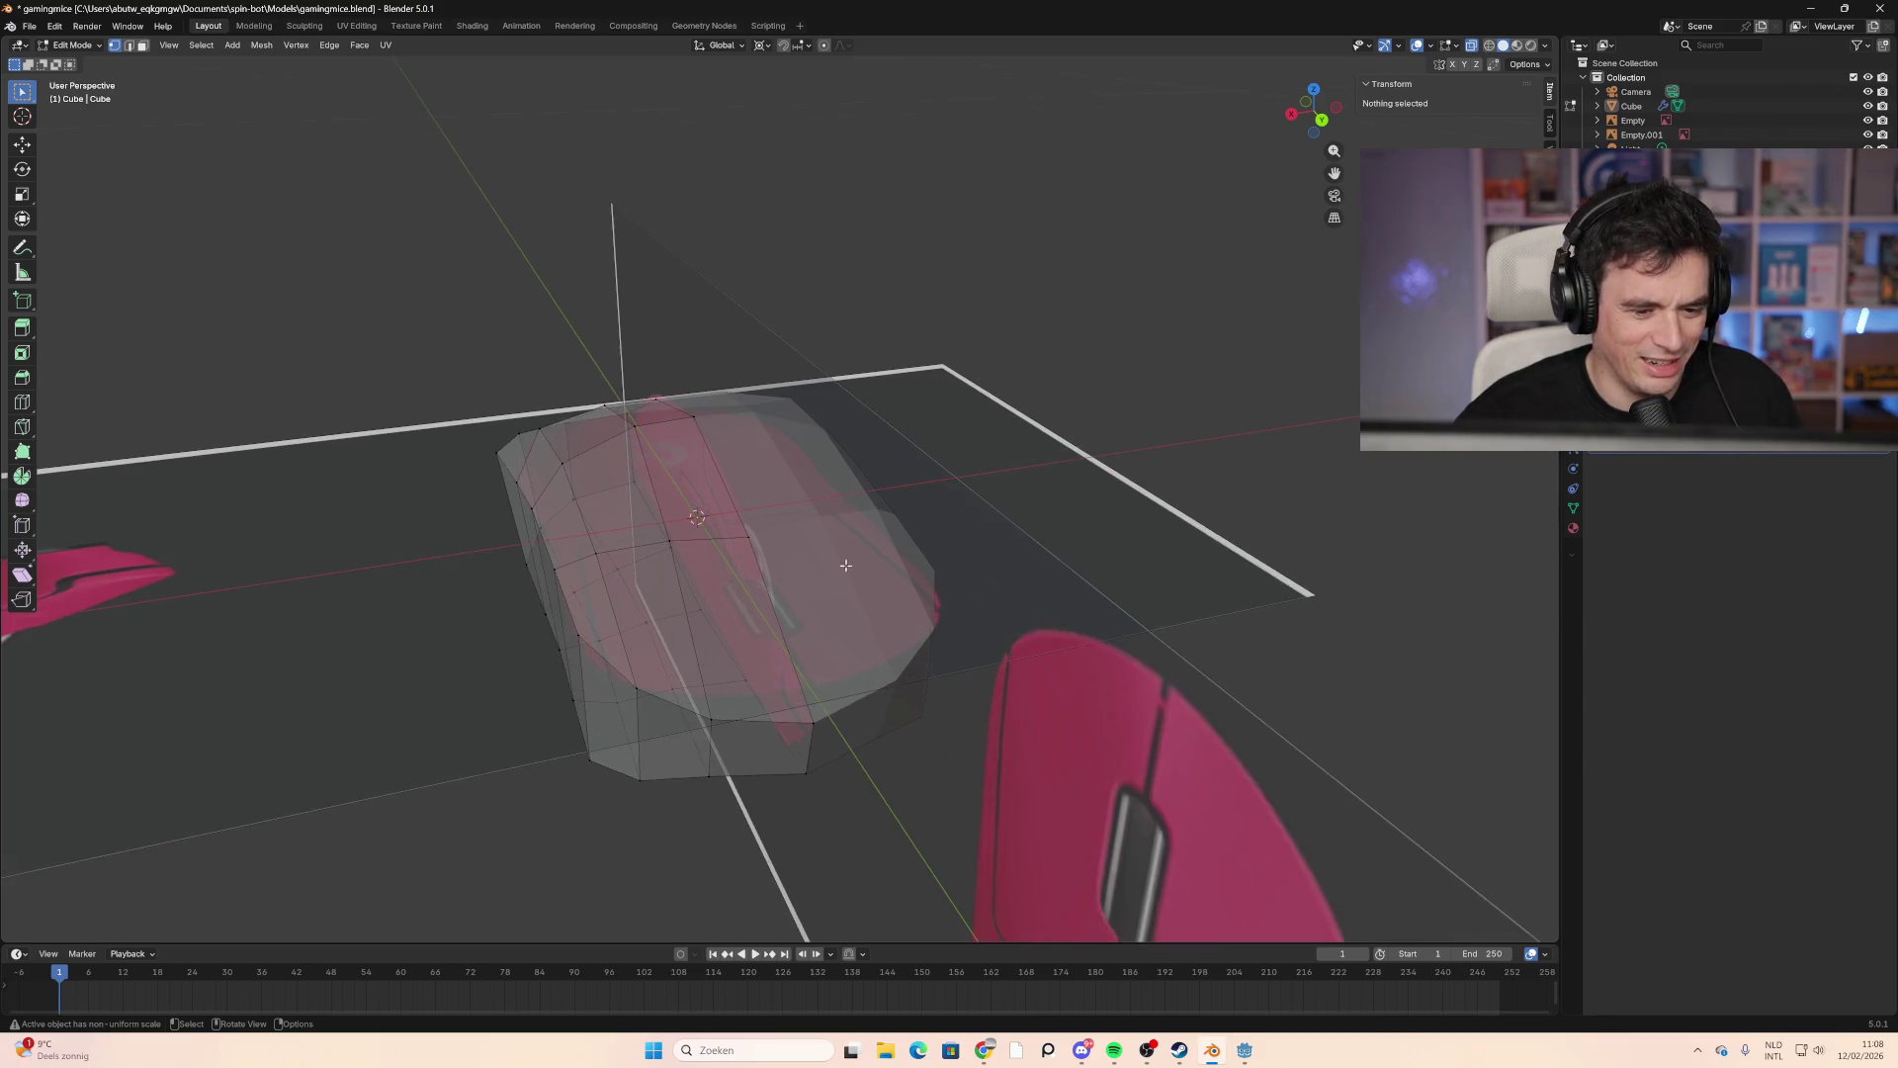
pyautogui.click(1314, 89)
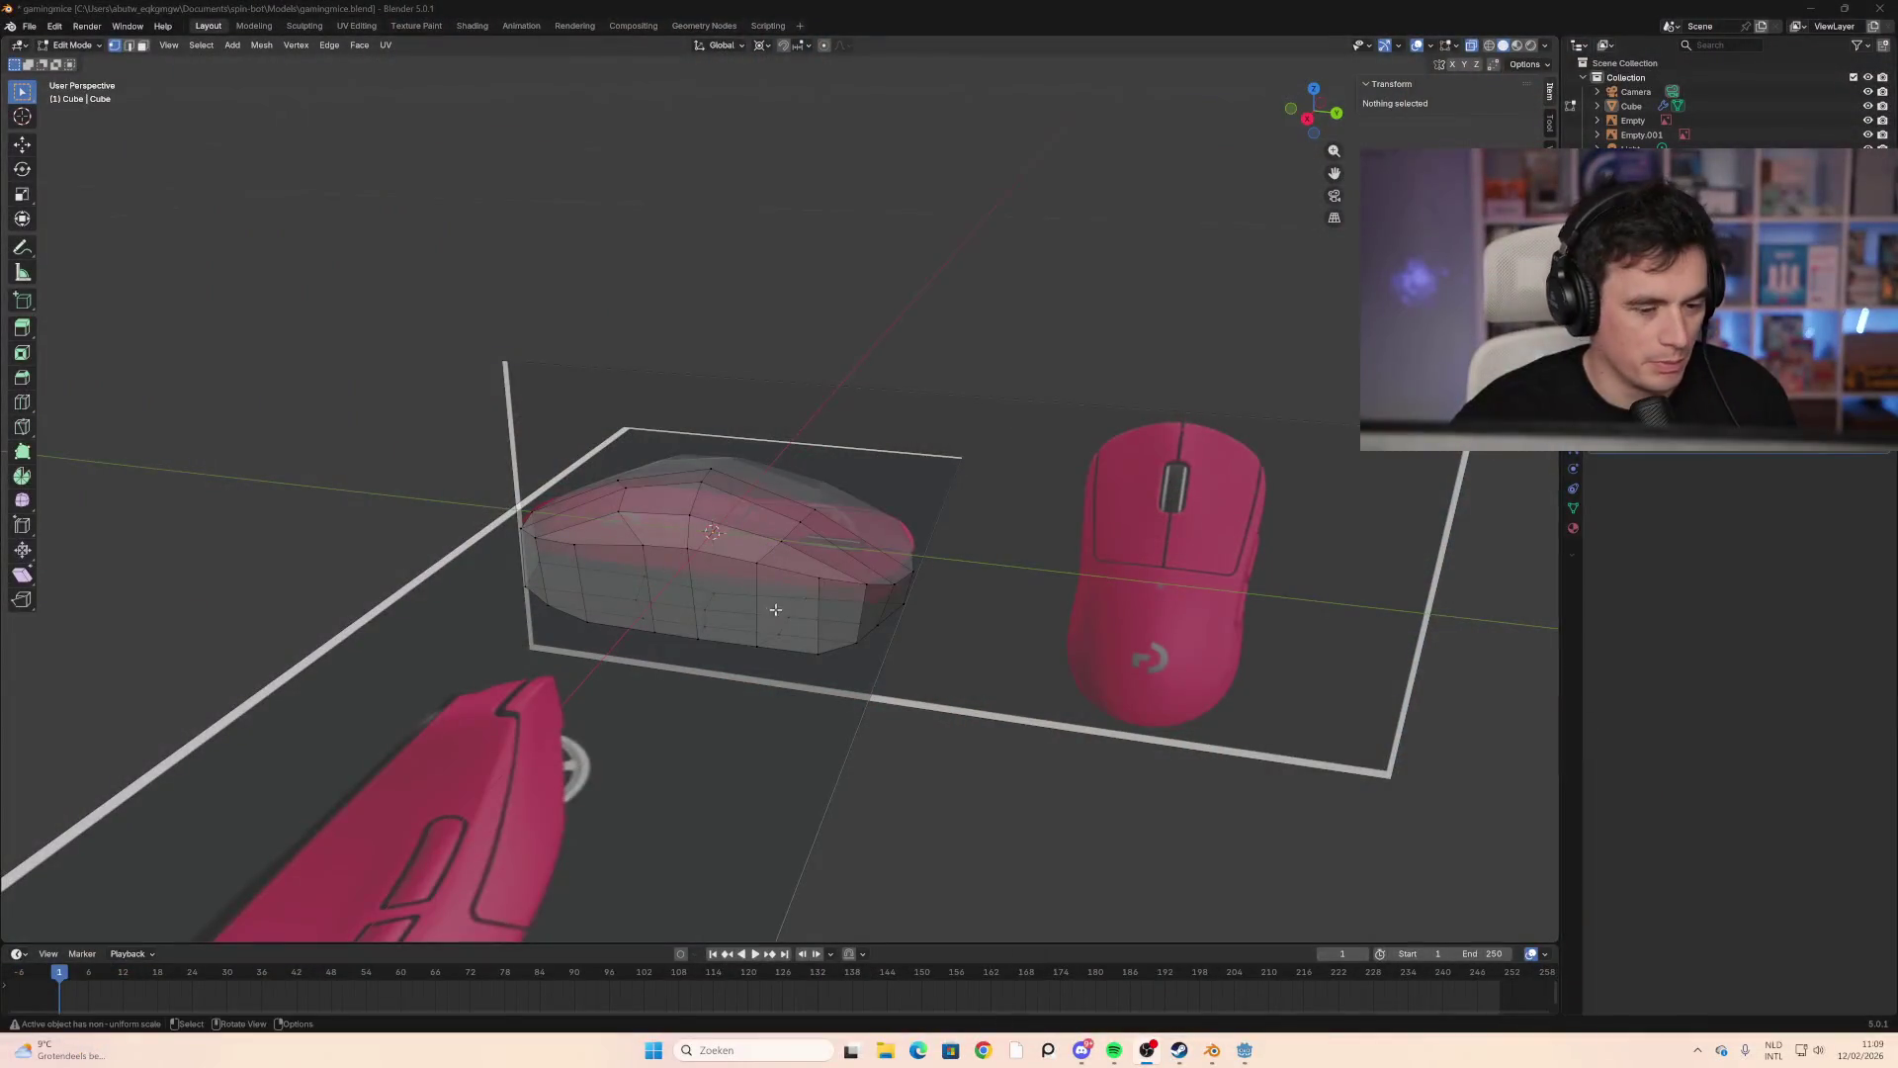
pyautogui.moveTo(802, 635)
pyautogui.mouseDown(button='middle')
pyautogui.moveTo(763, 607)
pyautogui.moveTo(757, 537)
pyautogui.moveTo(713, 562)
pyautogui.moveTo(726, 613)
pyautogui.mouseUp(button='middle')
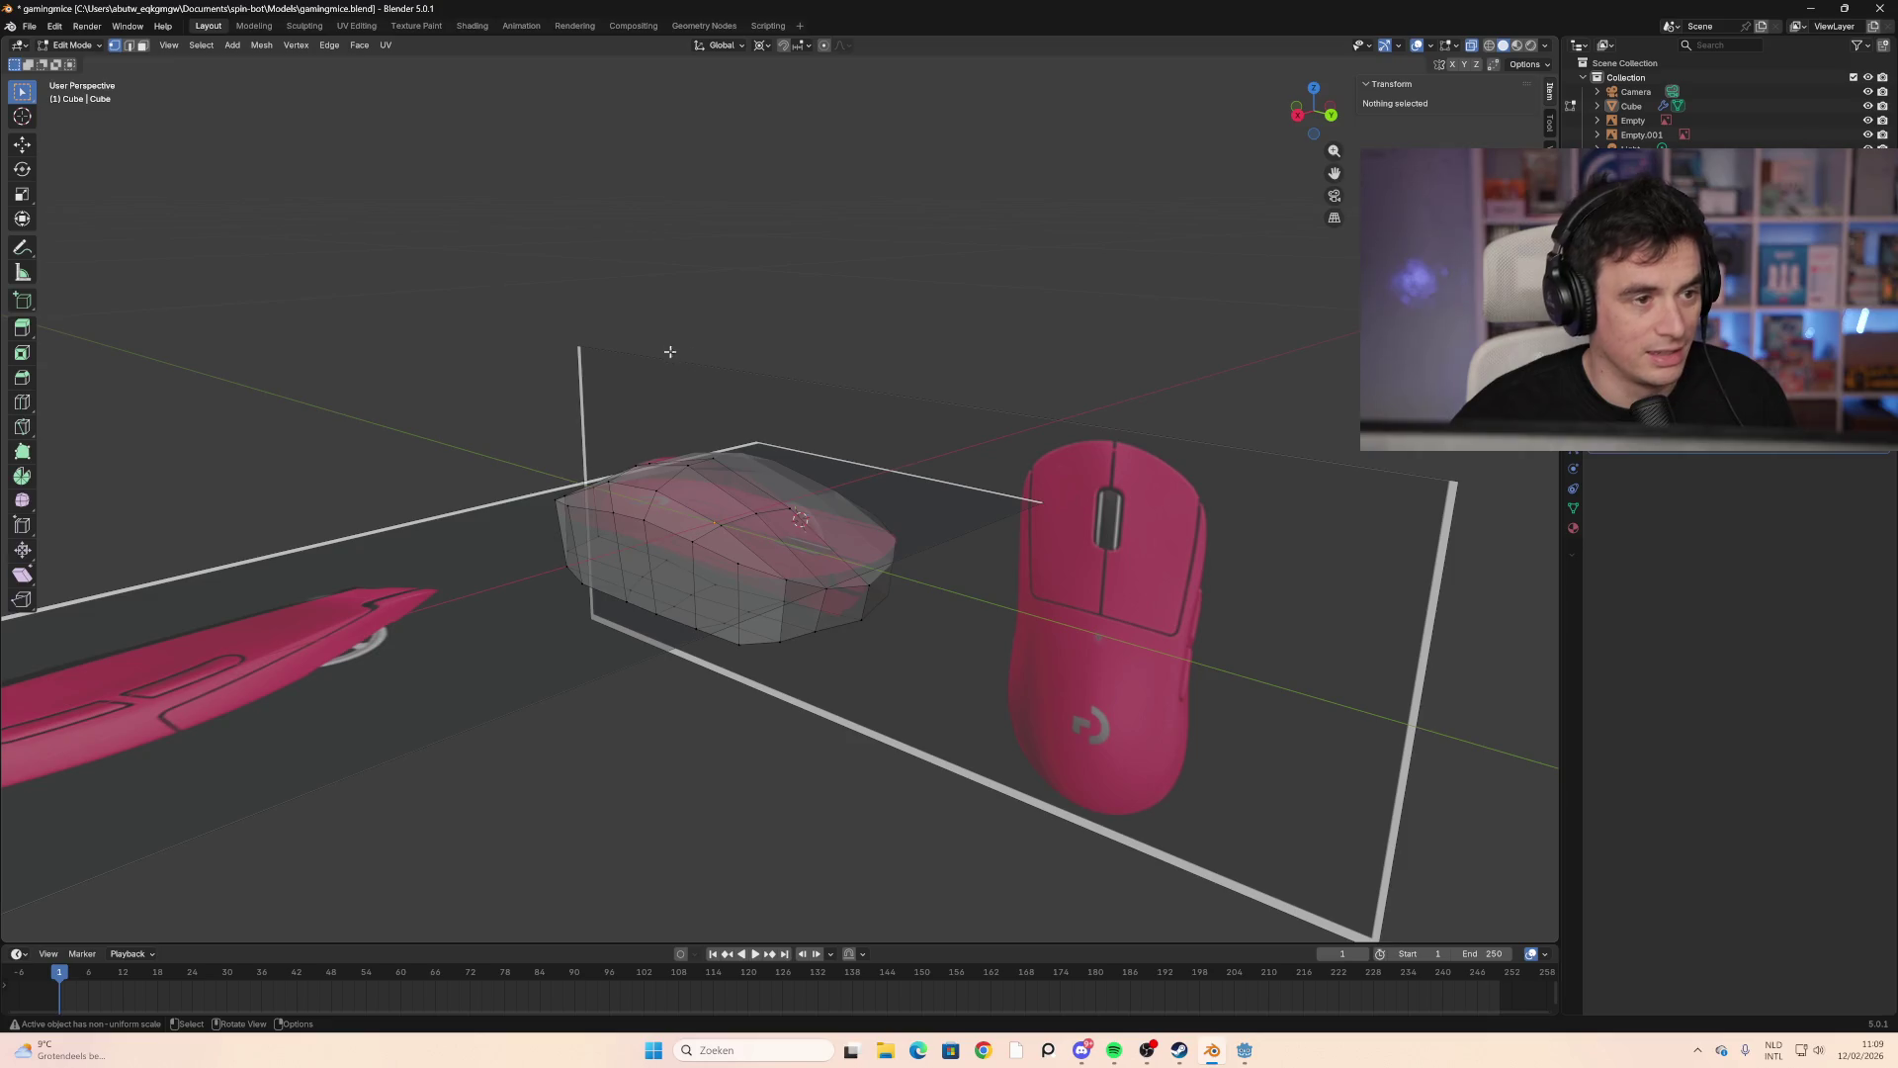
# Step: Return to Object Mode, add a cylinder mesh and resize it
pyautogui.press('Tab')
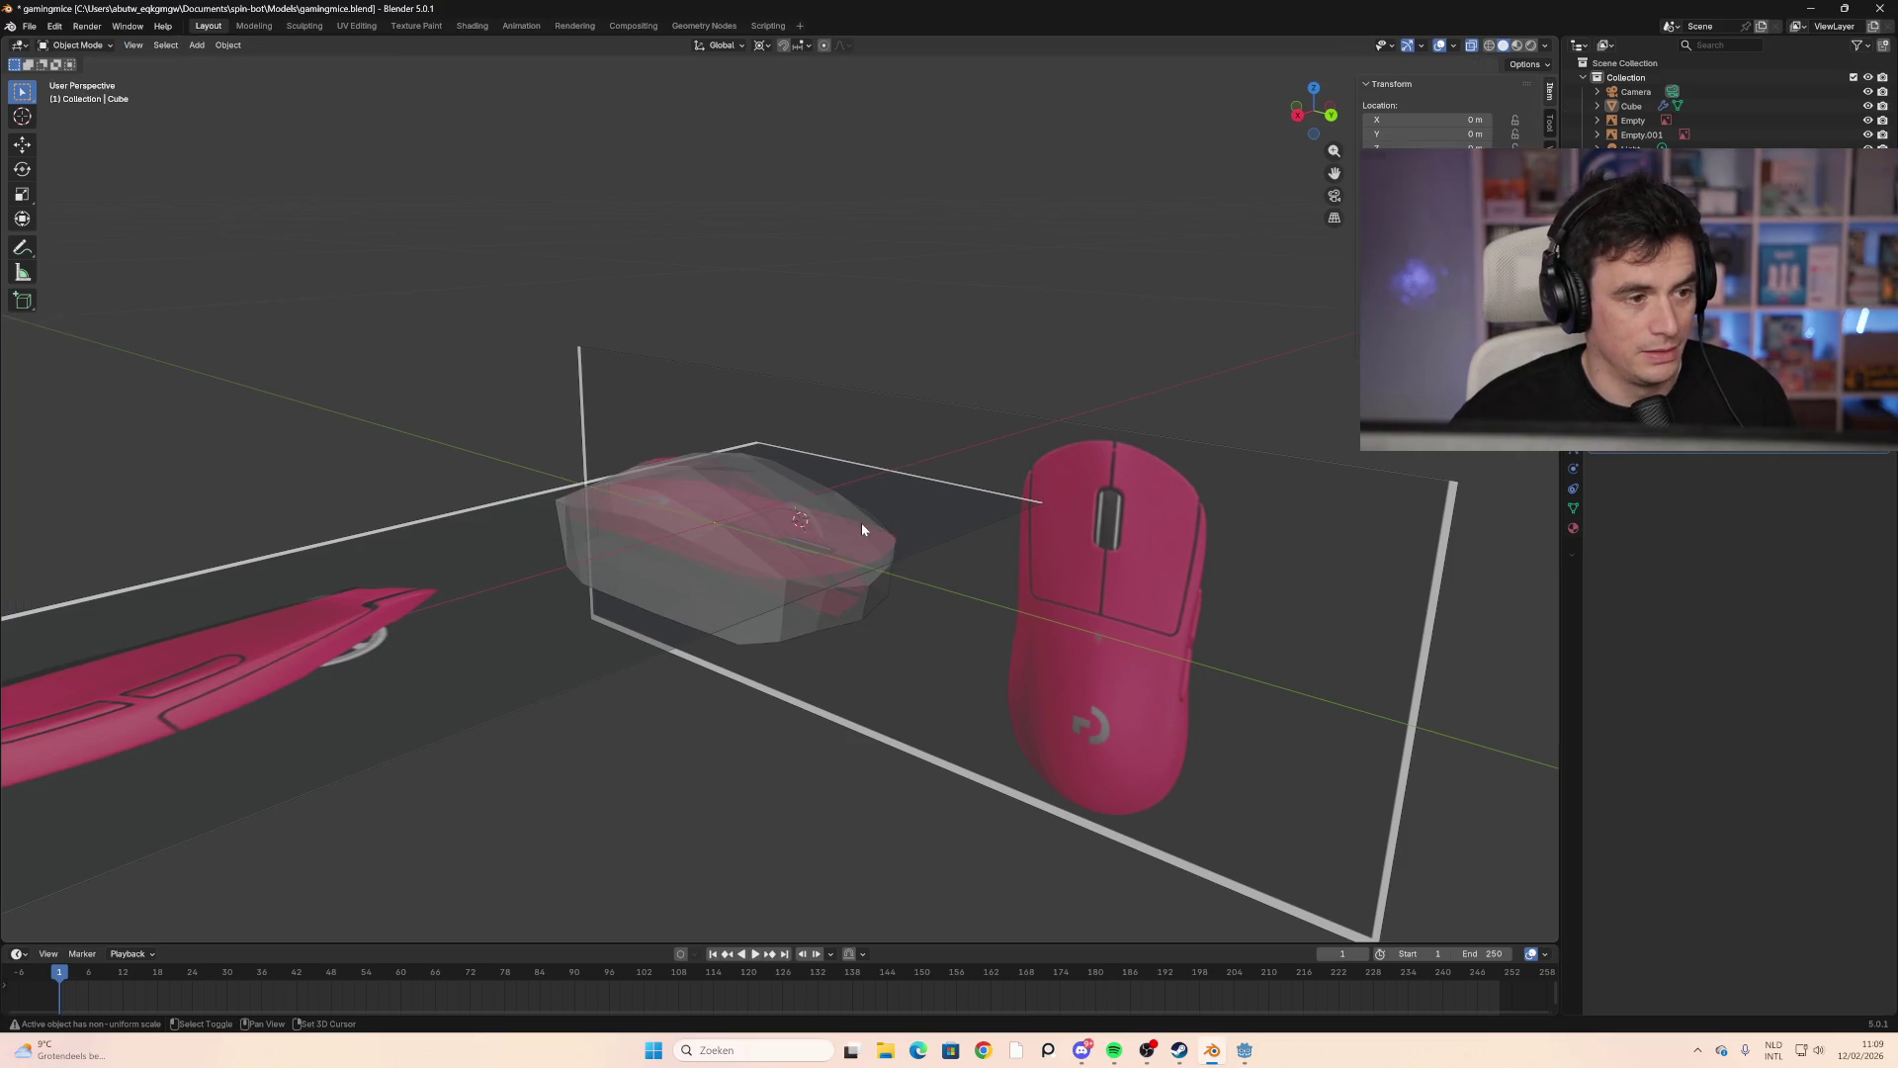
pyautogui.hotkey('shift', 'a')
pyautogui.moveTo(862, 522)
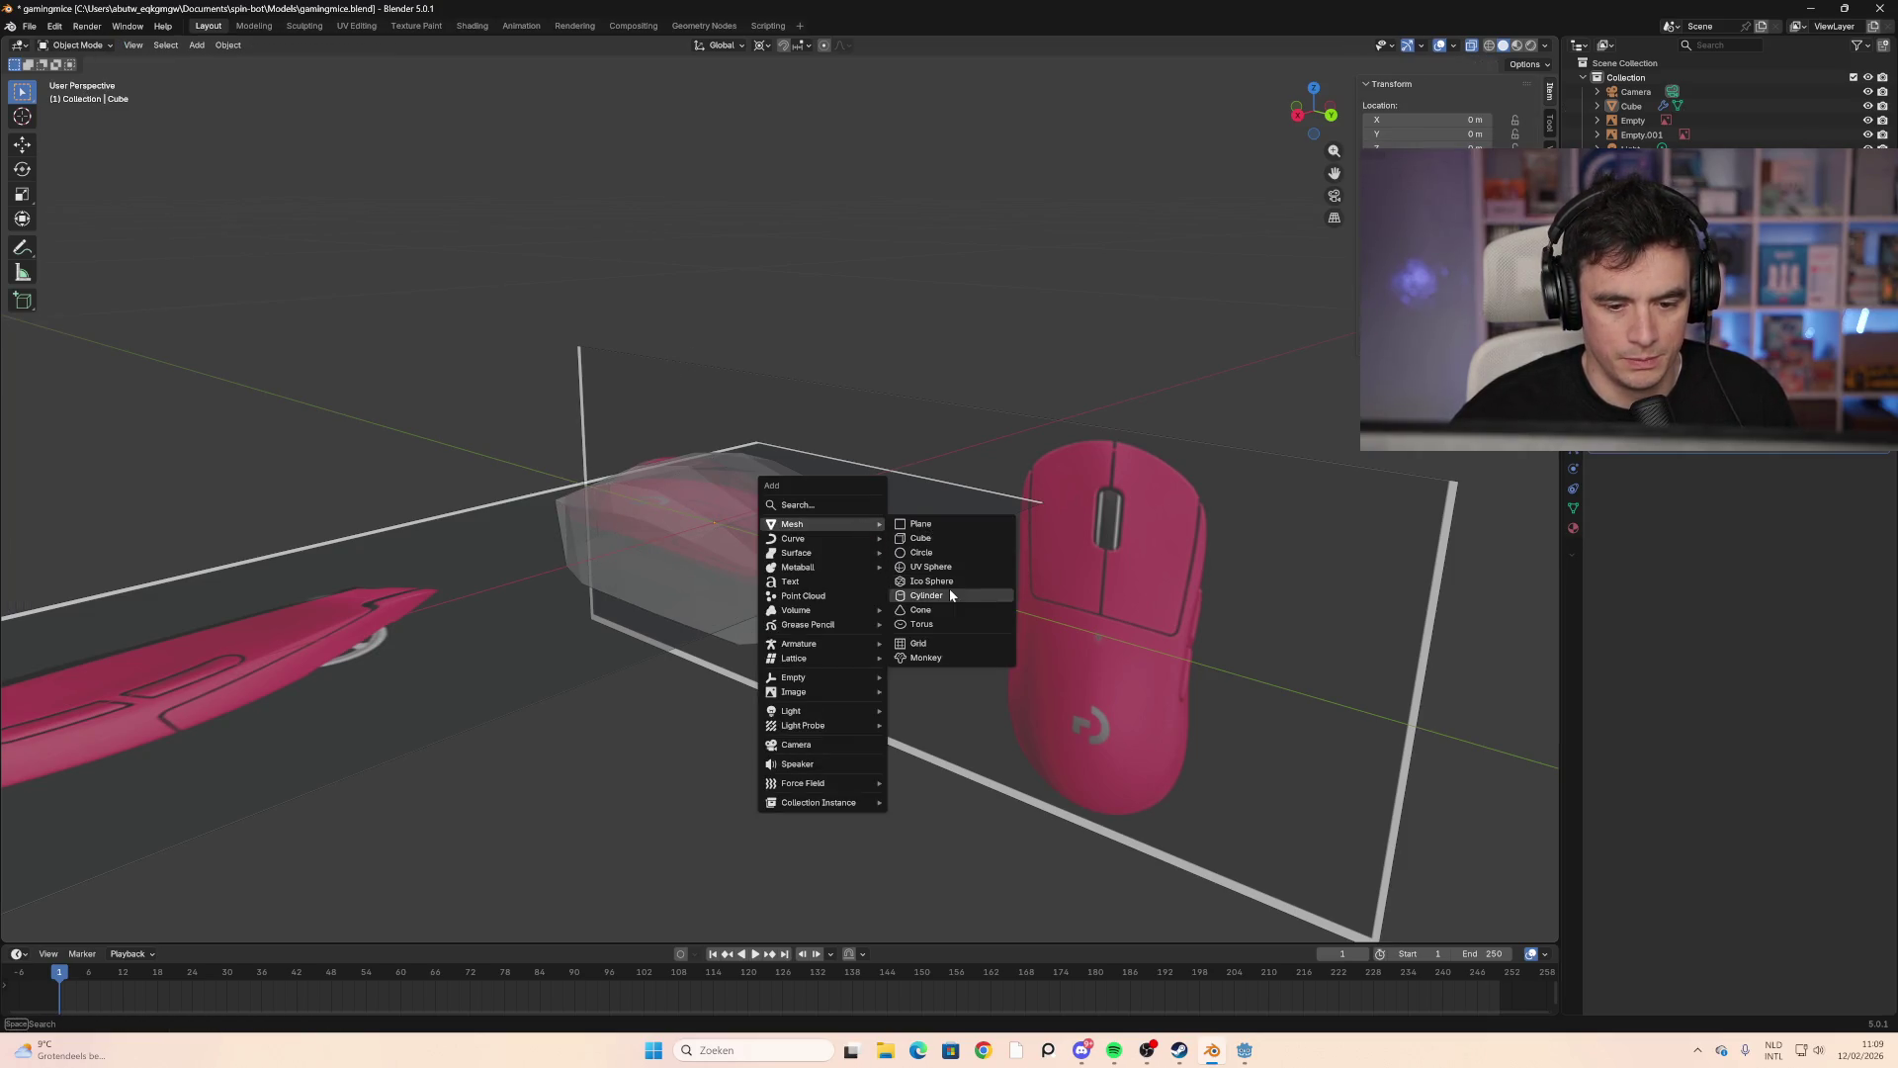
pyautogui.click(952, 596)
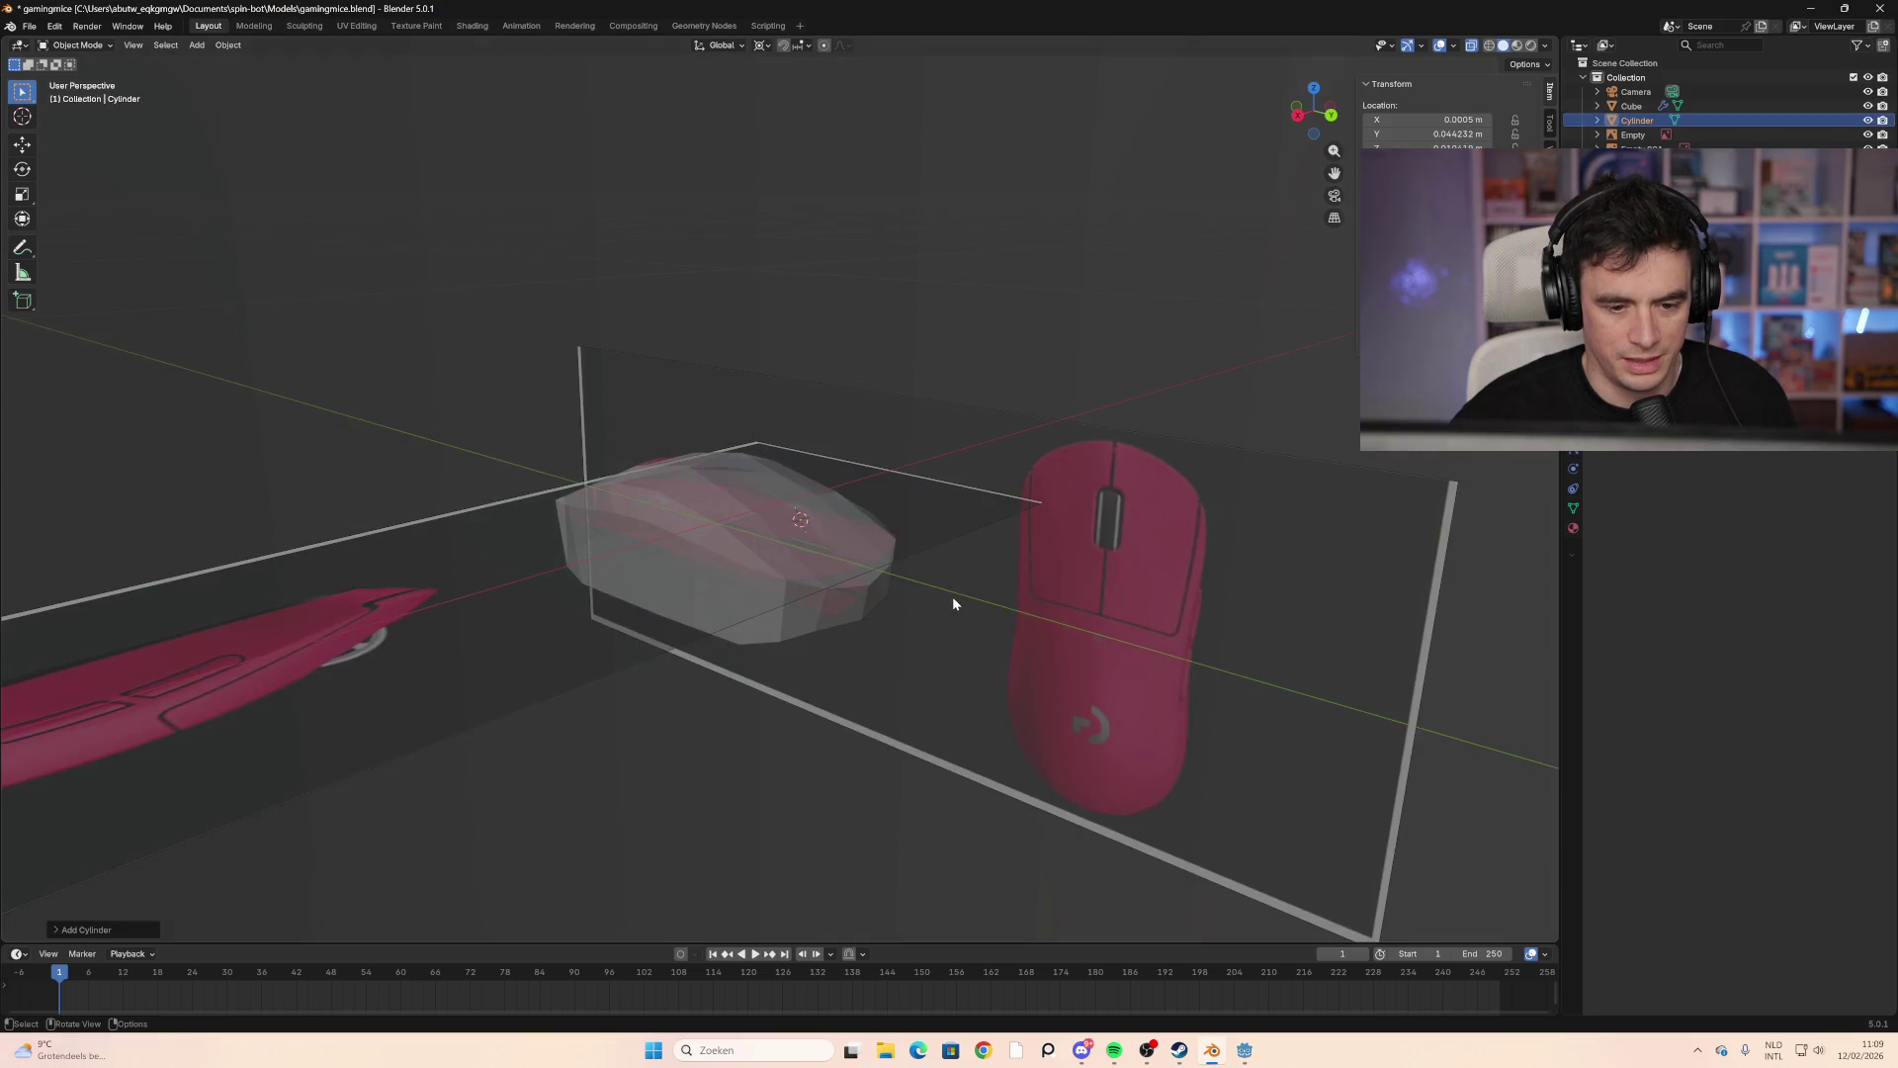
pyautogui.press('s')
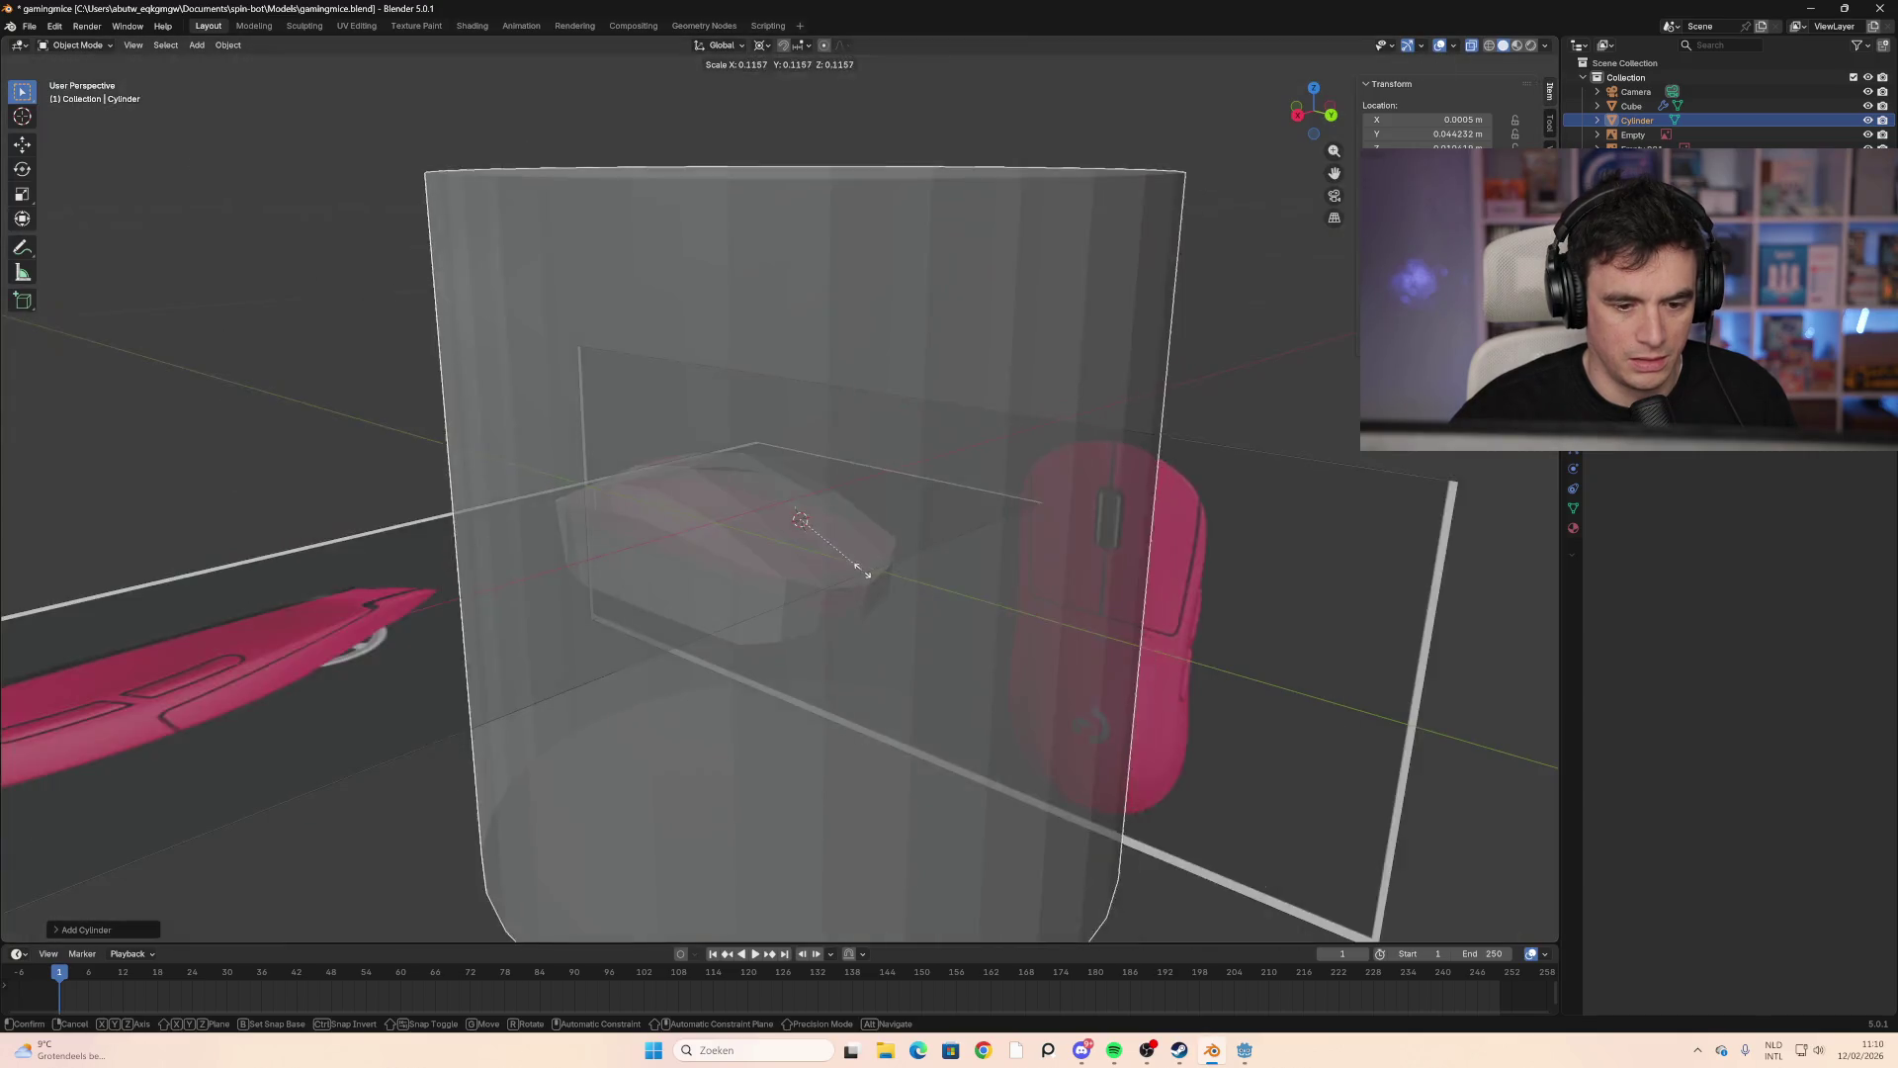
pyautogui.click(862, 578)
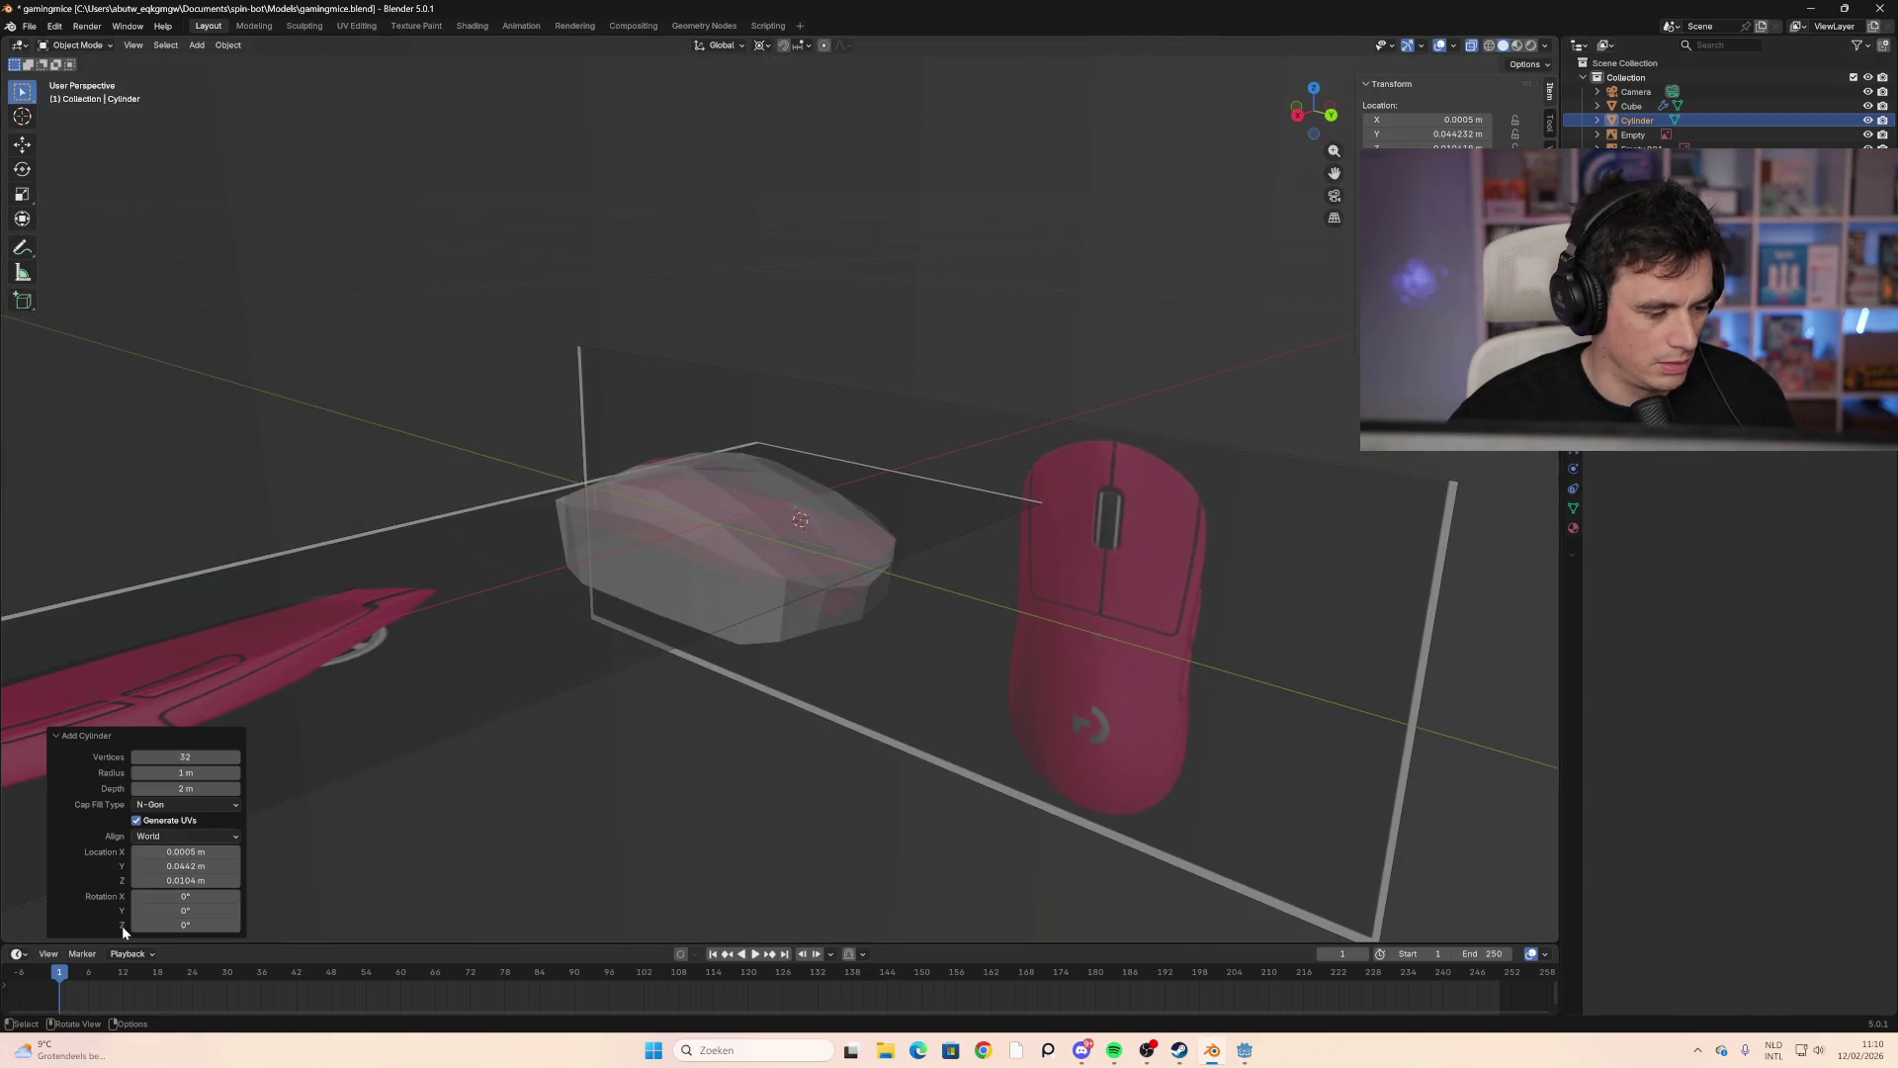
# Step: Set the cylinder's vertex count to 16 in the Add Cylinder panel
pyautogui.click(69, 931)
pyautogui.click(186, 758)
pyautogui.write('16')
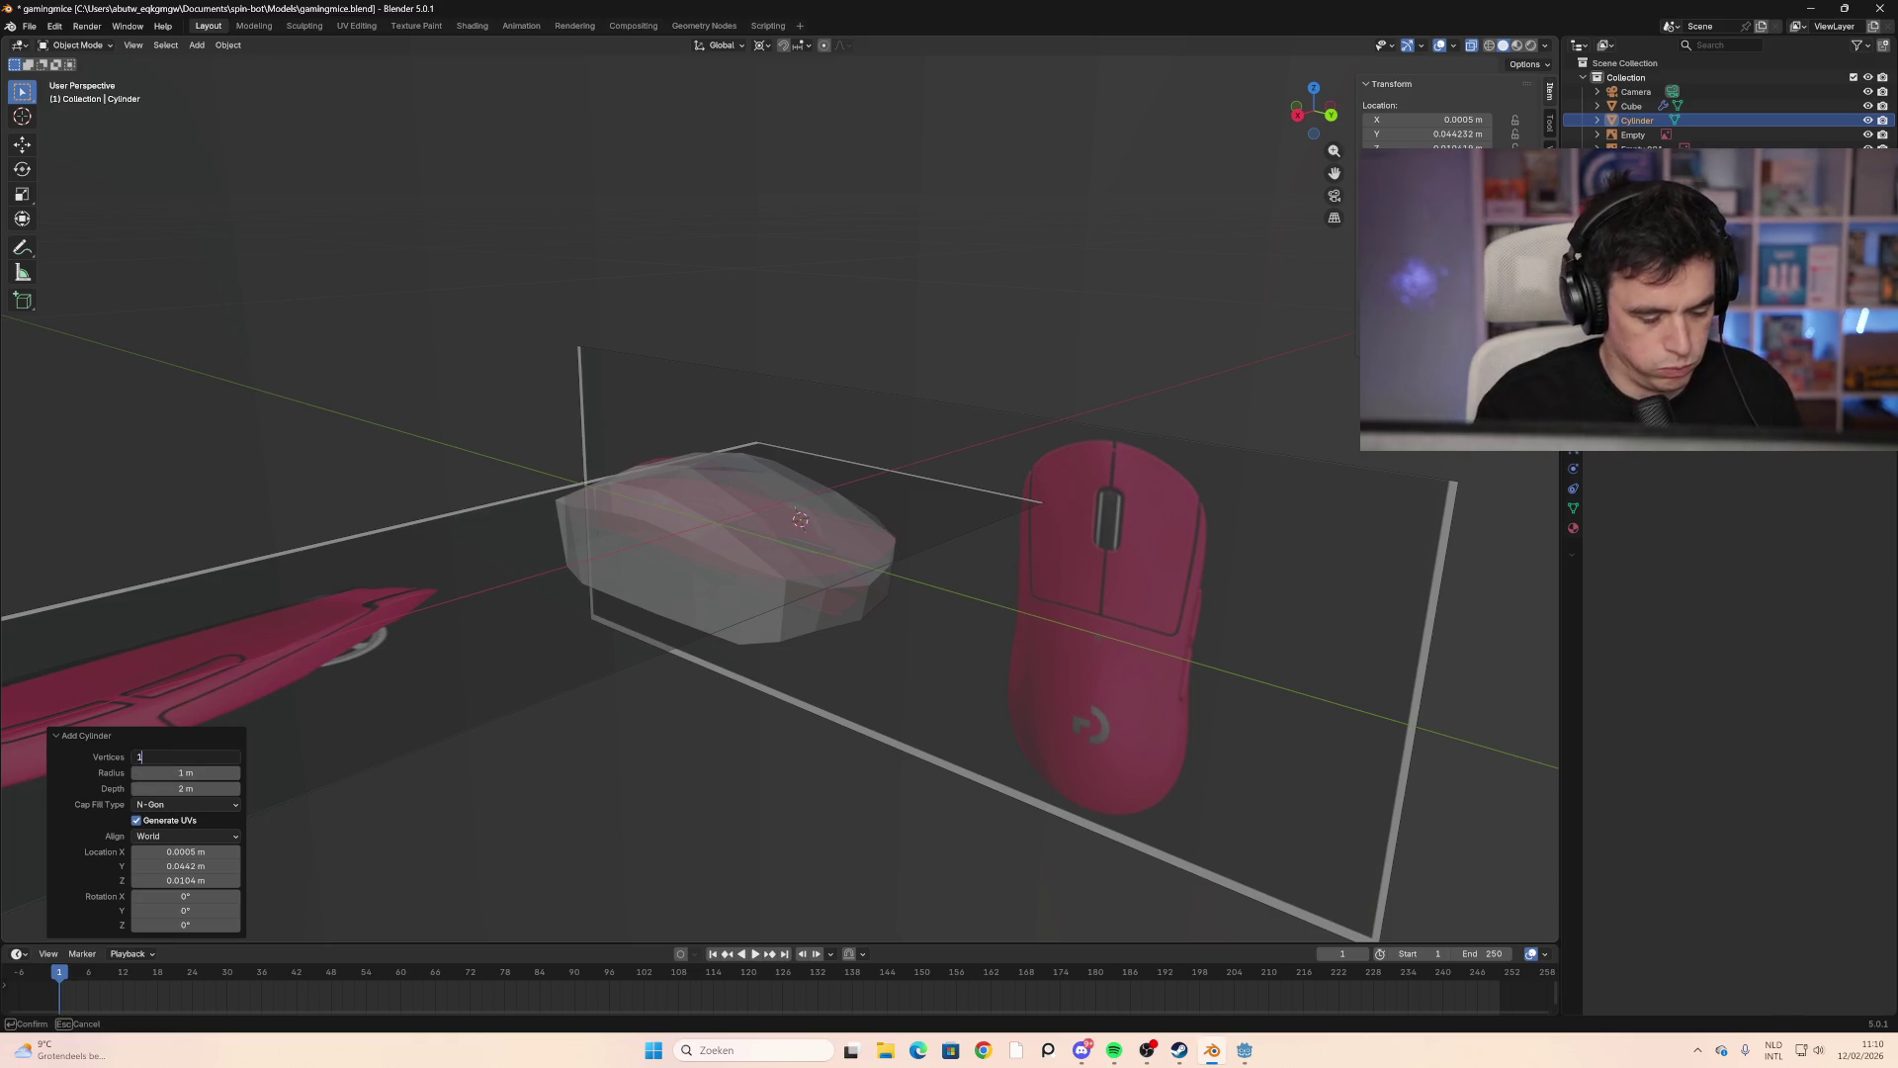
pyautogui.press('Return')
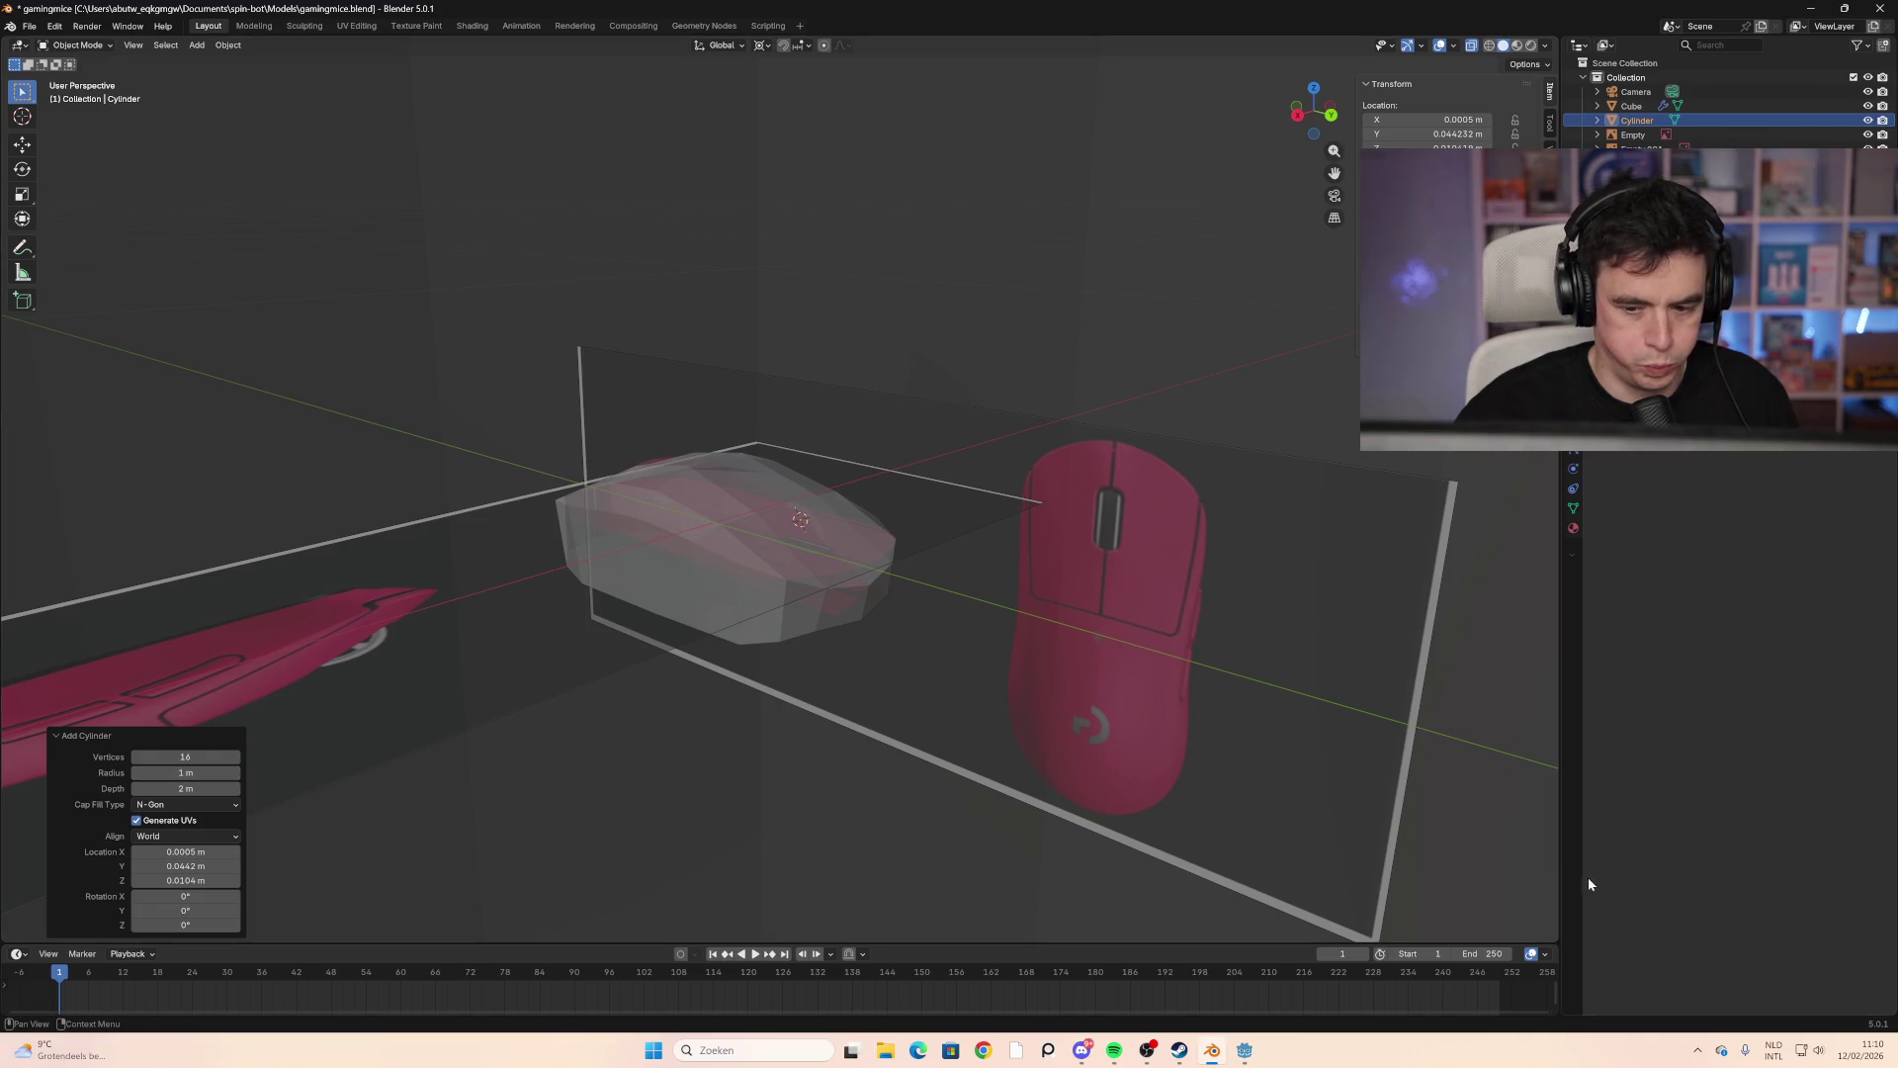
pyautogui.press('s')
pyautogui.click(1440, 824)
# Step: Scale the cylinder down to about 0.208, wheel size inside the shell
pyautogui.press('s')
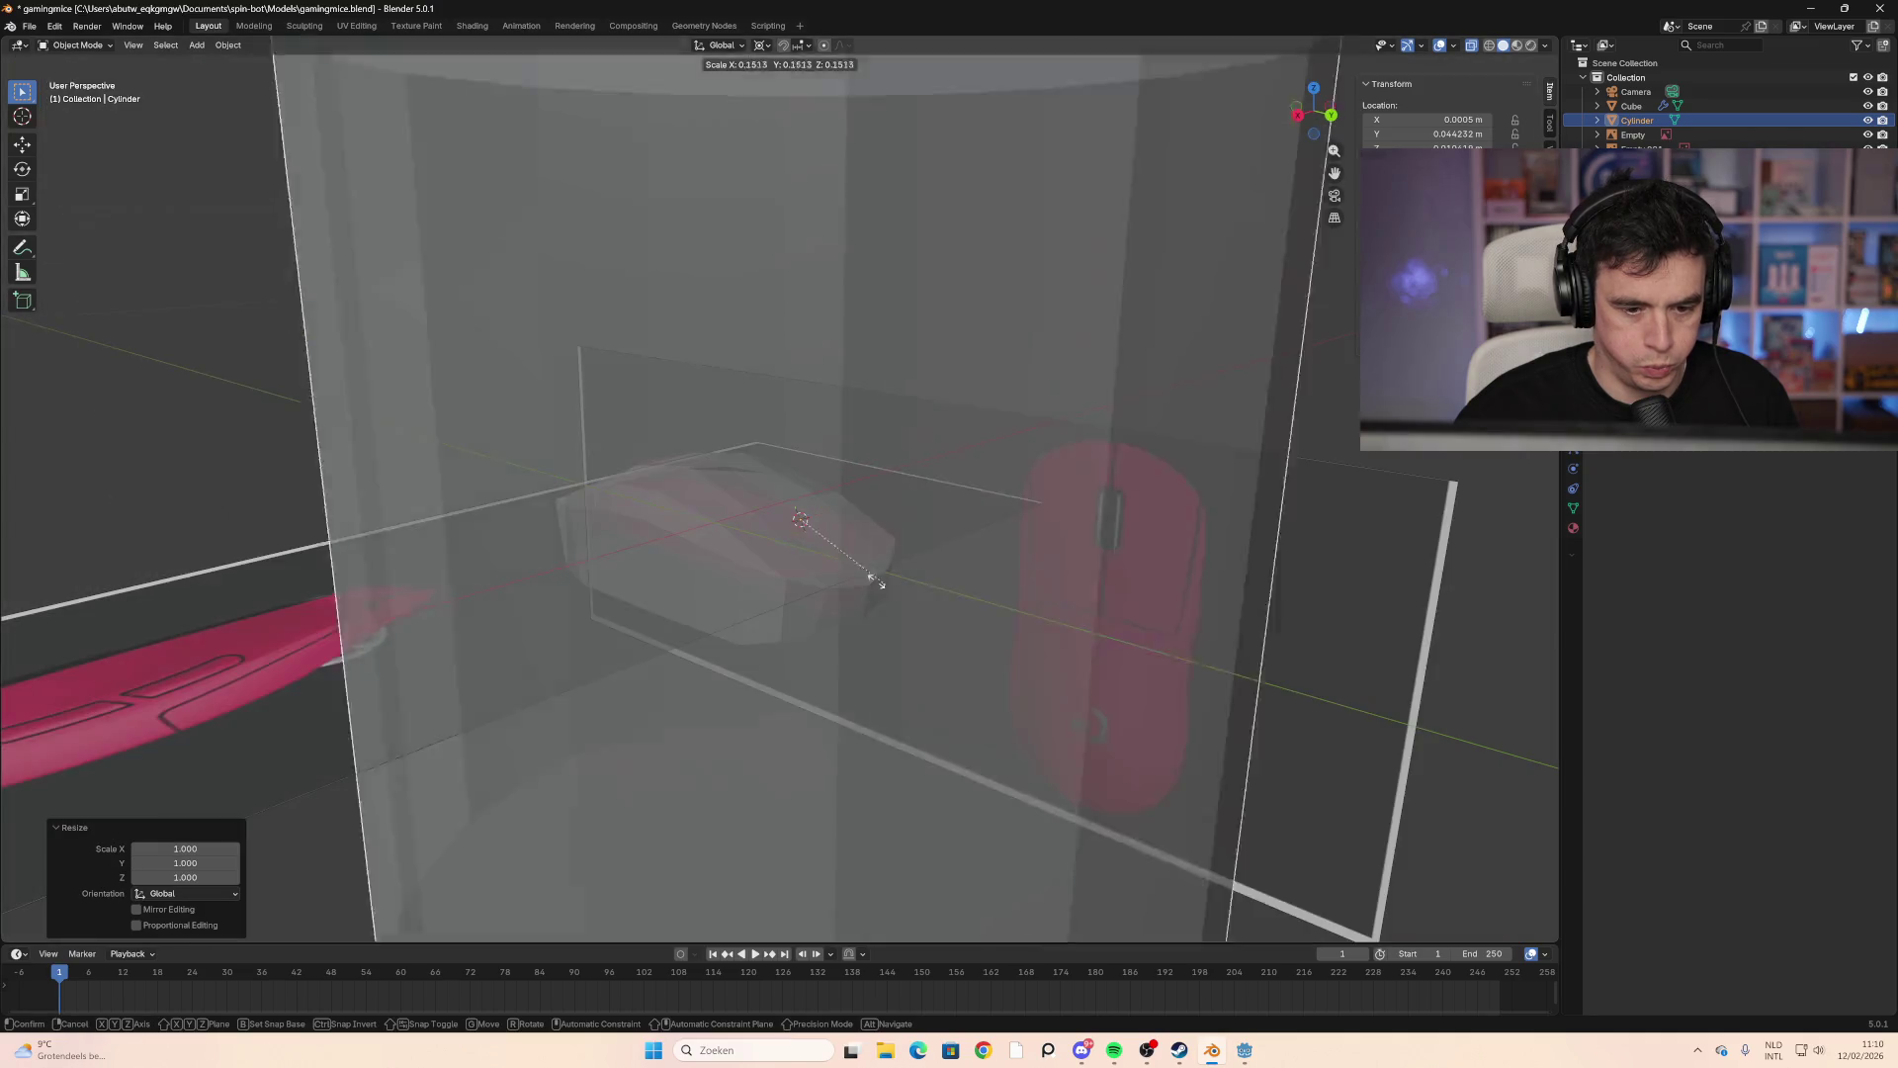
pyautogui.click(811, 558)
pyautogui.press('s')
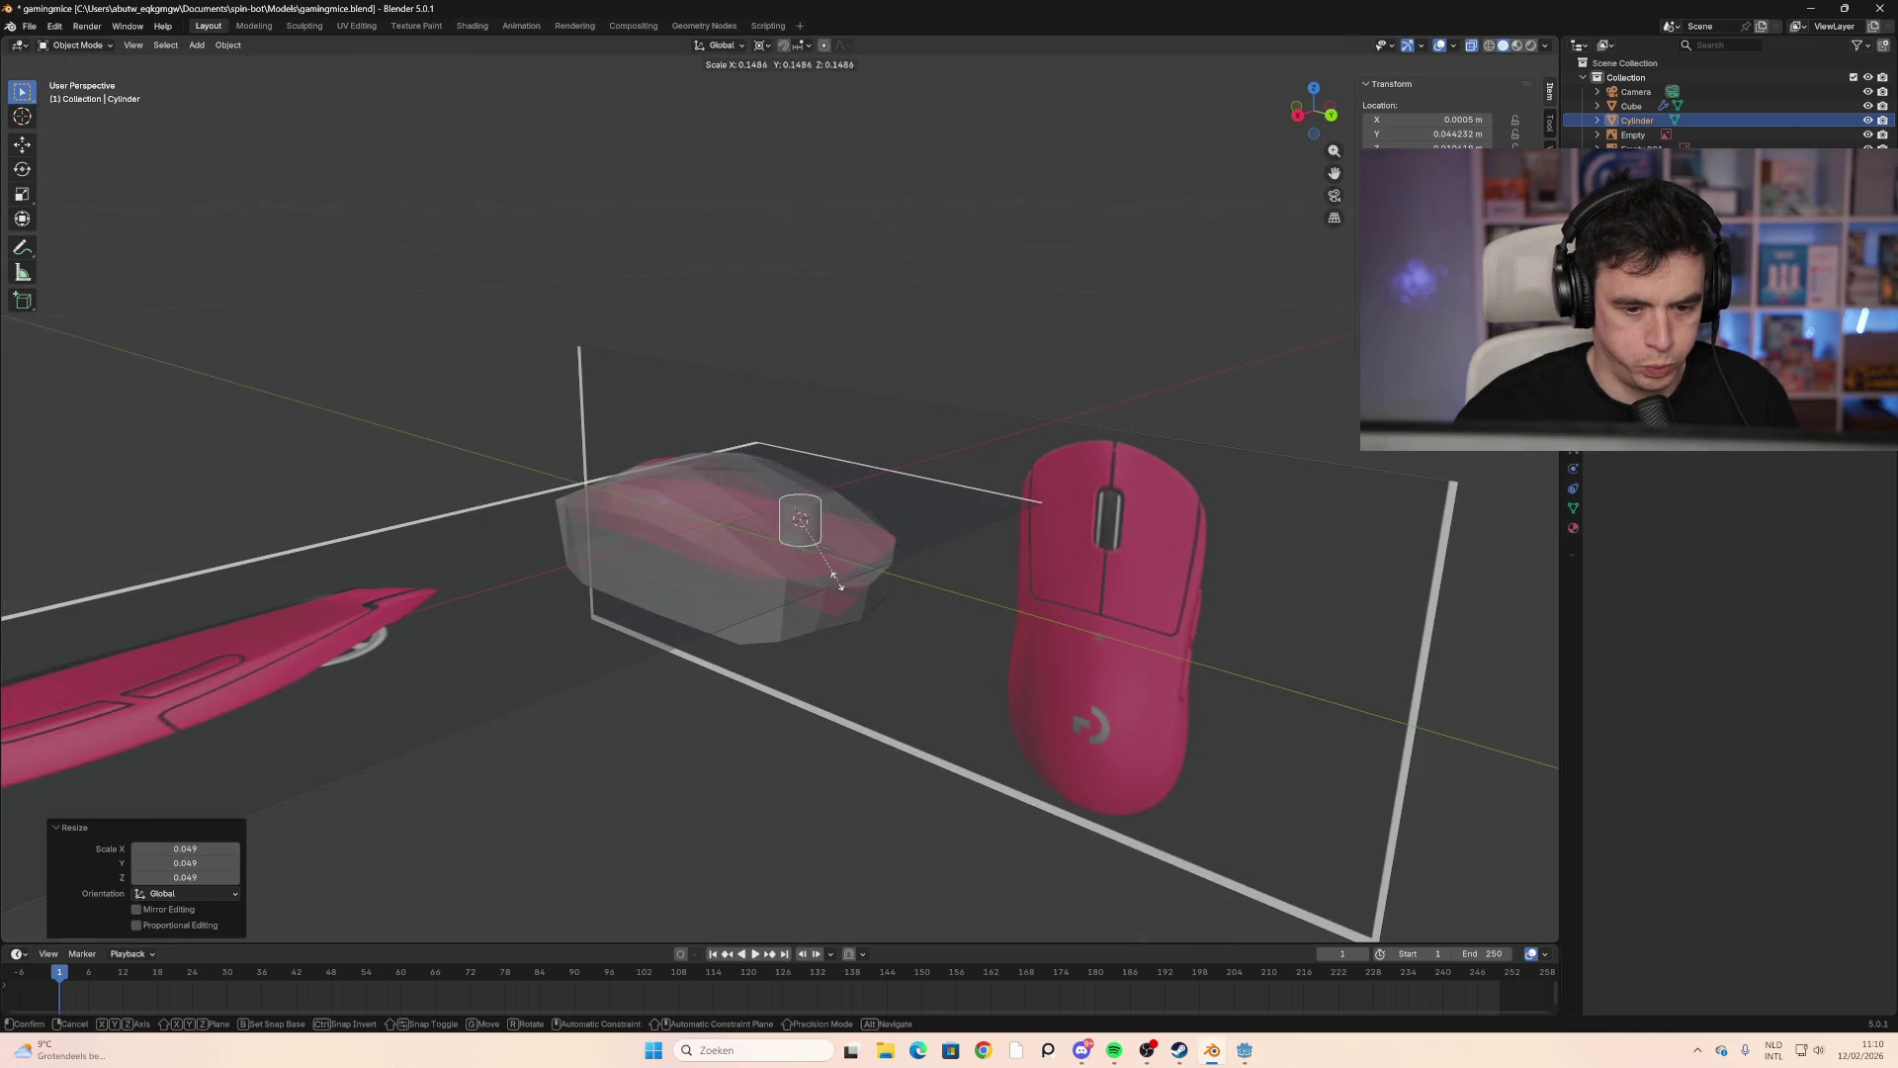
pyautogui.click(870, 600)
# Step: Rotate the cylinder 90° about the Y axis so it lies sideways
pyautogui.press('r')
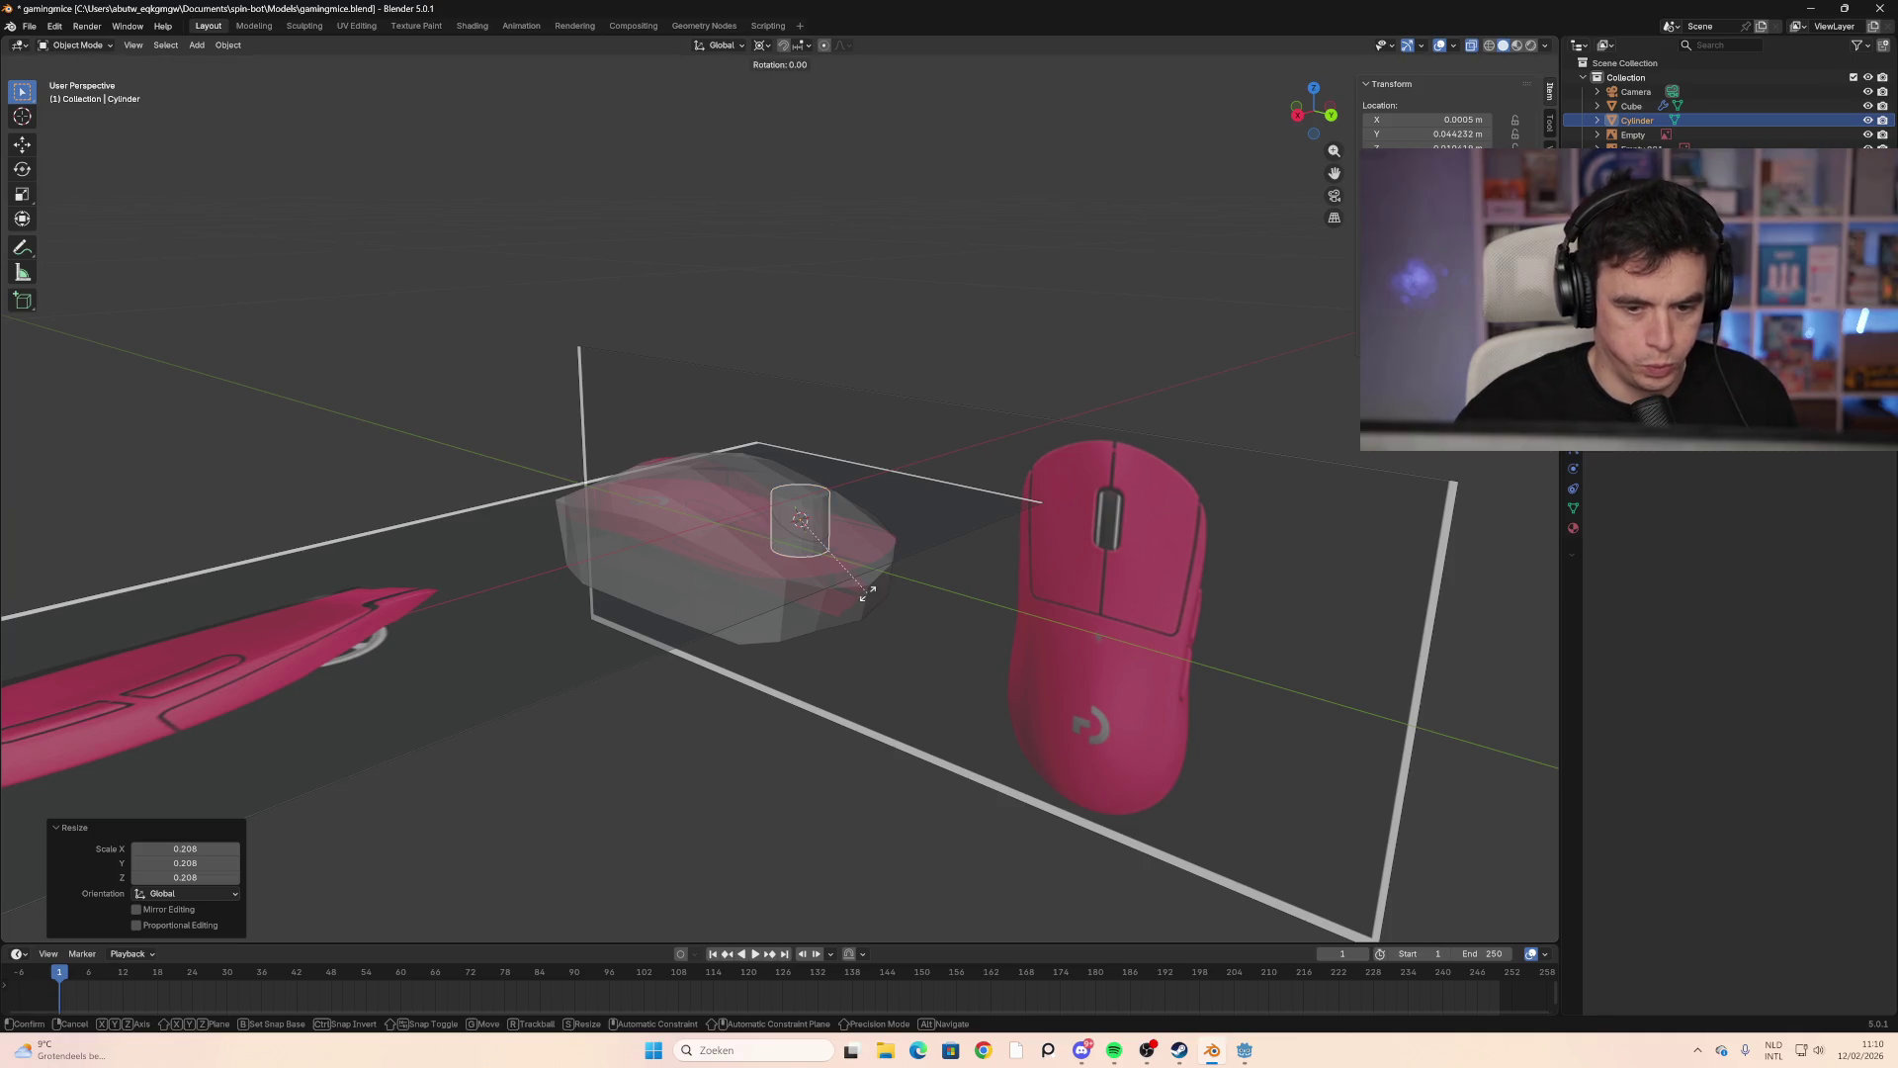
pyautogui.write('x')
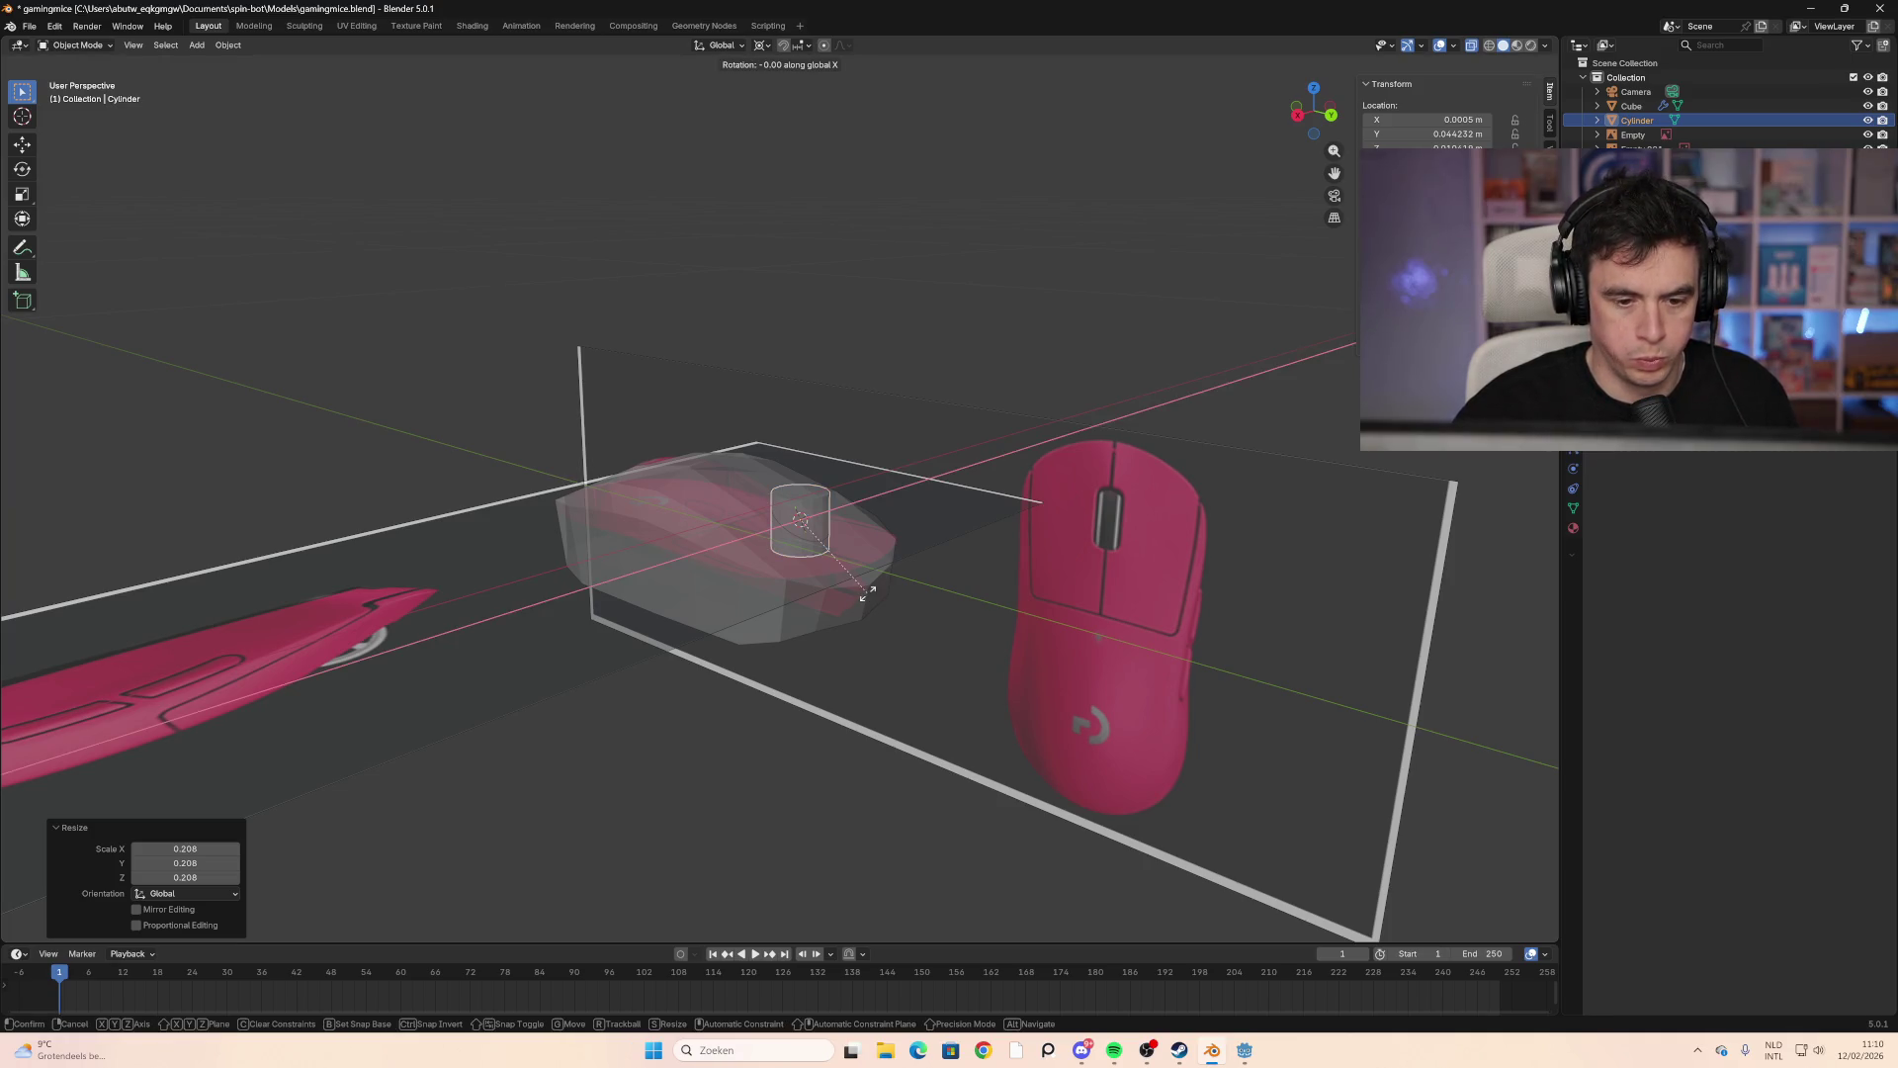
pyautogui.write('90')
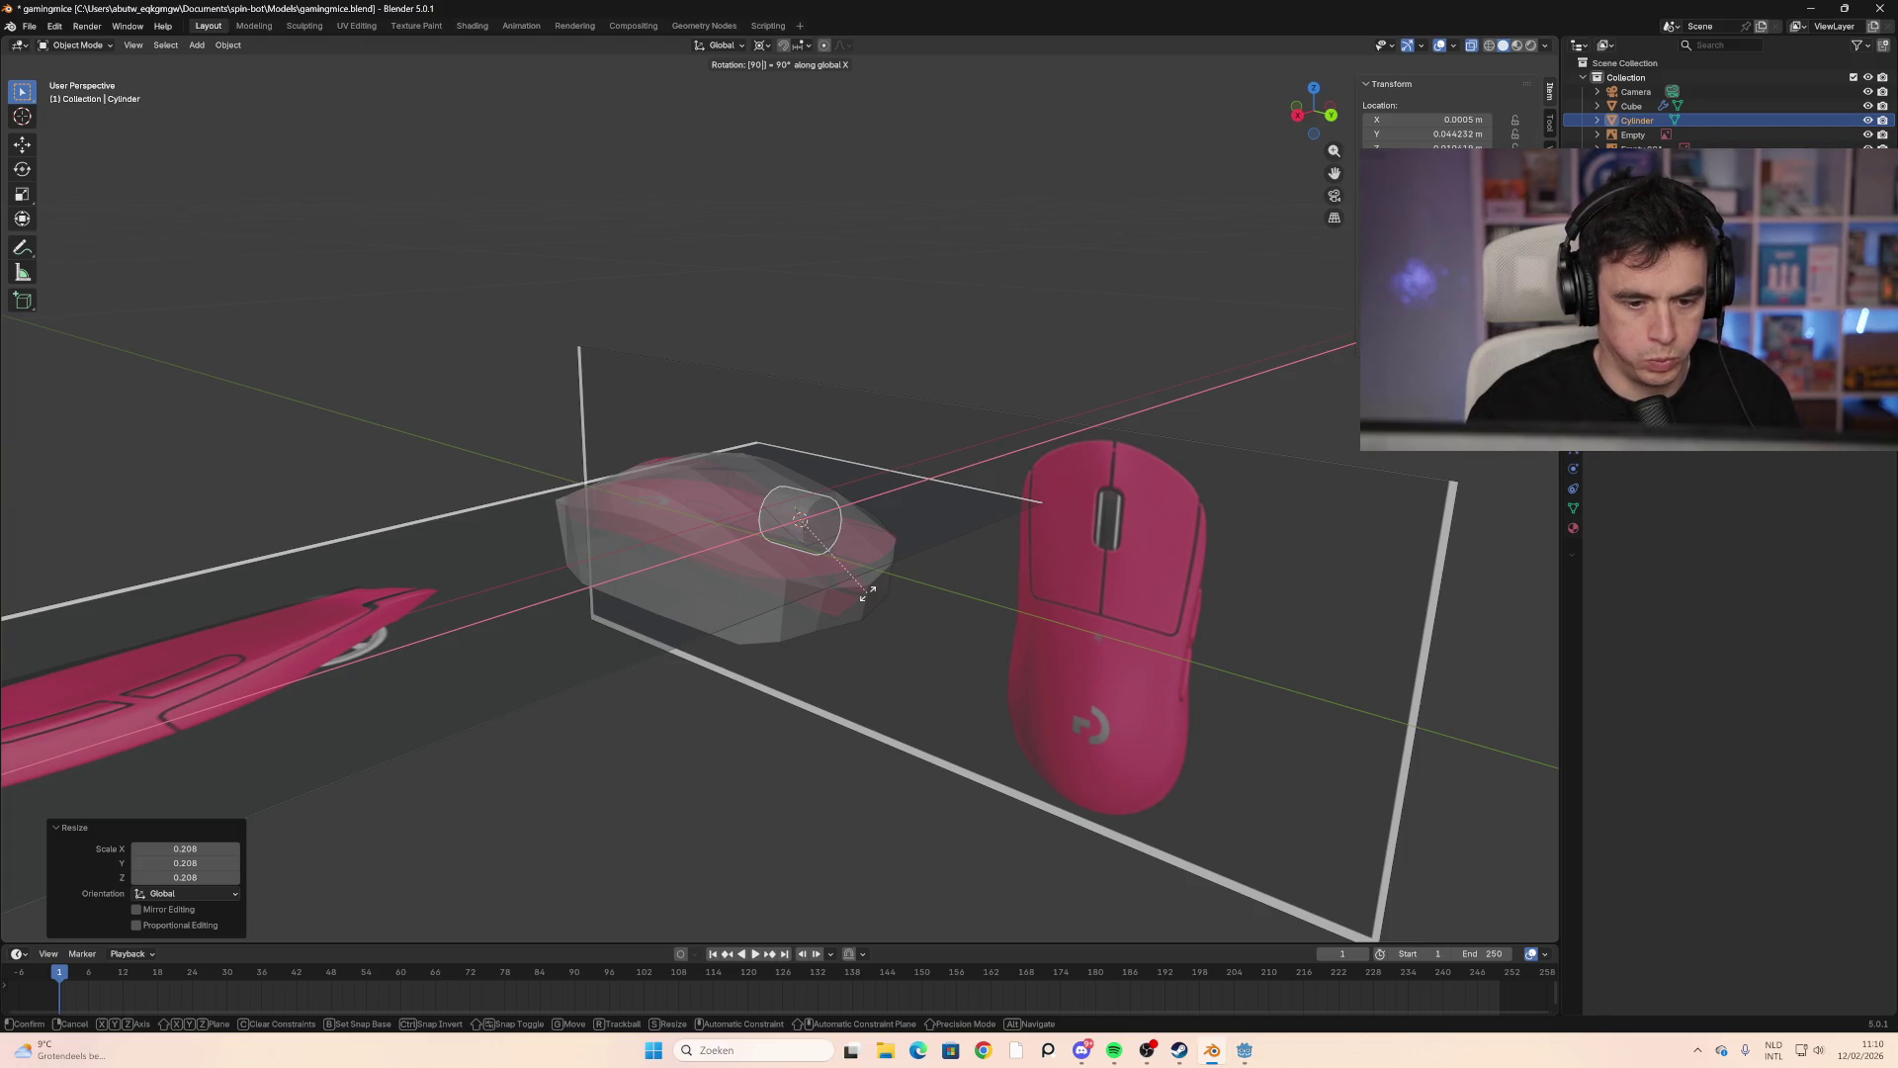
pyautogui.press('BackSpace')
pyautogui.press('BackSpace')
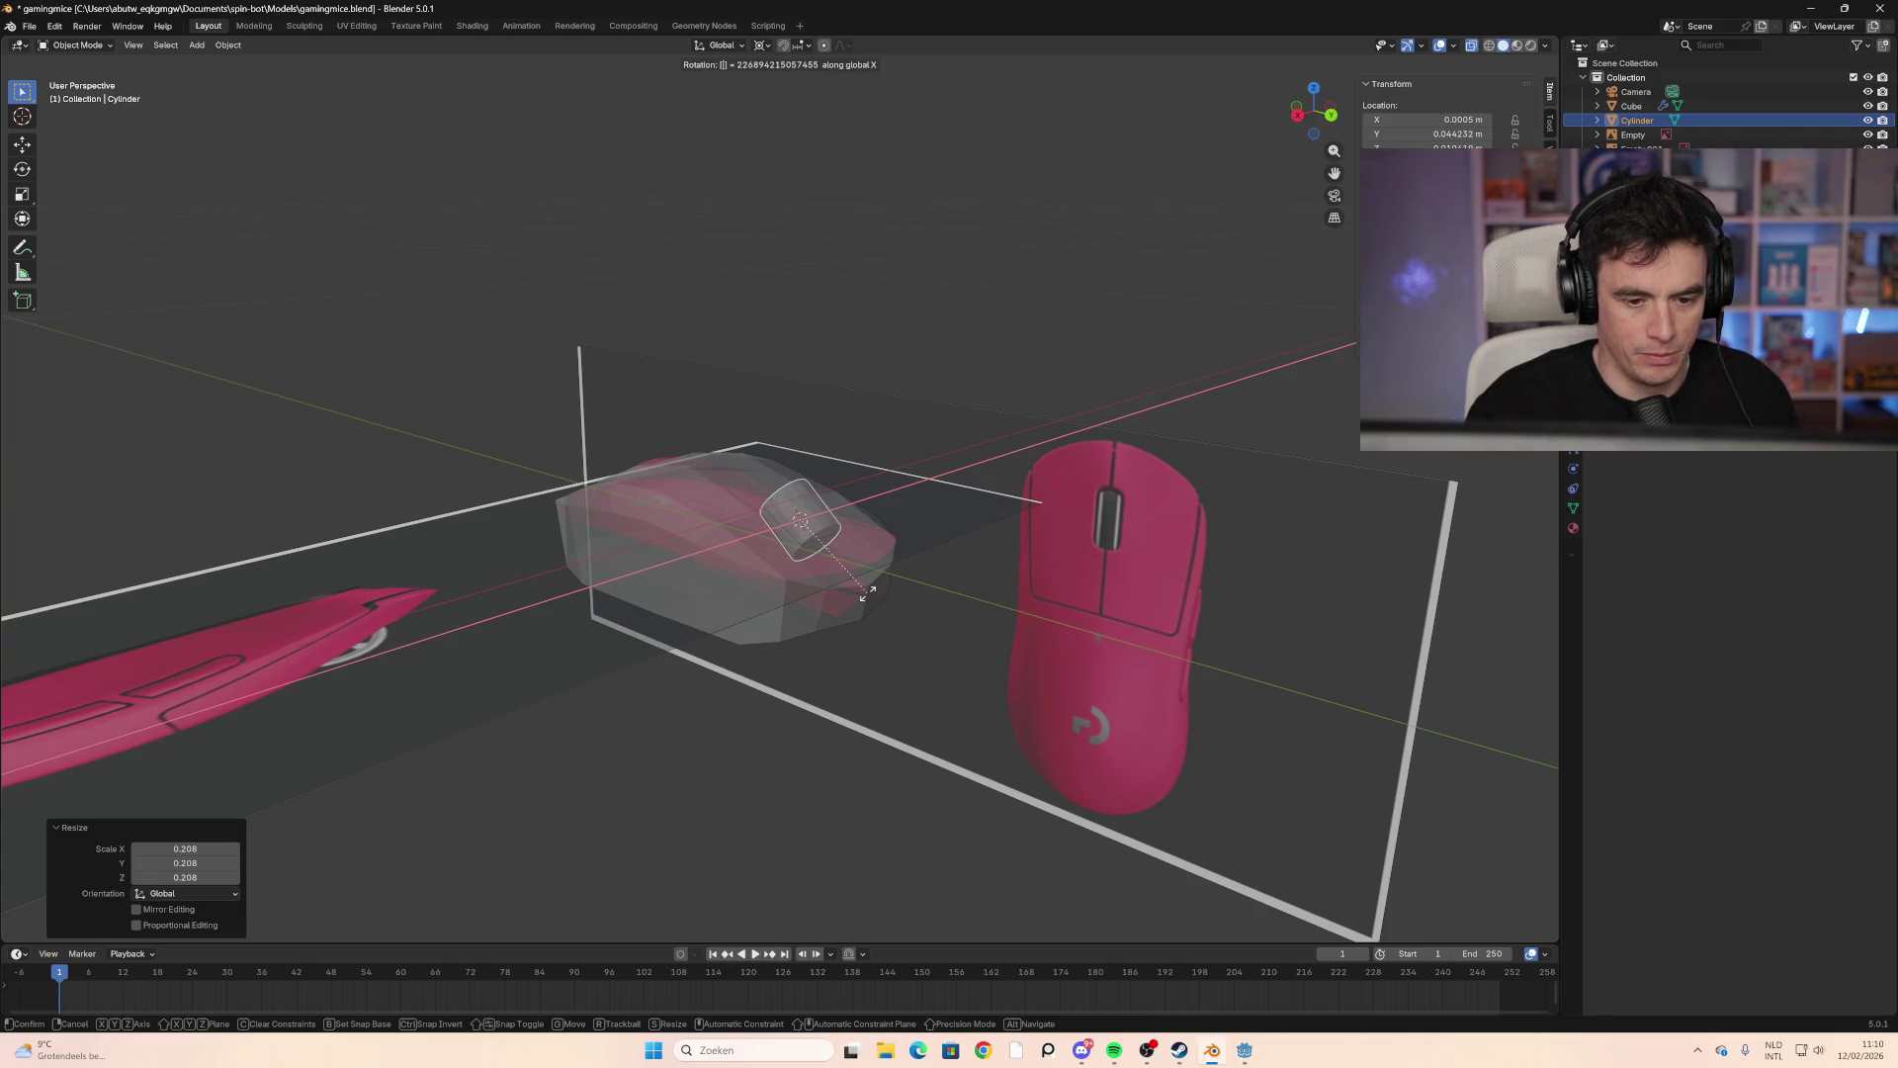
pyautogui.press('Escape')
pyautogui.press('r')
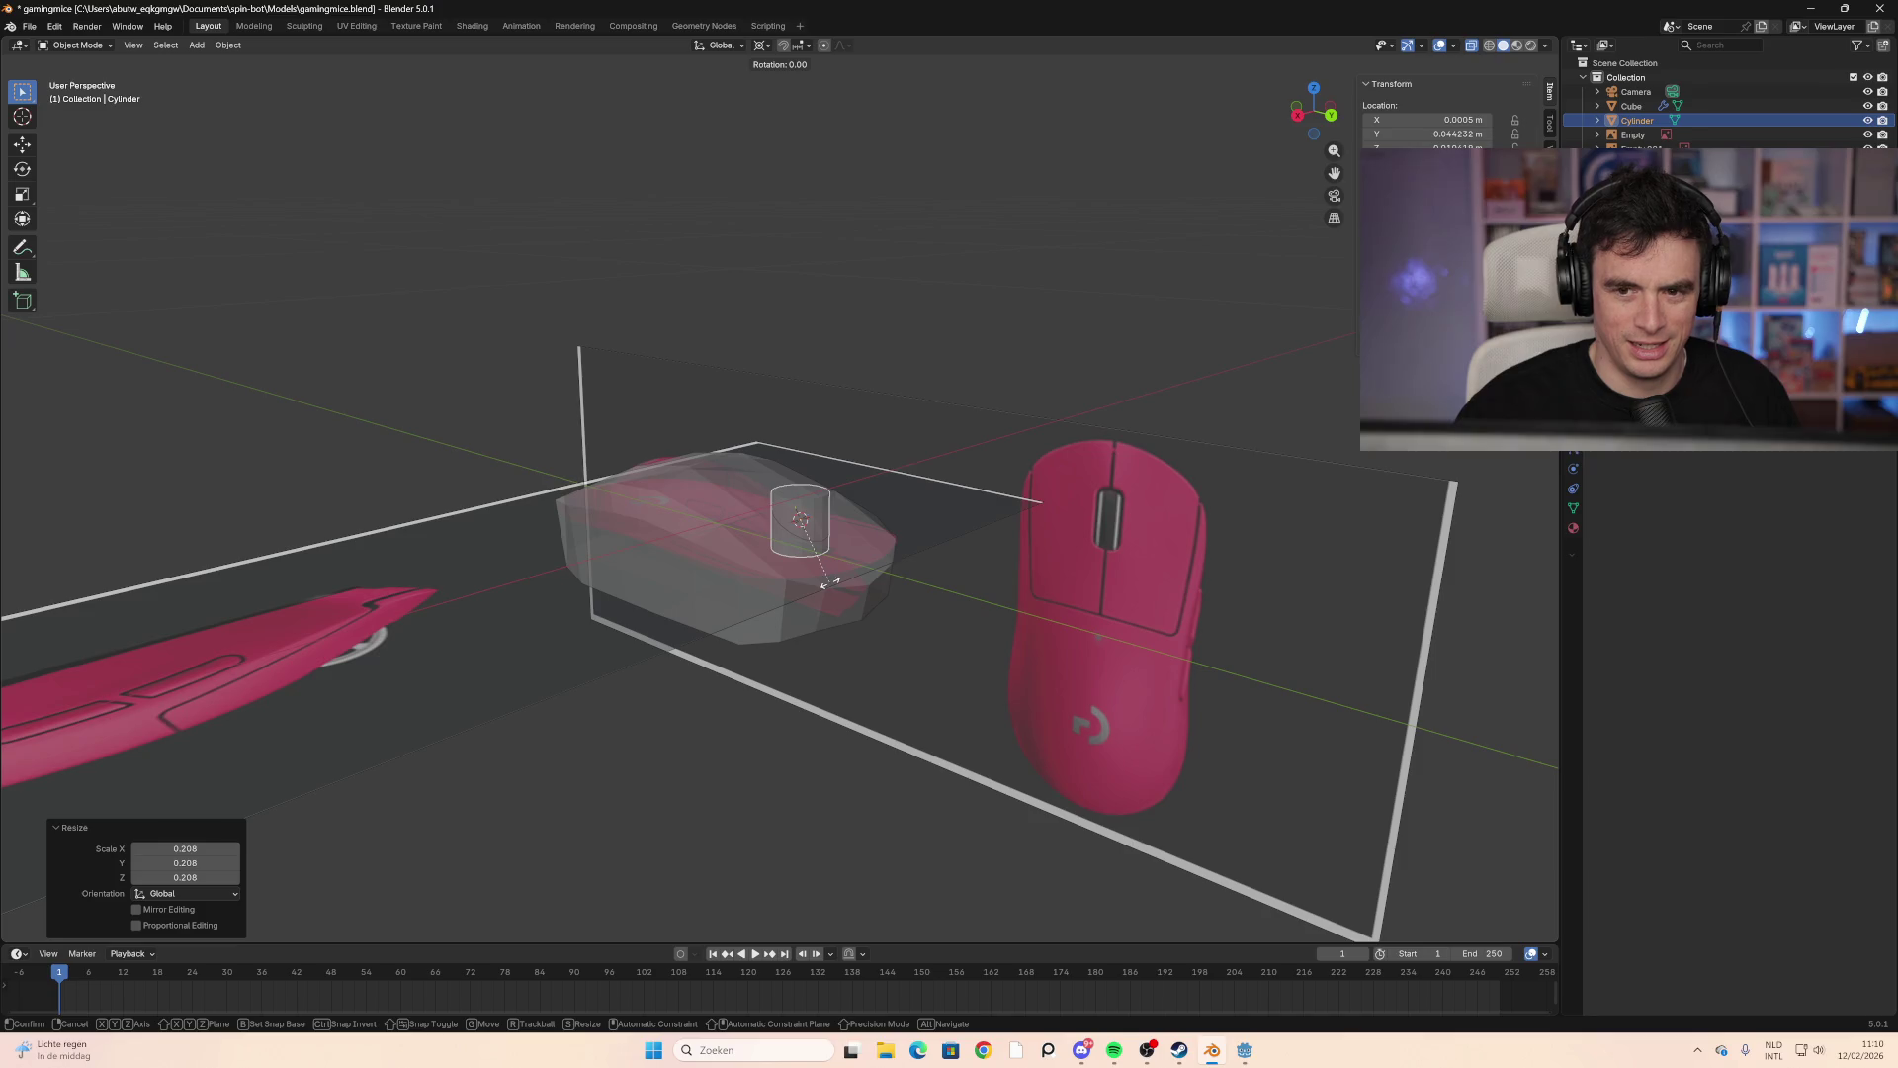
pyautogui.write('y')
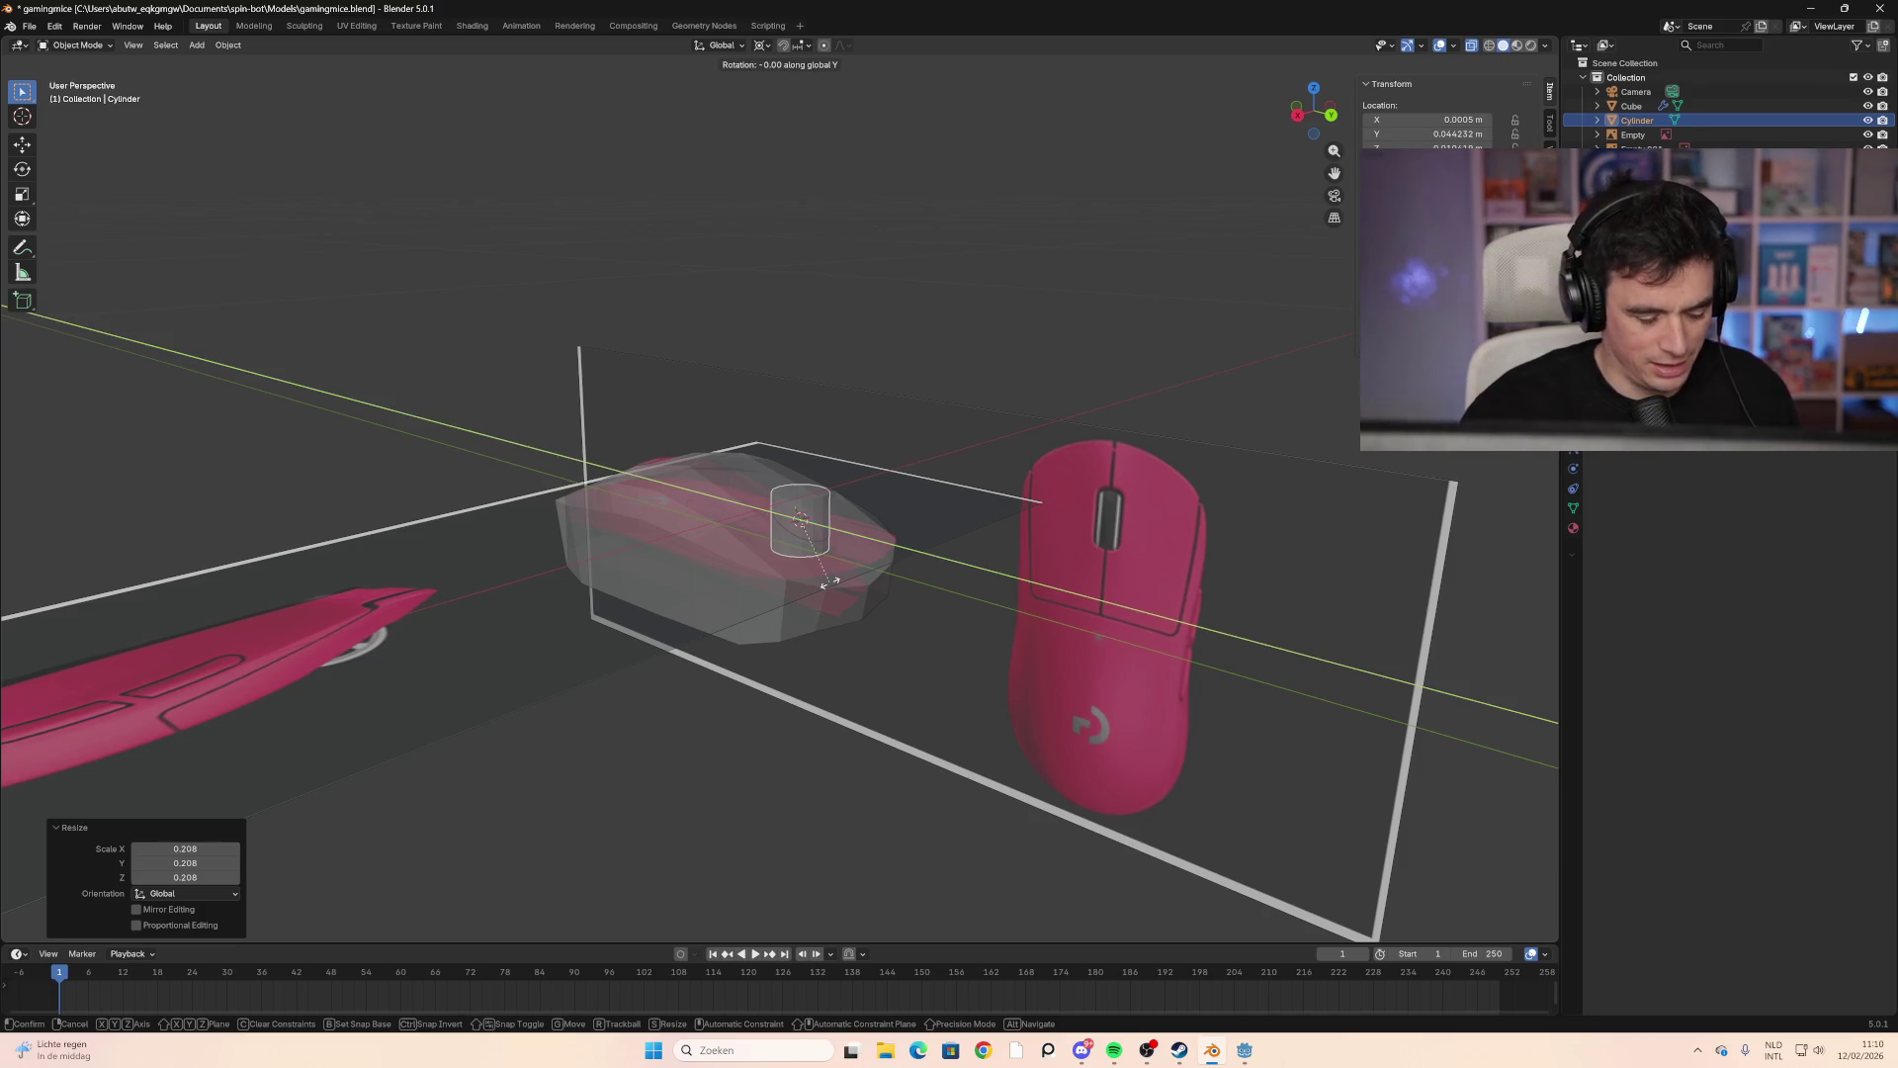
pyautogui.write('90')
pyautogui.press('Return')
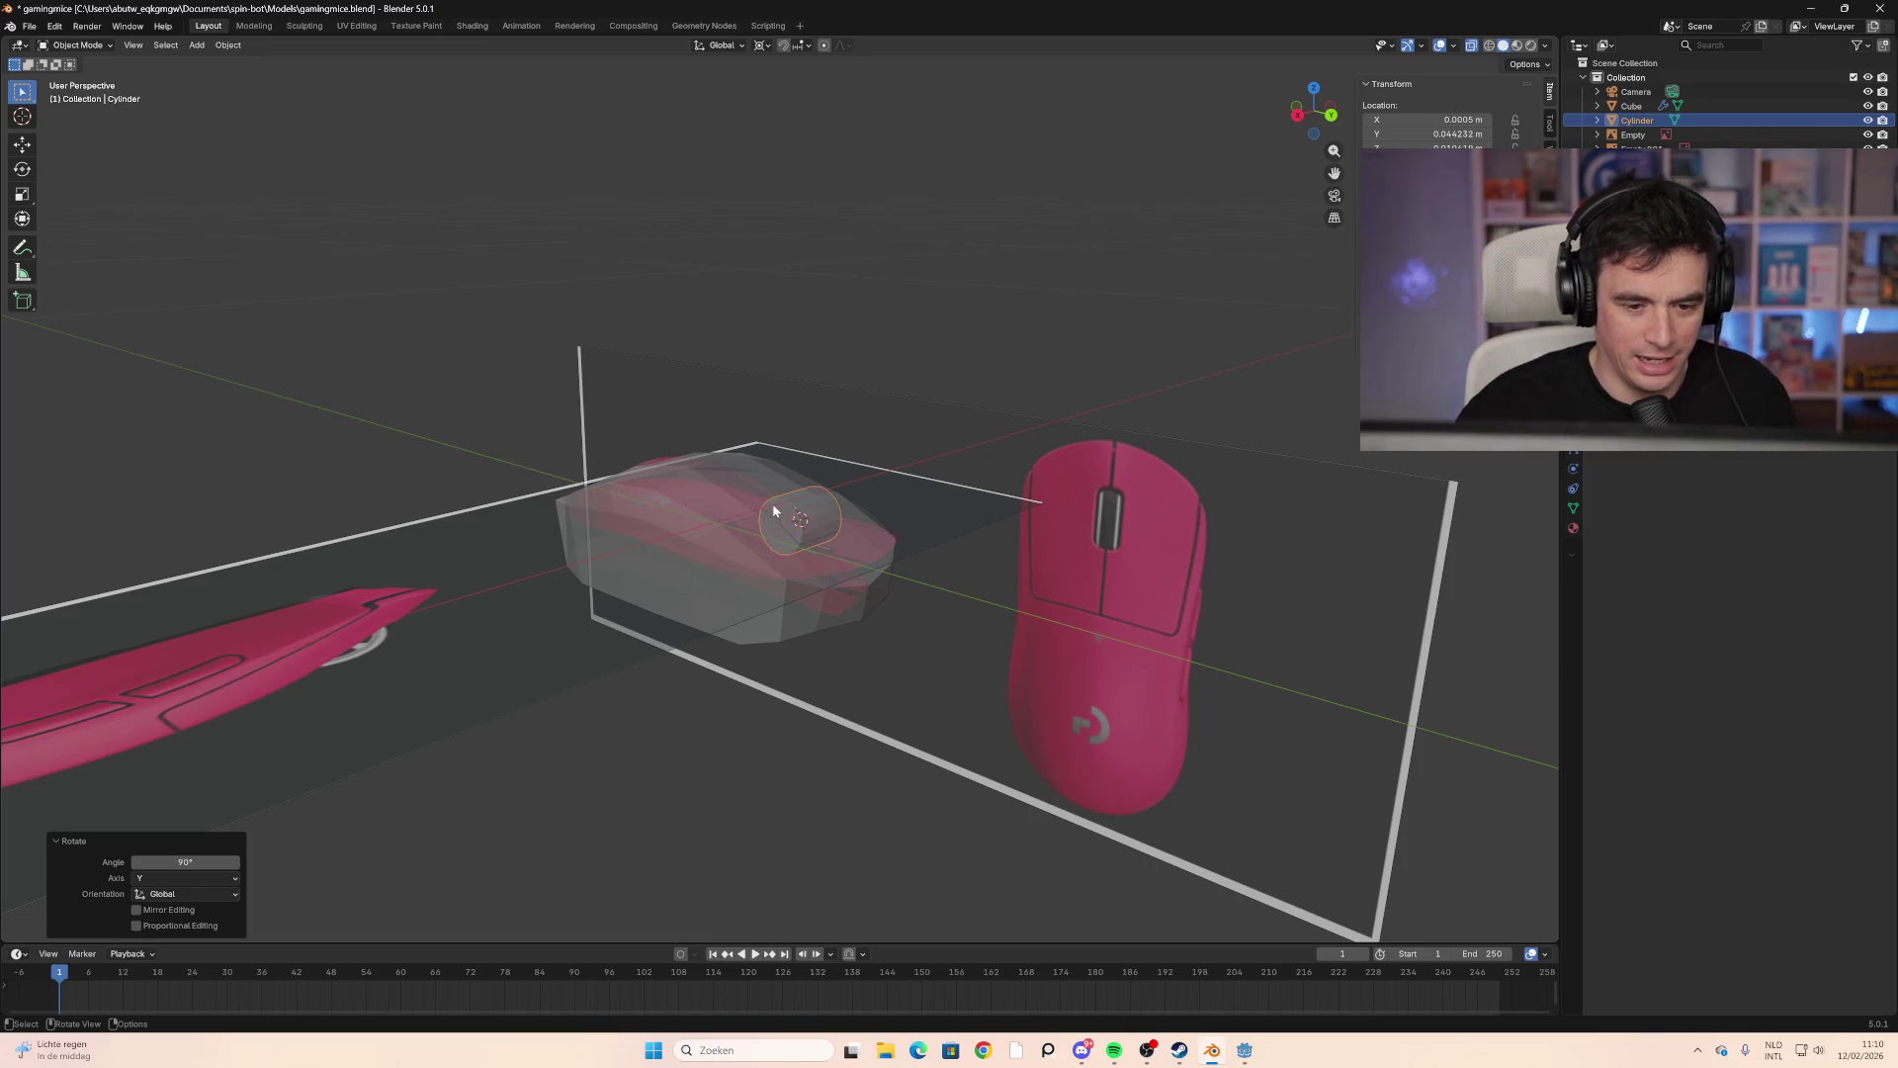
pyautogui.scroll(3, 936, 570)
pyautogui.keyDown('shift'); pyautogui.moveTo(936, 569); pyautogui.dragTo(704, 612, button='middle'); pyautogui.keyUp('shift')
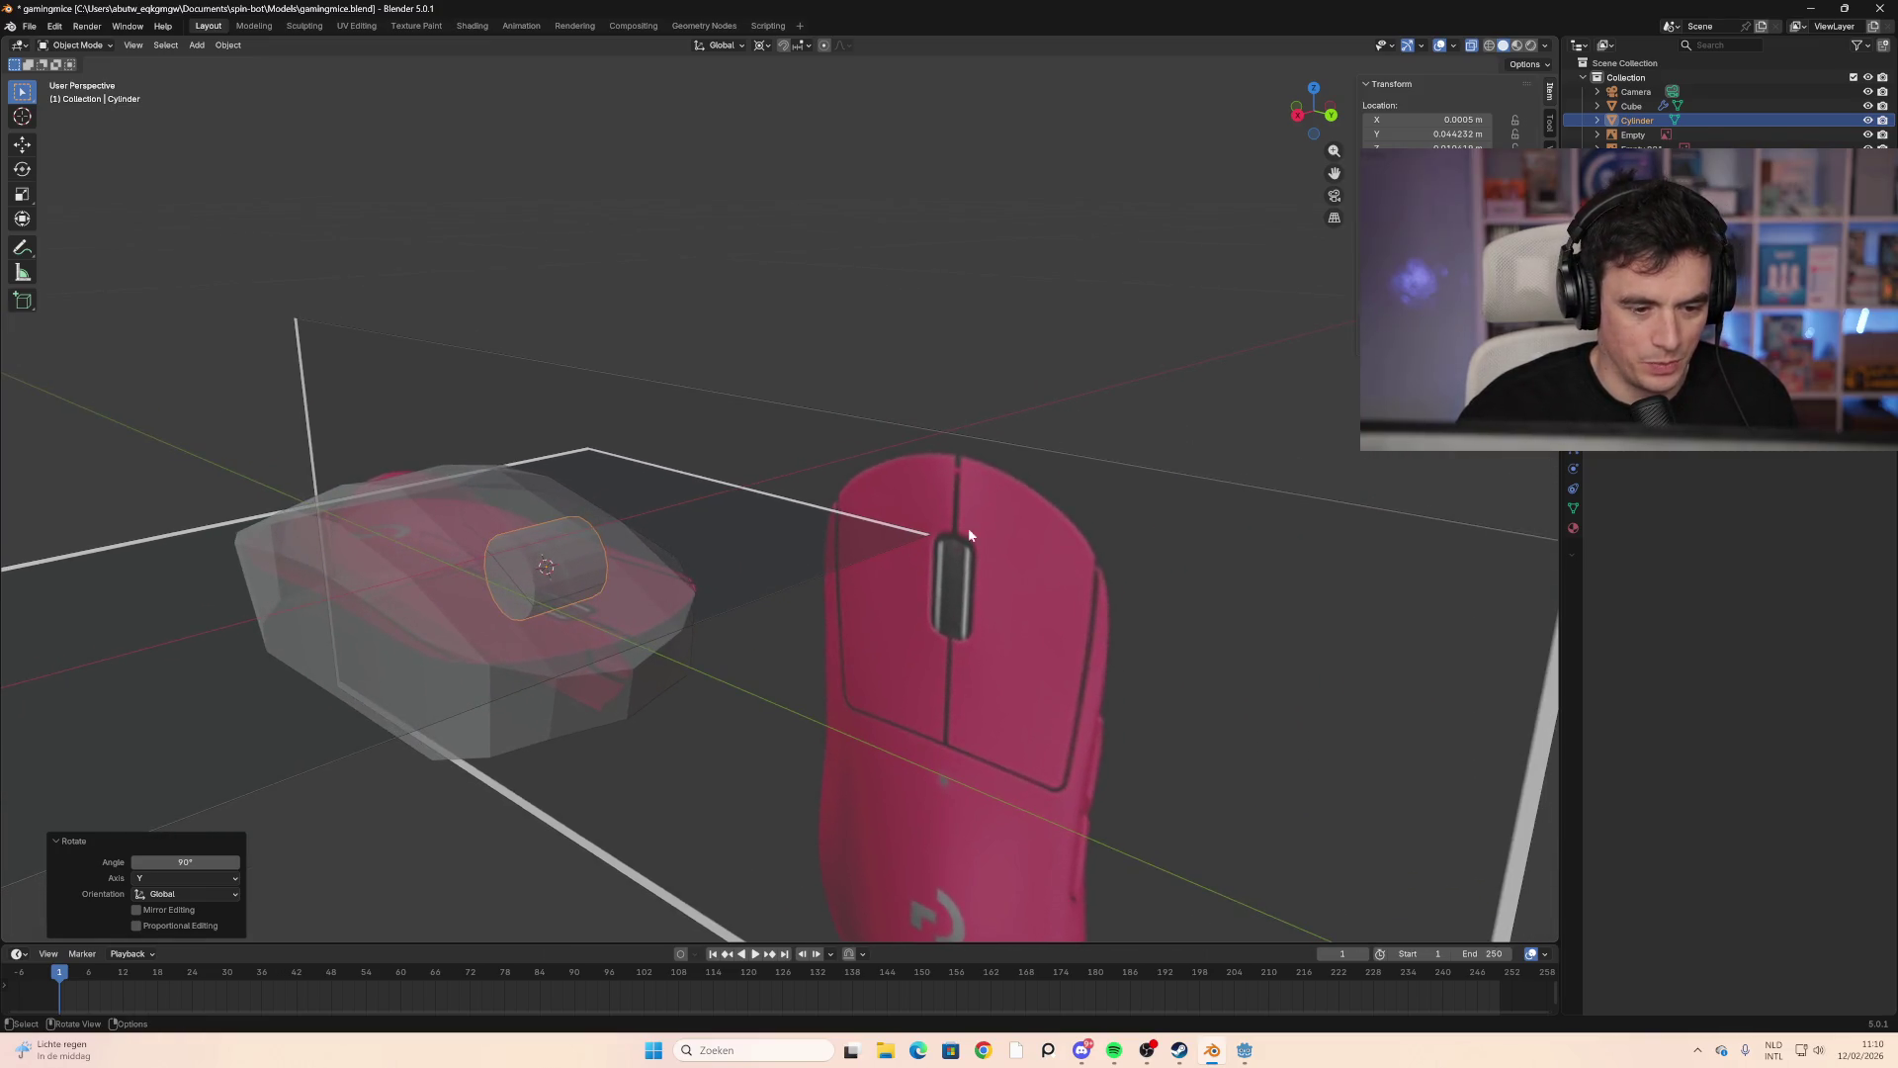
pyautogui.click(1297, 116)
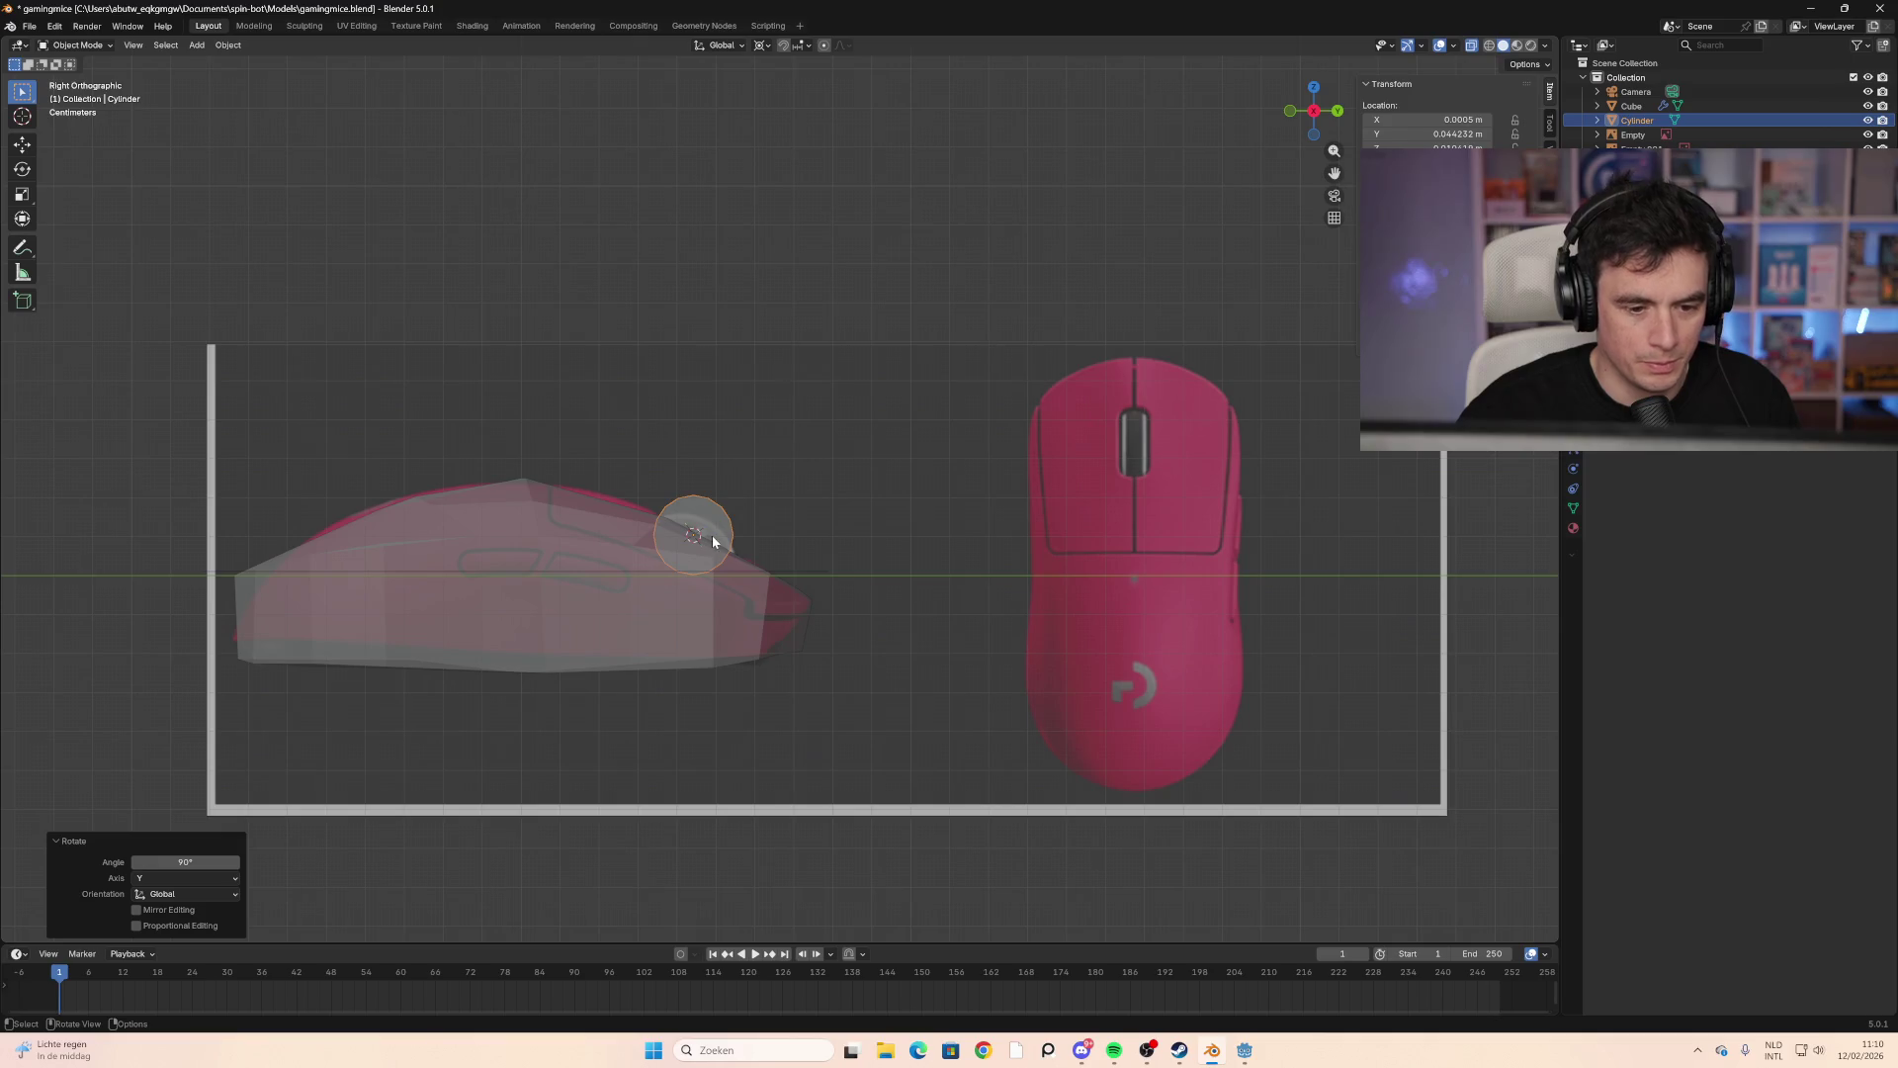
# Step: Lower the cylinder and scale it to 0.419 along X into a thin wheel
pyautogui.press('g')
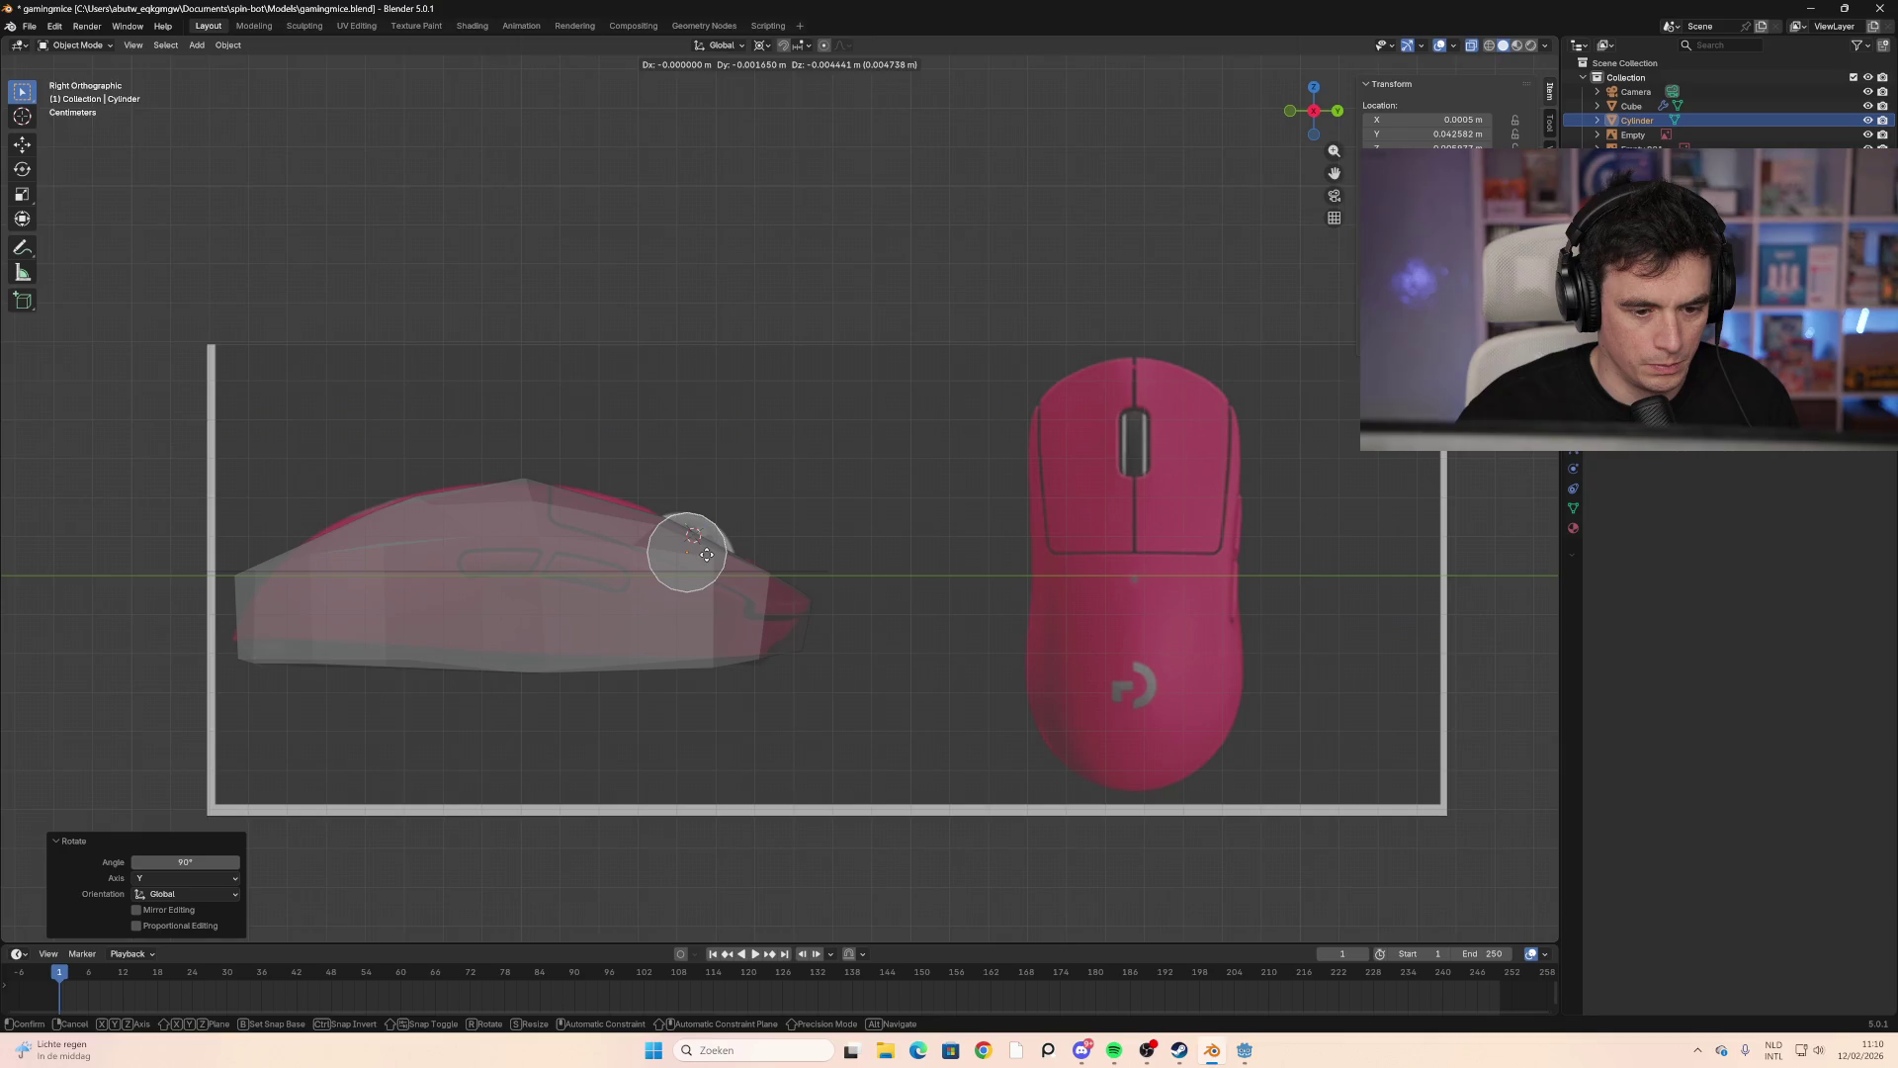
pyautogui.click(706, 554)
pyautogui.moveTo(706, 554)
pyautogui.mouseDown(button='middle')
pyautogui.moveTo(787, 621)
pyautogui.moveTo(728, 637)
pyautogui.moveTo(919, 614)
pyautogui.moveTo(988, 573)
pyautogui.mouseUp(button='middle')
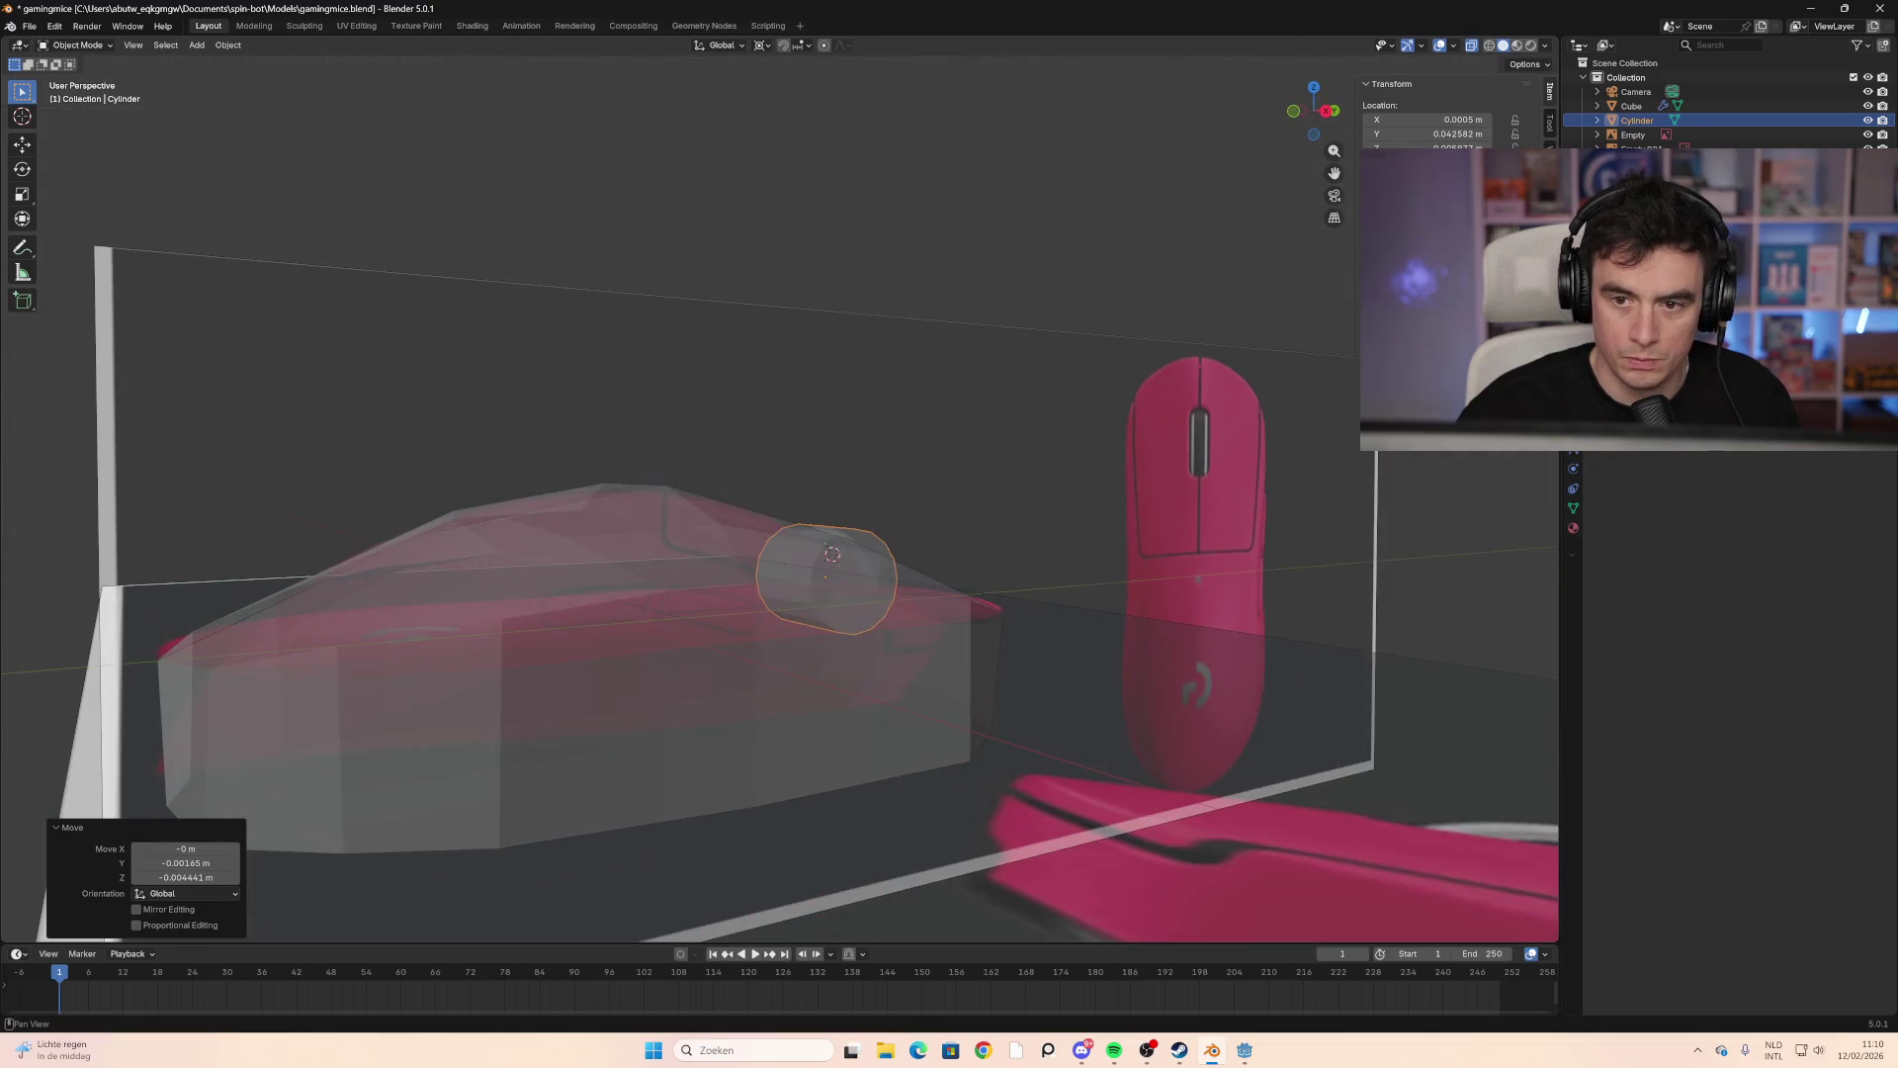
pyautogui.click(1297, 114)
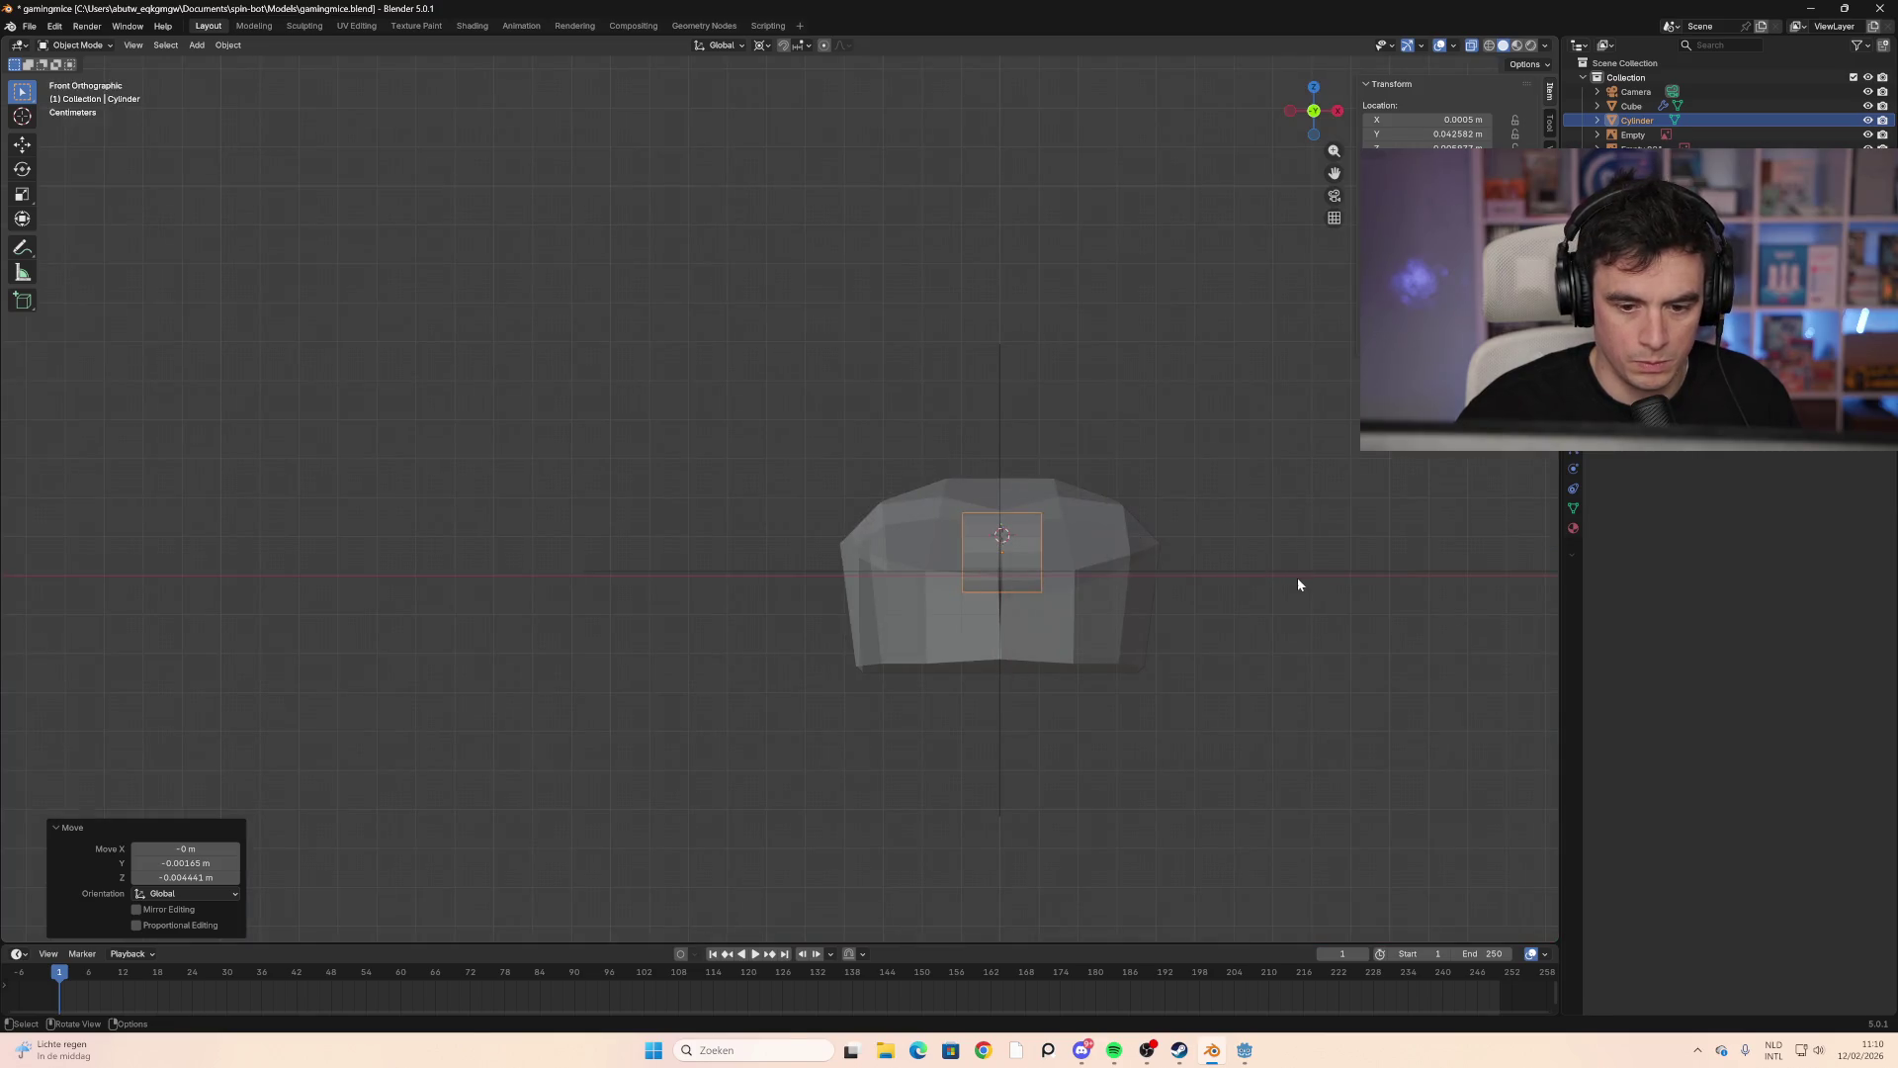
pyautogui.press('s')
pyautogui.press('Escape')
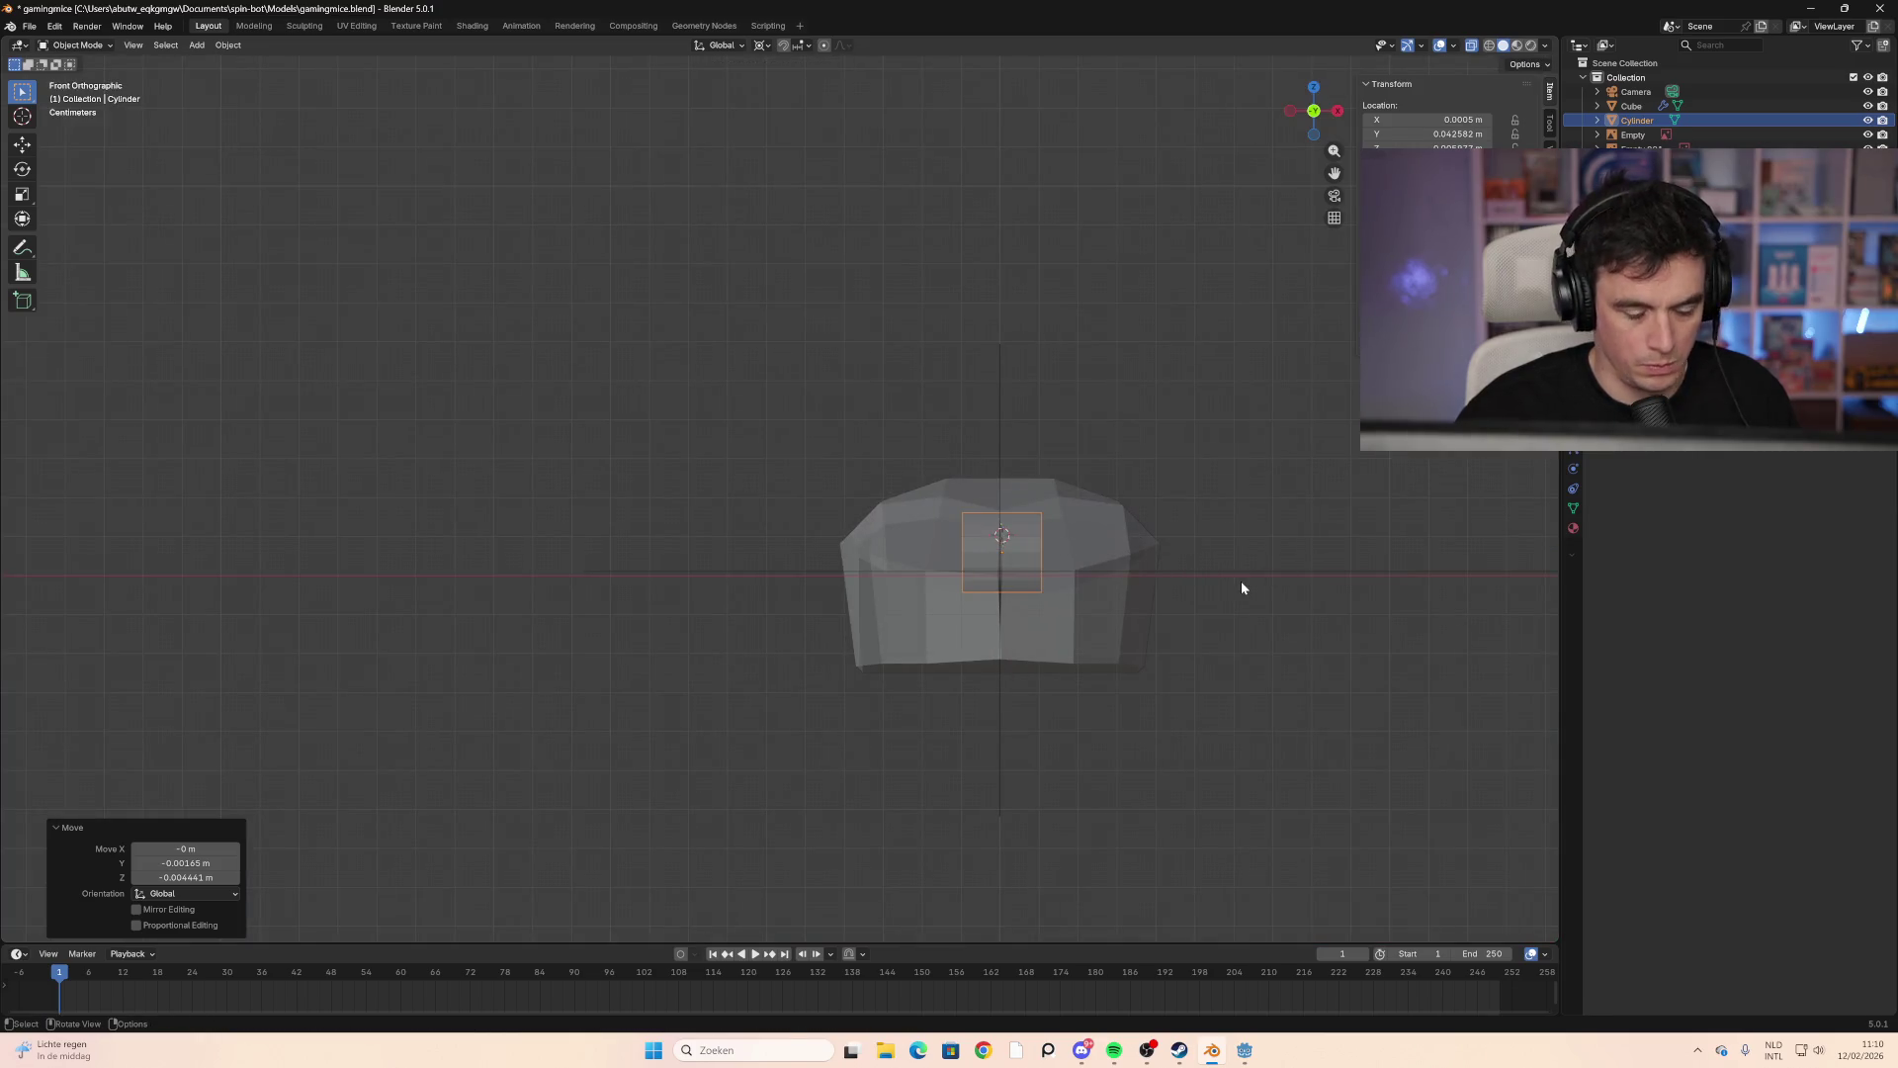
pyautogui.press('s')
pyautogui.press('x')
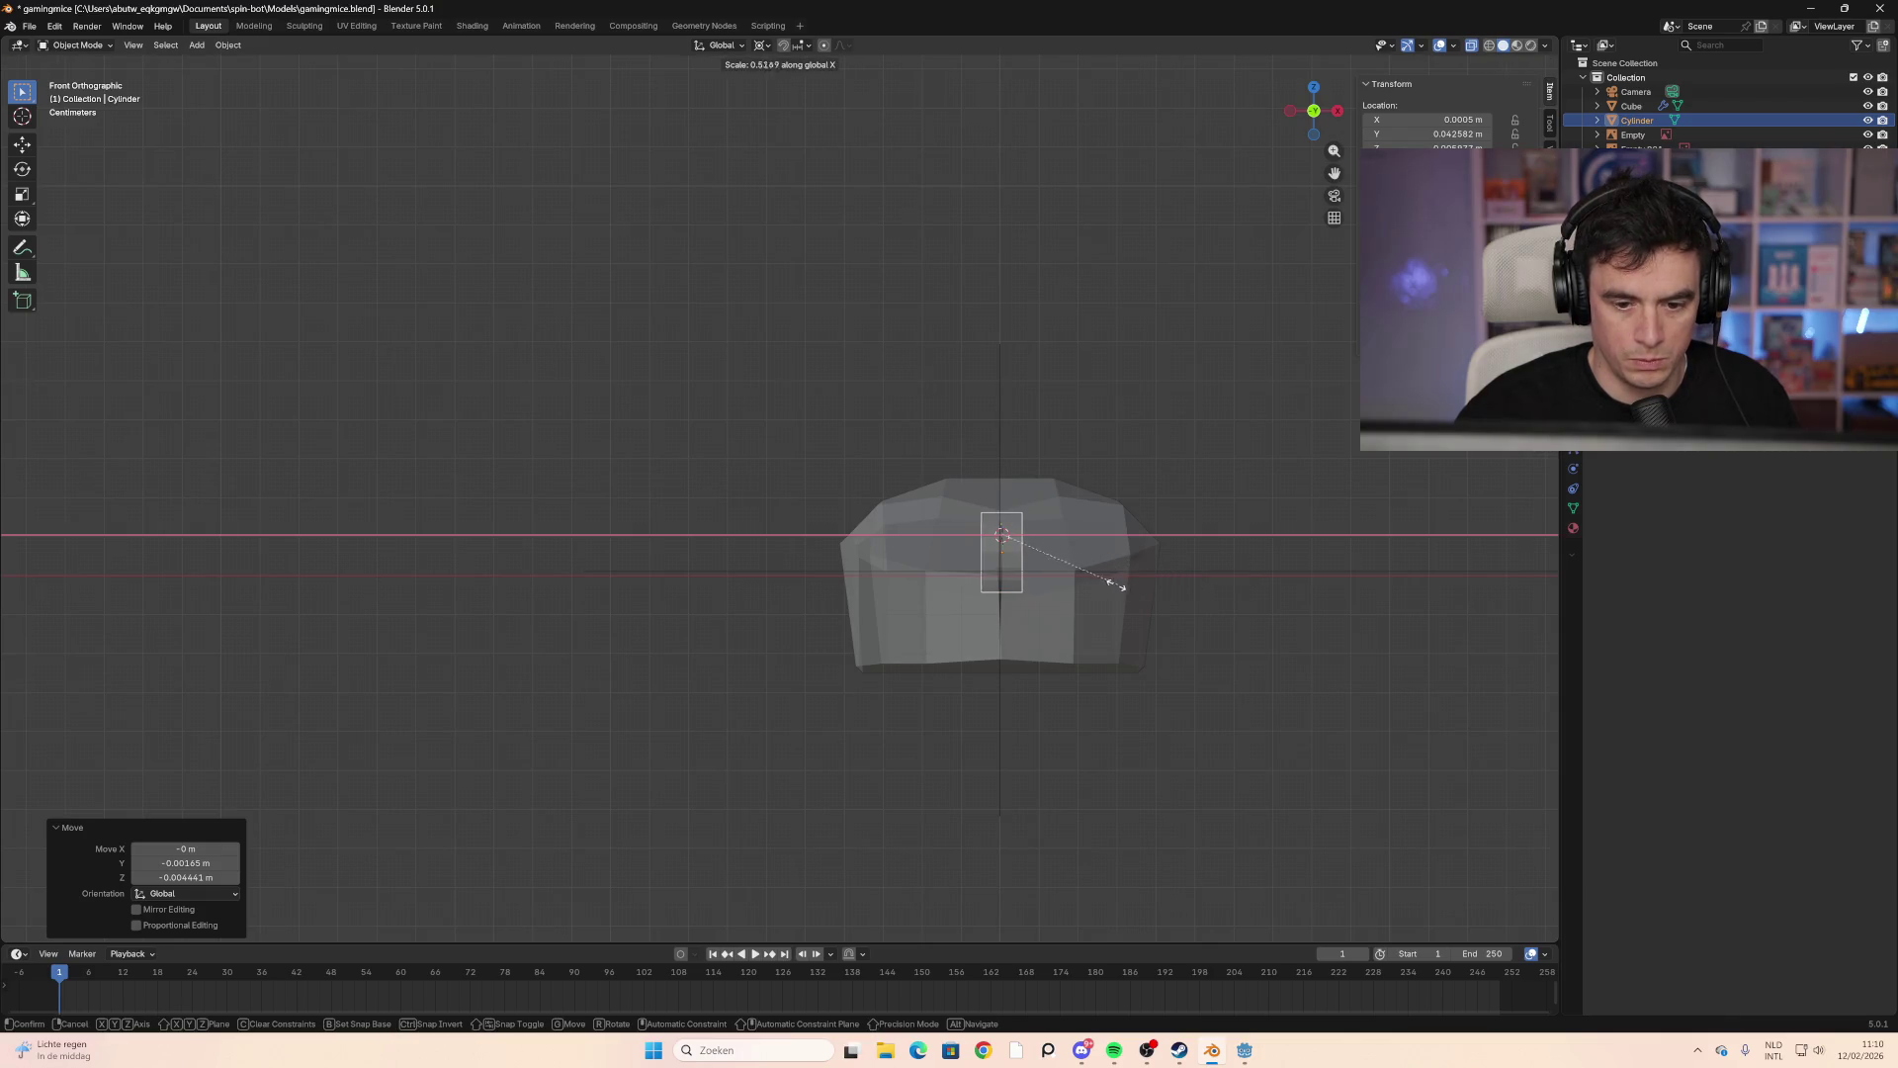
pyautogui.click(1088, 589)
# Step: Turn off see-through shading, enlarge the wheel slightly and place it on the front top
pyautogui.moveTo(1088, 589)
pyautogui.mouseDown(button='middle')
pyautogui.moveTo(596, 719)
pyautogui.moveTo(773, 734)
pyautogui.moveTo(940, 697)
pyautogui.moveTo(1044, 725)
pyautogui.mouseUp(button='middle')
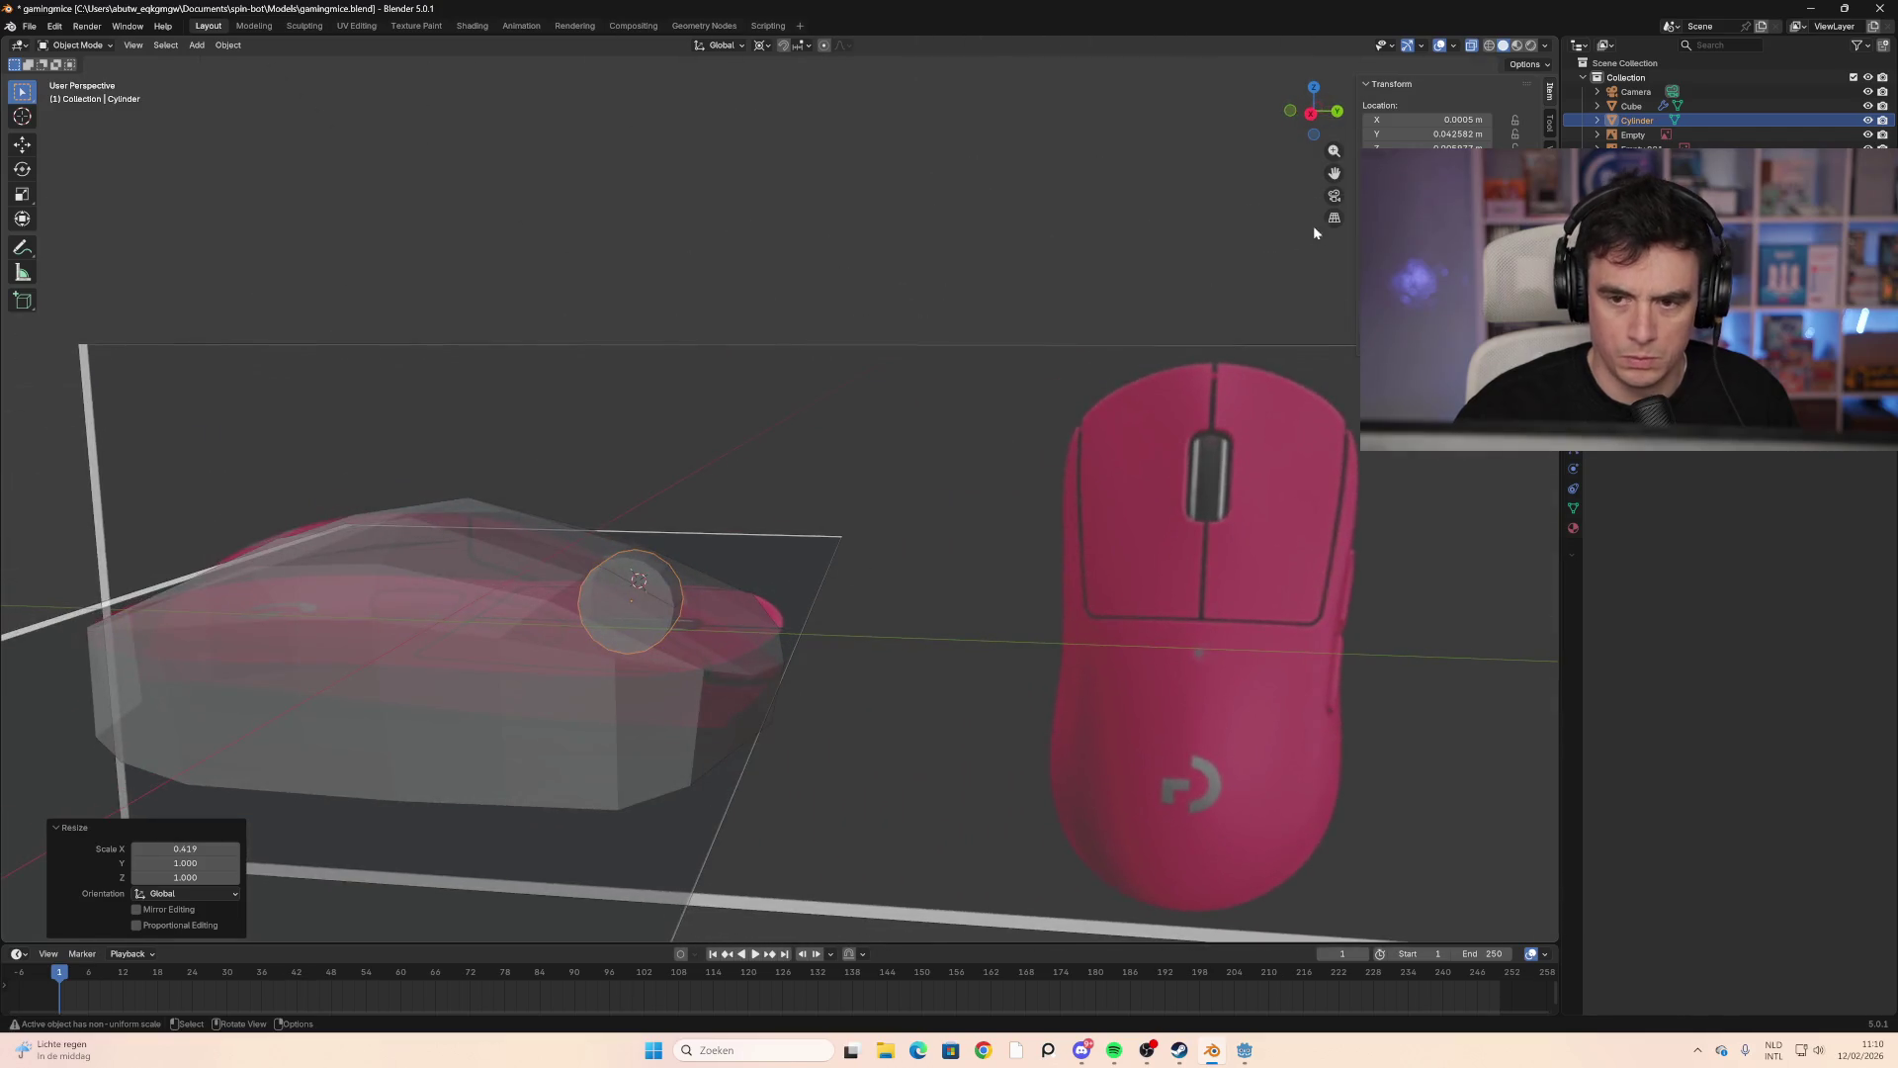
pyautogui.click(1516, 46)
pyautogui.moveTo(692, 613)
pyautogui.mouseDown(button='middle')
pyautogui.moveTo(670, 636)
pyautogui.moveTo(389, 636)
pyautogui.moveTo(785, 634)
pyautogui.mouseUp(button='middle')
pyautogui.click(1319, 115)
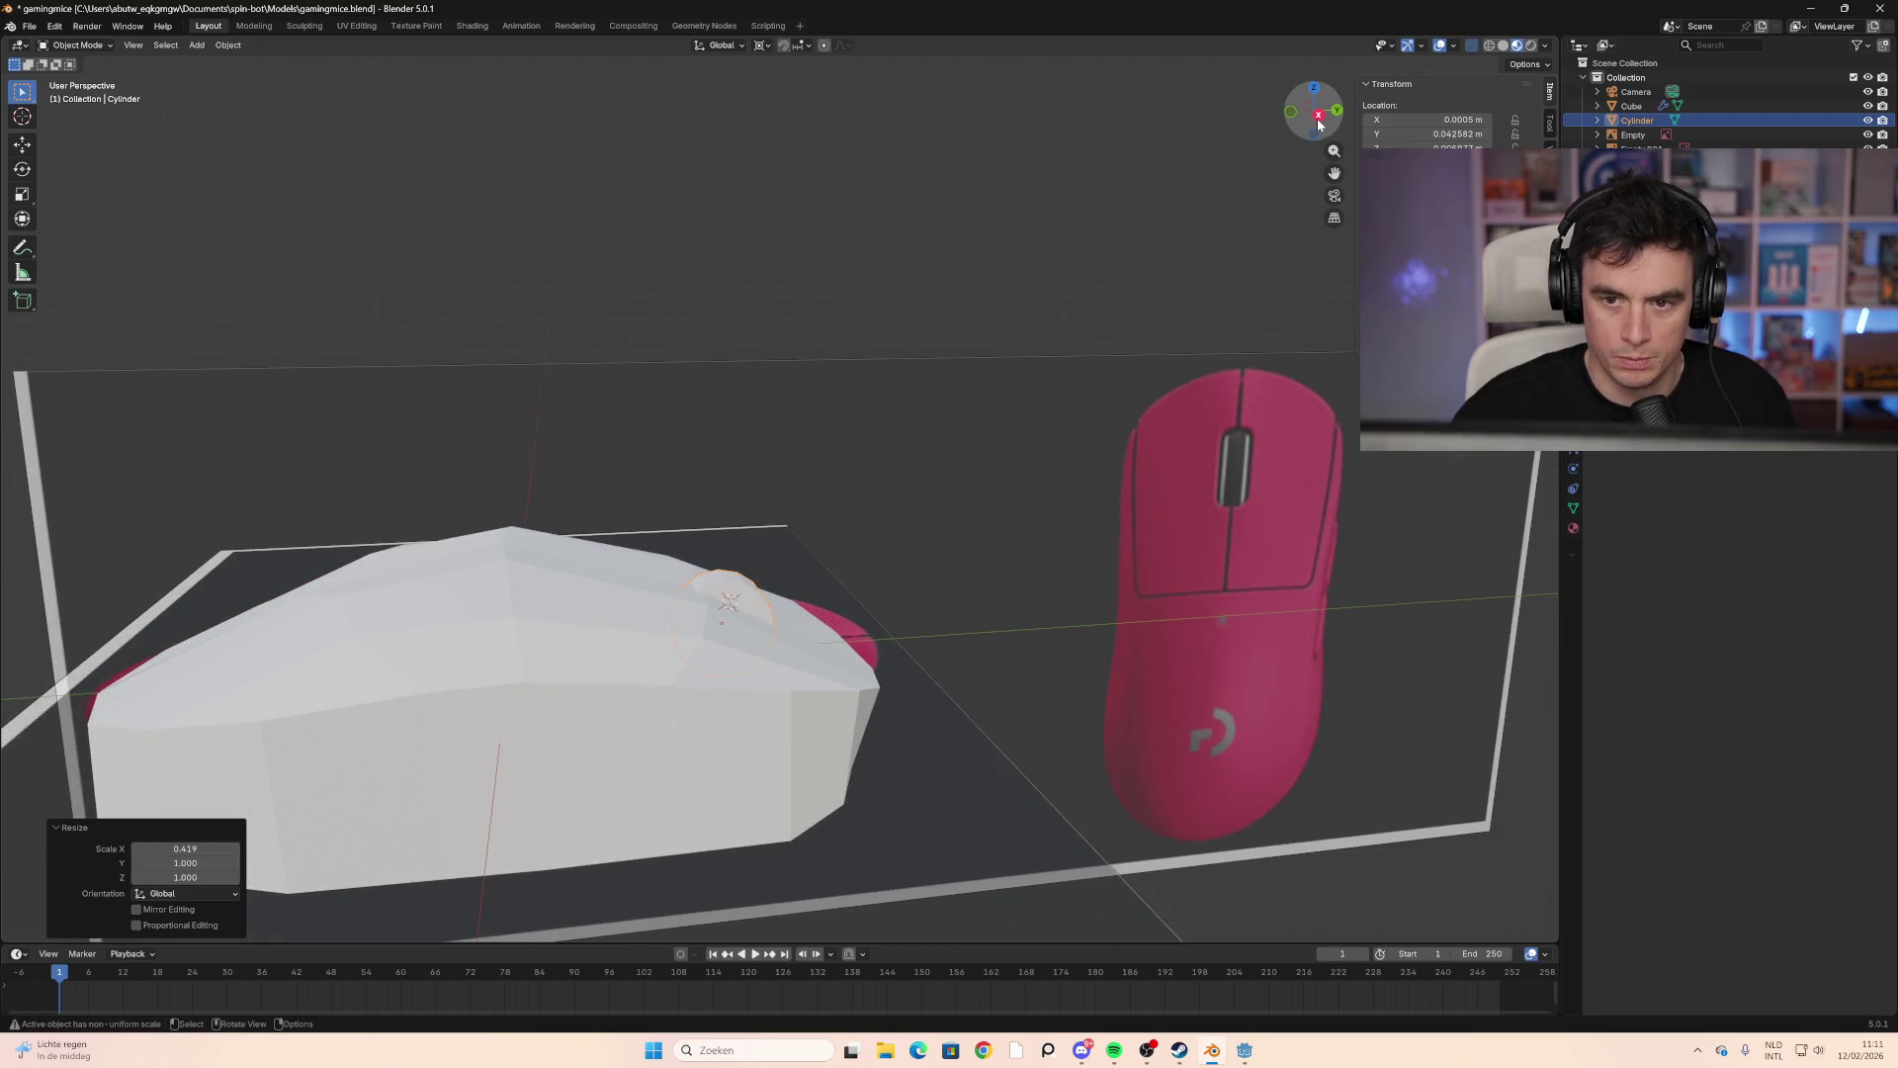
pyautogui.press('s')
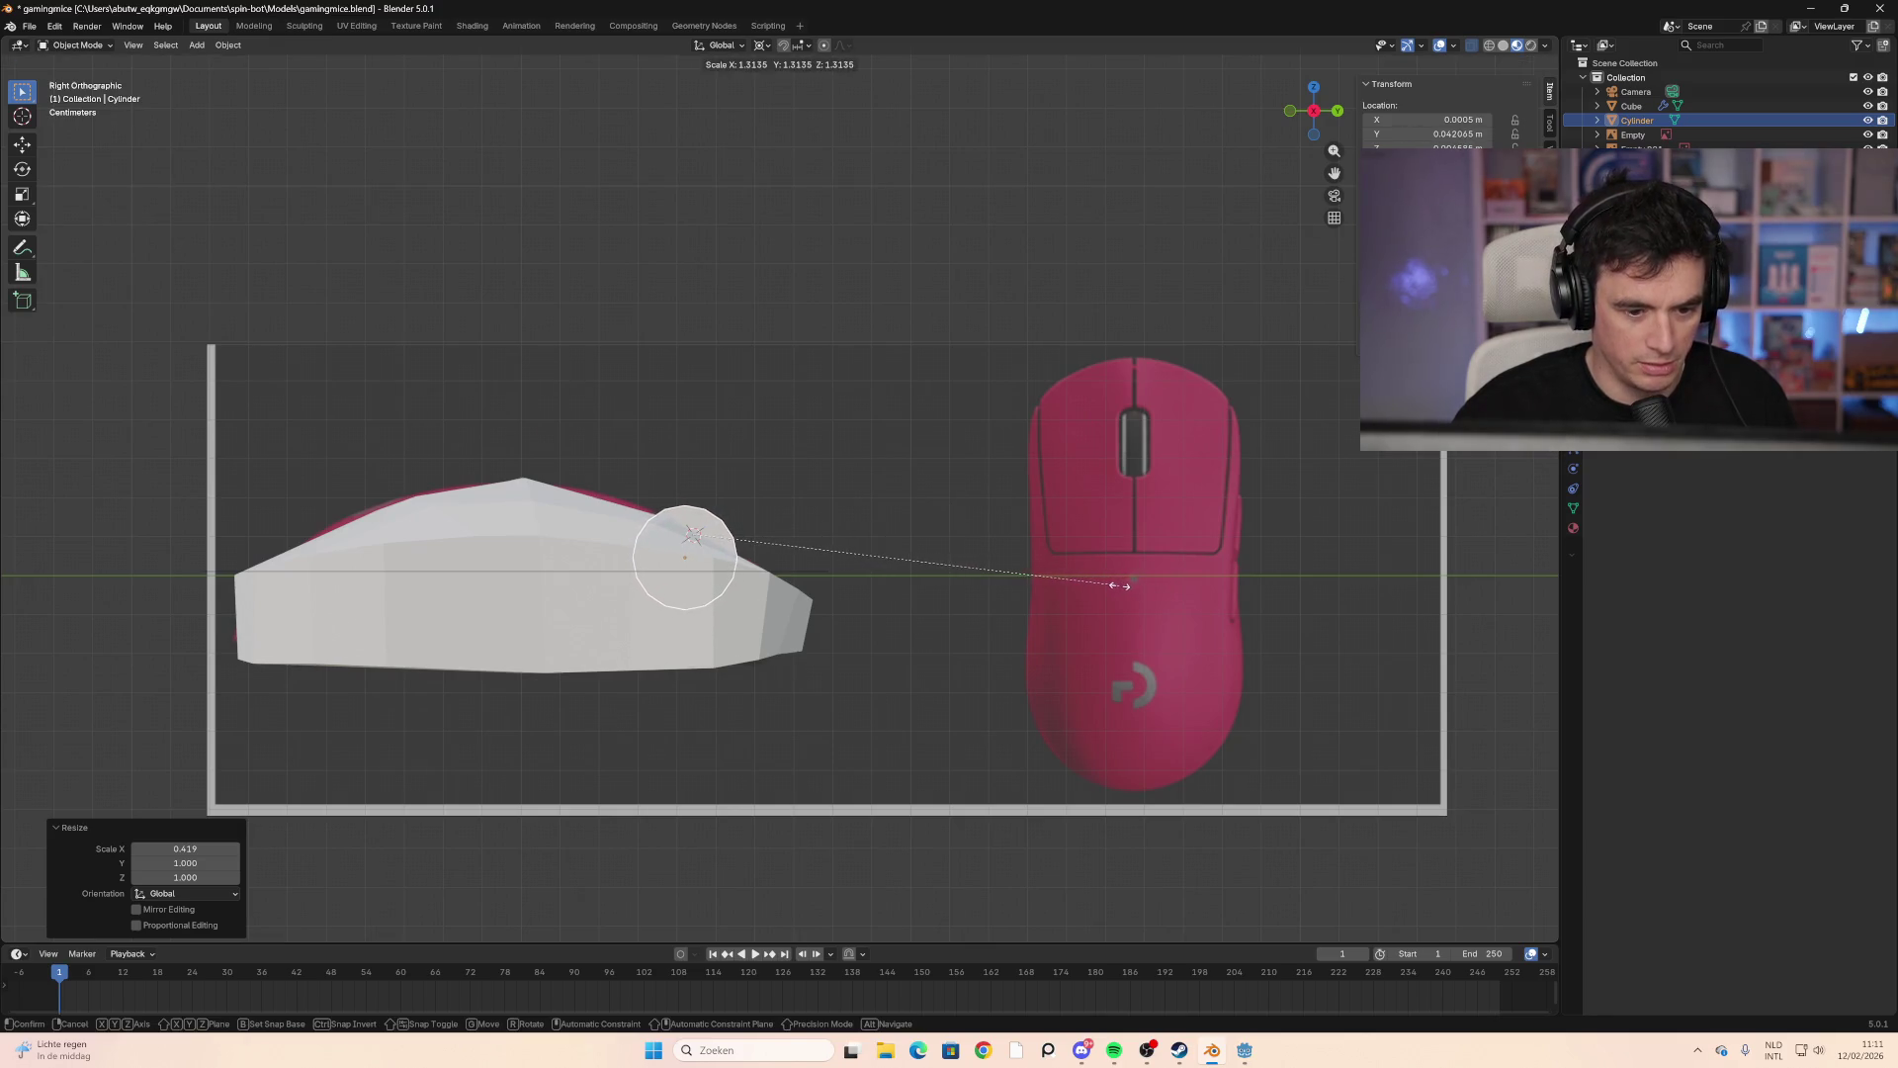
pyautogui.click(1078, 581)
pyautogui.press('g')
pyautogui.click(783, 588)
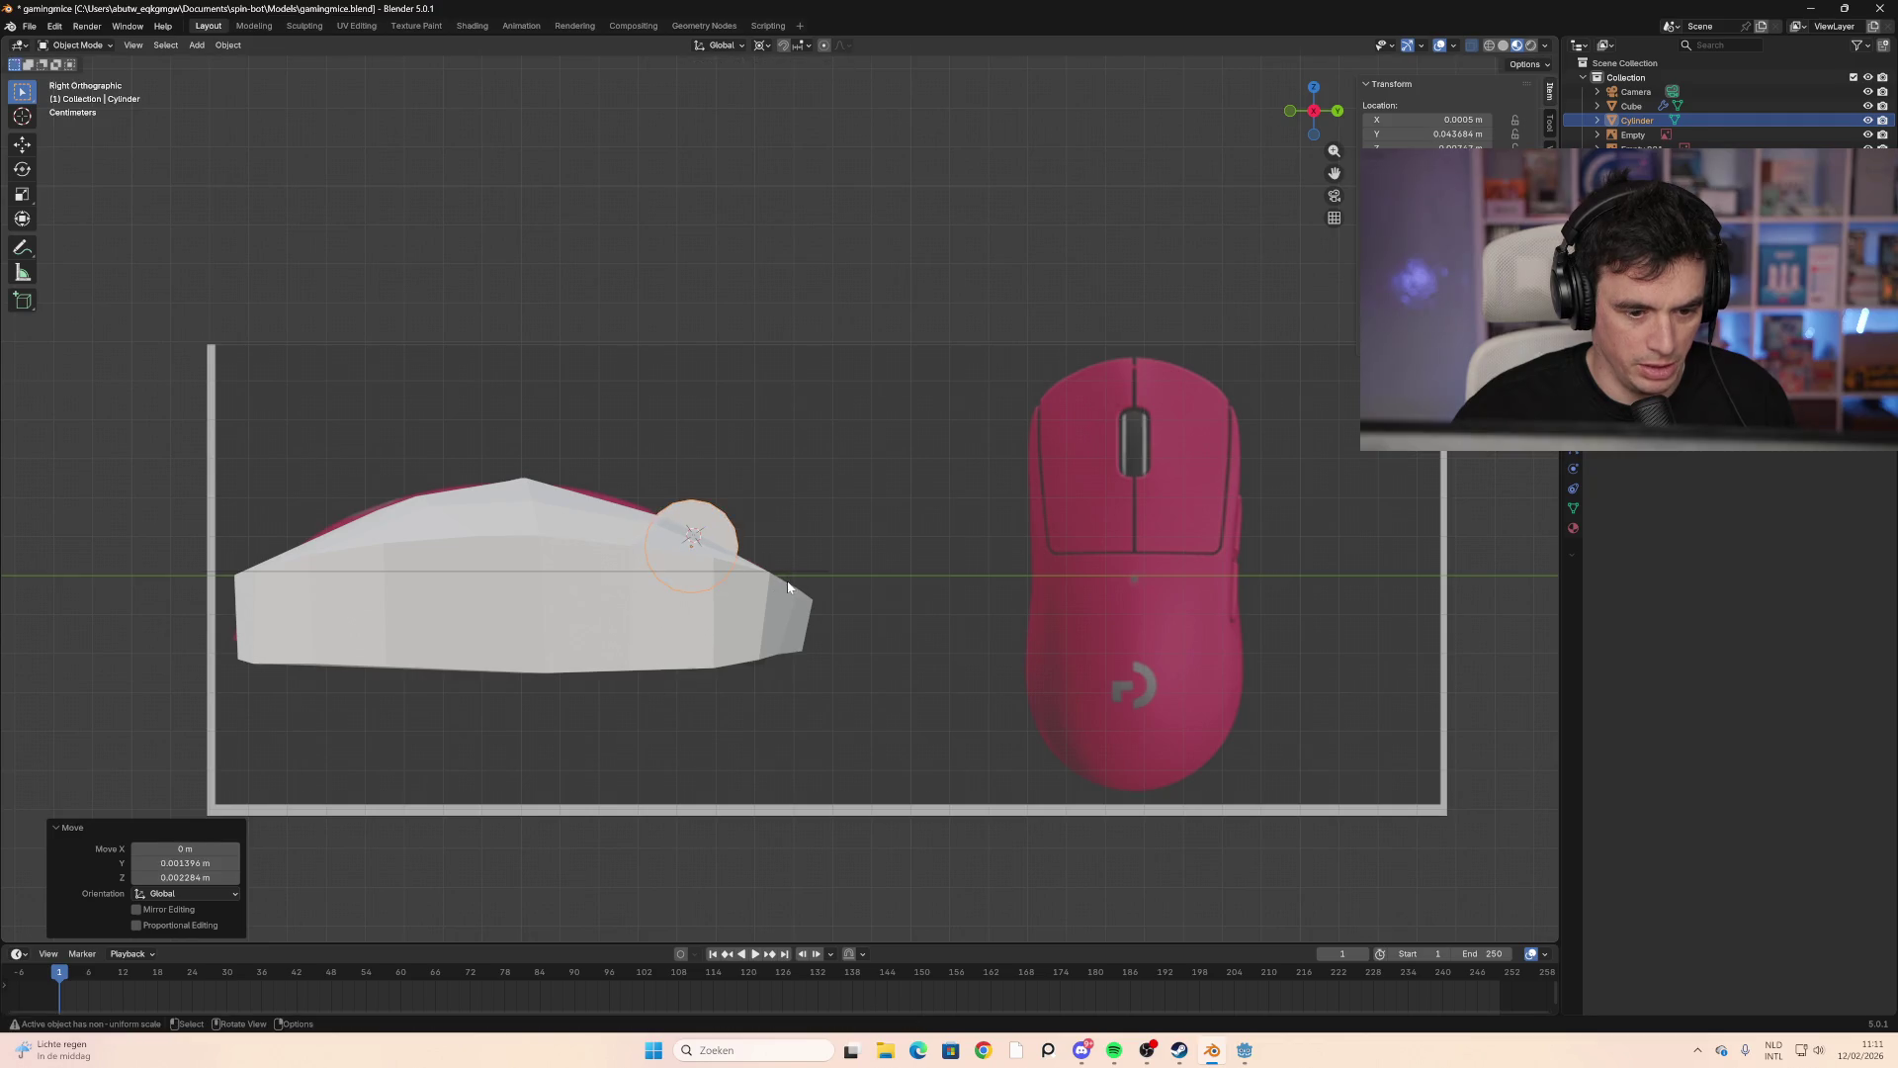
# Step: Shrink the wheel by 0.874 and settle it into the mouse's front top
pyautogui.moveTo(783, 589)
pyautogui.mouseDown(button='middle')
pyautogui.moveTo(881, 593)
pyautogui.moveTo(728, 608)
pyautogui.moveTo(929, 592)
pyautogui.moveTo(1065, 469)
pyautogui.mouseUp(button='middle')
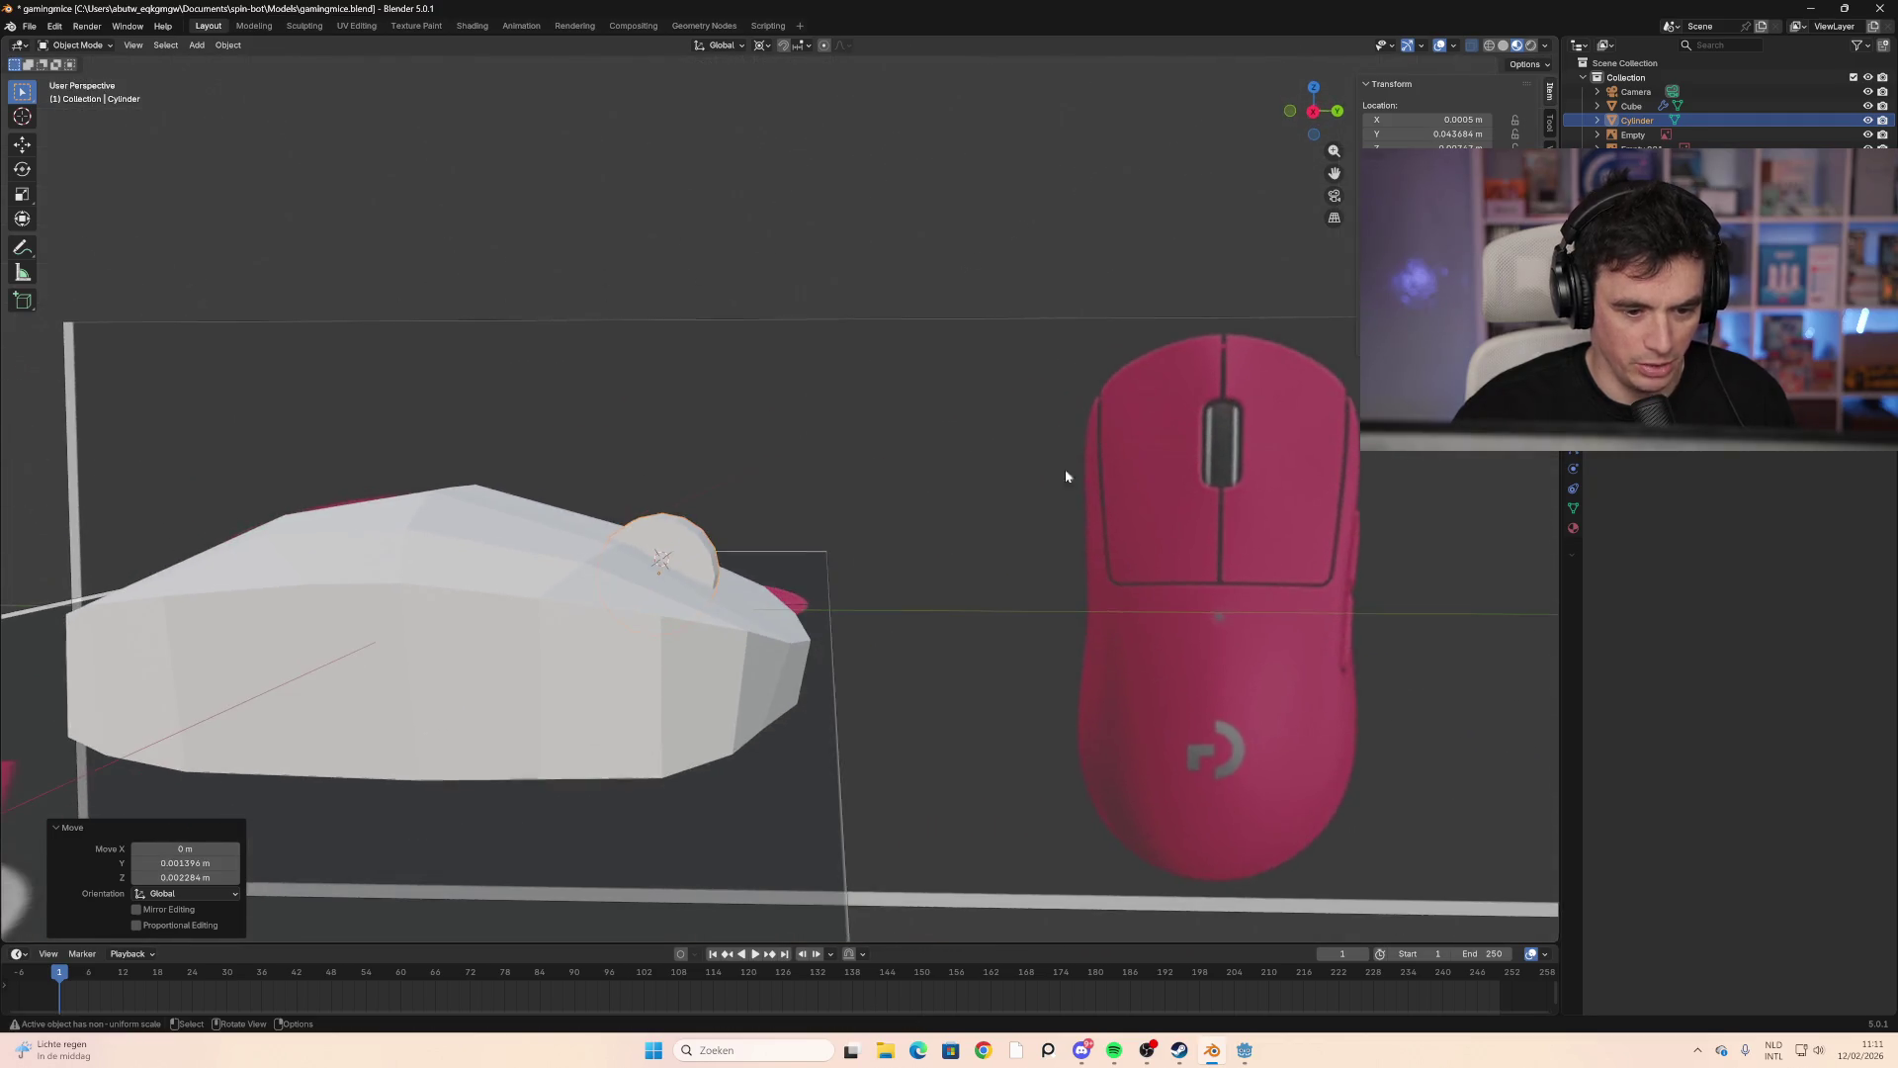
pyautogui.click(1314, 111)
pyautogui.press('s')
pyautogui.click(900, 444)
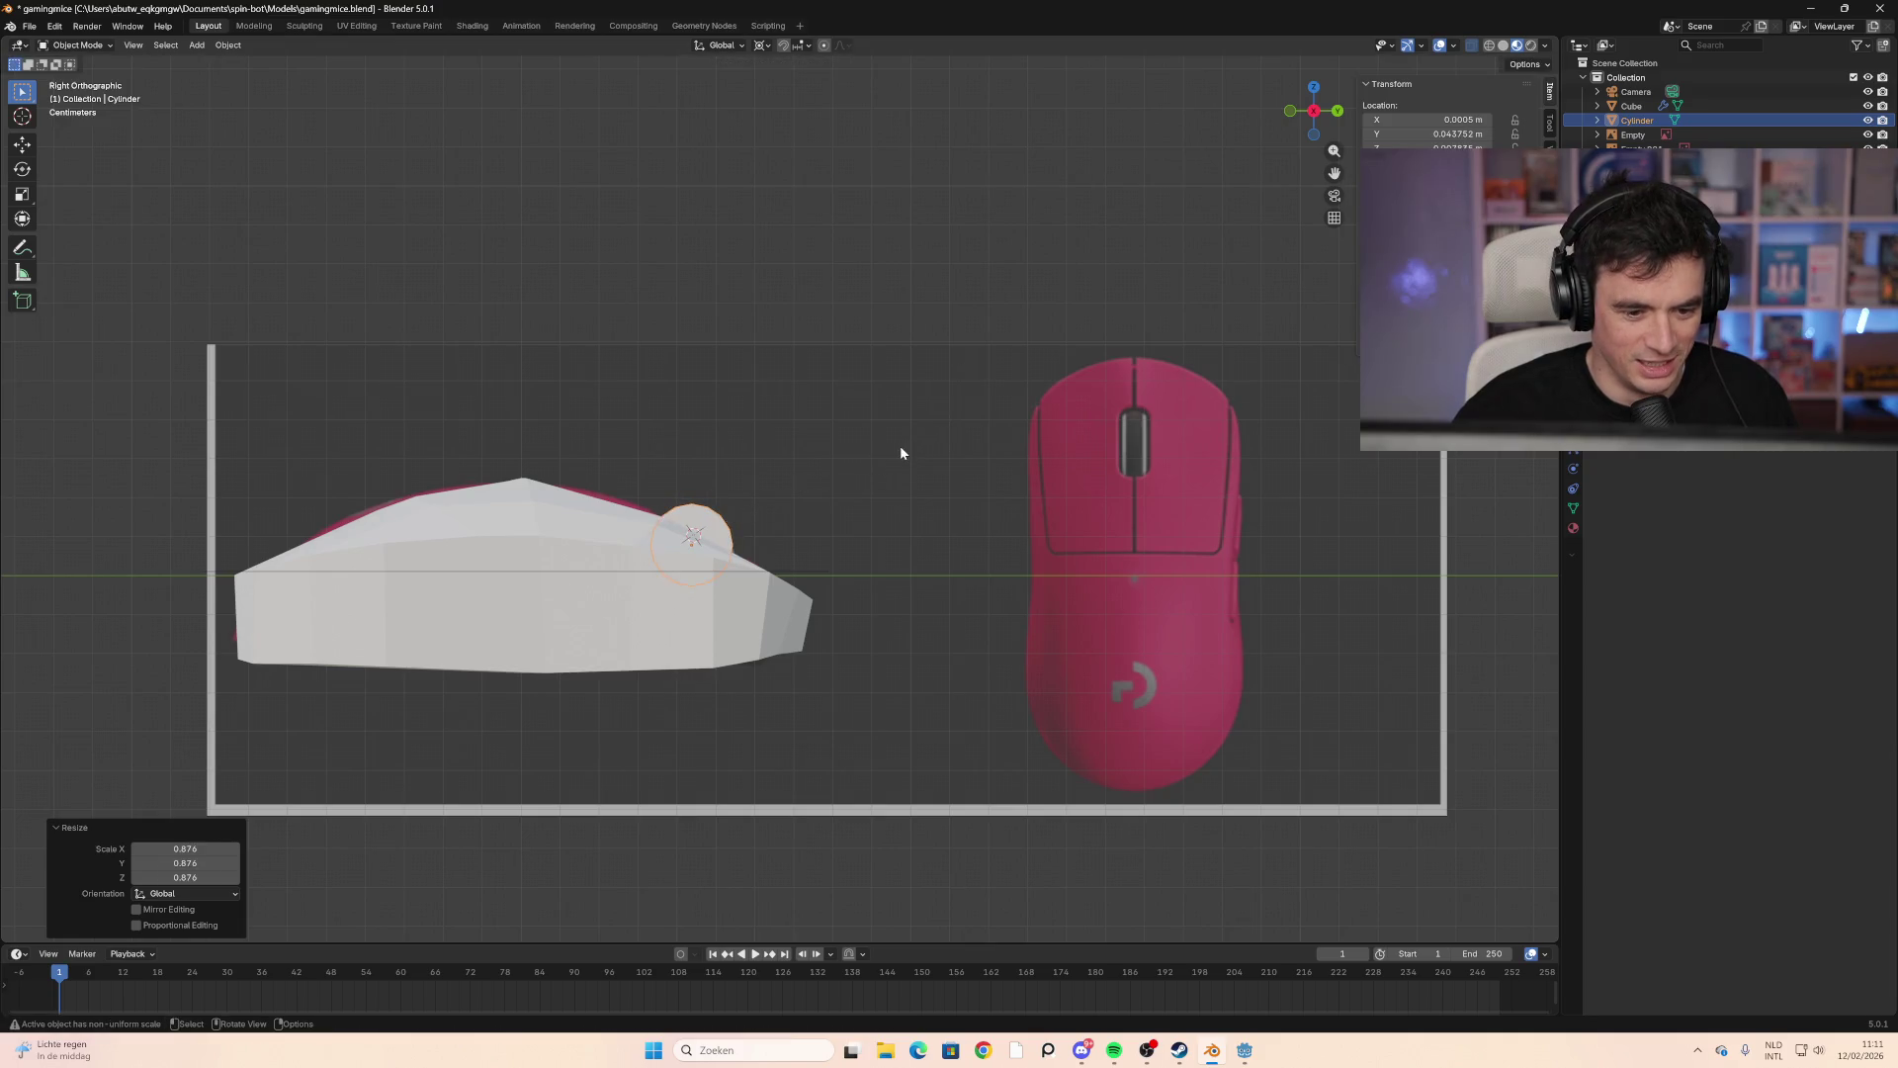
pyautogui.press('g')
pyautogui.click(896, 467)
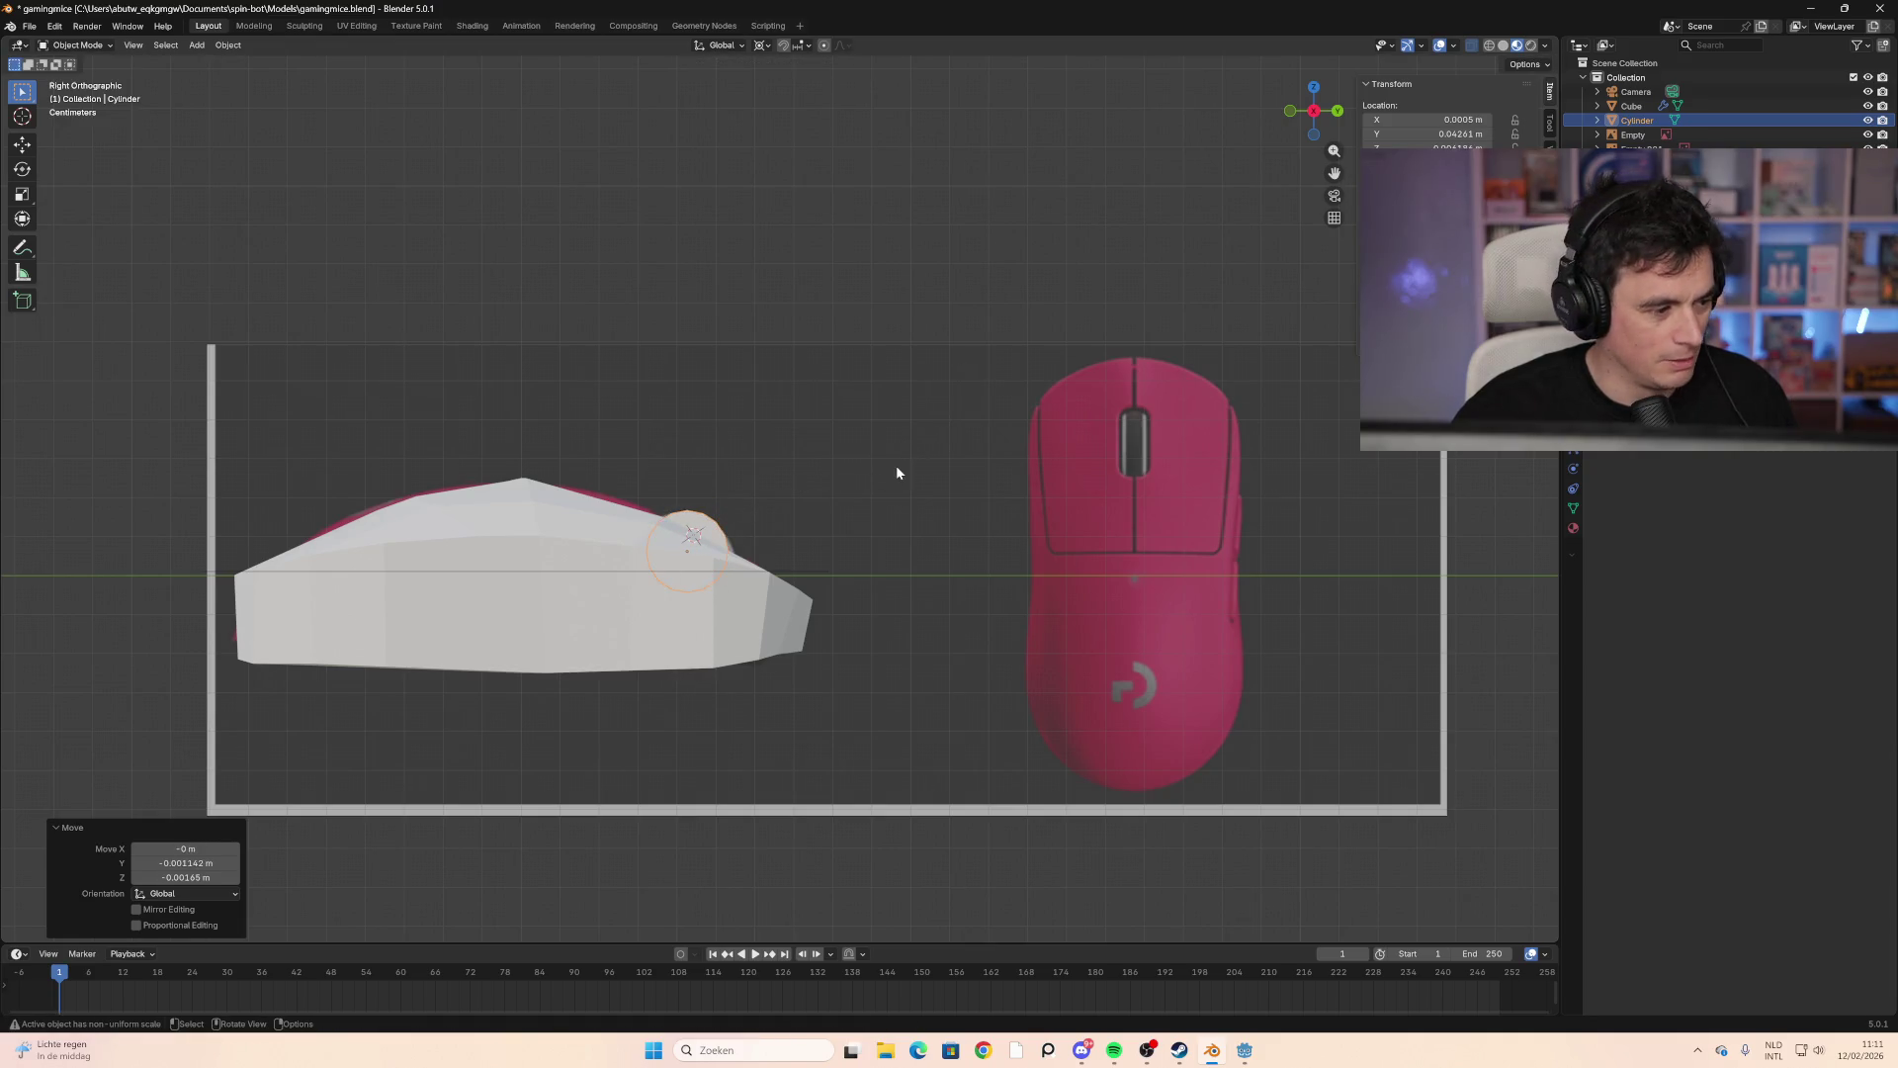
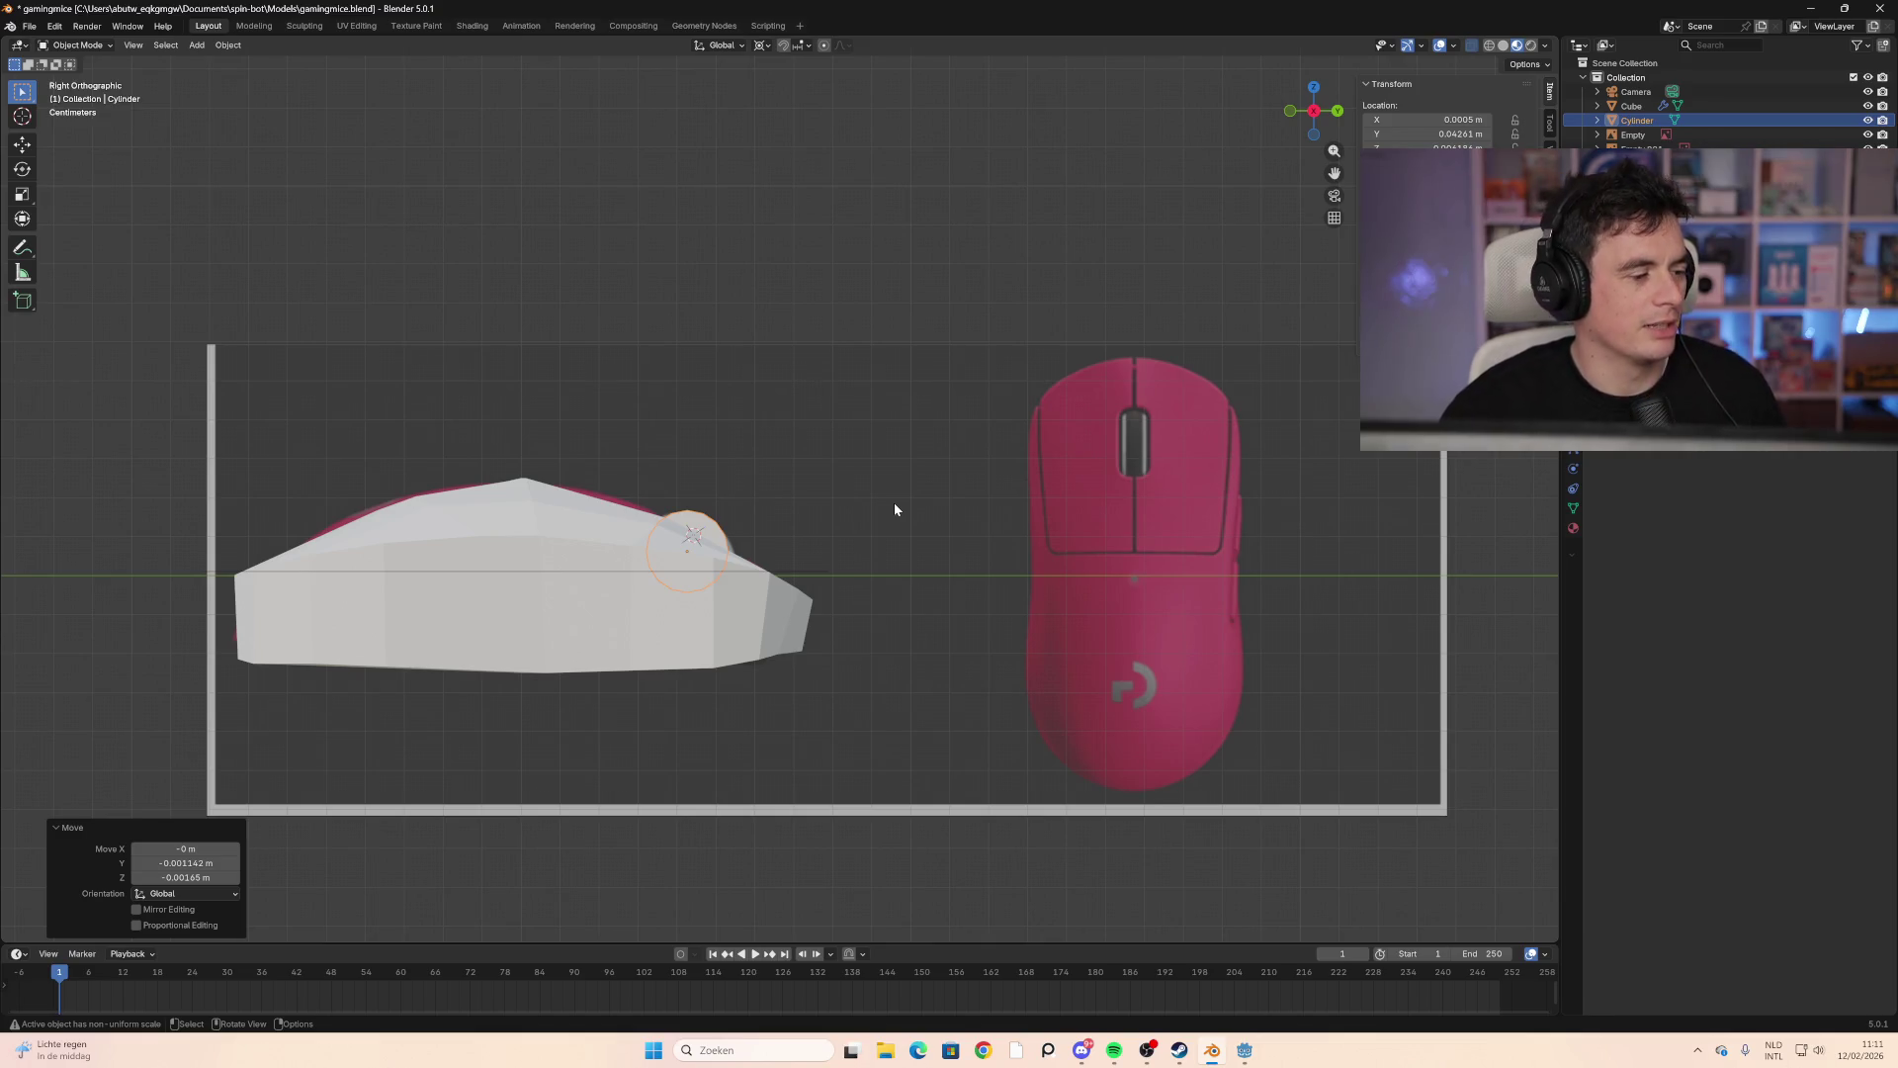
# Step: Select the Cube mouse body rather than the Cylinder wheel and isolate it in local view
pyautogui.moveTo(880, 565)
pyautogui.mouseDown(button='middle')
pyautogui.moveTo(854, 589)
pyautogui.moveTo(514, 578)
pyautogui.moveTo(690, 536)
pyautogui.moveTo(805, 439)
pyautogui.moveTo(805, 384)
pyautogui.moveTo(744, 395)
pyautogui.moveTo(751, 623)
pyautogui.moveTo(669, 580)
pyautogui.moveTo(715, 508)
pyautogui.moveTo(711, 545)
pyautogui.moveTo(530, 601)
pyautogui.mouseUp(button='middle')
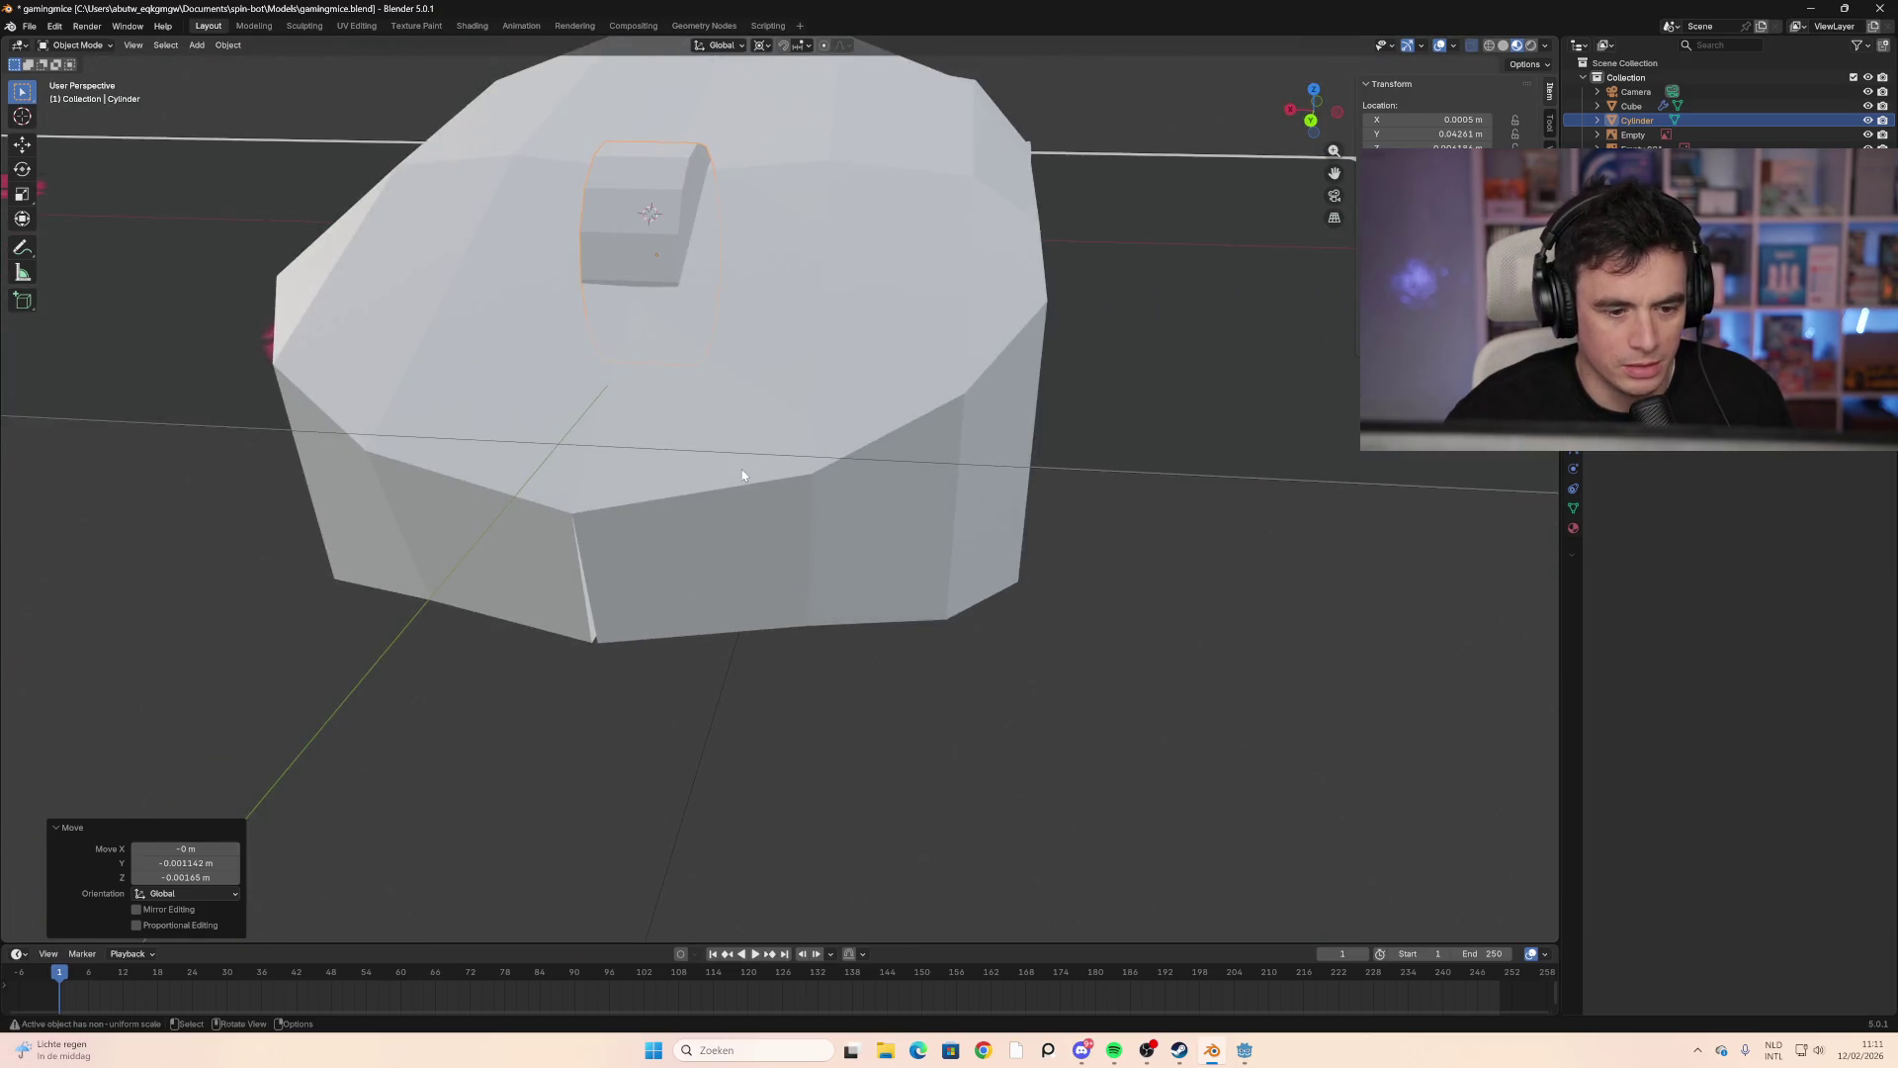
pyautogui.click(530, 601)
pyautogui.scroll(3, 601, 600)
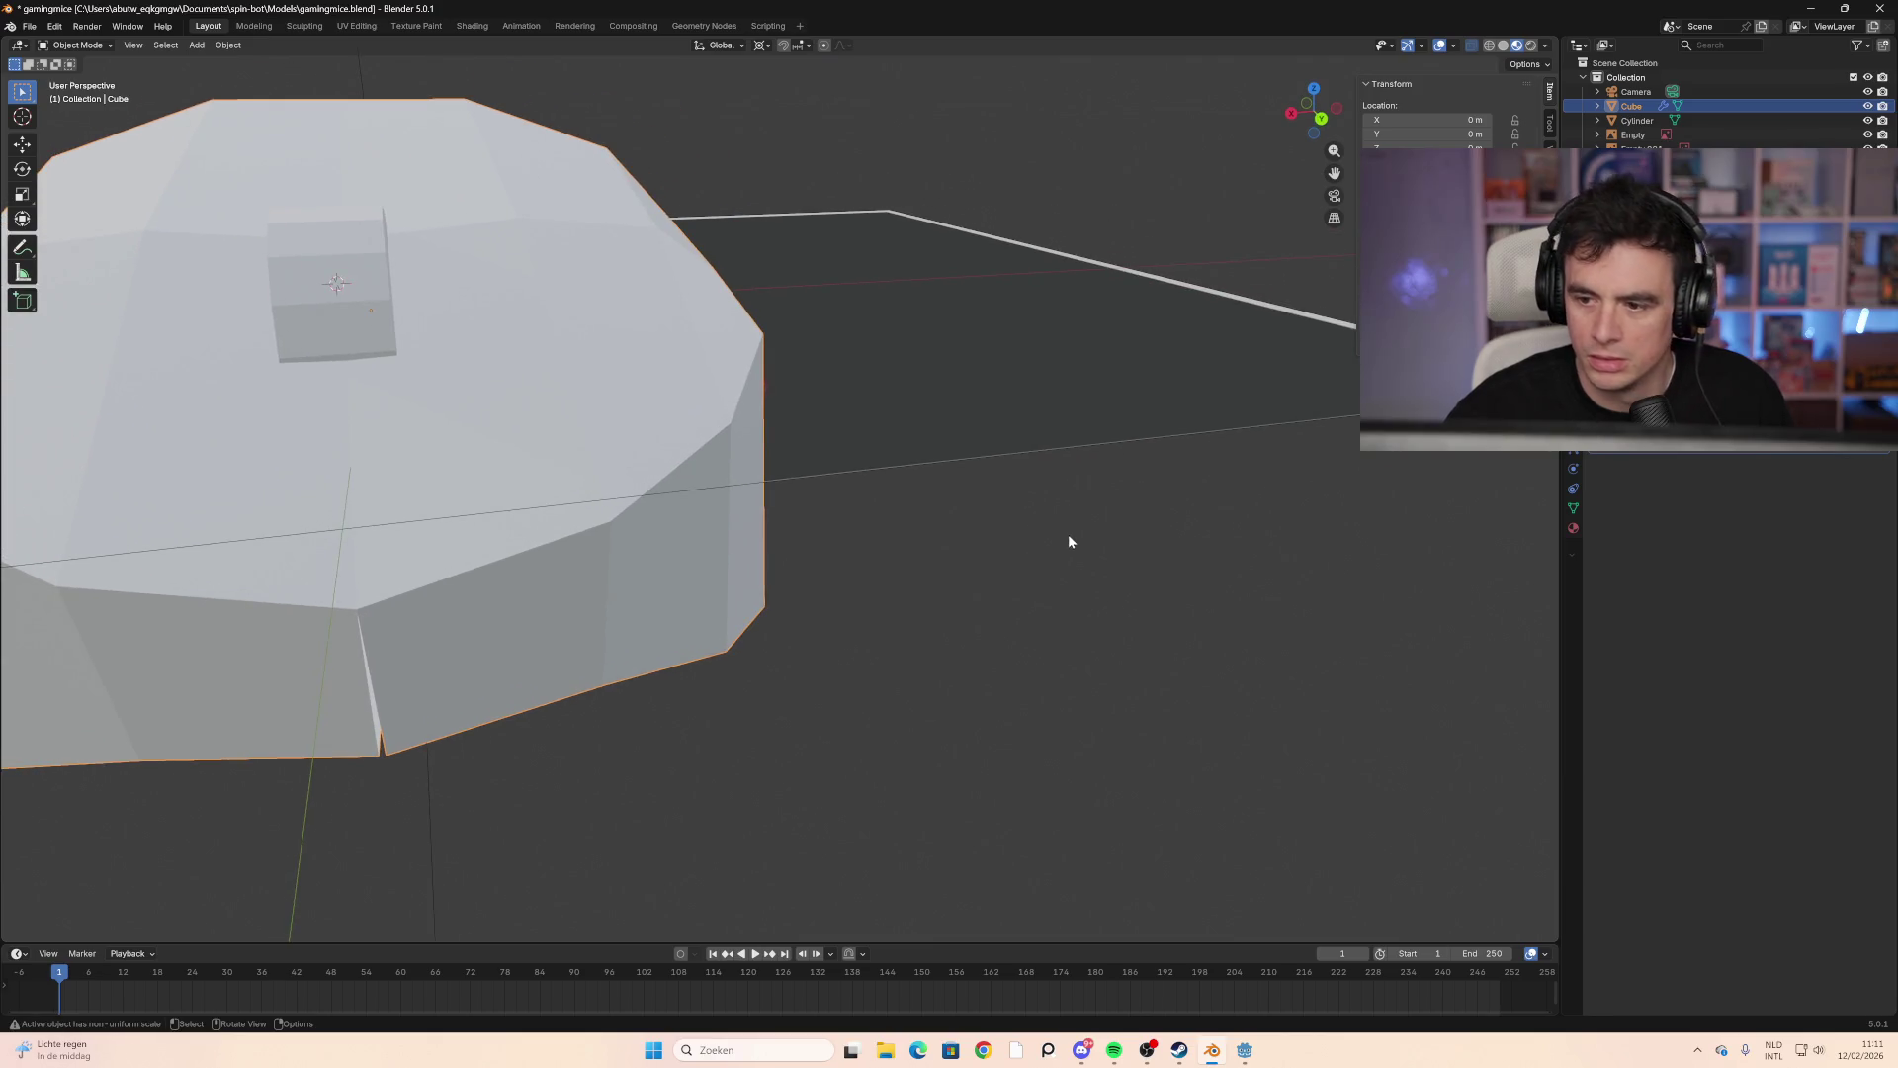
pyautogui.keyDown('shift'); pyautogui.moveTo(1088, 546); pyautogui.dragTo(1089, 545, button='middle'); pyautogui.keyUp('shift')
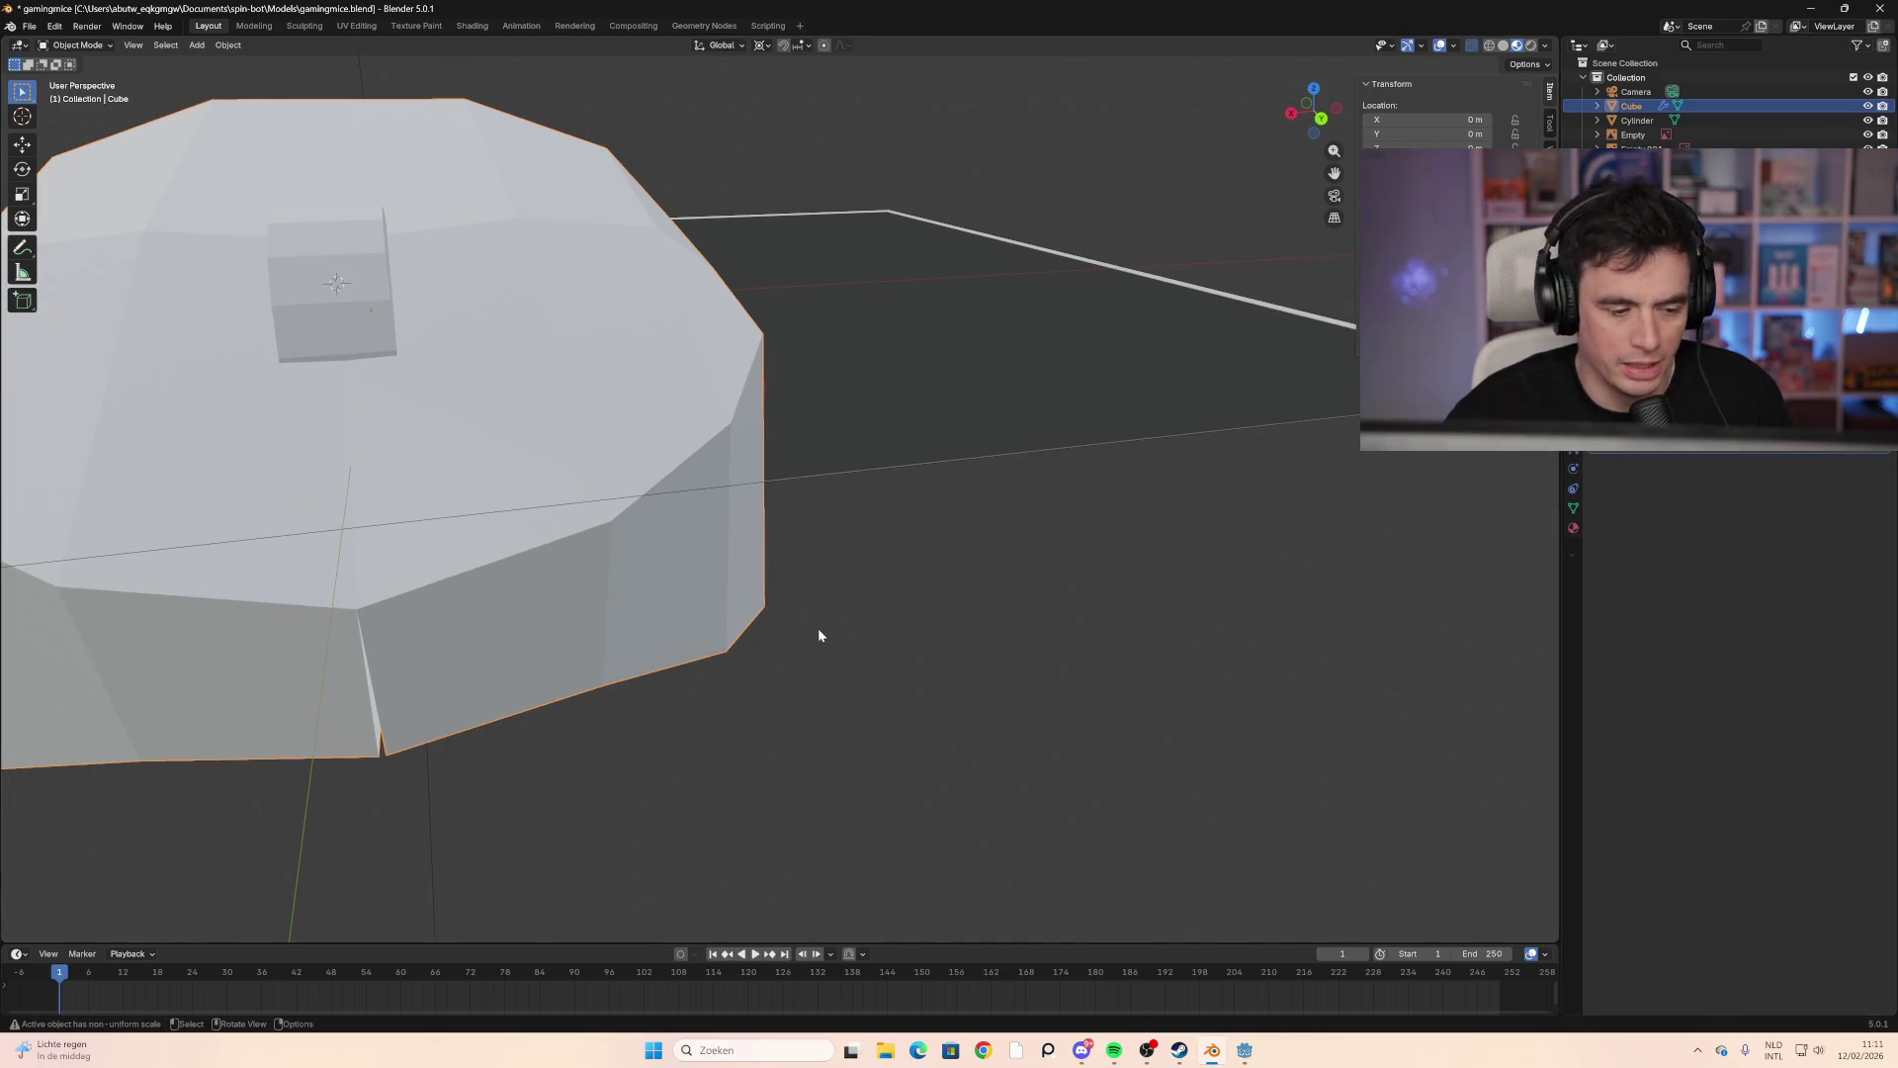
pyautogui.moveTo(817, 626)
pyautogui.mouseDown(button='middle')
pyautogui.moveTo(852, 520)
pyautogui.moveTo(597, 644)
pyautogui.moveTo(603, 589)
pyautogui.mouseUp(button='middle')
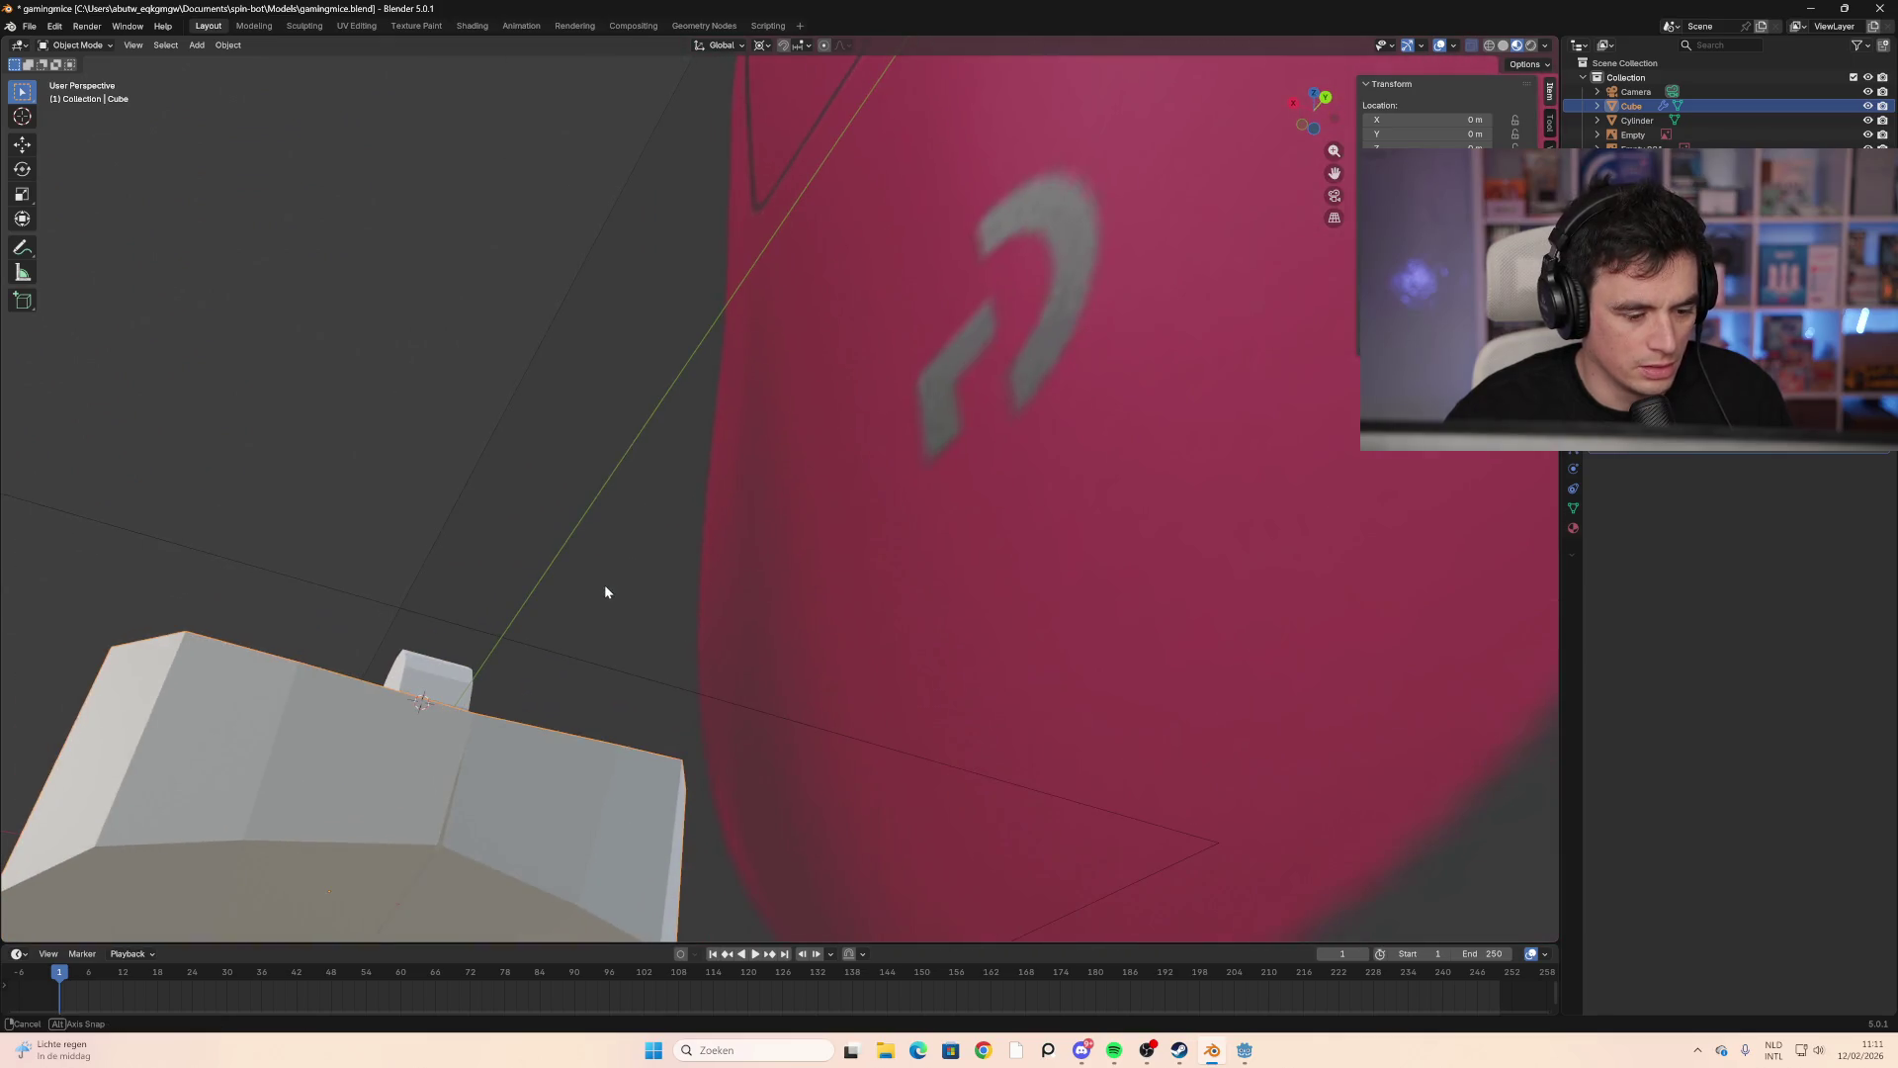
pyautogui.press('KP_Divide')
# Step: Enter Edit Mode on the mouse body and orbit in close around its mesh
pyautogui.press('Tab')
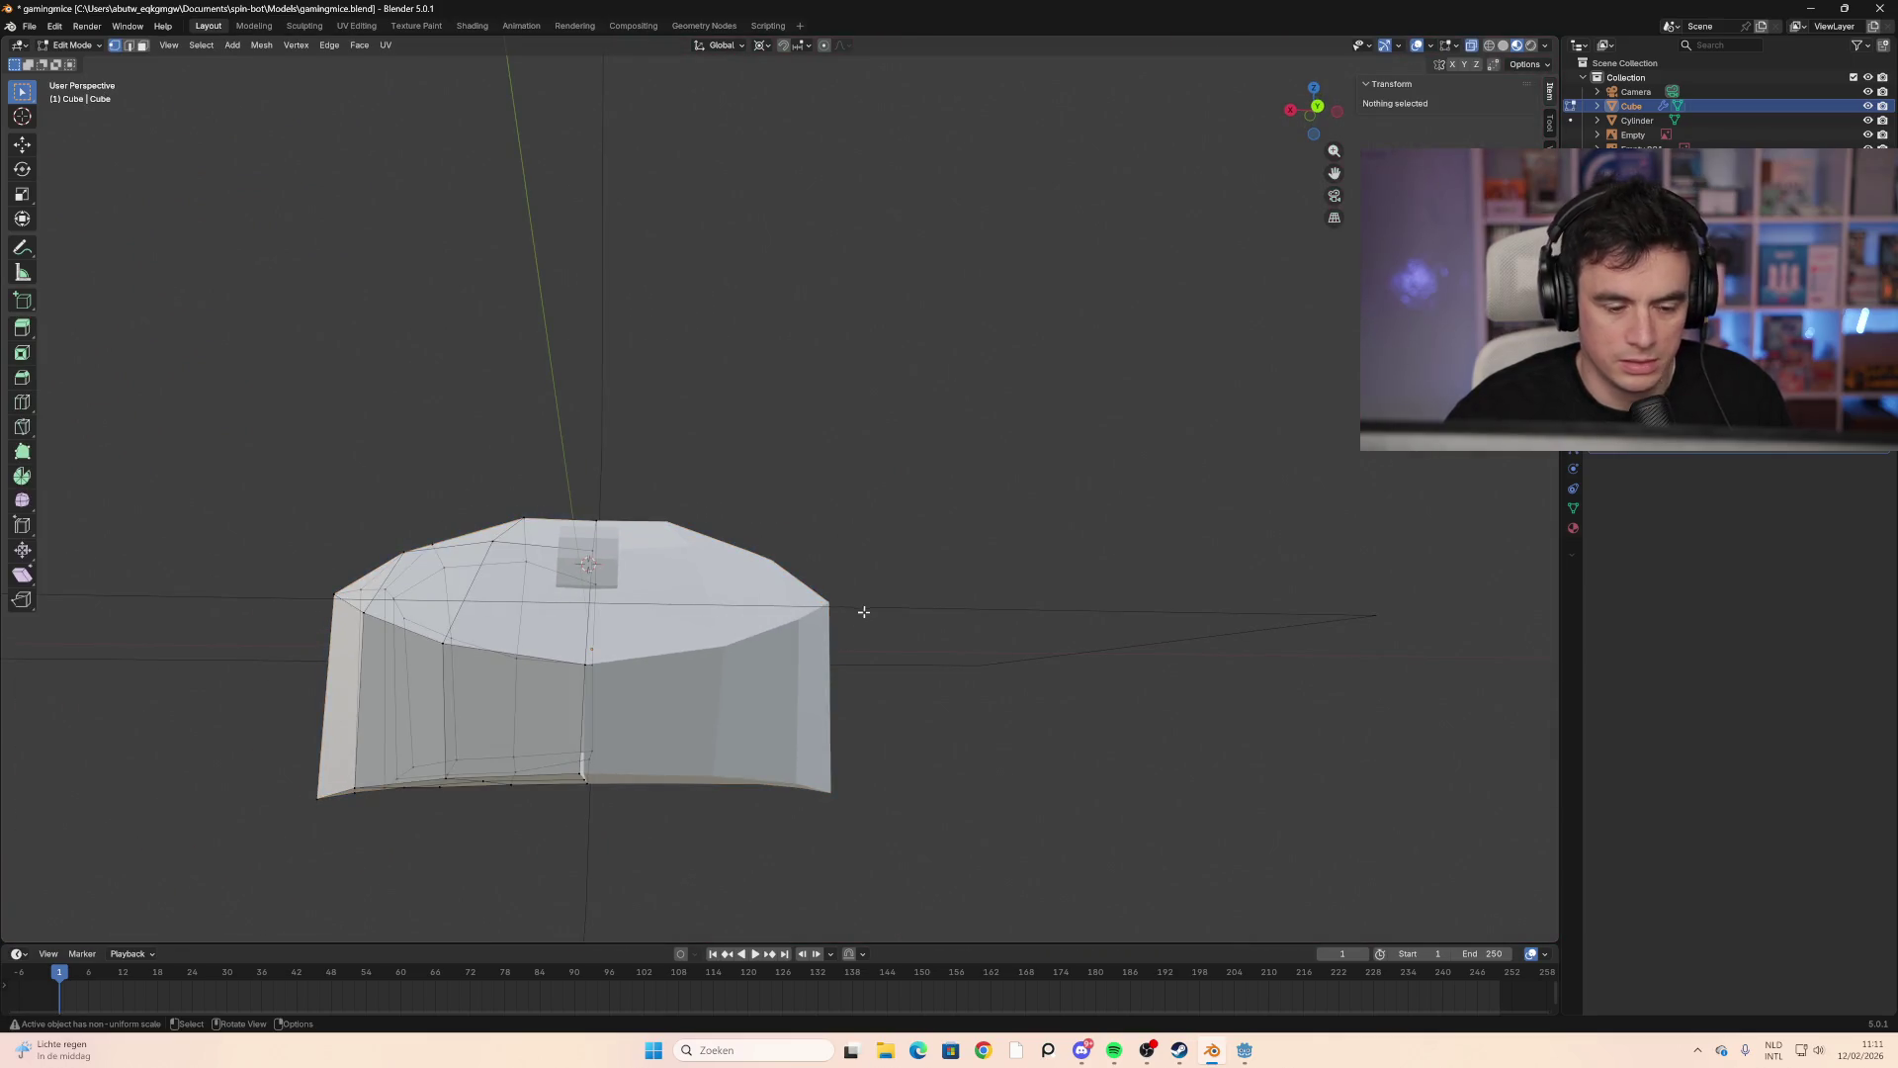
pyautogui.moveTo(578, 769); pyautogui.dragTo(613, 732, button='middle')
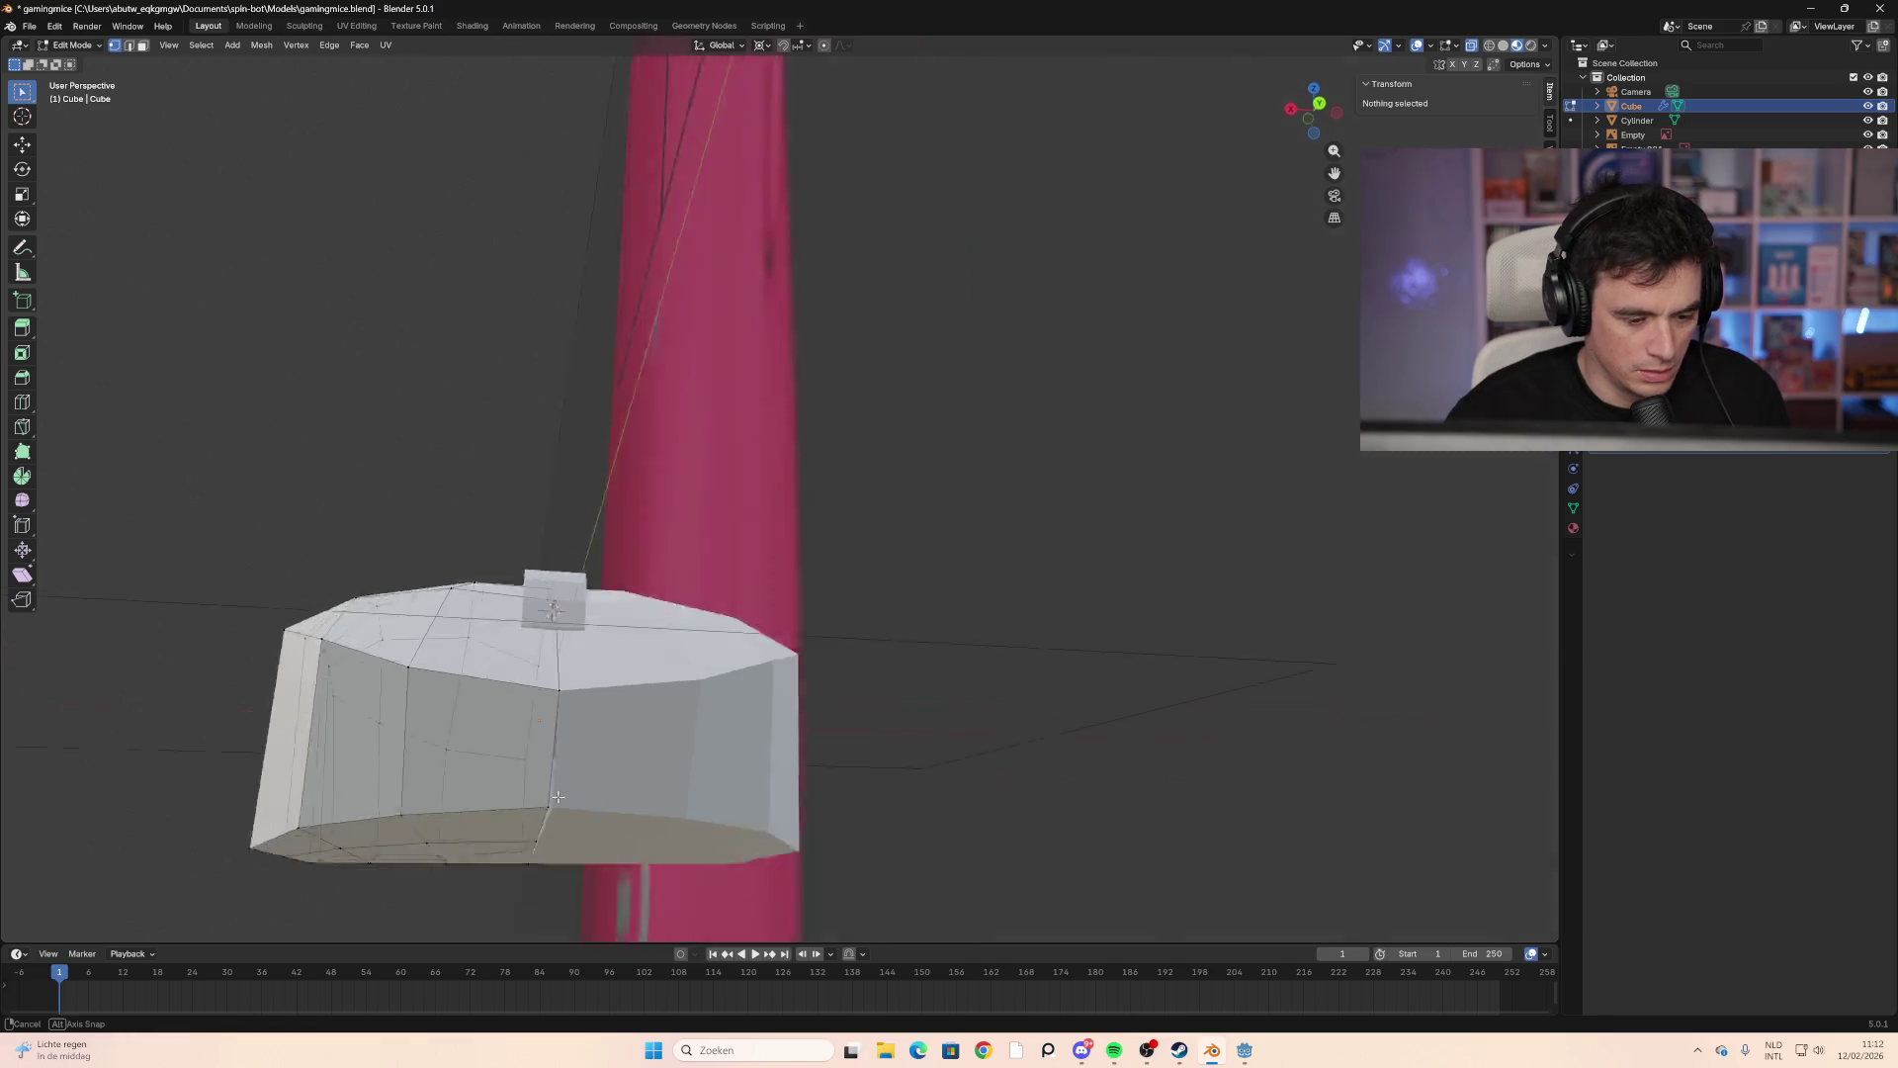
pyautogui.scroll(5, 613, 731)
pyautogui.moveTo(692, 632)
pyautogui.mouseDown(button='middle')
pyautogui.moveTo(792, 560)
pyautogui.moveTo(668, 682)
pyautogui.moveTo(733, 445)
pyautogui.moveTo(681, 572)
pyautogui.mouseUp(button='middle')
pyautogui.scroll(4, 676, 625)
pyautogui.scroll(-5, 672, 613)
pyautogui.moveTo(665, 649); pyautogui.dragTo(656, 607, button='middle')
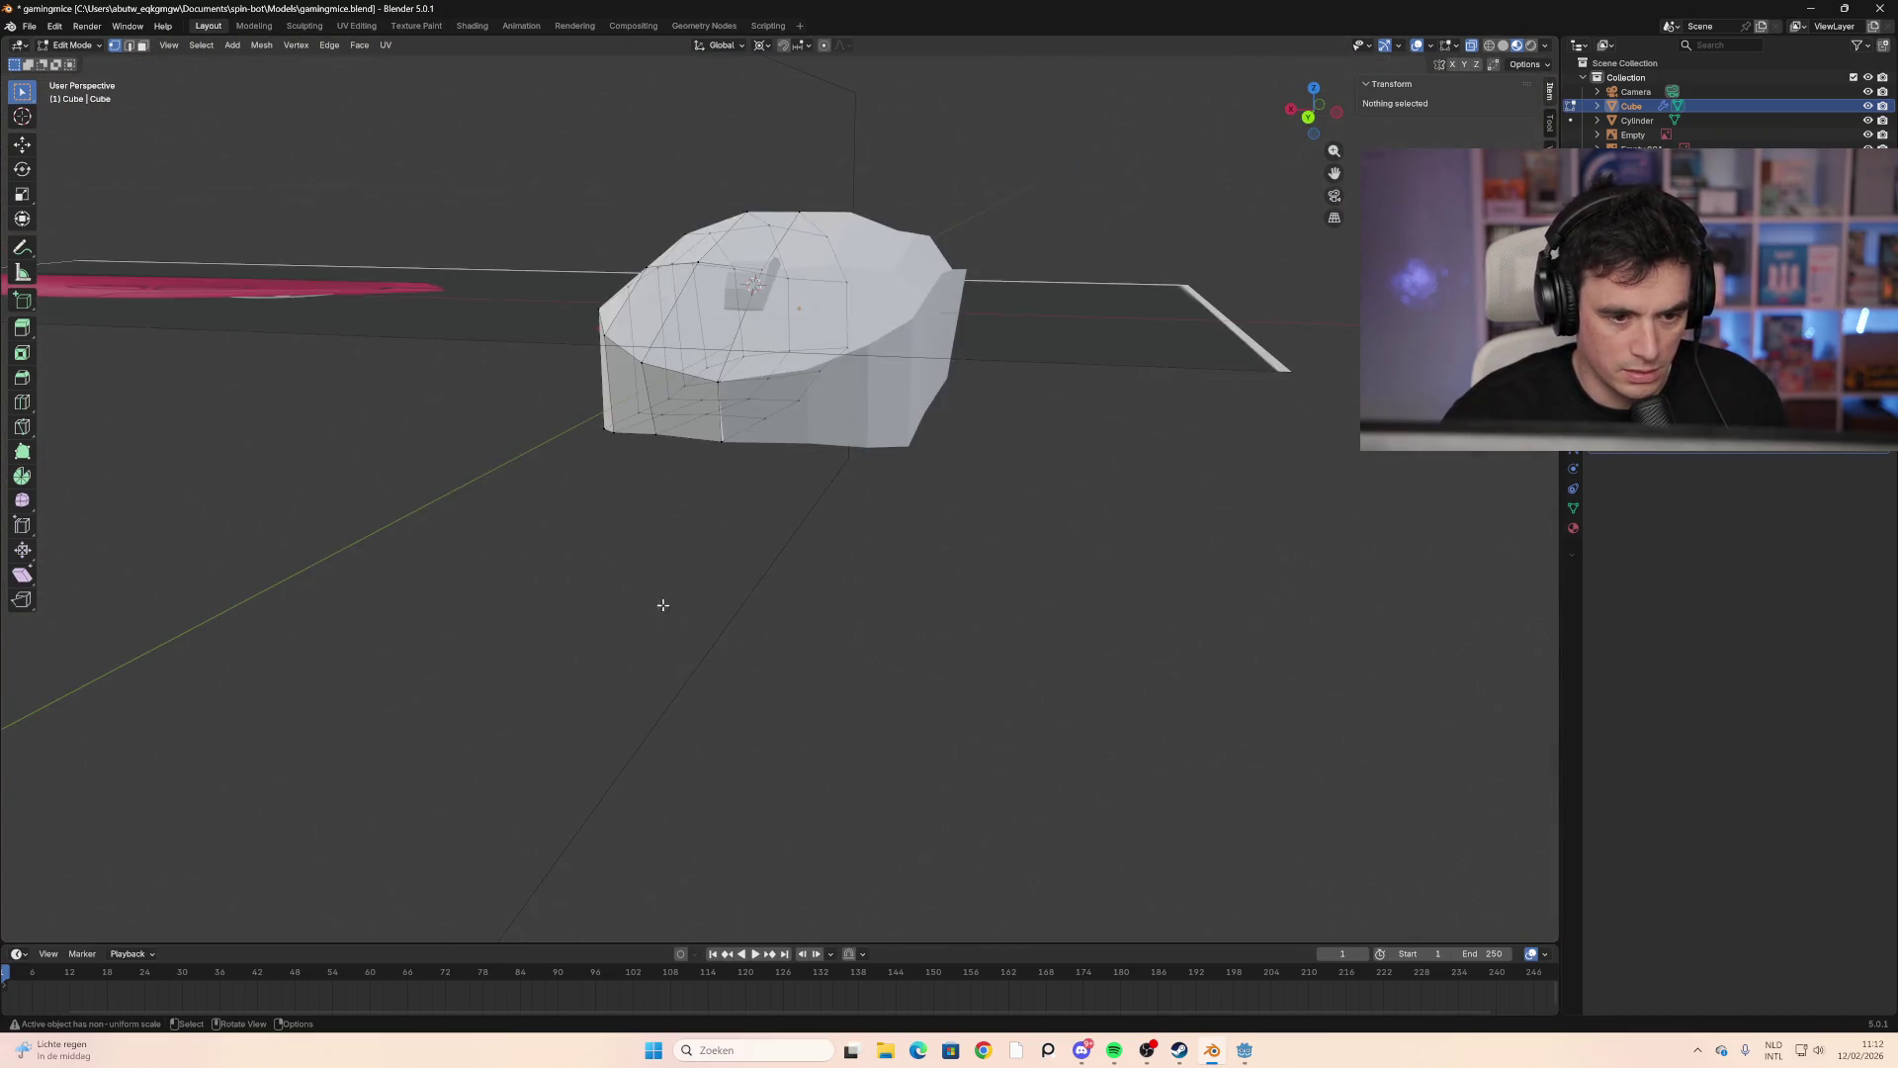
pyautogui.scroll(1, 657, 606)
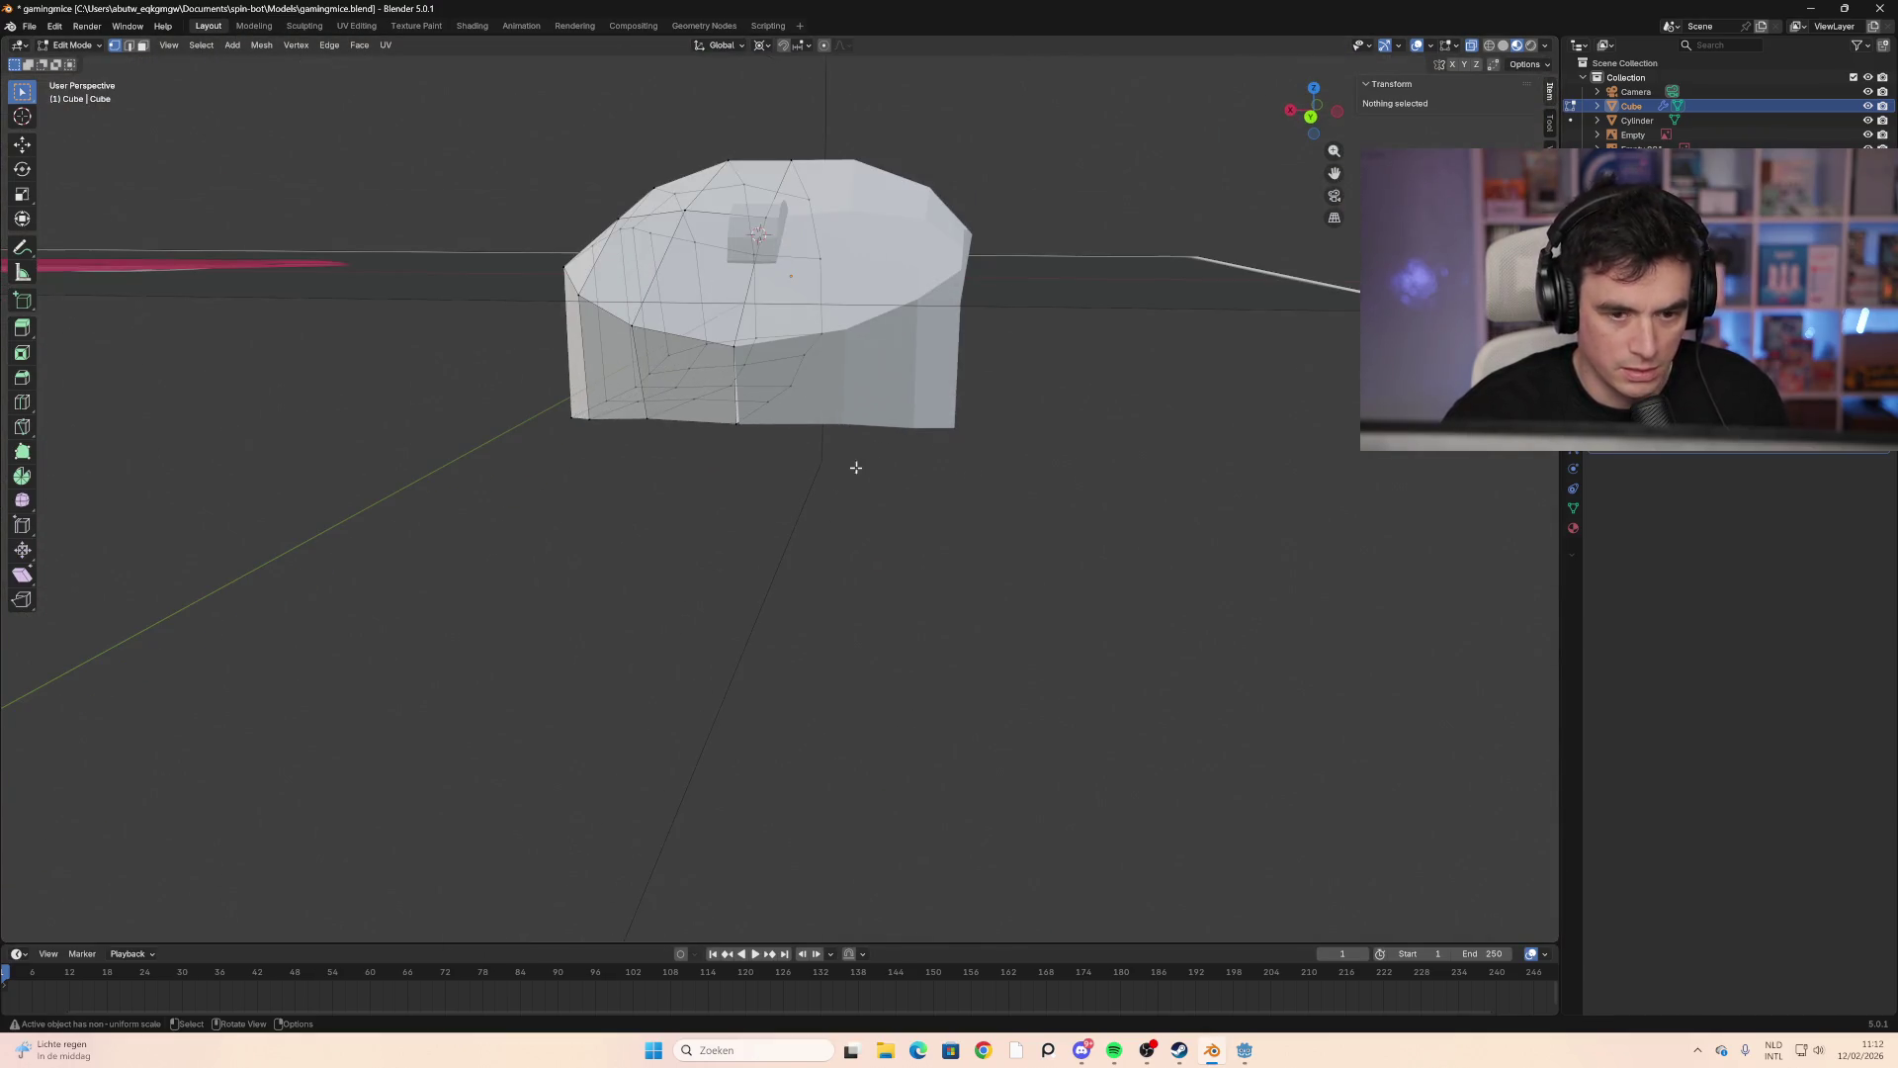
# Step: Switch to the front orthographic view and frame the mesh
pyautogui.click(1312, 117)
pyautogui.click(1312, 117)
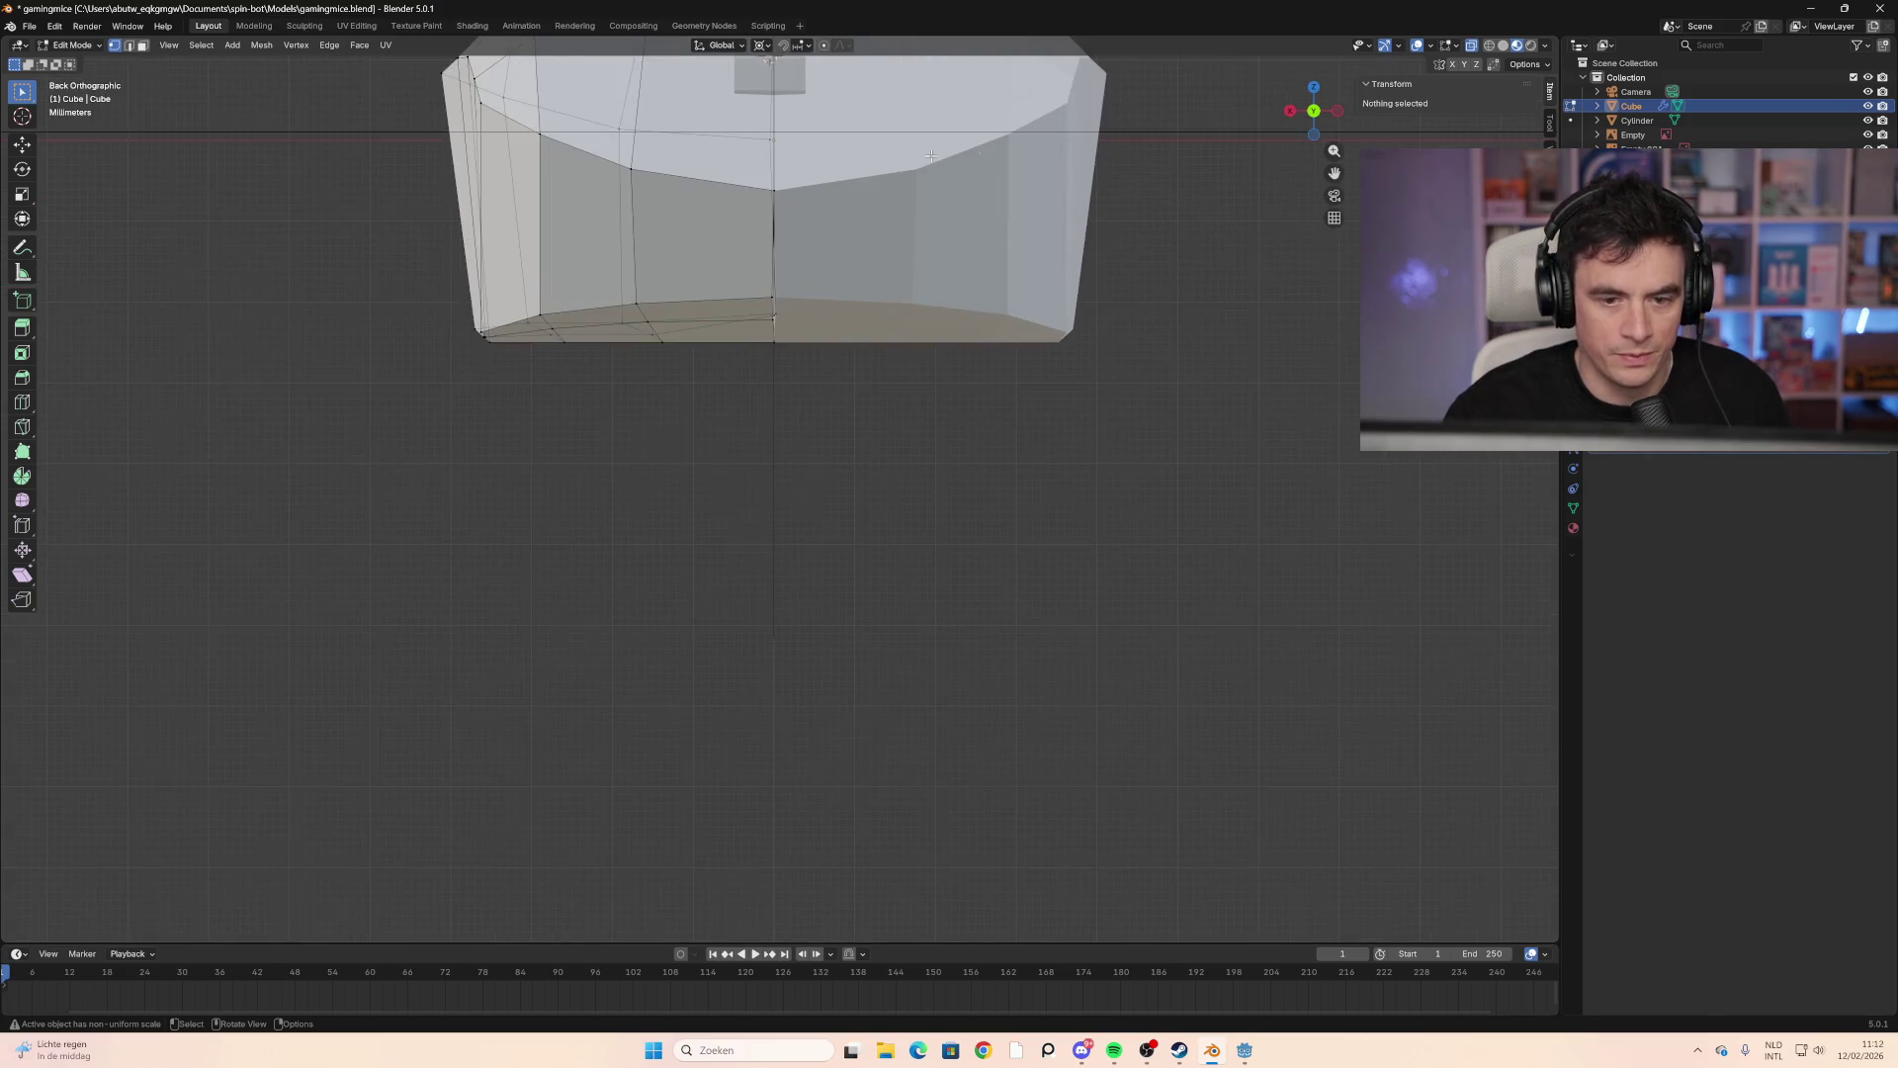
pyautogui.moveTo(1313, 117); pyautogui.dragTo(1316, 117)
pyautogui.click(1316, 118)
pyautogui.scroll(-1, 814, 415)
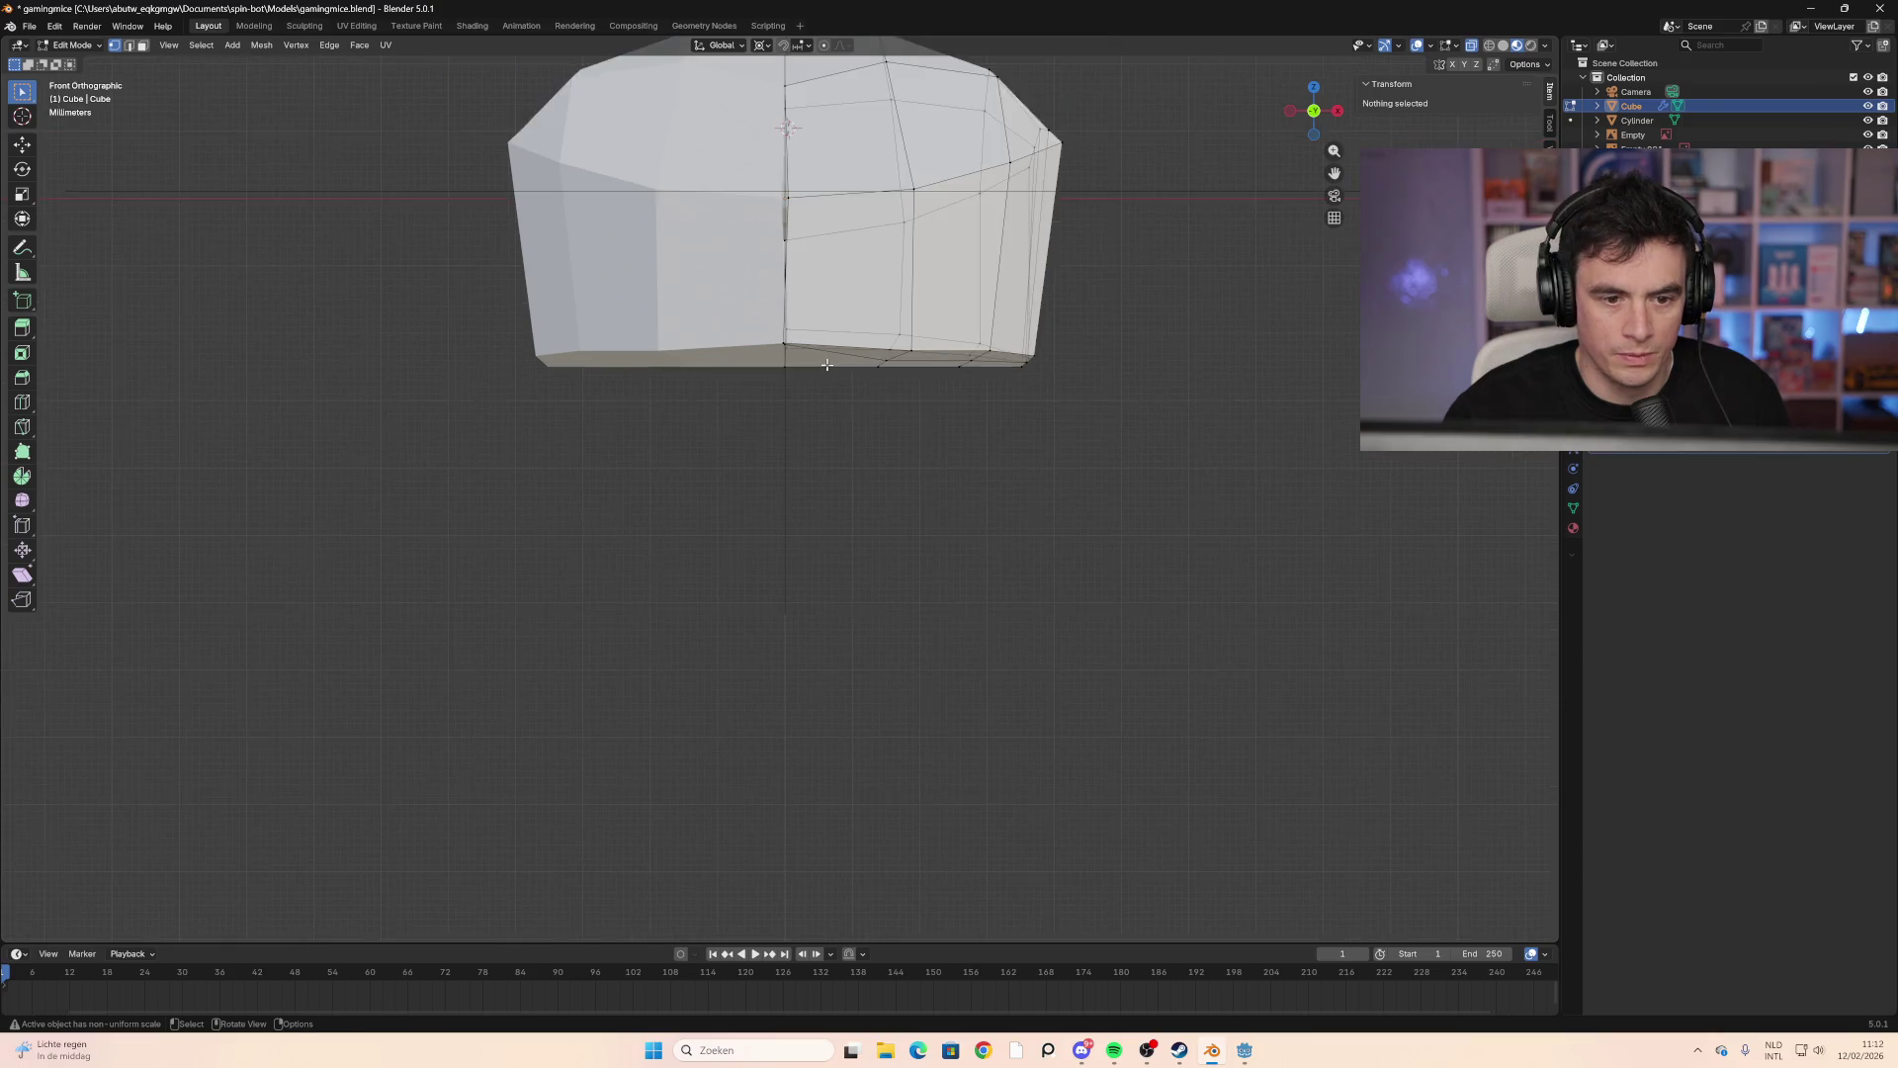
pyautogui.moveTo(813, 407)
pyautogui.keyDown('shift'); pyautogui.mouseDown(button='middle')
pyautogui.moveTo(814, 576)
pyautogui.moveTo(773, 715)
pyautogui.moveTo(828, 818)
pyautogui.mouseUp(button='middle'); pyautogui.keyUp('shift')
pyautogui.scroll(3, 813, 575)
# Step: Grab a centre-seam vertex with G and shift it toward the middle line
pyautogui.click(777, 621)
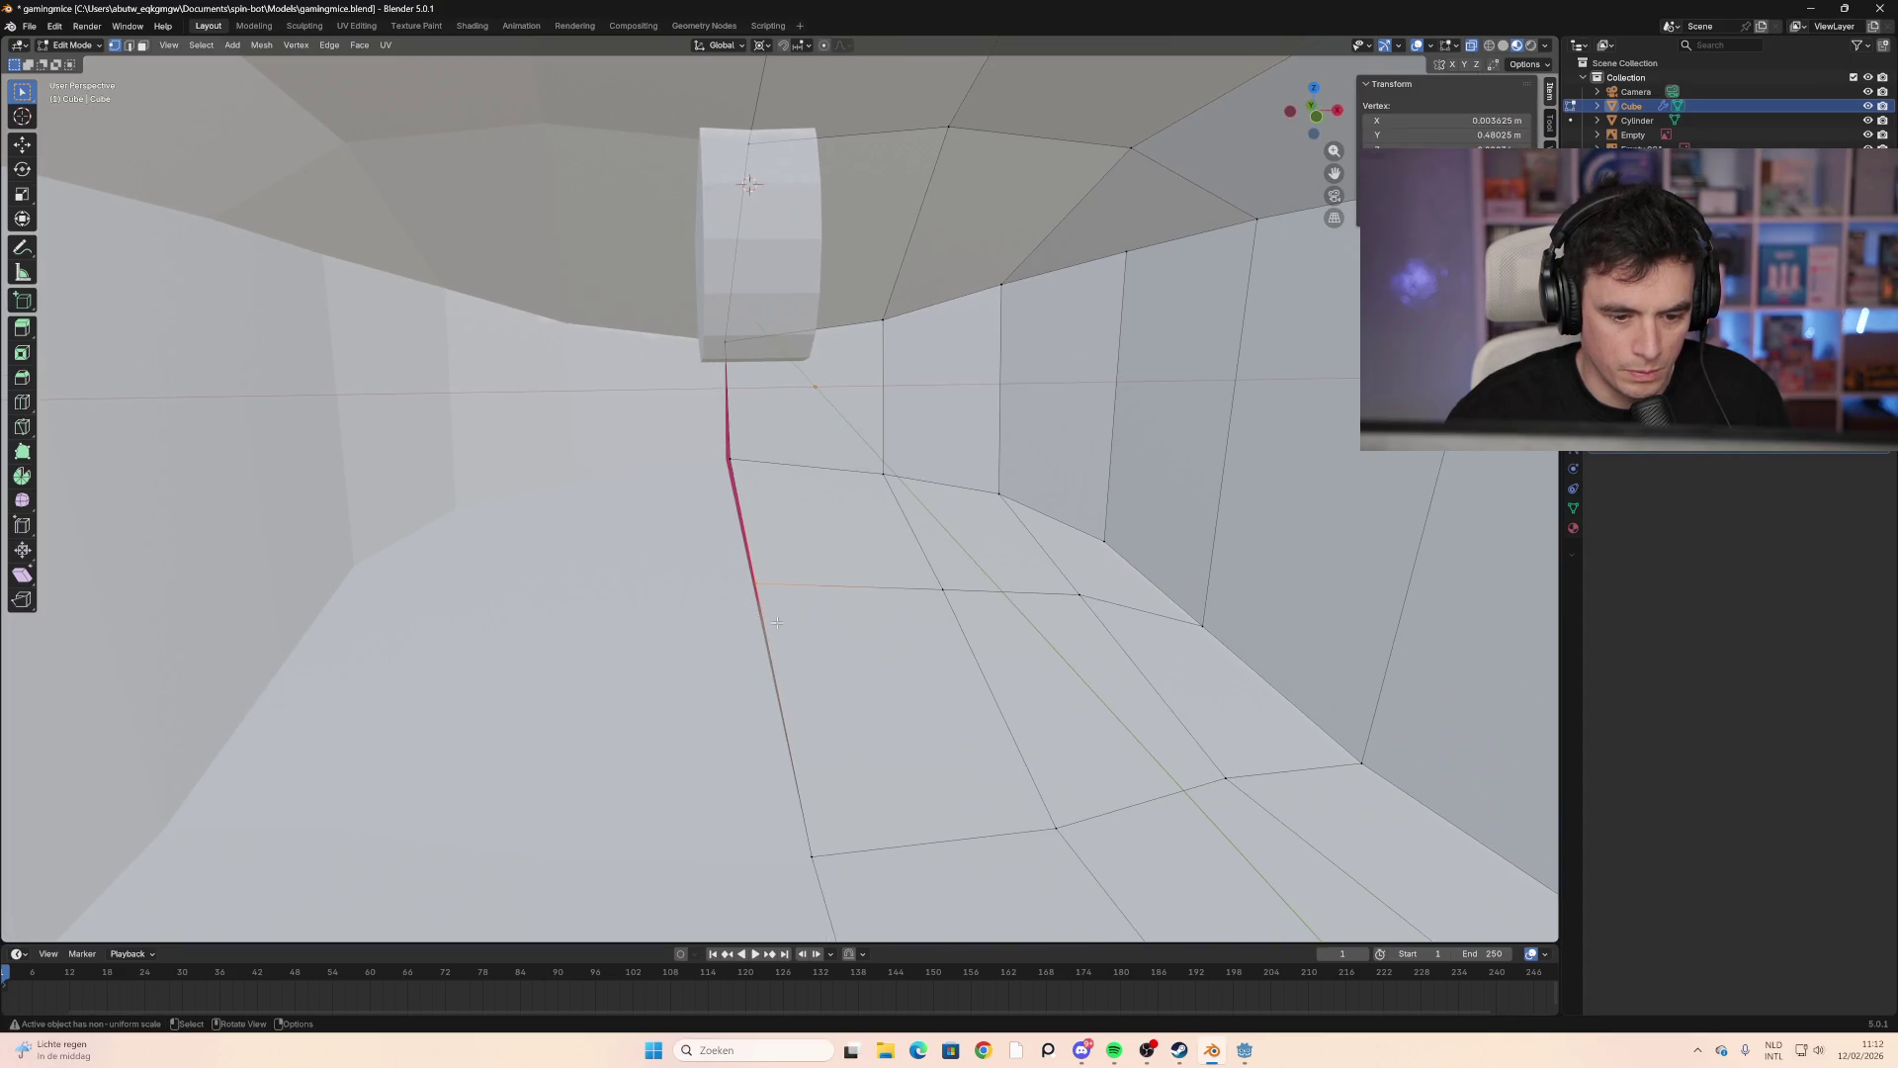
pyautogui.press('g')
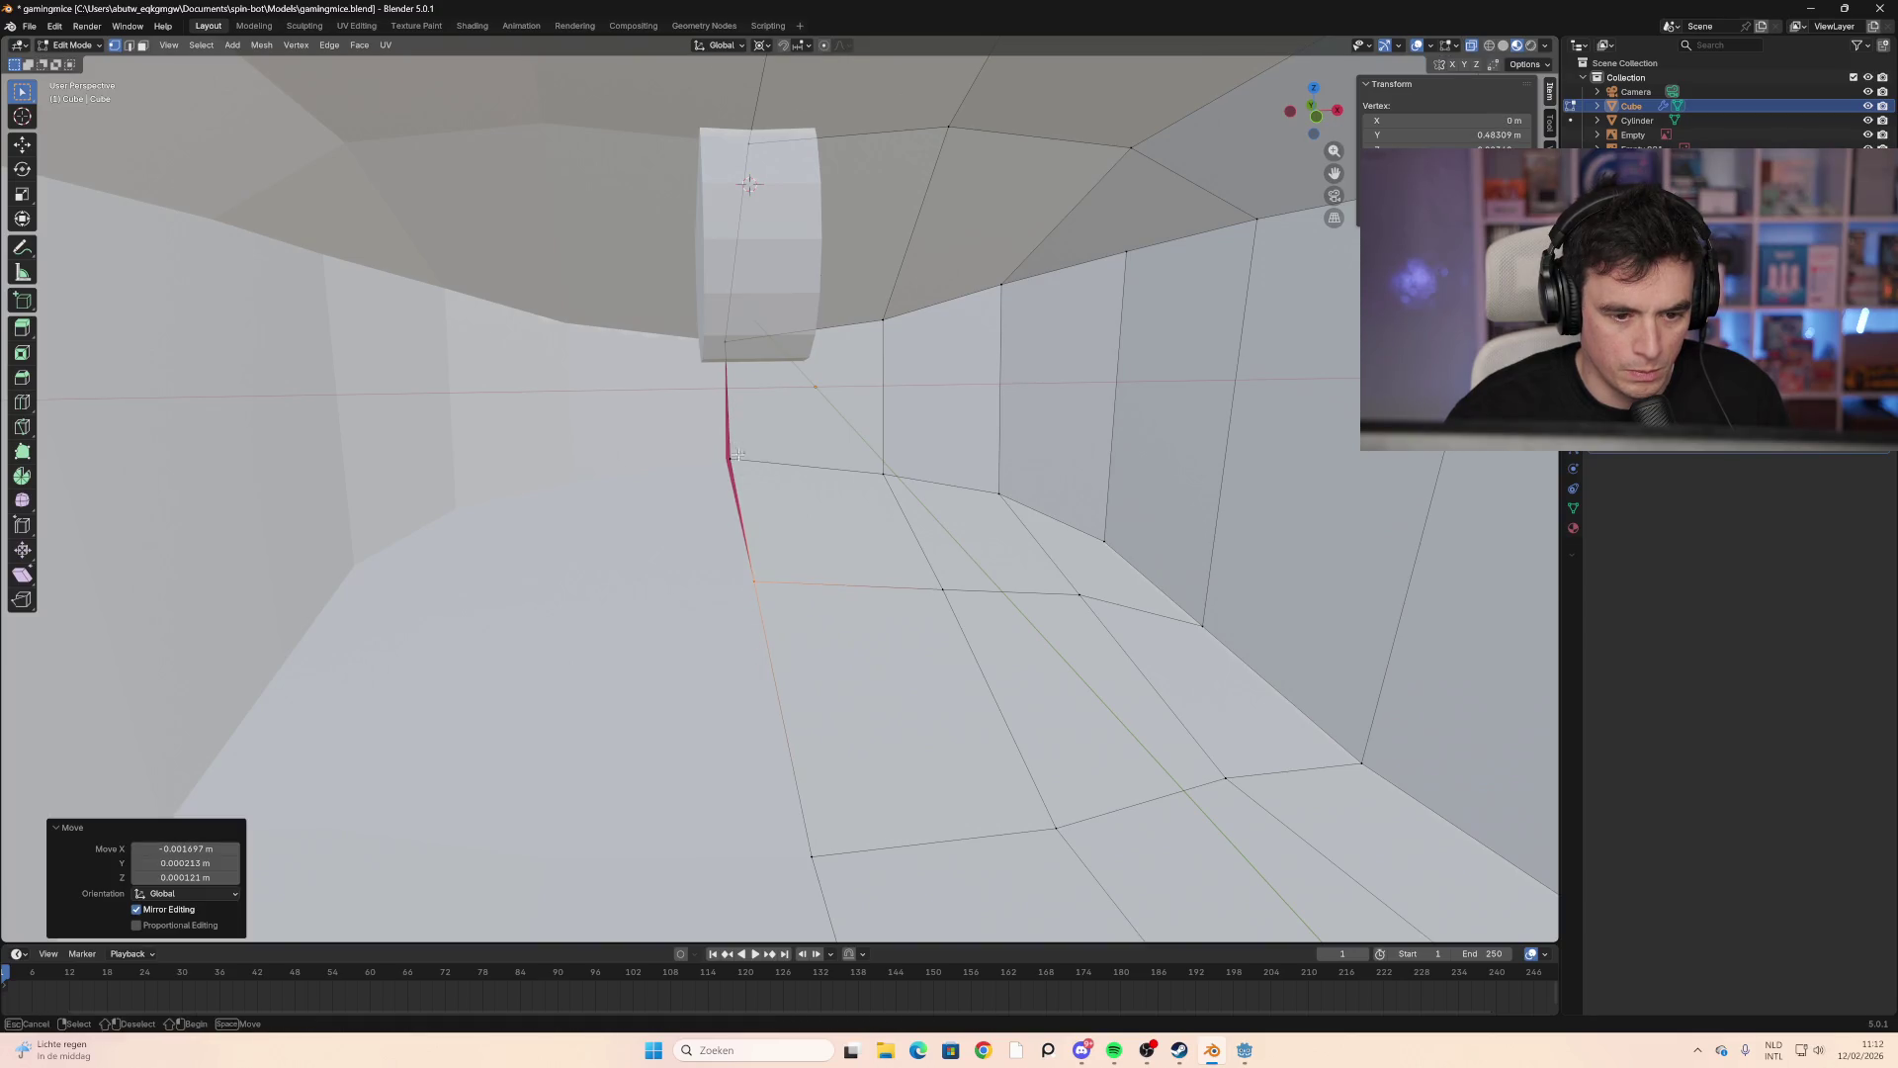
pyautogui.moveTo(708, 465); pyautogui.dragTo(704, 467)
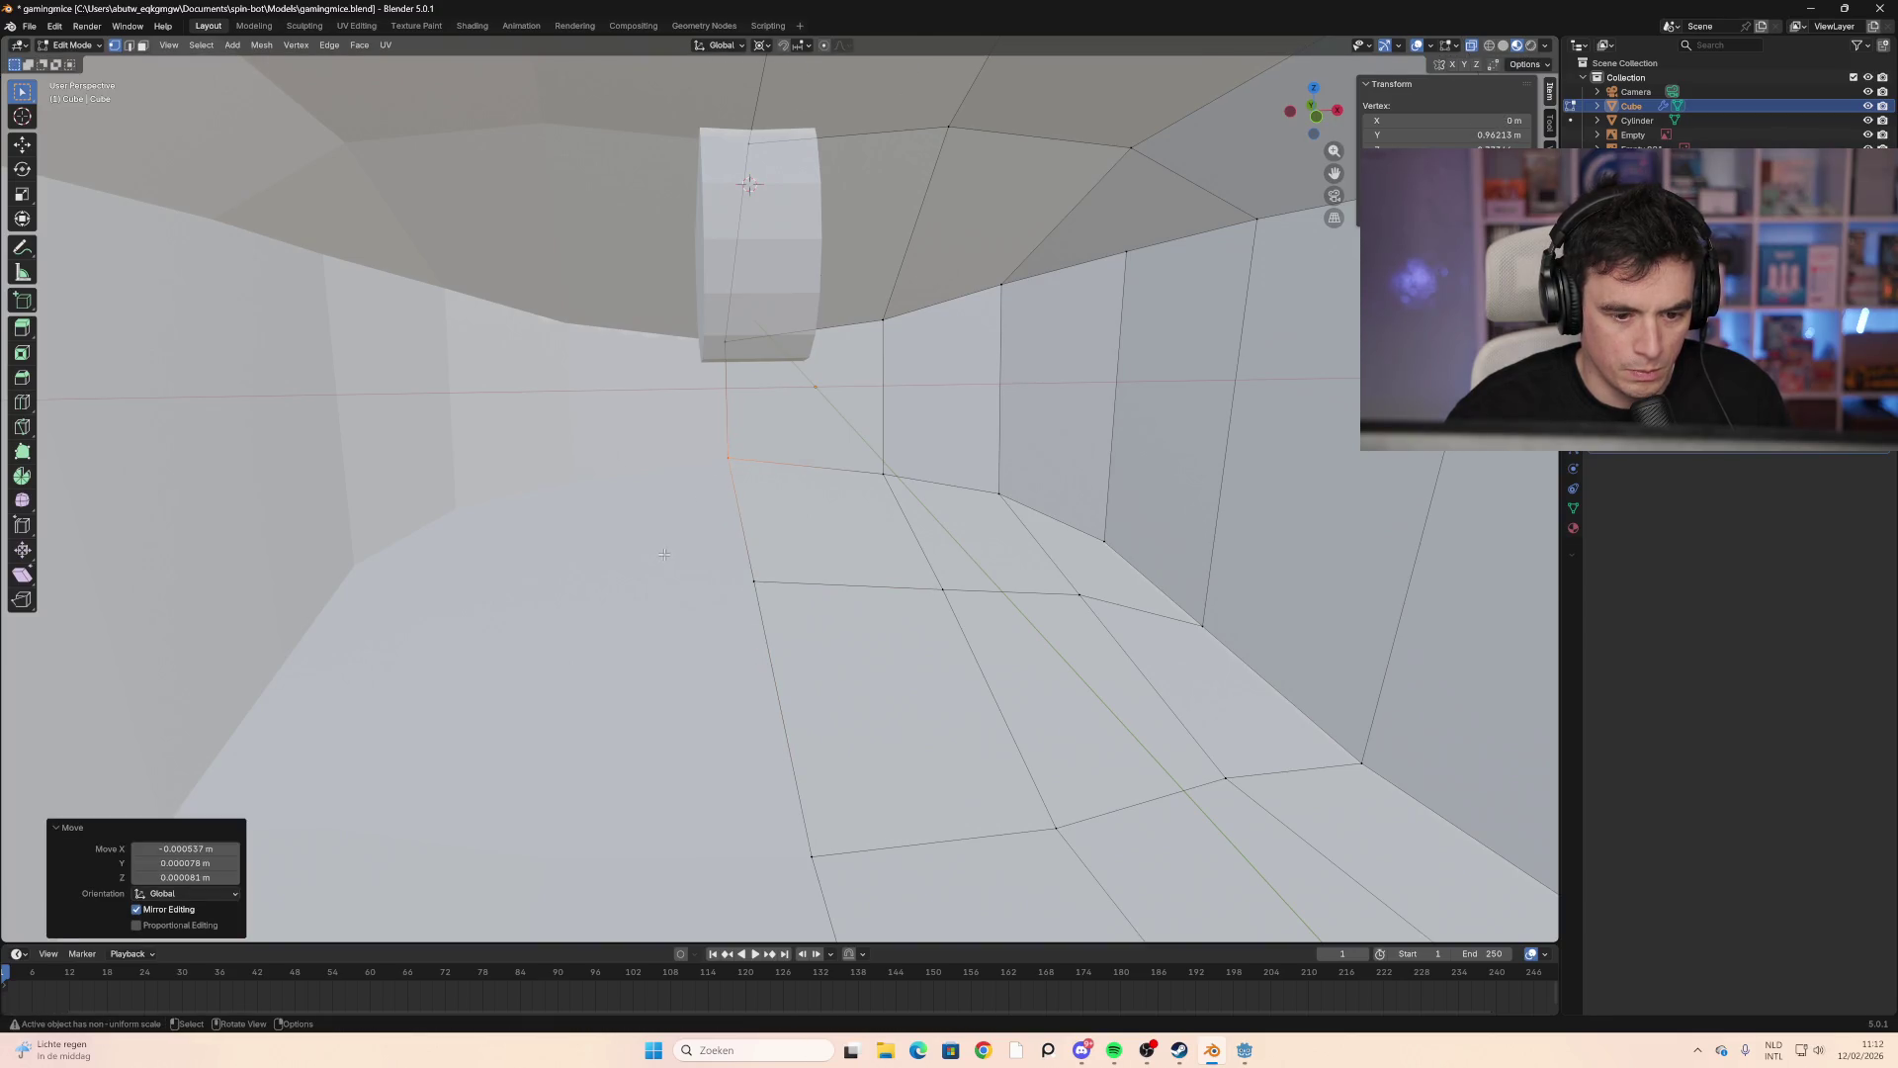
pyautogui.scroll(2, 664, 553)
pyautogui.click(682, 489)
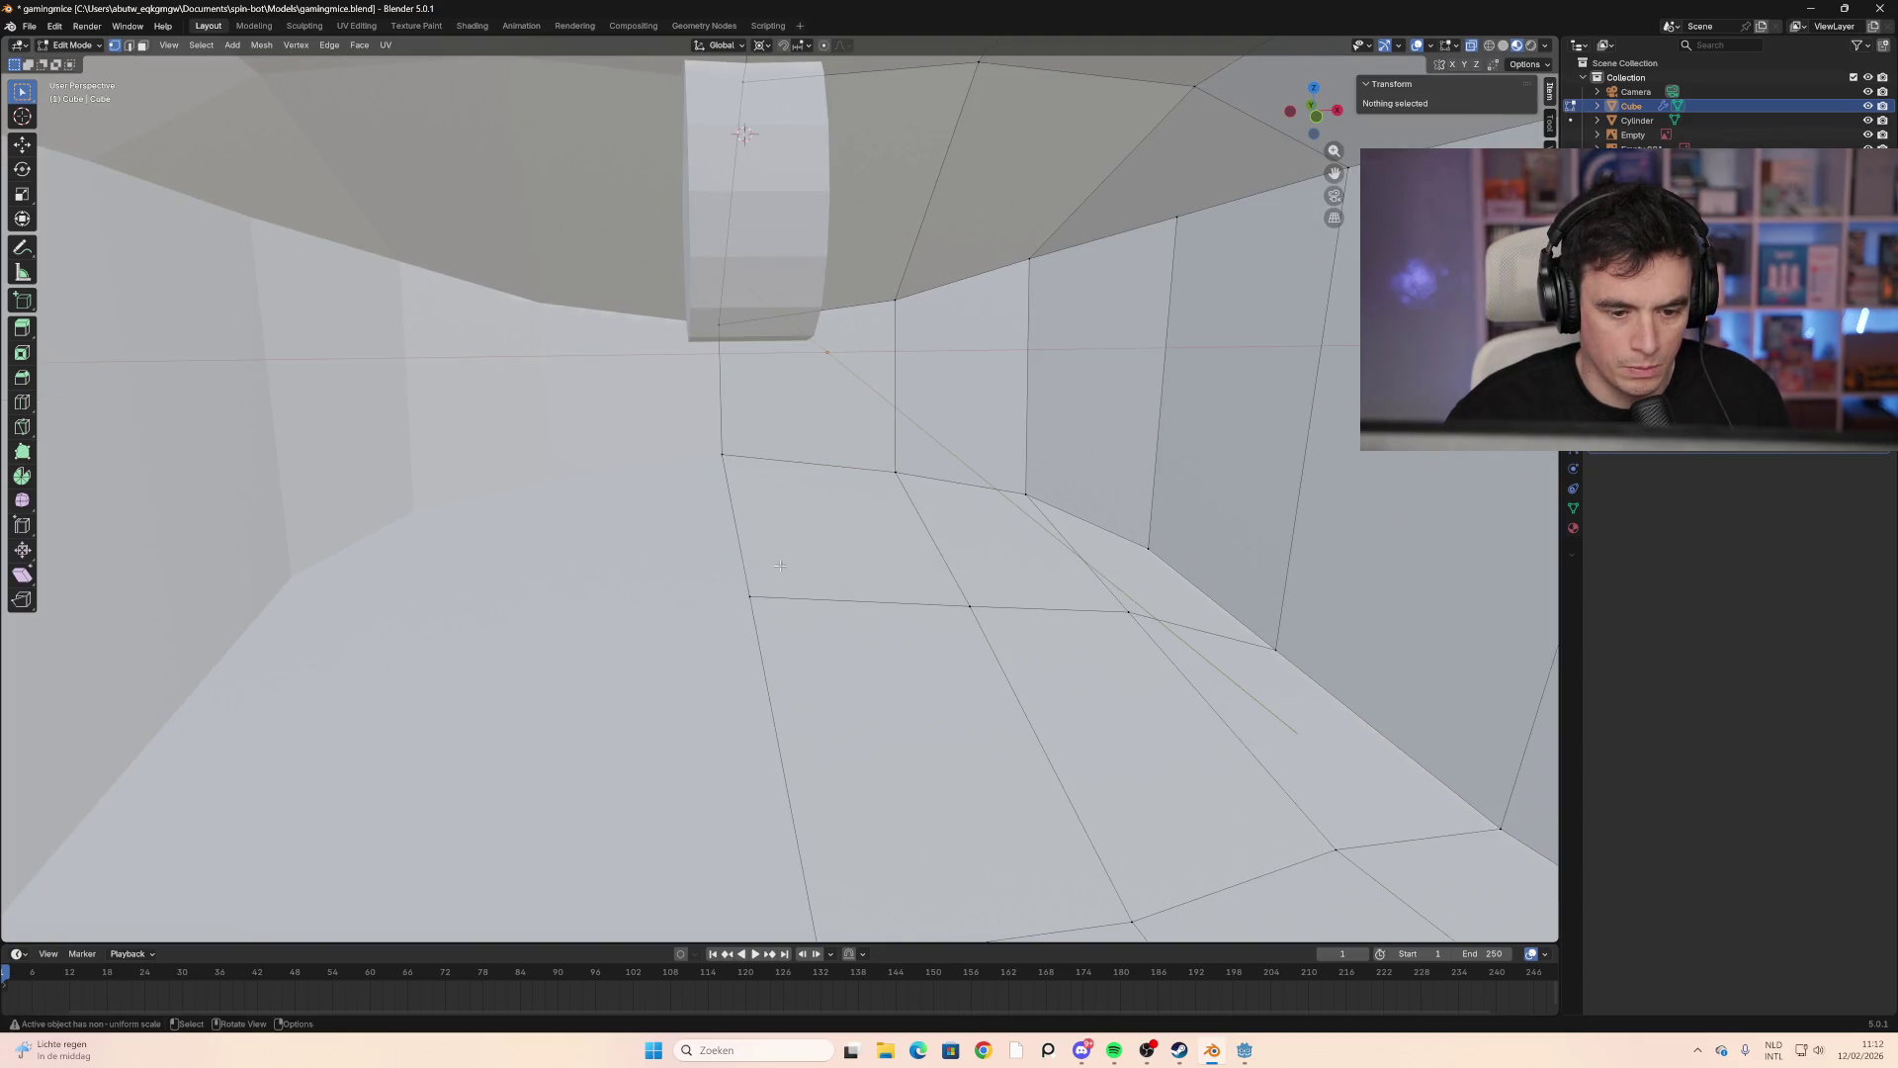
pyautogui.moveTo(770, 602); pyautogui.dragTo(754, 557)
pyautogui.moveTo(754, 557)
pyautogui.mouseDown(button='middle')
pyautogui.moveTo(1024, 622)
pyautogui.moveTo(851, 627)
pyautogui.moveTo(677, 542)
pyautogui.moveTo(564, 521)
pyautogui.mouseUp(button='middle')
pyautogui.scroll(-5, 1023, 623)
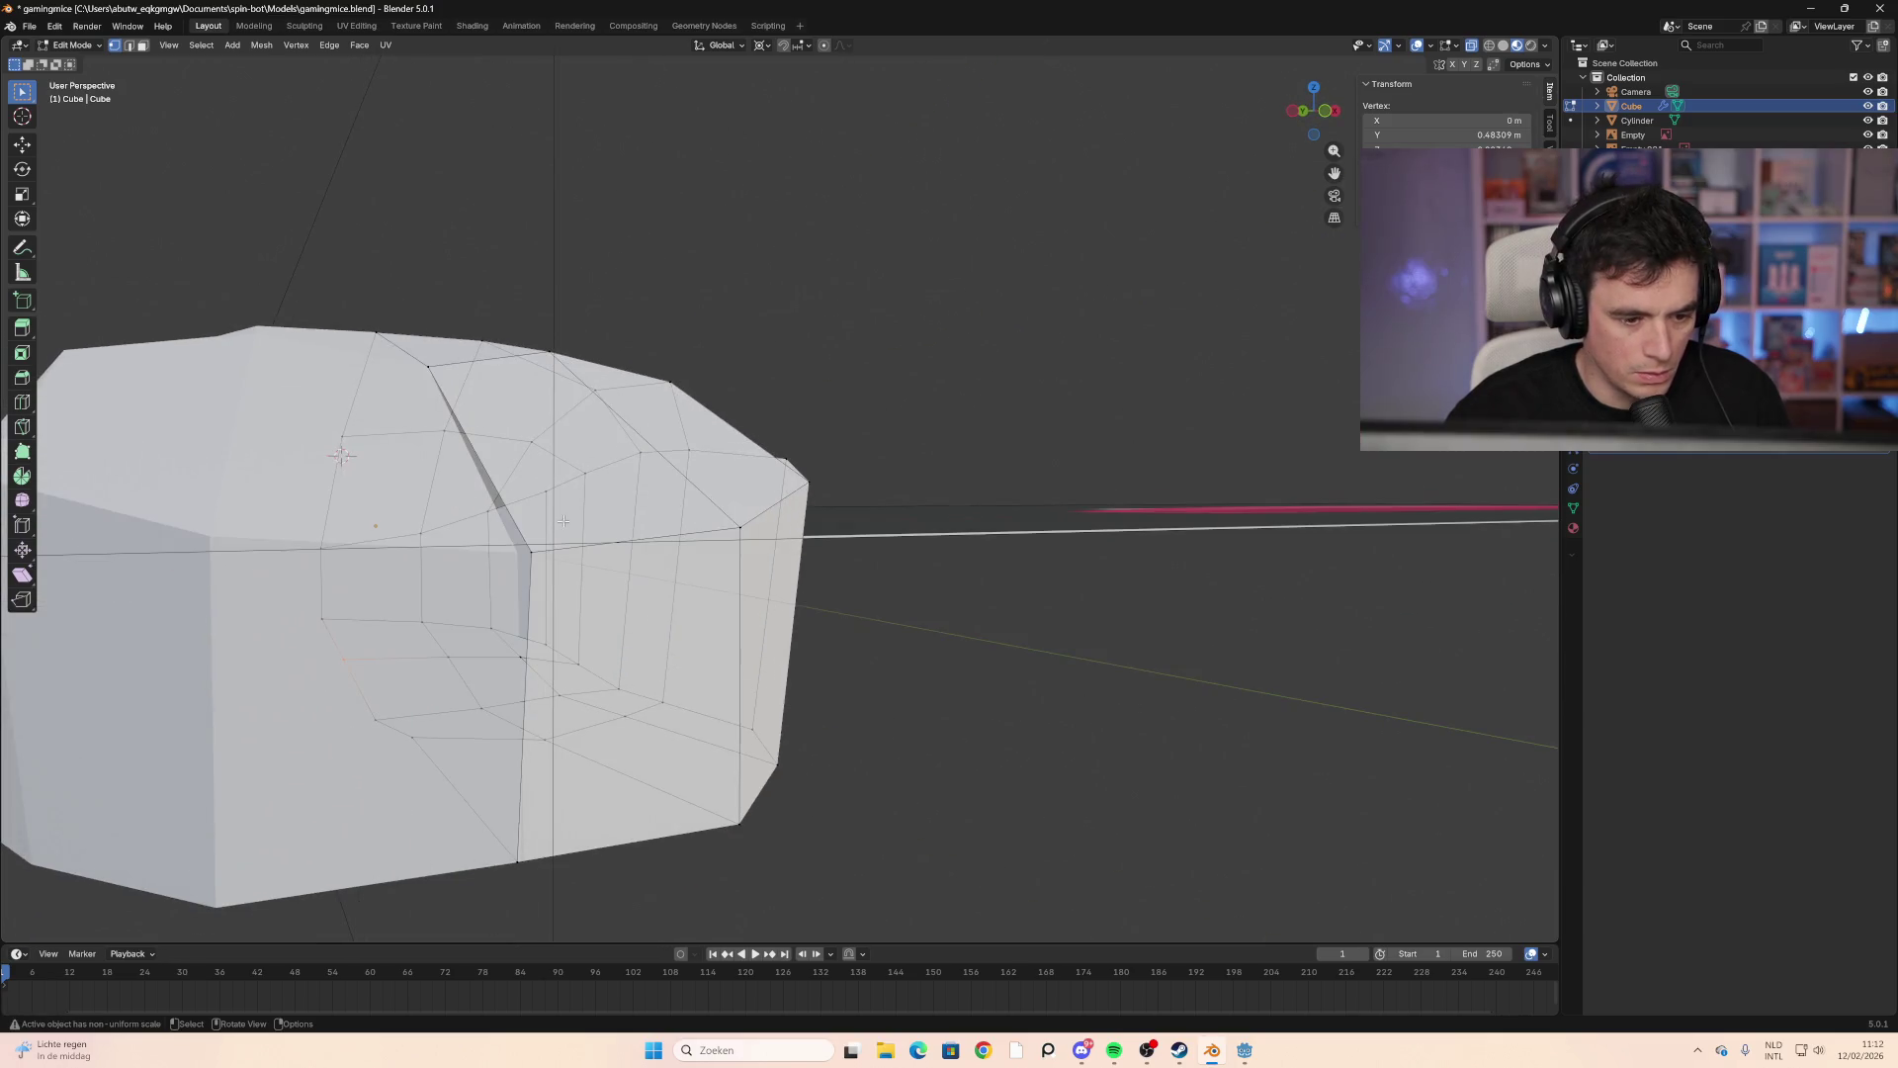
# Step: From the front view, move the vertex beside the centre gap onto X = 0
pyautogui.click(1325, 112)
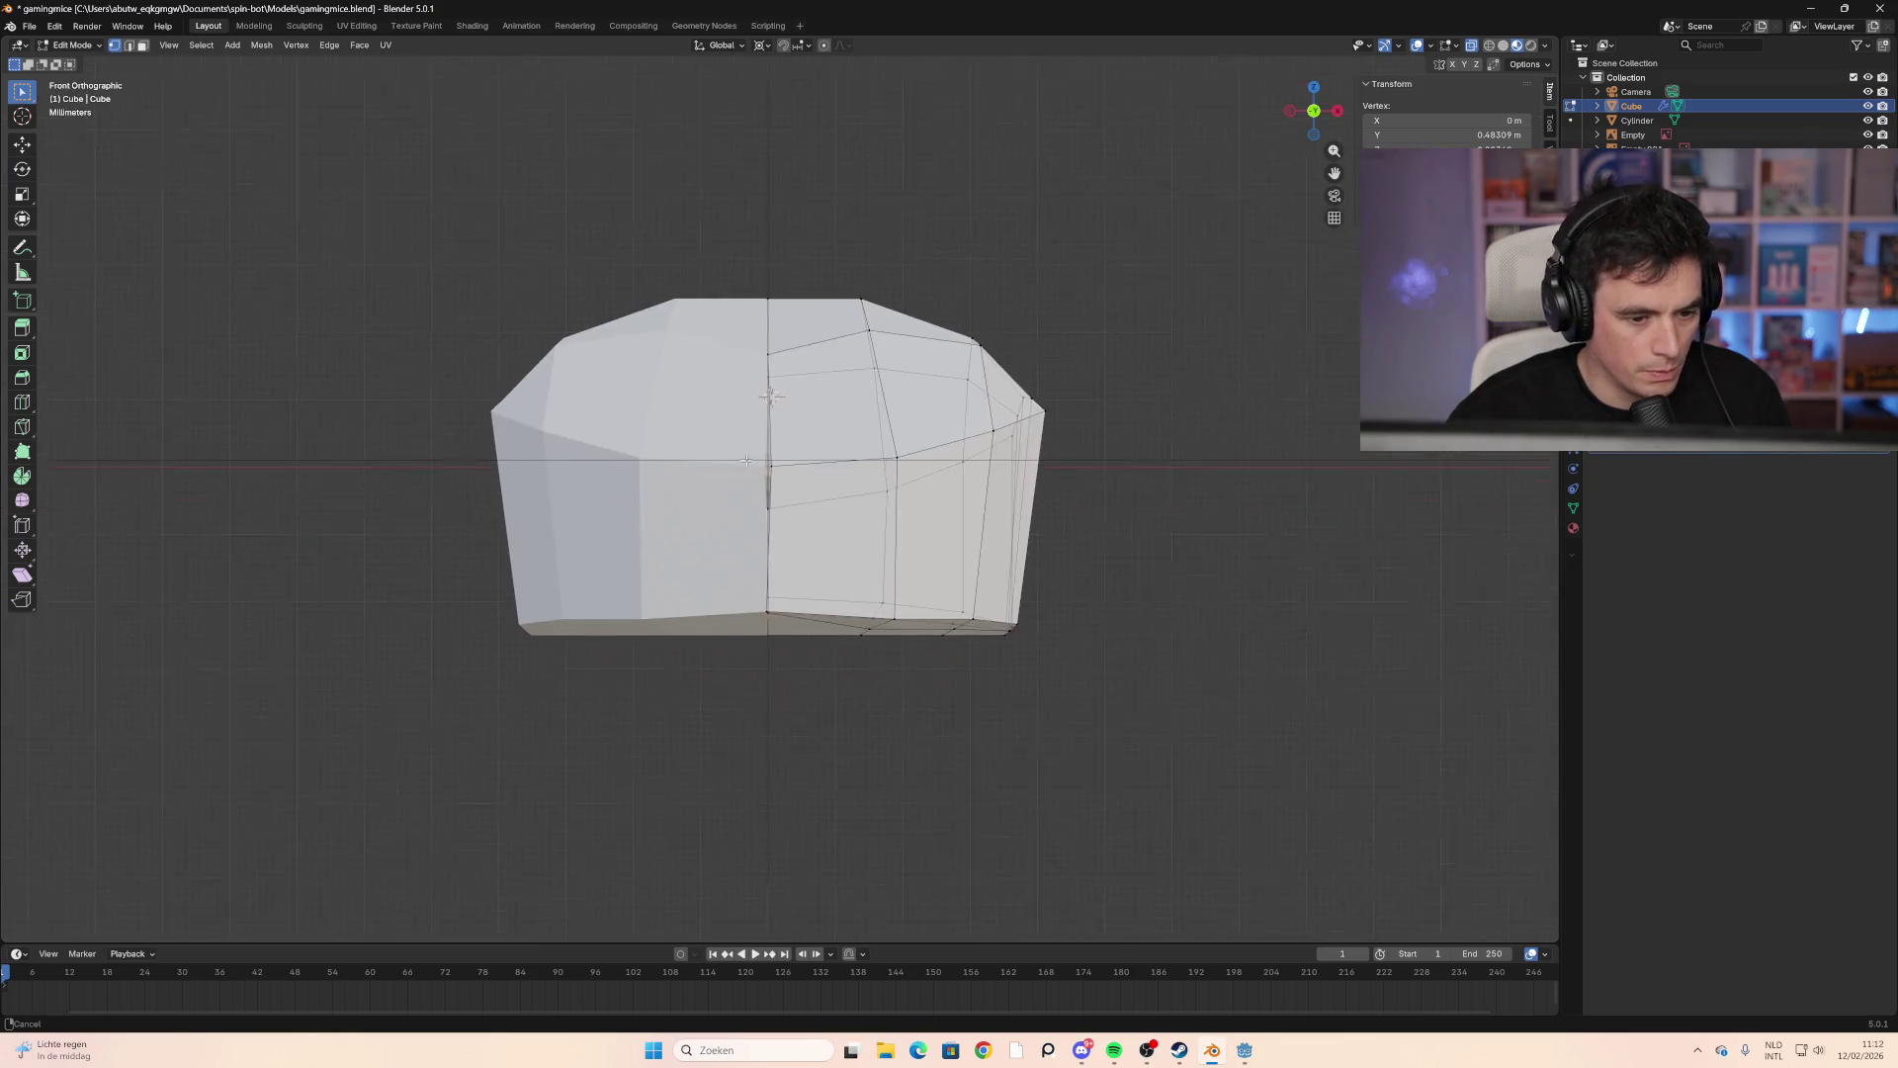
pyautogui.scroll(6, 746, 461)
pyautogui.click(747, 296)
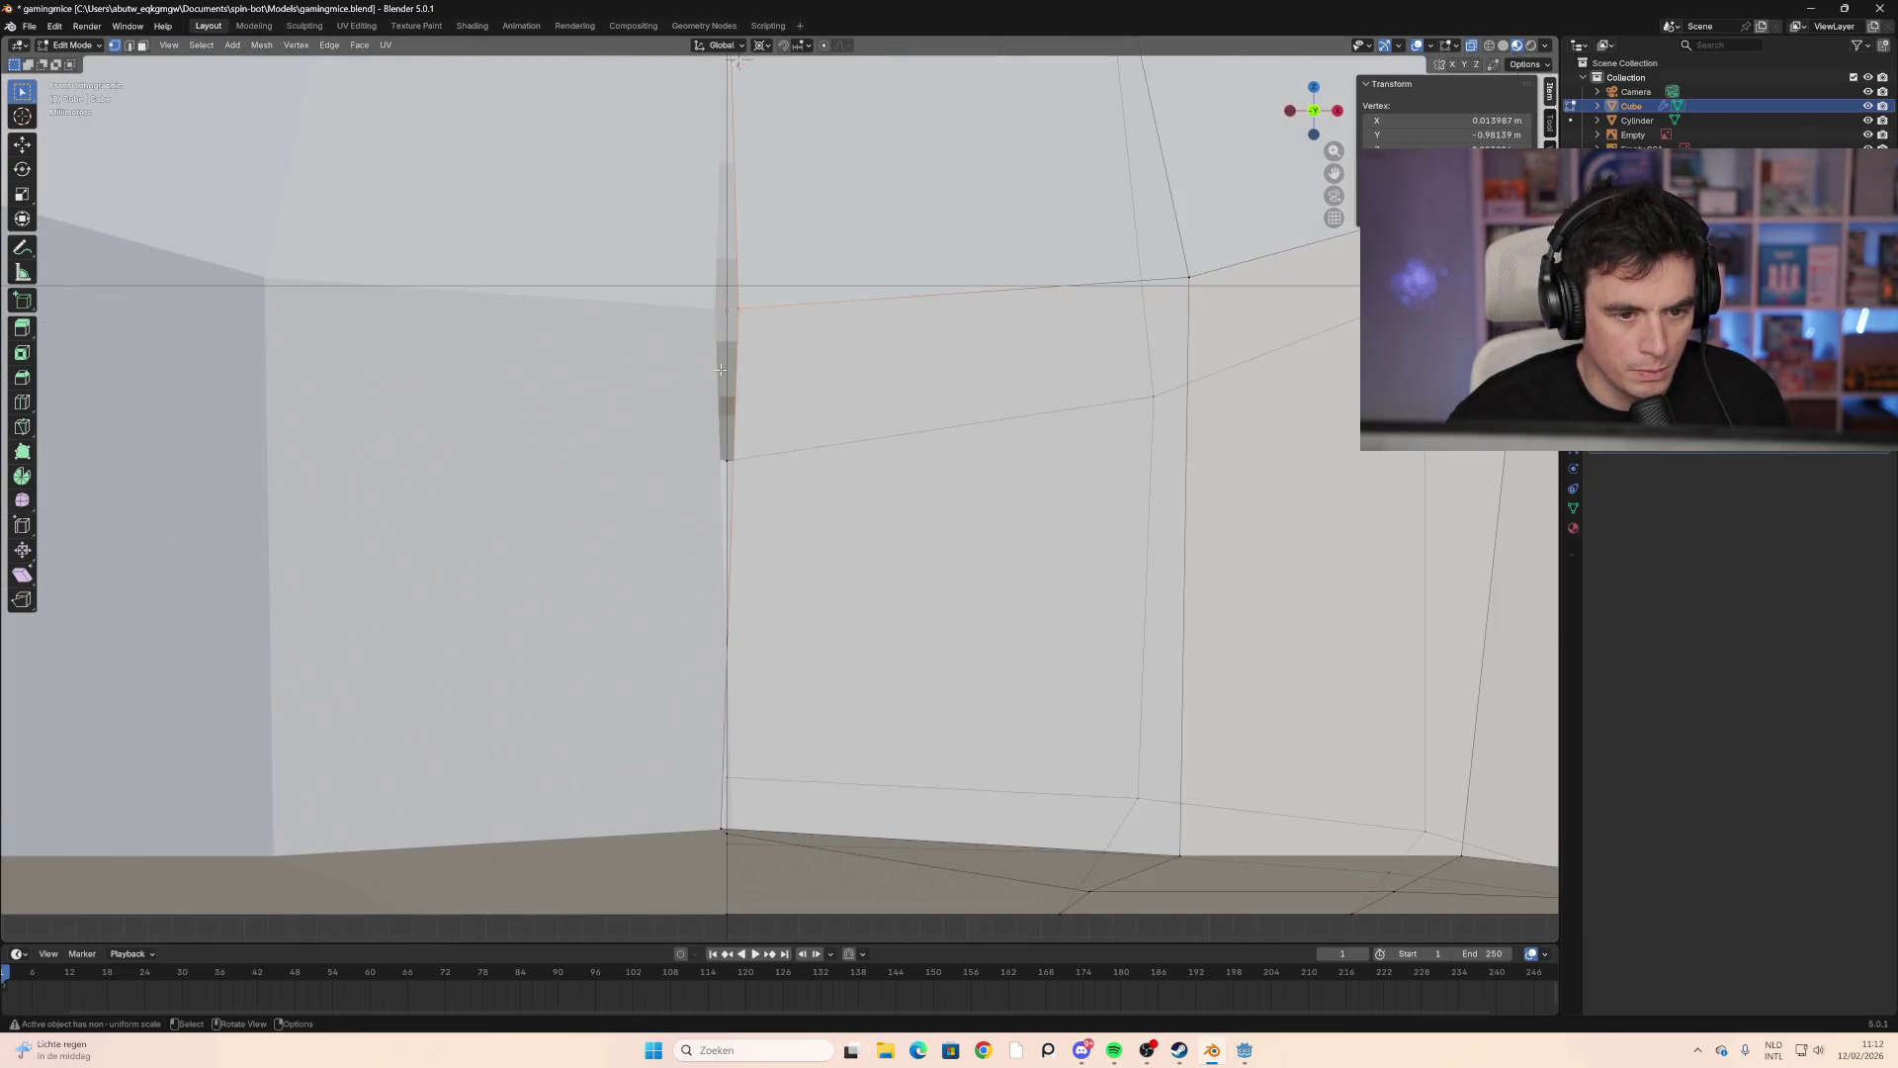
pyautogui.press('g')
pyautogui.click(681, 354)
# Step: Orbit to an eye-level view of the mouse and open the edit-mode overlay settings
pyautogui.moveTo(681, 354)
pyautogui.mouseDown(button='middle')
pyautogui.moveTo(704, 607)
pyautogui.moveTo(725, 563)
pyautogui.moveTo(722, 701)
pyautogui.moveTo(823, 659)
pyautogui.mouseUp(button='middle')
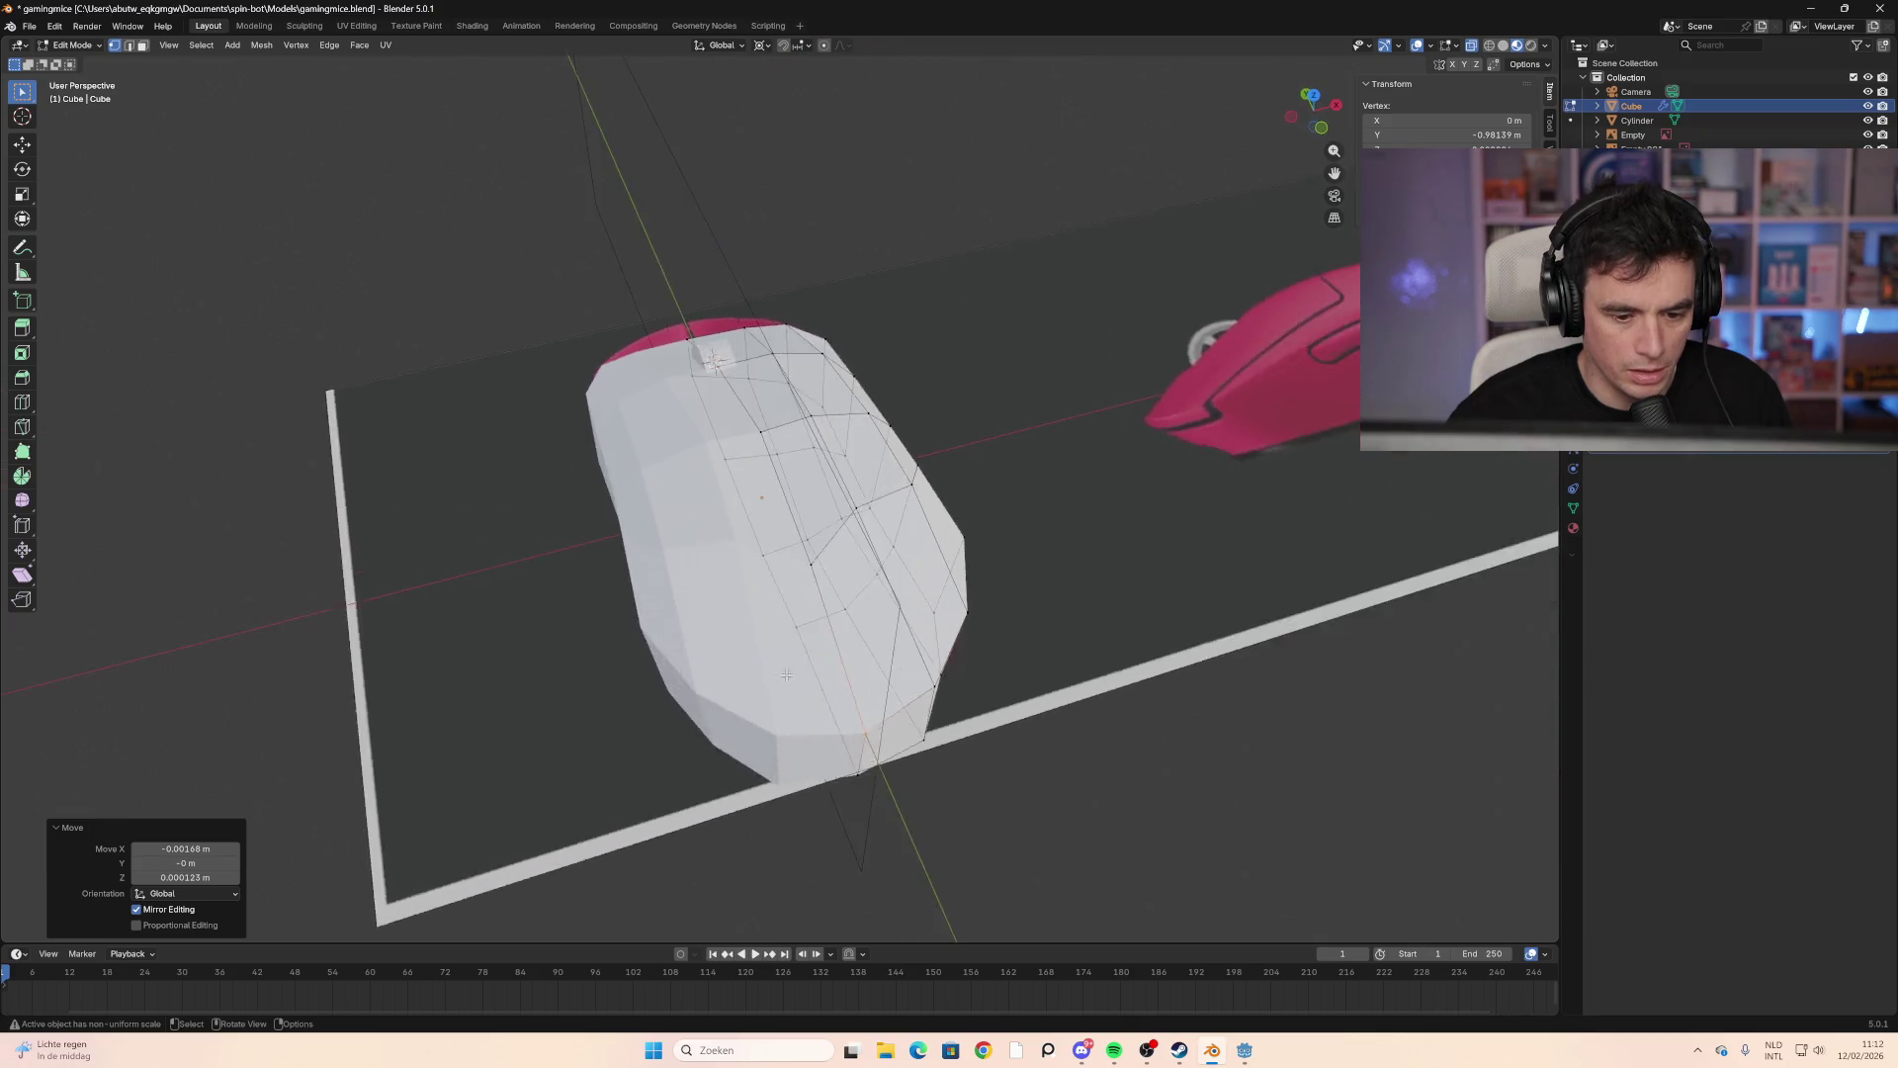
pyautogui.scroll(3, 823, 660)
pyautogui.scroll(1, 812, 645)
pyautogui.scroll(-2, 1121, 352)
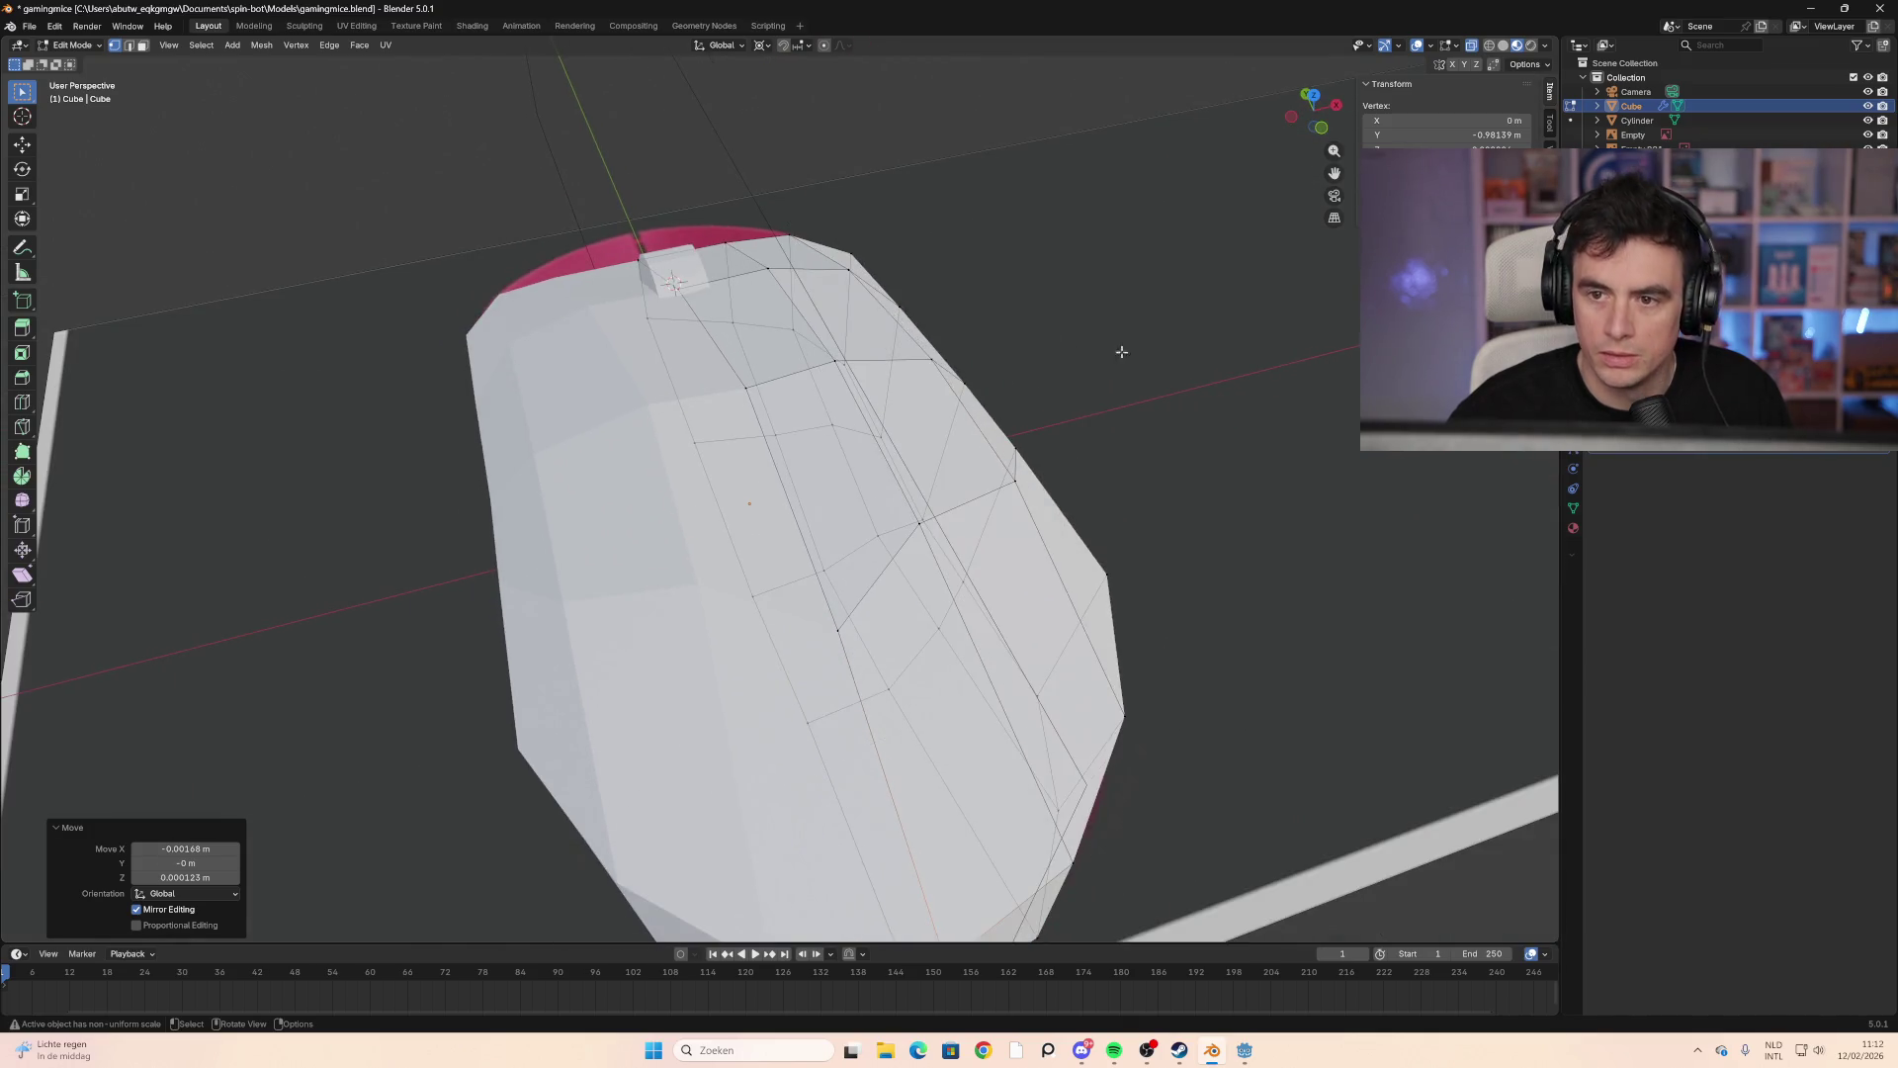
pyautogui.scroll(-5, 1223, 450)
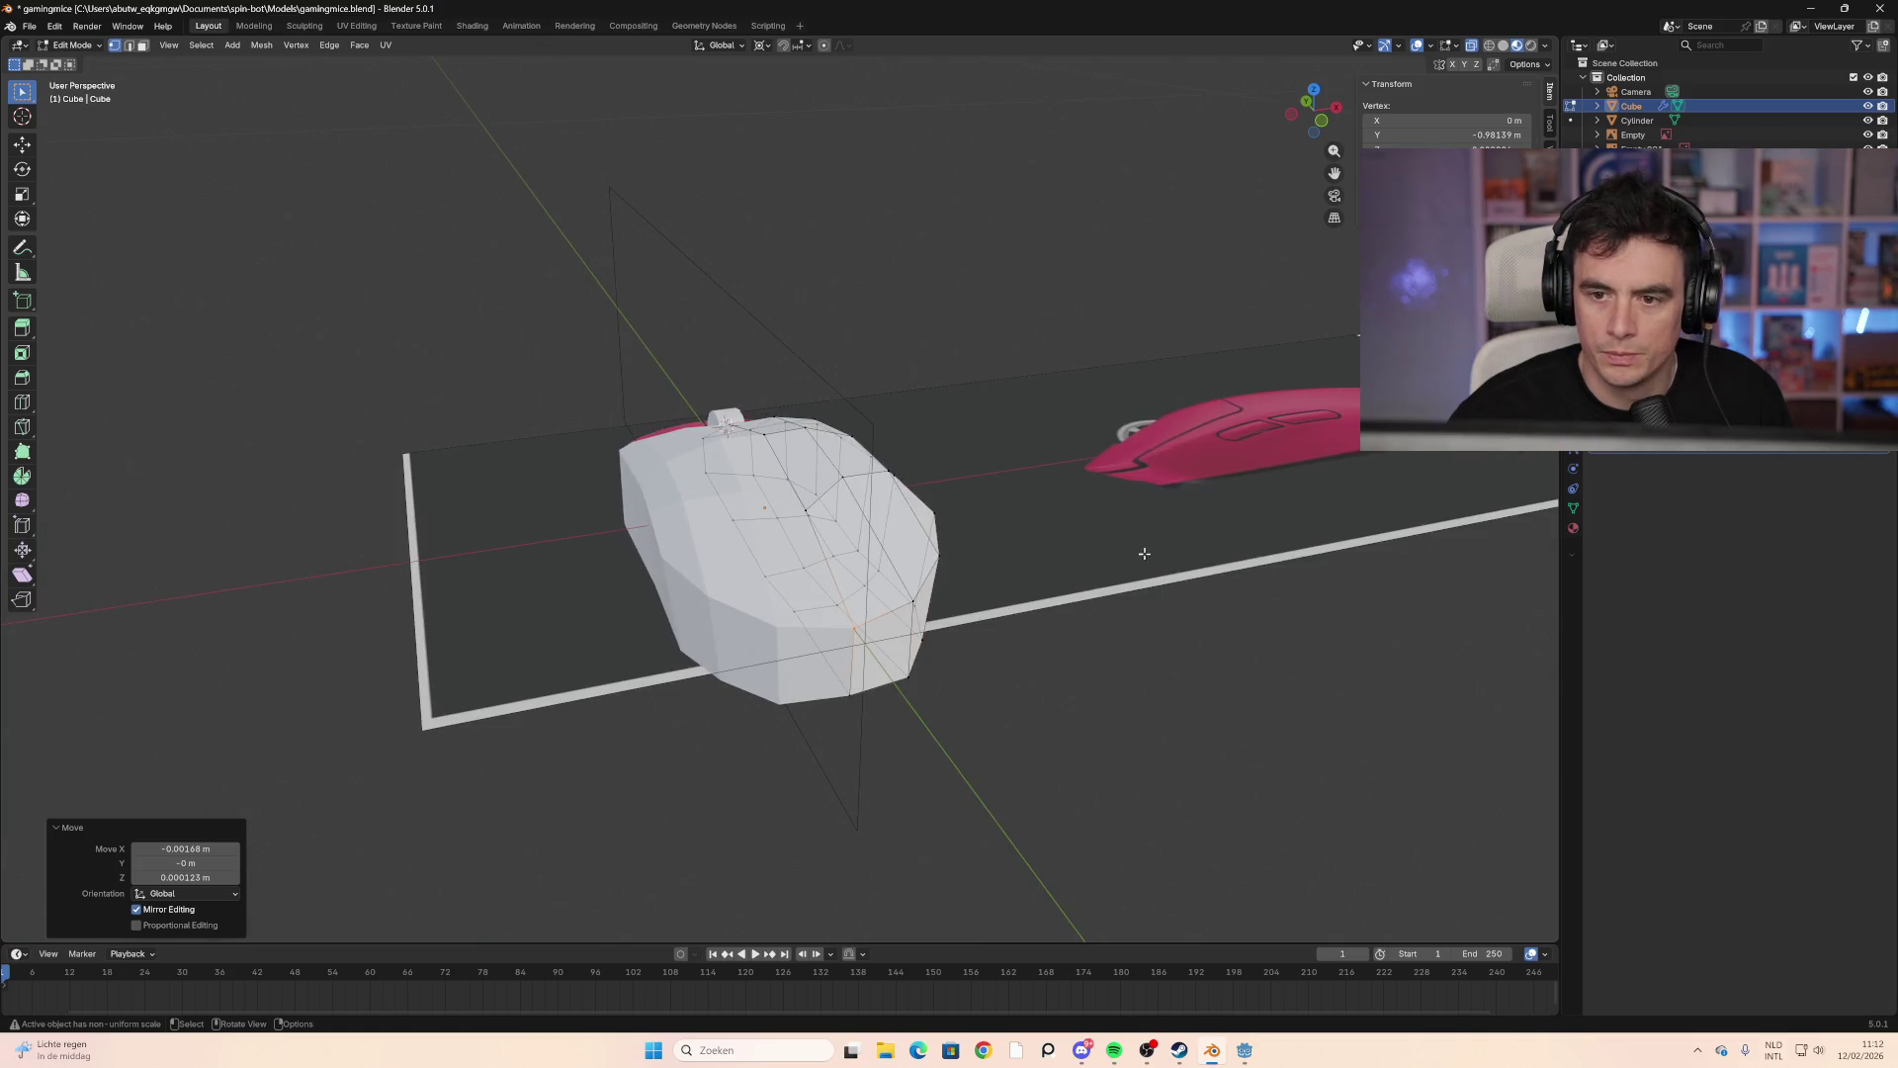
pyautogui.moveTo(1187, 574); pyautogui.dragTo(1312, 237, button='middle')
pyautogui.click(1454, 49)
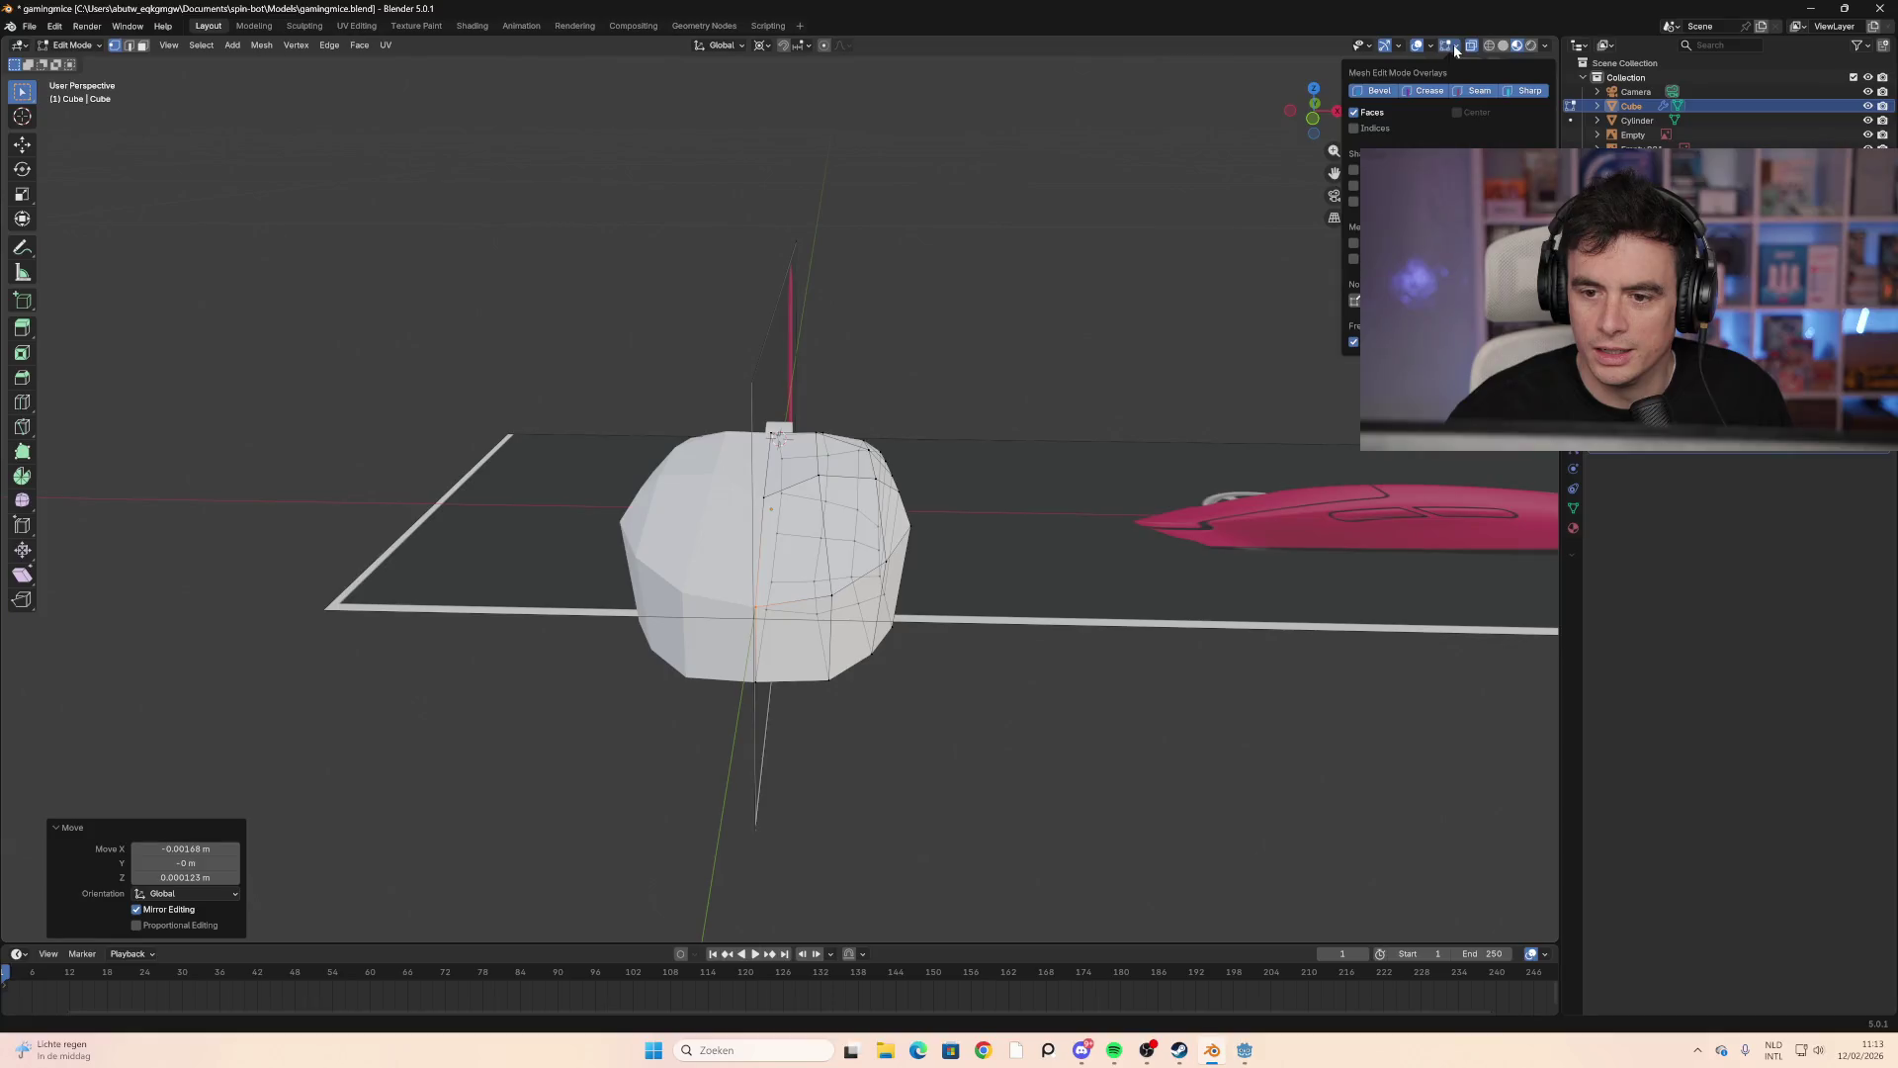
# Step: Check the transform and mirror options in the sidebar and the viewport overlays
pyautogui.press('n')
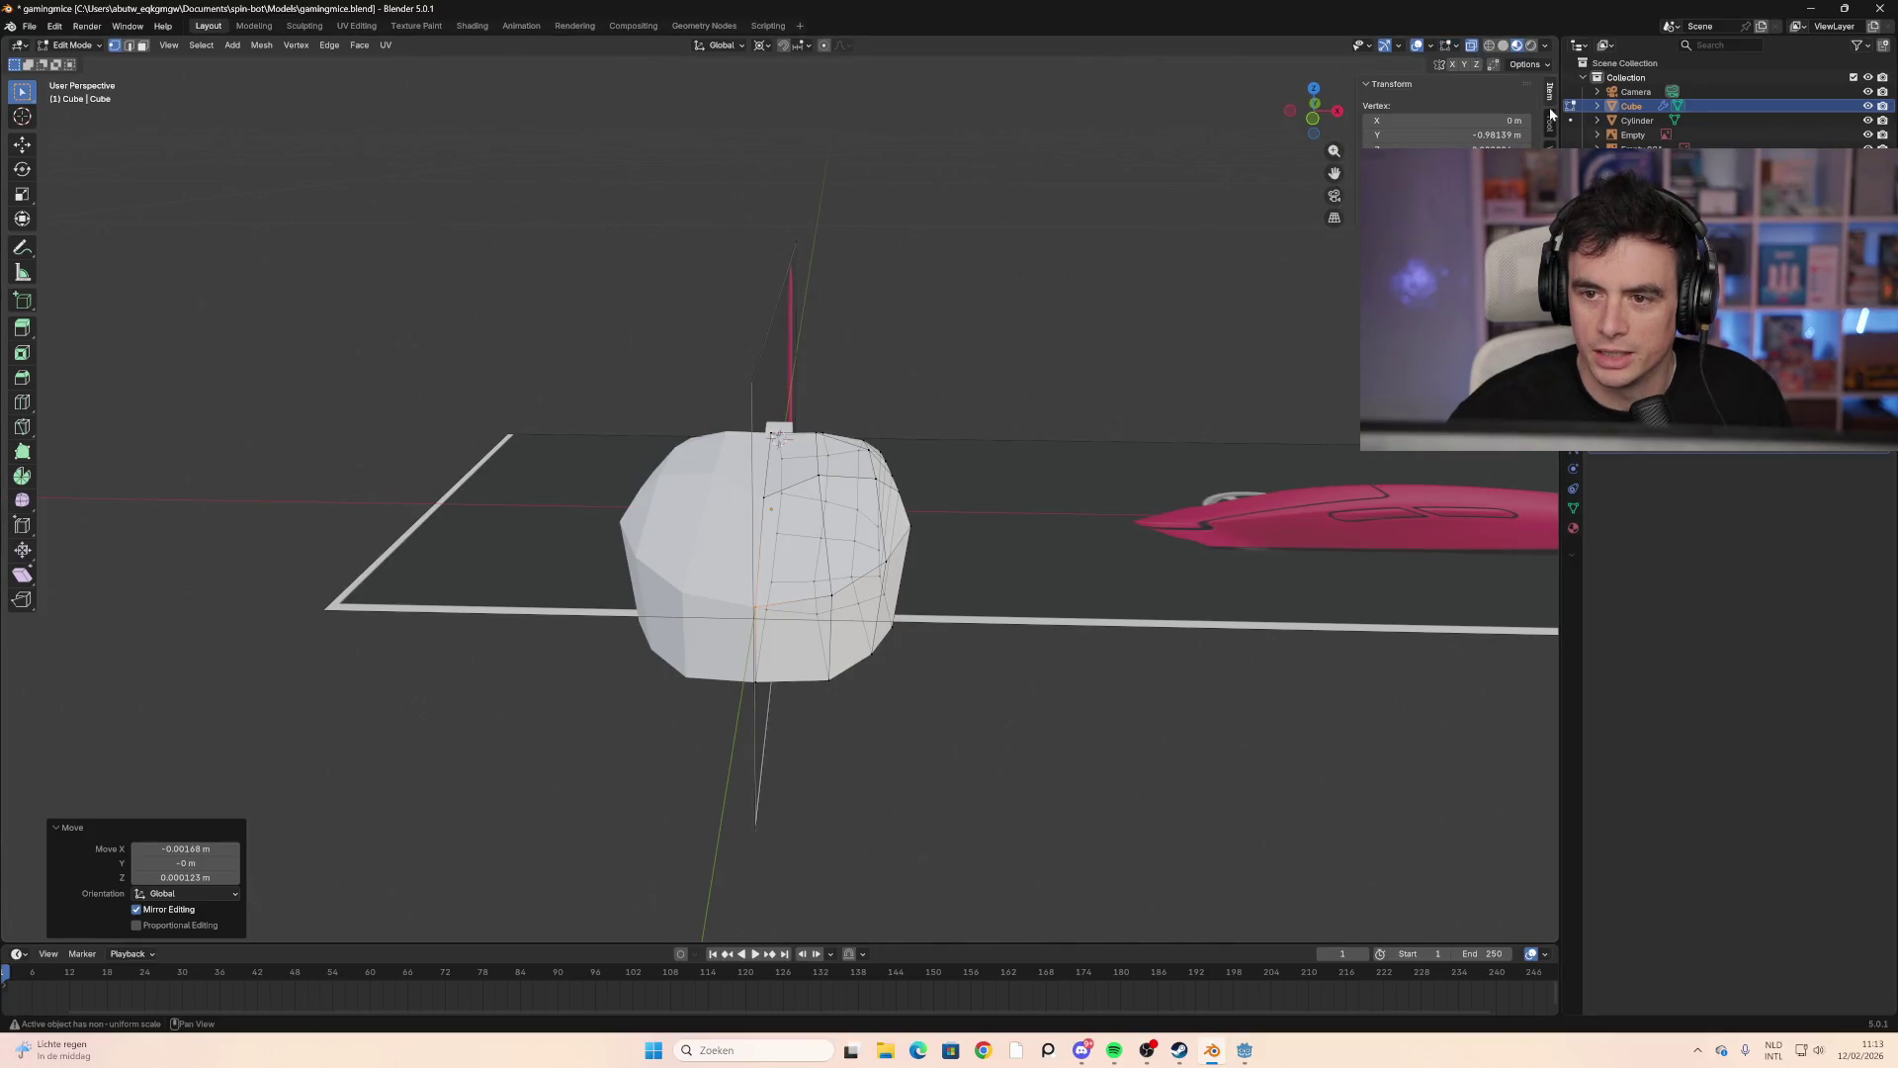
pyautogui.click(1545, 65)
pyautogui.click(1548, 73)
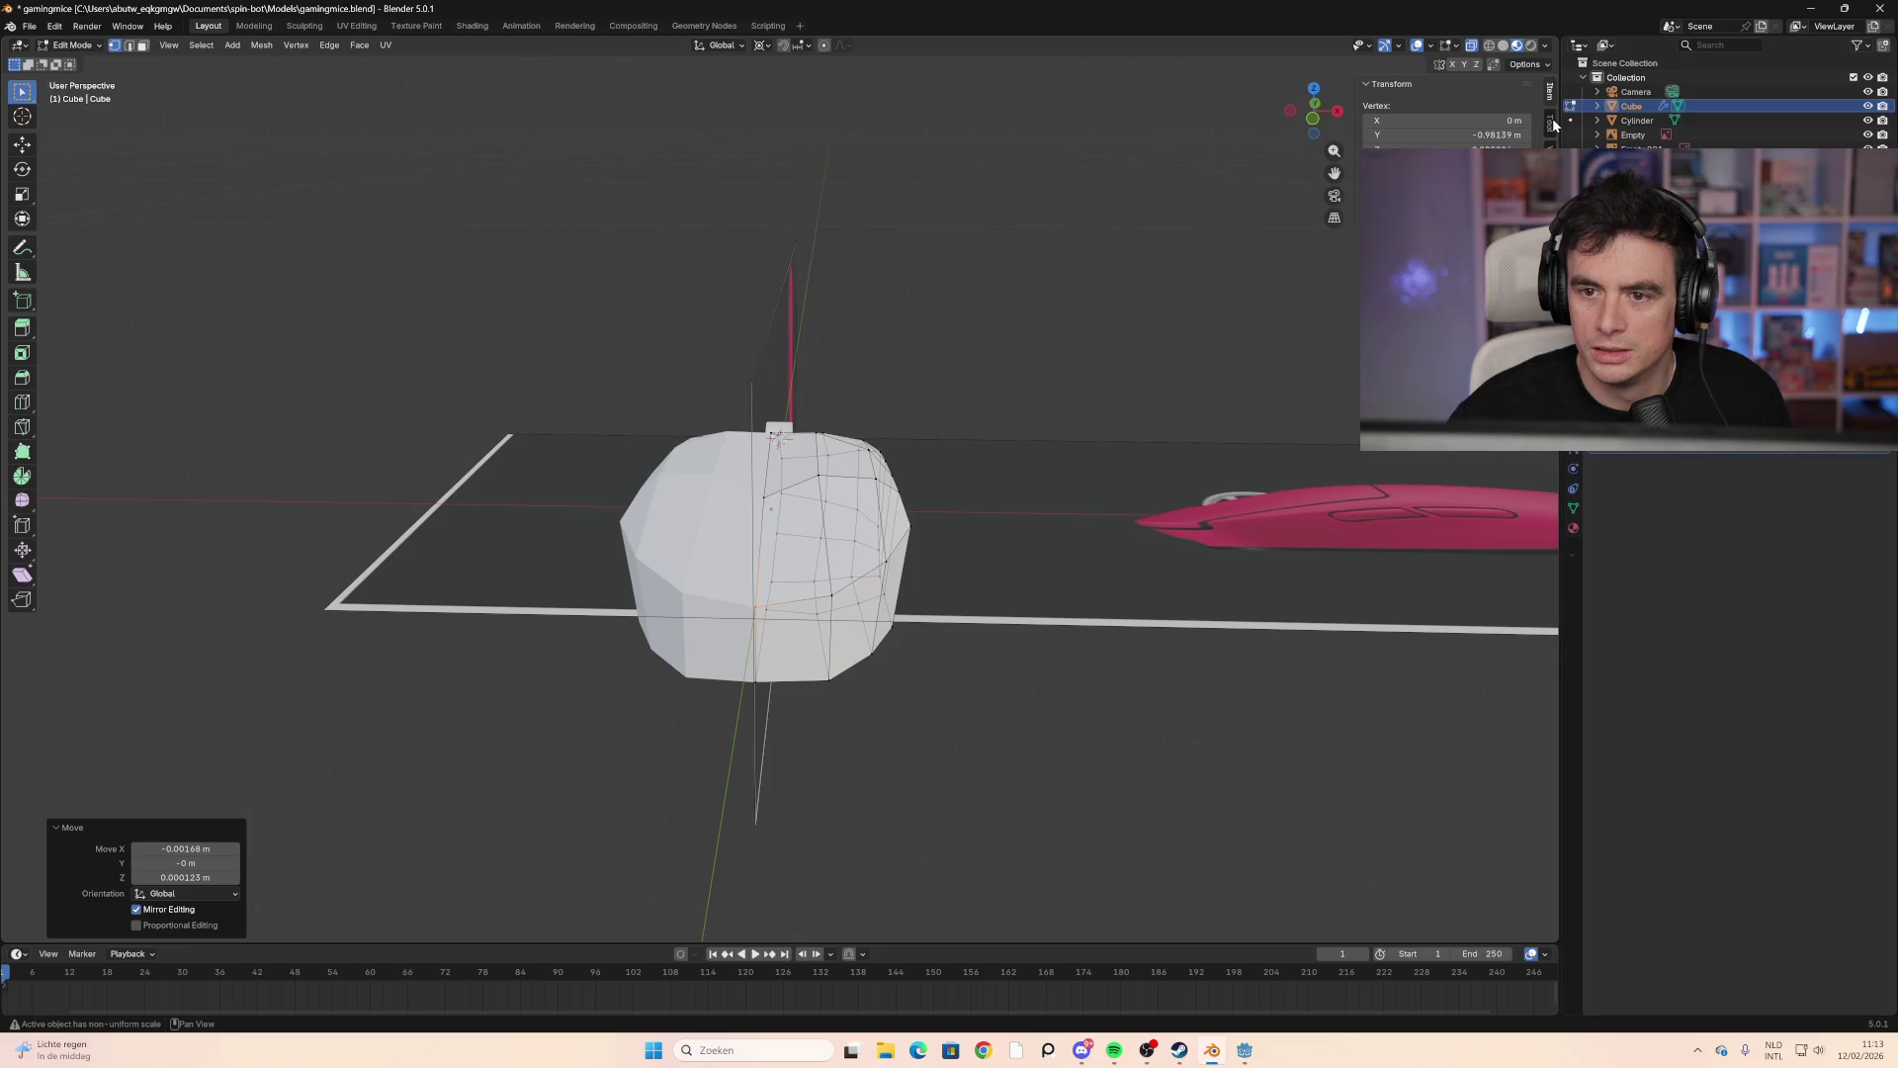
pyautogui.click(1429, 49)
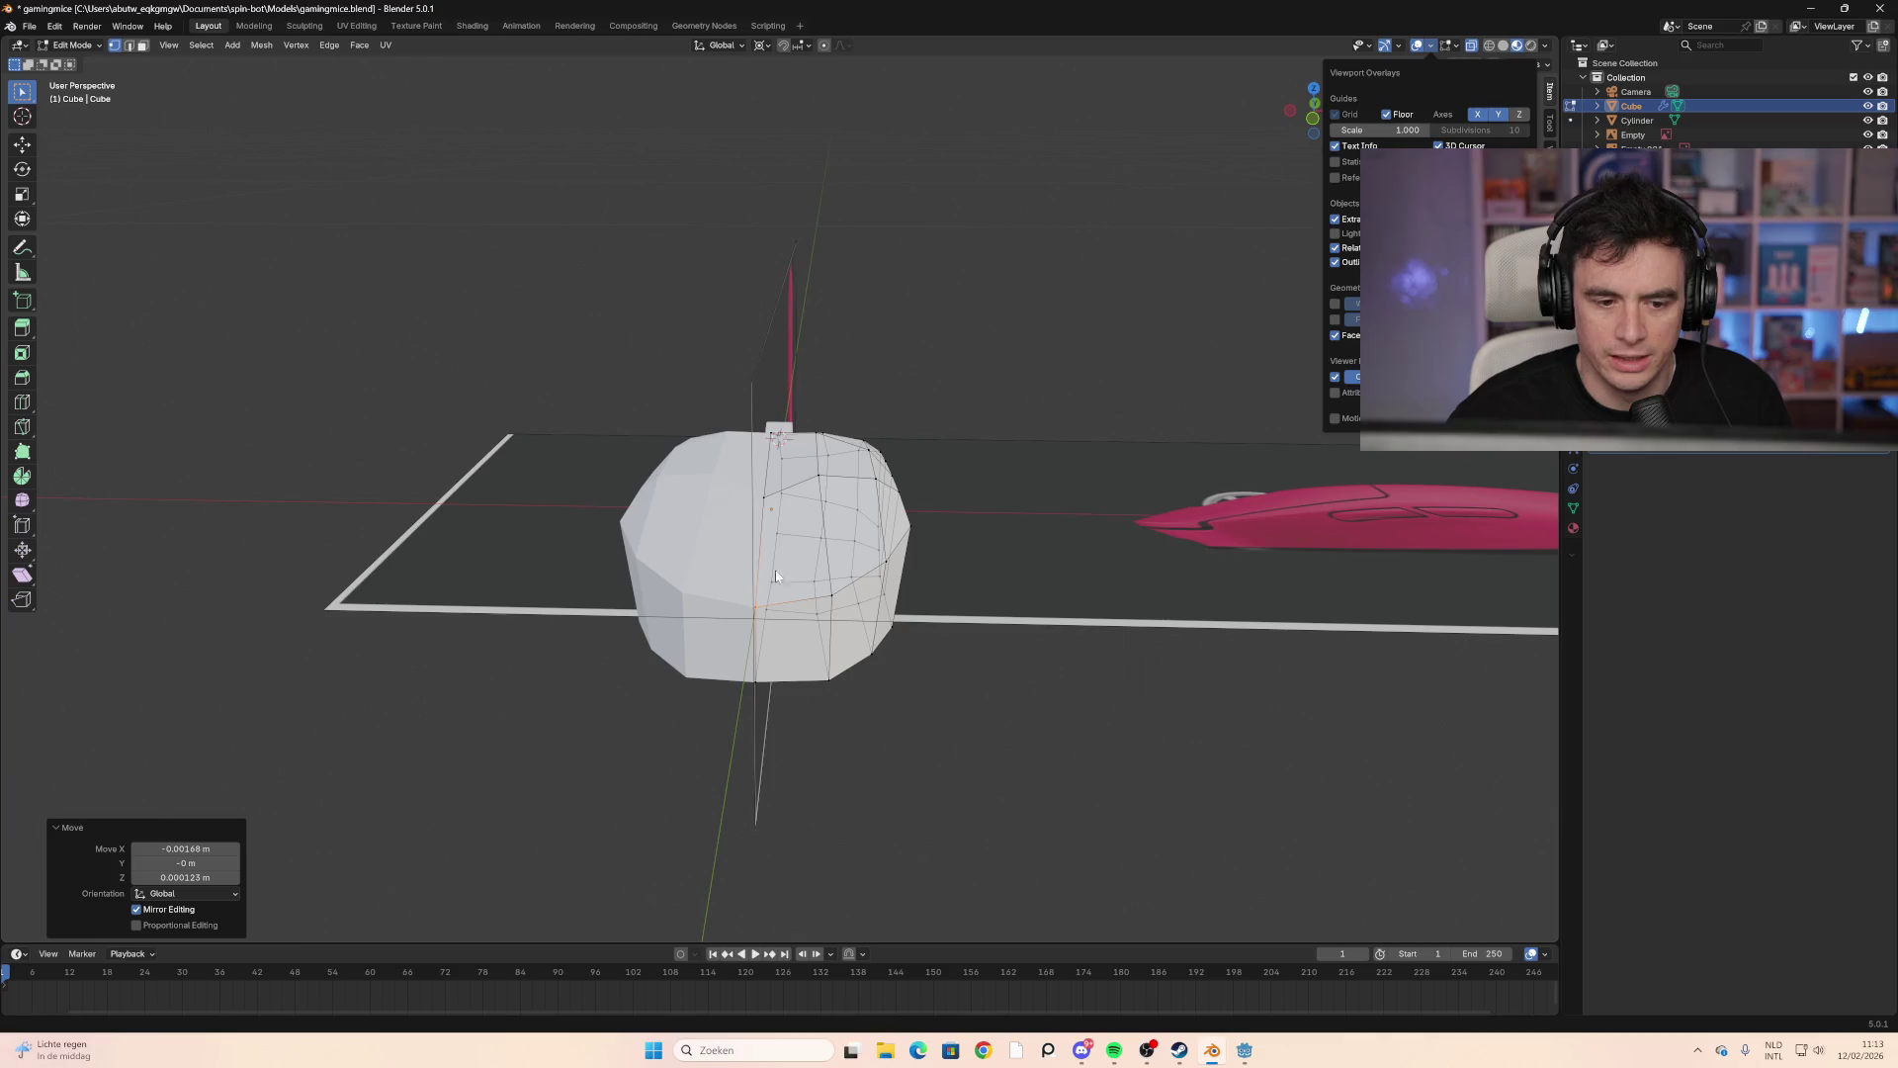
# Step: Return to Object Mode and orbit to a low front view of the mouse
pyautogui.press('Tab')
pyautogui.moveTo(997, 543)
pyautogui.mouseDown(button='middle')
pyautogui.moveTo(464, 547)
pyautogui.moveTo(745, 625)
pyautogui.moveTo(757, 494)
pyautogui.moveTo(681, 533)
pyautogui.moveTo(818, 419)
pyautogui.moveTo(1072, 330)
pyautogui.moveTo(1229, 580)
pyautogui.moveTo(539, 594)
pyautogui.moveTo(645, 485)
pyautogui.moveTo(791, 520)
pyautogui.mouseUp(button='middle')
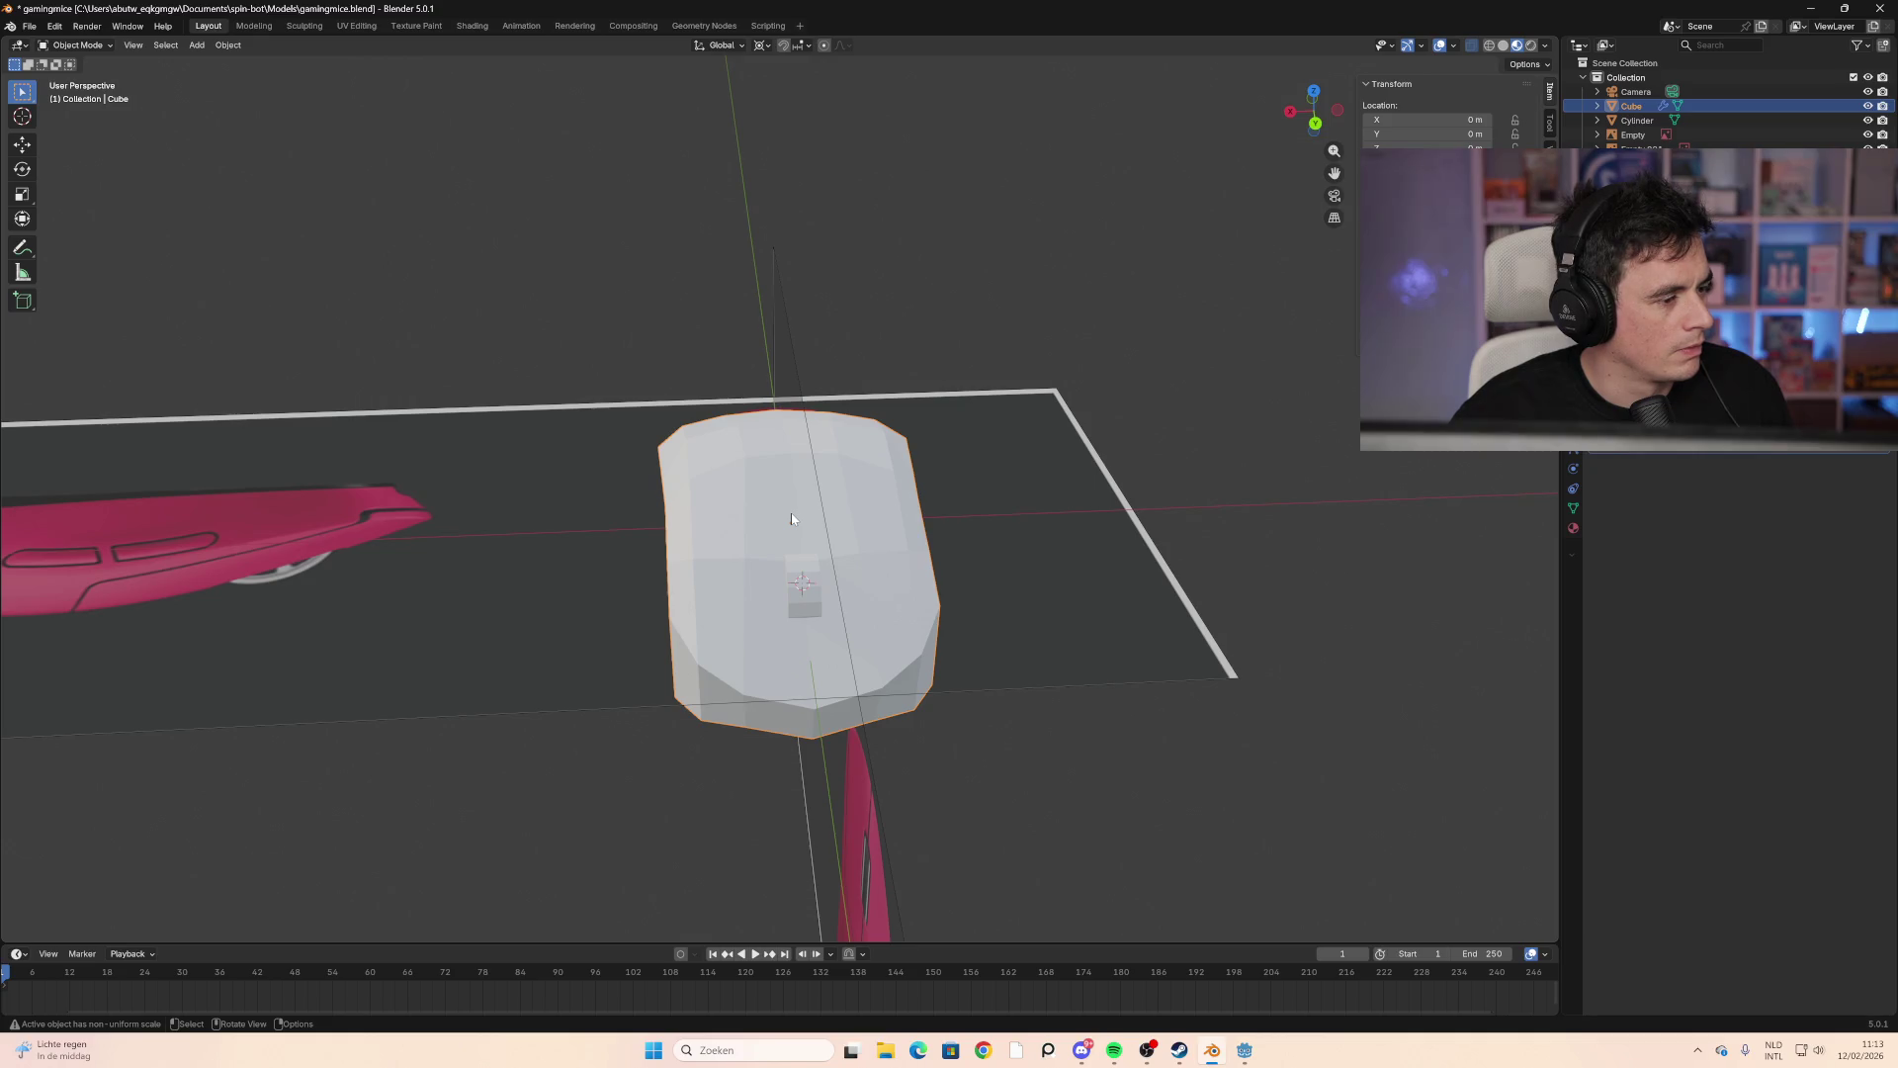
pyautogui.scroll(3, 779, 509)
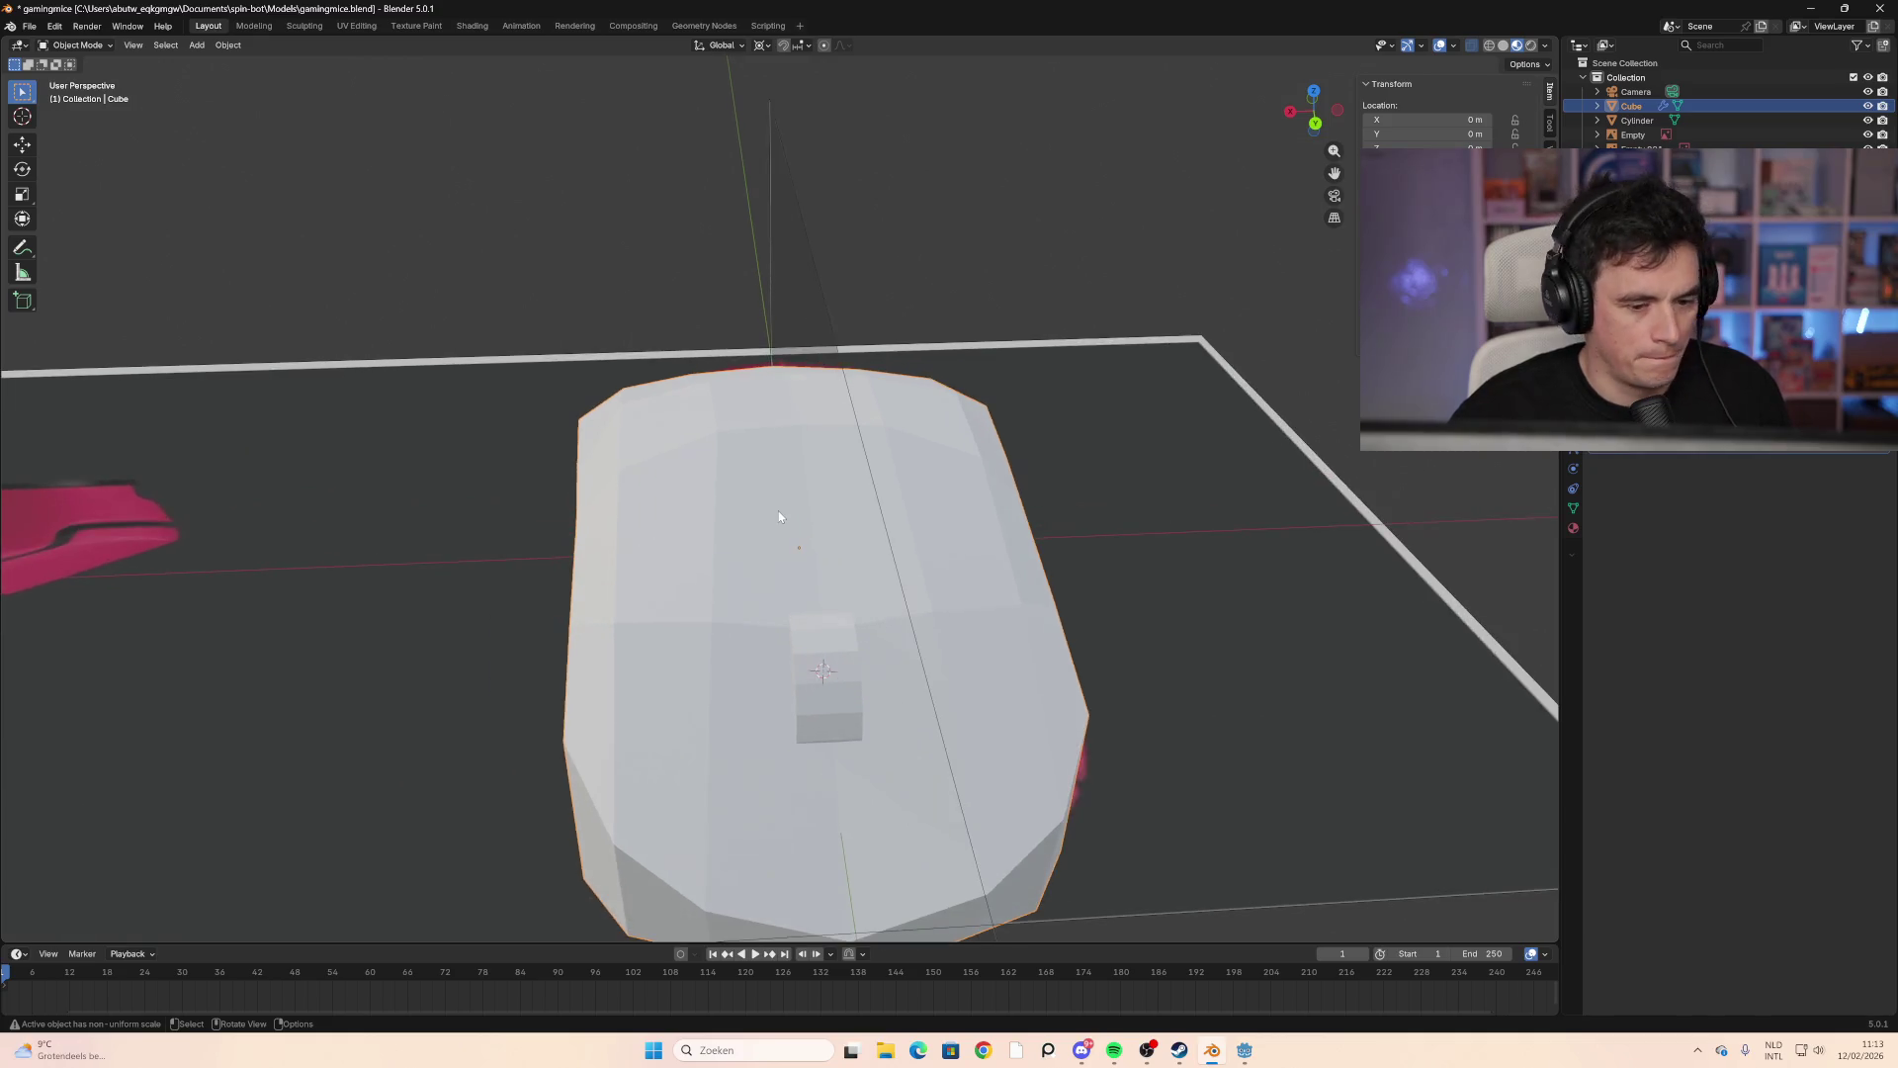
pyautogui.moveTo(951, 640)
pyautogui.mouseDown(button='middle')
pyautogui.moveTo(758, 631)
pyautogui.moveTo(1147, 643)
pyautogui.moveTo(933, 596)
pyautogui.moveTo(939, 579)
pyautogui.moveTo(935, 594)
pyautogui.mouseUp(button='middle')
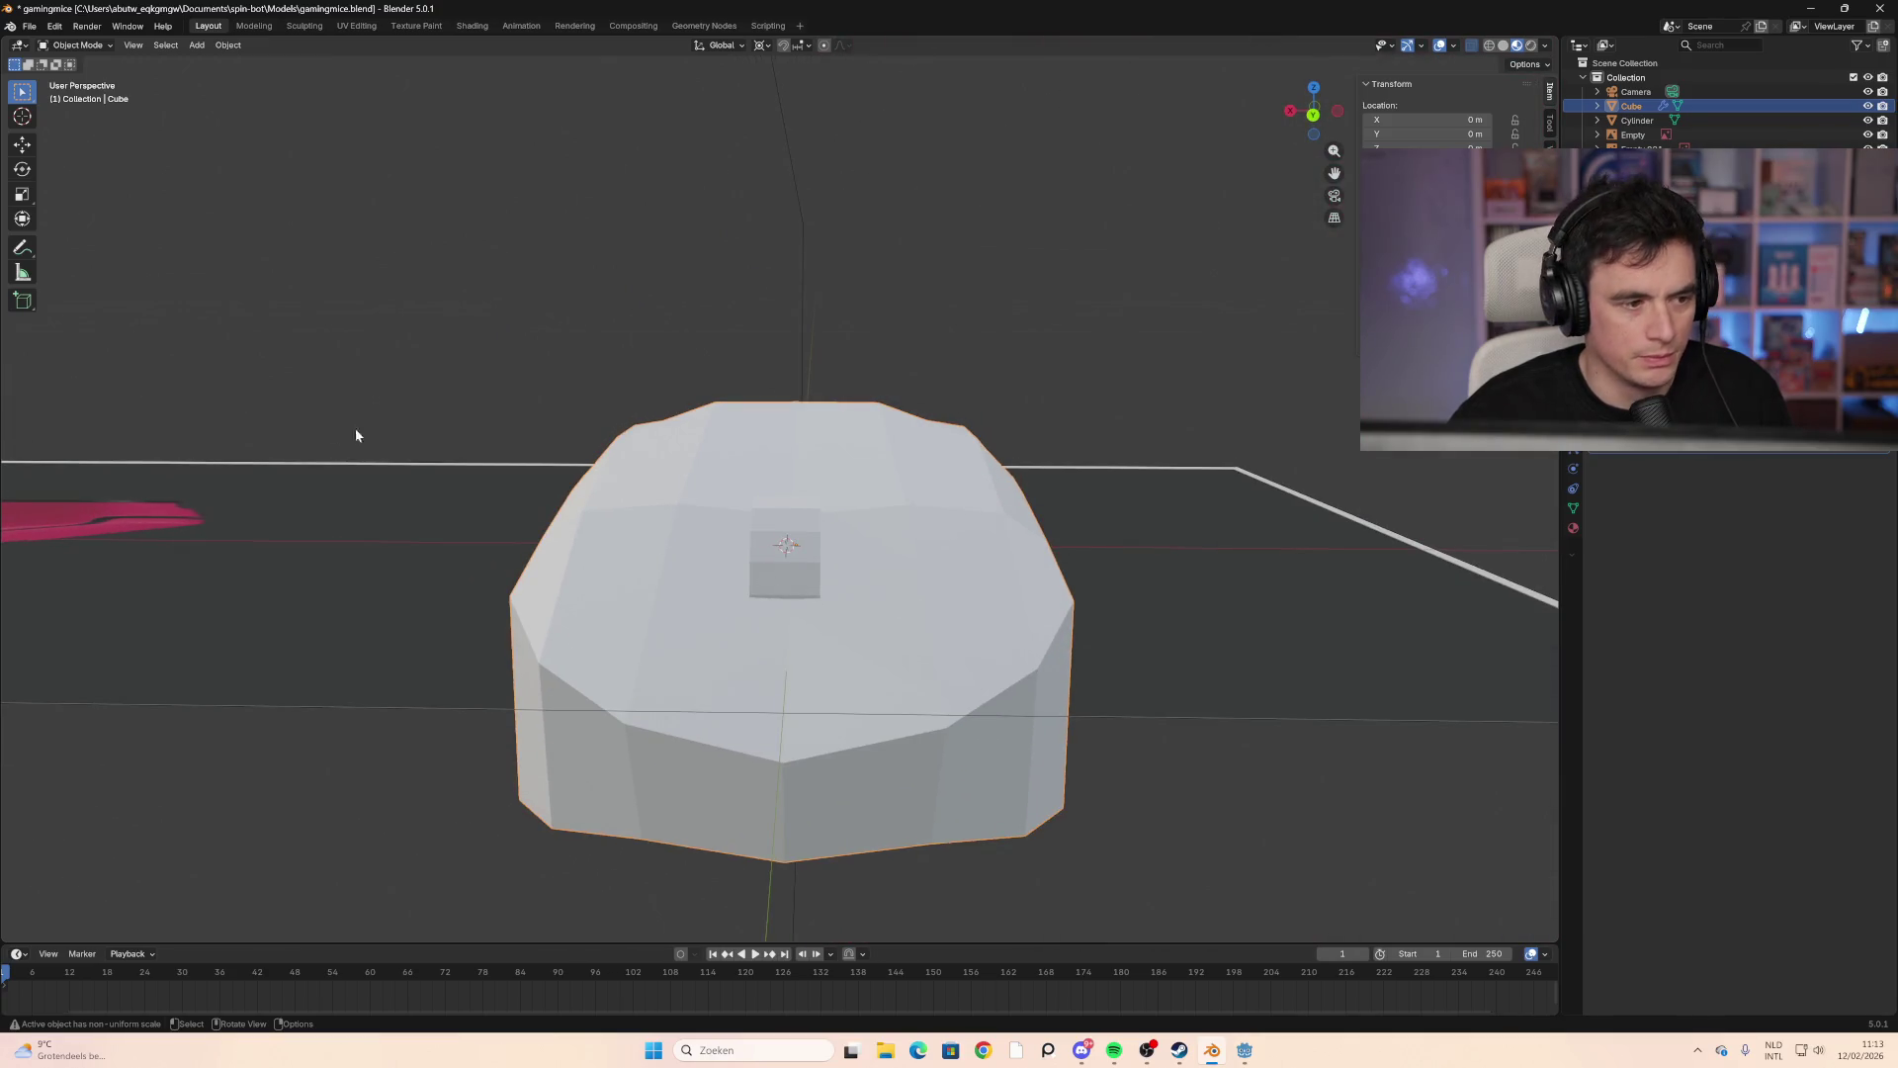
pyautogui.moveTo(666, 585)
pyautogui.mouseDown(button='middle')
pyautogui.moveTo(775, 627)
pyautogui.moveTo(745, 594)
pyautogui.moveTo(729, 606)
pyautogui.mouseUp(button='middle')
# Step: Select the Cylinder, add the Cube as the active object, and join them with Ctrl+J
pyautogui.click(621, 531)
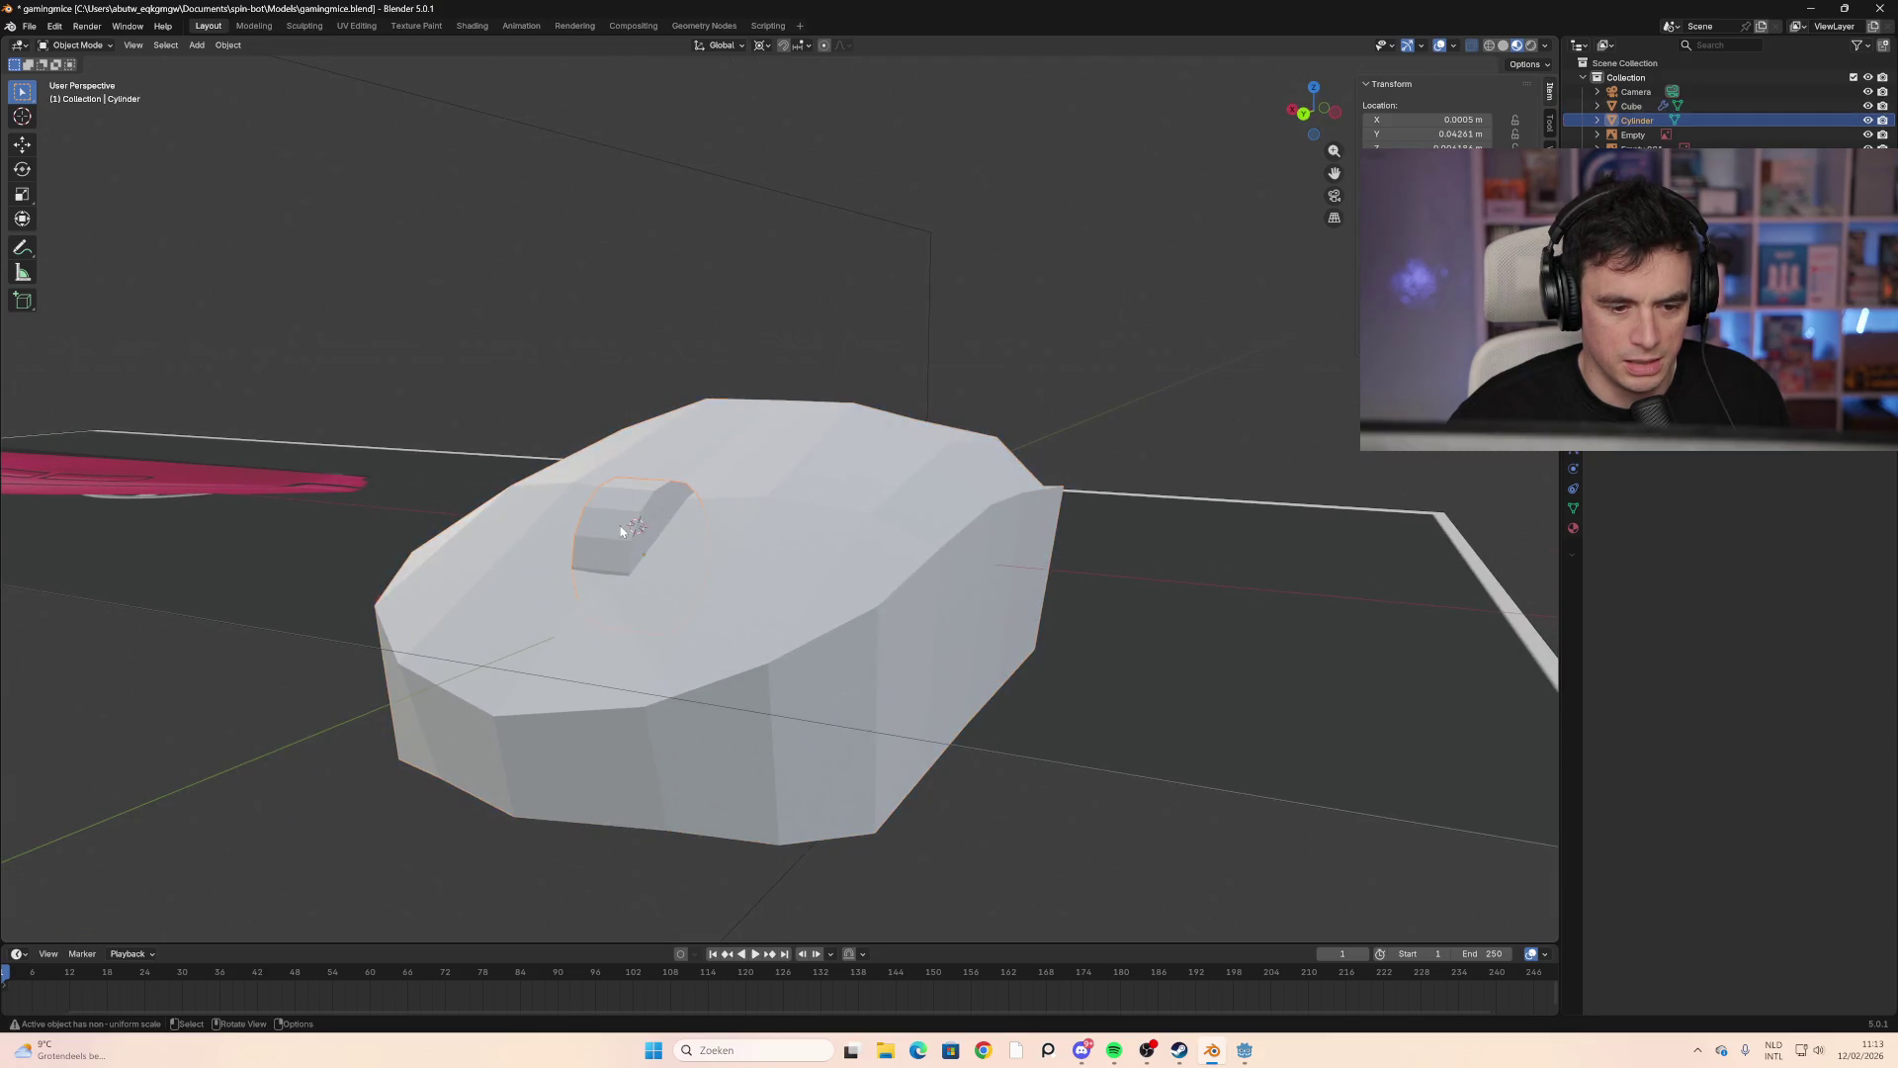
pyautogui.moveTo(454, 559); pyautogui.dragTo(534, 573, button='middle')
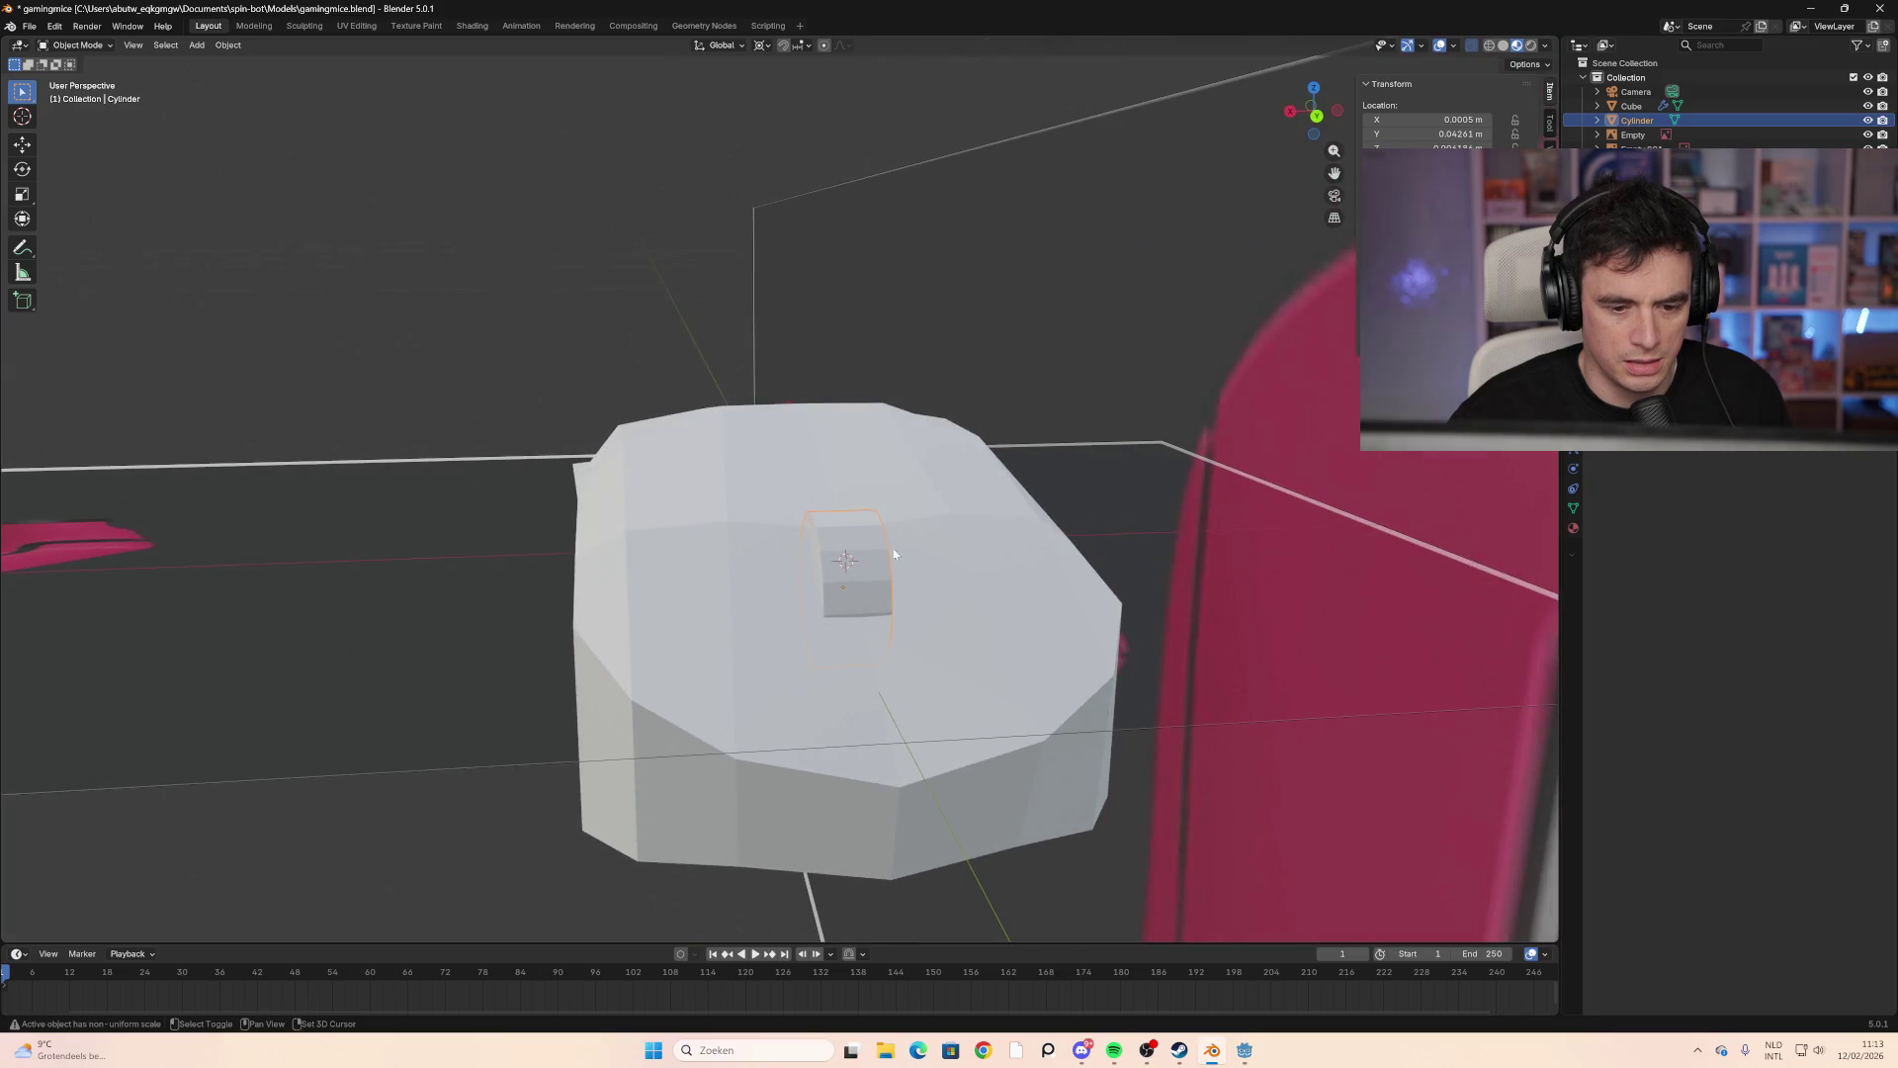
pyautogui.keyDown('shift'); pyautogui.click(952, 555); pyautogui.keyUp('shift')
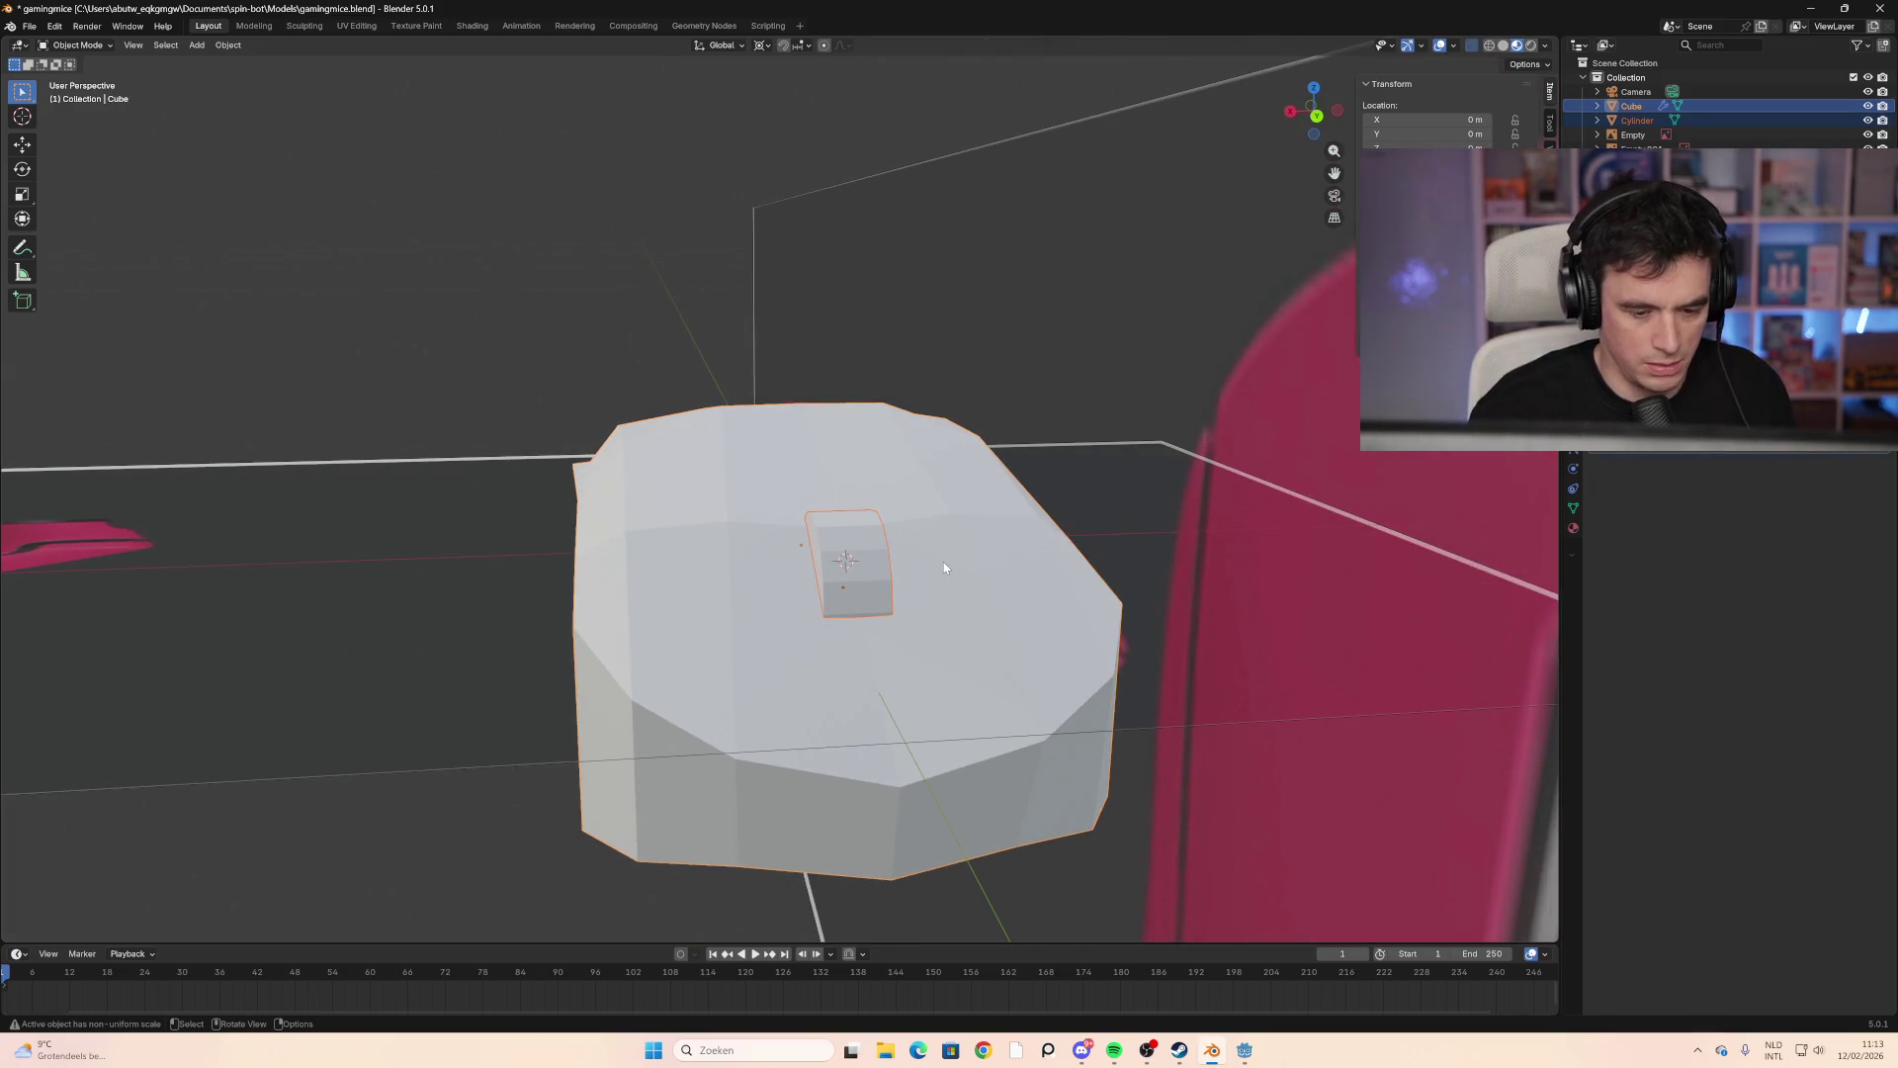
pyautogui.click(489, 555)
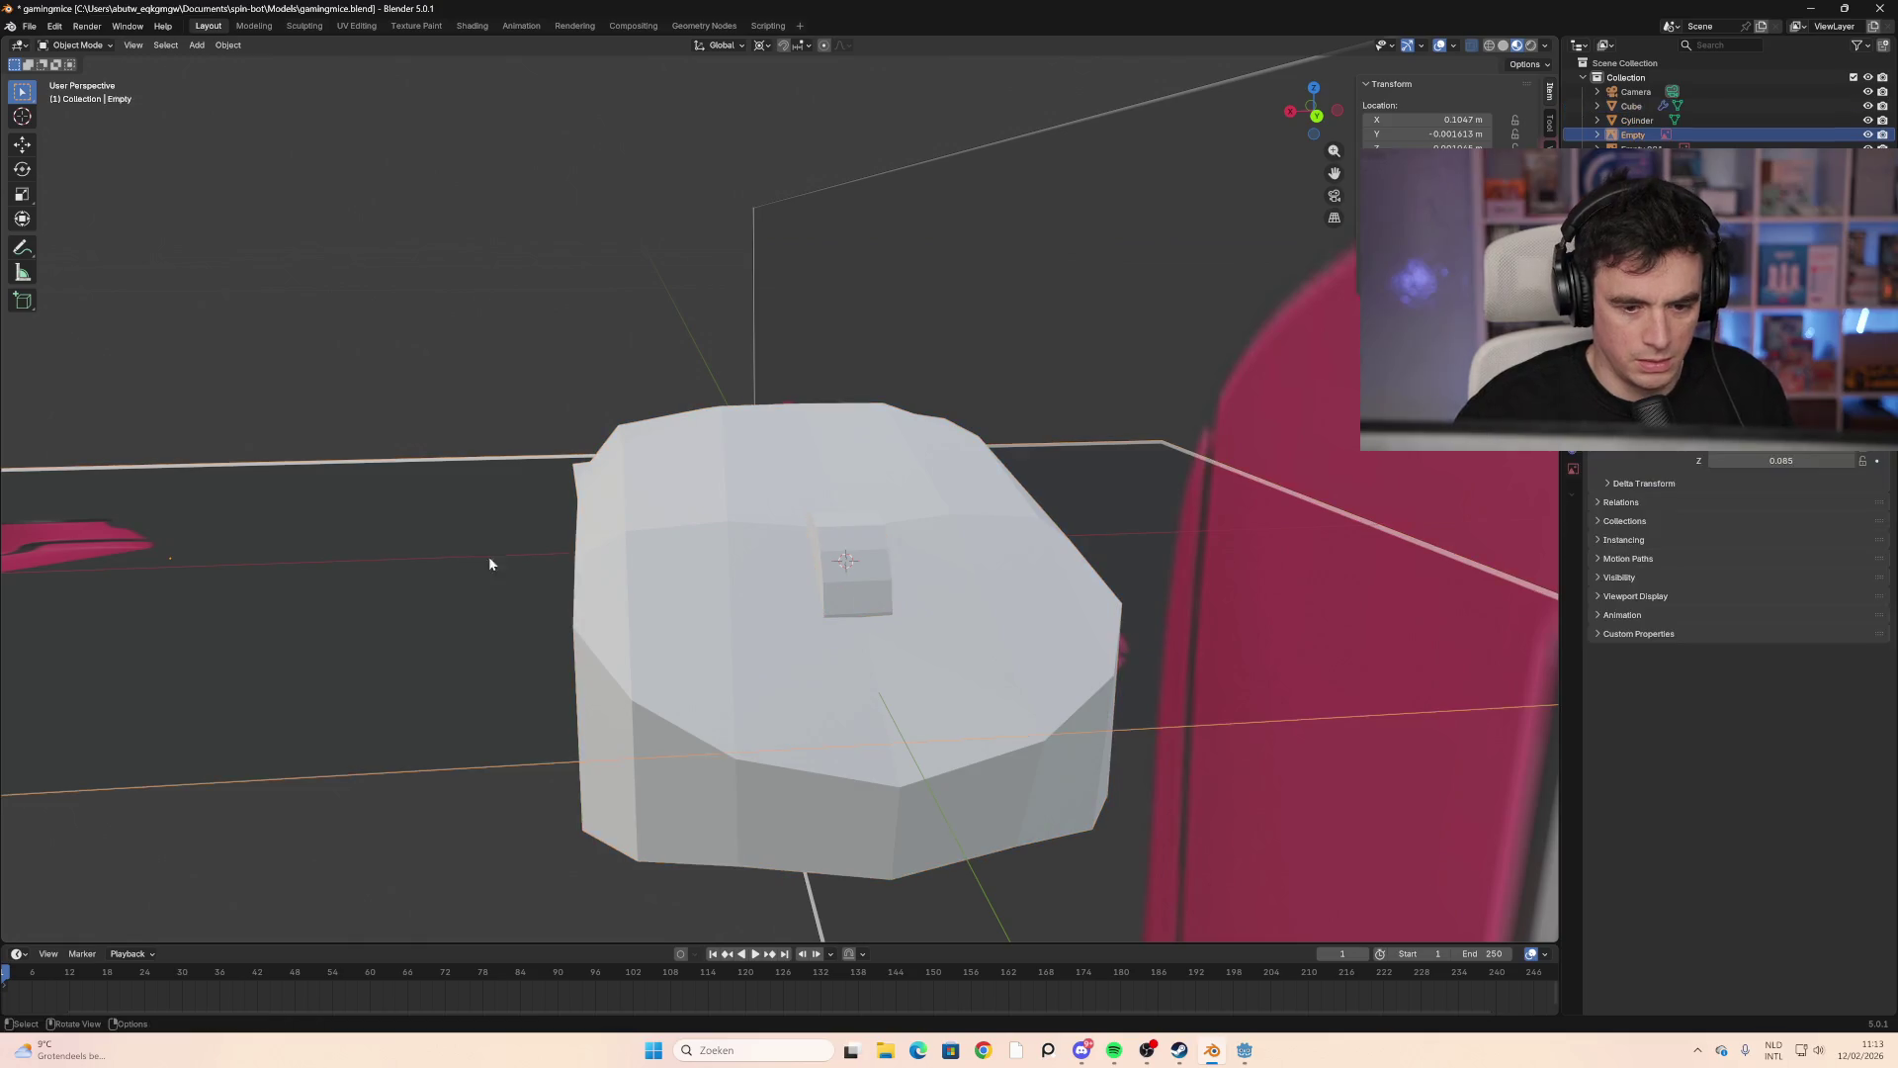
pyautogui.click(817, 550)
pyautogui.keyDown('shift'); pyautogui.click(727, 597); pyautogui.keyUp('shift')
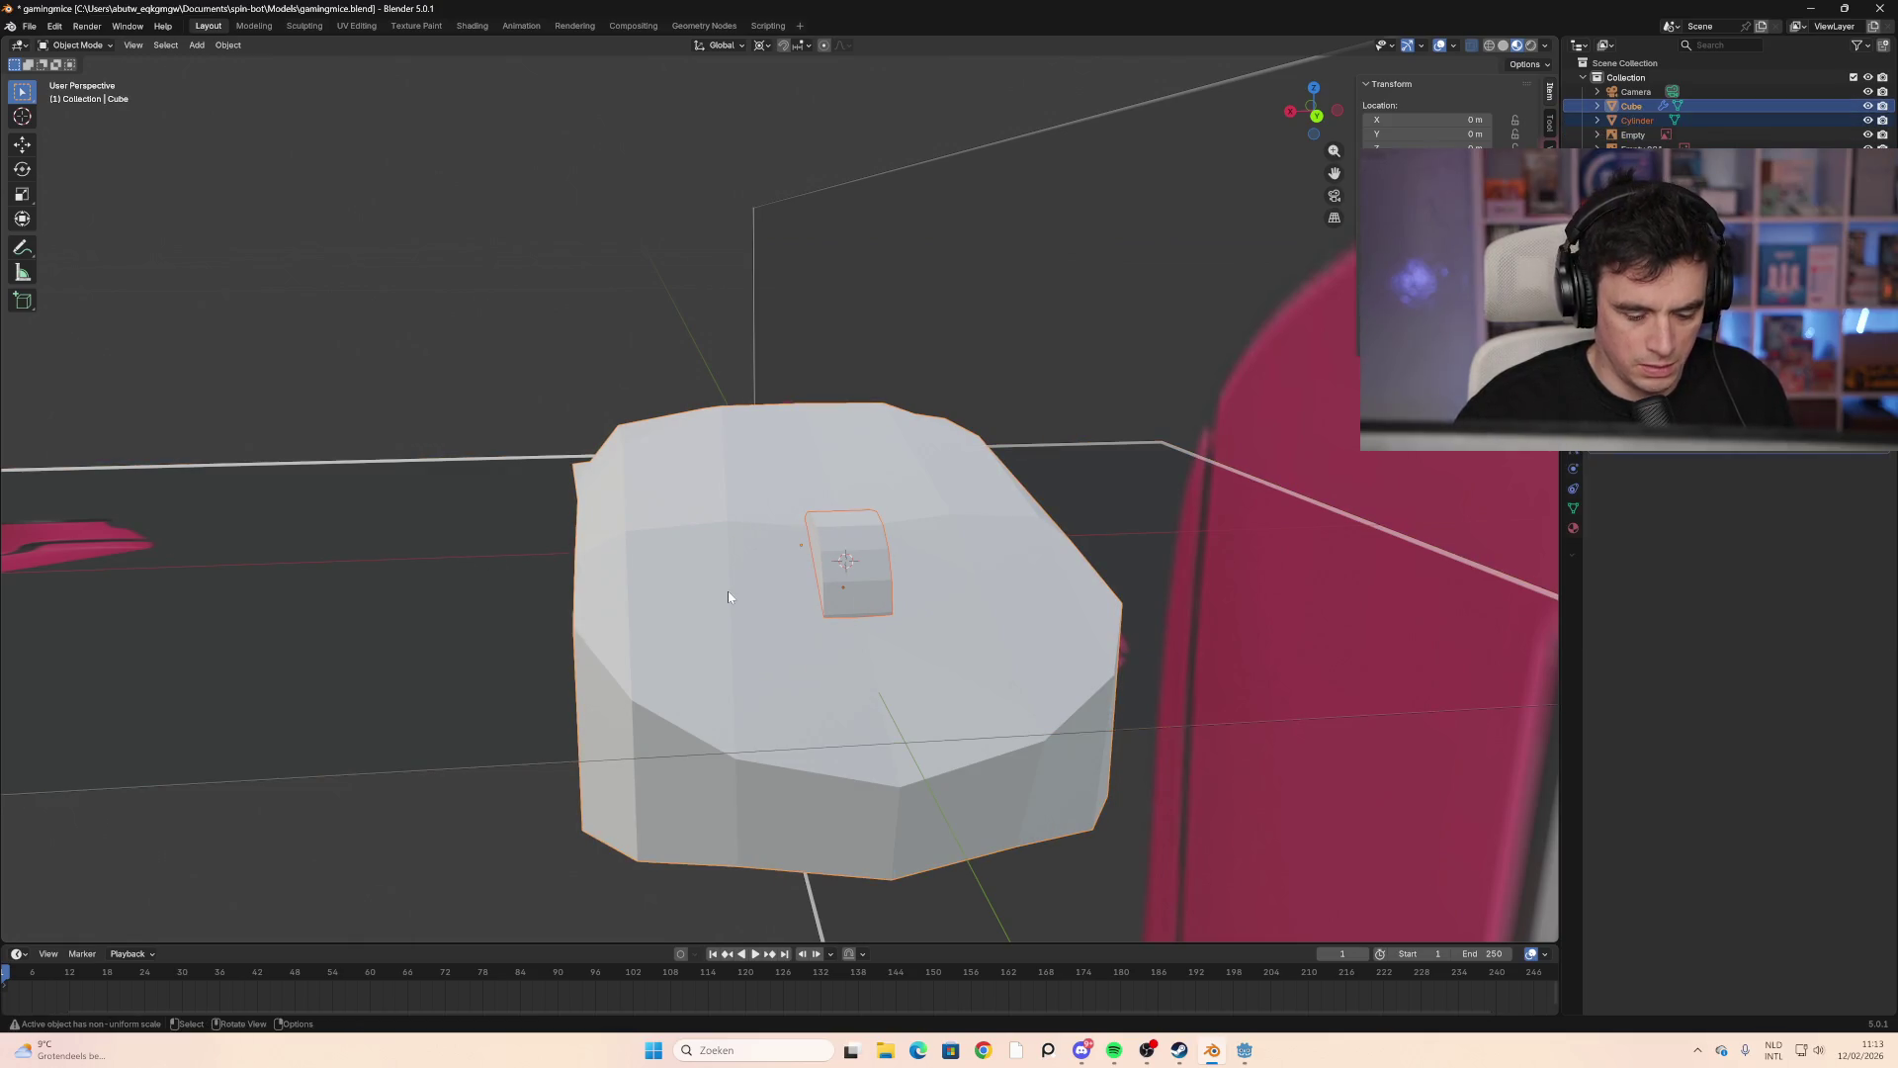
pyautogui.hotkey('ctrl', 'j')
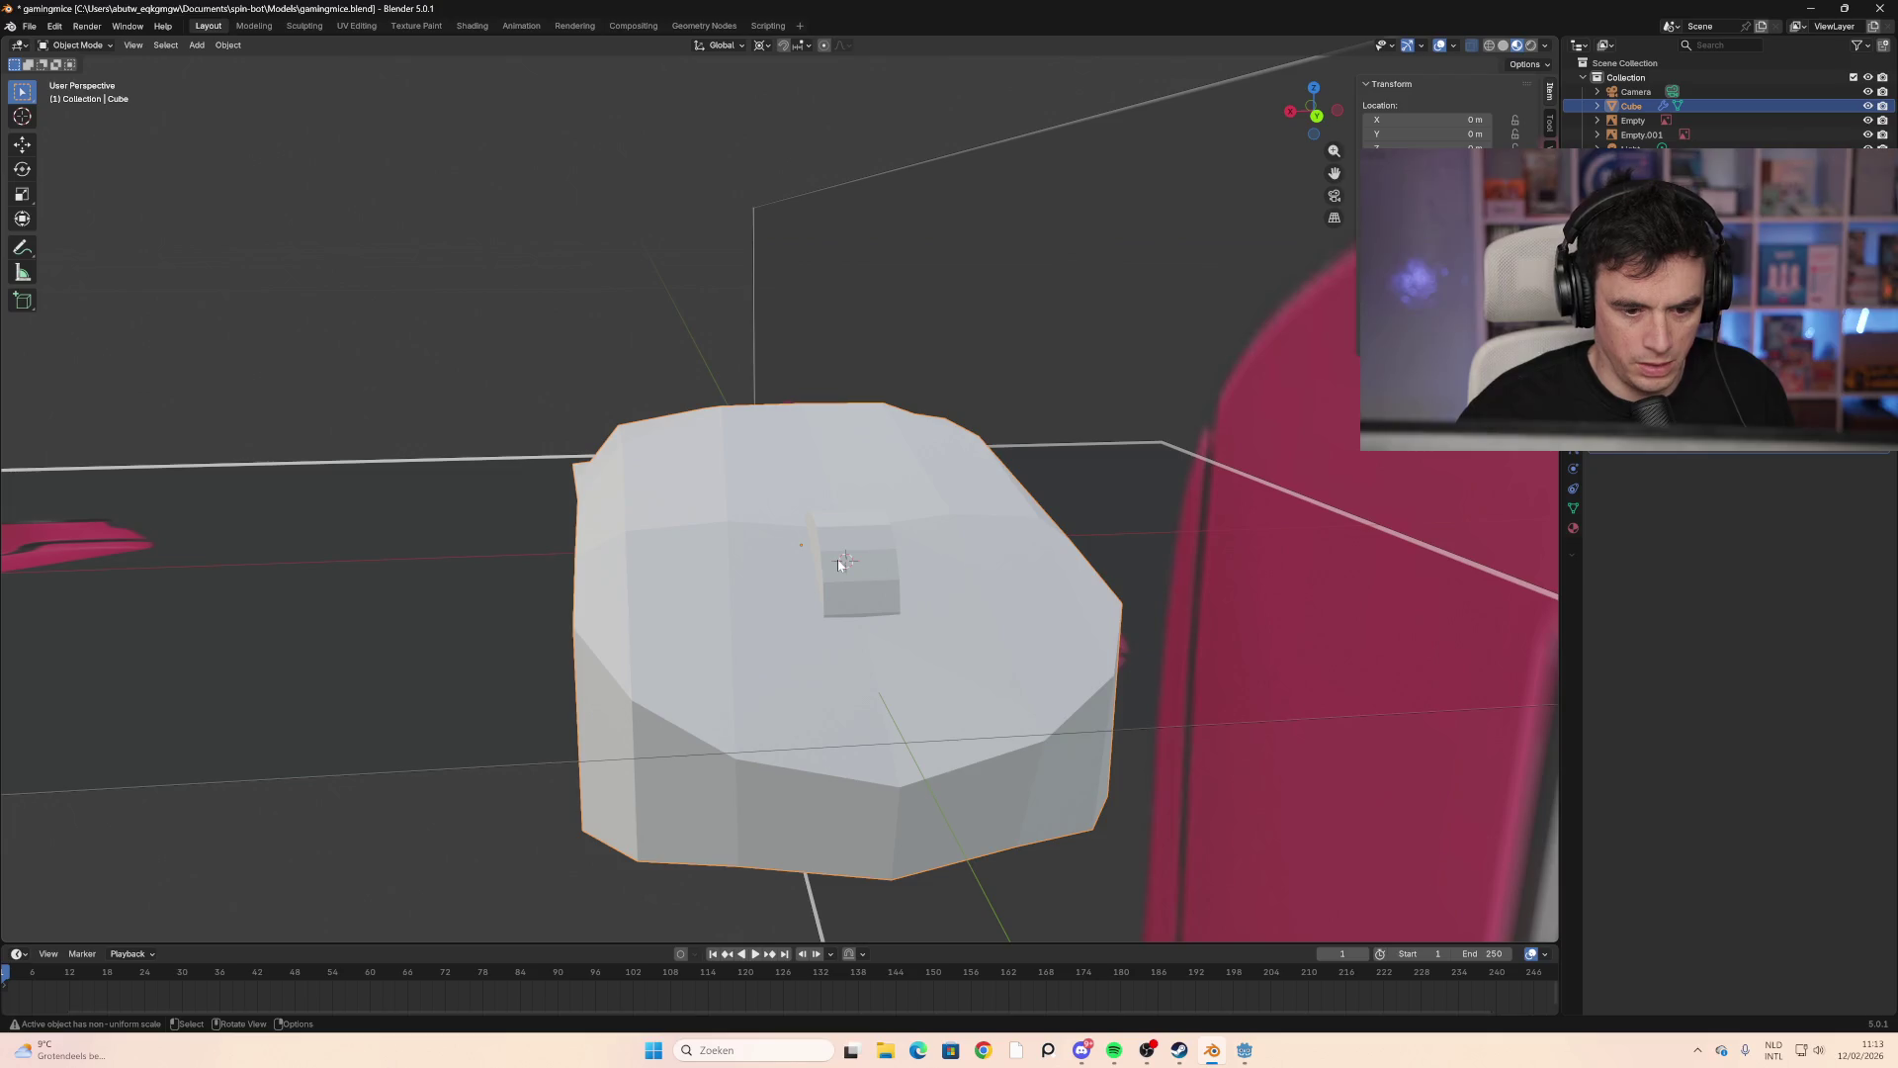
# Step: Switch to wireframe to reveal the references and select the mouse body mesh
pyautogui.press('a')
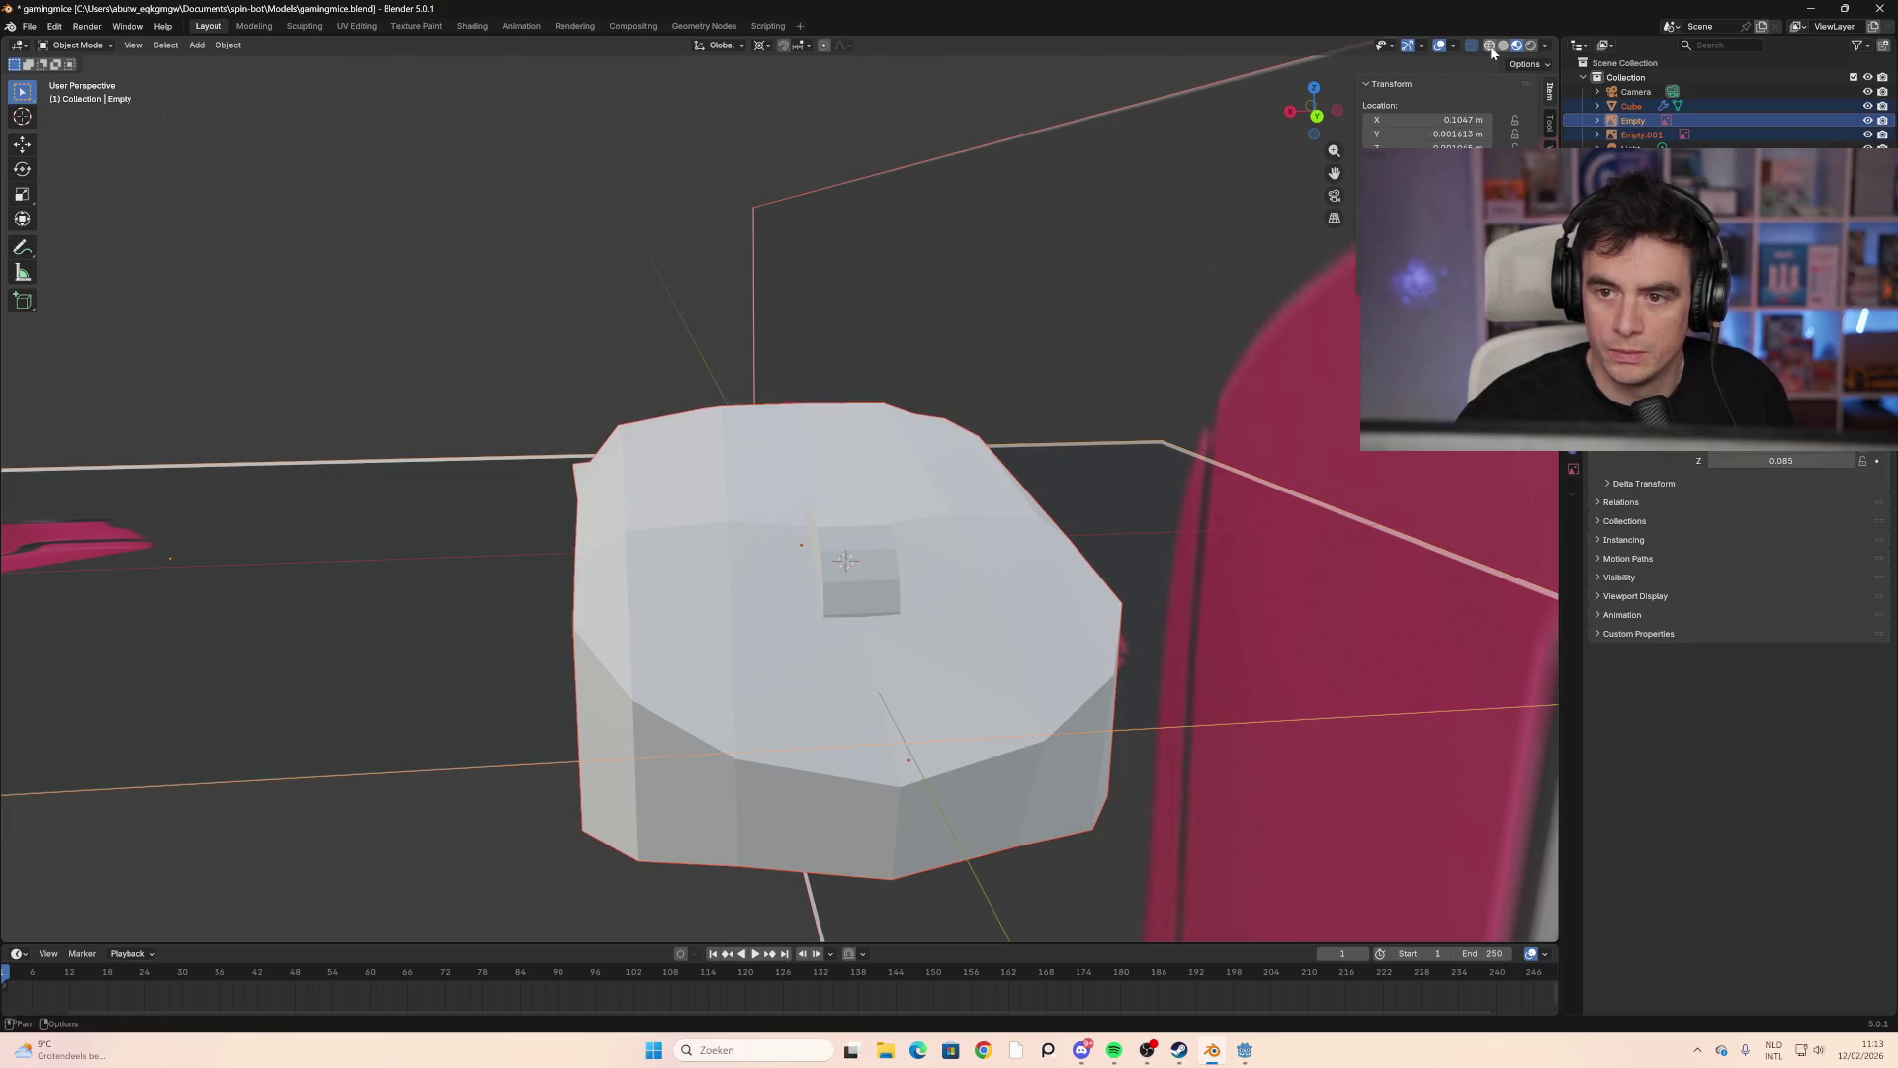
pyautogui.hotkey('shift', 'z')
pyautogui.moveTo(609, 613)
pyautogui.mouseDown(button='middle')
pyautogui.moveTo(696, 602)
pyautogui.moveTo(695, 567)
pyautogui.moveTo(614, 593)
pyautogui.moveTo(959, 615)
pyautogui.mouseUp(button='middle')
pyautogui.click(587, 549)
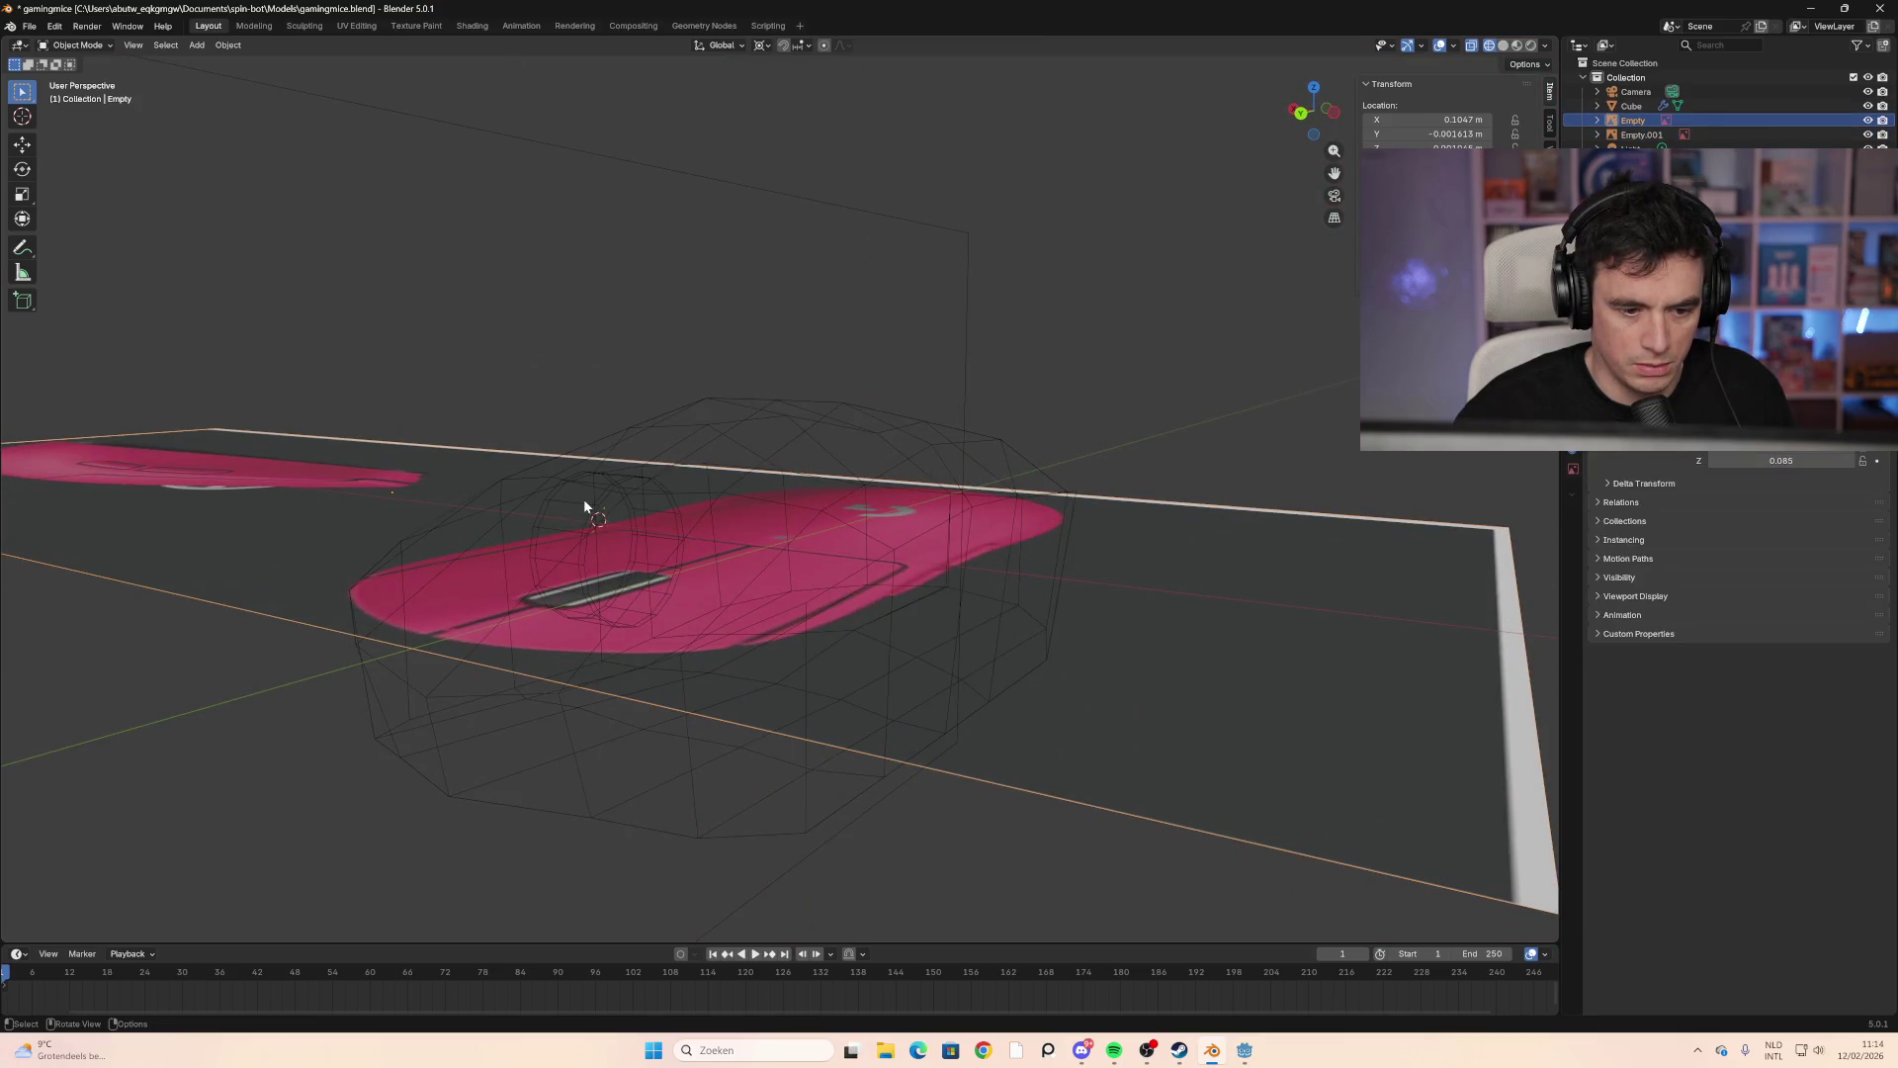
pyautogui.click(592, 540)
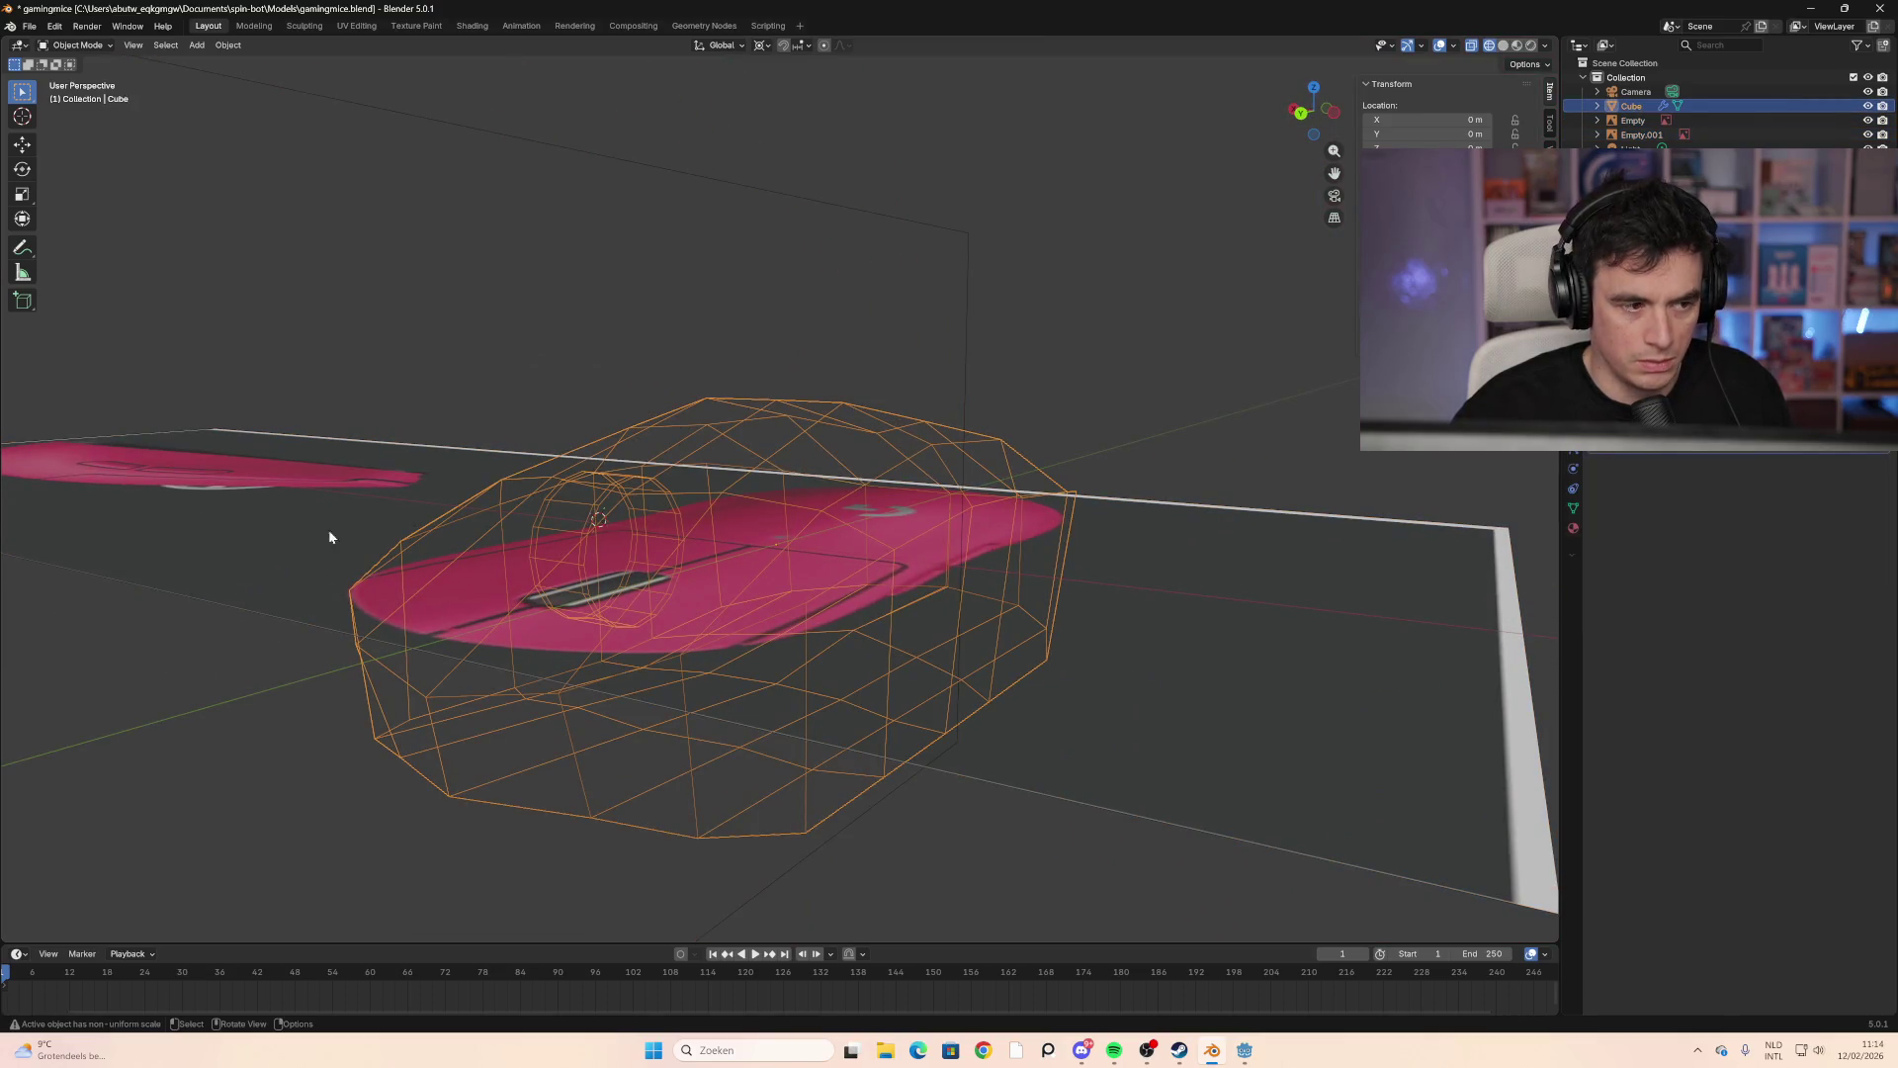
# Step: Check in Edit Mode that the wheel is part of the body, then return to Object Mode
pyautogui.press('Tab')
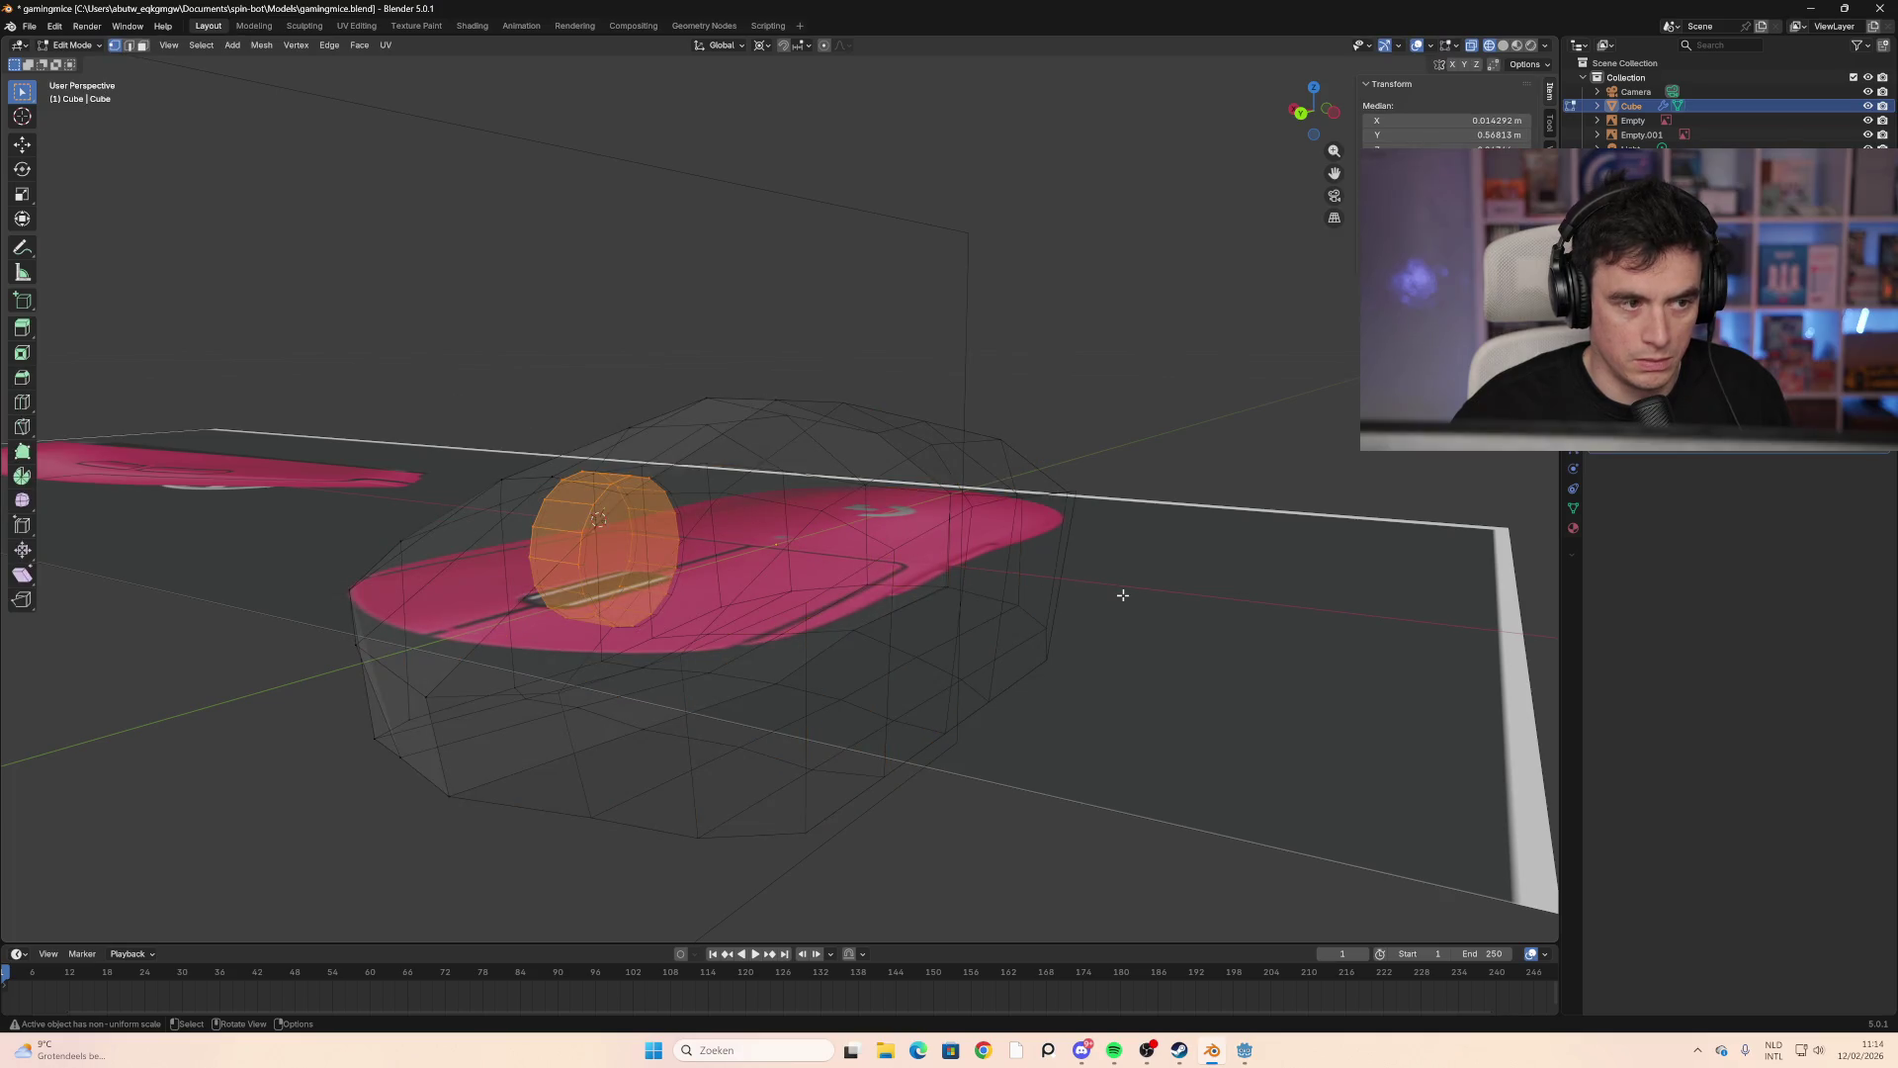
pyautogui.click(1131, 651)
pyautogui.click(803, 631)
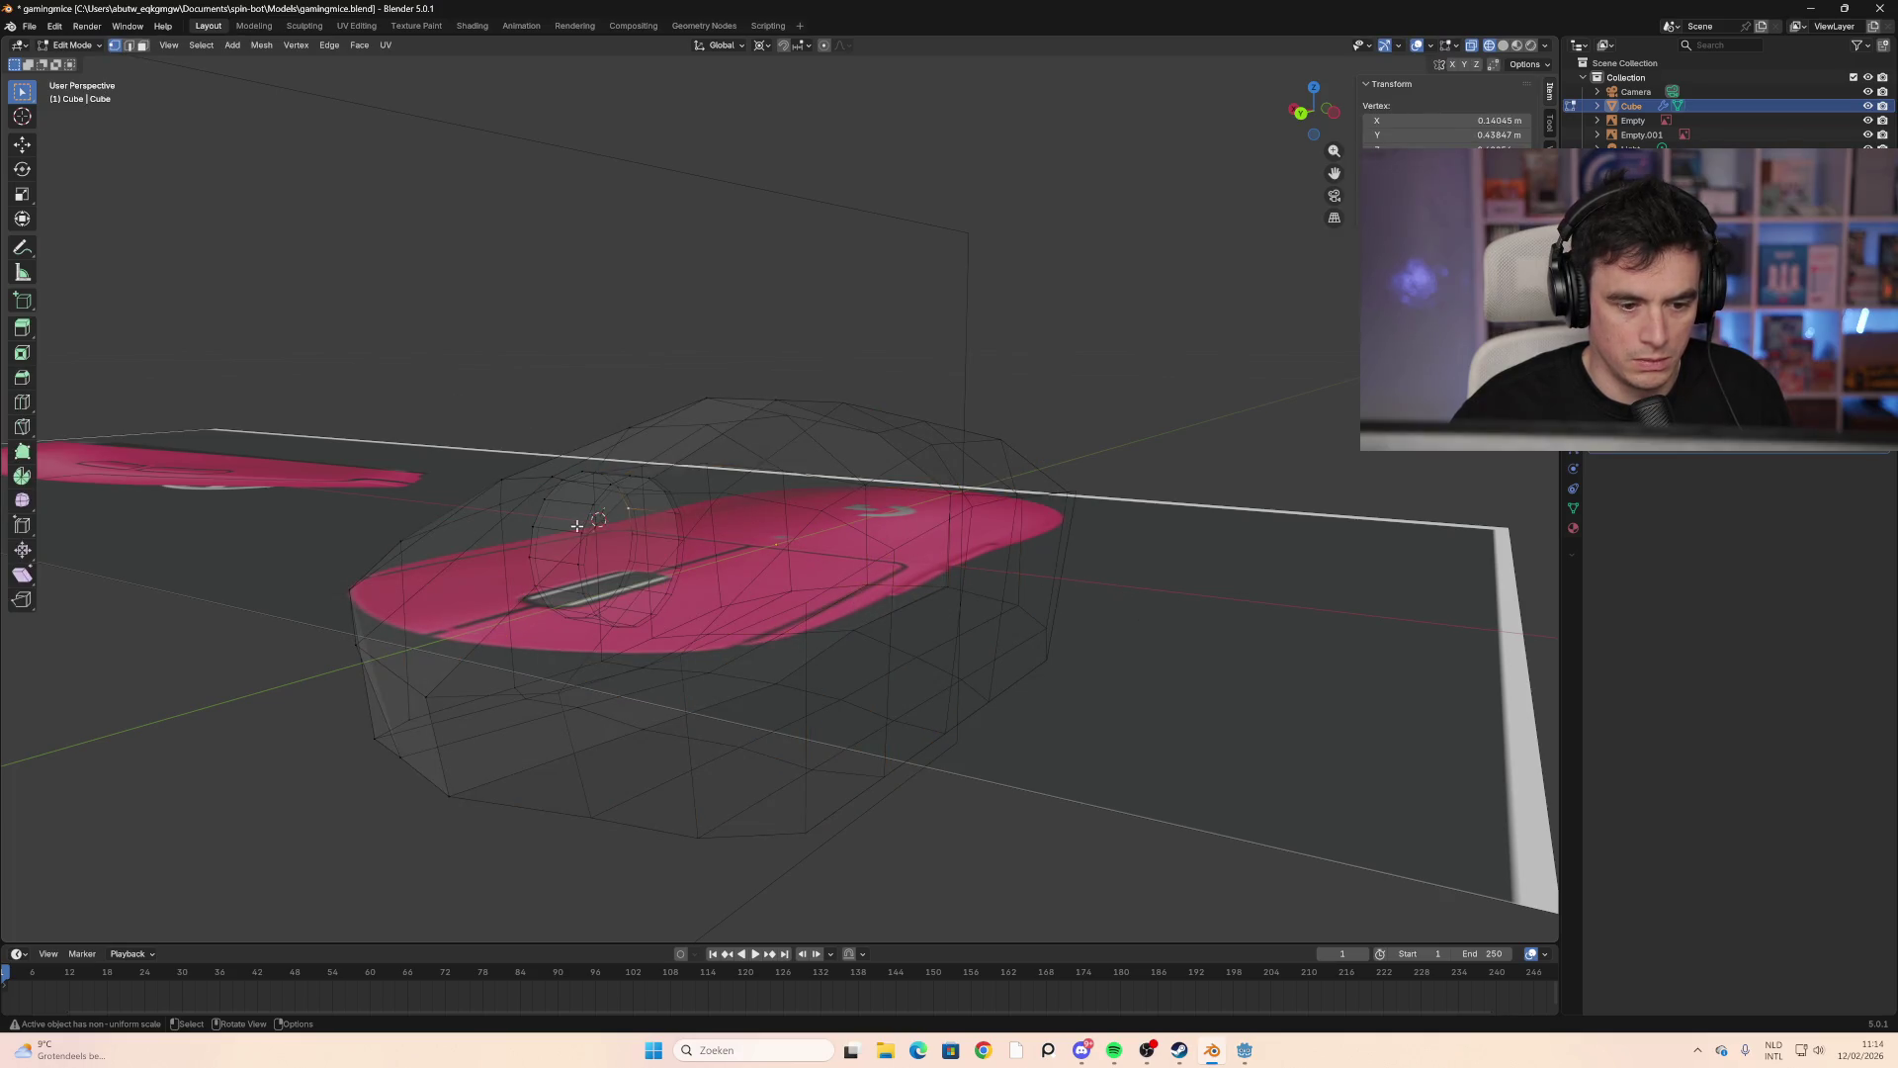
pyautogui.press('Tab')
# Step: Orbit around the mouse to compare it with the pink reference images
pyautogui.moveTo(735, 649); pyautogui.dragTo(853, 652, button='middle')
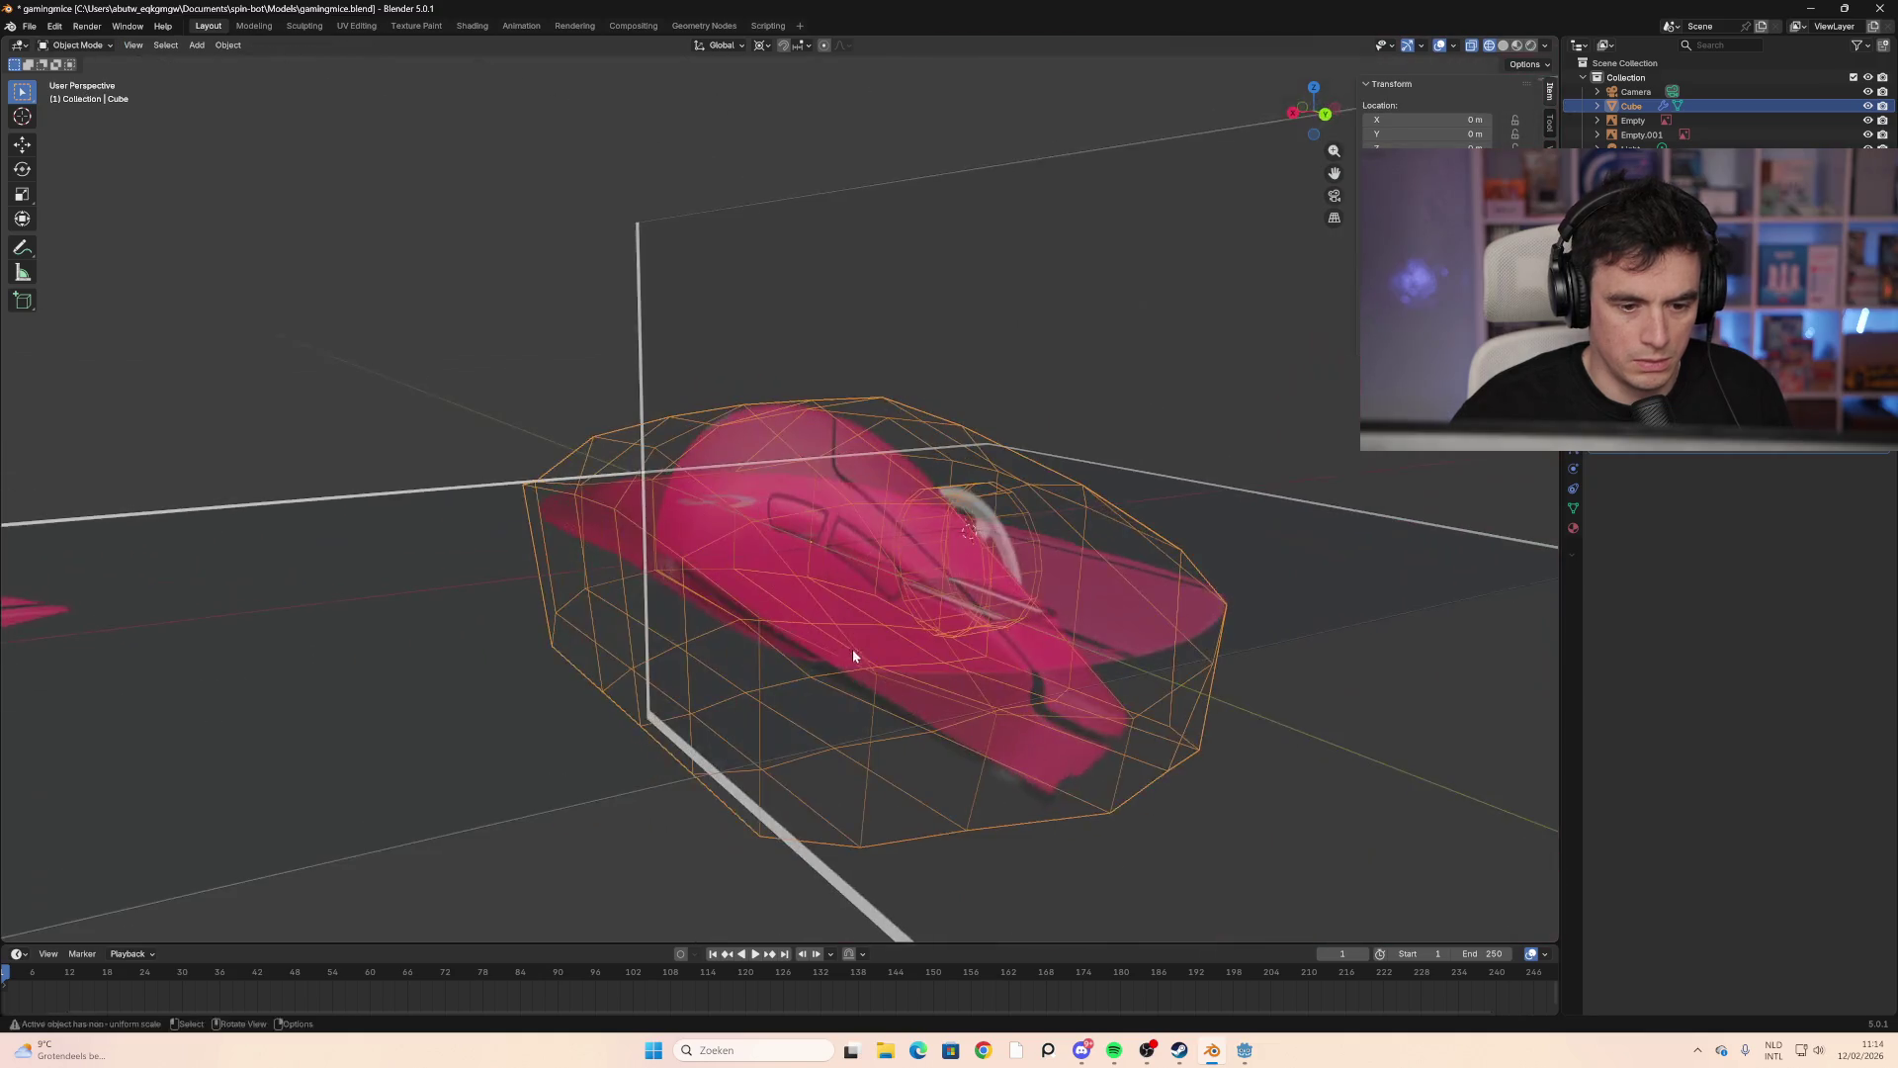
pyautogui.moveTo(1186, 552)
pyautogui.mouseDown(button='middle')
pyautogui.moveTo(982, 559)
pyautogui.moveTo(1056, 514)
pyautogui.moveTo(1161, 551)
pyautogui.moveTo(982, 517)
pyautogui.moveTo(508, 491)
pyautogui.moveTo(410, 547)
pyautogui.moveTo(601, 589)
pyautogui.moveTo(558, 525)
pyautogui.moveTo(467, 547)
pyautogui.moveTo(497, 534)
pyautogui.mouseUp(button='middle')
pyautogui.click(412, 541)
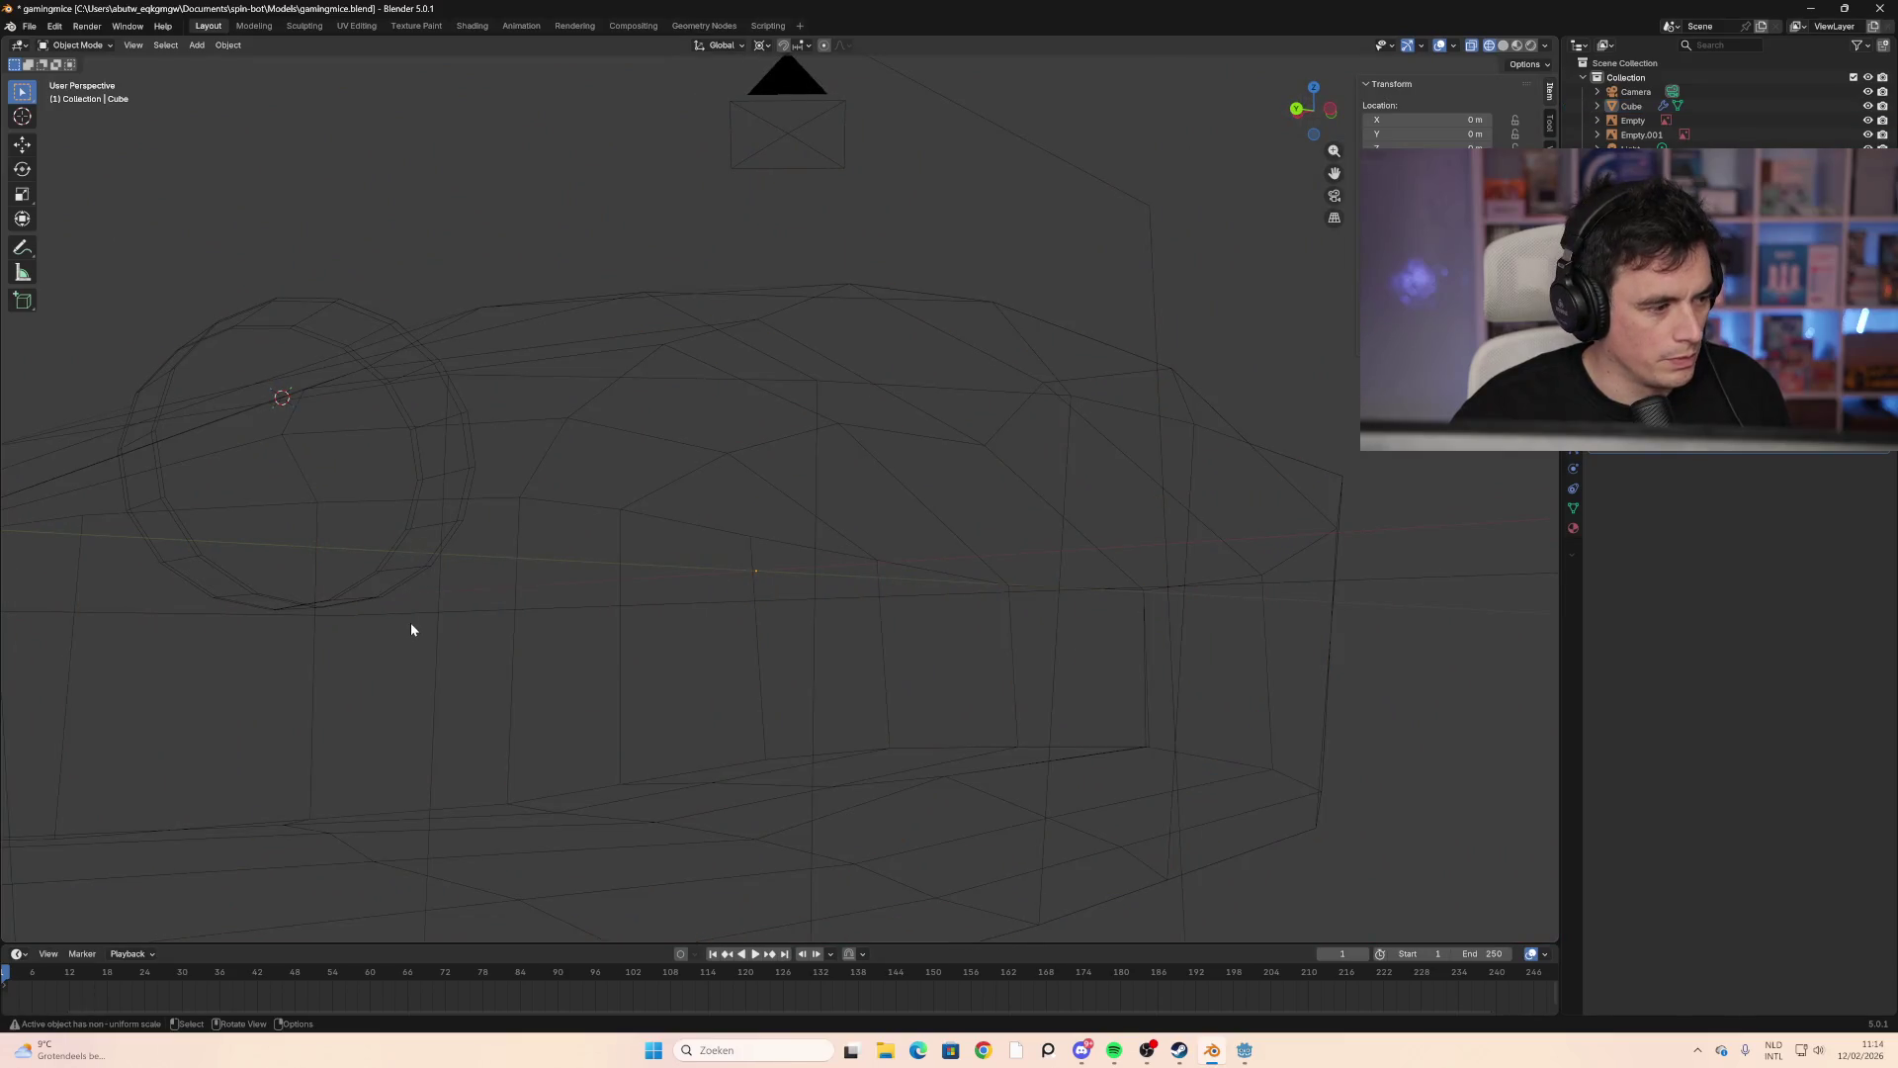
pyautogui.moveTo(413, 631)
pyautogui.mouseDown(button='middle')
pyautogui.moveTo(576, 686)
pyautogui.moveTo(560, 695)
pyautogui.moveTo(560, 676)
pyautogui.mouseUp(button='middle')
pyautogui.scroll(-2, 560, 676)
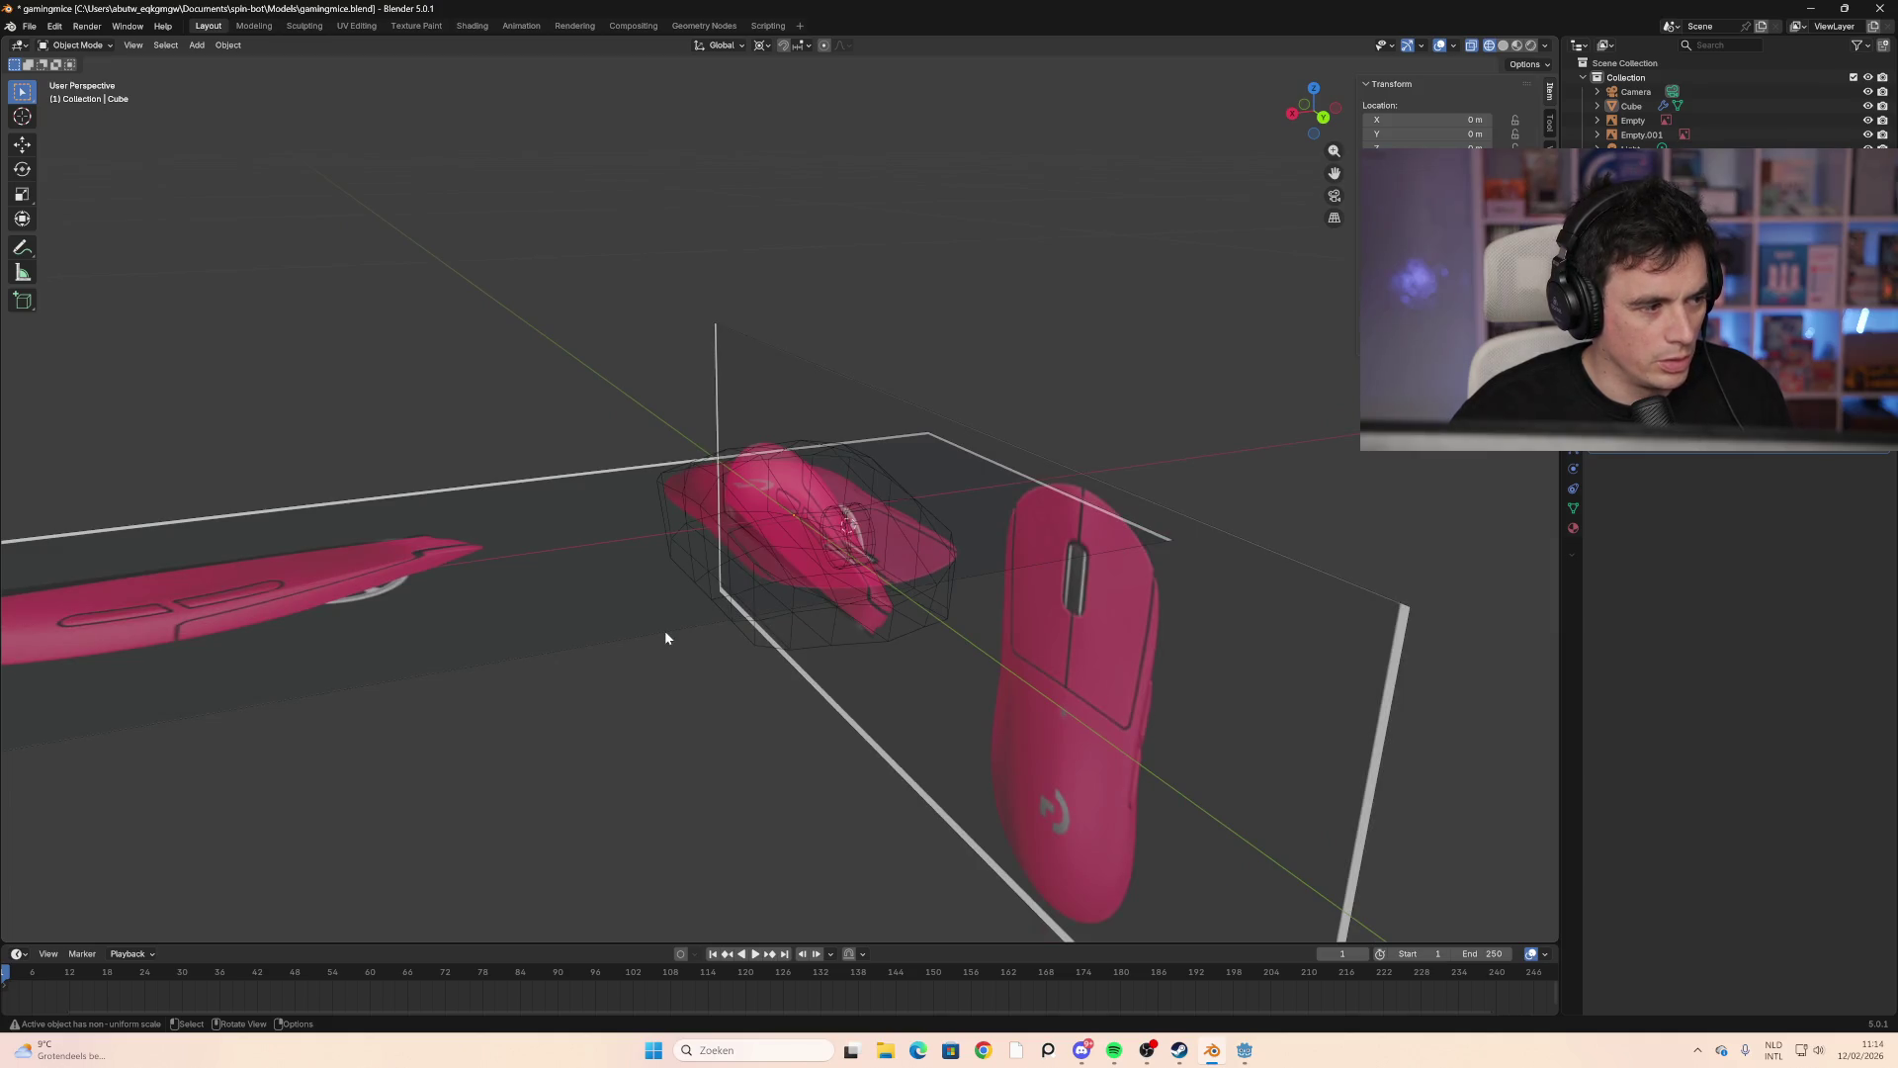
pyautogui.moveTo(939, 615)
pyautogui.mouseDown(button='middle')
pyautogui.moveTo(945, 599)
pyautogui.moveTo(993, 631)
pyautogui.moveTo(945, 637)
pyautogui.moveTo(995, 590)
pyautogui.mouseUp(button='middle')
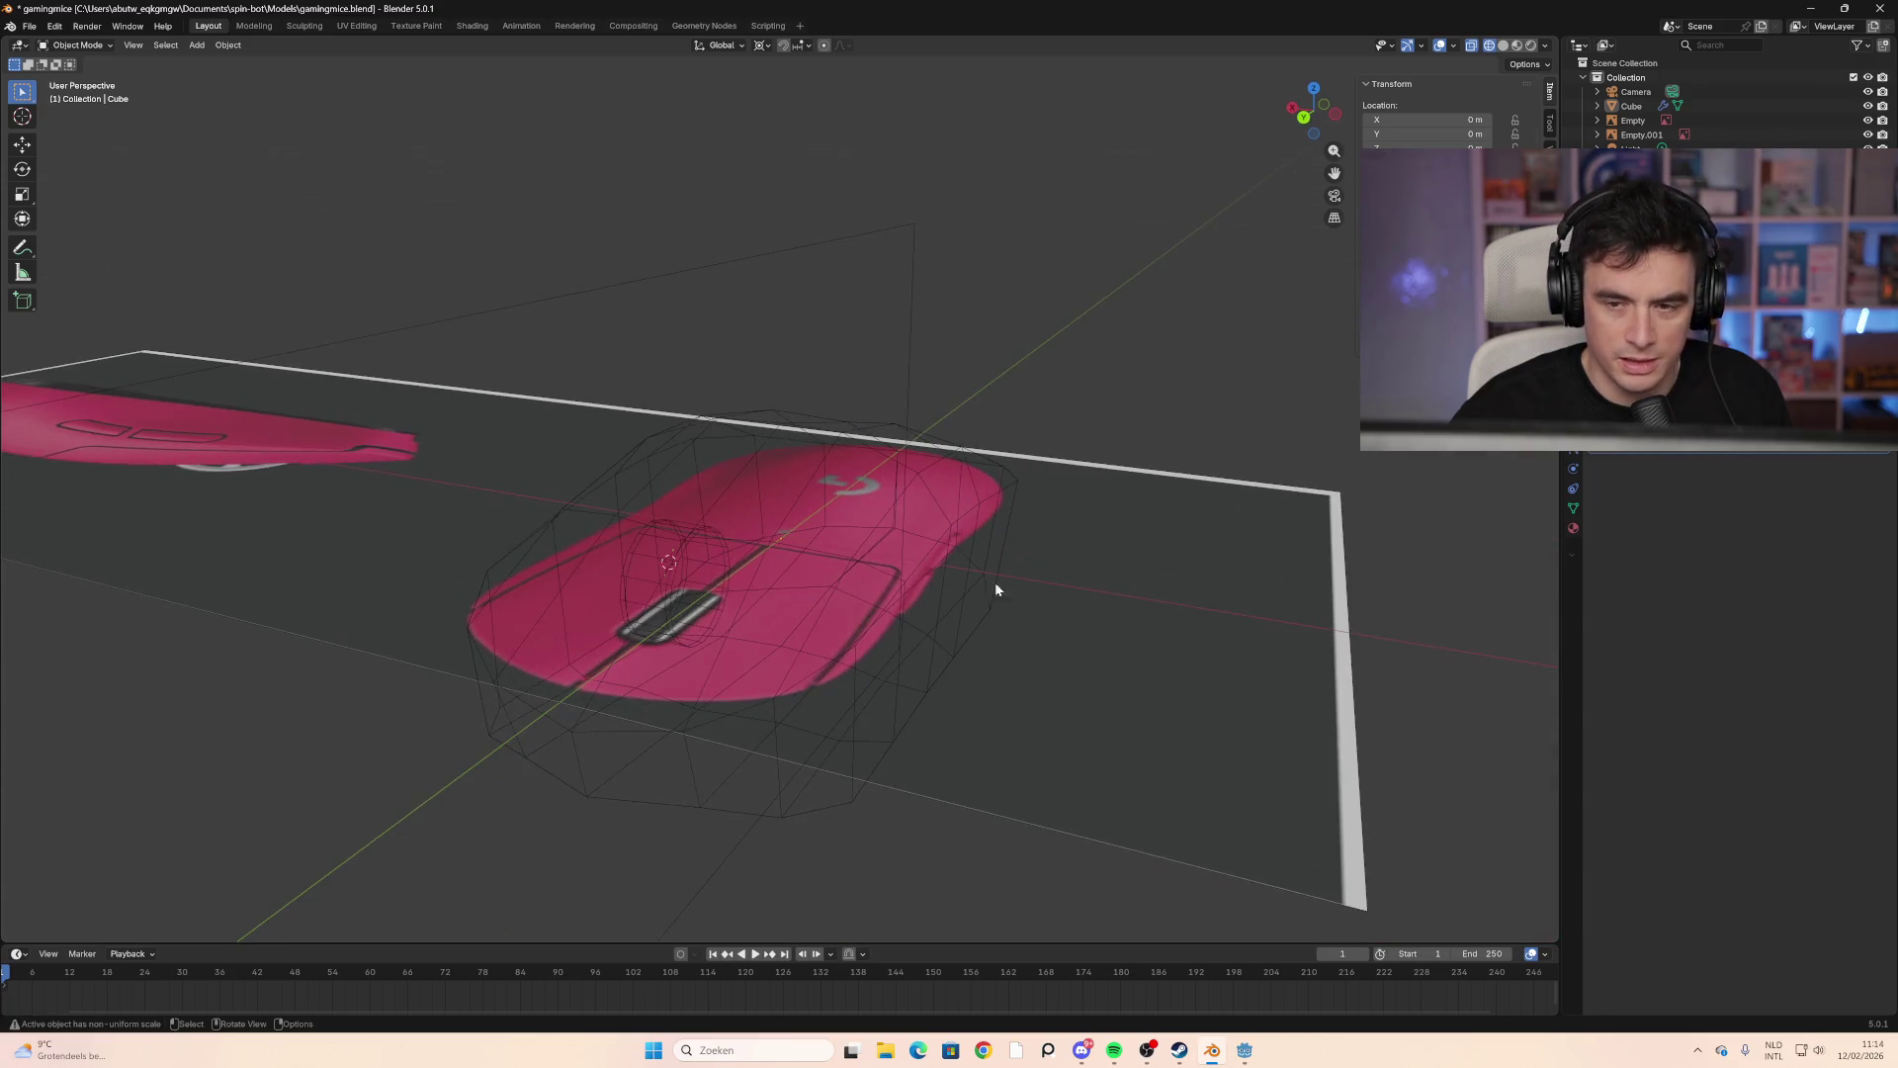
# Step: Return to Solid shading, select the mouse body, and inspect the wheel inside it
pyautogui.click(1501, 47)
pyautogui.moveTo(843, 694)
pyautogui.mouseDown(button='middle')
pyautogui.moveTo(1025, 686)
pyautogui.moveTo(797, 686)
pyautogui.moveTo(915, 679)
pyautogui.mouseUp(button='middle')
pyautogui.click(773, 528)
pyautogui.scroll(5, 785, 548)
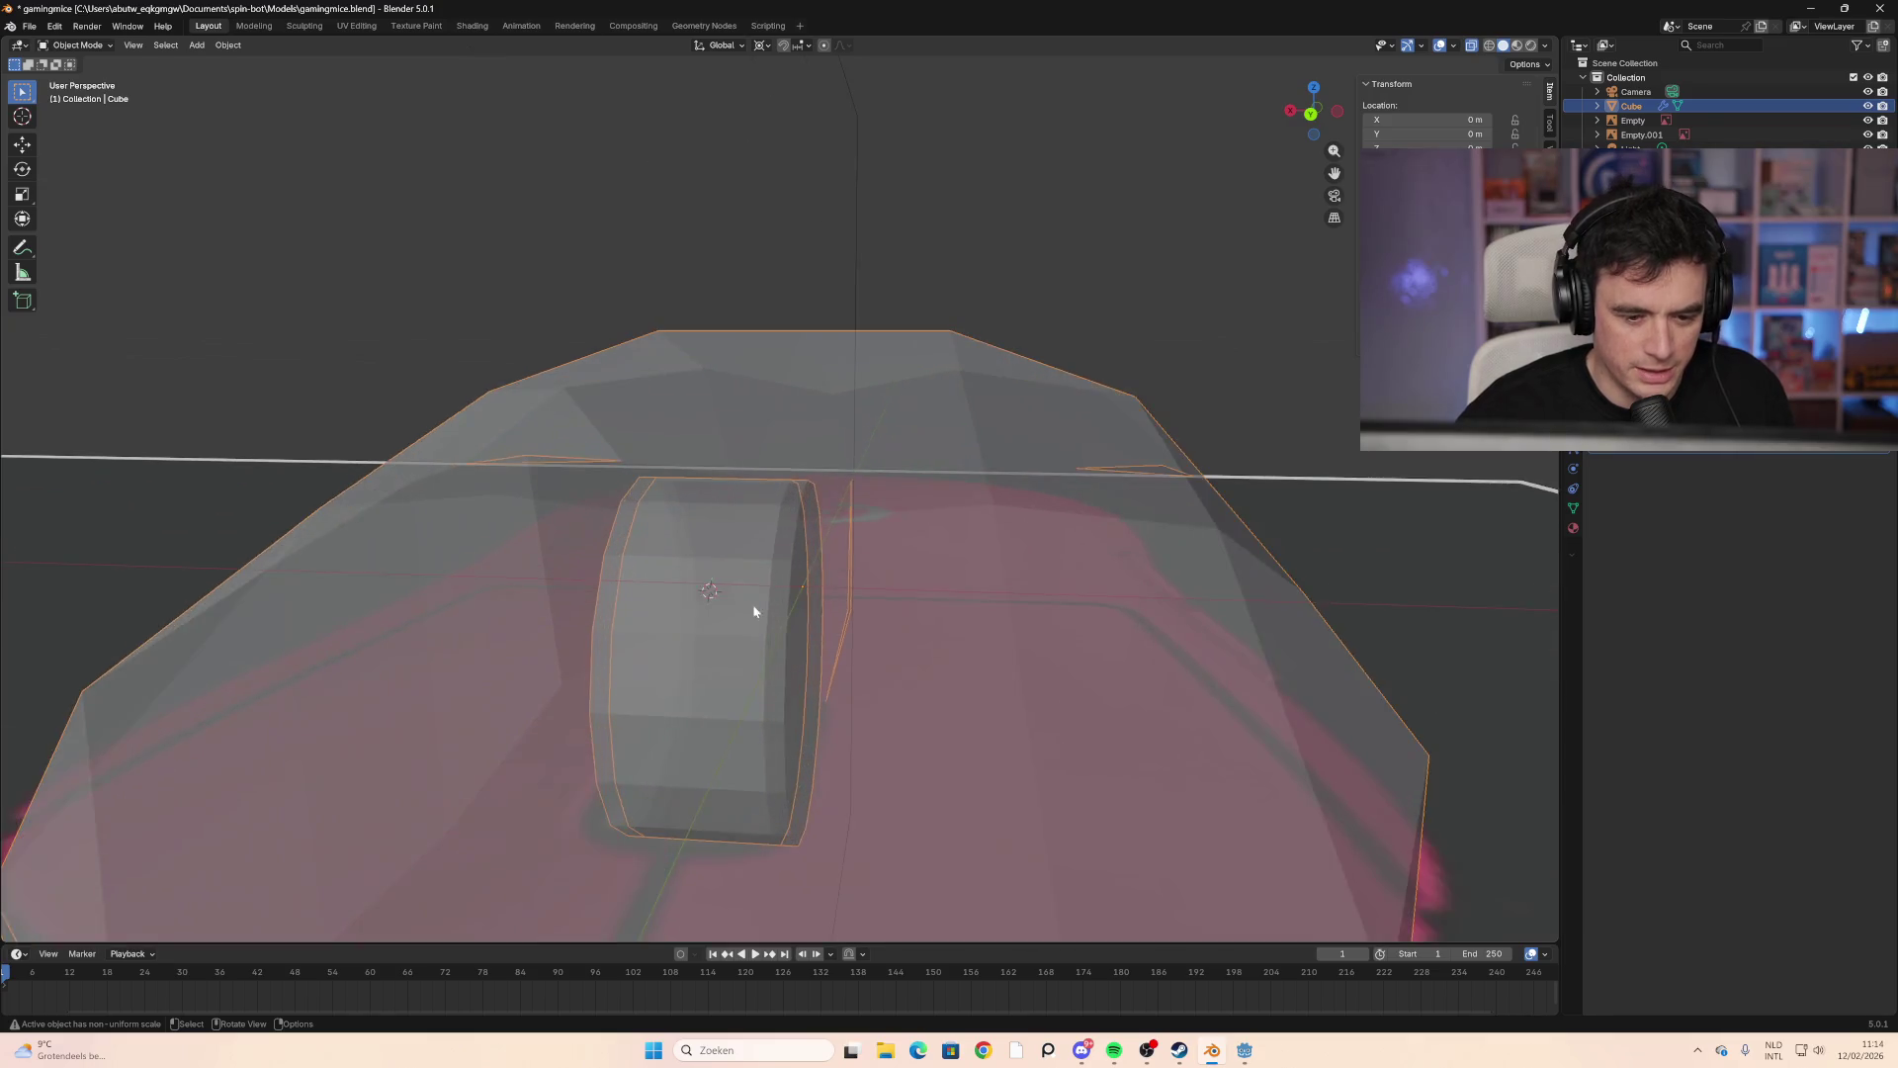
pyautogui.moveTo(754, 614)
pyautogui.mouseDown(button='middle')
pyautogui.moveTo(669, 614)
pyautogui.moveTo(797, 636)
pyautogui.moveTo(776, 695)
pyautogui.mouseUp(button='middle')
pyautogui.scroll(-3, 791, 690)
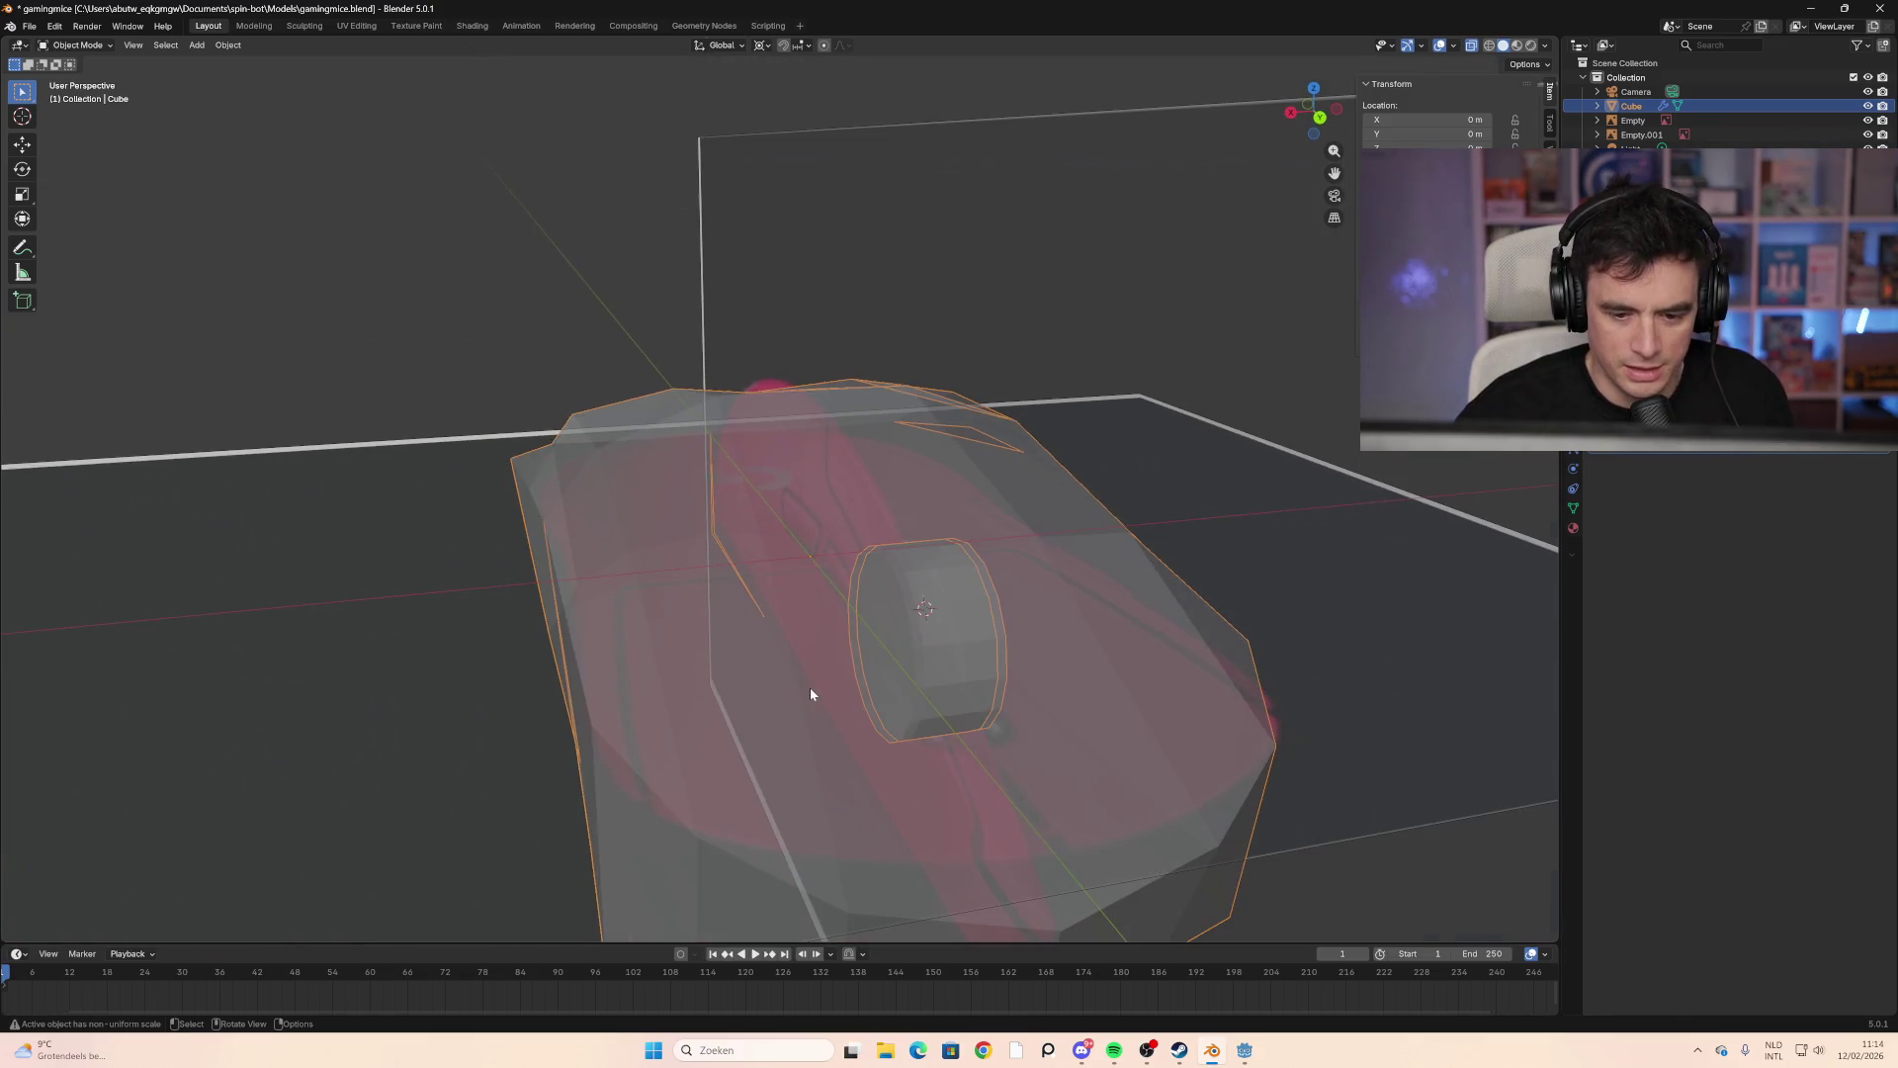
pyautogui.scroll(2, 900, 633)
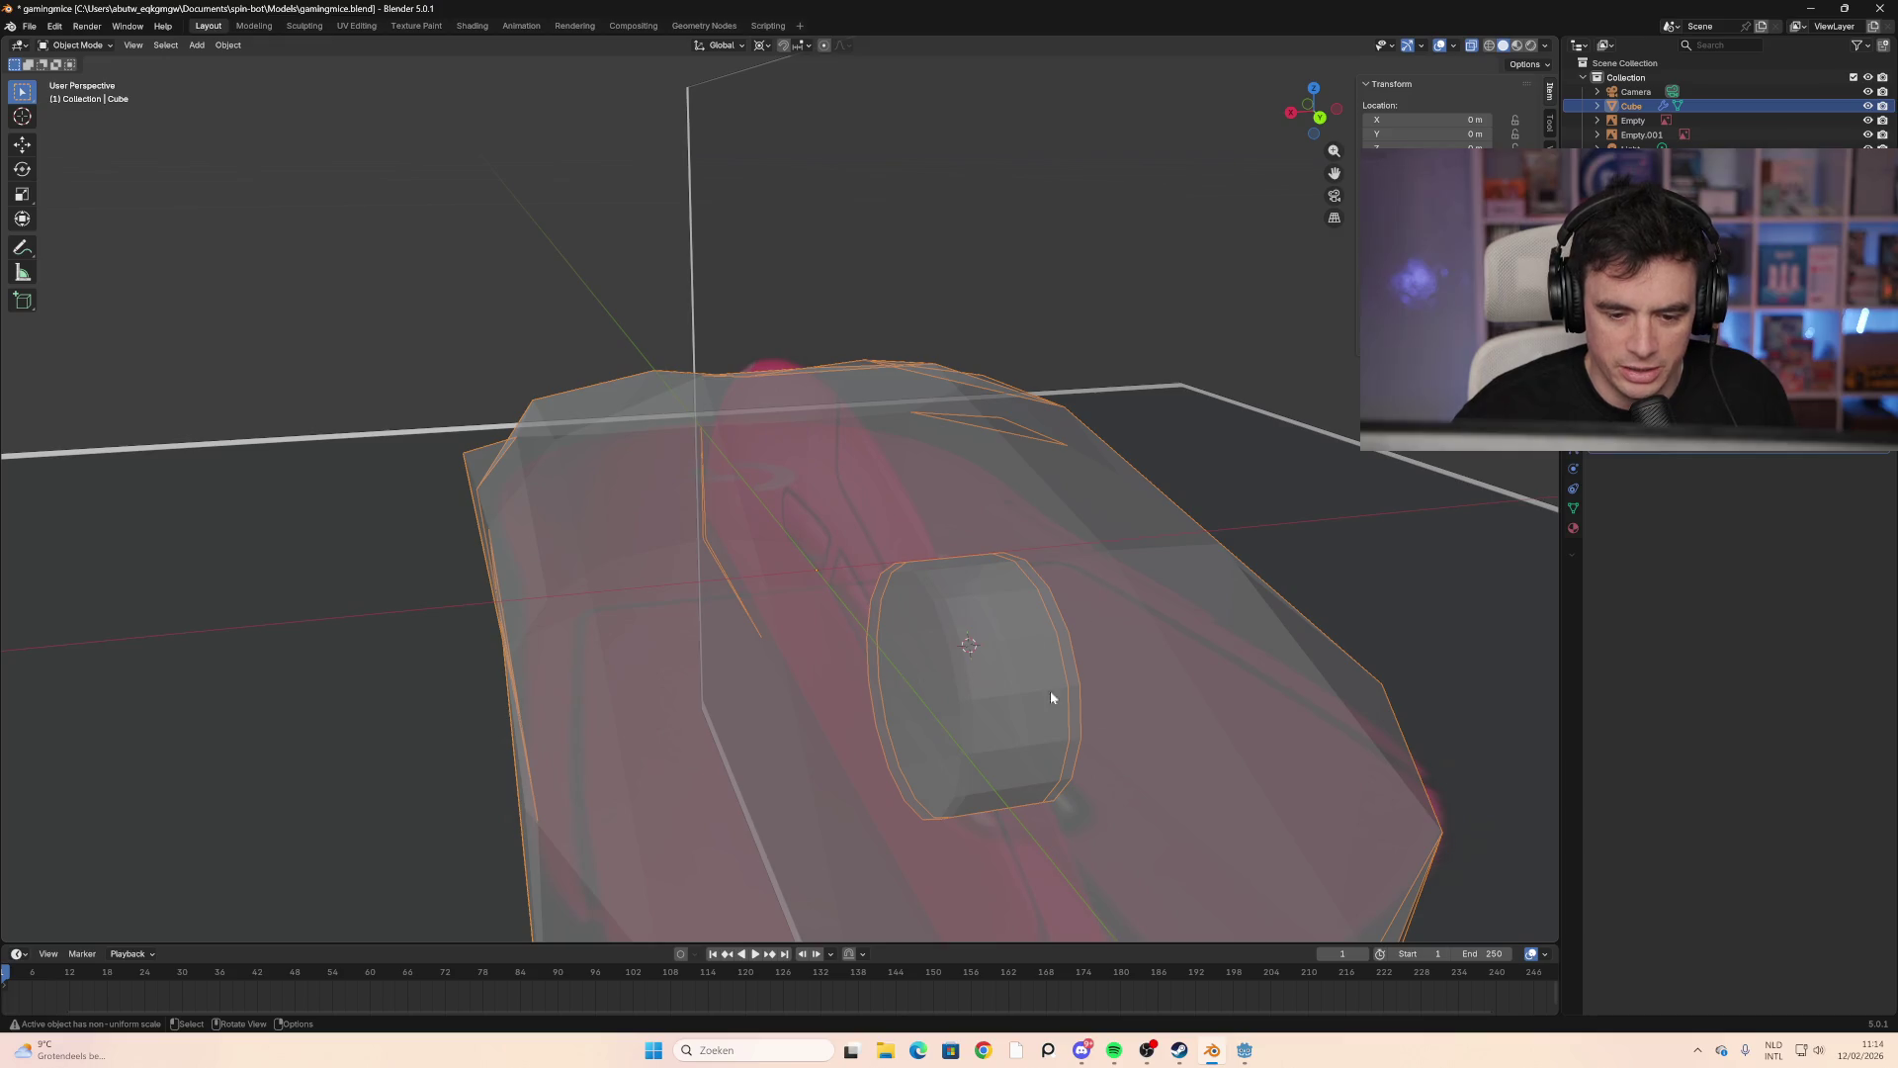
pyautogui.moveTo(1050, 697); pyautogui.dragTo(1117, 593, button='middle')
pyautogui.moveTo(1275, 453)
pyautogui.mouseDown(button='middle')
pyautogui.moveTo(999, 513)
pyautogui.moveTo(1048, 475)
pyautogui.mouseUp(button='middle')
# Step: Open the mouse body's context menu, then the interaction mode dropdown
pyautogui.rightClick(512, 527)
pyautogui.moveTo(500, 532)
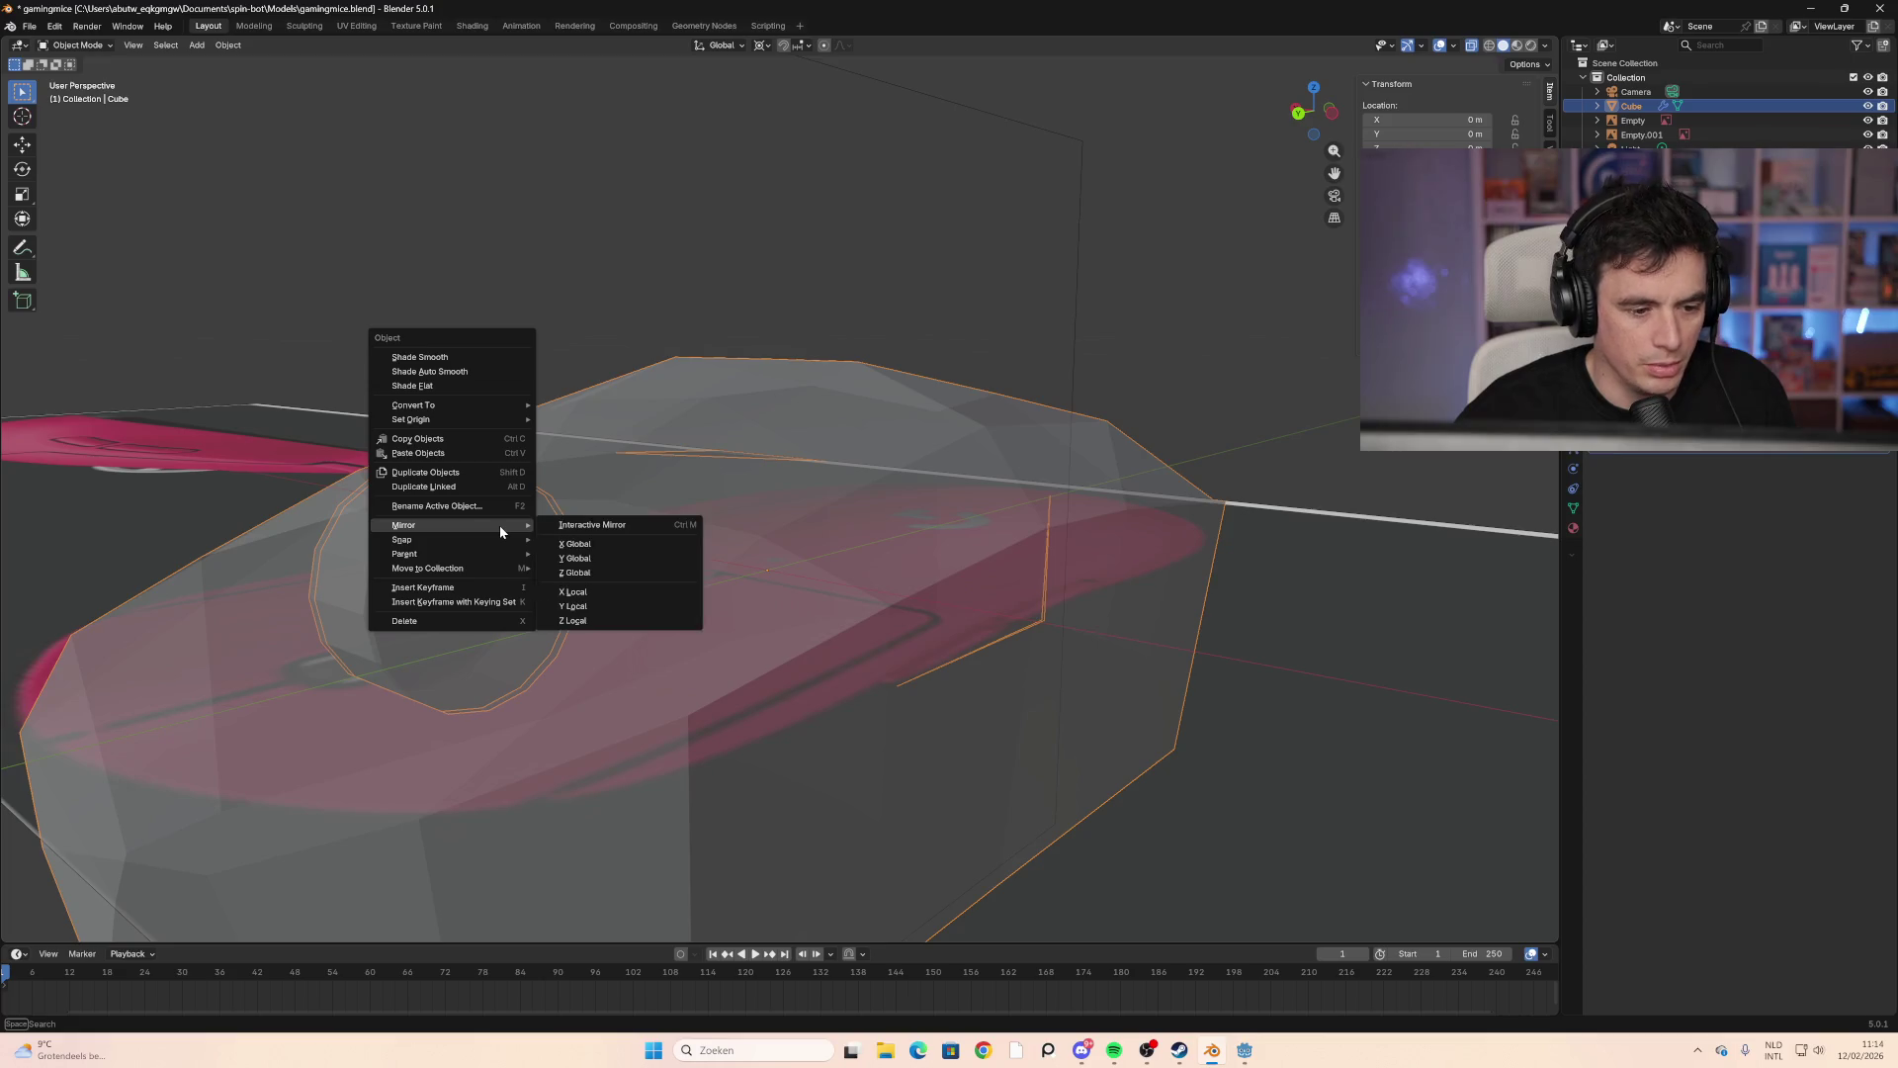
pyautogui.moveTo(489, 572)
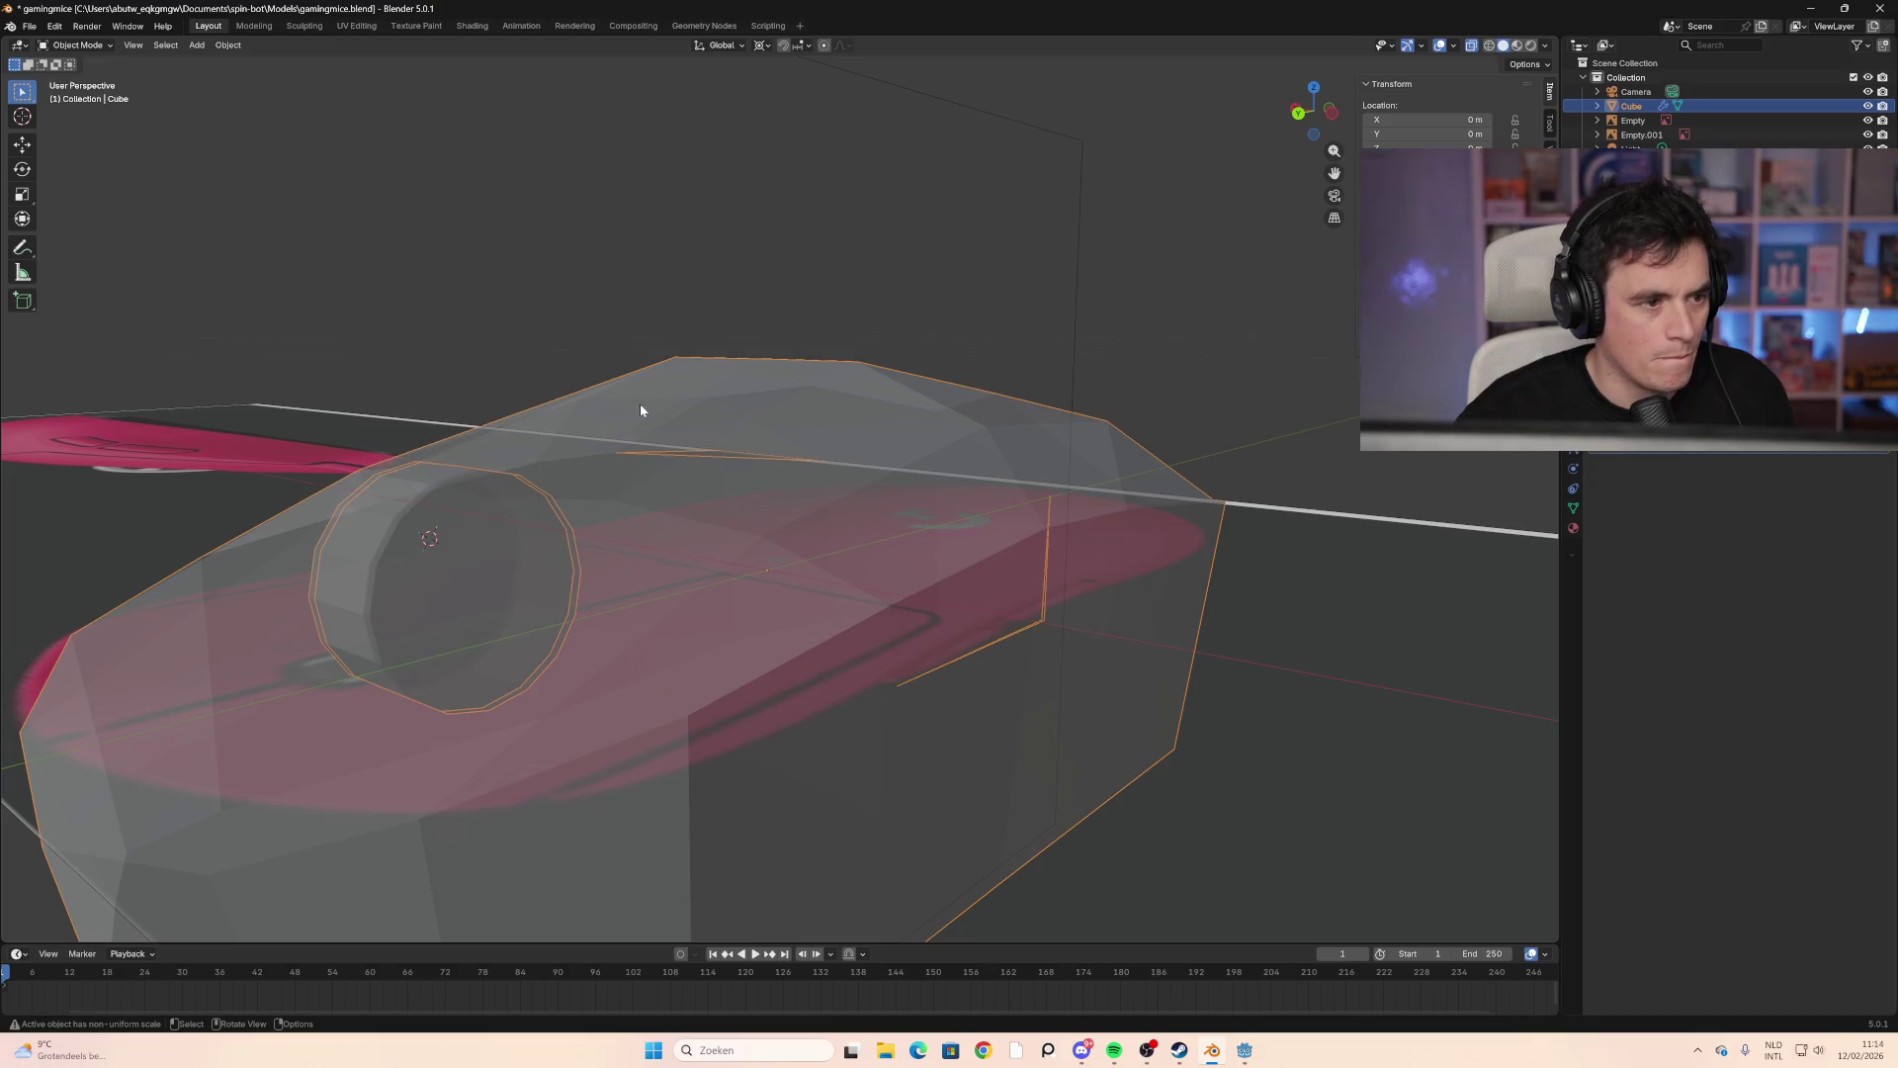
pyautogui.click(94, 46)
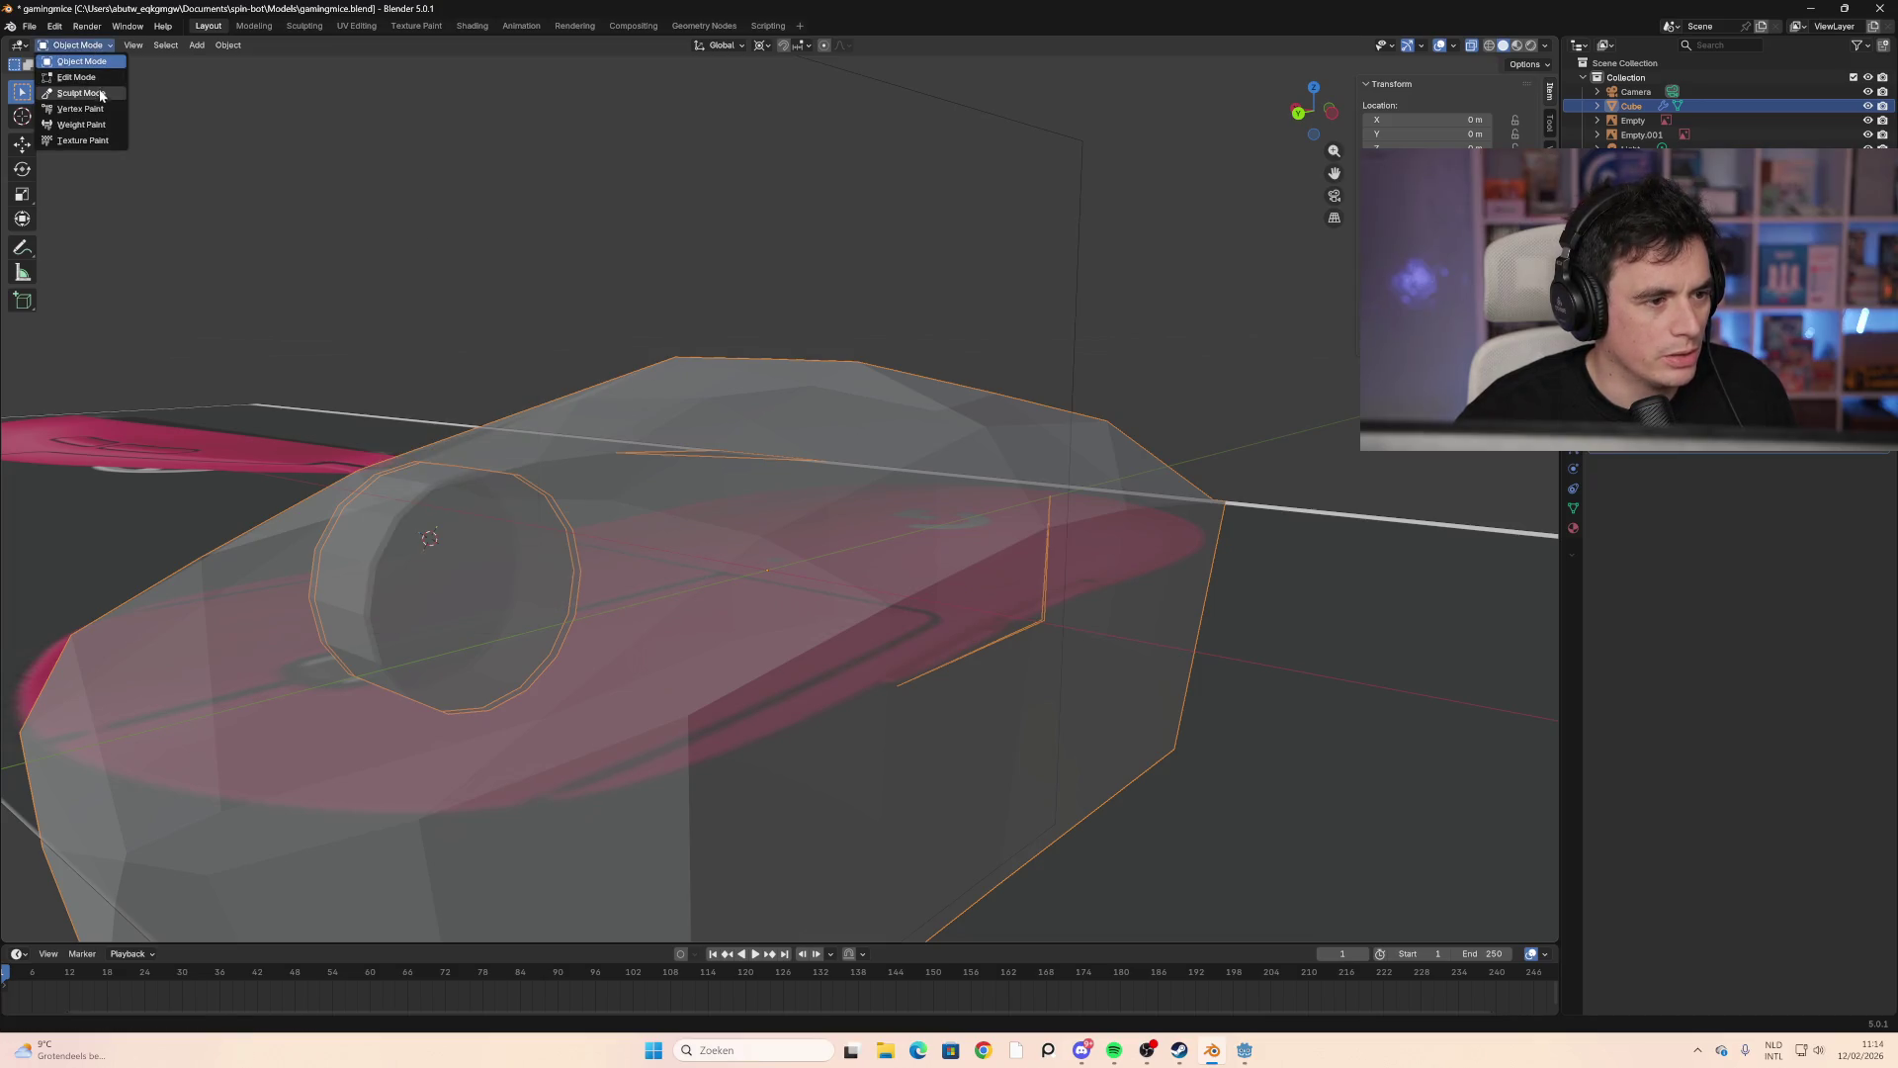
# Step: Switch to Edit Mode, select the wheel cap vertices, then select the whole mesh
pyautogui.click(99, 79)
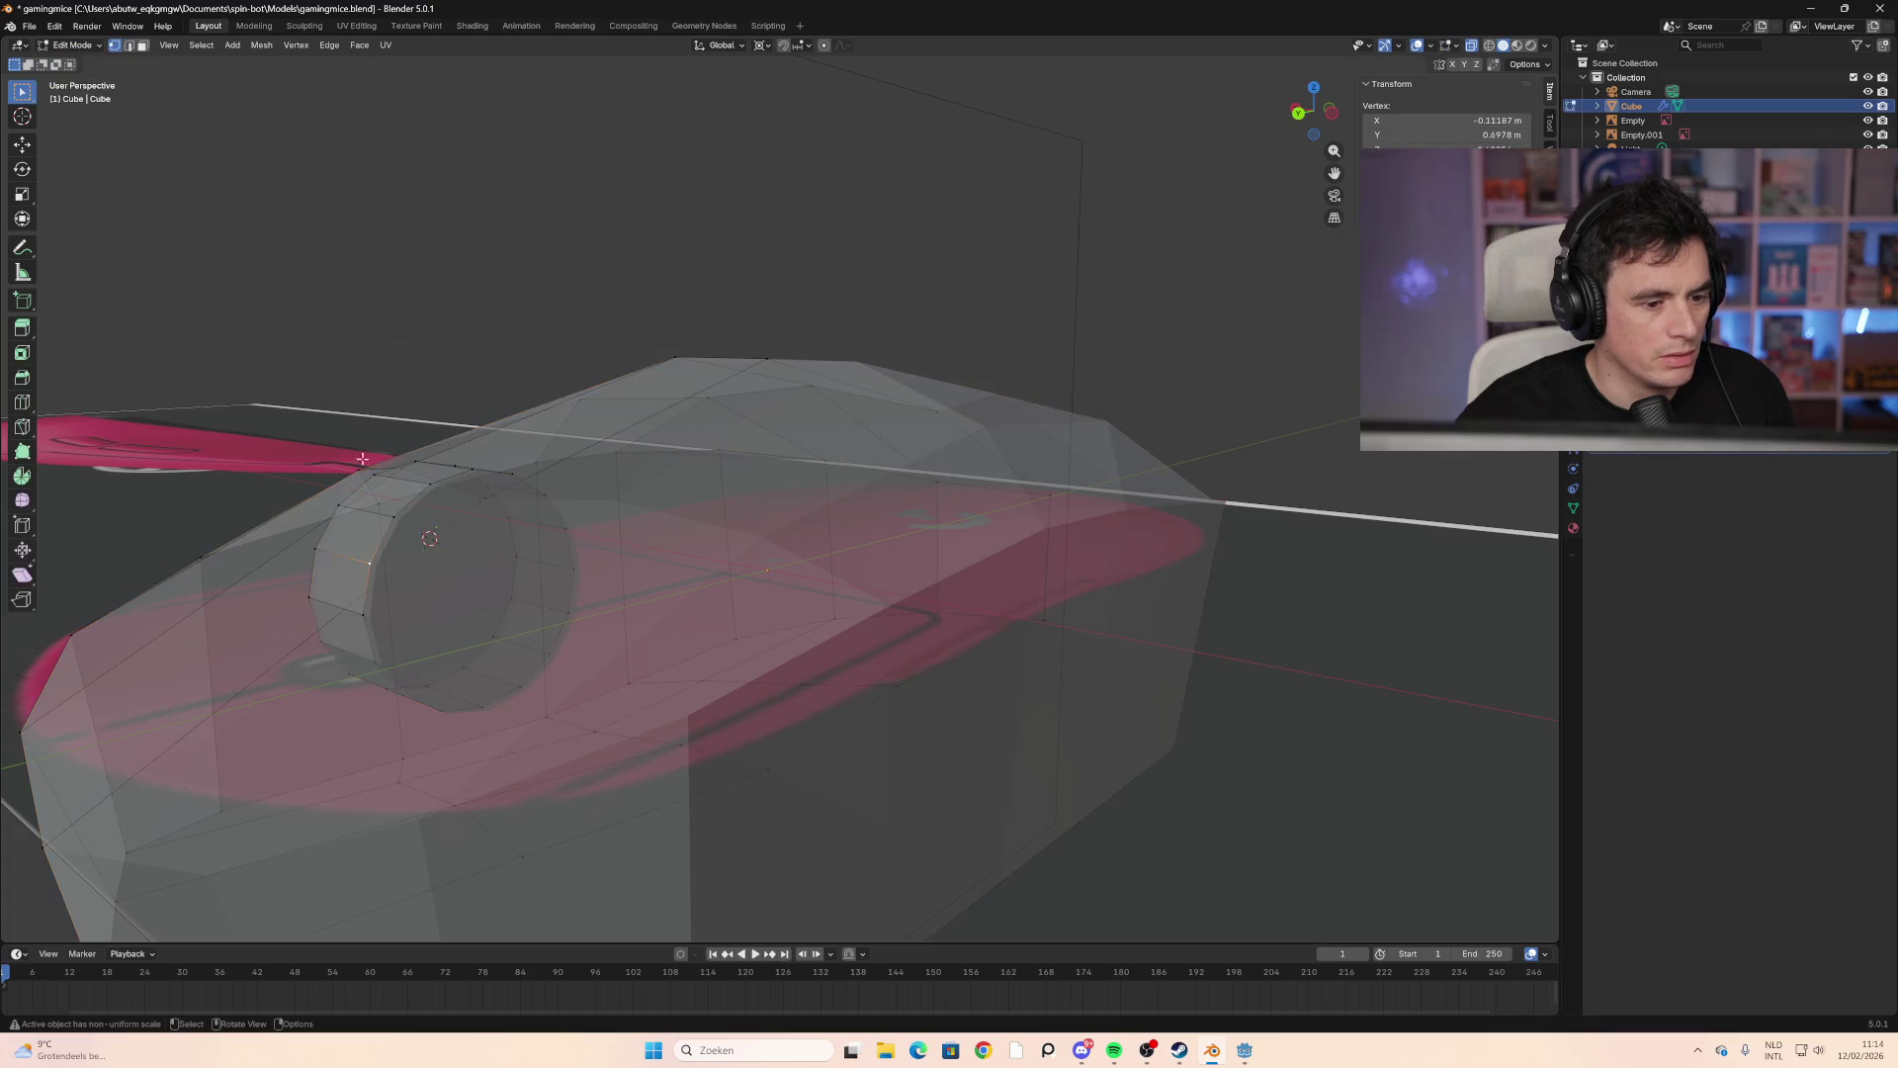
pyautogui.moveTo(650, 464); pyautogui.dragTo(269, 697)
pyautogui.click(427, 686)
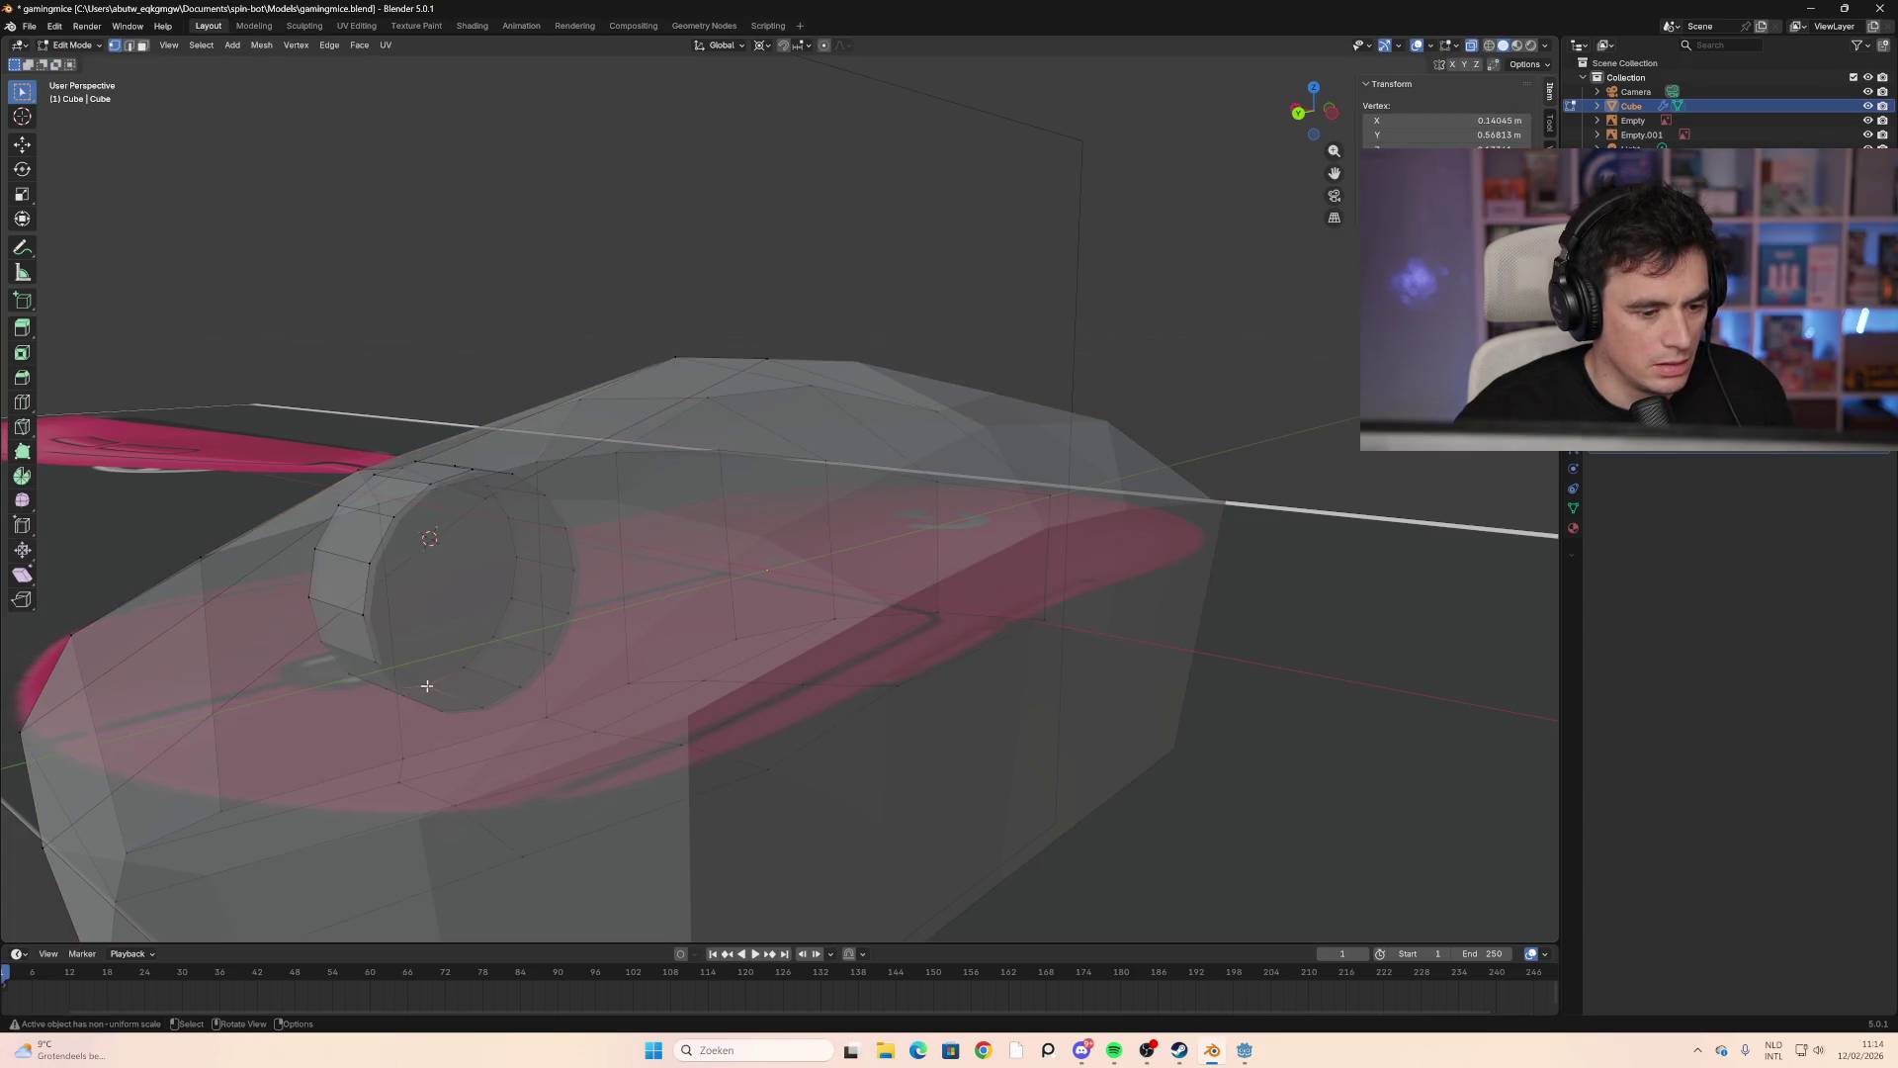
pyautogui.click(519, 603)
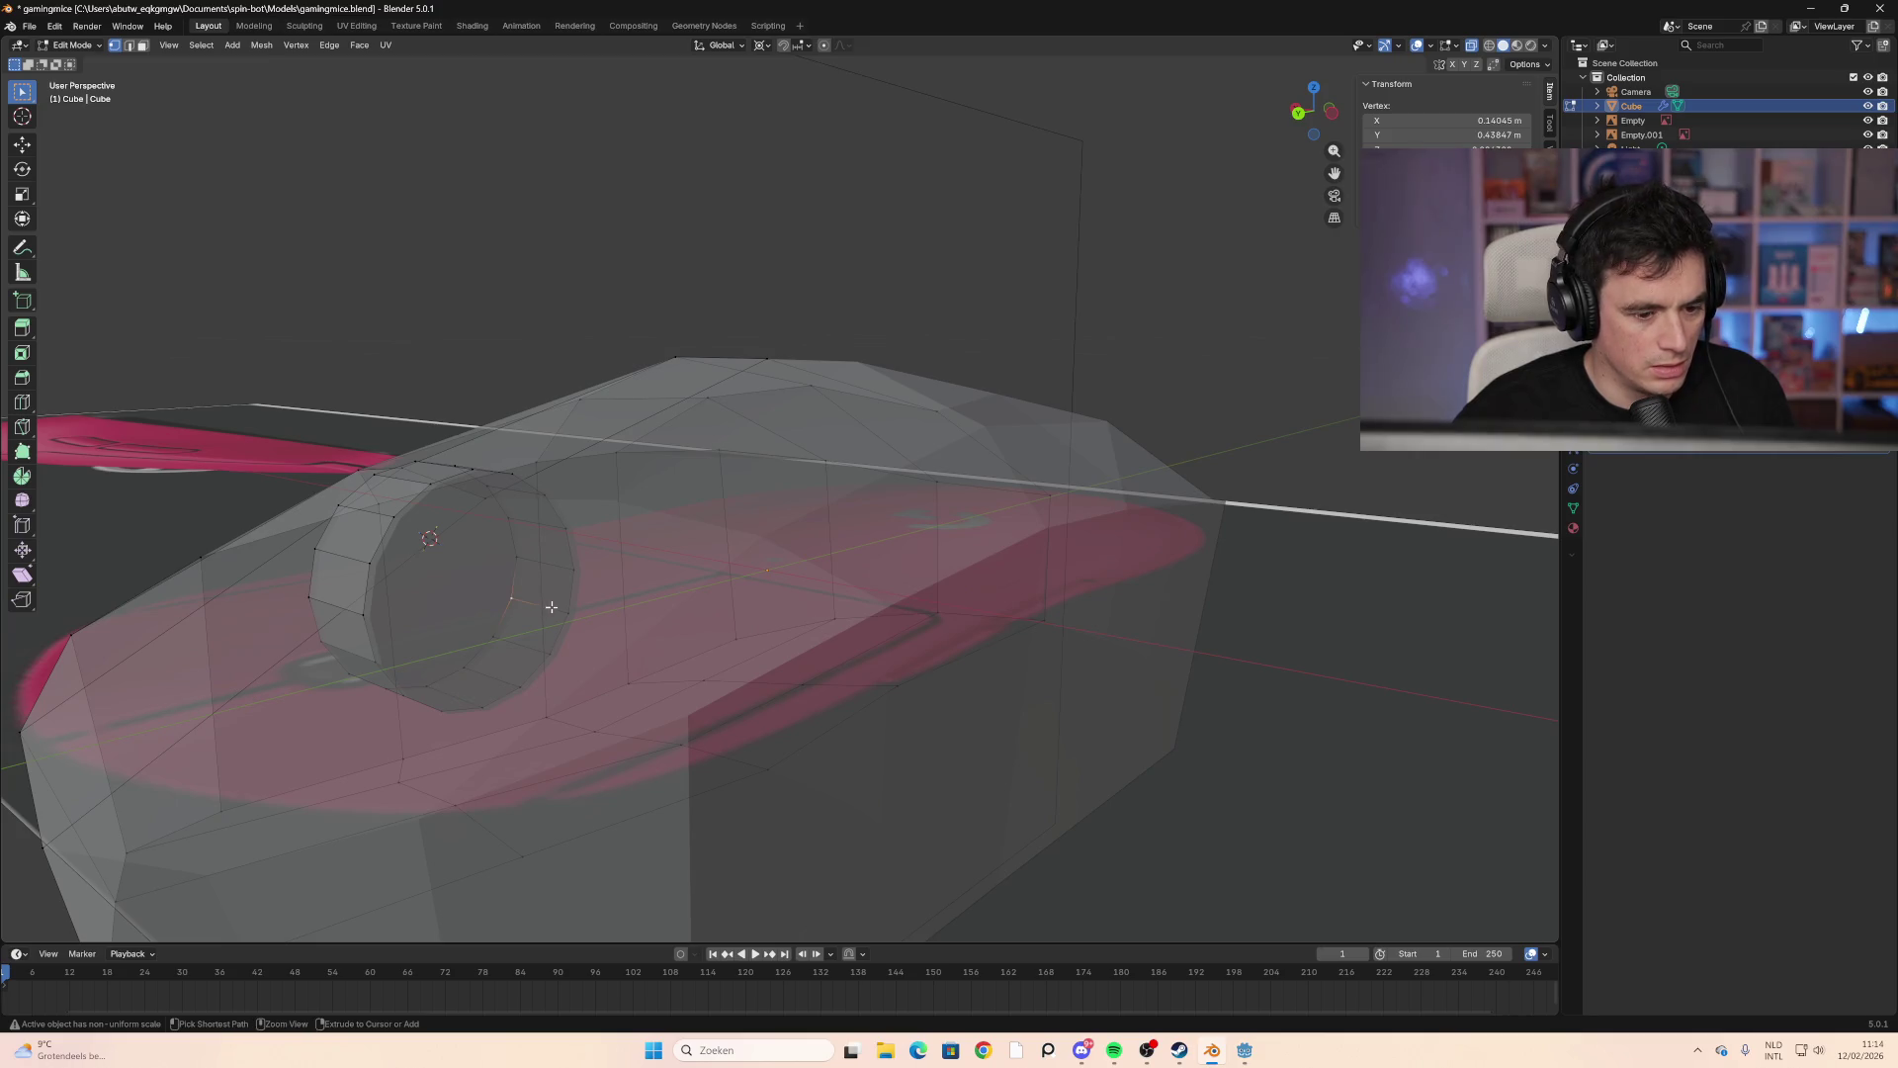
pyautogui.press('a')
pyautogui.moveTo(542, 605); pyautogui.dragTo(788, 584, button='middle')
# Step: Connect the selected vertices with new edges; a repeat with J fails and is cancelled
pyautogui.rightClick(798, 590)
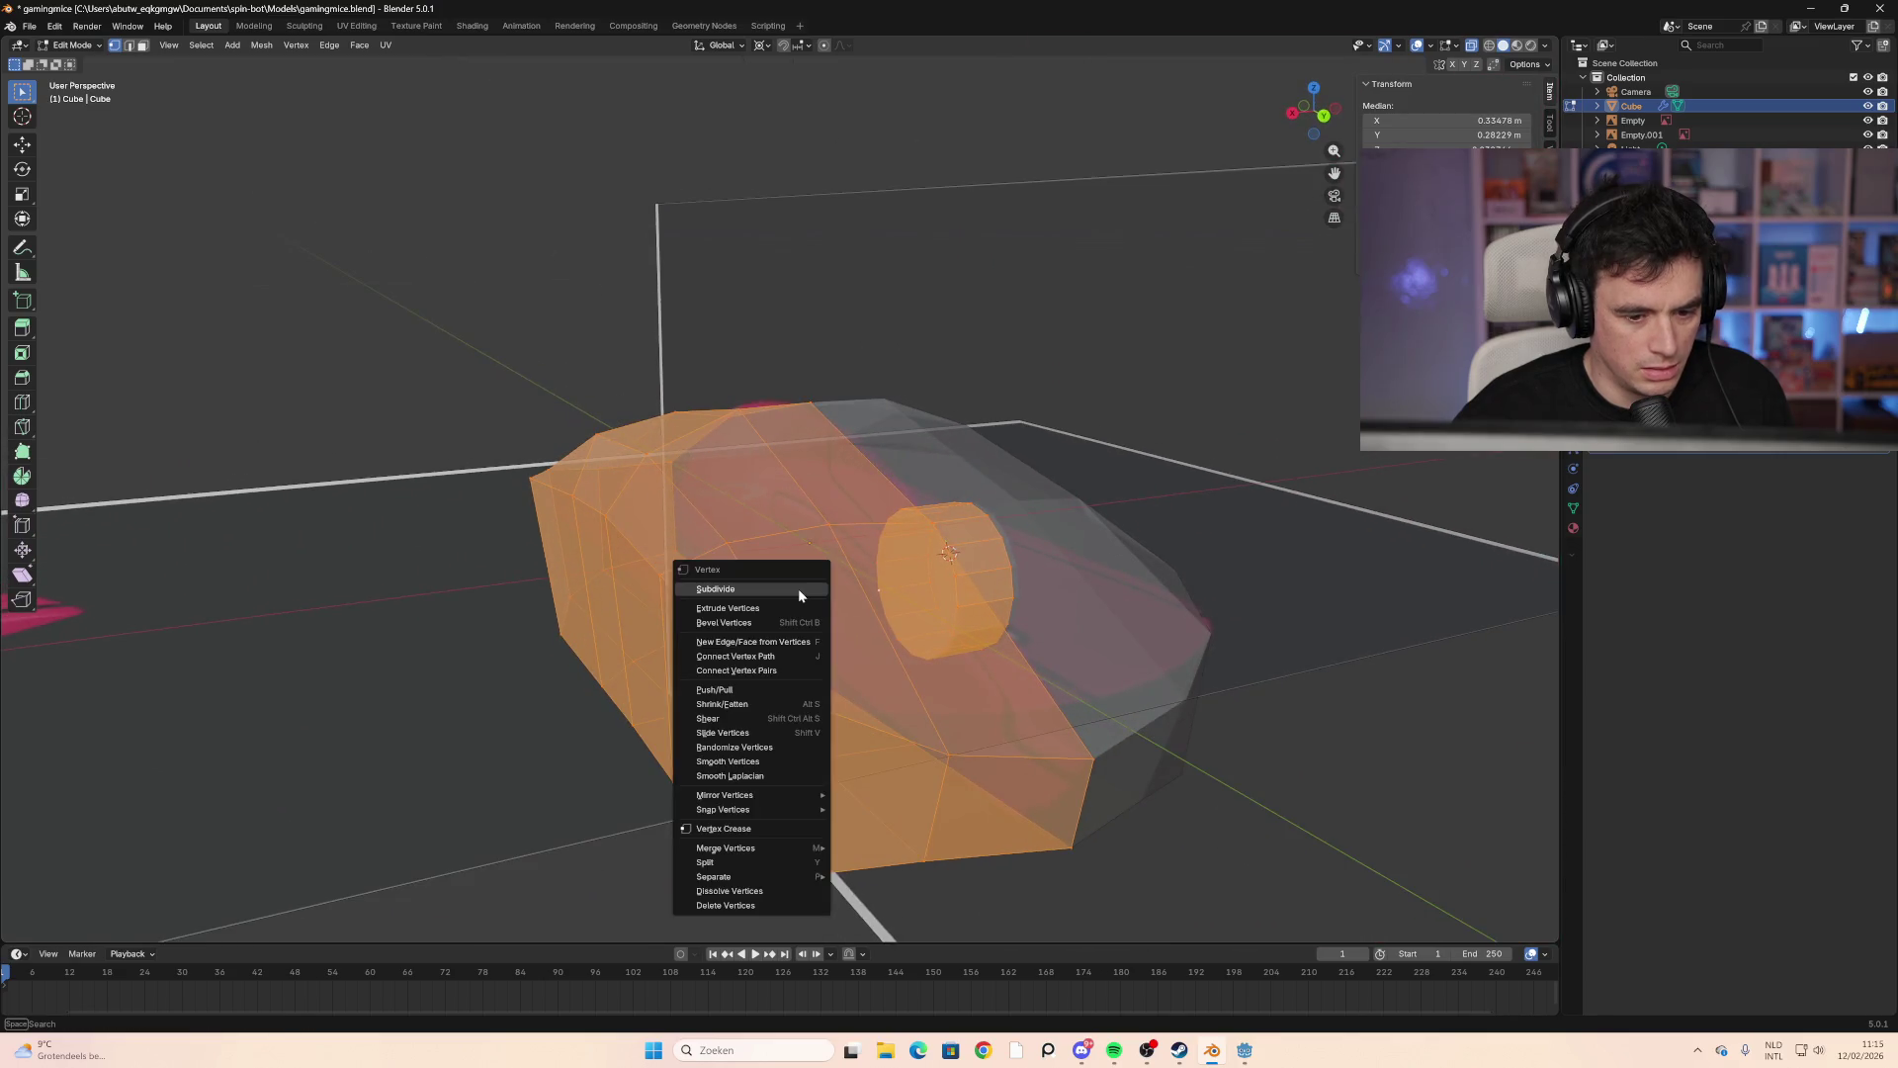
pyautogui.click(814, 656)
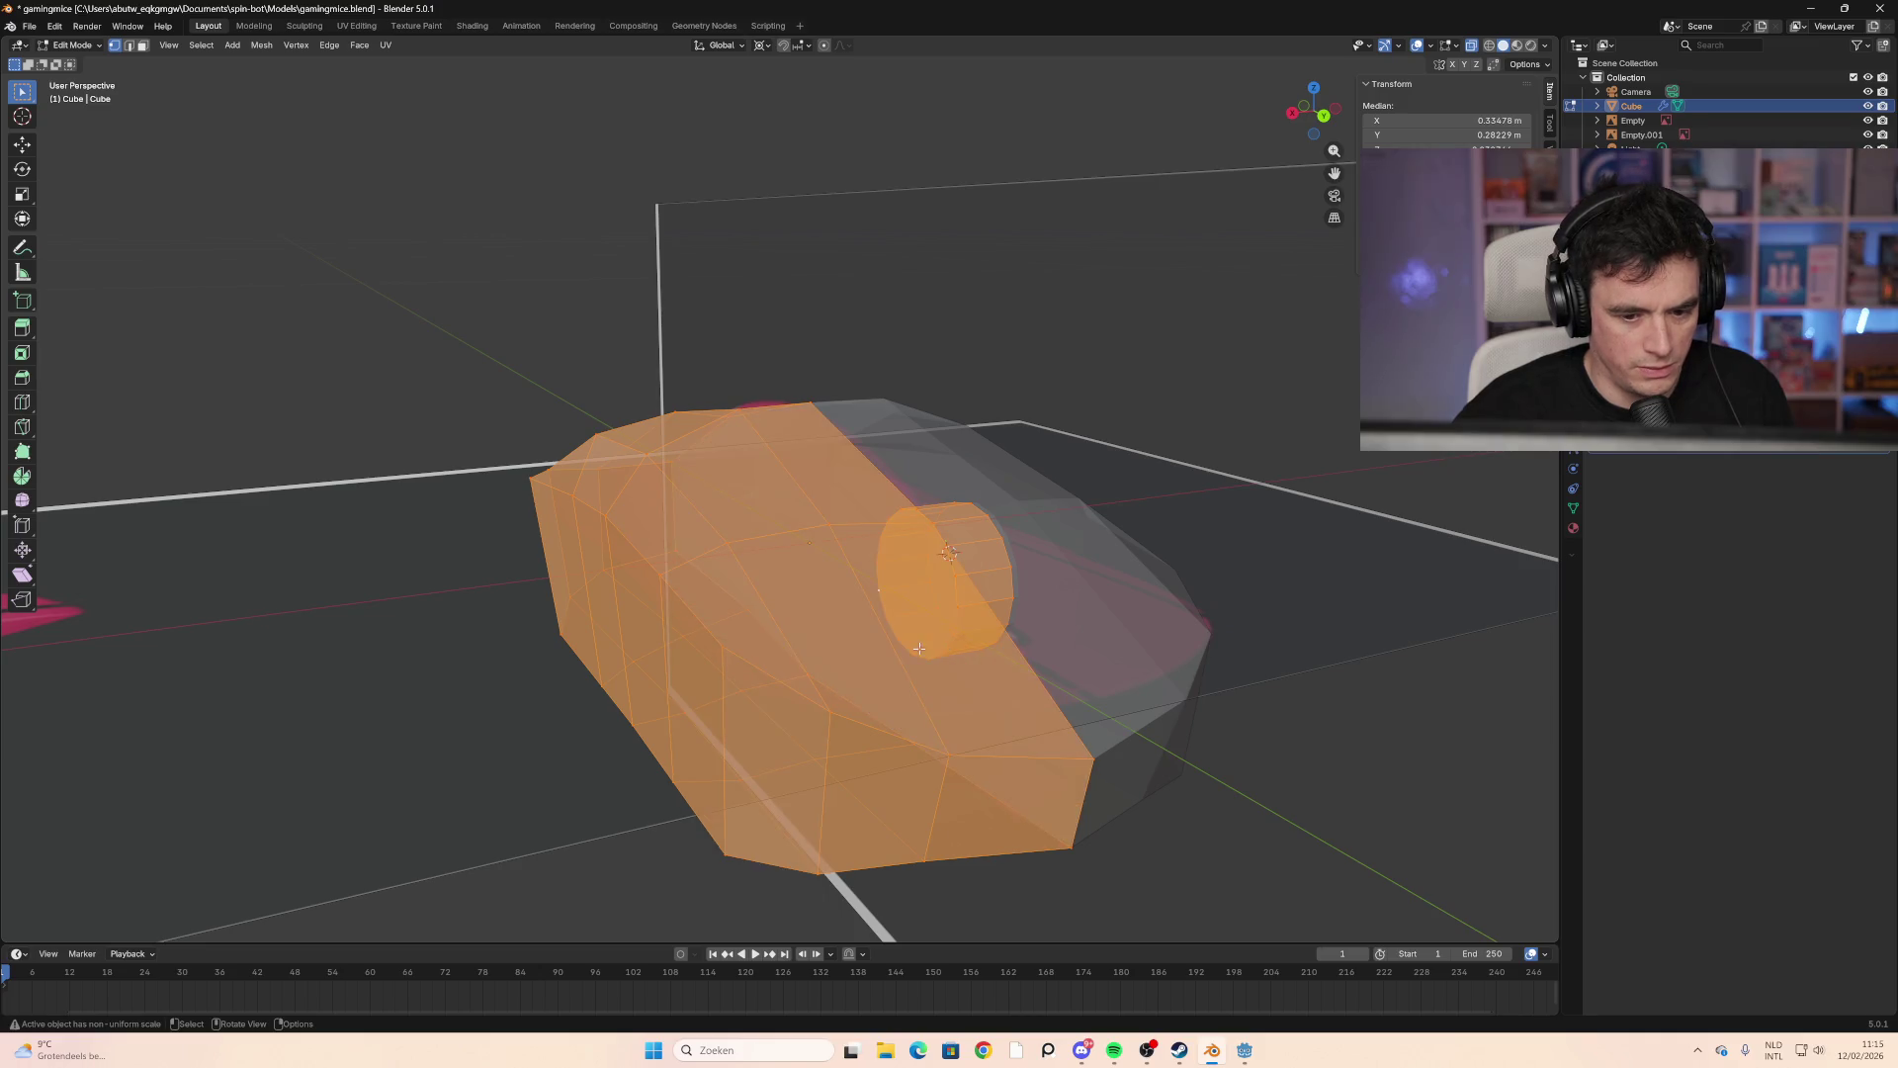
pyautogui.moveTo(935, 618); pyautogui.dragTo(872, 620, button='middle')
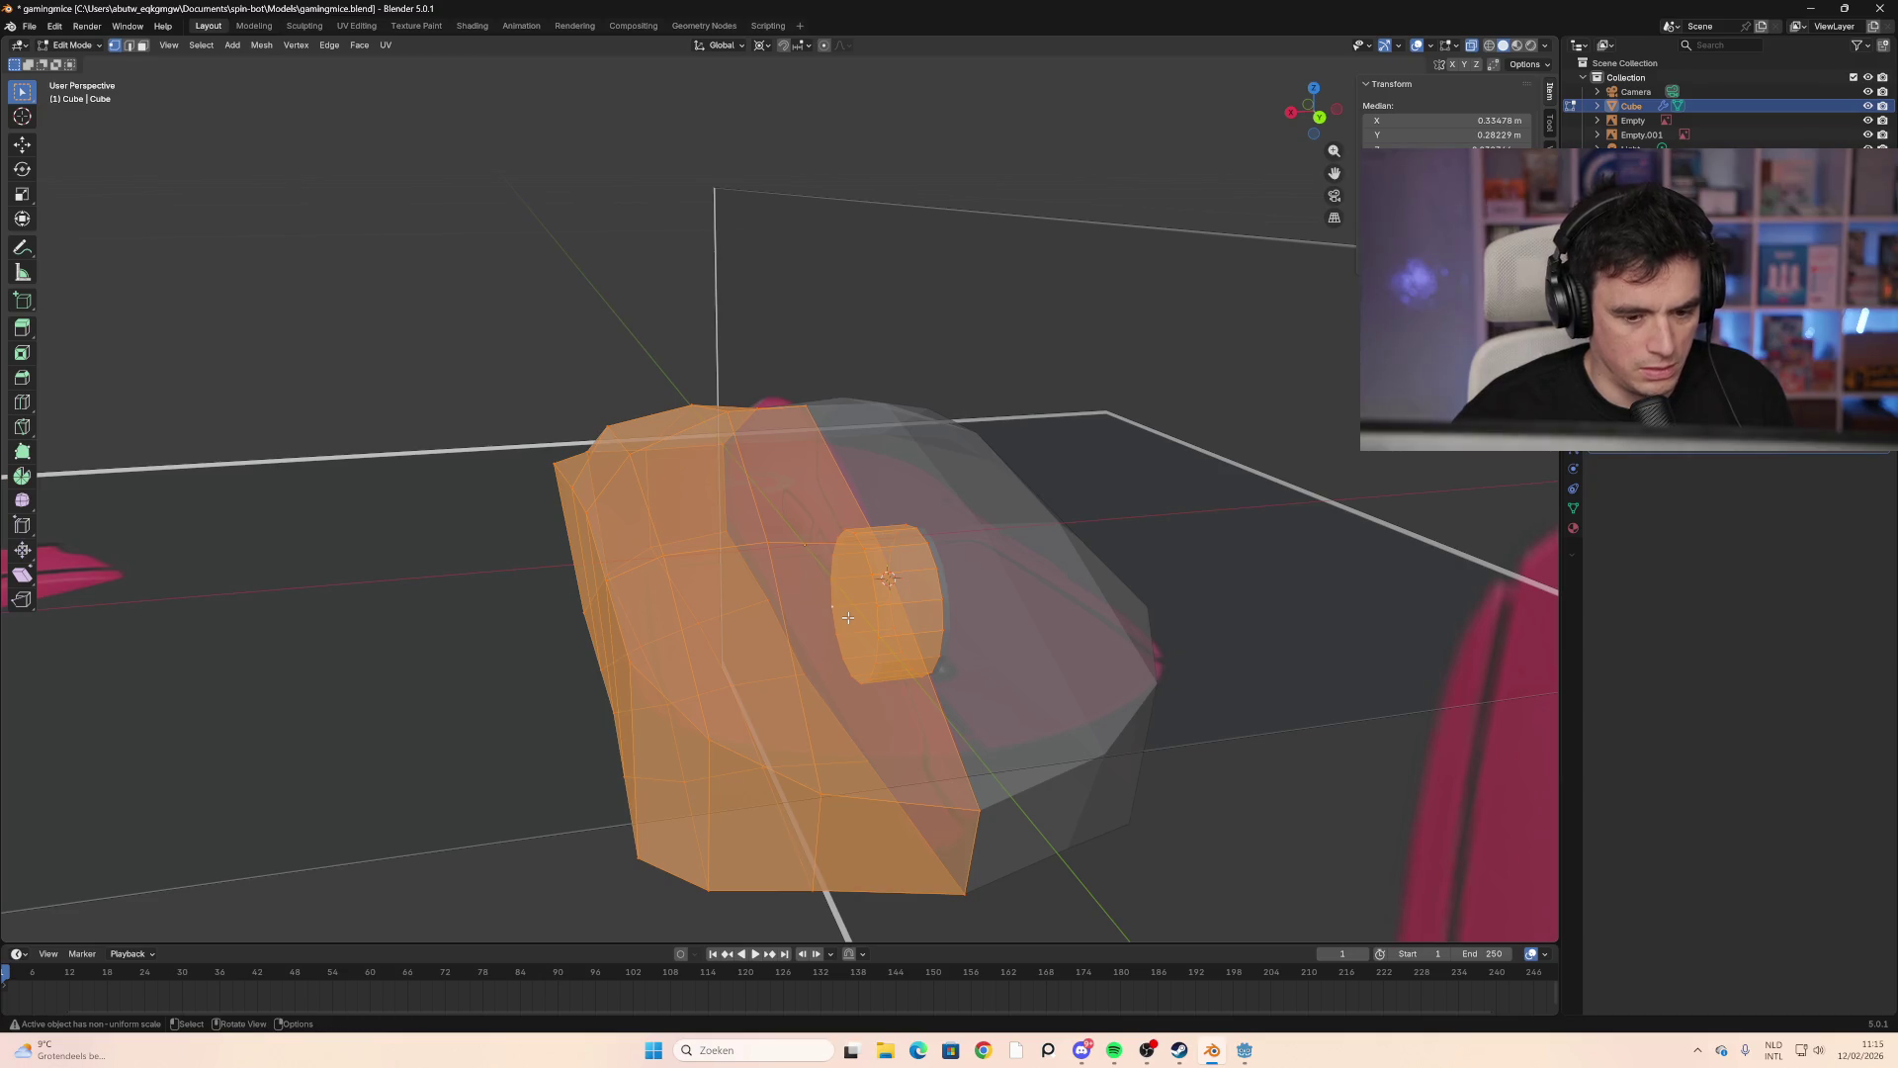
pyautogui.press('j')
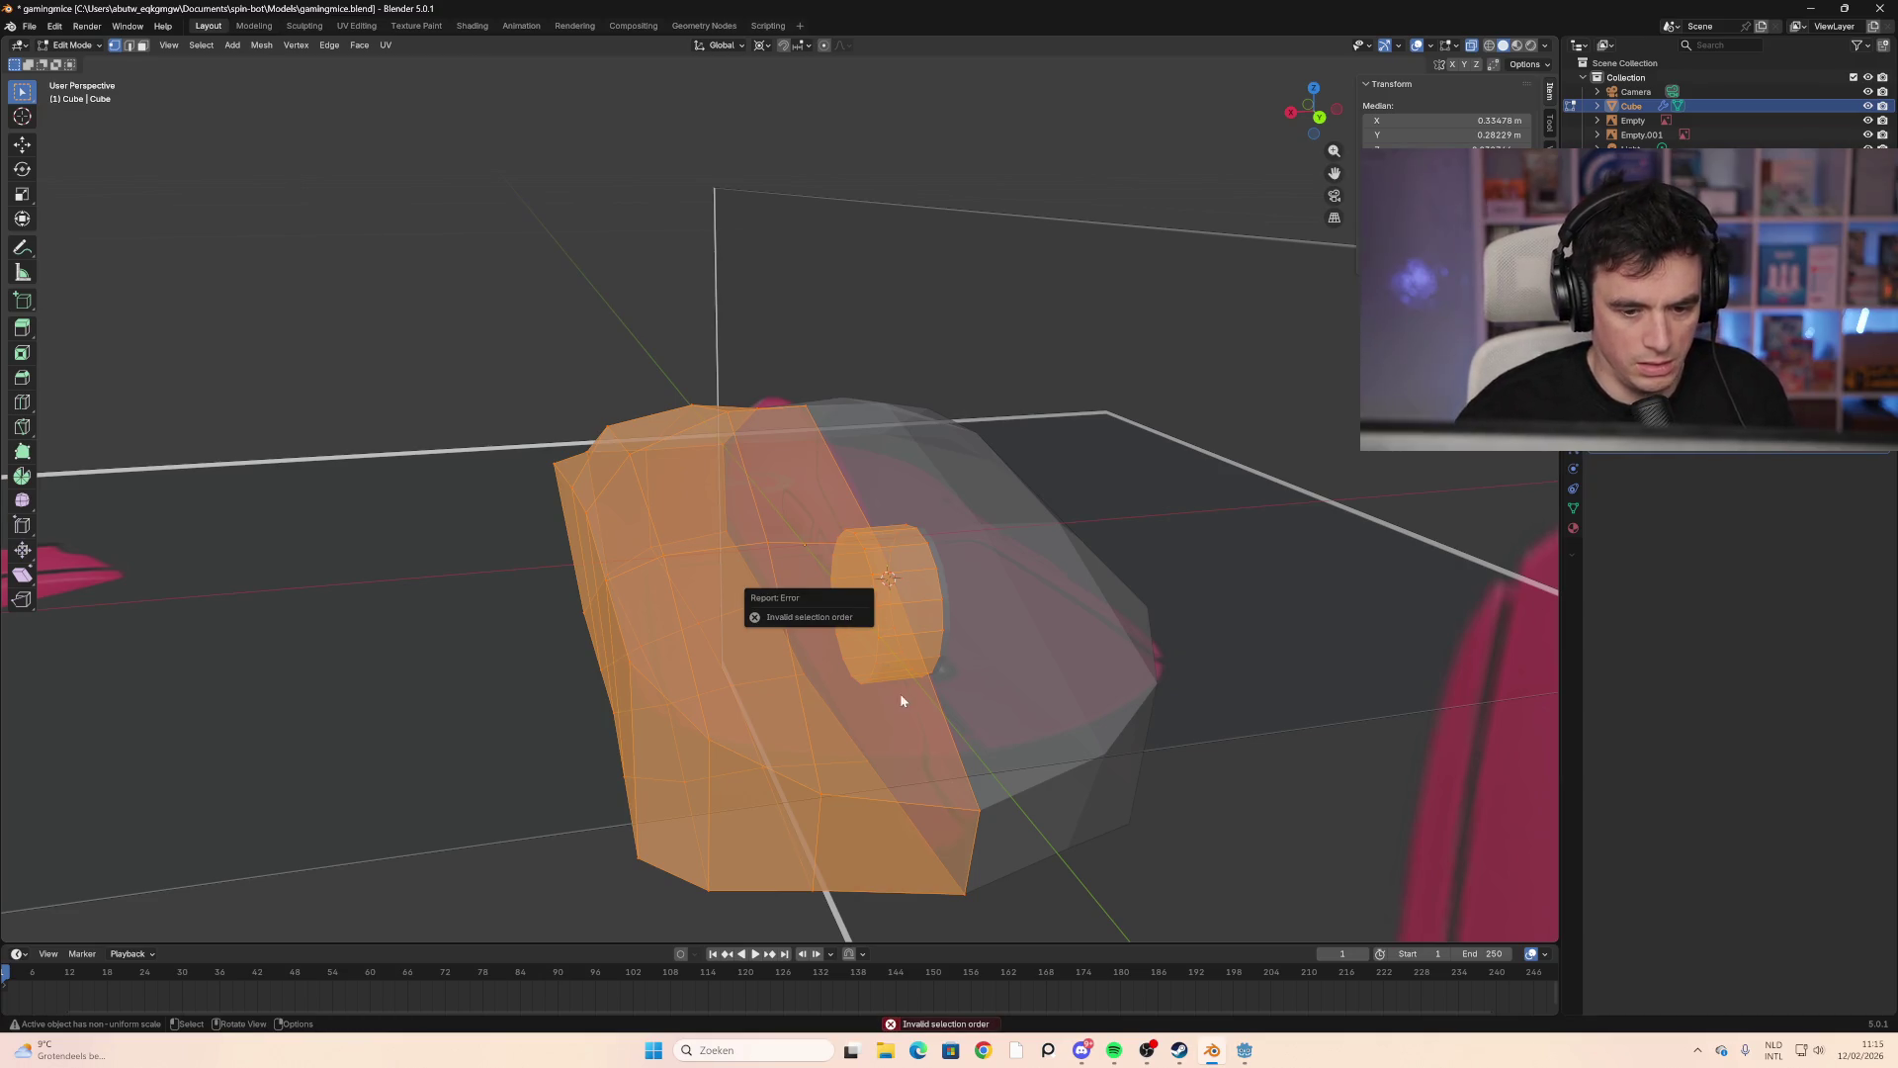
pyautogui.moveTo(900, 695)
pyautogui.mouseDown(button='middle')
pyautogui.moveTo(541, 638)
pyautogui.moveTo(394, 571)
pyautogui.moveTo(495, 623)
pyautogui.moveTo(790, 660)
pyautogui.moveTo(776, 590)
pyautogui.mouseUp(button='middle')
pyautogui.scroll(-5, 356, 603)
pyautogui.rightClick(776, 589)
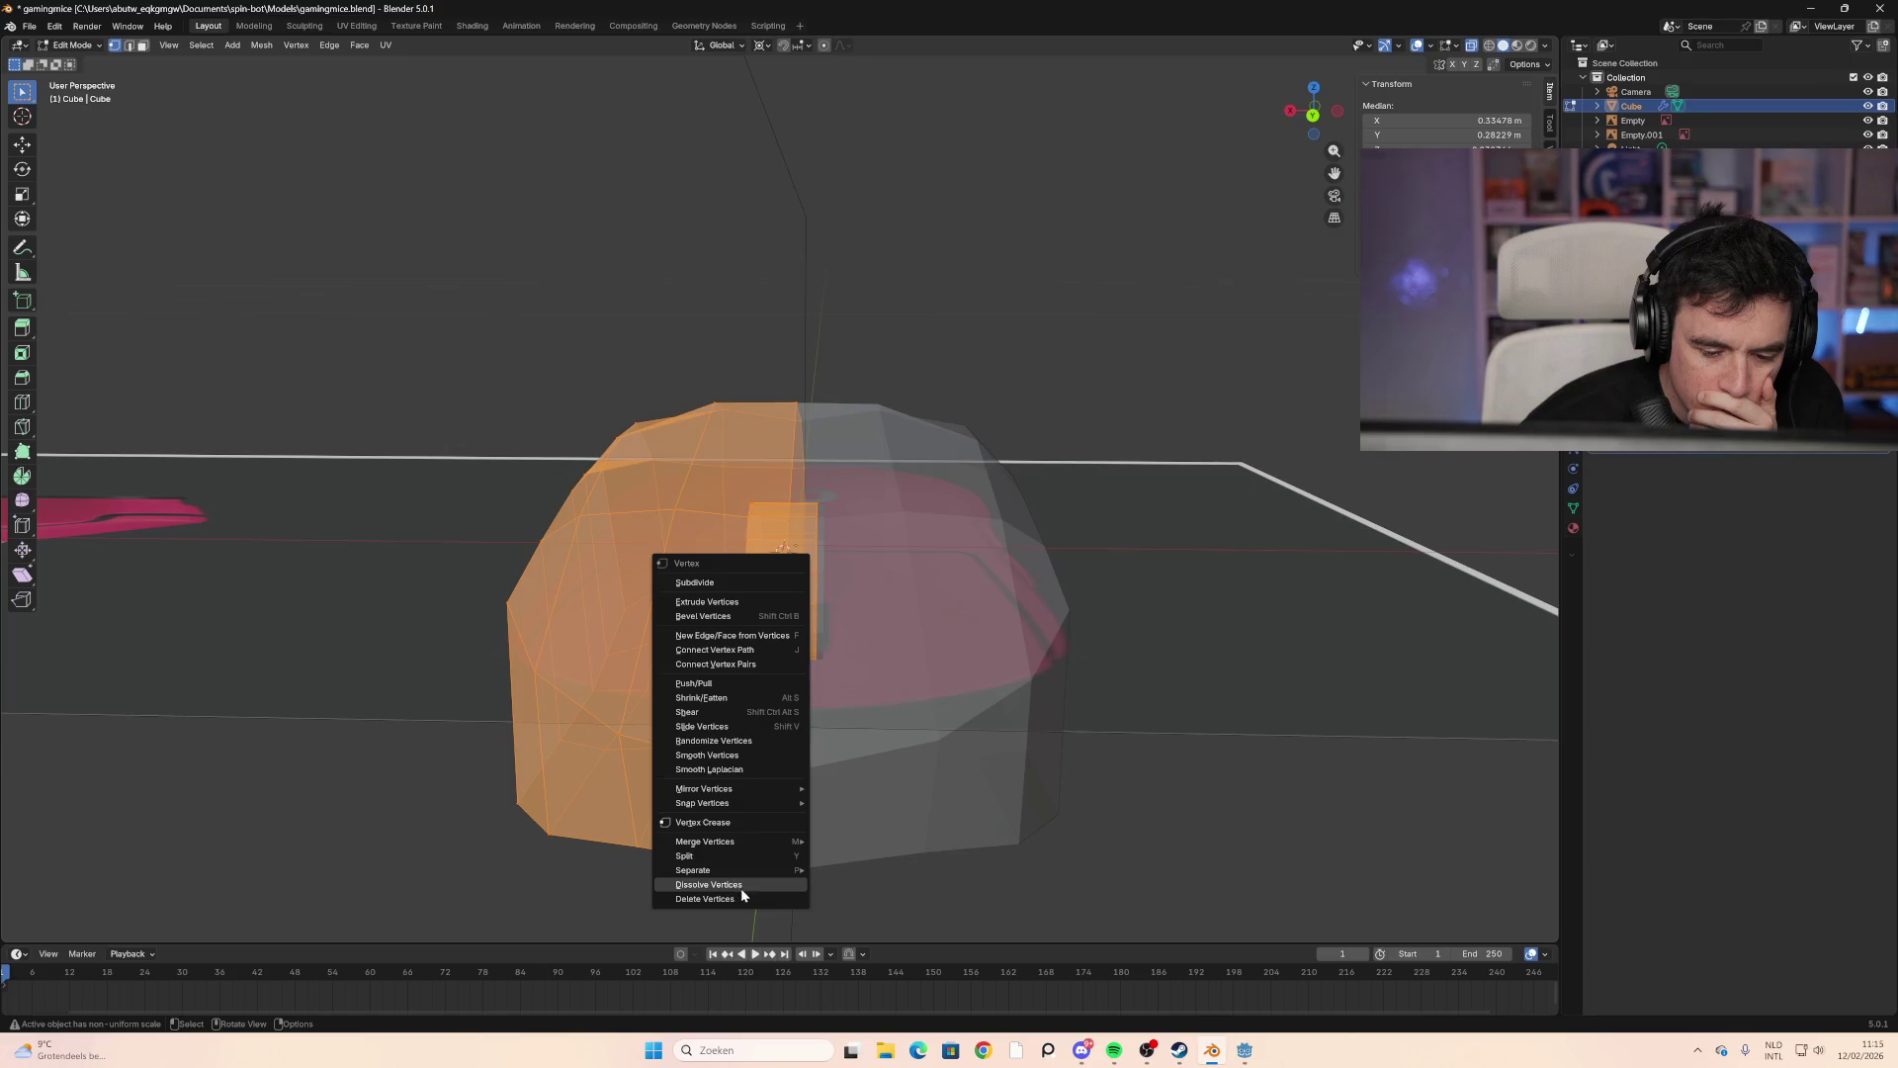
pyautogui.press('Escape')
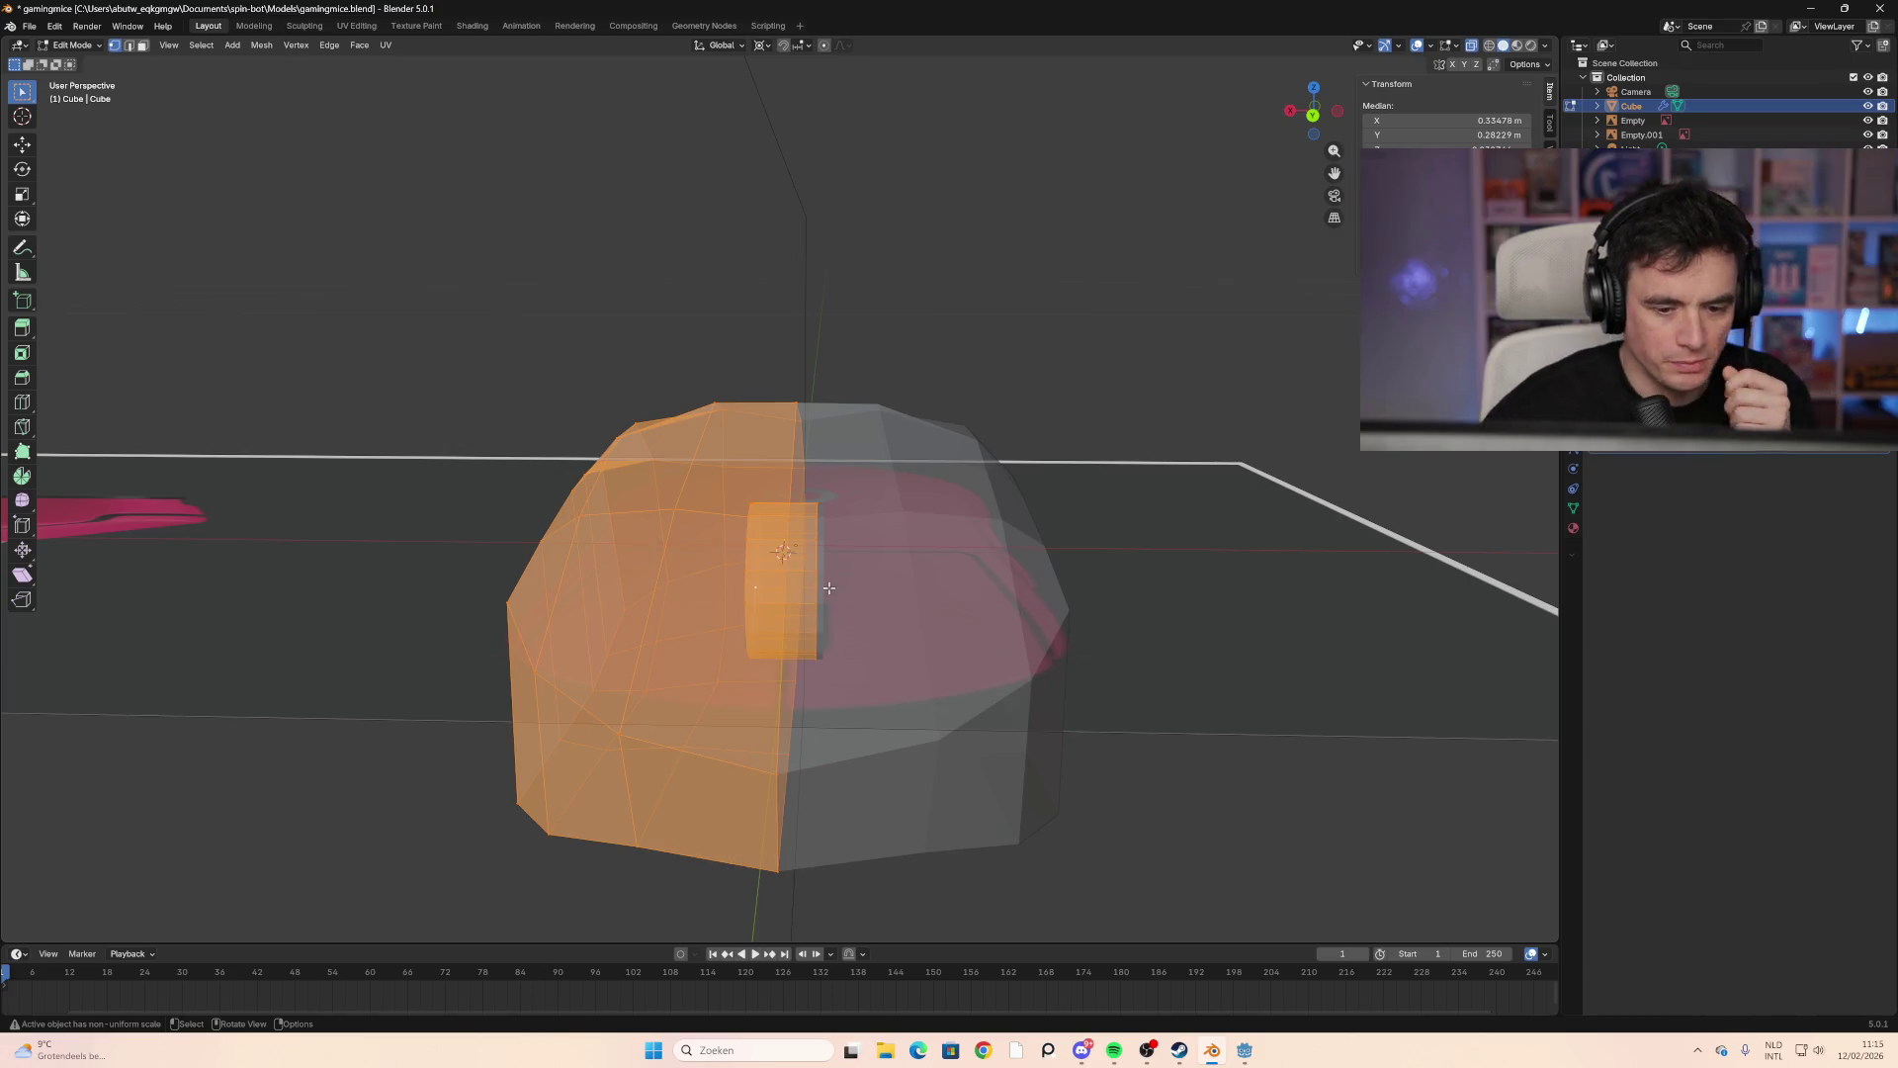
# Step: Clear the selection and box-select the vertices on the side of the scroll wheel
pyautogui.hotkey('alt', 'a')
pyautogui.moveTo(828, 587)
pyautogui.mouseDown(button='middle')
pyautogui.moveTo(898, 564)
pyautogui.moveTo(712, 576)
pyautogui.mouseUp(button='middle')
pyautogui.press('b')
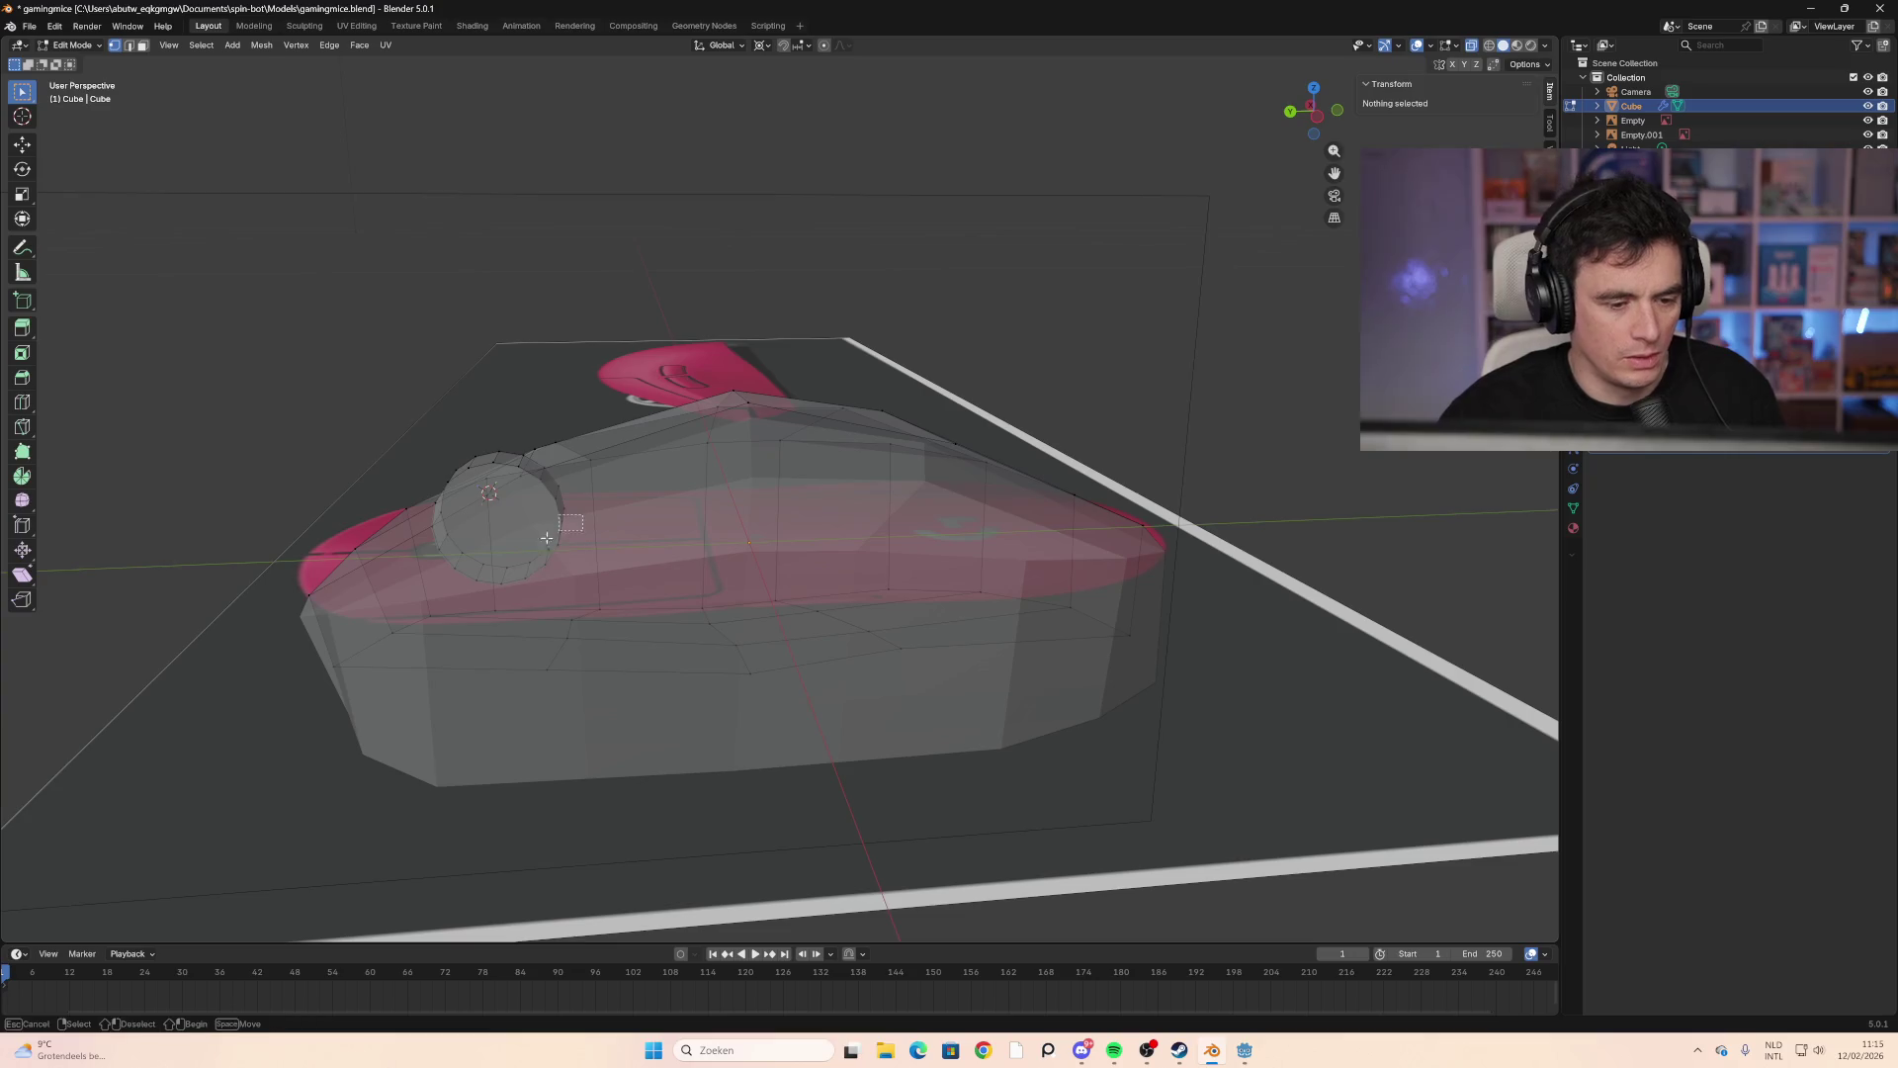
pyautogui.moveTo(547, 538); pyautogui.dragTo(571, 560)
pyautogui.scroll(2, 478, 587)
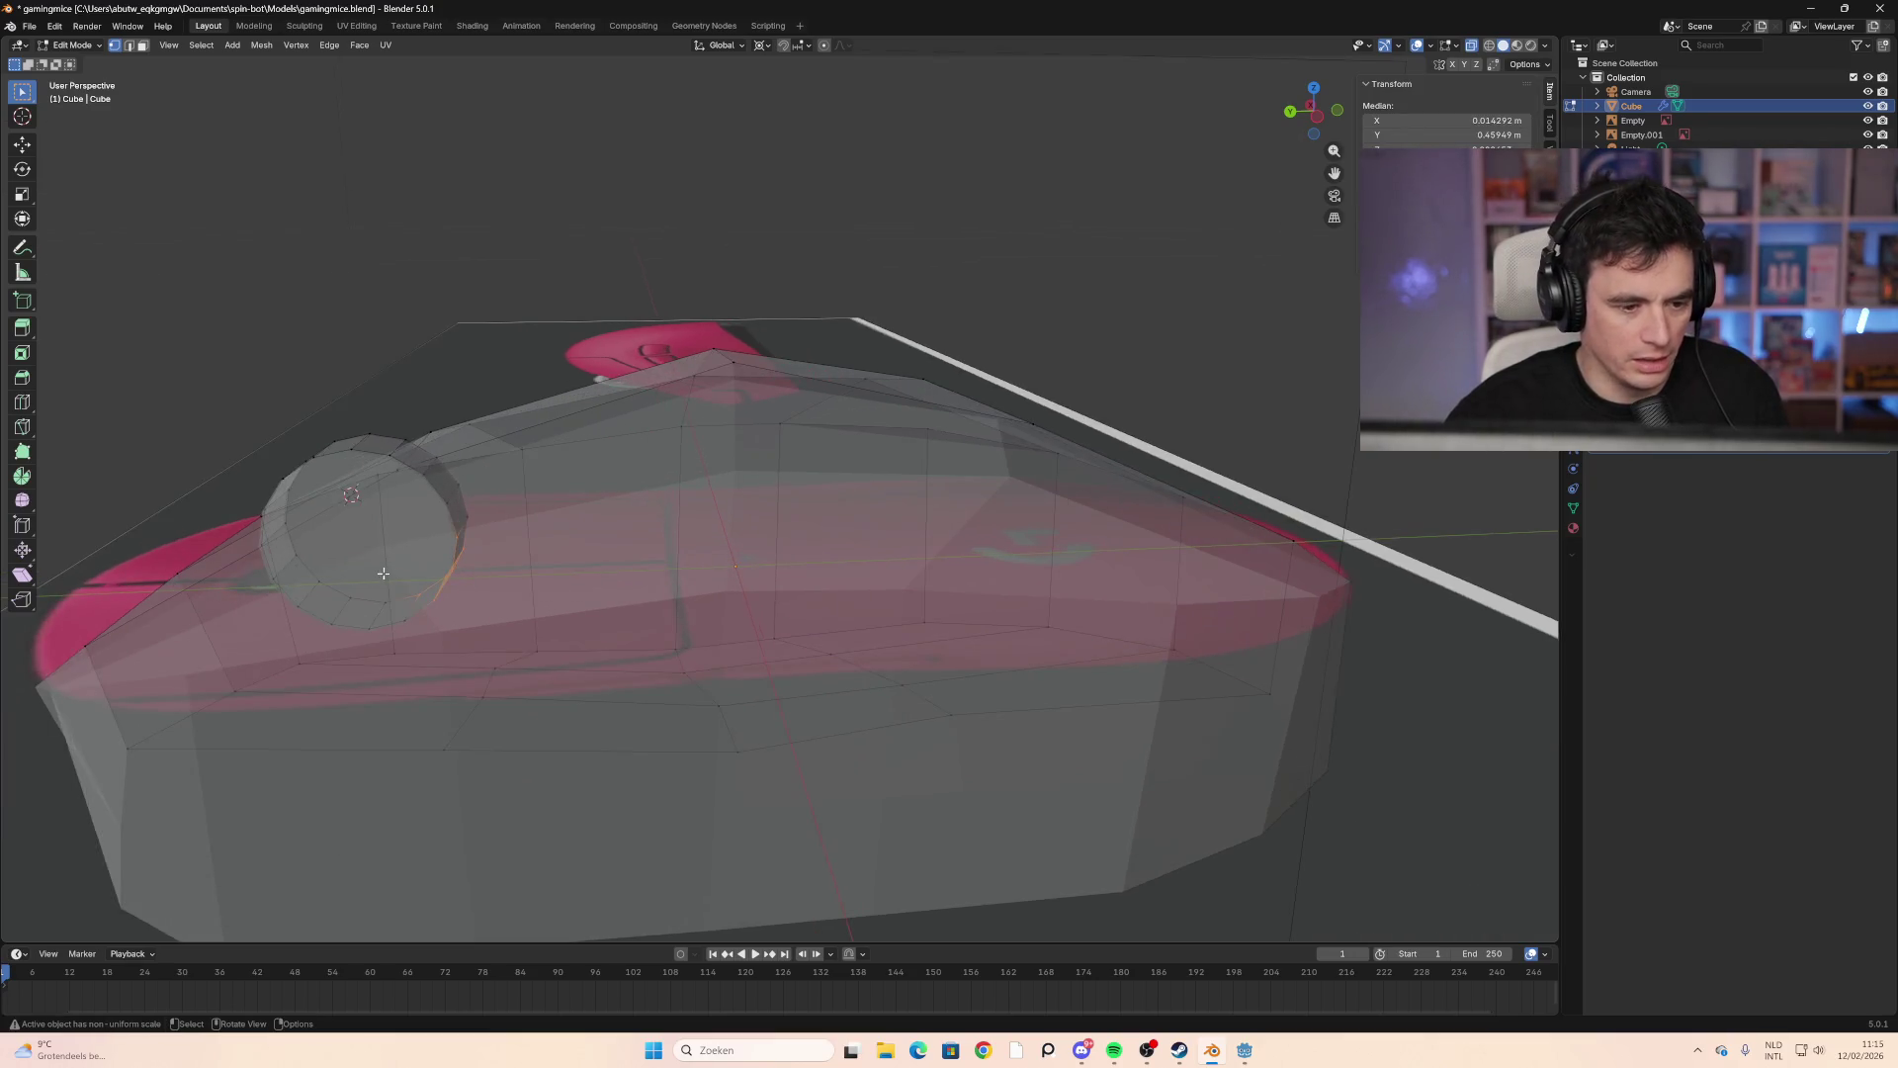
pyautogui.keyDown('shift'); pyautogui.moveTo(478, 588); pyautogui.dragTo(689, 583, button='middle'); pyautogui.keyUp('shift')
# Step: Deselect the wheel vertices, inspect the mouse, and return to Object Mode
pyautogui.moveTo(461, 582)
pyautogui.keyDown('shift'); pyautogui.mouseDown(button='middle')
pyautogui.moveTo(813, 610)
pyautogui.moveTo(1164, 497)
pyautogui.mouseUp(button='middle'); pyautogui.keyUp('shift')
pyautogui.click(1163, 497)
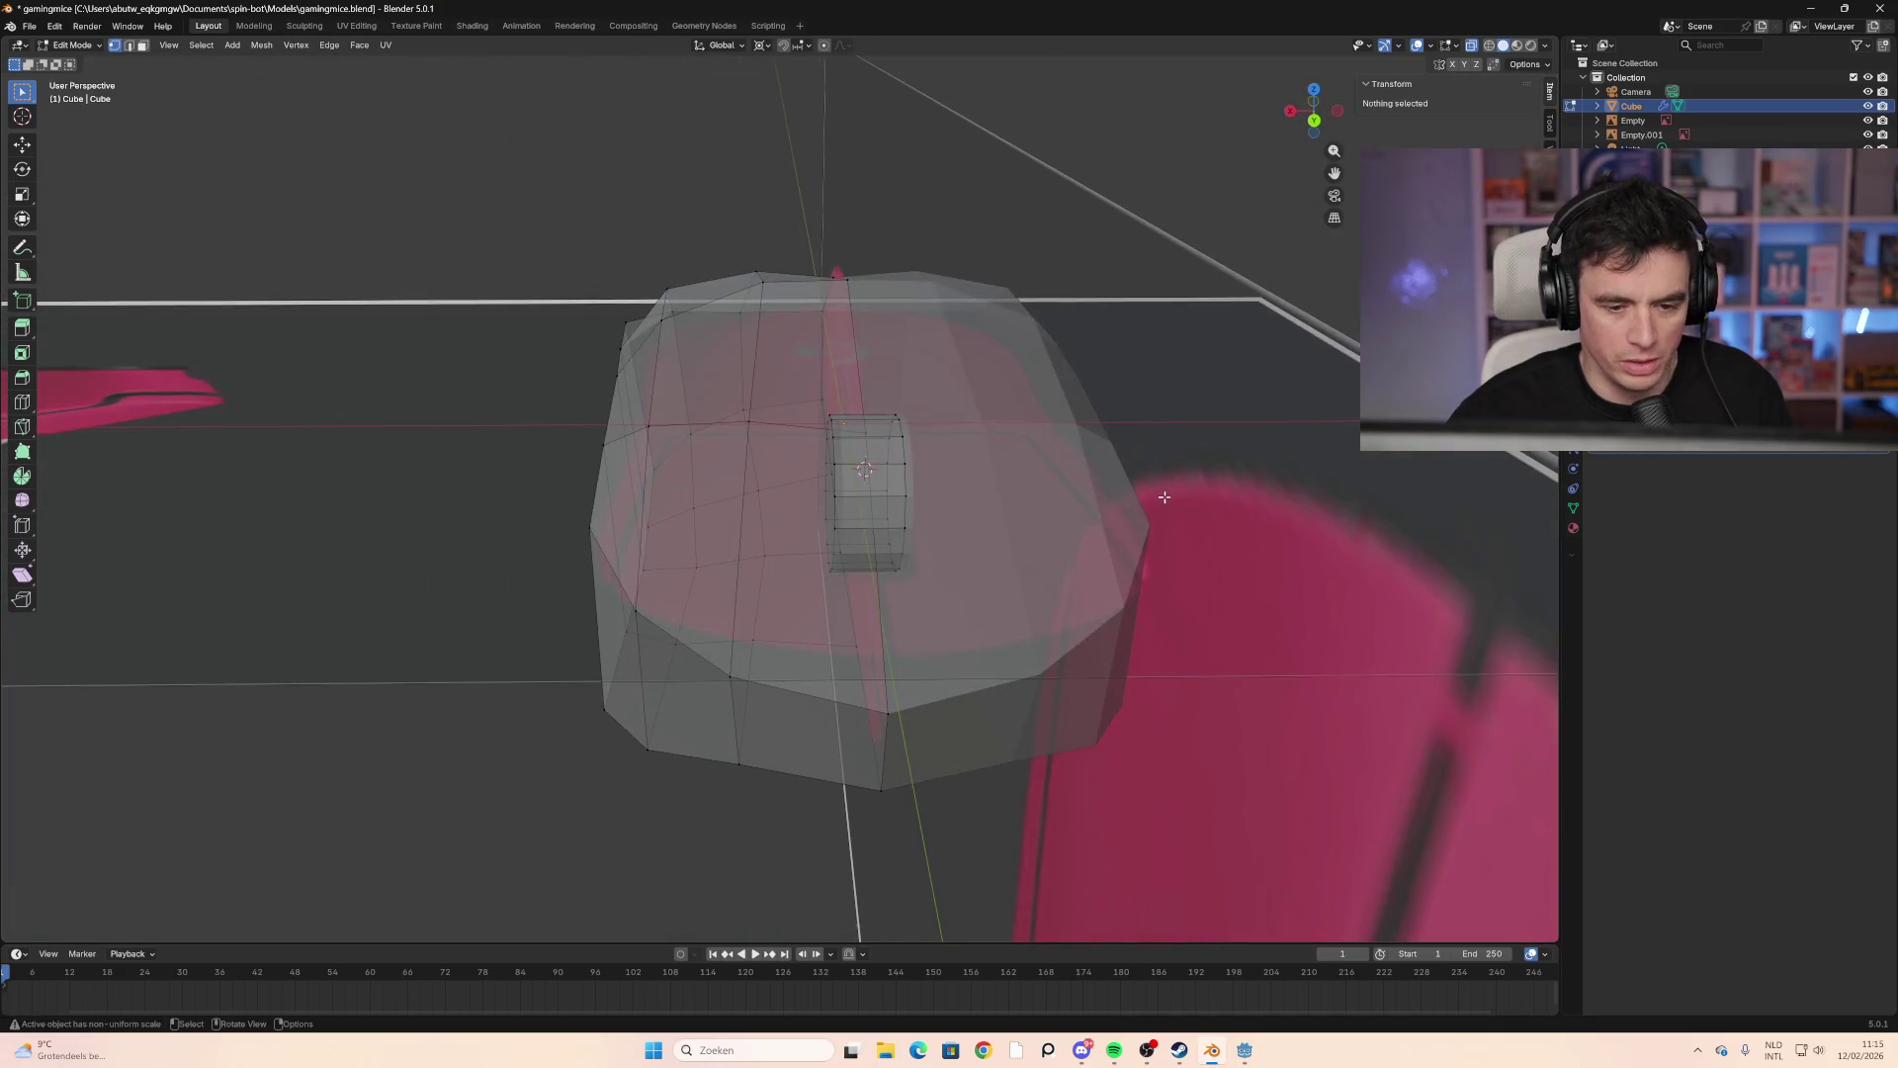
pyautogui.moveTo(957, 514)
pyautogui.mouseDown(button='middle')
pyautogui.moveTo(1135, 512)
pyautogui.moveTo(1009, 530)
pyautogui.mouseUp(button='middle')
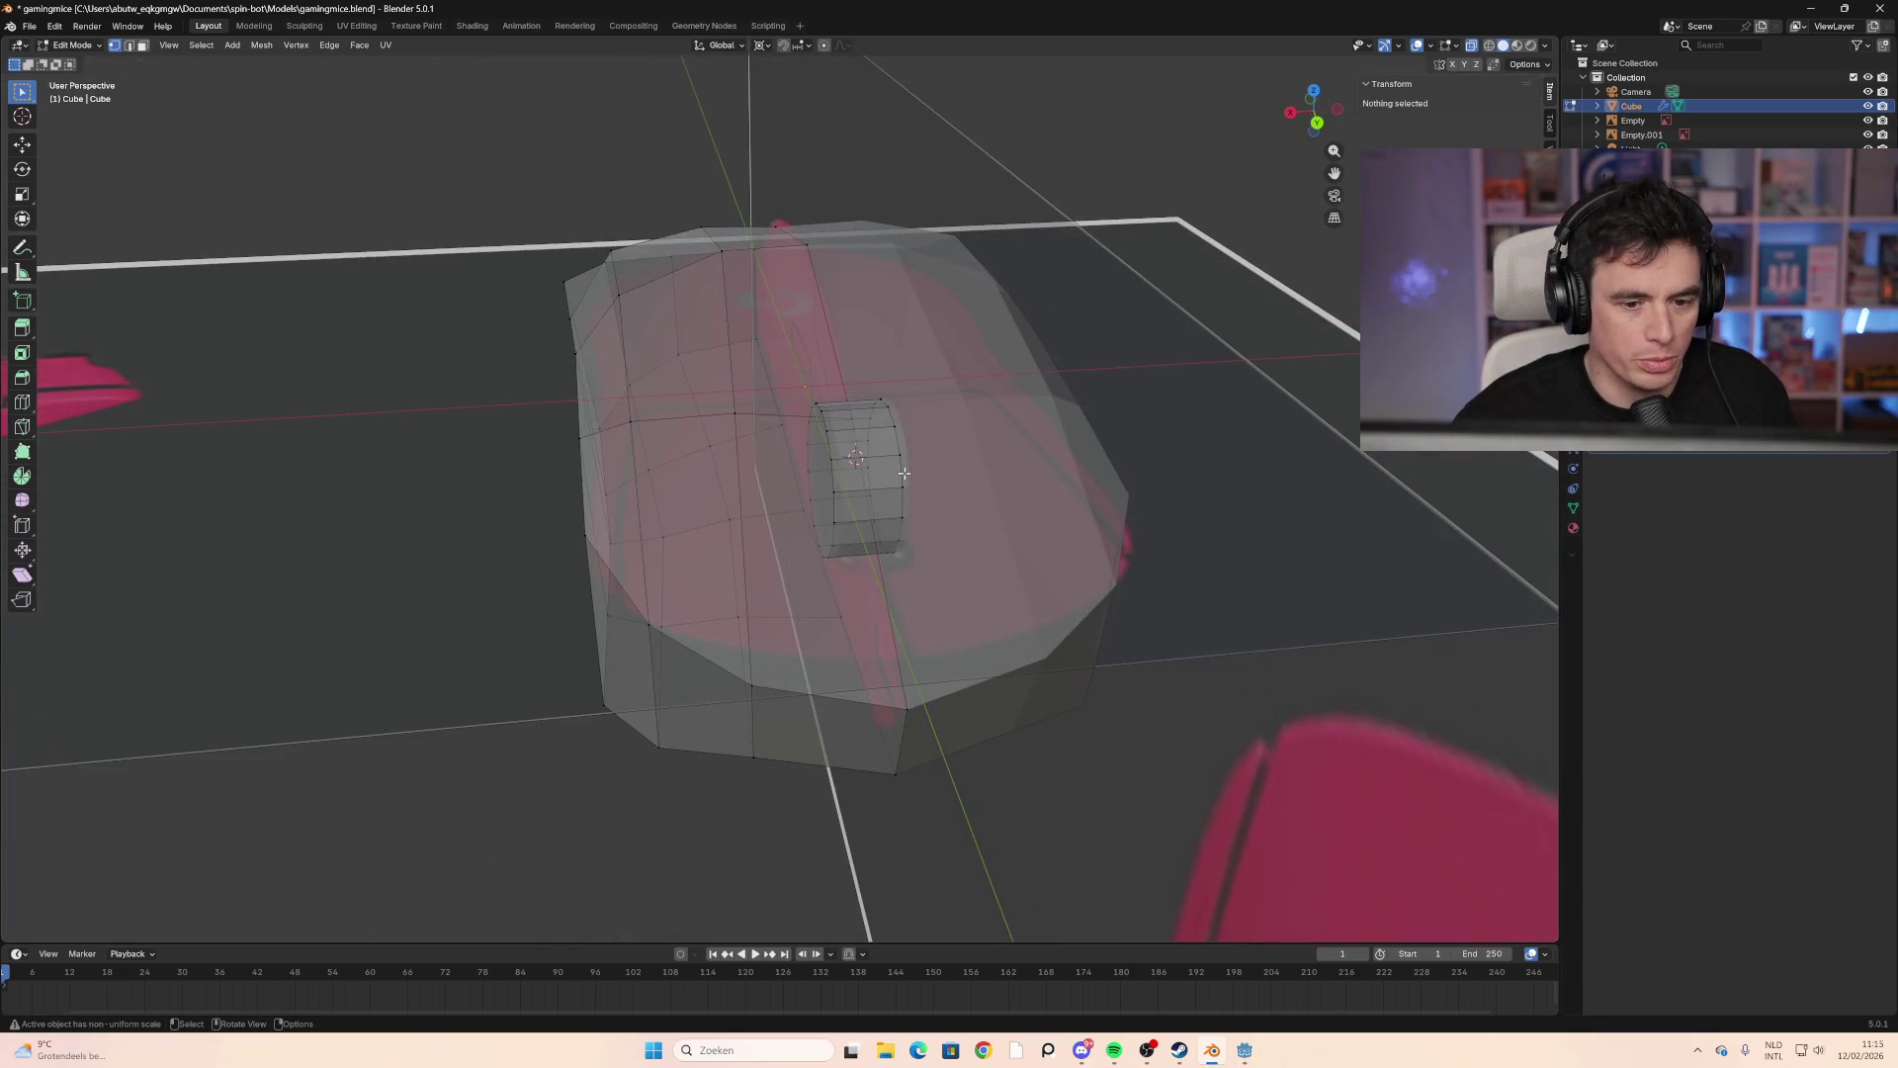
pyautogui.press('Tab')
pyautogui.moveTo(1135, 494)
pyautogui.mouseDown(button='middle')
pyautogui.moveTo(1213, 506)
pyautogui.moveTo(1107, 491)
pyautogui.moveTo(1208, 505)
pyautogui.moveTo(1189, 498)
pyautogui.mouseUp(button='middle')
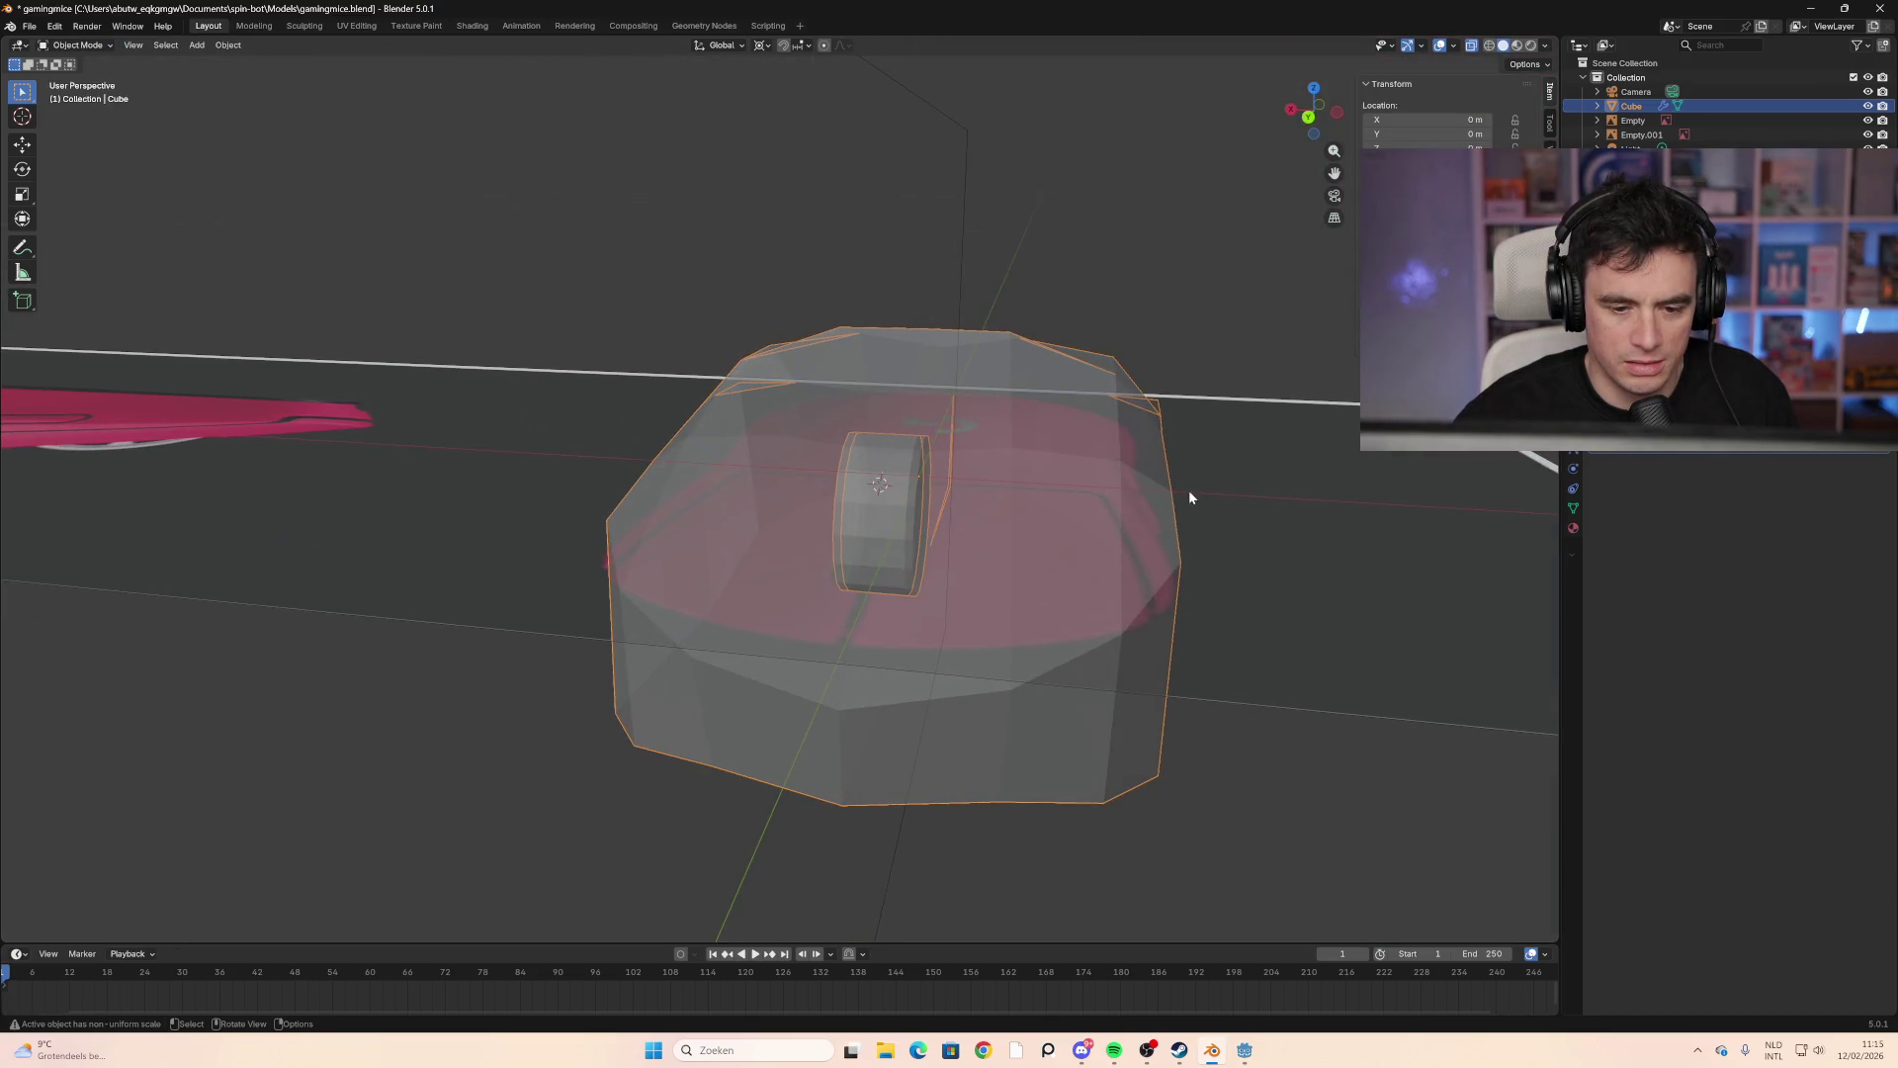
# Step: Switch to wireframe shading and settle on the top orthographic view
pyautogui.click(1489, 46)
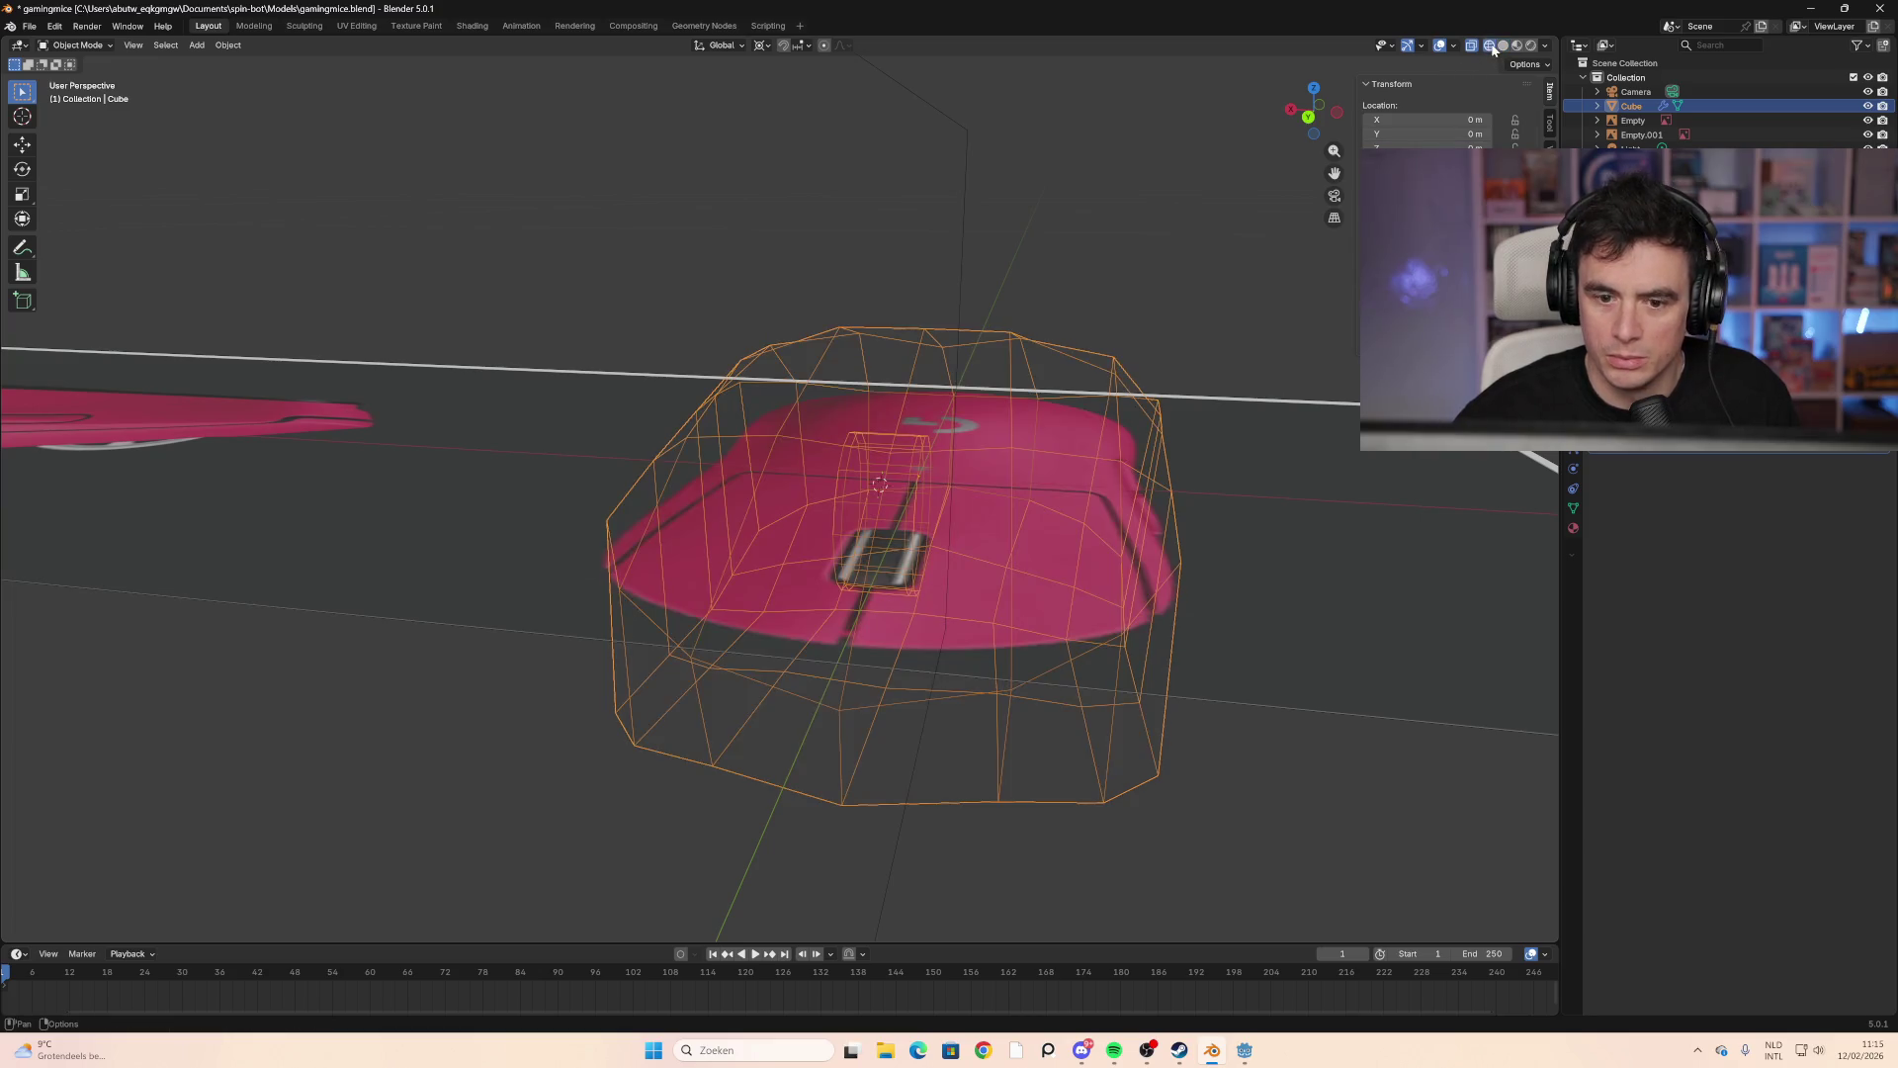
pyautogui.click(1308, 119)
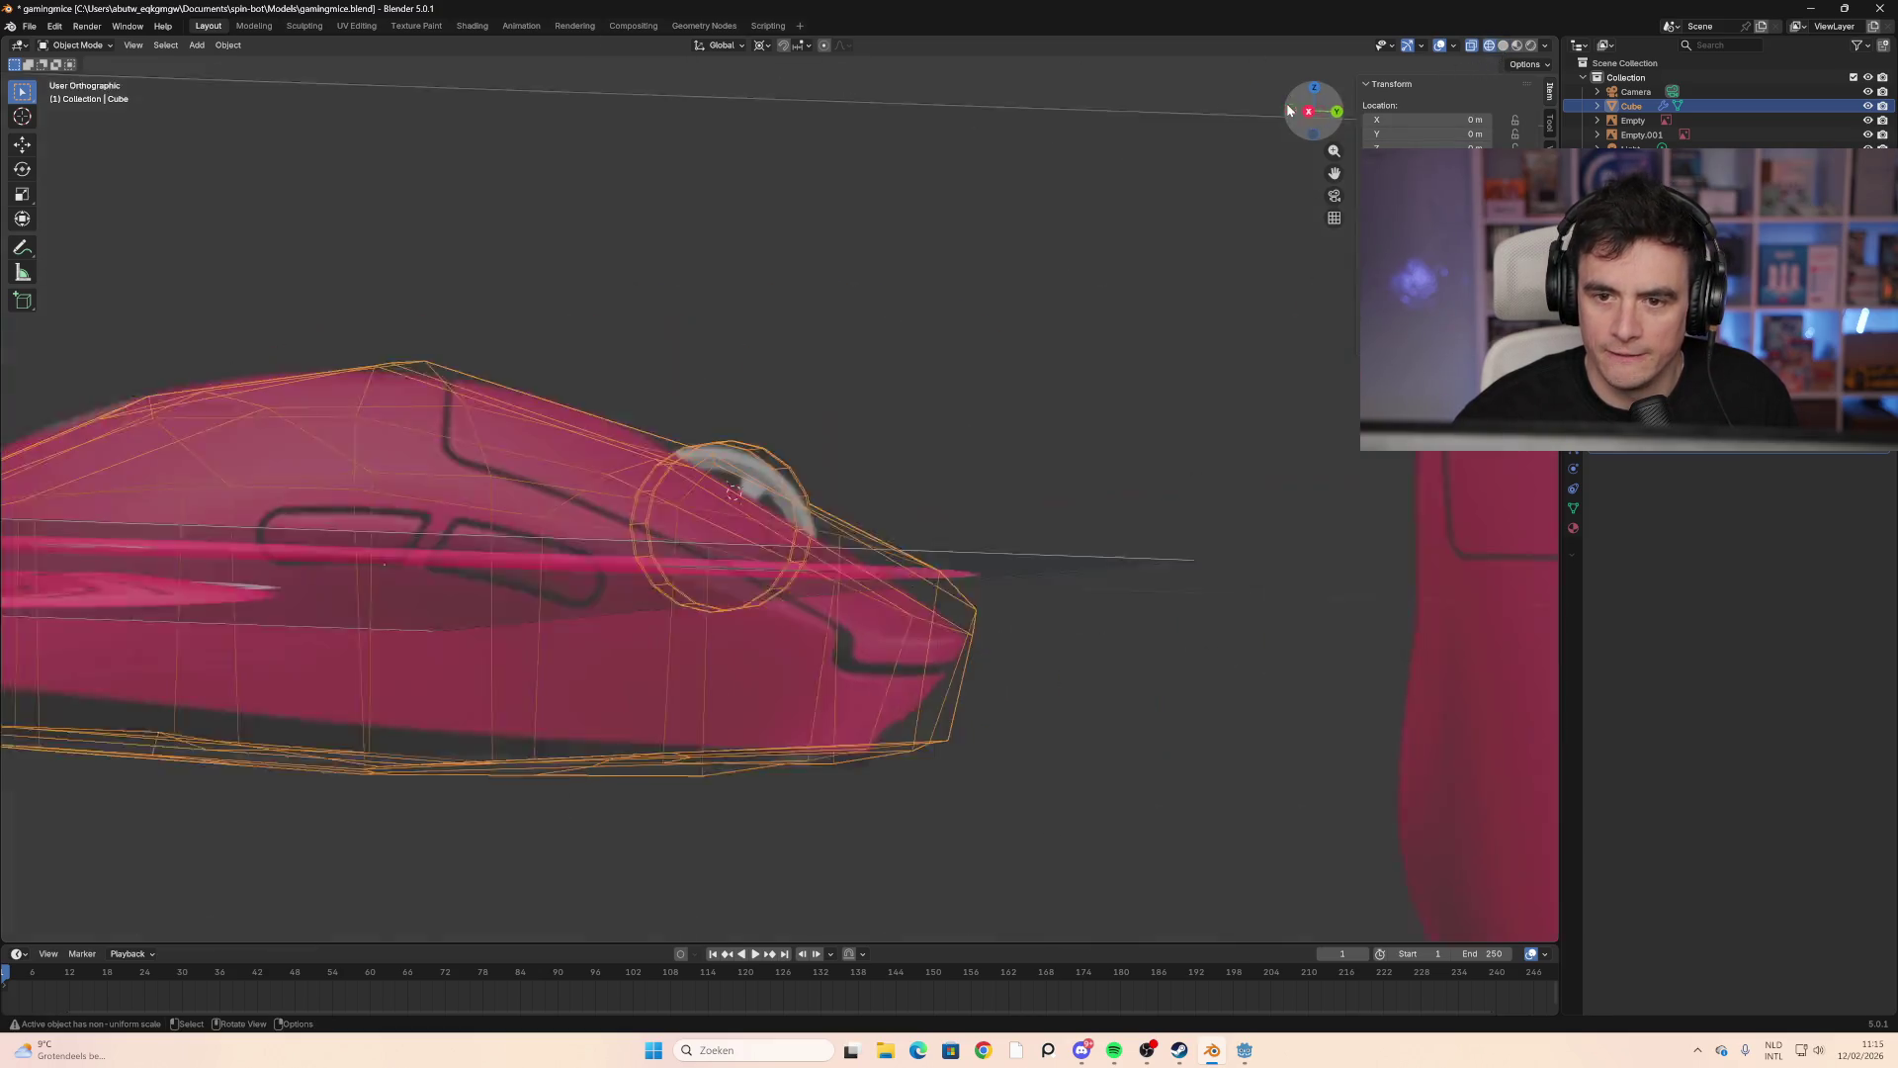
pyautogui.click(1317, 88)
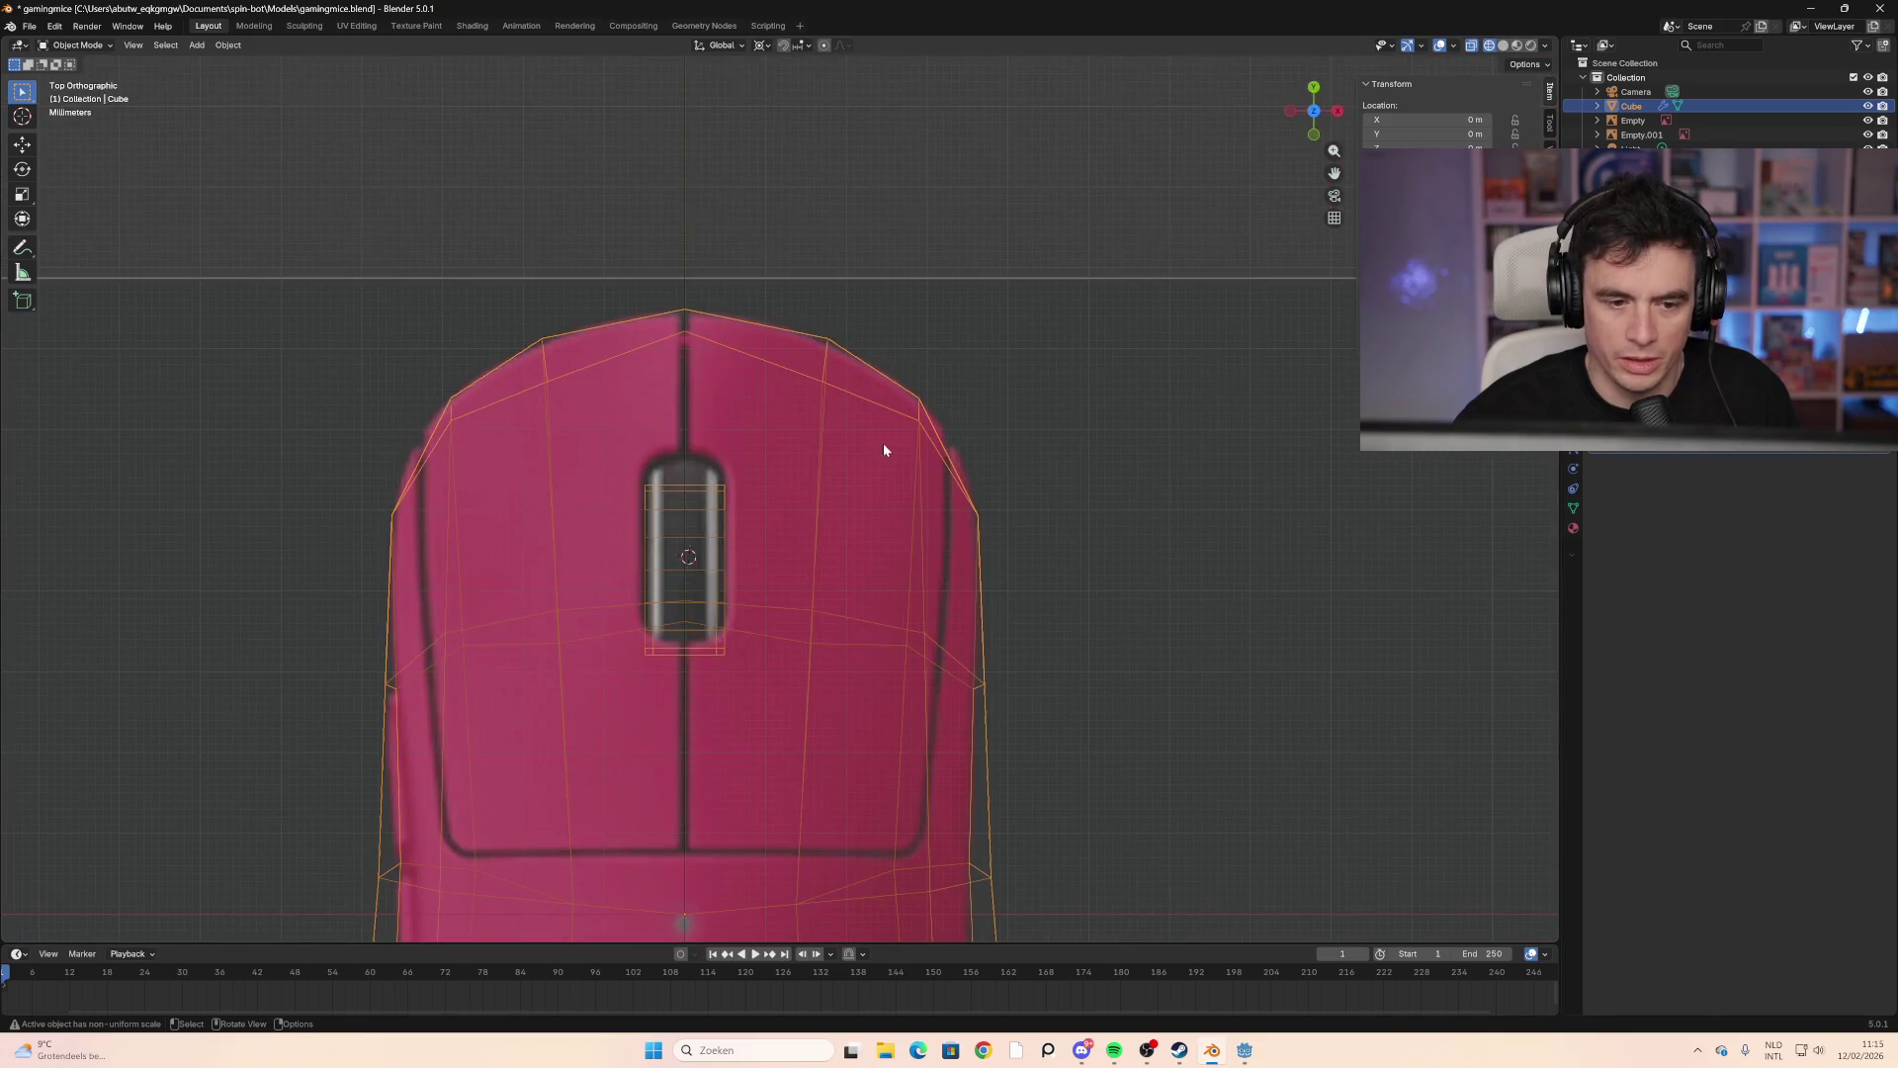
pyautogui.moveTo(883, 450); pyautogui.dragTo(1029, 277, button='middle')
pyautogui.moveTo(869, 543); pyautogui.dragTo(883, 505, button='middle')
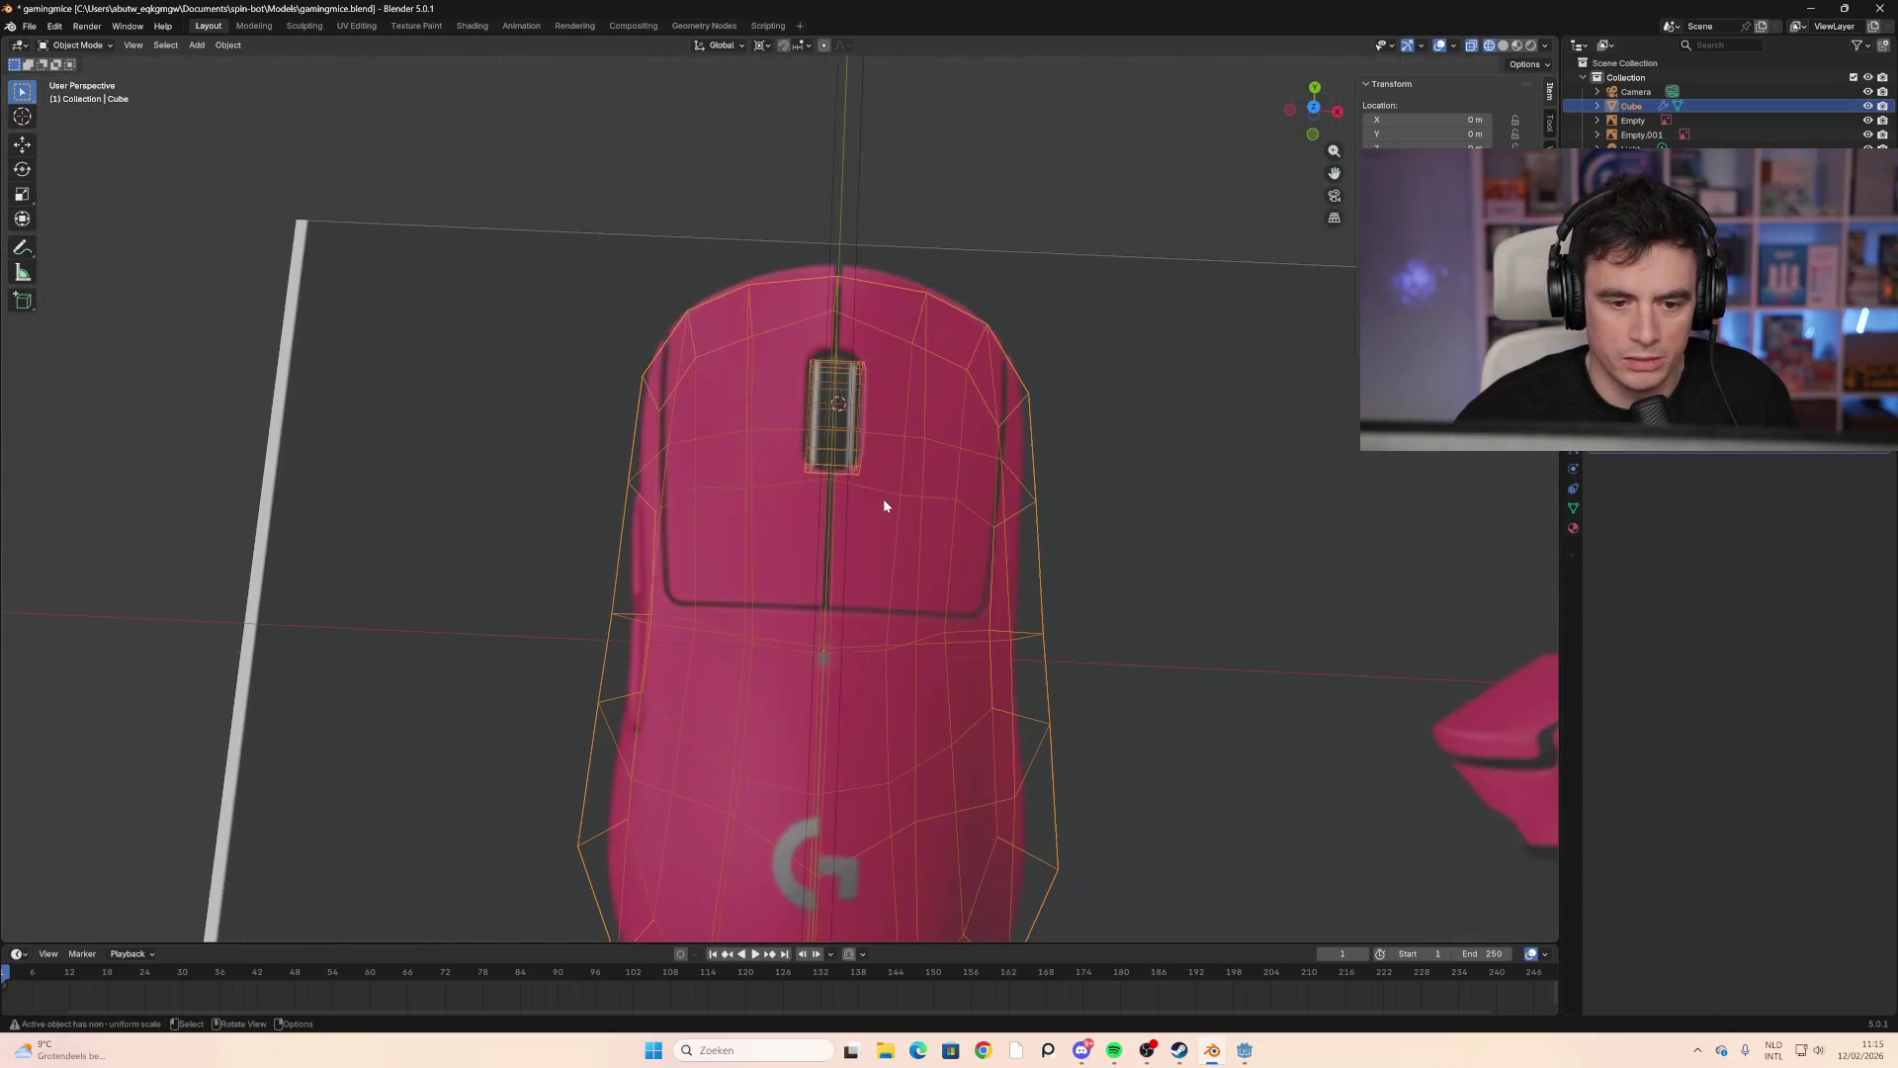
pyautogui.scroll(-3, 880, 503)
pyautogui.click(1314, 110)
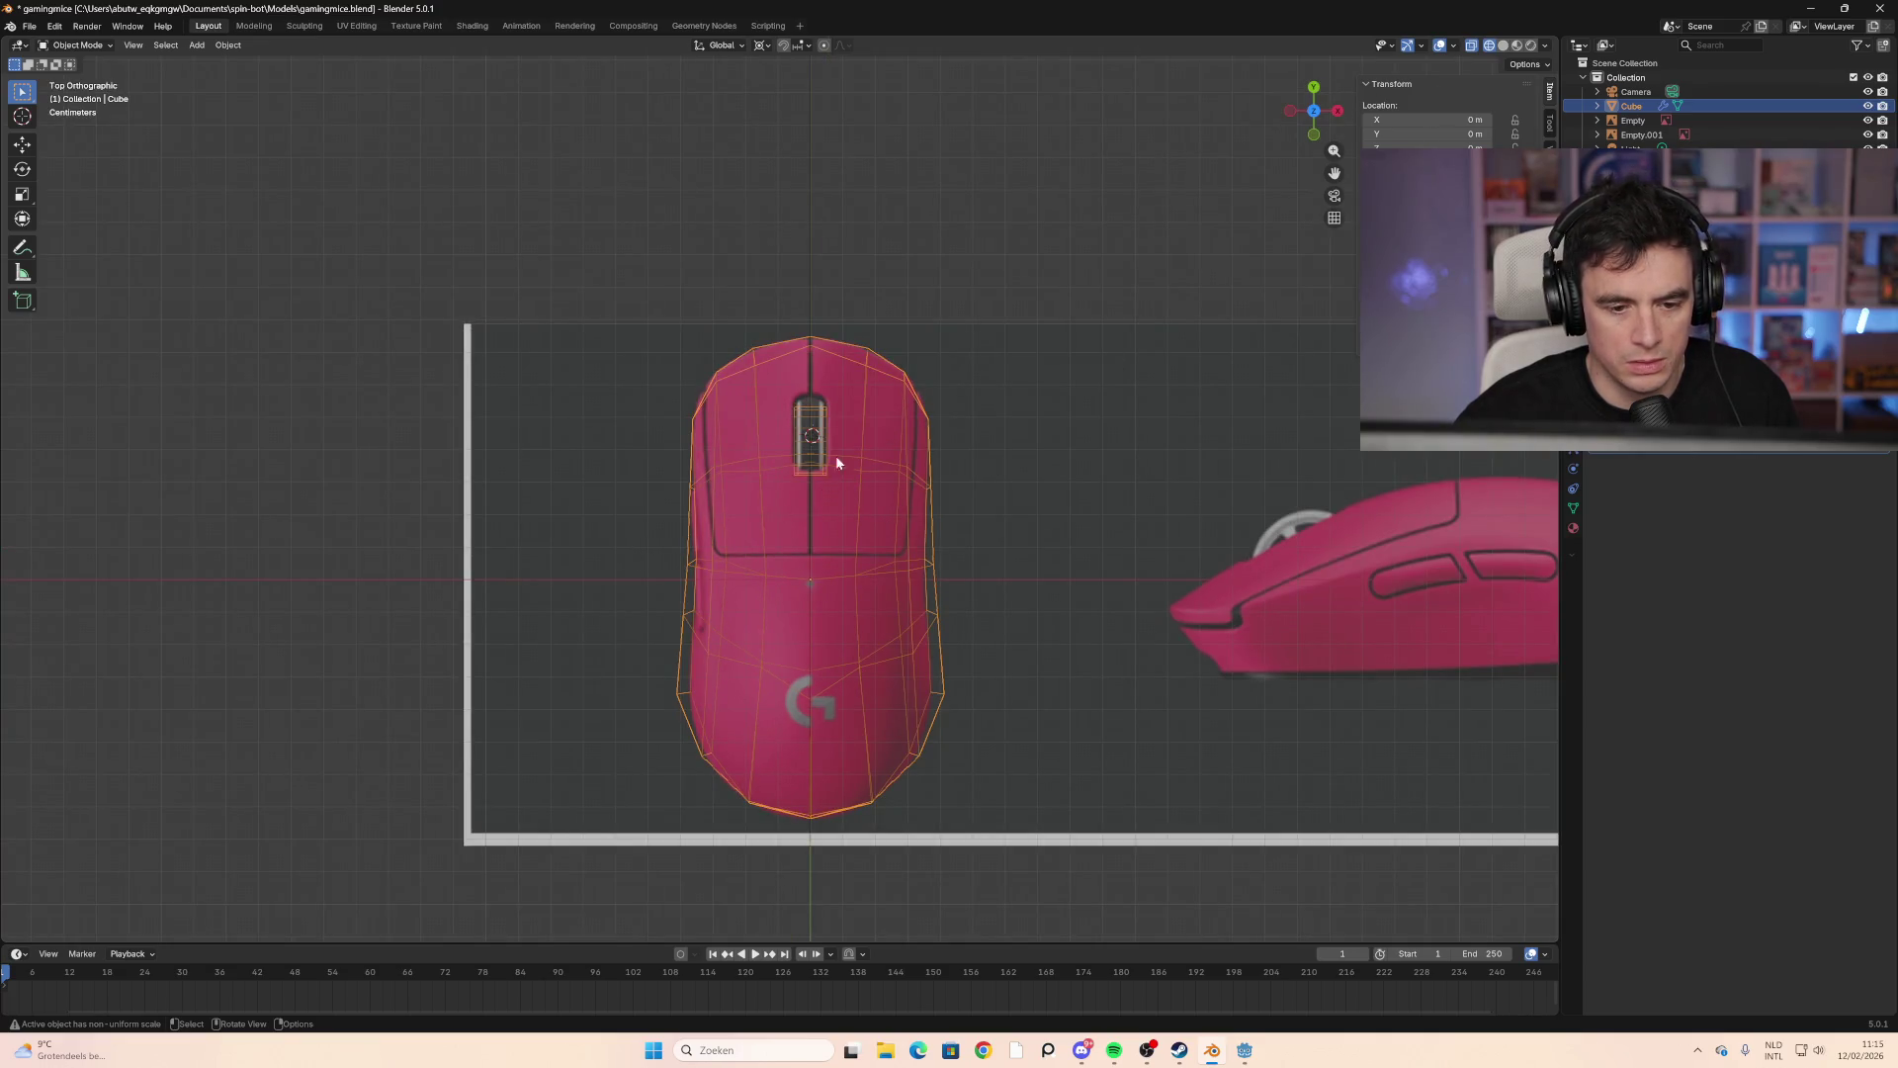
pyautogui.scroll(4, 836, 462)
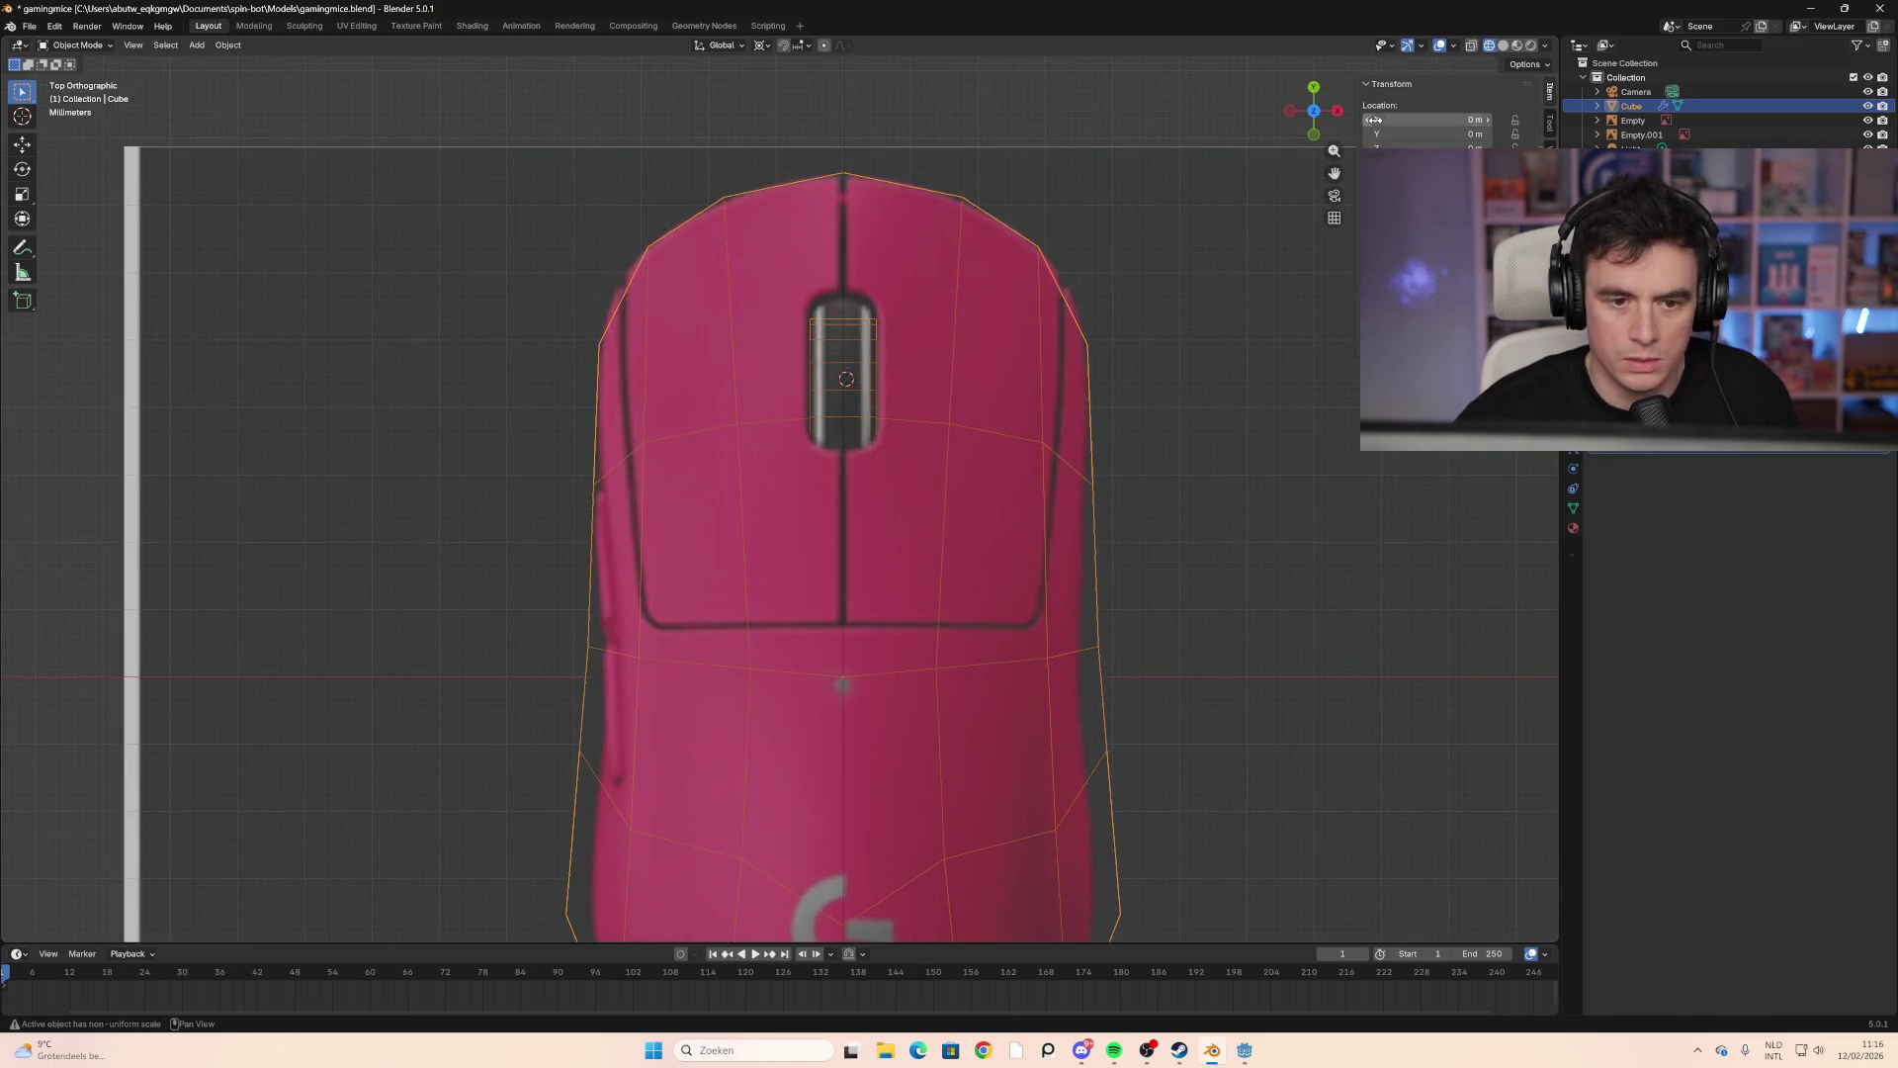
# Step: Enable X-ray, select the mouse body mesh, and enter Edit Mode
pyautogui.click(1472, 45)
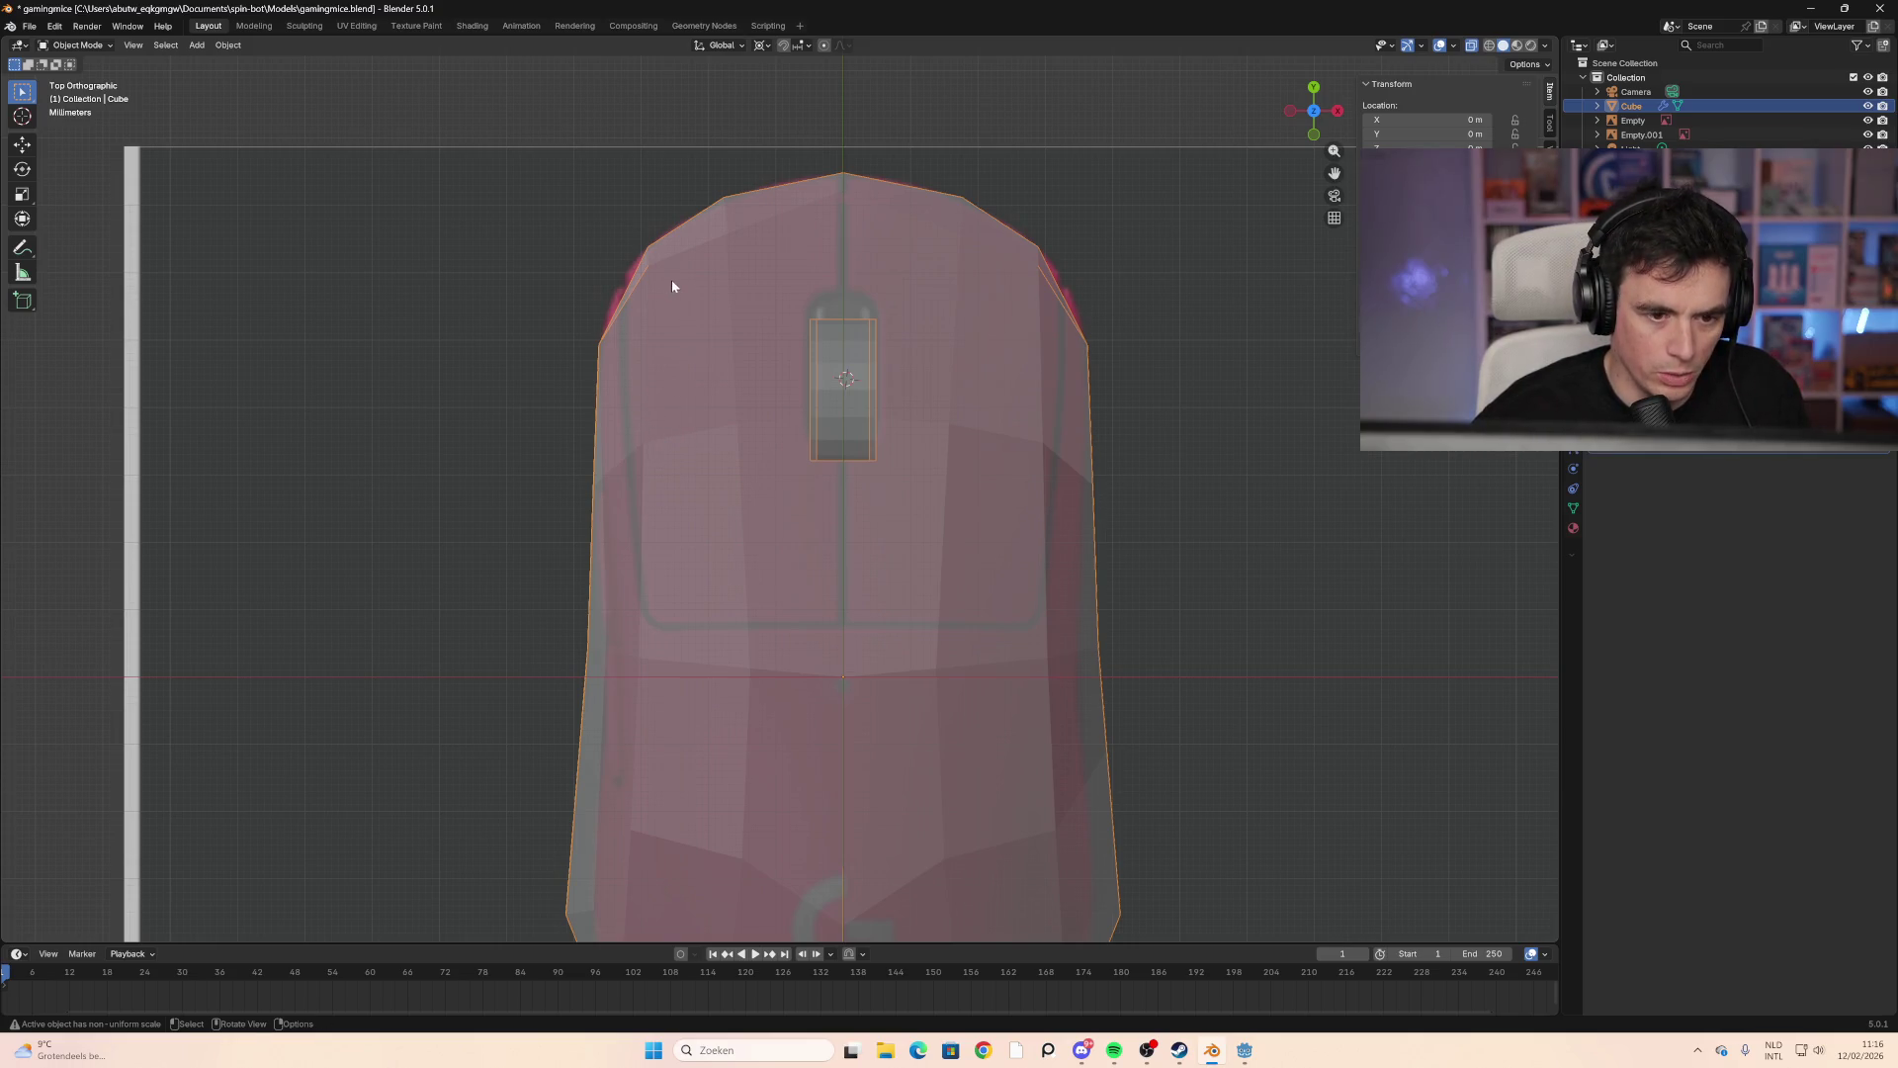
pyautogui.click(882, 401)
pyautogui.click(971, 411)
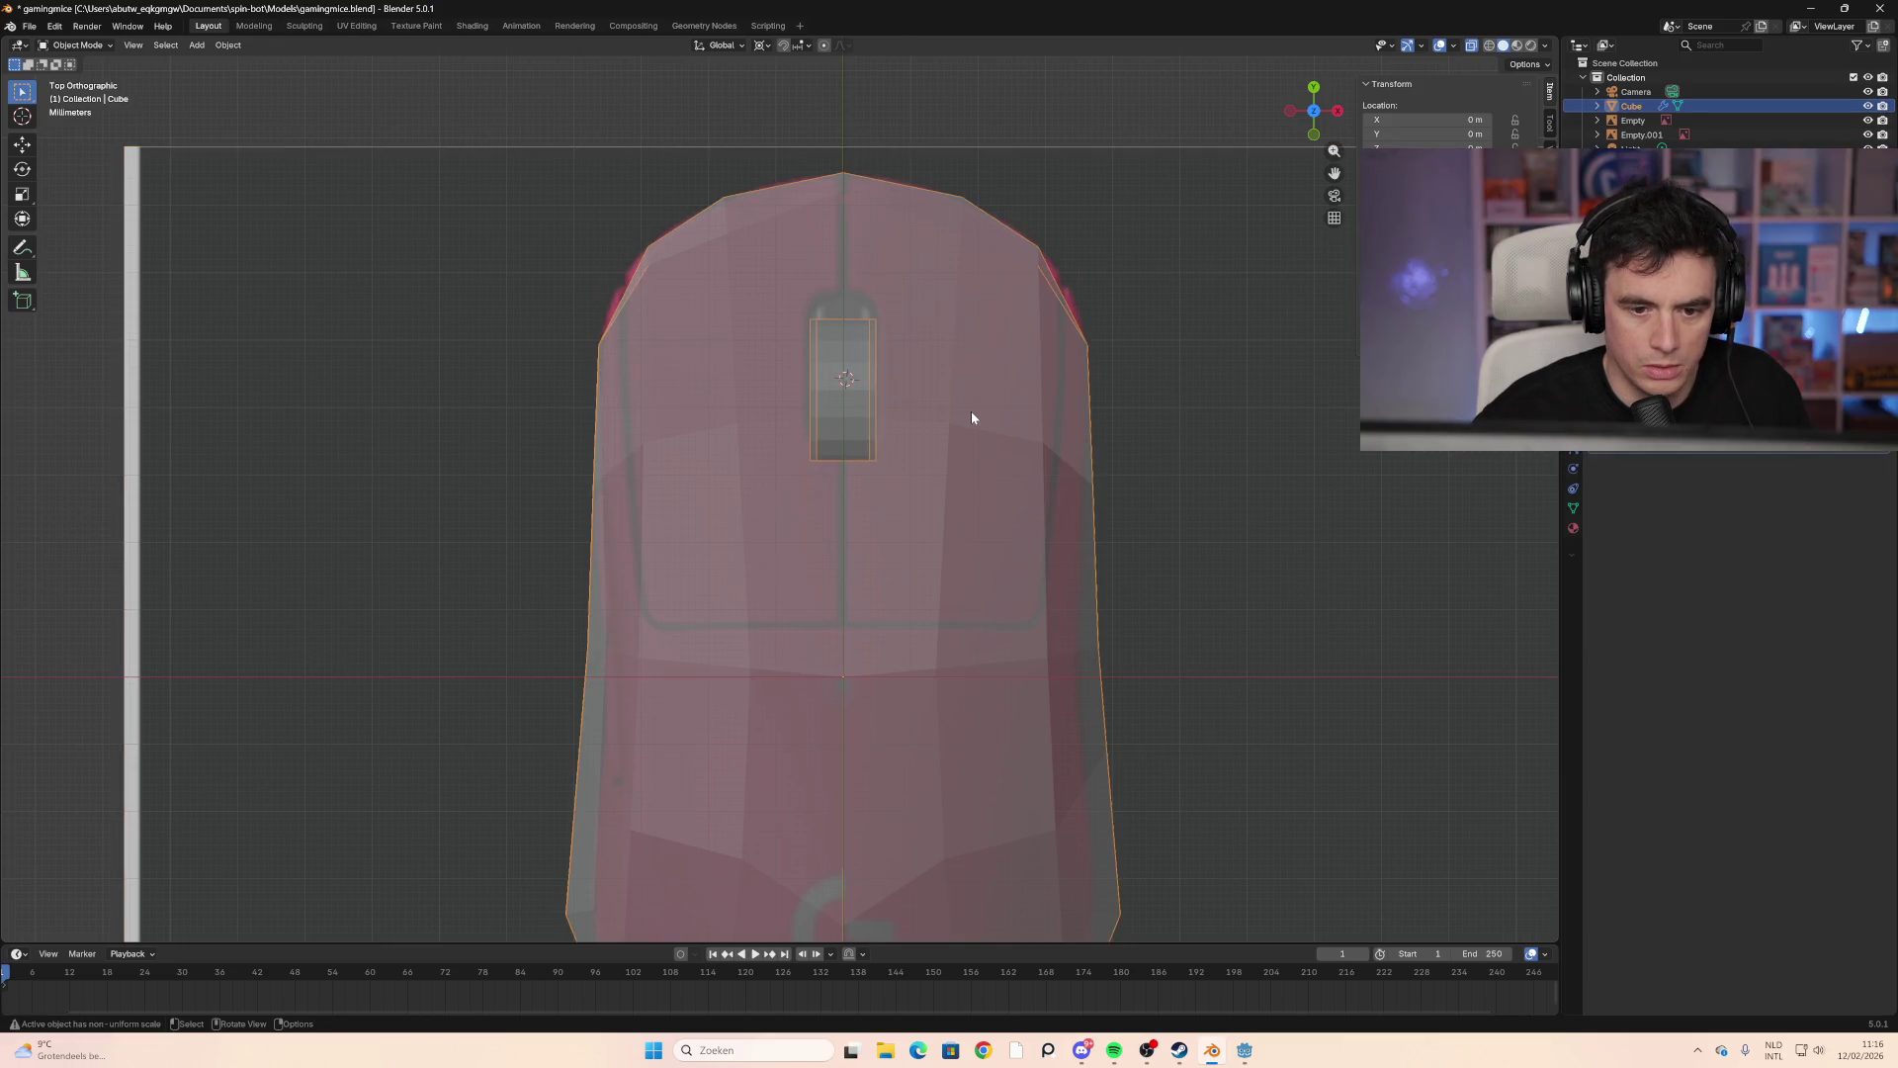
pyautogui.click(970, 412)
pyautogui.scroll(-7, 1040, 506)
pyautogui.scroll(5, 861, 519)
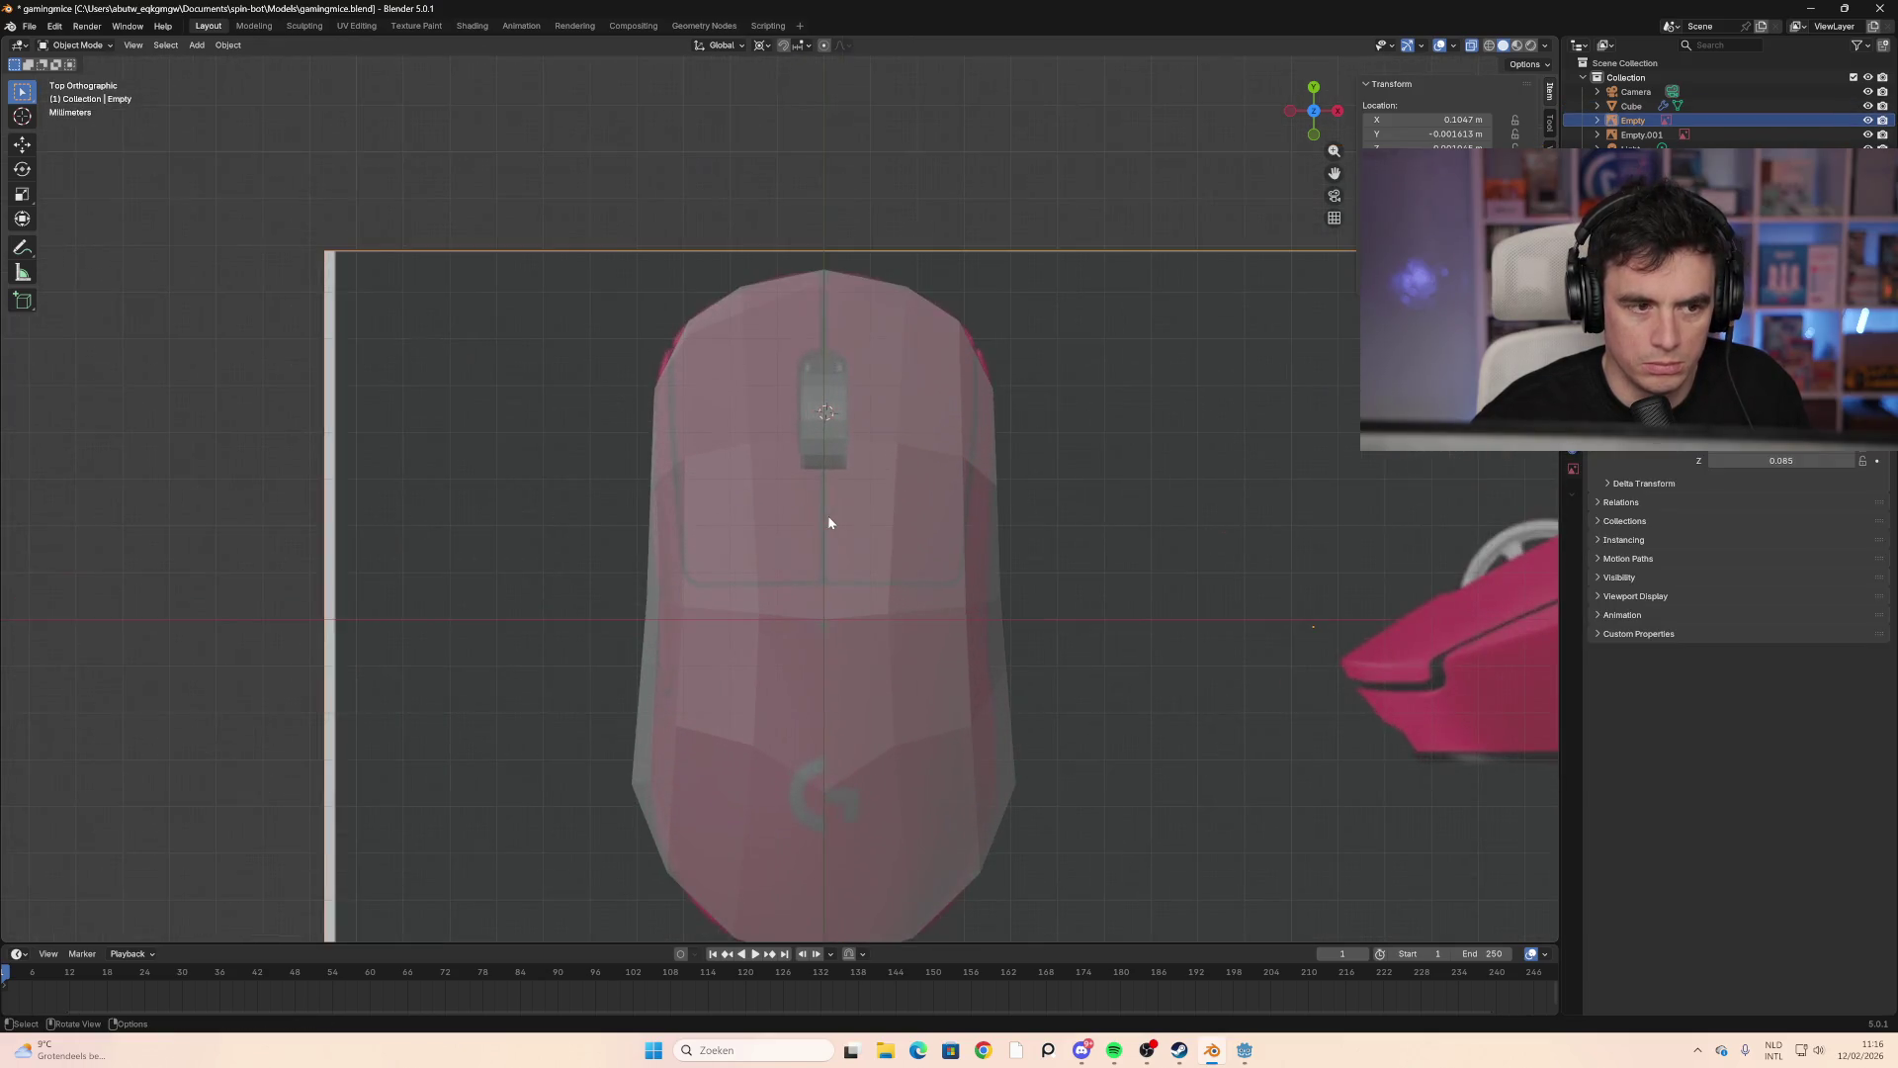
pyautogui.click(854, 423)
pyautogui.press('Tab')
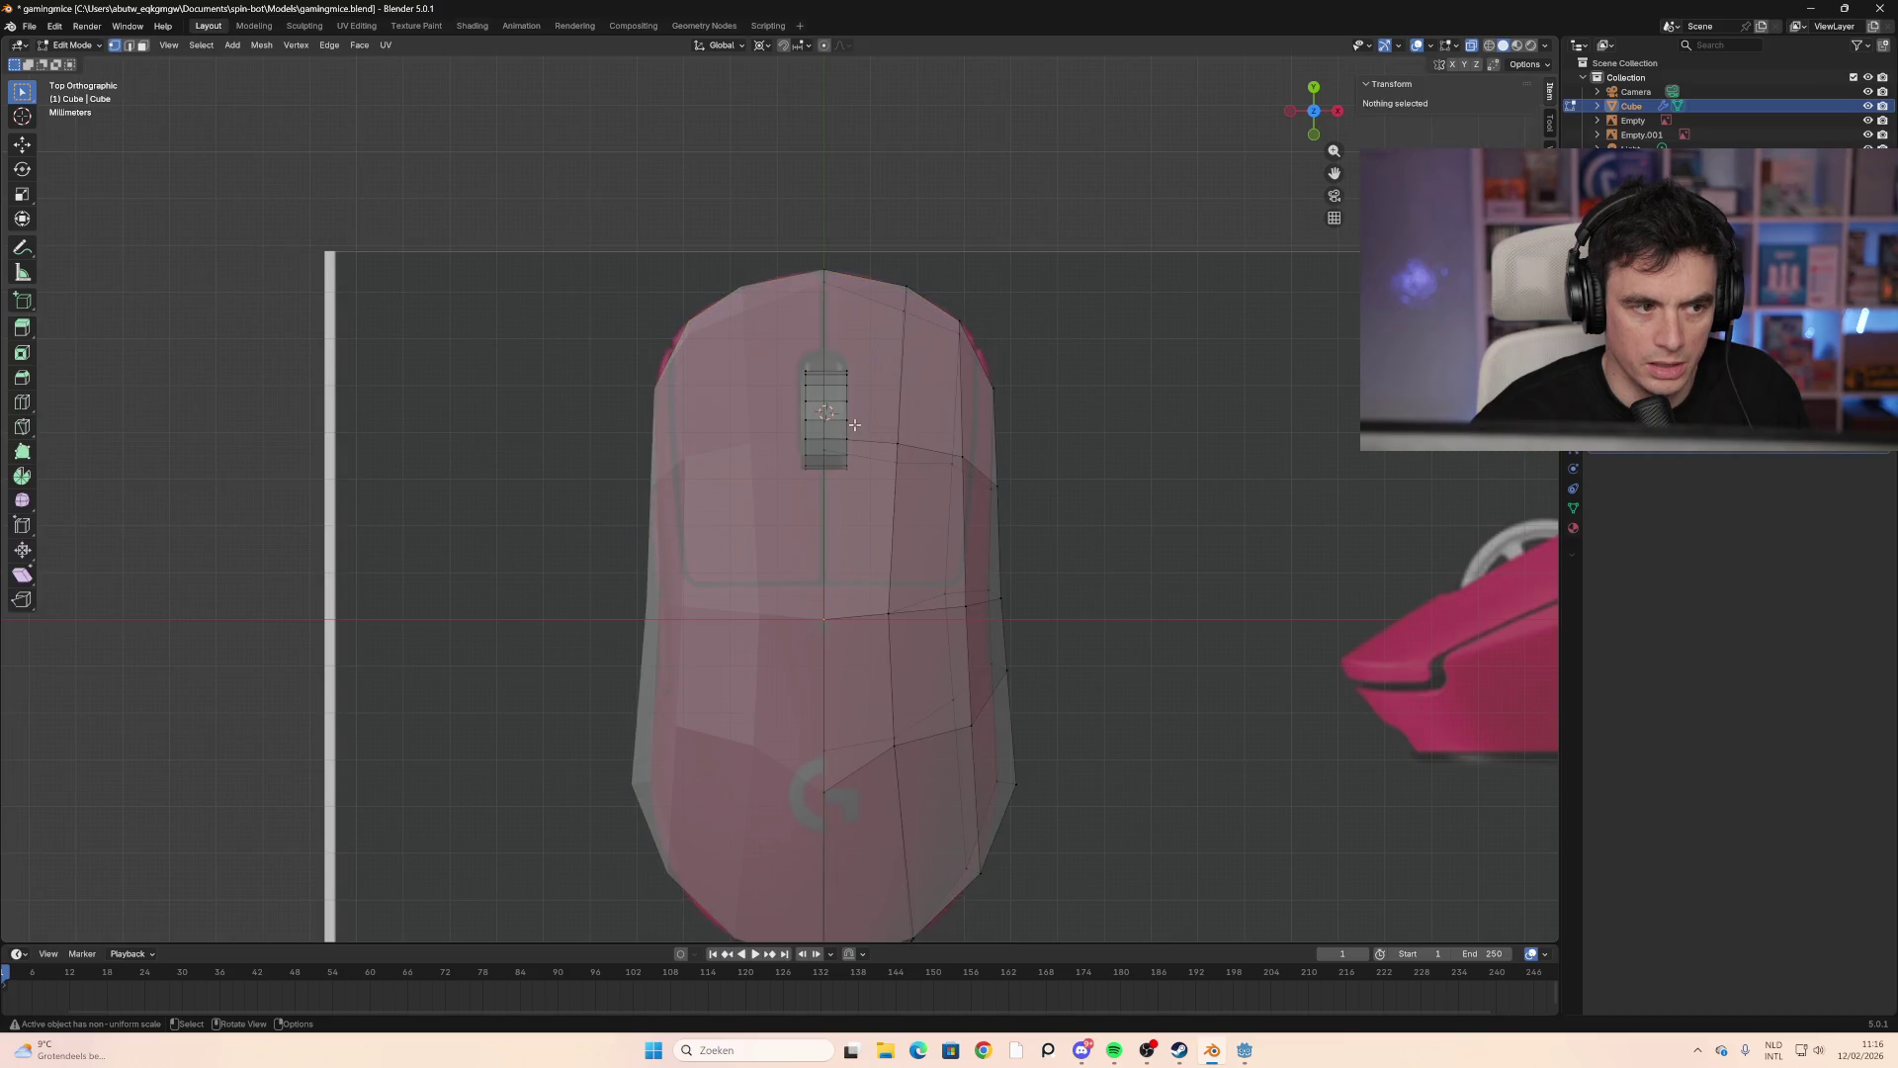
# Step: Add an unslid vertical loop cut near the centre line and a horizontal loop slightly below the middle
pyautogui.hotkey('ctrl', 'r')
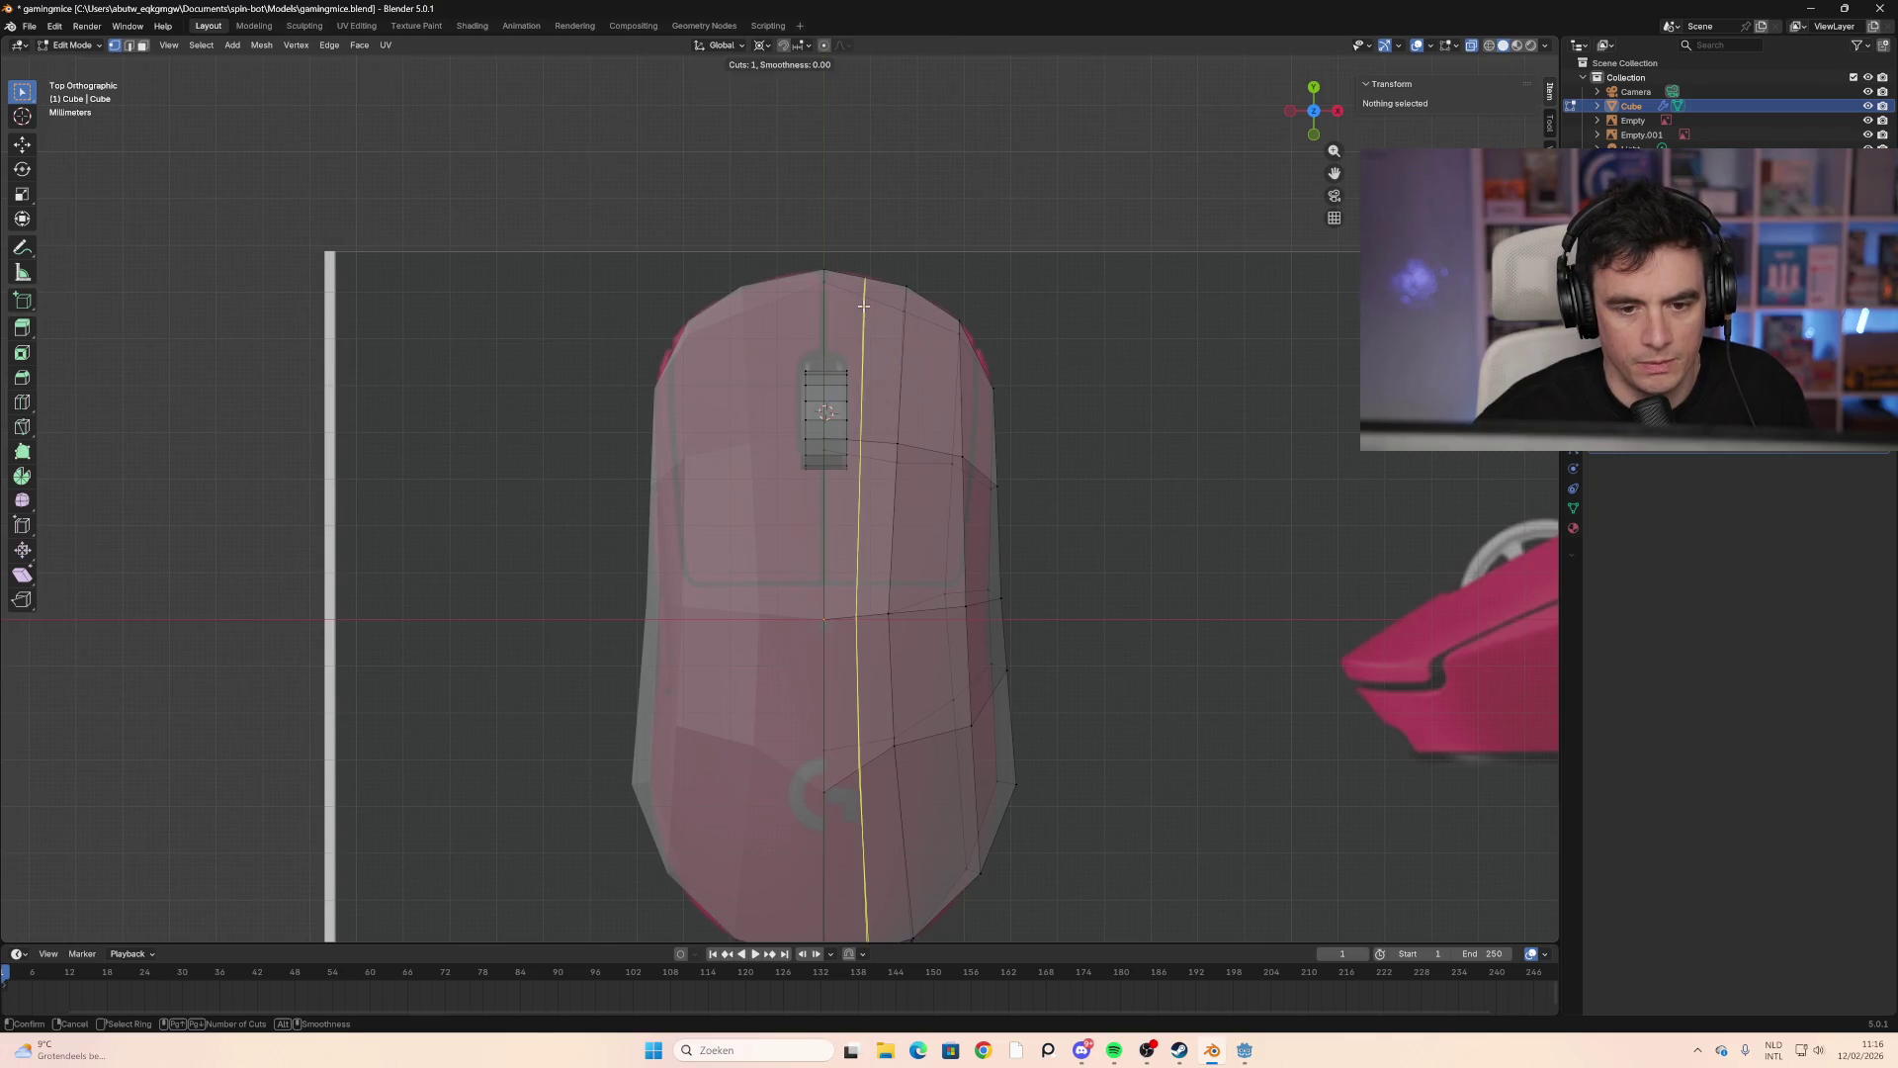
pyautogui.click(863, 313)
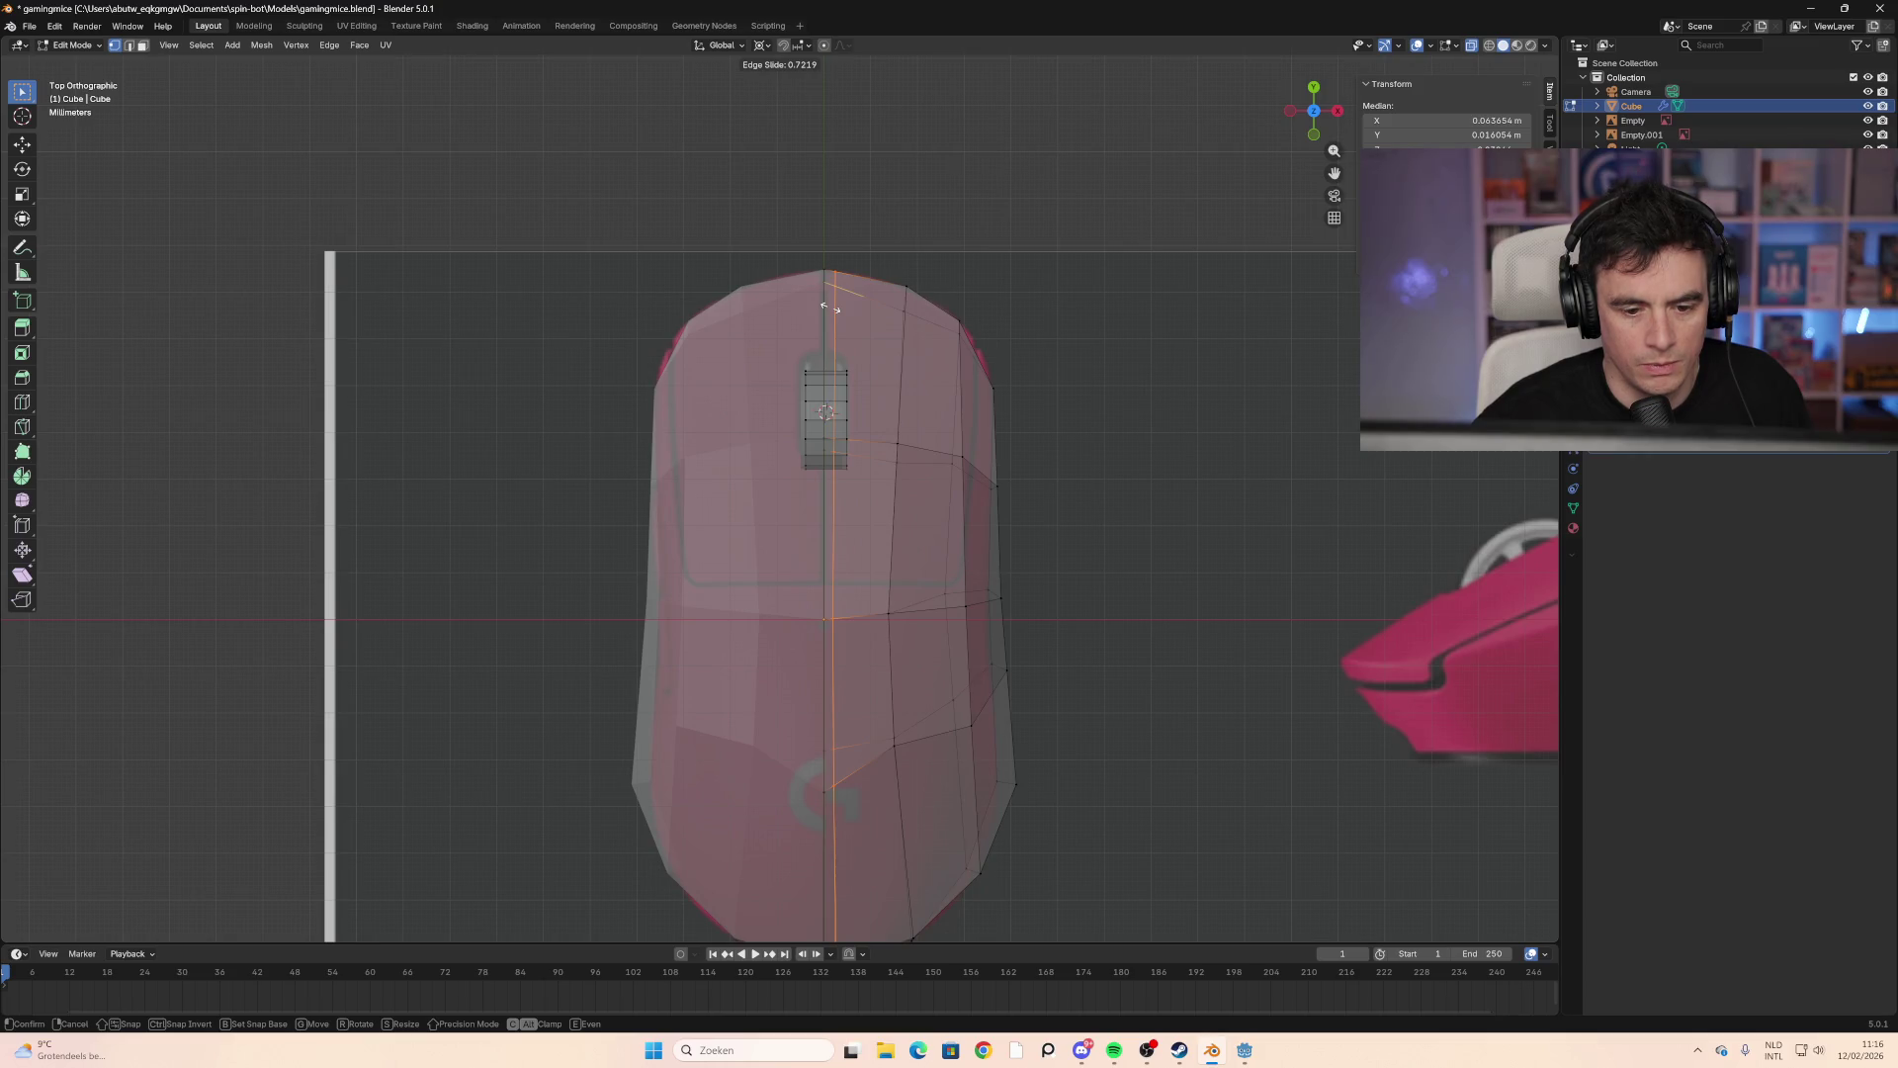
pyautogui.click(828, 307)
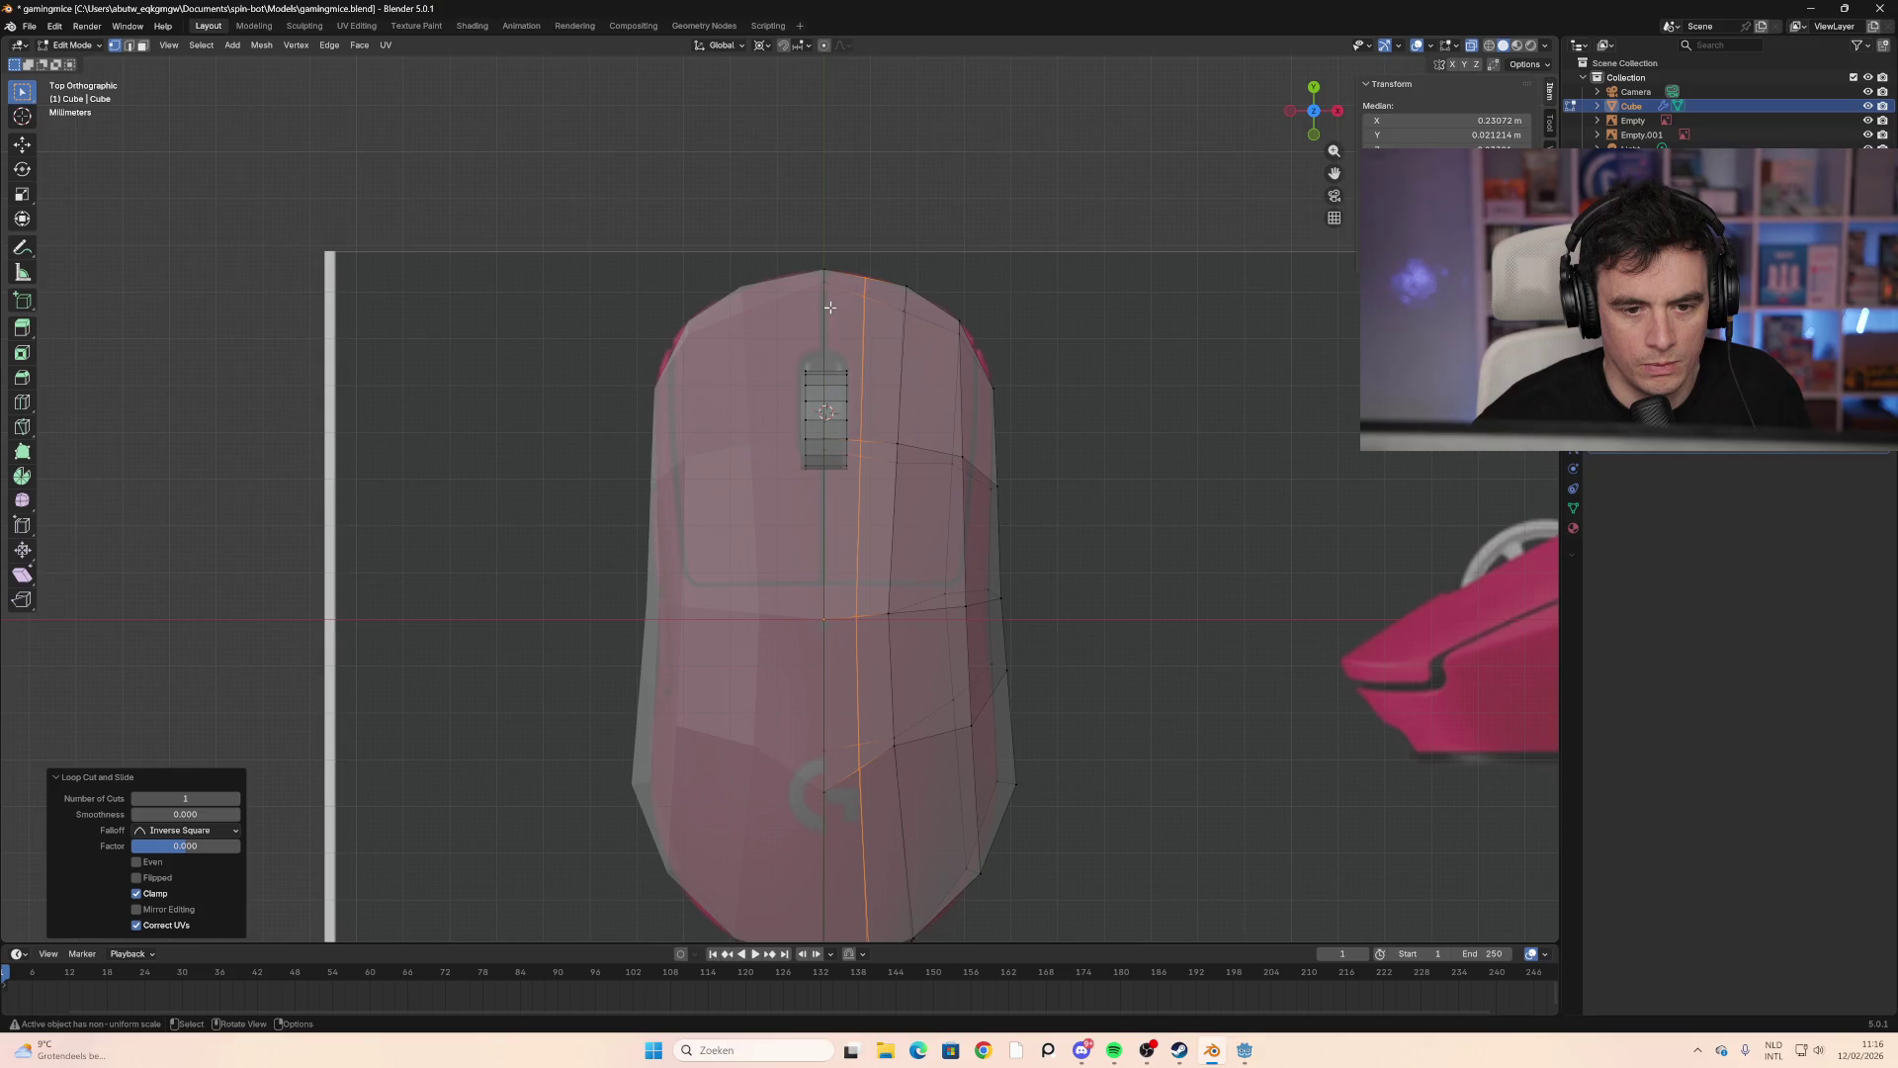
pyautogui.rightClick(842, 309)
pyautogui.click(987, 306)
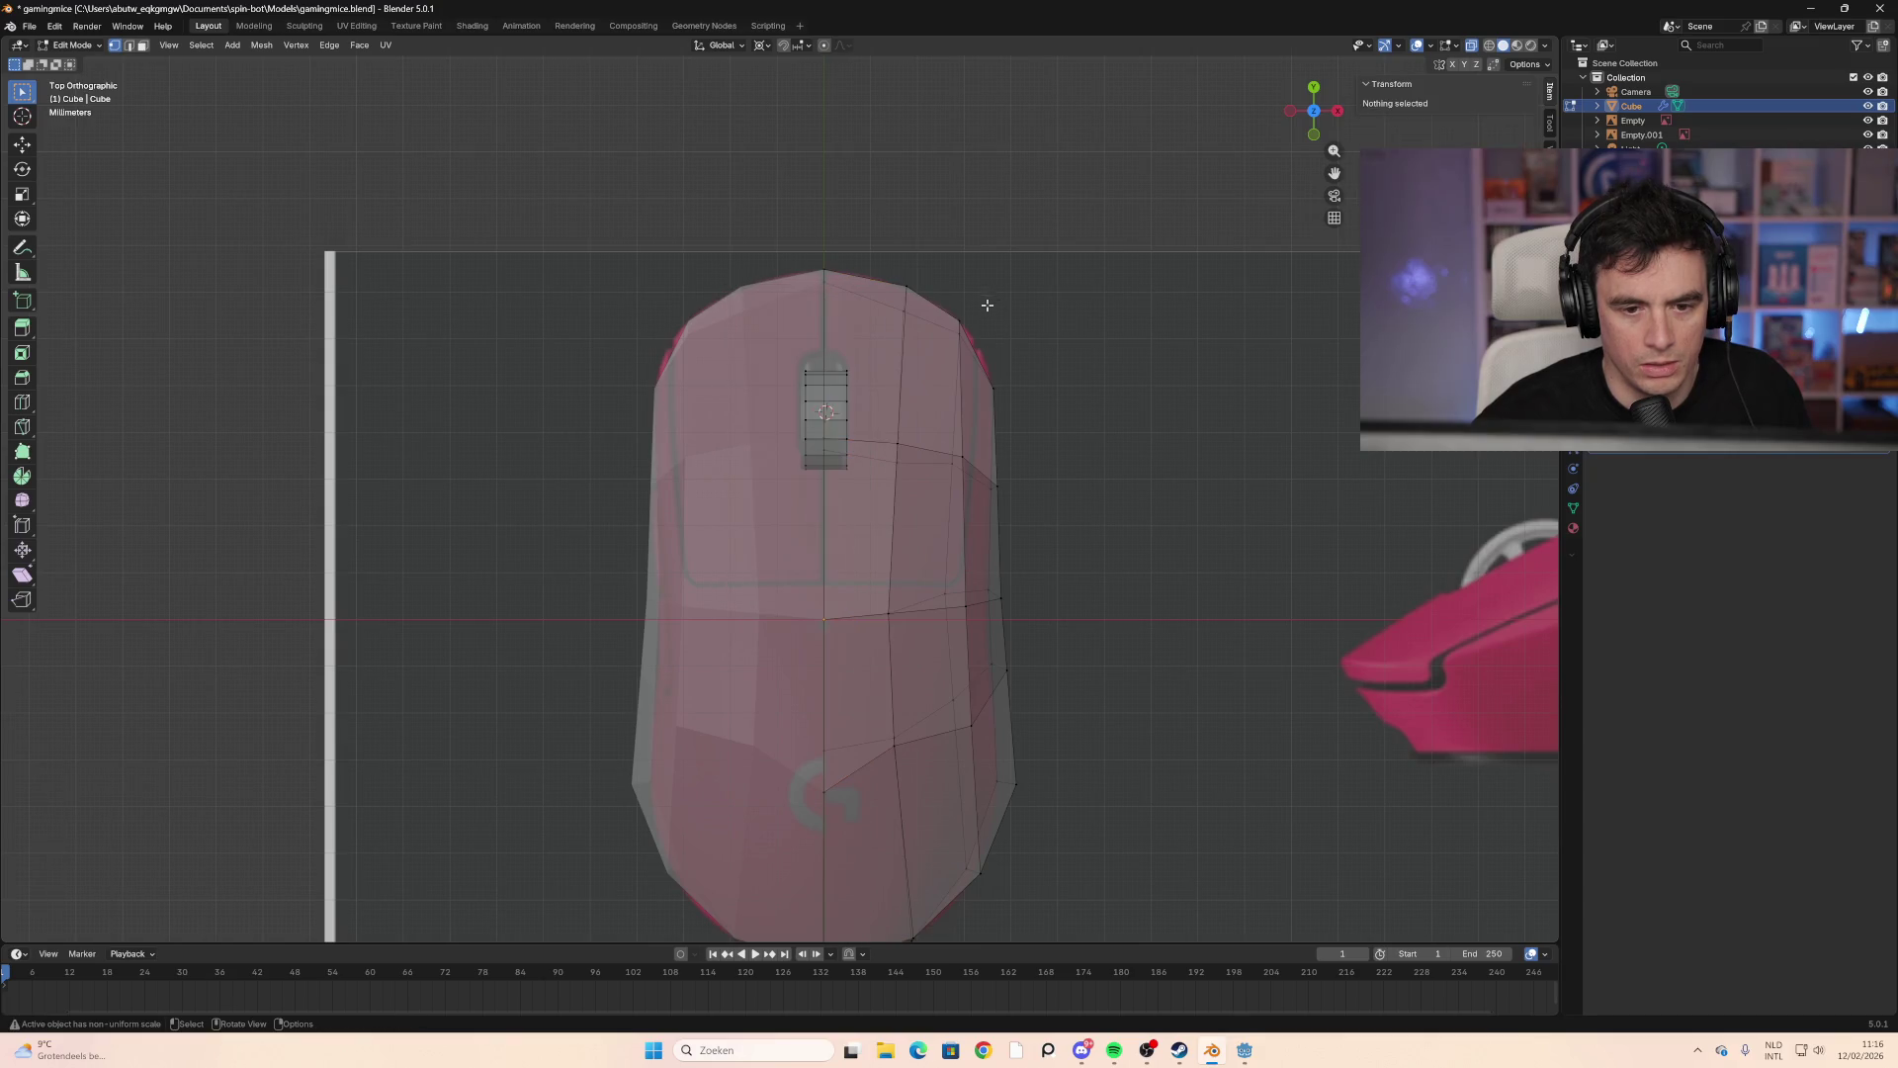
pyautogui.hotkey('ctrl', 'r')
pyautogui.click(874, 584)
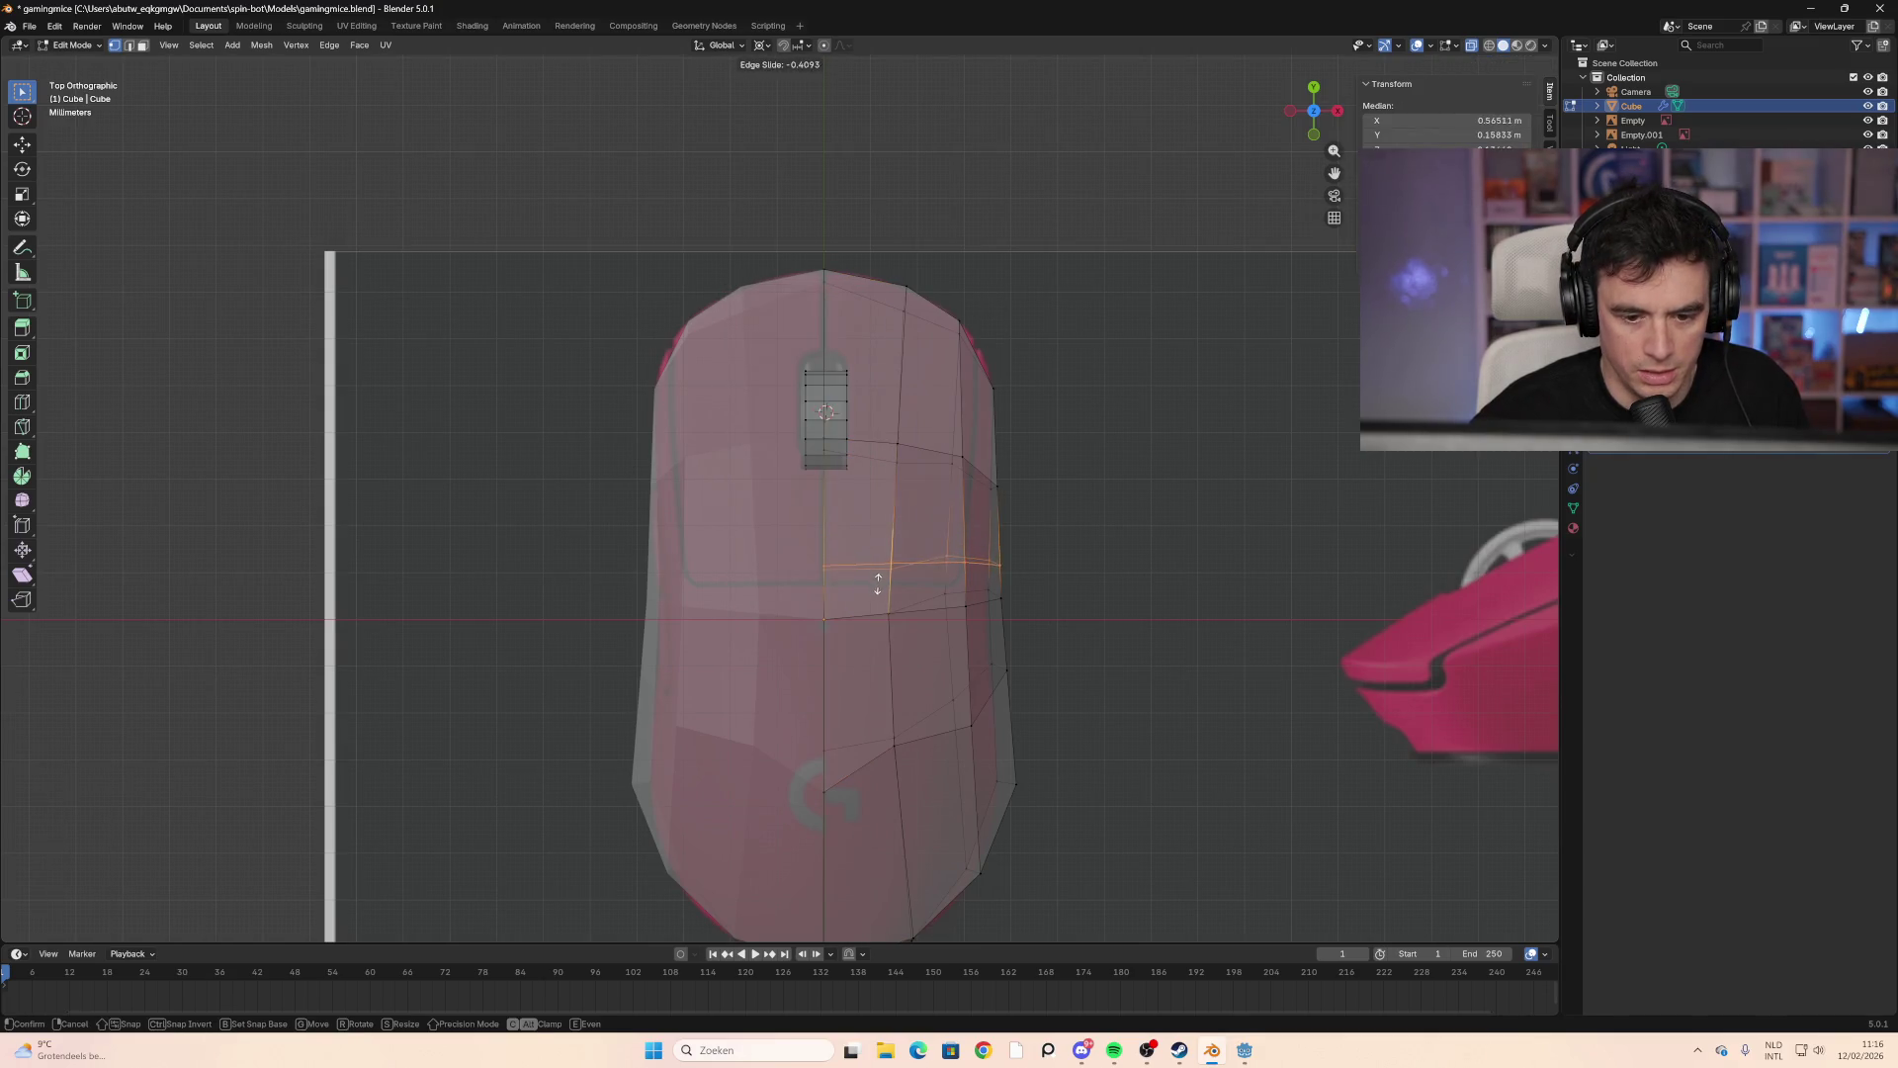
pyautogui.click(874, 593)
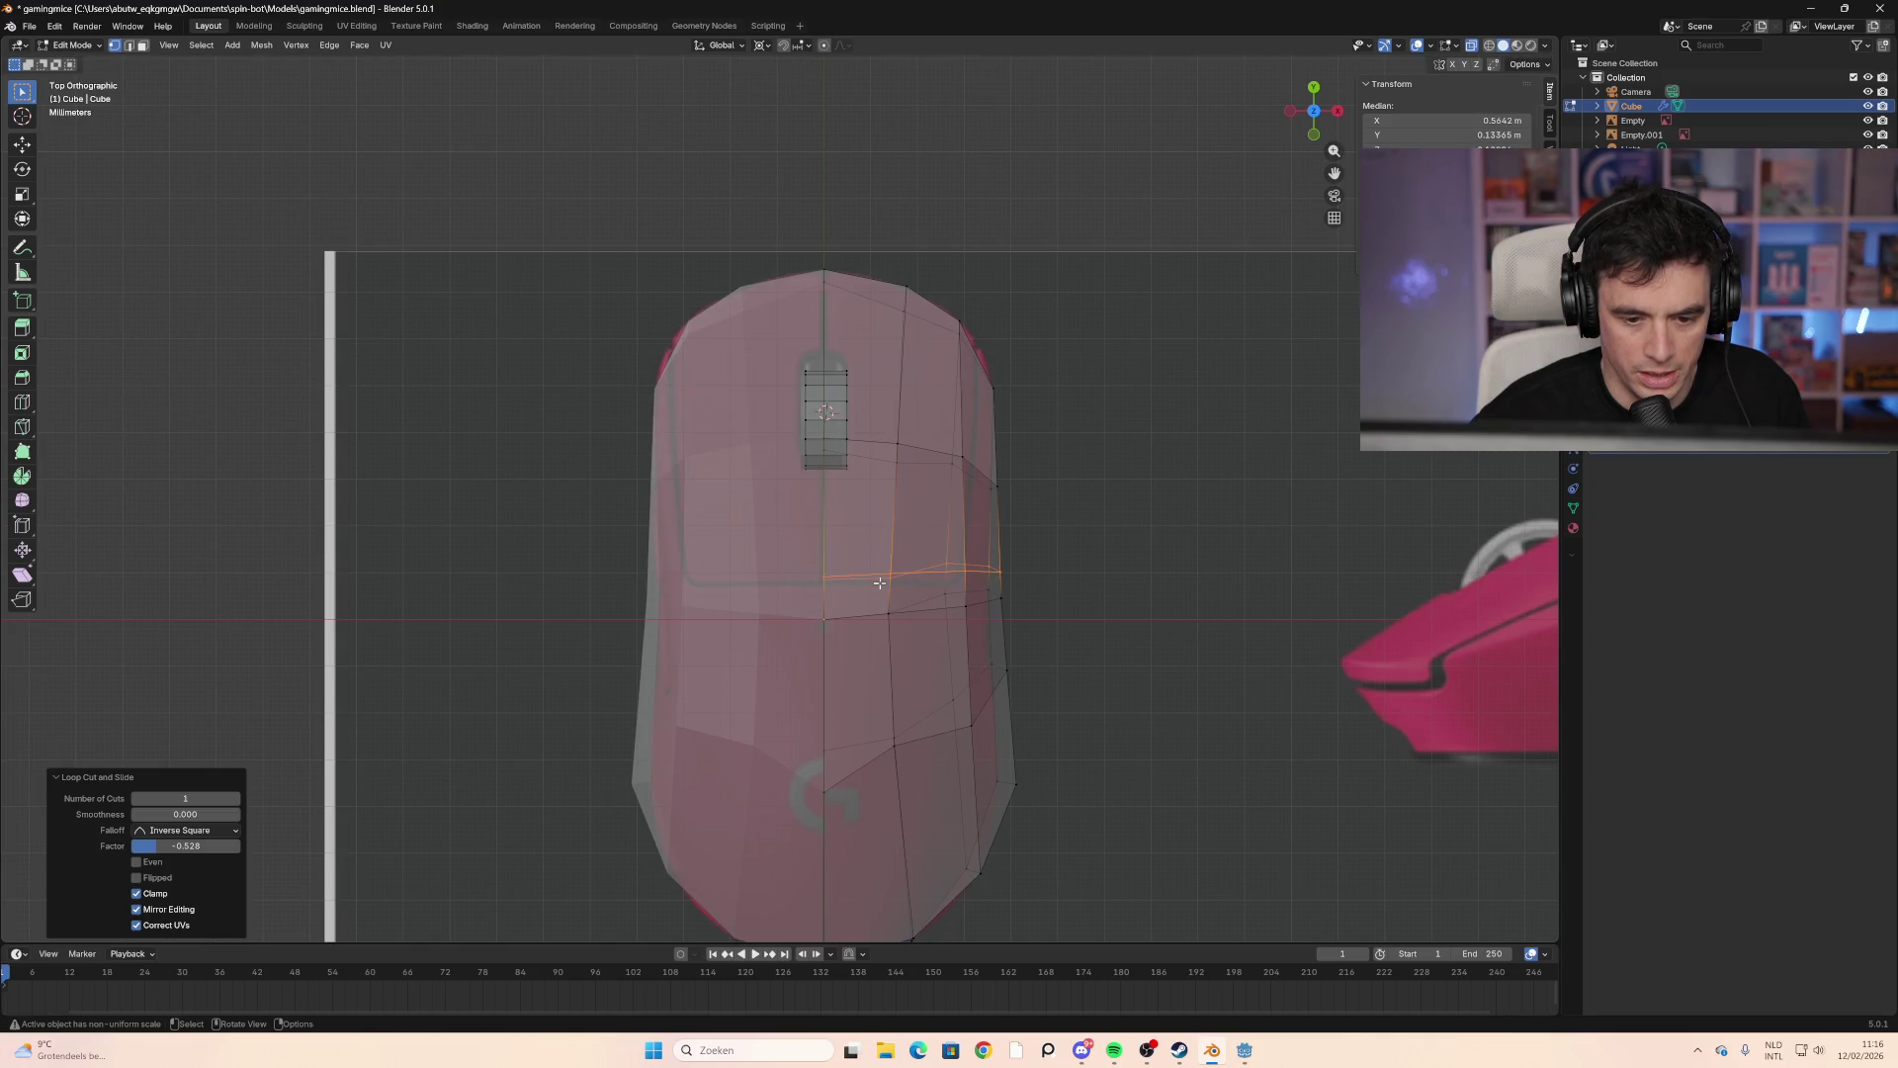
pyautogui.hotkey('alt', 'a')
# Step: Add a loop cut across the top and another vertical loop slid beside the centre seam
pyautogui.hotkey('ctrl', 'r')
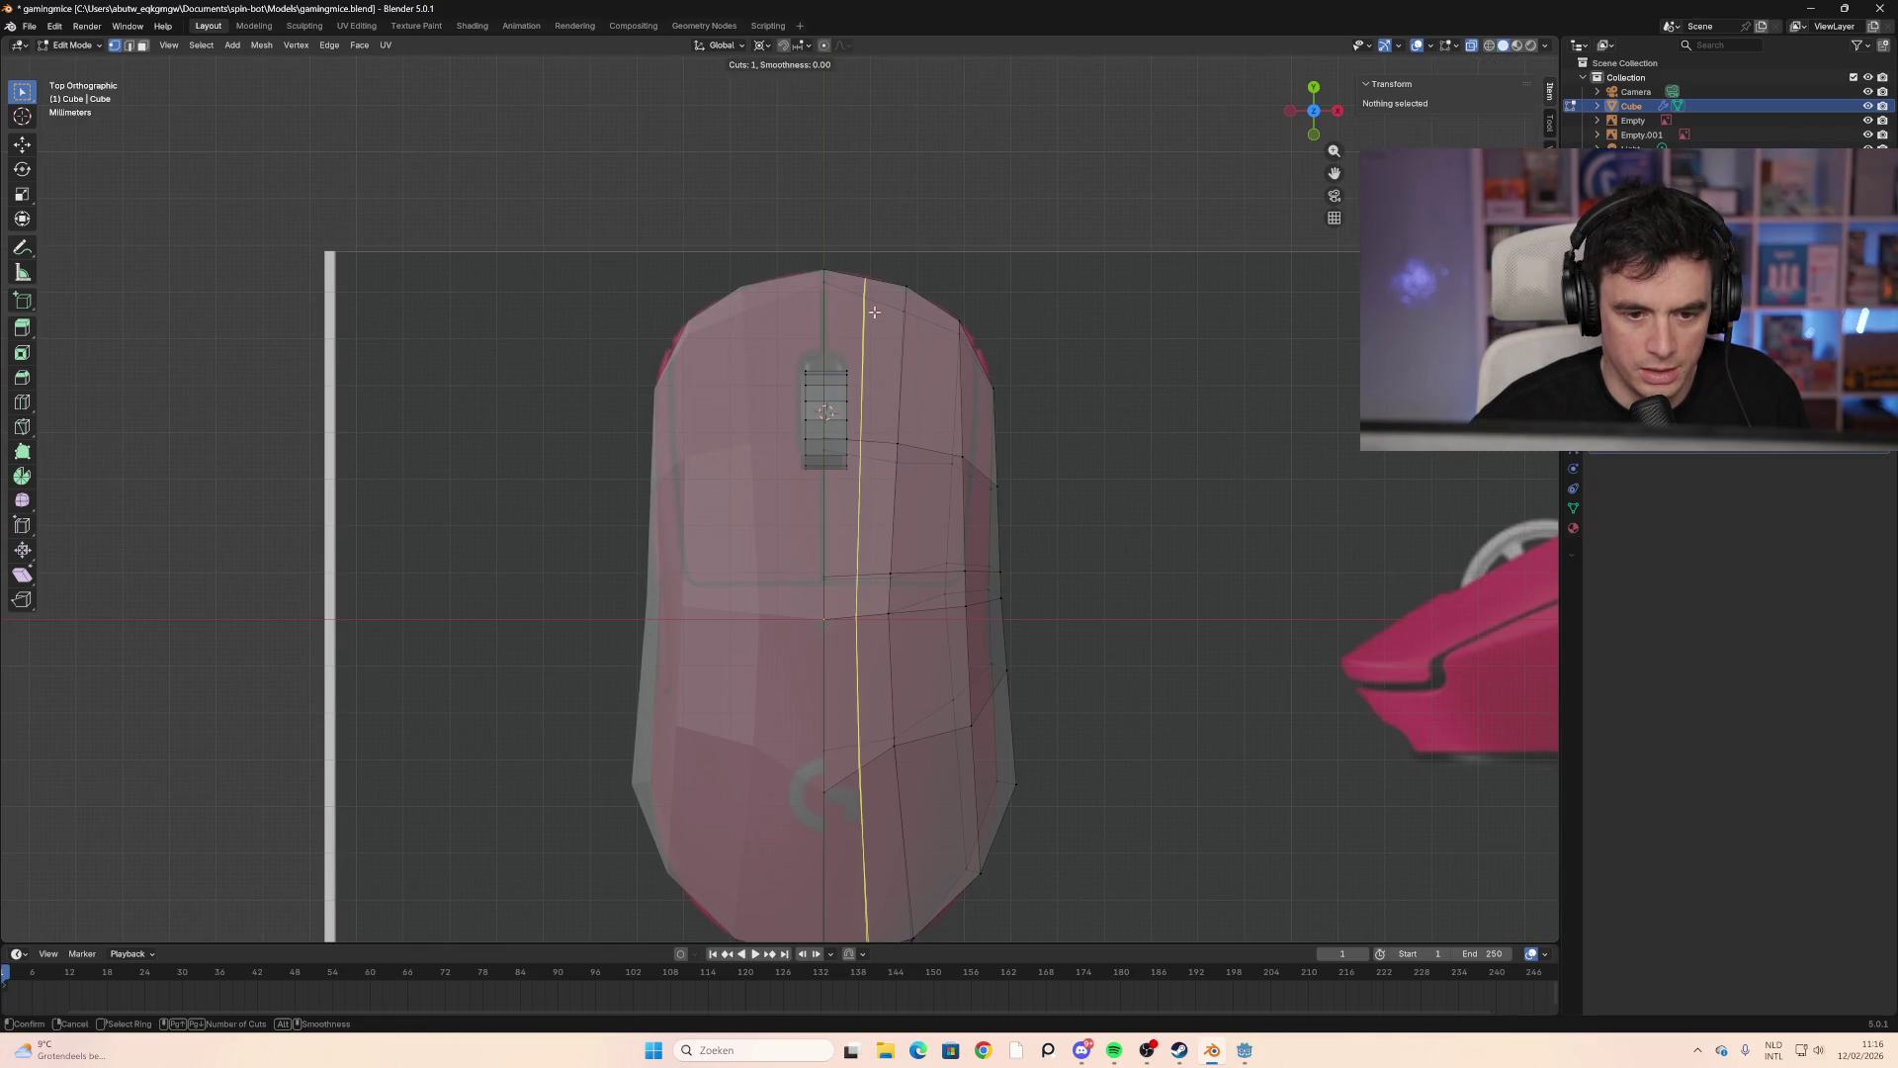
pyautogui.click(878, 306)
pyautogui.click(880, 306)
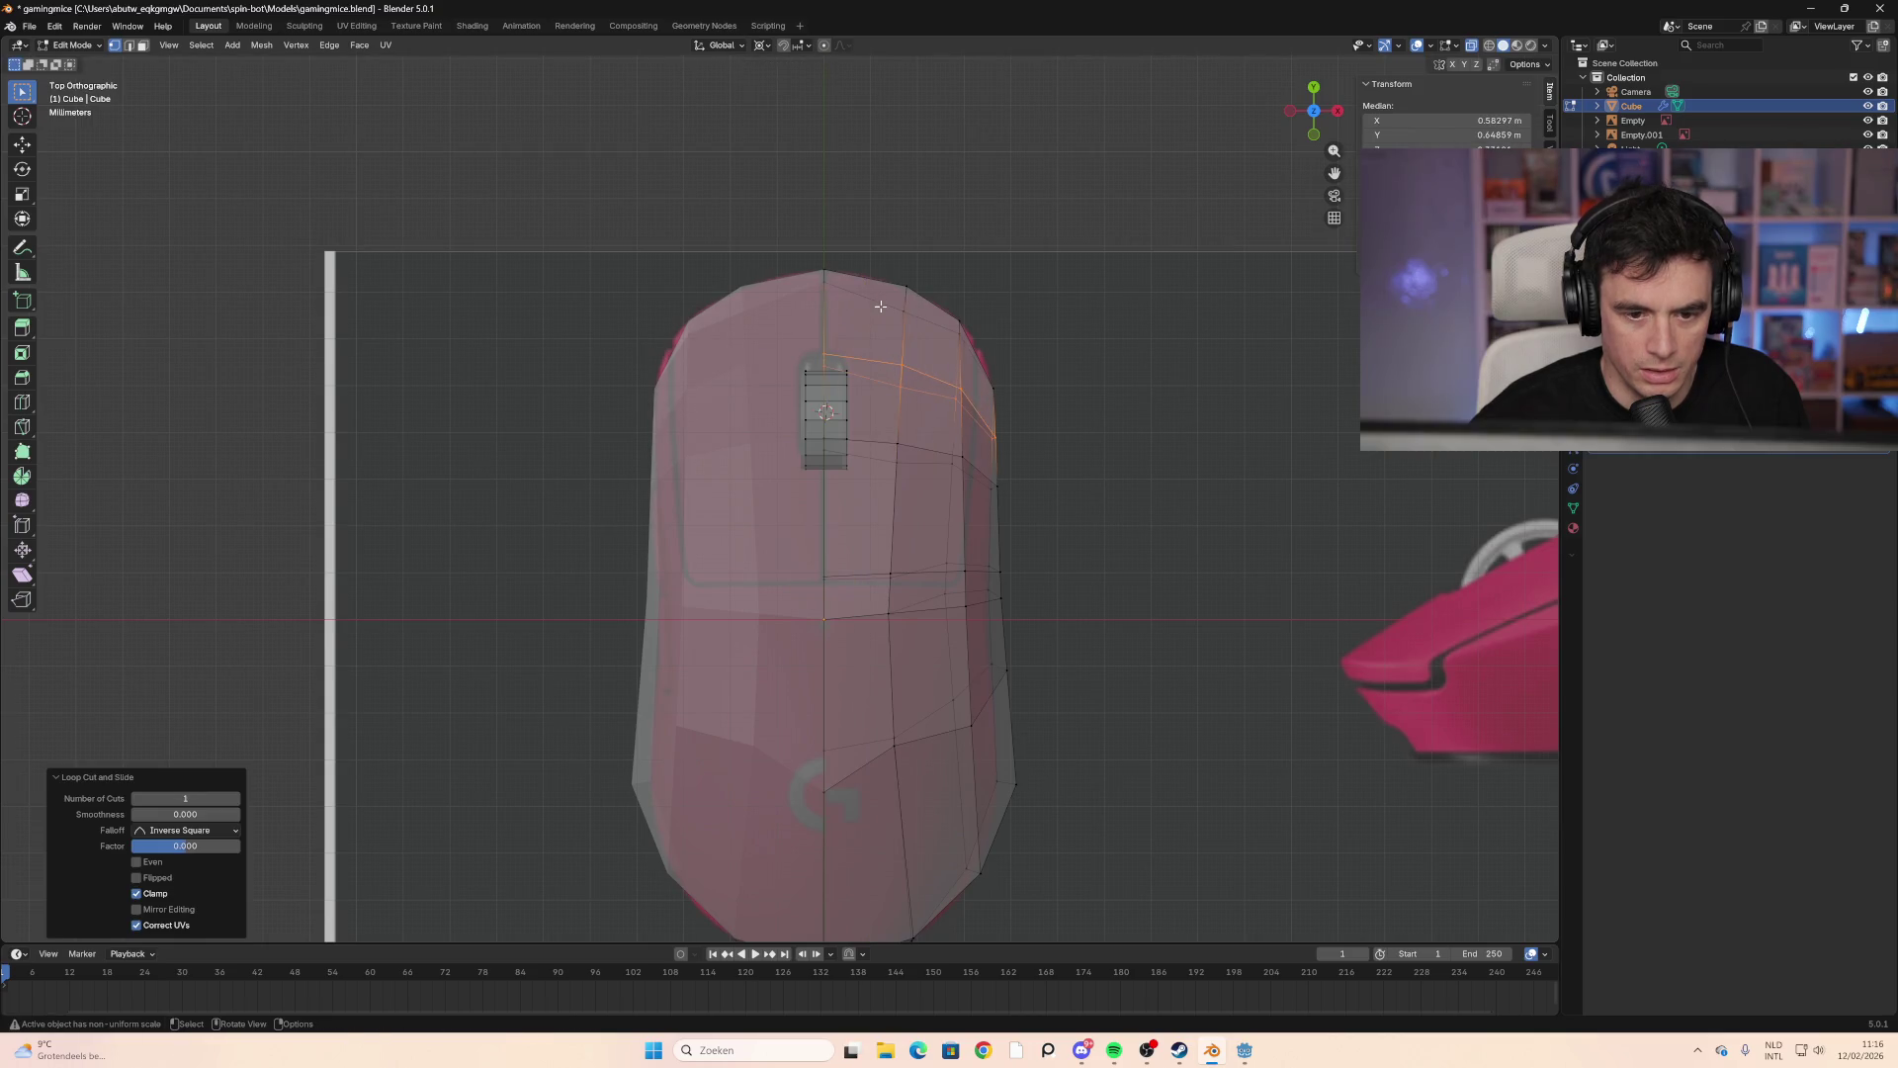
pyautogui.hotkey('alt', 'a')
pyautogui.hotkey('ctrl', 'r')
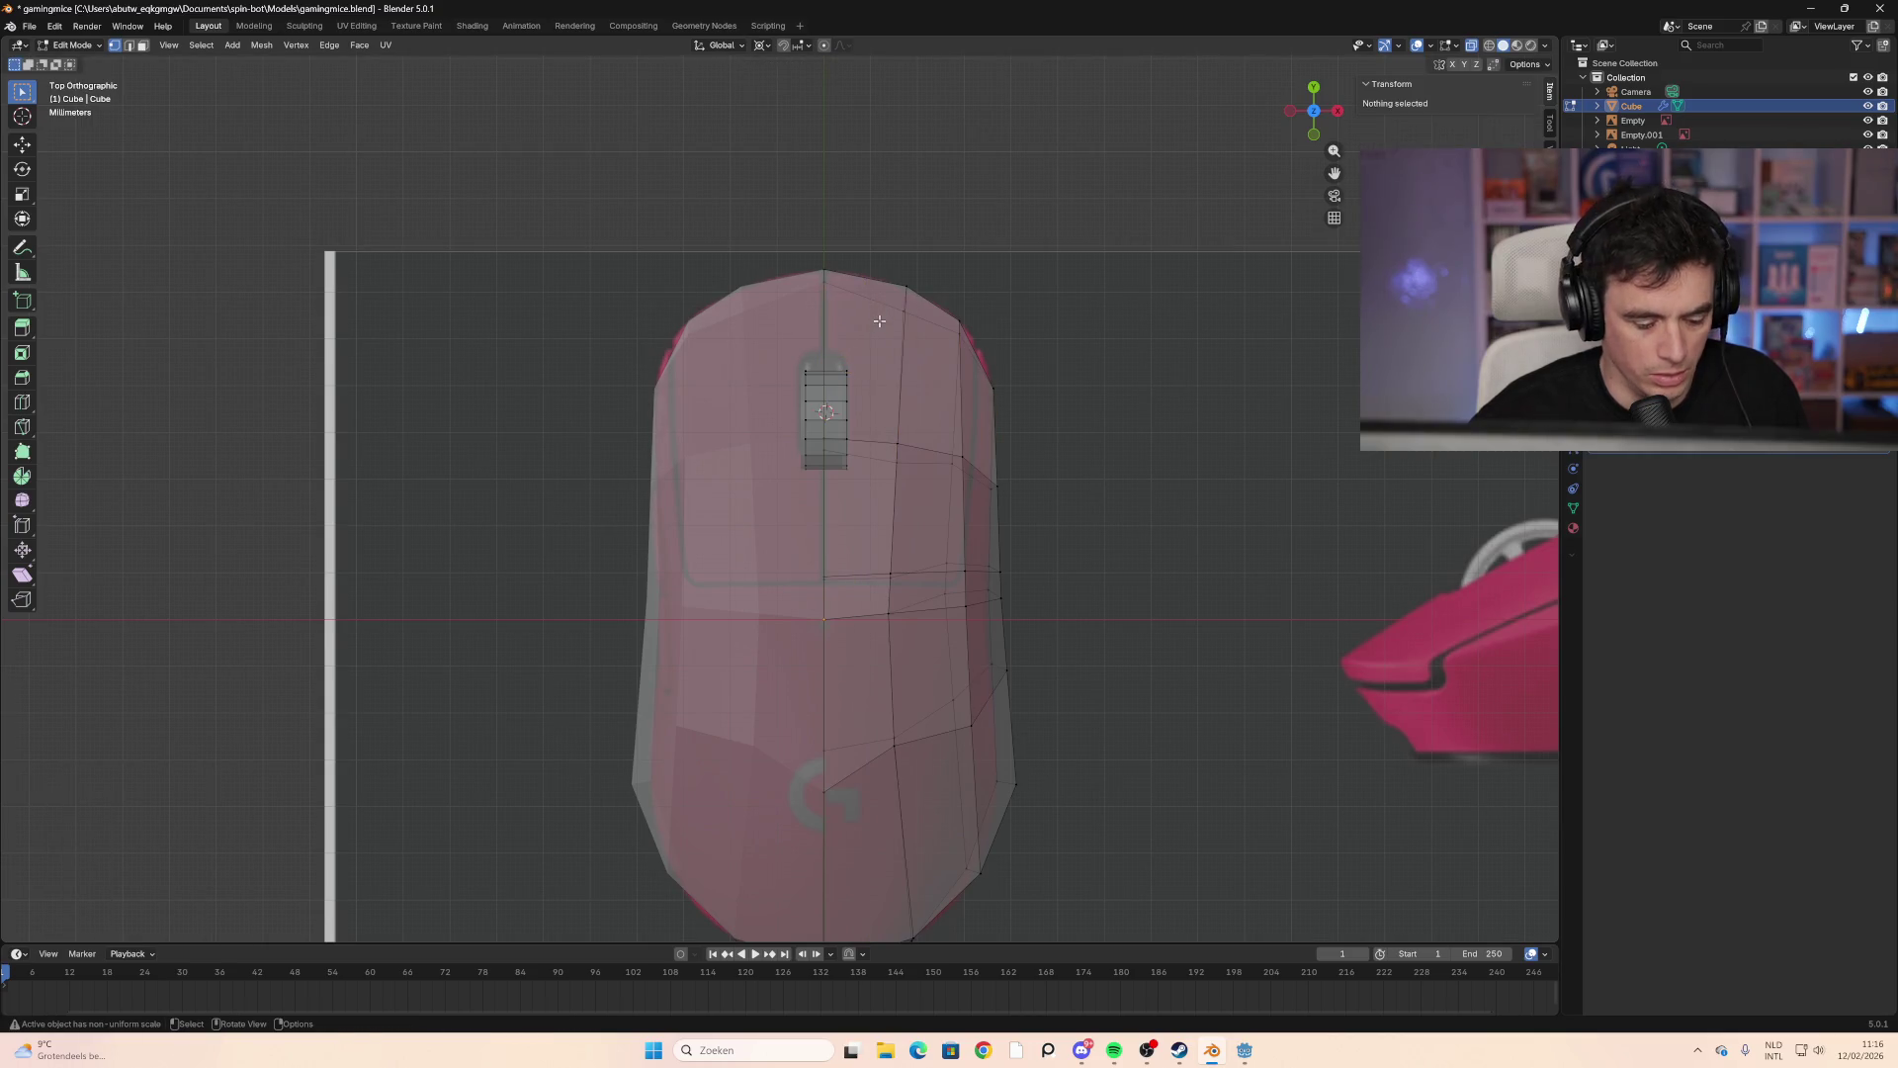
pyautogui.click(862, 317)
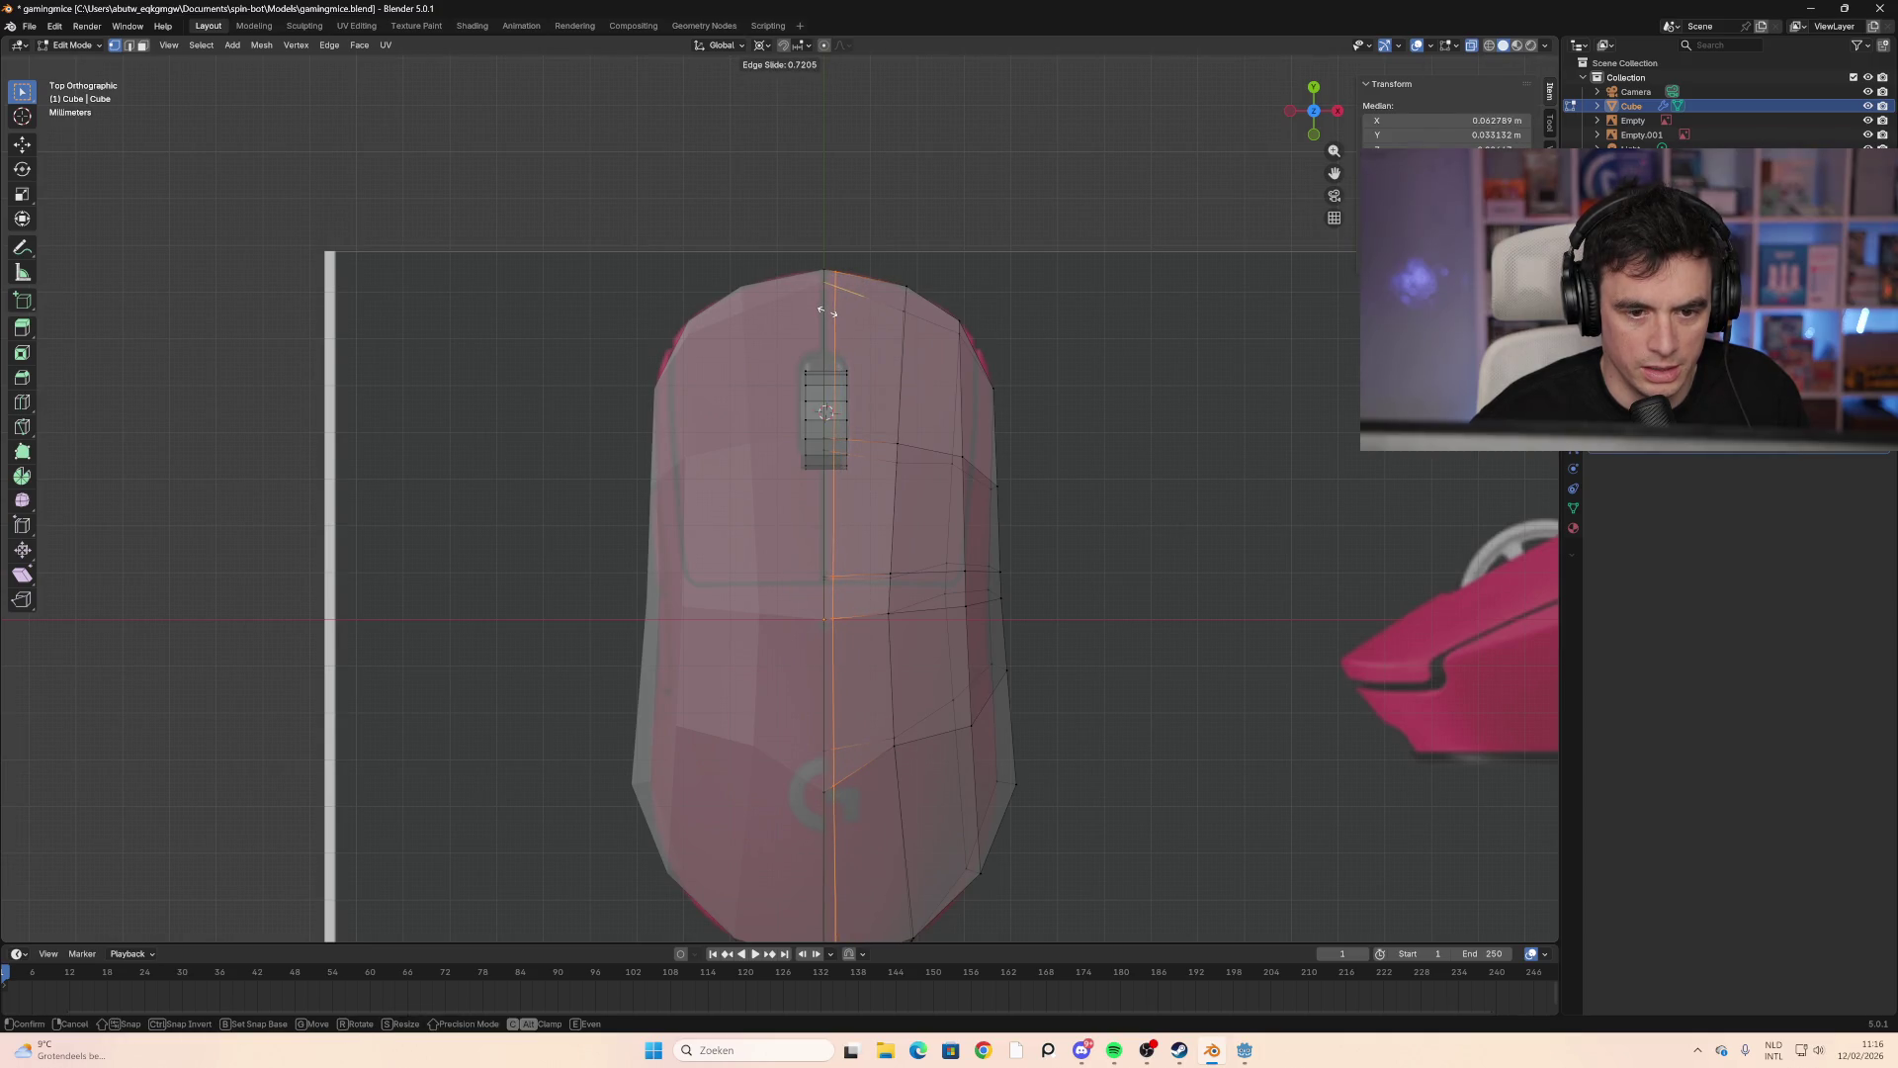
pyautogui.click(823, 310)
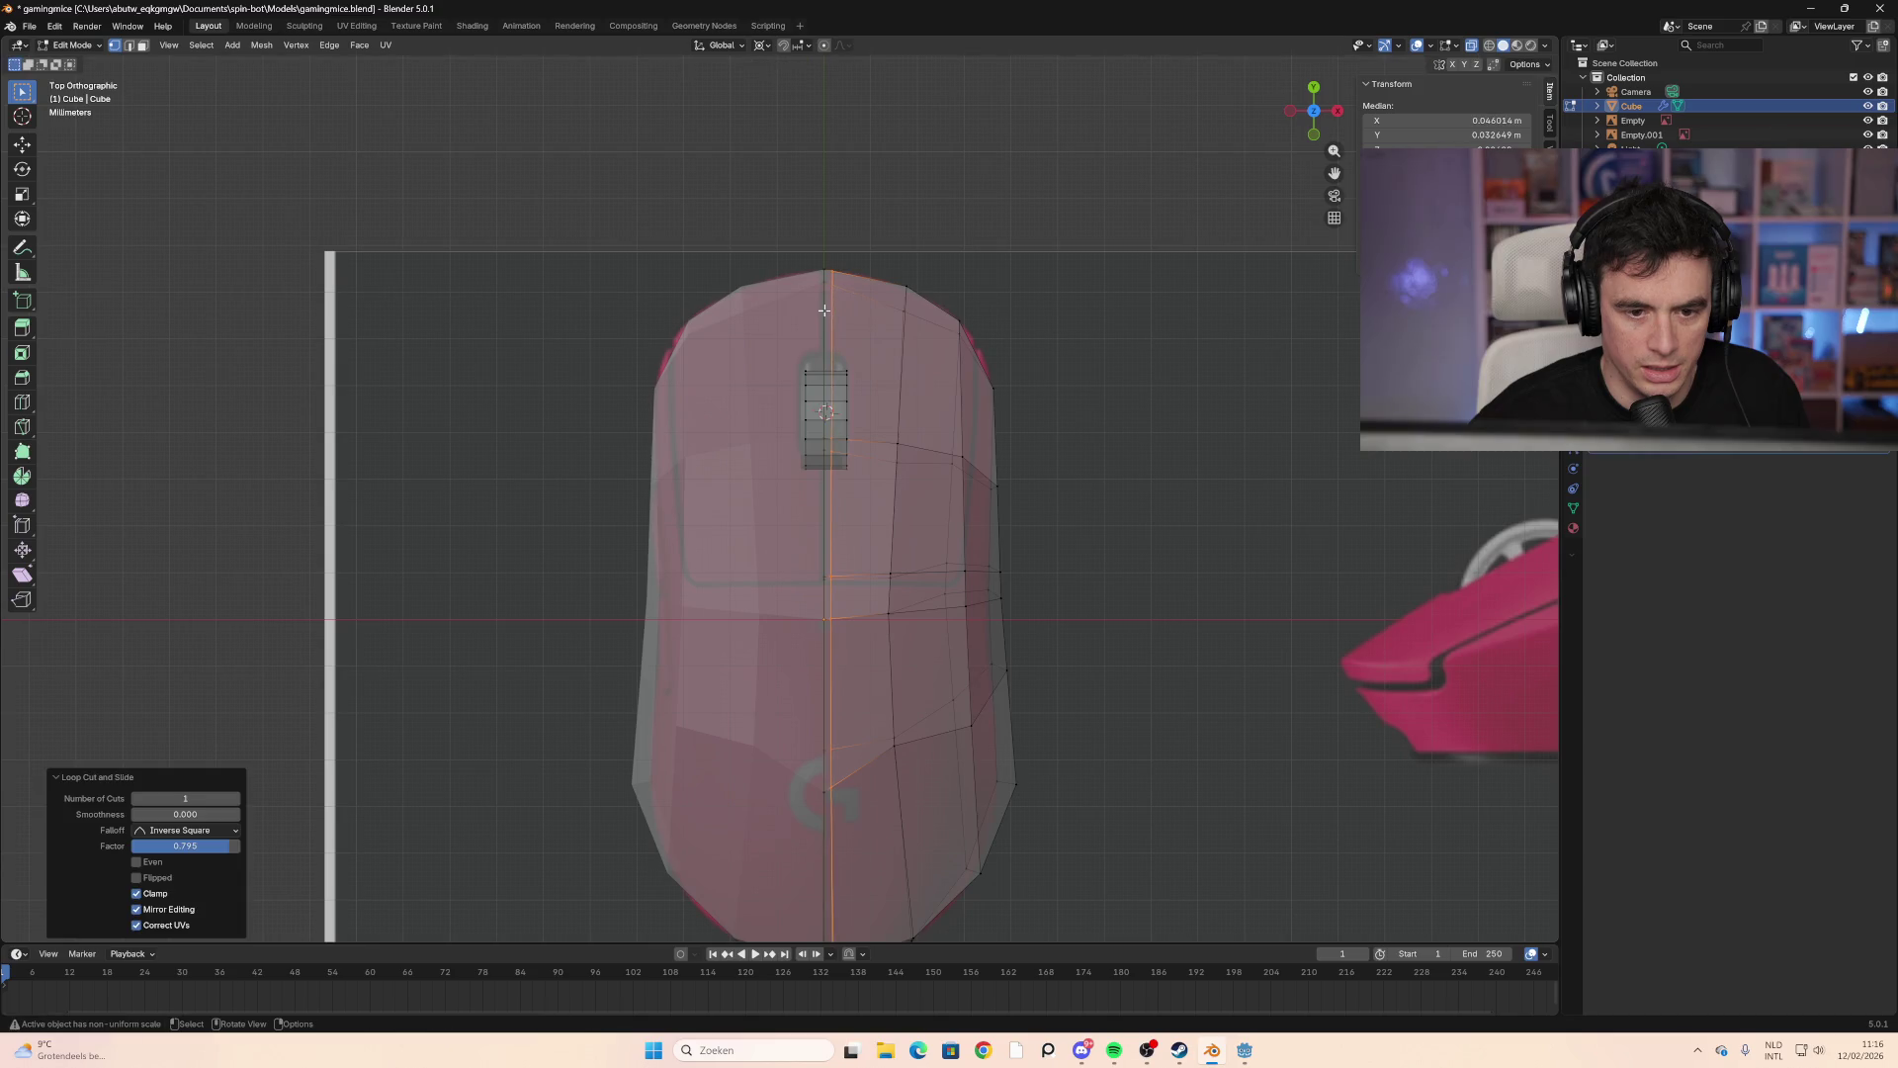
pyautogui.click(1047, 380)
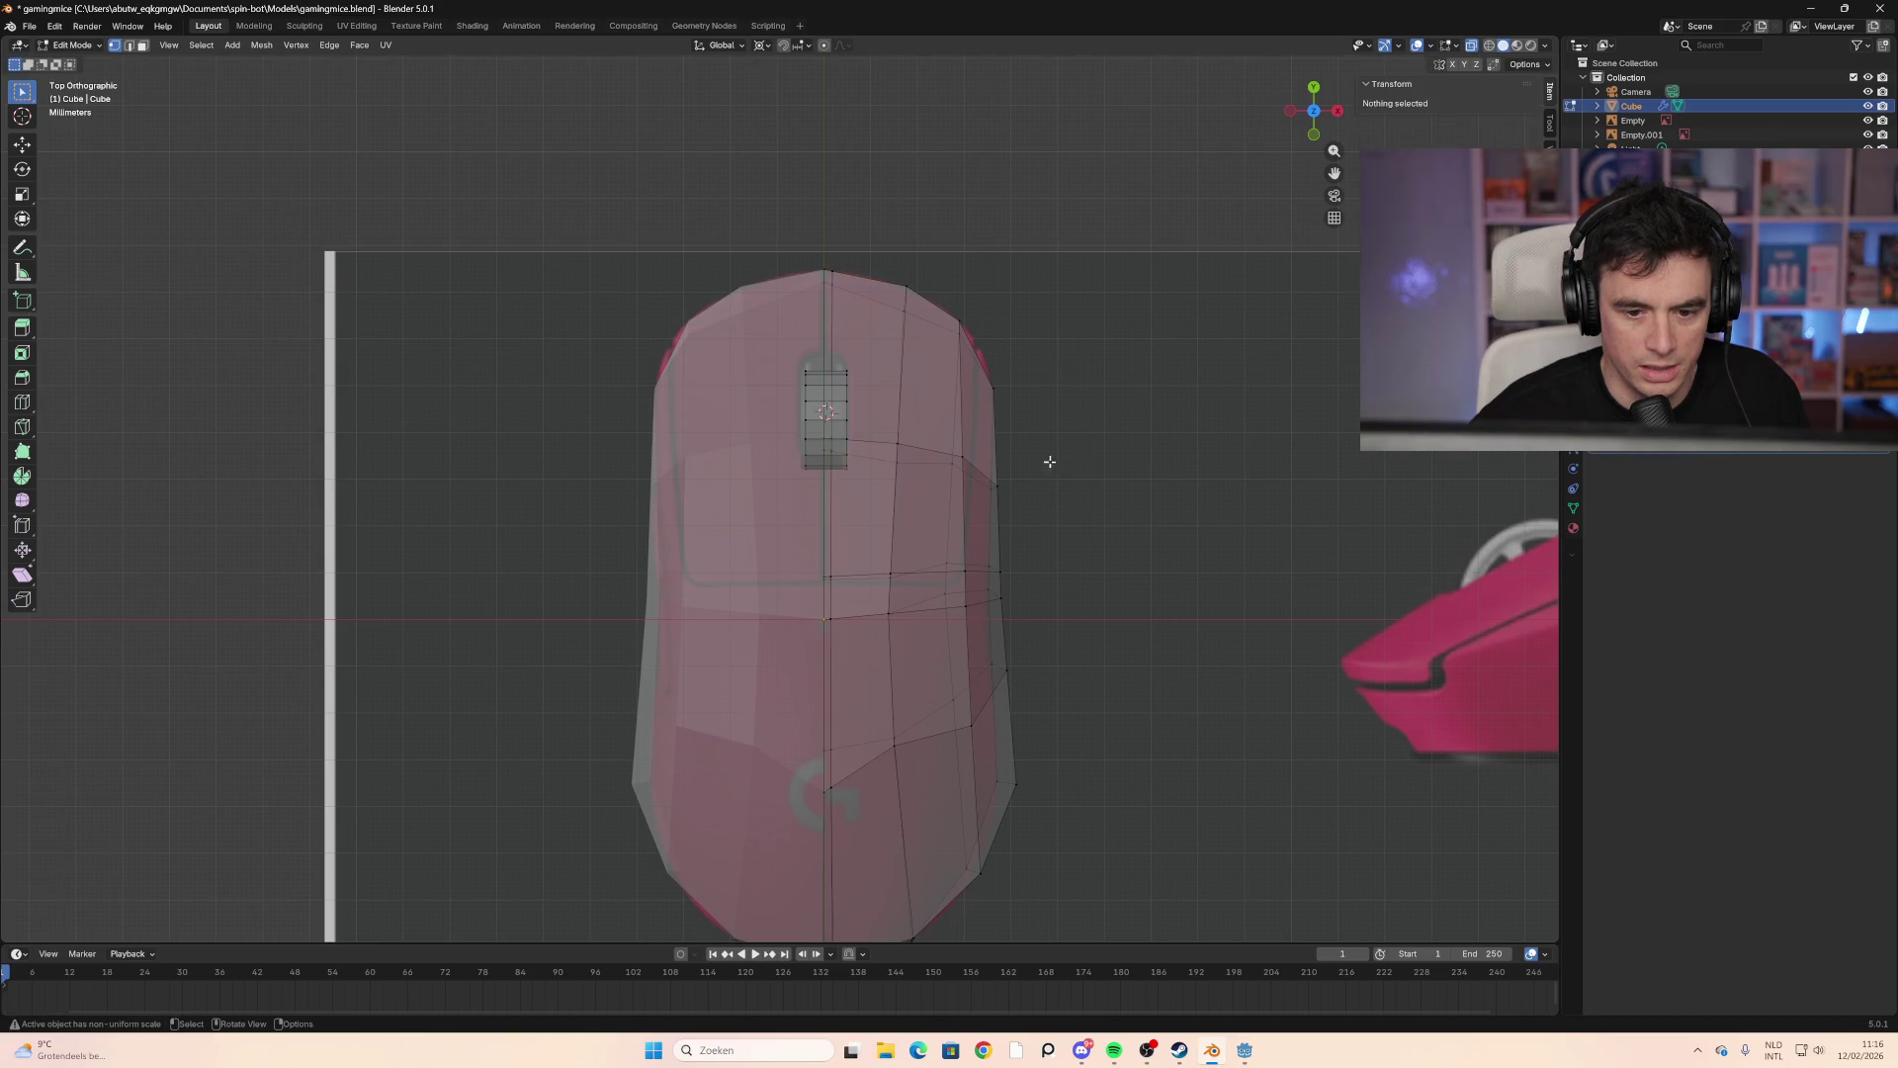
# Step: Add a vertical loop cut along the mouse's right flank and confirm its slide
pyautogui.hotkey('ctrl', 'r')
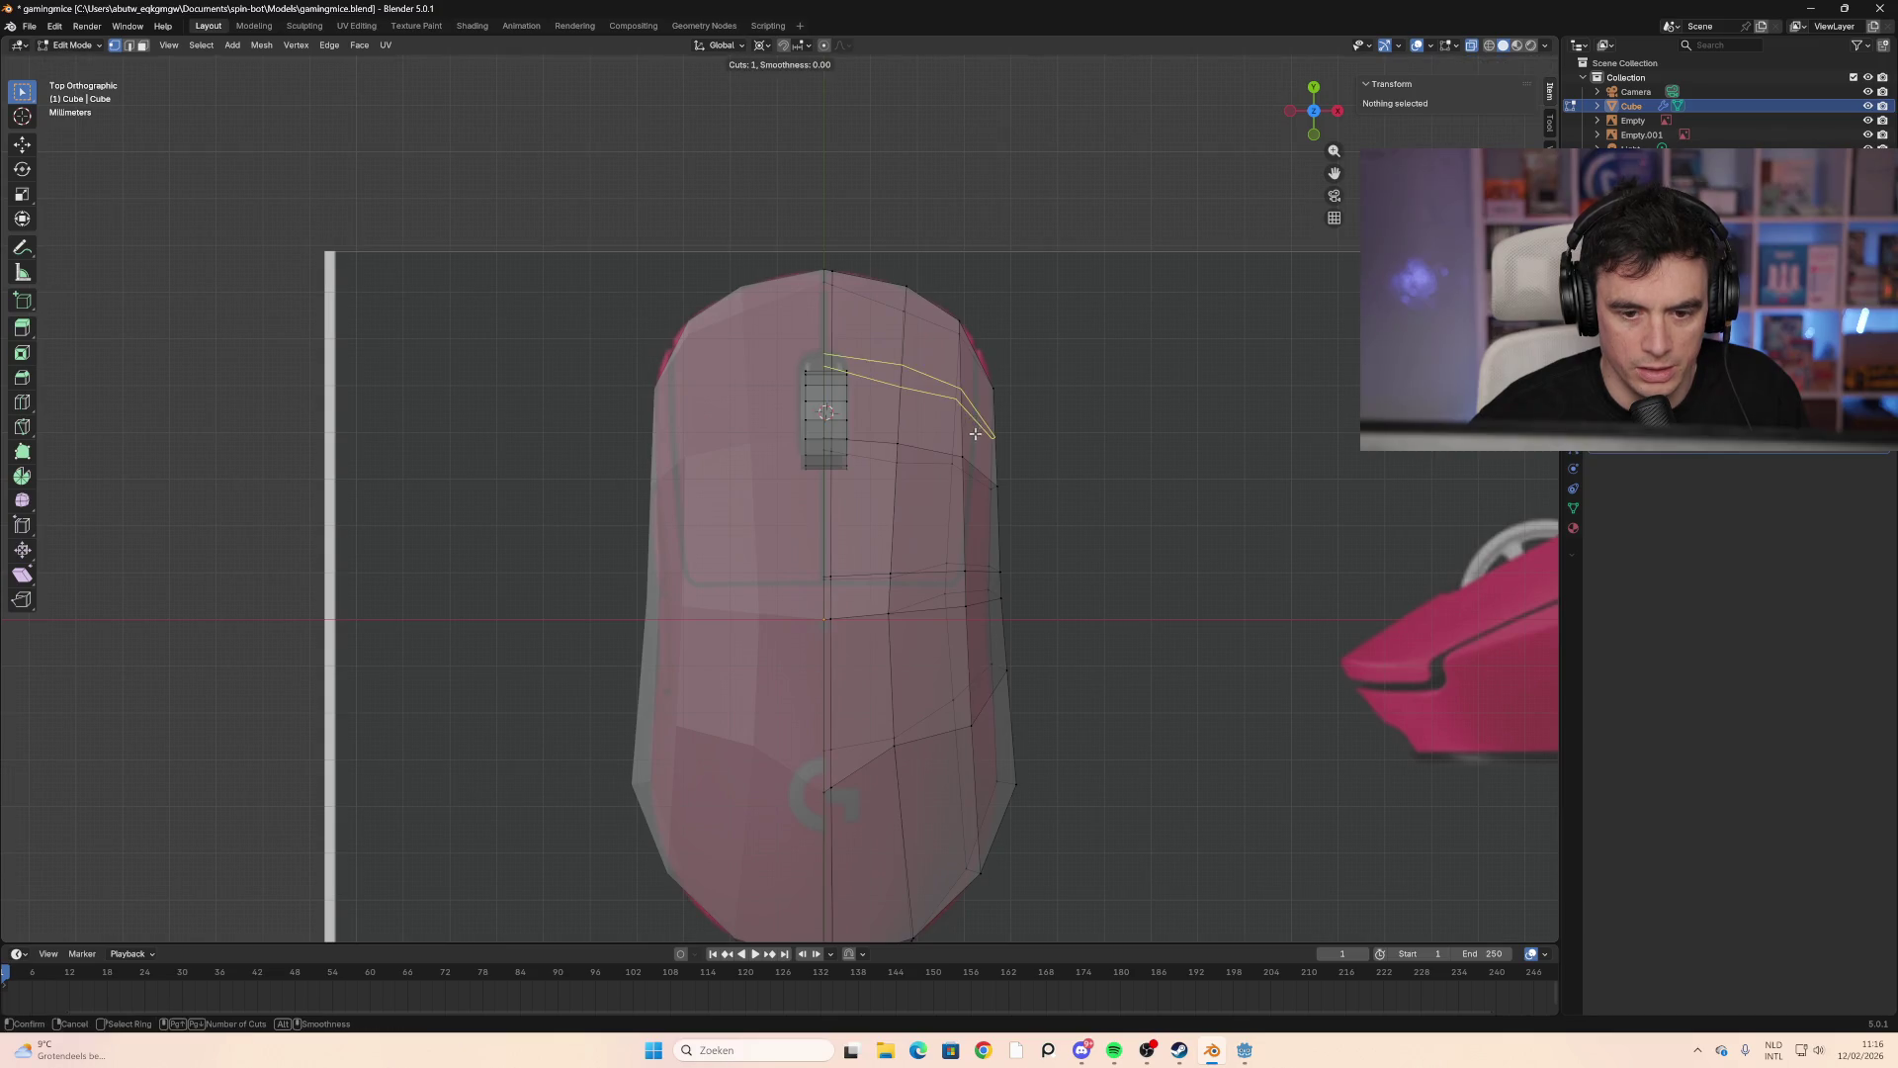
pyautogui.click(979, 388)
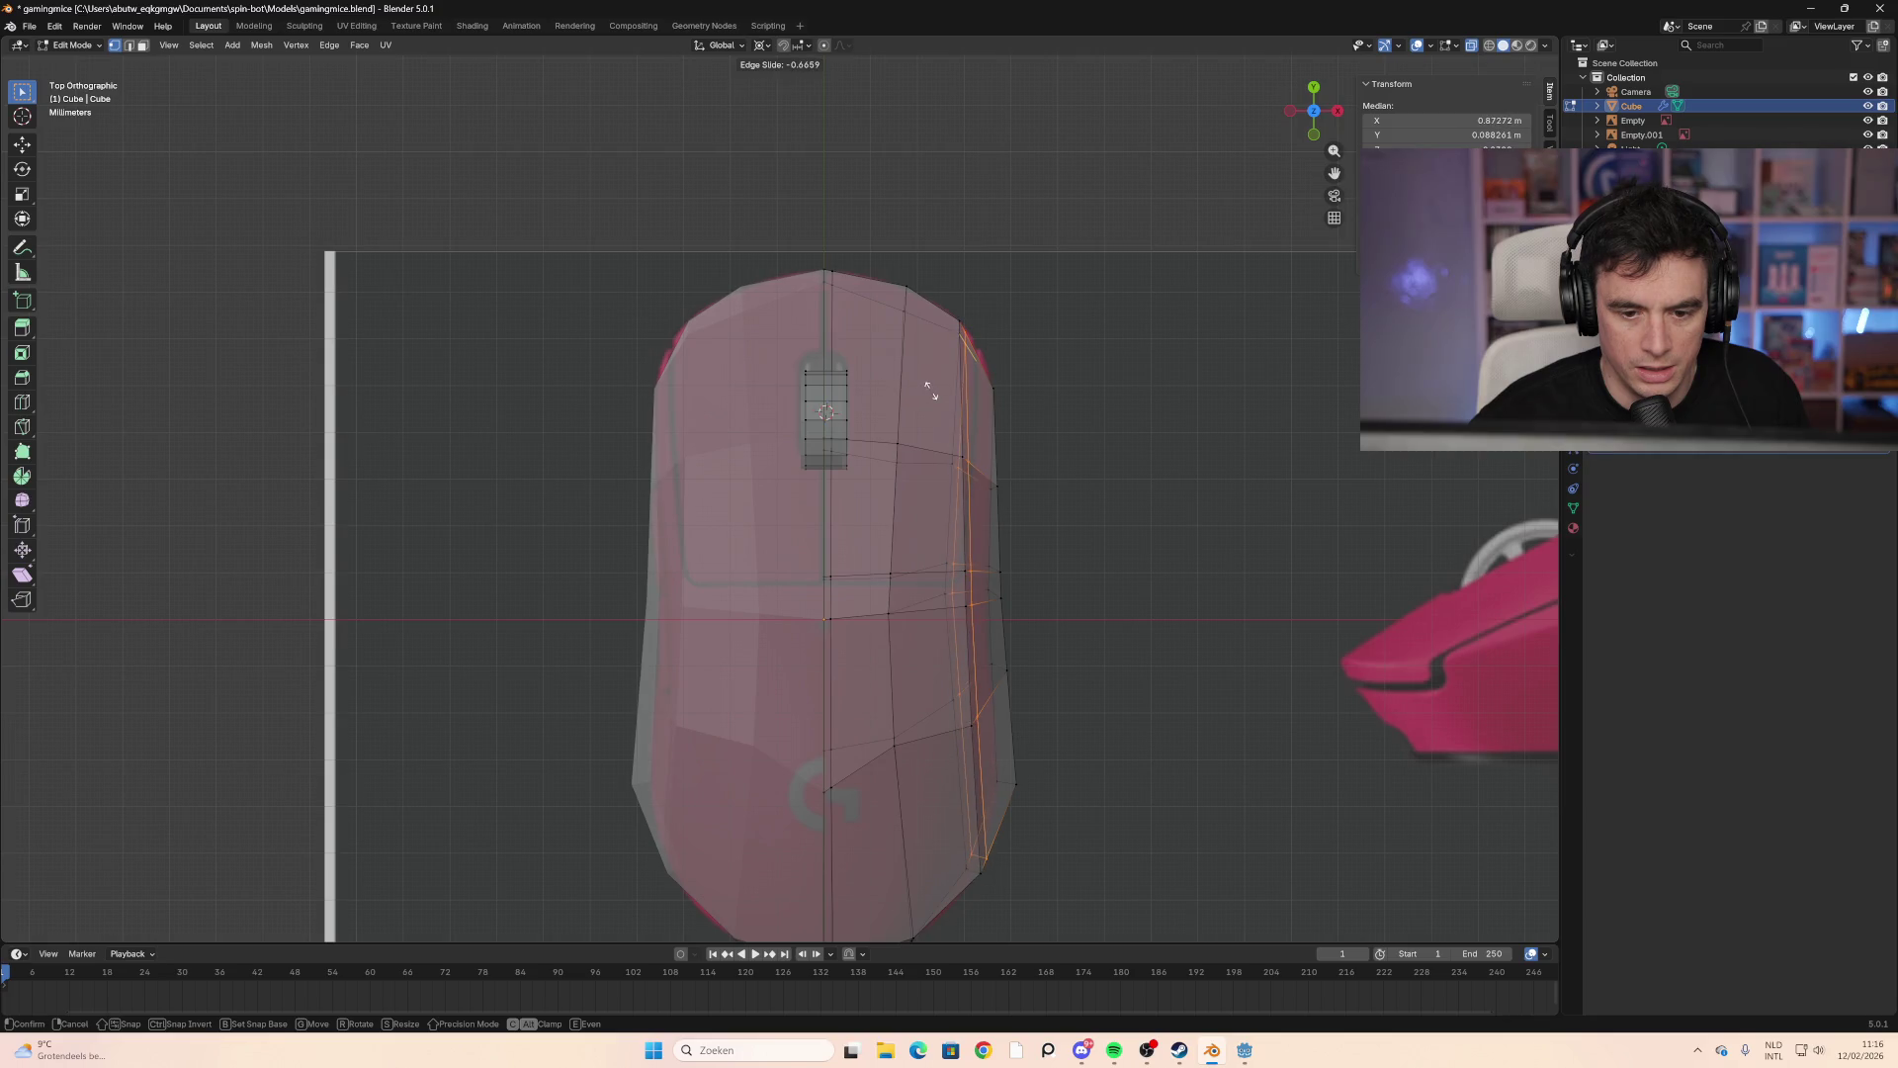
pyautogui.click(940, 393)
pyautogui.click(1098, 427)
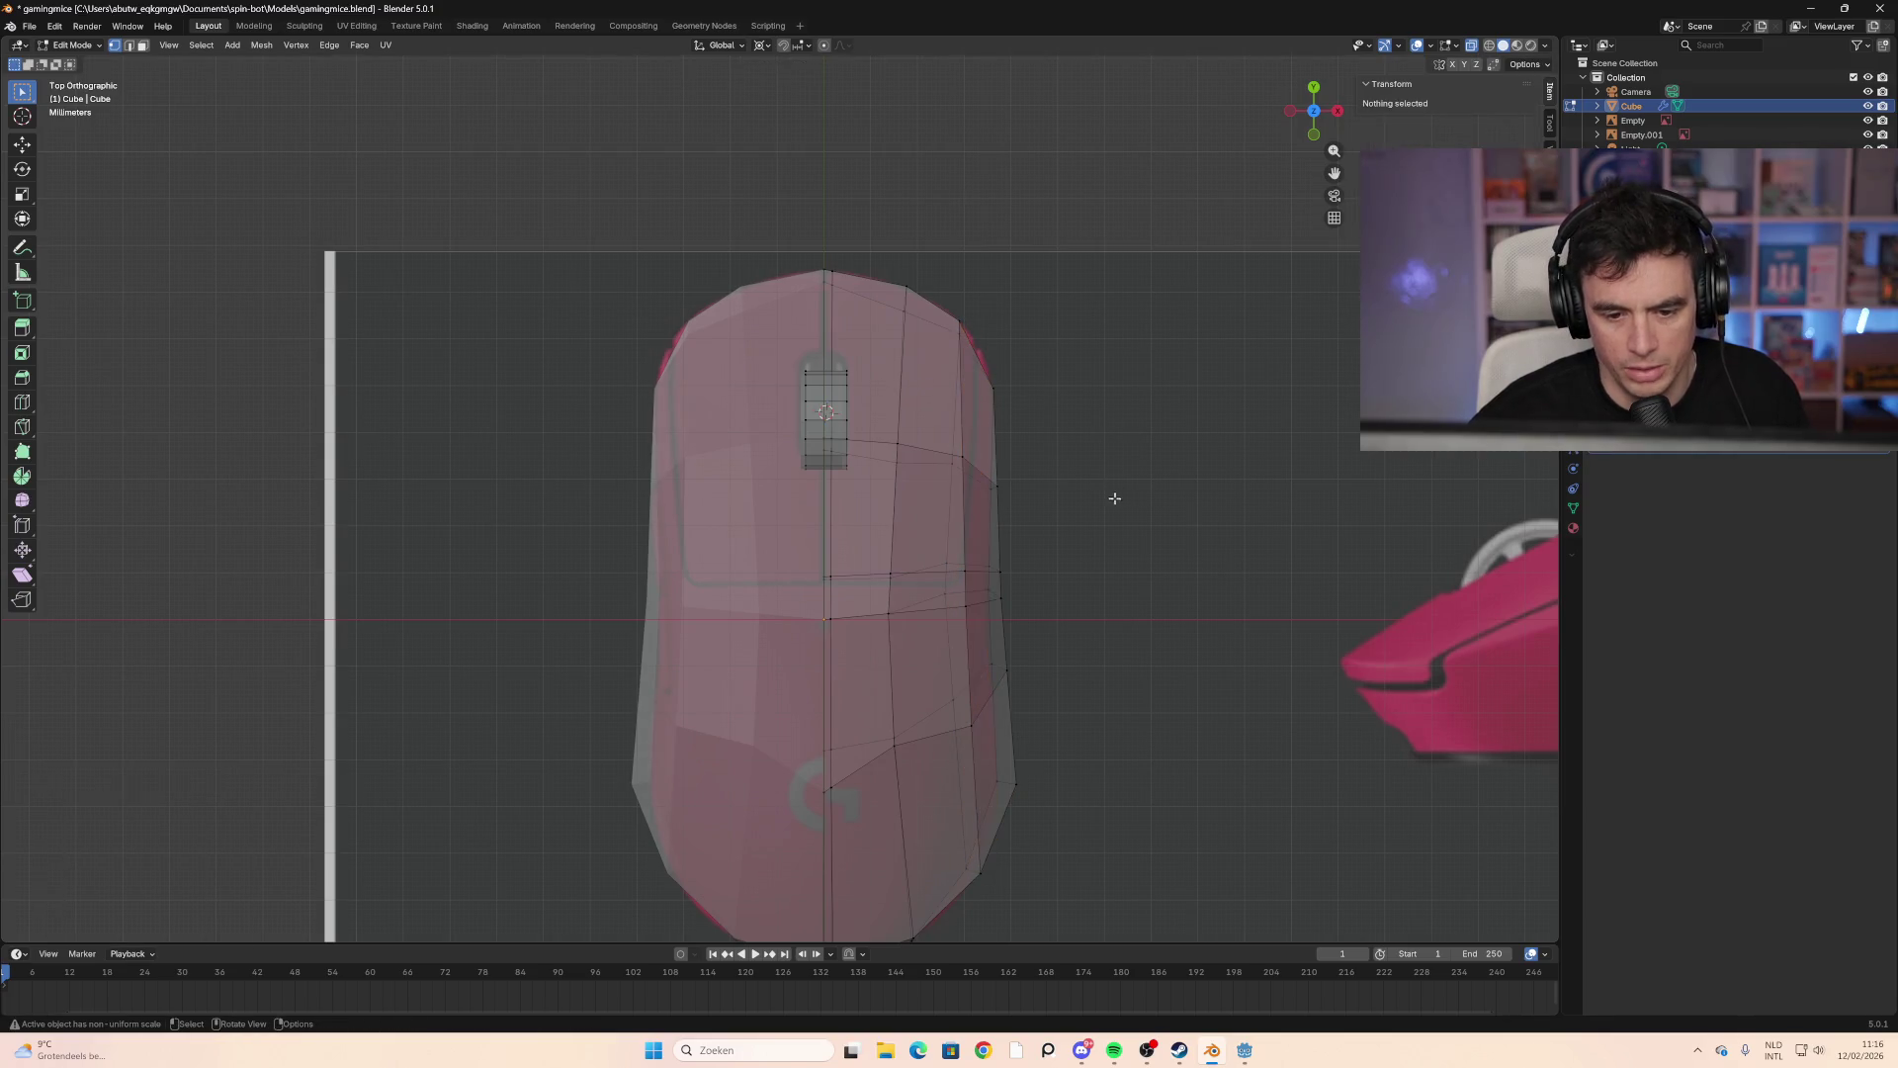
pyautogui.moveTo(1114, 500)
pyautogui.mouseDown(button='middle')
pyautogui.moveTo(1055, 448)
pyautogui.moveTo(1001, 515)
pyautogui.moveTo(1000, 580)
pyautogui.moveTo(1021, 564)
pyautogui.moveTo(962, 561)
pyautogui.moveTo(1009, 564)
pyautogui.moveTo(1029, 589)
pyautogui.mouseUp(button='middle')
# Step: In face select mode, select the strip of top faces forming the right mouse button
pyautogui.click(143, 45)
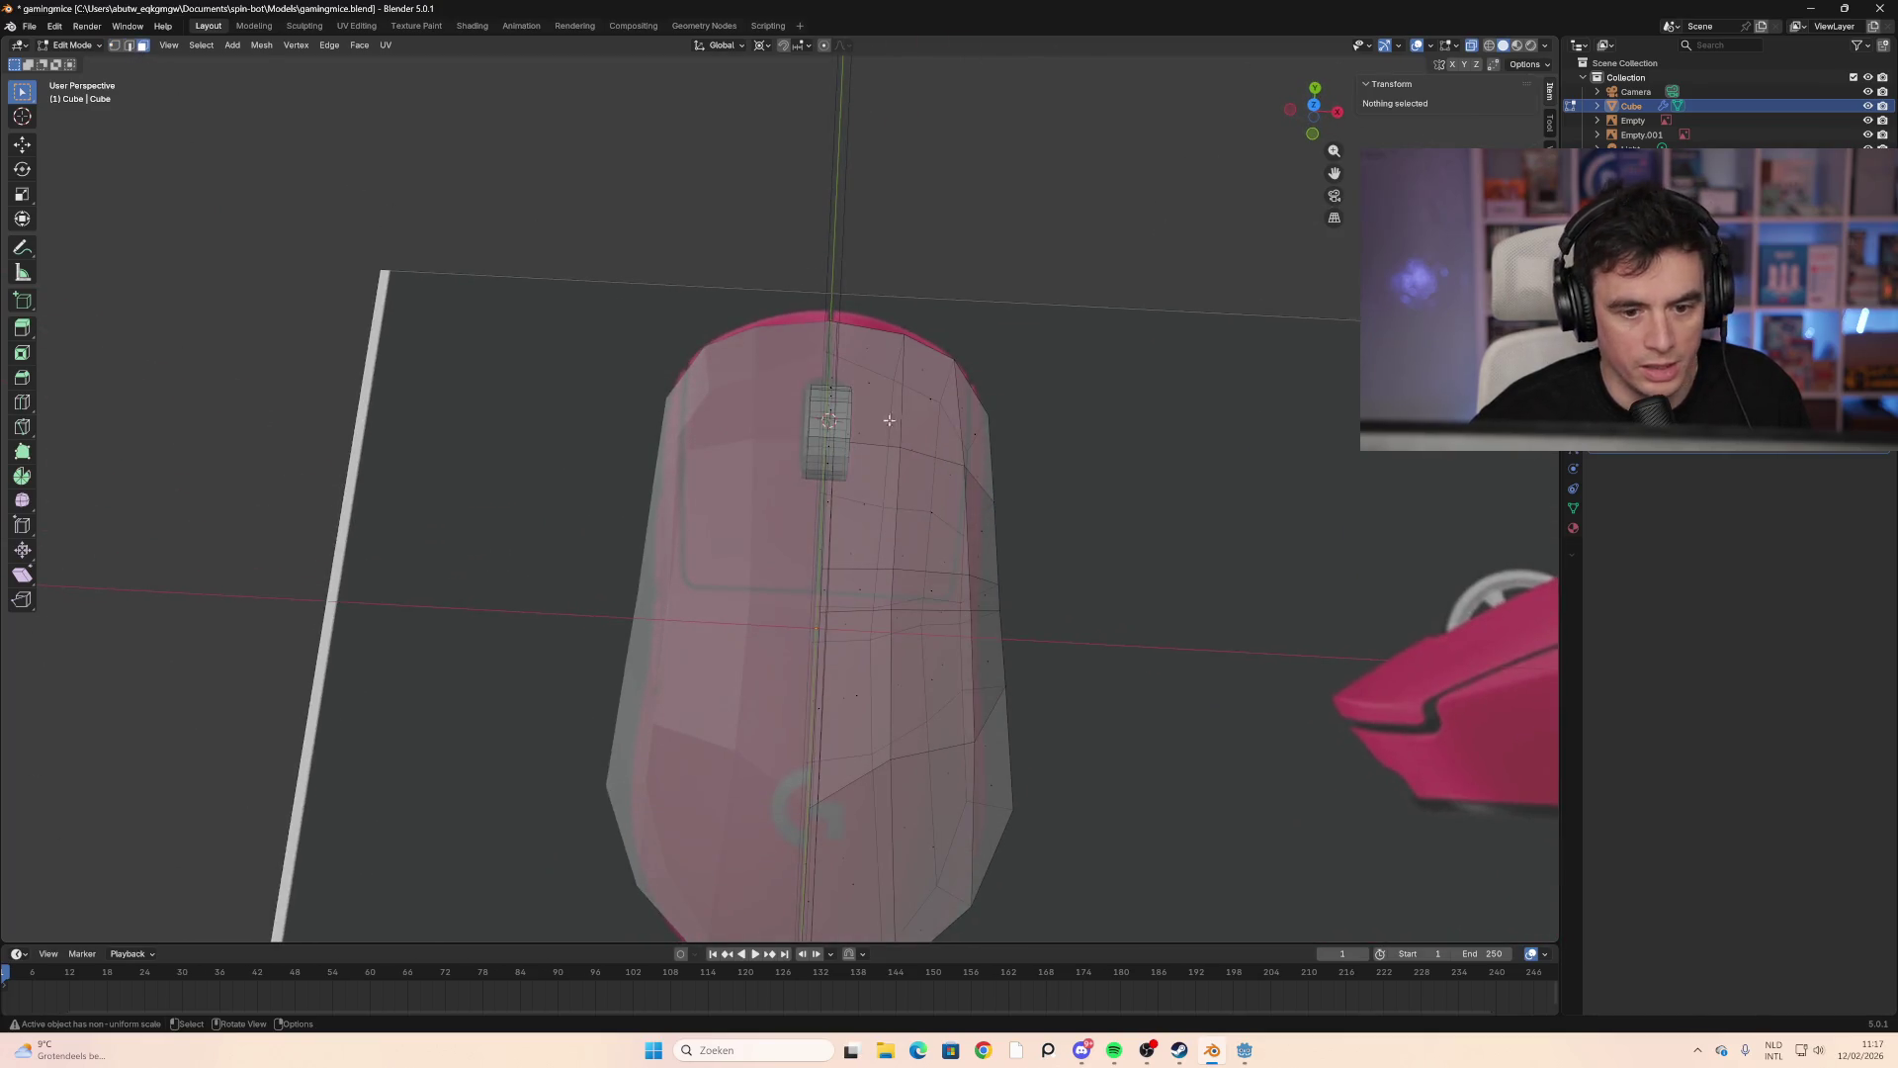
pyautogui.click(879, 373)
pyautogui.keyDown('shift'); pyautogui.click(919, 453); pyautogui.keyUp('shift')
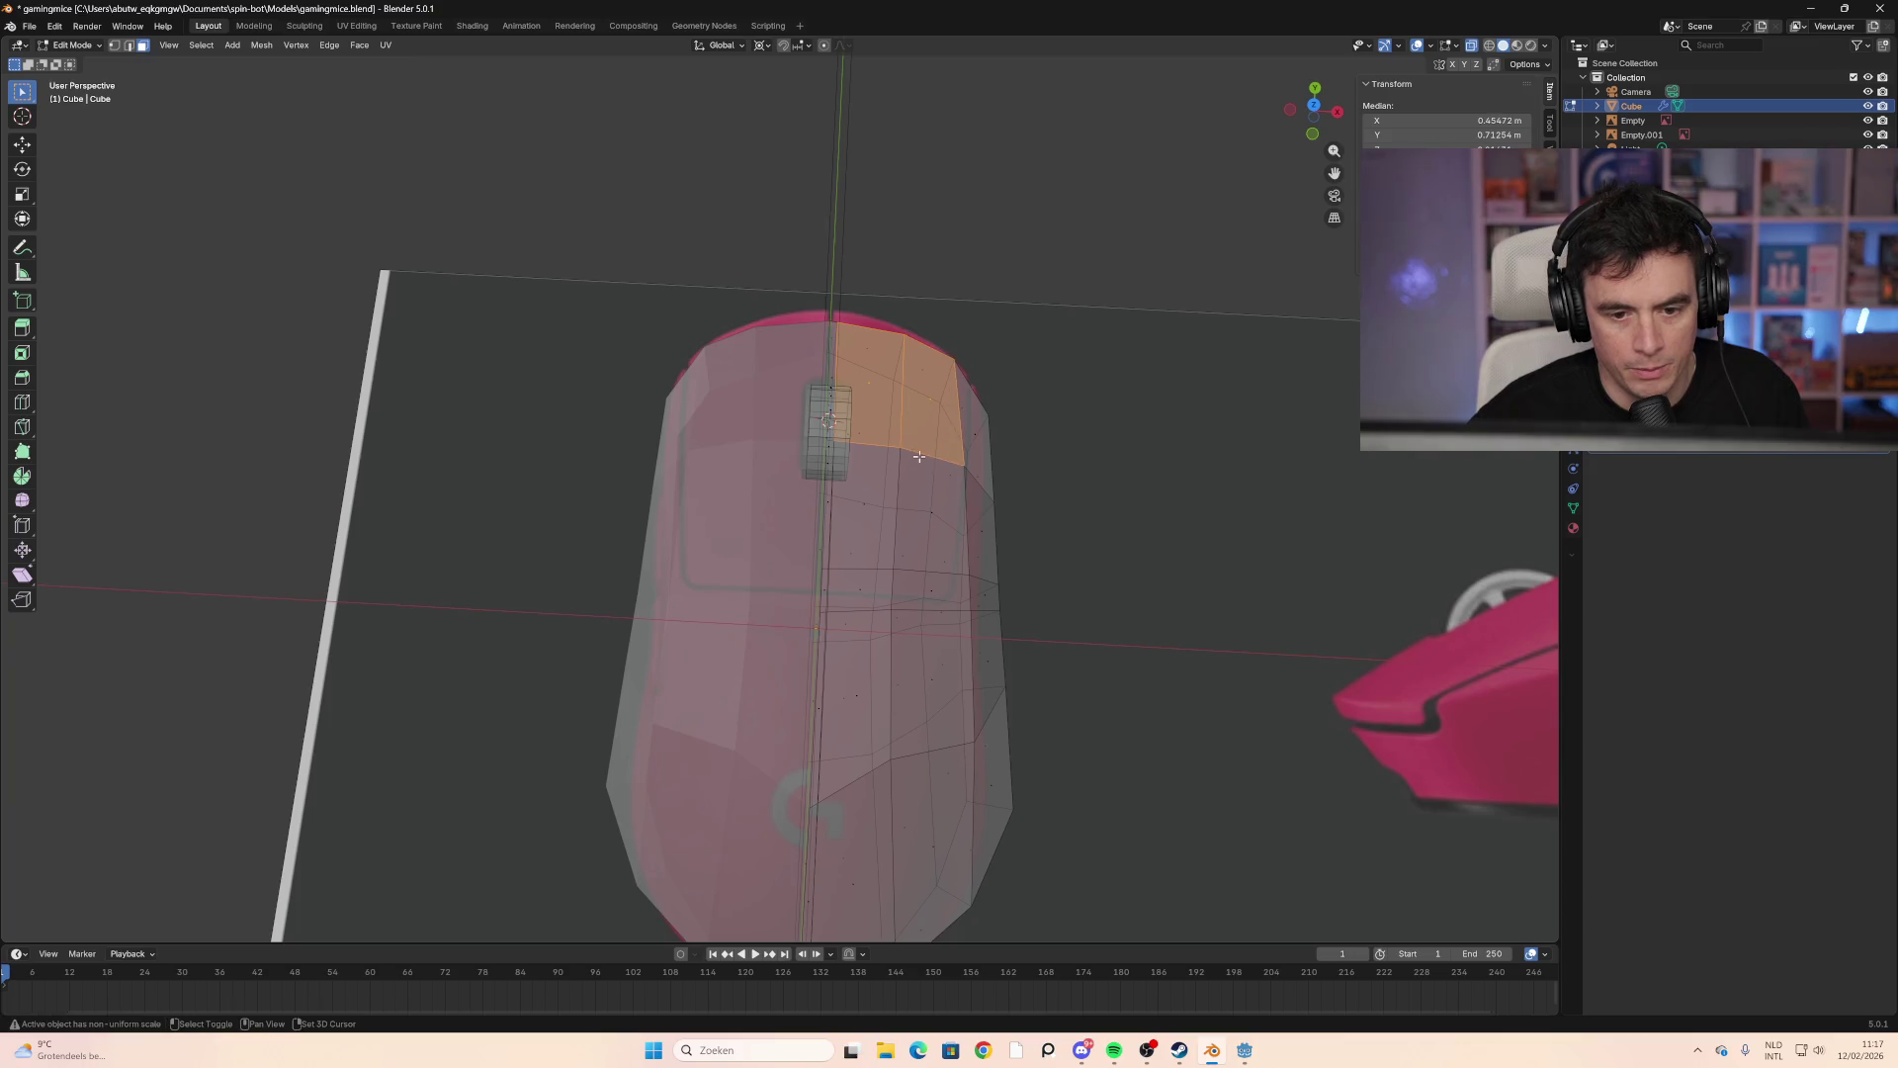
pyautogui.keyDown('shift'); pyautogui.click(935, 508); pyautogui.keyUp('shift')
pyautogui.keyDown('shift'); pyautogui.click(864, 507); pyautogui.keyUp('shift')
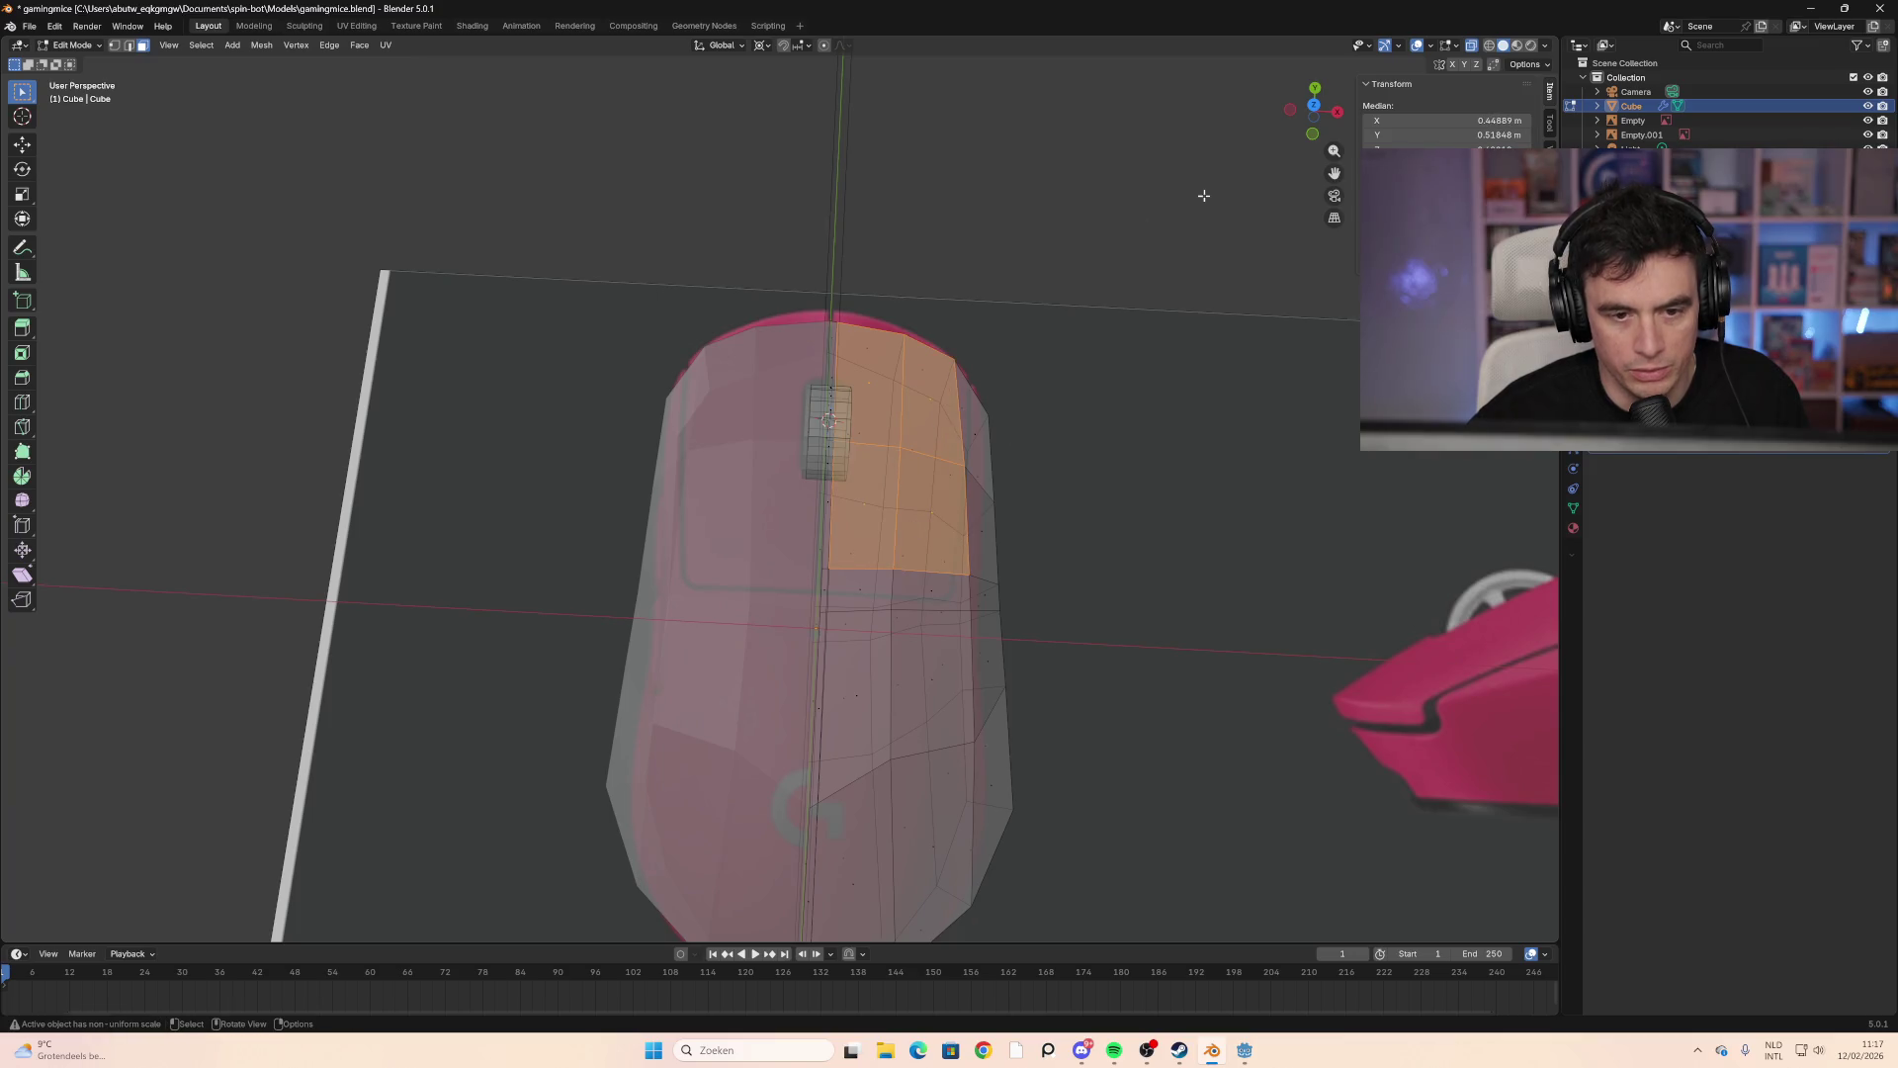
pyautogui.click(1314, 105)
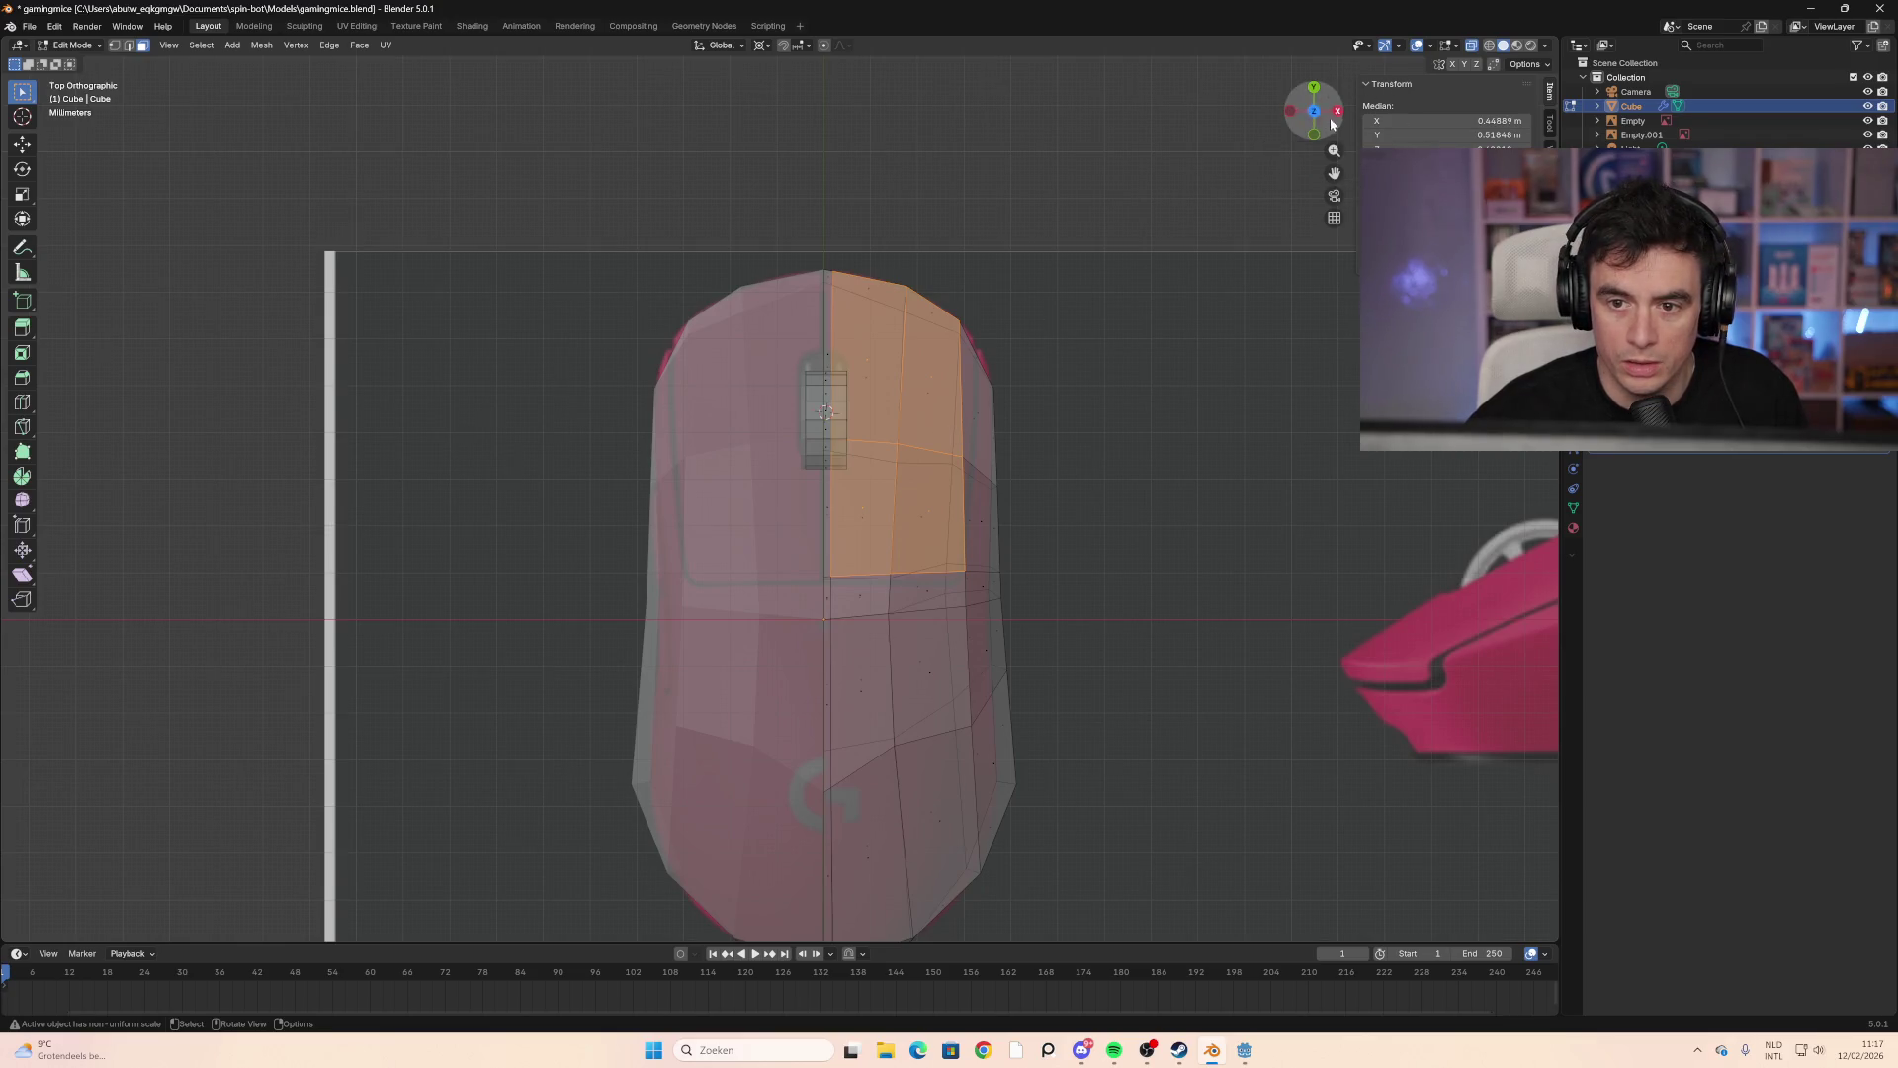
pyautogui.click(1318, 91)
pyautogui.moveTo(1123, 344)
pyautogui.mouseDown(button='middle')
pyautogui.moveTo(894, 467)
pyautogui.moveTo(910, 484)
pyautogui.mouseUp(button='middle')
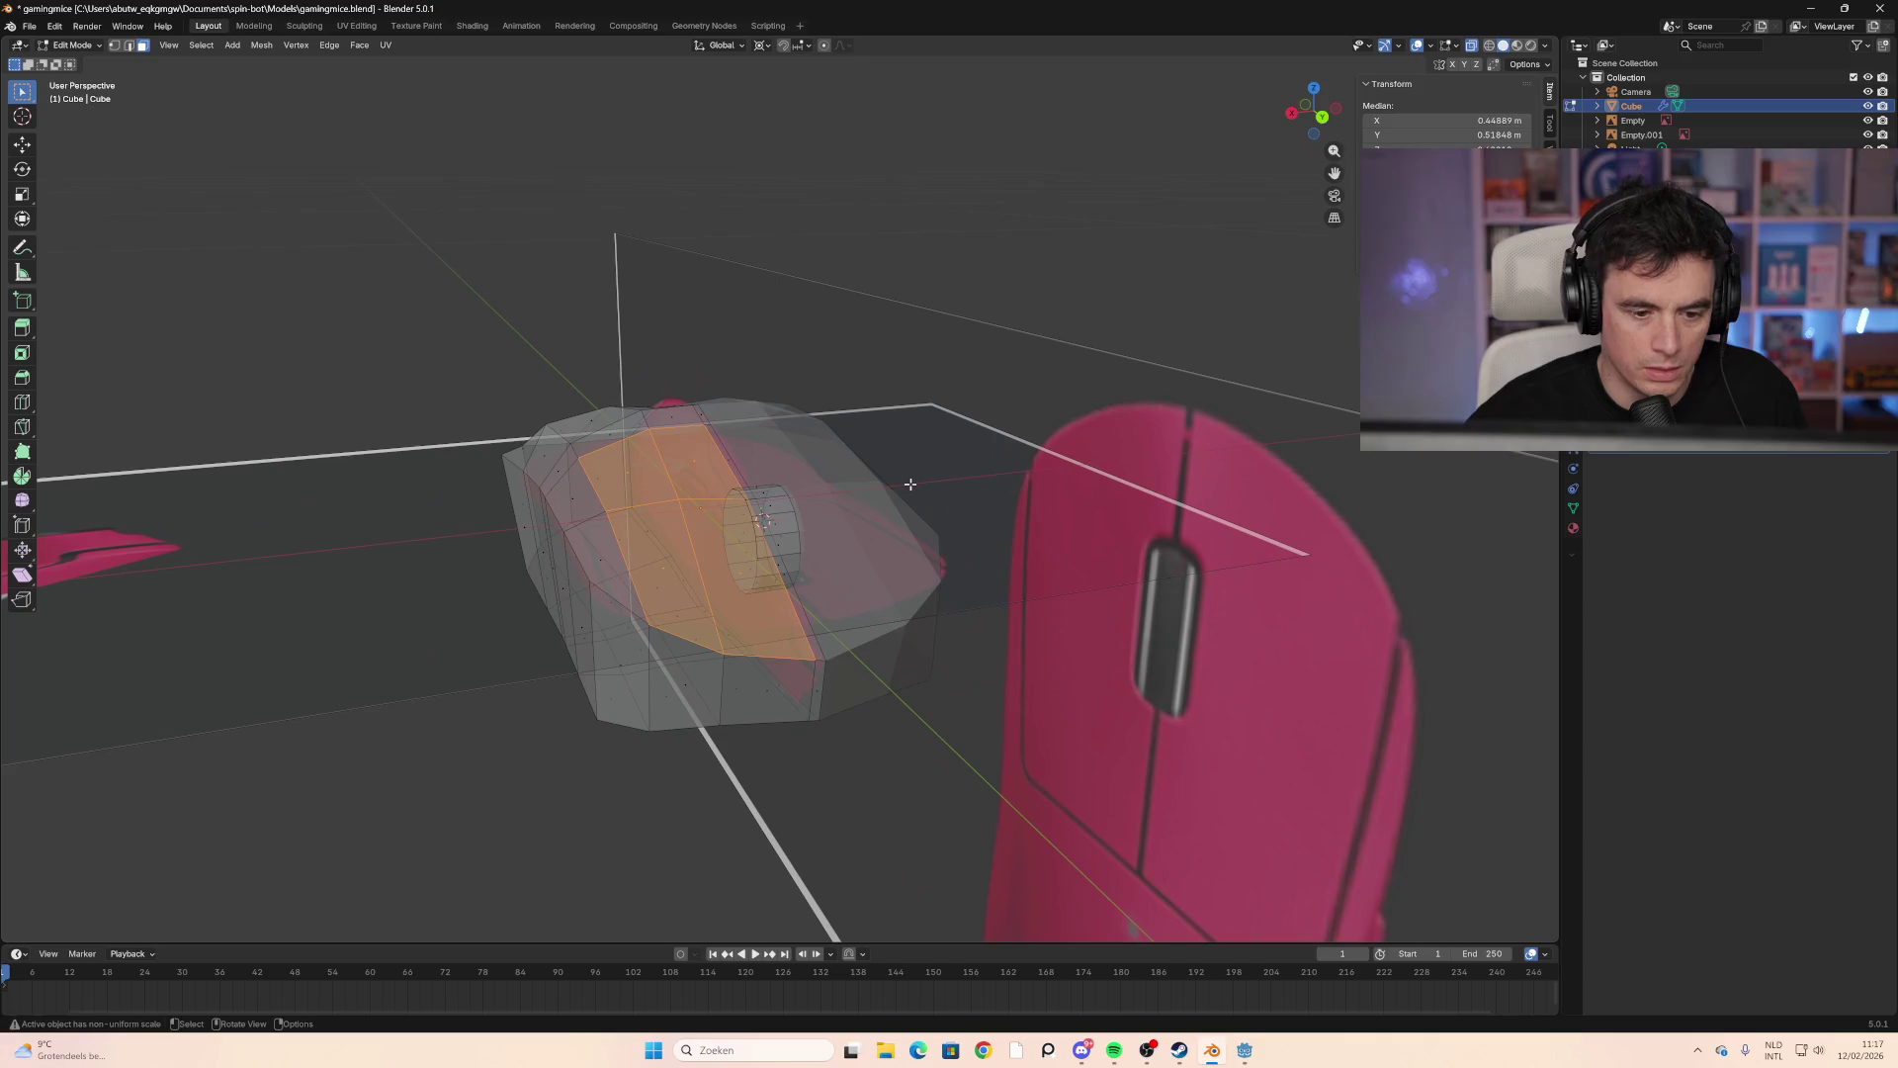
# Step: Extrude the button faces along their normals, push them out 0.0289 m, then deselect
pyautogui.rightClick(686, 565)
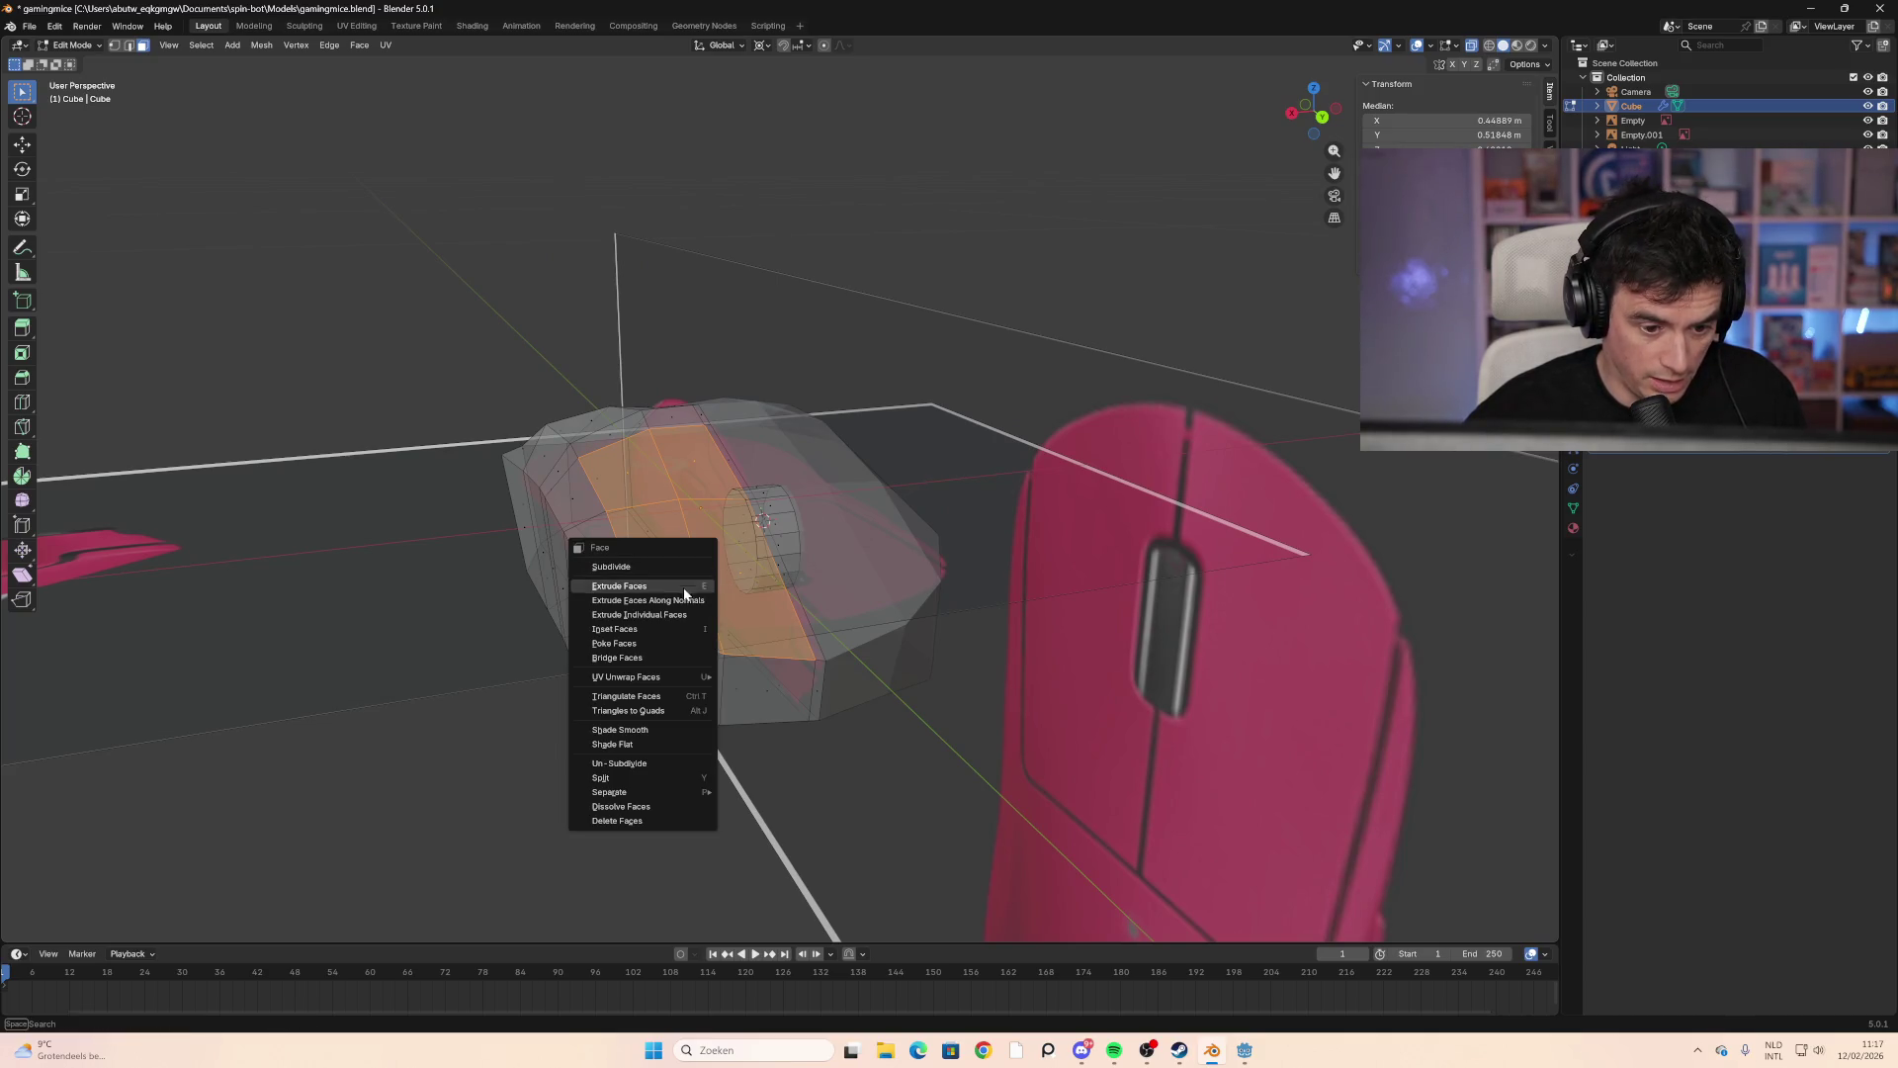
pyautogui.click(684, 602)
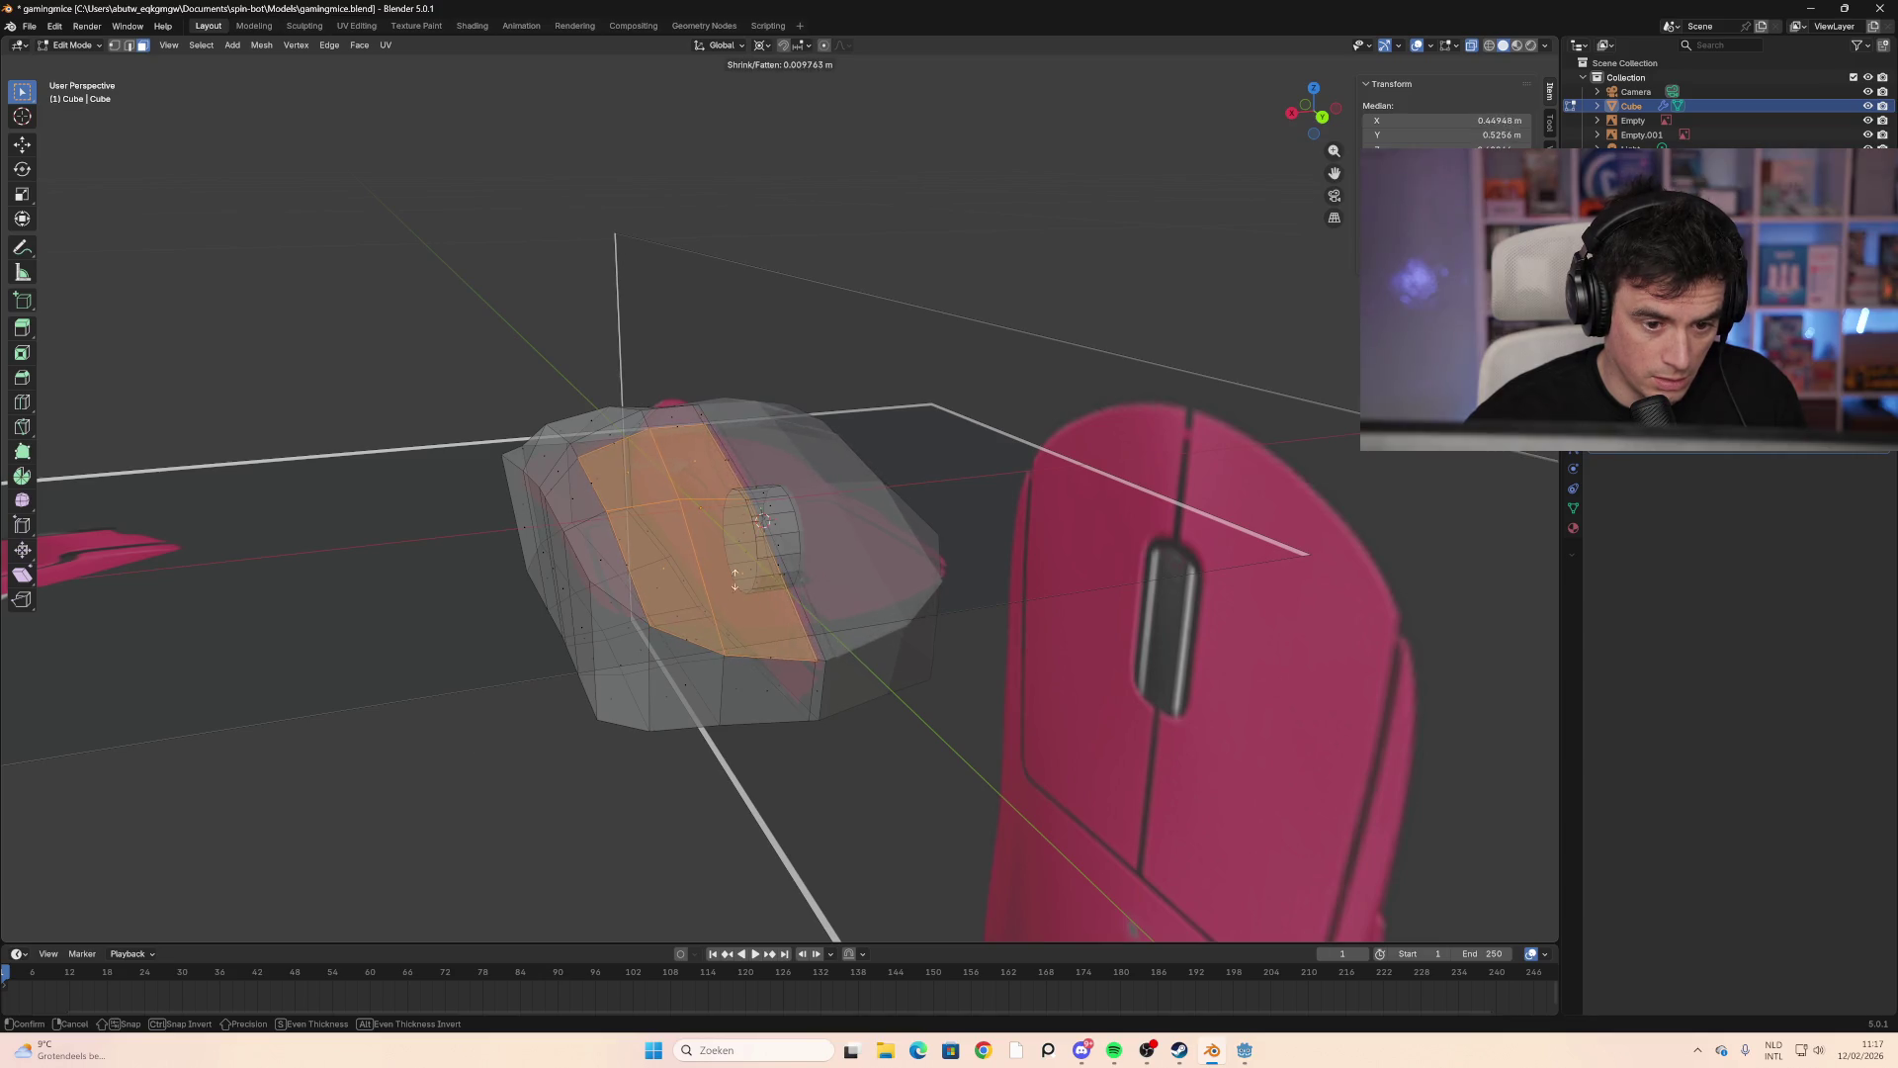
pyautogui.click(782, 559)
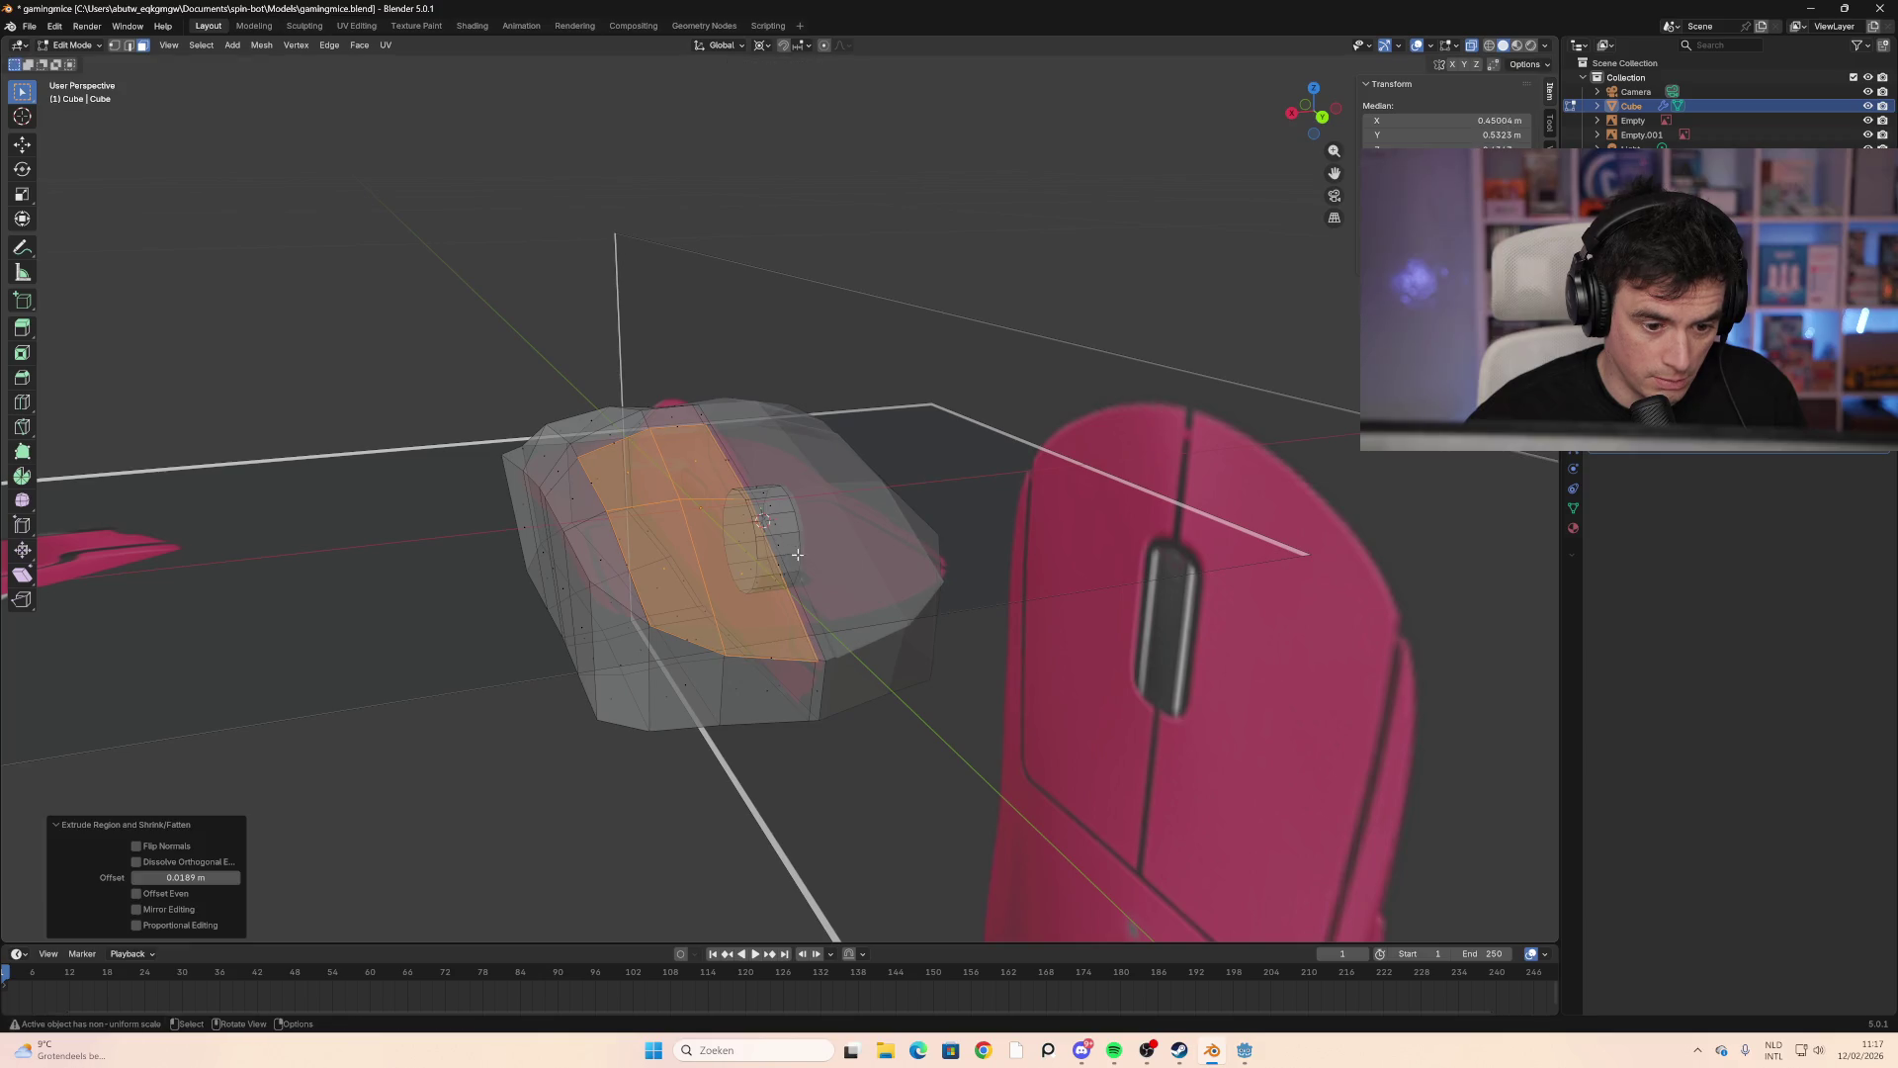
pyautogui.moveTo(782, 560)
pyautogui.mouseDown(button='middle')
pyautogui.moveTo(464, 550)
pyautogui.moveTo(615, 537)
pyautogui.moveTo(554, 568)
pyautogui.moveTo(593, 554)
pyautogui.moveTo(560, 530)
pyautogui.moveTo(581, 527)
pyautogui.moveTo(263, 525)
pyautogui.moveTo(234, 555)
pyautogui.moveTo(560, 586)
pyautogui.moveTo(560, 662)
pyautogui.moveTo(398, 567)
pyautogui.moveTo(585, 577)
pyautogui.mouseUp(button='middle')
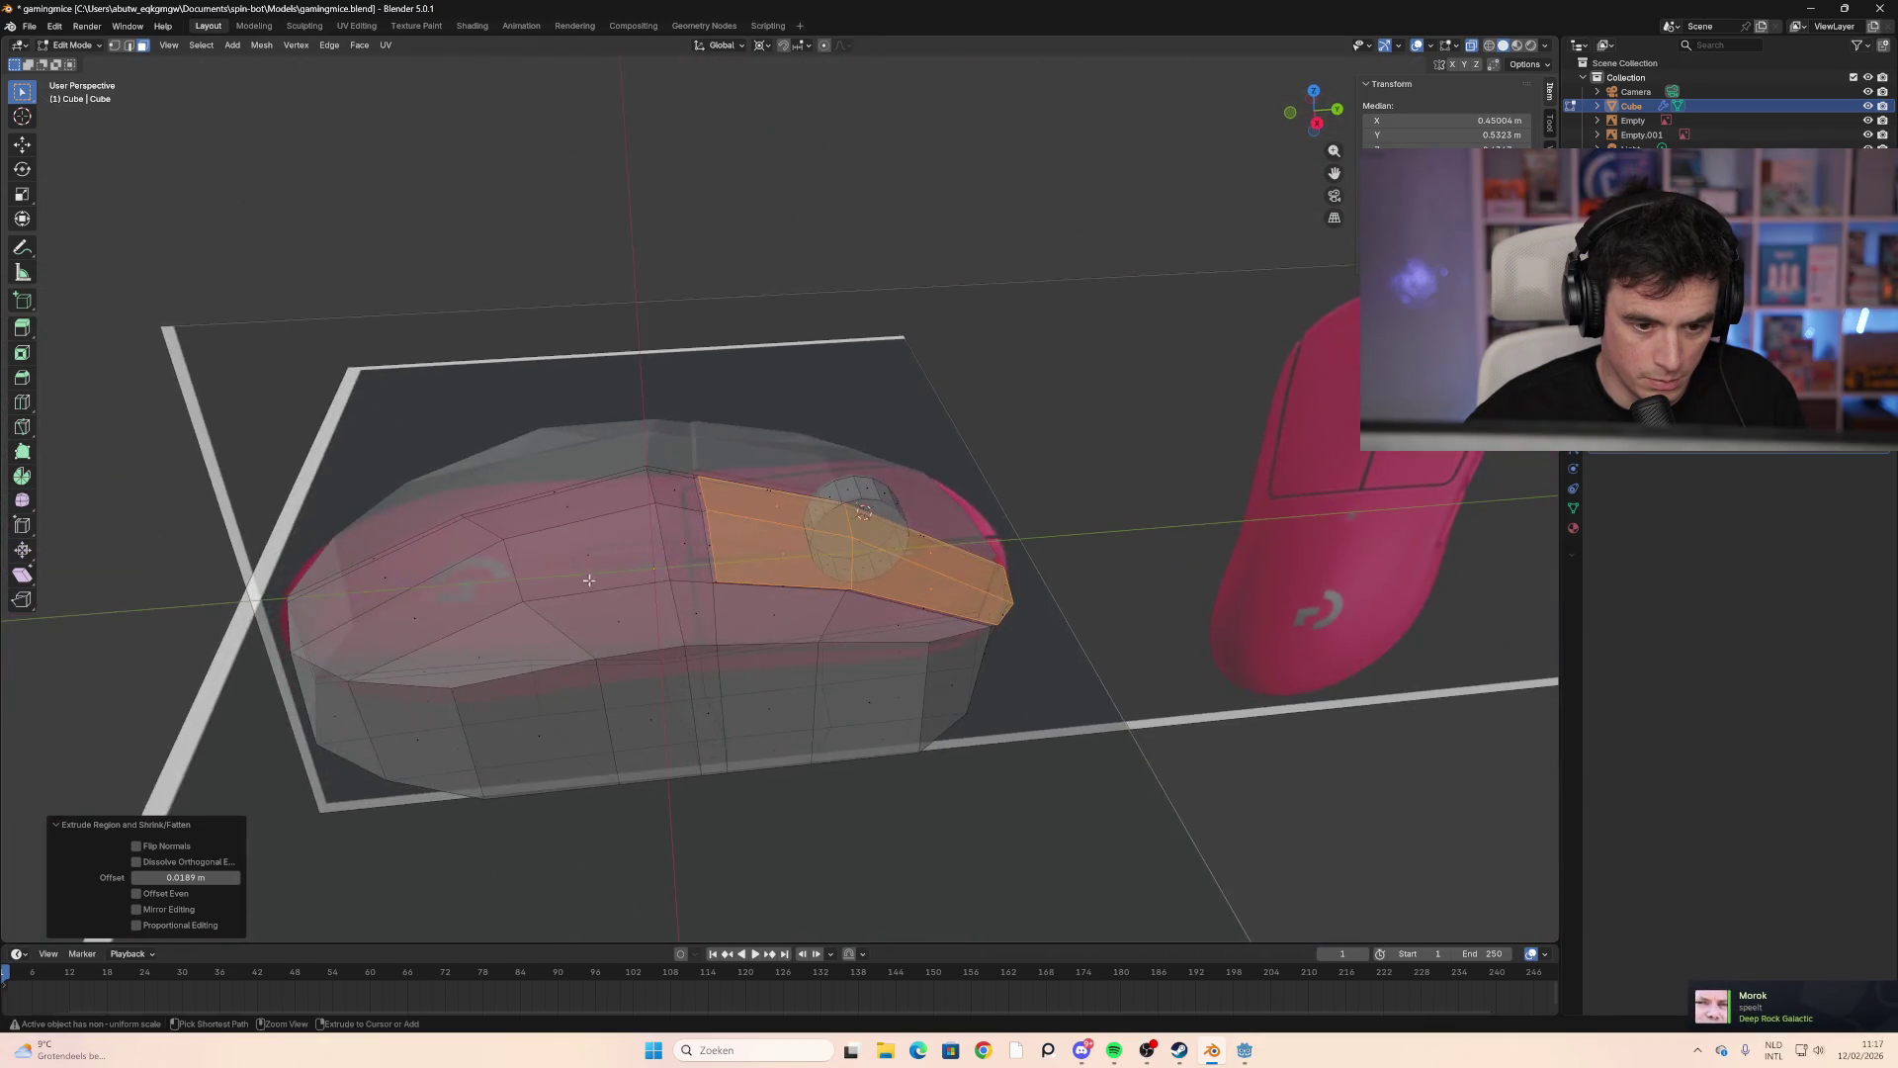
pyautogui.press('g')
pyautogui.press('z')
pyautogui.press('z')
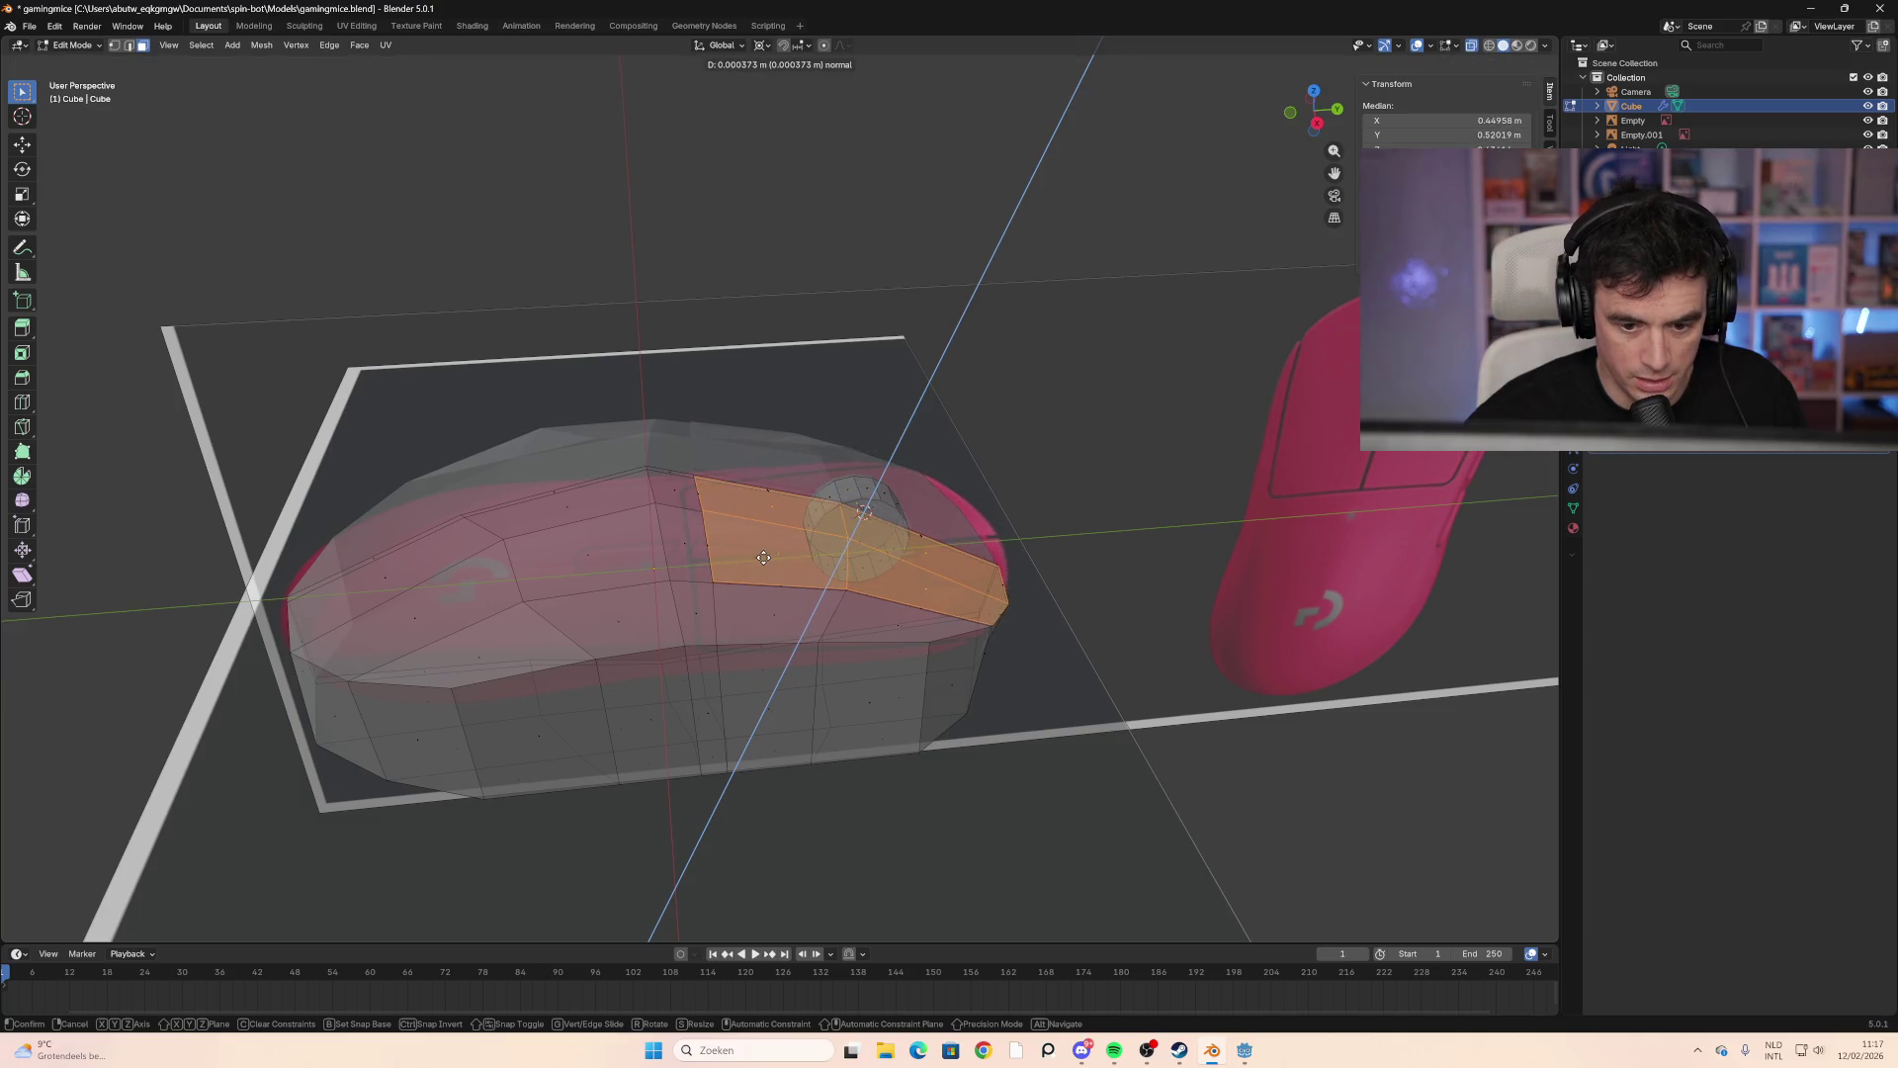
pyautogui.click(767, 557)
pyautogui.click(1099, 669)
pyautogui.moveTo(1098, 669); pyautogui.dragTo(860, 494, button='middle')
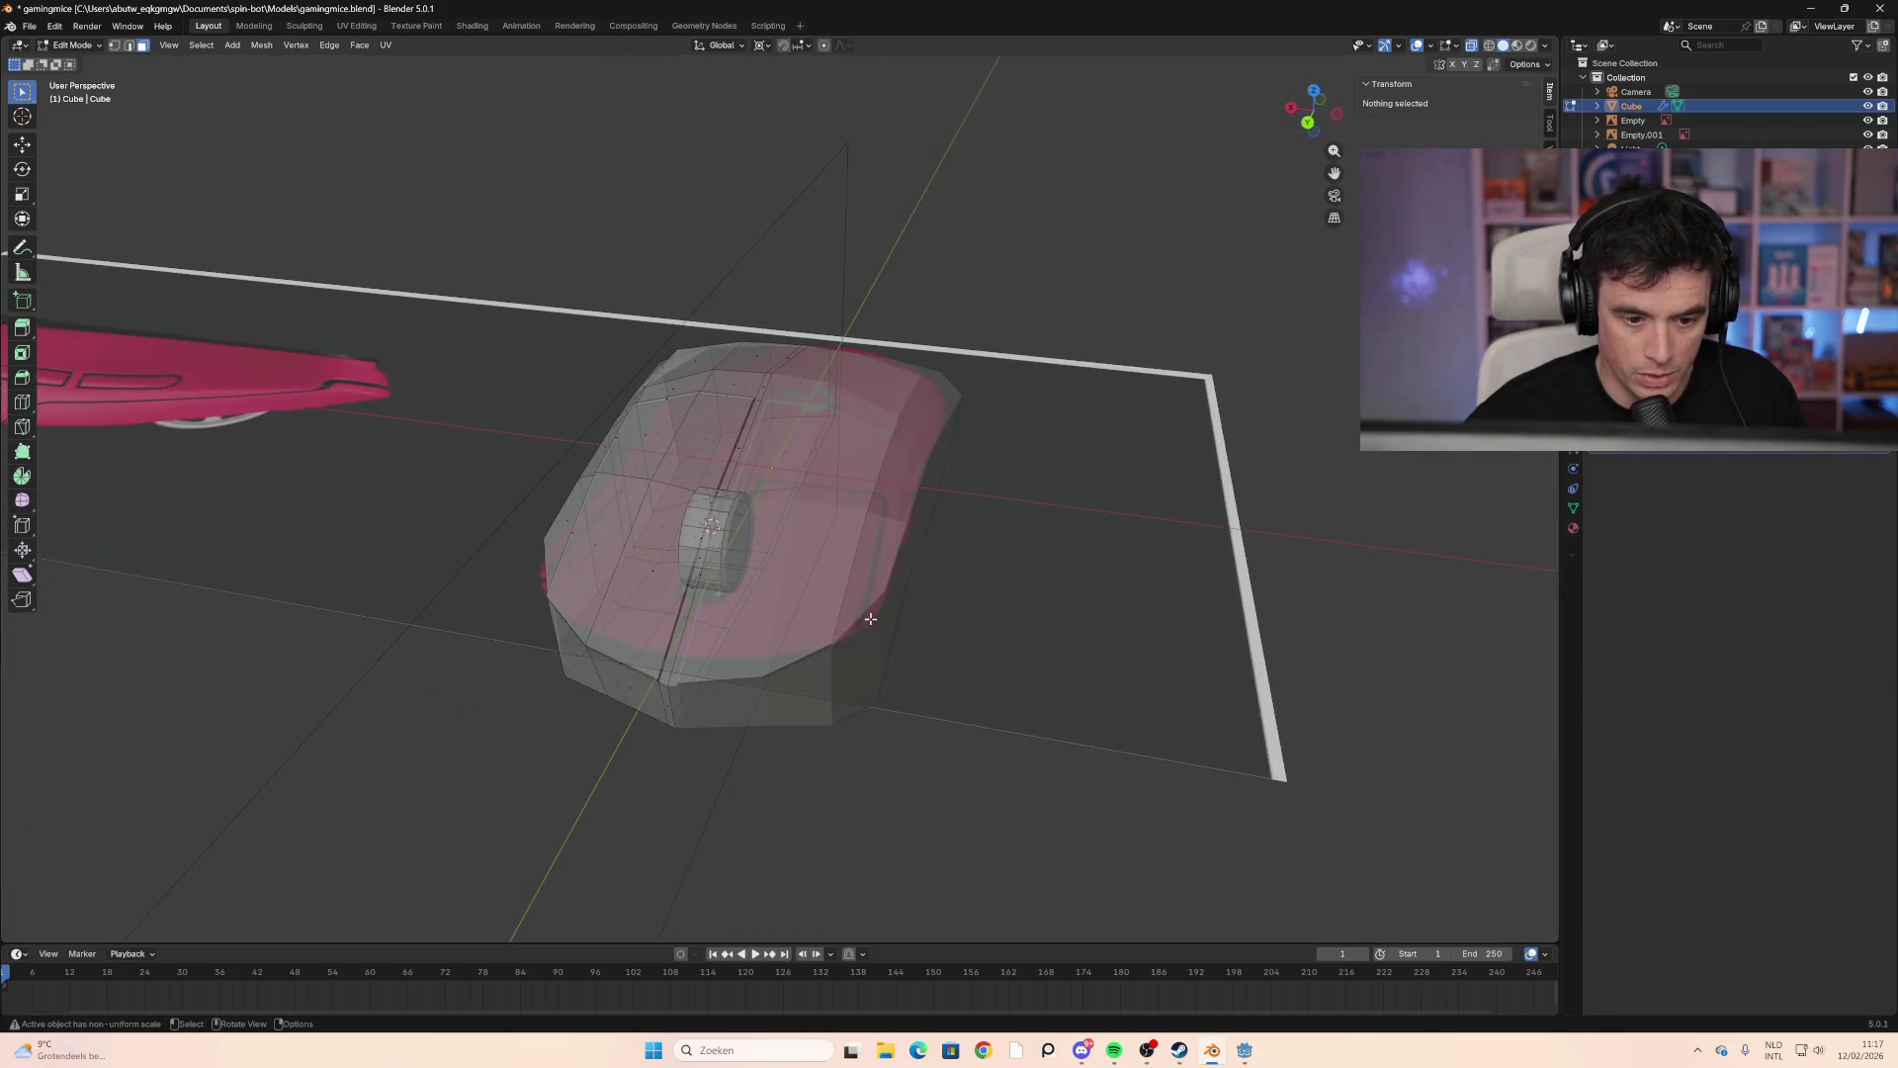
# Step: Switch to Material Preview shading and inspect the scroll-wheel faces, then deselect everything
pyautogui.click(1518, 46)
pyautogui.moveTo(1094, 587)
pyautogui.mouseDown(button='middle')
pyautogui.moveTo(1029, 553)
pyautogui.moveTo(1080, 590)
pyautogui.moveTo(1318, 581)
pyautogui.moveTo(1144, 567)
pyautogui.moveTo(894, 585)
pyautogui.mouseUp(button='middle')
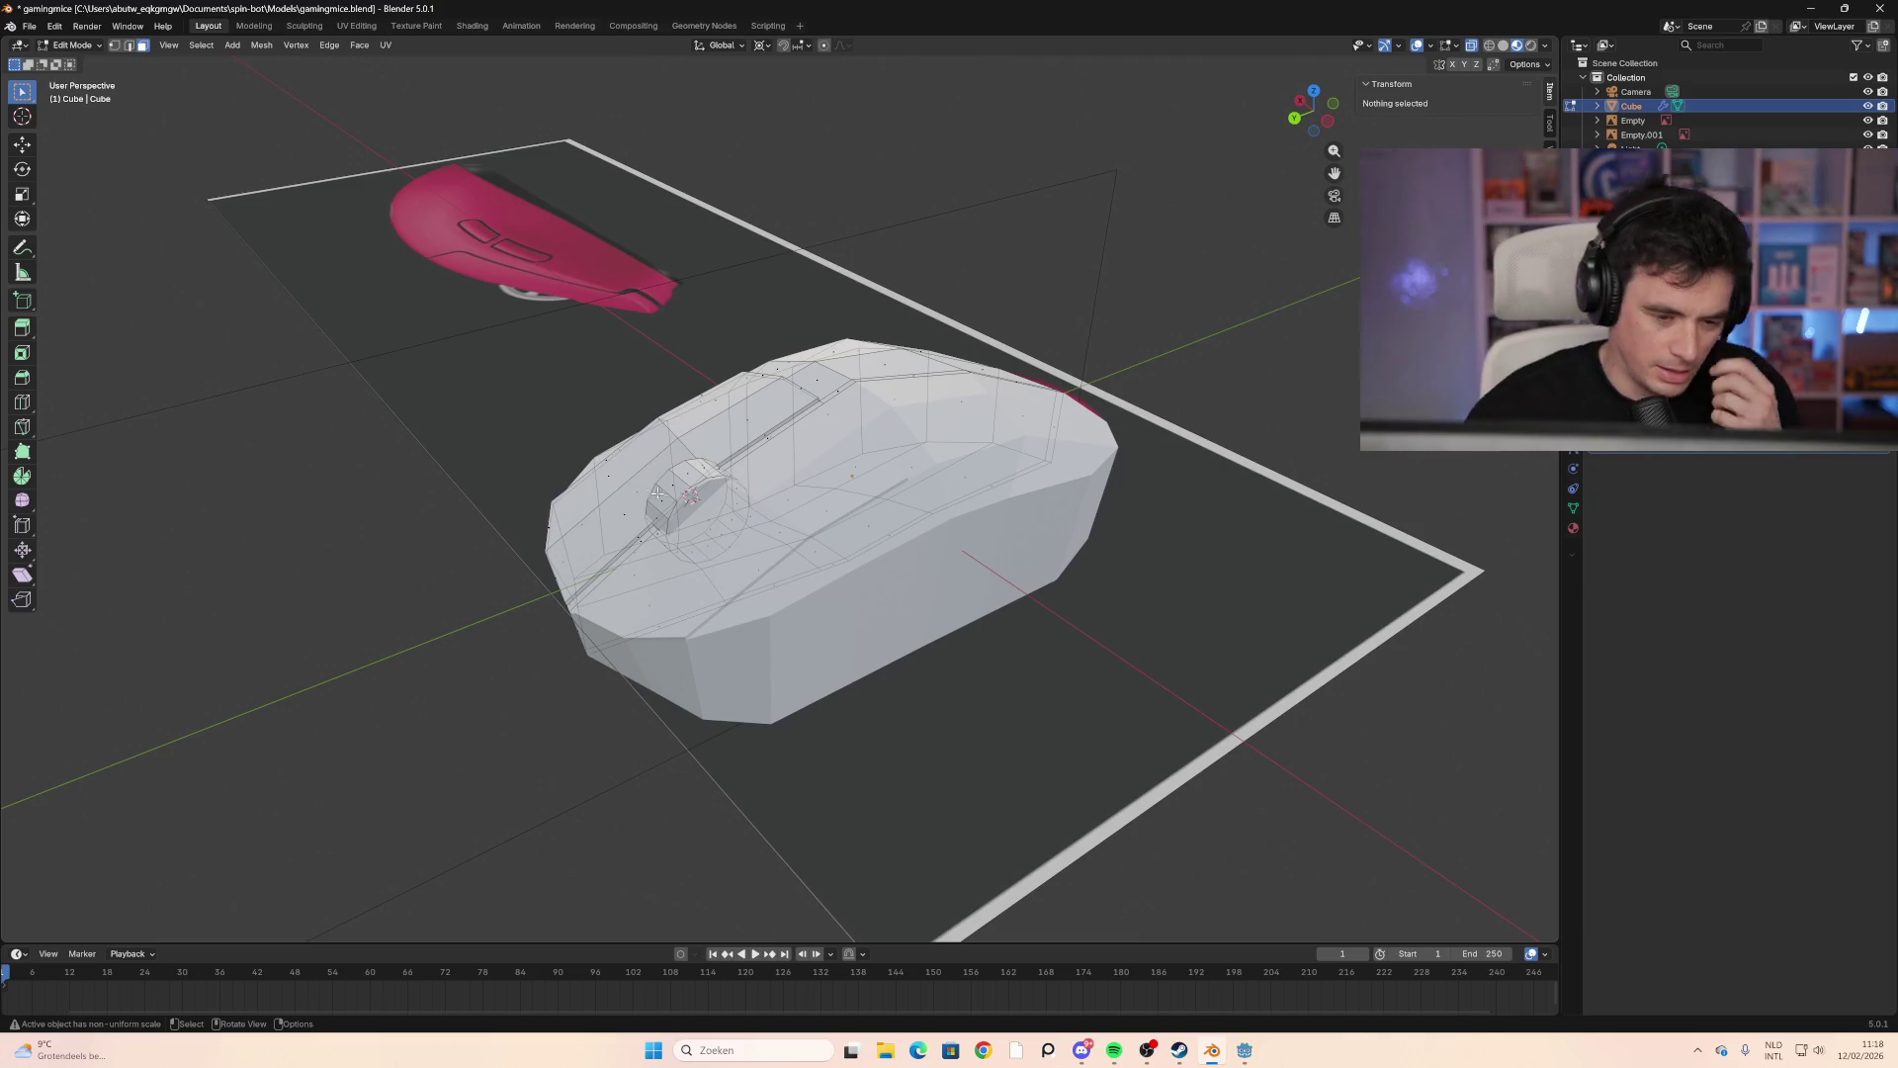
pyautogui.hotkey('ctrl', 'z')
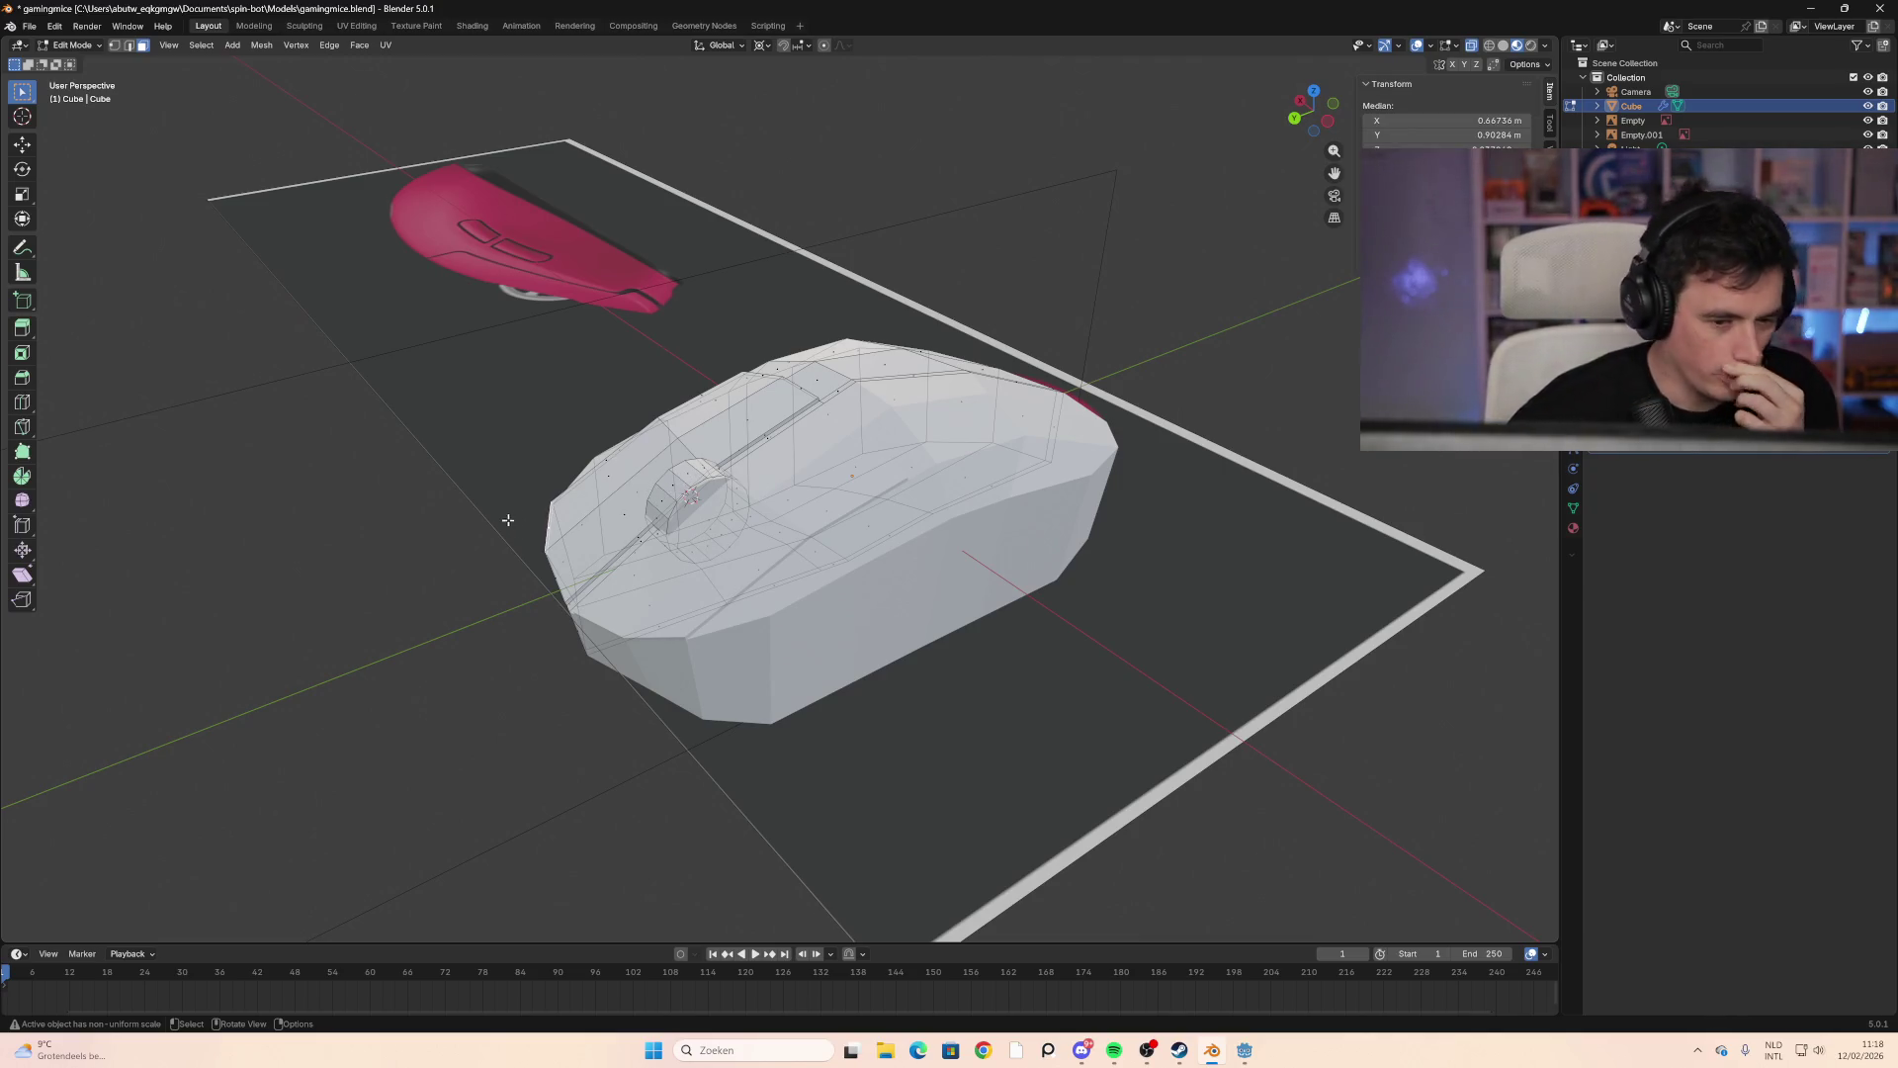
pyautogui.moveTo(425, 526); pyautogui.dragTo(550, 504, button='middle')
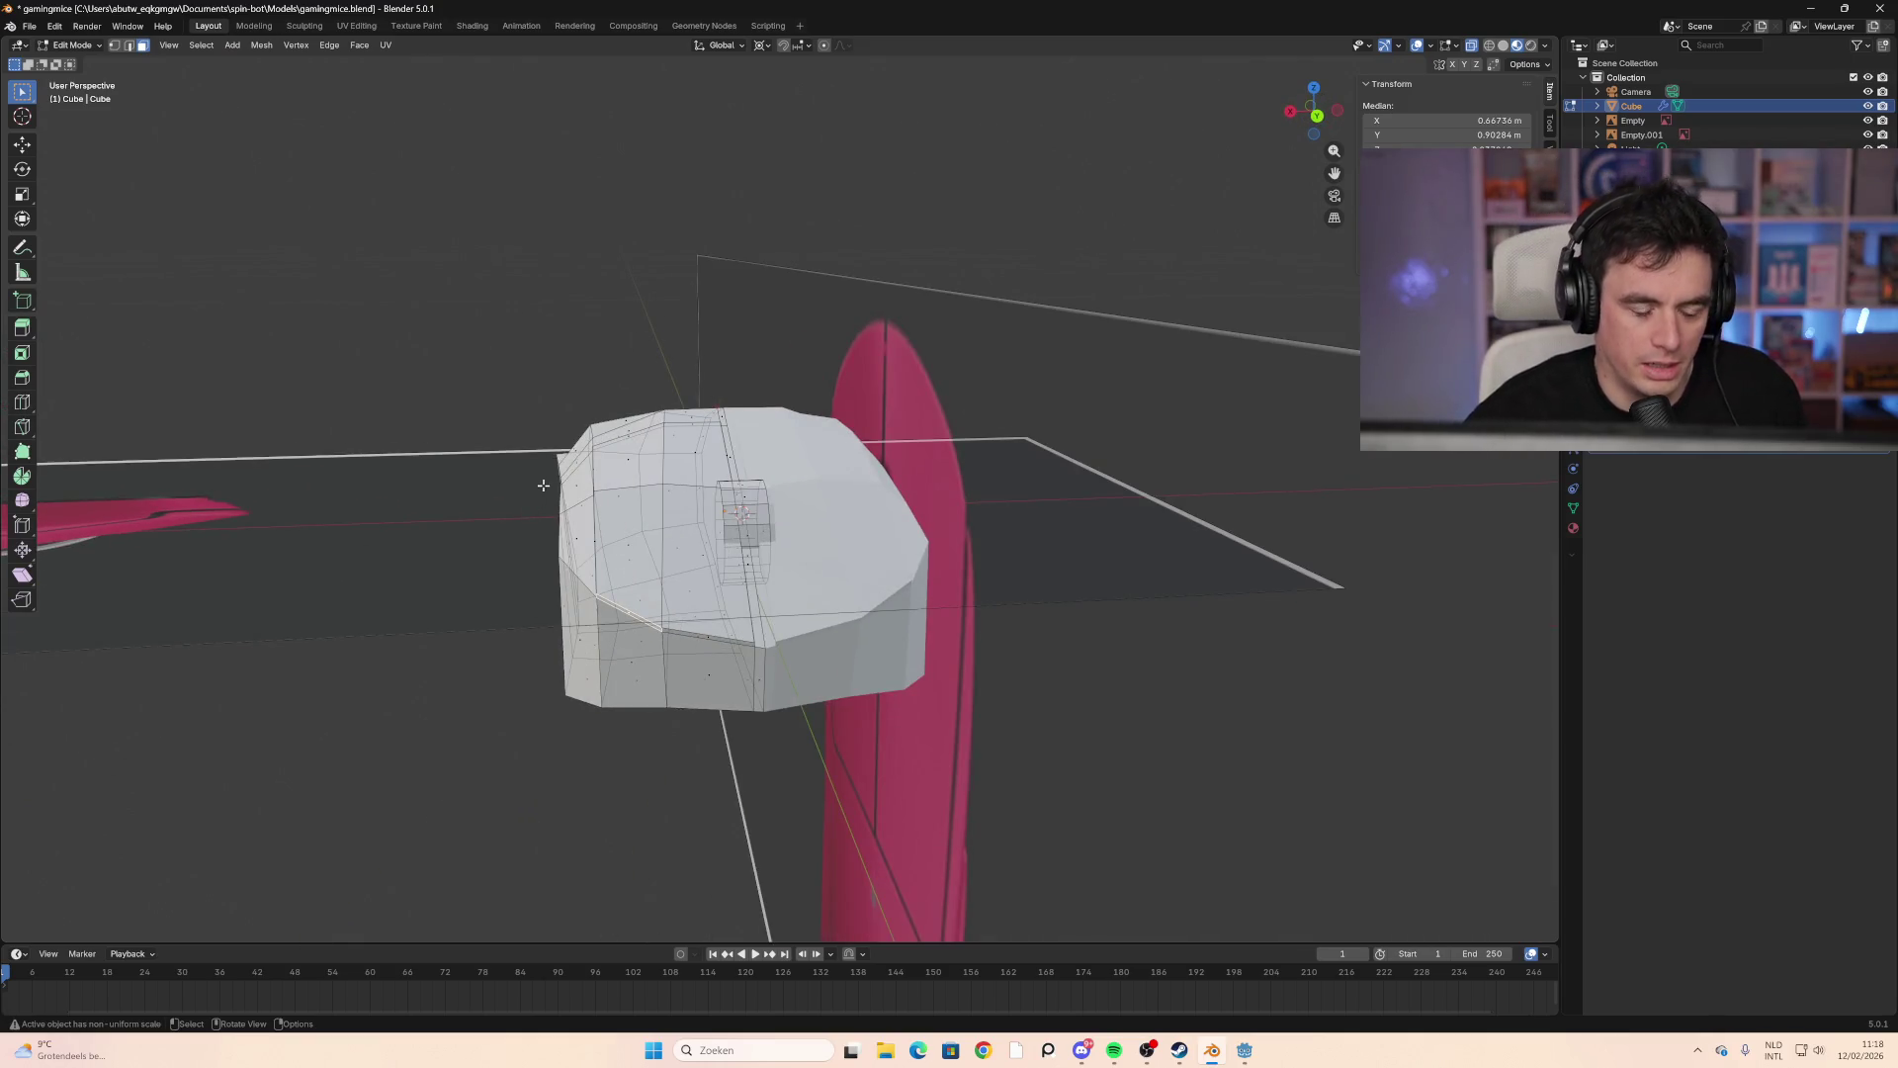
pyautogui.moveTo(504, 574); pyautogui.dragTo(544, 598, button='middle')
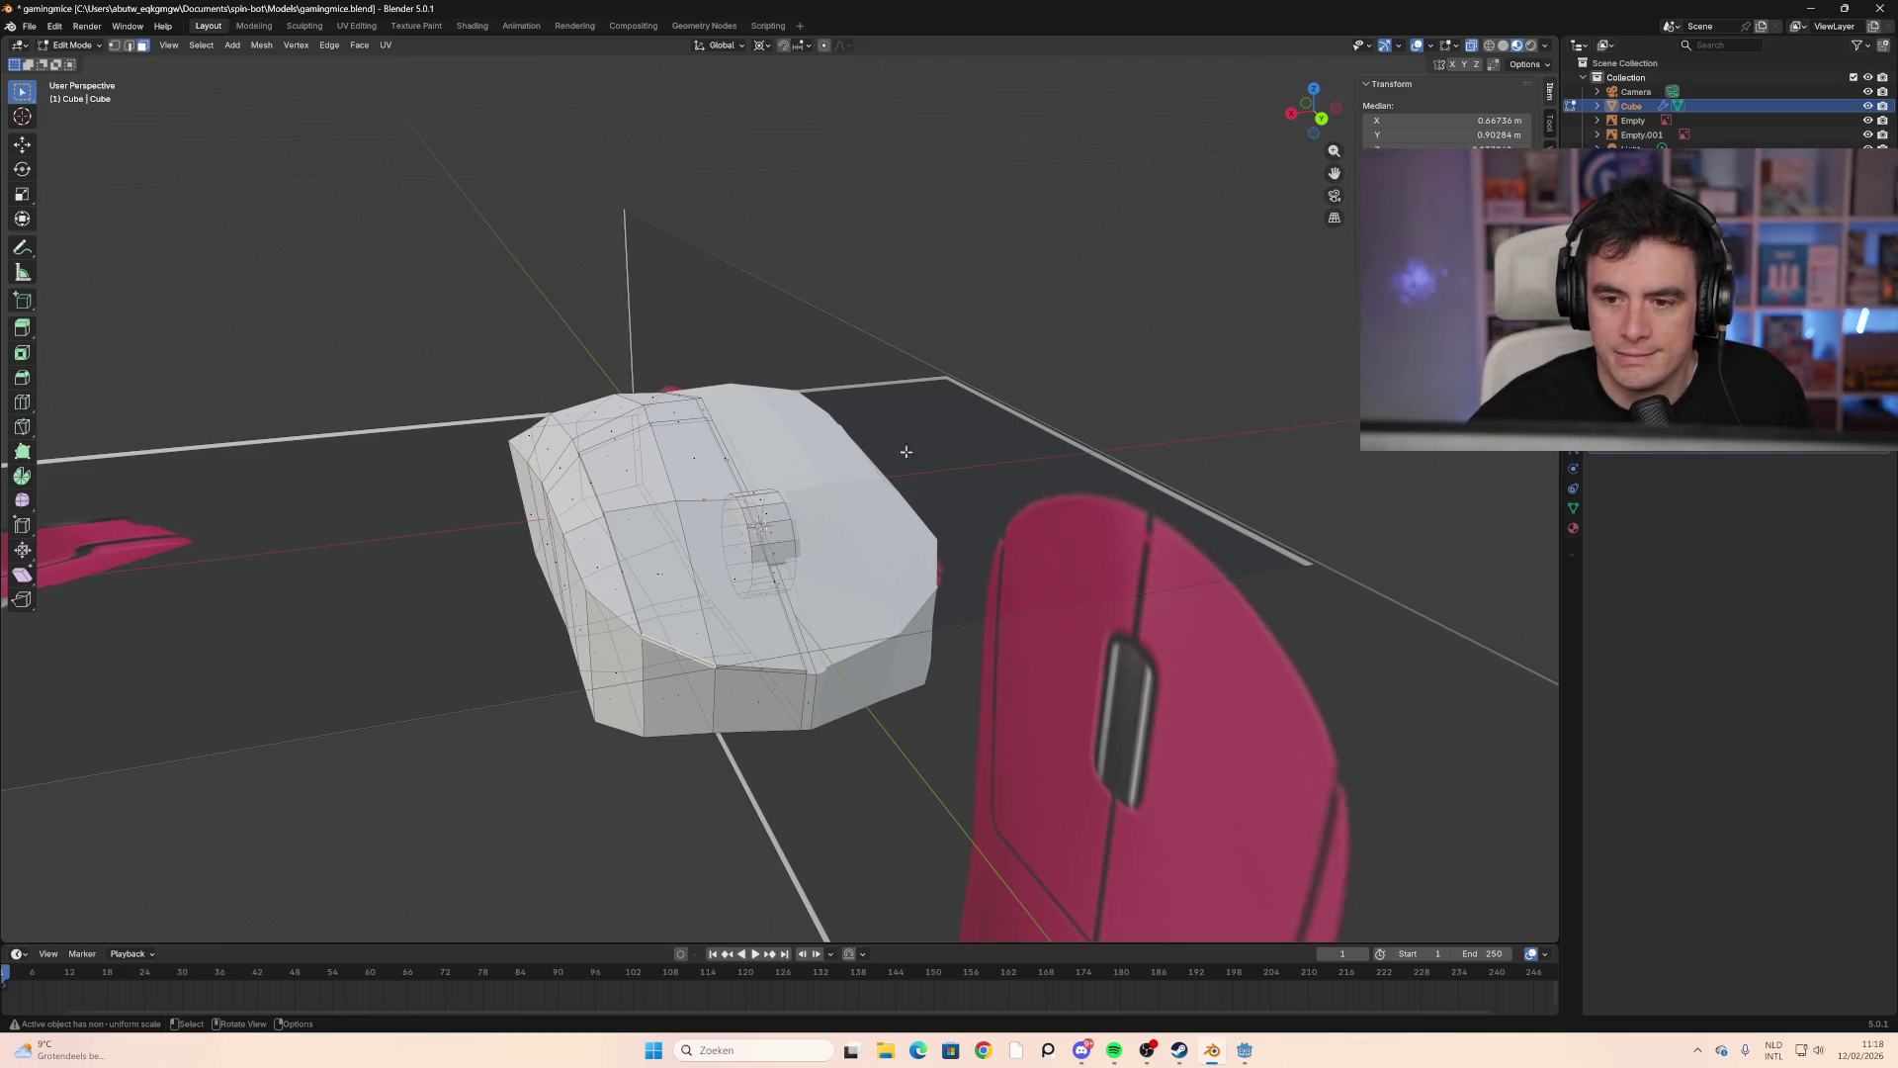
pyautogui.click(754, 516)
pyautogui.click(768, 534)
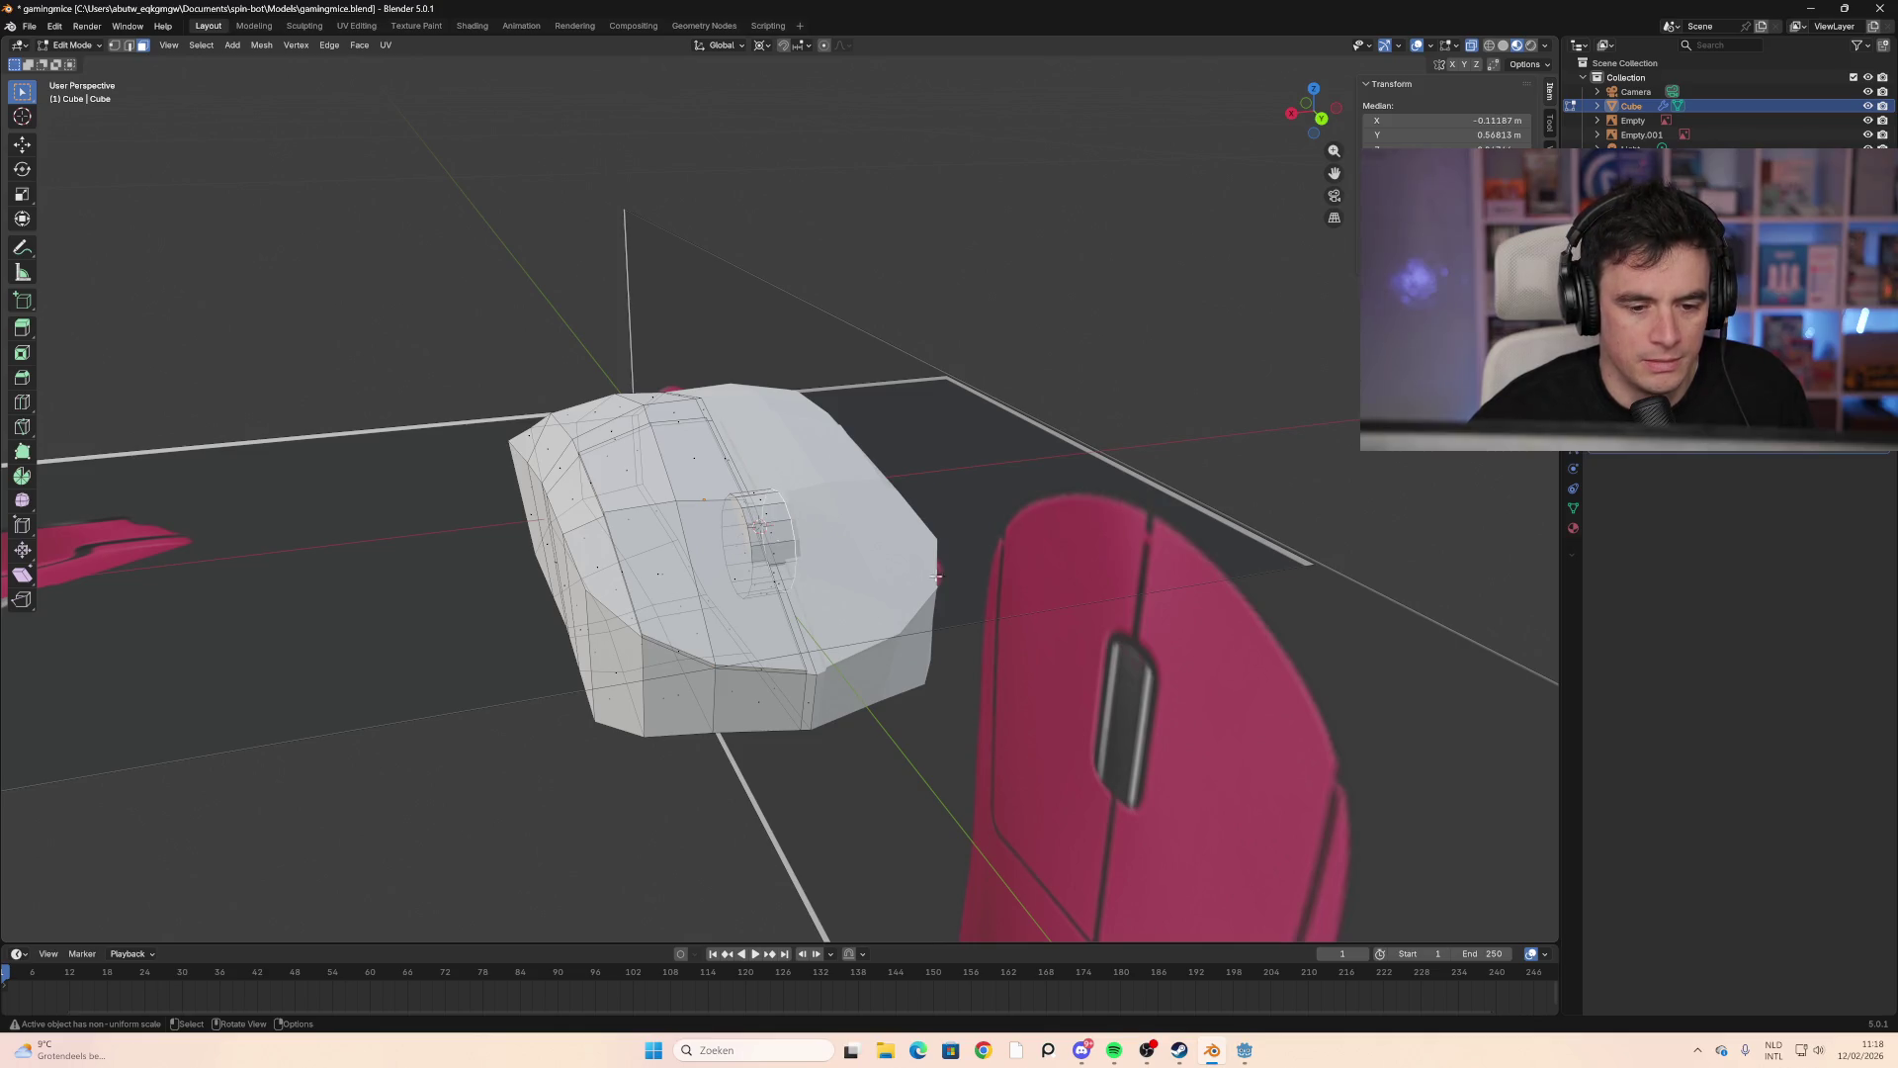
pyautogui.moveTo(1018, 486)
pyautogui.mouseDown(button='middle')
pyautogui.moveTo(708, 330)
pyautogui.moveTo(1008, 492)
pyautogui.moveTo(1152, 428)
pyautogui.moveTo(975, 479)
pyautogui.moveTo(1064, 441)
pyautogui.moveTo(877, 497)
pyautogui.moveTo(833, 486)
pyautogui.moveTo(953, 534)
pyautogui.moveTo(813, 525)
pyautogui.mouseUp(button='middle')
pyautogui.click(968, 486)
# Step: Save the file as gamingmice.blend
pyautogui.hotkey('ctrl', 's')
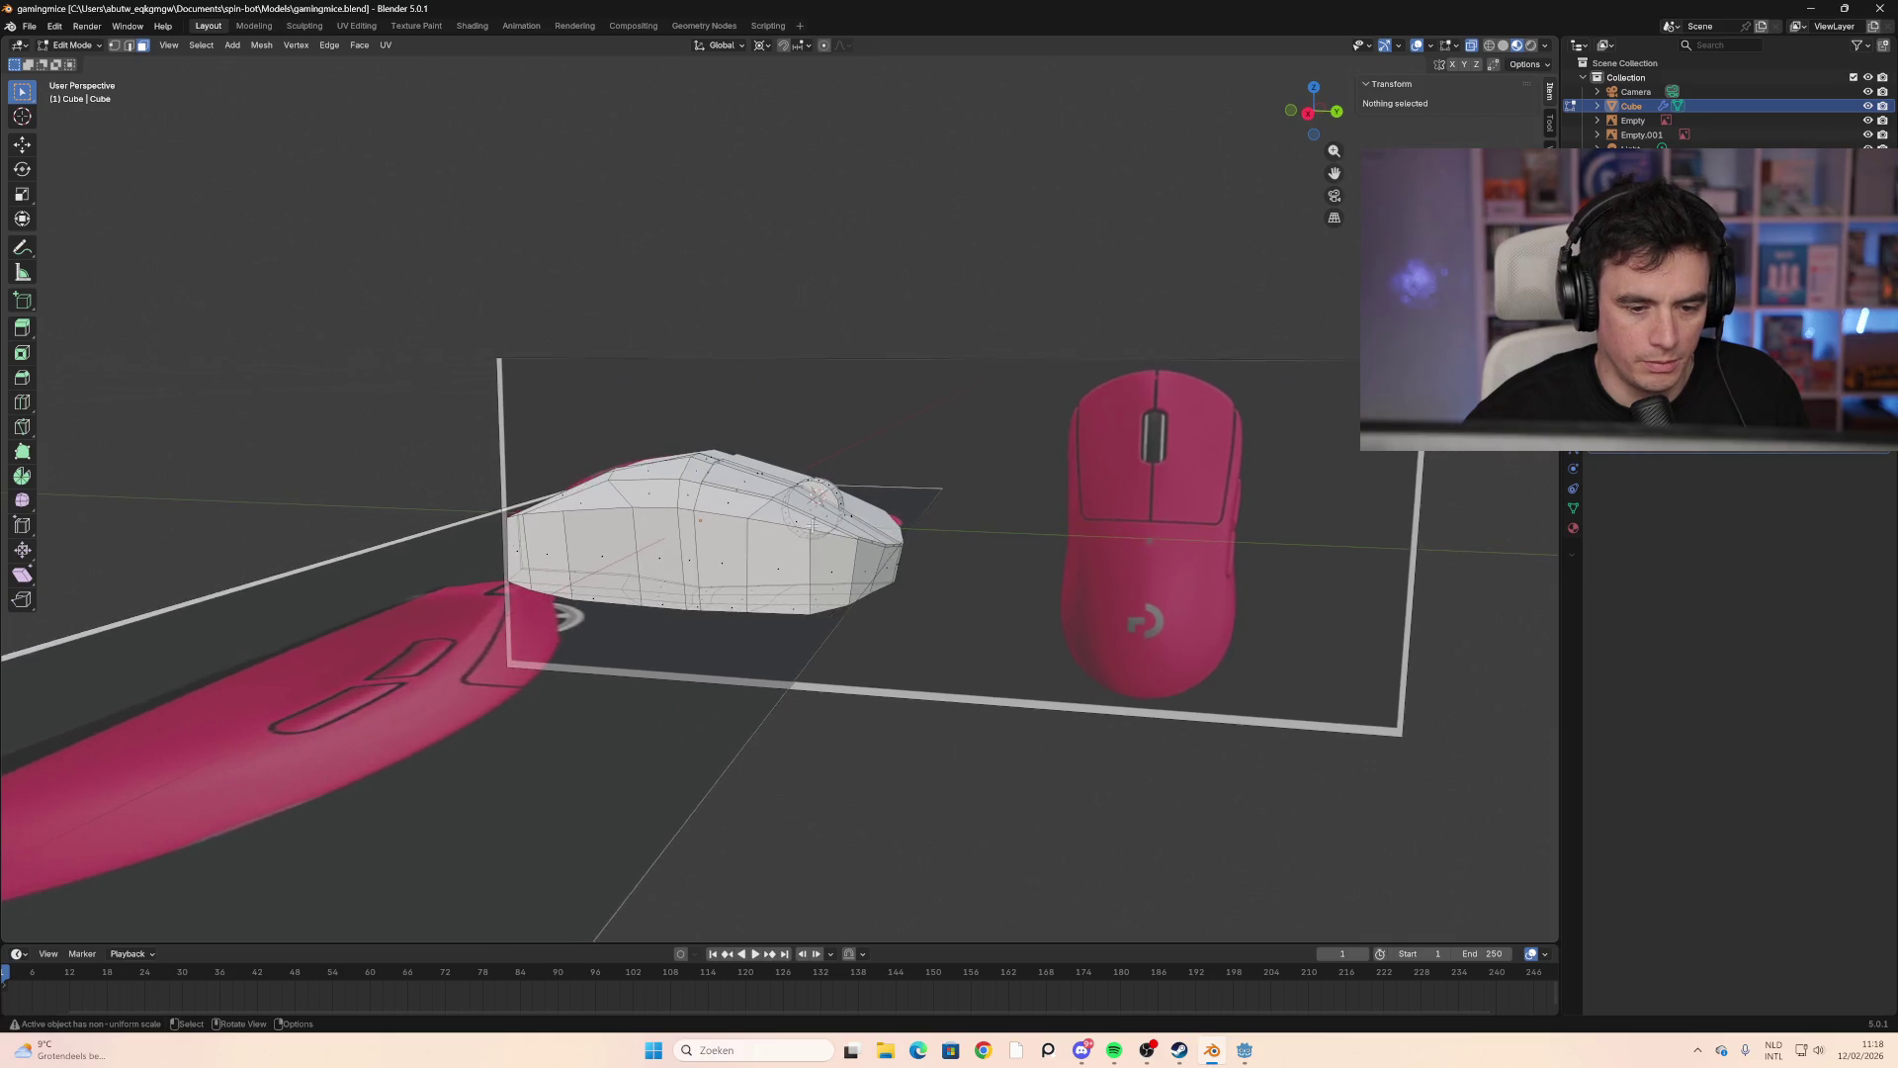
pyautogui.scroll(2, 797, 550)
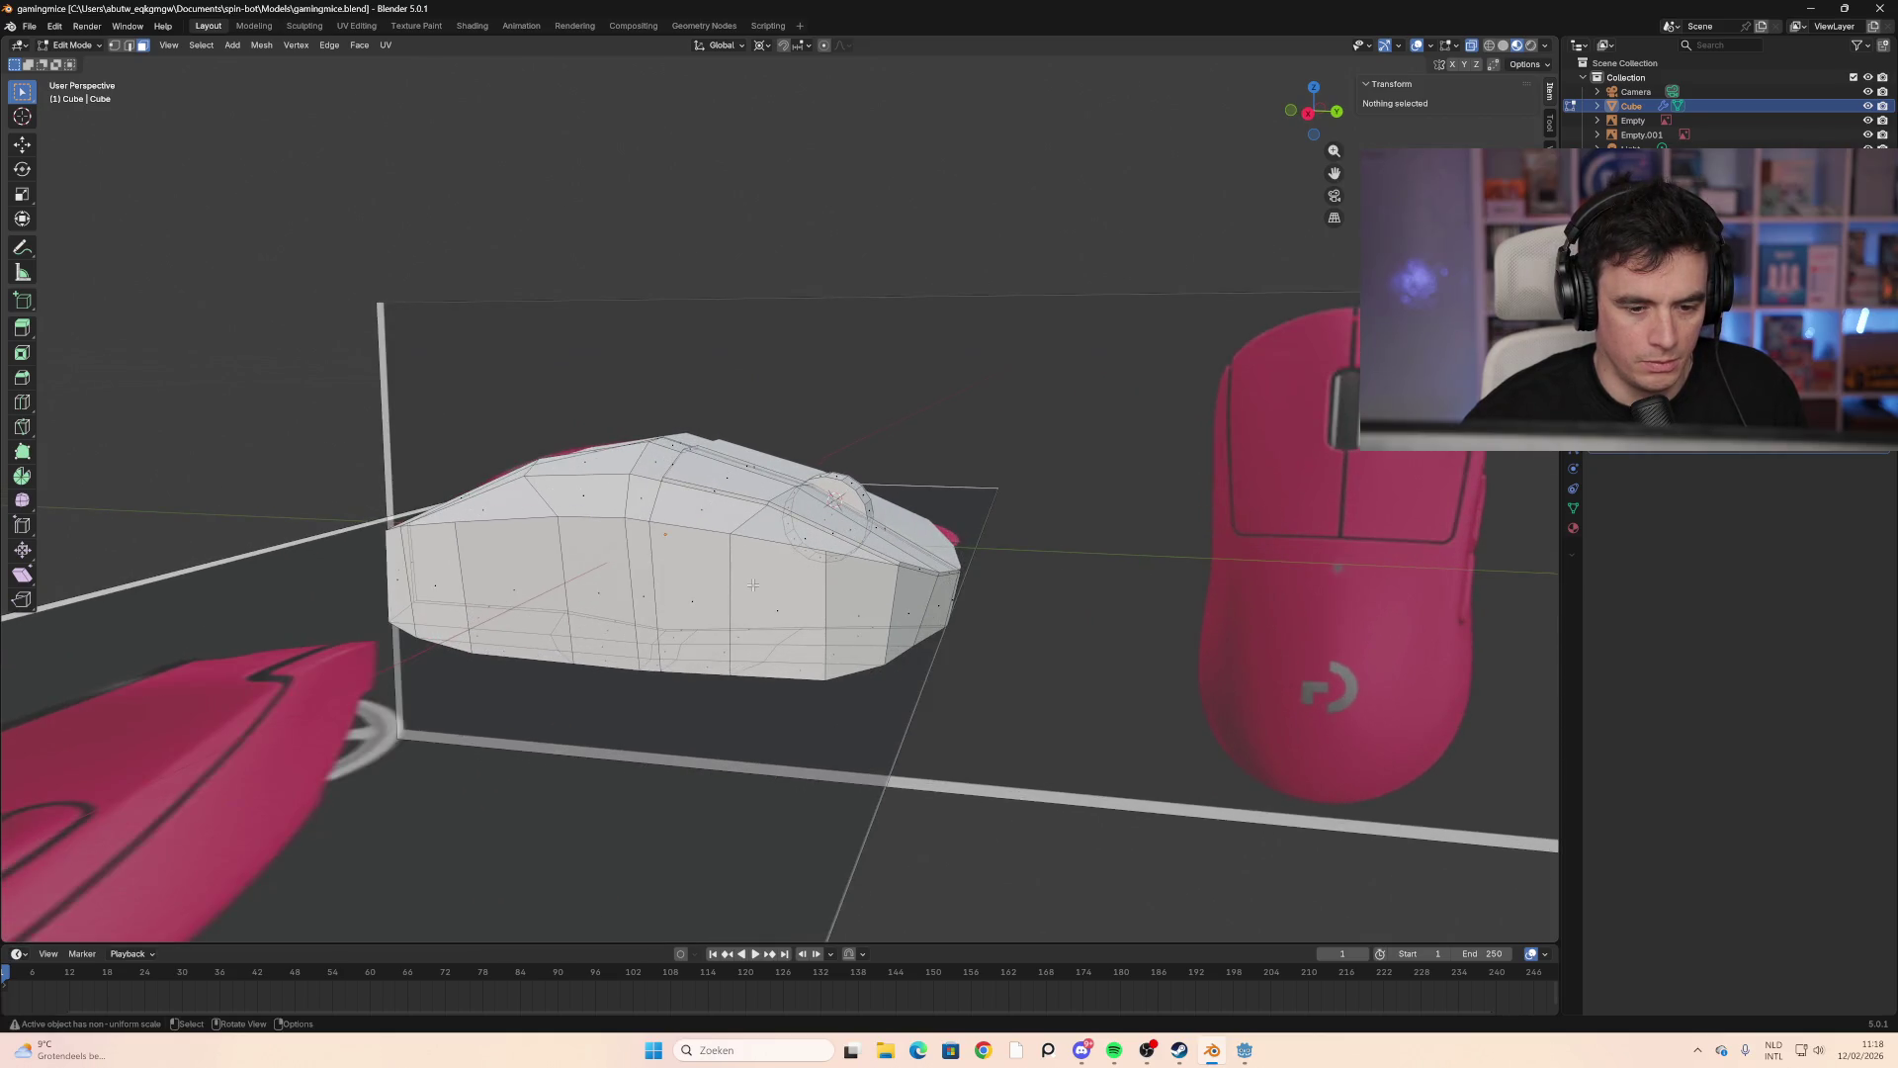
pyautogui.scroll(-2, 753, 585)
pyautogui.scroll(1, 774, 587)
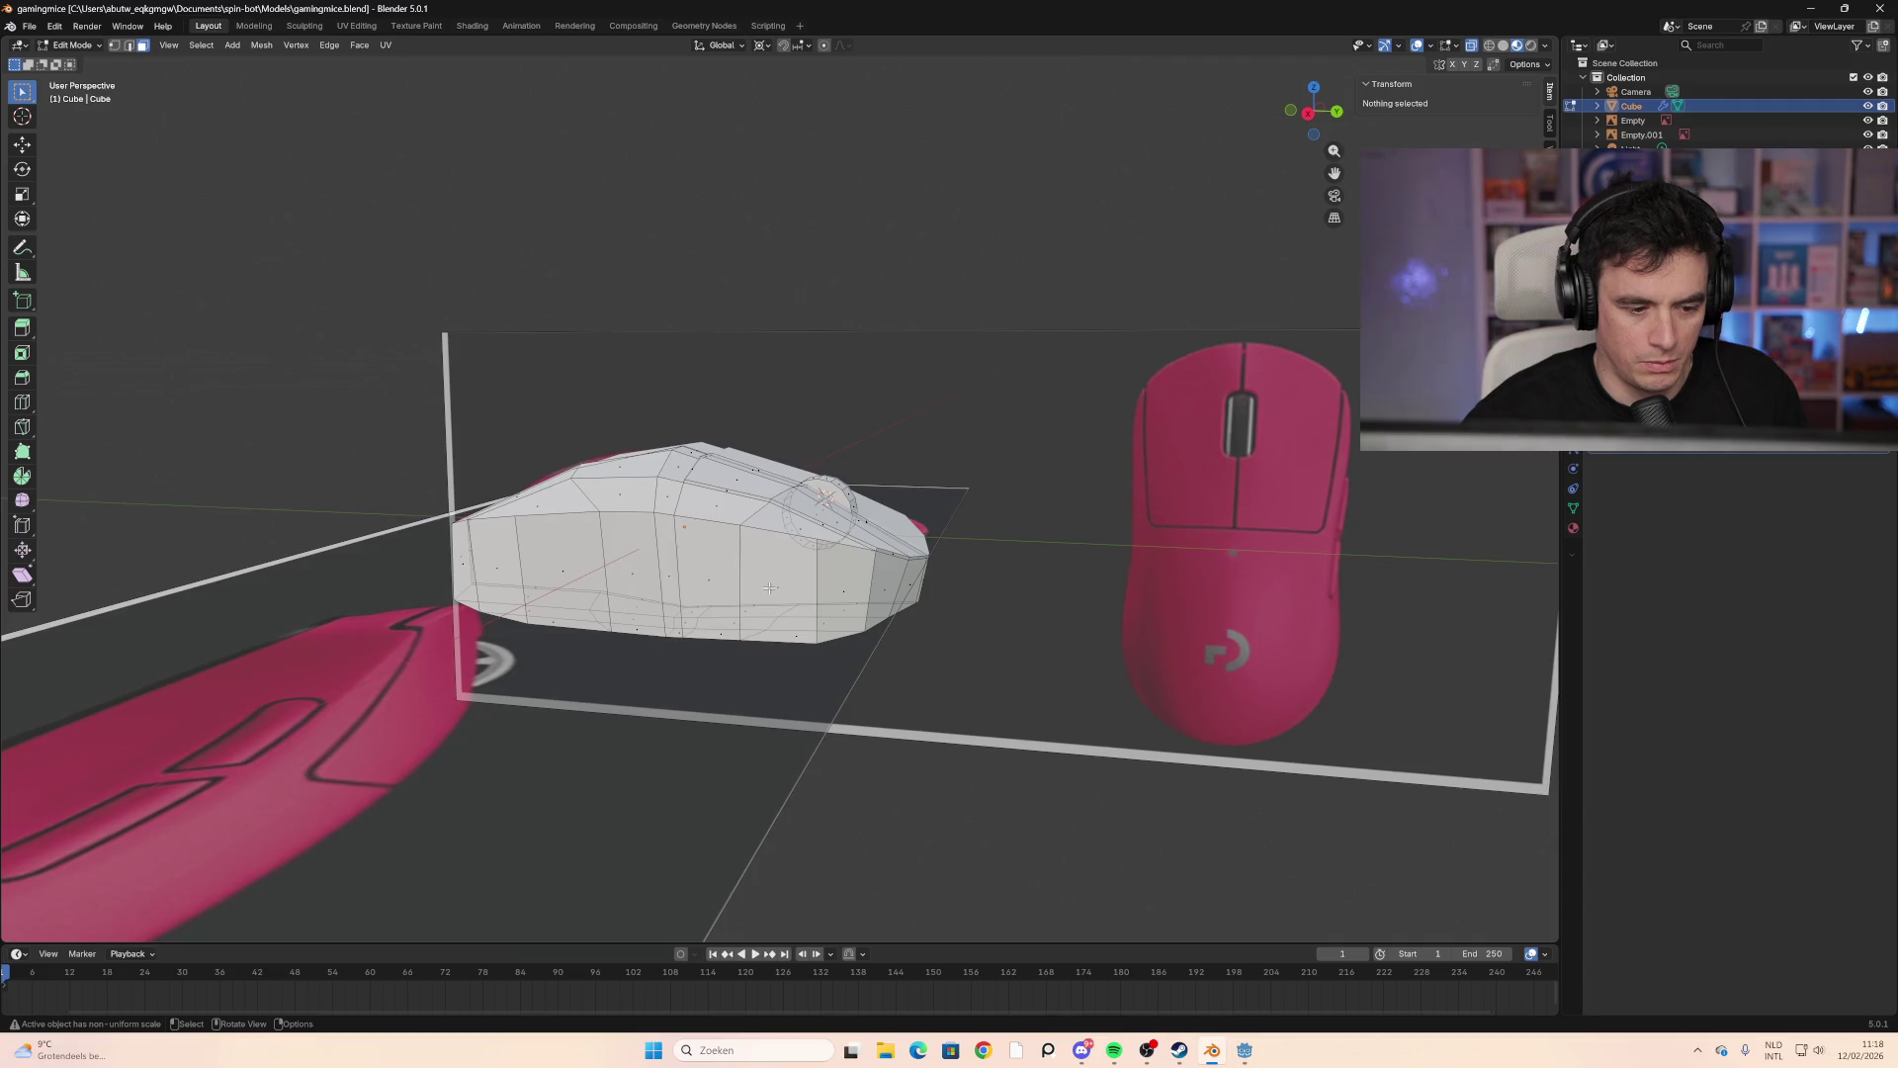
pyautogui.moveTo(762, 587); pyautogui.dragTo(808, 580, button='middle')
pyautogui.click(1310, 120)
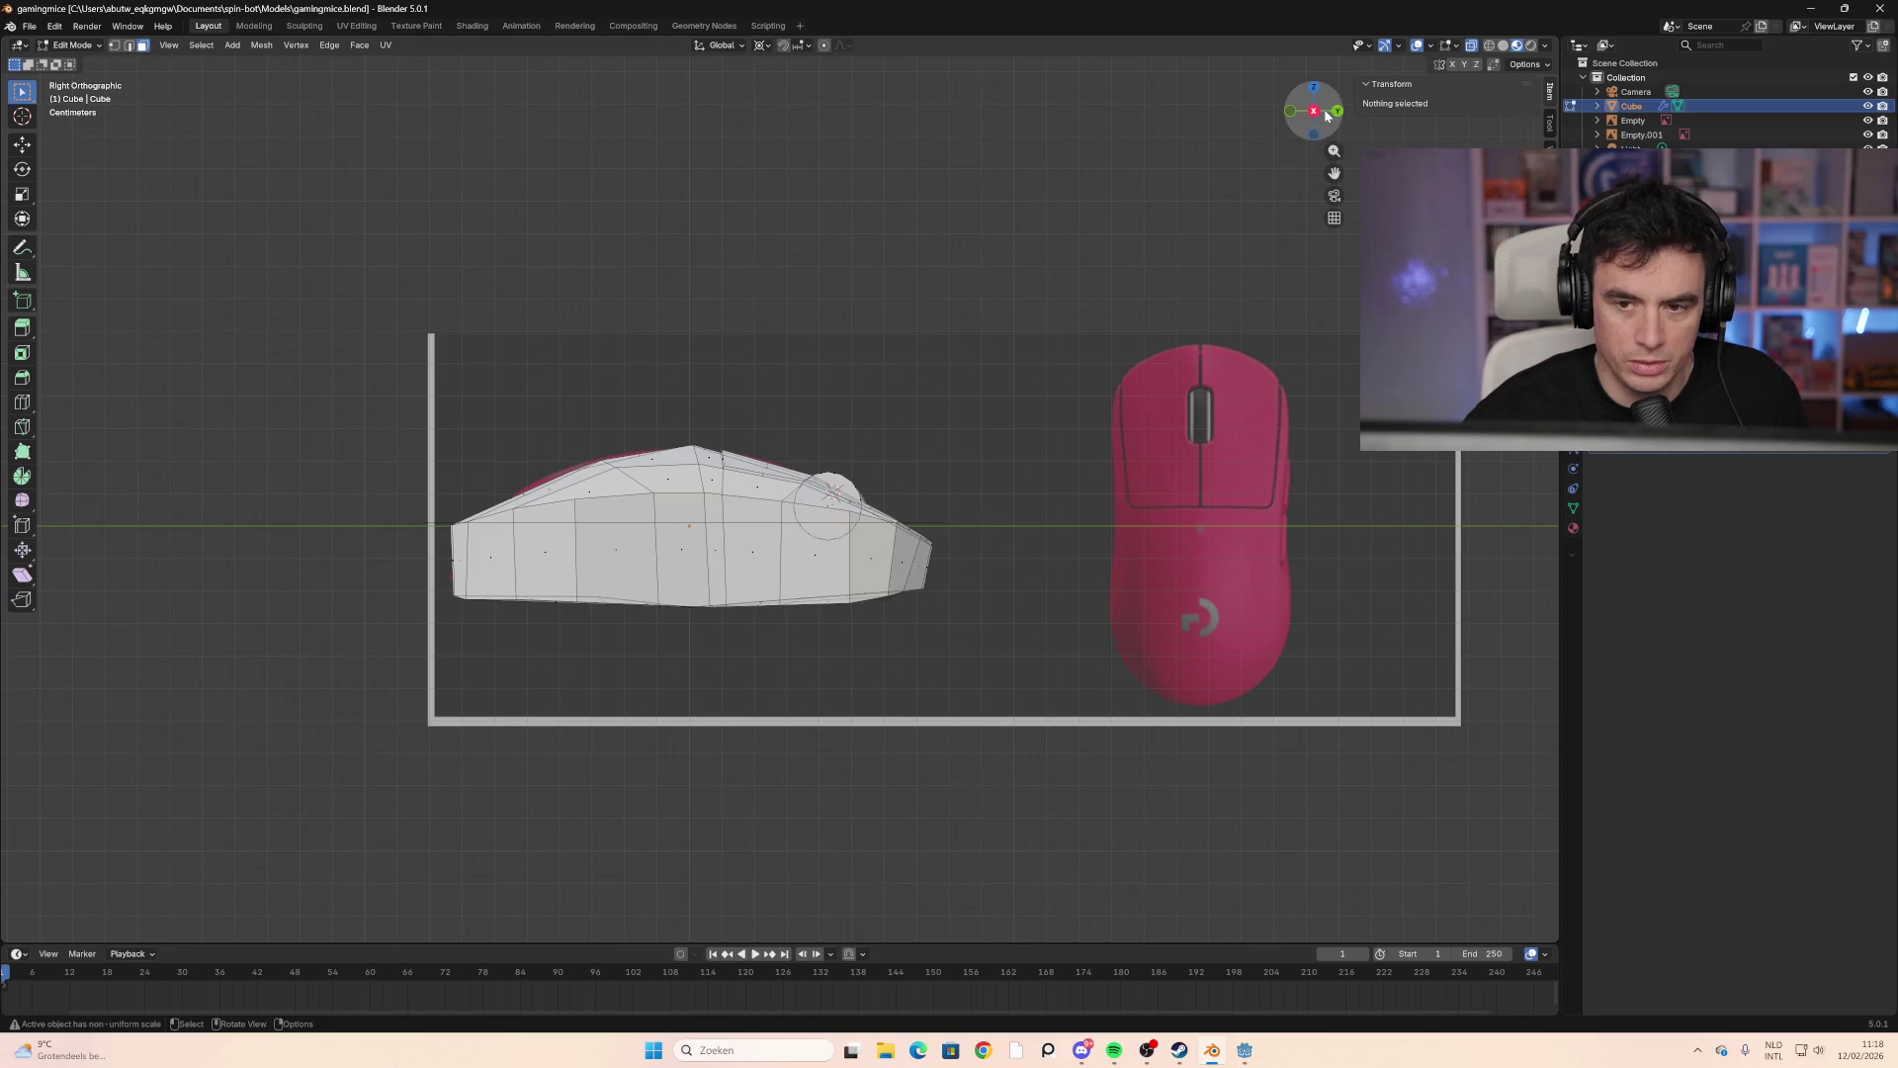
pyautogui.hotkey('alt', 'z')
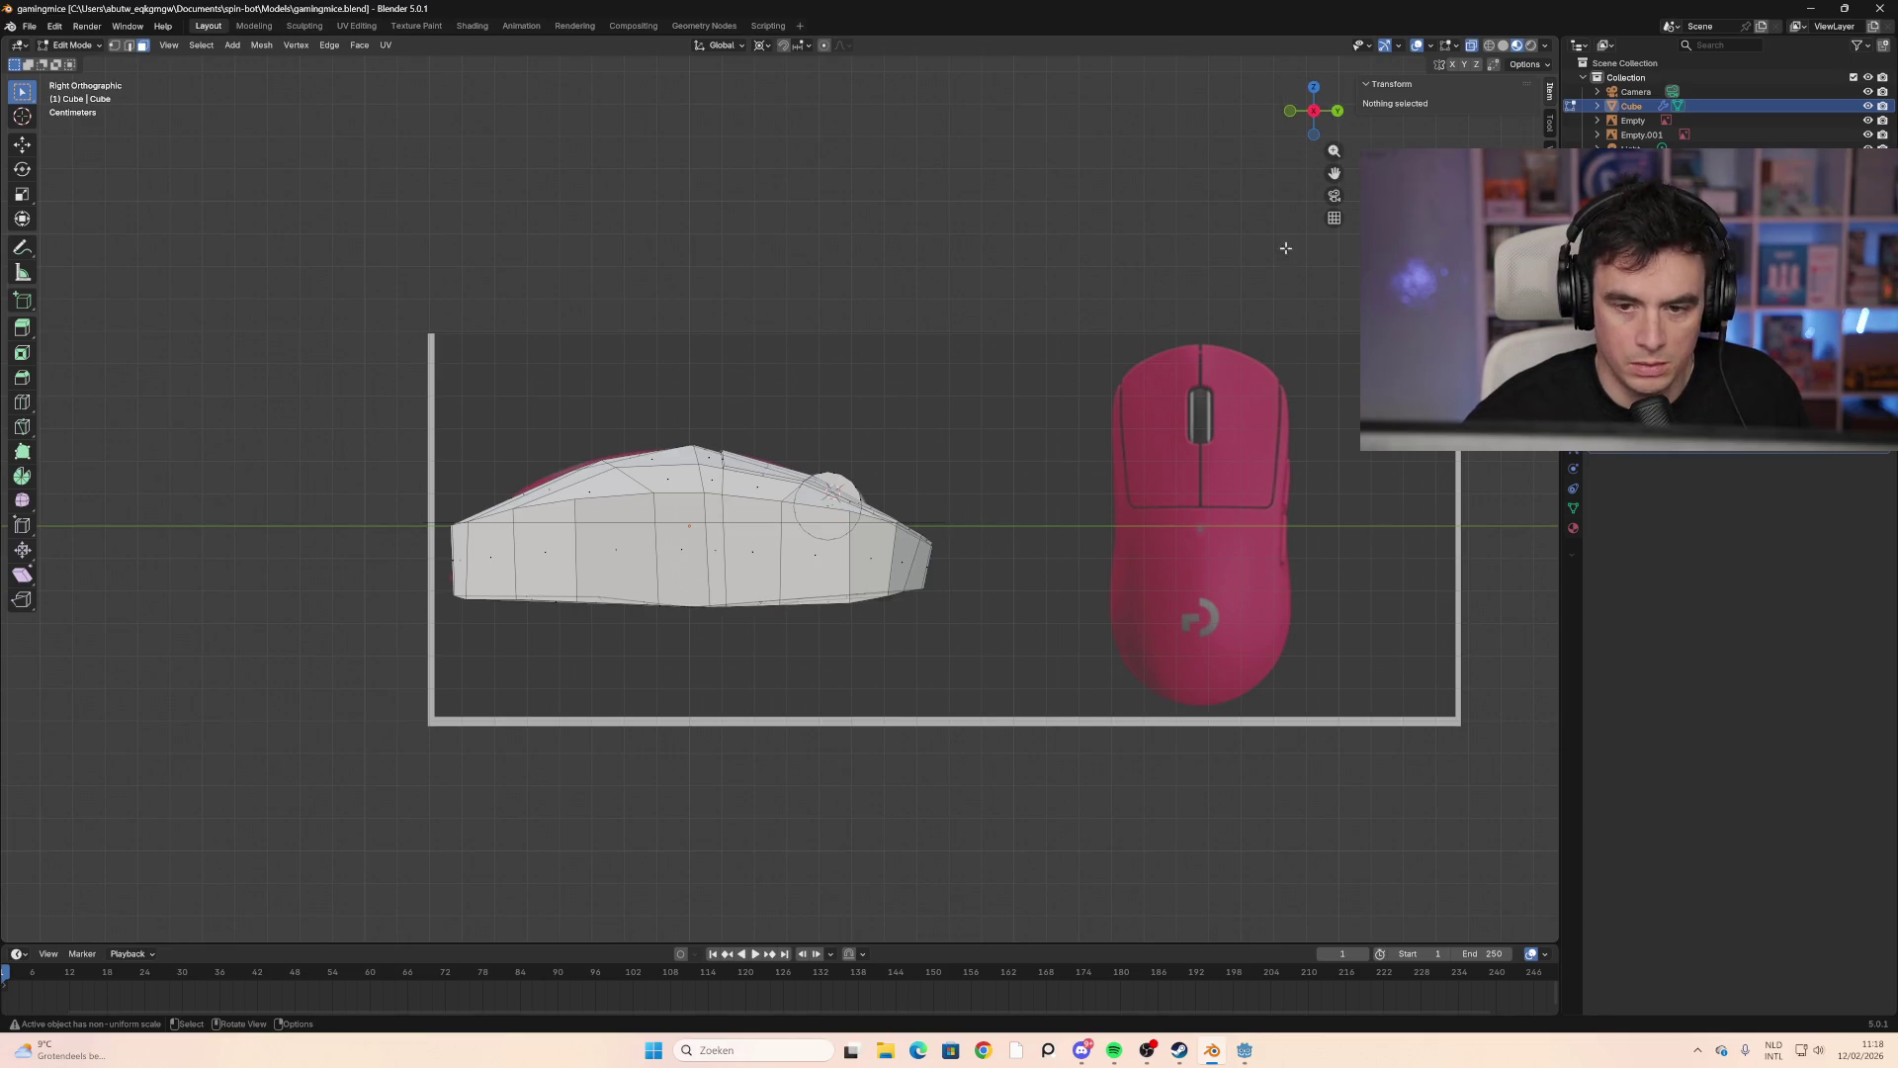
pyautogui.click(1502, 45)
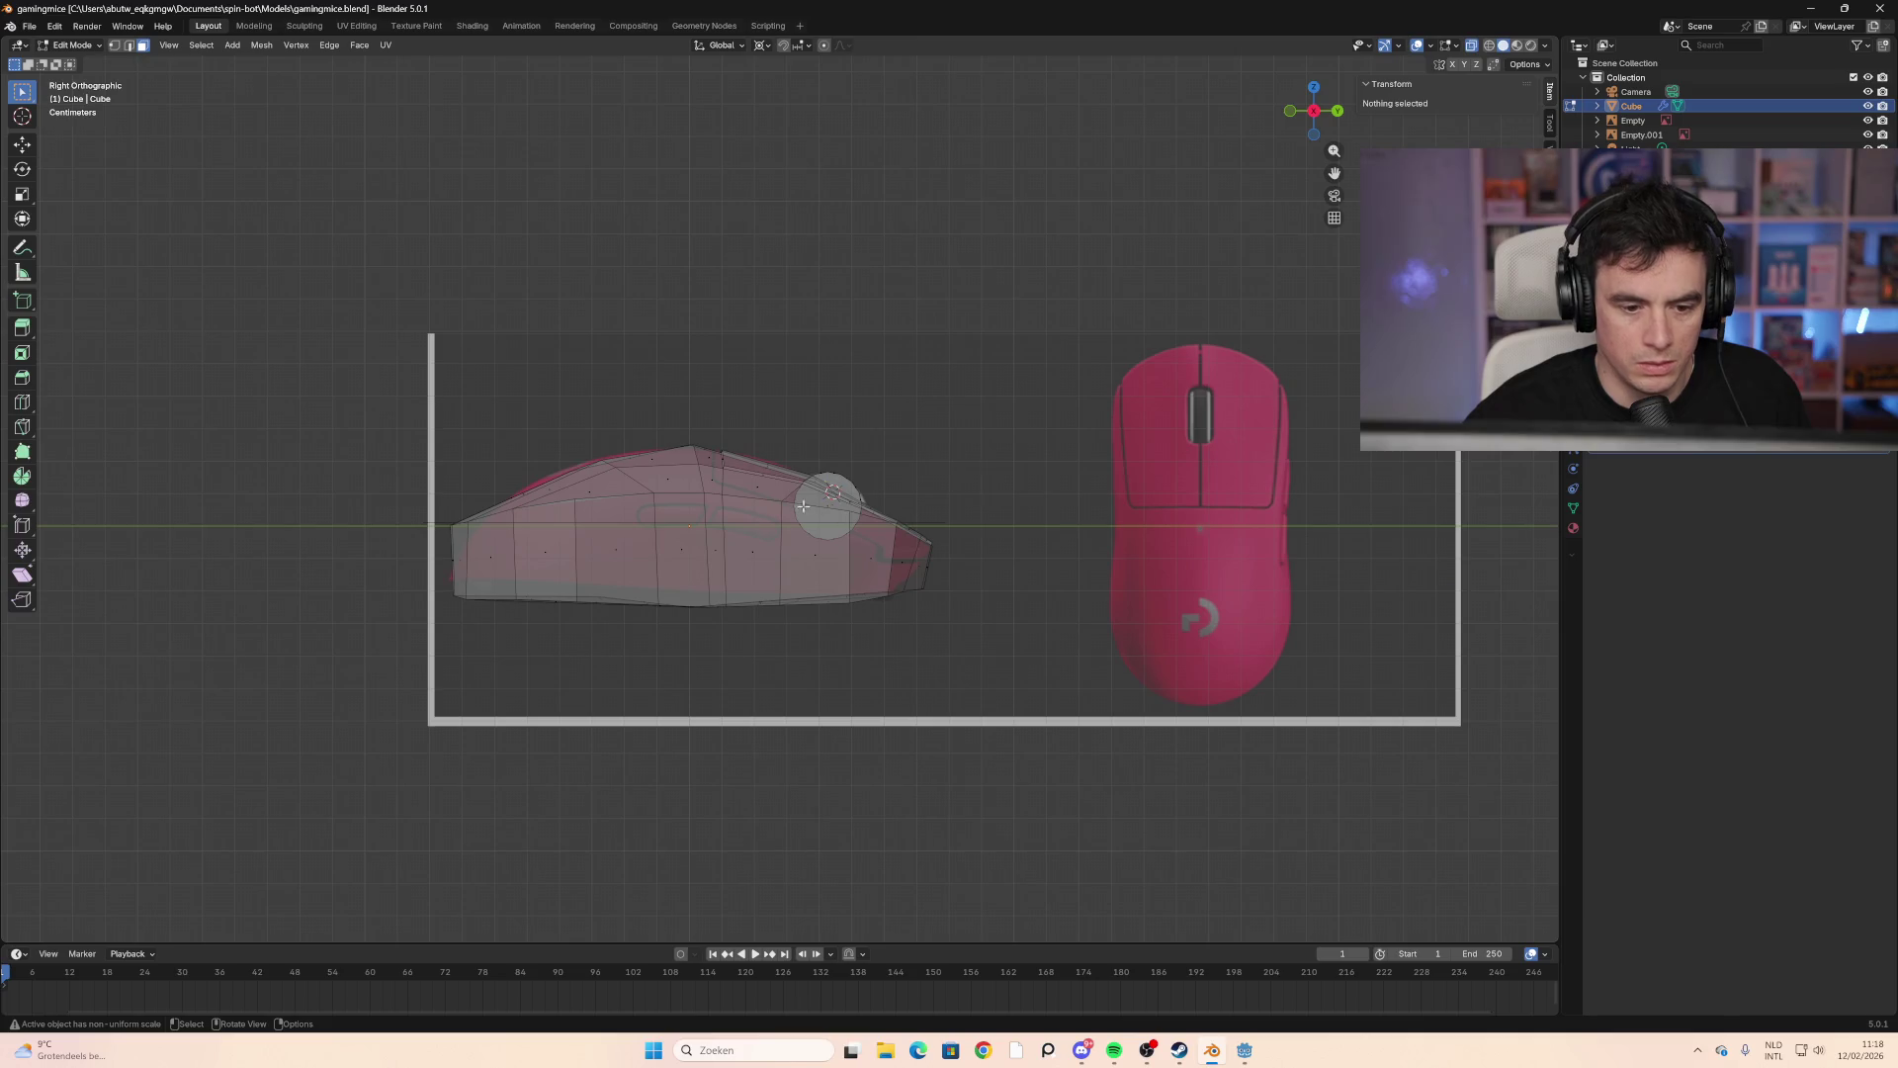
pyautogui.scroll(3, 682, 495)
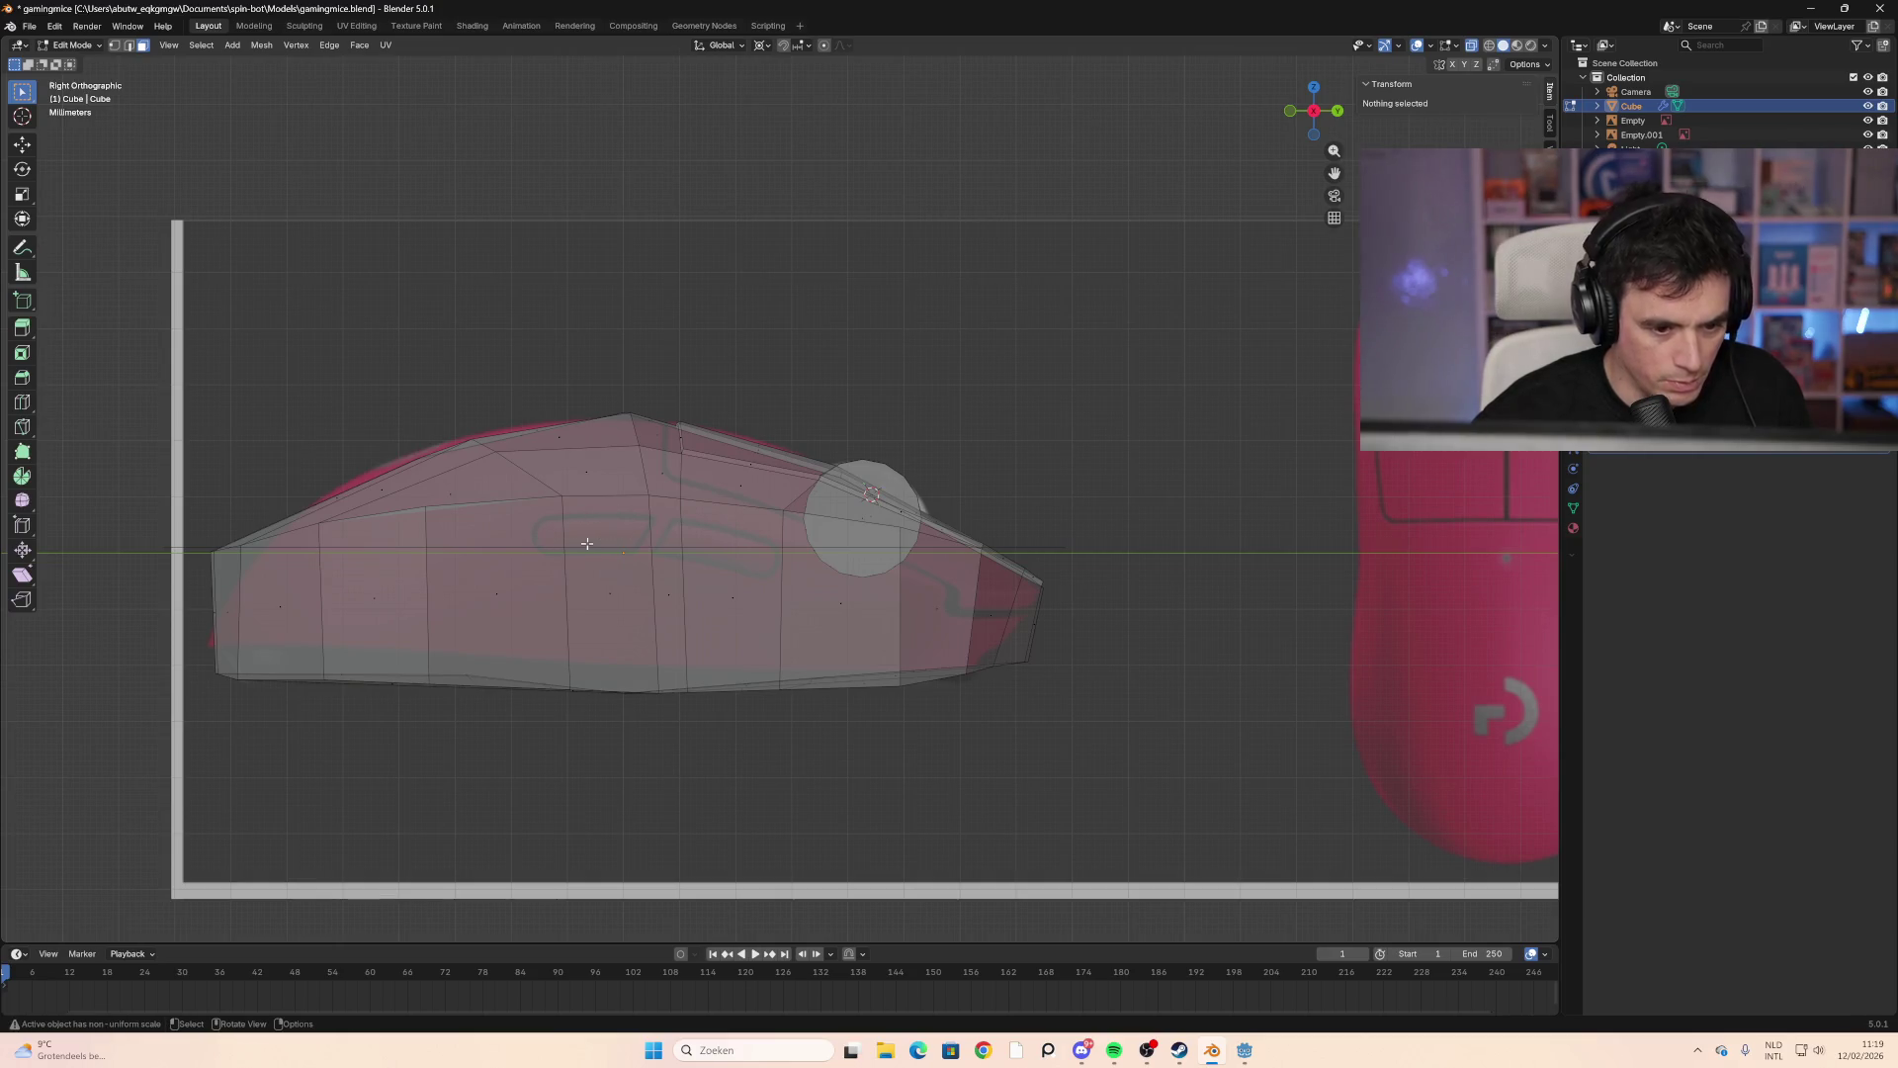
pyautogui.click(128, 46)
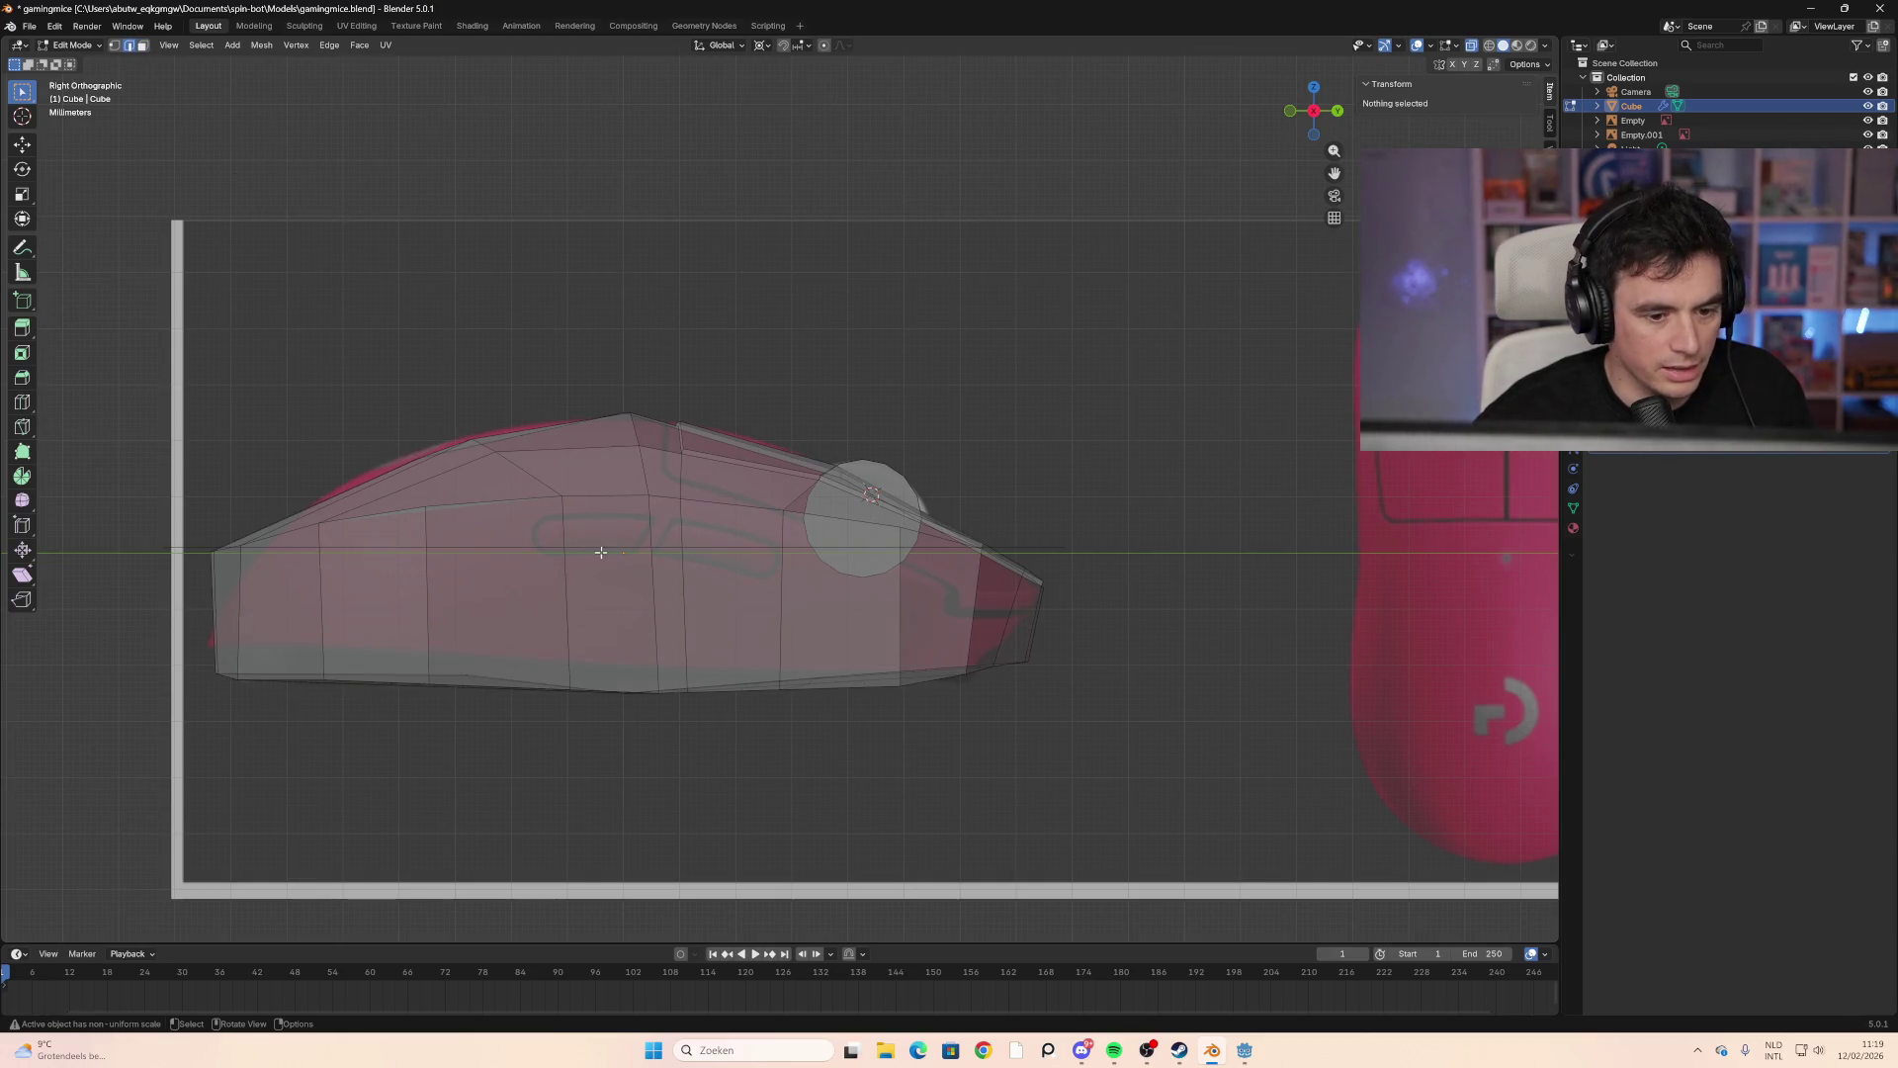
pyautogui.press('Tab')
pyautogui.click(637, 546)
pyautogui.click(632, 569)
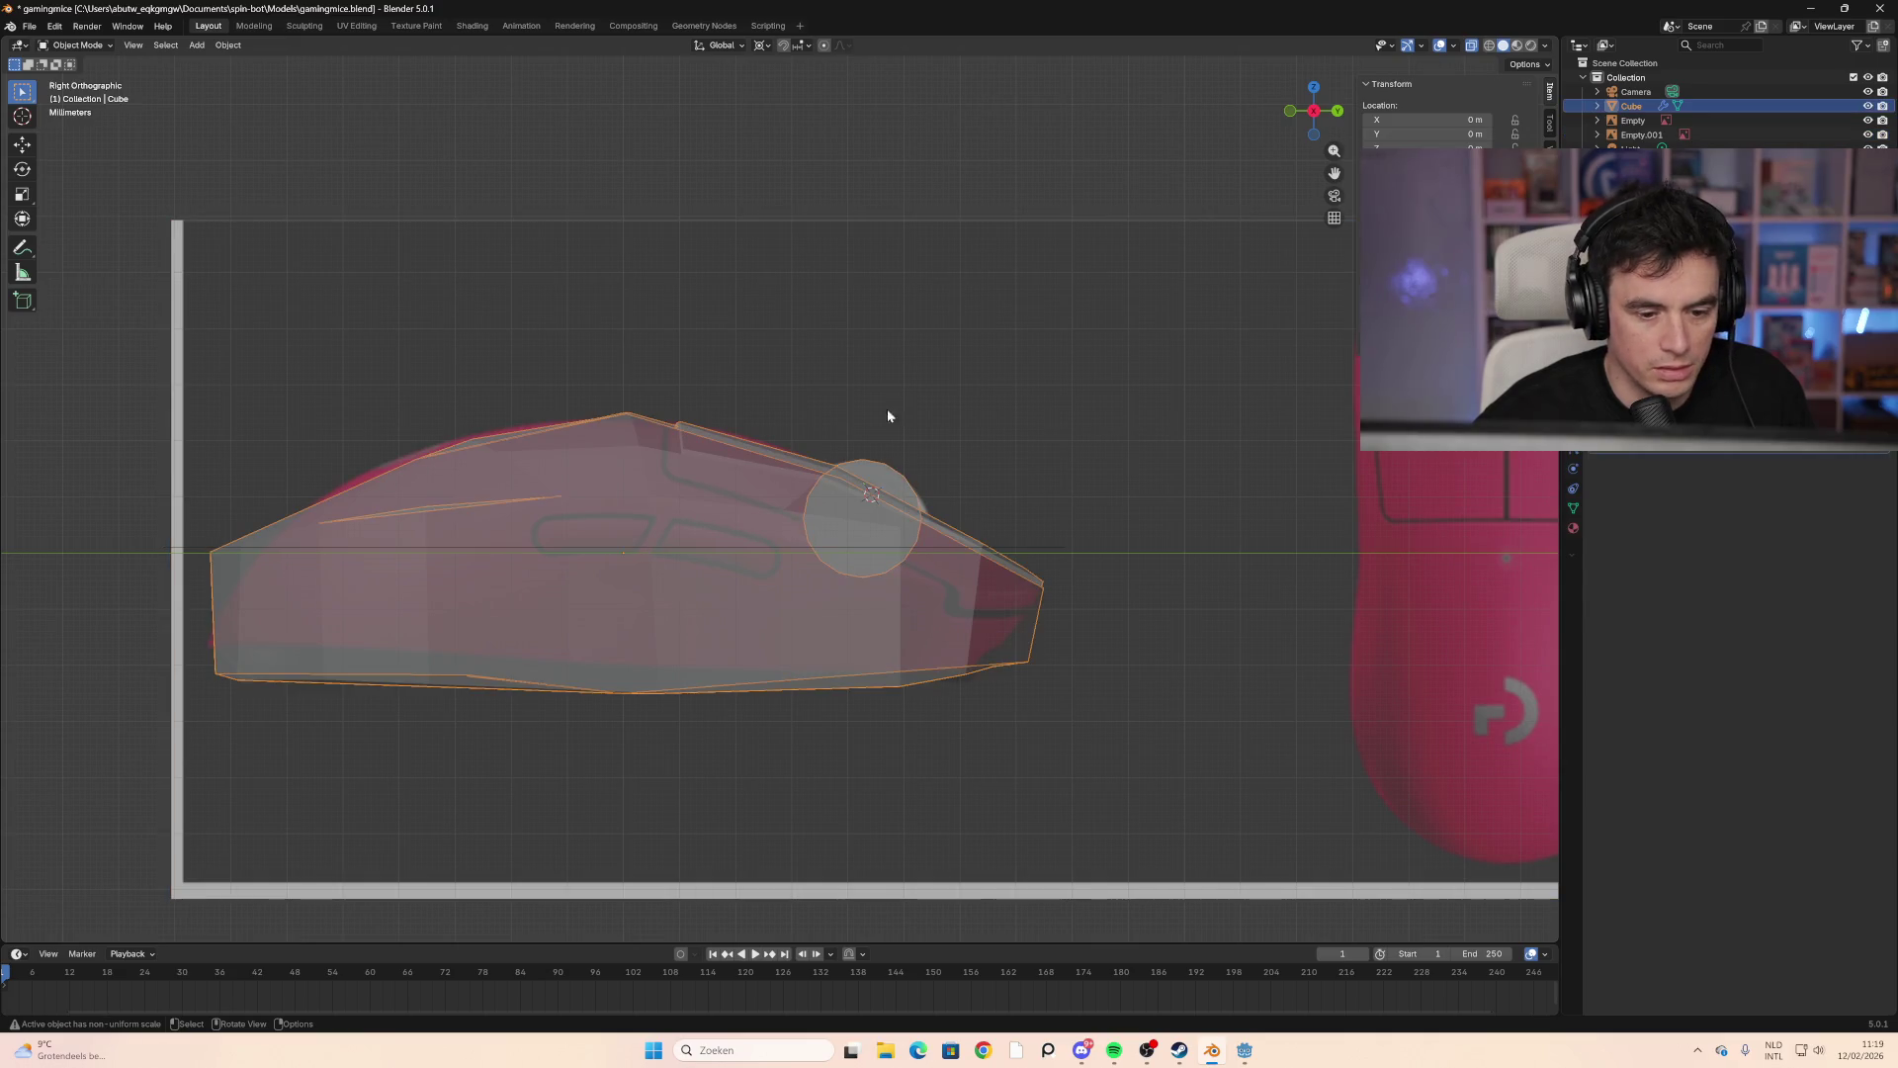
pyautogui.press('Tab')
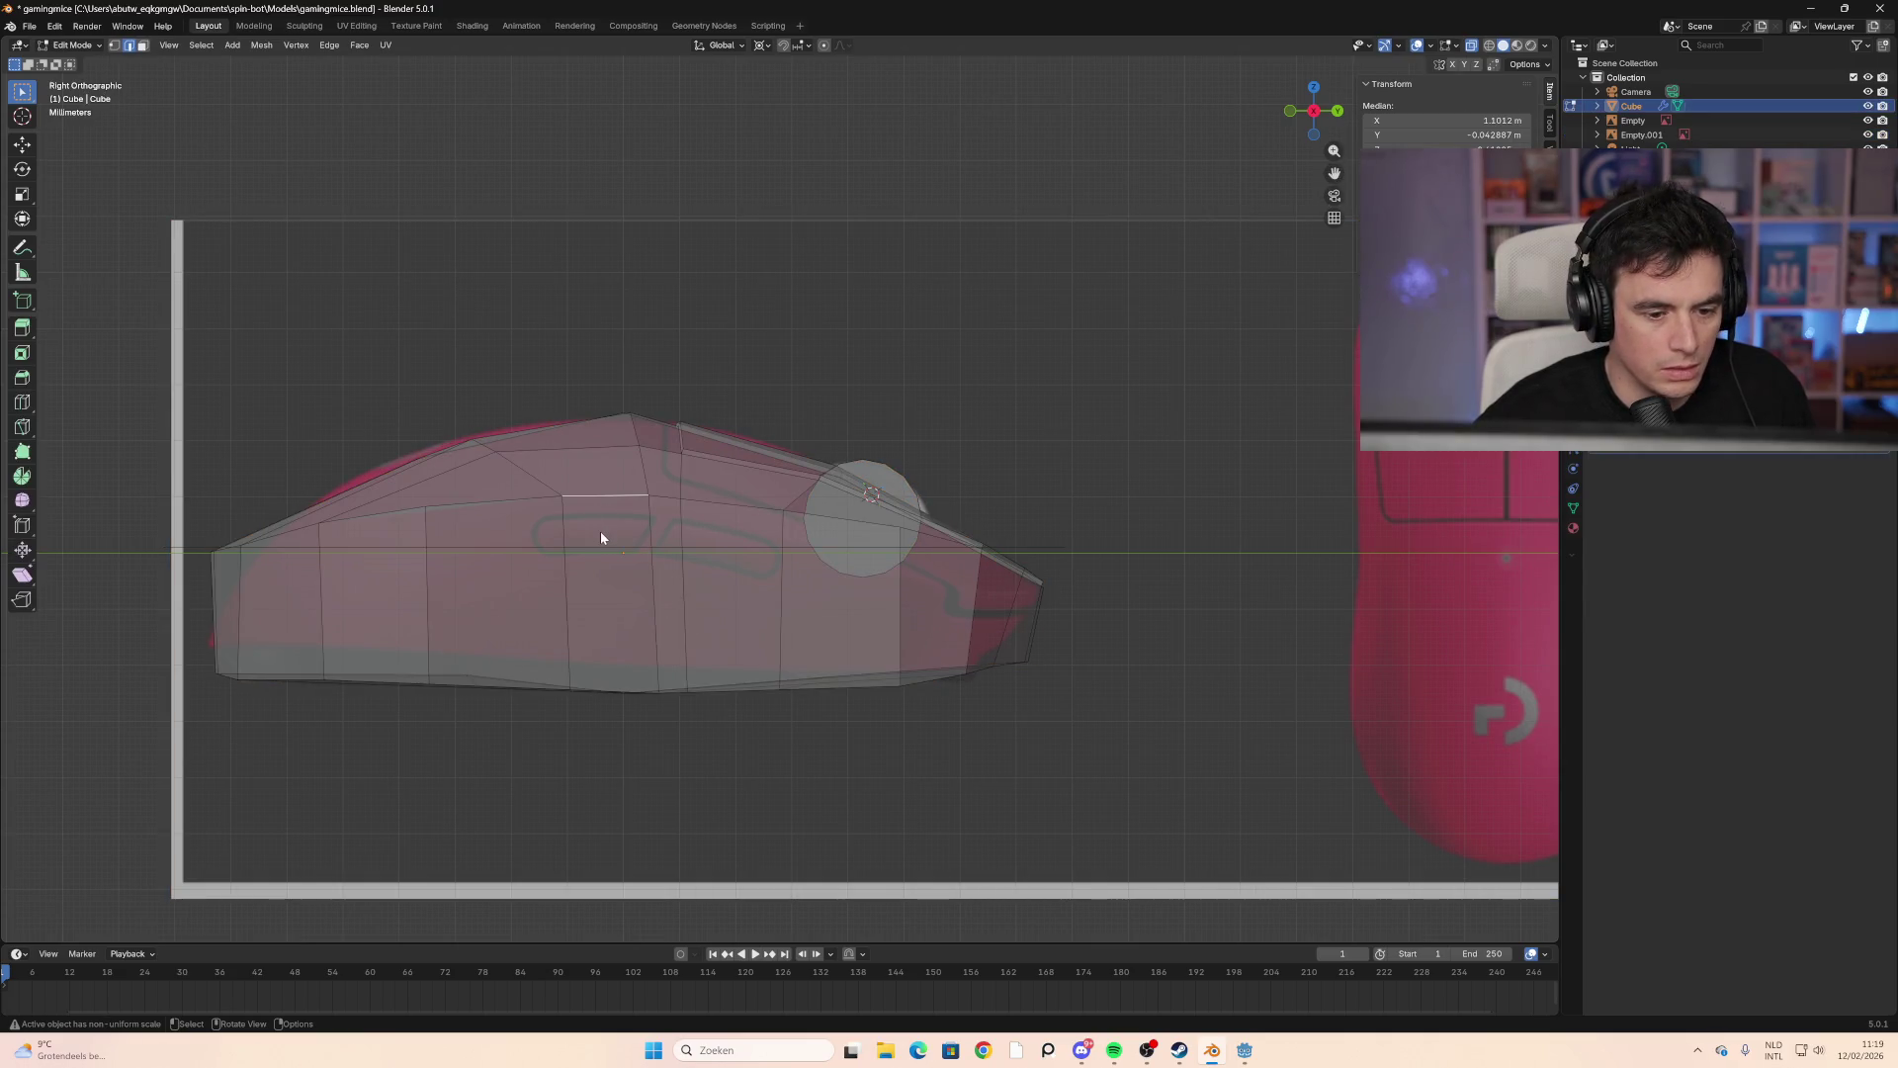
pyautogui.keyDown('alt'); pyautogui.click(601, 531); pyautogui.keyUp('alt')
pyautogui.hotkey('alt', 'a')
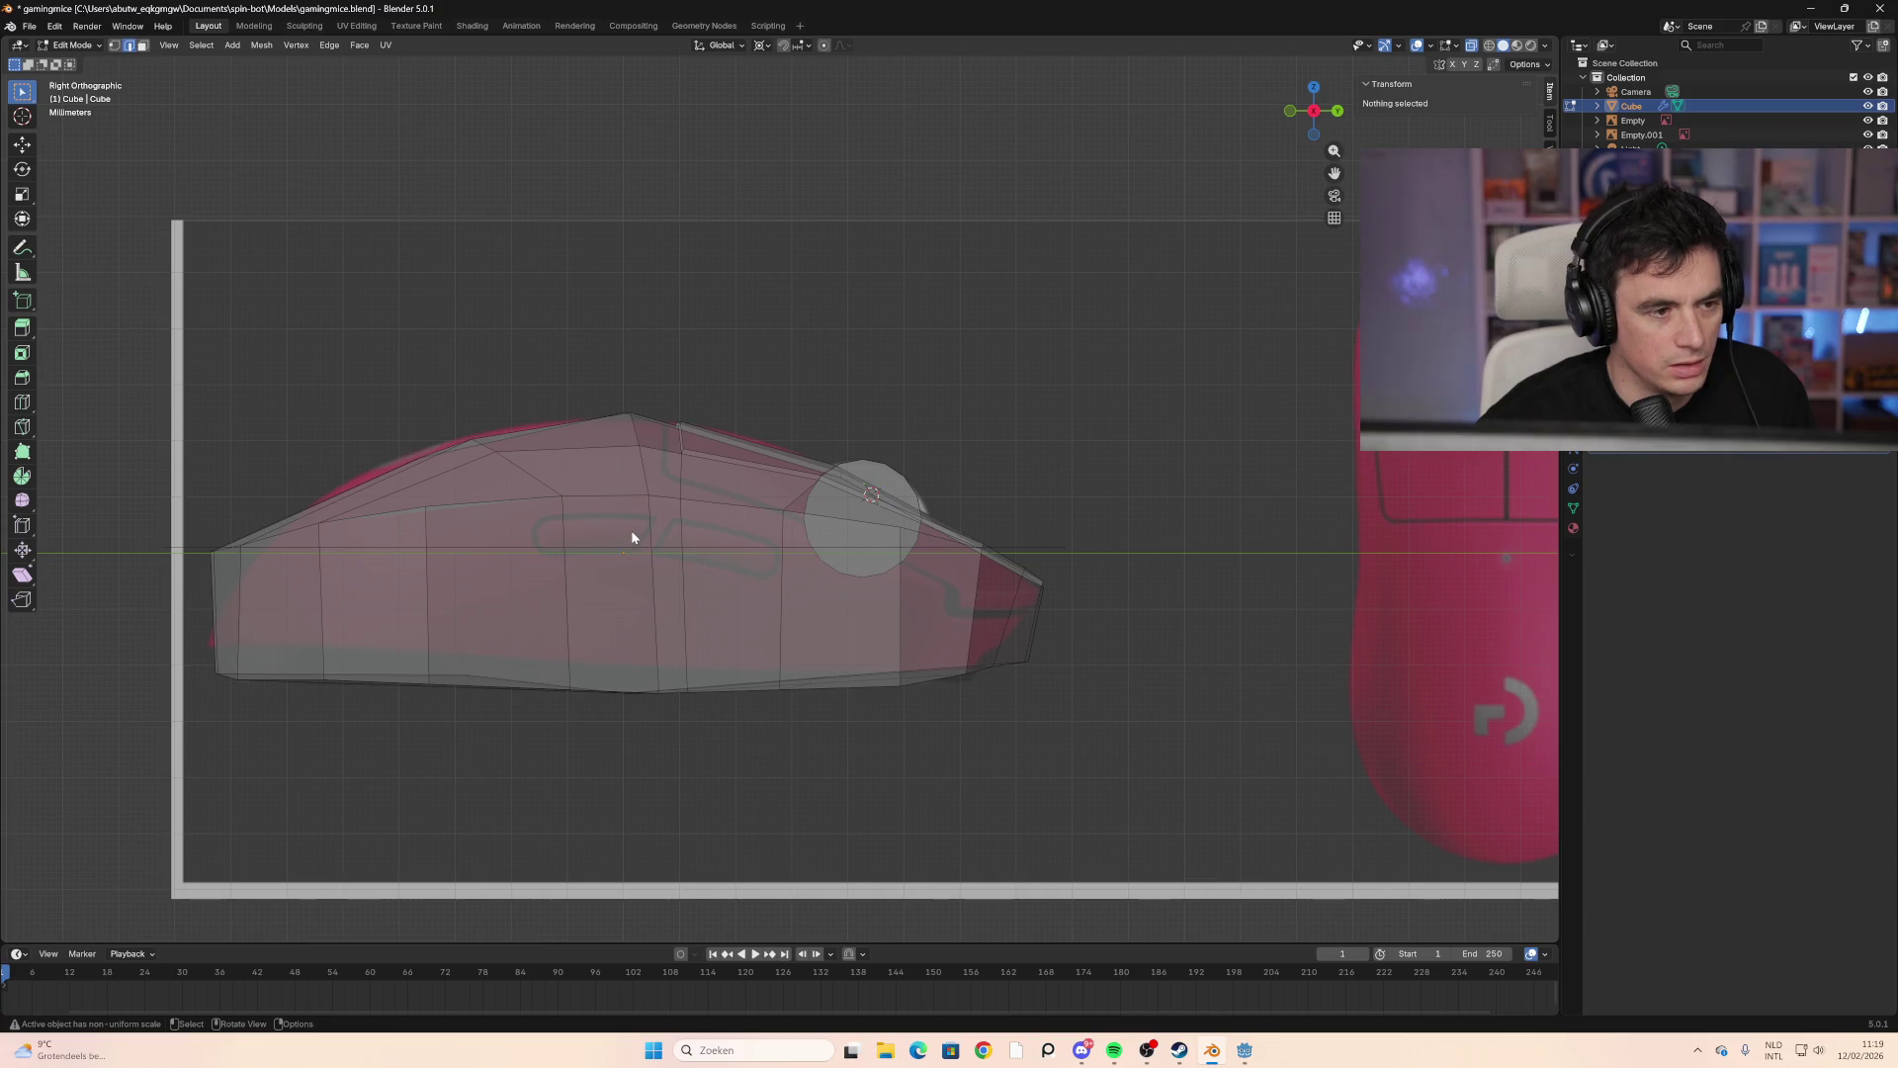
pyautogui.keyDown('alt'); pyautogui.click(627, 530); pyautogui.keyUp('alt')
pyautogui.press('3')
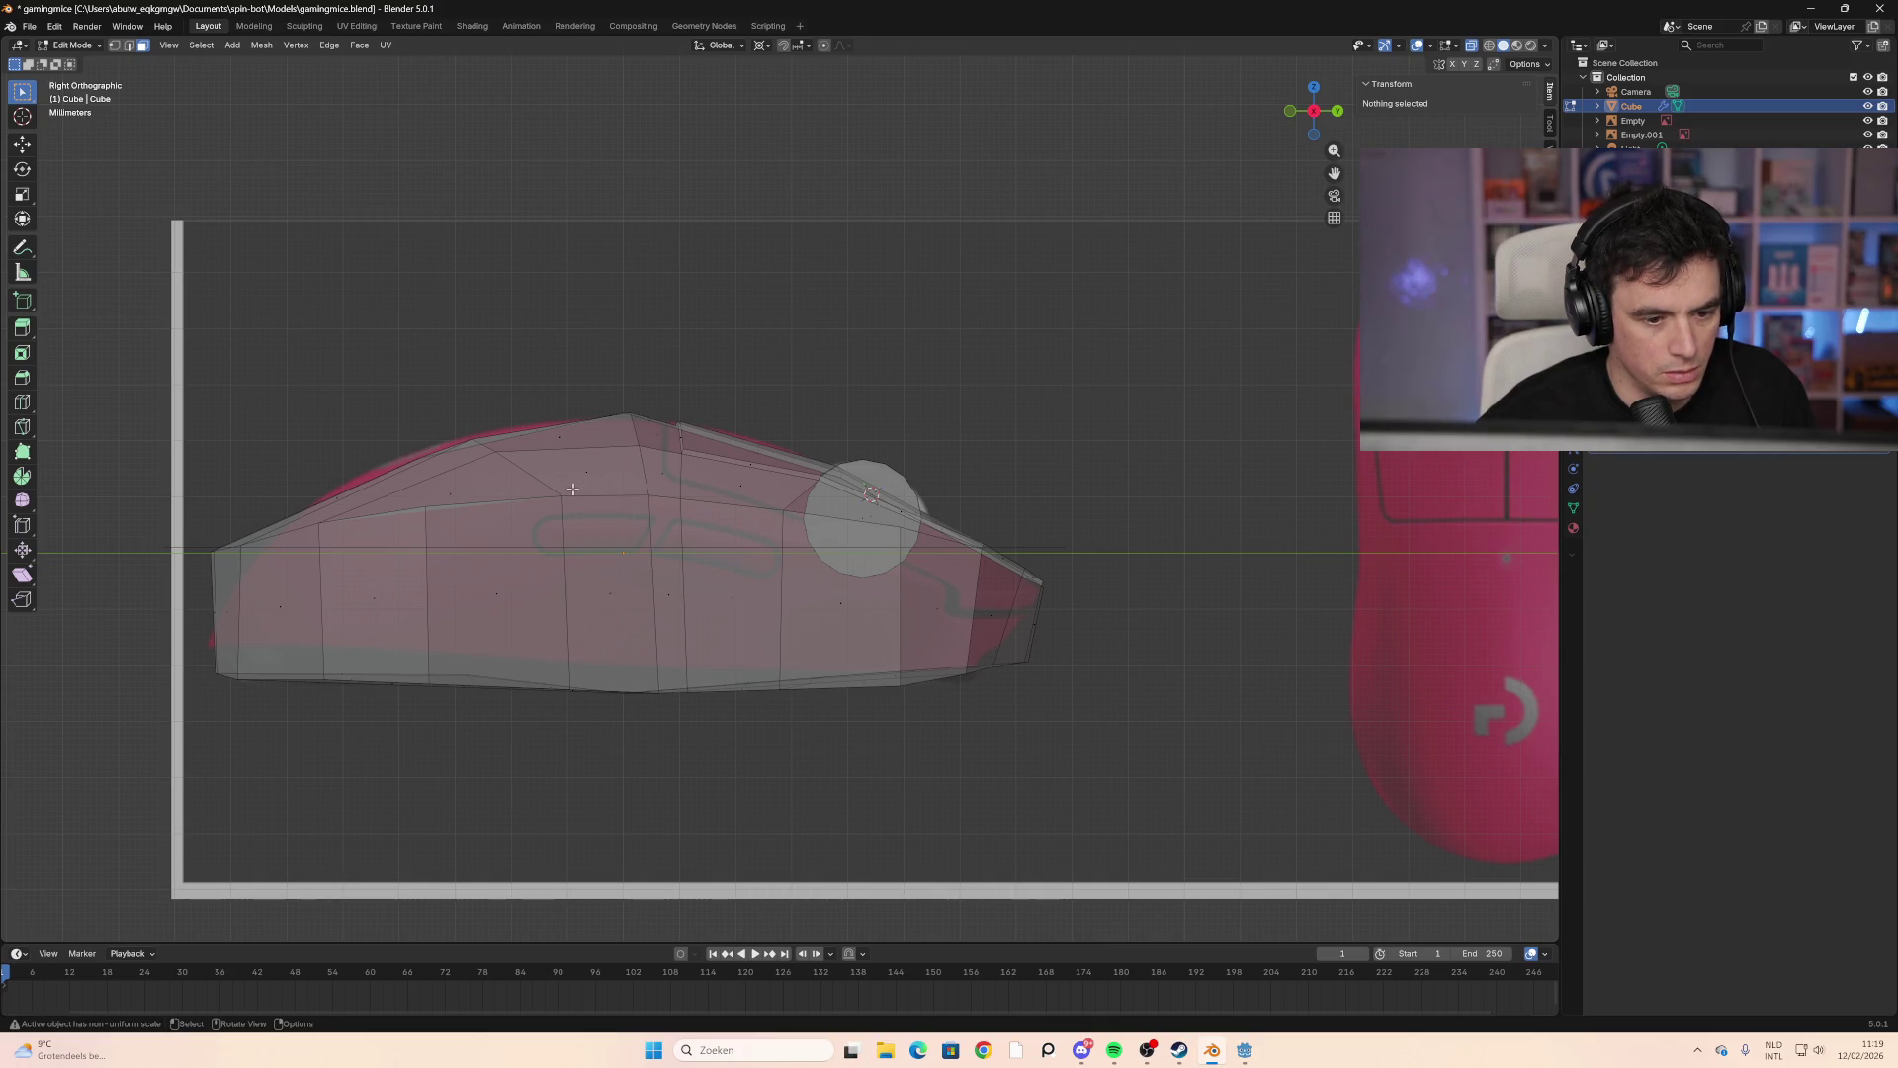
pyautogui.click(1313, 111)
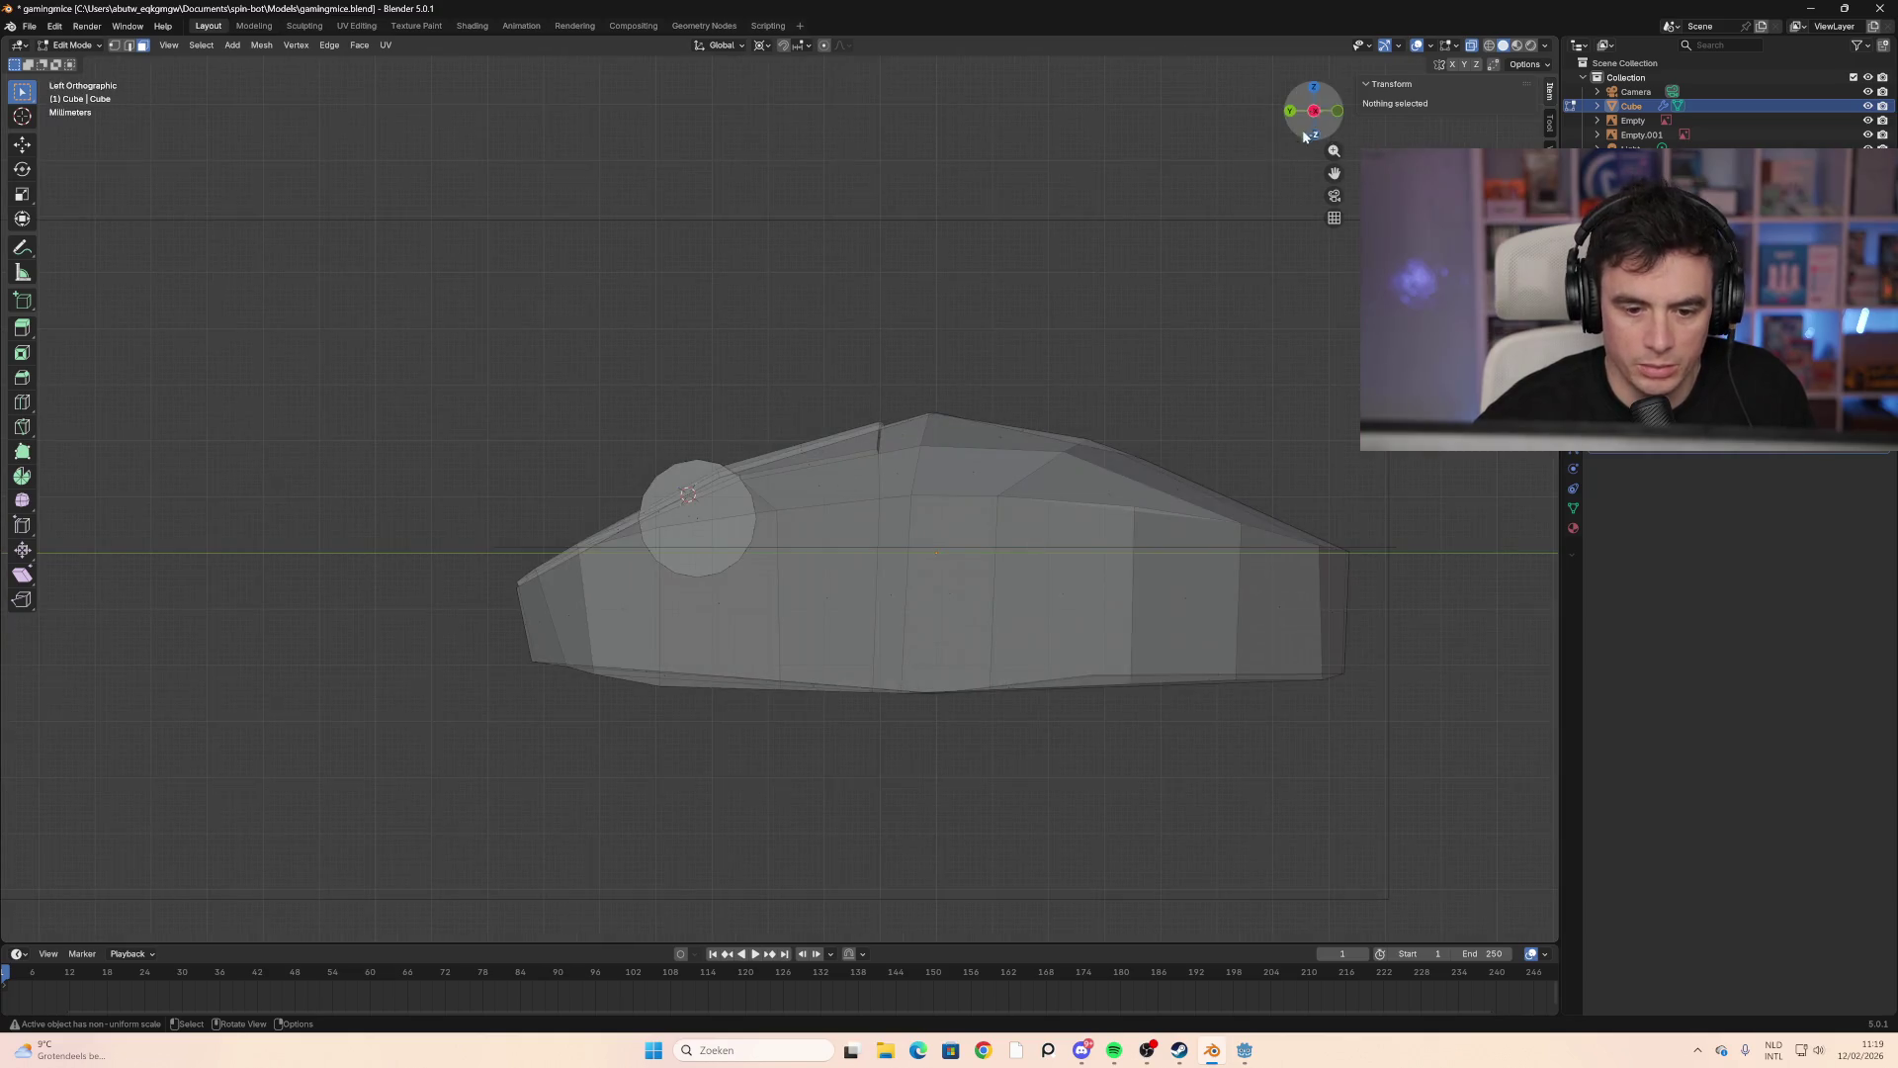
pyautogui.click(1313, 112)
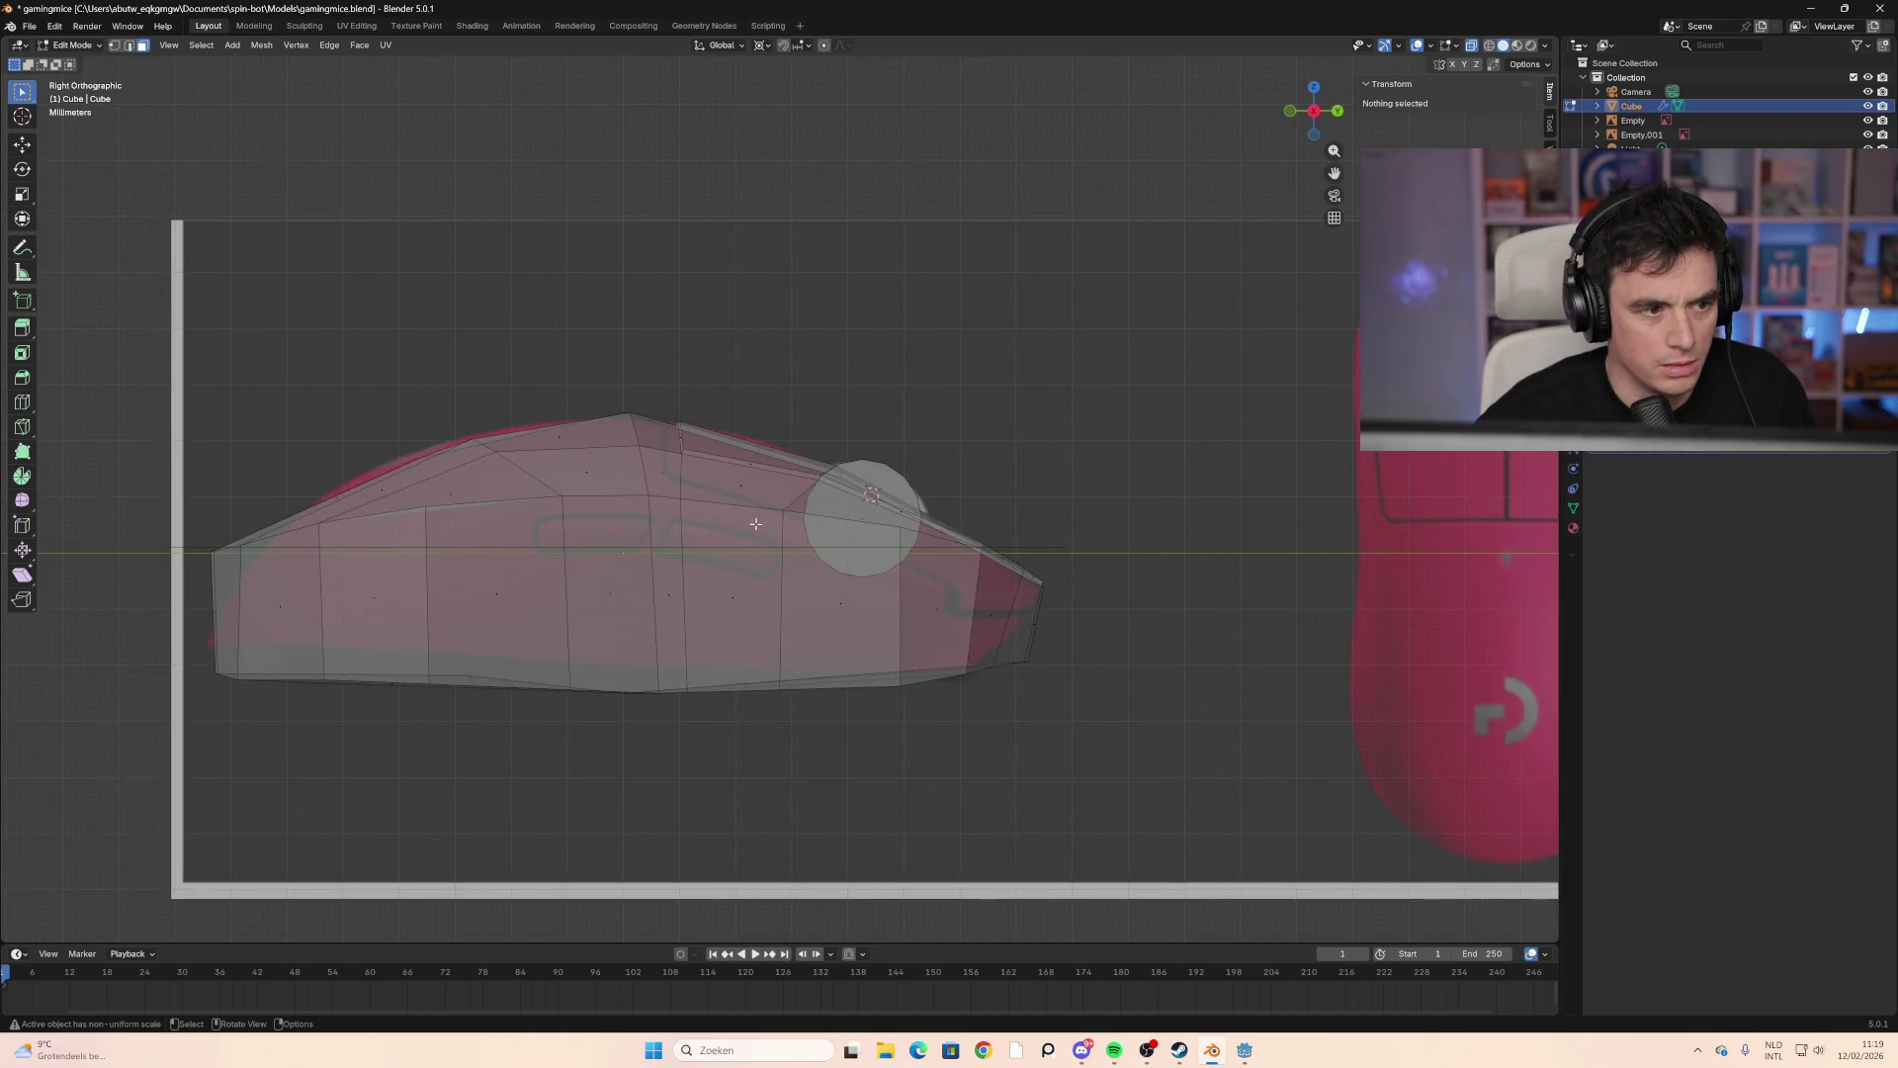
pyautogui.click(716, 534)
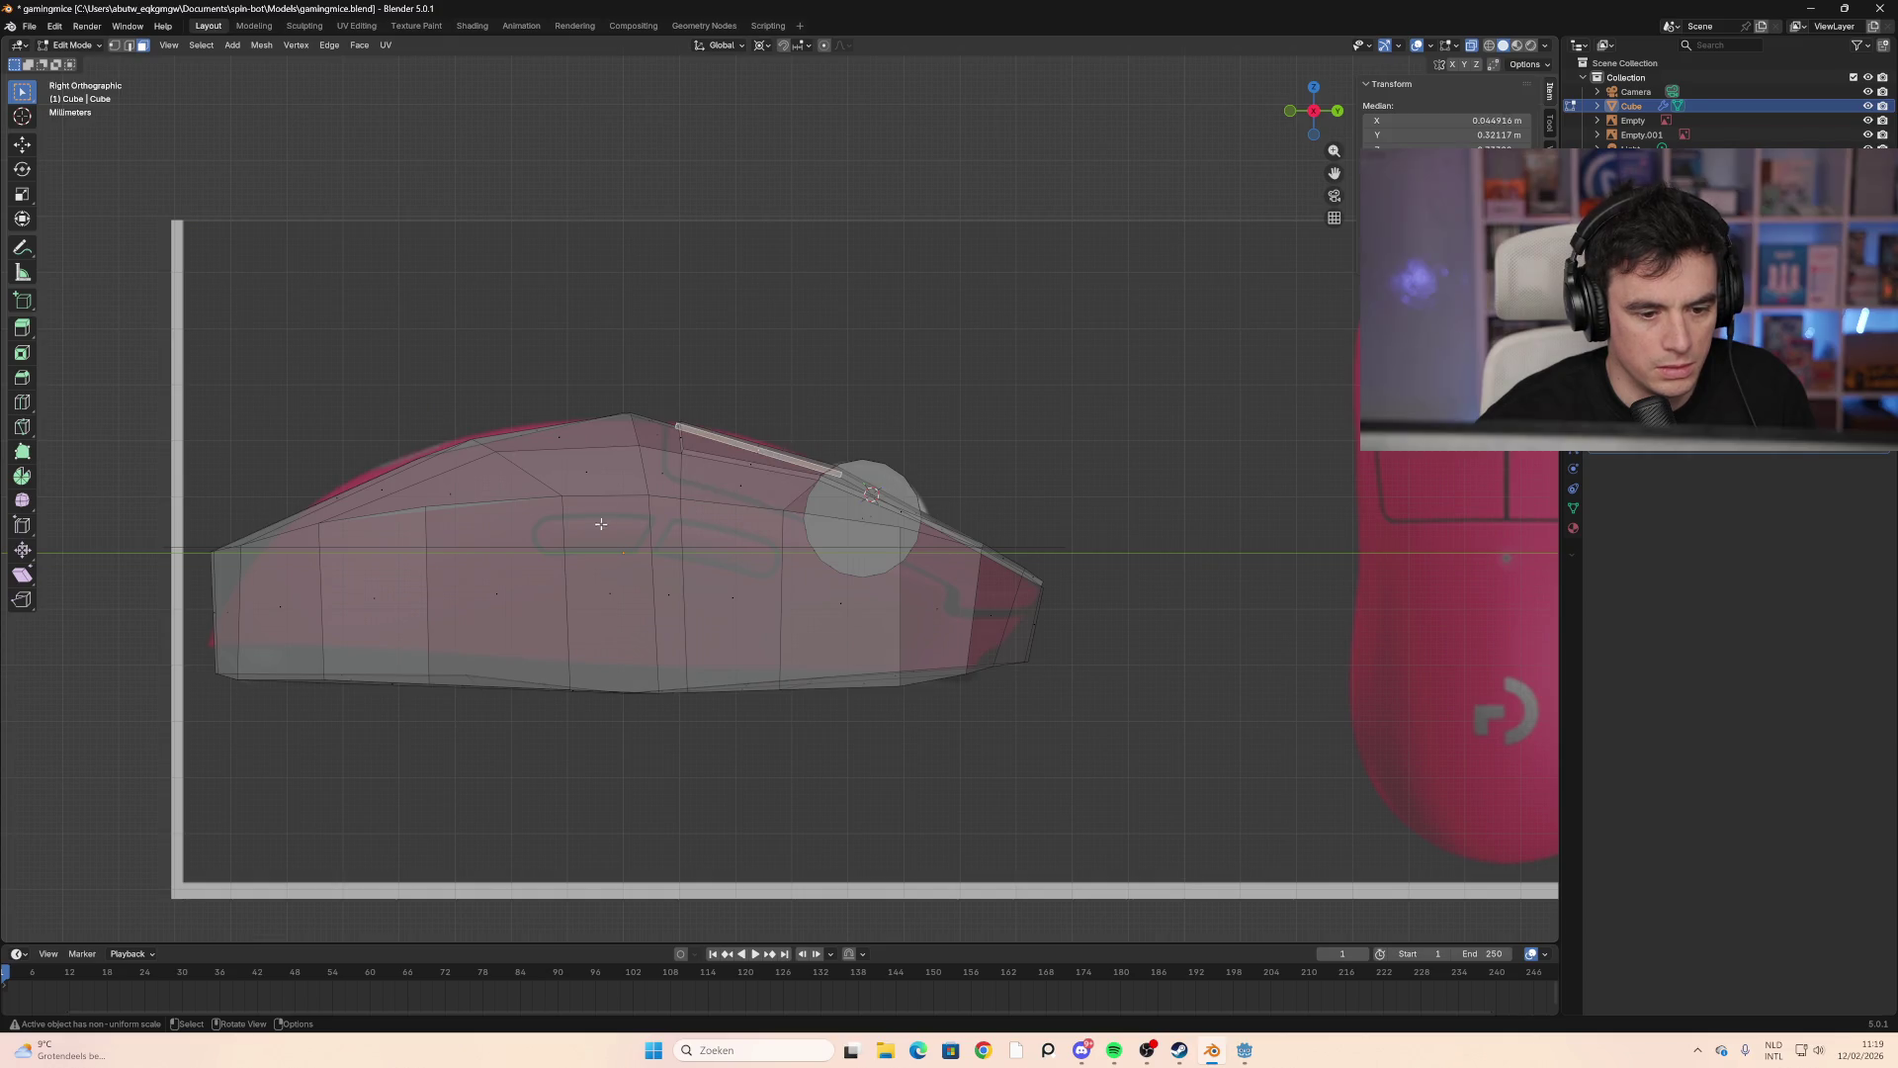
pyautogui.hotkey('alt', 'a')
pyautogui.press('b')
pyautogui.moveTo(622, 590); pyautogui.dragTo(601, 583)
pyautogui.hotkey('alt', 'a')
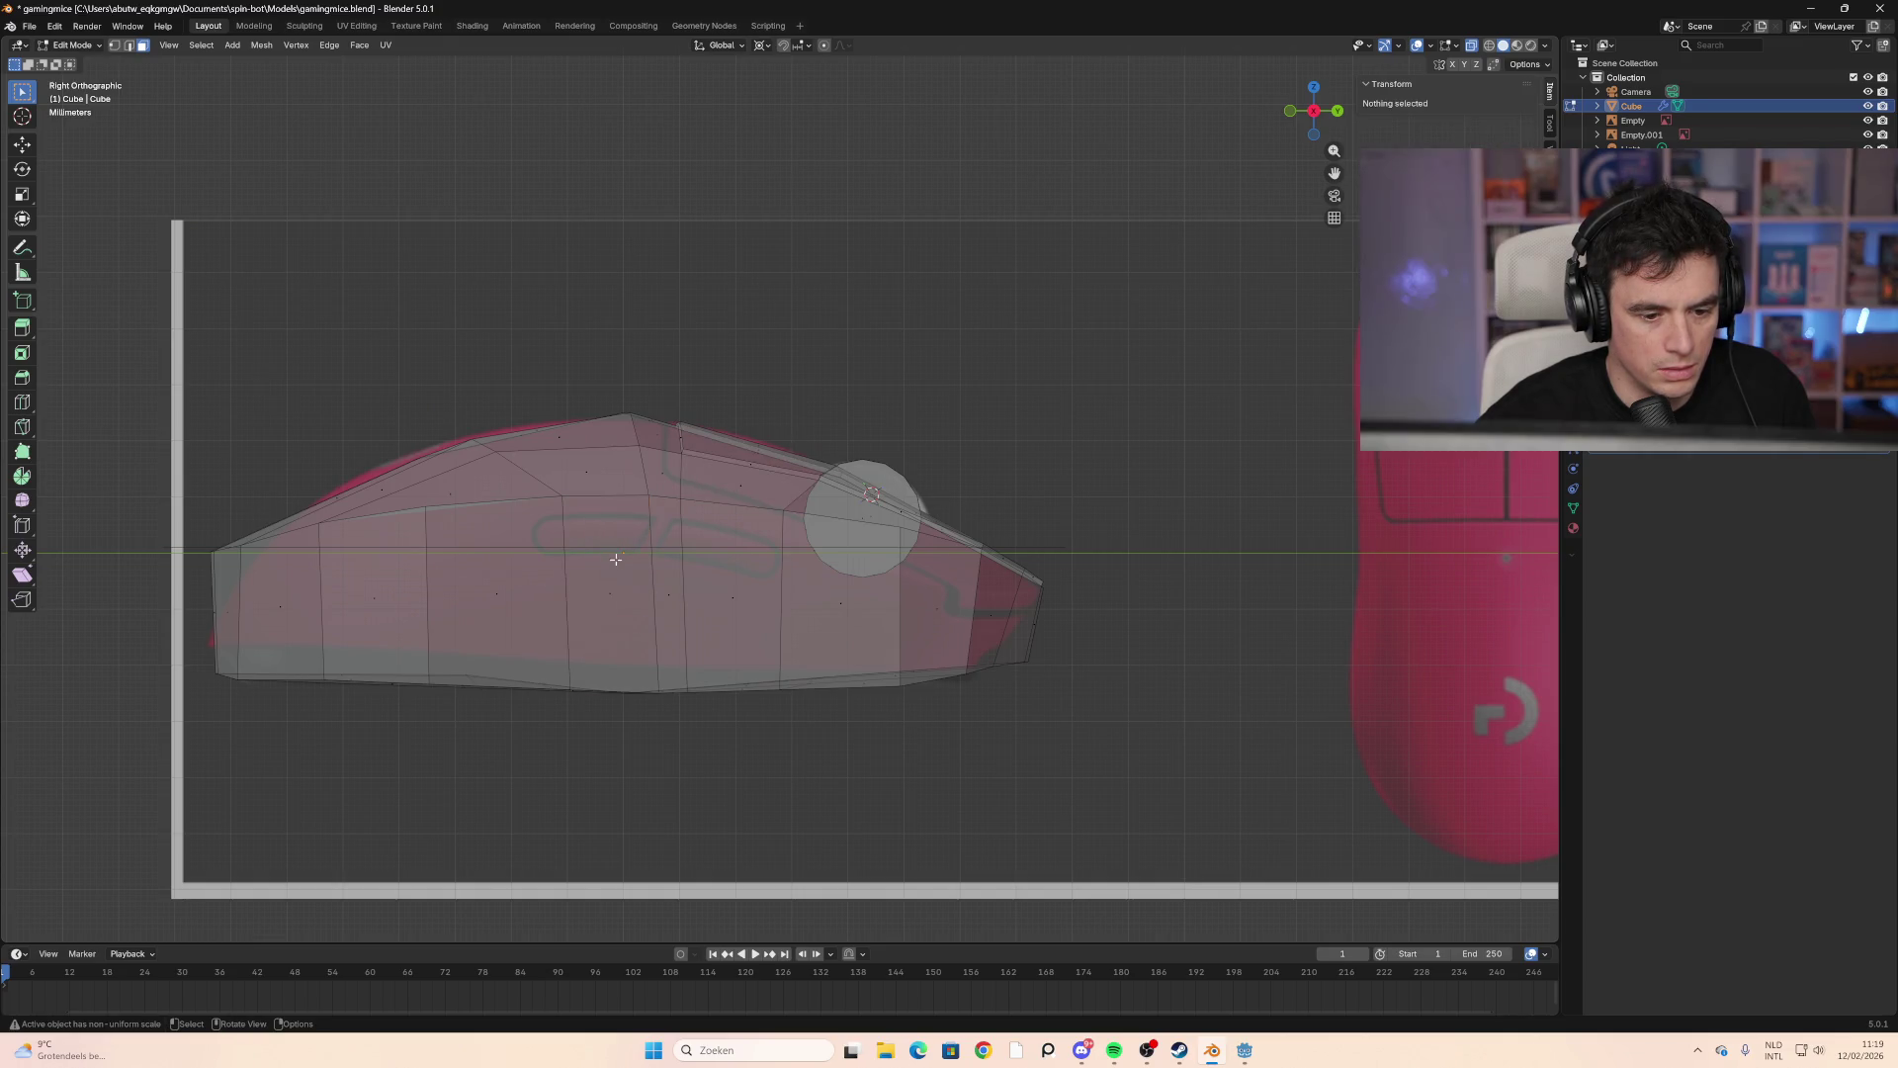
pyautogui.click(502, 583)
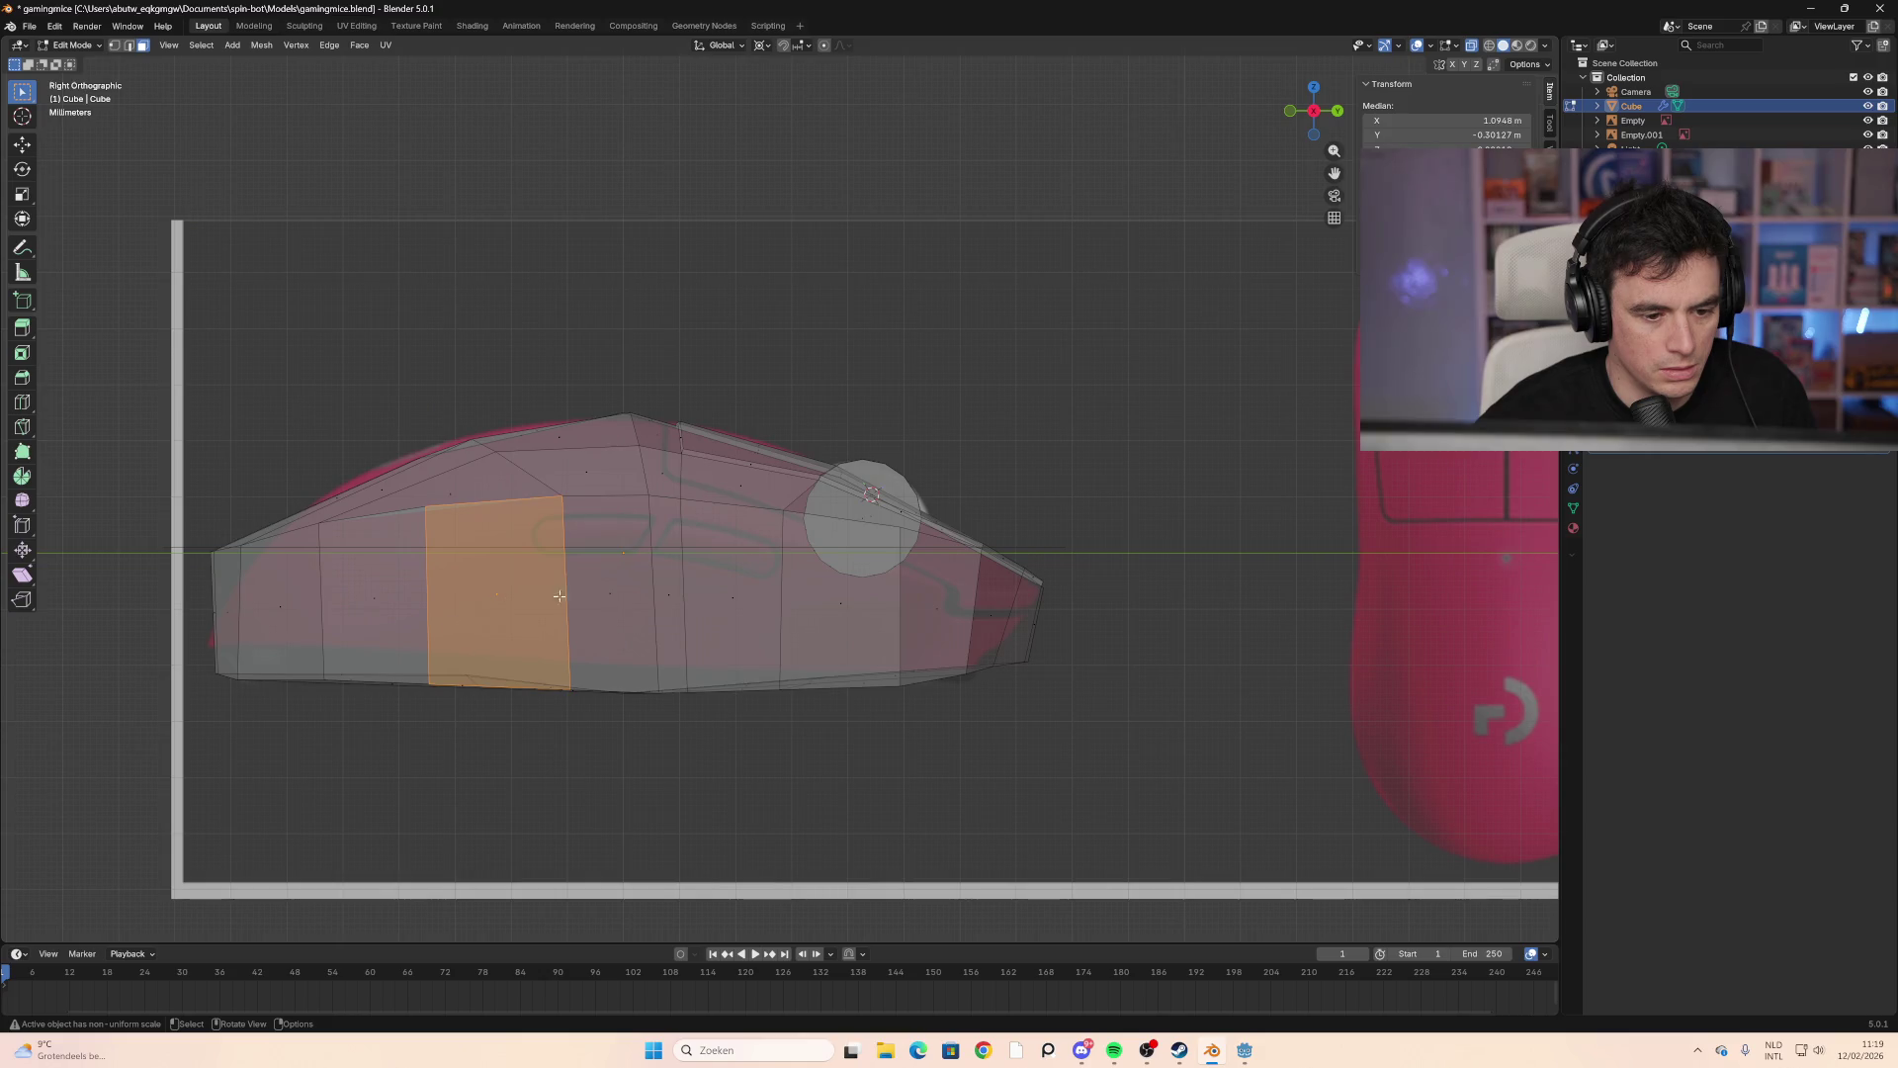
pyautogui.click(586, 618)
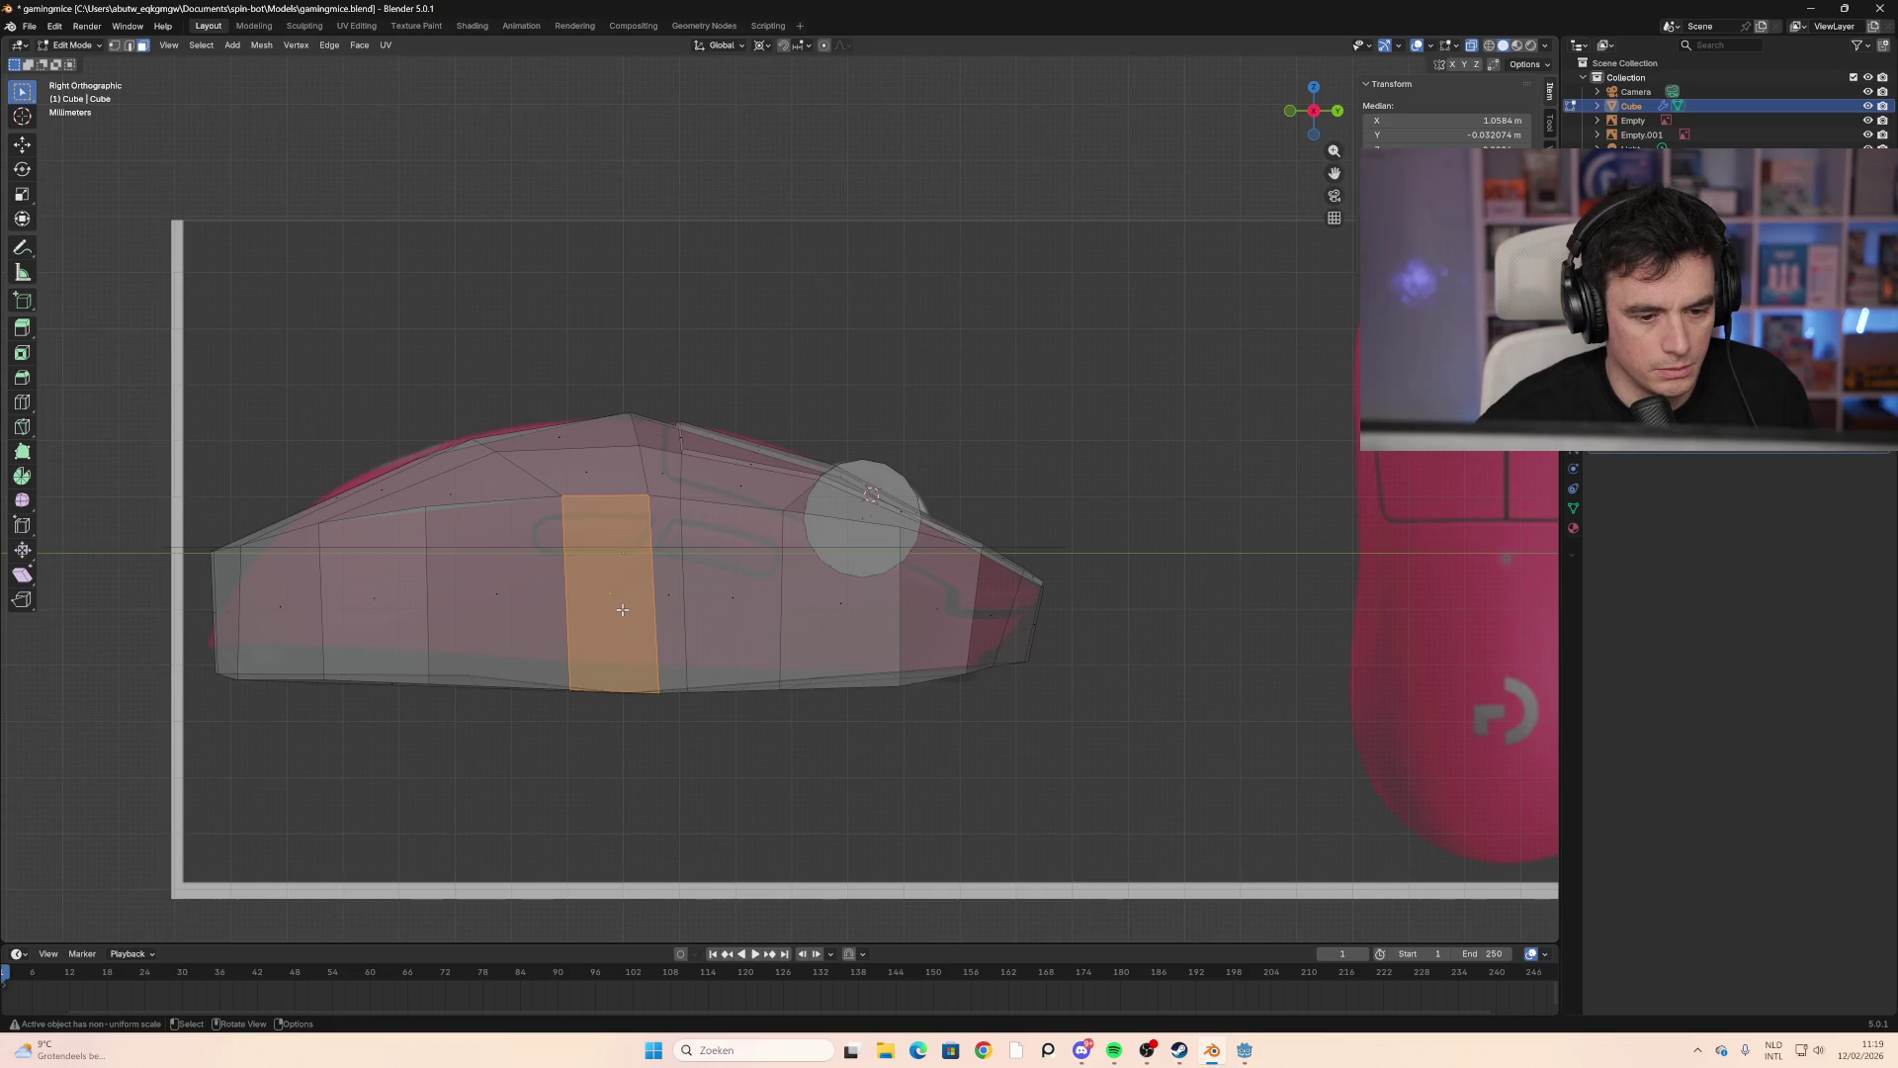
pyautogui.click(474, 608)
pyautogui.click(525, 525)
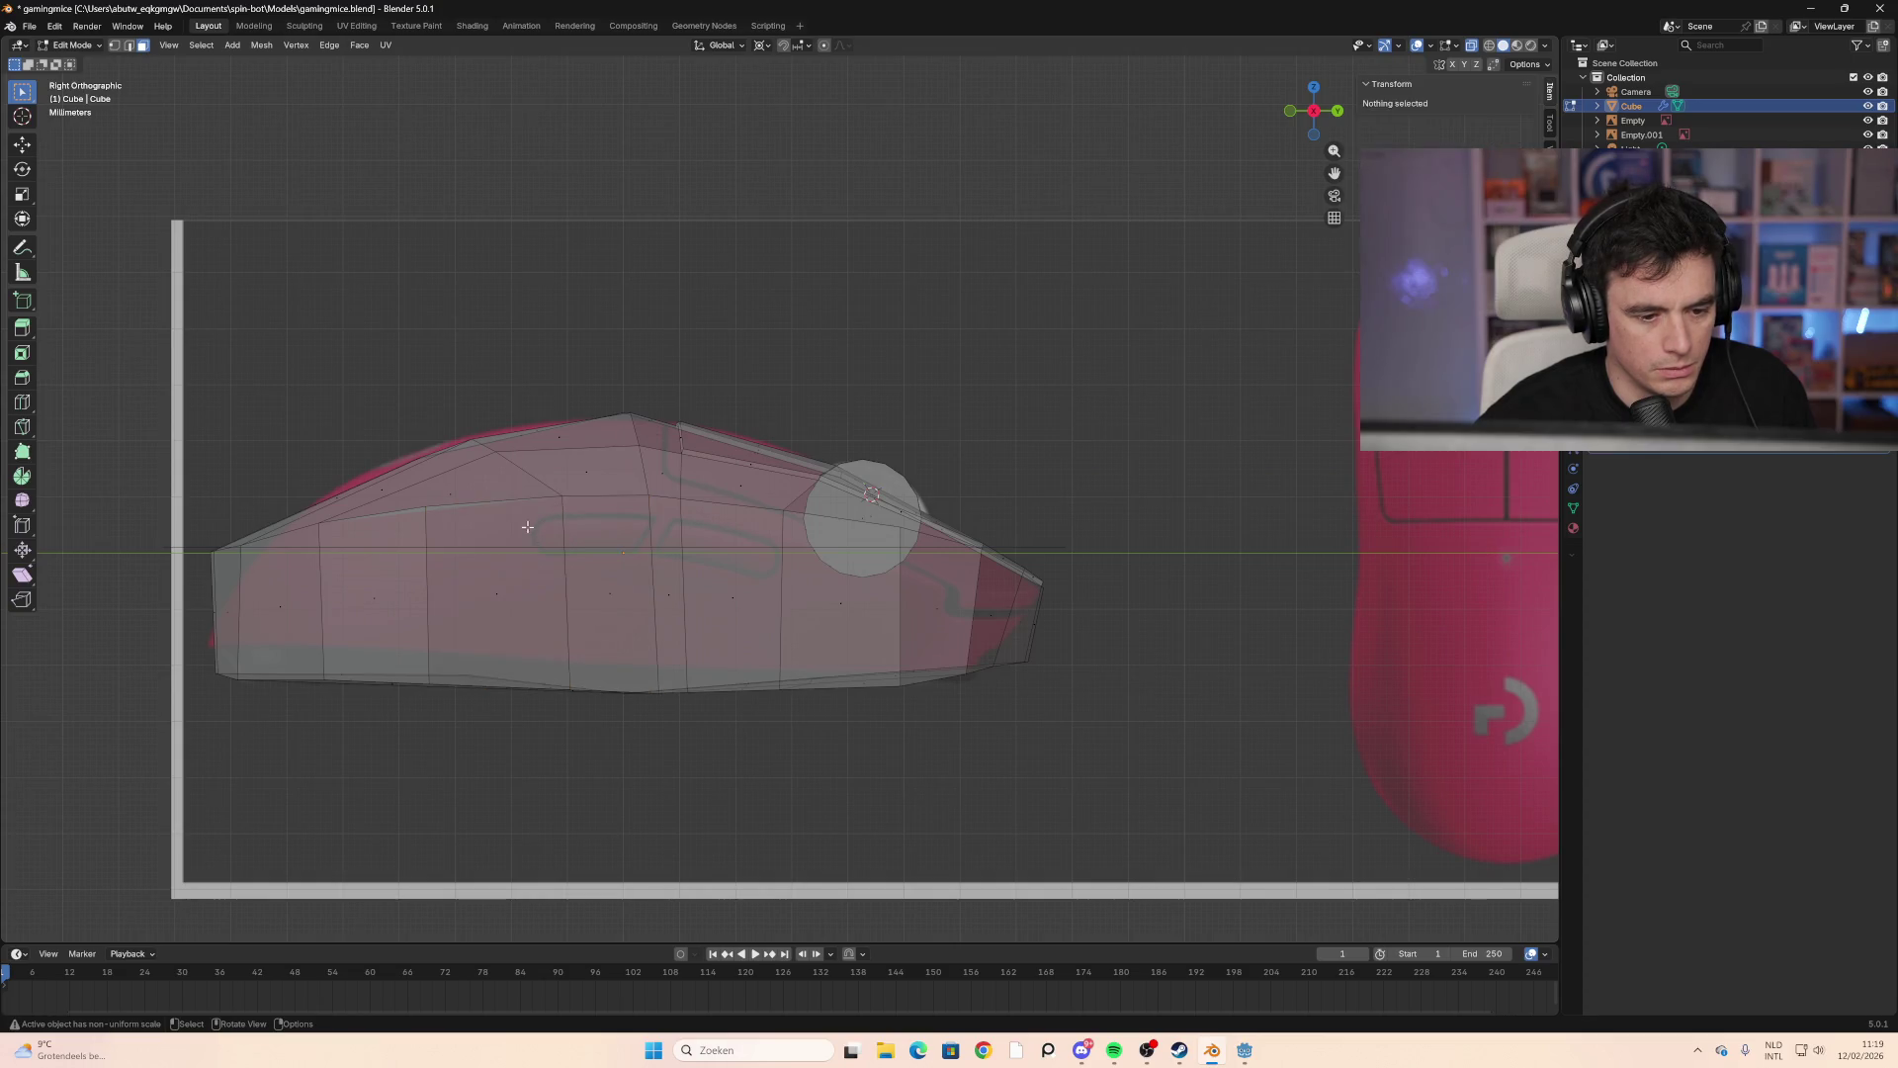
pyautogui.click(428, 506)
pyautogui.click(476, 611)
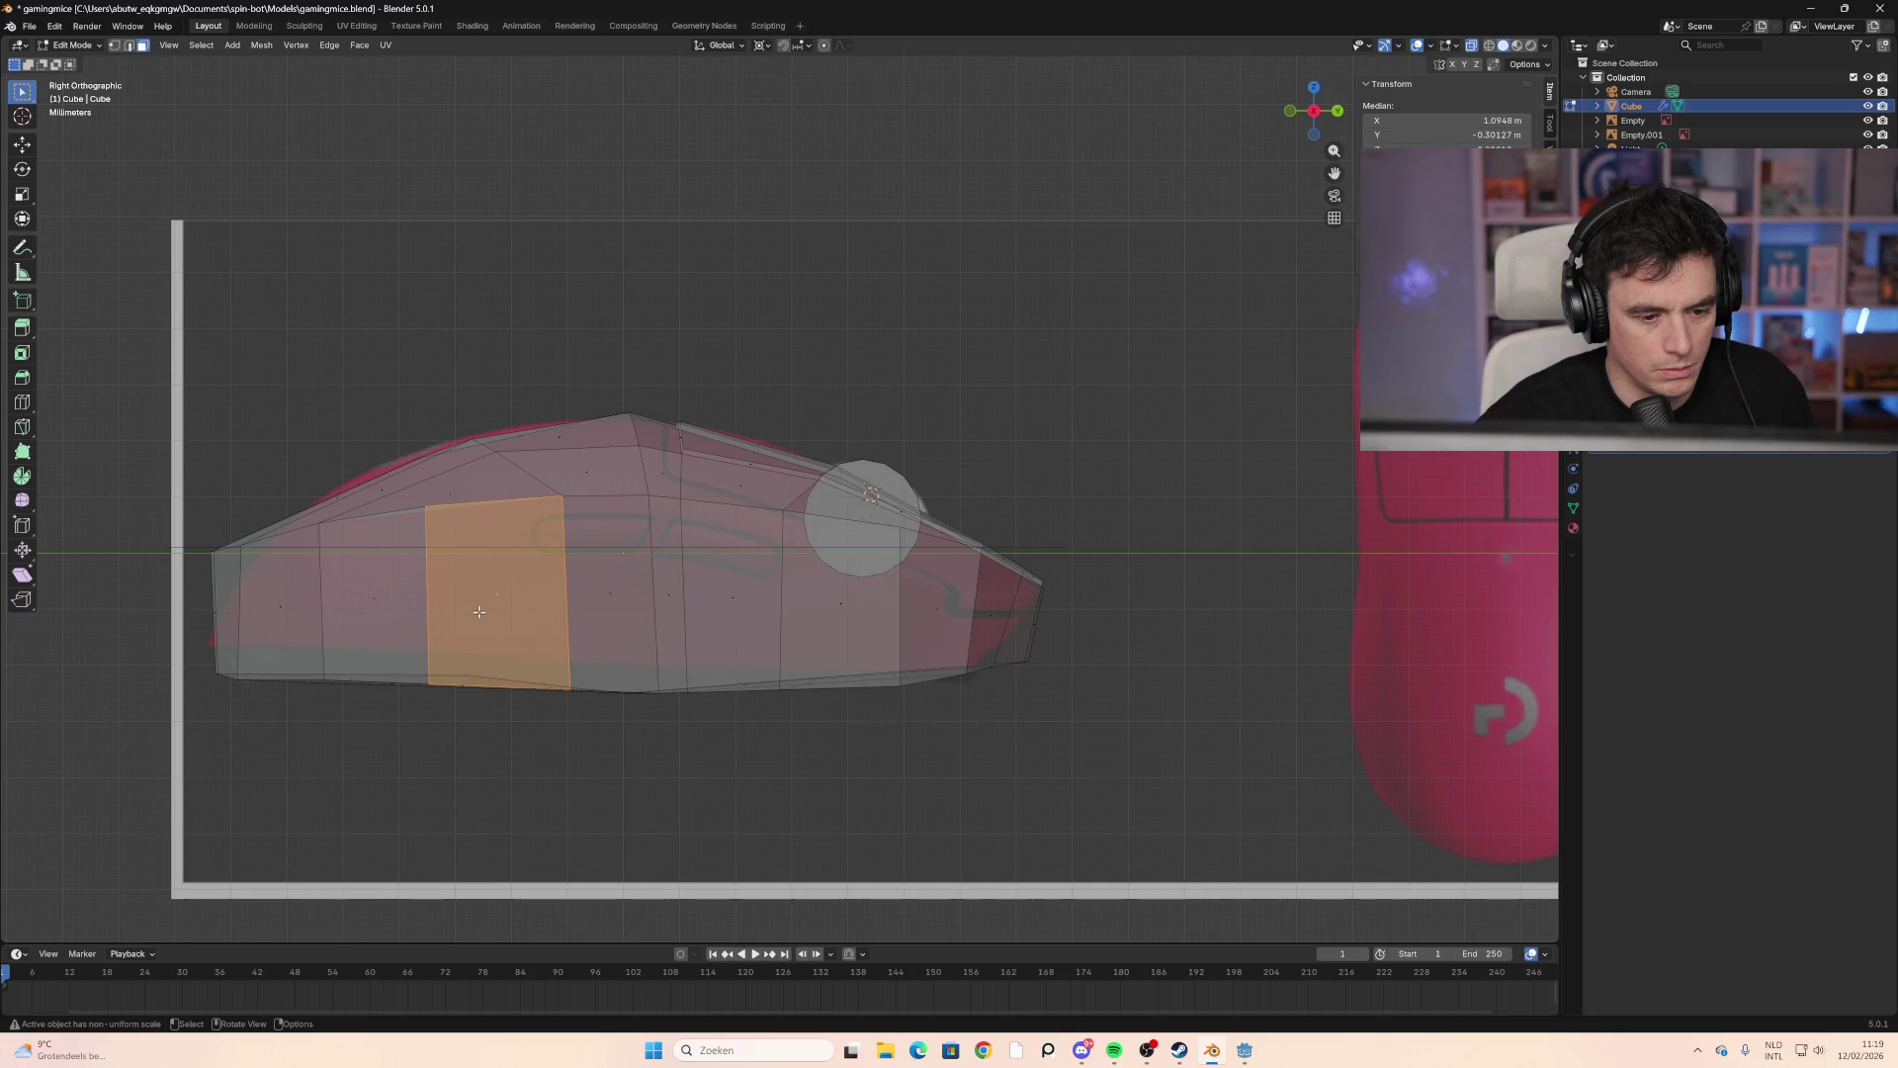
pyautogui.click(567, 630)
pyautogui.click(581, 626)
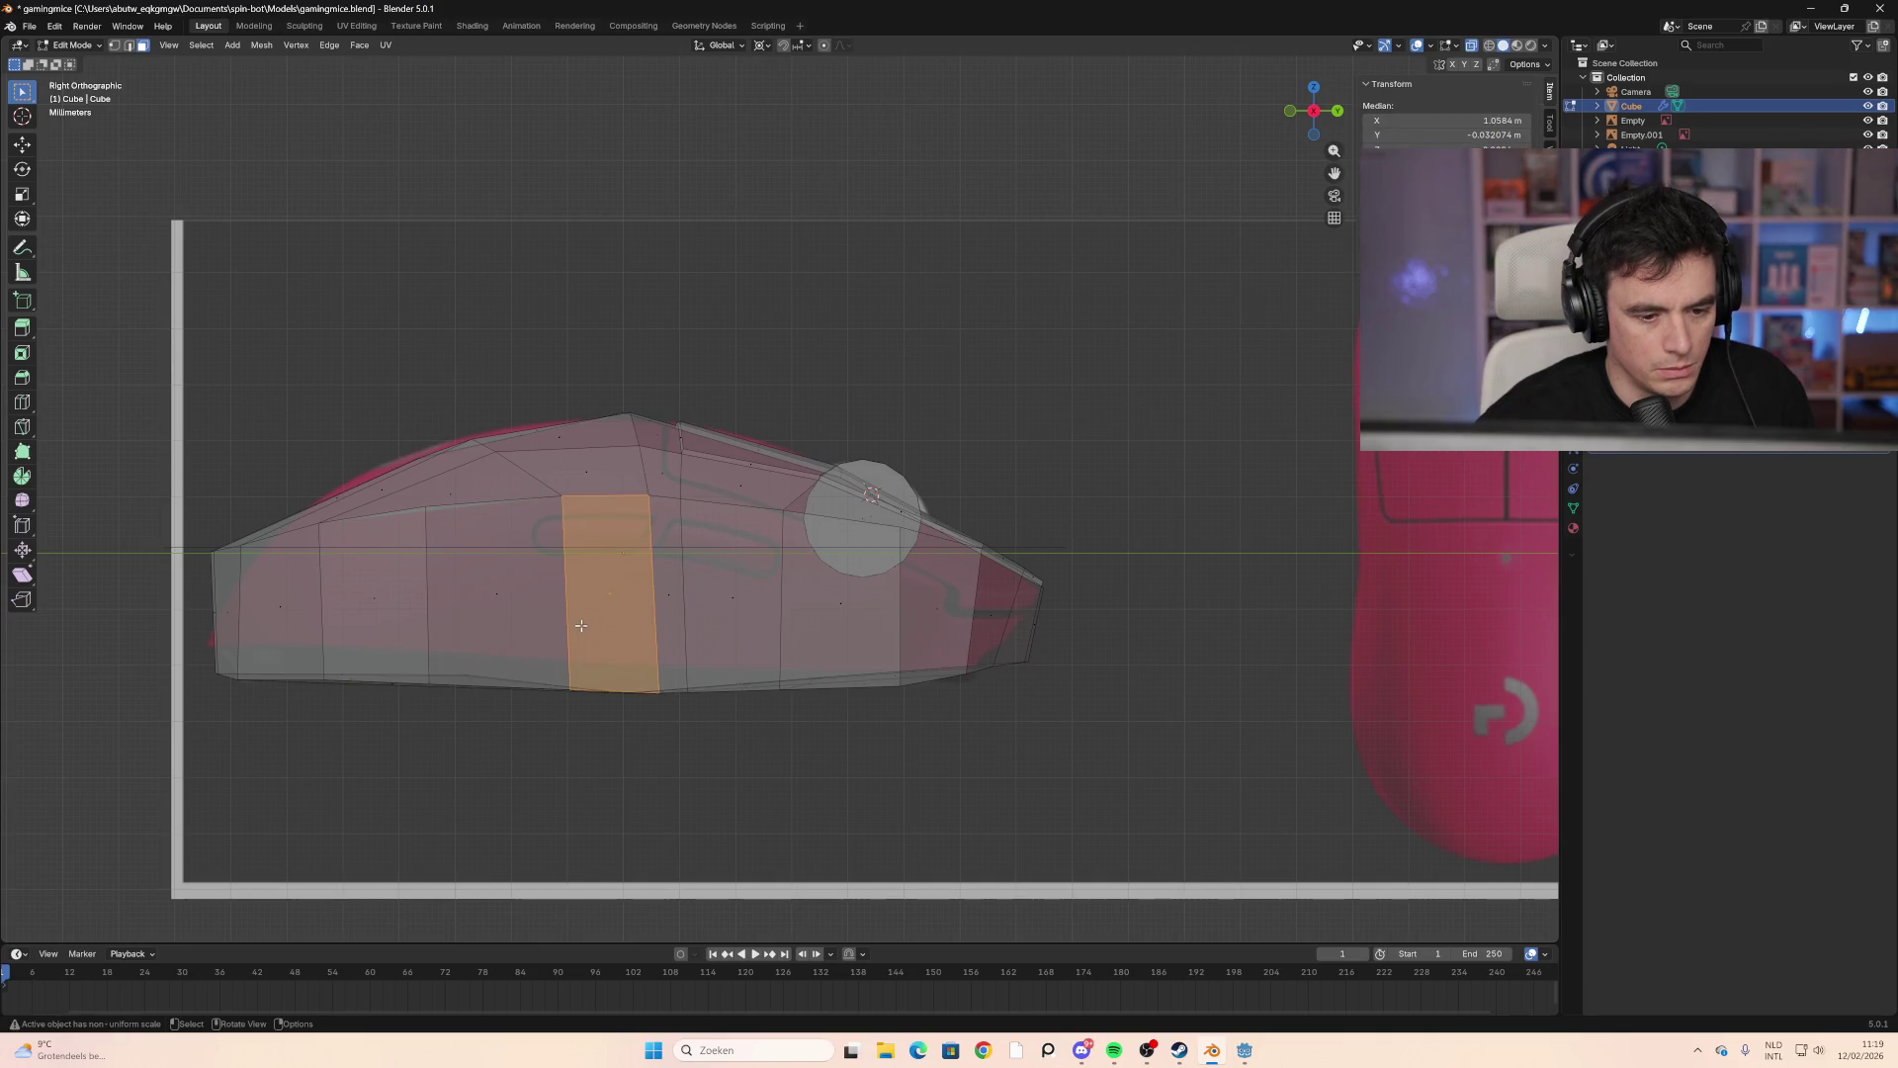
pyautogui.click(584, 625)
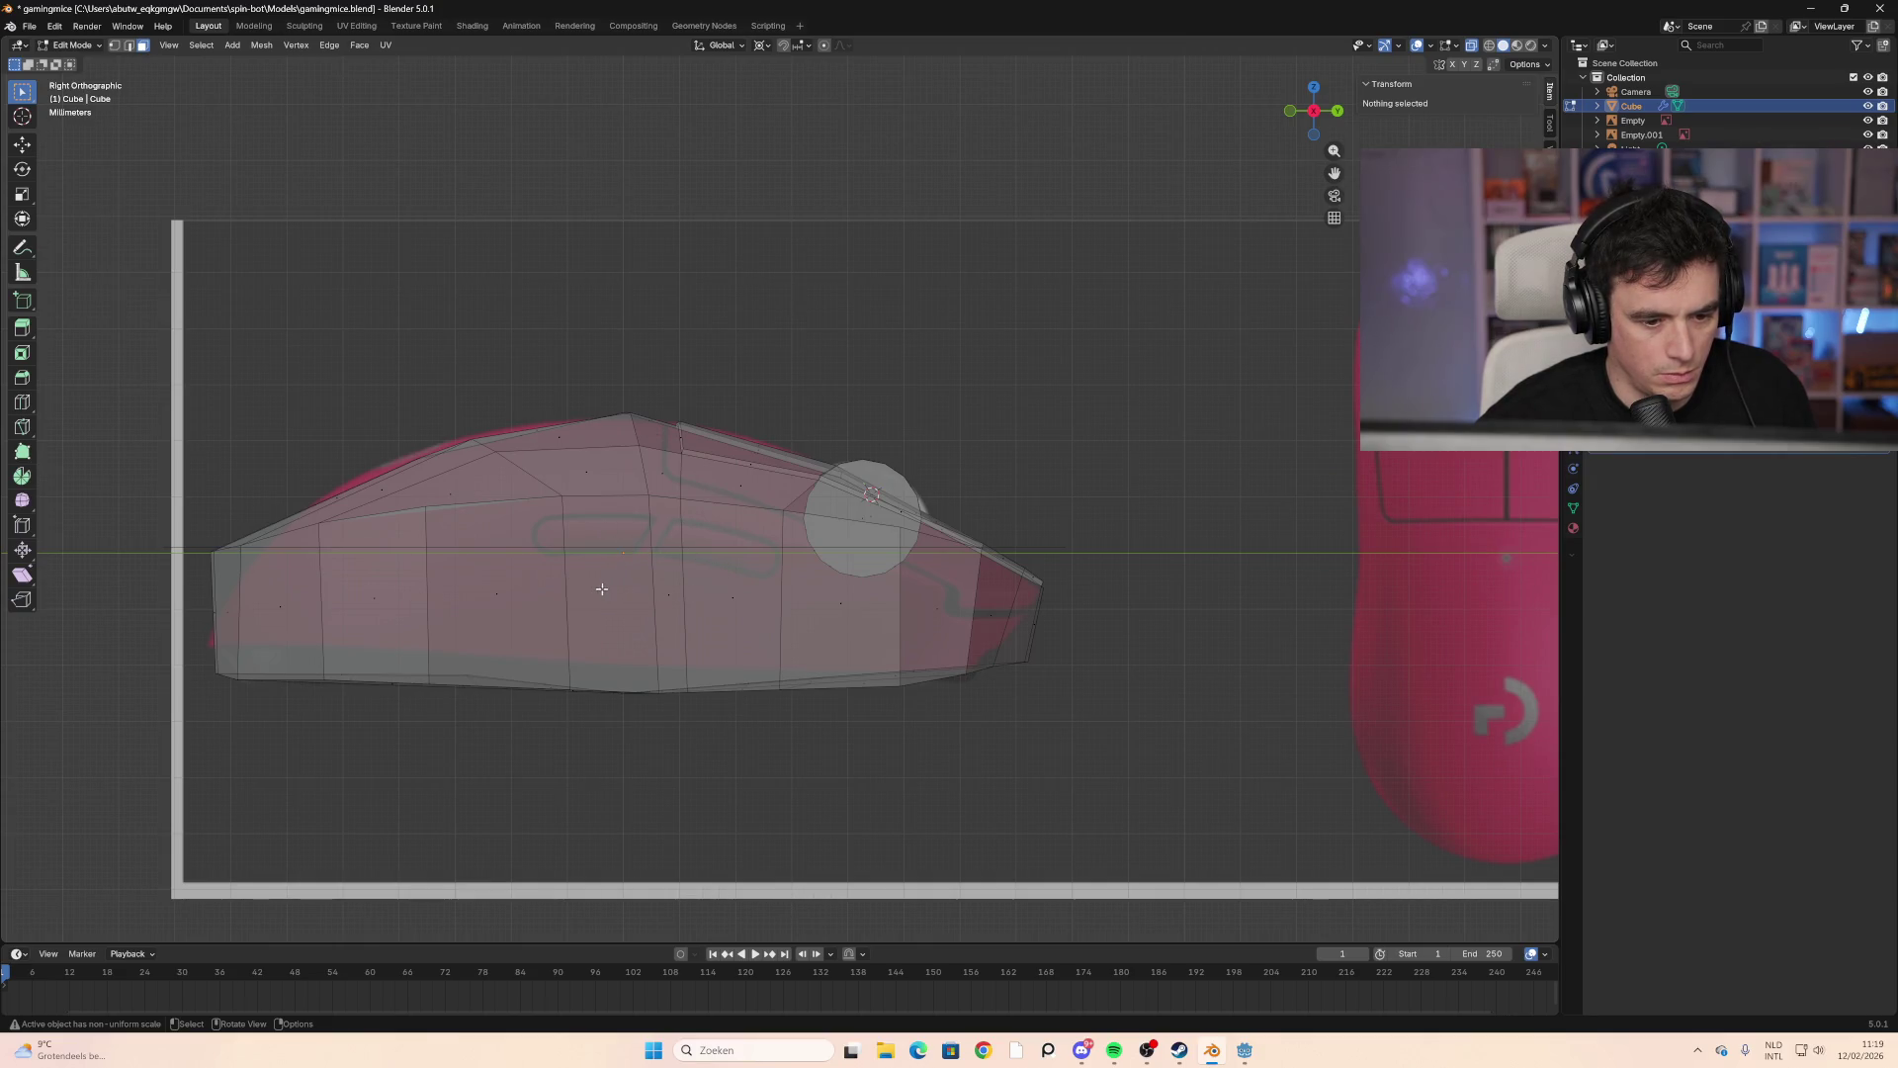
pyautogui.moveTo(851, 578)
pyautogui.mouseDown(button='middle')
pyautogui.moveTo(673, 593)
pyautogui.moveTo(1043, 610)
pyautogui.mouseUp(button='middle')
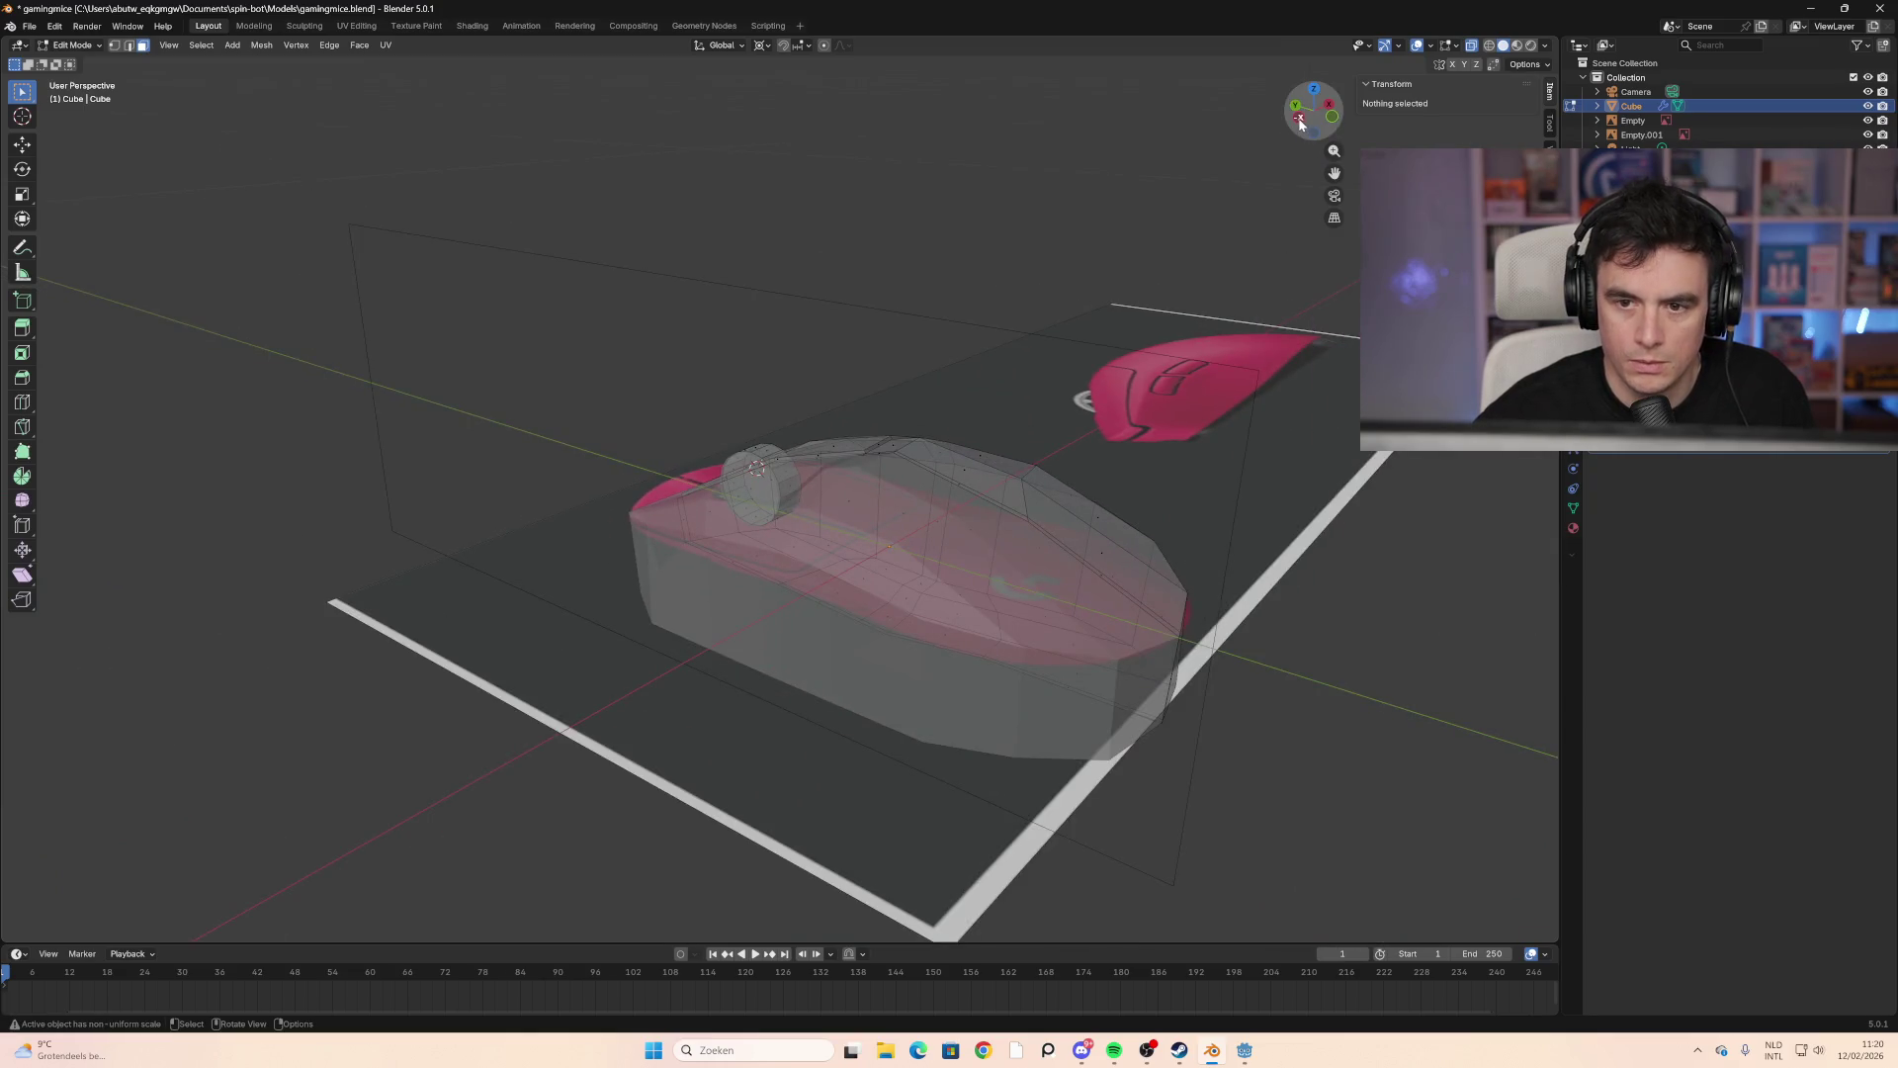
pyautogui.click(1293, 114)
pyautogui.click(1293, 115)
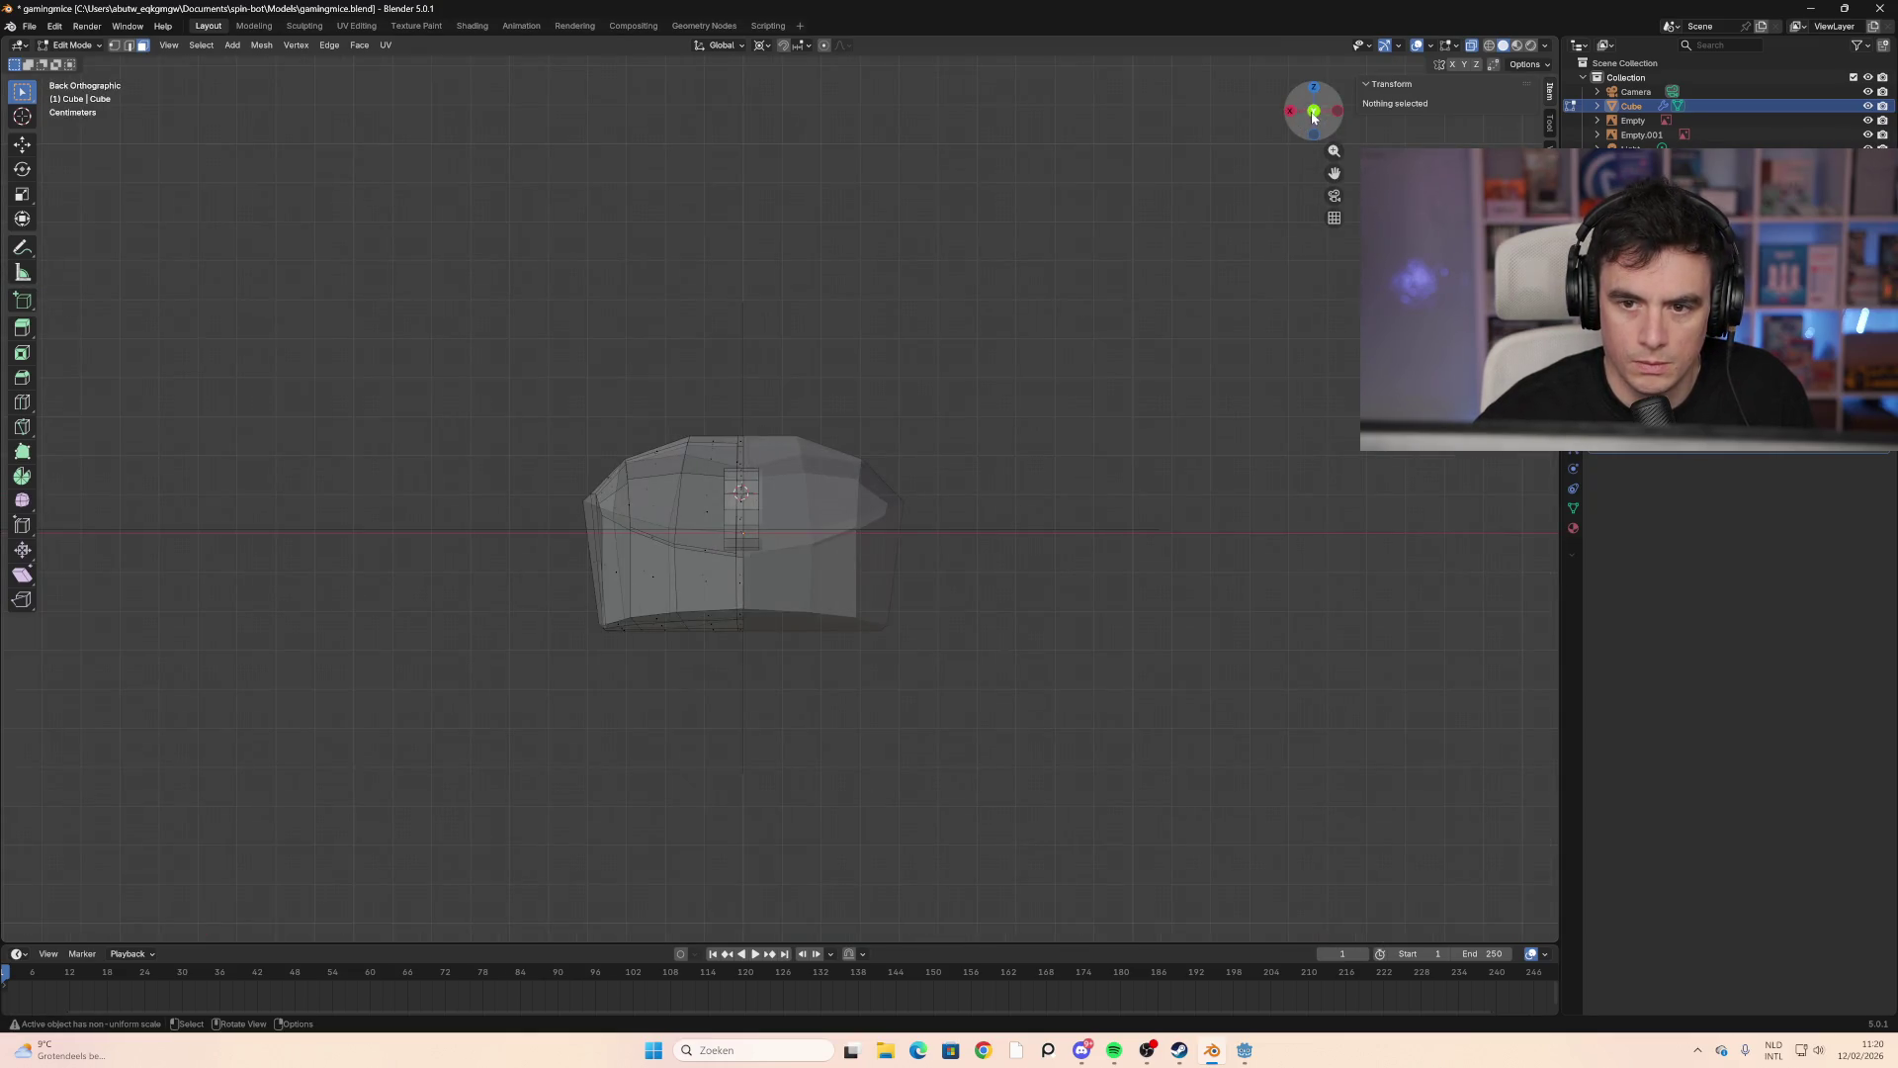
pyautogui.click(1313, 117)
pyautogui.moveTo(1174, 293)
pyautogui.mouseDown(button='middle')
pyautogui.moveTo(981, 527)
pyautogui.moveTo(780, 589)
pyautogui.moveTo(820, 649)
pyautogui.moveTo(1046, 593)
pyautogui.moveTo(1135, 593)
pyautogui.moveTo(1030, 601)
pyautogui.moveTo(1078, 588)
pyautogui.mouseUp(button='middle')
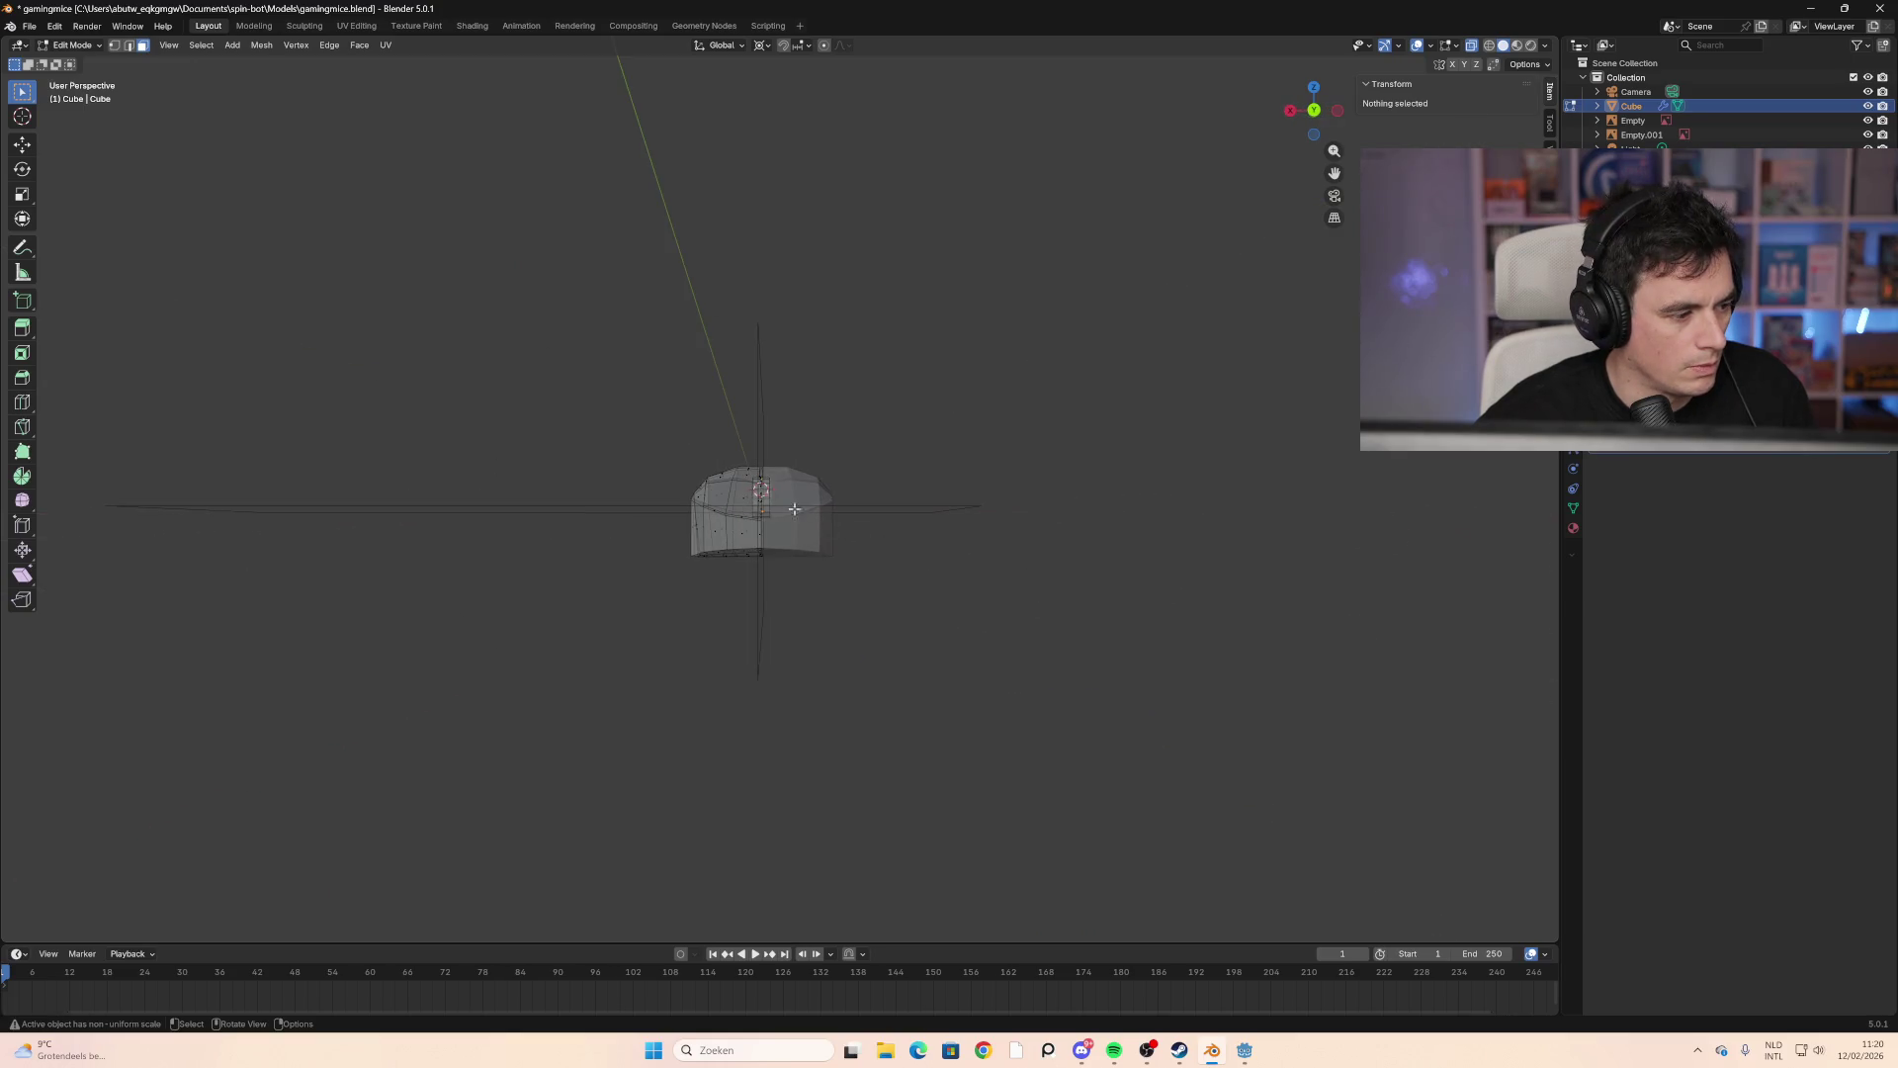
pyautogui.moveTo(875, 506)
pyautogui.mouseDown(button='middle')
pyautogui.moveTo(673, 554)
pyautogui.moveTo(755, 598)
pyautogui.moveTo(478, 631)
pyautogui.mouseUp(button='middle')
pyautogui.scroll(6, 636, 559)
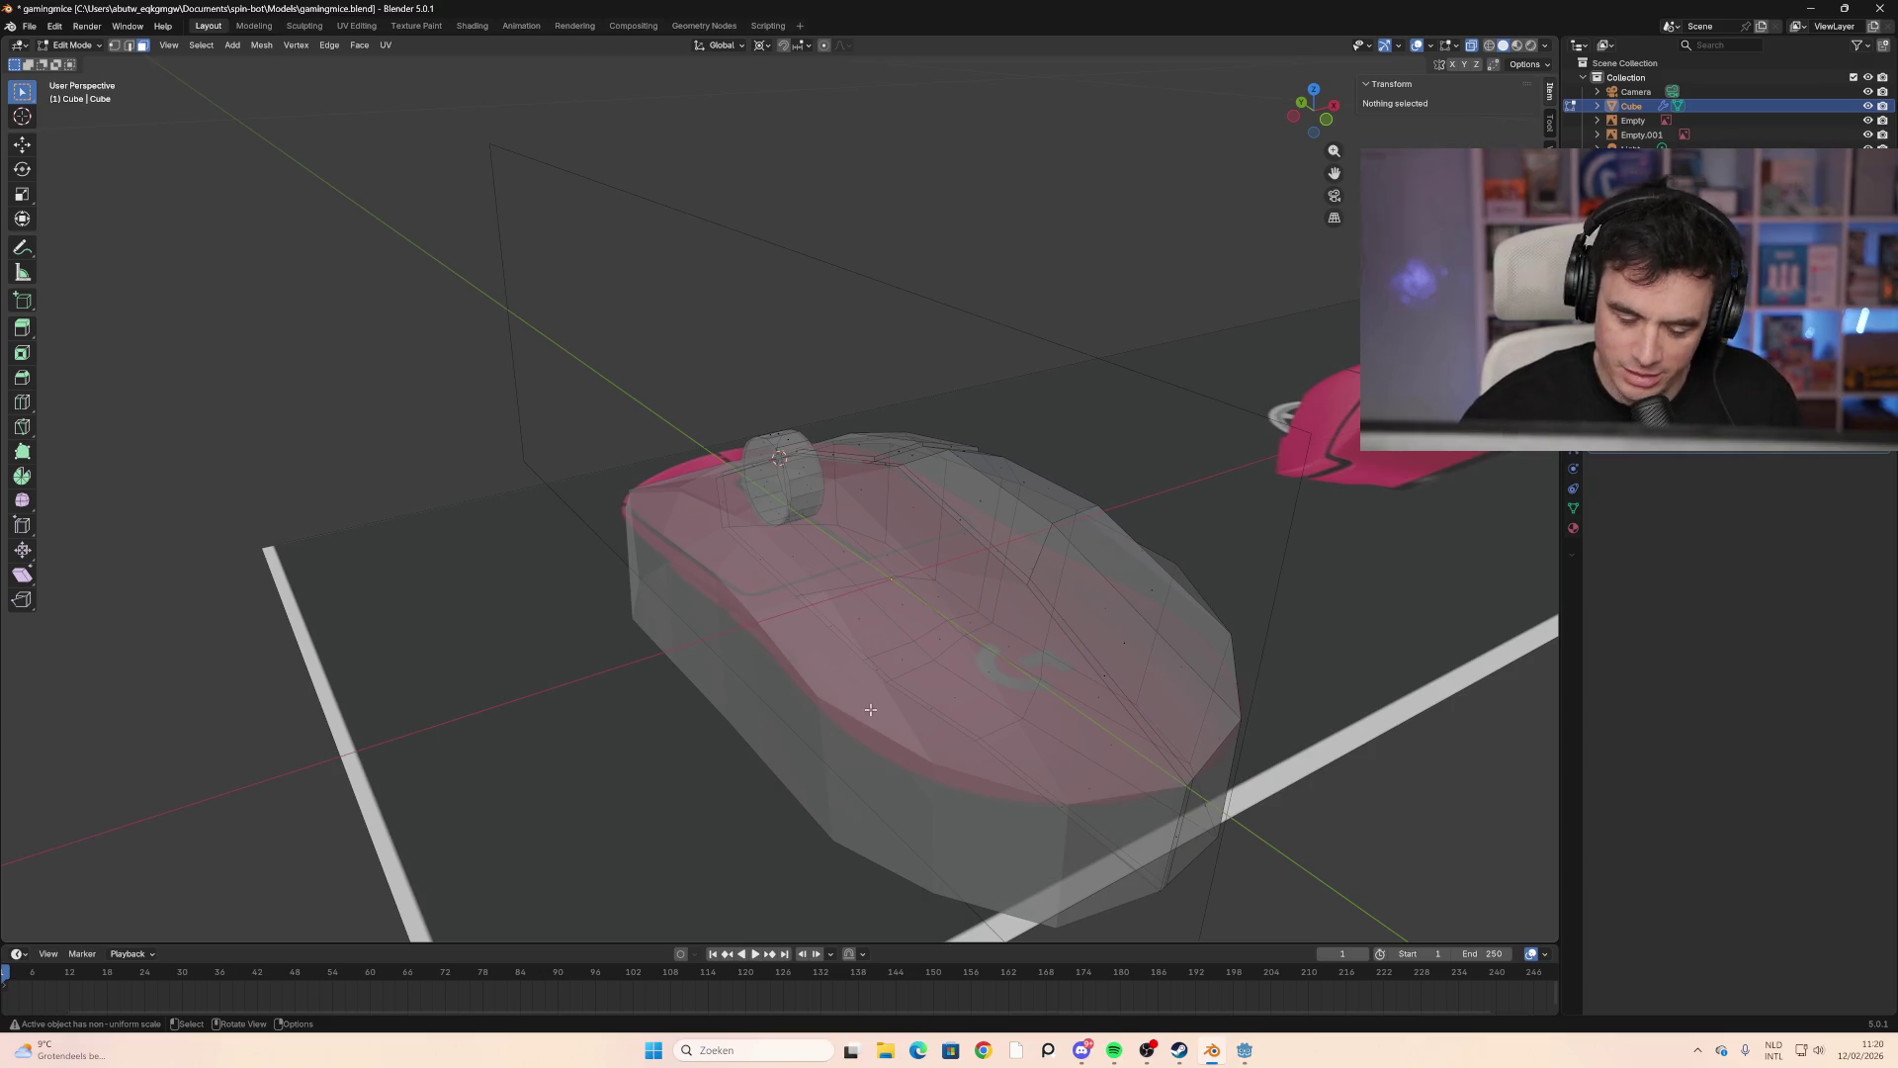
pyautogui.moveTo(626, 615)
pyautogui.mouseDown(button='middle')
pyautogui.moveTo(792, 625)
pyautogui.moveTo(751, 625)
pyautogui.mouseUp(button='middle')
pyautogui.moveTo(613, 644); pyautogui.dragTo(802, 584, button='middle')
pyautogui.moveTo(475, 594); pyautogui.dragTo(554, 603, button='middle')
pyautogui.hotkey('ctrl', 'r')
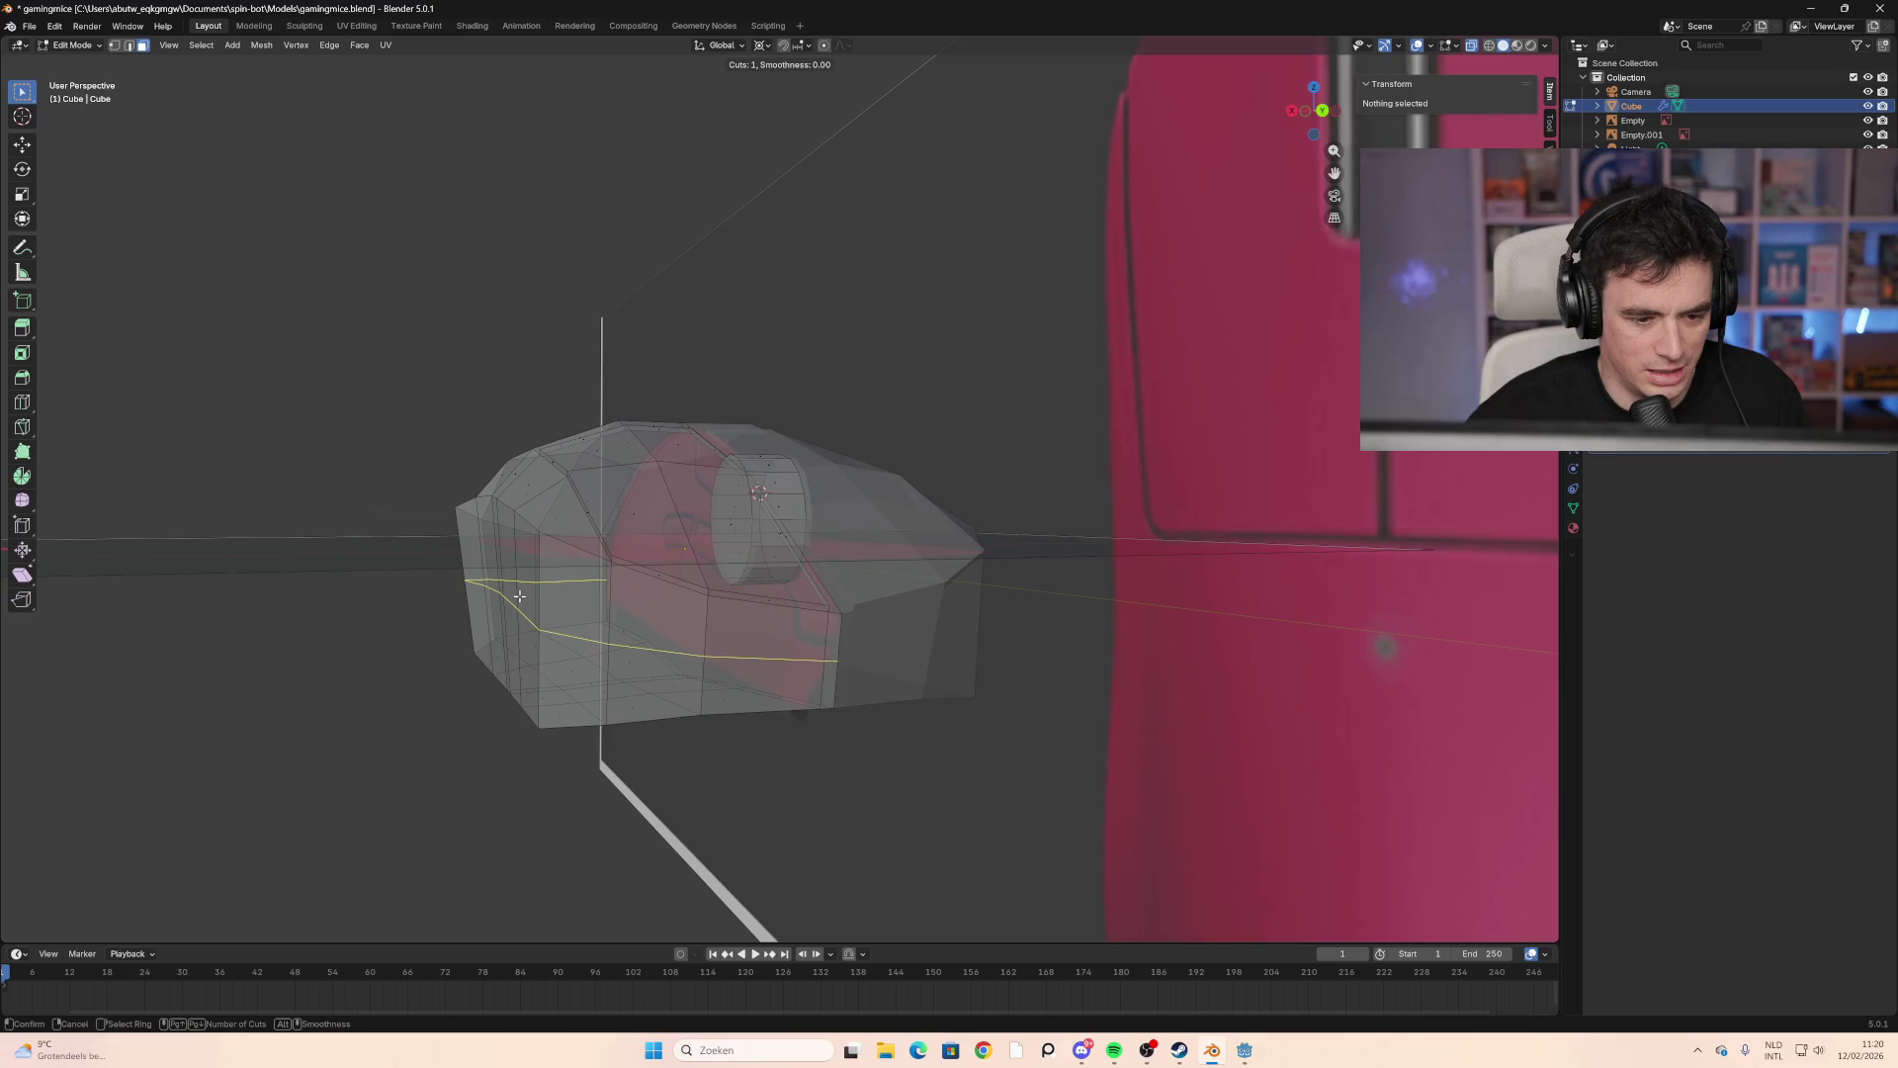
# Step: Place and confirm a horizontal edge loop around the lower mouse body
pyautogui.click(519, 596)
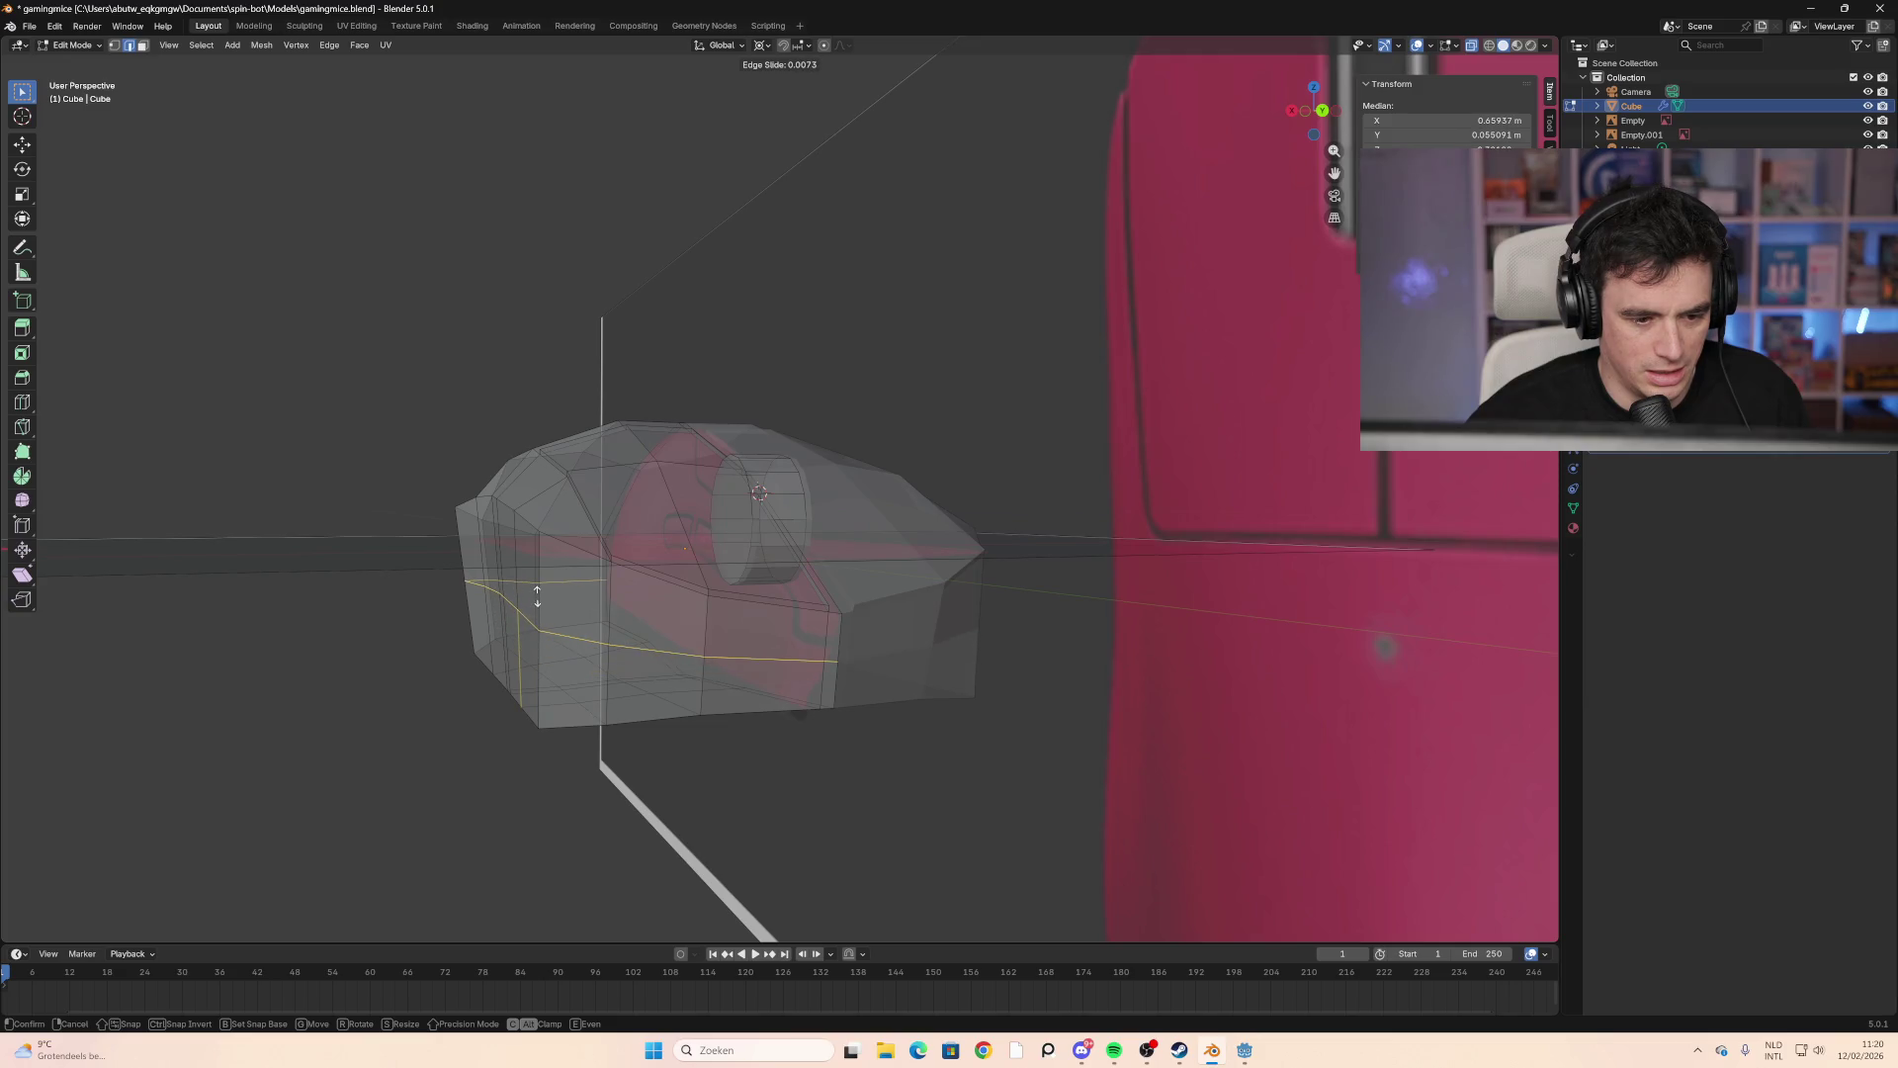
pyautogui.click(537, 596)
pyautogui.moveTo(537, 596); pyautogui.dragTo(643, 599, button='middle')
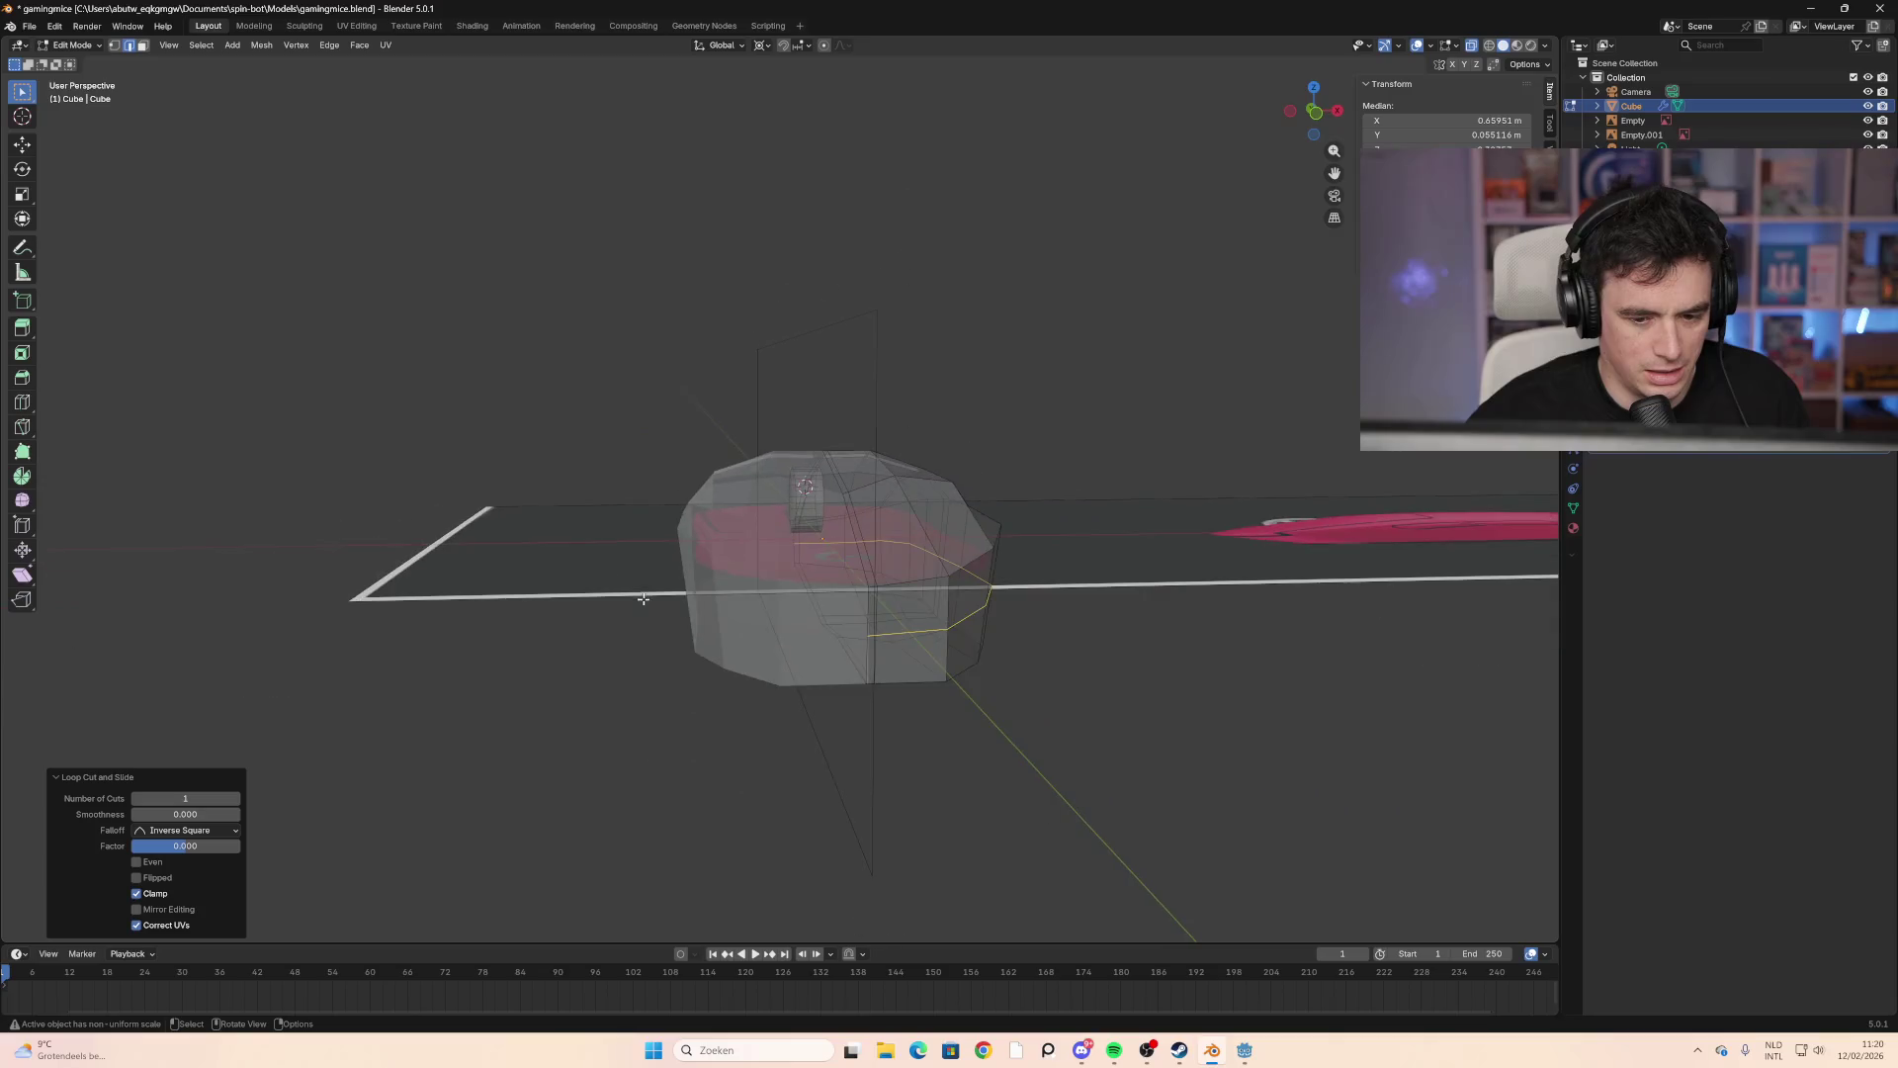
pyautogui.moveTo(1041, 636)
pyautogui.mouseDown(button='middle')
pyautogui.moveTo(1008, 627)
pyautogui.moveTo(1022, 615)
pyautogui.moveTo(723, 619)
pyautogui.mouseUp(button='middle')
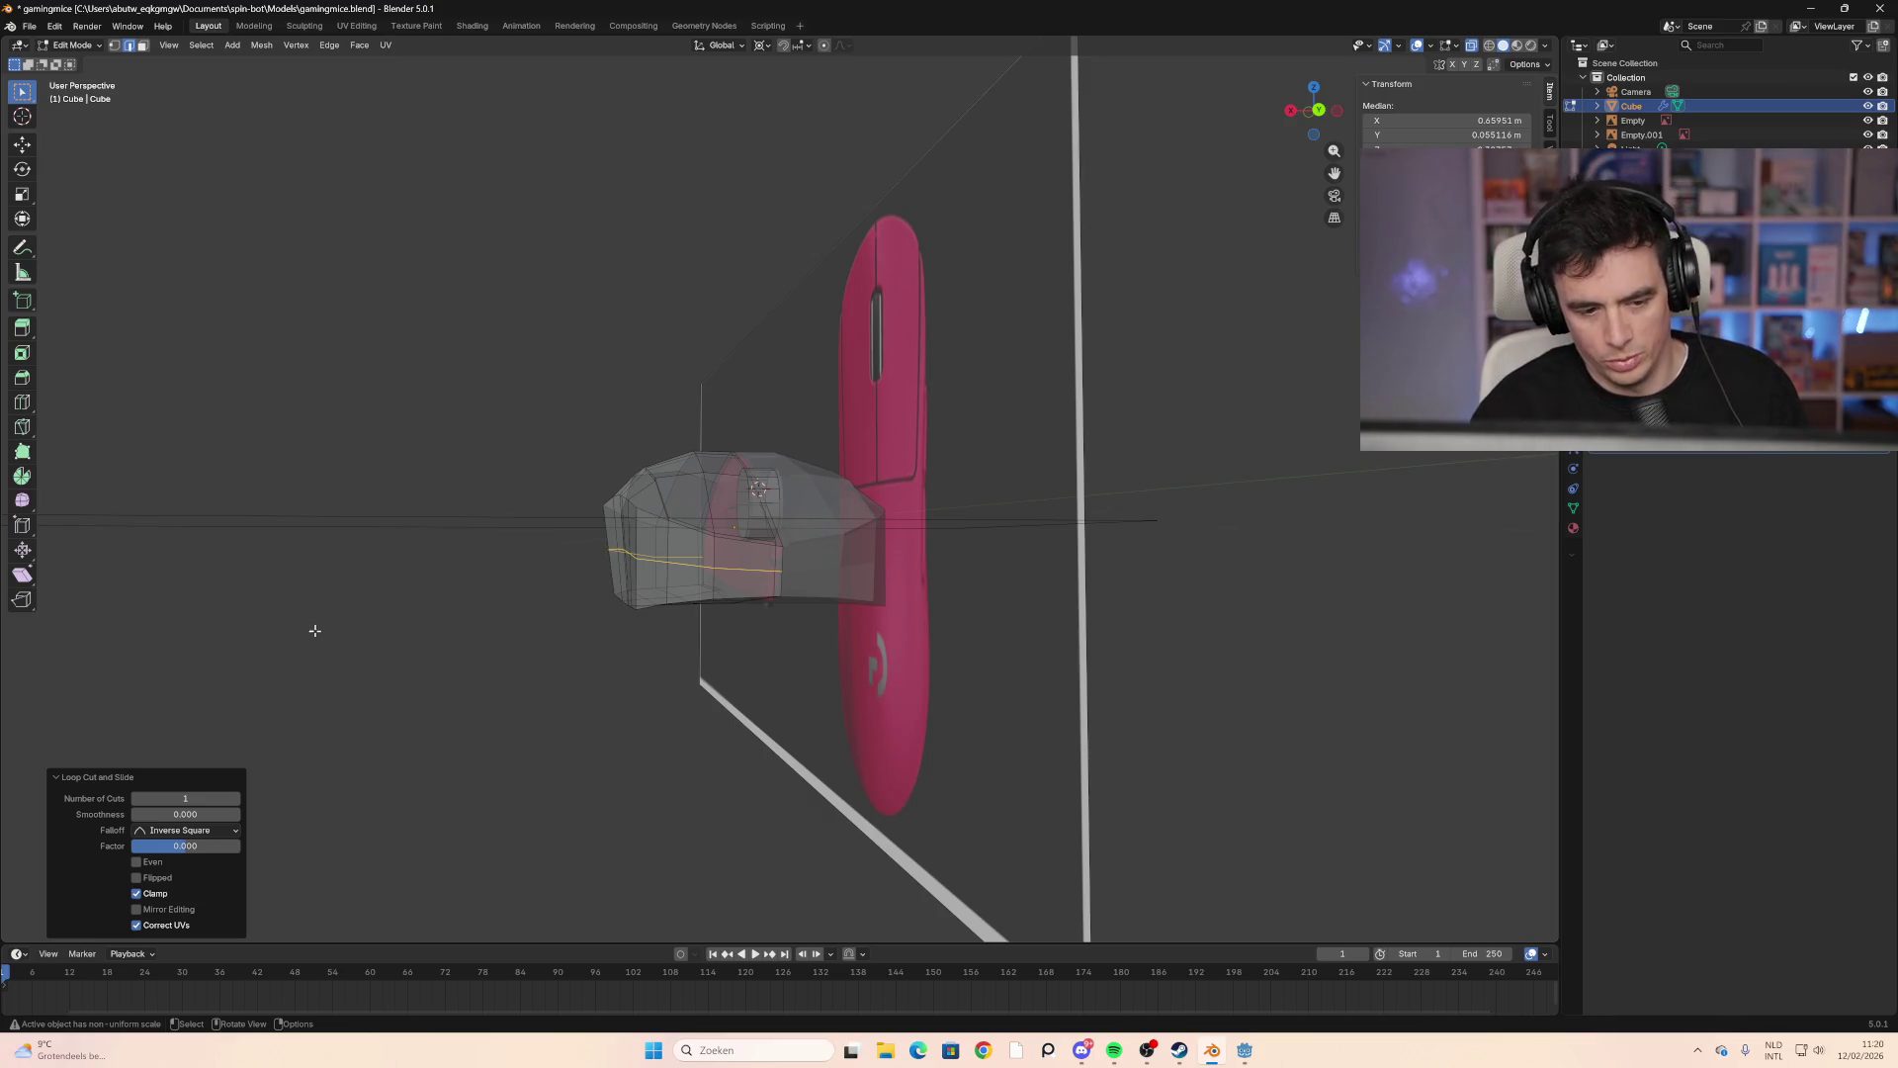
# Step: Select the new lower loop, cancel two further loop cuts, and switch to face select mode
pyautogui.scroll(2, 579, 553)
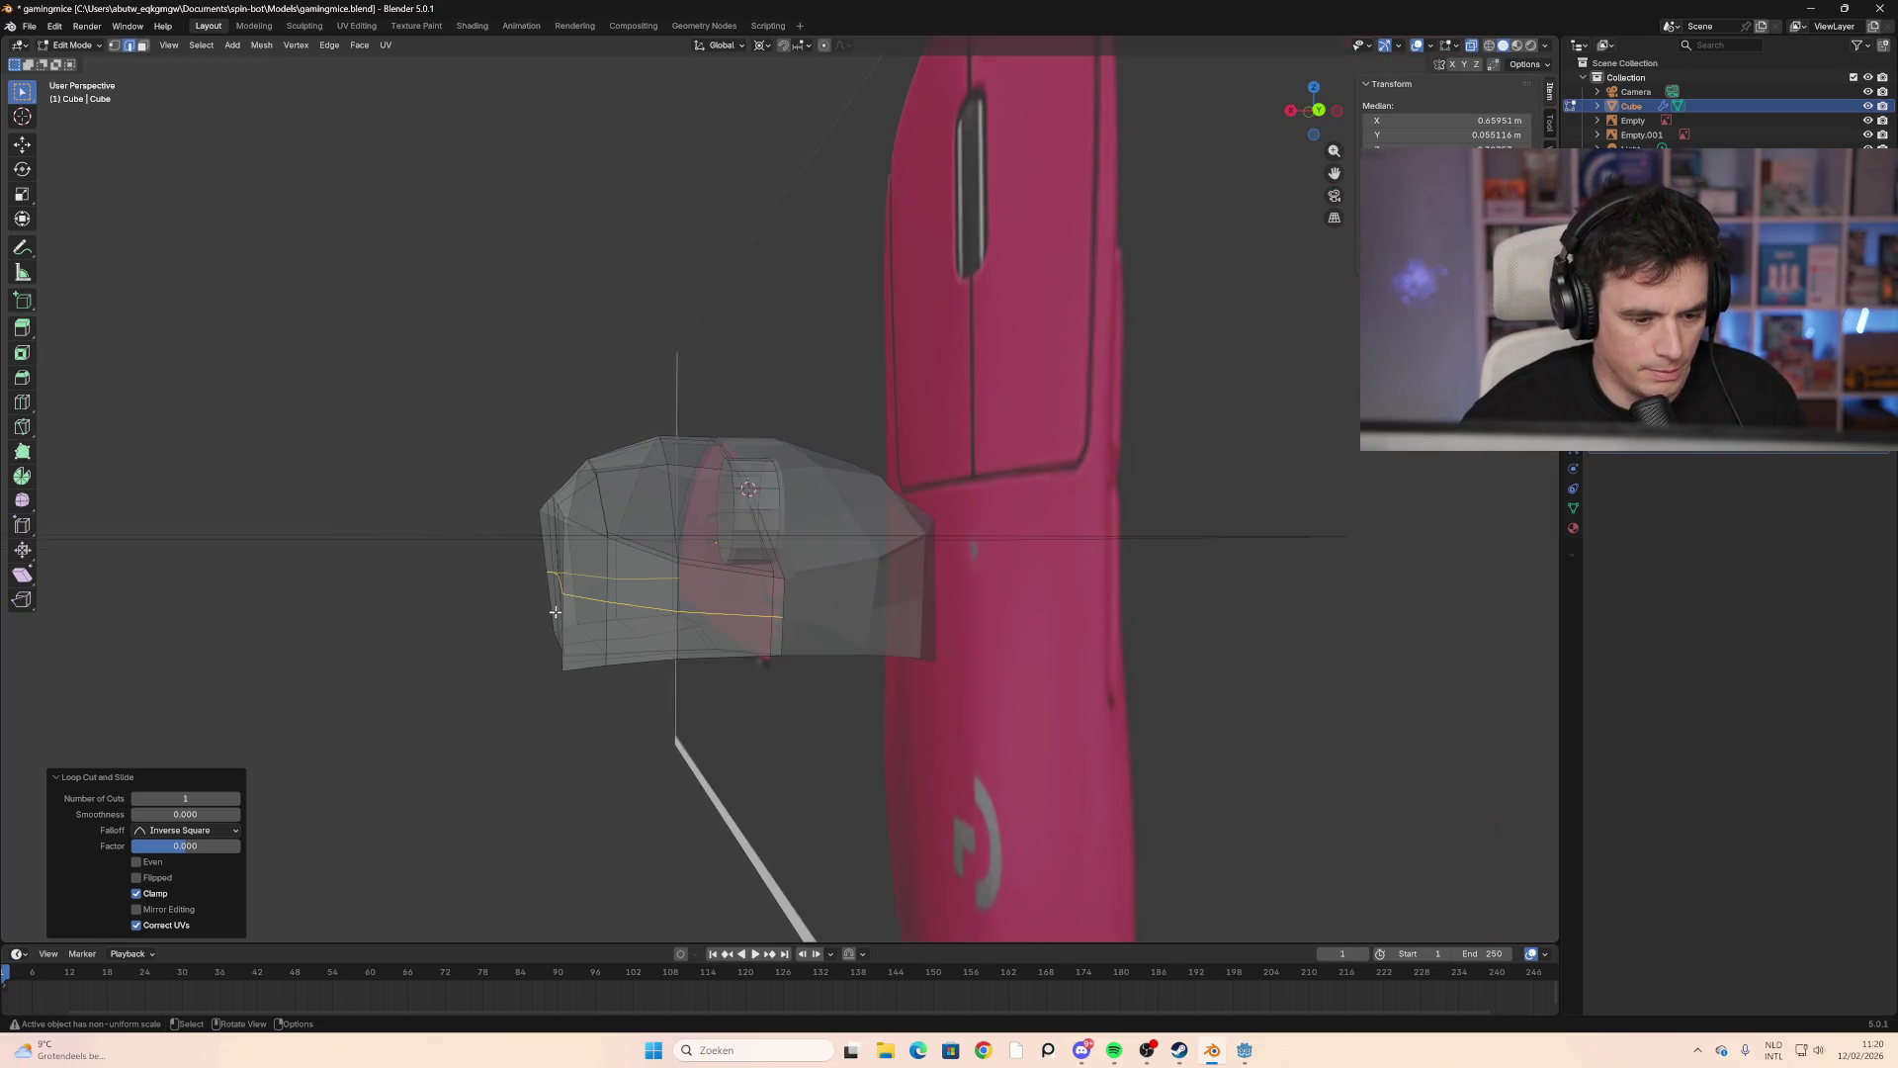
pyautogui.click(563, 598)
pyautogui.click(558, 627)
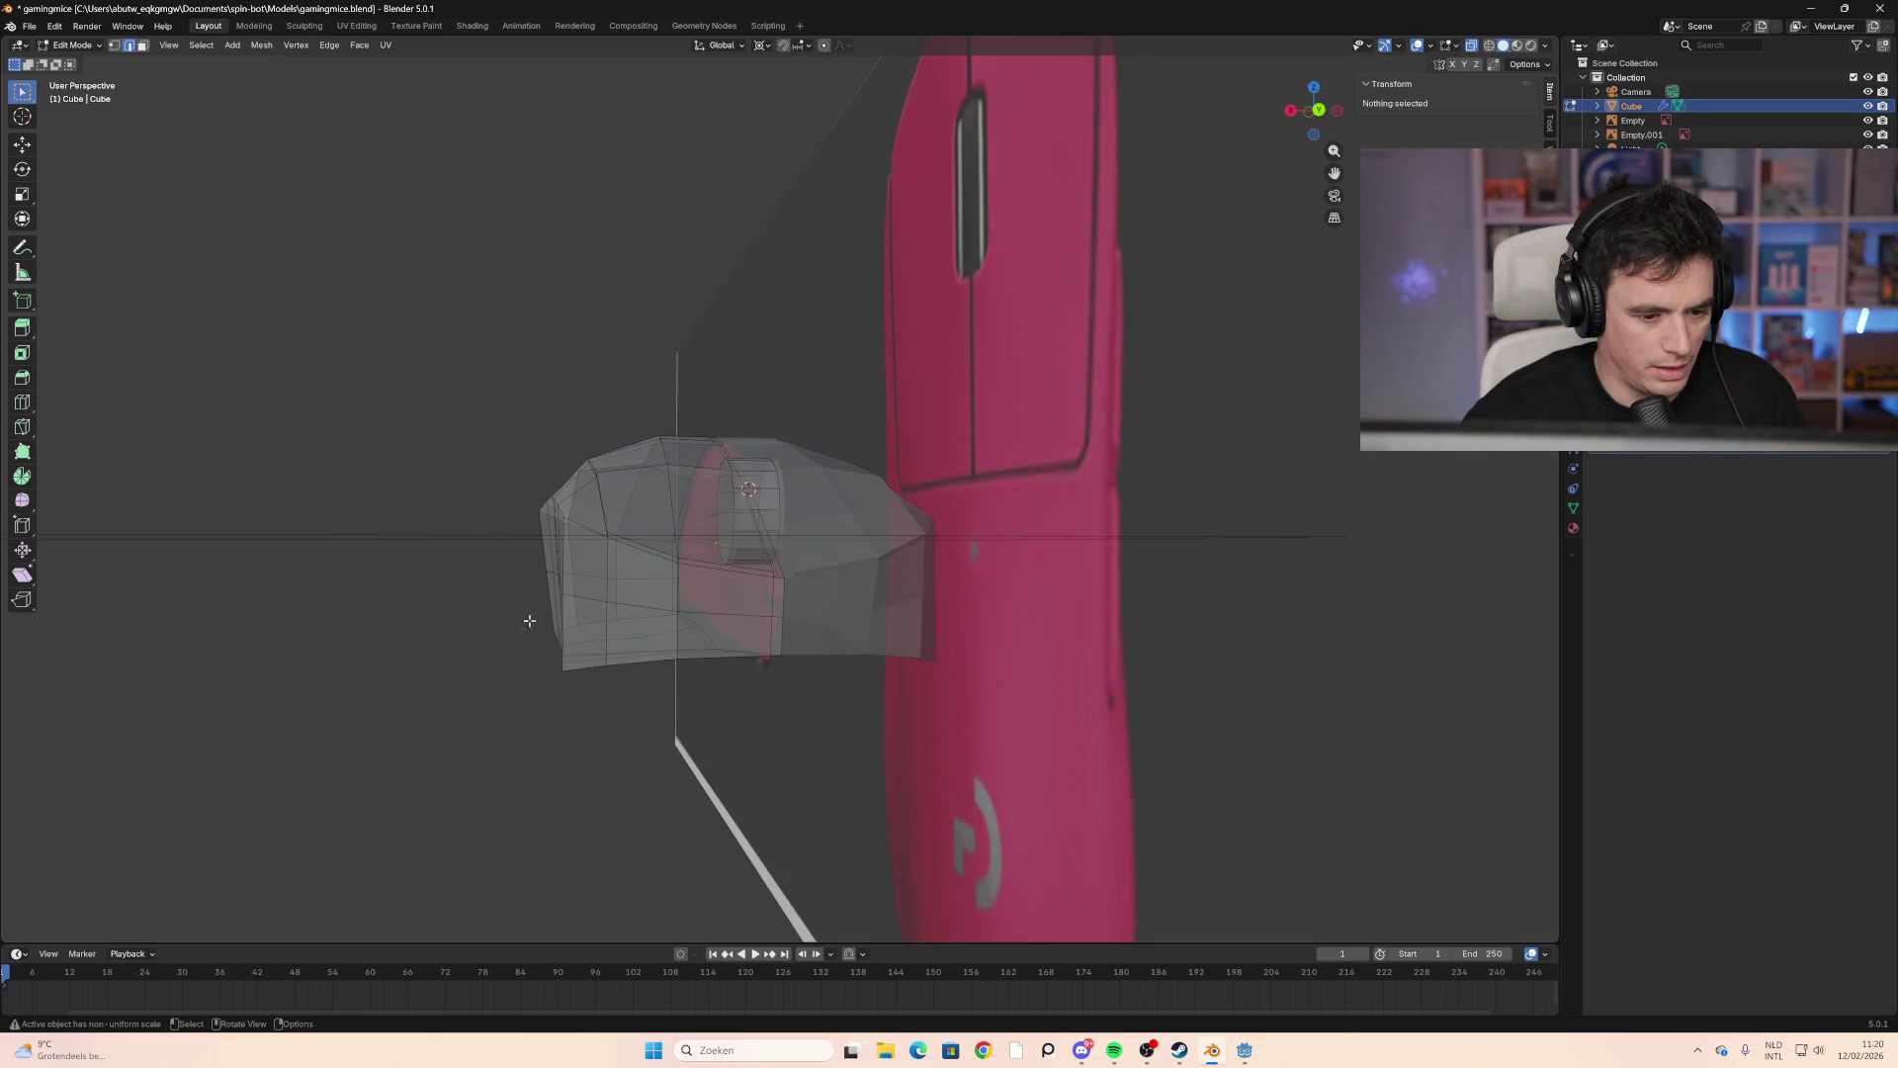
pyautogui.hotkey('ctrl', 'r')
pyautogui.press('Escape')
pyautogui.scroll(1, 552, 611)
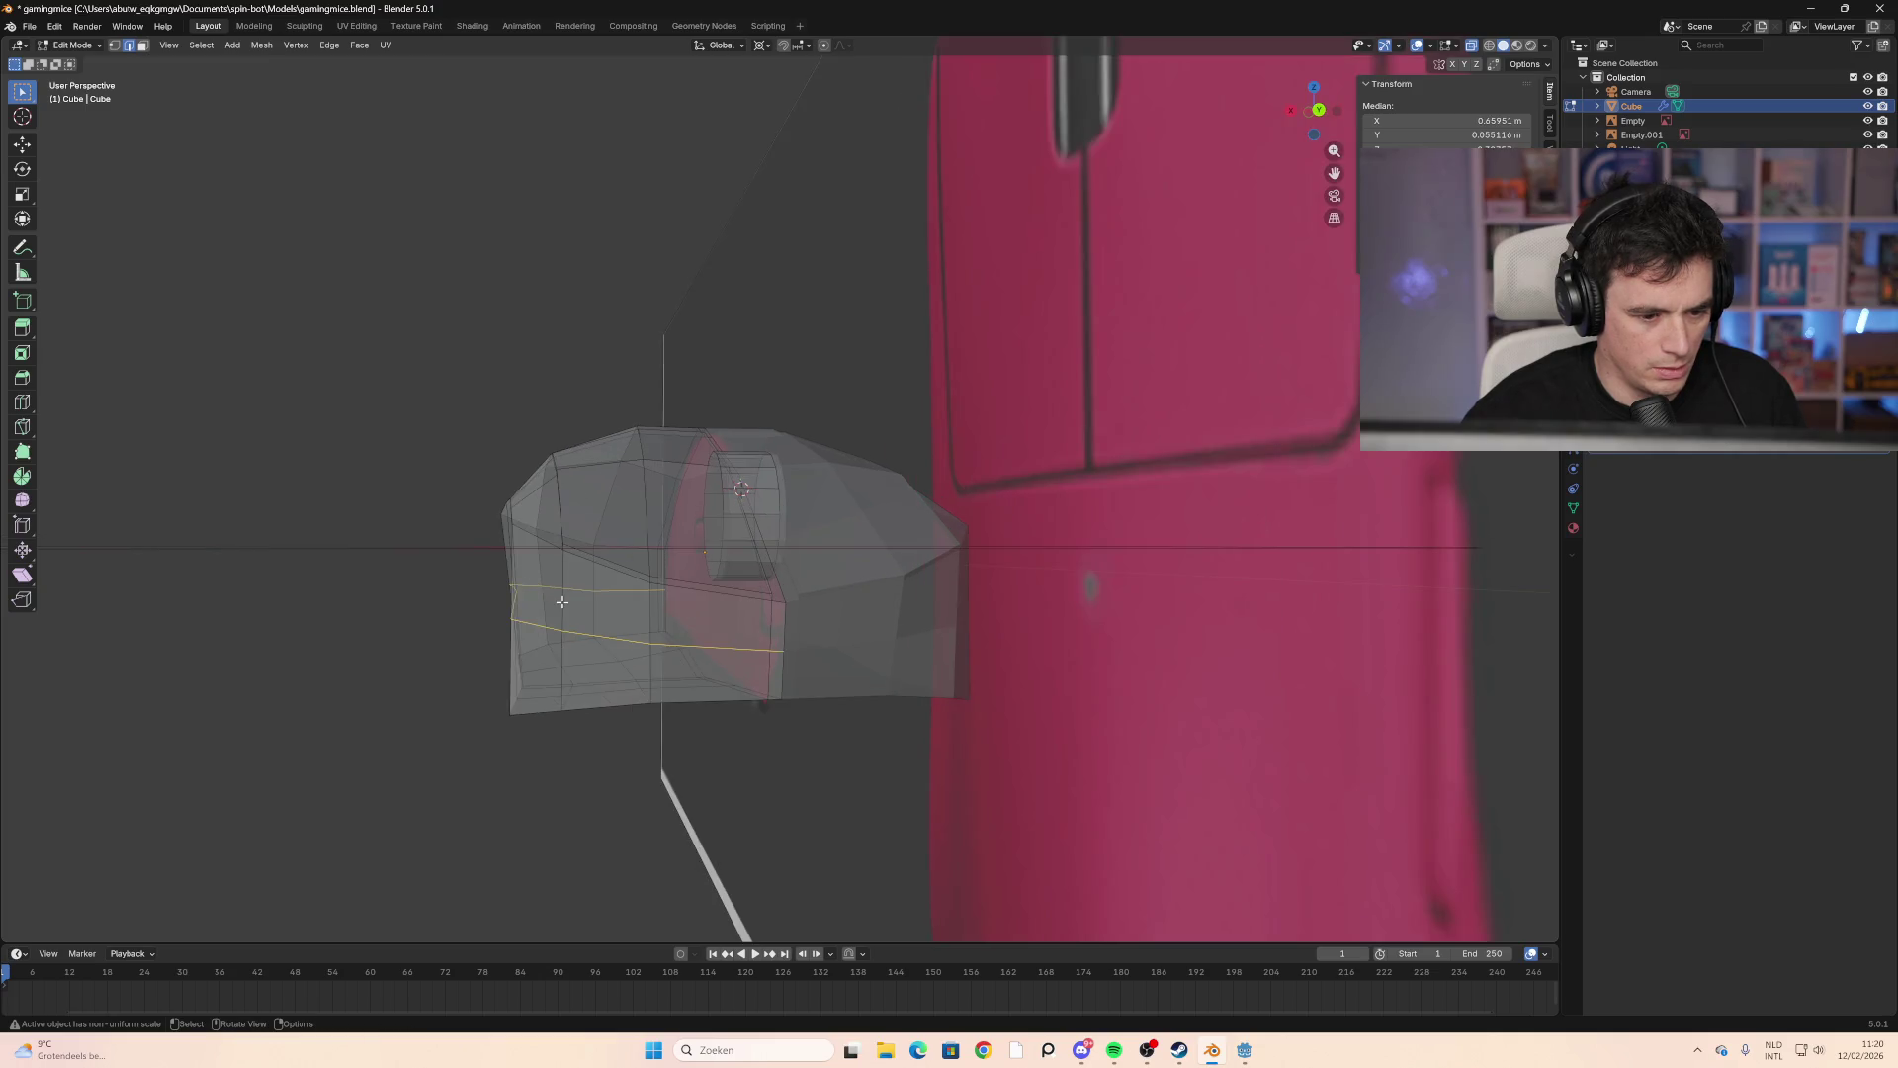
pyautogui.press('3')
pyautogui.hotkey('ctrl', 'r')
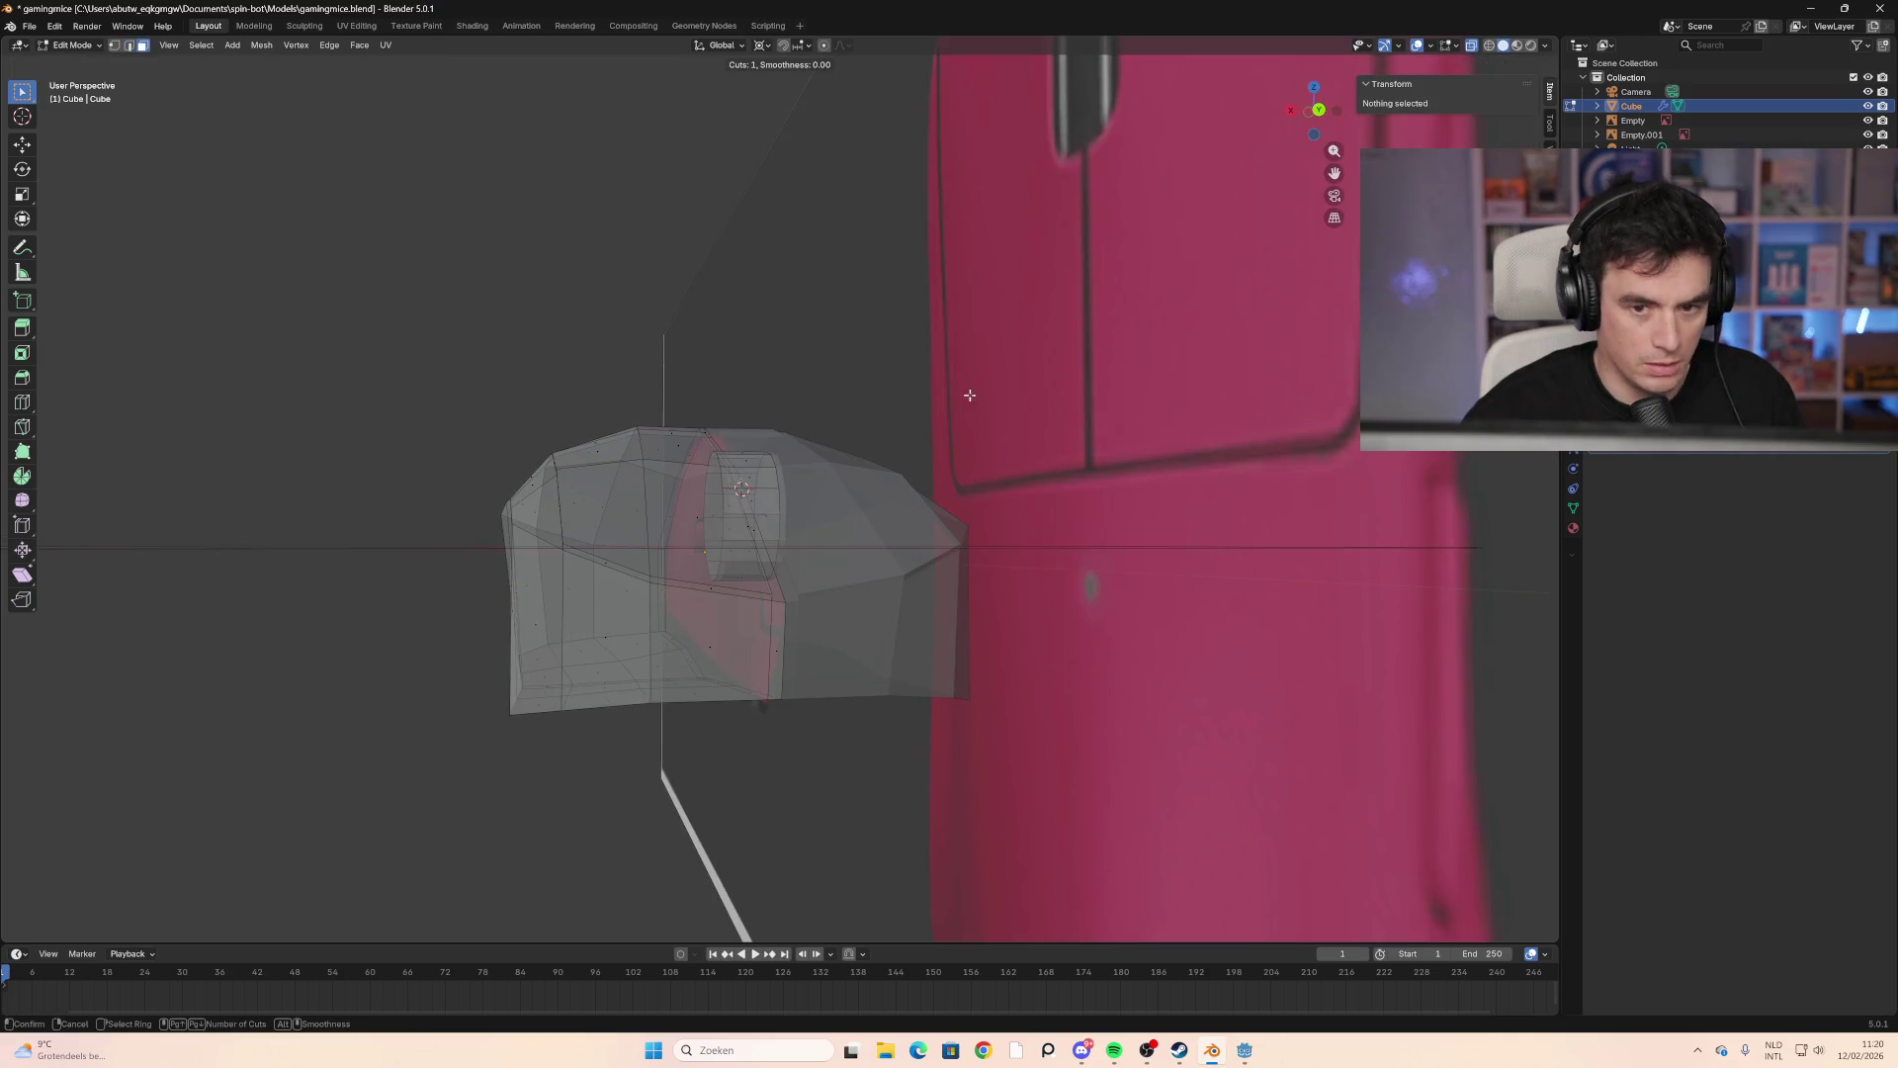
pyautogui.press('Escape')
pyautogui.click(1319, 108)
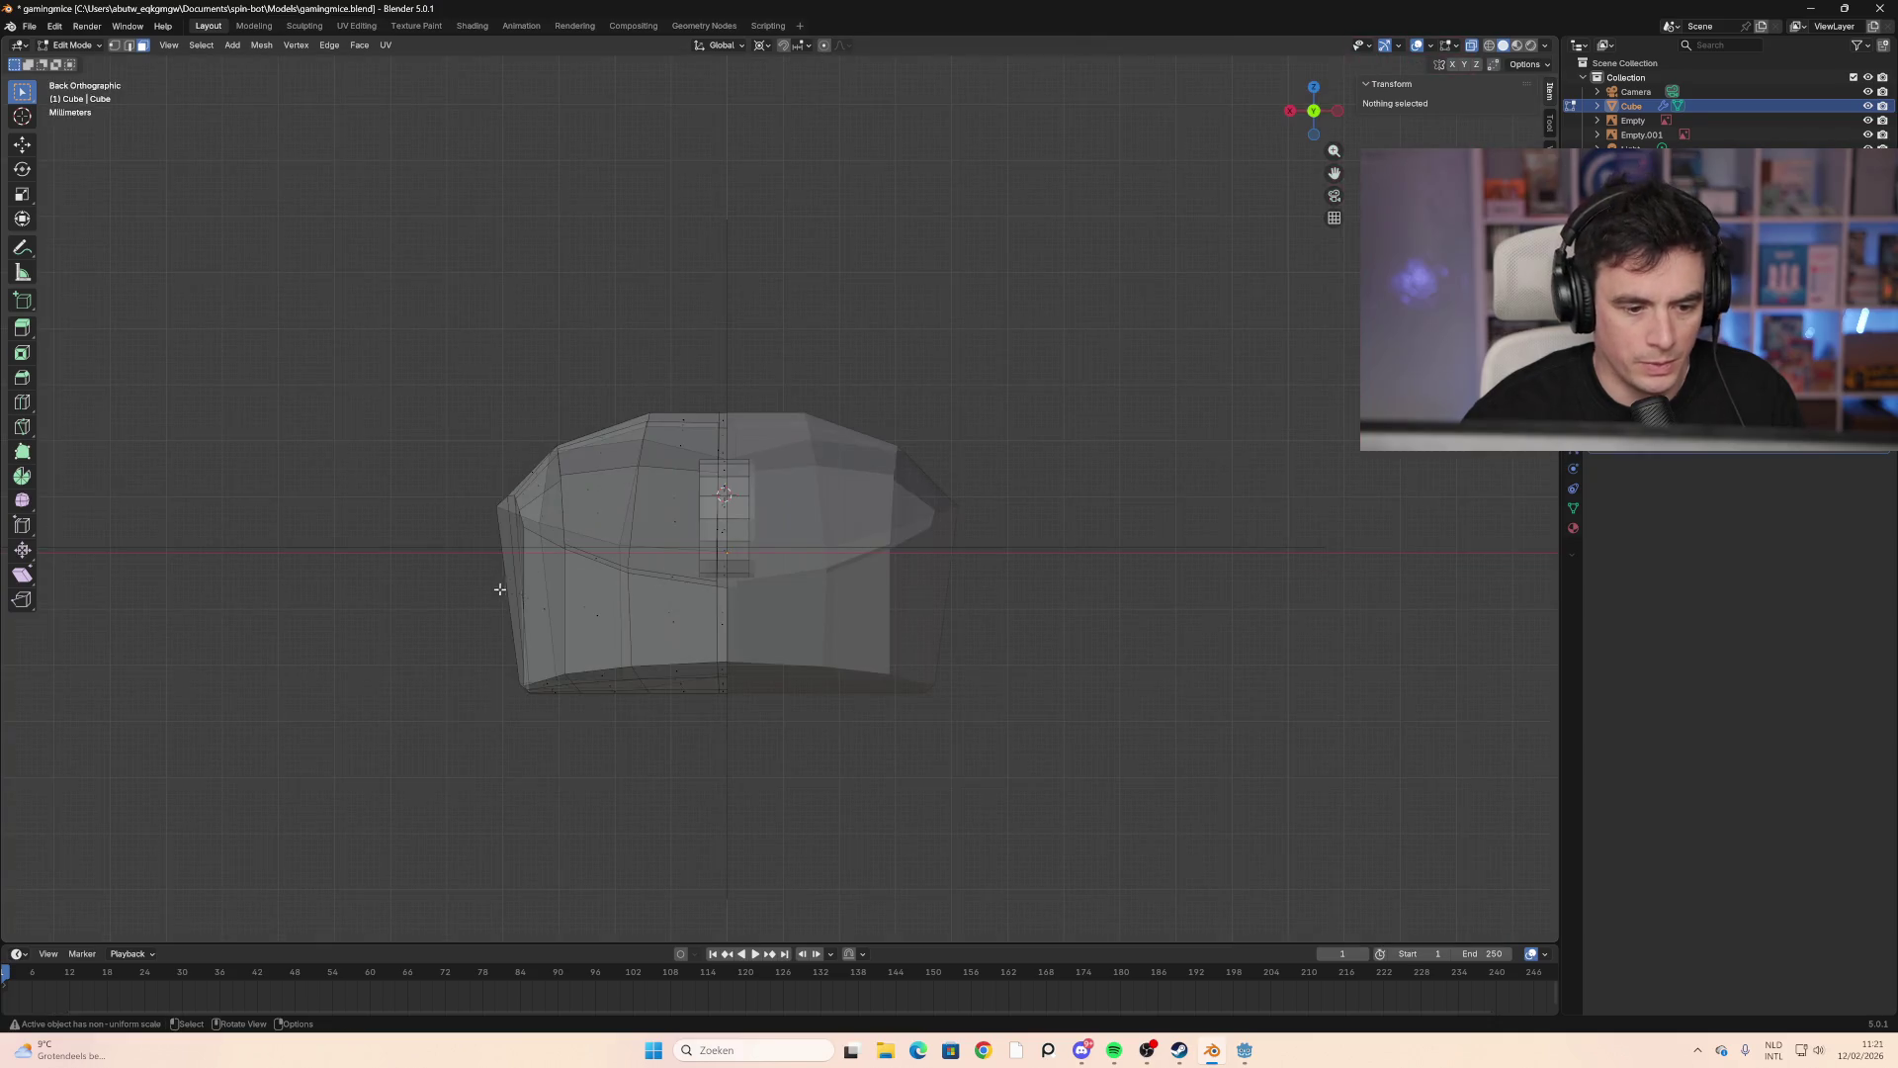
# Step: In Front view, add two parallel edge loops across the lower front, kept unslid
pyautogui.moveTo(443, 590); pyautogui.dragTo(782, 591, button='middle')
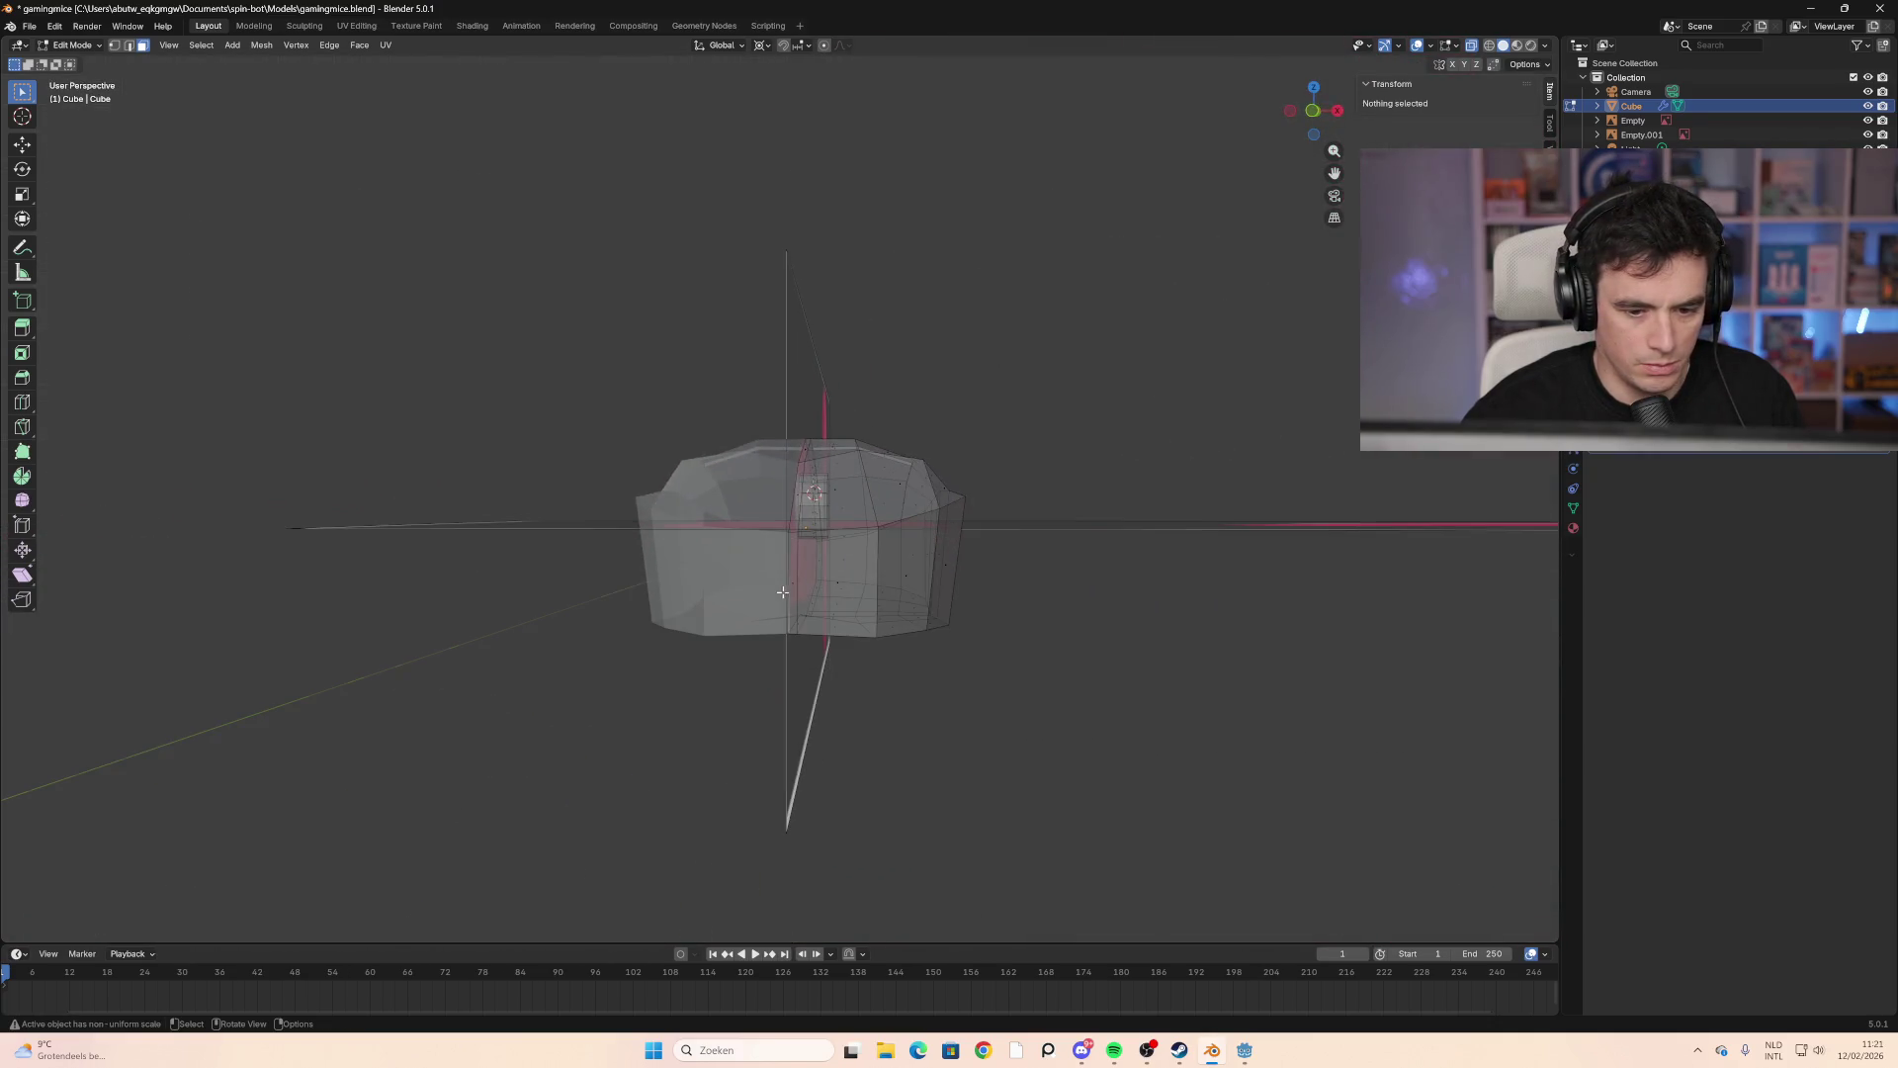
pyautogui.click(1312, 111)
pyautogui.moveTo(1312, 111); pyautogui.dragTo(1315, 115)
pyautogui.click(1315, 114)
pyautogui.hotkey('ctrl', 'r')
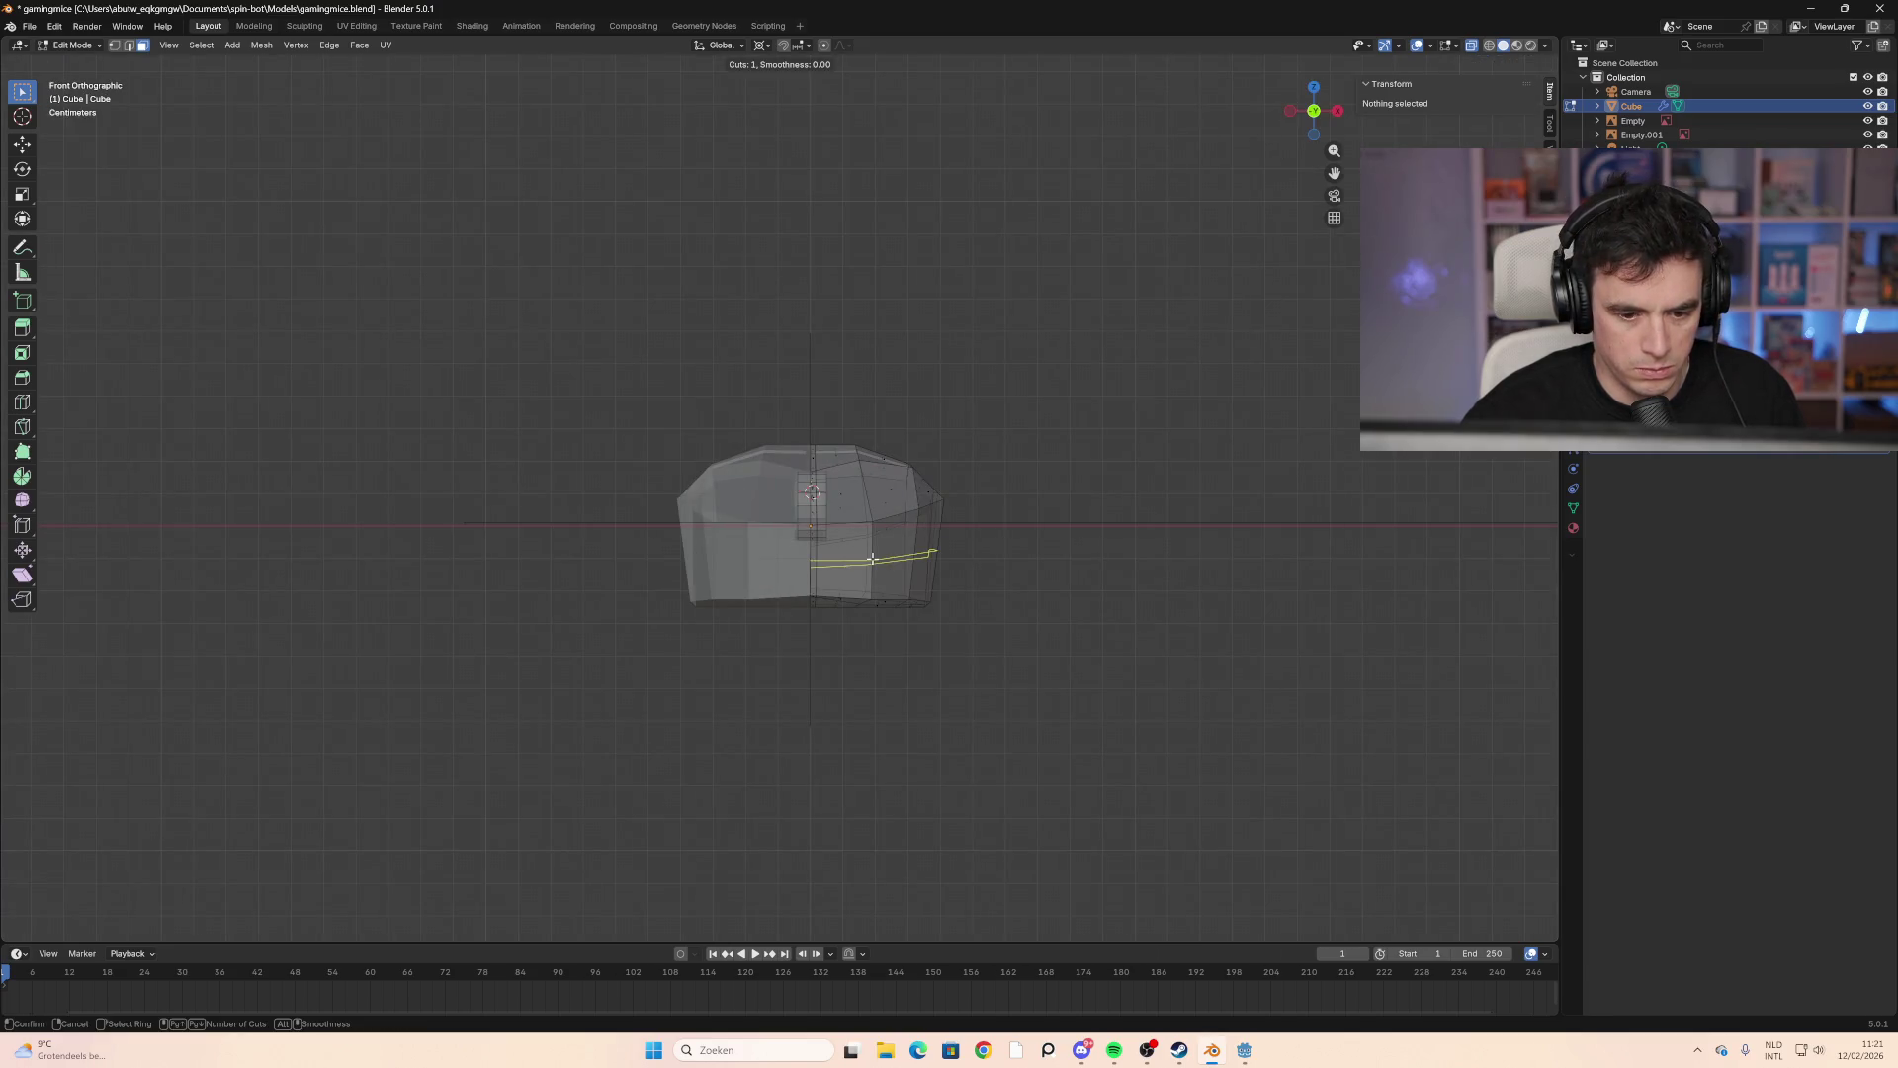
pyautogui.scroll(1, 872, 558)
pyautogui.click(872, 559)
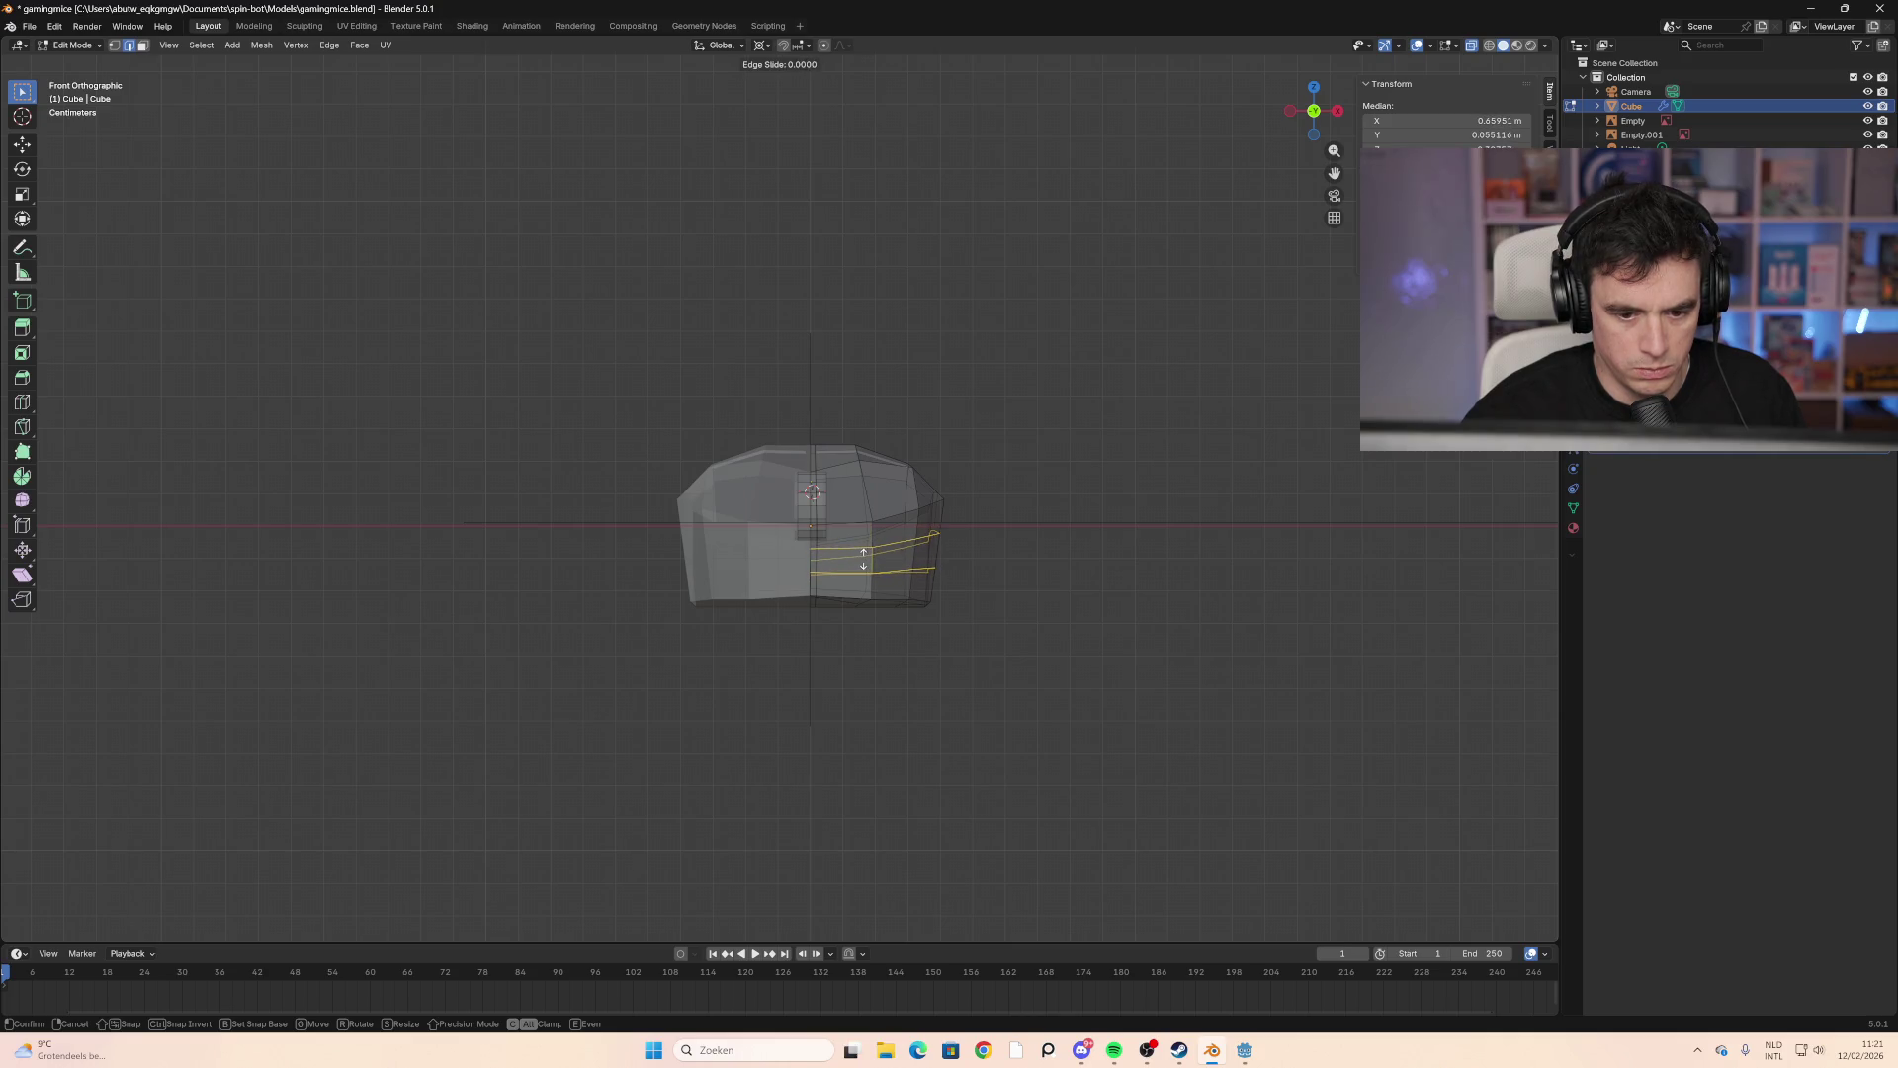
pyautogui.rightClick(927, 570)
# Step: Scale the two new loops up to about 1.04 and deselect them
pyautogui.press('s')
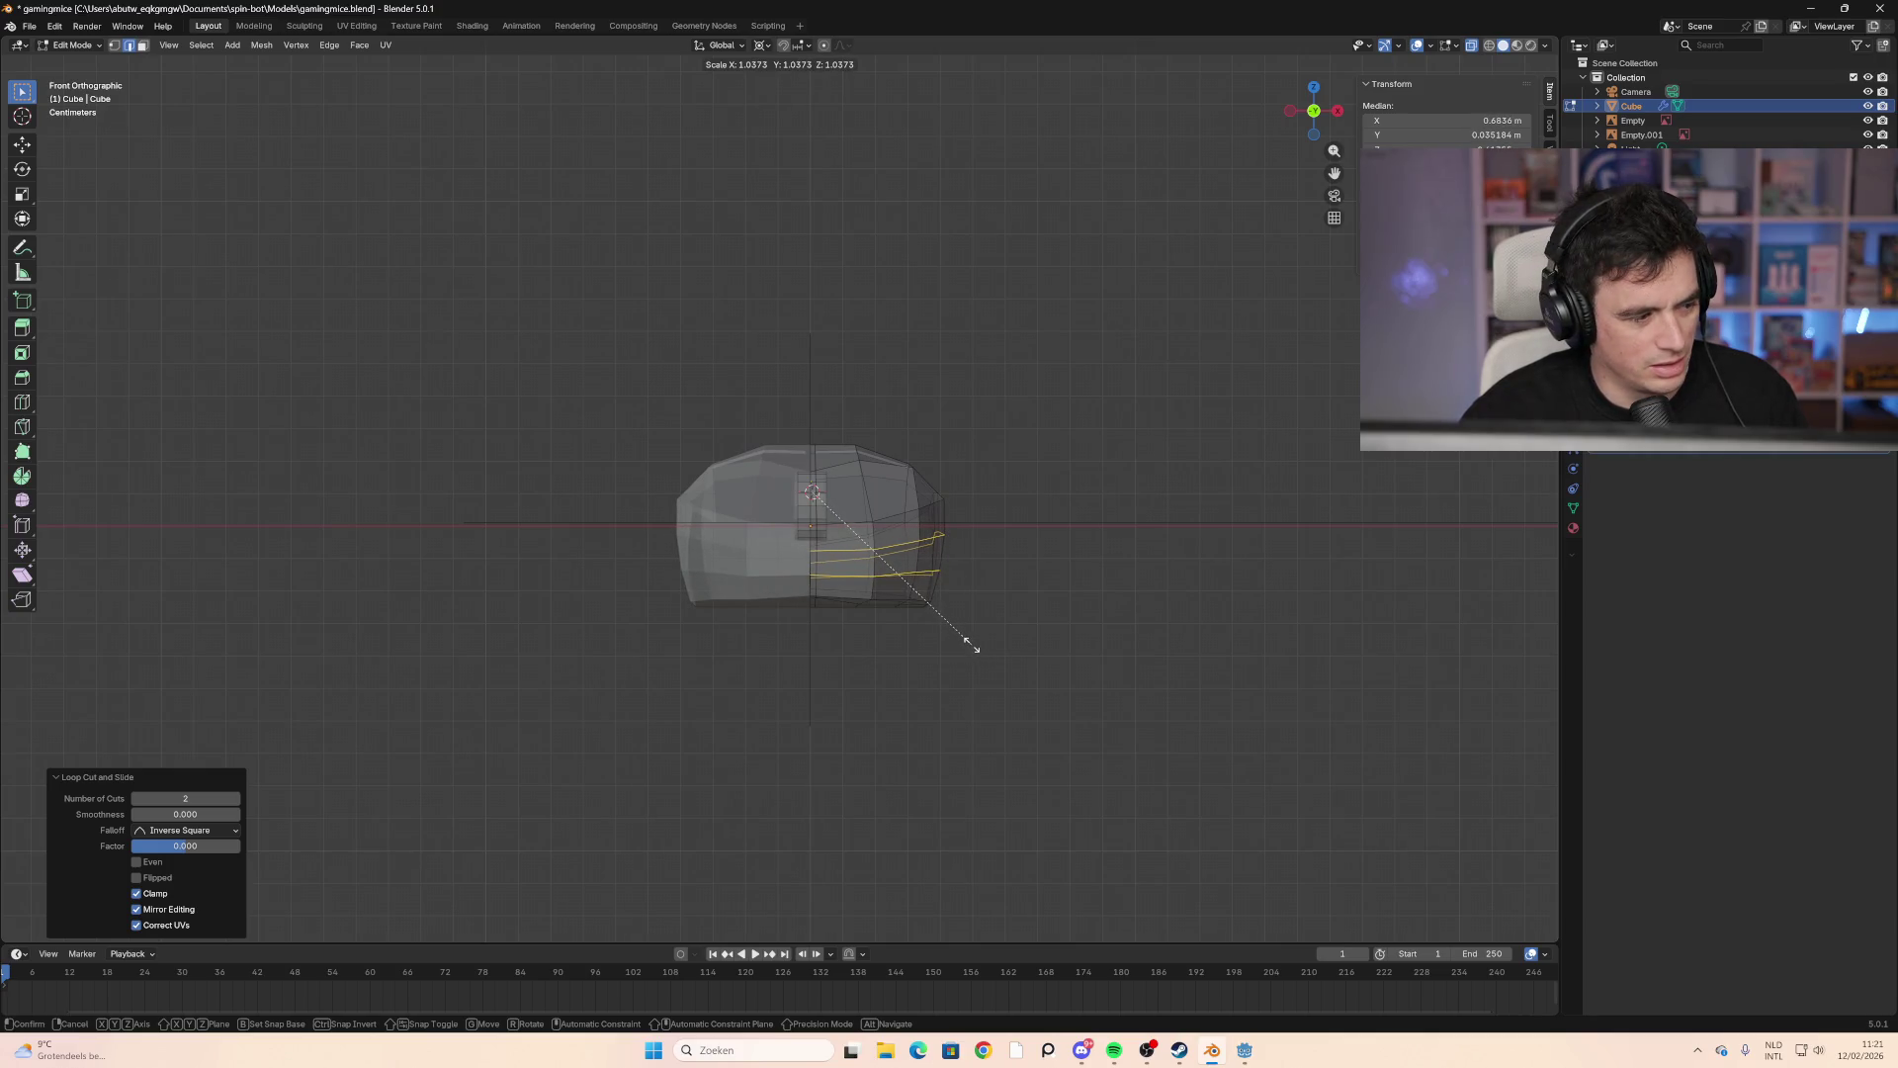
pyautogui.click(972, 645)
pyautogui.click(1102, 601)
pyautogui.moveTo(1101, 601)
pyautogui.mouseDown(button='middle')
pyautogui.moveTo(1105, 564)
pyautogui.moveTo(957, 593)
pyautogui.moveTo(794, 587)
pyautogui.moveTo(815, 638)
pyautogui.moveTo(798, 559)
pyautogui.moveTo(824, 548)
pyautogui.moveTo(771, 536)
pyautogui.moveTo(867, 547)
pyautogui.moveTo(787, 542)
pyautogui.mouseUp(button='middle')
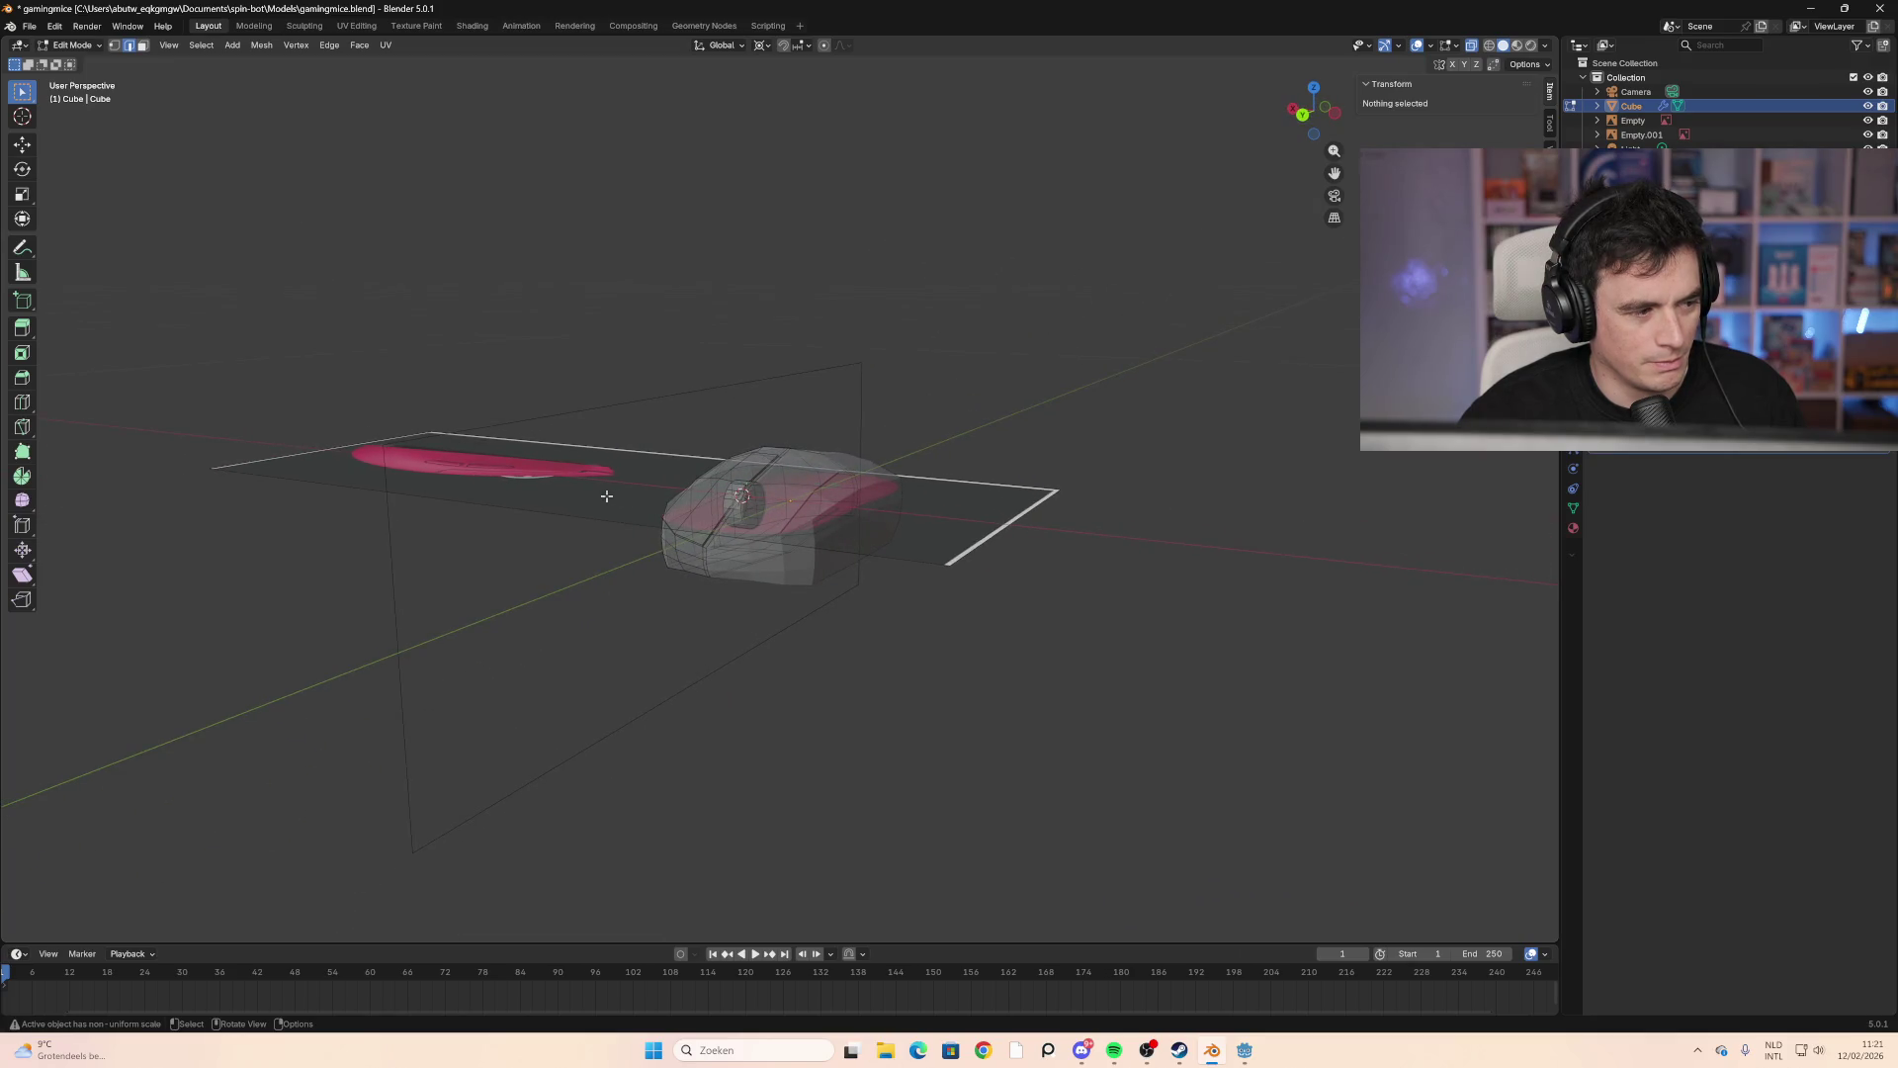
pyautogui.moveTo(607, 495)
pyautogui.mouseDown(button='middle')
pyautogui.moveTo(946, 519)
pyautogui.moveTo(721, 482)
pyautogui.moveTo(752, 475)
pyautogui.mouseUp(button='middle')
# Step: Return to Right Orthographic view and go back to Object Mode with Tab
pyautogui.click(1308, 112)
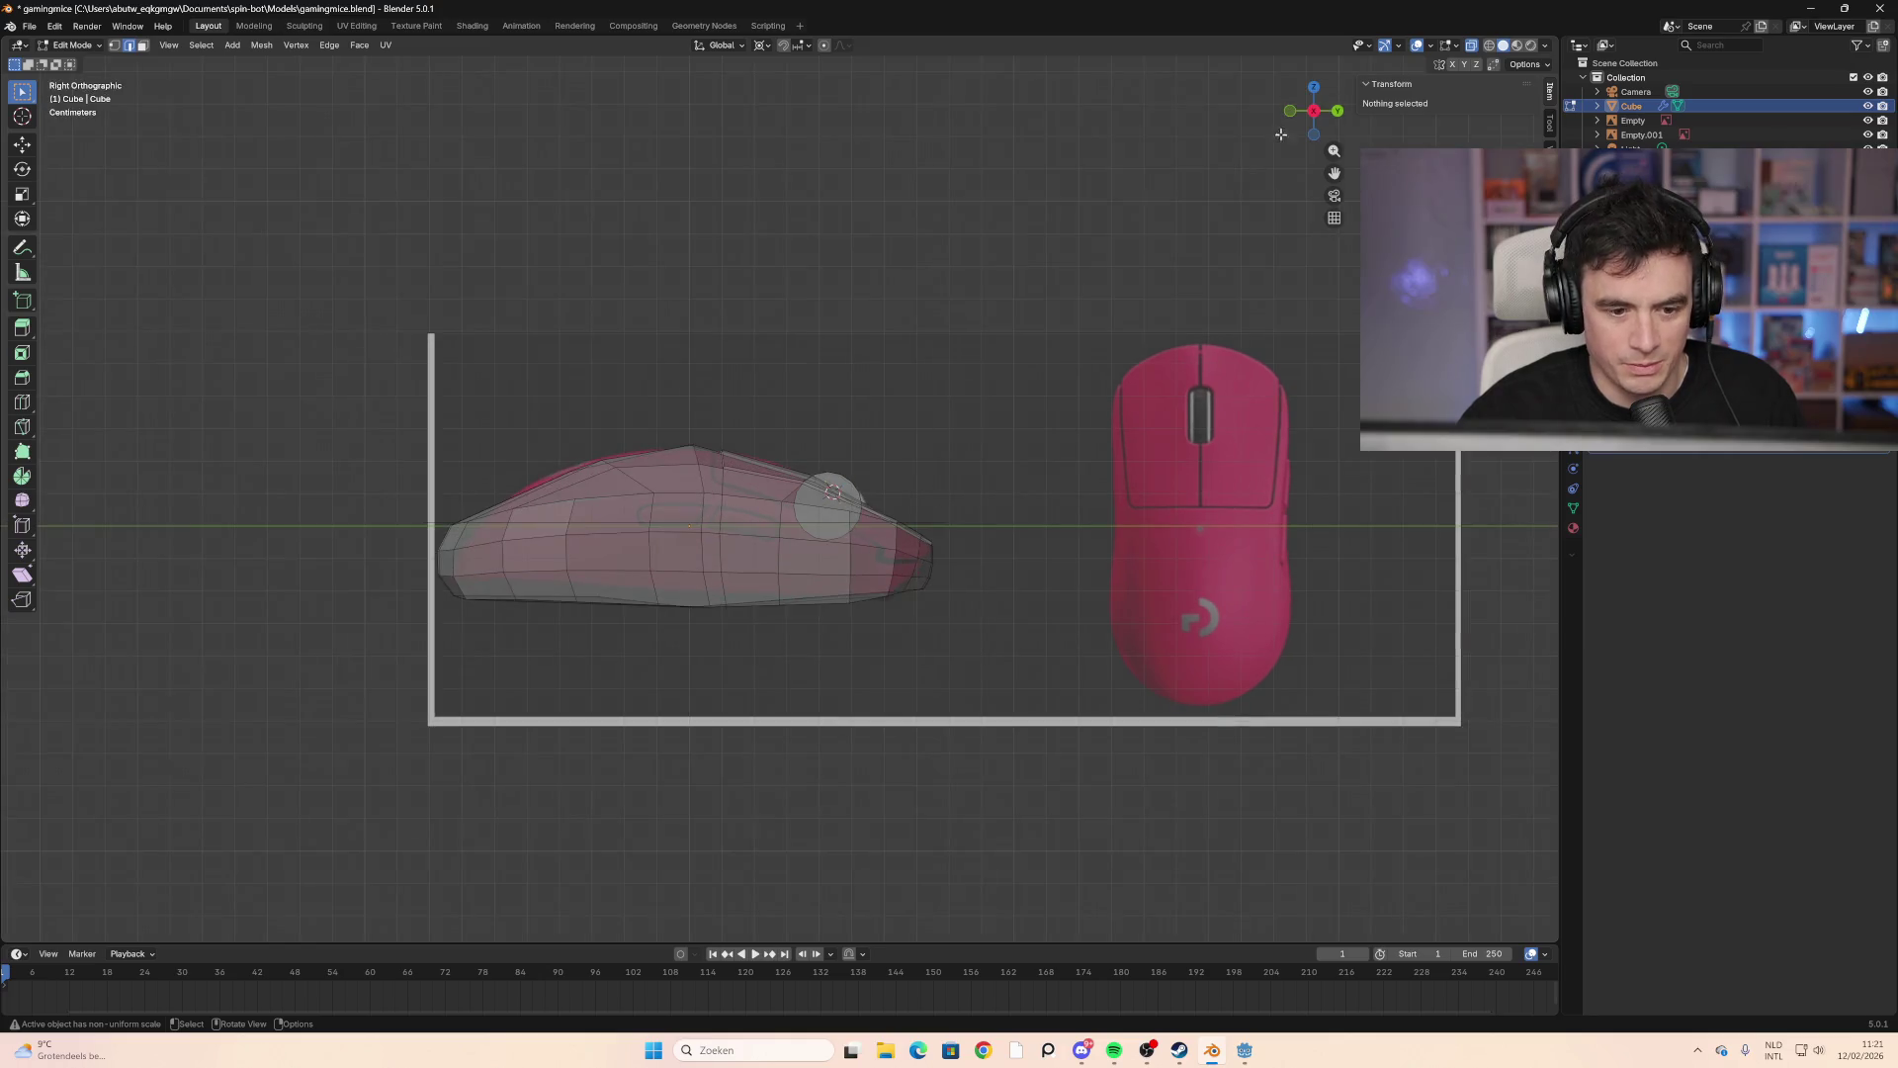
pyautogui.keyDown('shift'); pyautogui.rightClick(739, 527); pyautogui.keyUp('shift')
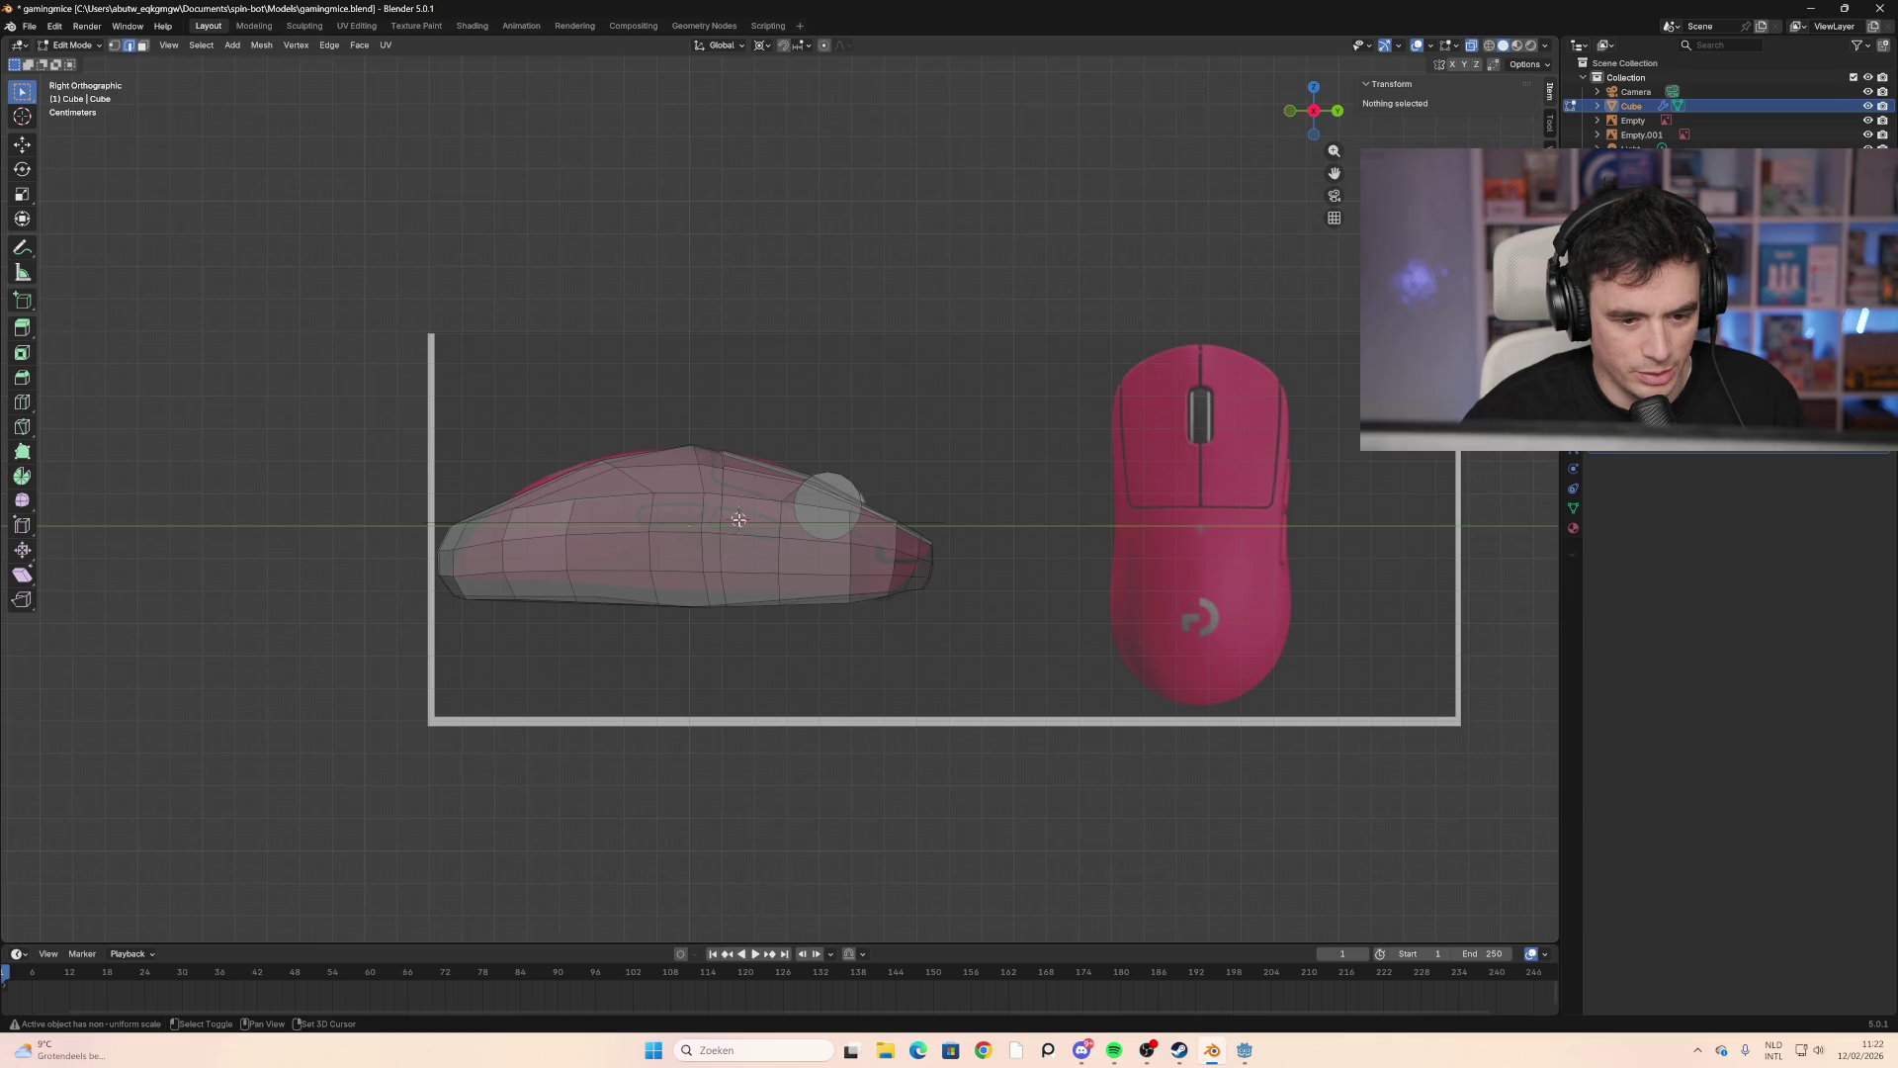
pyautogui.moveTo(1314, 111)
pyautogui.mouseDown()
pyautogui.moveTo(1266, 193)
pyautogui.moveTo(1320, 213)
pyautogui.mouseUp()
pyautogui.click(1305, 111)
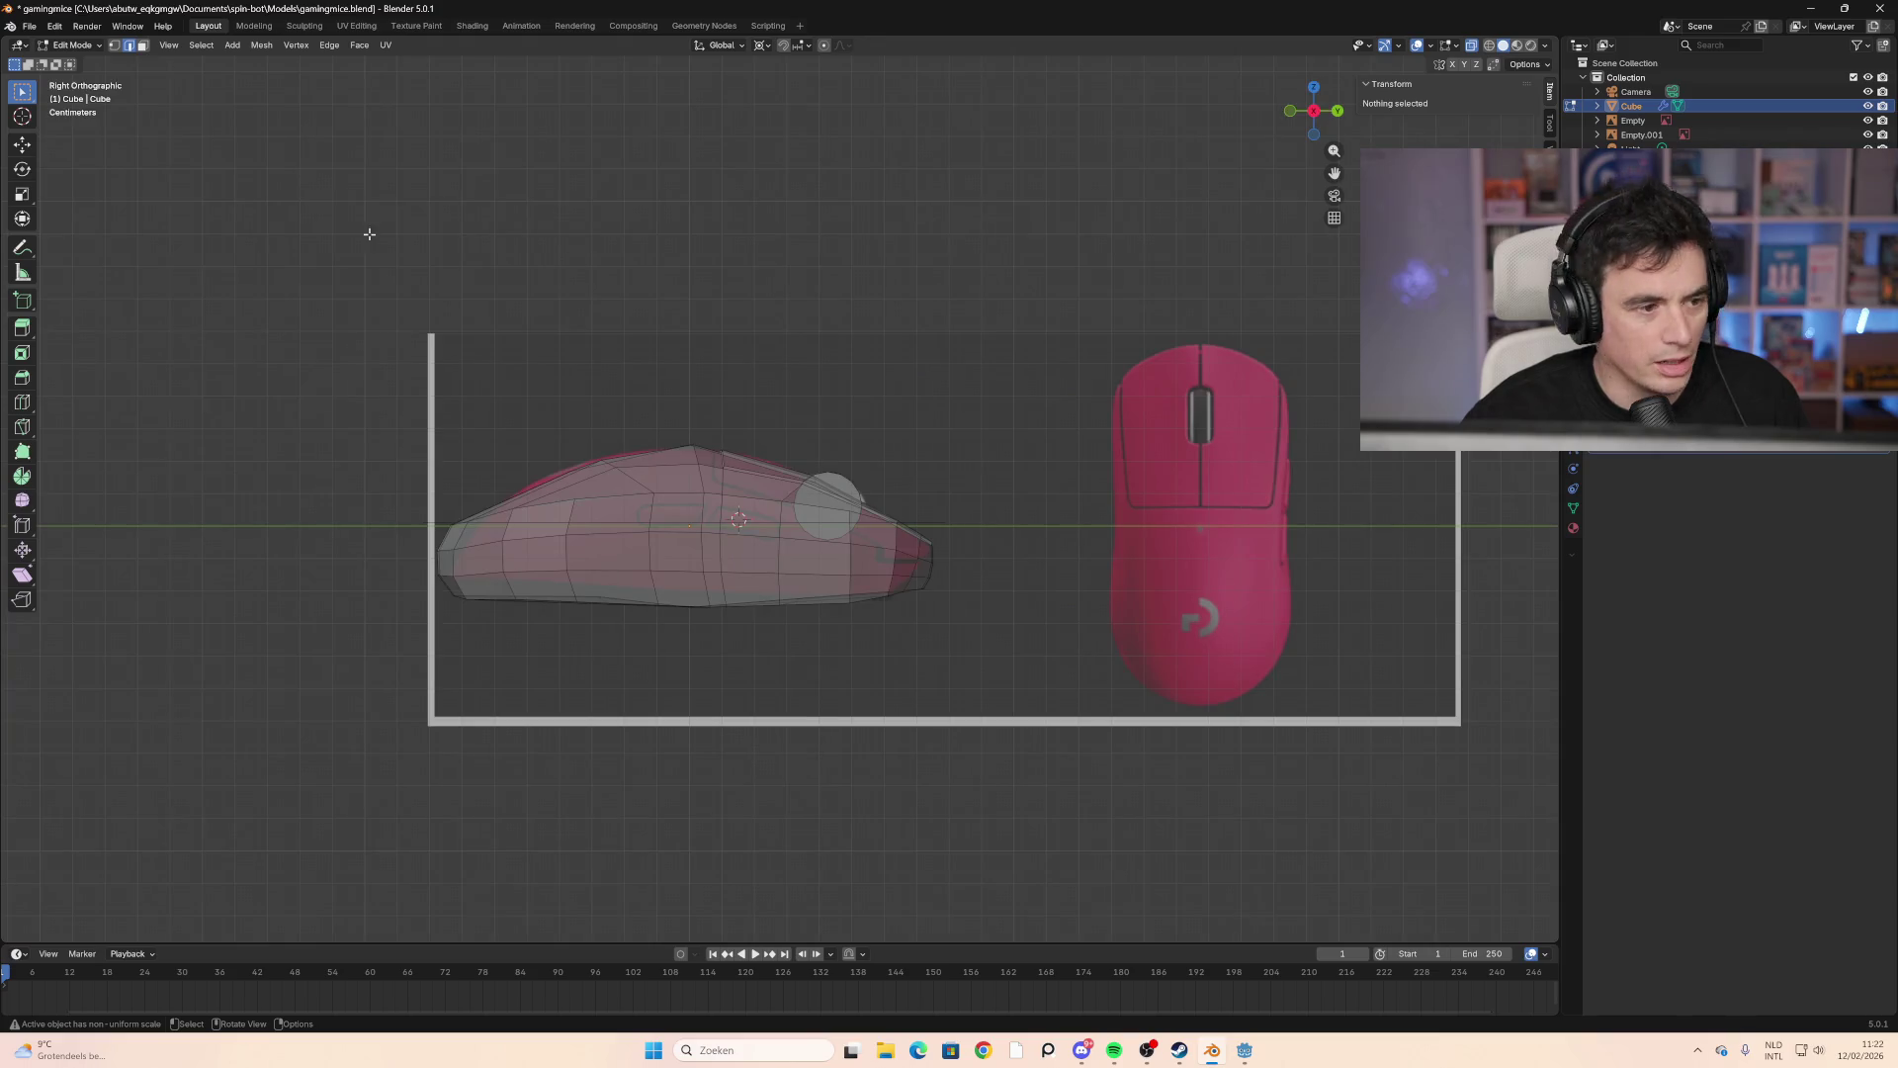
pyautogui.press('Tab')
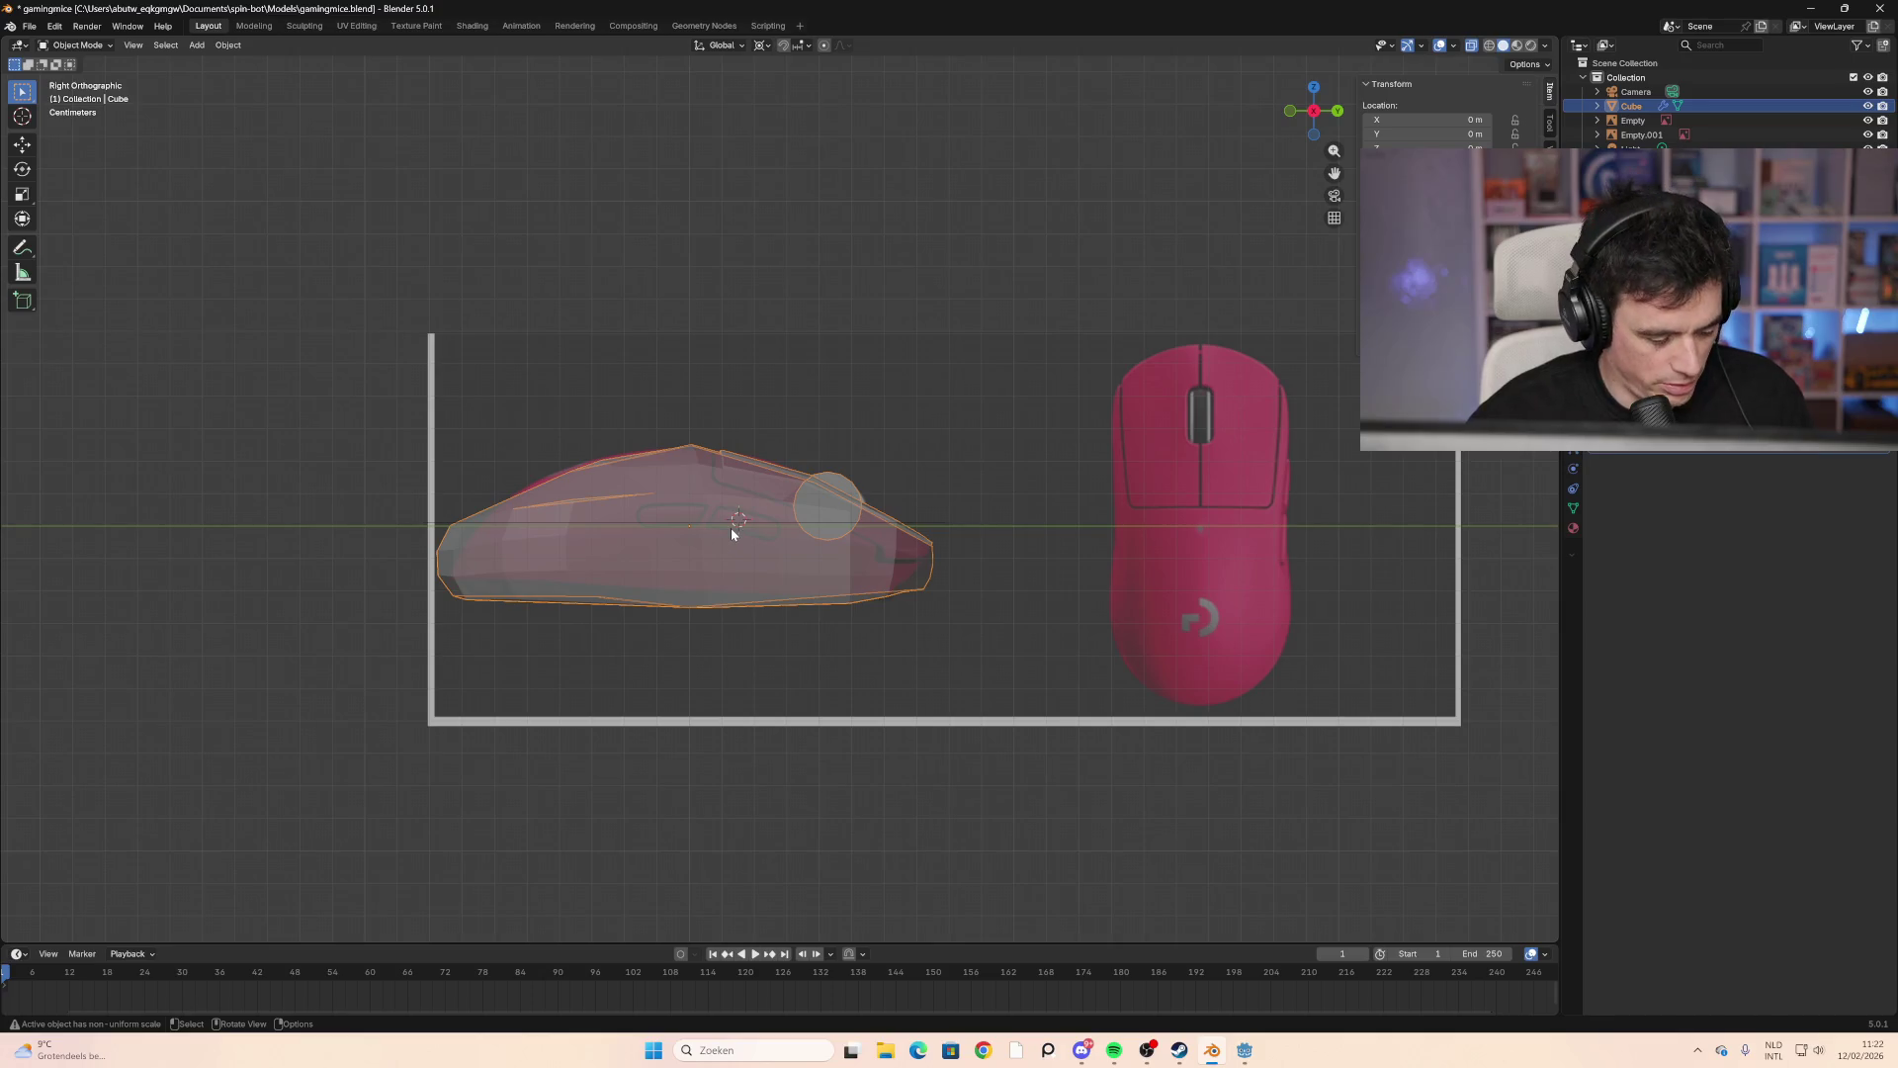
# Step: Add a new cube and scale it down to 0.005
pyautogui.hotkey('shift', 'a')
pyautogui.moveTo(742, 524)
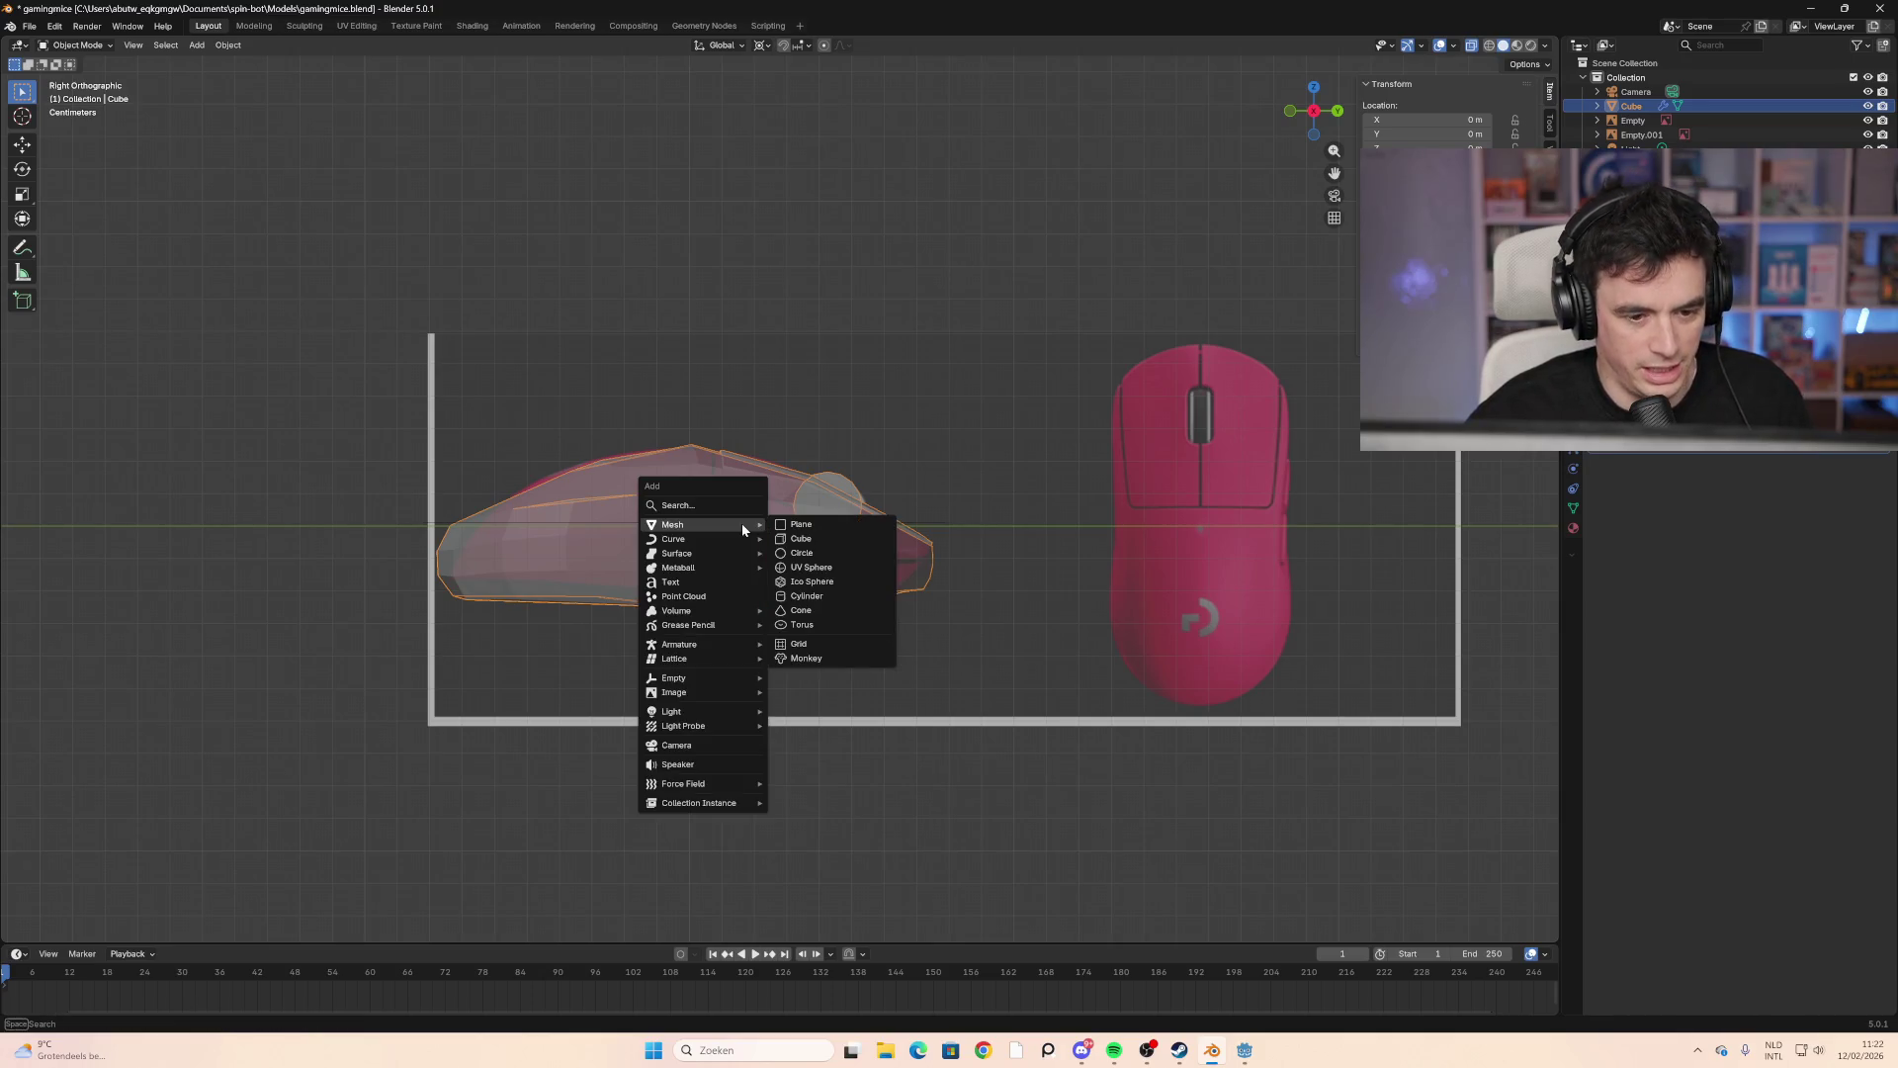
pyautogui.click(833, 538)
pyautogui.press('s')
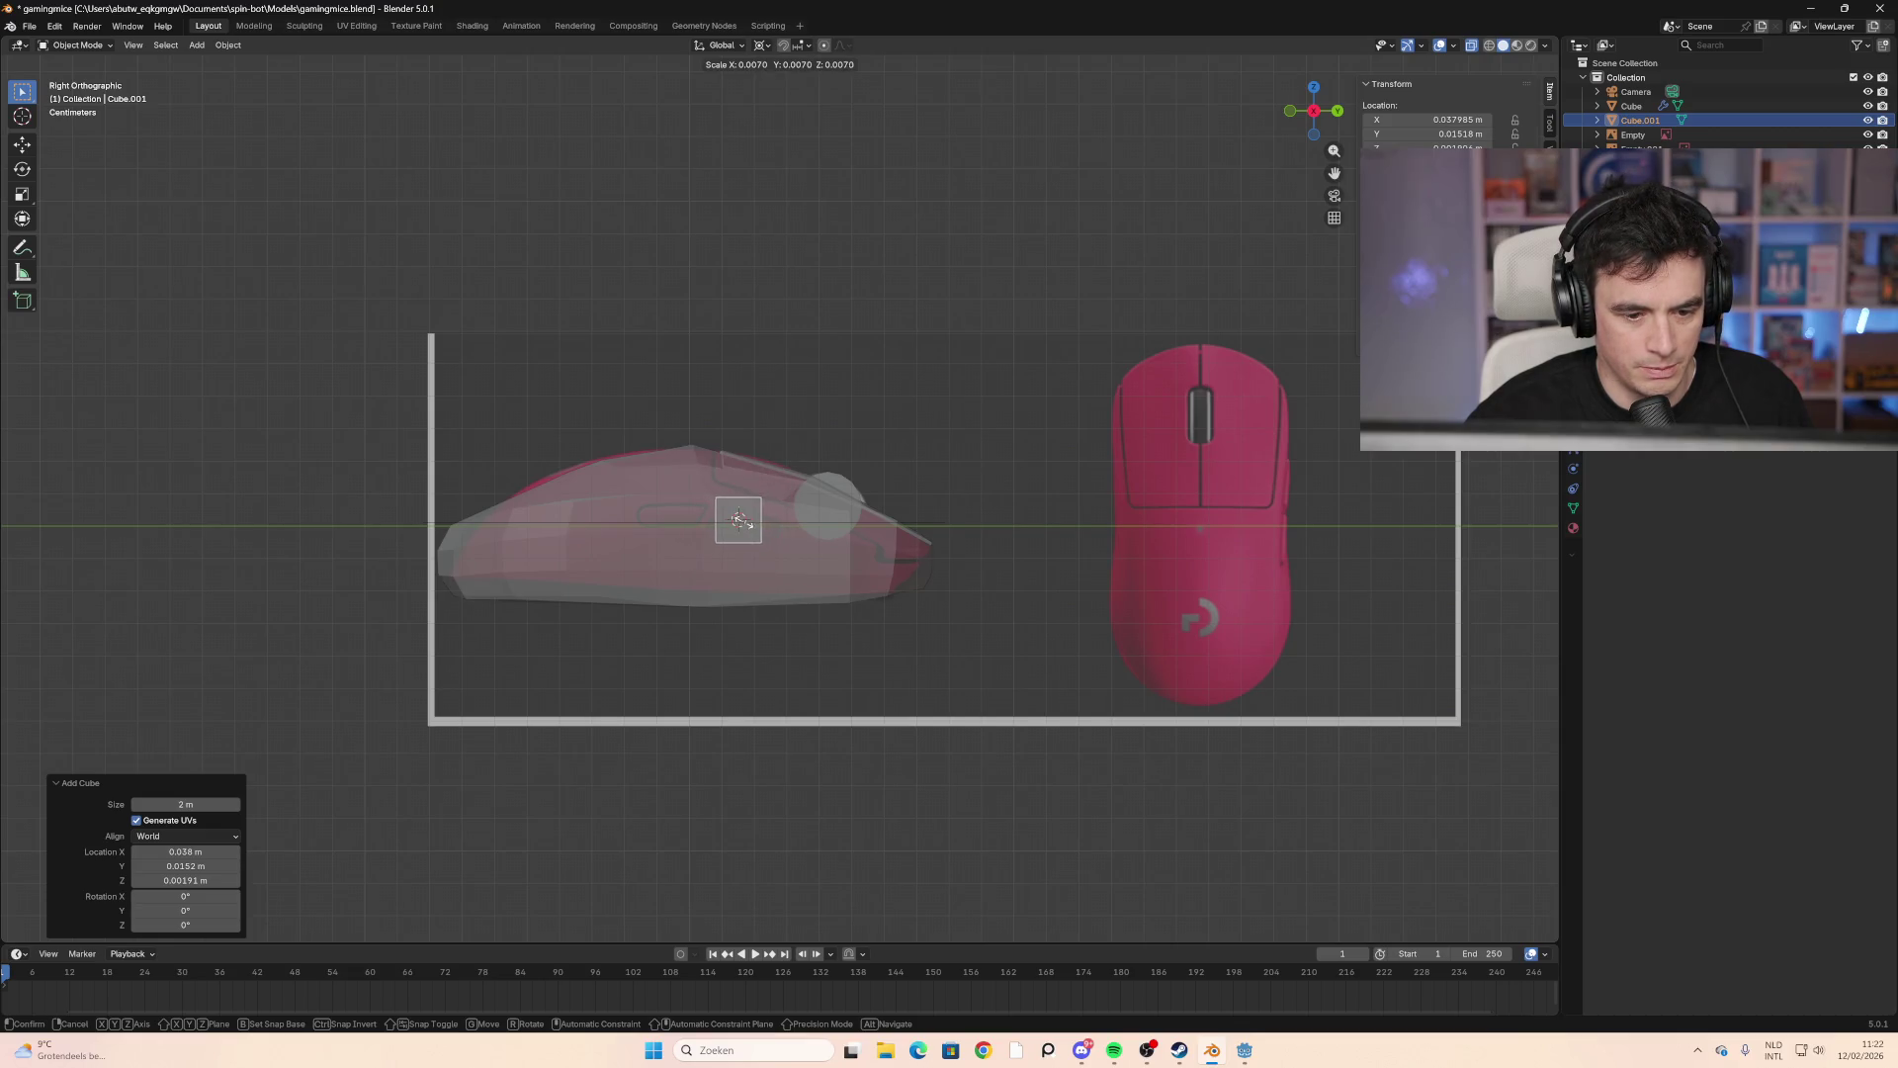
pyautogui.click(712, 494)
pyautogui.scroll(5, 712, 494)
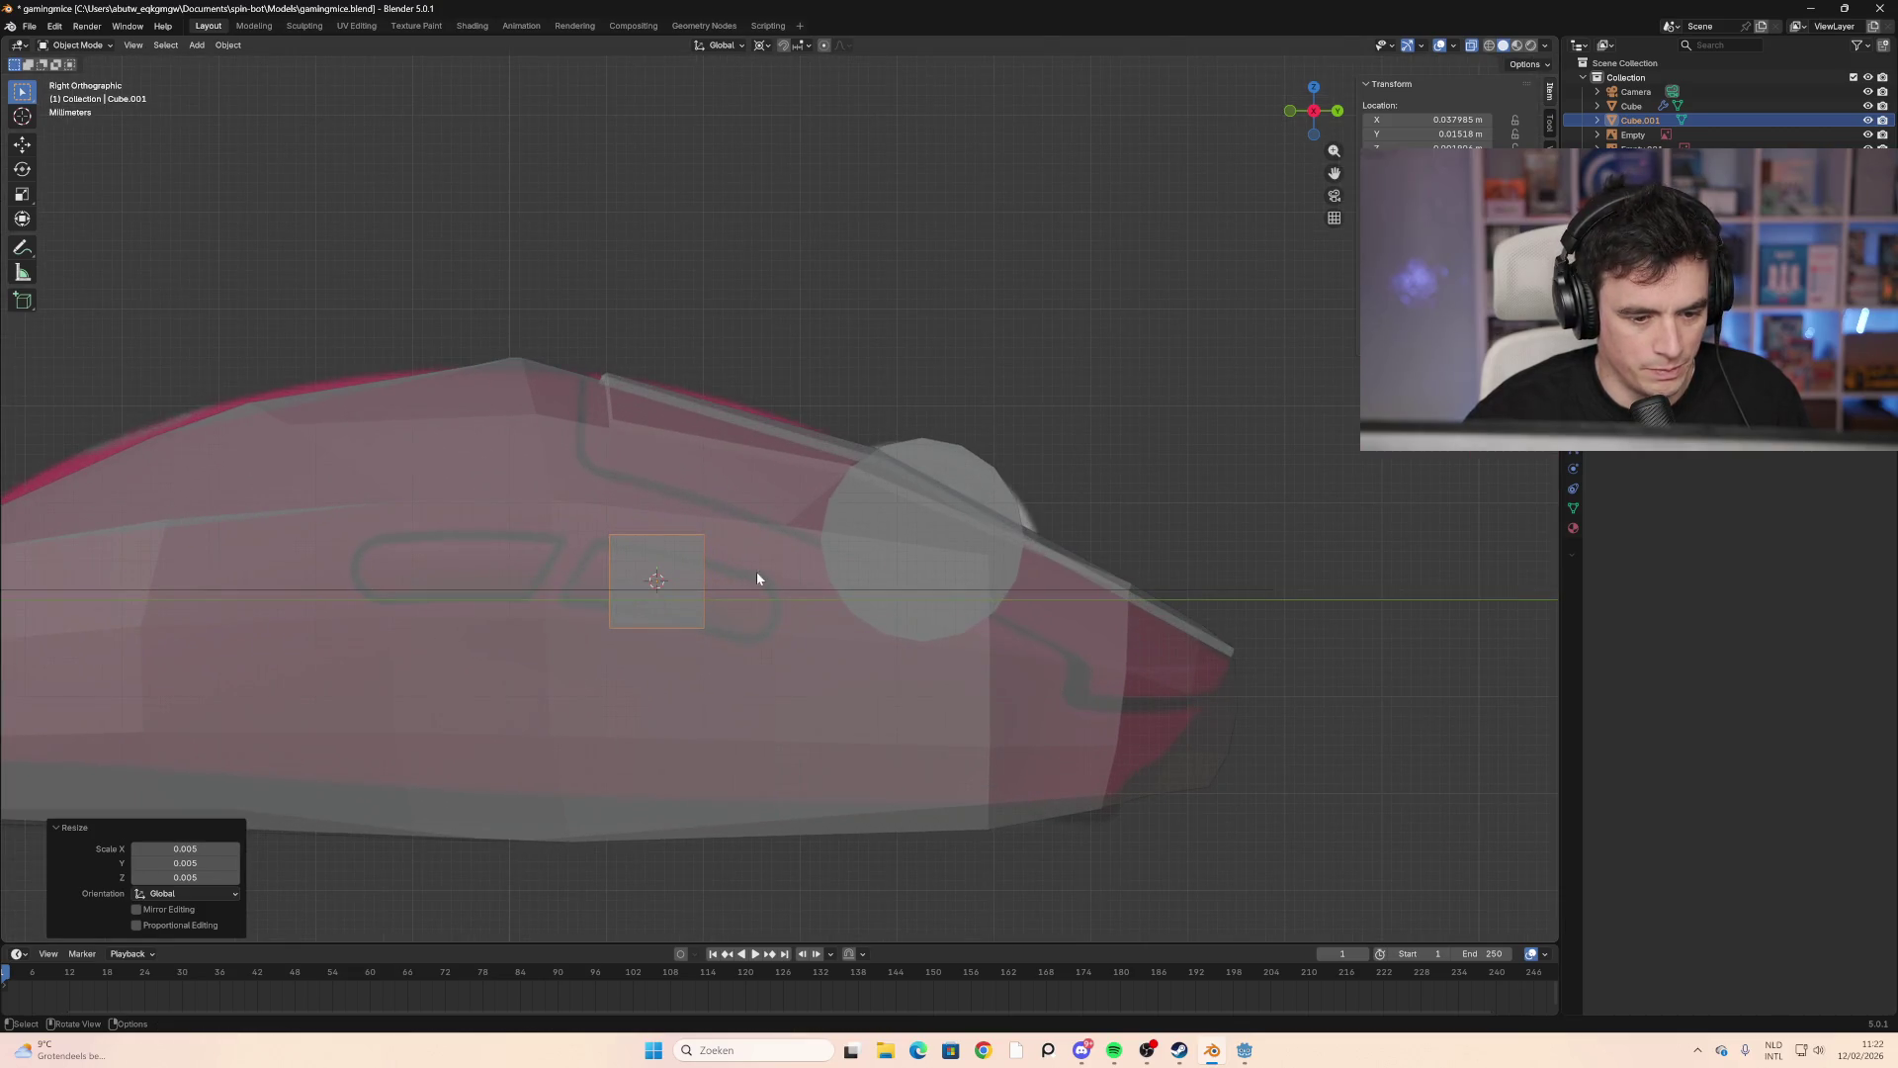
# Step: Rotate the cube 14.2°, stretch it 2.202 along local Y, and move it onto the mouse's side
pyautogui.press('r')
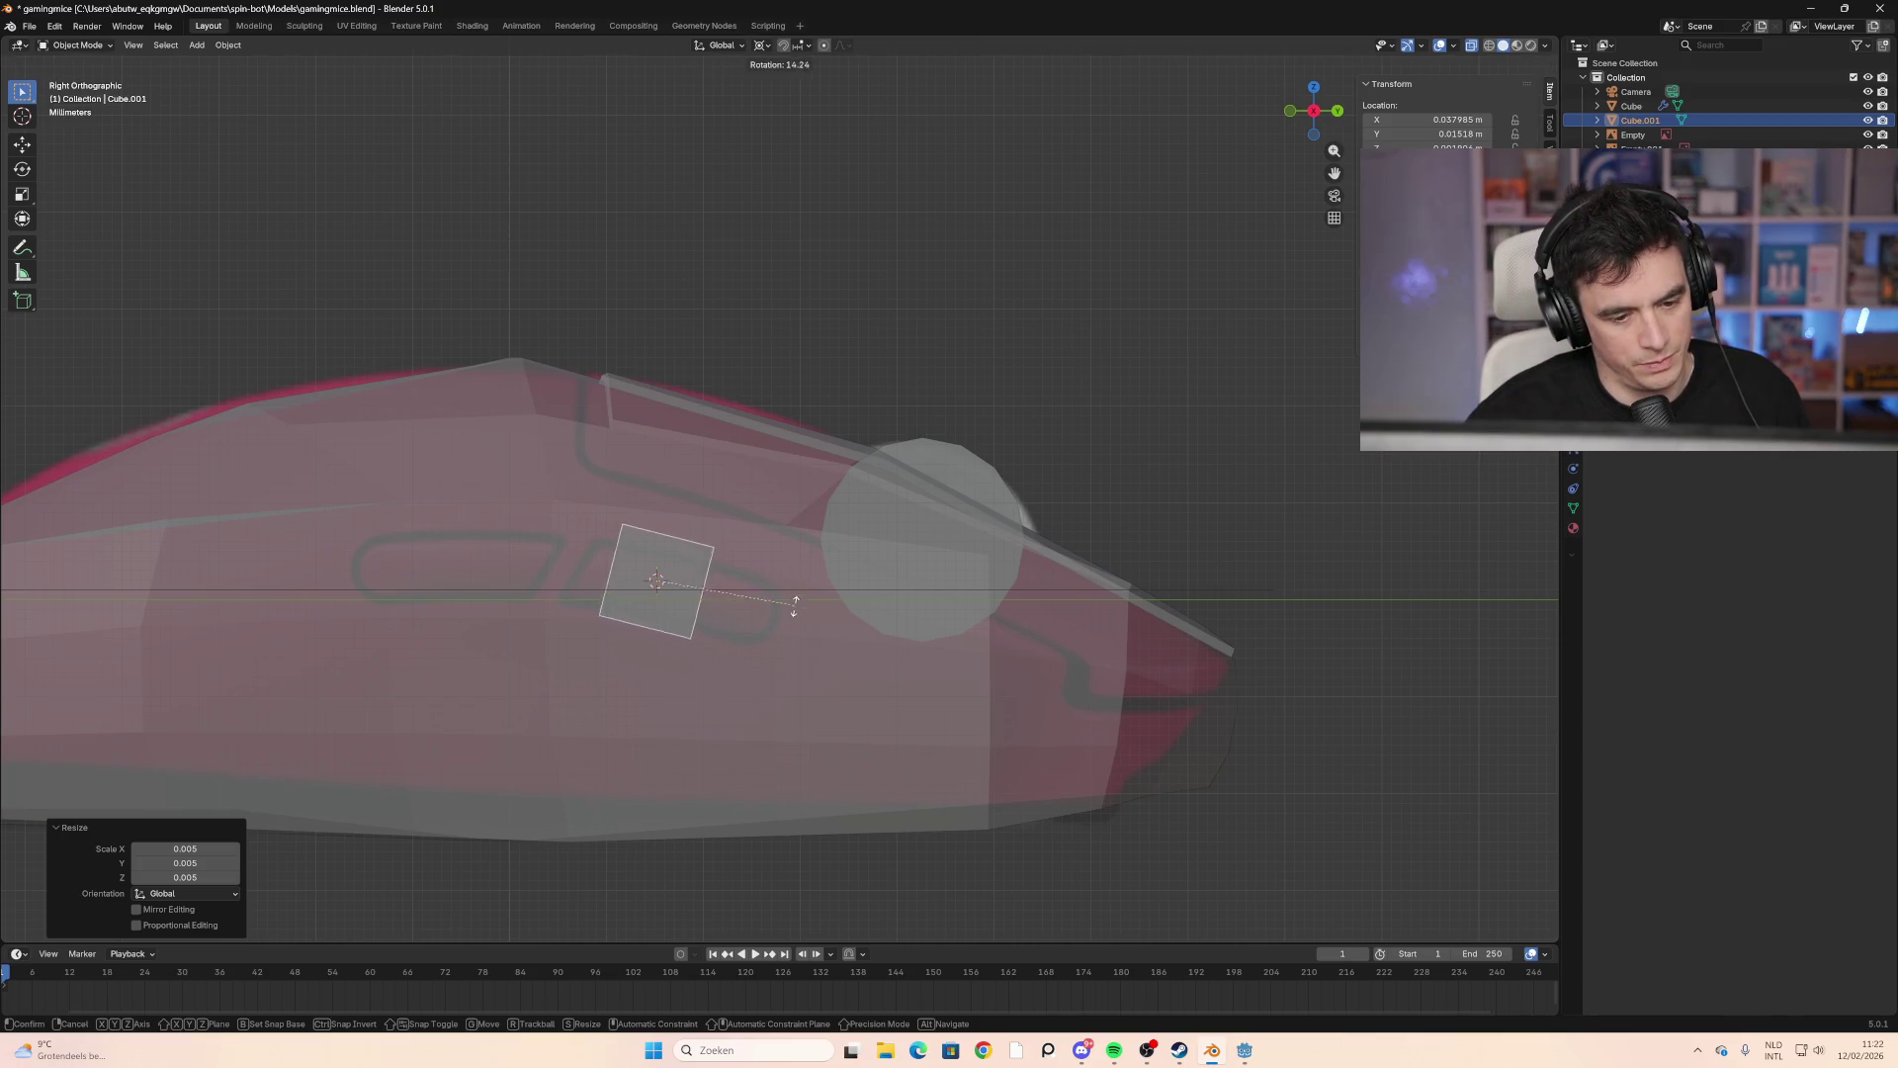
pyautogui.click(792, 605)
pyautogui.press('s')
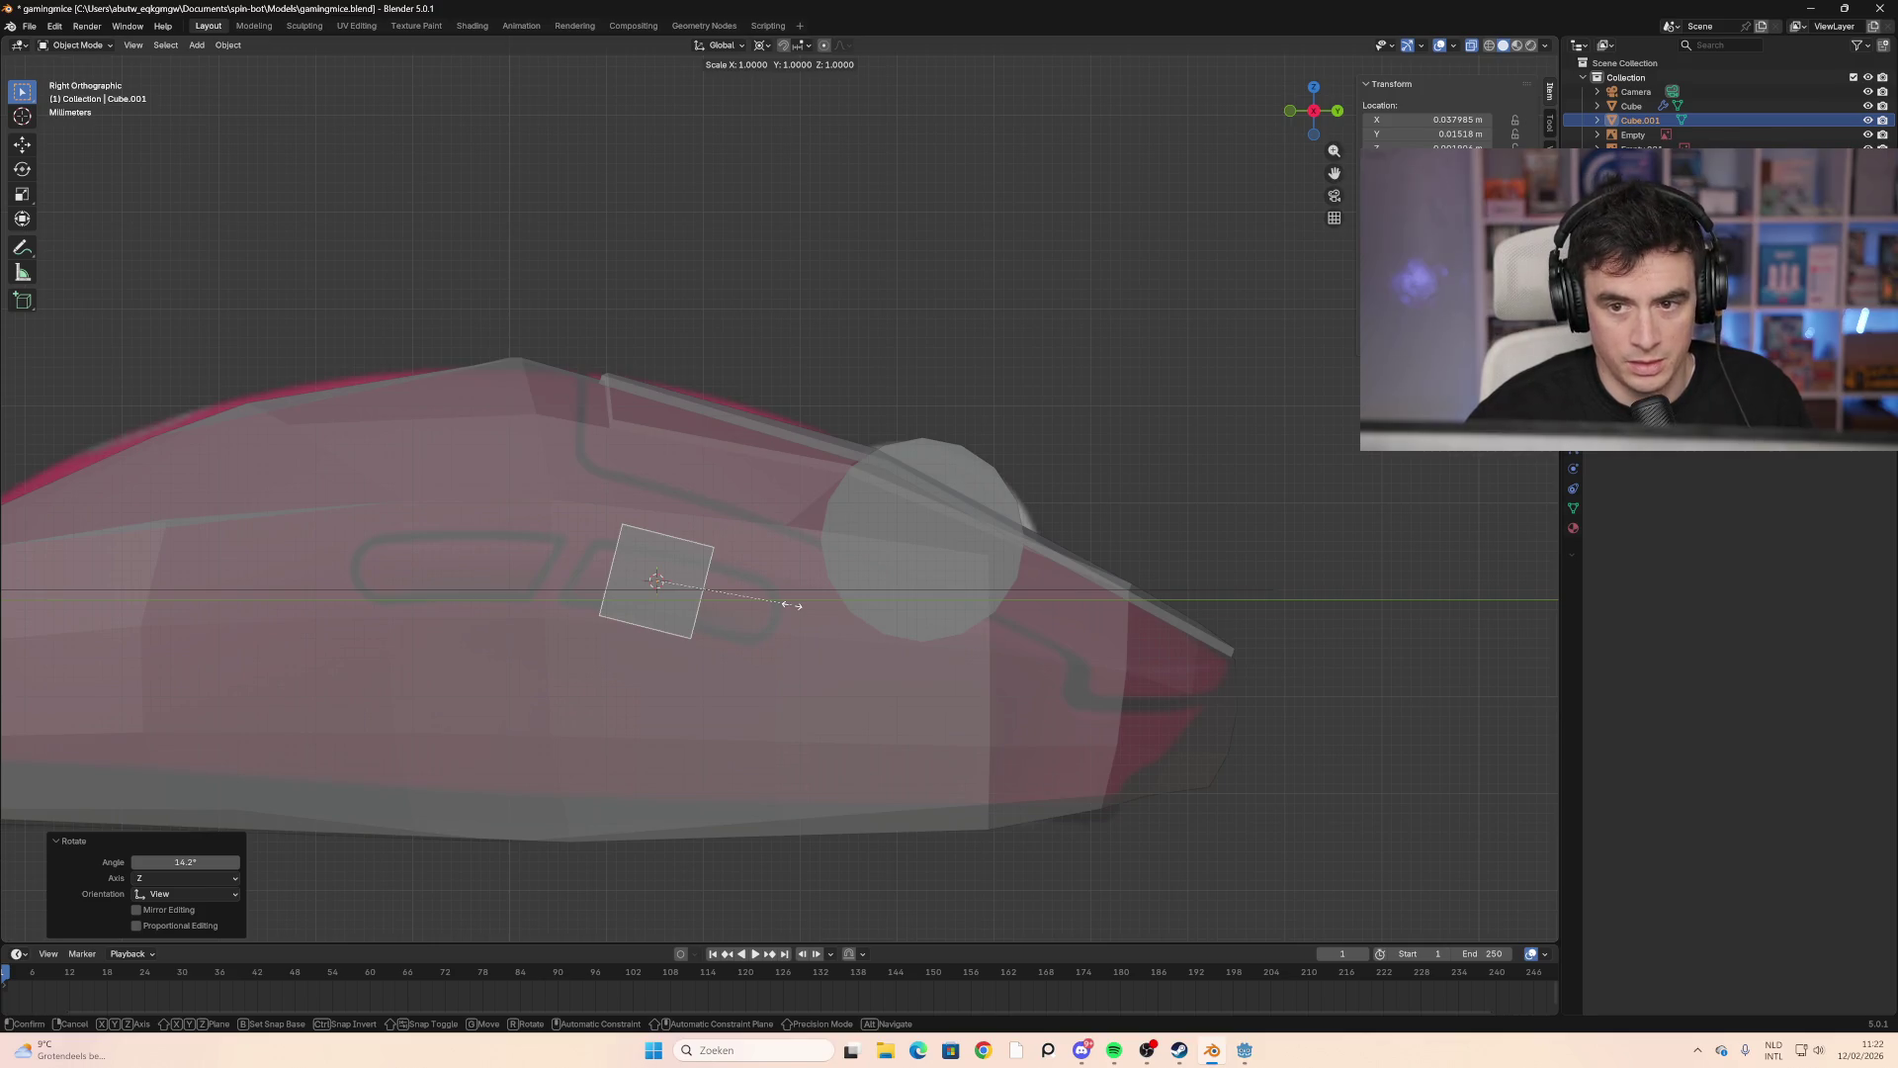
pyautogui.press('y')
pyautogui.press('y')
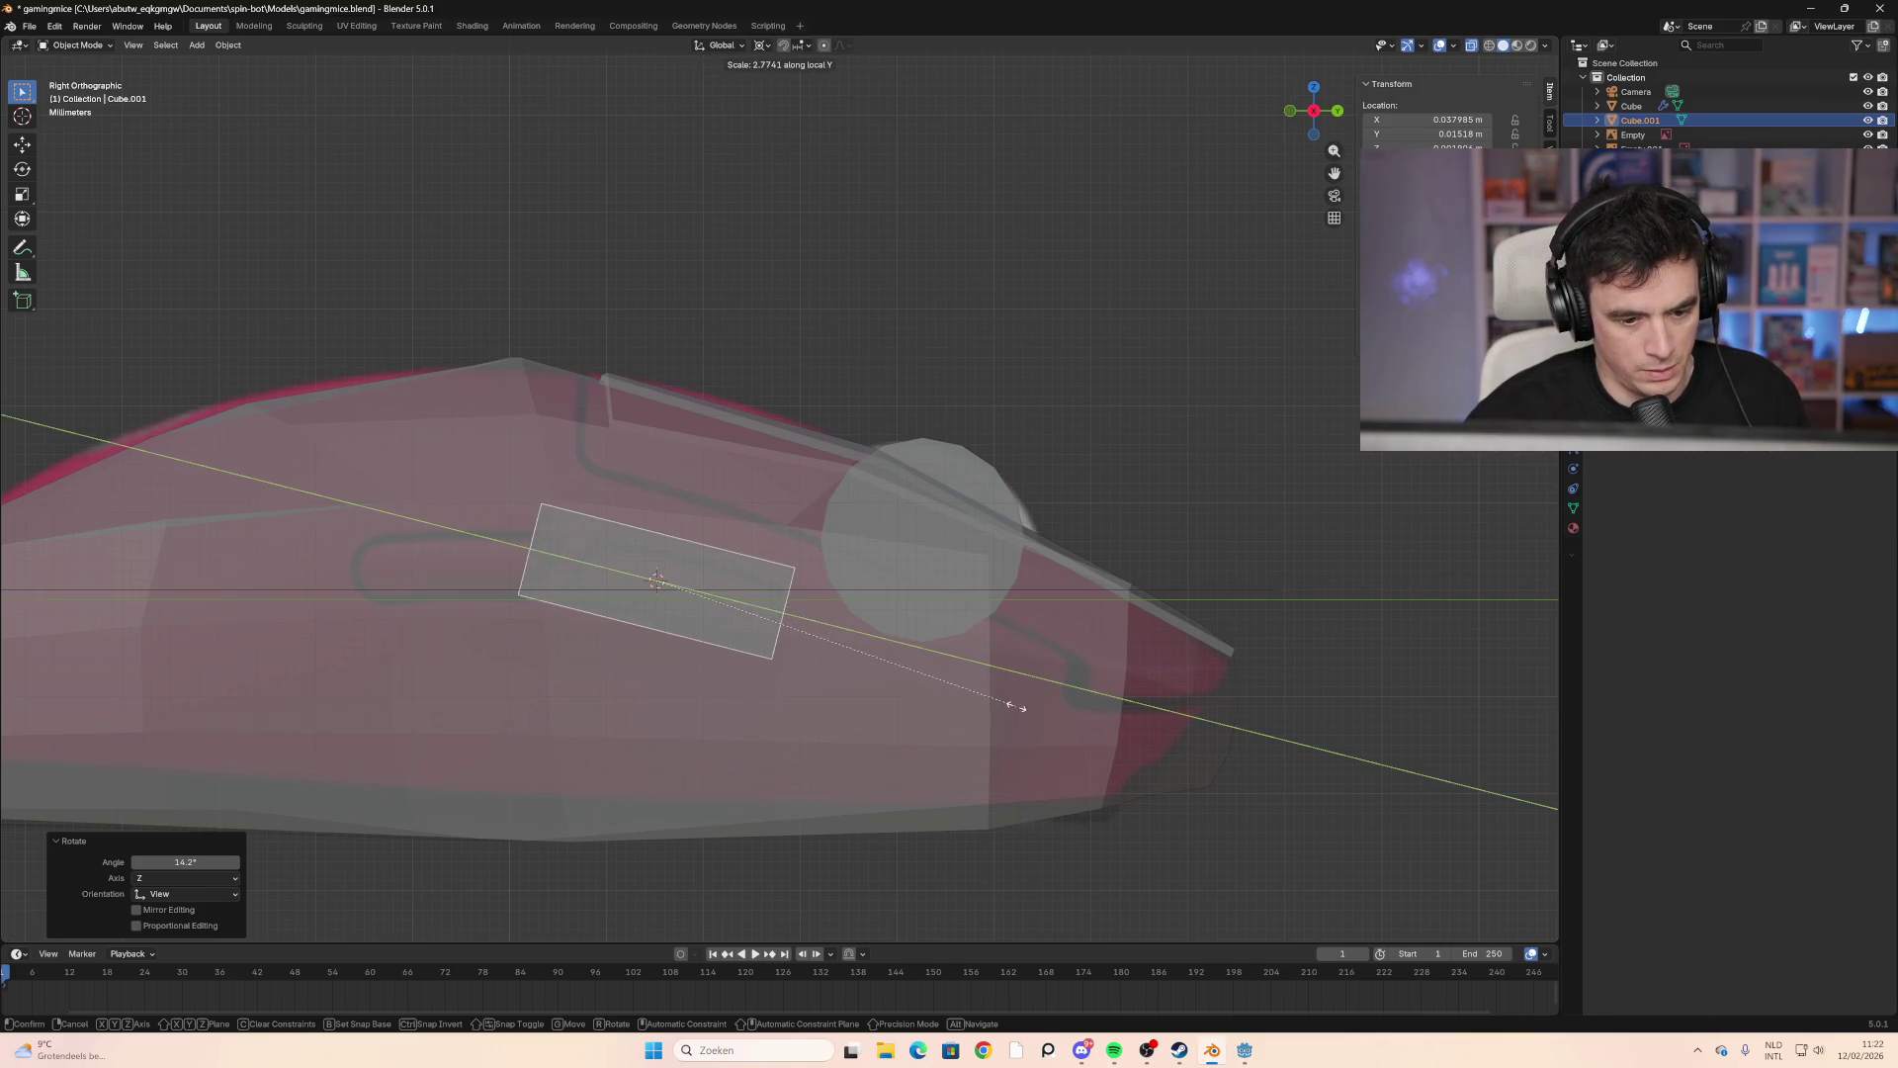
pyautogui.click(943, 674)
pyautogui.press('g')
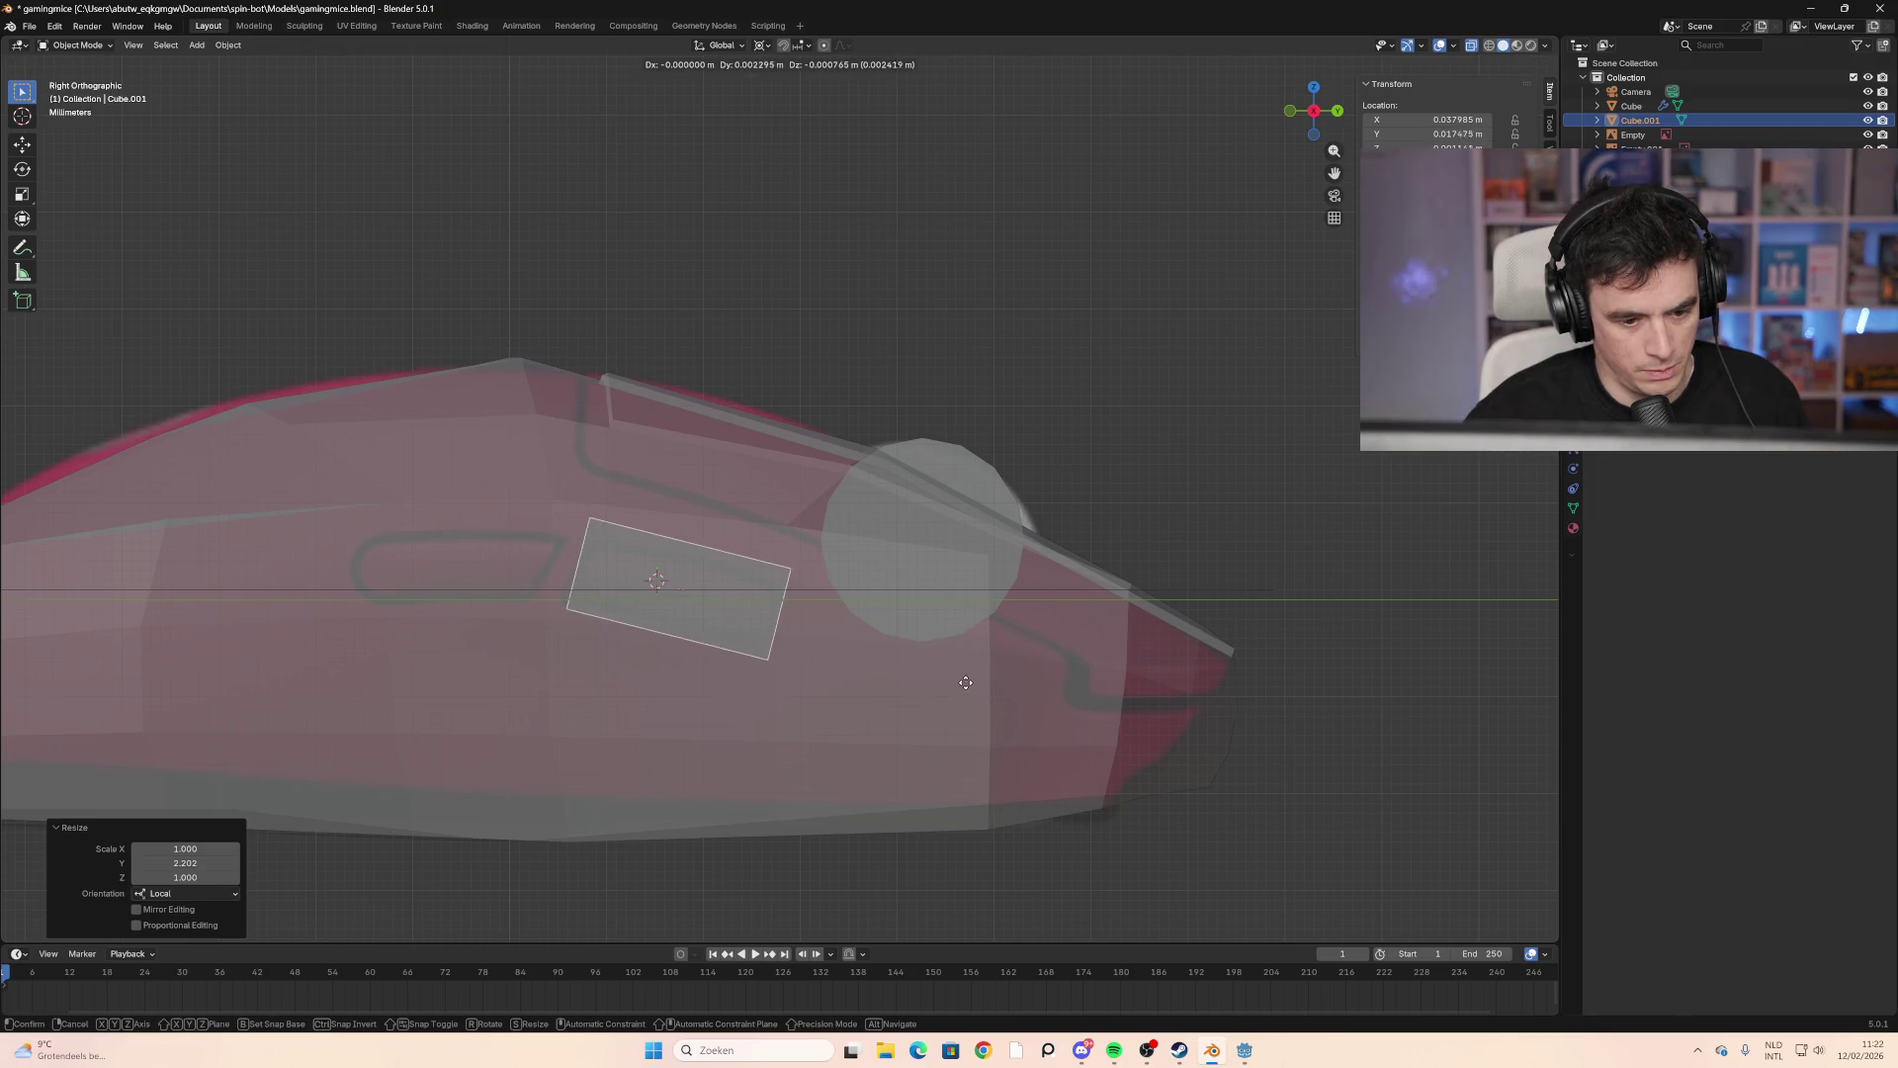
pyautogui.click(965, 681)
pyautogui.moveTo(979, 660)
pyautogui.mouseDown(button='middle')
pyautogui.moveTo(1125, 572)
pyautogui.moveTo(899, 563)
pyautogui.moveTo(988, 563)
pyautogui.moveTo(474, 598)
pyautogui.moveTo(783, 608)
pyautogui.mouseUp(button='middle')
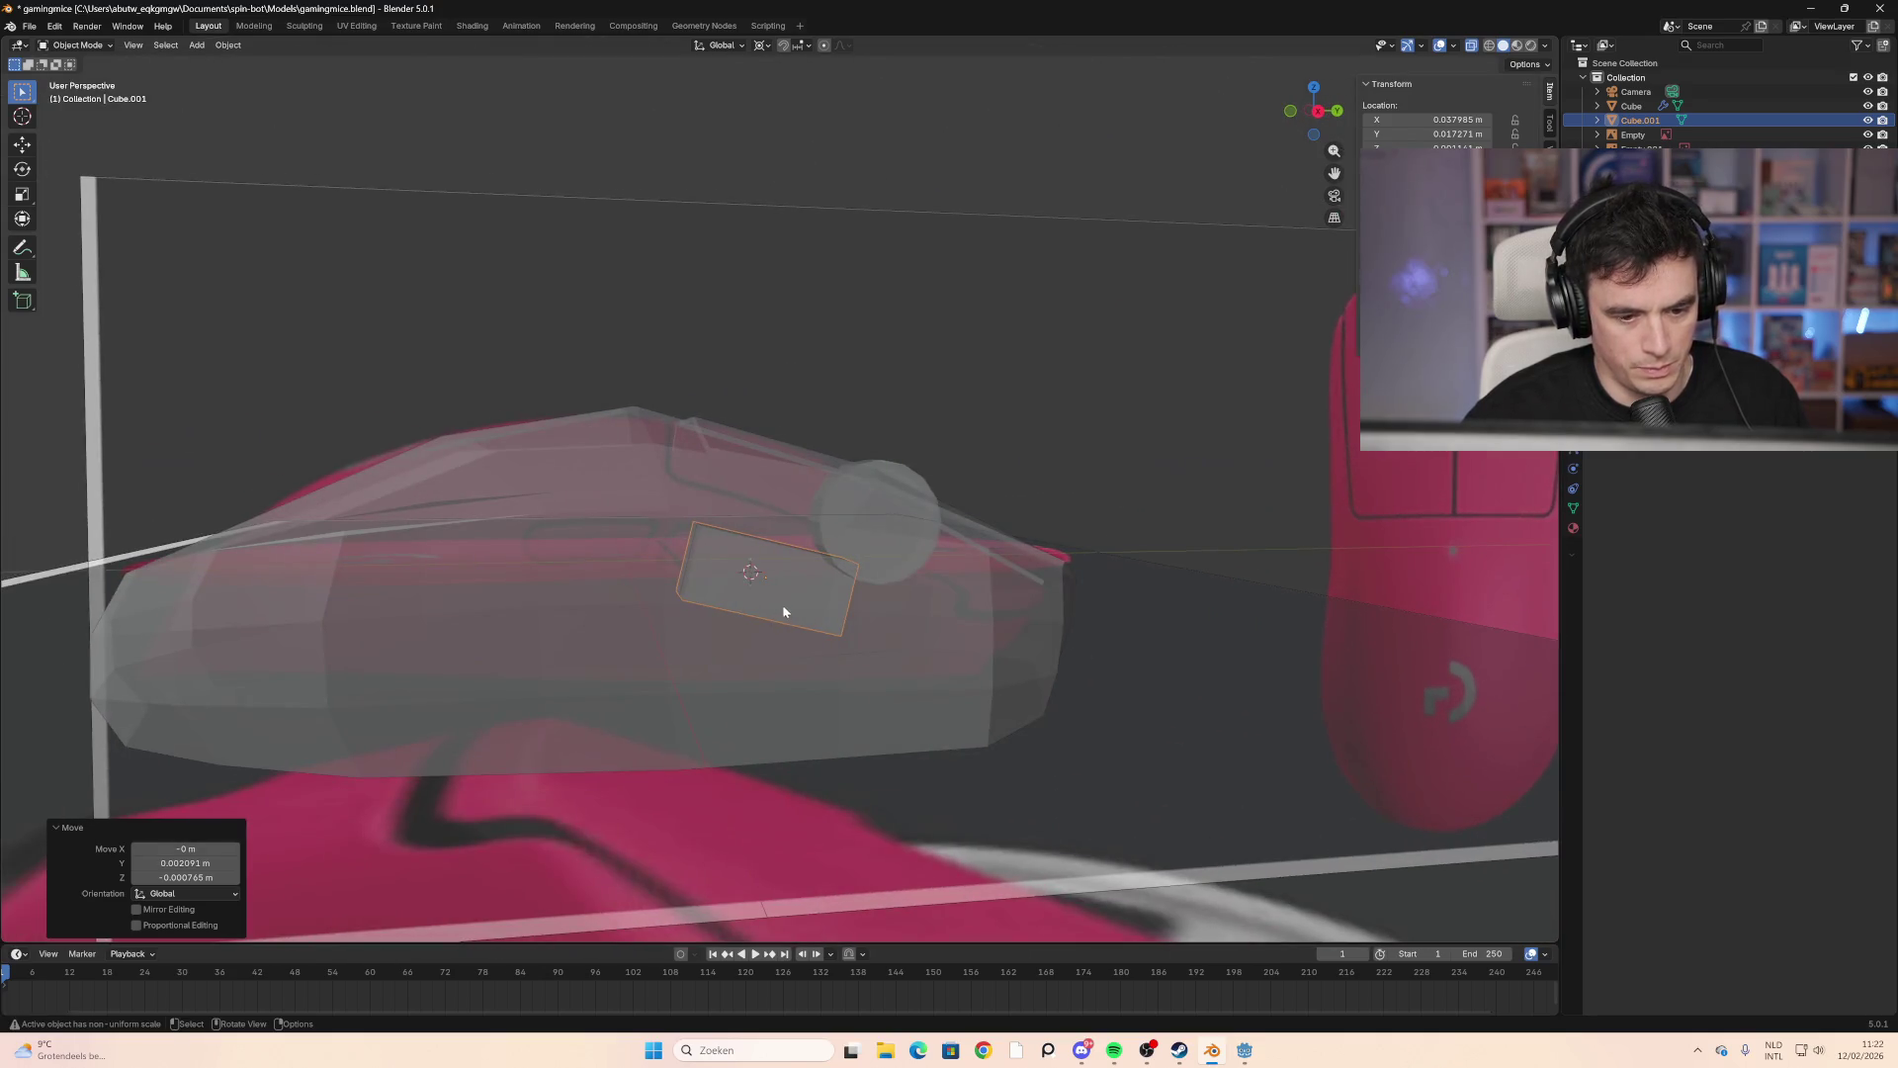
# Step: Check the block's placement from right, front and back views, toggling X-ray off and on
pyautogui.click(1318, 111)
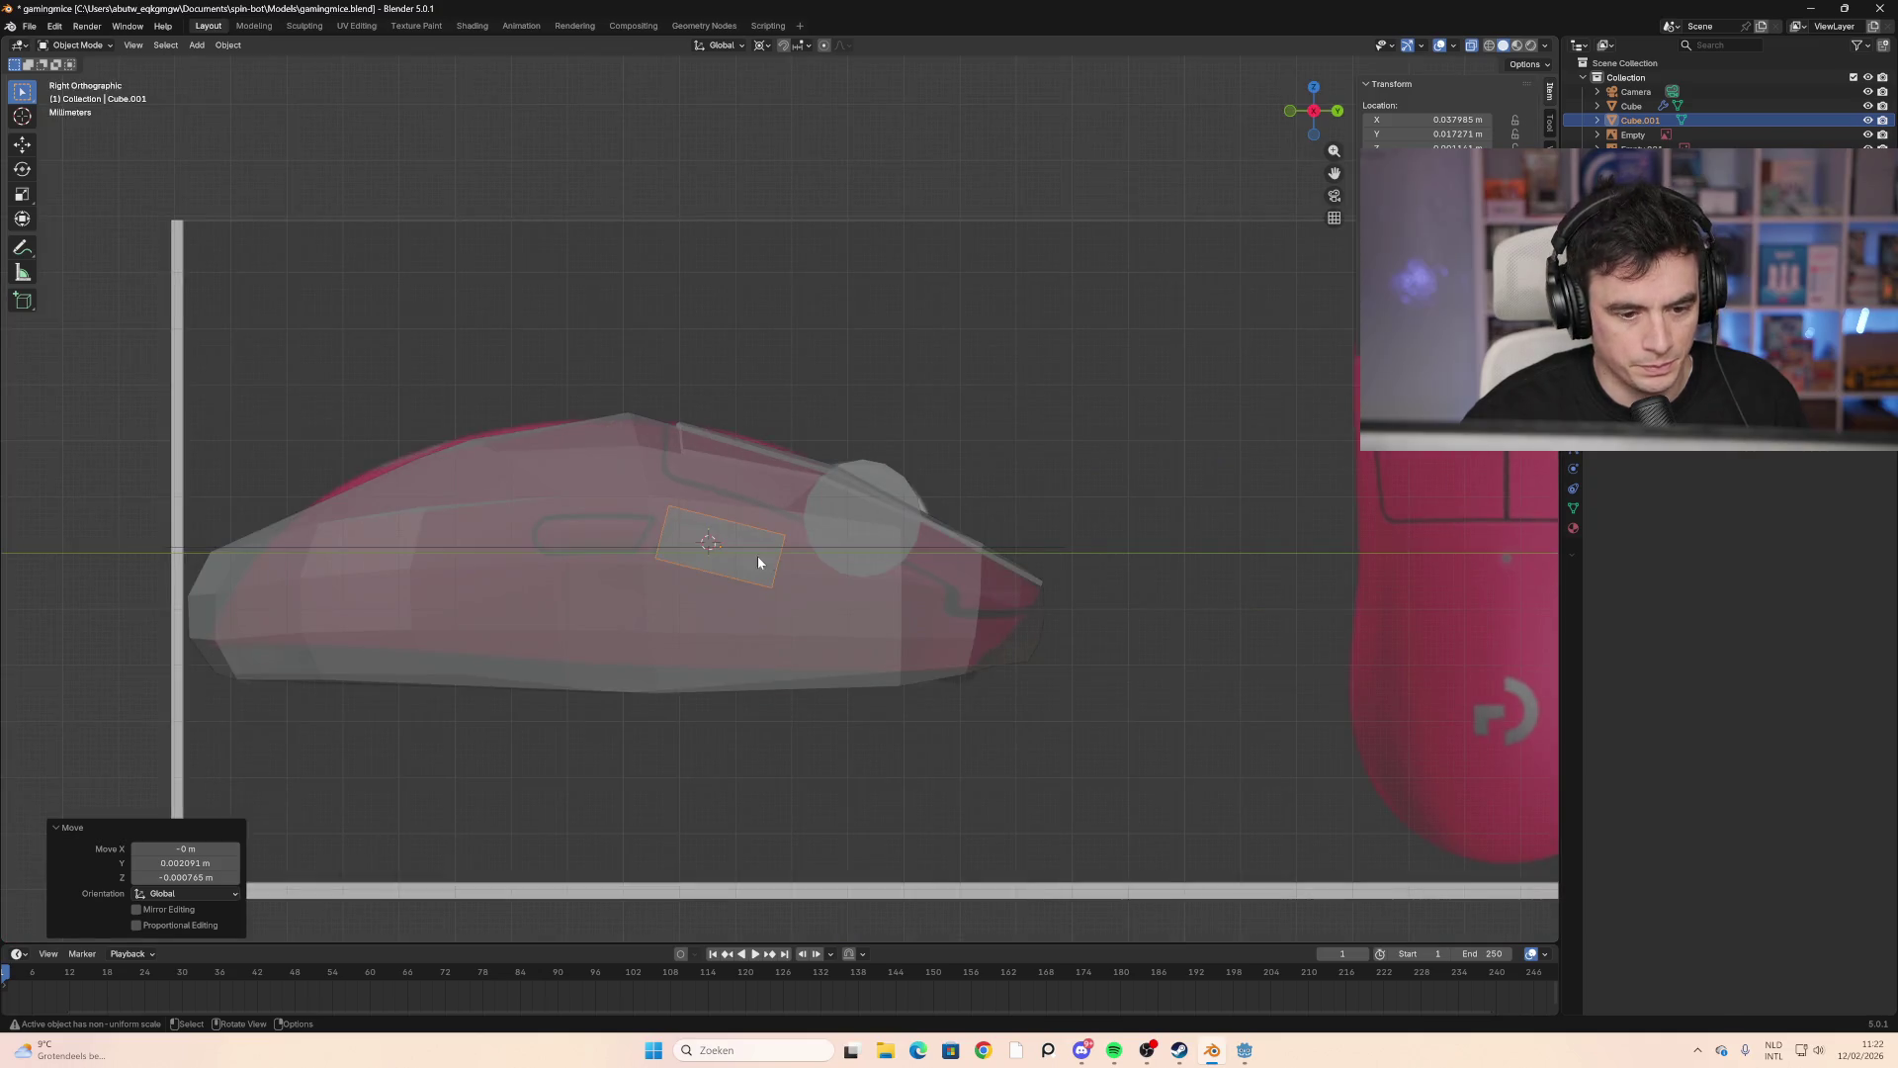
pyautogui.scroll(2, 758, 562)
pyautogui.press('b')
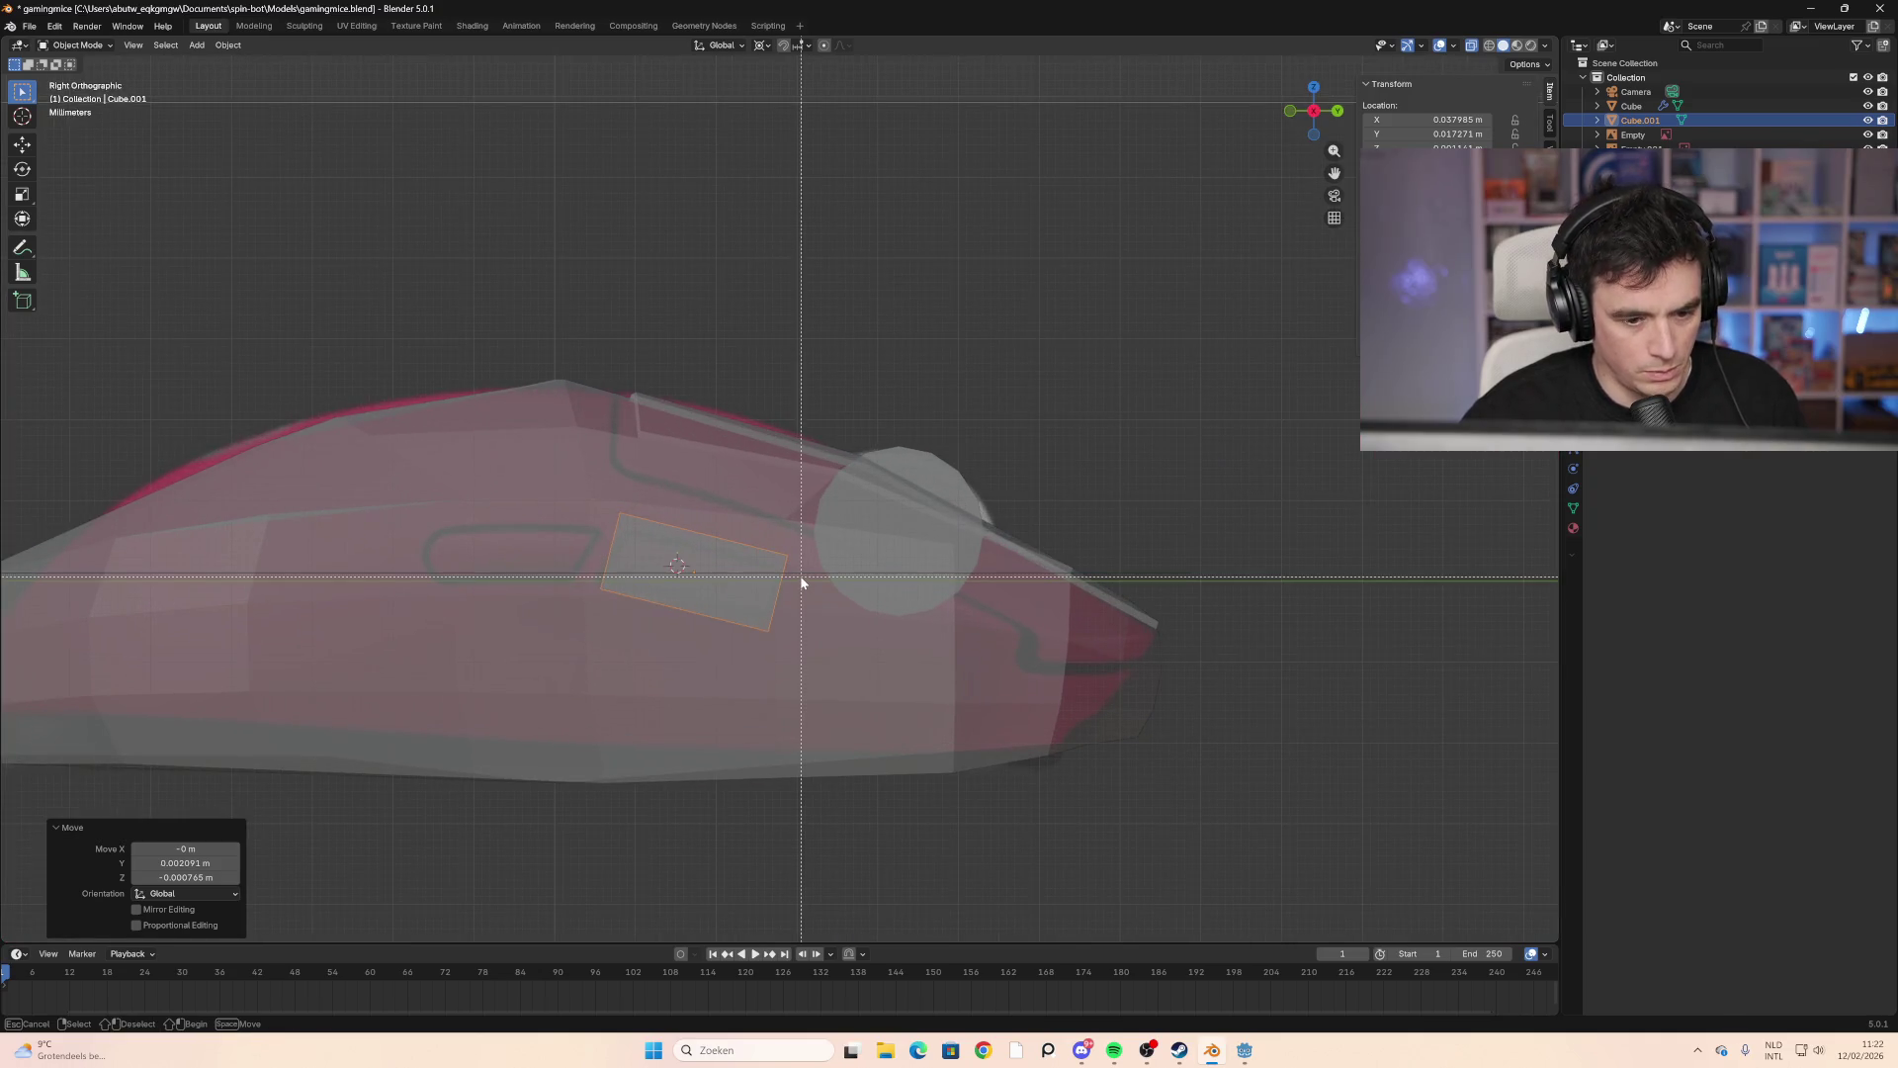
pyautogui.press('Escape')
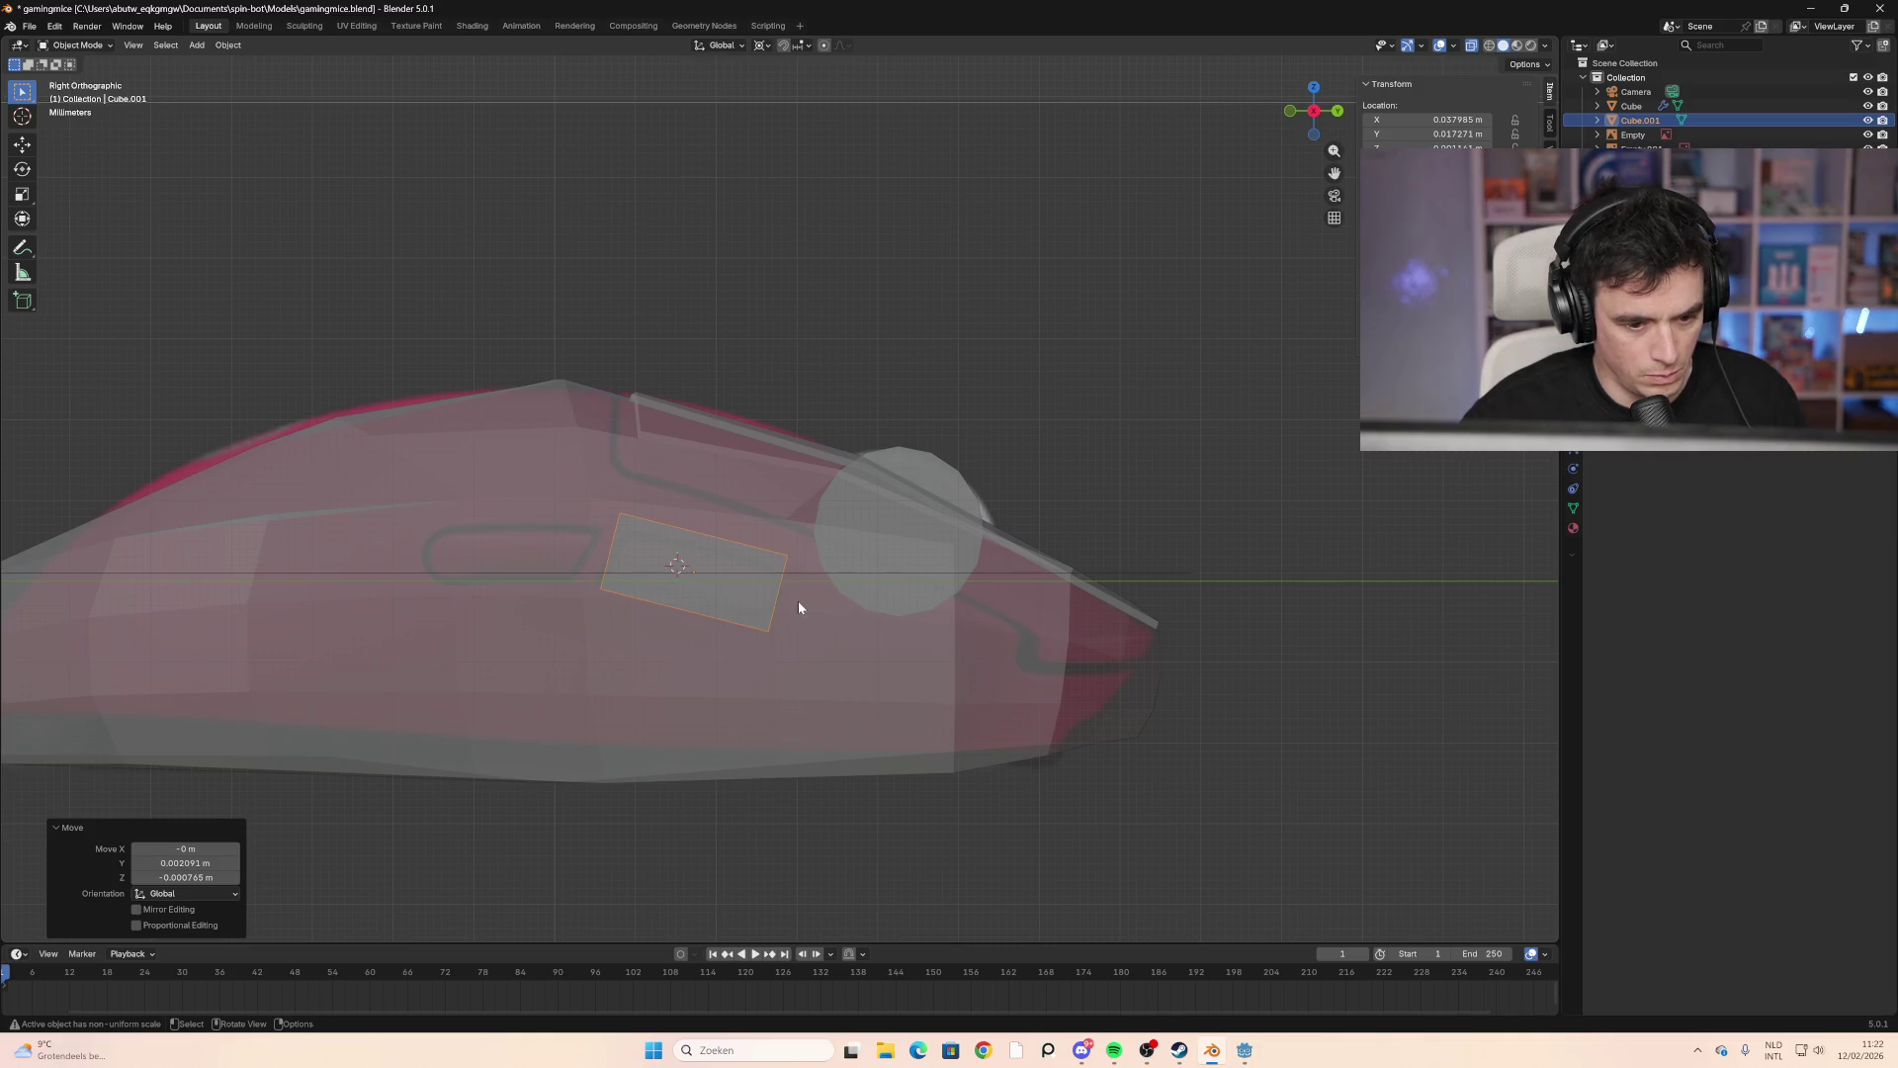
pyautogui.moveTo(798, 601)
pyautogui.mouseDown(button='middle')
pyautogui.moveTo(750, 637)
pyautogui.moveTo(562, 583)
pyautogui.moveTo(631, 572)
pyautogui.moveTo(627, 596)
pyautogui.mouseUp(button='middle')
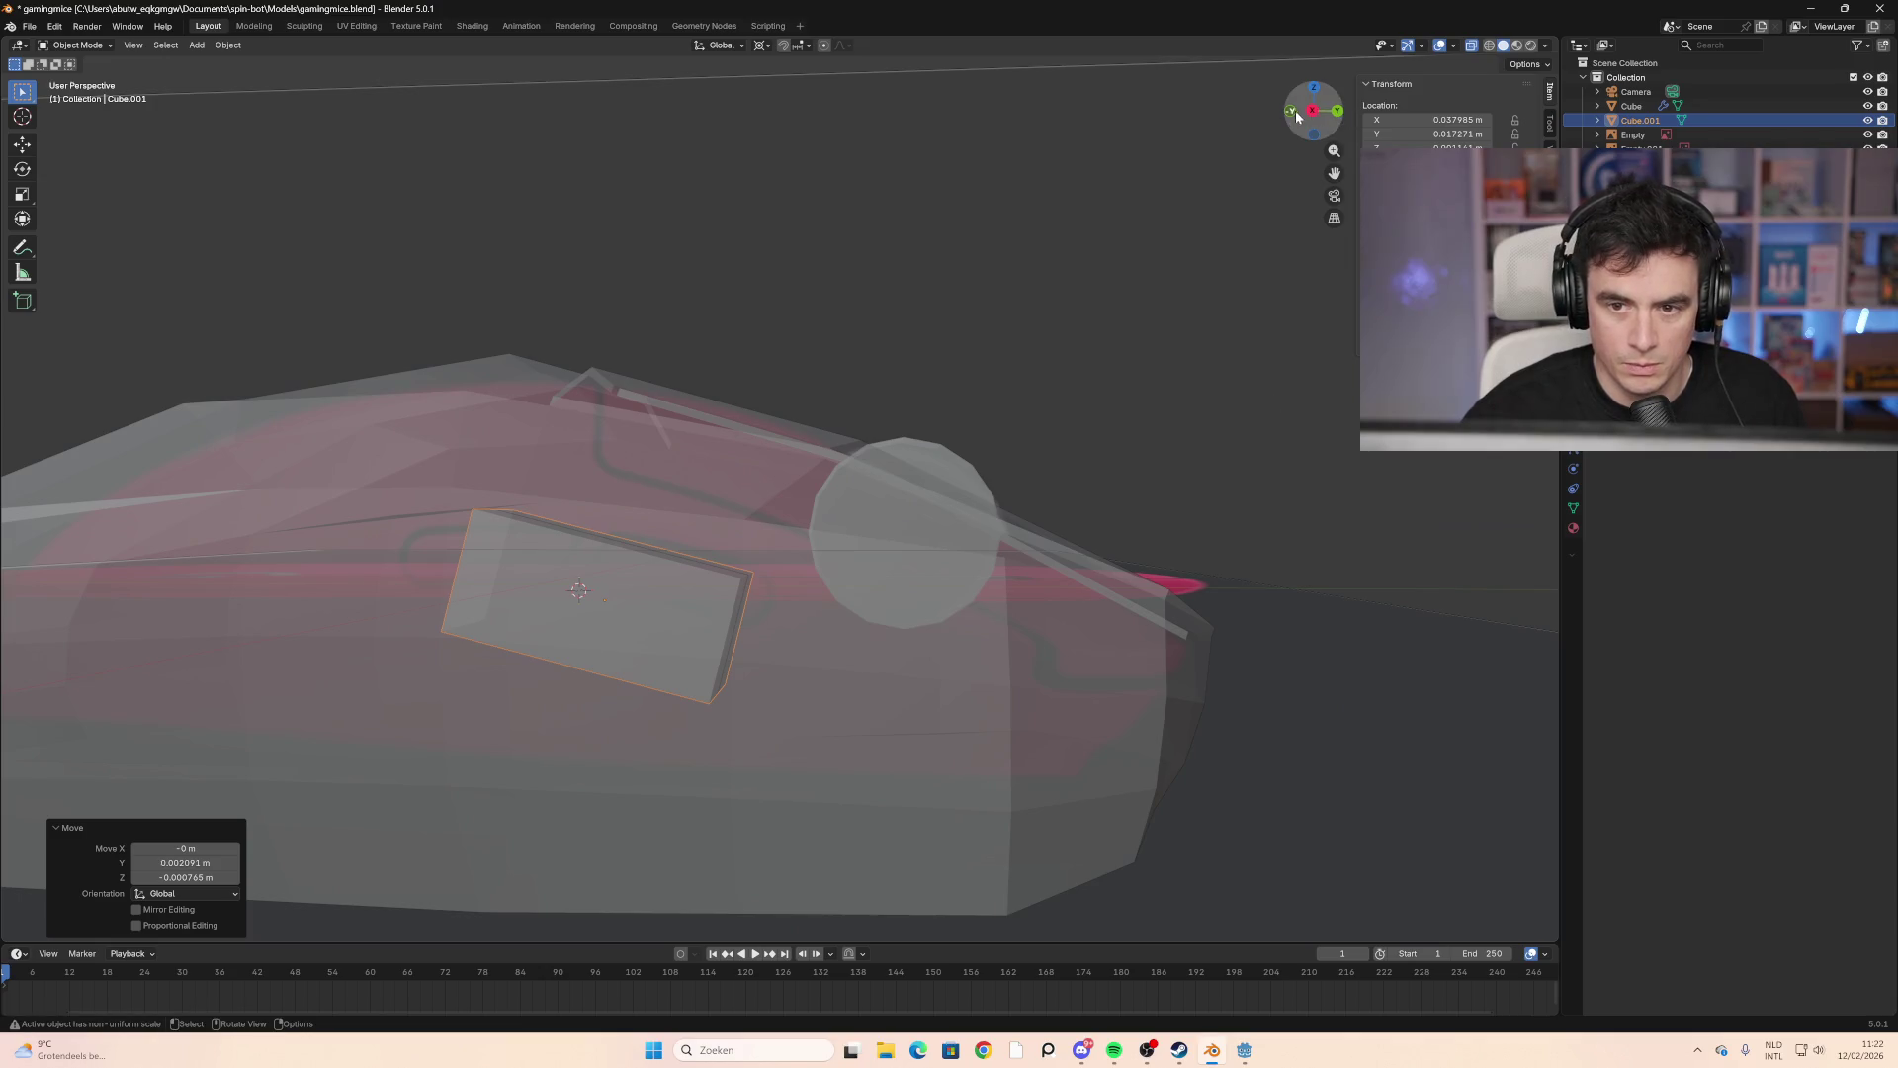
pyautogui.click(1294, 113)
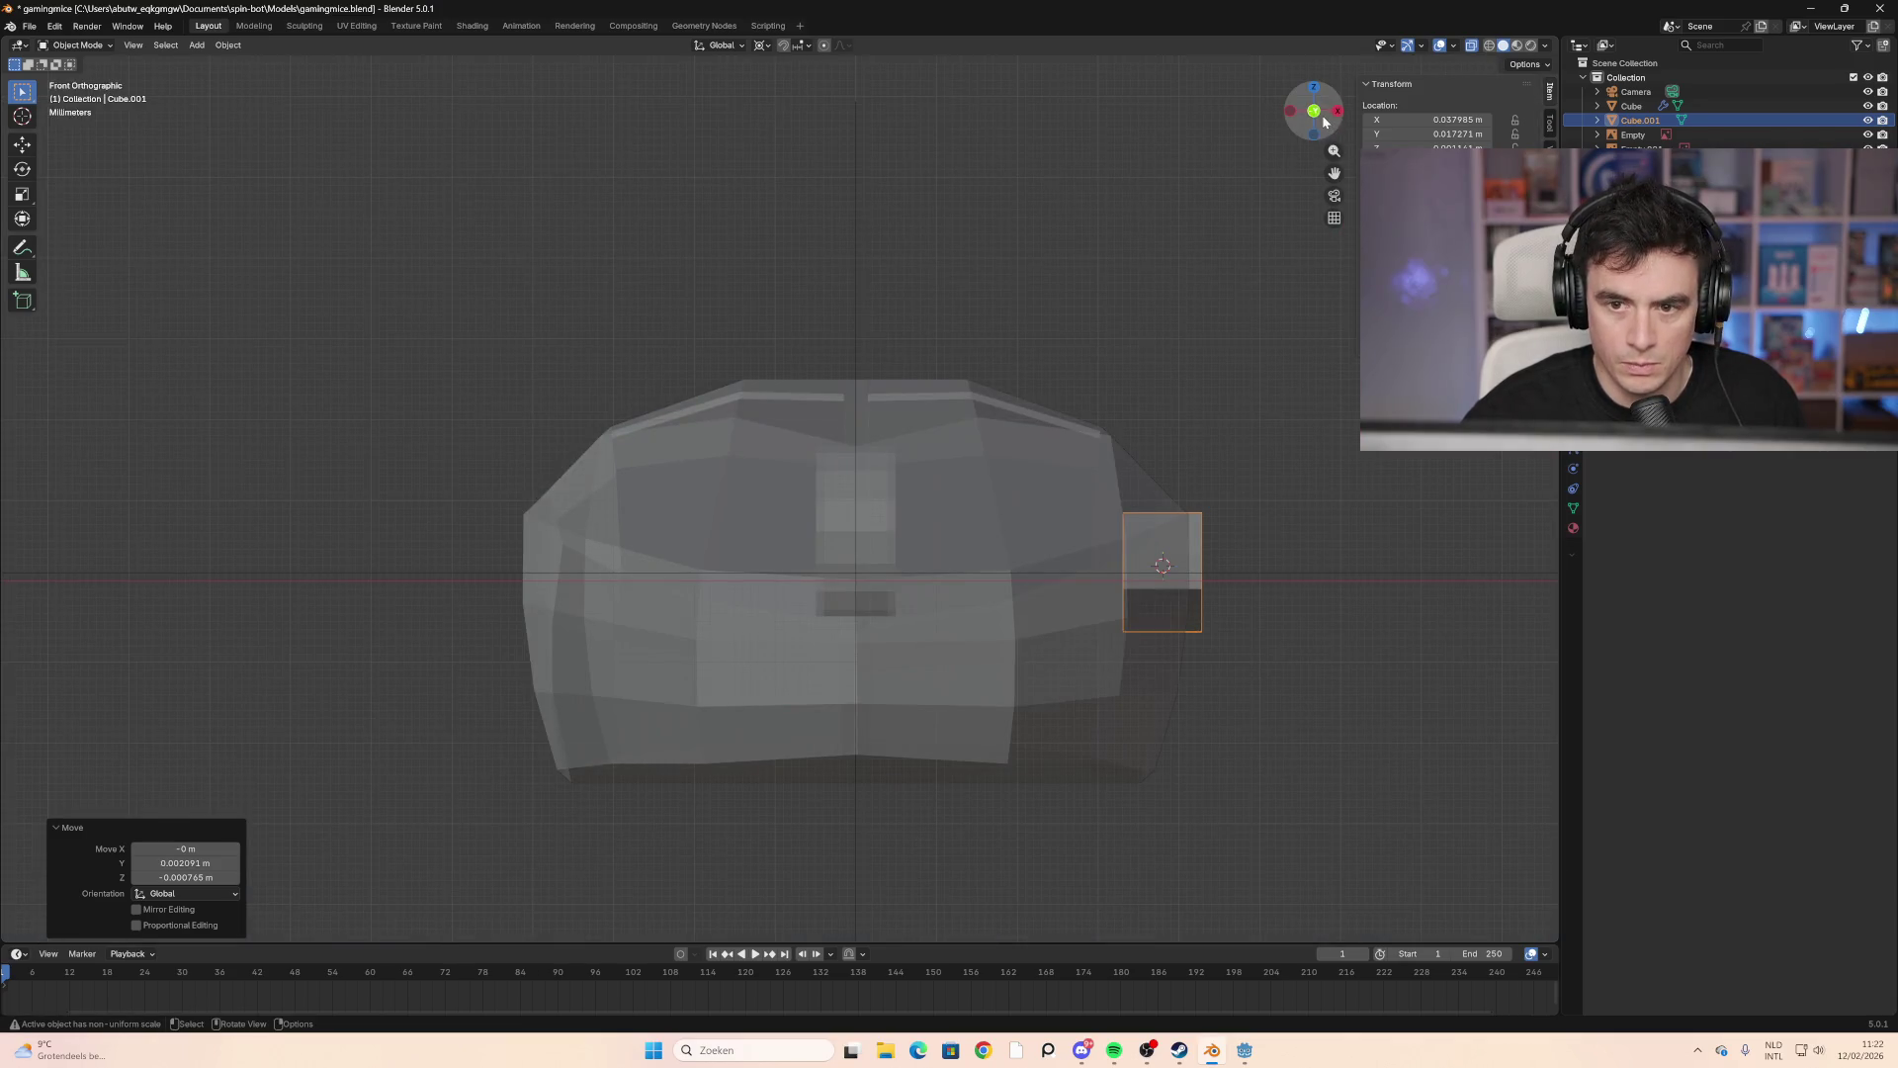
pyautogui.click(1319, 115)
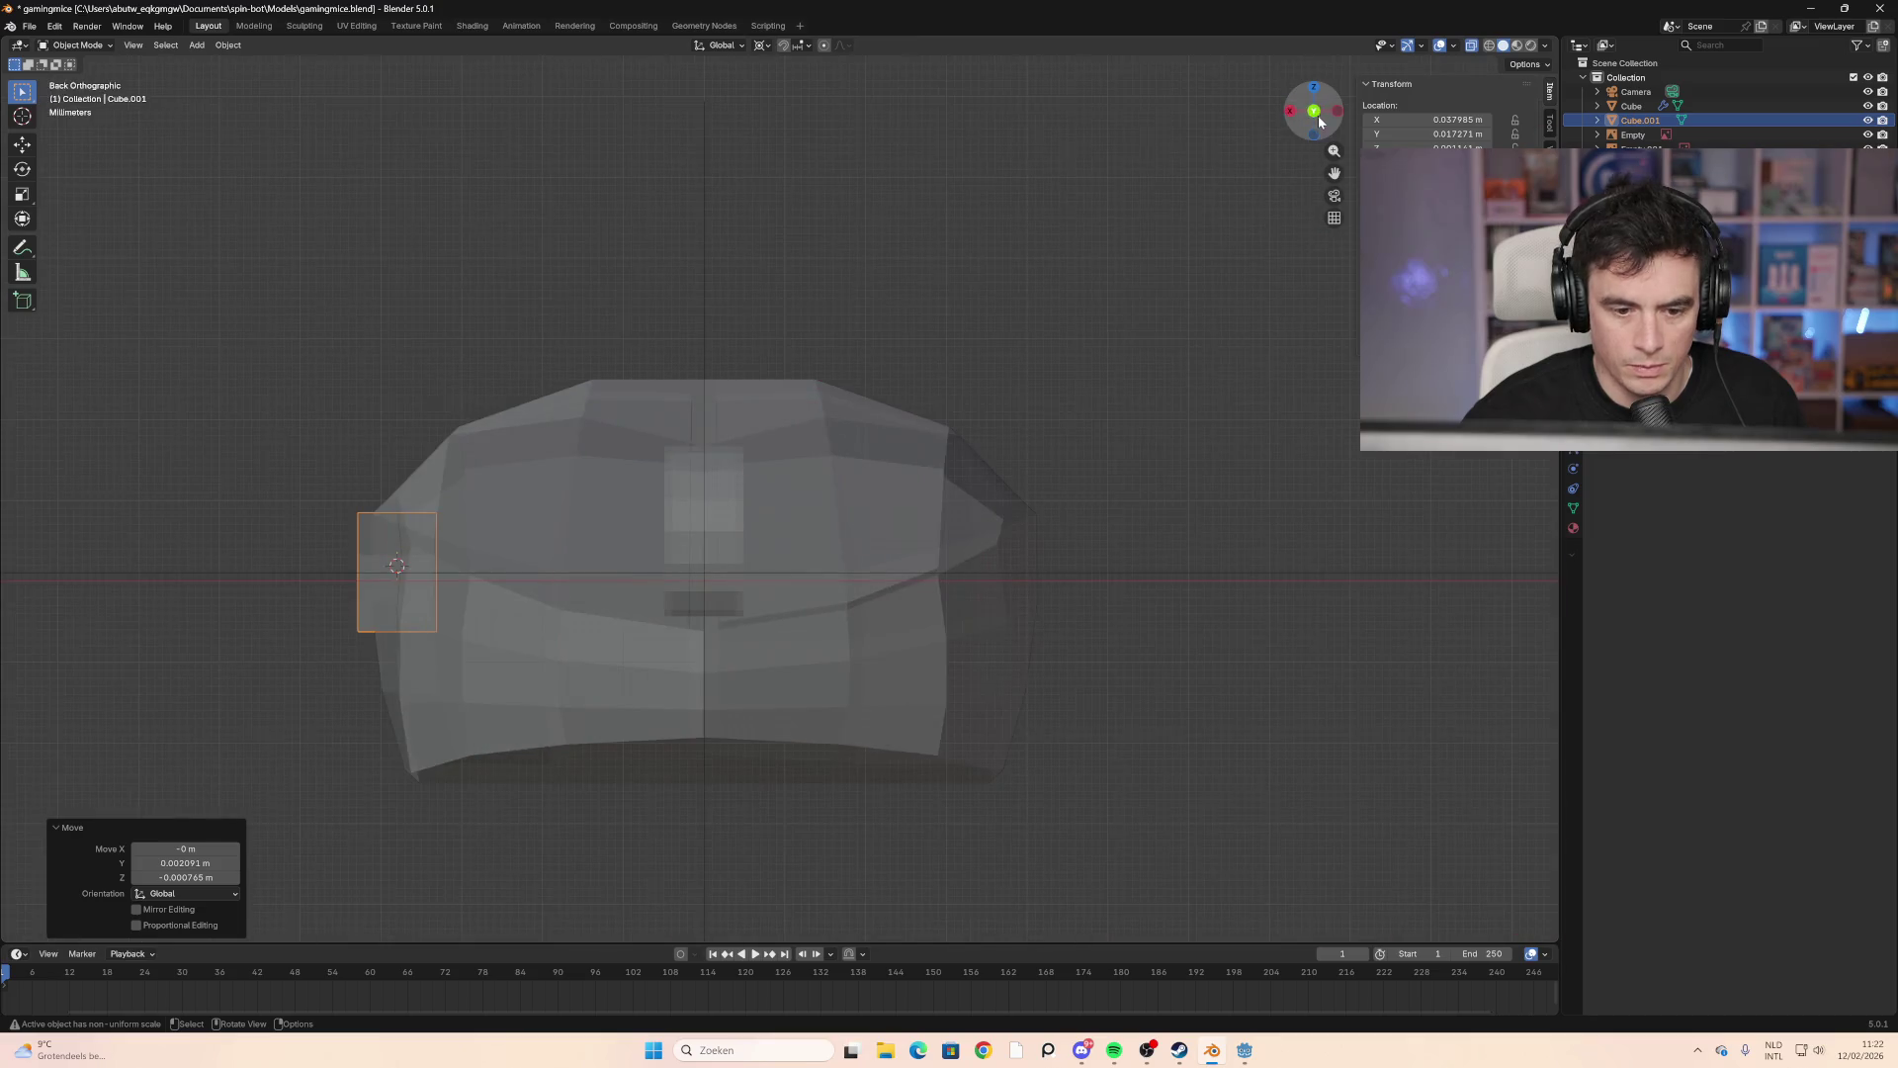
pyautogui.moveTo(571, 526)
pyautogui.mouseDown(button='middle')
pyautogui.moveTo(898, 567)
pyautogui.moveTo(870, 562)
pyautogui.mouseUp(button='middle')
pyautogui.hotkey('alt', 'z')
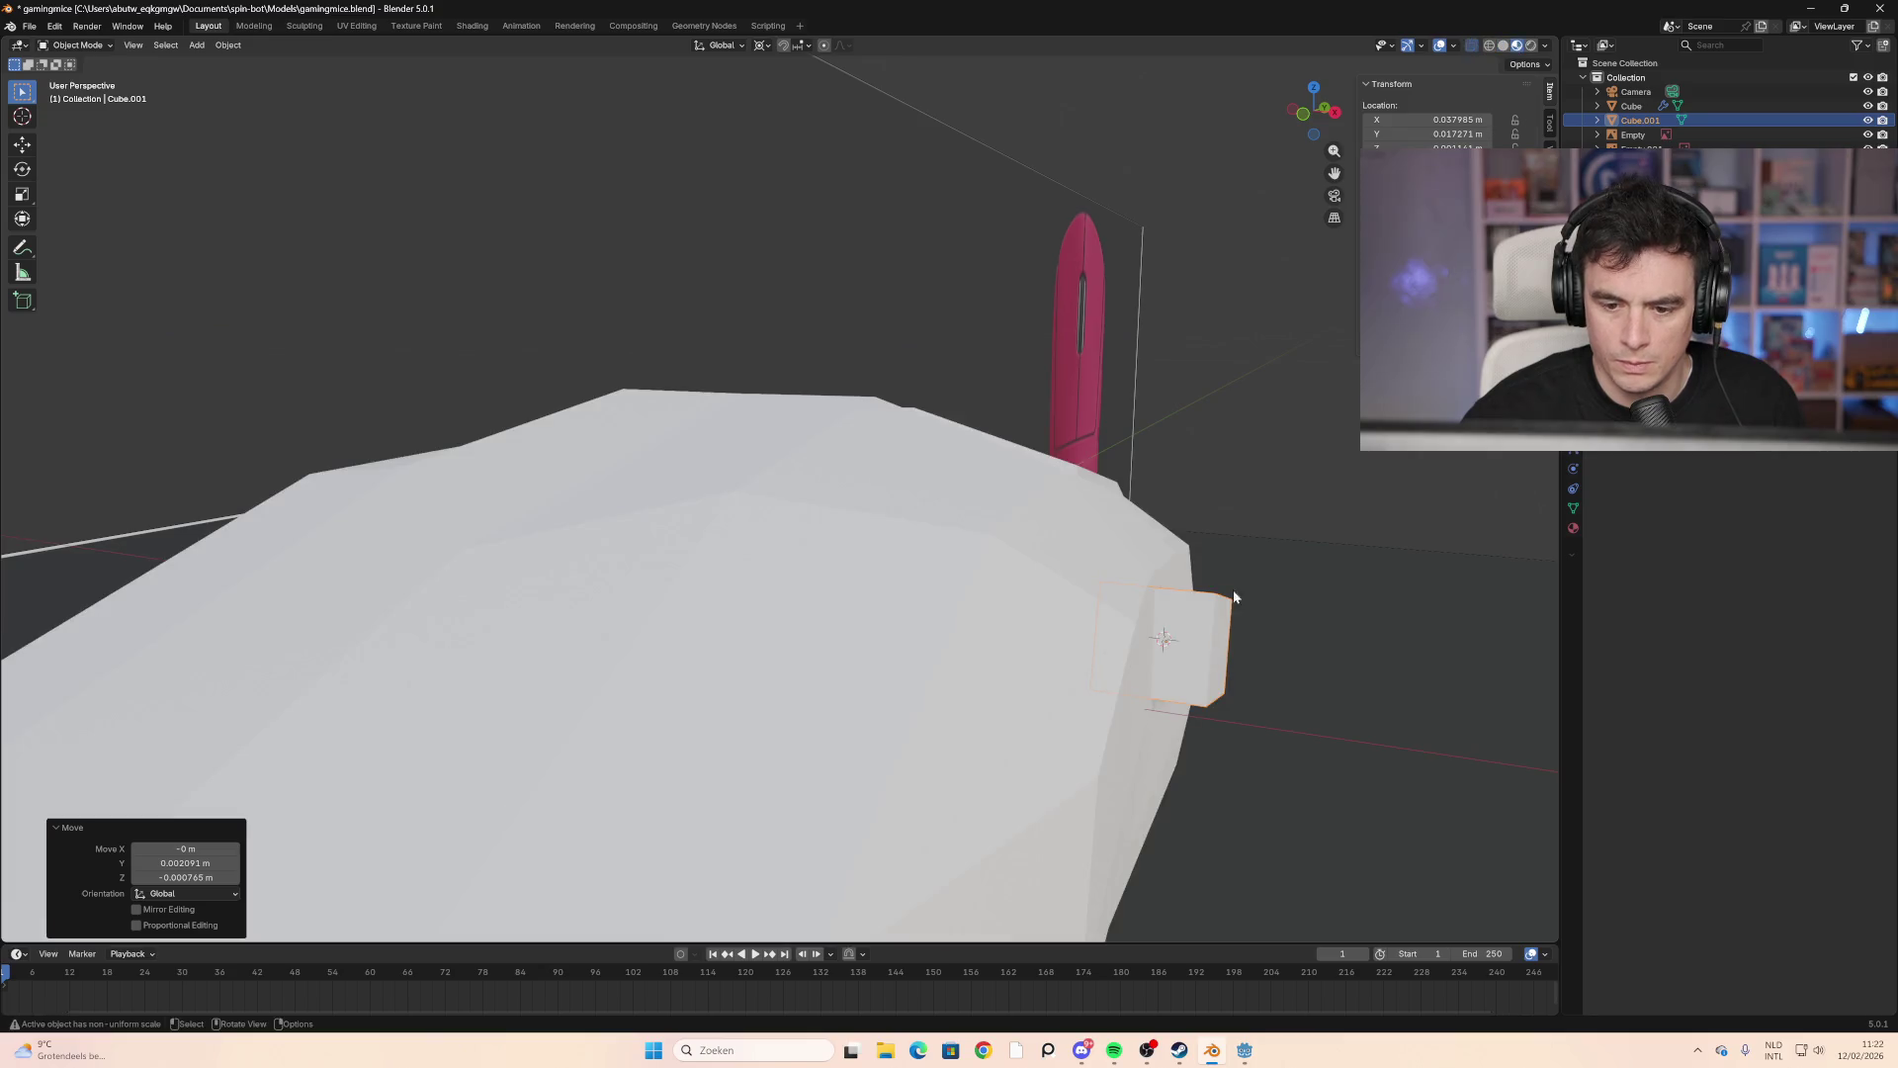
pyautogui.moveTo(1232, 589)
pyautogui.mouseDown(button='middle')
pyautogui.moveTo(1131, 584)
pyautogui.moveTo(1202, 621)
pyautogui.moveTo(1186, 615)
pyautogui.mouseUp(button='middle')
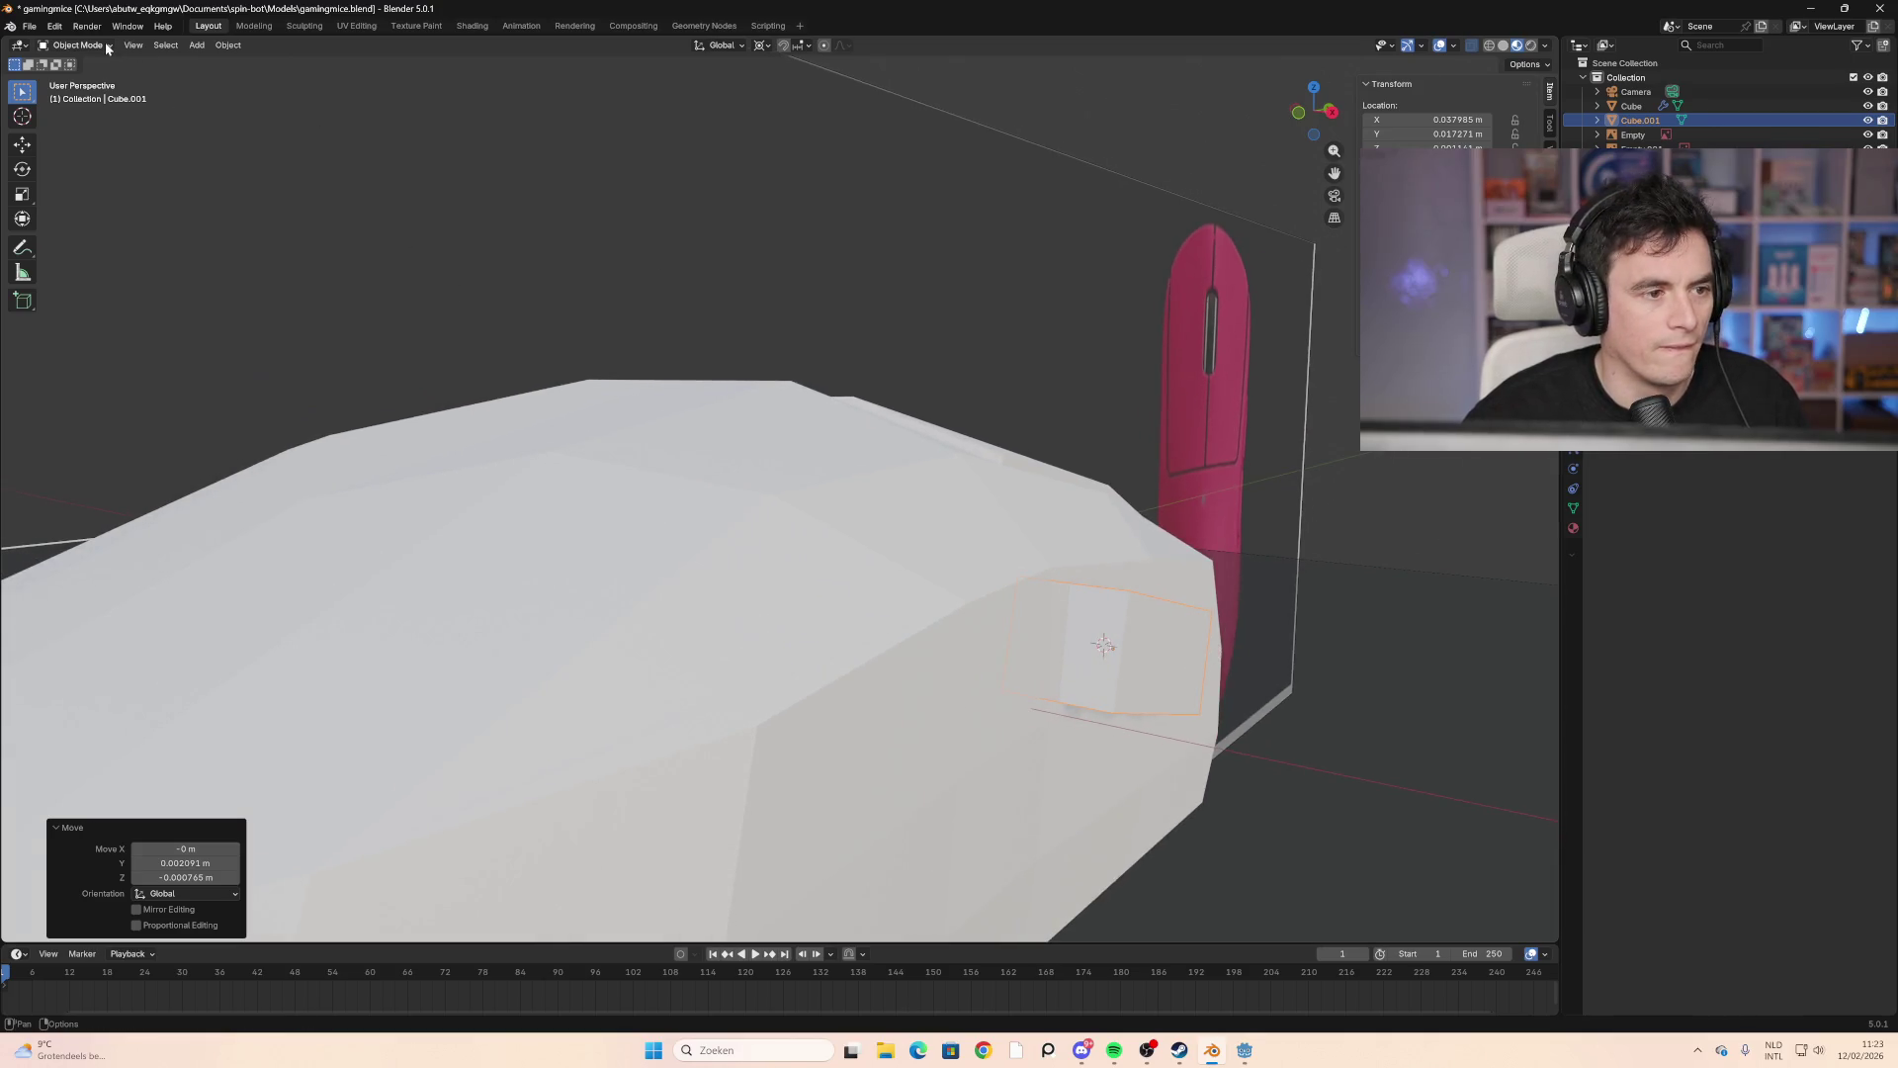
pyautogui.click(1472, 45)
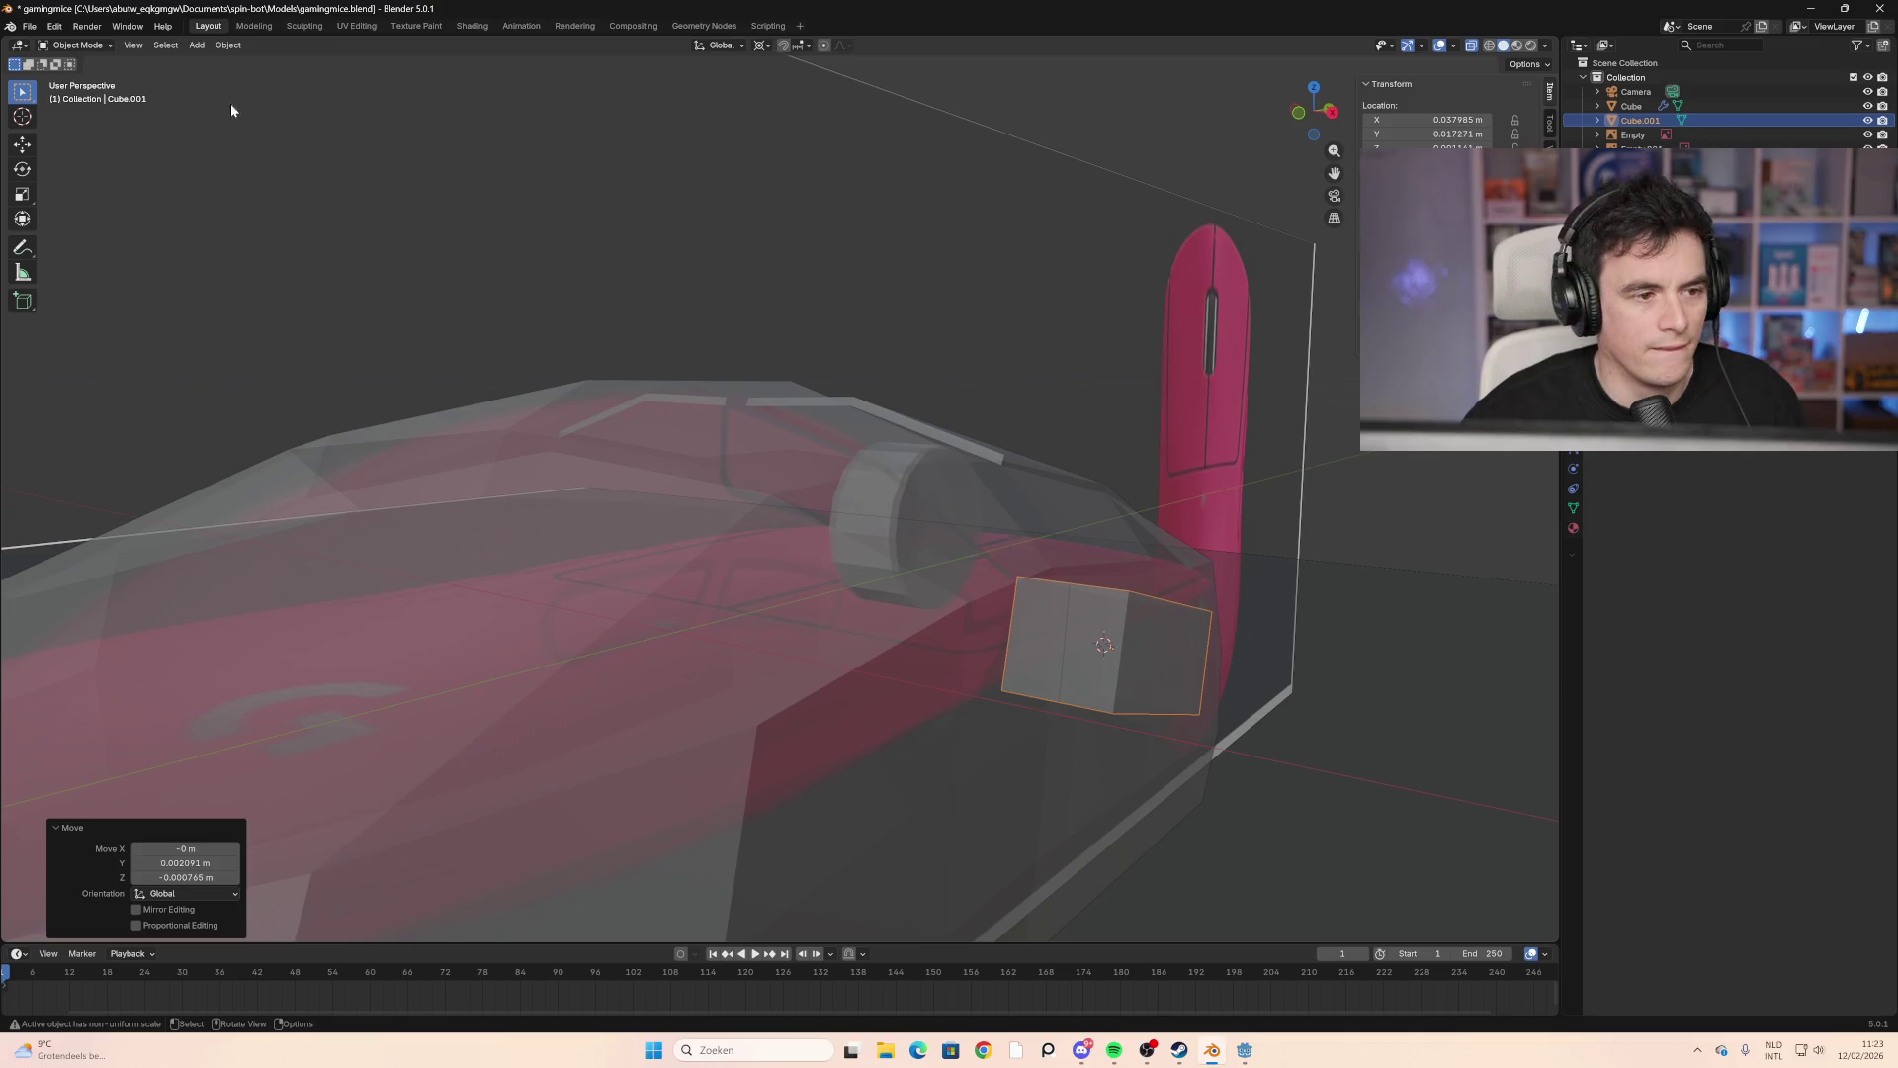
# Step: Apply all transforms to Cube.001, reselect it, and enter Edit Mode
pyautogui.click(97, 47)
pyautogui.click(99, 74)
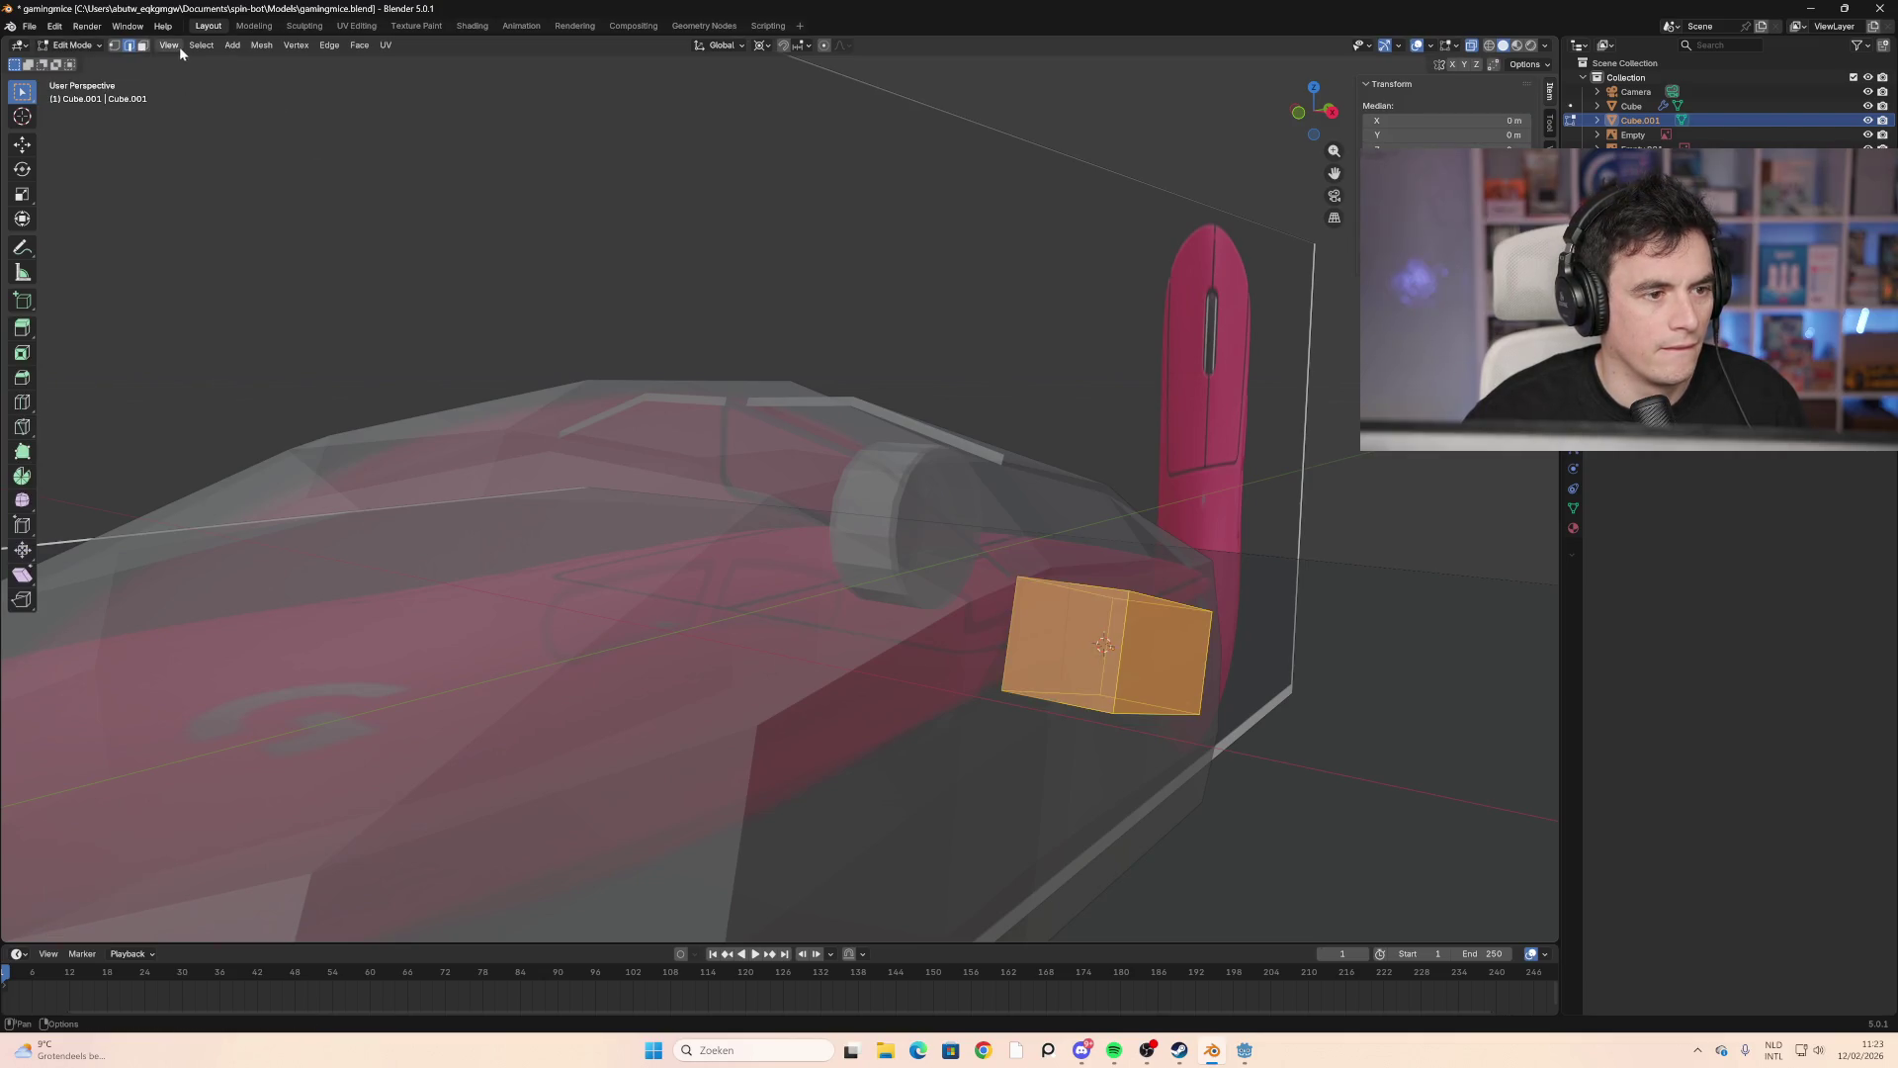
pyautogui.press('Tab')
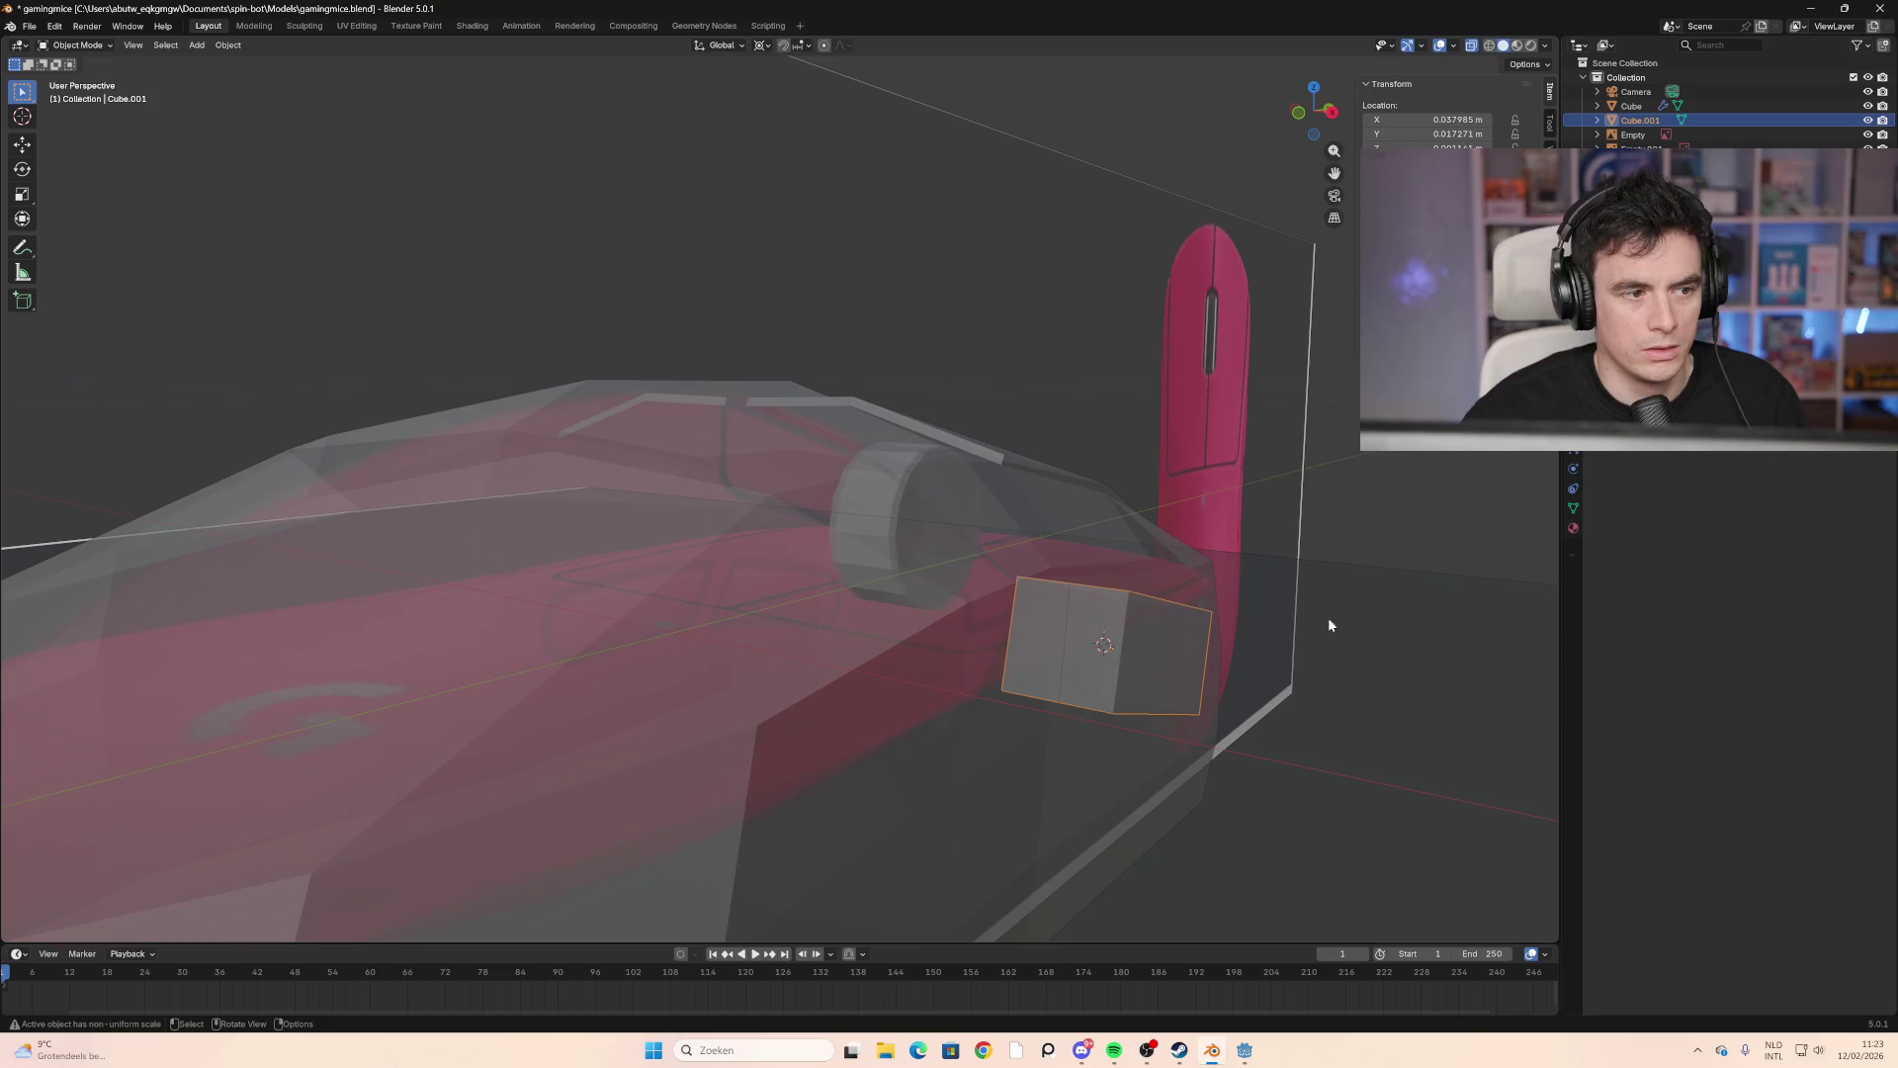
pyautogui.hotkey('ctrl', 'a')
pyautogui.click(1165, 655)
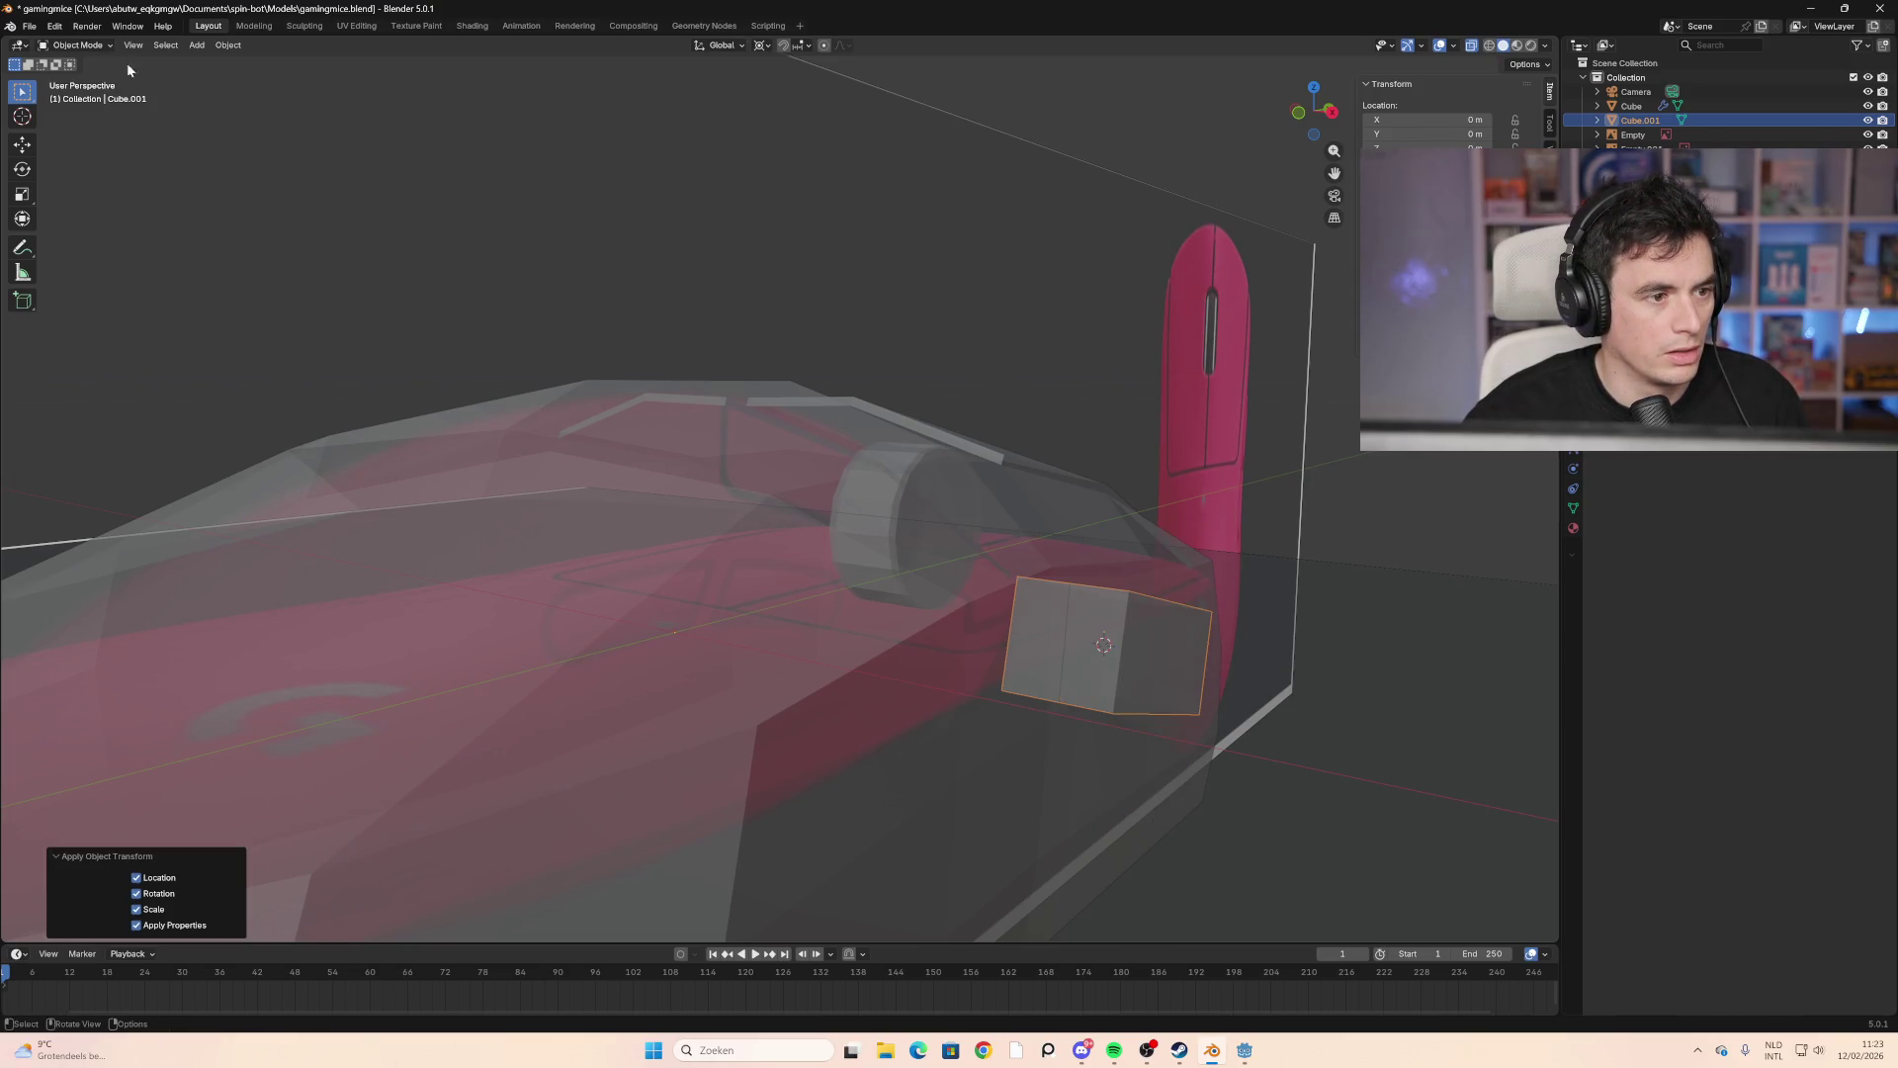
pyautogui.click(160, 74)
pyautogui.click(1167, 686)
pyautogui.press('Tab')
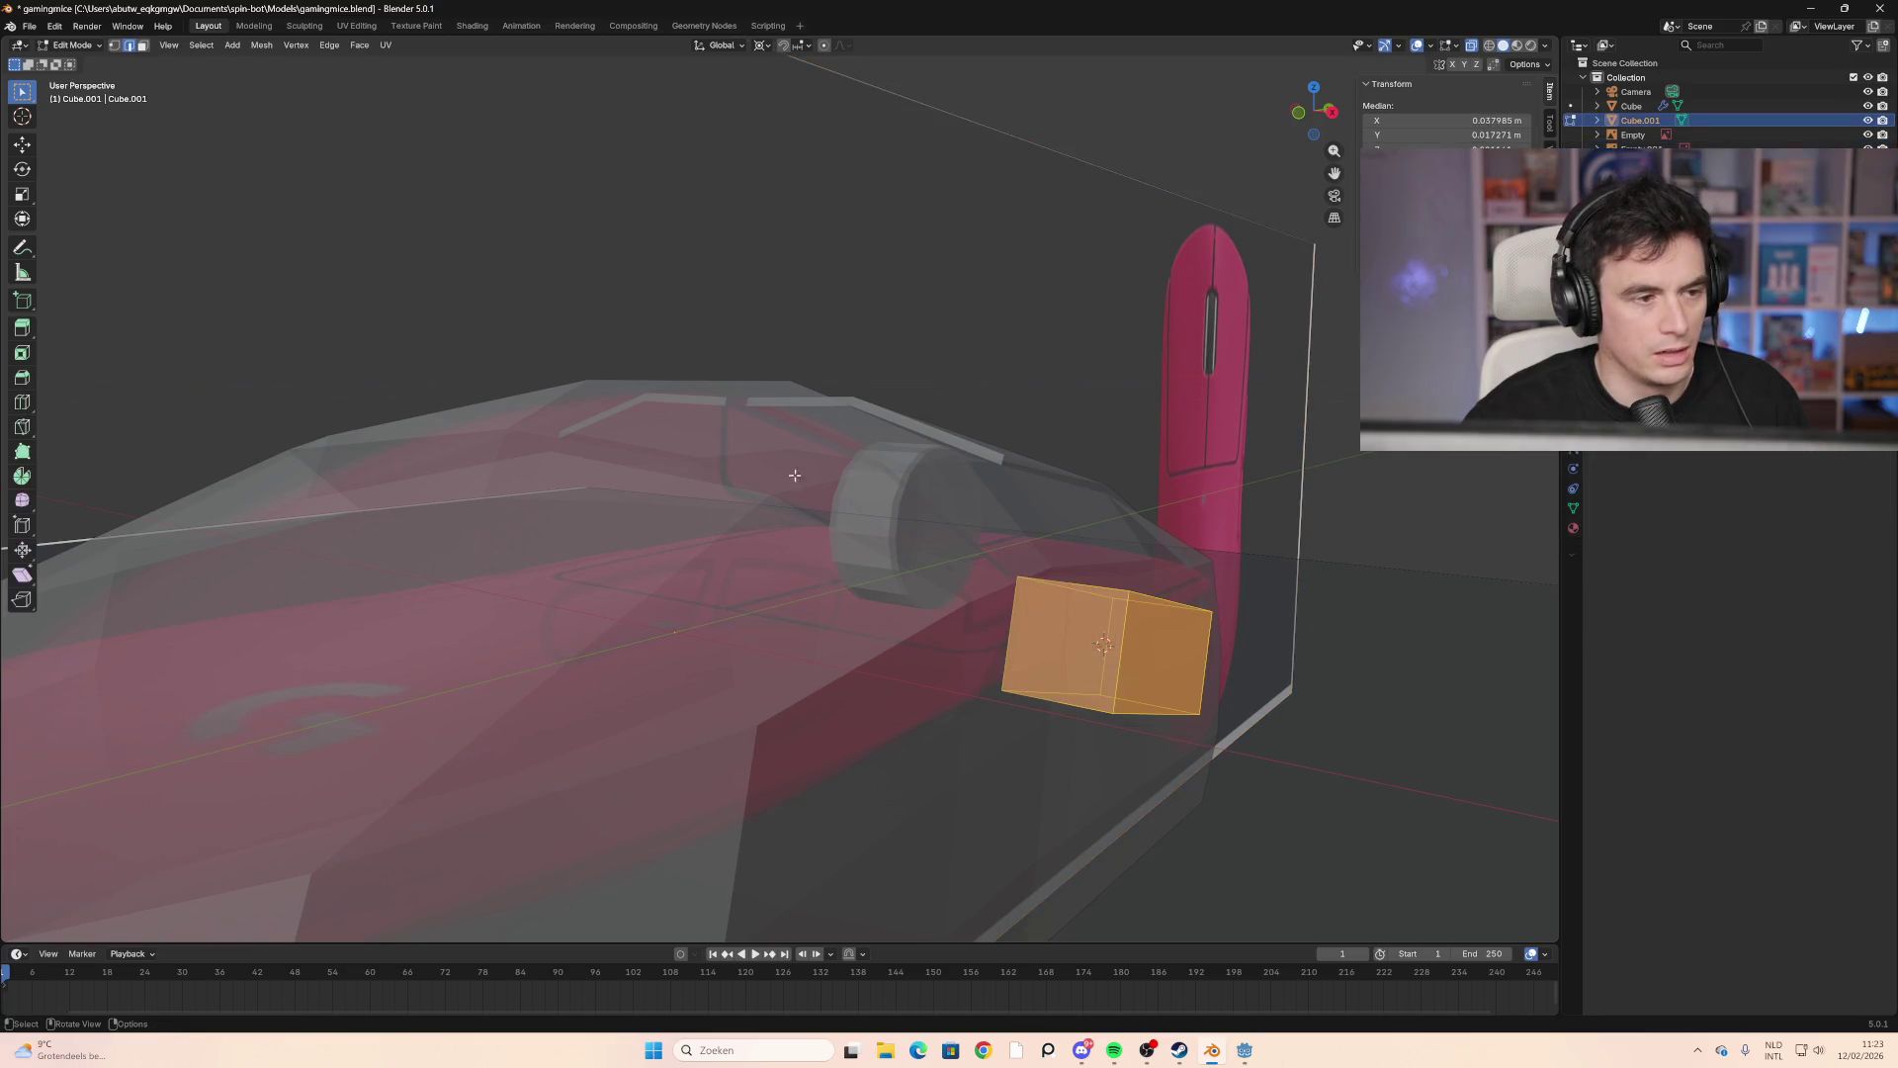
# Step: In face select mode, bevel the block's outer end face with a narrow bevel
pyautogui.click(142, 45)
pyautogui.click(1174, 672)
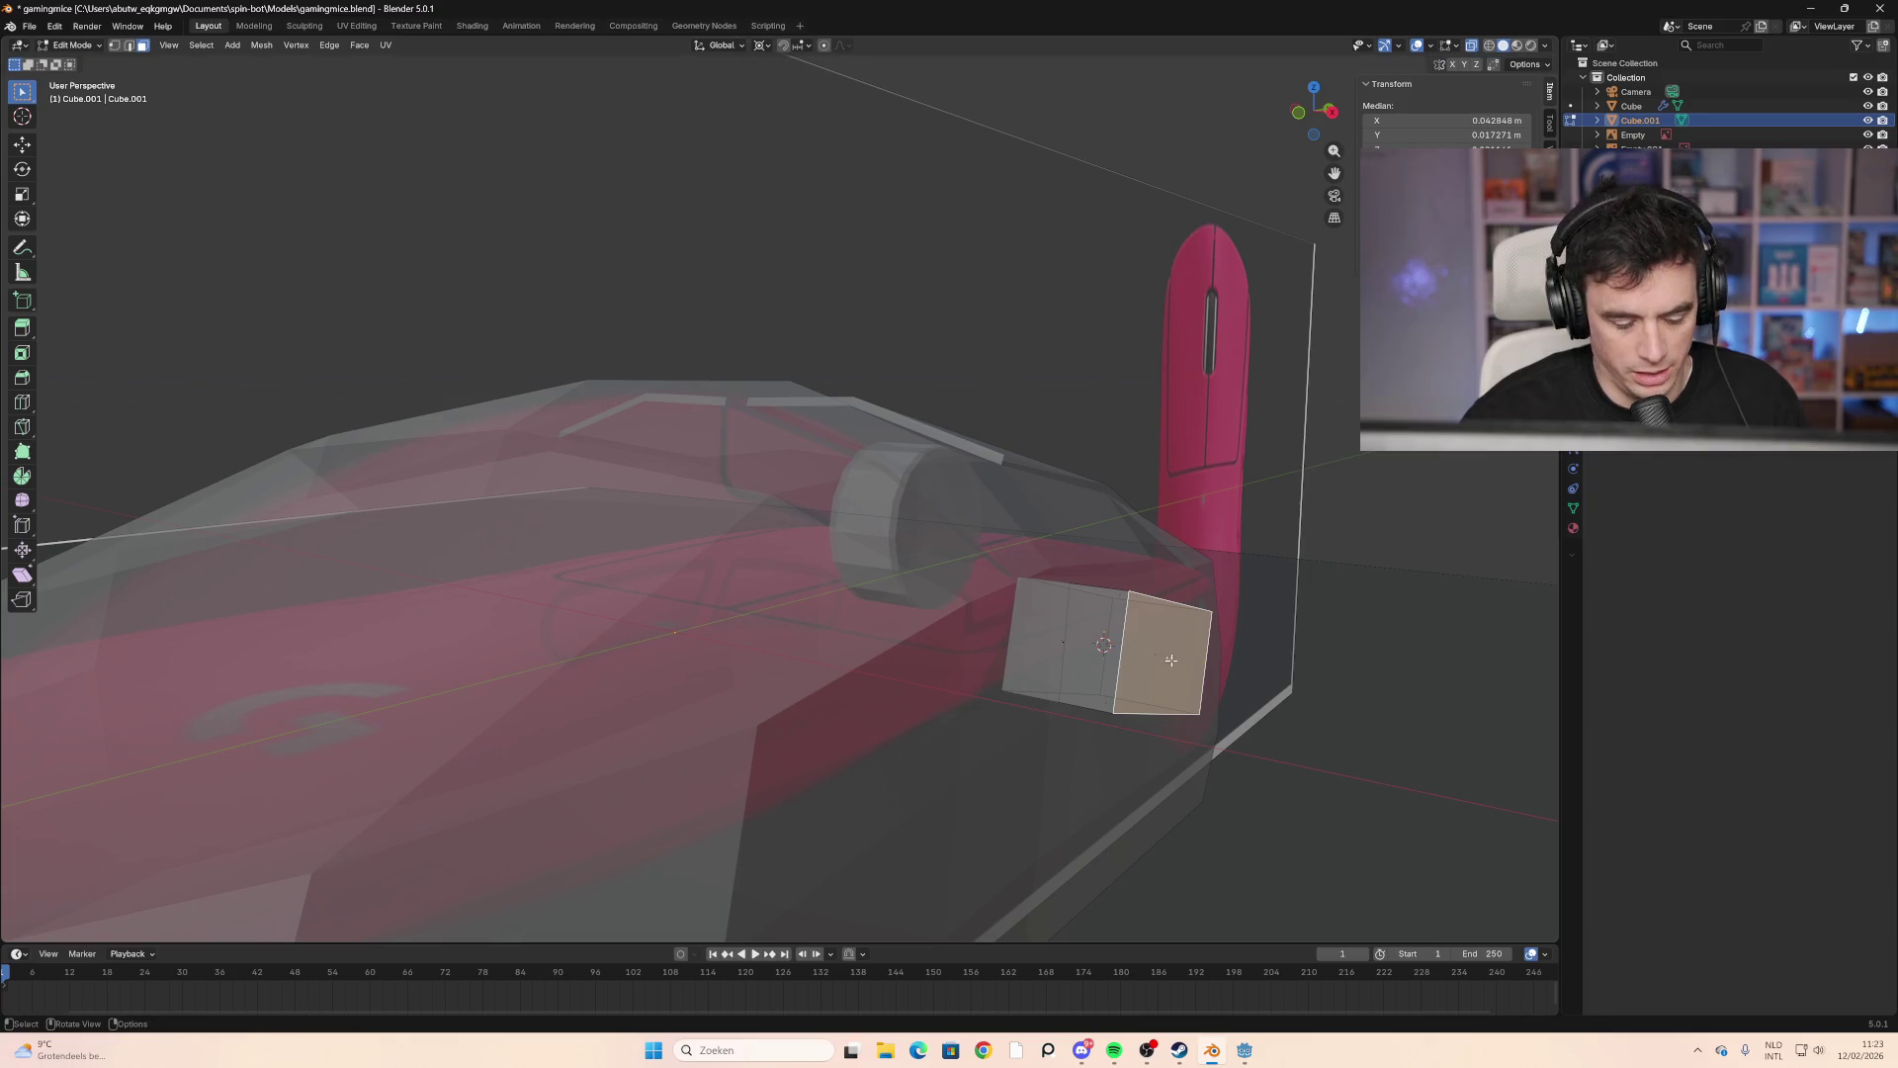
pyautogui.hotkey('ctrl', 'b')
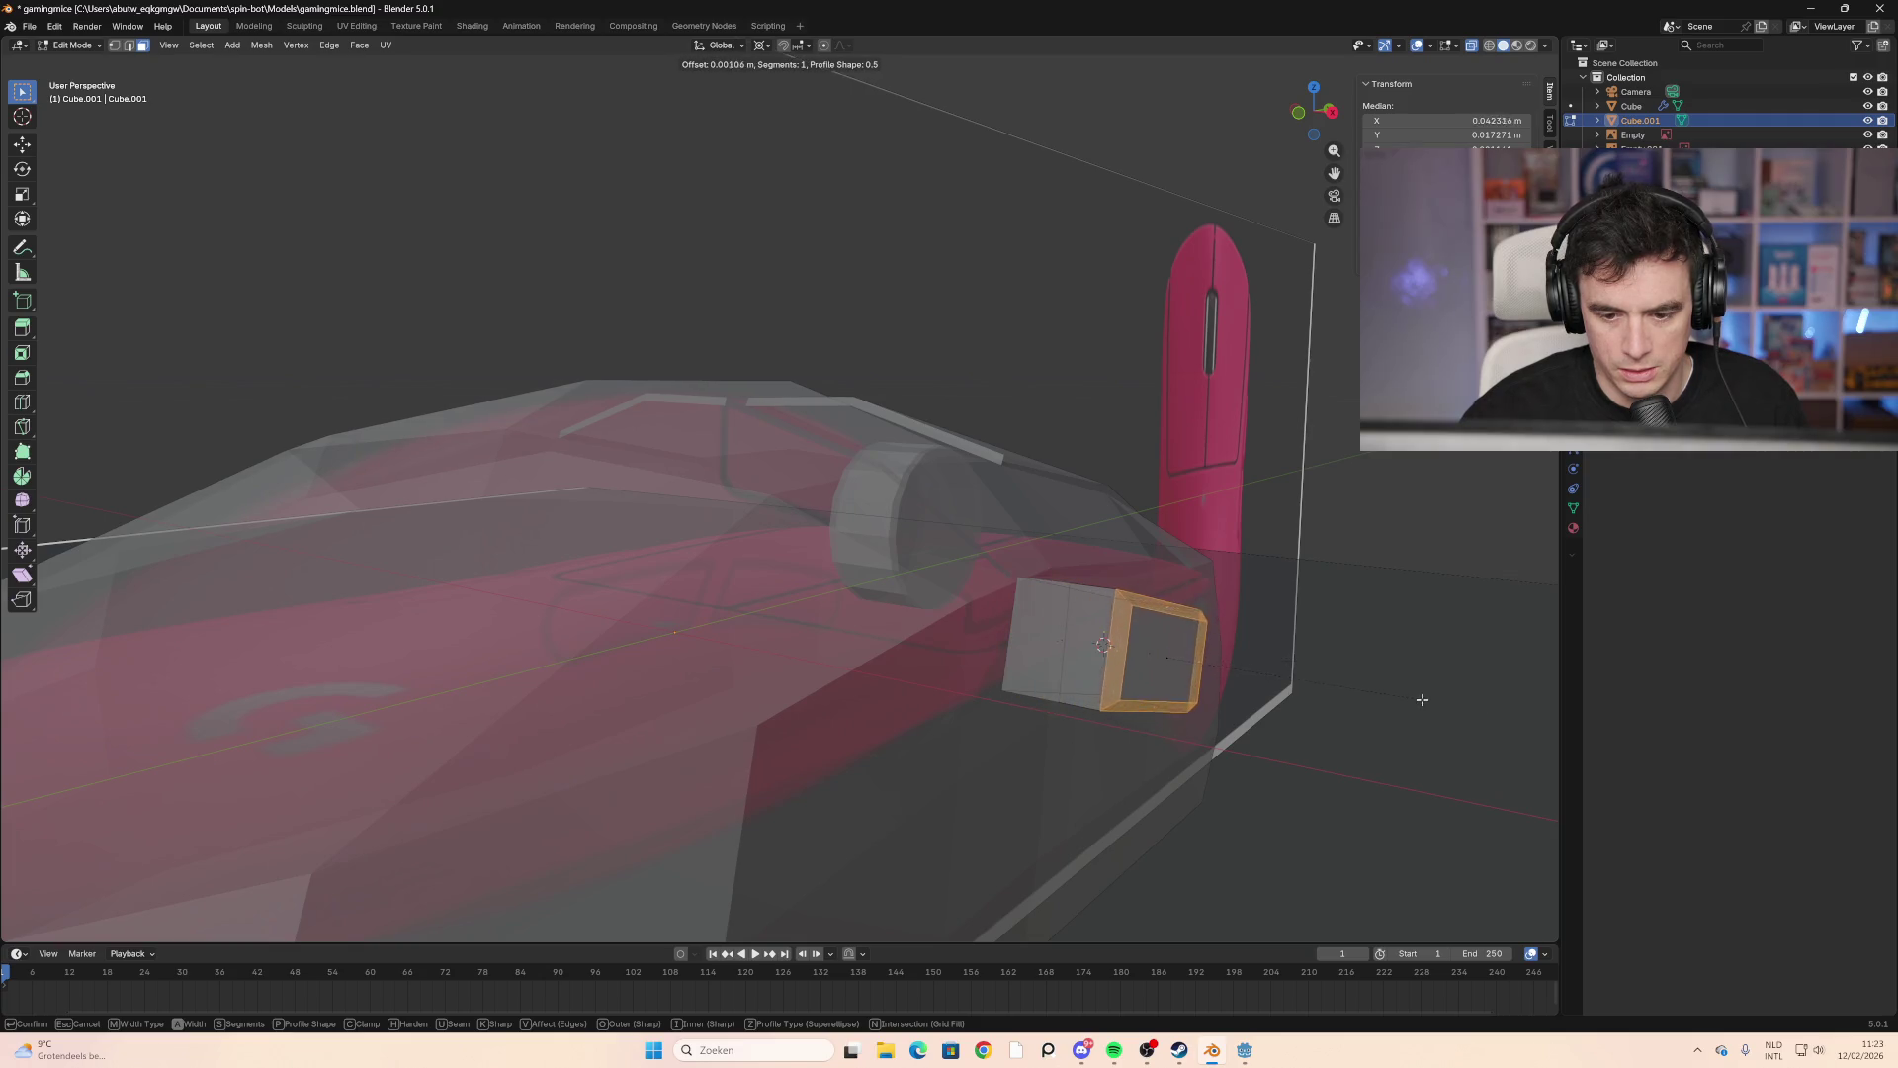
pyautogui.moveTo(1429, 703)
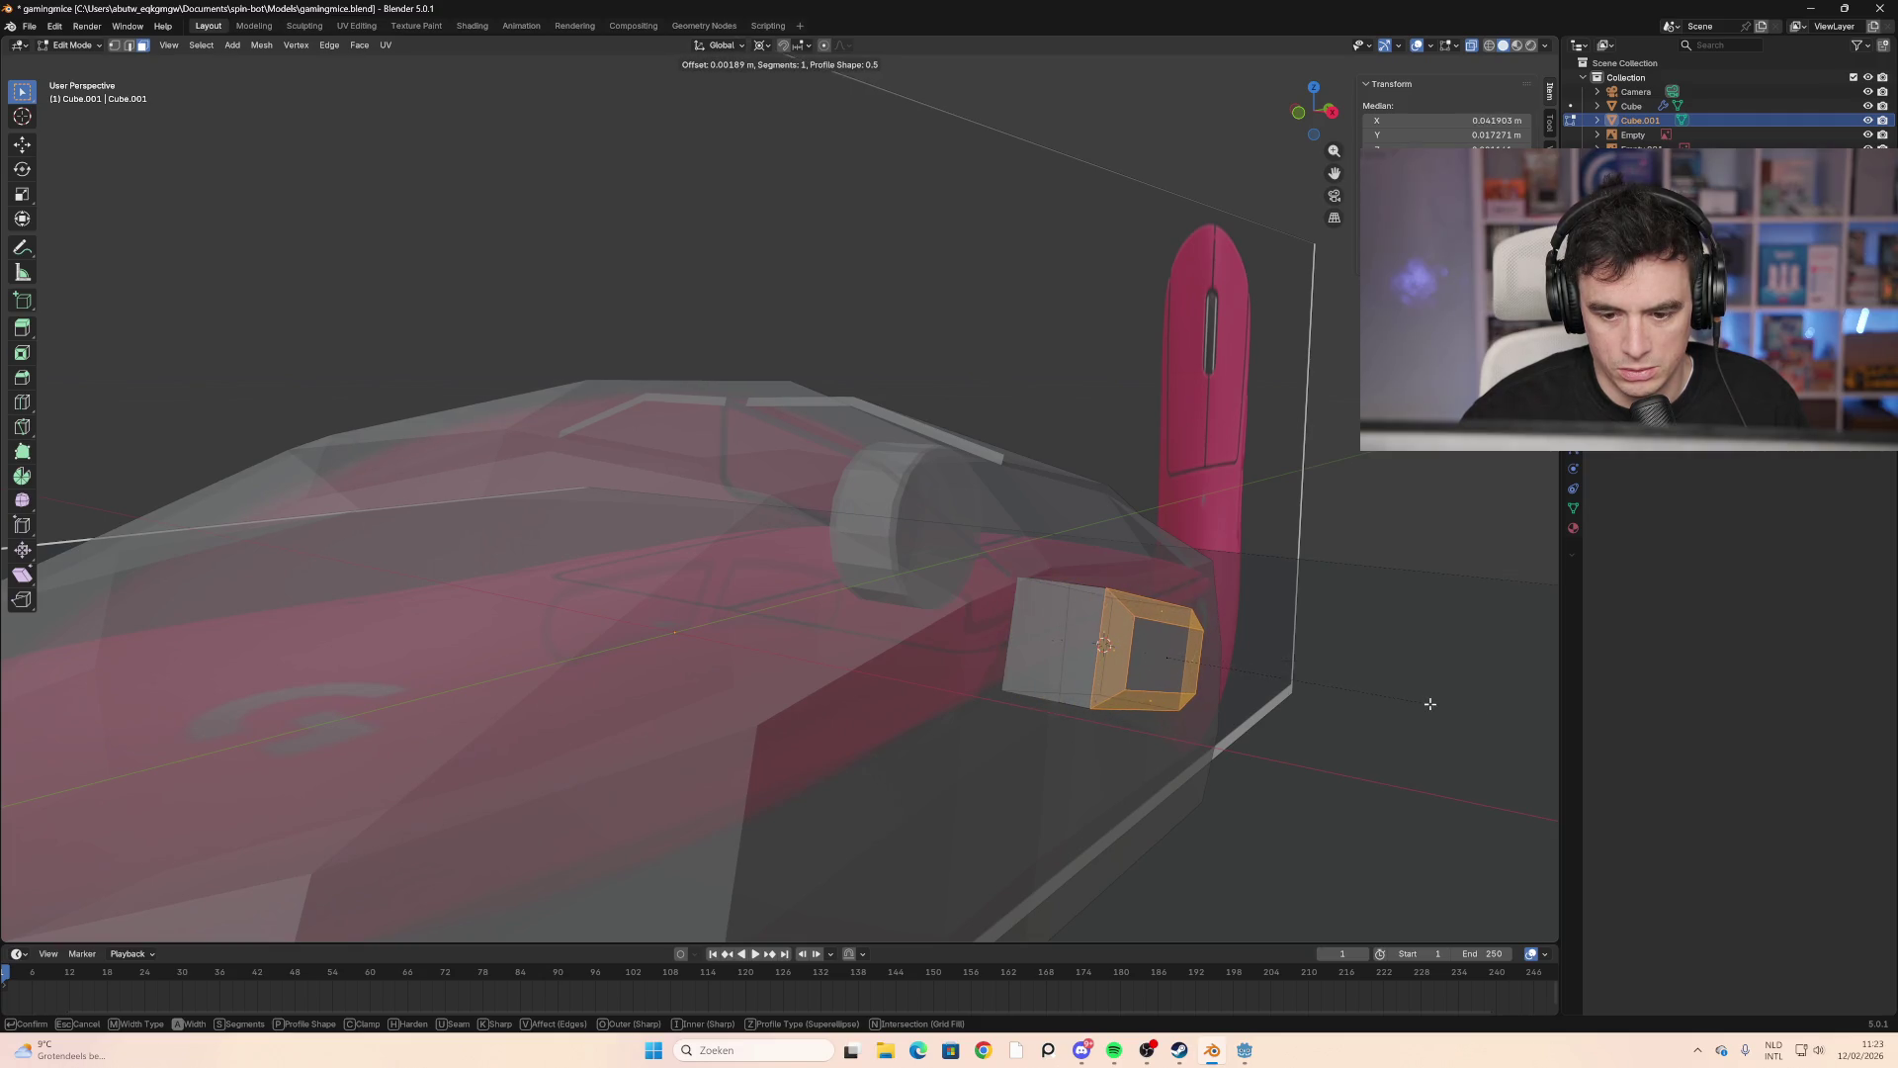
pyautogui.click(1424, 704)
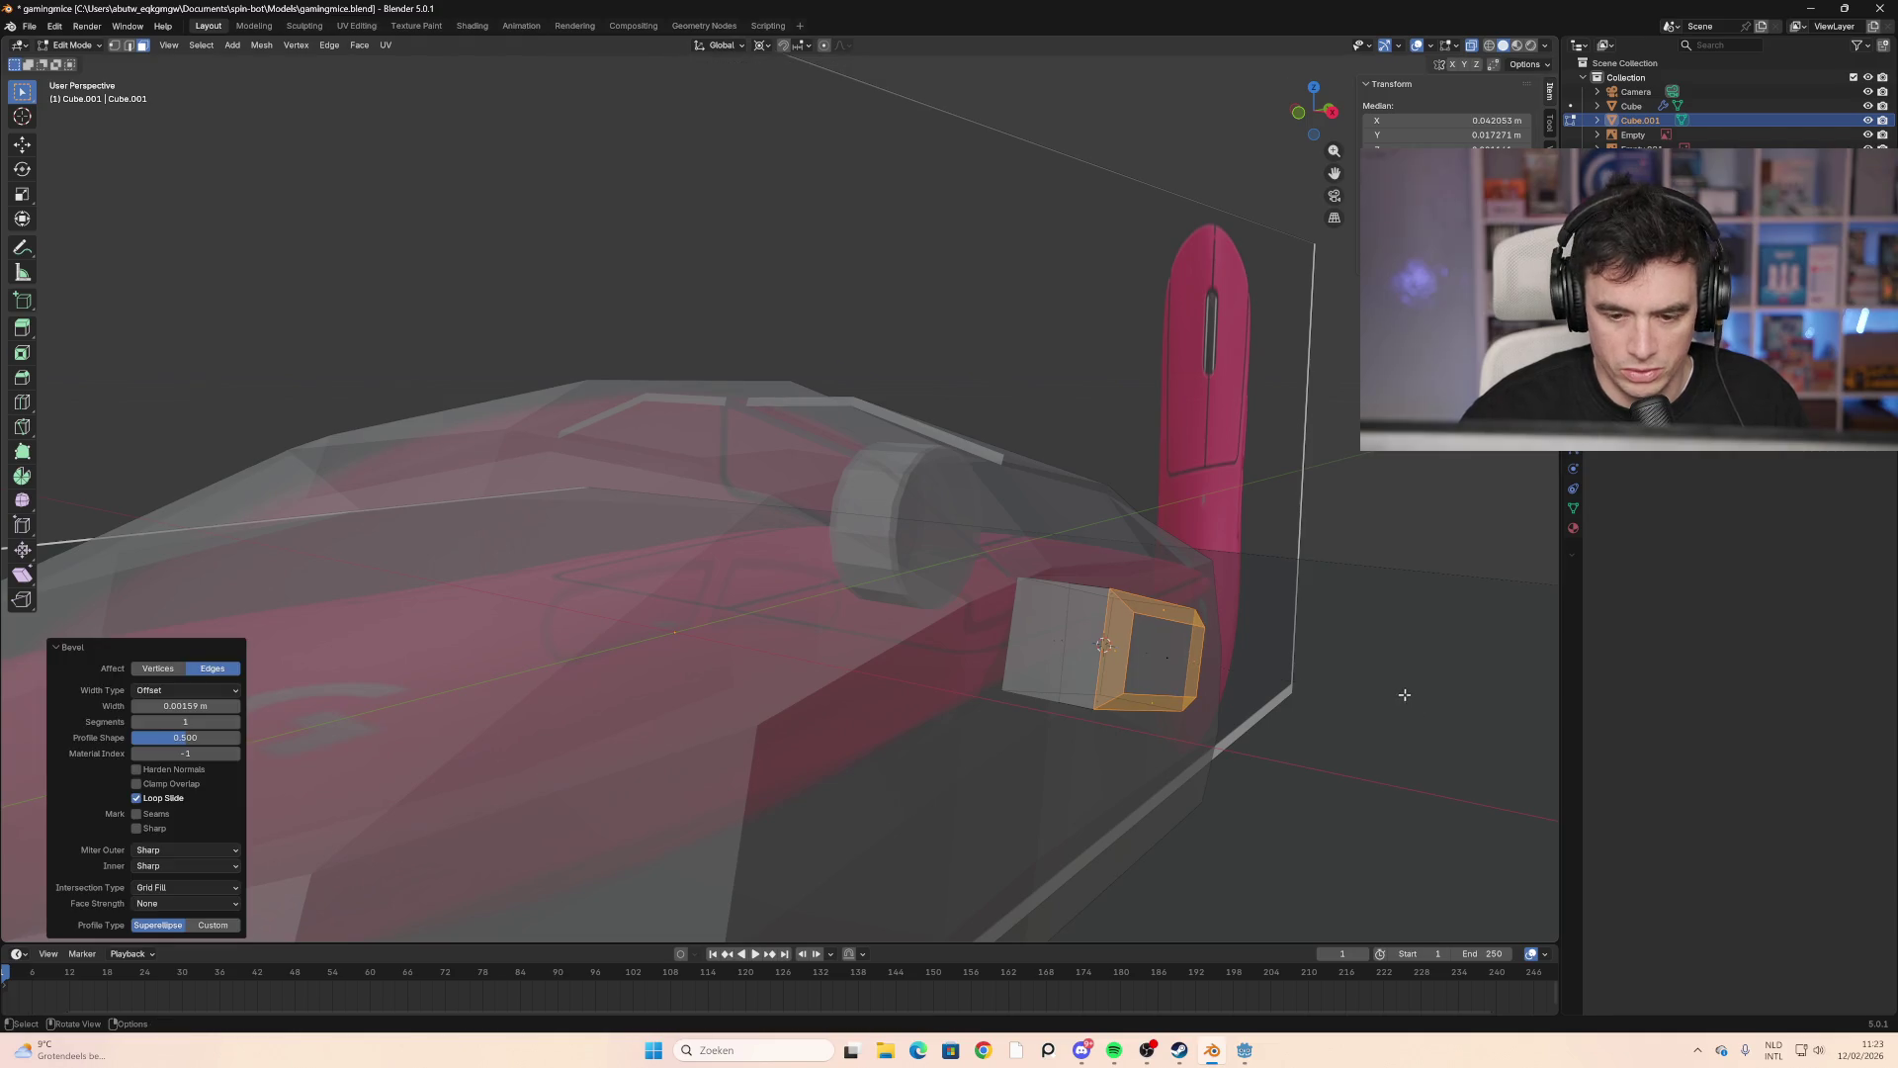
pyautogui.moveTo(1404, 695); pyautogui.dragTo(1390, 712, button='middle')
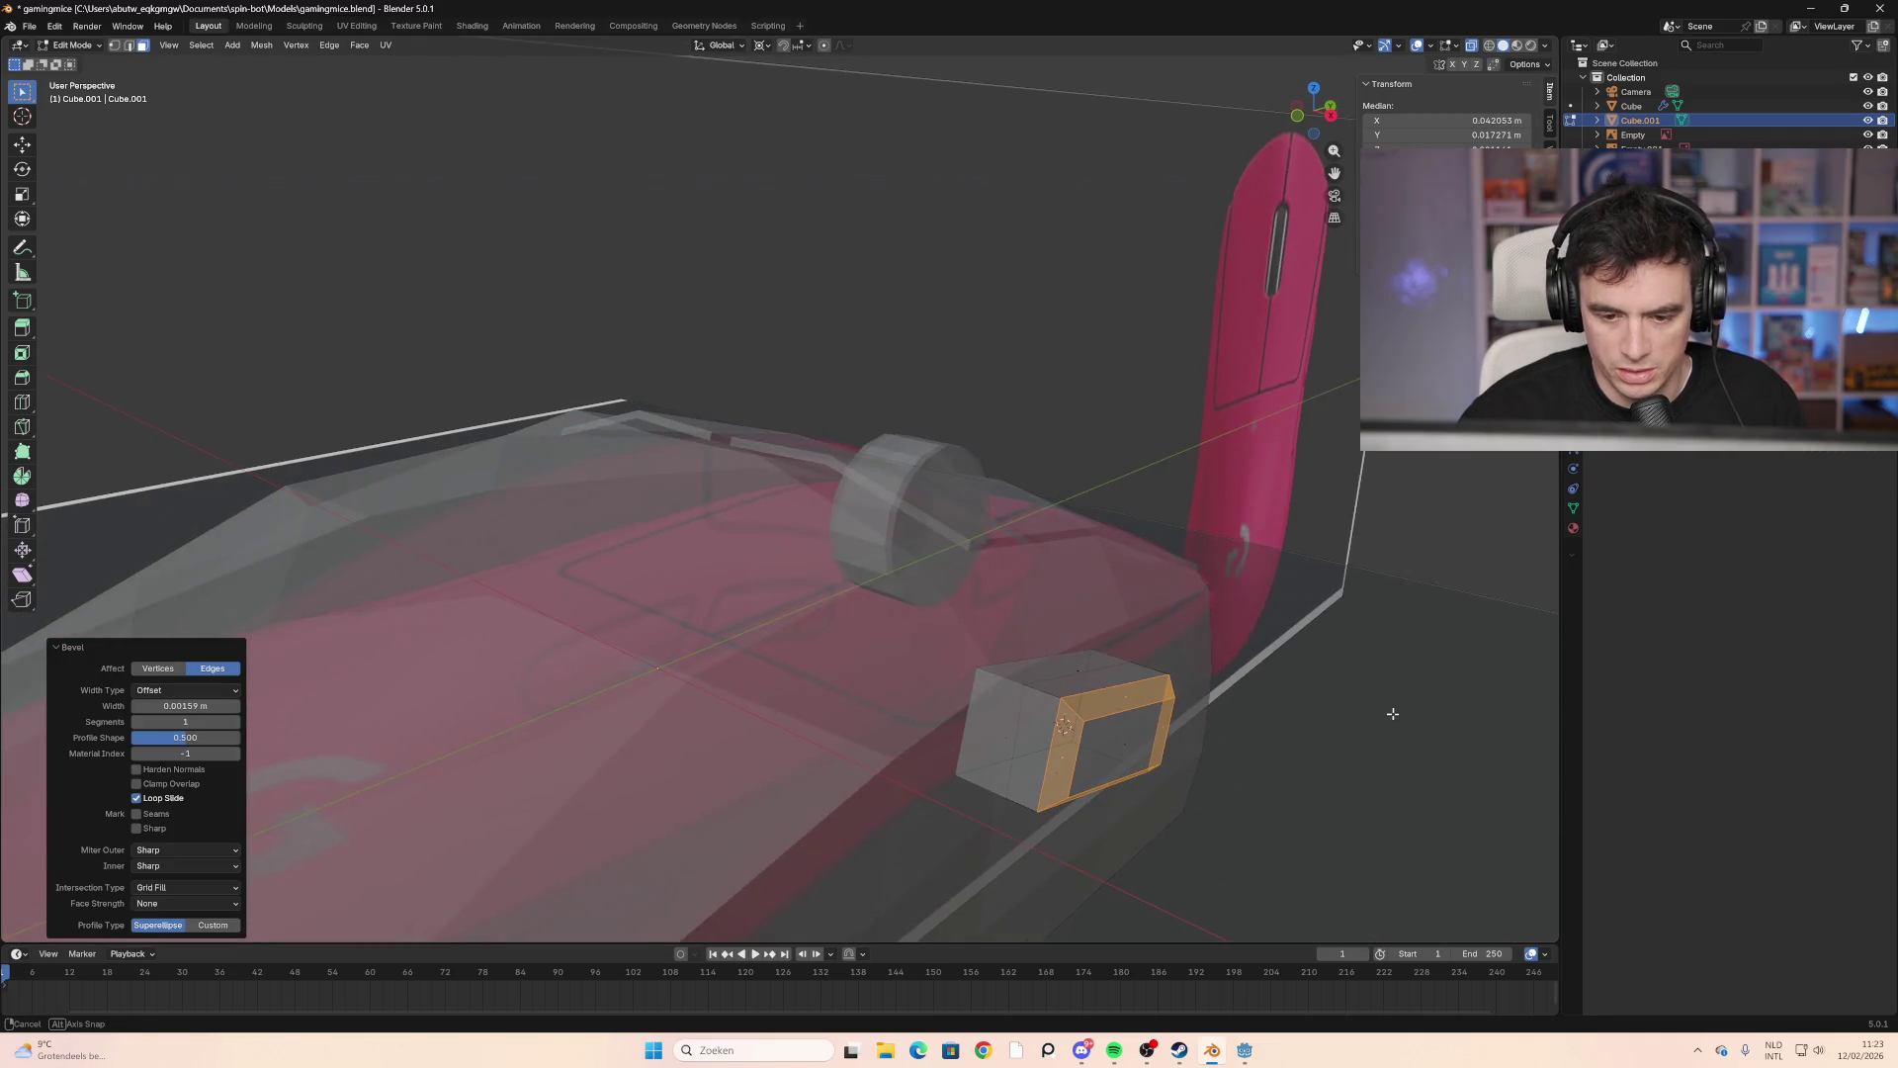
pyautogui.click(1050, 699)
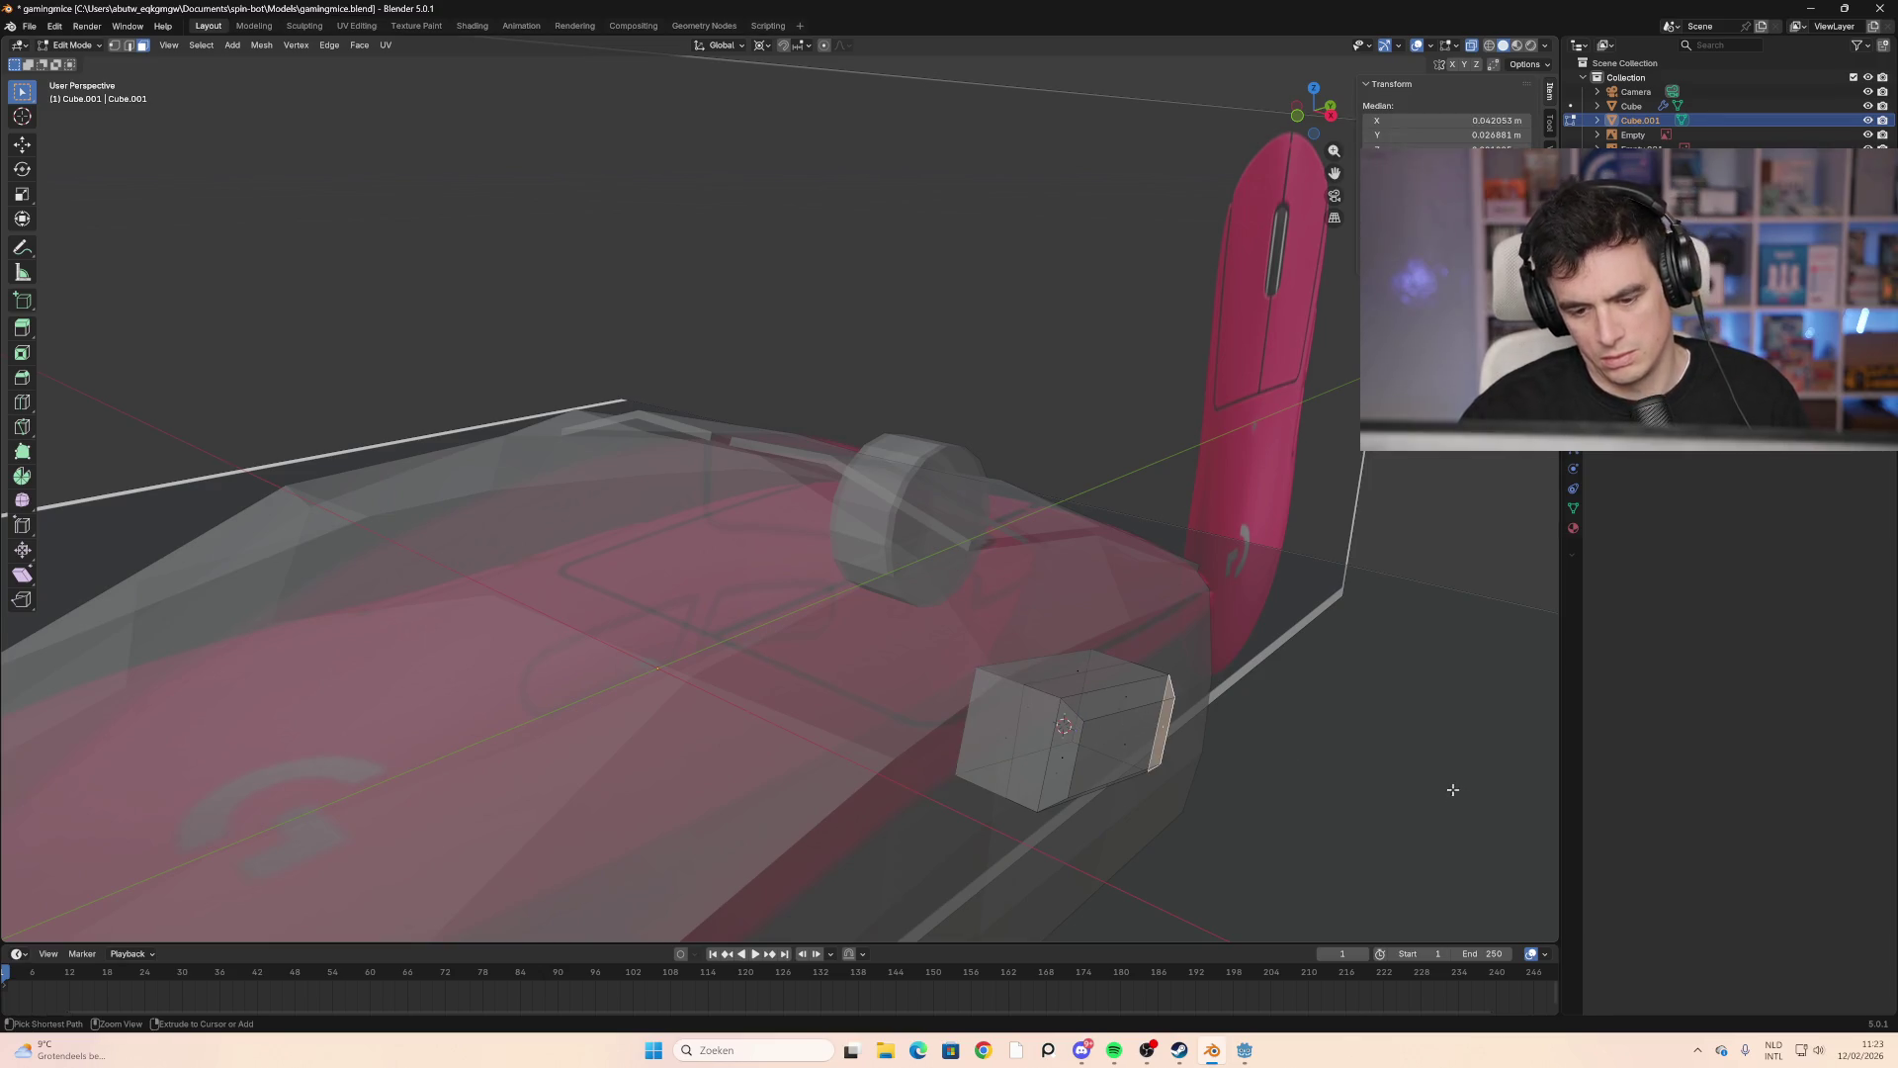
# Step: Undo the bevel, select all, cancel a whole-block bevel, and clear the selection
pyautogui.hotkey('ctrl', 'z')
pyautogui.hotkey('ctrl', 'z')
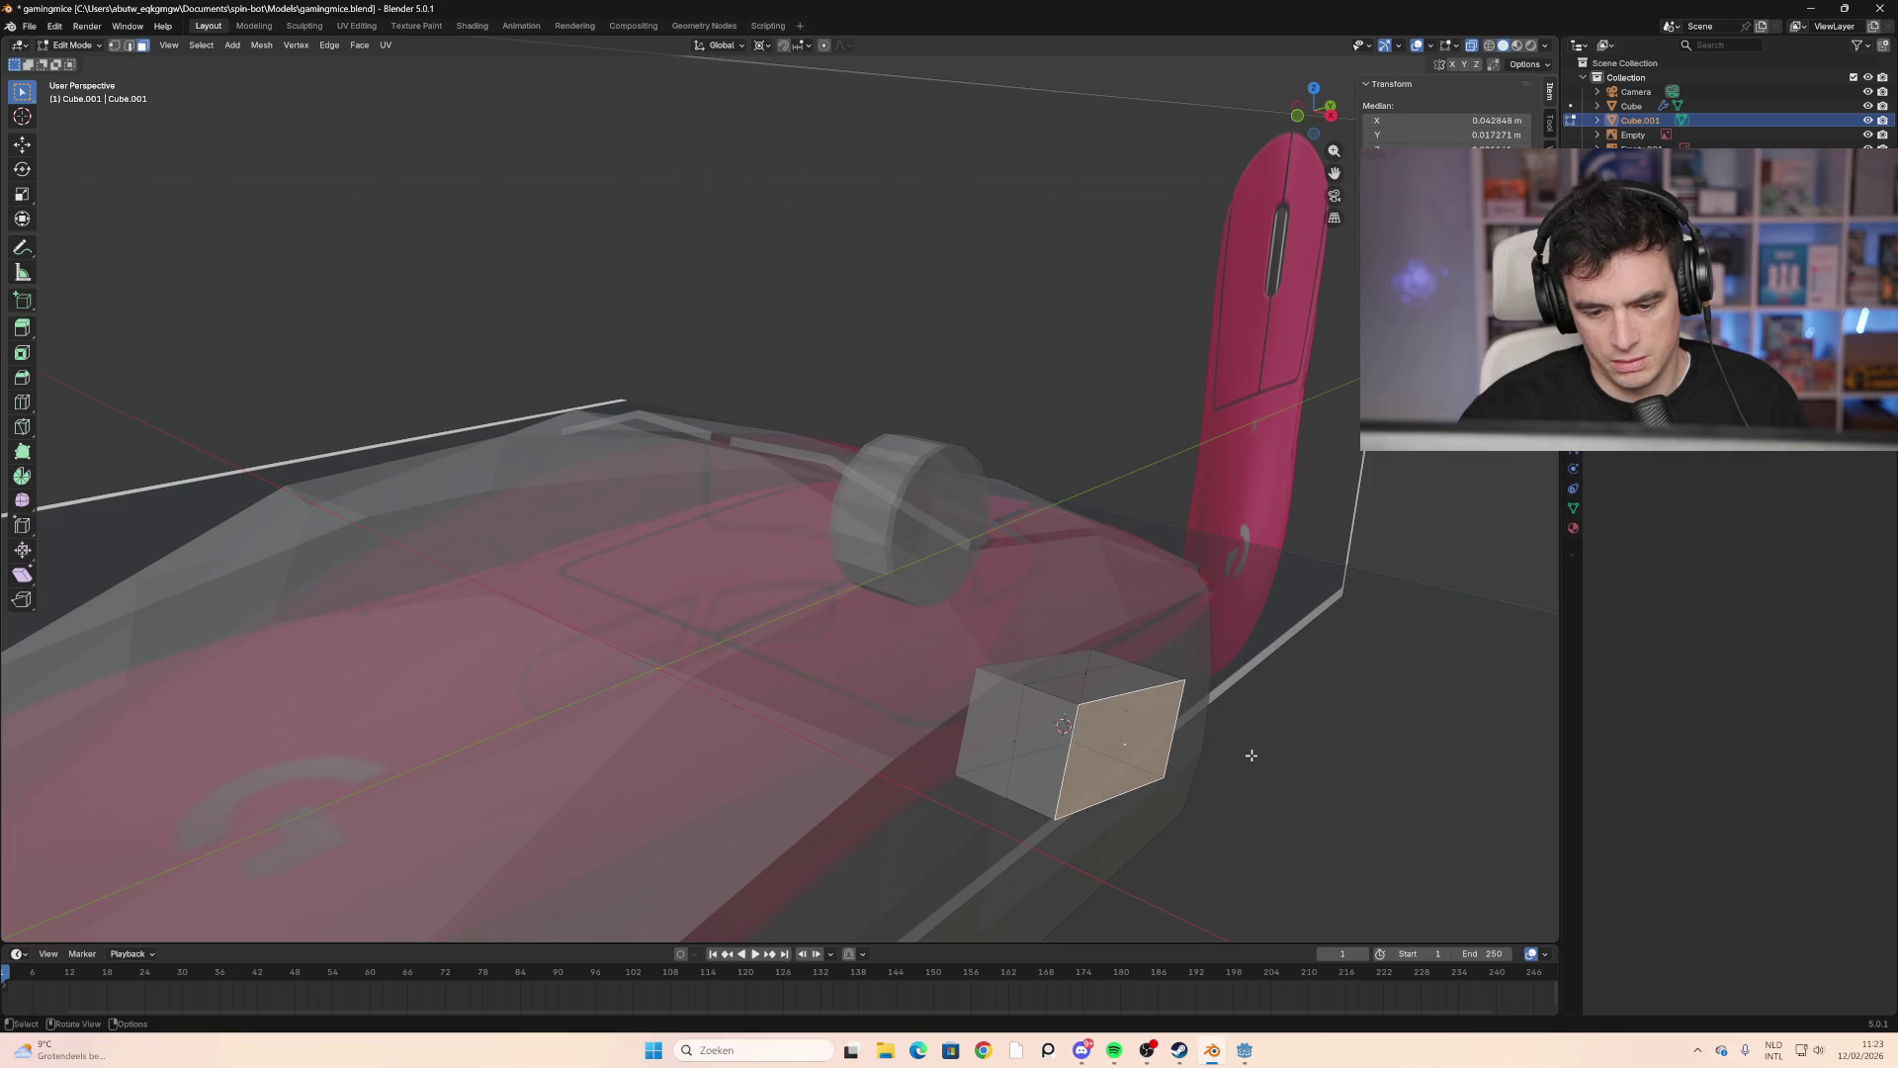
pyautogui.hotkey('ctrl', 'z')
pyautogui.hotkey('ctrl', 'shift', 'z')
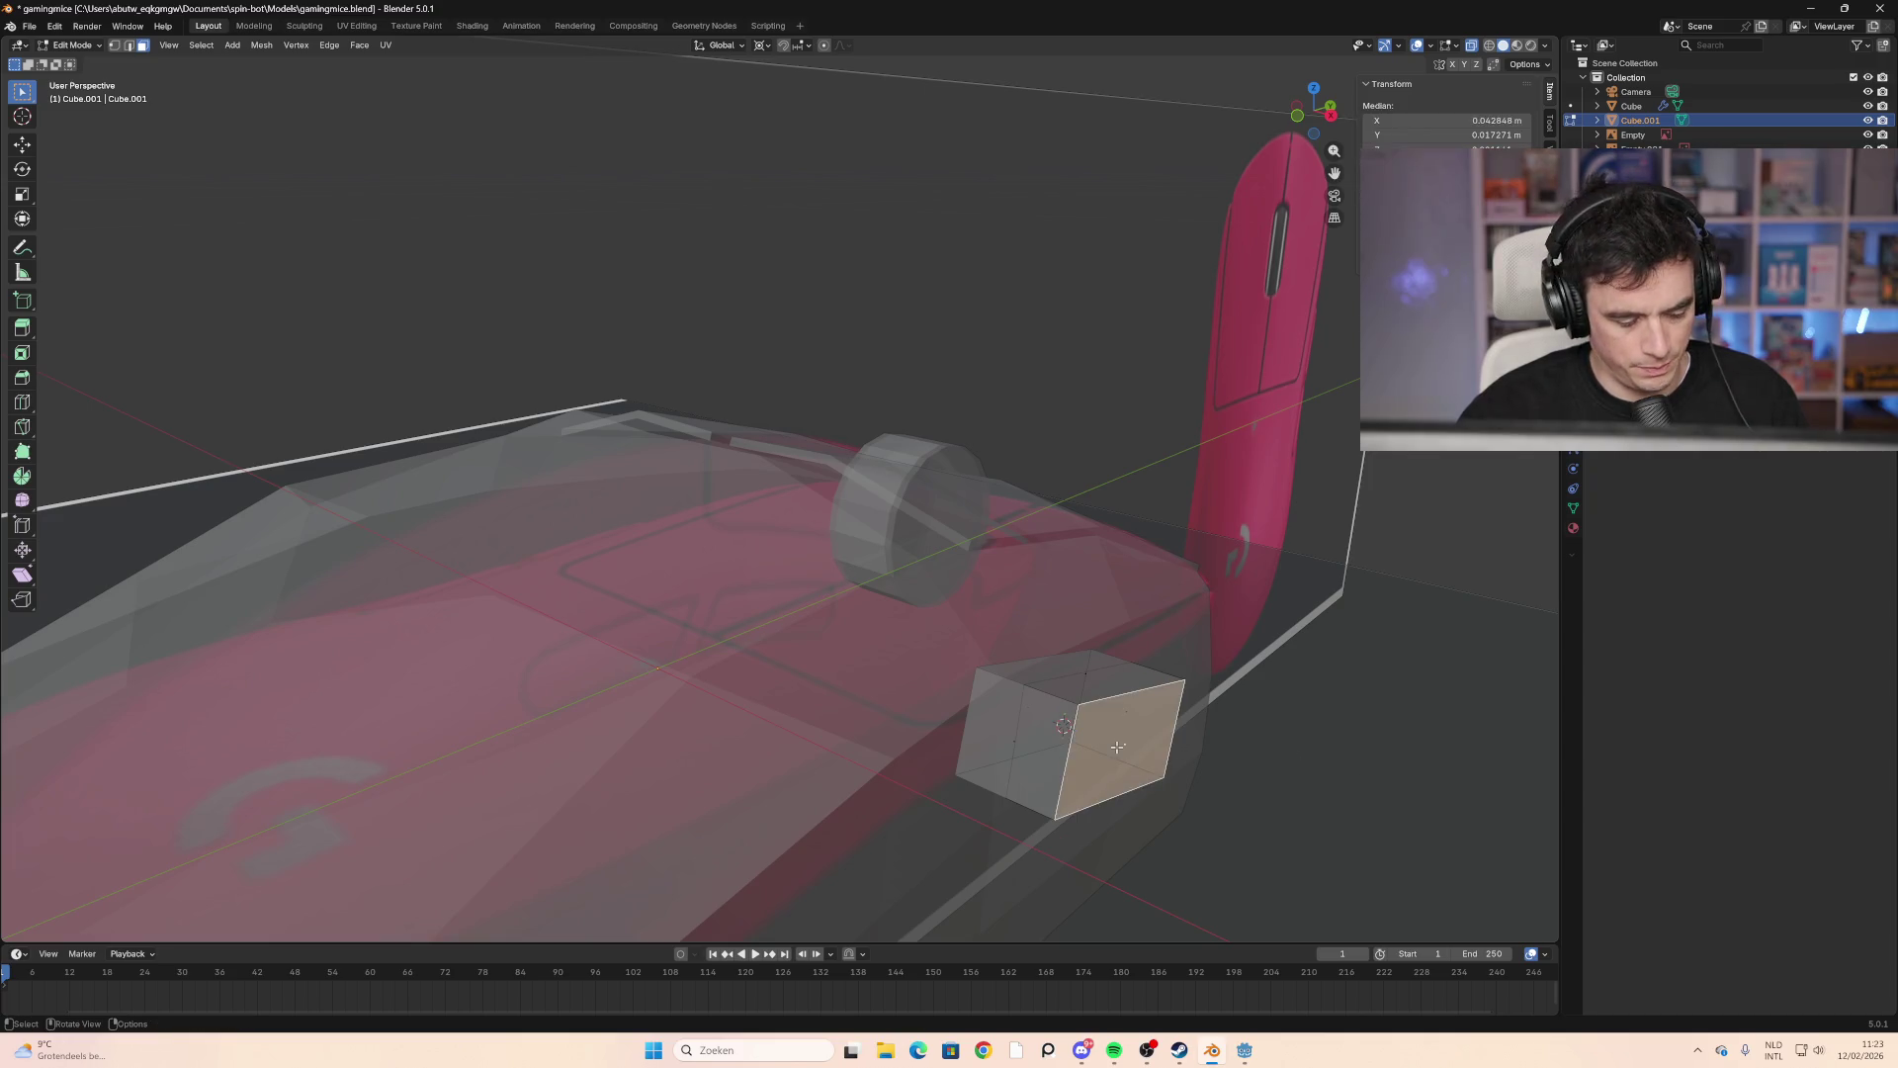
pyautogui.press('a')
pyautogui.hotkey('ctrl', 'b')
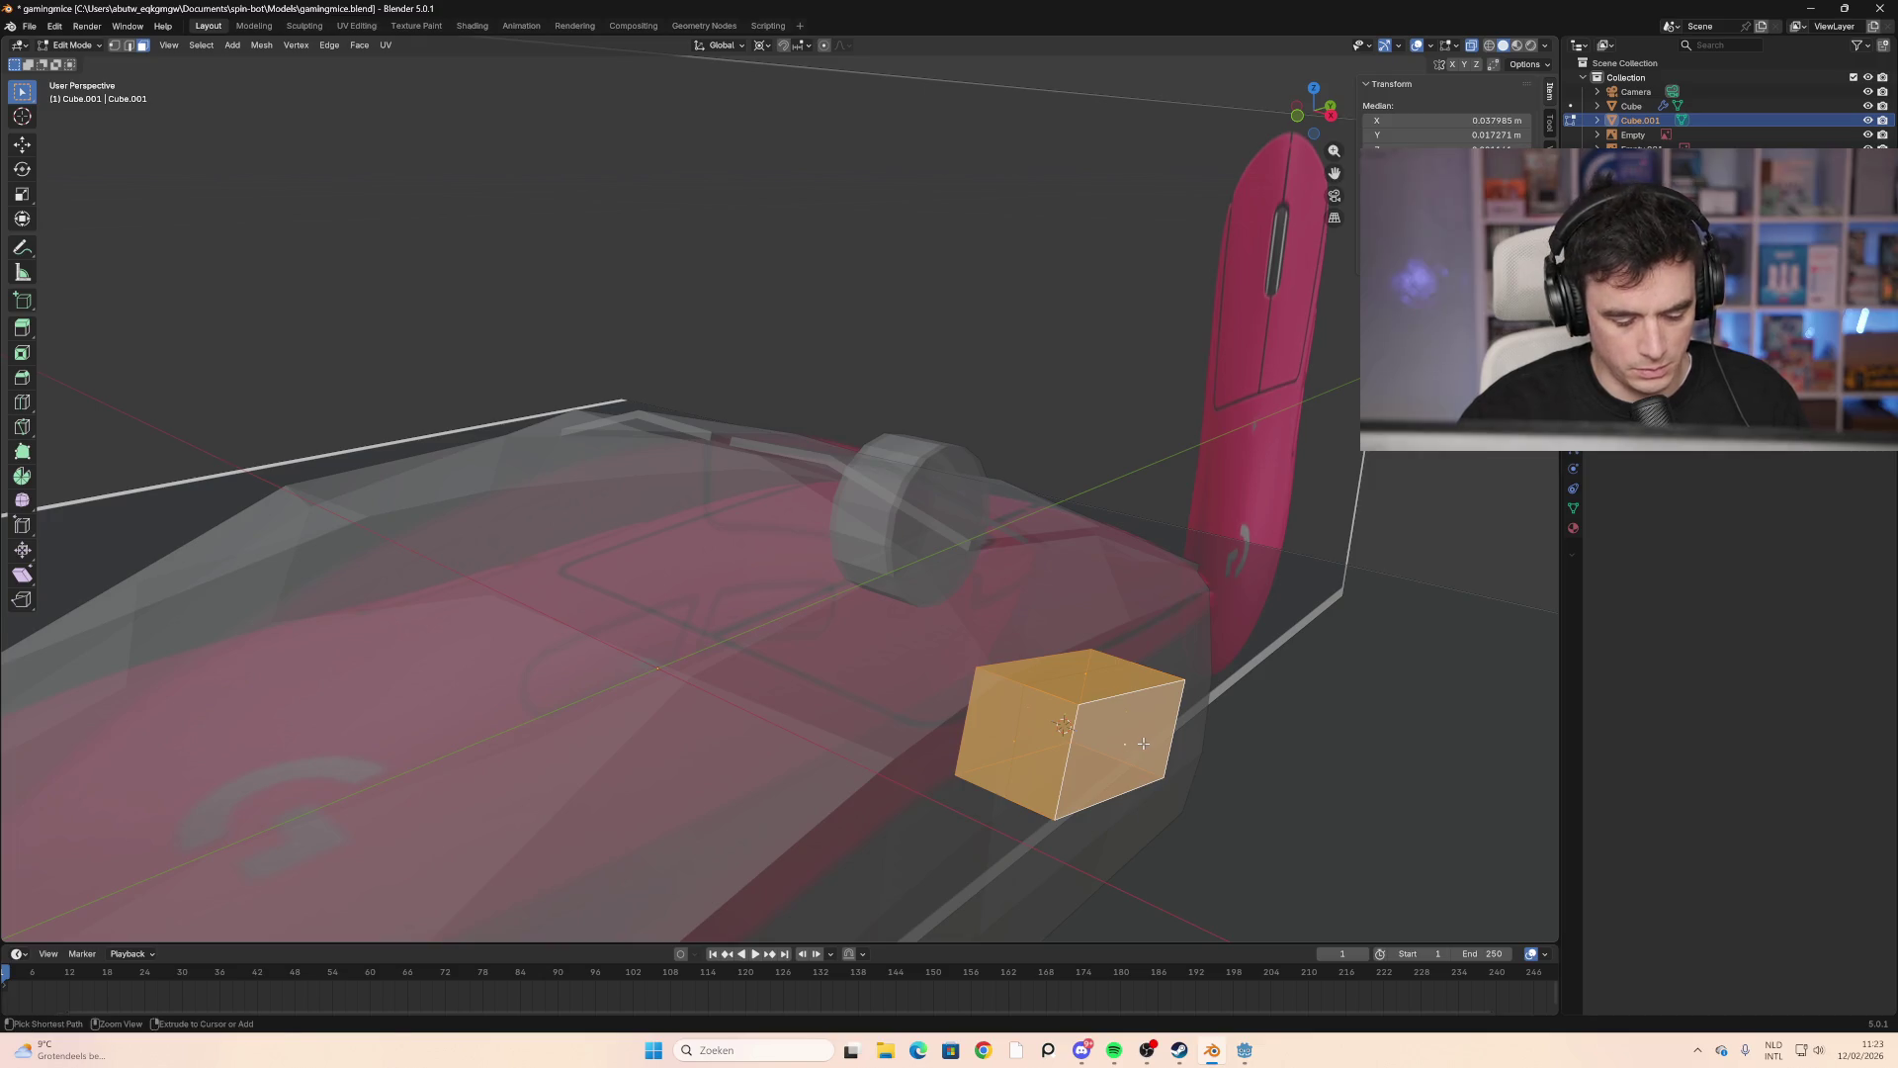
pyautogui.press('Escape')
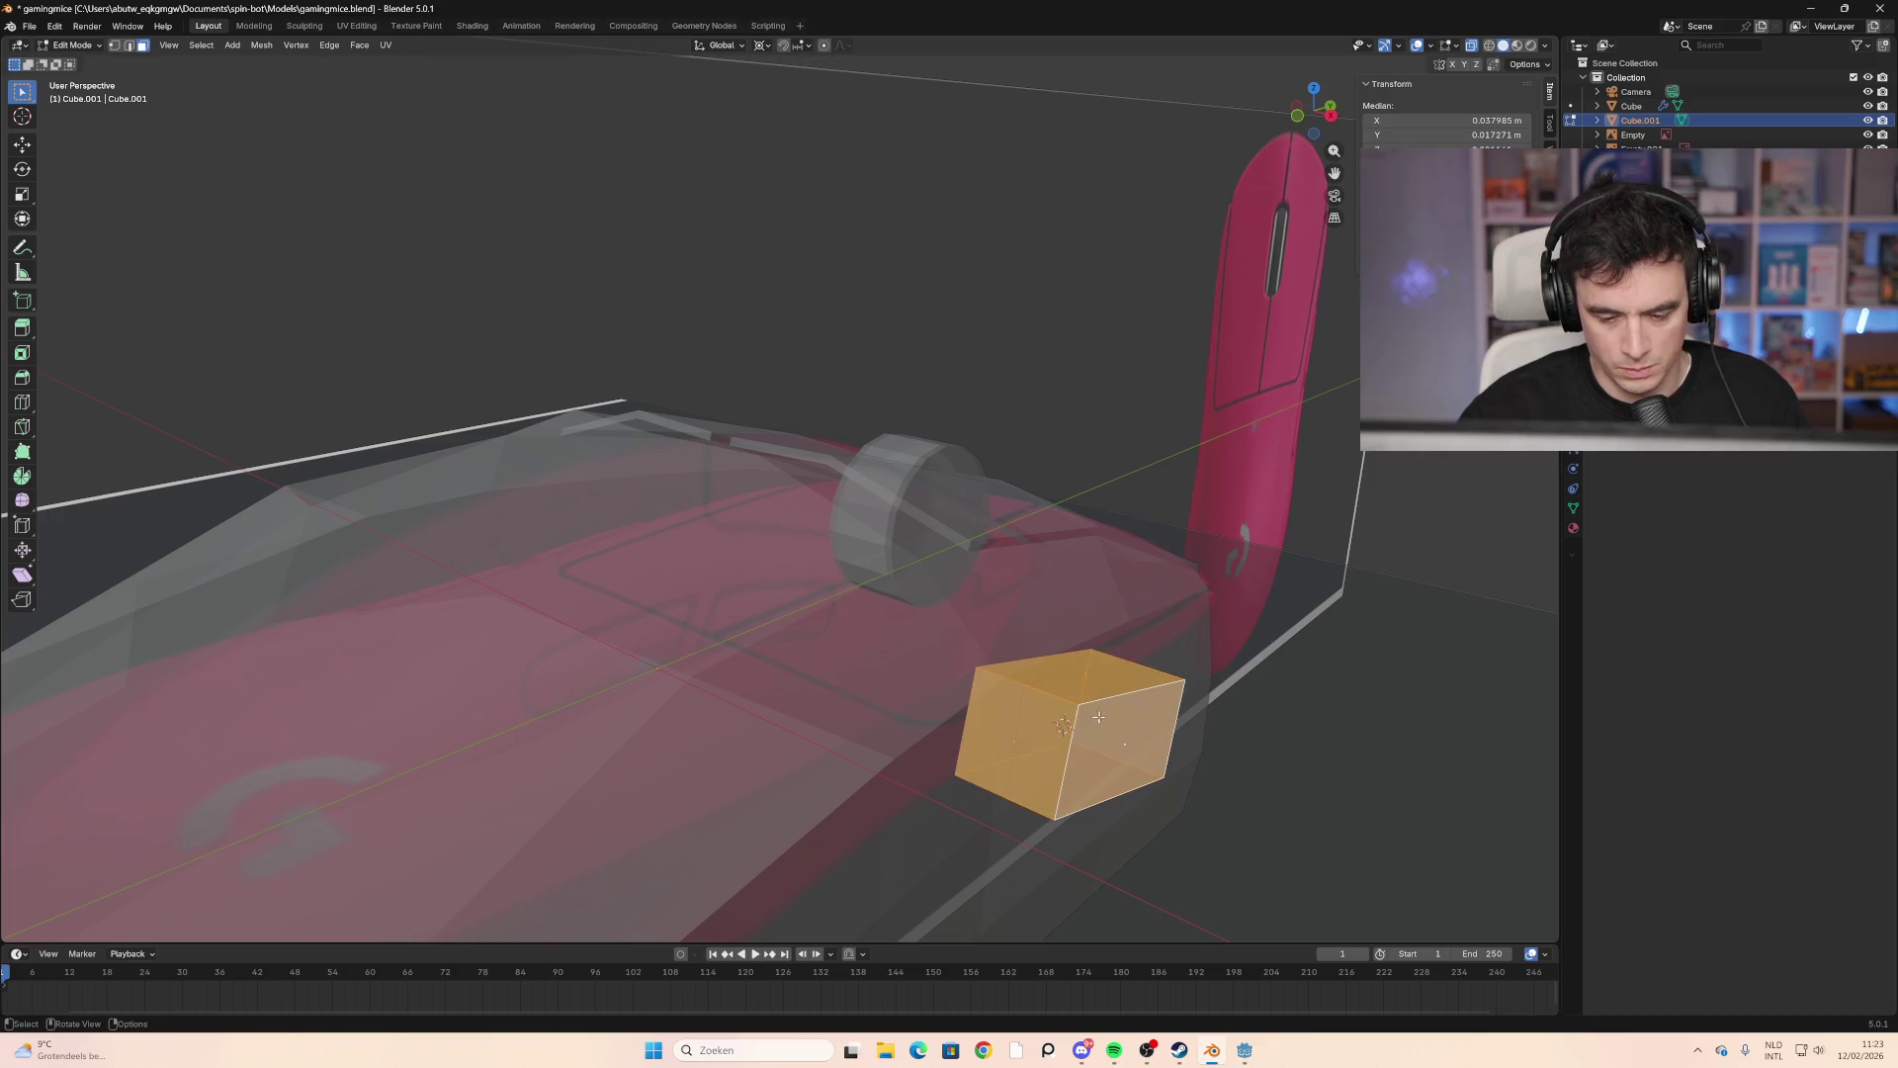
pyautogui.hotkey('alt', 'a')
pyautogui.press('a')
pyautogui.moveTo(1099, 717); pyautogui.dragTo(1271, 767, button='middle')
pyautogui.hotkey('alt', 'a')
# Step: Box-select the side block's front and side faces, then deselect them again
pyautogui.press('b')
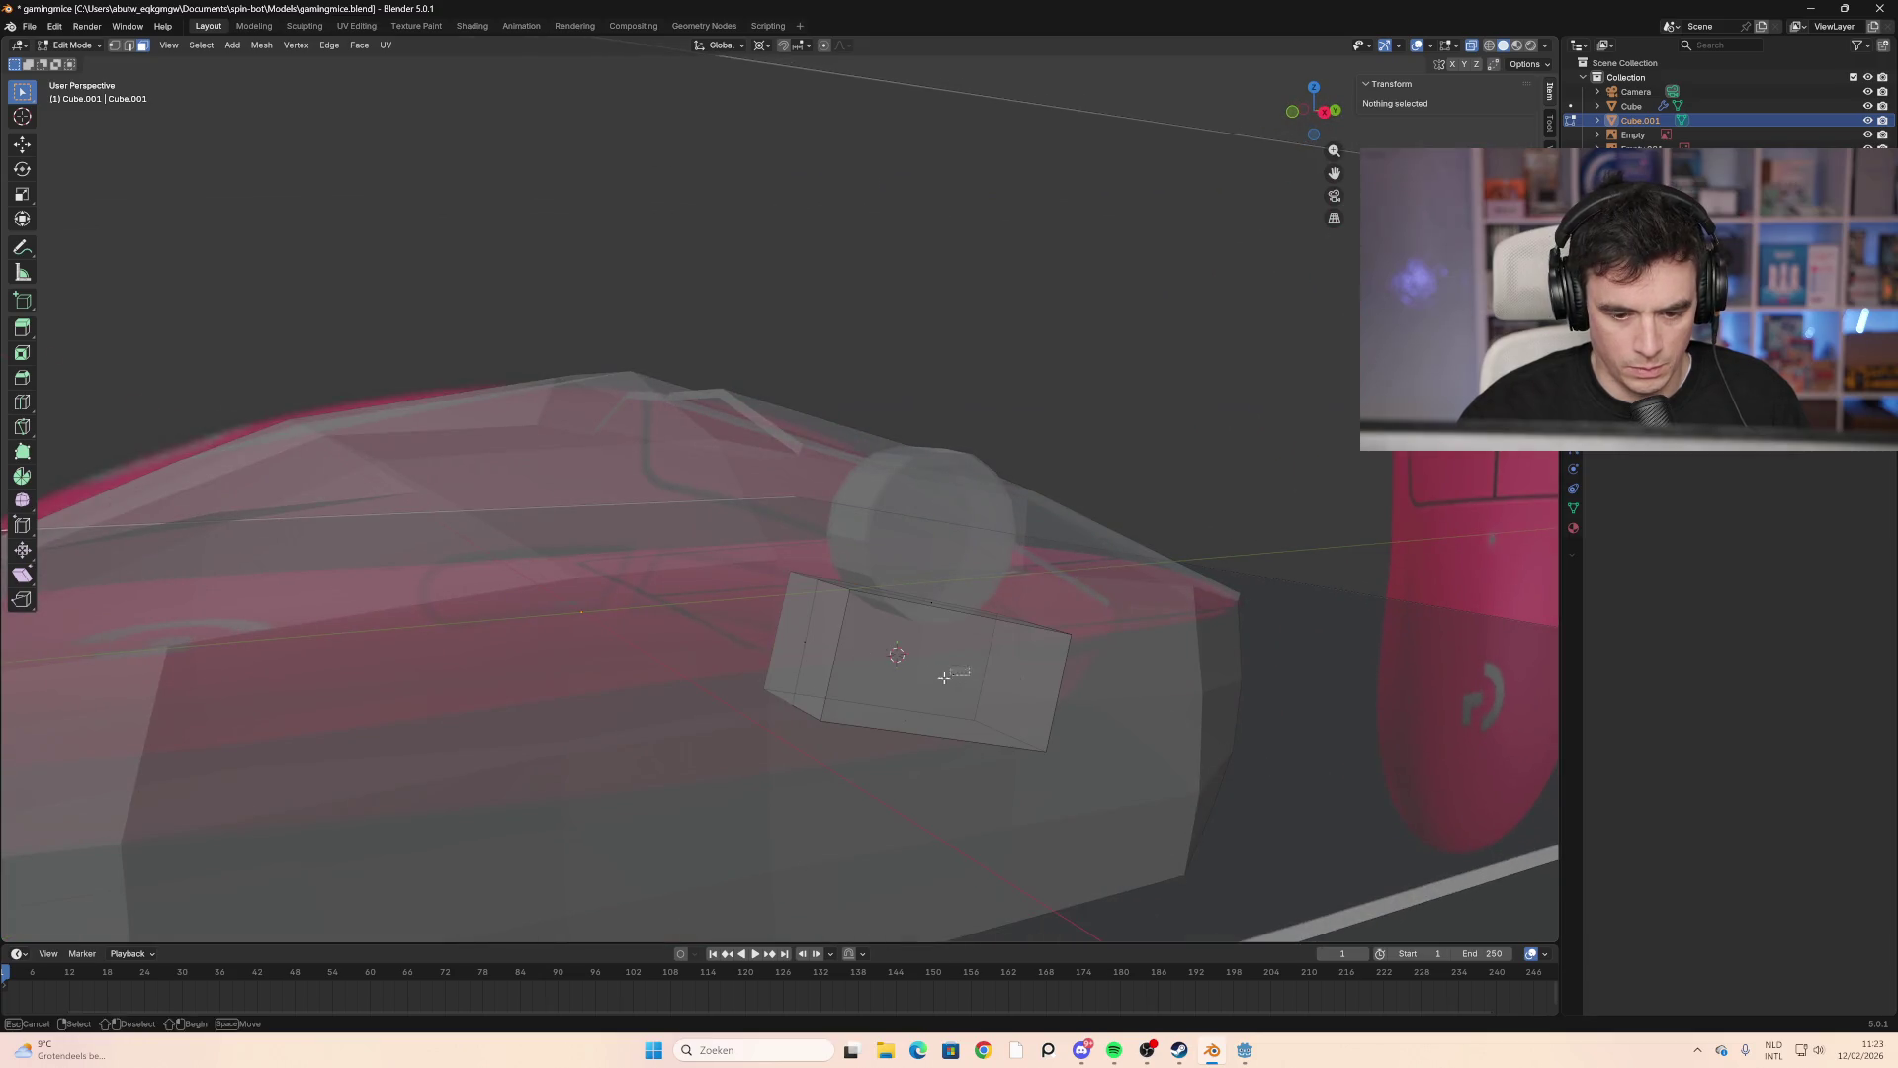
pyautogui.moveTo(944, 678); pyautogui.dragTo(895, 643)
pyautogui.keyDown('shift'); pyautogui.click(806, 647); pyautogui.keyUp('shift')
pyautogui.moveTo(805, 648); pyautogui.dragTo(880, 648, button='middle')
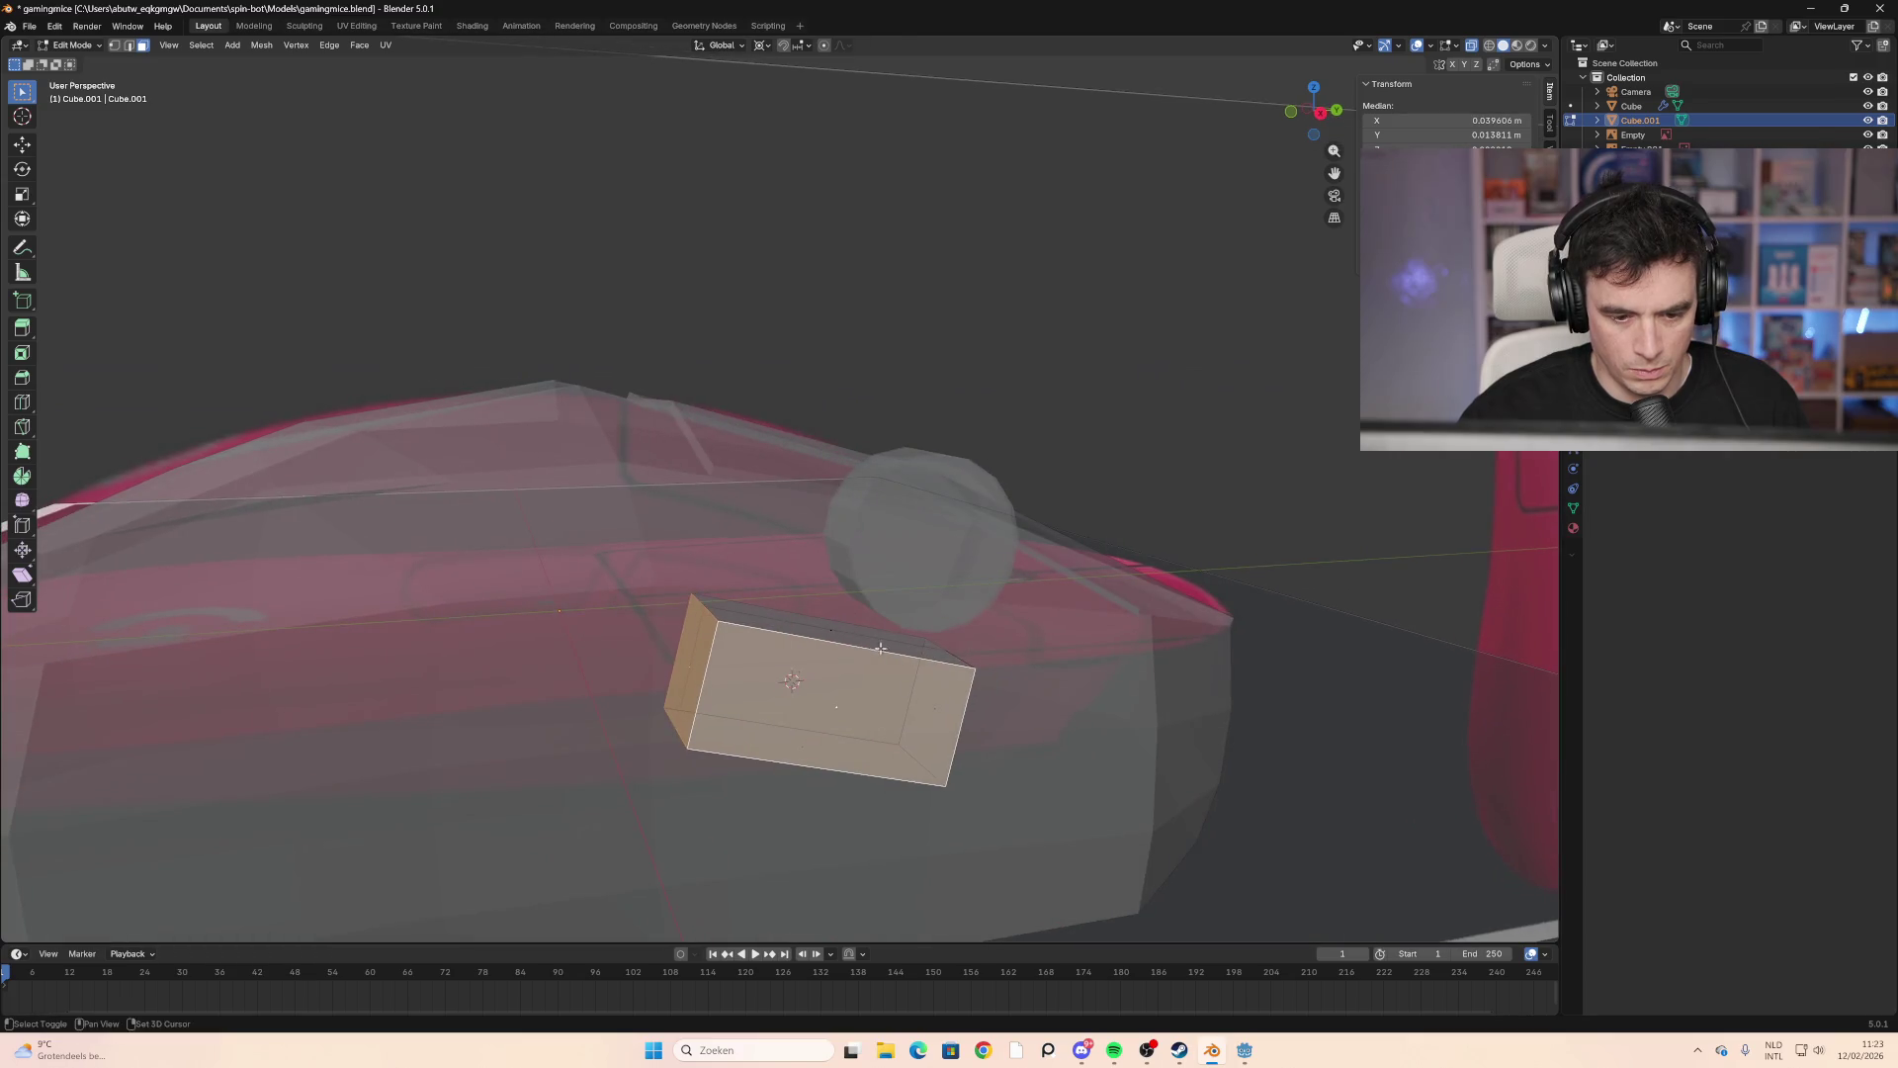
pyautogui.press('Tab')
pyautogui.press('Tab')
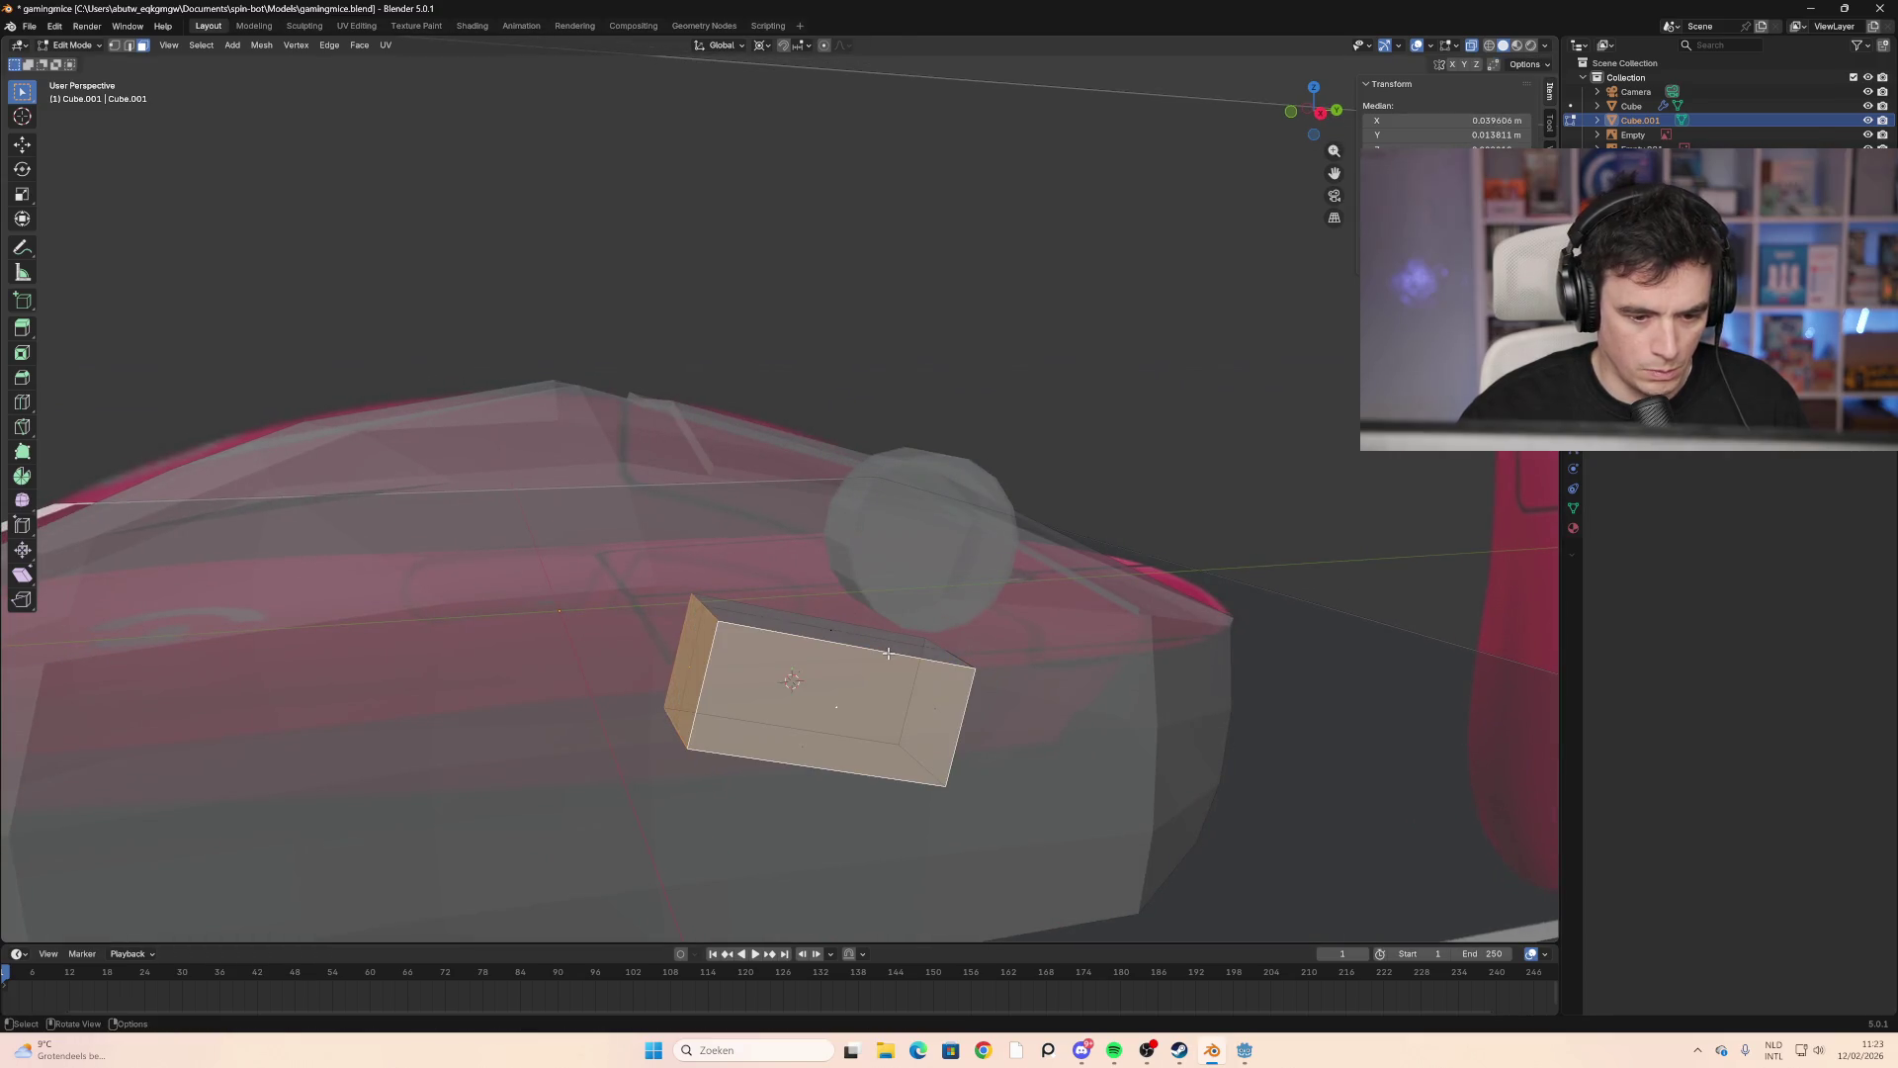
pyautogui.click(888, 654)
pyautogui.click(987, 669)
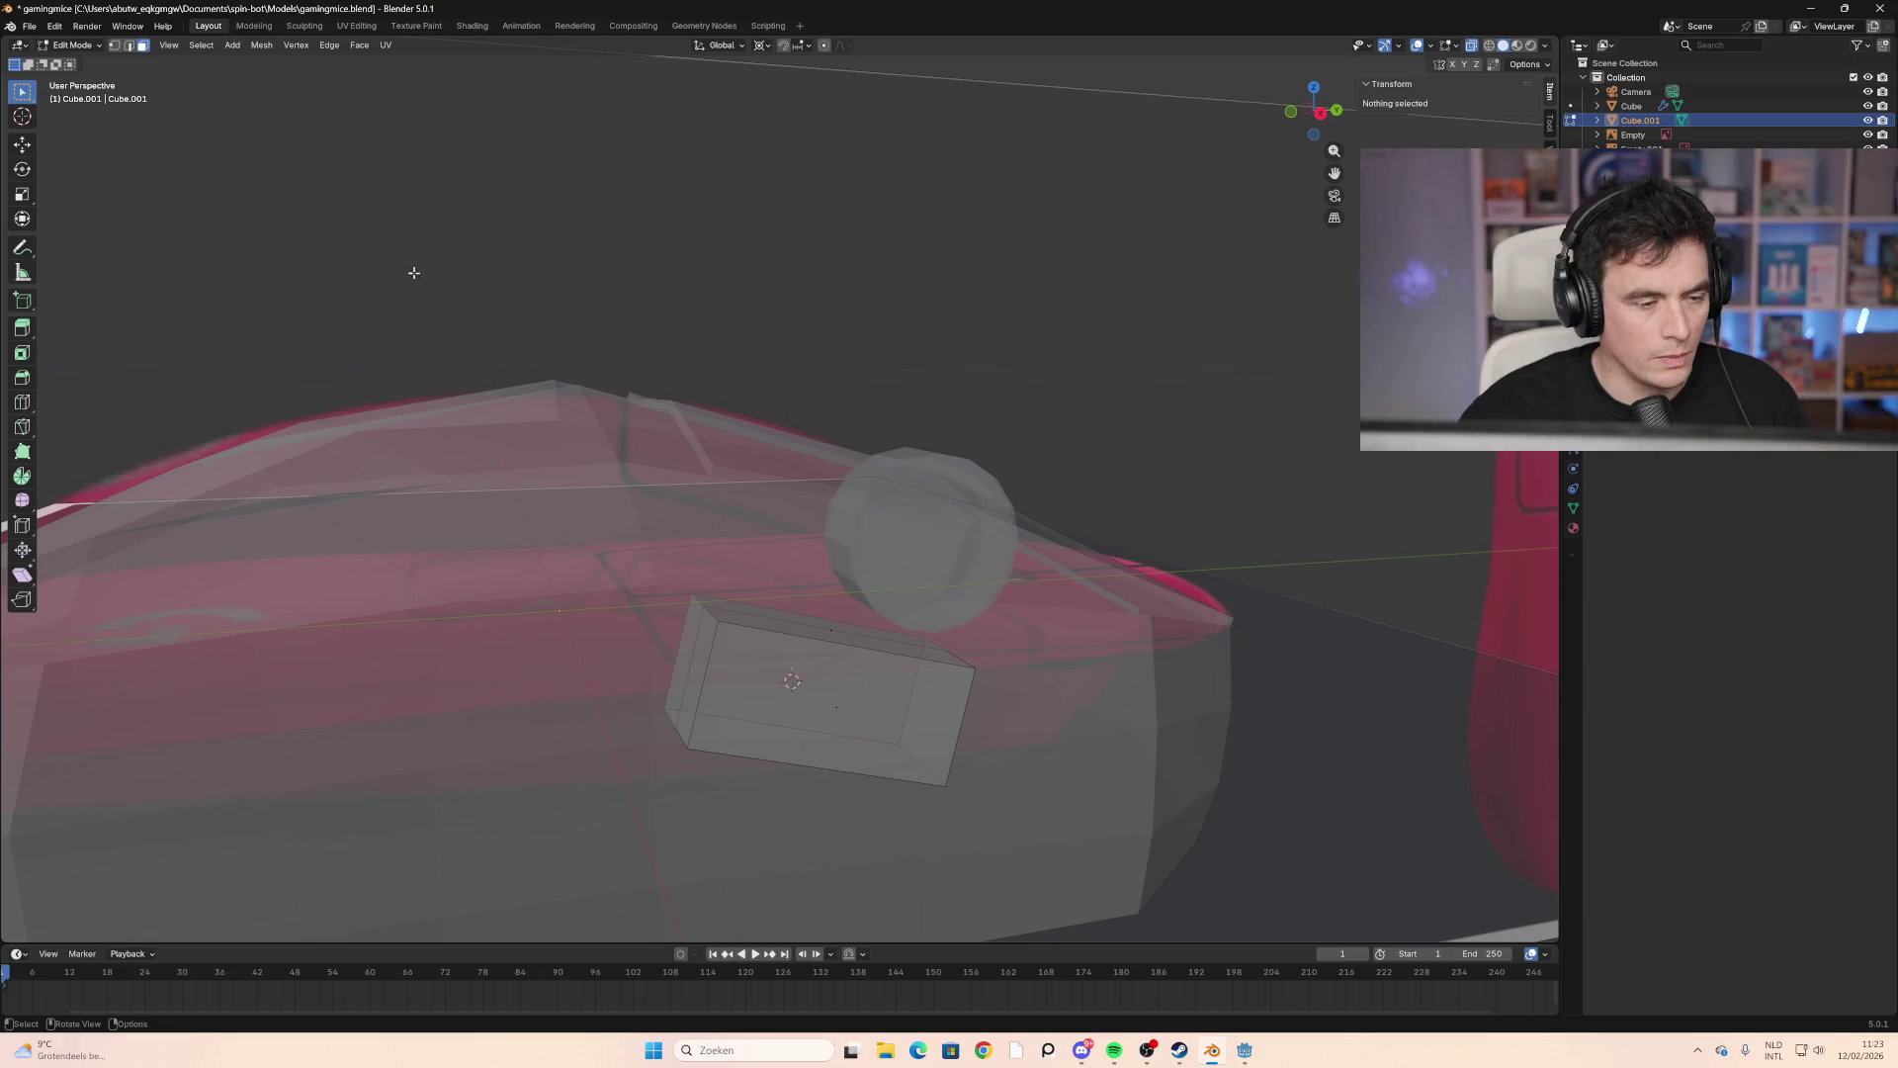
# Step: In Edge select mode, select all edges around the side block's front face
pyautogui.click(128, 47)
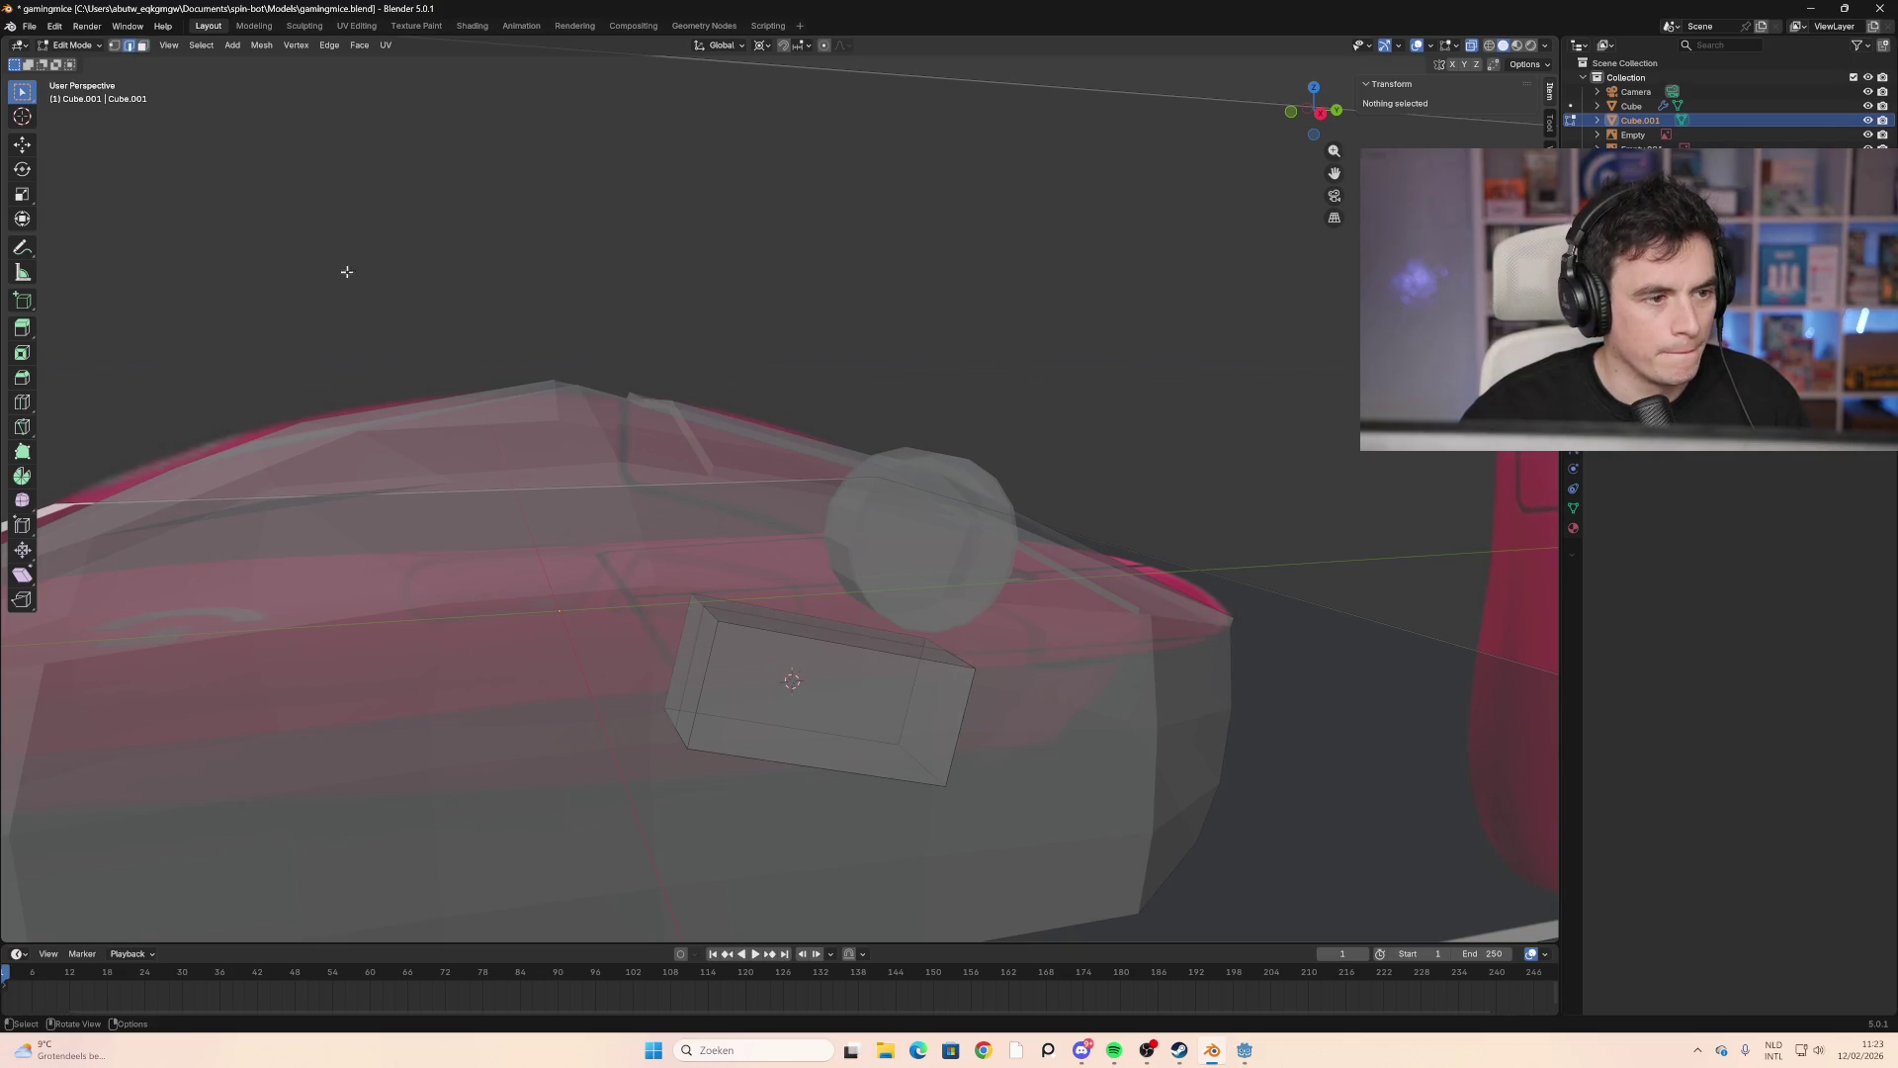
pyautogui.click(704, 673)
pyautogui.keyDown('shift'); pyautogui.click(781, 630); pyautogui.keyUp('shift')
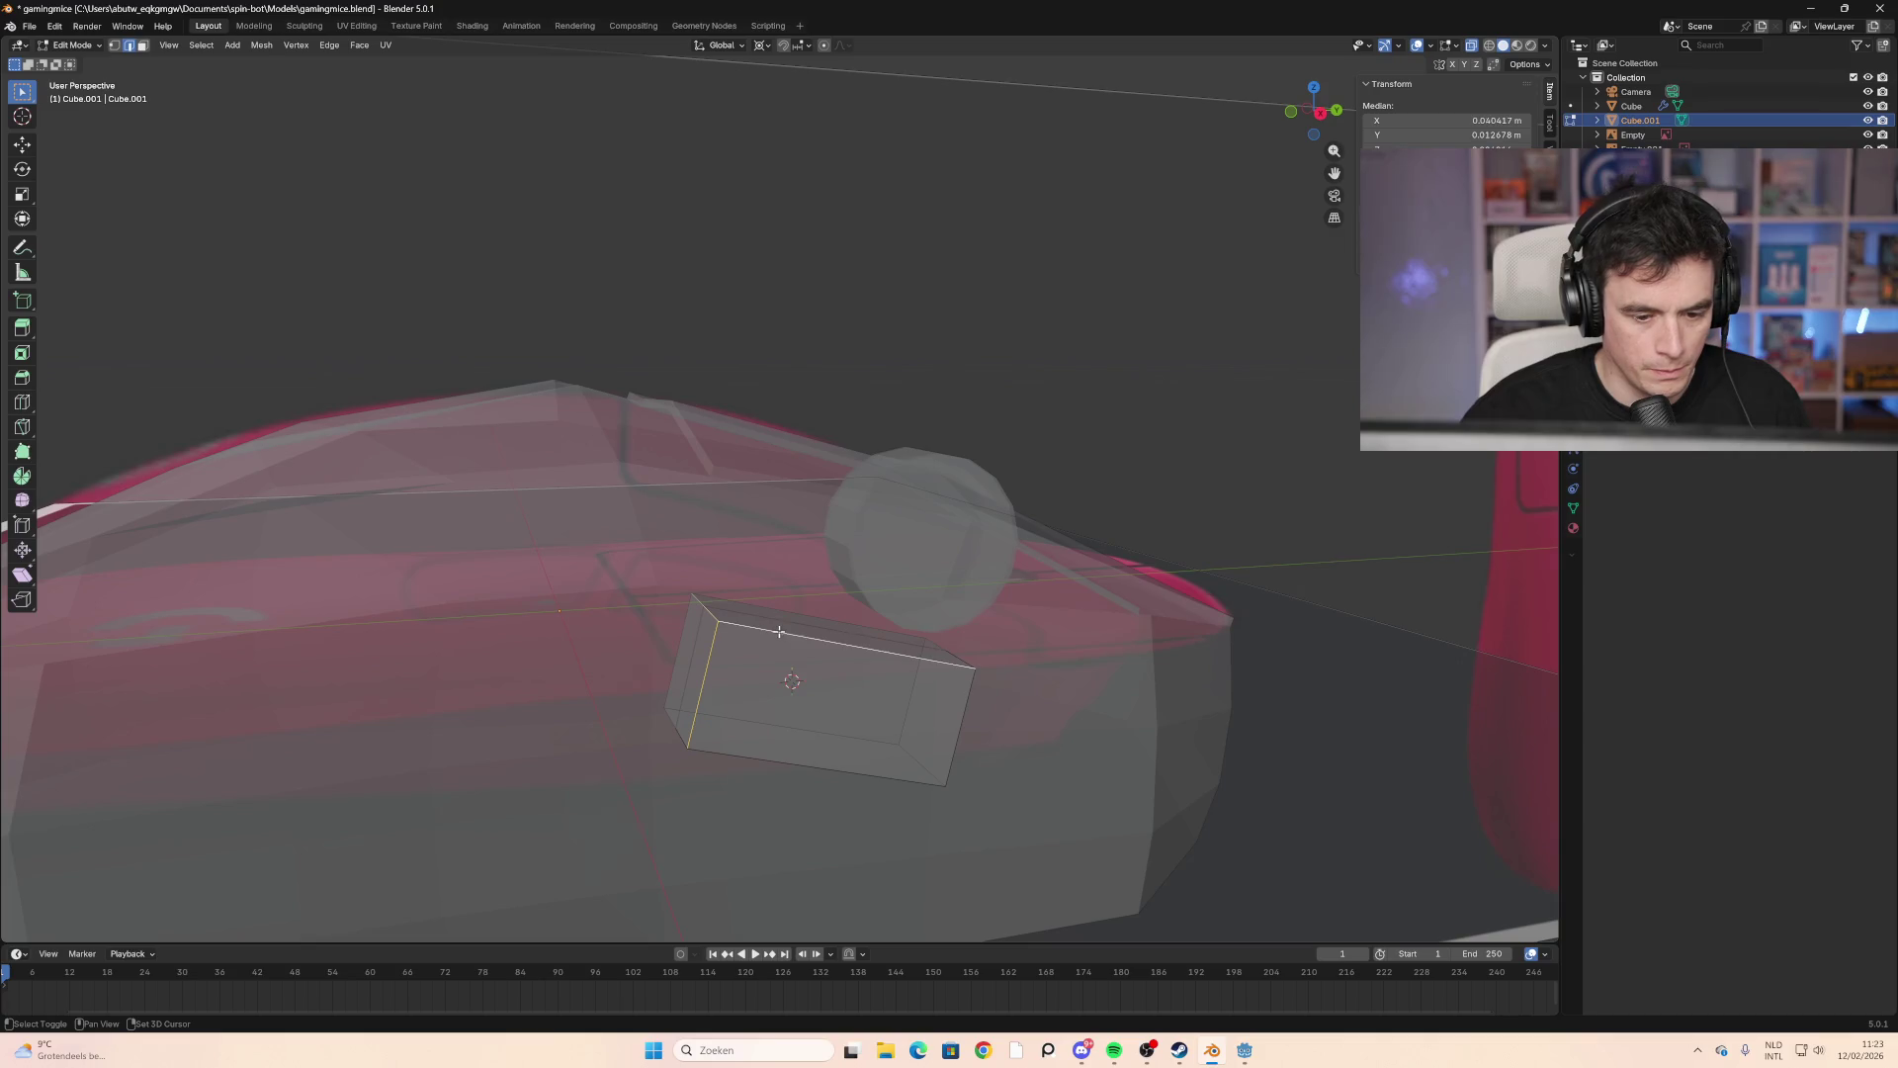
pyautogui.moveTo(954, 710); pyautogui.dragTo(545, 633, button='middle')
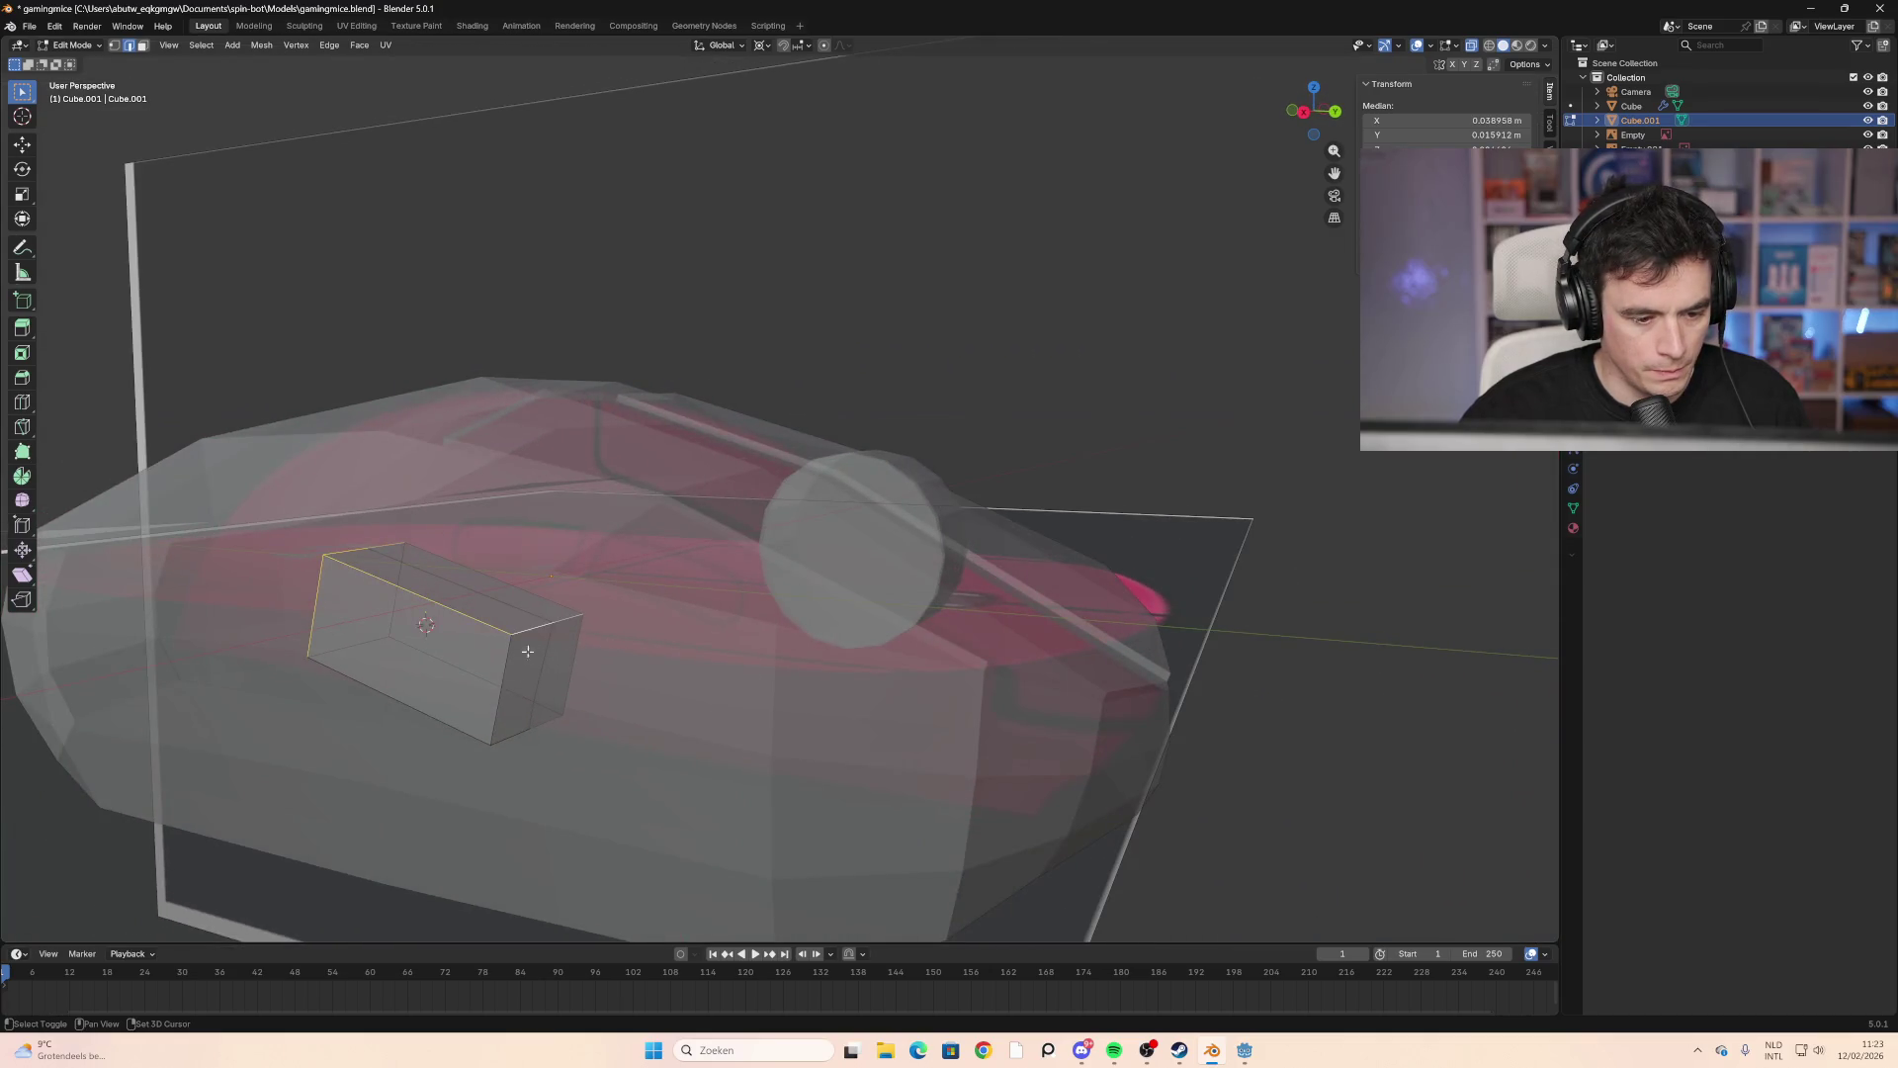
pyautogui.keyDown('shift'); pyautogui.click(502, 740); pyautogui.keyUp('shift')
pyautogui.keyDown('shift'); pyautogui.click(376, 713); pyautogui.keyUp('shift')
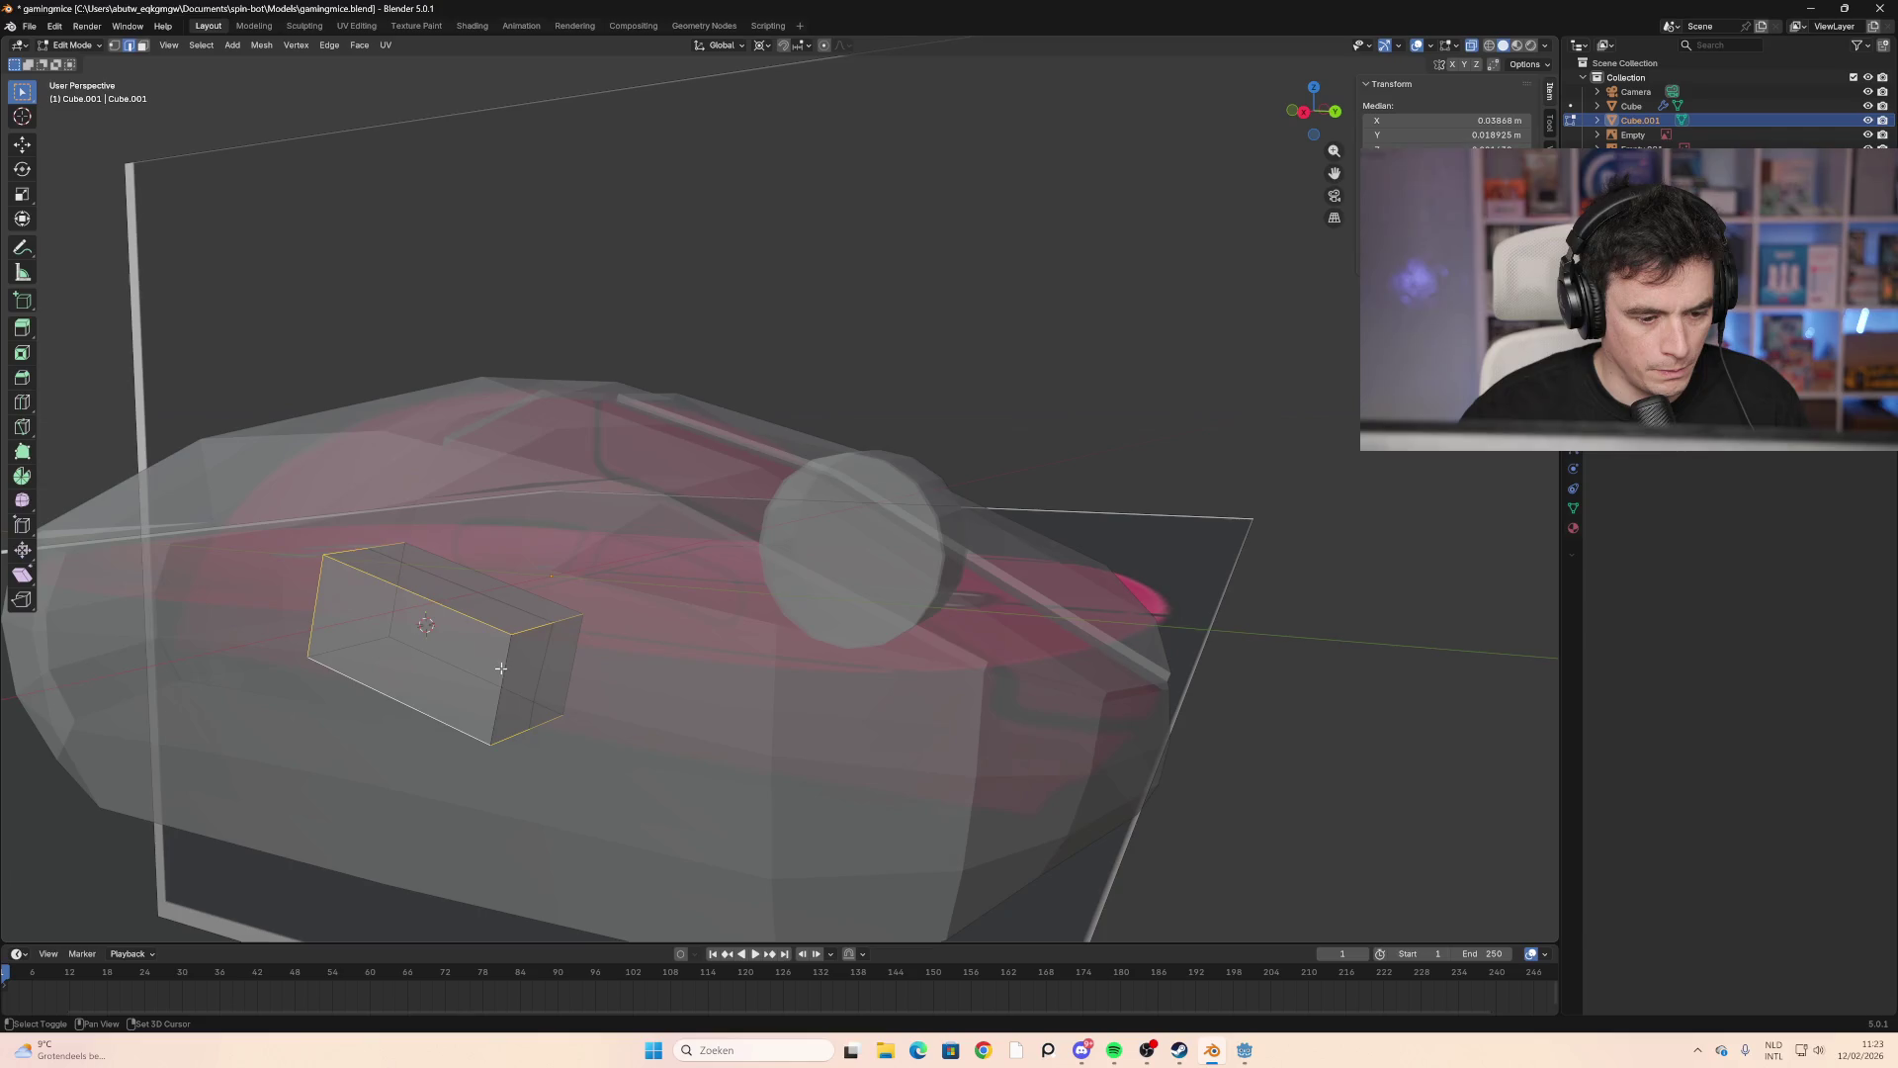
pyautogui.press('f')
pyautogui.moveTo(501, 668); pyautogui.dragTo(481, 640, button='middle')
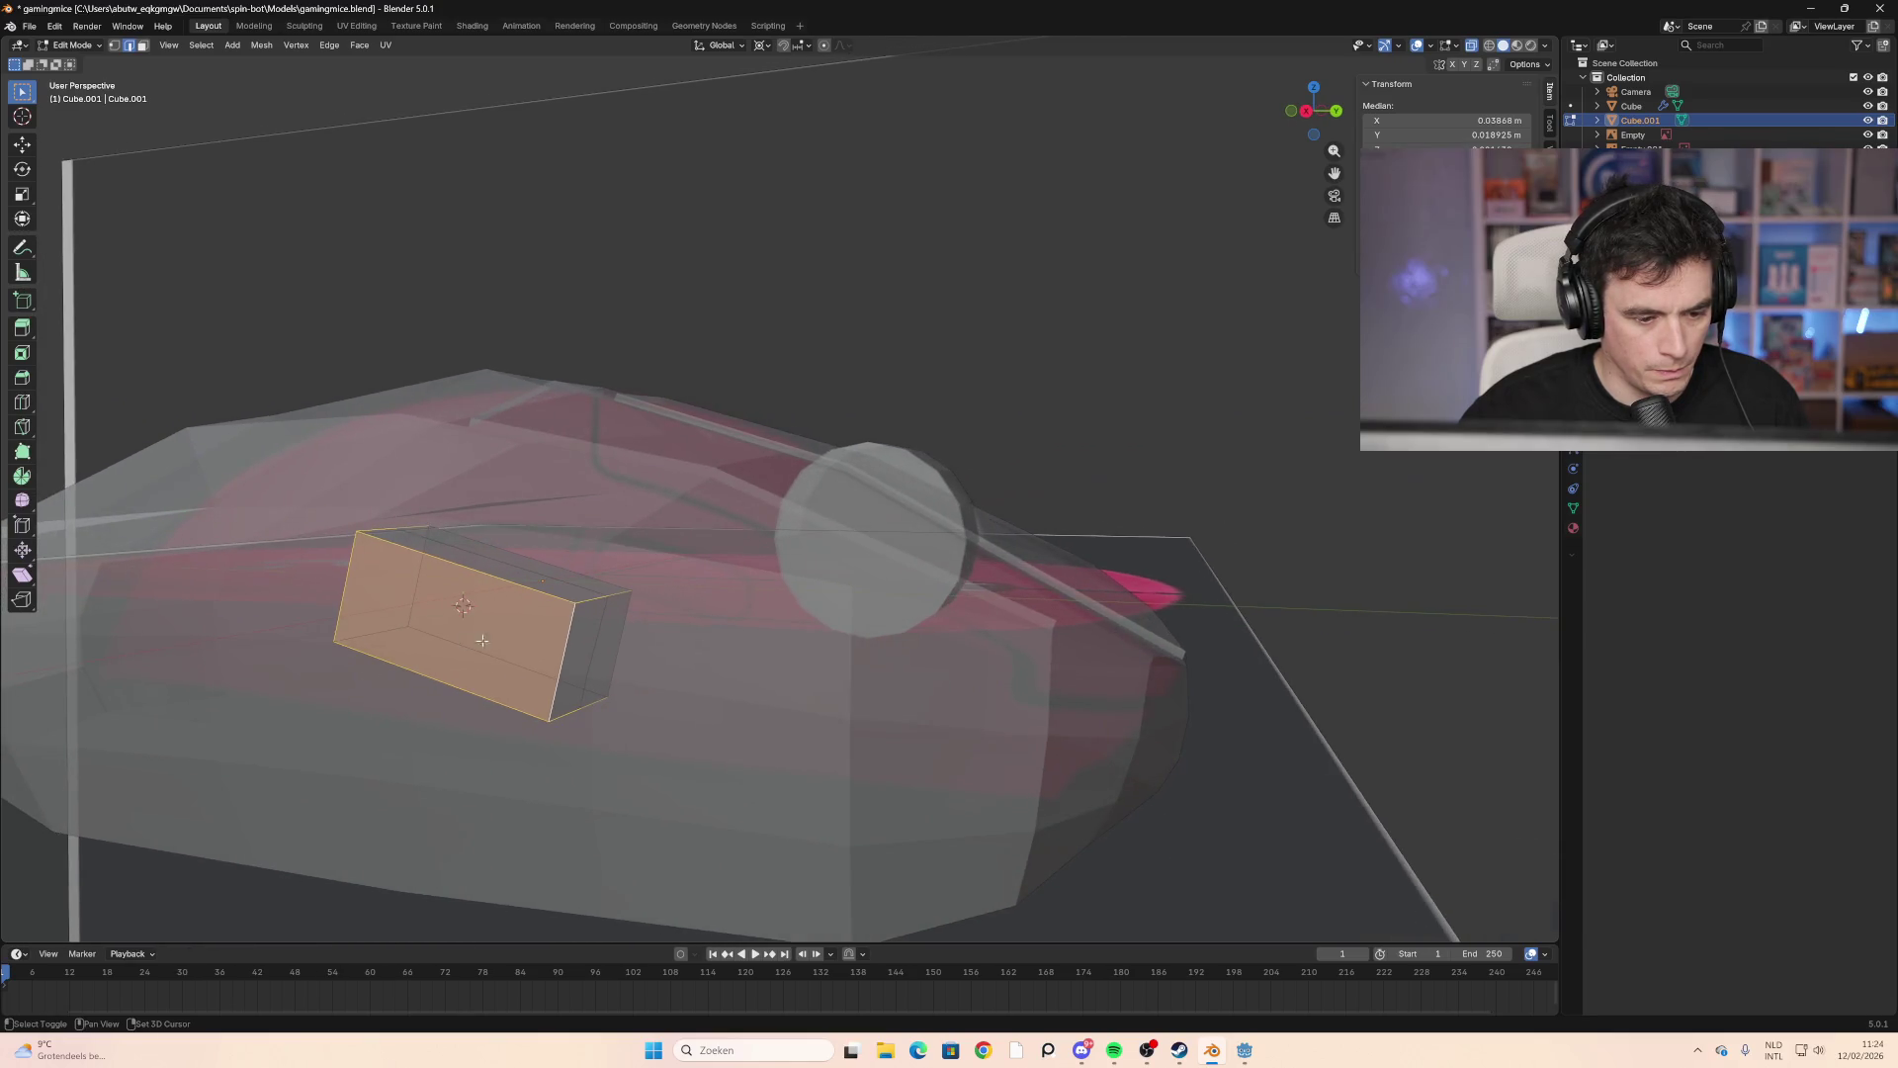
pyautogui.click(562, 670)
pyautogui.keyDown('shift'); pyautogui.click(560, 665); pyautogui.keyUp('shift')
pyautogui.moveTo(556, 686)
pyautogui.mouseDown(button='middle')
pyautogui.moveTo(478, 666)
pyautogui.moveTo(792, 615)
pyautogui.moveTo(805, 649)
pyautogui.mouseUp(button='middle')
# Step: Bevel the selected edges with 2 segments, then clear the selection
pyautogui.hotkey('ctrl', 'b')
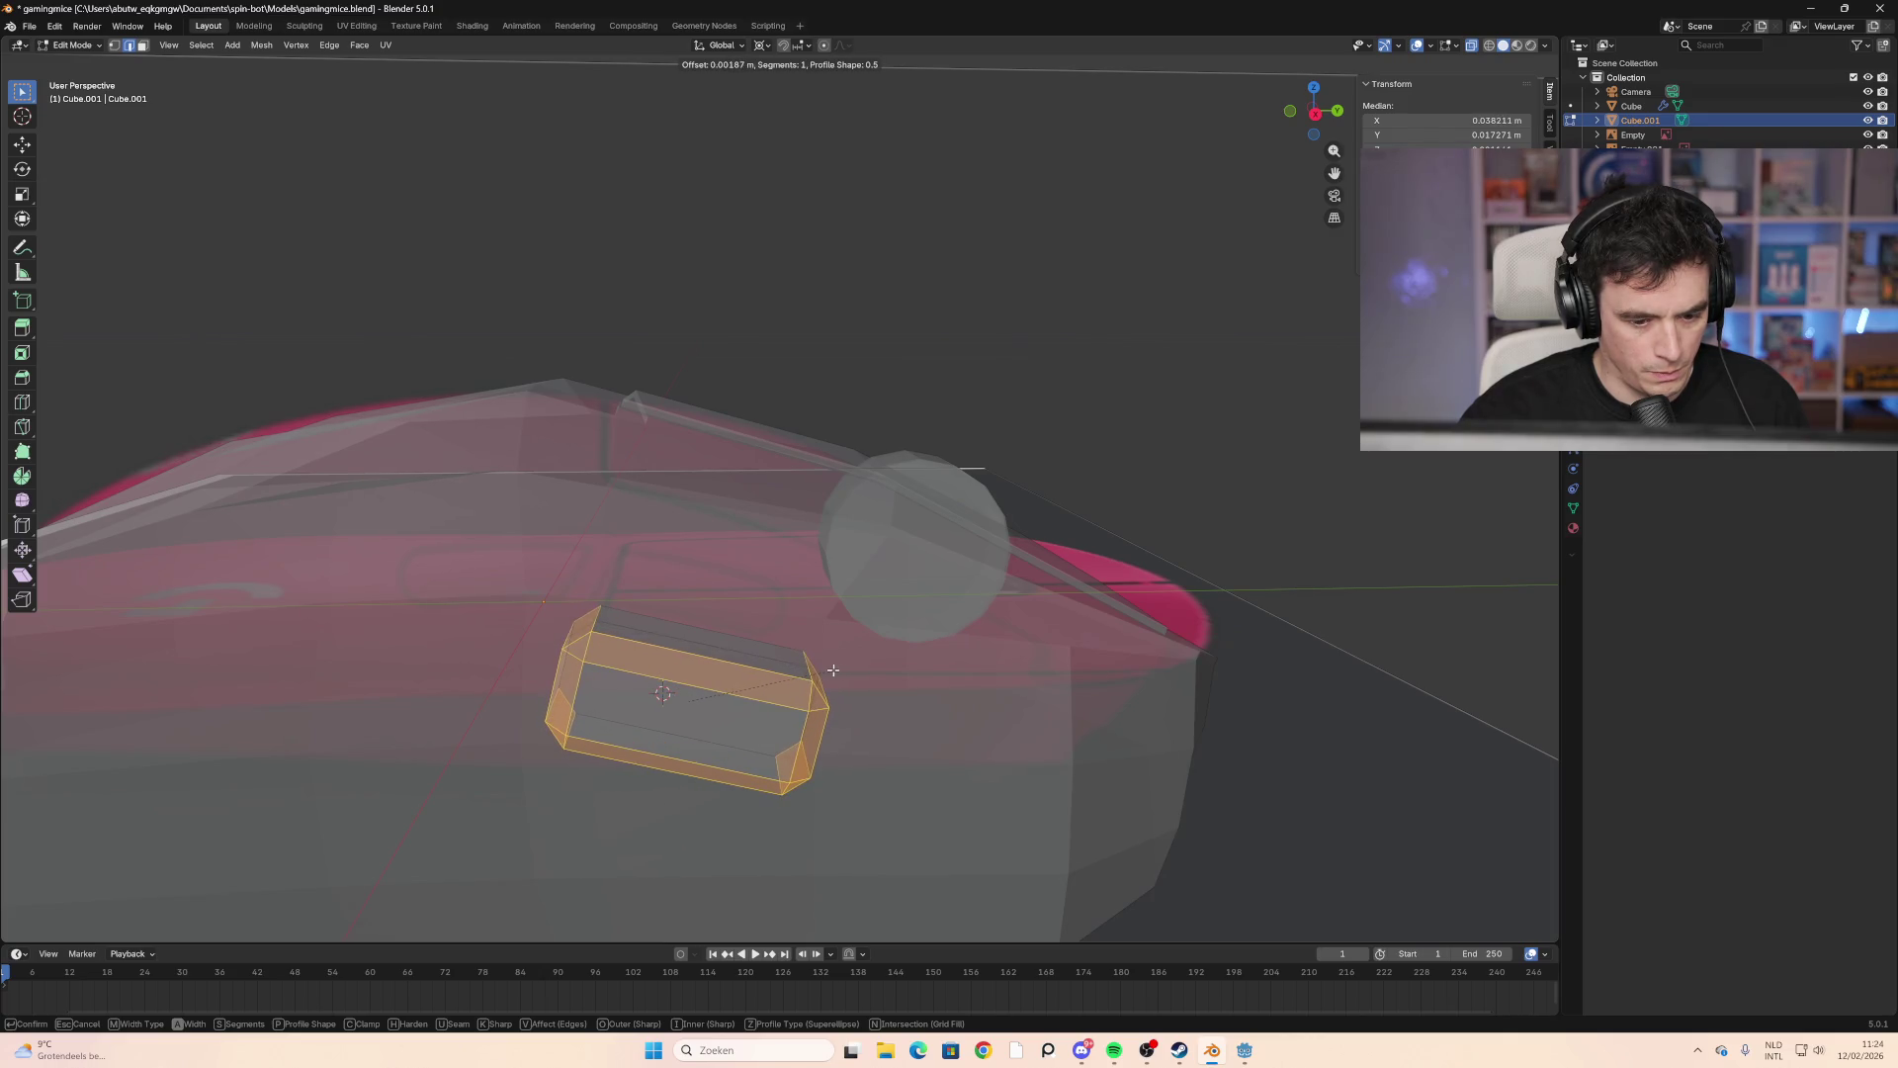
pyautogui.scroll(1, 832, 671)
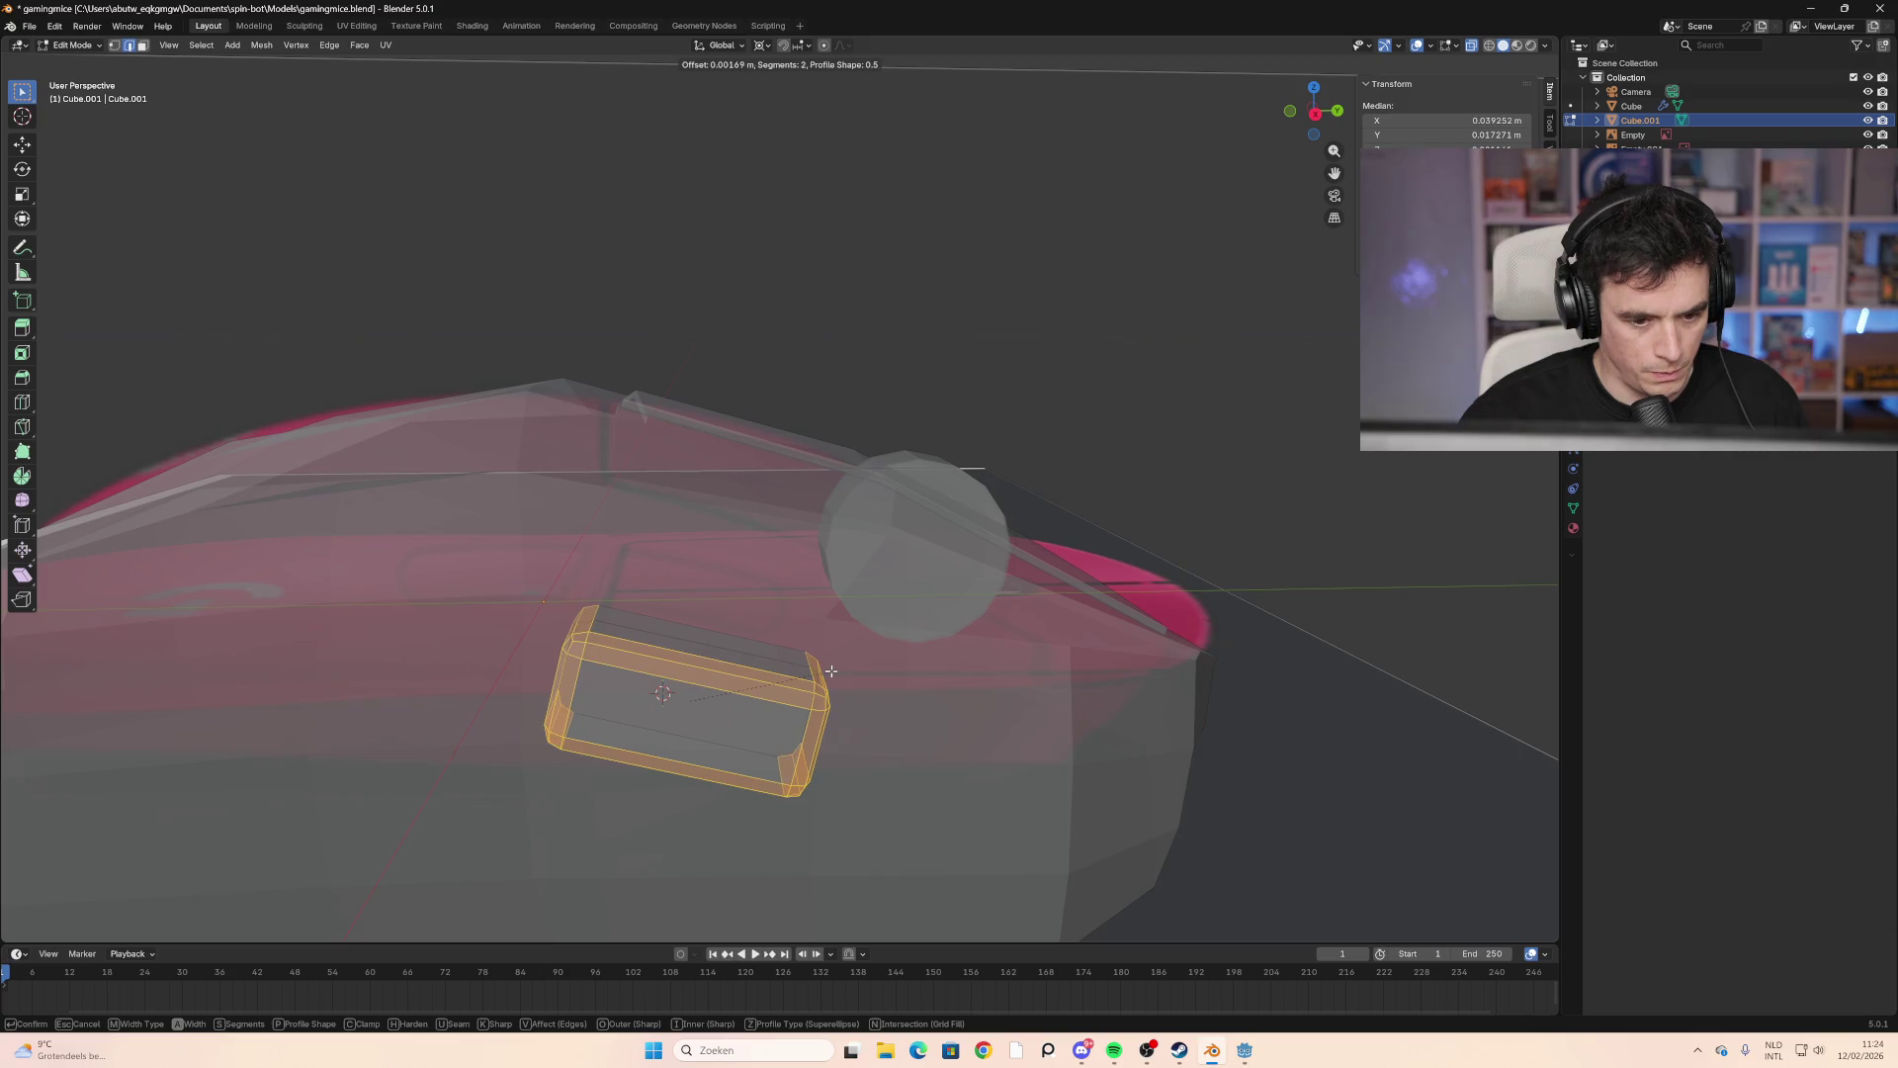
pyautogui.scroll(-1, 831, 671)
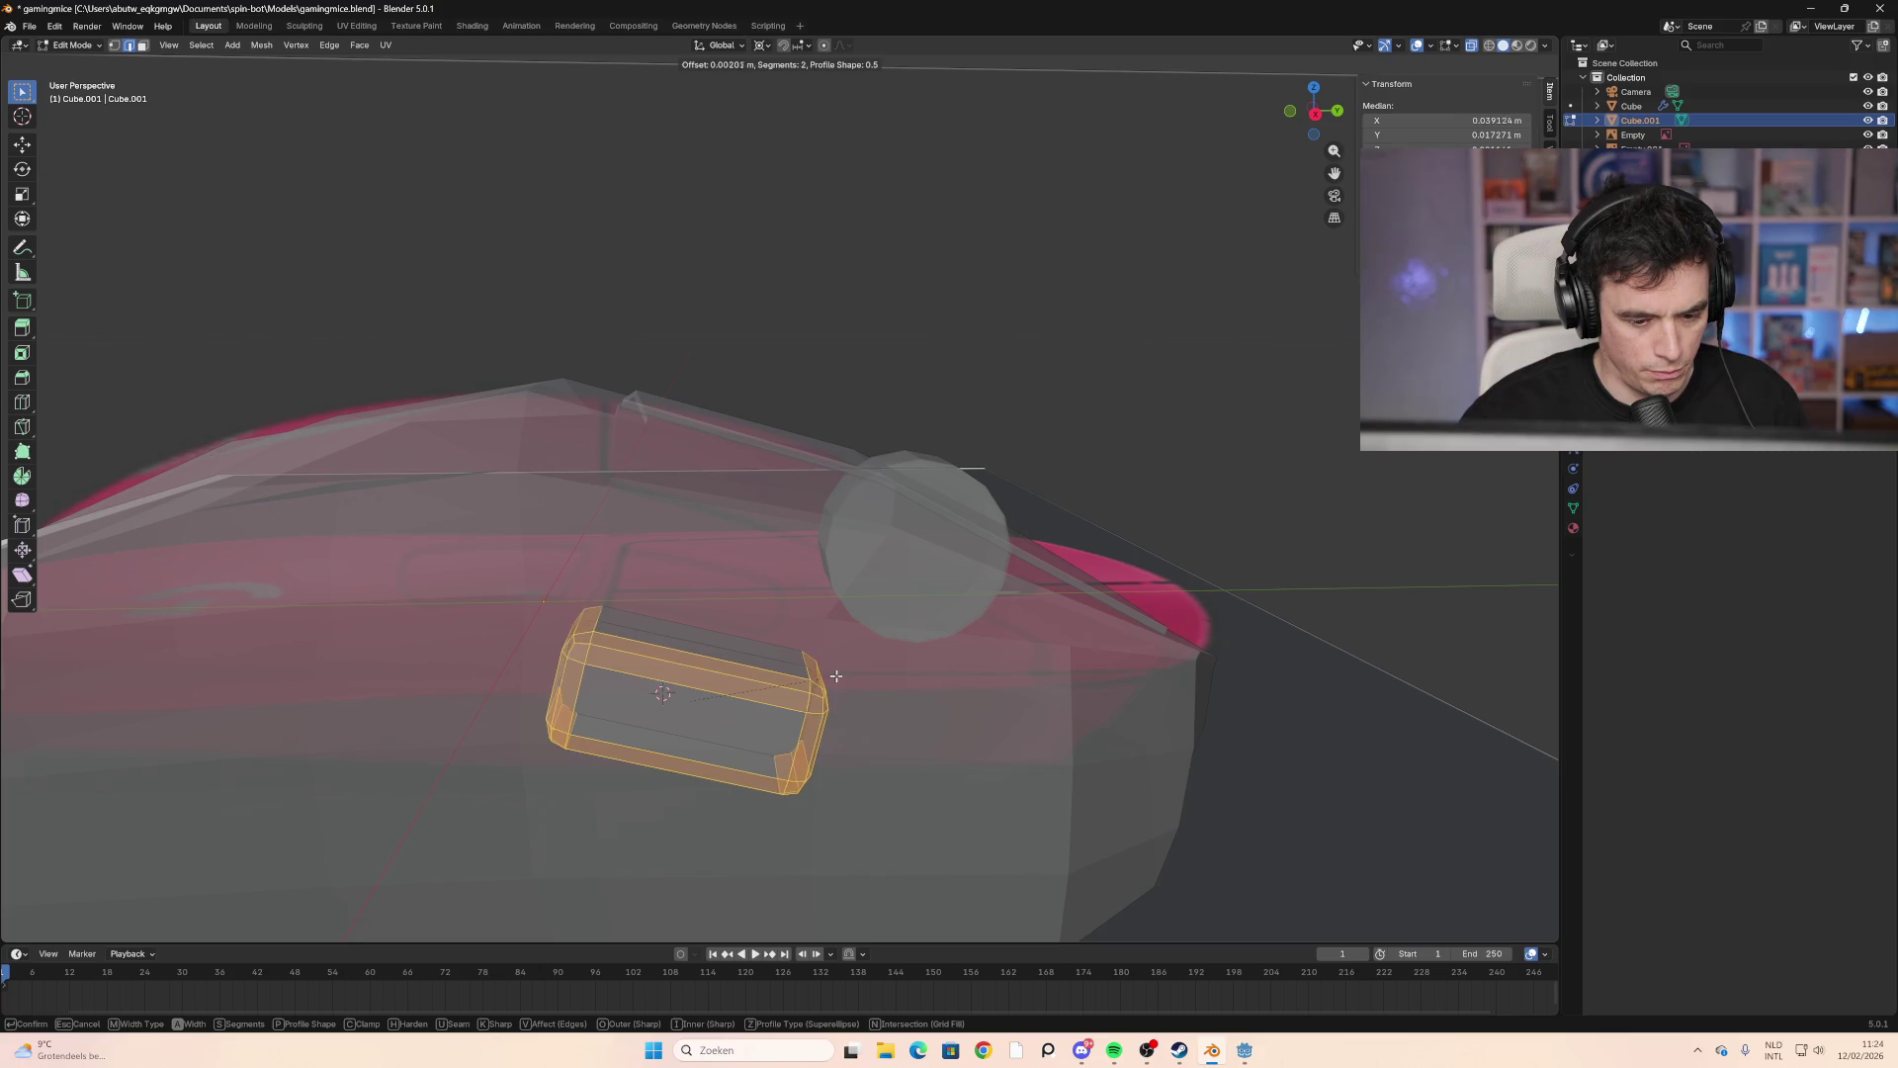
pyautogui.scroll(1, 845, 678)
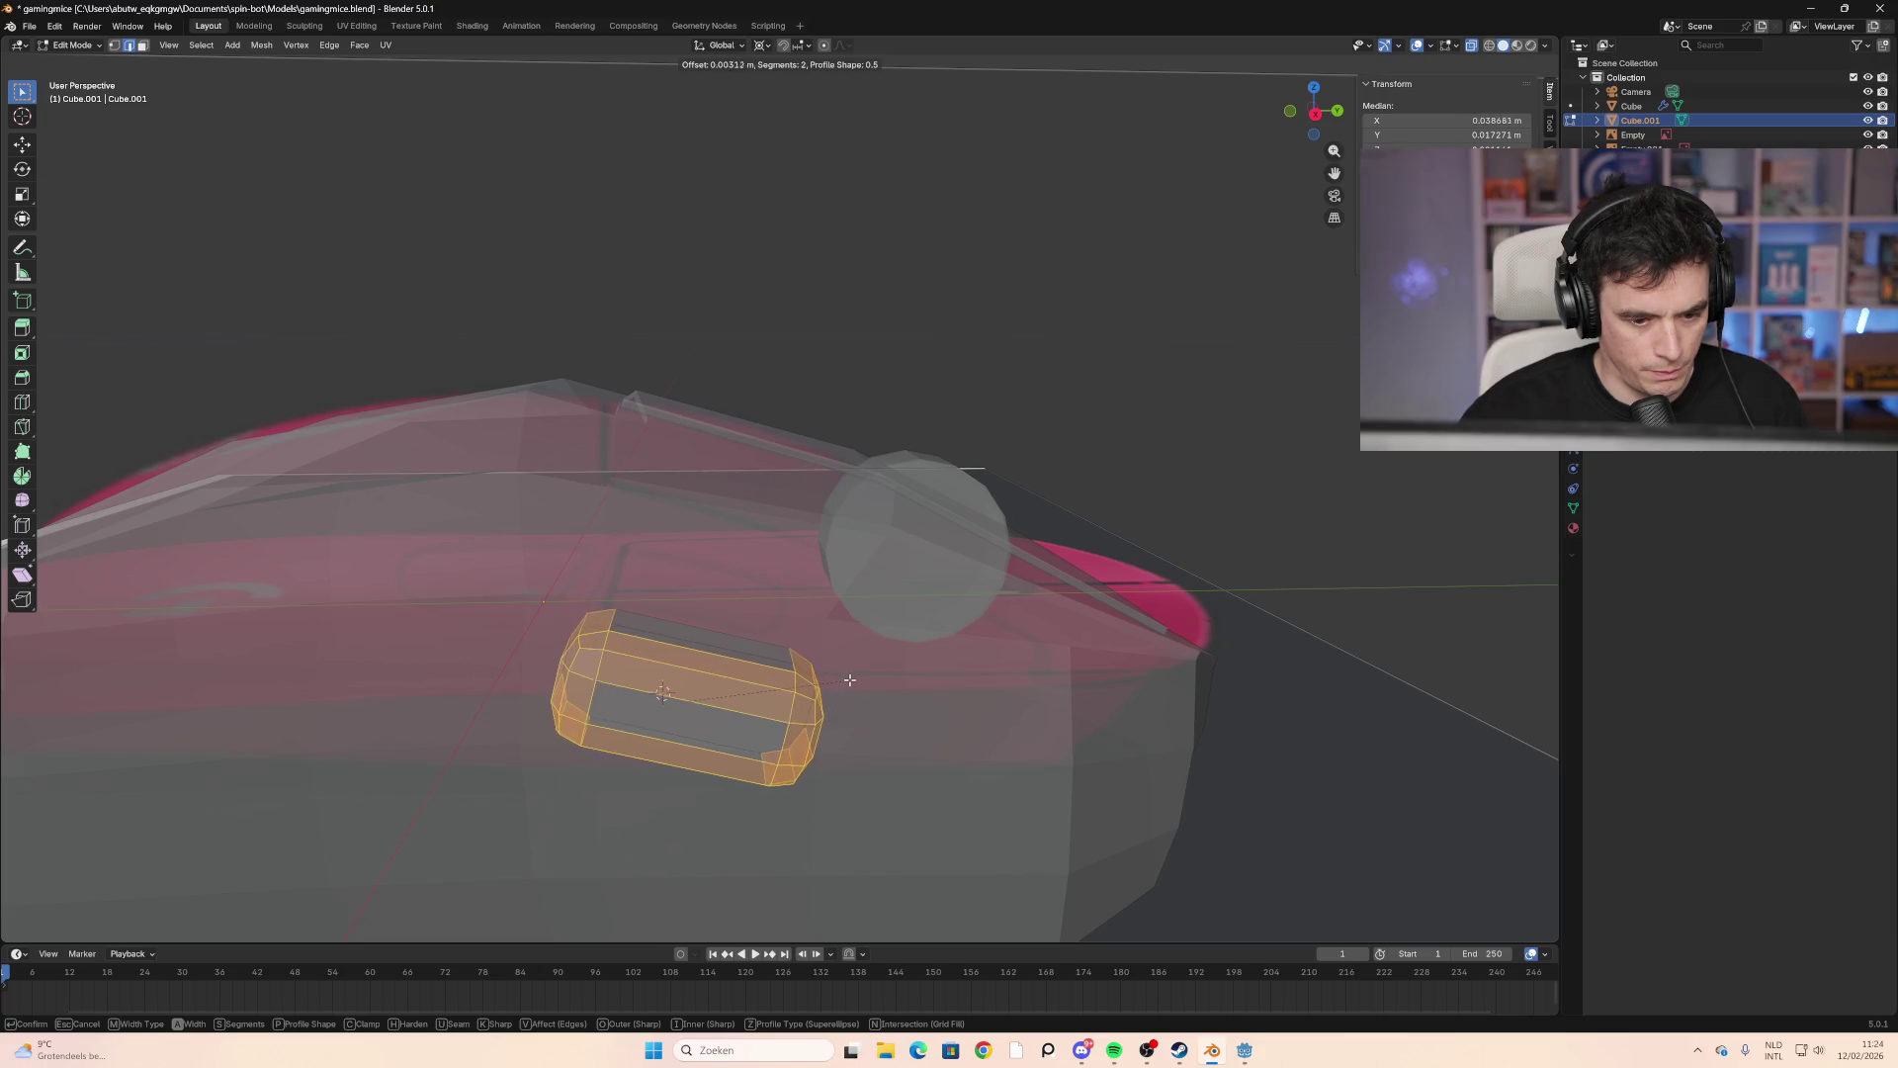
pyautogui.click(848, 681)
pyautogui.hotkey('alt', 'a')
pyautogui.moveTo(1033, 721)
pyautogui.mouseDown(button='middle')
pyautogui.moveTo(735, 656)
pyautogui.moveTo(695, 615)
pyautogui.moveTo(864, 687)
pyautogui.moveTo(776, 665)
pyautogui.moveTo(619, 476)
pyautogui.mouseUp(button='middle')
# Step: In side orthographic view, shrink the side-button block to 0.868 scale
pyautogui.press('Tab')
pyautogui.click(820, 601)
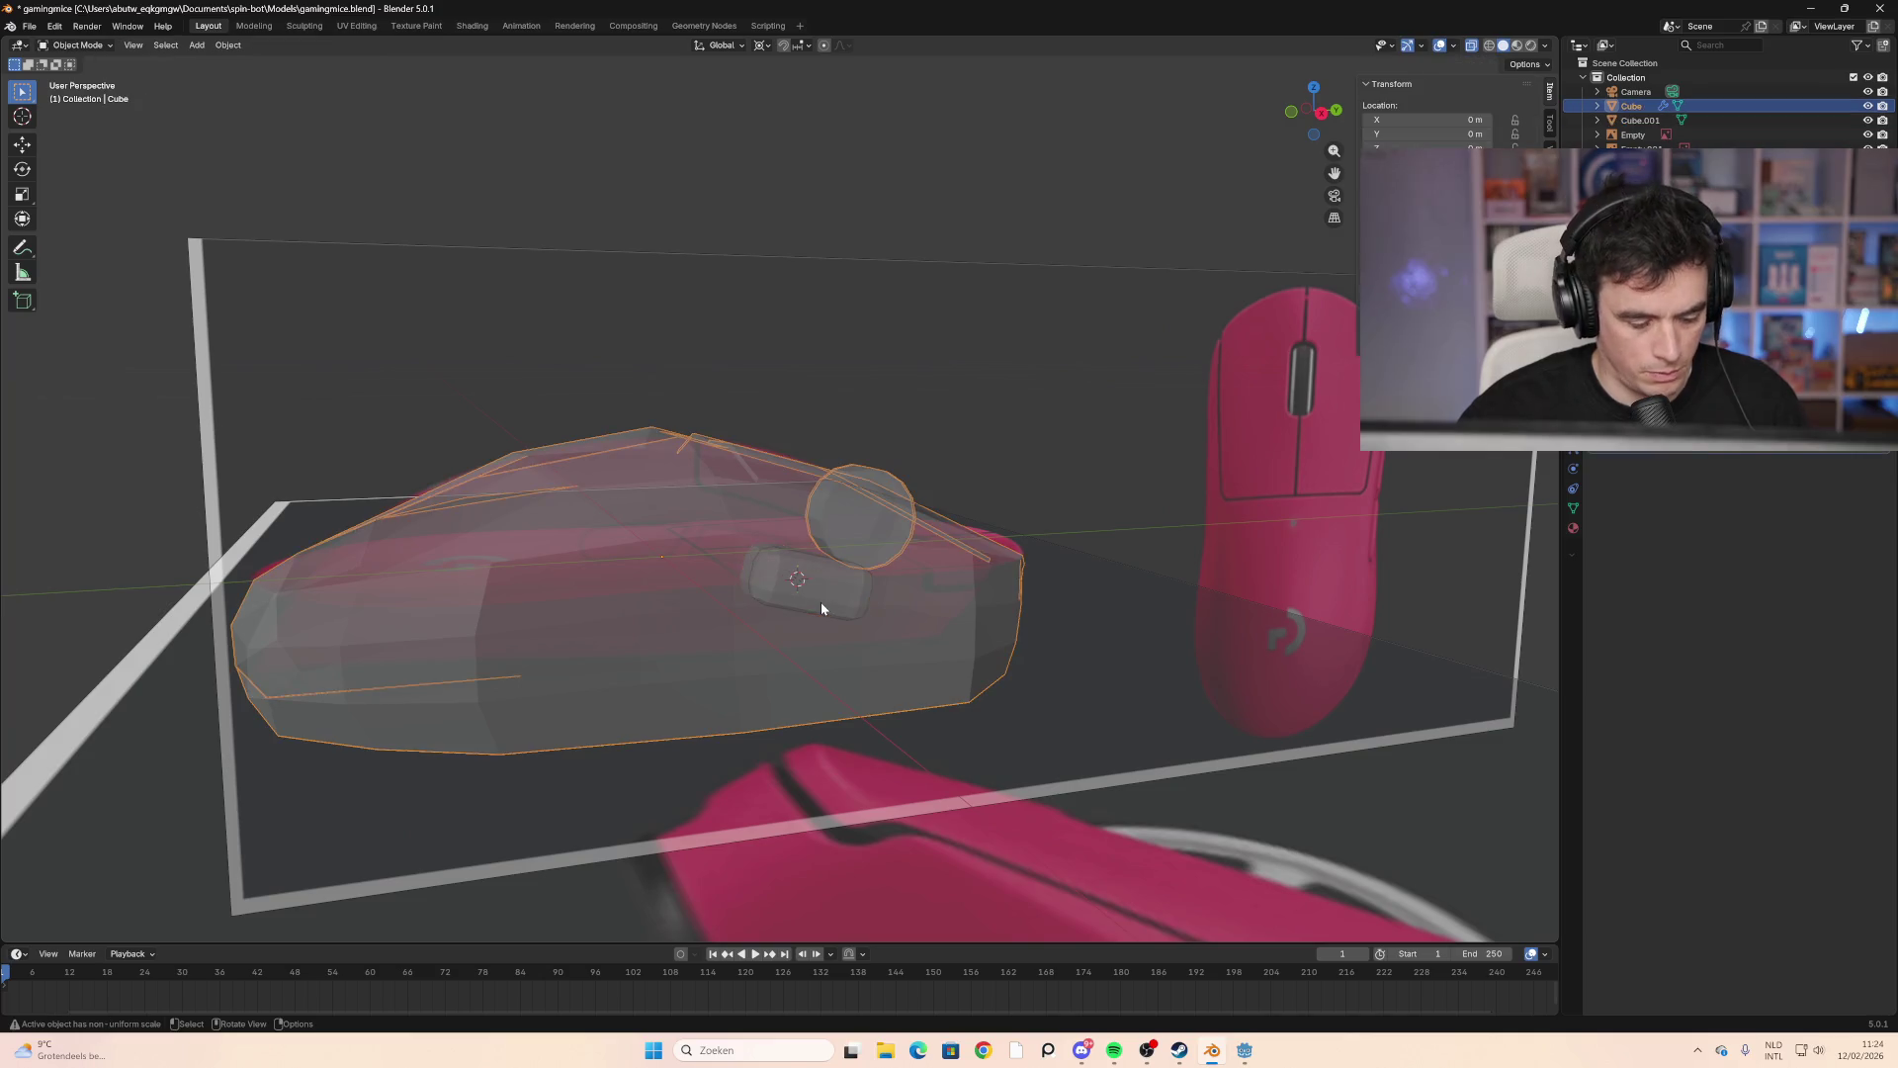
pyautogui.press('KP_3')
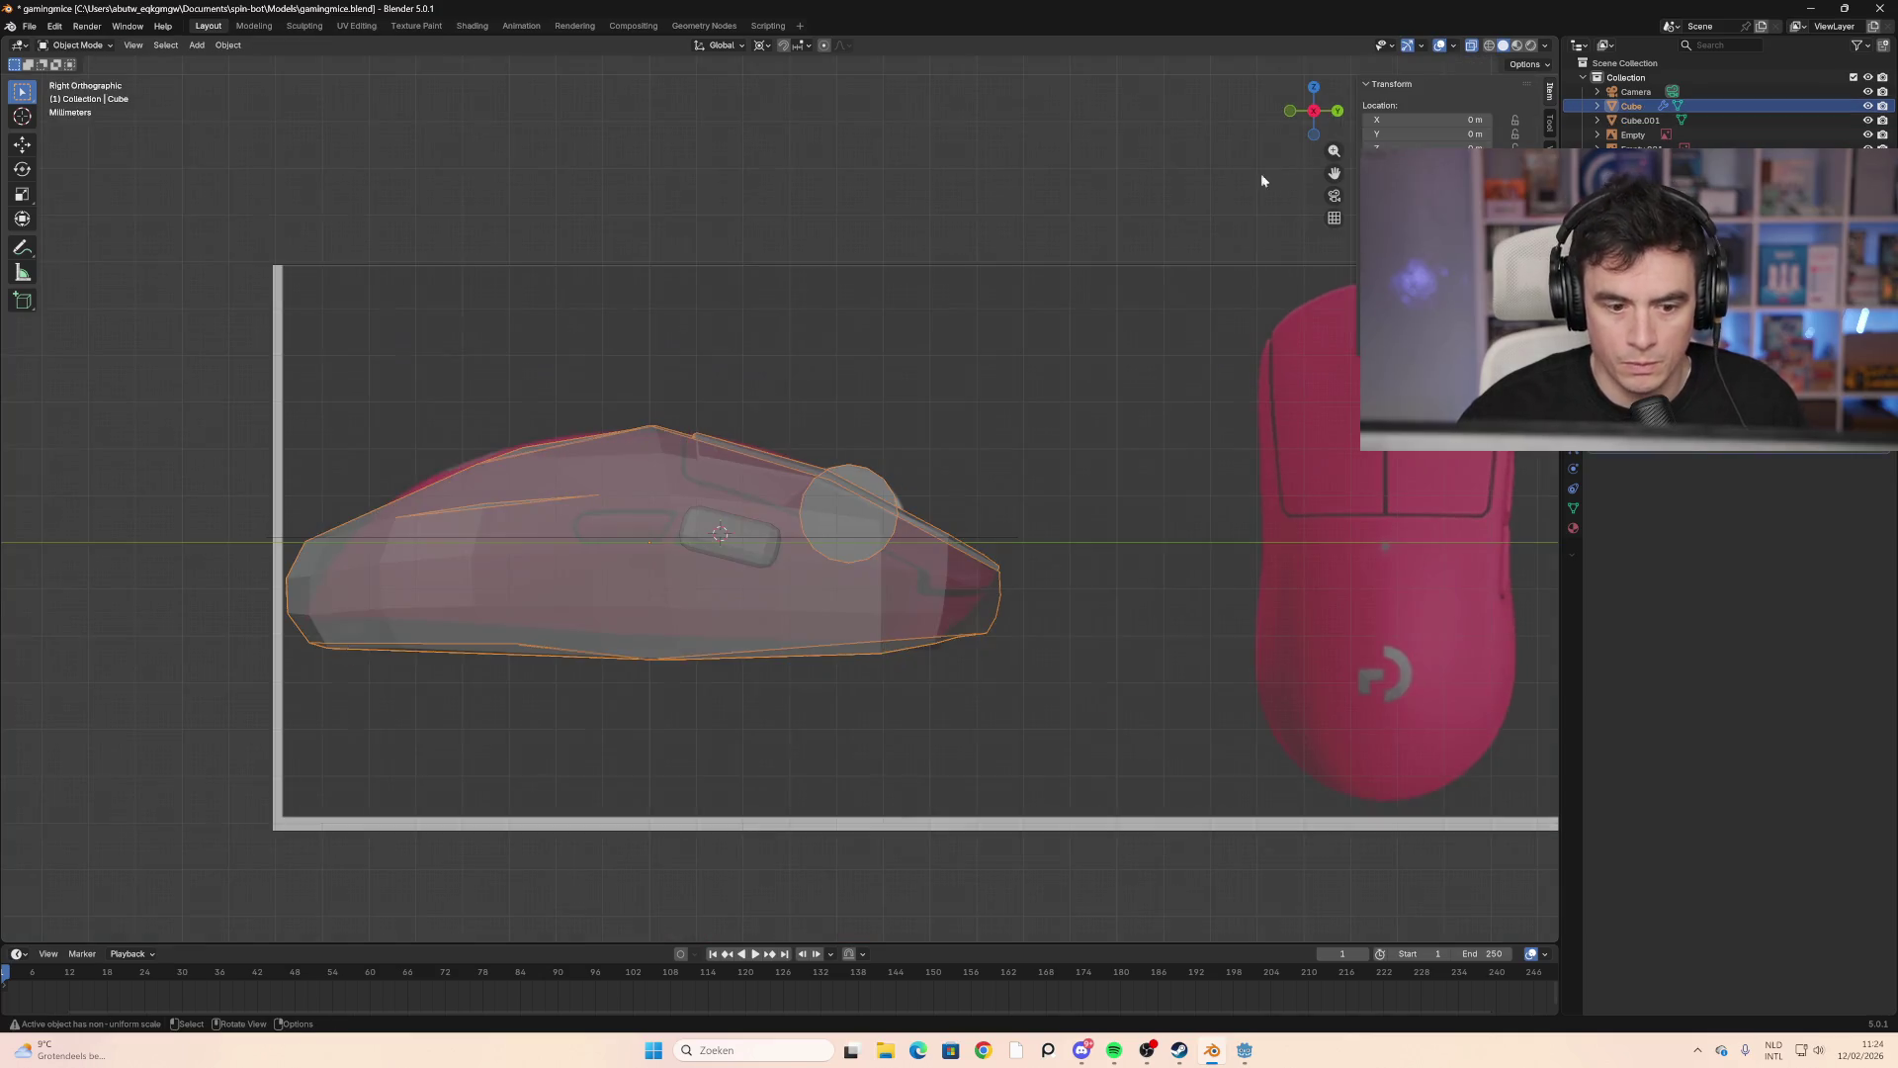
pyautogui.click(741, 560)
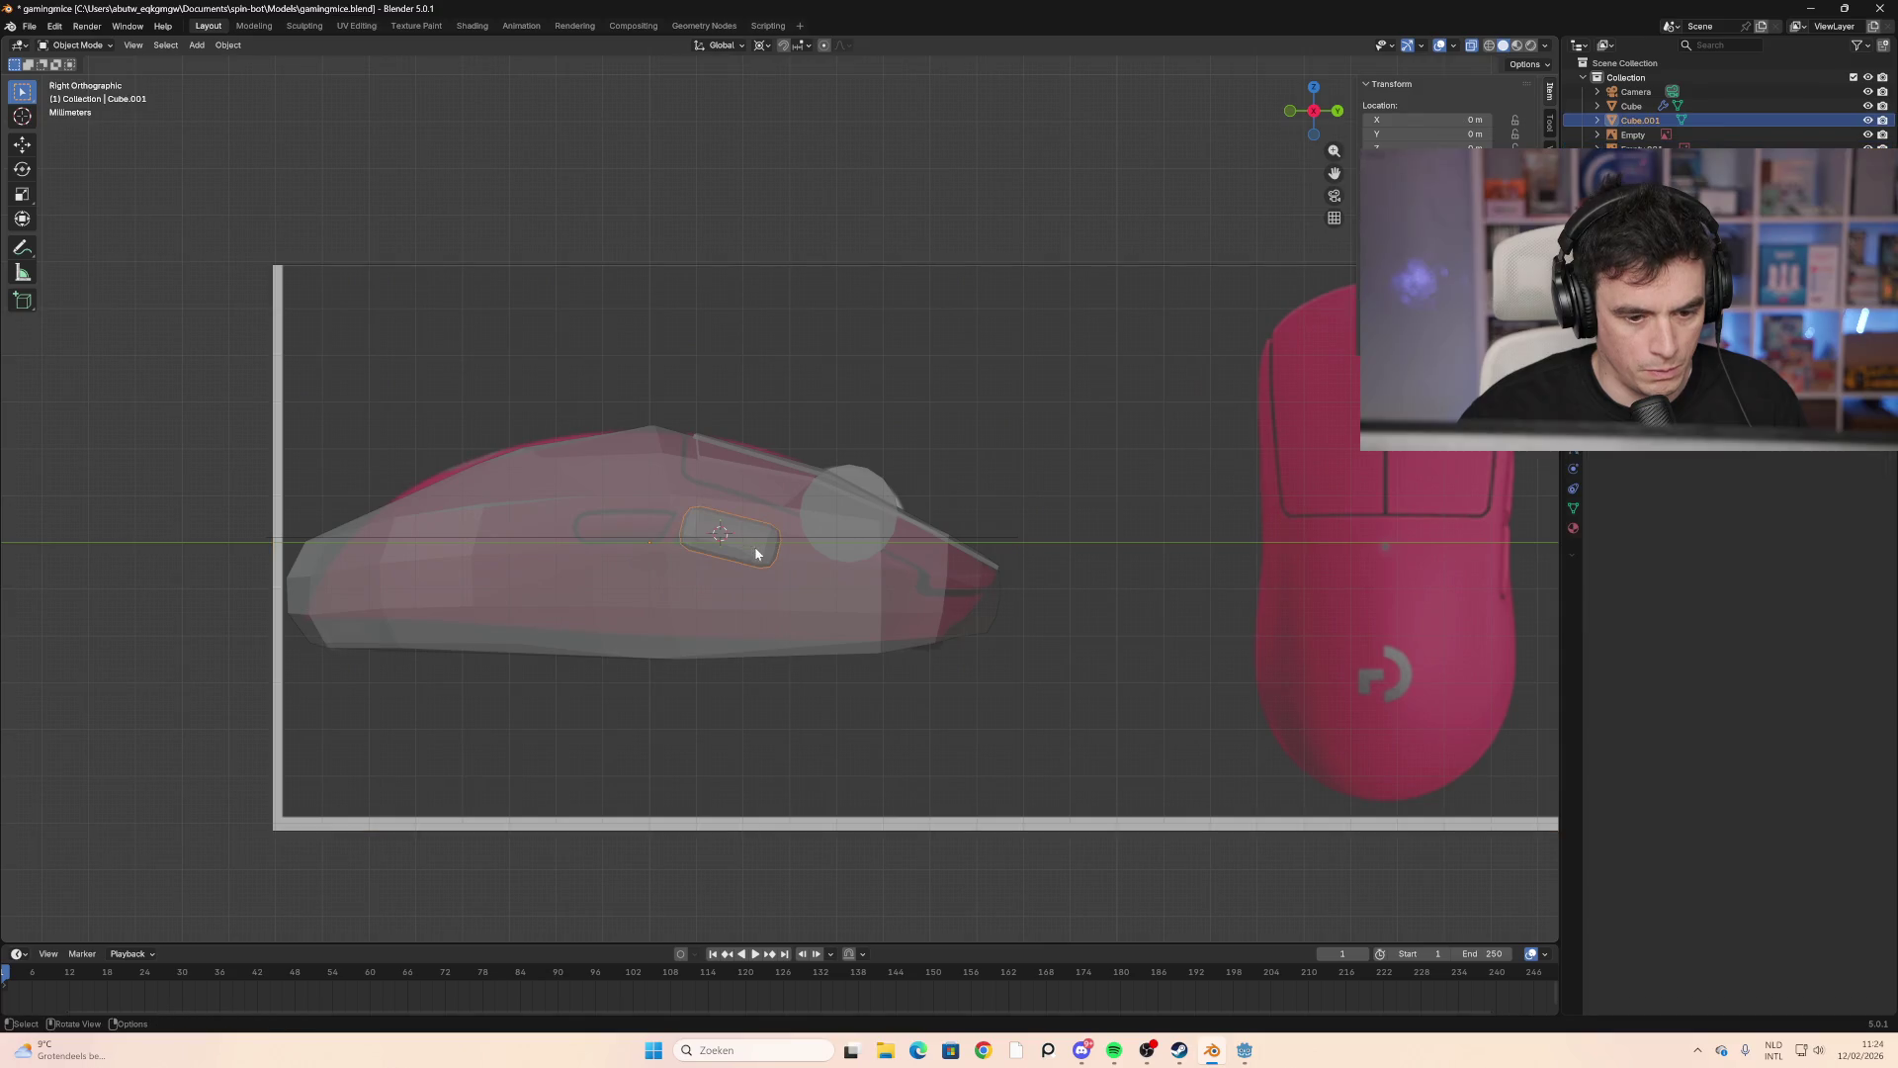
pyautogui.press('s')
pyautogui.click(1010, 722)
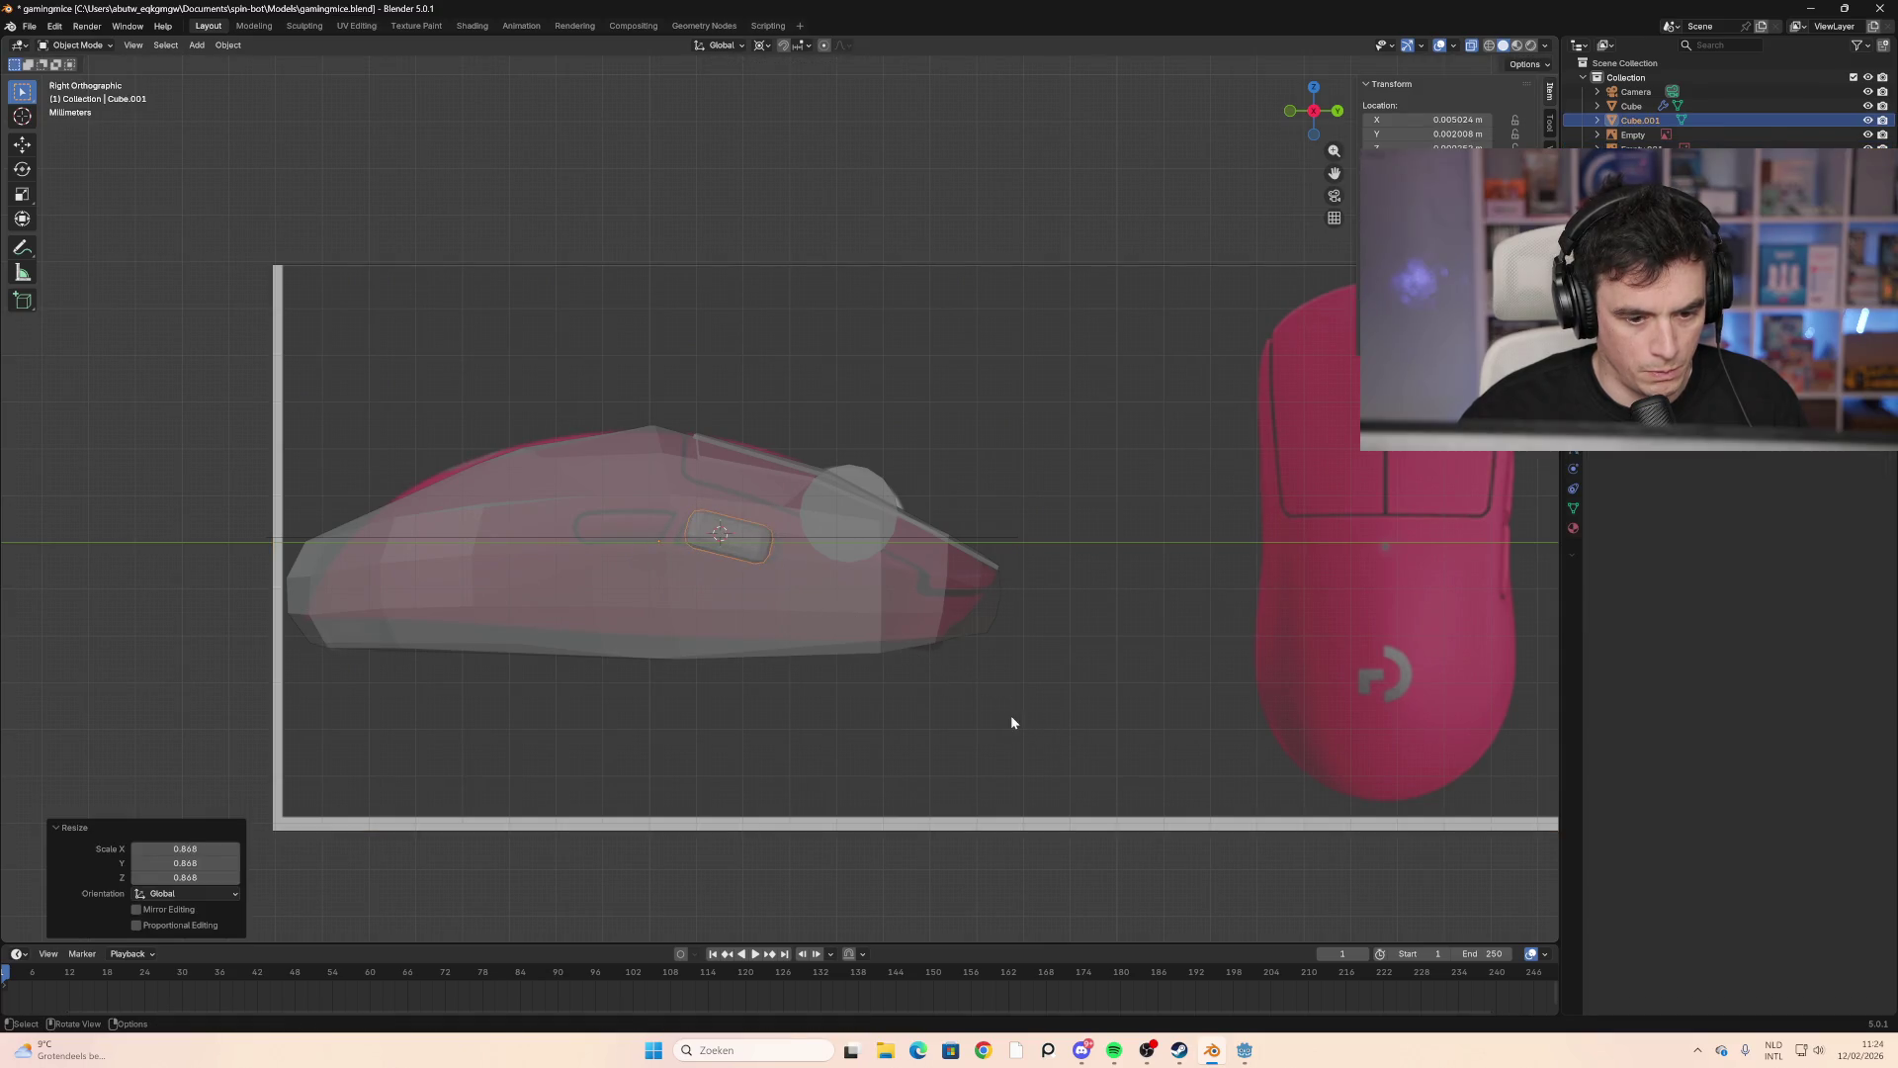
pyautogui.press('s')
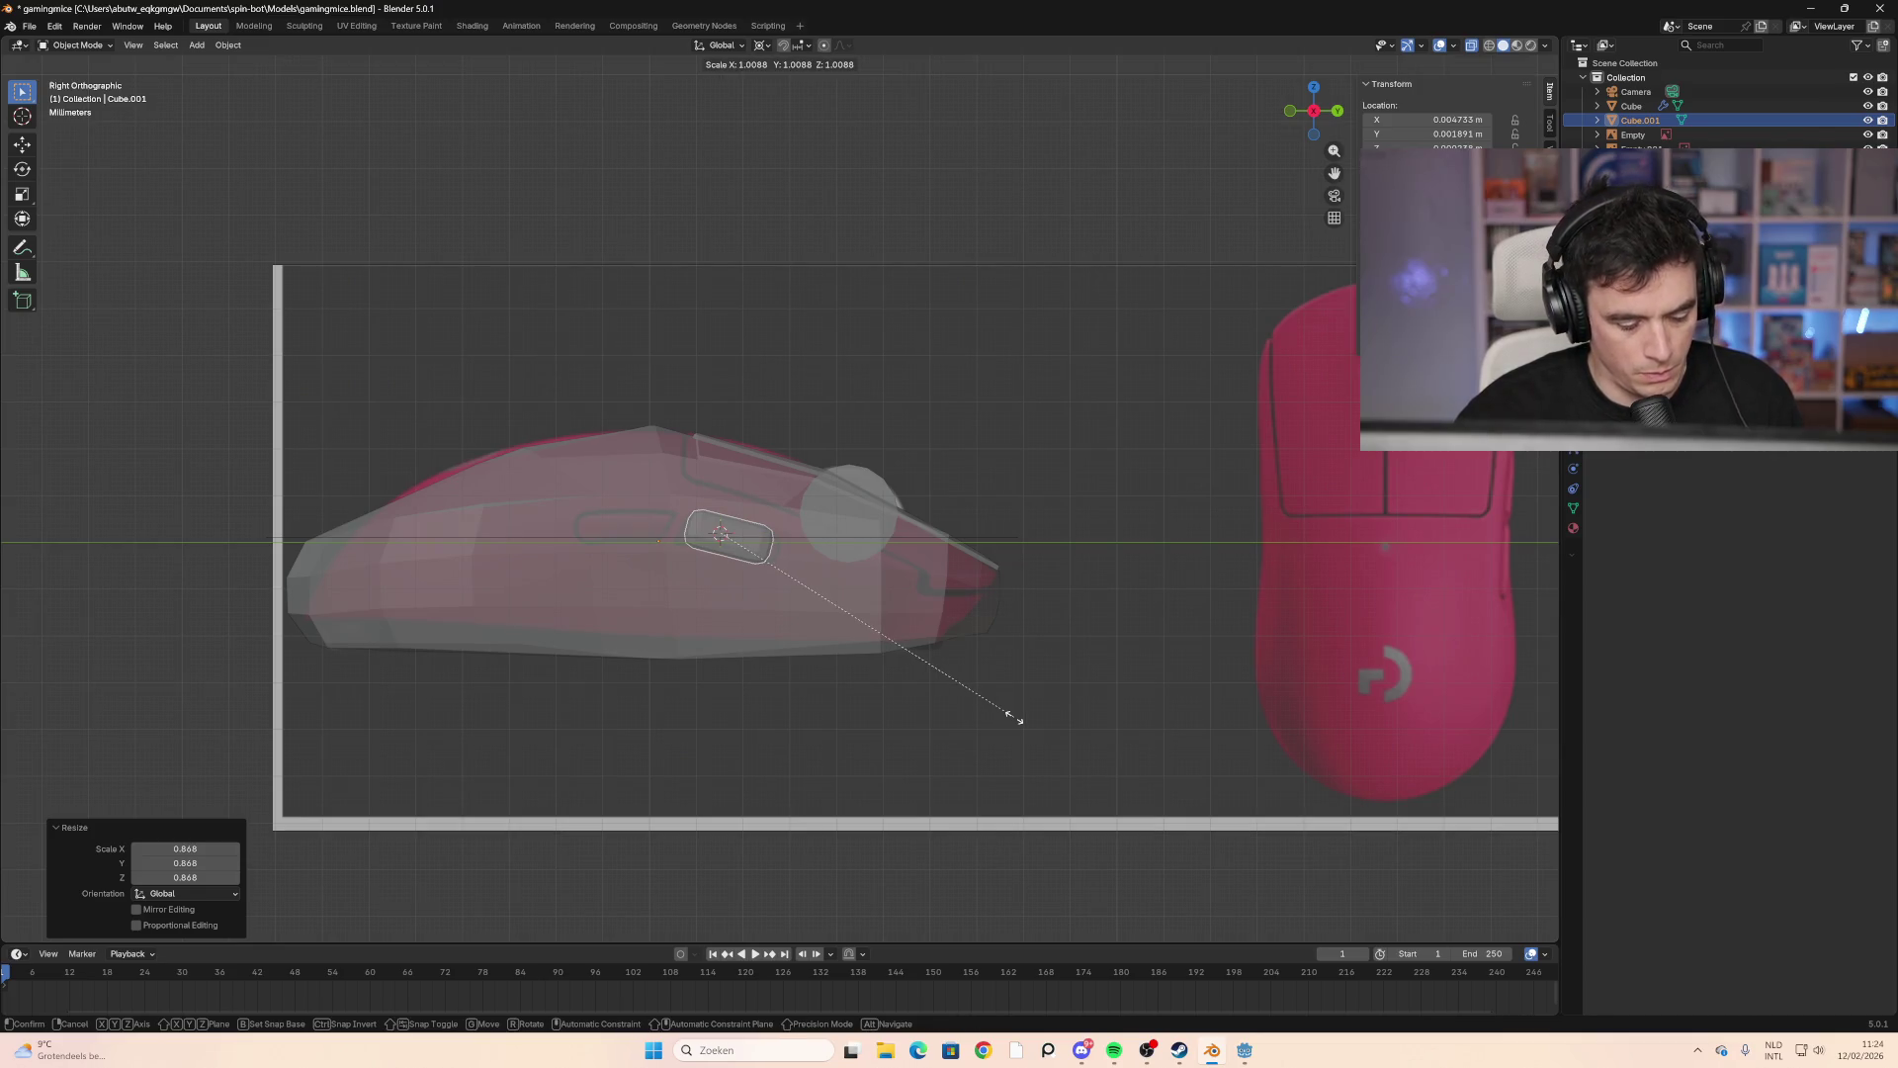
pyautogui.rightClick(1087, 735)
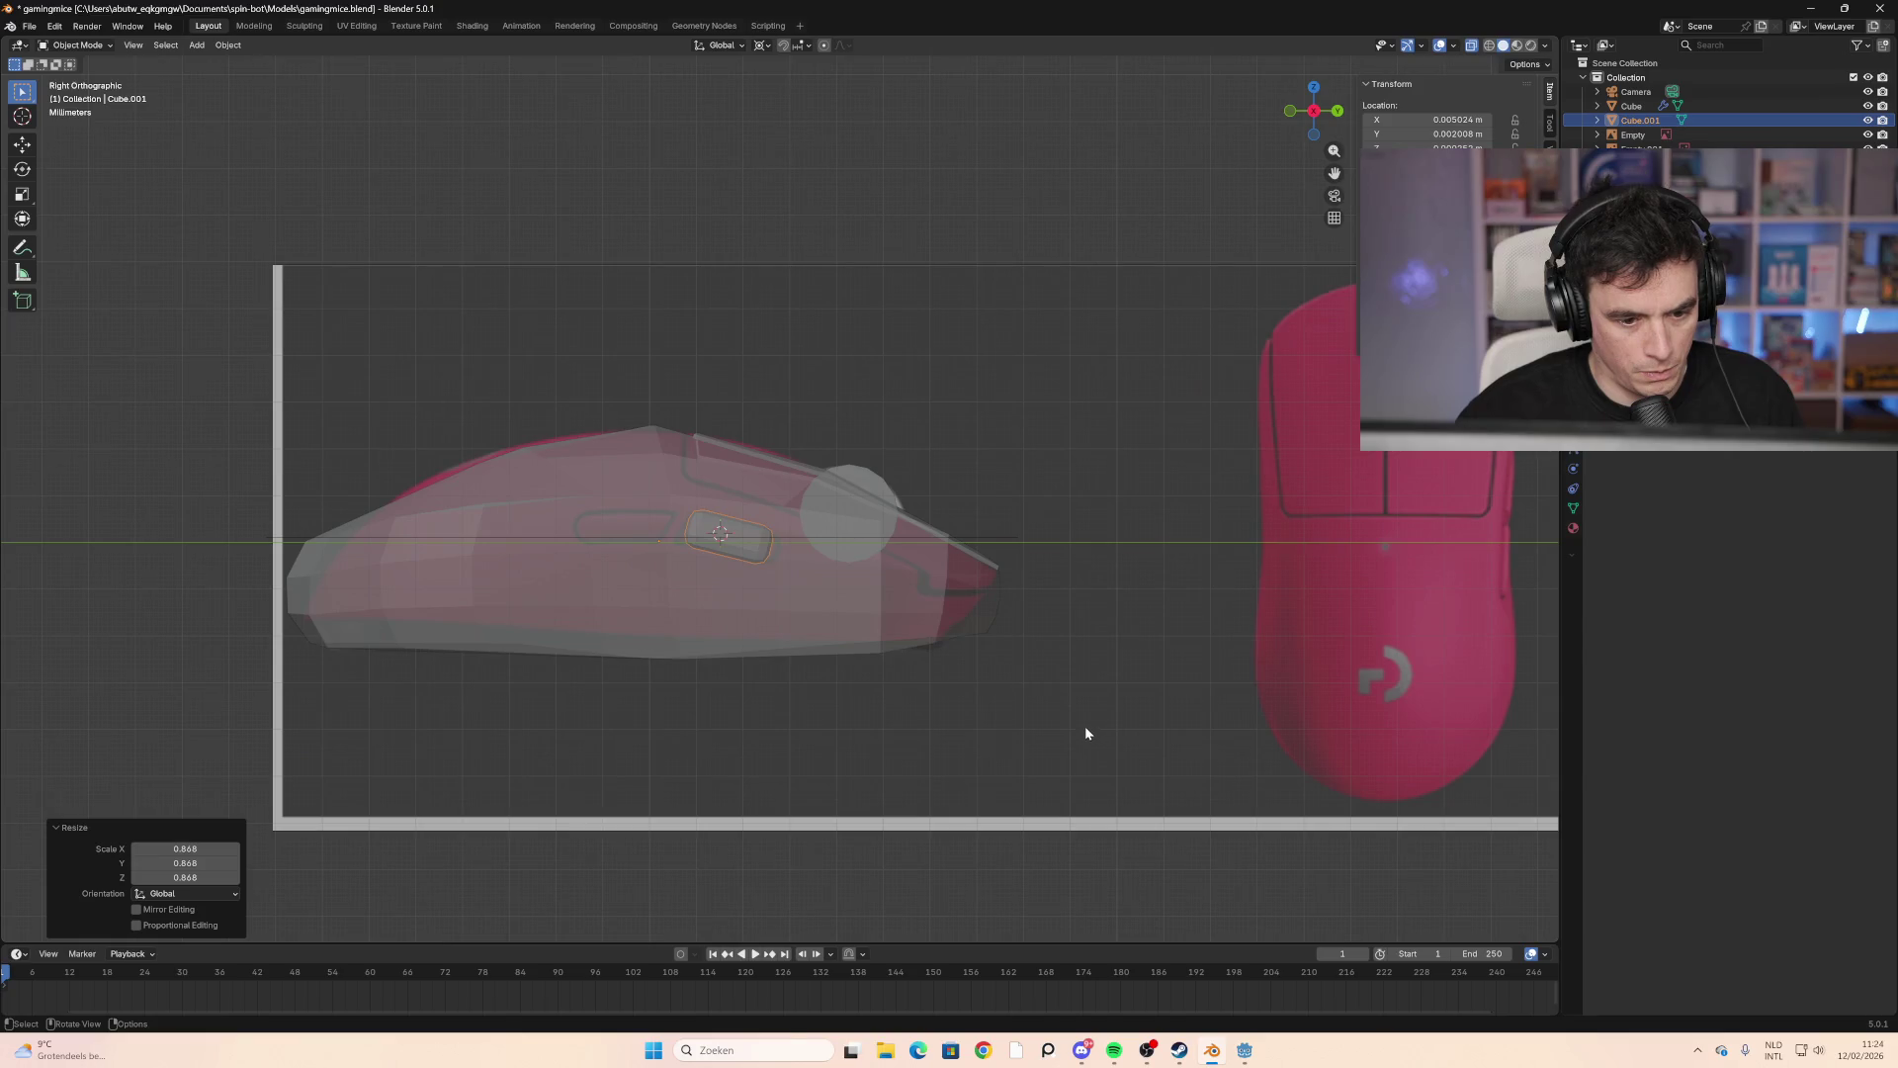
# Step: Apply all transforms to the side-button block
pyautogui.press('s')
pyautogui.press('y')
pyautogui.rightClick(1092, 729)
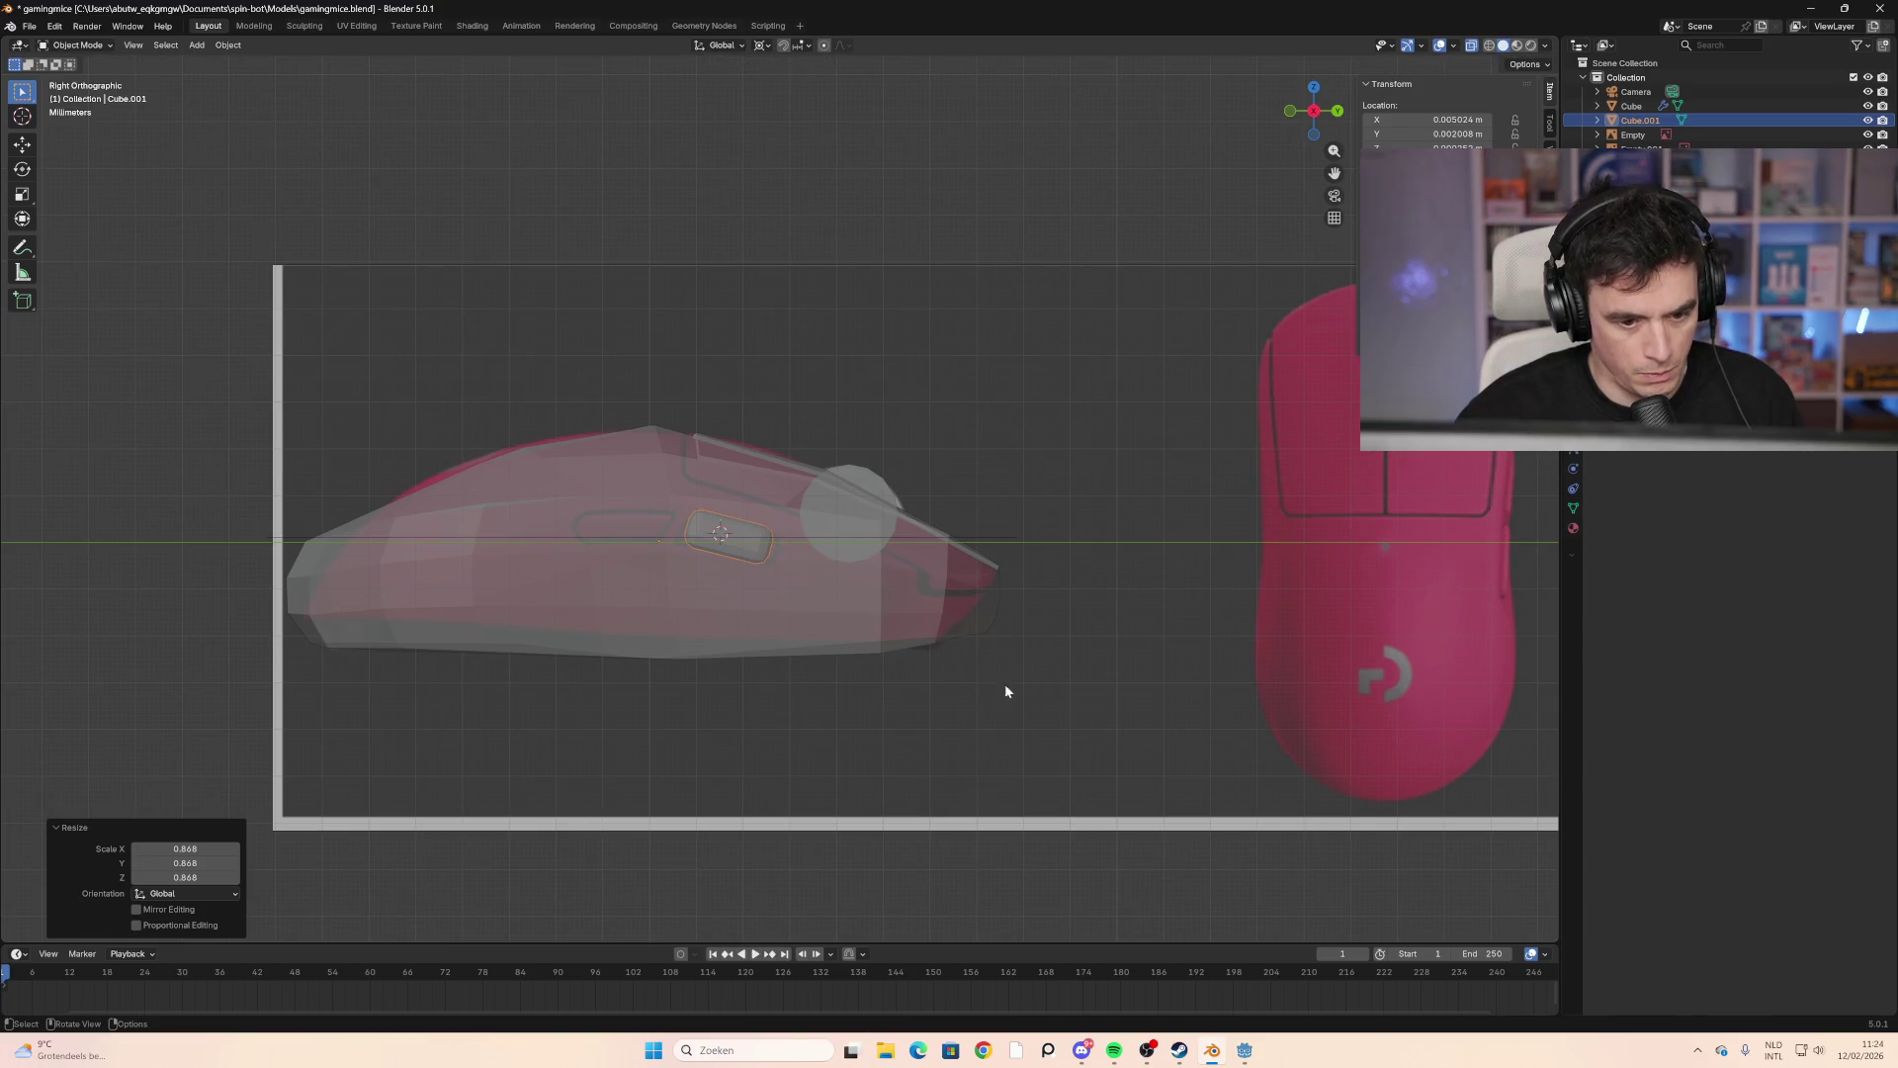
pyautogui.hotkey('ctrl', 'a')
pyautogui.click(913, 645)
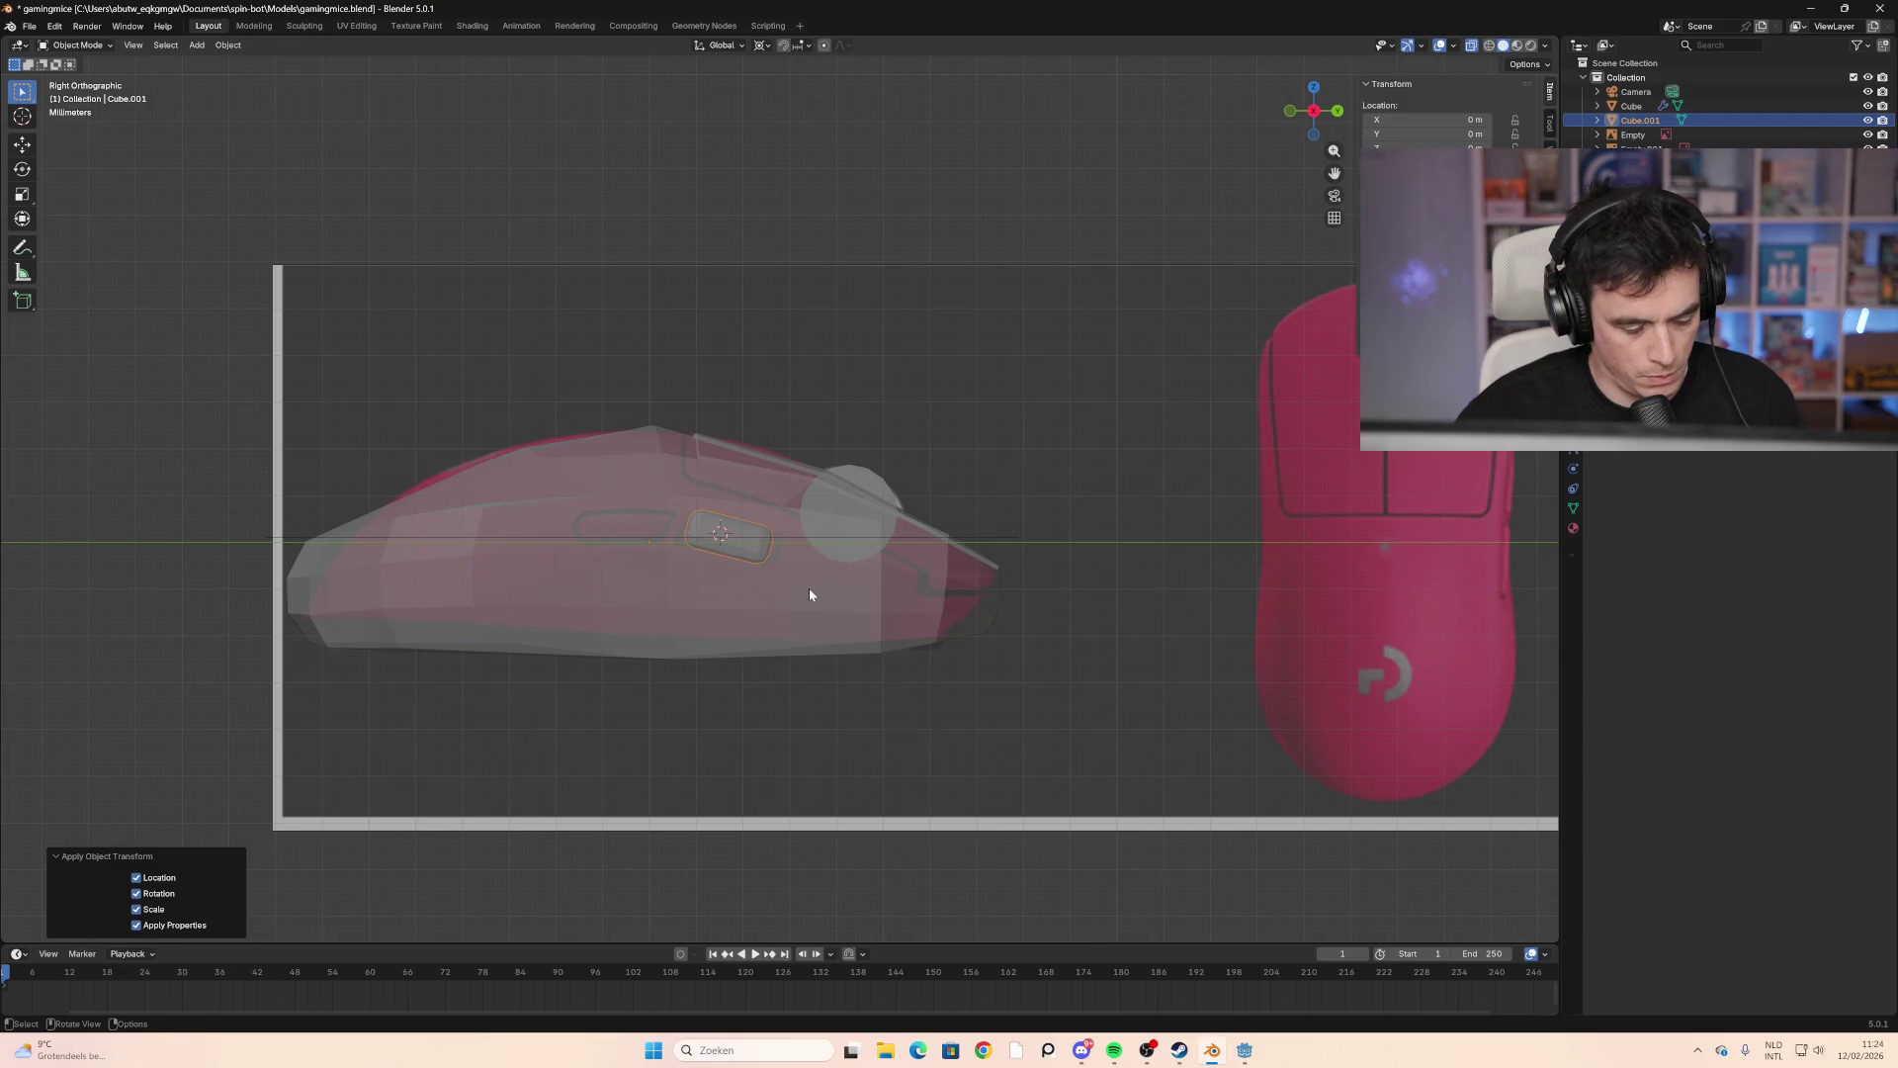
pyautogui.press('s')
pyautogui.rightClick(808, 589)
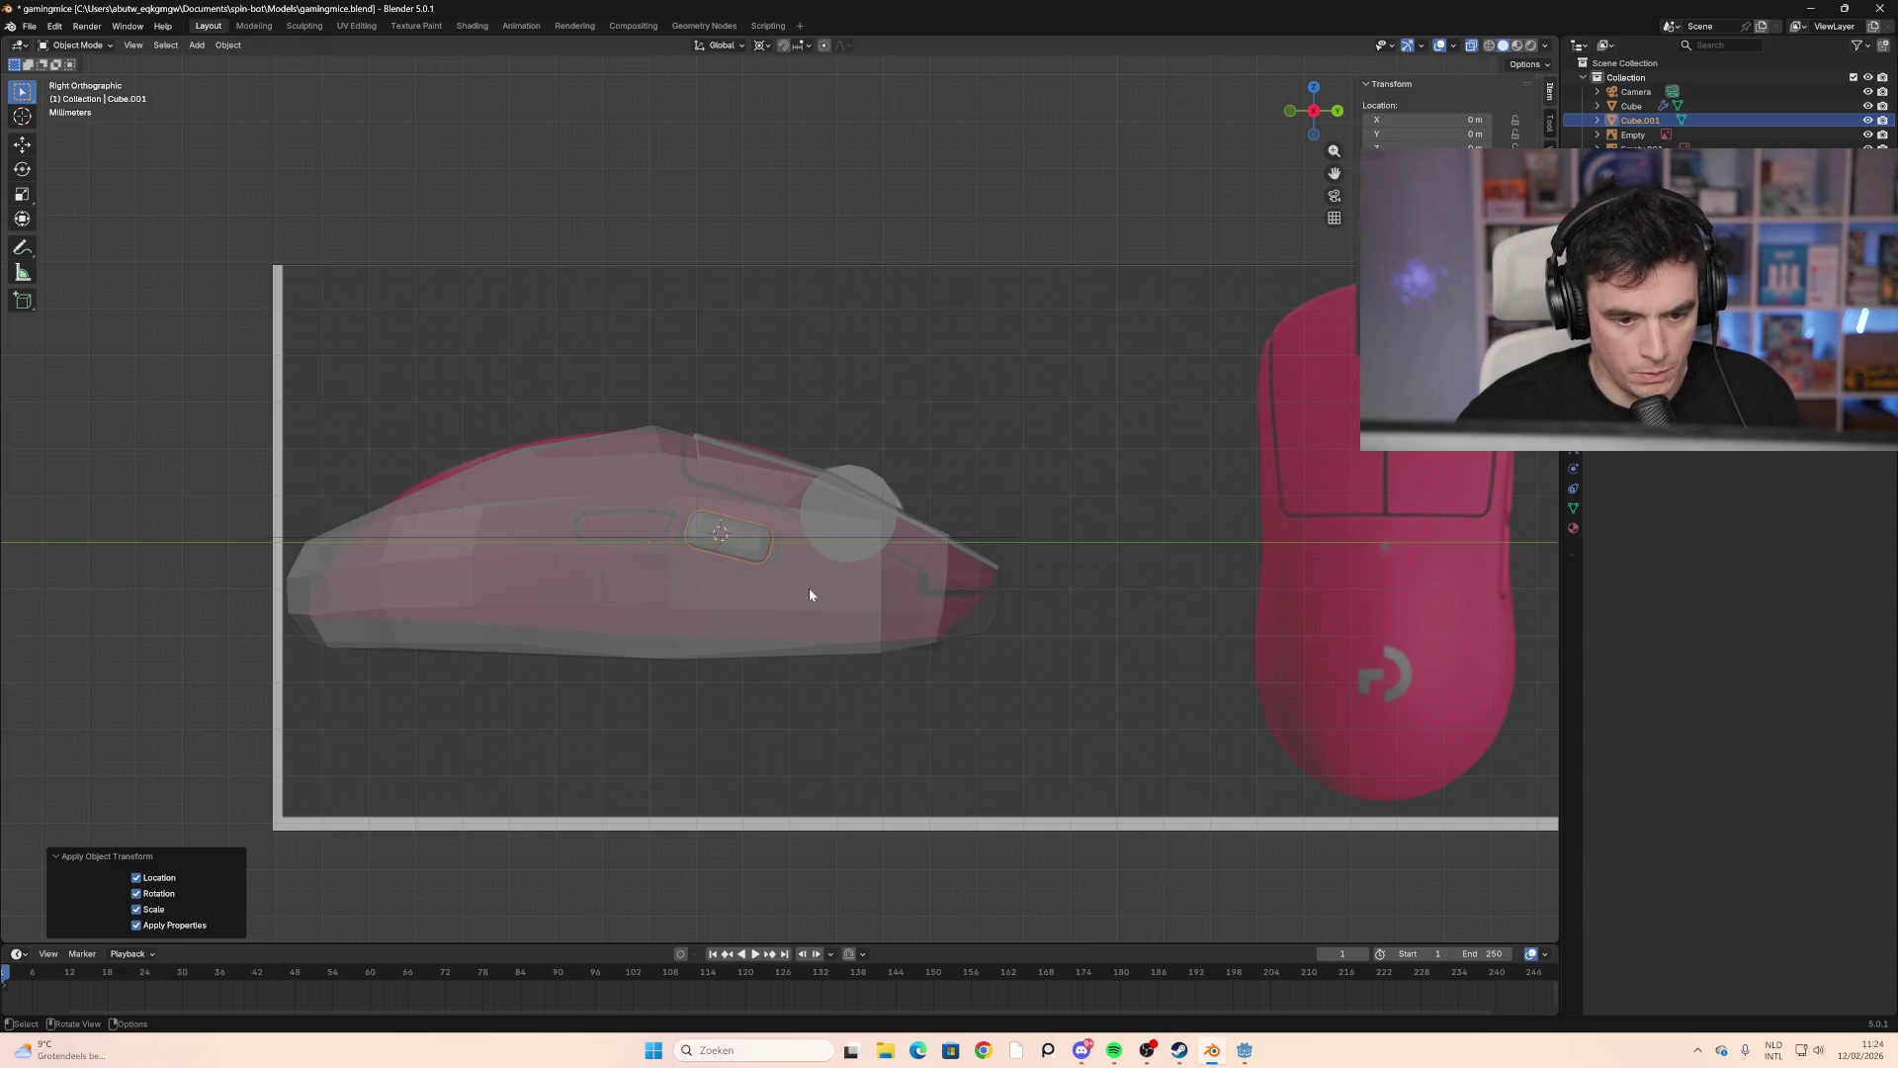
# Step: Duplicate the side-button block and place the copy slightly forward and up as a second button
pyautogui.hotkey('shift', 'd')
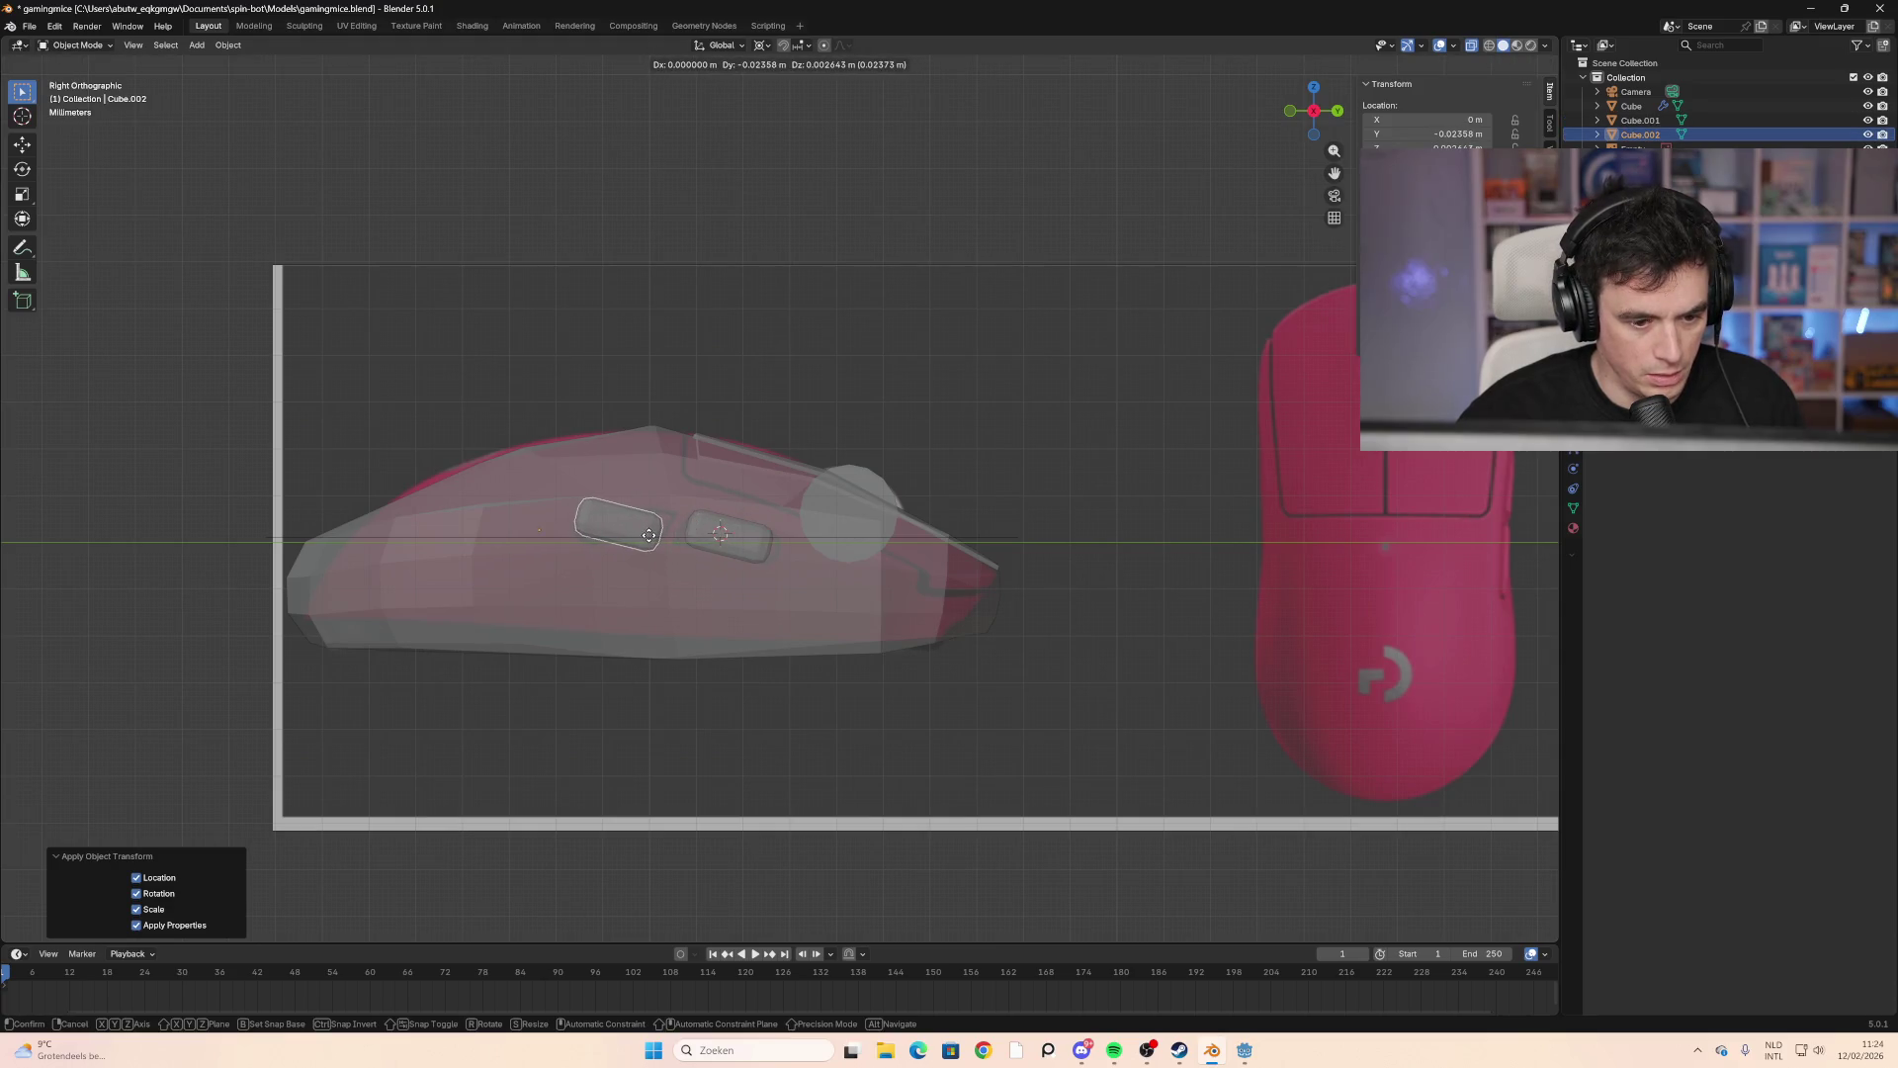
pyautogui.click(653, 541)
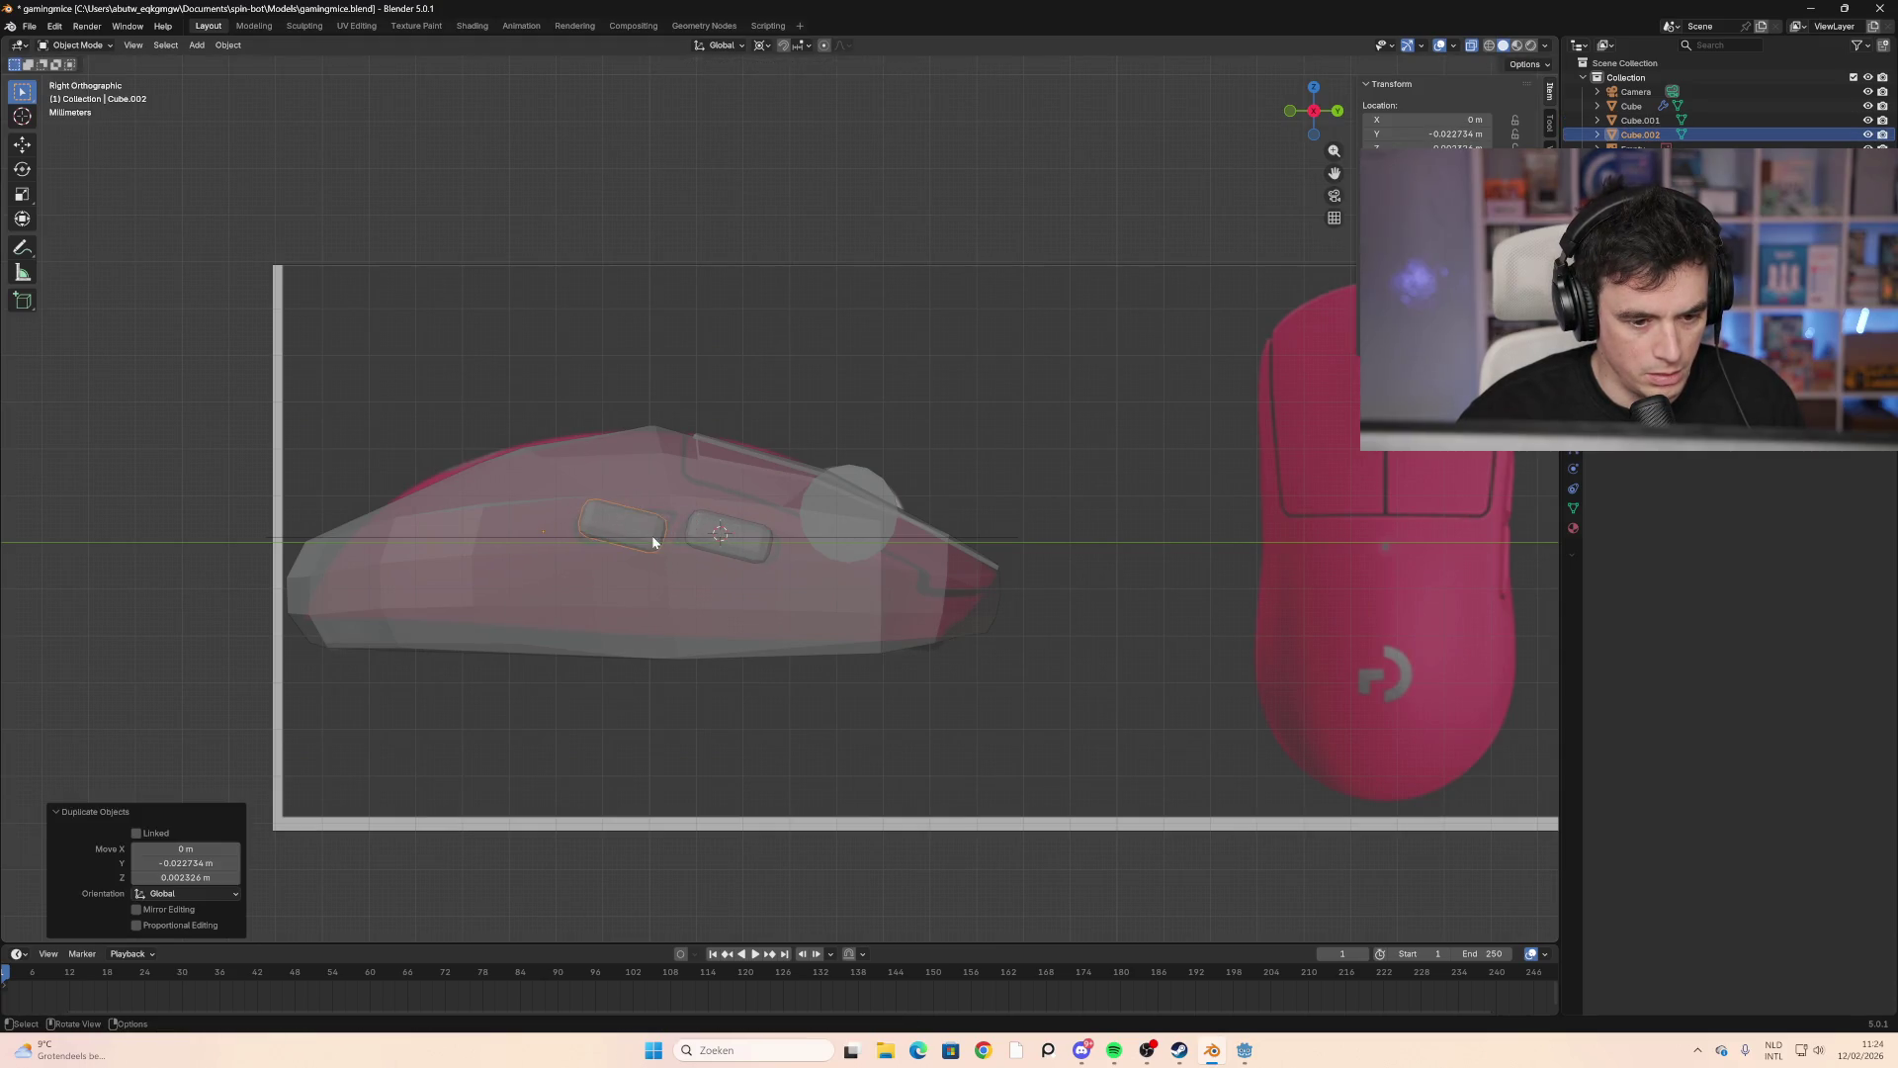
pyautogui.press('r')
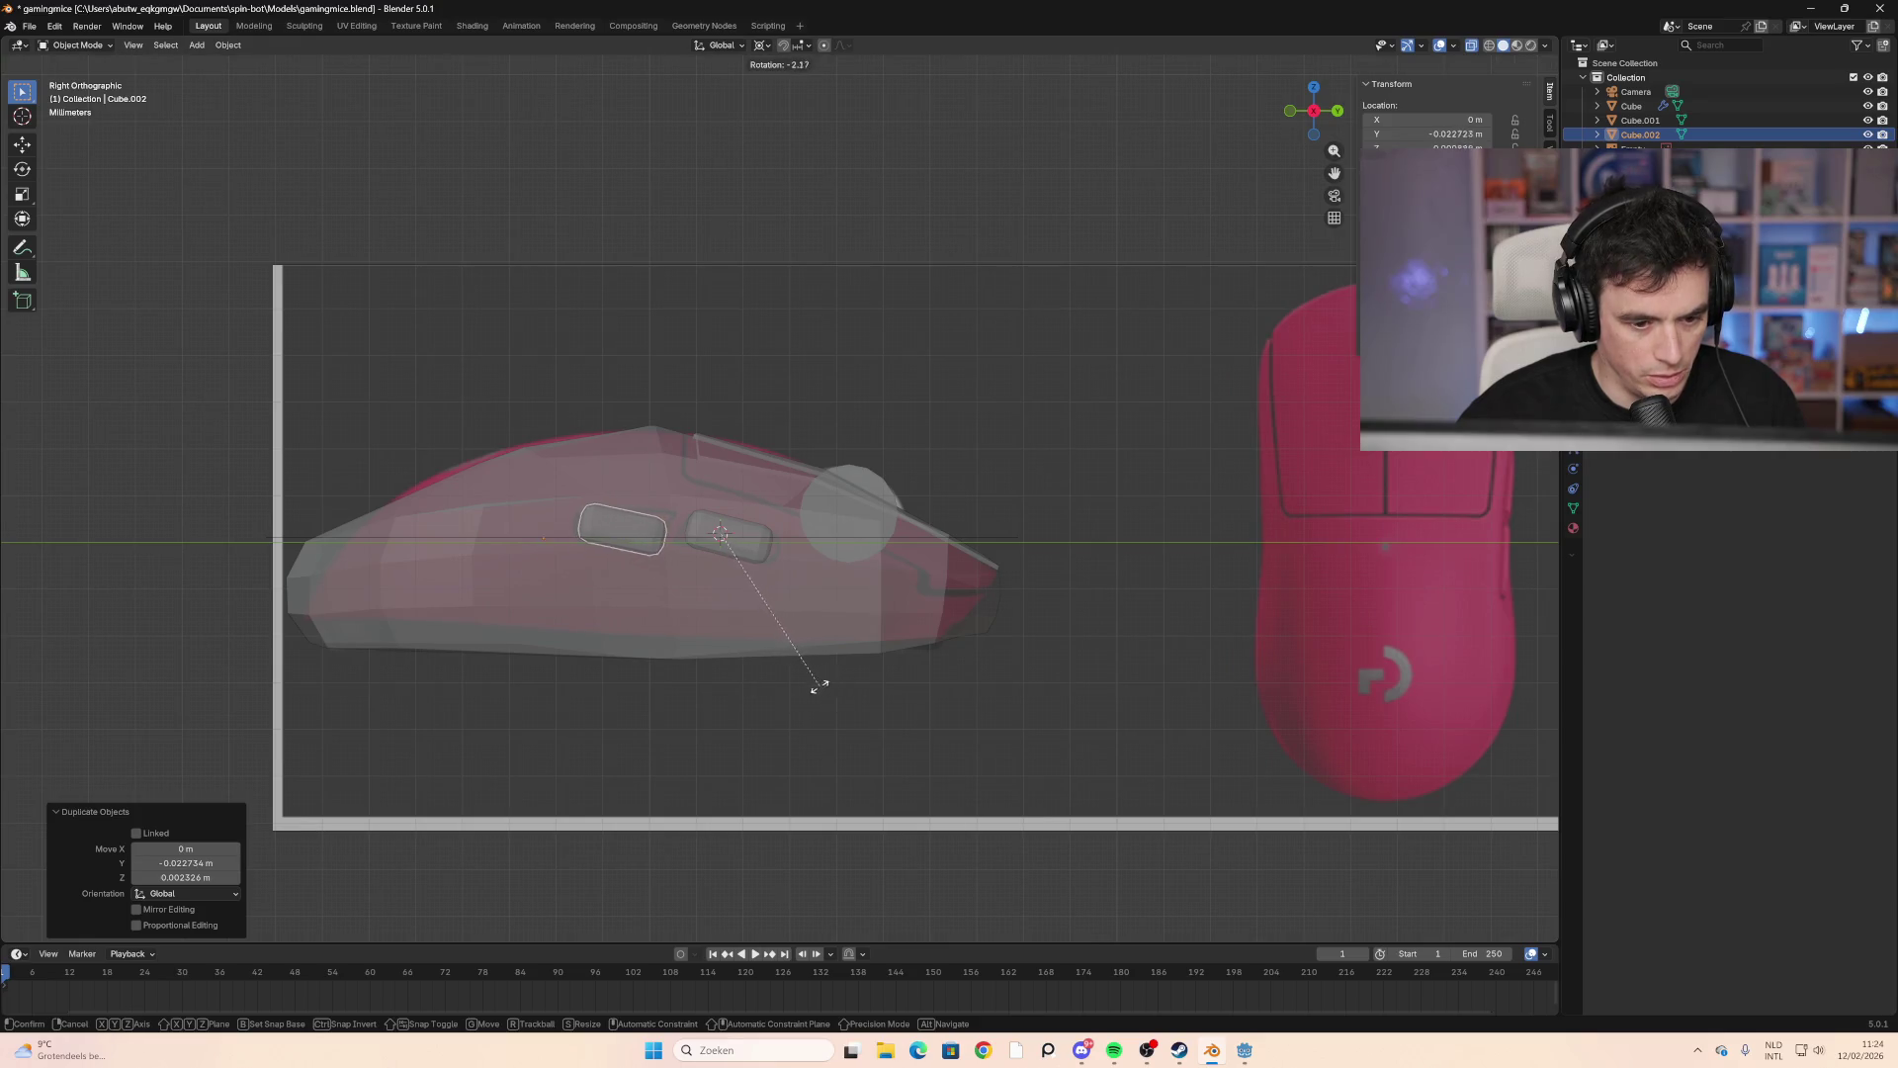
pyautogui.press('Escape')
pyautogui.press('g')
pyautogui.click(681, 548)
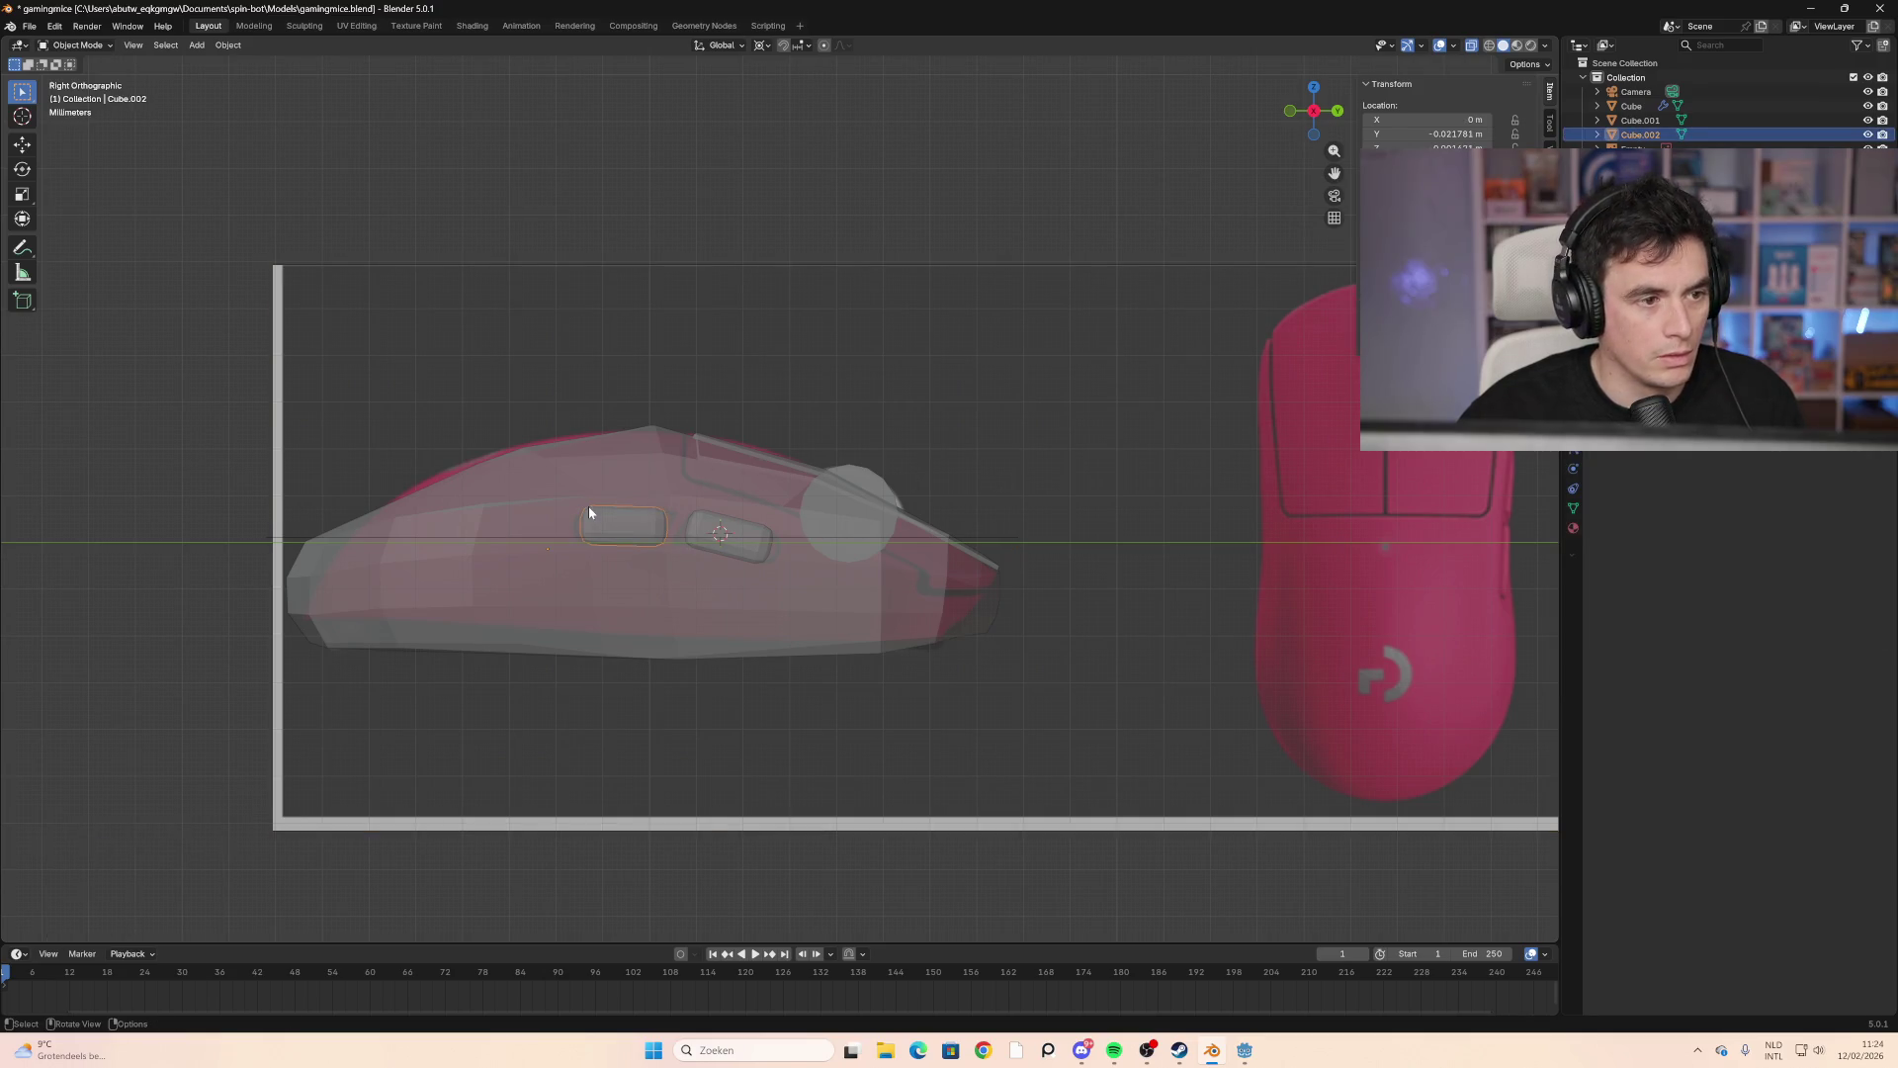
# Step: Select all of the rear side button's geometry in Edit Mode
pyautogui.press('Tab')
pyautogui.click(615, 522)
pyautogui.hotkey('ctrl', 'l')
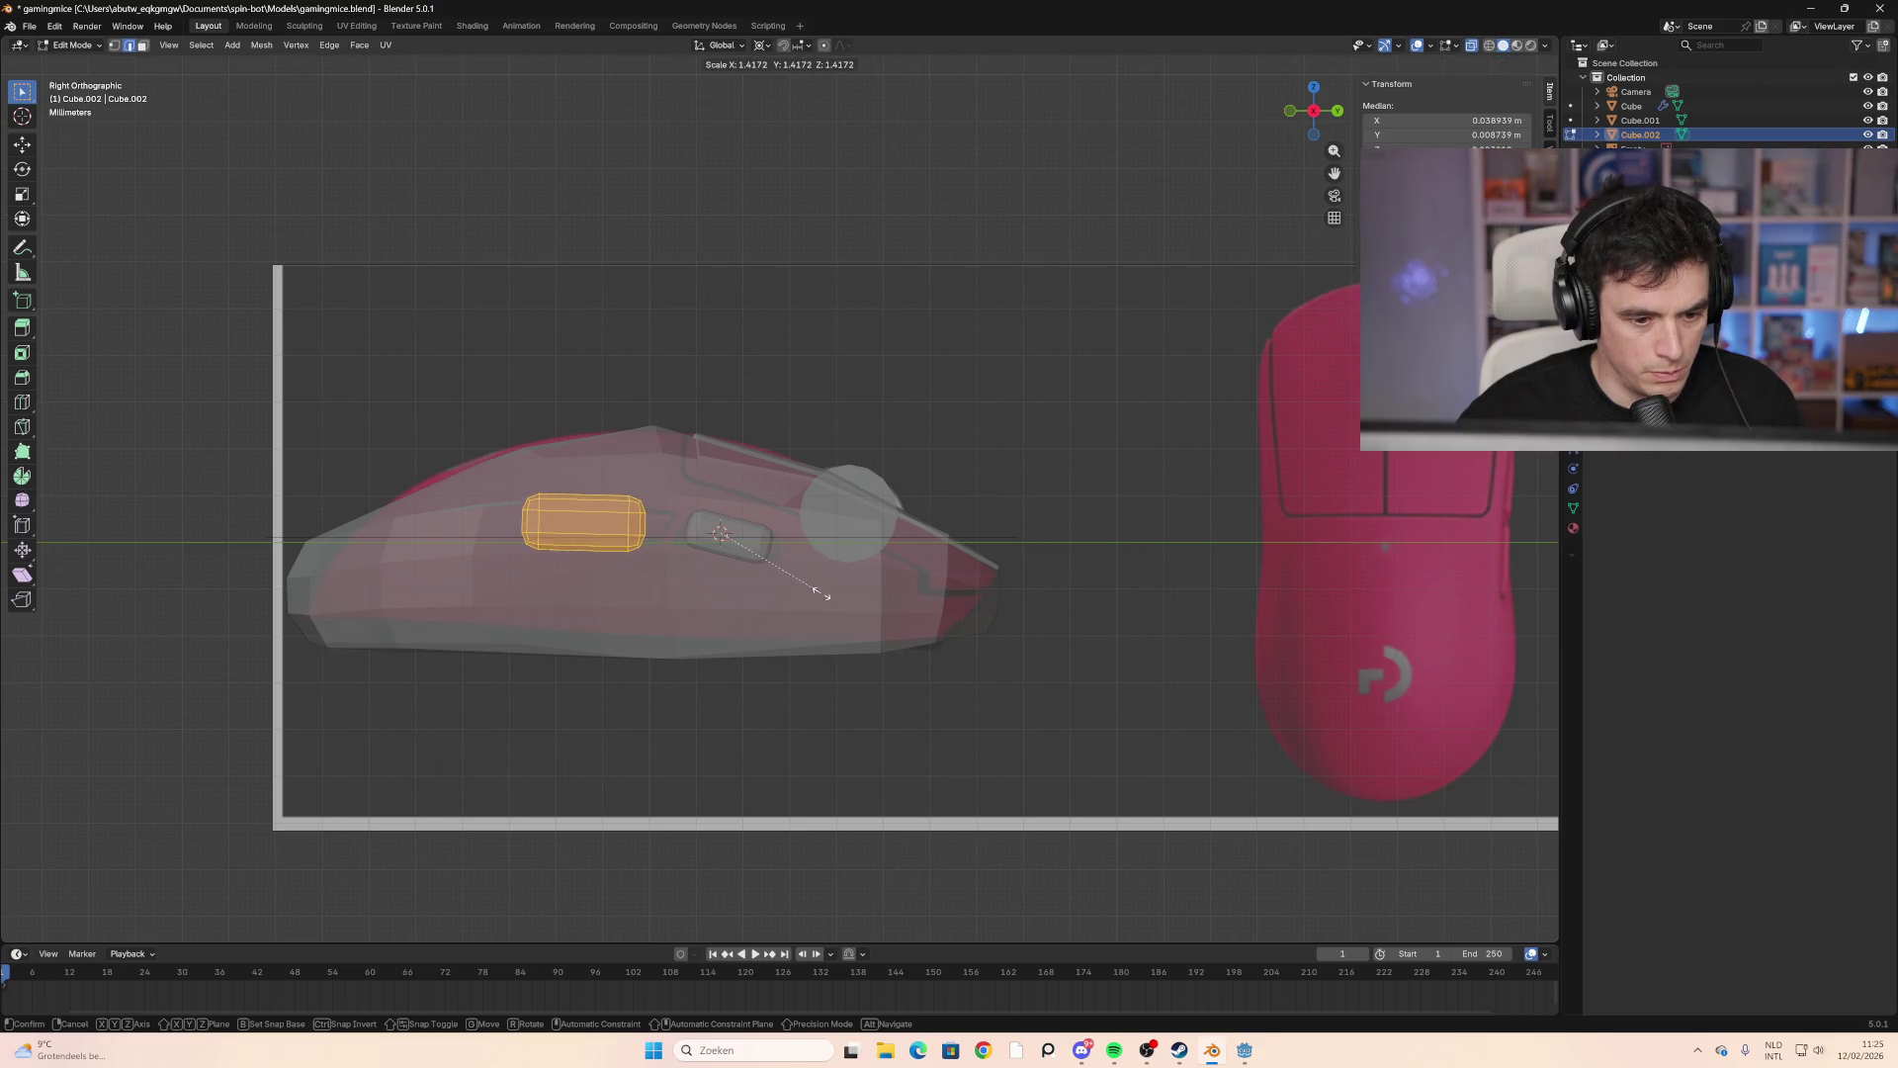
pyautogui.press('s')
pyautogui.press('y')
pyautogui.press('y')
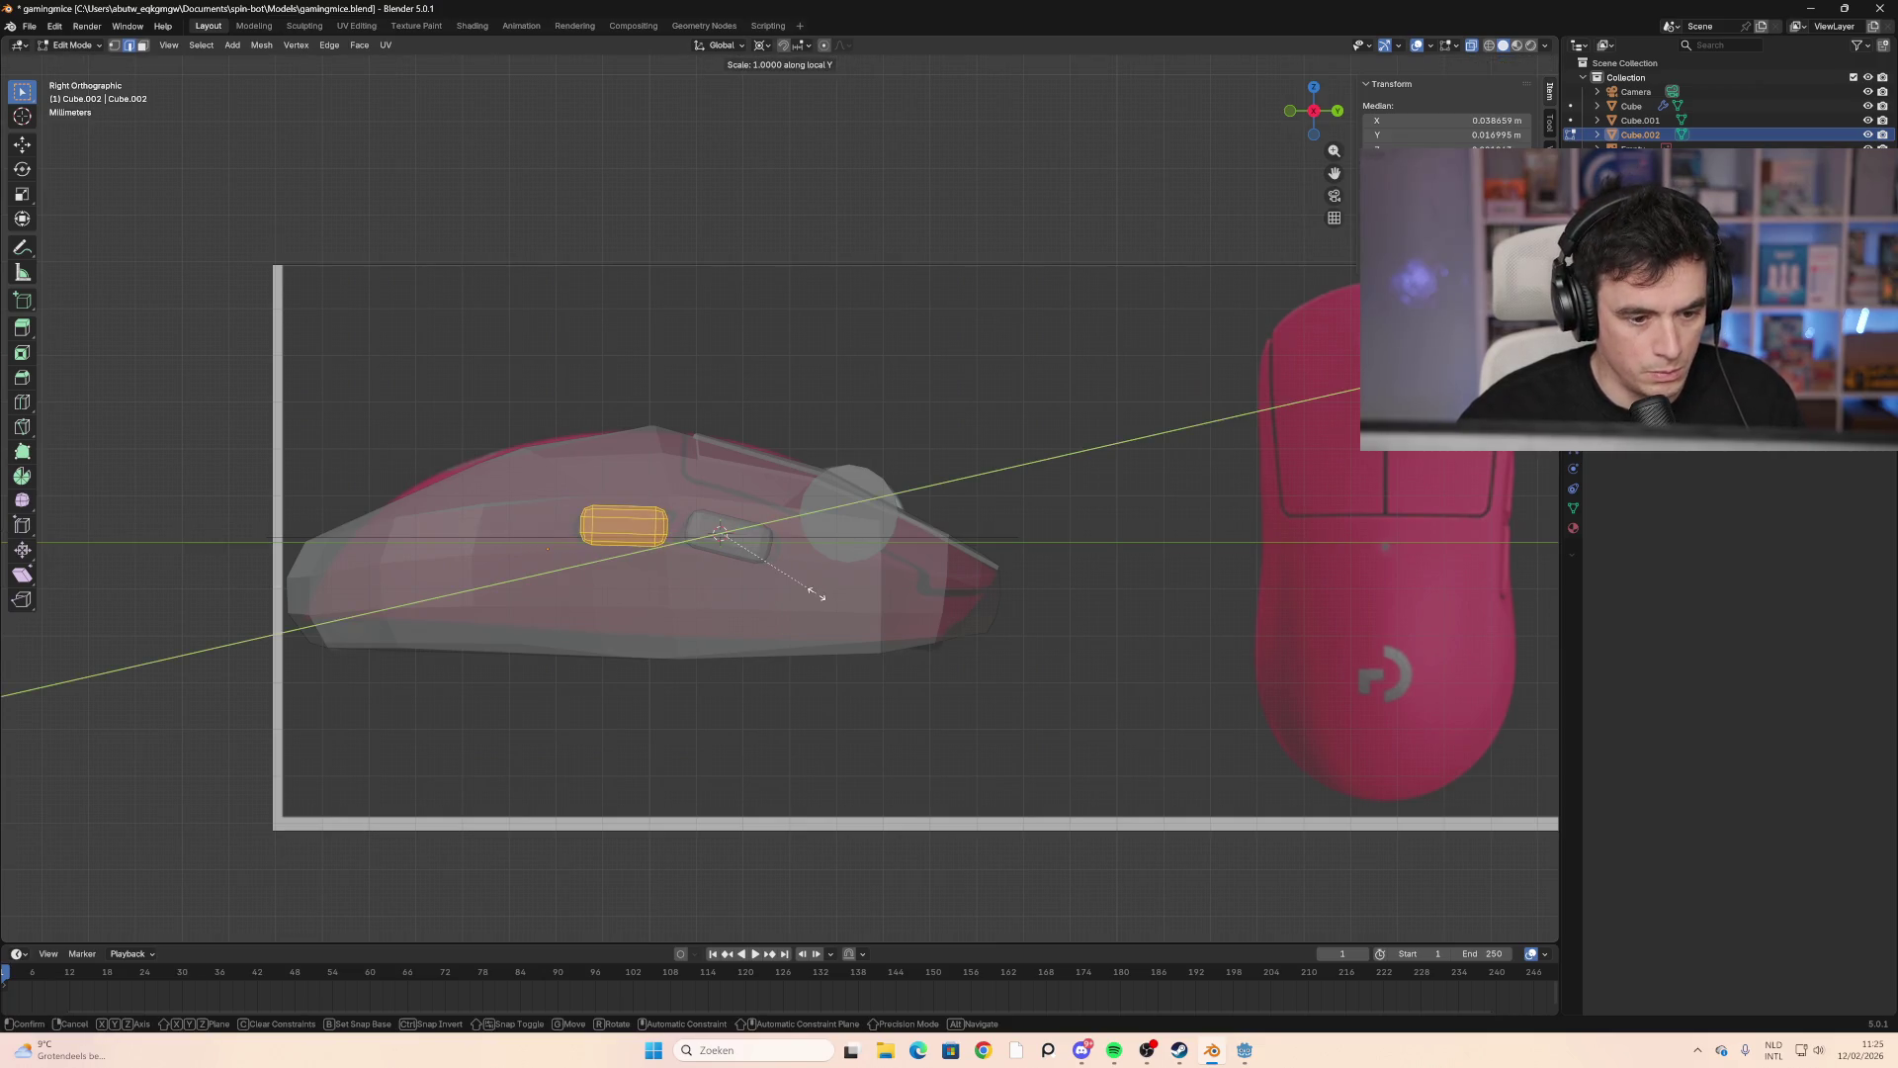
pyautogui.press('Escape')
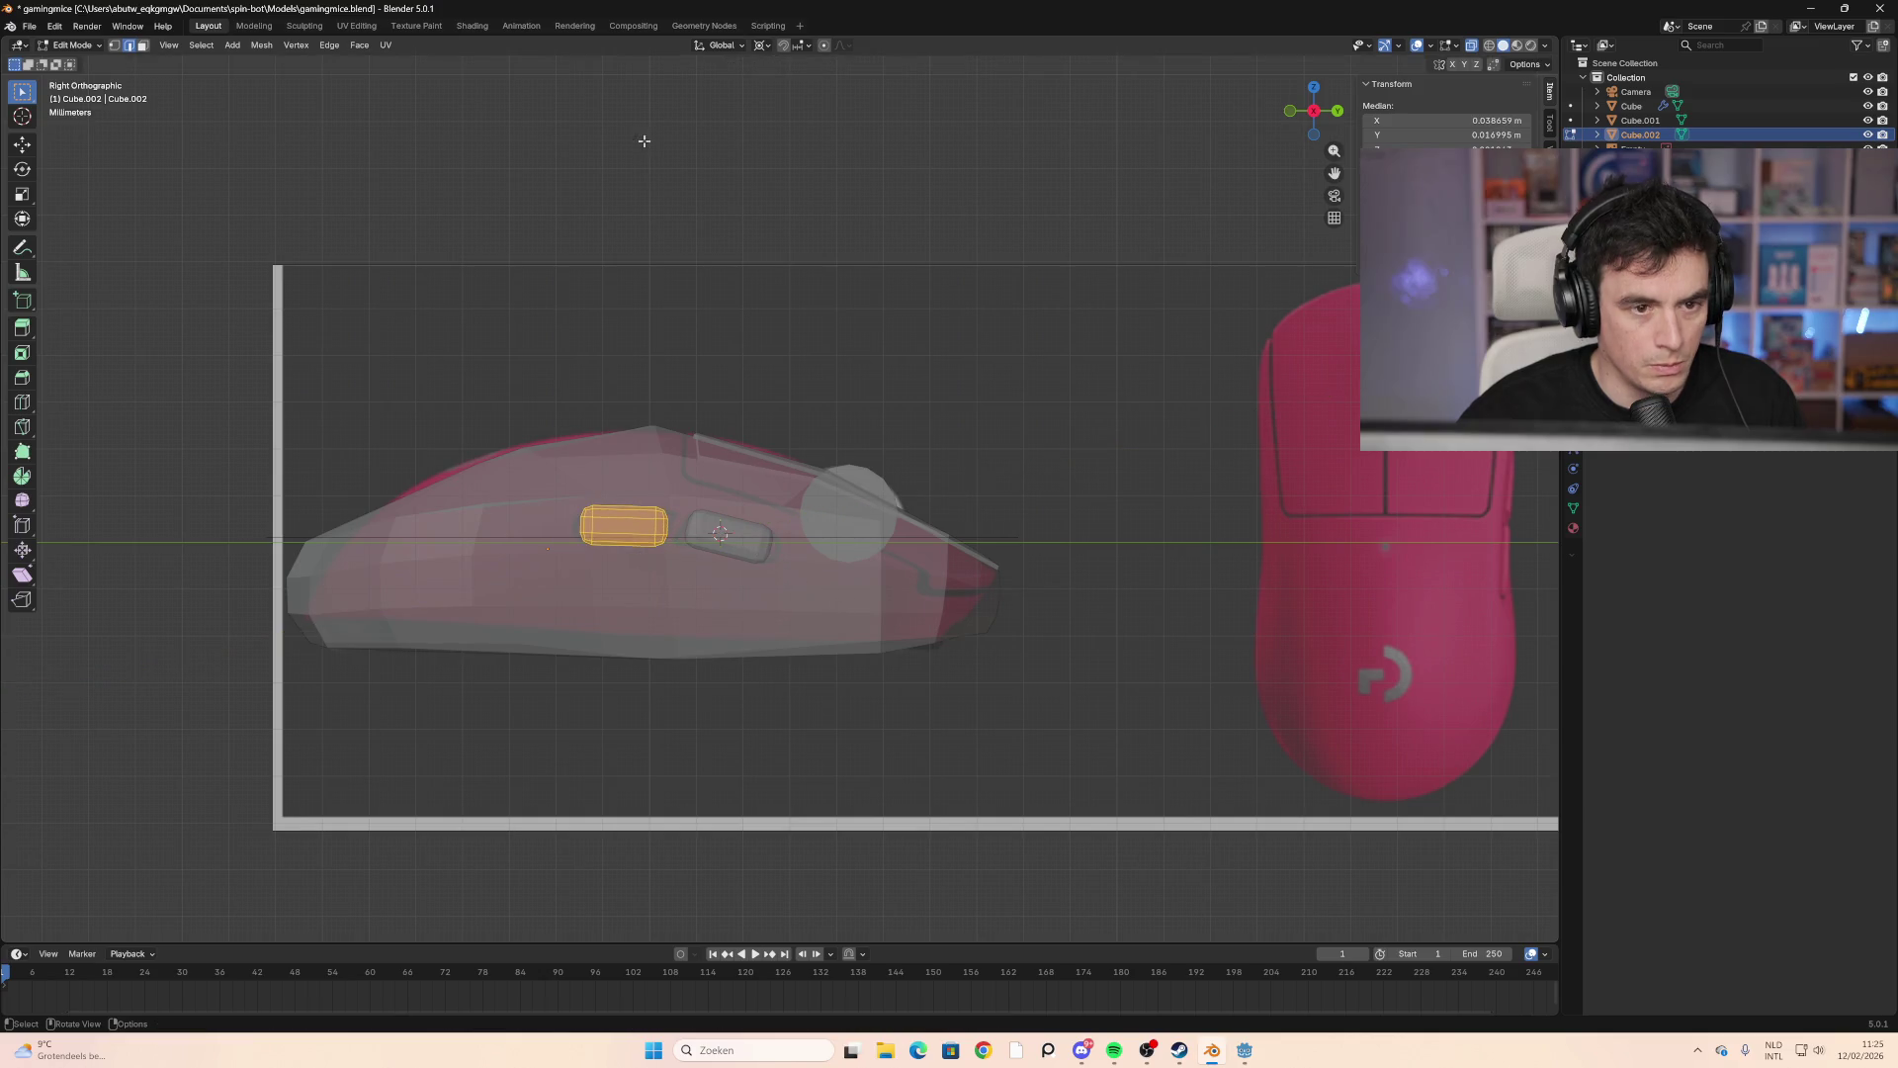
# Step: With pivot set to Median Point, scale the rear button to 0.866 and stretch it along Y
pyautogui.click(767, 46)
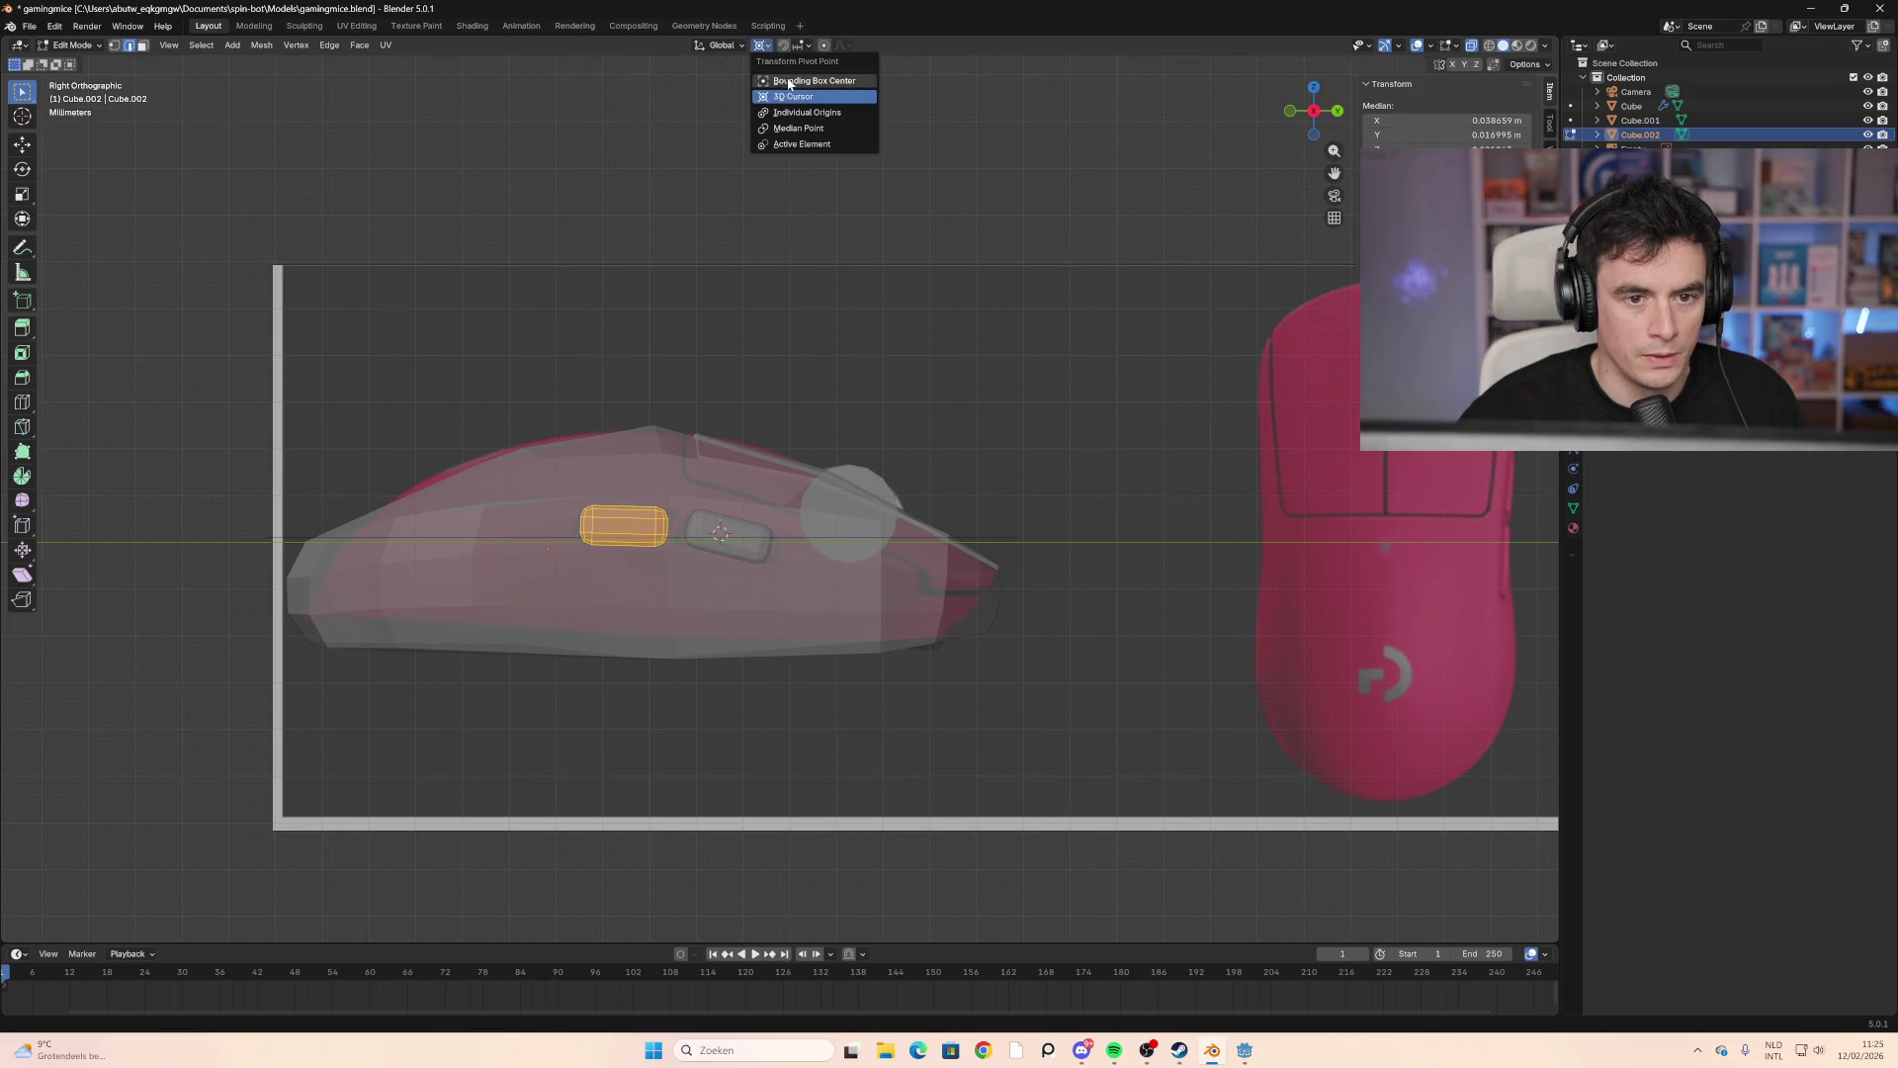
pyautogui.click(801, 129)
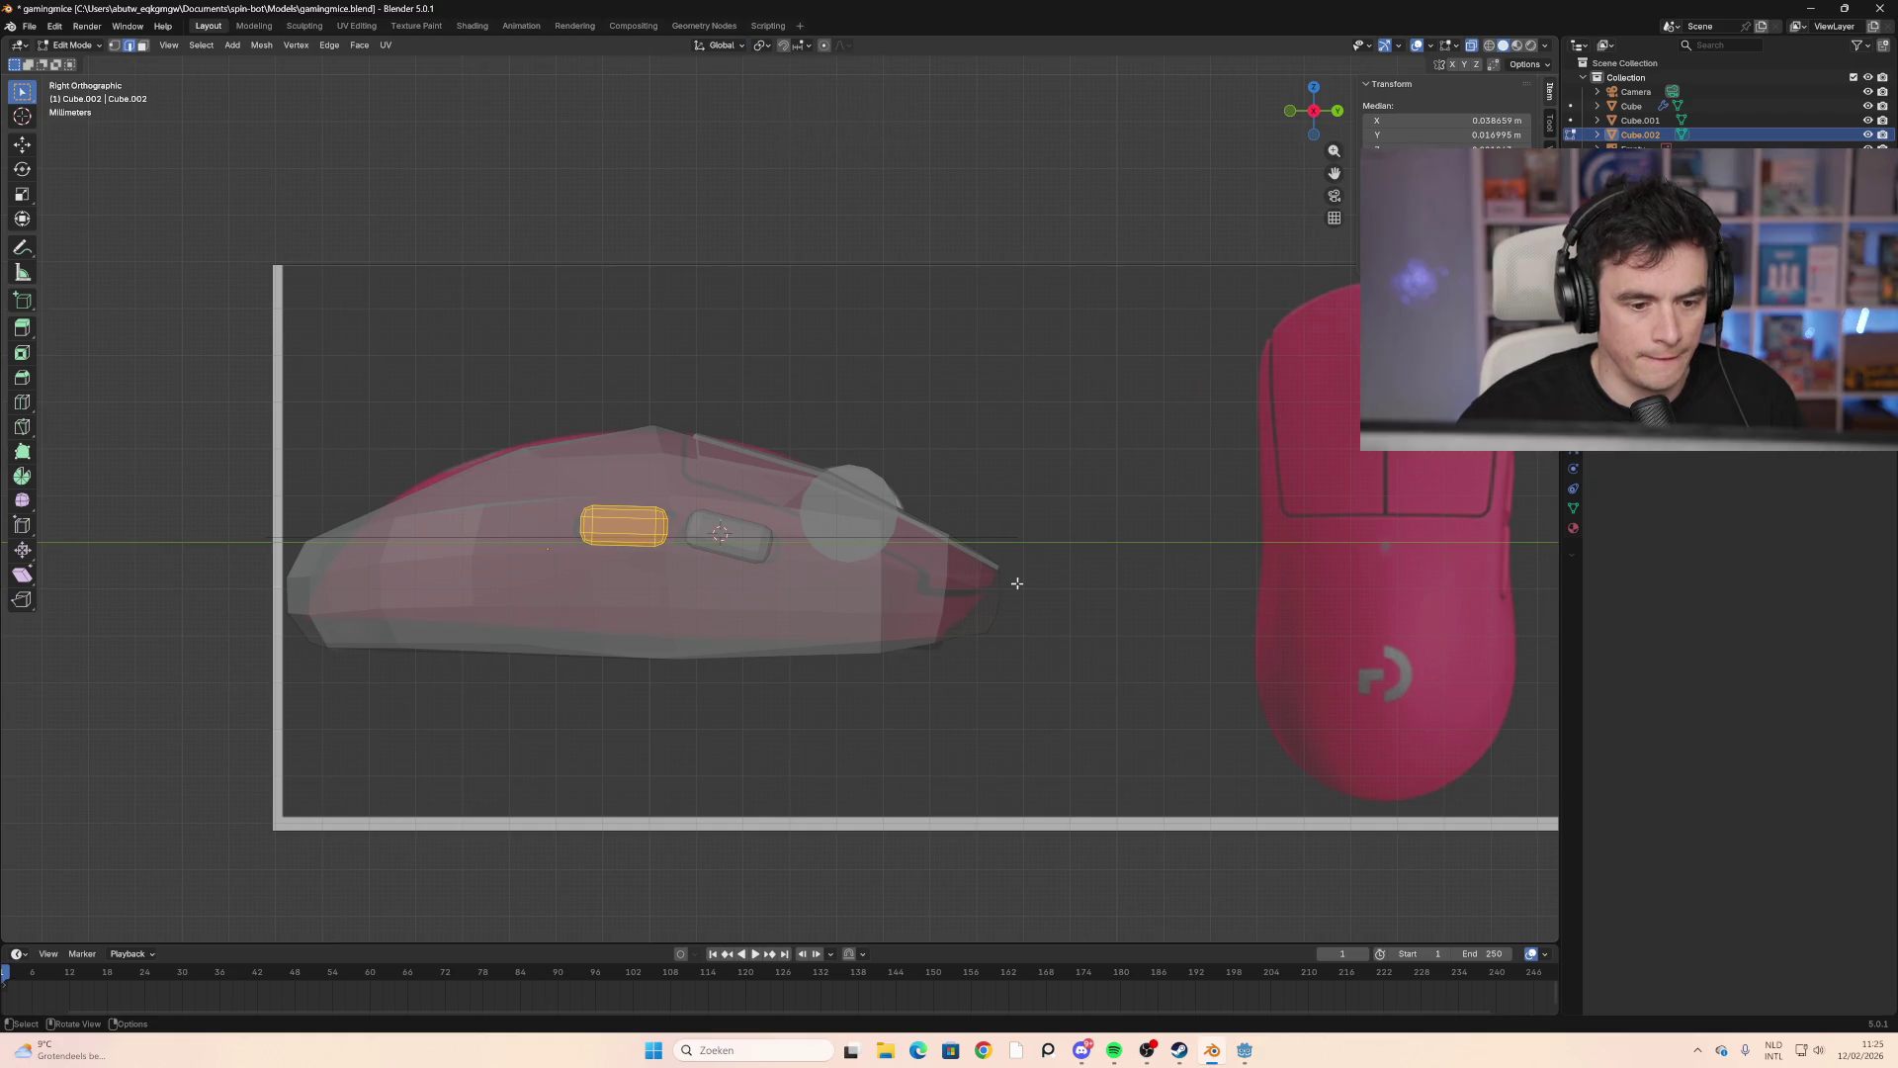
pyautogui.press('s')
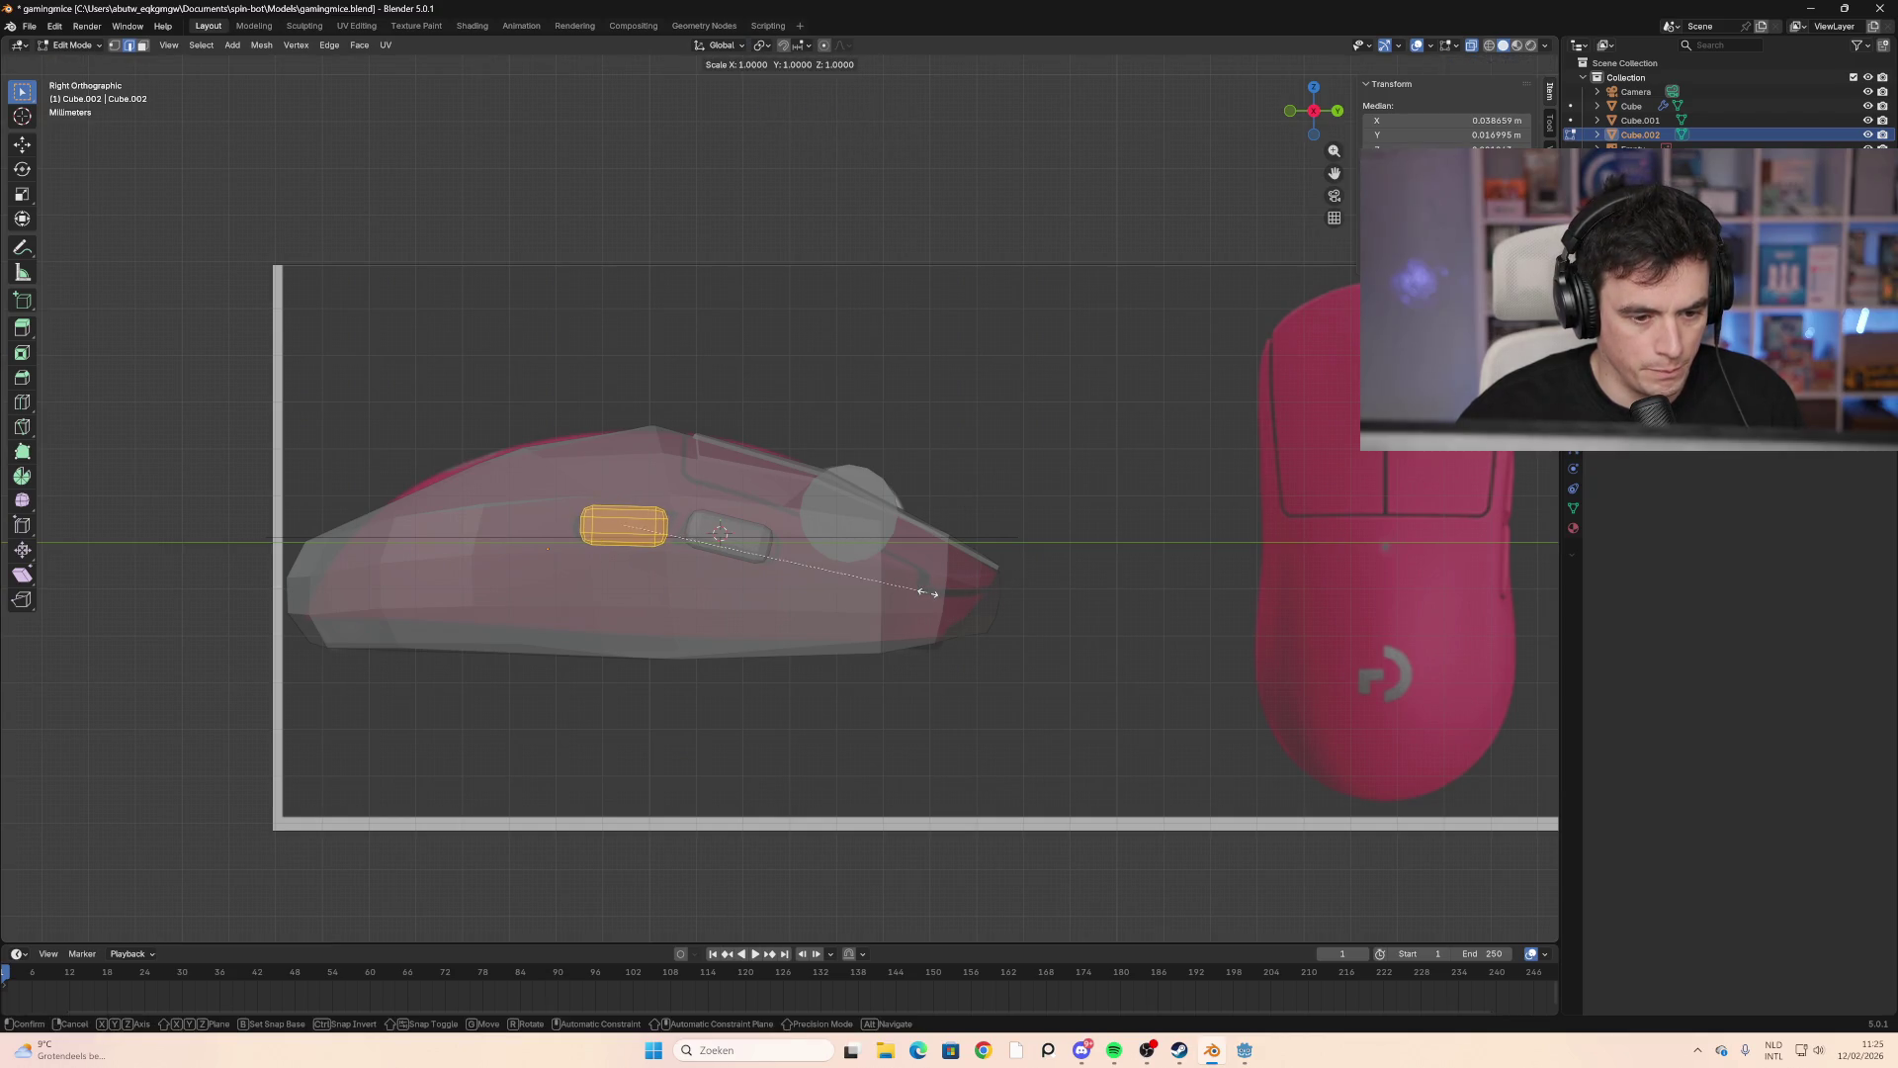
pyautogui.click(887, 588)
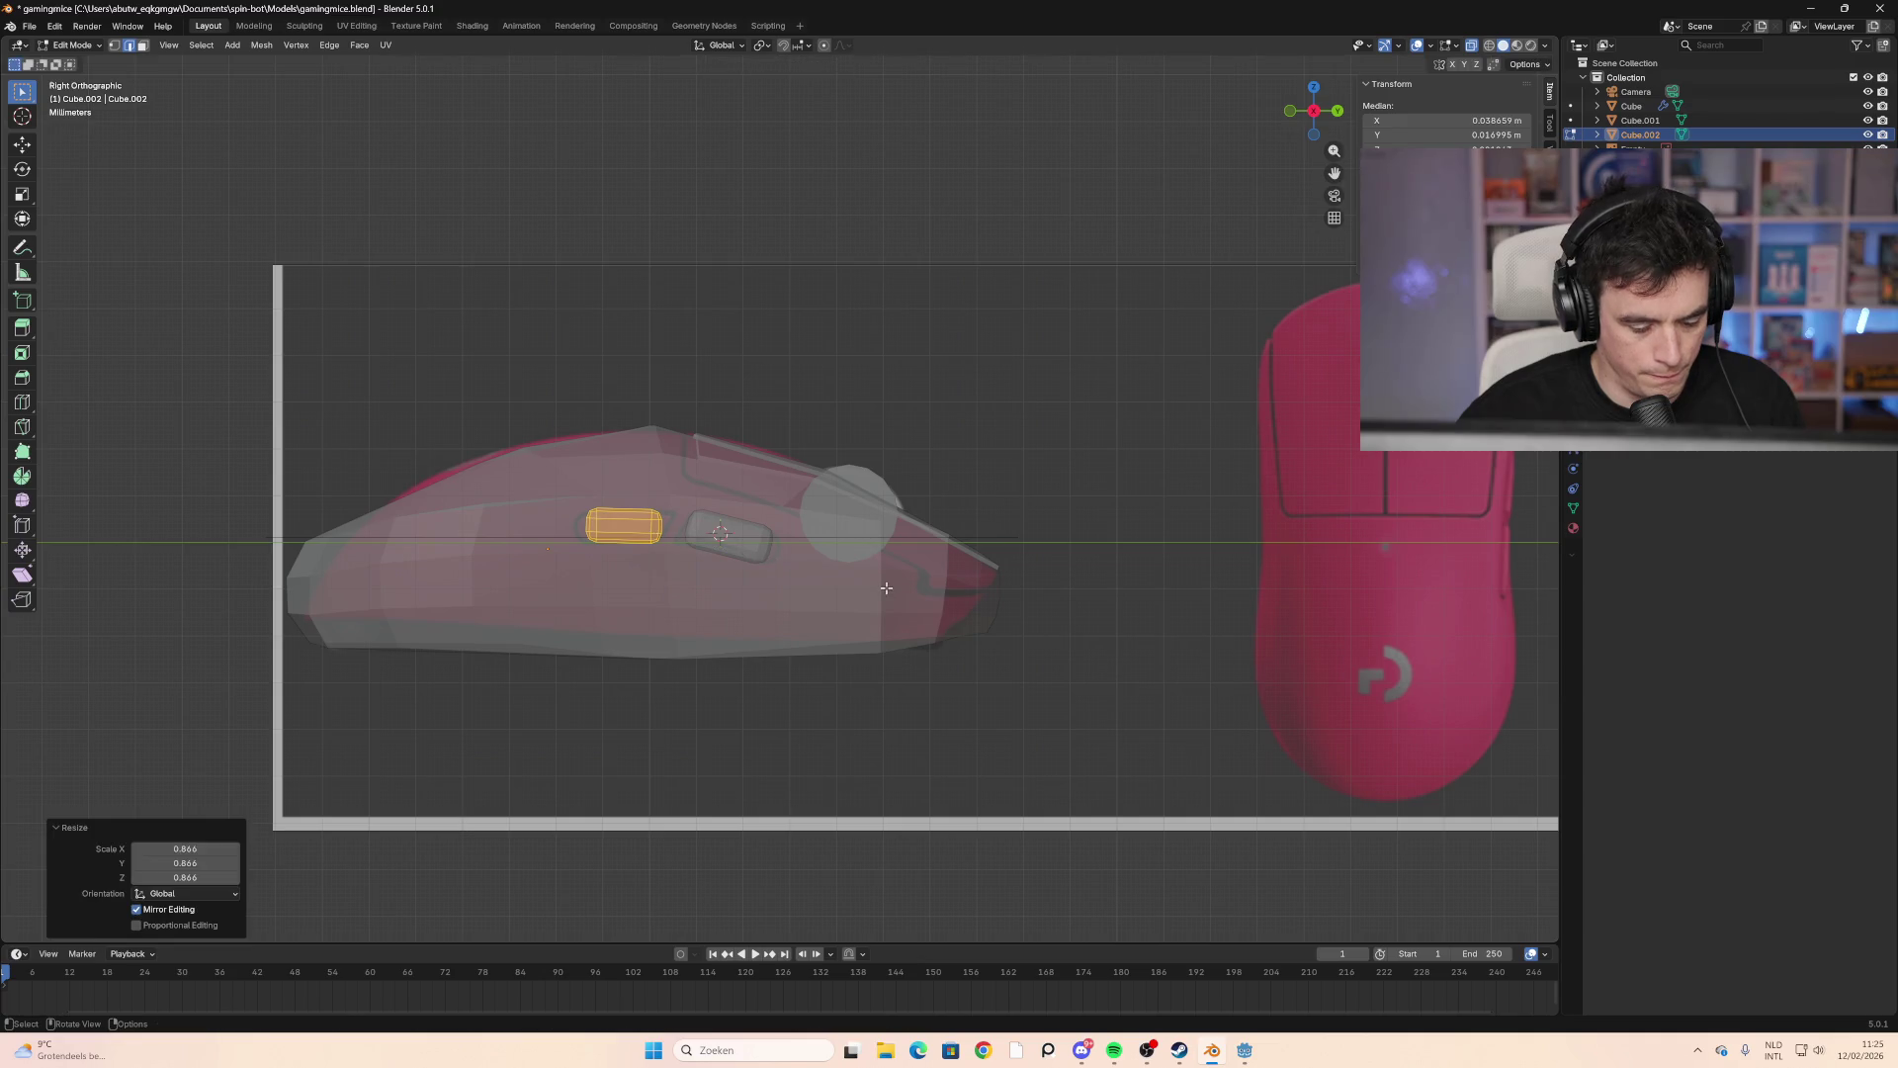
pyautogui.press('s')
pyautogui.press('y')
pyautogui.press('y')
pyautogui.press('y')
pyautogui.press('y')
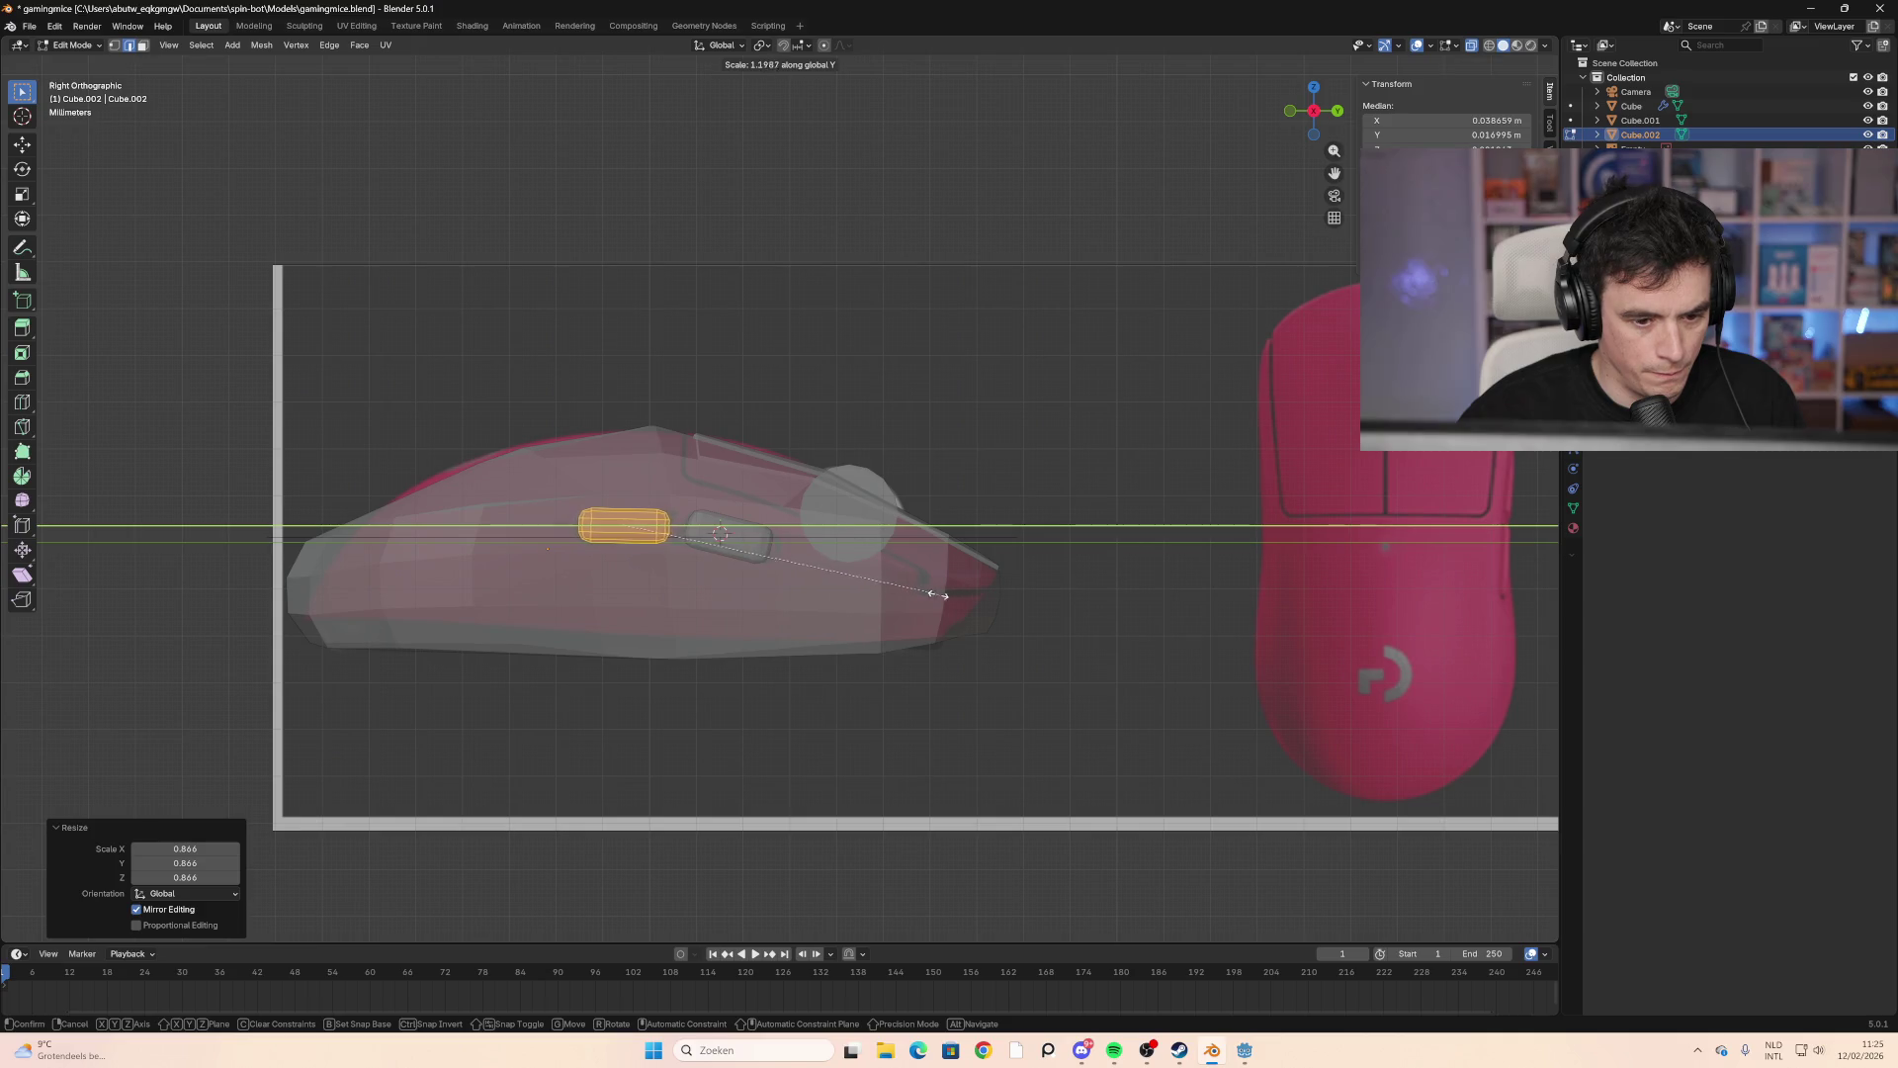
pyautogui.click(925, 589)
# Step: Select all geometry of the front side button in Edit Mode
pyautogui.press('Tab')
pyautogui.click(773, 543)
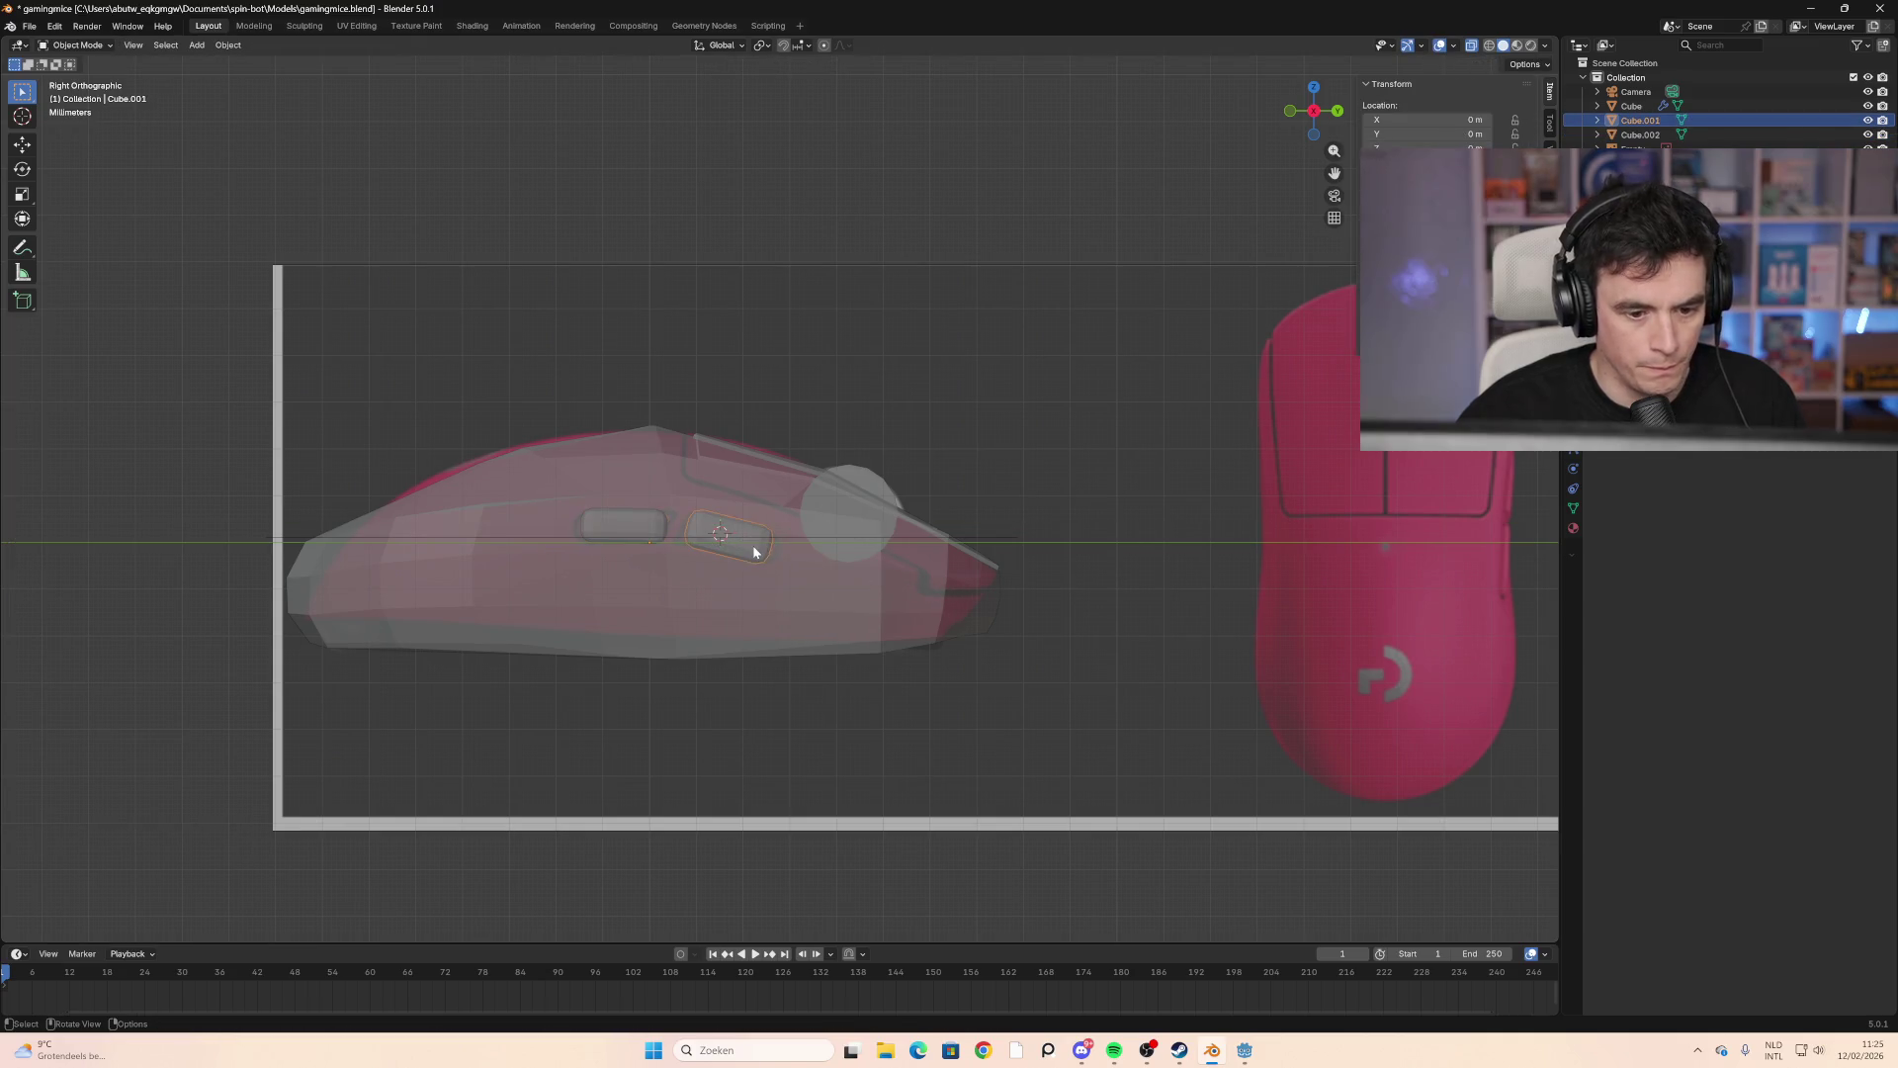
pyautogui.press('s')
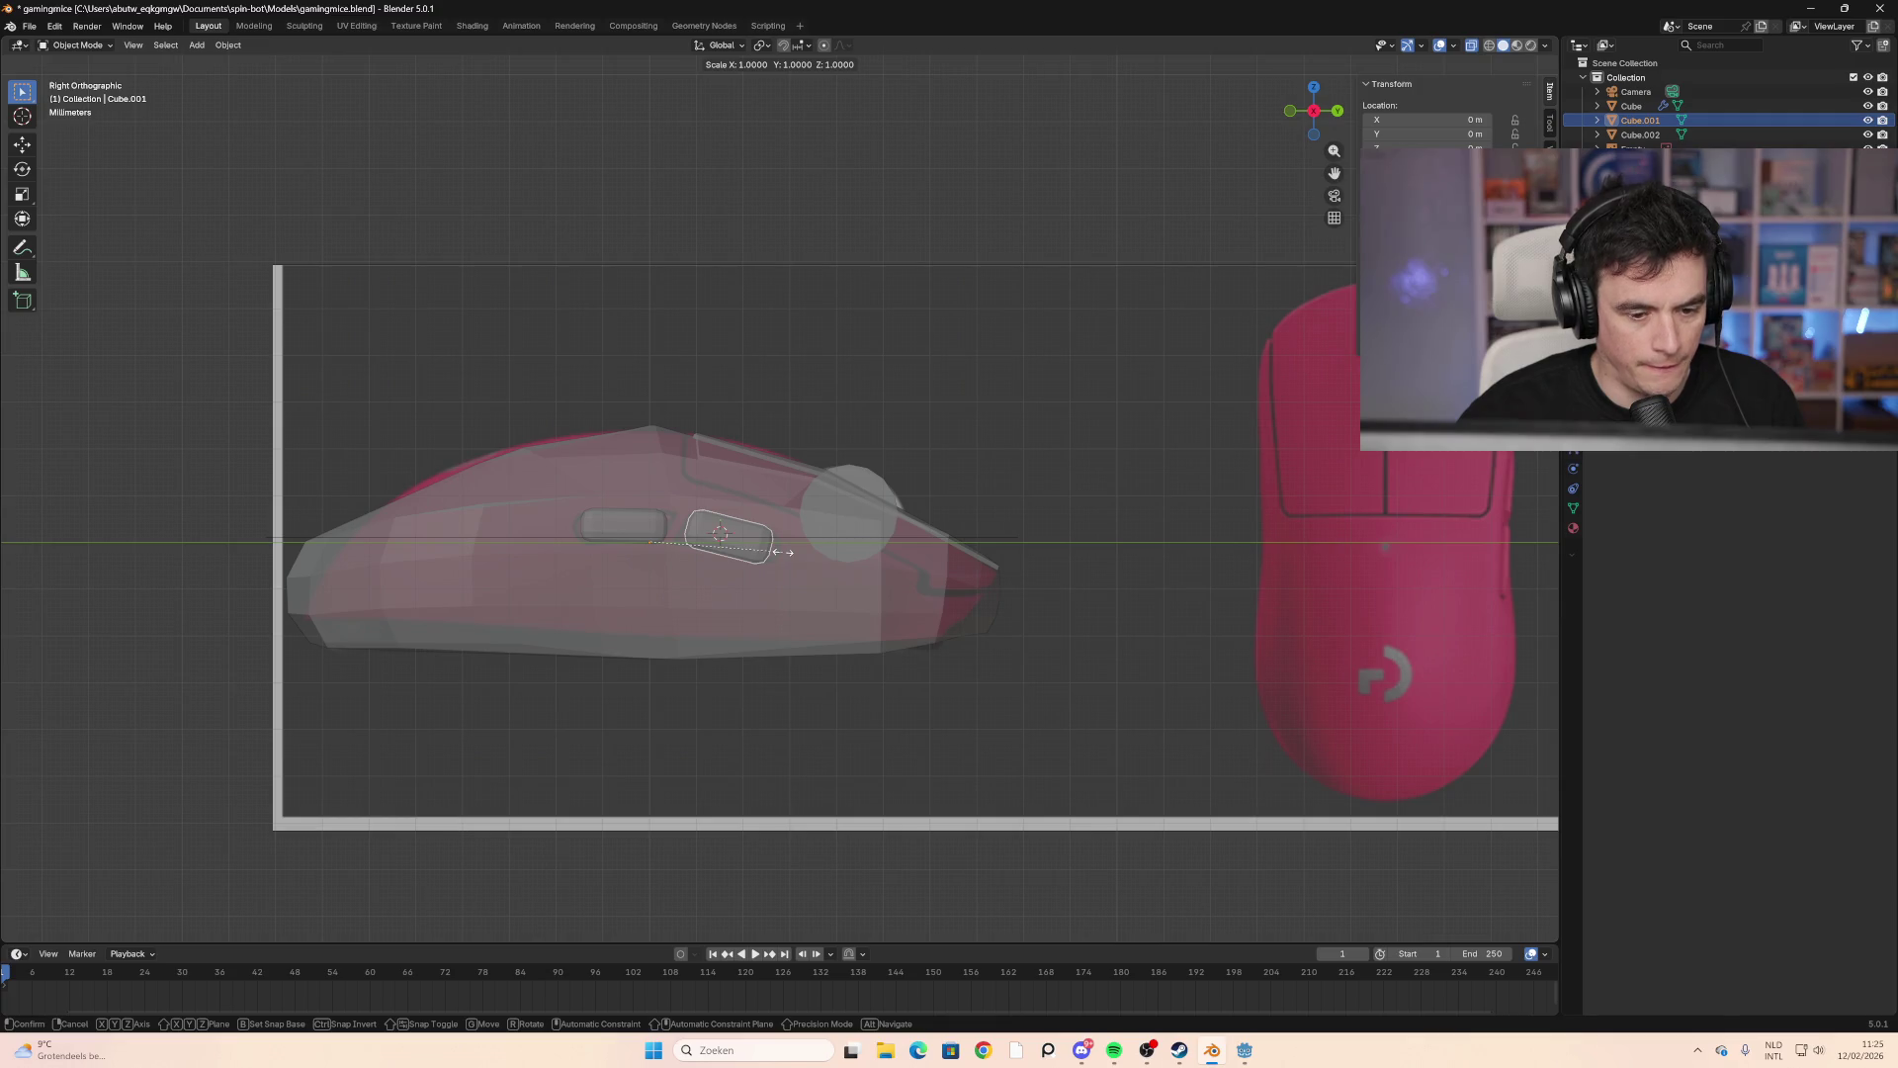
pyautogui.press('Escape')
pyautogui.press('Tab')
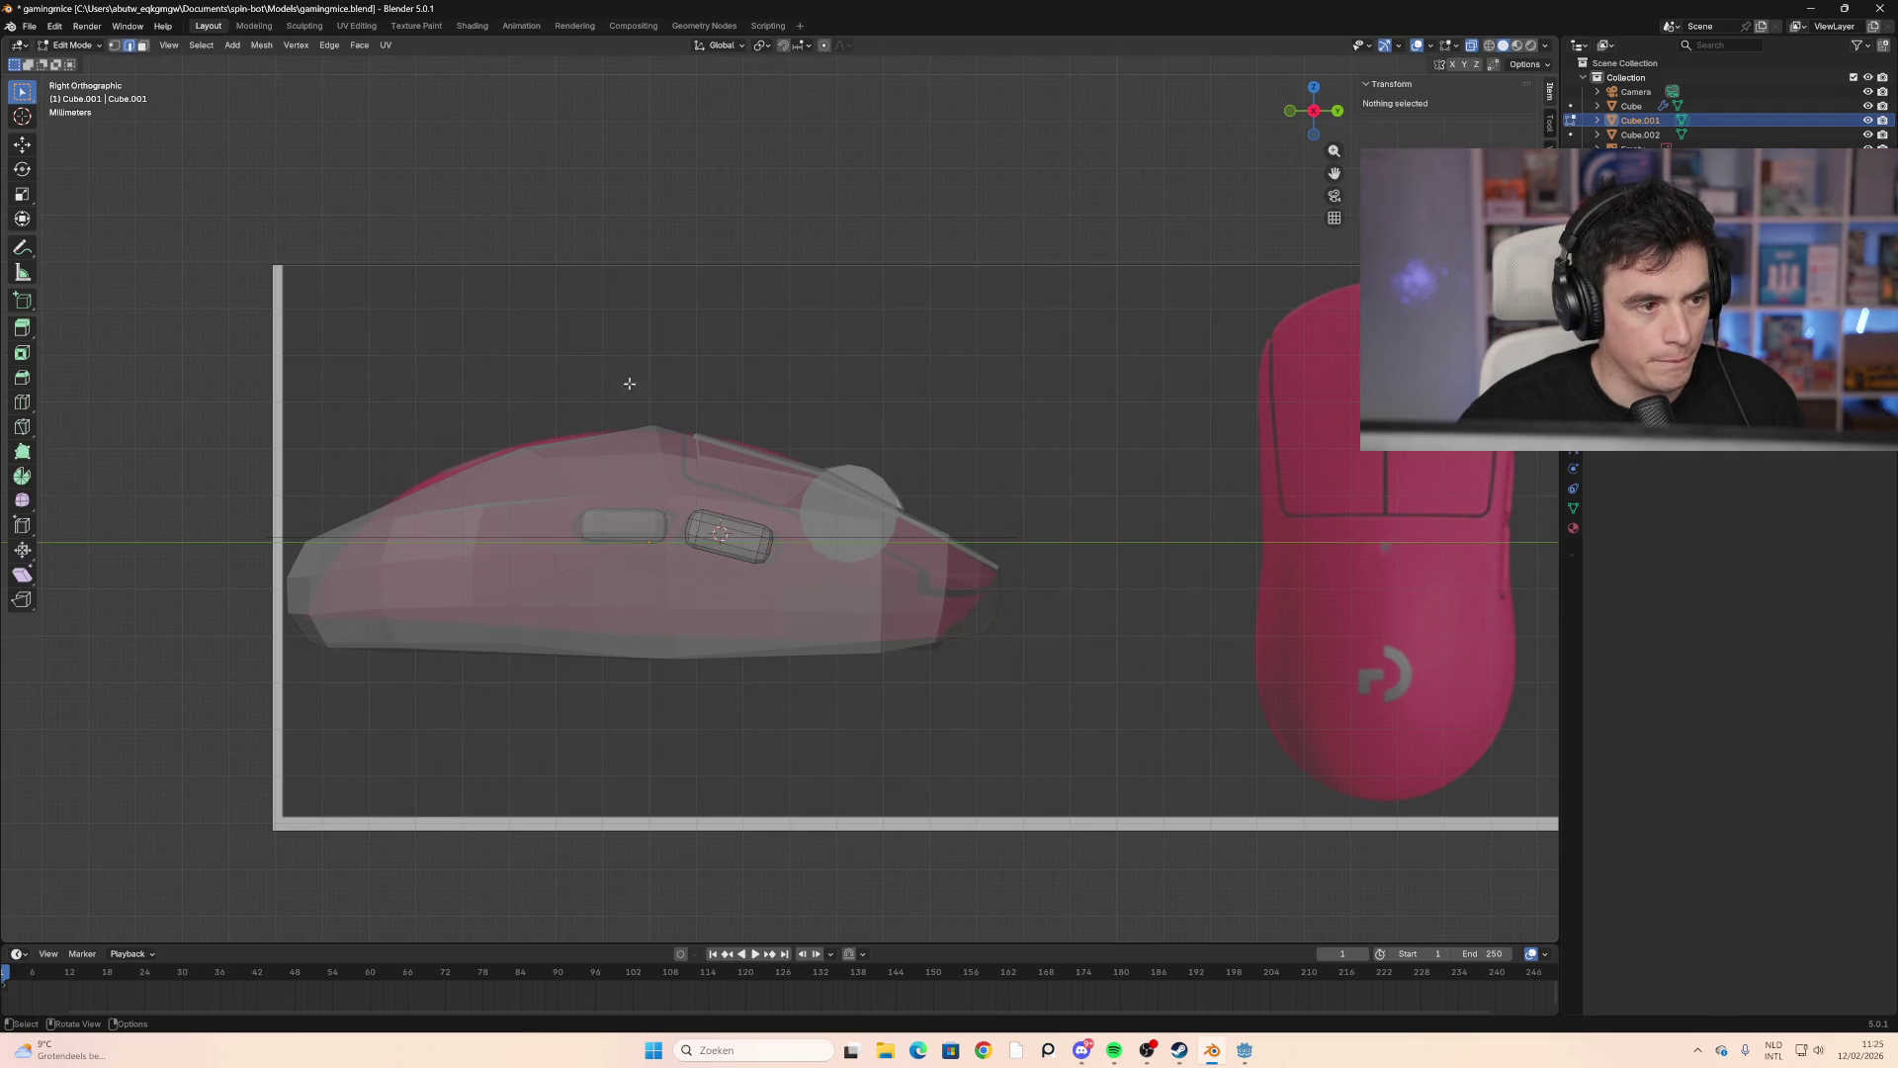
pyautogui.press('l')
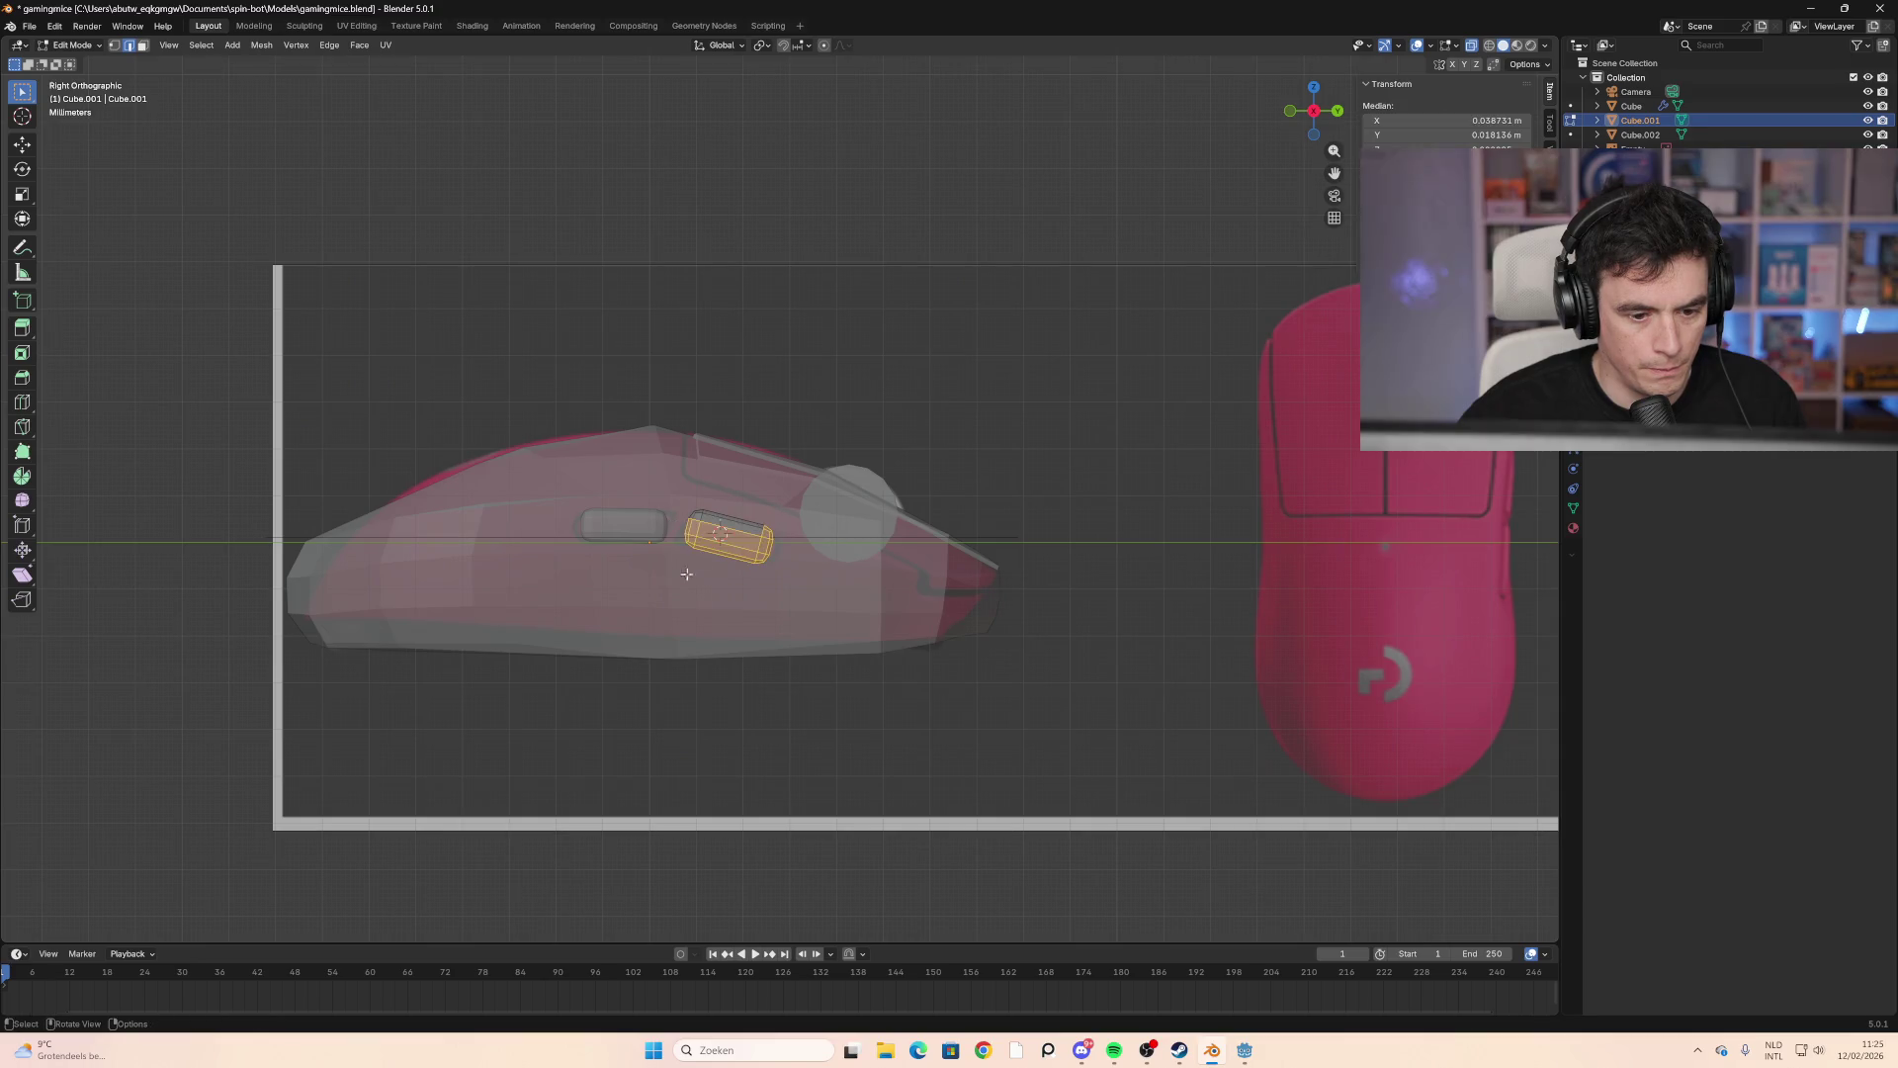
pyautogui.click(686, 579)
pyautogui.moveTo(787, 508); pyautogui.dragTo(676, 603)
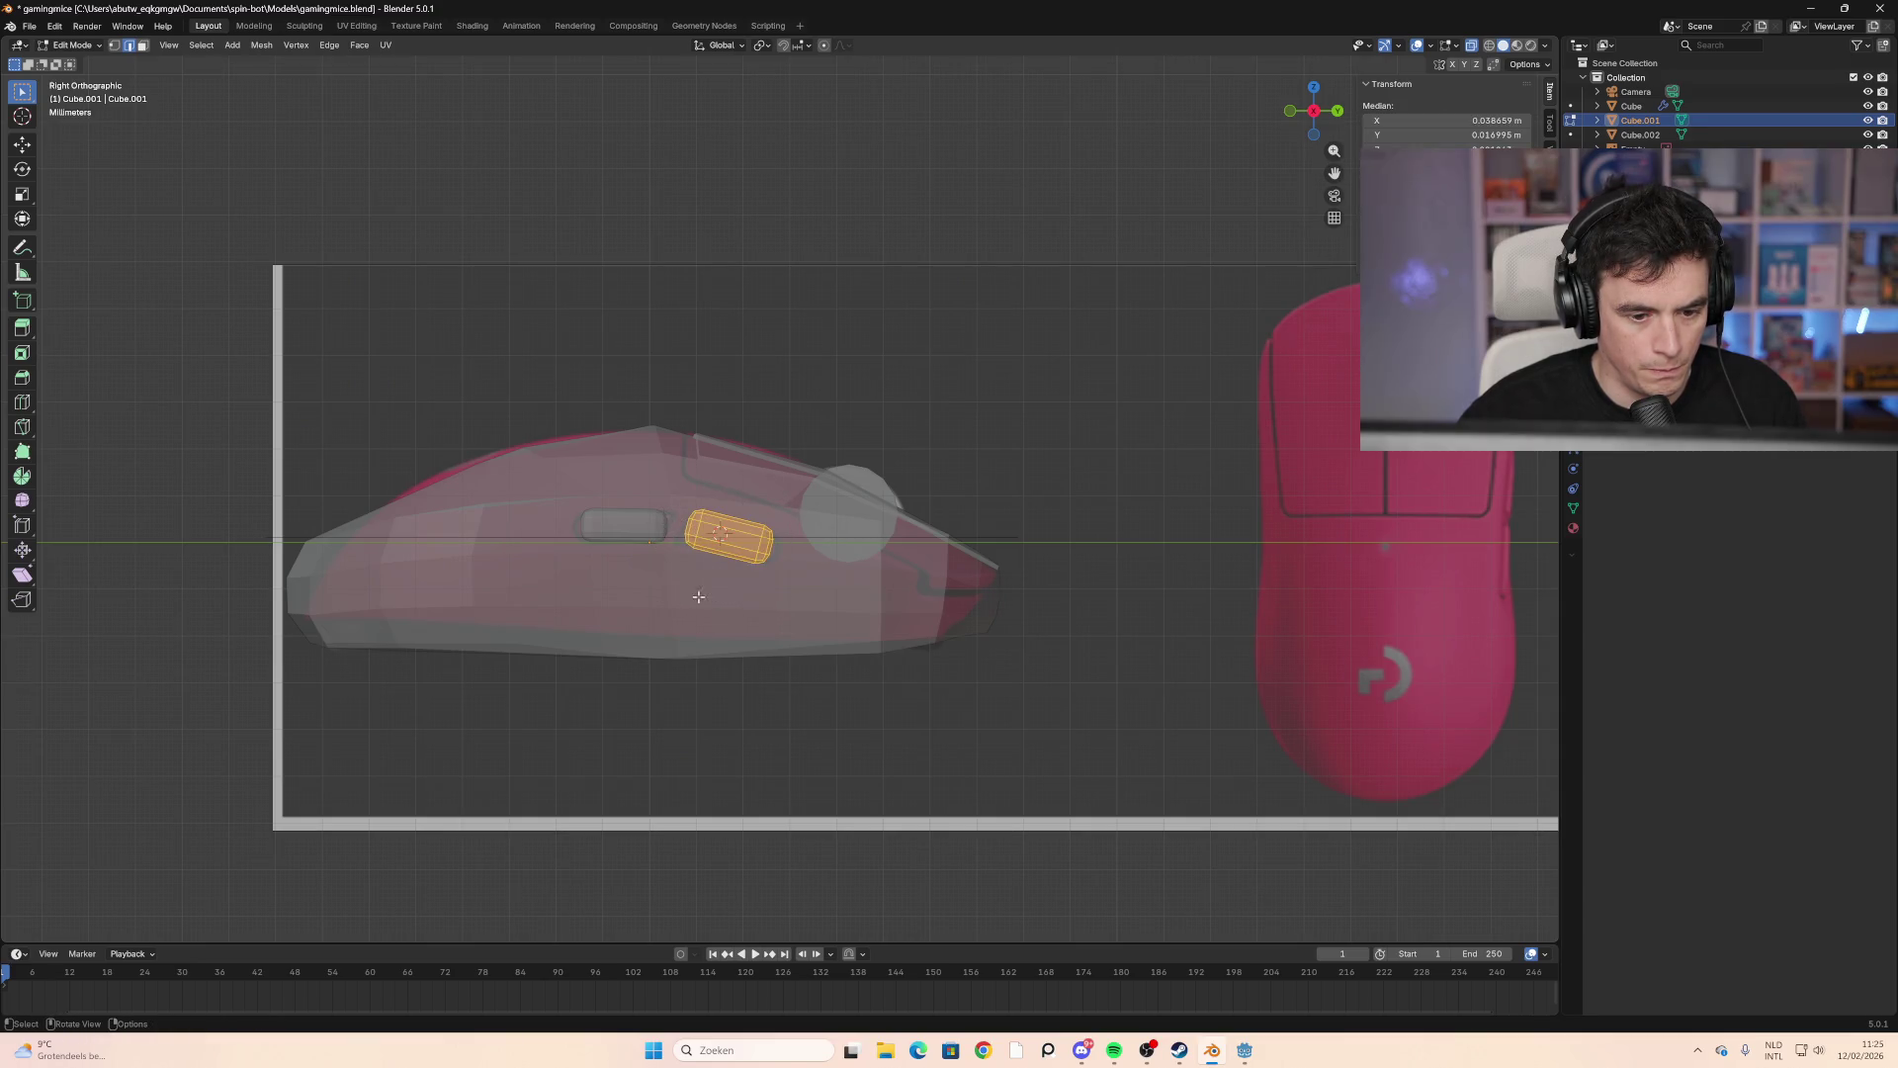
# Step: Shrink the front side button to 0.849 size
pyautogui.press('s')
pyautogui.click(1041, 651)
pyautogui.press('s')
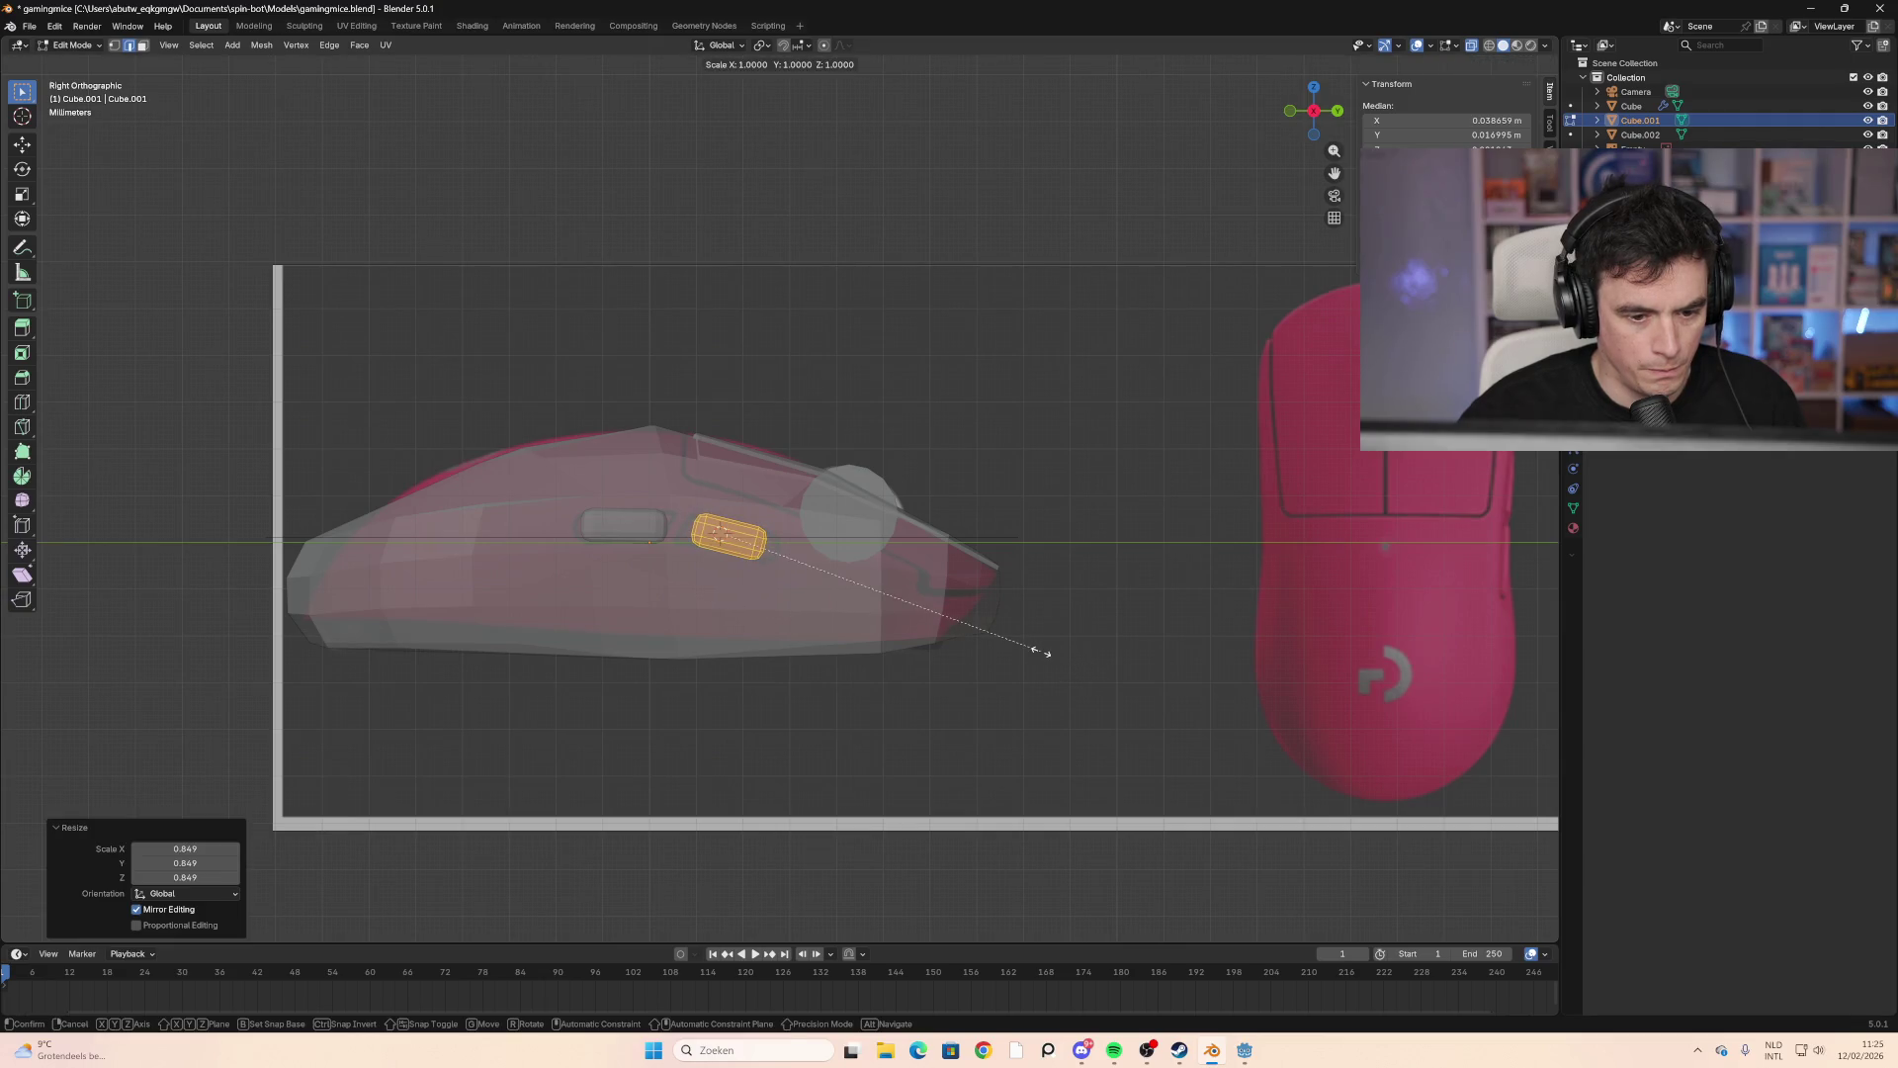
pyautogui.rightClick(1046, 653)
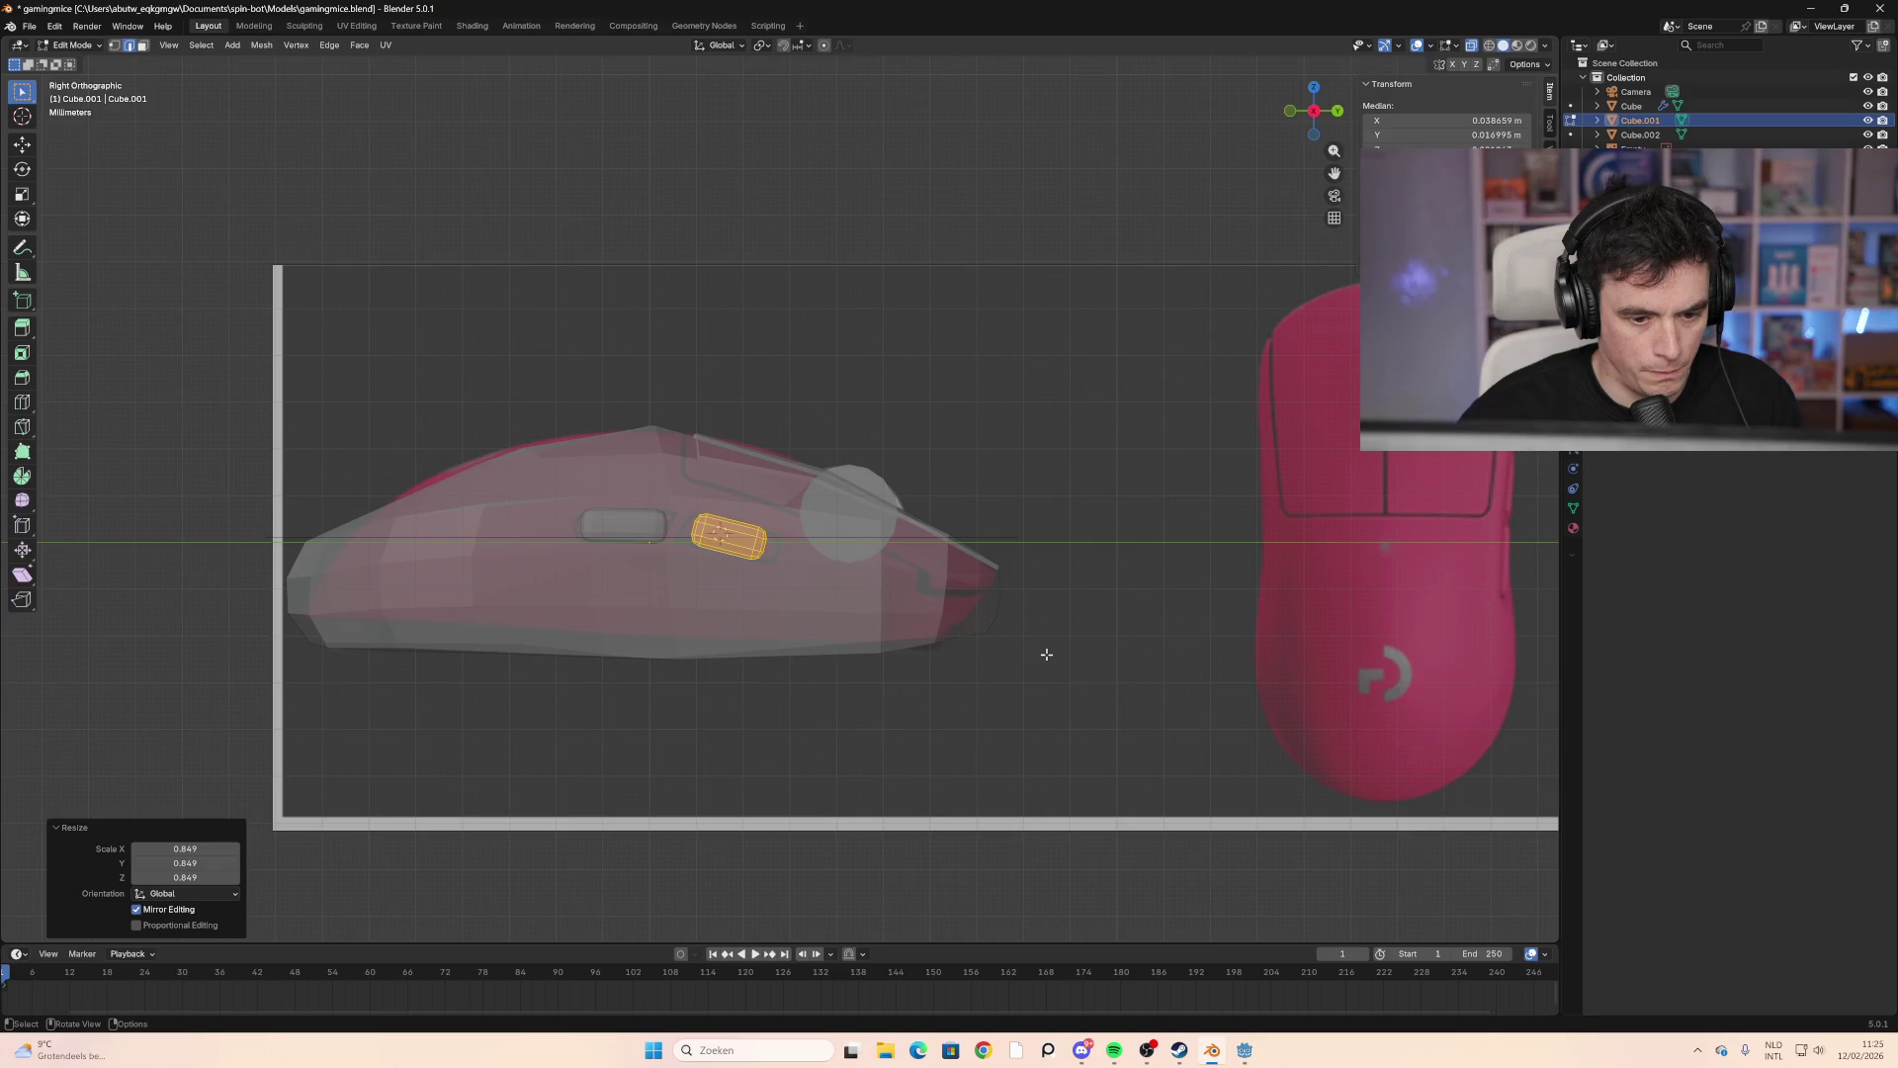
pyautogui.press('s')
pyautogui.rightClick(1041, 653)
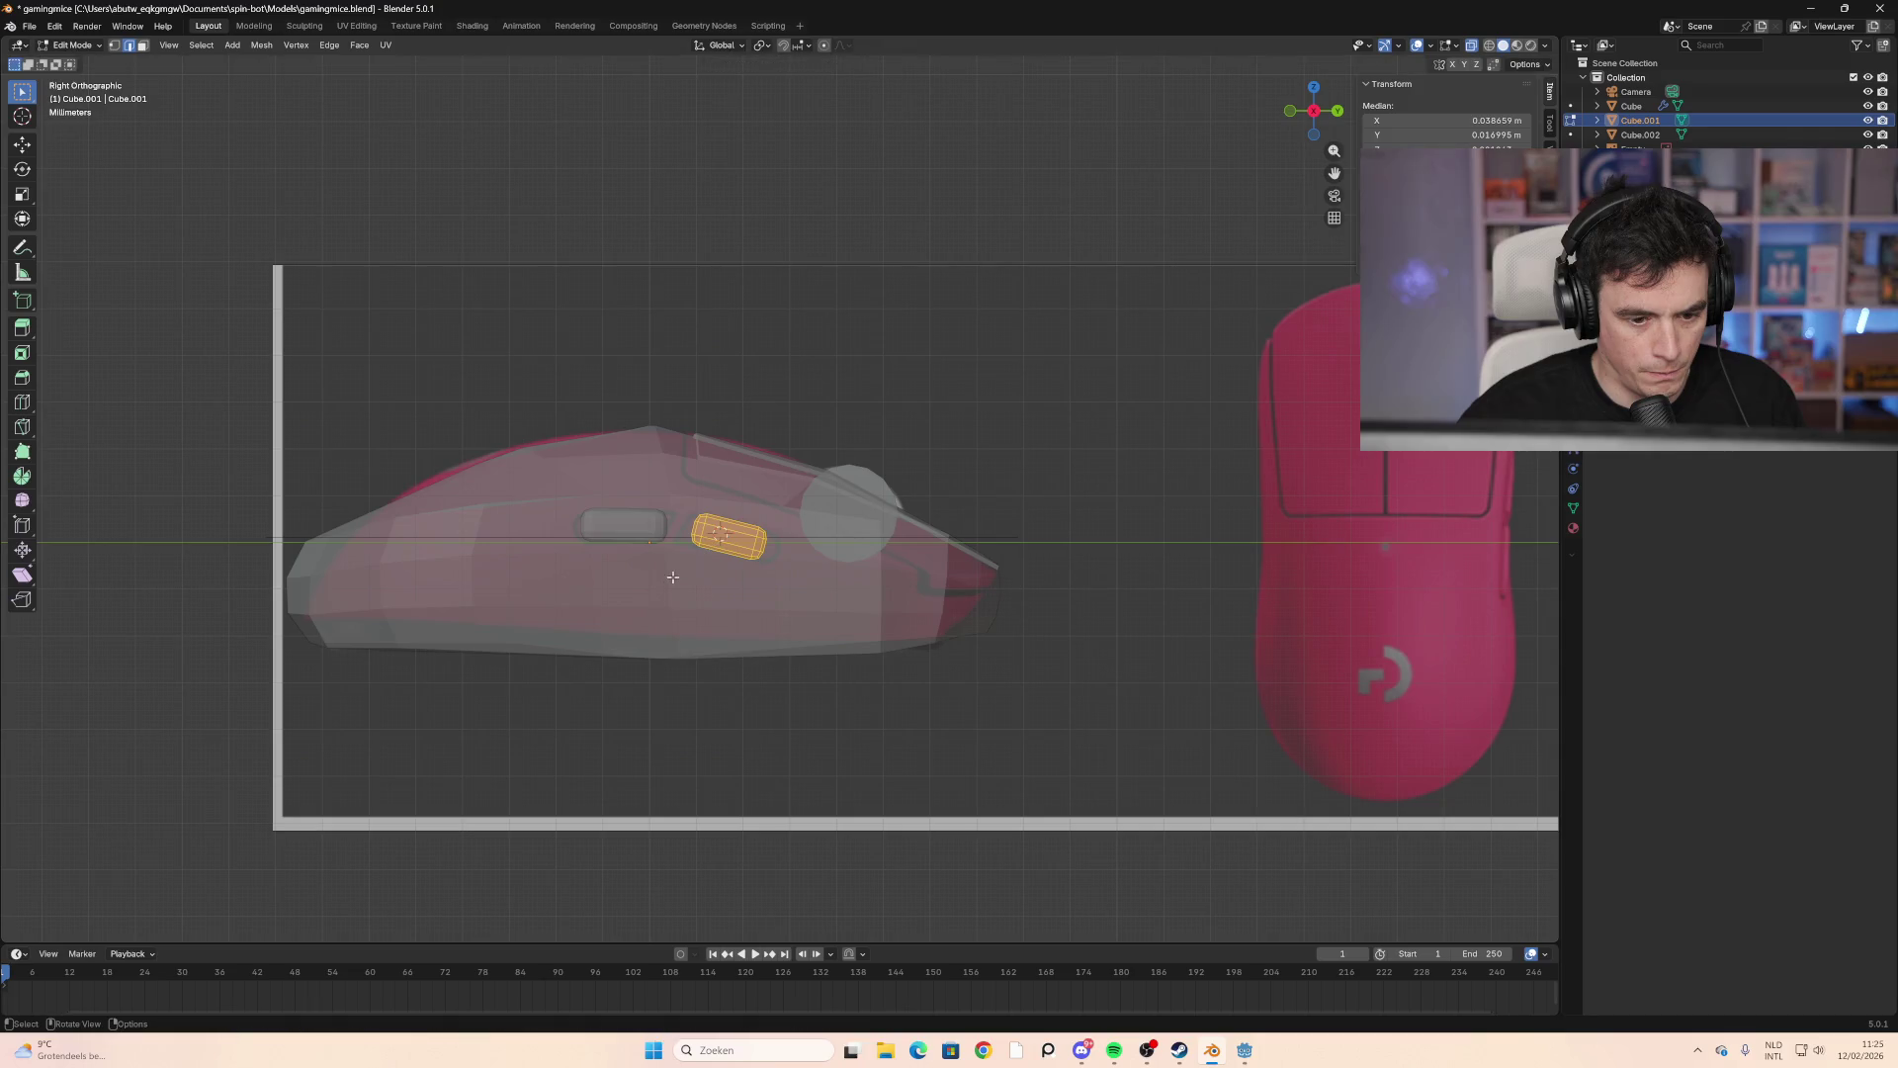
pyautogui.press('g')
pyautogui.press('y')
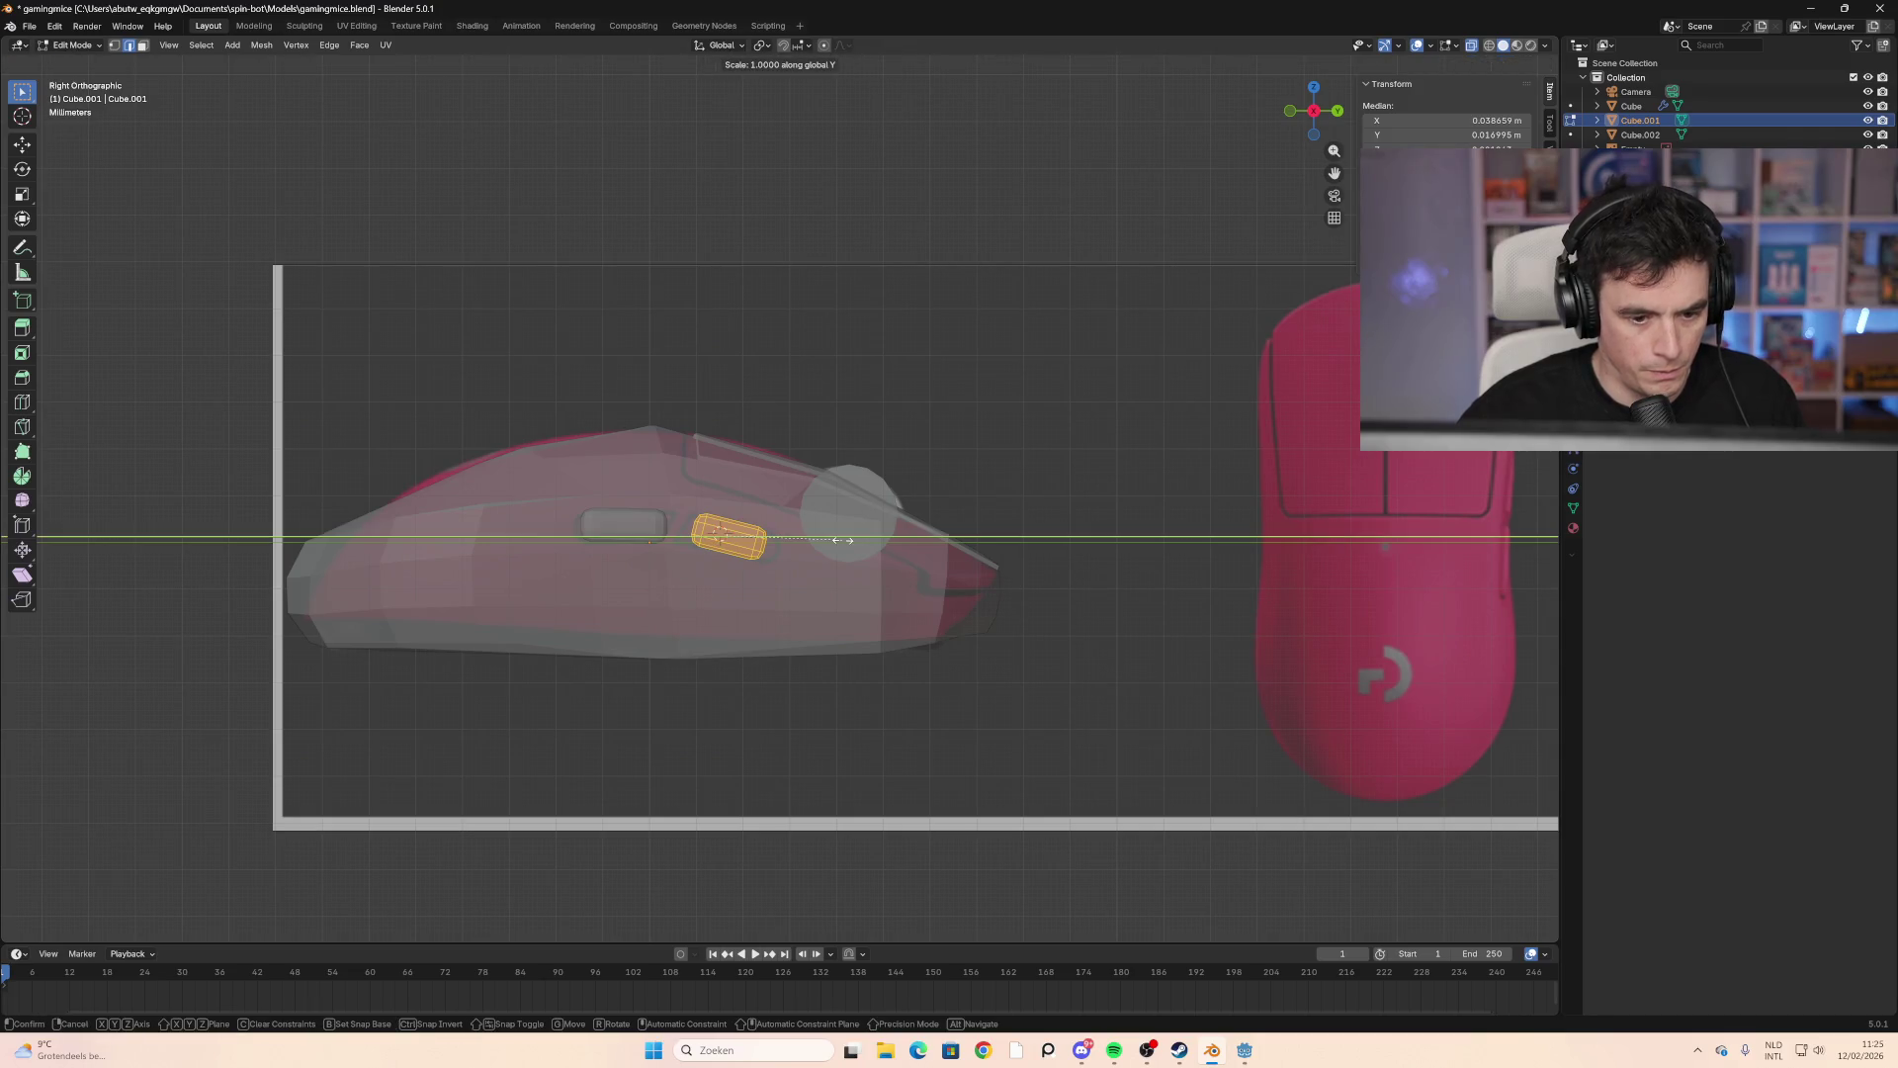
pyautogui.rightClick(886, 556)
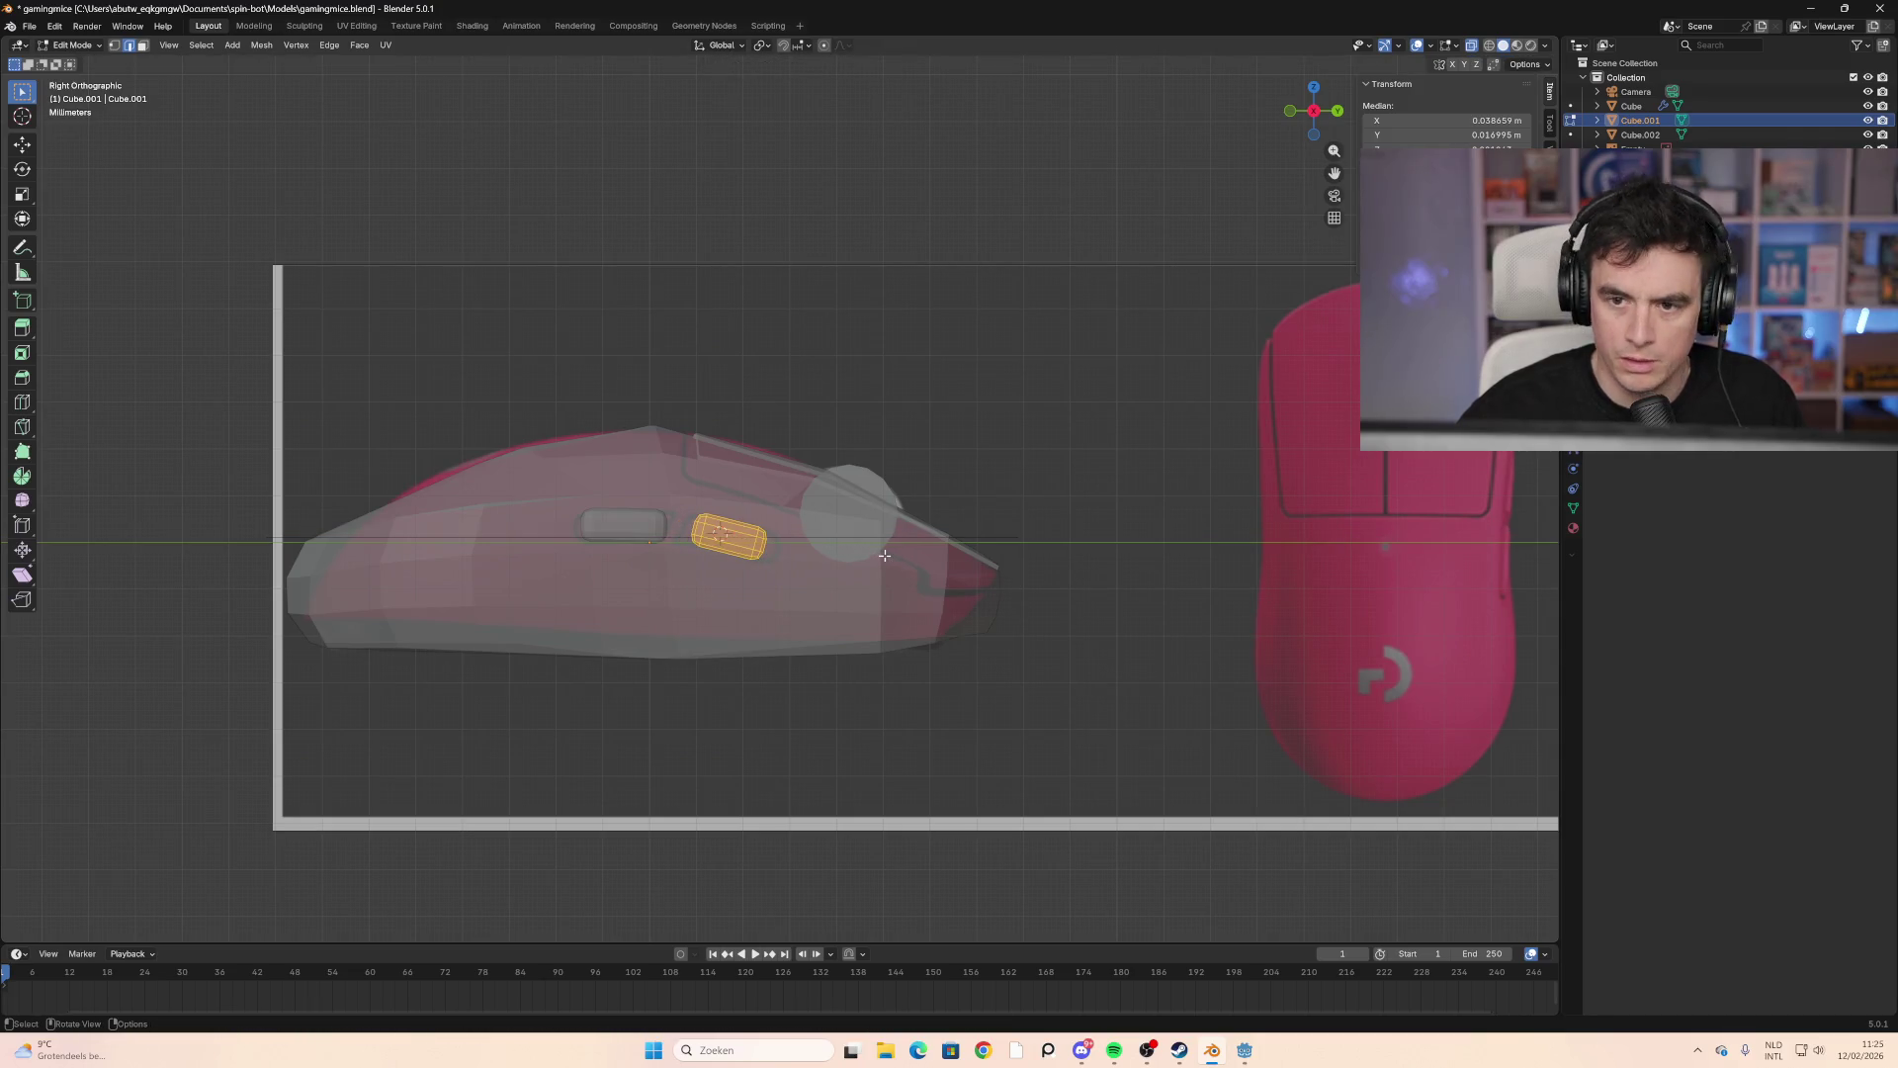
# Step: Apply all transforms to the front side button object
pyautogui.press('Tab')
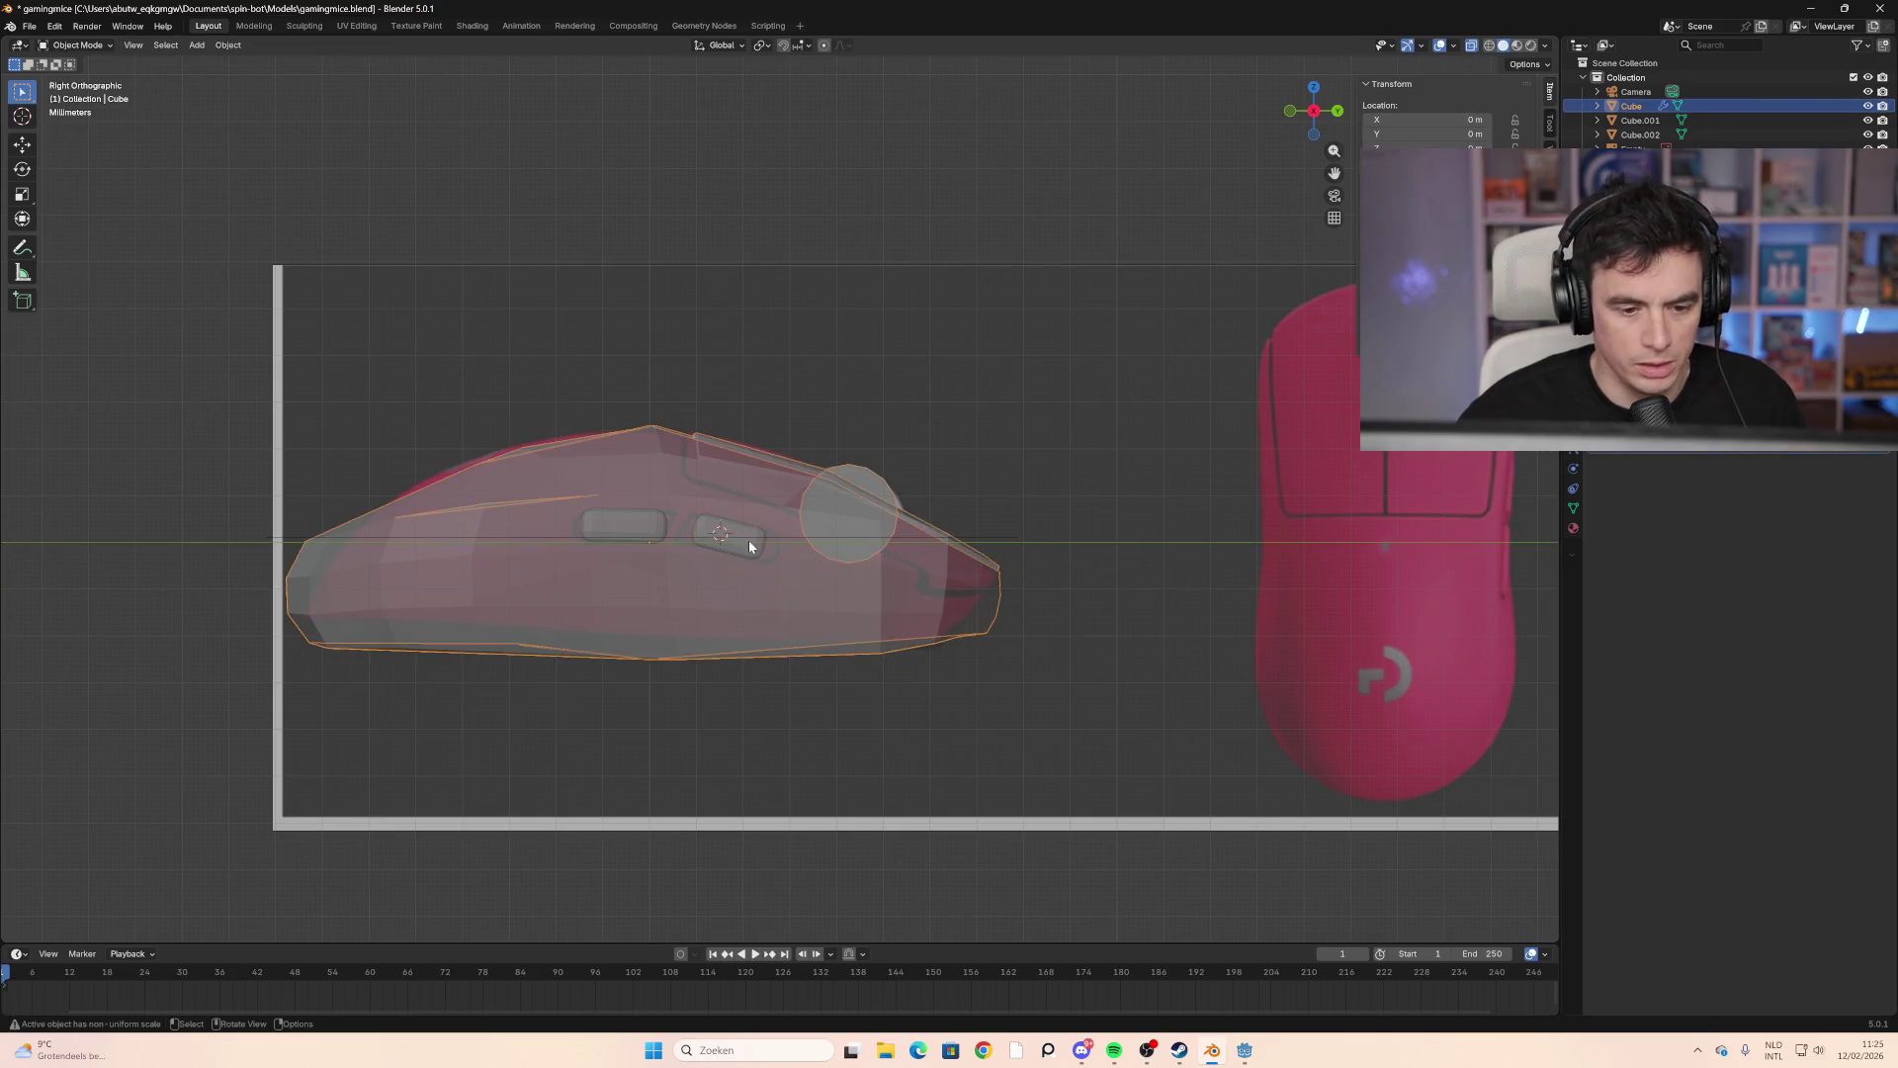
pyautogui.click(747, 540)
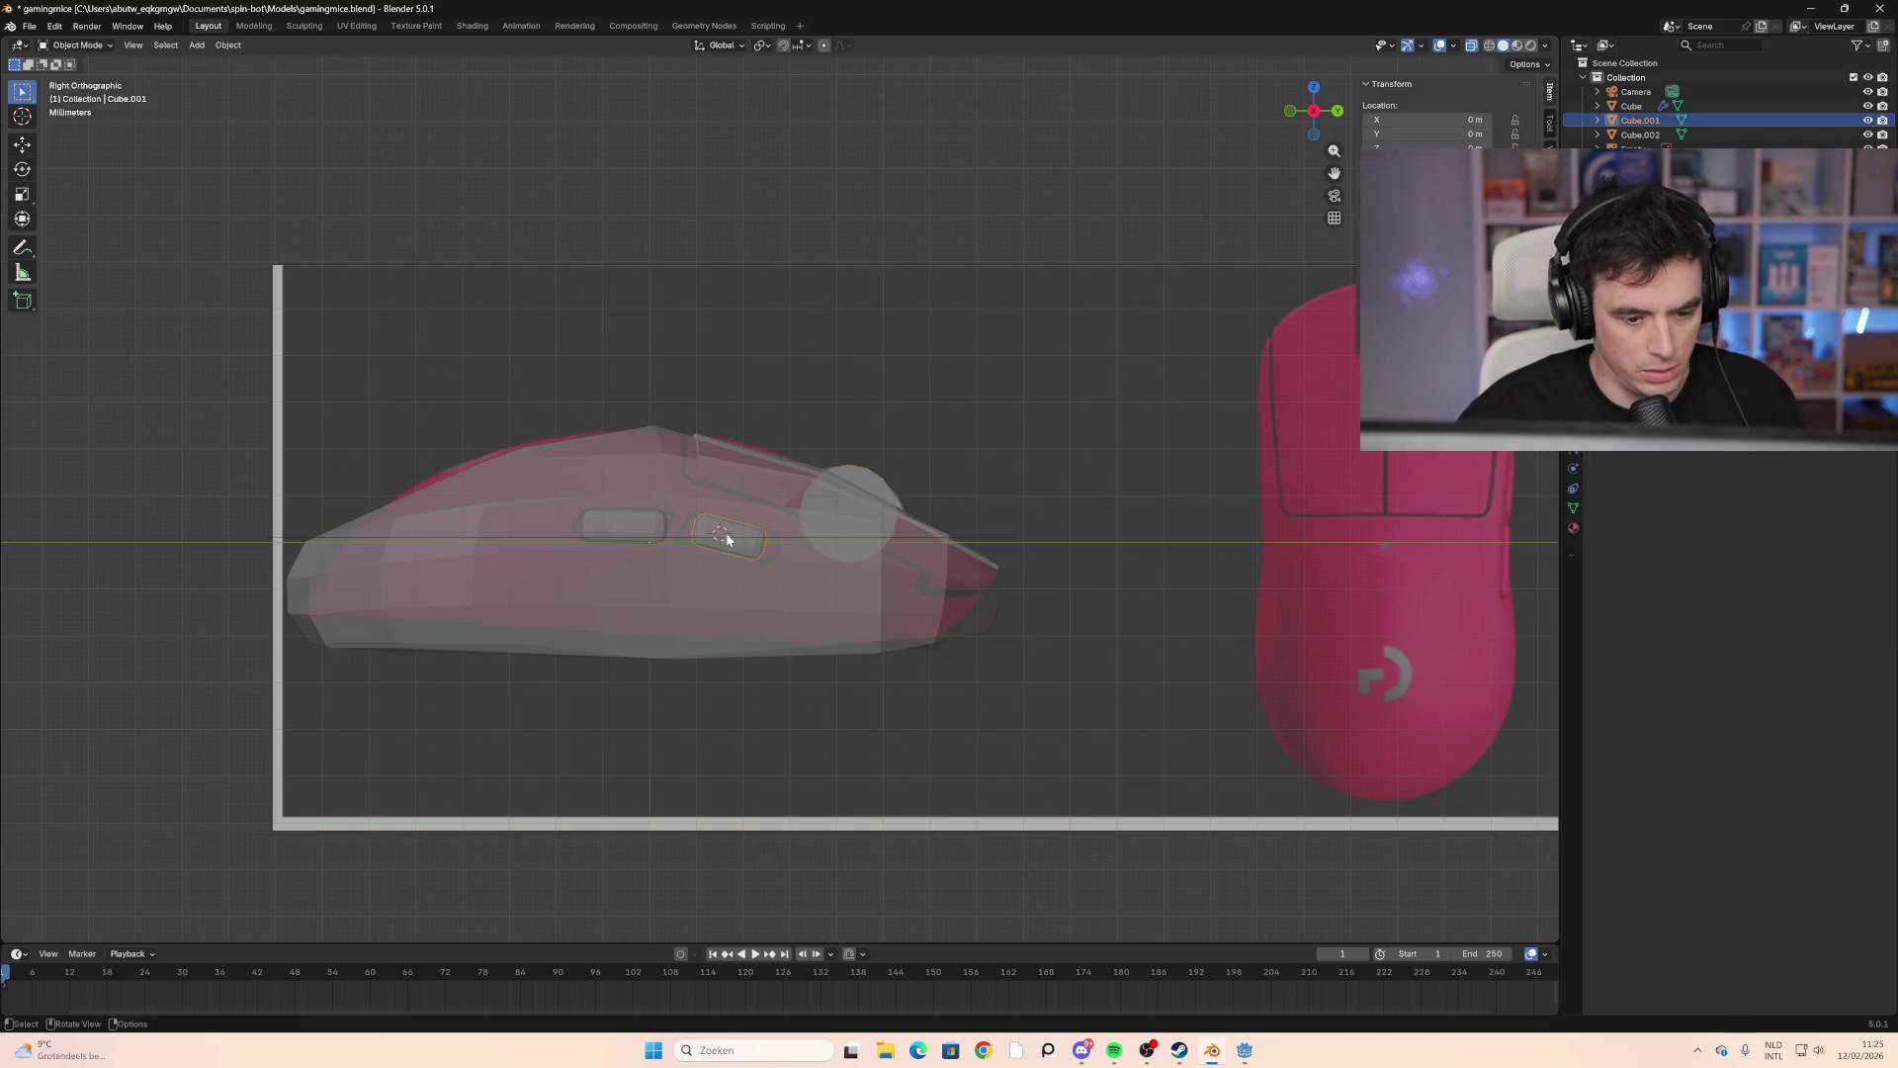
pyautogui.hotkey('ctrl', 'a')
pyautogui.click(734, 540)
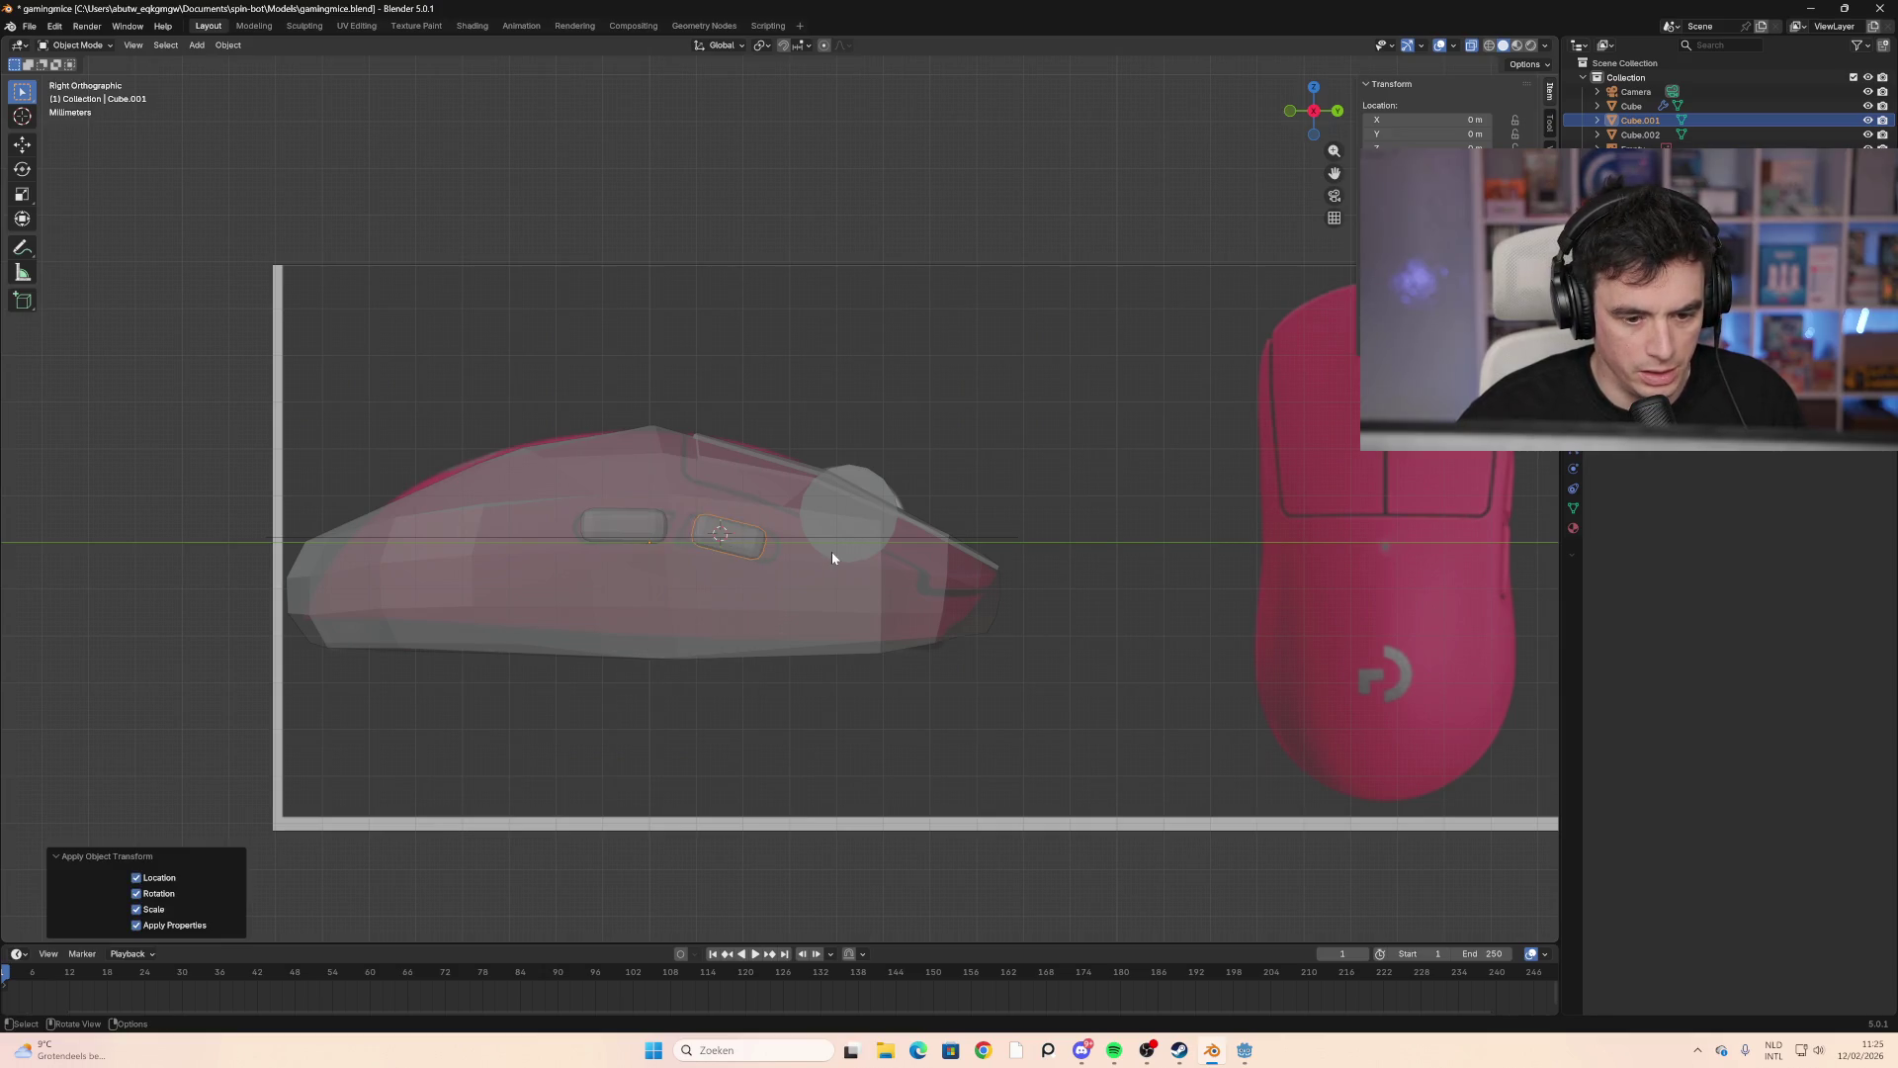
pyautogui.press('Tab')
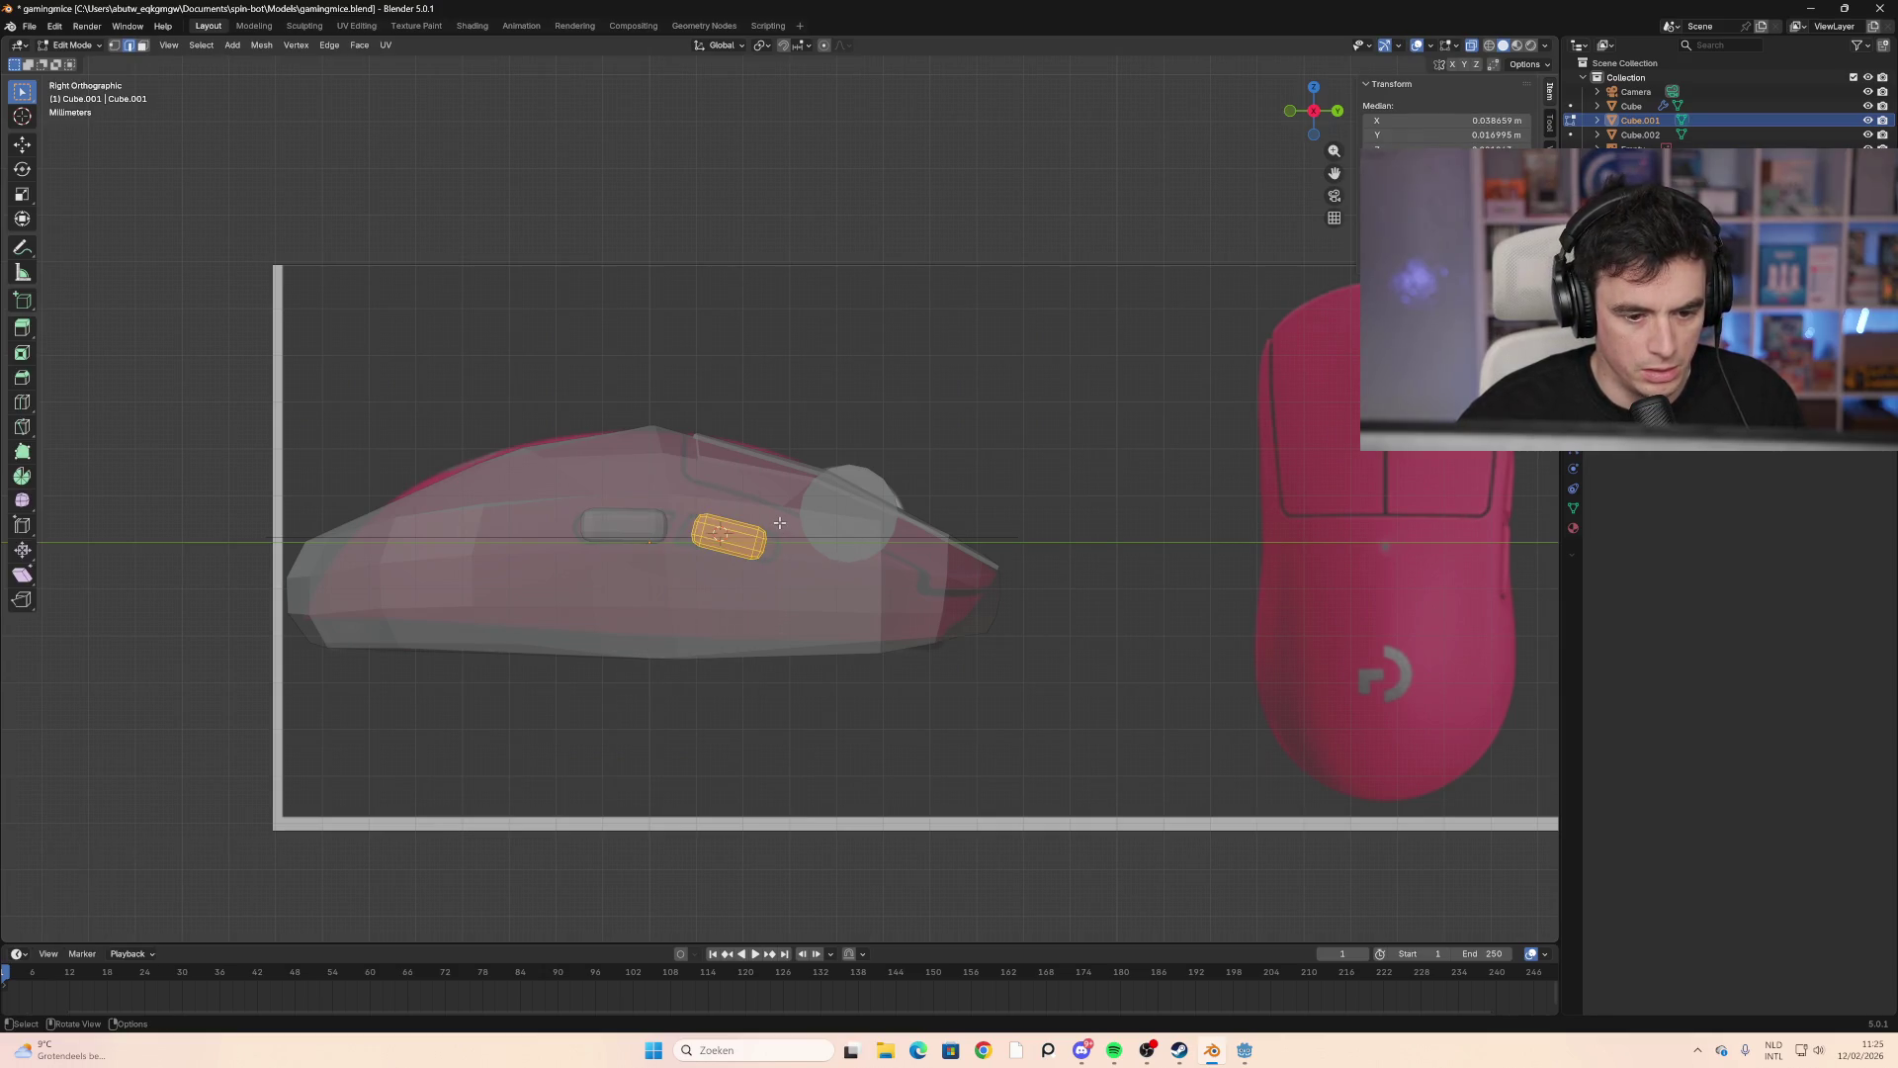
pyautogui.press('s')
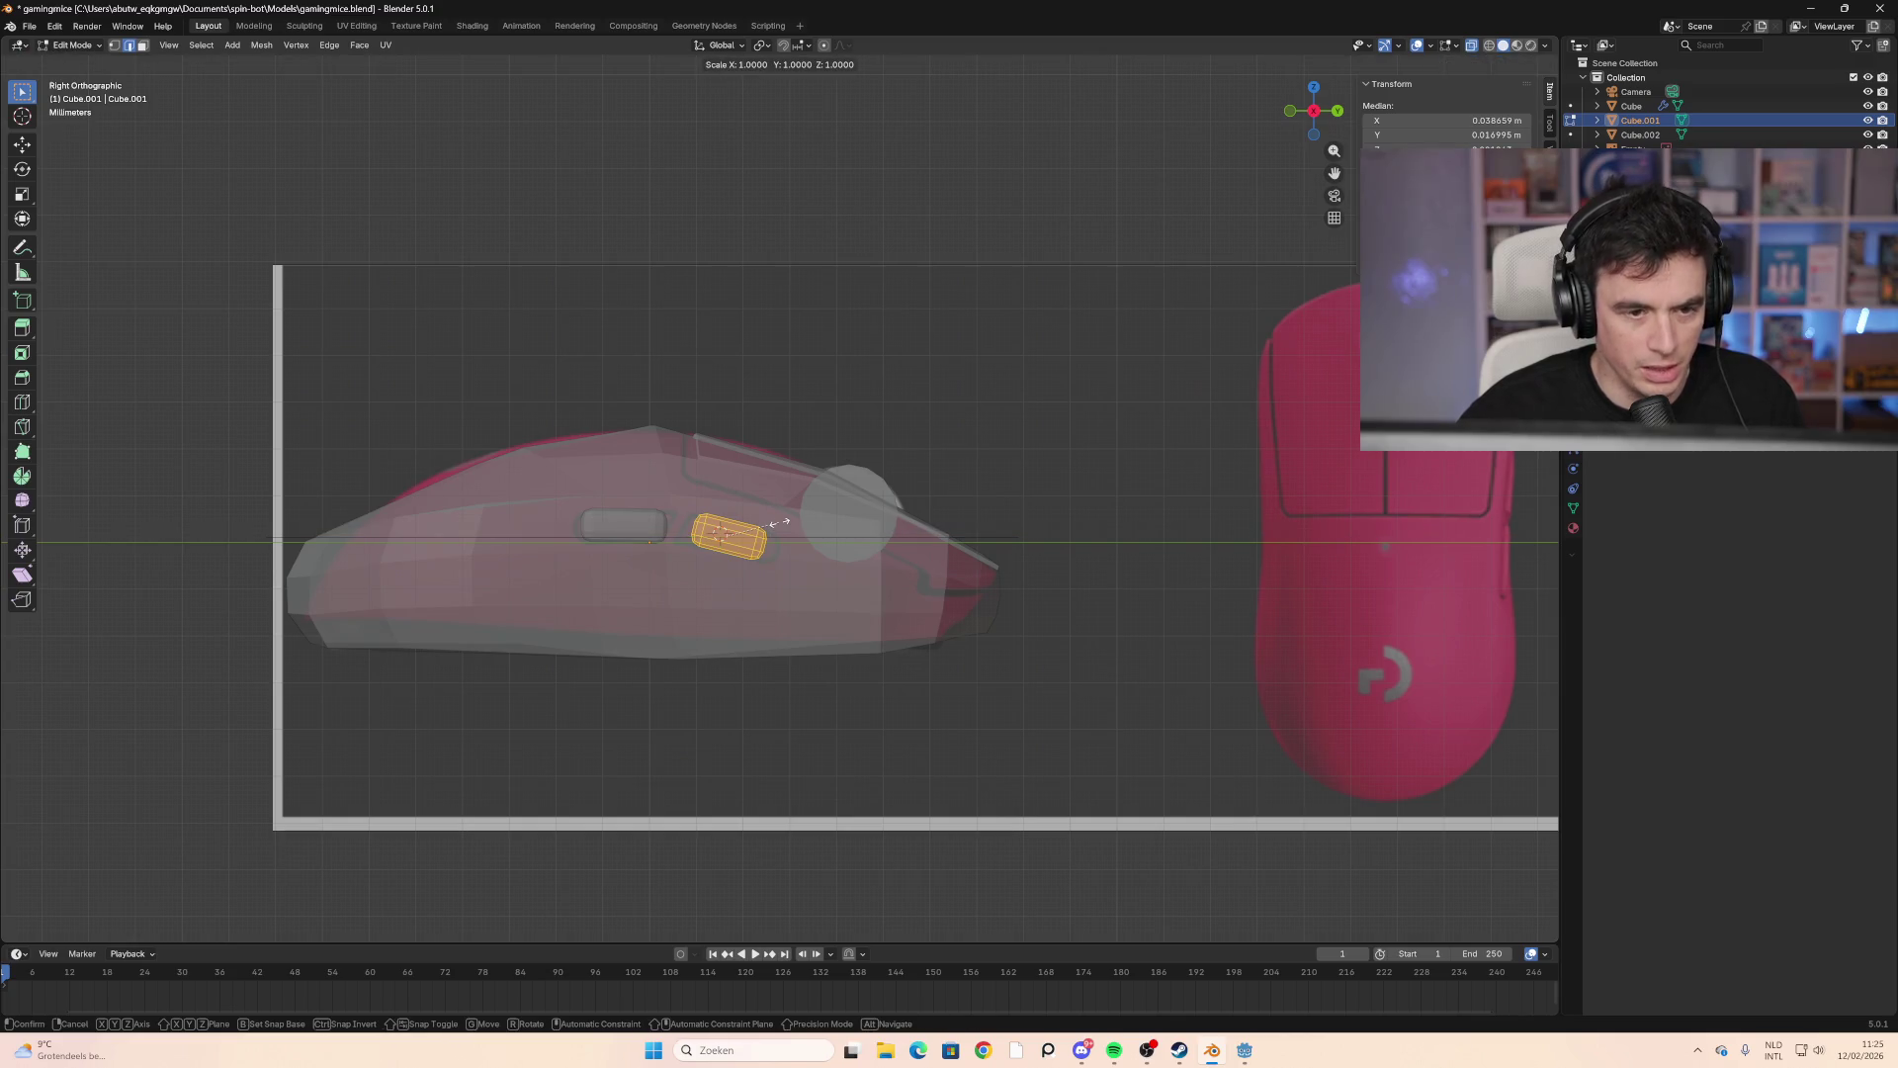
pyautogui.press('y')
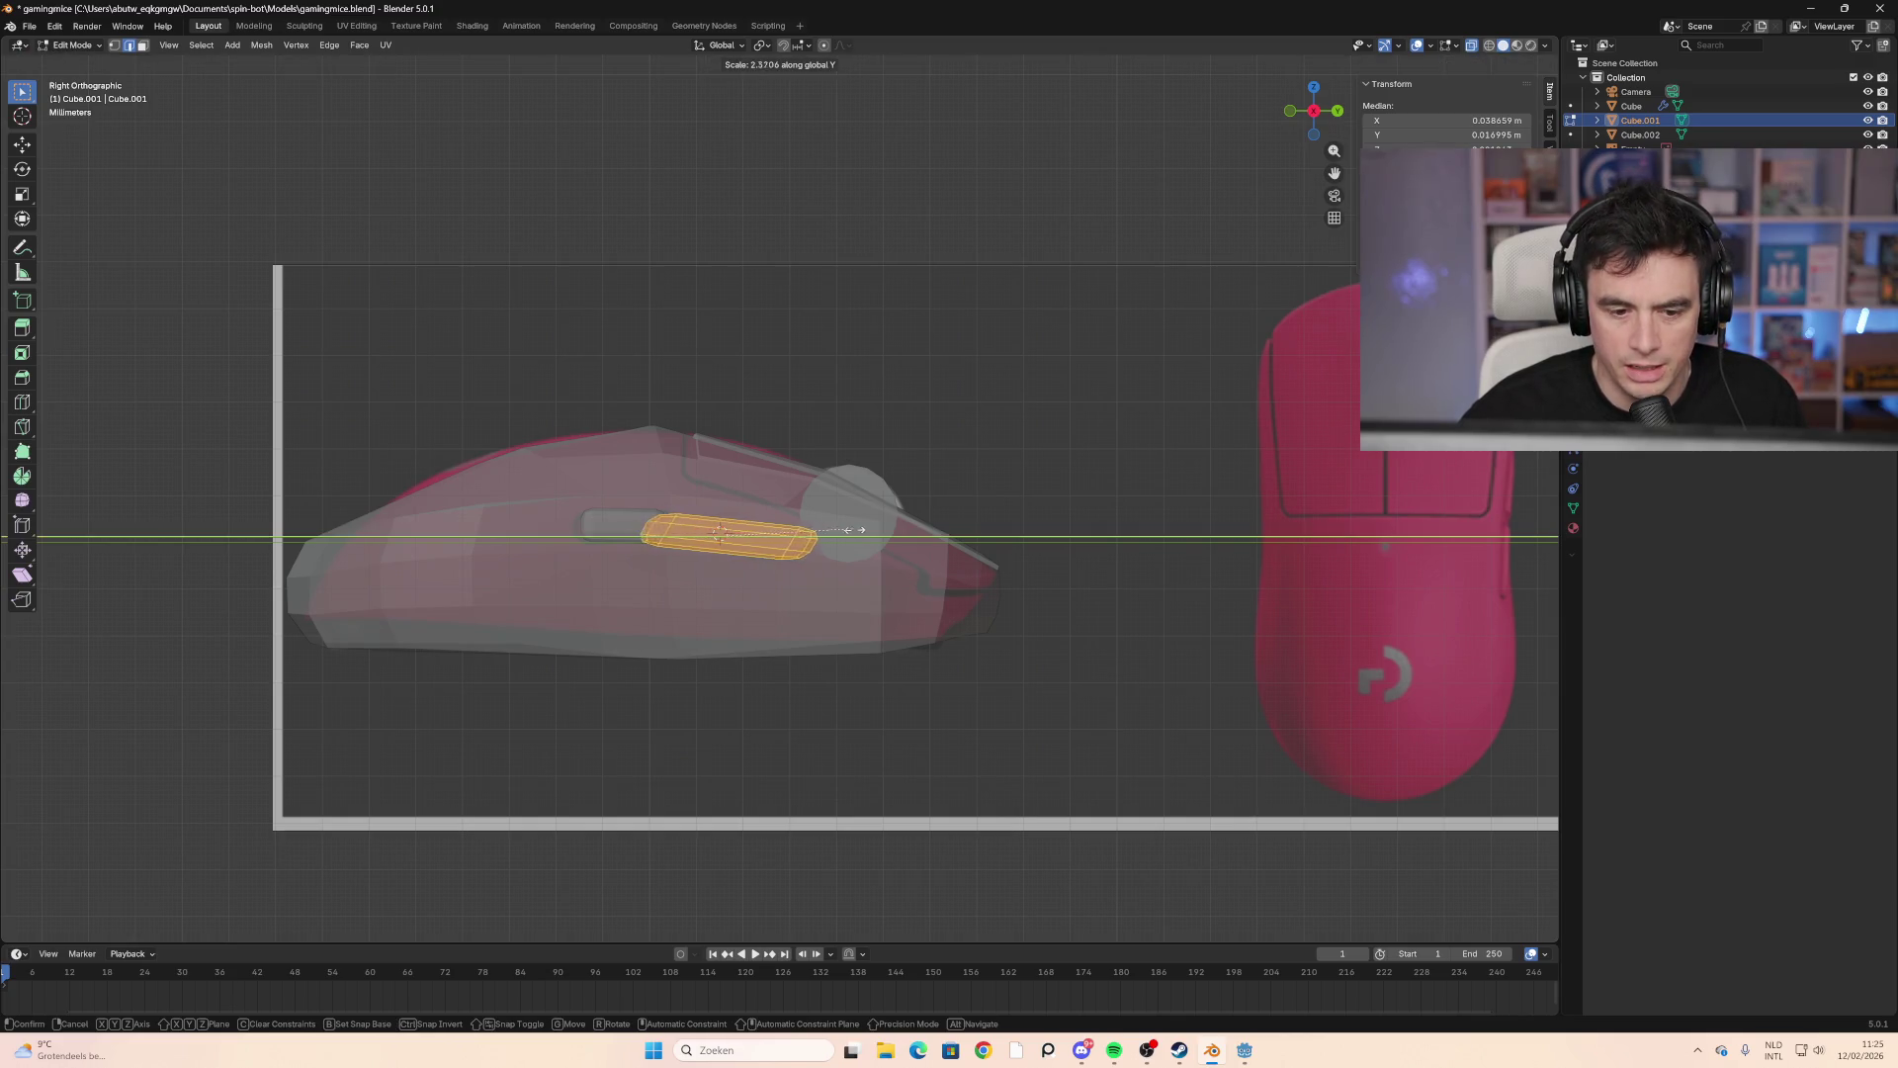
pyautogui.press('Escape')
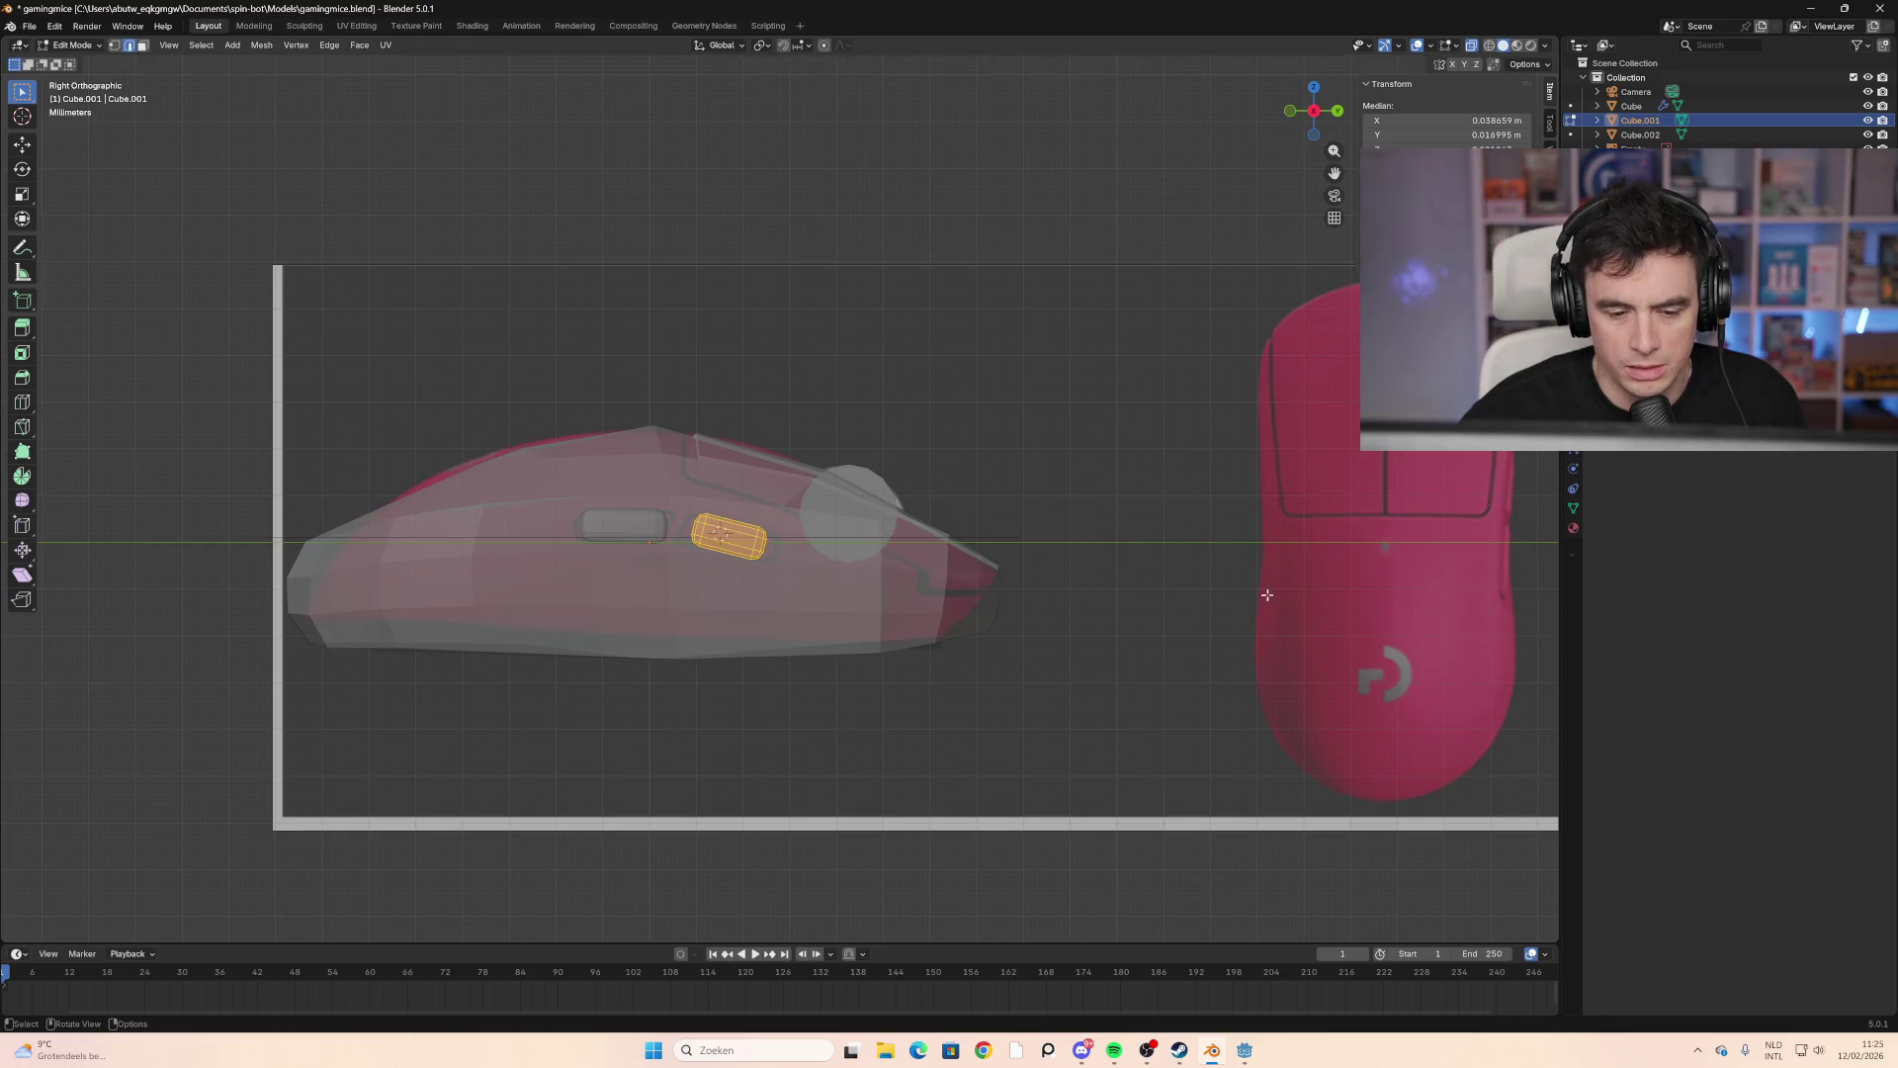
pyautogui.scroll(2, 945, 529)
# Step: Switch to Material Preview shading and scale the small side button to 0.947
pyautogui.hotkey('alt', 'a')
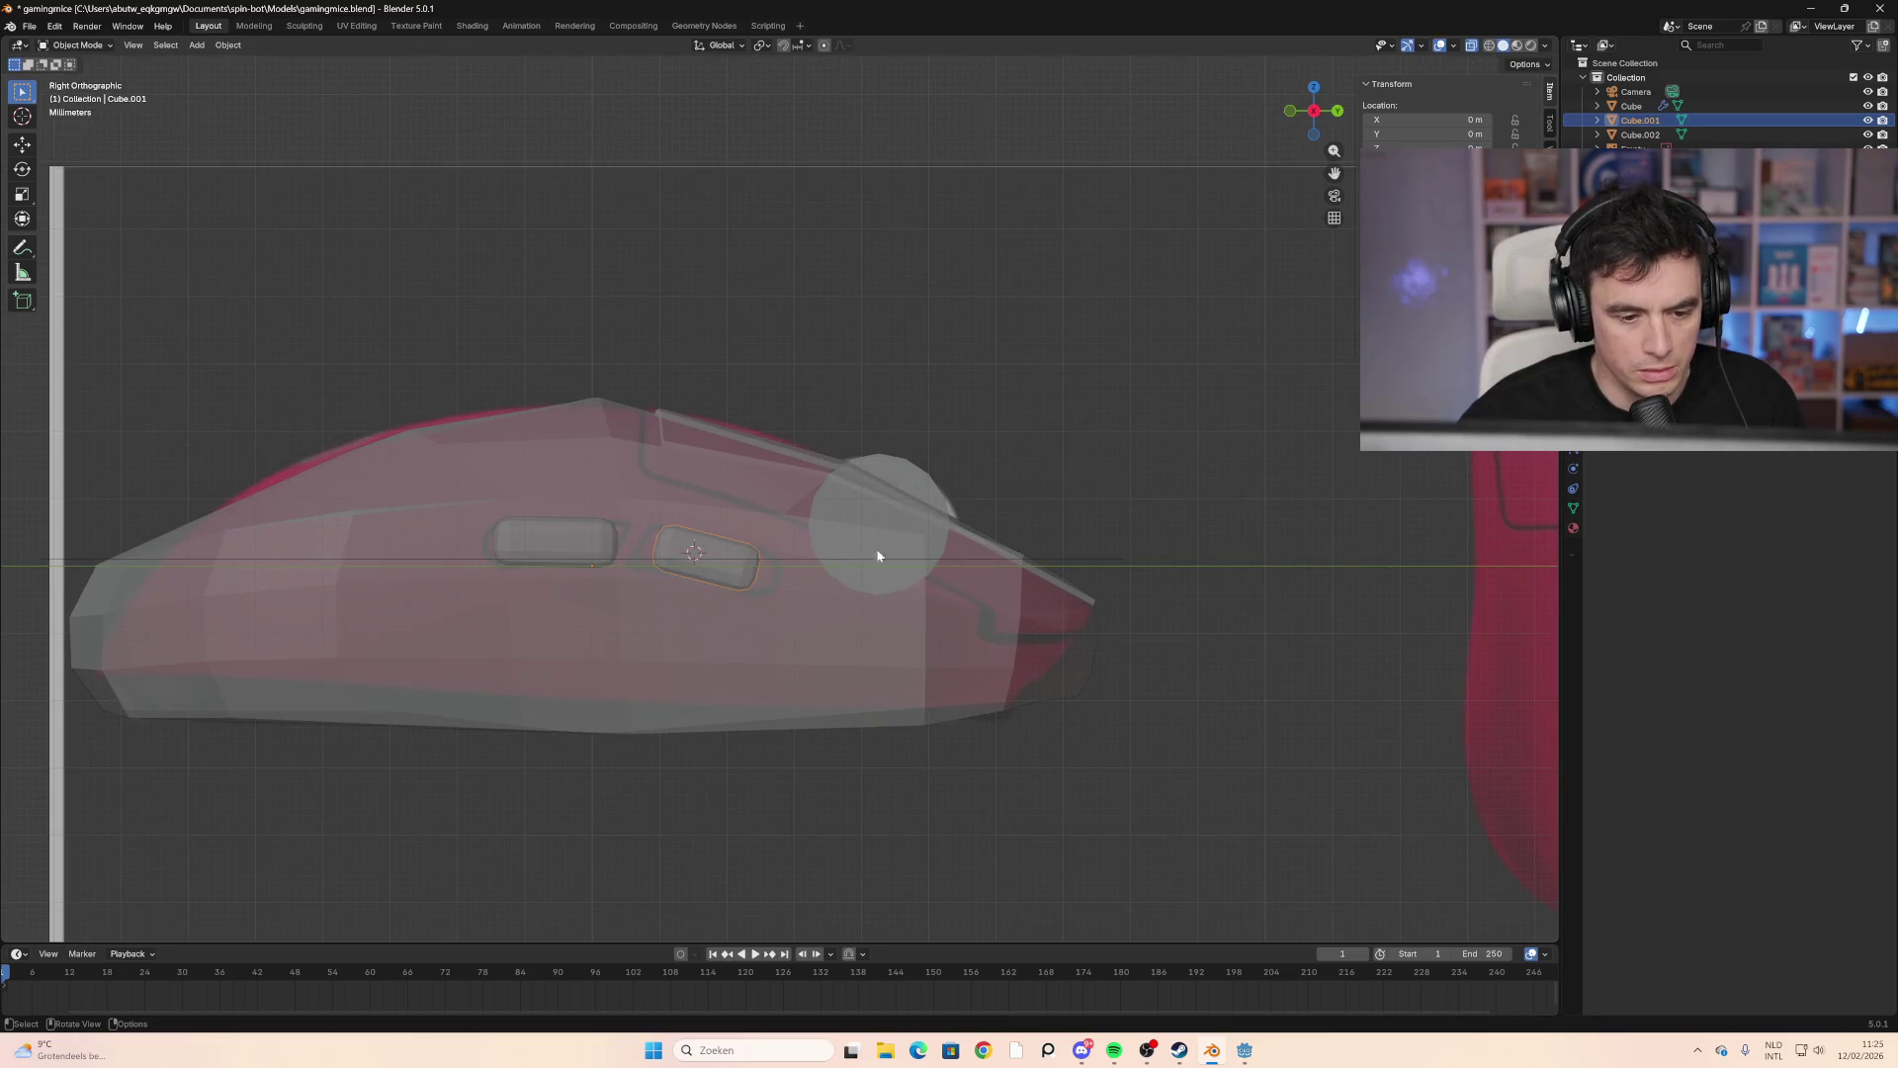
pyautogui.press('Tab')
pyautogui.moveTo(1035, 513)
pyautogui.mouseDown(button='middle')
pyautogui.moveTo(844, 550)
pyautogui.moveTo(1043, 526)
pyautogui.moveTo(1135, 568)
pyautogui.moveTo(1109, 534)
pyautogui.moveTo(1130, 513)
pyautogui.moveTo(961, 502)
pyautogui.moveTo(937, 472)
pyautogui.moveTo(1177, 614)
pyautogui.mouseUp(button='middle')
pyautogui.click(1513, 47)
pyautogui.press('s')
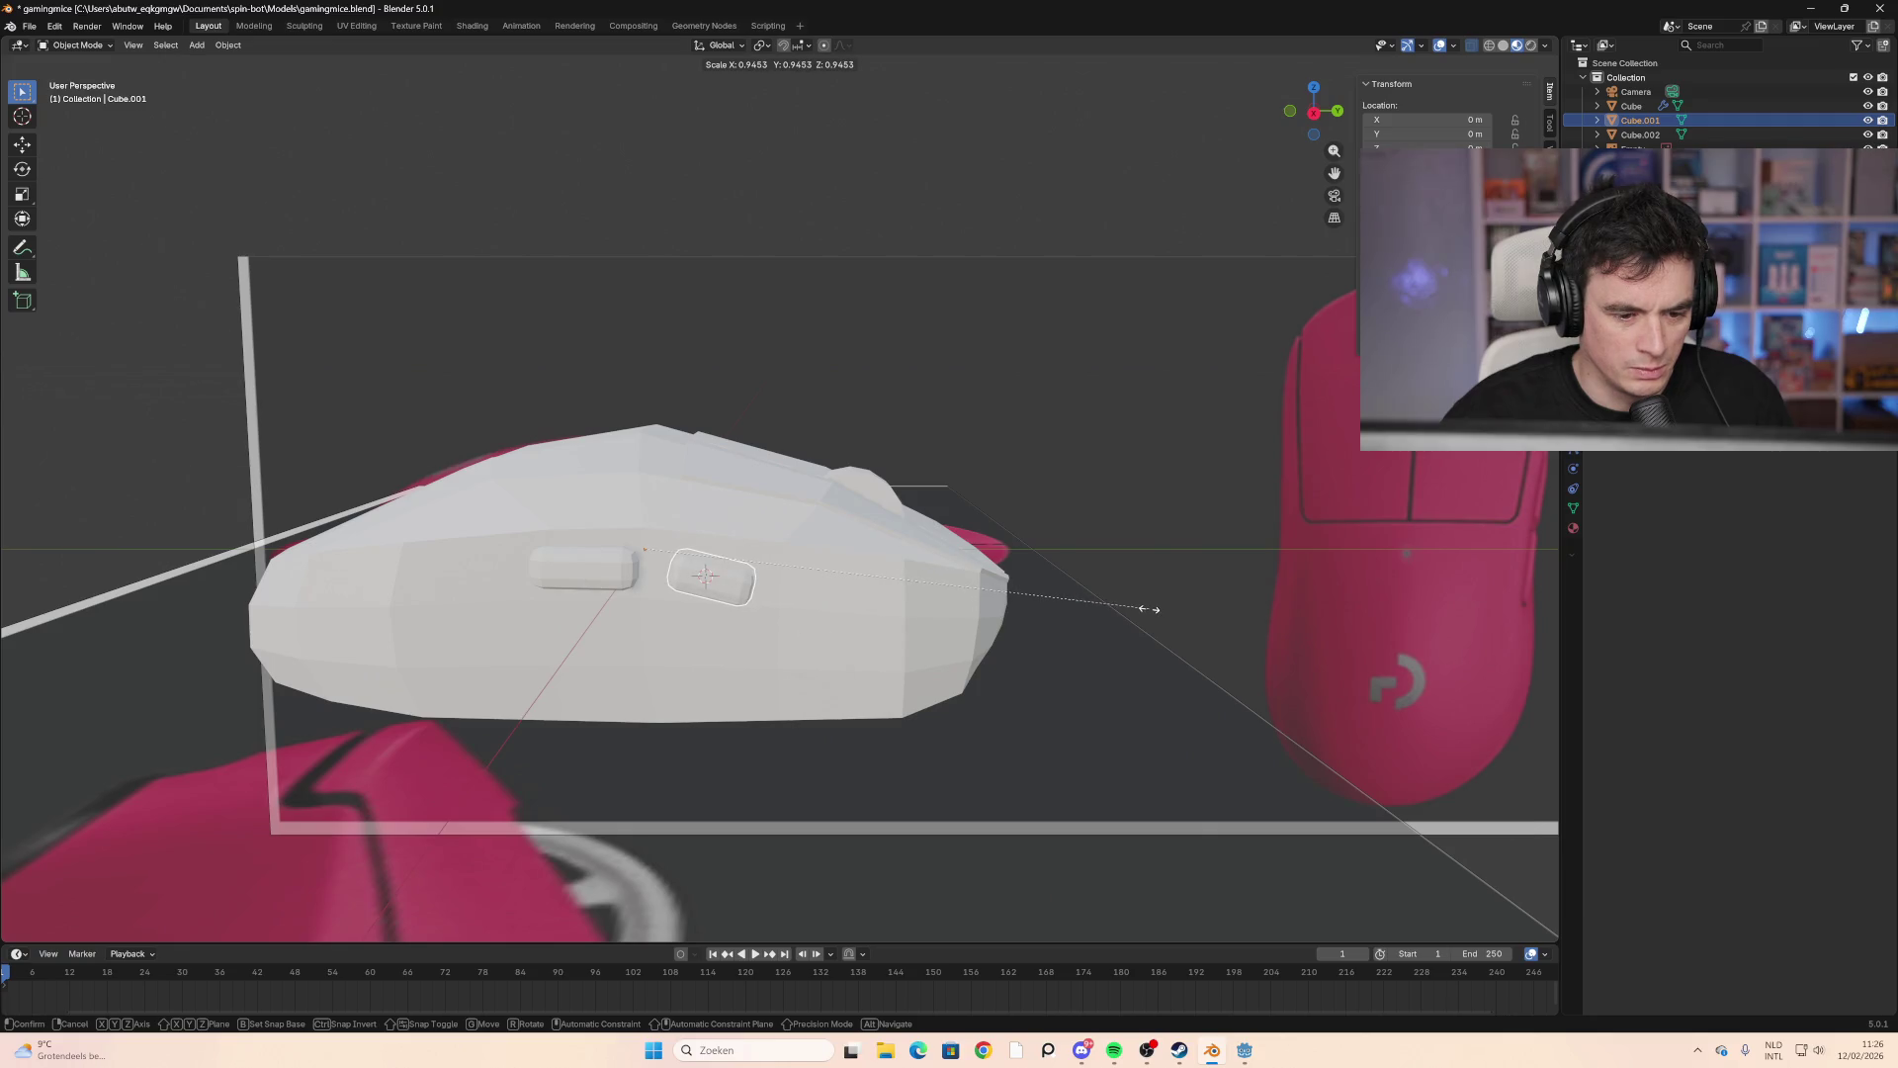
pyautogui.click(1137, 609)
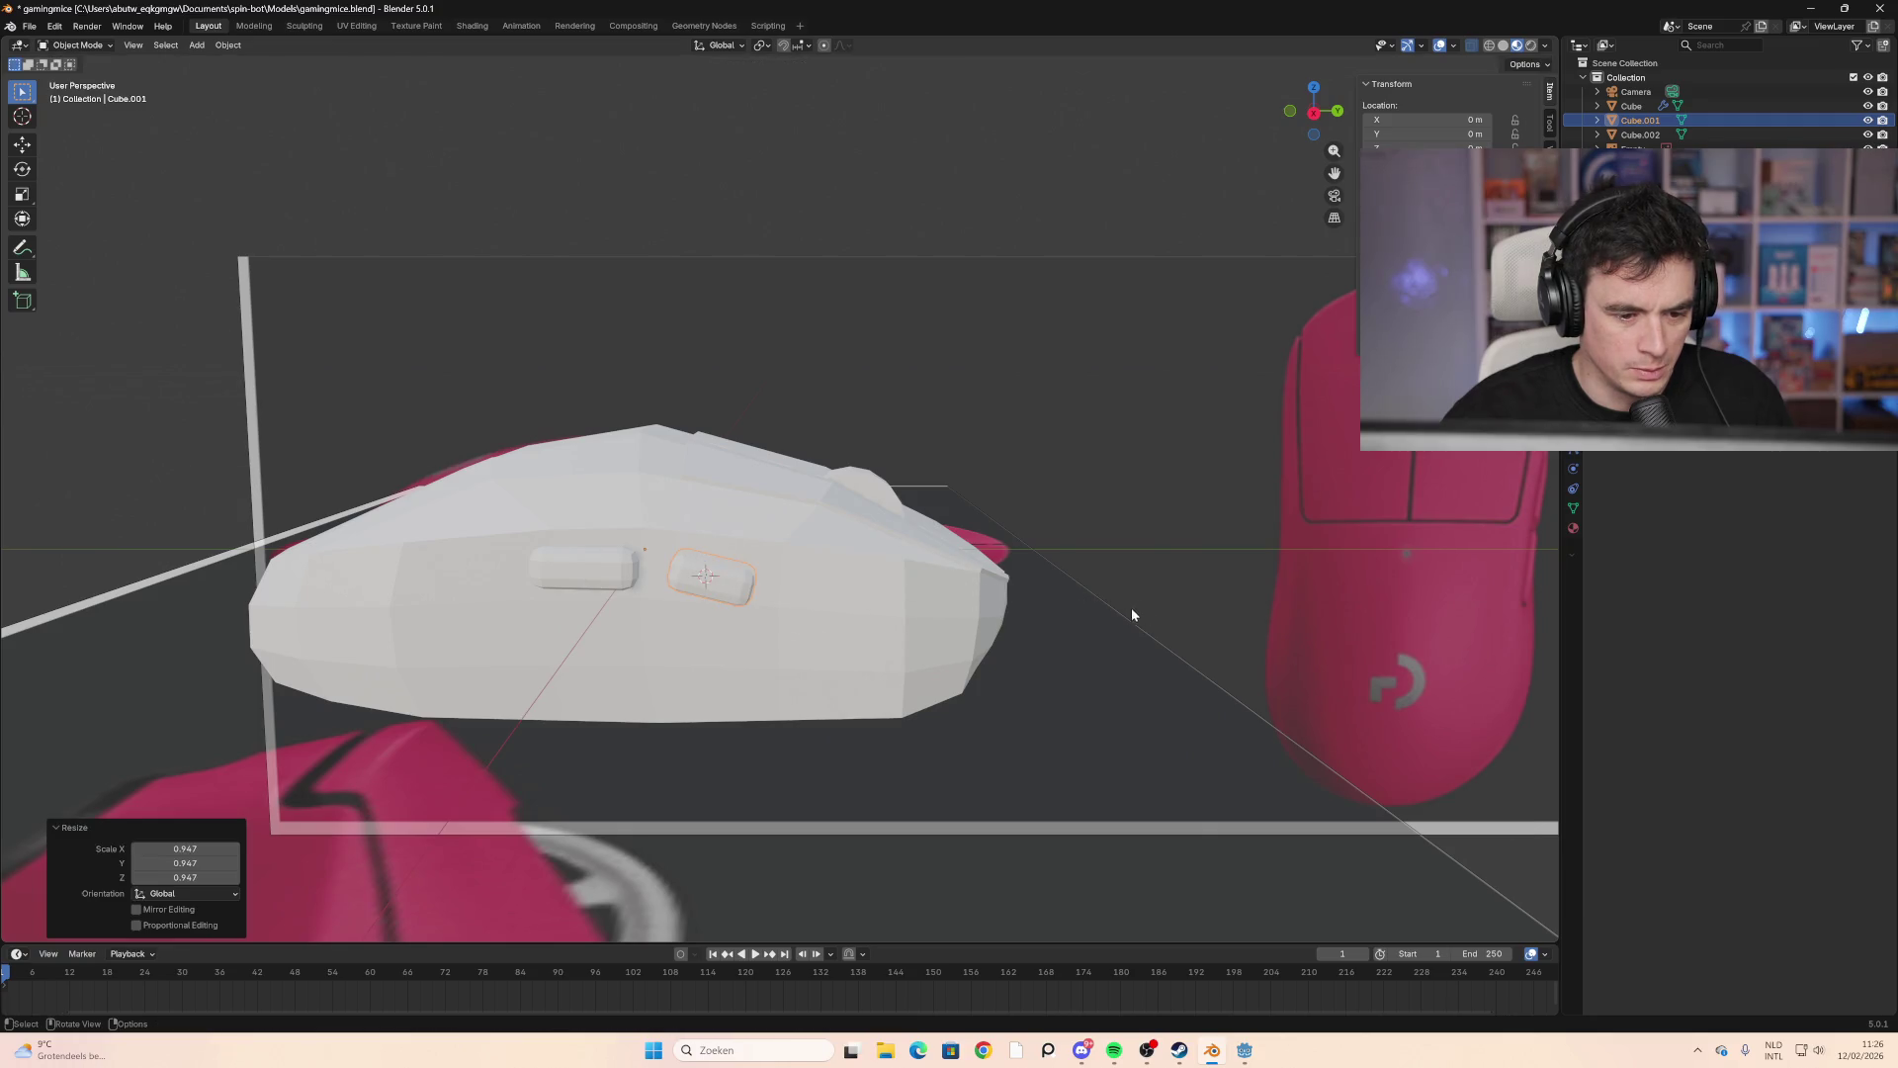
pyautogui.click(849, 613)
pyautogui.moveTo(745, 593); pyautogui.dragTo(749, 596)
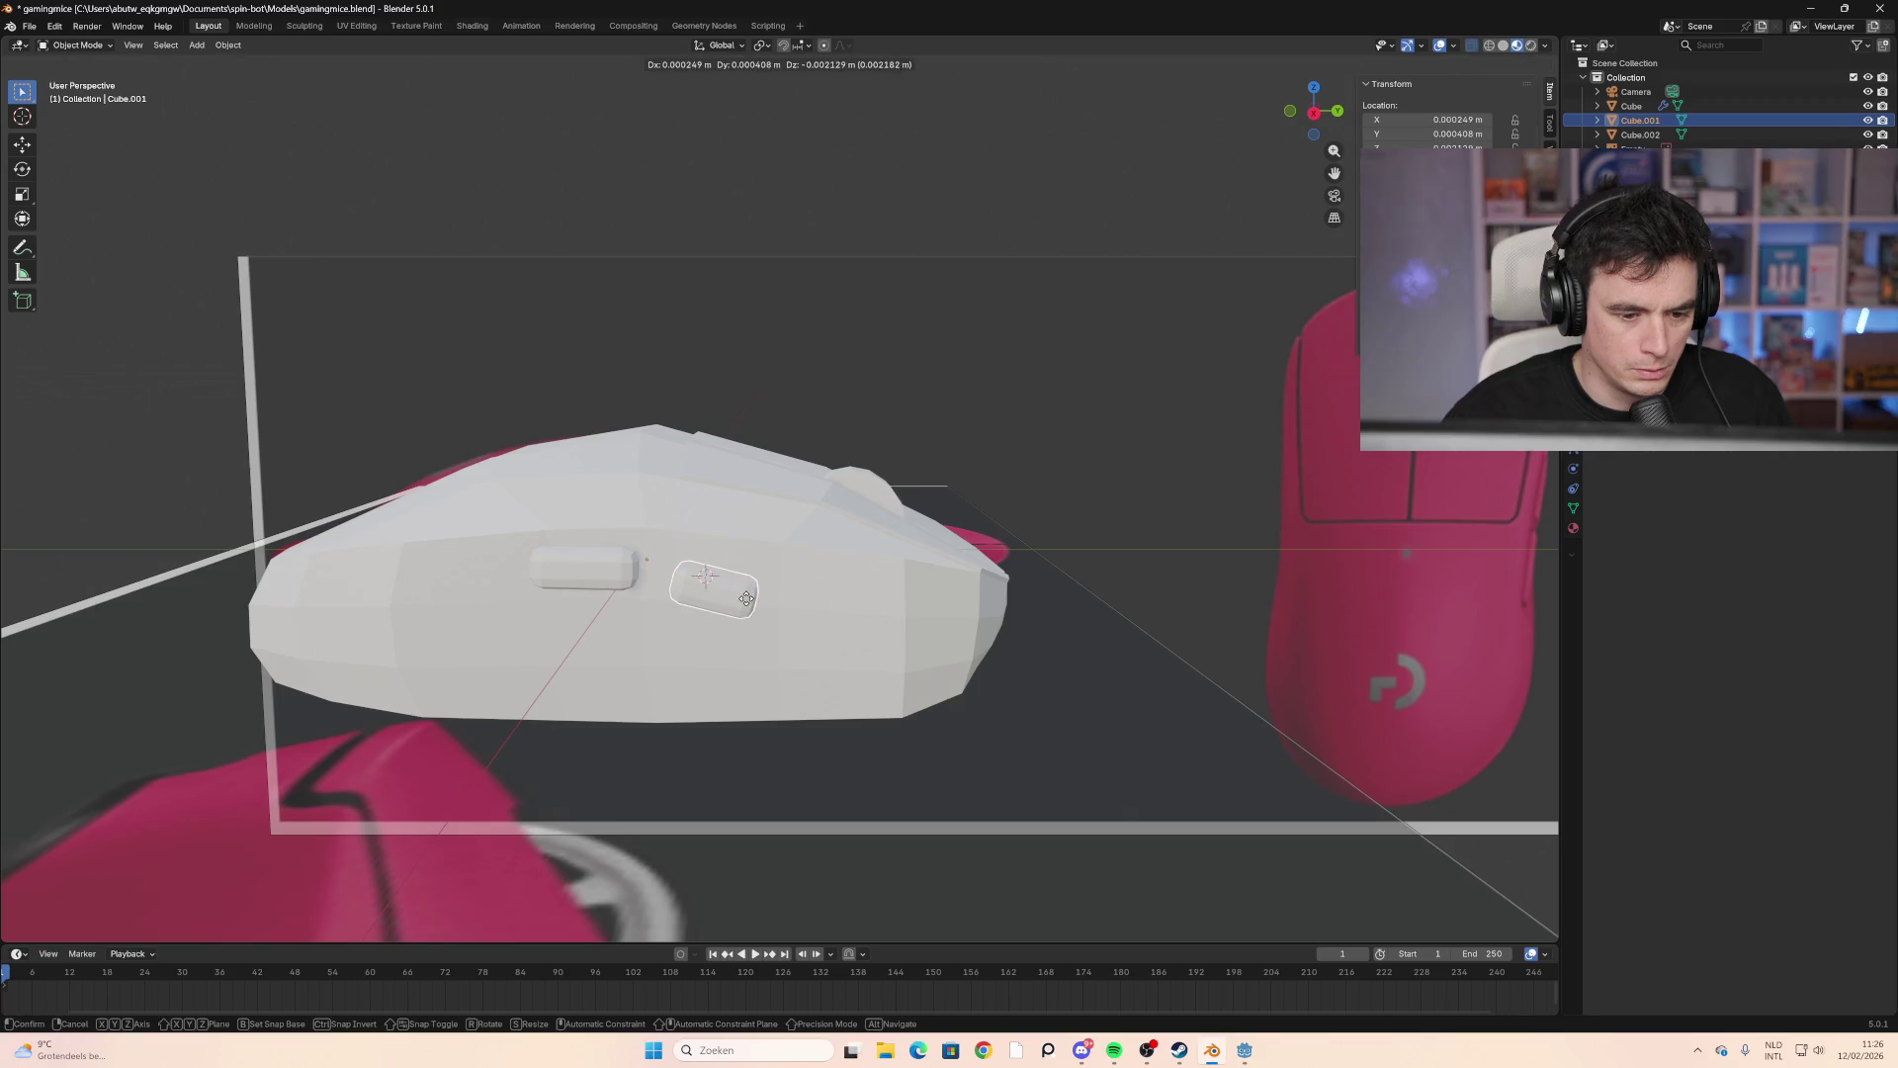
pyautogui.moveTo(749, 596)
pyautogui.mouseDown(button='middle')
pyautogui.moveTo(825, 653)
pyautogui.moveTo(712, 627)
pyautogui.moveTo(809, 648)
pyautogui.mouseUp(button='middle')
pyautogui.hotkey('ctrl', 'z')
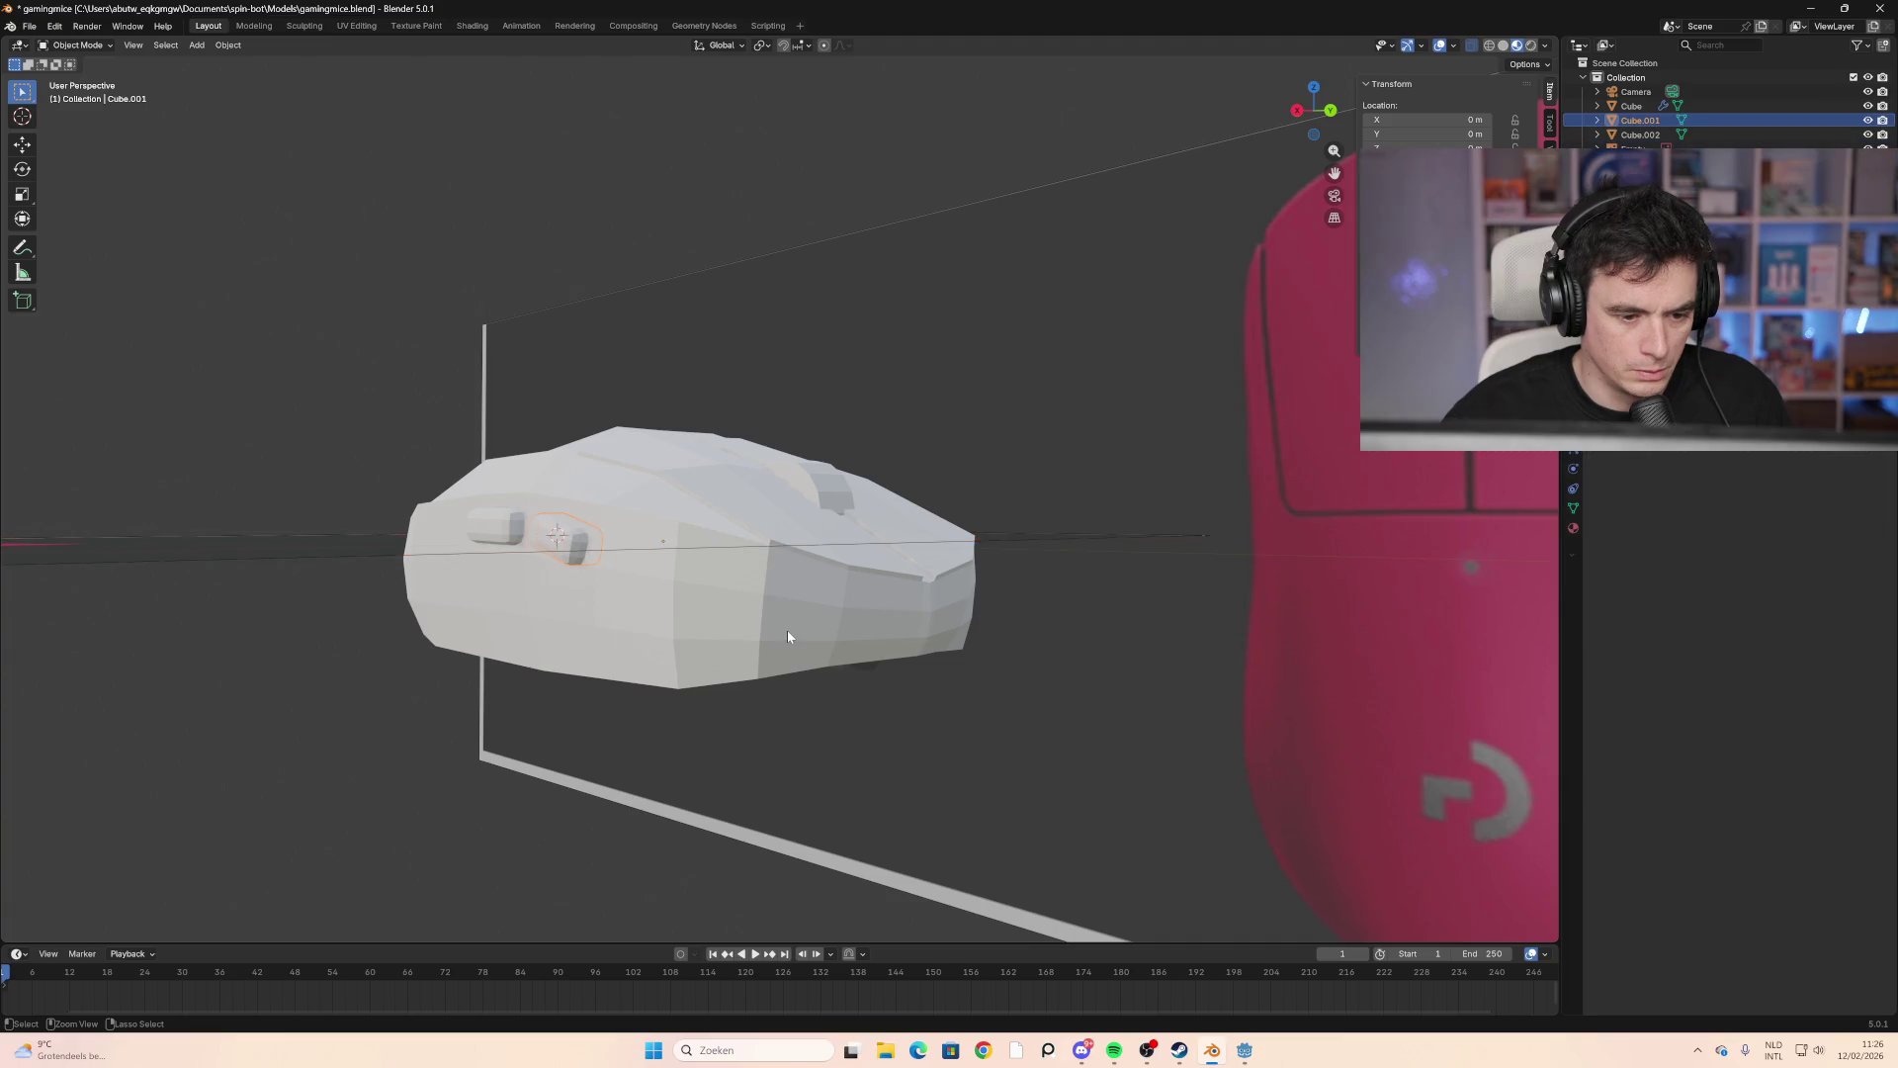
# Step: Select the mouse body, inspect it from several sides, and enter Edit Mode
pyautogui.click(658, 602)
pyautogui.moveTo(658, 602)
pyautogui.mouseDown(button='middle')
pyautogui.moveTo(835, 453)
pyautogui.moveTo(922, 478)
pyautogui.moveTo(1166, 427)
pyautogui.moveTo(849, 488)
pyautogui.mouseUp(button='middle')
pyautogui.moveTo(889, 588)
pyautogui.mouseDown(button='middle')
pyautogui.moveTo(983, 508)
pyautogui.moveTo(1007, 535)
pyautogui.mouseUp(button='middle')
pyautogui.moveTo(686, 590)
pyautogui.mouseDown(button='middle')
pyautogui.moveTo(1038, 678)
pyautogui.moveTo(779, 571)
pyautogui.moveTo(544, 590)
pyautogui.moveTo(650, 597)
pyautogui.moveTo(602, 619)
pyautogui.moveTo(1186, 623)
pyautogui.moveTo(931, 633)
pyautogui.moveTo(1333, 580)
pyautogui.moveTo(752, 553)
pyautogui.moveTo(817, 678)
pyautogui.moveTo(610, 590)
pyautogui.moveTo(791, 608)
pyautogui.moveTo(699, 593)
pyautogui.moveTo(781, 608)
pyautogui.moveTo(965, 544)
pyautogui.moveTo(889, 579)
pyautogui.mouseUp(button='middle')
pyautogui.press('Tab')
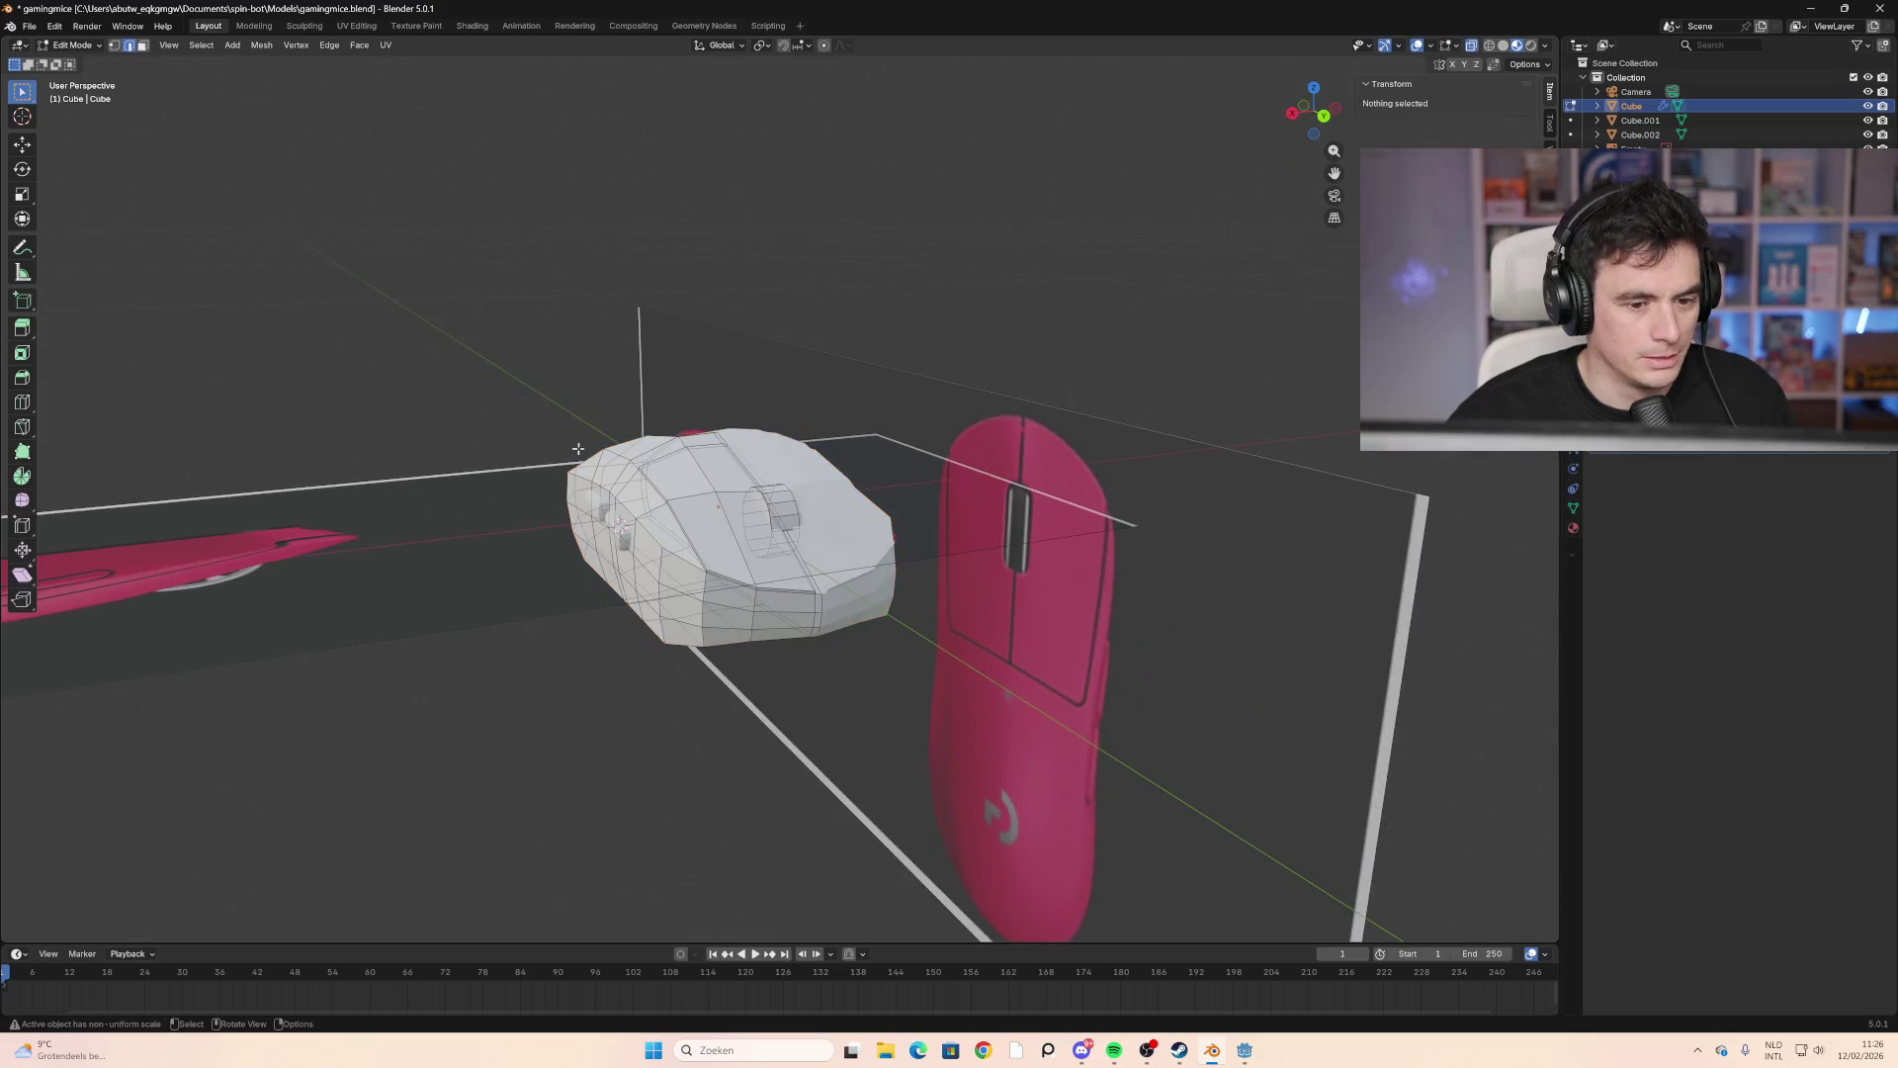
# Step: Re-enter Edit Mode on the mouse body and move from the Shading to the Modeling workspace
pyautogui.press('Tab')
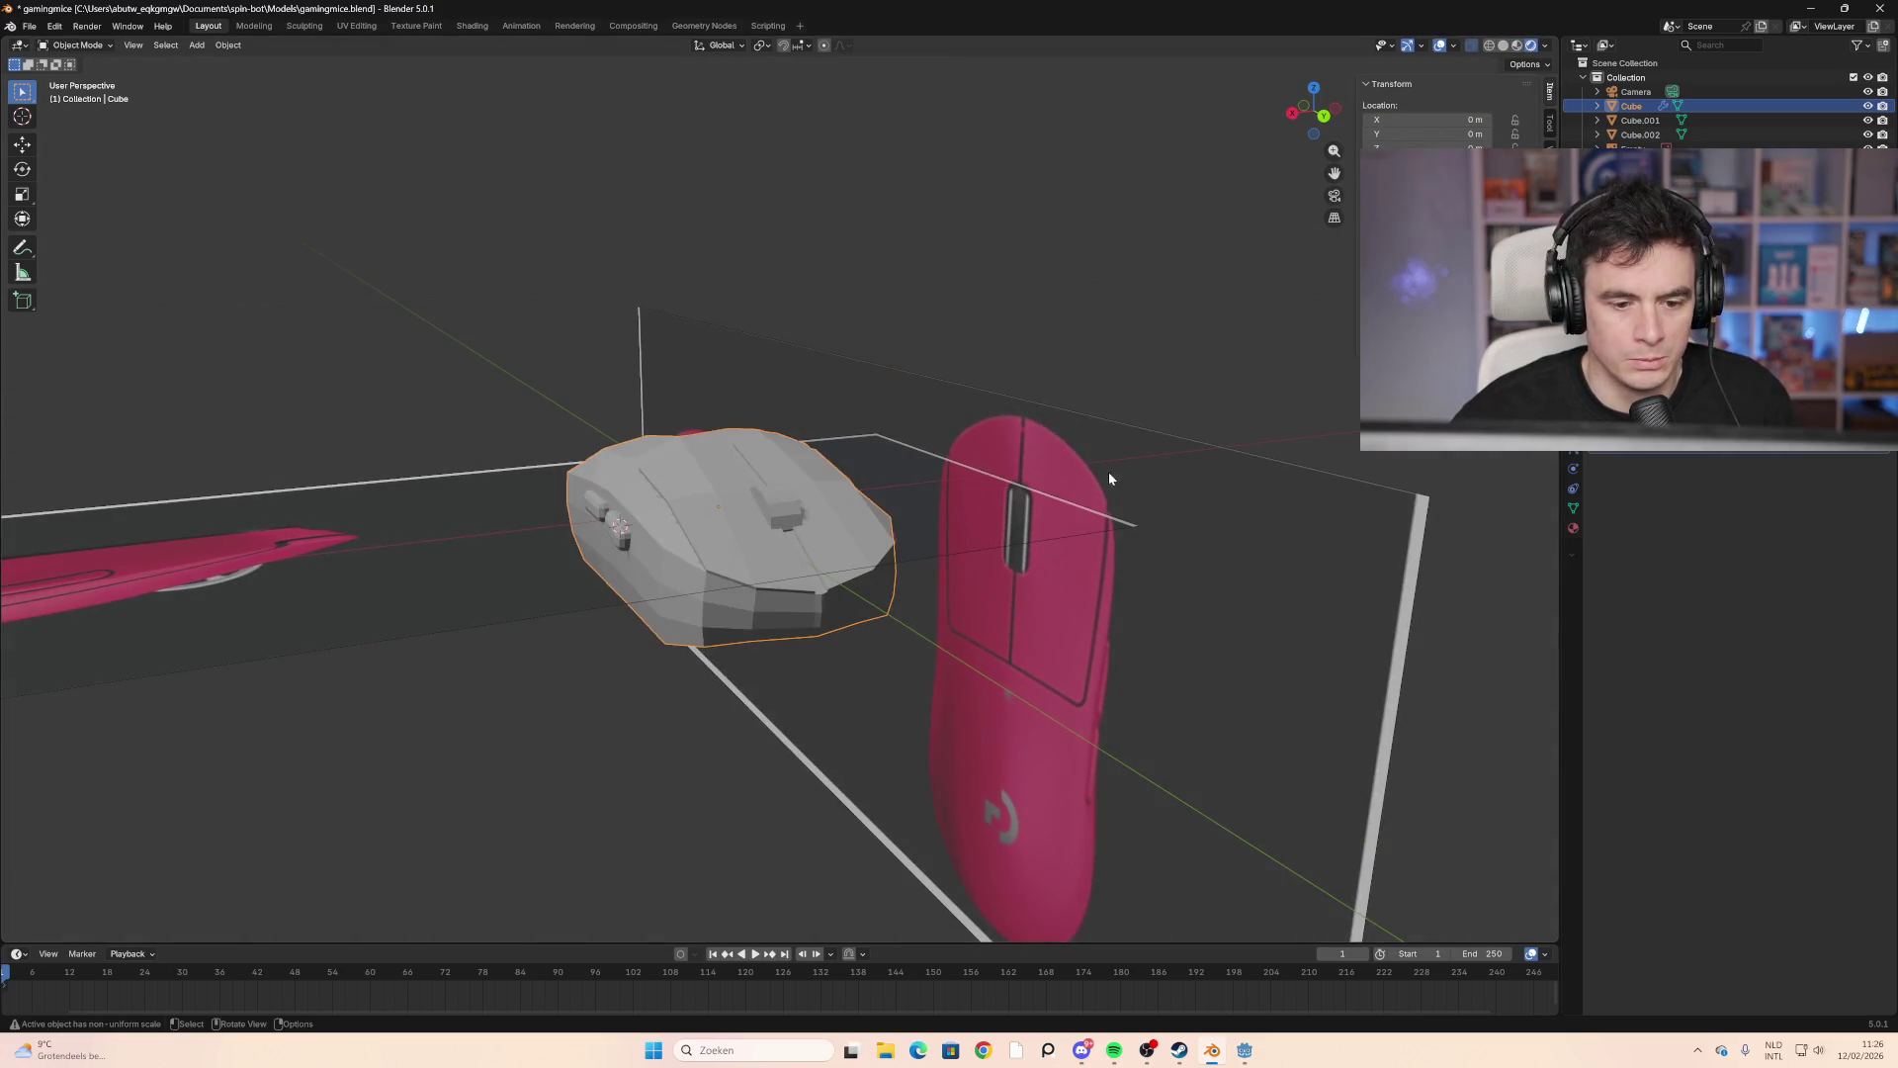
pyautogui.moveTo(1108, 472)
pyautogui.mouseDown(button='middle')
pyautogui.moveTo(923, 513)
pyautogui.moveTo(1131, 494)
pyautogui.moveTo(874, 283)
pyautogui.mouseUp(button='middle')
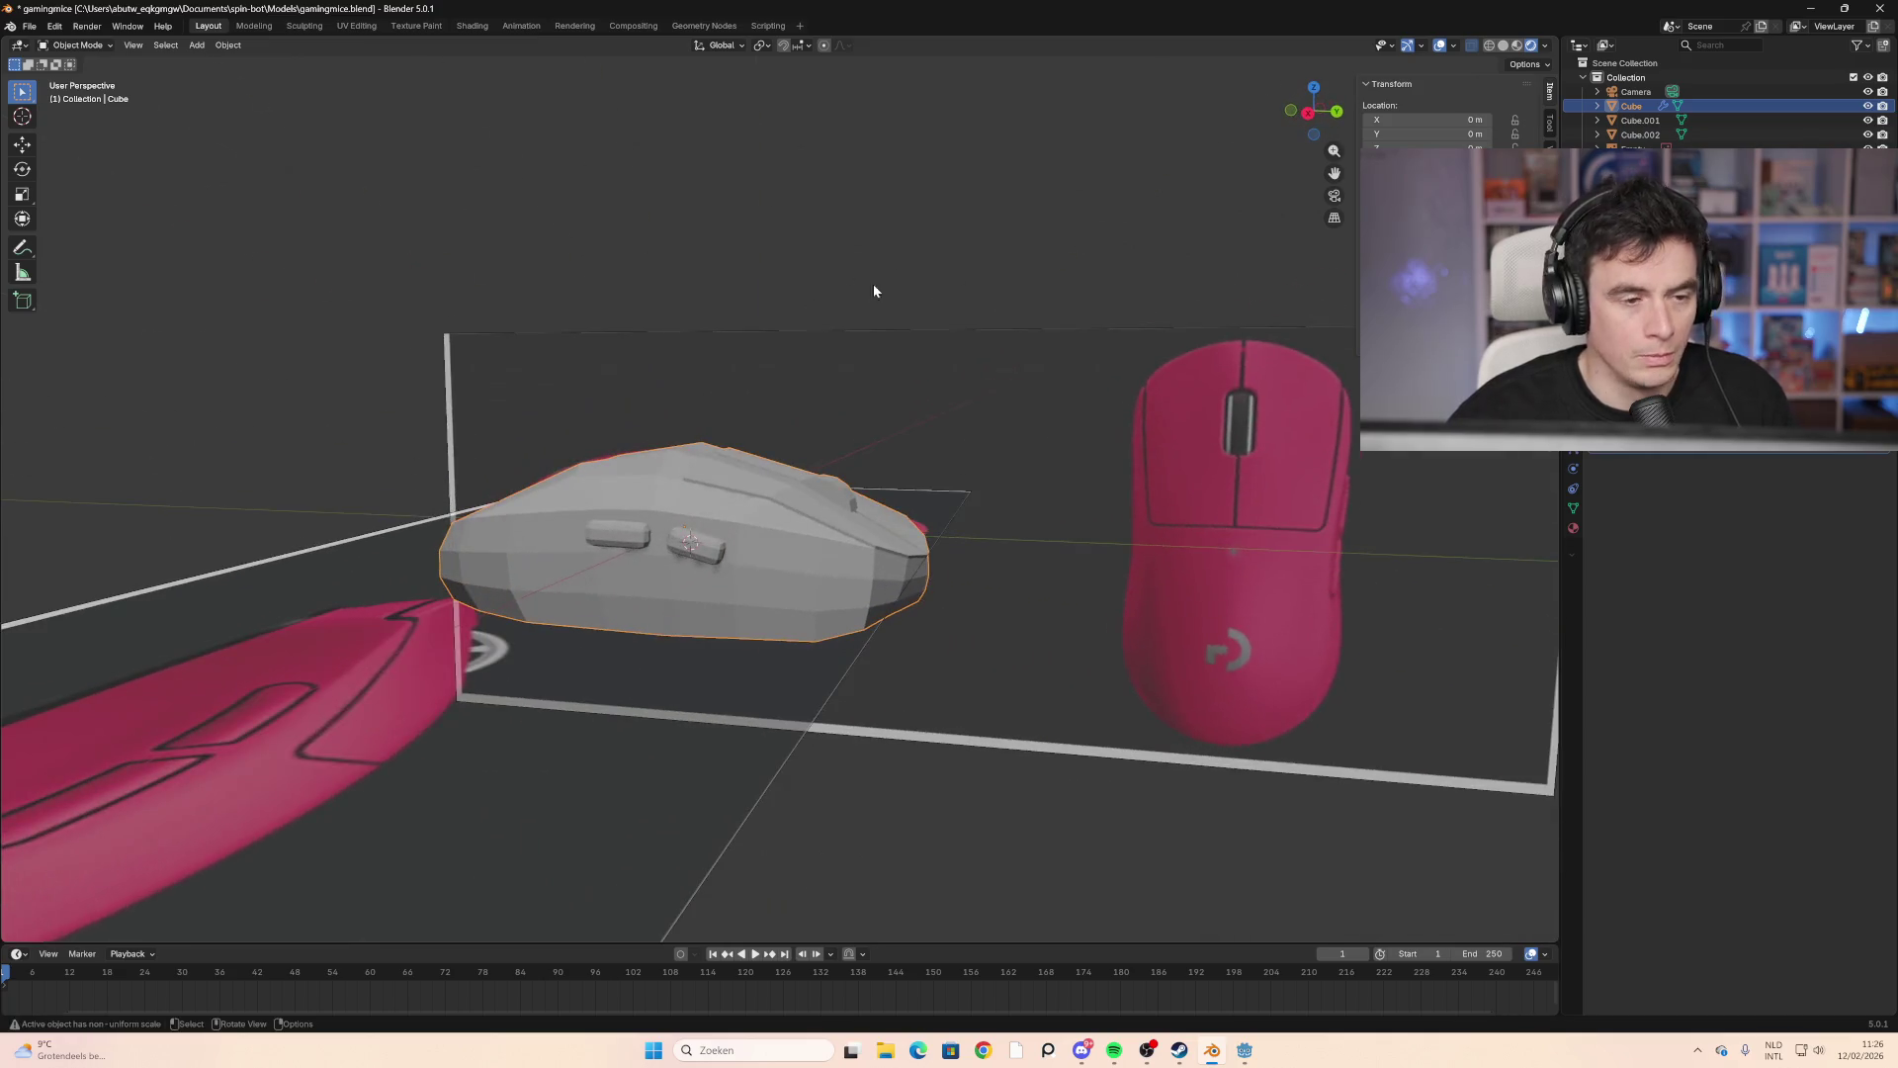
pyautogui.click(480, 36)
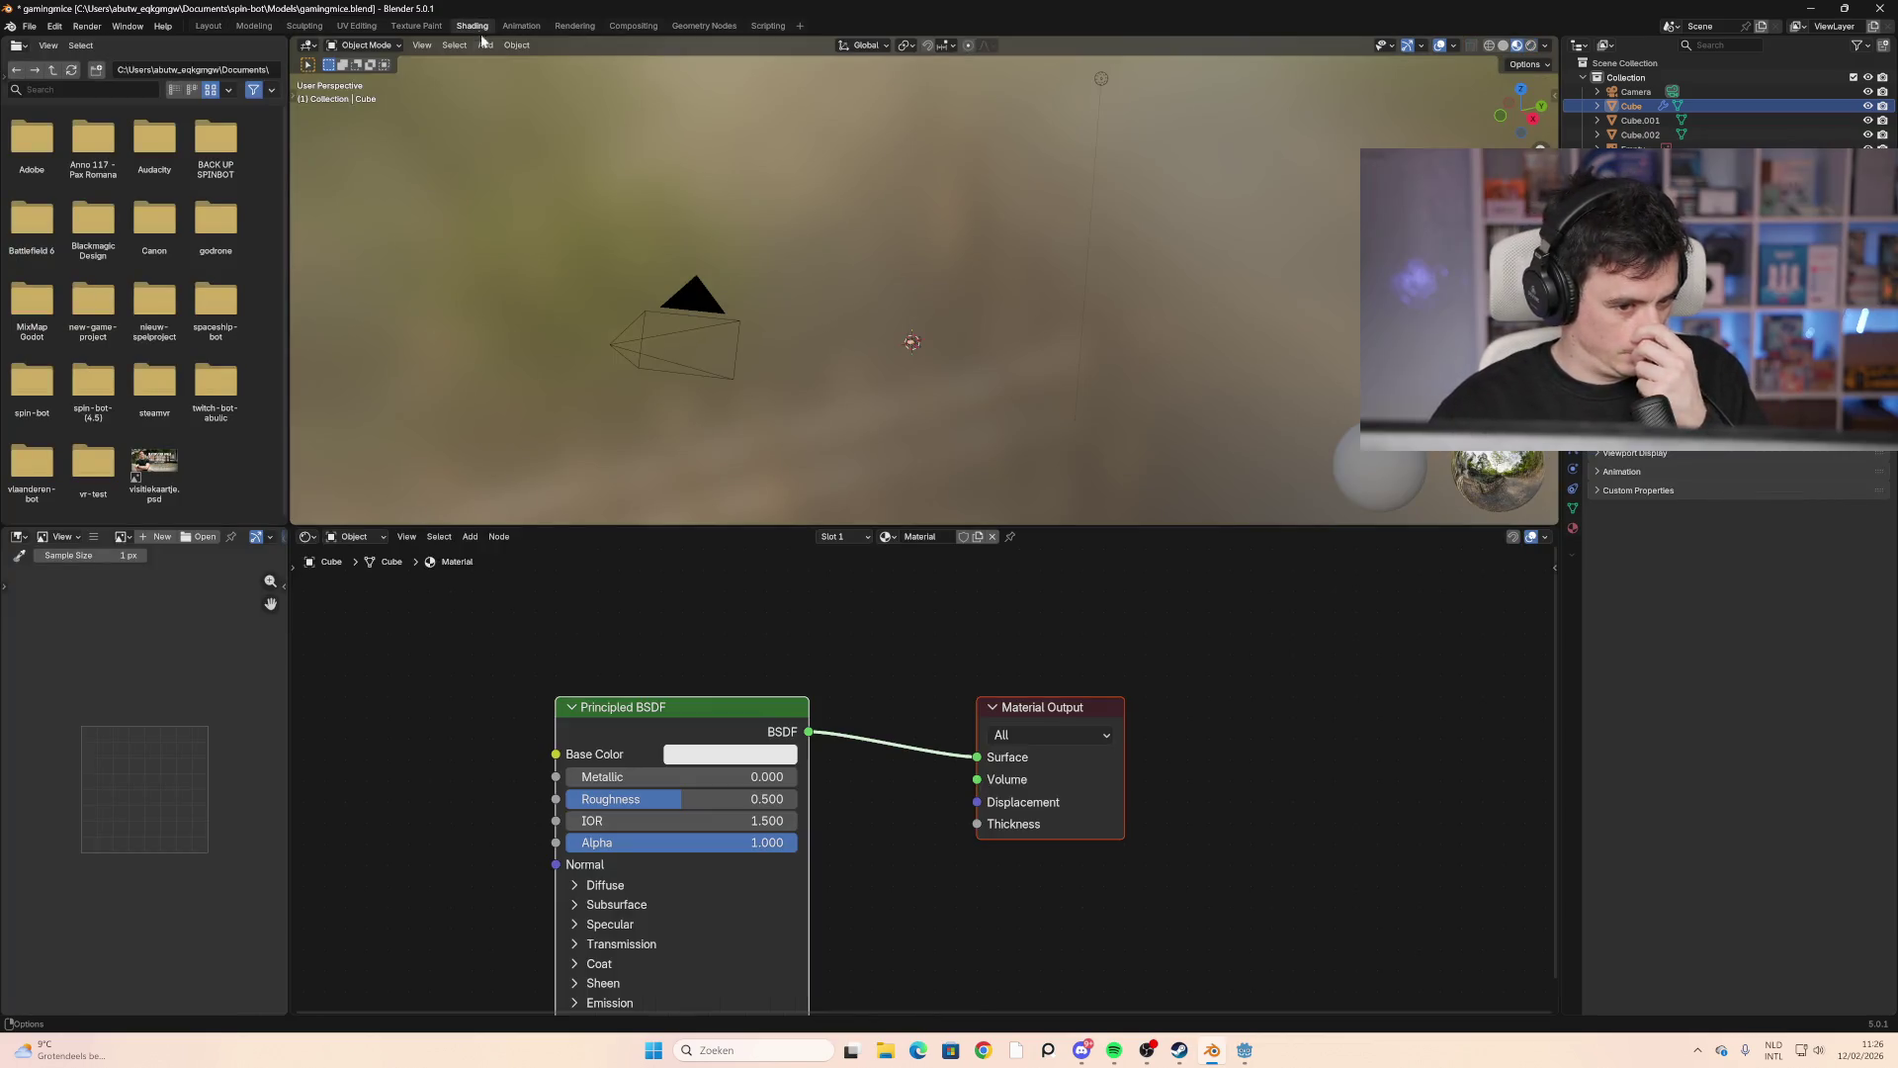
pyautogui.scroll(6, 927, 376)
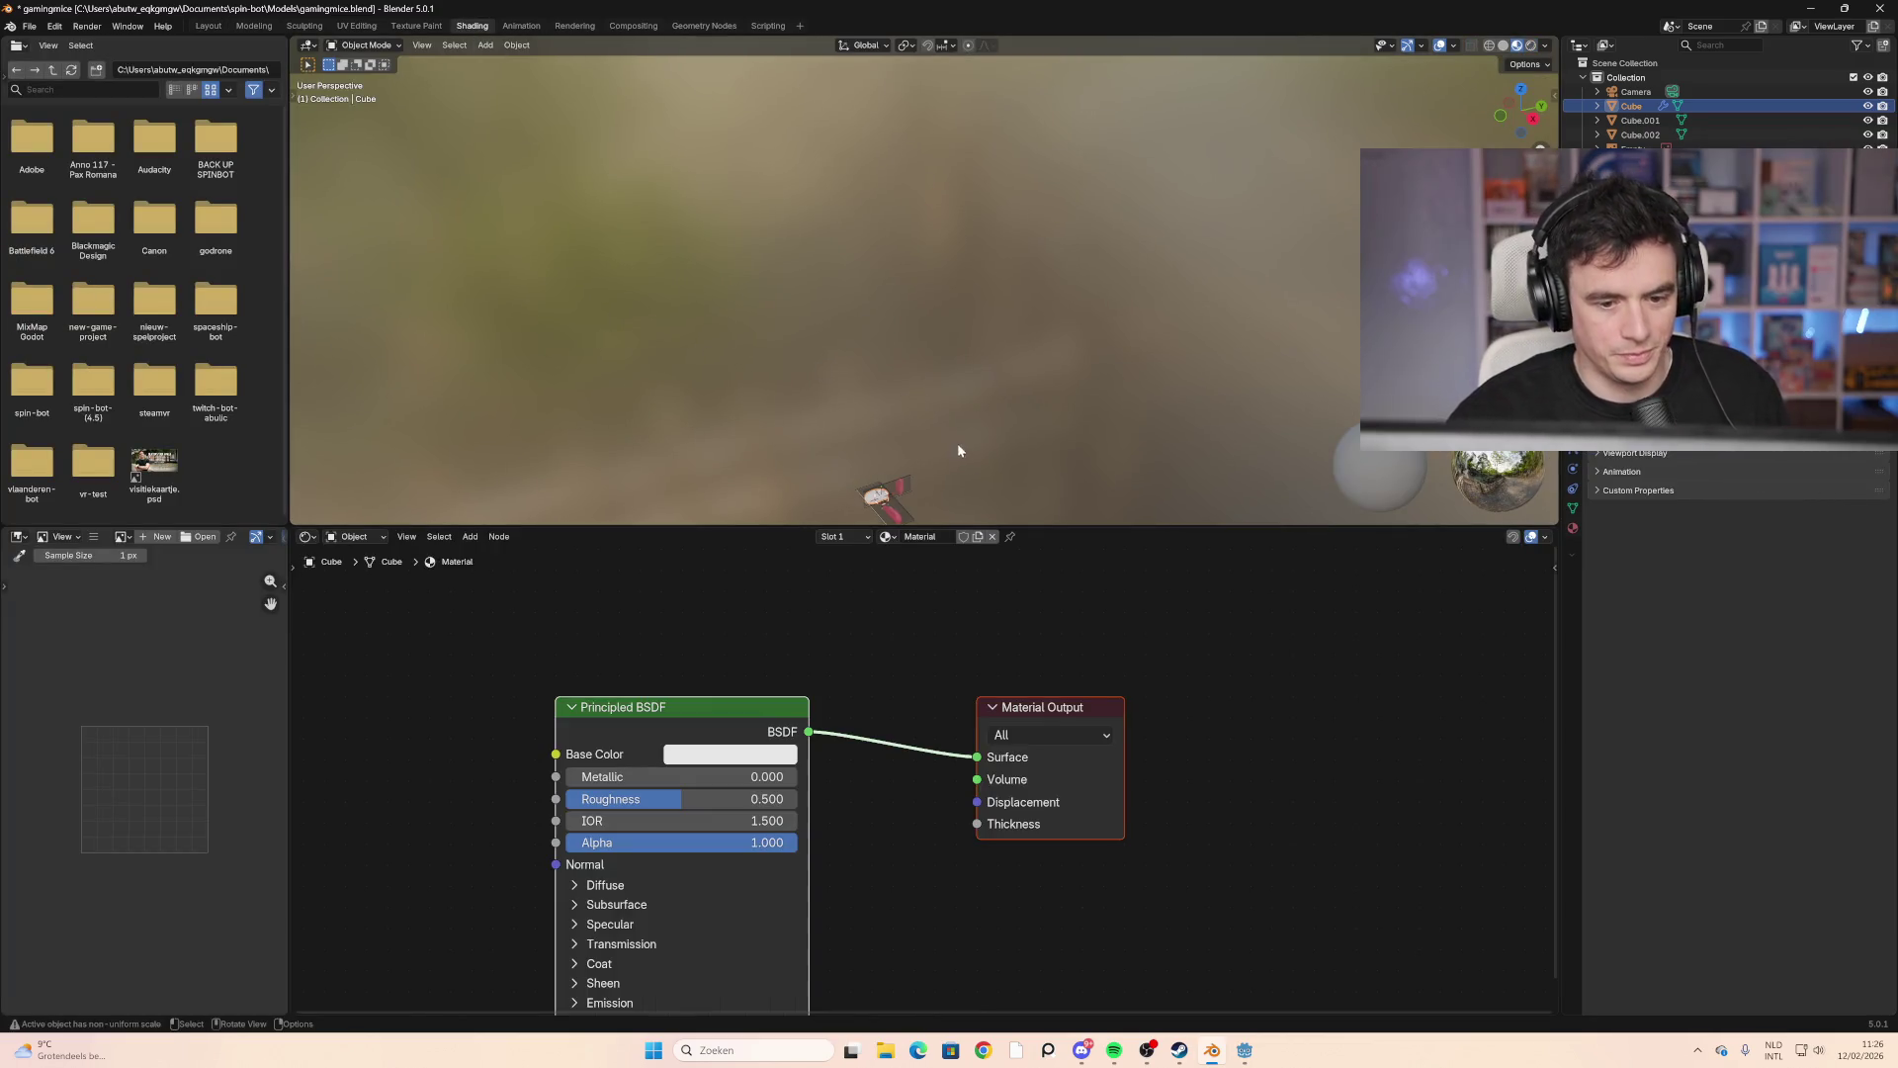
pyautogui.keyDown('shift'); pyautogui.moveTo(958, 451); pyautogui.dragTo(962, 288, button='middle'); pyautogui.keyUp('shift')
pyautogui.press('Tab')
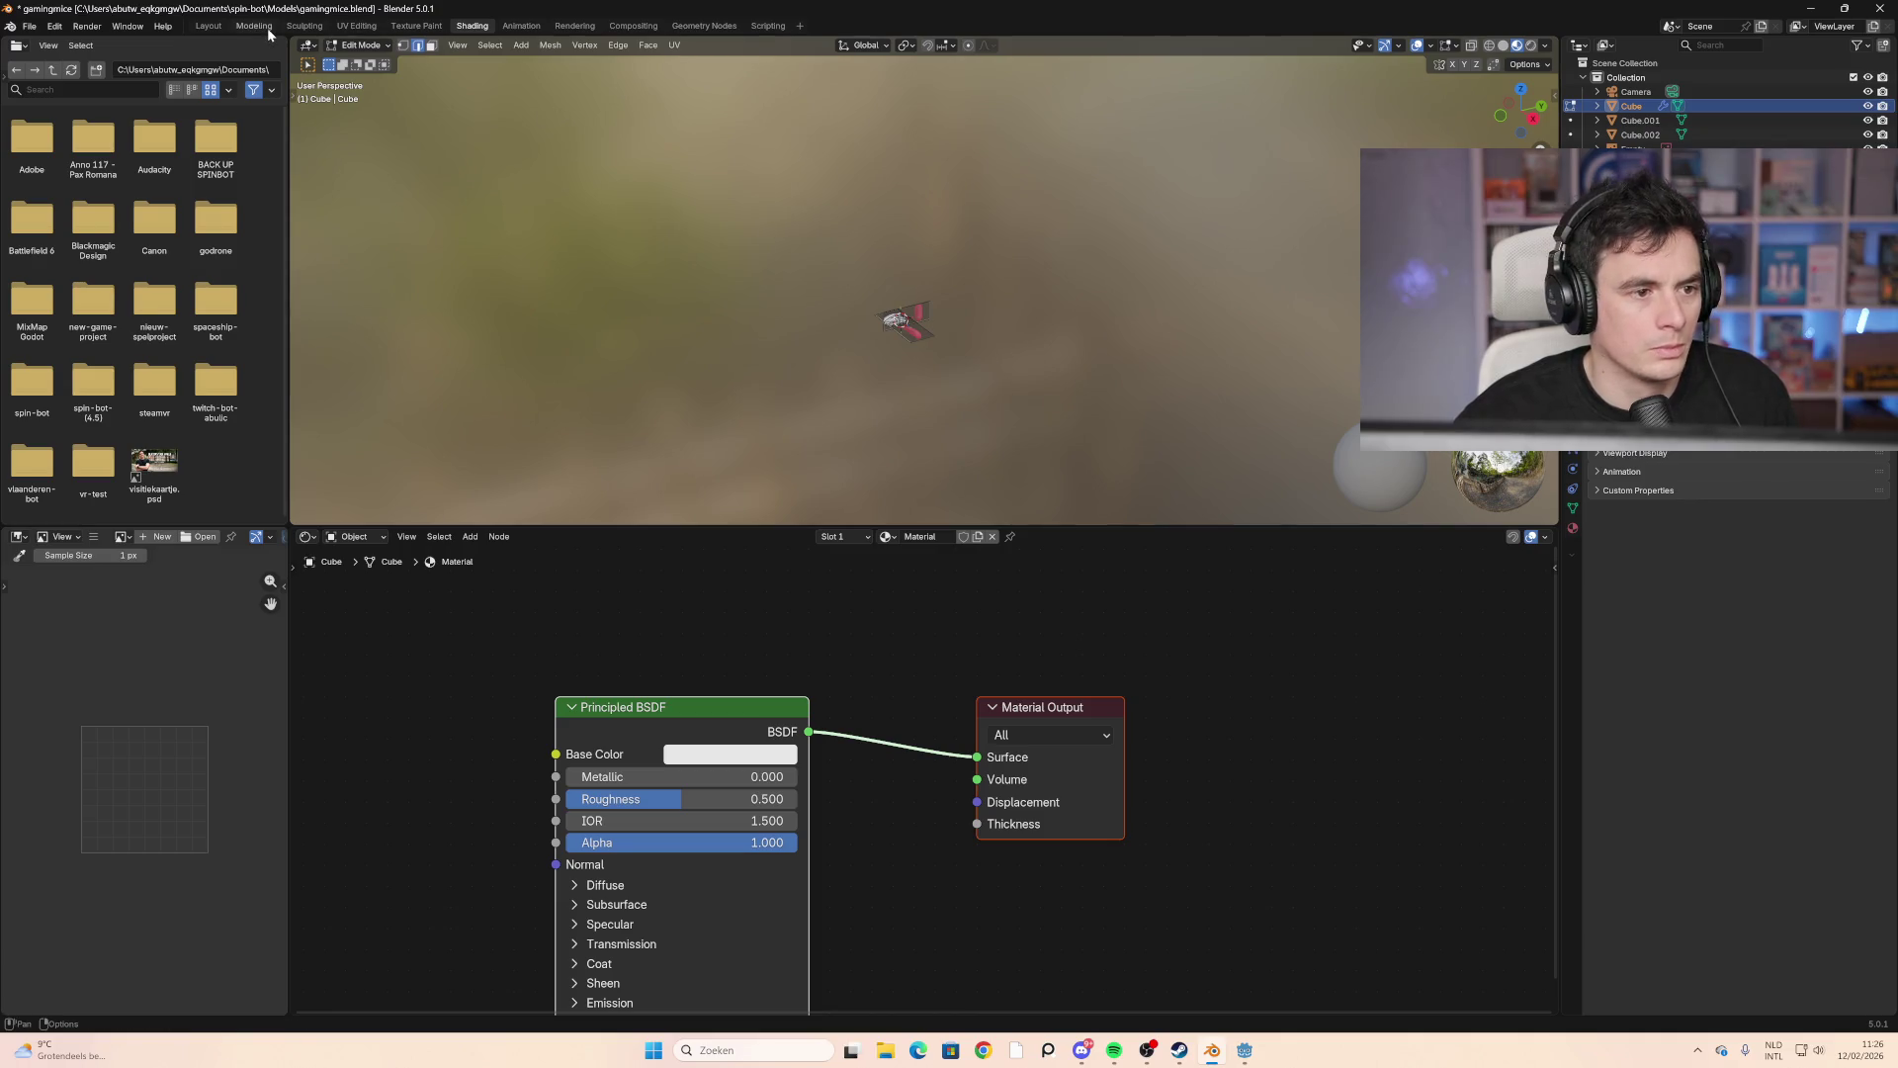
pyautogui.click(254, 26)
pyautogui.scroll(8, 796, 572)
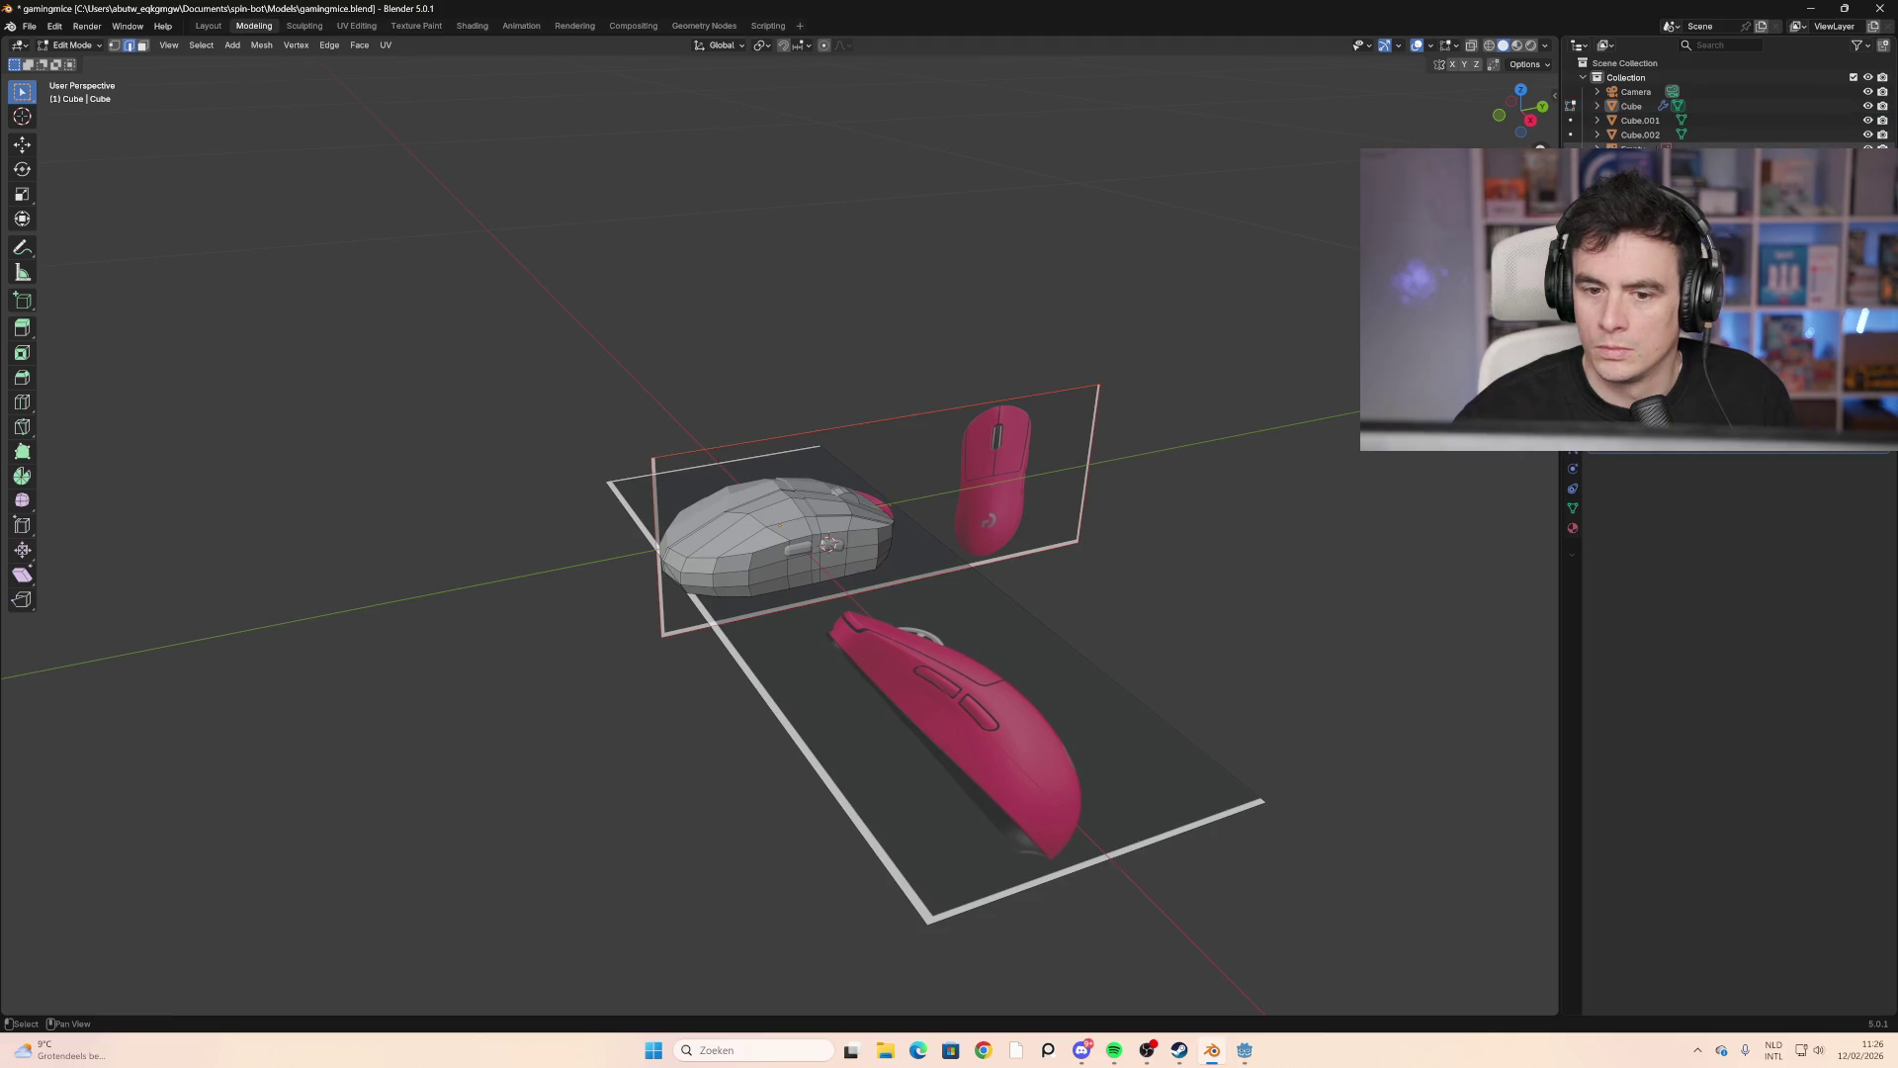
# Step: Isolate the mouse body in local view and rename the Cube object to 'Muis'
pyautogui.press('/')
pyautogui.scroll(-1, 1645, 91)
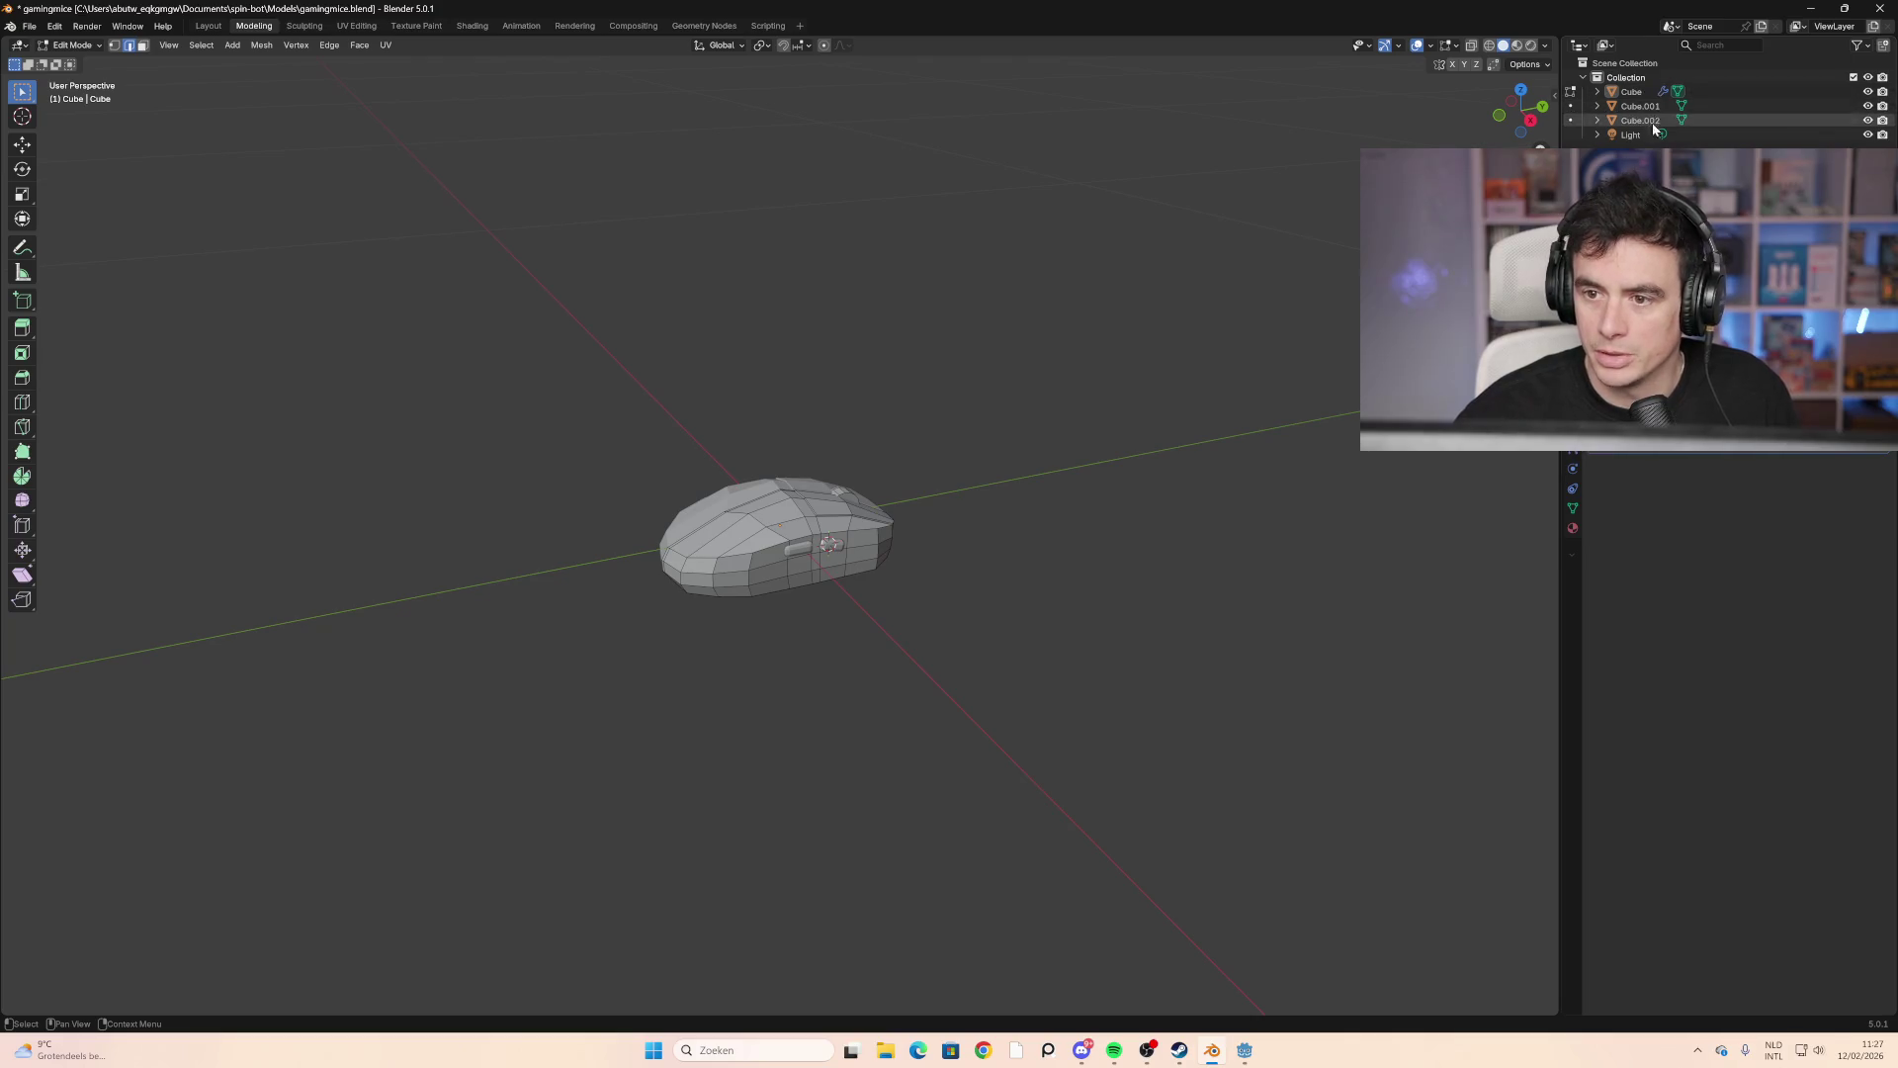
pyautogui.click(1651, 135)
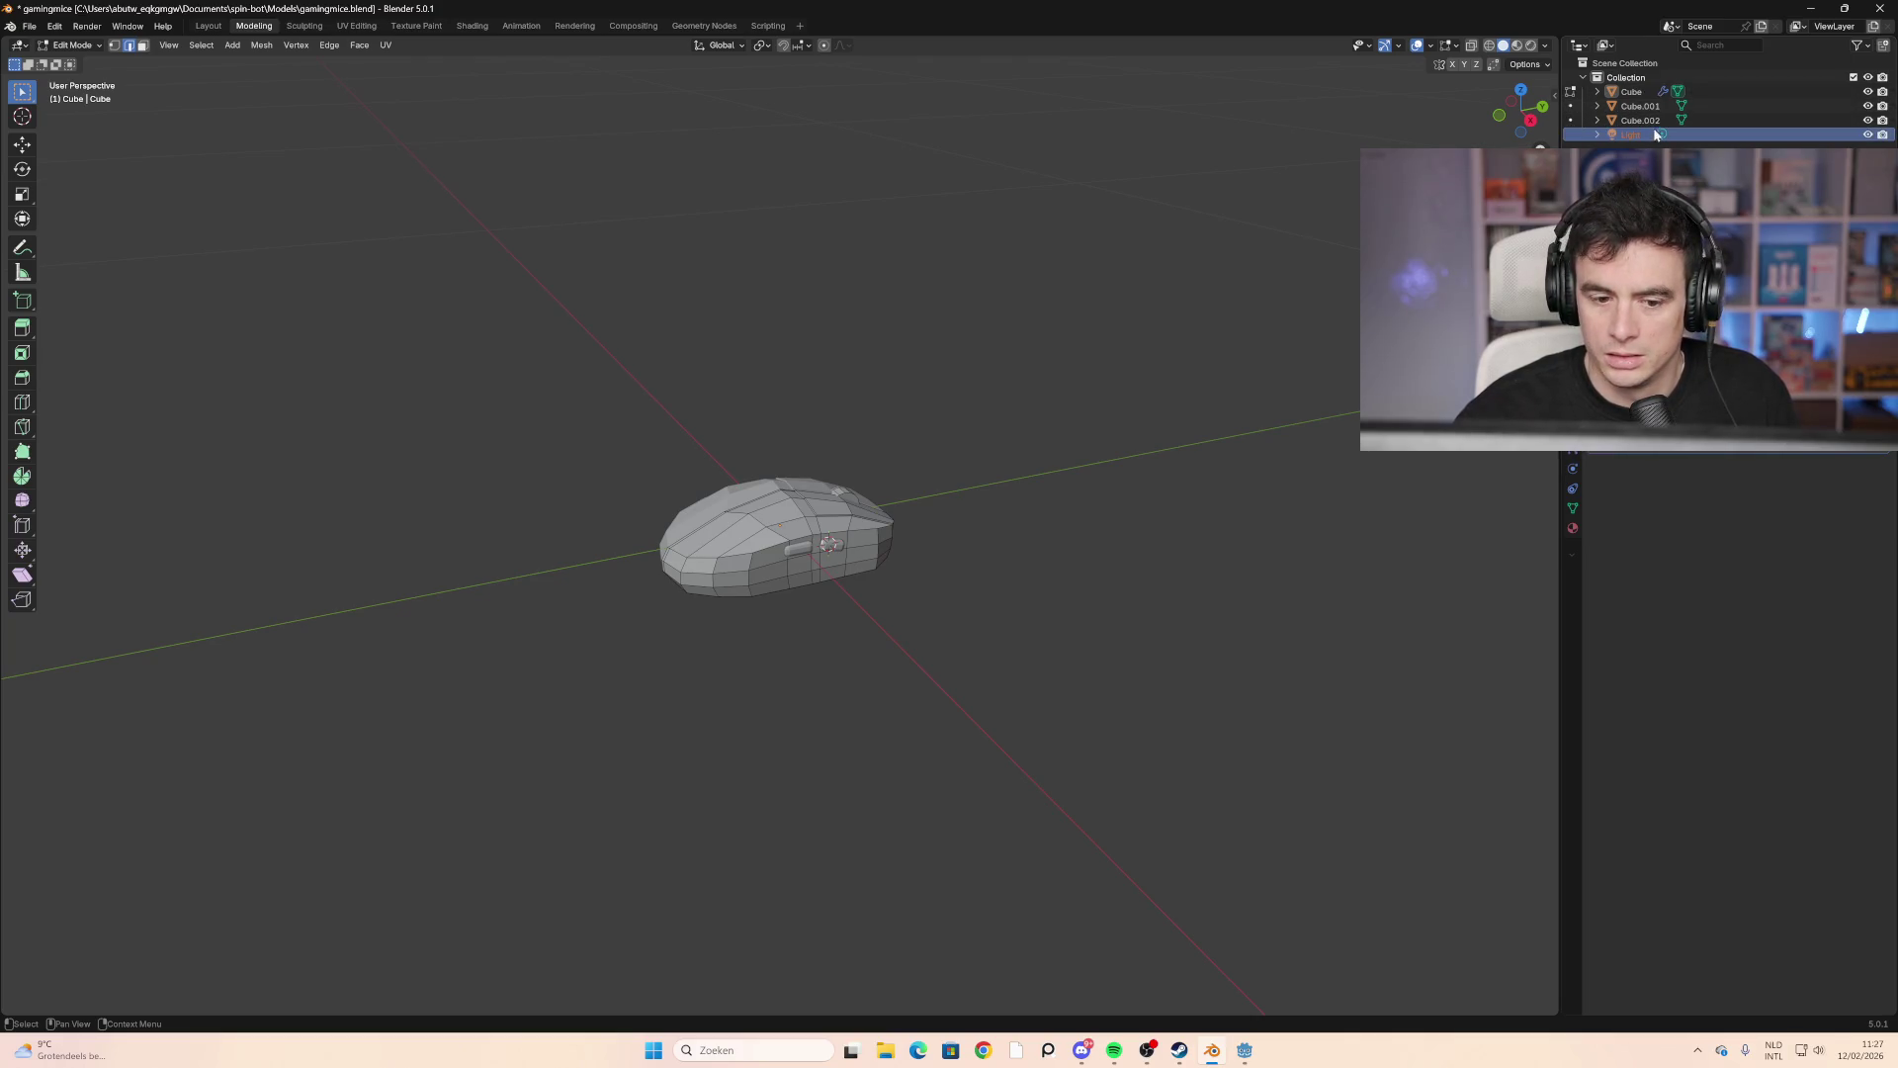
pyautogui.click(1660, 108)
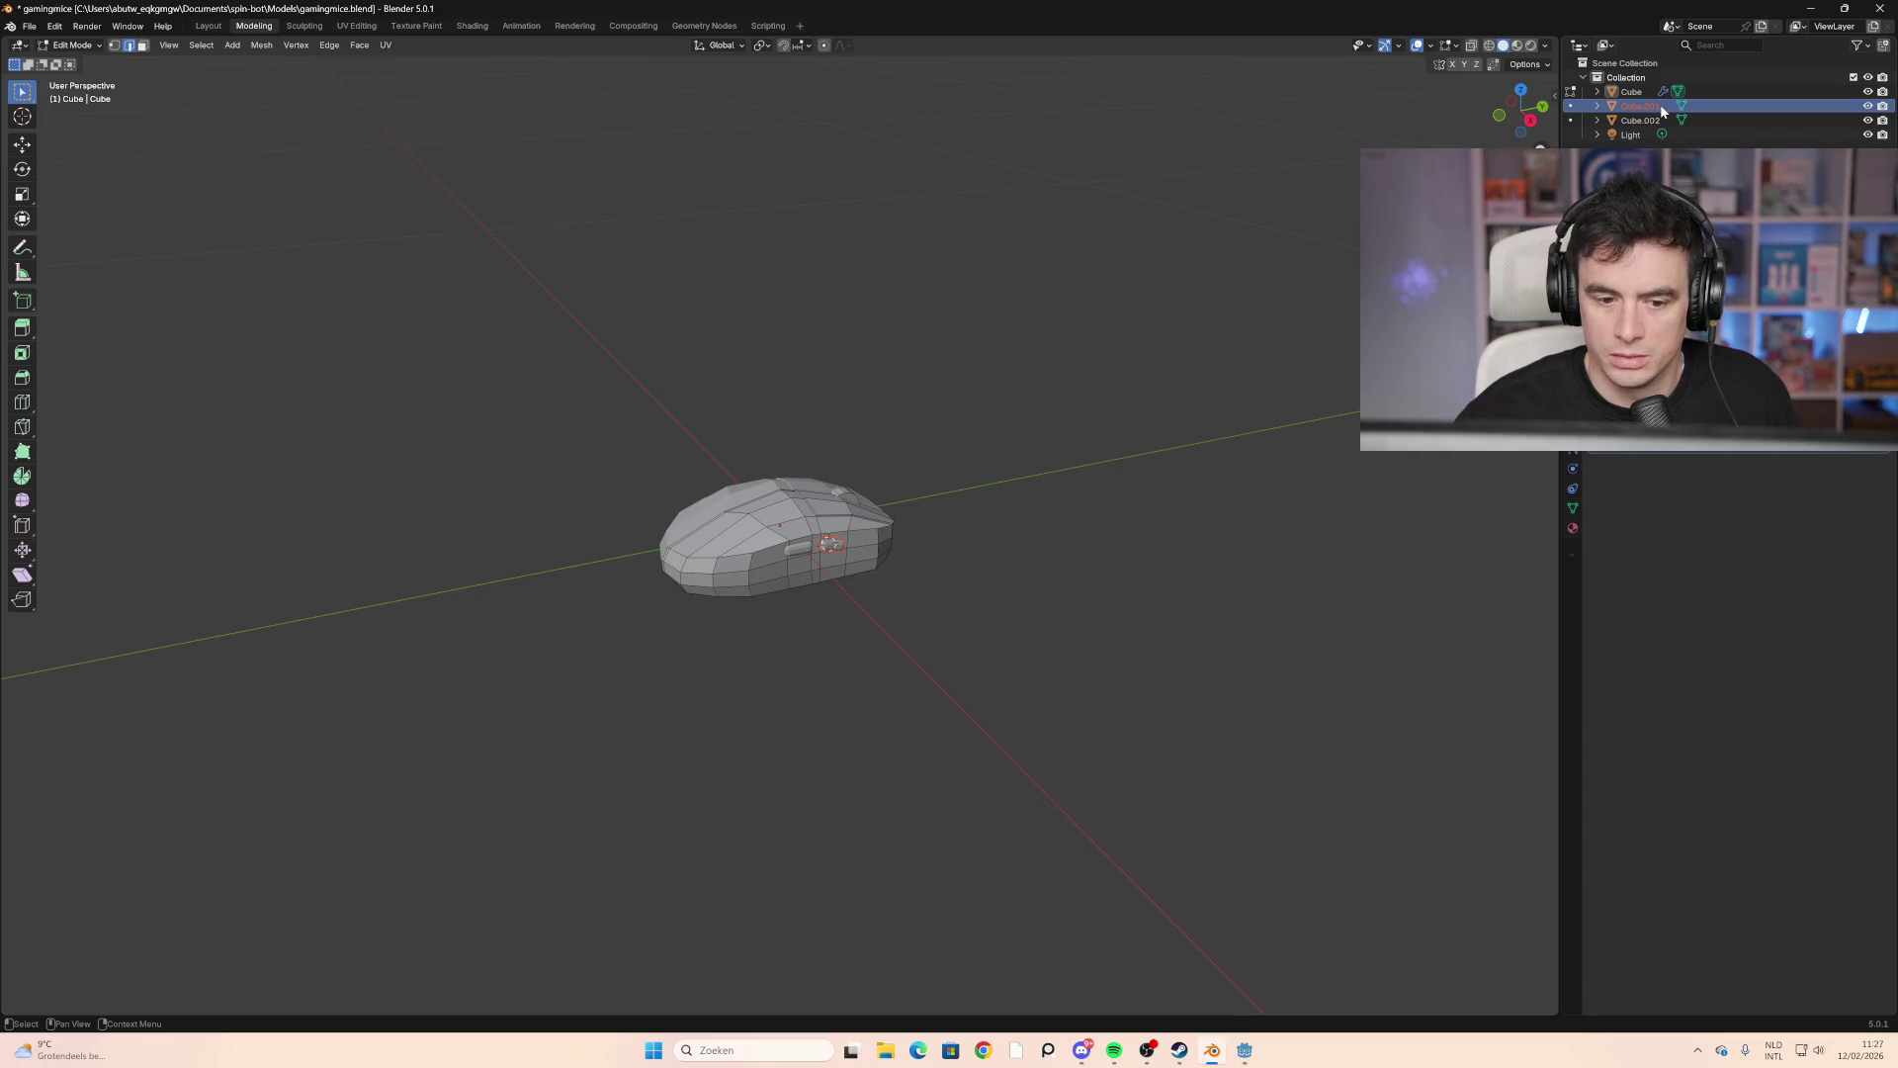
pyautogui.doubleClick(1662, 108)
pyautogui.doubleClick(1631, 91)
pyautogui.write('M')
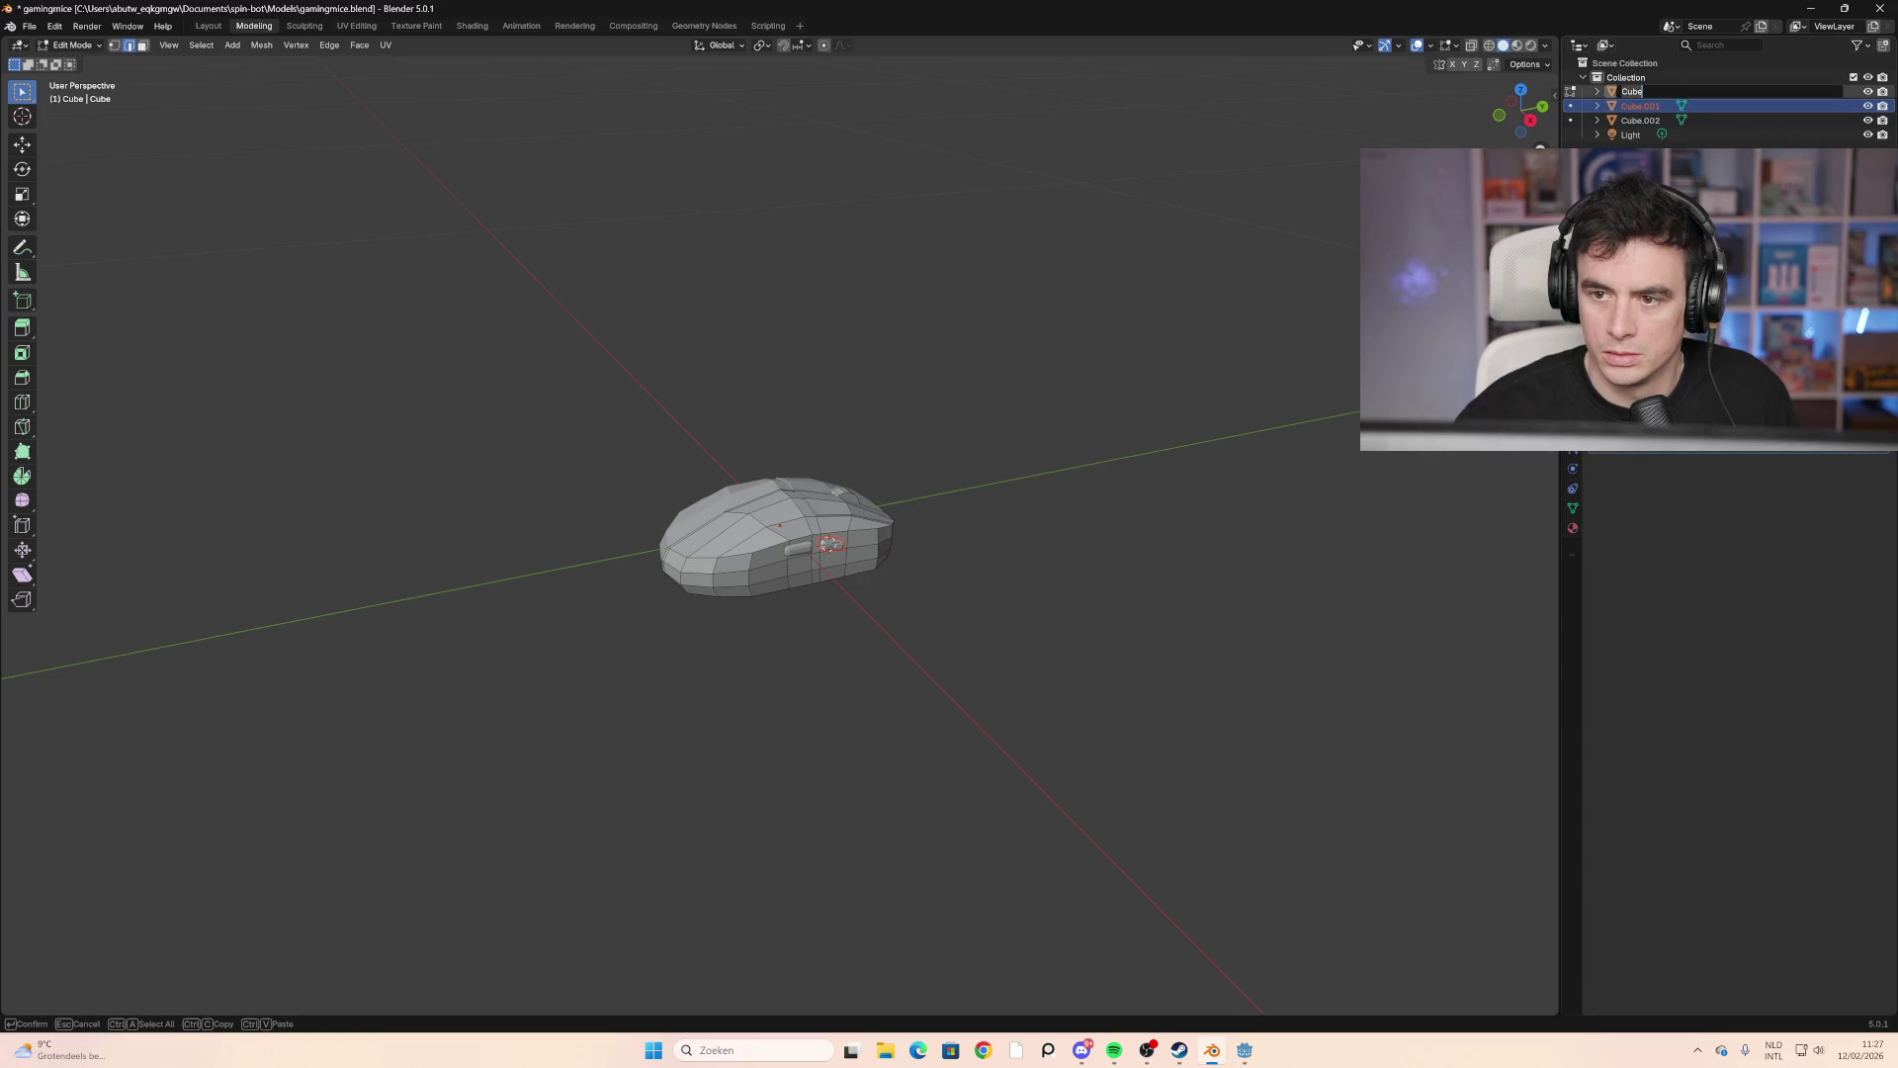
pyautogui.write('uis')
pyautogui.press('Return')
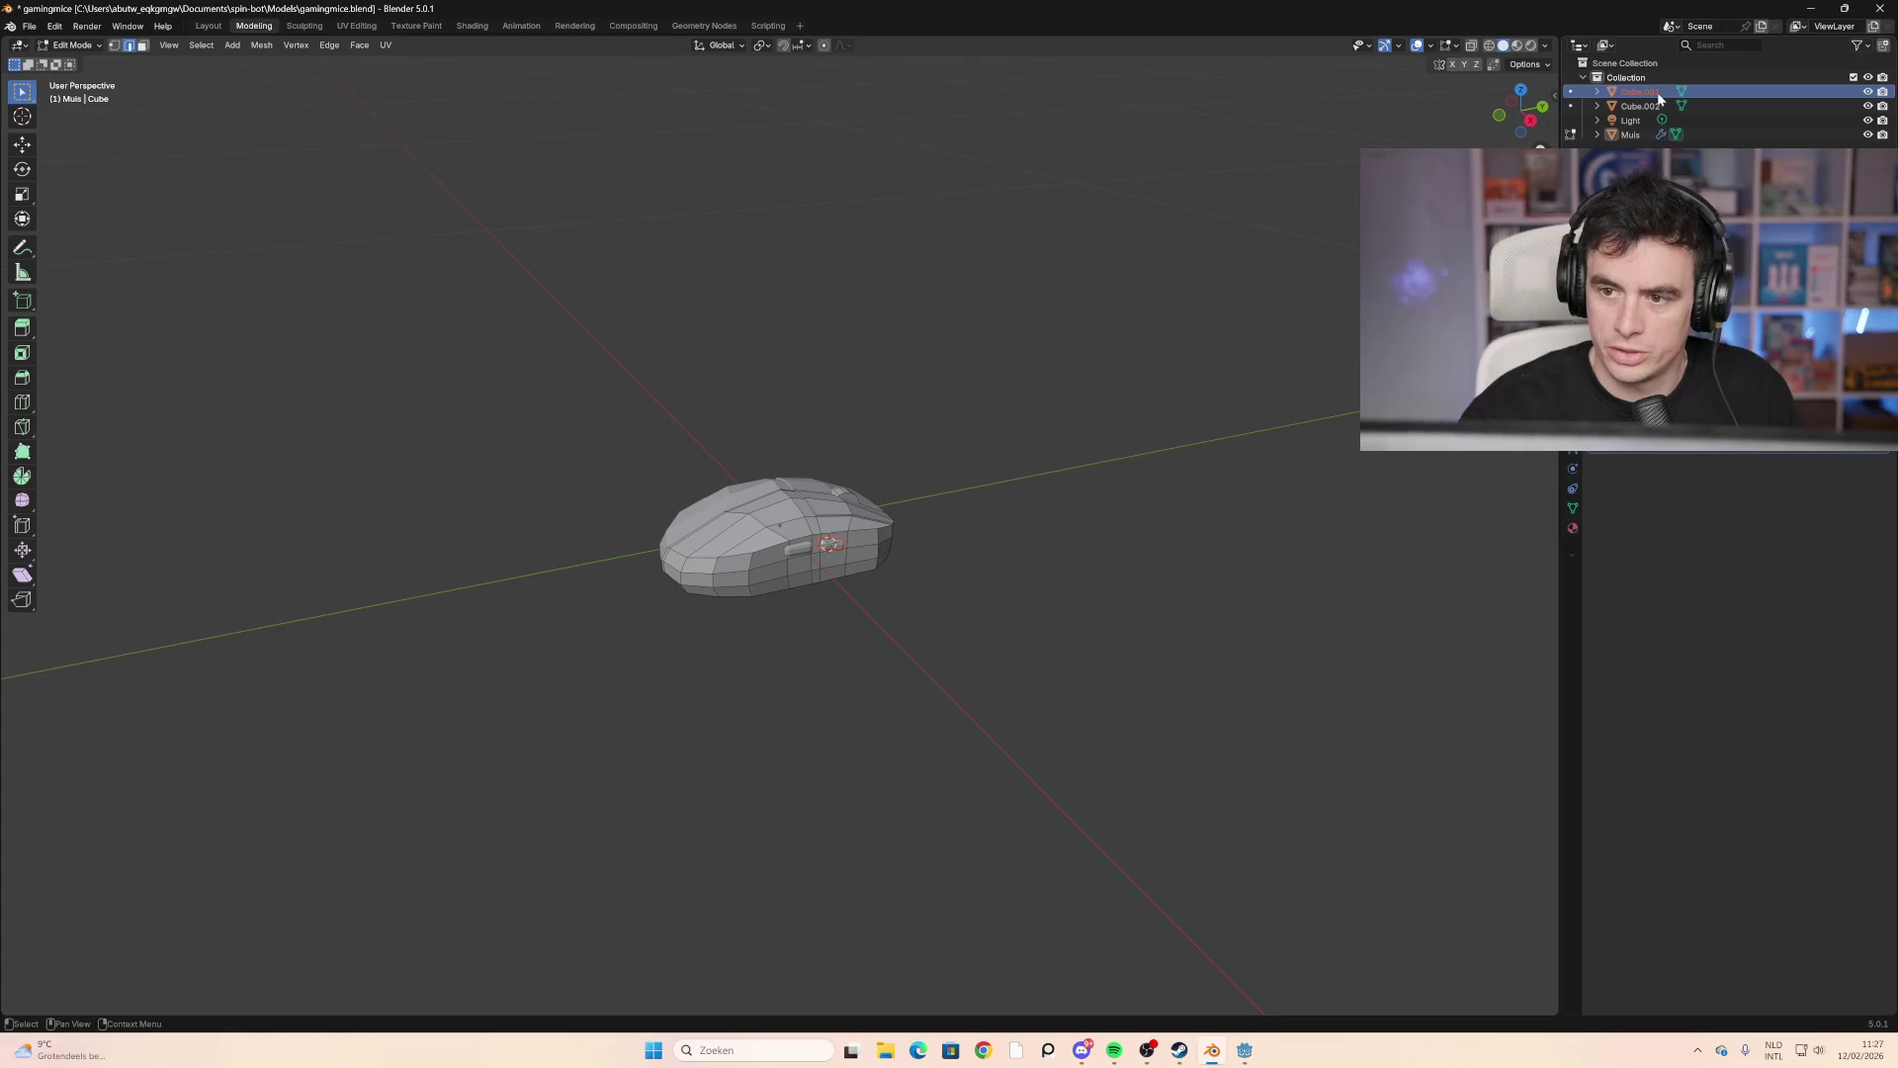
pyautogui.doubleClick(1671, 93)
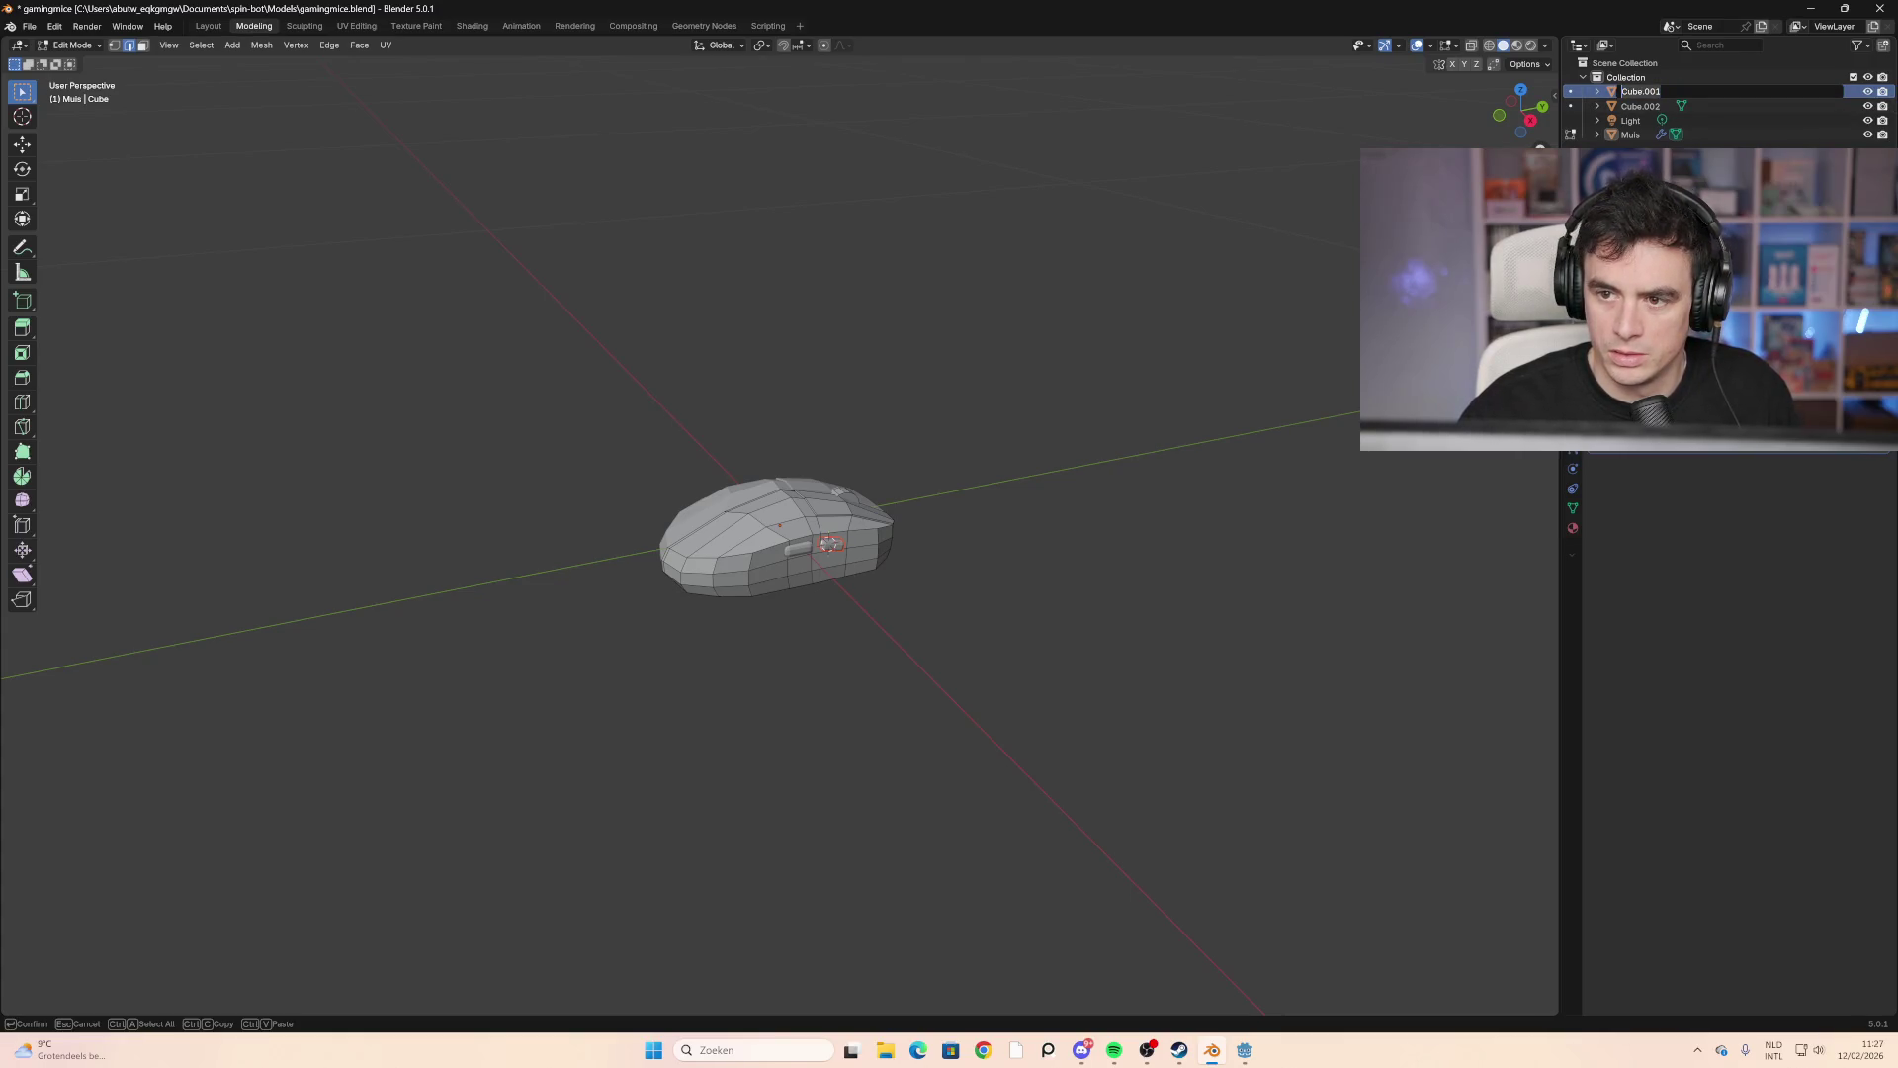
pyautogui.press('Return')
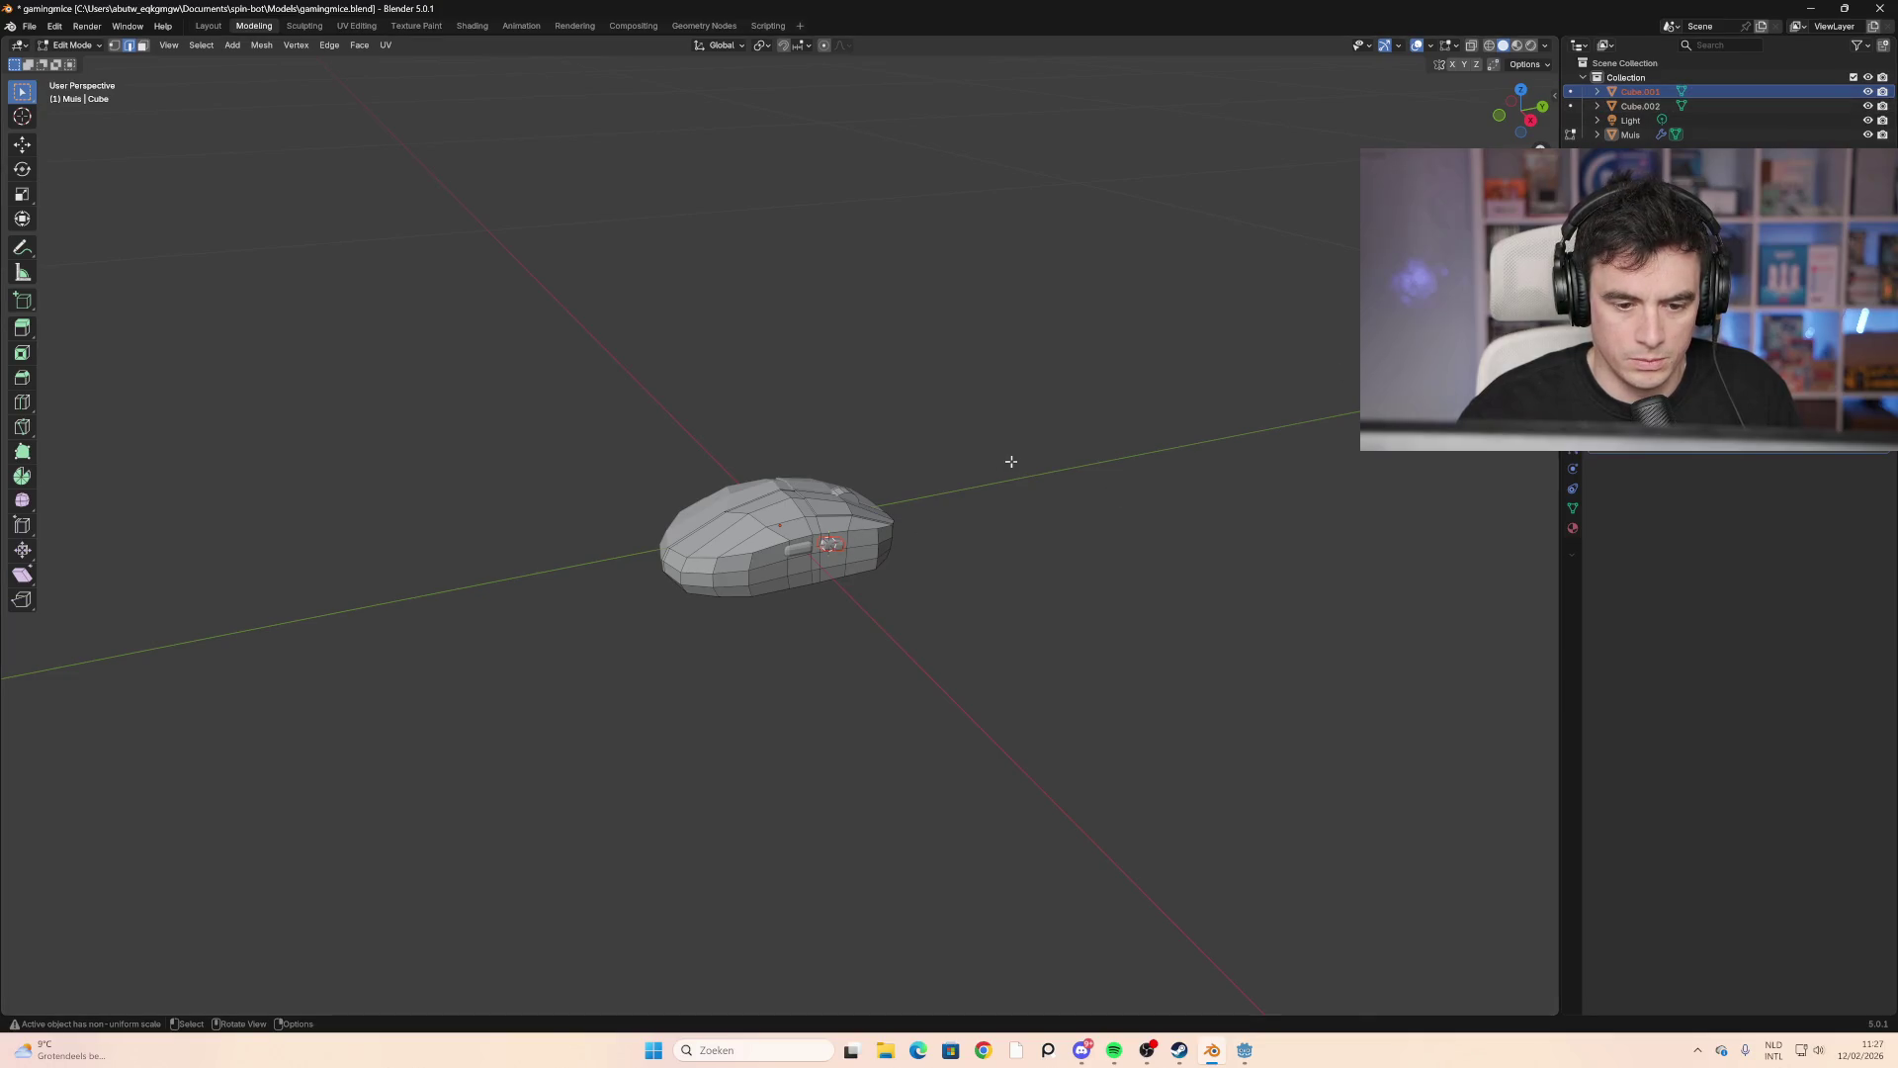
# Step: Join Cube.001 and Cube.002 into the active Muis body with Ctrl+J
pyautogui.press('Tab')
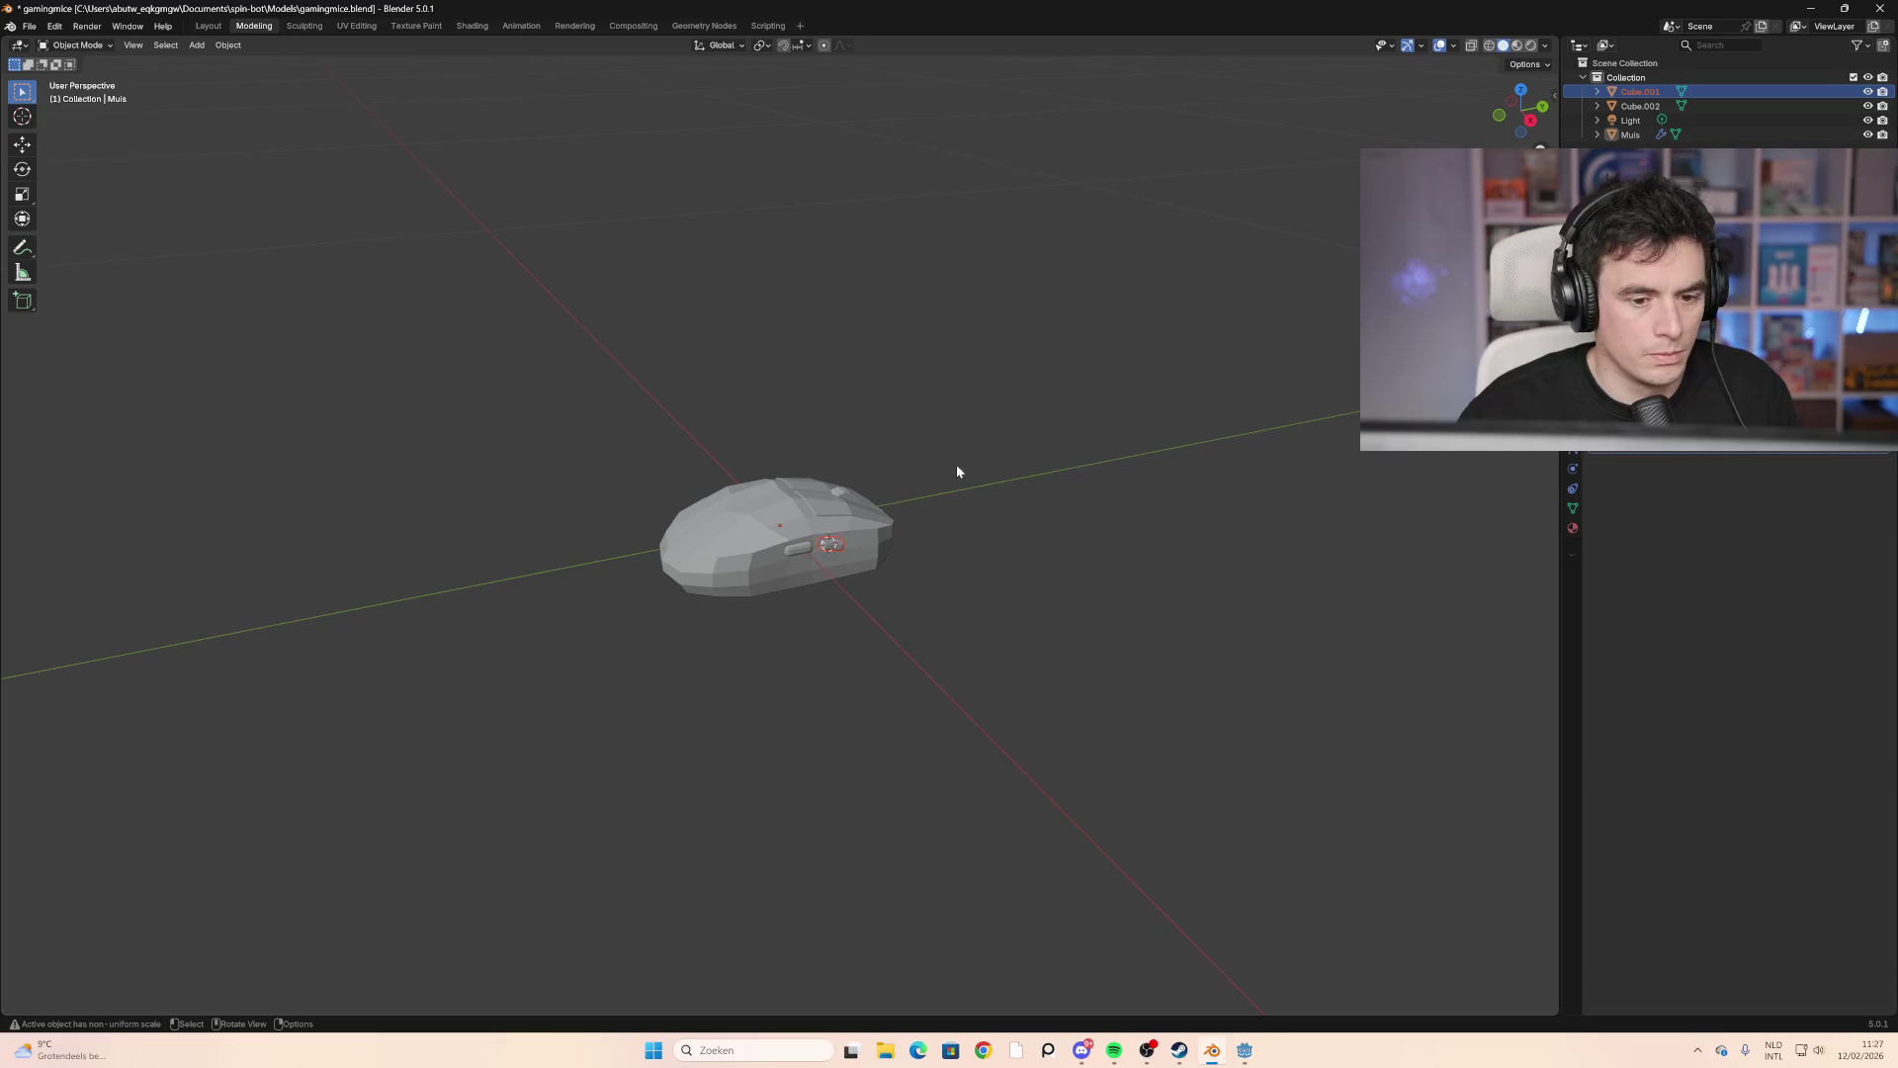
pyautogui.keyDown('shift'); pyautogui.click(825, 551); pyautogui.keyUp('shift')
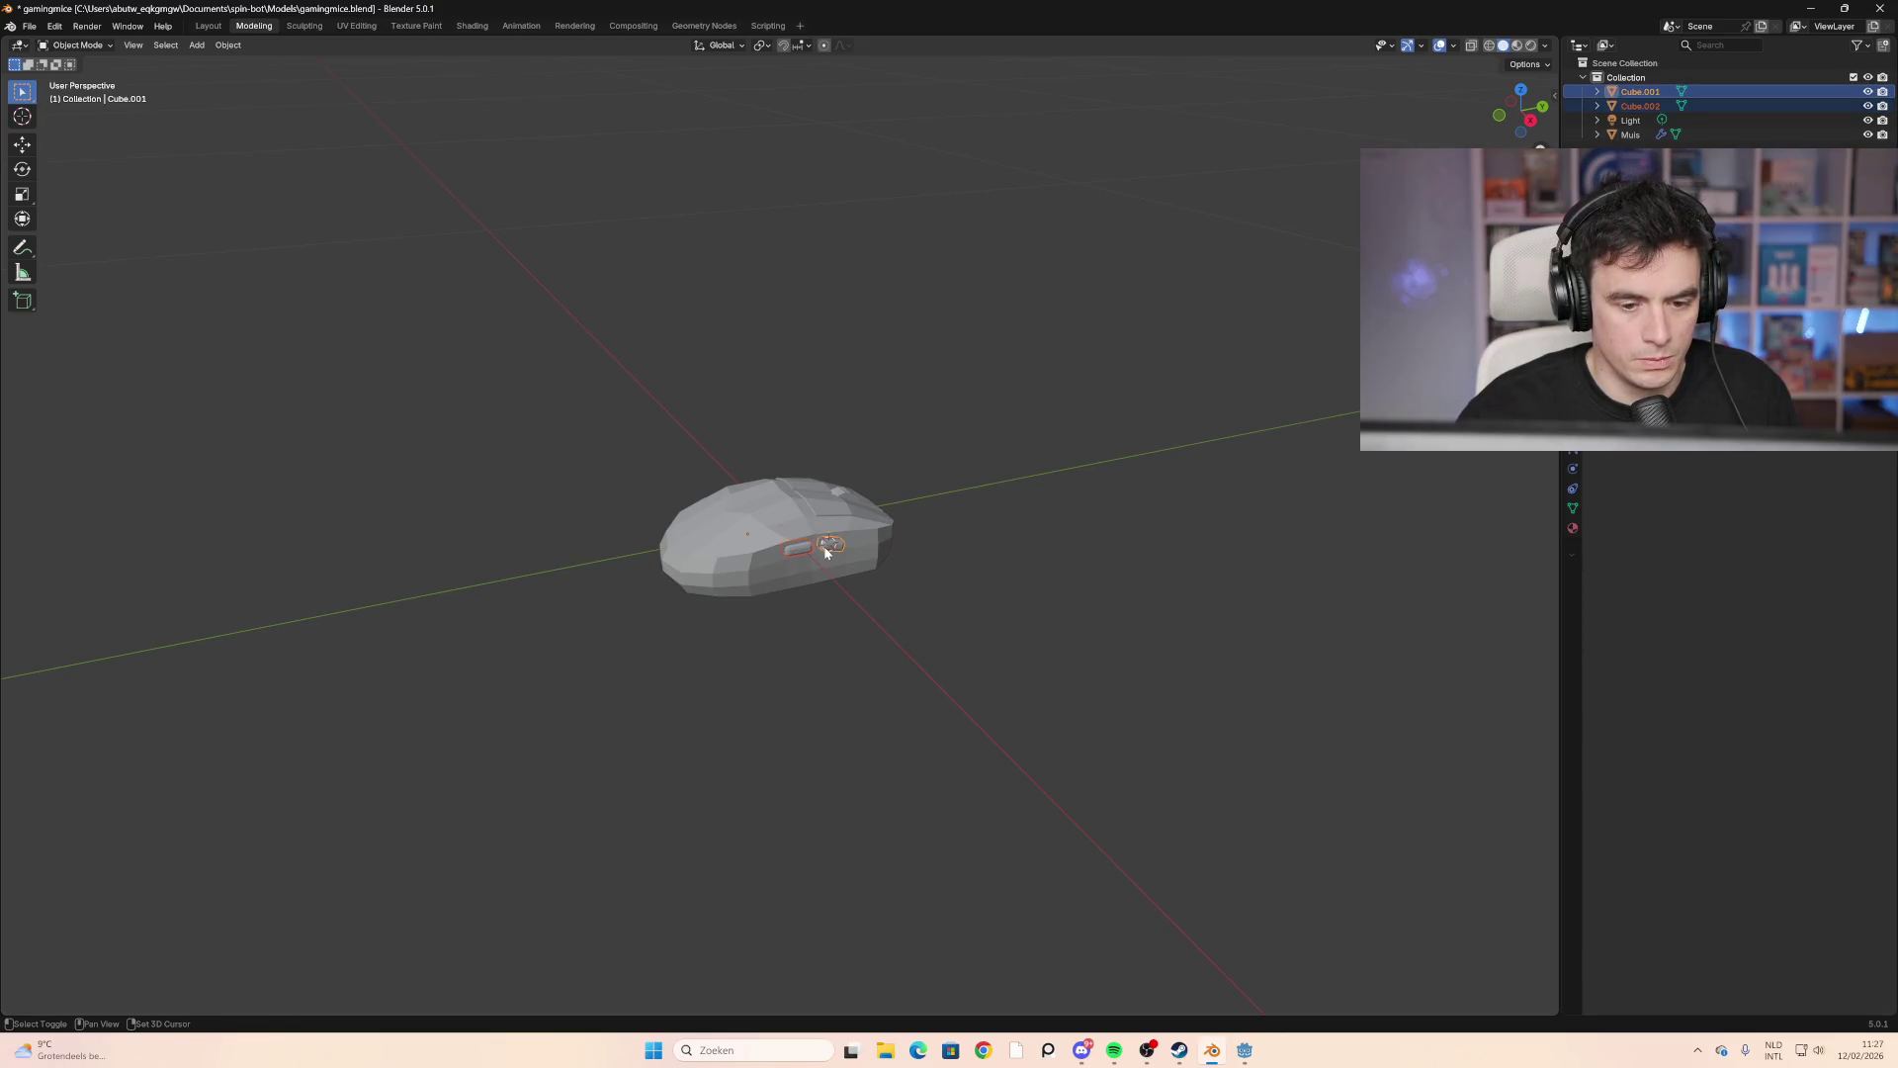
pyautogui.keyDown('shift'); pyautogui.click(769, 535); pyautogui.keyUp('shift')
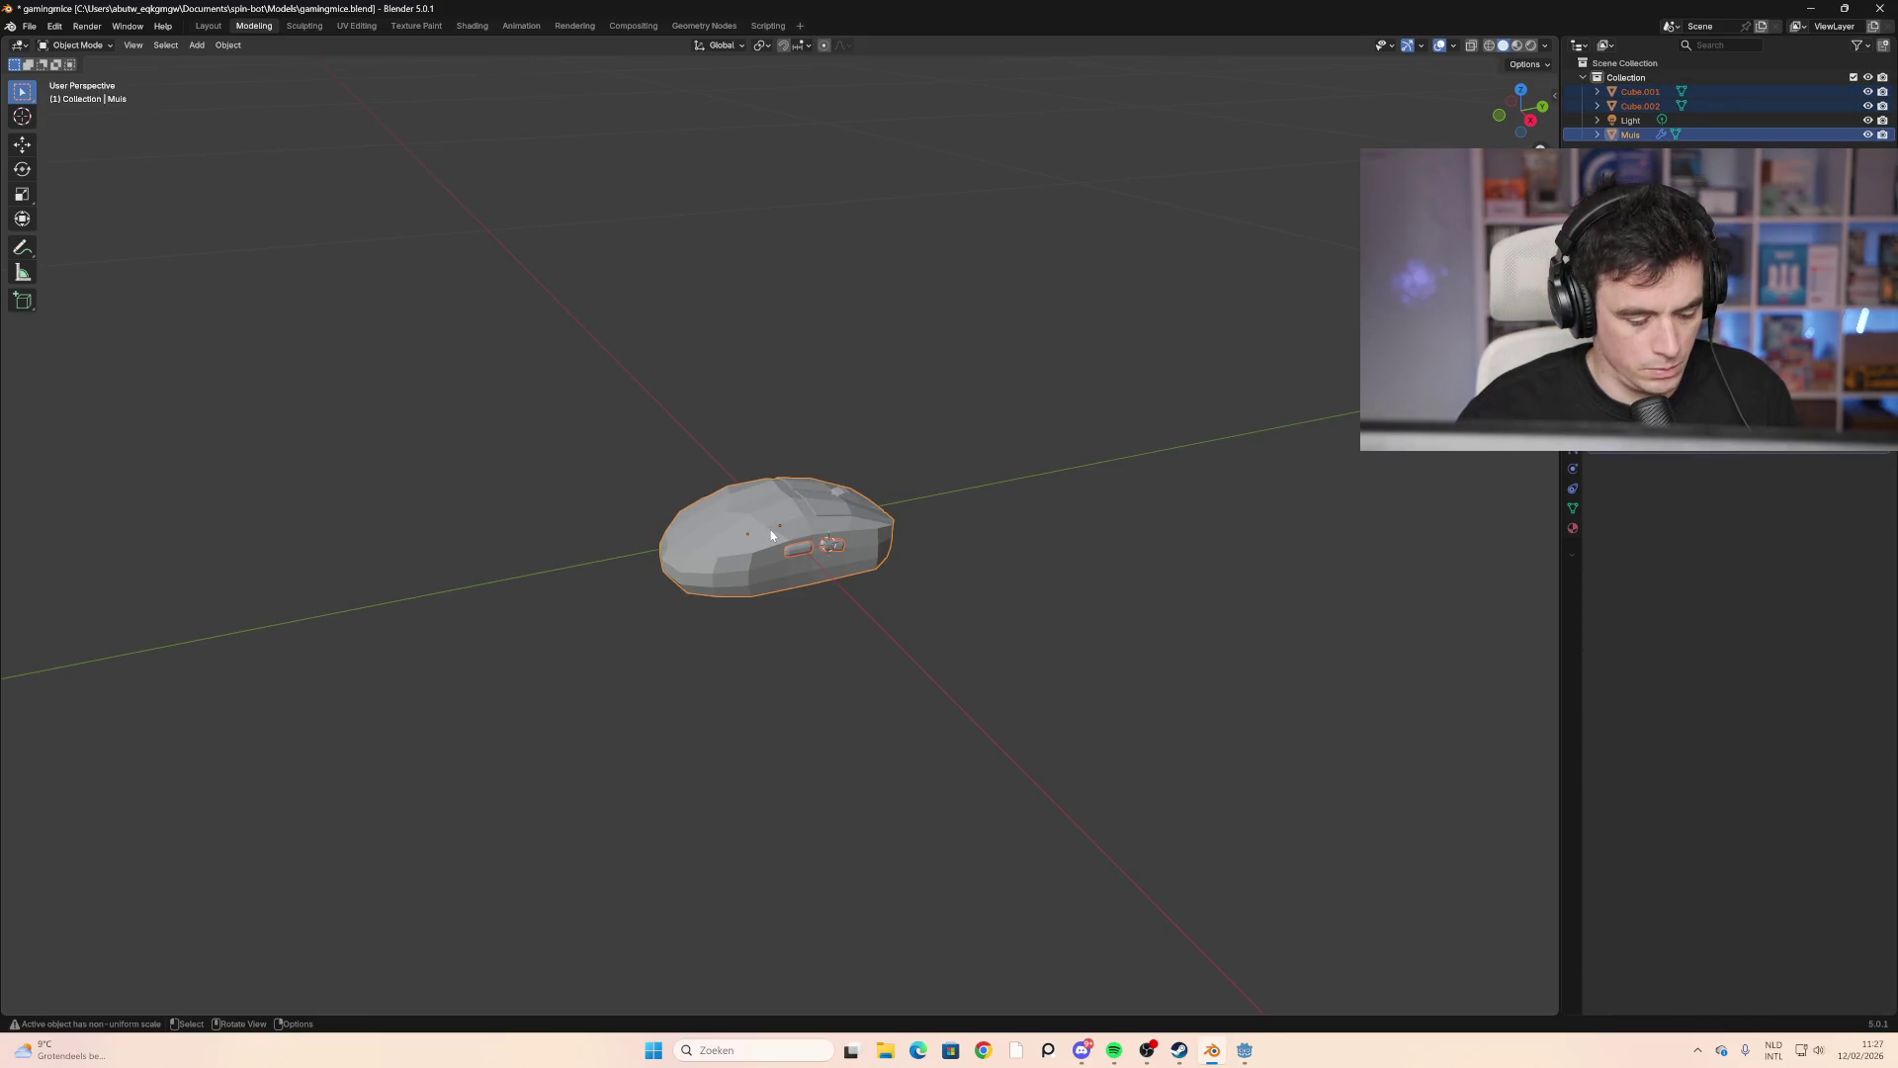
pyautogui.hotkey('ctrl', 'j')
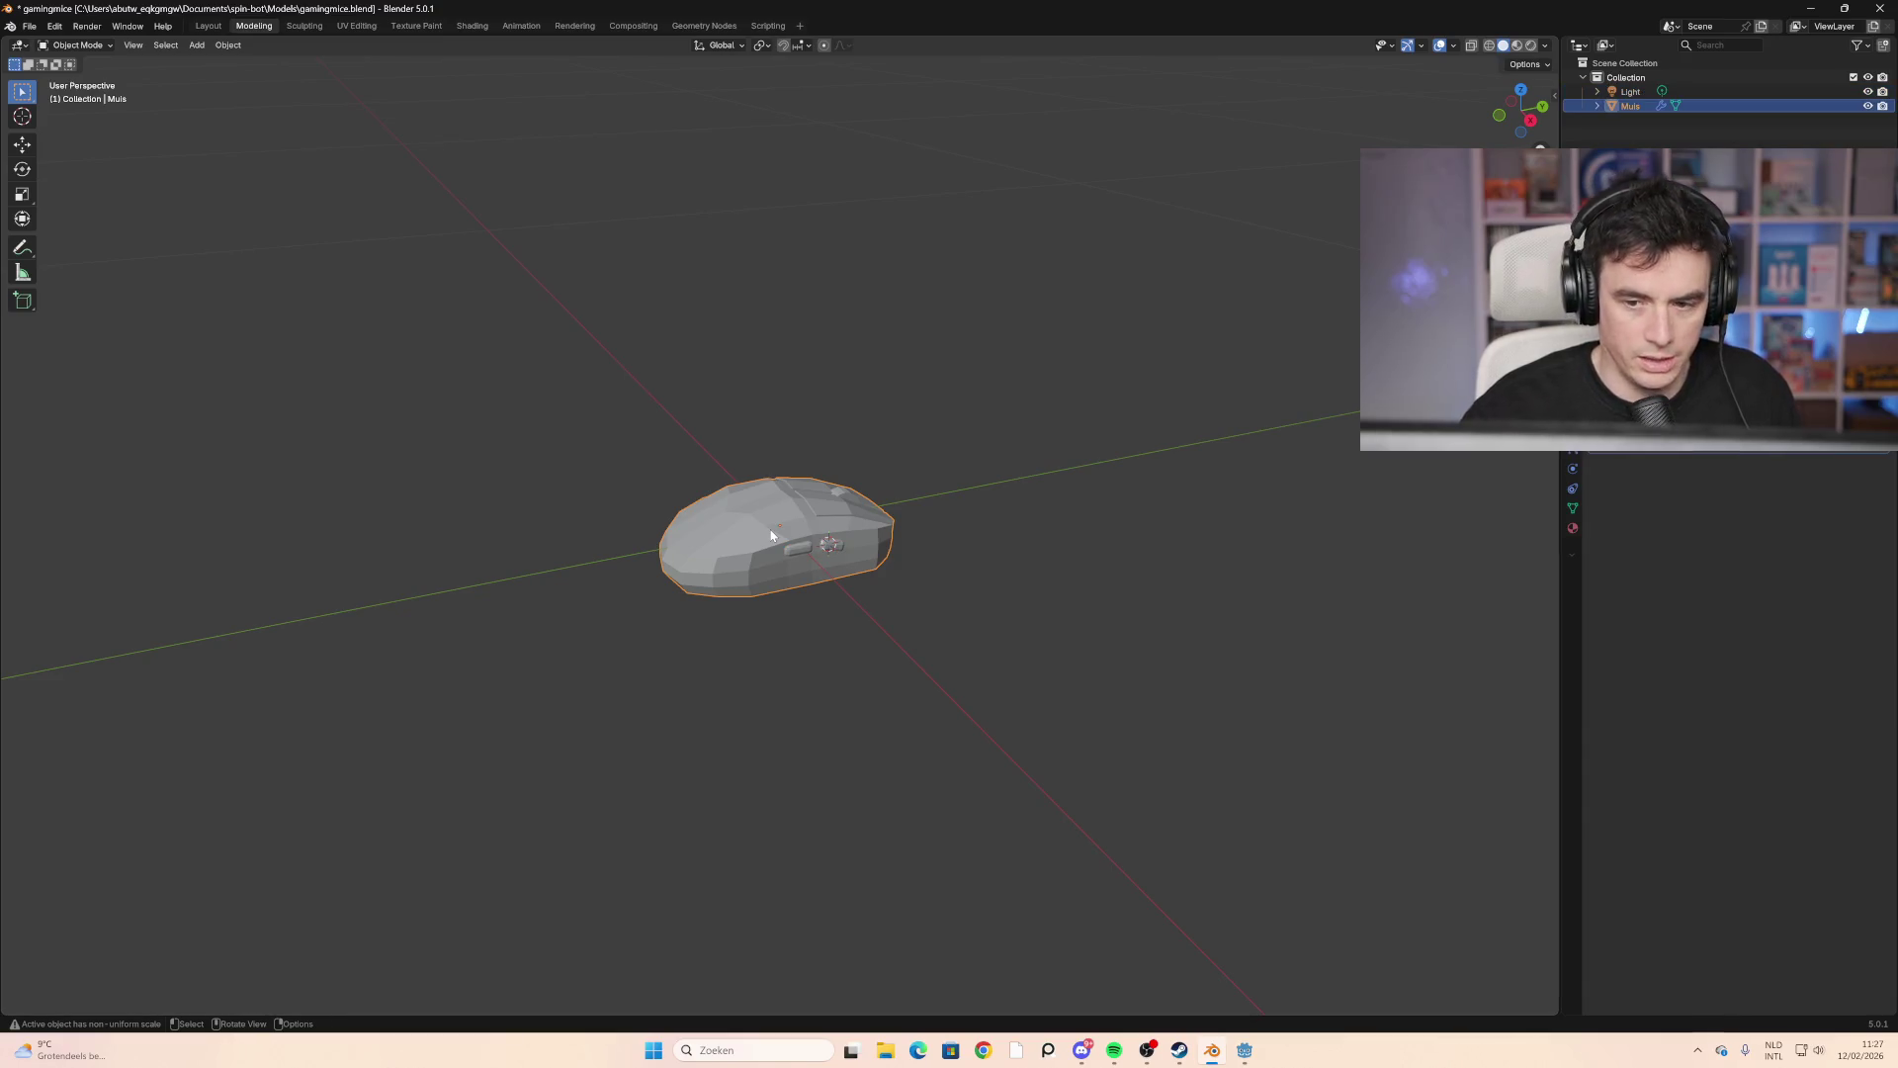
pyautogui.click(1025, 580)
pyautogui.click(783, 537)
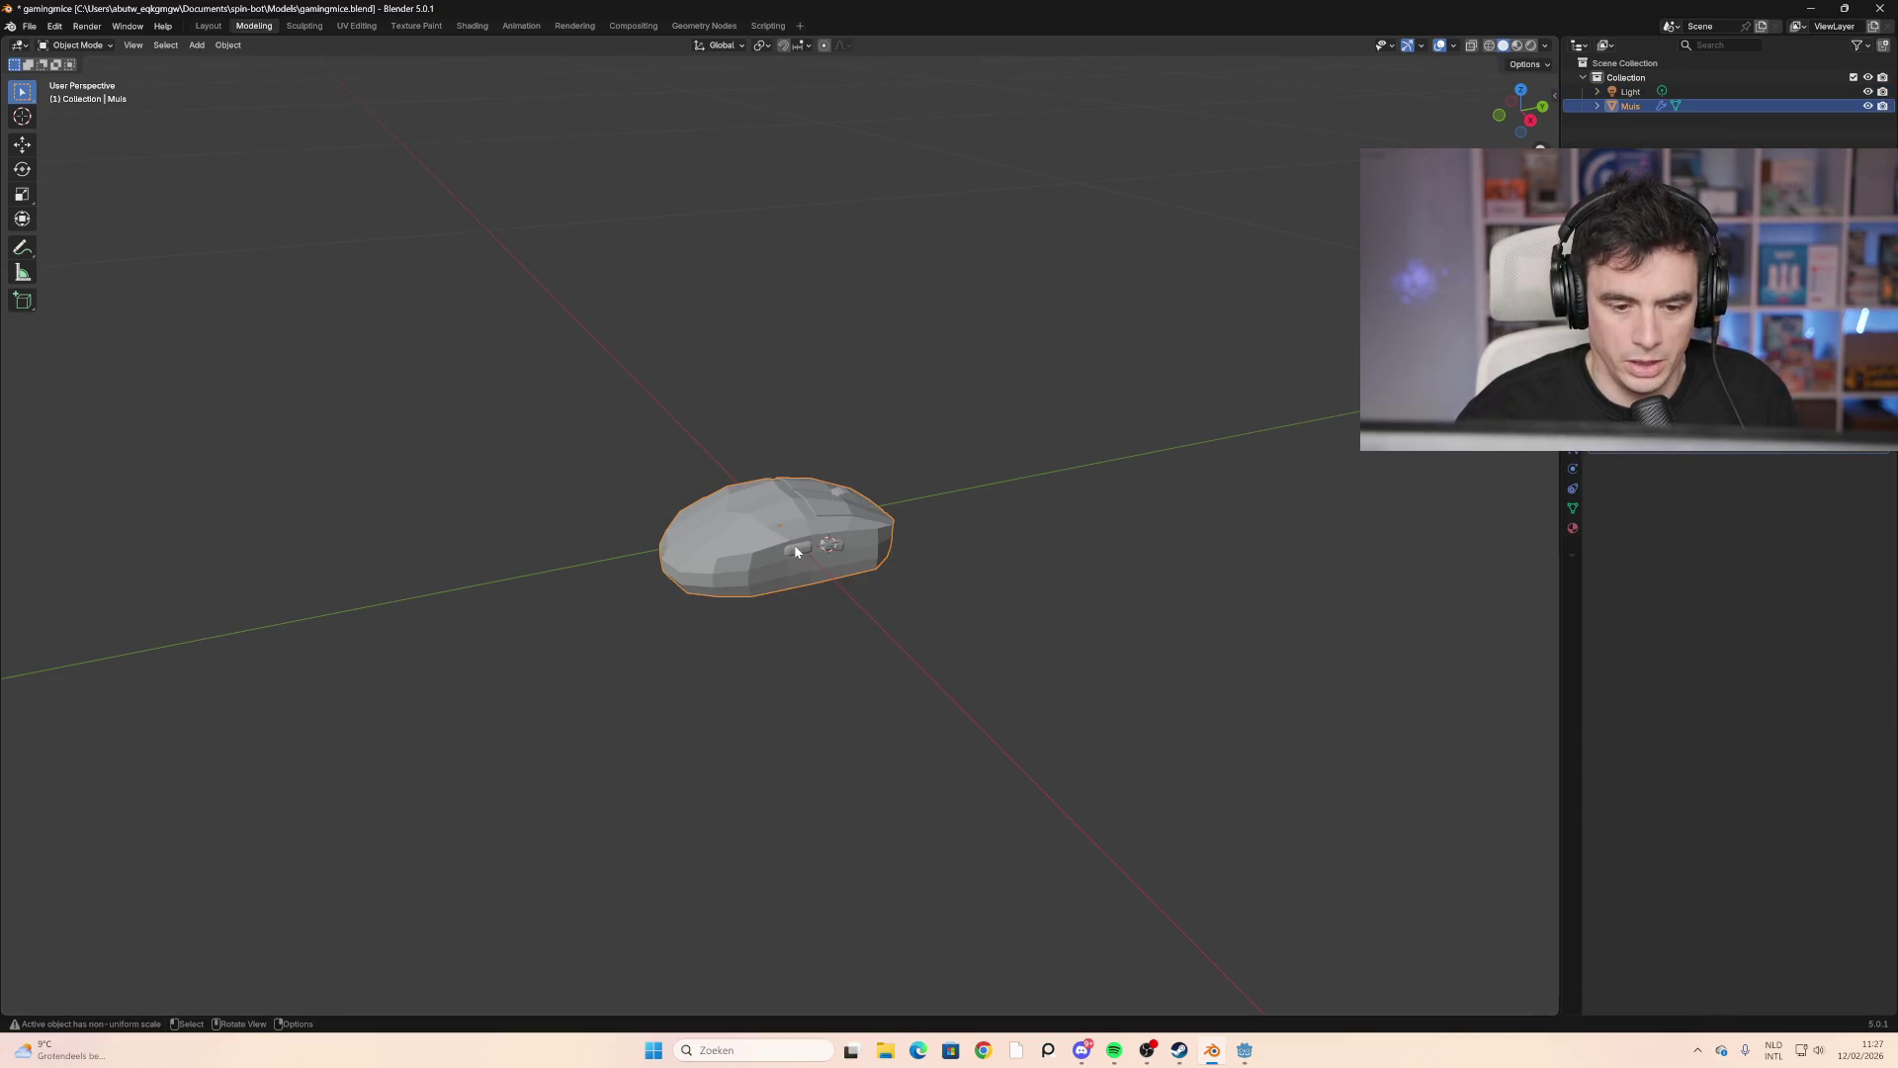
pyautogui.moveTo(649, 584)
pyautogui.mouseDown(button='middle')
pyautogui.moveTo(848, 635)
pyautogui.moveTo(1084, 484)
pyautogui.mouseUp(button='middle')
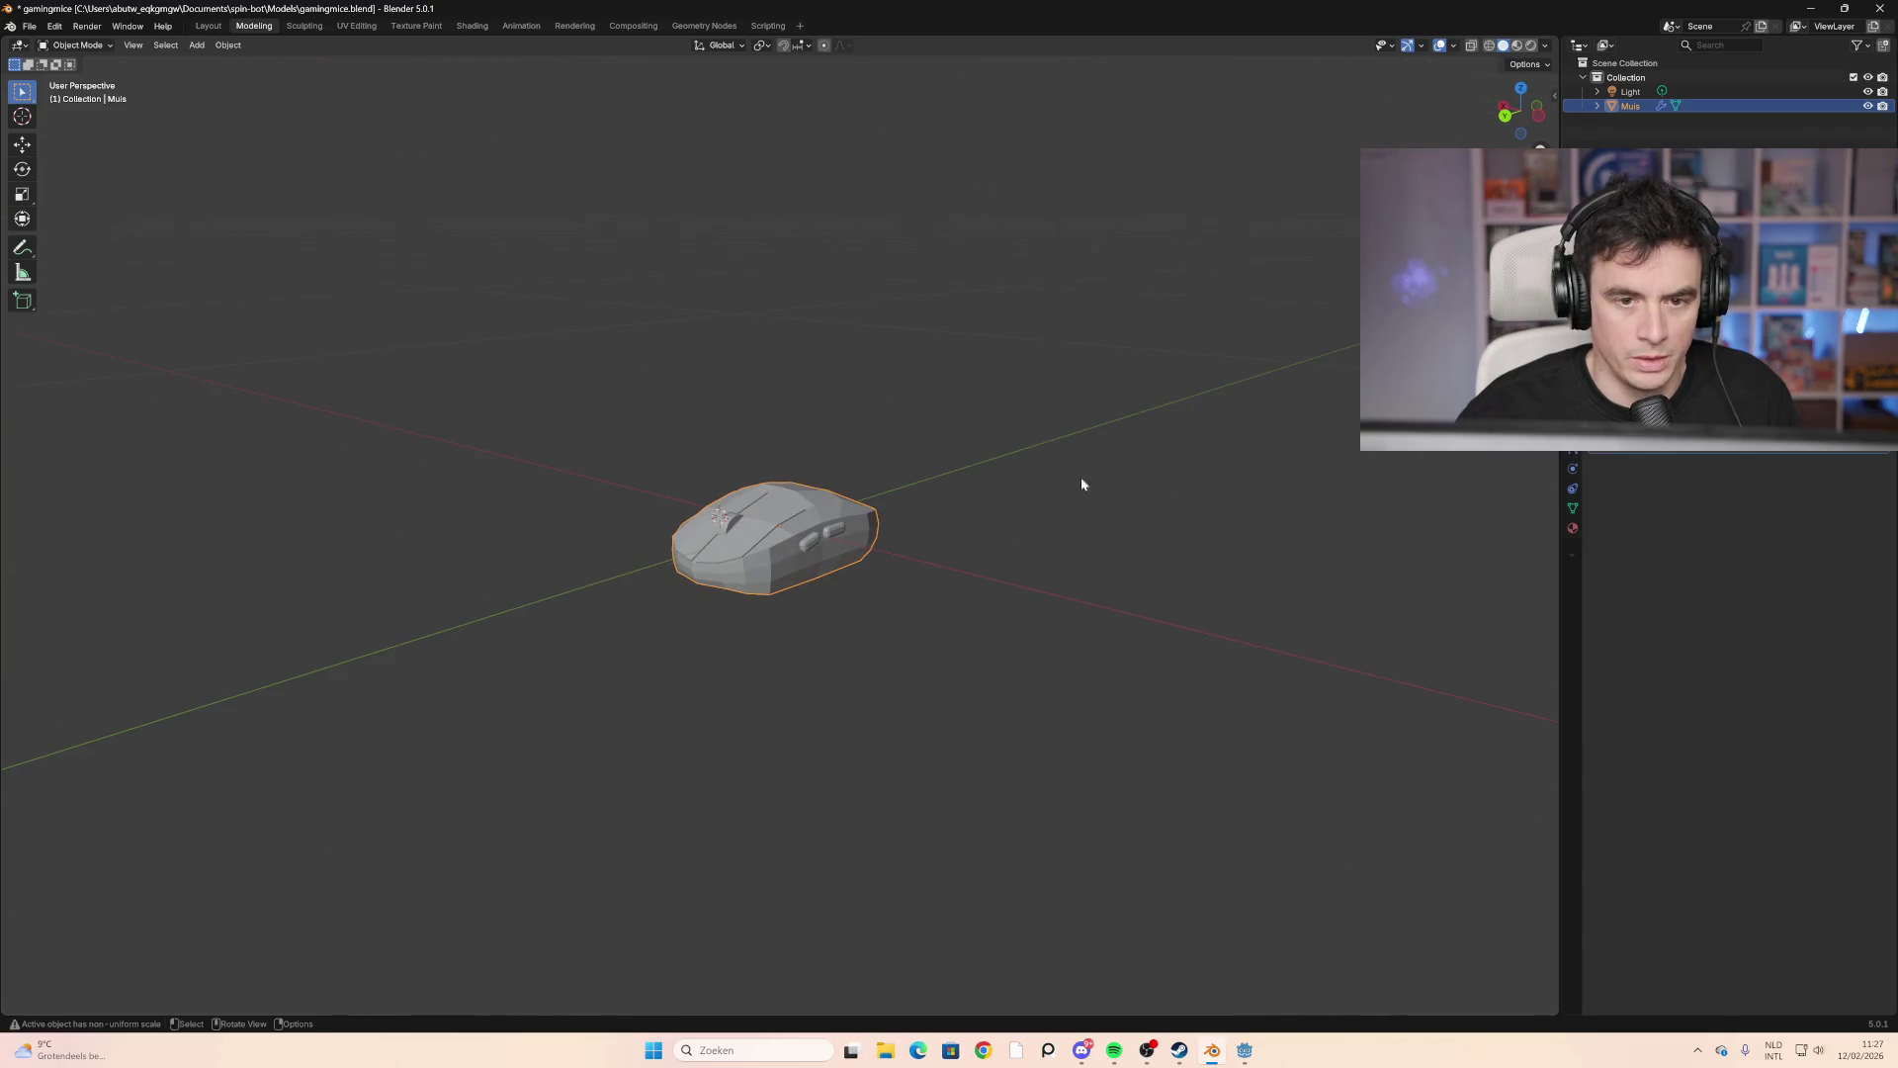
pyautogui.click(1490, 41)
pyautogui.moveTo(693, 618)
pyautogui.mouseDown(button='middle')
pyautogui.moveTo(813, 640)
pyautogui.moveTo(775, 623)
pyautogui.mouseUp(button='middle')
pyautogui.scroll(8, 789, 553)
pyautogui.moveTo(949, 578)
pyautogui.mouseDown(button='middle')
pyautogui.moveTo(1296, 576)
pyautogui.moveTo(1131, 597)
pyautogui.moveTo(1098, 553)
pyautogui.moveTo(948, 498)
pyautogui.moveTo(771, 558)
pyautogui.moveTo(777, 645)
pyautogui.moveTo(1029, 556)
pyautogui.moveTo(958, 525)
pyautogui.mouseUp(button='middle')
pyautogui.scroll(-4, 916, 538)
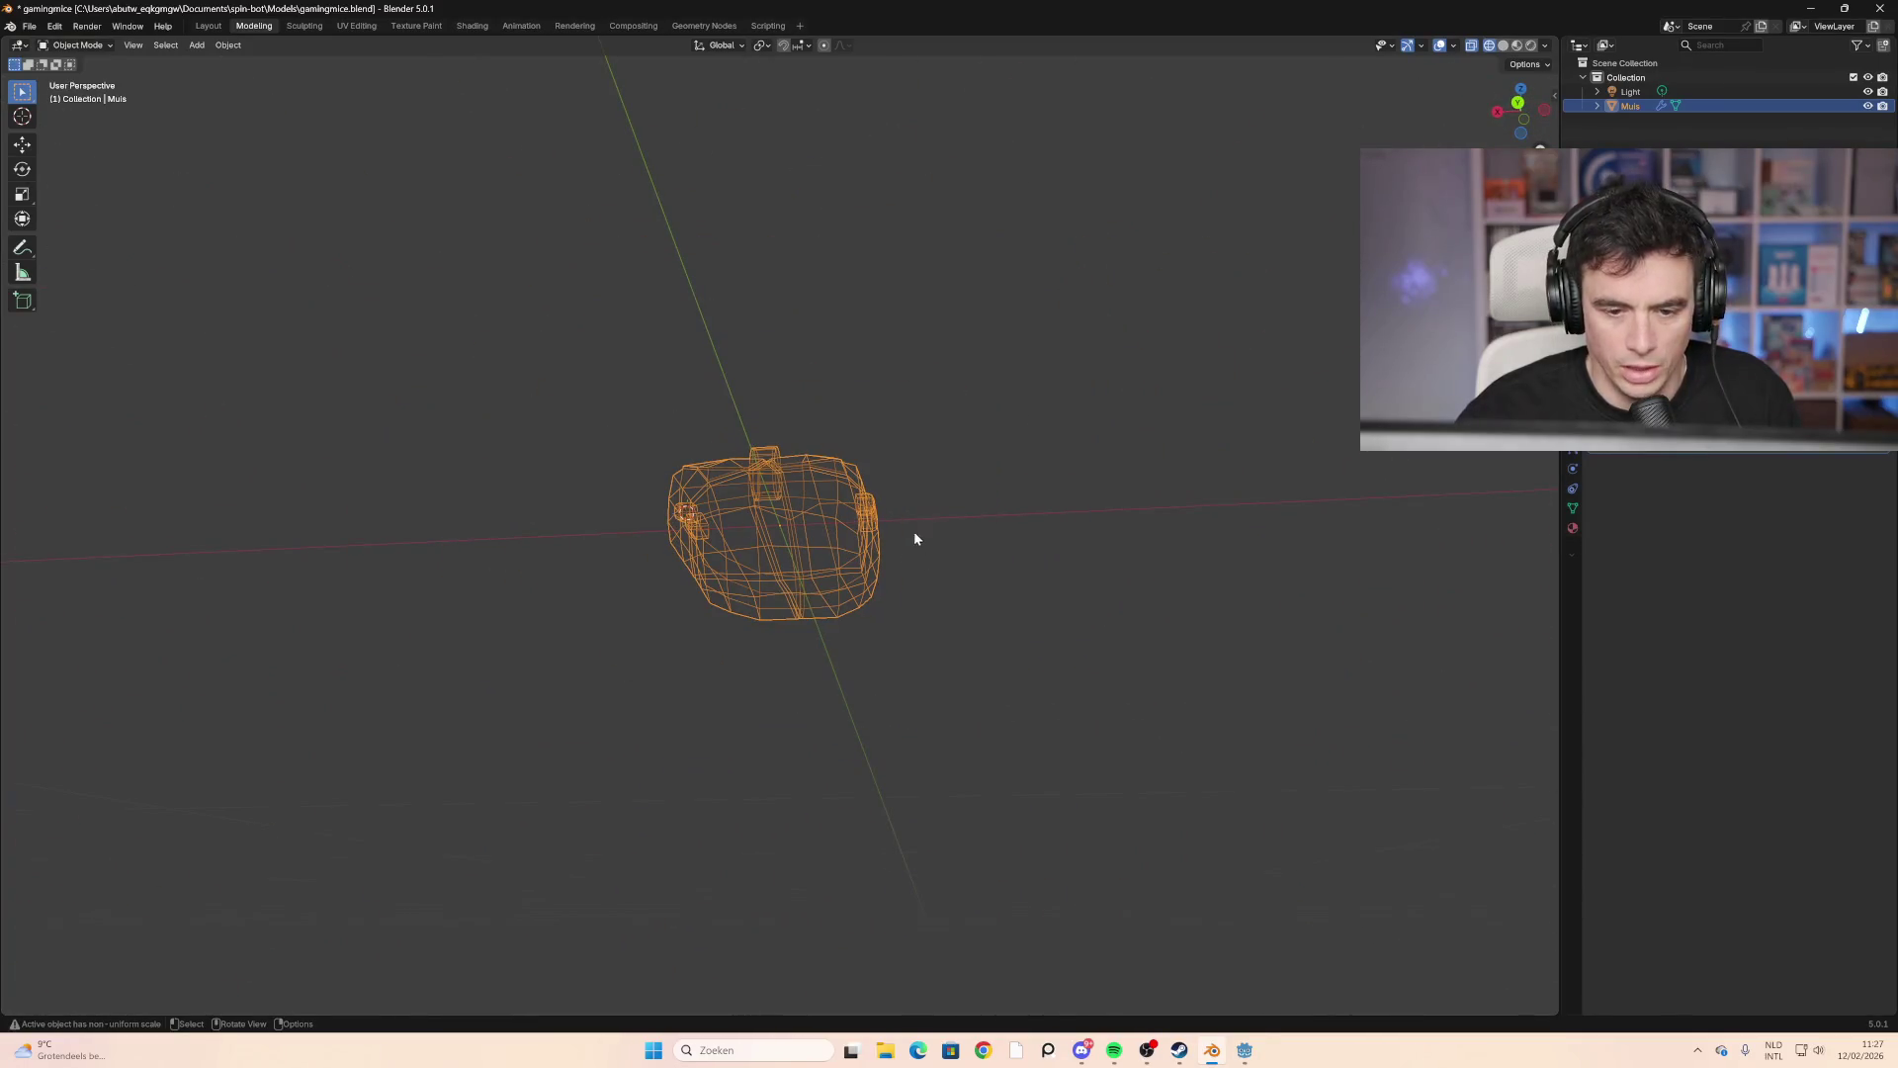
pyautogui.click(1518, 45)
pyautogui.moveTo(983, 452); pyautogui.dragTo(915, 560, button='middle')
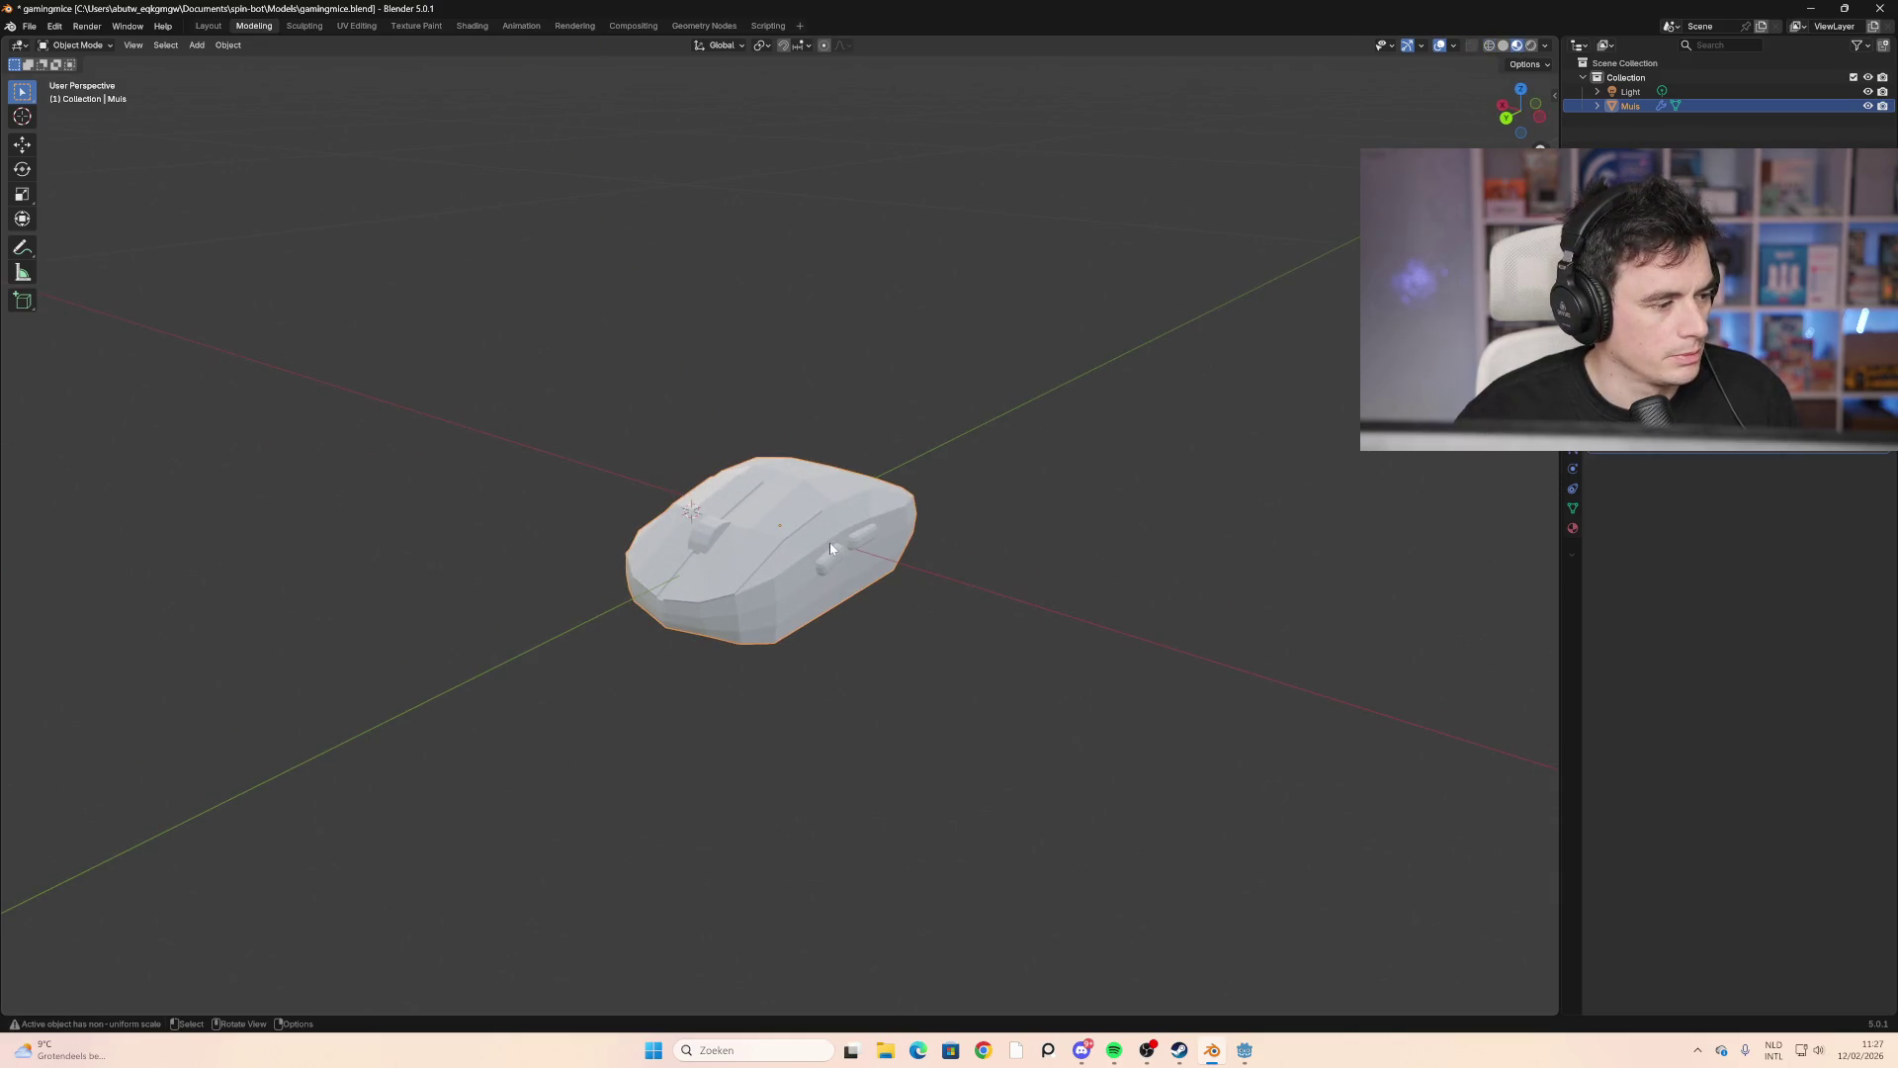
pyautogui.moveTo(817, 551)
pyautogui.mouseDown(button='middle')
pyautogui.moveTo(932, 623)
pyautogui.moveTo(1094, 564)
pyautogui.moveTo(984, 526)
pyautogui.moveTo(932, 534)
pyautogui.moveTo(1042, 559)
pyautogui.moveTo(821, 545)
pyautogui.moveTo(825, 584)
pyautogui.moveTo(1359, 463)
pyautogui.mouseUp(button='middle')
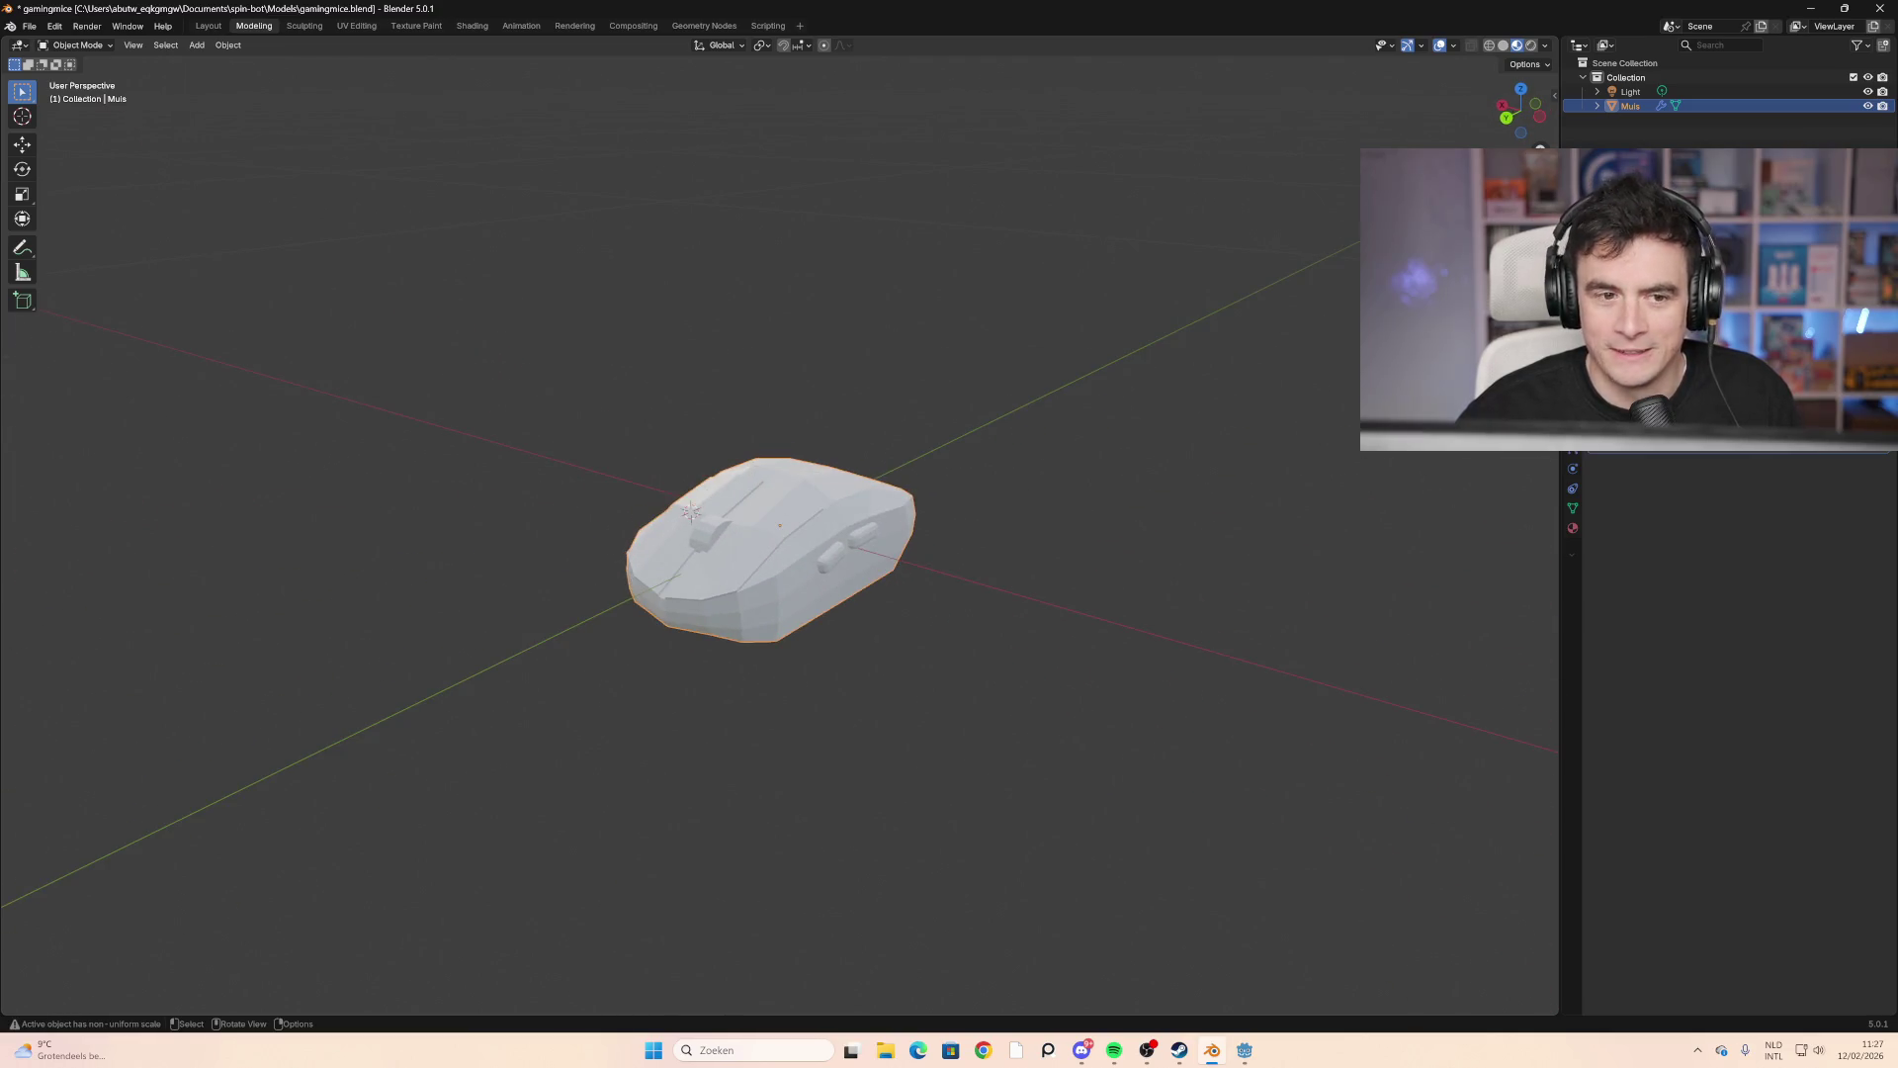
pyautogui.hotkey('ctrl', 'pagedown')
pyautogui.hotkey('ctrl', 'pagedown')
pyautogui.hotkey('ctrl', 'pagedown')
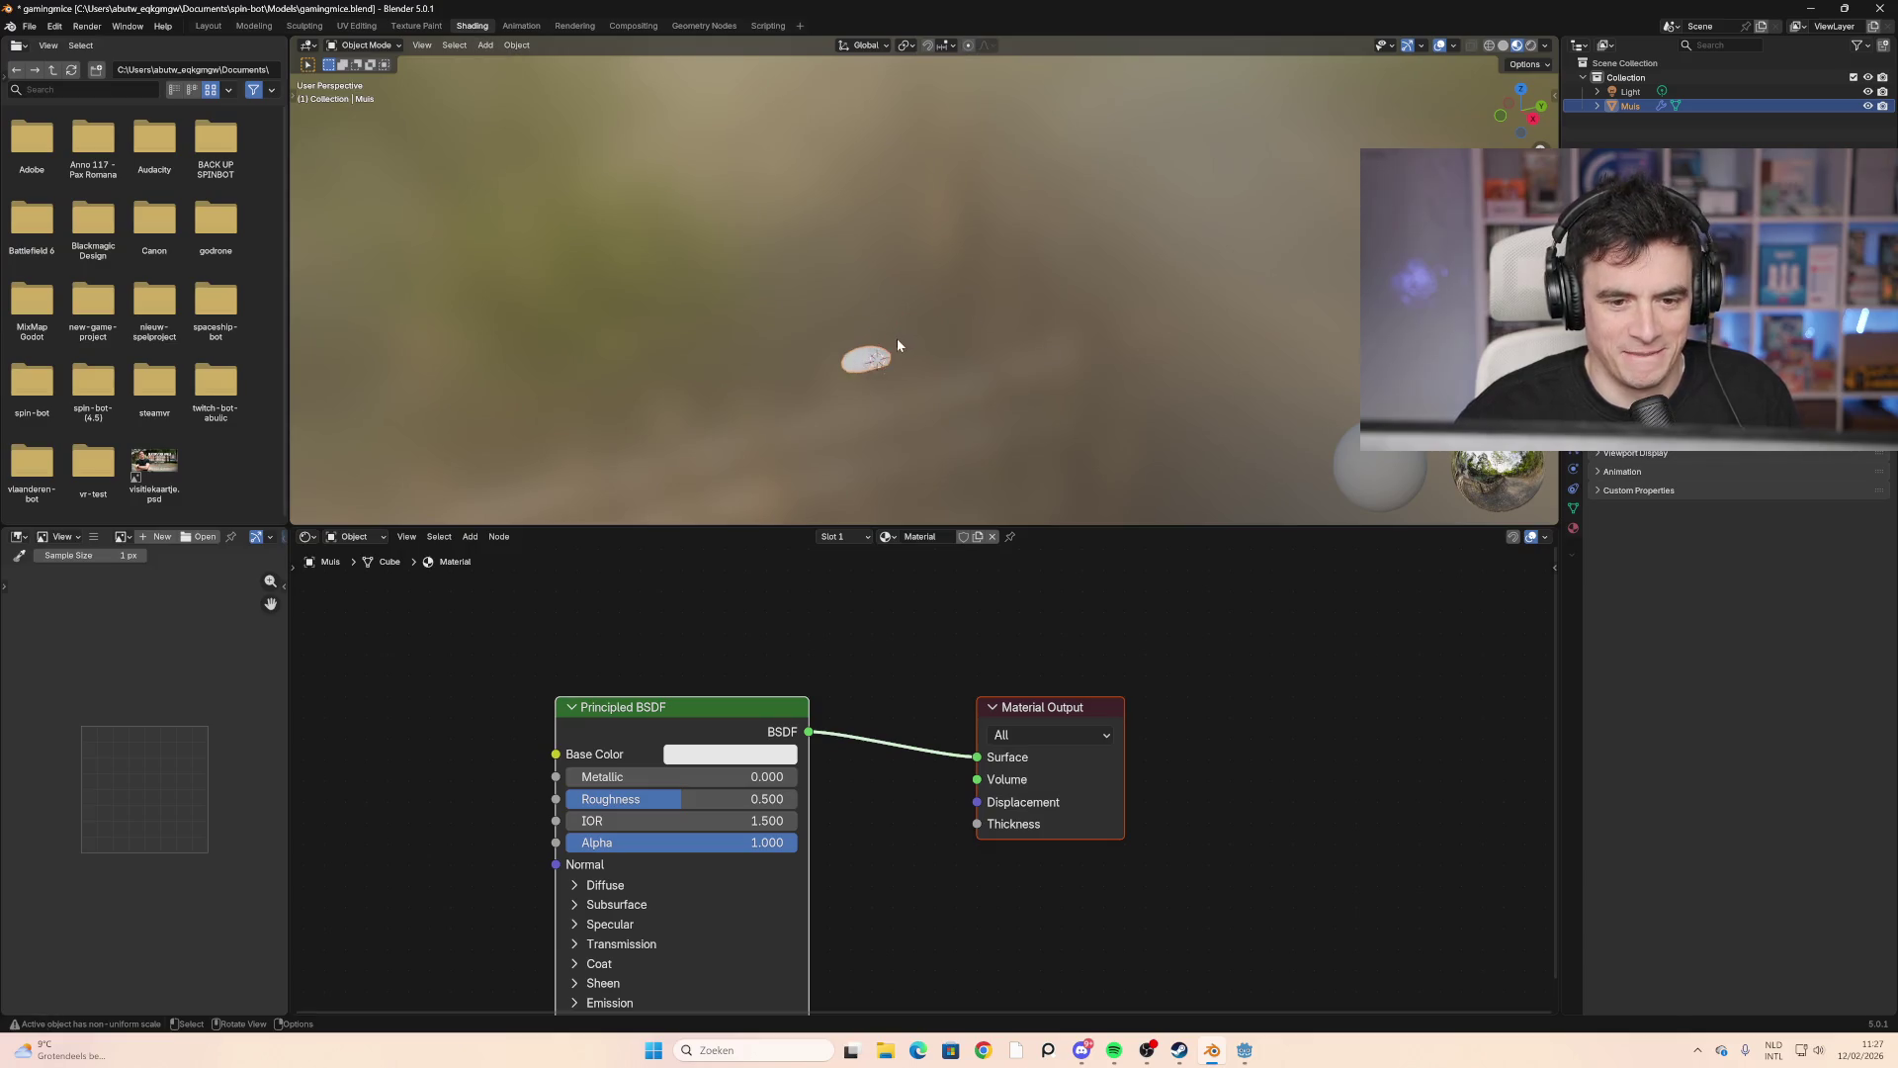
# Step: Adjust the mouse material's Principled BSDF Base Color toward red
pyautogui.moveTo(898, 338)
pyautogui.mouseDown(button='middle')
pyautogui.moveTo(651, 338)
pyautogui.moveTo(1084, 342)
pyautogui.moveTo(803, 227)
pyautogui.moveTo(733, 520)
pyautogui.mouseUp(button='middle')
pyautogui.scroll(4, 831, 349)
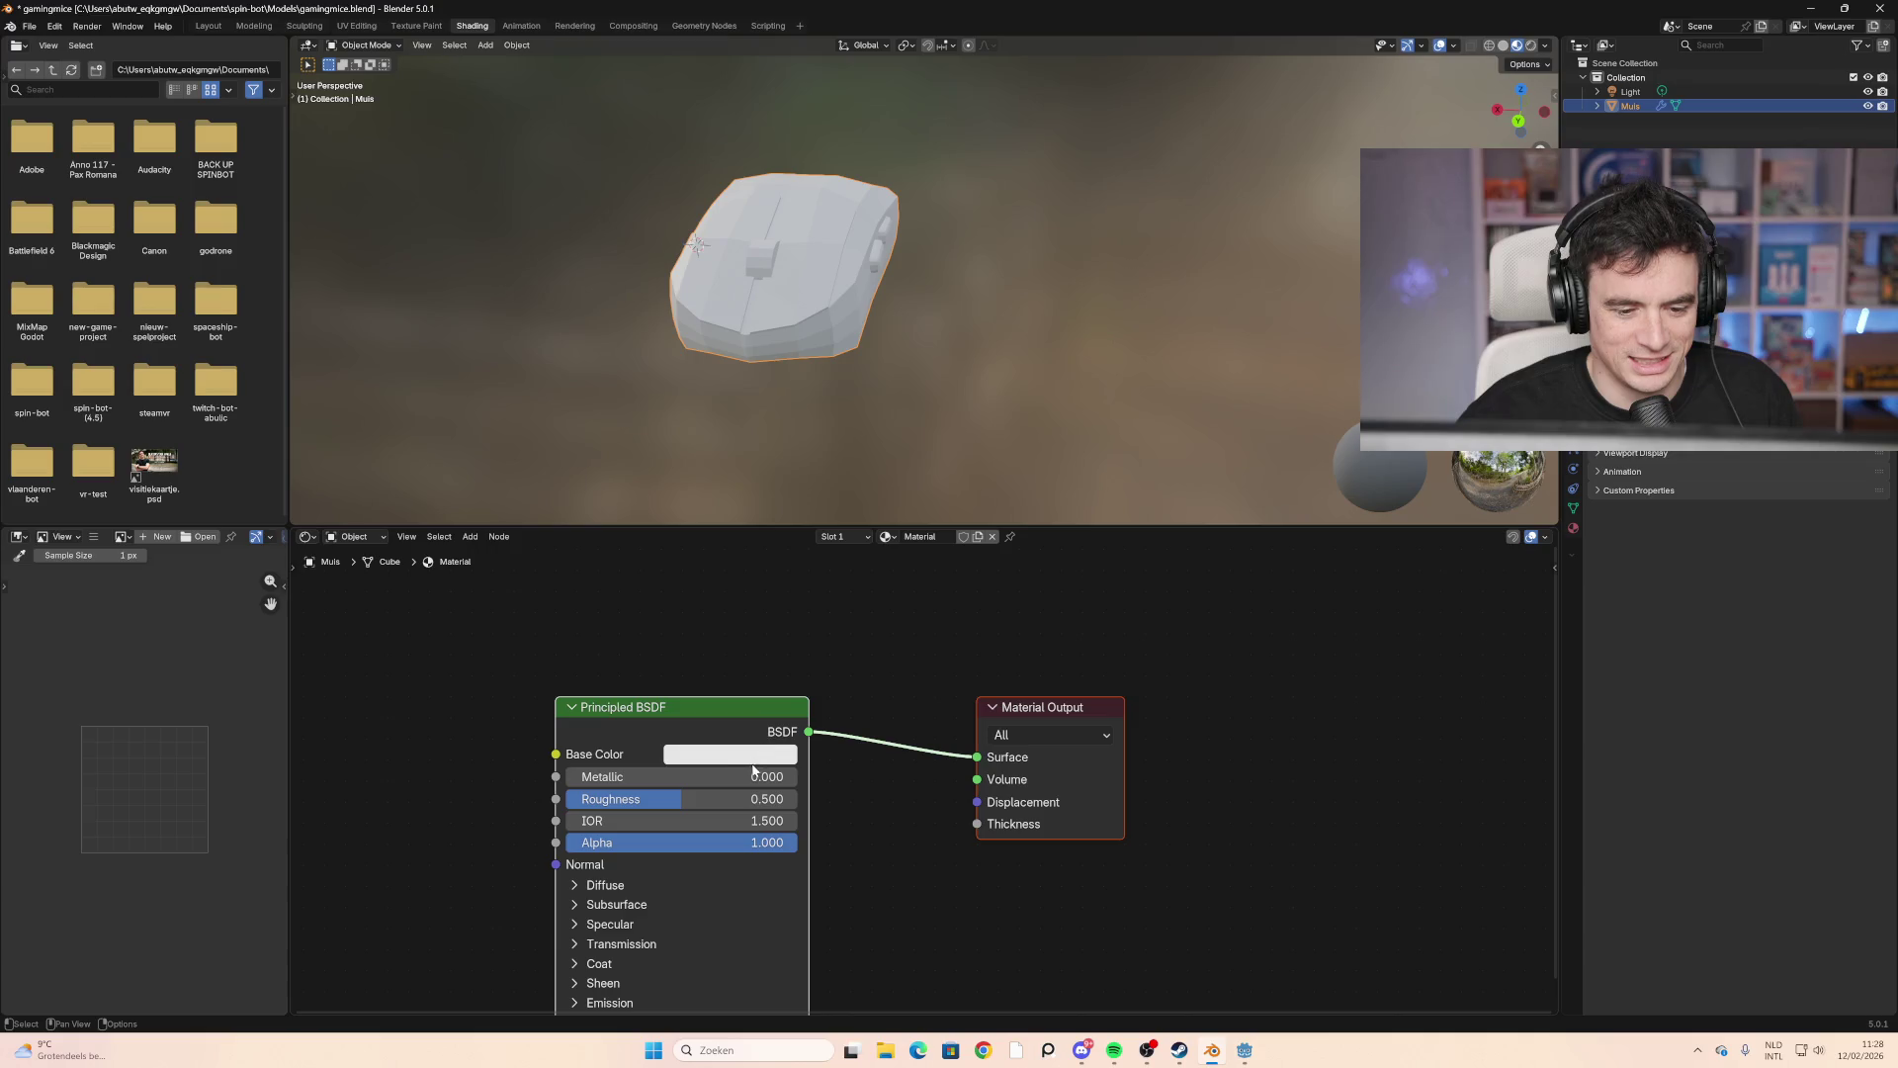
pyautogui.click(920, 536)
pyautogui.press('Return')
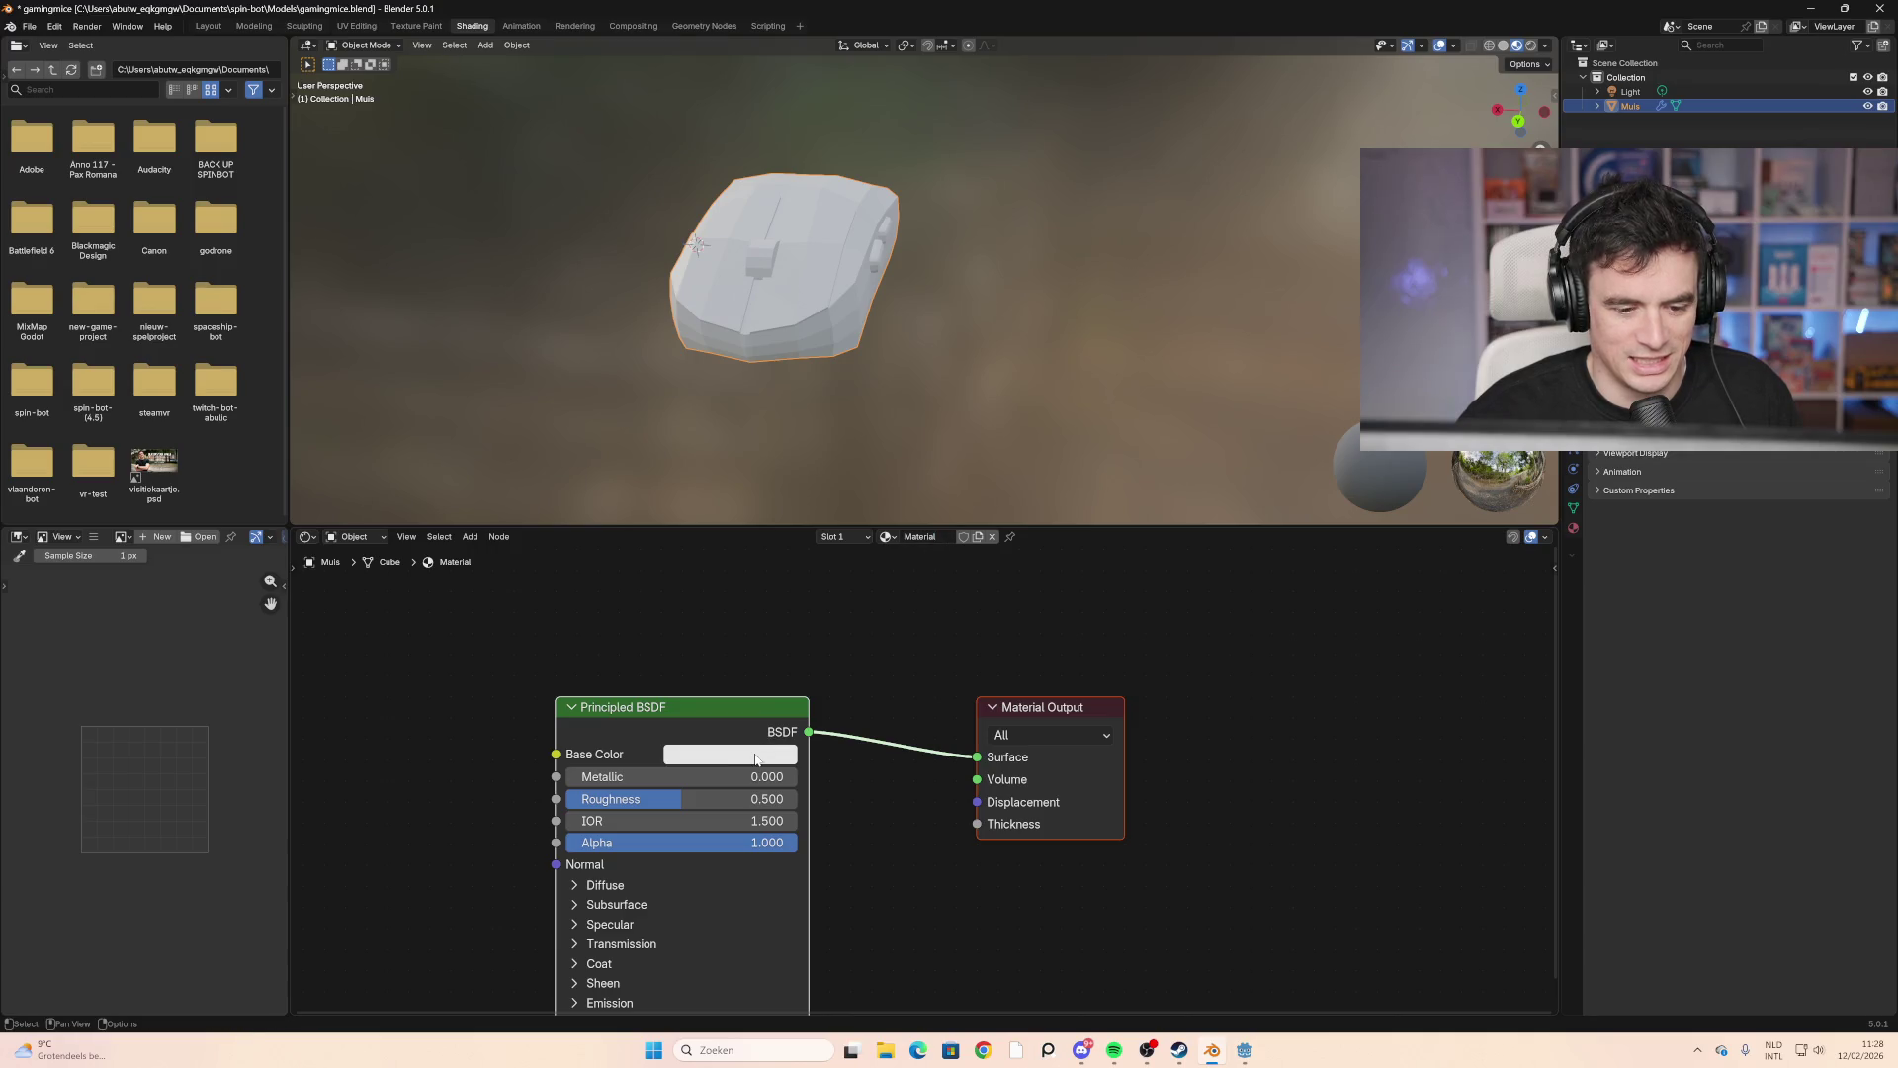
pyautogui.click(730, 754)
pyautogui.moveTo(781, 494)
pyautogui.mouseDown()
pyautogui.moveTo(809, 514)
pyautogui.moveTo(791, 507)
pyautogui.moveTo(770, 547)
pyautogui.moveTo(788, 545)
pyautogui.mouseUp()
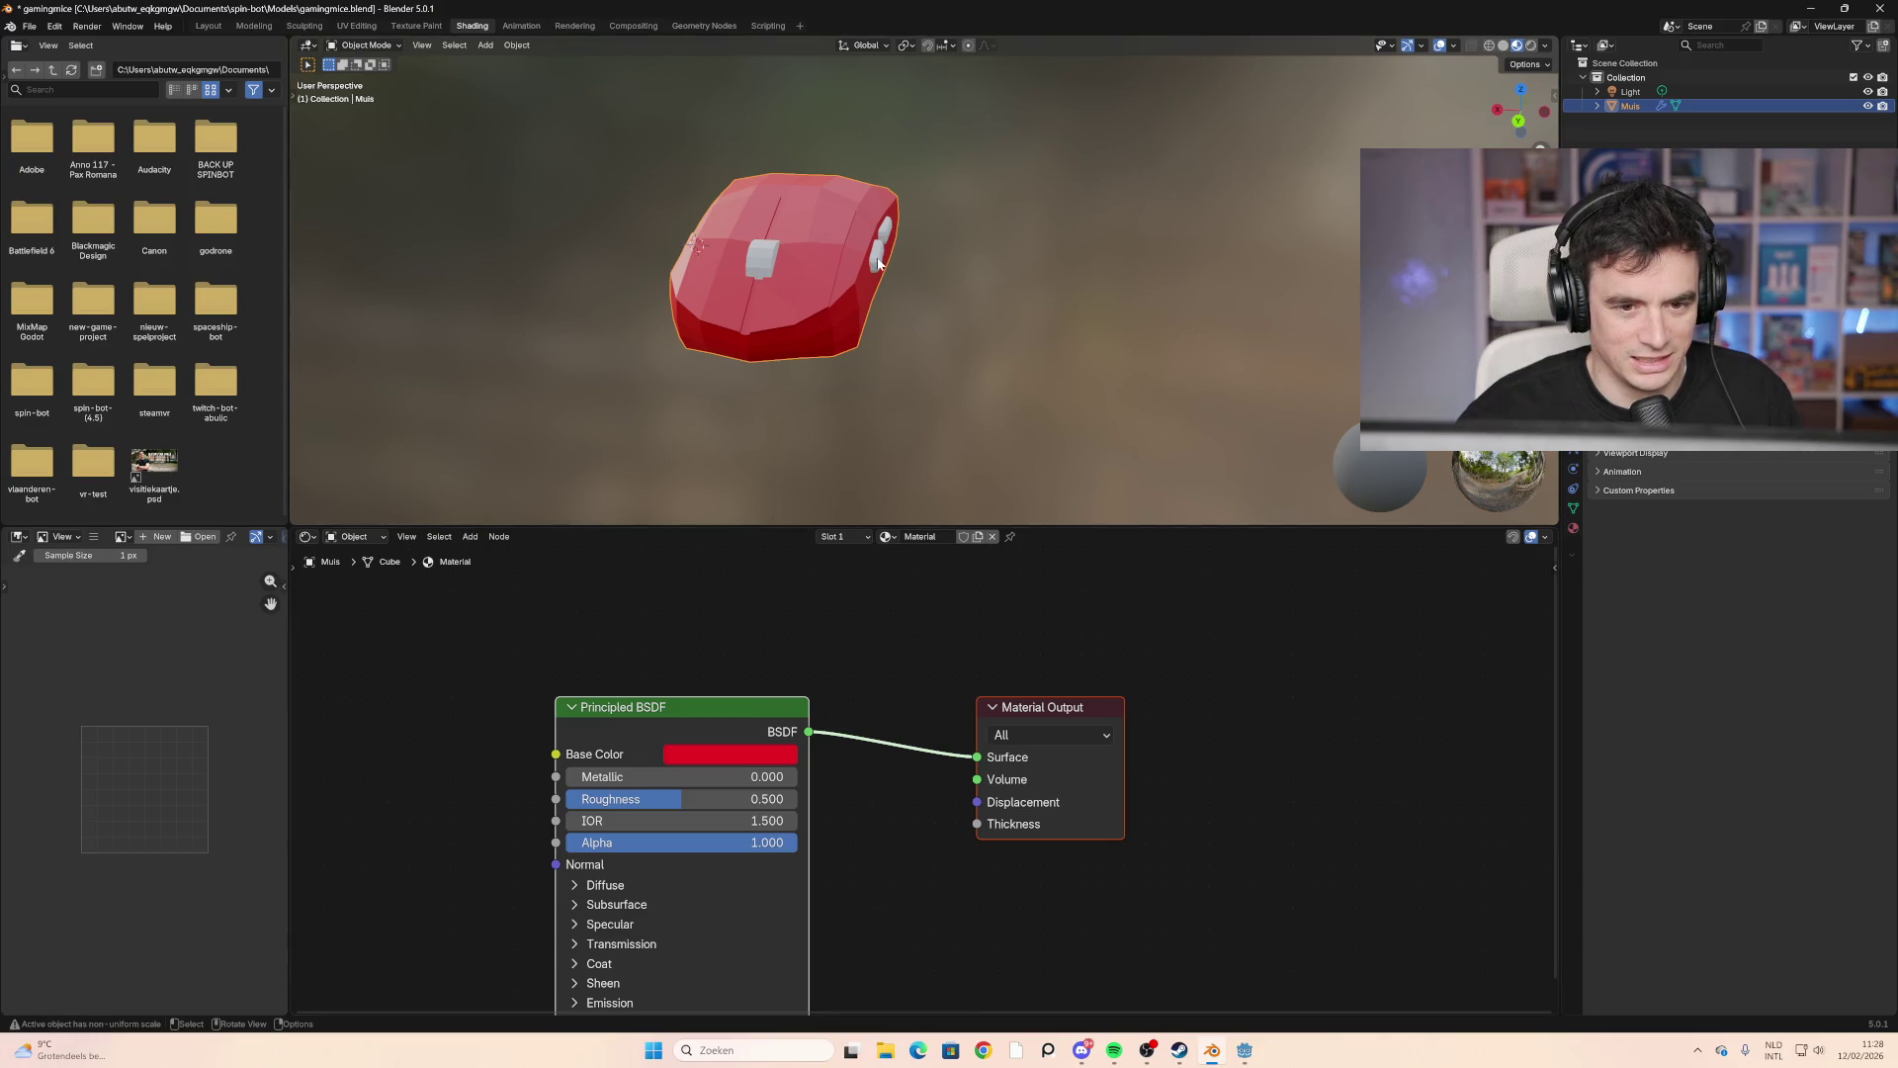
# Step: Rename the material to 'rood' and switch the mouse into Edit Mode
pyautogui.press('Tab')
pyautogui.press('Tab')
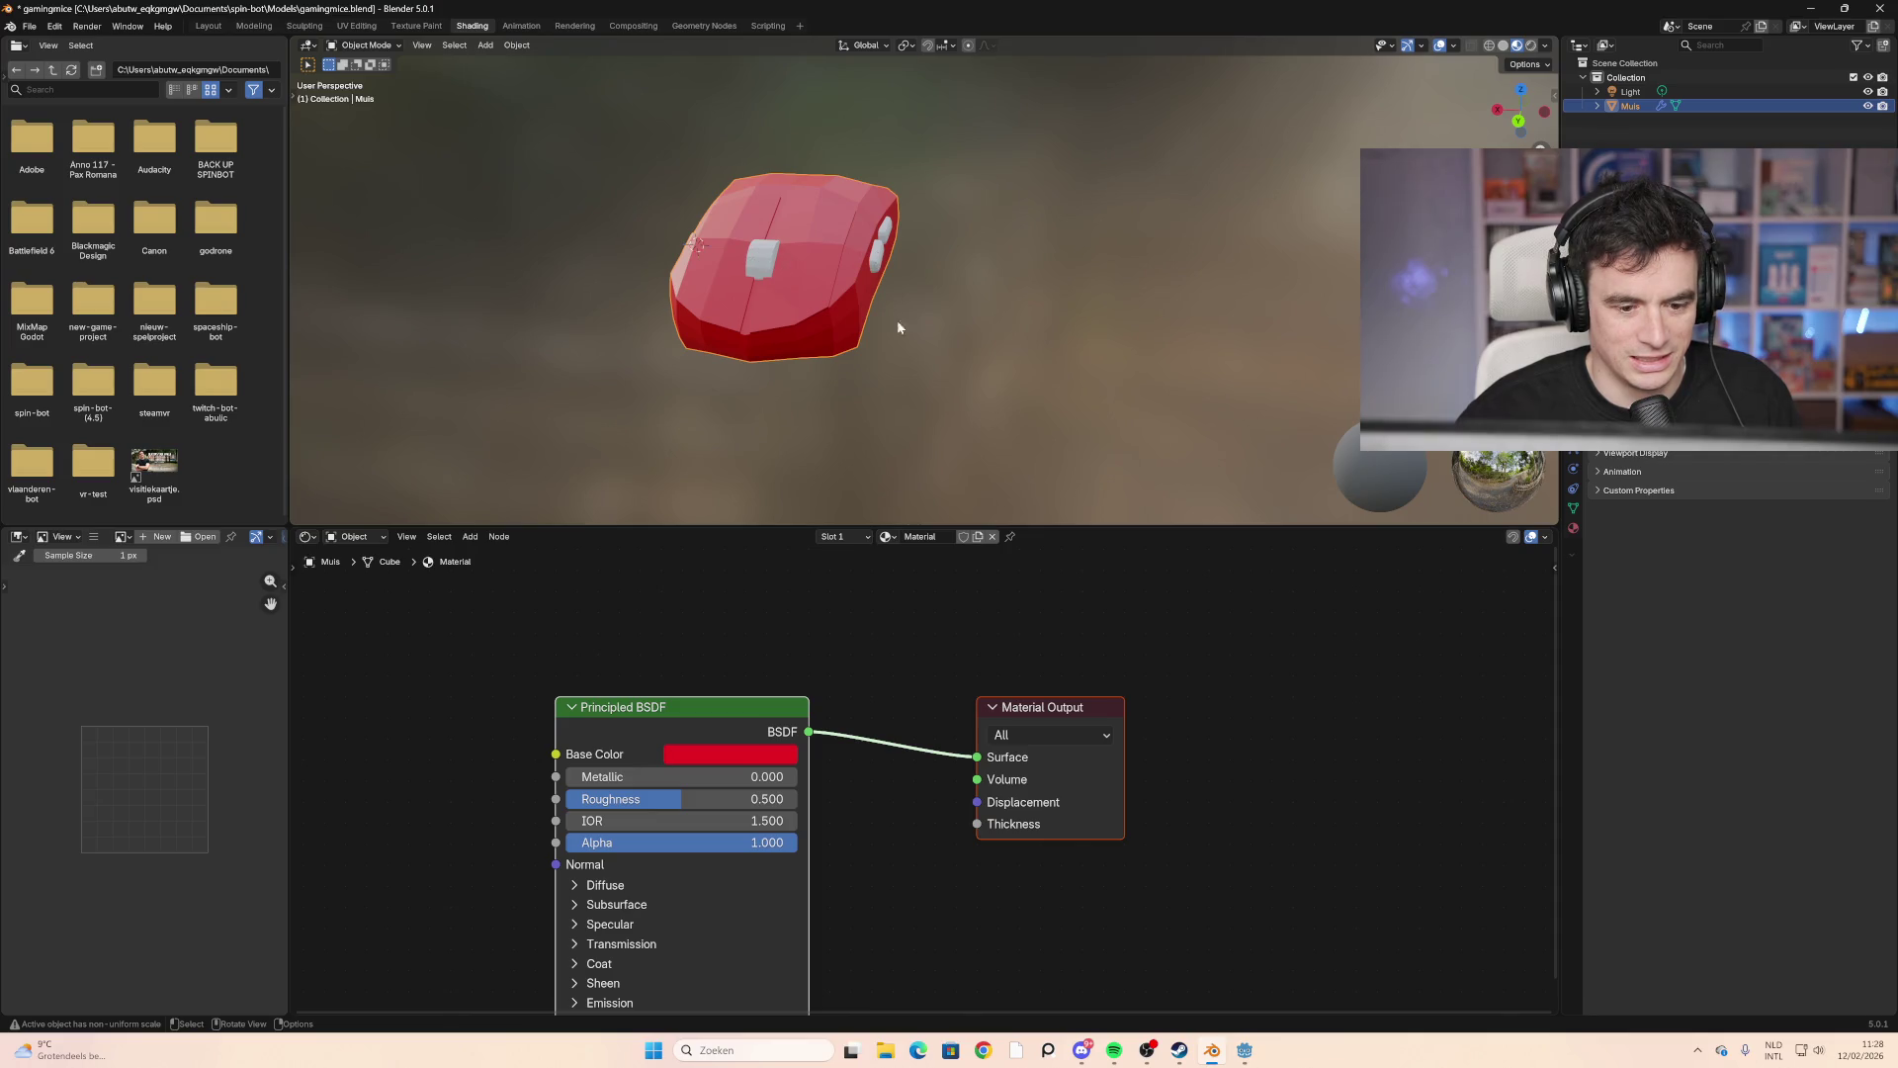
pyautogui.press('Tab')
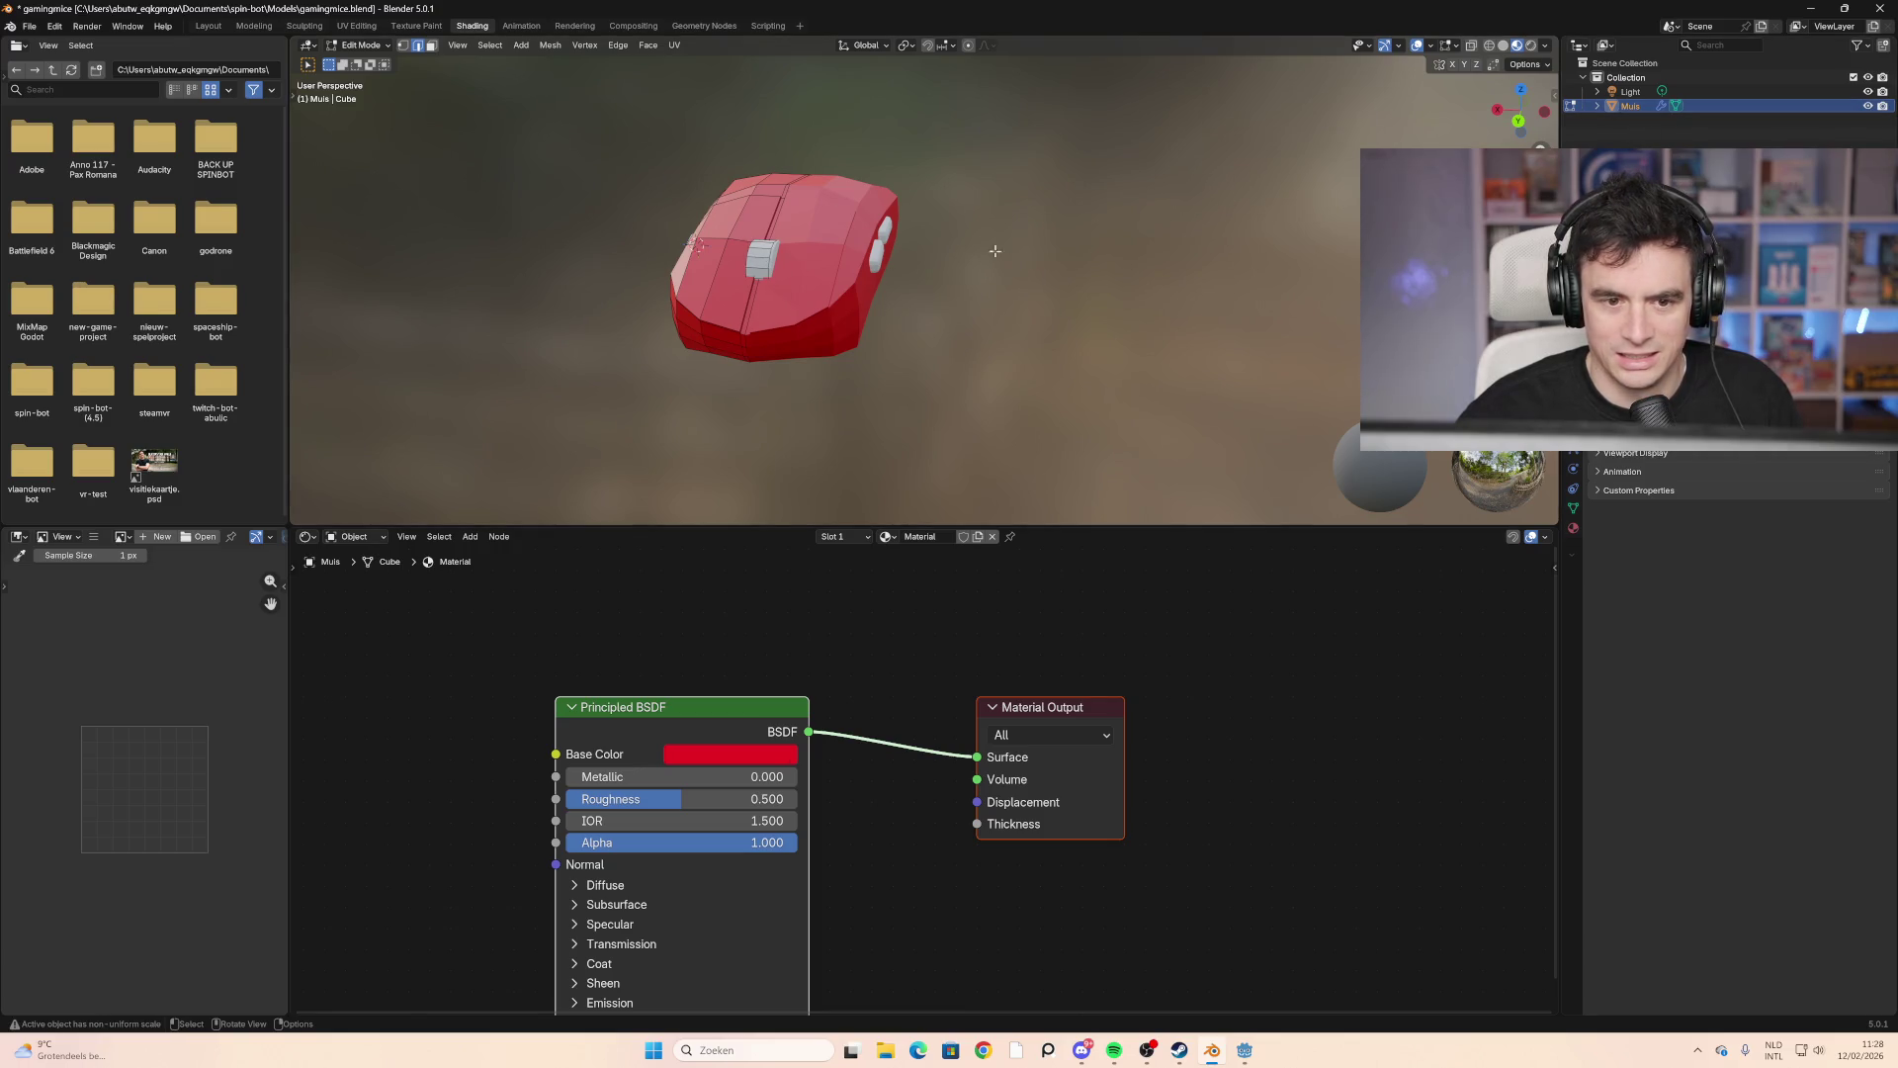
pyautogui.press('Tab')
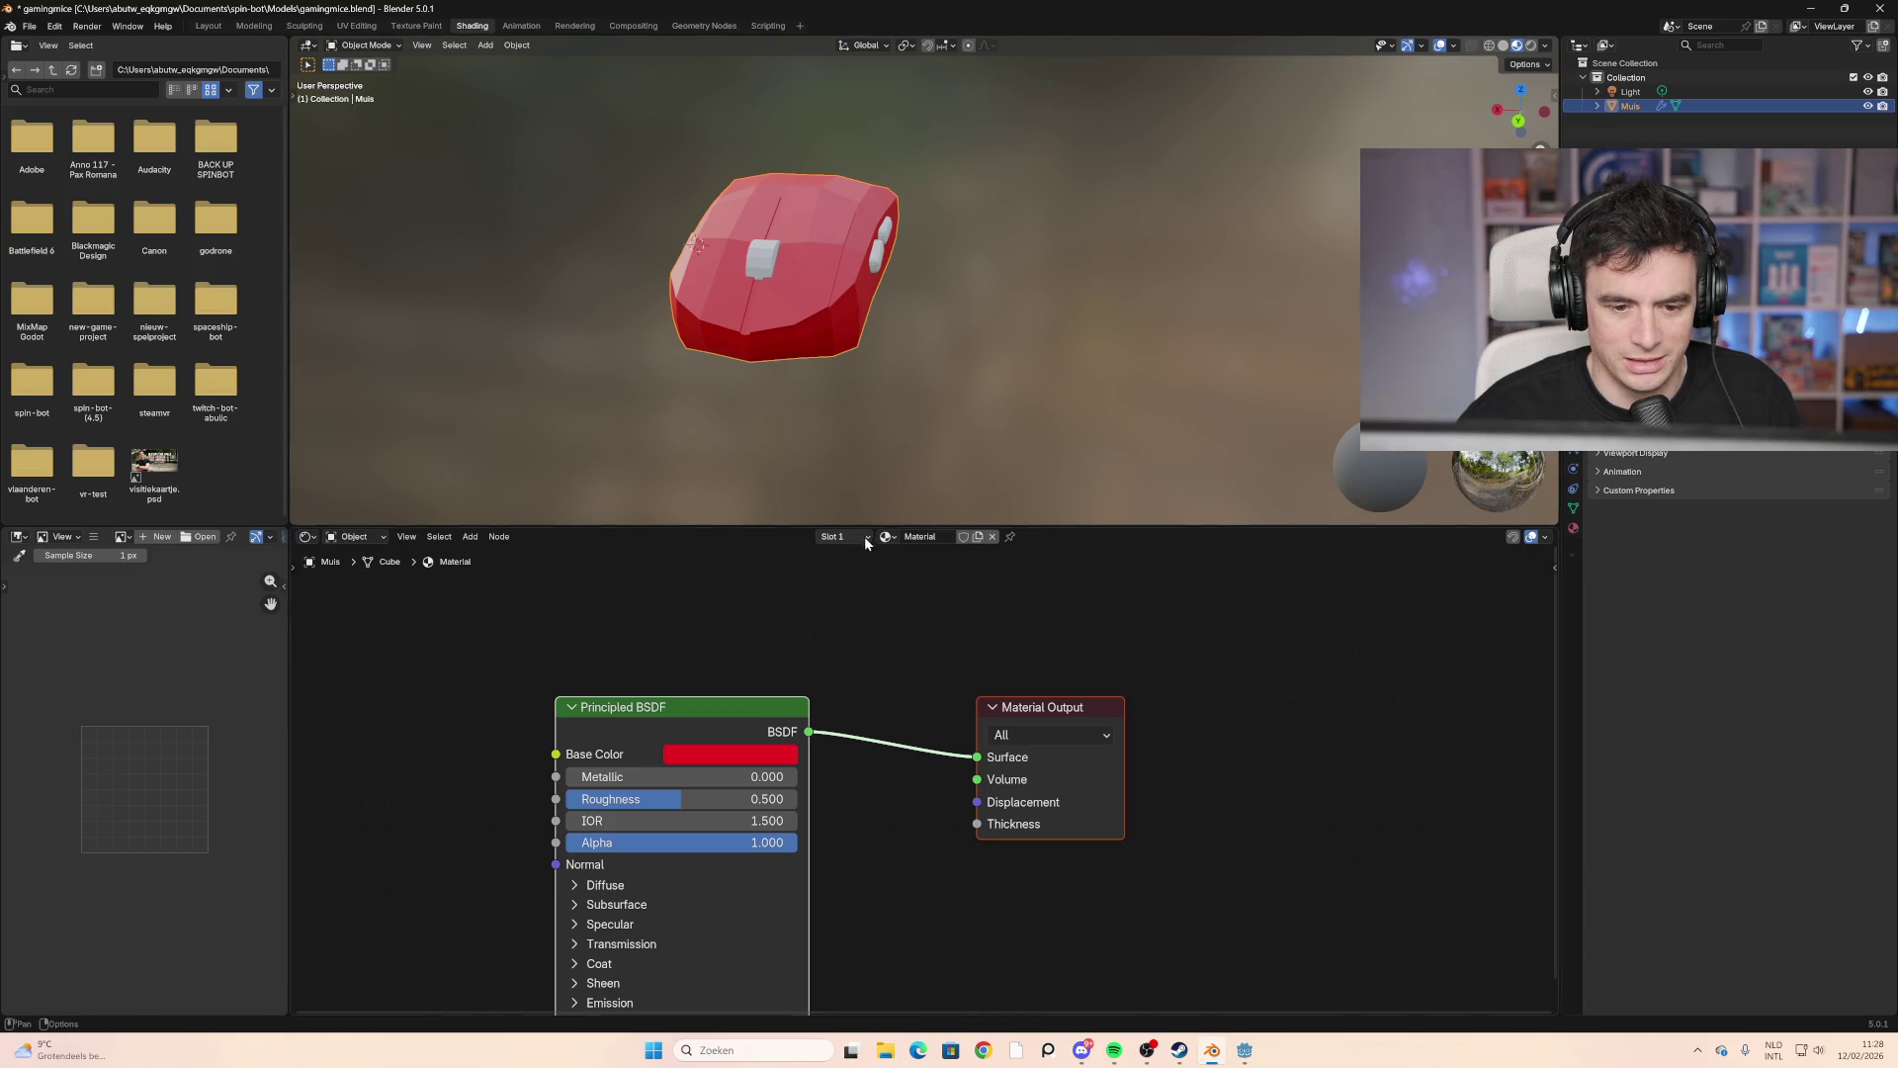
pyautogui.click(920, 536)
pyautogui.write('rood')
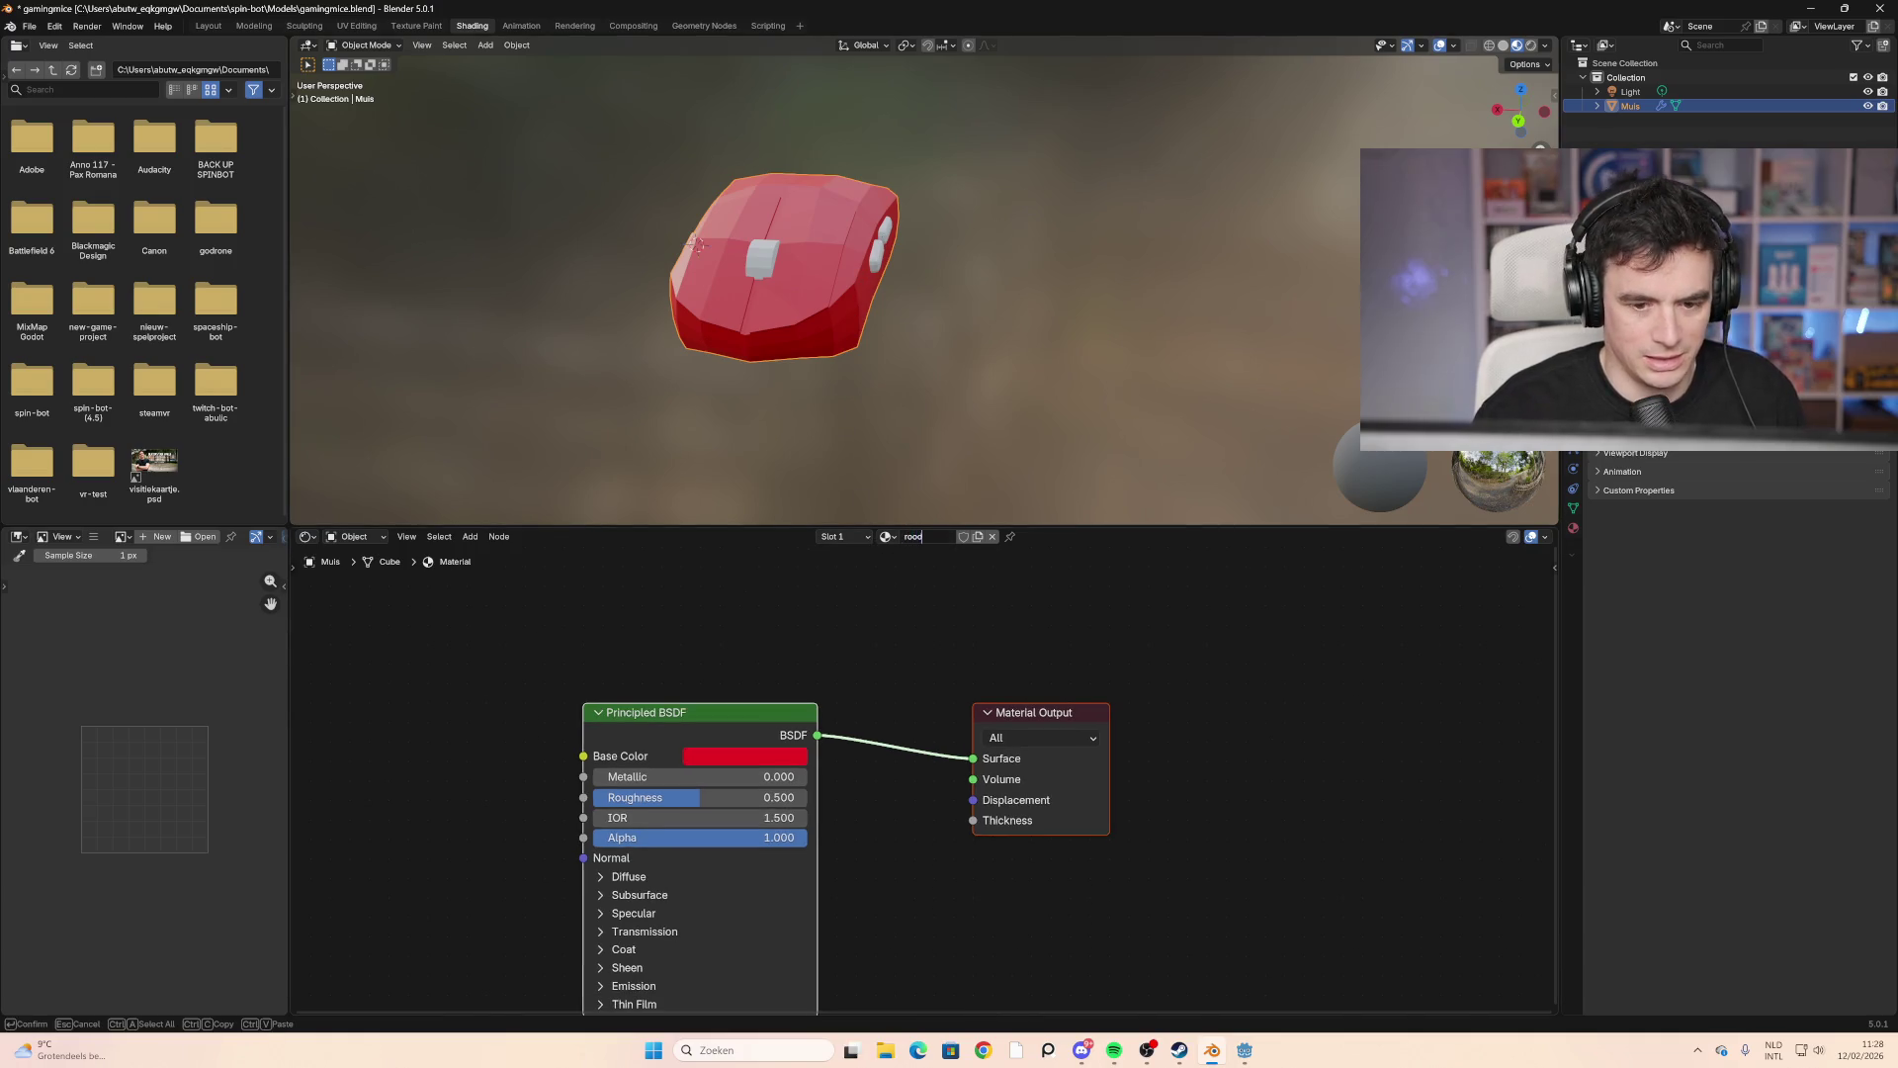
pyautogui.press('Return')
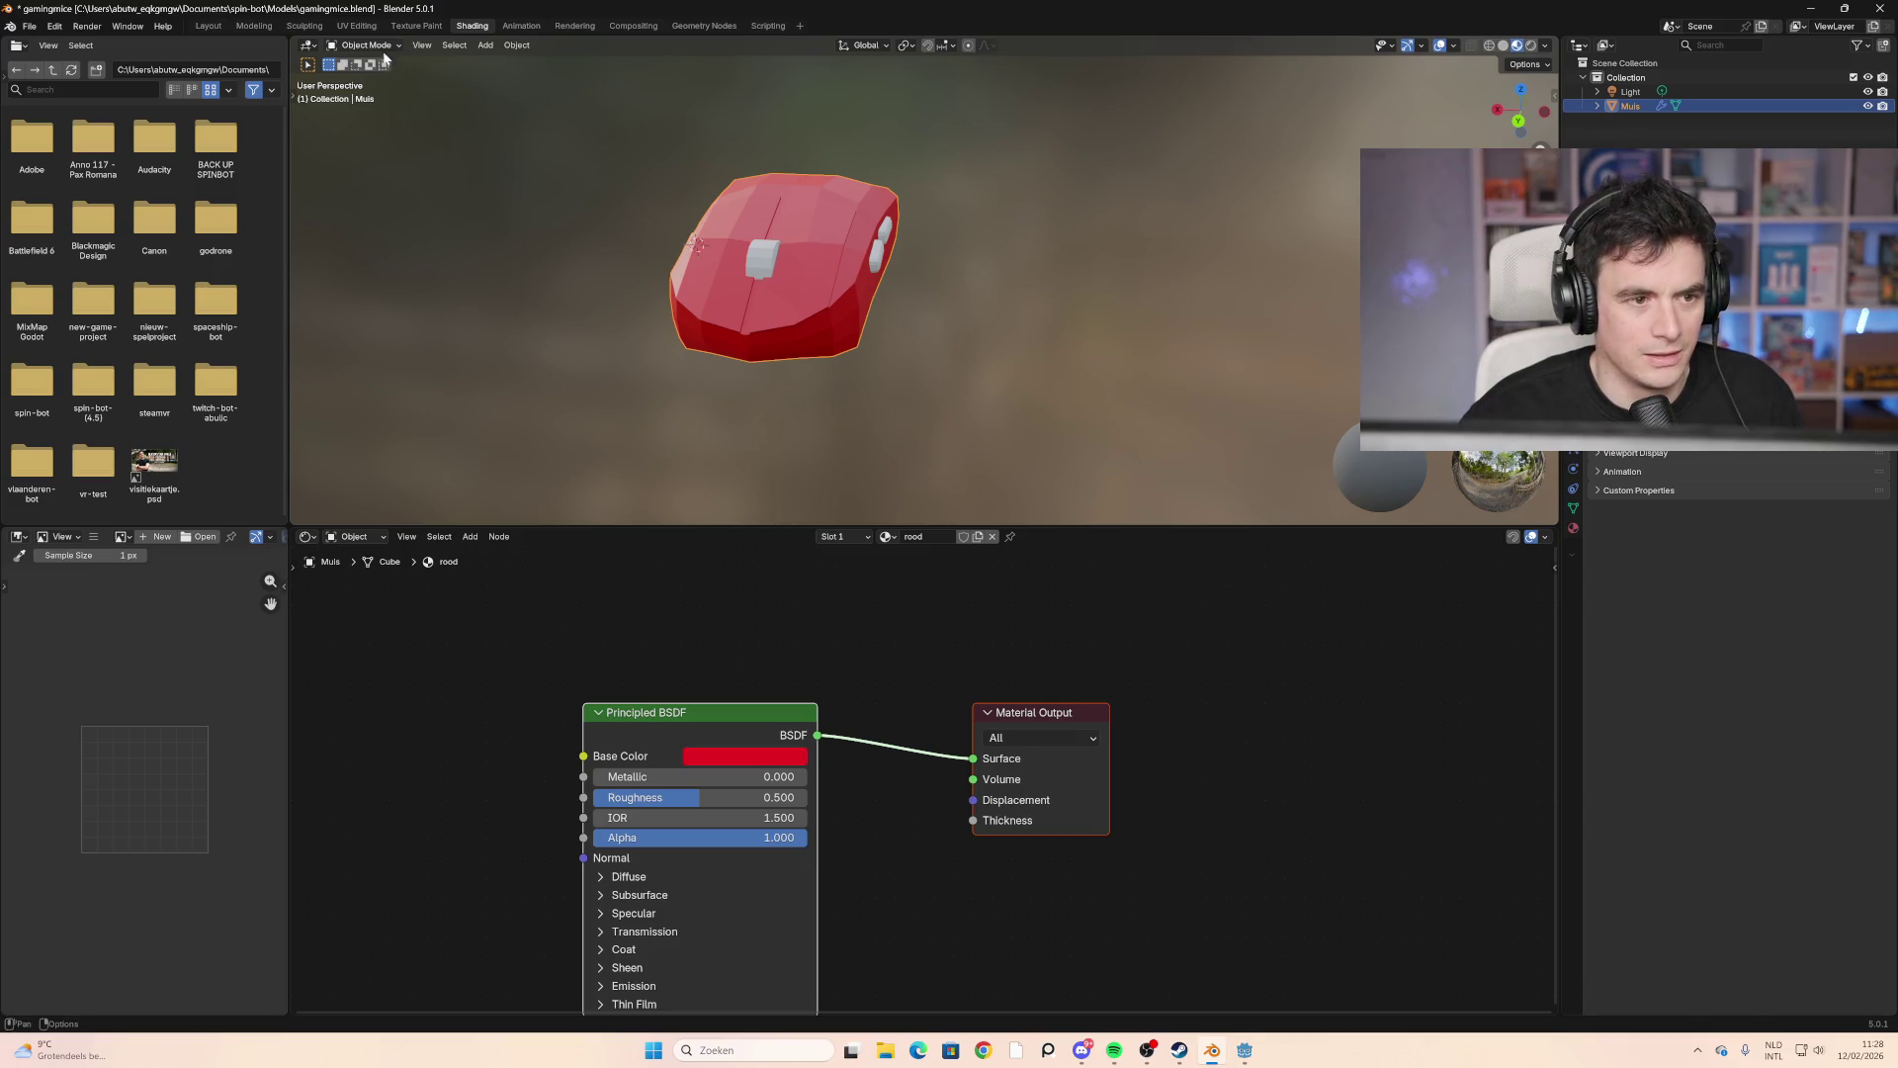
pyautogui.click(381, 45)
pyautogui.click(392, 79)
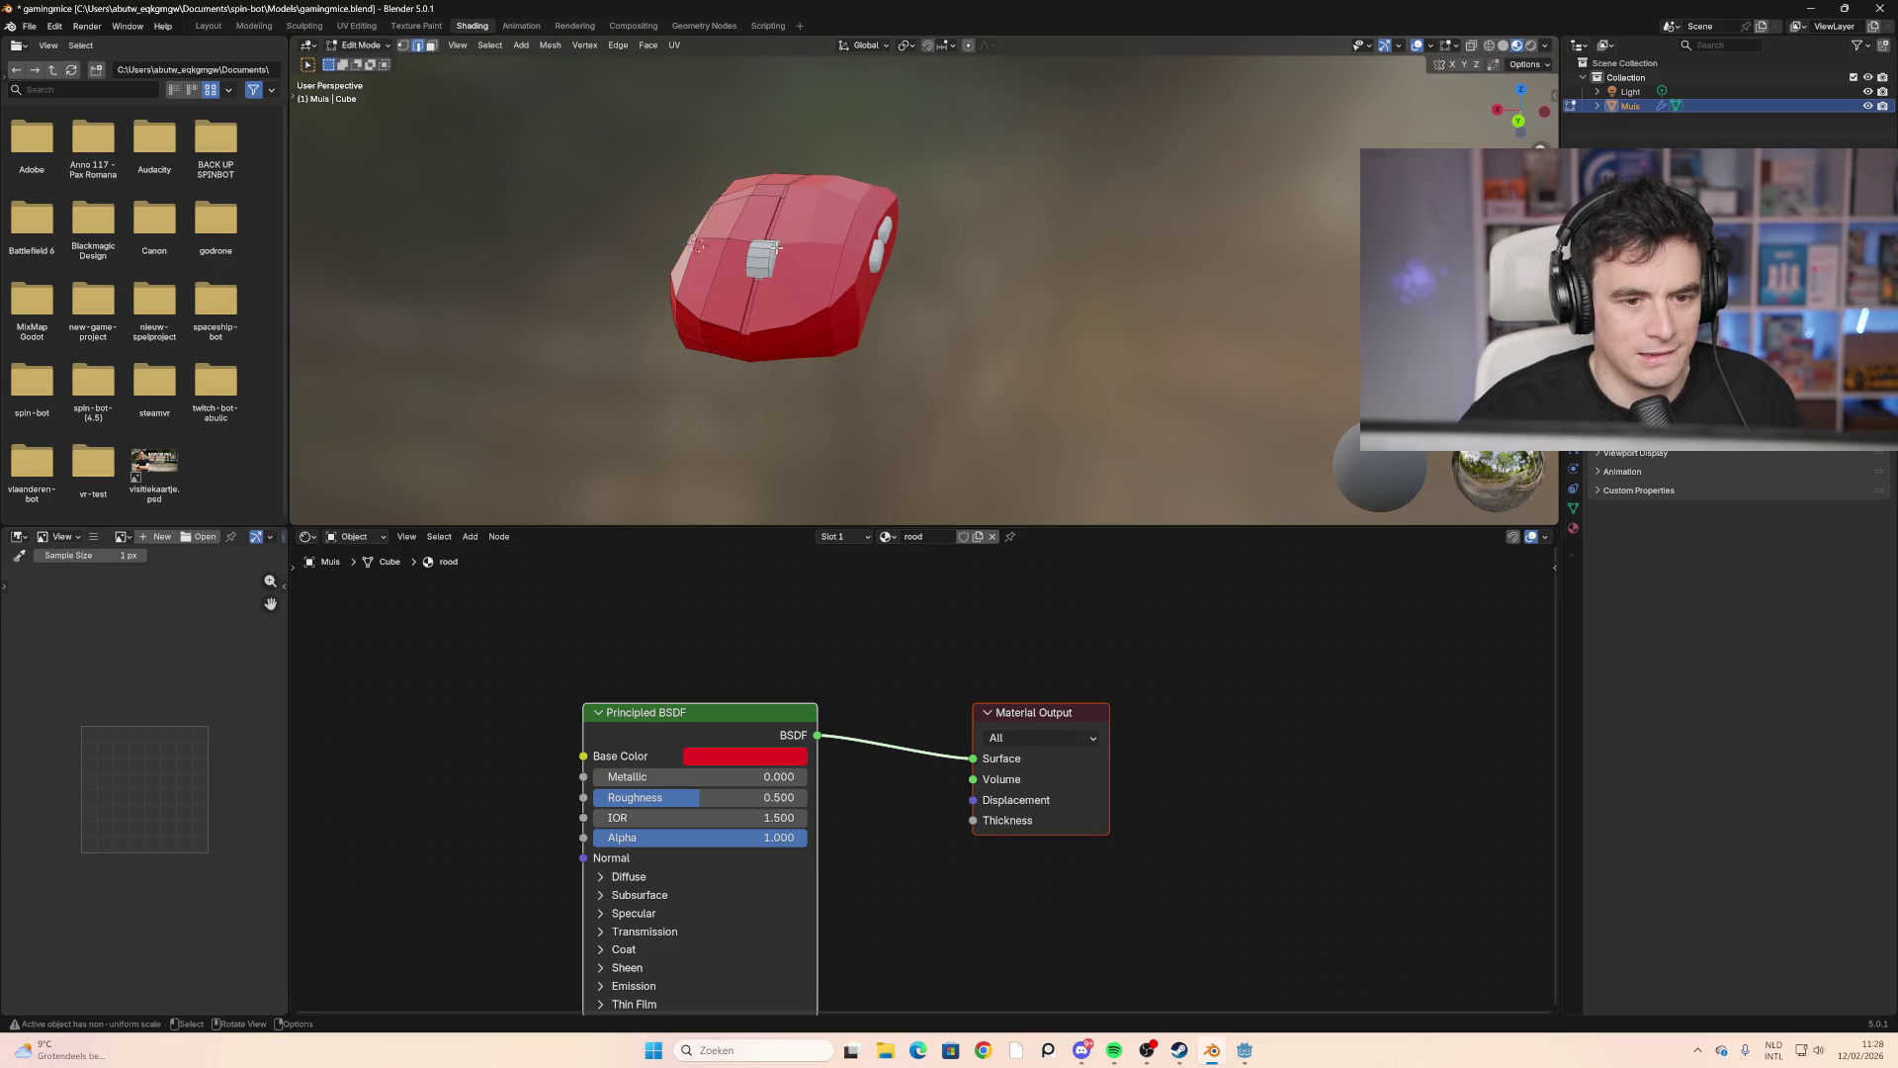
# Step: Select the entire mouse mesh and put the existing rood material in material slot 2
pyautogui.moveTo(702, 299); pyautogui.dragTo(403, 86, button='middle')
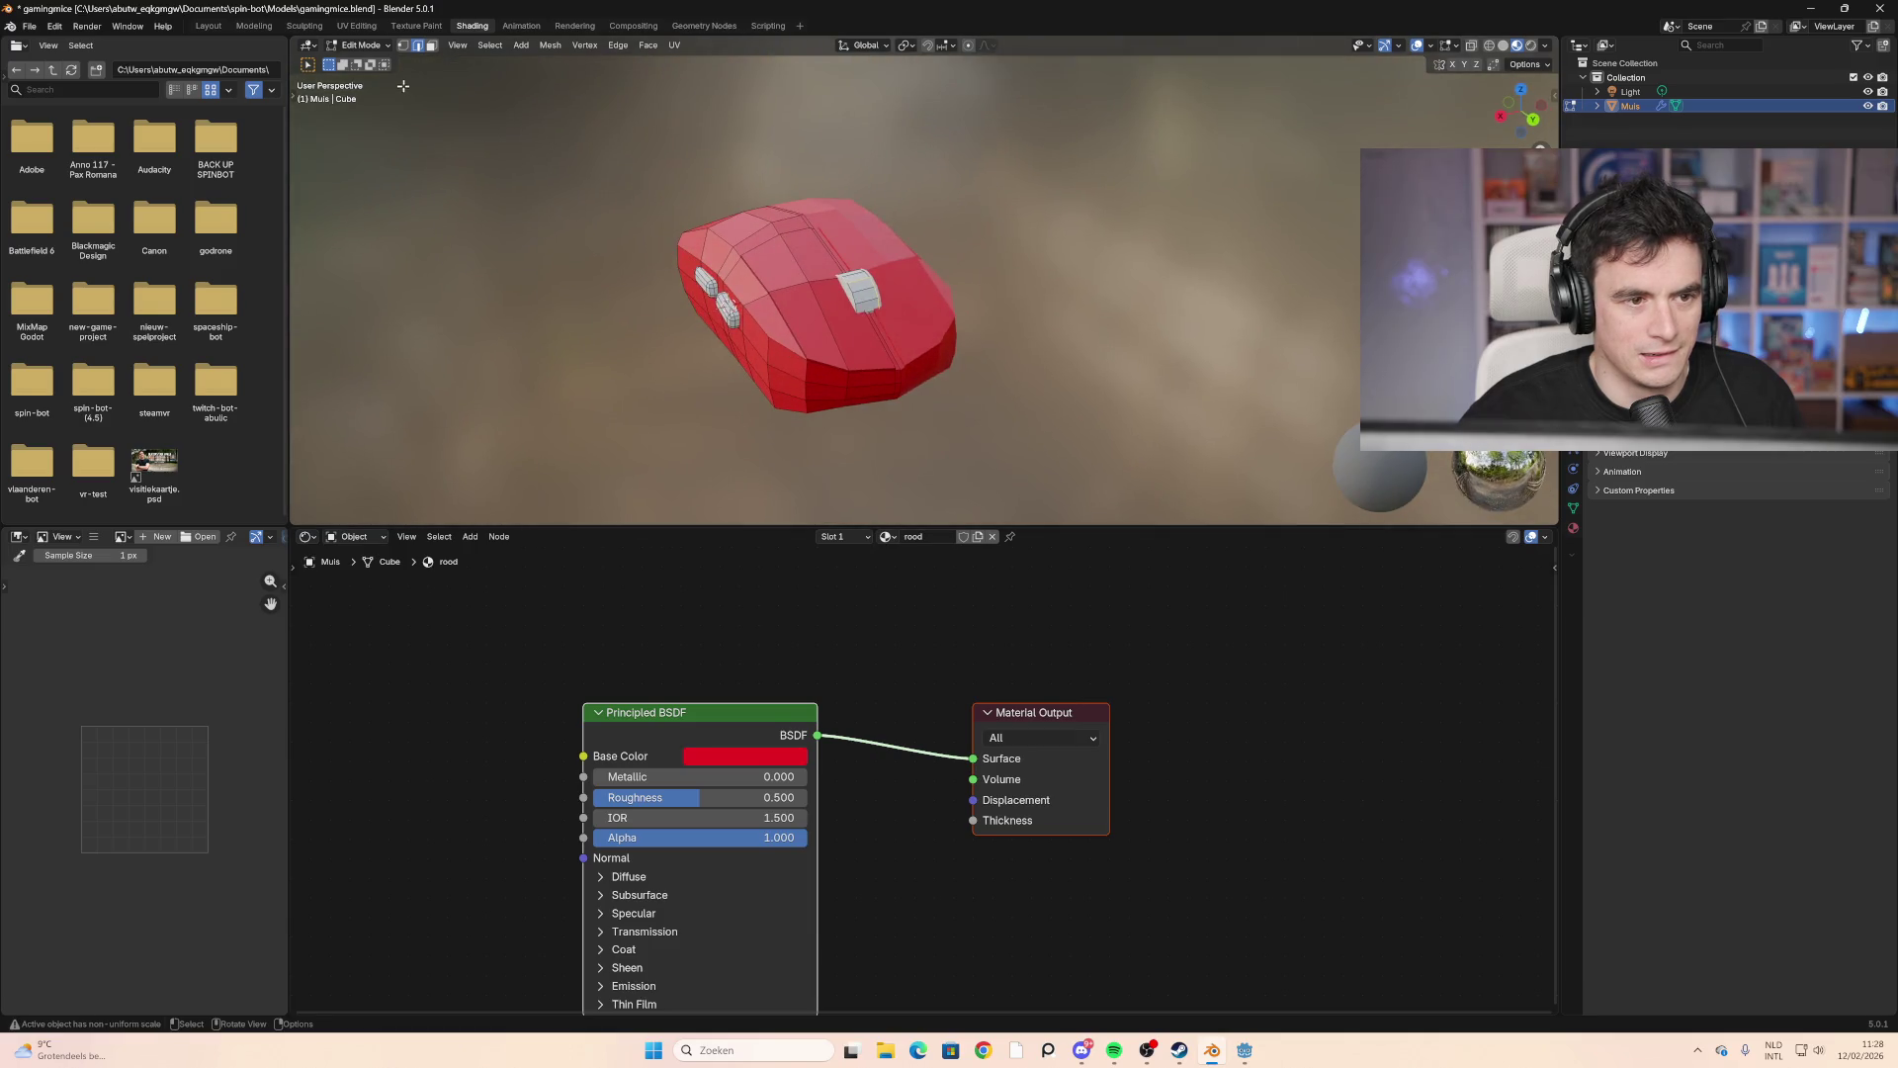
pyautogui.moveTo(692, 296); pyautogui.dragTo(890, 291, button='middle')
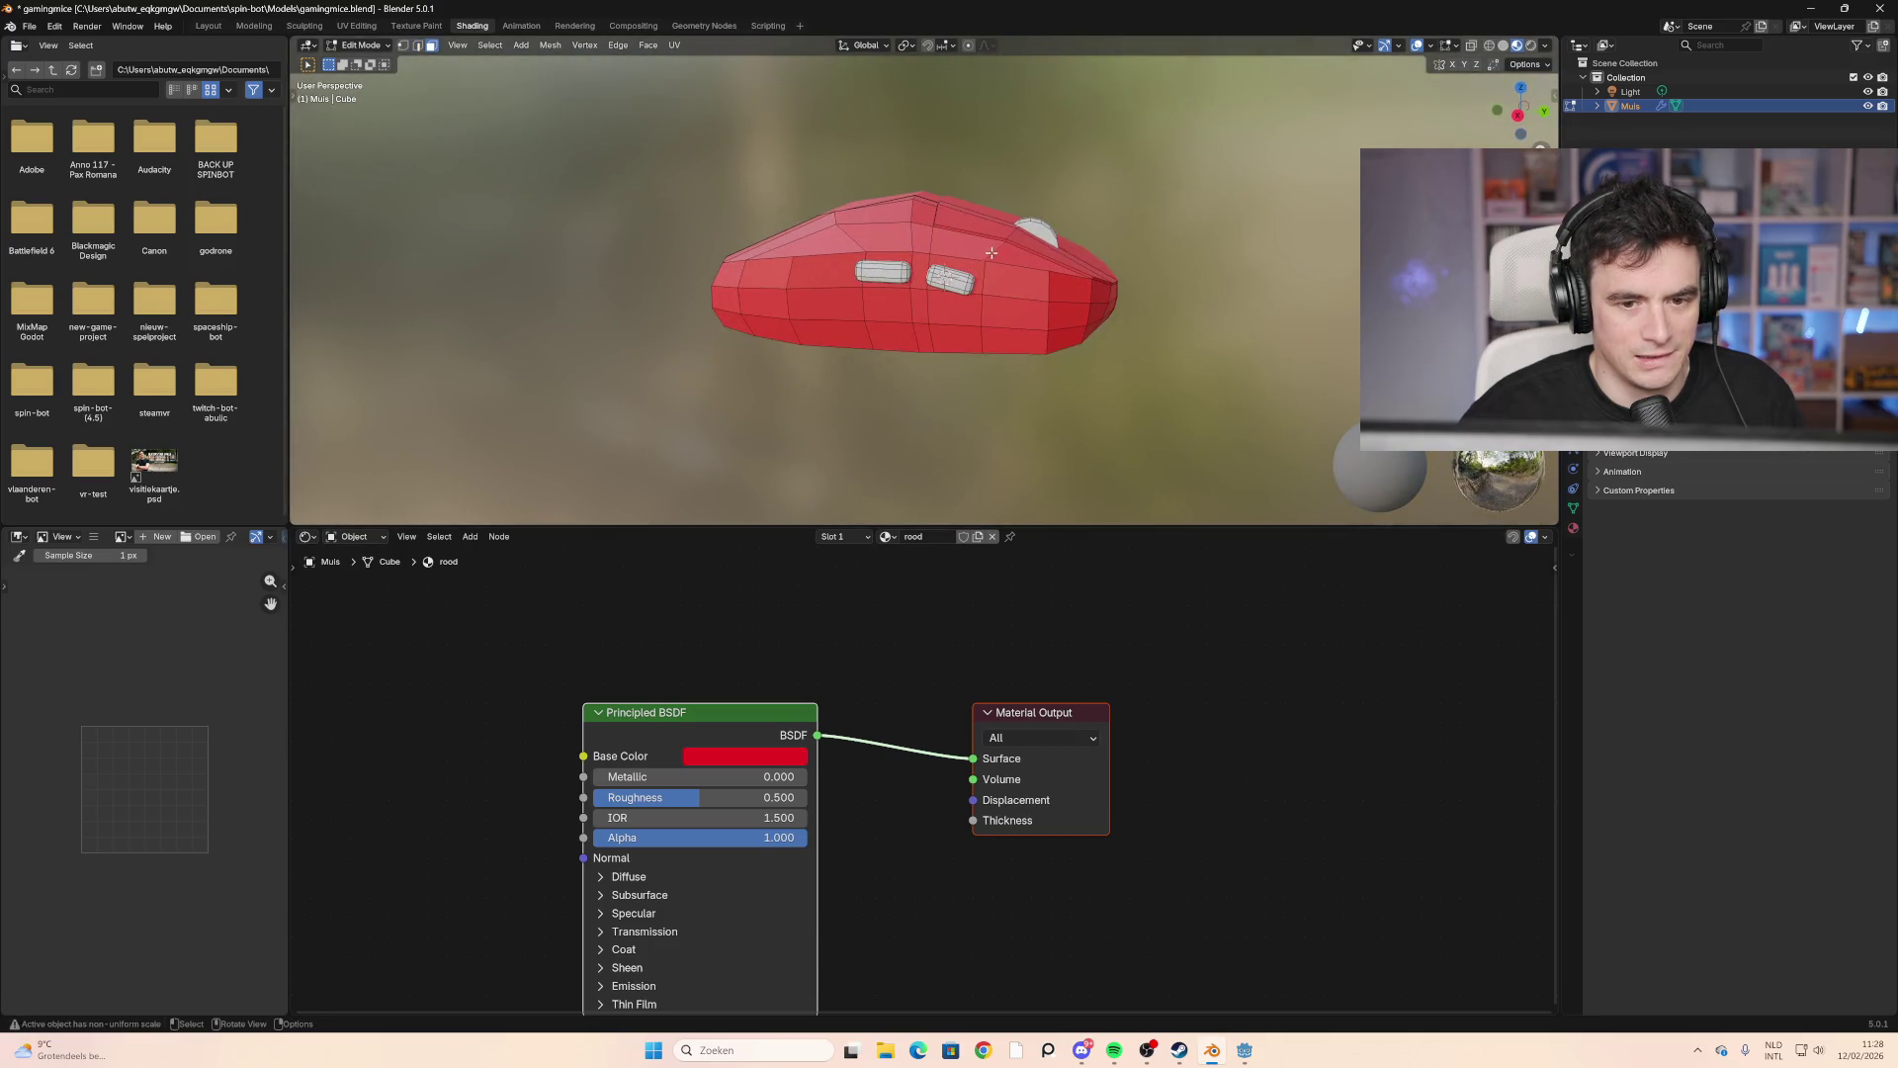
pyautogui.click(924, 296)
pyautogui.click(951, 278)
pyautogui.scroll(8, 954, 279)
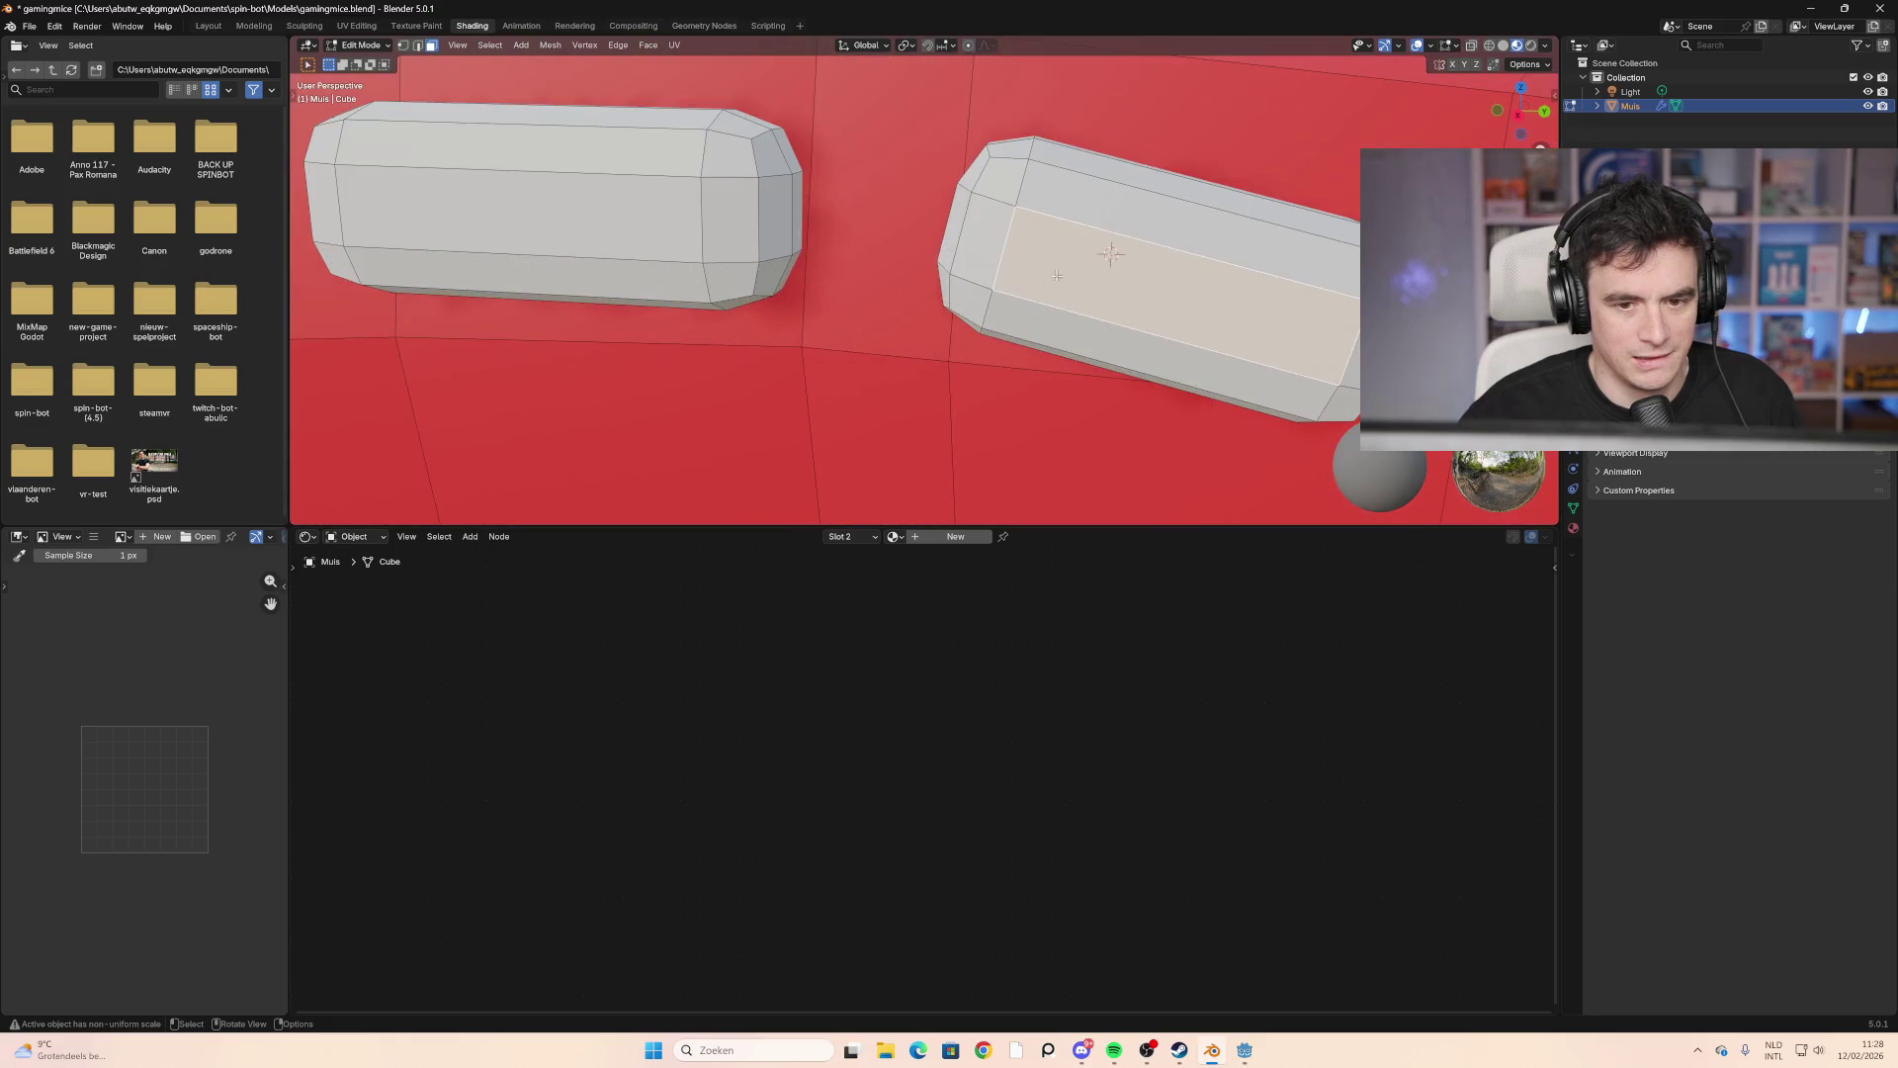
pyautogui.scroll(-3, 1065, 234)
pyautogui.press('a')
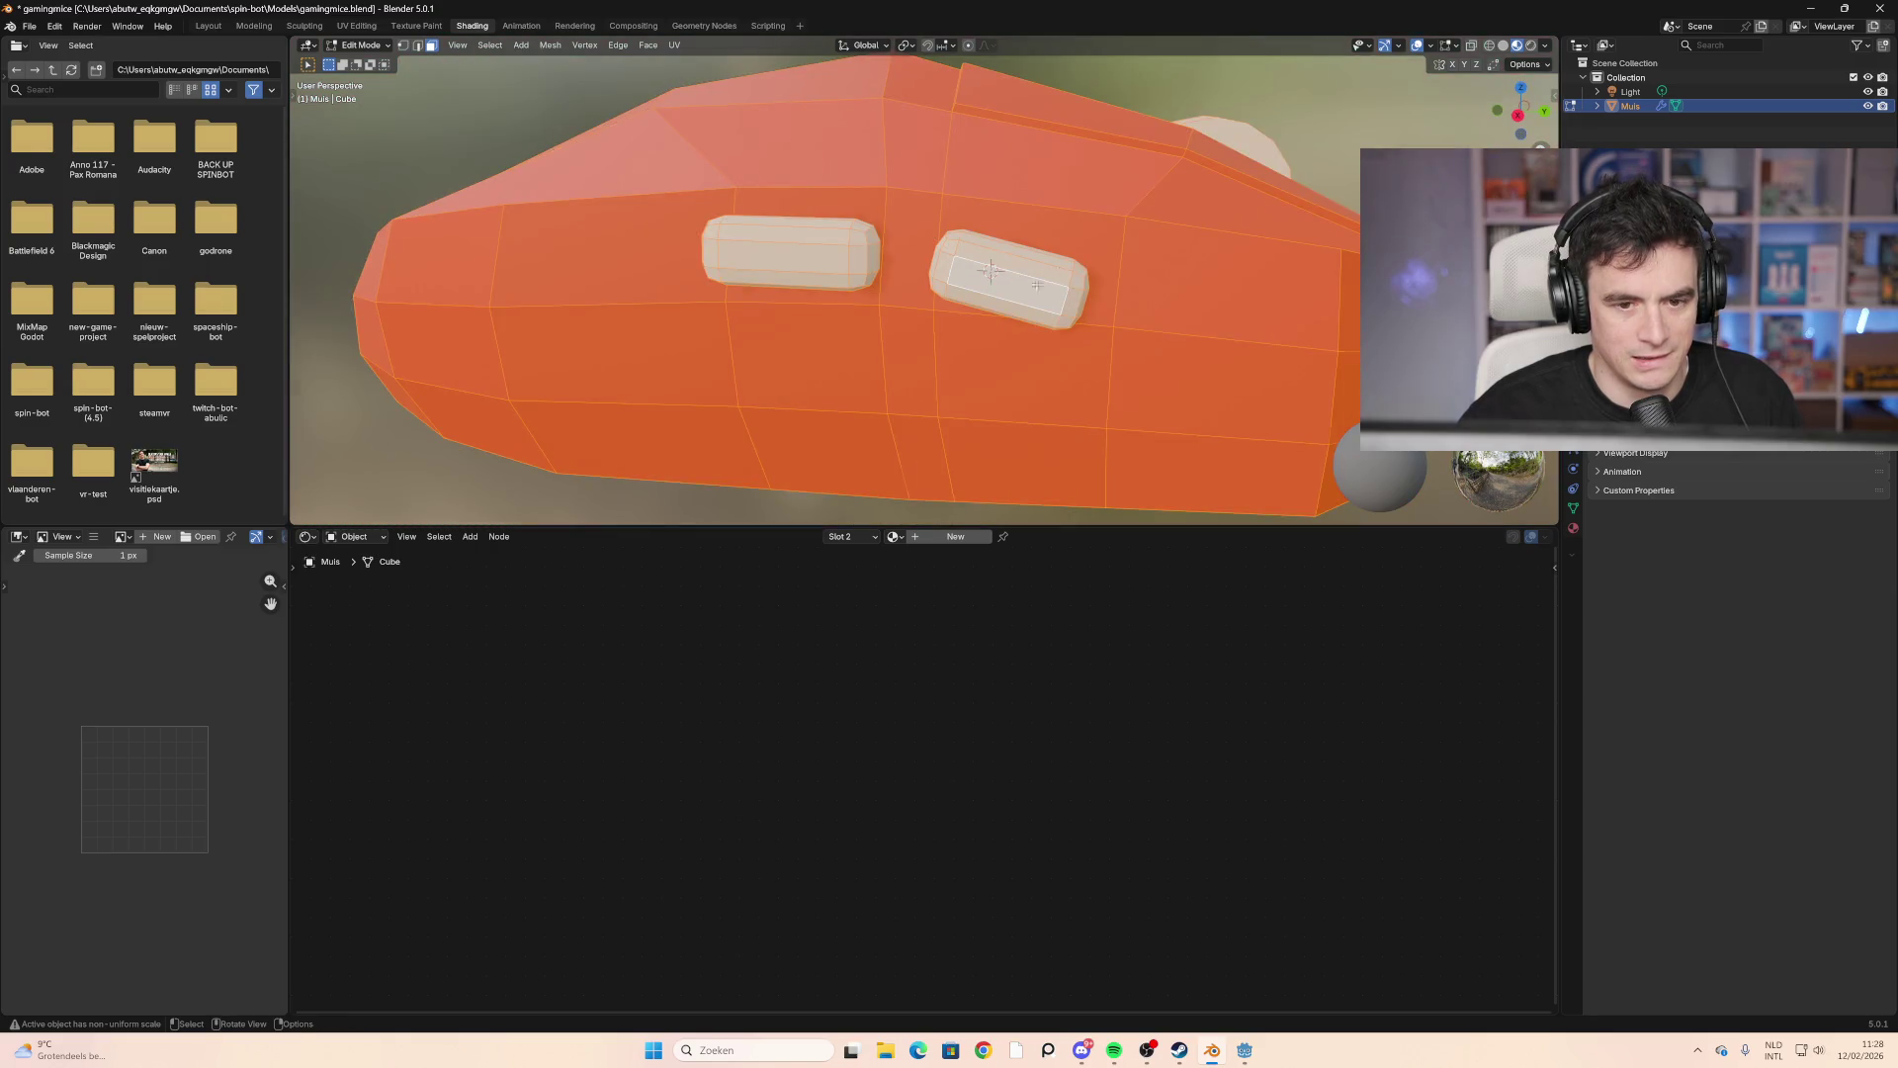
pyautogui.moveTo(990, 269); pyautogui.dragTo(949, 296, button='middle')
pyautogui.scroll(-5, 950, 297)
pyautogui.scroll(-3, 929, 346)
pyautogui.click(895, 536)
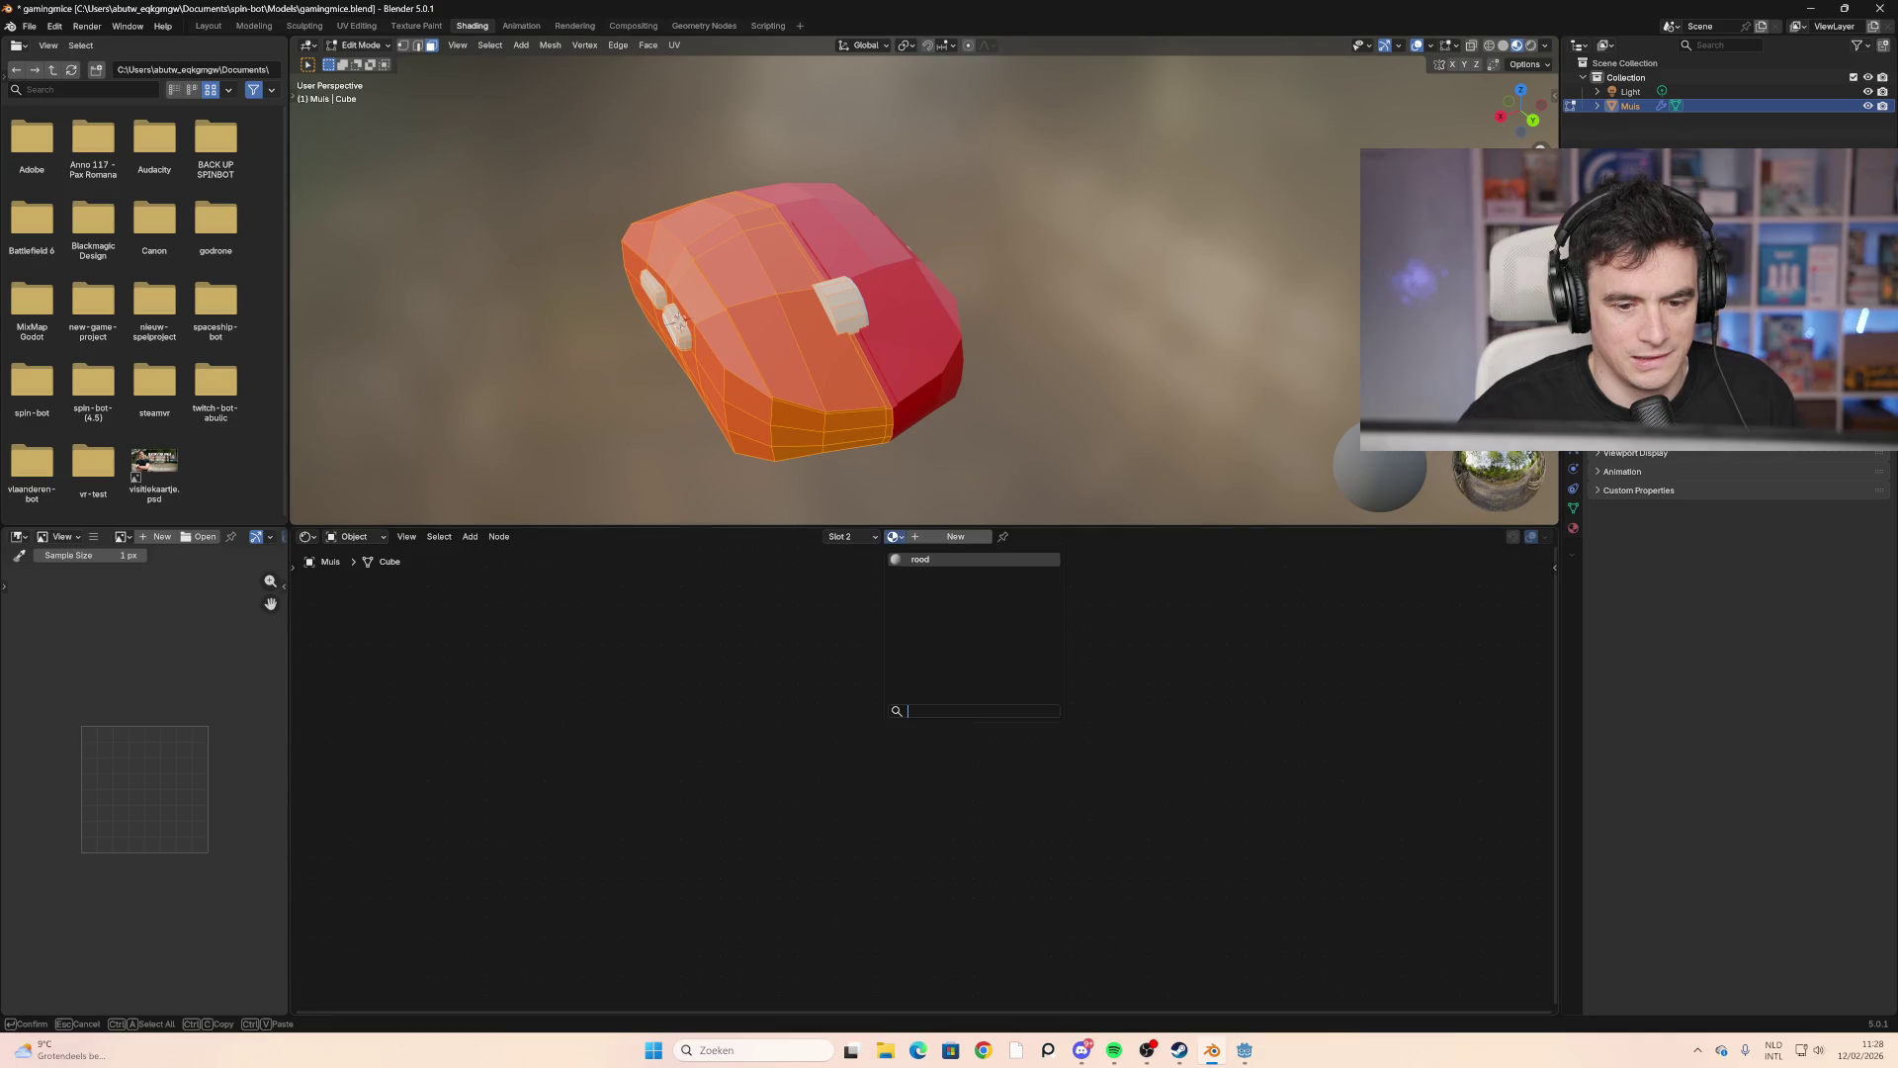
pyautogui.click(918, 560)
# Step: Clear the mesh selection and orbit the red mouse round to the side with the two buttons
pyautogui.click(1097, 336)
pyautogui.moveTo(1097, 336)
pyautogui.mouseDown(button='middle')
pyautogui.moveTo(789, 313)
pyautogui.moveTo(1104, 333)
pyautogui.moveTo(978, 330)
pyautogui.mouseUp(button='middle')
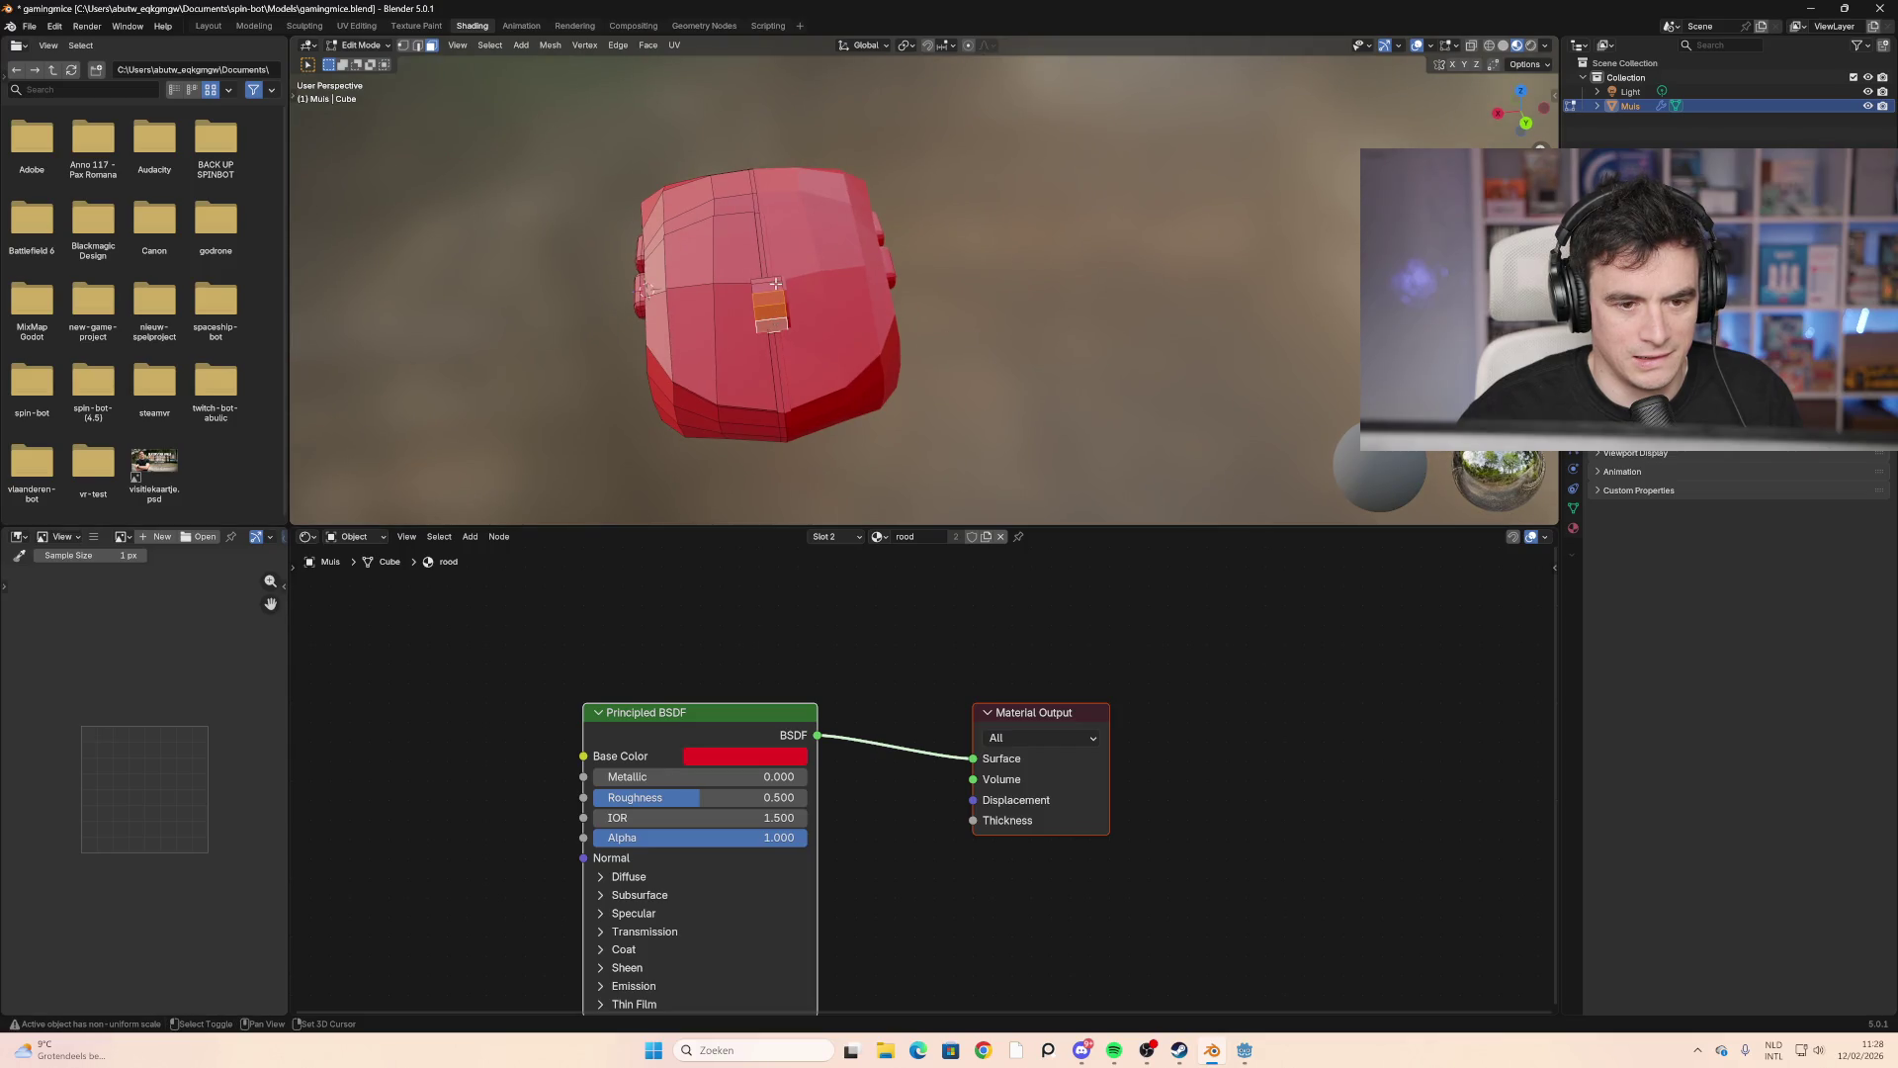
pyautogui.moveTo(772, 279); pyautogui.dragTo(875, 305, button='middle')
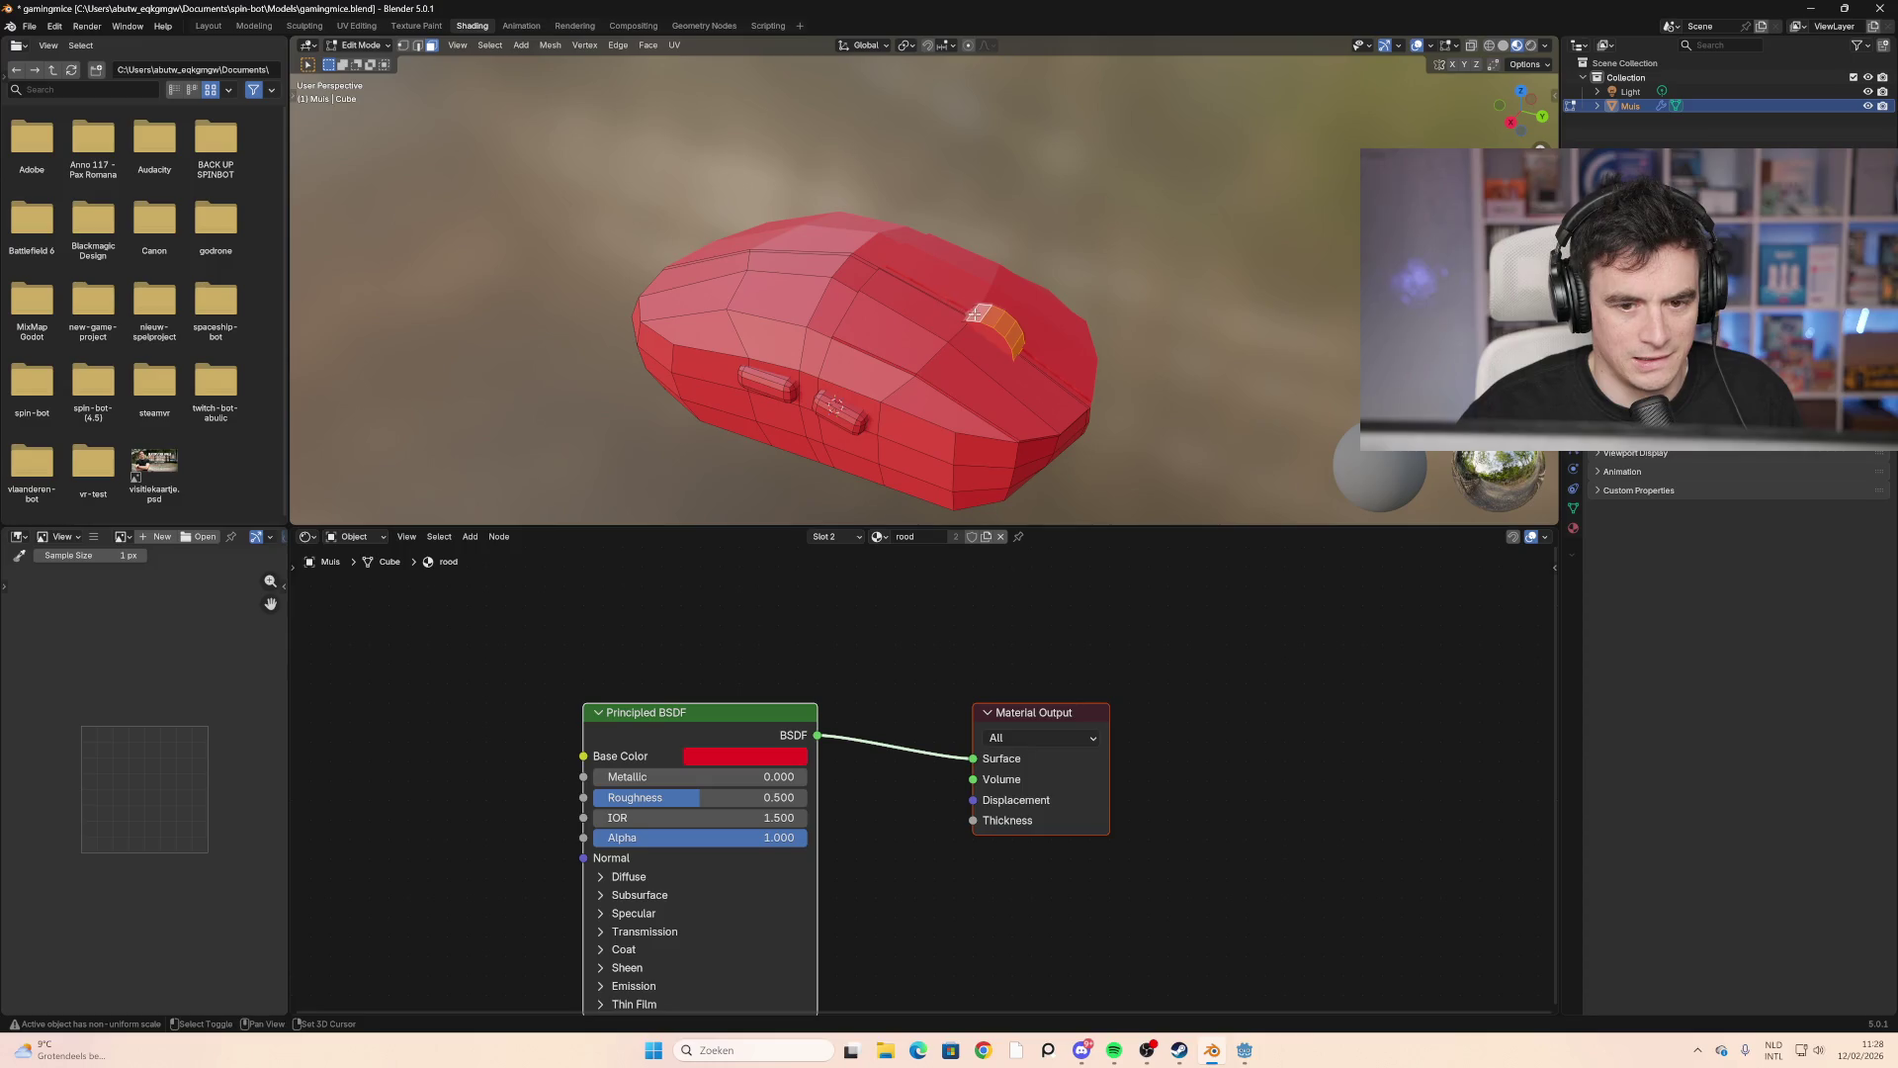
pyautogui.moveTo(1019, 322)
pyautogui.mouseDown(button='middle')
pyautogui.moveTo(940, 323)
pyautogui.moveTo(743, 261)
pyautogui.mouseUp(button='middle')
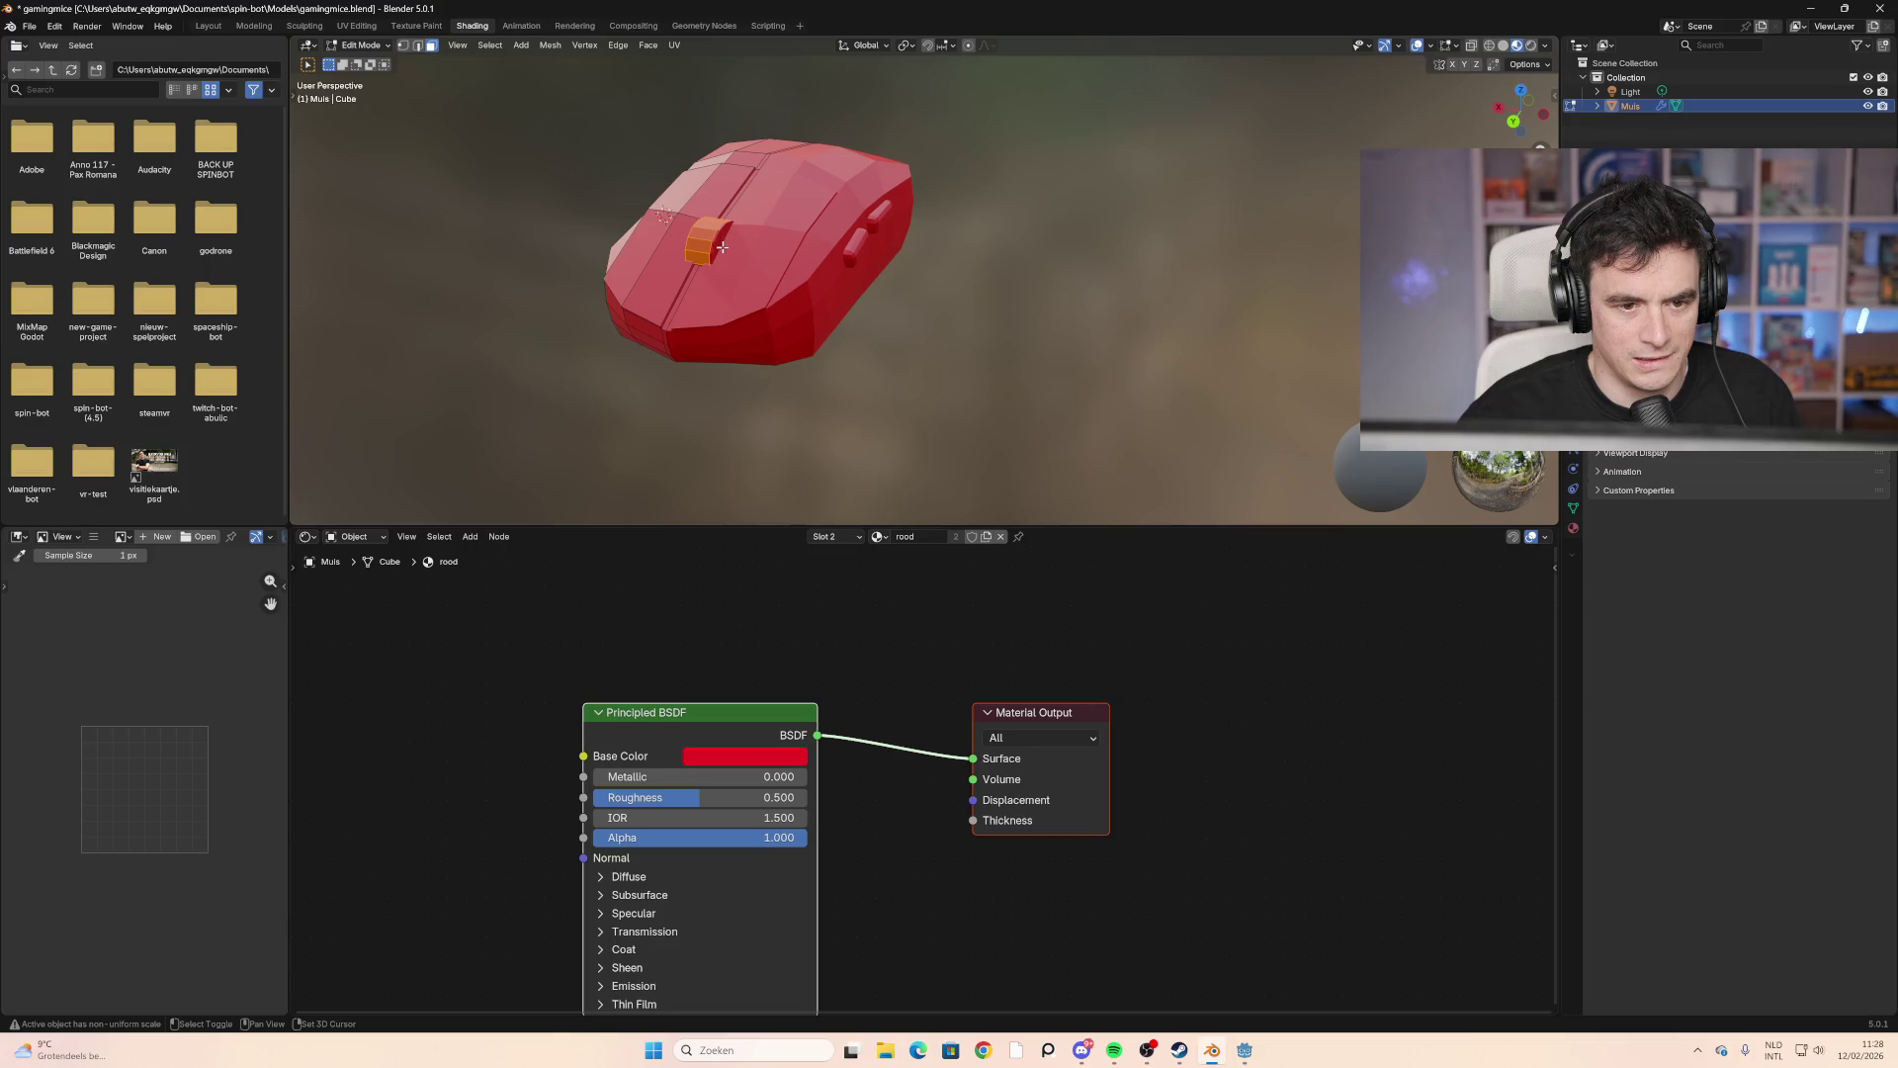
pyautogui.scroll(6, 718, 247)
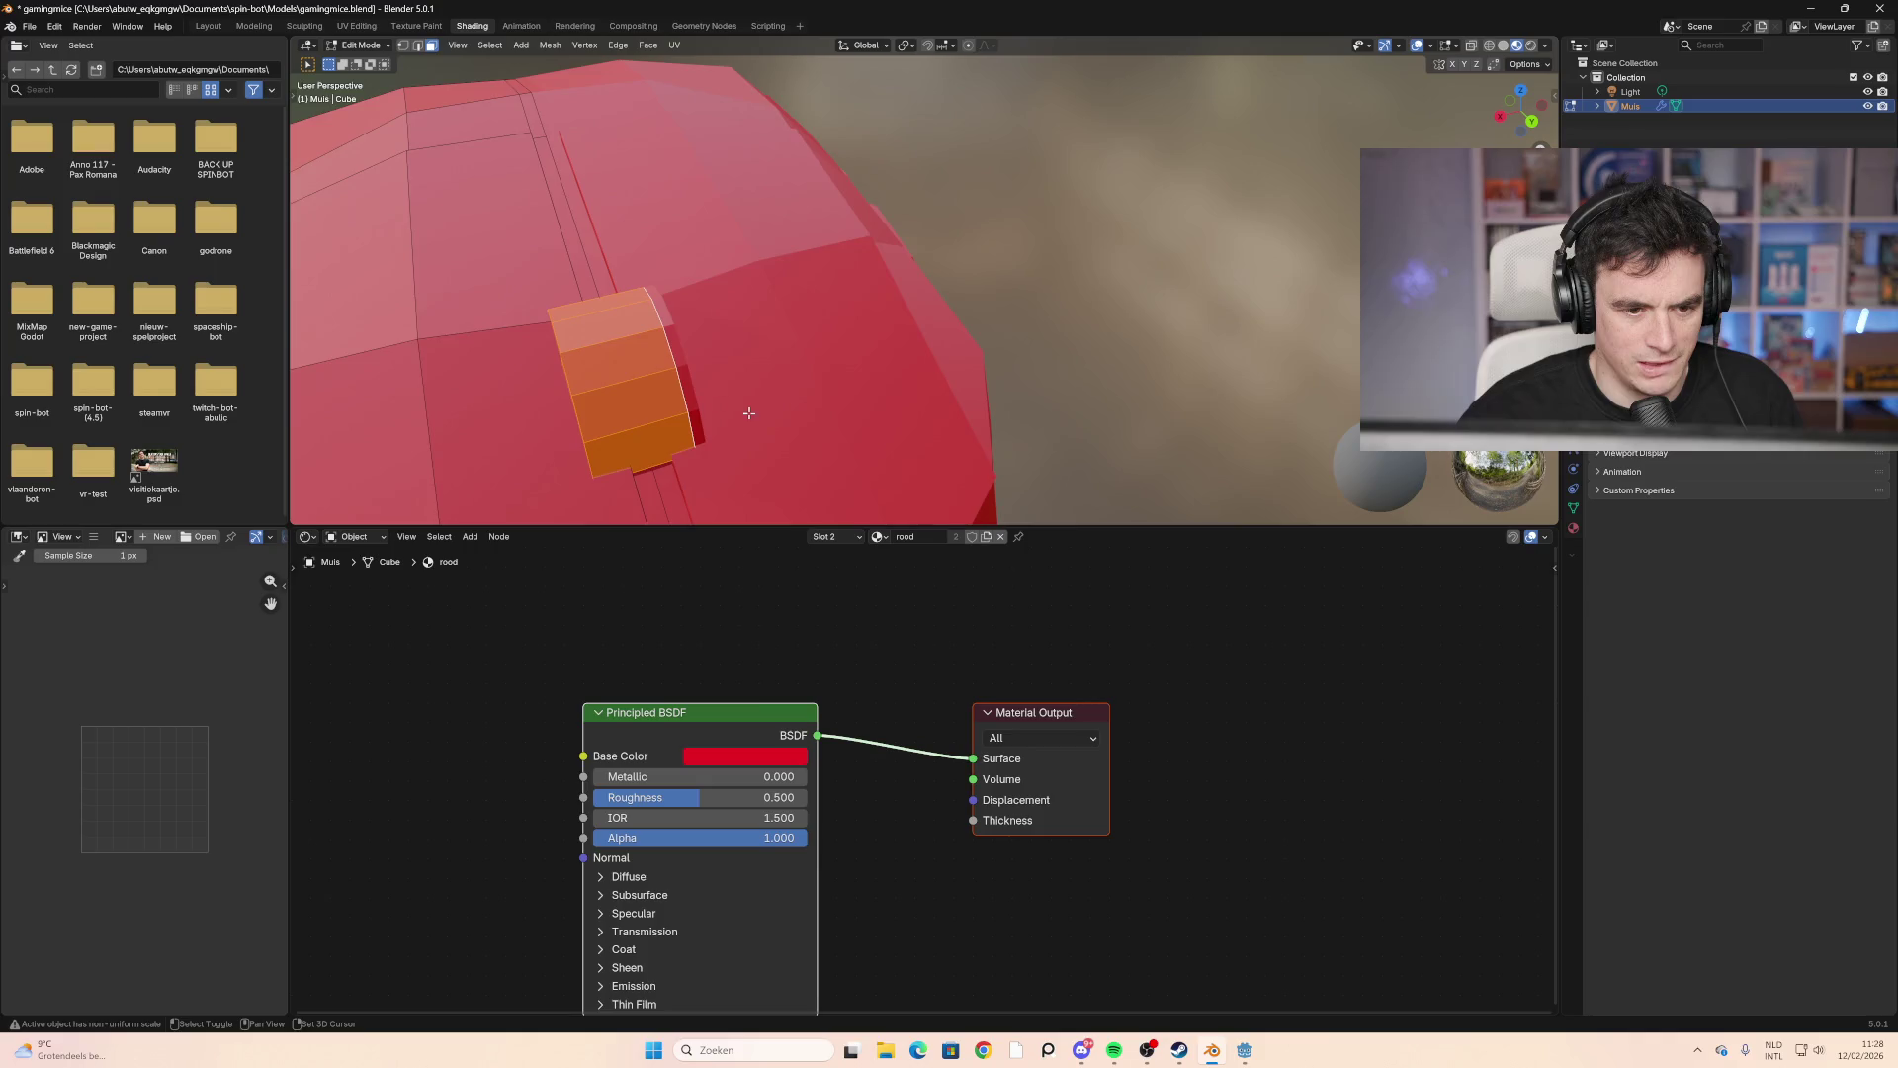
pyautogui.moveTo(748, 413)
pyautogui.mouseDown(button='middle')
pyautogui.moveTo(665, 402)
pyautogui.moveTo(839, 323)
pyautogui.moveTo(1033, 305)
pyautogui.moveTo(788, 276)
pyautogui.moveTo(834, 342)
pyautogui.moveTo(1067, 336)
pyautogui.mouseUp(button='middle')
pyautogui.moveTo(1202, 275); pyautogui.dragTo(1181, 279, button='middle')
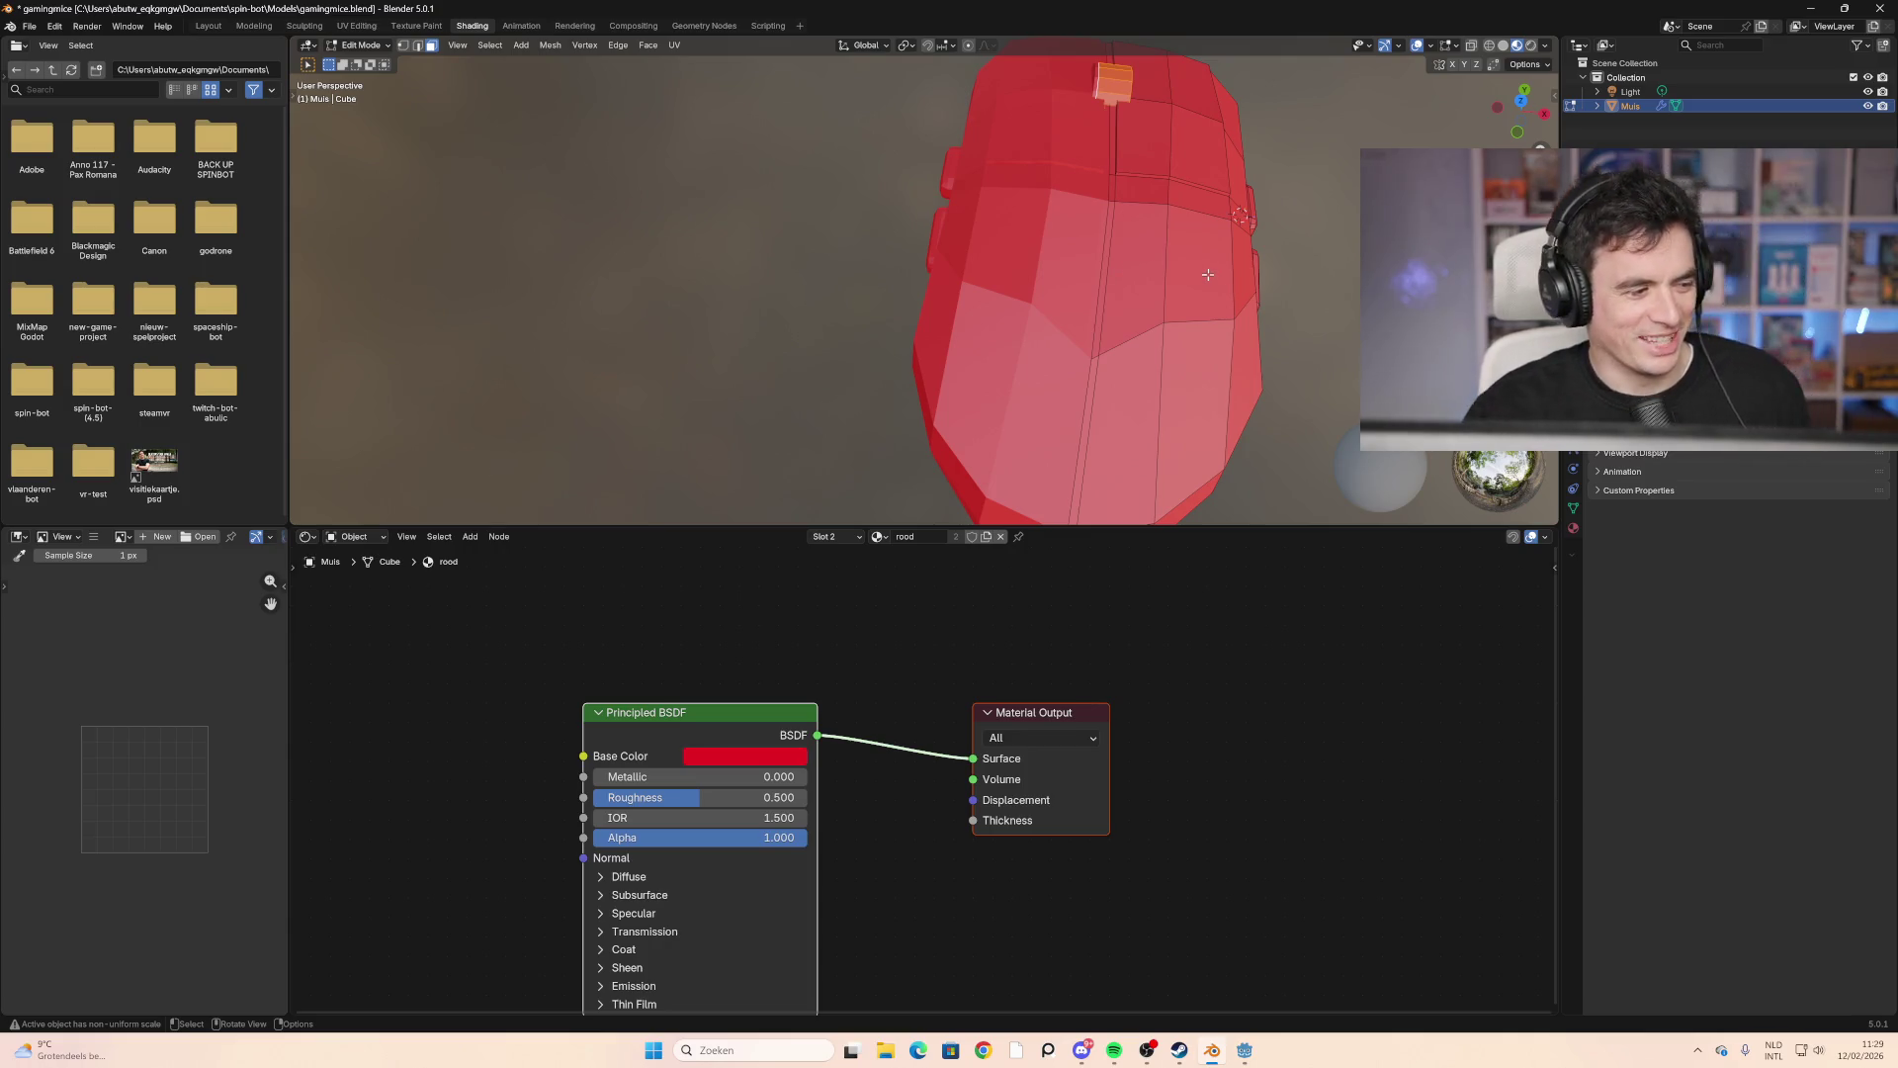
pyautogui.moveTo(1207, 274); pyautogui.dragTo(910, 233, button='middle')
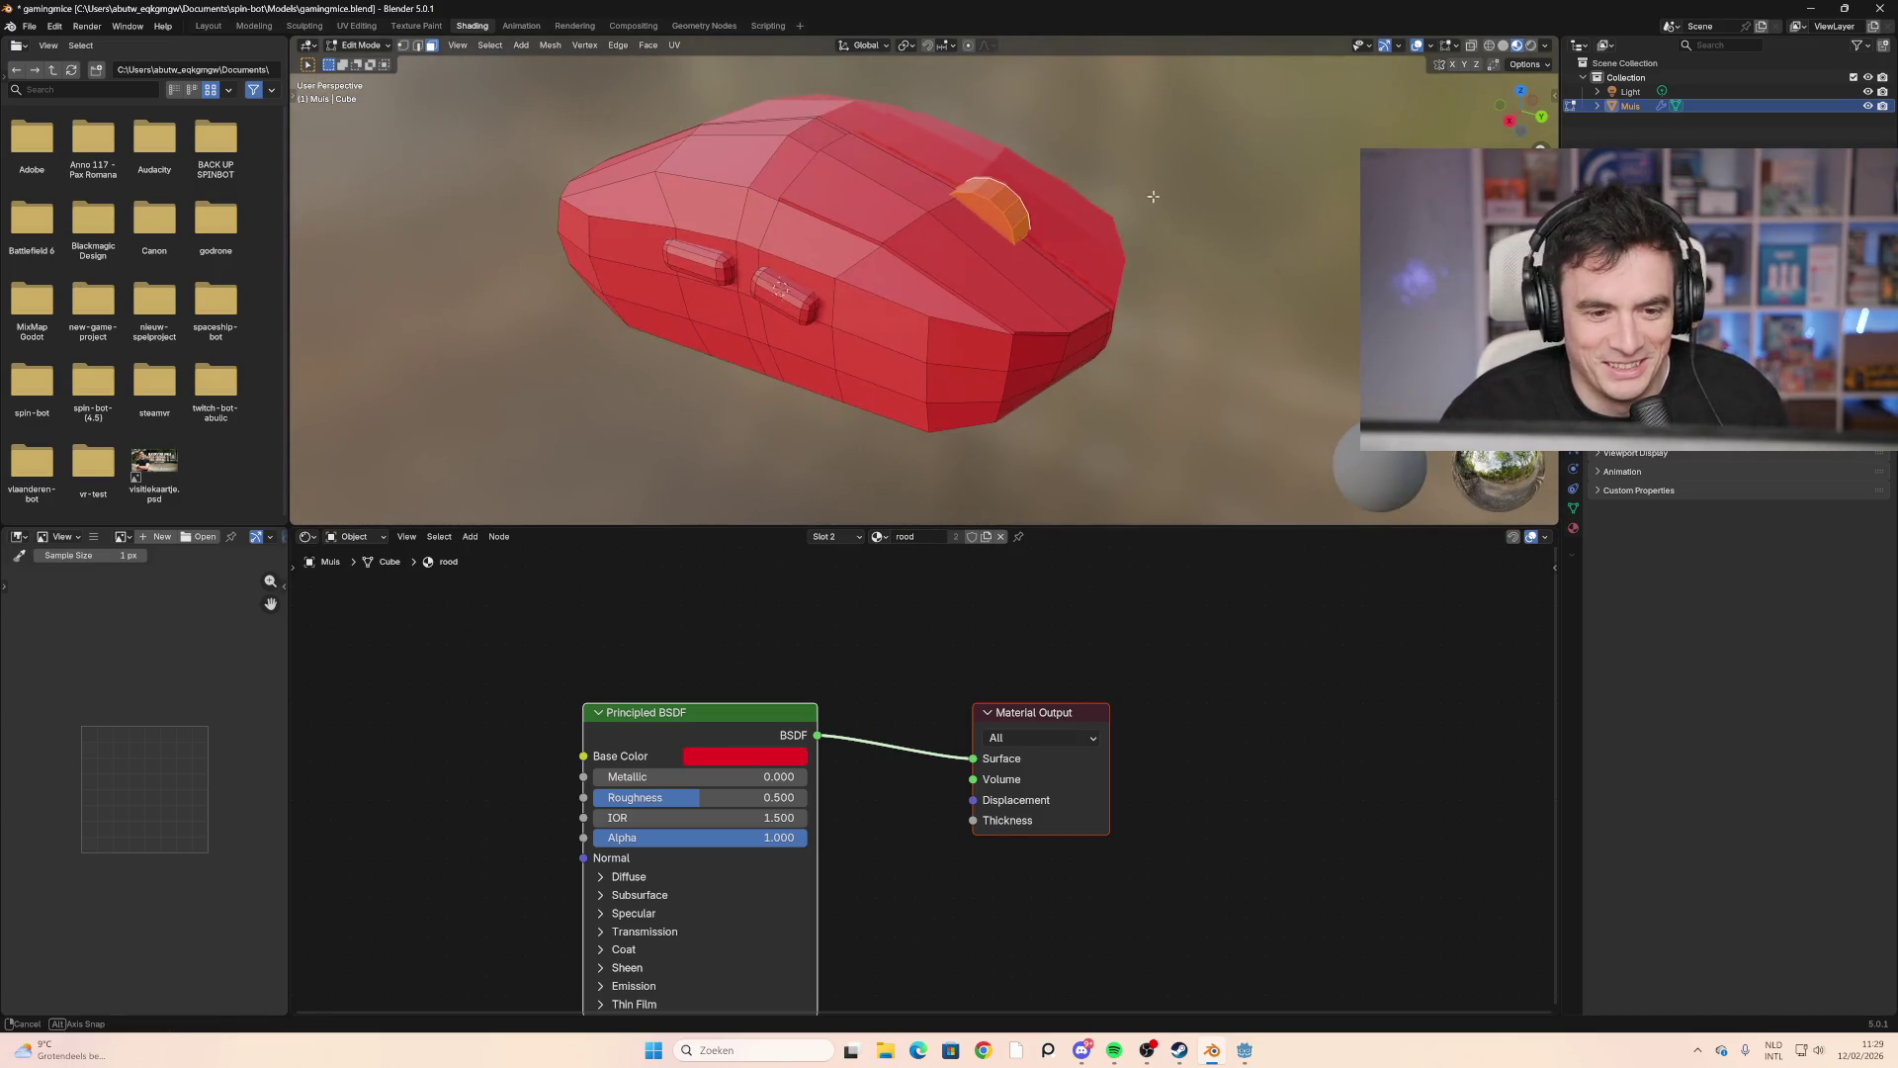
pyautogui.moveTo(798, 246); pyautogui.dragTo(964, 283, button='middle')
# Step: Select the first side button's faces, deselecting the extra face to its left
pyautogui.click(964, 283)
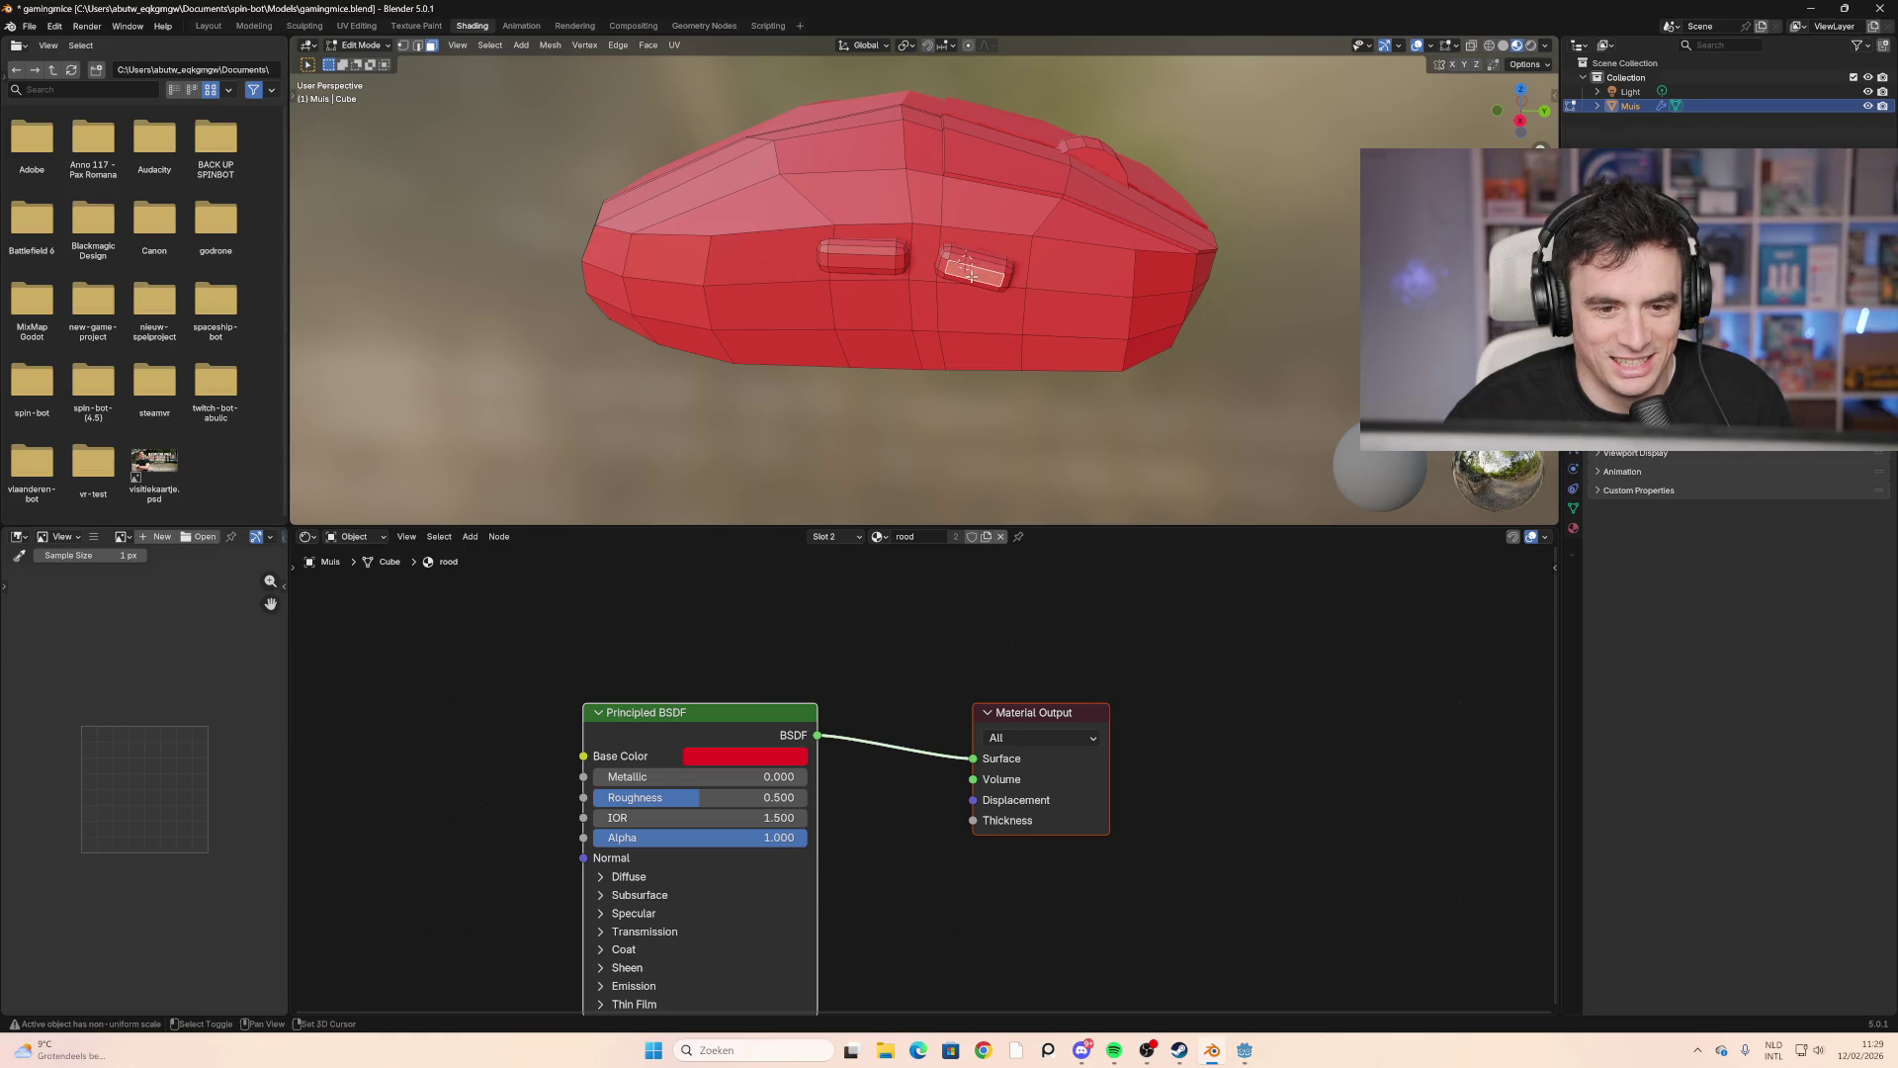
pyautogui.keyDown('shift'); pyautogui.click(967, 267); pyautogui.keyUp('shift')
pyautogui.keyDown('shift'); pyautogui.click(934, 270); pyautogui.keyUp('shift')
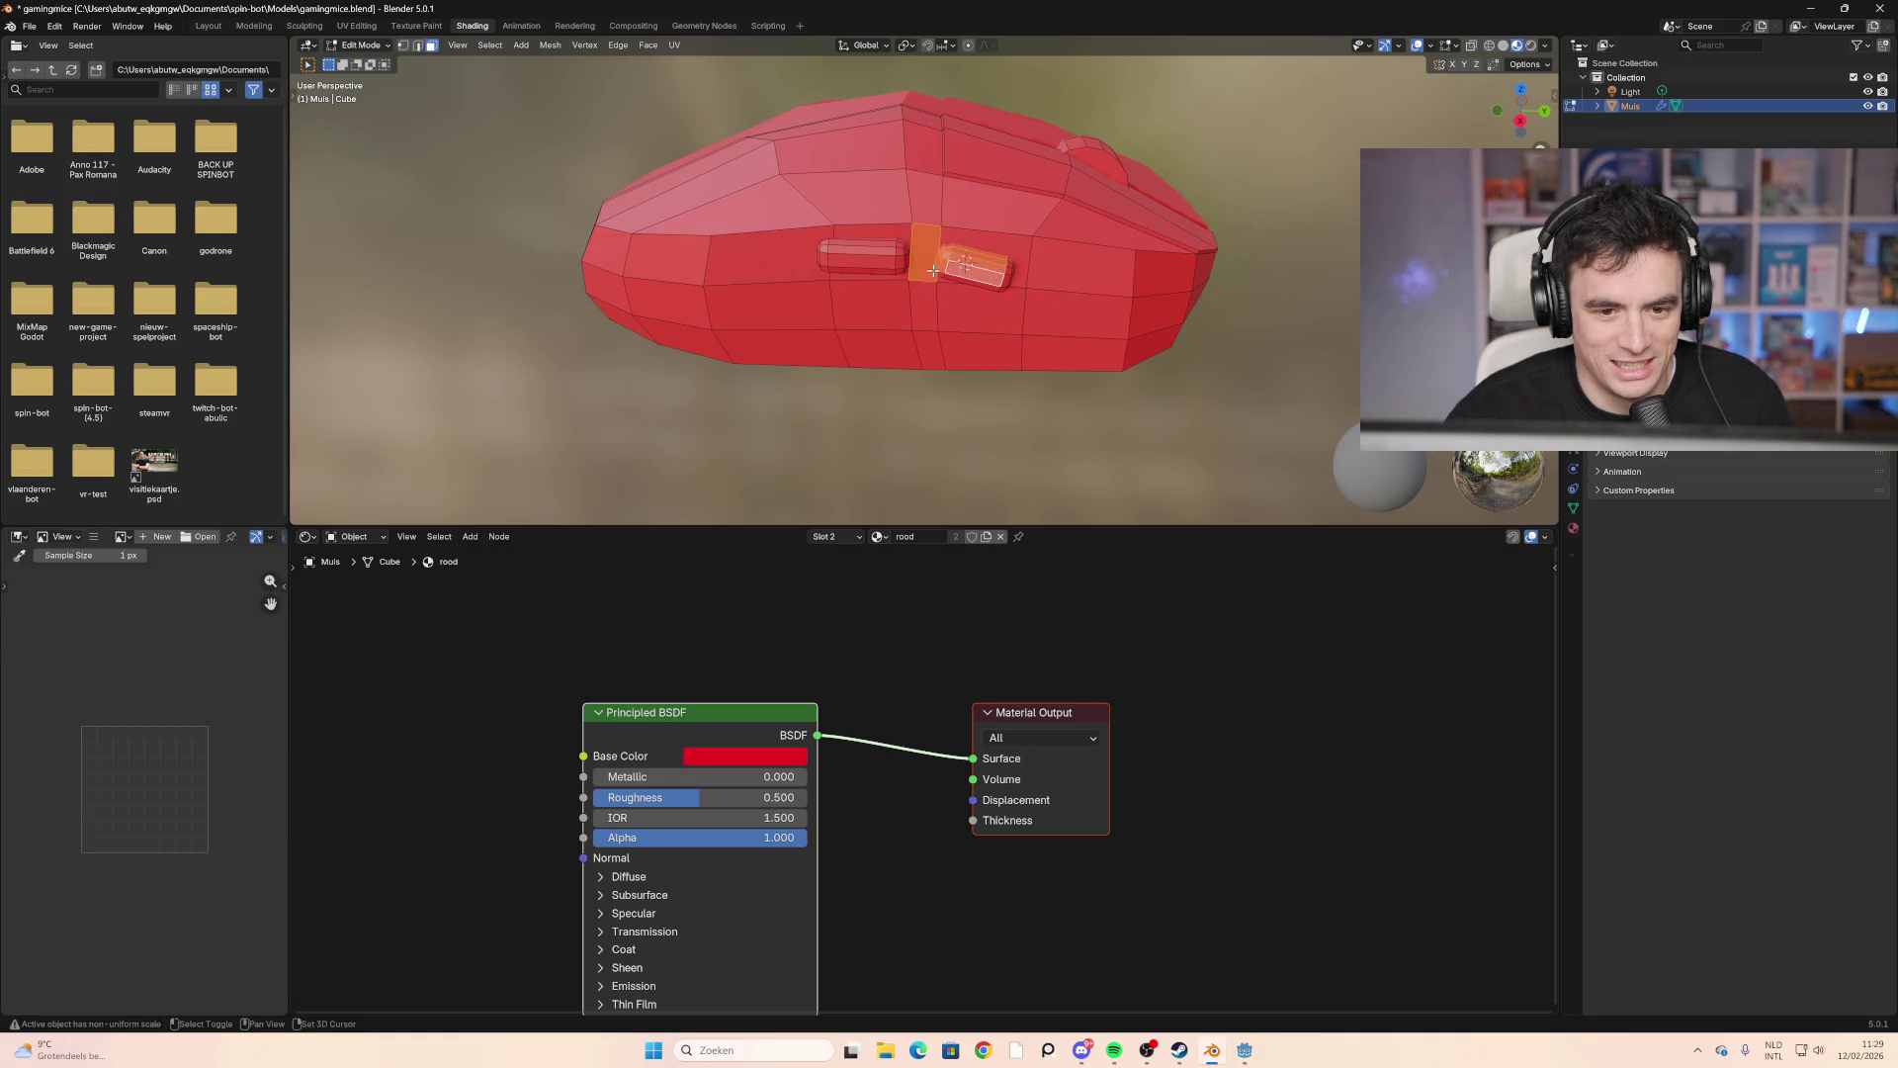
pyautogui.press('g')
pyautogui.click(929, 247)
pyautogui.keyDown('shift'); pyautogui.click(929, 245); pyautogui.keyUp('shift')
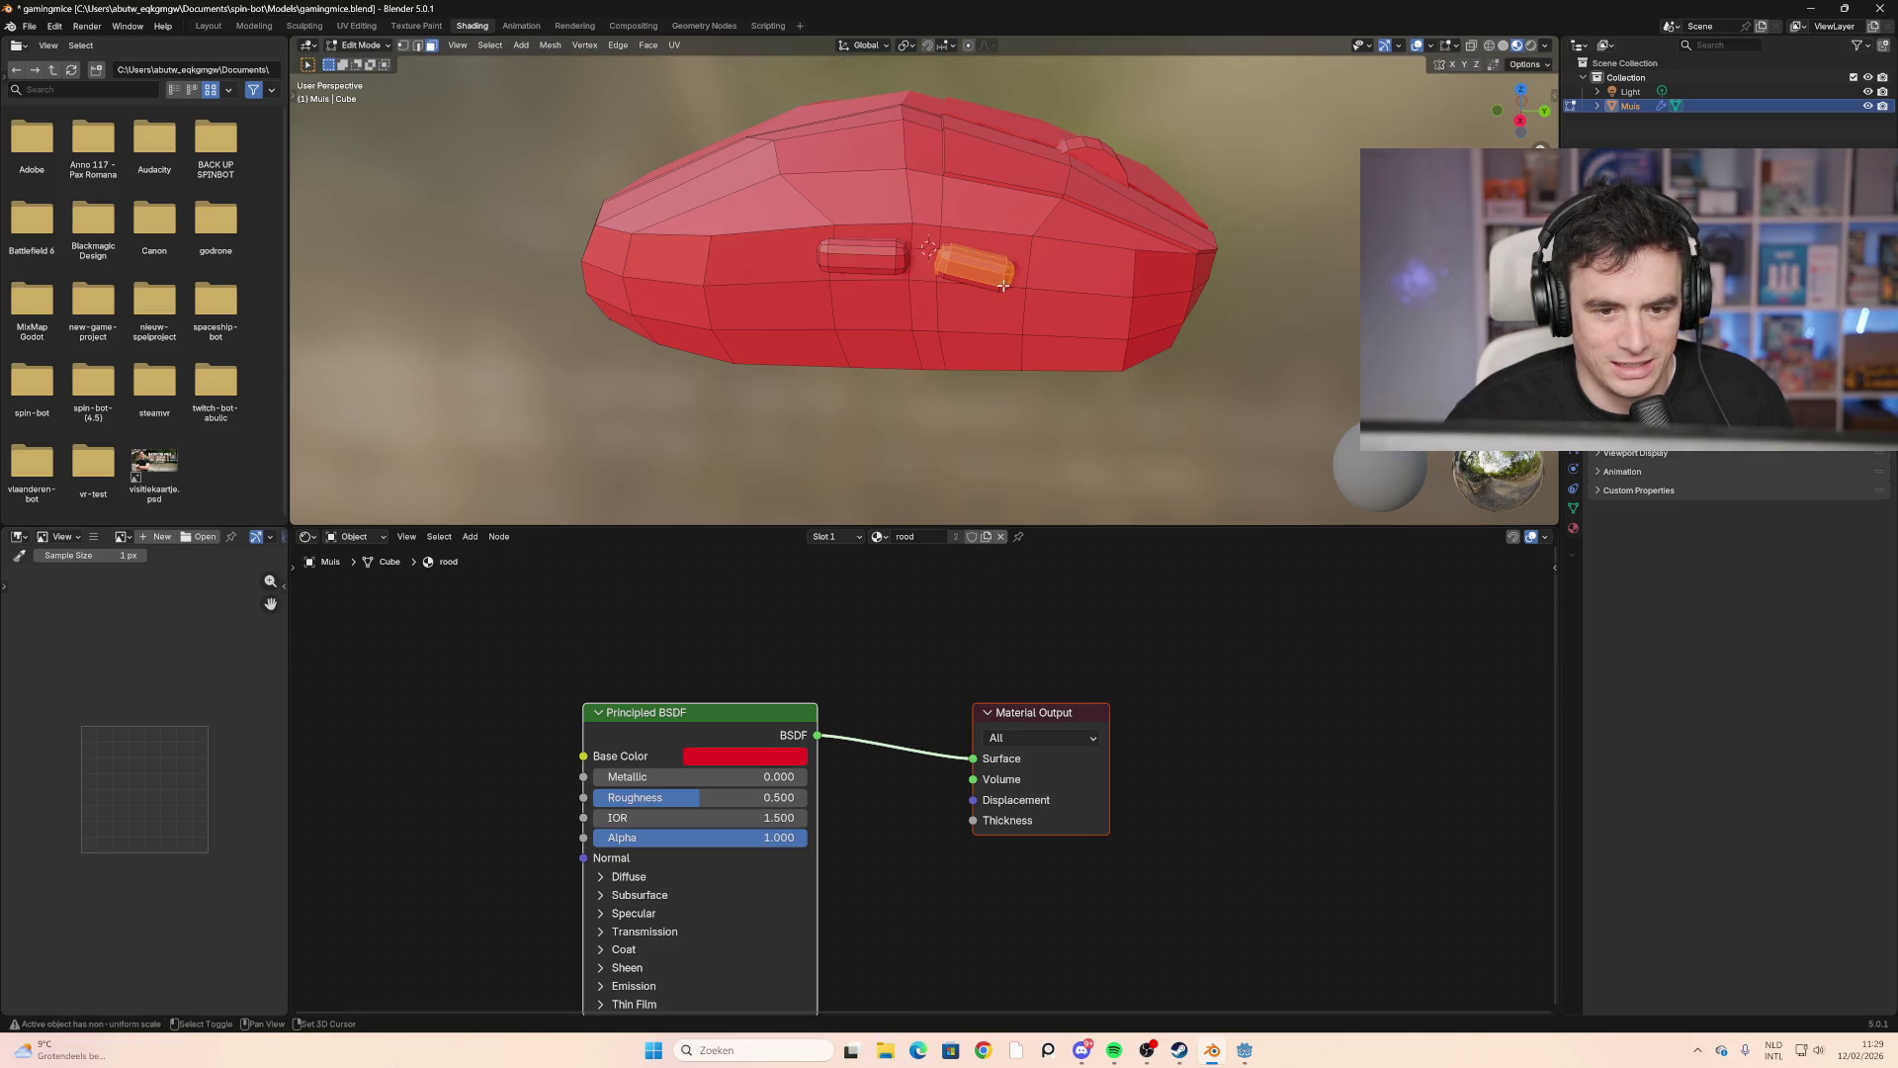
# Step: Add the left side button's faces to the selection, undoing the extra surrounding faces
pyautogui.moveTo(1004, 286); pyautogui.dragTo(772, 228, button='middle')
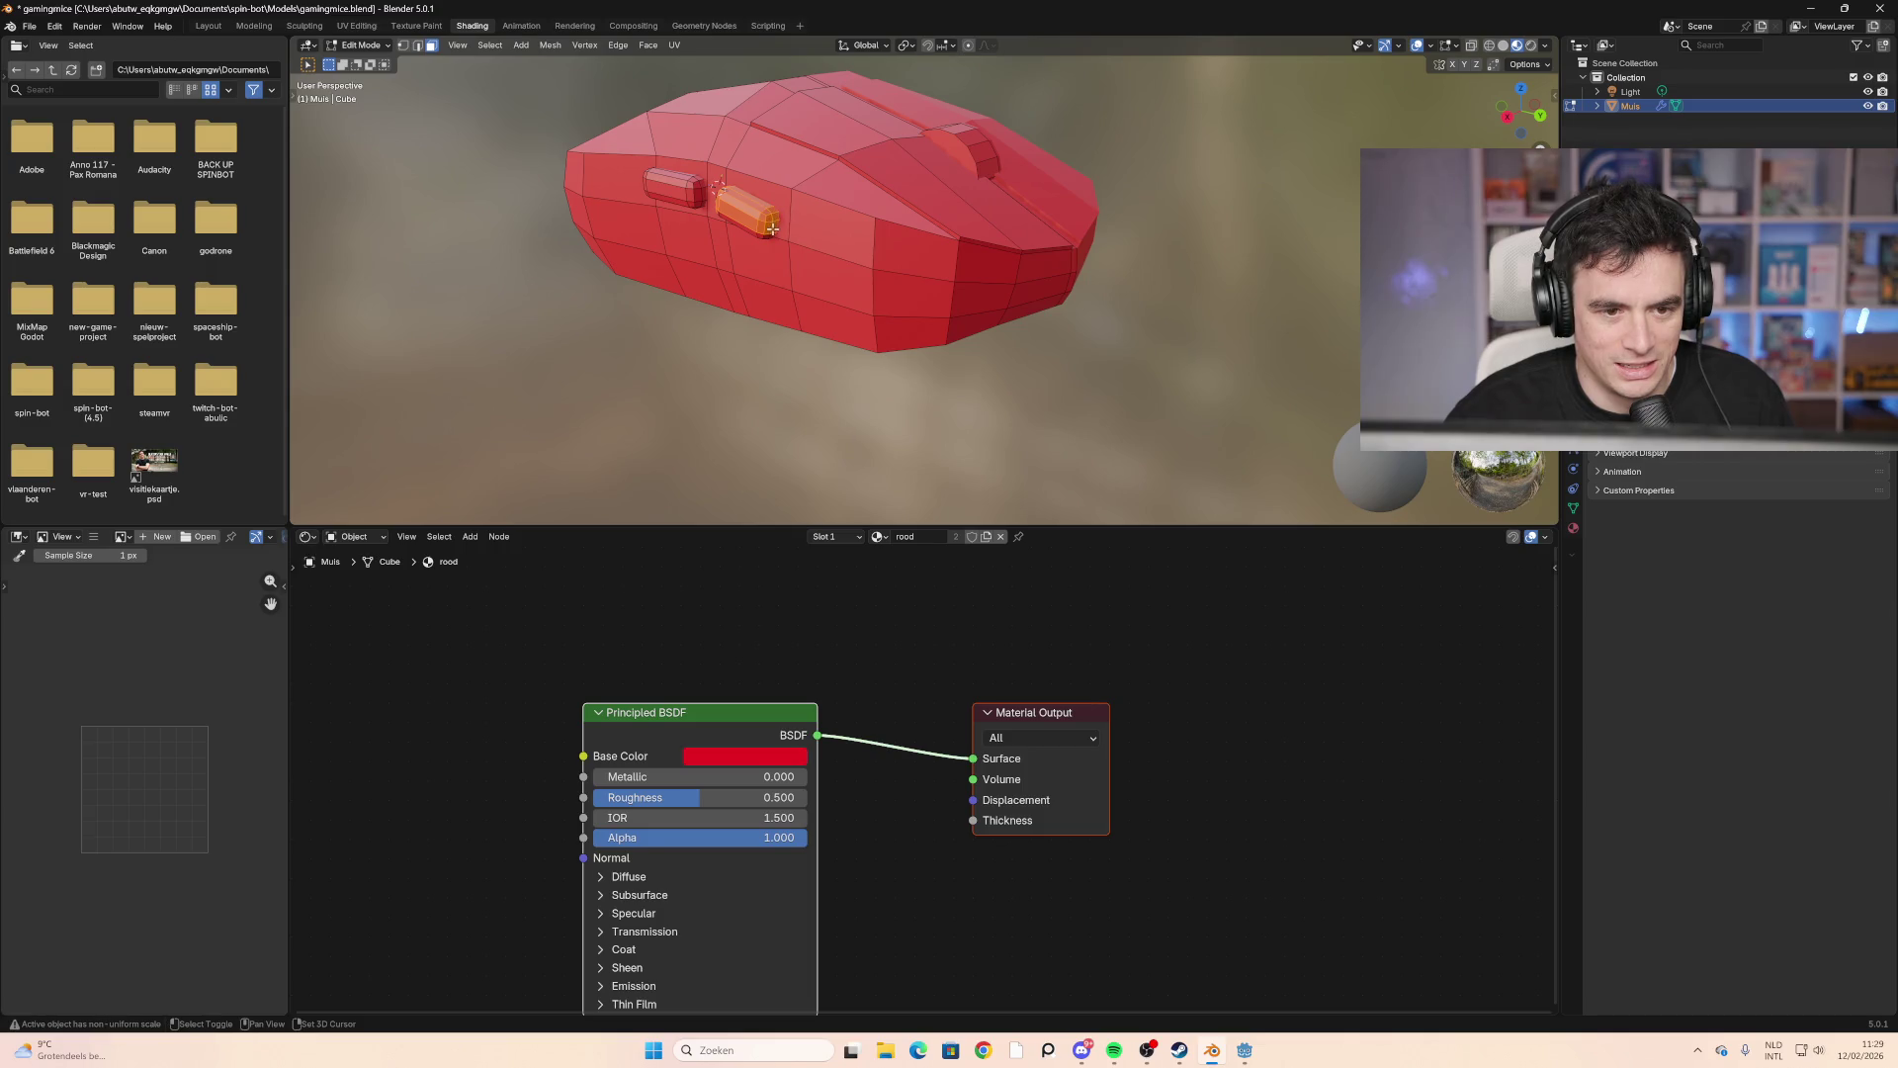
pyautogui.moveTo(773, 229)
pyautogui.mouseDown(button='middle')
pyautogui.moveTo(1018, 183)
pyautogui.moveTo(986, 121)
pyautogui.mouseUp(button='middle')
pyautogui.press('shift')
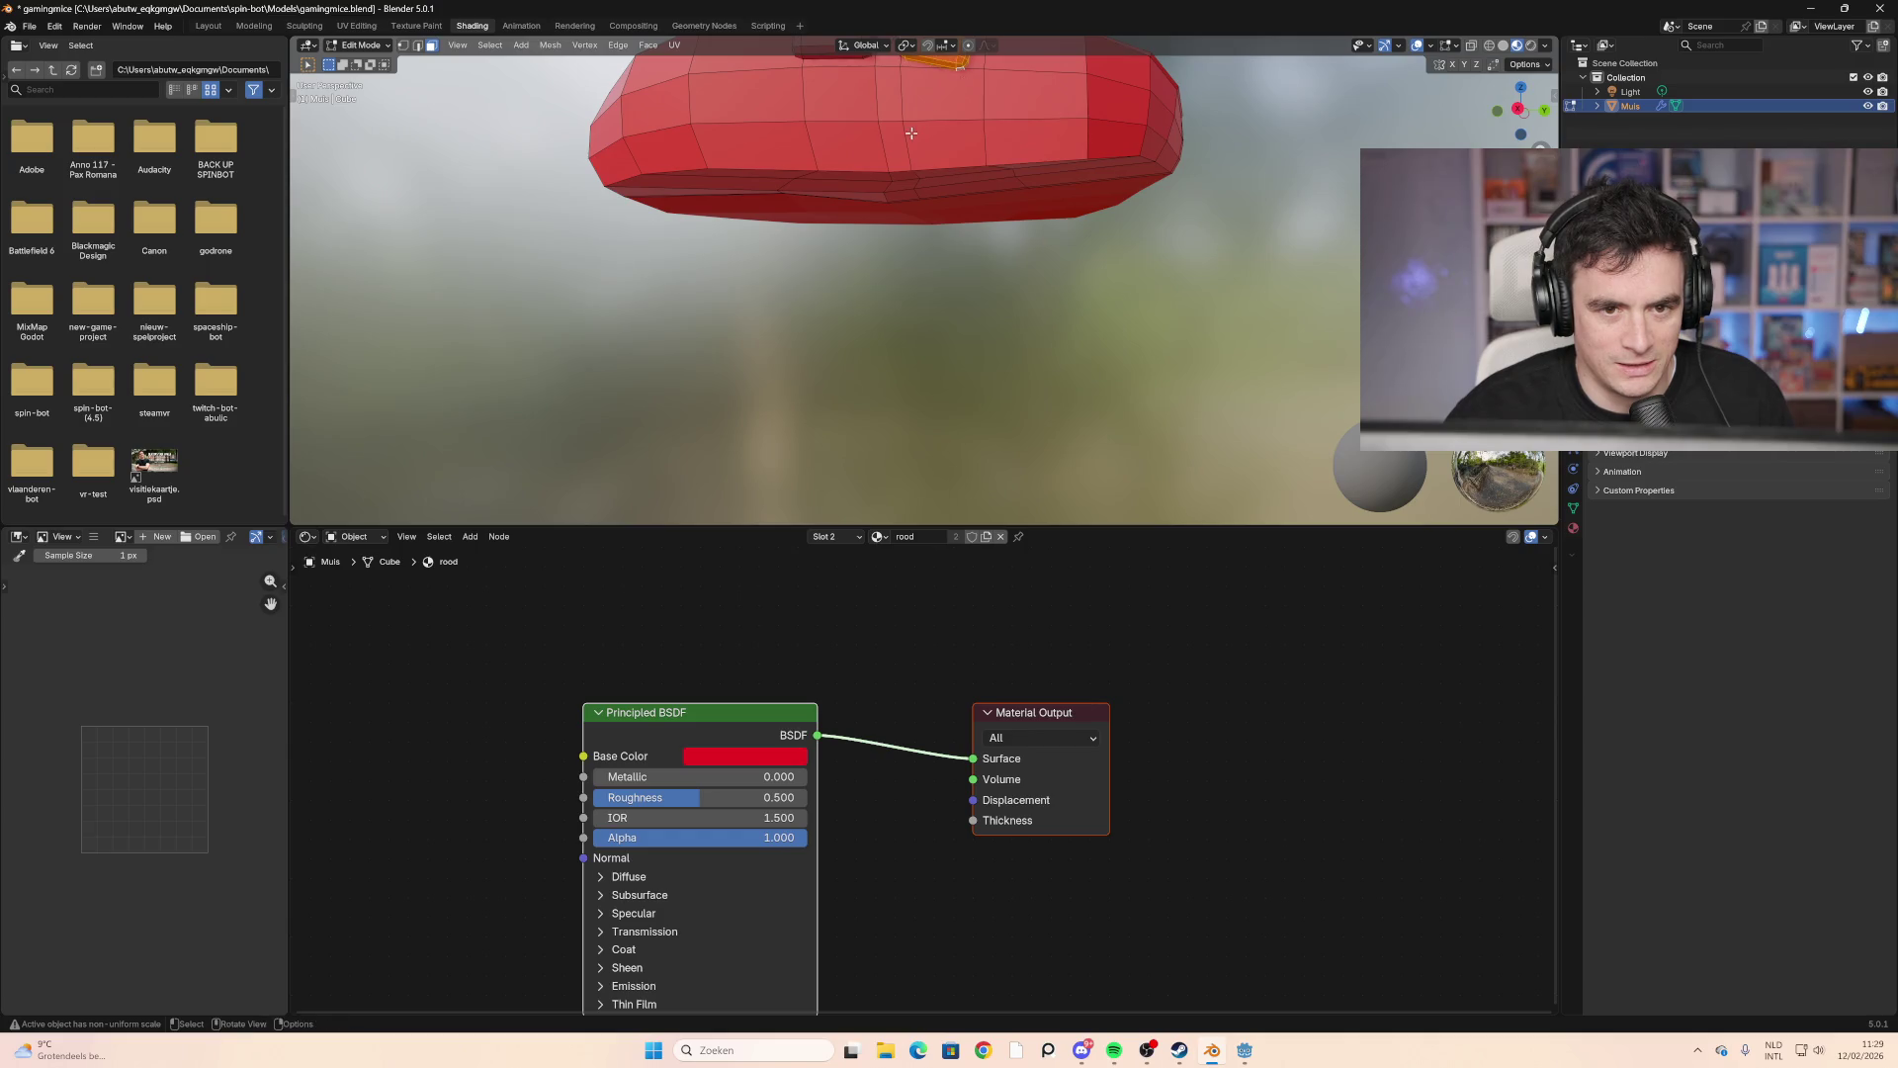
pyautogui.moveTo(959, 67); pyautogui.dragTo(915, 259, button='middle')
pyautogui.keyDown('shift'); pyautogui.click(916, 274); pyautogui.keyUp('shift')
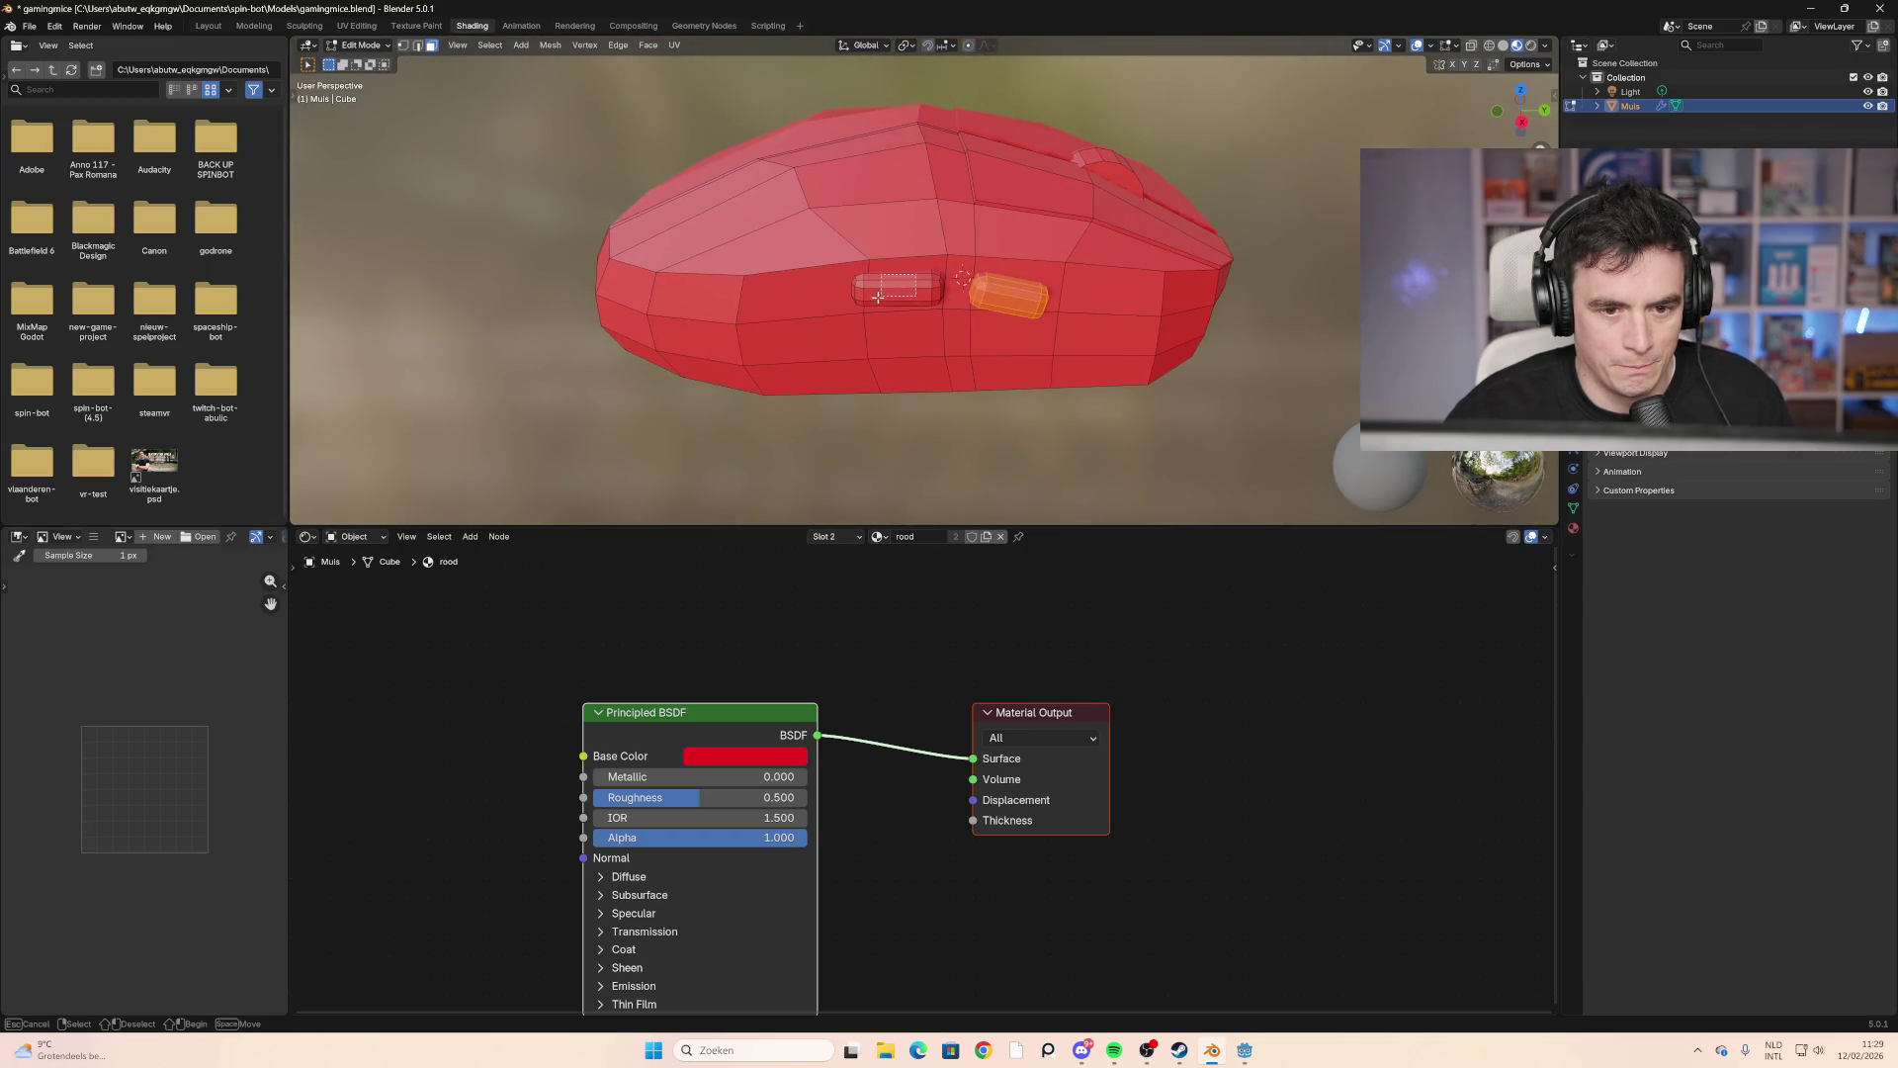
pyautogui.keyDown('shift'); pyautogui.click(859, 303); pyautogui.keyUp('shift')
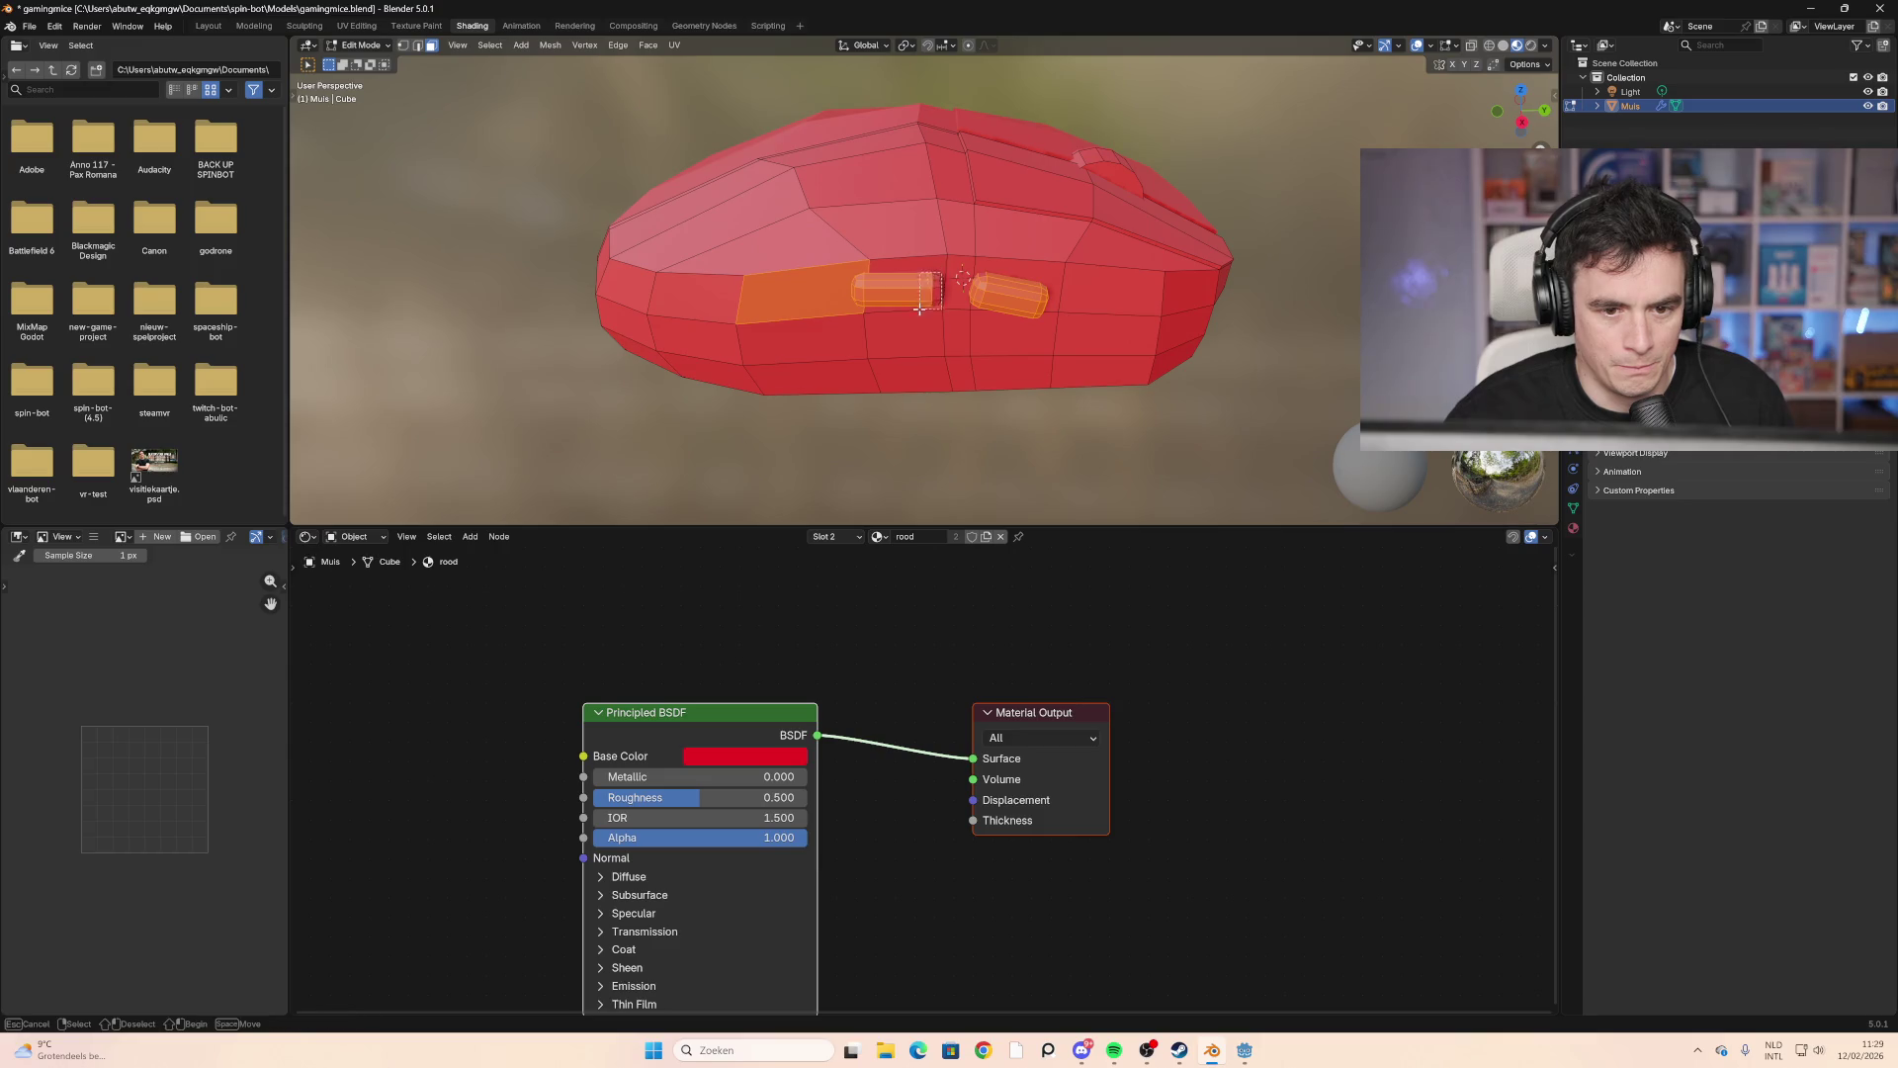
pyautogui.keyDown('shift'); pyautogui.click(909, 301); pyautogui.keyUp('shift')
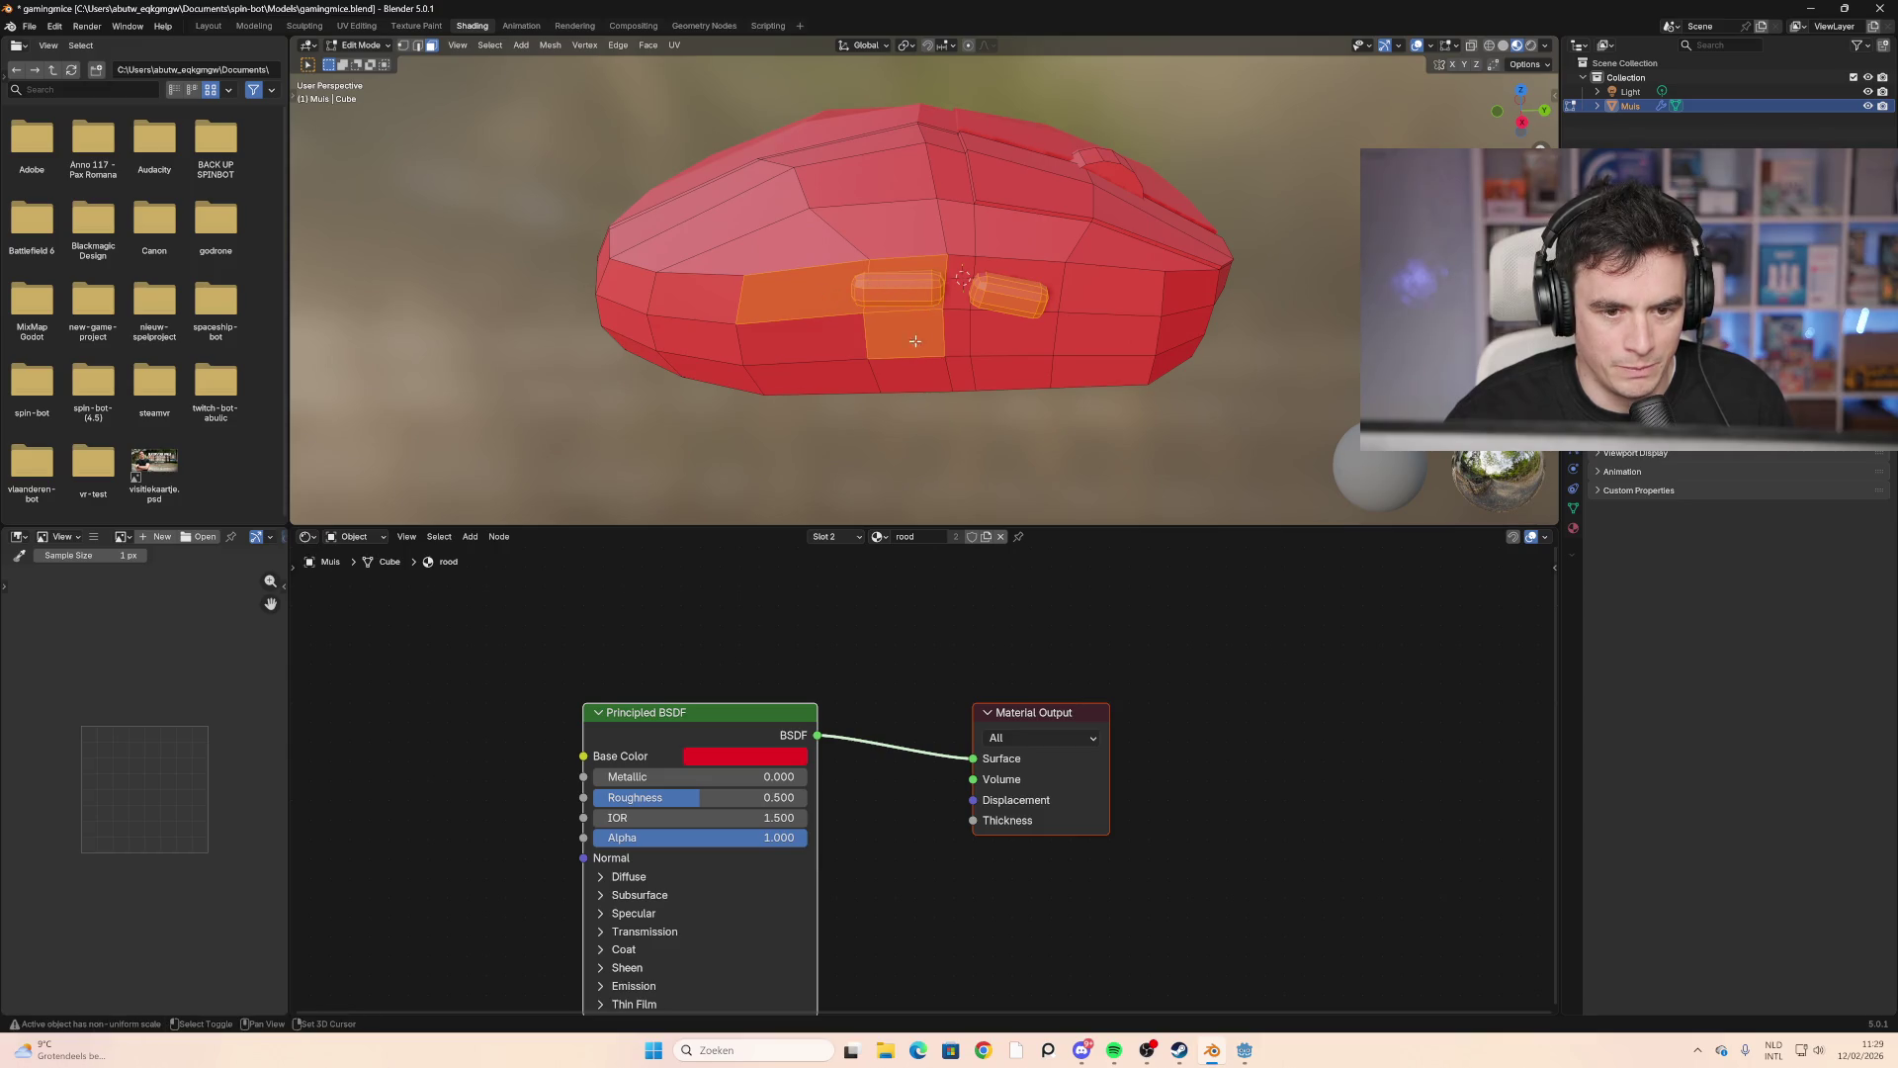
pyautogui.hotkey('ctrl', 'z')
pyautogui.hotkey('ctrl', 'z')
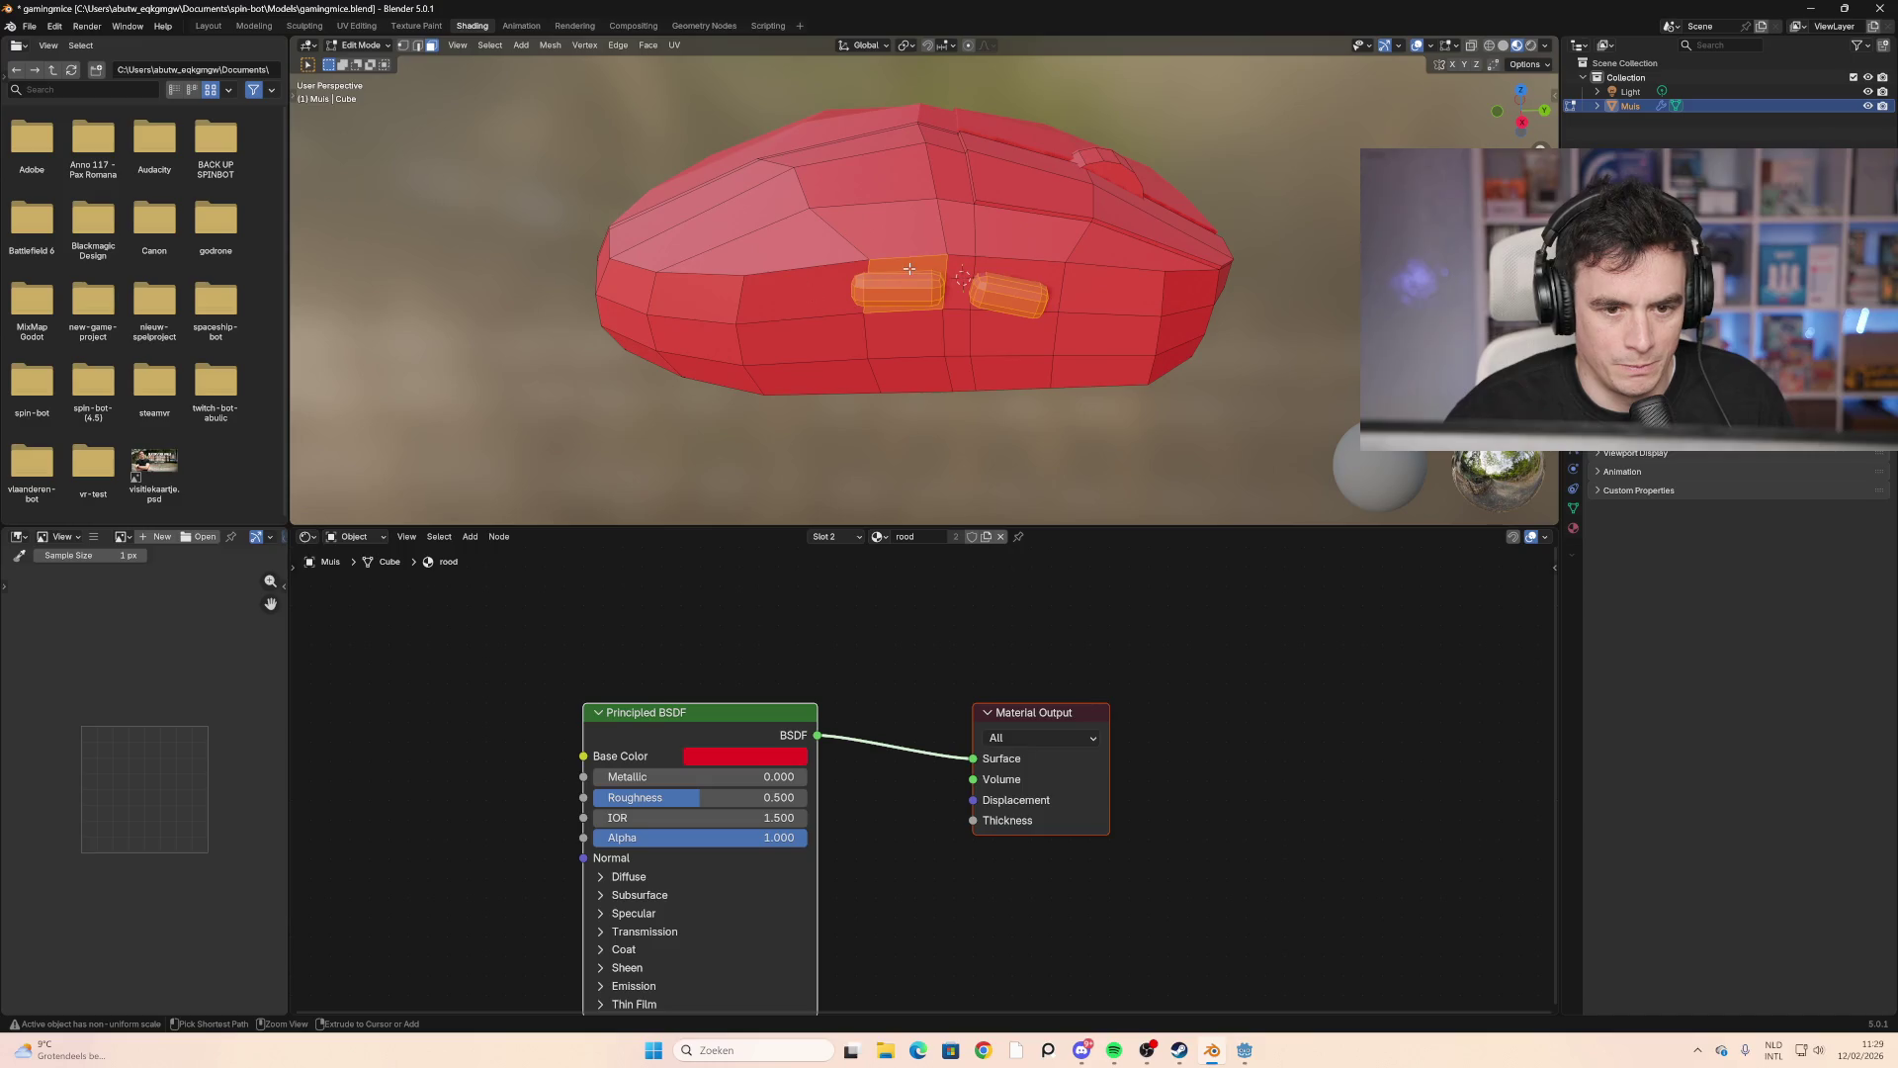
pyautogui.keyDown('ctrl'); pyautogui.click(908, 269); pyautogui.keyUp('ctrl')
pyautogui.moveTo(908, 268); pyautogui.dragTo(909, 271, button='middle')
pyautogui.click(925, 84)
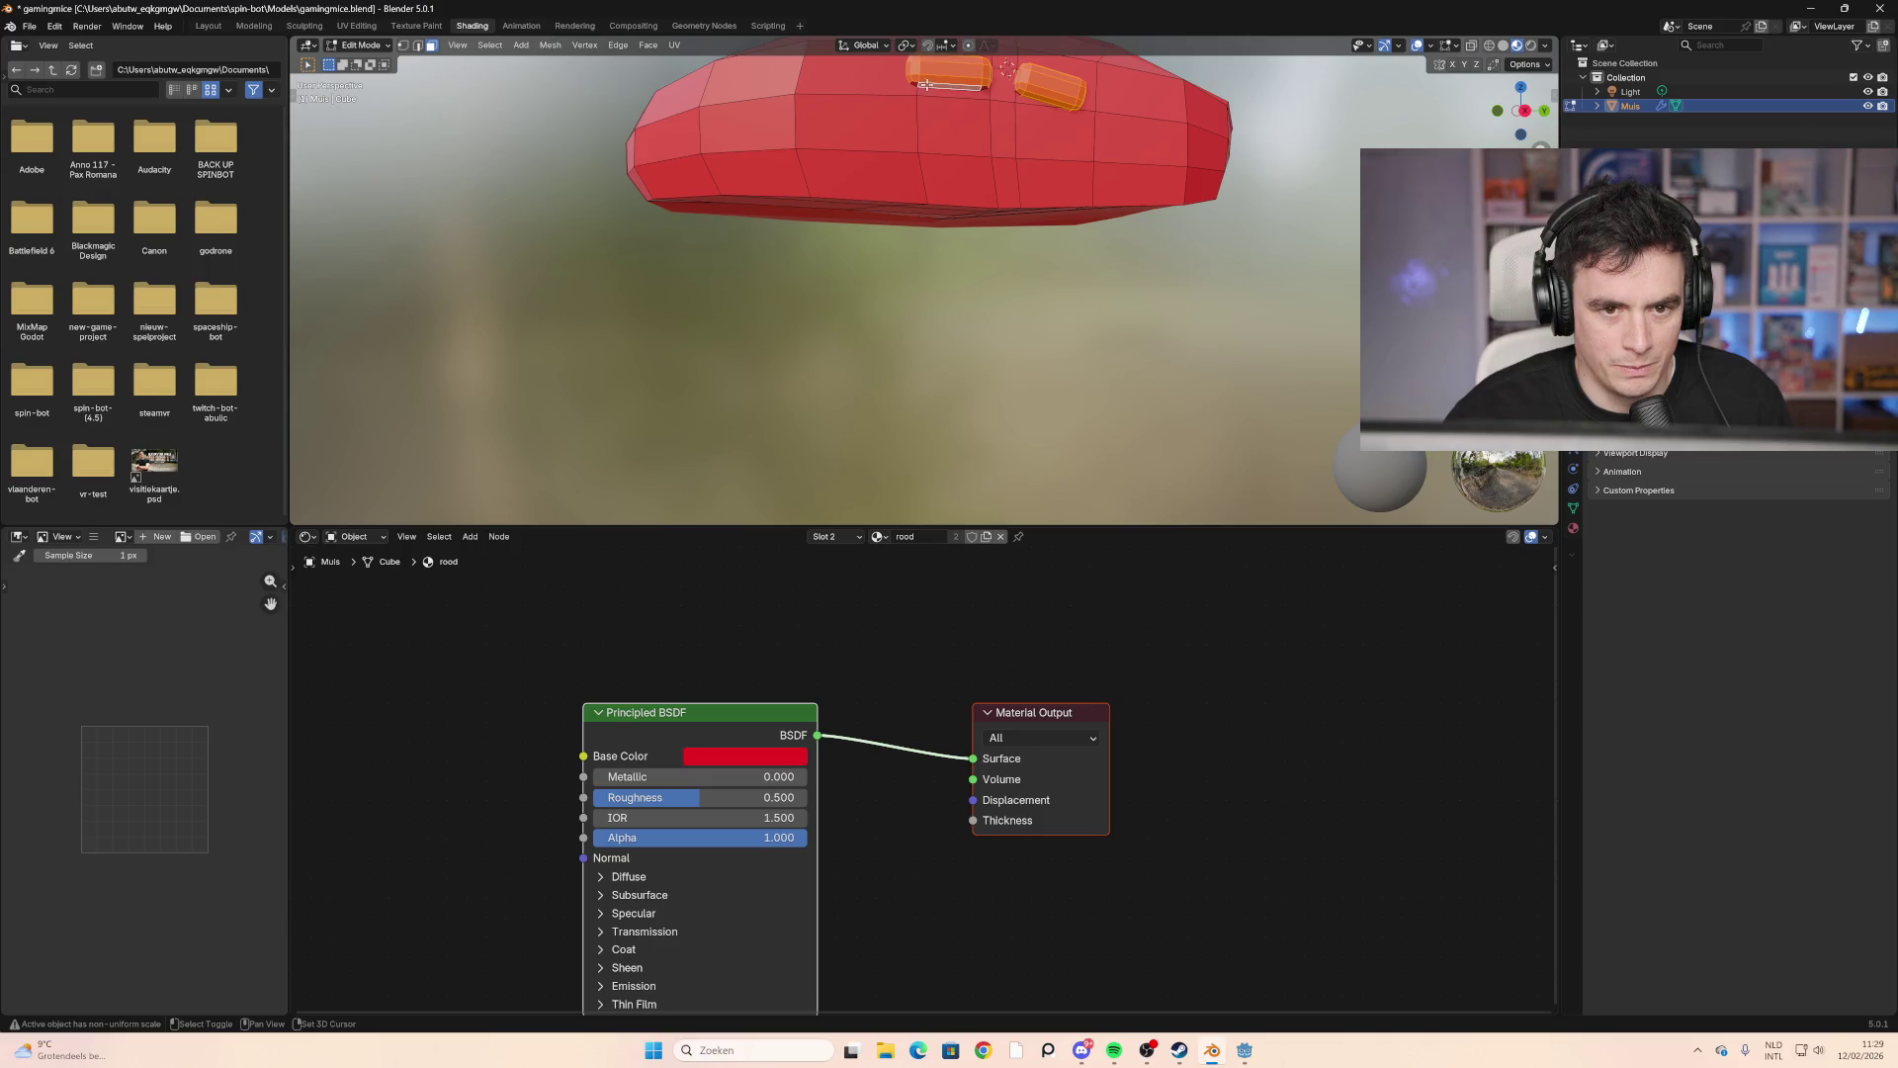